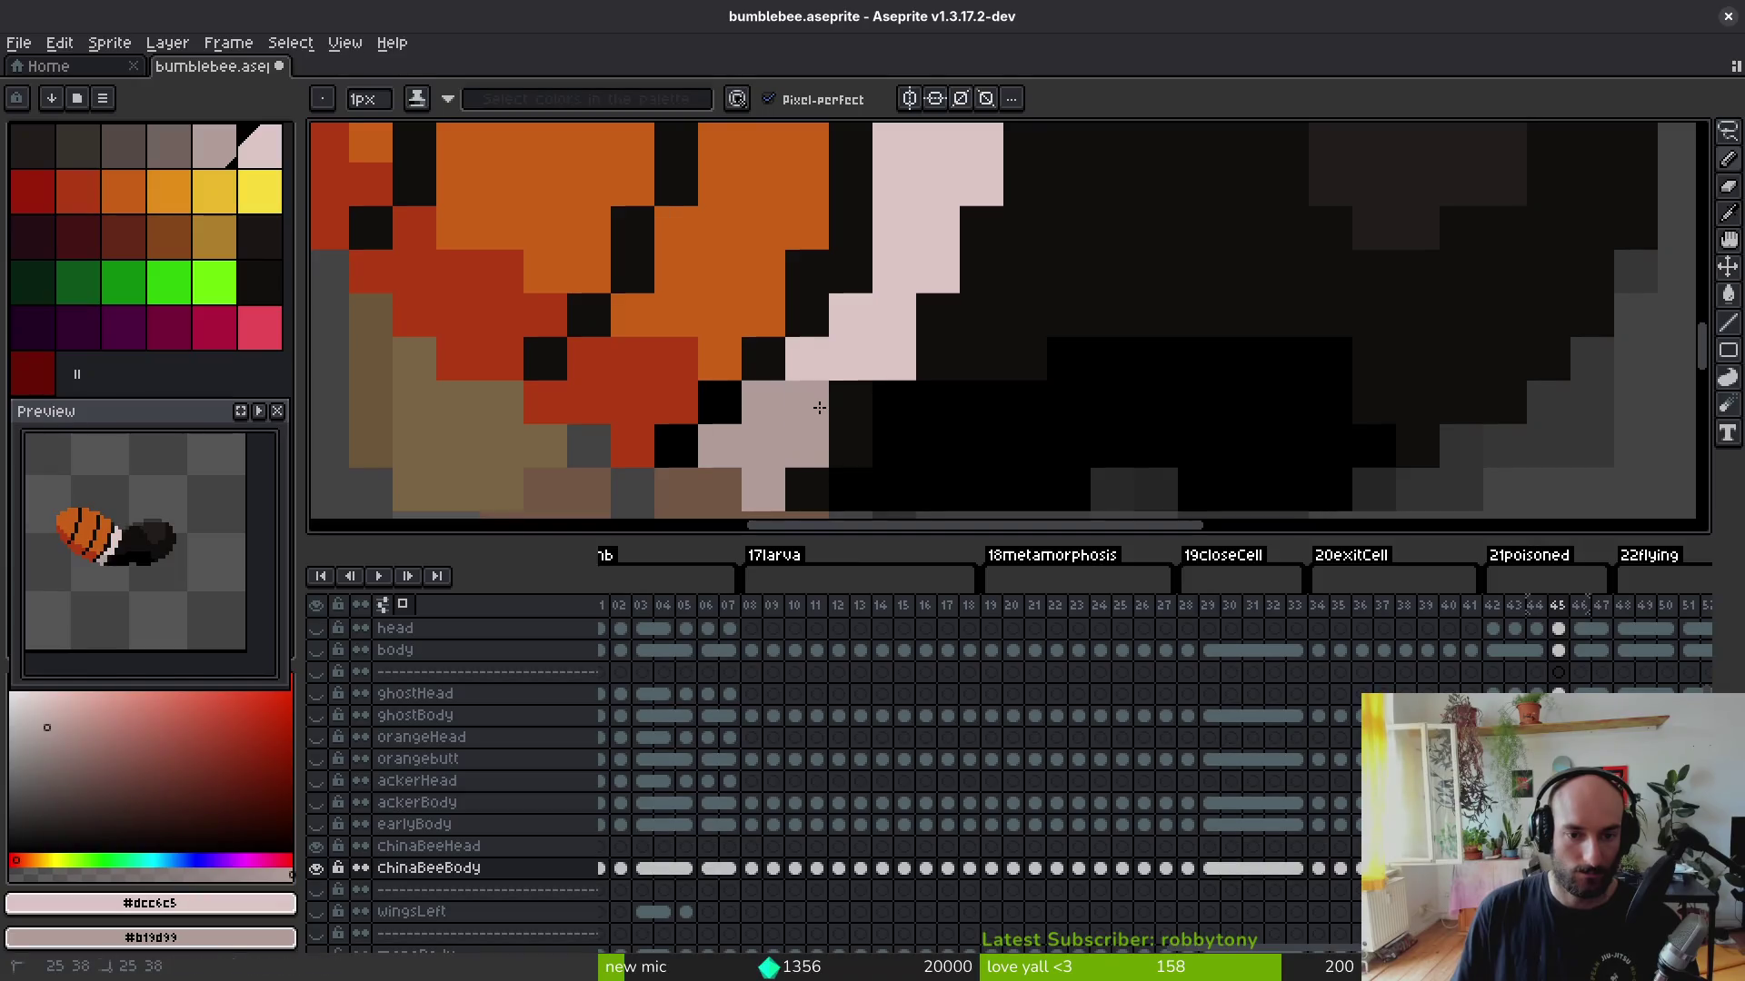
pyautogui.scroll(-3, 820, 406)
pyautogui.scroll(3, 819, 406)
# Step: Paint a light pink diagonal stripe across the bee's body on frame 45, then reselect black
pyautogui.click(816, 448)
pyautogui.moveTo(816, 447); pyautogui.dragTo(954, 300)
pyautogui.scroll(-1, 904, 328)
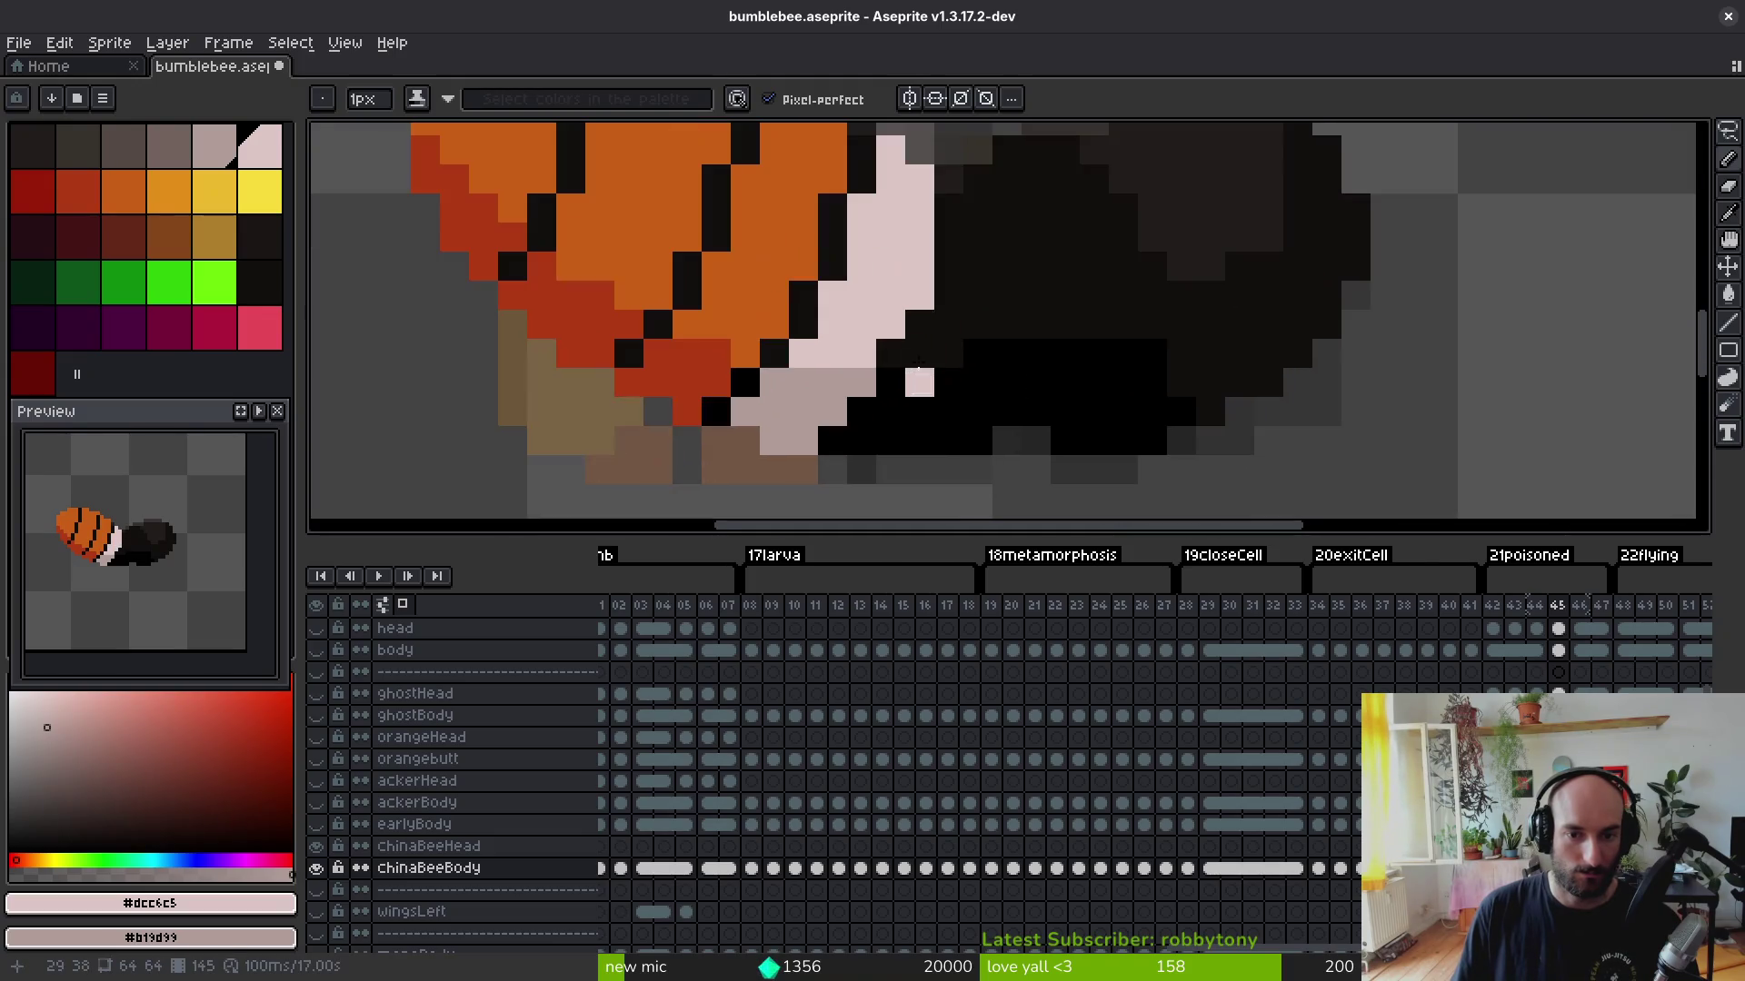
pyautogui.keyDown('alt'); pyautogui.click(994, 292); pyautogui.keyUp('alt')
pyautogui.keyDown('alt'); pyautogui.click(921, 404); pyautogui.keyUp('alt')
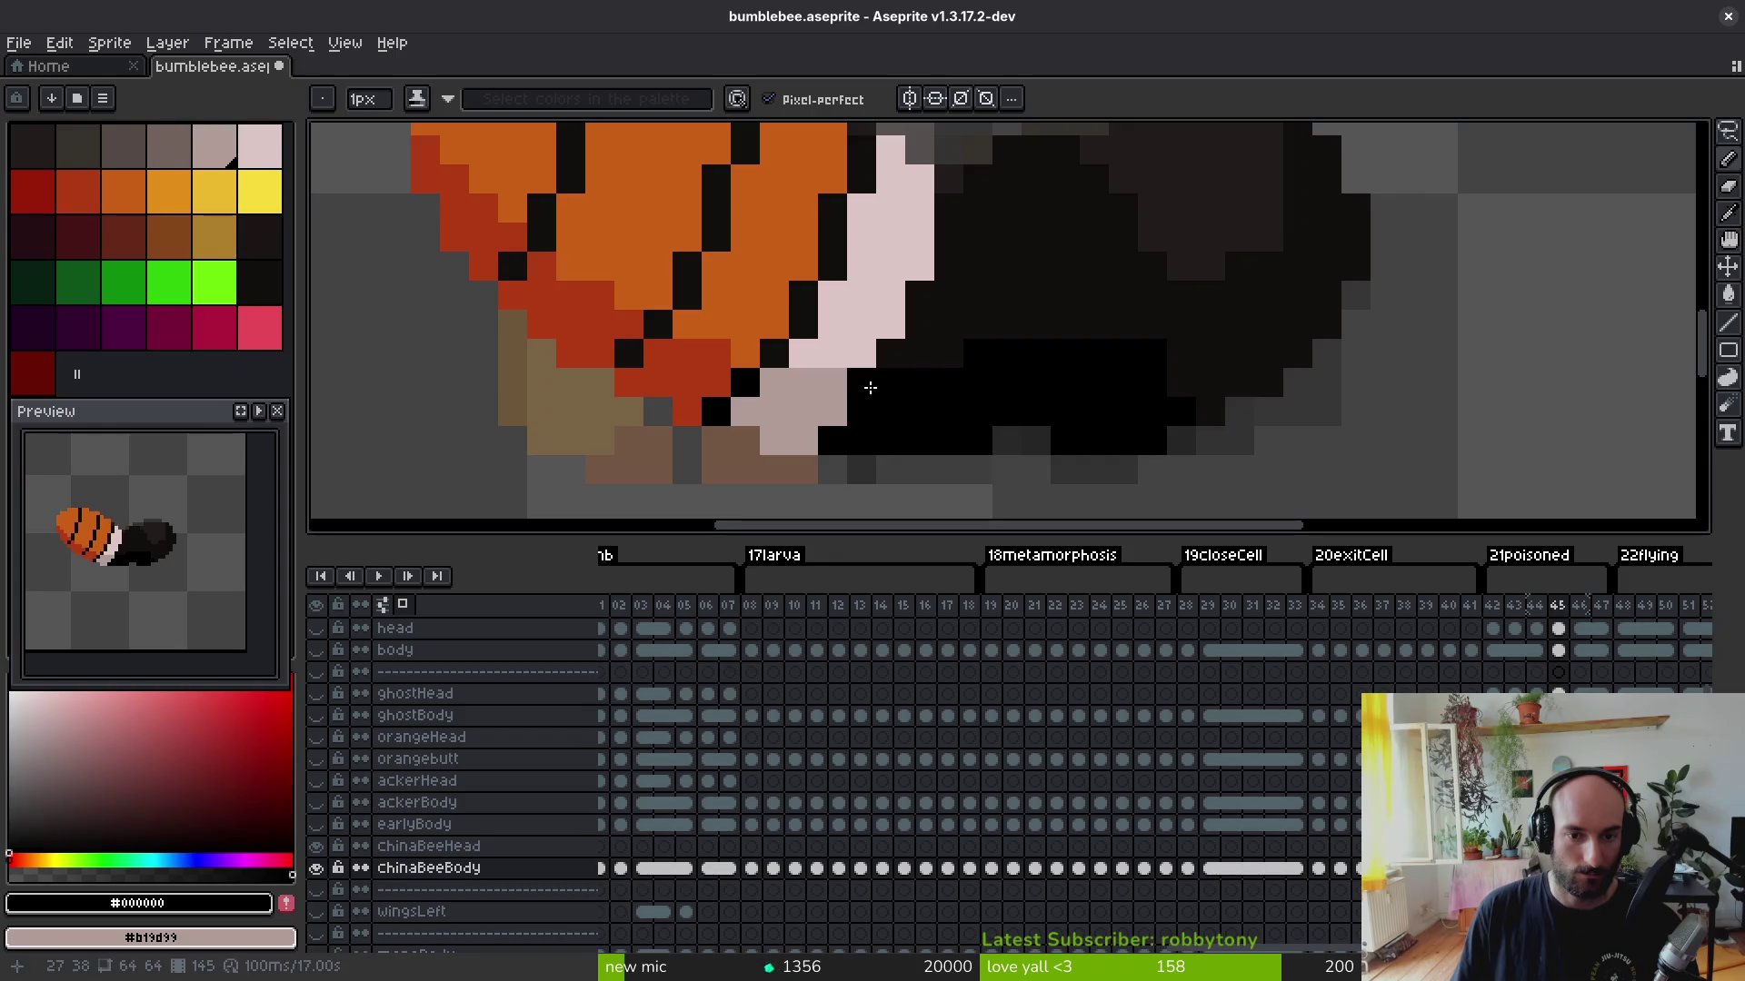
pyautogui.scroll(-2, 955, 449)
pyautogui.scroll(-1, 955, 448)
# Step: Save bumblebee.aseprite and move on to frame 46
pyautogui.hotkey('ctrl', 's')
pyautogui.scroll(2, 963, 441)
pyautogui.scroll(-1, 929, 424)
pyautogui.press('Right')
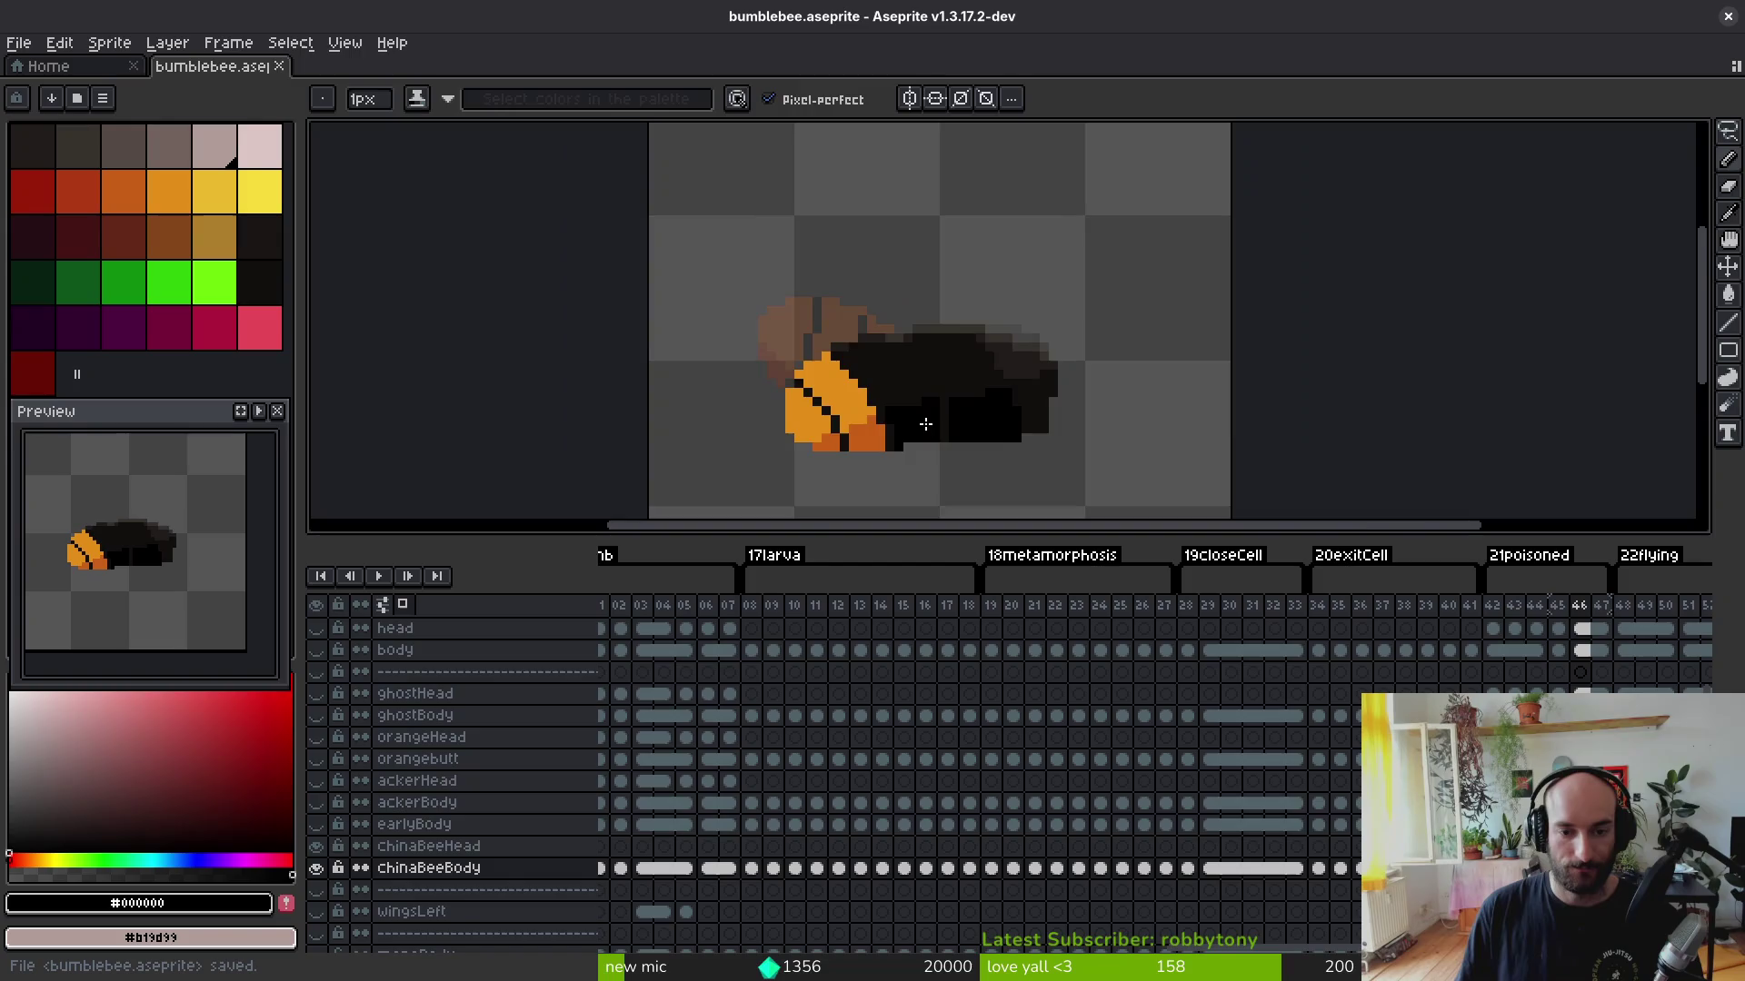
pyautogui.scroll(2, 928, 424)
# Step: Pick the body orange and red, then paint dark-orange pixels along the orange body's top edge
pyautogui.press('Right')
pyautogui.click(120, 191)
pyautogui.rightClick(83, 191)
pyautogui.press('Left')
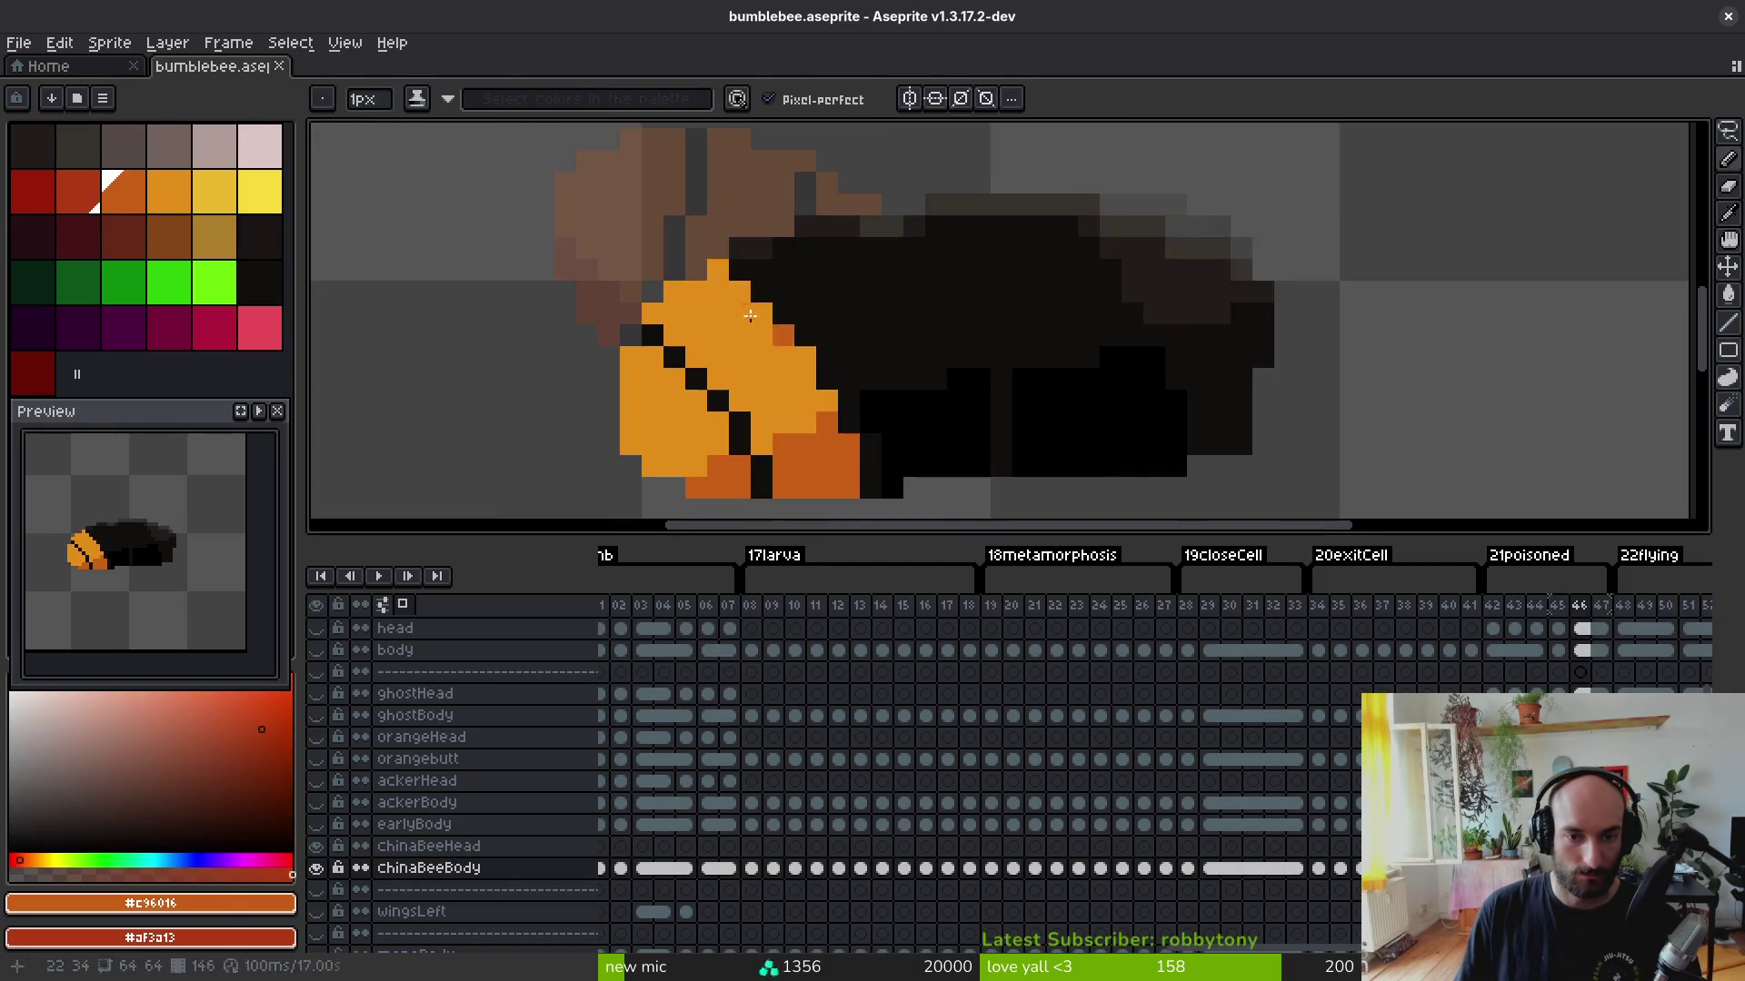
pyautogui.moveTo(739, 248); pyautogui.dragTo(774, 267)
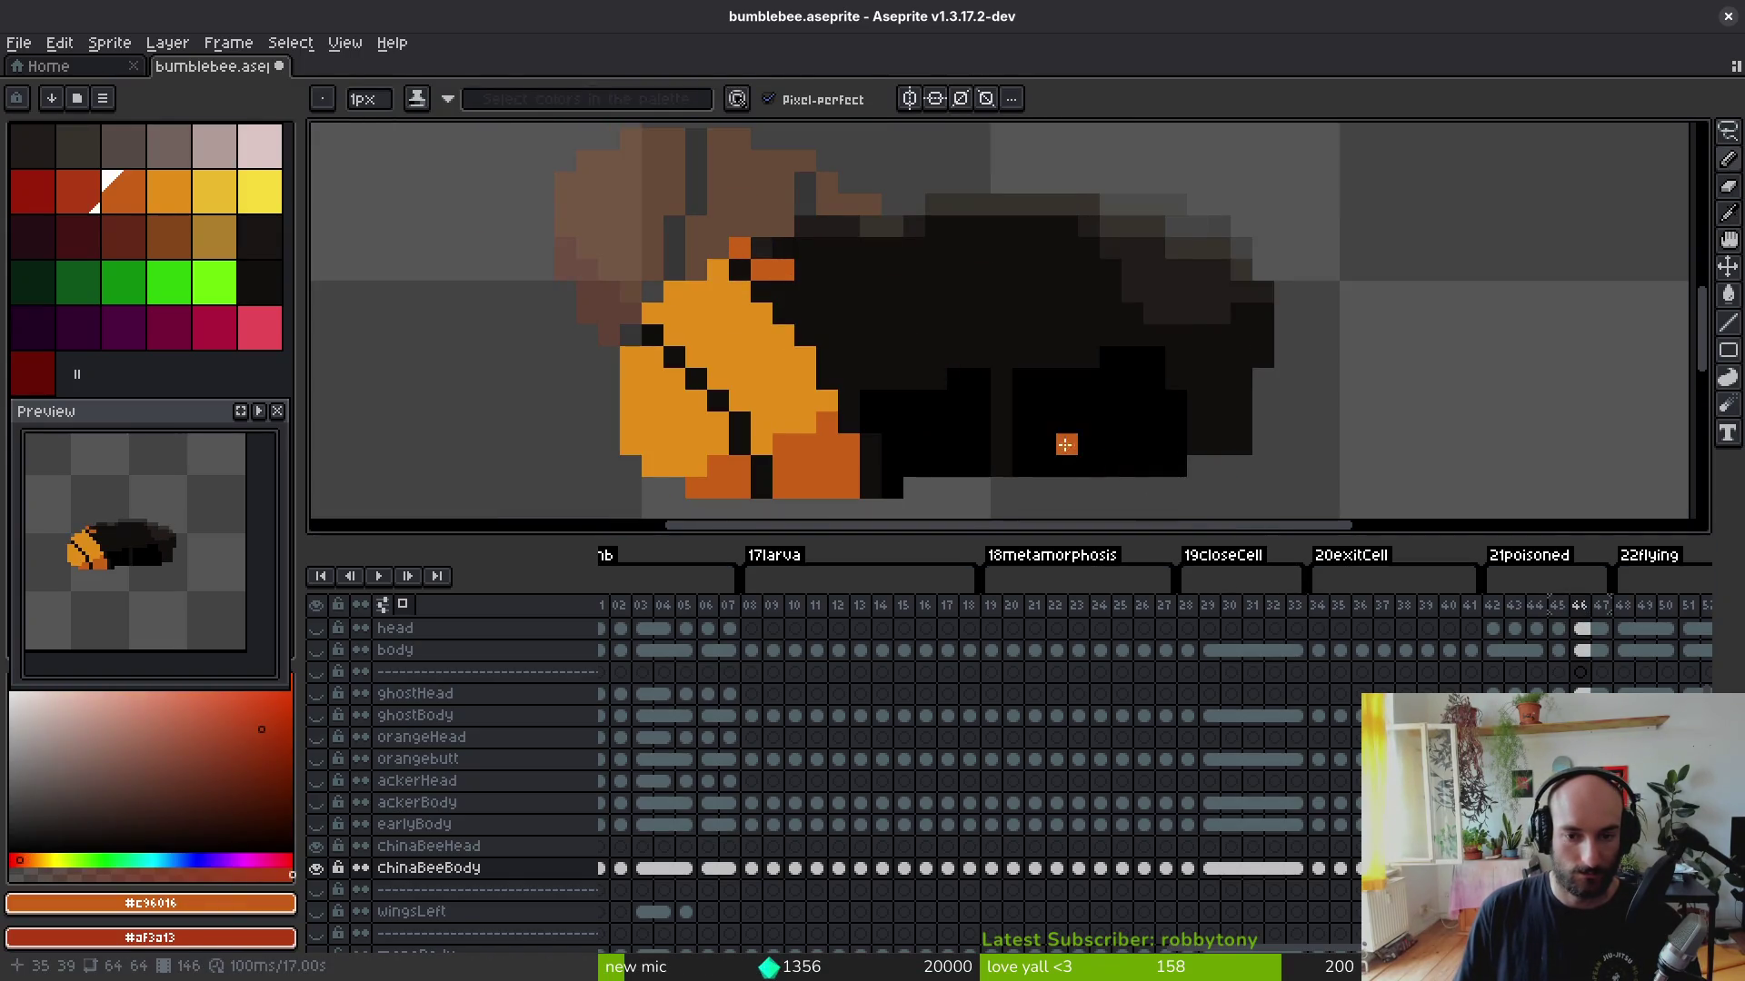
pyautogui.scroll(-4, 1063, 463)
pyautogui.moveTo(790, 770)
pyautogui.mouseDown()
pyautogui.moveTo(1114, 796)
pyautogui.moveTo(981, 835)
pyautogui.mouseUp()
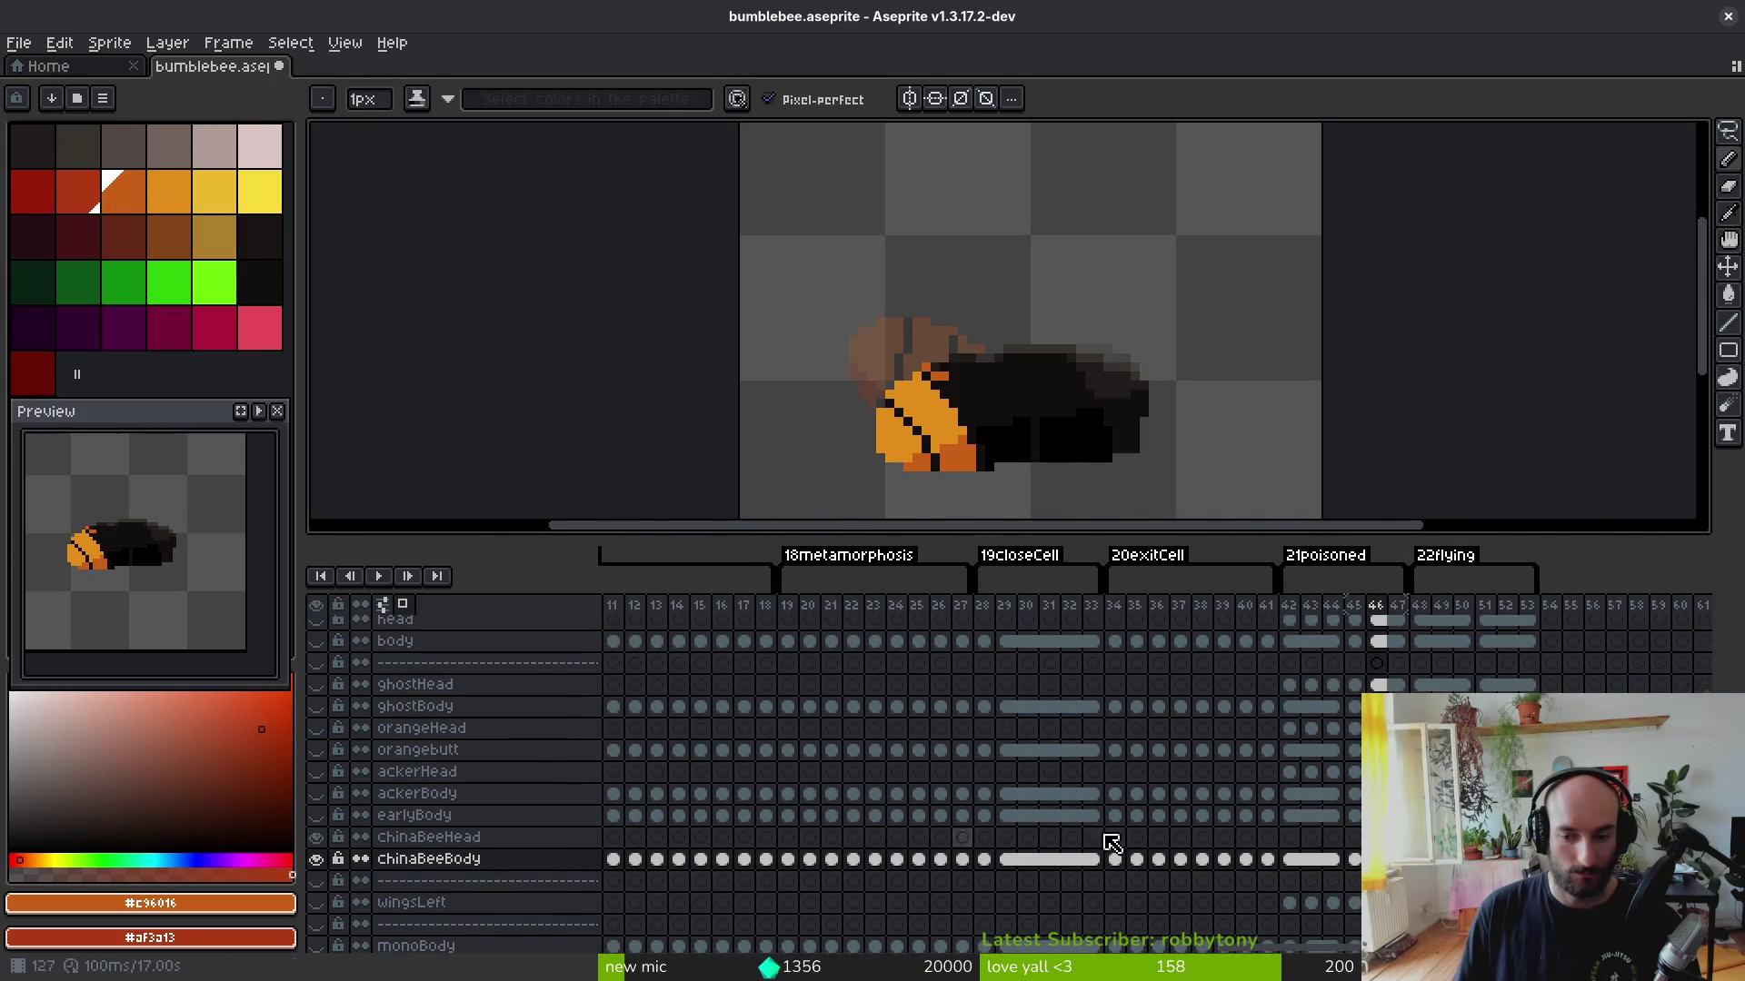
pyautogui.scroll(-1, 1293, 867)
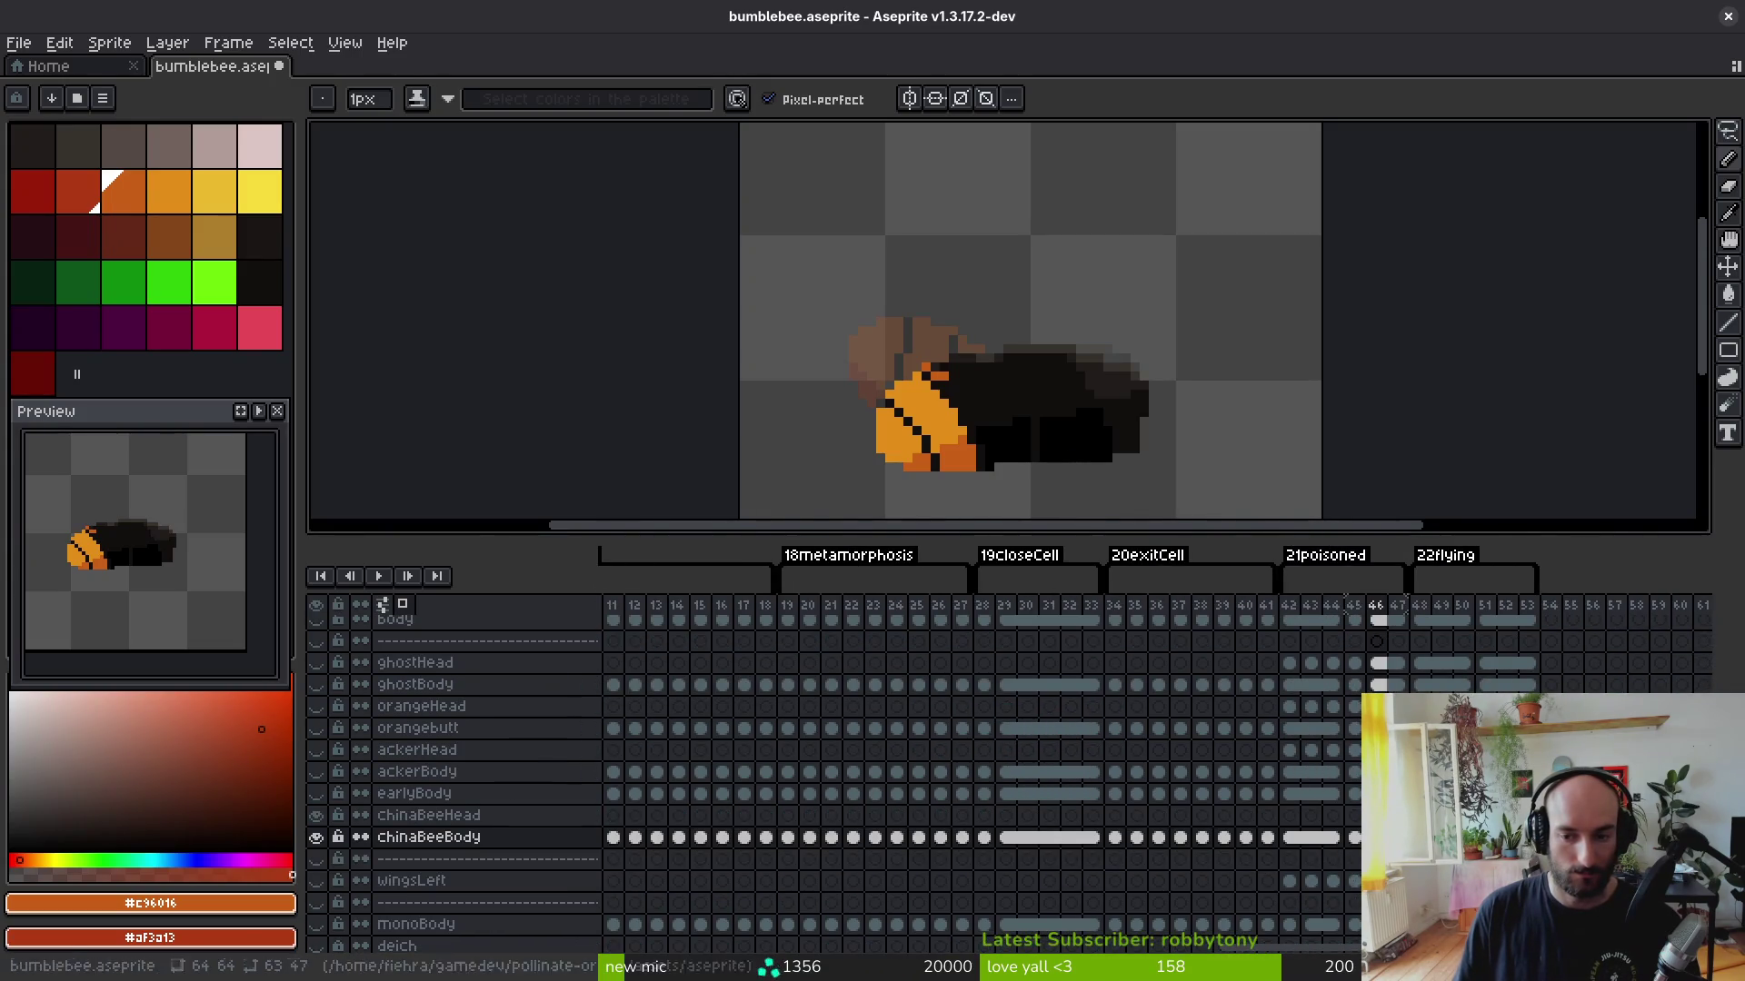
pyautogui.hscroll(5, 696, 834)
pyautogui.hscroll(5, 723, 831)
pyautogui.hscroll(-5, 790, 860)
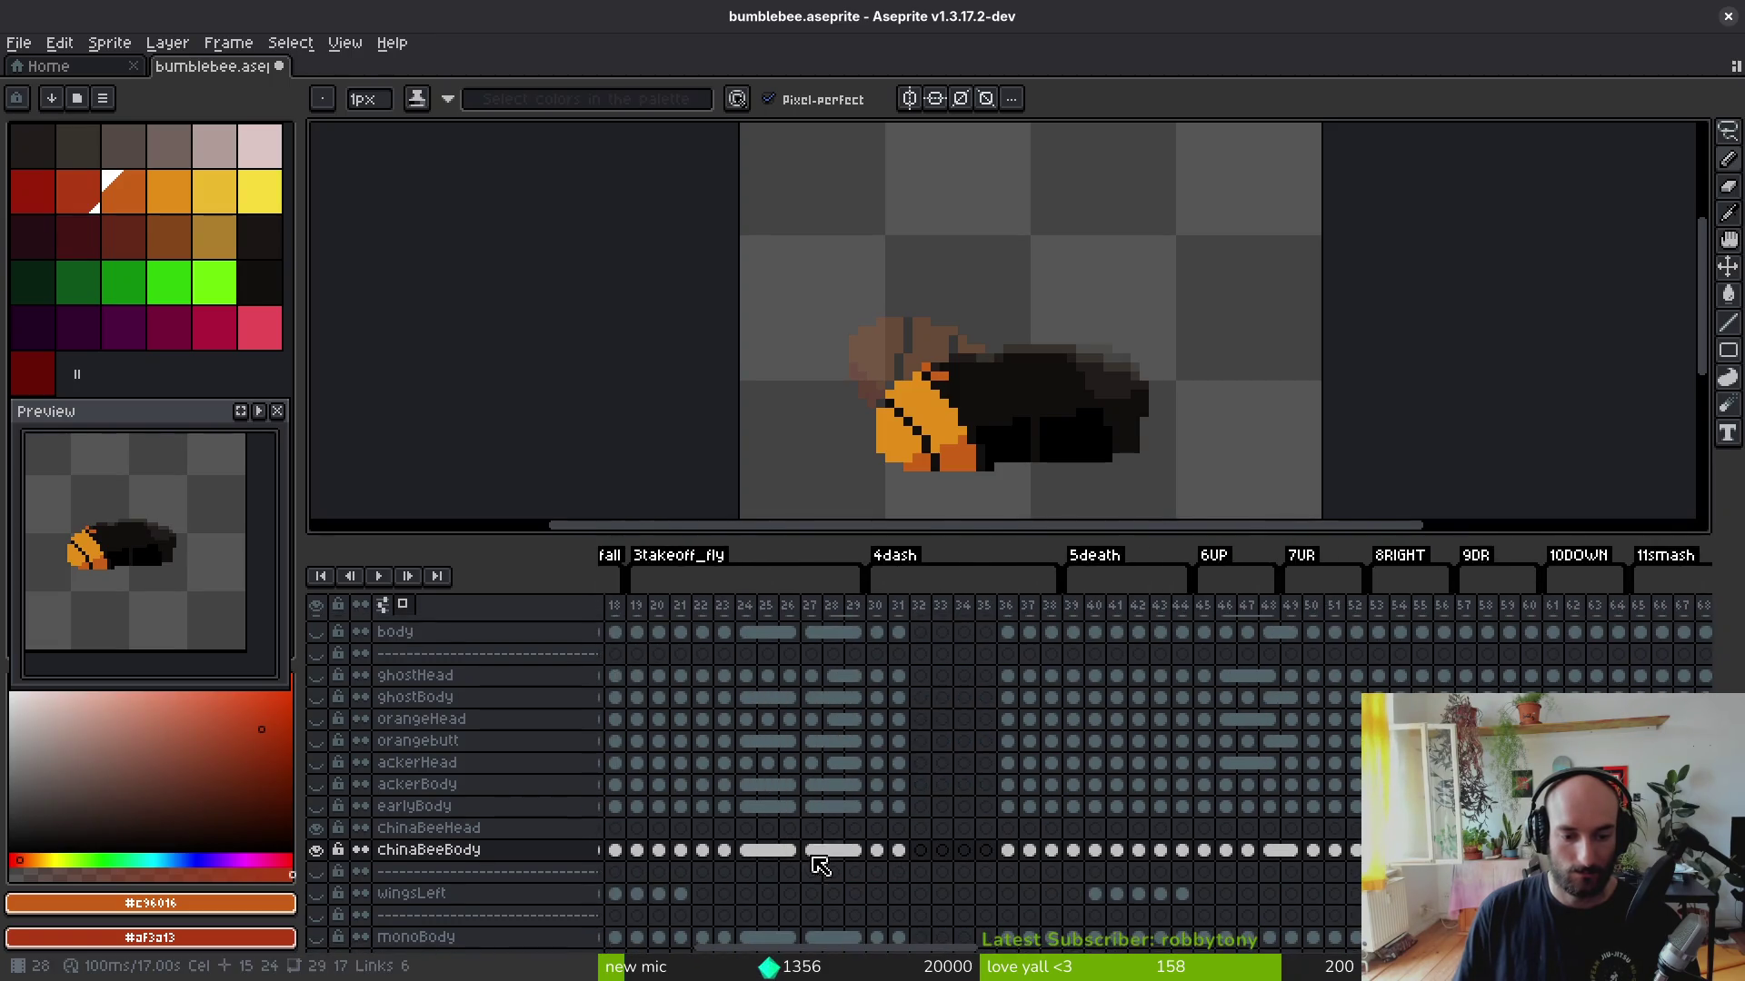
pyautogui.hscroll(-5, 829, 862)
pyautogui.scroll(1, 826, 873)
# Step: Review earlier cels (frame 2, frame 42) and step forward through the animation
pyautogui.click(632, 873)
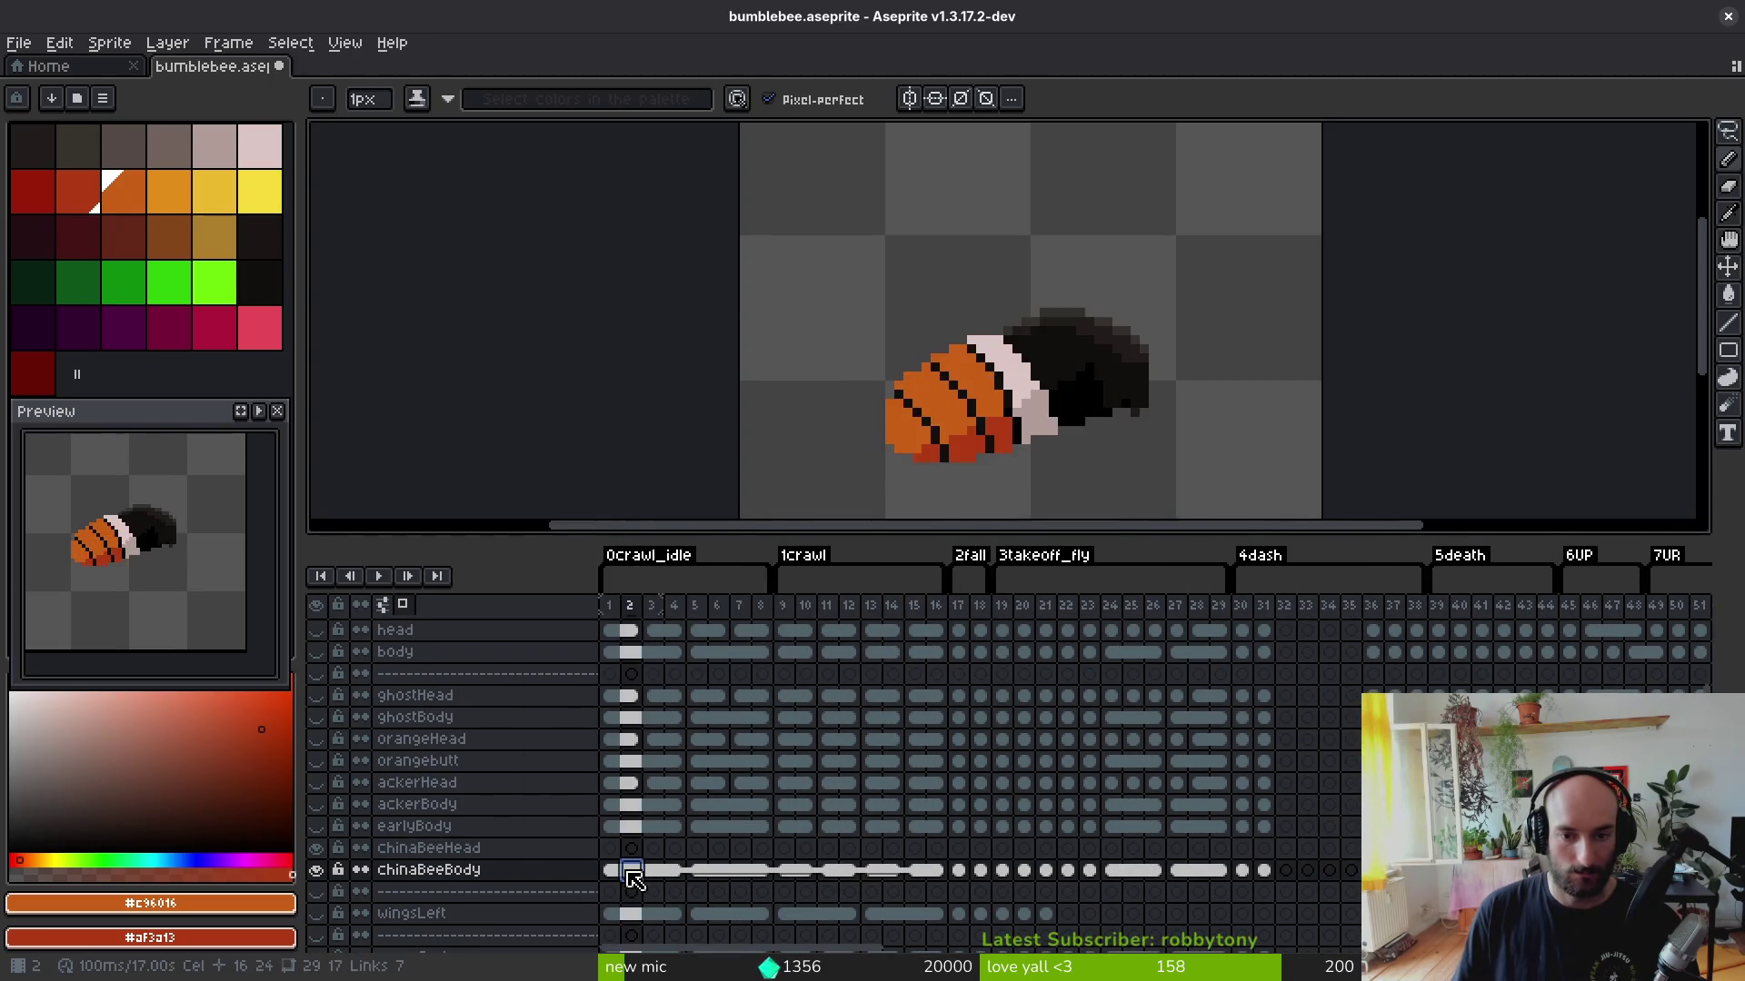
pyautogui.hscroll(2, 744, 873)
pyautogui.hscroll(10, 777, 818)
pyautogui.hscroll(10, 816, 743)
pyautogui.scroll(-3, 817, 742)
pyautogui.scroll(2, 1169, 819)
pyautogui.hscroll(2, 1317, 826)
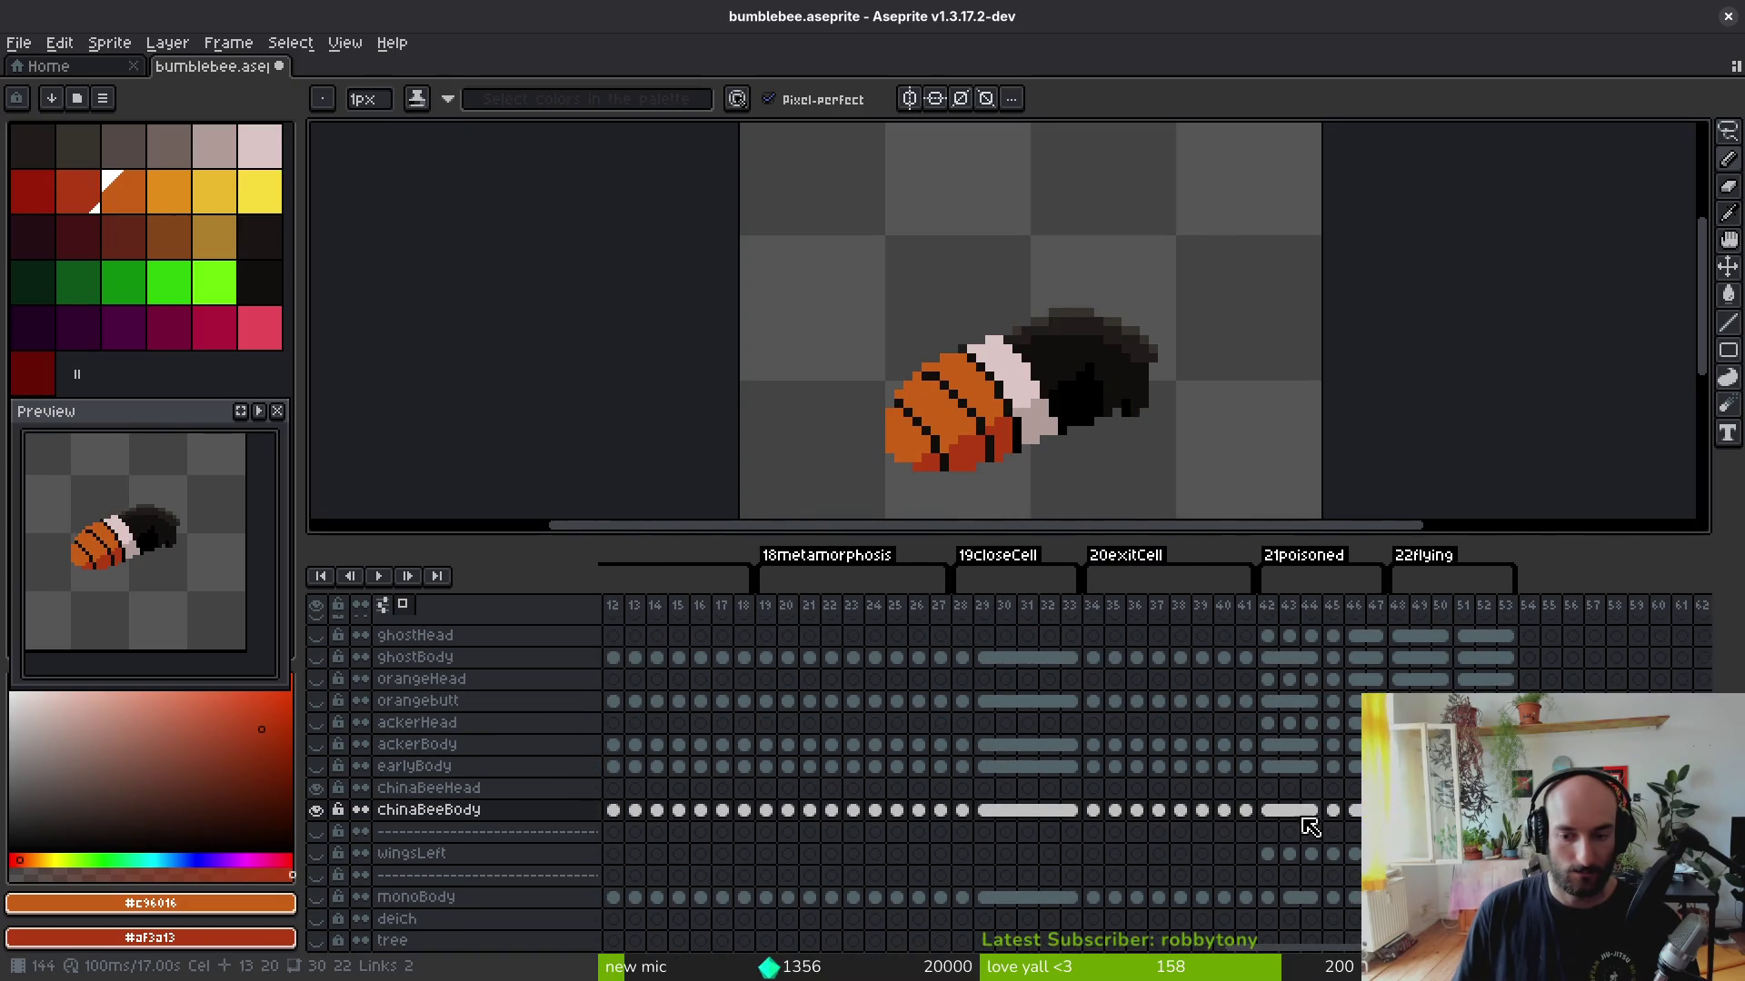
pyautogui.click(1268, 809)
pyautogui.scroll(2, 1081, 455)
pyautogui.press('Right')
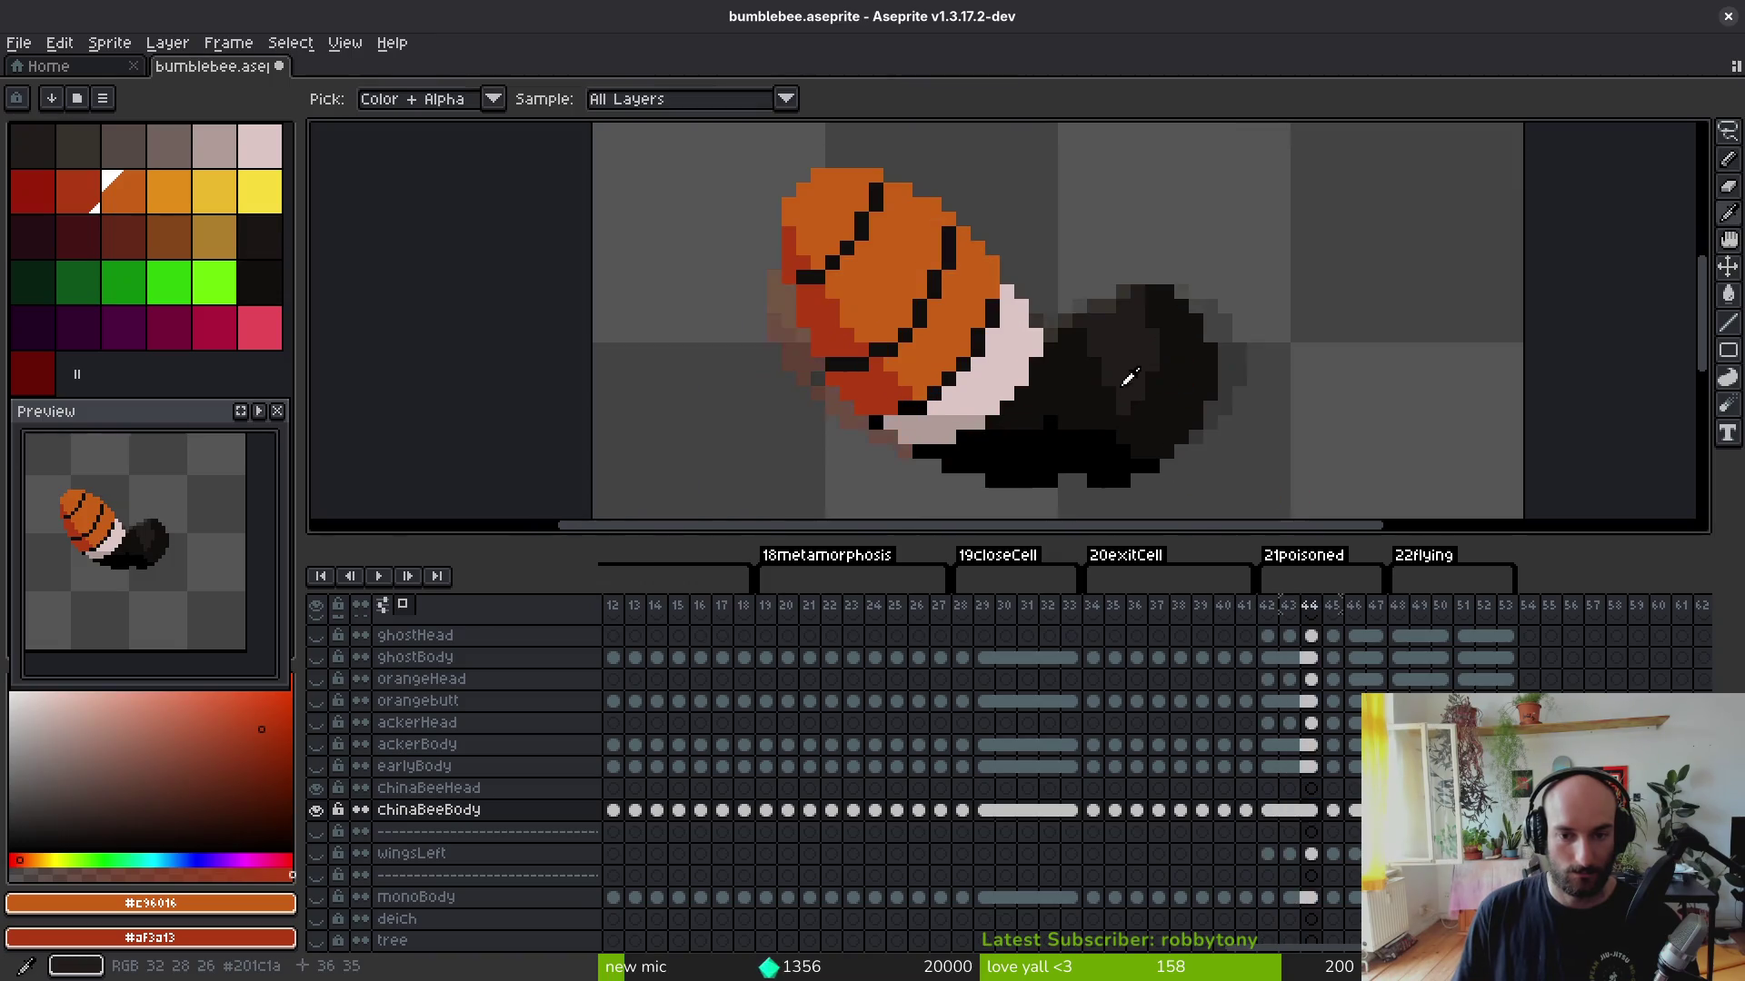
# Step: On frame 46, paint red shading beside the orange body and darken the stray orange pixel on the abdomen
pyautogui.press('Right')
pyautogui.press('Right')
pyautogui.press('Right')
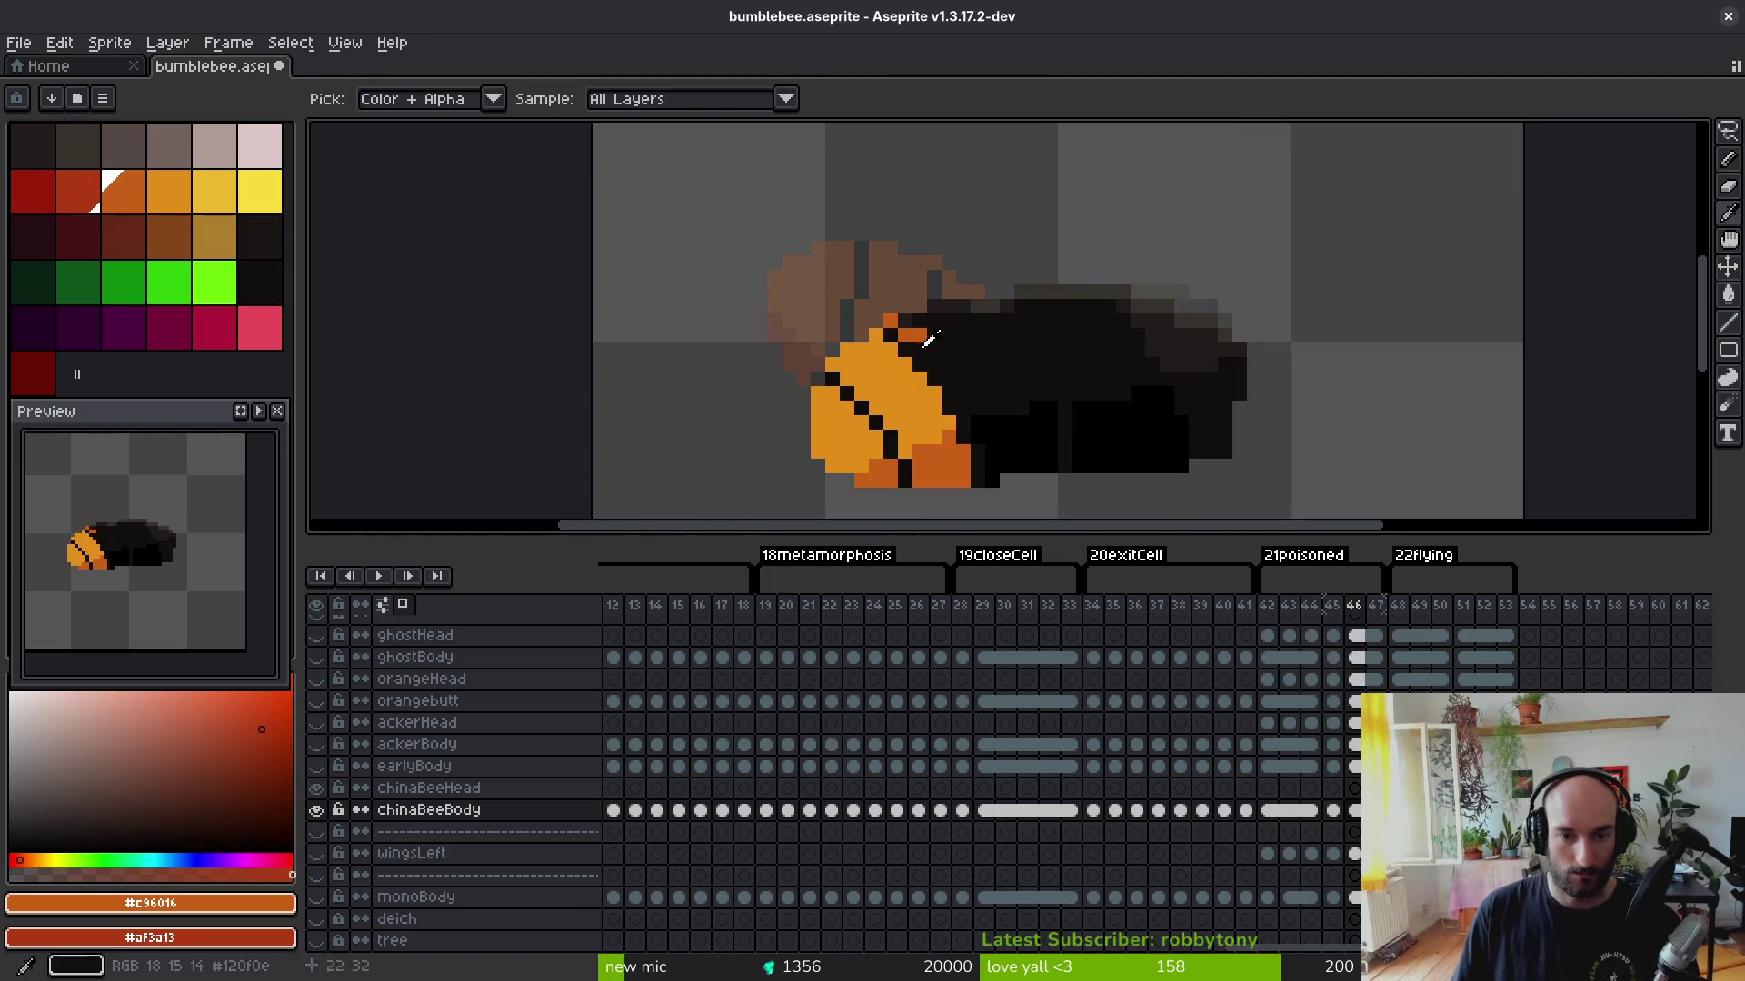
pyautogui.scroll(2, 926, 336)
pyautogui.scroll(-2, 881, 285)
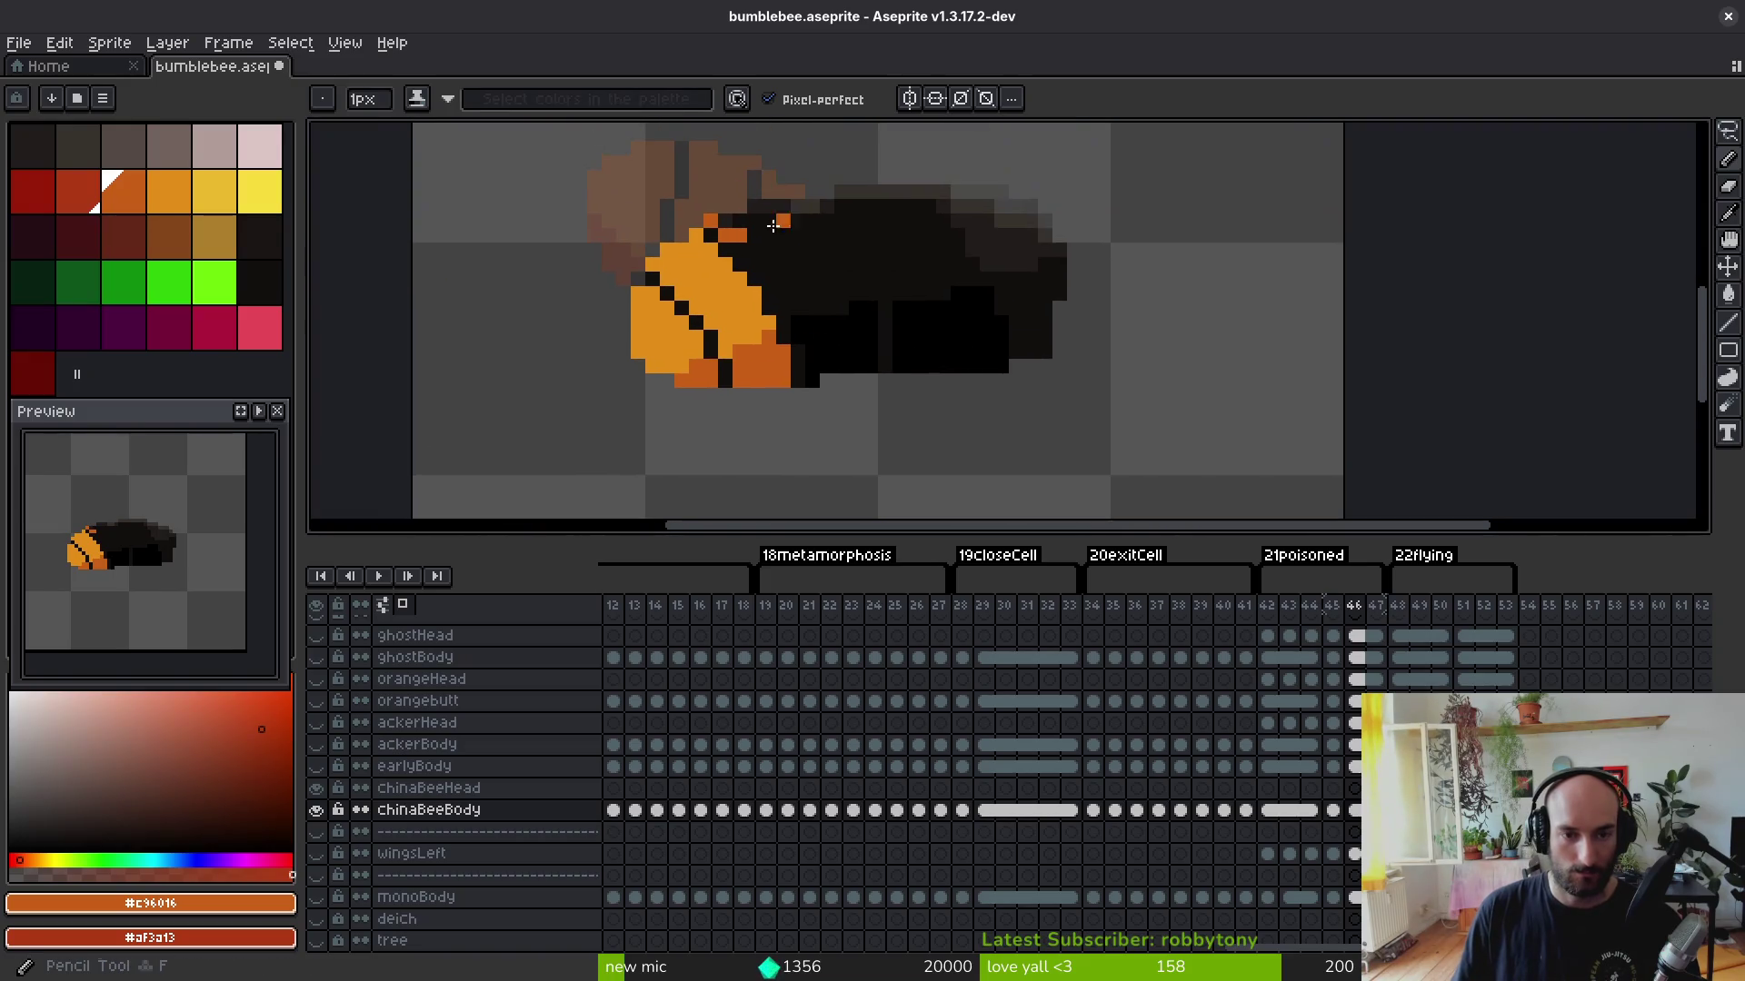
pyautogui.scroll(1, 778, 215)
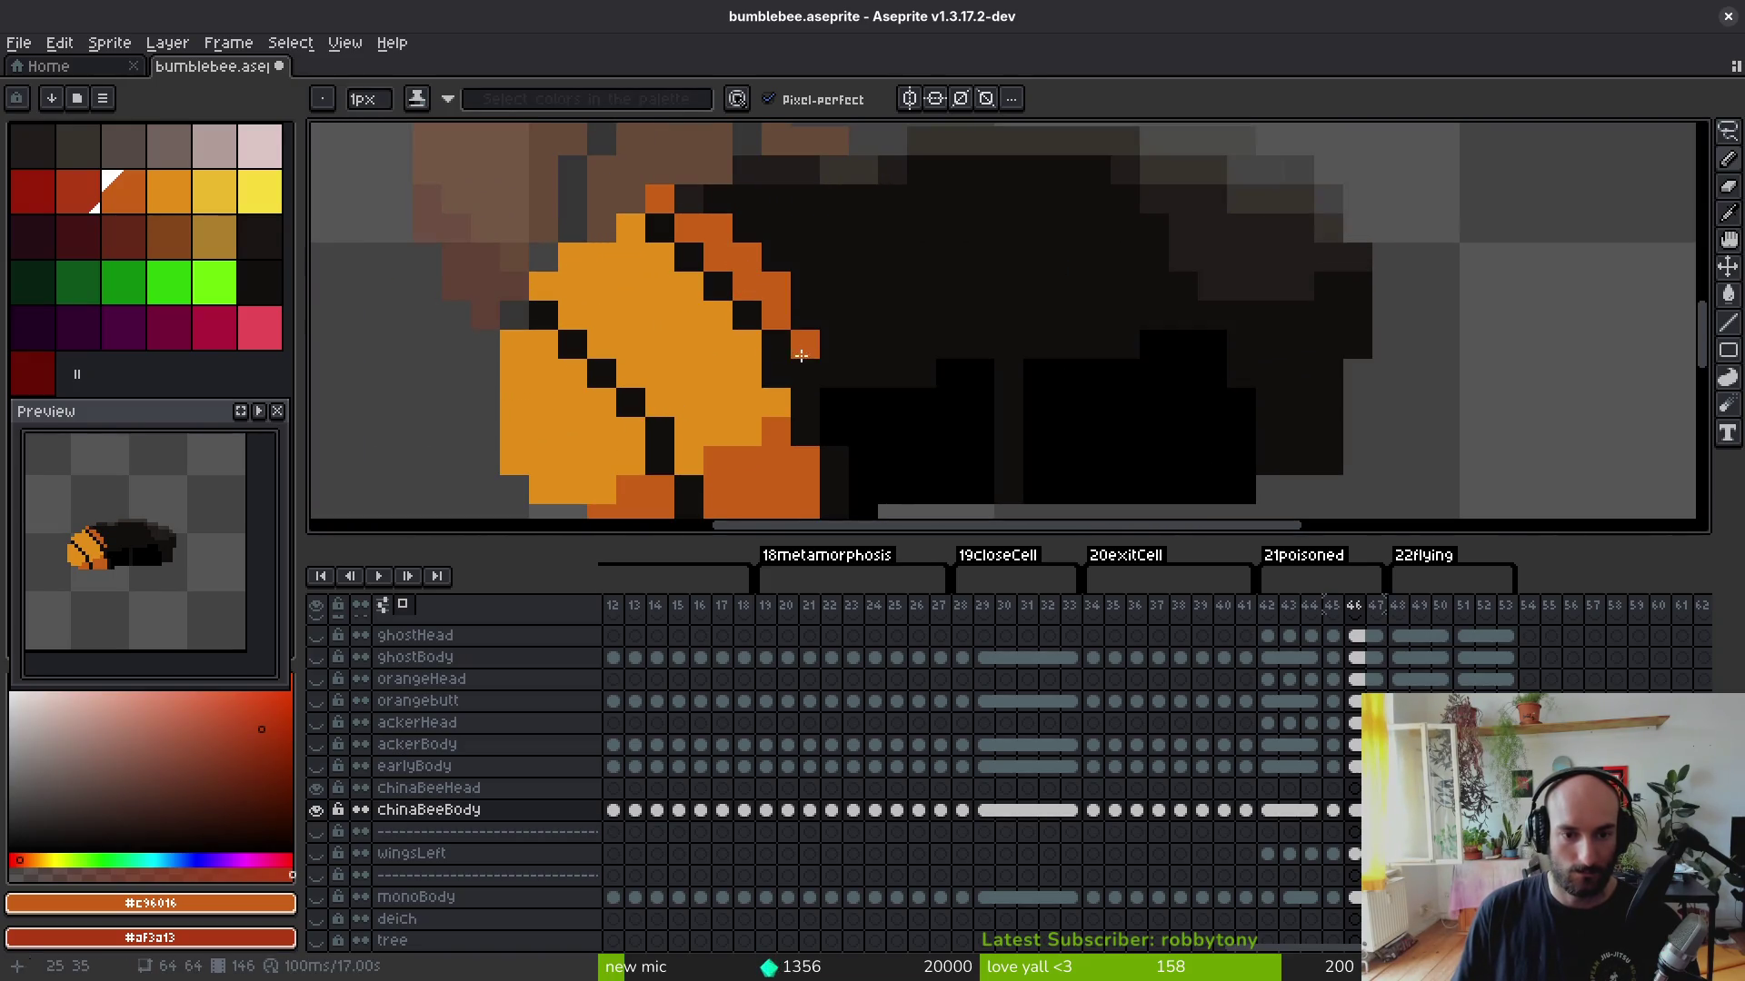
pyautogui.moveTo(951, 373); pyautogui.dragTo(837, 225)
pyautogui.moveTo(754, 286)
pyautogui.mouseDown()
pyautogui.moveTo(777, 348)
pyautogui.moveTo(806, 314)
pyautogui.moveTo(791, 378)
pyautogui.mouseUp()
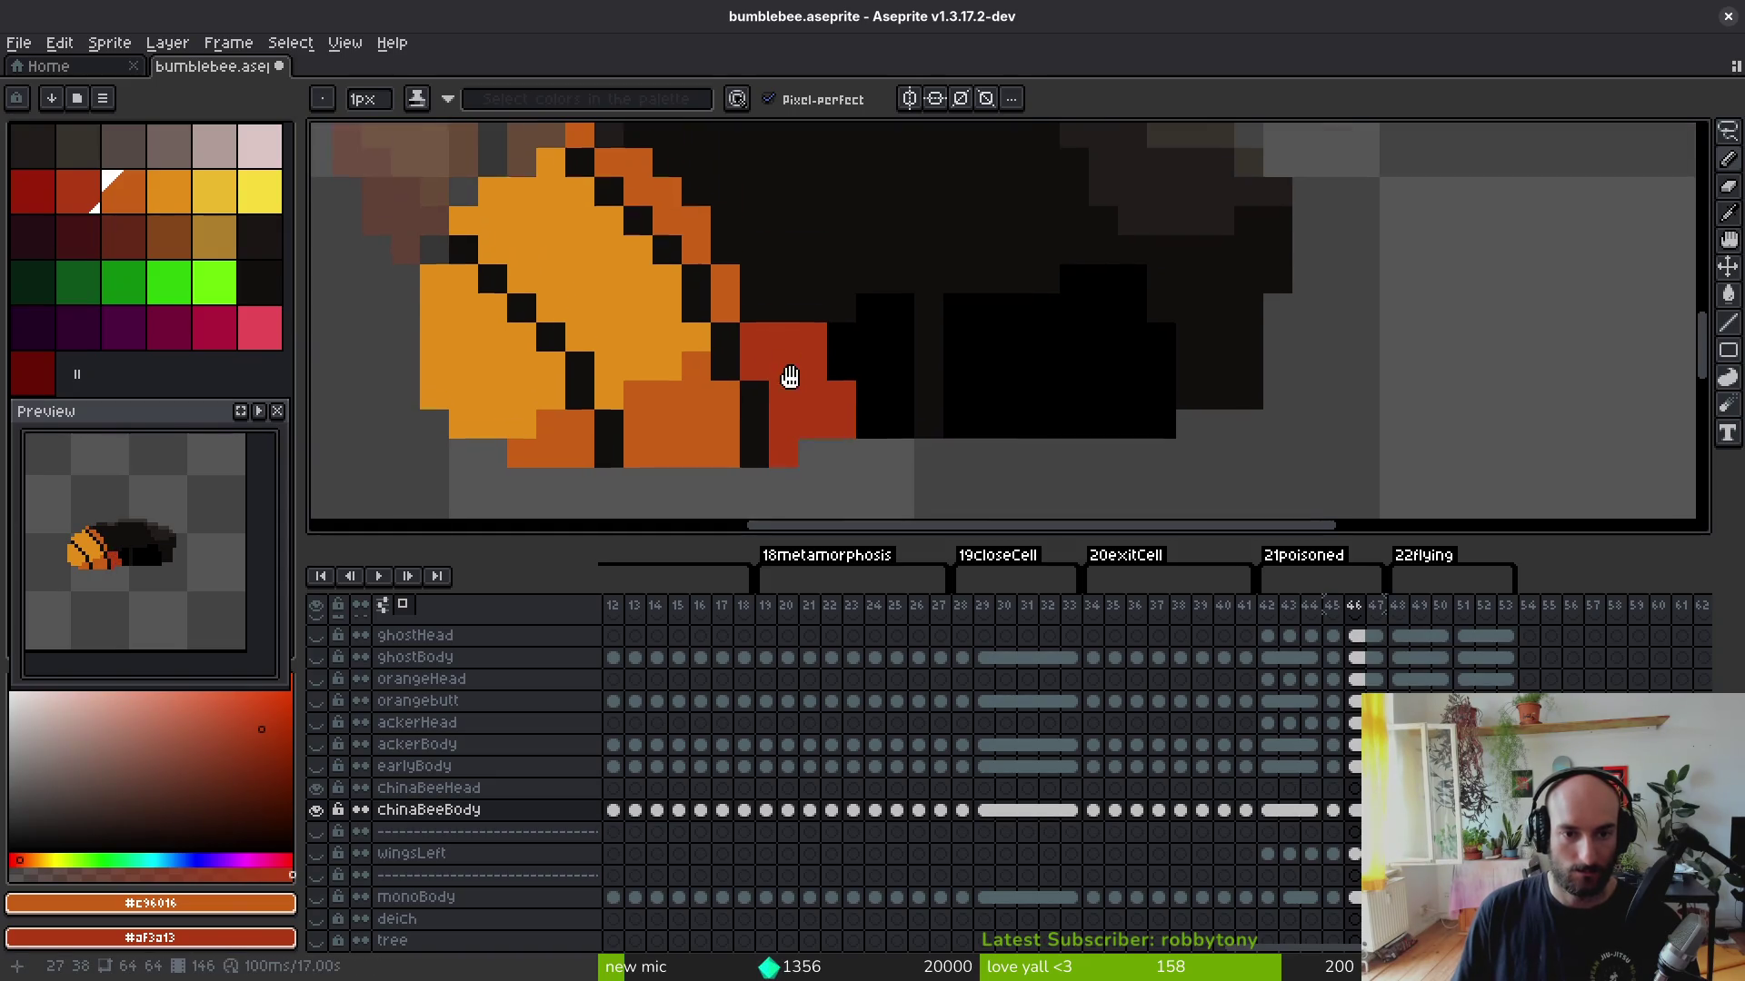
pyautogui.moveTo(732, 241)
pyautogui.mouseDown()
pyautogui.moveTo(807, 420)
pyautogui.moveTo(692, 308)
pyautogui.moveTo(772, 362)
pyautogui.mouseUp()
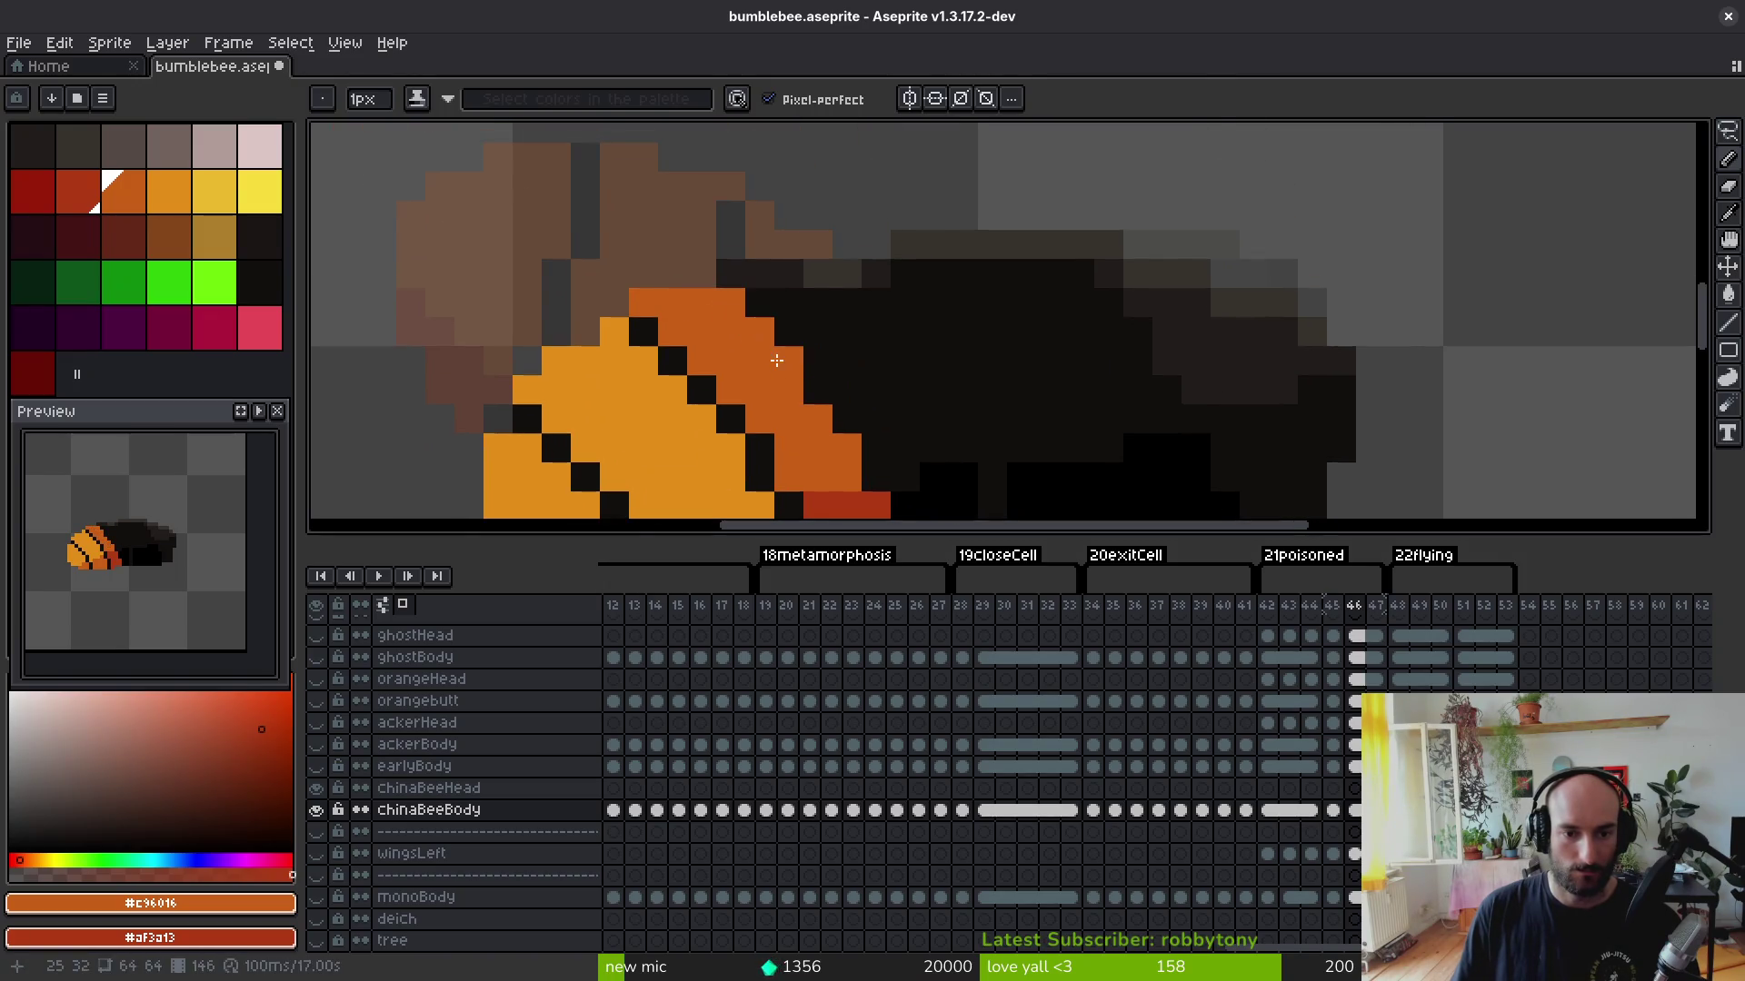
pyautogui.scroll(-2, 955, 340)
pyautogui.scroll(1, 948, 395)
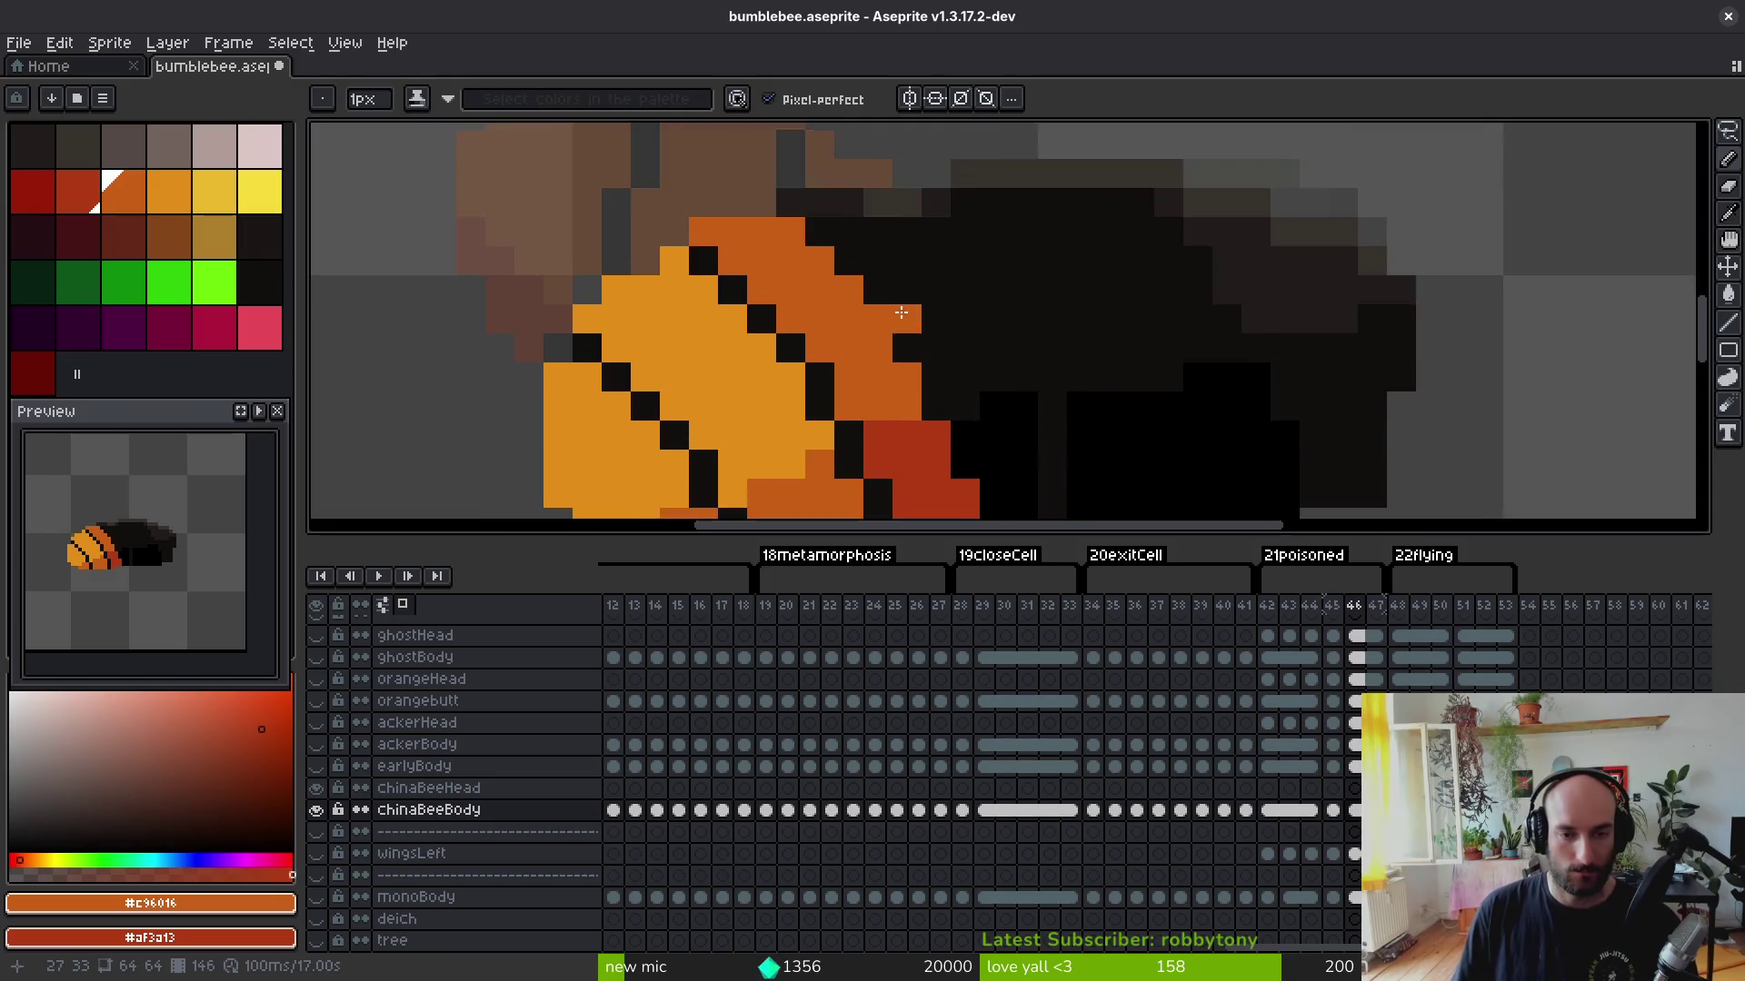
pyautogui.scroll(1, 819, 287)
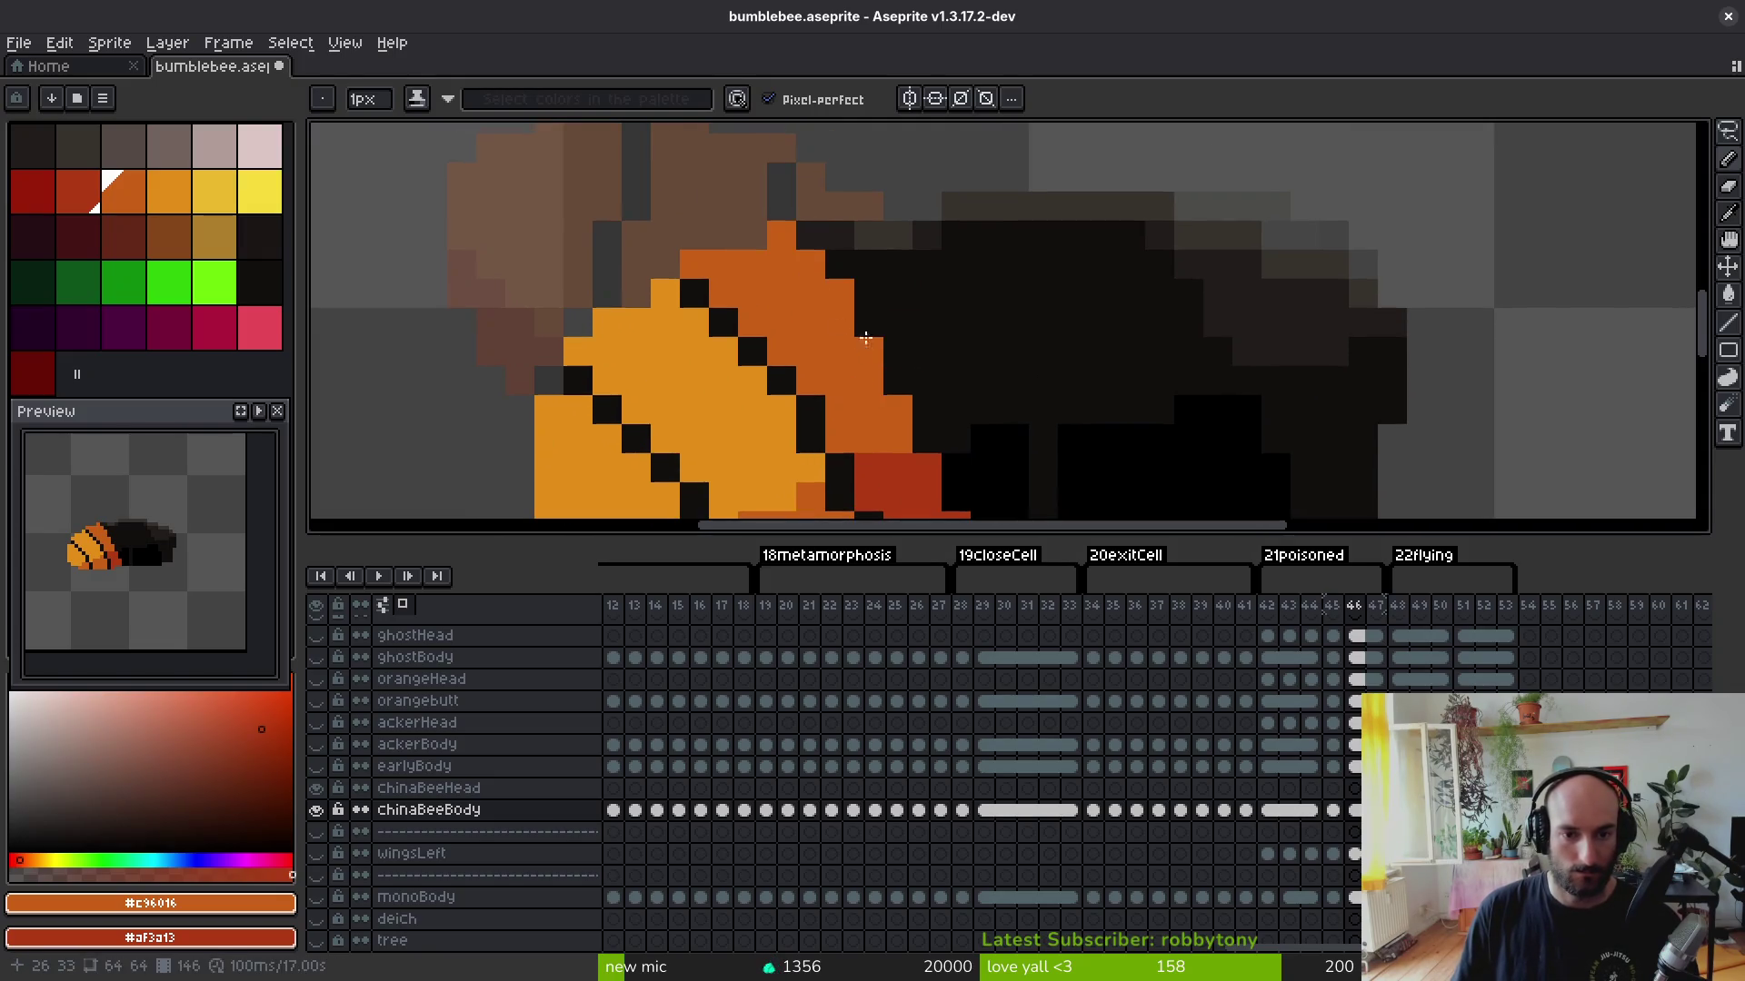
pyautogui.scroll(-2, 923, 438)
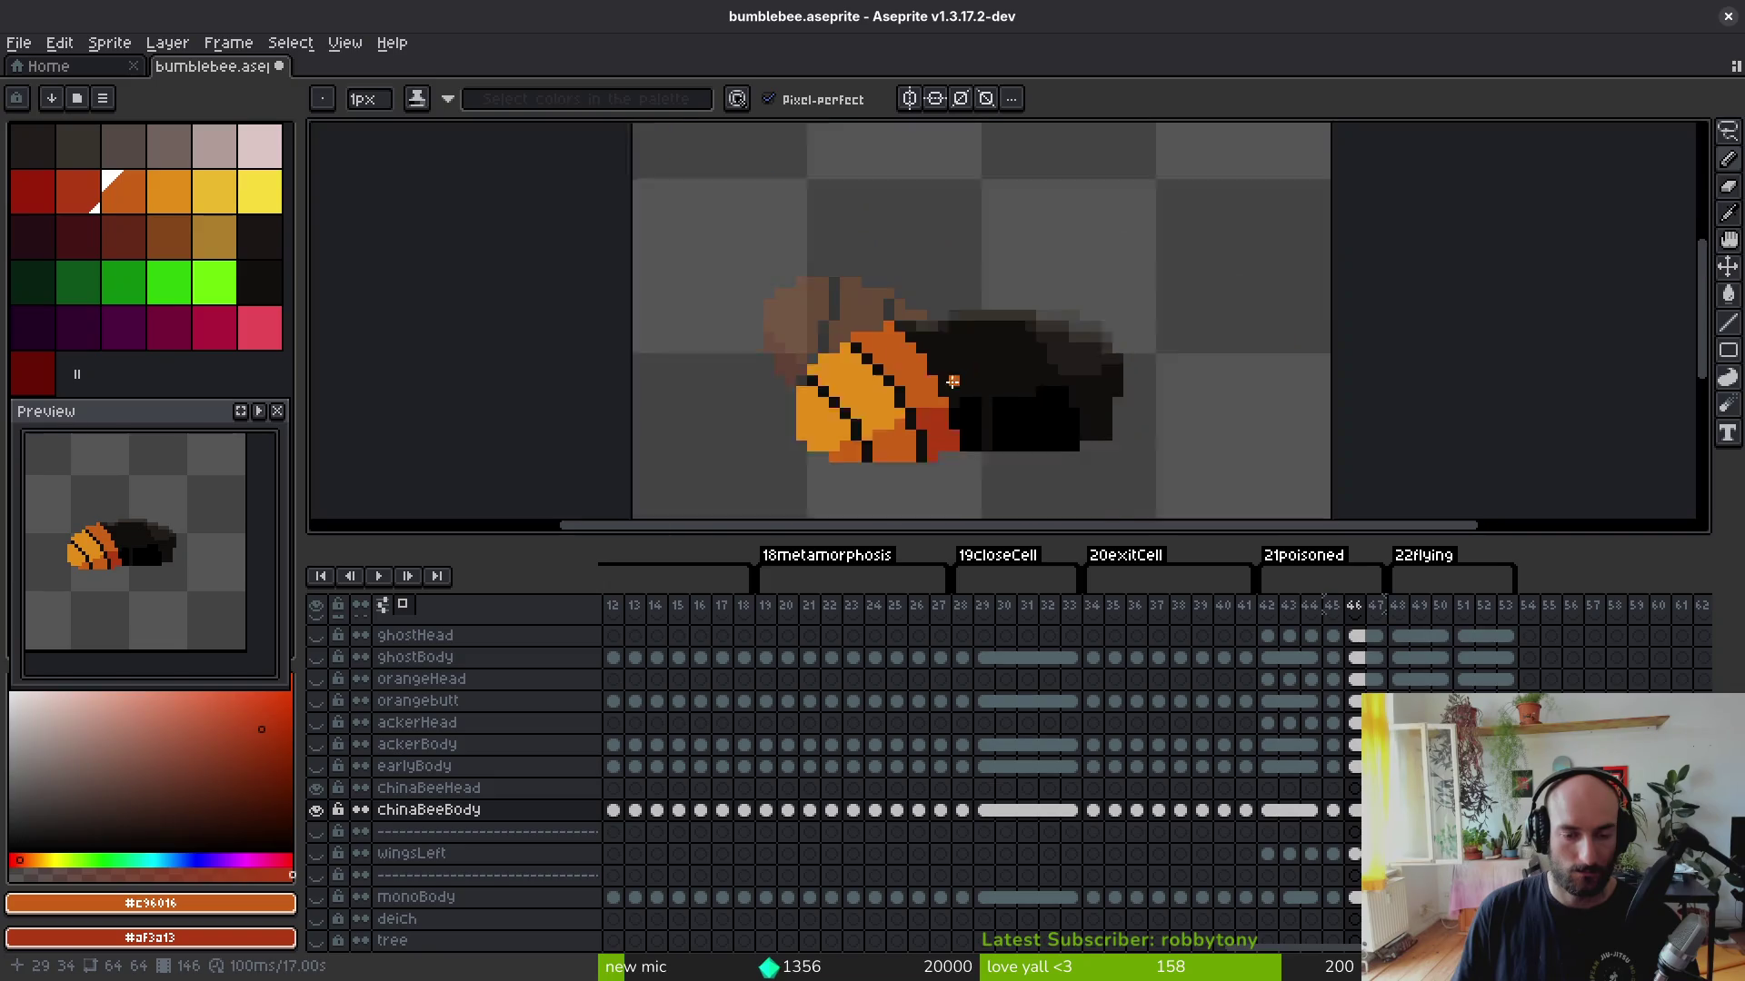
pyautogui.scroll(1, 933, 423)
pyautogui.scroll(1, 945, 410)
pyautogui.scroll(-1, 1035, 333)
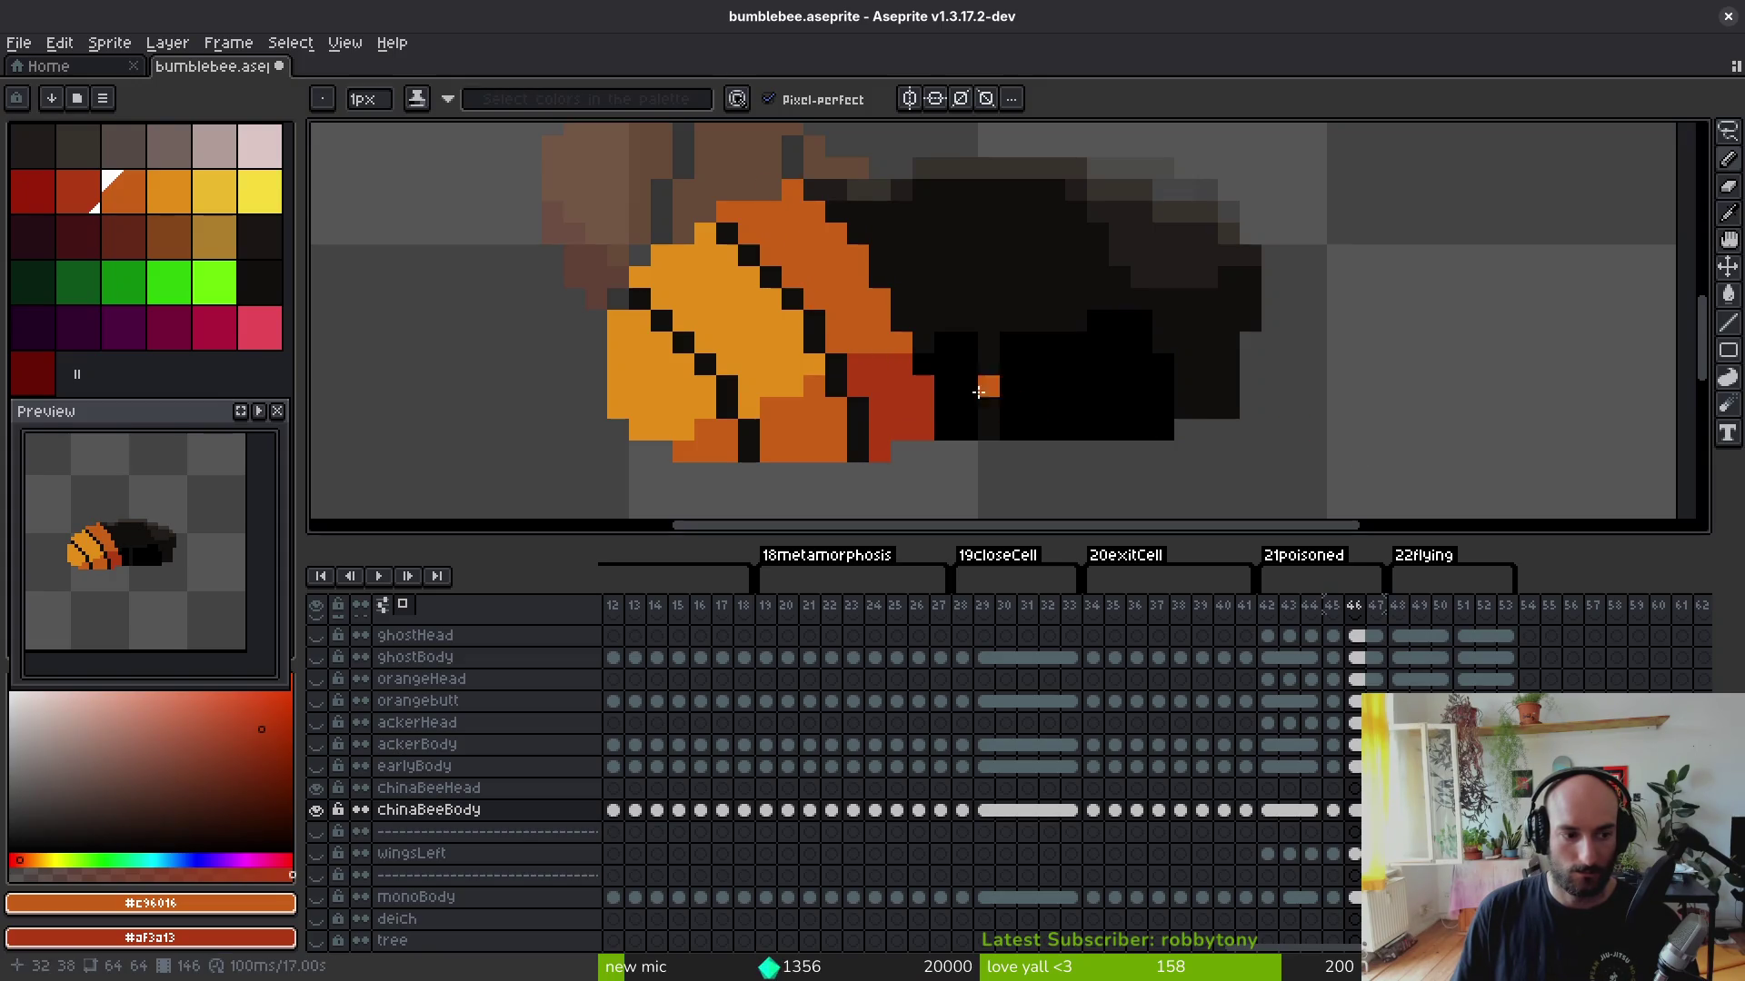
pyautogui.keyDown('alt'); pyautogui.click(824, 189); pyautogui.keyUp('alt')
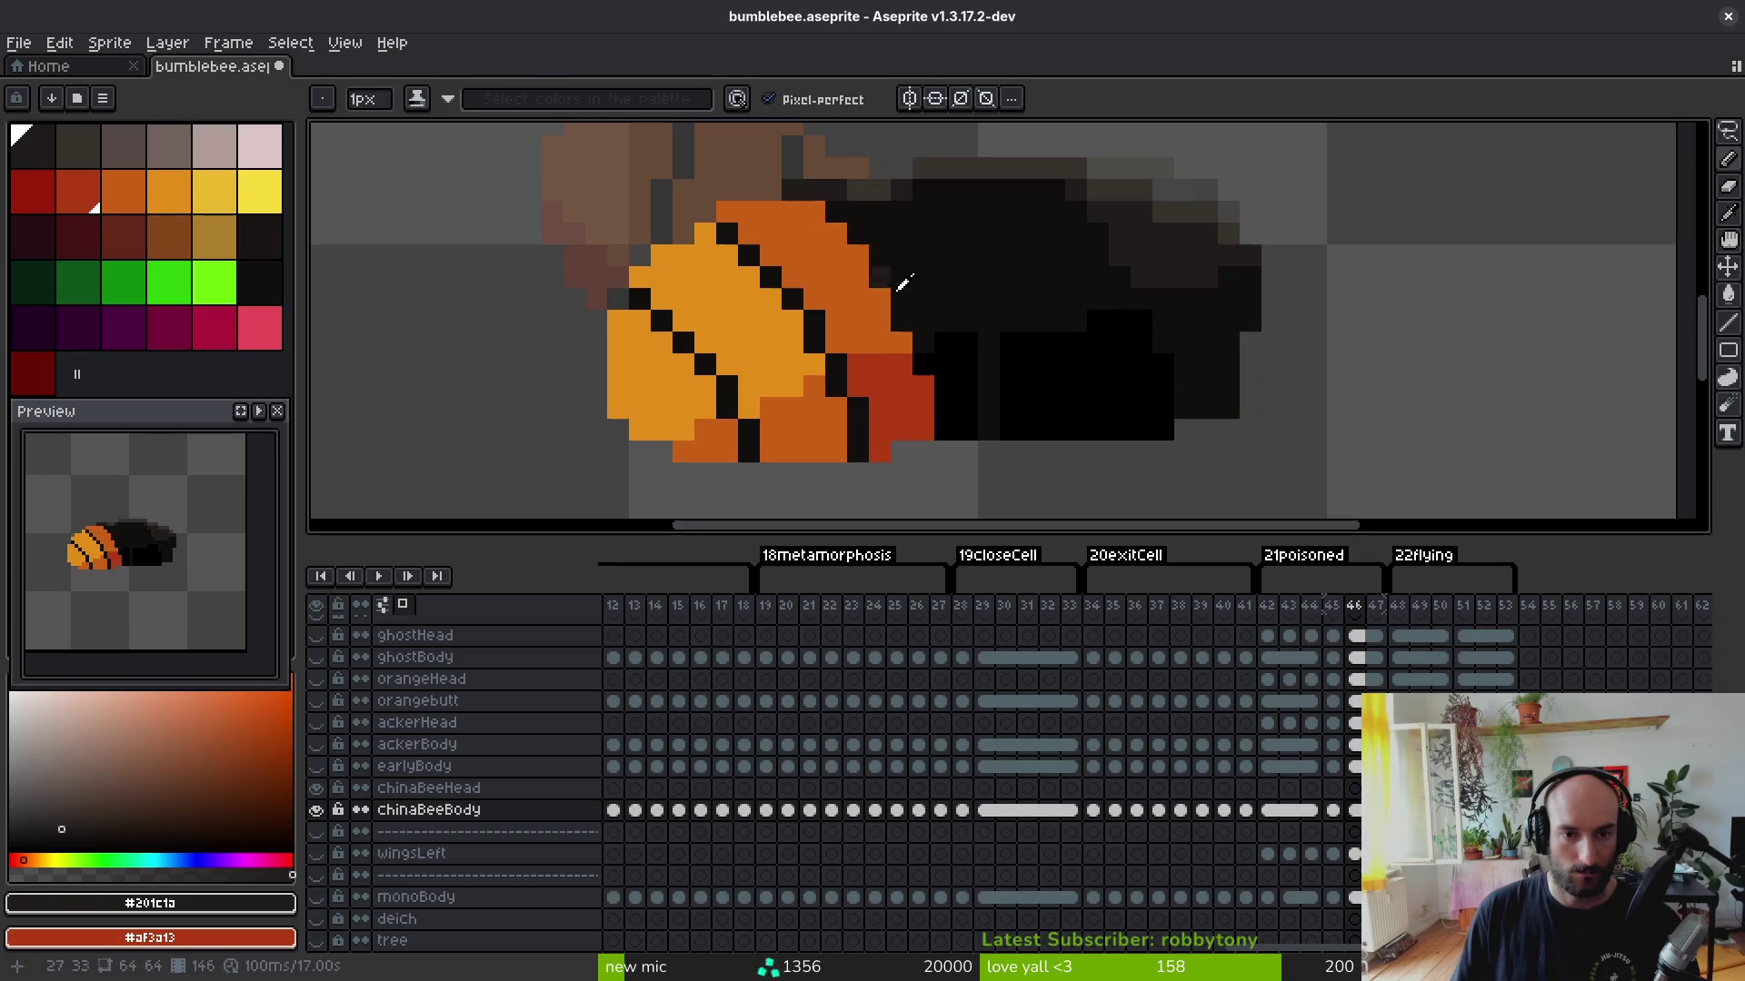
# Step: Pick the light and greyish pinks, then extend and fill the pink band along the bee's body
pyautogui.press('Left')
pyautogui.keyDown('alt'); pyautogui.click(893, 338); pyautogui.keyUp('alt')
pyautogui.keyDown('alt'); pyautogui.rightClick(883, 370); pyautogui.keyUp('alt')
pyautogui.press('Right')
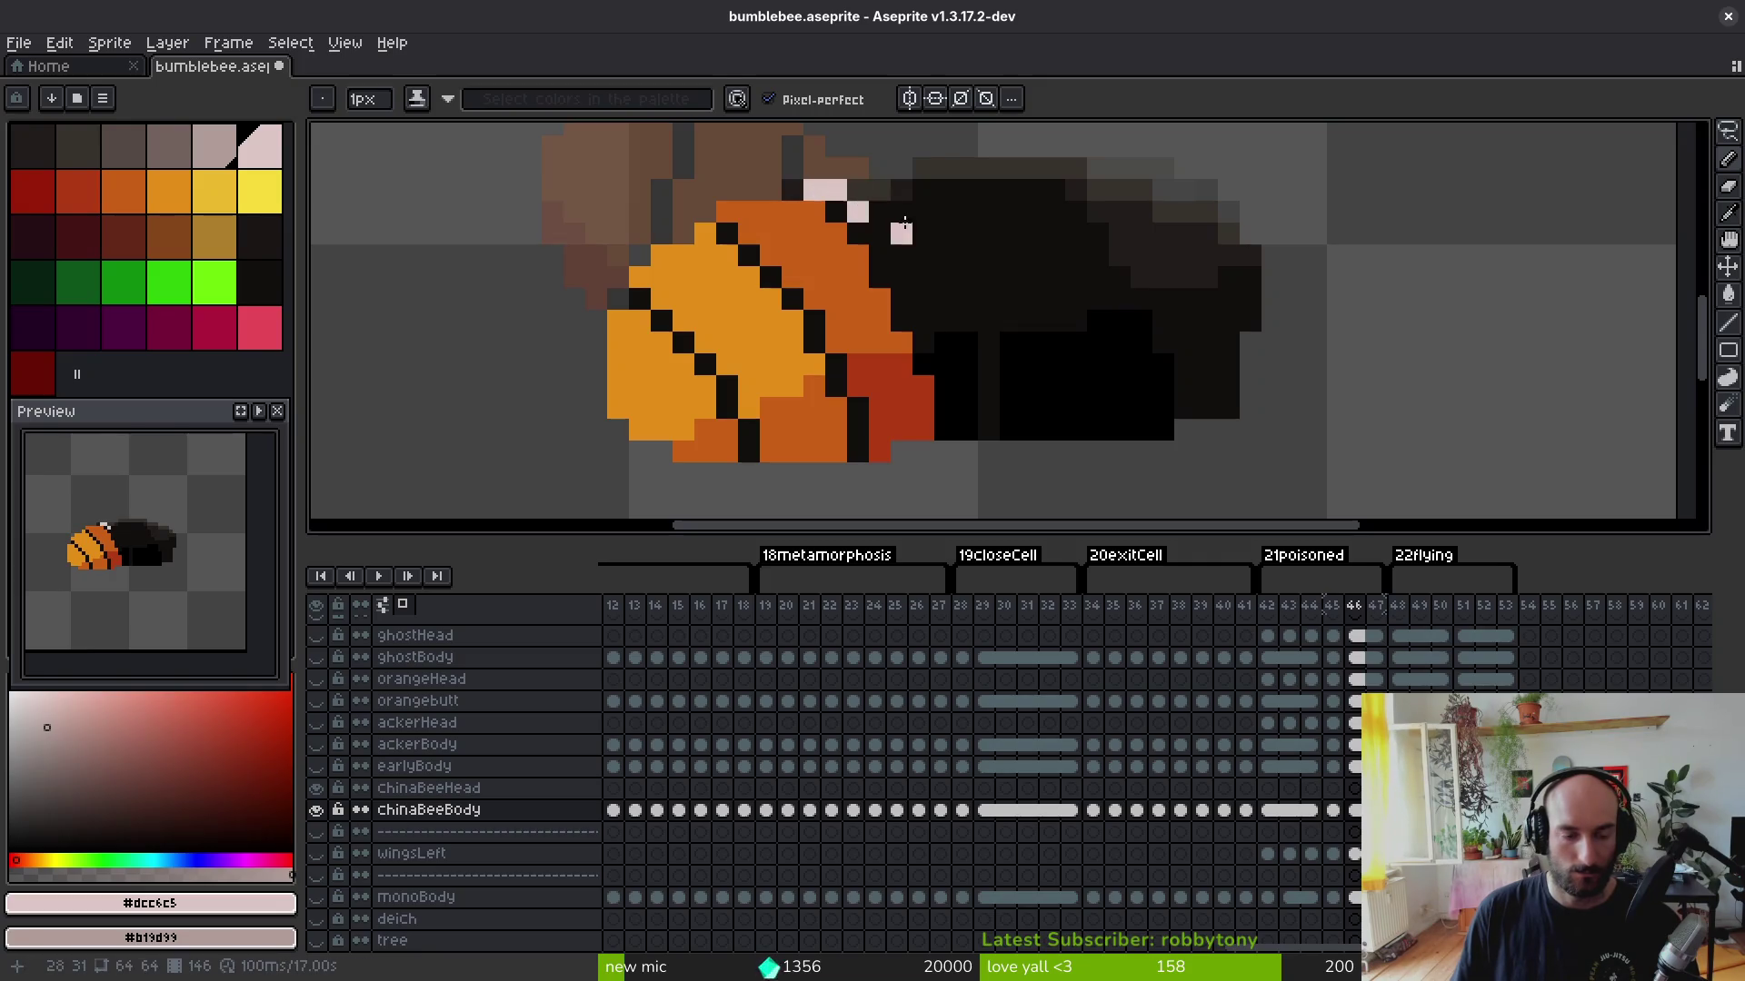
pyautogui.hotkey('ctrl', 'z')
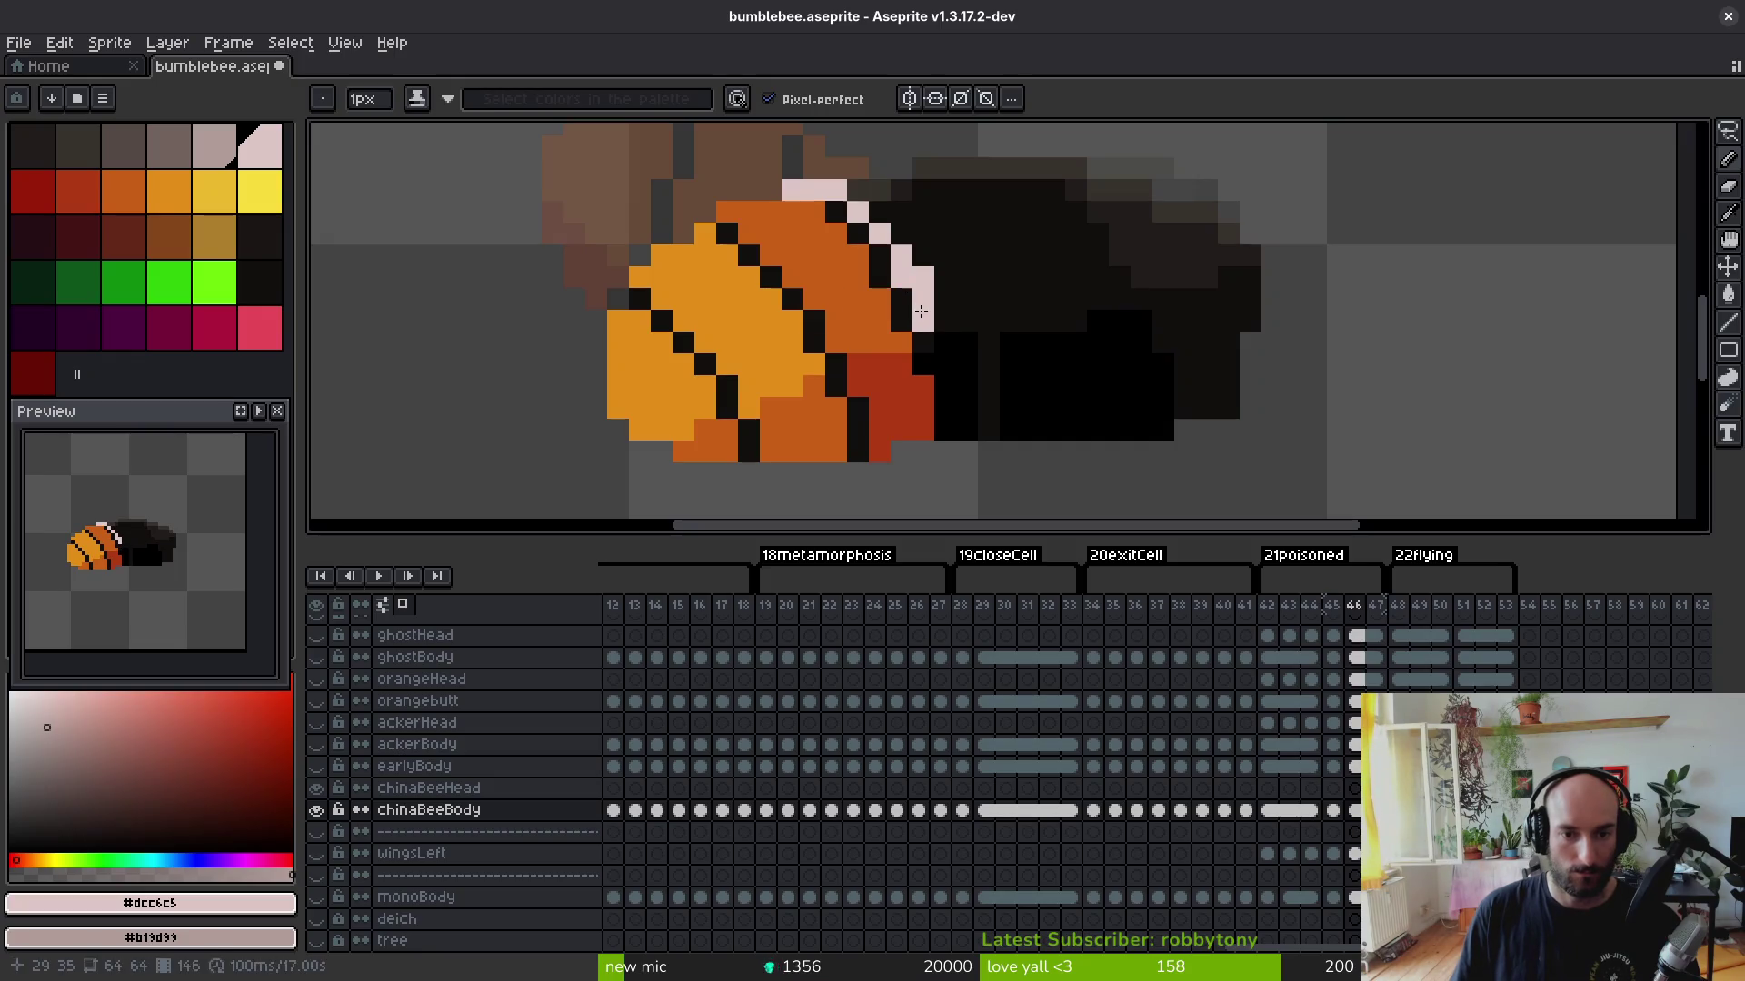
pyautogui.moveTo(962, 385)
pyautogui.mouseDown()
pyautogui.moveTo(1009, 410)
pyautogui.moveTo(1010, 434)
pyautogui.mouseUp()
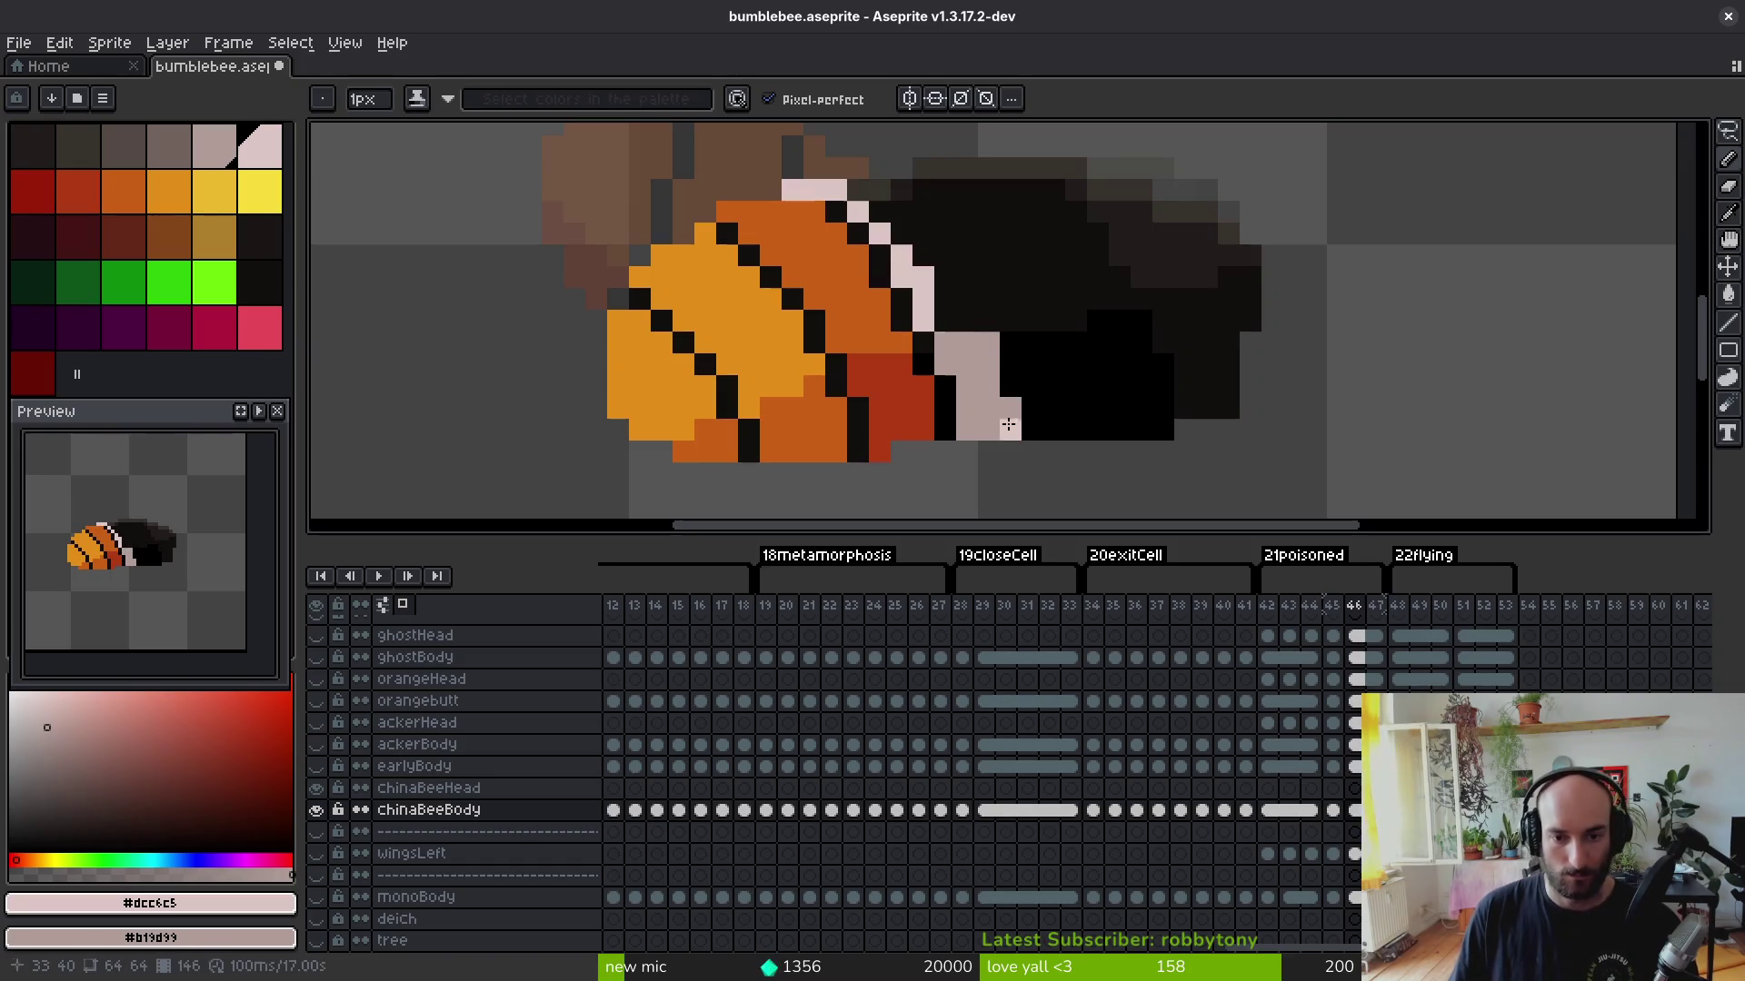
pyautogui.moveTo(937, 310); pyautogui.dragTo(951, 271)
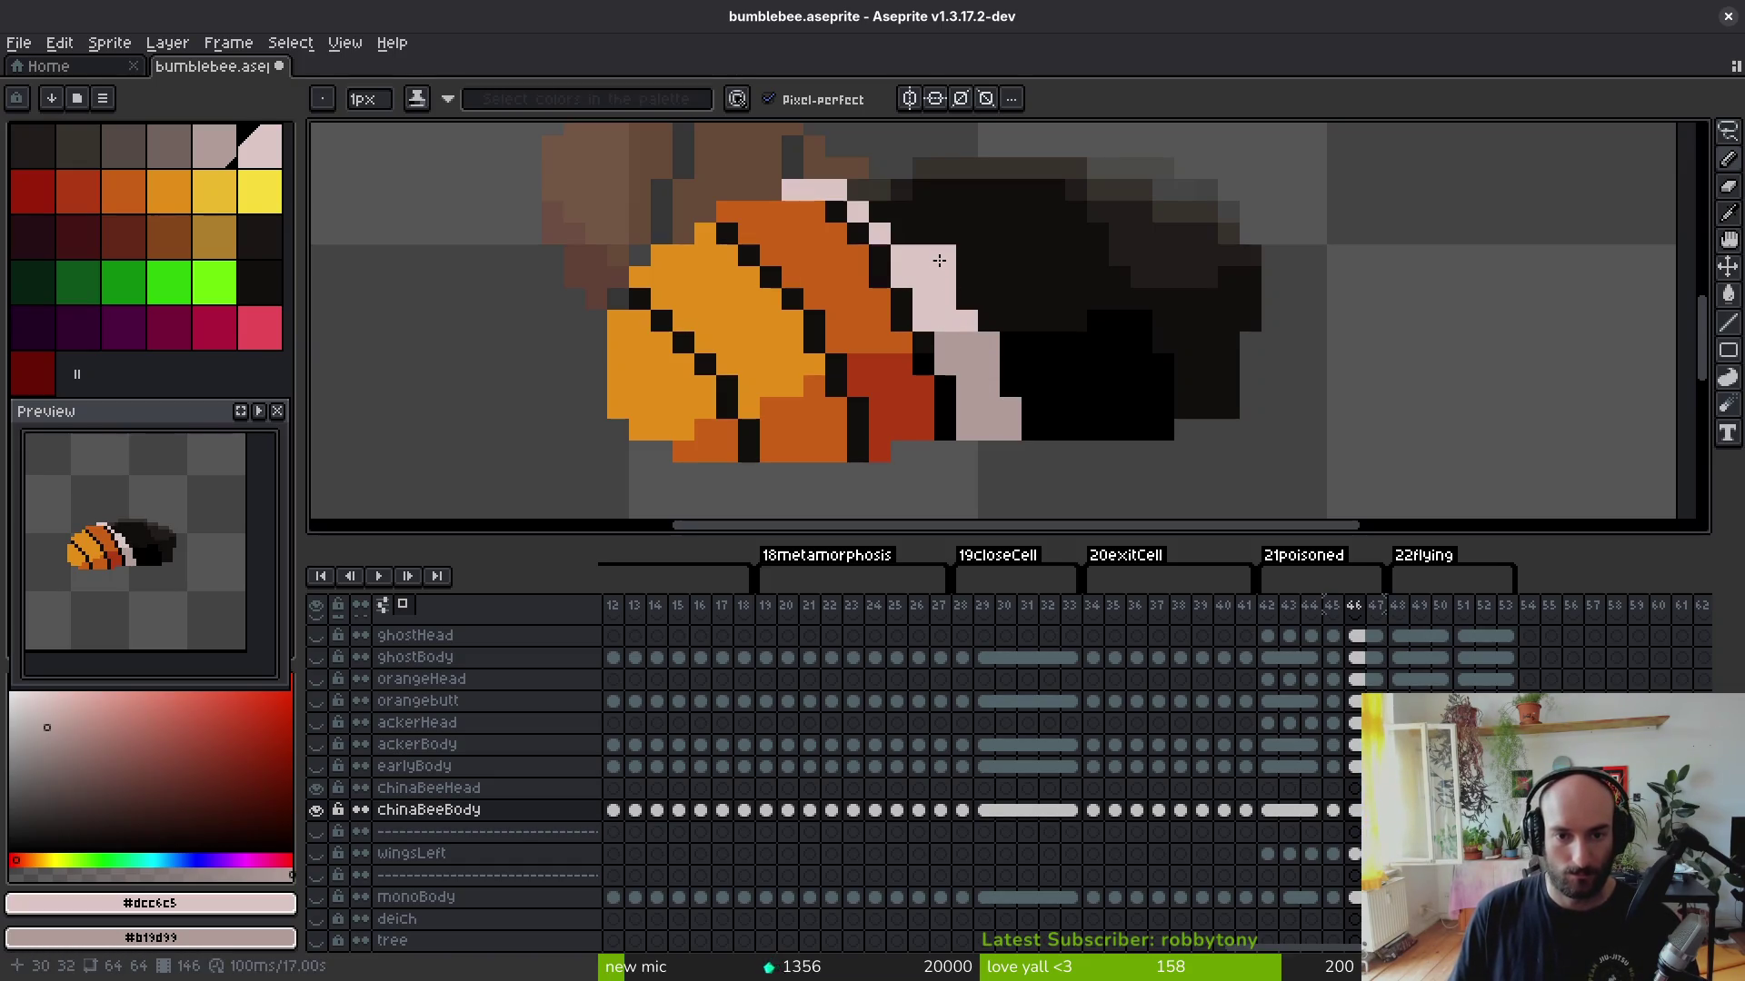
pyautogui.scroll(-2, 936, 225)
pyautogui.scroll(4, 886, 314)
pyautogui.scroll(2, 859, 391)
pyautogui.click(912, 377)
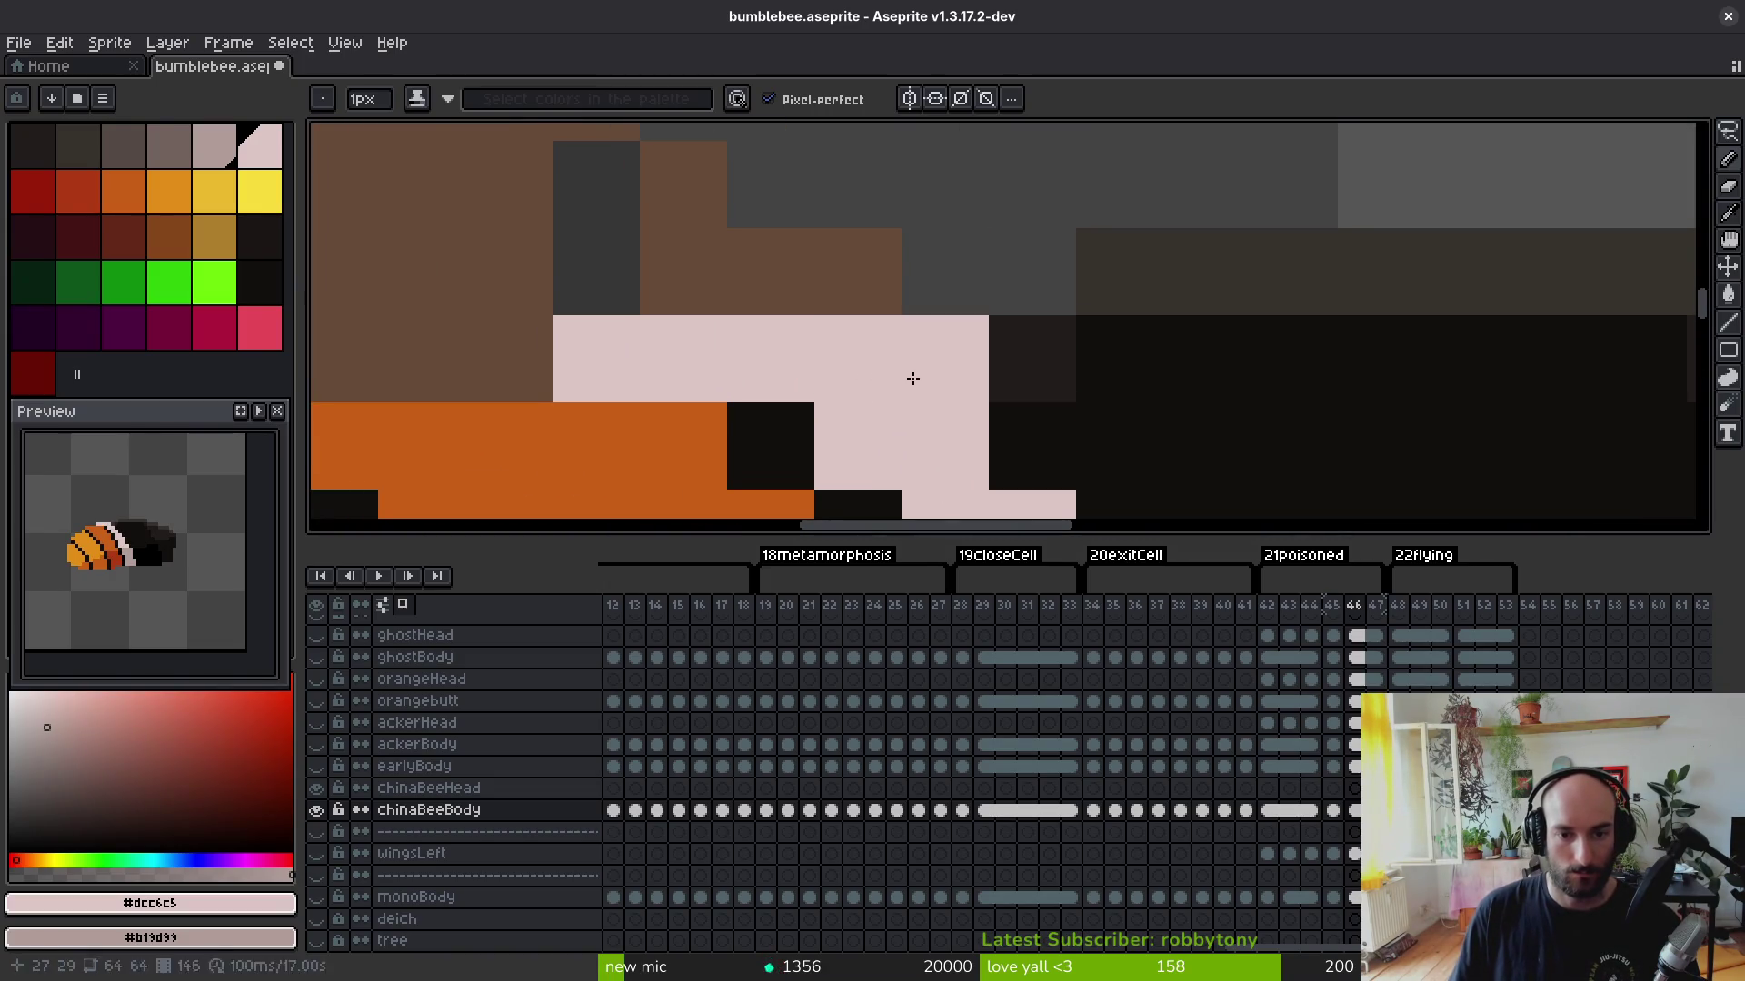
pyautogui.click(1037, 450)
pyautogui.scroll(-3, 1044, 396)
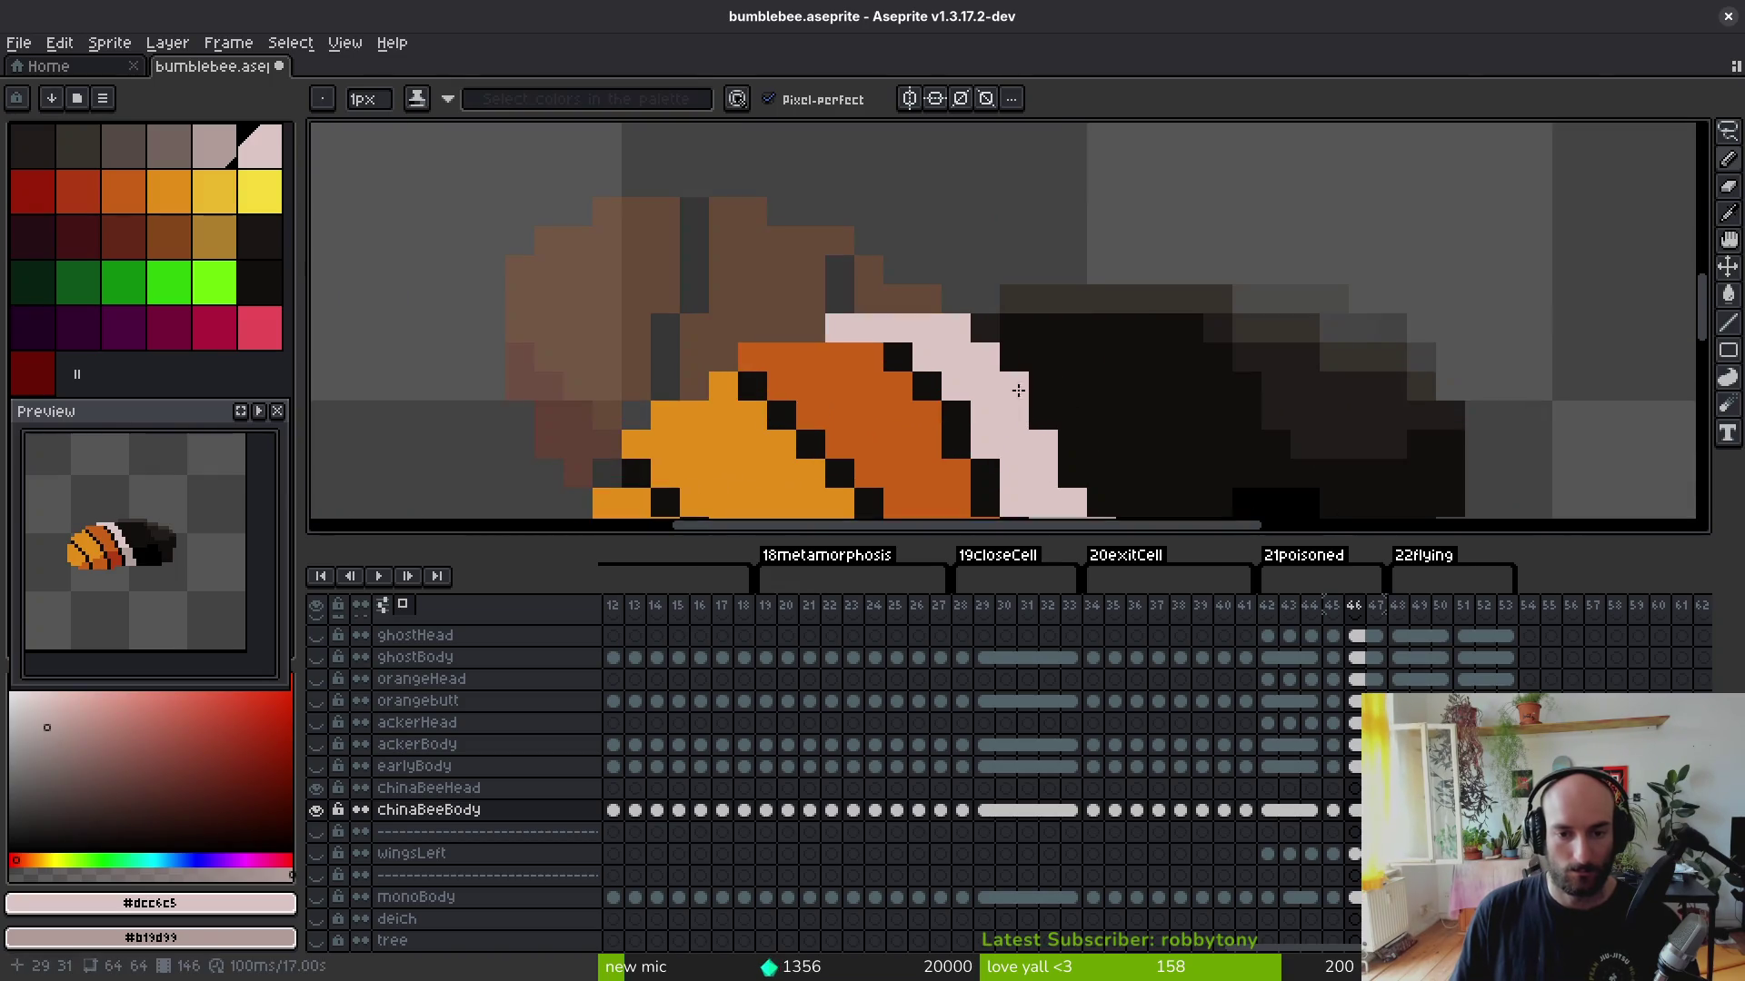
pyautogui.scroll(2, 1044, 397)
# Step: Paint black pixels over the pale stripe, undoing the final stroke
pyautogui.keyDown('alt'); pyautogui.click(938, 376); pyautogui.keyUp('alt')
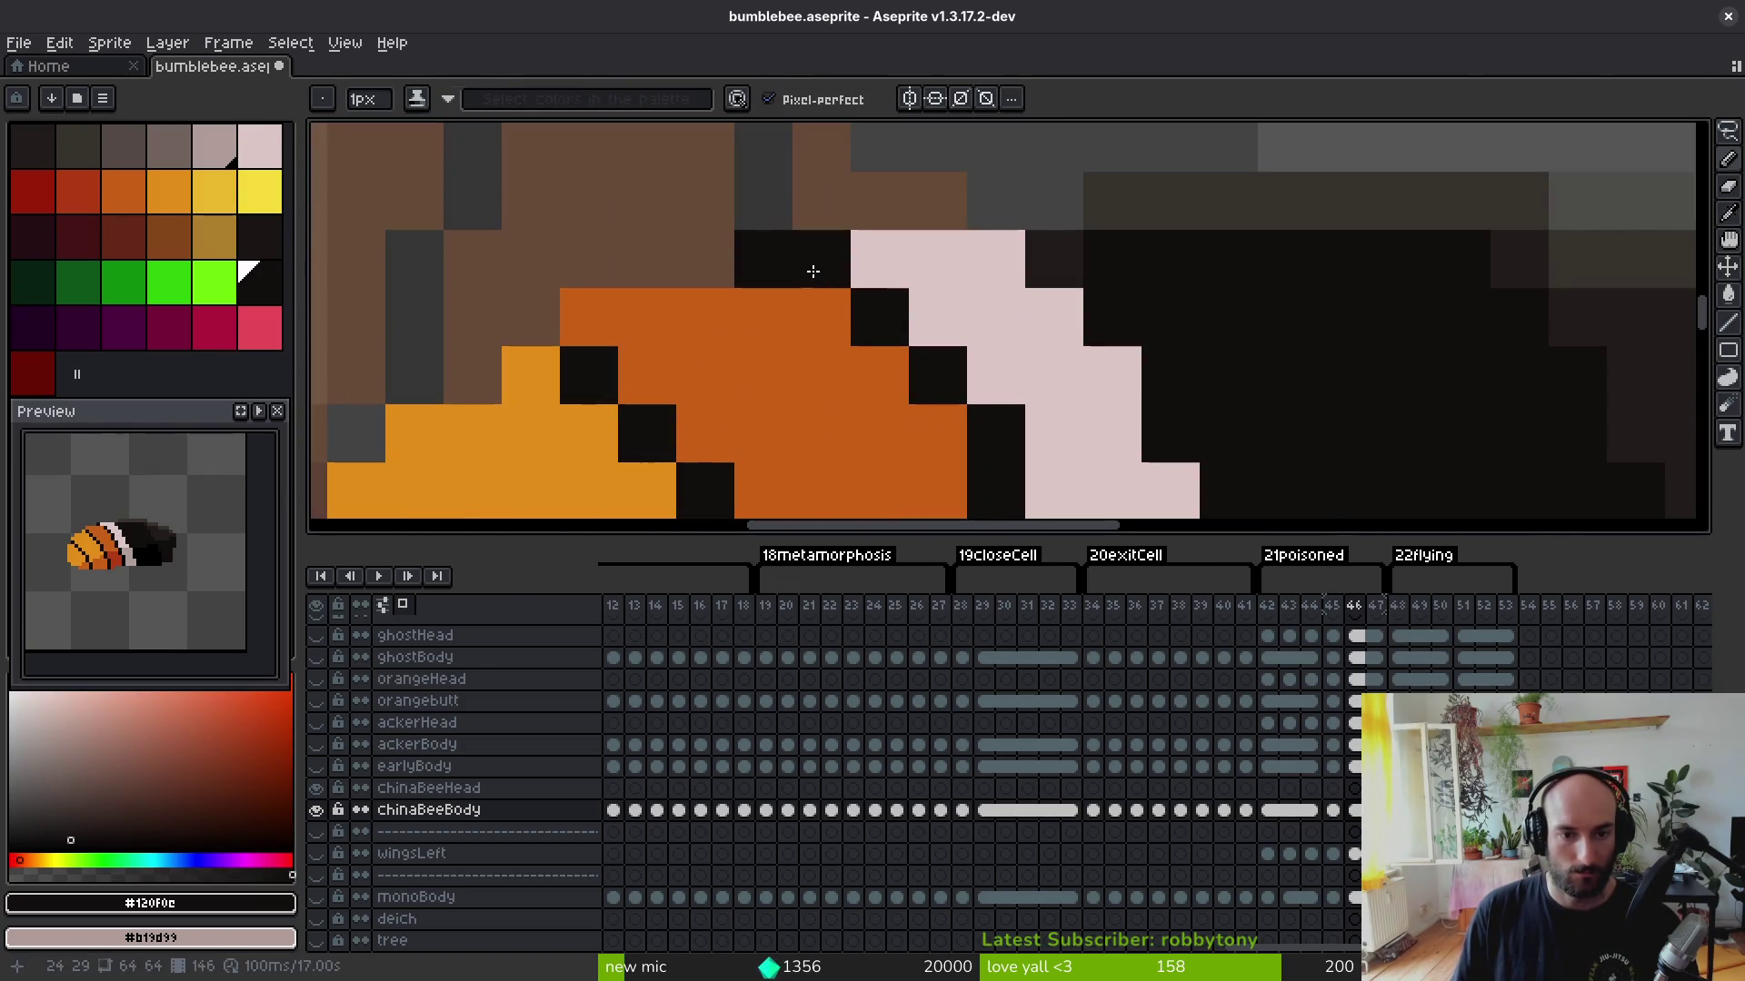
pyautogui.click(838, 292)
pyautogui.click(829, 363)
pyautogui.scroll(-2, 893, 360)
pyautogui.scroll(2, 894, 361)
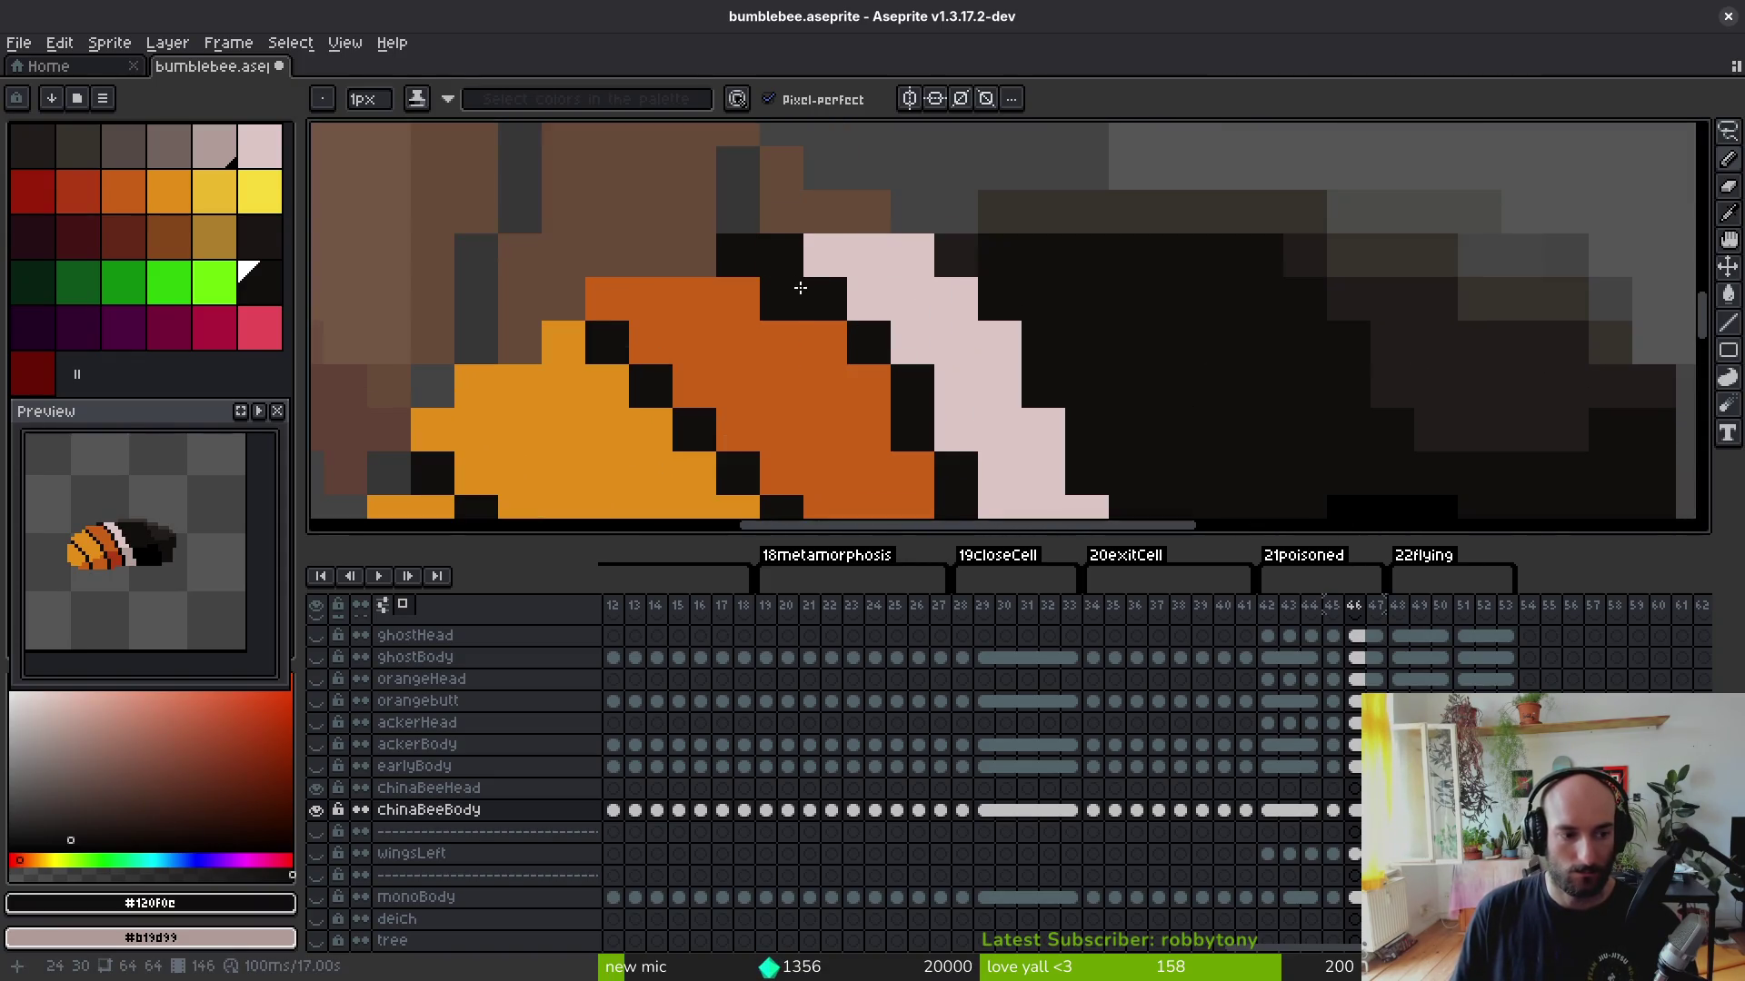
pyautogui.scroll(-2, 928, 370)
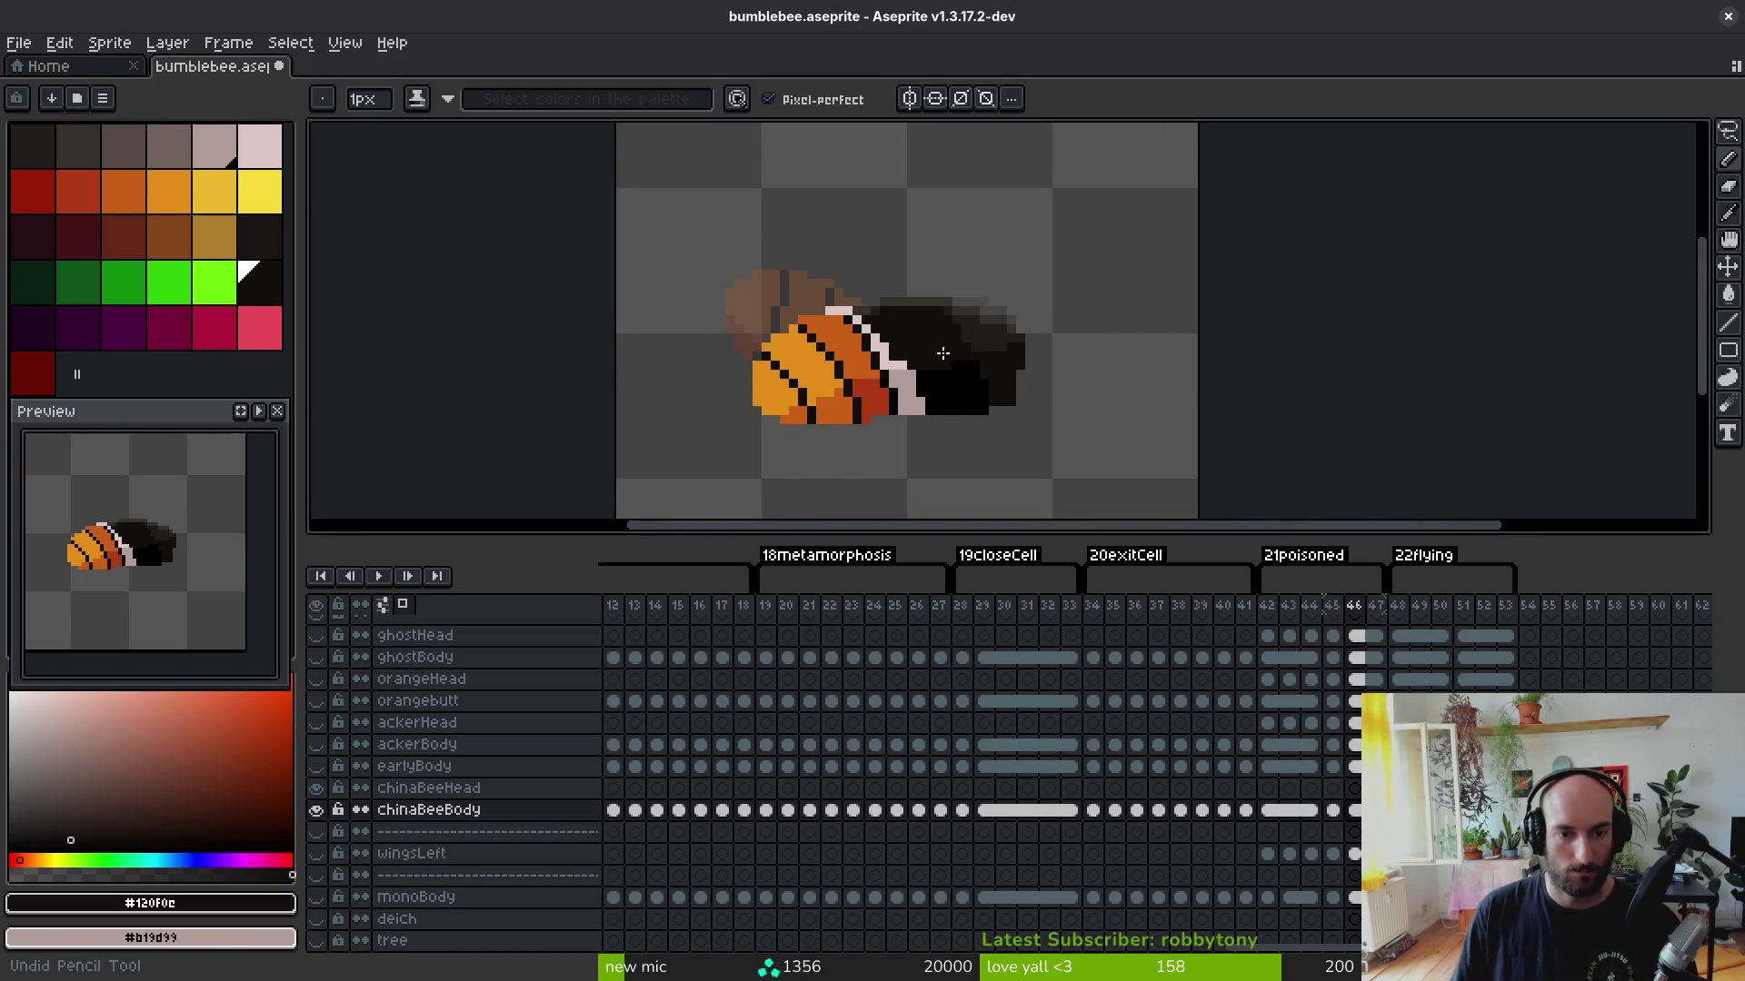
pyautogui.hotkey('ctrl', 'z')
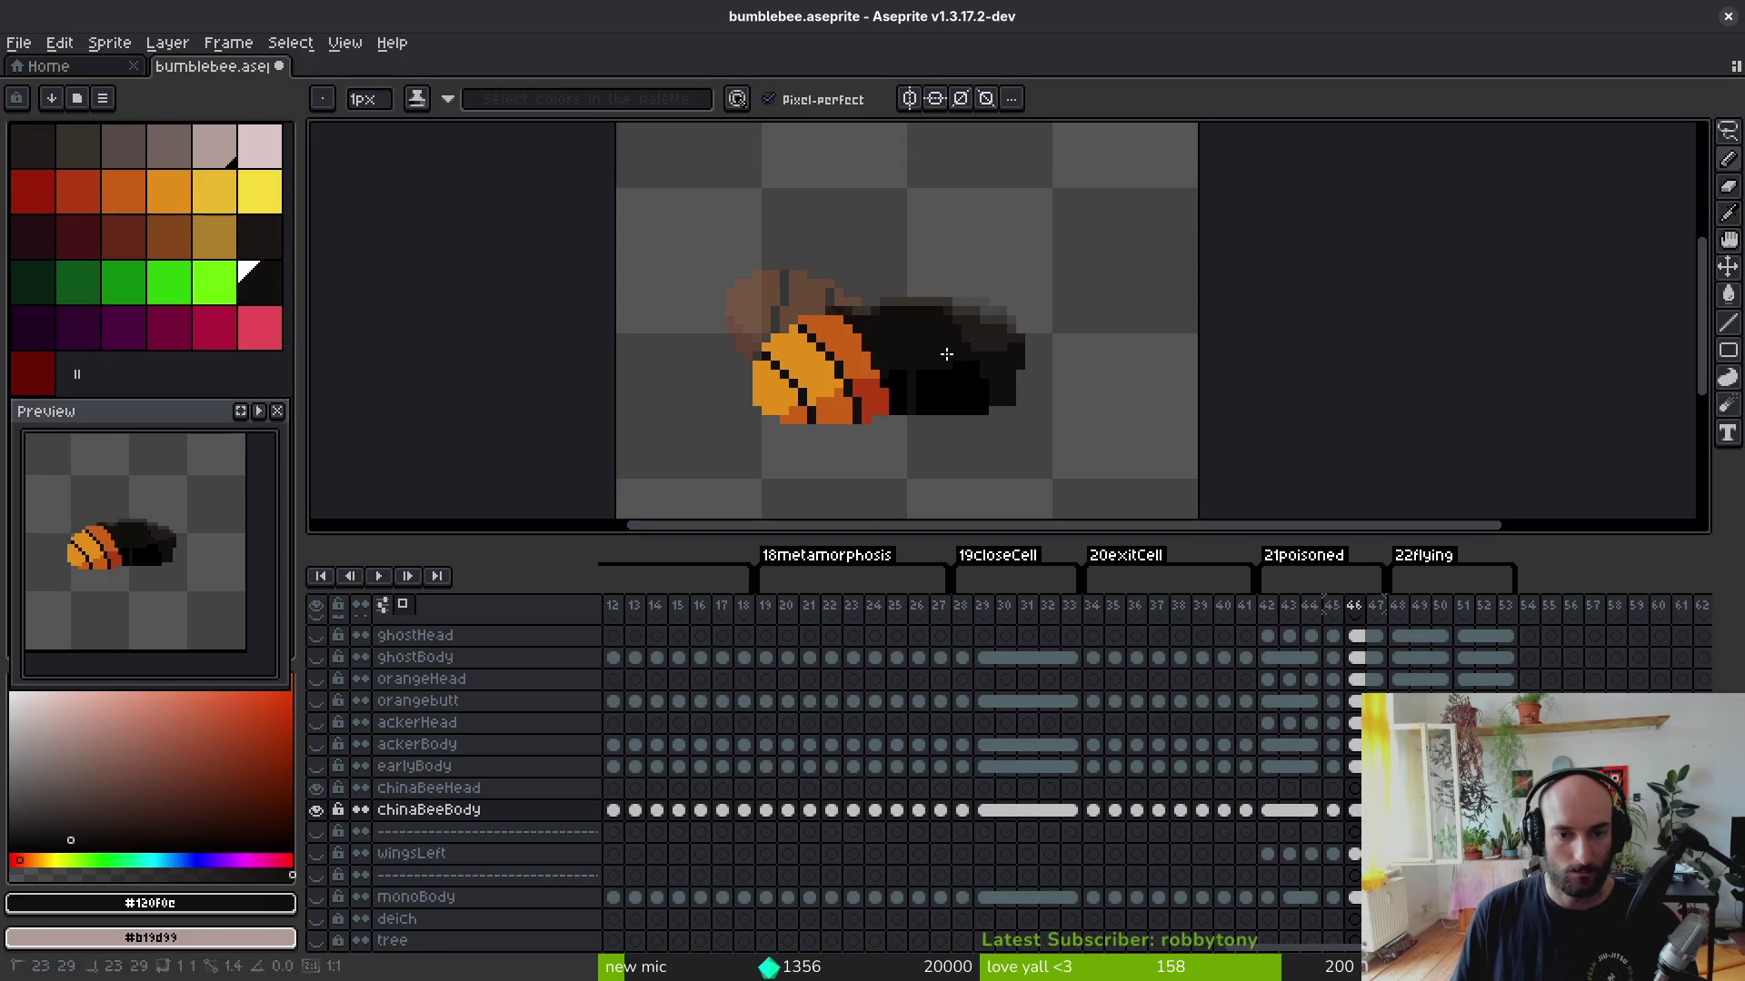
# Step: Toggle undo/redo to compare the stripe with and without the edits, keeping them
pyautogui.hotkey('ctrl', 'y')
pyautogui.hotkey('ctrl', 'y')
pyautogui.hotkey('ctrl', 'y')
pyautogui.scroll(3, 864, 290)
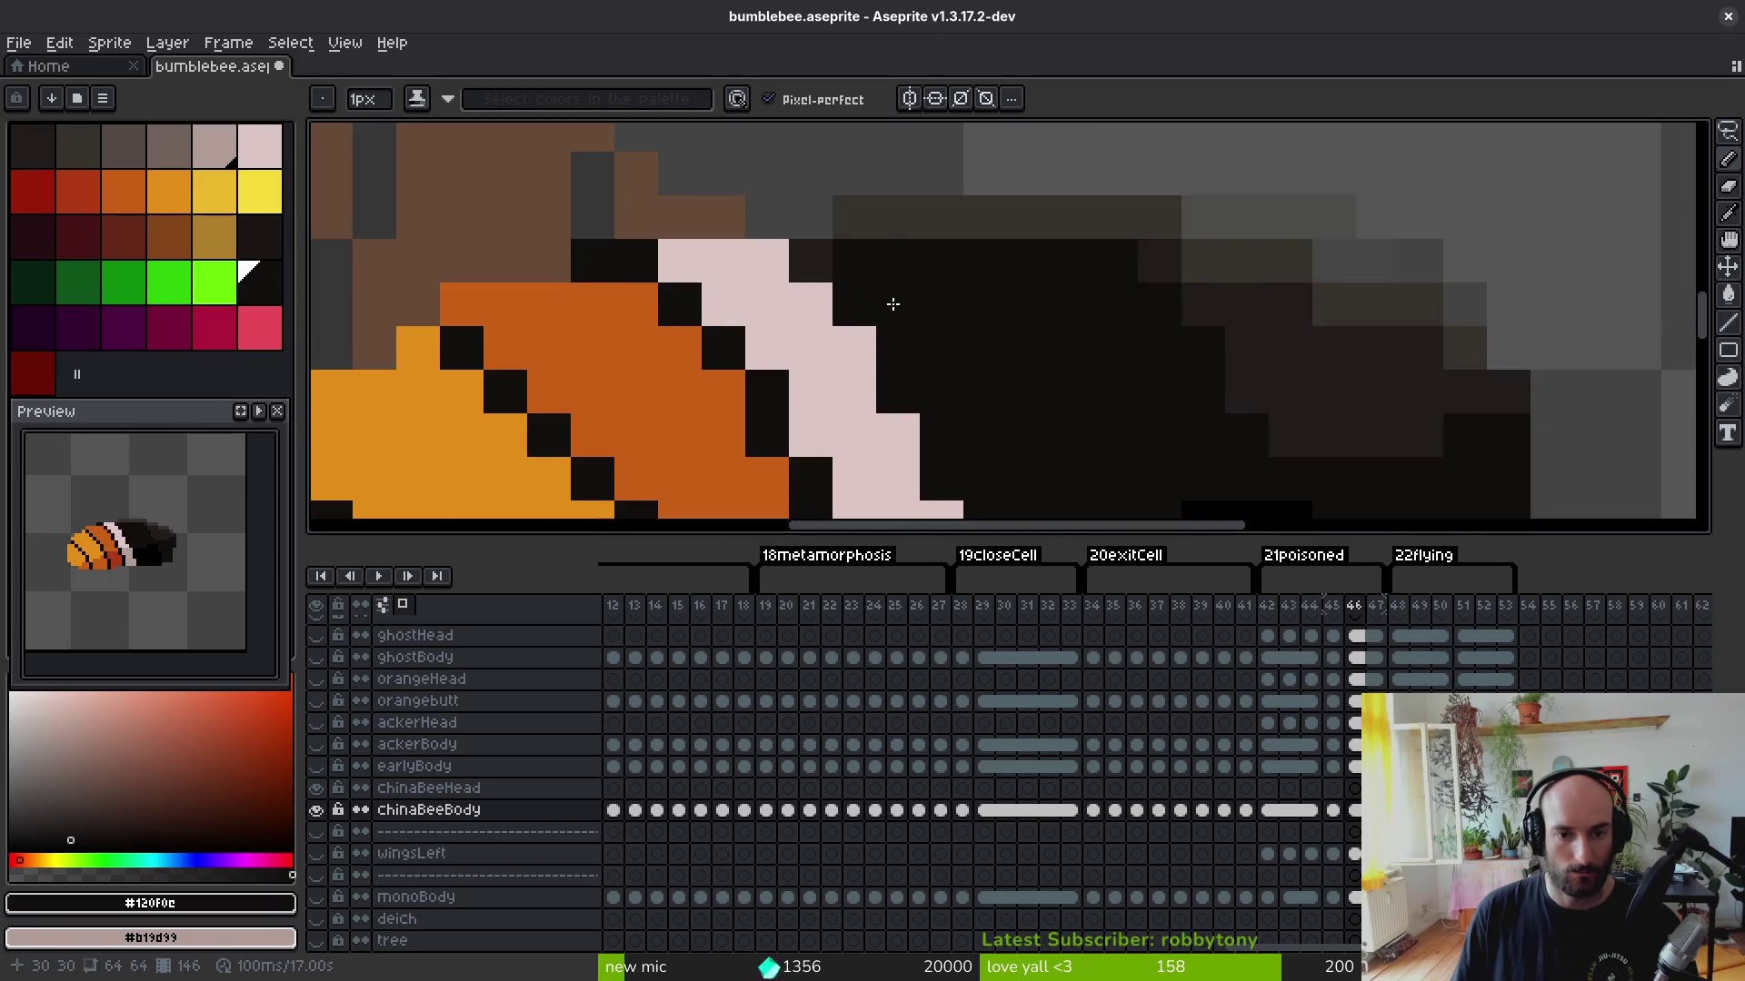
pyautogui.hotkey('ctrl', 'y')
pyautogui.hotkey('ctrl', 'y')
pyautogui.hotkey('ctrl', 'y')
pyautogui.hotkey('ctrl', 'y')
pyautogui.hotkey('ctrl', 'y')
pyautogui.hotkey('ctrl', 'y')
pyautogui.hotkey('ctrl', 'z')
pyautogui.hotkey('ctrl', 'z')
pyautogui.hotkey('ctrl', 'z')
pyautogui.hotkey('ctrl', 'y')
pyautogui.scroll(-1, 925, 346)
pyautogui.scroll(1, 872, 327)
pyautogui.hotkey('ctrl', 'z')
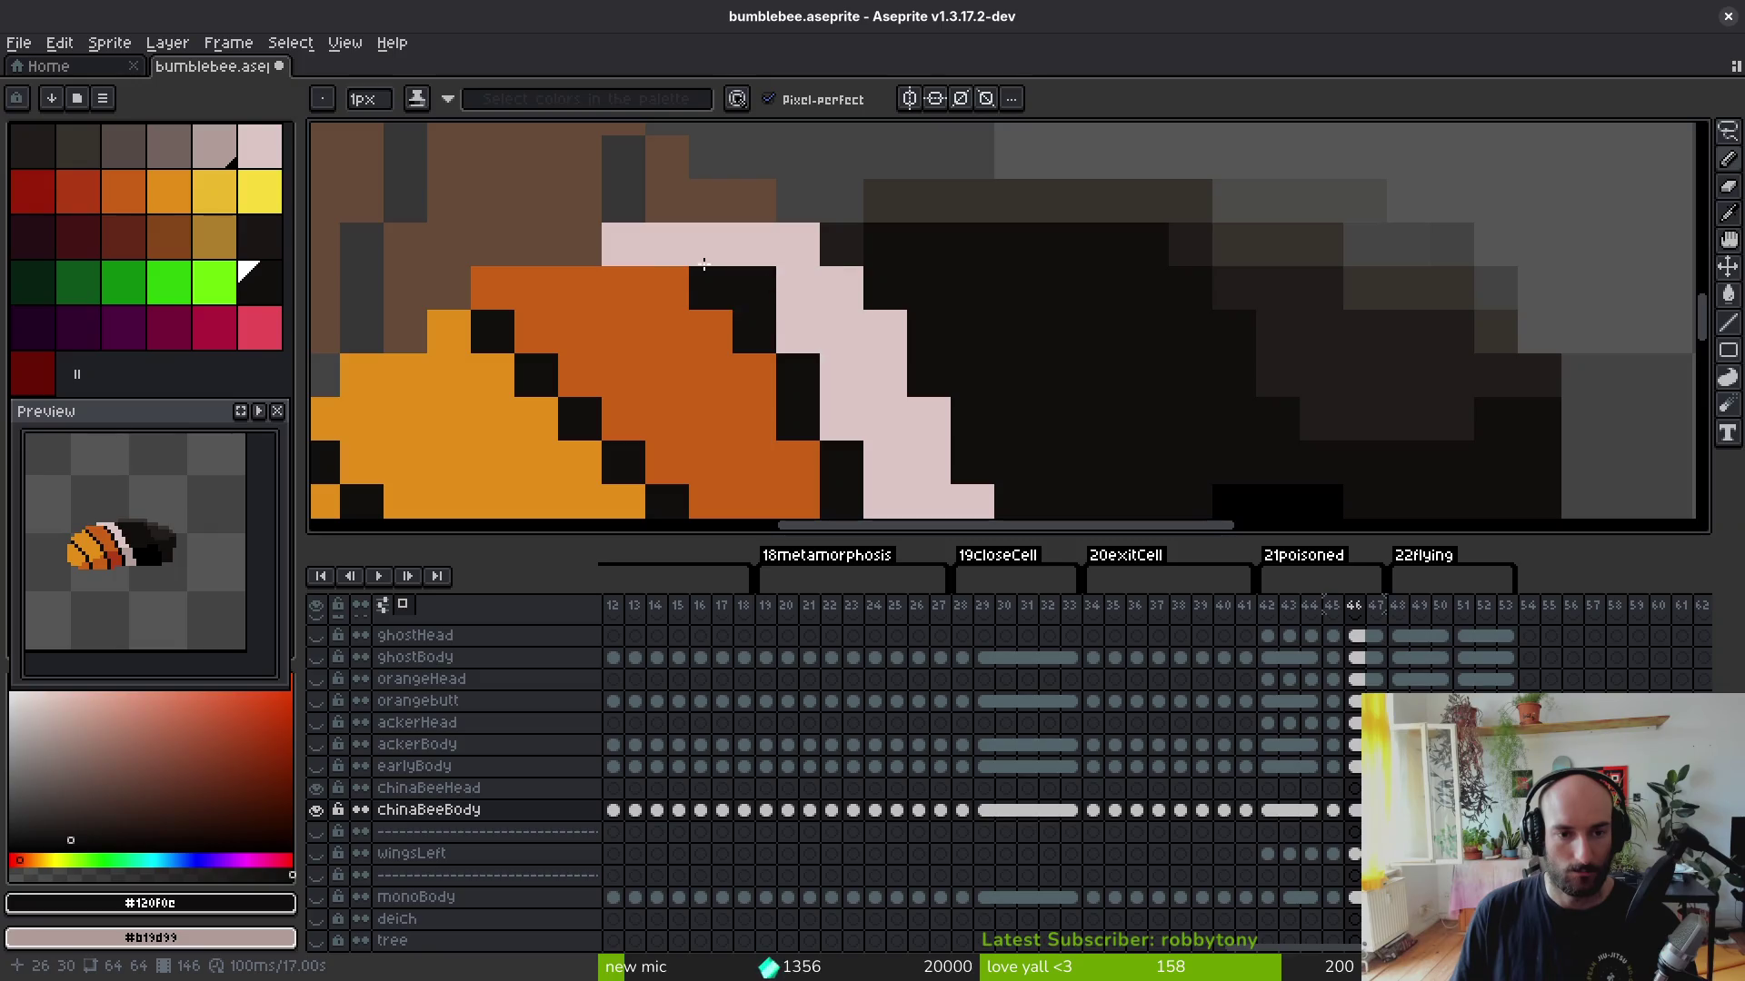
pyautogui.hotkey('ctrl', 'z')
pyautogui.hotkey('ctrl', 'y')
# Step: Touch up stripe pixels with black and pale pink, then save bumblebee.aseprite
pyautogui.click(818, 318)
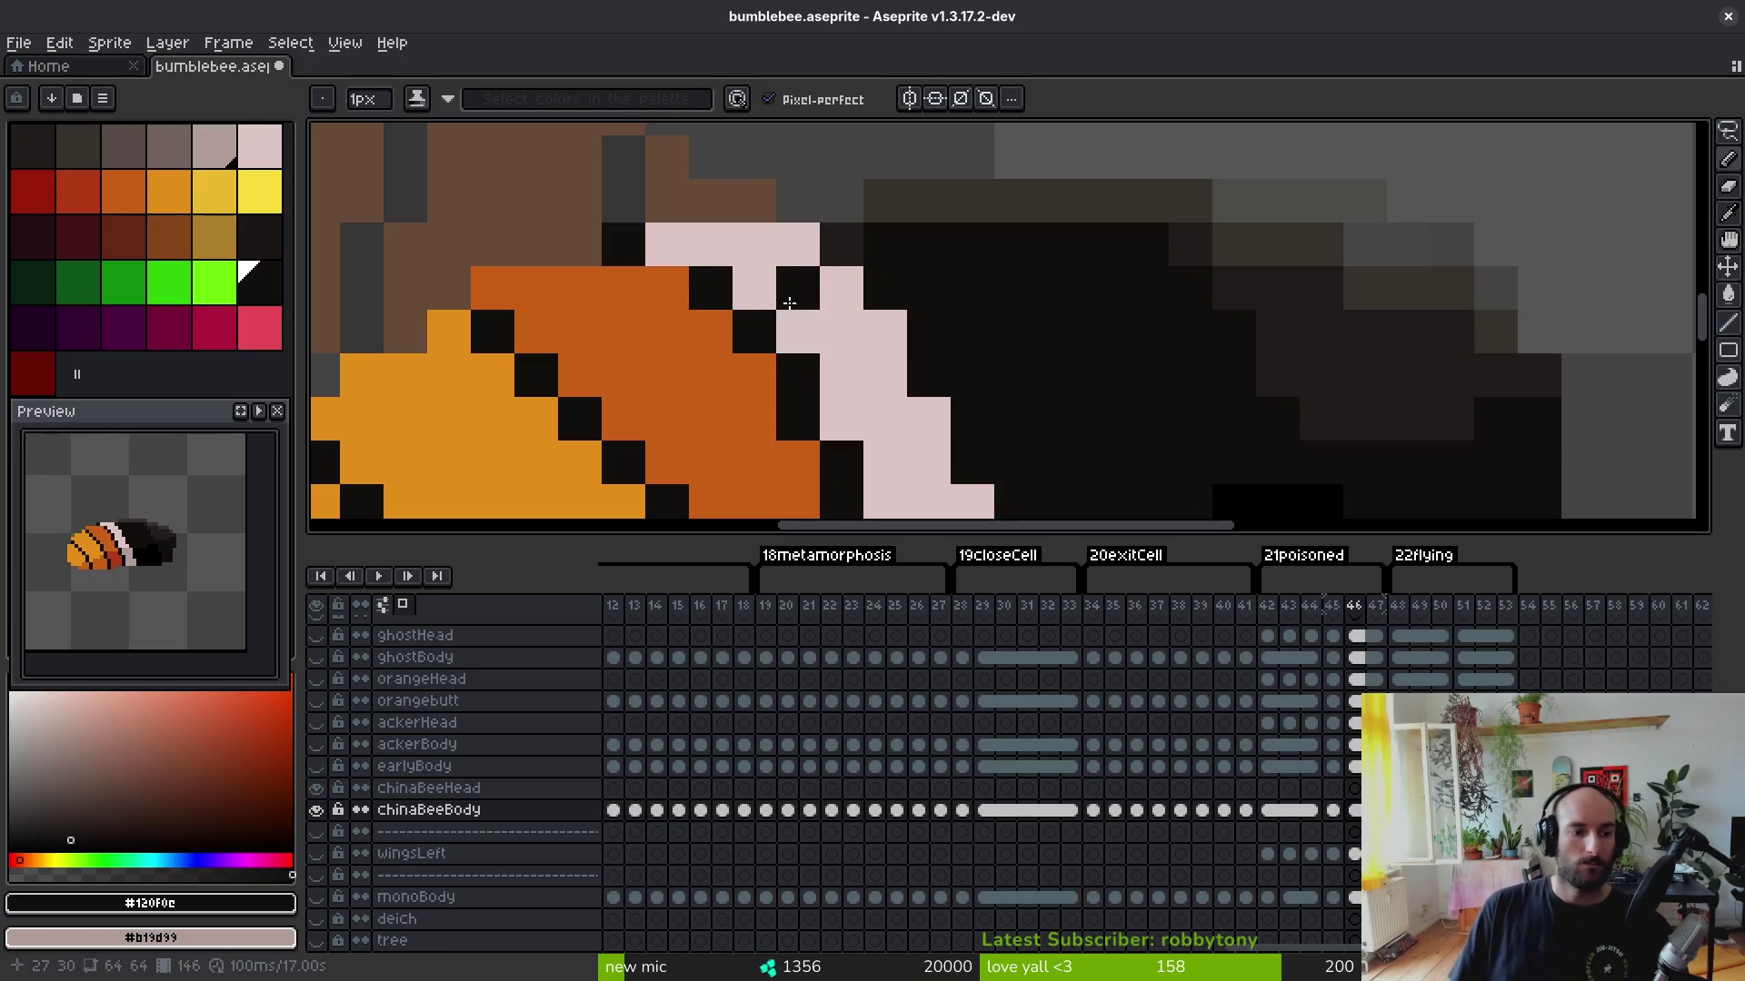
pyautogui.click(623, 243)
pyautogui.rightClick(667, 245)
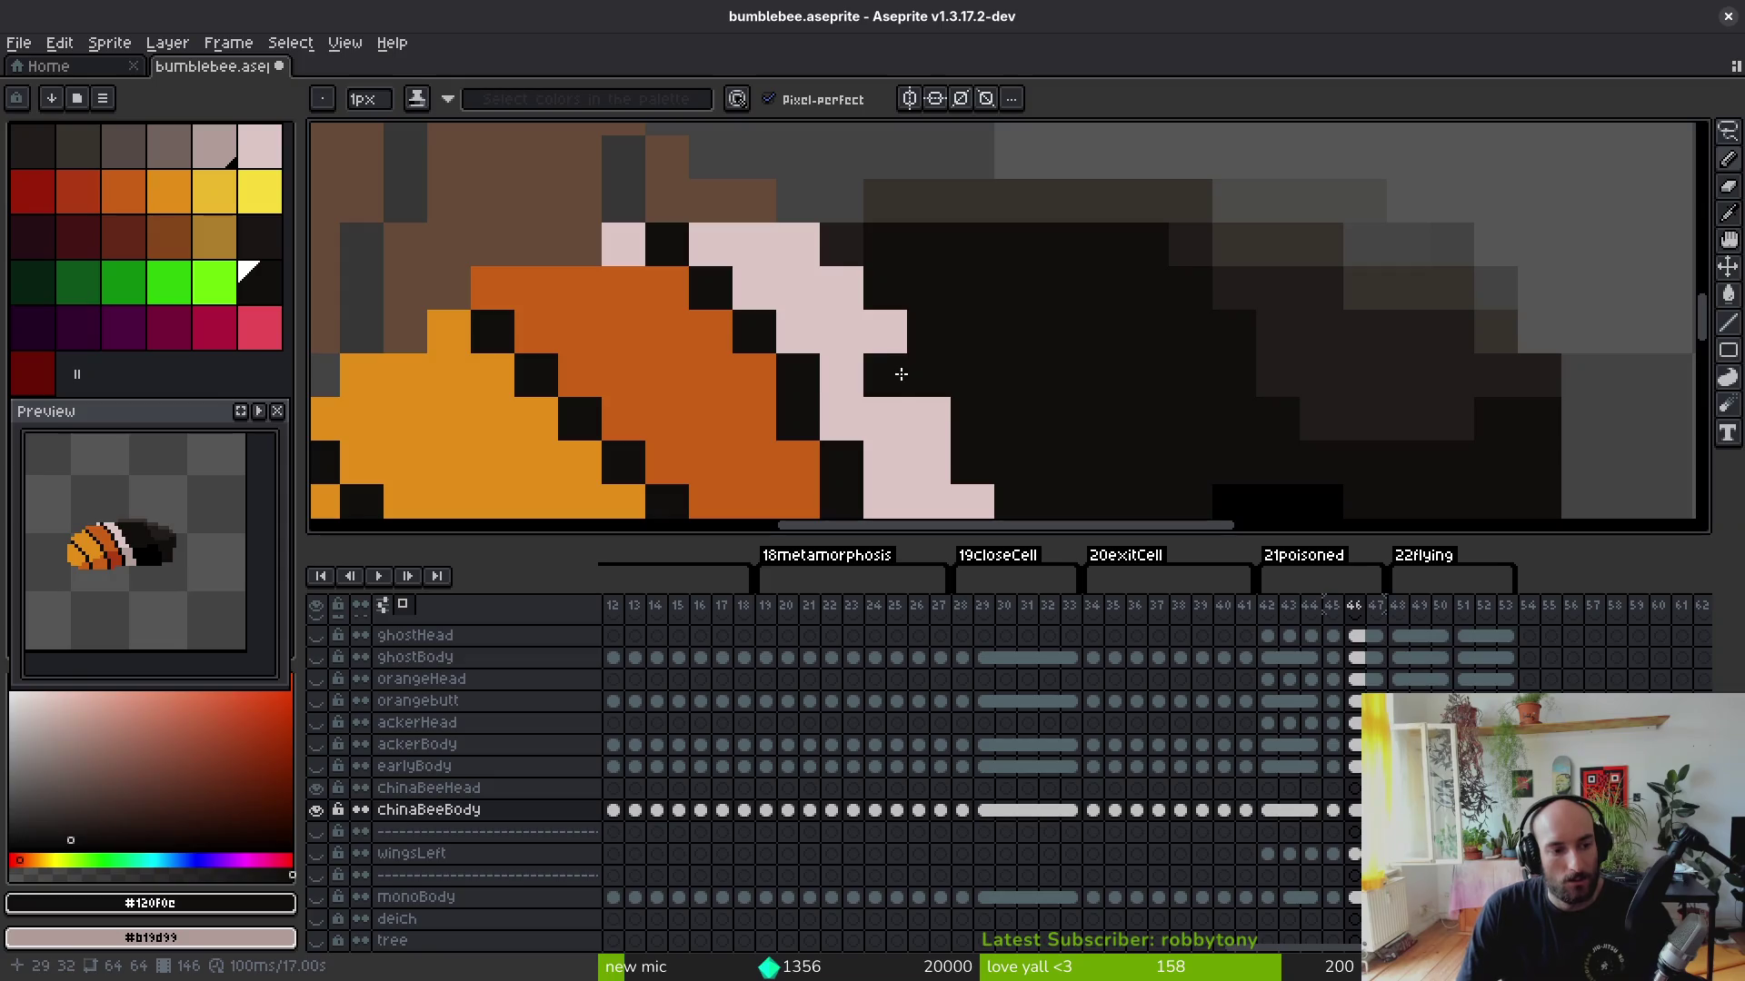
pyautogui.hotkey('ctrl', 'z')
pyautogui.hotkey('ctrl', 'z')
pyautogui.hotkey('ctrl', 'z')
pyautogui.hotkey('ctrl', 'z')
pyautogui.scroll(-3, 721, 292)
pyautogui.hotkey('ctrl', 's')
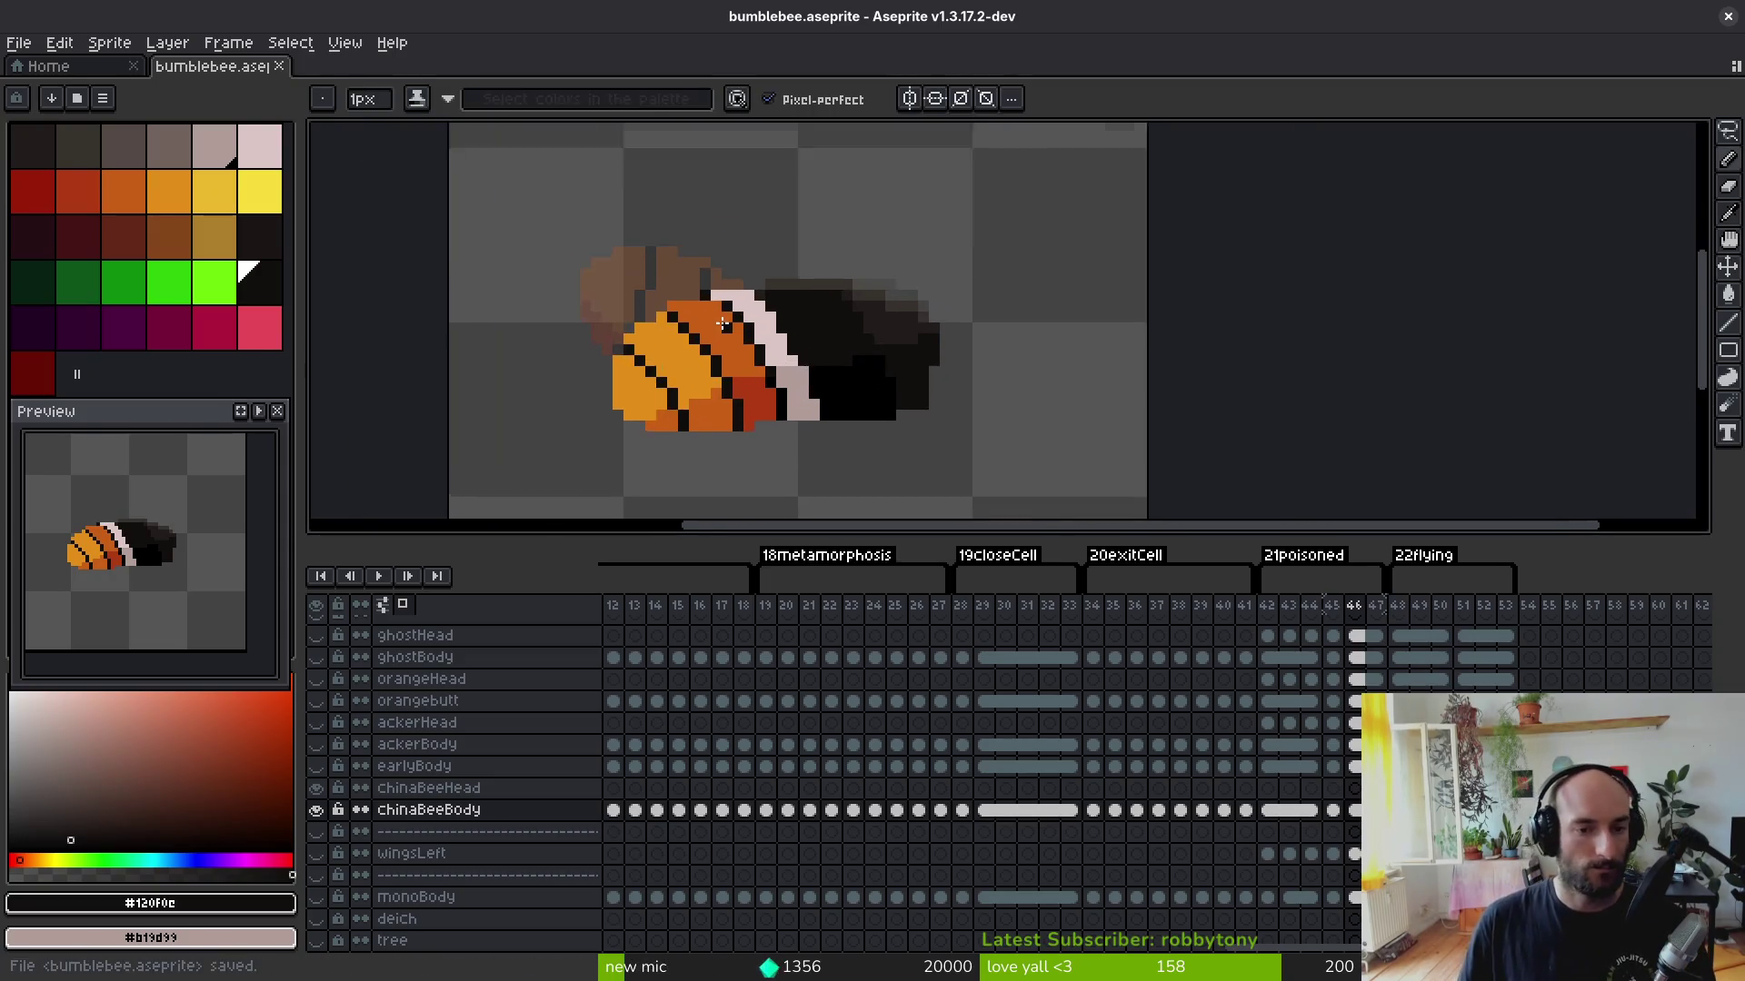
pyautogui.scroll(1, 723, 321)
# Step: Bucket-fill the light orange abdomen band with the sampled darker orange and save
pyautogui.hotkey('ctrl', 's')
pyautogui.scroll(-1, 852, 344)
pyautogui.press('alt')
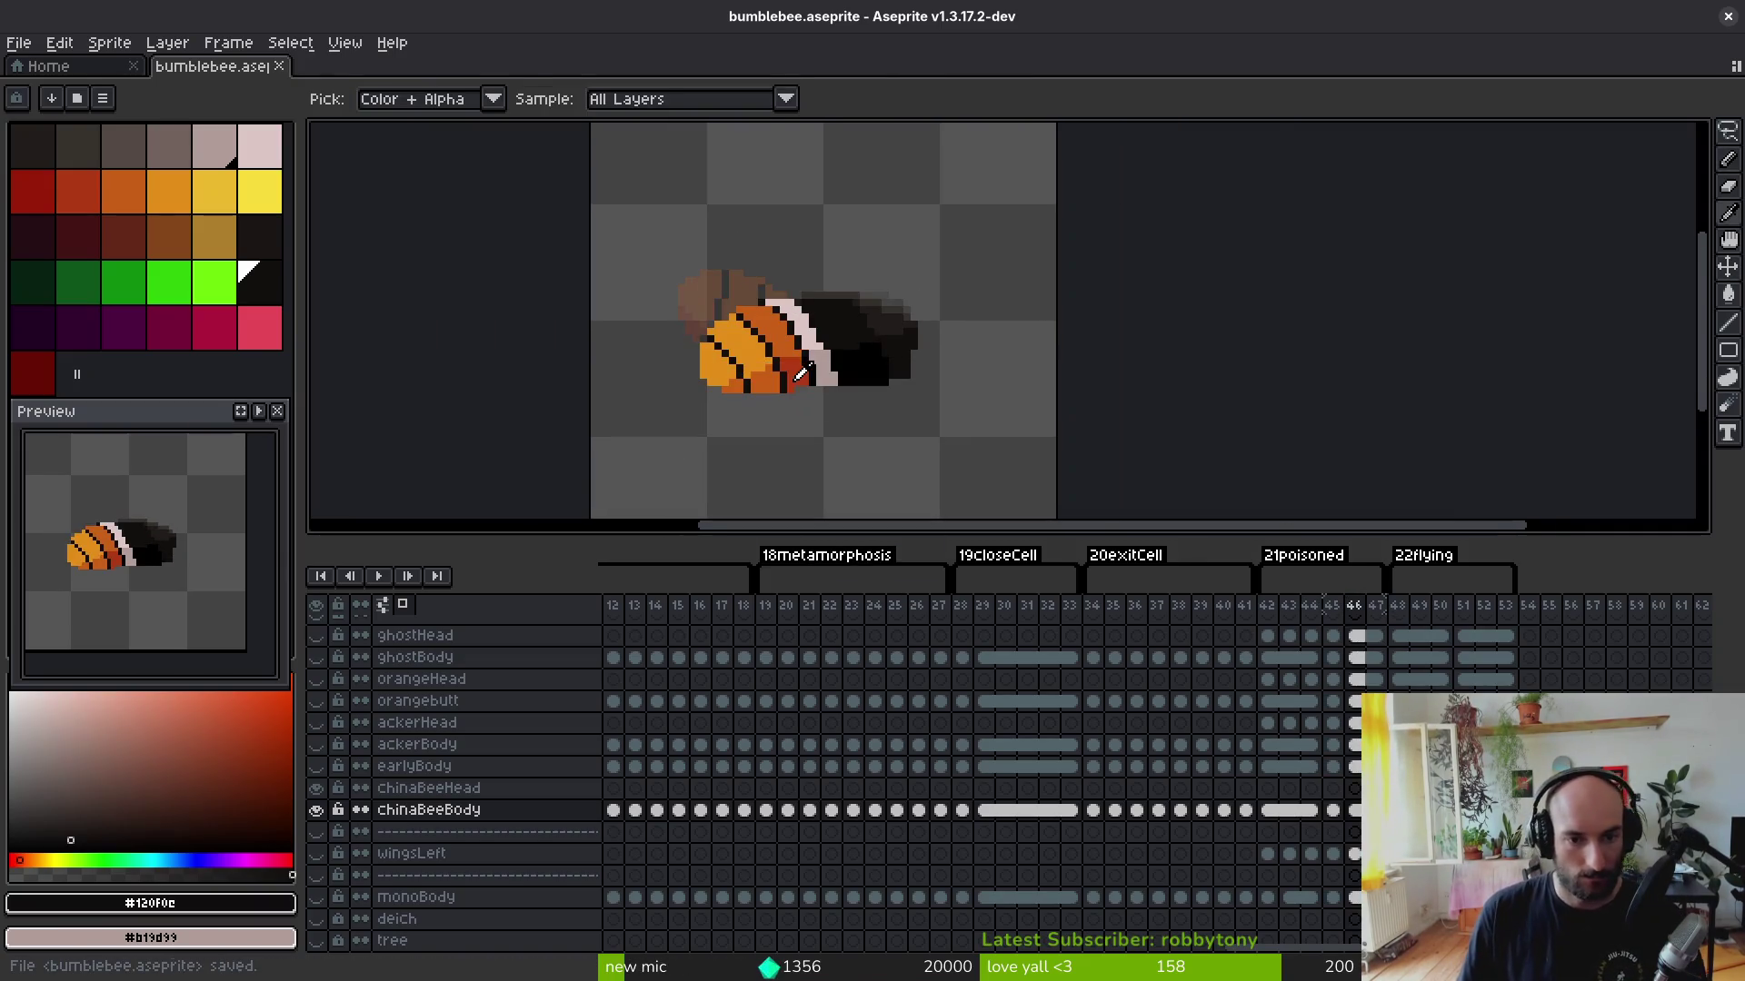
pyautogui.keyDown('alt'); pyautogui.click(789, 345); pyautogui.keyUp('alt')
pyautogui.press('g')
pyautogui.scroll(1, 777, 362)
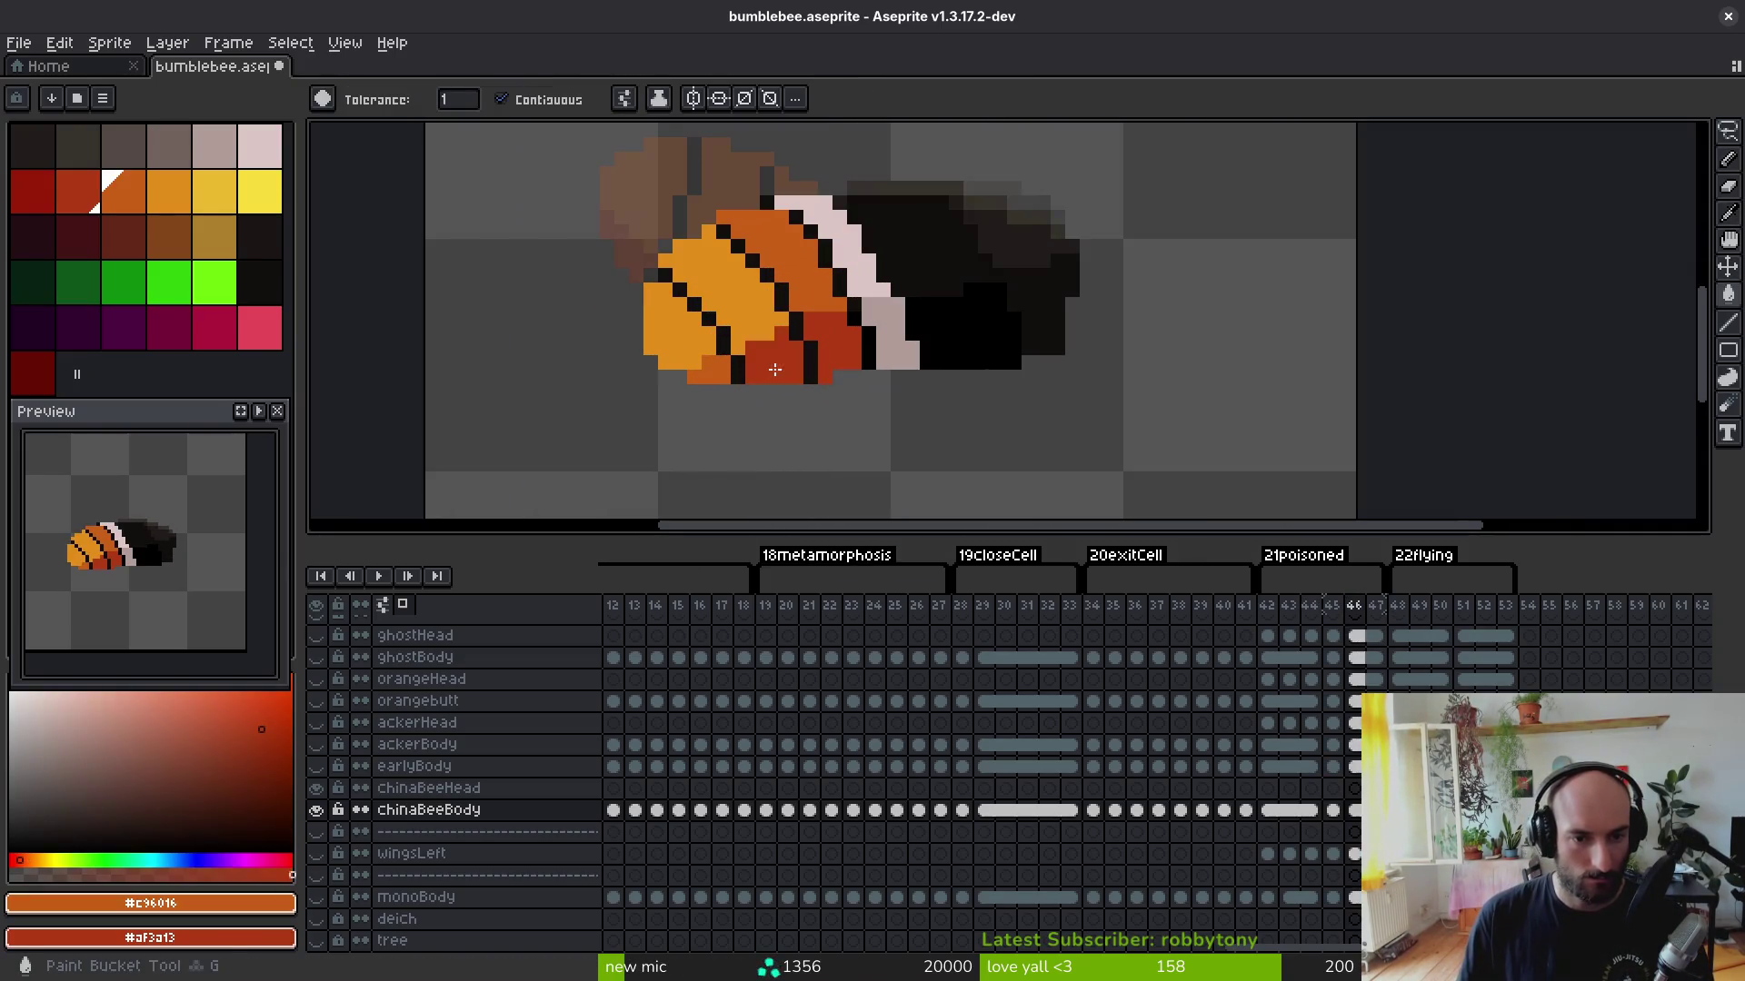
pyautogui.click(685, 357)
pyautogui.hotkey('ctrl', 's')
pyautogui.scroll(-1, 818, 382)
# Step: Repeat the darker-orange fill on the following flying frames up to frame 51 and save
pyautogui.press('.')
pyautogui.press('.')
pyautogui.press('alt')
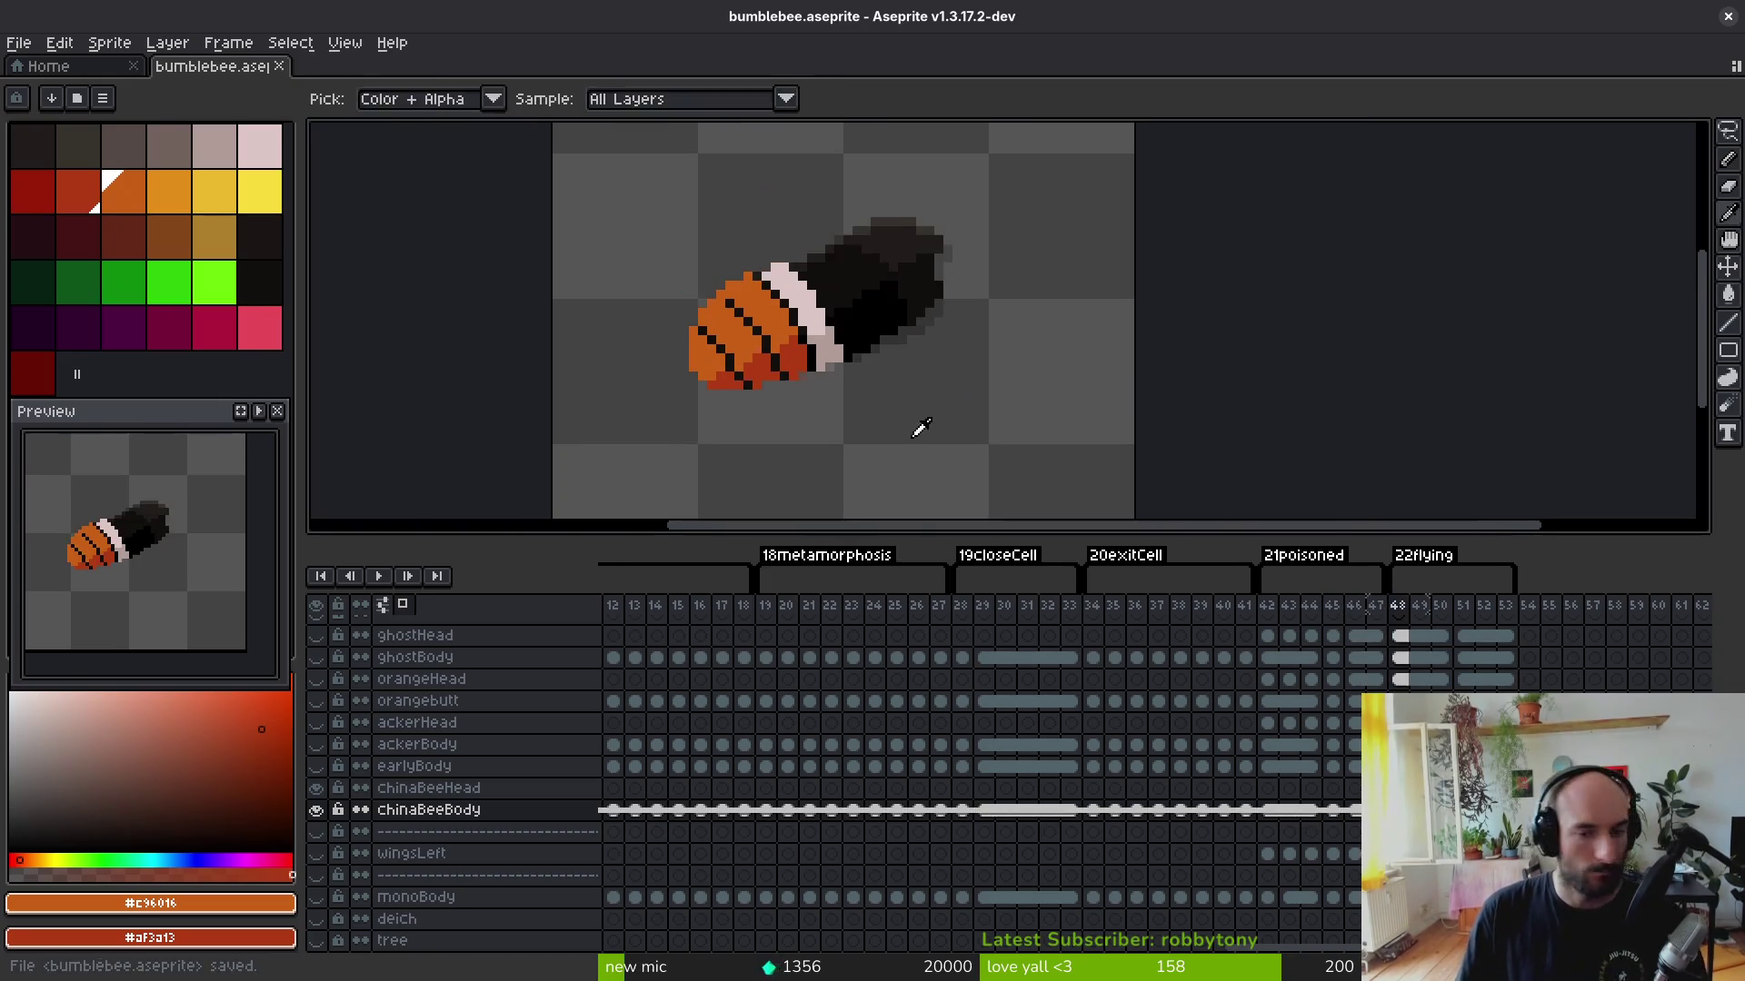
pyautogui.press('.')
pyautogui.press('.')
pyautogui.press('alt')
pyautogui.press('.')
pyautogui.press('alt')
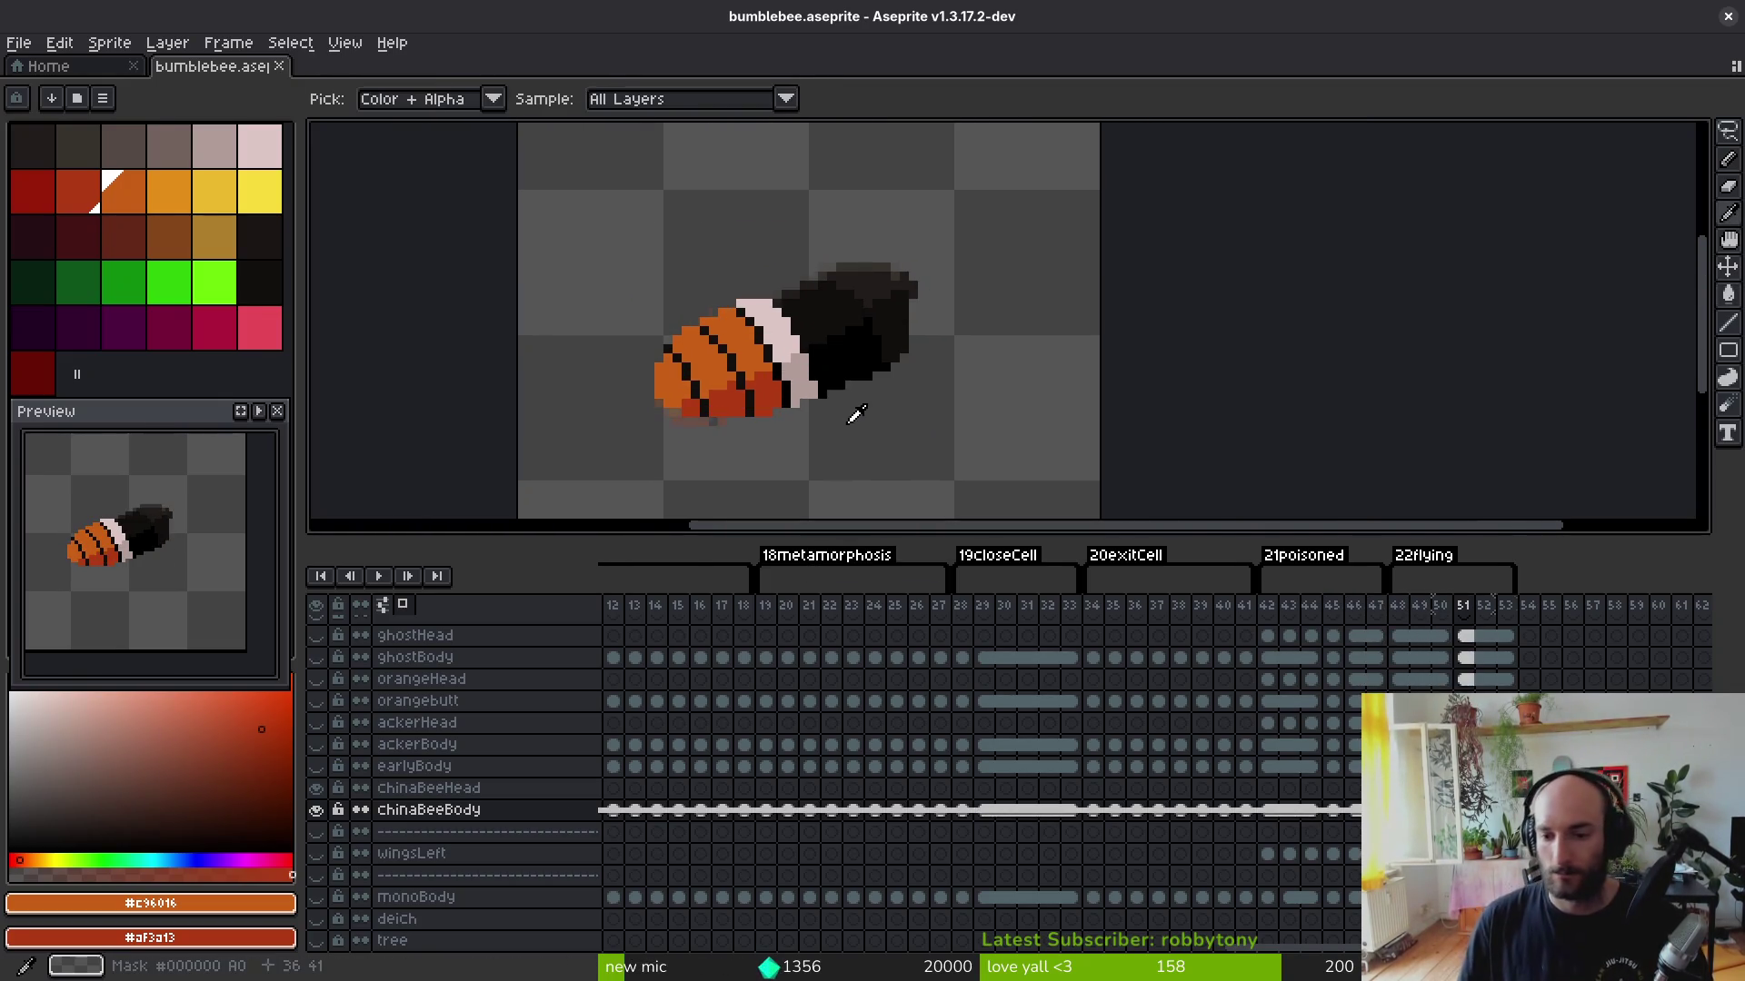
pyautogui.press('.')
pyautogui.press('.')
pyautogui.scroll(-1, 845, 410)
pyautogui.hotkey('ctrl', 's')
pyautogui.scroll(-1, 767, 389)
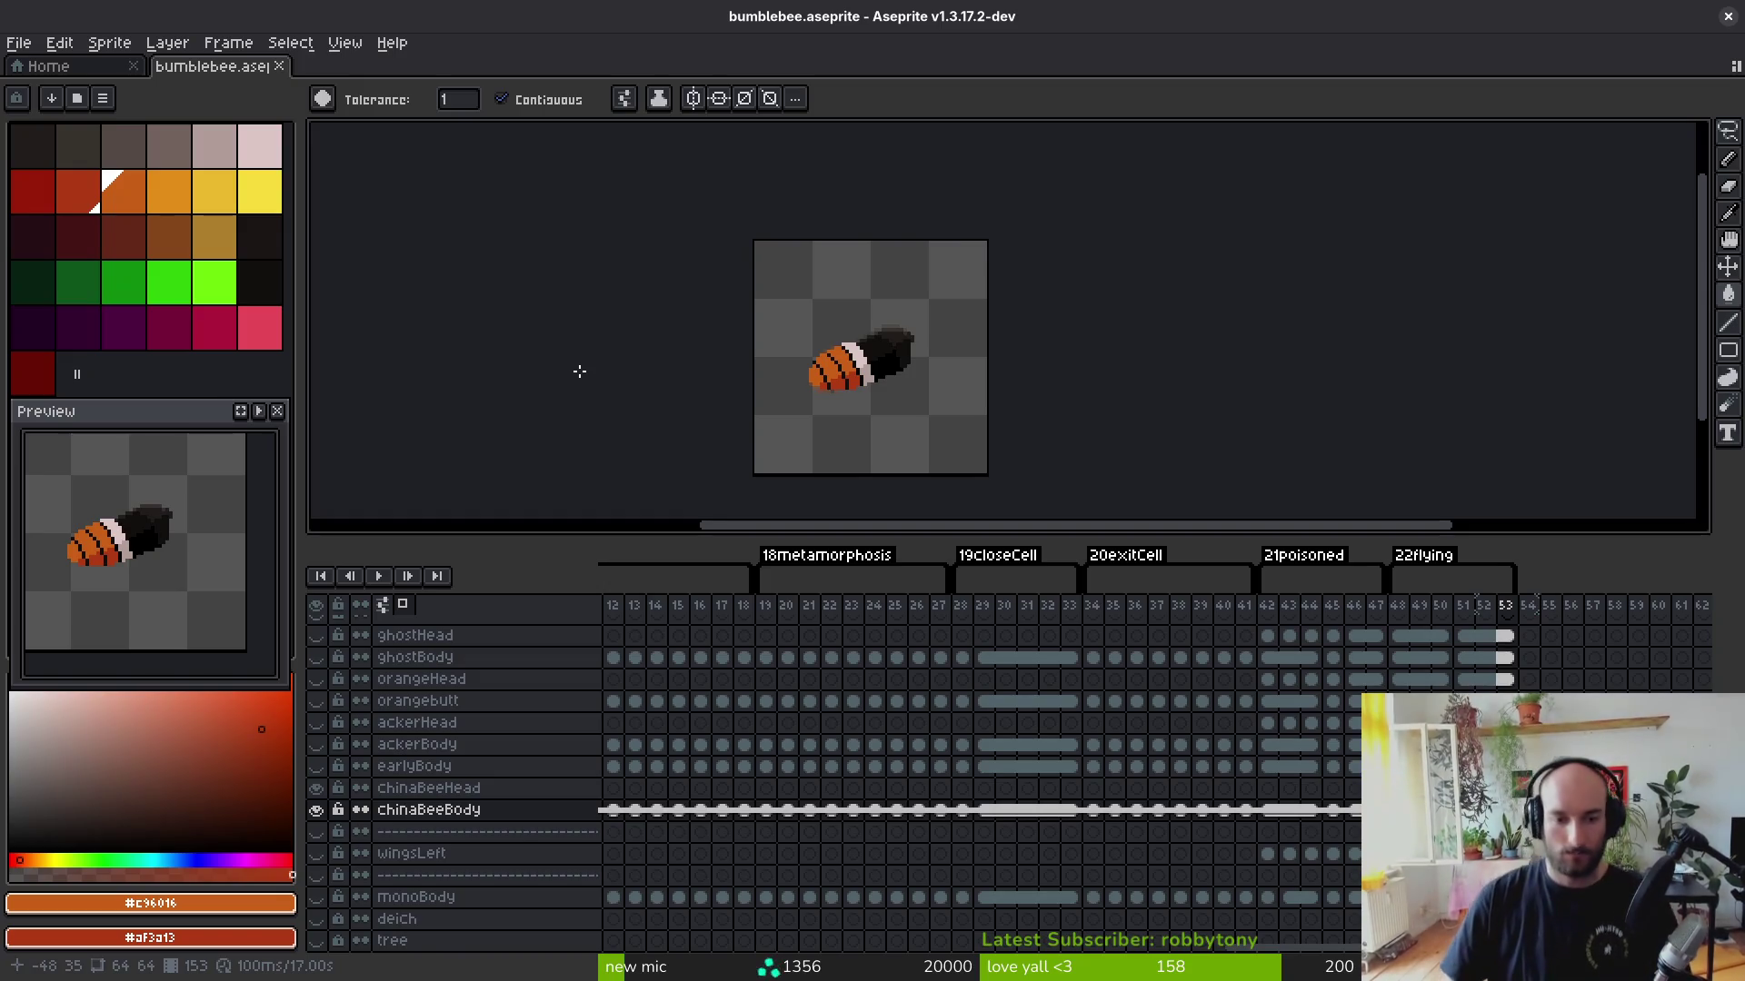
pyautogui.hotkey('ctrl', 's')
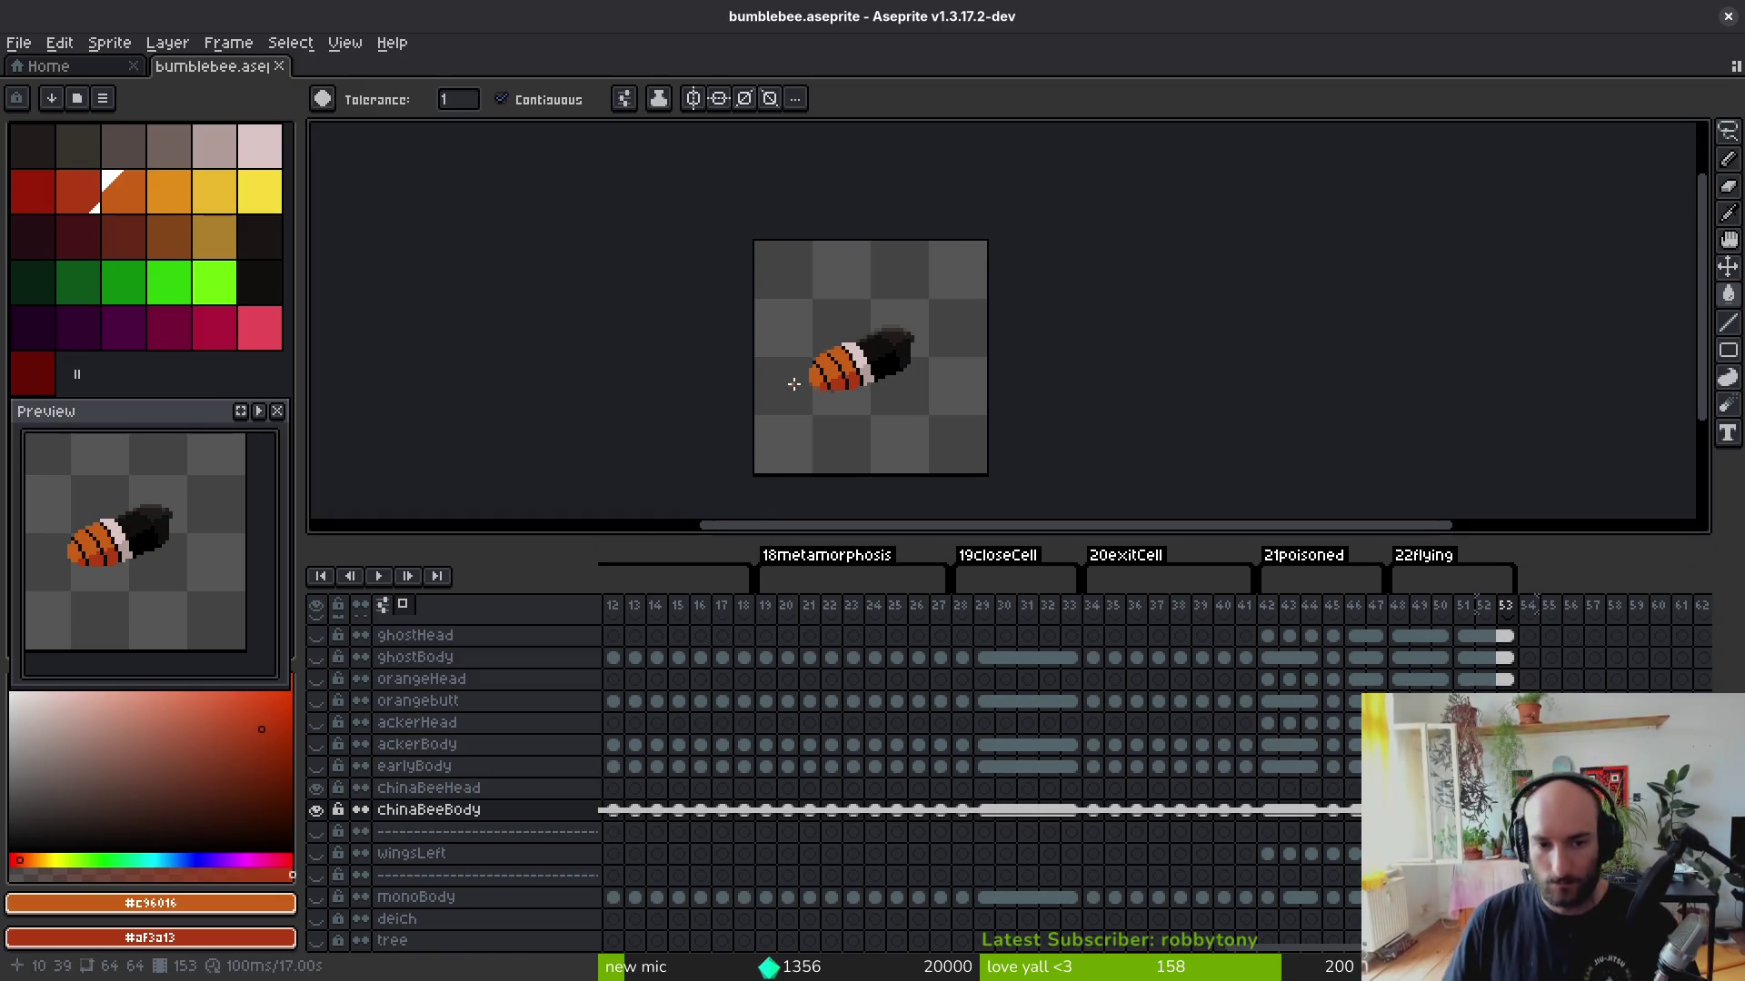
# Step: Step back and forth through the animations to review the recoloured frames, ending on frame 1
pyautogui.press('Left')
pyautogui.press('alt')
pyautogui.press('Left')
pyautogui.press('Left')
pyautogui.press('Left')
pyautogui.press('Left')
pyautogui.press('Left')
pyautogui.press('Left')
pyautogui.press('Left')
pyautogui.press('Left')
pyautogui.press('Left')
pyautogui.press('Left')
pyautogui.press('Left')
pyautogui.press('Left')
pyautogui.press('Left')
pyautogui.press('Left')
pyautogui.press('Right')
pyautogui.press('Right')
pyautogui.press('Right')
pyautogui.press('Left')
pyautogui.press('Left')
pyautogui.press('Left')
pyautogui.press('Left')
pyautogui.press('Left')
pyautogui.press('Left')
pyautogui.press('Left')
pyautogui.press('Right')
pyautogui.press('Right')
pyautogui.press('Right')
pyautogui.press('Right')
pyautogui.press('Right')
pyautogui.press('Right')
pyautogui.press('Right')
pyautogui.press('Right')
pyautogui.press('Right')
pyautogui.press('Right')
pyautogui.press('Right')
pyautogui.press('Right')
pyautogui.press('Right')
pyautogui.press('Right')
pyautogui.press('Right')
pyautogui.press('Right')
pyautogui.press('Left')
pyautogui.press('Left')
pyautogui.press('Left')
pyautogui.press('Left')
pyautogui.press('Left')
pyautogui.press('Left')
pyautogui.press('Left')
pyautogui.press('Left')
pyautogui.press('Left')
pyautogui.press('Left')
pyautogui.press('Left')
pyautogui.press('Left')
pyautogui.press('Left')
pyautogui.press('Left')
pyautogui.press('Left')
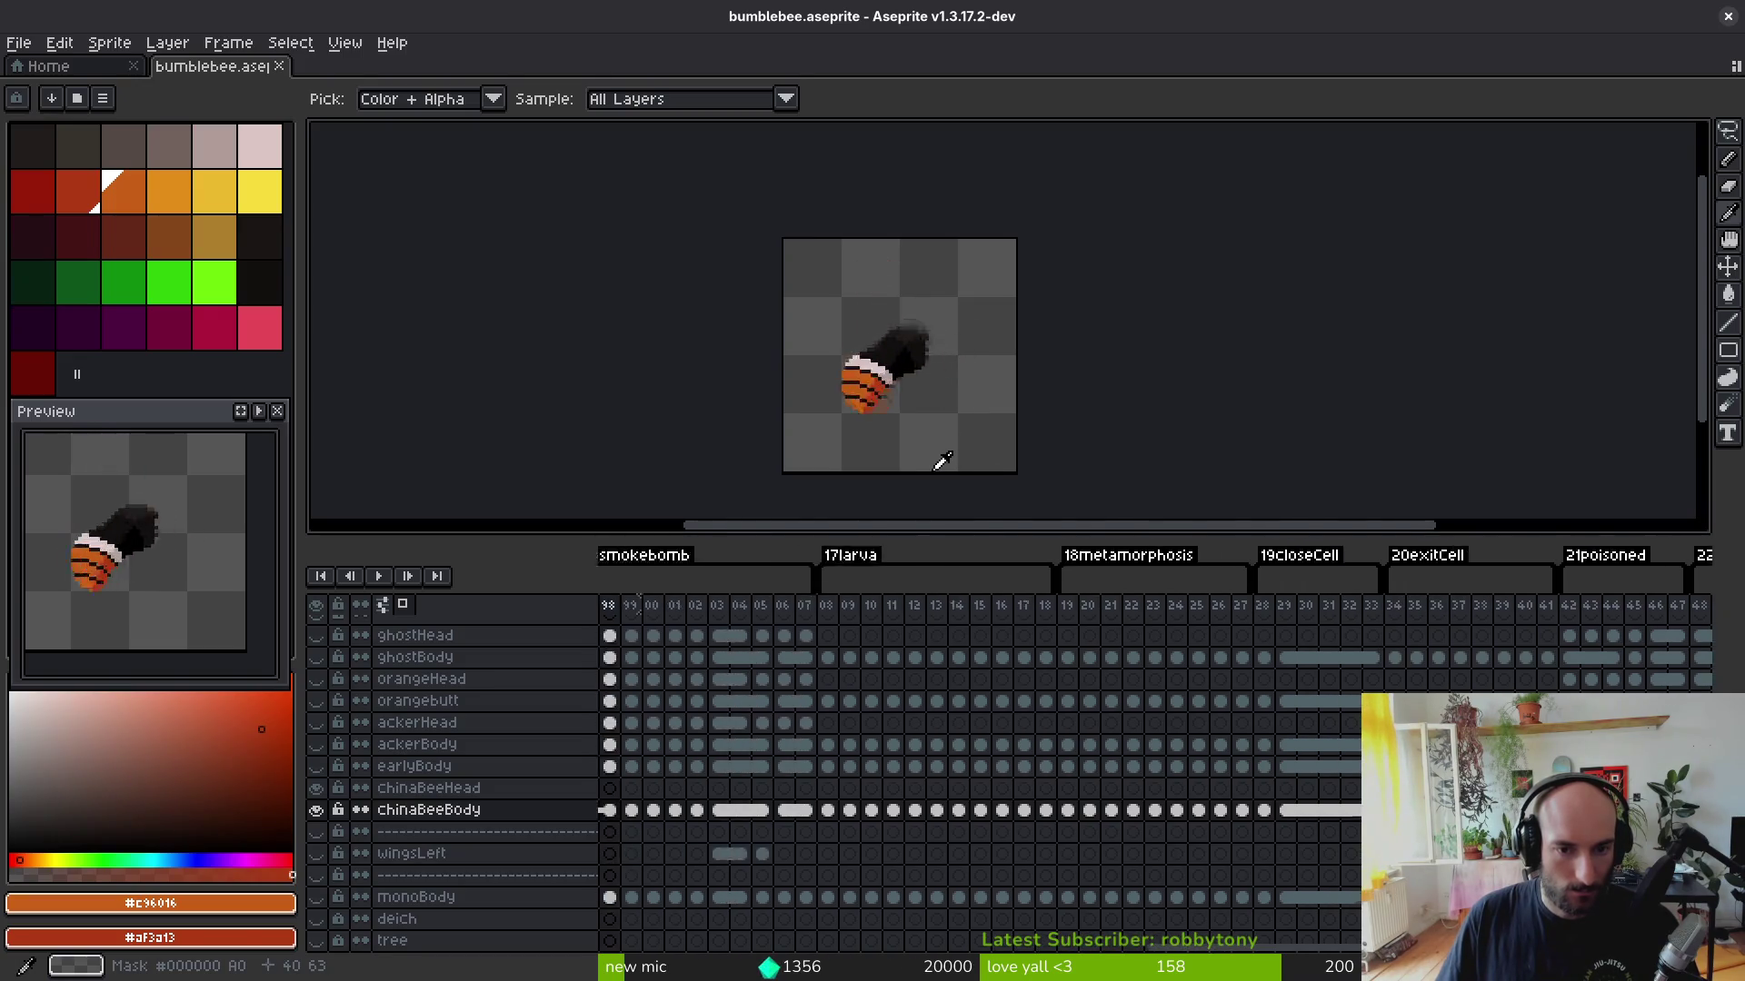
pyautogui.press('Left')
pyautogui.press('Left')
pyautogui.press('Left')
pyautogui.press('Left')
pyautogui.press('Left')
pyautogui.press('Left')
pyautogui.press('Left')
pyautogui.press('Left')
pyautogui.press('Left')
pyautogui.press('Left')
pyautogui.press('Left')
pyautogui.press('Left')
pyautogui.press('Left')
pyautogui.press('Left')
pyautogui.press('Left')
pyautogui.press('Left')
pyautogui.press('Left')
pyautogui.press('Left')
pyautogui.press('Left')
pyautogui.press('Left')
pyautogui.press('Left')
pyautogui.press('Right')
pyautogui.press('Right')
pyautogui.press('Right')
pyautogui.press('Right')
pyautogui.press('Right')
pyautogui.press('Right')
pyautogui.press('Right')
pyautogui.press('Left')
pyautogui.press('g')
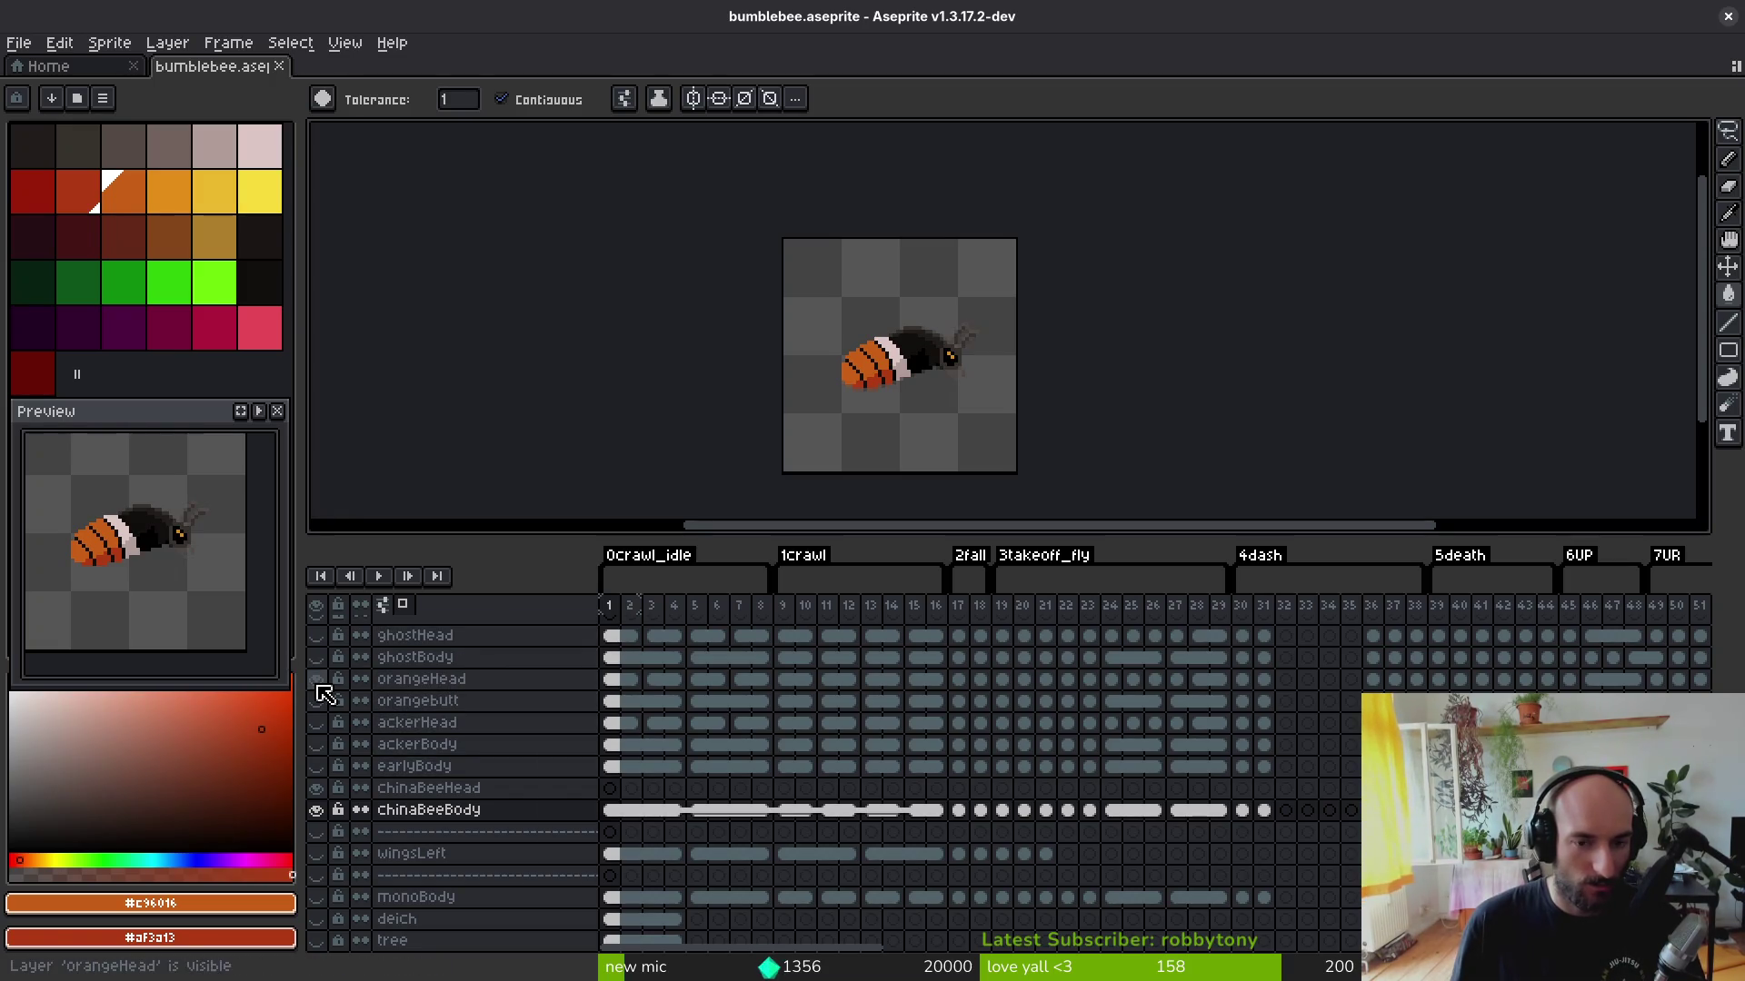
pyautogui.scroll(1, 954, 352)
pyautogui.scroll(1, 967, 386)
pyautogui.scroll(1, 966, 386)
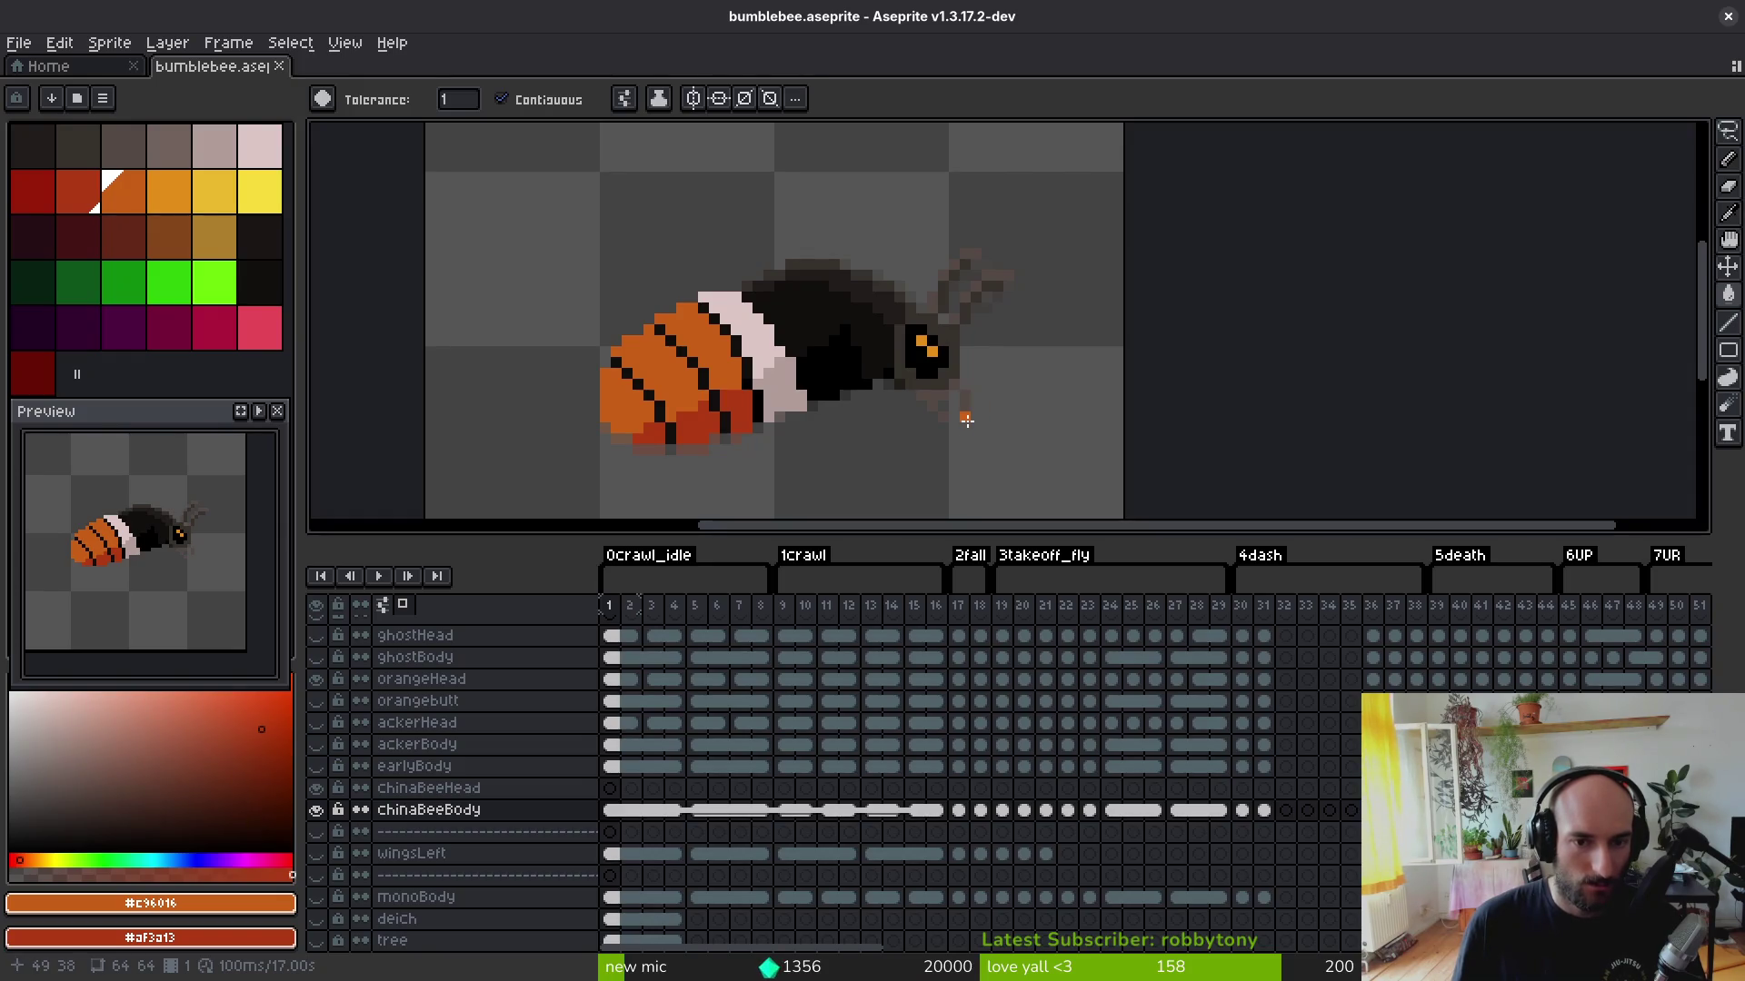
# Step: Show the chinaBeeHead and wingsRight layers and hide the body and head layers
pyautogui.press('i')
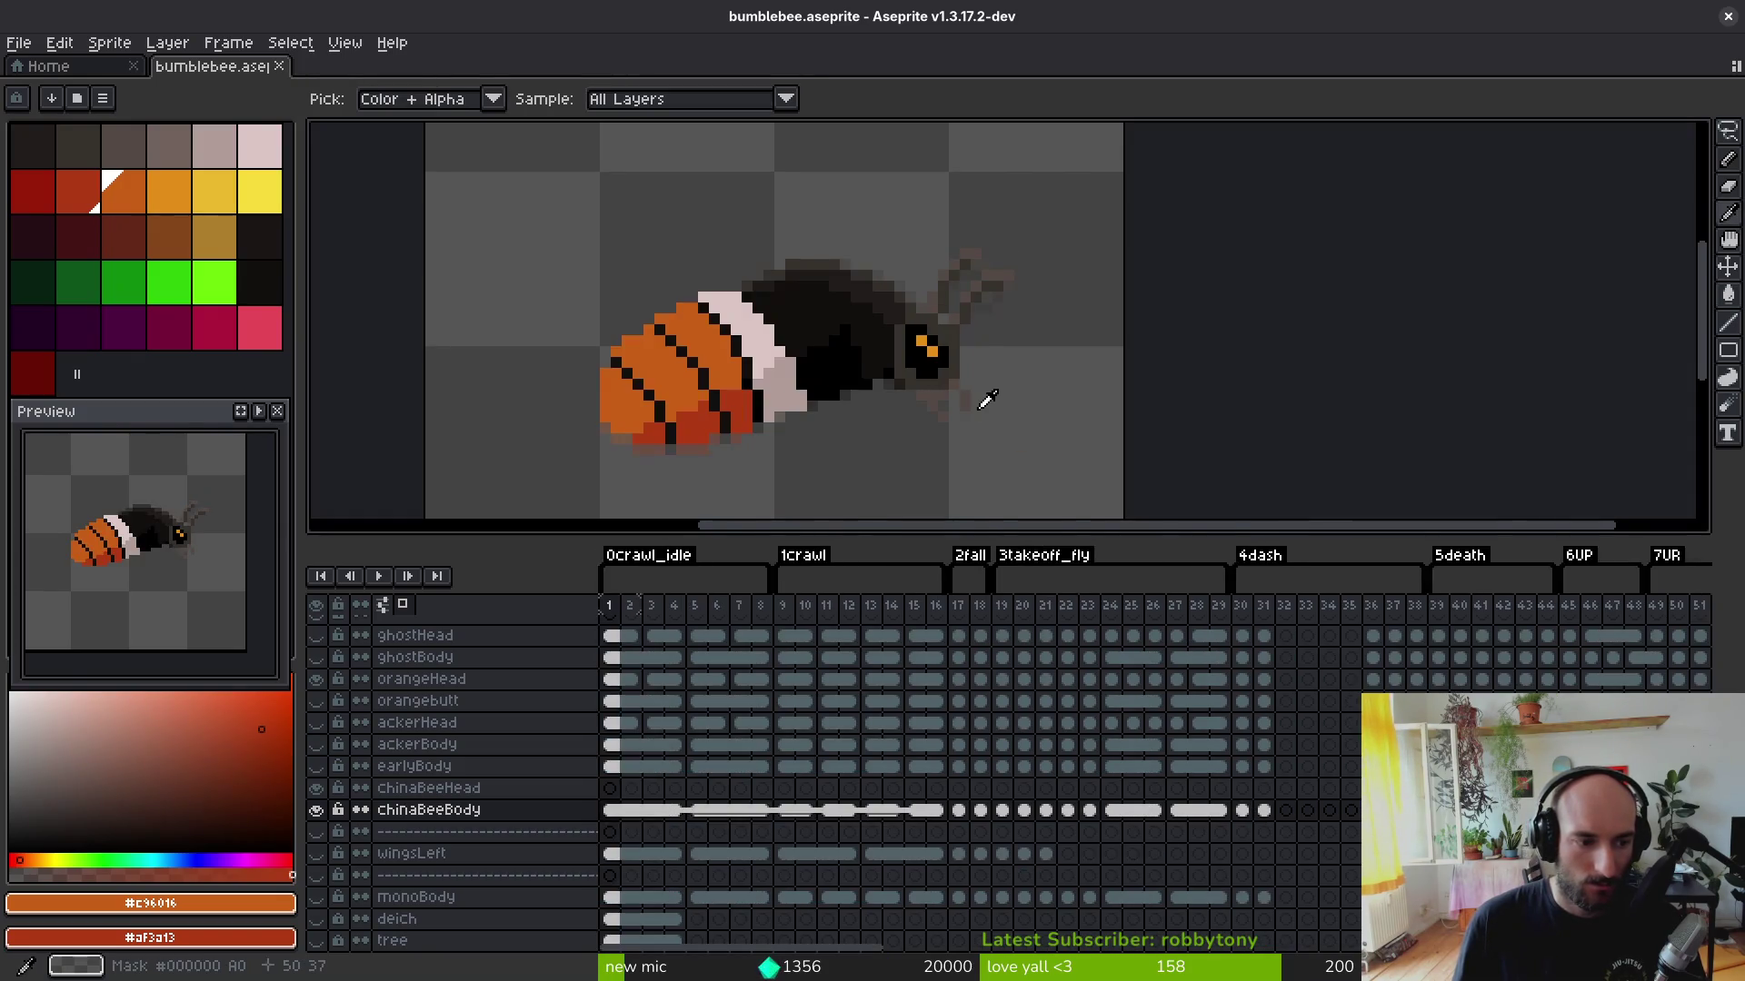
pyautogui.press('w')
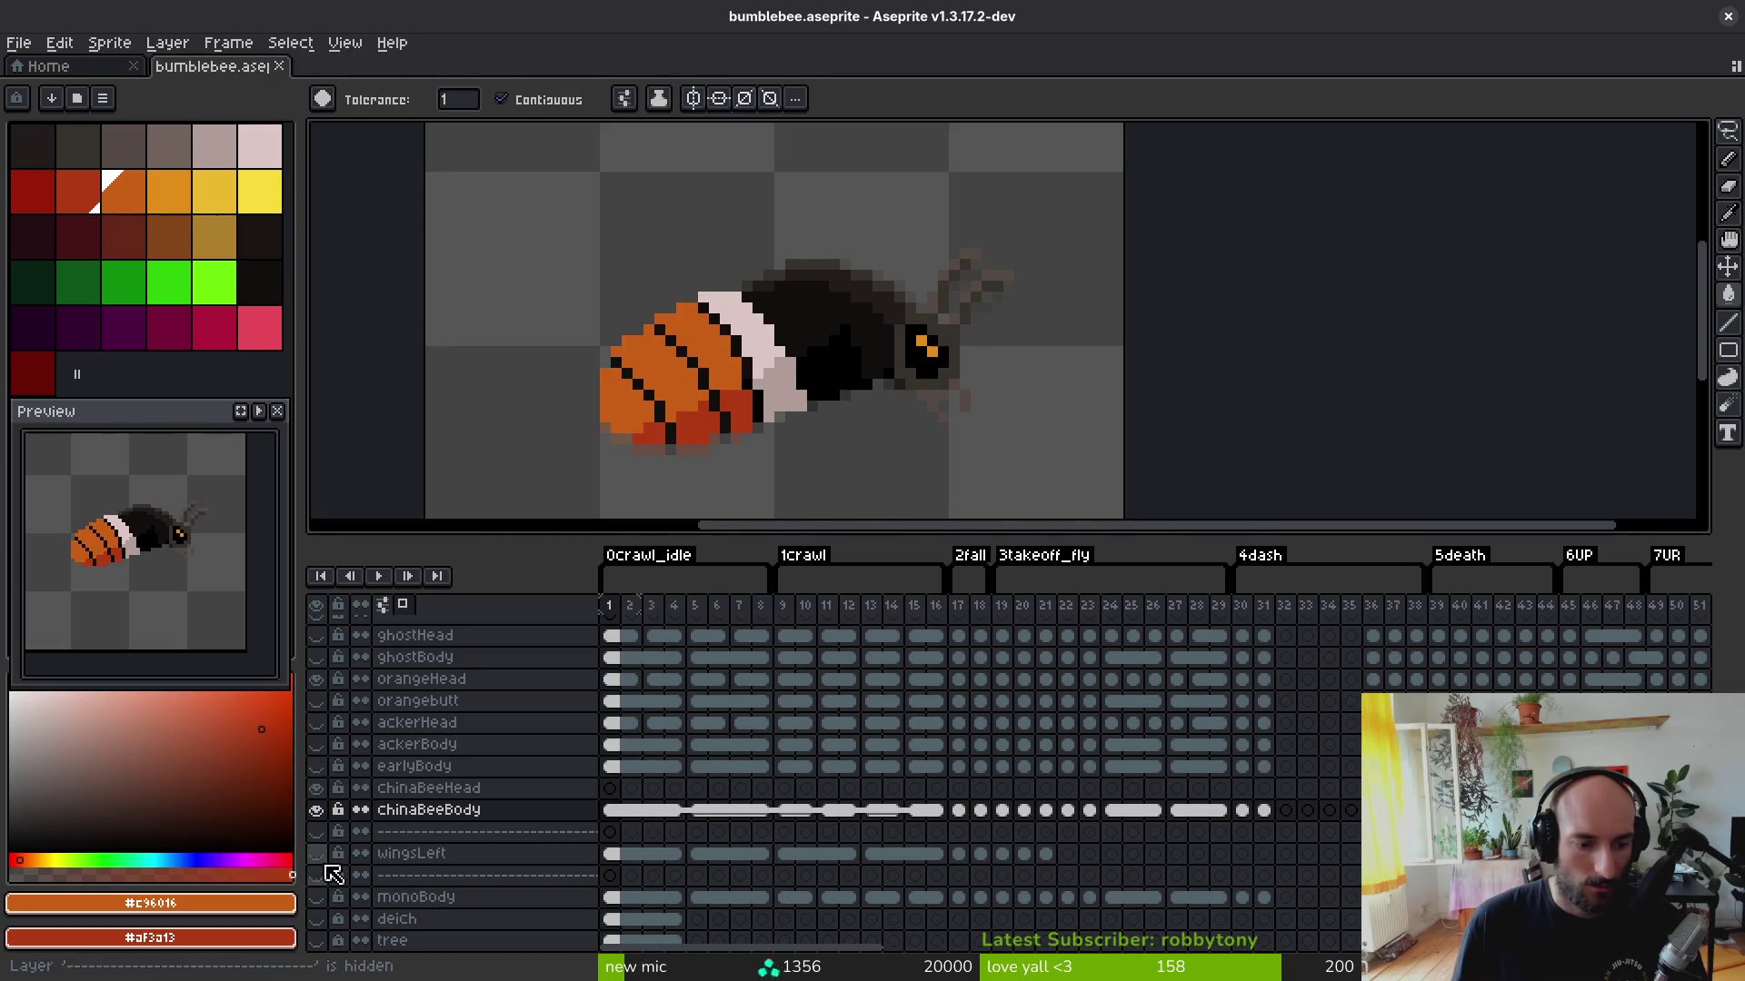
pyautogui.click(316, 789)
pyautogui.scroll(2, 370, 669)
pyautogui.click(318, 702)
pyautogui.click(318, 678)
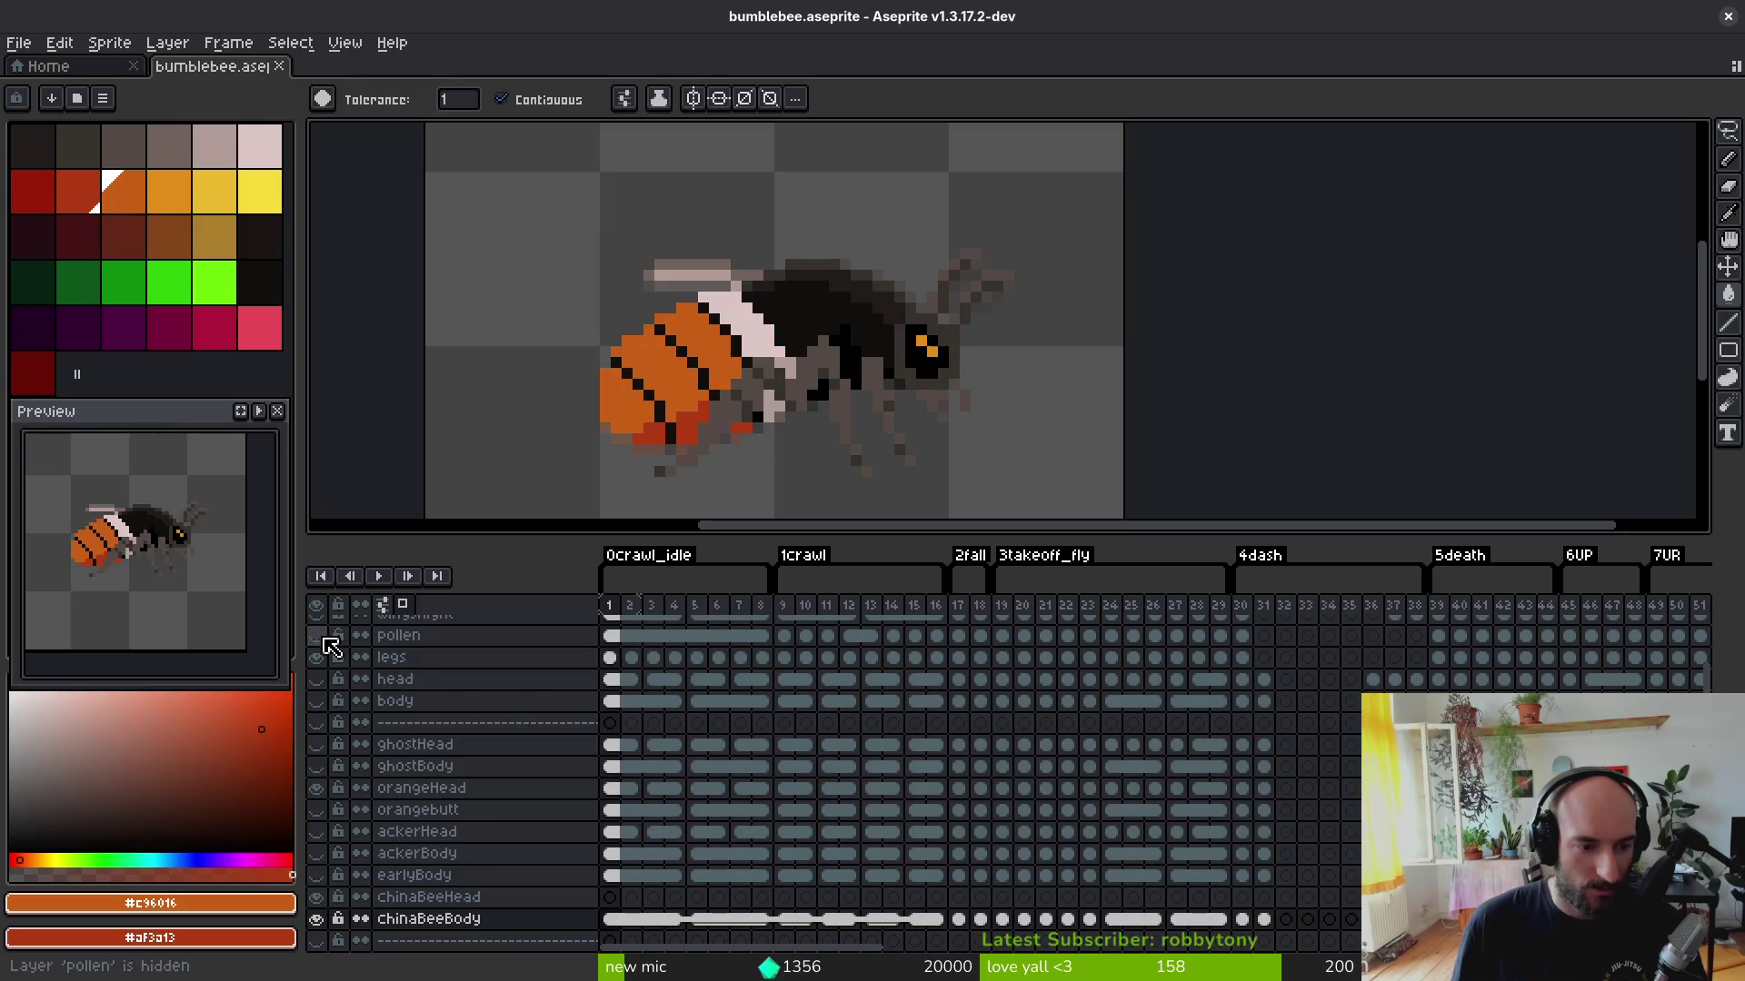
pyautogui.scroll(3, 334, 655)
pyautogui.click(323, 681)
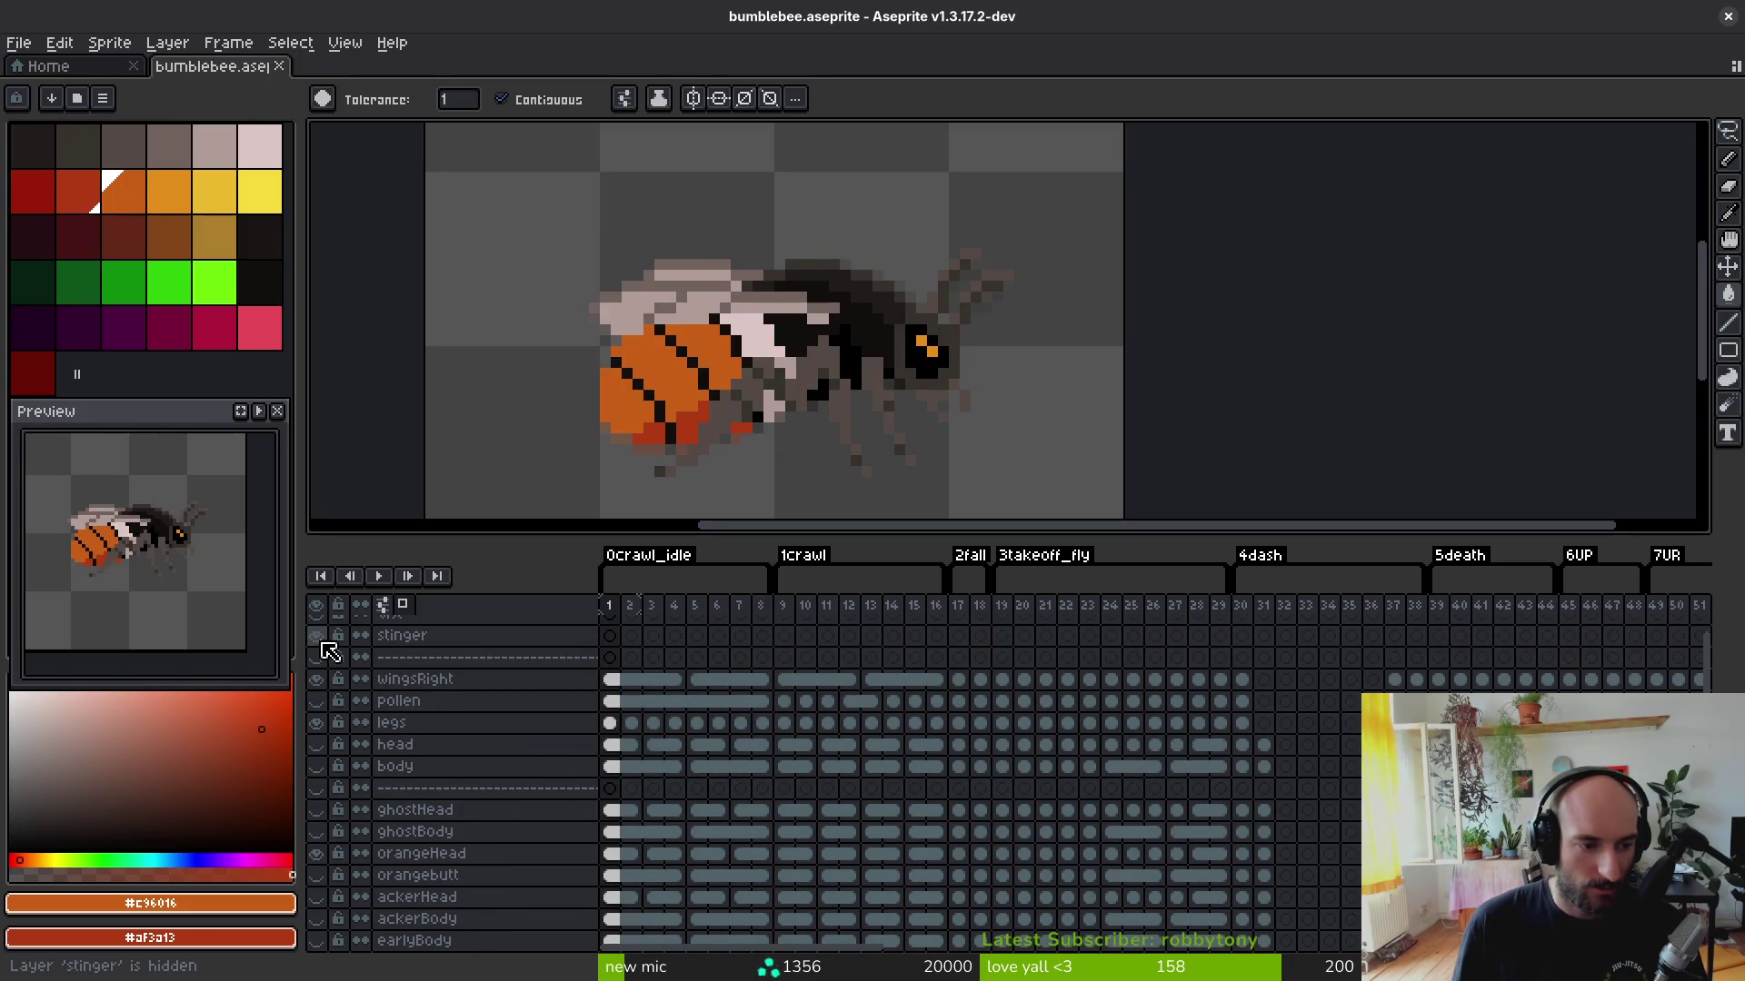
pyautogui.scroll(2, 335, 655)
# Step: Save bumblebee.aseprite and bring up the sprite sheet export settings
pyautogui.hotkey('ctrl', 's')
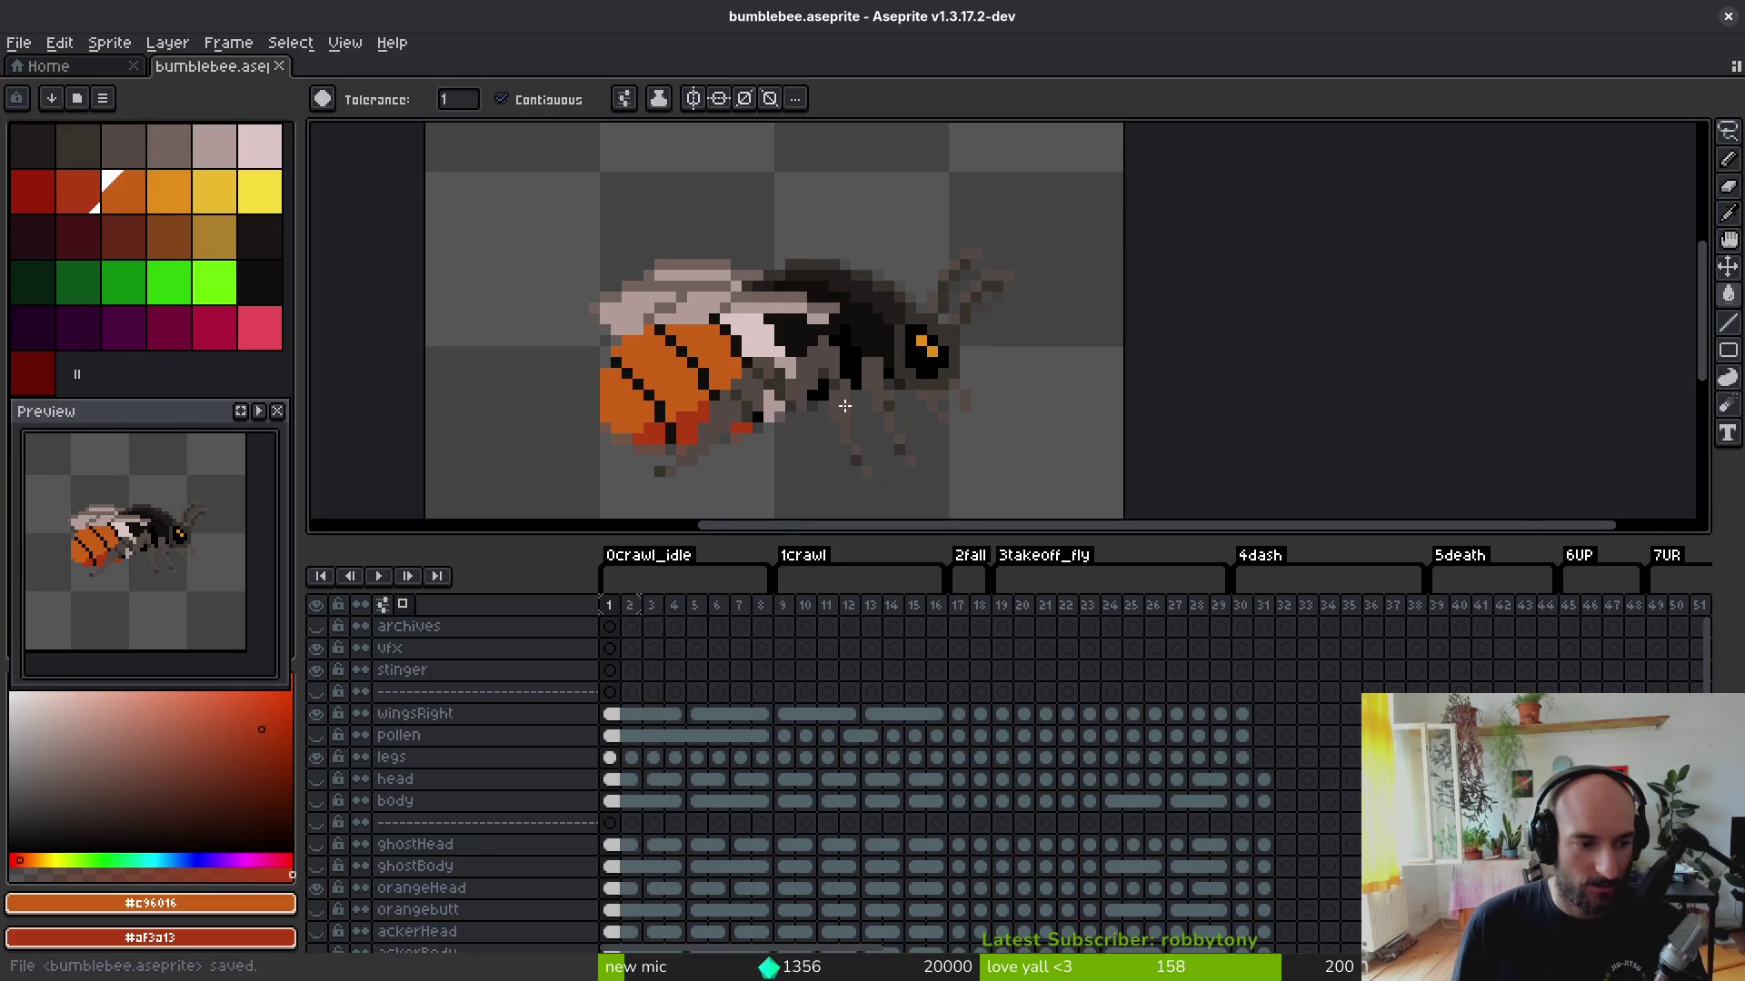
pyautogui.scroll(-3, 844, 405)
pyautogui.scroll(-5, 844, 405)
pyautogui.scroll(5, 847, 409)
pyautogui.scroll(1, 851, 412)
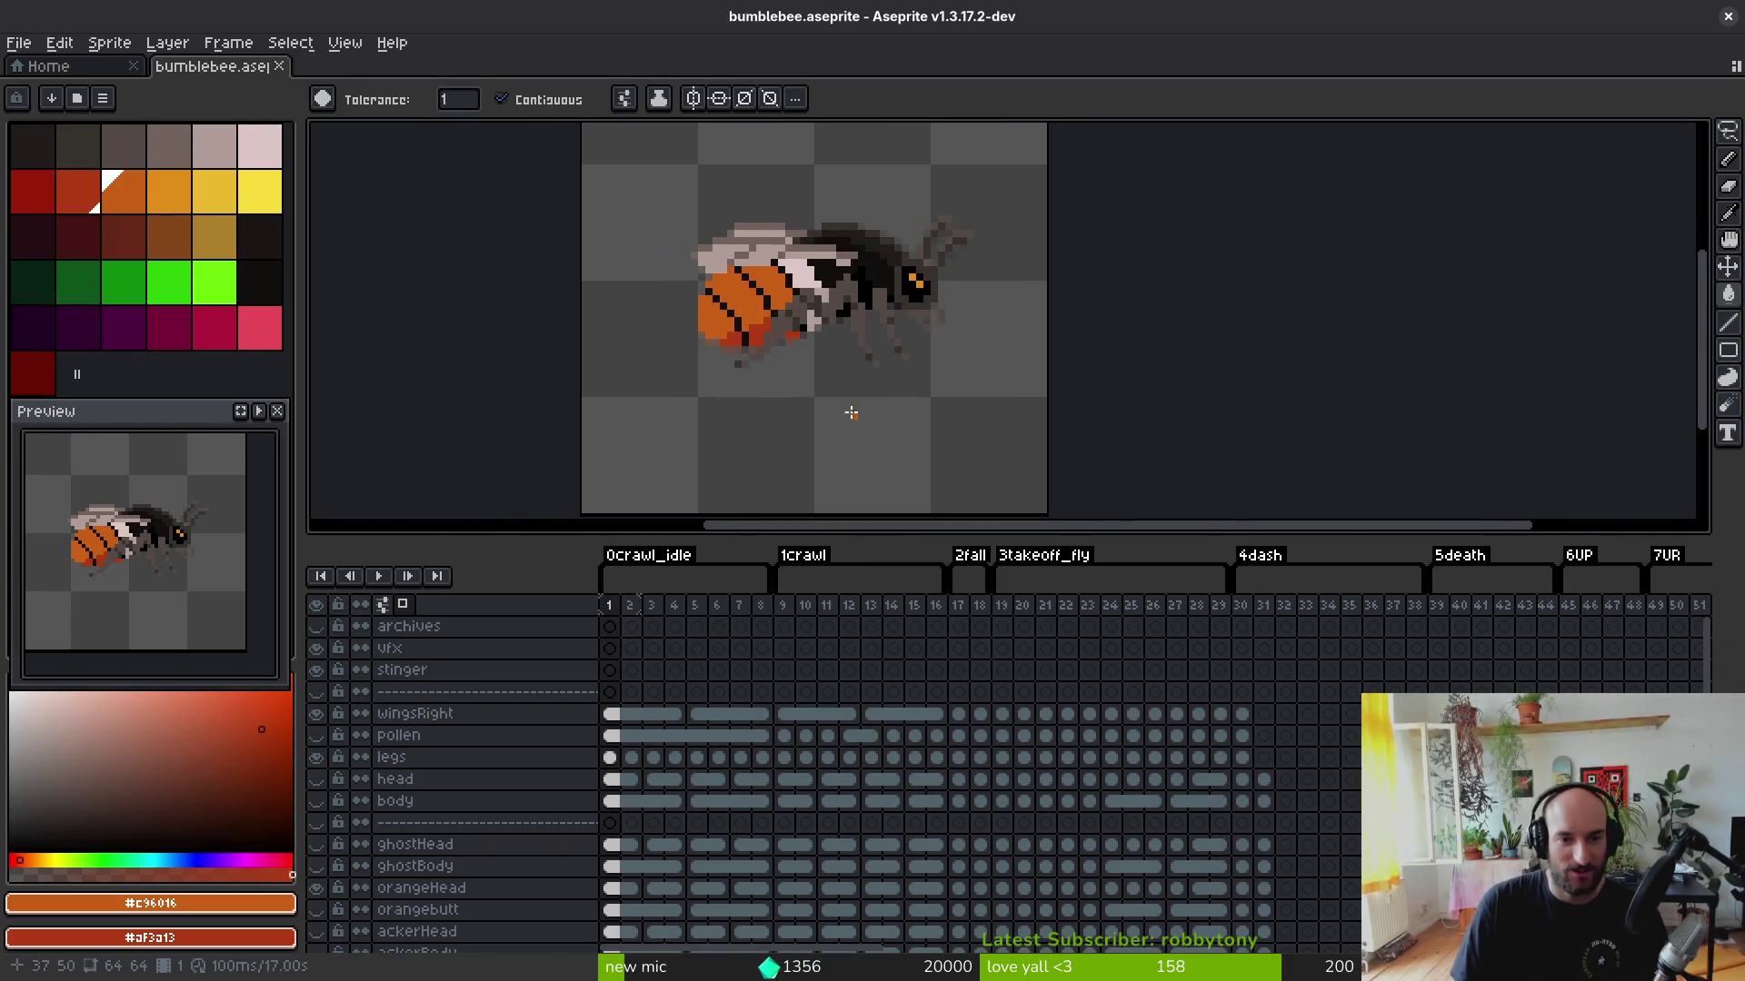
pyautogui.hotkey('ctrl', 'e')
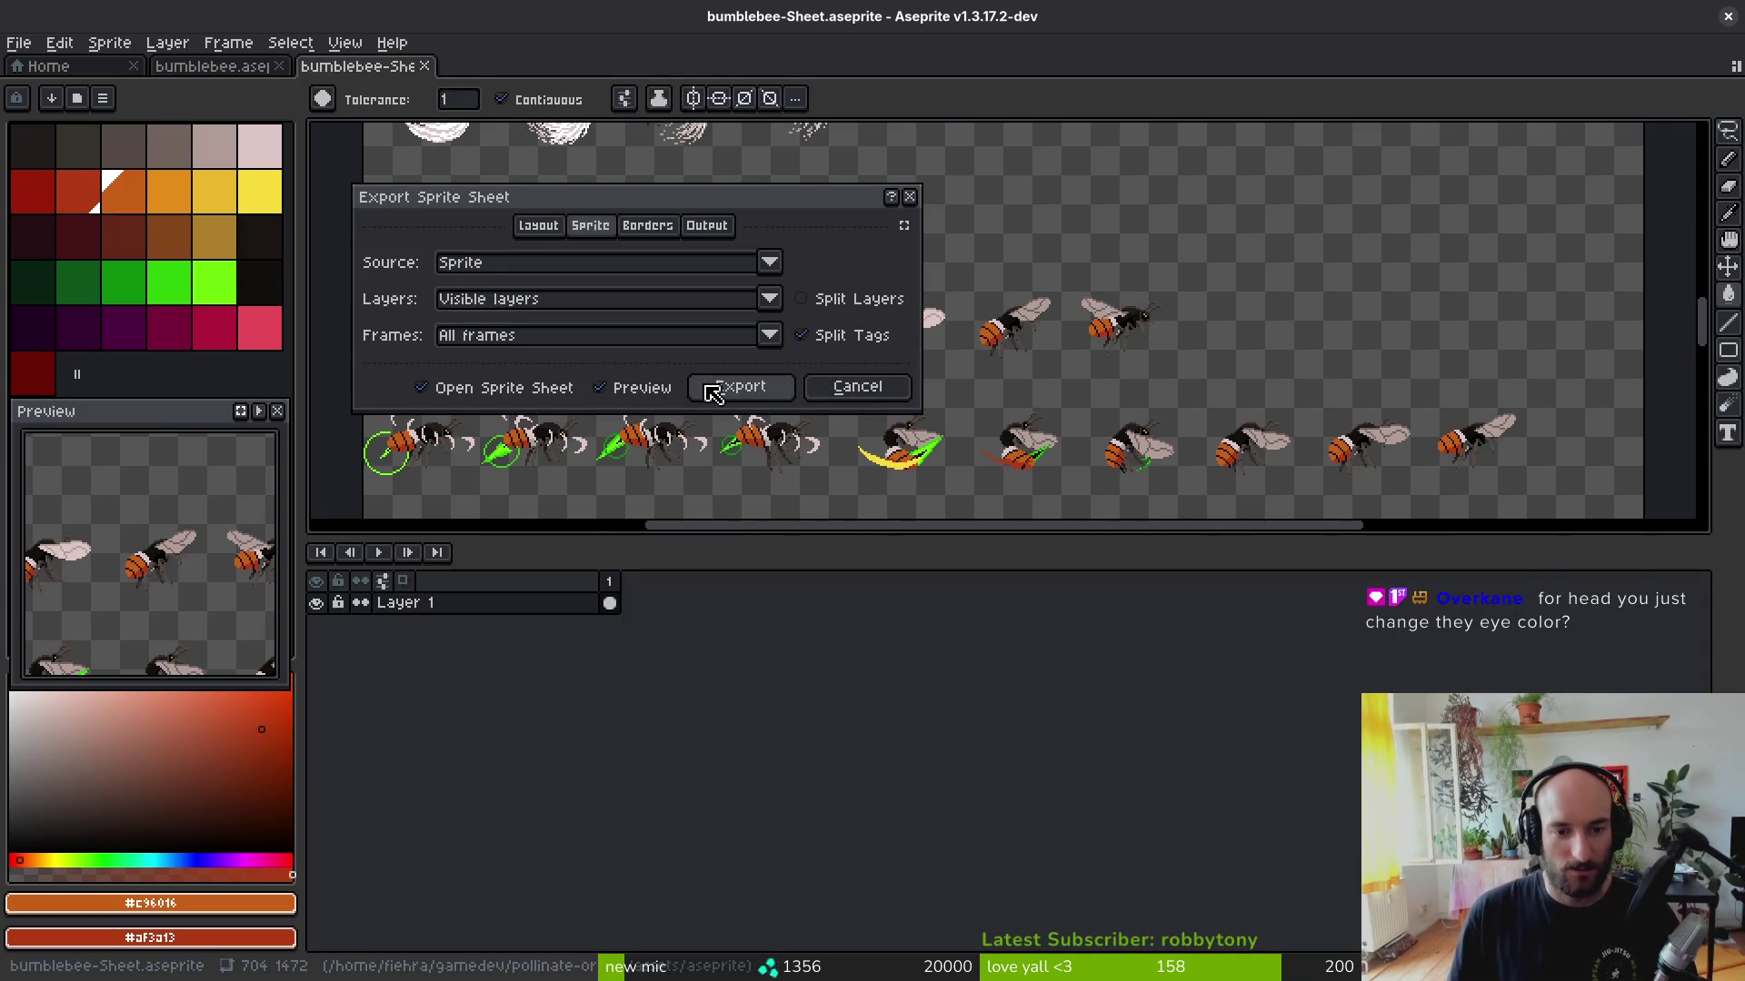
# Step: Export the sprite sheet, inspect its bee rows, then close the sheet to return to bumblebee.aseprite
pyautogui.click(711, 391)
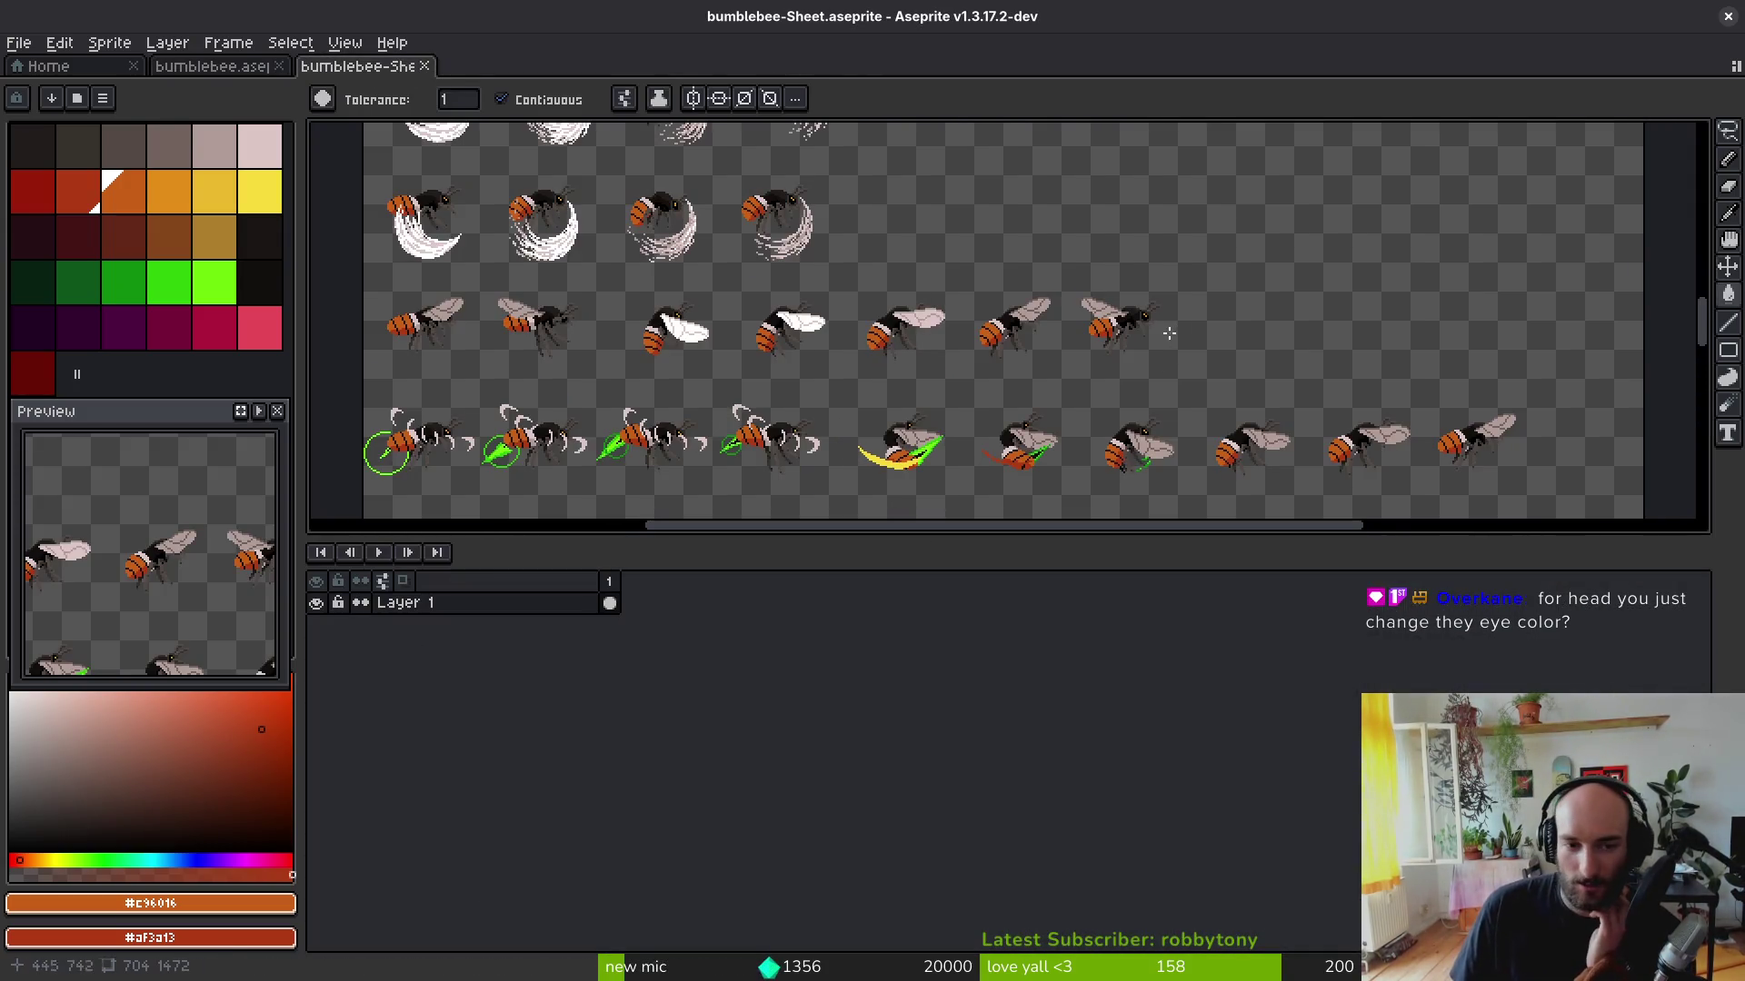
pyautogui.scroll(-3, 1170, 333)
pyautogui.scroll(4, 847, 399)
pyautogui.scroll(1, 847, 398)
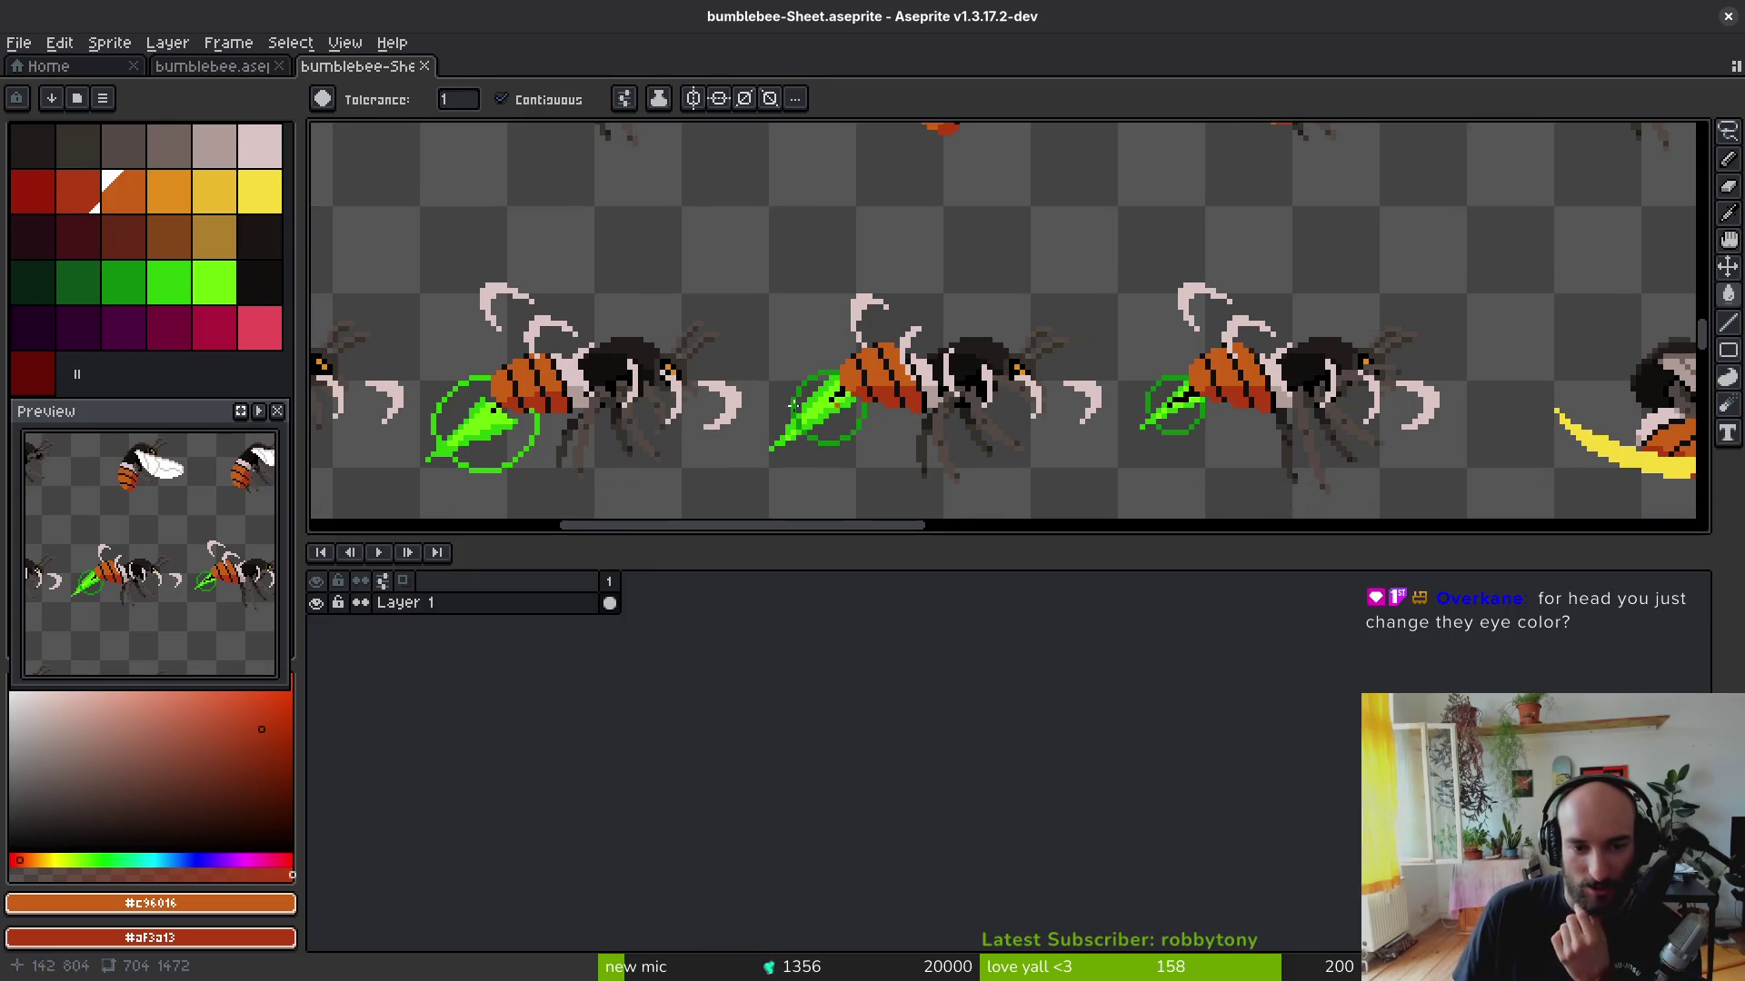
pyautogui.scroll(1, 994, 391)
pyautogui.scroll(1, 1001, 323)
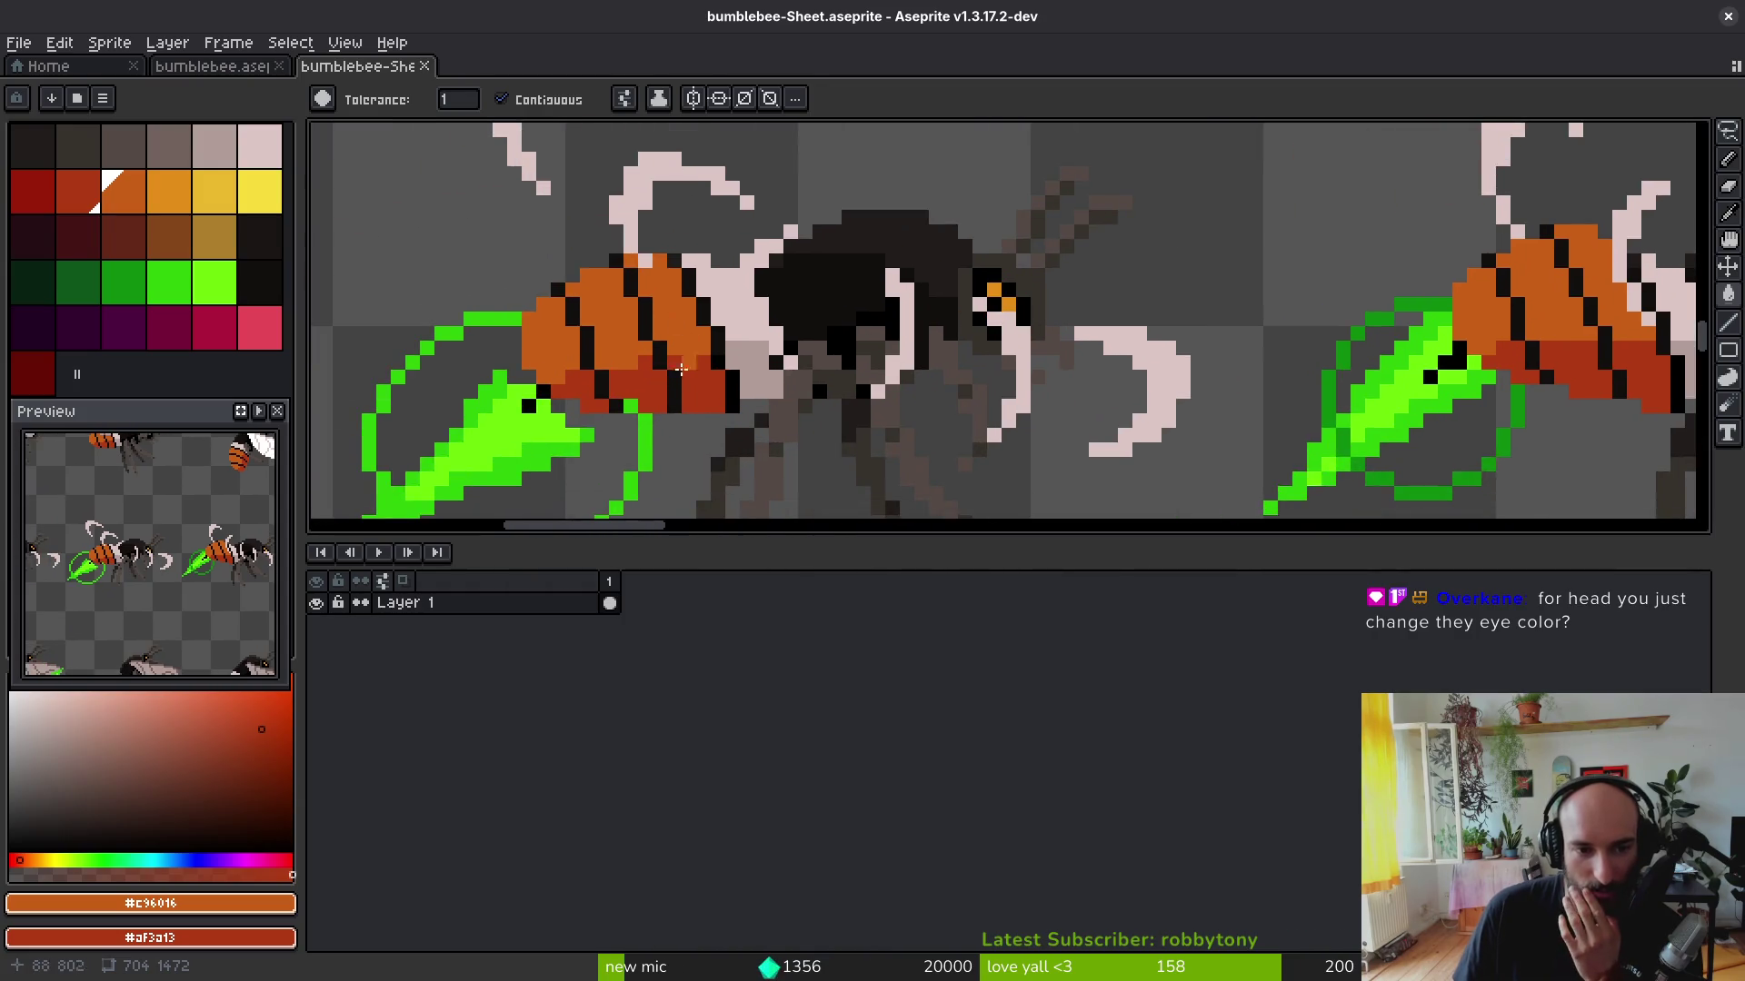
pyautogui.scroll(-3, 881, 318)
pyautogui.scroll(-3, 881, 318)
pyautogui.scroll(3, 980, 327)
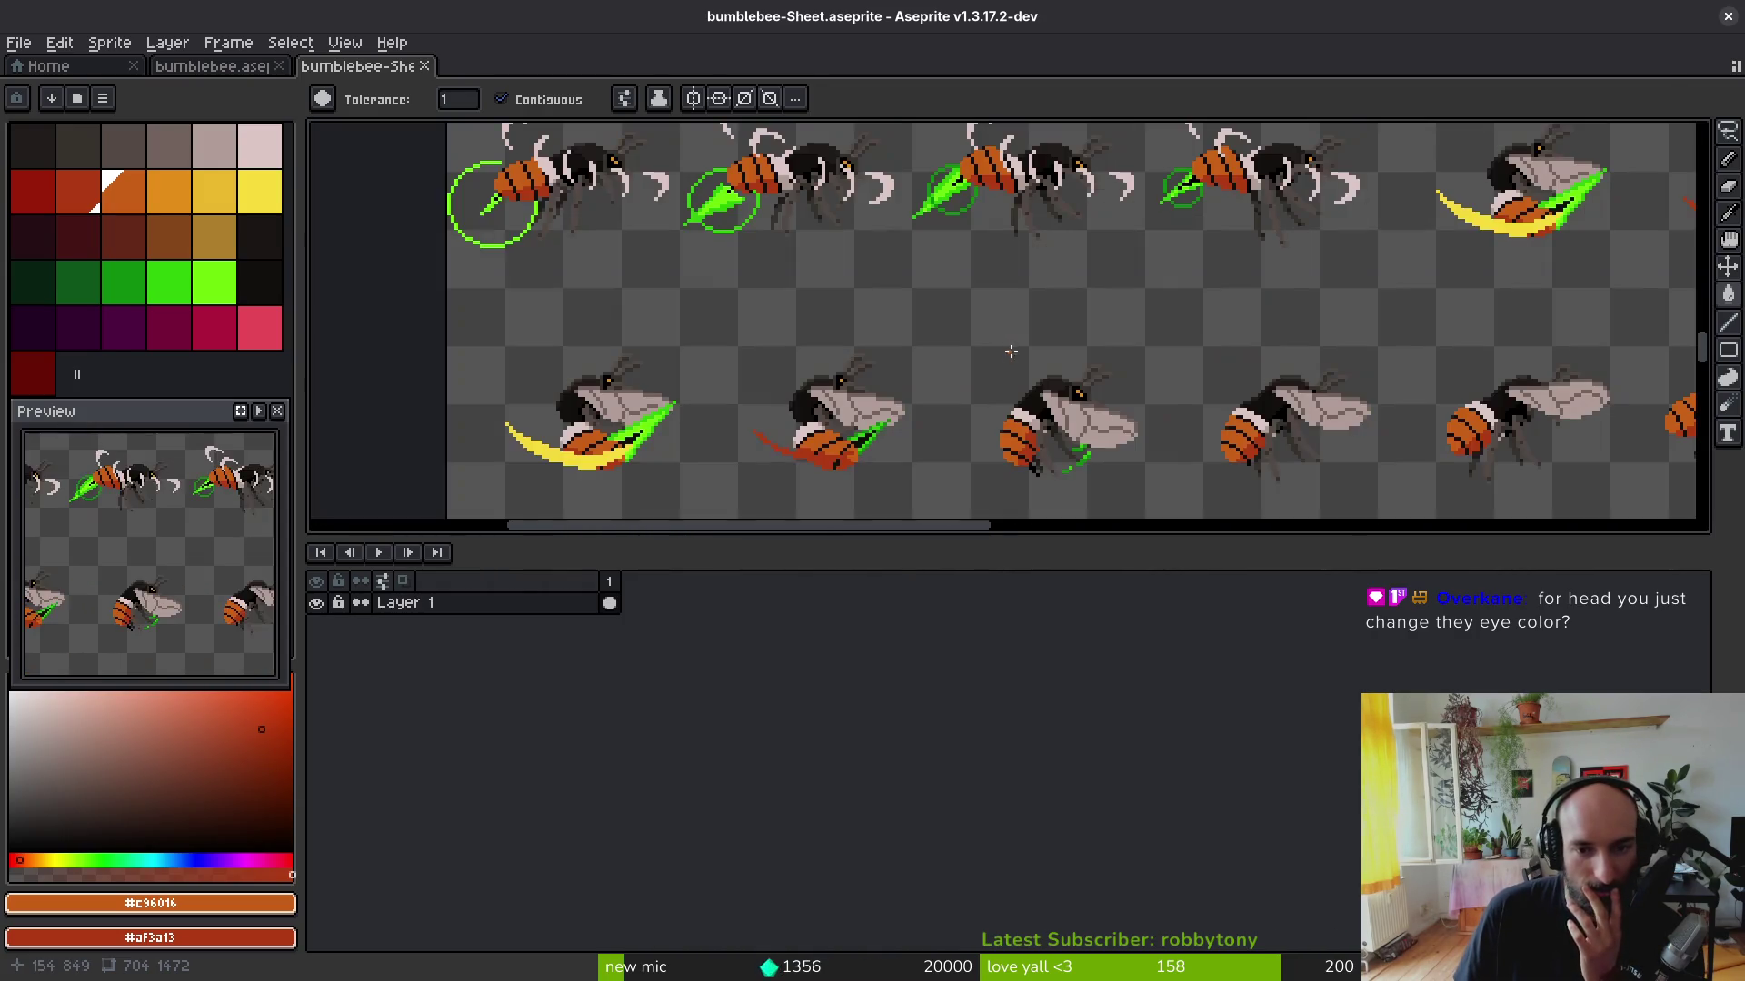
pyautogui.scroll(1, 980, 327)
pyautogui.moveTo(981, 327); pyautogui.dragTo(941, 335)
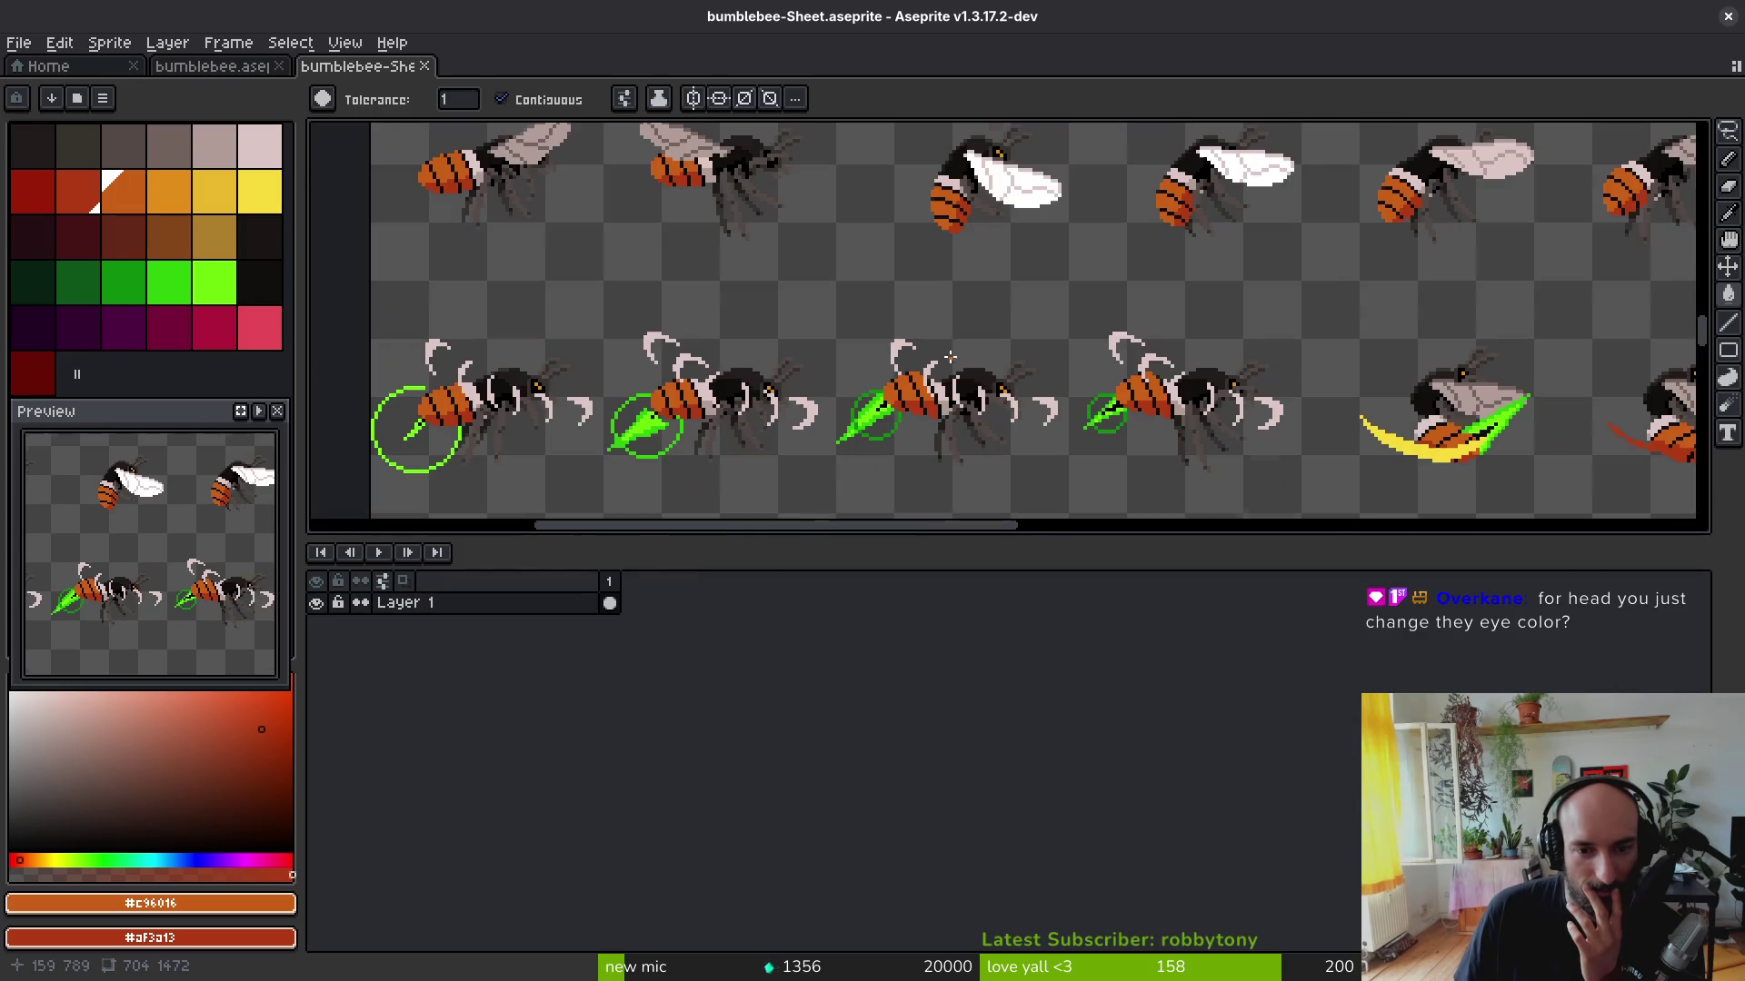
pyautogui.scroll(-3, 968, 292)
pyautogui.scroll(1, 917, 333)
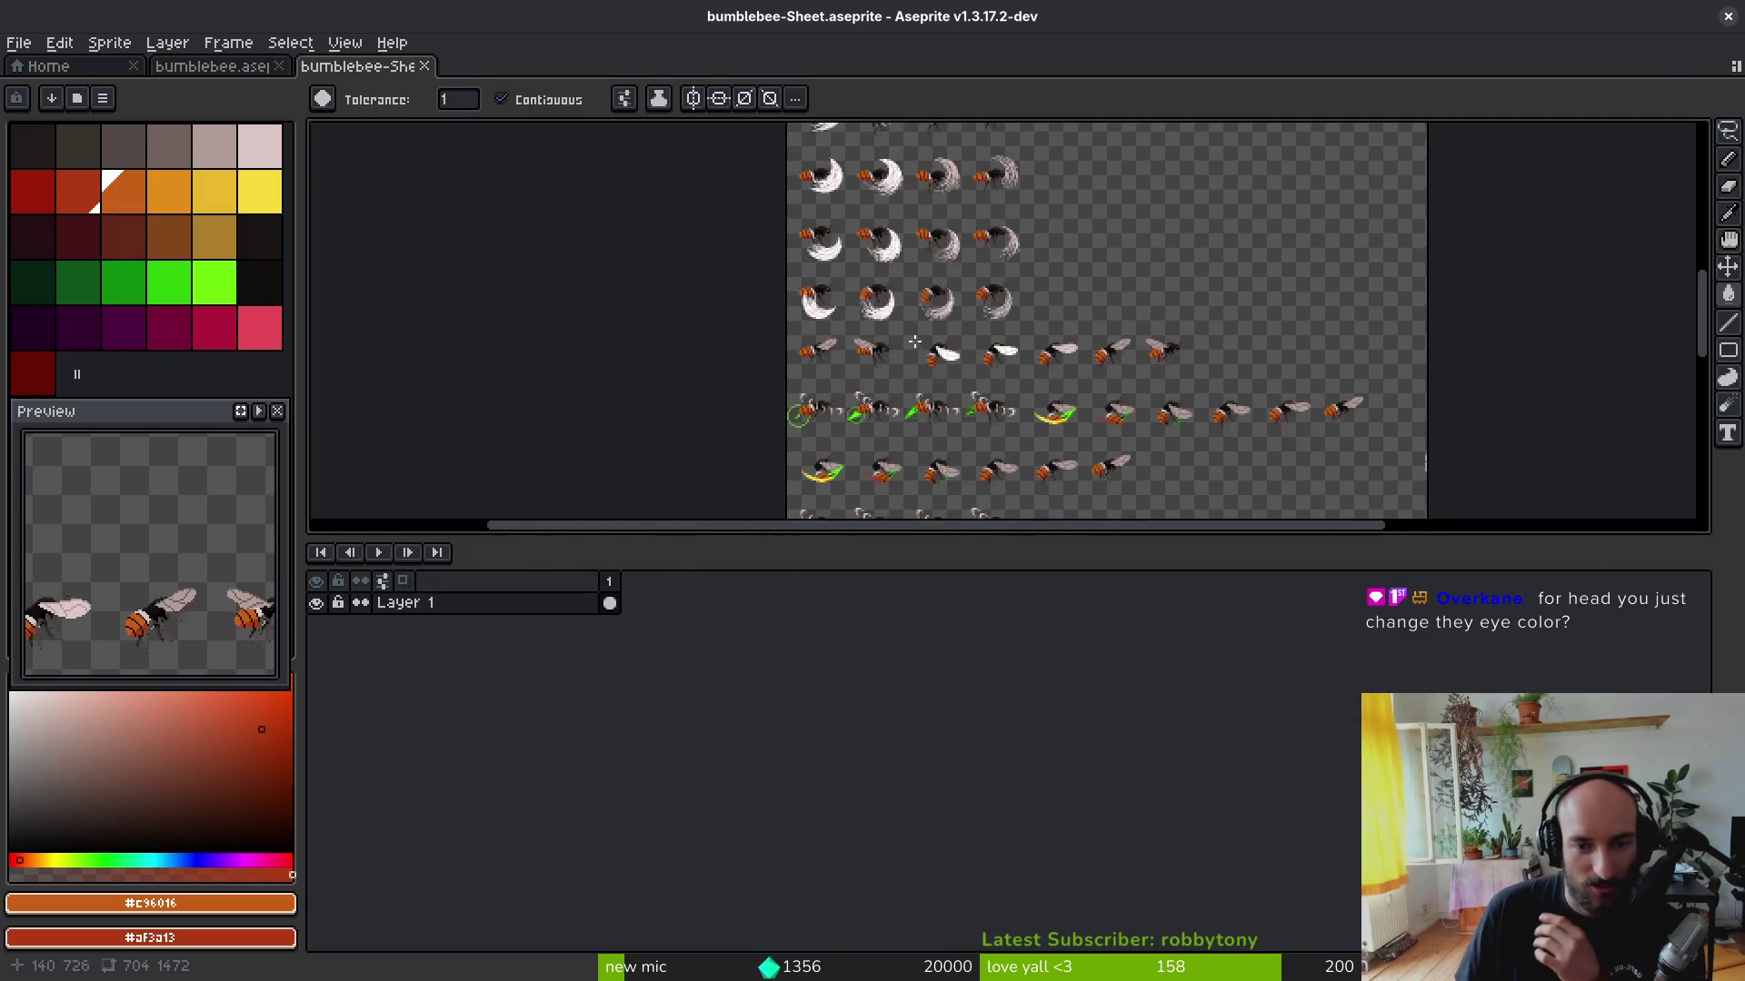
pyautogui.scroll(3, 916, 332)
pyautogui.scroll(-2, 916, 334)
pyautogui.scroll(-1, 993, 331)
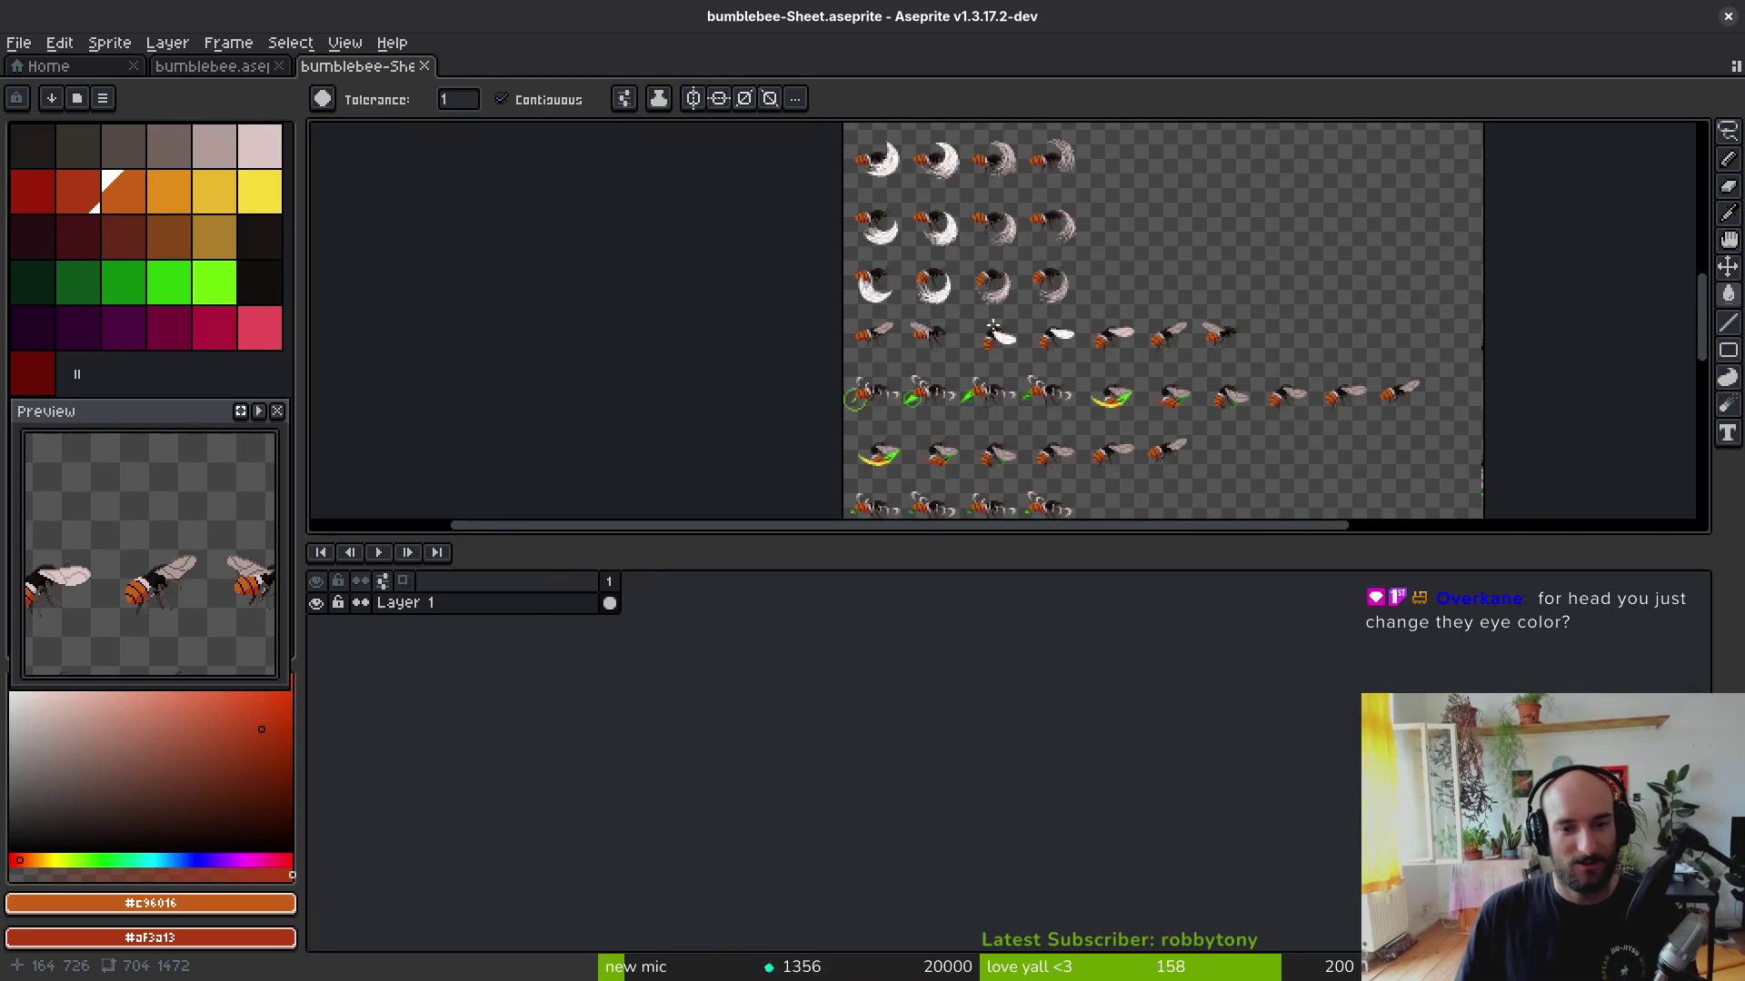
pyautogui.click(425, 65)
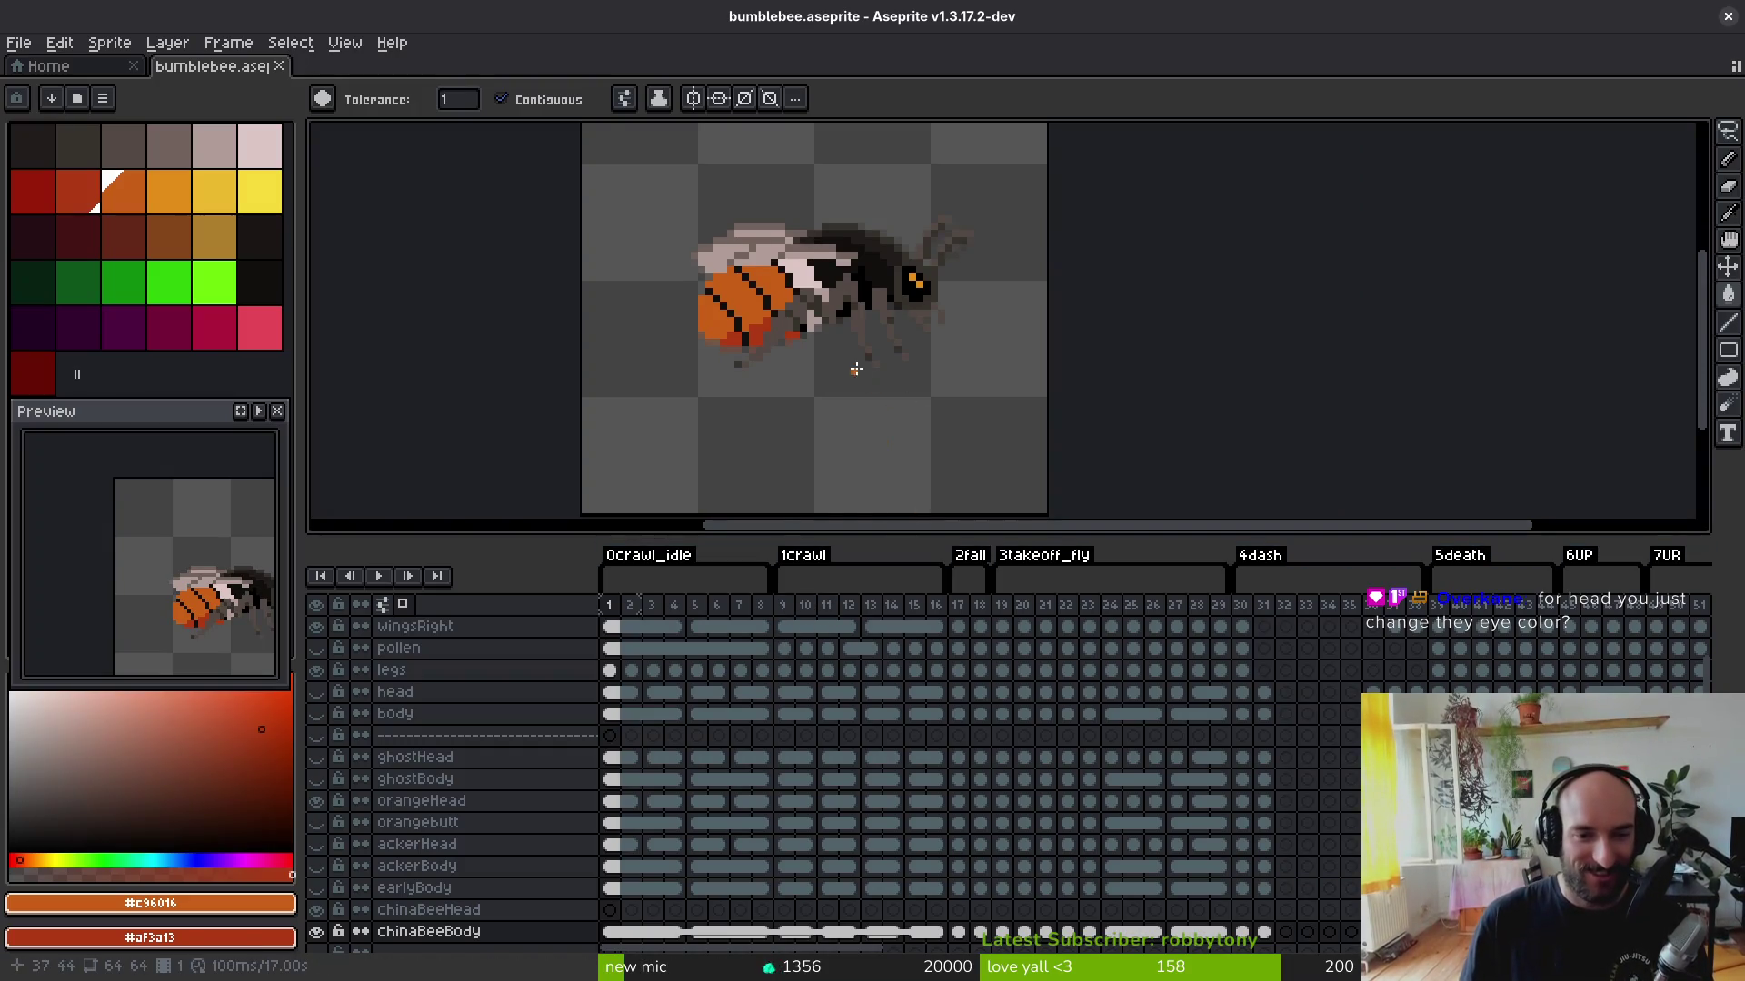
pyautogui.scroll(-1, 887, 422)
pyautogui.scroll(-1, 884, 424)
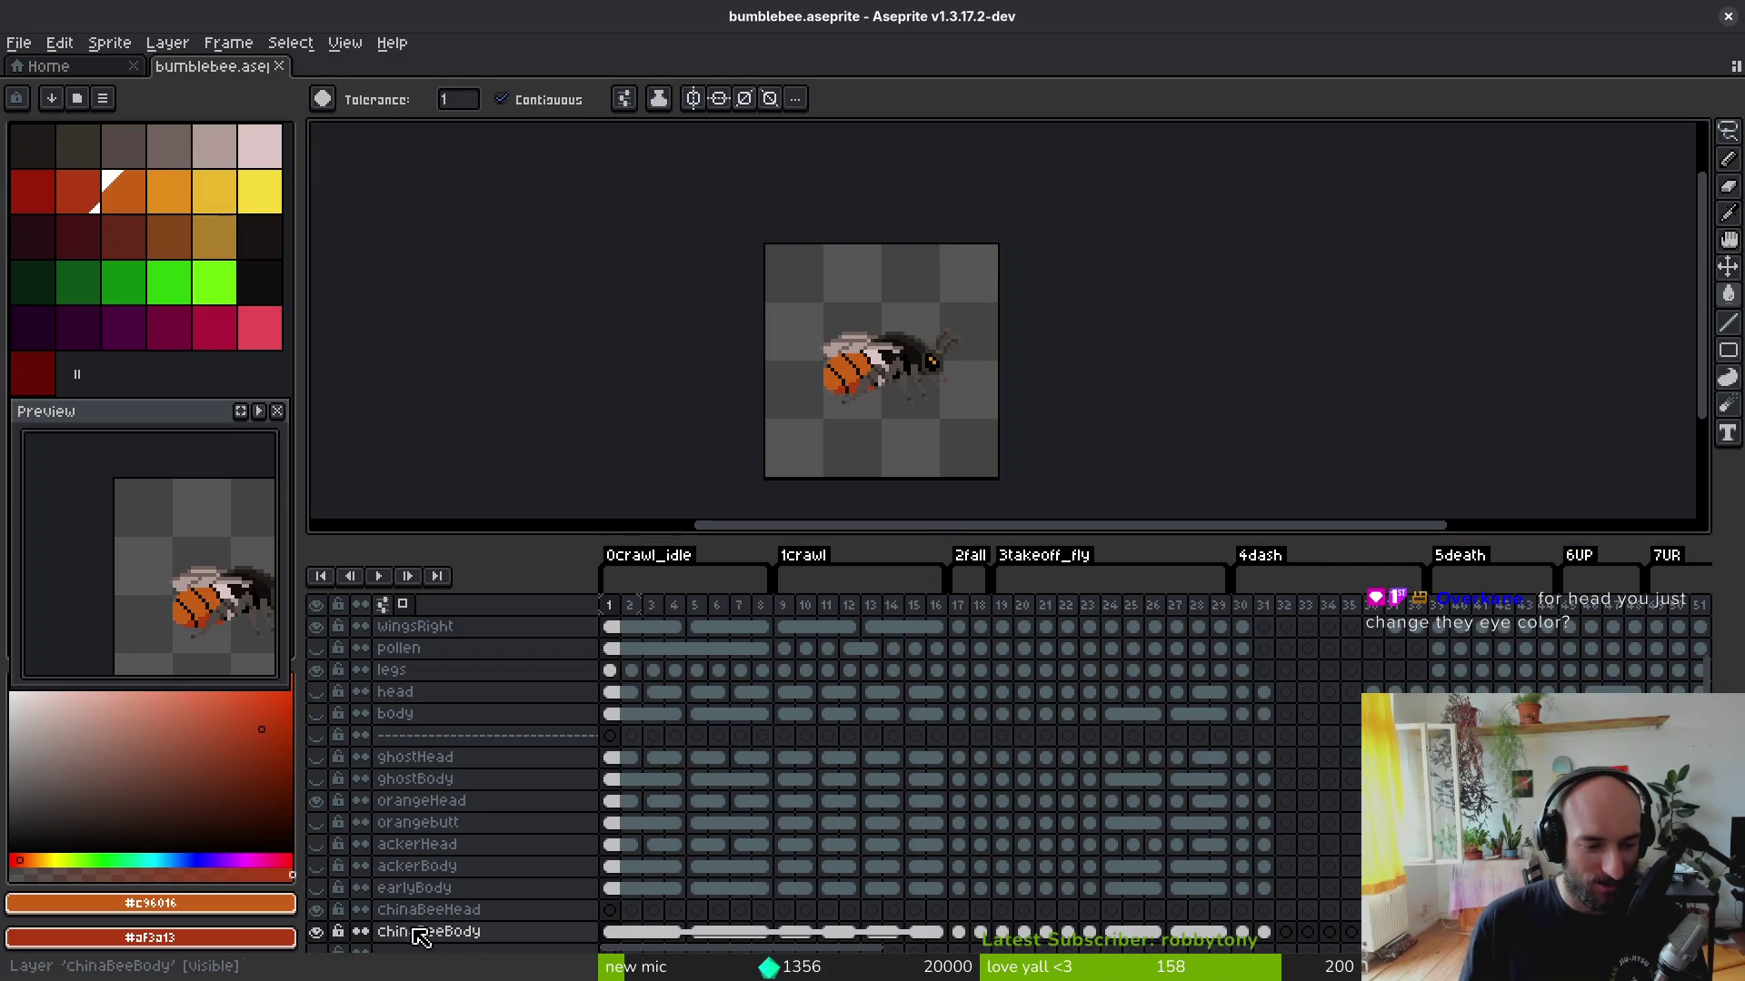
# Step: Select the chinaBeeHead layer and its frame 1 cel, and sample the bee's orange eye colour
pyautogui.click(450, 909)
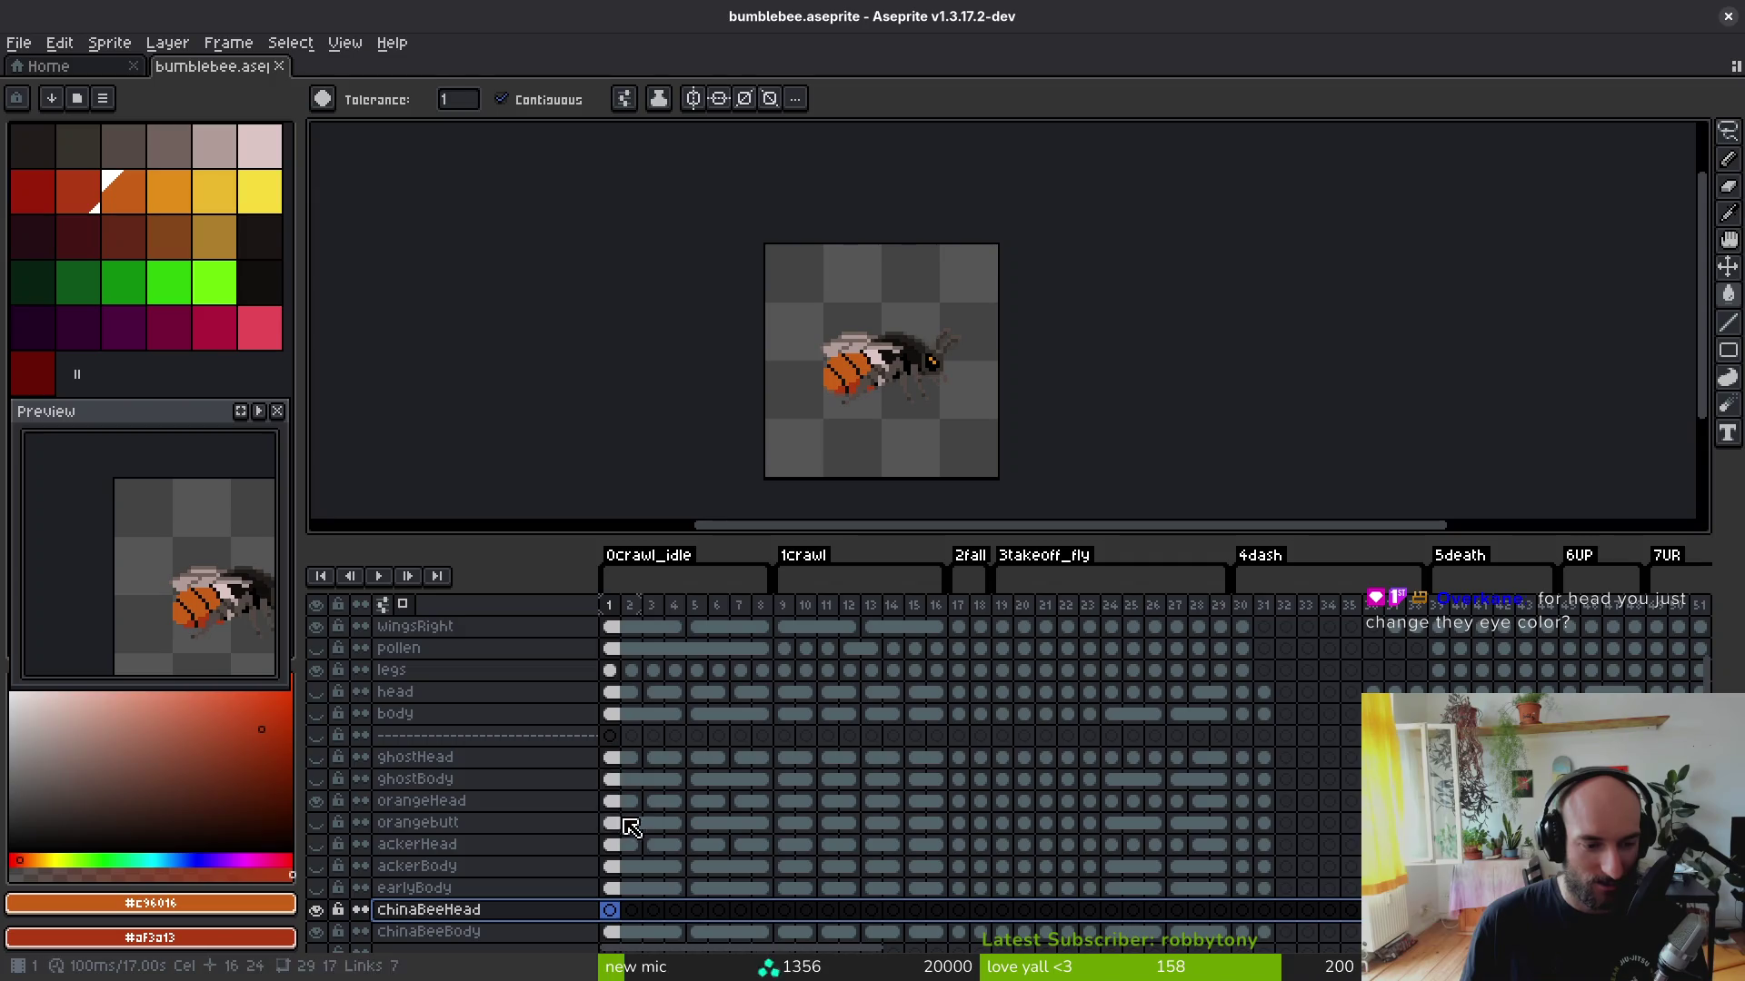
pyautogui.moveTo(616, 818); pyautogui.dragTo(1568, 800)
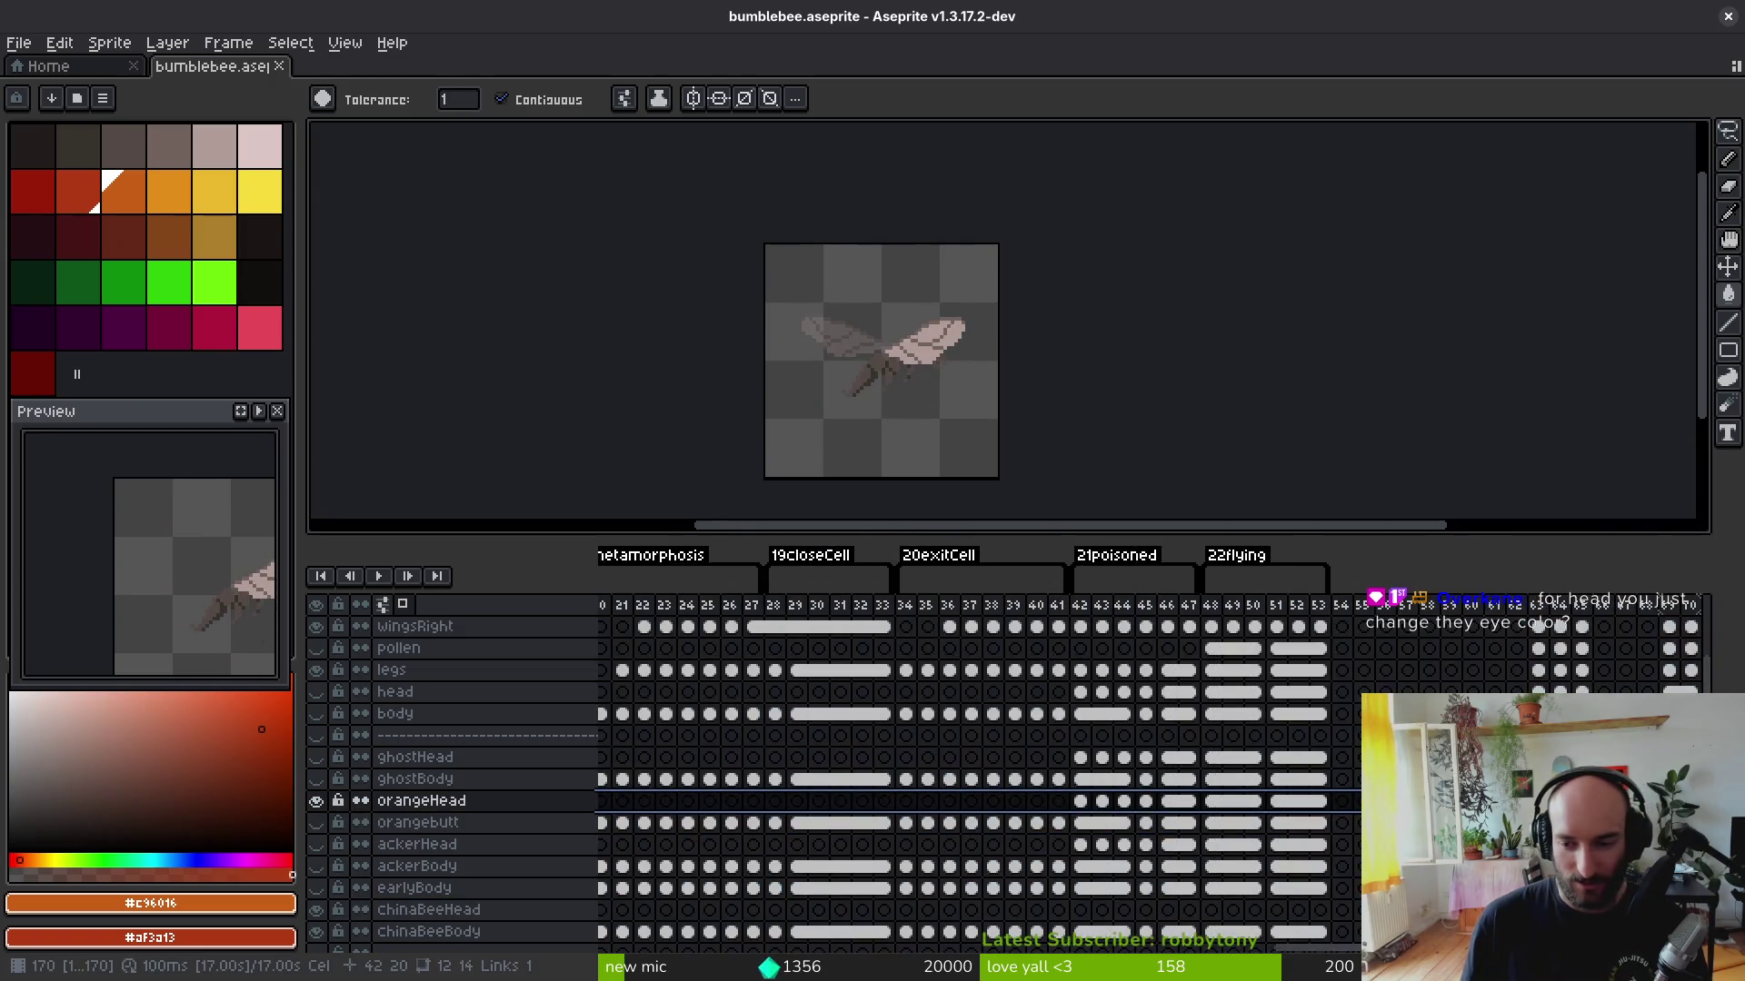
pyautogui.scroll(-2, 800, 828)
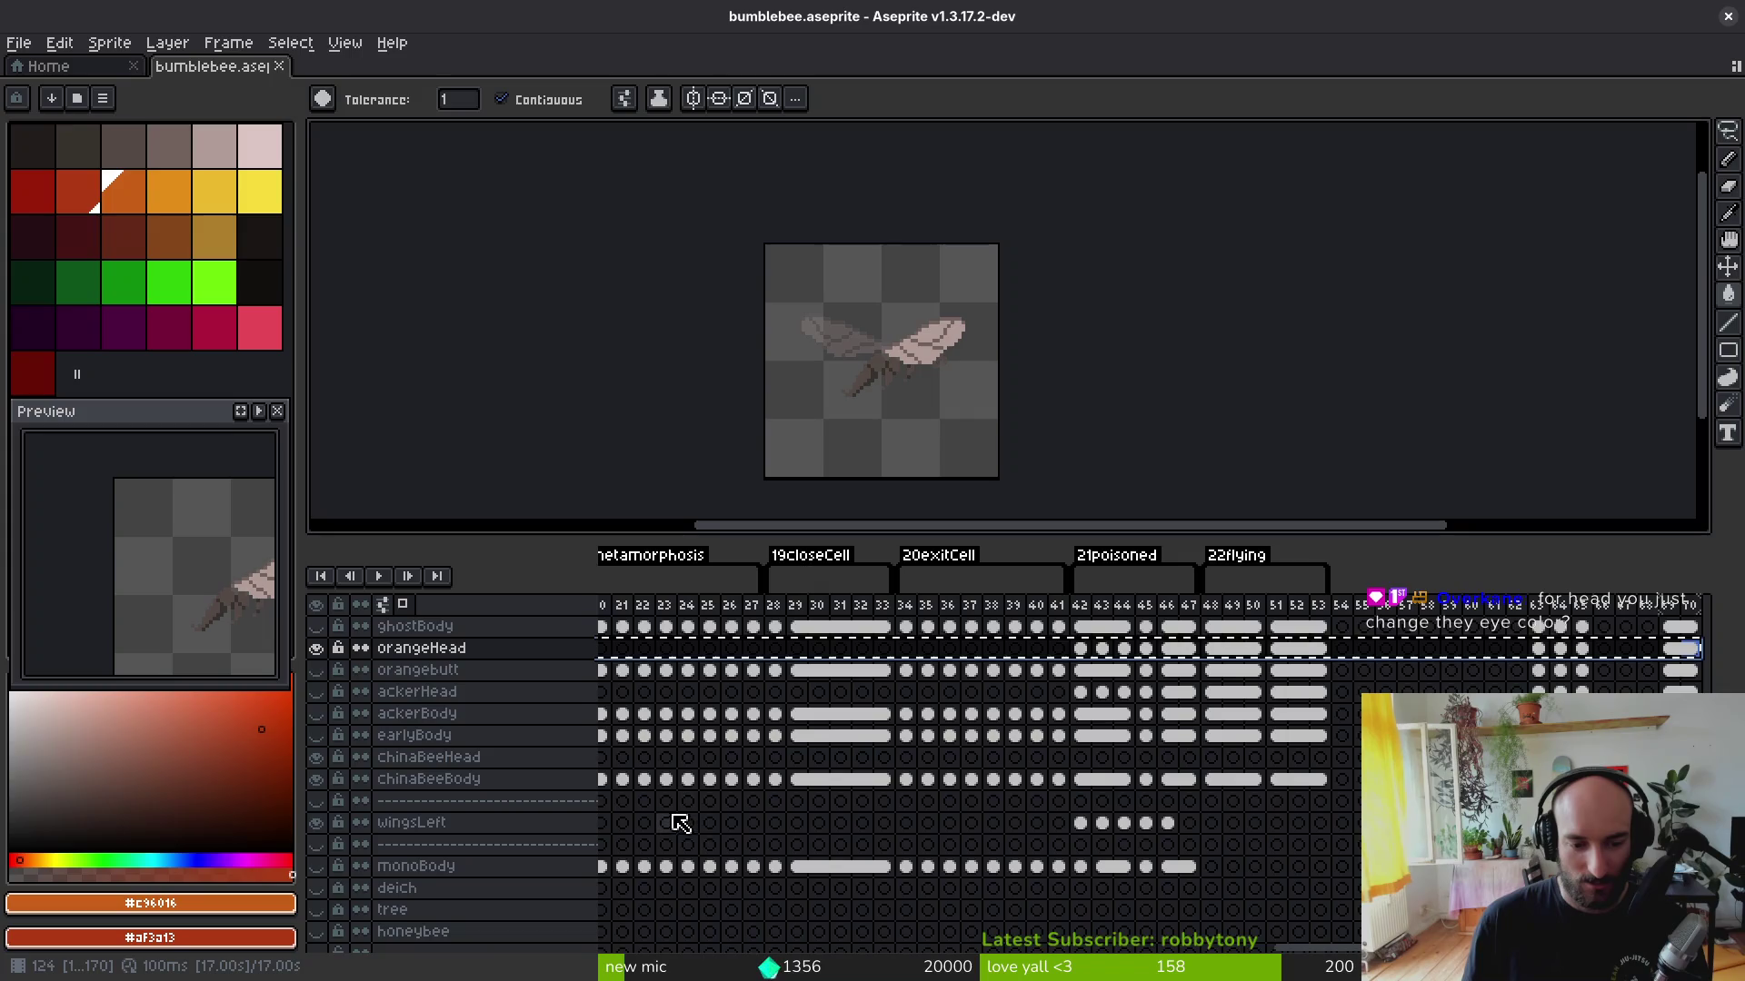
pyautogui.hscroll(-5, 922, 857)
pyautogui.hscroll(-5, 923, 857)
pyautogui.hscroll(-5, 1215, 798)
pyautogui.scroll(-1, 1019, 830)
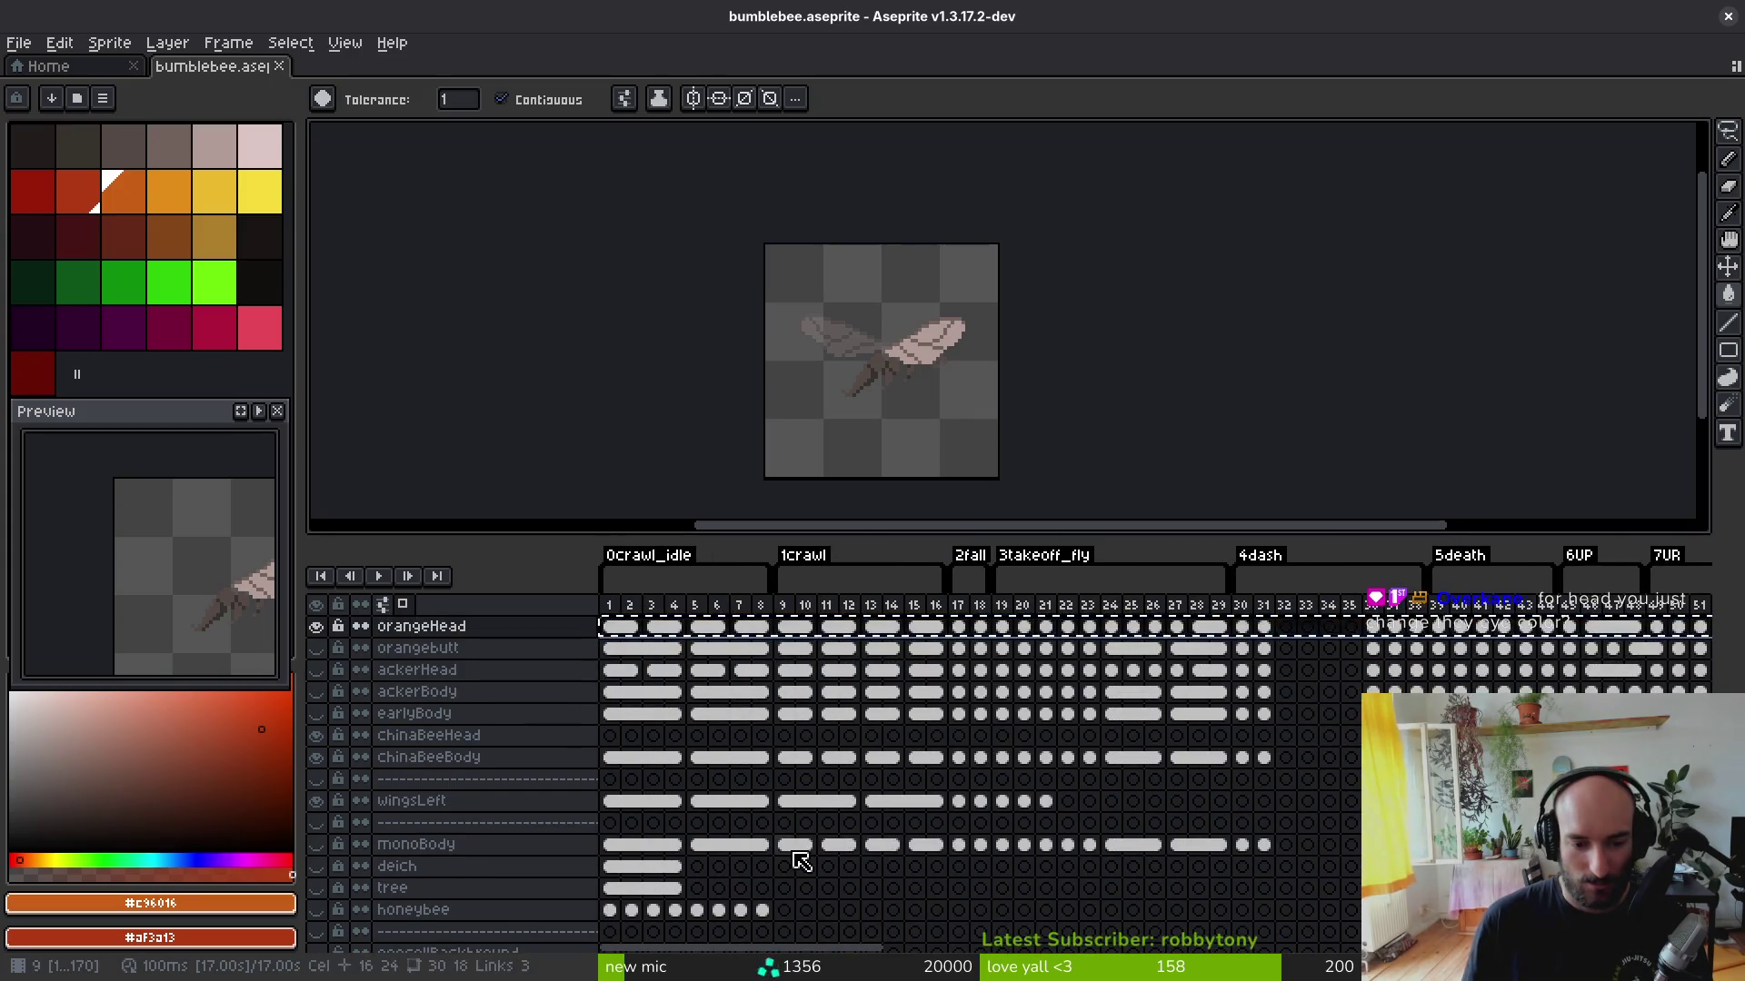
pyautogui.click(616, 736)
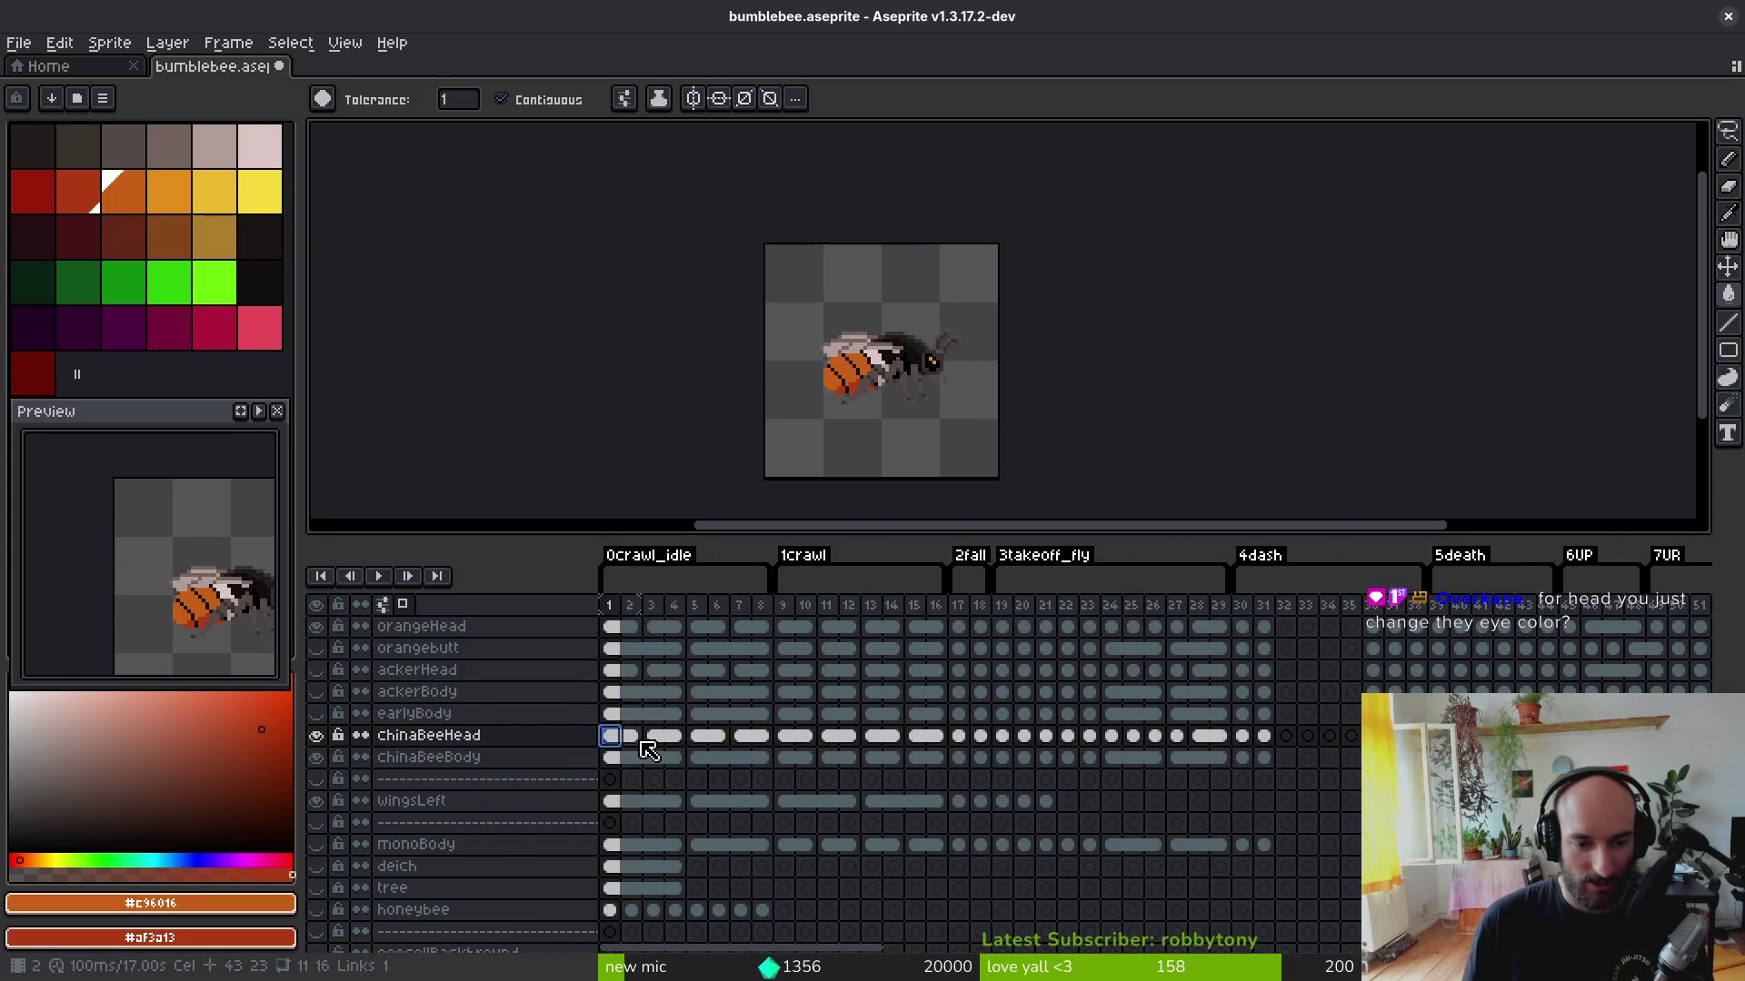
pyautogui.scroll(2, 1017, 356)
pyautogui.press('i')
pyautogui.click(835, 365)
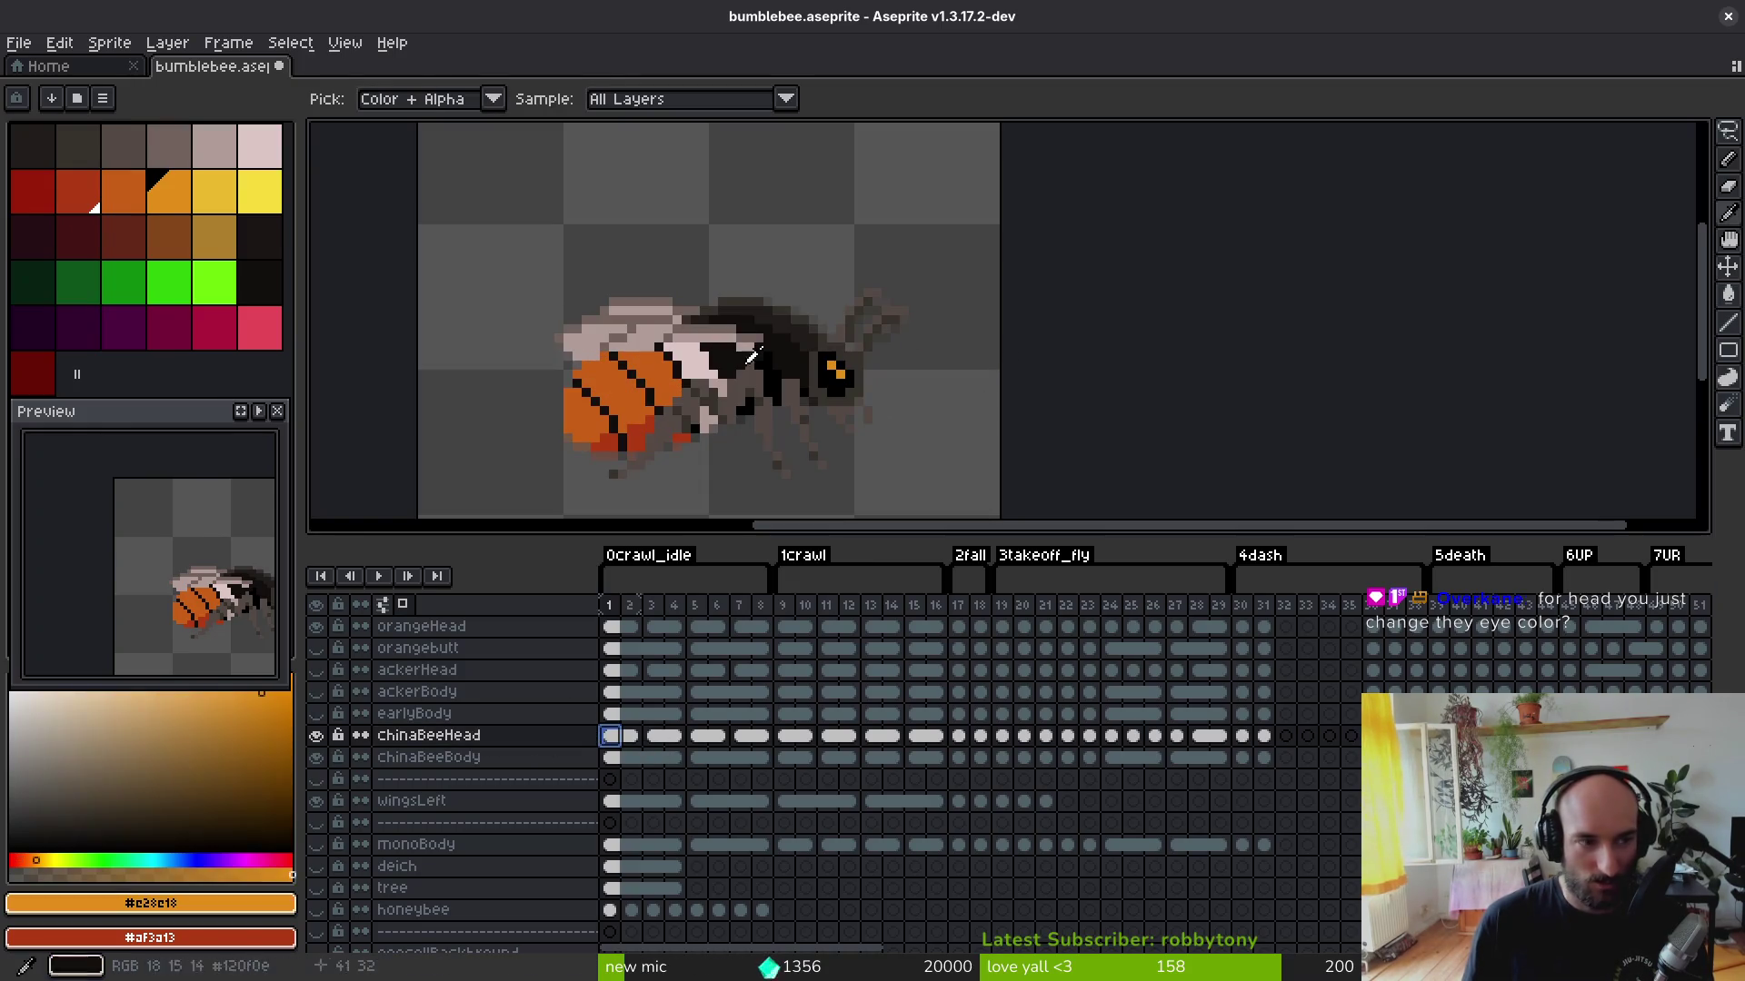
pyautogui.press('w')
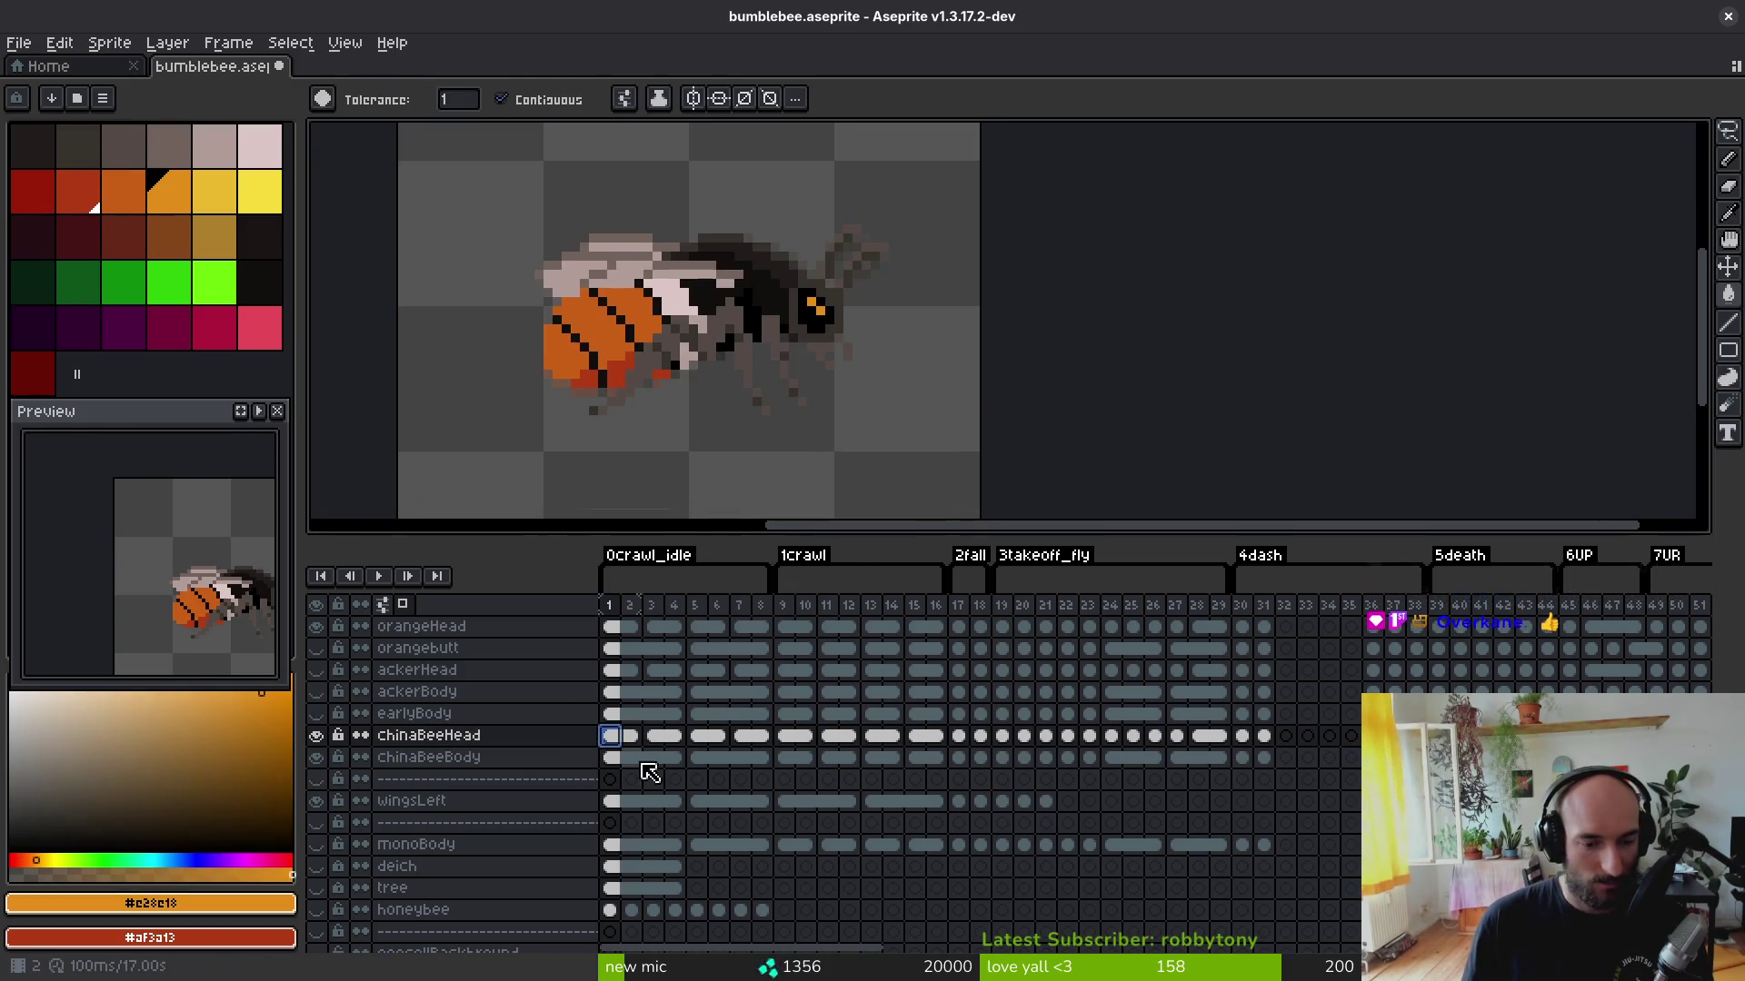
# Step: Select the chinaBeeHead cels across the frames and set up Replace Color (Shift+R)
pyautogui.moveTo(612, 736); pyautogui.dragTo(822, 745)
pyautogui.scroll(-5, 821, 745)
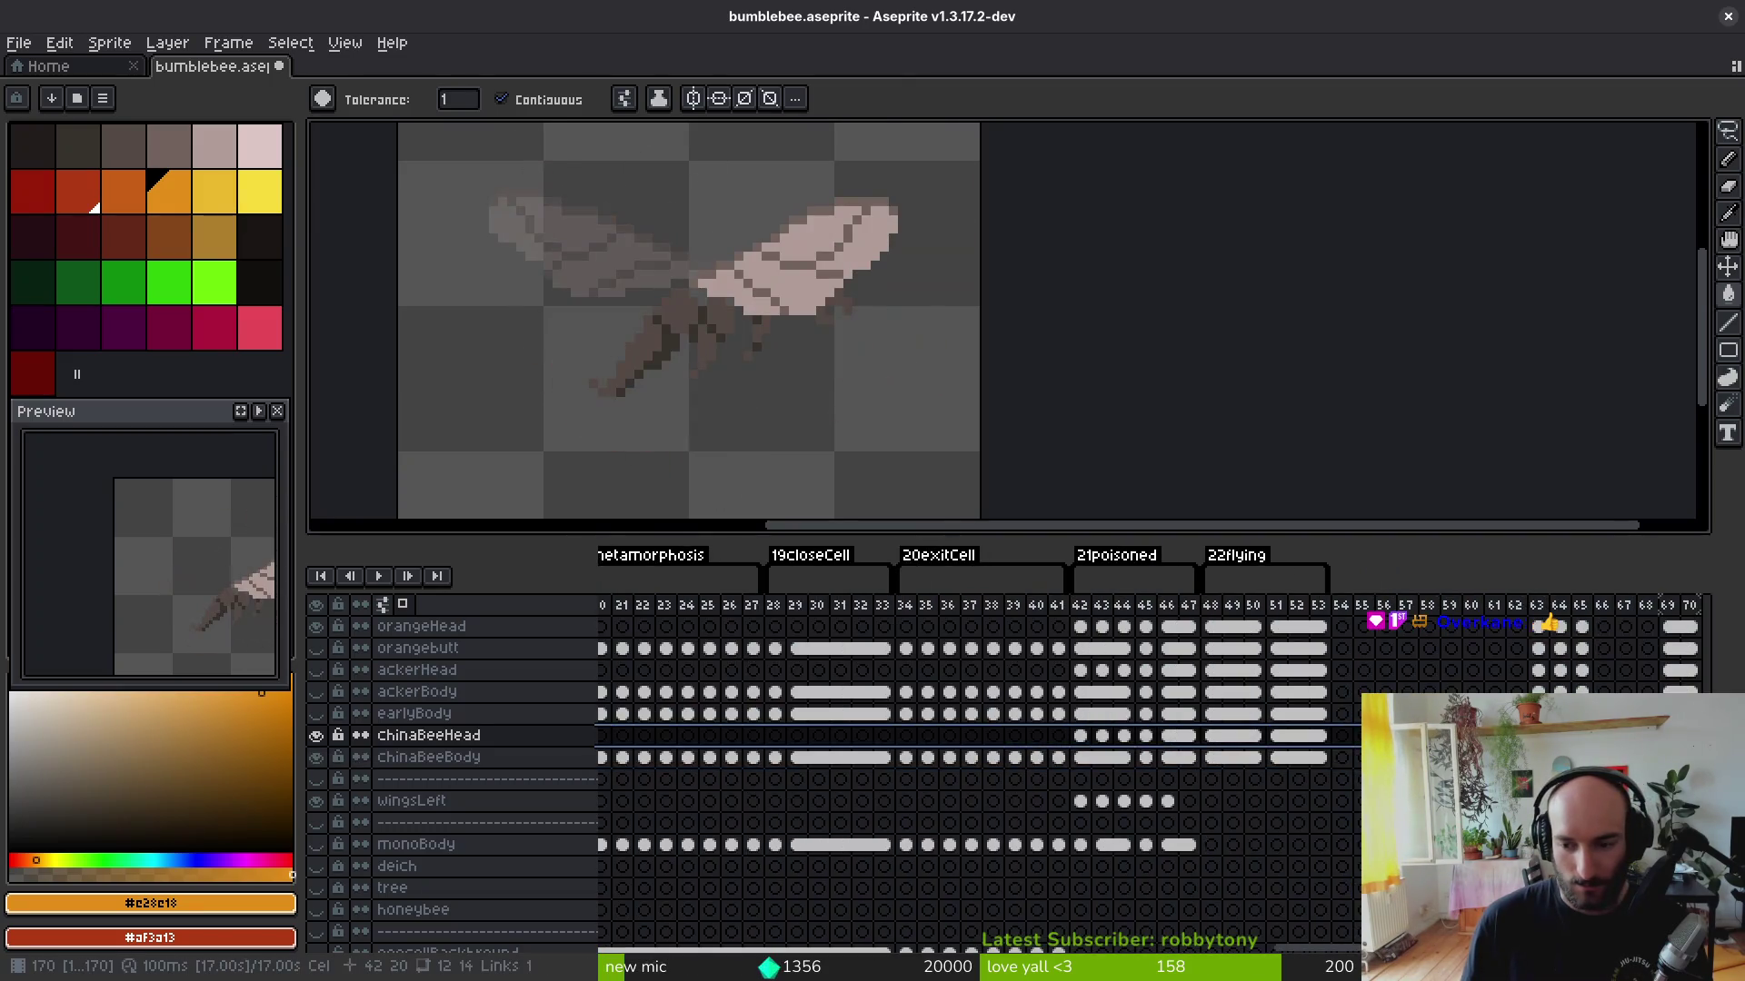
pyautogui.moveTo(741, 409); pyautogui.dragTo(859, 434)
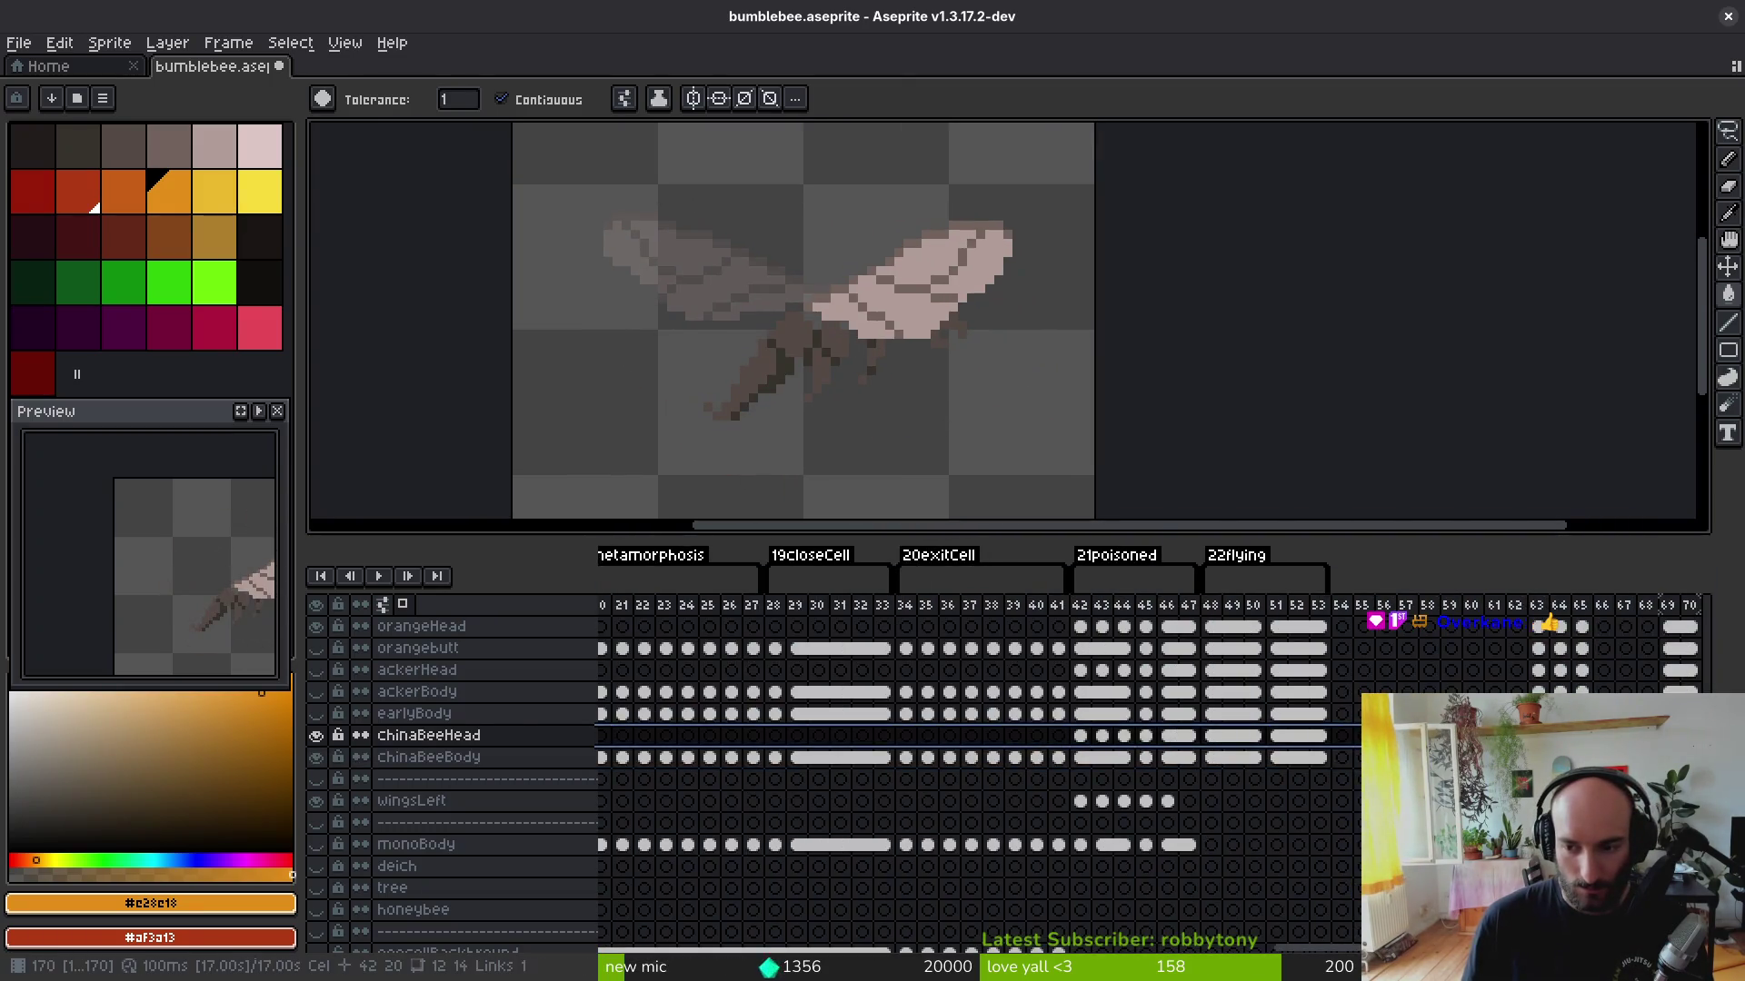
pyautogui.moveTo(859, 714); pyautogui.dragTo(708, 719)
pyautogui.press('Home')
pyautogui.press('Down')
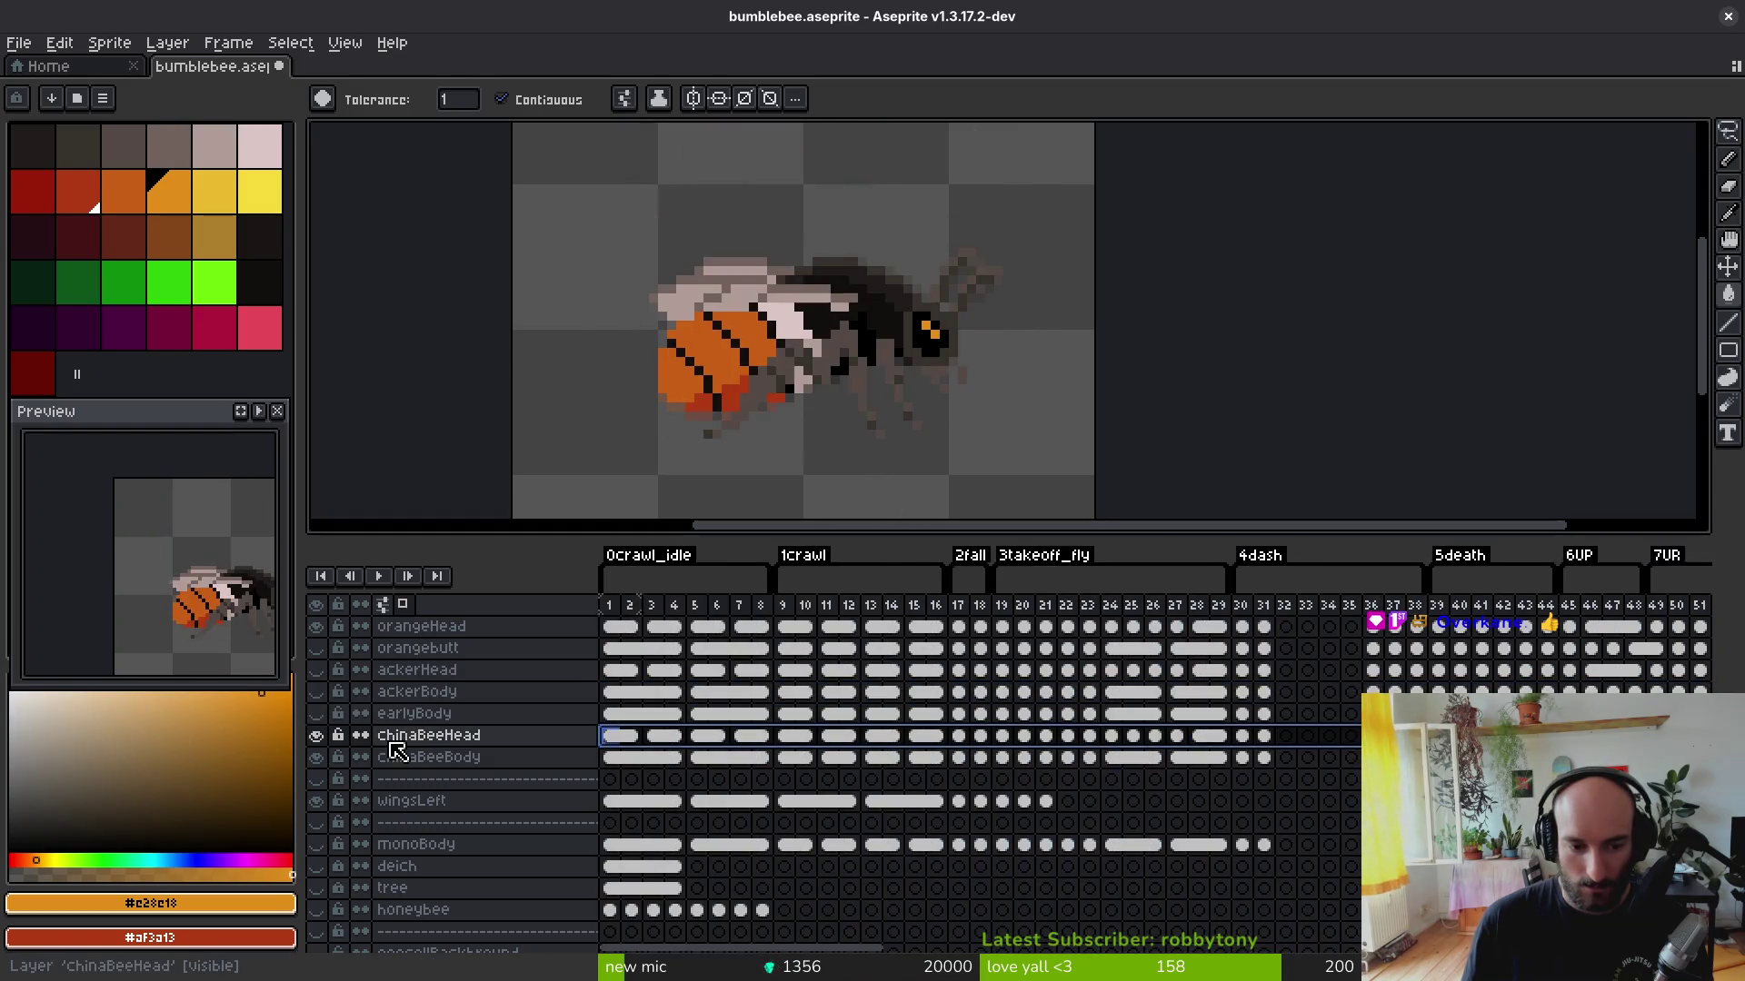
pyautogui.press('i')
pyautogui.hotkey('shift', 'r')
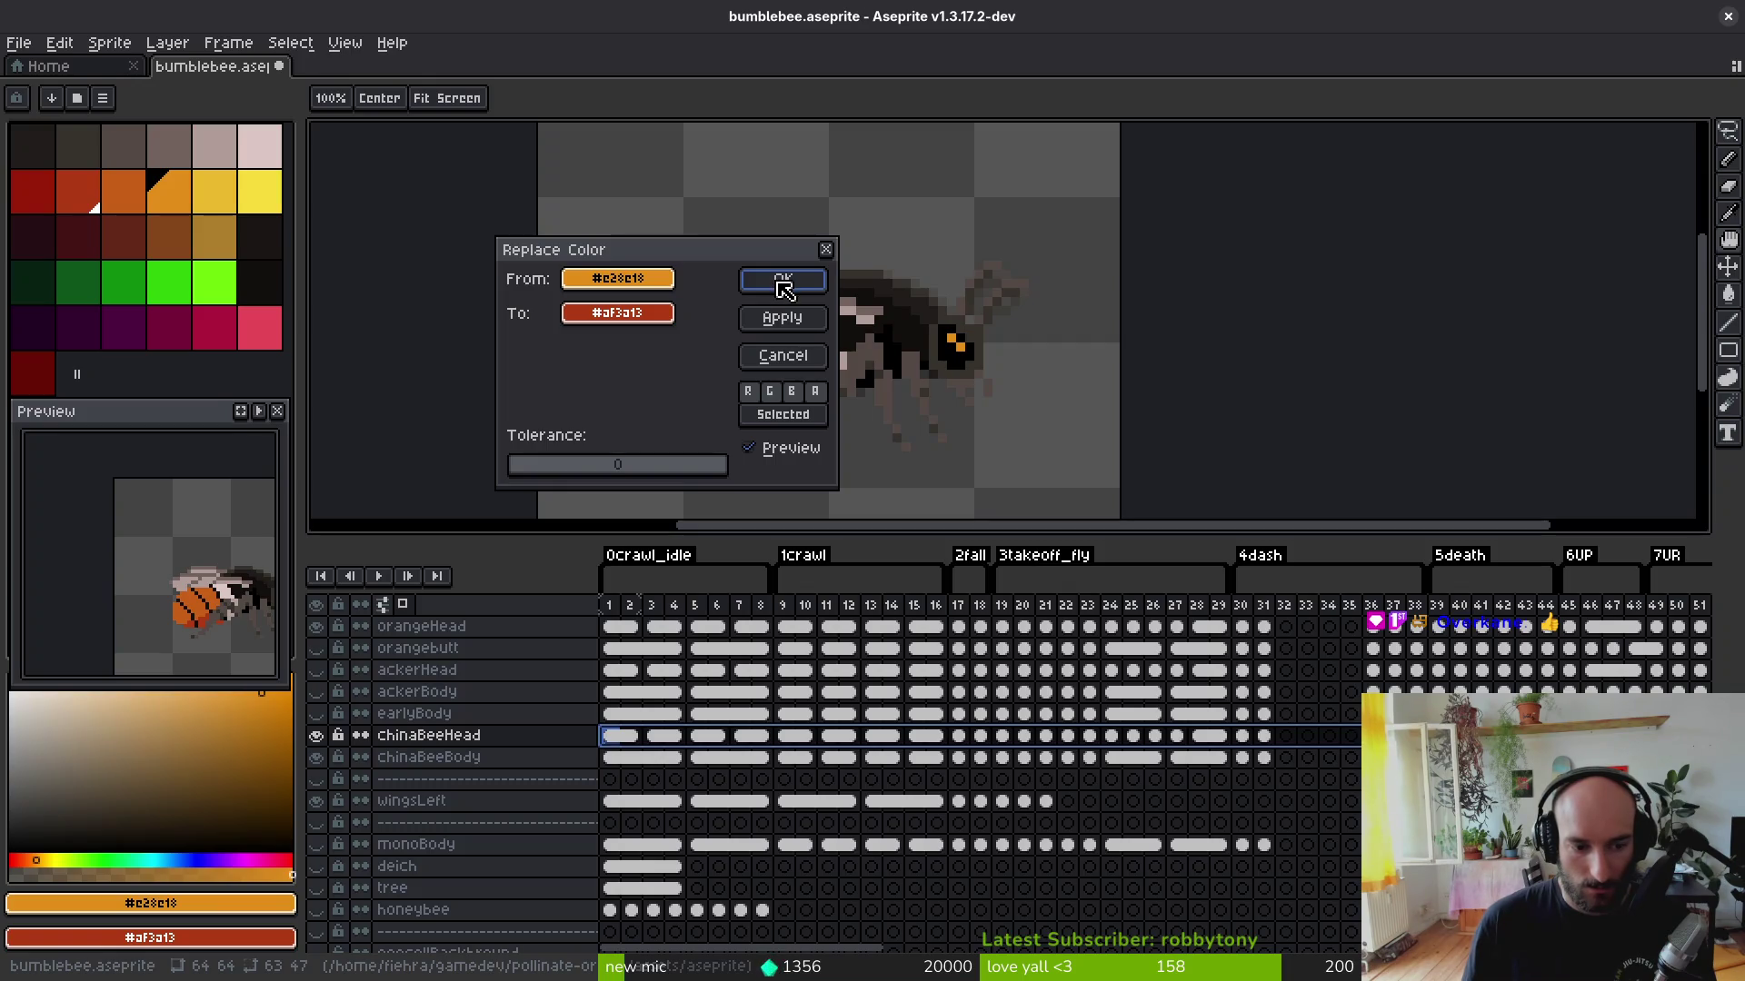
# Step: Apply the eye colour replacement on the chinaBeeHead layer and save the file
pyautogui.click(783, 286)
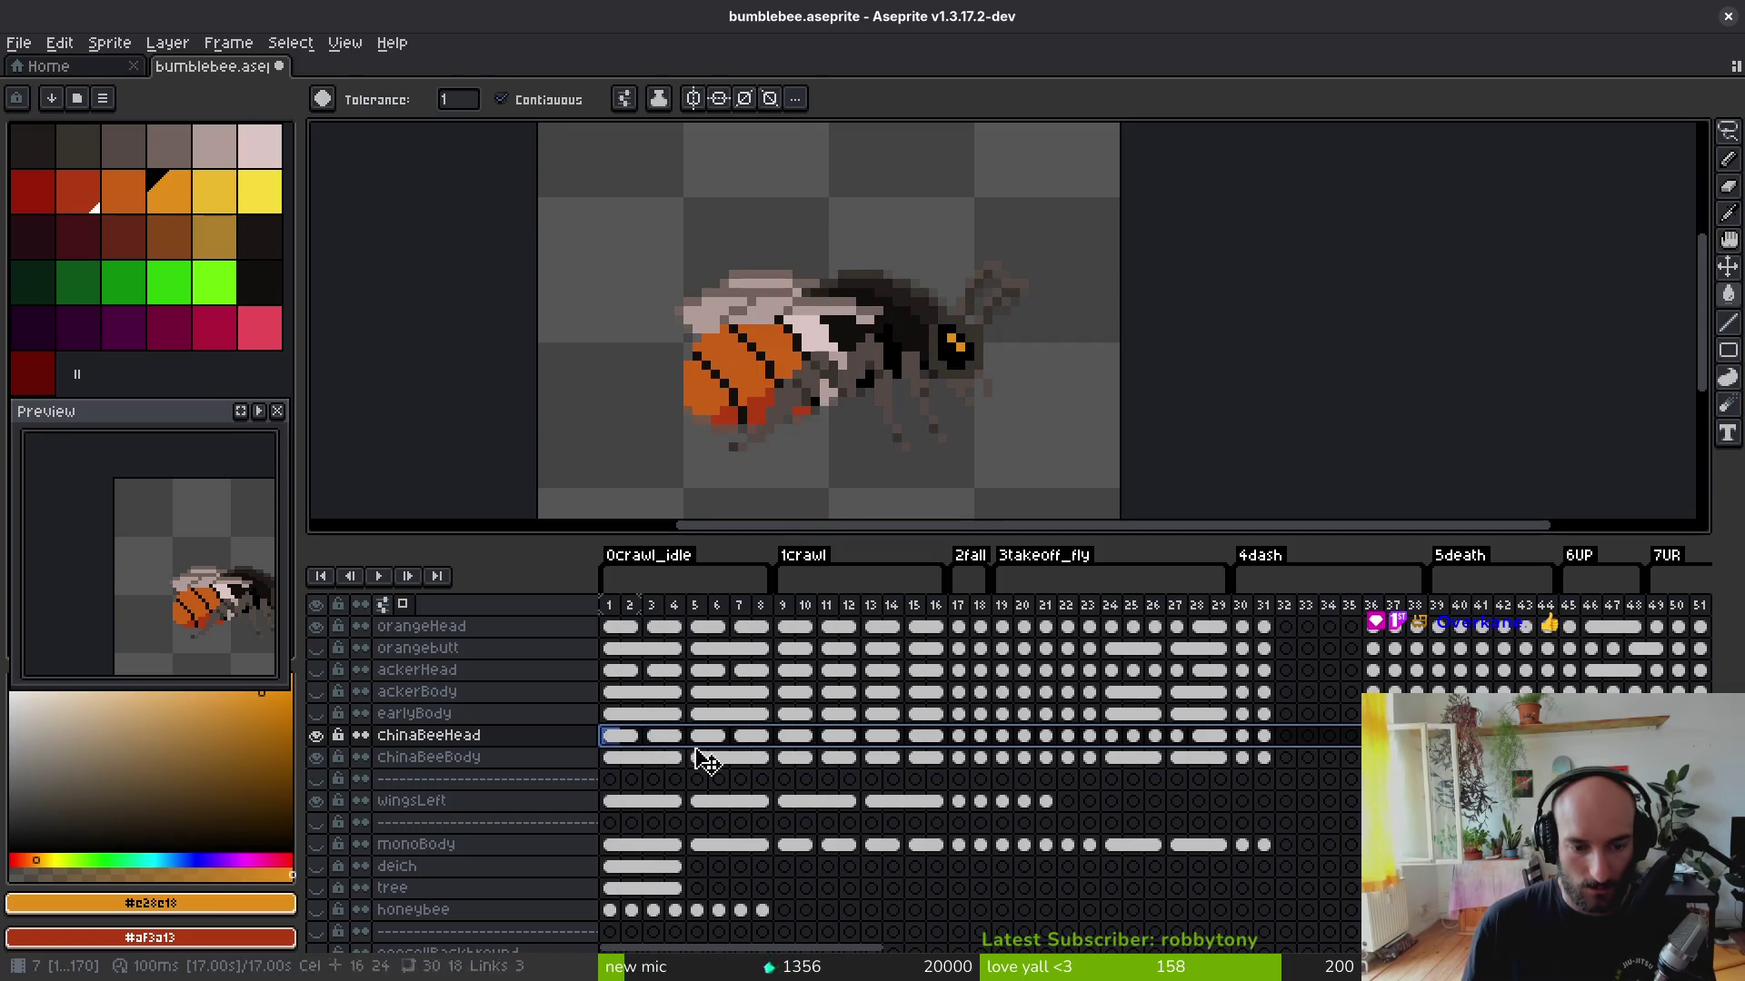
pyautogui.scroll(2, 995, 358)
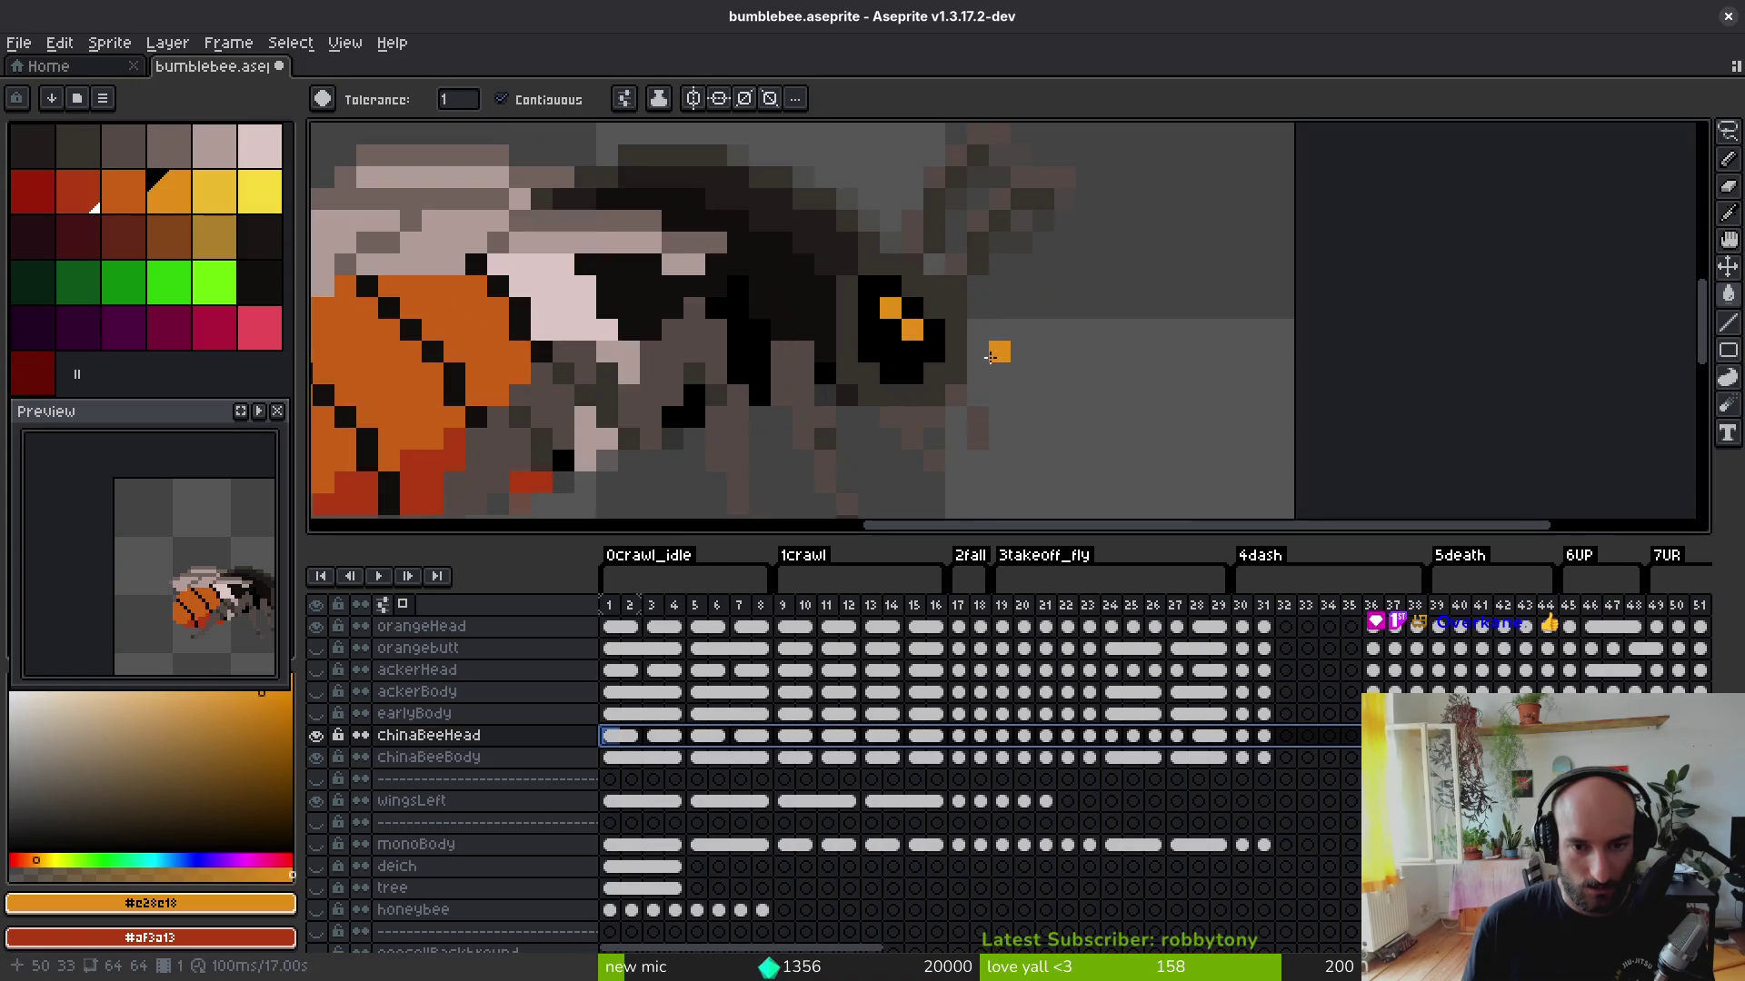
pyautogui.click(317, 735)
pyautogui.hotkey('ctrl', 's')
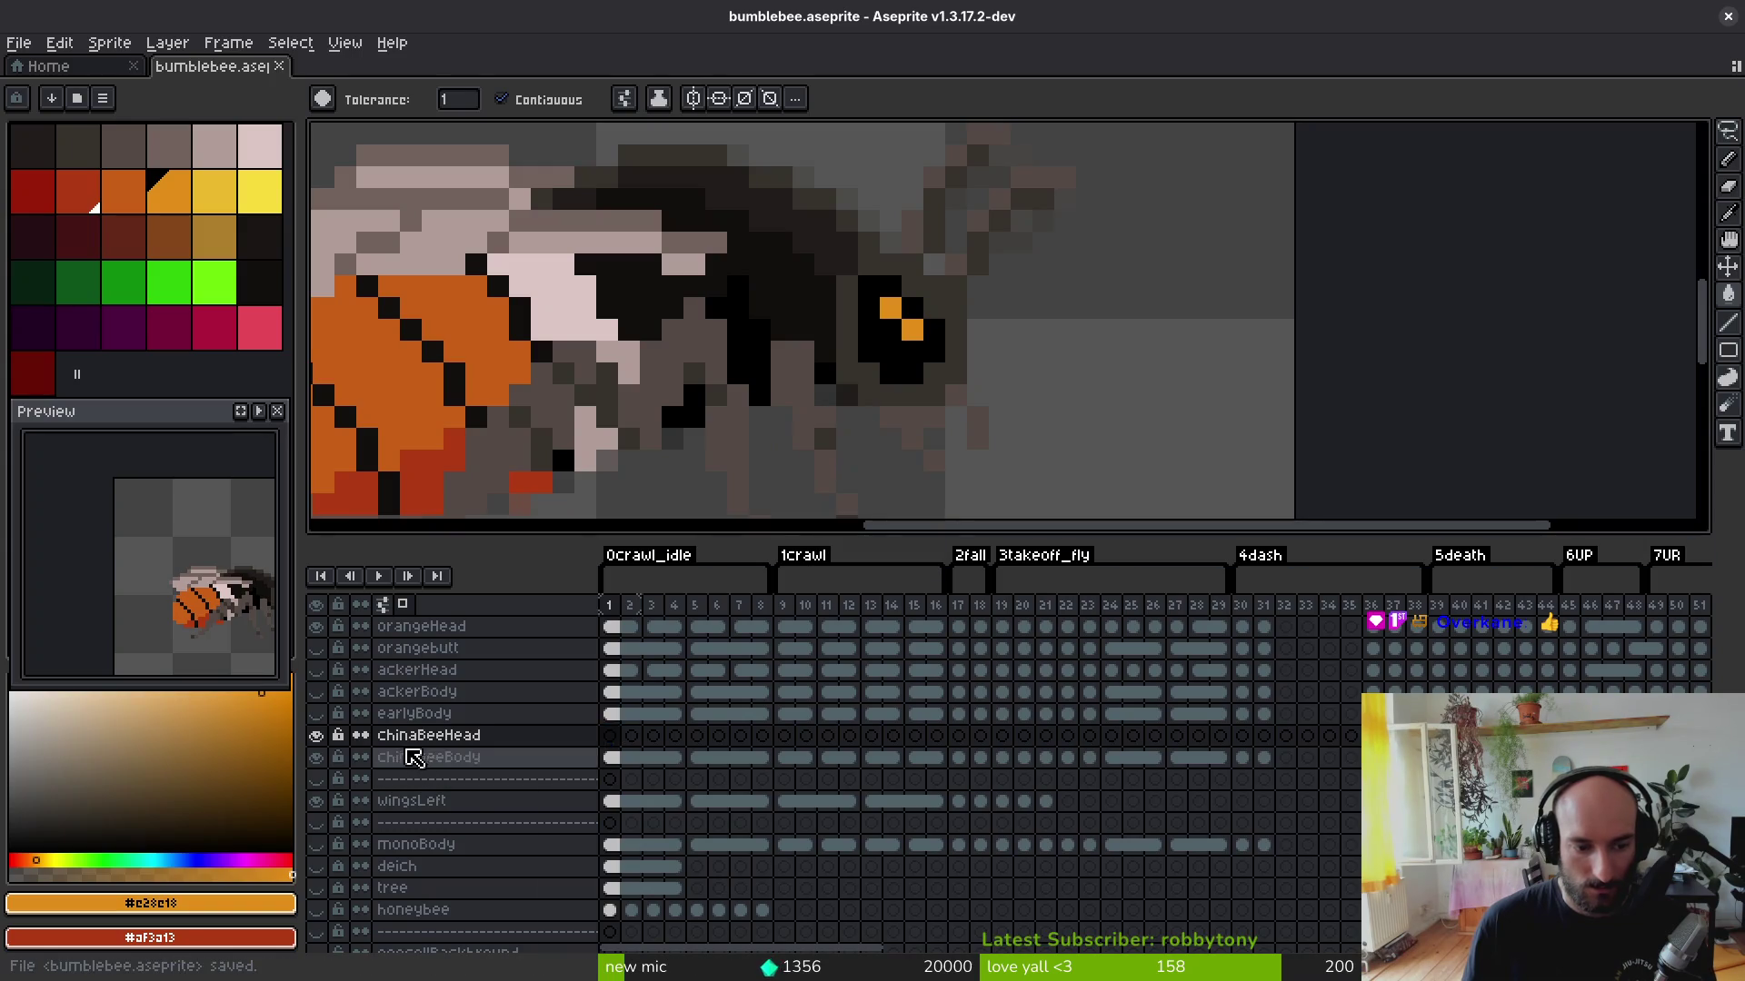
pyautogui.scroll(3, 439, 733)
pyautogui.hotkey('ctrl', 'y')
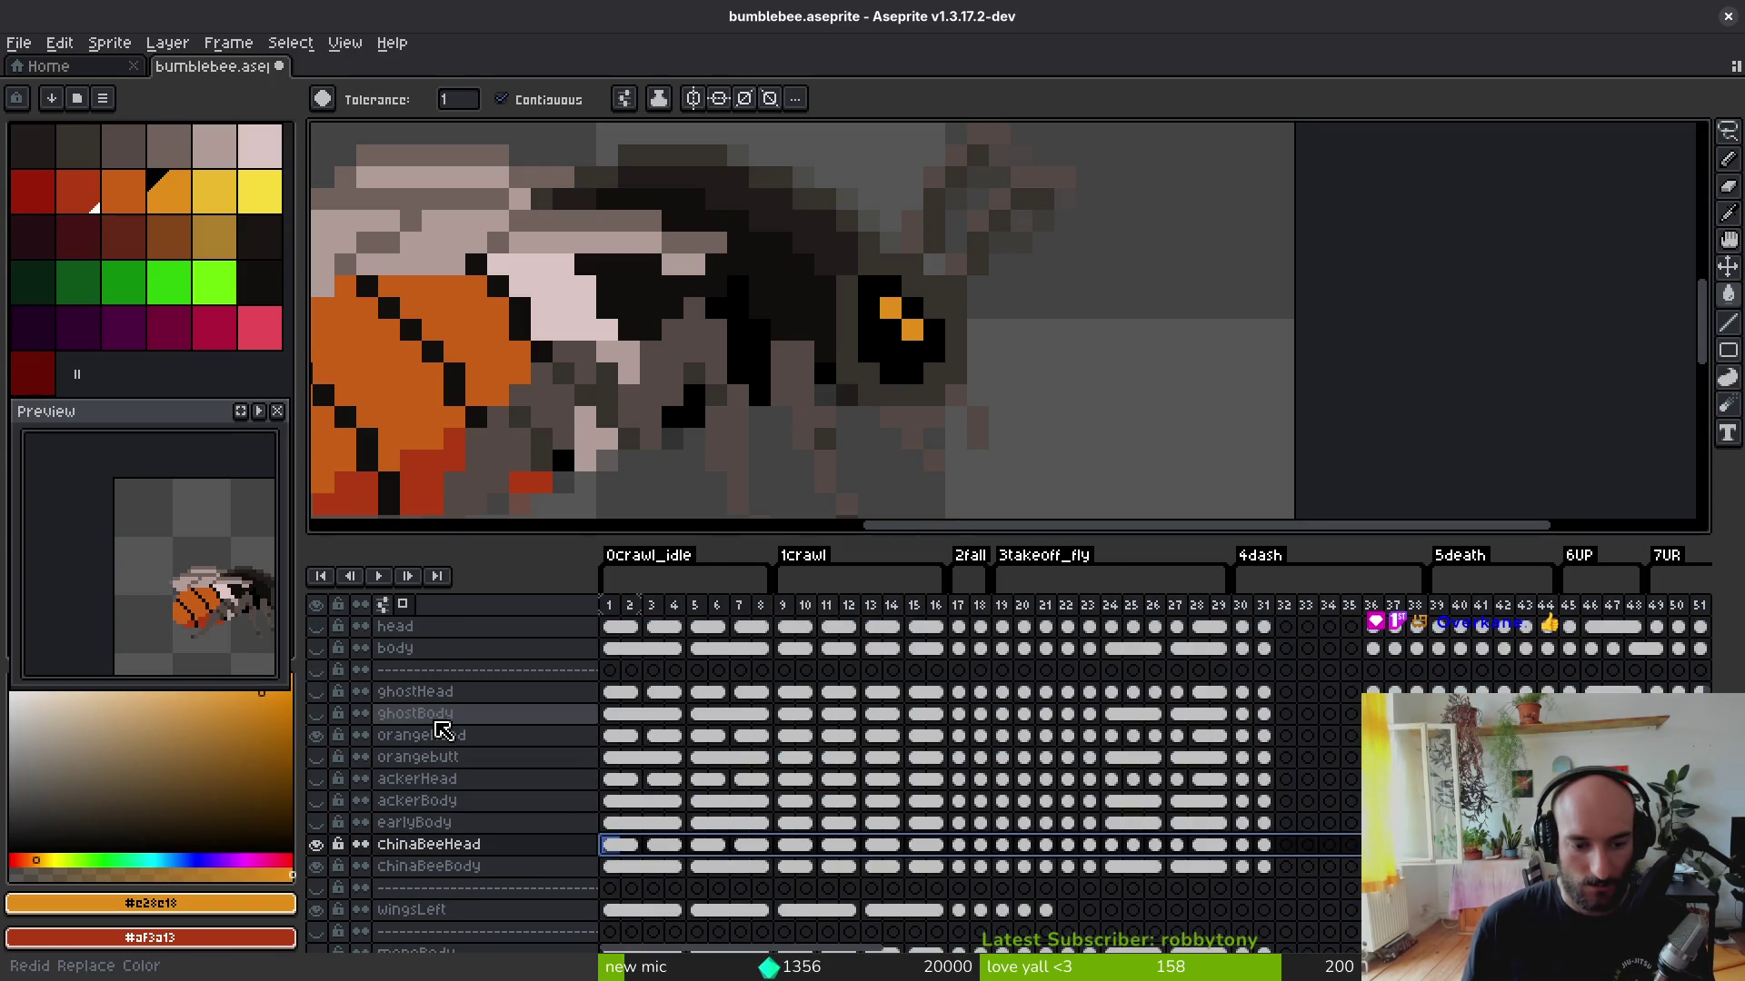
pyautogui.hotkey('ctrl', 'z')
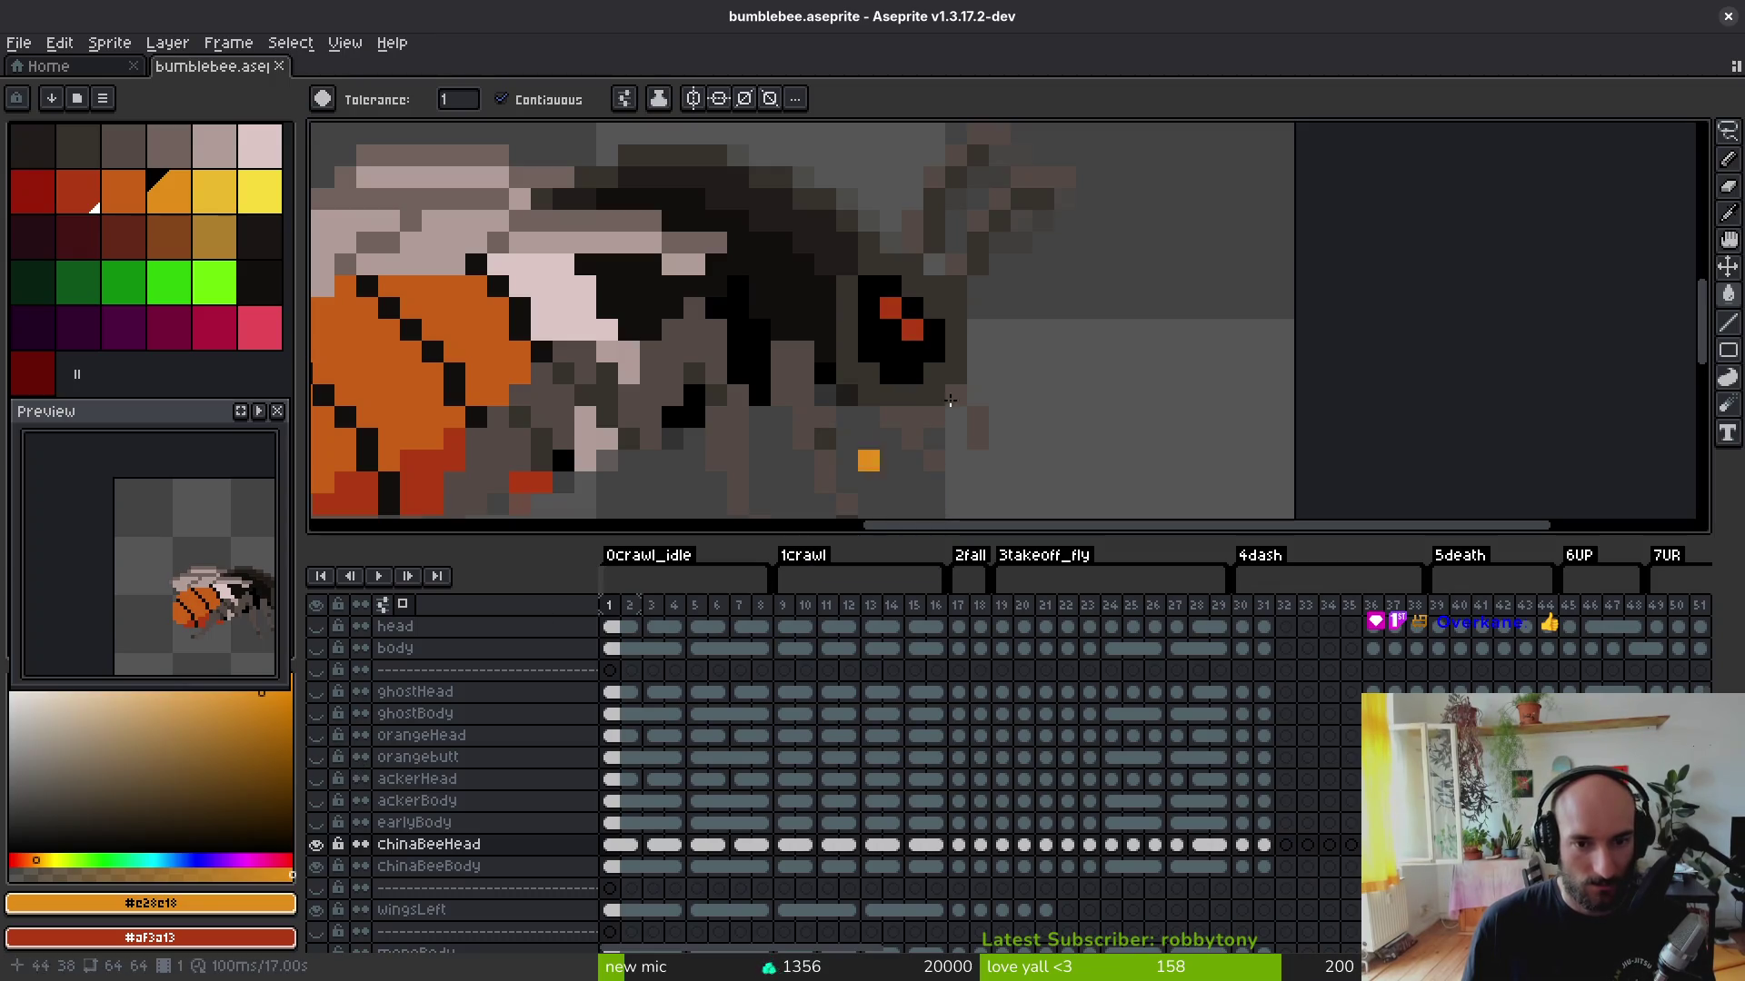
pyautogui.scroll(-2, 936, 352)
pyautogui.scroll(-1, 936, 353)
pyautogui.hotkey('ctrl', 's')
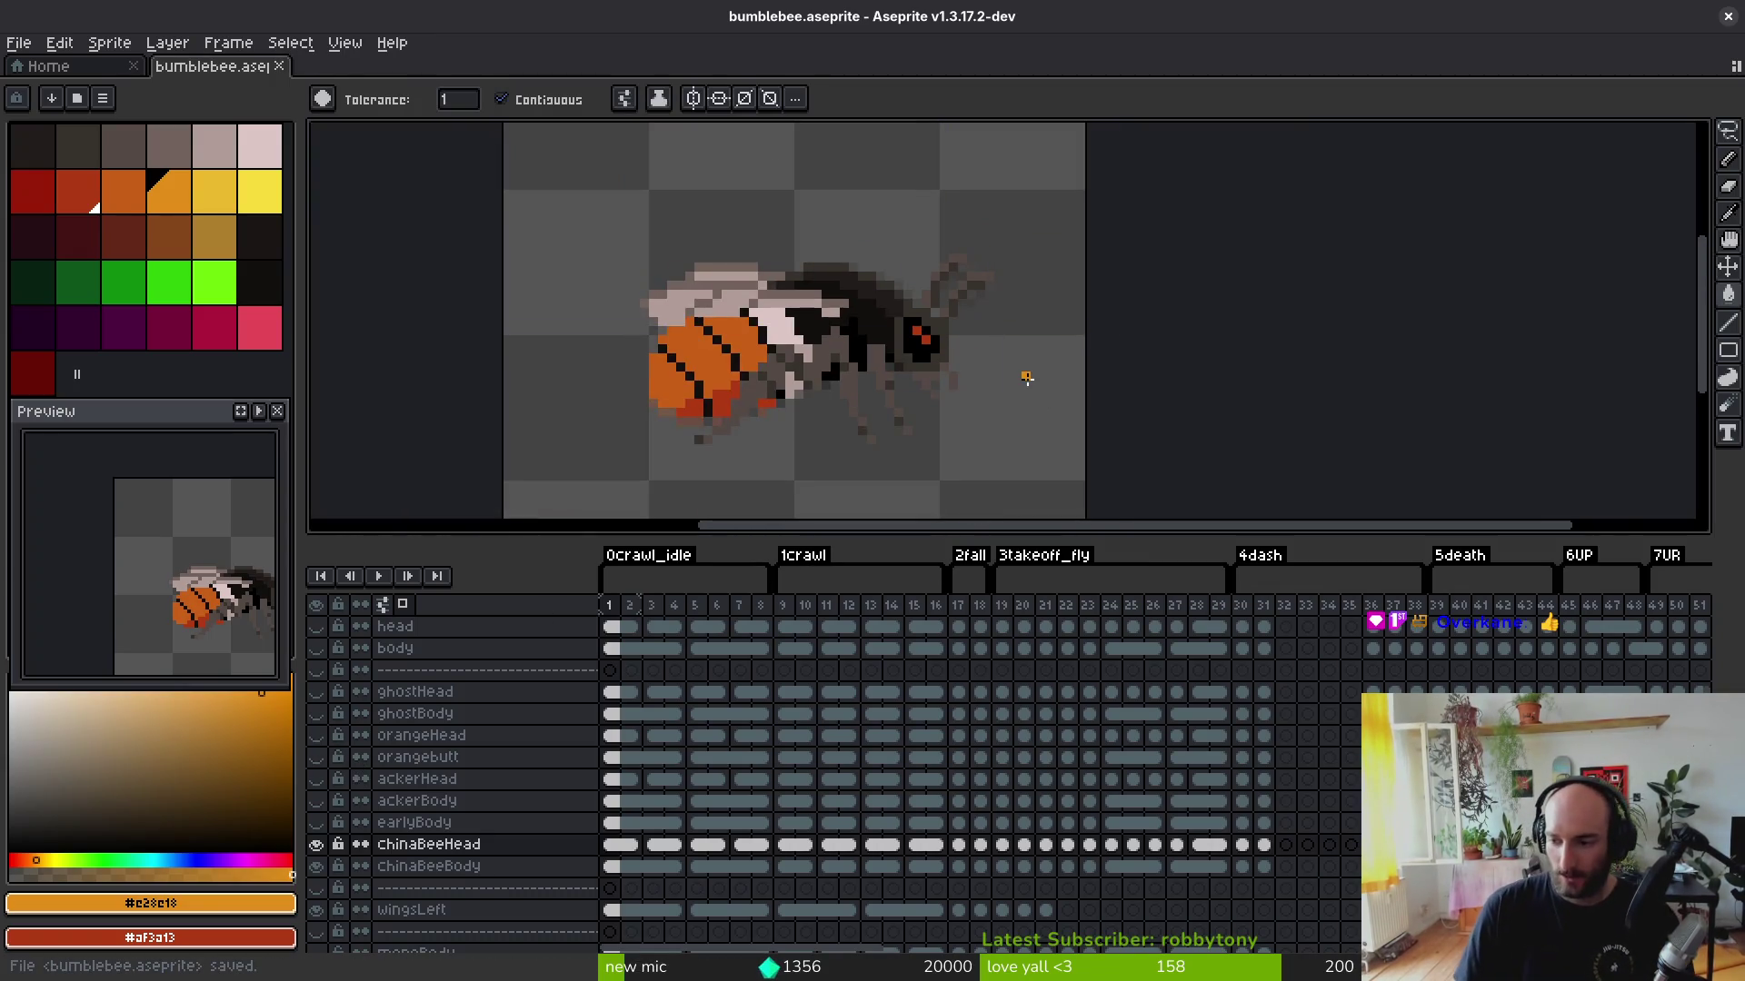
pyautogui.scroll(2, 994, 395)
# Step: Try an orange fill on the eye (undone), then paint the eye bright green
pyautogui.press('i')
pyautogui.click(123, 191)
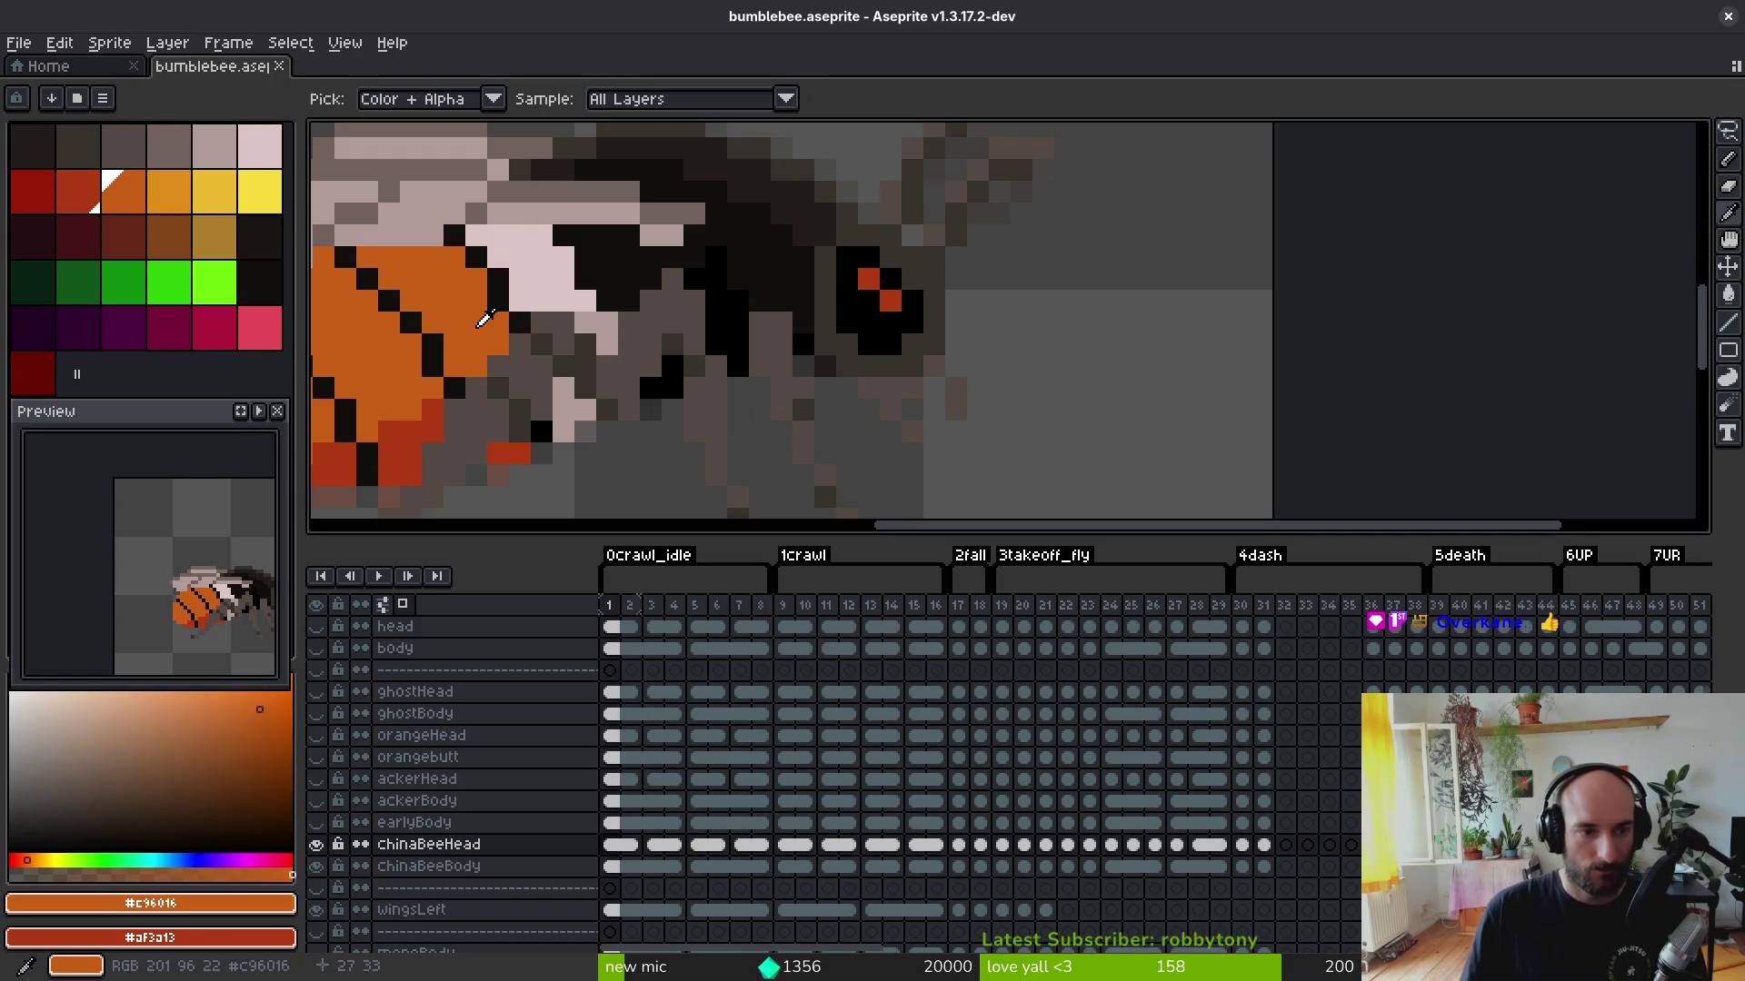
pyautogui.press('g')
pyautogui.click(869, 279)
pyautogui.hotkey('ctrl', 'z')
pyautogui.scroll(-2, 1057, 389)
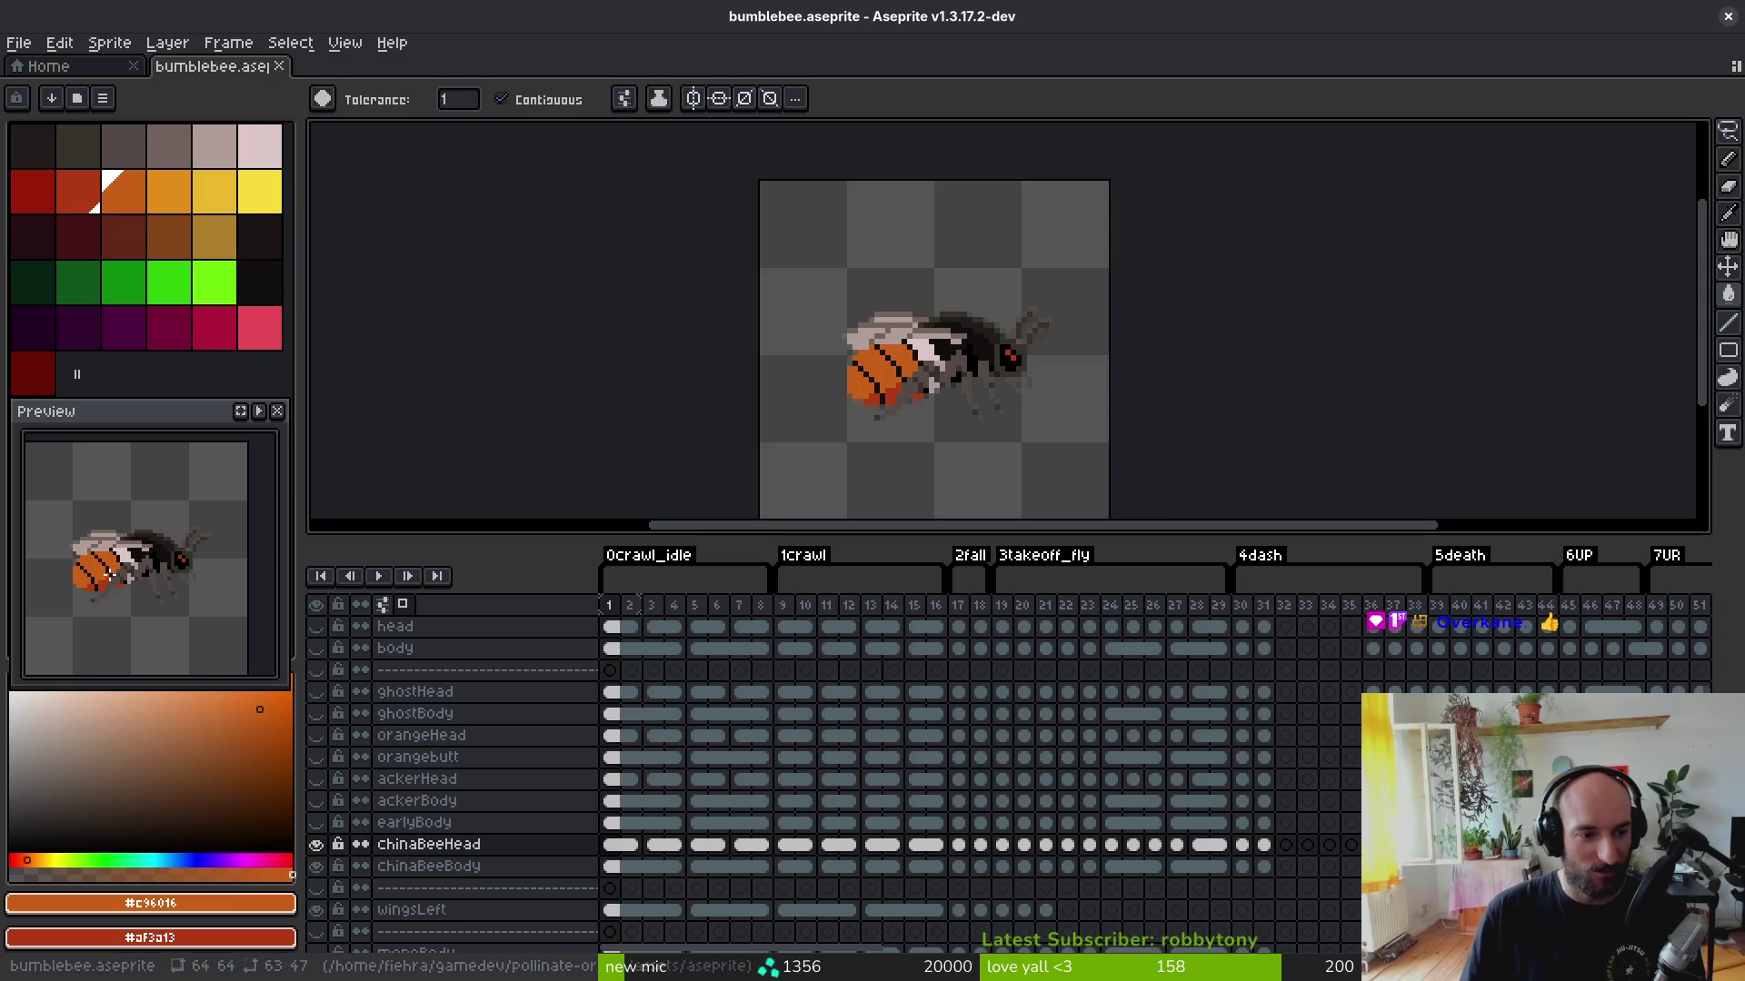
pyautogui.click(169, 283)
pyautogui.scroll(3, 1131, 358)
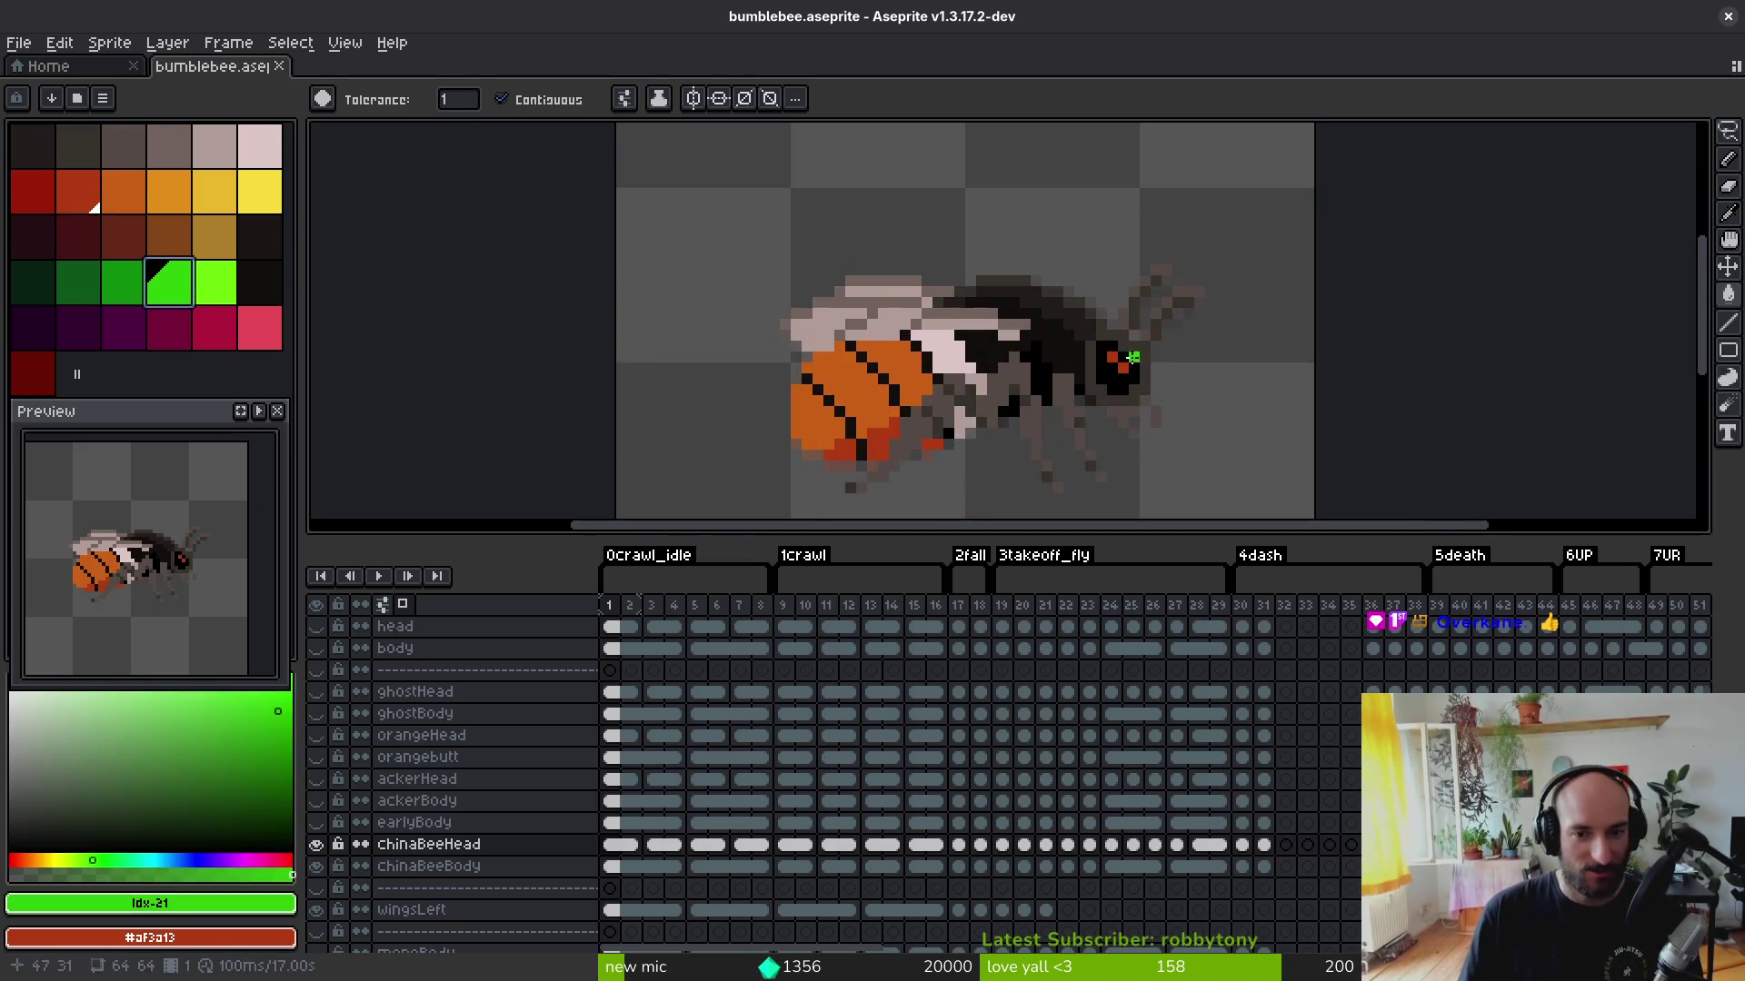
pyautogui.click(1118, 365)
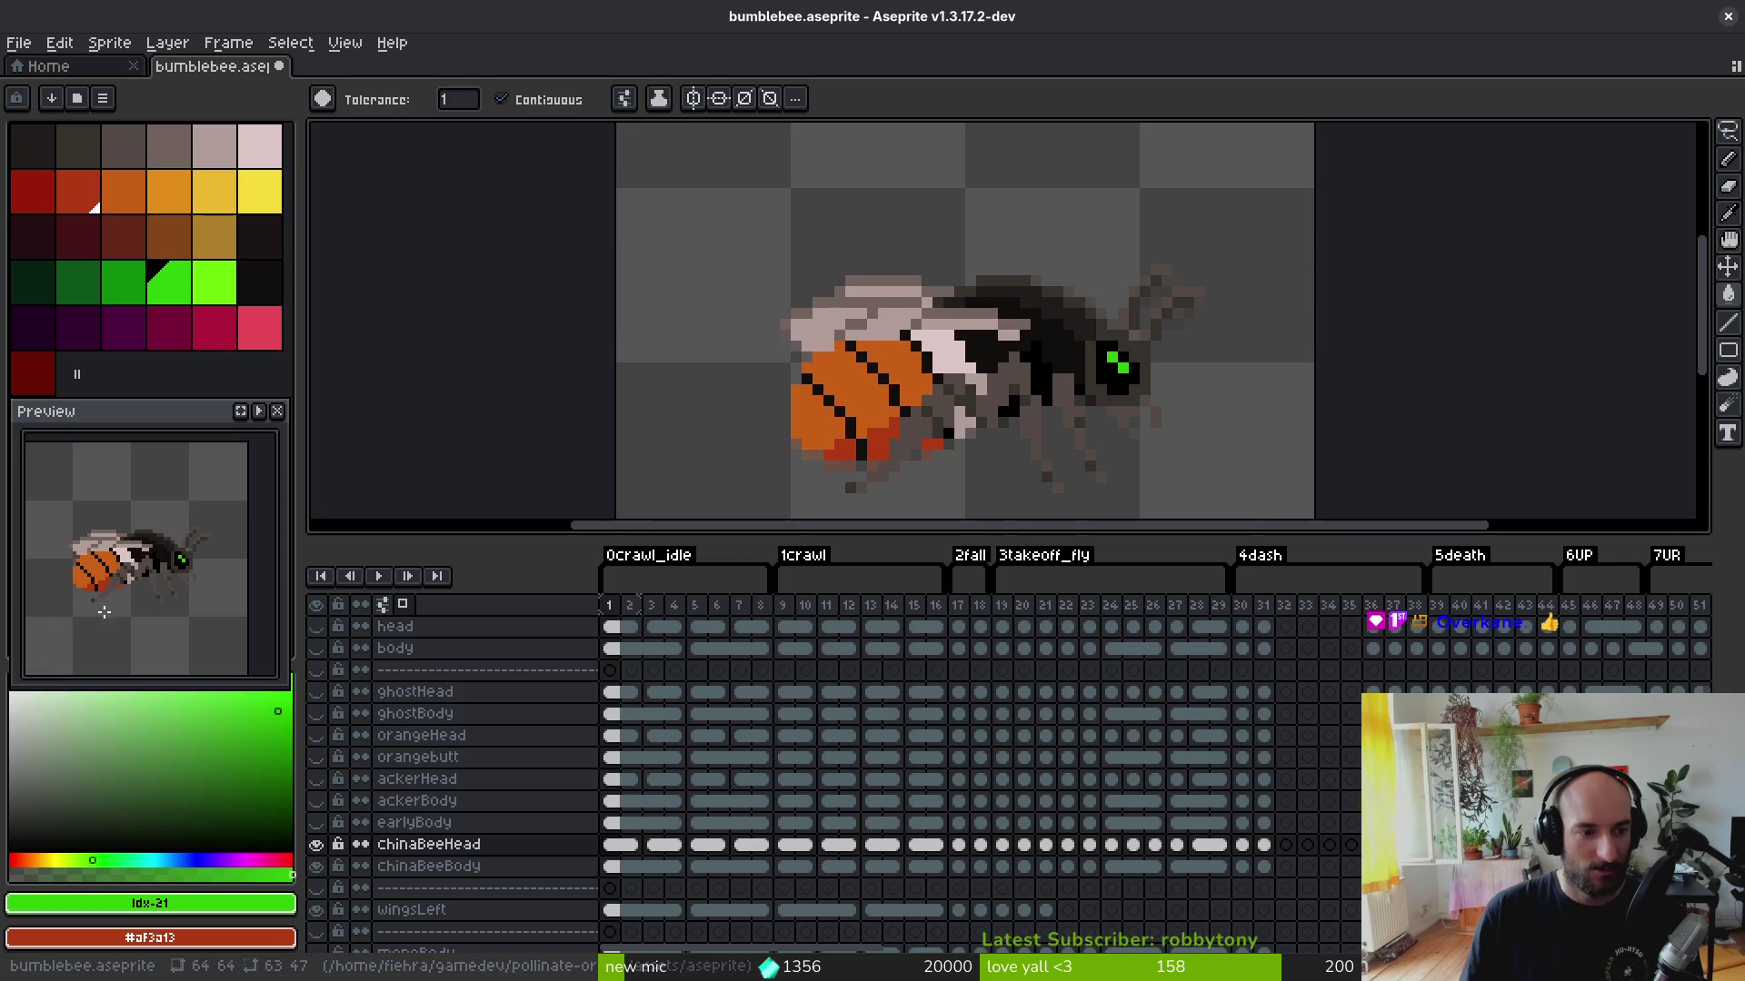
pyautogui.scroll(-2, 152, 617)
pyautogui.scroll(2, 151, 616)
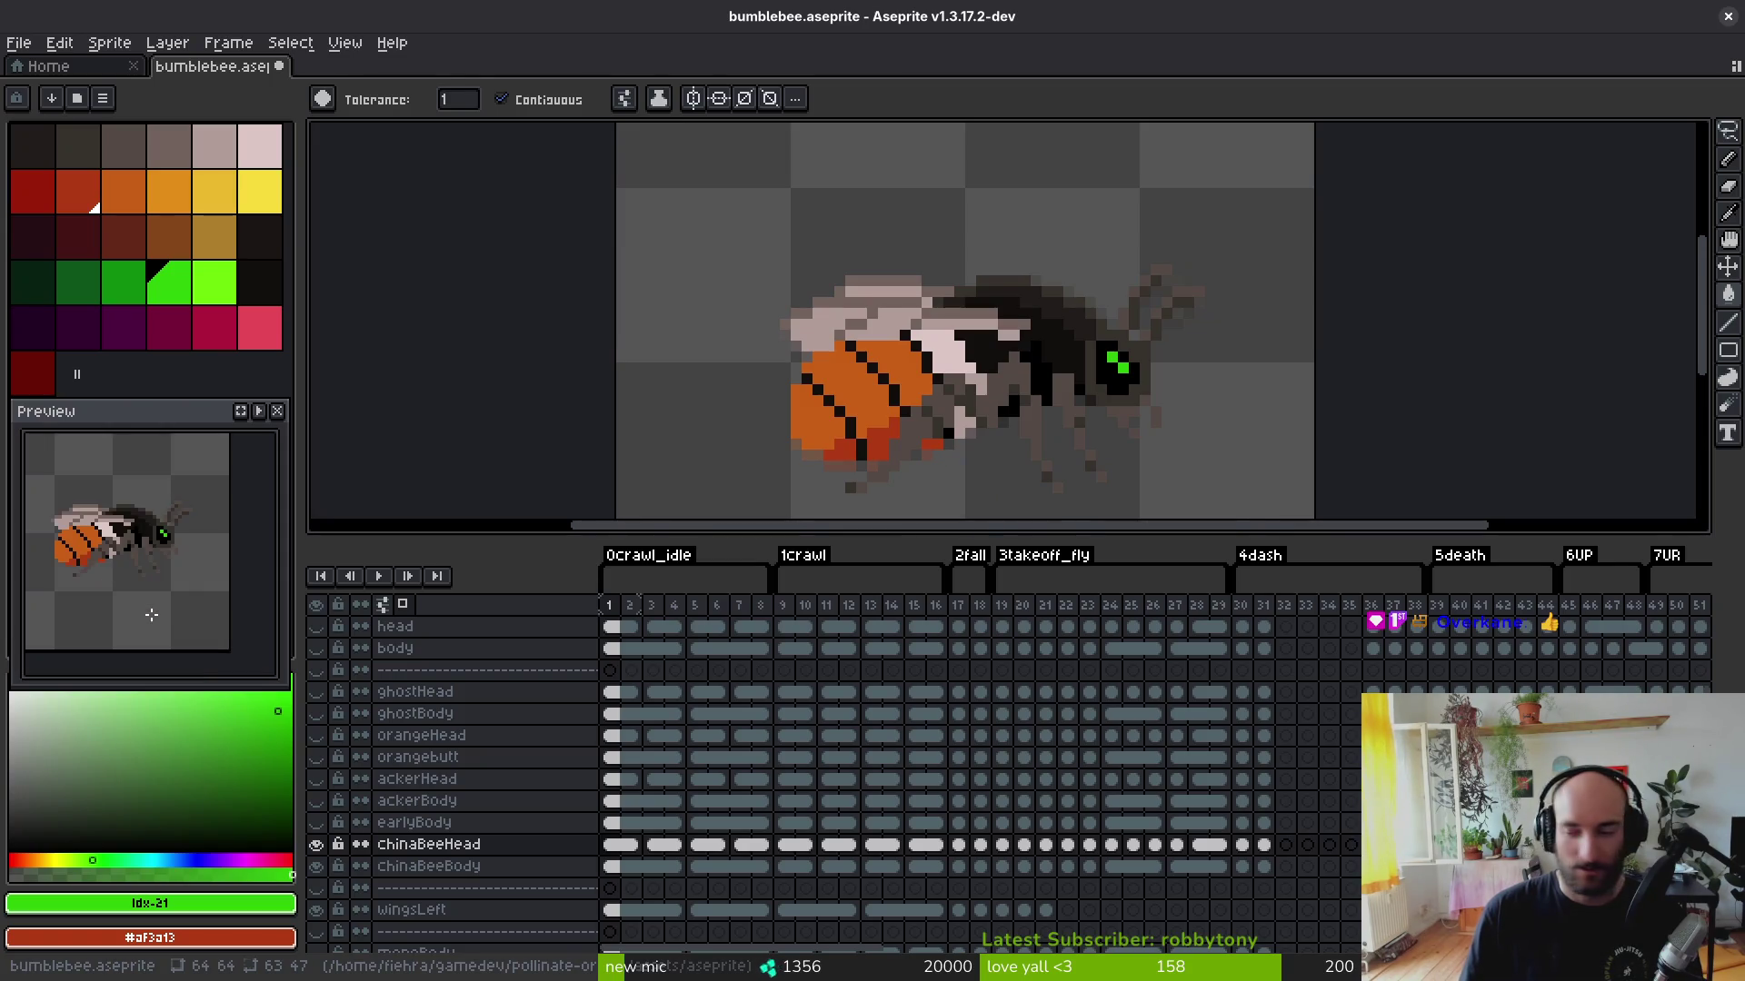
# Step: Check the iNaturalist reference photos, then repaint the bee's eye yellow
pyautogui.hotkey('alt', 'Tab')
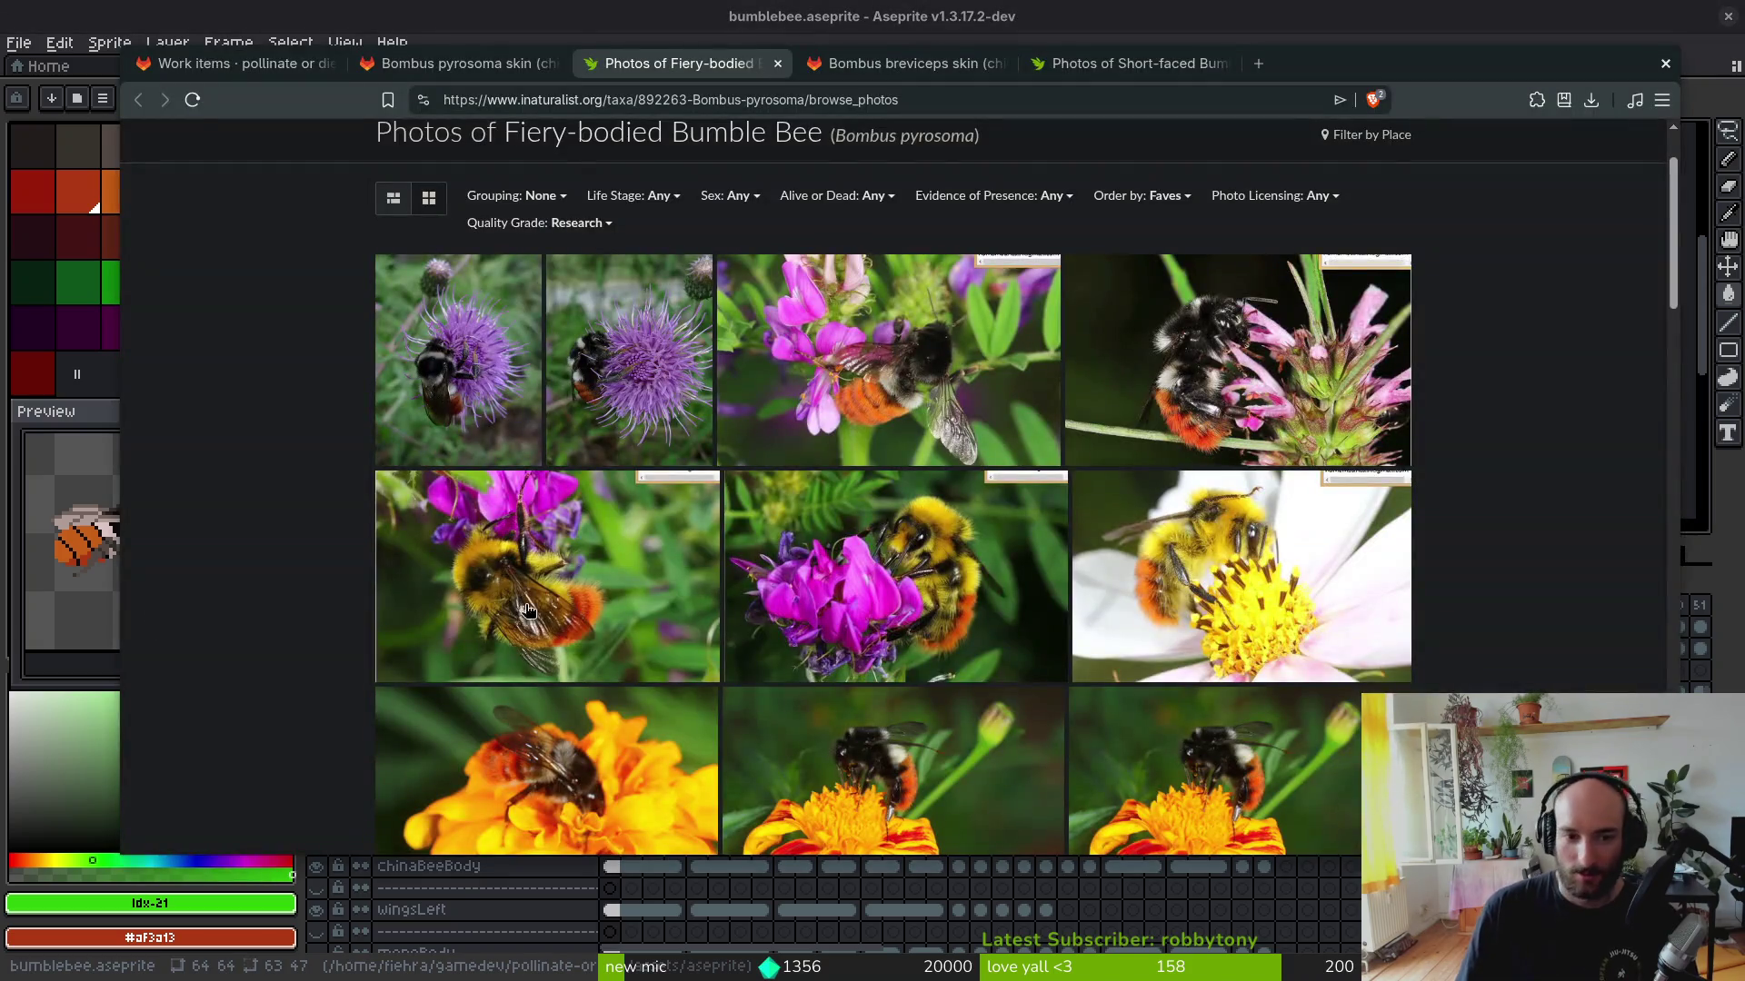
pyautogui.moveTo(1239, 360)
pyautogui.hotkey('alt', 'Tab')
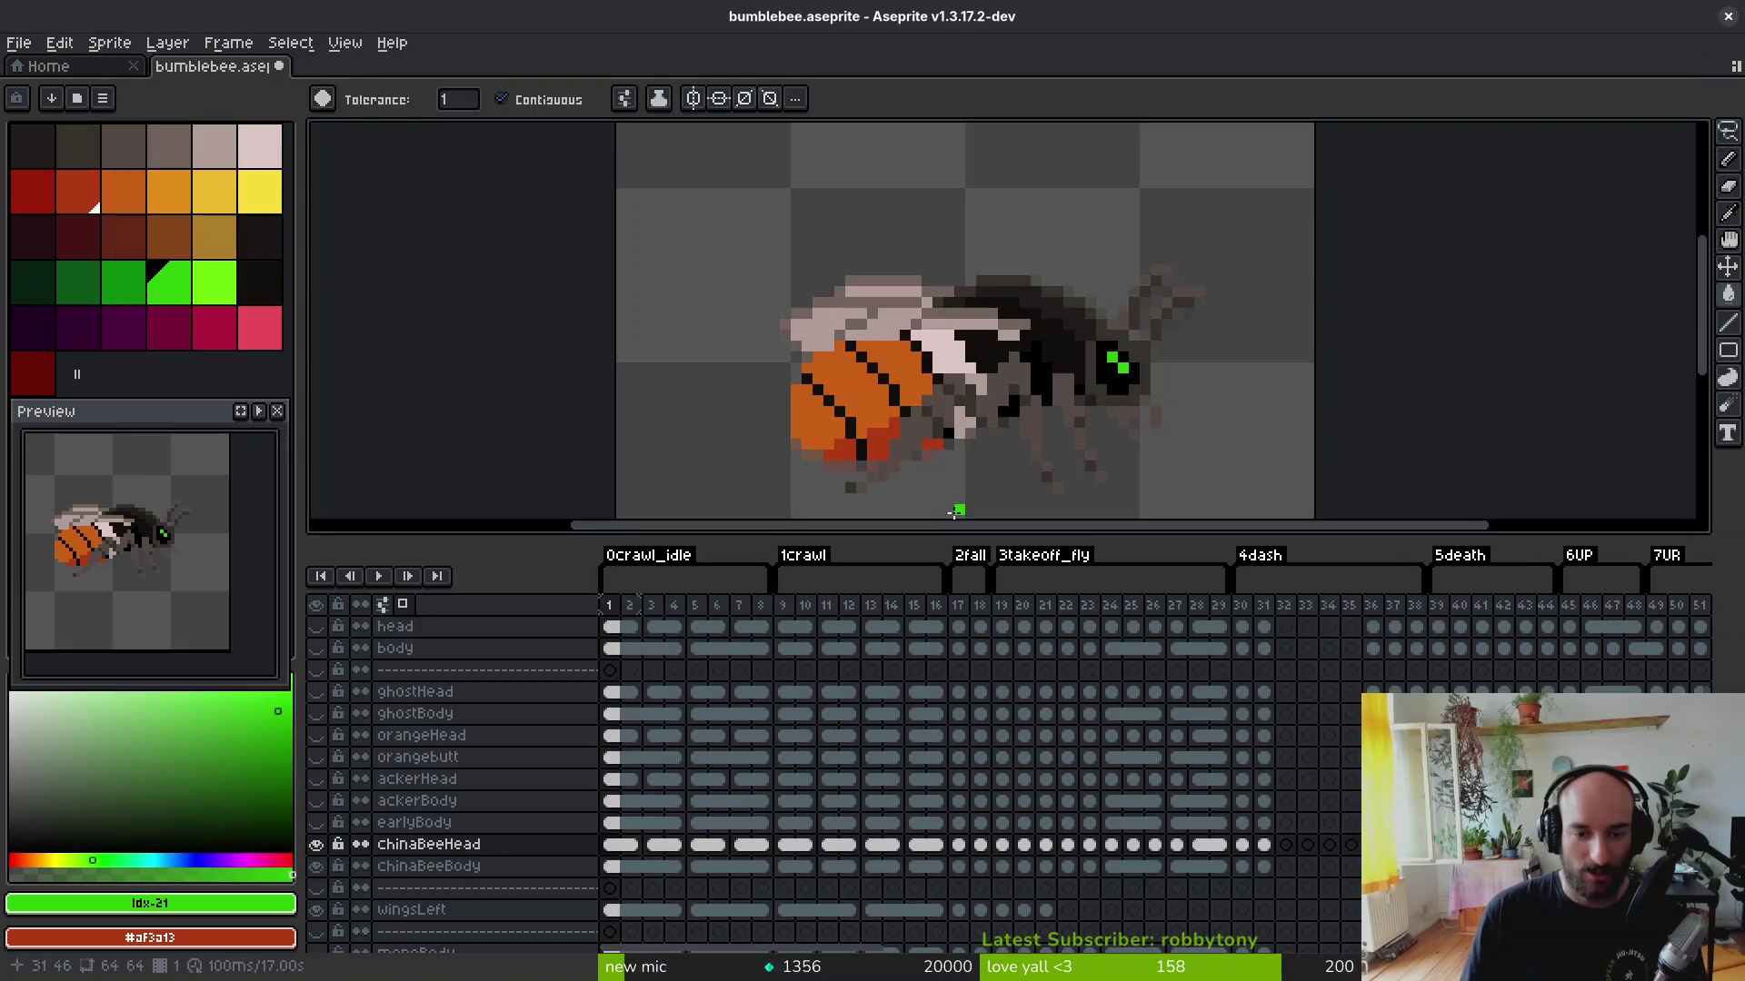
pyautogui.click(259, 191)
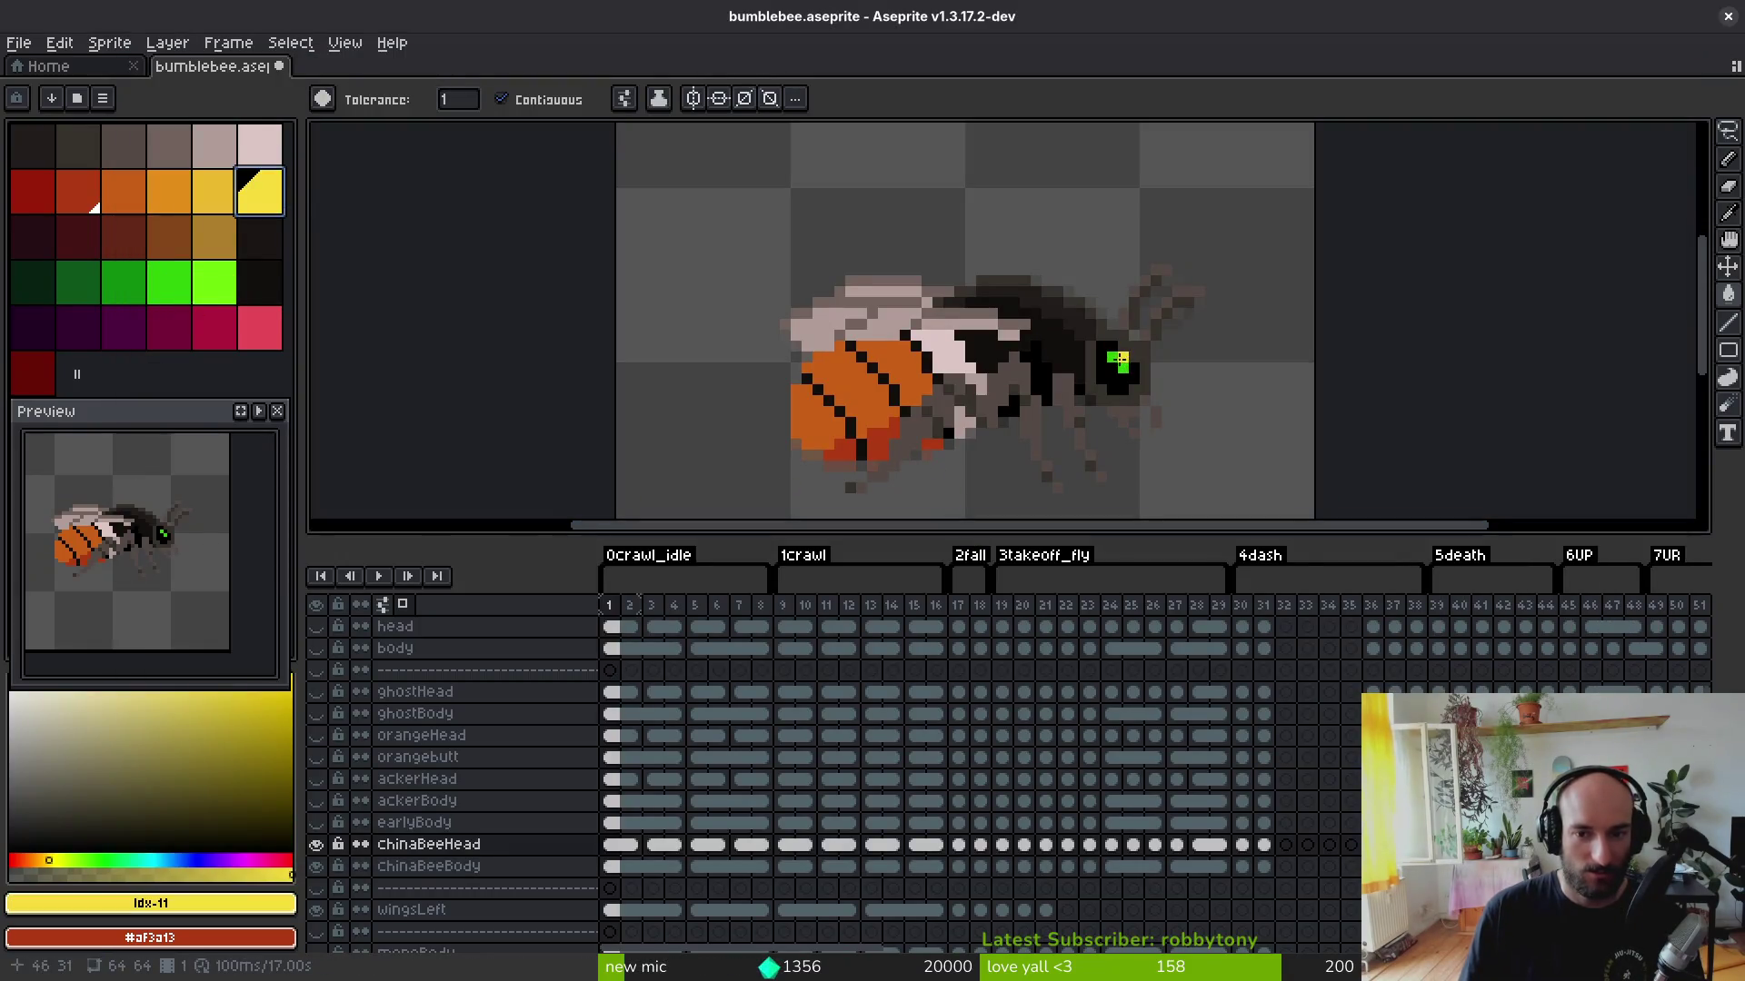
pyautogui.click(1118, 365)
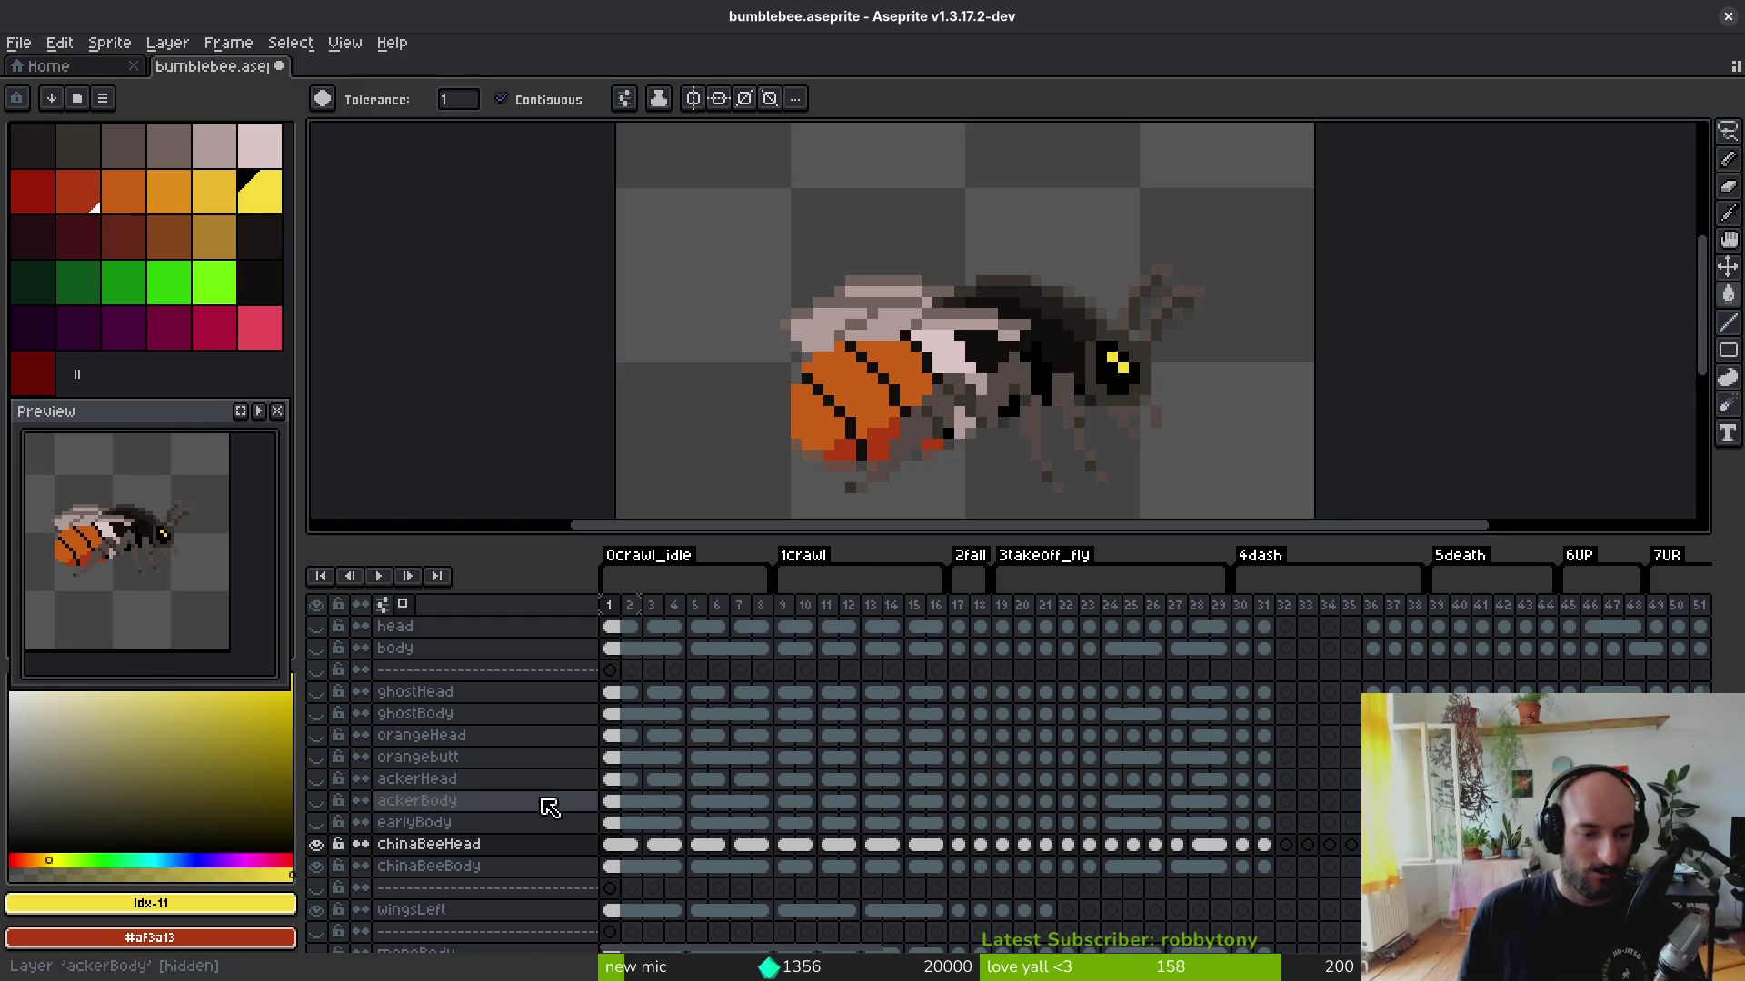
pyautogui.scroll(1, 423, 709)
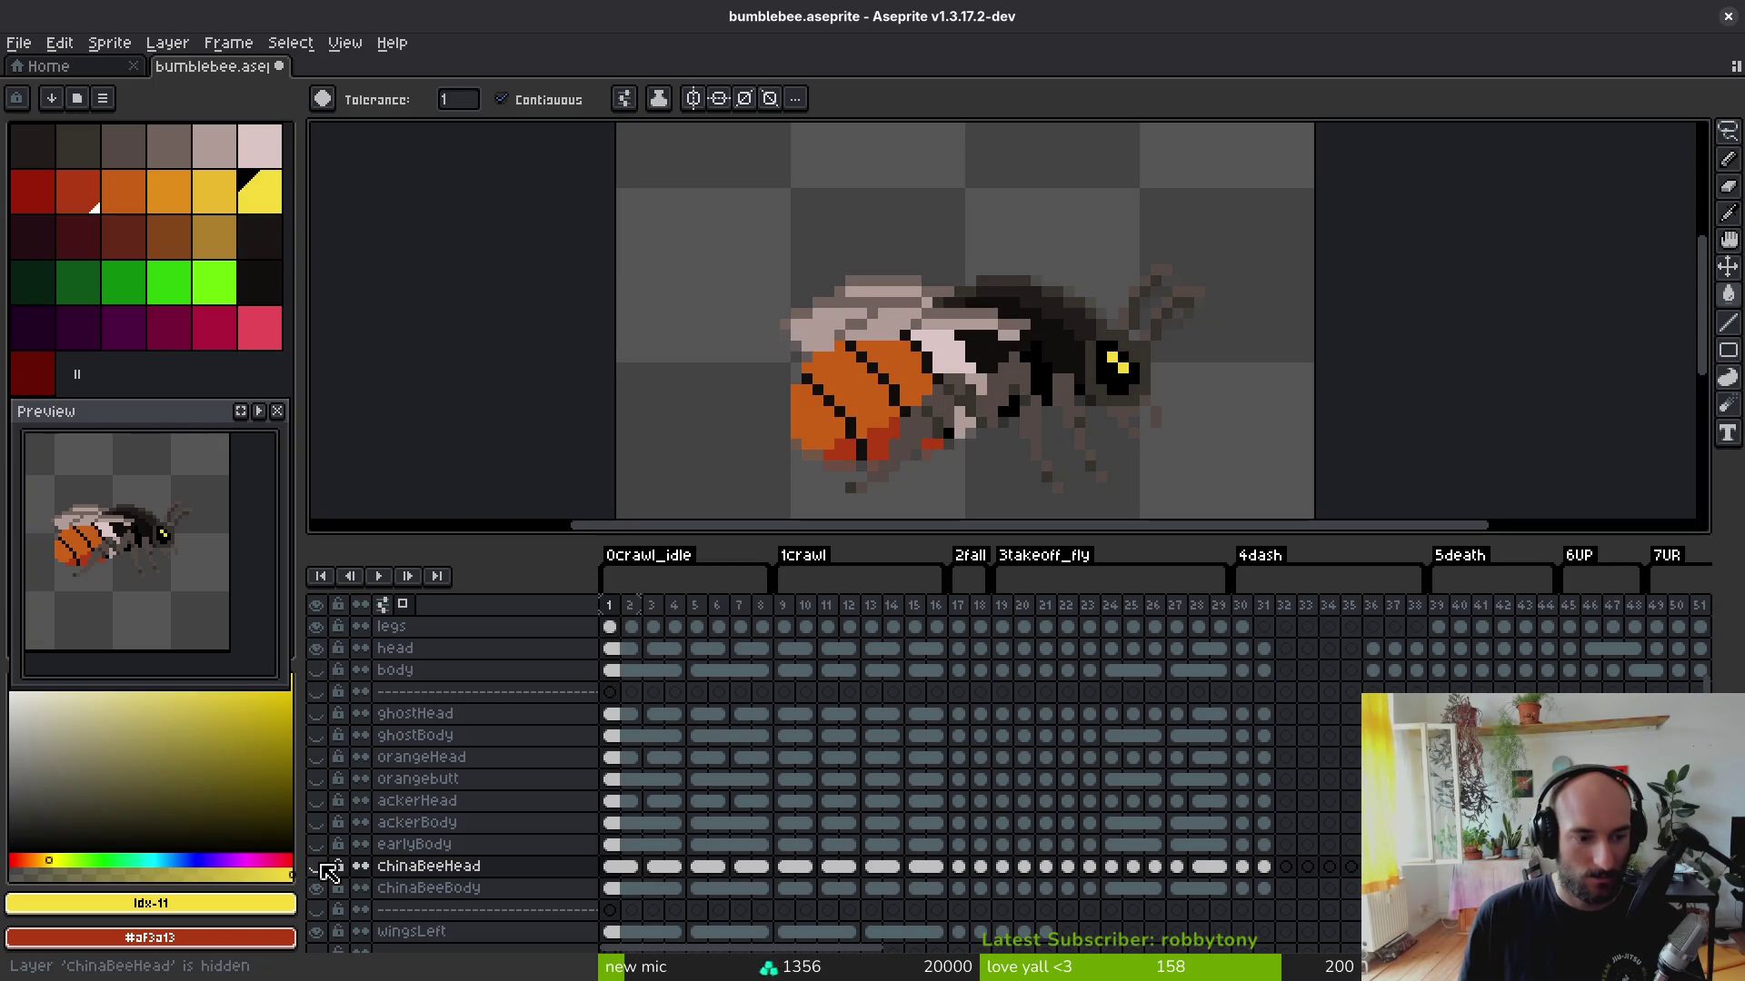
pyautogui.hotkey('ctrl', 'e')
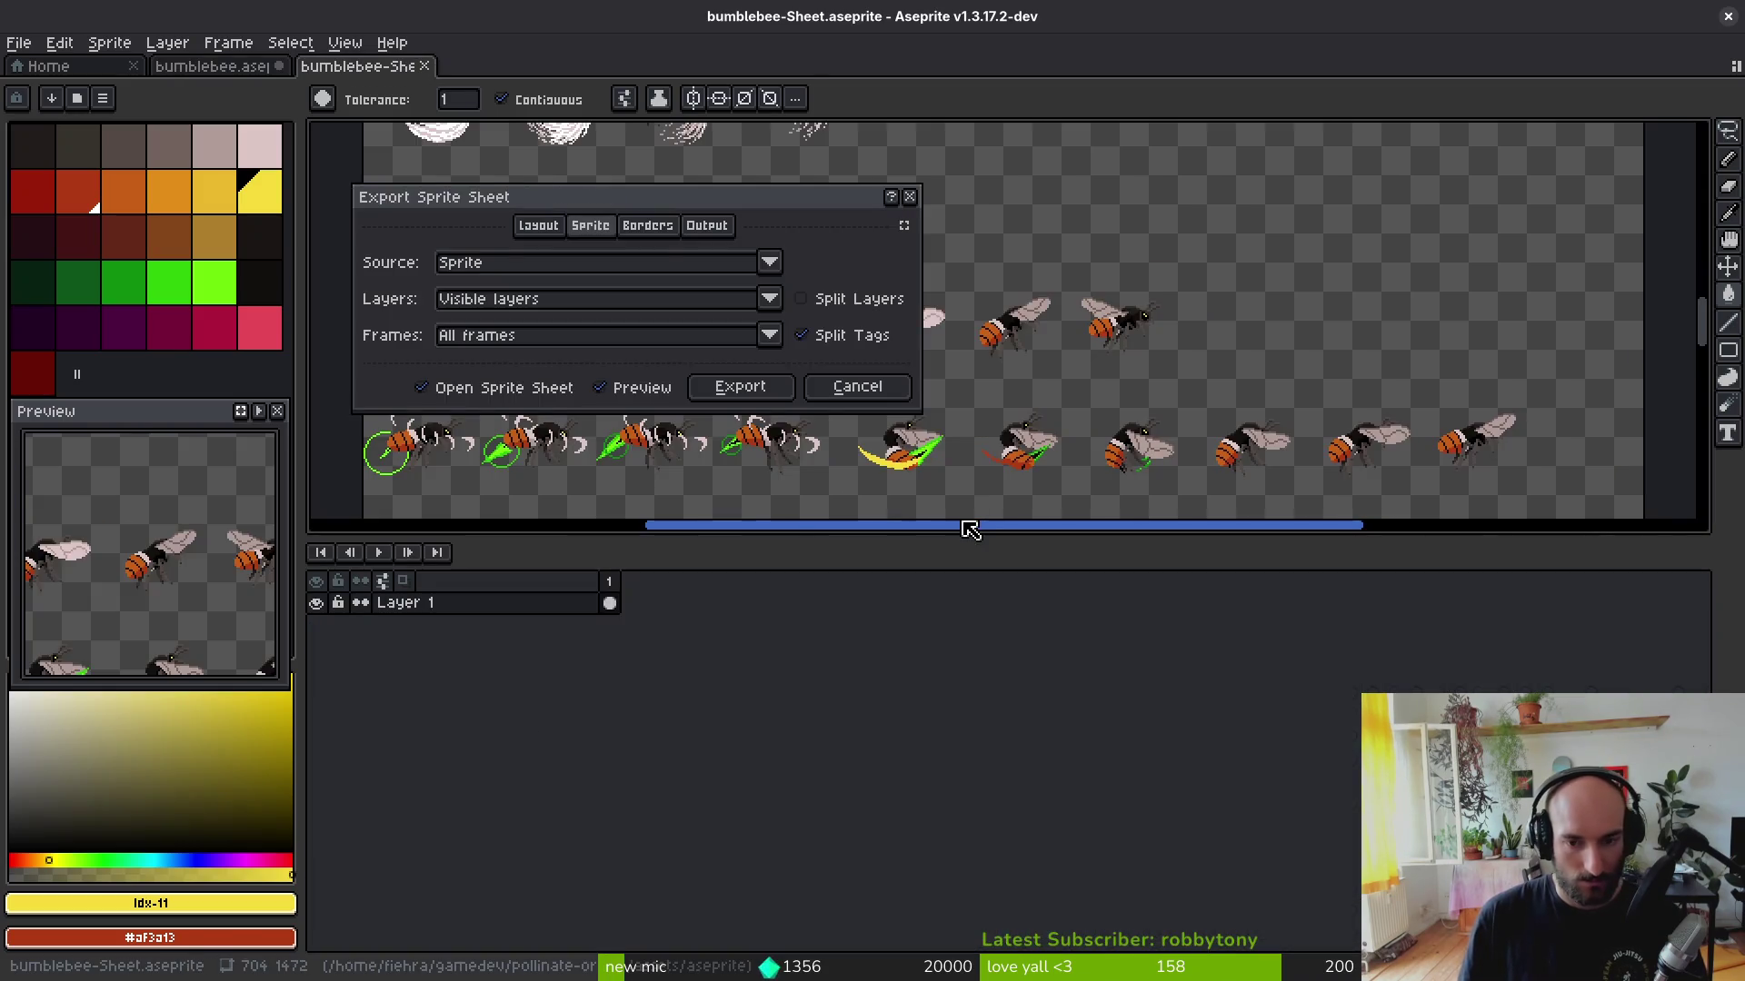
# Step: Export the bee animation as a sprite sheet in a new tab, inspect its rows, and save it
pyautogui.click(739, 388)
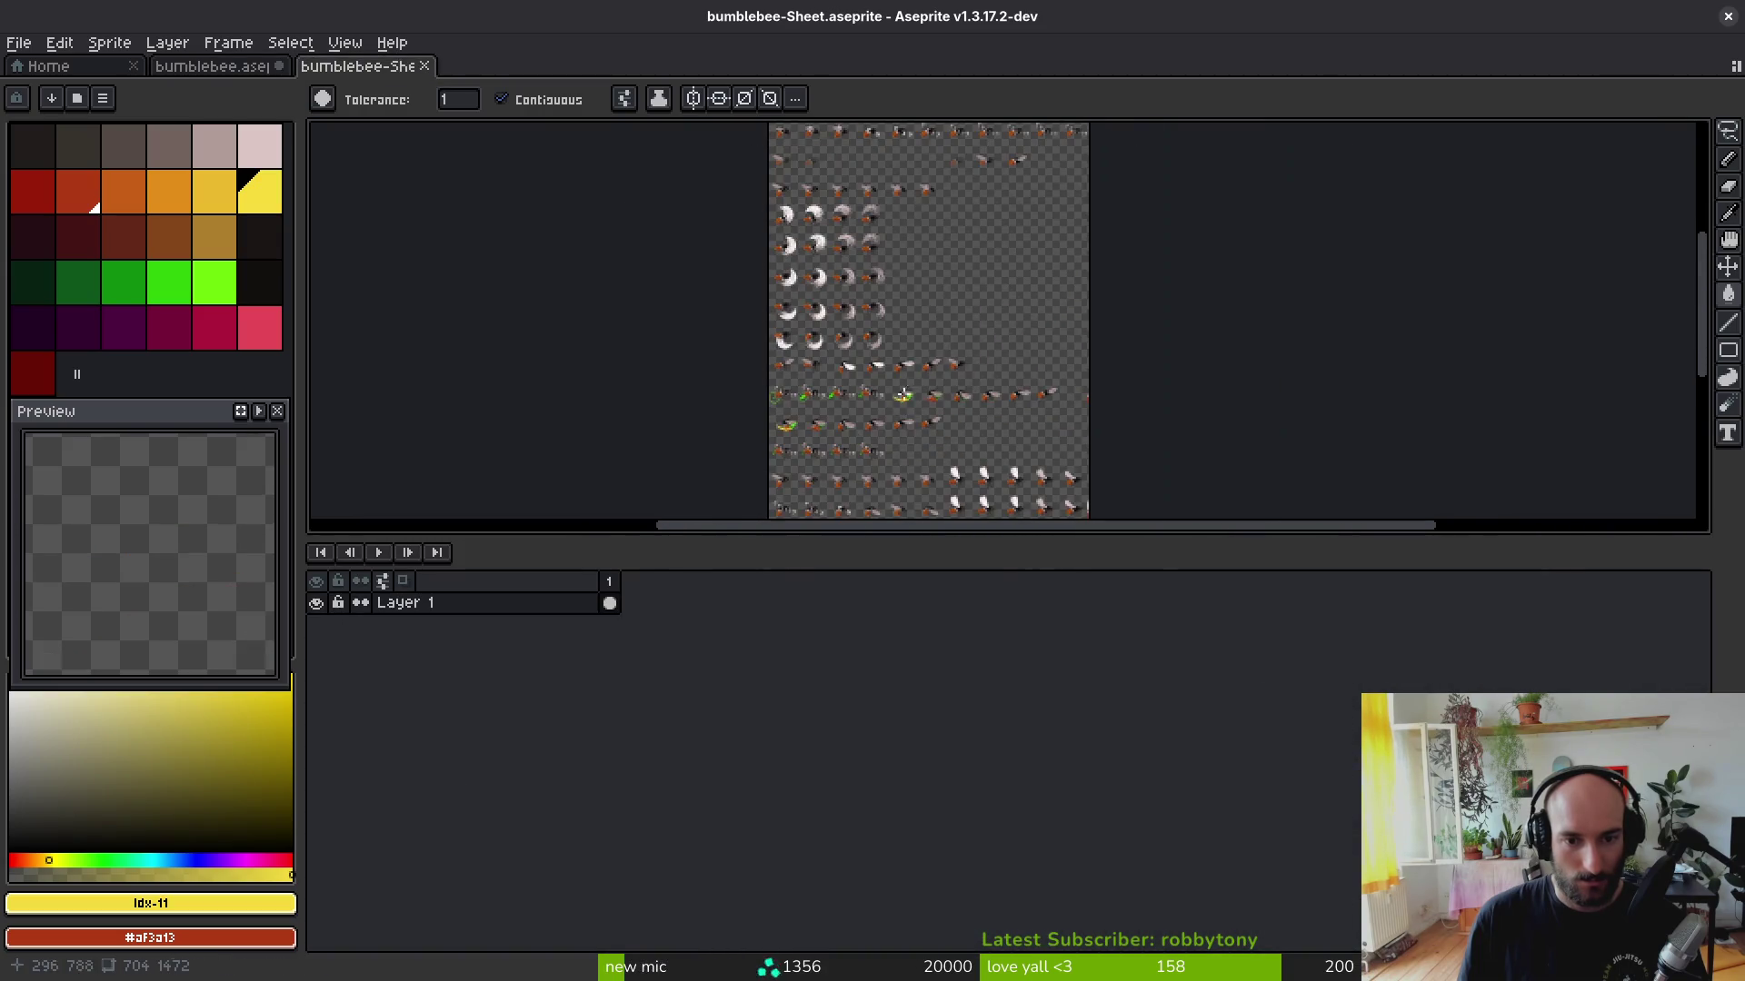
pyautogui.scroll(3, 862, 391)
pyautogui.moveTo(863, 392); pyautogui.dragTo(941, 365)
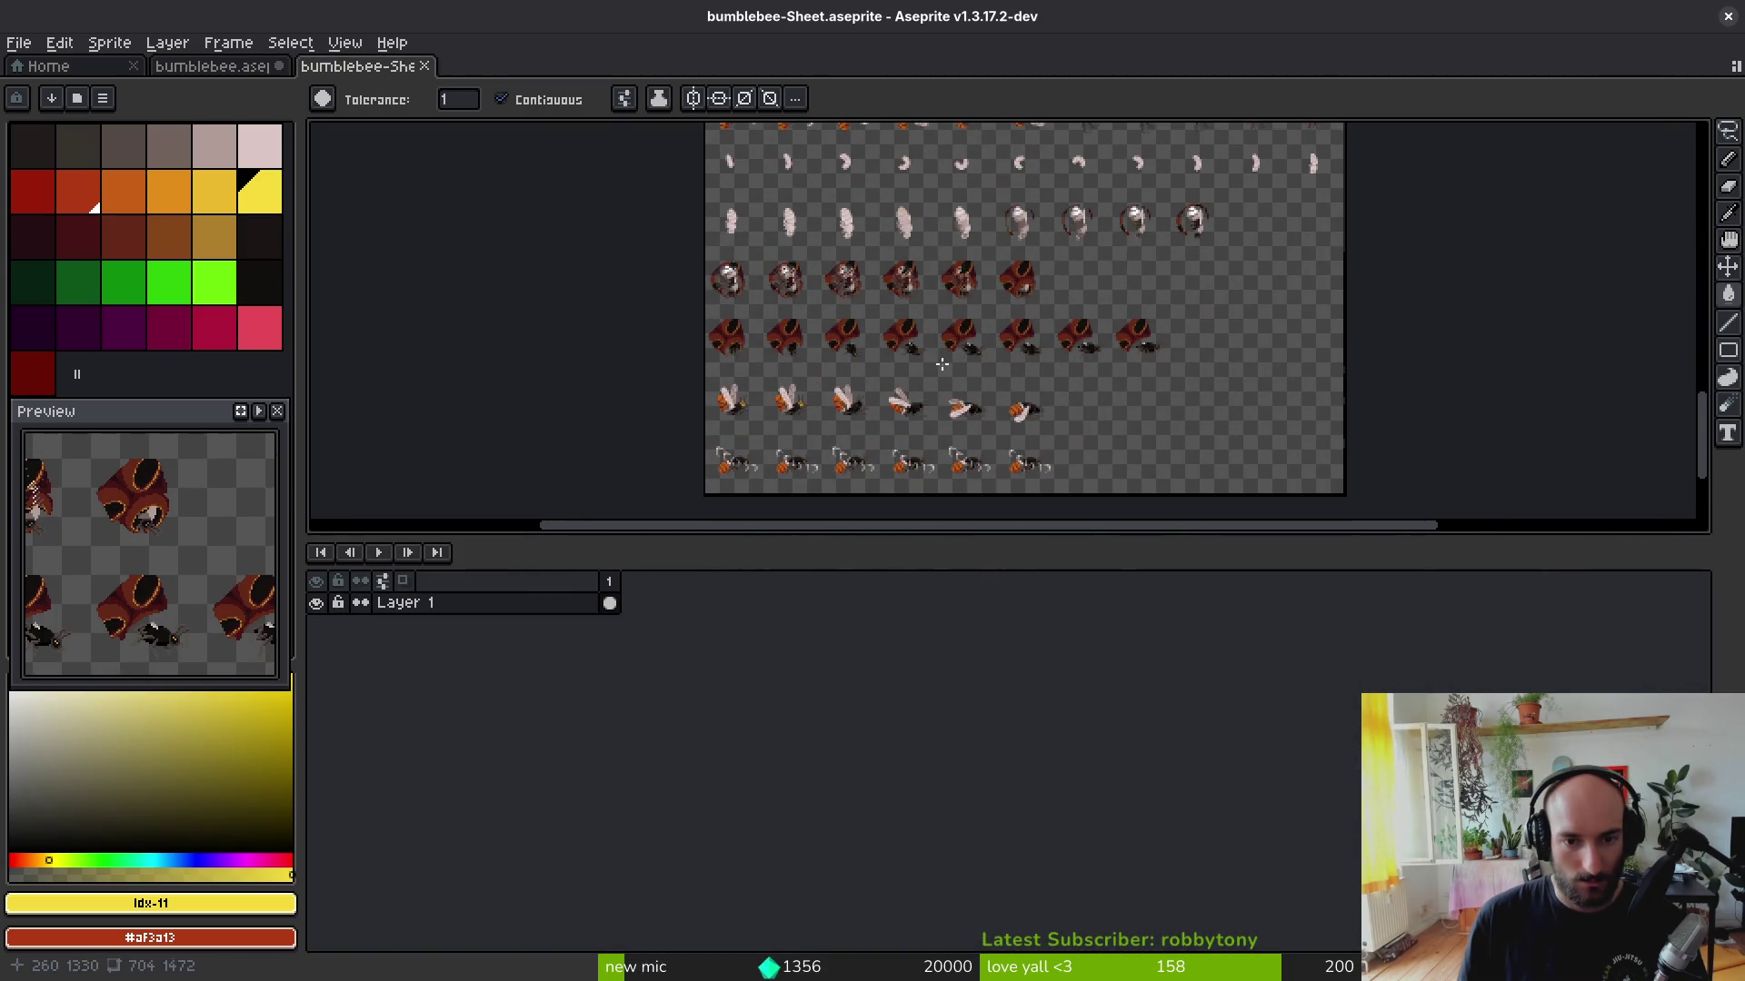
pyautogui.scroll(3, 900, 377)
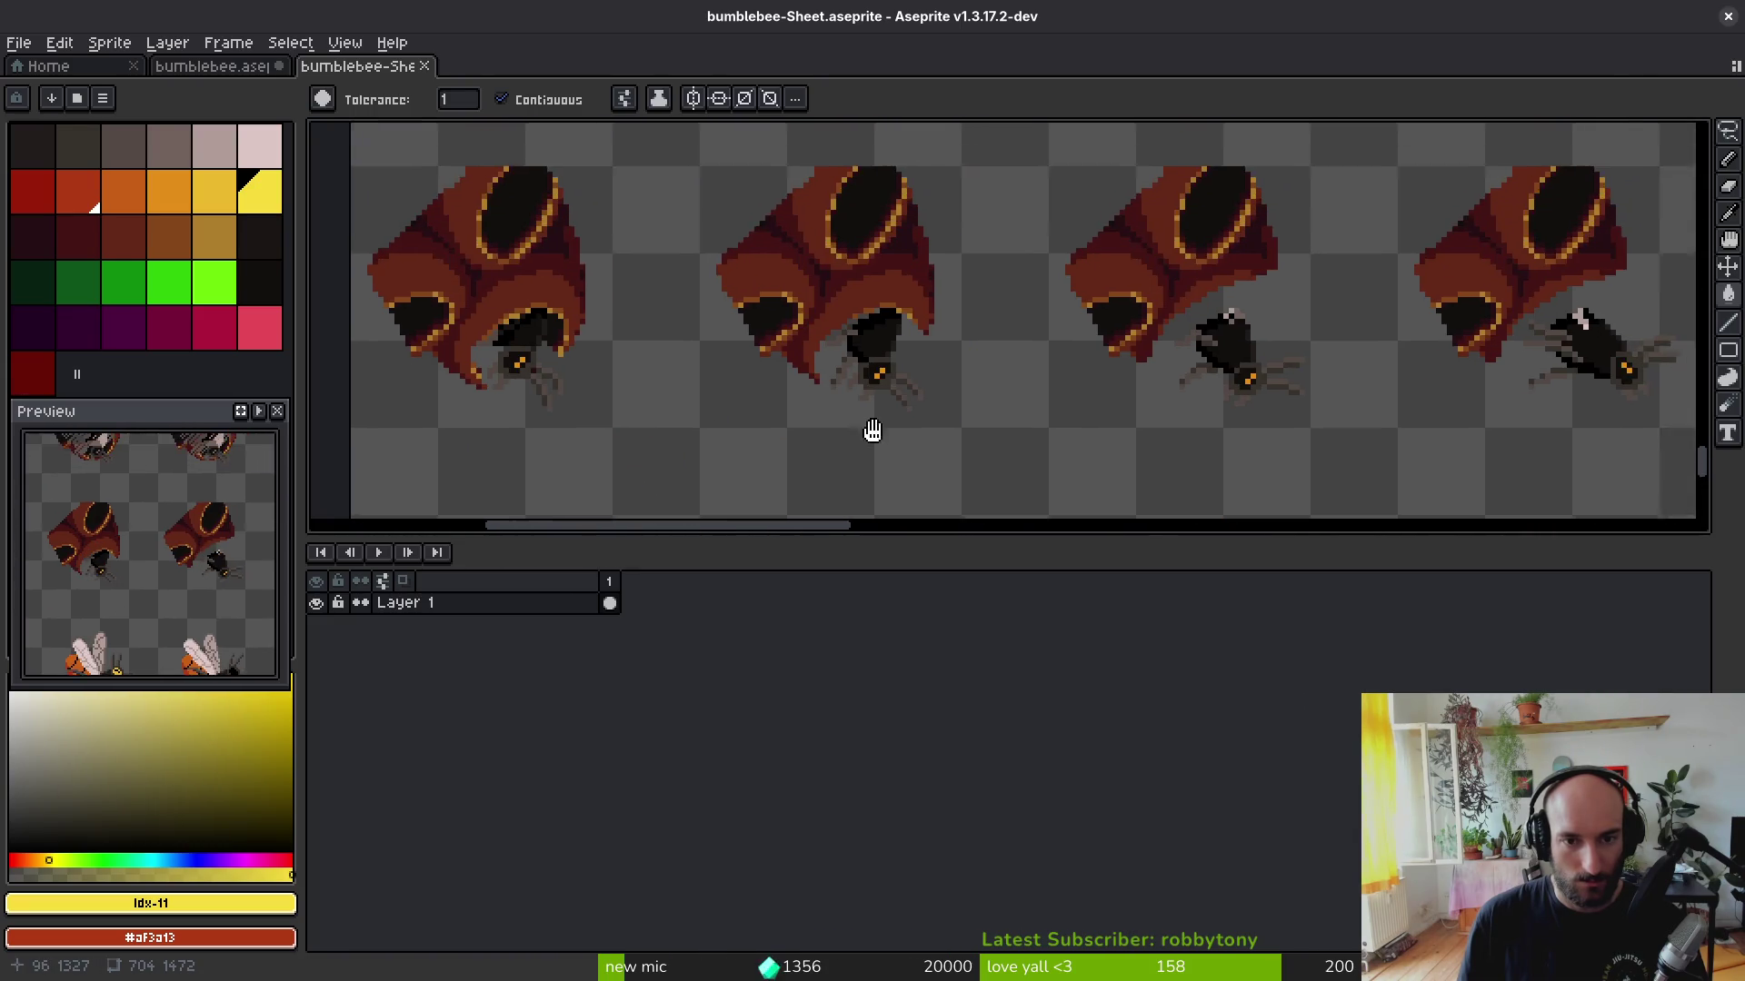
pyautogui.scroll(-2, 873, 428)
pyautogui.scroll(-1, 934, 359)
pyautogui.scroll(-1, 954, 358)
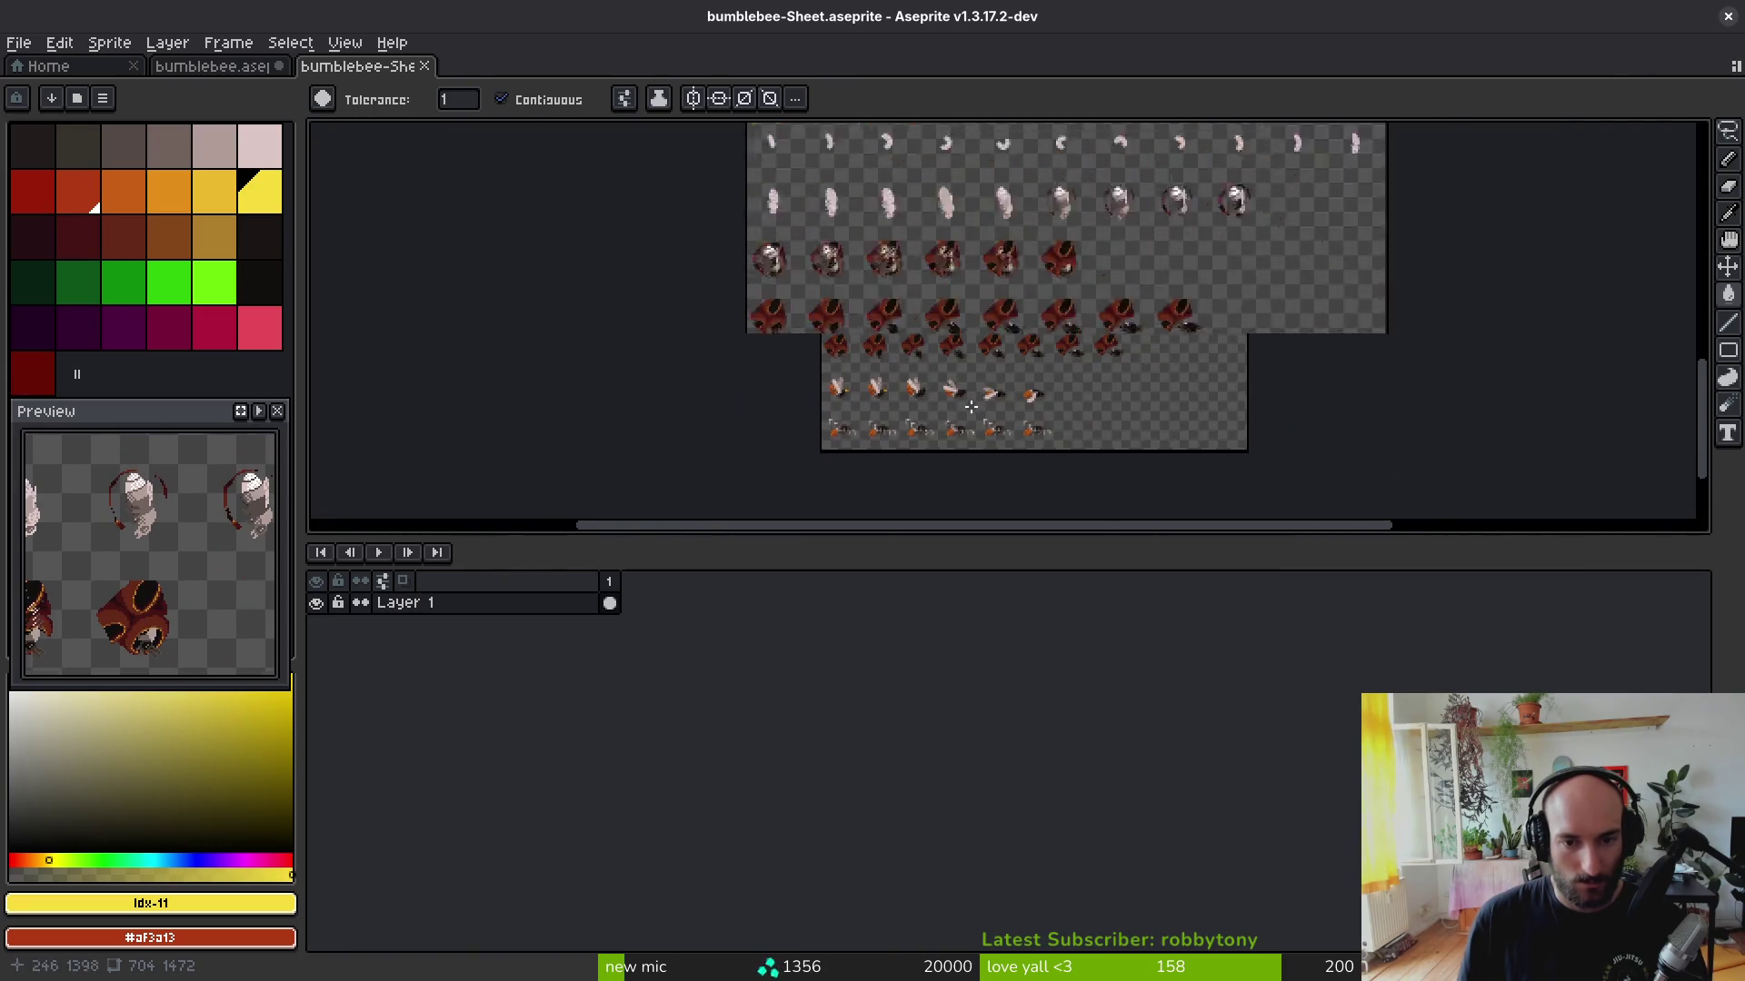
pyautogui.scroll(4, 970, 407)
pyautogui.scroll(1, 919, 306)
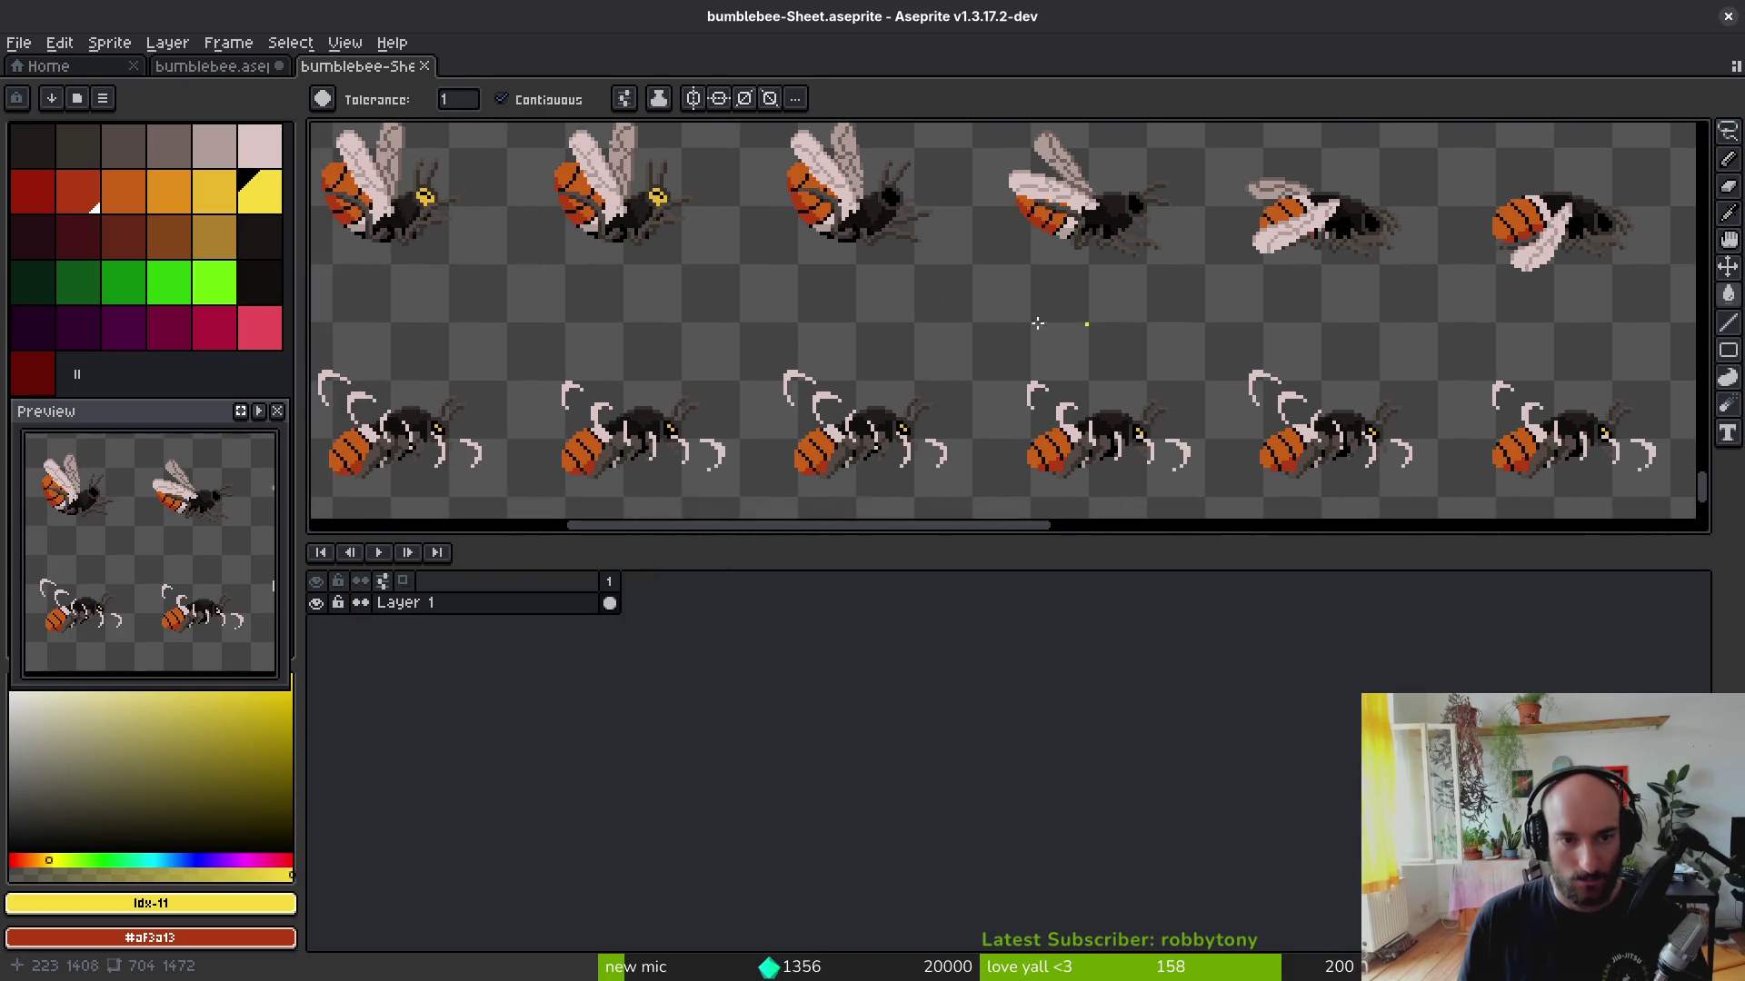
pyautogui.hscroll(-2, 948, 334)
pyautogui.hscroll(-3, 978, 367)
pyautogui.scroll(2, 976, 367)
pyautogui.scroll(2, 670, 267)
pyautogui.scroll(1, 696, 286)
pyautogui.scroll(-3, 755, 336)
pyautogui.scroll(-1, 777, 341)
pyautogui.scroll(-1, 796, 349)
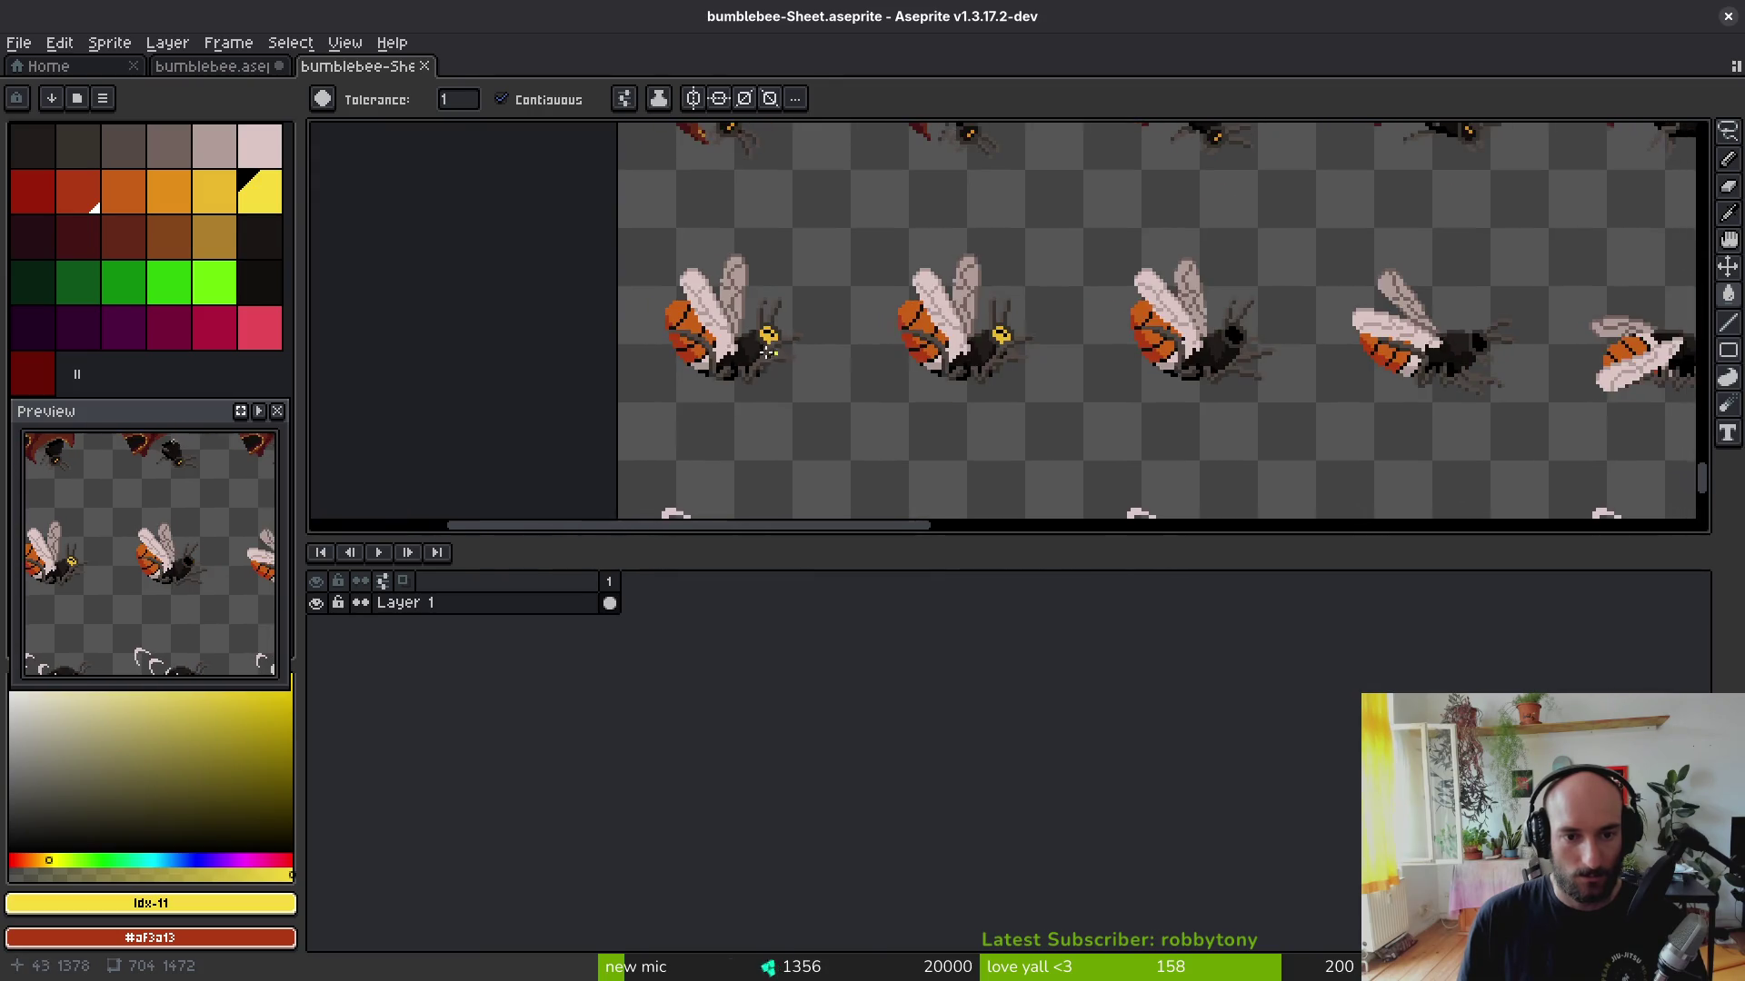
pyautogui.scroll(-2, 796, 349)
pyautogui.scroll(2, 796, 350)
pyautogui.scroll(3, 954, 395)
pyautogui.scroll(2, 1023, 417)
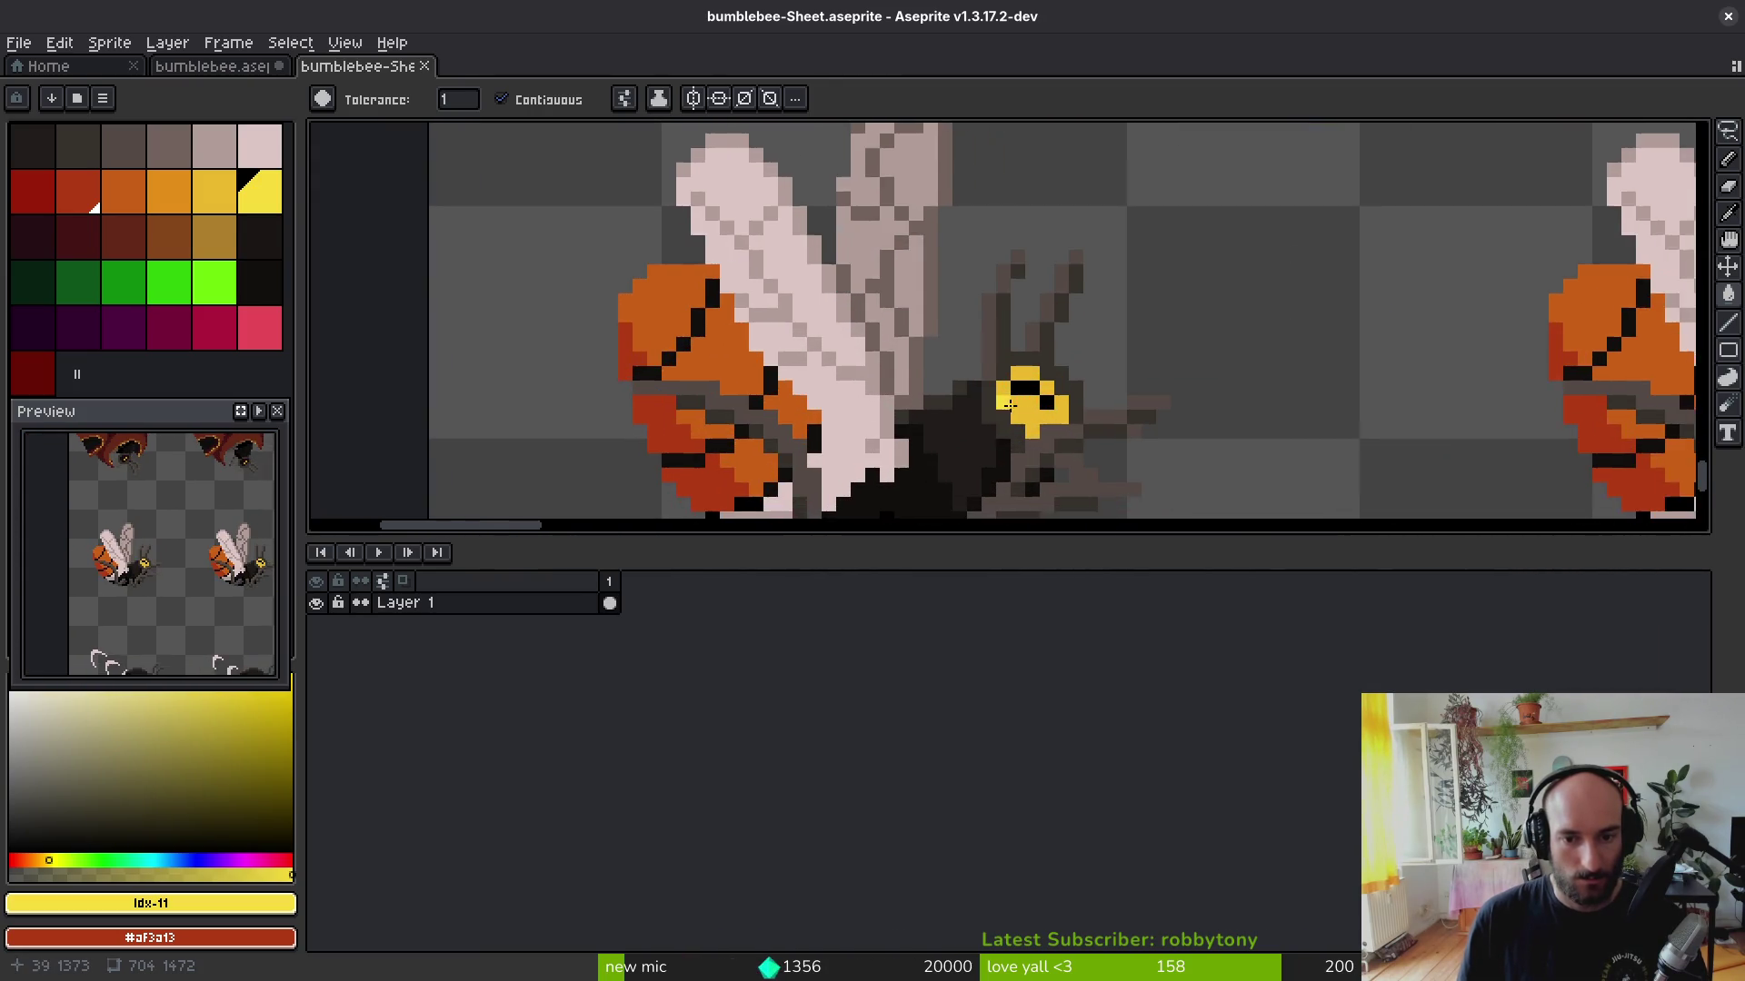
pyautogui.scroll(2, 1044, 425)
pyautogui.scroll(-2, 1029, 336)
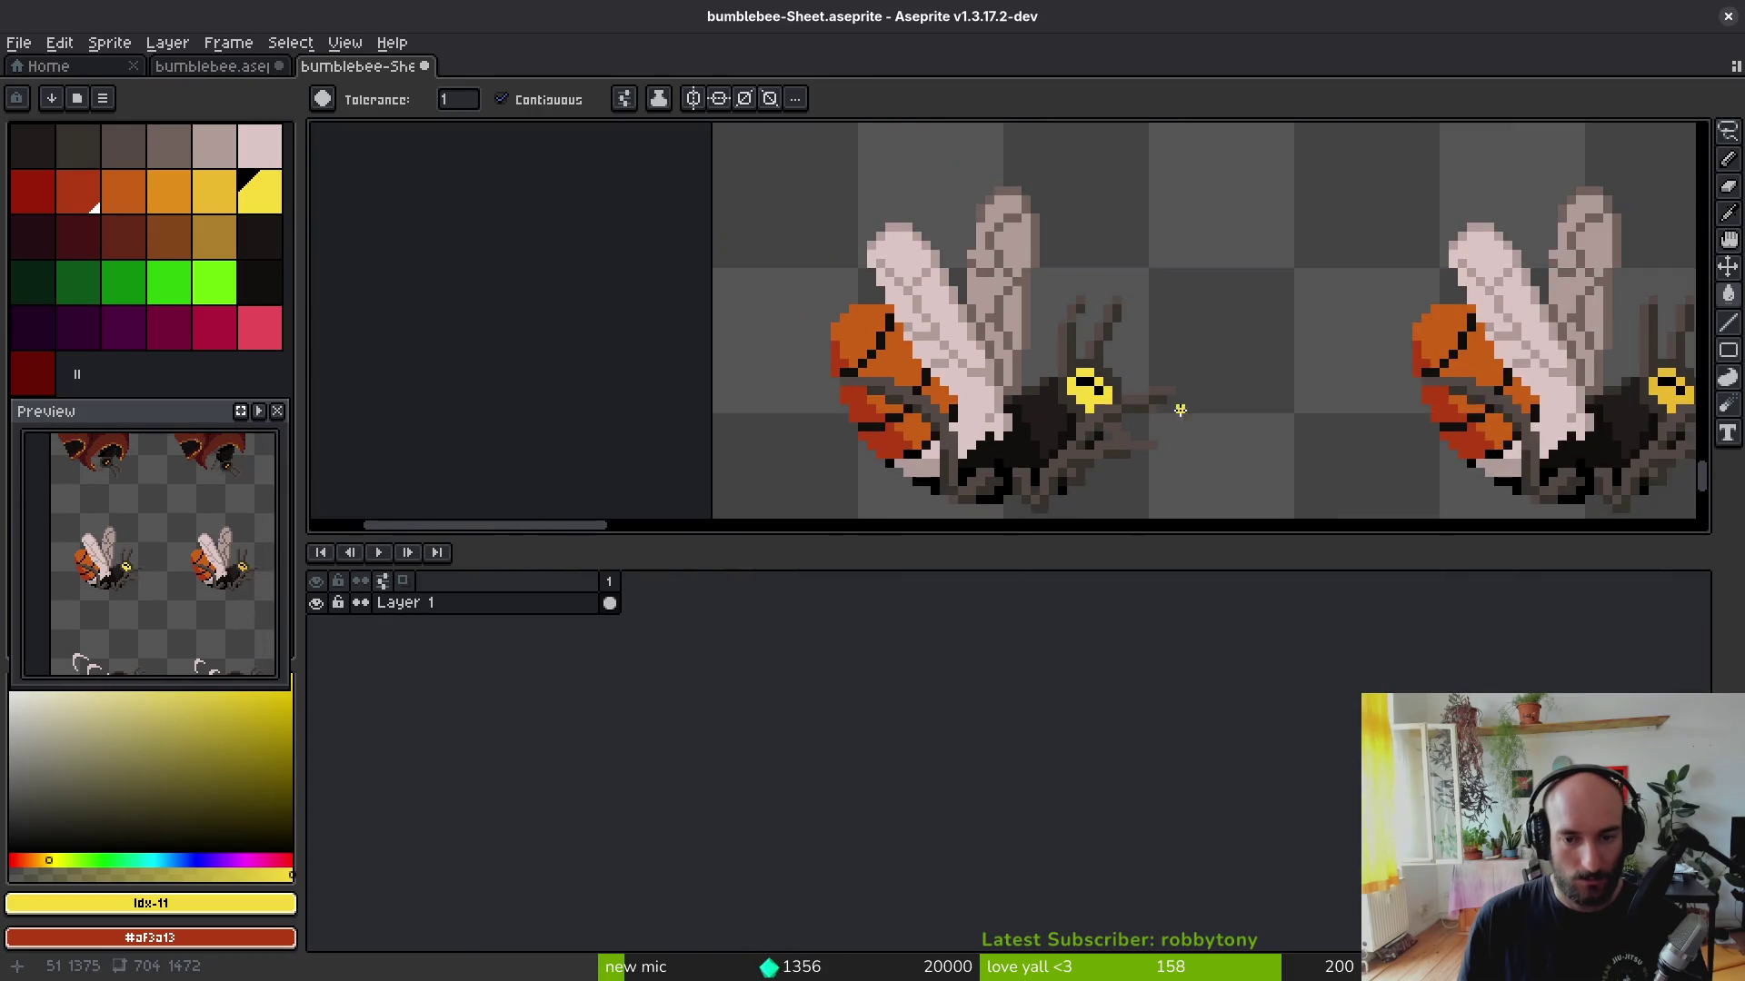
pyautogui.hotkey('ctrl', 's')
pyautogui.press('Escape')
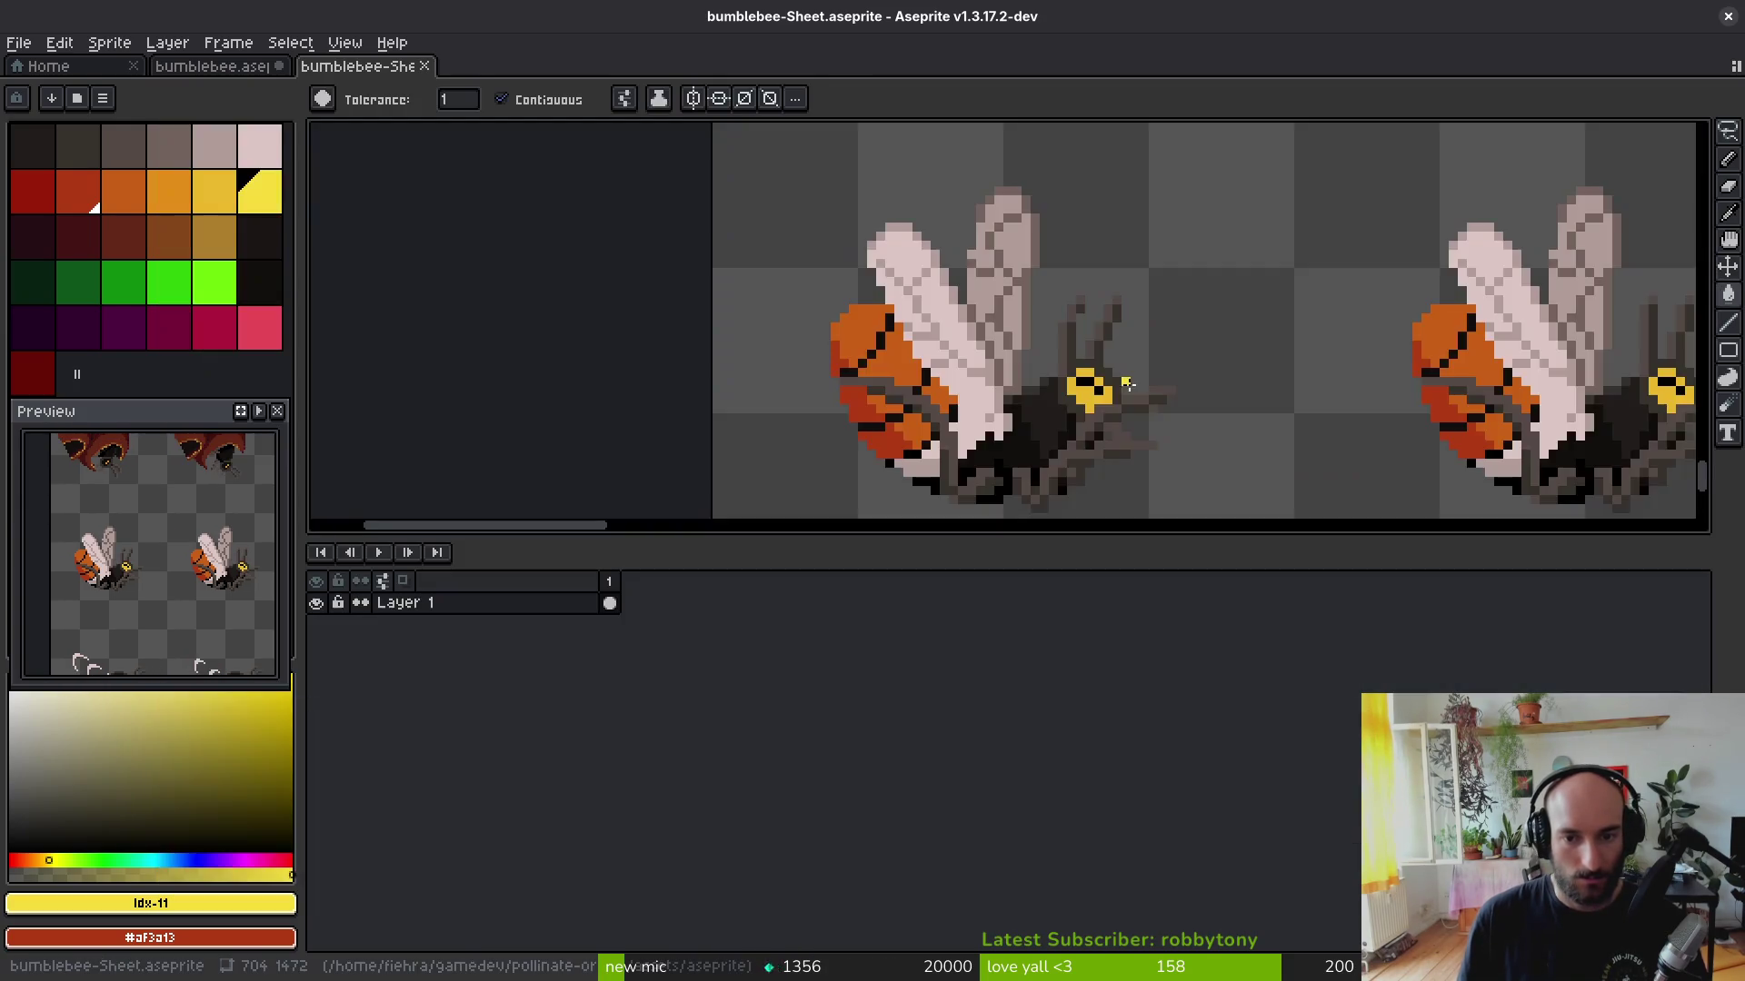
pyautogui.scroll(-2, 1153, 425)
pyautogui.moveTo(1185, 177)
pyautogui.mouseDown()
pyautogui.moveTo(1019, 327)
pyautogui.moveTo(987, 328)
pyautogui.mouseUp()
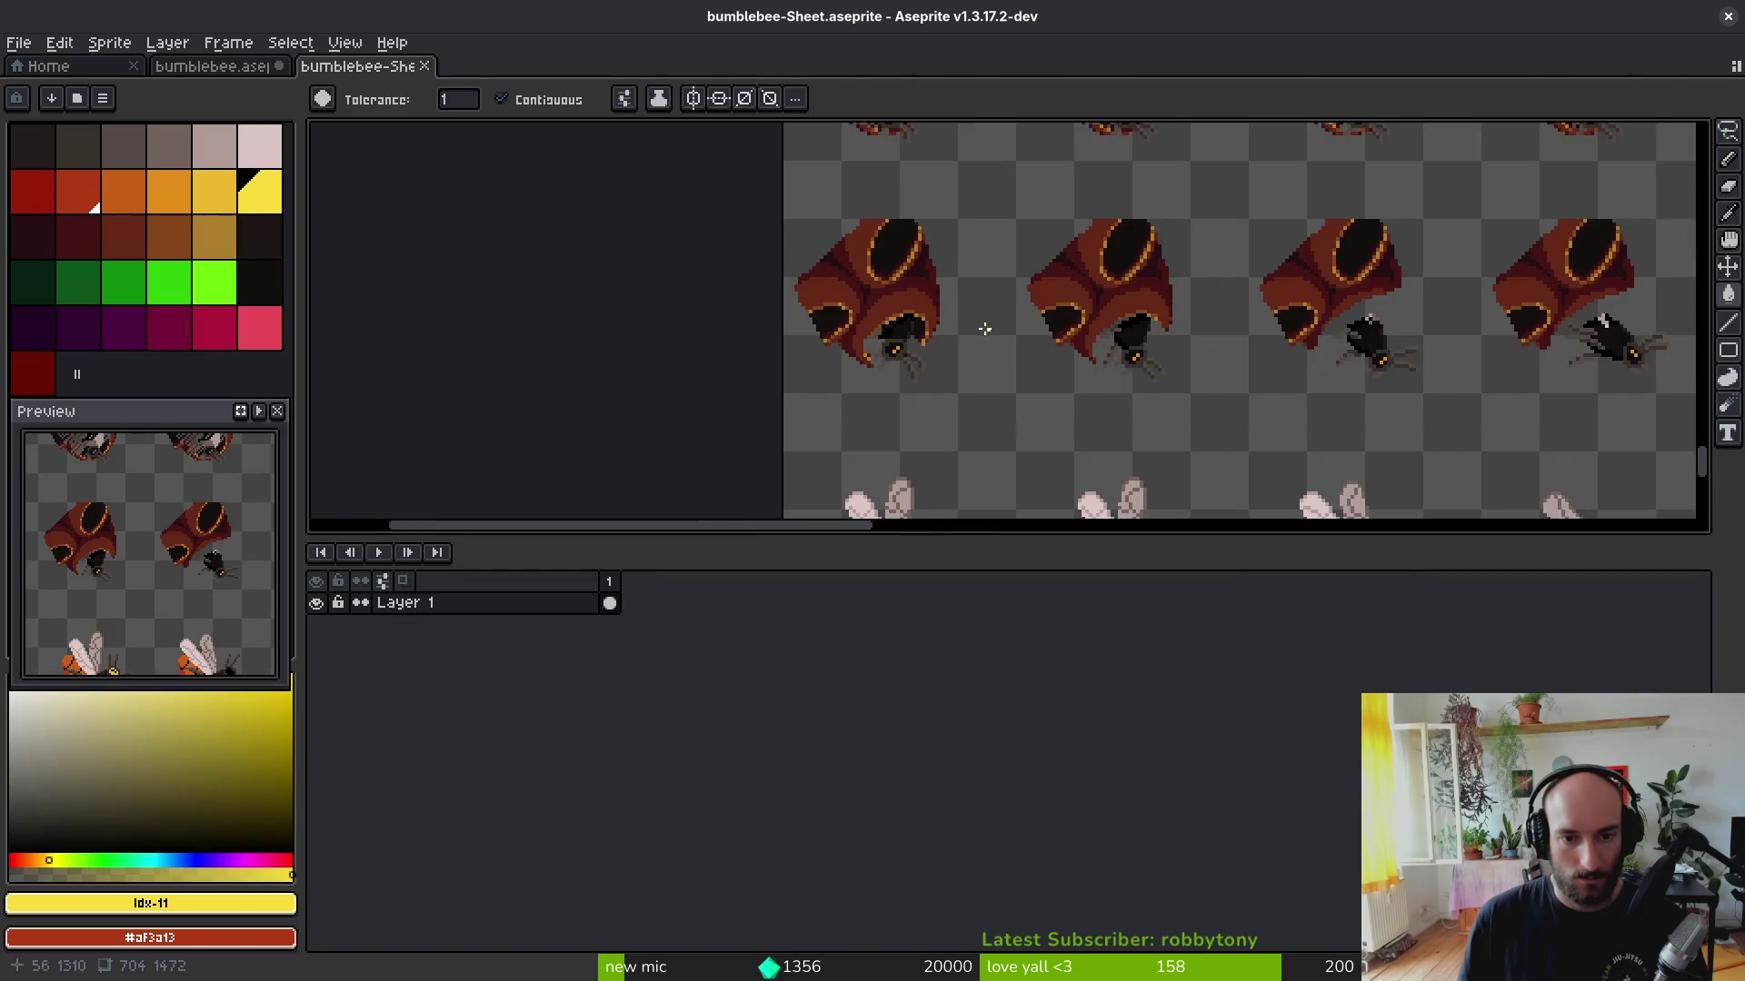
pyautogui.scroll(-3, 1107, 323)
pyautogui.scroll(4, 938, 331)
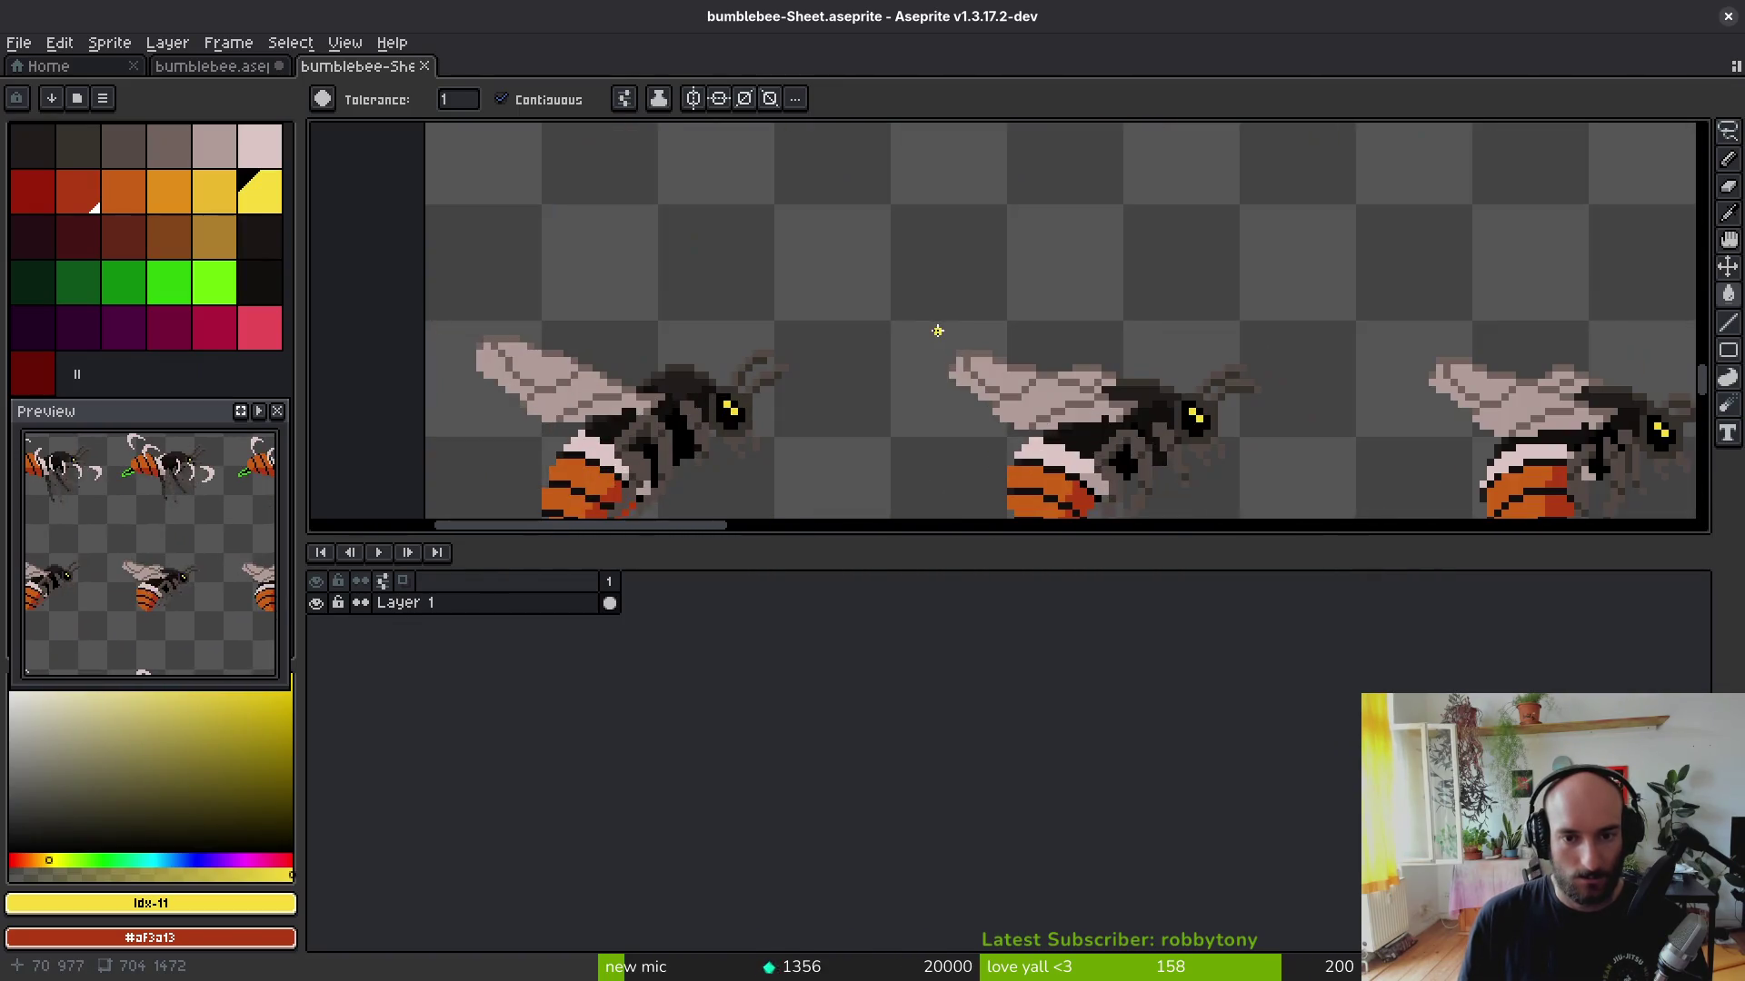
pyautogui.scroll(-2, 860, 327)
pyautogui.scroll(2, 1141, 382)
pyautogui.scroll(-2, 903, 378)
pyautogui.scroll(1, 856, 348)
pyautogui.scroll(-3, 856, 348)
pyautogui.scroll(-3, 873, 274)
pyautogui.scroll(-3, 873, 272)
pyautogui.scroll(-2, 818, 205)
pyautogui.scroll(-2, 750, 293)
pyautogui.scroll(-3, 750, 293)
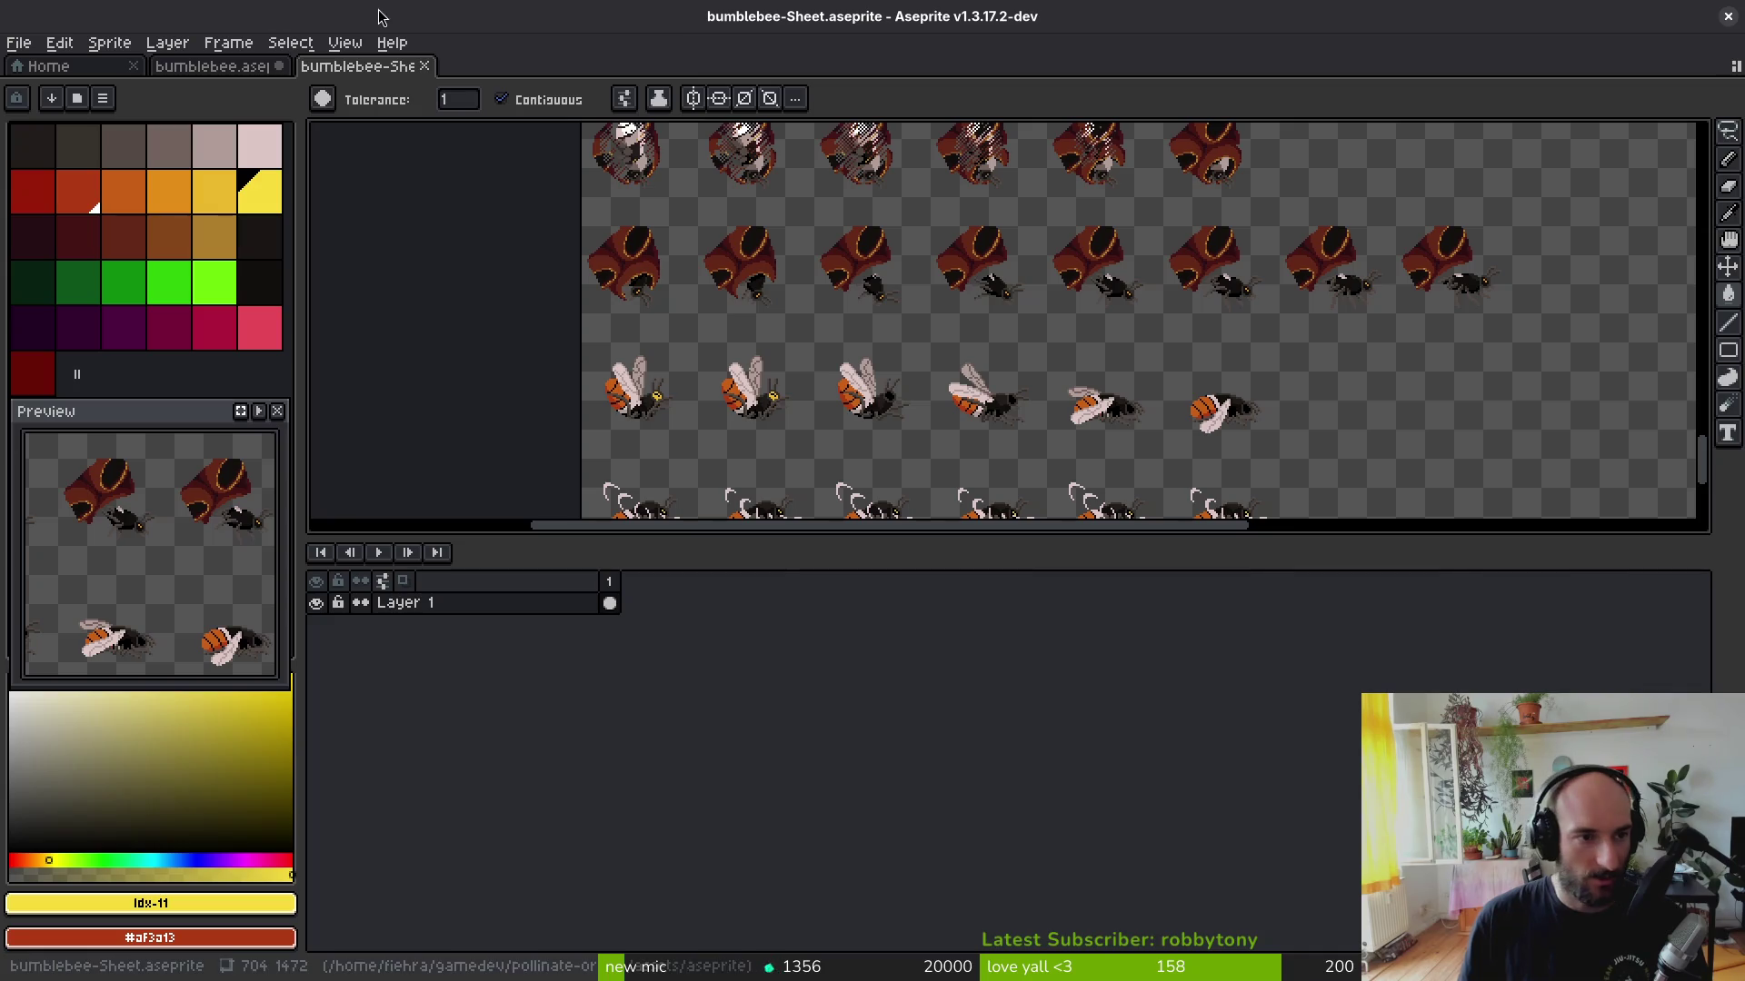
# Step: Close the exported sheet and delete the chinaBeeHead layer from the bumblebee file
pyautogui.click(424, 65)
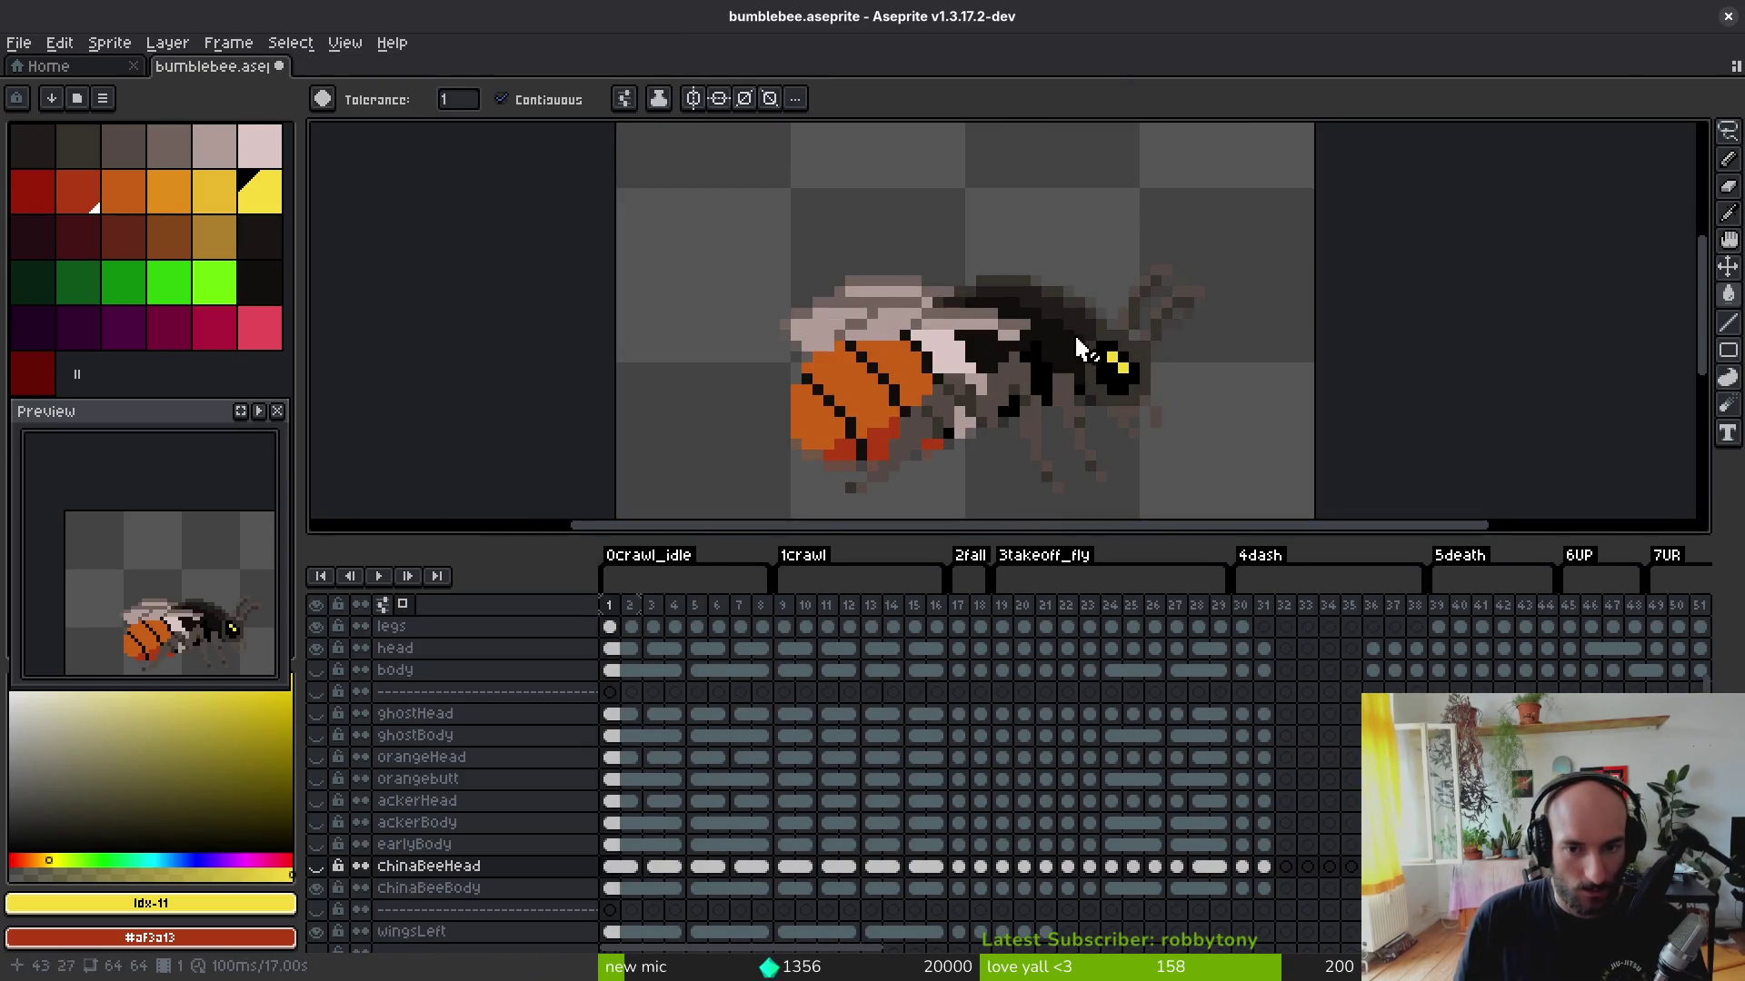
pyautogui.hotkey('ctrl', 'e')
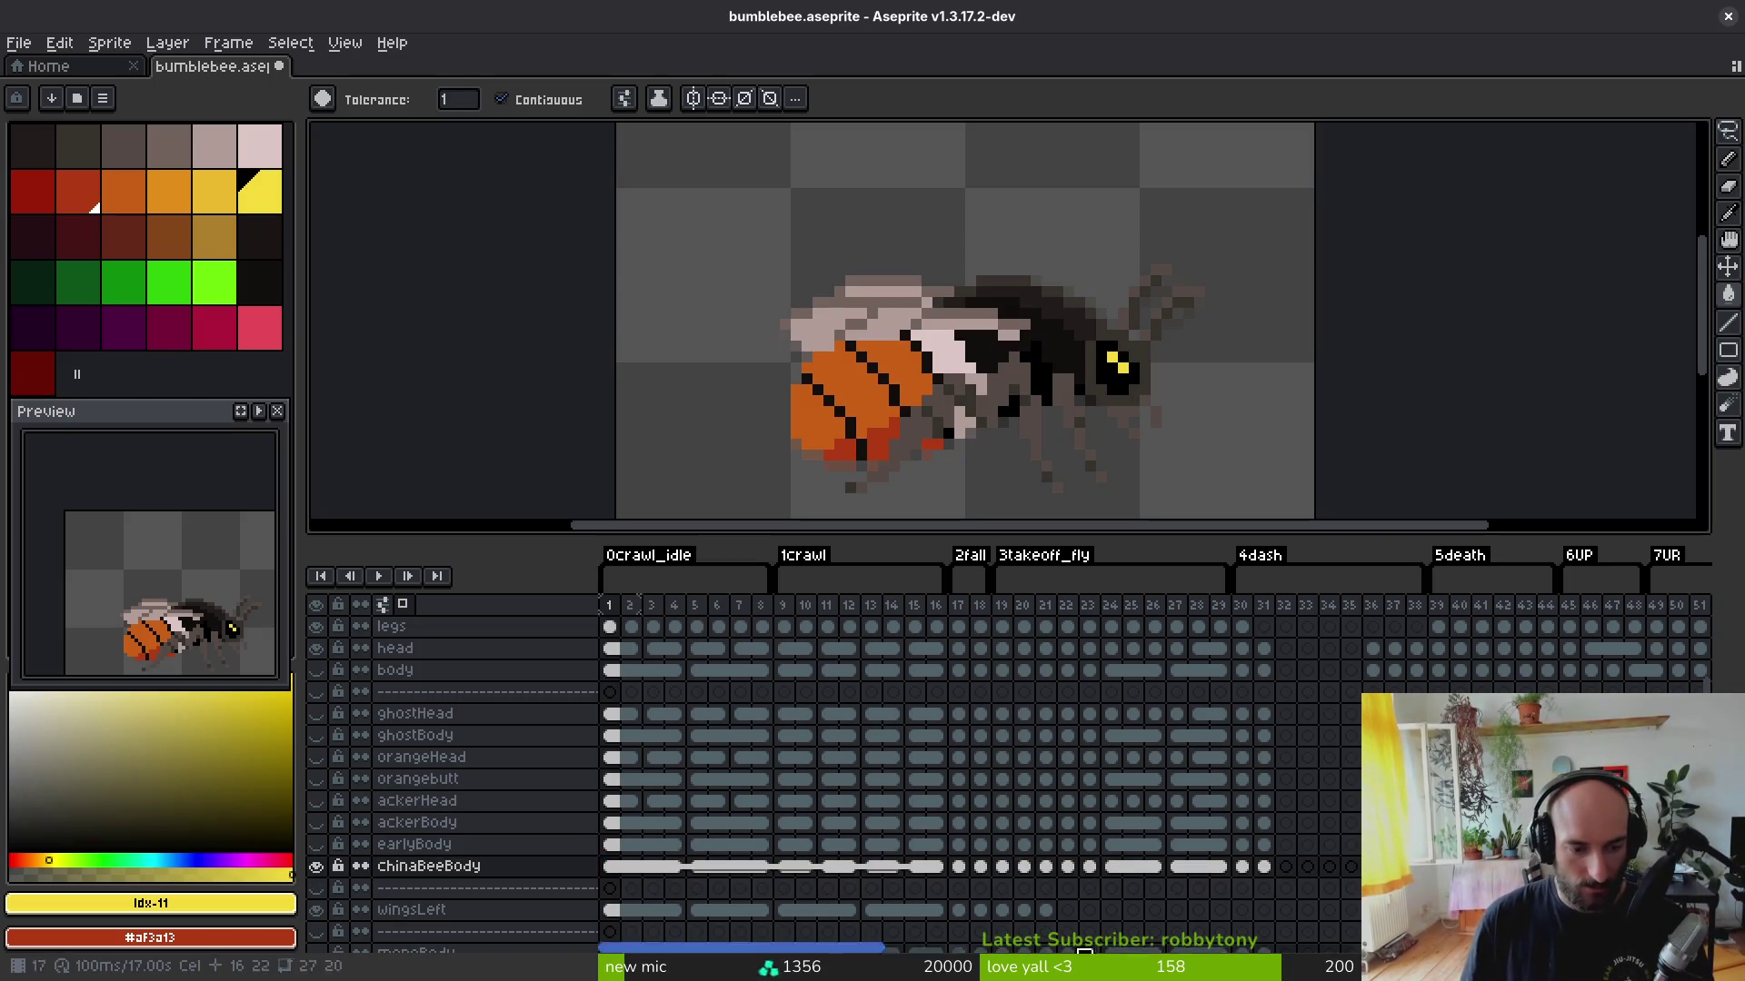
pyautogui.click(392, 873)
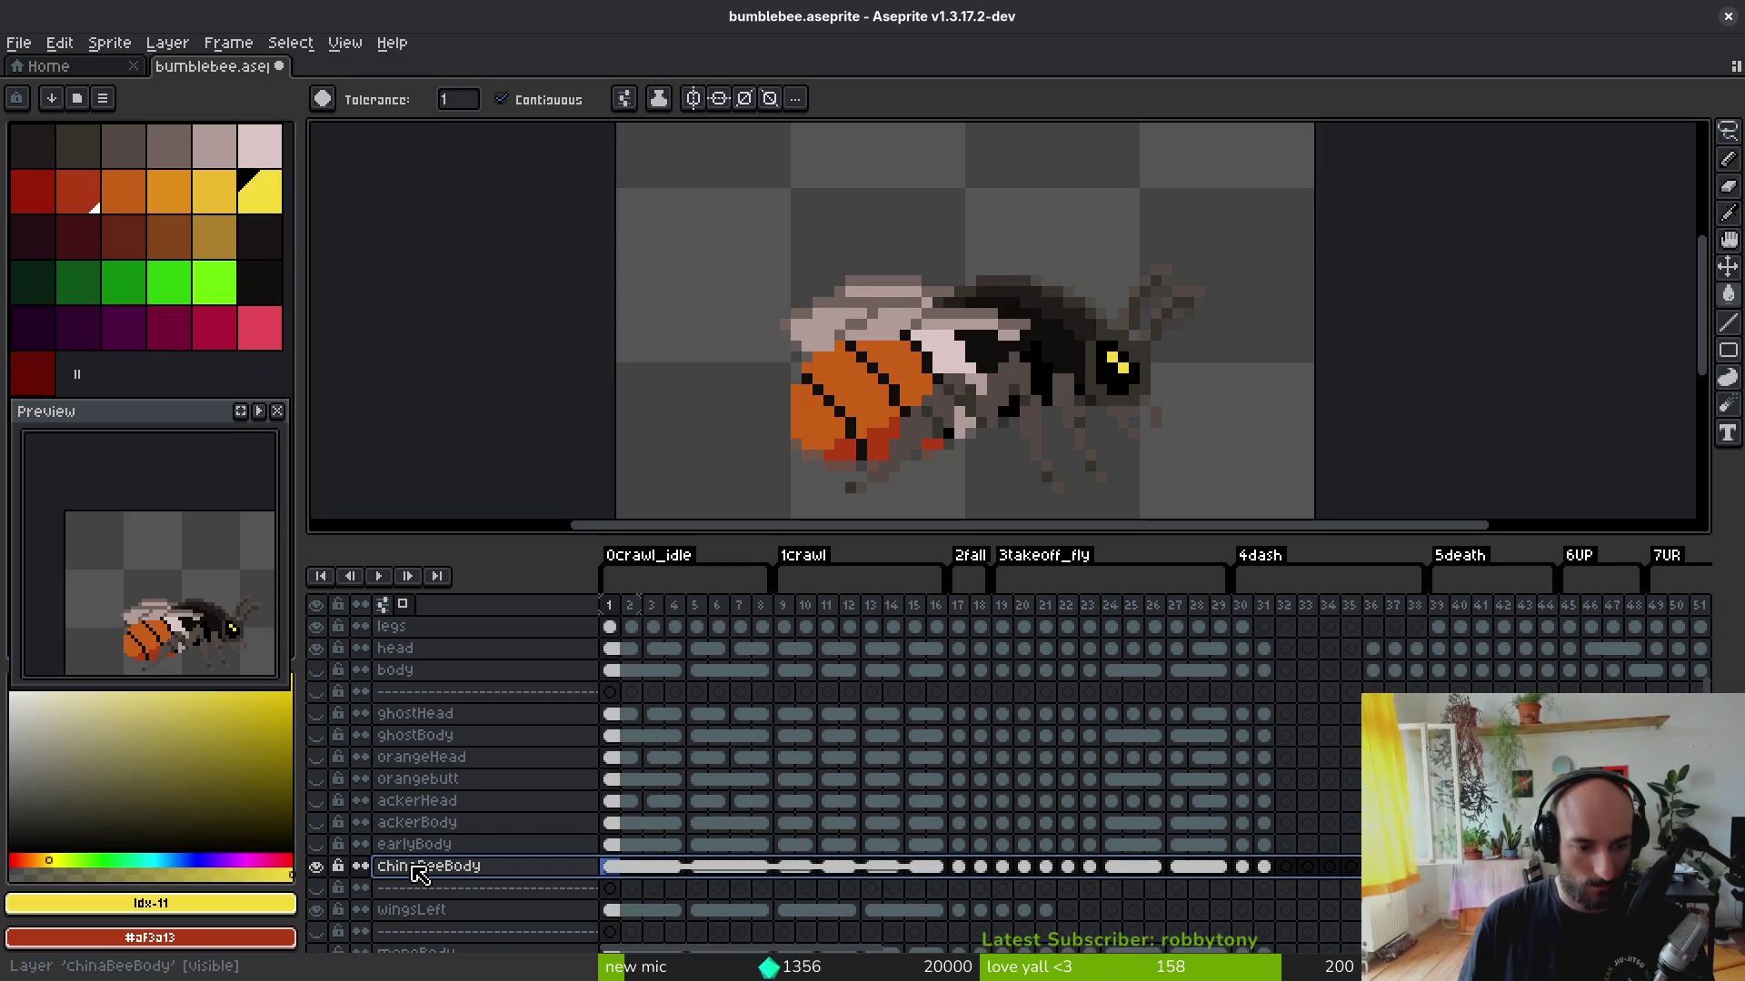
# Step: Rename the head layer to headYellow and the orangeHead layer to headOrange
pyautogui.click(494, 649)
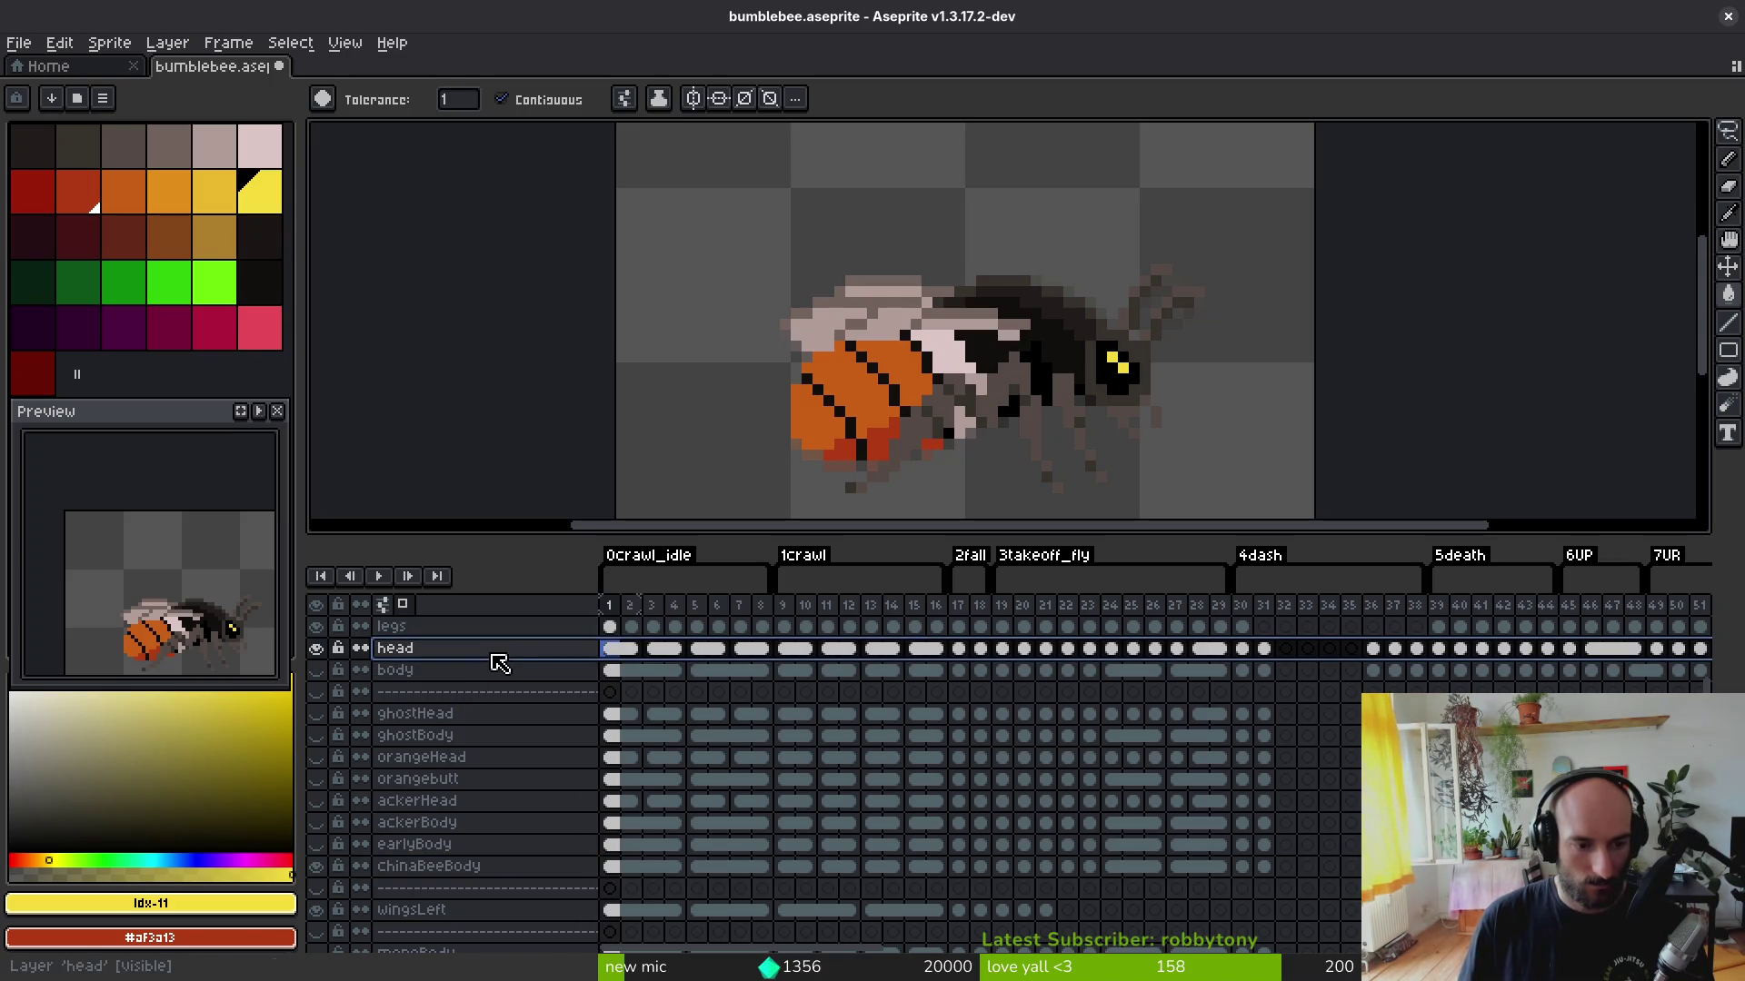
pyautogui.doubleClick(486, 652)
pyautogui.write('headYellow')
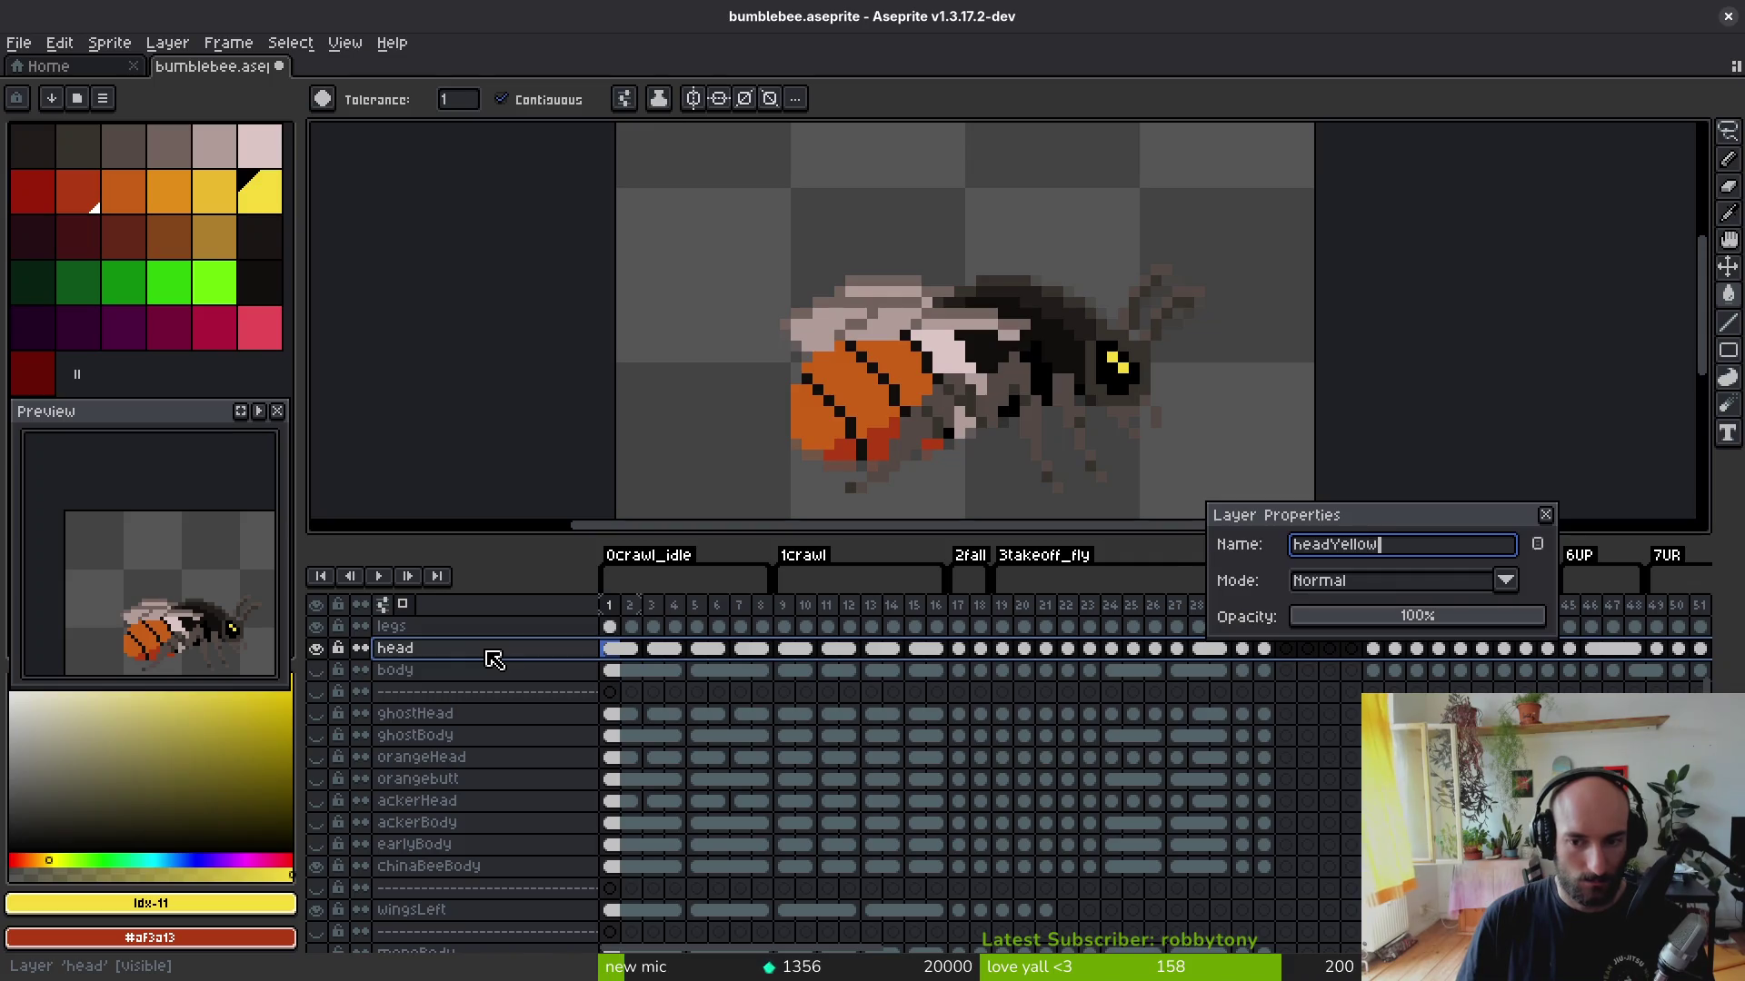
pyautogui.press('Return')
pyautogui.click(508, 758)
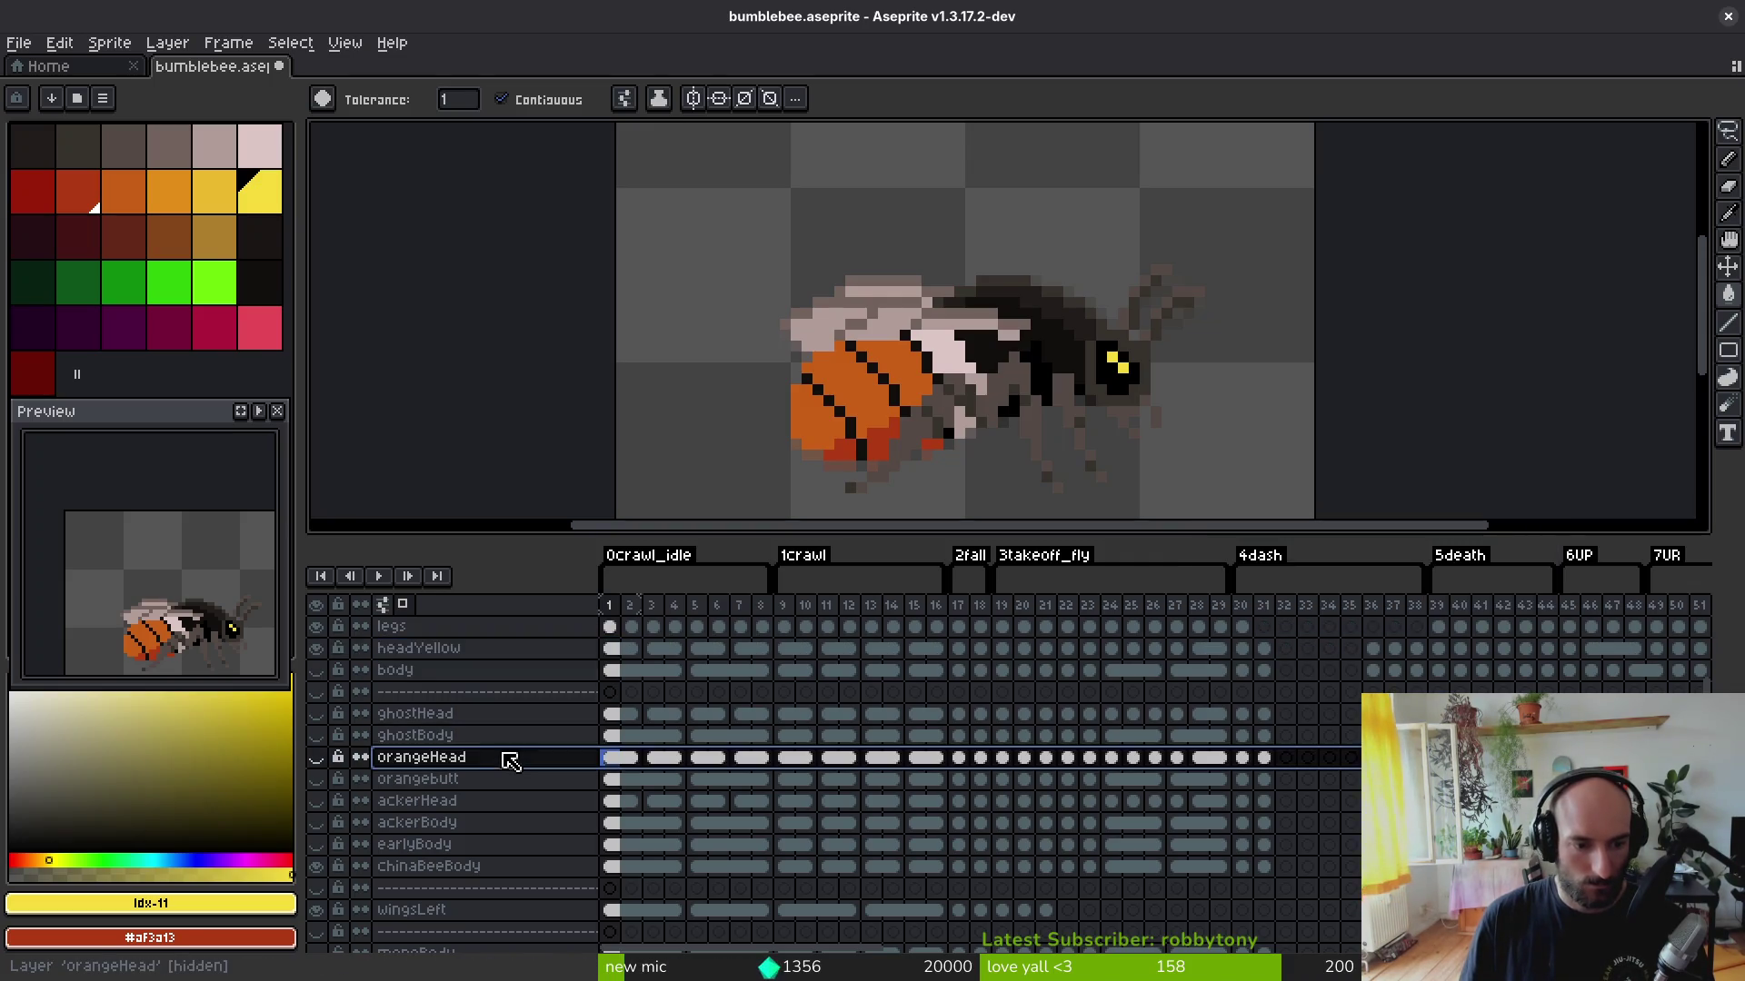
pyautogui.doubleClick(507, 759)
pyautogui.write('headOran')
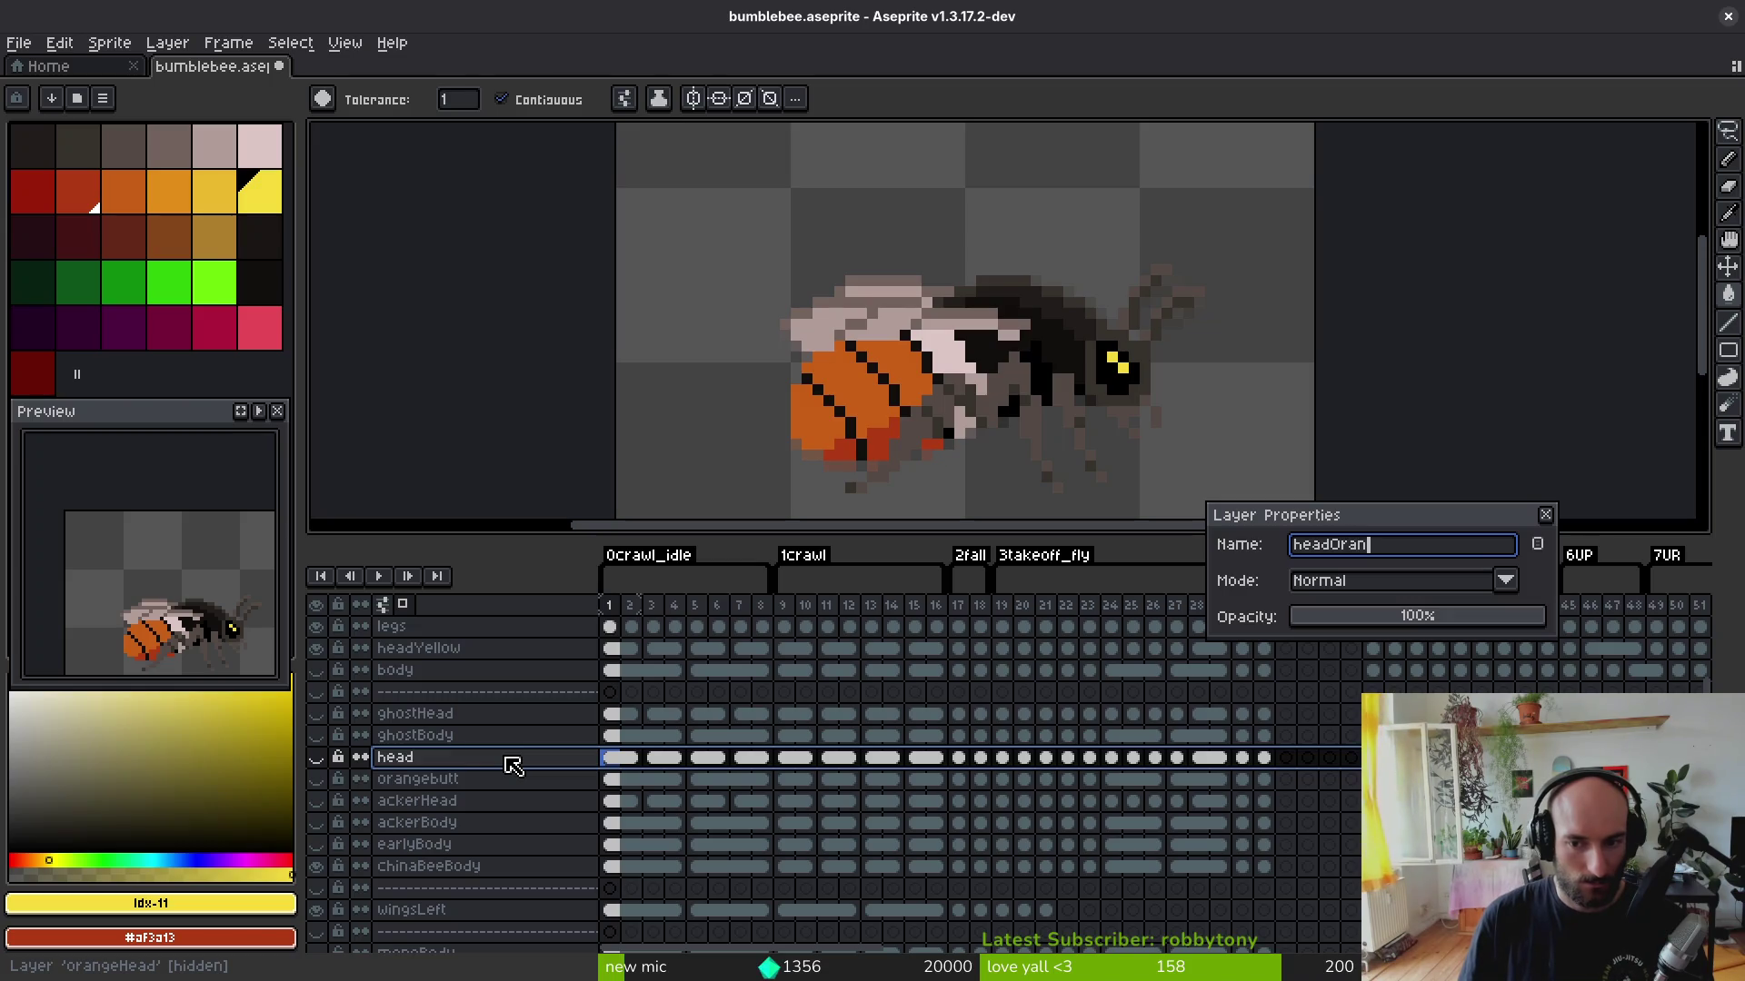
pyautogui.write('ge')
pyautogui.press('Return')
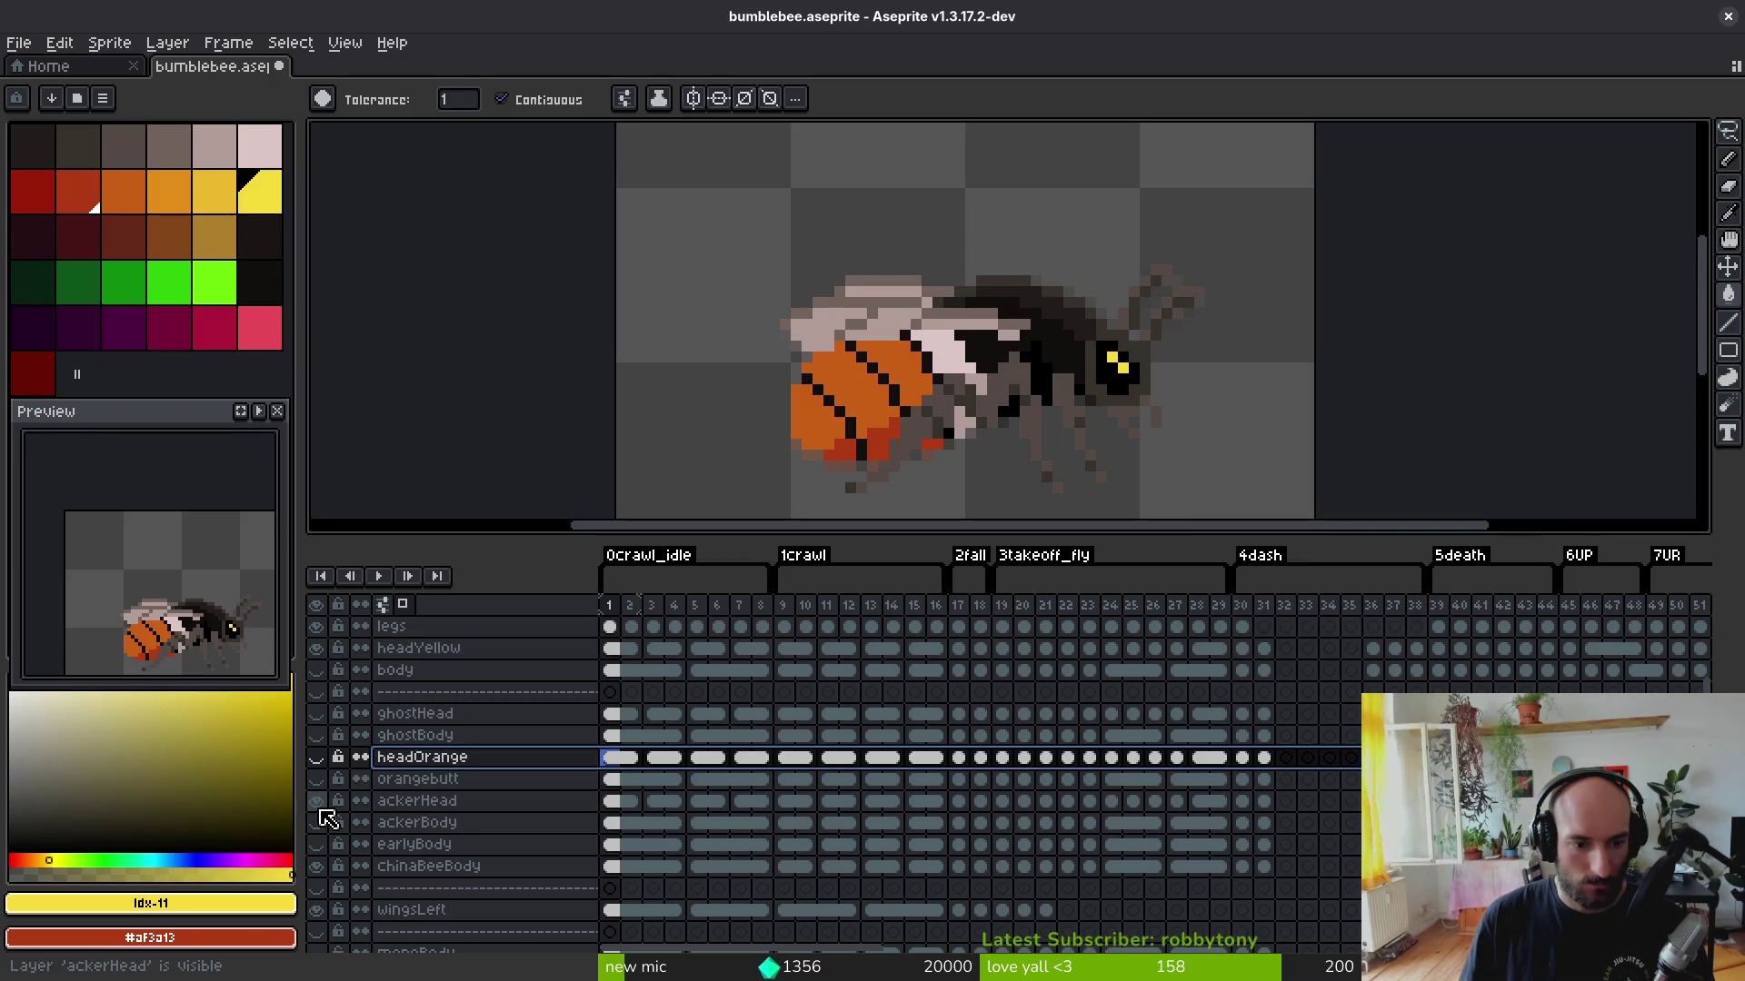
# Step: Hide headYellow, rename ackerHead to headPaleOrange, hide it, and save the bumblebee file
pyautogui.click(325, 653)
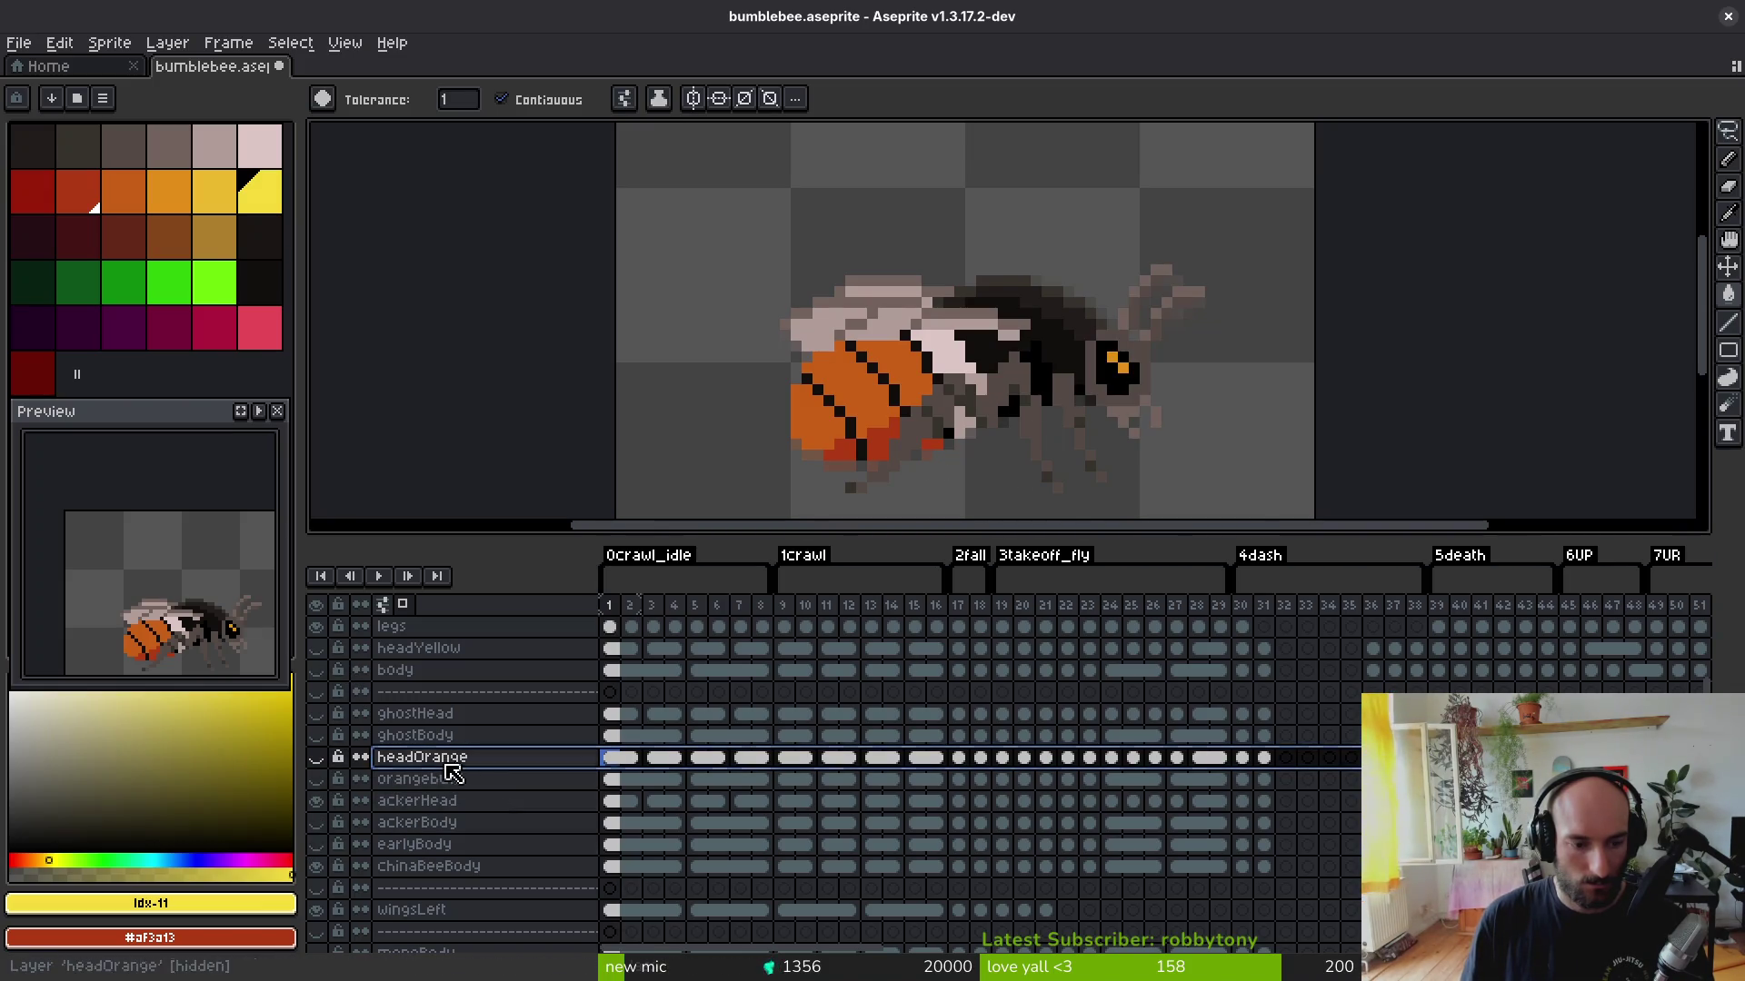
pyautogui.click(505, 805)
pyautogui.doubleClick(512, 806)
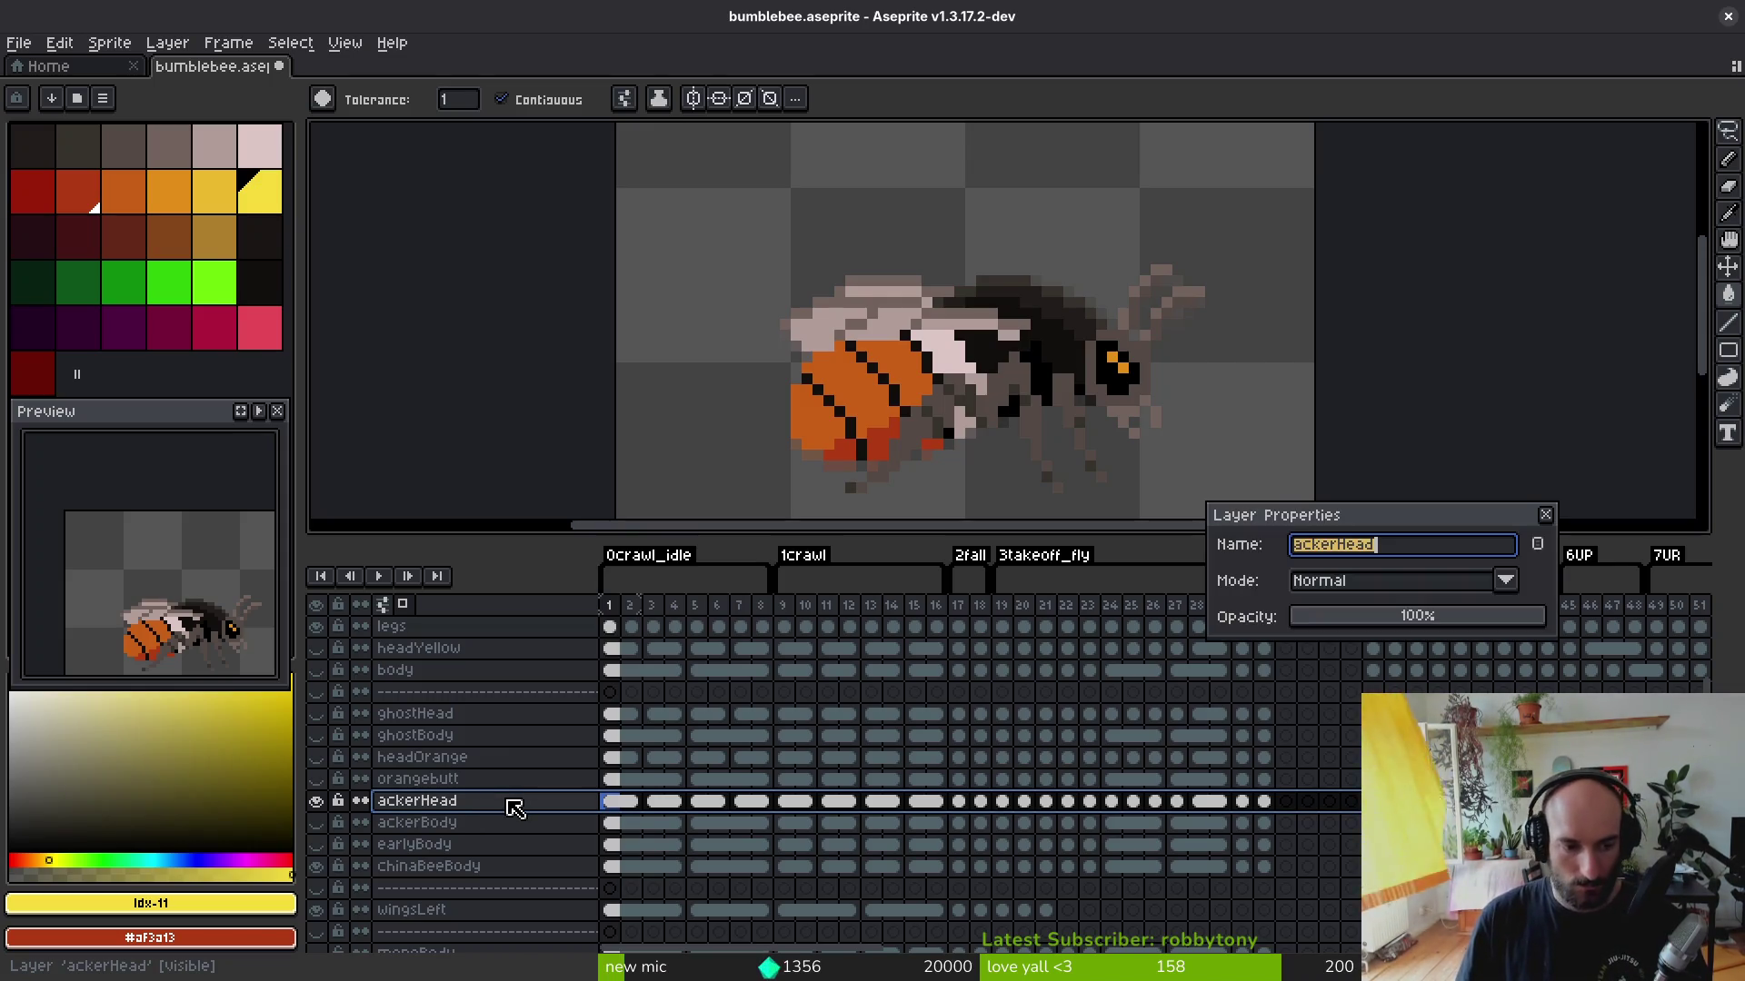
pyautogui.write('headP')
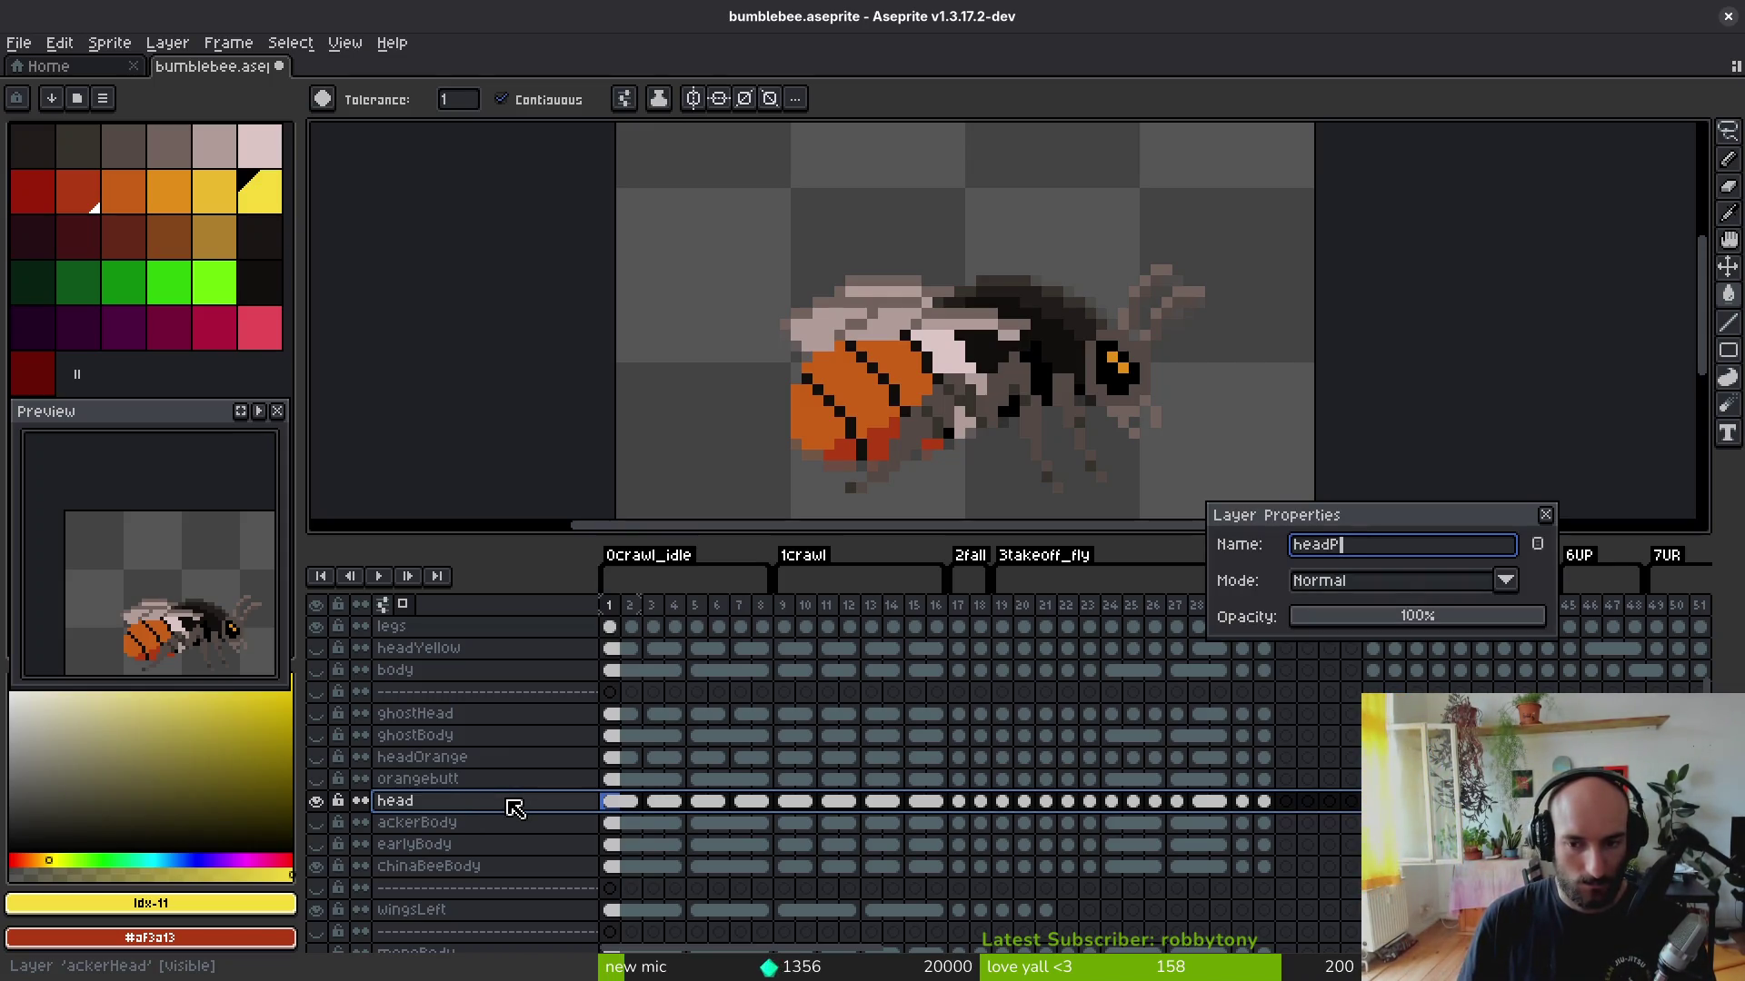
pyautogui.write('aleOrange')
pyautogui.press('Return')
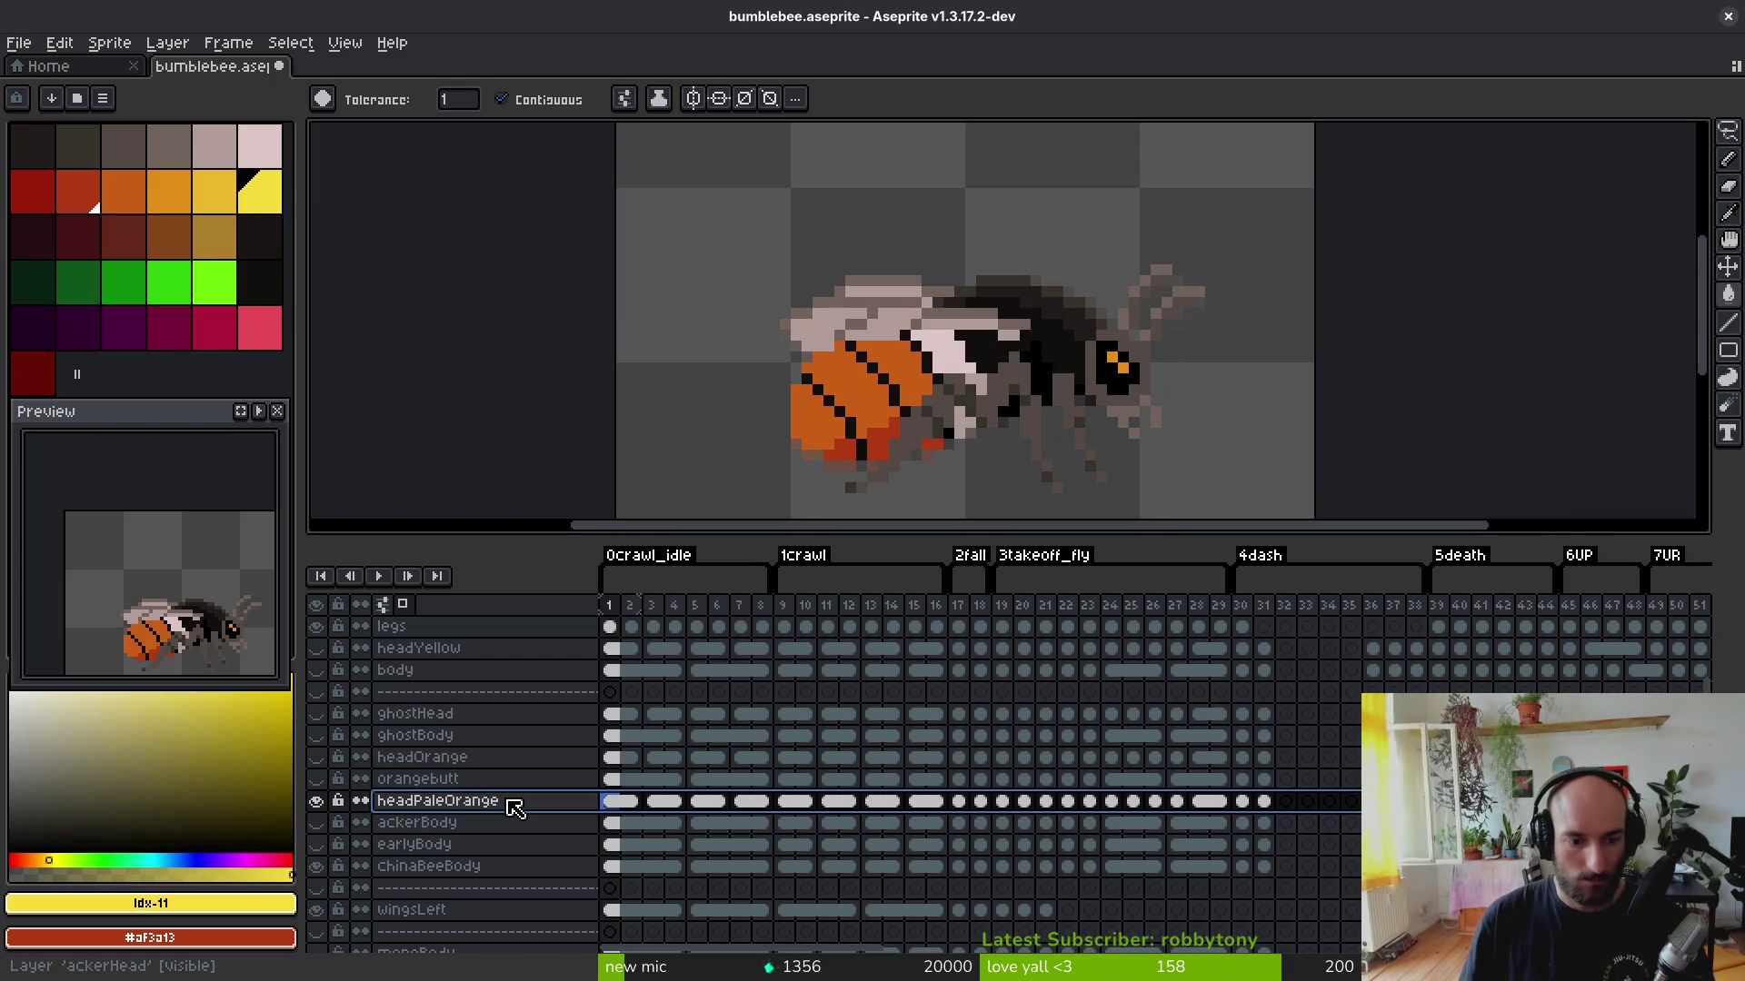
pyautogui.click(316, 801)
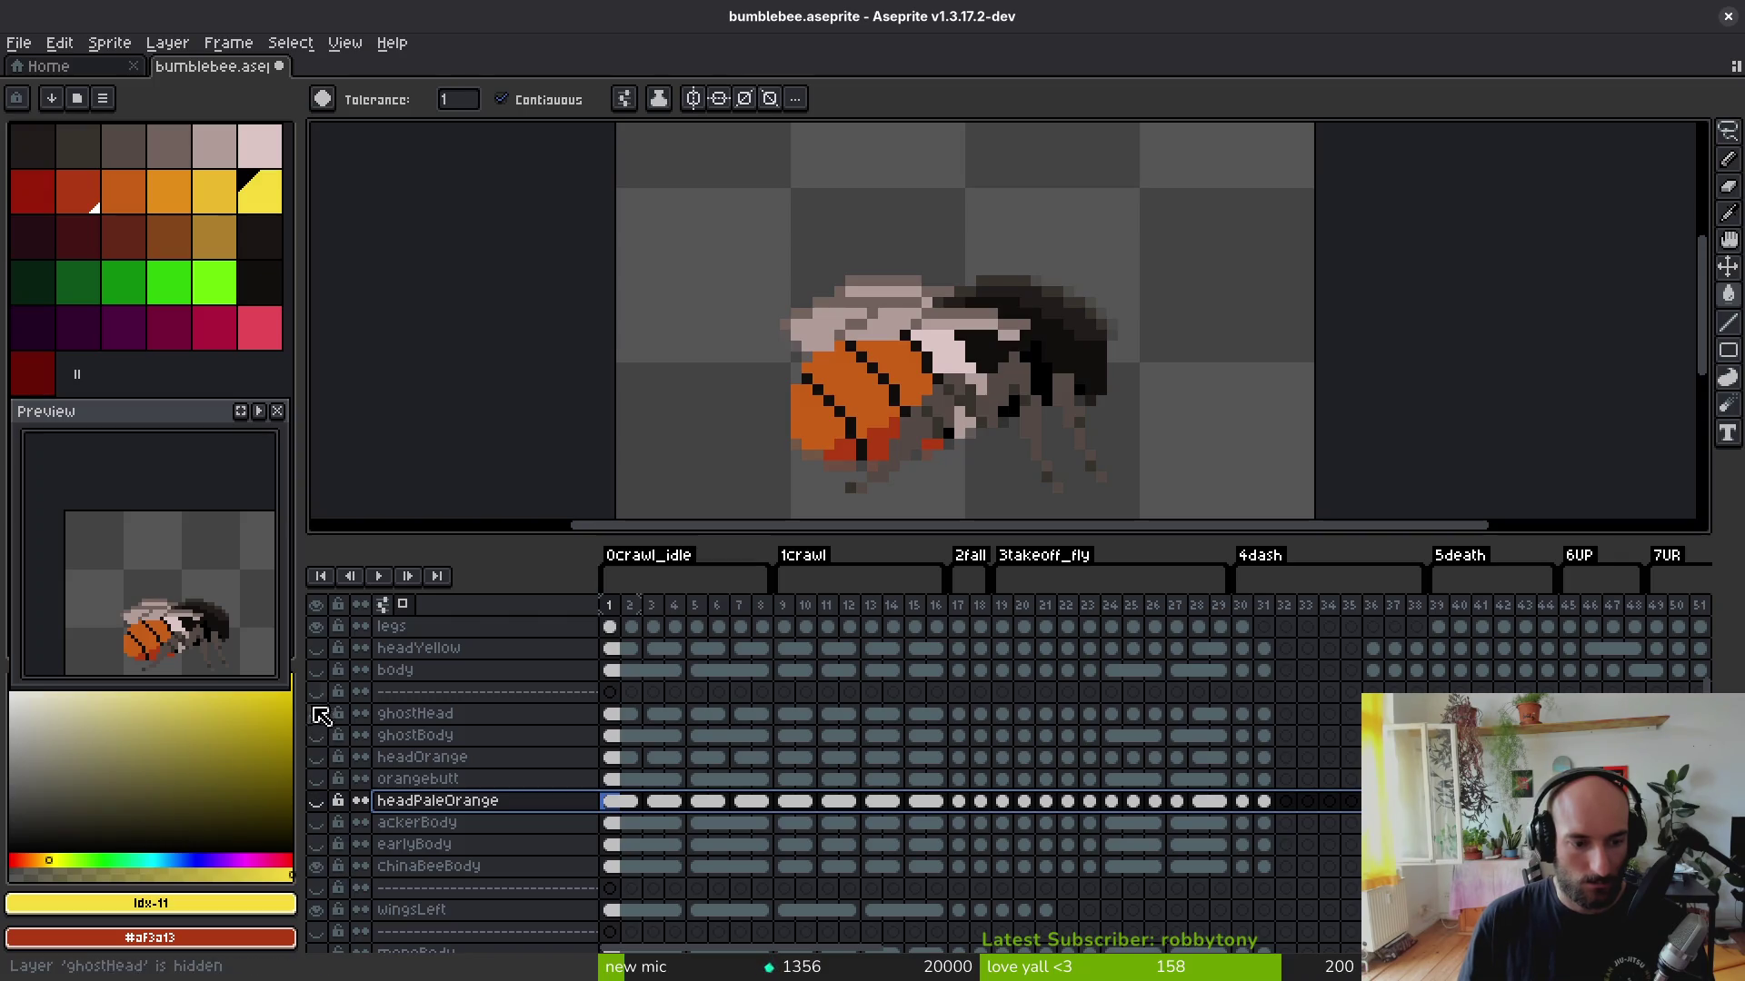
pyautogui.hotkey('ctrl', 's')
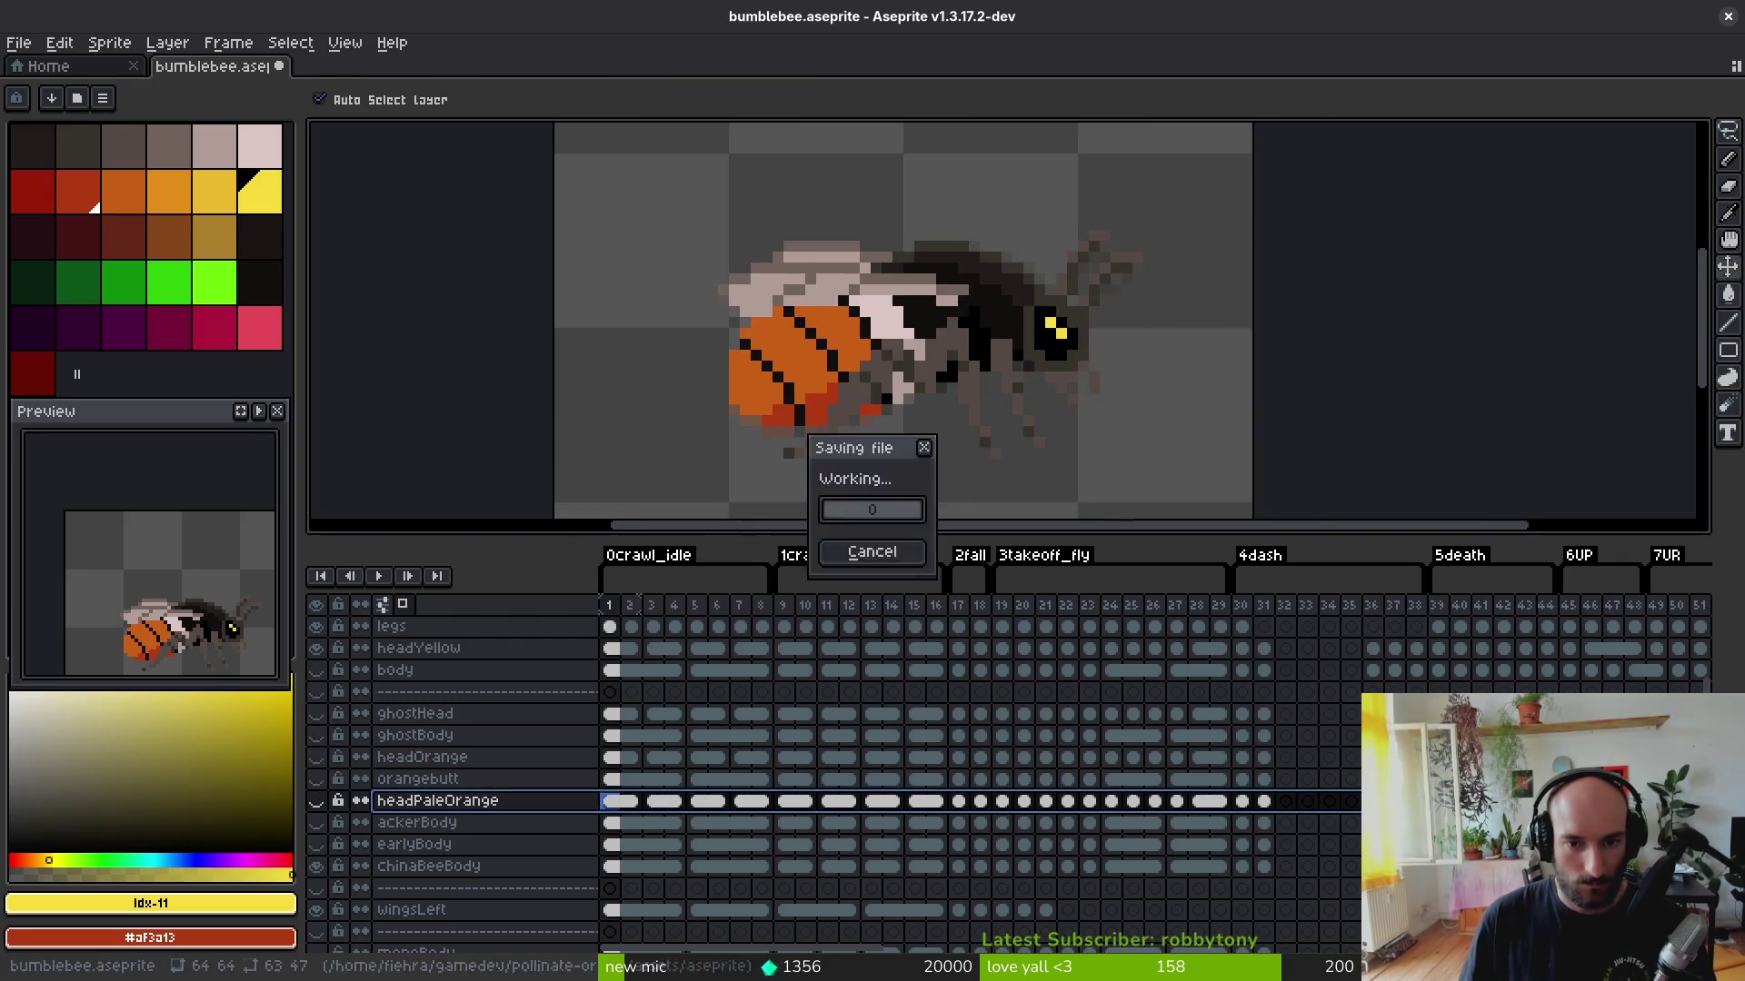
# Step: Generate a bumblebee-Sheet sprite sheet document and dismiss its export file settings
pyautogui.hotkey('ctrl', 'e')
pyautogui.click(741, 387)
pyautogui.scroll(-3, 887, 365)
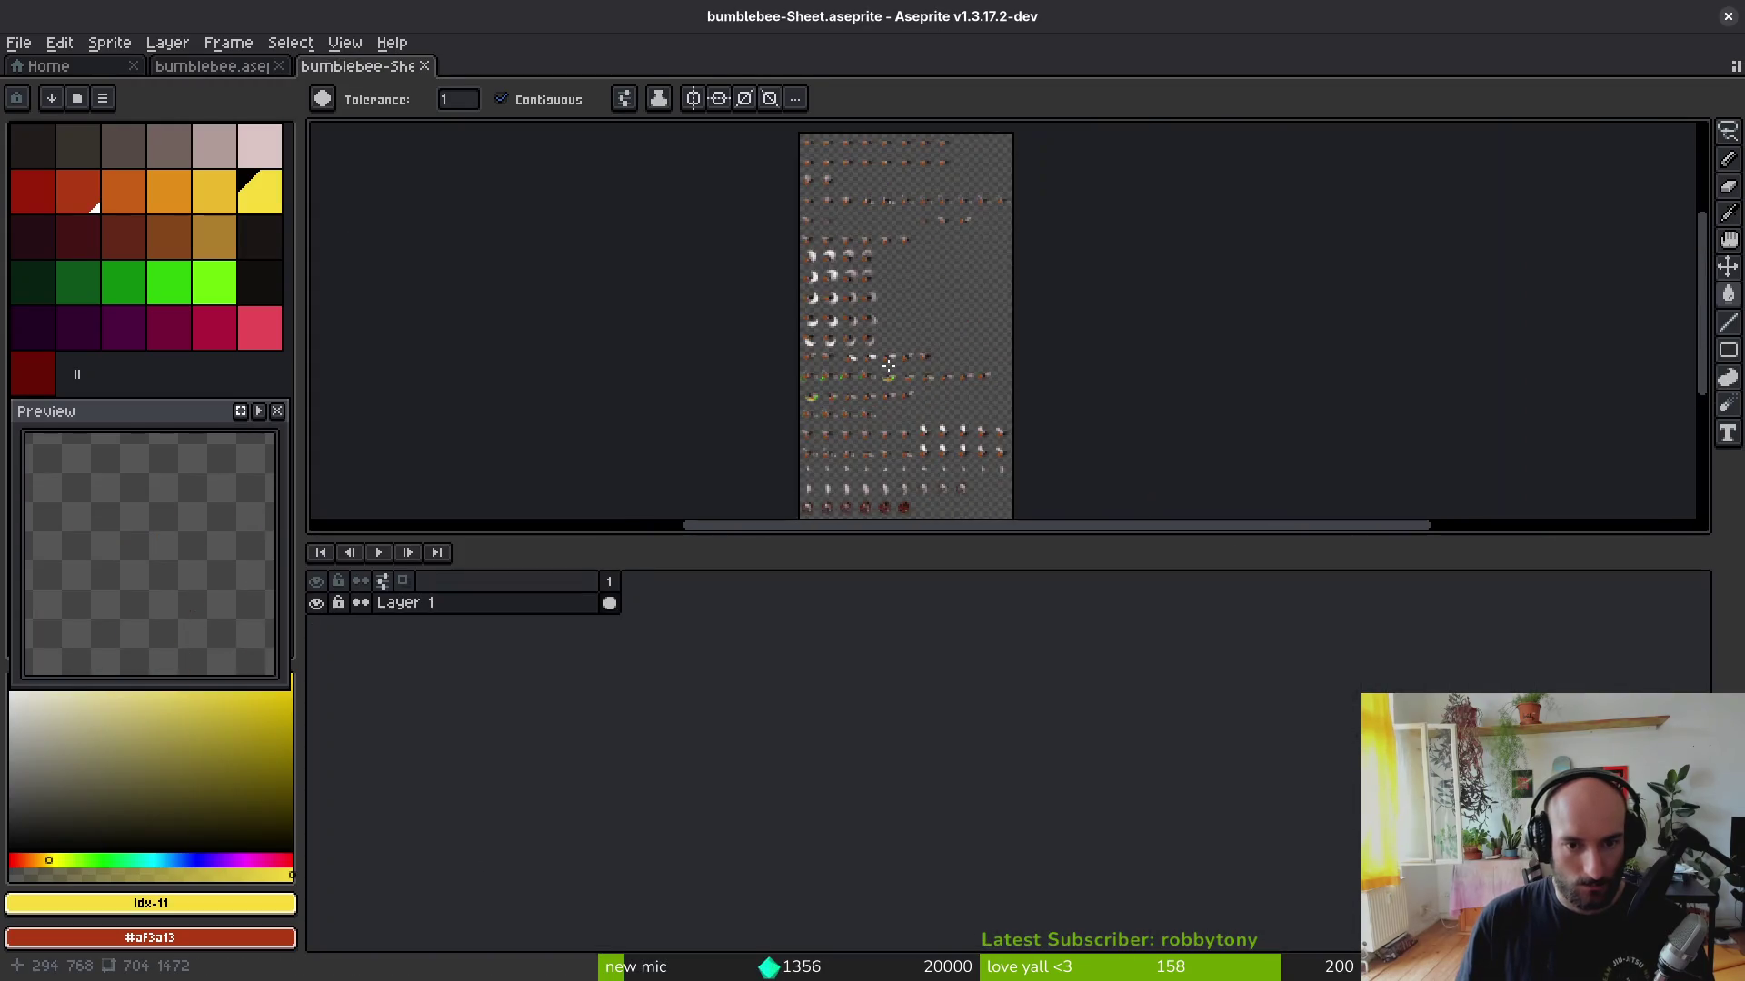
pyautogui.hotkey('ctrl', 'shift', 'e')
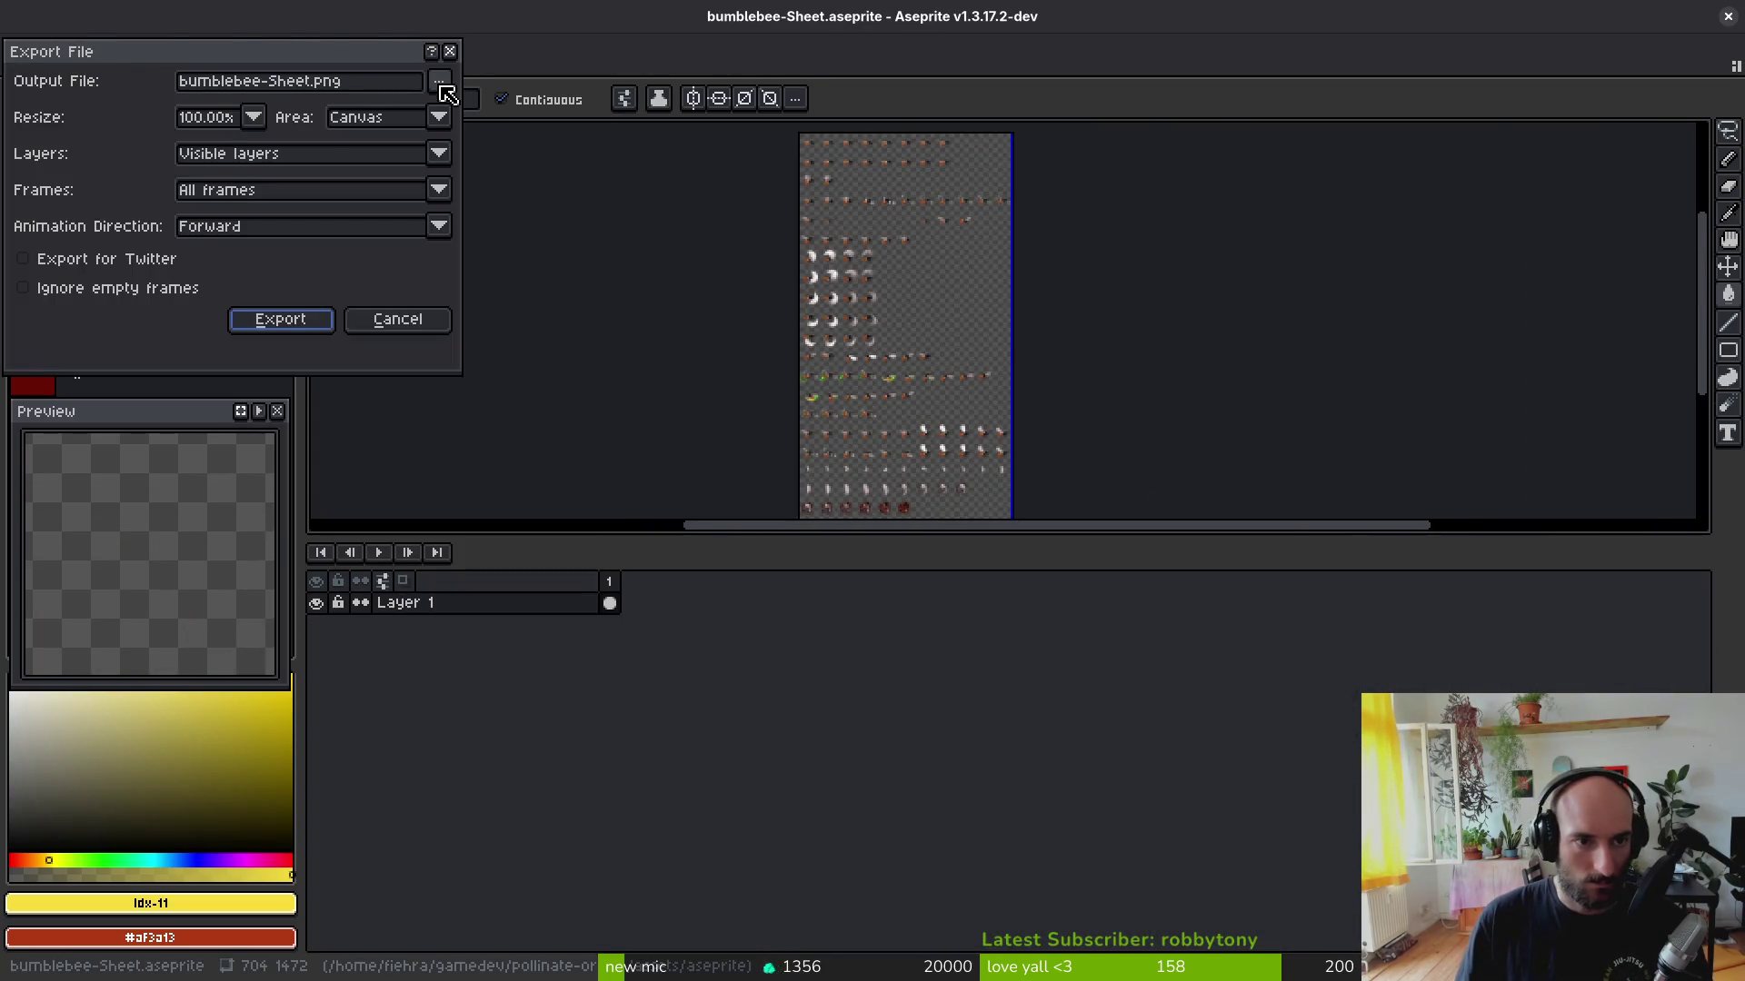
pyautogui.press('Return')
# Step: Return to Aseprite's home tab and browse a Files window into pollinate-or-die/assets/art
pyautogui.click(211, 66)
pyautogui.click(48, 66)
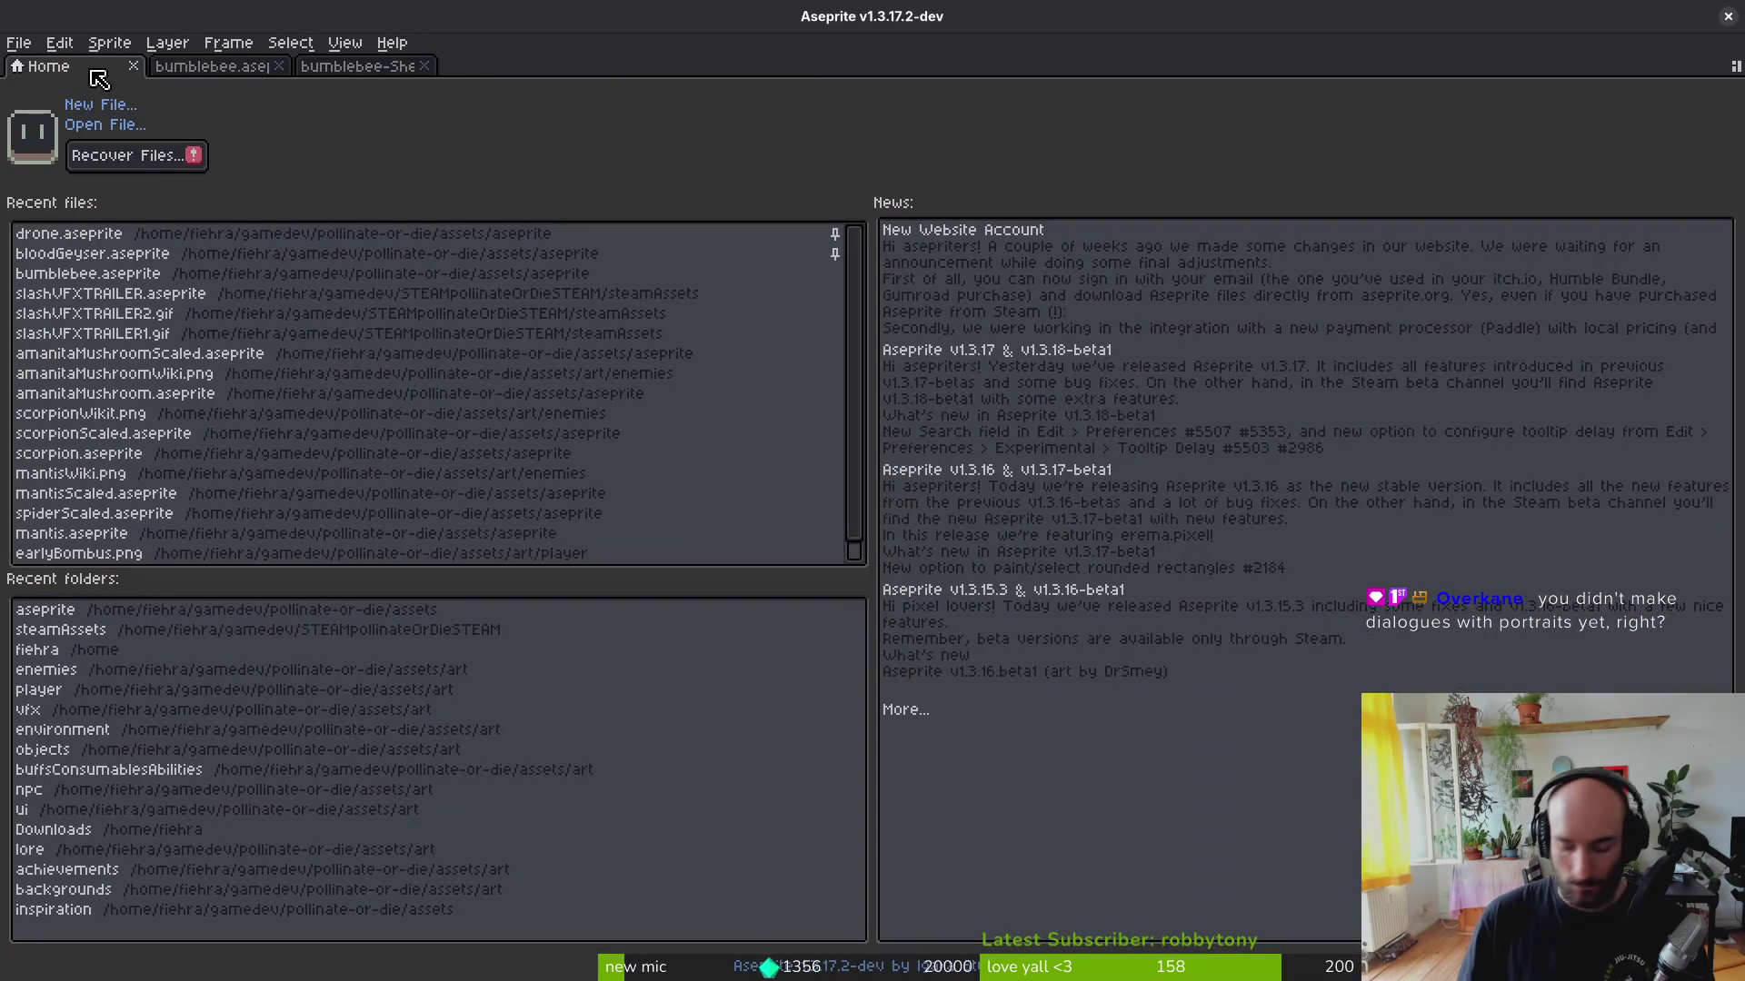
pyautogui.press('super+e')
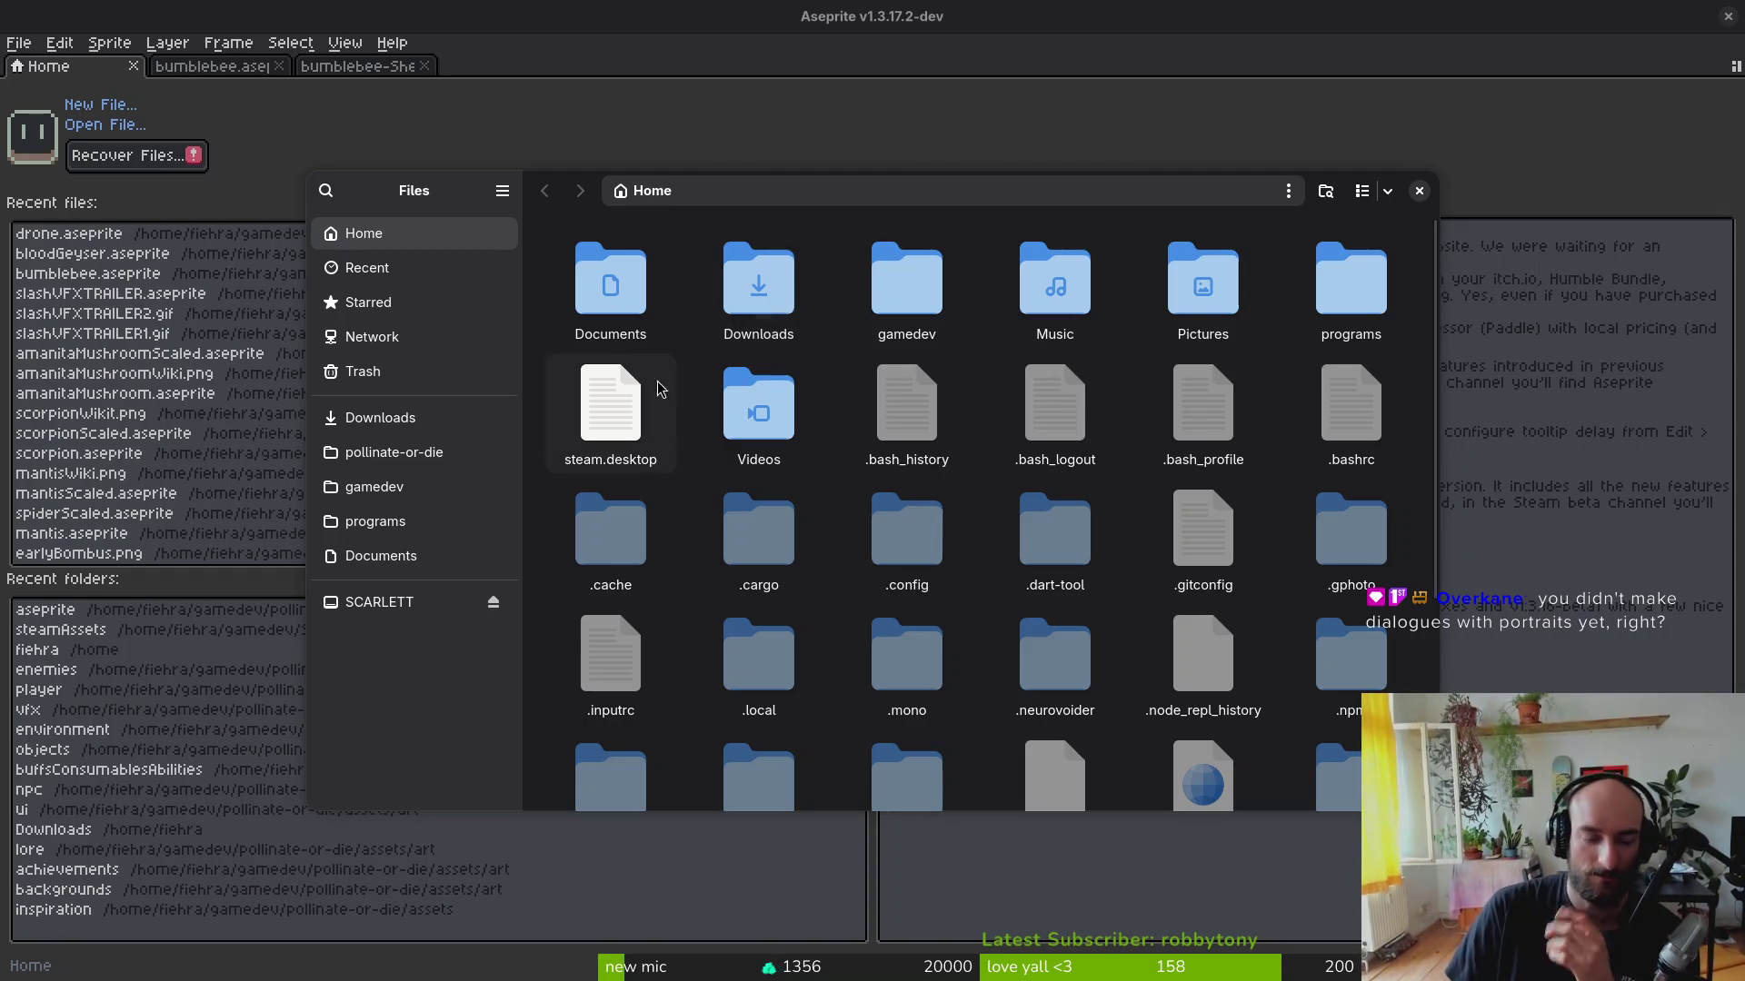
pyautogui.click(487, 456)
pyautogui.doubleClick(620, 302)
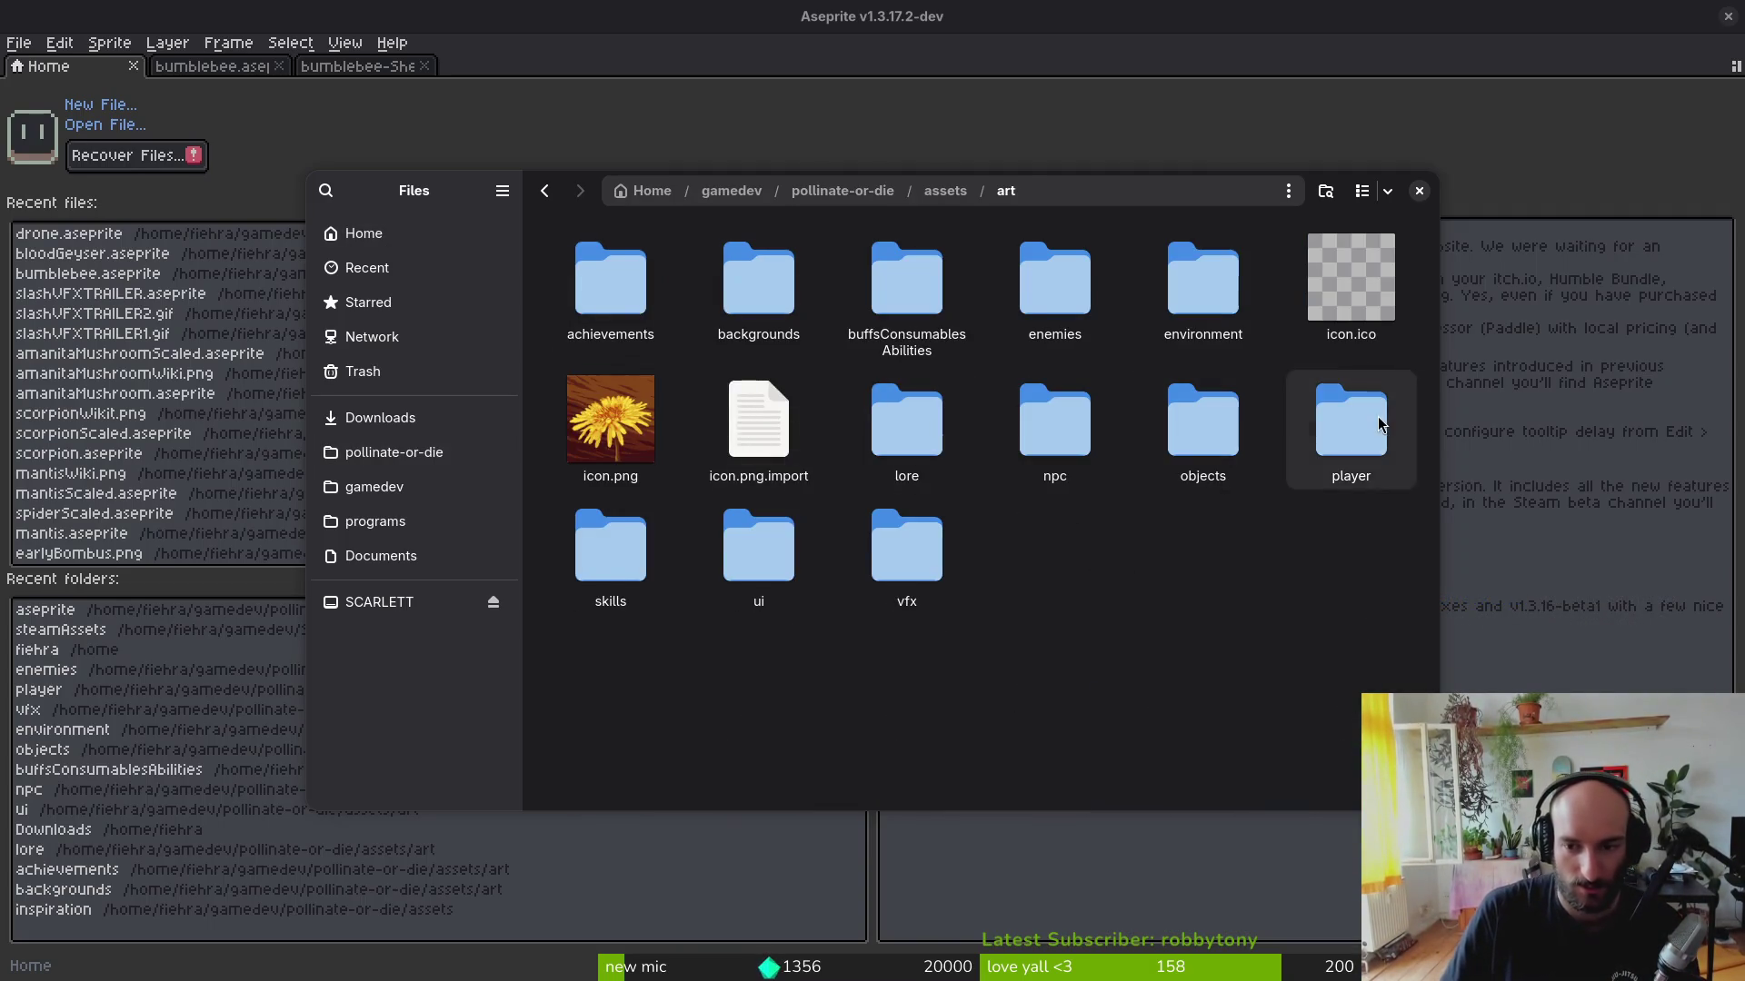
# Step: Preview bumblebee-Sheet.png and earlyBombus.png in the player folder, close Files, and return to the bumblebee document
pyautogui.doubleClick(1350, 423)
pyautogui.click(616, 314)
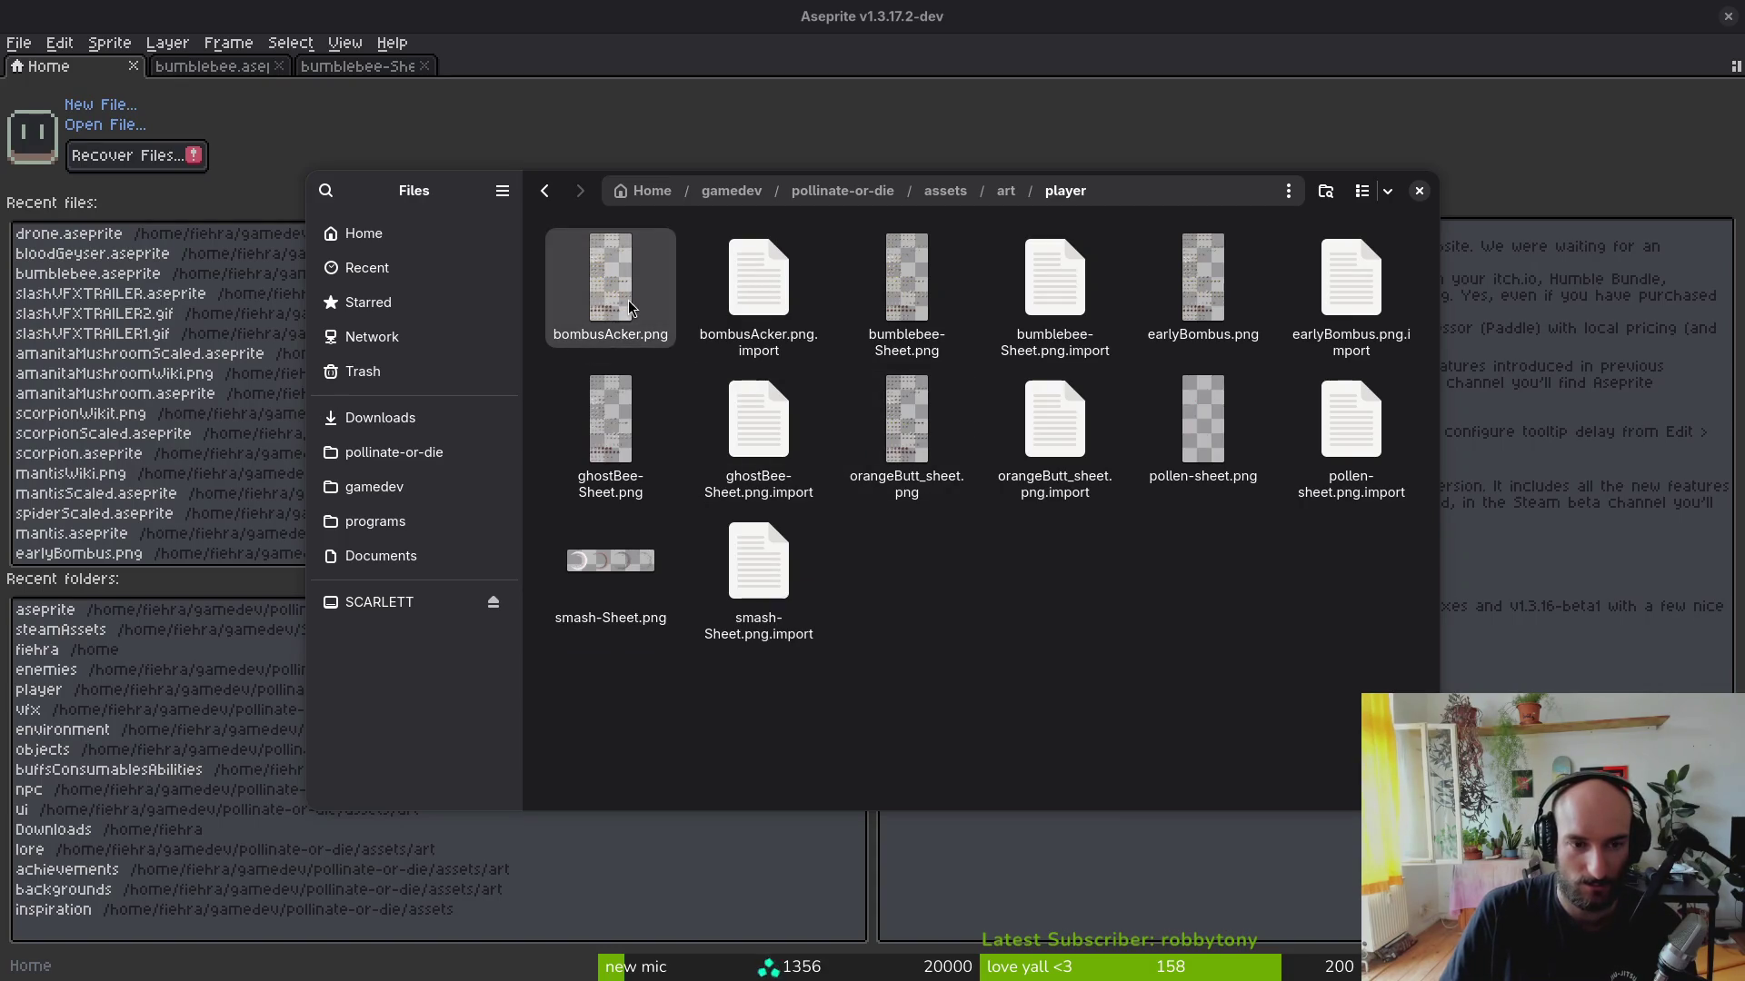
pyautogui.click(901, 316)
pyautogui.press('space')
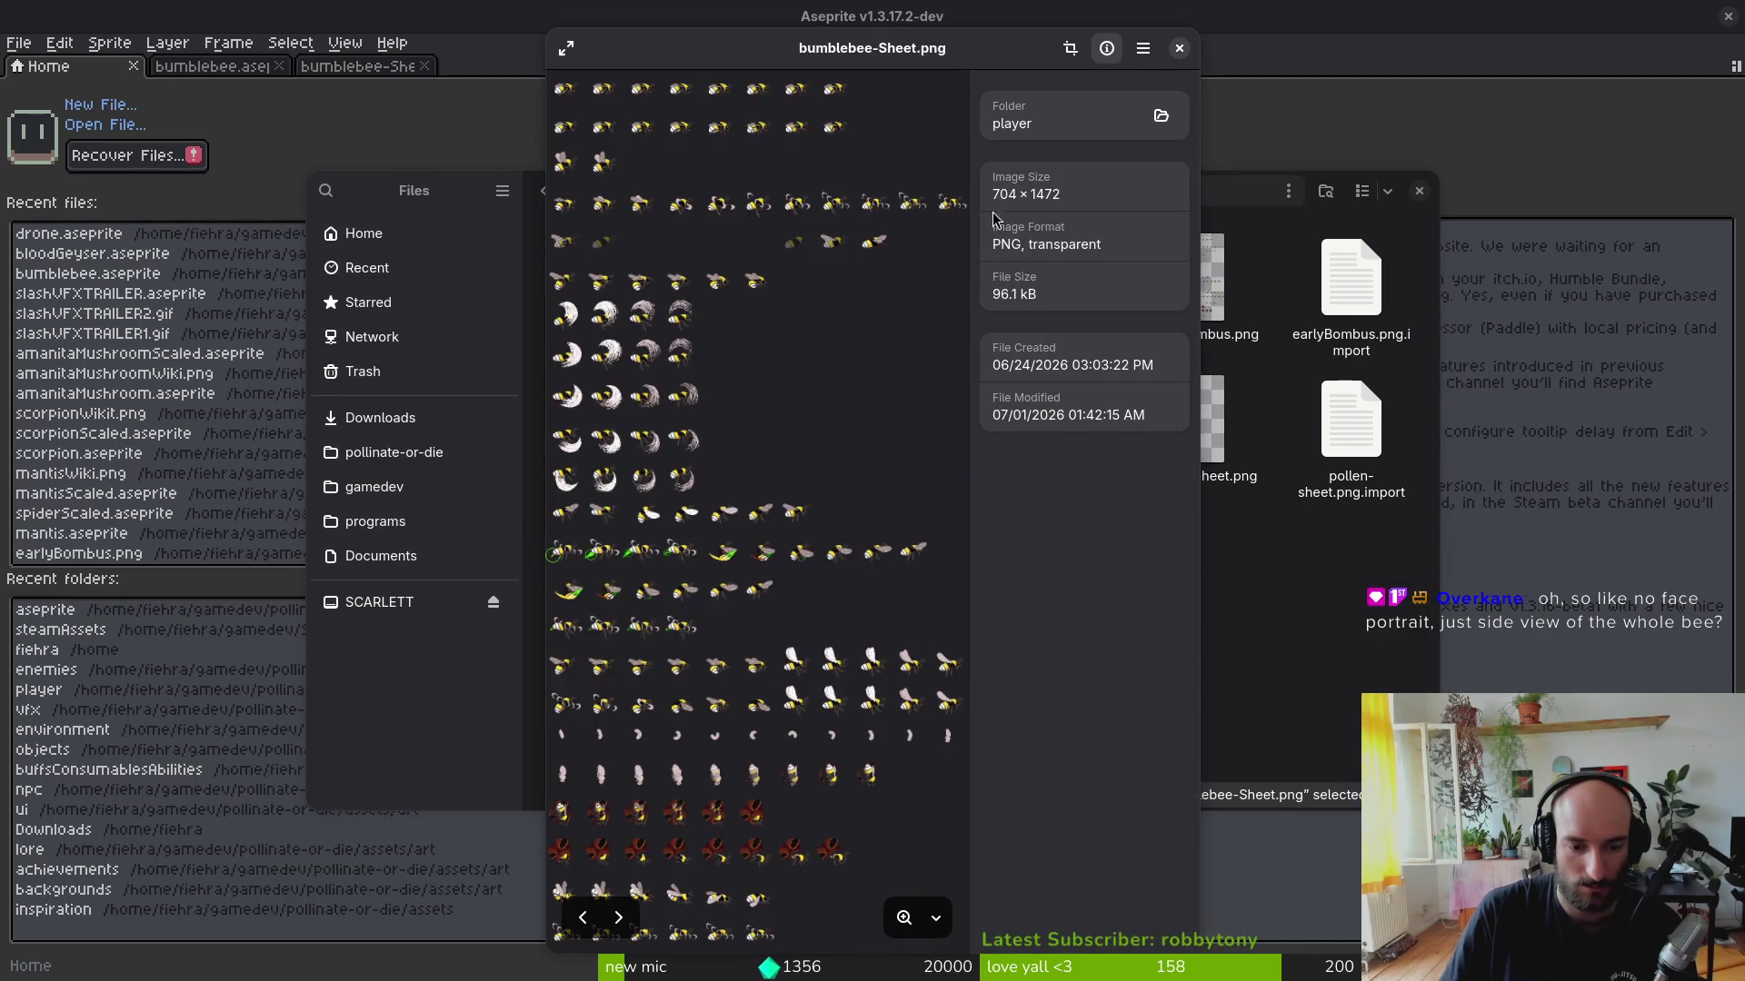
pyautogui.click(1178, 49)
pyautogui.click(1232, 306)
pyautogui.press('space')
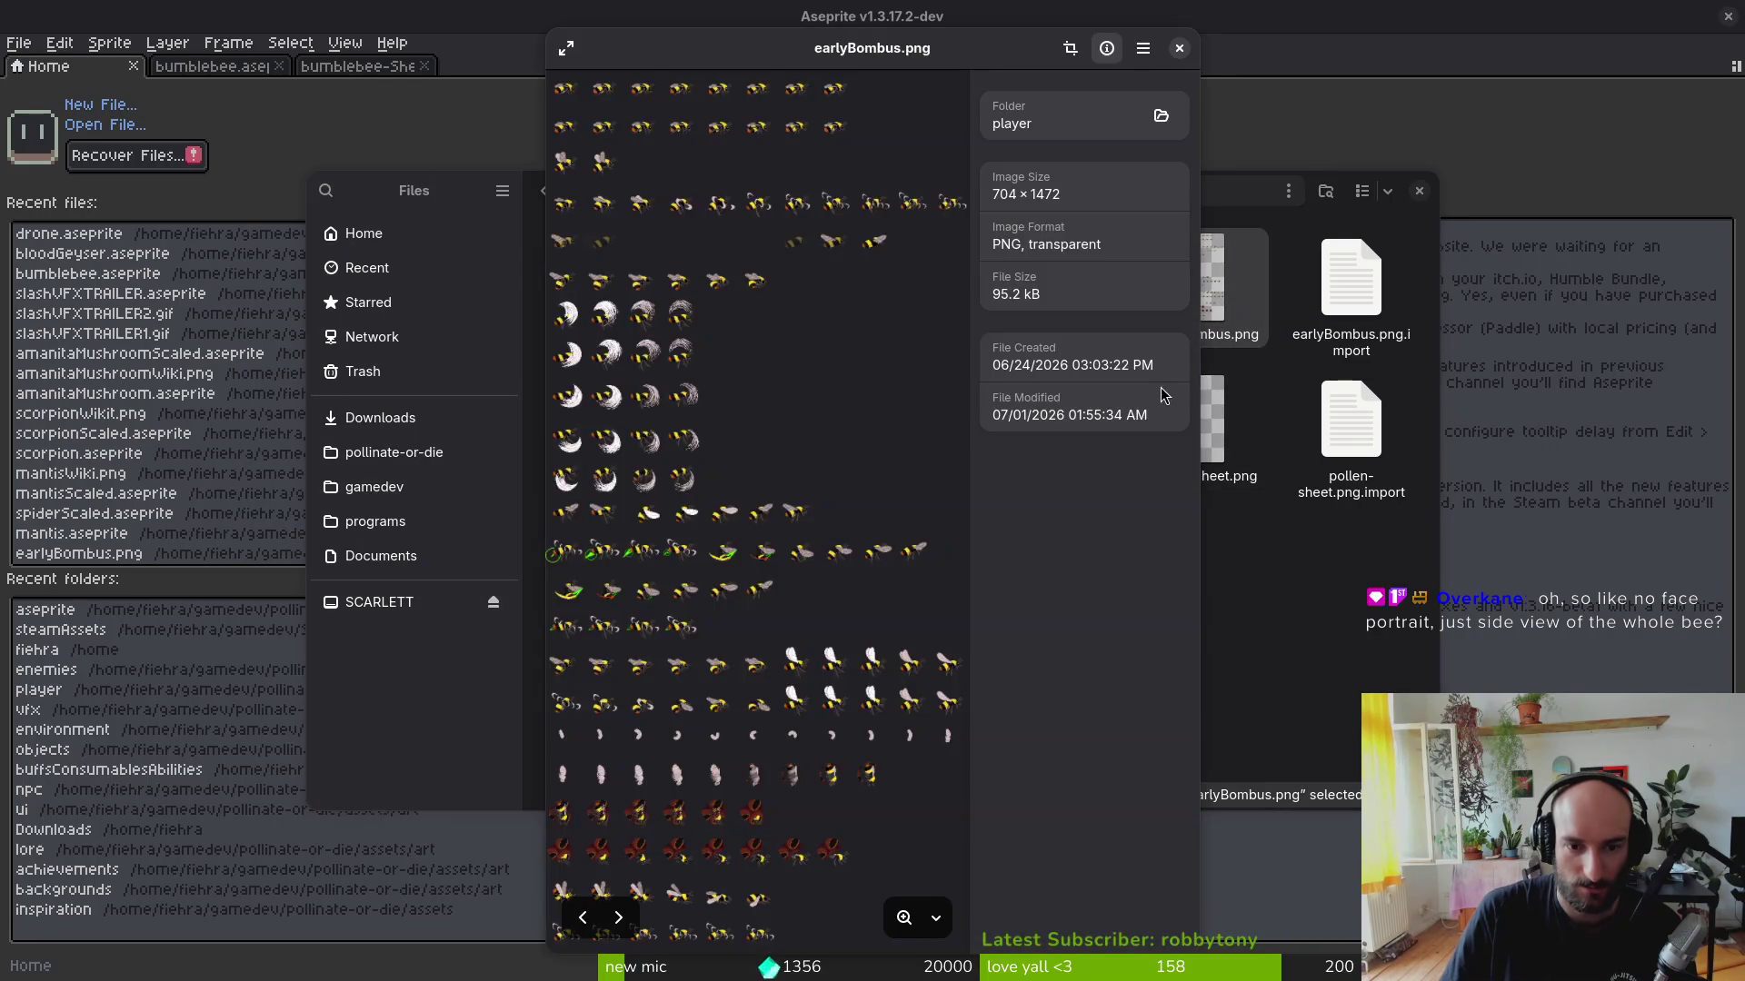
pyautogui.click(1180, 48)
pyautogui.click(1418, 190)
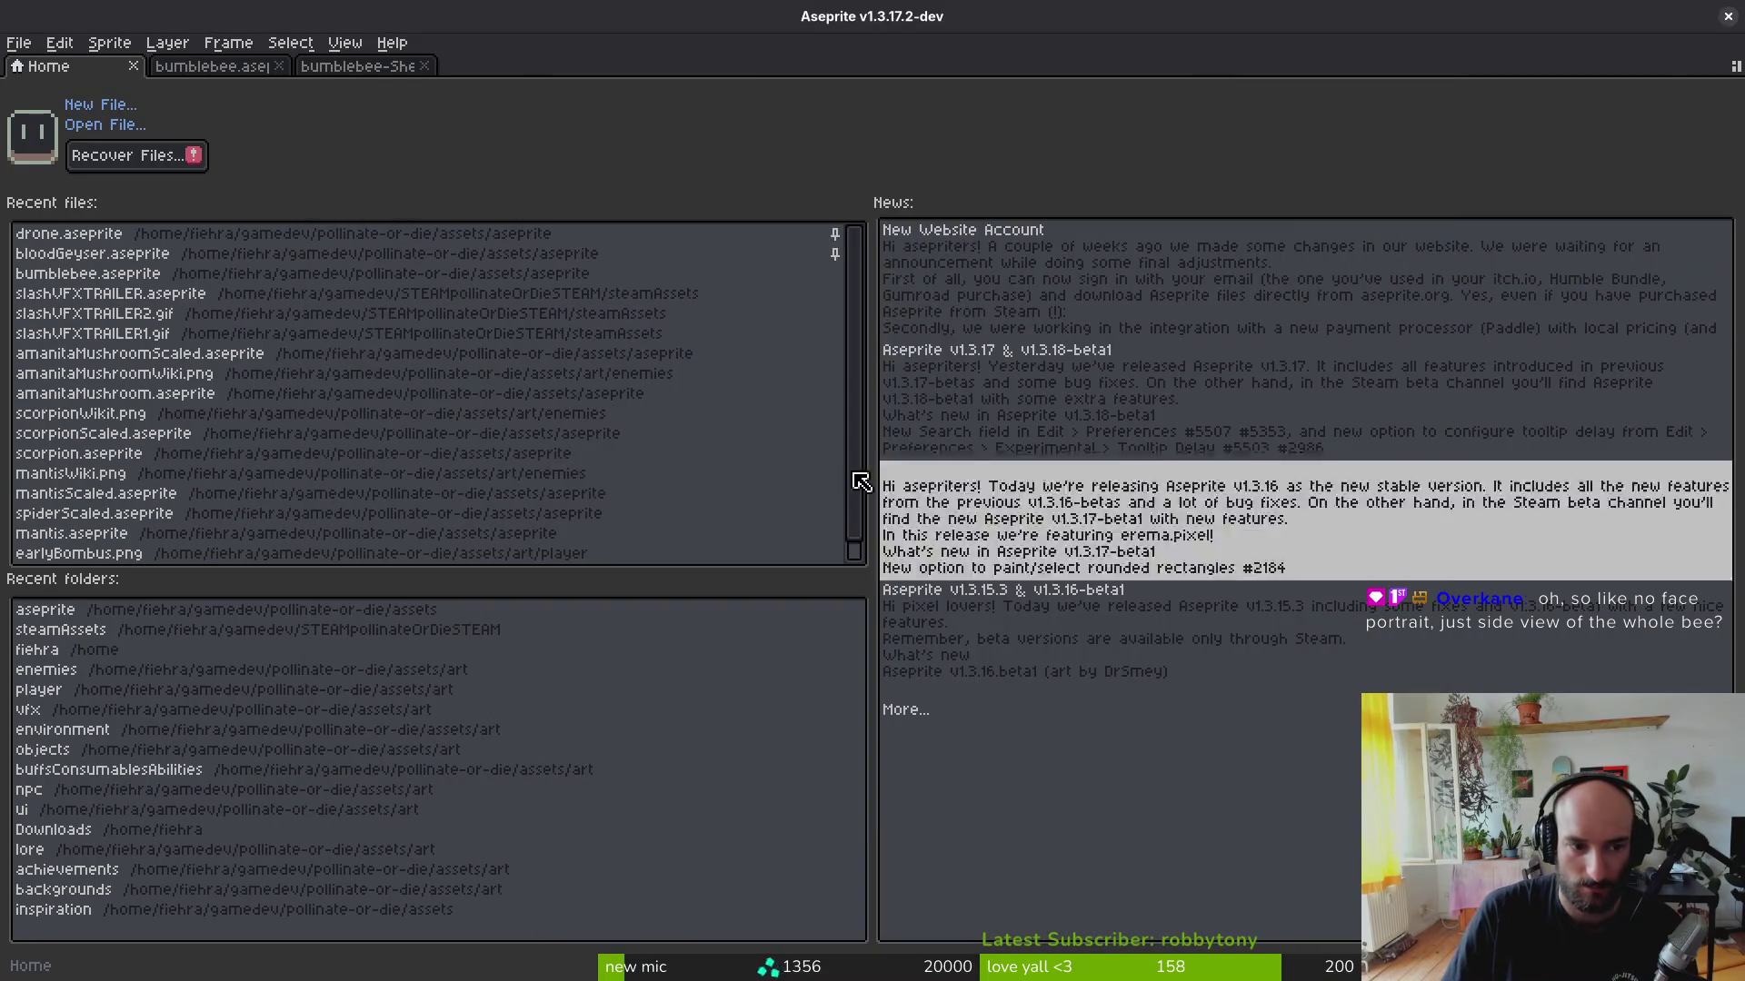
pyautogui.click(215, 68)
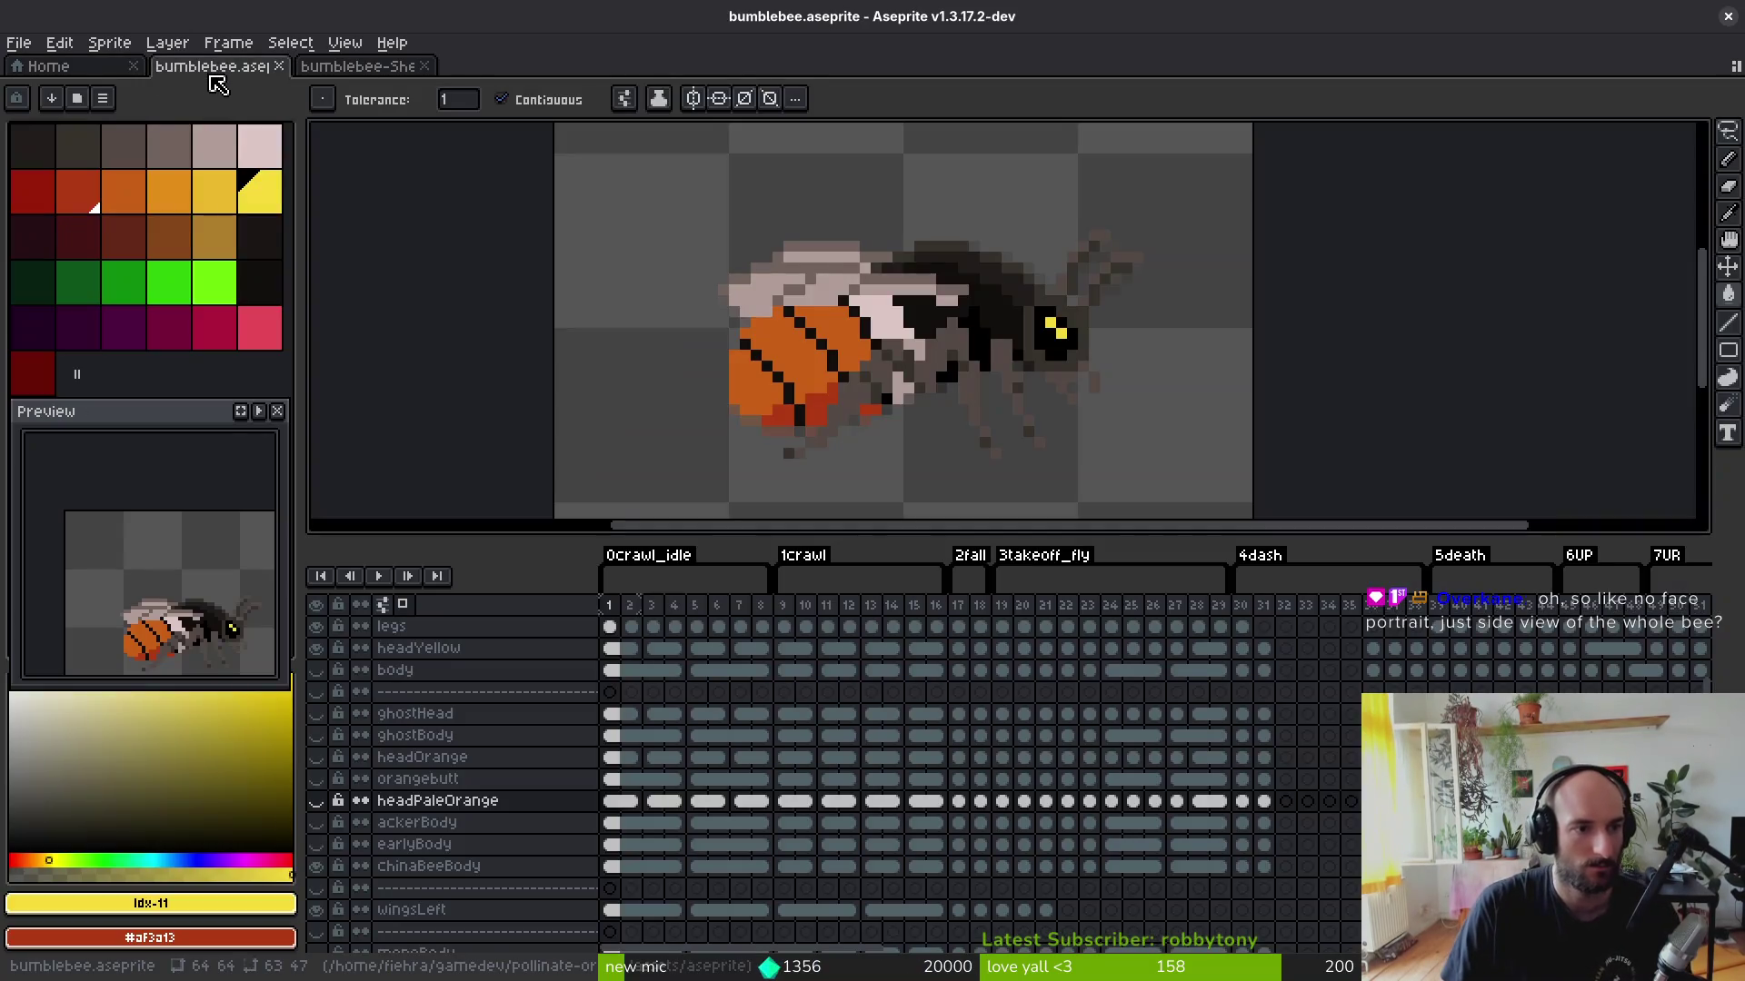
# Step: Set the sheet's export destination to art/player/bumblebee-fiery.png
pyautogui.click(335, 67)
pyautogui.hotkey('ctrl', 'alt', 'shift', 's')
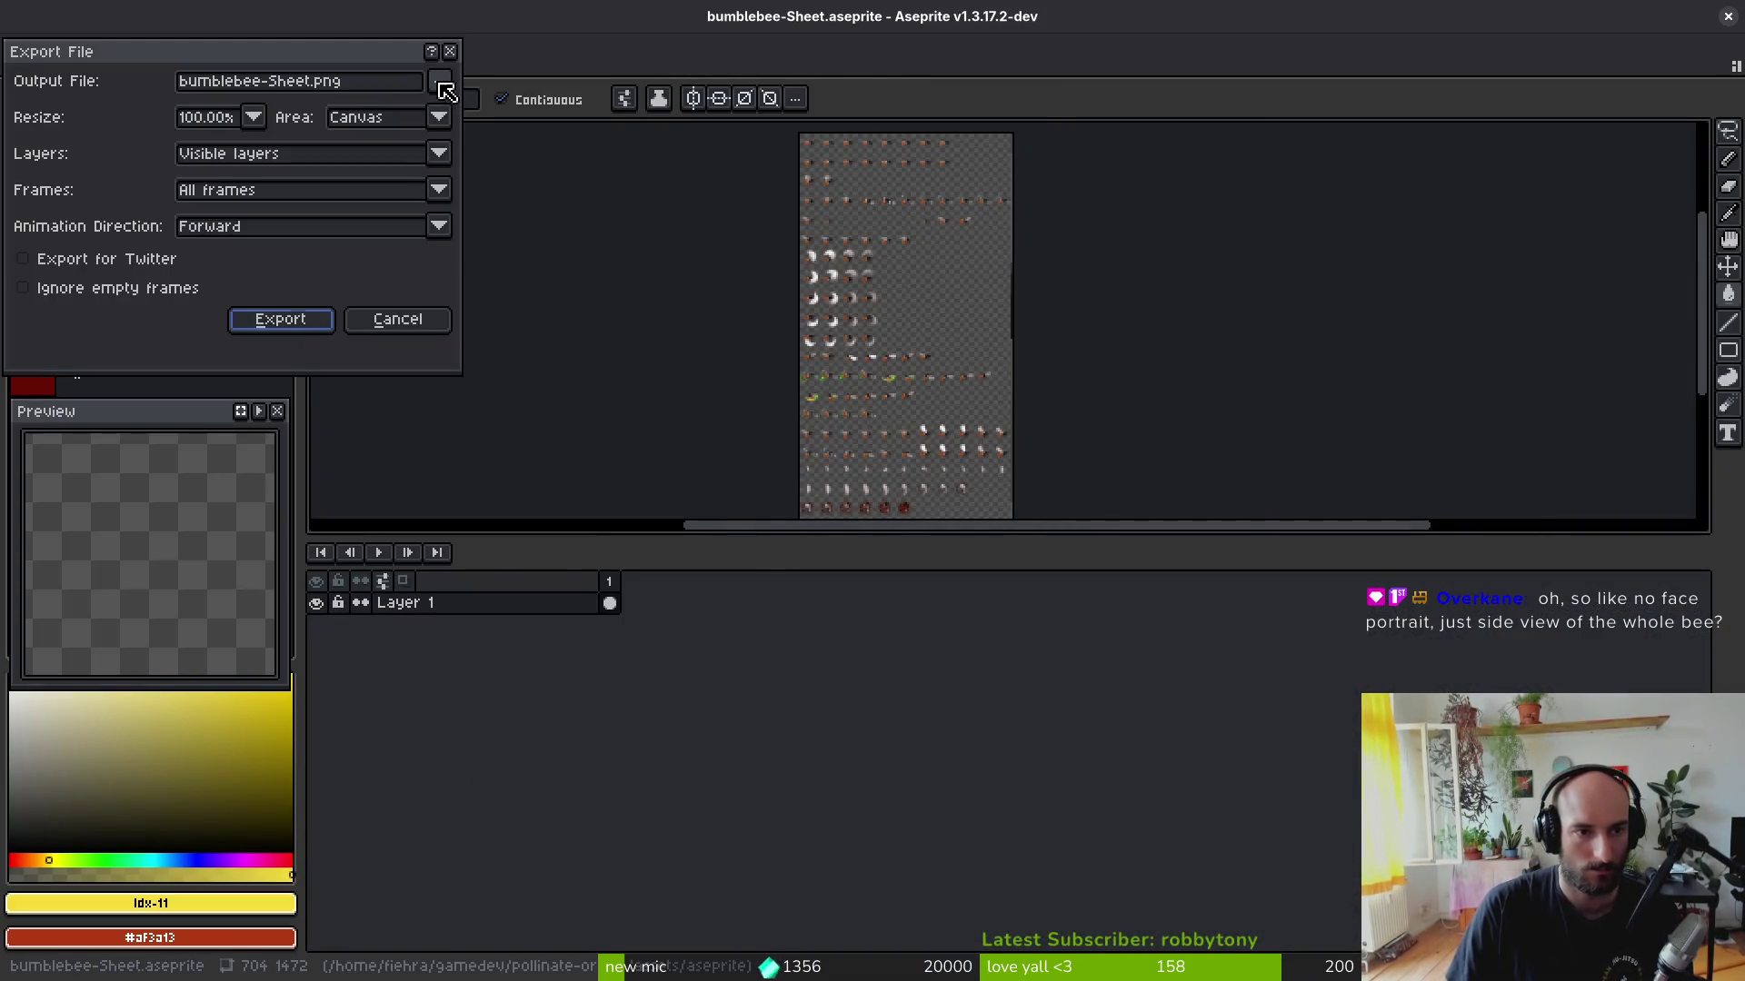
pyautogui.click(439, 80)
pyautogui.doubleClick(239, 240)
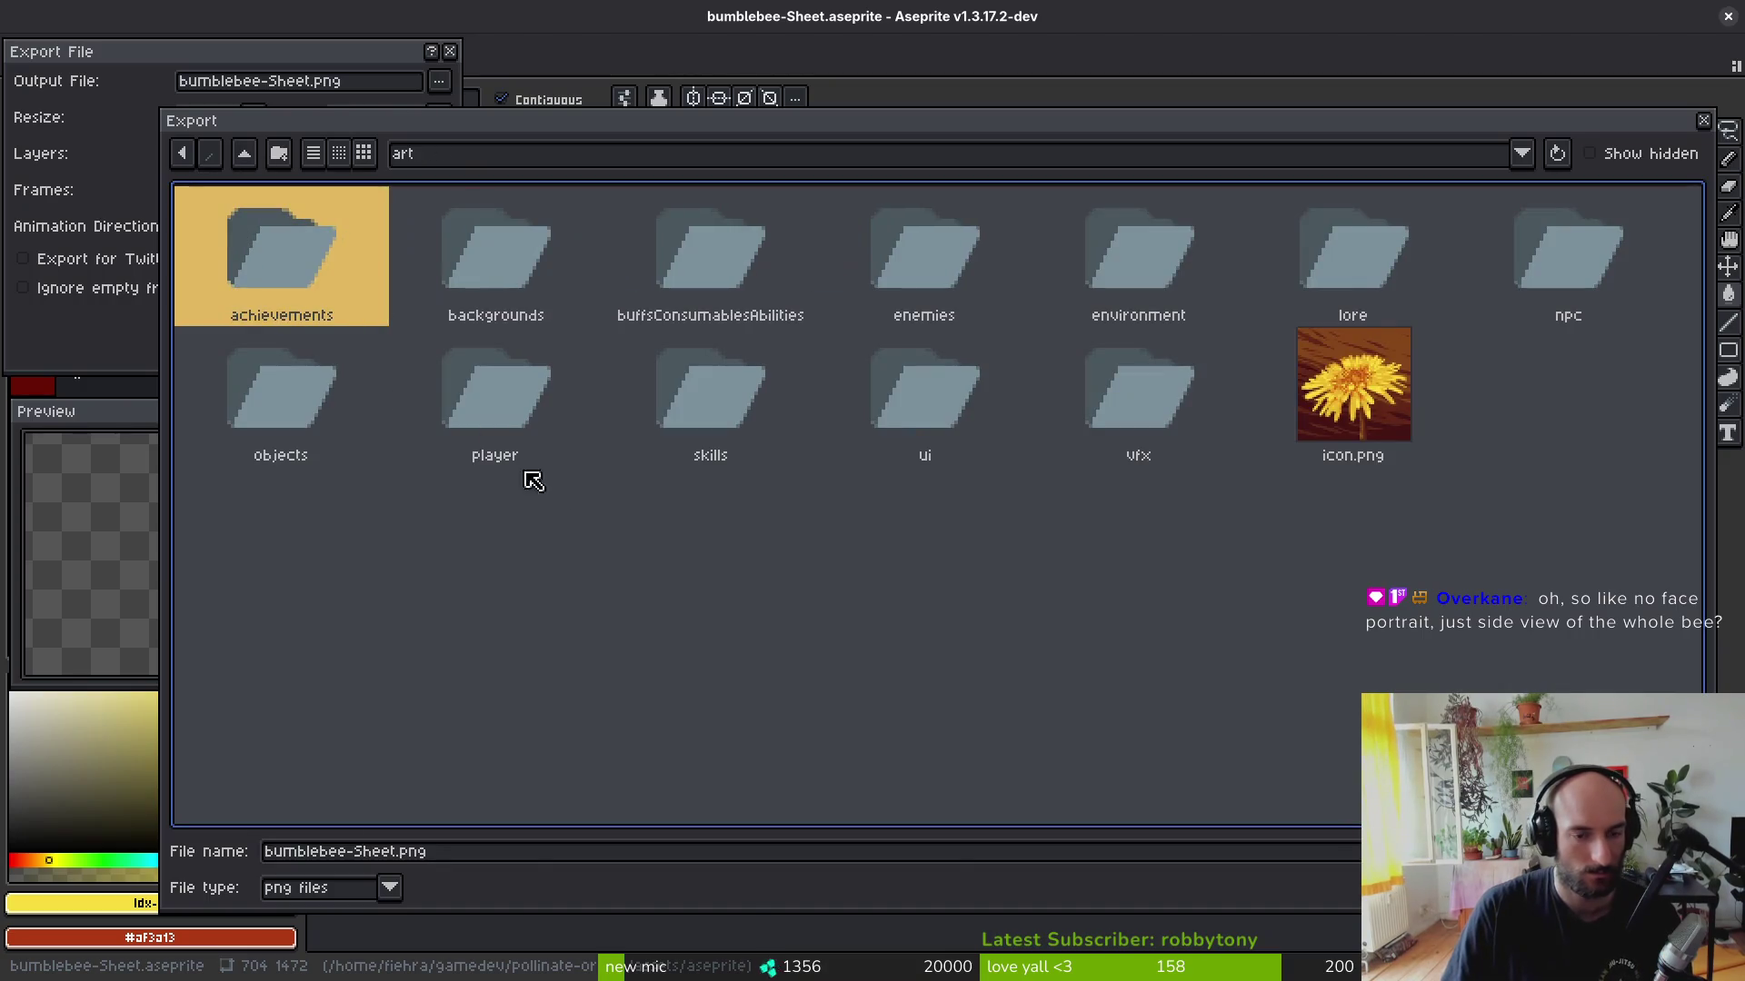
pyautogui.doubleClick(522, 381)
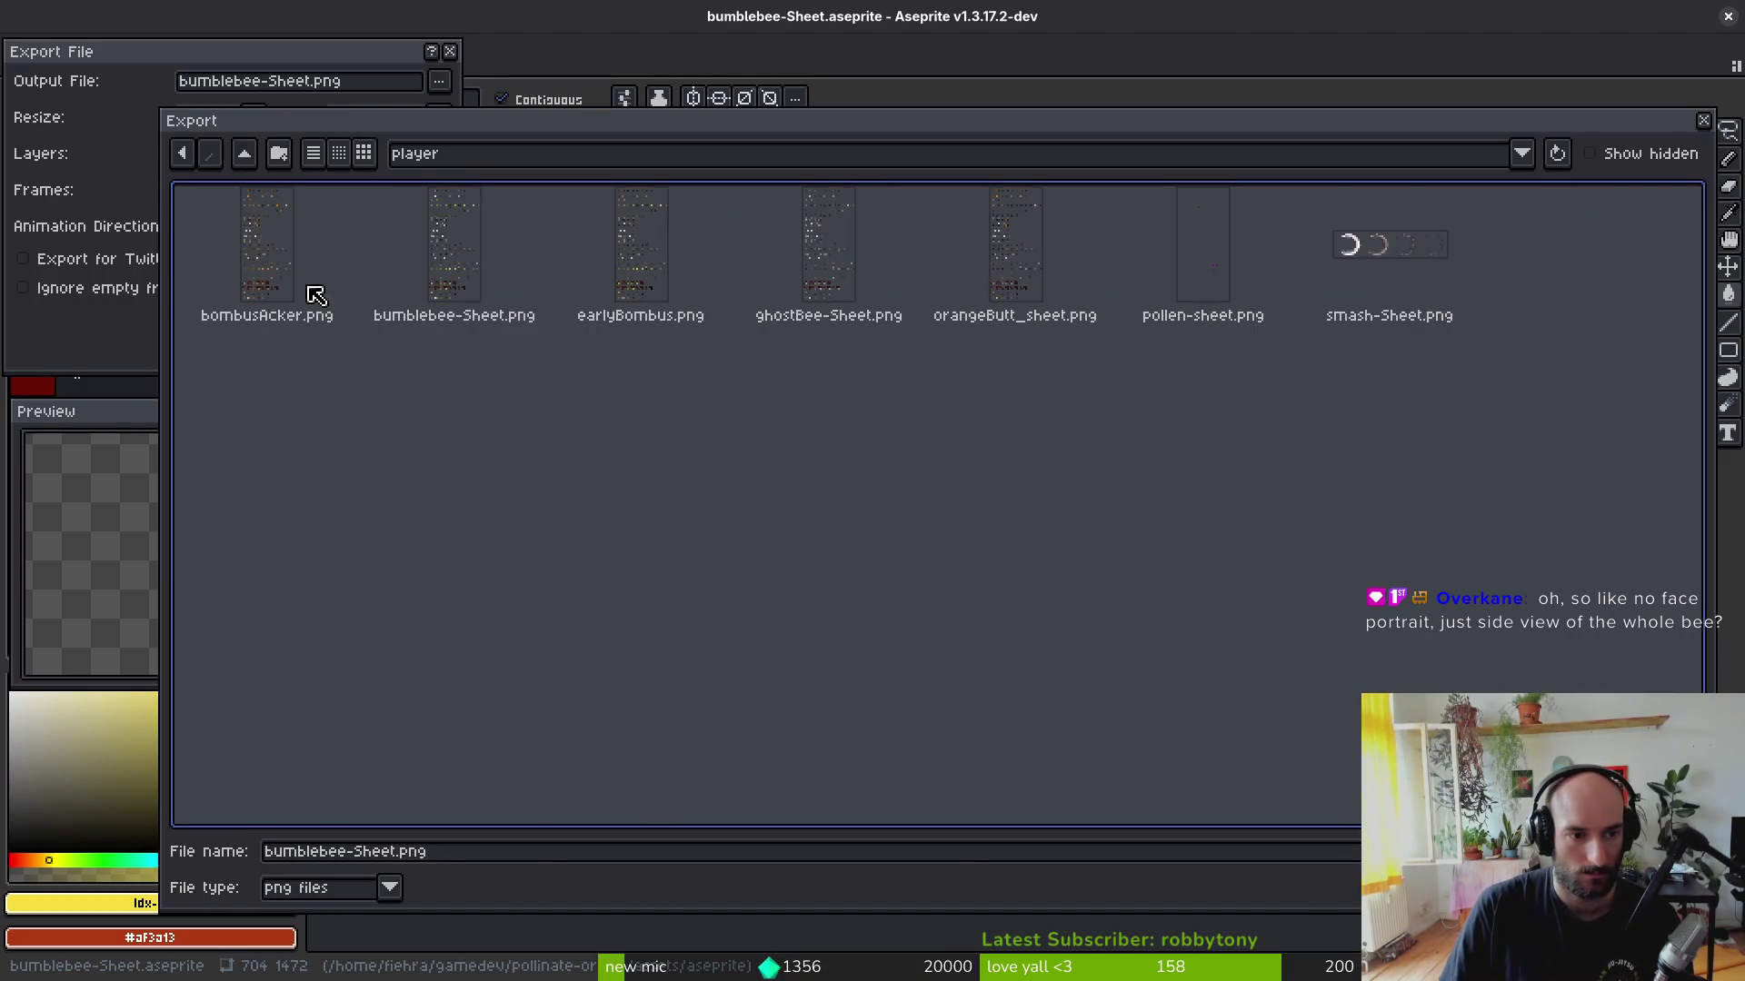
pyautogui.click(400, 856)
pyautogui.press('BackSpace')
pyautogui.press('BackSpace')
pyautogui.press('BackSpace')
pyautogui.press('BackSpace')
pyautogui.press('BackSpace')
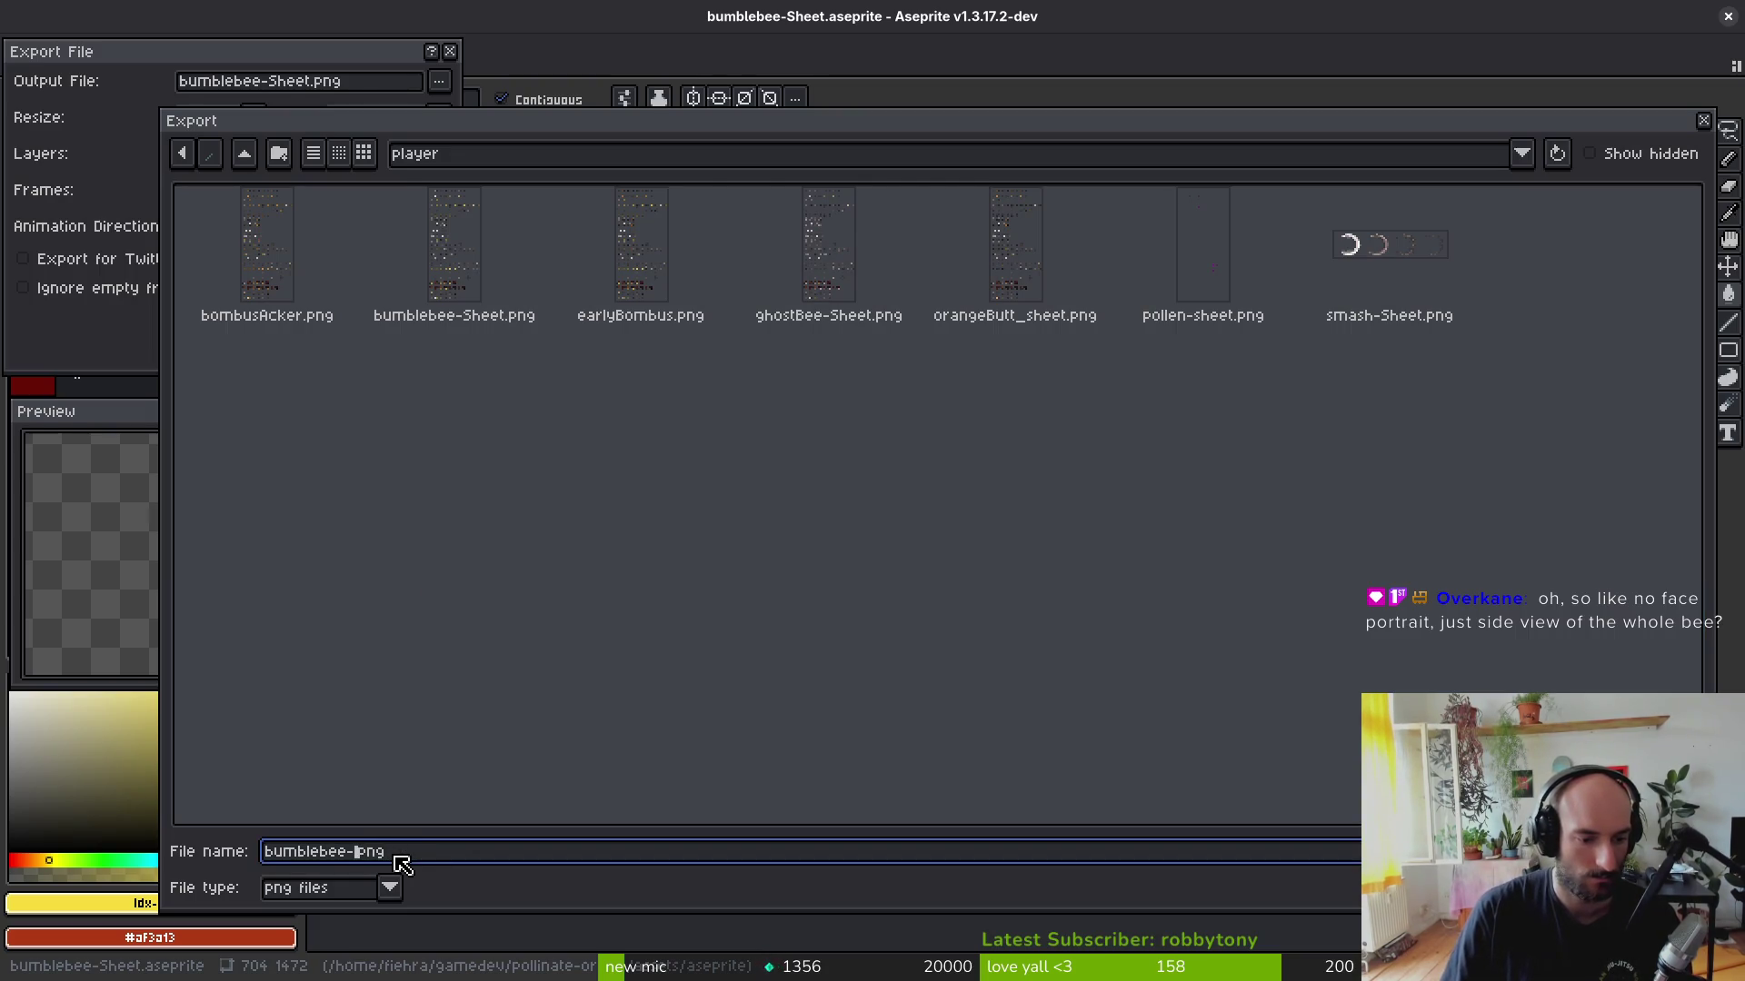
pyautogui.write('fiery')
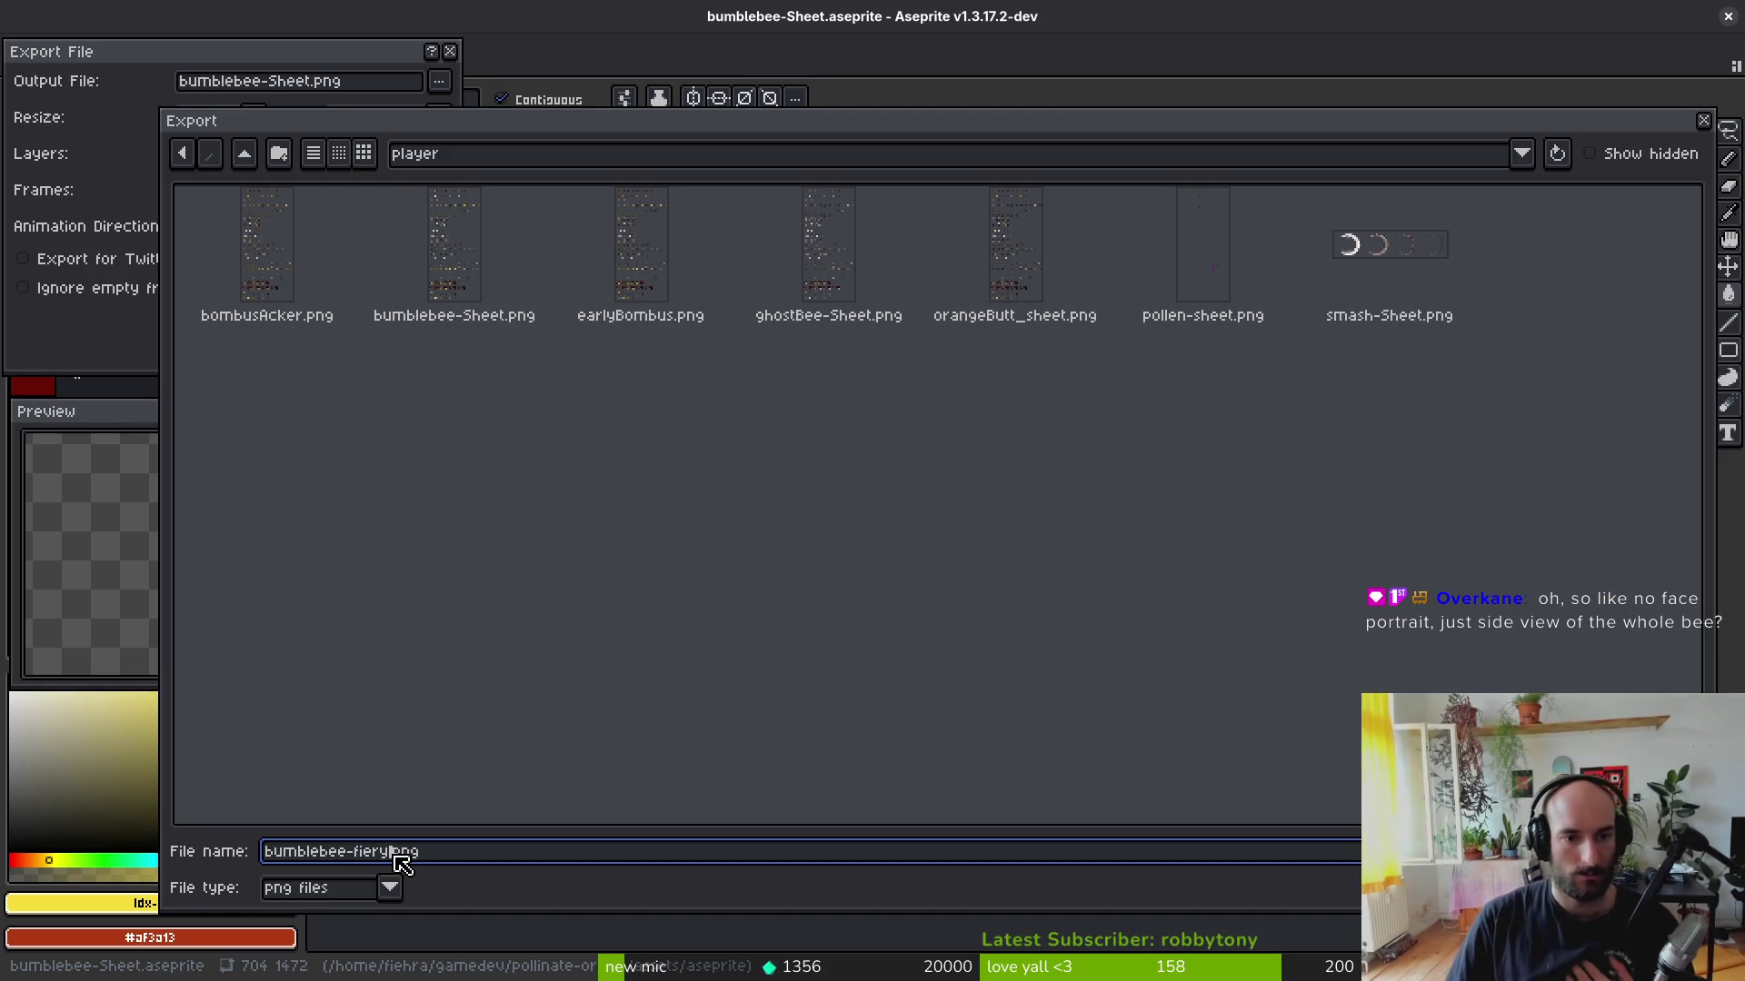
pyautogui.press('Home')
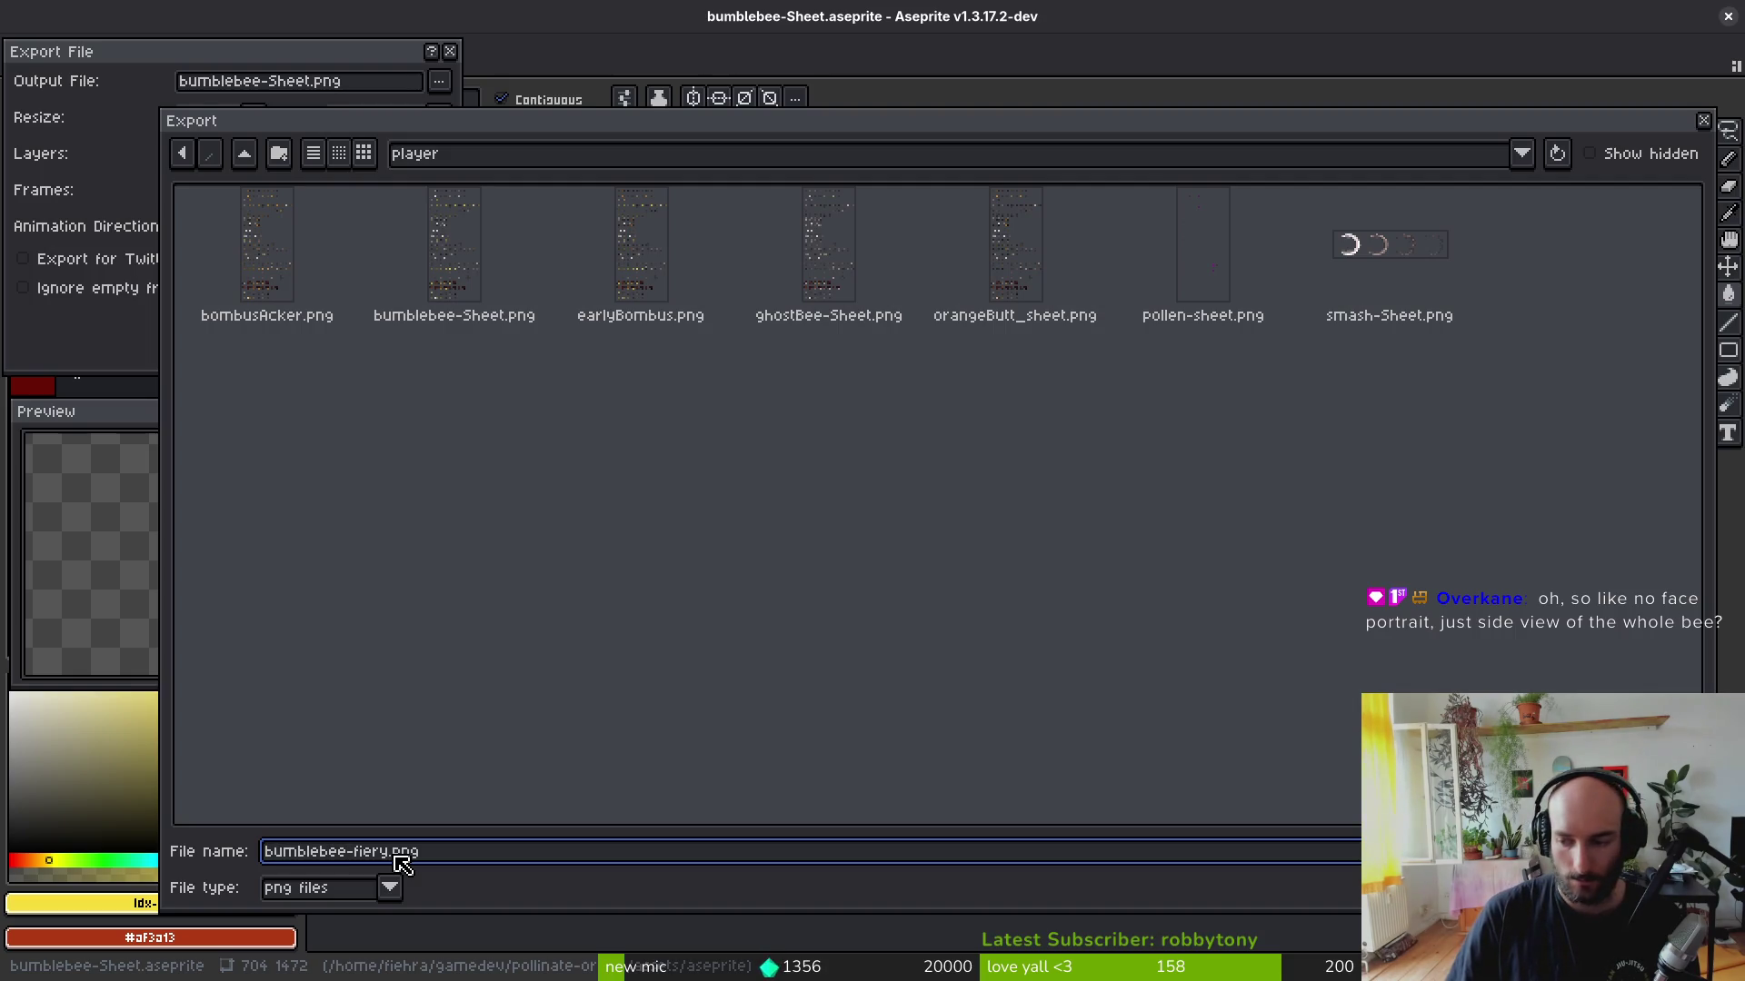
pyautogui.press('Return')
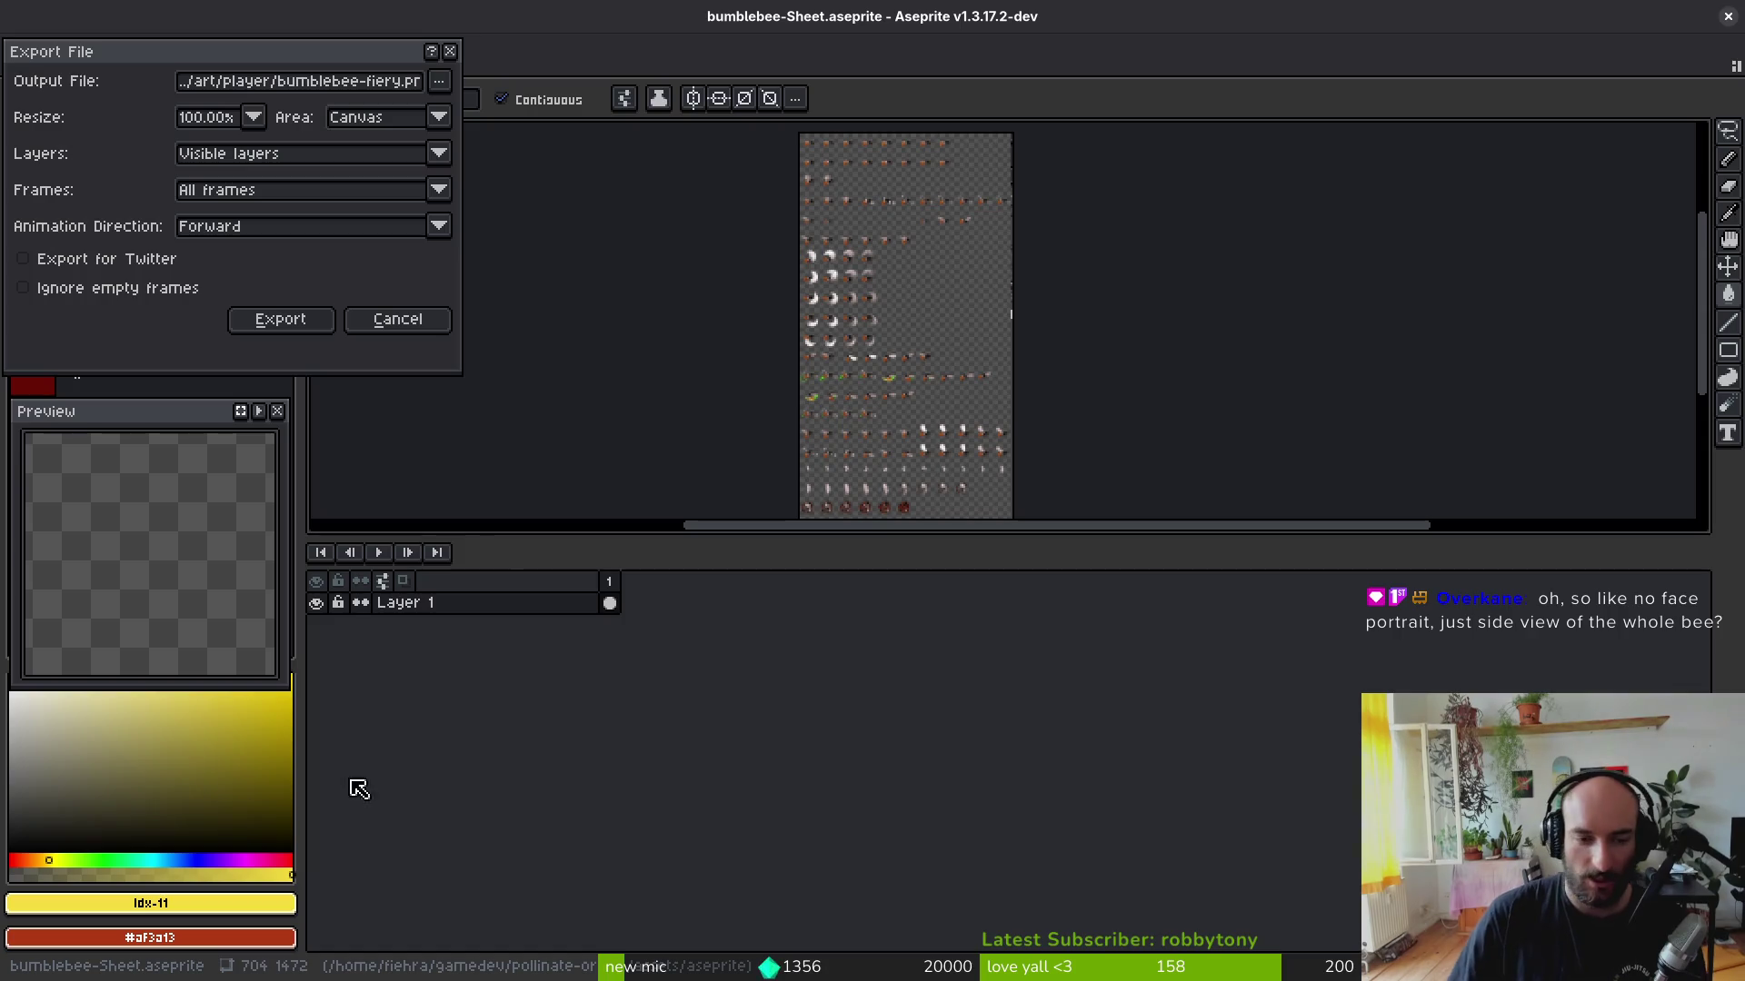
# Step: Export bumblebee-fiery.png, close the sheet document, and switch to the iNaturalist browser tab
pyautogui.click(282, 336)
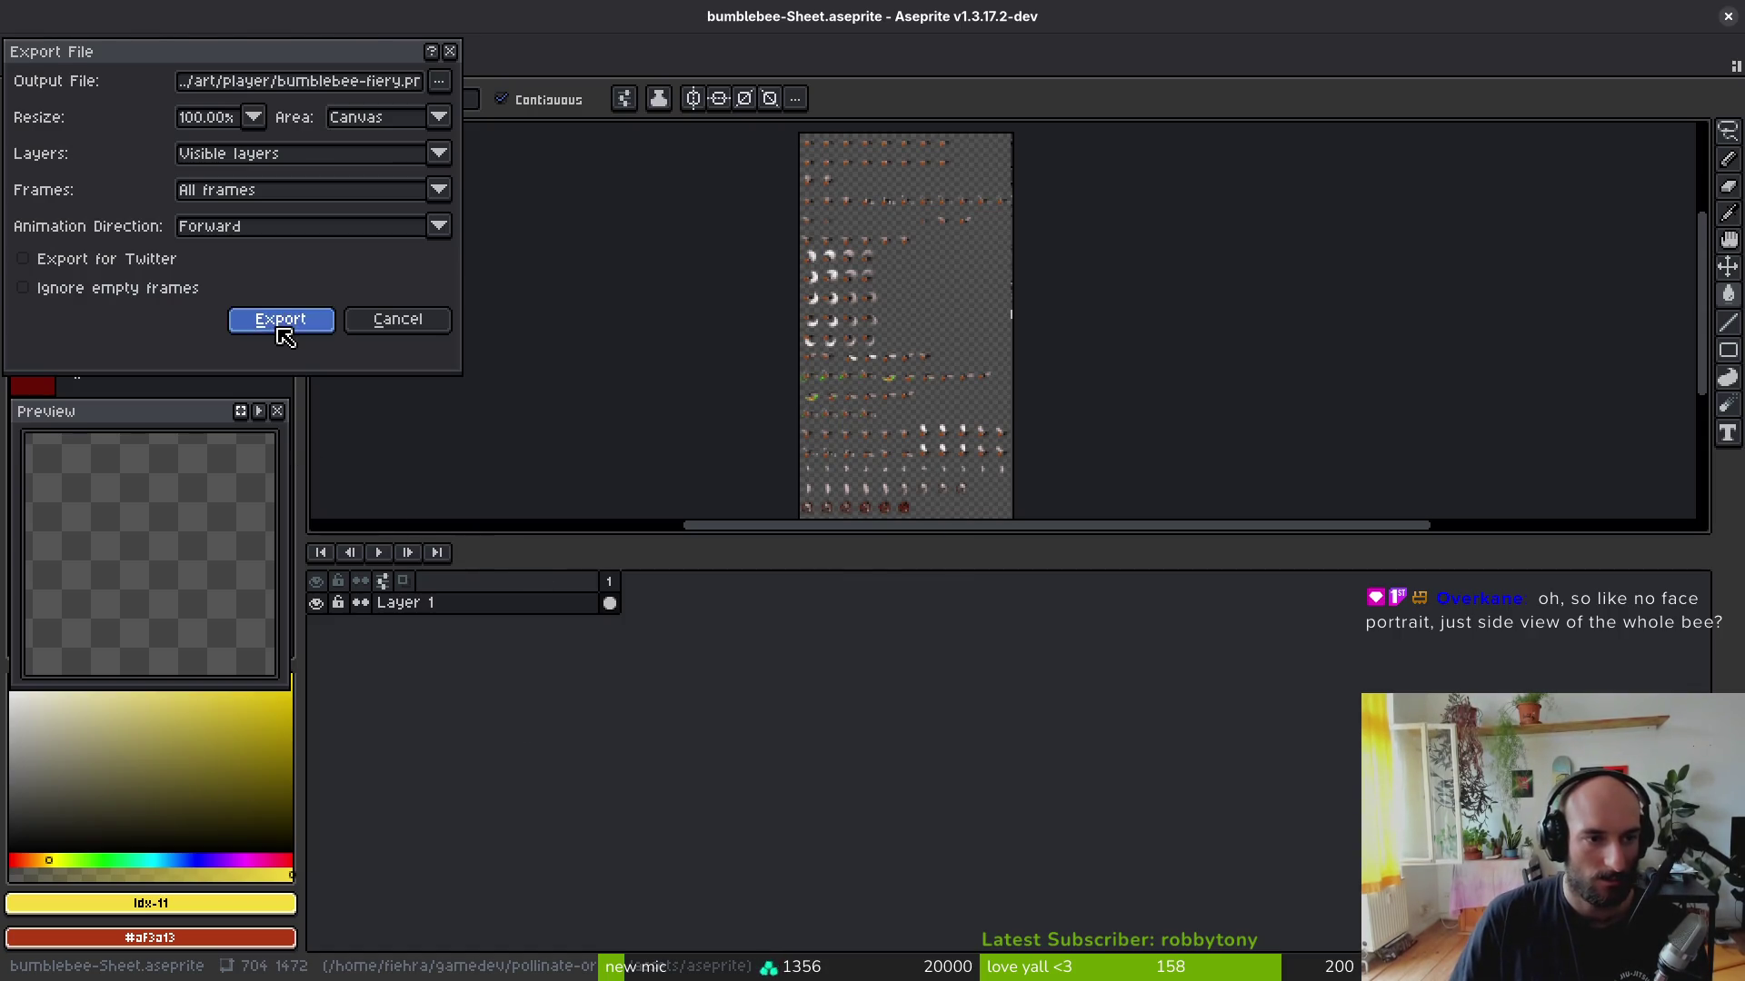
pyautogui.click(429, 65)
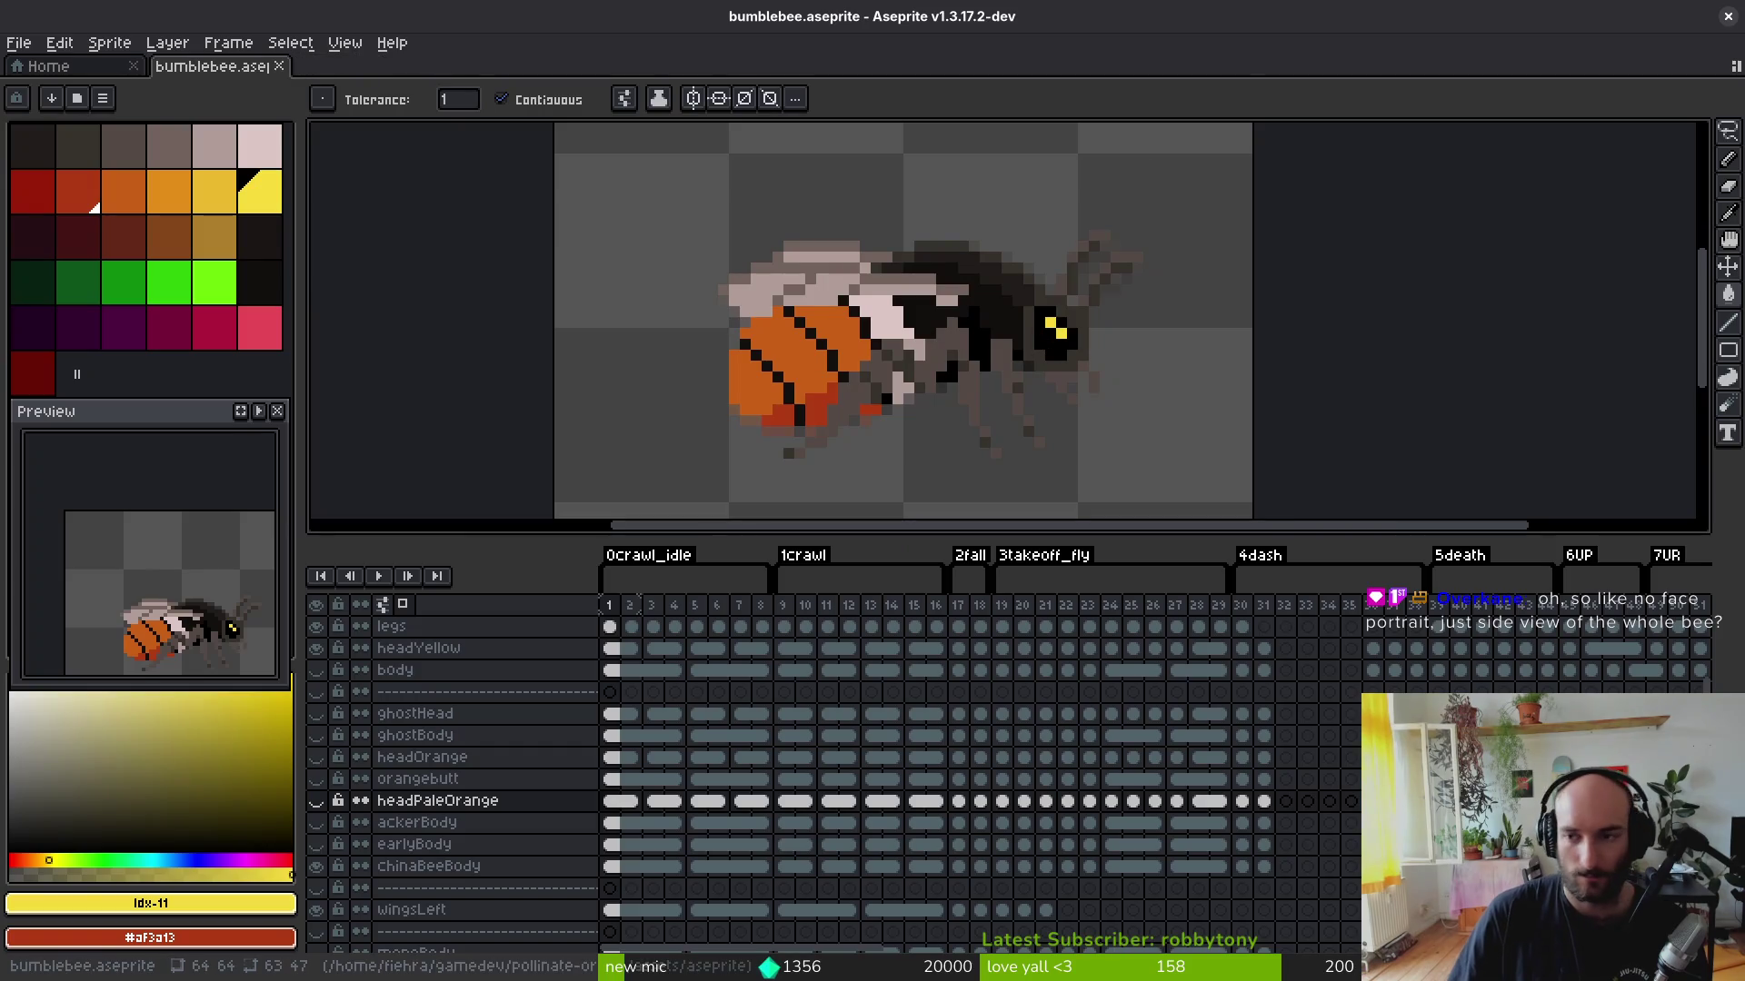
pyautogui.hotkey('alt', 'Tab')
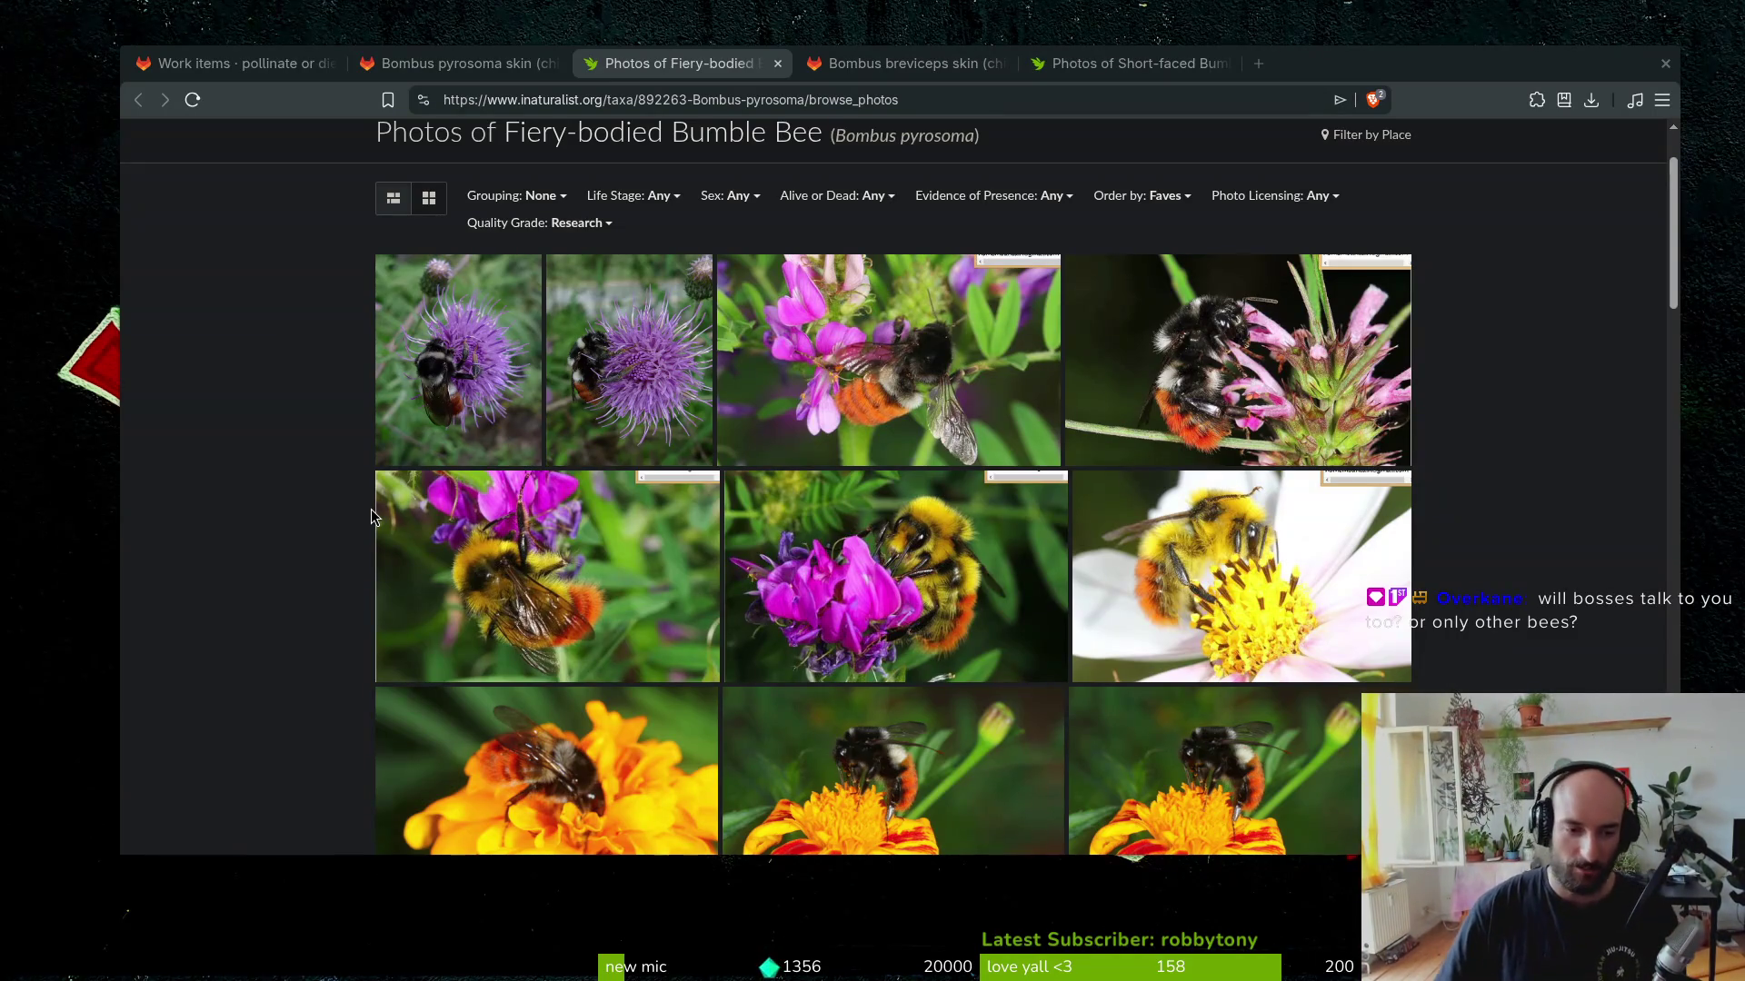
pyautogui.scroll(-2, 520, 470)
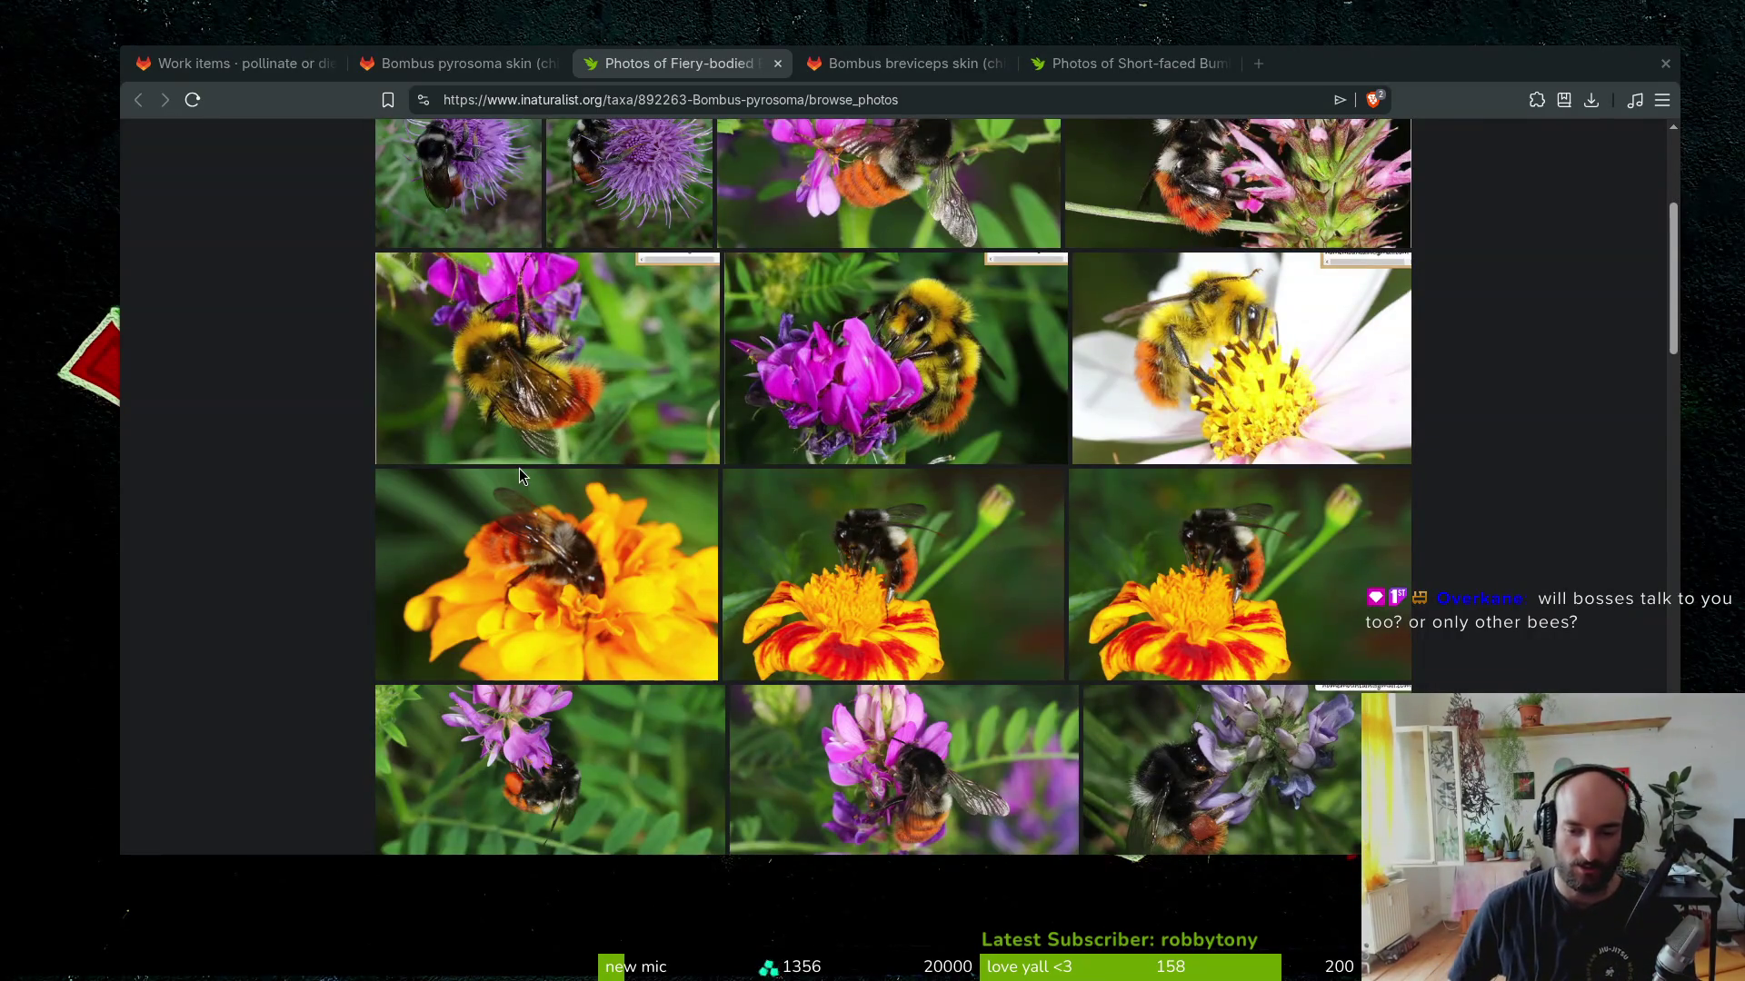
pyautogui.scroll(-3, 977, 513)
pyautogui.scroll(-2, 978, 513)
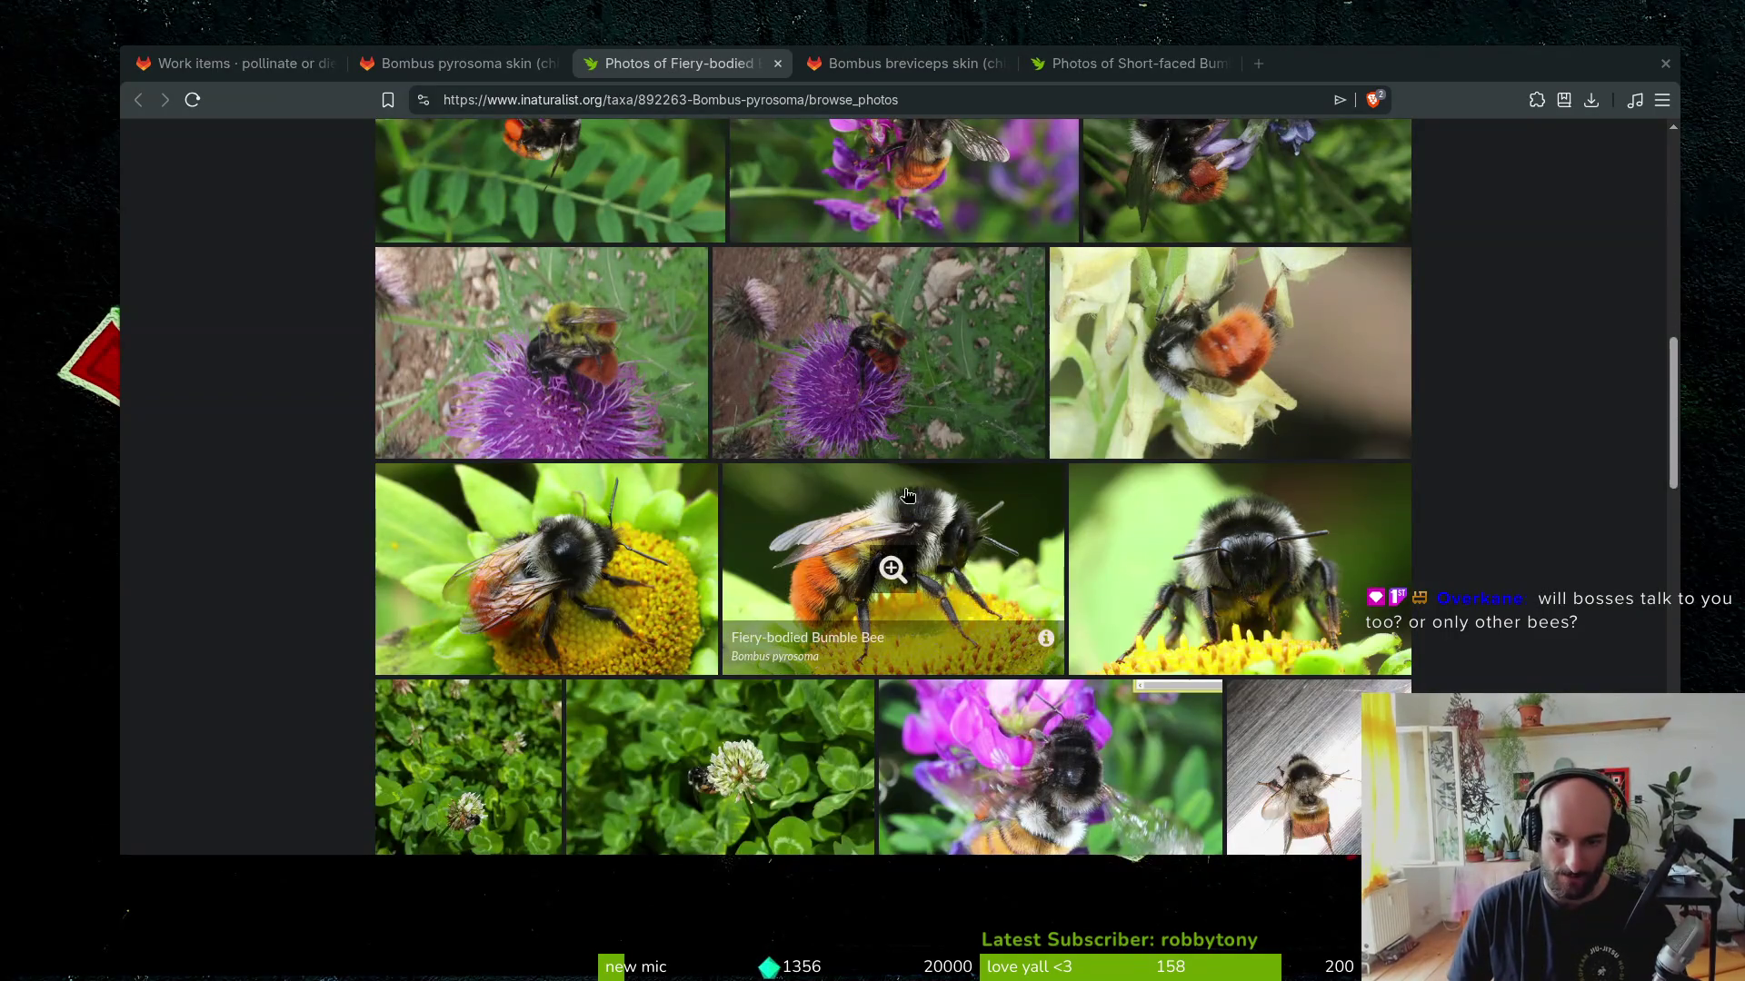
pyautogui.scroll(-2, 906, 507)
pyautogui.scroll(3, 924, 591)
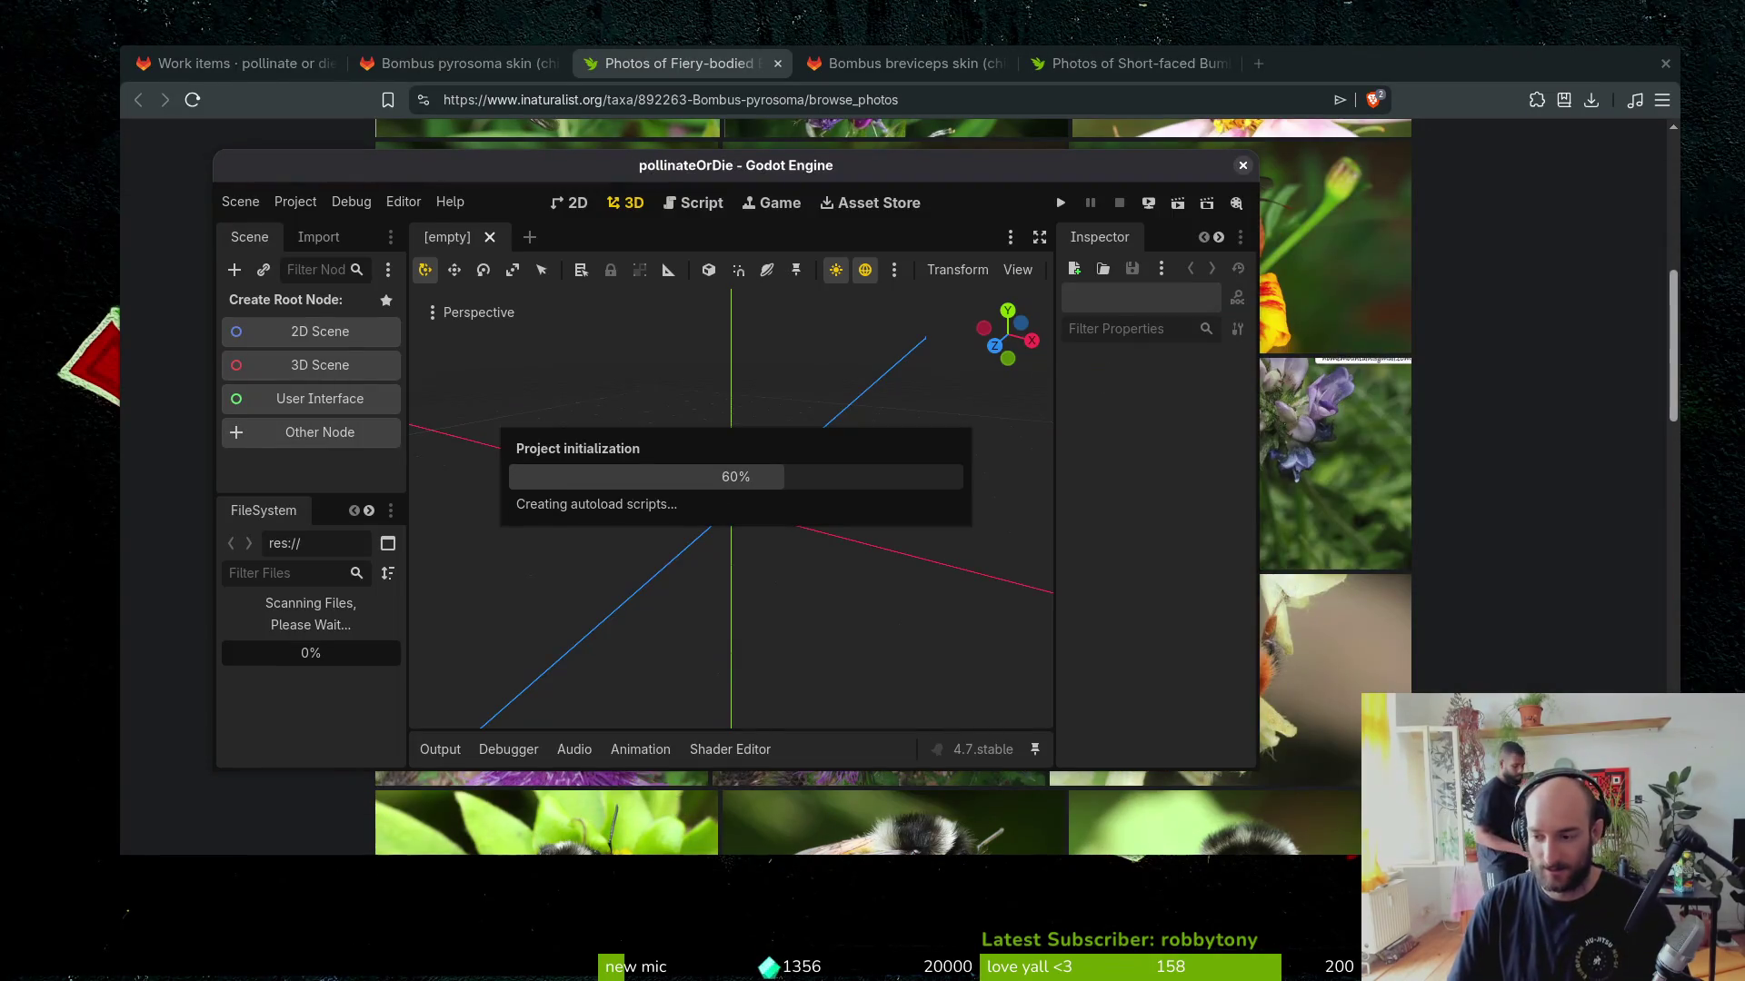
# Step: Maximize the Godot editor window once pollinateOrDie has loaded
pyautogui.doubleClick(660, 160)
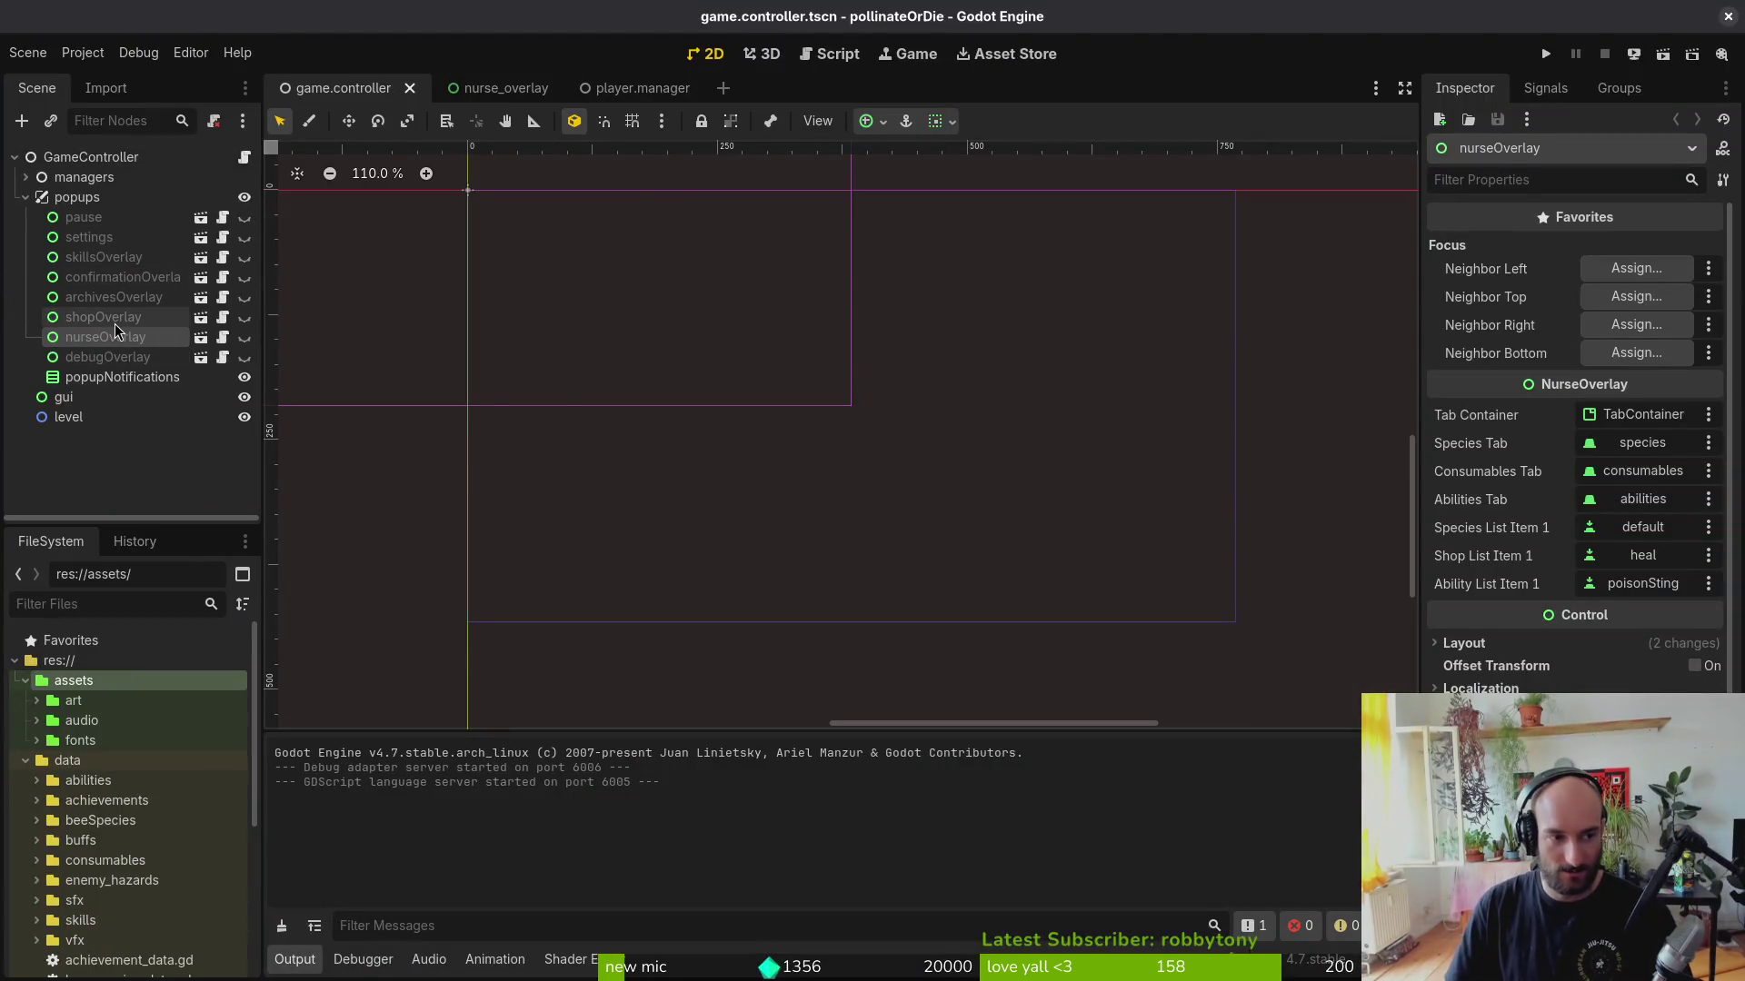
# Step: Switch to the nurse_overlay scene, collapse its species branch, and expand the data/beeSpecies folder
pyautogui.click(613, 87)
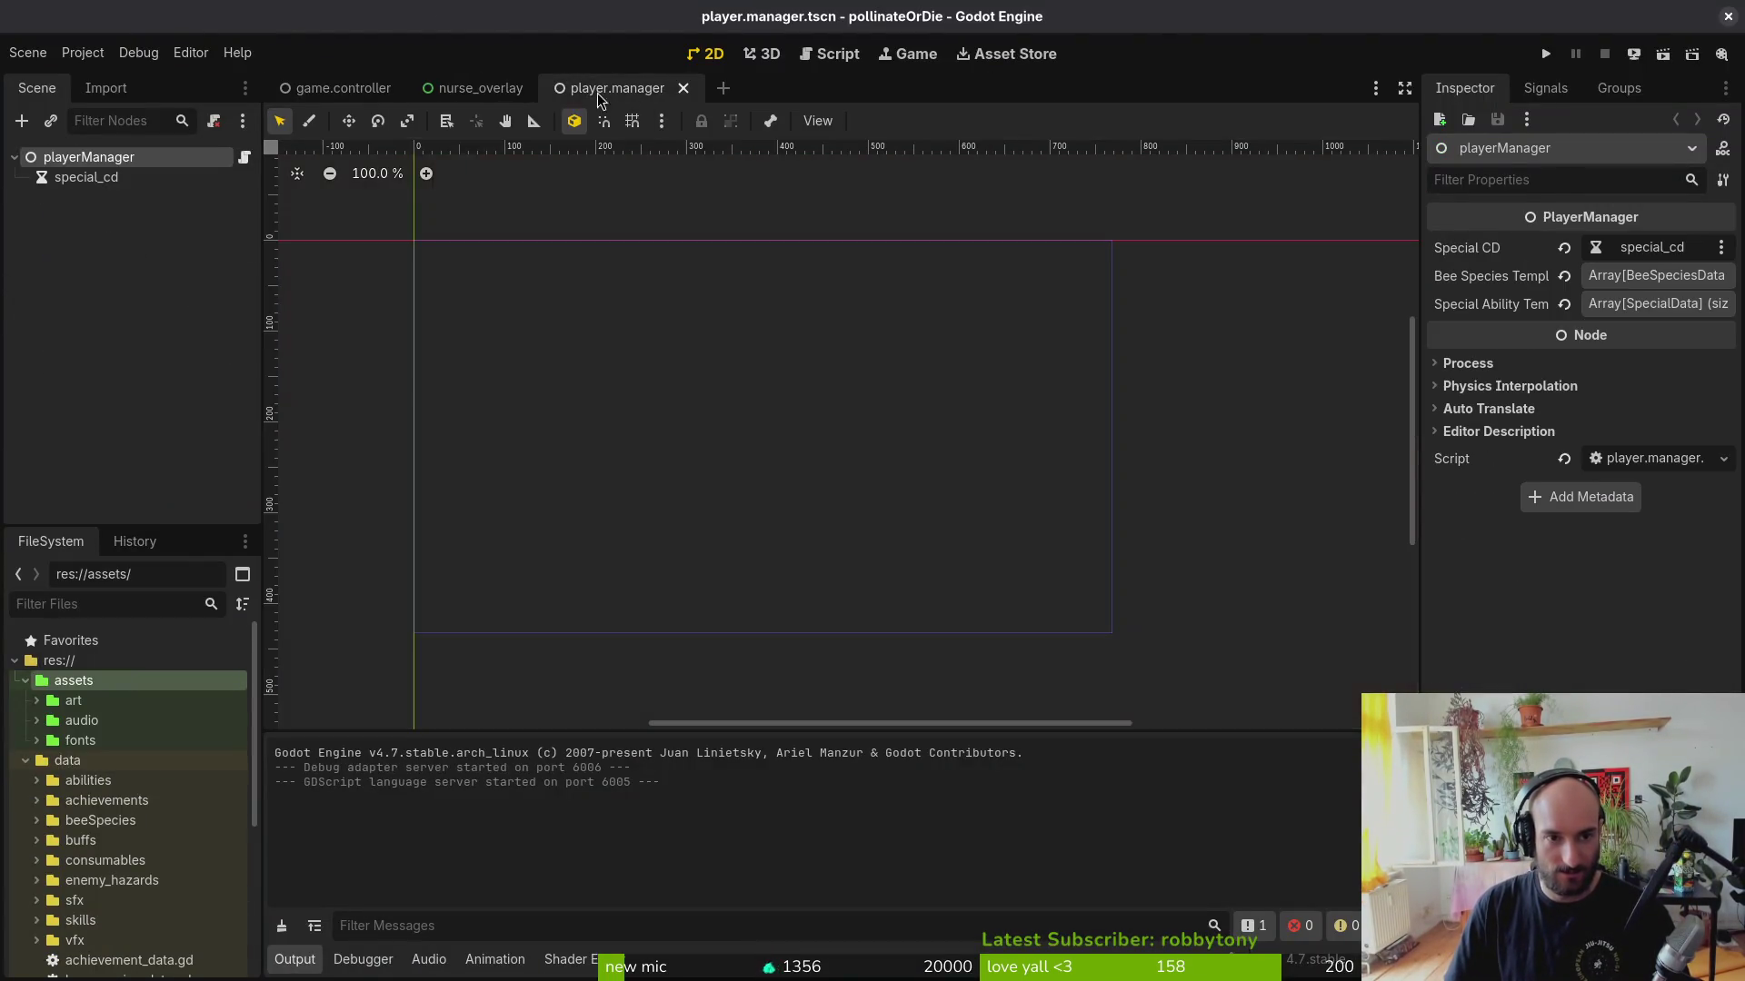
pyautogui.click(341, 90)
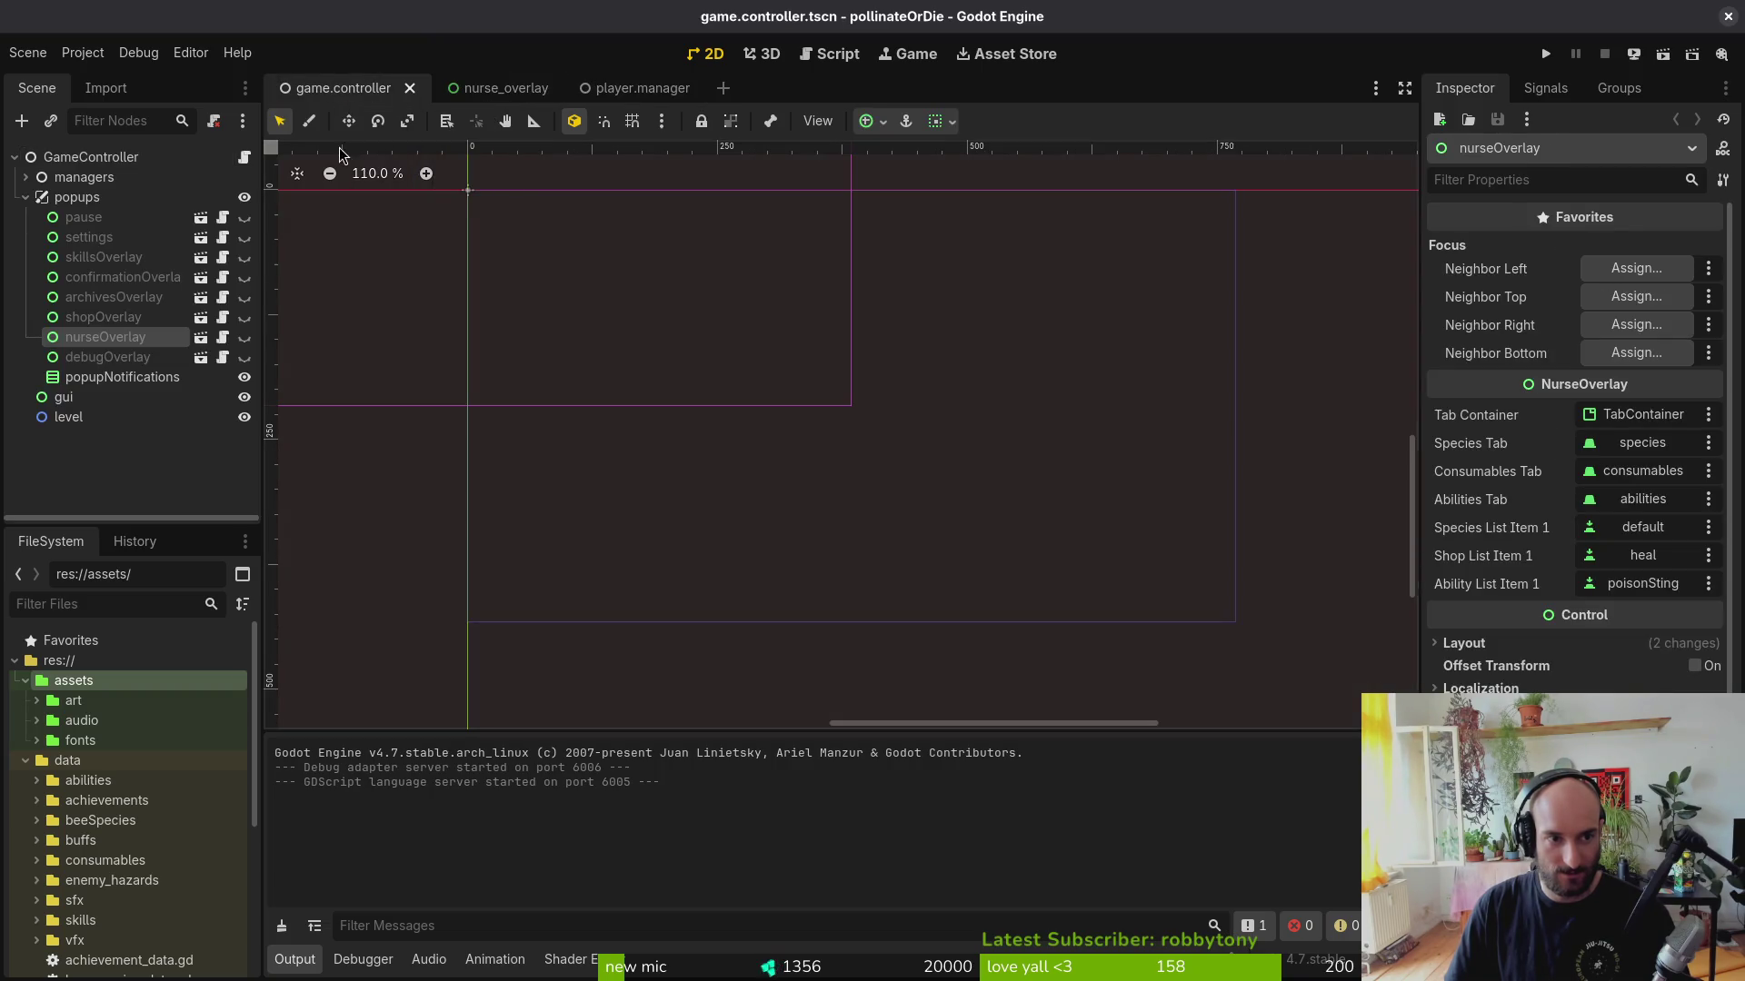
pyautogui.click(491, 89)
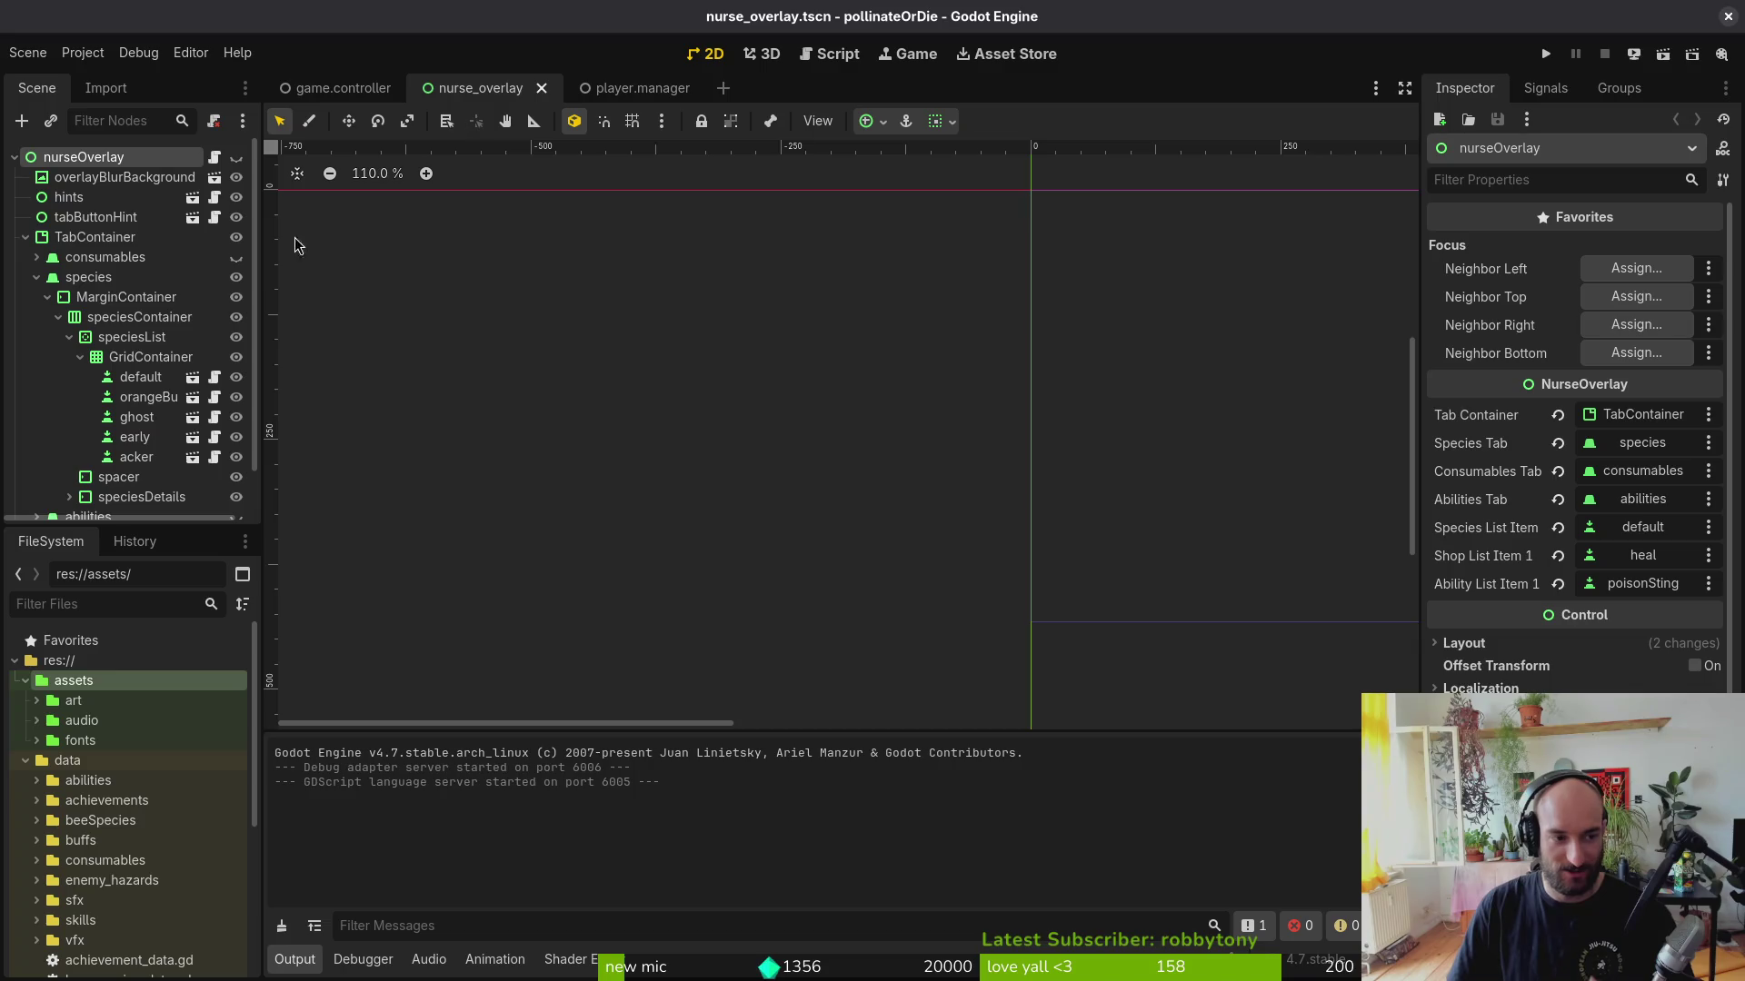
pyautogui.click(37, 277)
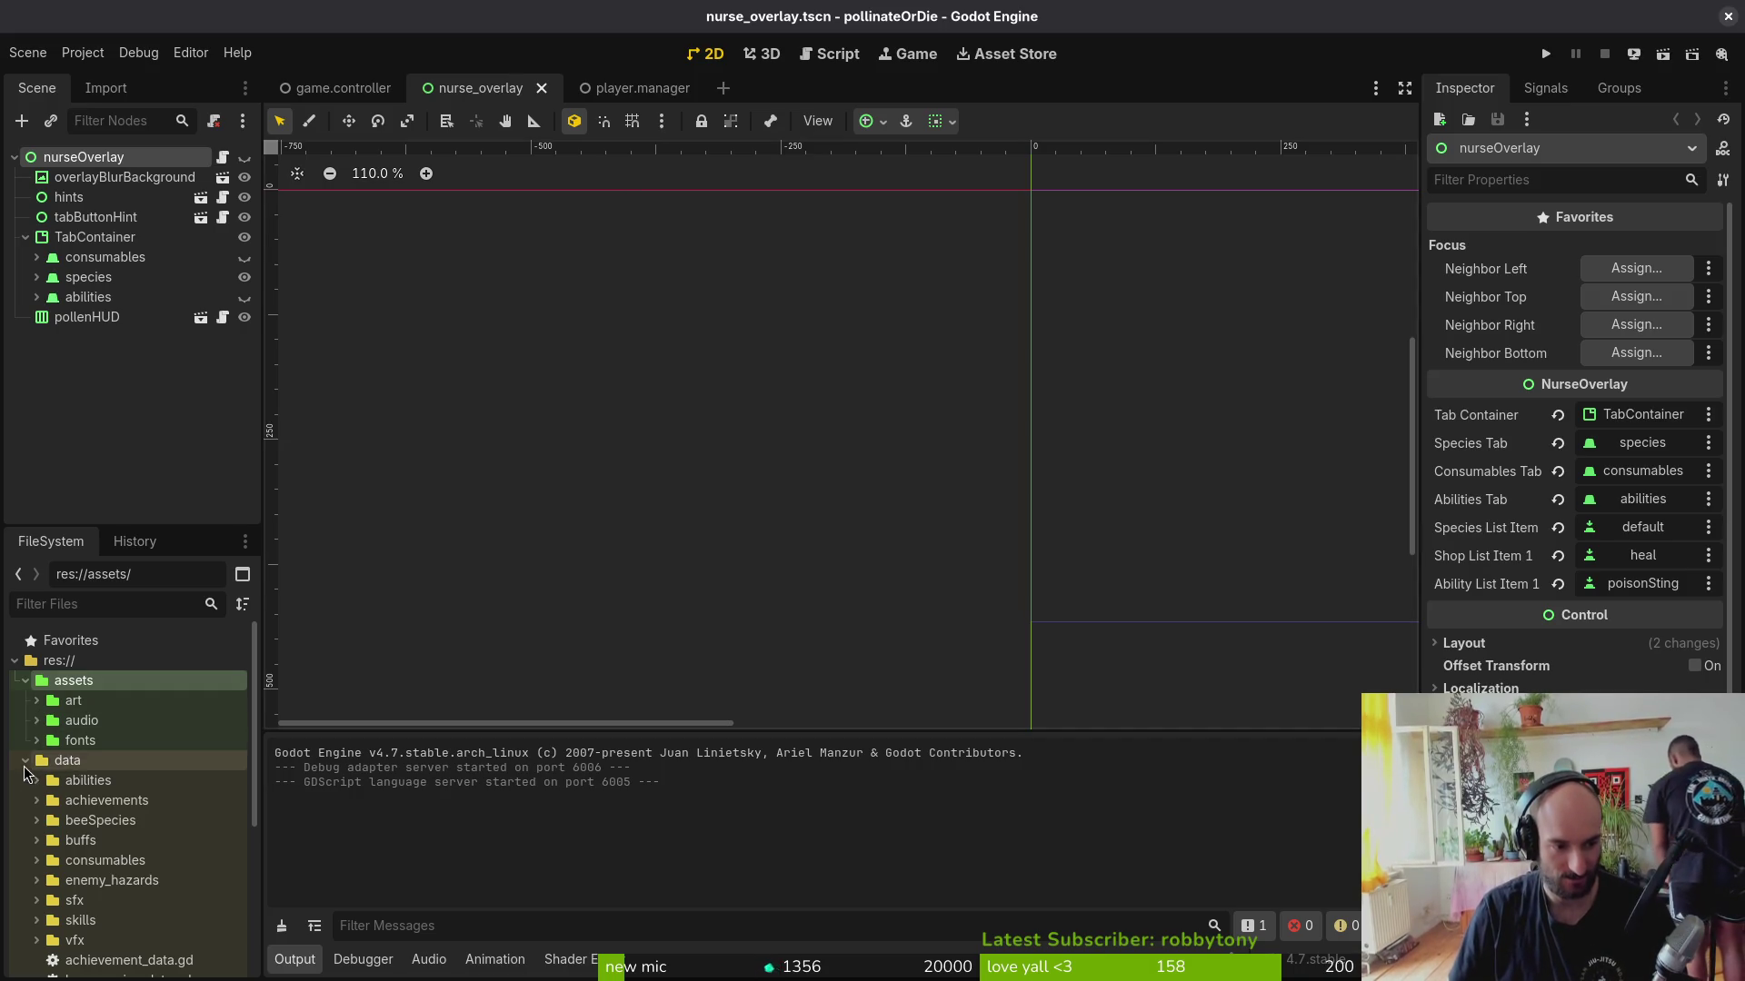
pyautogui.click(38, 821)
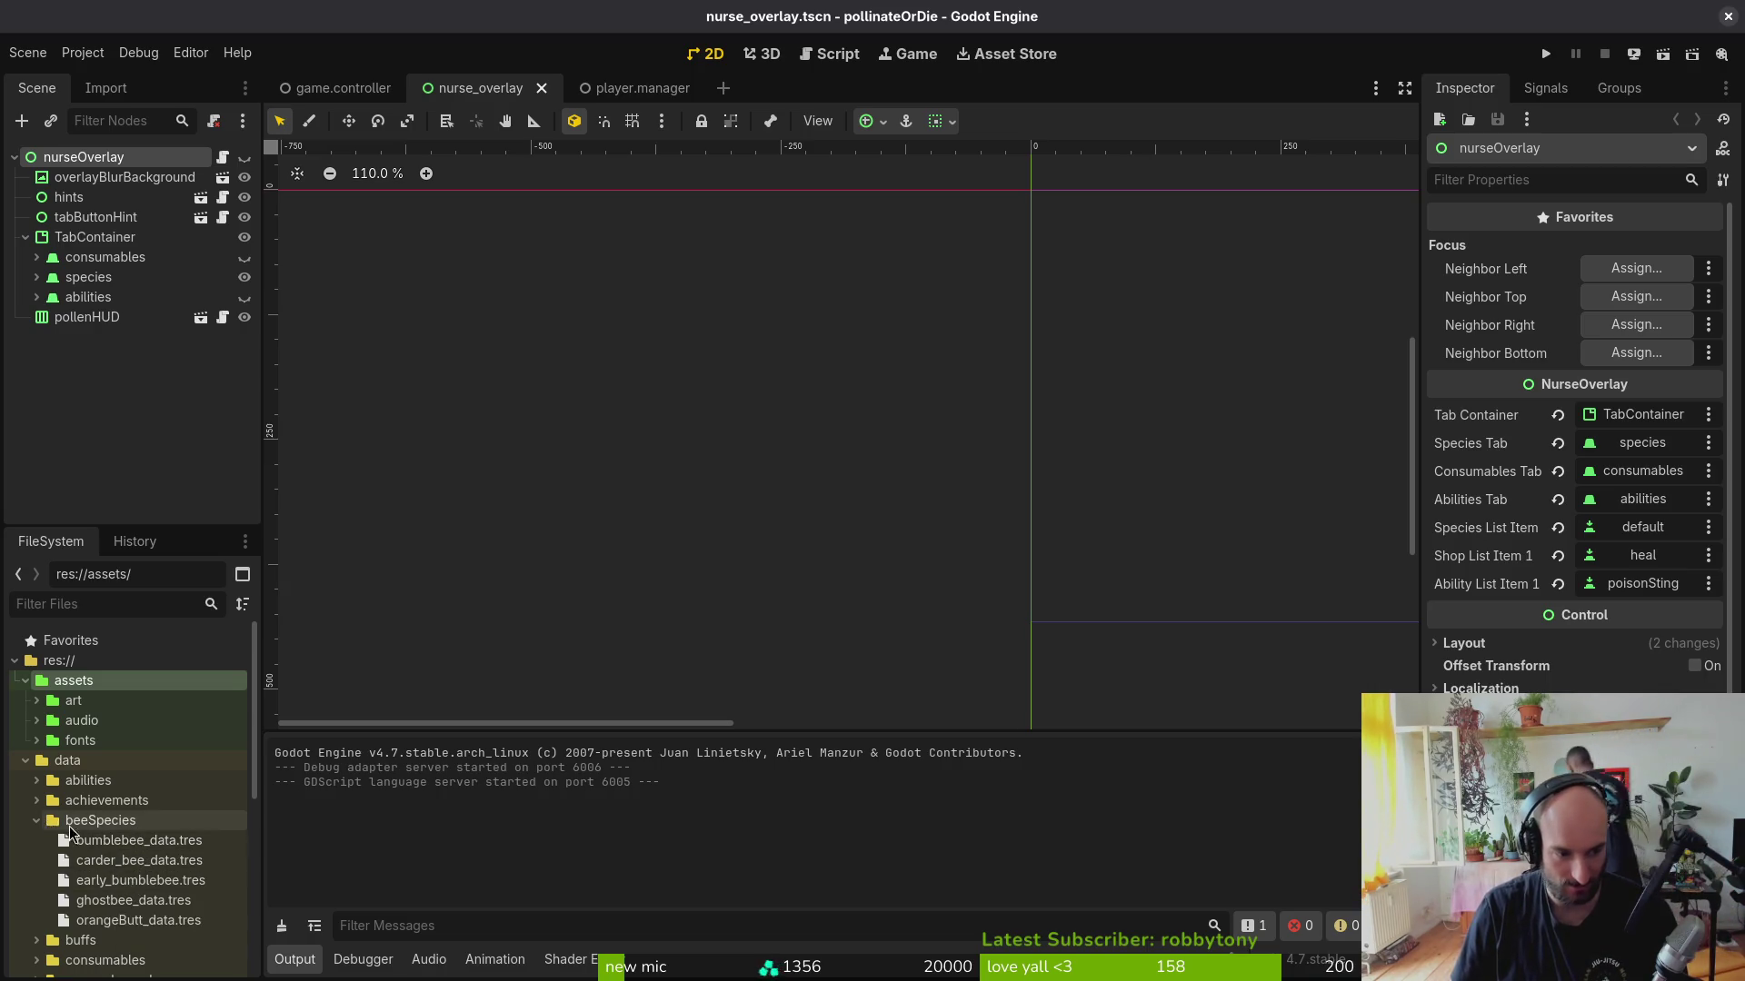
pyautogui.scroll(-3, 136, 846)
pyautogui.scroll(-5, 129, 818)
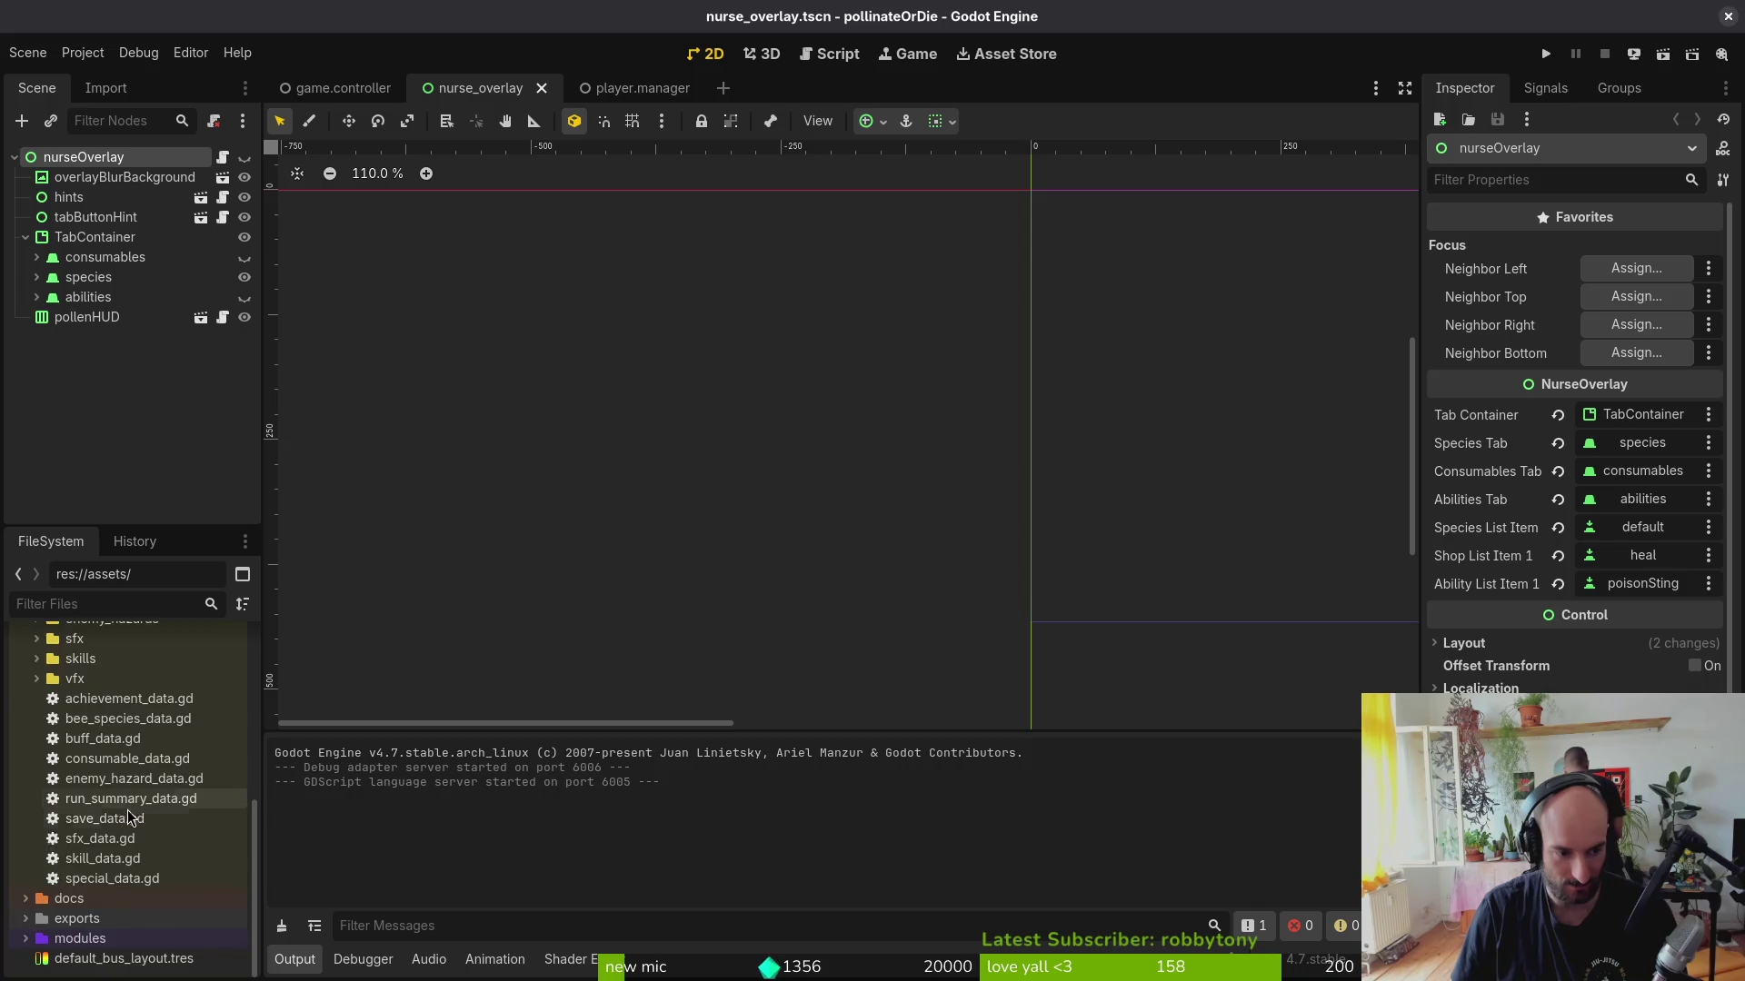
# Step: Create a BeeSpeciesData resource from bee_species_data.gd and save it as data/beeSpecies/fiery_bee_data.tres
pyautogui.rightClick(124, 719)
pyautogui.click(511, 771)
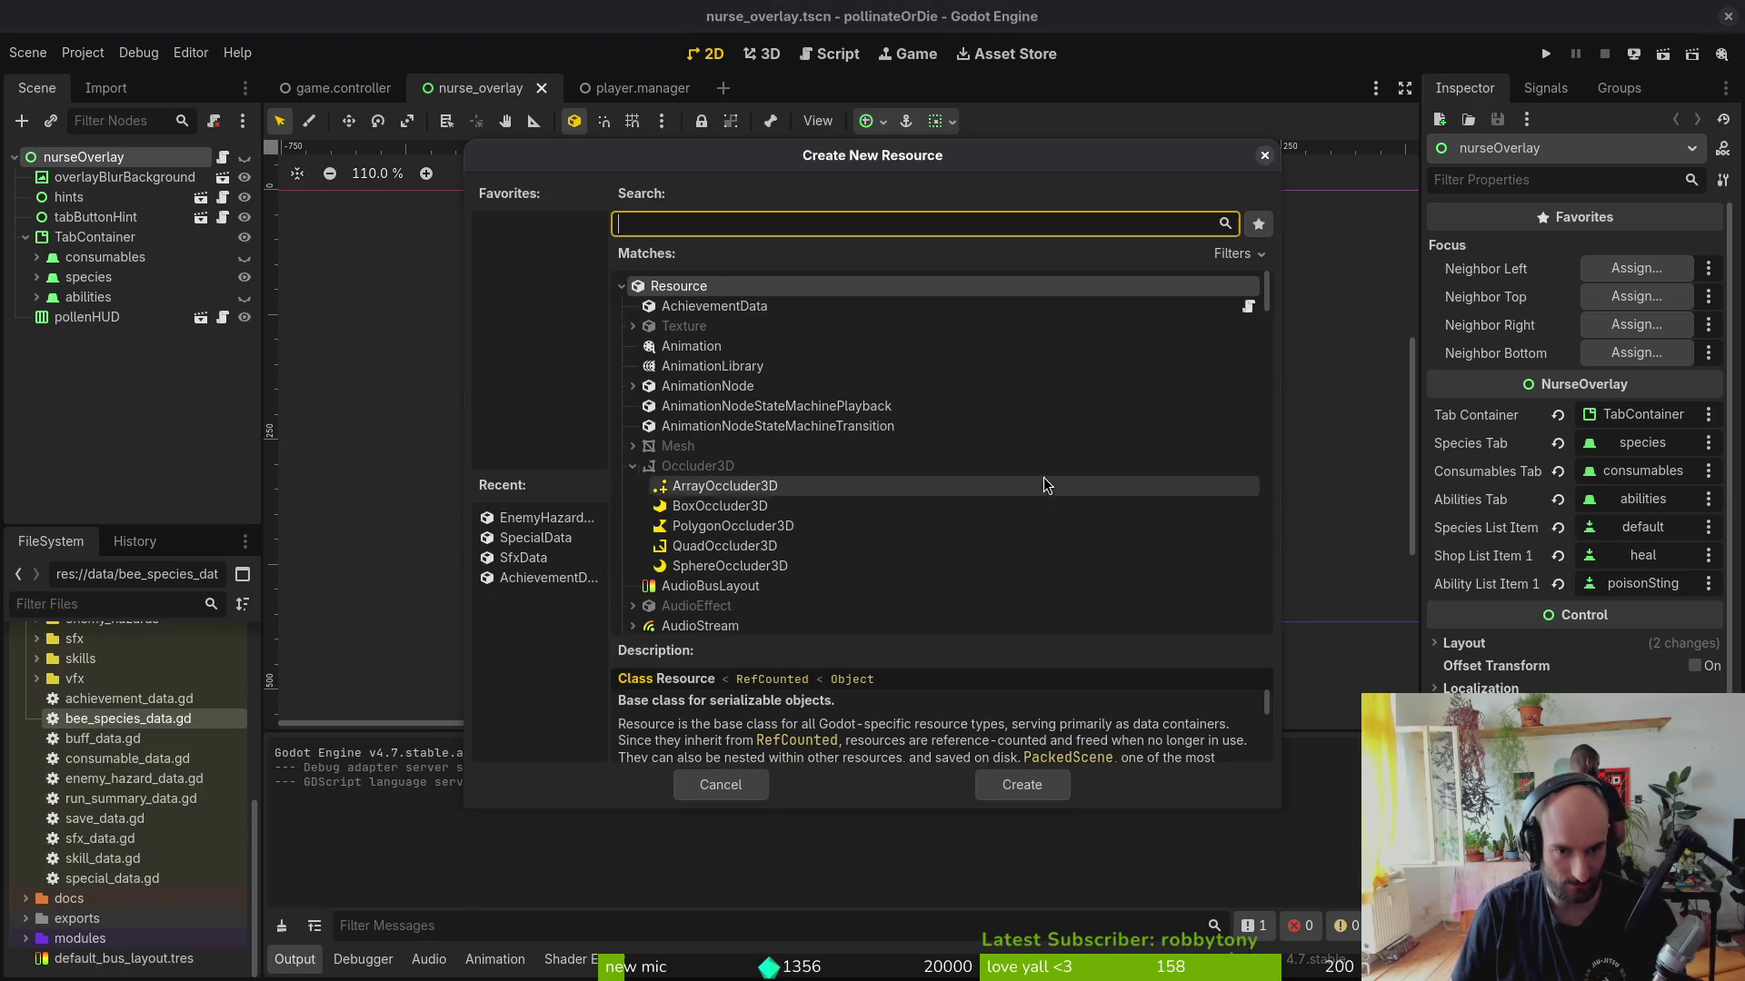
pyautogui.write('bee')
pyautogui.press('Return')
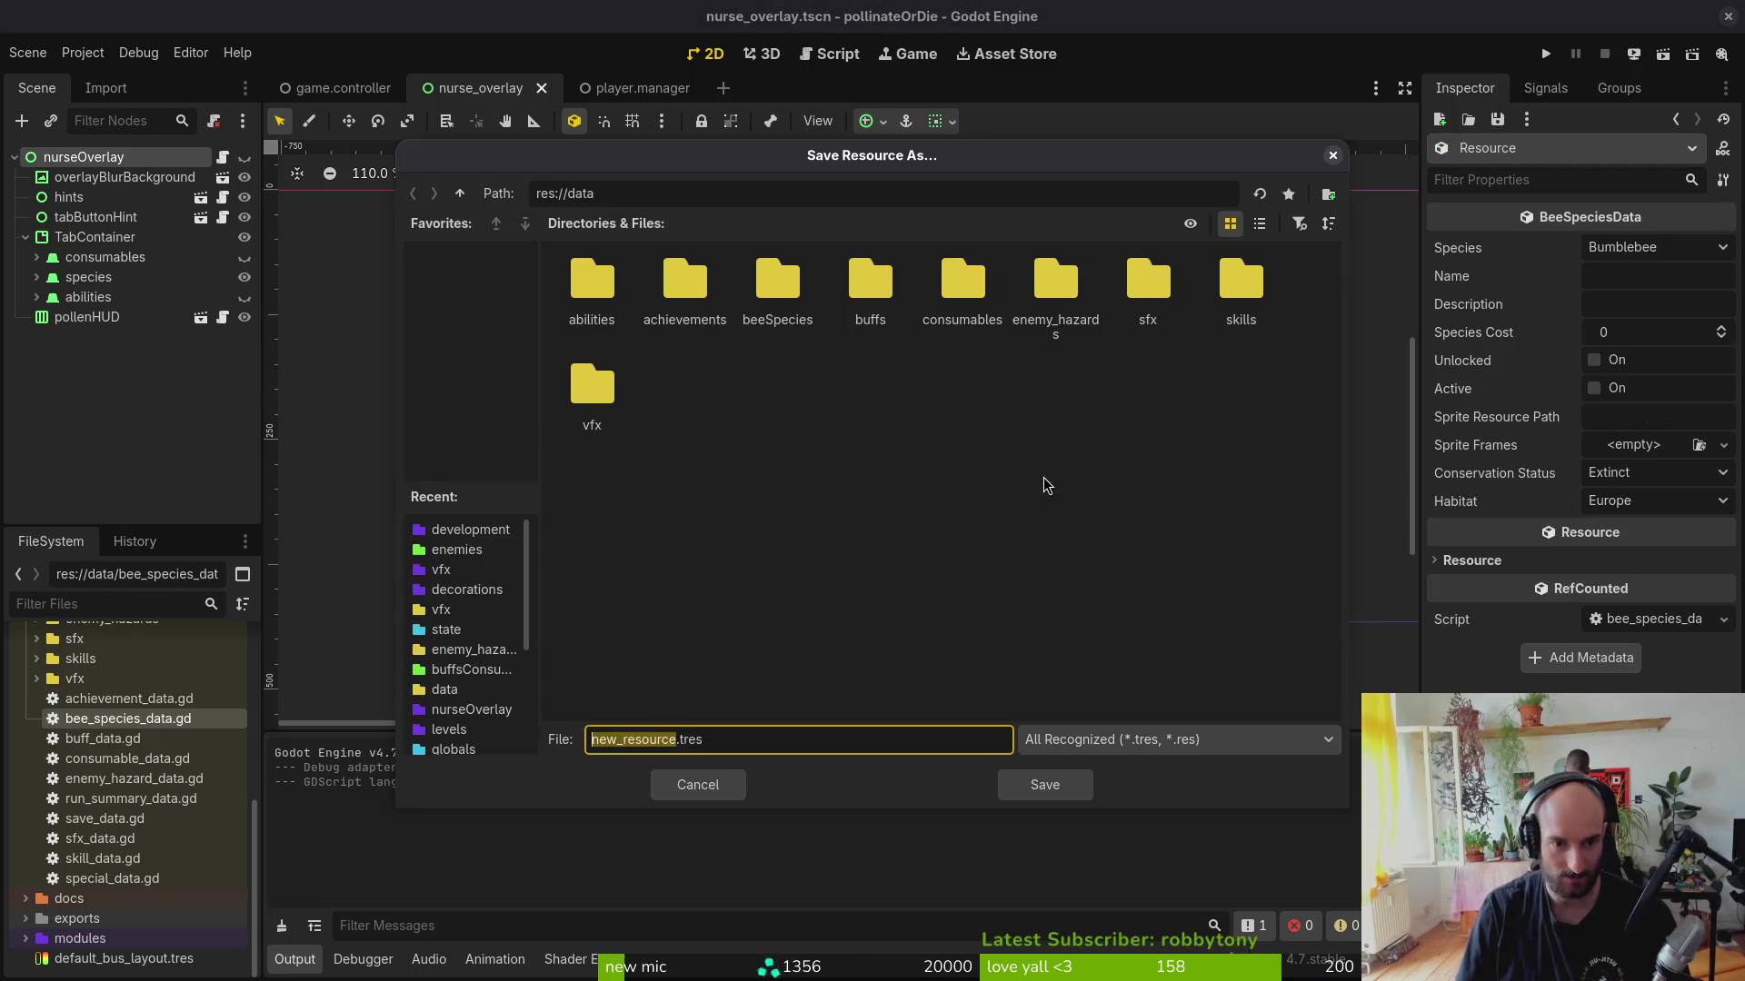
pyautogui.write('fiery_')
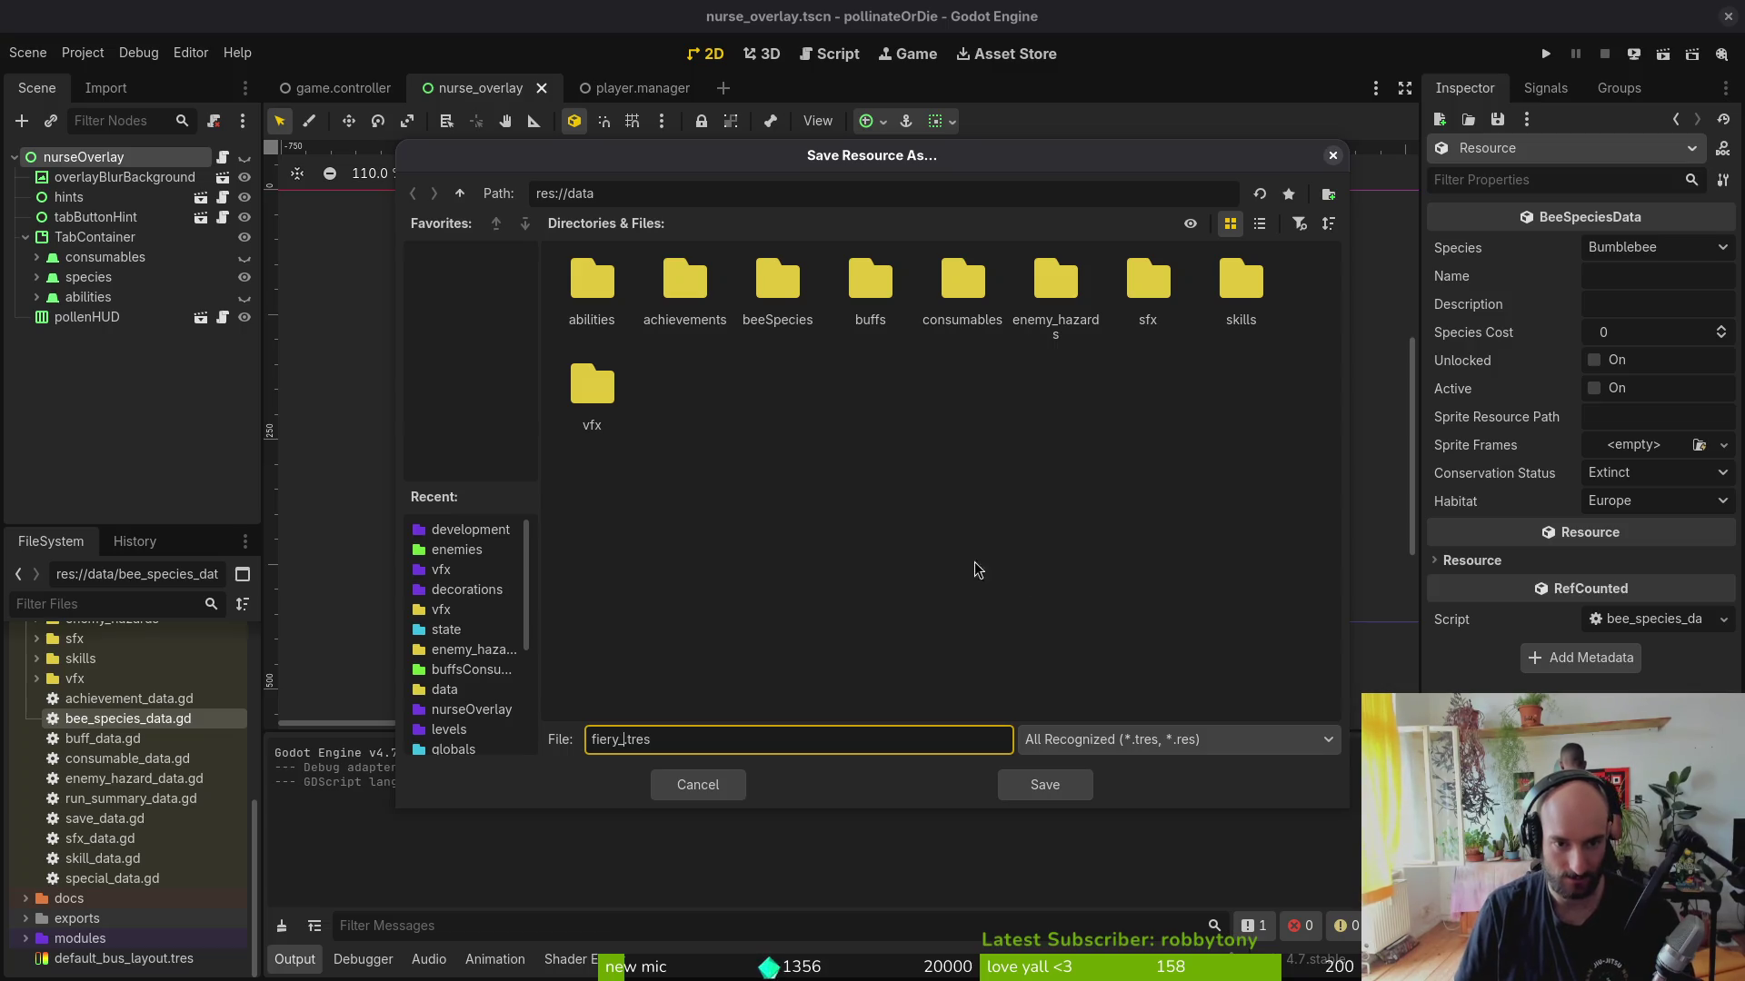
pyautogui.doubleClick(777, 285)
pyautogui.write('_')
pyautogui.write('e_data')
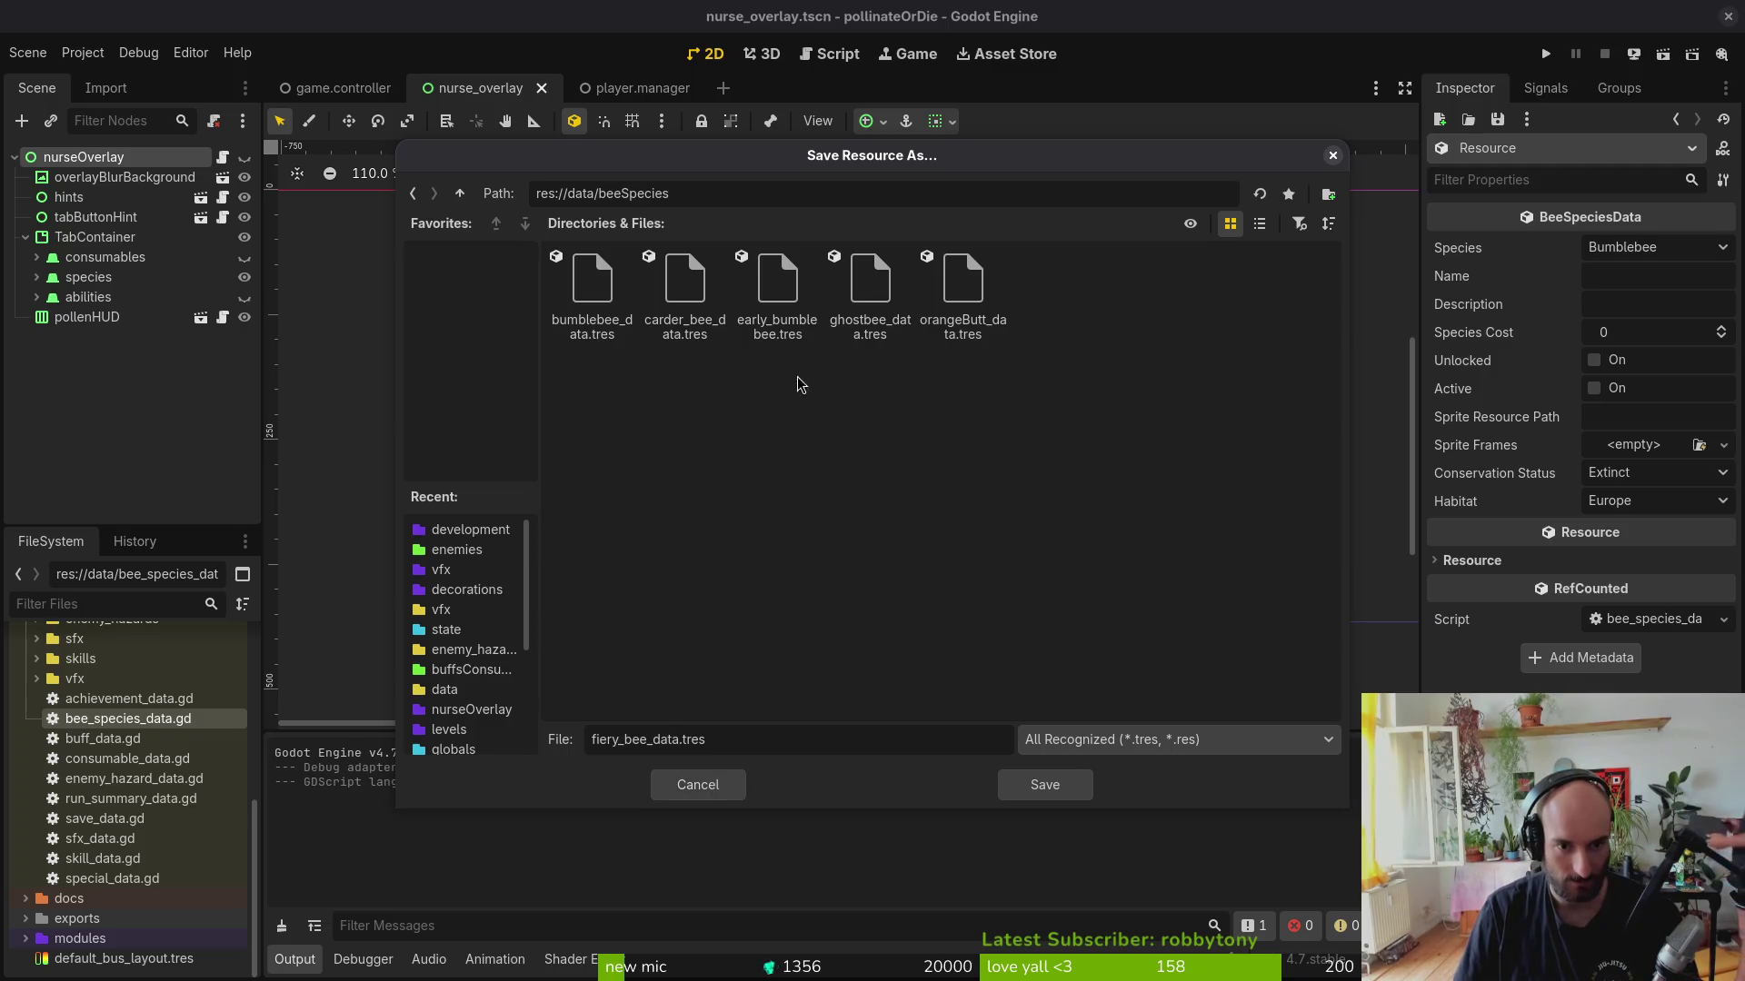
pyautogui.click(1046, 785)
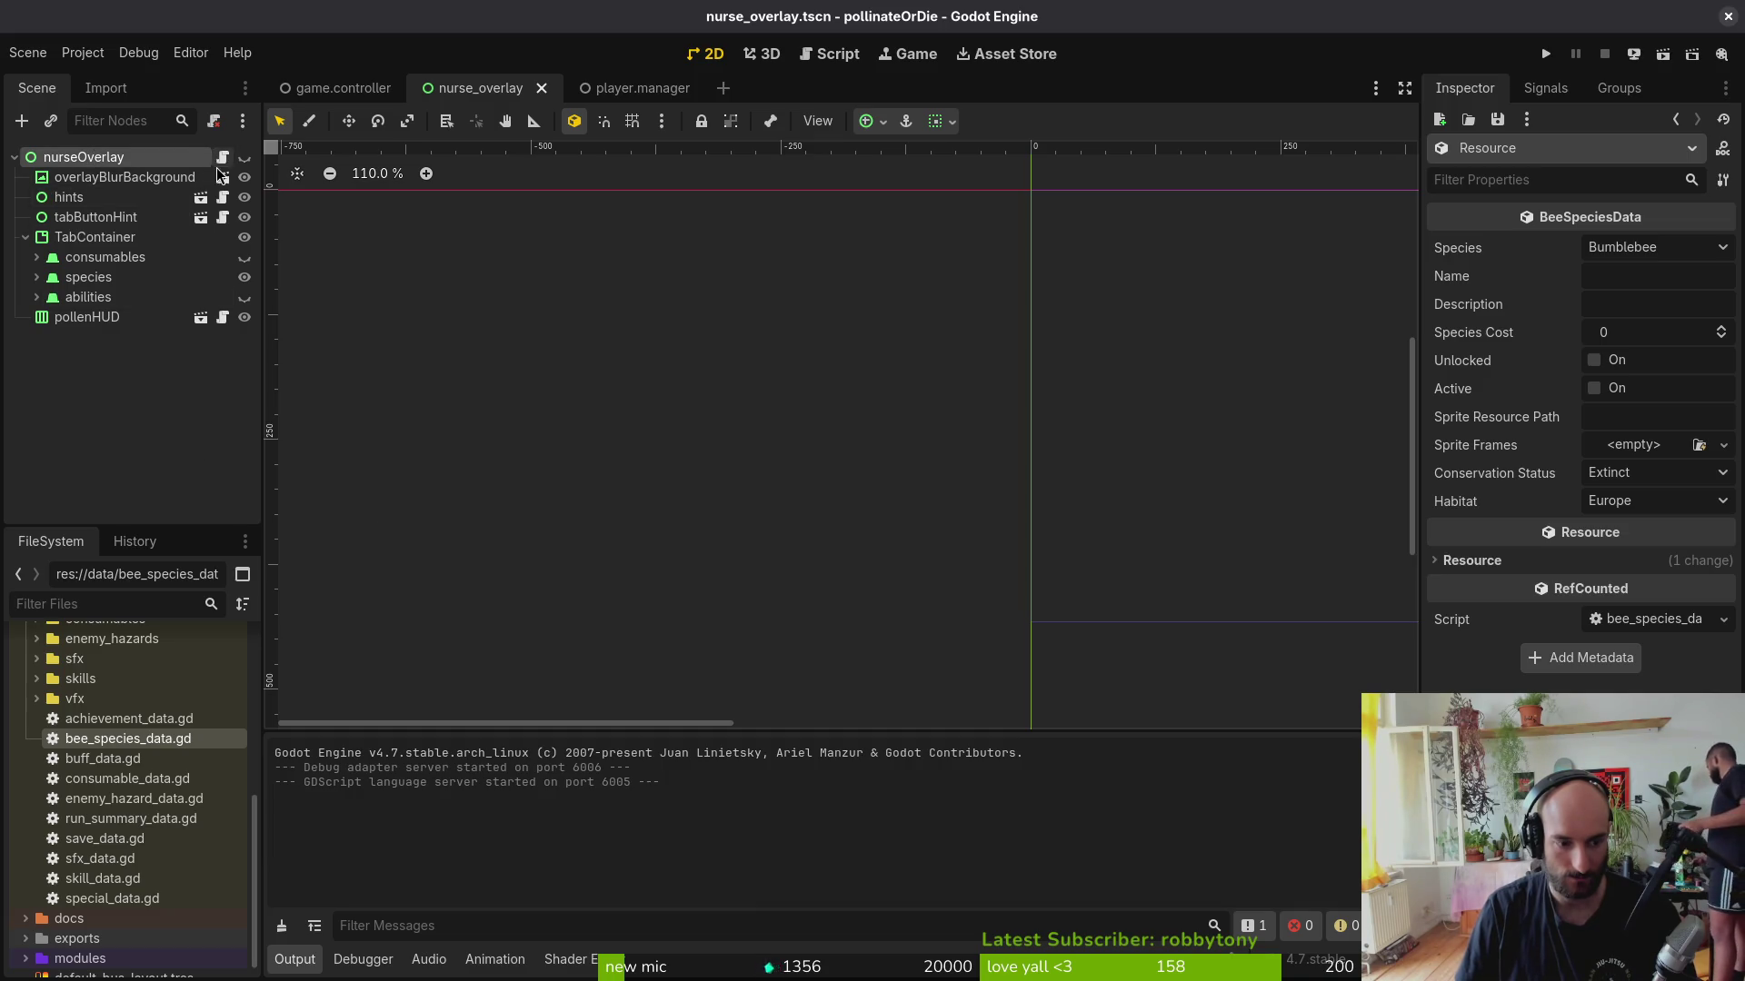
pyautogui.scroll(1, 90, 723)
pyautogui.scroll(1, 102, 703)
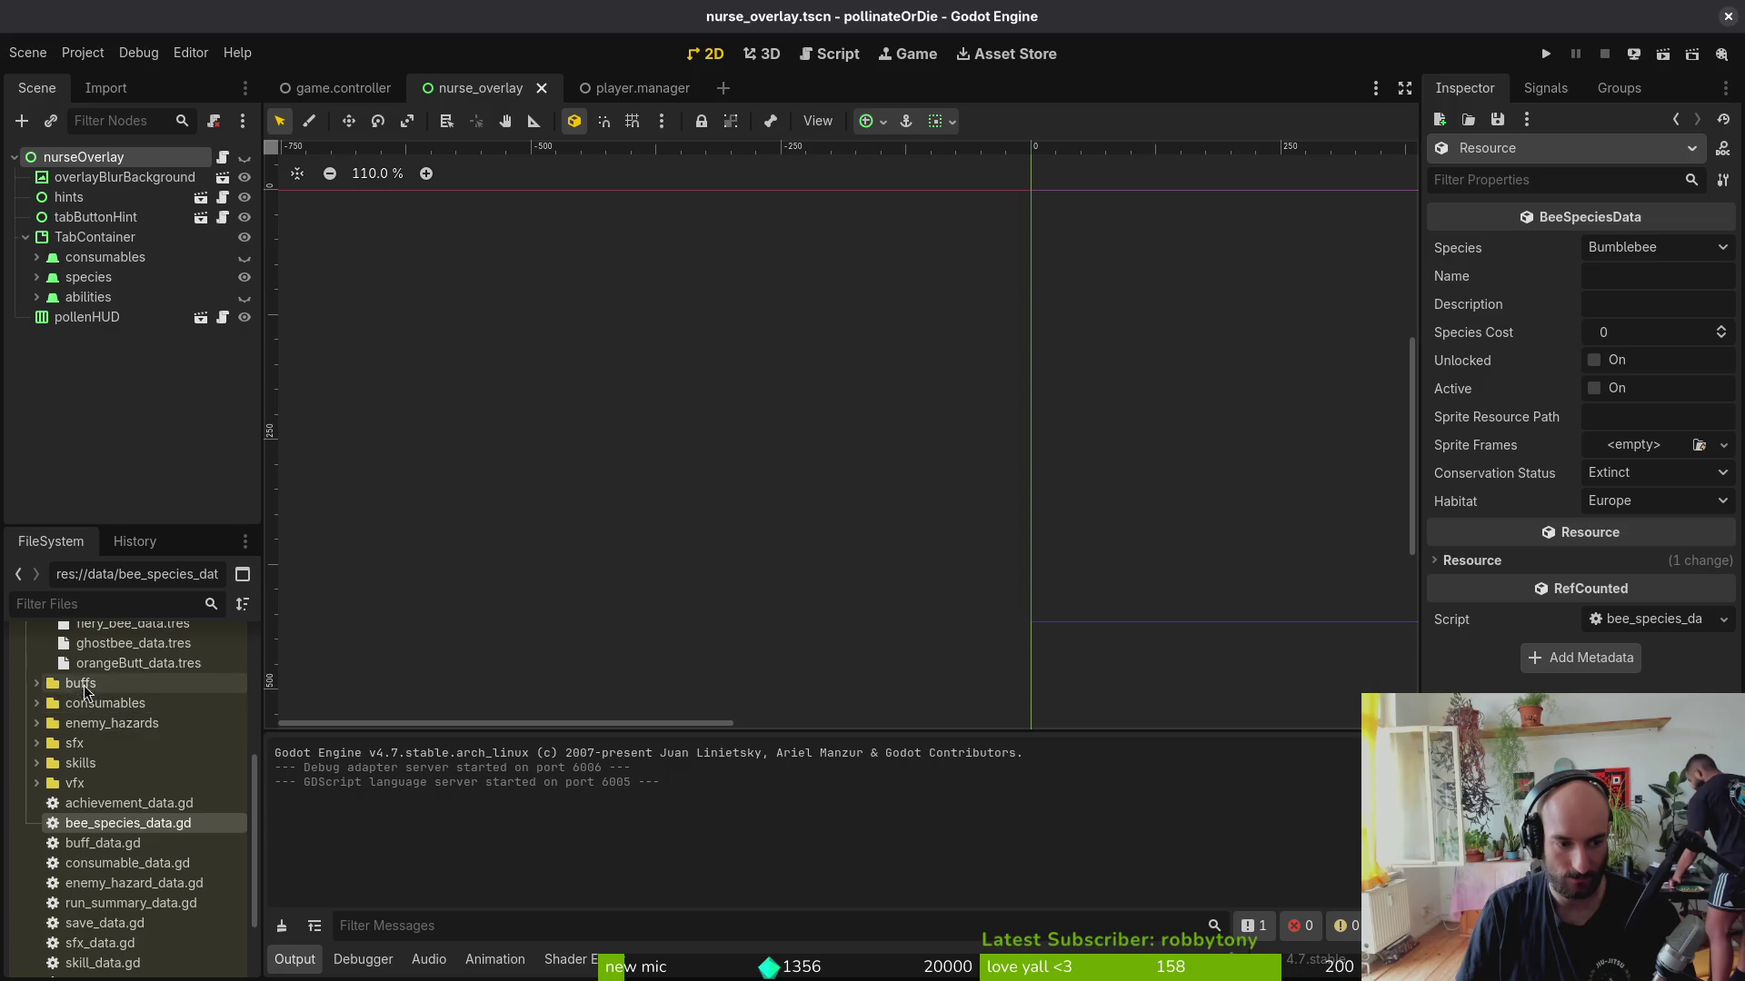
pyautogui.scroll(1, 115, 676)
# Step: Load fiery_bee_data.tres in the Inspector, check its Species choices, and switch to the terminal
pyautogui.click(114, 751)
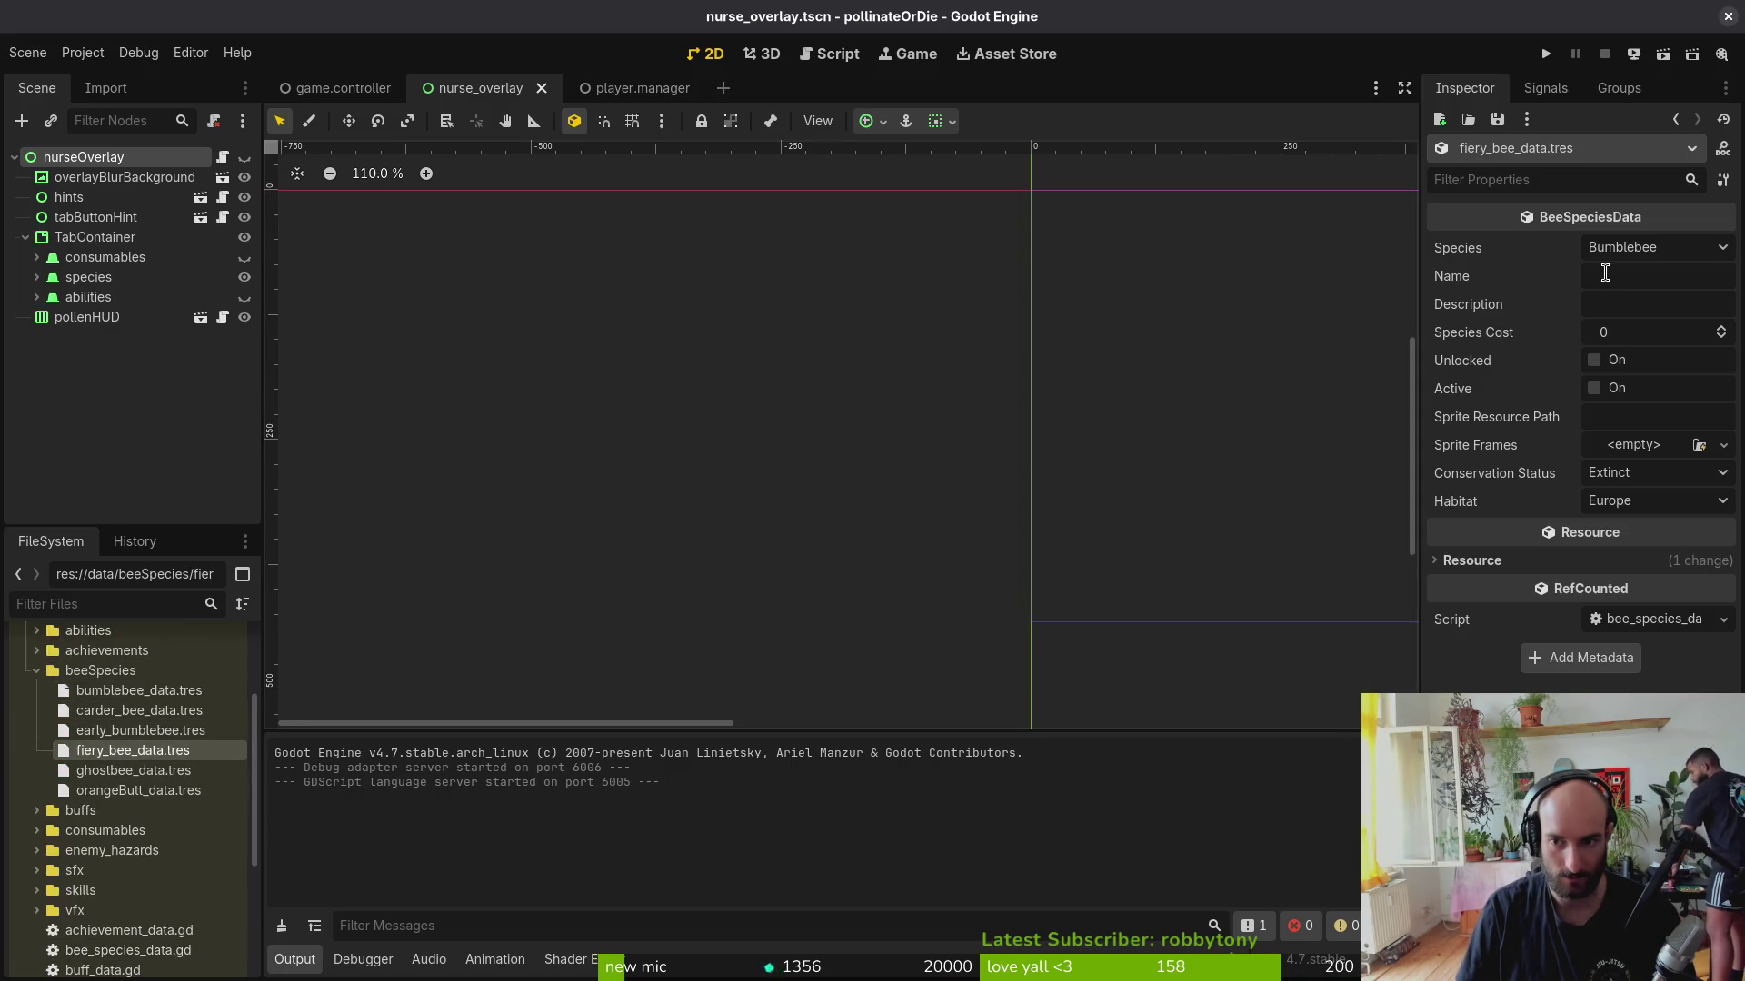
pyautogui.click(1645, 251)
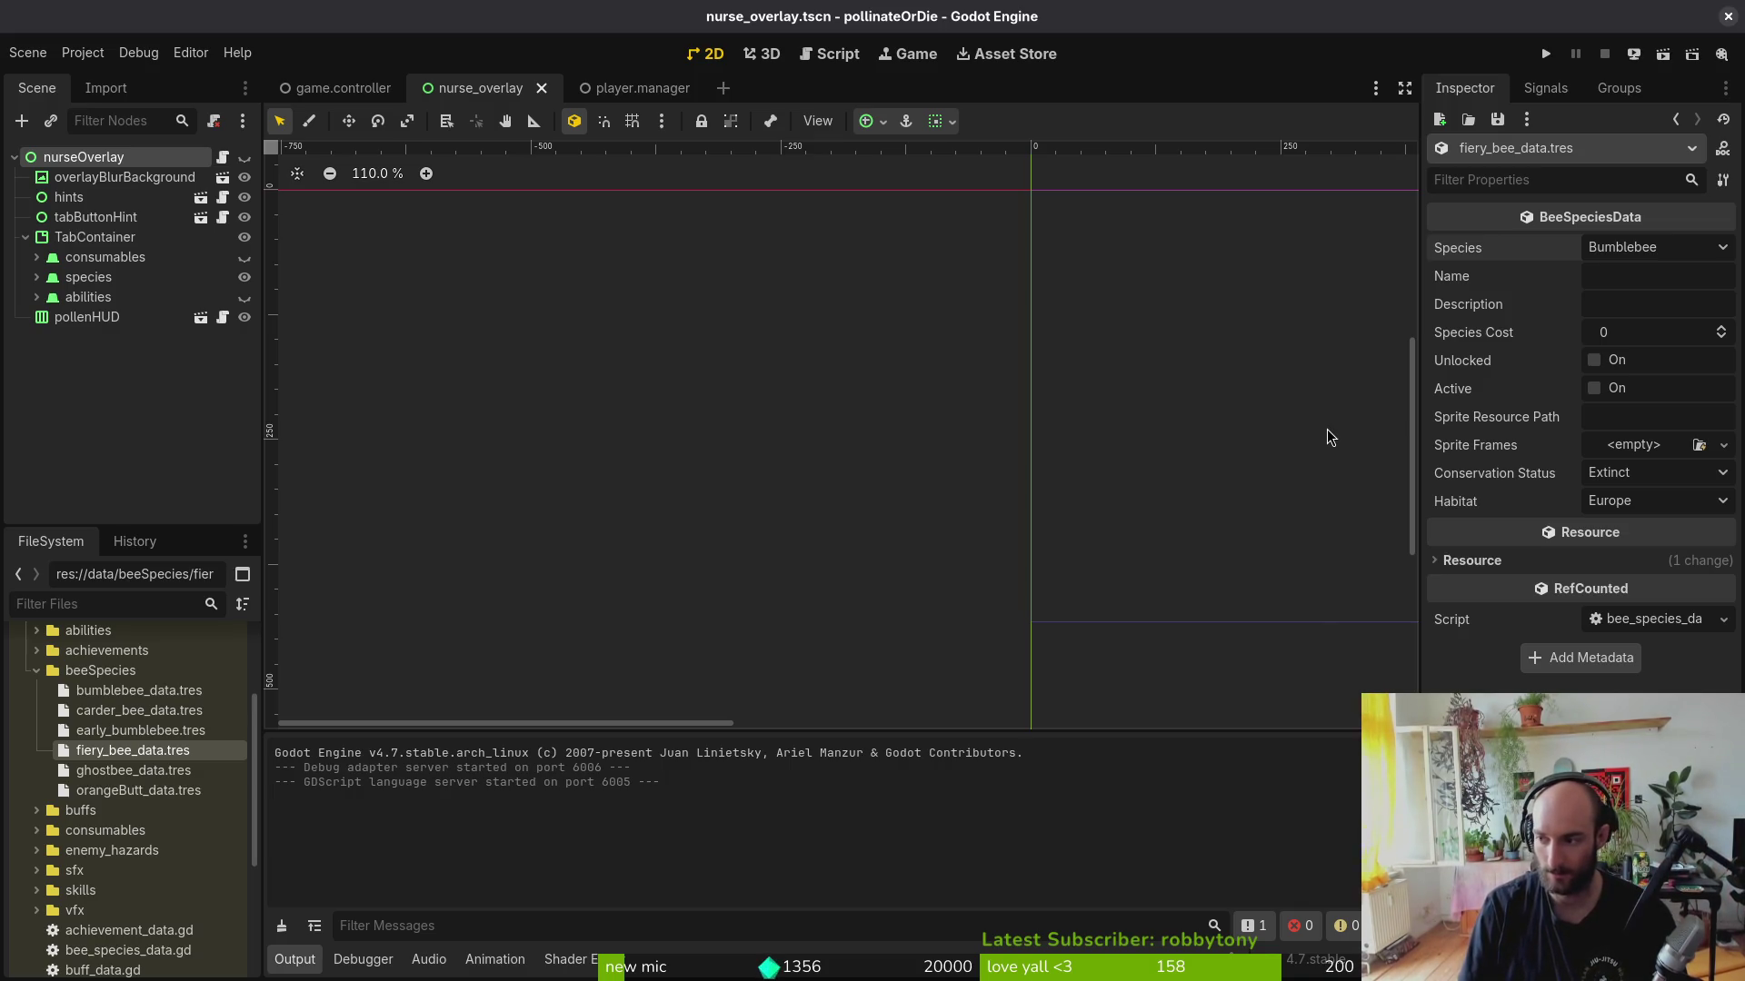
pyautogui.press('super+2')
pyautogui.write('dc')
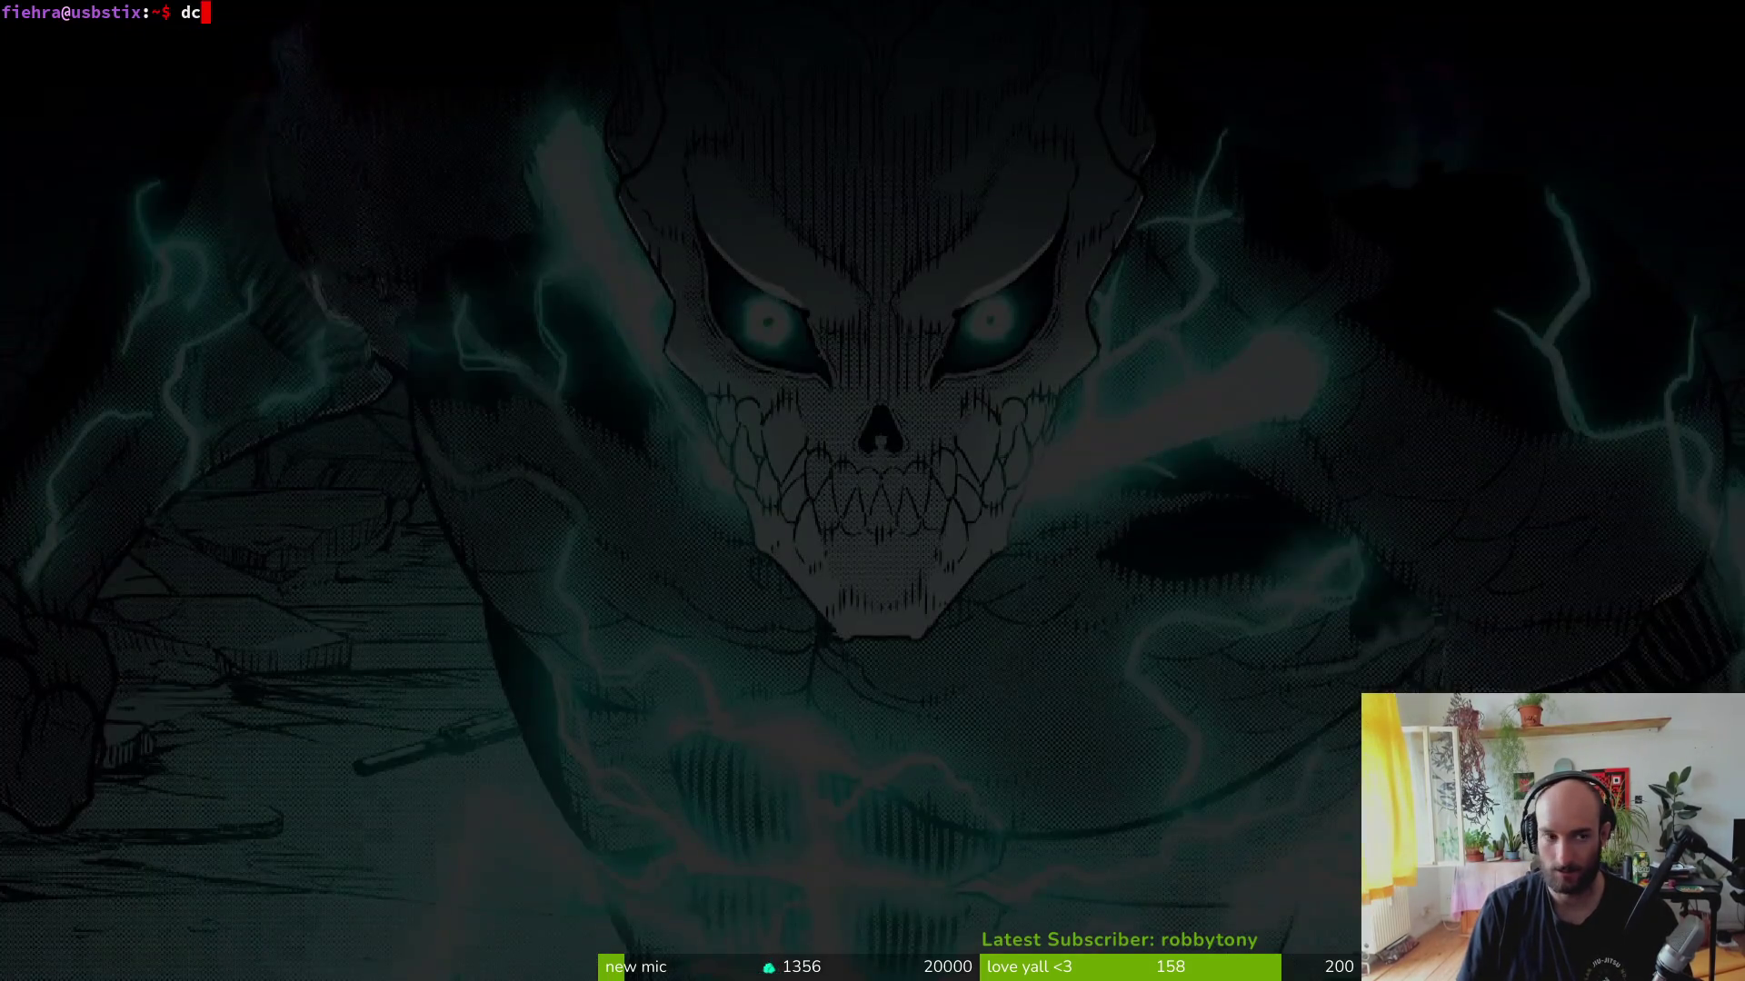
pyautogui.write('d')
# Step: Enter the project folder, launch Neovim, and open bee_species_data.gd via the file finder
pyautogui.press('BackSpace')
pyautogui.press('BackSpace')
pyautogui.press('BackSpace')
pyautogui.write('cdd')
pyautogui.press('BackSpace')
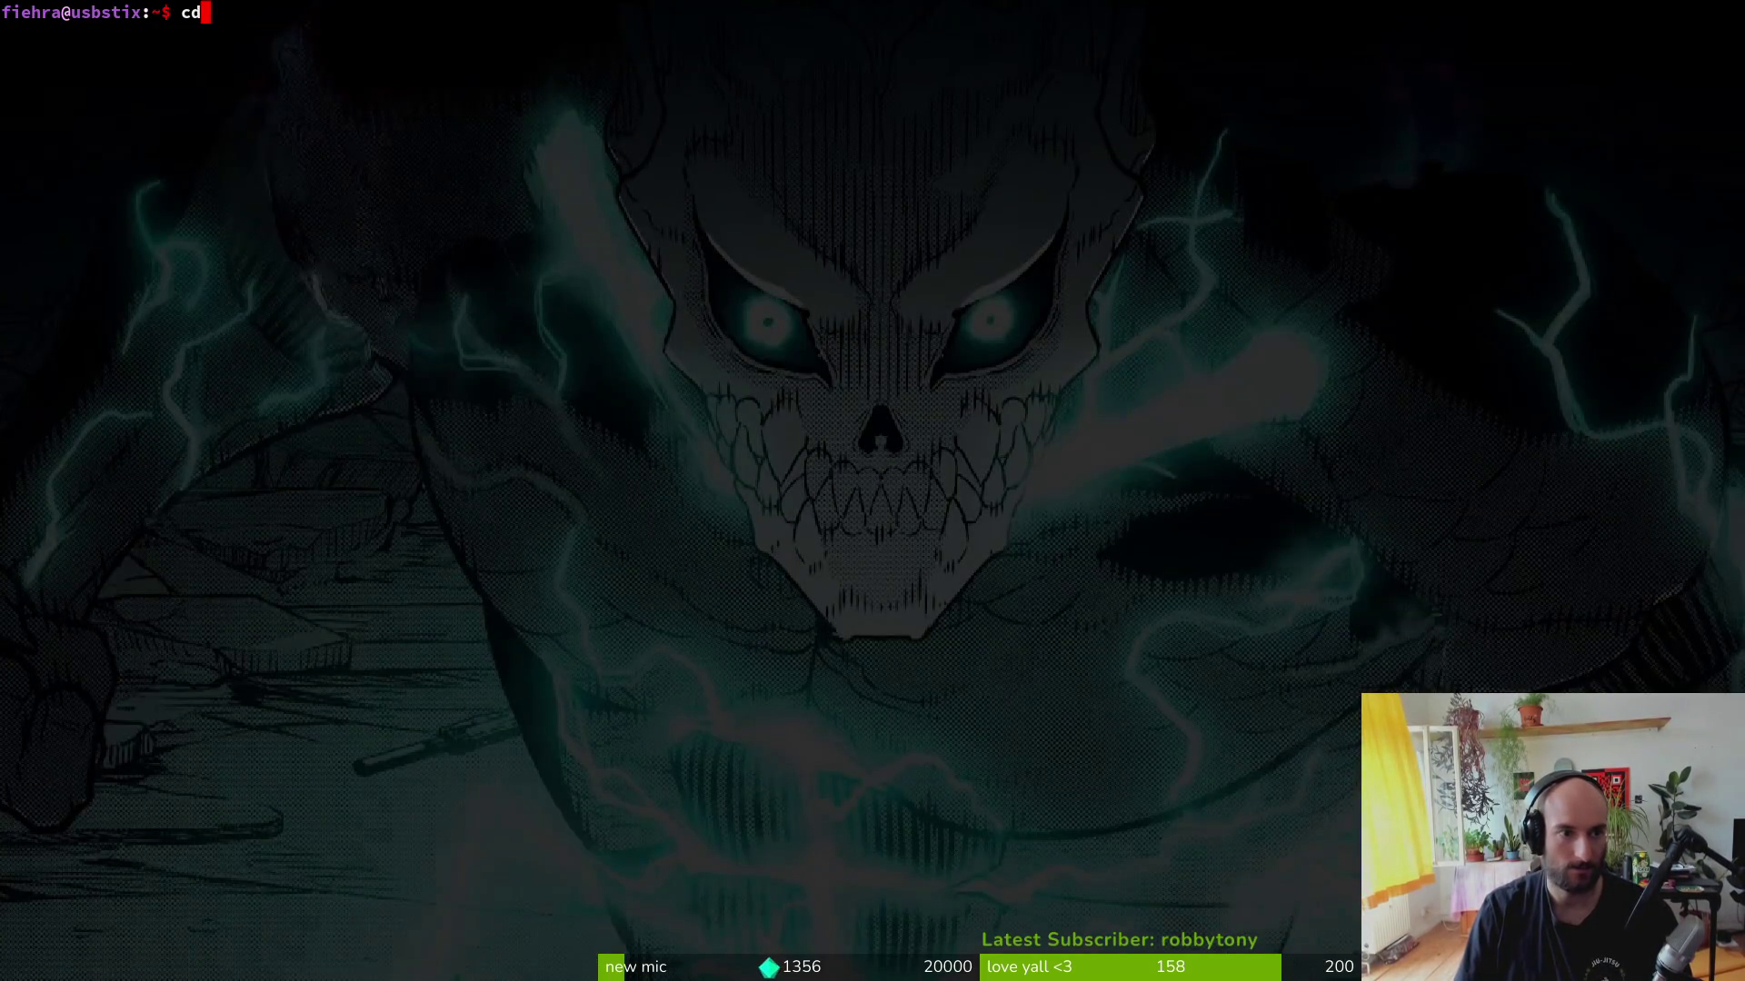
pyautogui.write('gamedev/pollinate-or-die/')
pyautogui.press('Return')
pyautogui.write('nvim .')
pyautogui.press('Return')
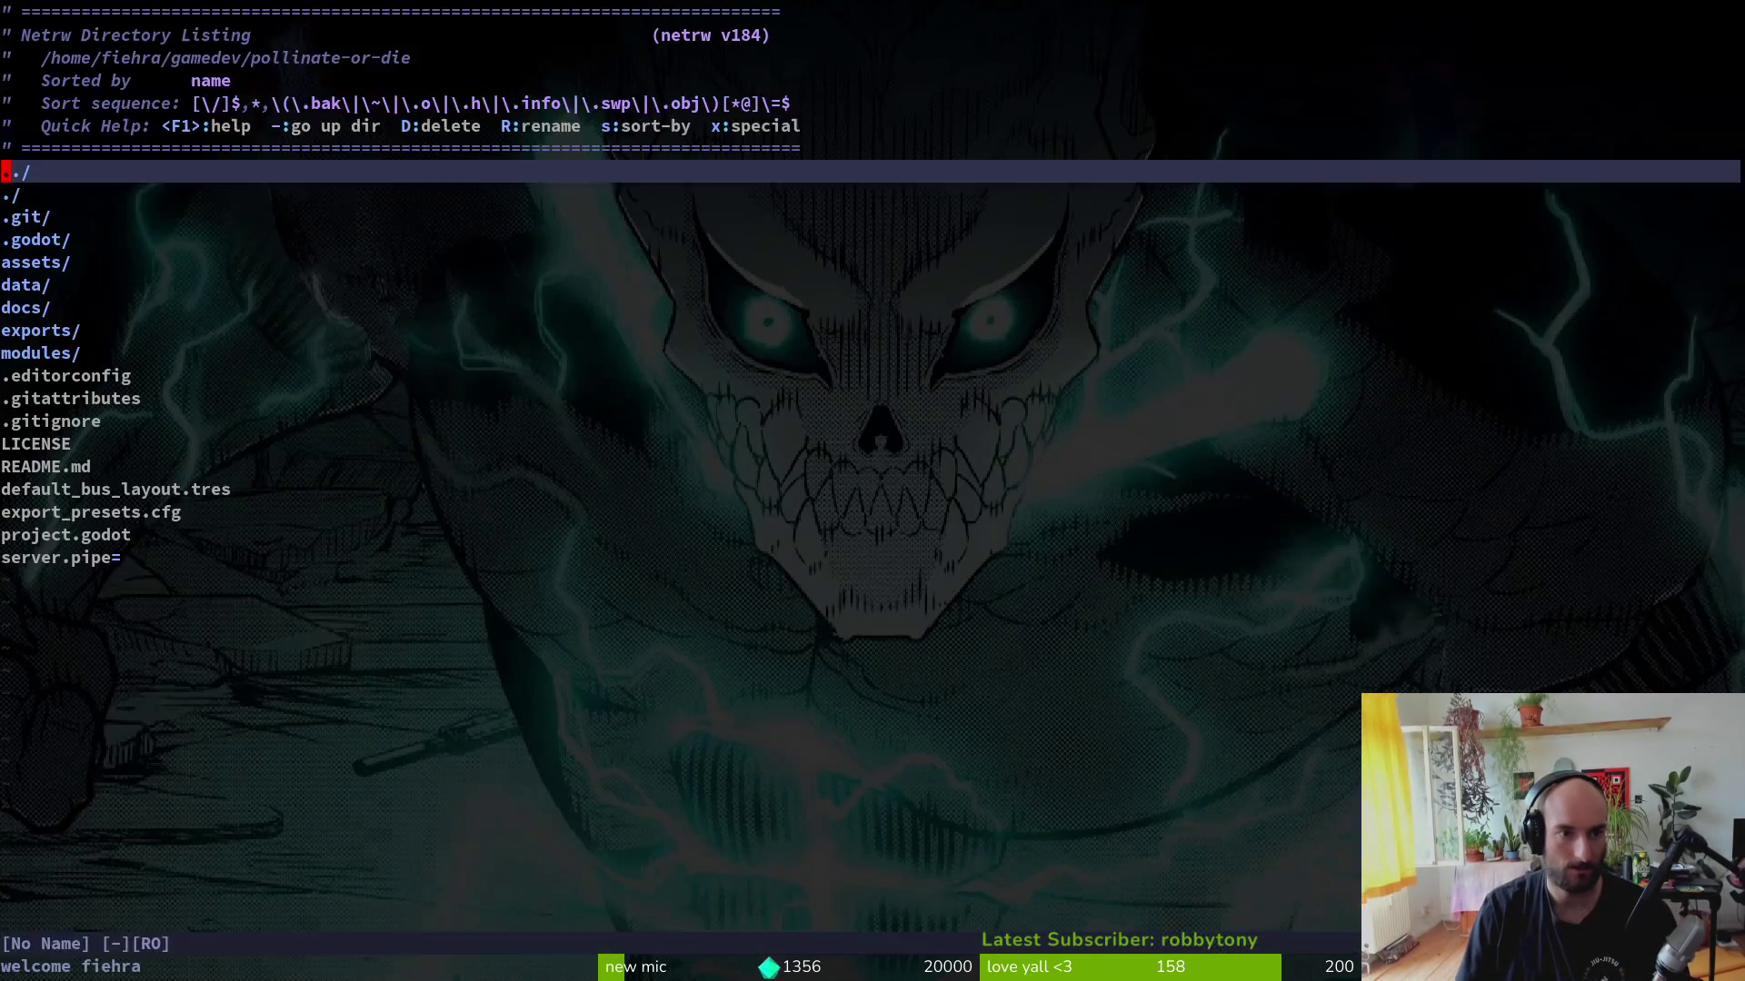
pyautogui.press('space')
pyautogui.press('f')
pyautogui.press('f')
pyautogui.write('beski')
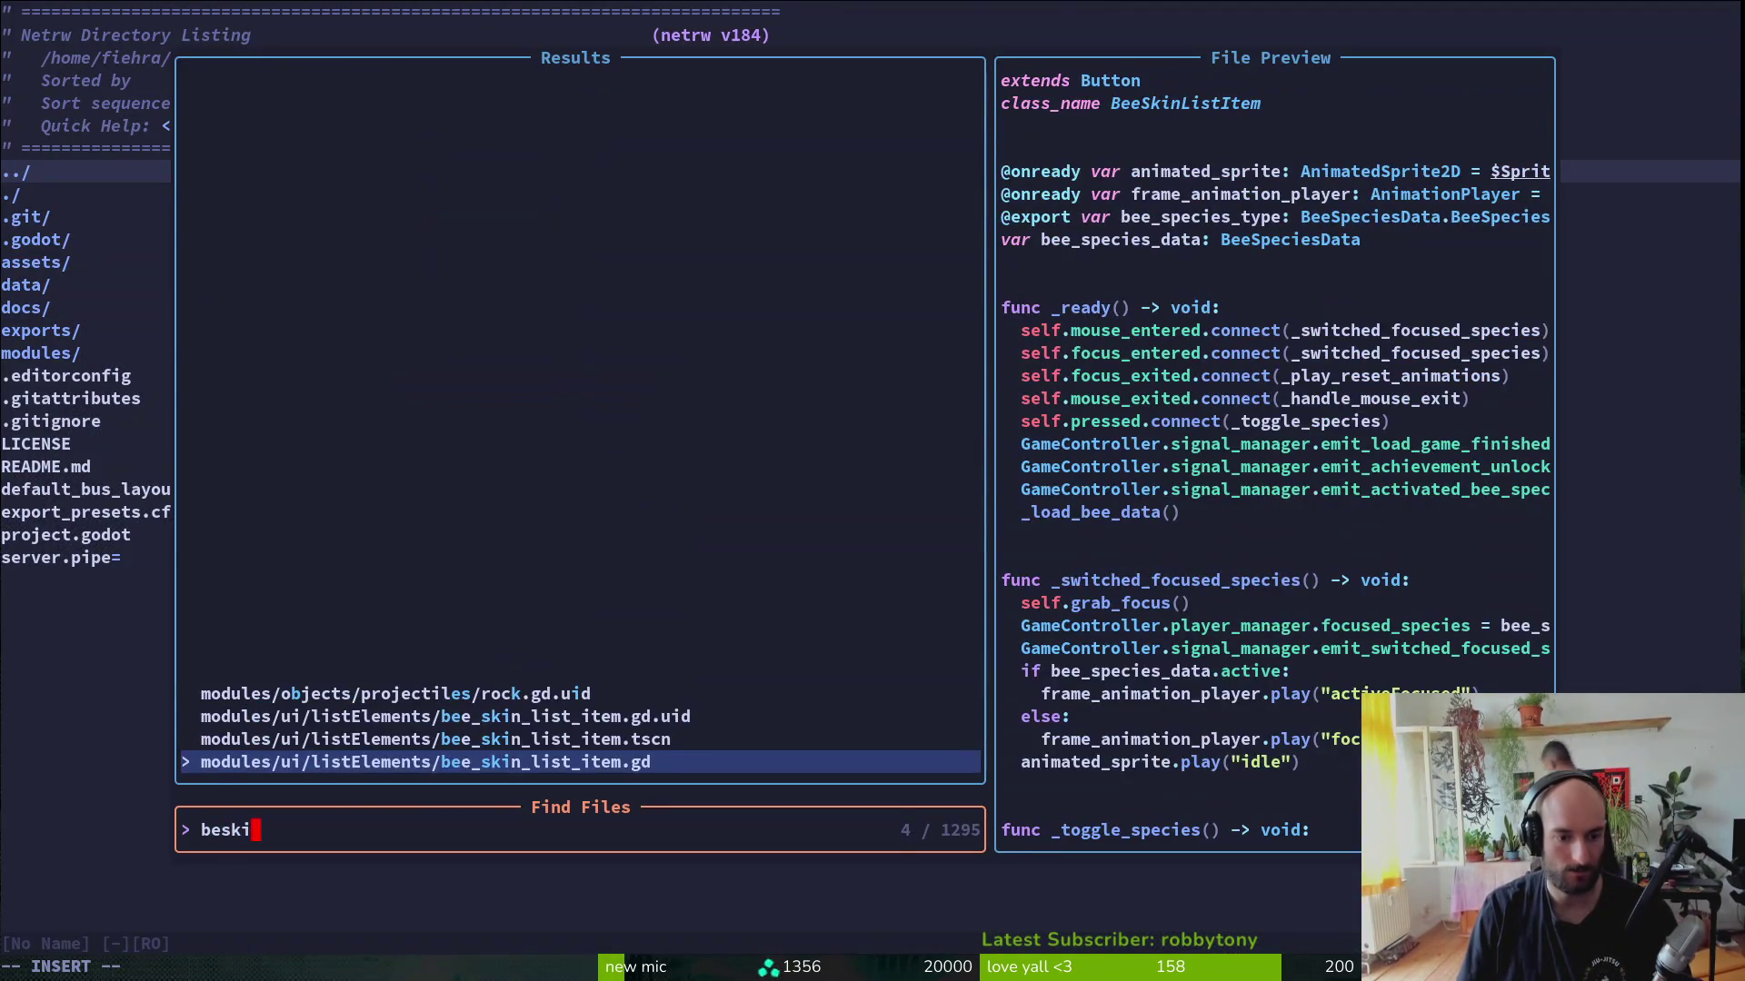
pyautogui.press('BackSpace')
pyautogui.press('BackSpace')
pyautogui.write('pda')
pyautogui.press('Return')
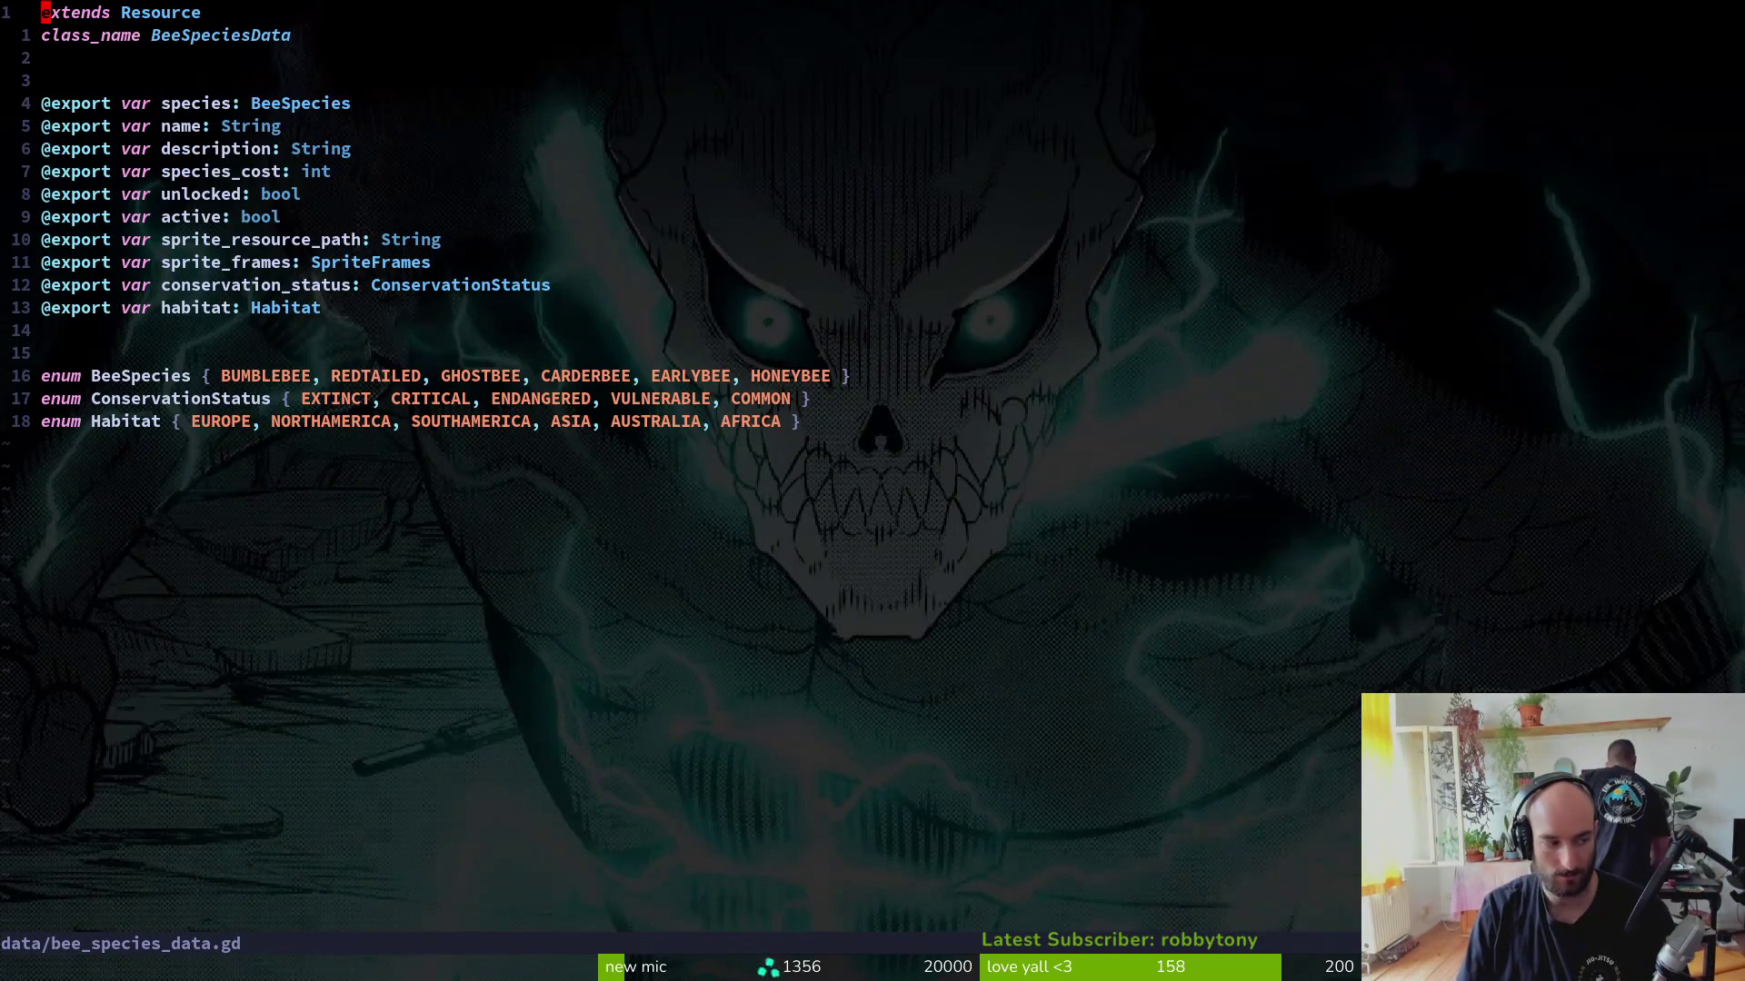
# Step: Append FIERY to the BeeSpecies enum, remove the stray comma, and write the file
pyautogui.press('1')
pyautogui.press('6')
pyautogui.press('j')
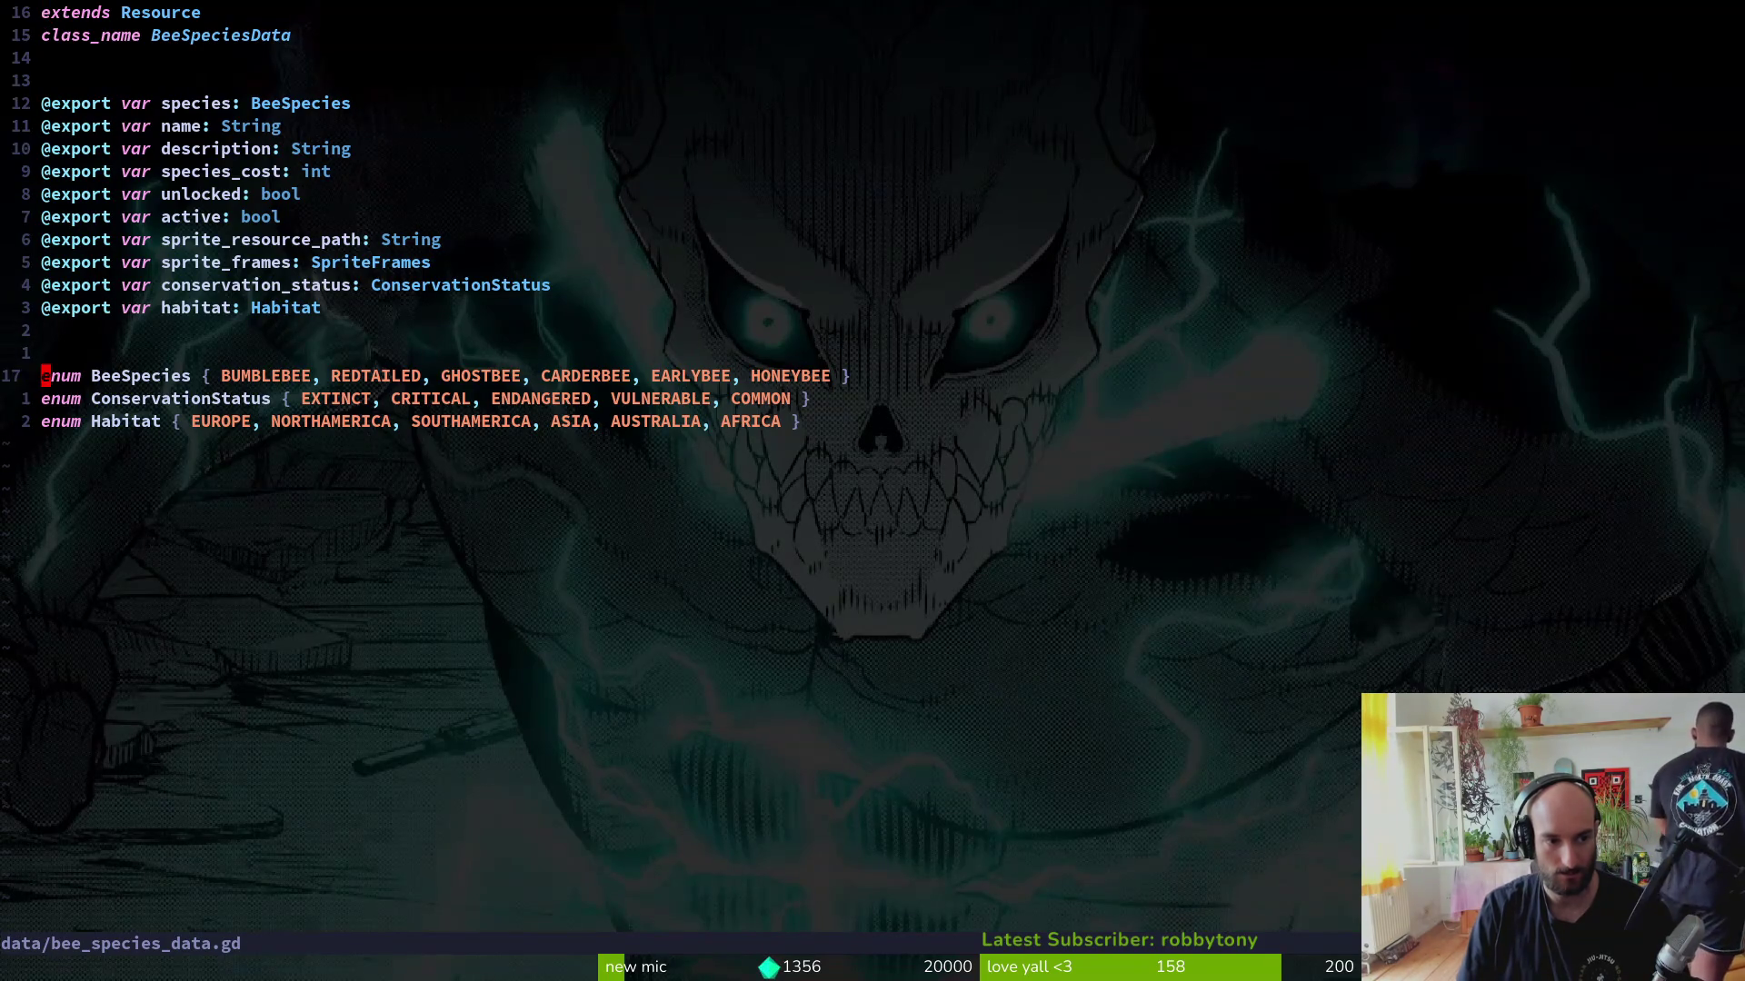
pyautogui.press('t')
pyautogui.press('}')
pyautogui.write('i, ')
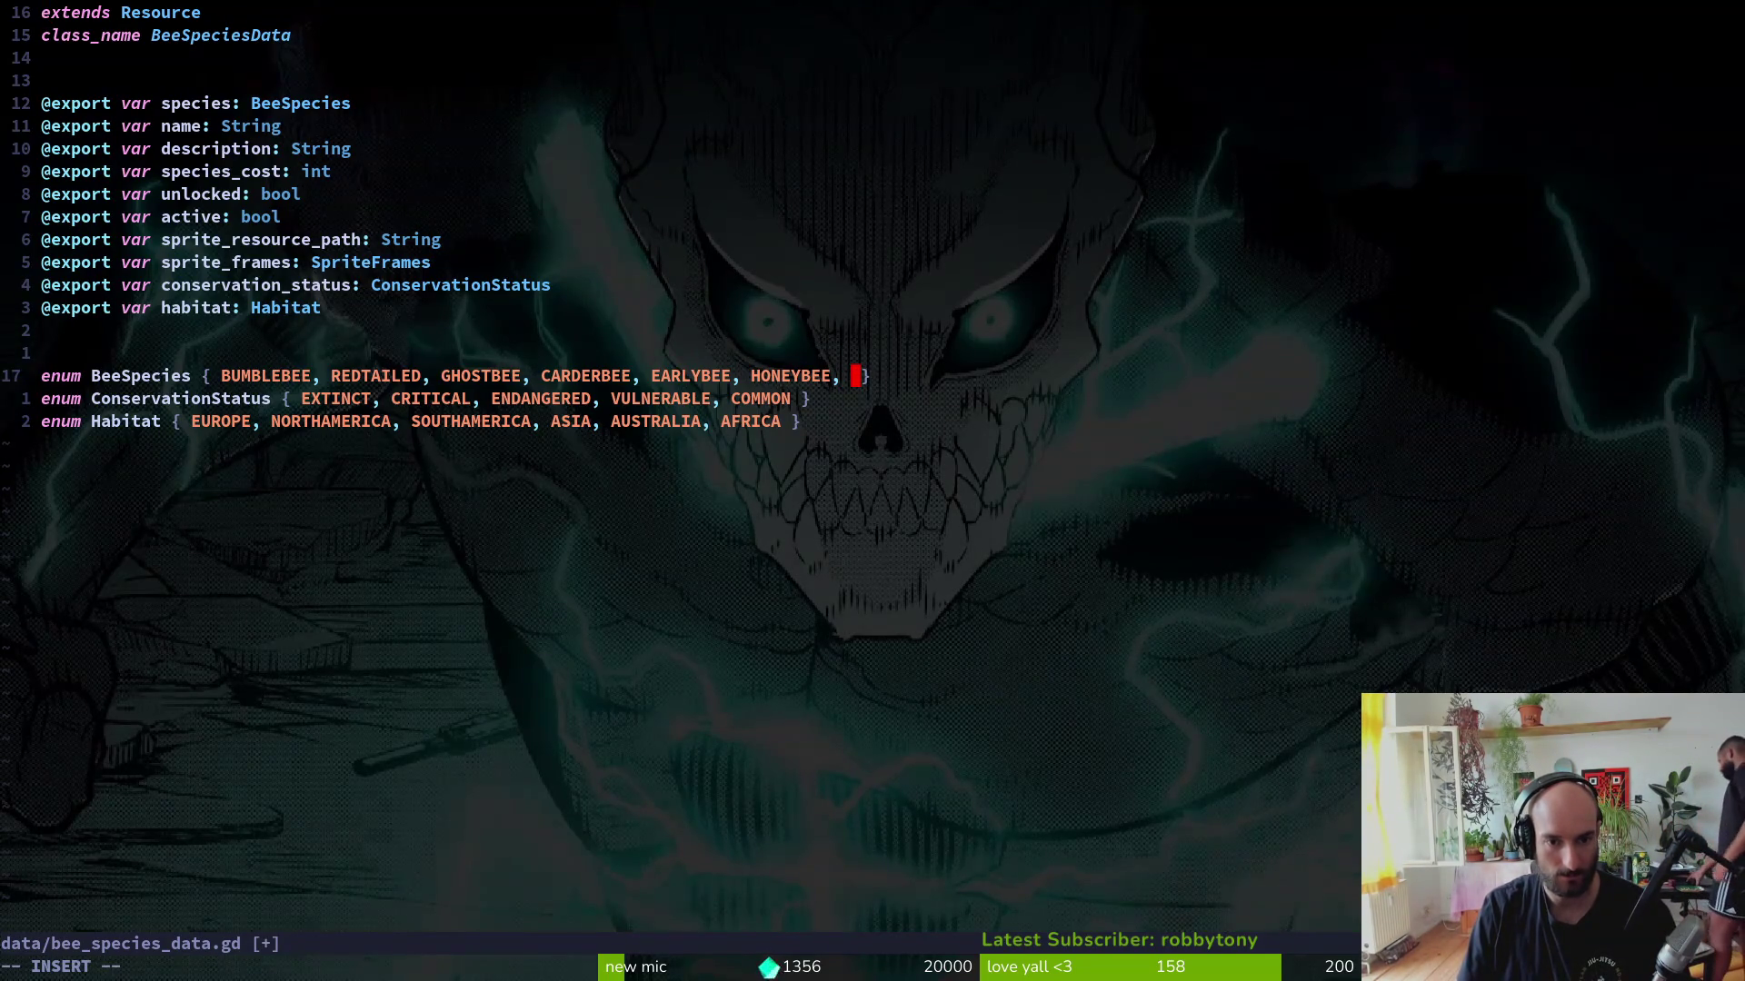
pyautogui.write('cbFIERY')
pyautogui.press('Escape')
pyautogui.write(':w')
pyautogui.press('Return')
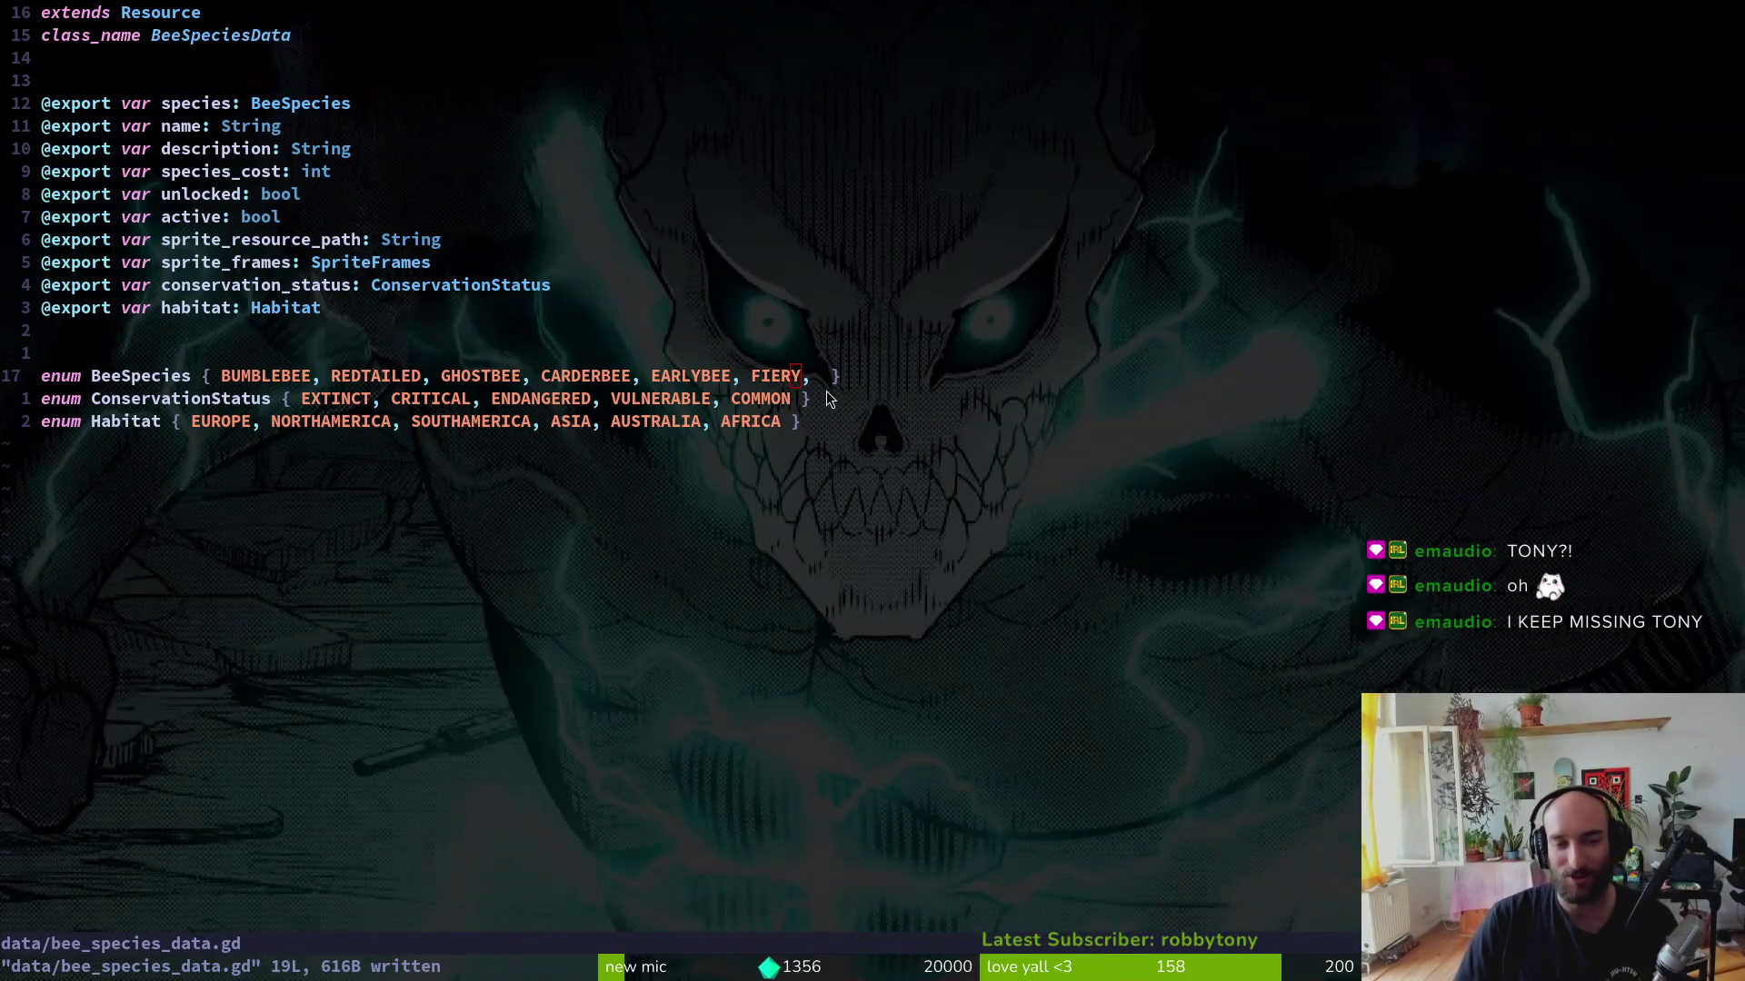
pyautogui.press('x')
pyautogui.press('i')
pyautogui.press('Escape')
pyautogui.write(':w')
pyautogui.press('Return')
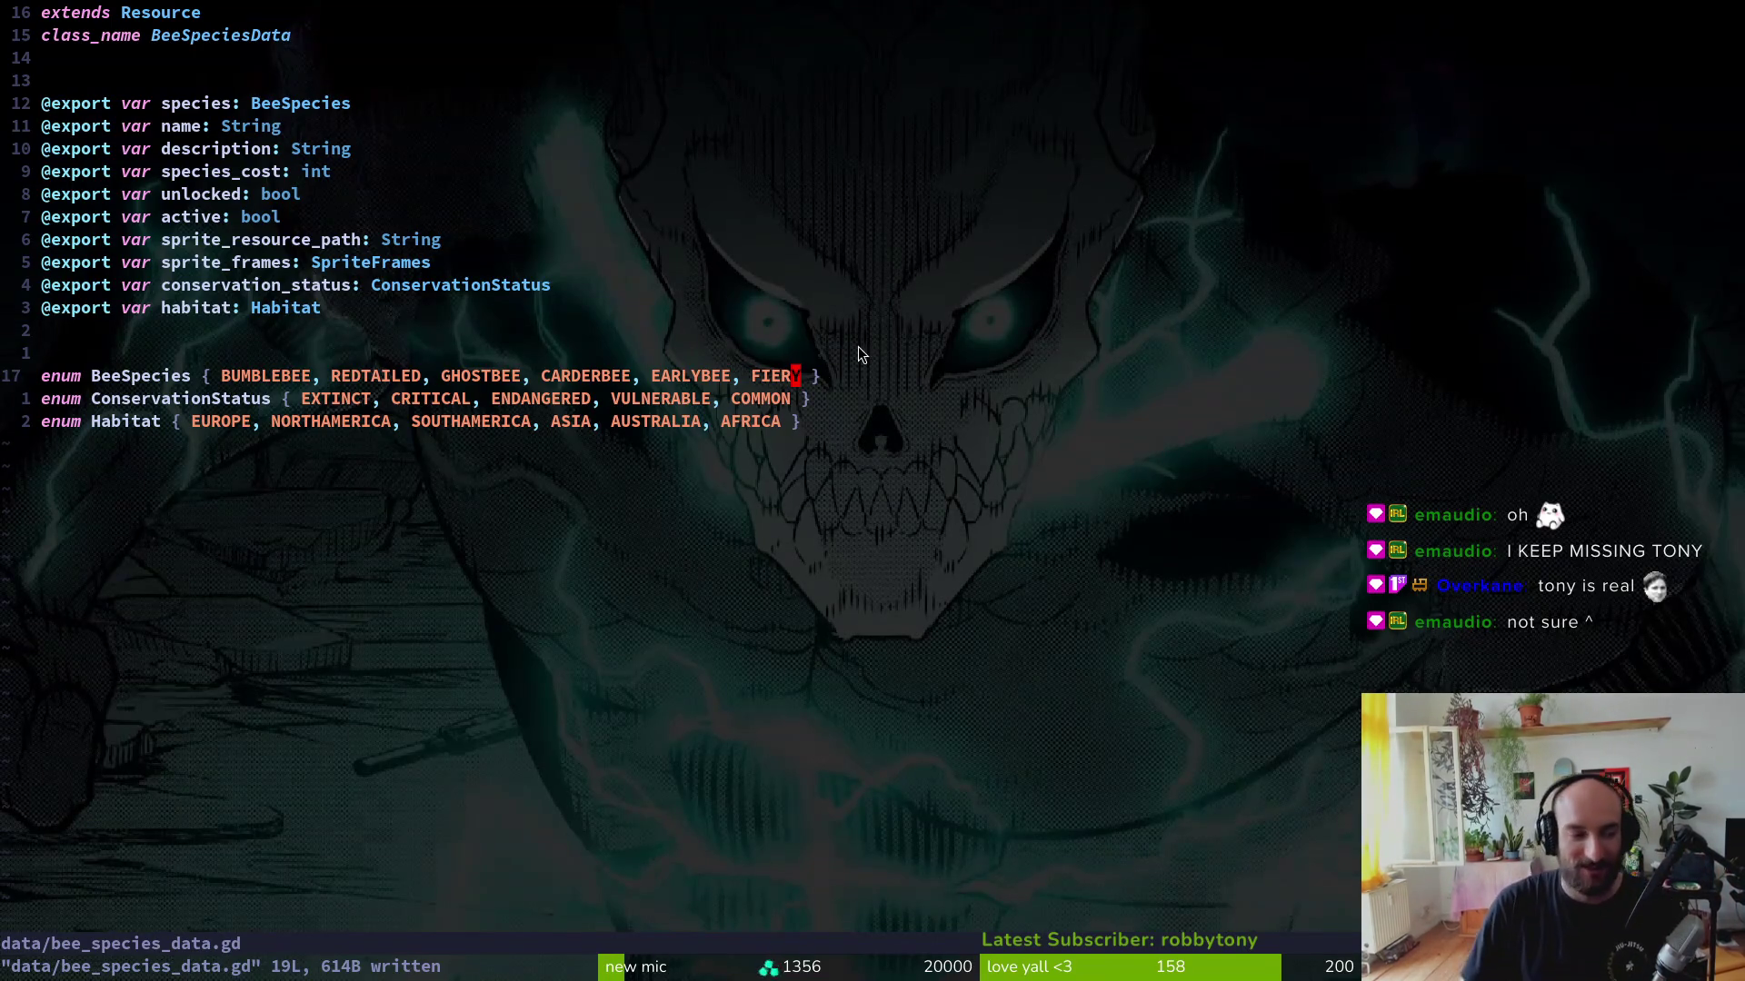
pyautogui.write('aY')
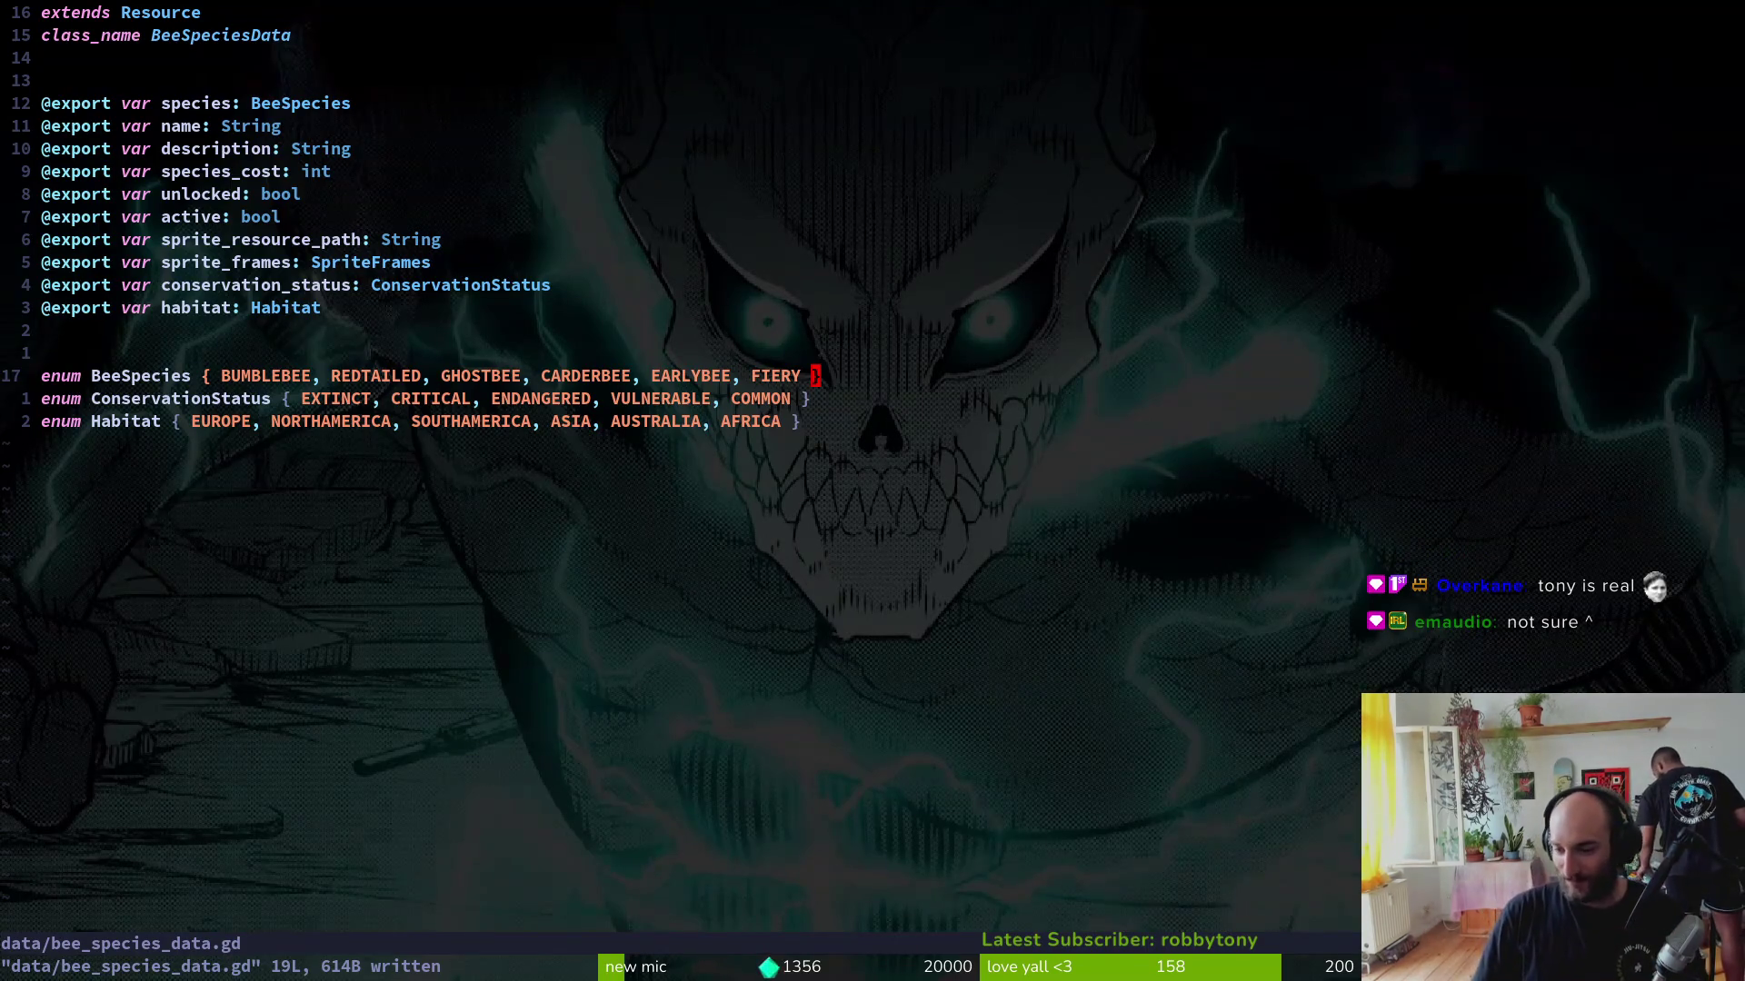
# Step: Review the ConservationStatus and Habitat enum lines, then close the buffer with :bd
pyautogui.press('j')
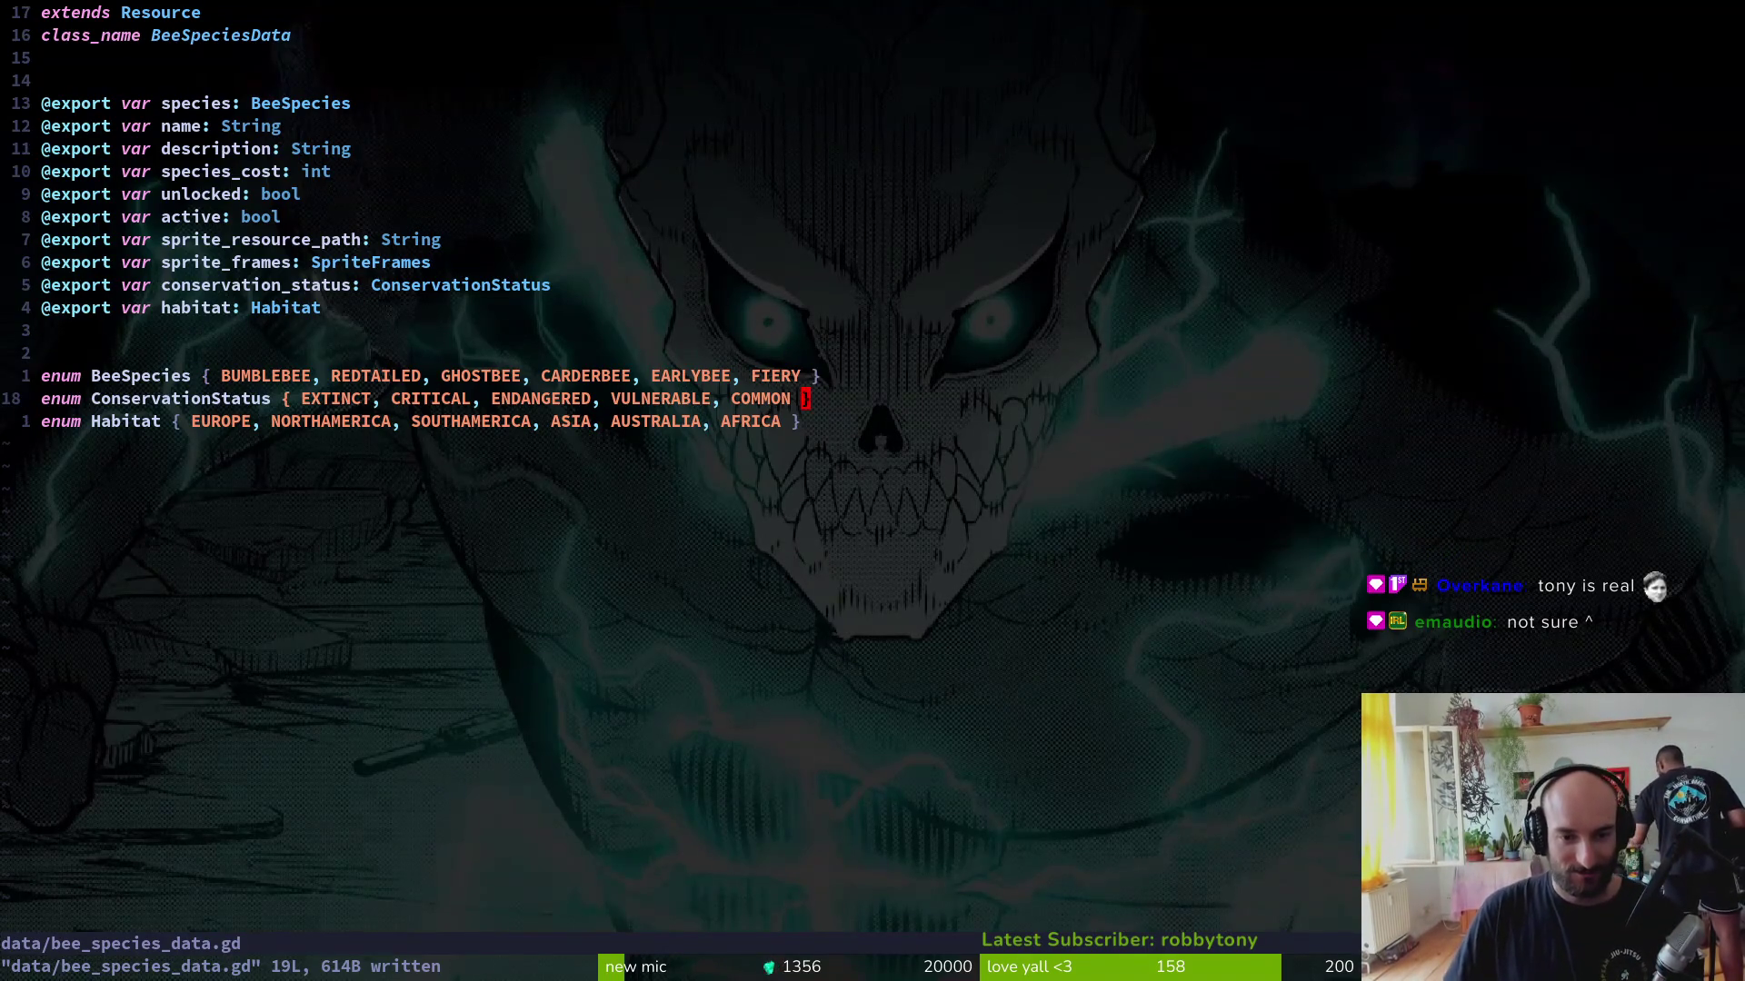
pyautogui.press('k')
pyautogui.press('k')
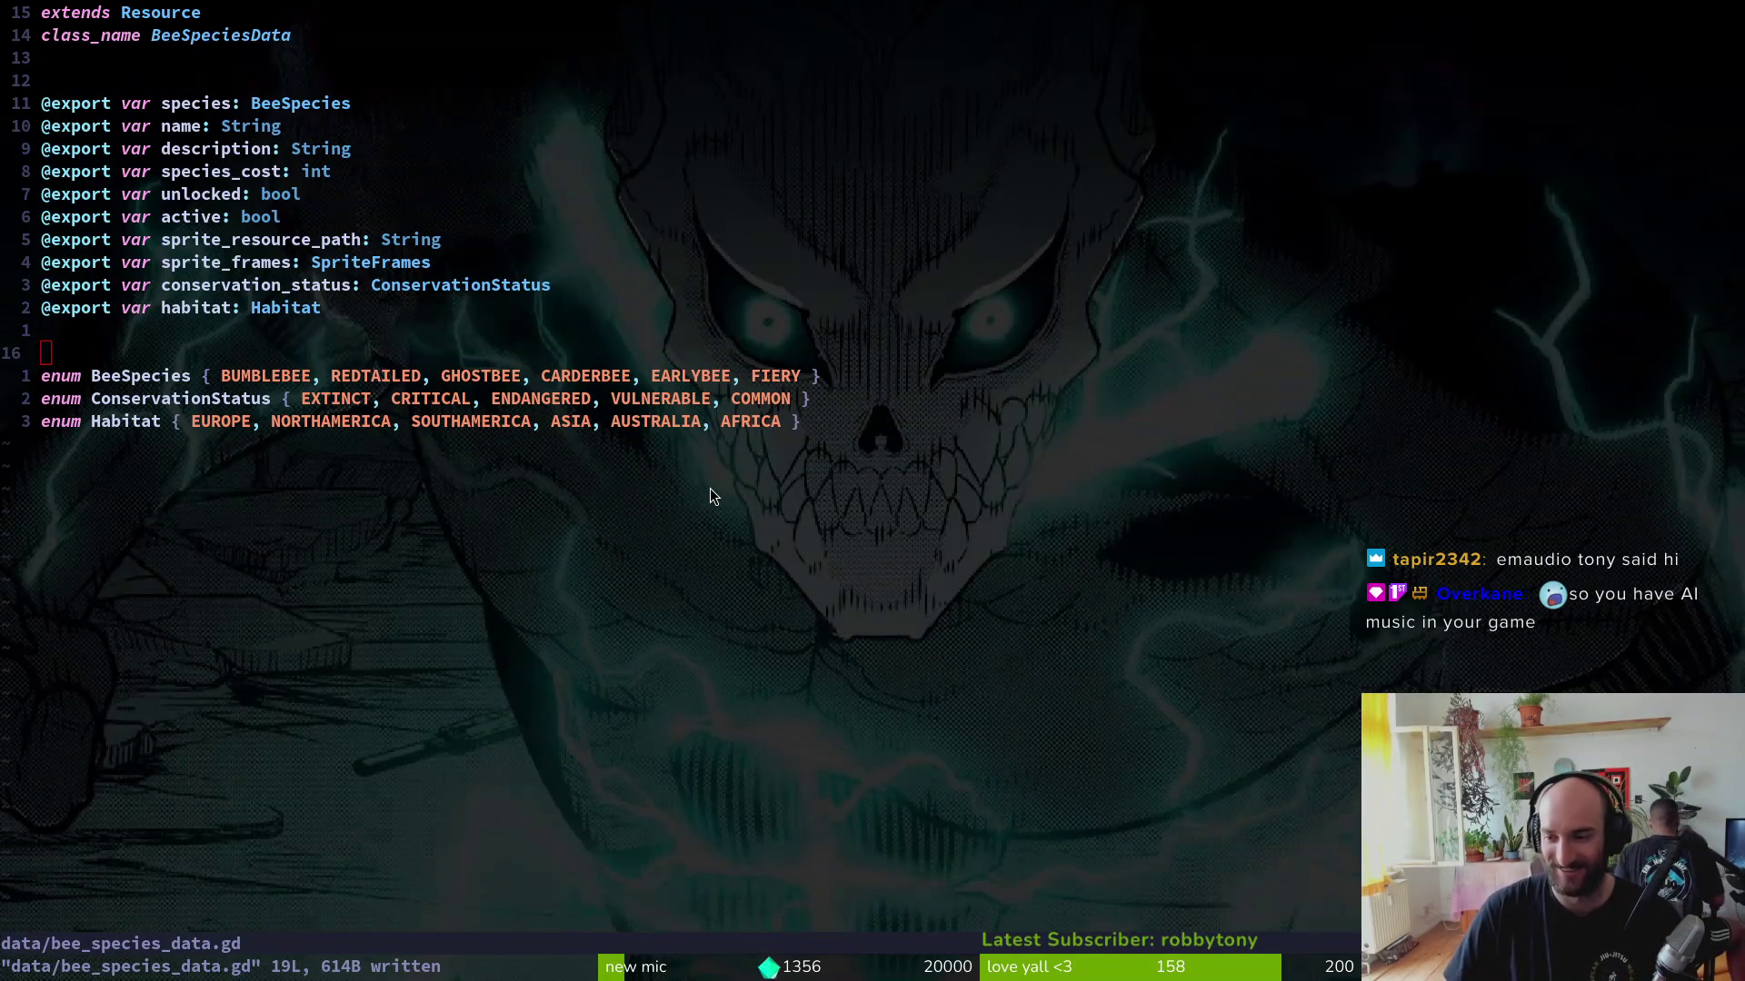
pyautogui.click(548, 421)
pyautogui.press('space')
pyautogui.press('b')
pyautogui.press('d')
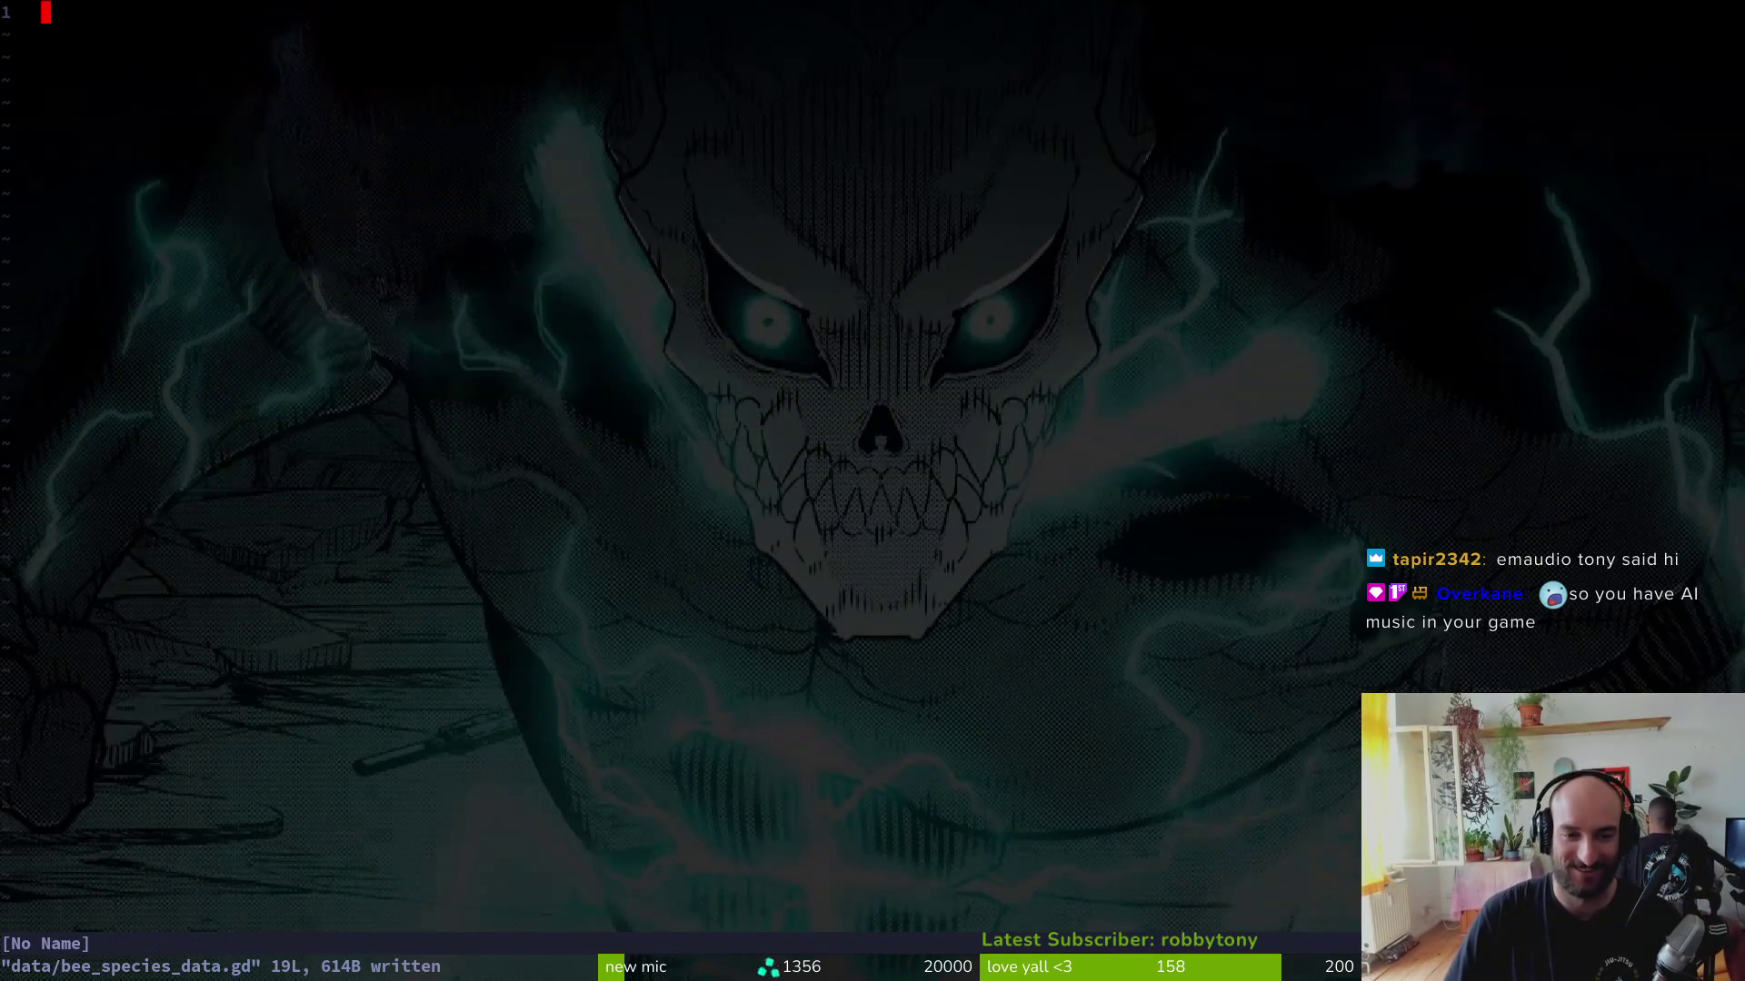
# Step: Set species Fiery, name FIERY, description FIERY_DESC and species cost 420 on the fiery bee resource
pyautogui.hotkey('alt', 'Tab')
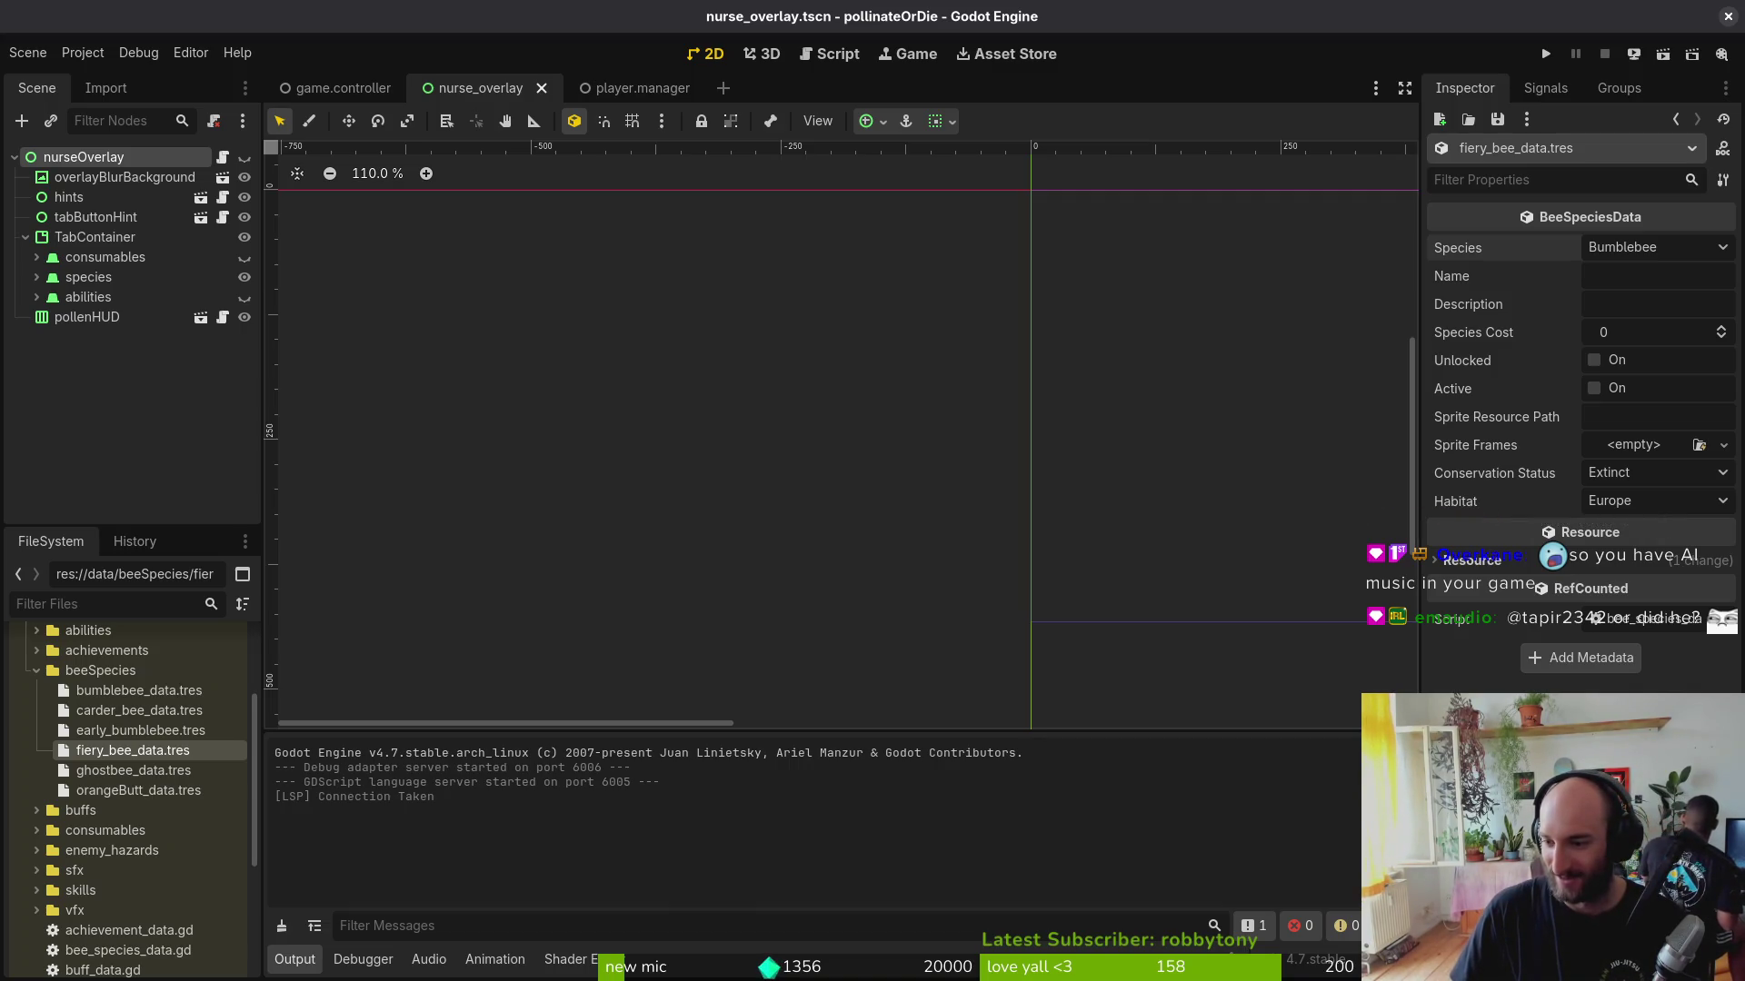
pyautogui.click(1671, 248)
pyautogui.click(1668, 383)
pyautogui.click(1639, 273)
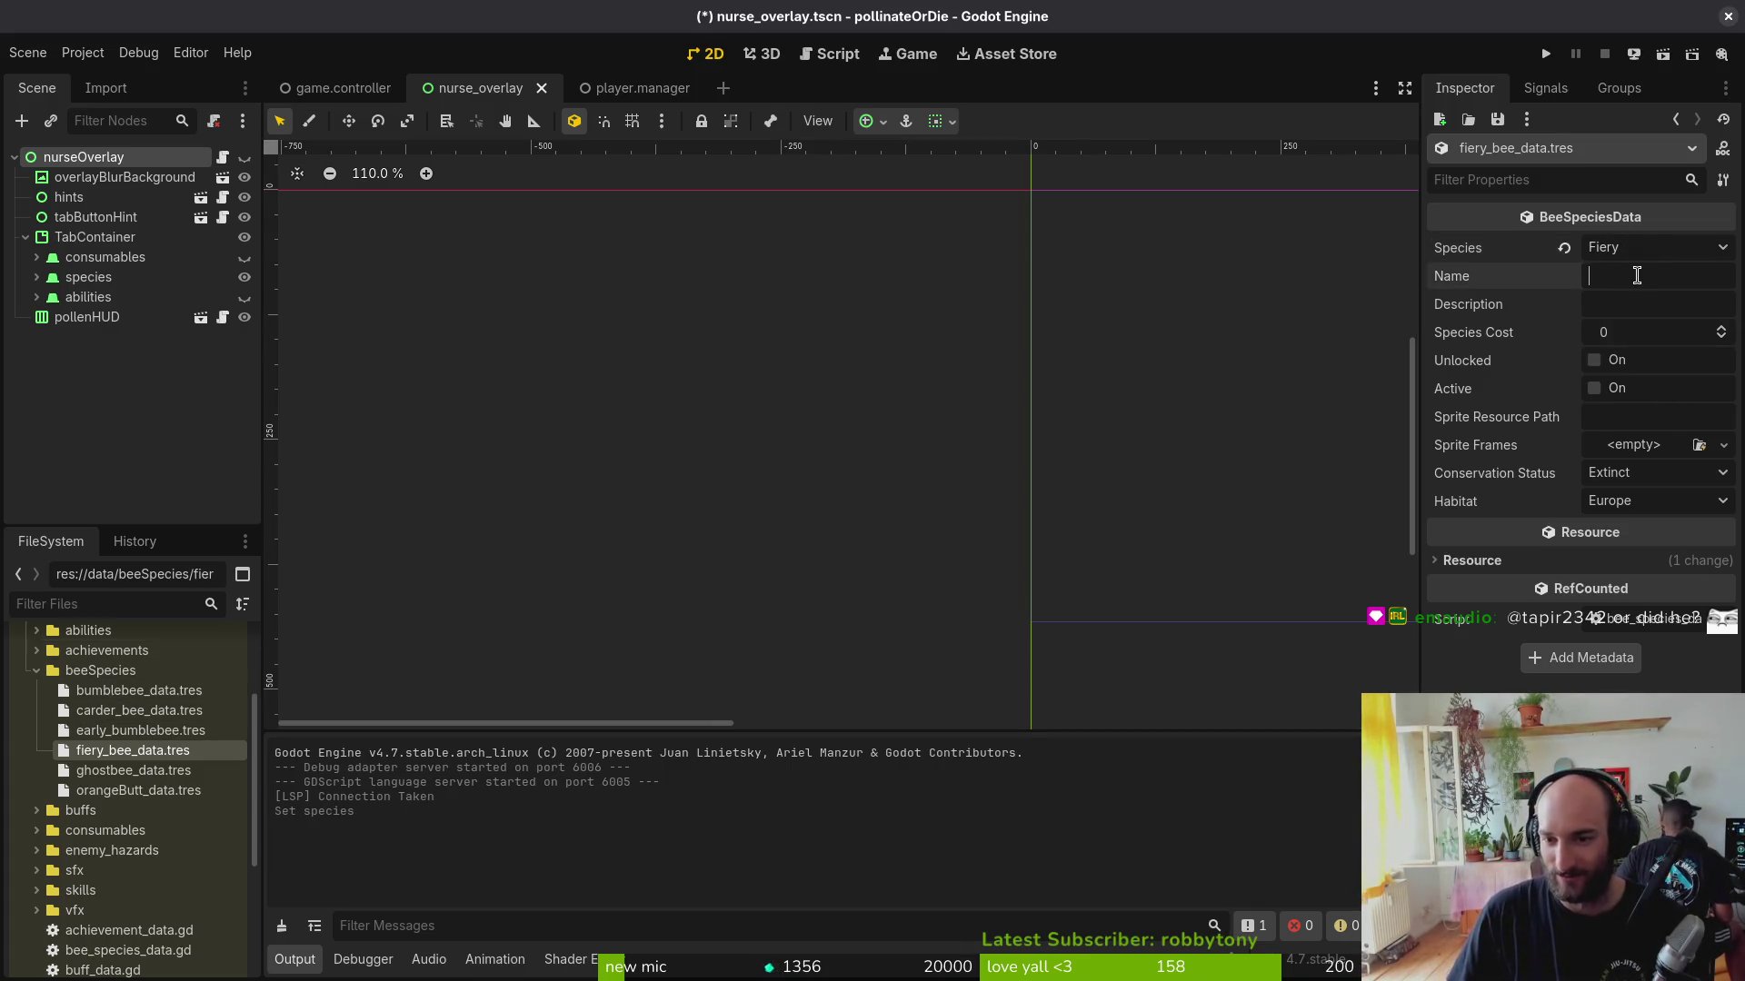
pyautogui.write('FIERY')
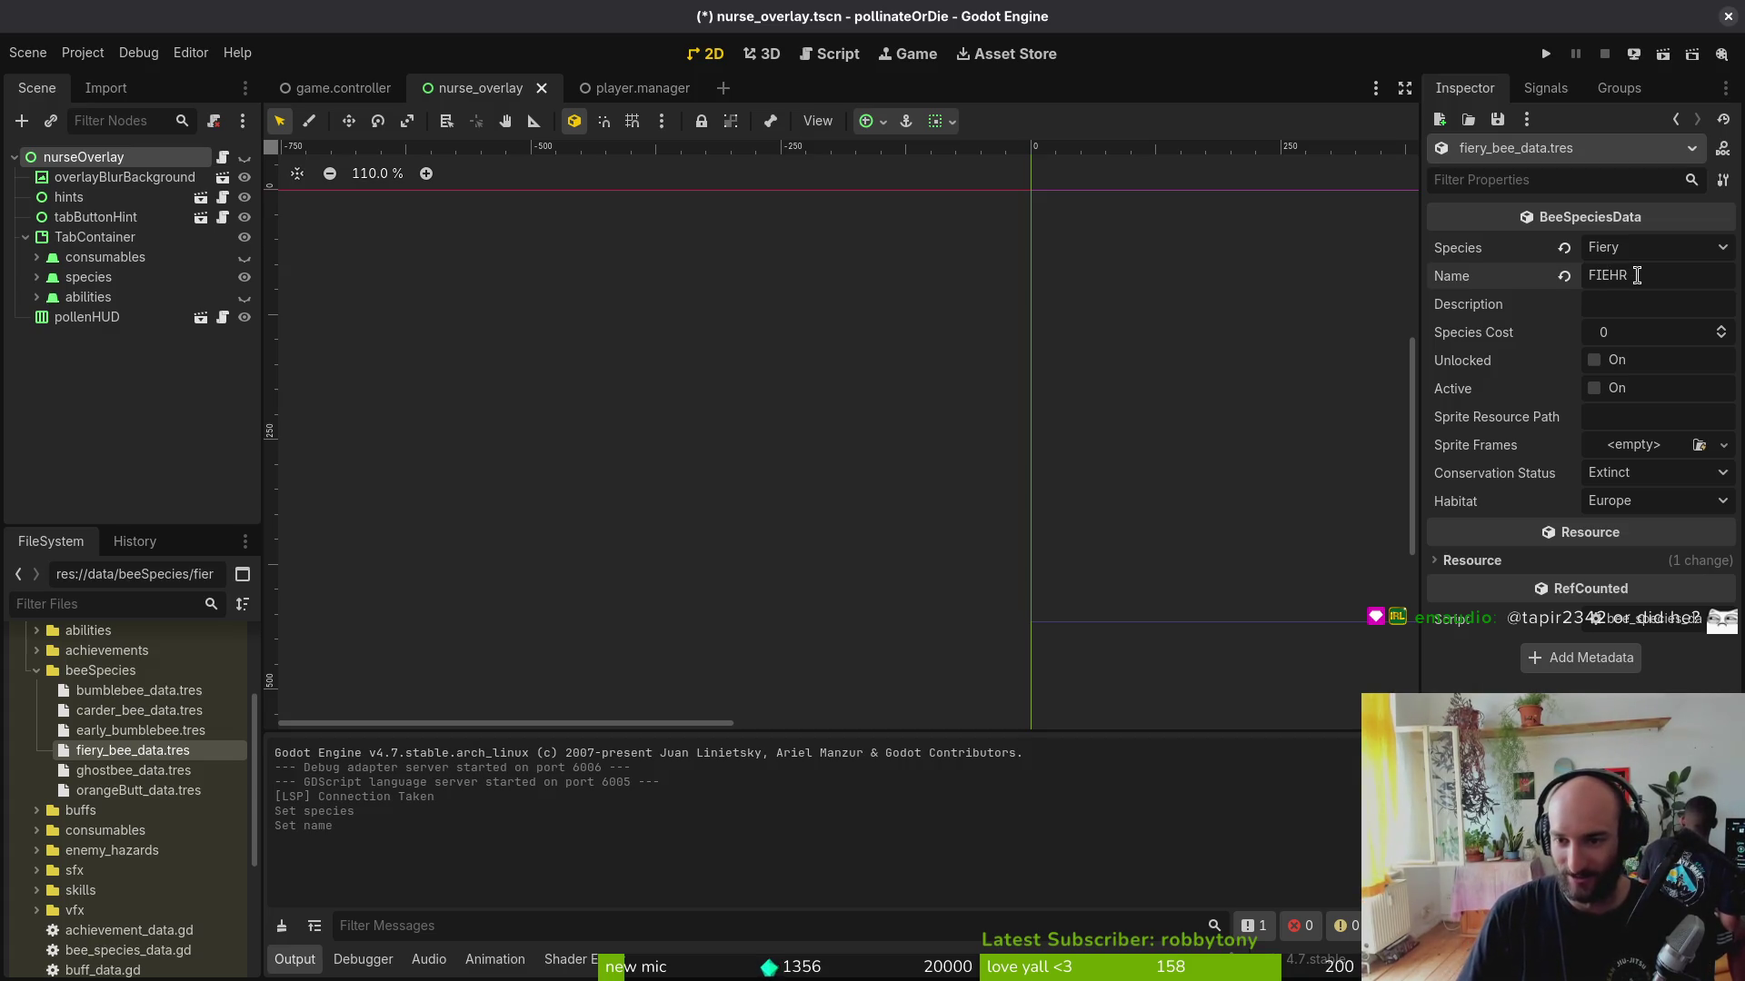
pyautogui.press('Tab')
pyautogui.write('F')
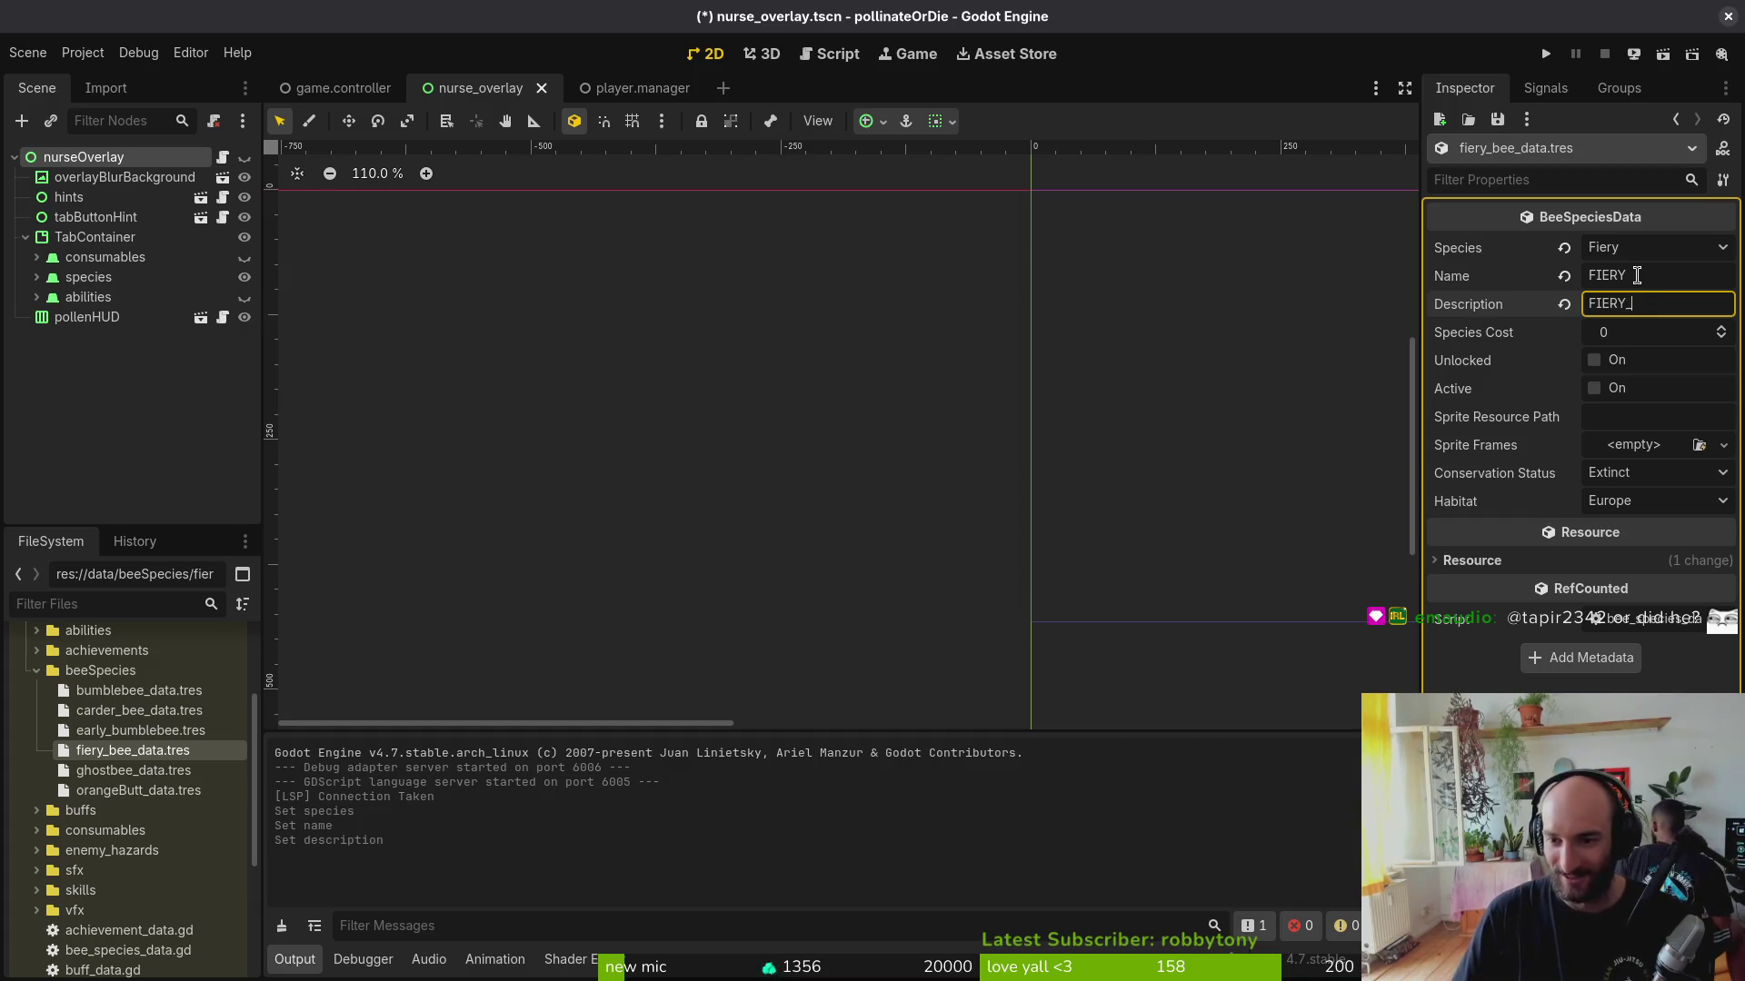
pyautogui.press('Tab')
pyautogui.write('420')
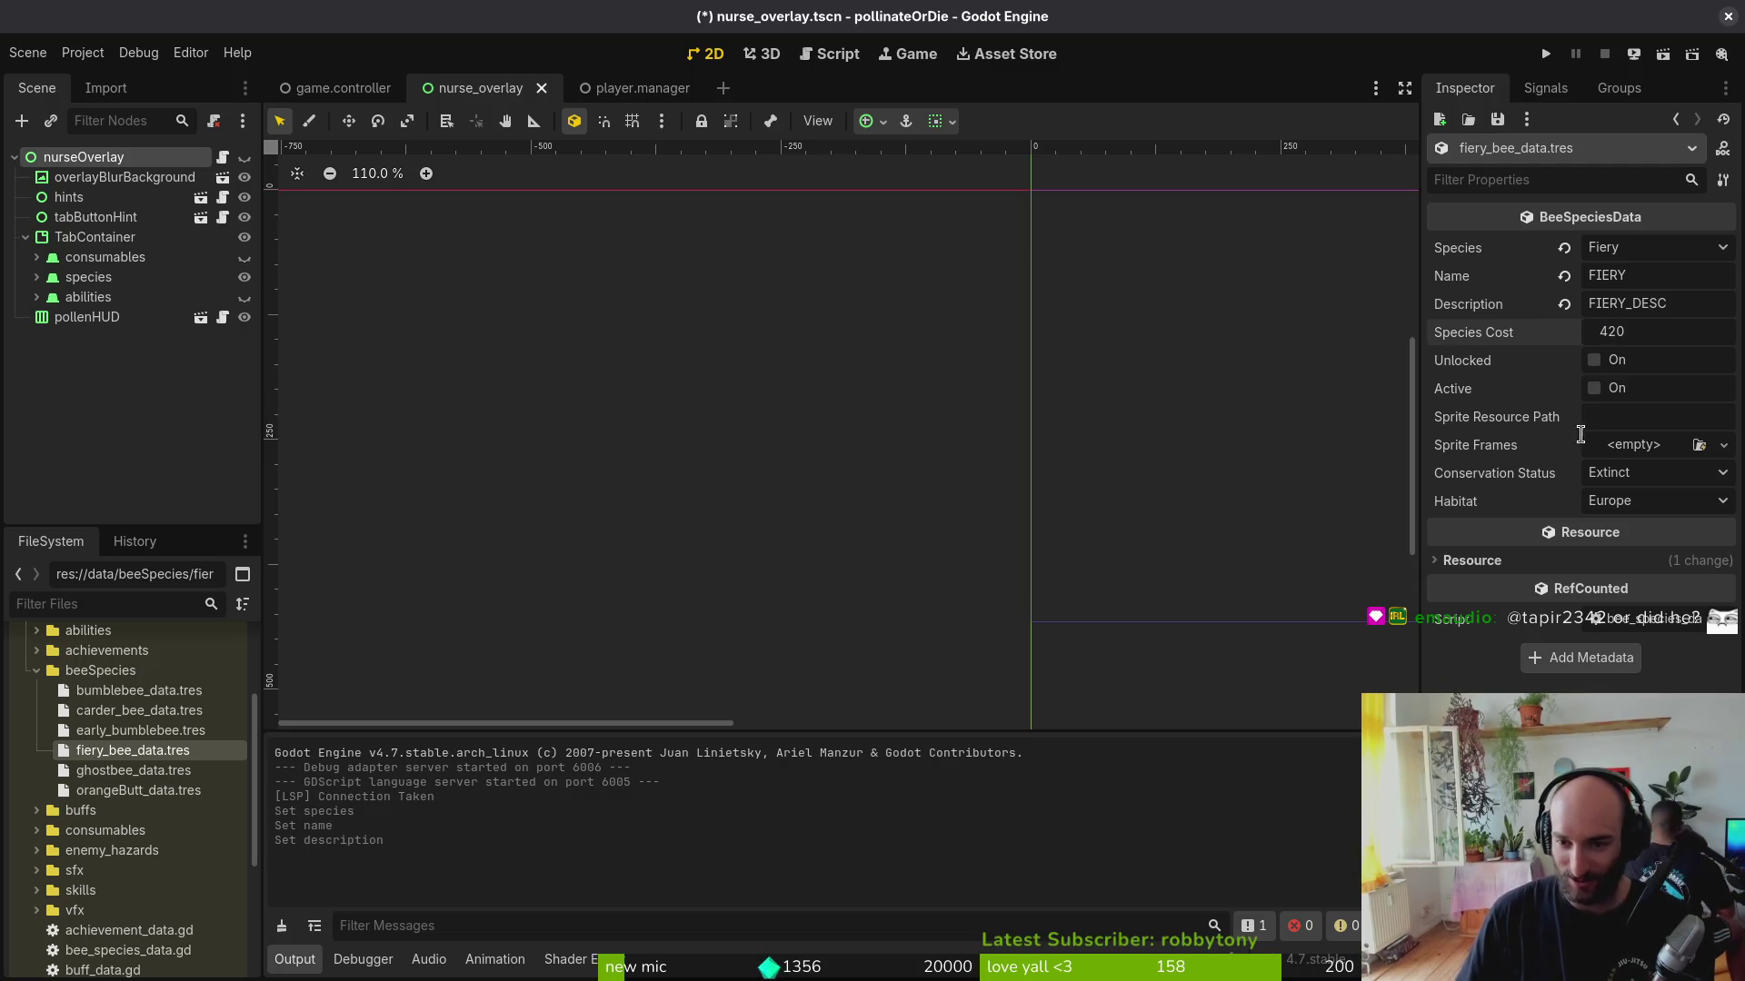
pyautogui.click(1610, 420)
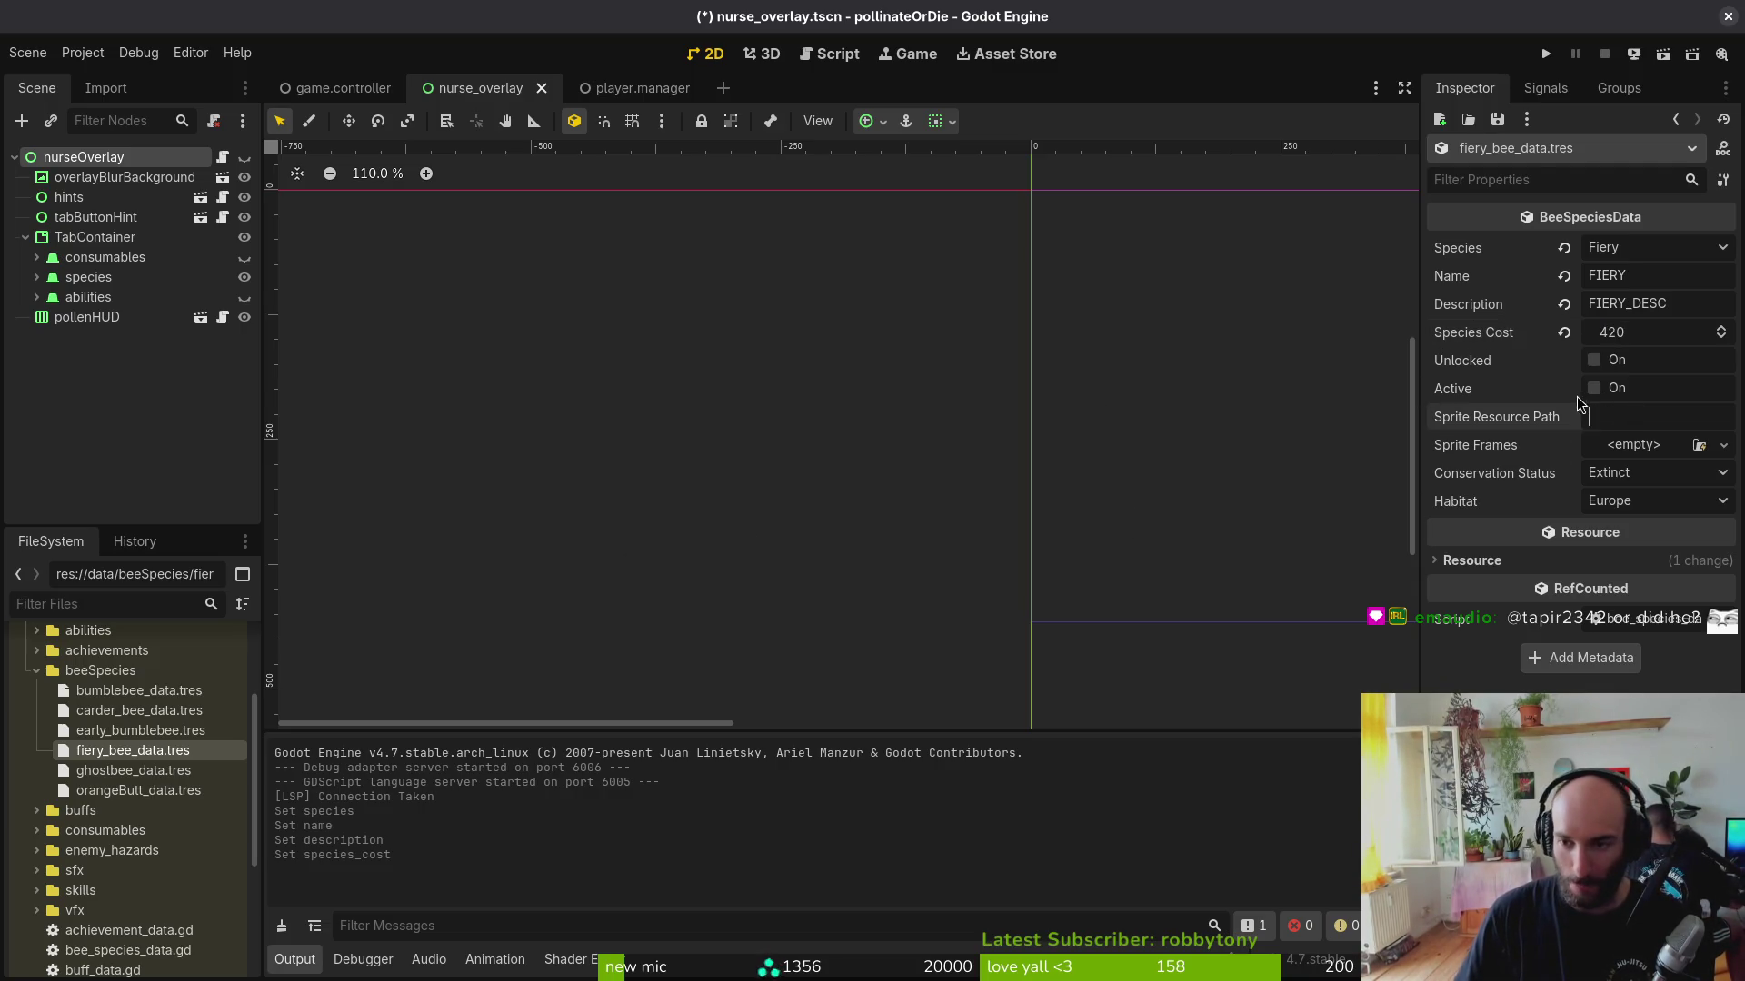
# Step: Paste the early bee's earlyBombus.png sprite resource path into the fiery bee resource
pyautogui.click(137, 731)
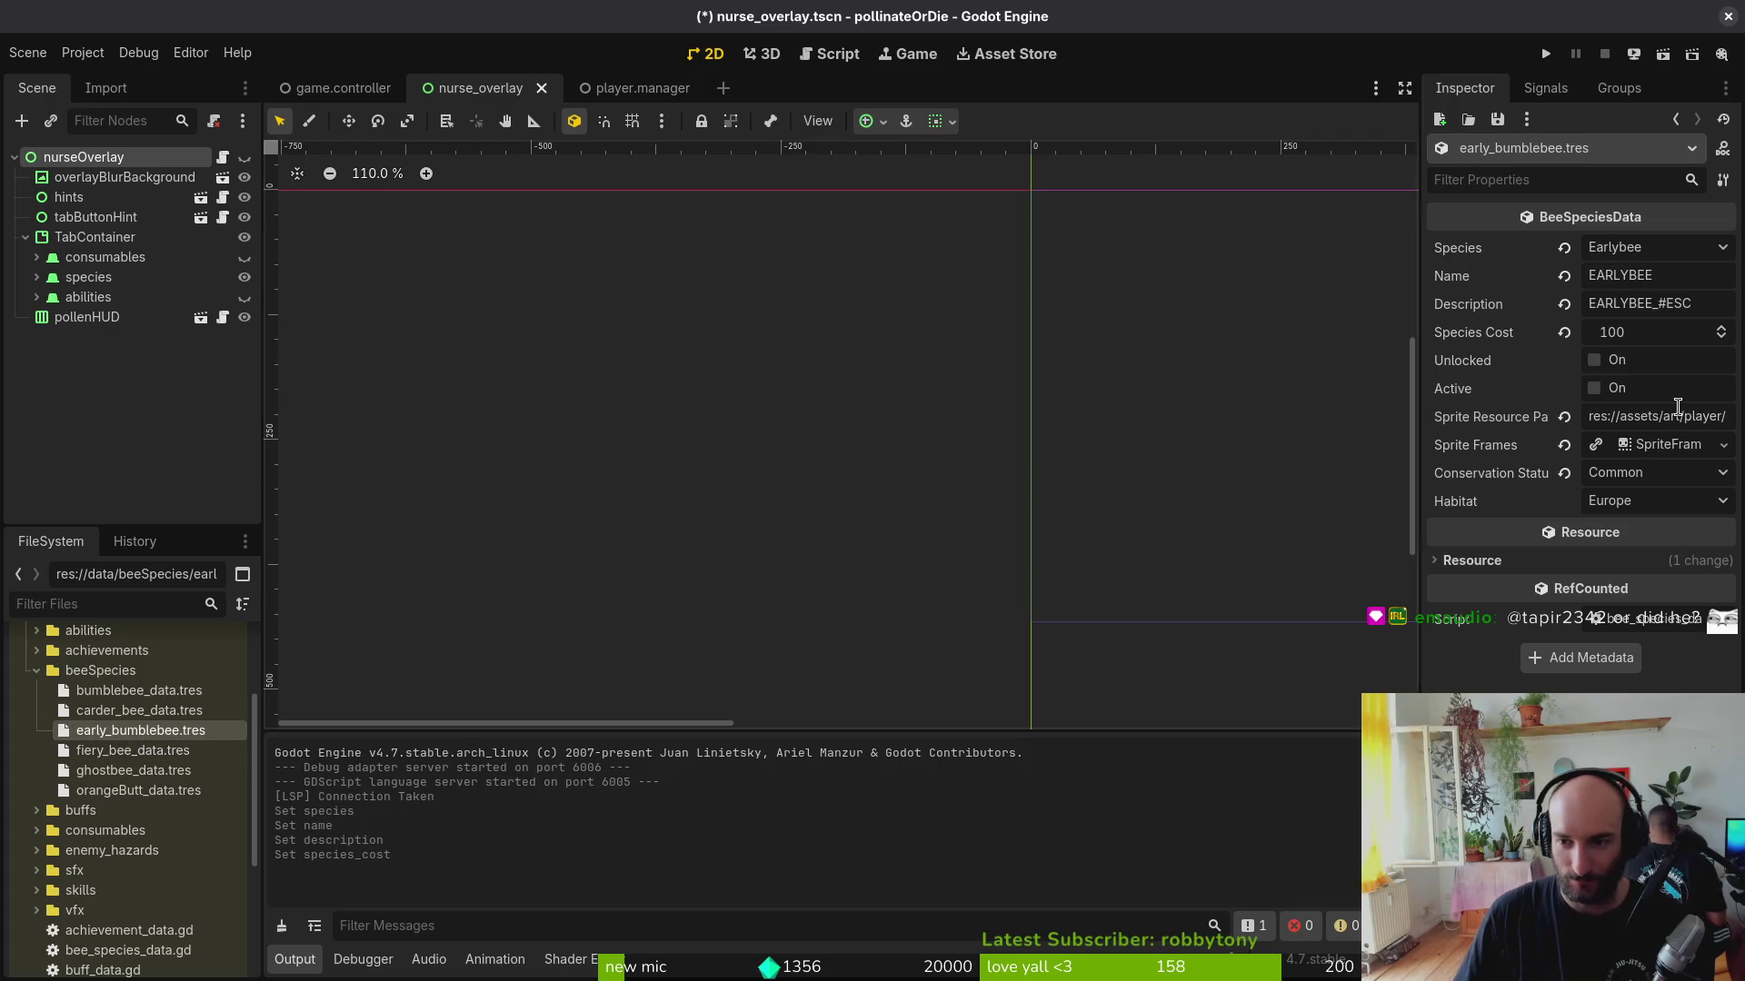
pyautogui.click(123, 750)
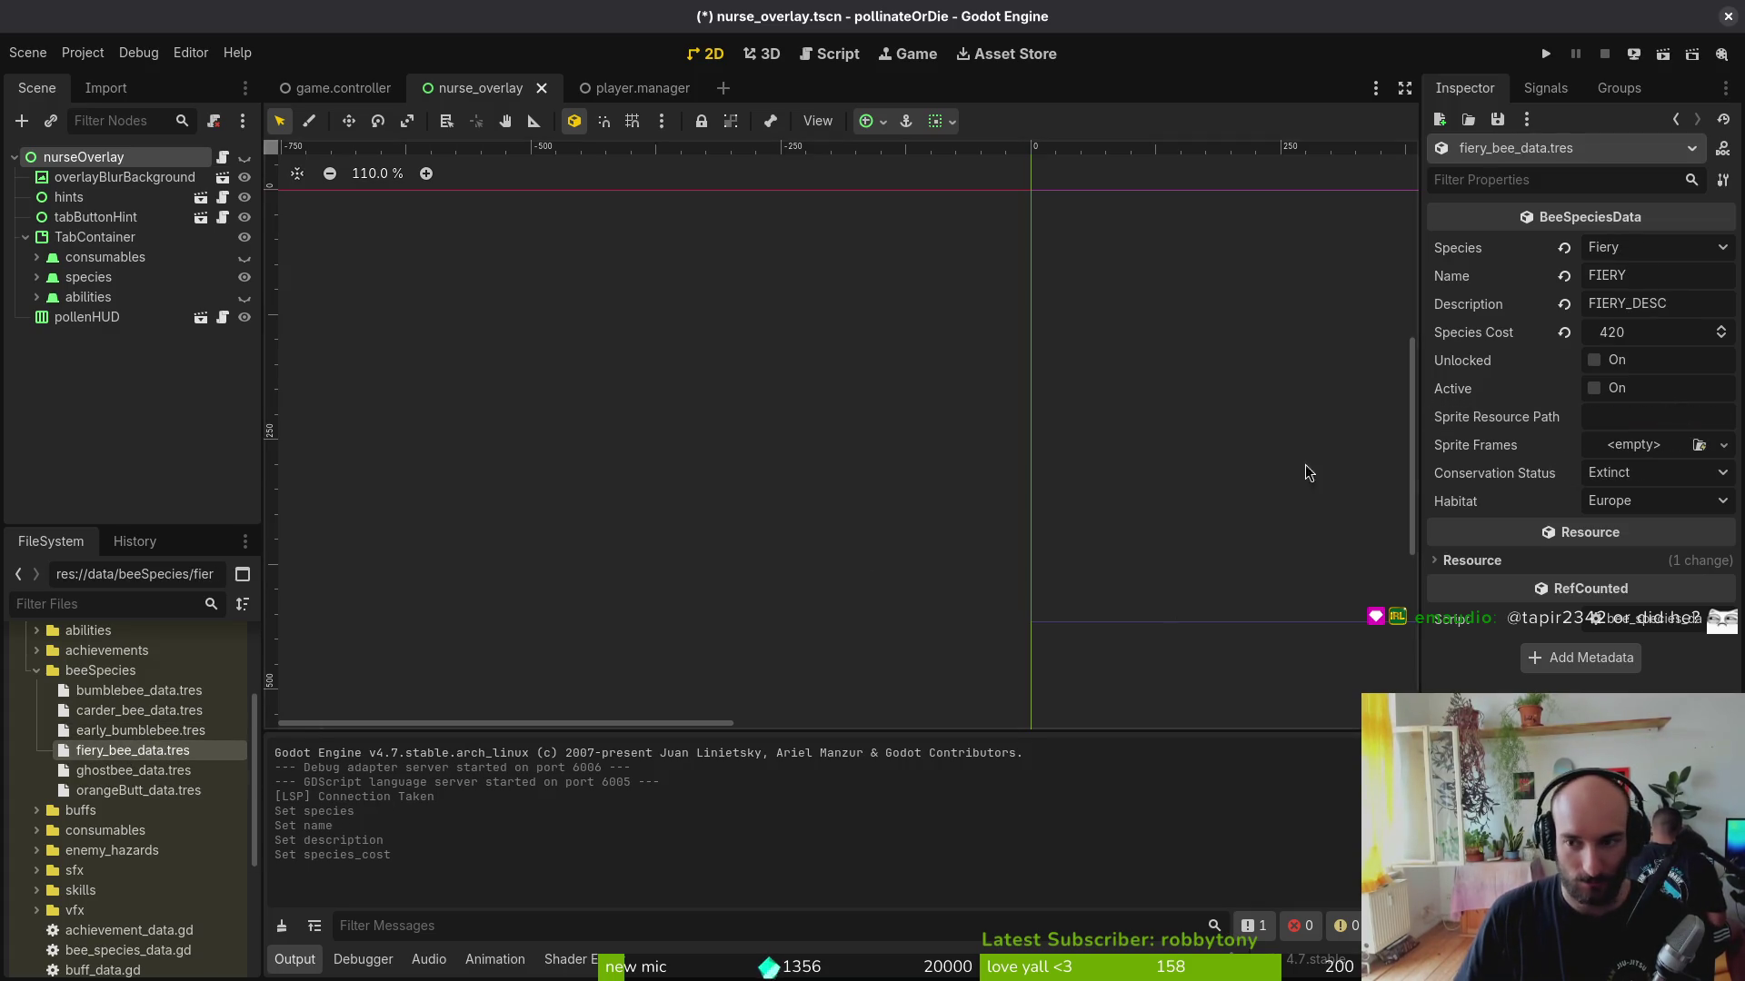
pyautogui.click(1655, 416)
pyautogui.hotkey('ctrl', 'v')
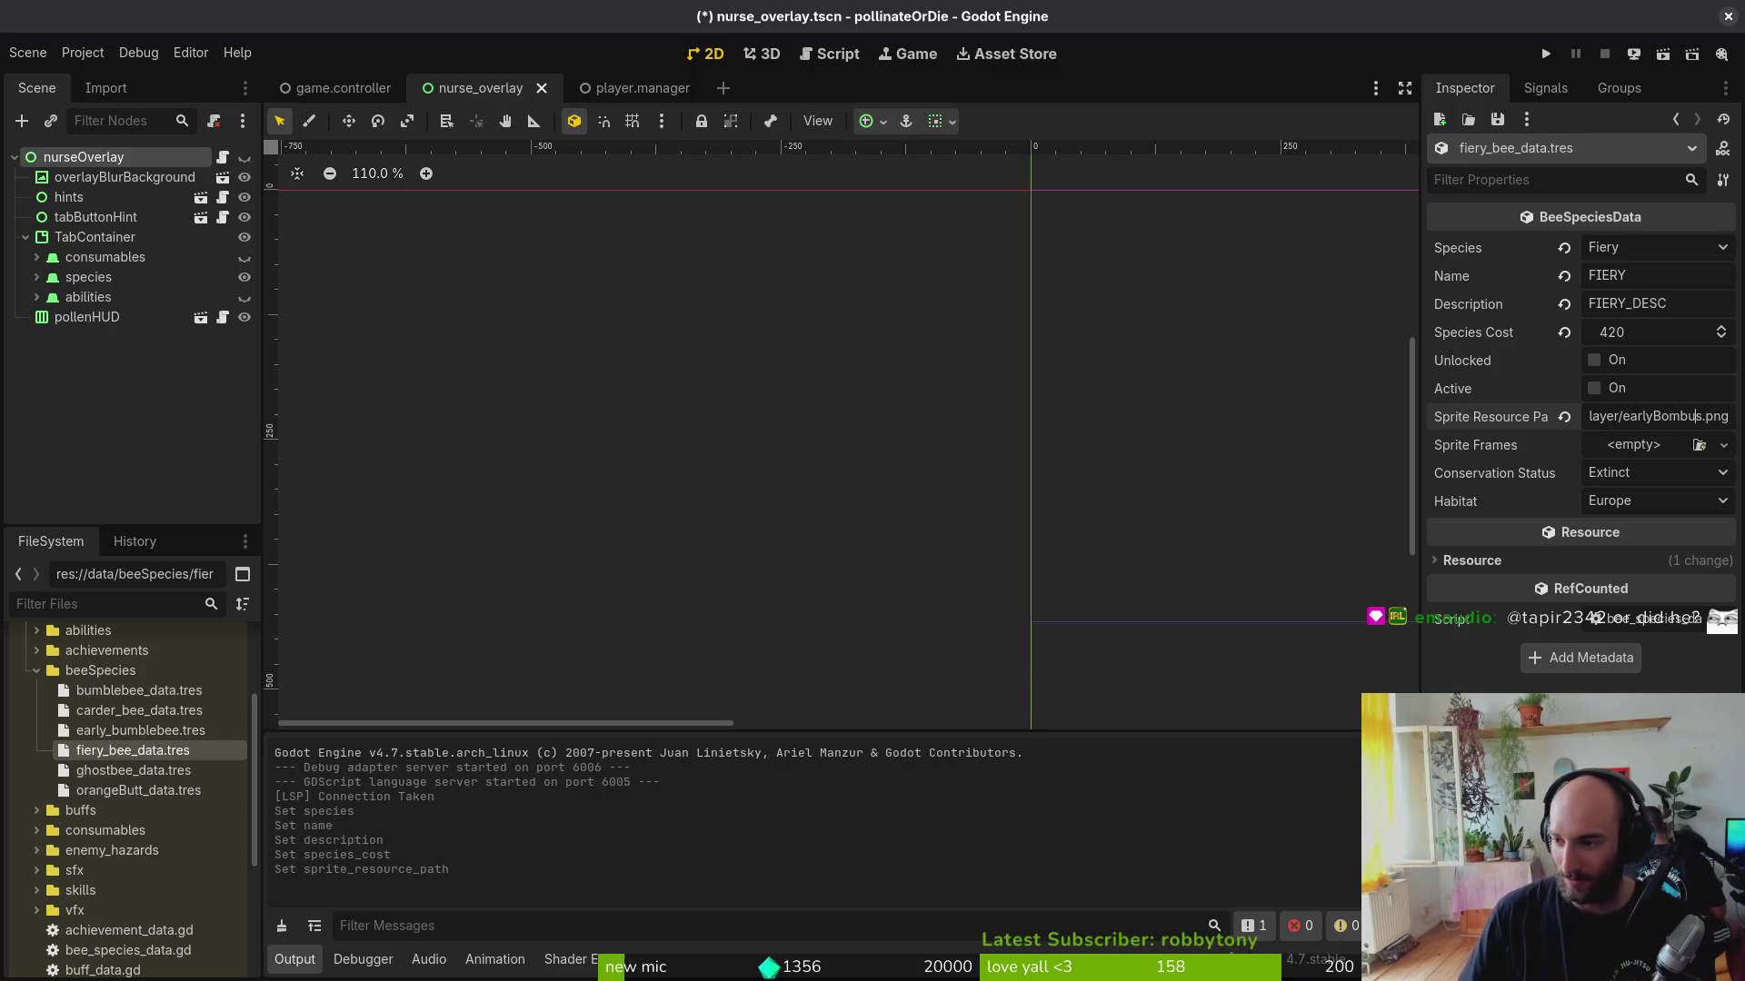
pyautogui.press('super')
pyautogui.press('super')
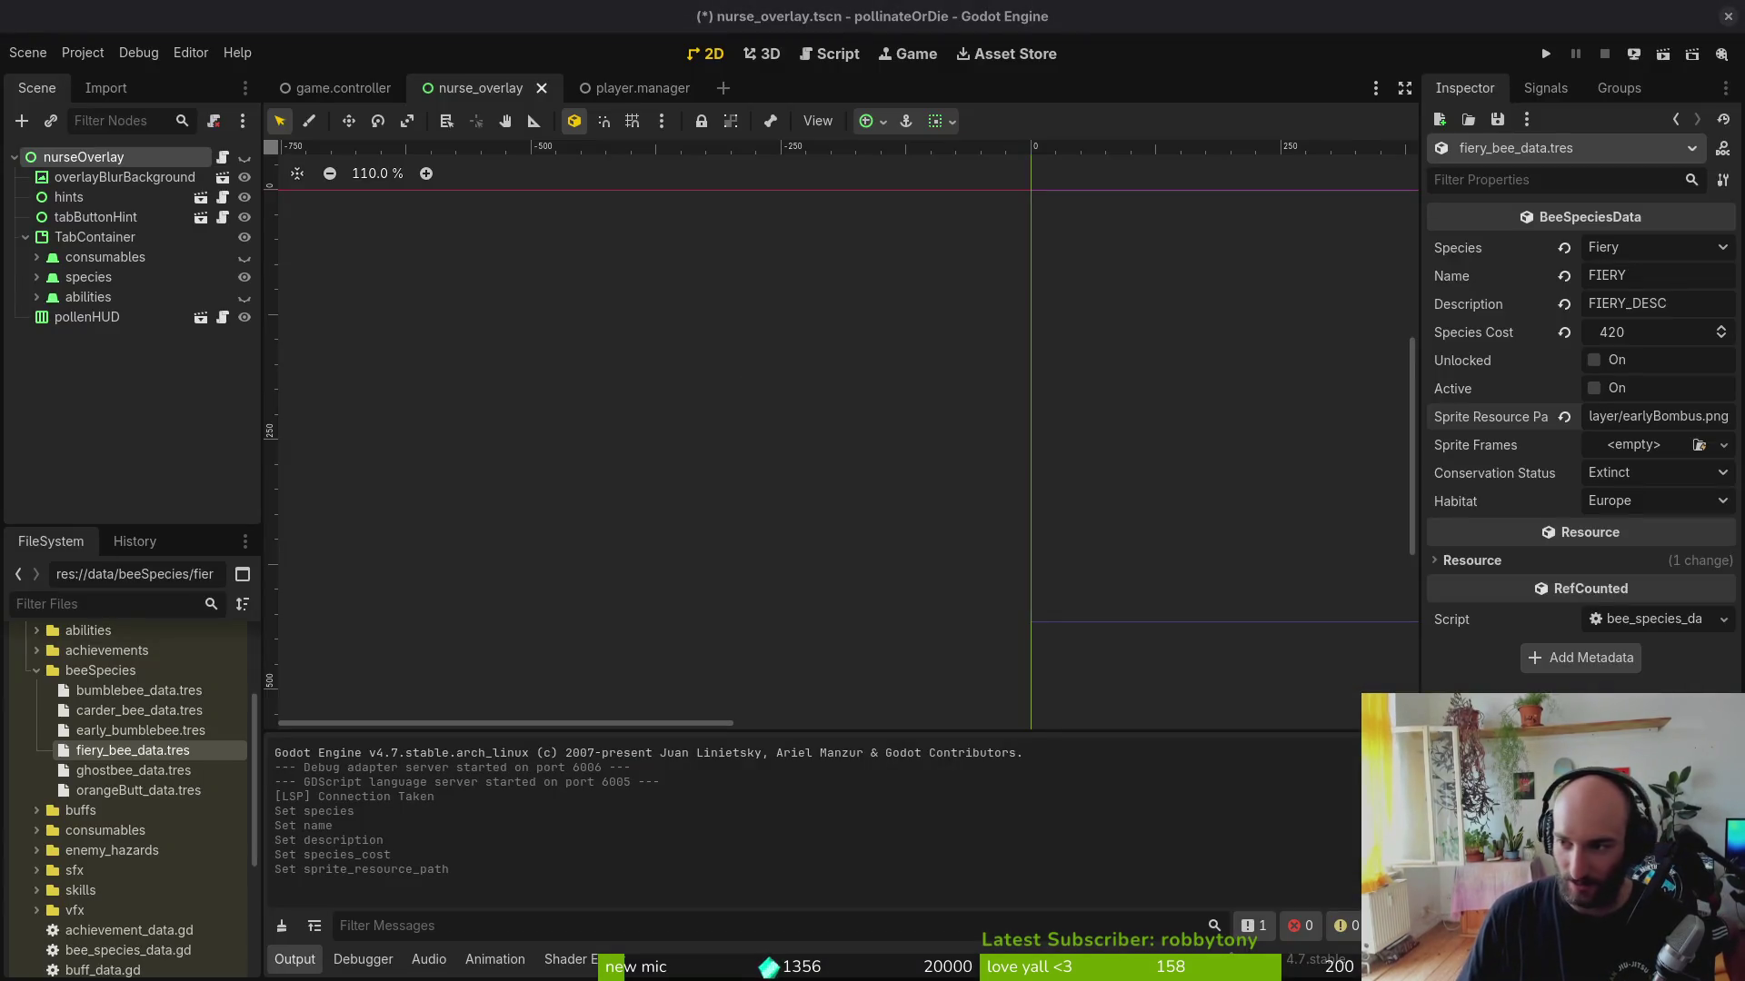
pyautogui.click(583, 532)
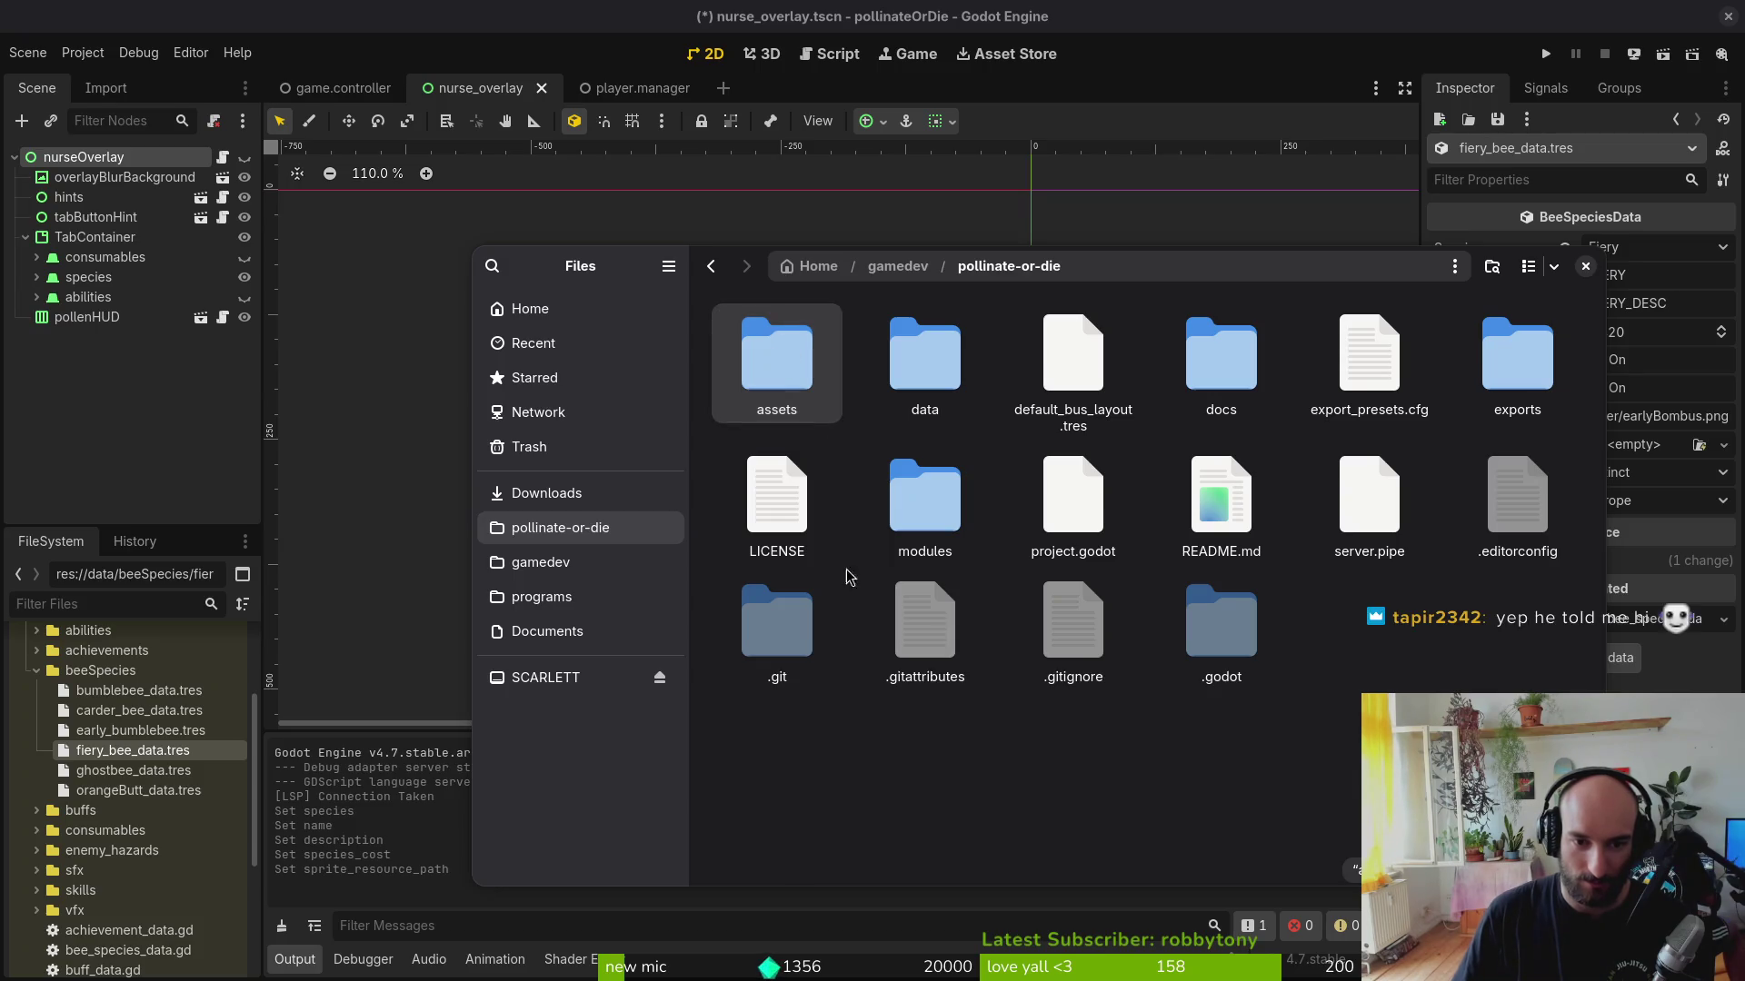
# Step: Rename bumblebee-fiery.png in assets/art/player to bombusFiery.png and close Files
pyautogui.doubleClick(790, 361)
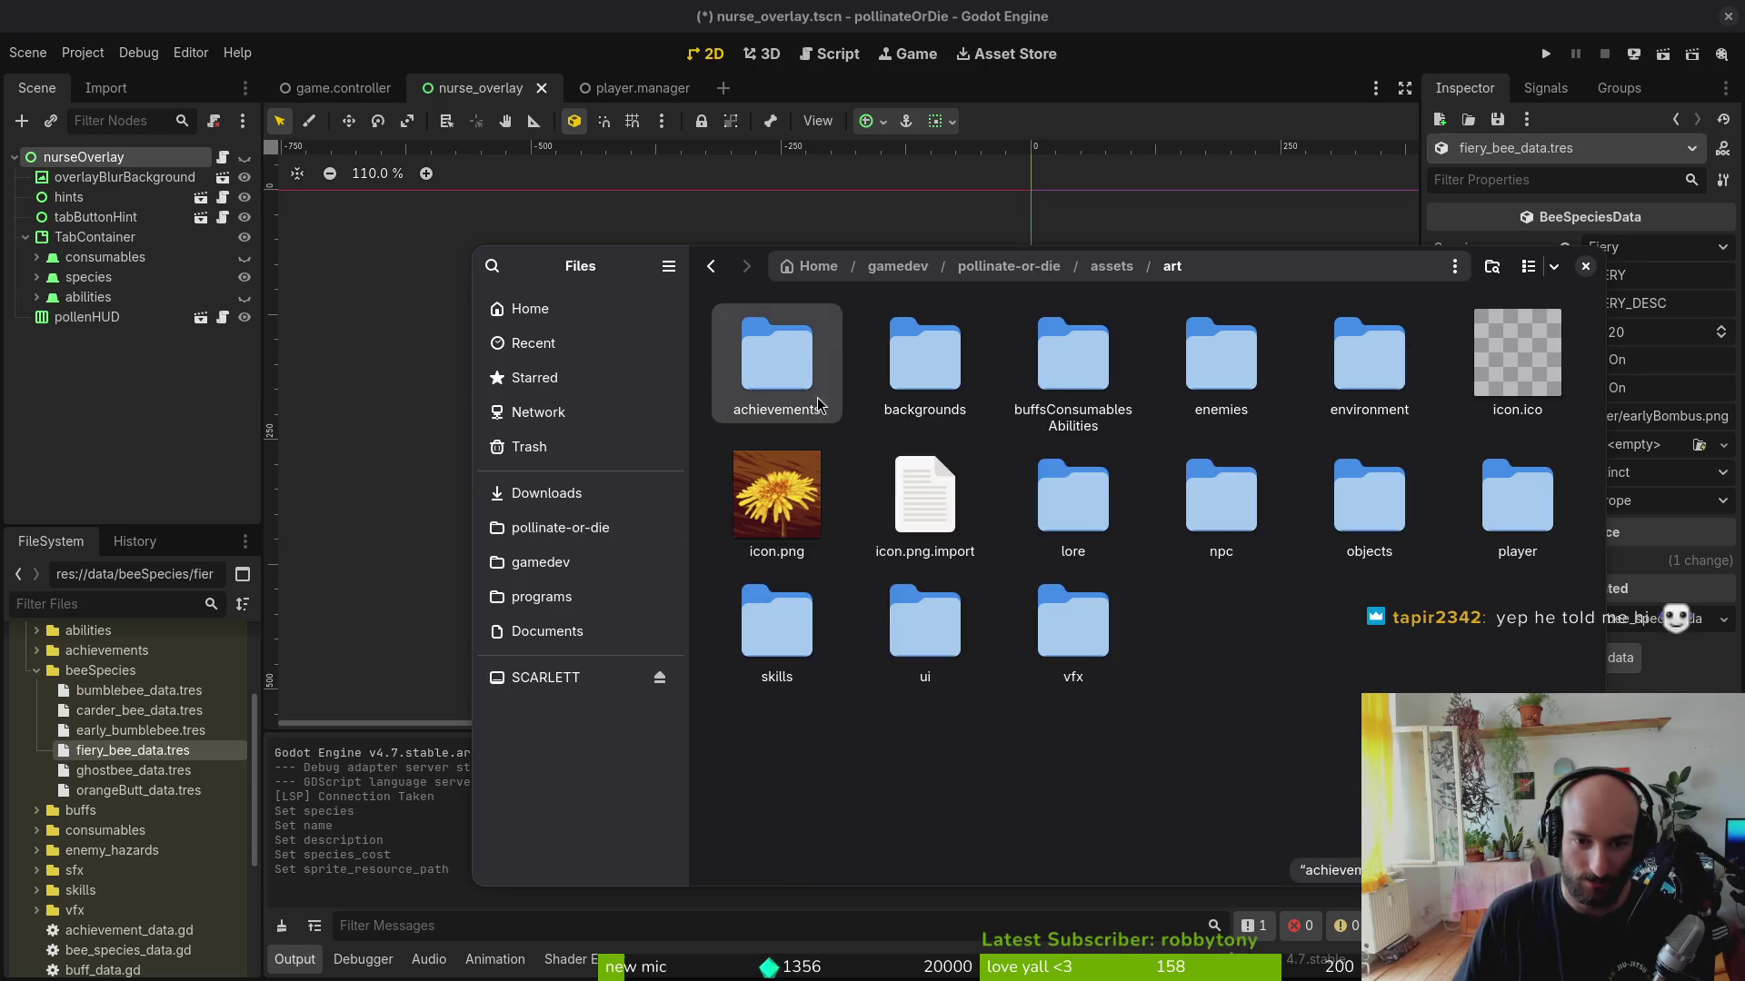
pyautogui.doubleClick(1499, 492)
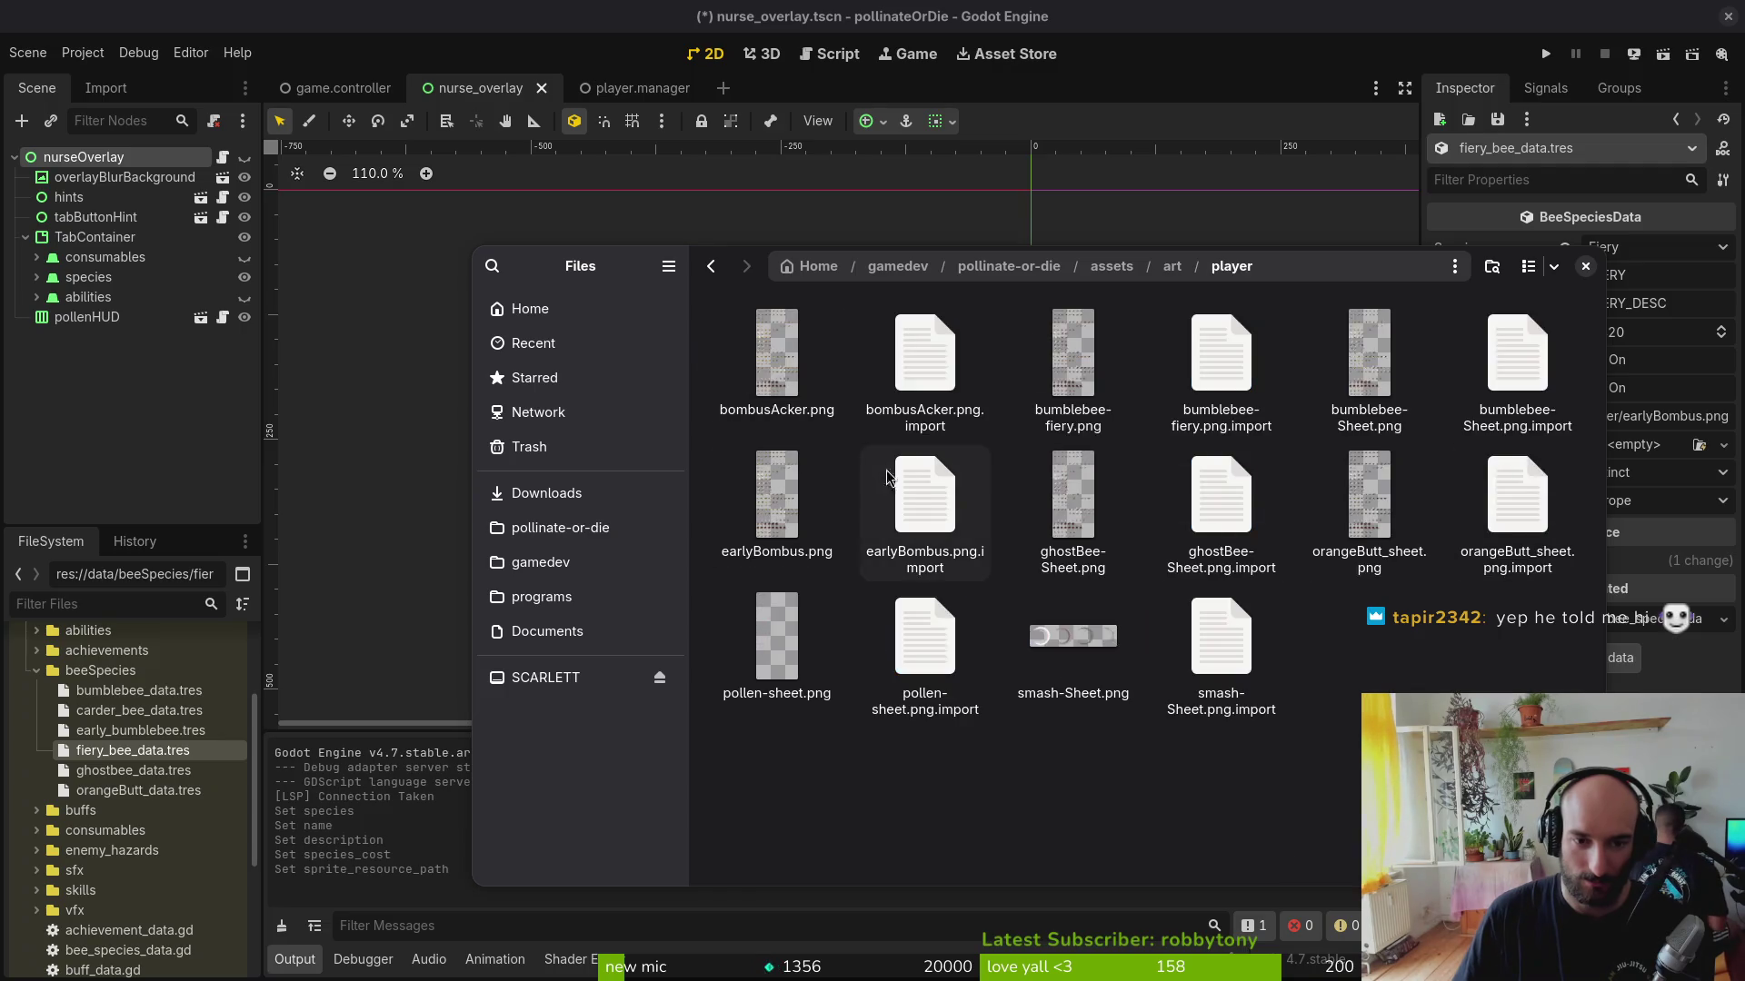
pyautogui.click(1077, 370)
pyautogui.press('F2')
pyautogui.write('bomb')
pyautogui.write('Fiery')
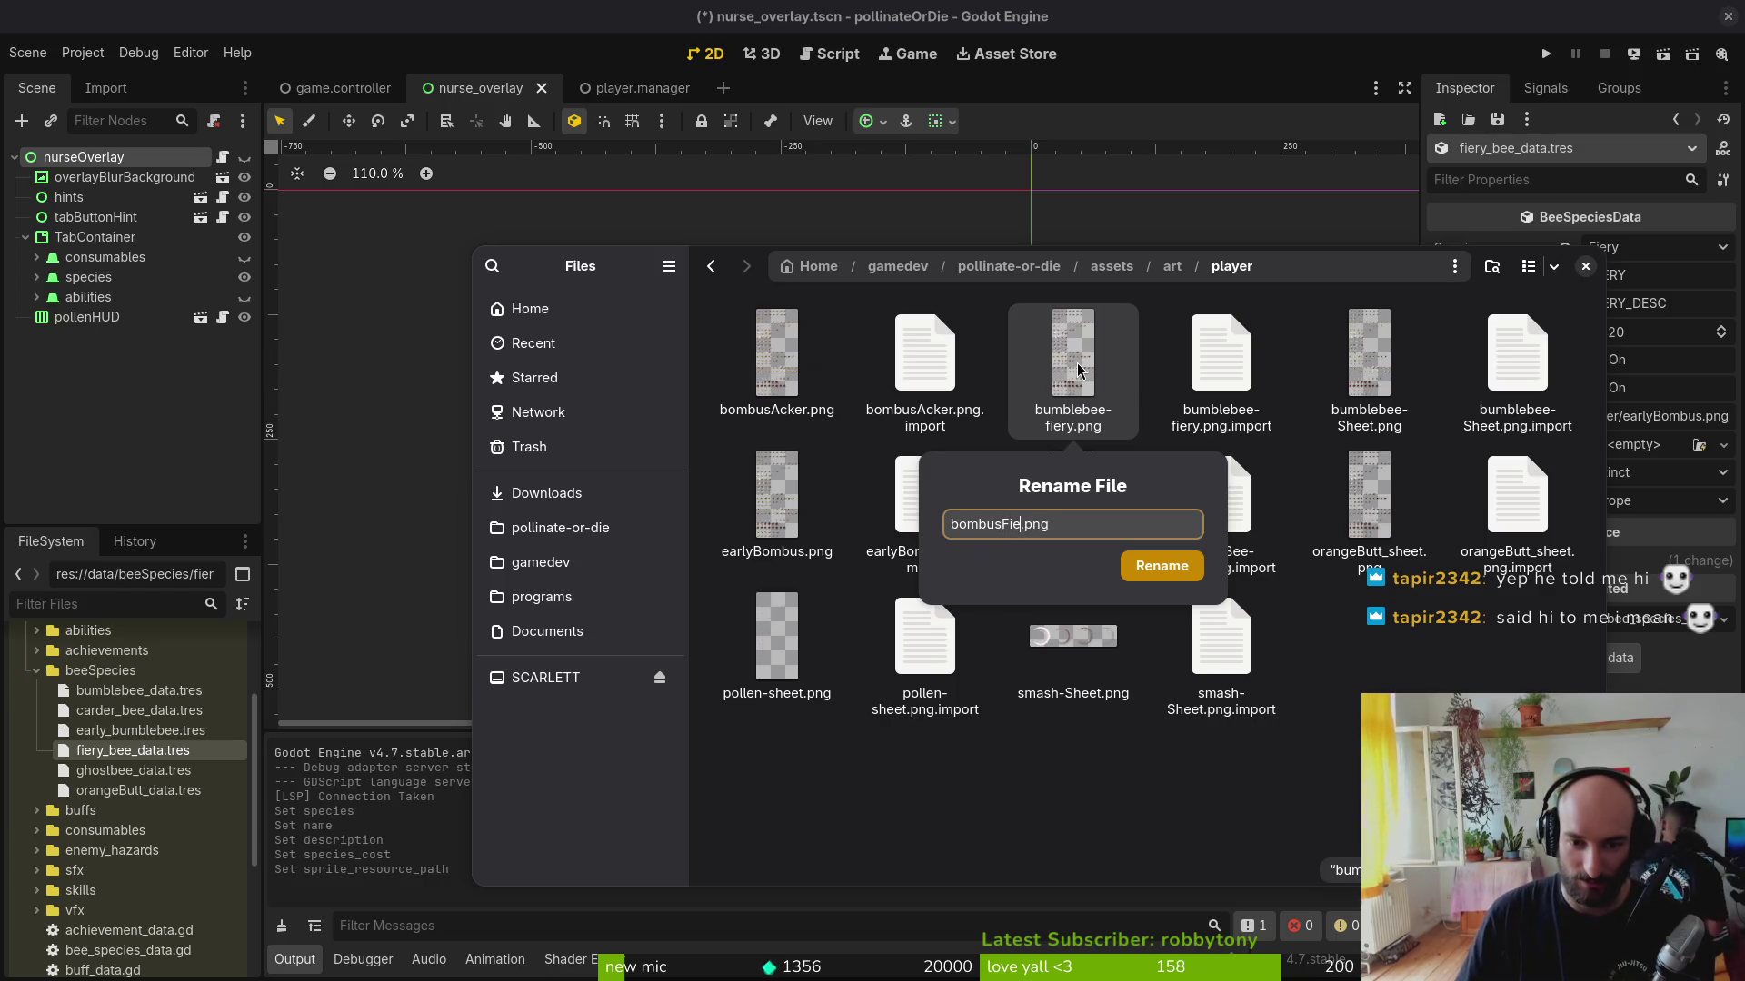
pyautogui.press('Return')
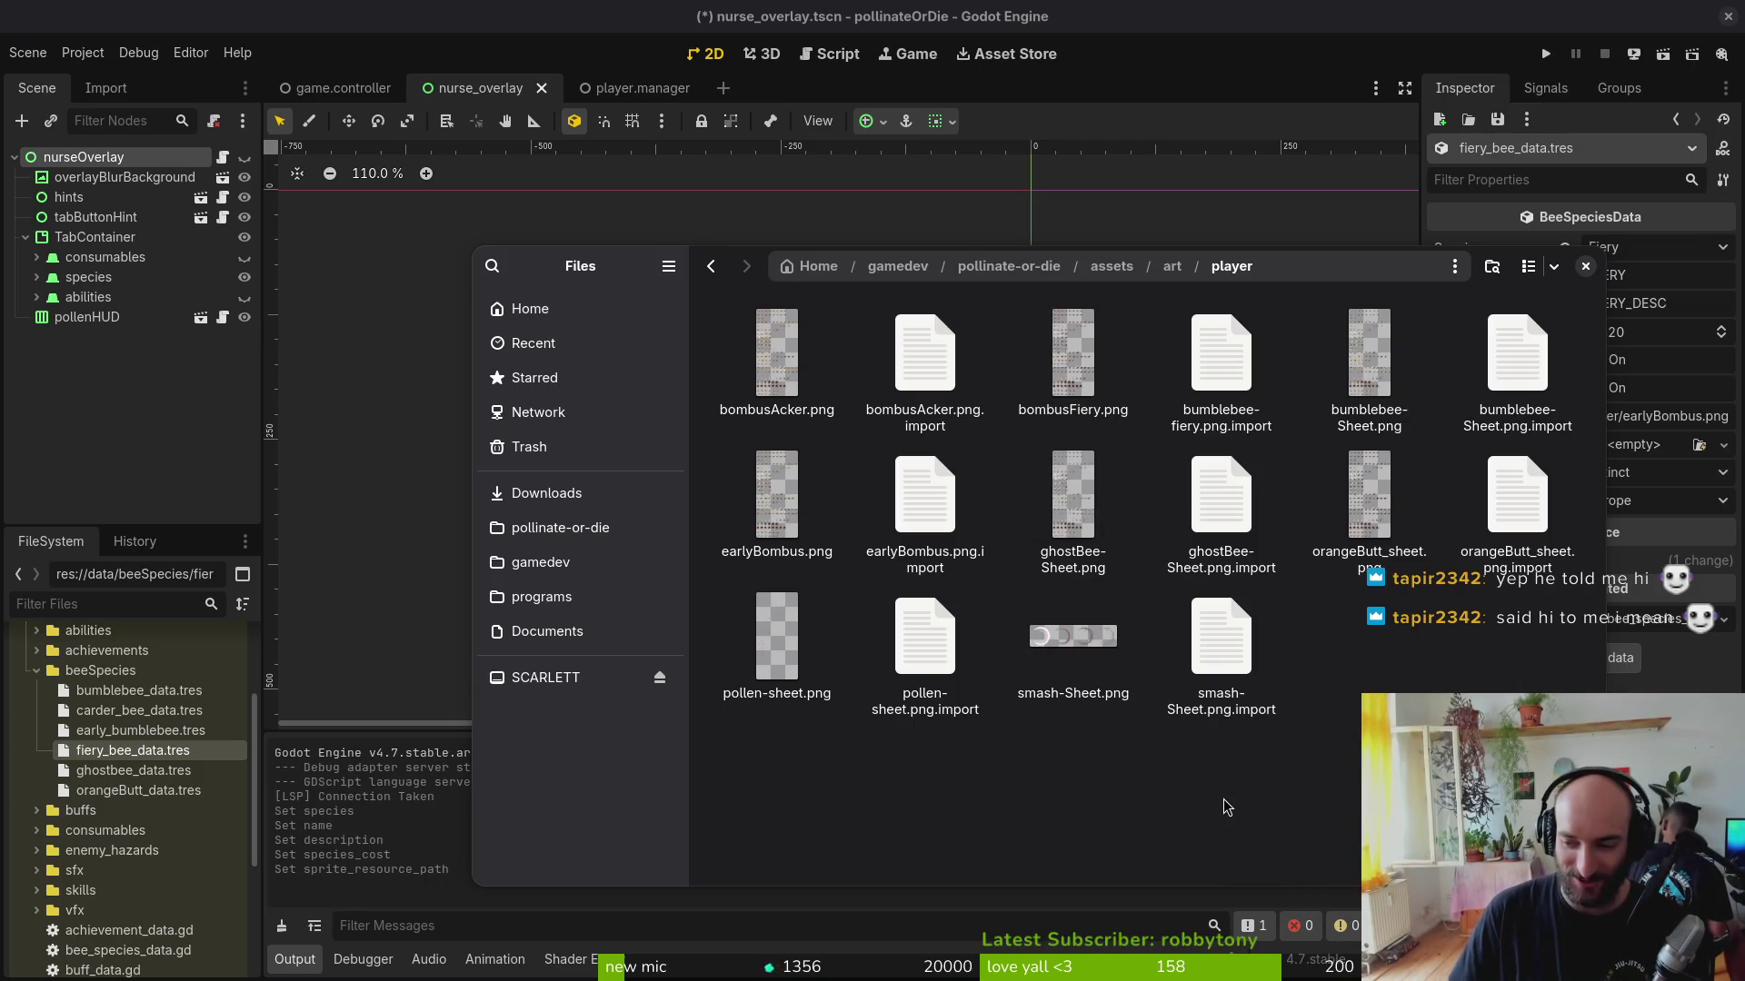
pyautogui.click(1586, 266)
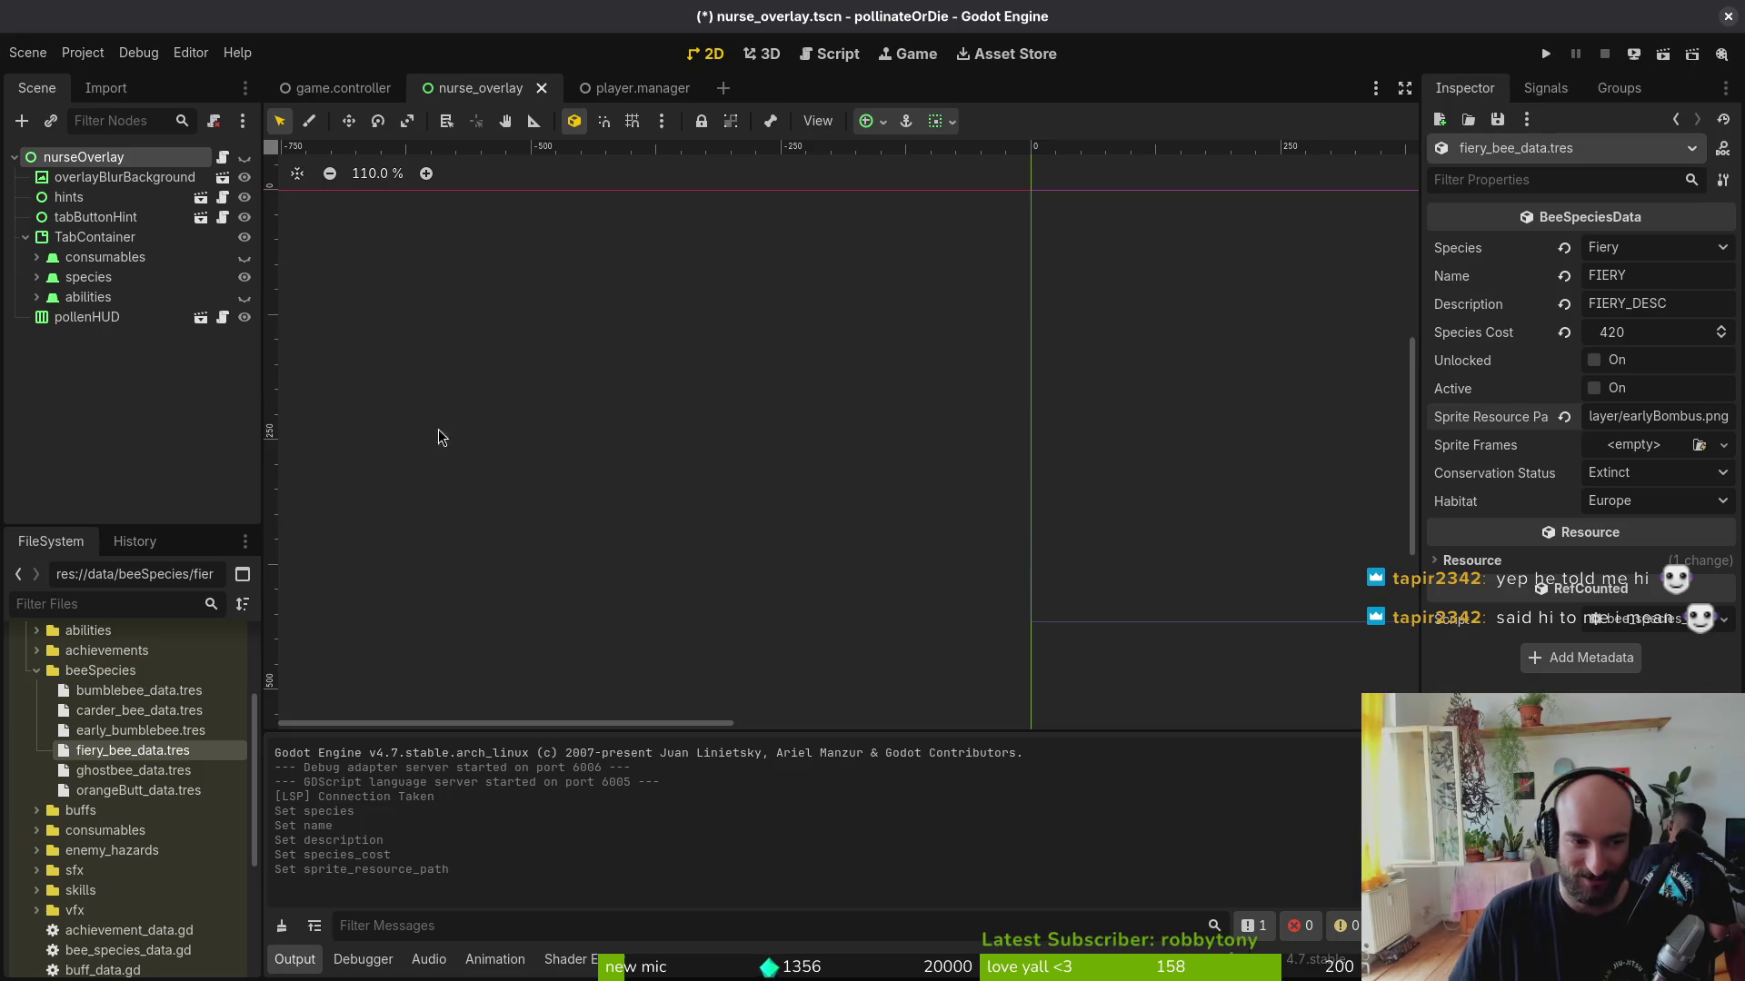
# Step: Point the sprite path at res://assets/art/player/bombusFiery.png and save the scene
pyautogui.doubleClick(1691, 417)
pyautogui.write('bombusFiery')
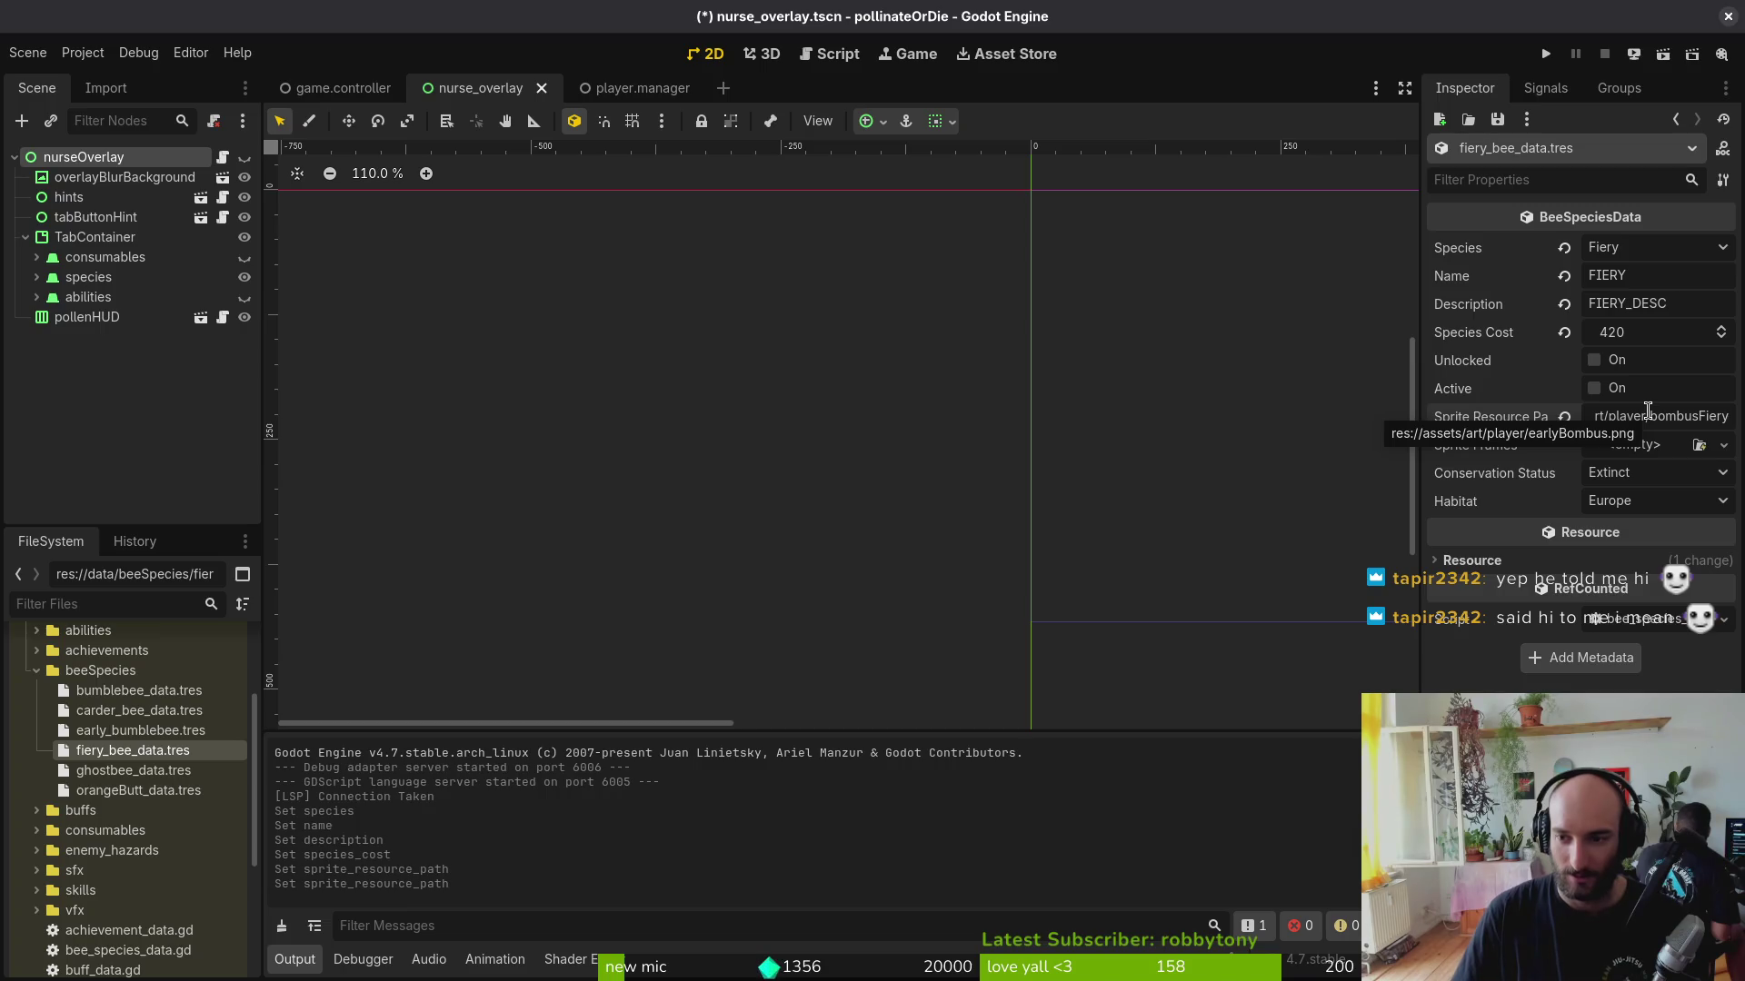
pyautogui.press('Return')
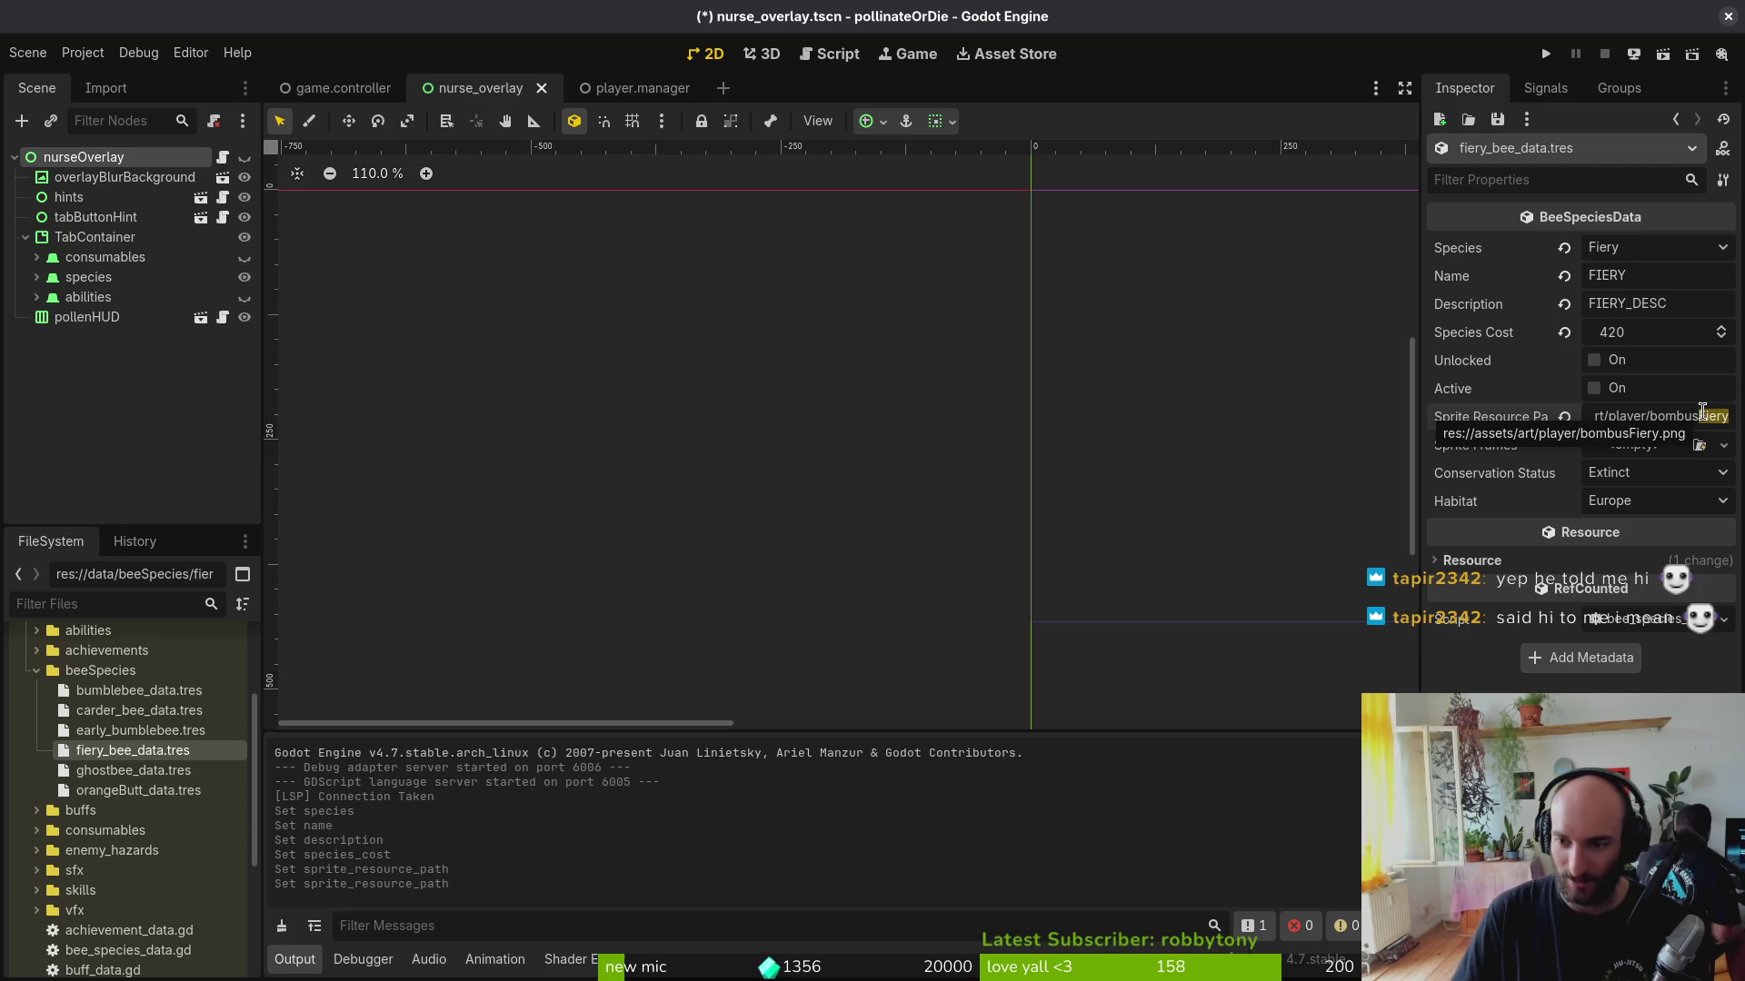
pyautogui.hotkey('ctrl', 's')
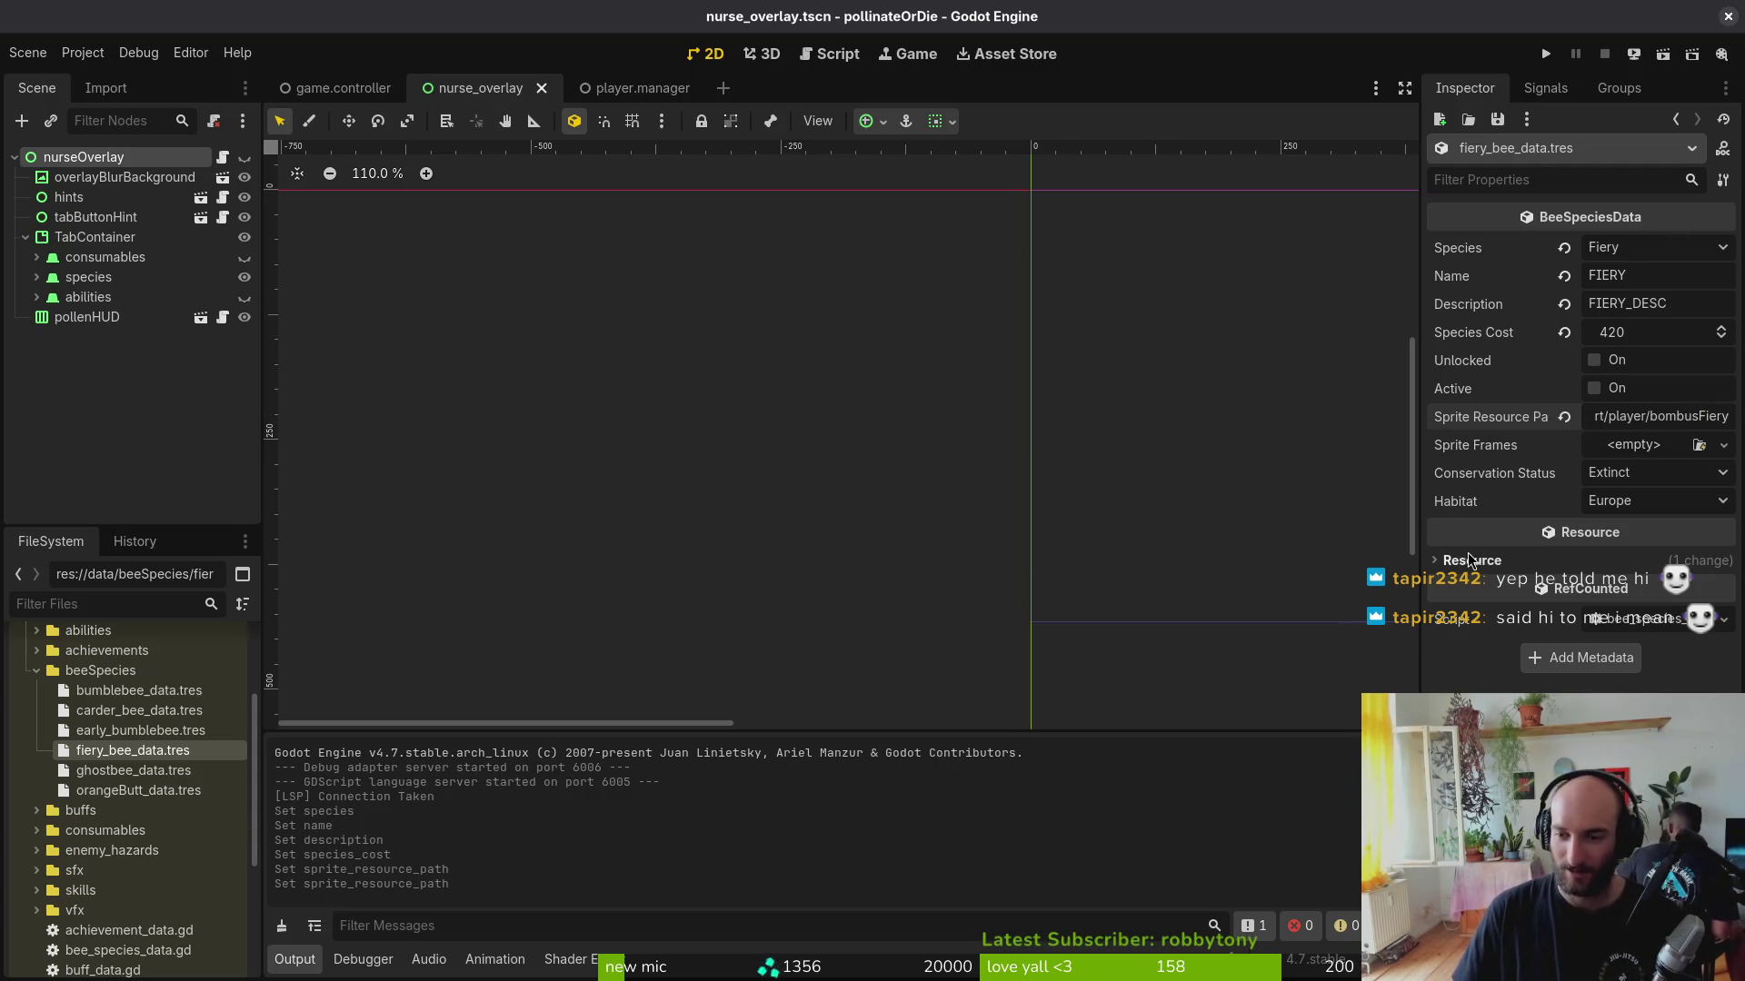
pyautogui.hotkey('alt', 'Tab')
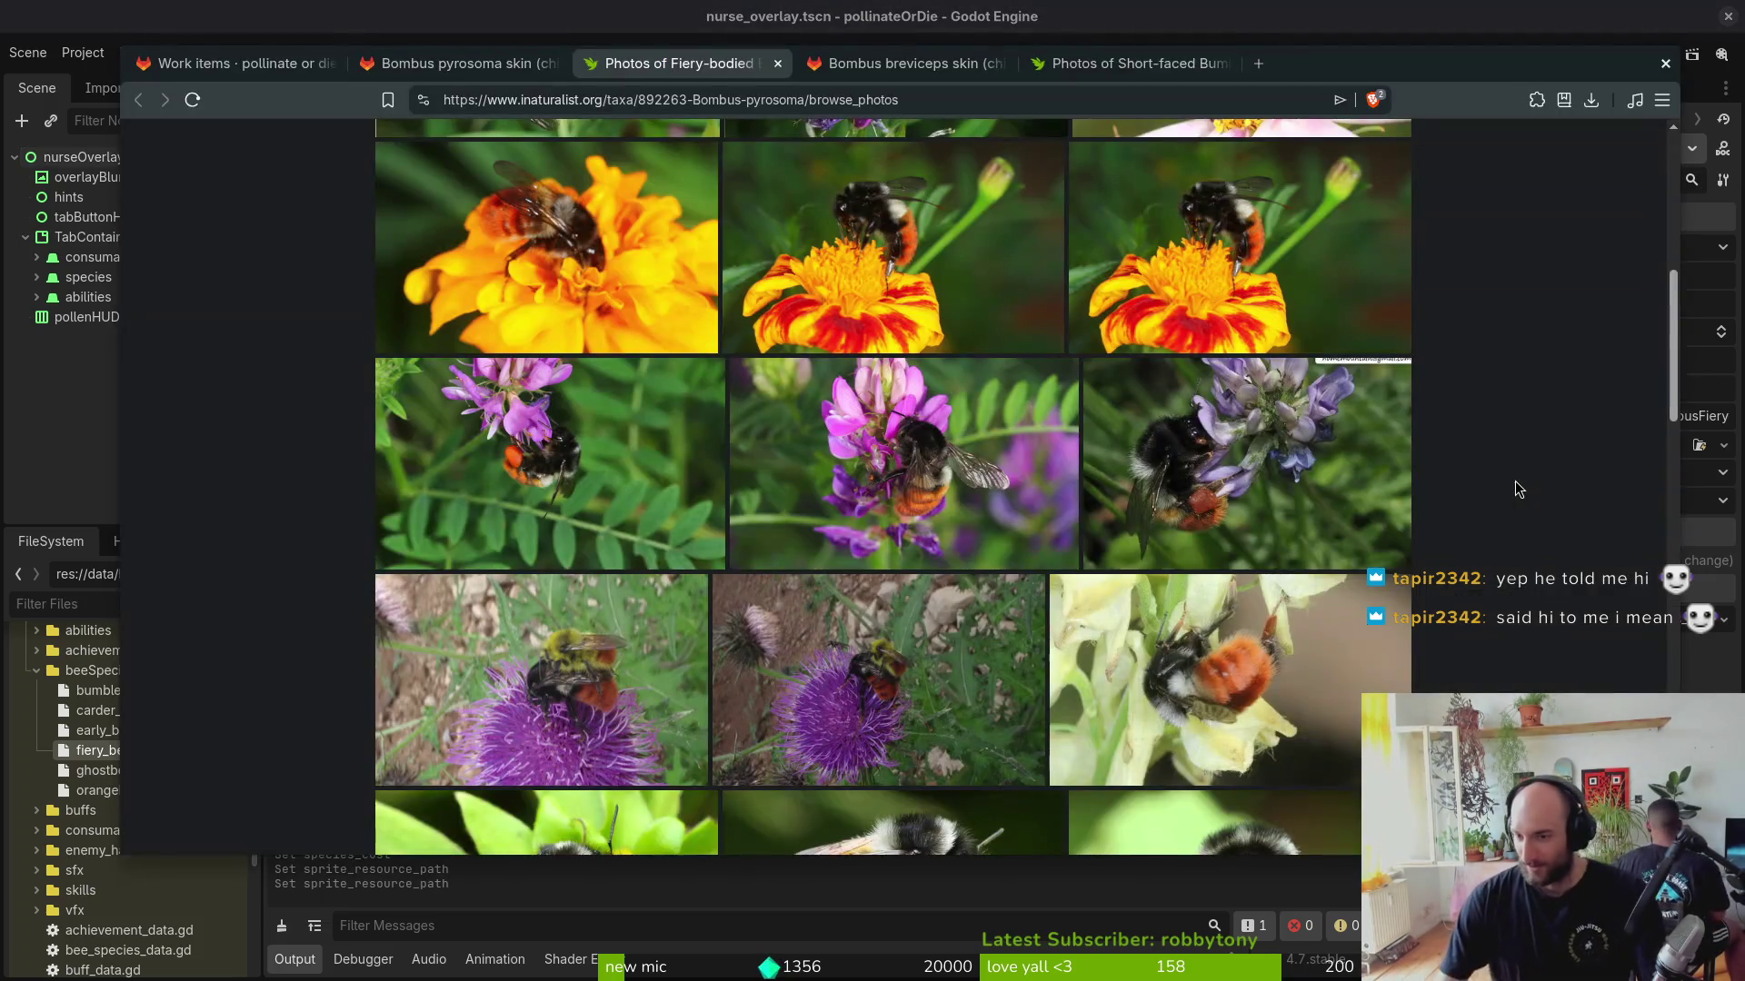
pyautogui.scroll(5, 269, 220)
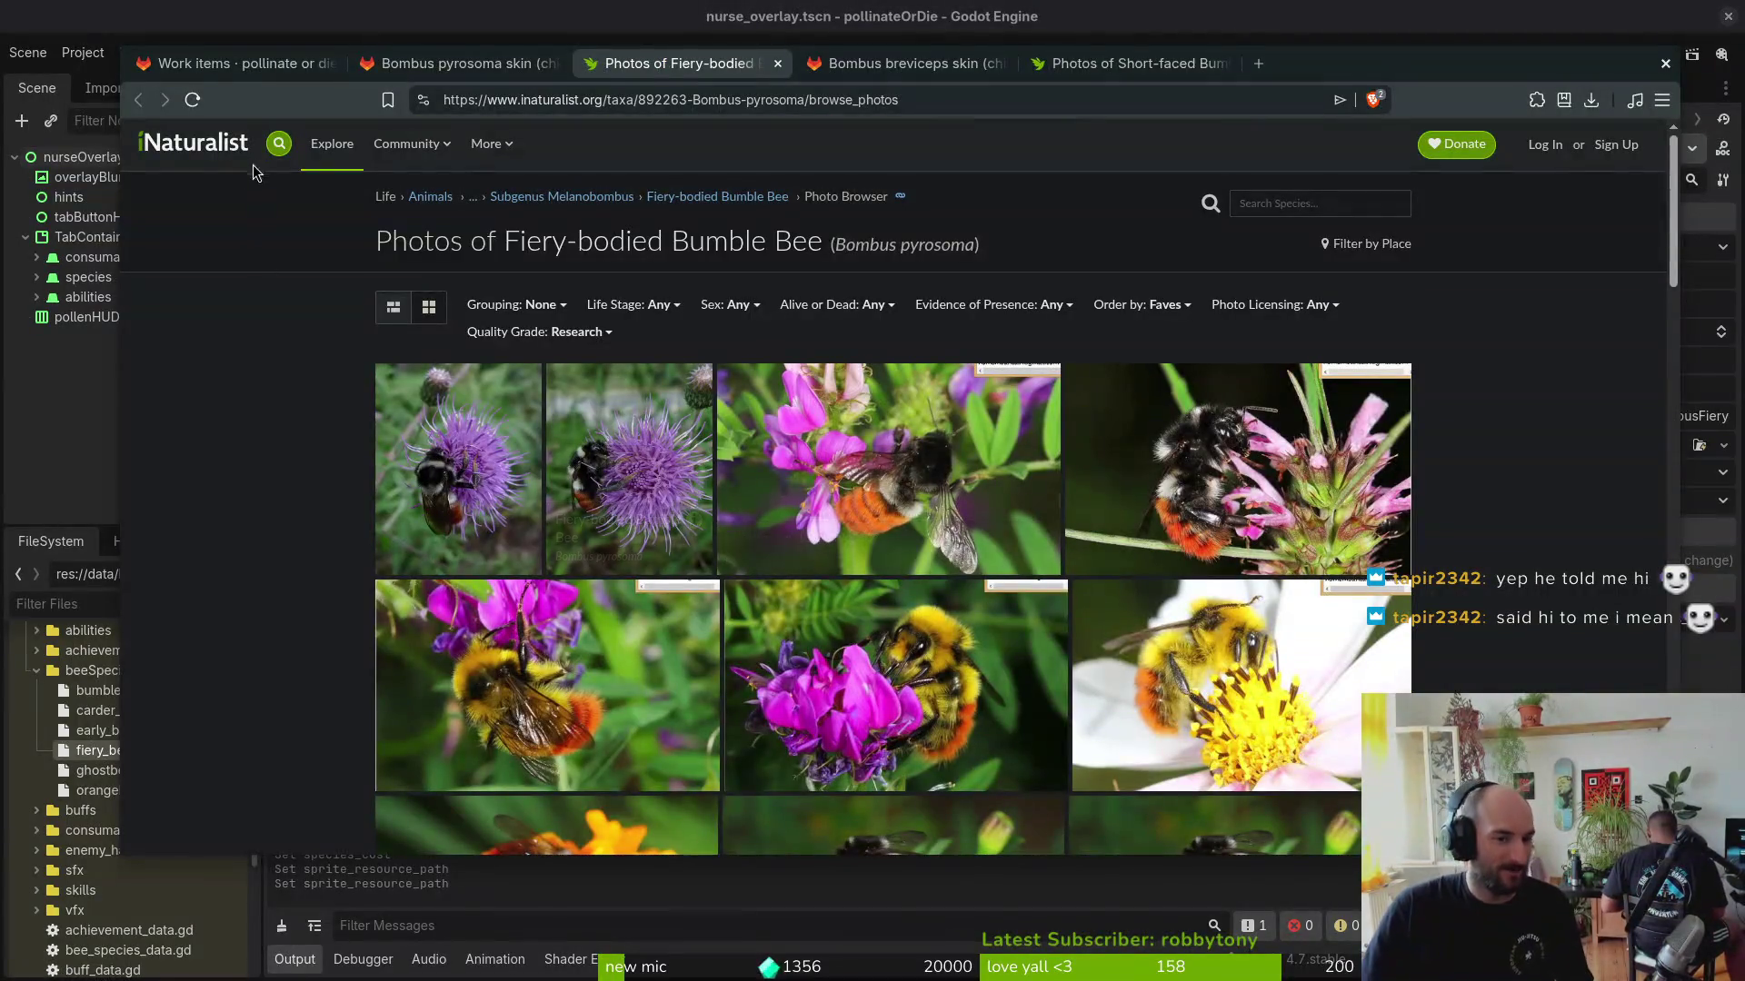
# Step: Close the fiery-bodied bee photos tab, show the GitLab work items list, and return to Godot
pyautogui.moveTo(503, 242)
pyautogui.mouseDown()
pyautogui.moveTo(569, 272)
pyautogui.moveTo(560, 245)
pyautogui.mouseUp()
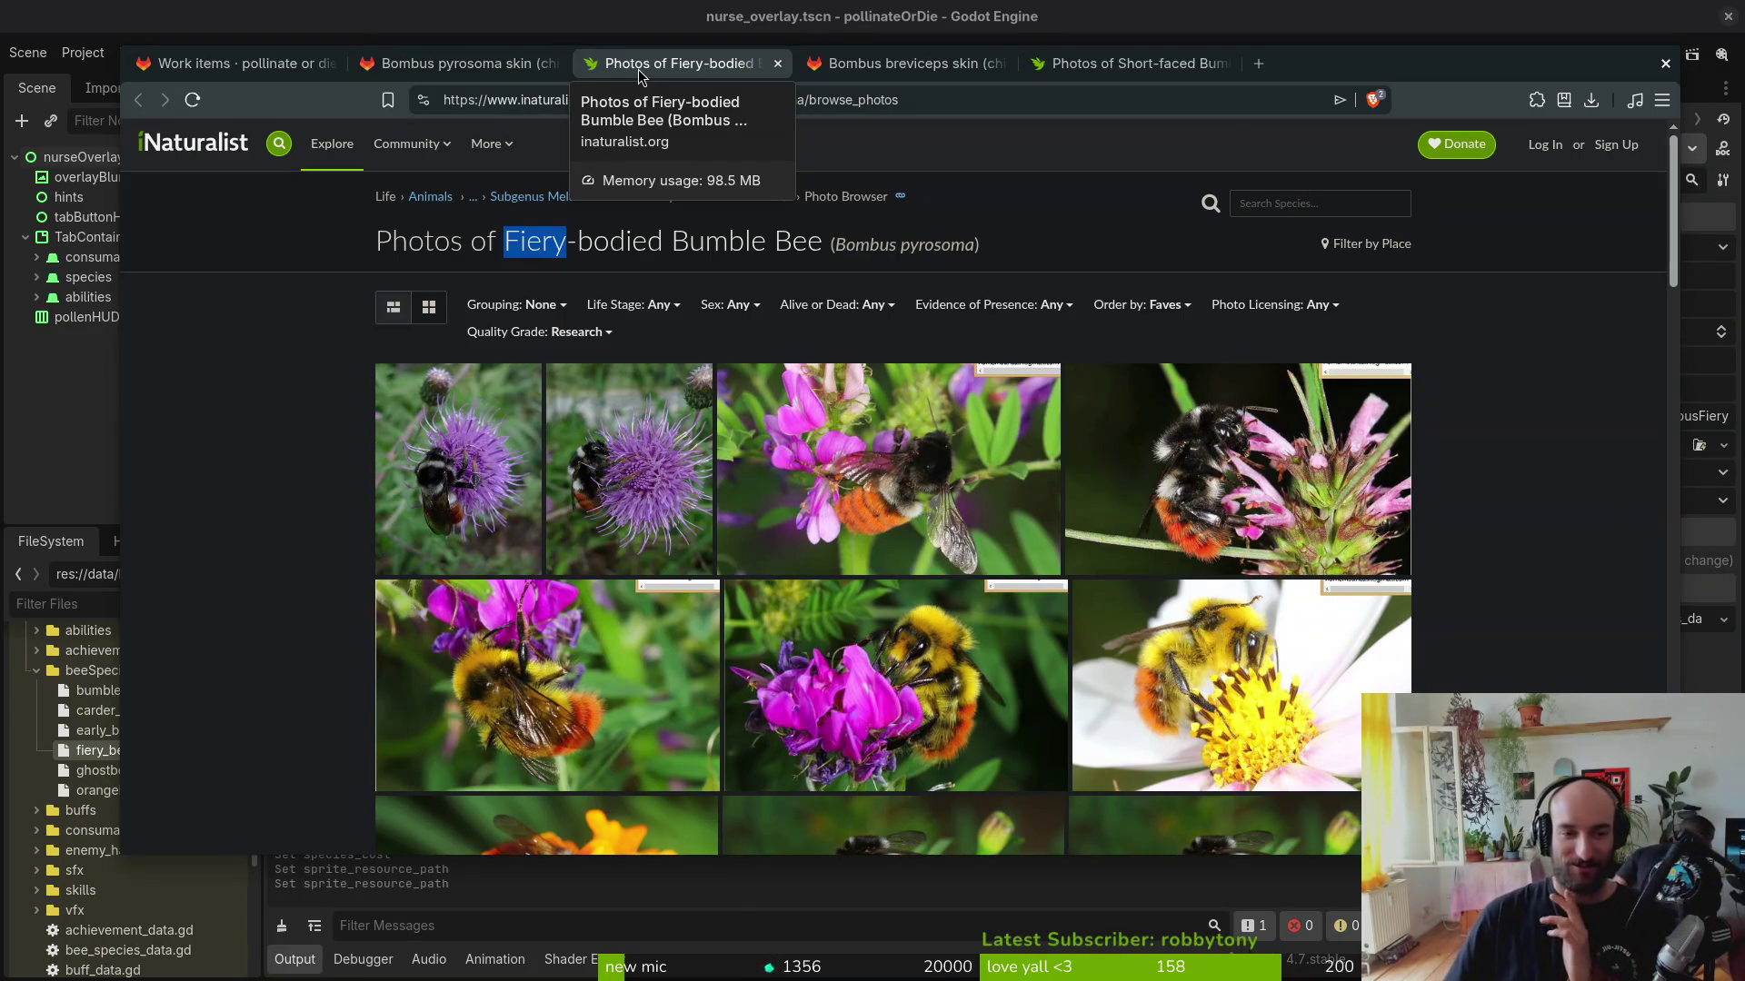
pyautogui.click(776, 63)
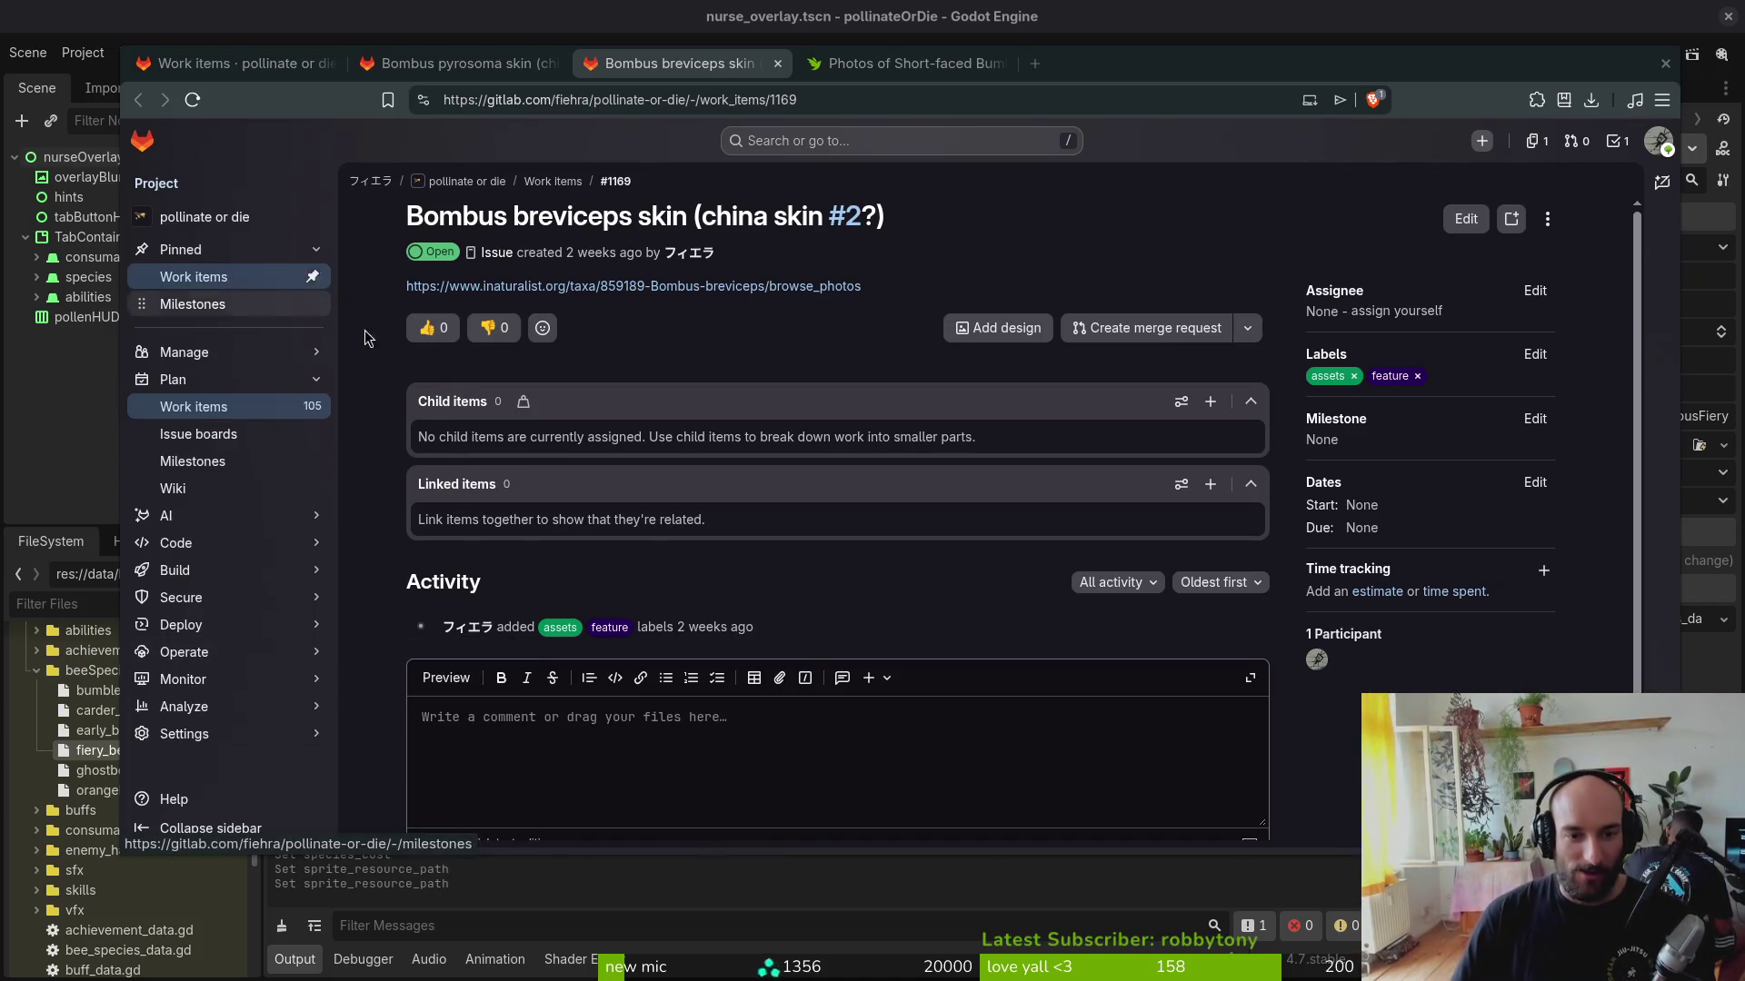
pyautogui.click(194, 407)
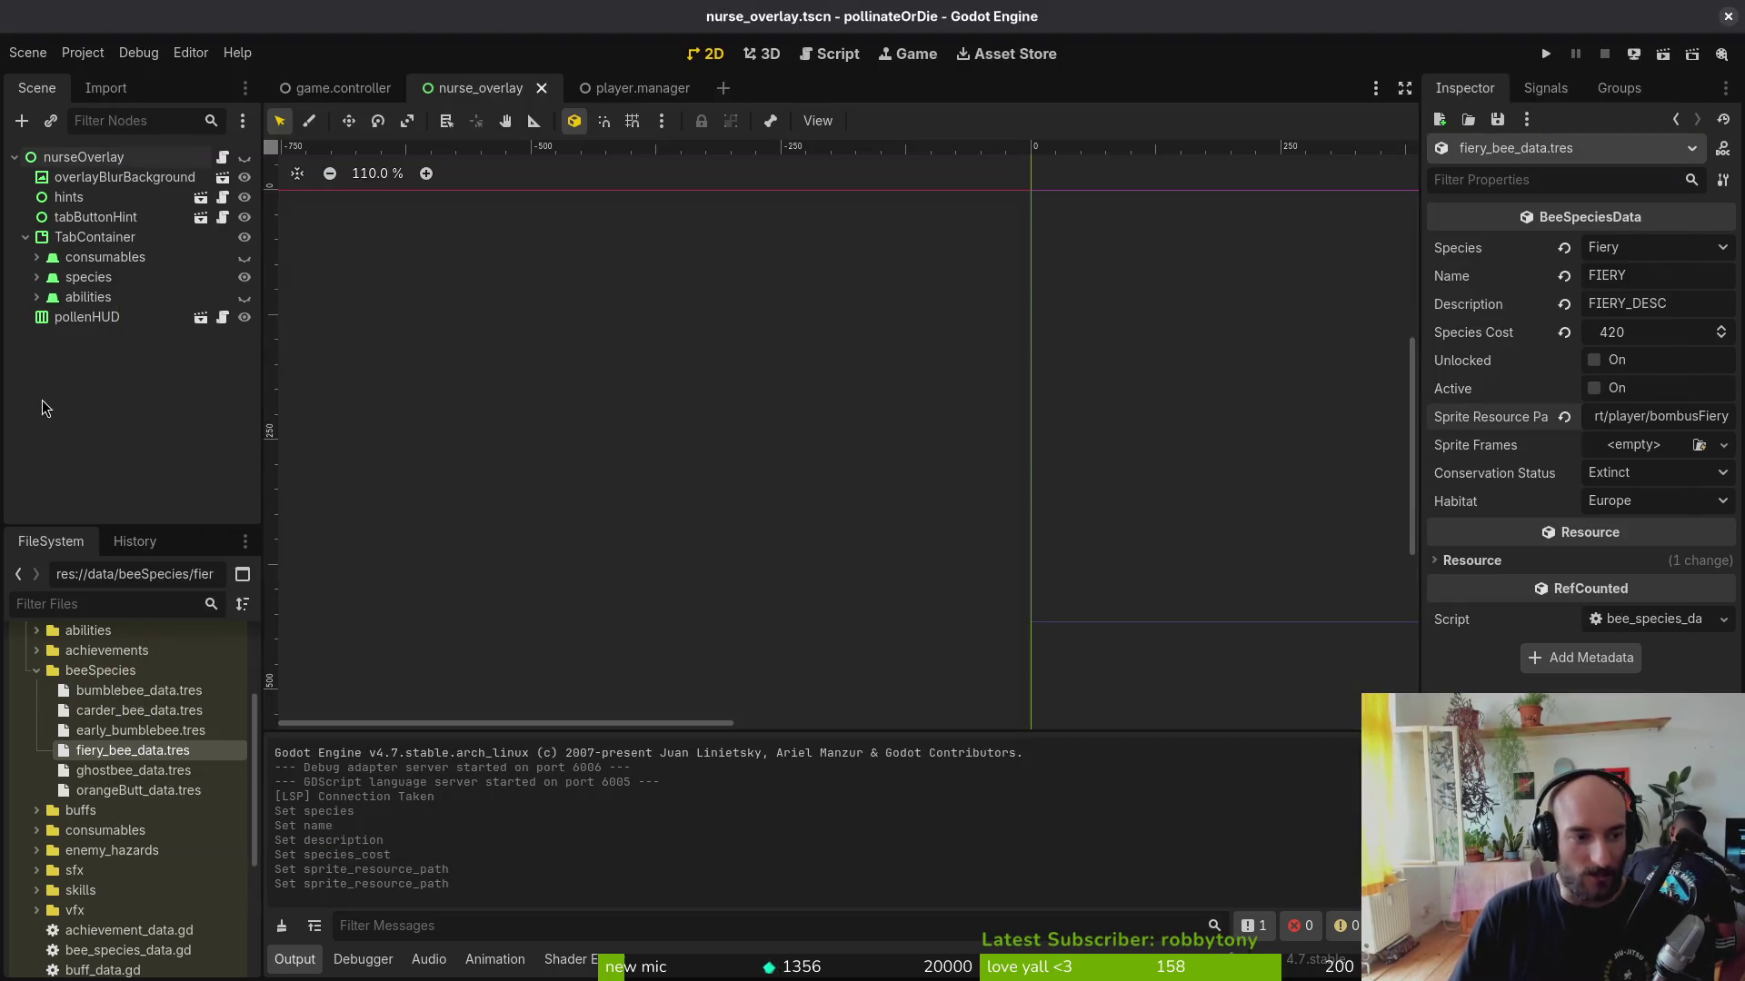
pyautogui.click(41, 402)
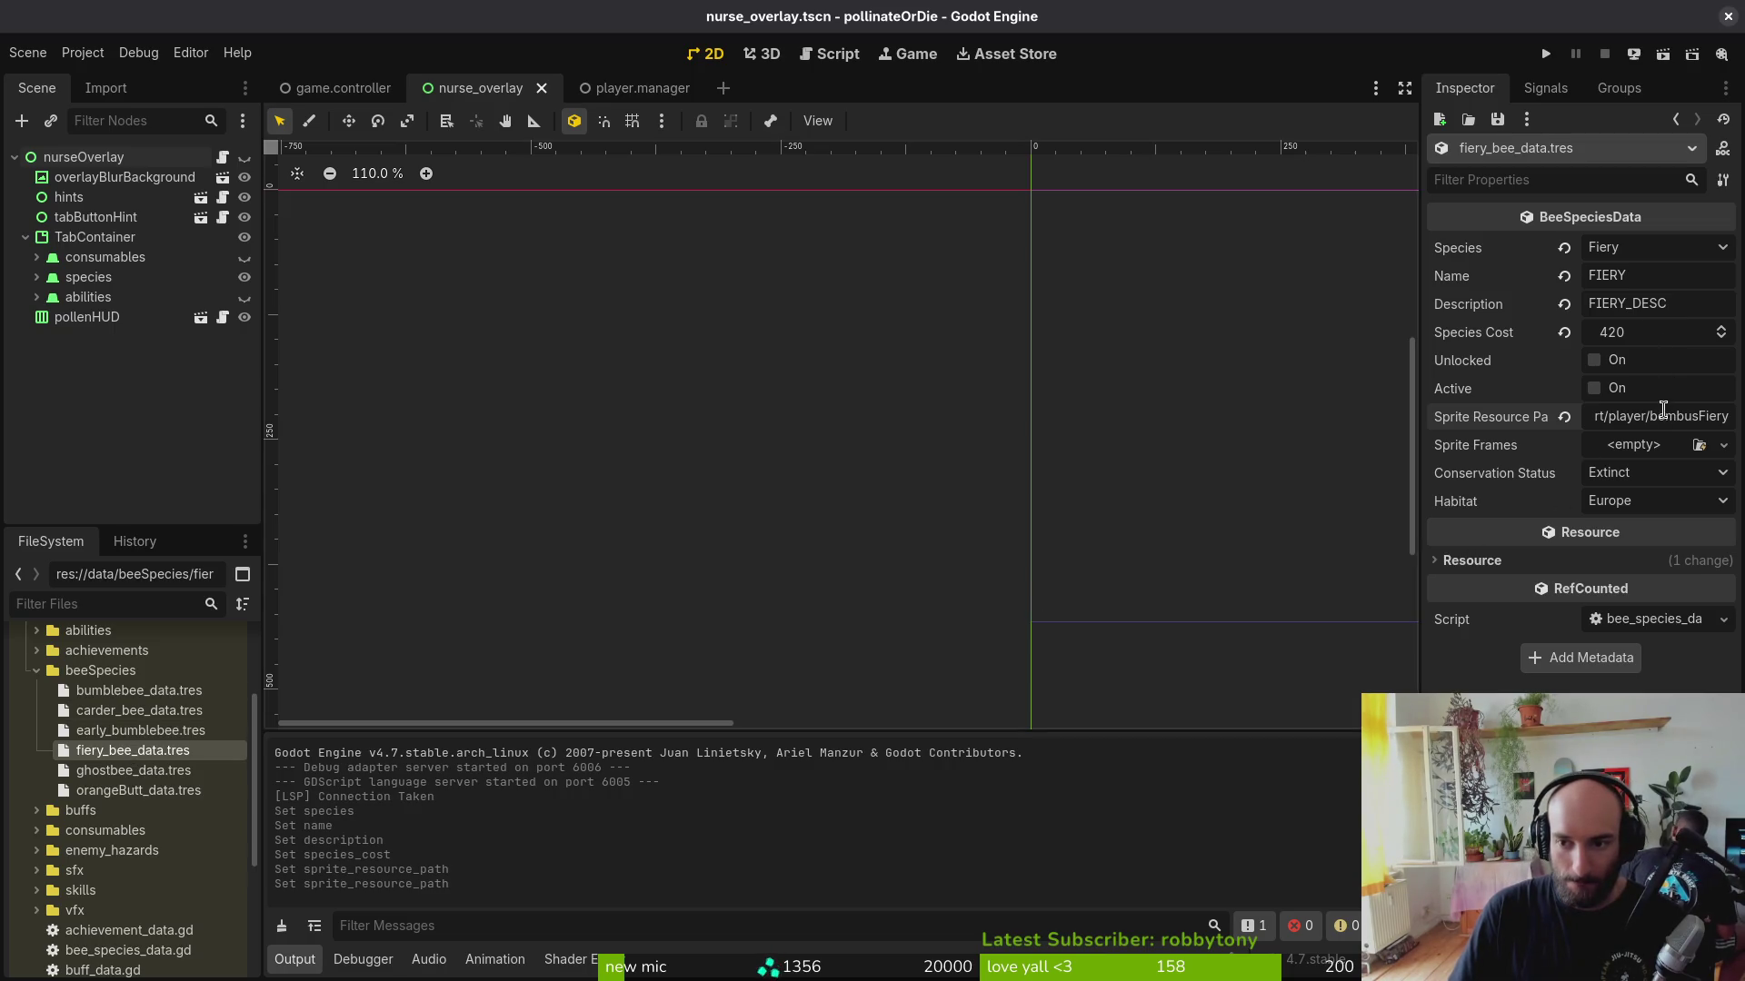
# Step: Review the early bumblebee's sprite frames idle and default animations for reference
pyautogui.click(1647, 455)
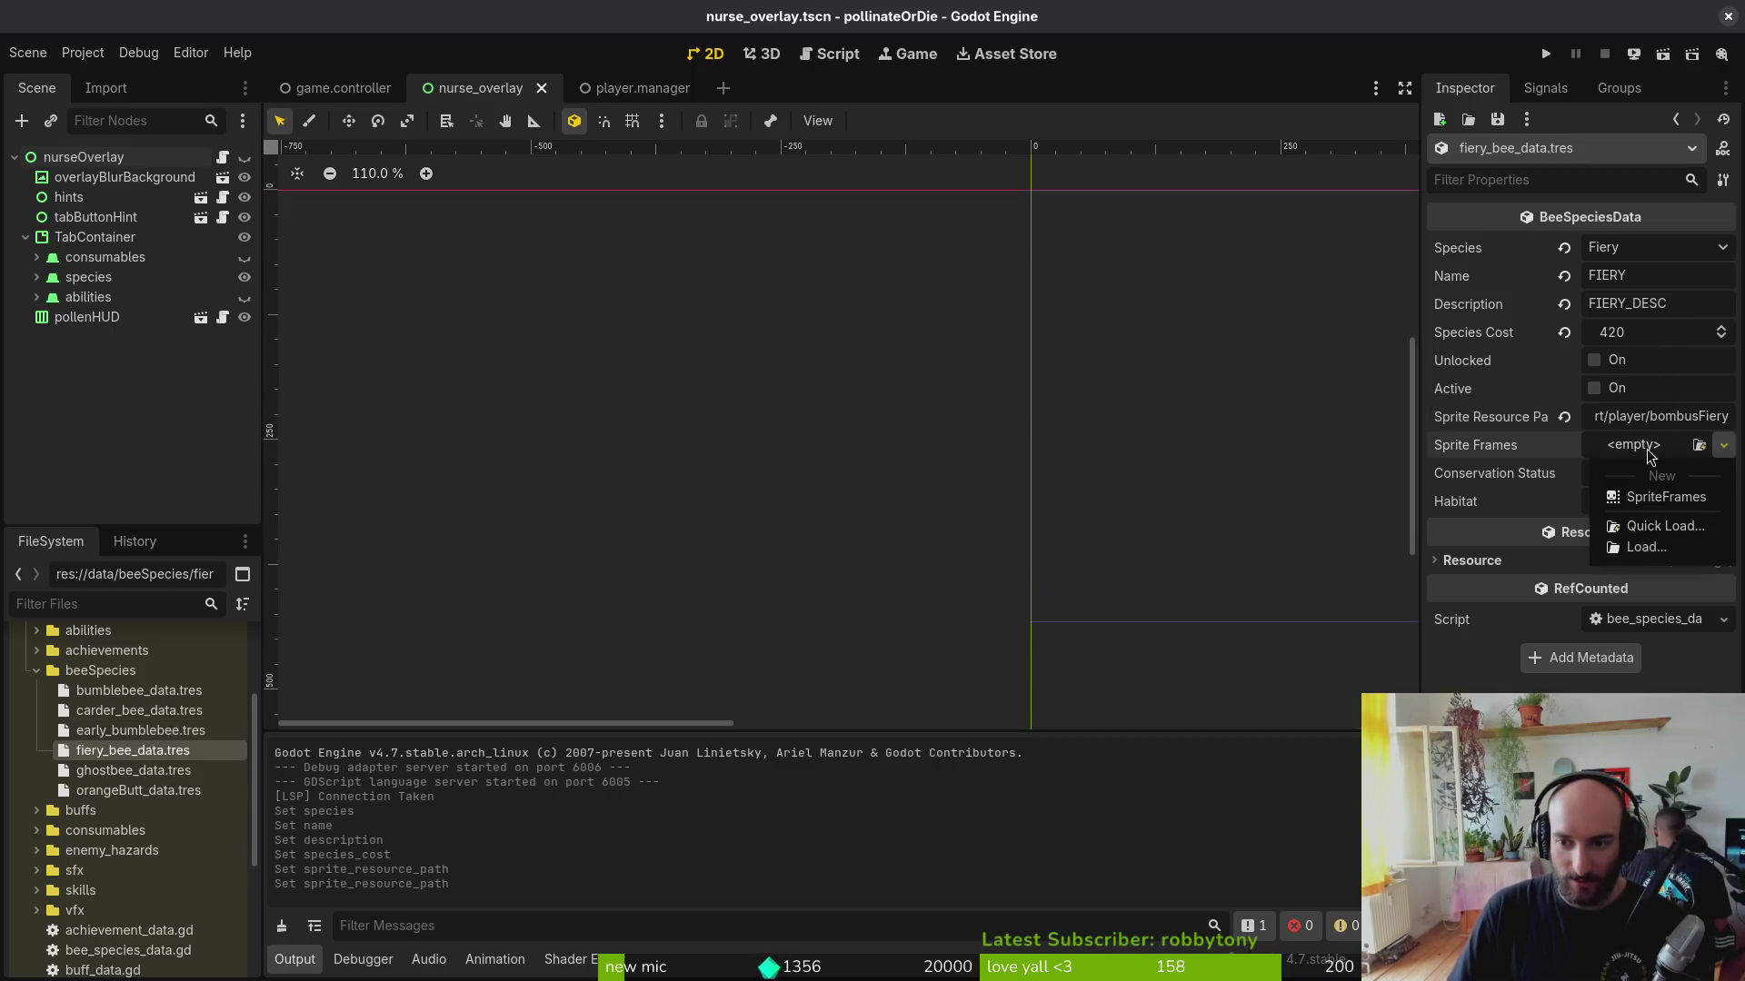
pyautogui.click(167, 499)
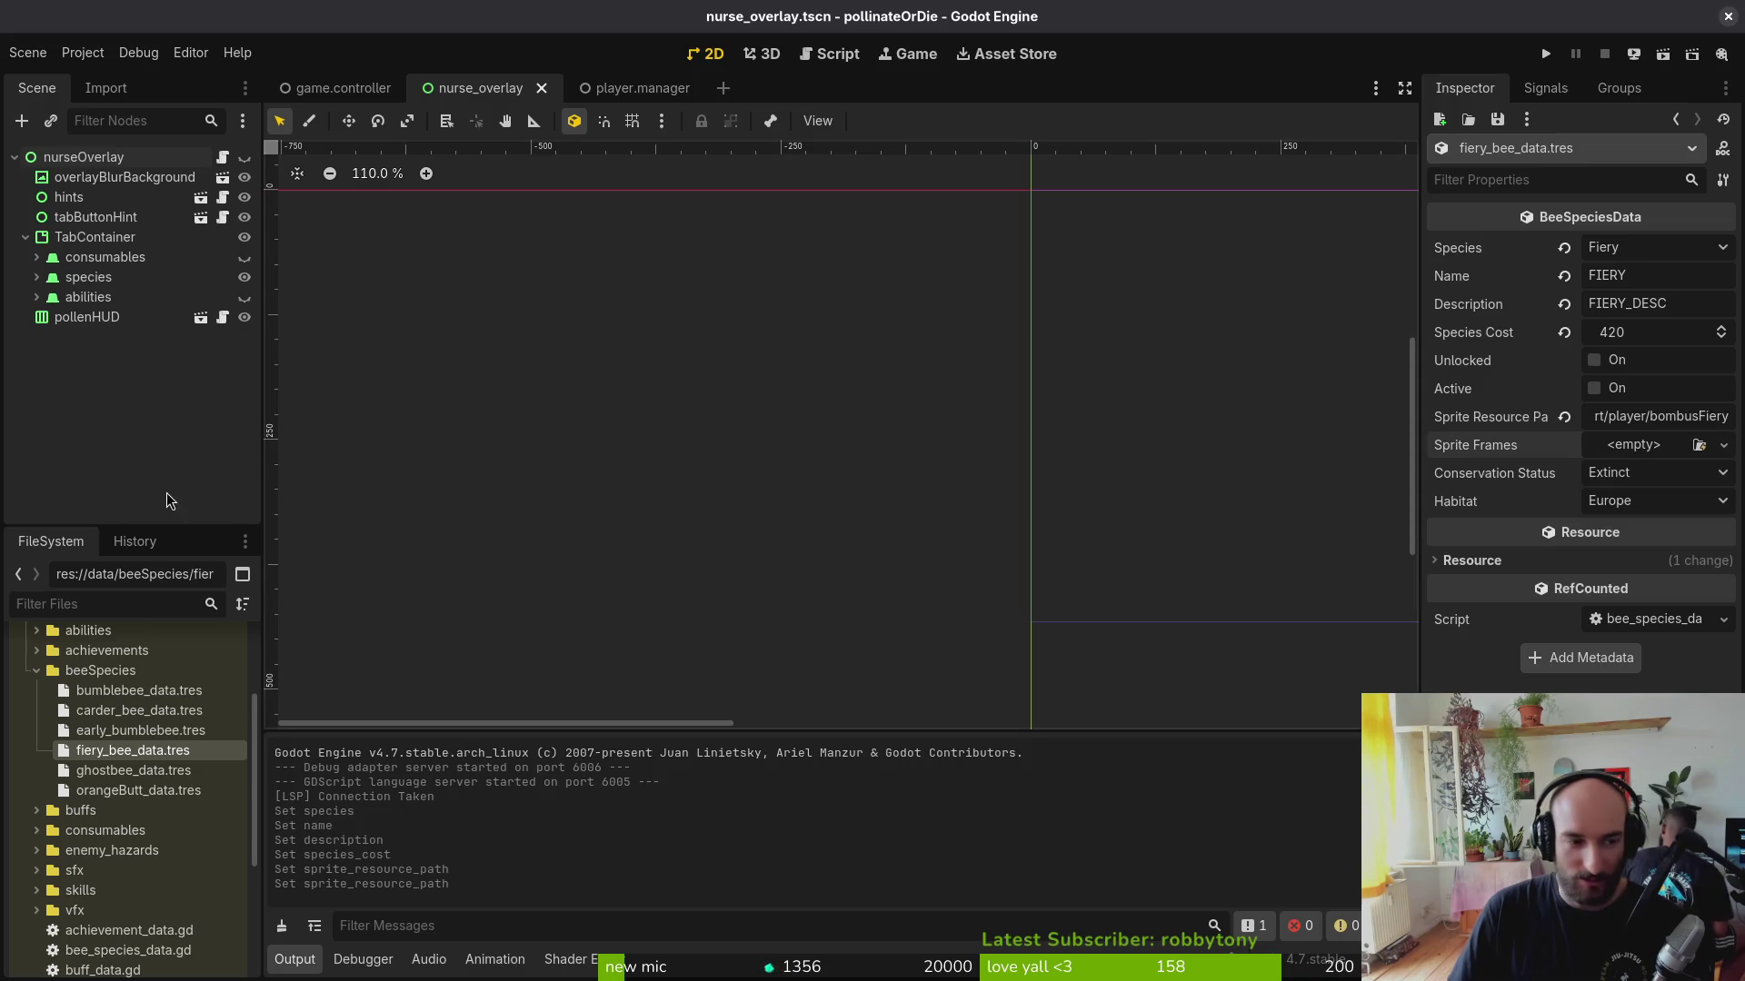
pyautogui.click(140, 731)
pyautogui.click(1663, 445)
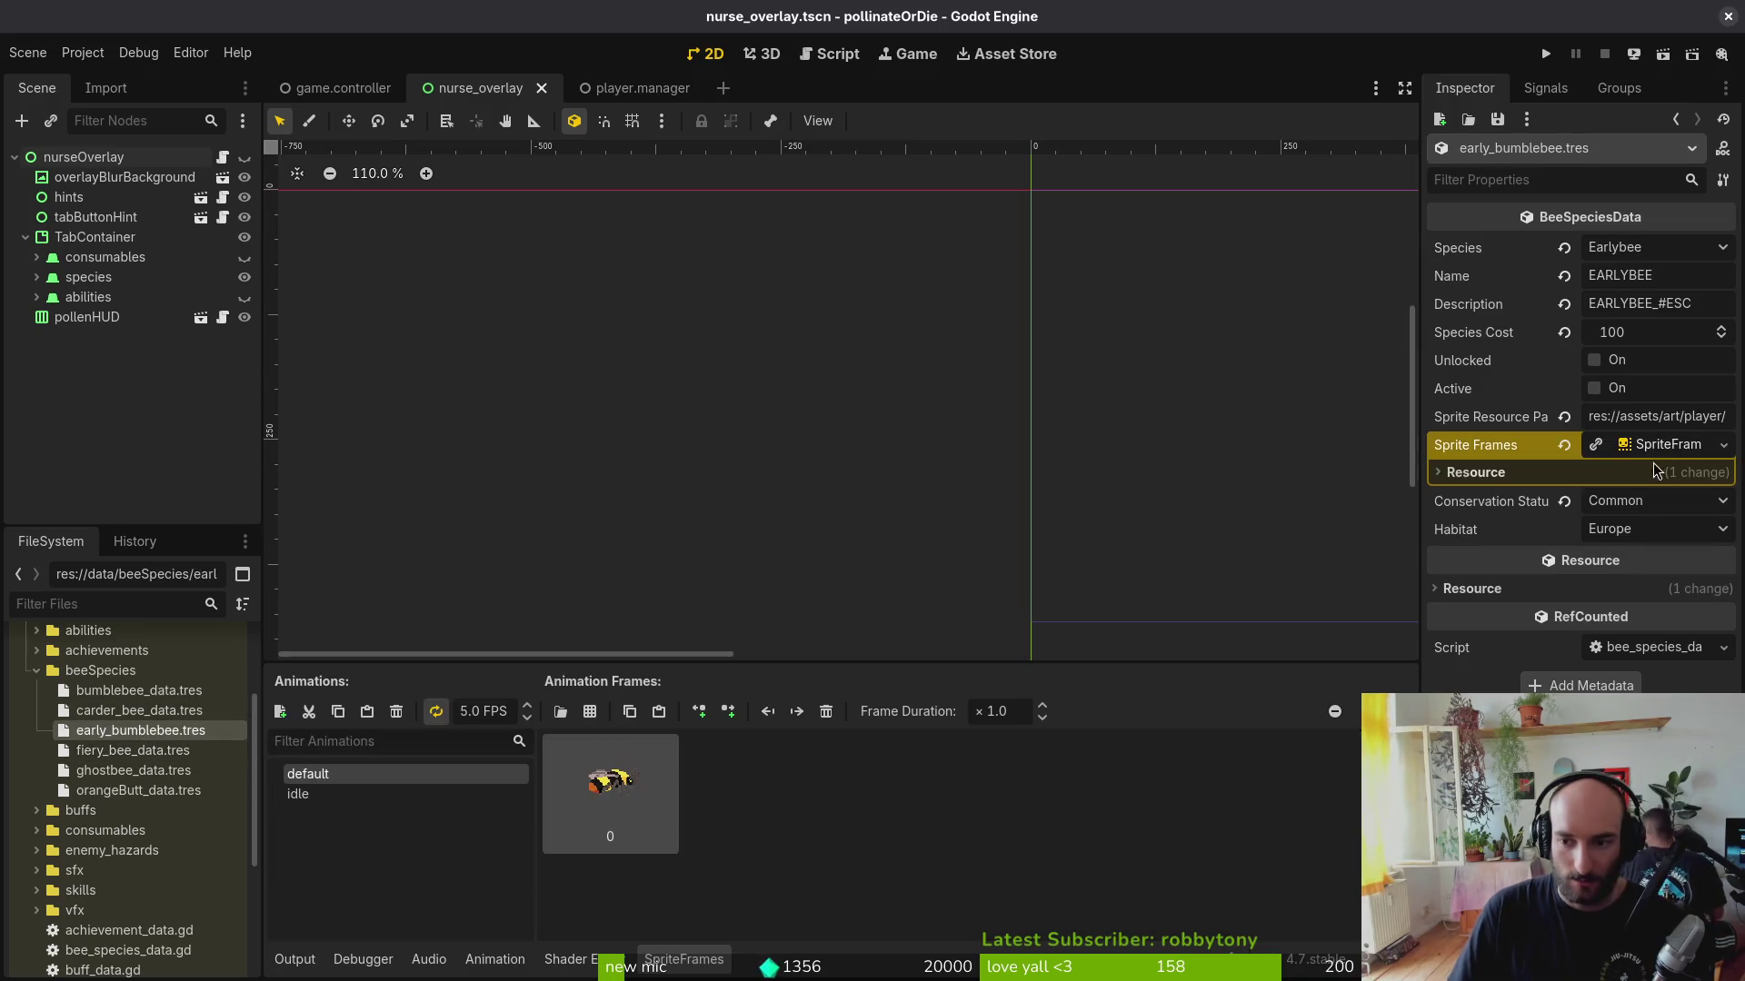
pyautogui.click(331, 793)
pyautogui.click(359, 775)
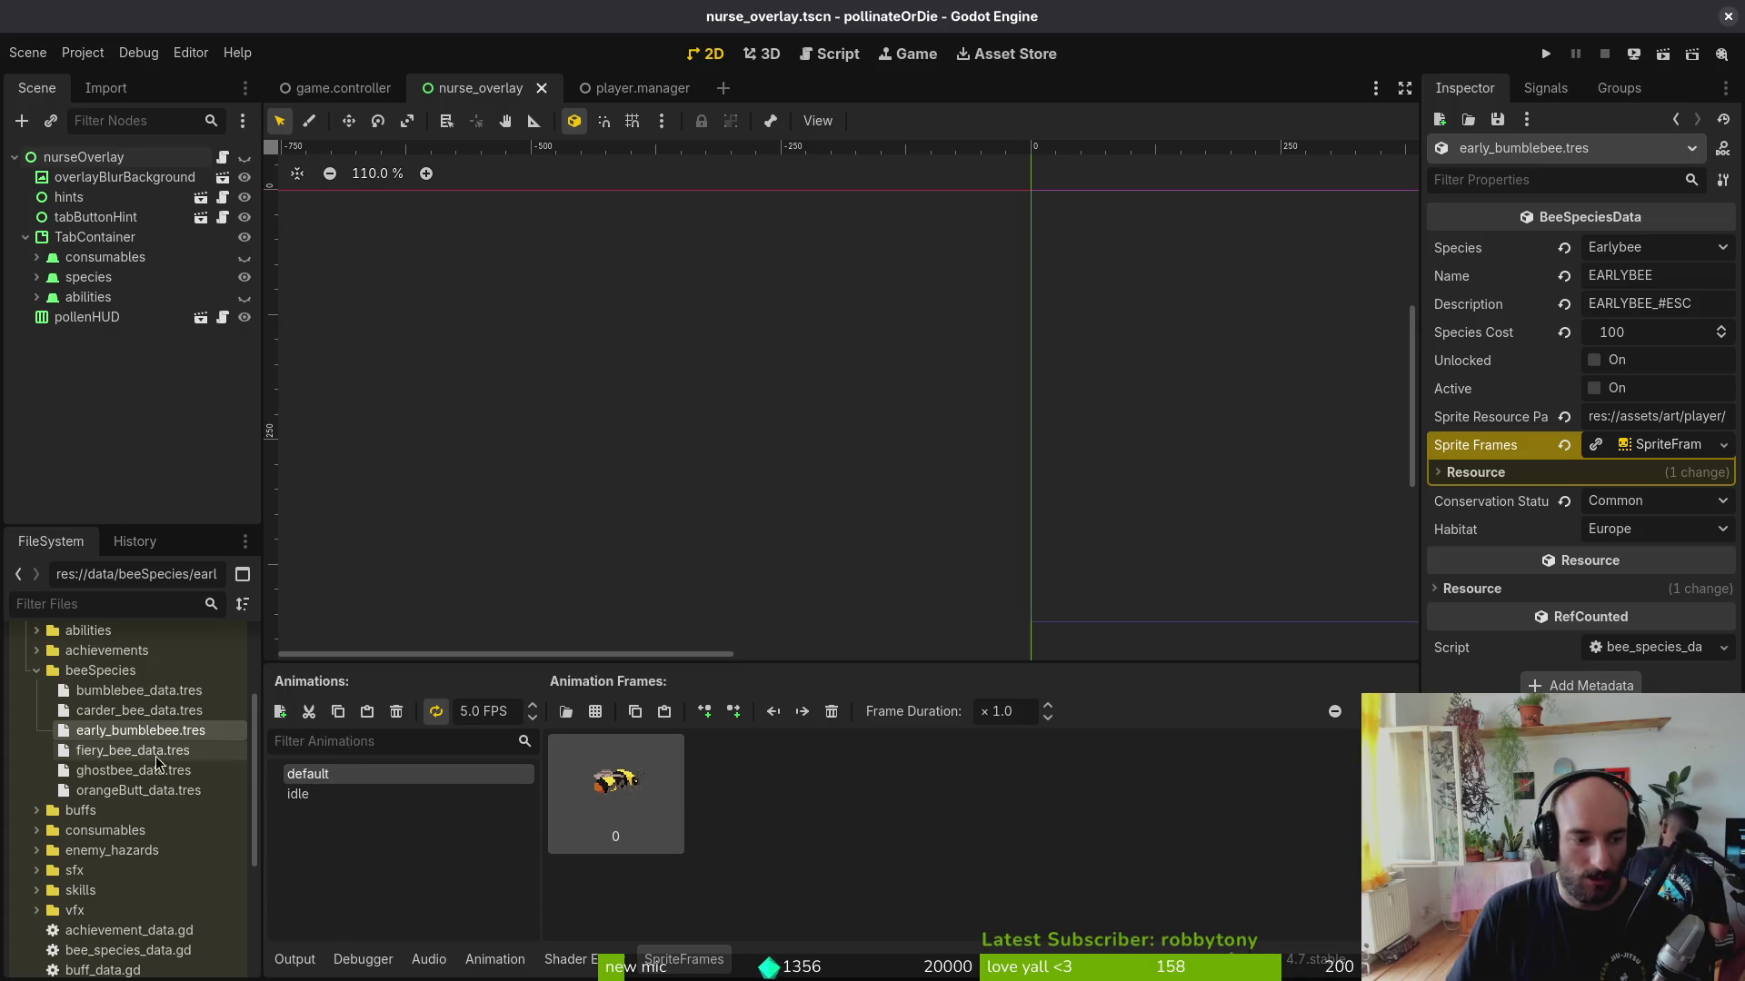
pyautogui.click(133, 750)
# Step: Create new SpriteFrames and add the first 64 px frame of bombusFiery.png to the default animation
pyautogui.click(1645, 456)
pyautogui.click(1663, 497)
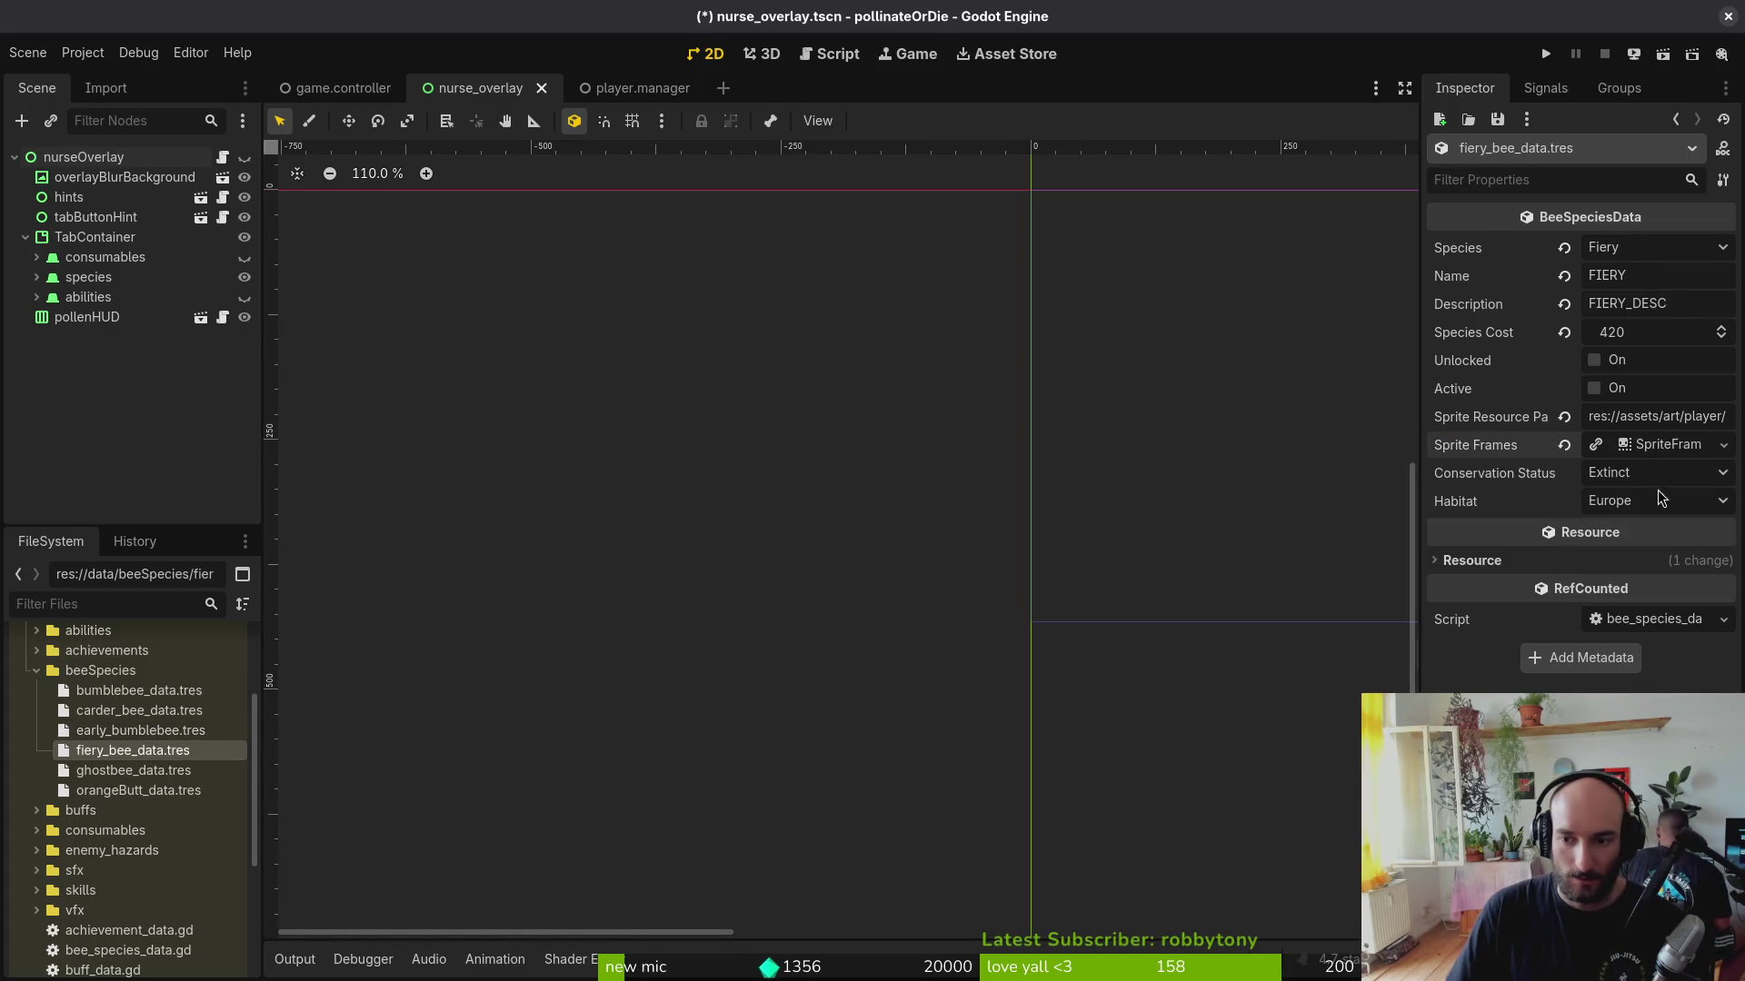
pyautogui.click(1648, 445)
pyautogui.click(589, 710)
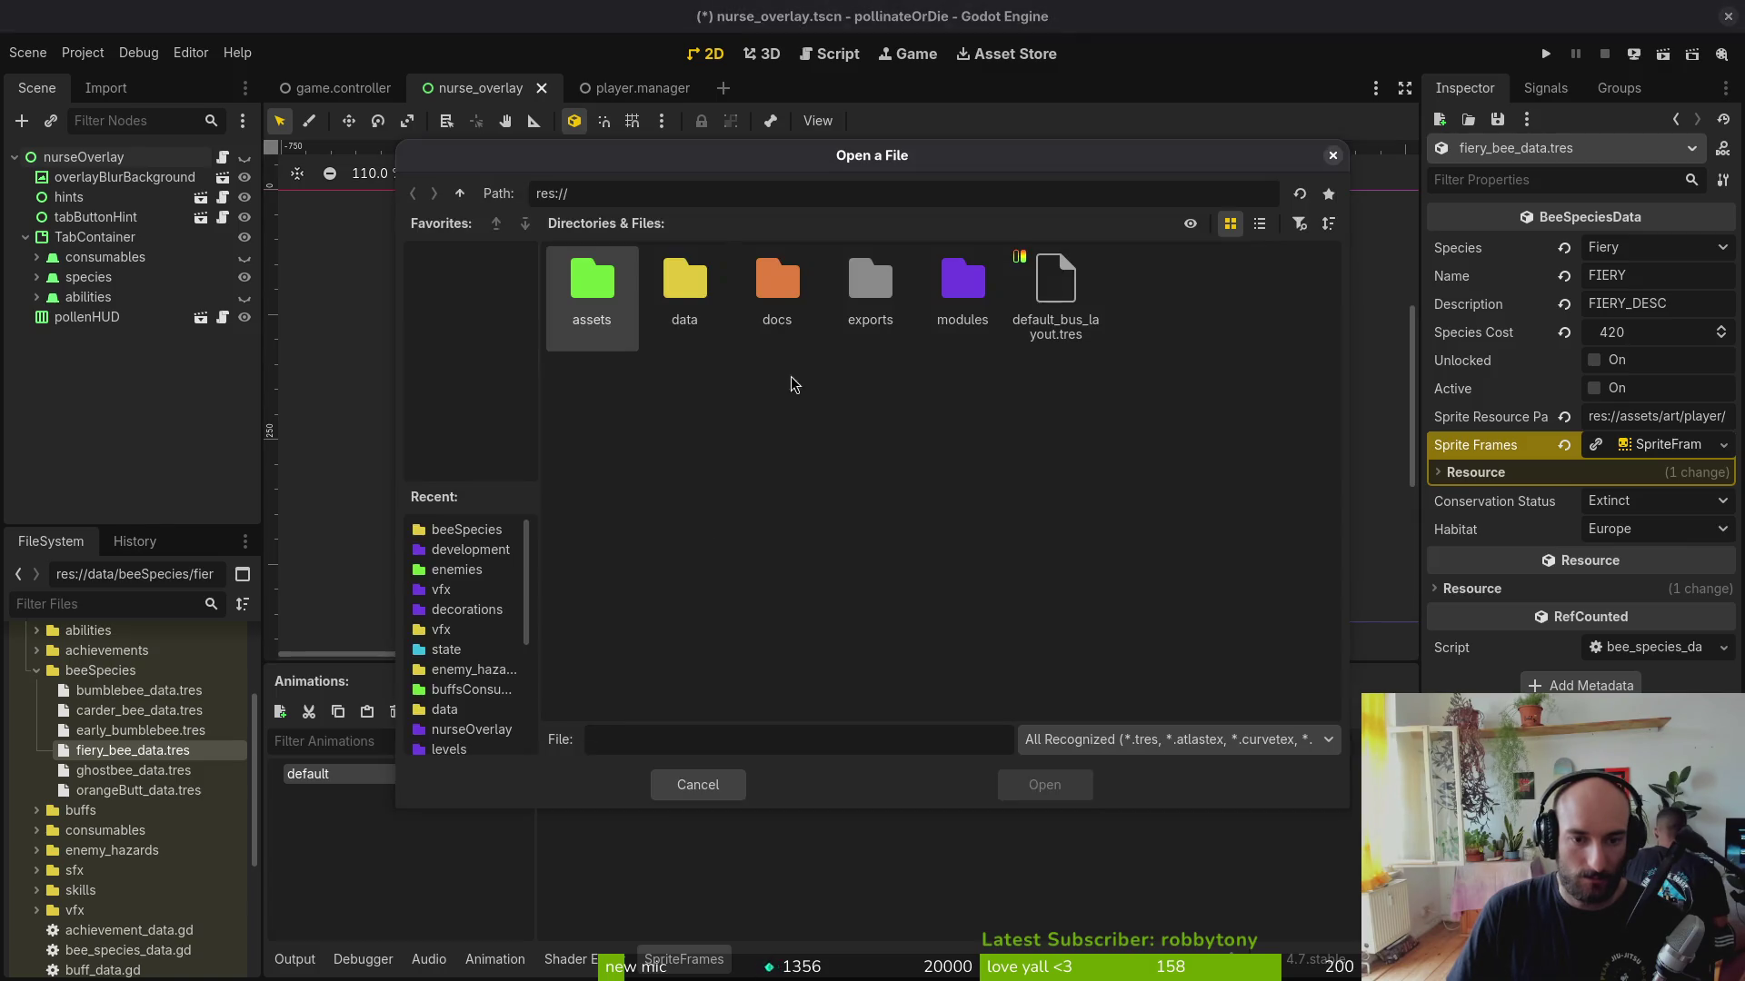
pyautogui.doubleClick(591, 287)
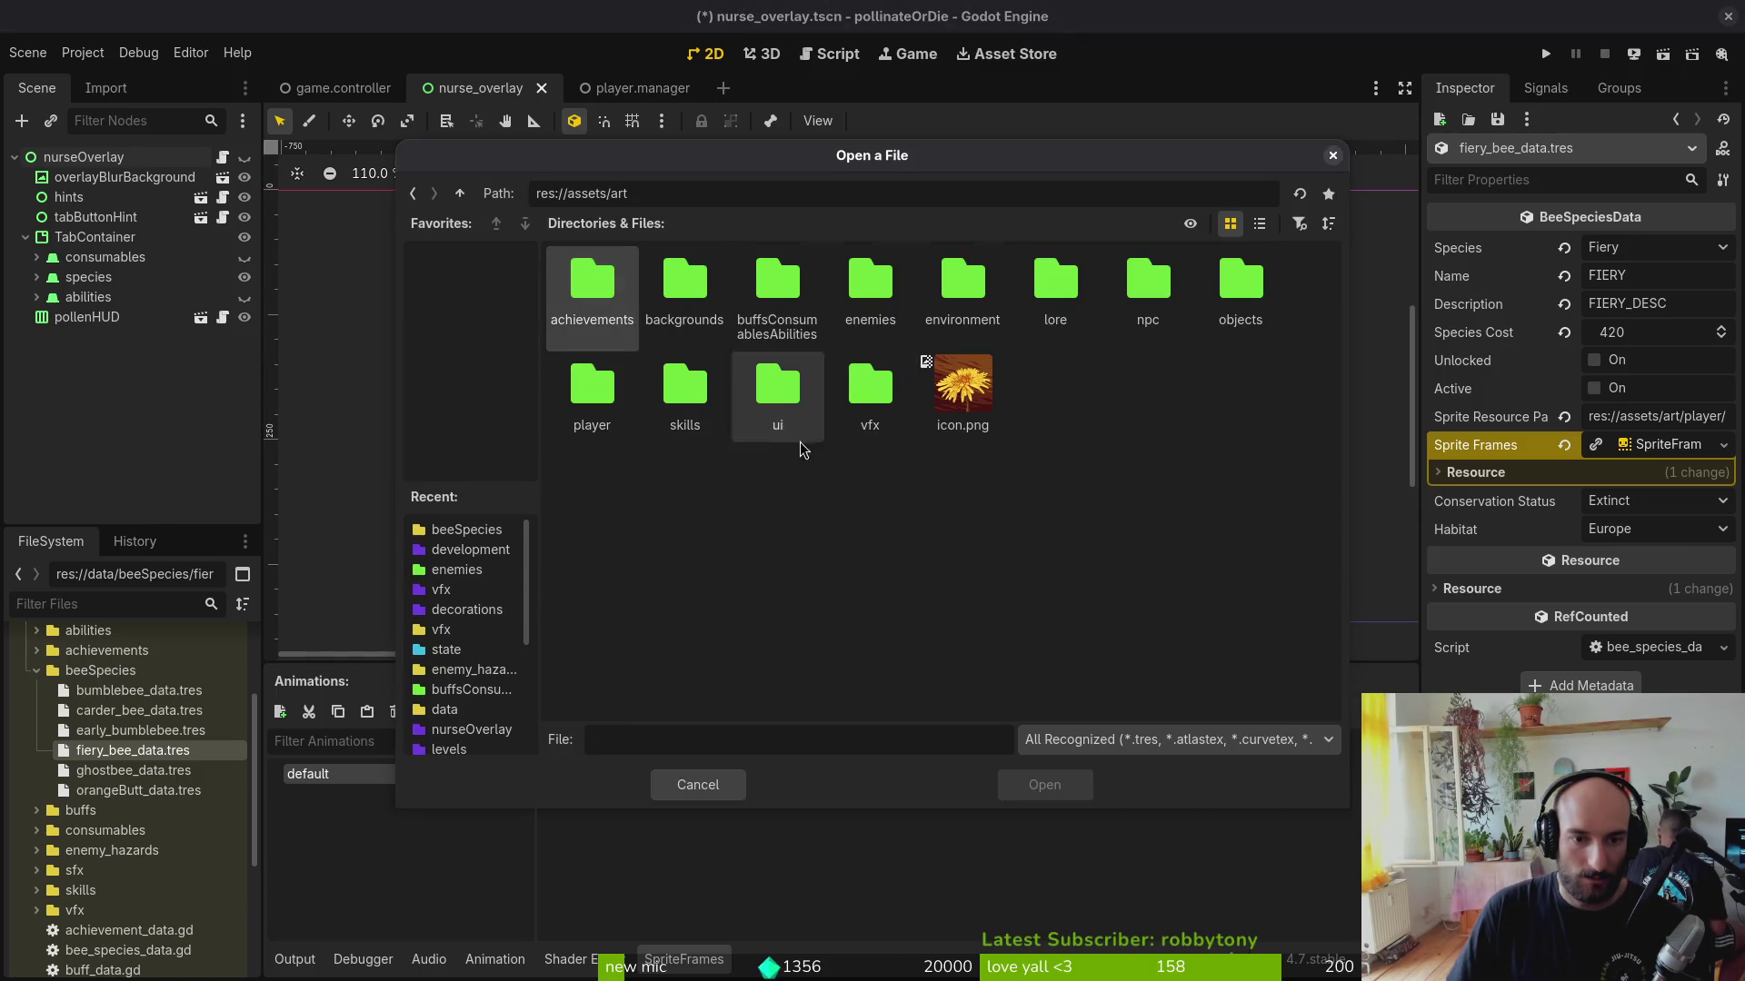
pyautogui.doubleClick(591, 392)
pyautogui.click(682, 313)
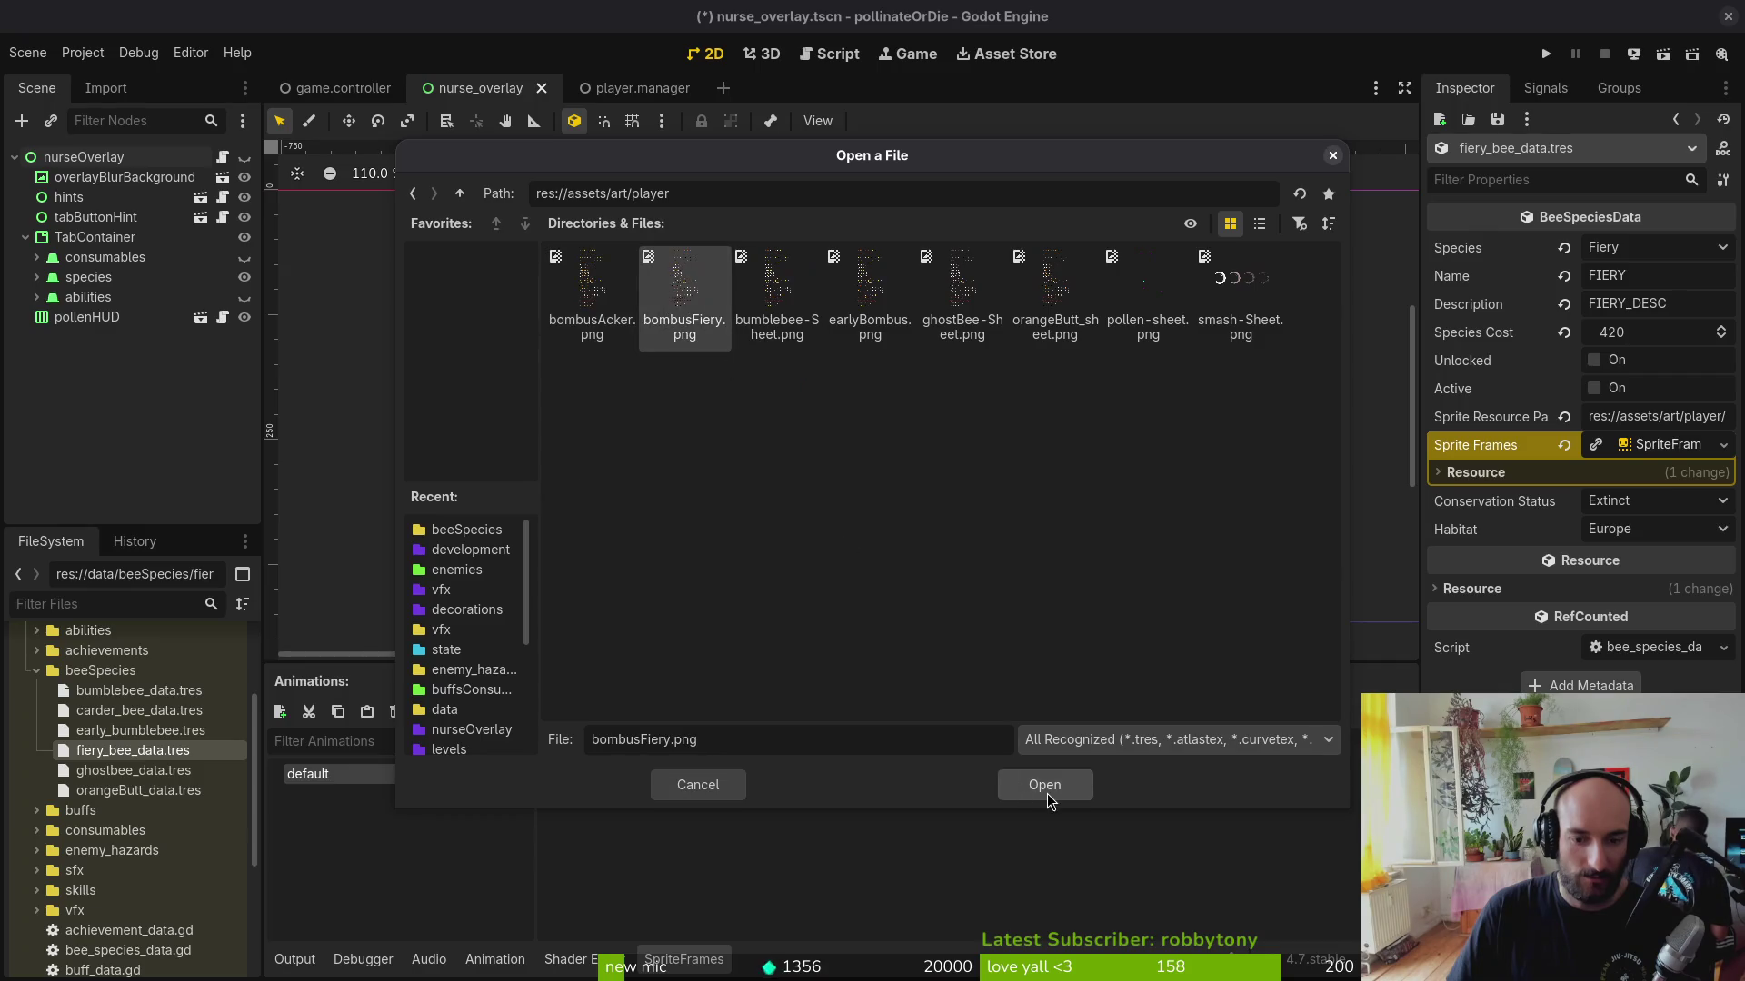
pyautogui.click(1045, 784)
pyautogui.click(1338, 440)
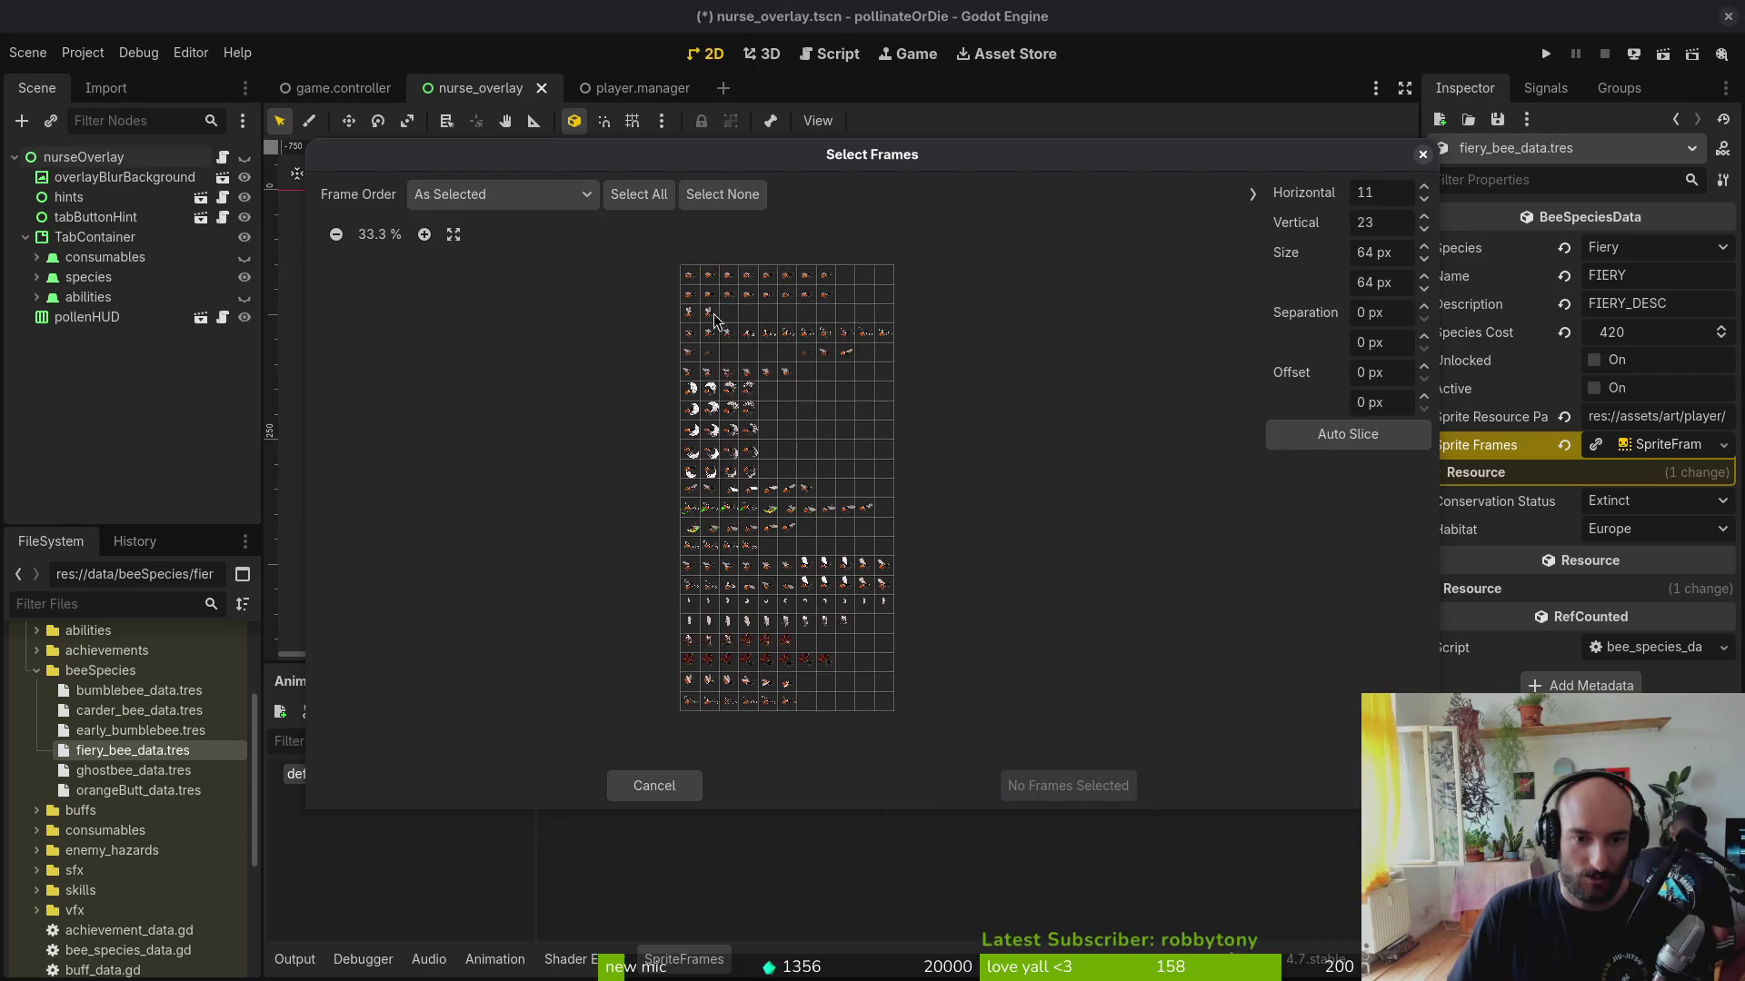
pyautogui.click(696, 277)
pyautogui.click(1043, 787)
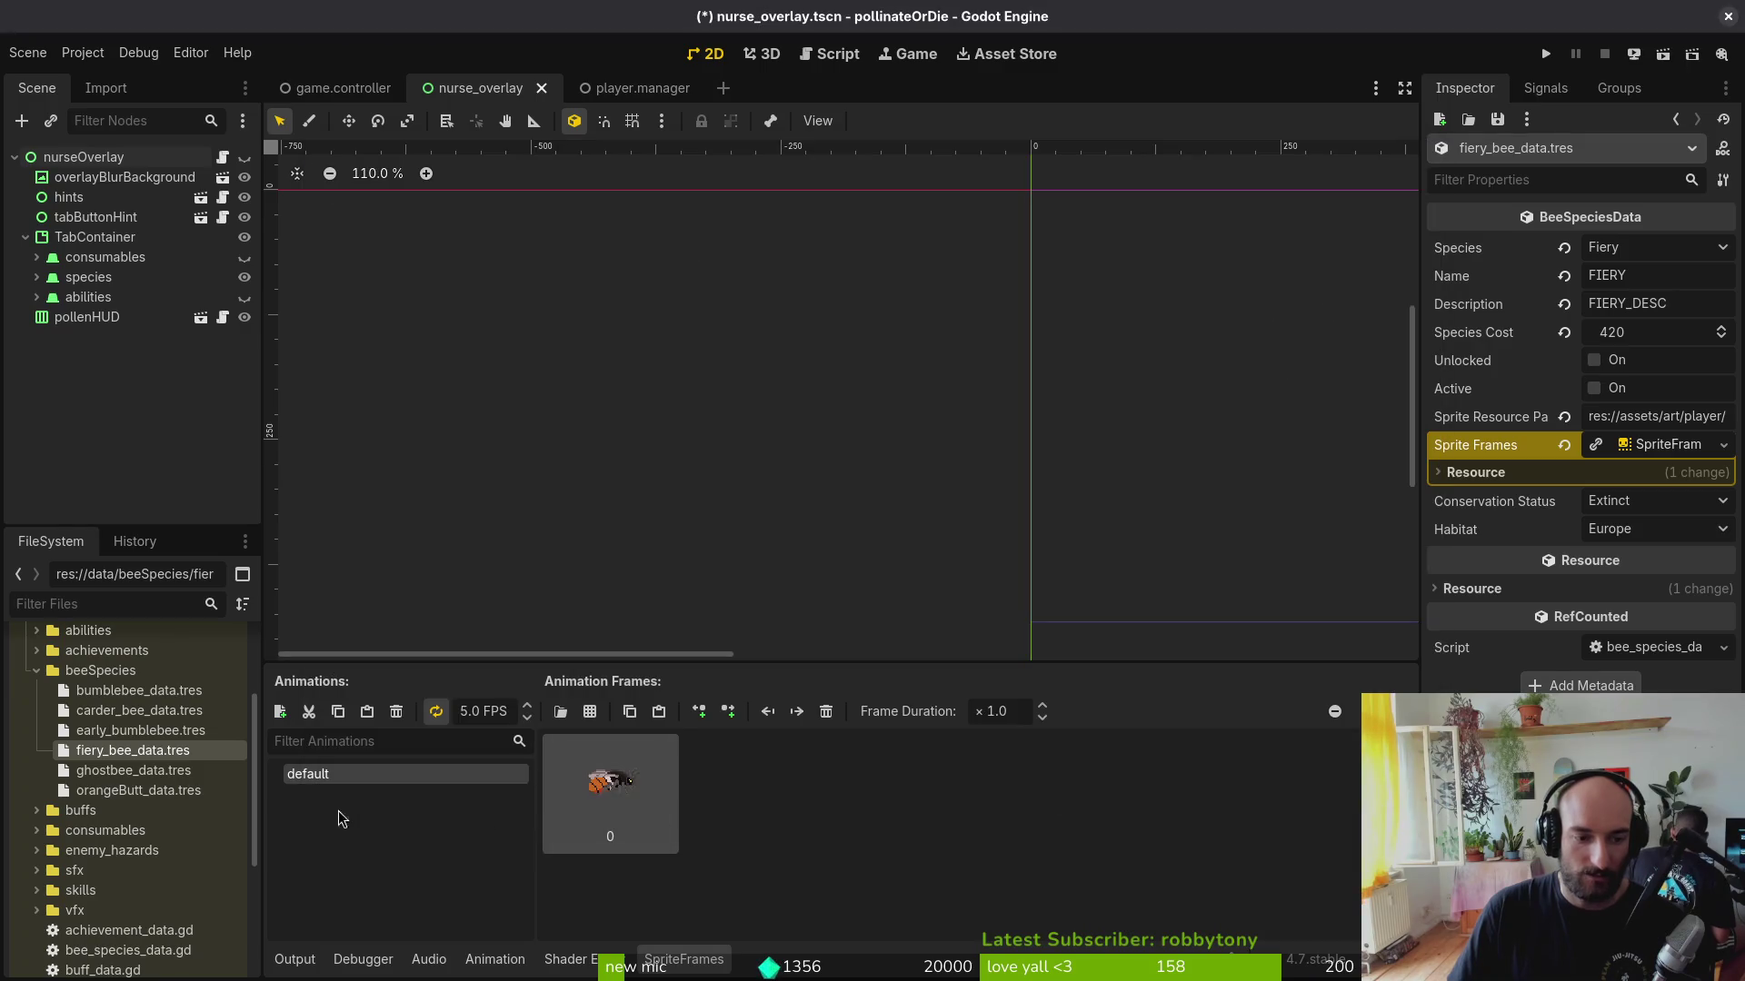
# Step: Add an 'idle' animation at 12 FPS with eight bombusFiery frames and save
pyautogui.click(279, 712)
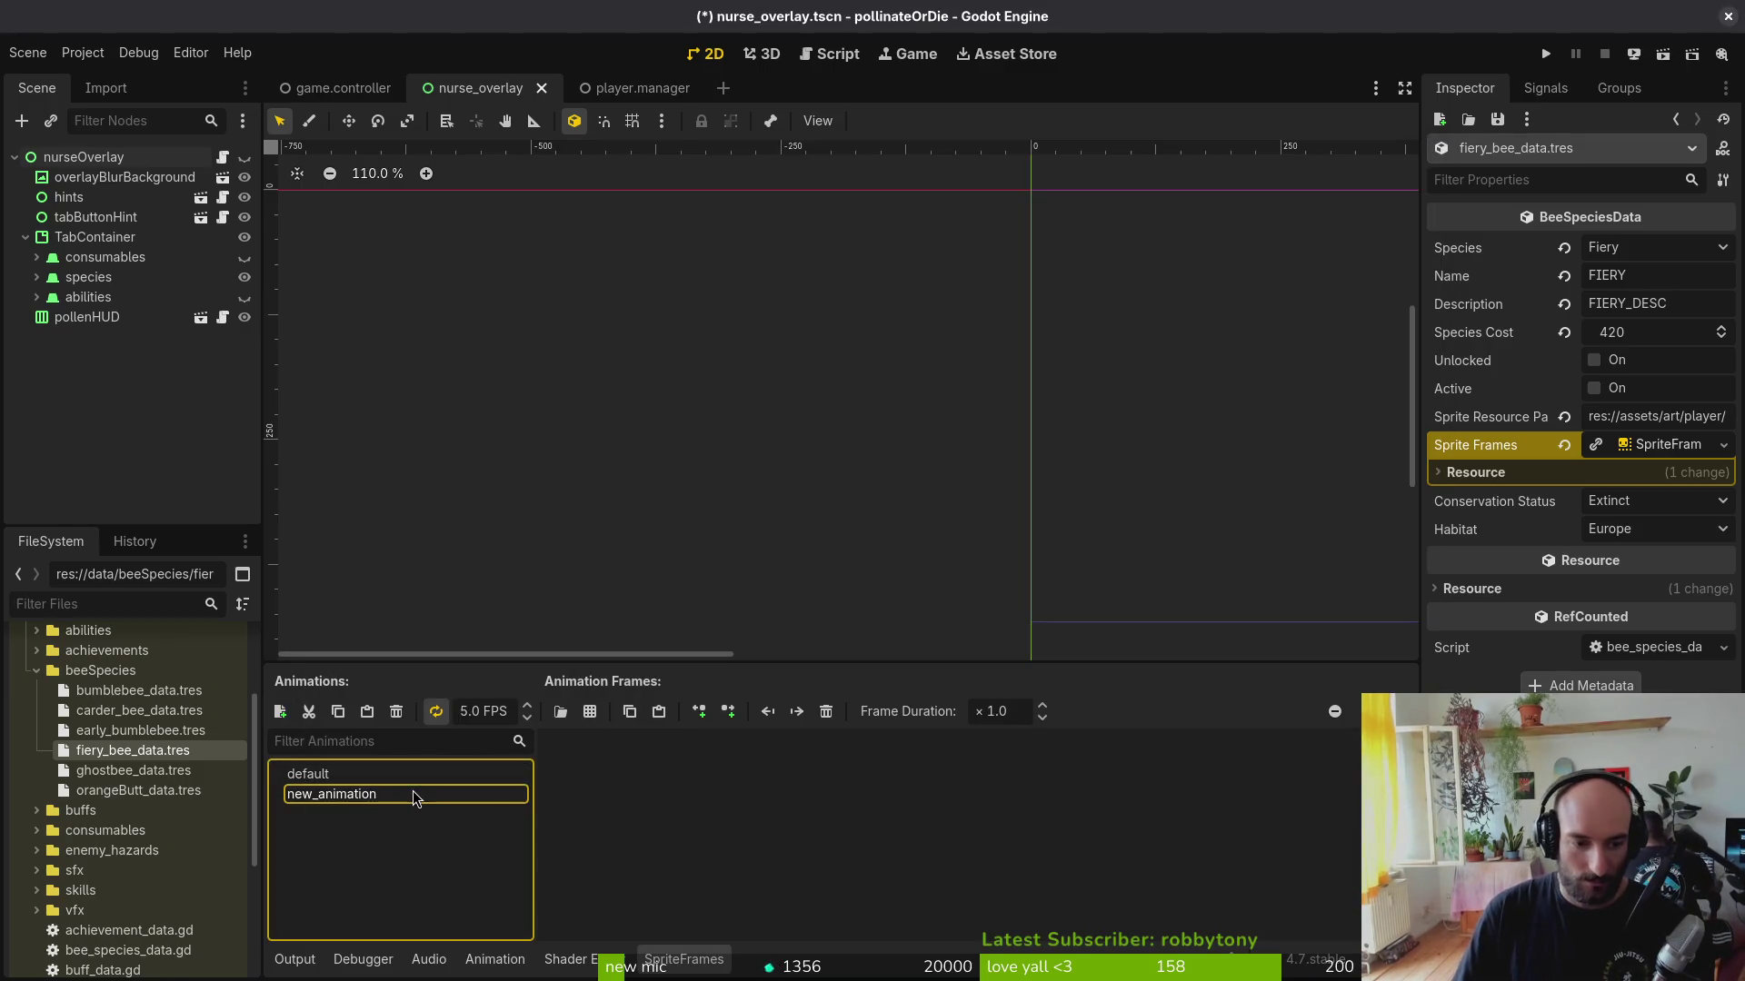
pyautogui.write('idle')
pyautogui.press('Return')
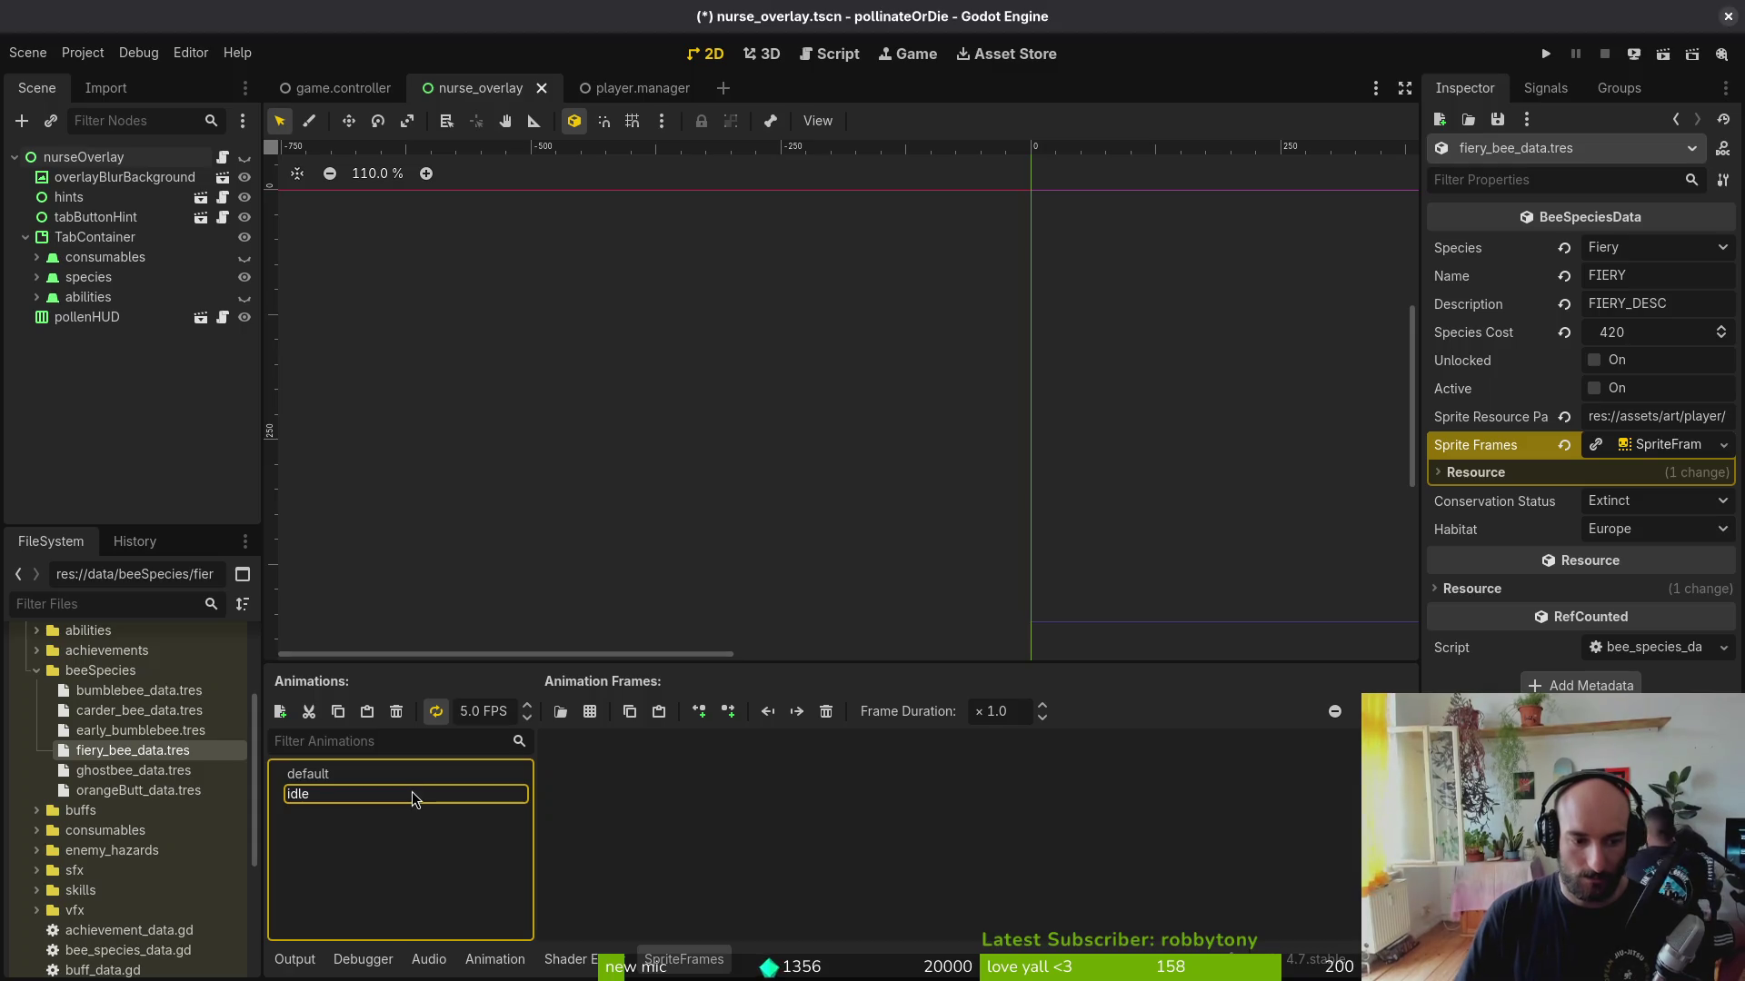
pyautogui.click(470, 710)
pyautogui.write('12')
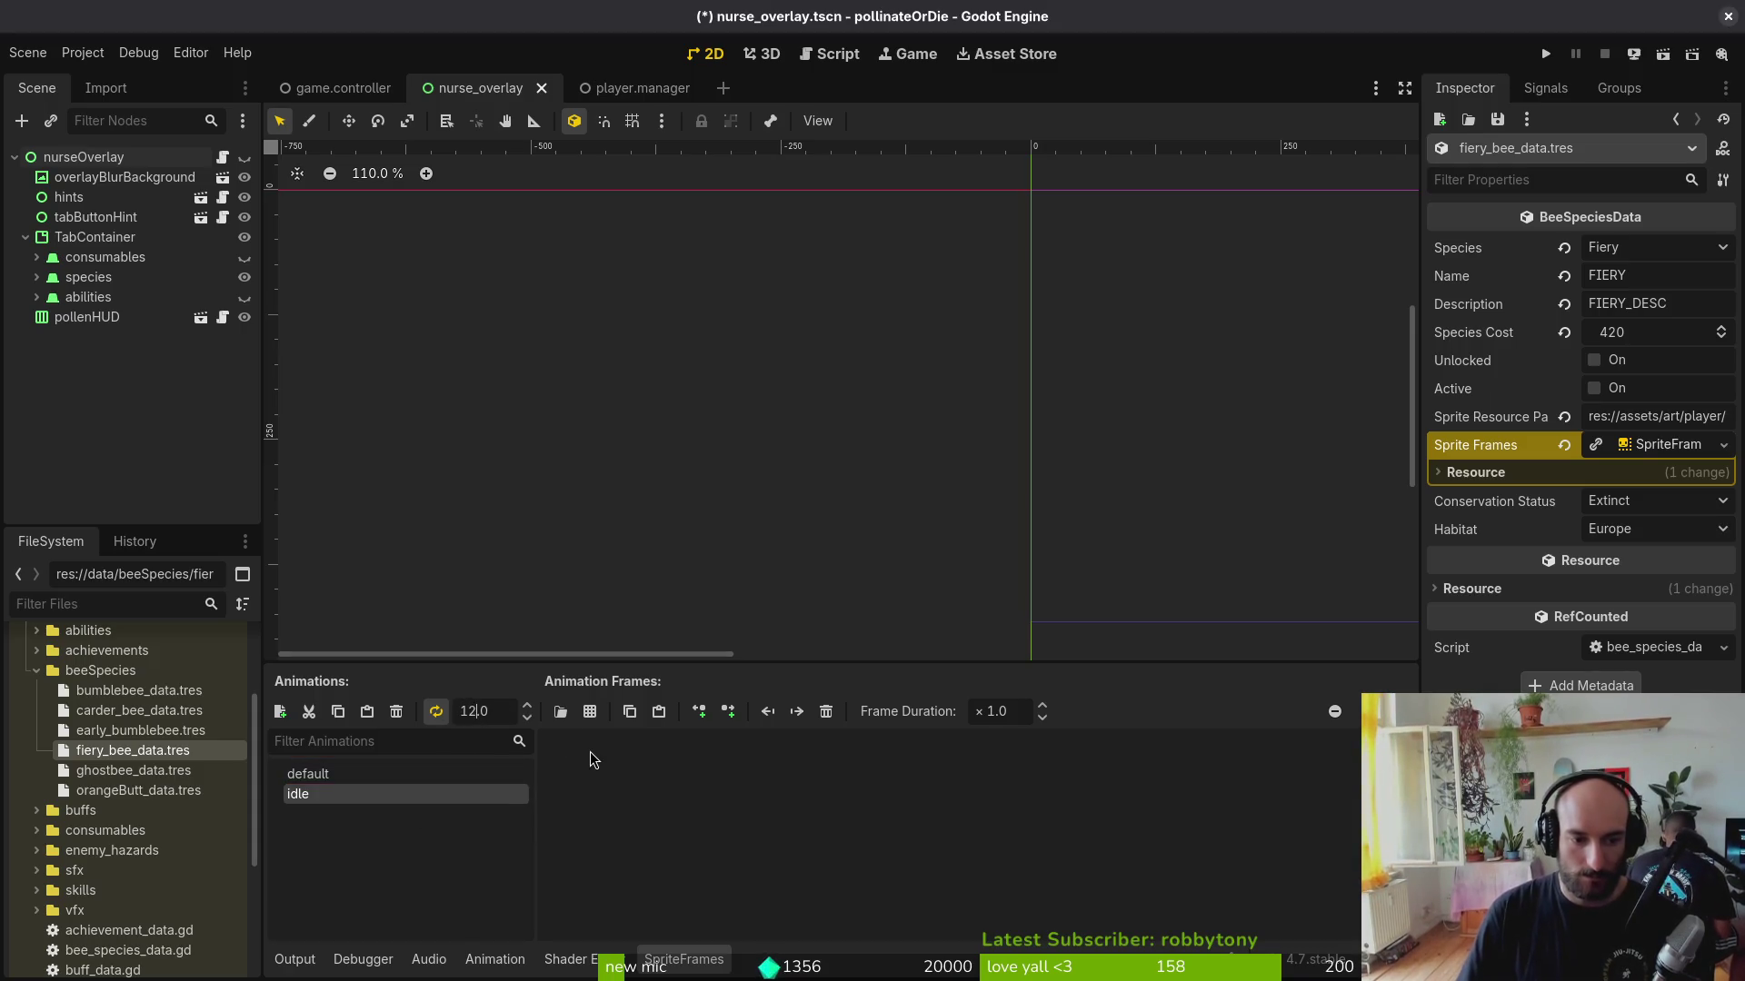
pyautogui.press('Return')
pyautogui.click(594, 710)
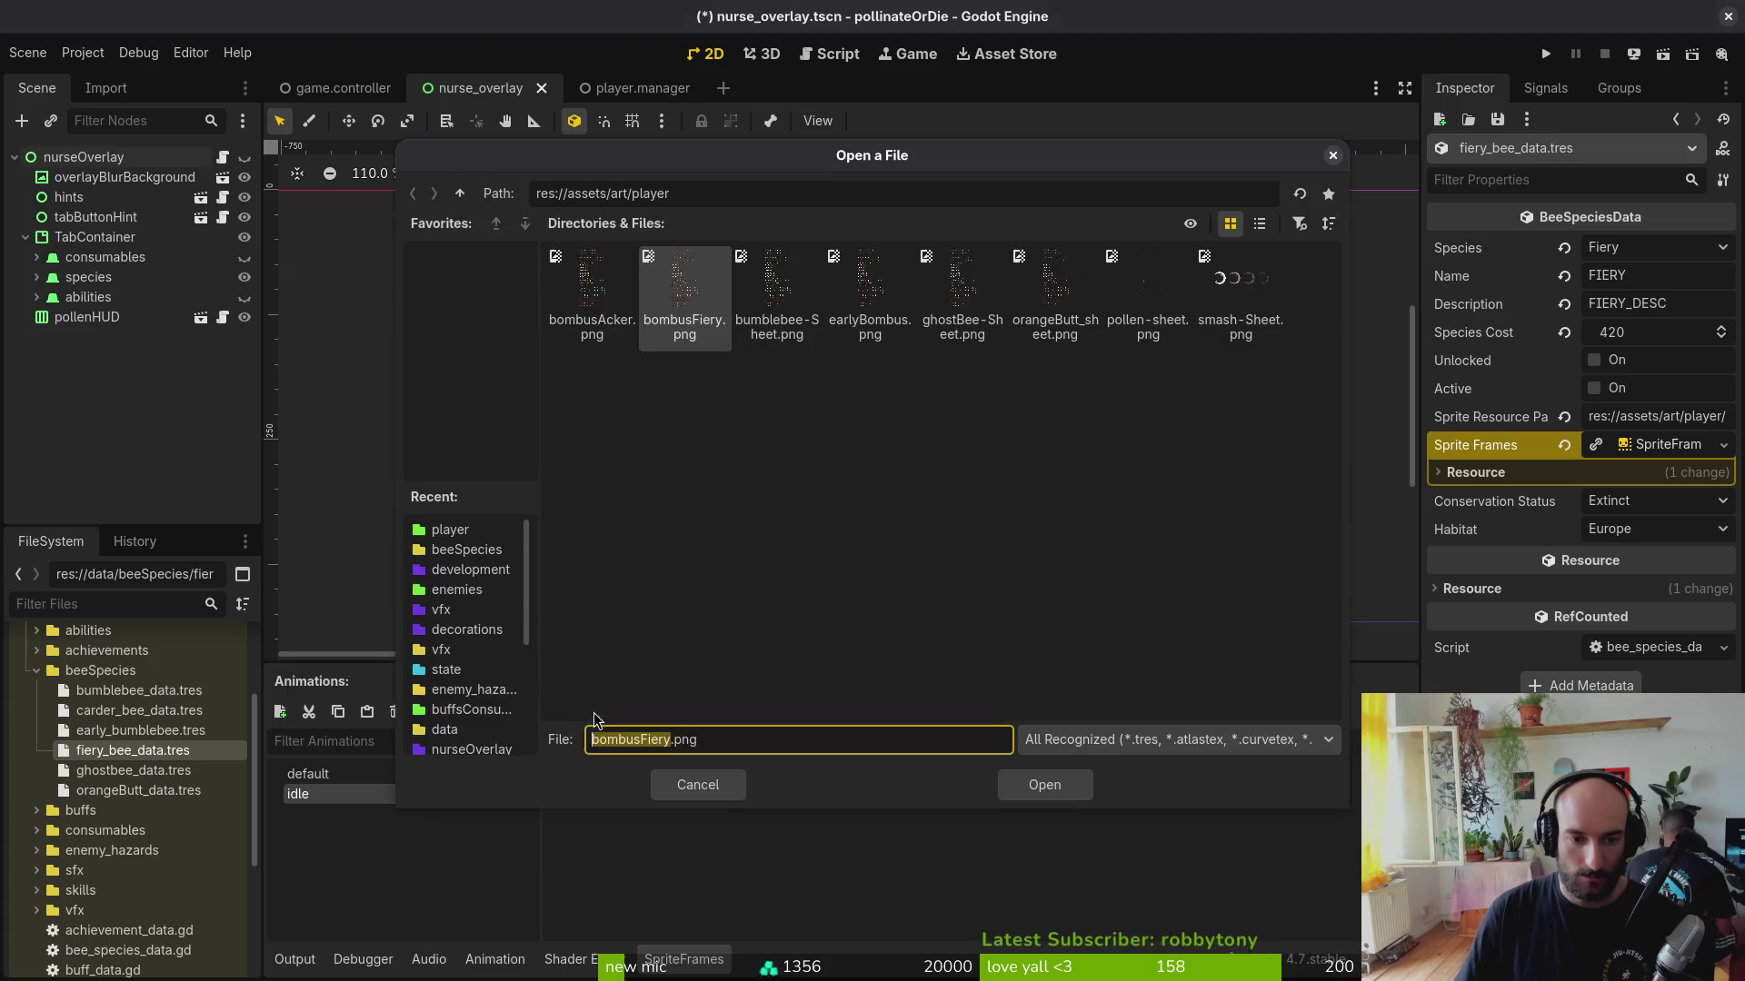
pyautogui.doubleClick(680, 320)
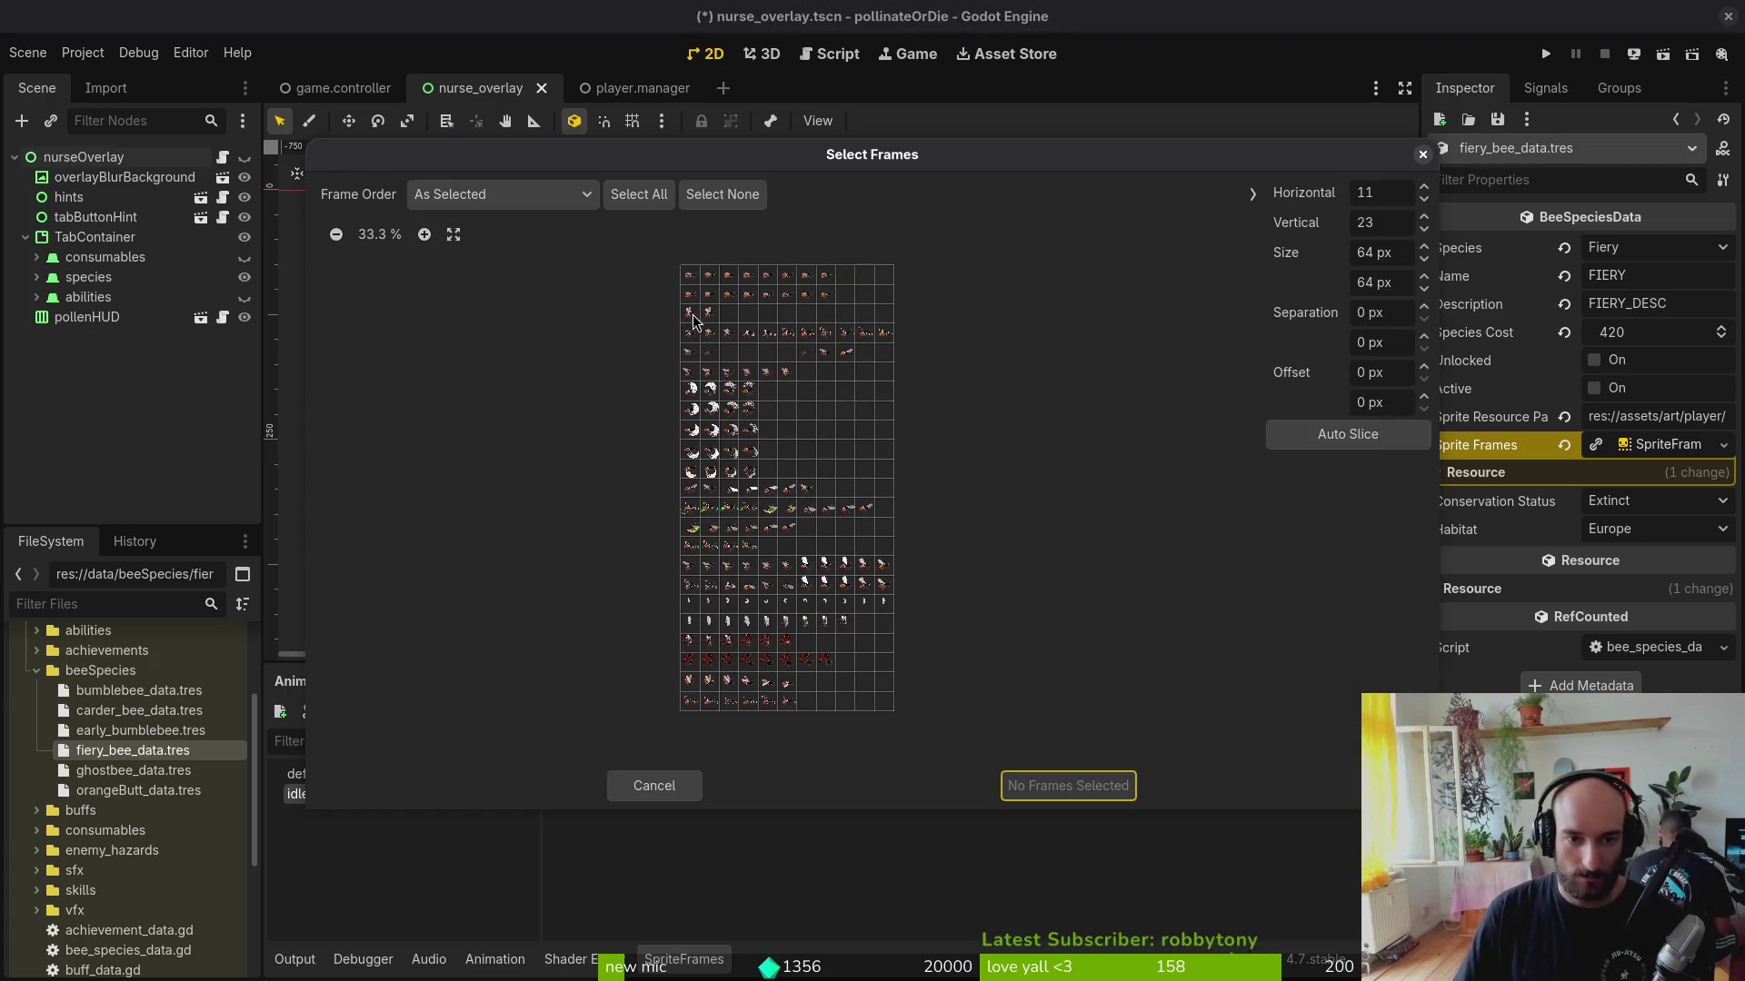
pyautogui.moveTo(691, 288); pyautogui.dragTo(824, 287)
pyautogui.click(1067, 785)
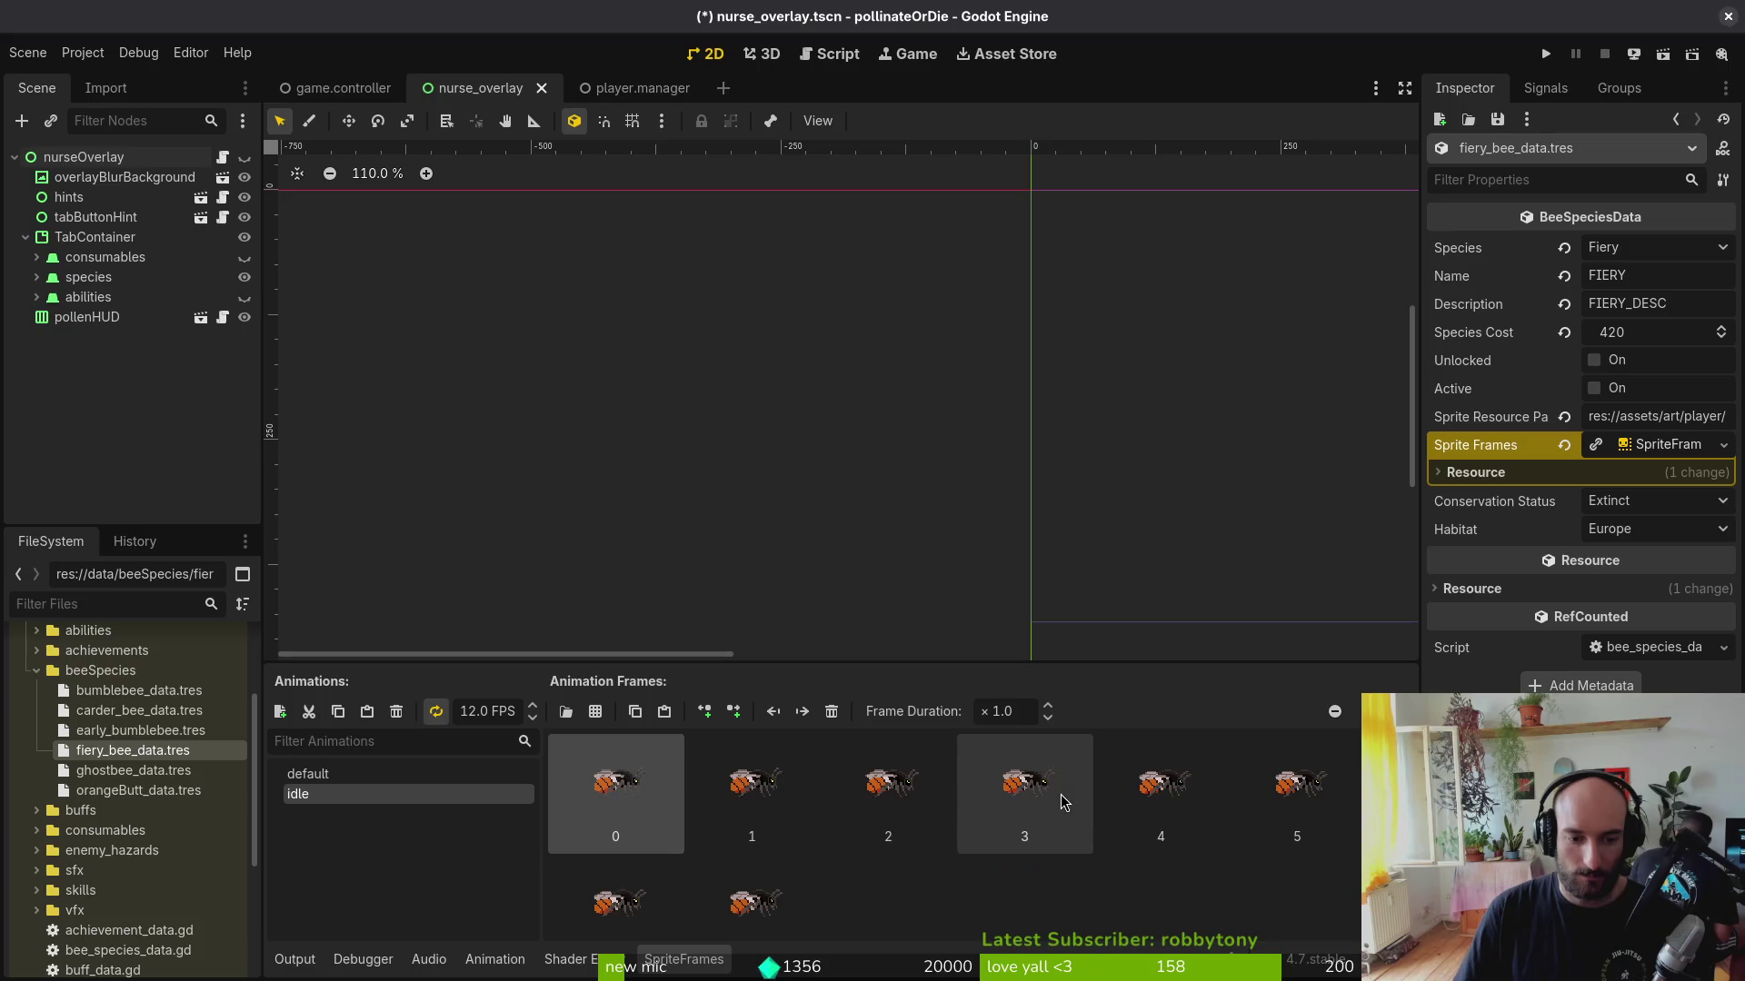
pyautogui.hotkey('ctrl', 's')
# Step: Leave the conservation status as Extinct and switch back to the browser
pyautogui.click(1653, 451)
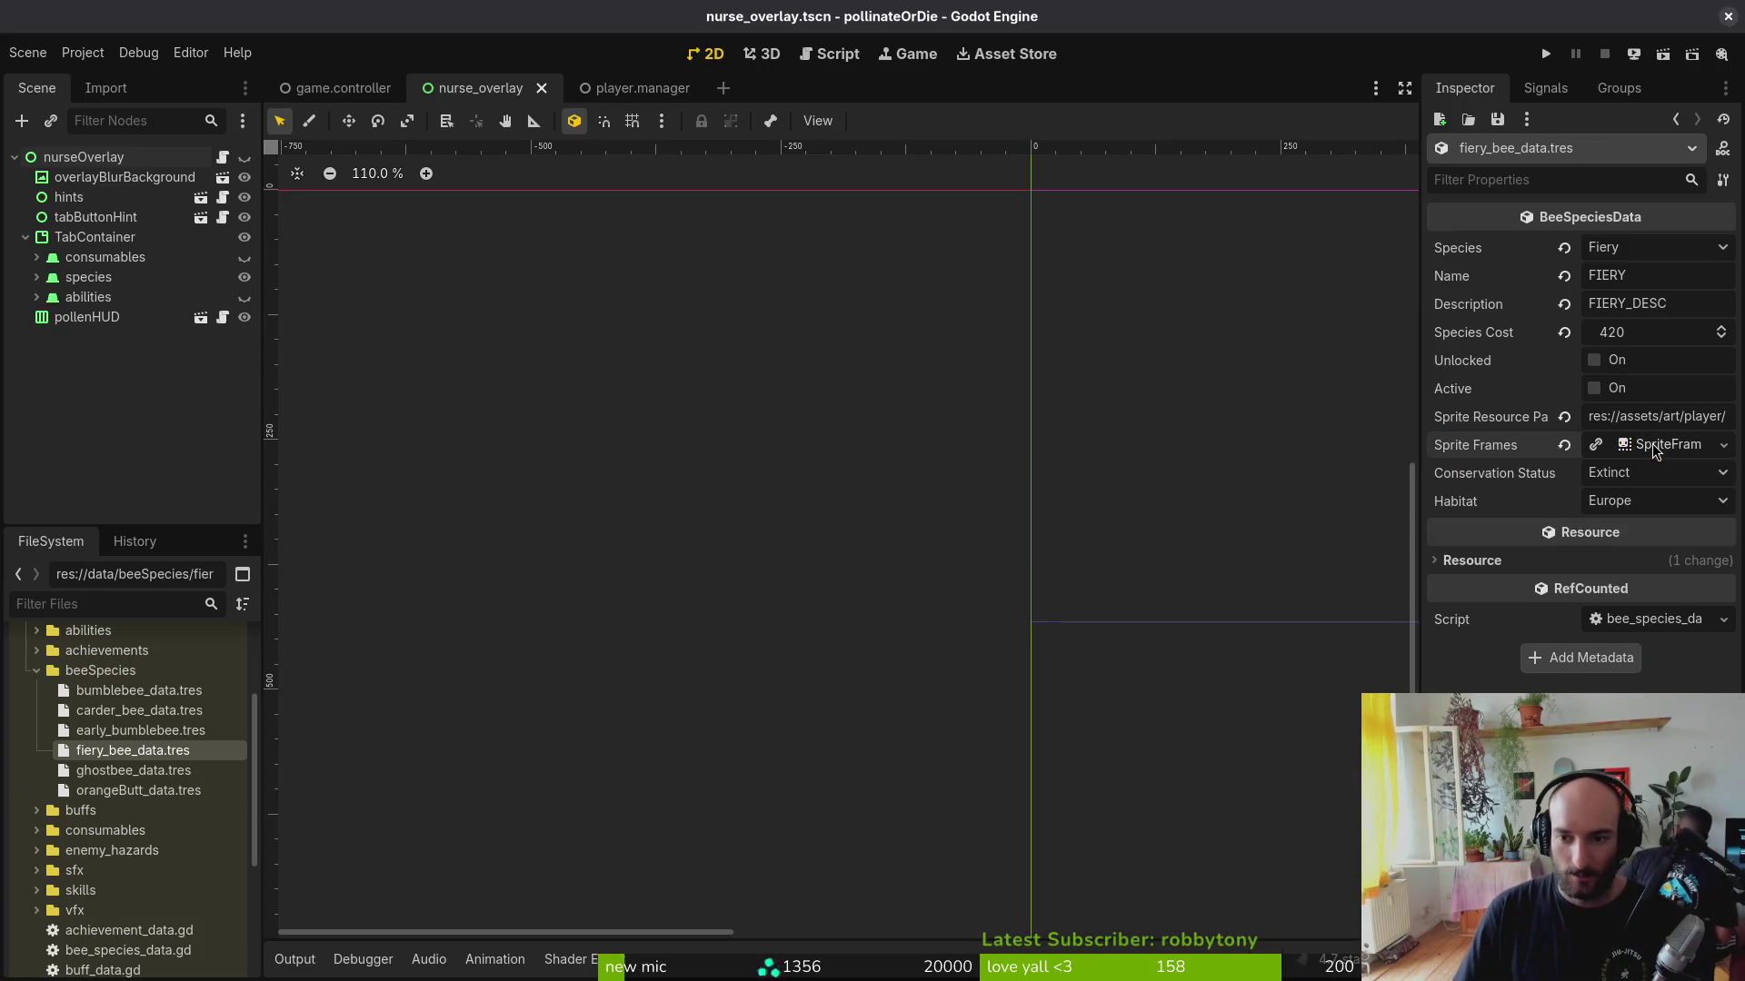
pyautogui.click(1645, 478)
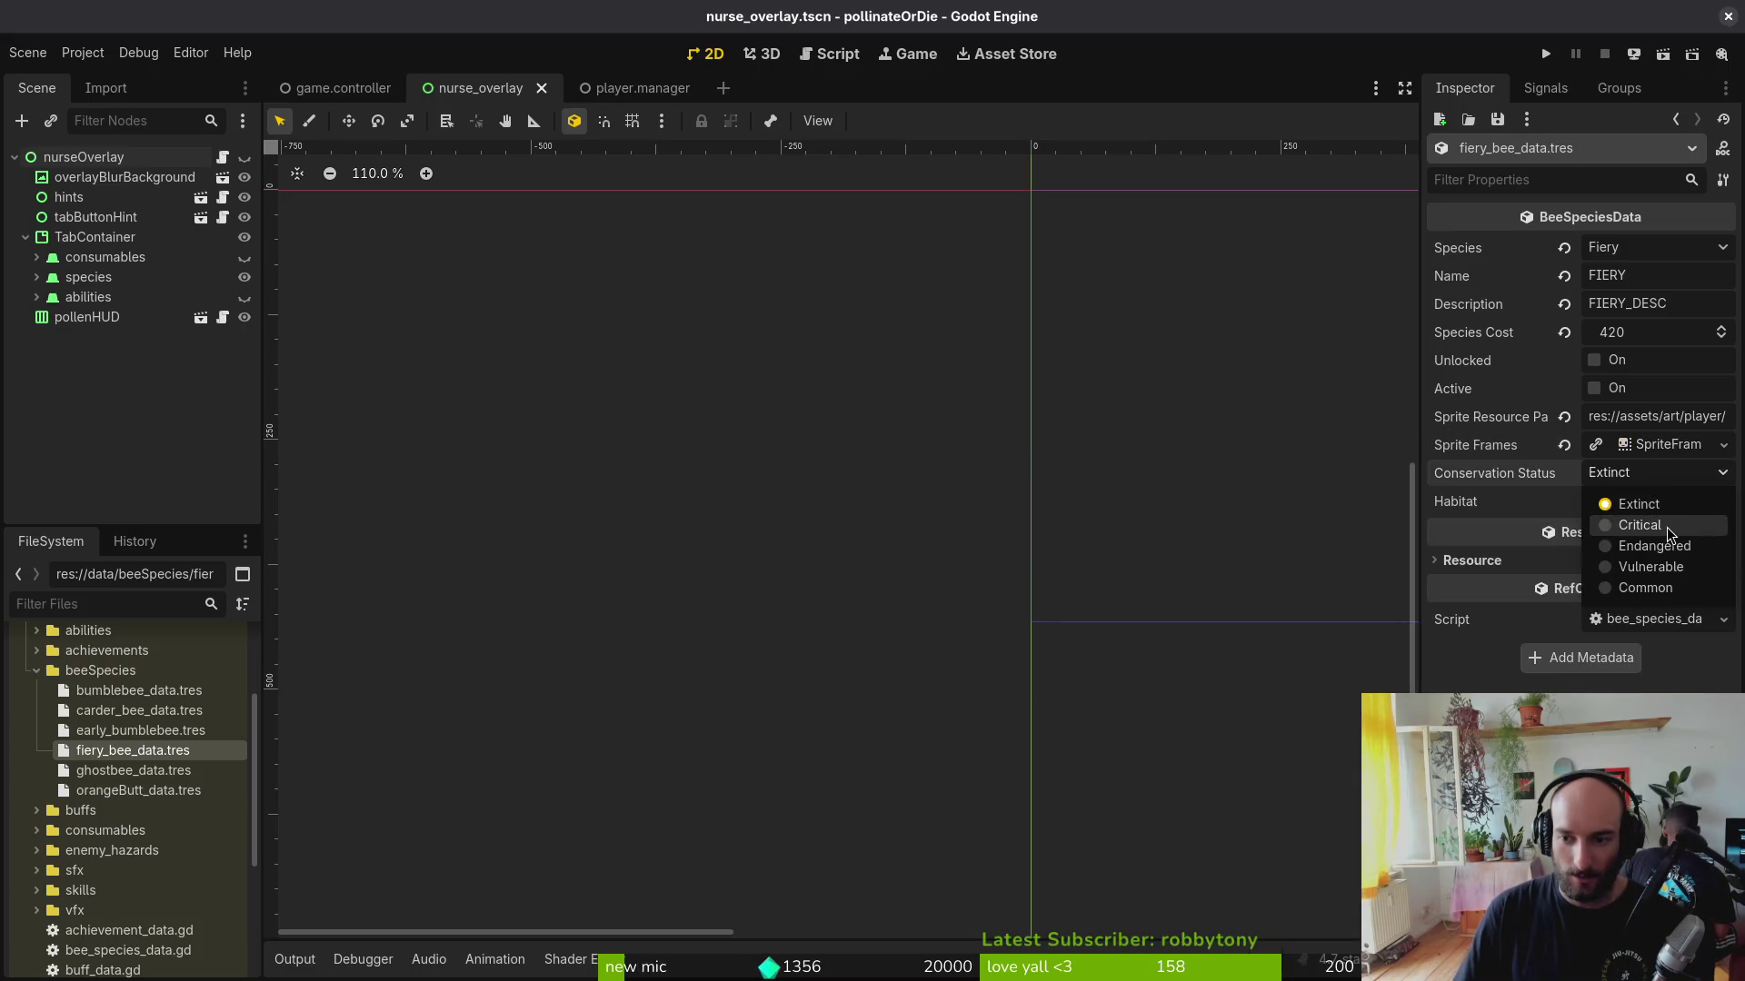
pyautogui.click(1215, 432)
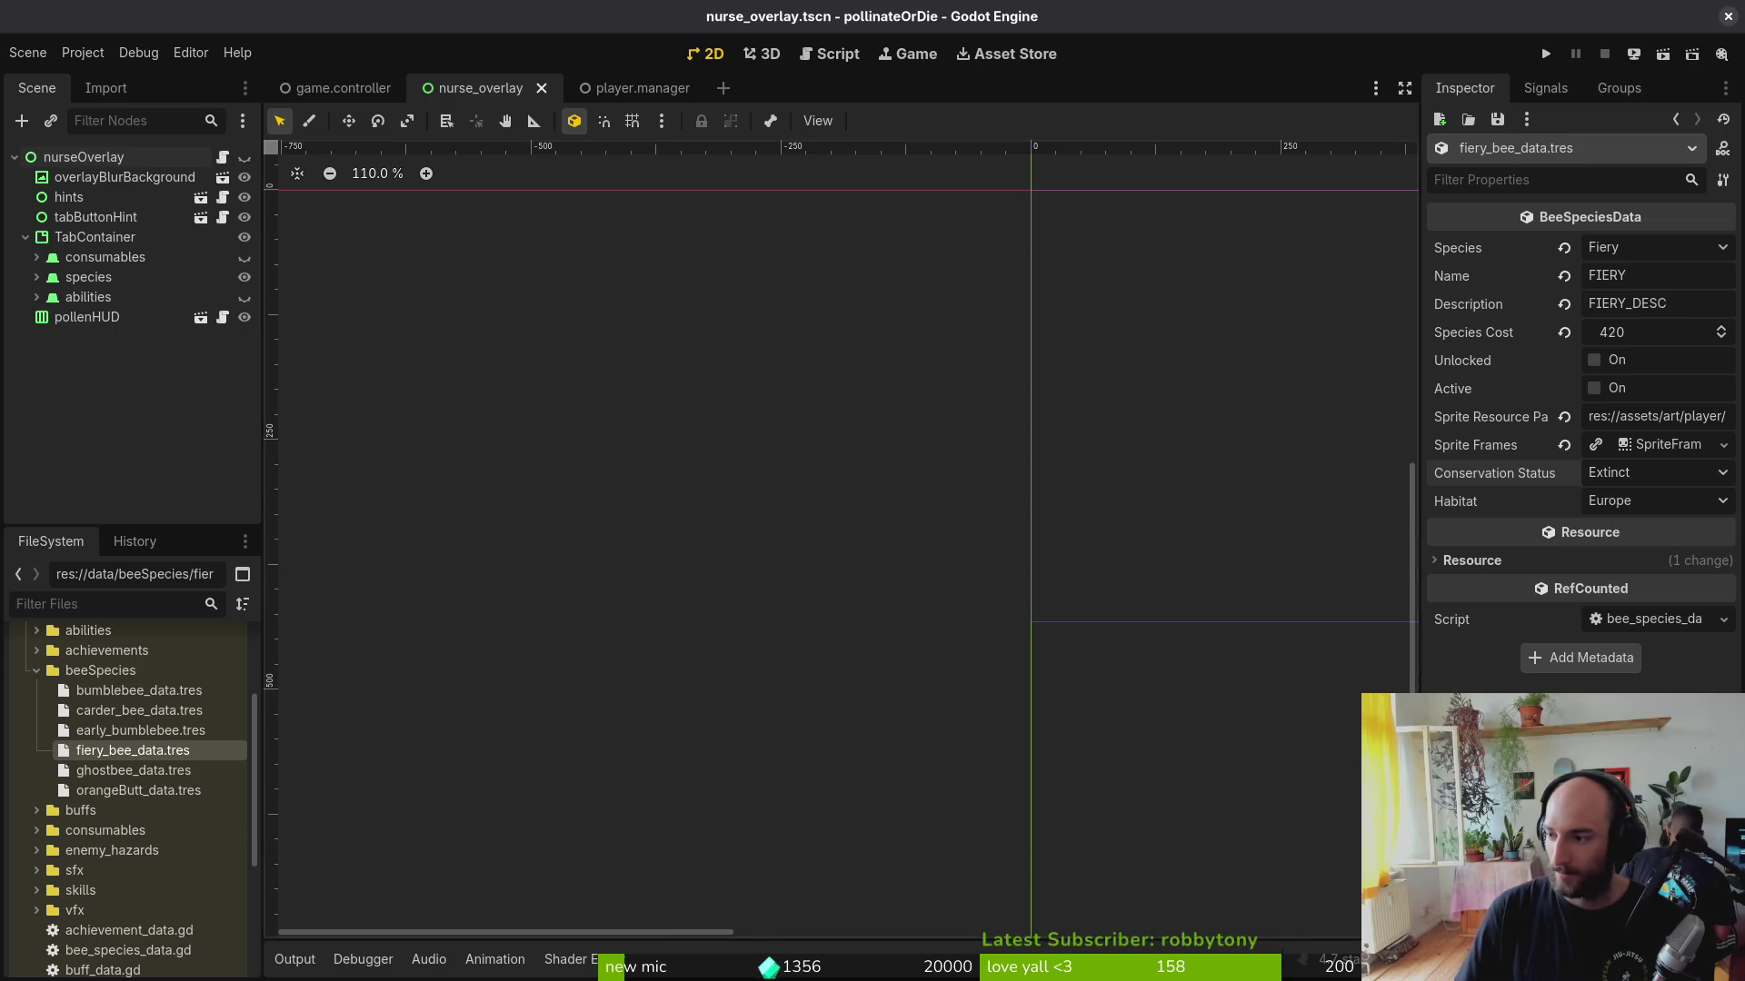
pyautogui.hotkey('alt', 'Tab')
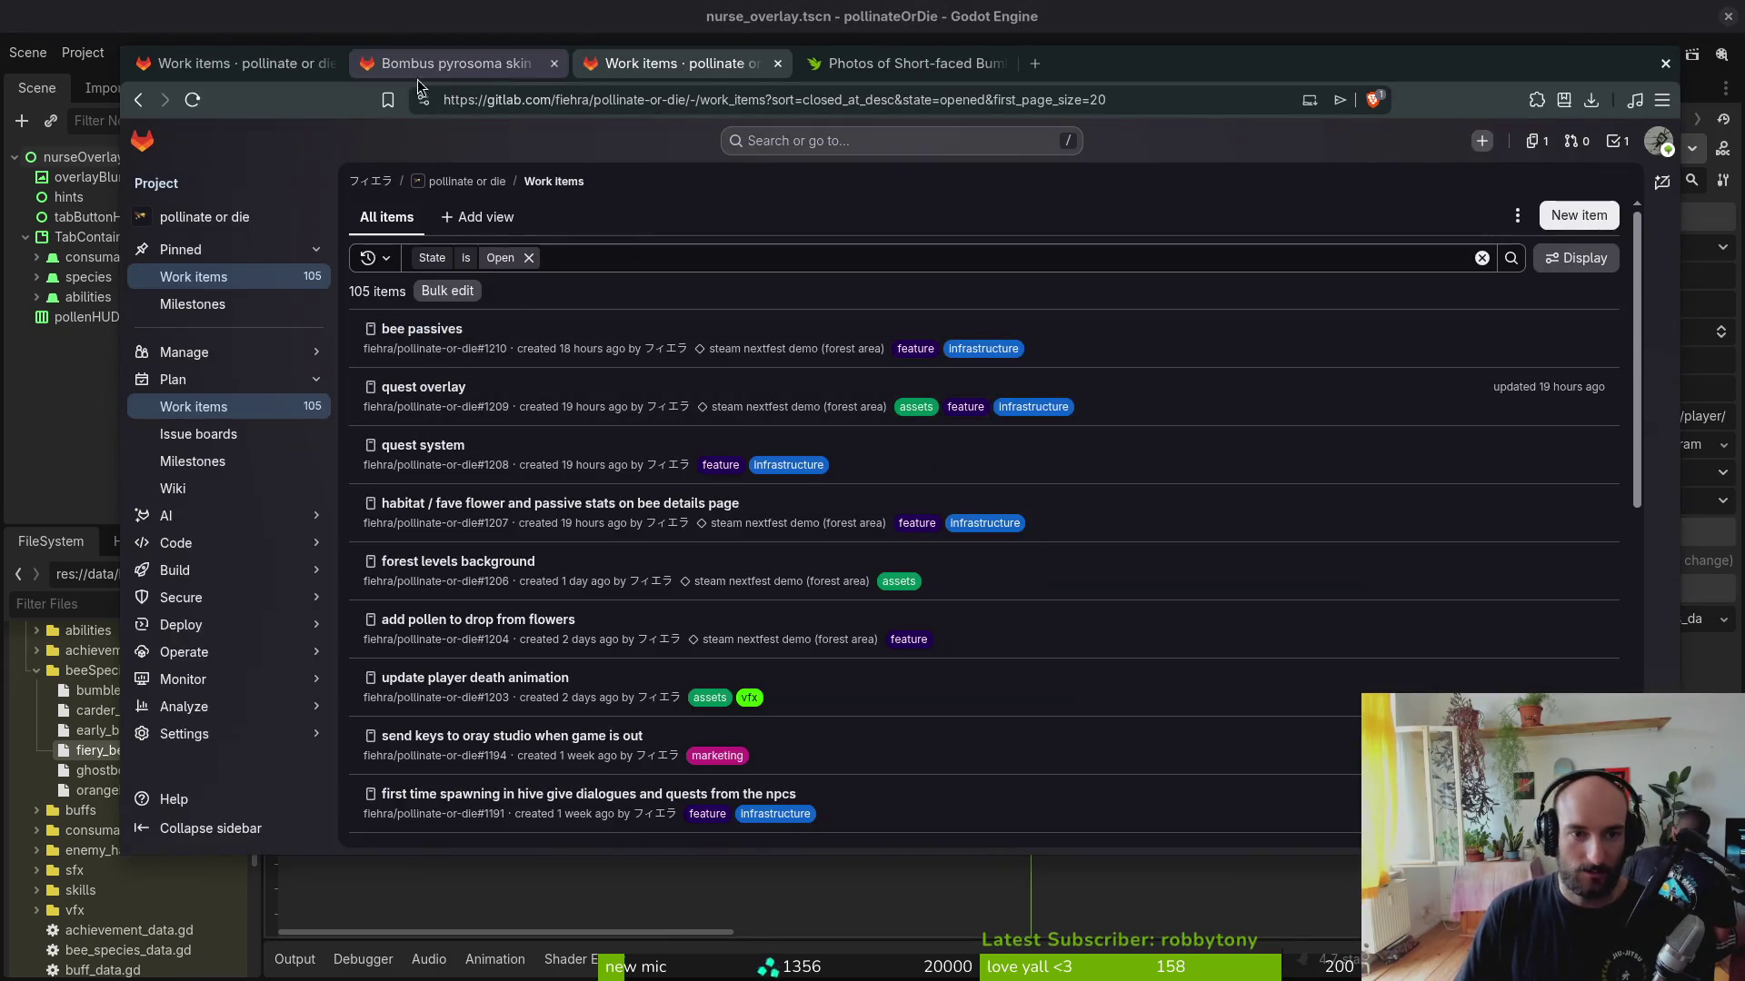
# Step: Search the web for the IUCN red list in a new tab and open the IUCN Red List site
pyautogui.click(450, 64)
pyautogui.click(869, 63)
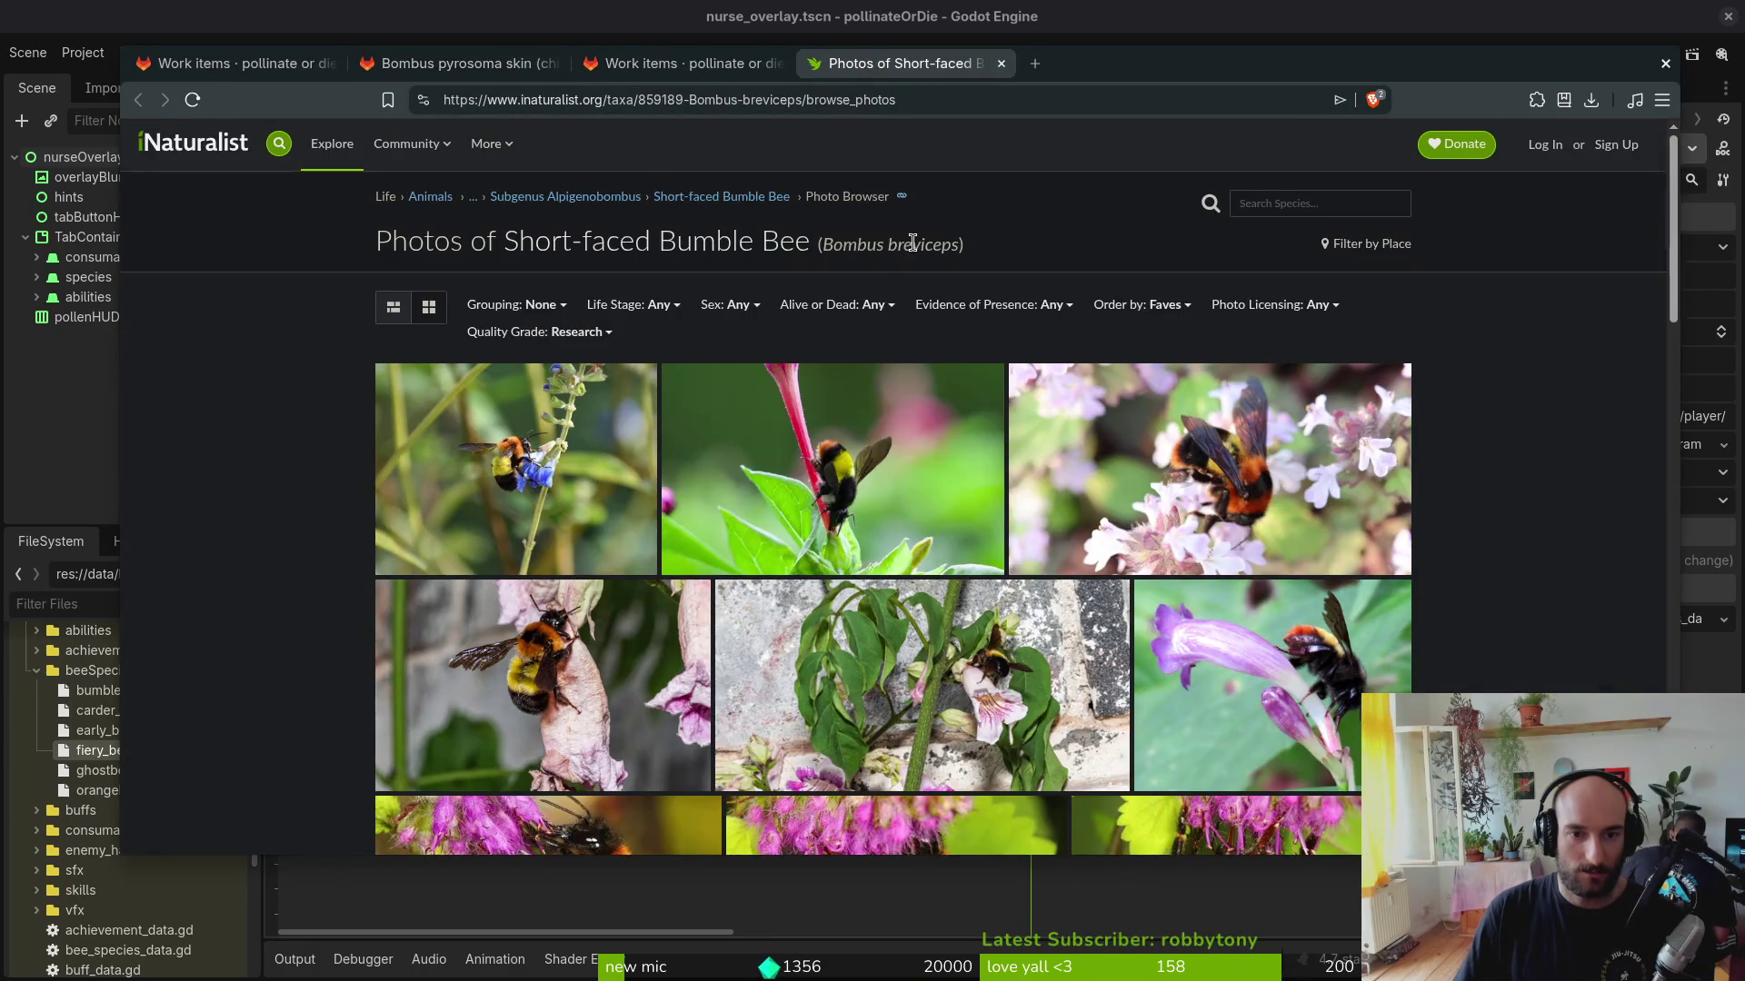
pyautogui.moveTo(822, 243); pyautogui.dragTo(955, 249)
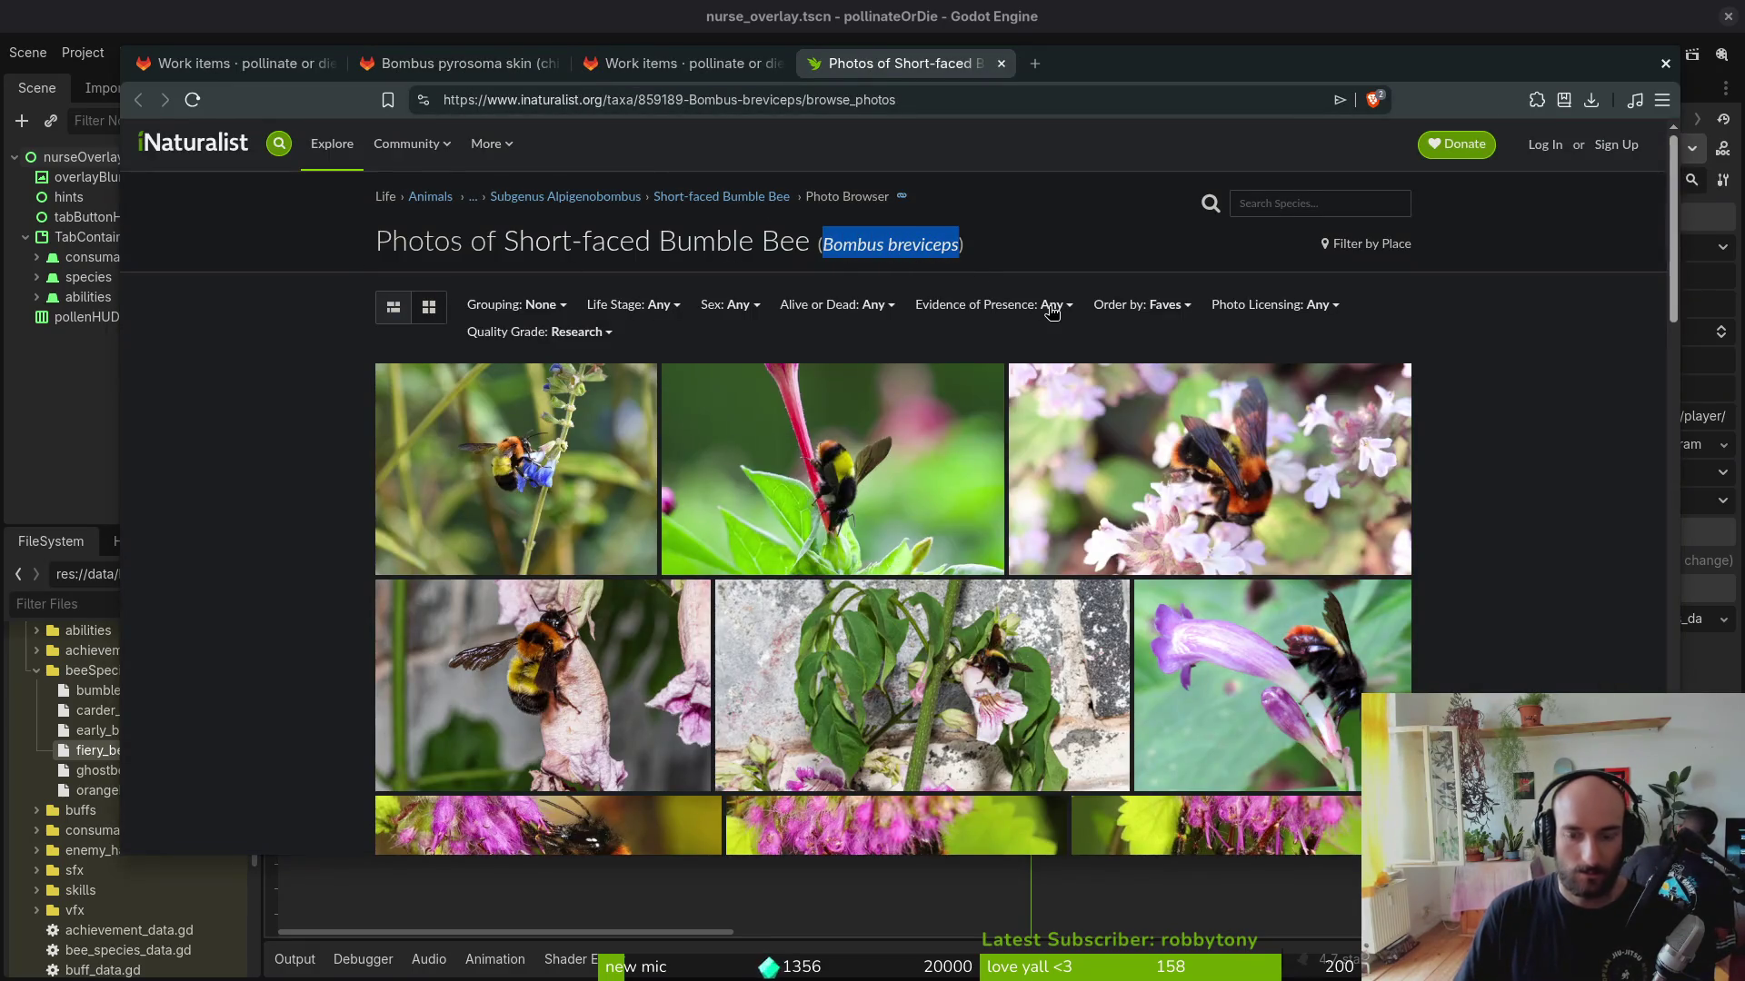
pyautogui.hotkey('ctrl', 't')
pyautogui.write('redlist')
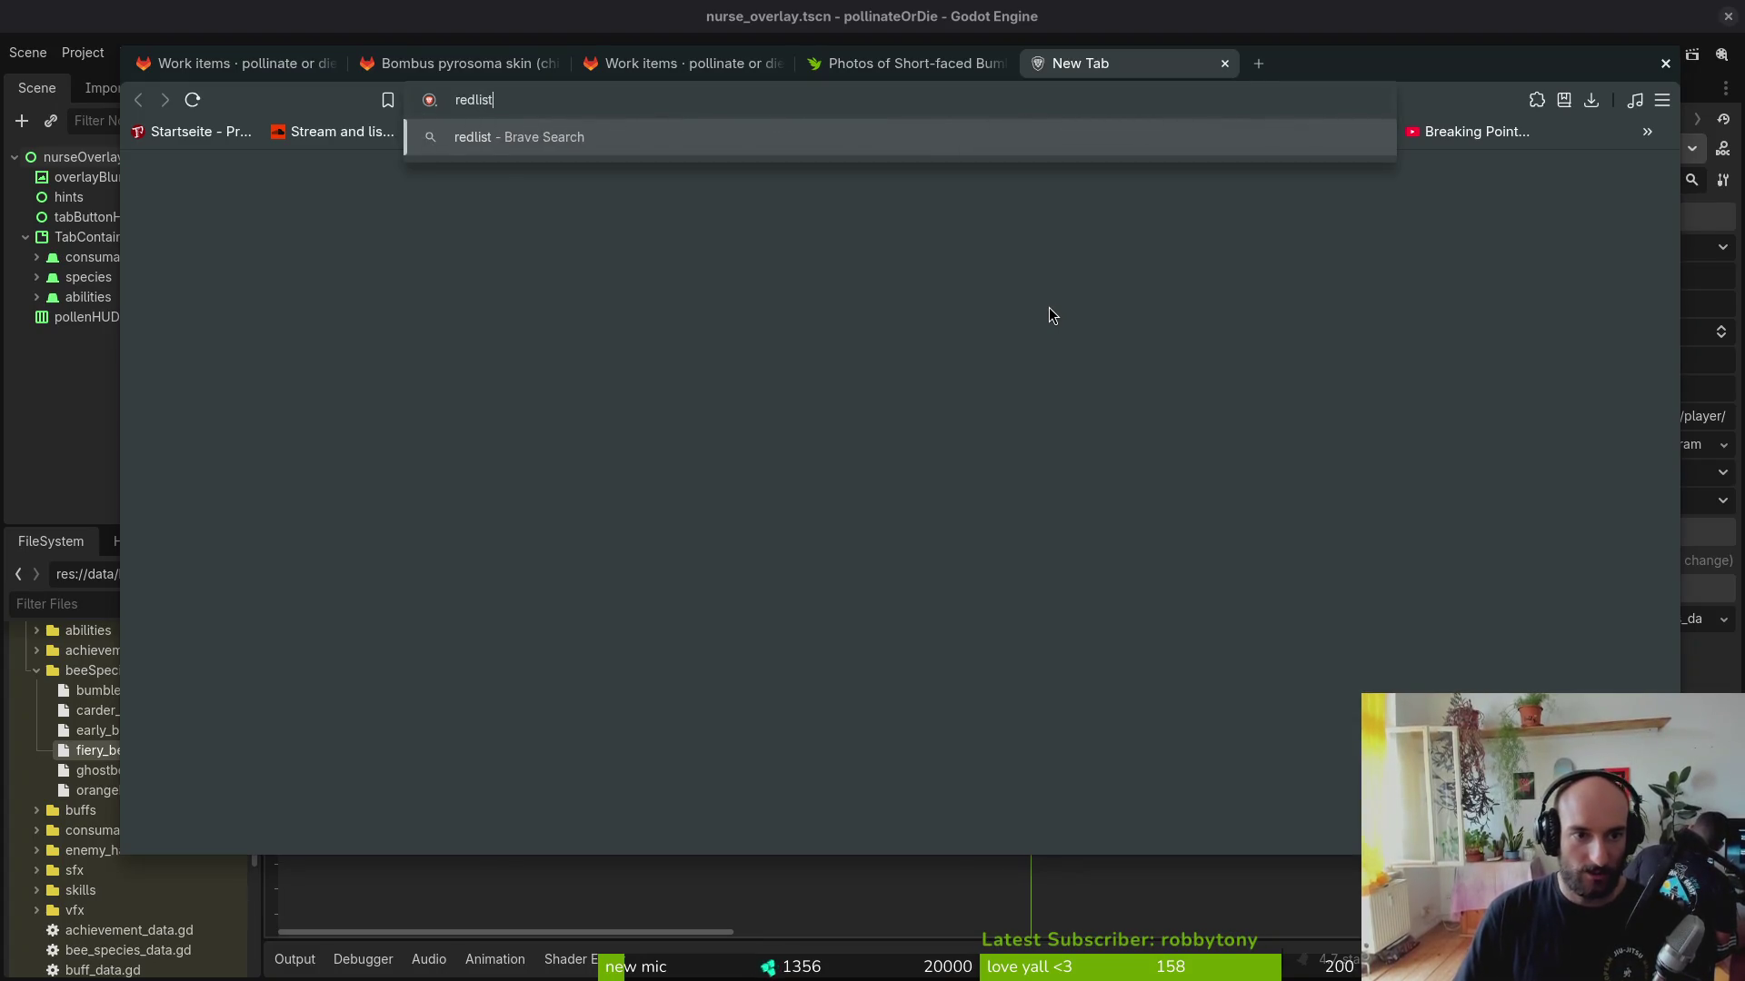
pyautogui.write('ucn')
pyautogui.press('Return')
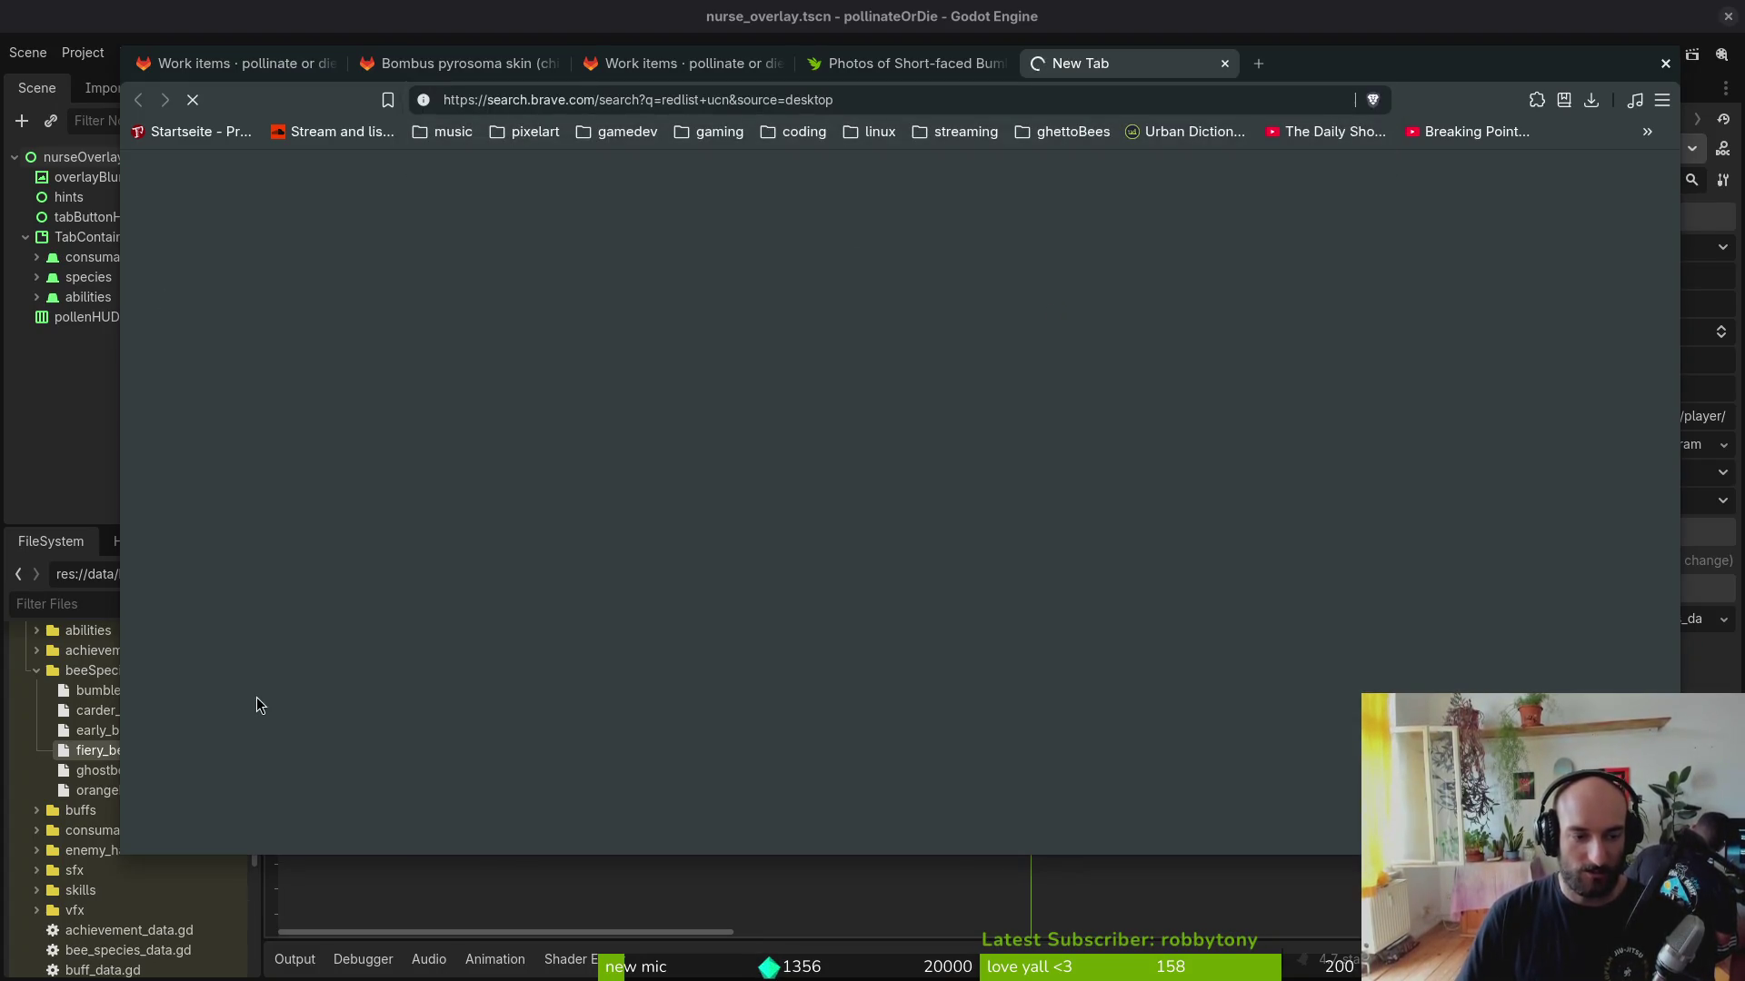
pyautogui.scroll(-3, 409, 655)
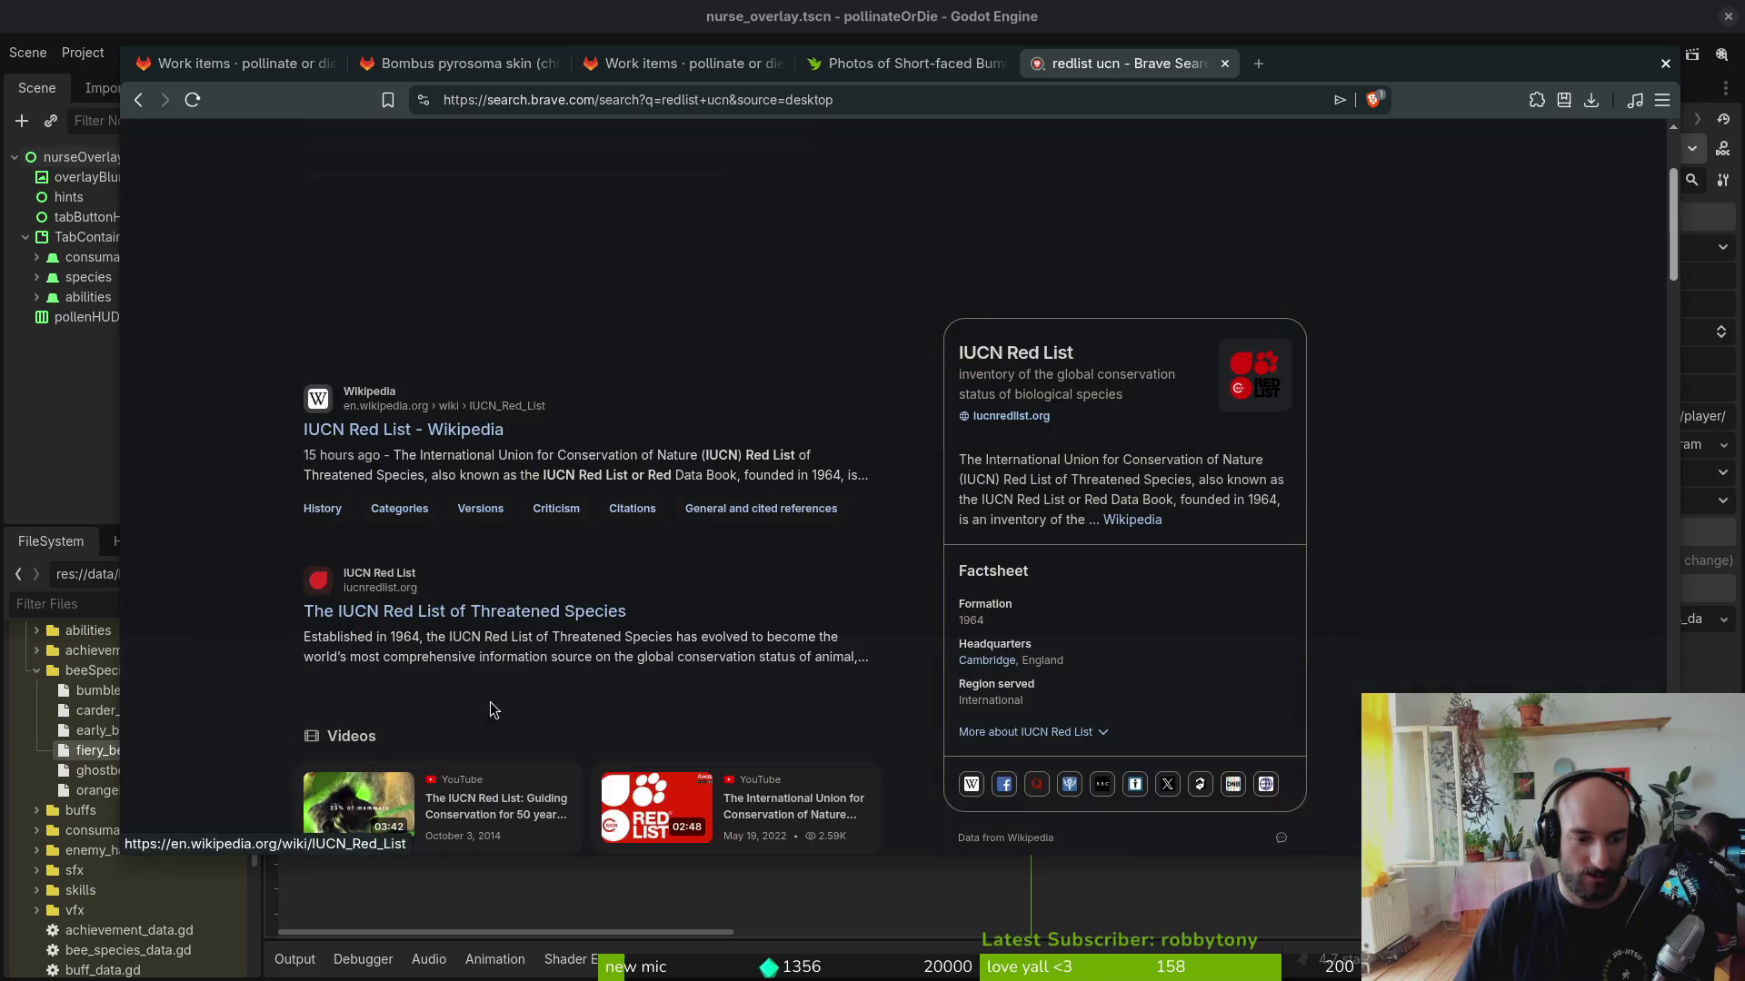
pyautogui.click(458, 616)
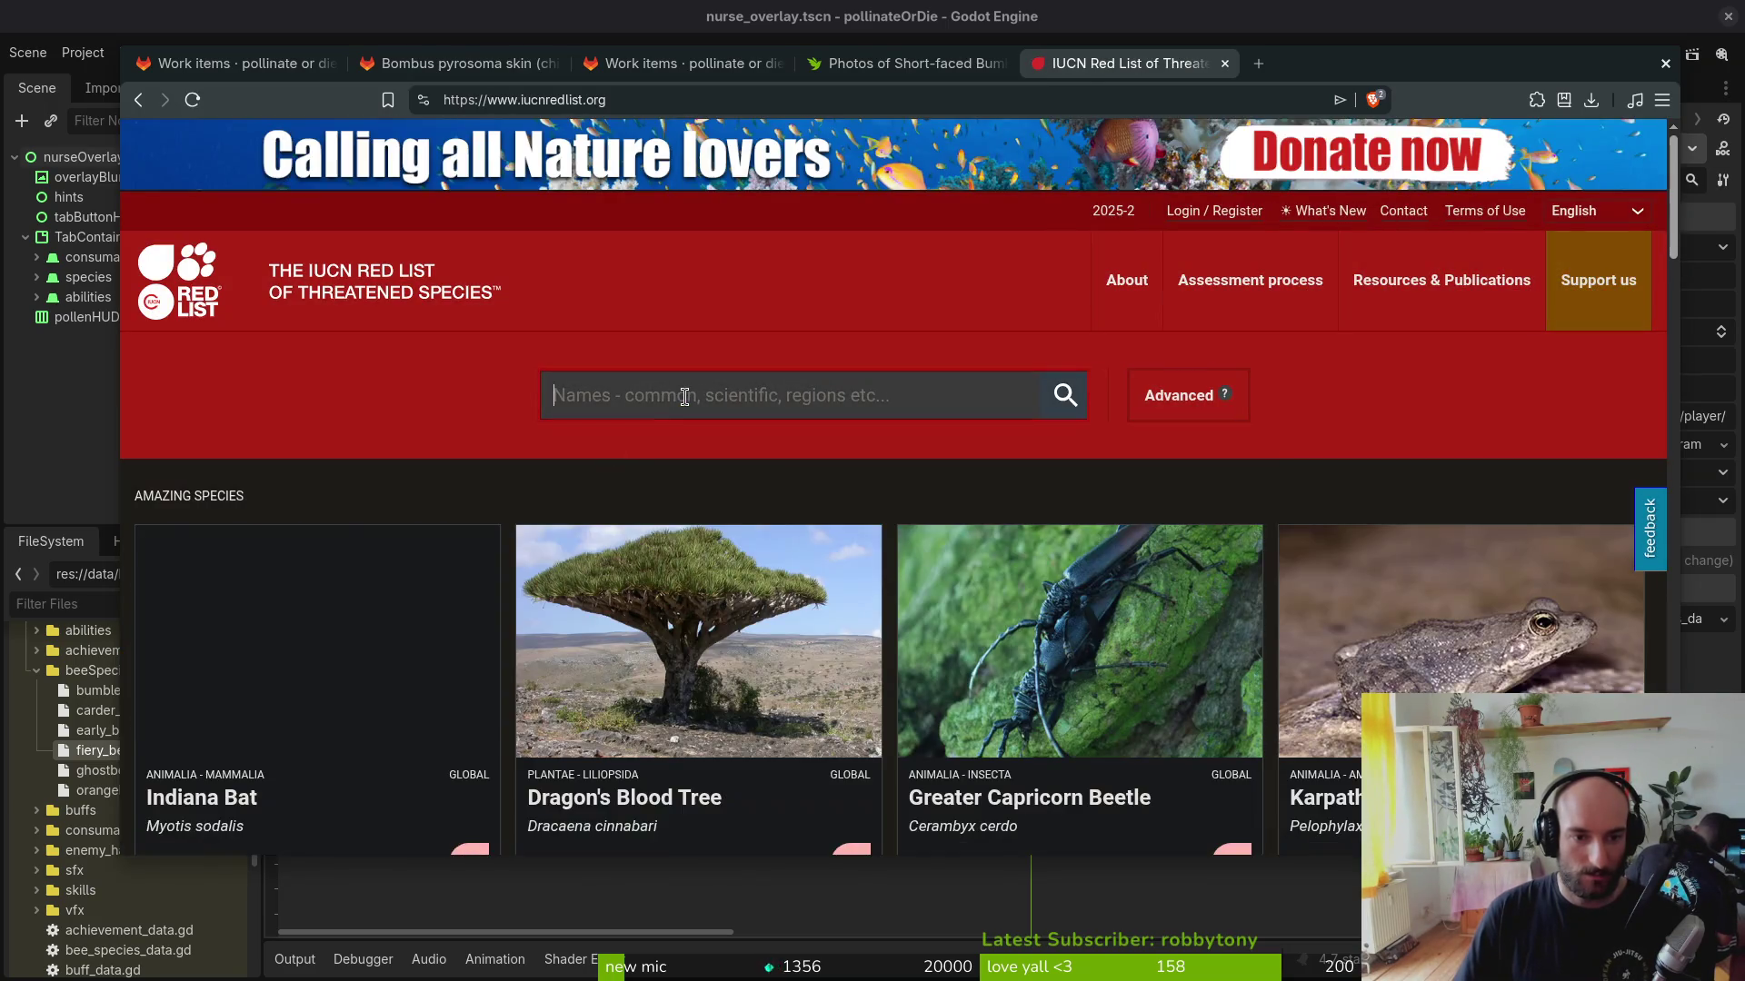
# Step: Search the Red List for Bombus breviceps and check the Short-faced Bumble Bee photos
pyautogui.click(685, 396)
pyautogui.write('Bombus breviceps')
pyautogui.press('Return')
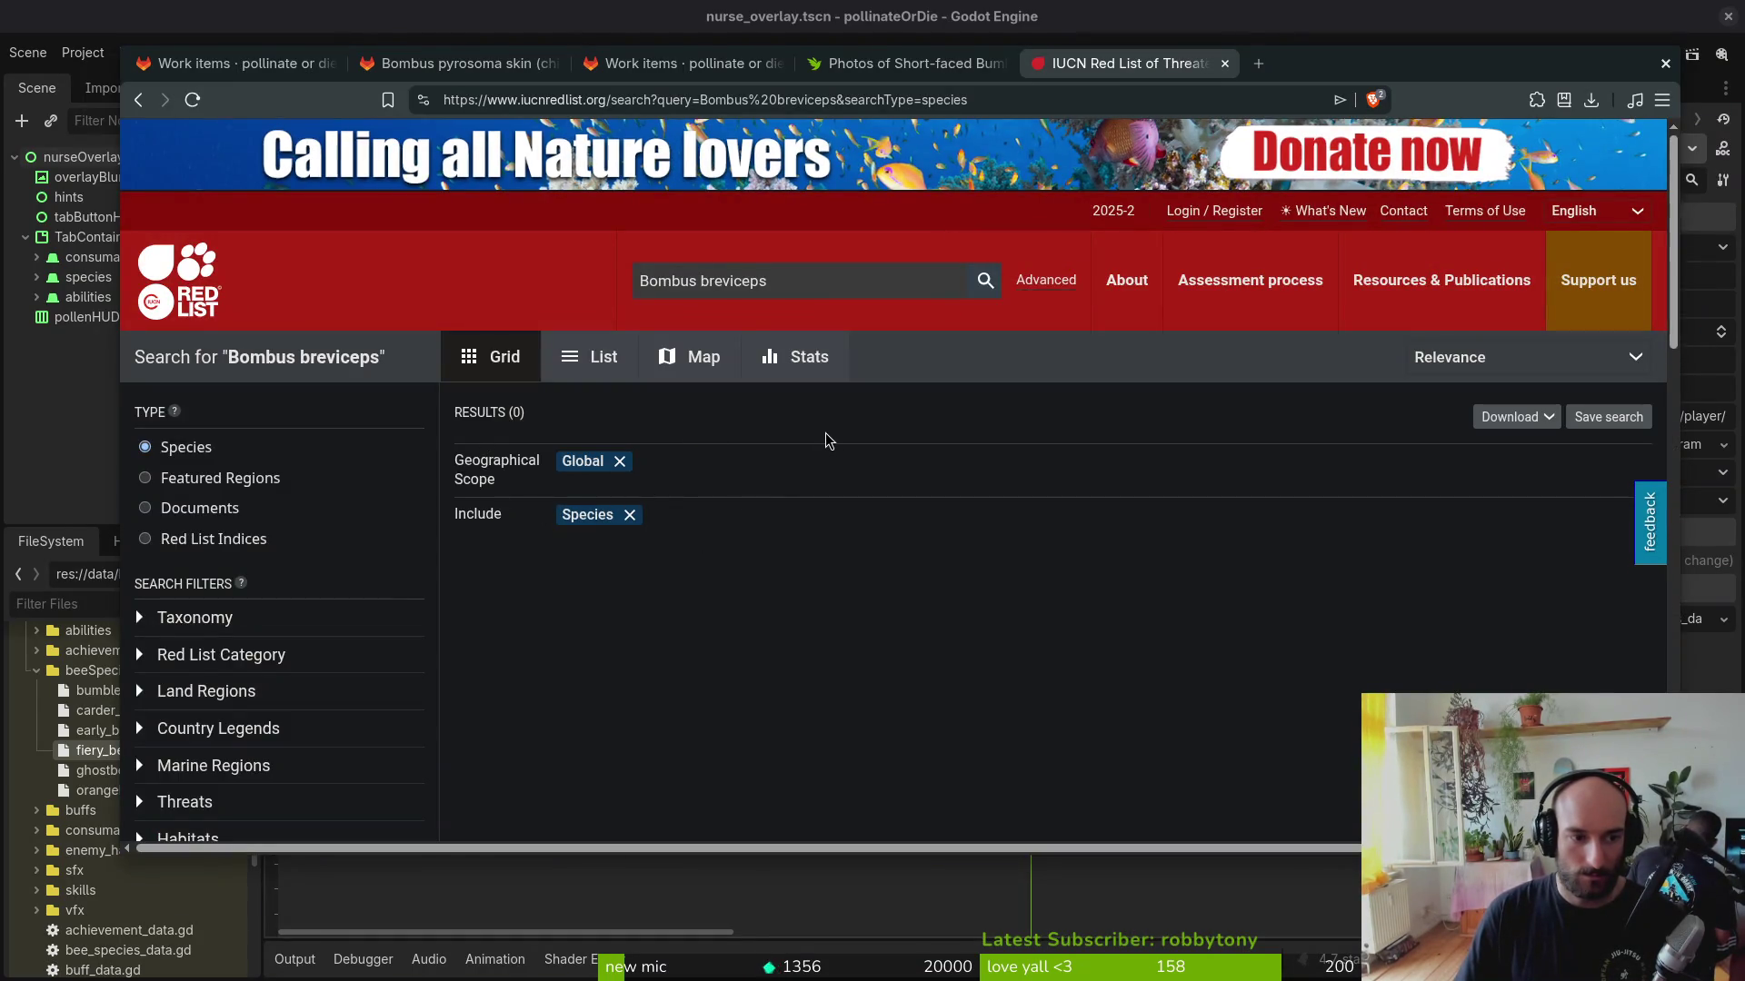
pyautogui.click(924, 68)
pyautogui.click(696, 65)
pyautogui.click(900, 64)
# Step: Copy Bombus pyrosoma from the GitLab work item and search it on the Red List
pyautogui.click(494, 77)
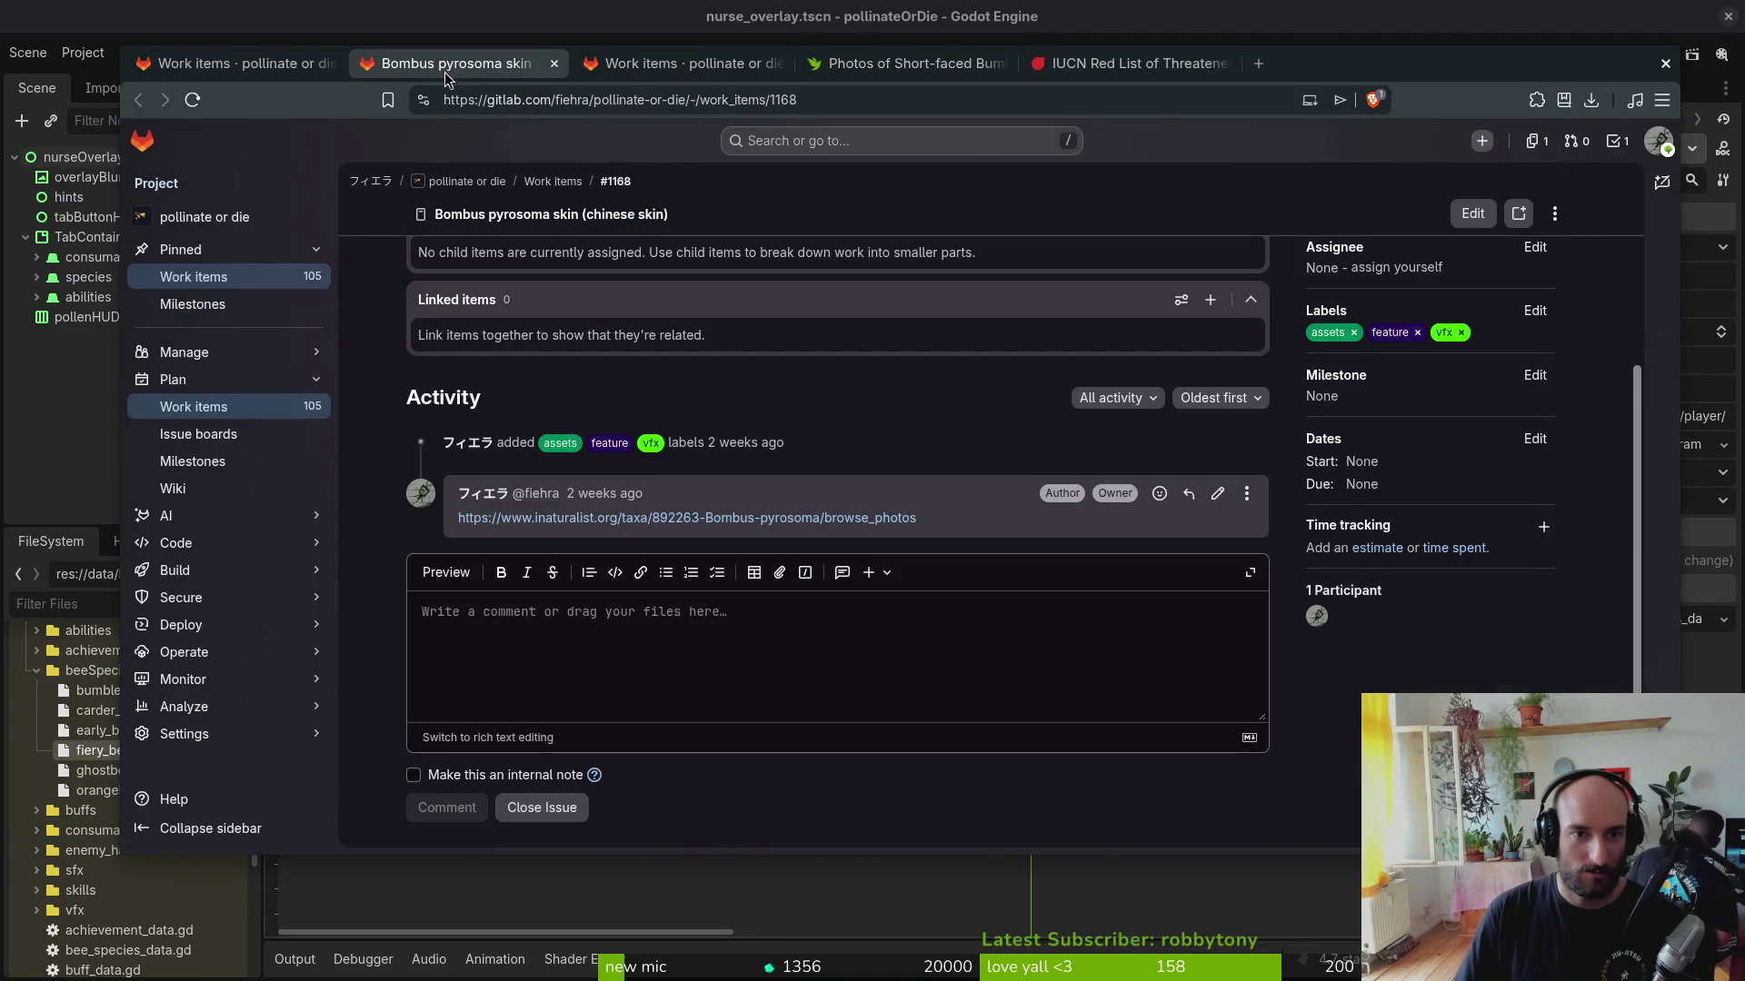
pyautogui.scroll(2, 660, 350)
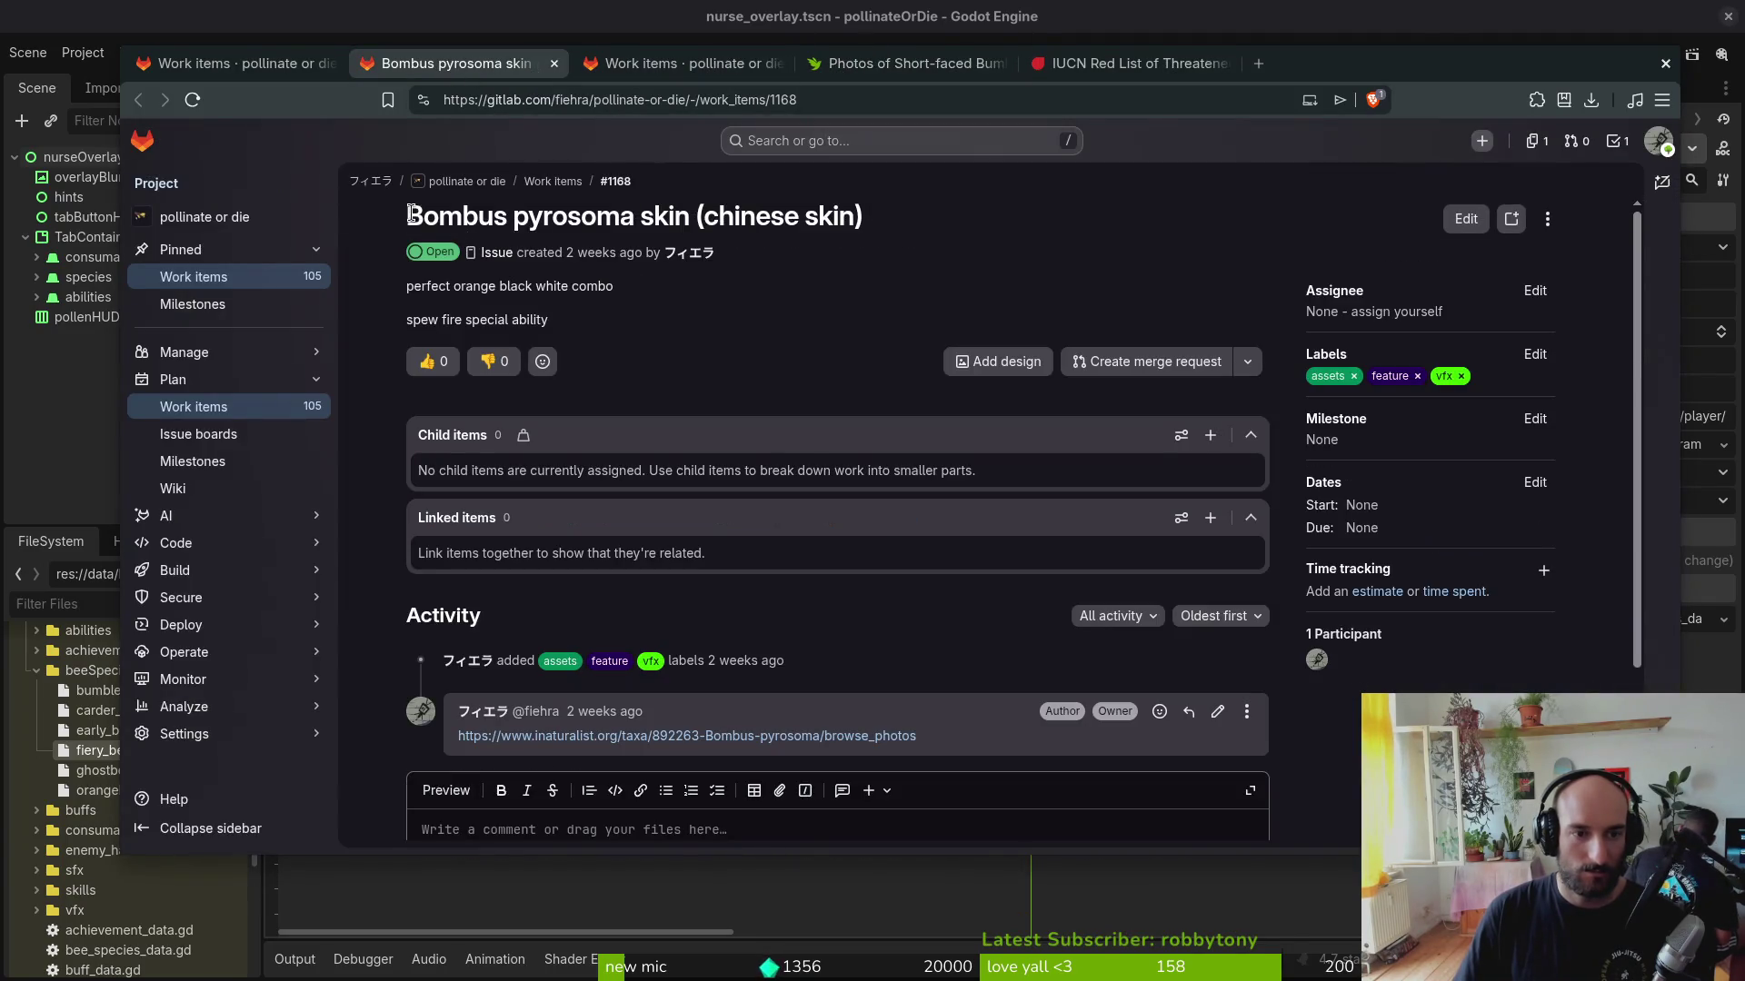
pyautogui.moveTo(409, 215); pyautogui.dragTo(636, 218)
pyautogui.hotkey('ctrl', 'c')
pyautogui.click(1132, 63)
pyautogui.hotkey('ctrl', 'a')
pyautogui.hotkey('ctrl', 'v')
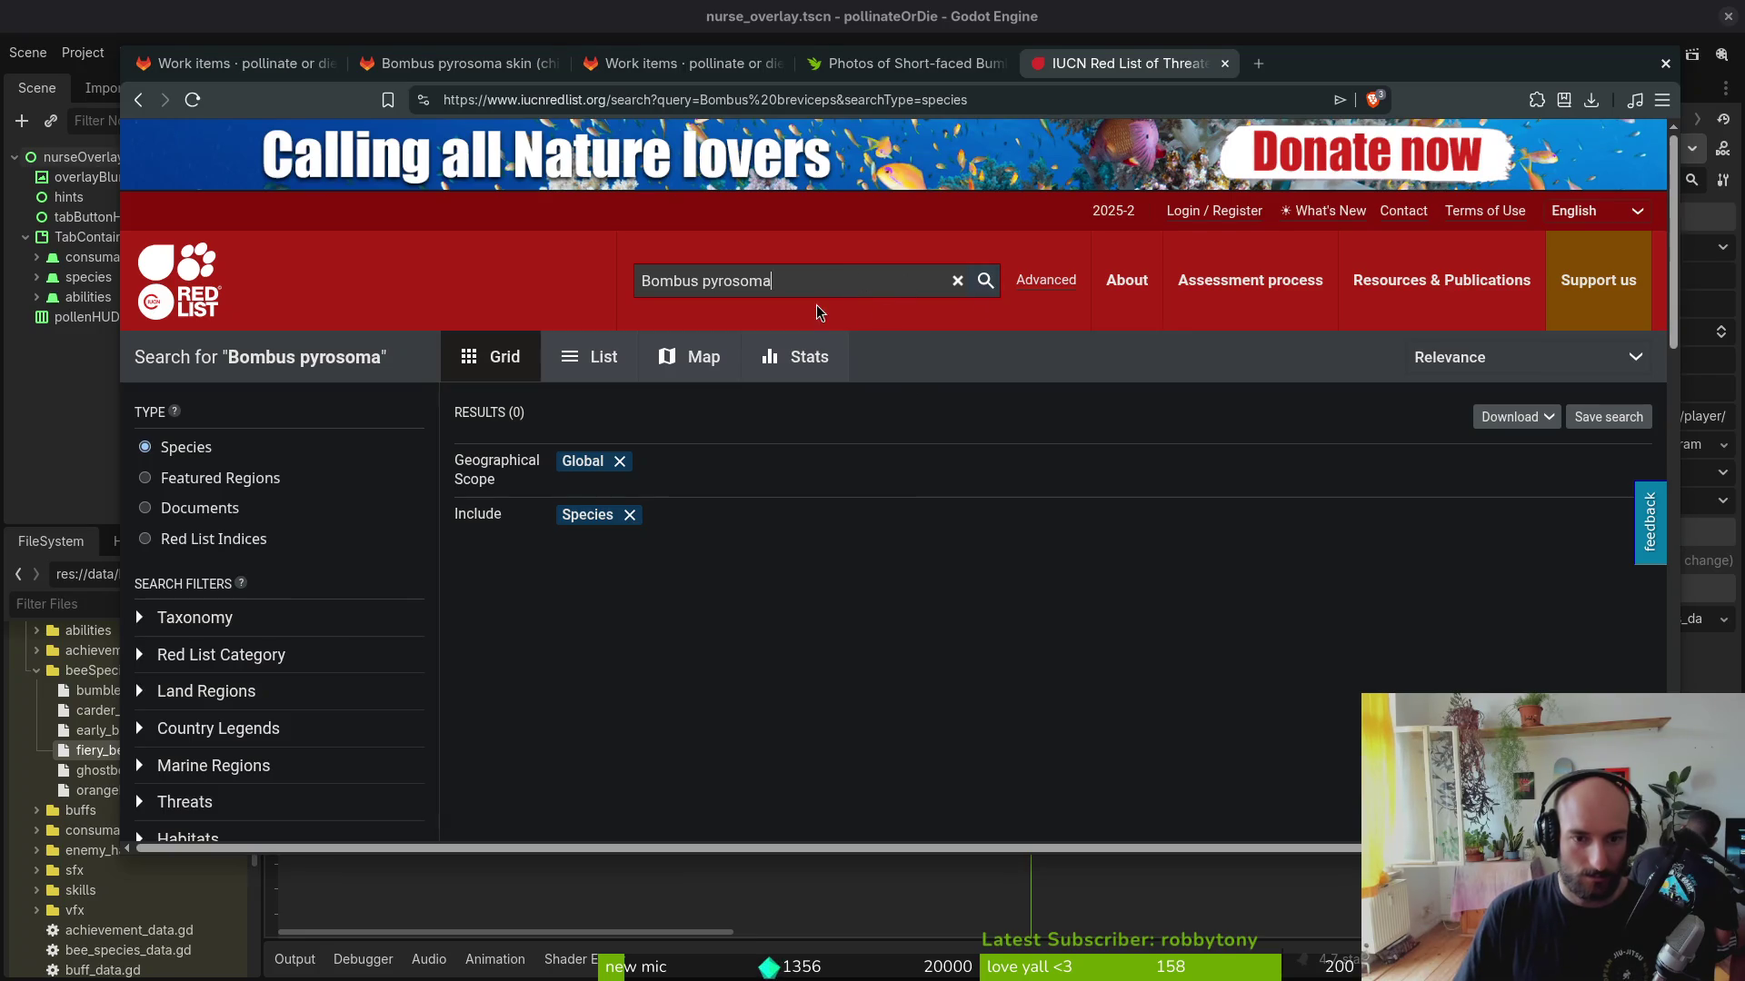
pyautogui.scroll(-2, 223, 520)
pyautogui.scroll(2, 222, 522)
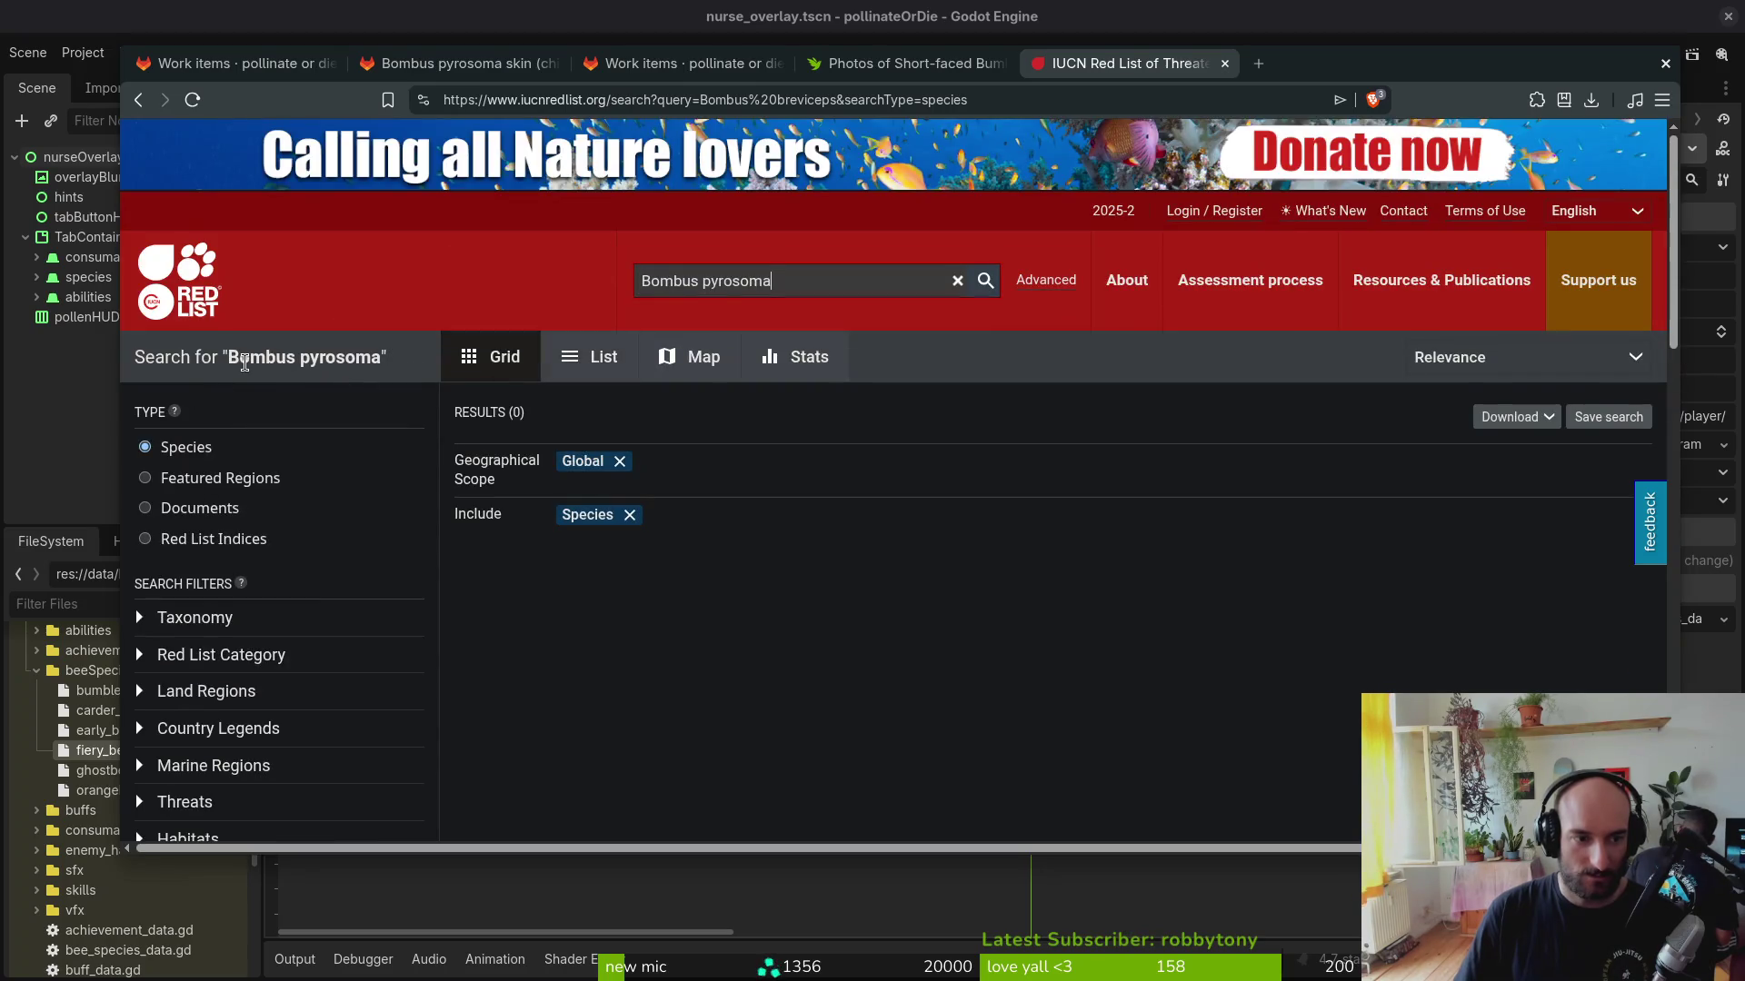
# Step: Copy Bombus pyrosoma from the iNaturalist photos page and rerun the Red List search, getting zero results
pyautogui.click(726, 62)
pyautogui.click(501, 63)
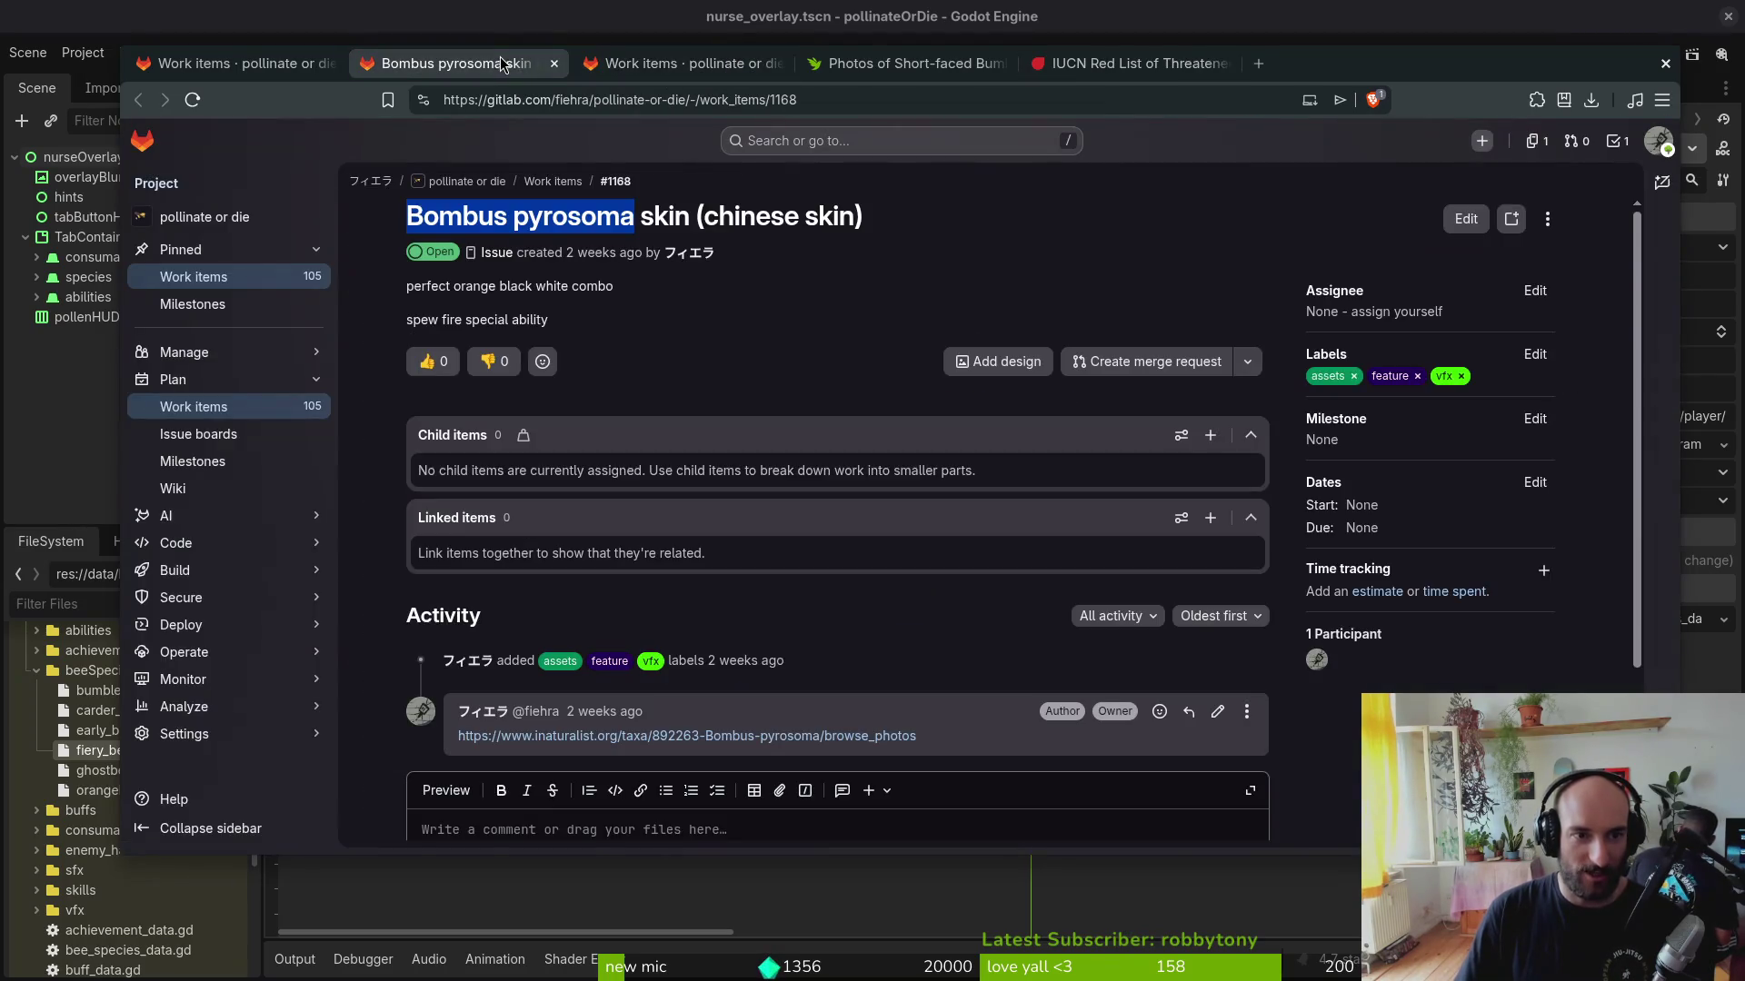
pyautogui.click(834, 735)
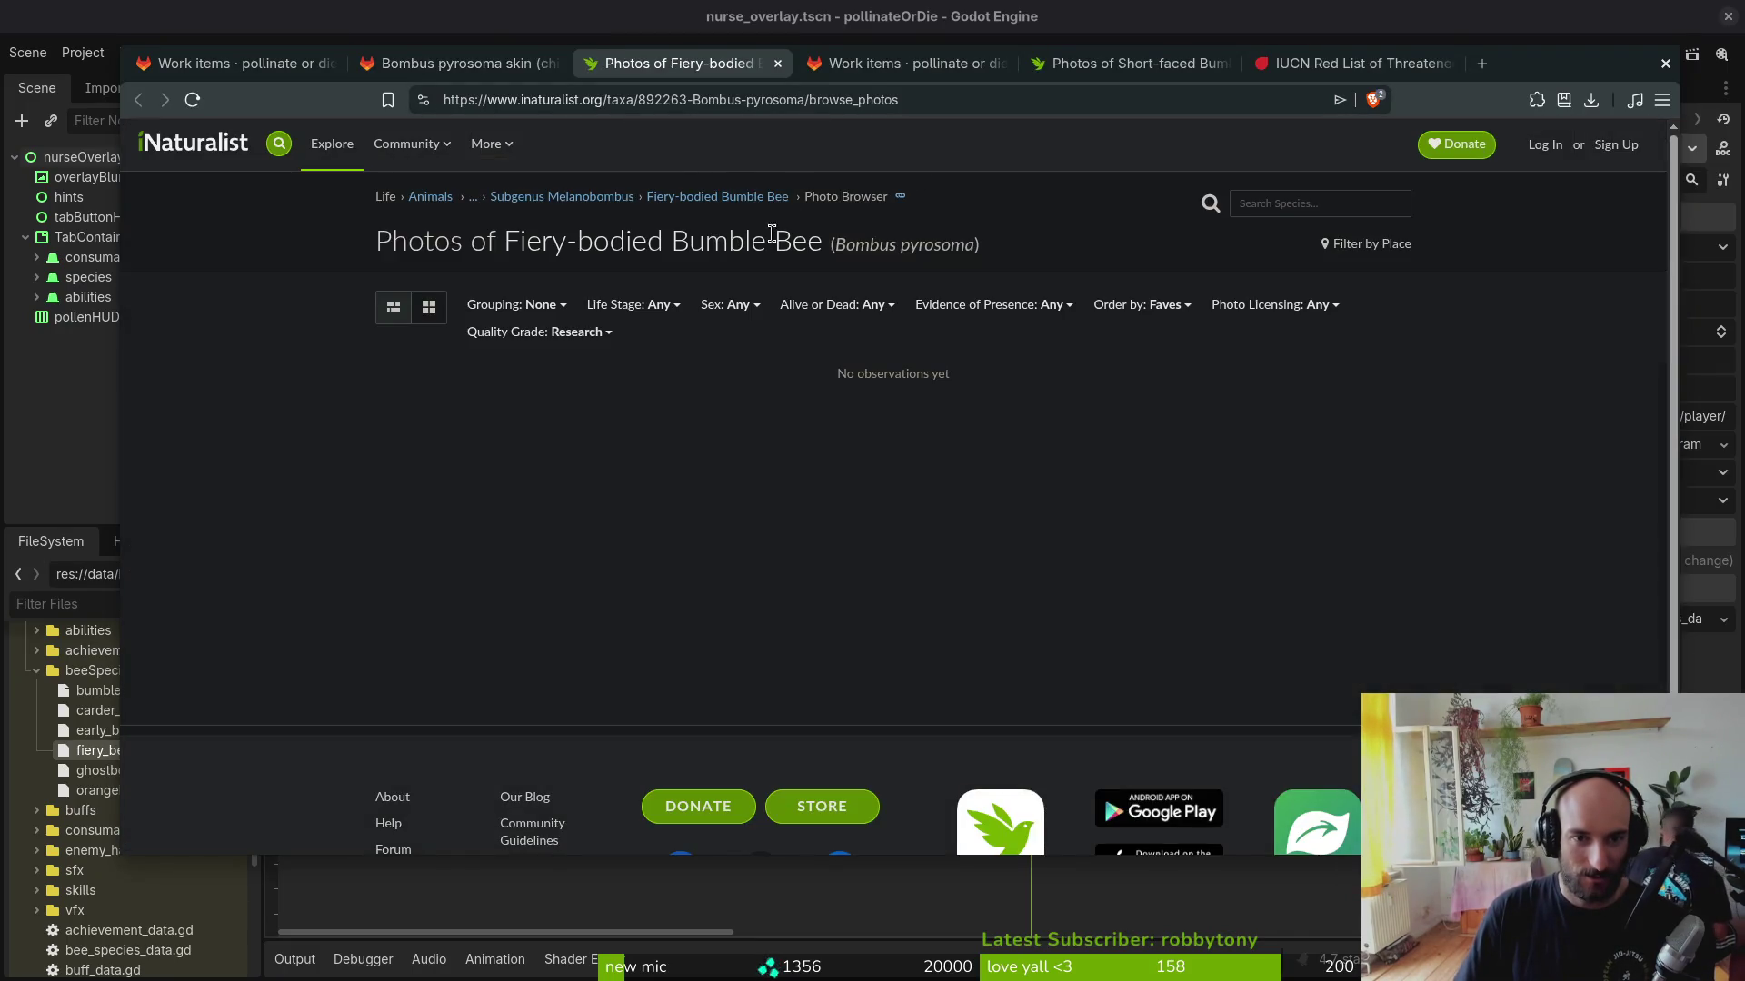
pyautogui.moveTo(835, 243); pyautogui.dragTo(976, 246)
pyautogui.hotkey('ctrl', 'c')
pyautogui.click(1363, 64)
pyautogui.hotkey('ctrl', 'v')
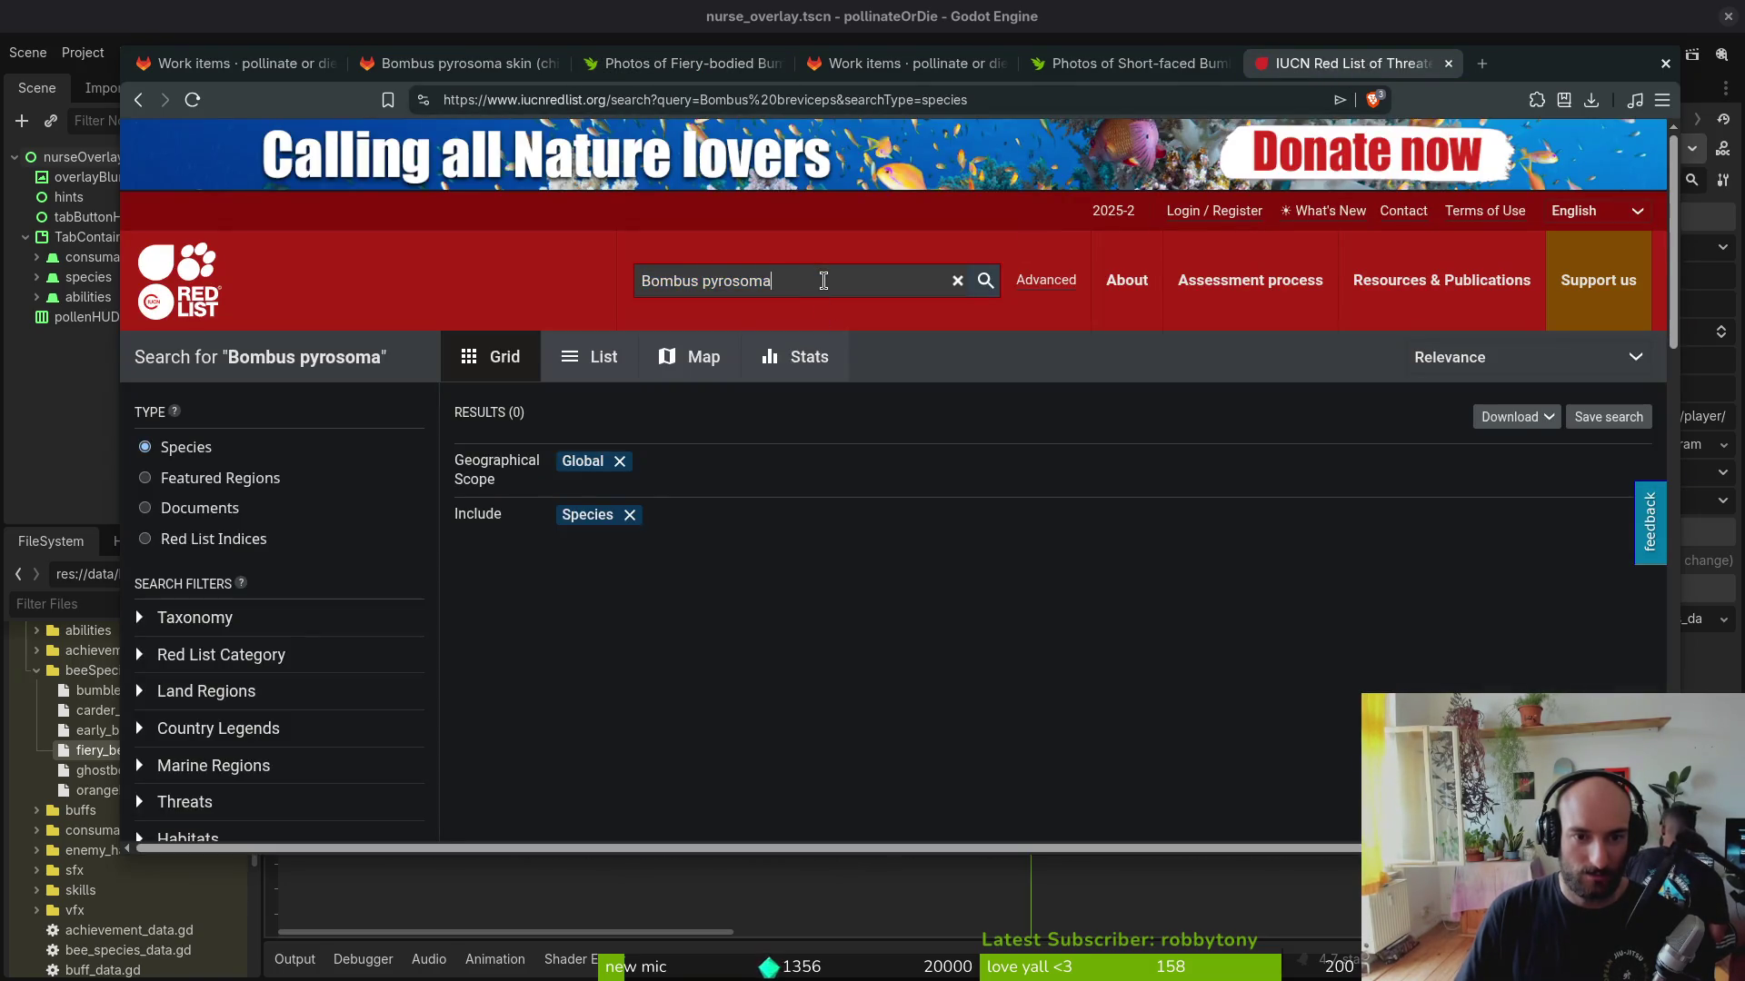
# Step: Run a web search for Bombus pyrosoma in a new tab
pyautogui.hotkey('ctrl', 't')
pyautogui.hotkey('ctrl', 'v')
pyautogui.press('Return')
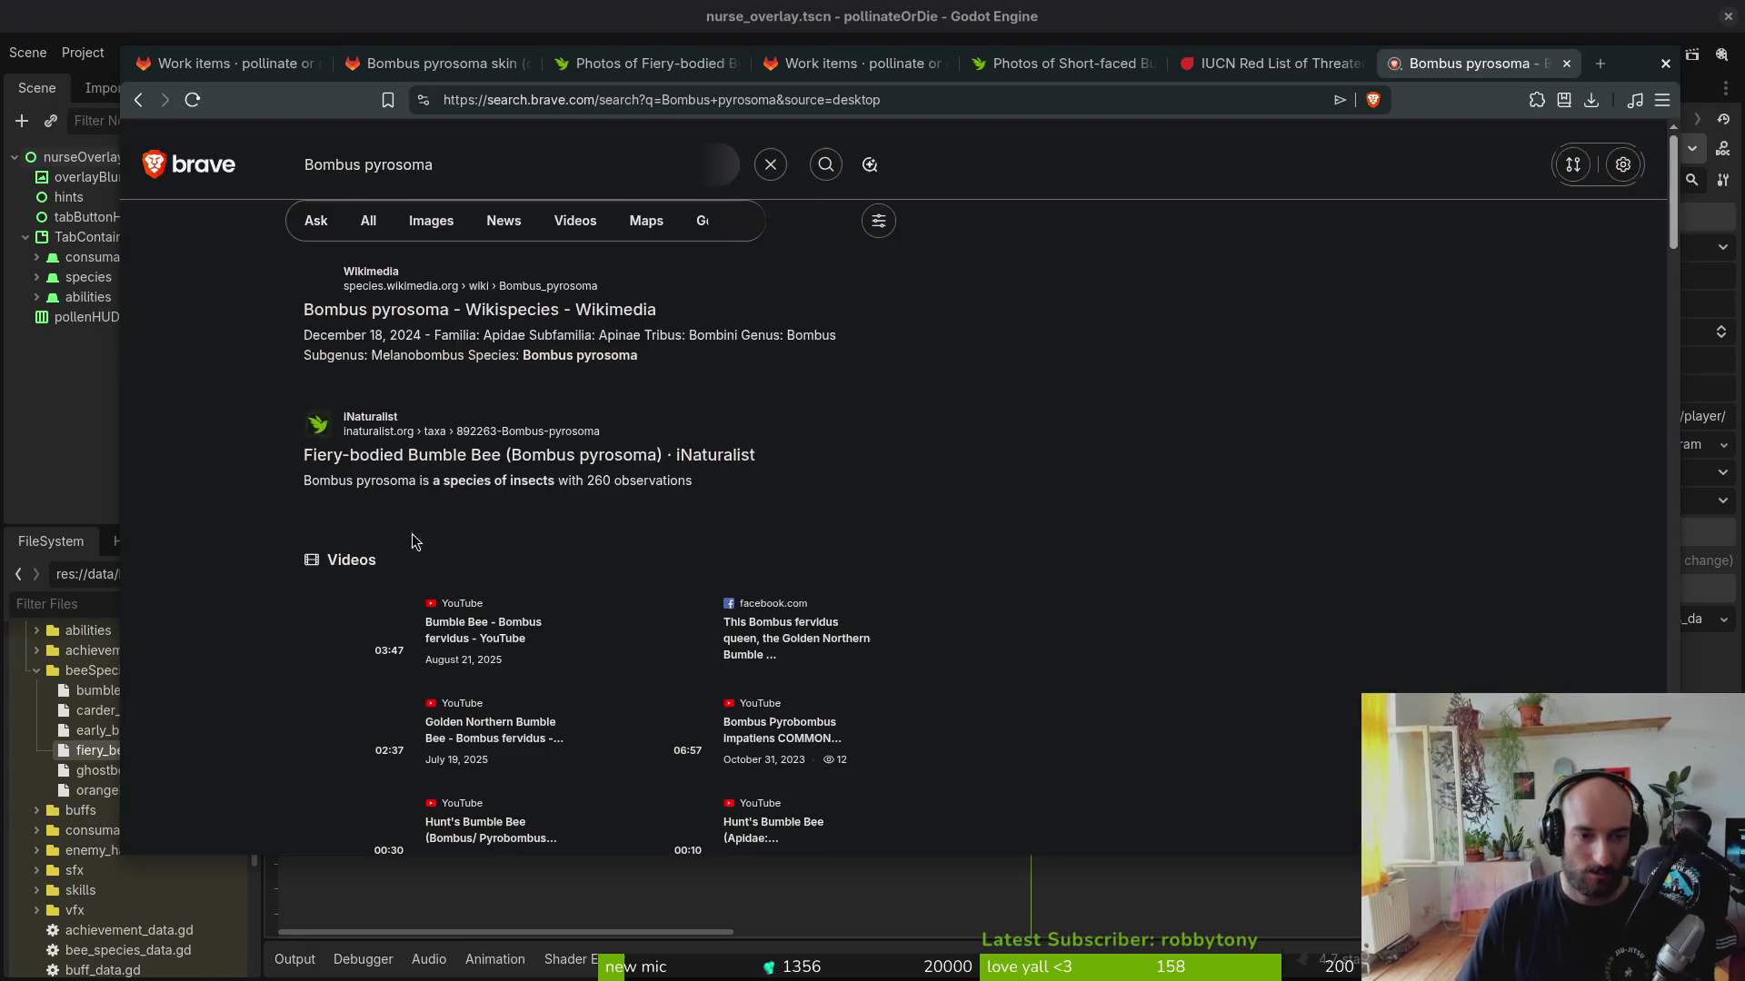
# Step: Open the Wikispecies and NCBI BioProject results in background tabs and return to the Red List search
pyautogui.middleClick(457, 311)
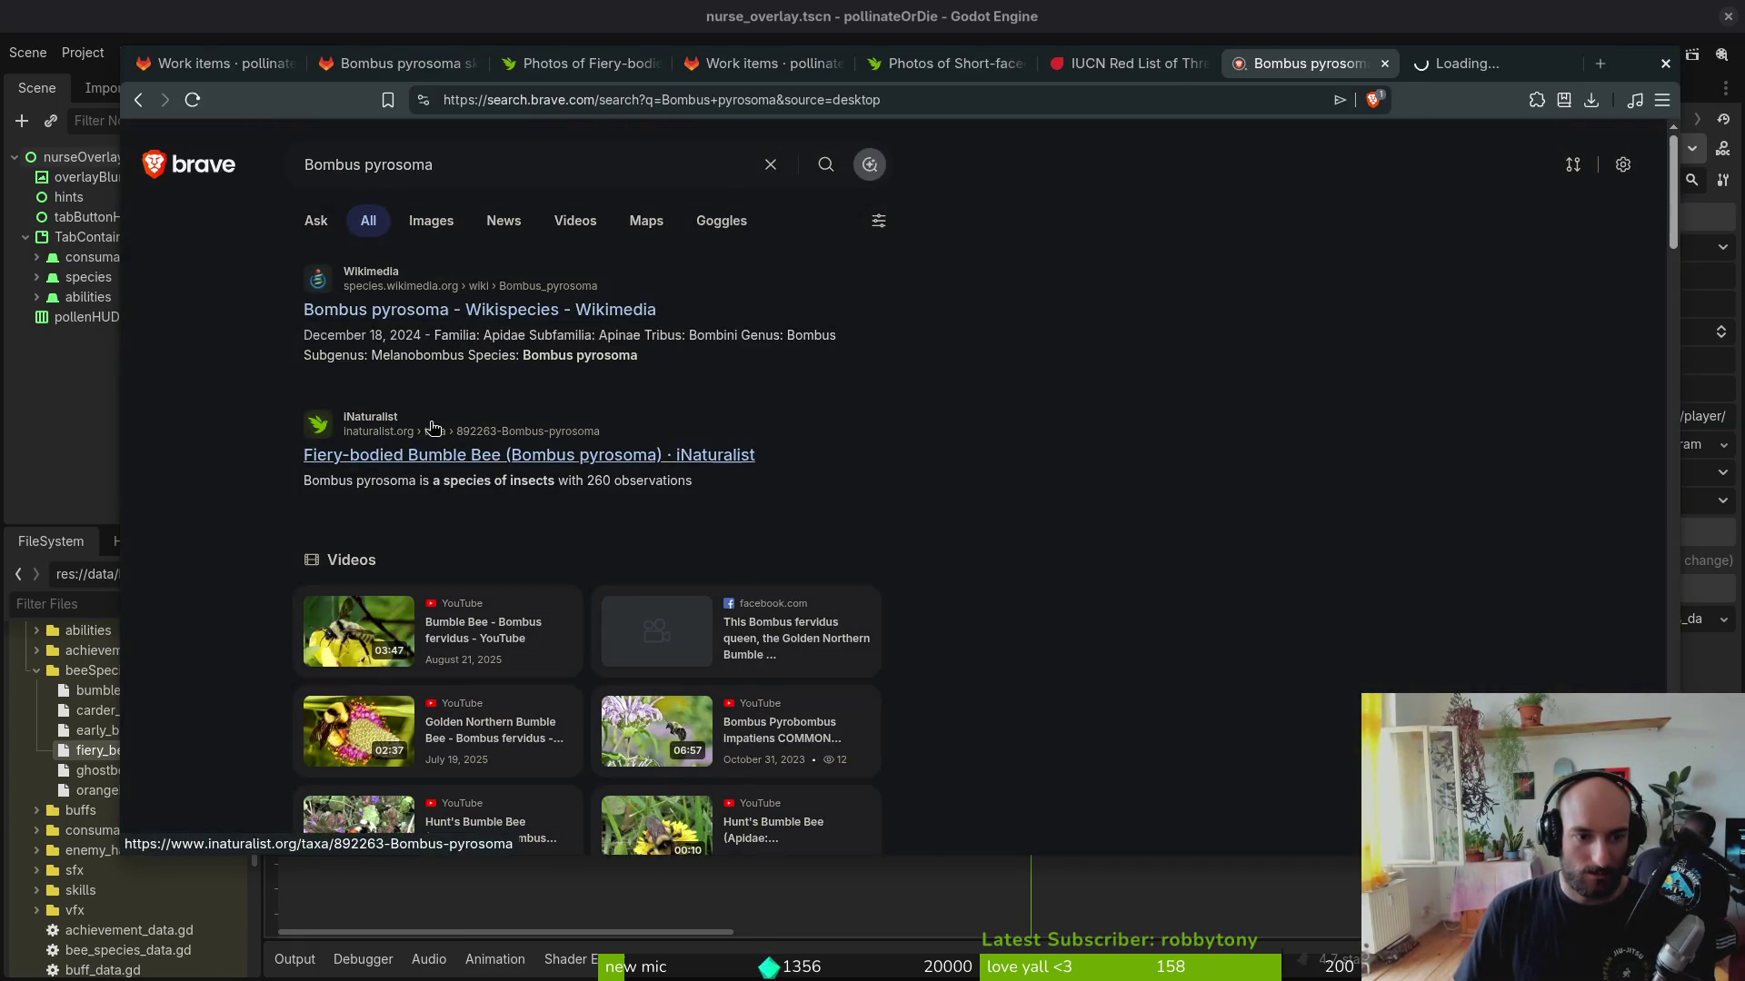
pyautogui.scroll(-3, 432, 428)
pyautogui.scroll(-3, 476, 509)
pyautogui.scroll(-1, 507, 578)
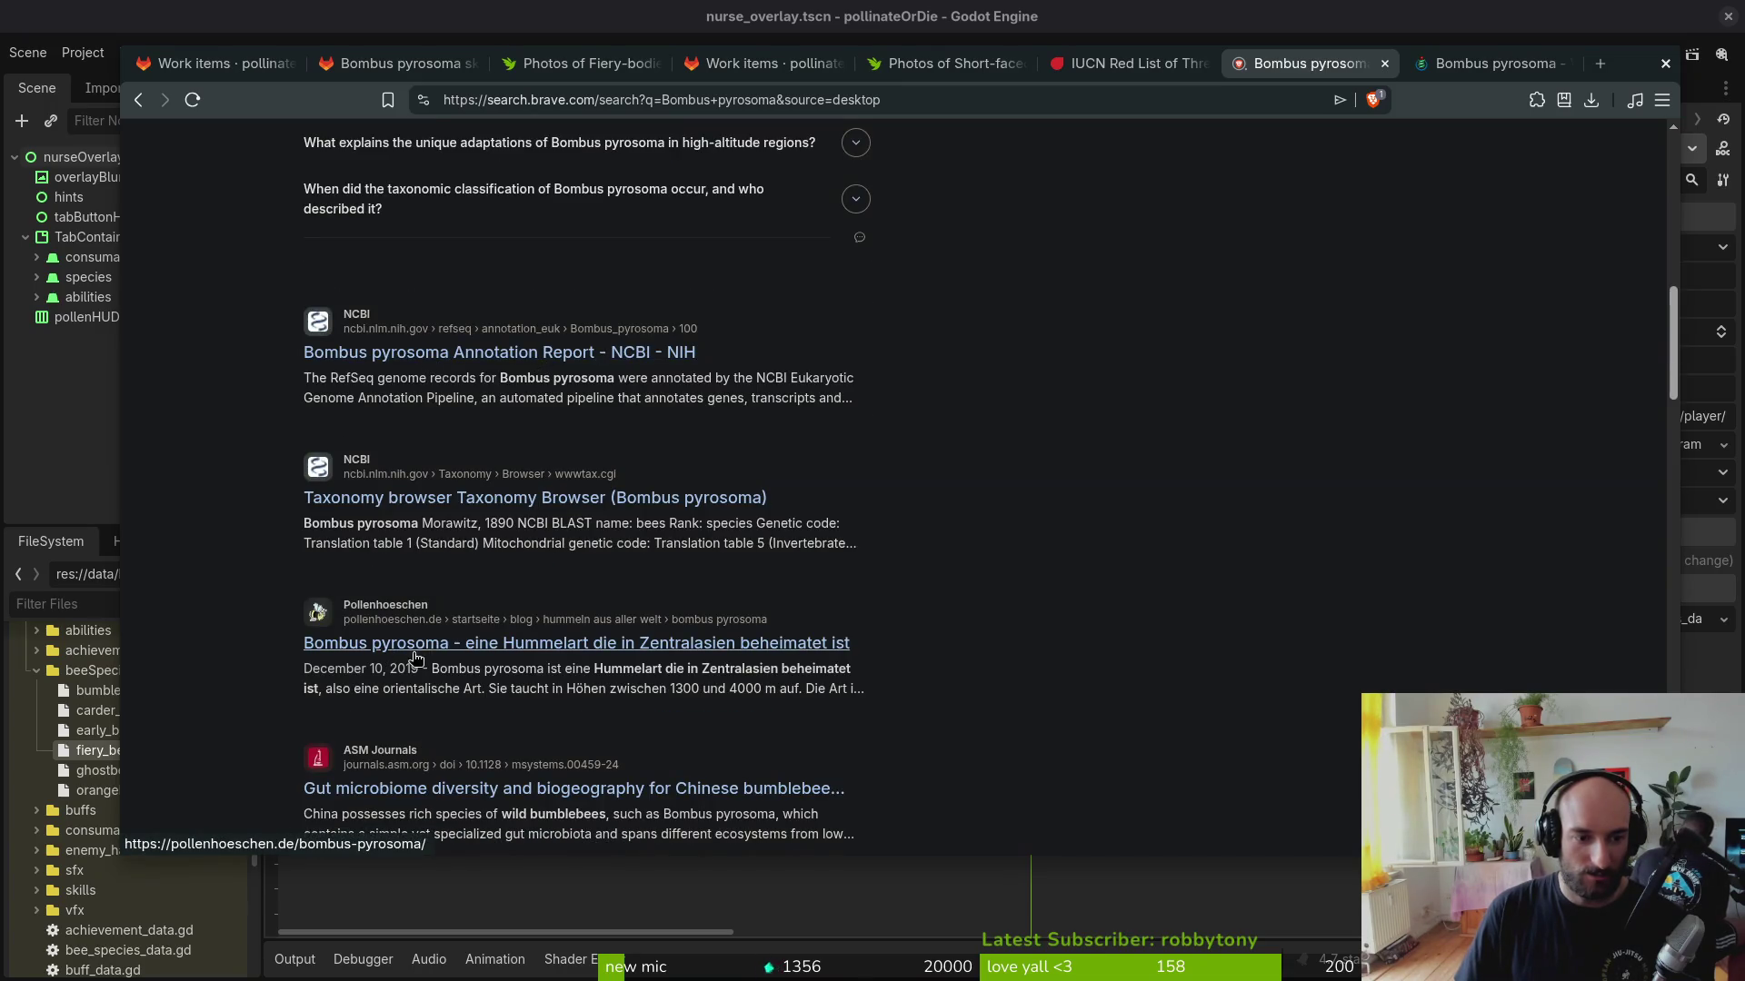
pyautogui.scroll(-1, 464, 502)
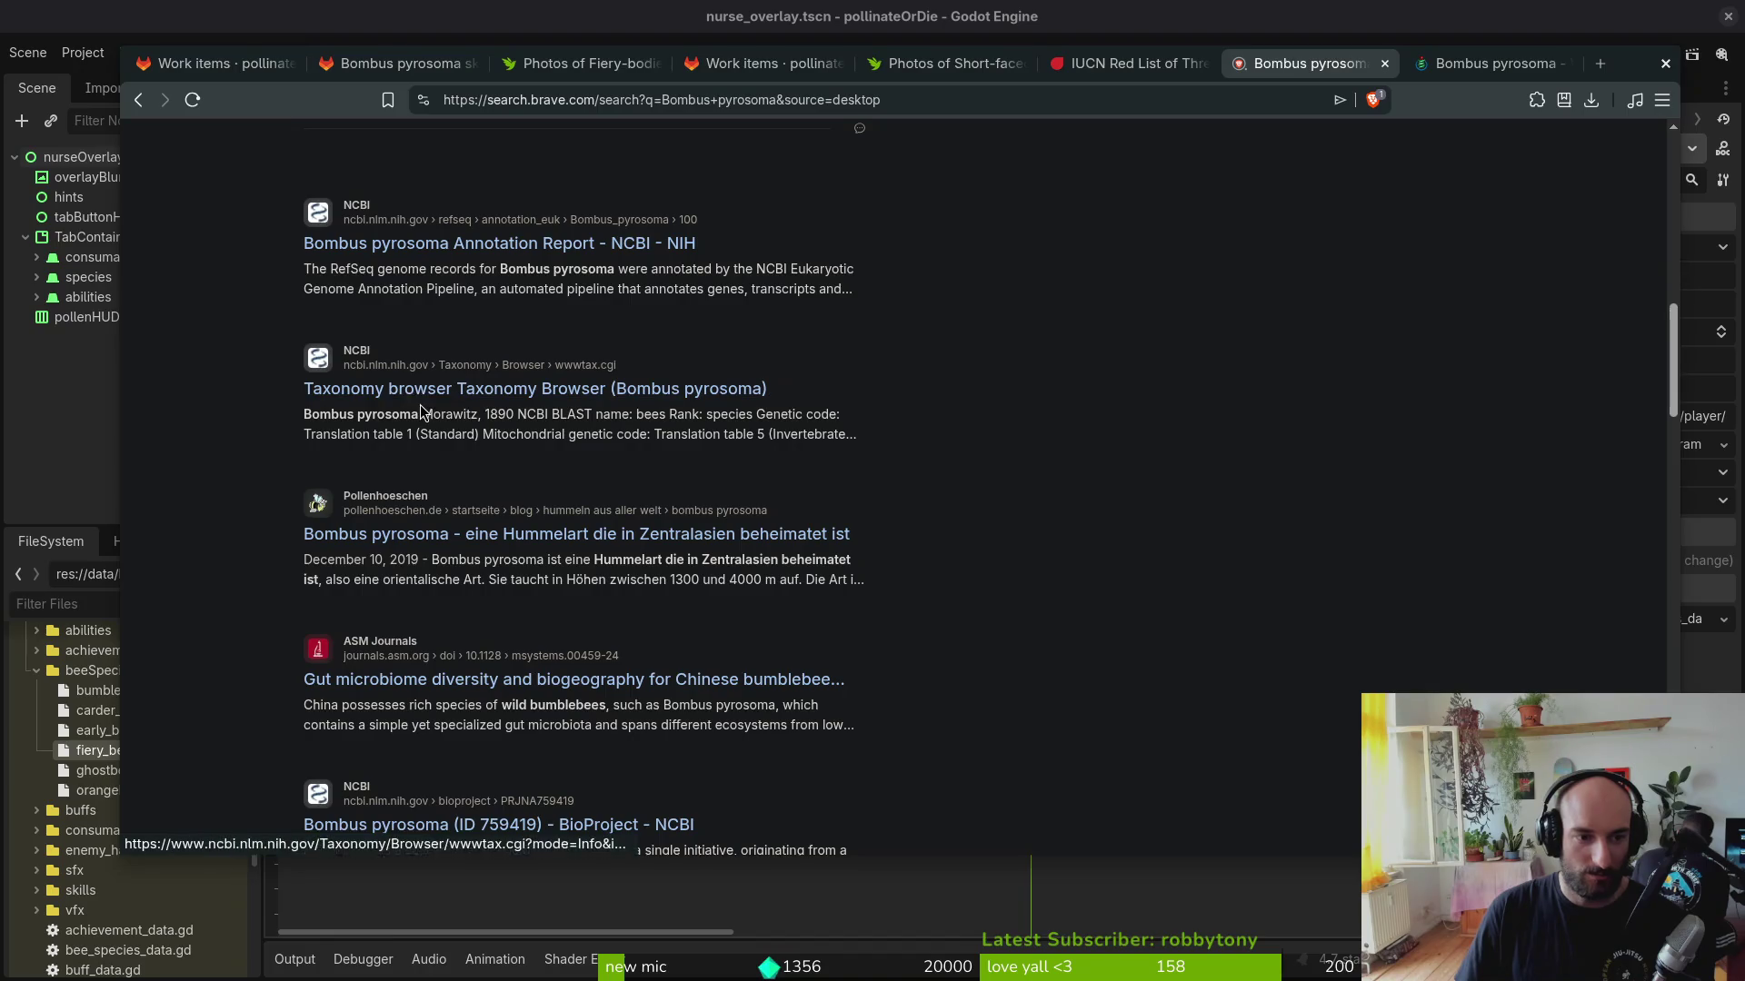
pyautogui.scroll(-2, 437, 682)
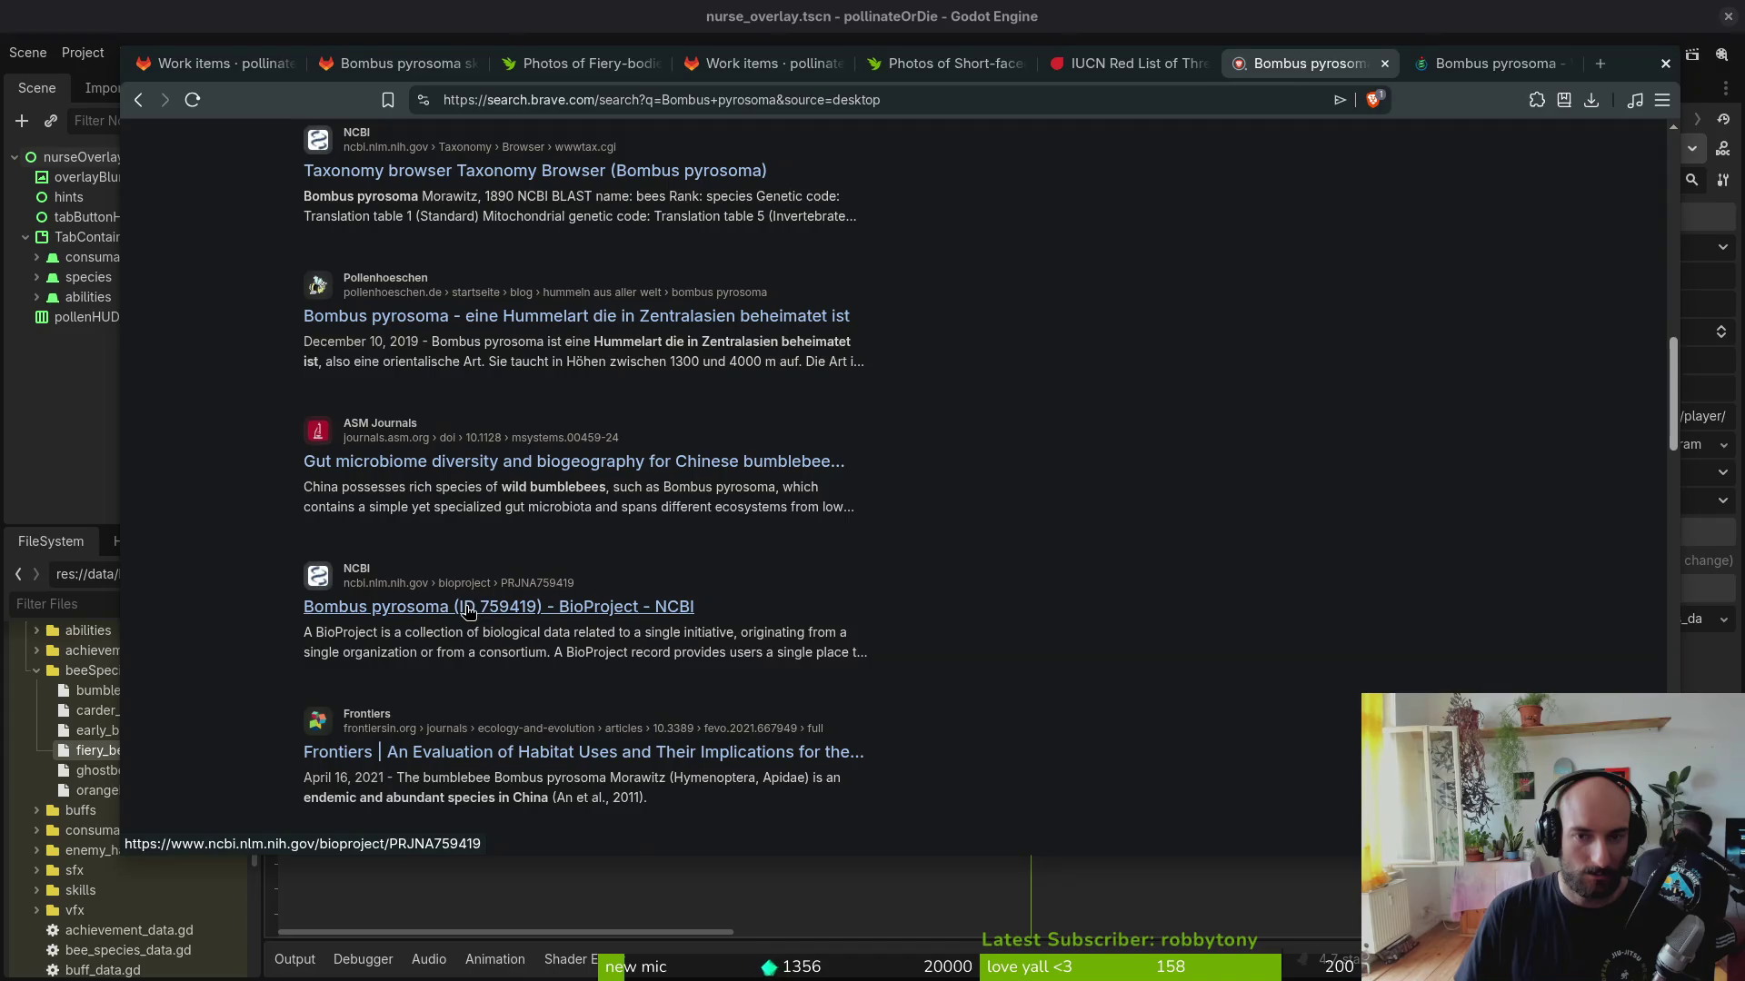
pyautogui.middleClick(468, 610)
pyautogui.click(871, 70)
pyautogui.click(977, 69)
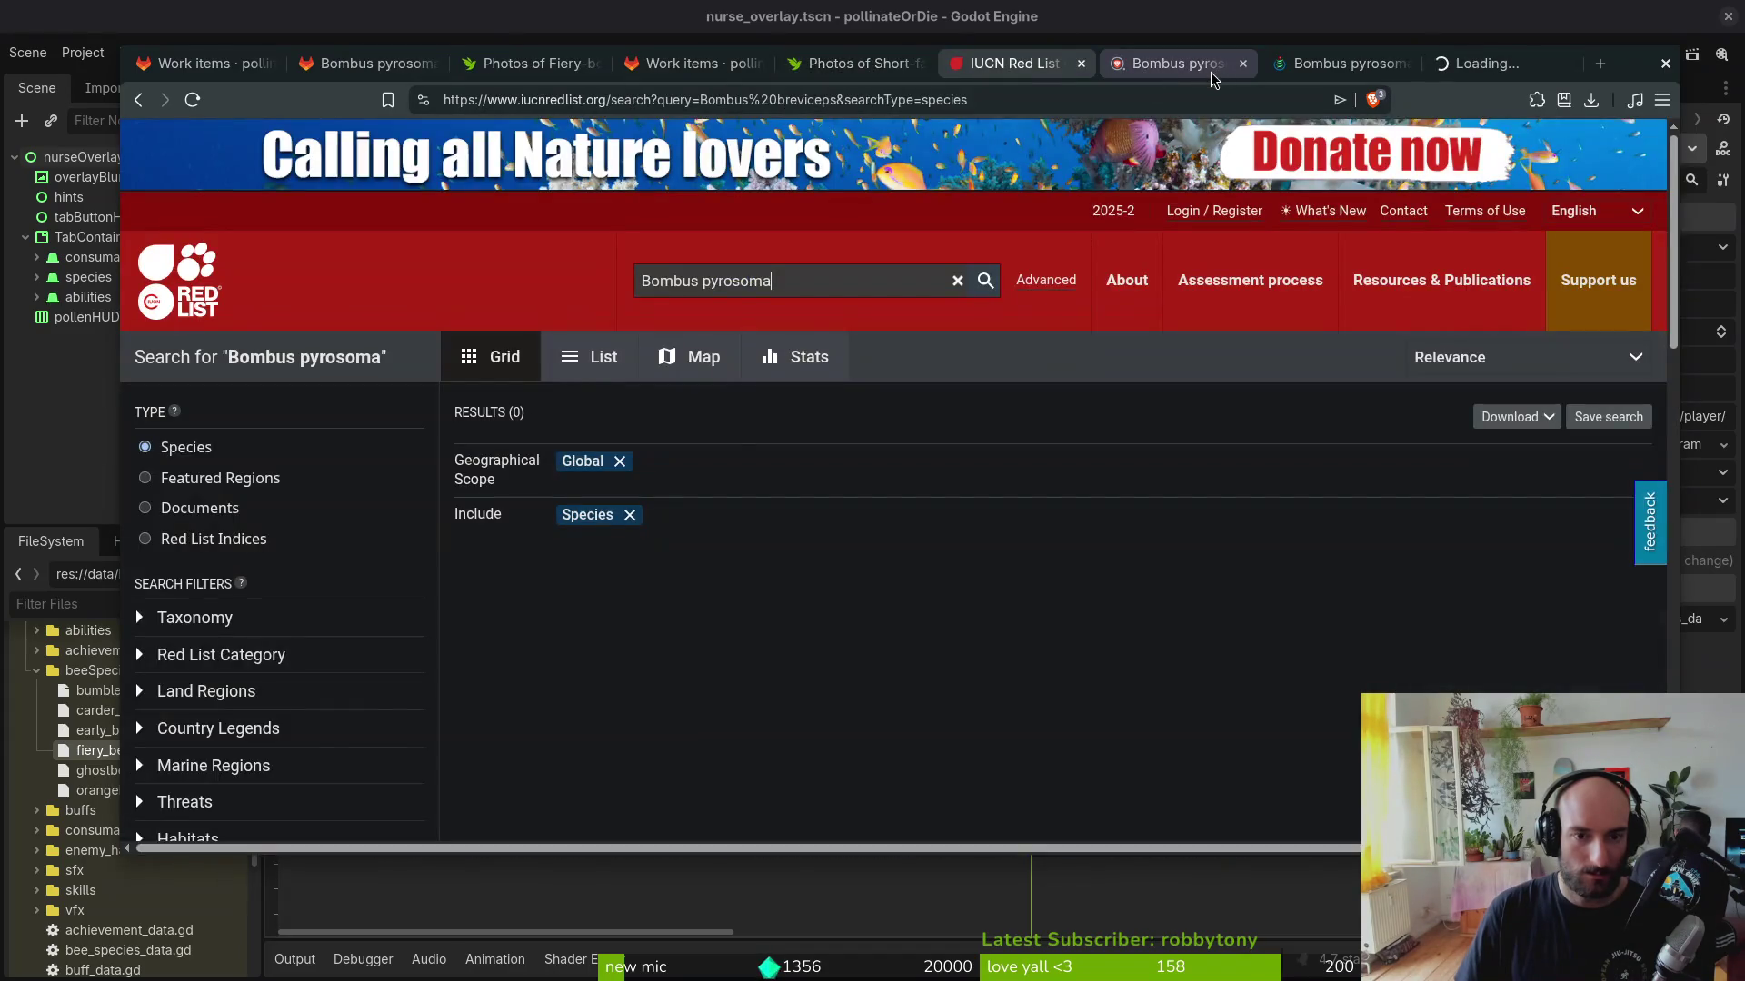
# Step: View the Wikispecies Bombus pyrosoma page, review the NCBI BioProject record, and close it
pyautogui.click(1193, 70)
pyautogui.click(1371, 69)
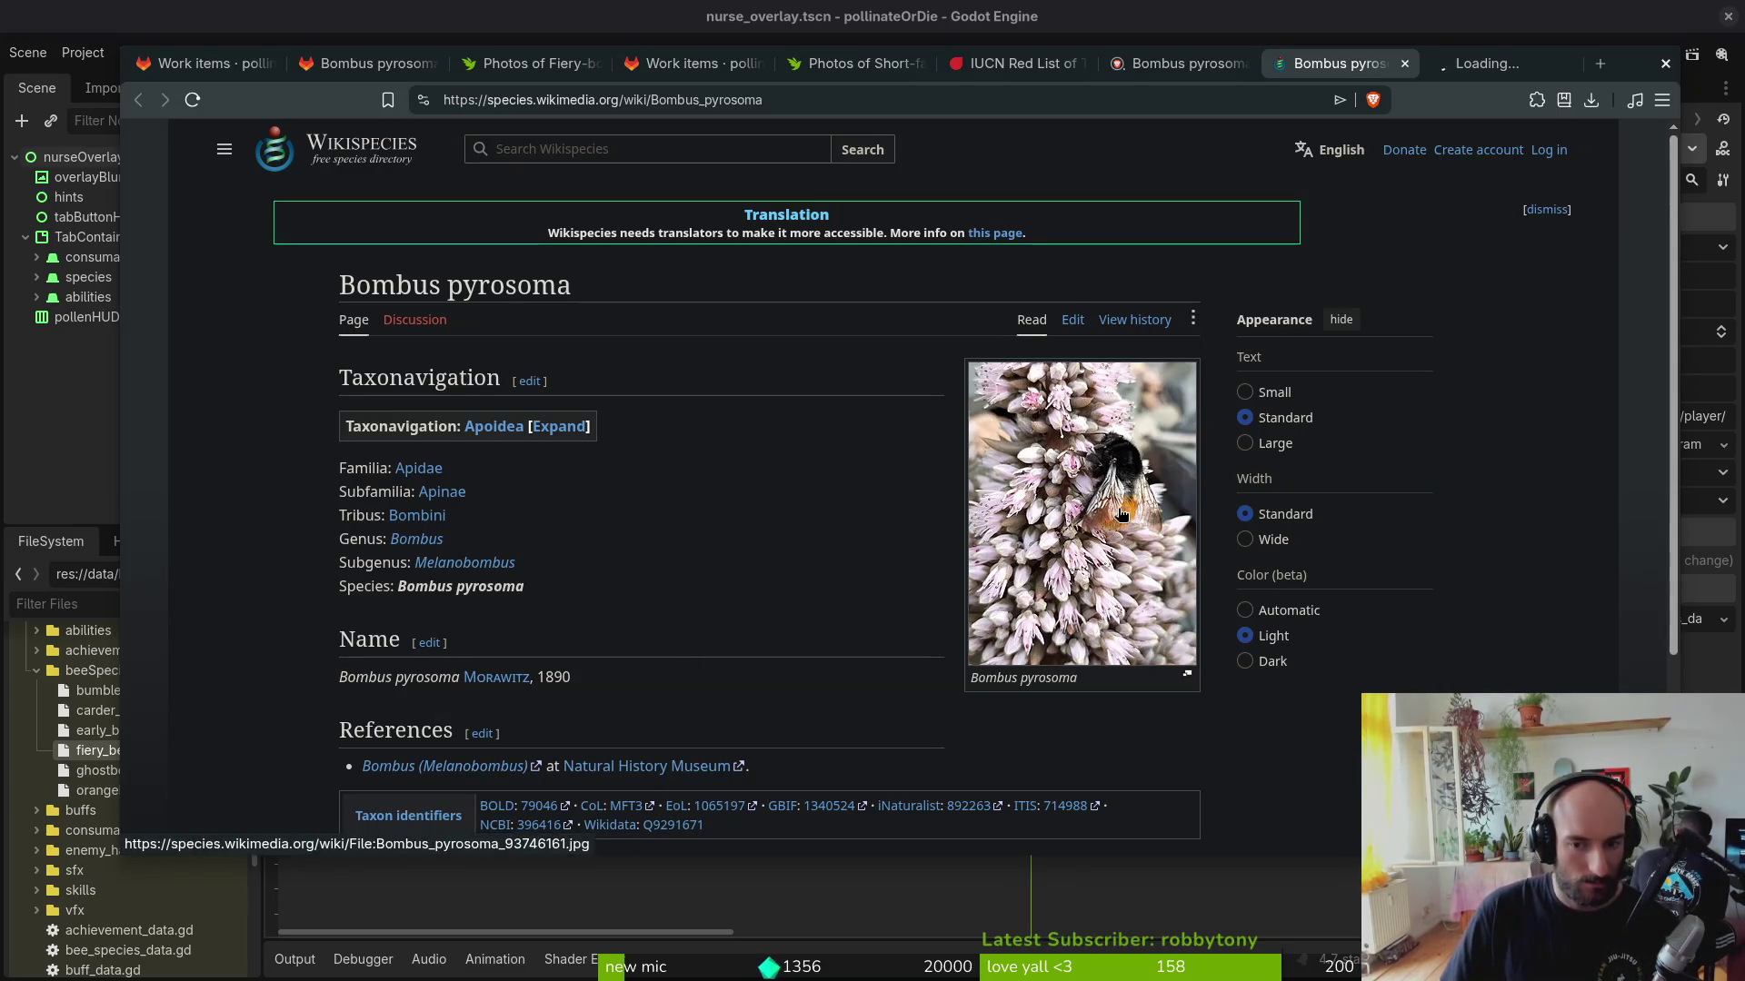
pyautogui.hotkey('ctrl', 'Tab')
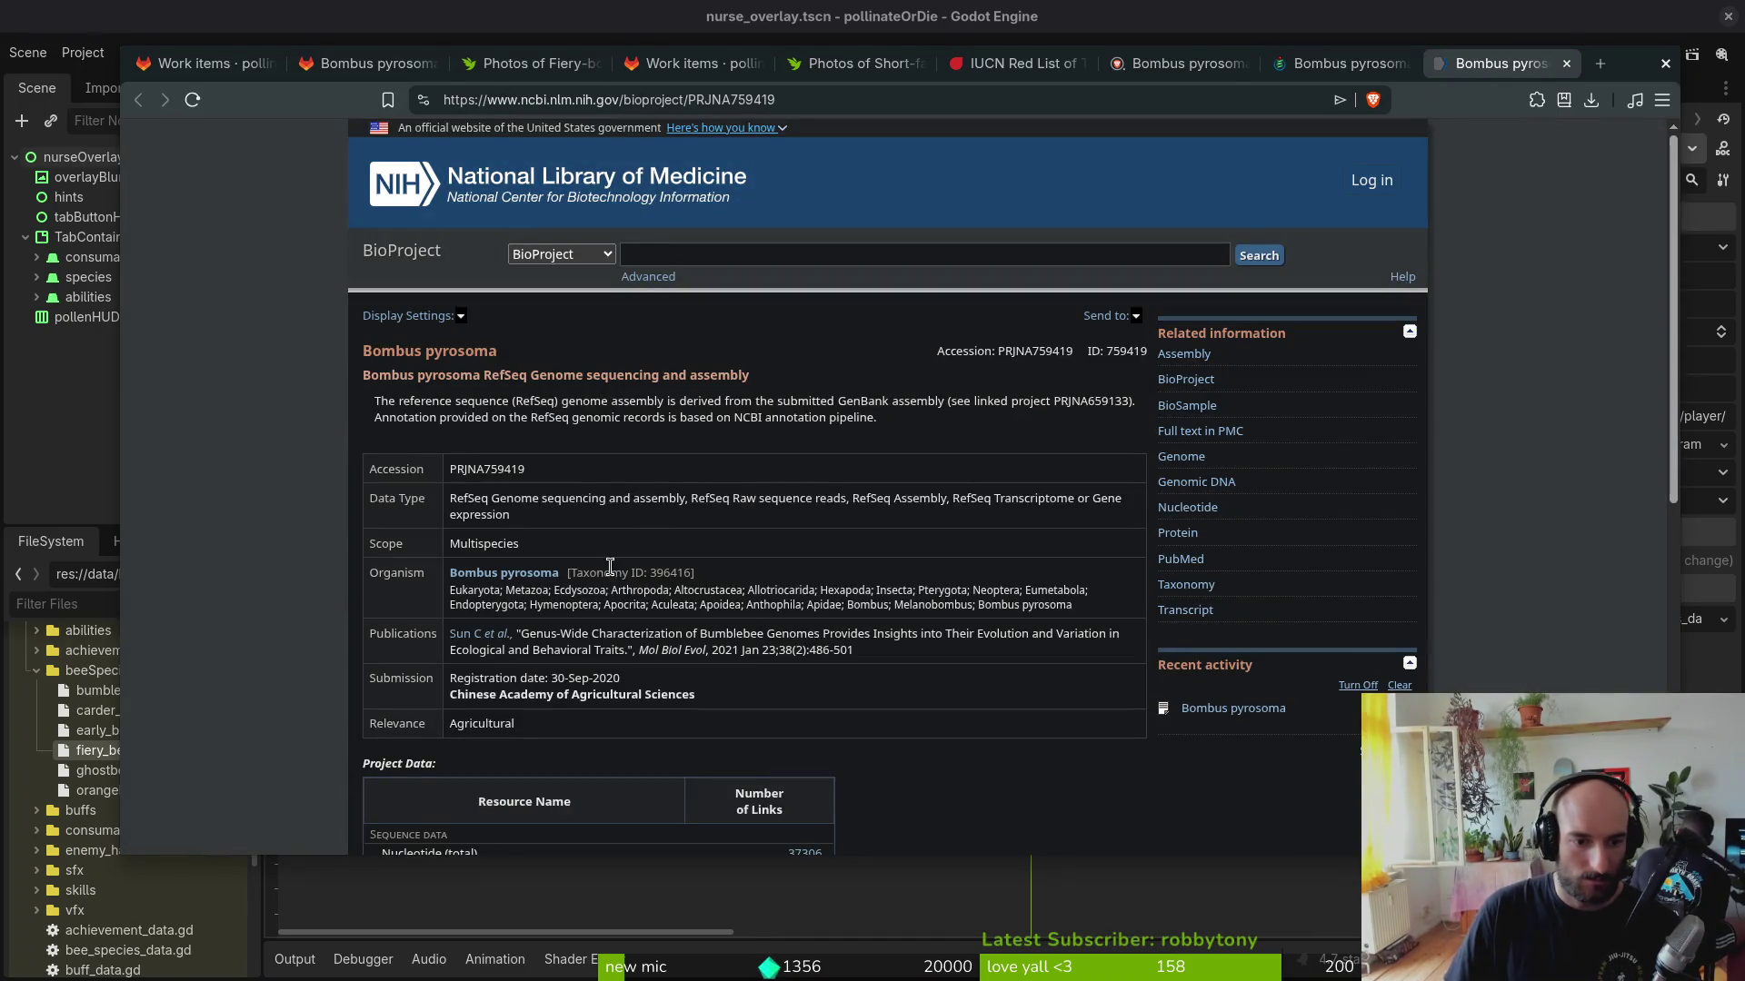
pyautogui.scroll(-2, 655, 600)
pyautogui.scroll(-3, 695, 532)
pyautogui.scroll(5, 682, 532)
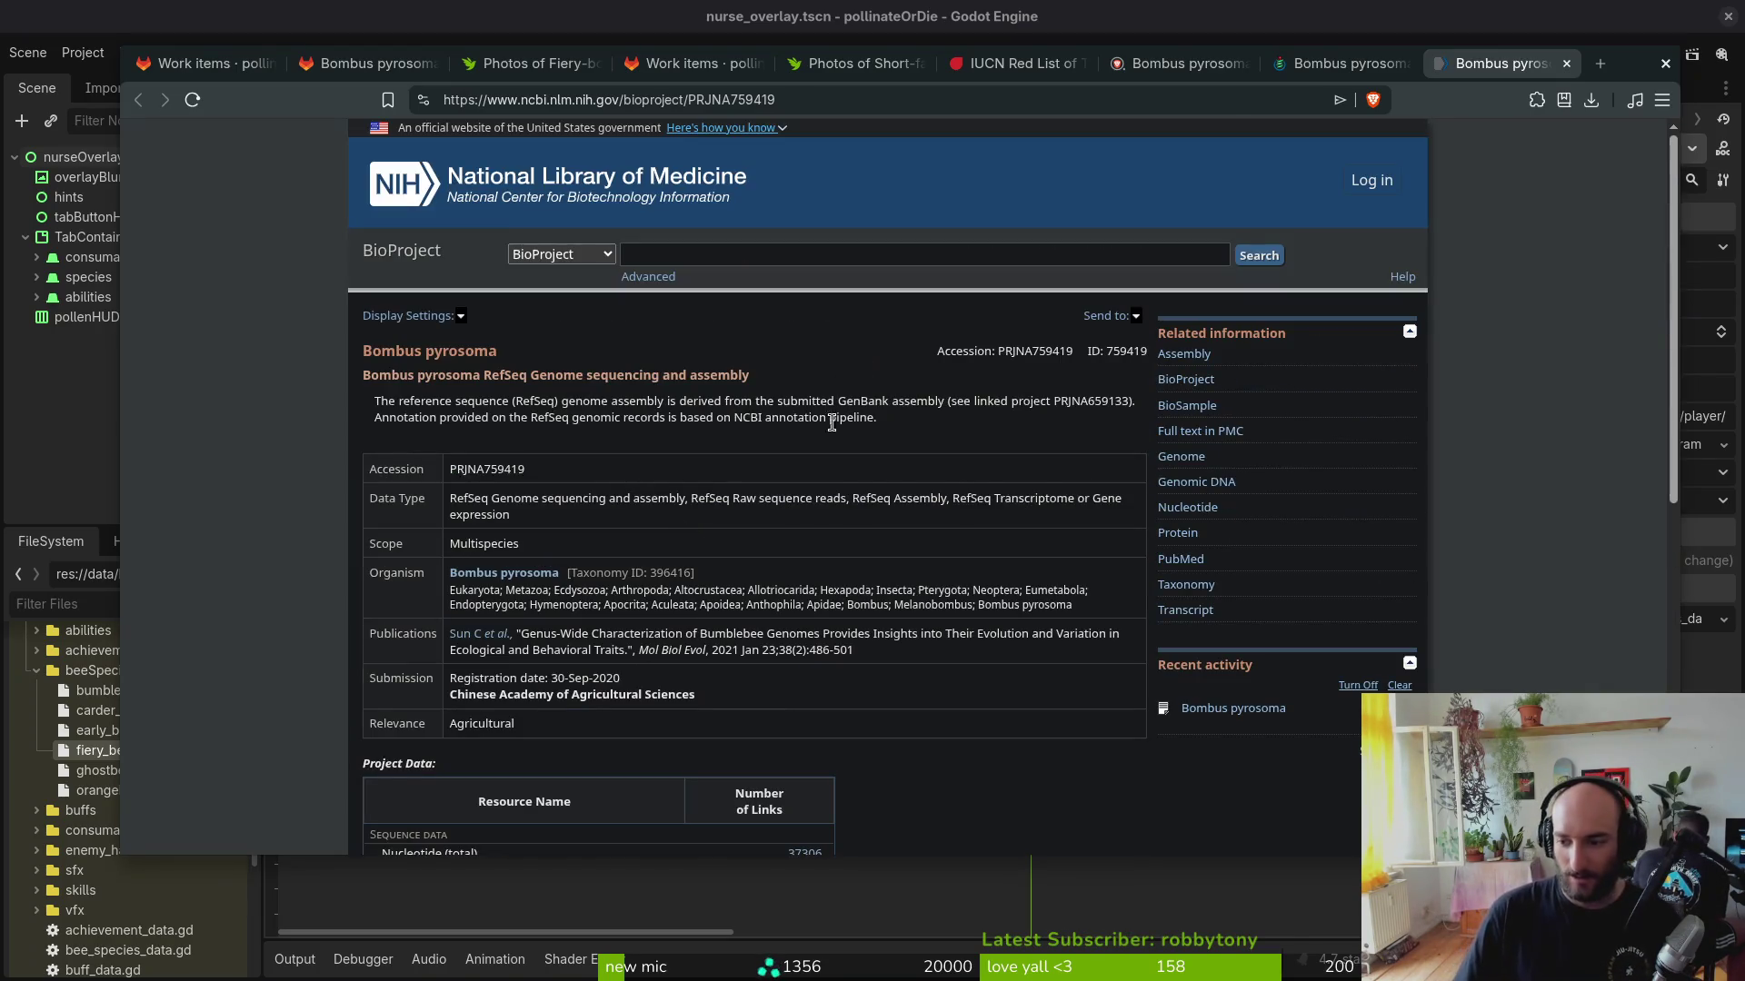
pyautogui.middleClick(1515, 64)
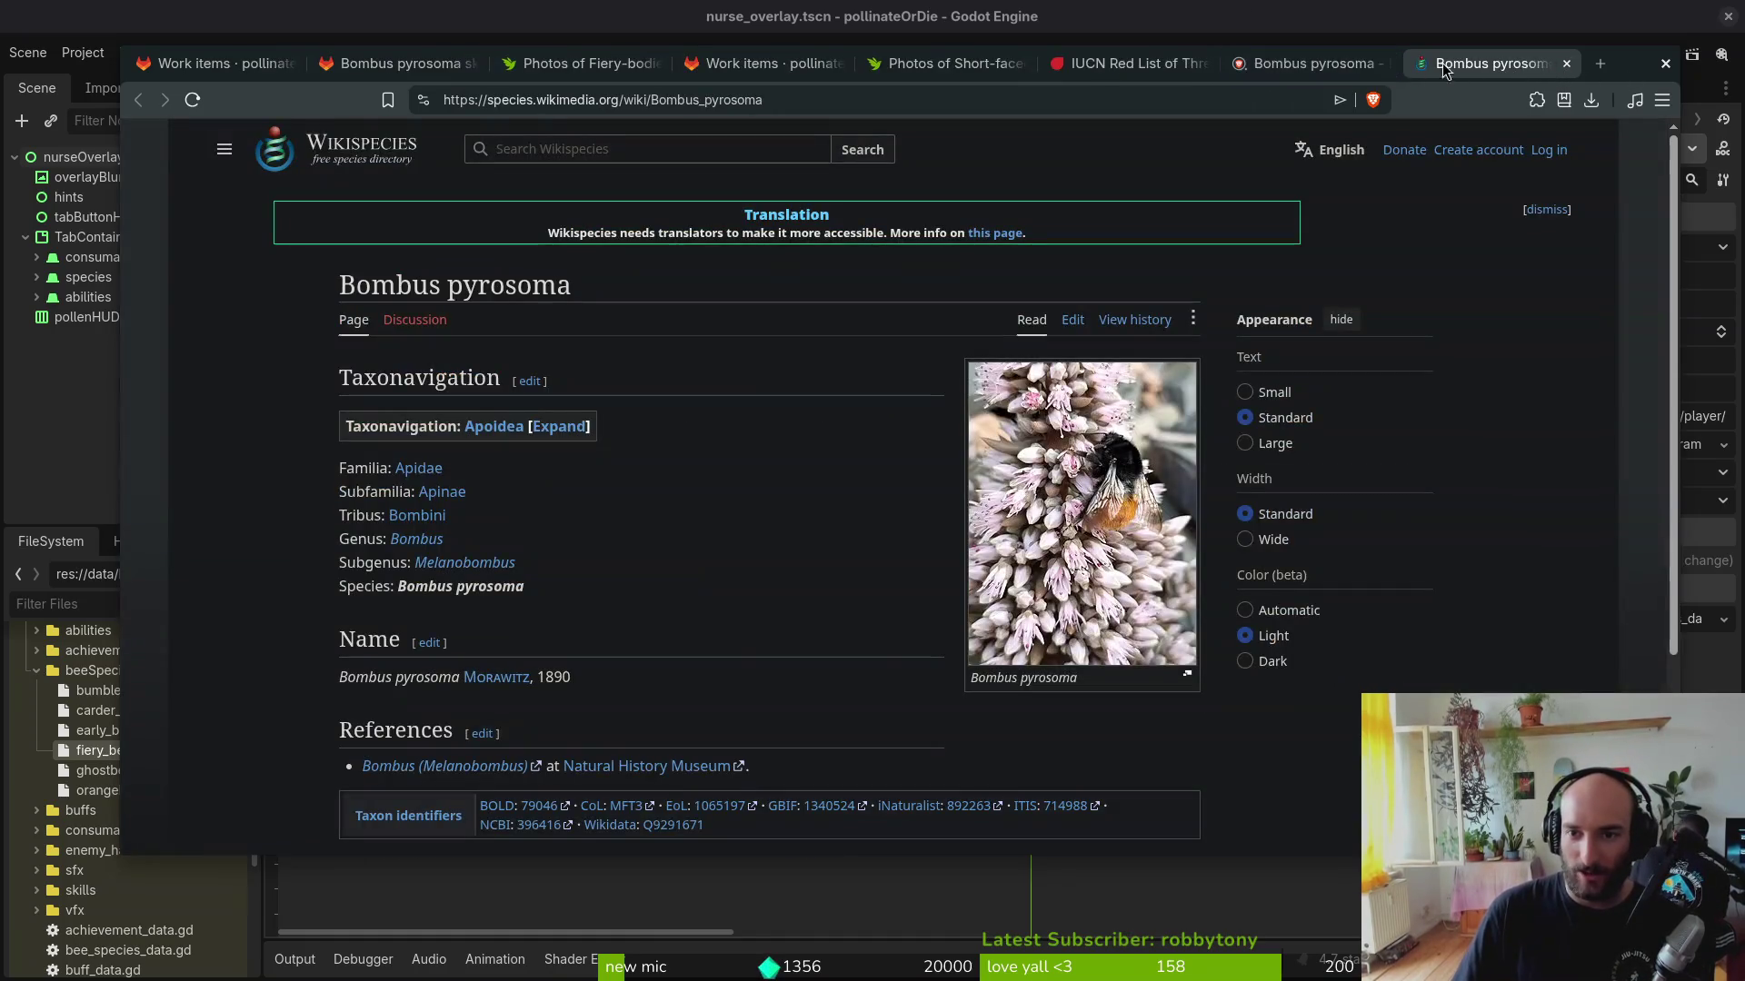
# Step: Close the Wikispecies, web search, Short-faced Bumble Bee photo and duplicate work items tabs
pyautogui.middleClick(1417, 67)
pyautogui.middleClick(1409, 65)
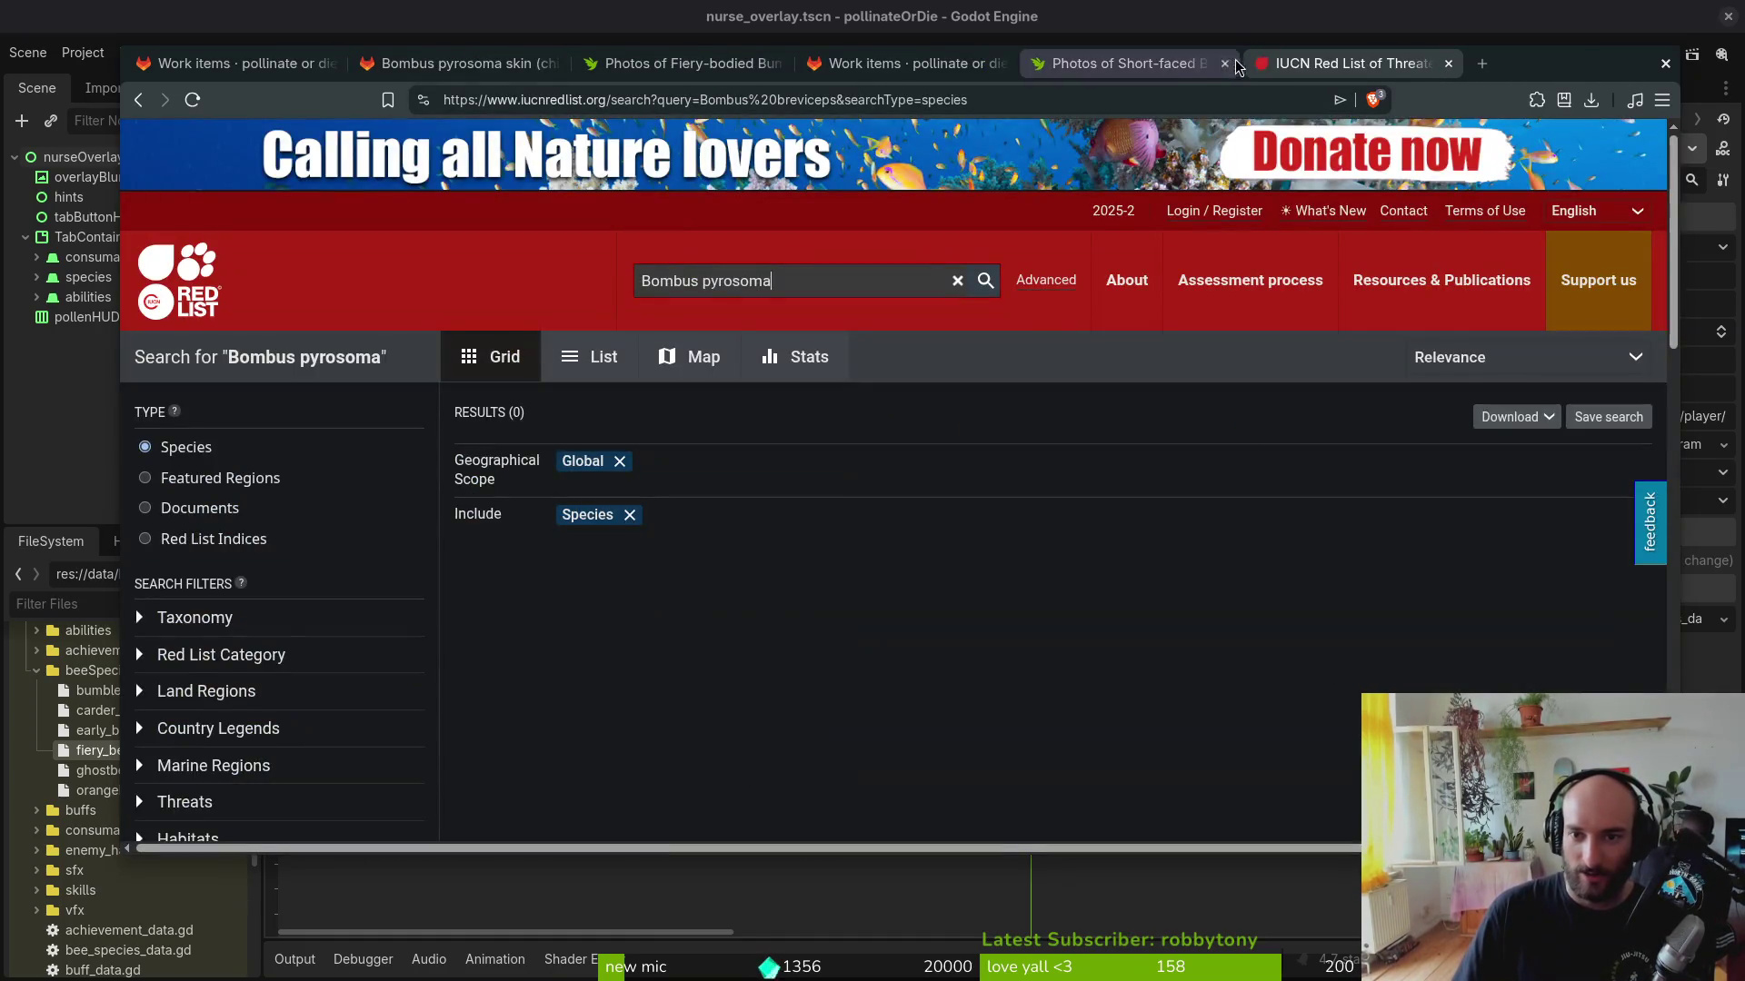
pyautogui.click(1133, 63)
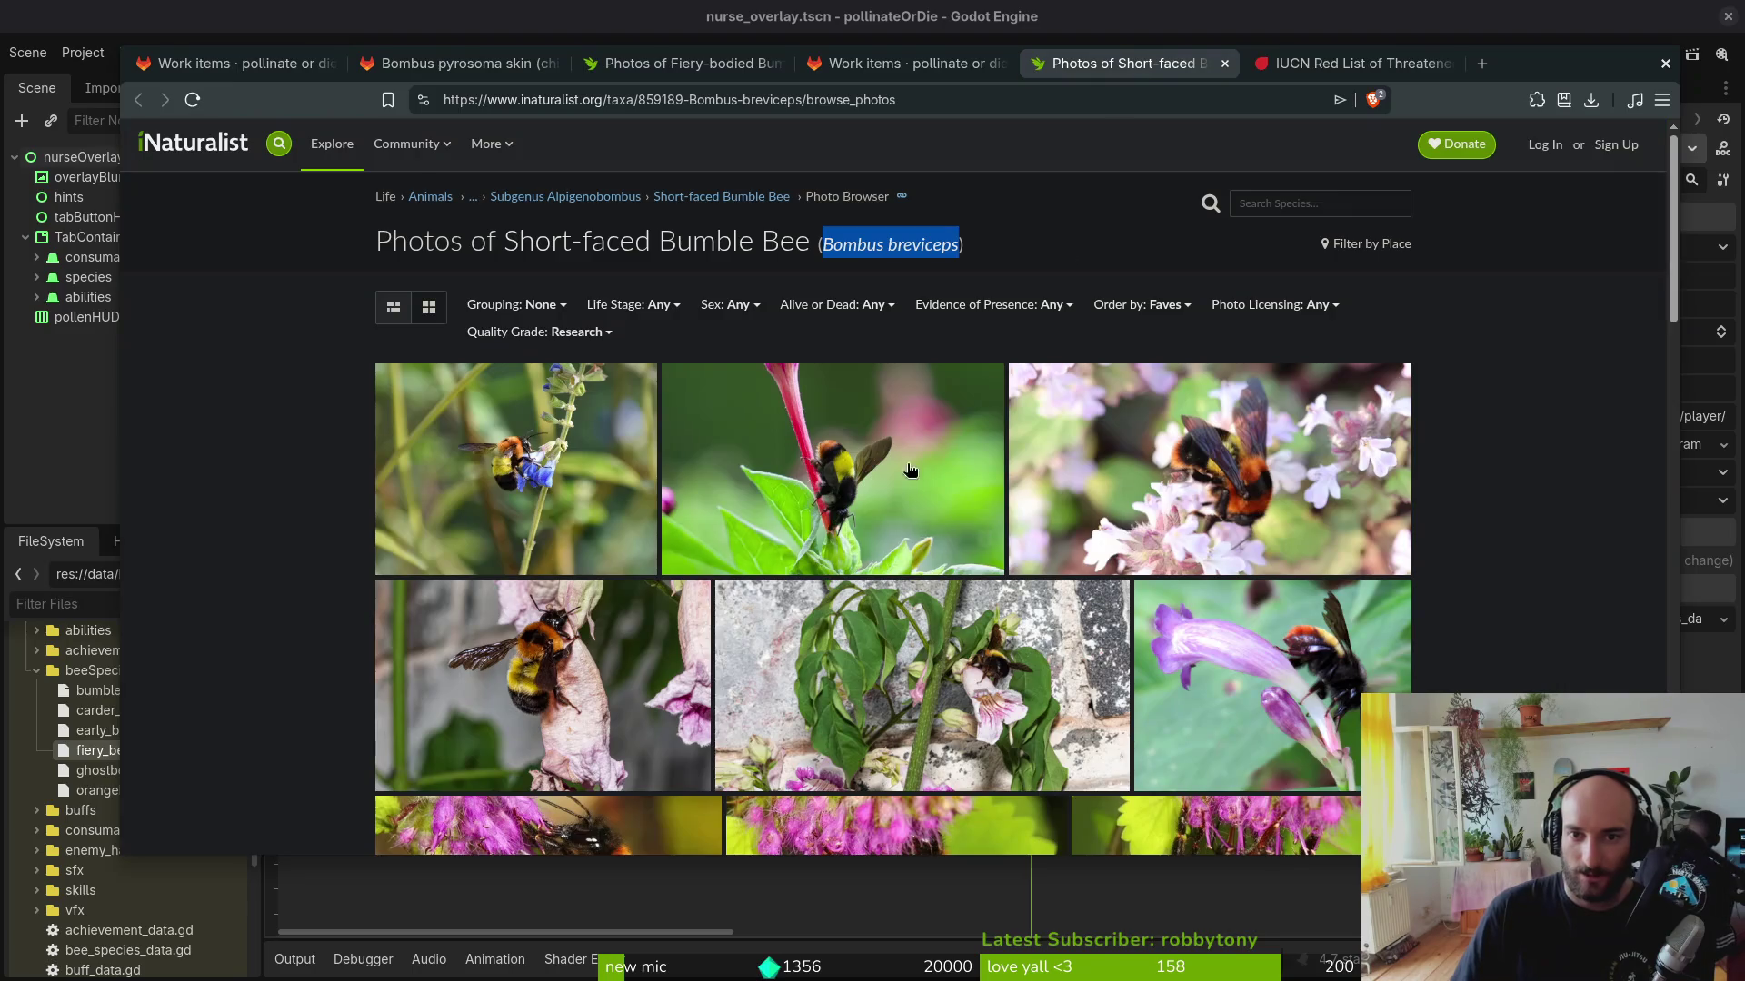
pyautogui.click(1279, 202)
pyautogui.middleClick(1134, 65)
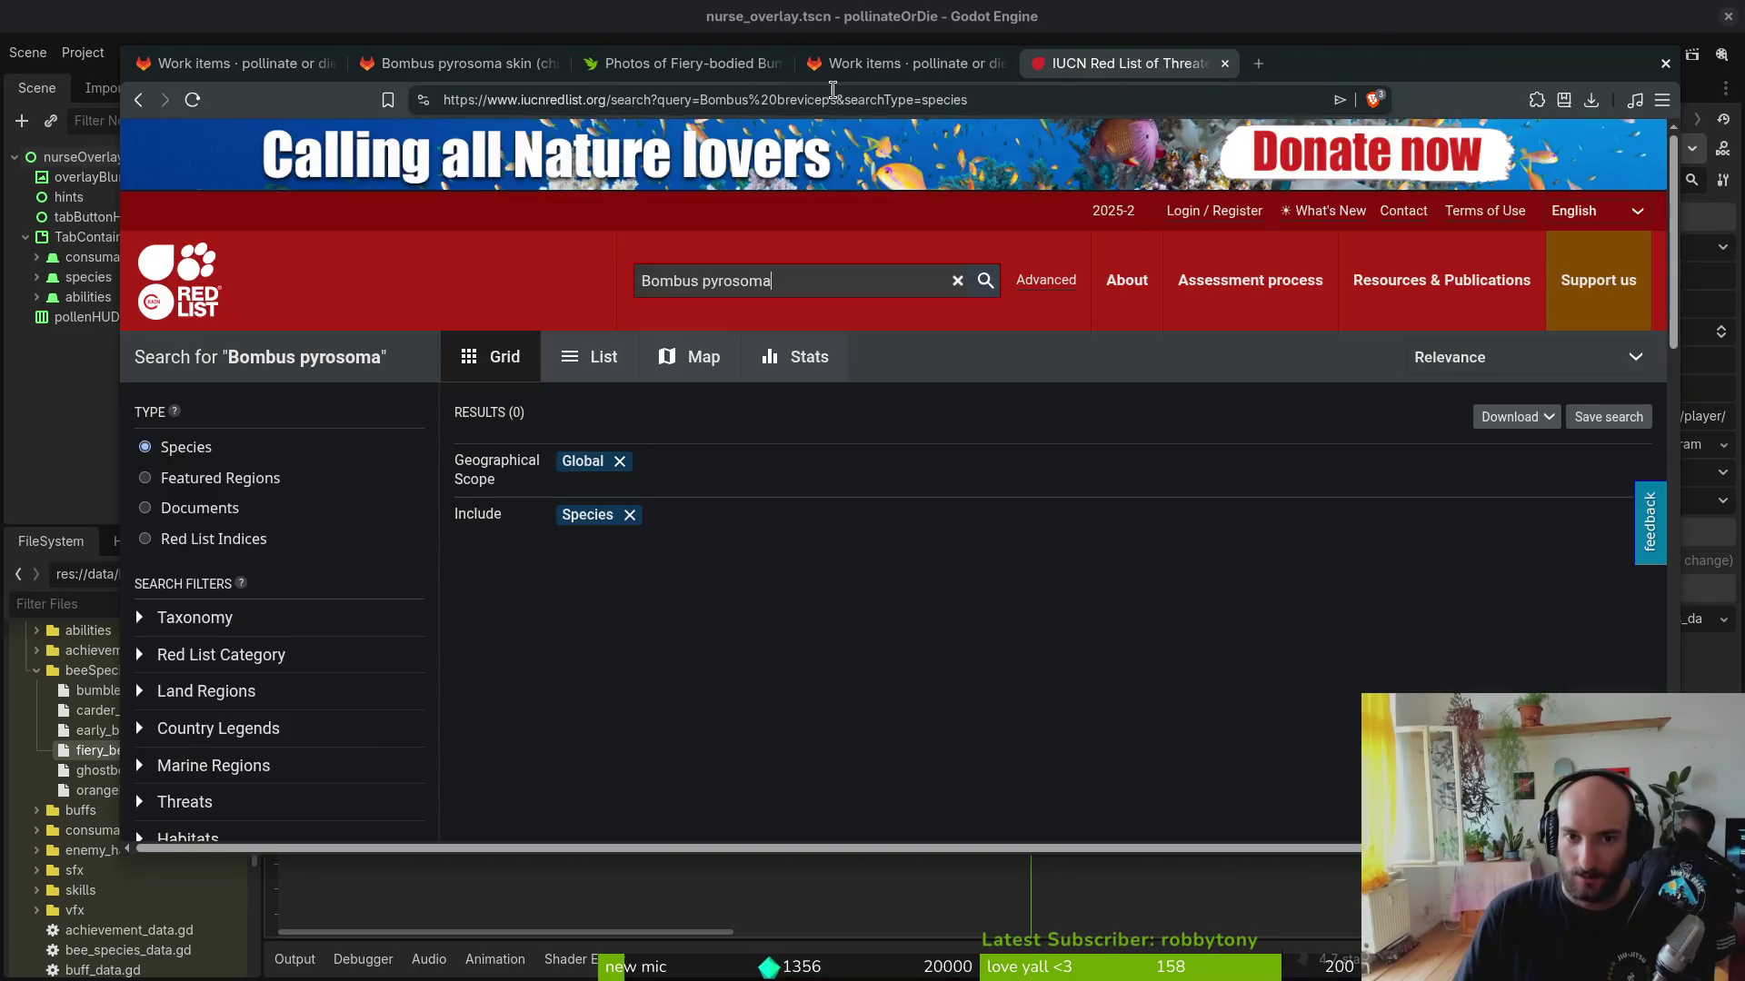
pyautogui.middleClick(901, 62)
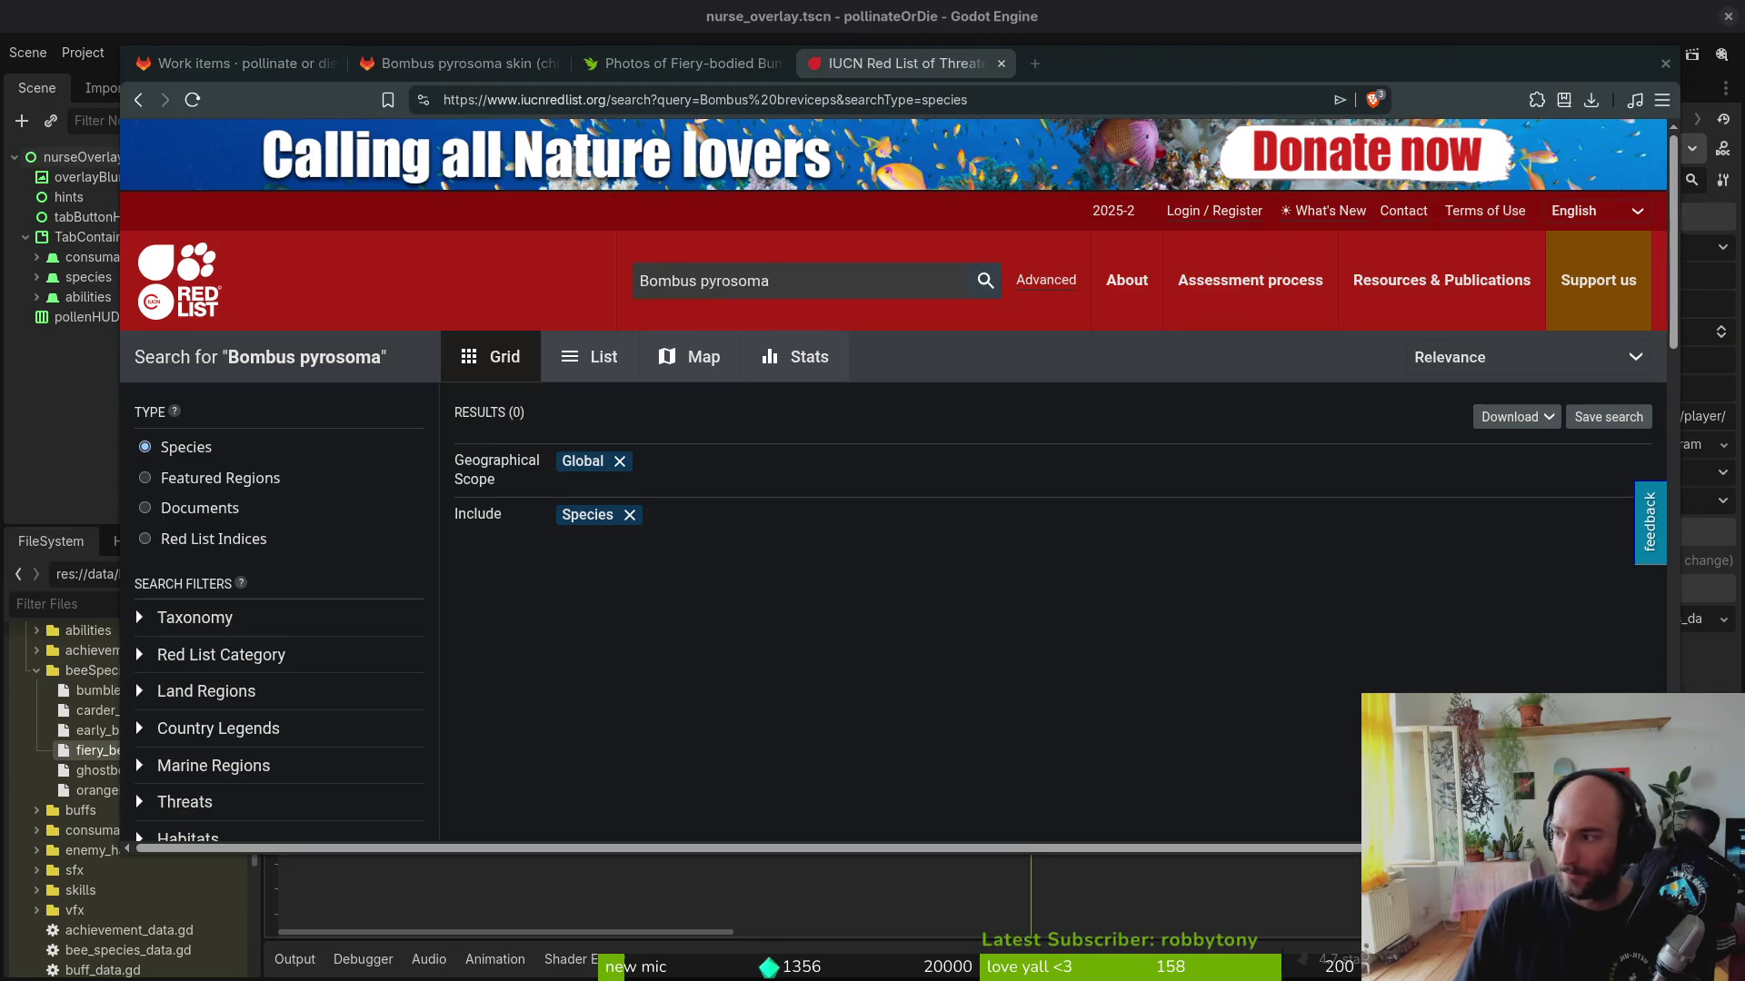
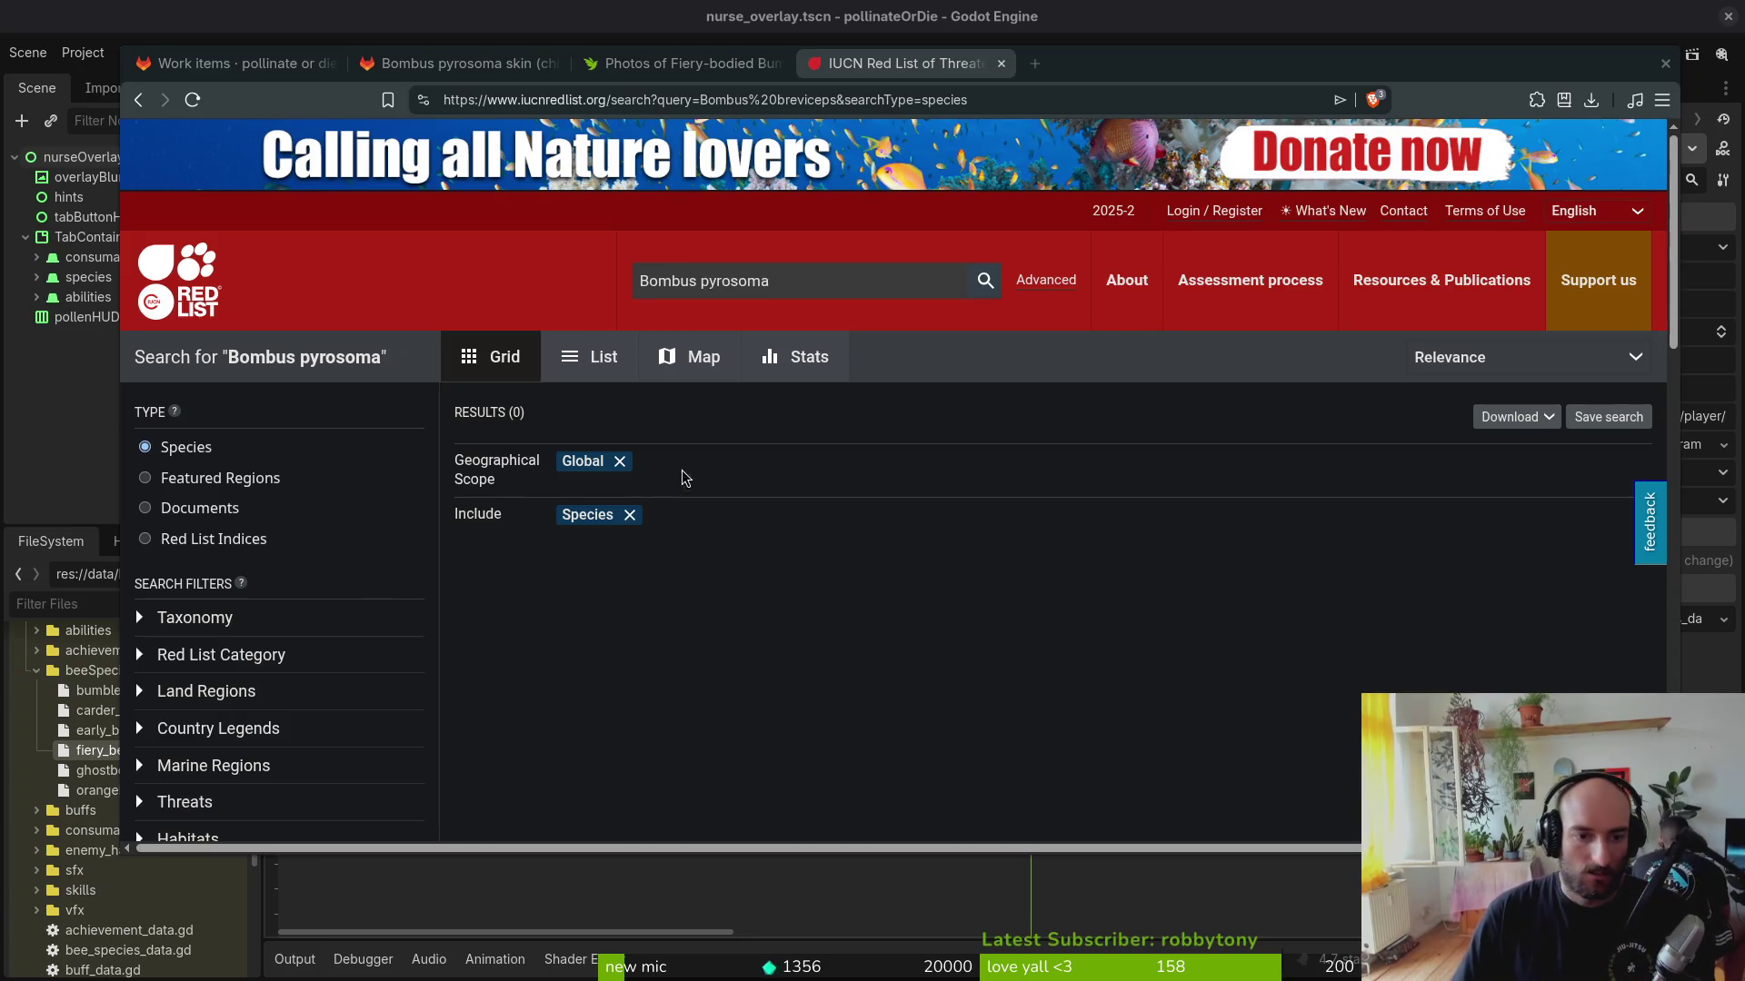
# Step: Close the Red List, iNaturalist and issue tabs, leaving the fiery bee on Extinct
pyautogui.middleClick(822, 69)
pyautogui.hotkey('ctrl', 'w')
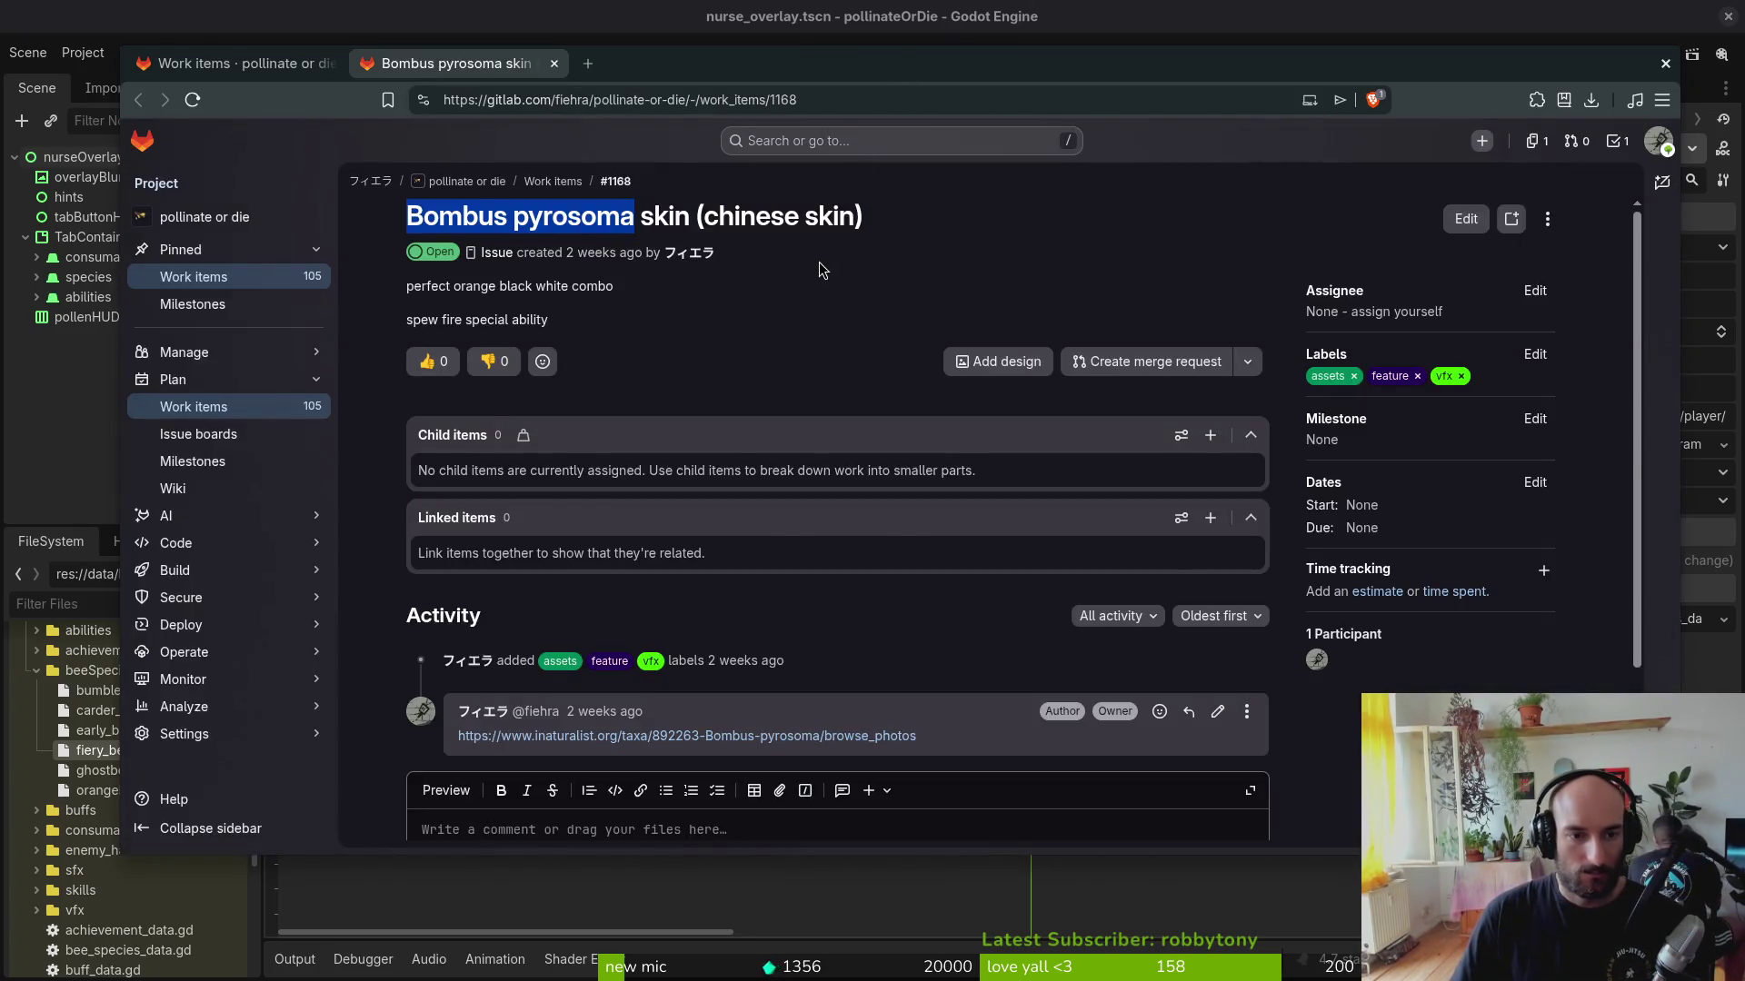
pyautogui.hotkey('ctrl', 'w')
pyautogui.hotkey('ctrl', 'w')
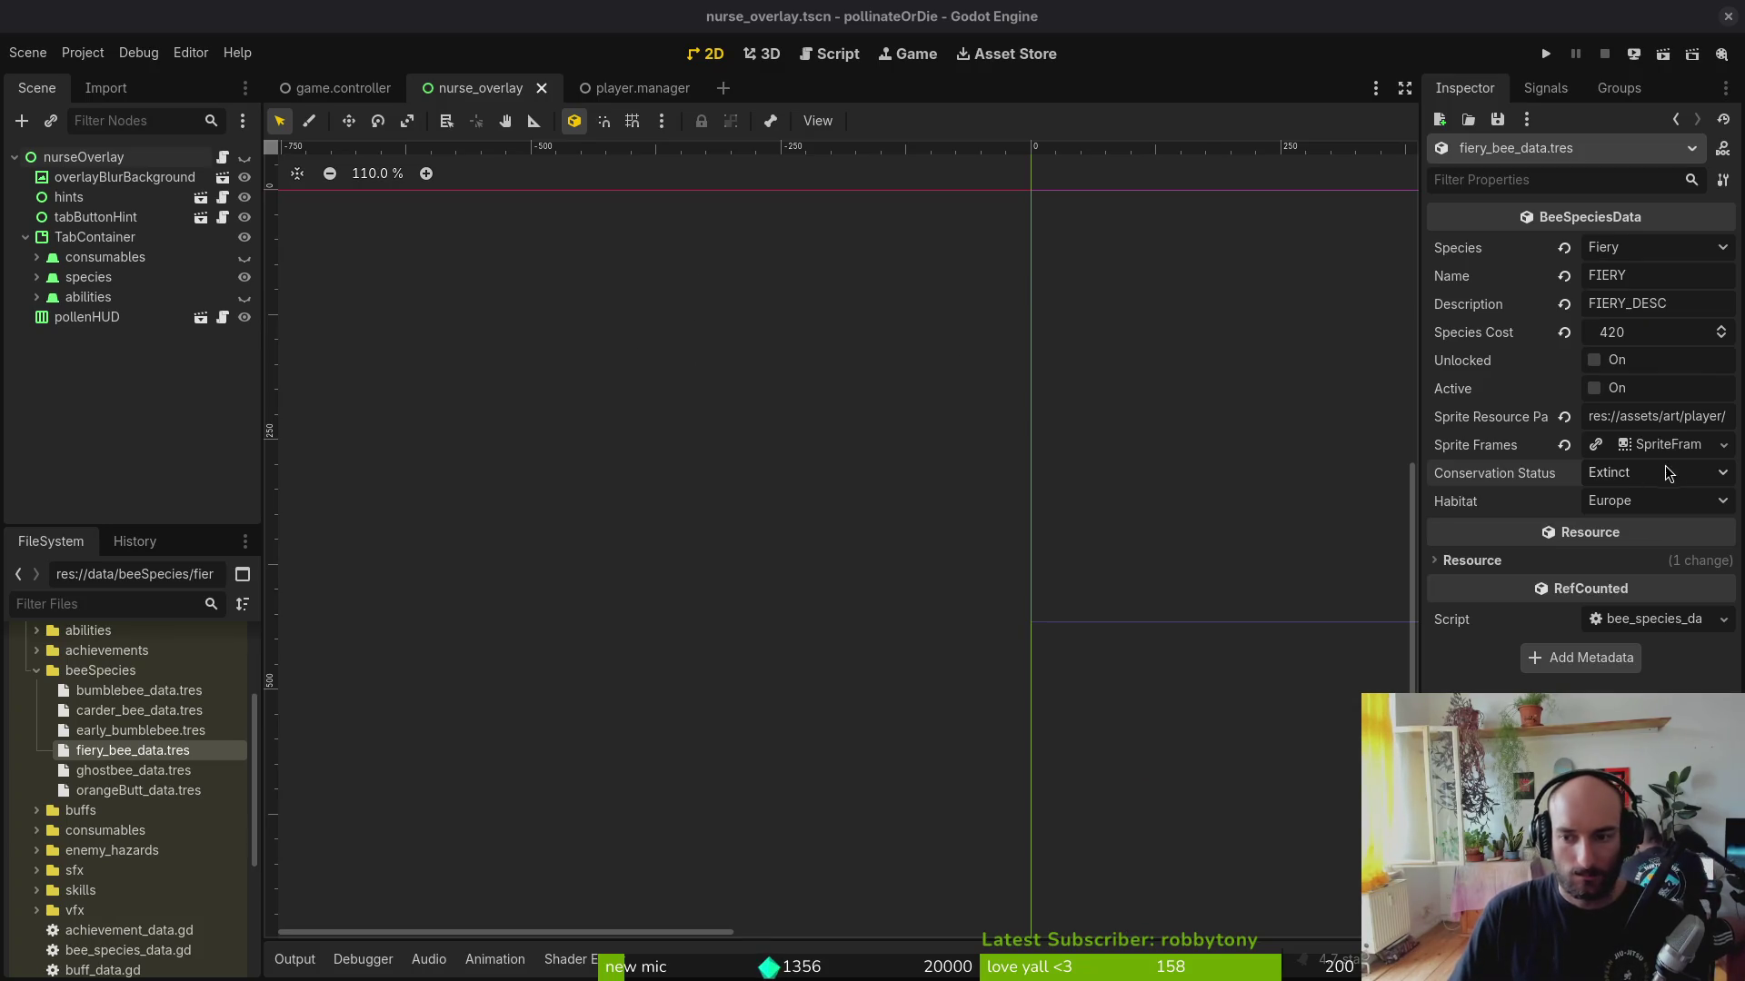
pyautogui.click(1663, 472)
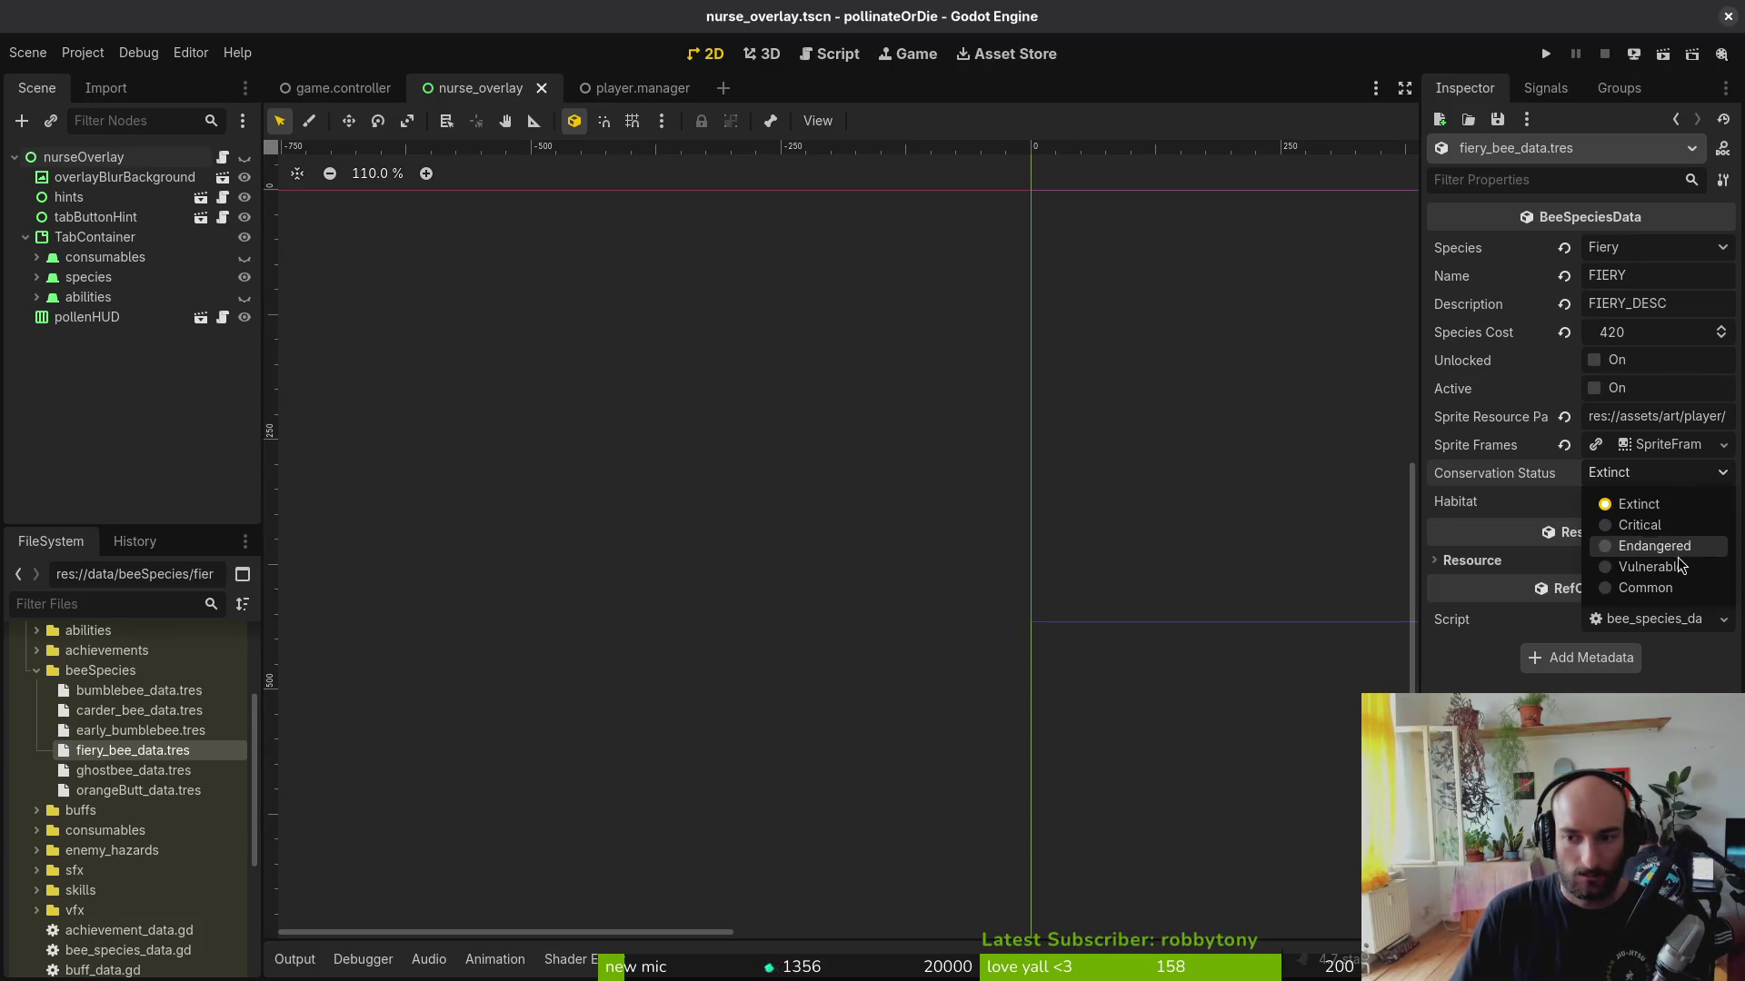
pyautogui.click(1595, 502)
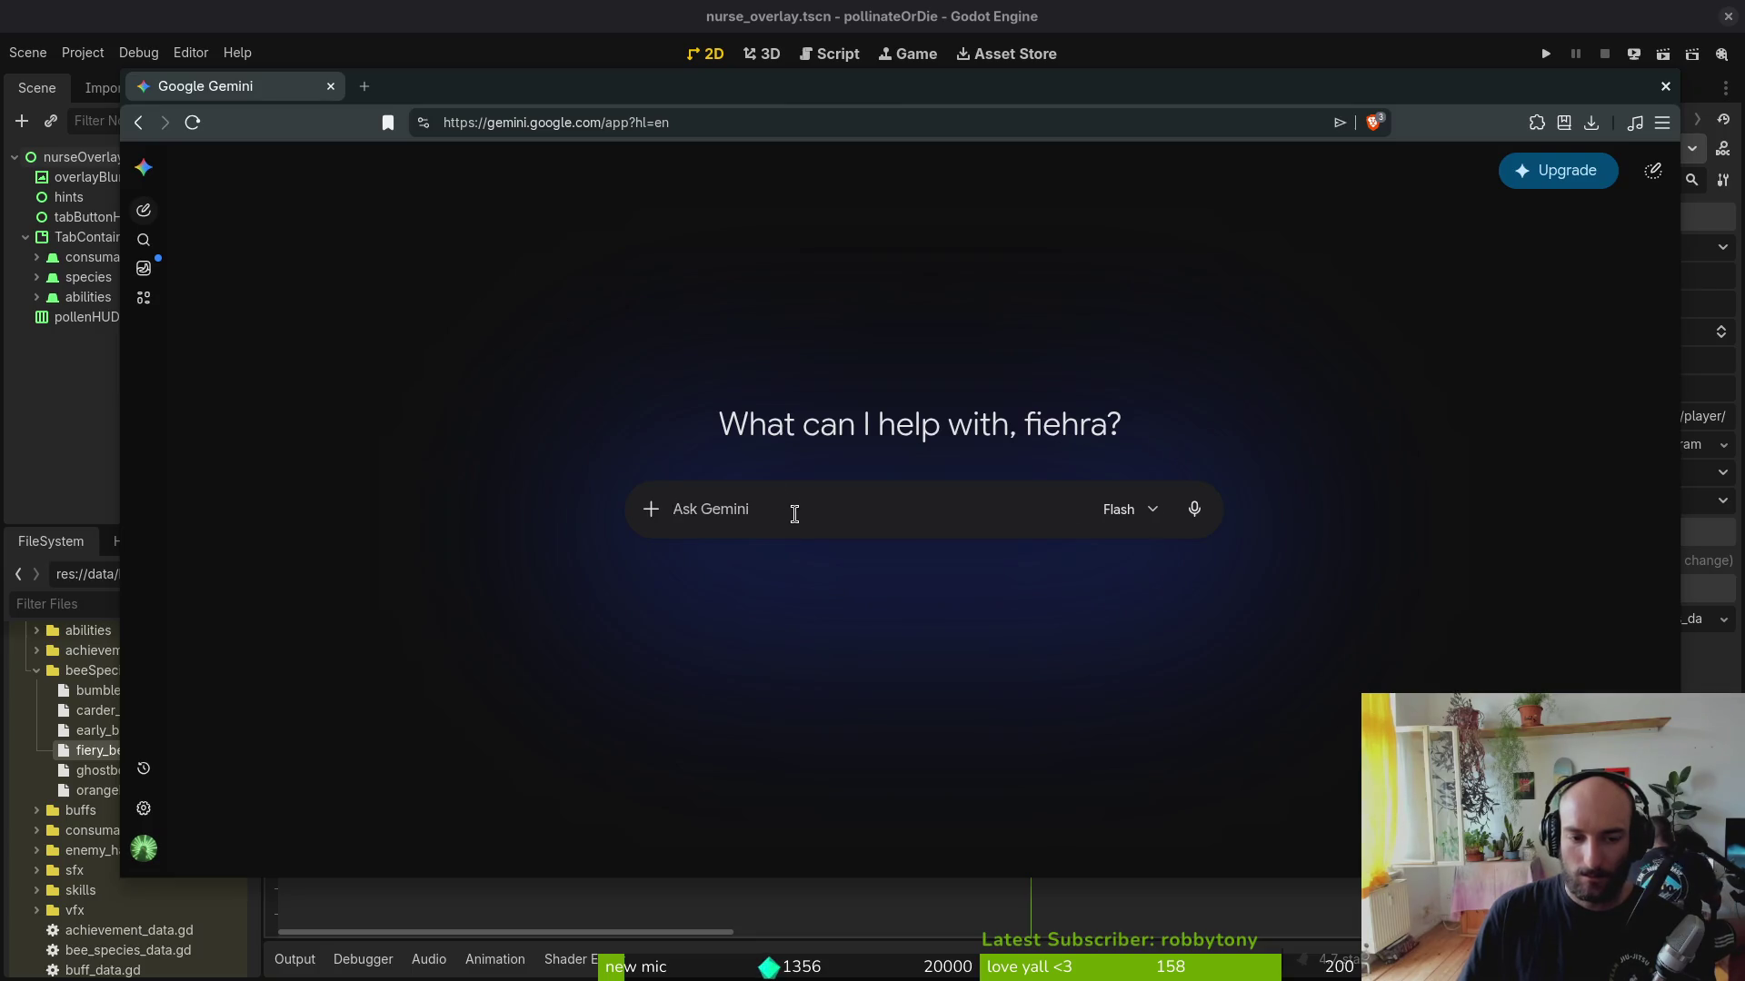
# Step: Ask Gemini how threatened Bombus pyrosoma is, then return to the editor
pyautogui.write('Bombus pyrosoma')
pyautogui.write(', how th')
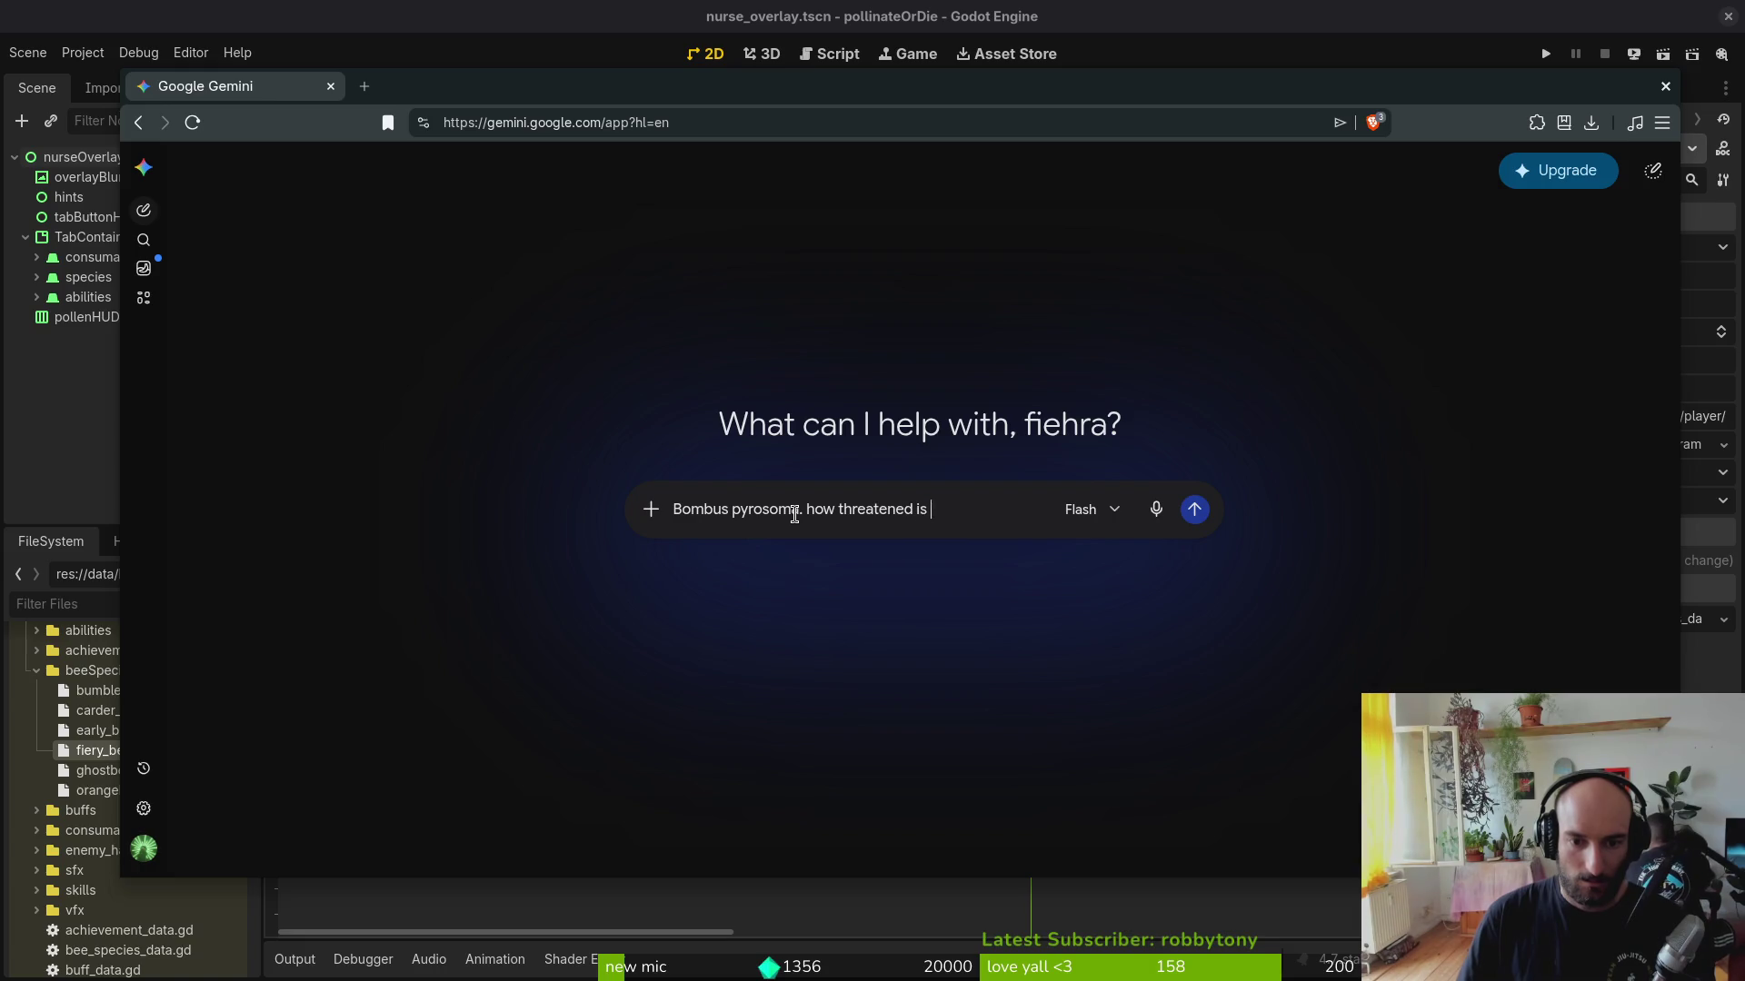
pyautogui.write('pecies. its hard to find info about it')
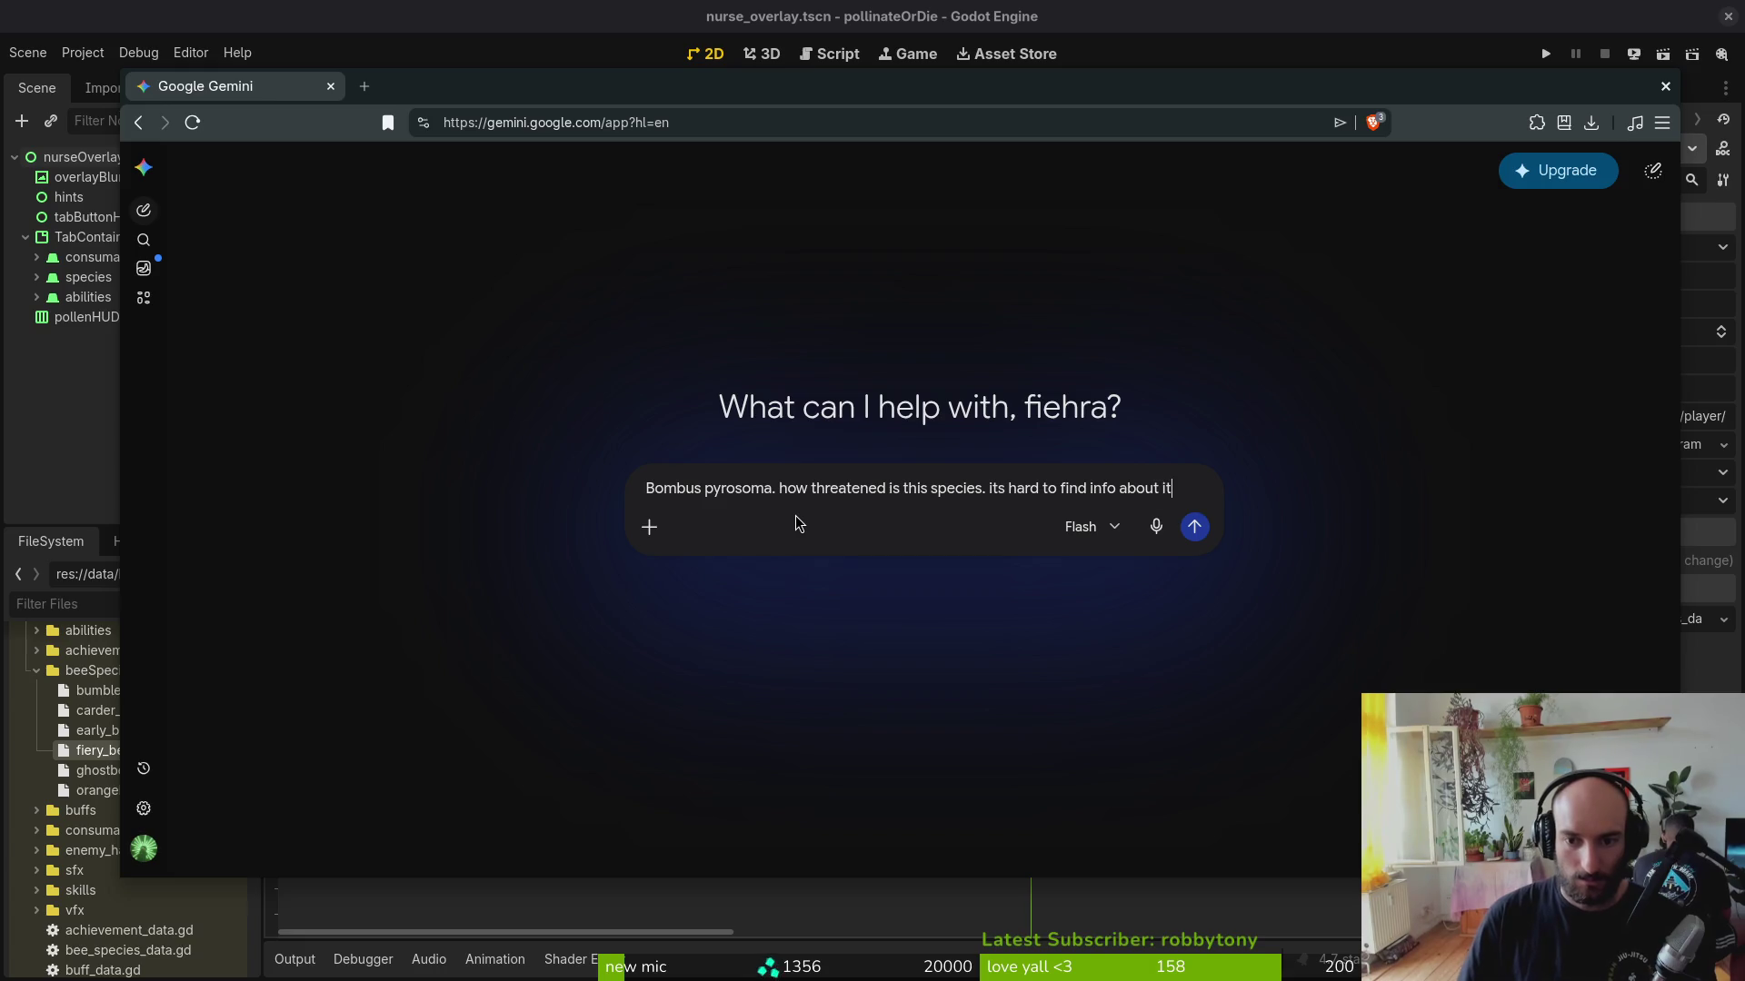
pyautogui.write('. an')
pyautogui.write('d there is no wikipedia page or entry in t')
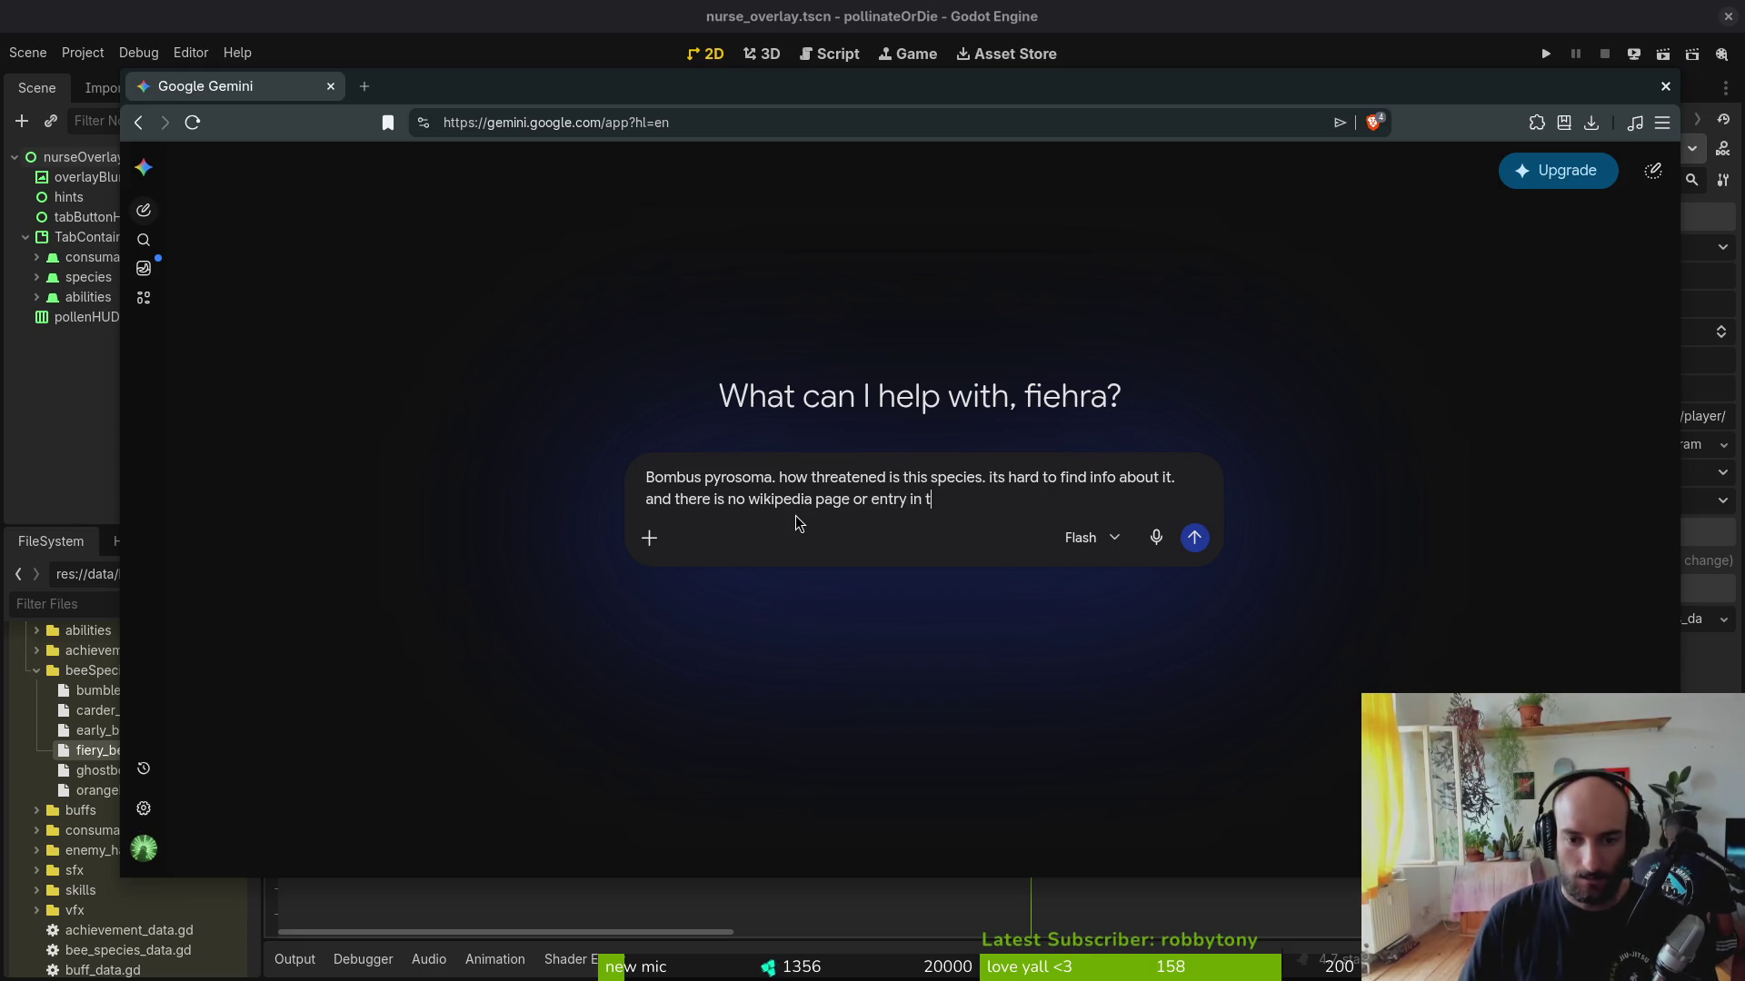
pyautogui.write('he red list')
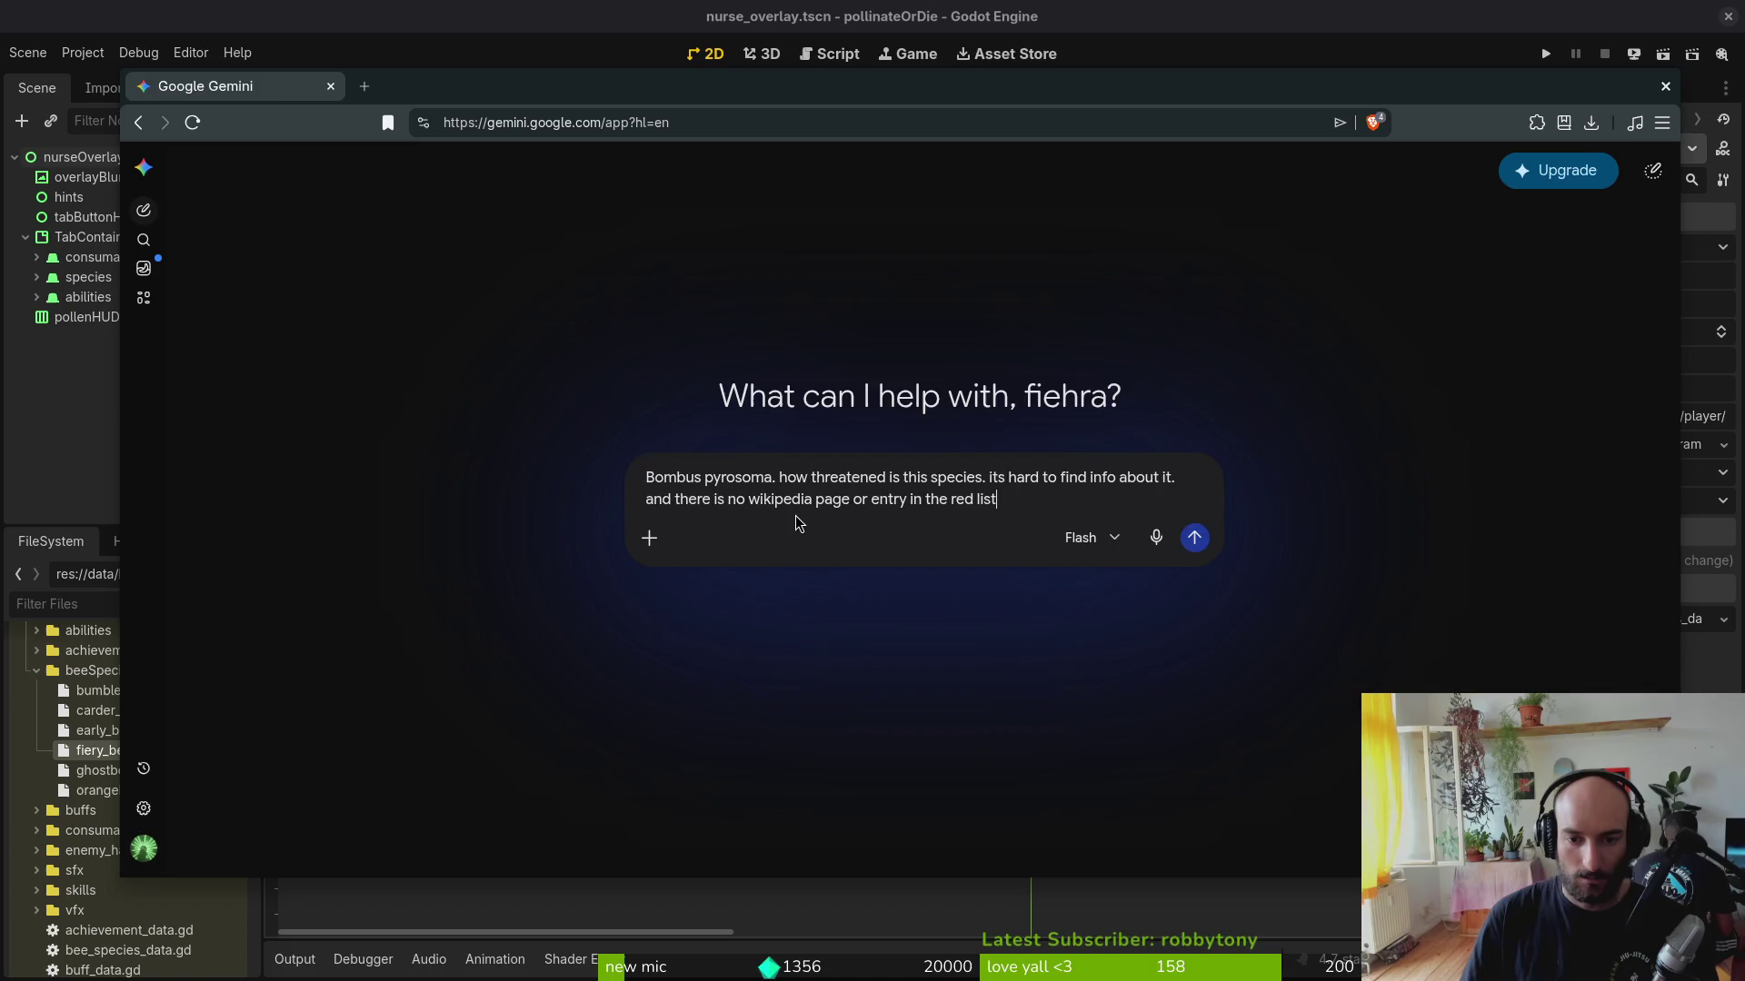
pyautogui.press('Return')
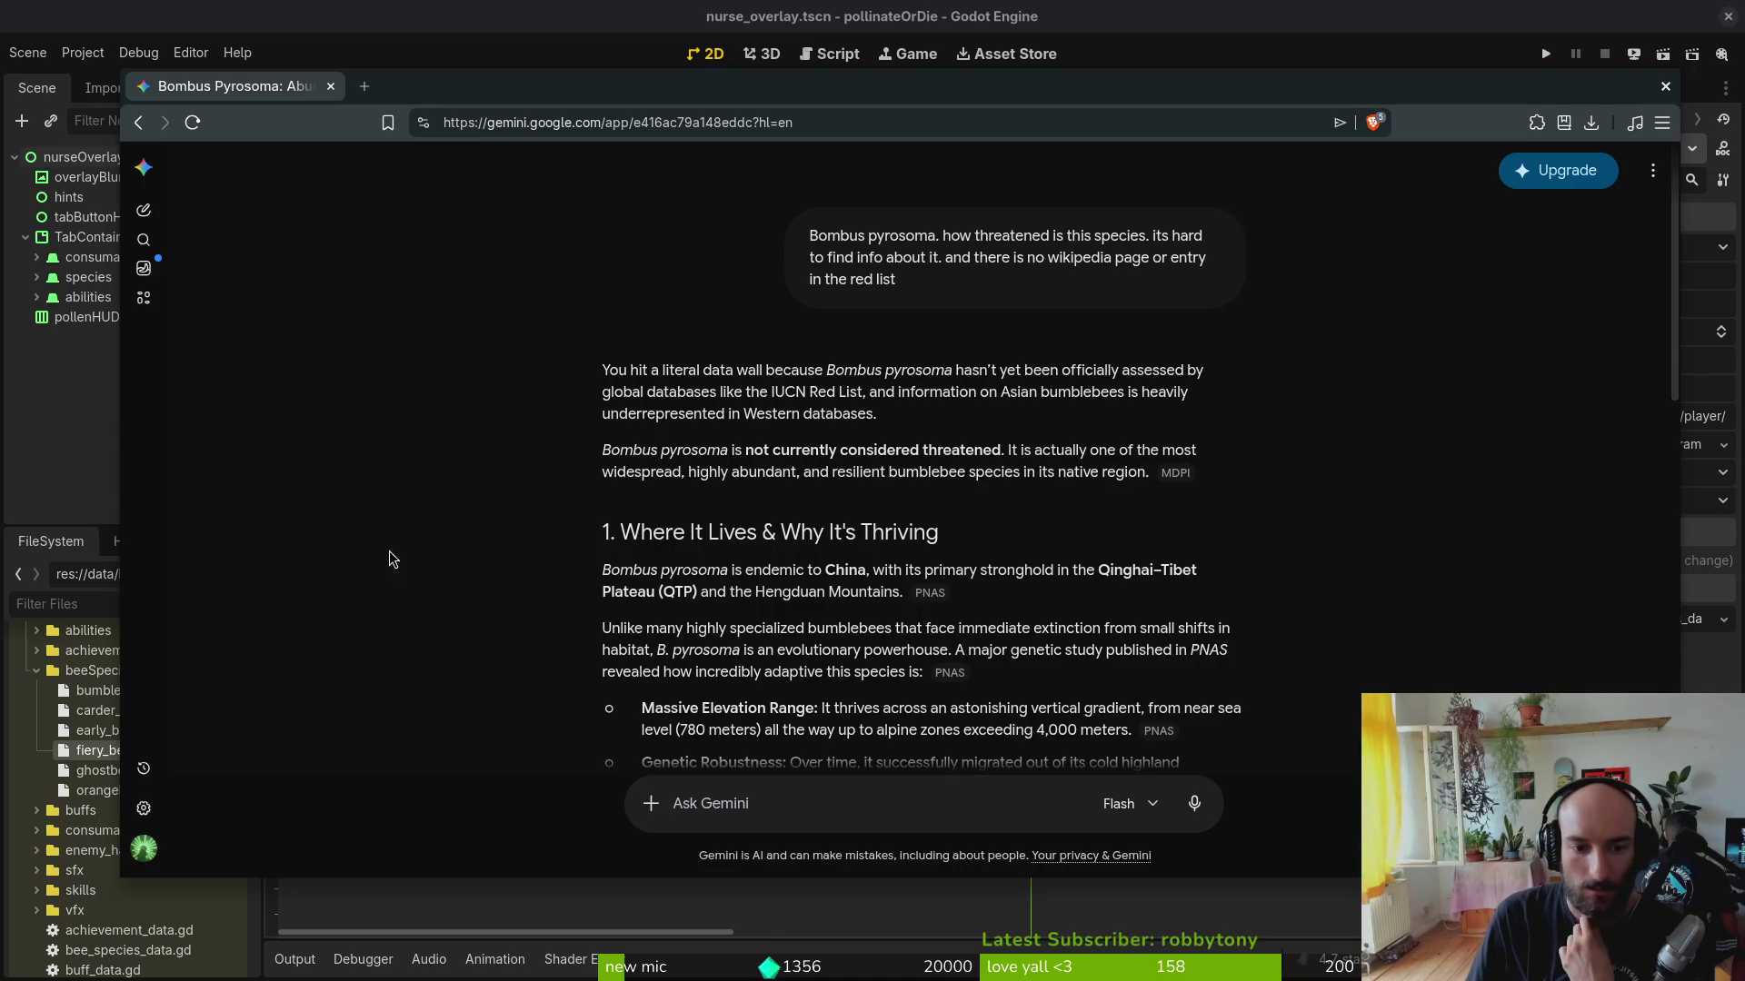
pyautogui.scroll(-2, 520, 549)
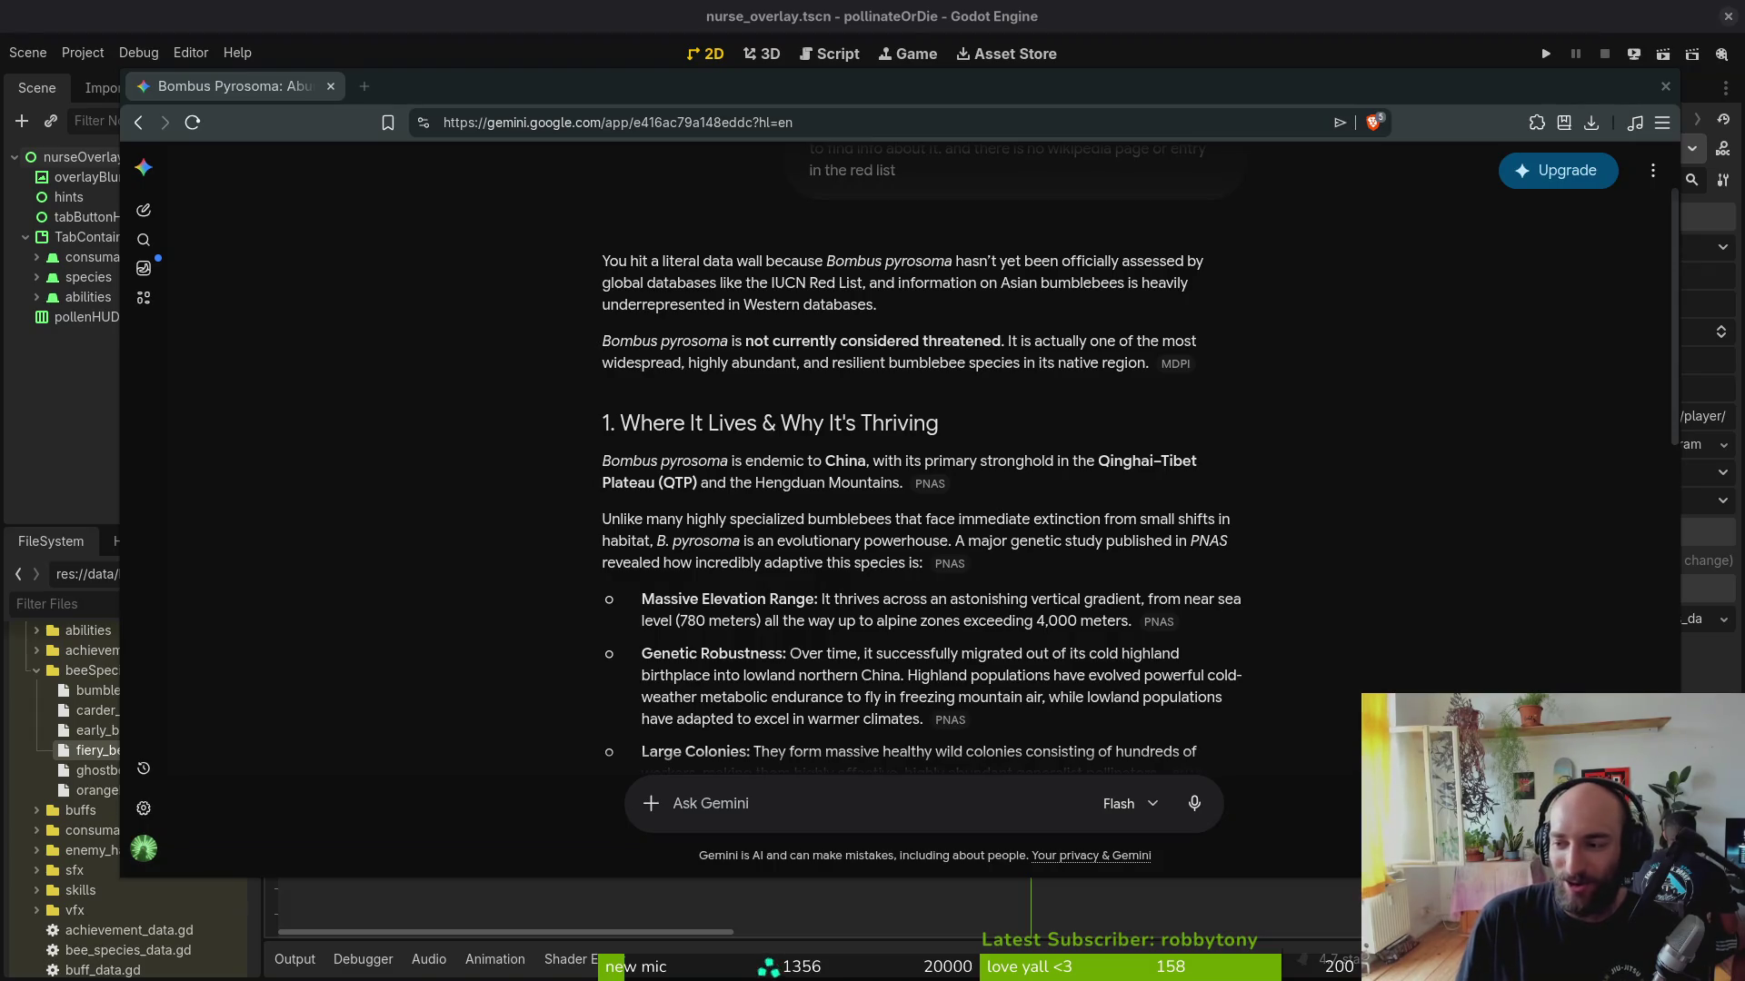
pyautogui.hotkey('alt', 'Tab')
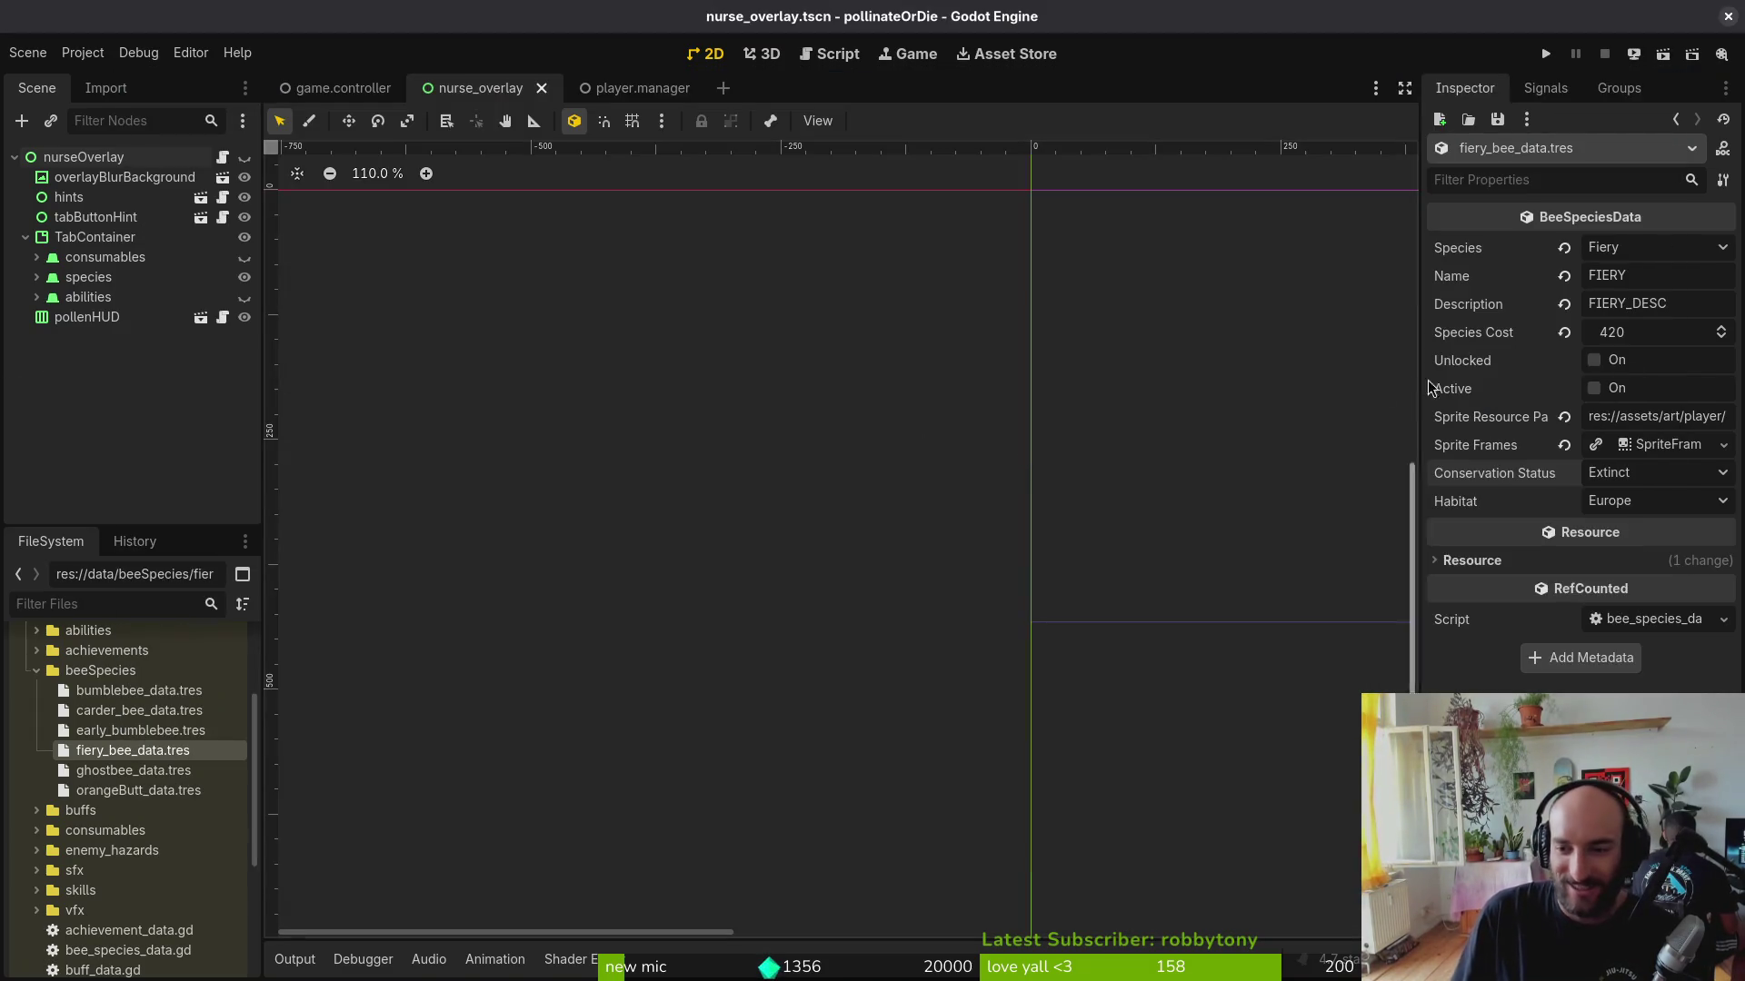
# Step: Save the fiery bee with Conservation Status Common and Habitat Asia
pyautogui.click(1654, 478)
pyautogui.click(1670, 589)
pyautogui.hotkey('ctrl', 's')
pyautogui.click(1637, 474)
pyautogui.click(1637, 473)
pyautogui.click(1639, 592)
pyautogui.hotkey('ctrl', 's')
# Step: Glance at the ghost bee data and bring the Gemini chat back to the front
pyautogui.click(123, 769)
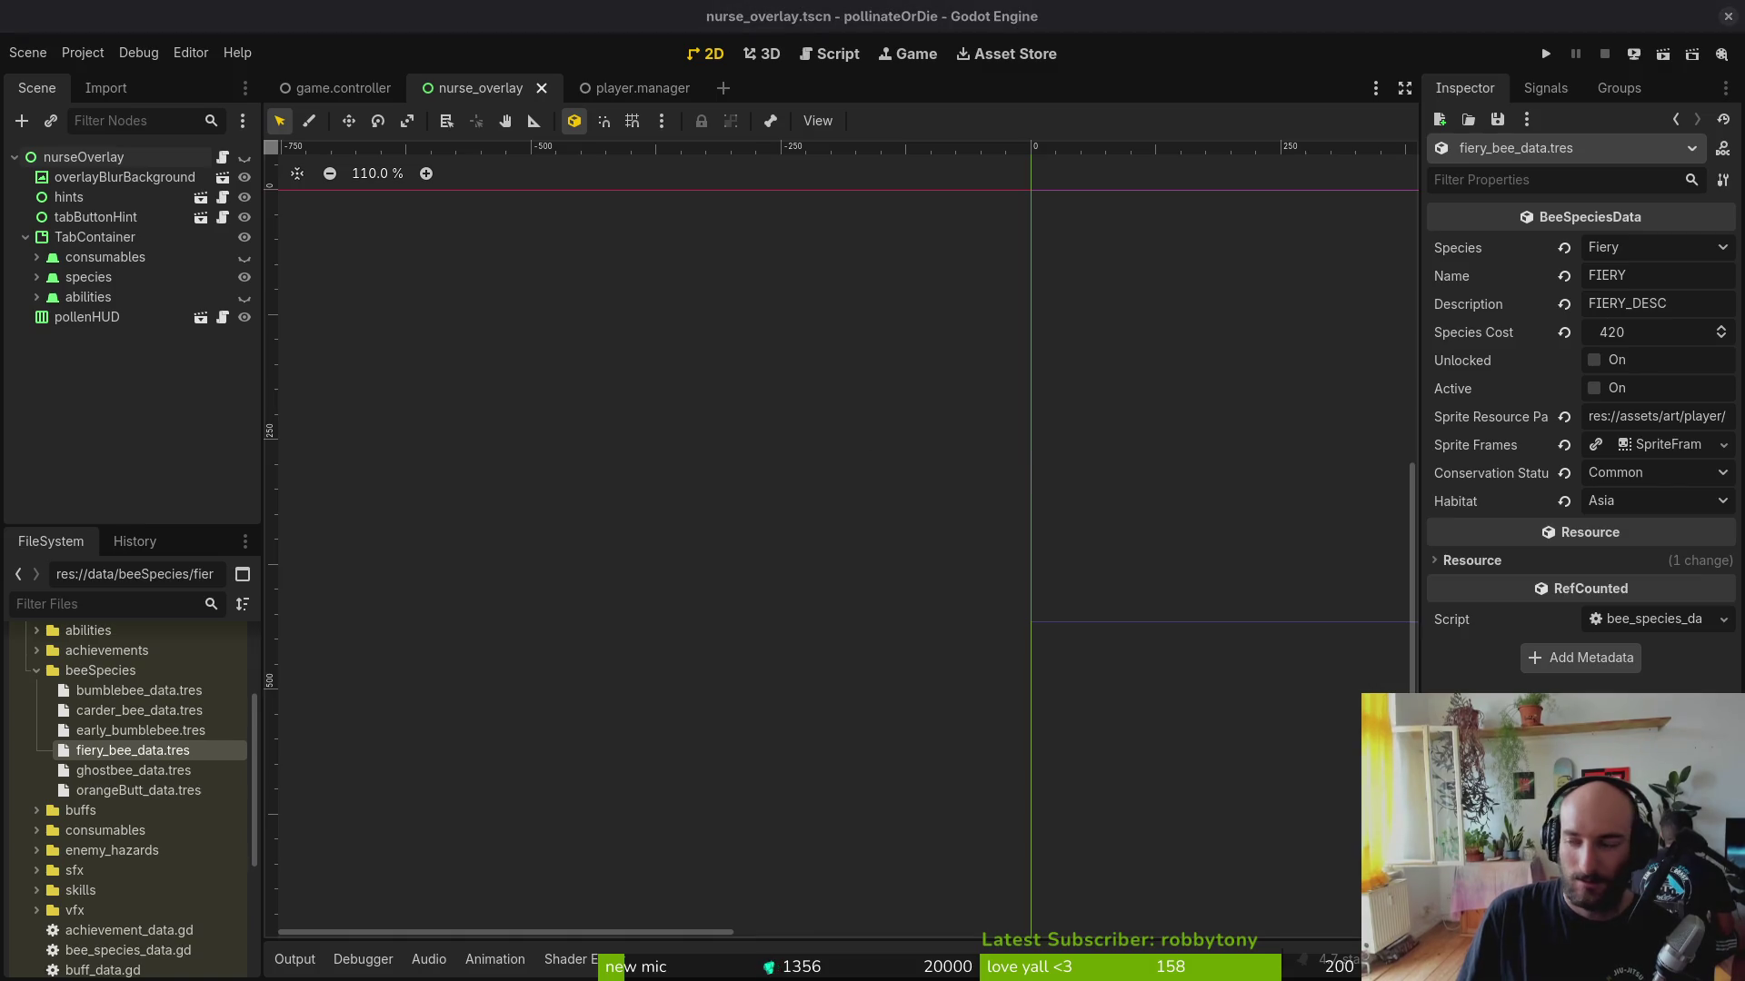
pyautogui.hotkey('alt', 'Tab')
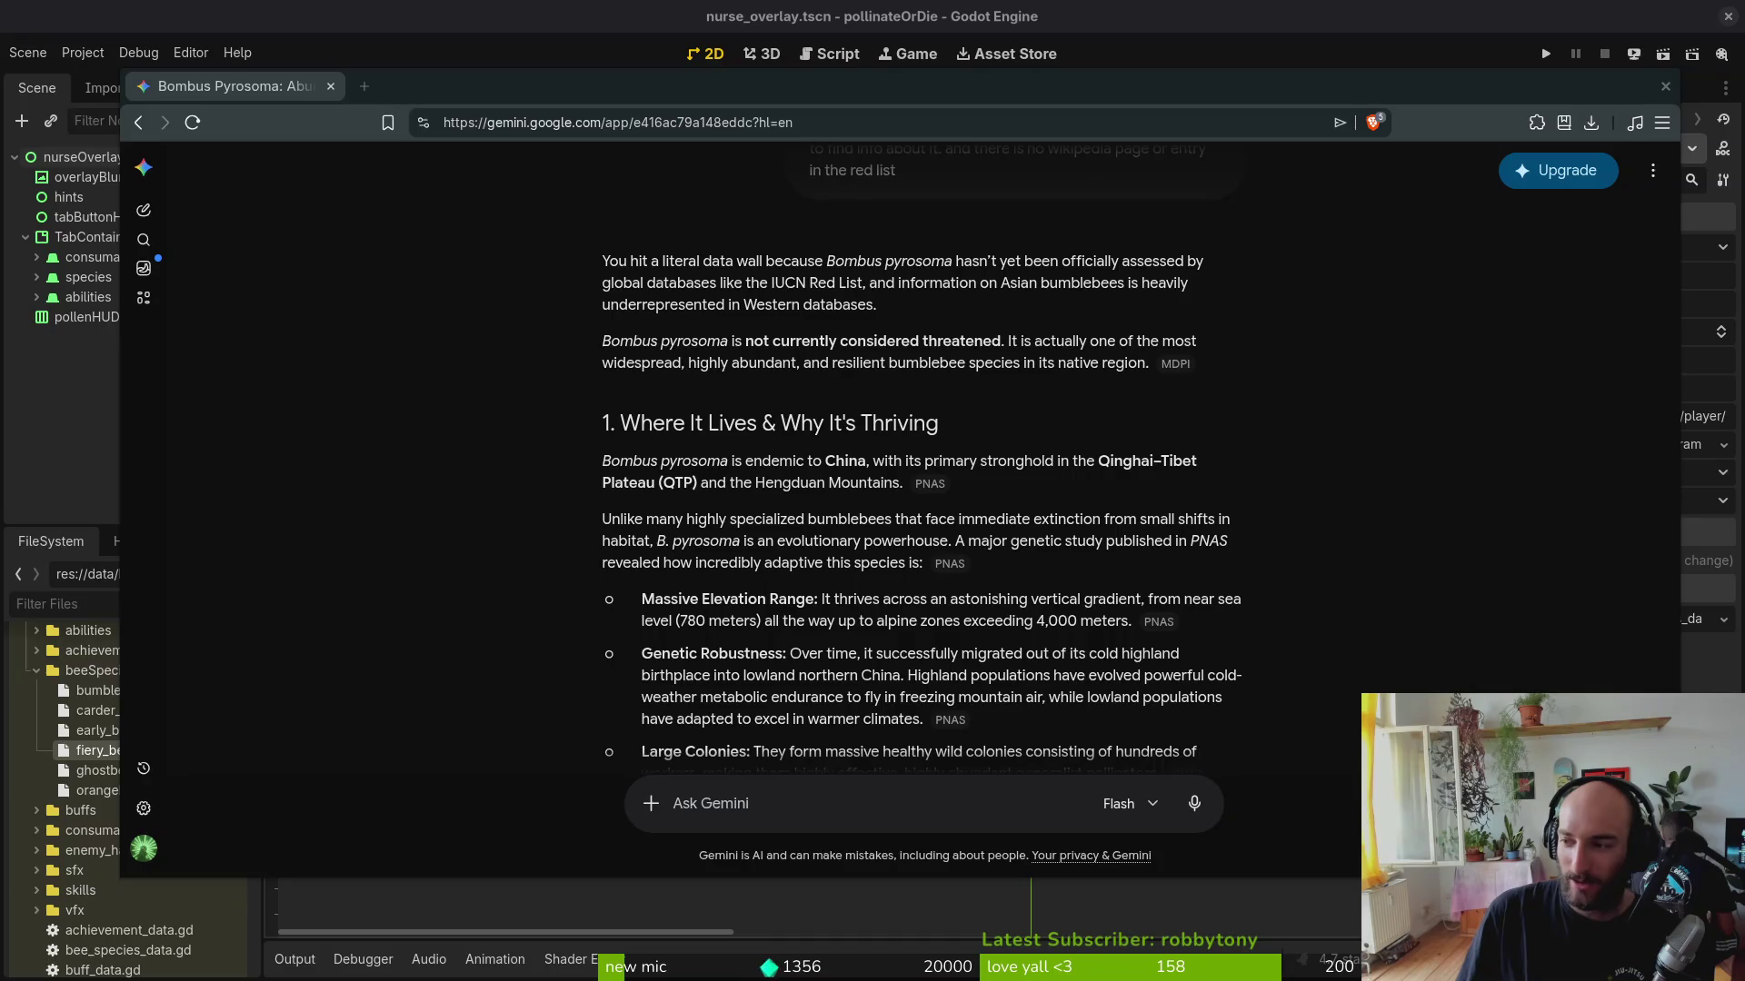
pyautogui.click(368, 93)
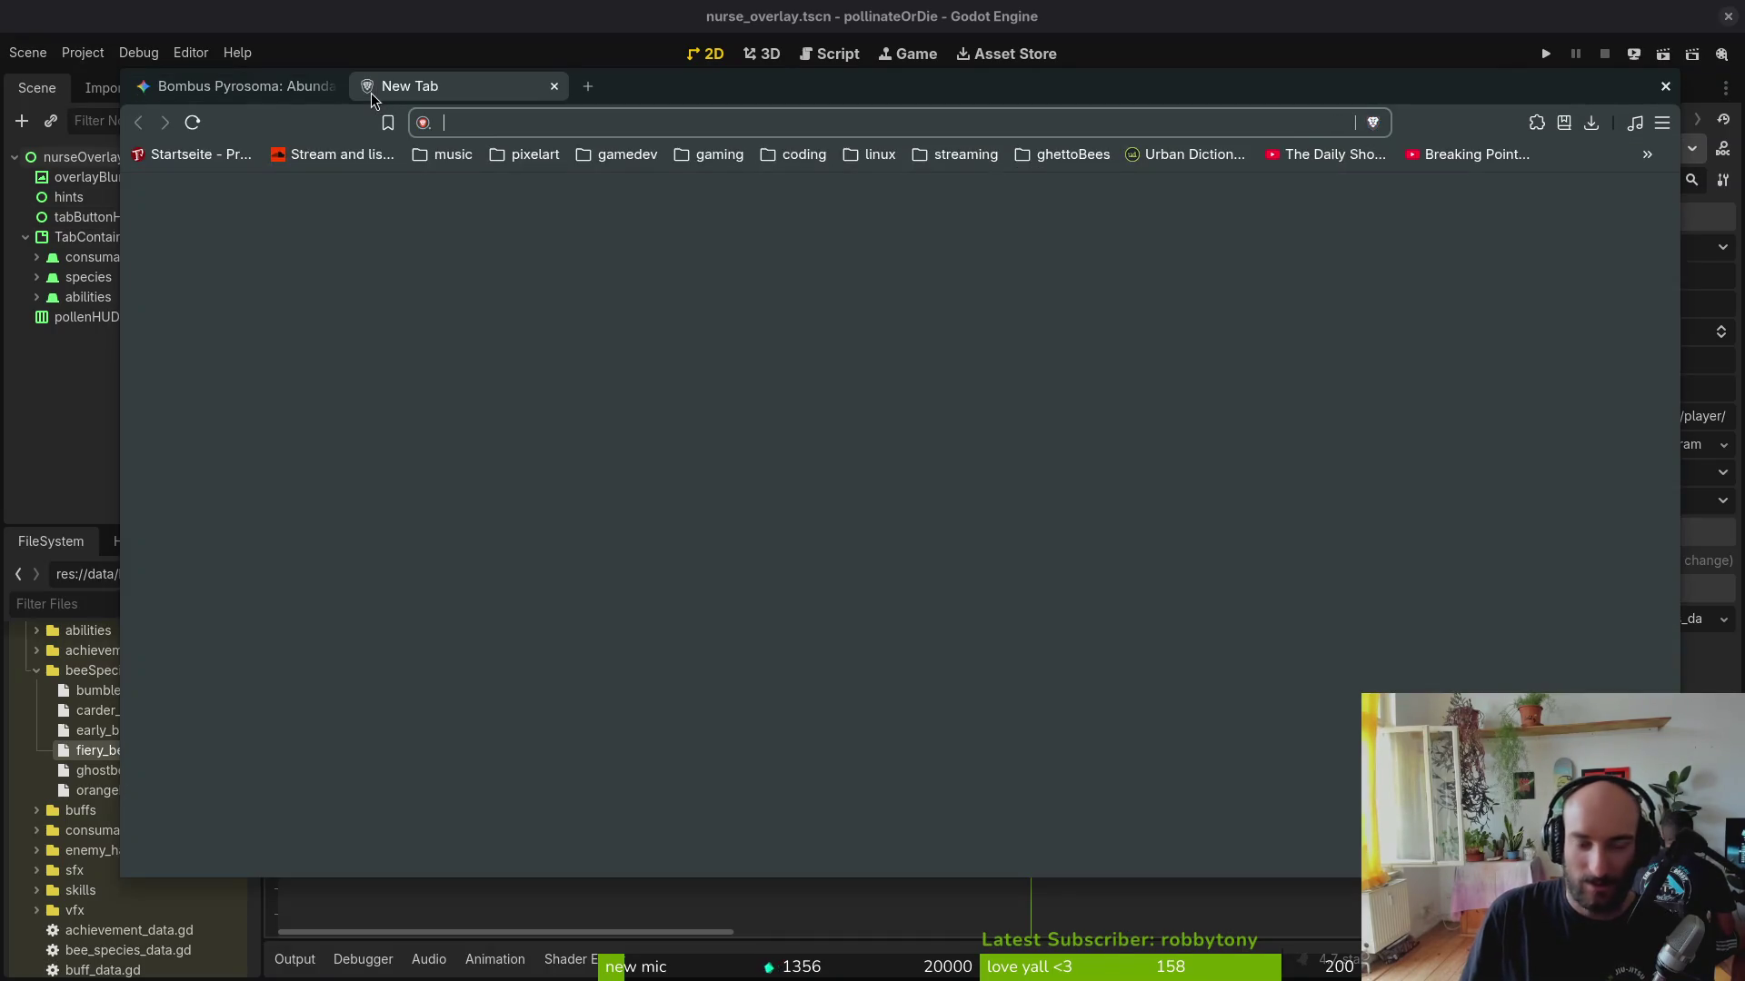
pyautogui.write('red list')
# Step: Search red list in a tab, discard it, and load the GitLab profile page
pyautogui.press('Return')
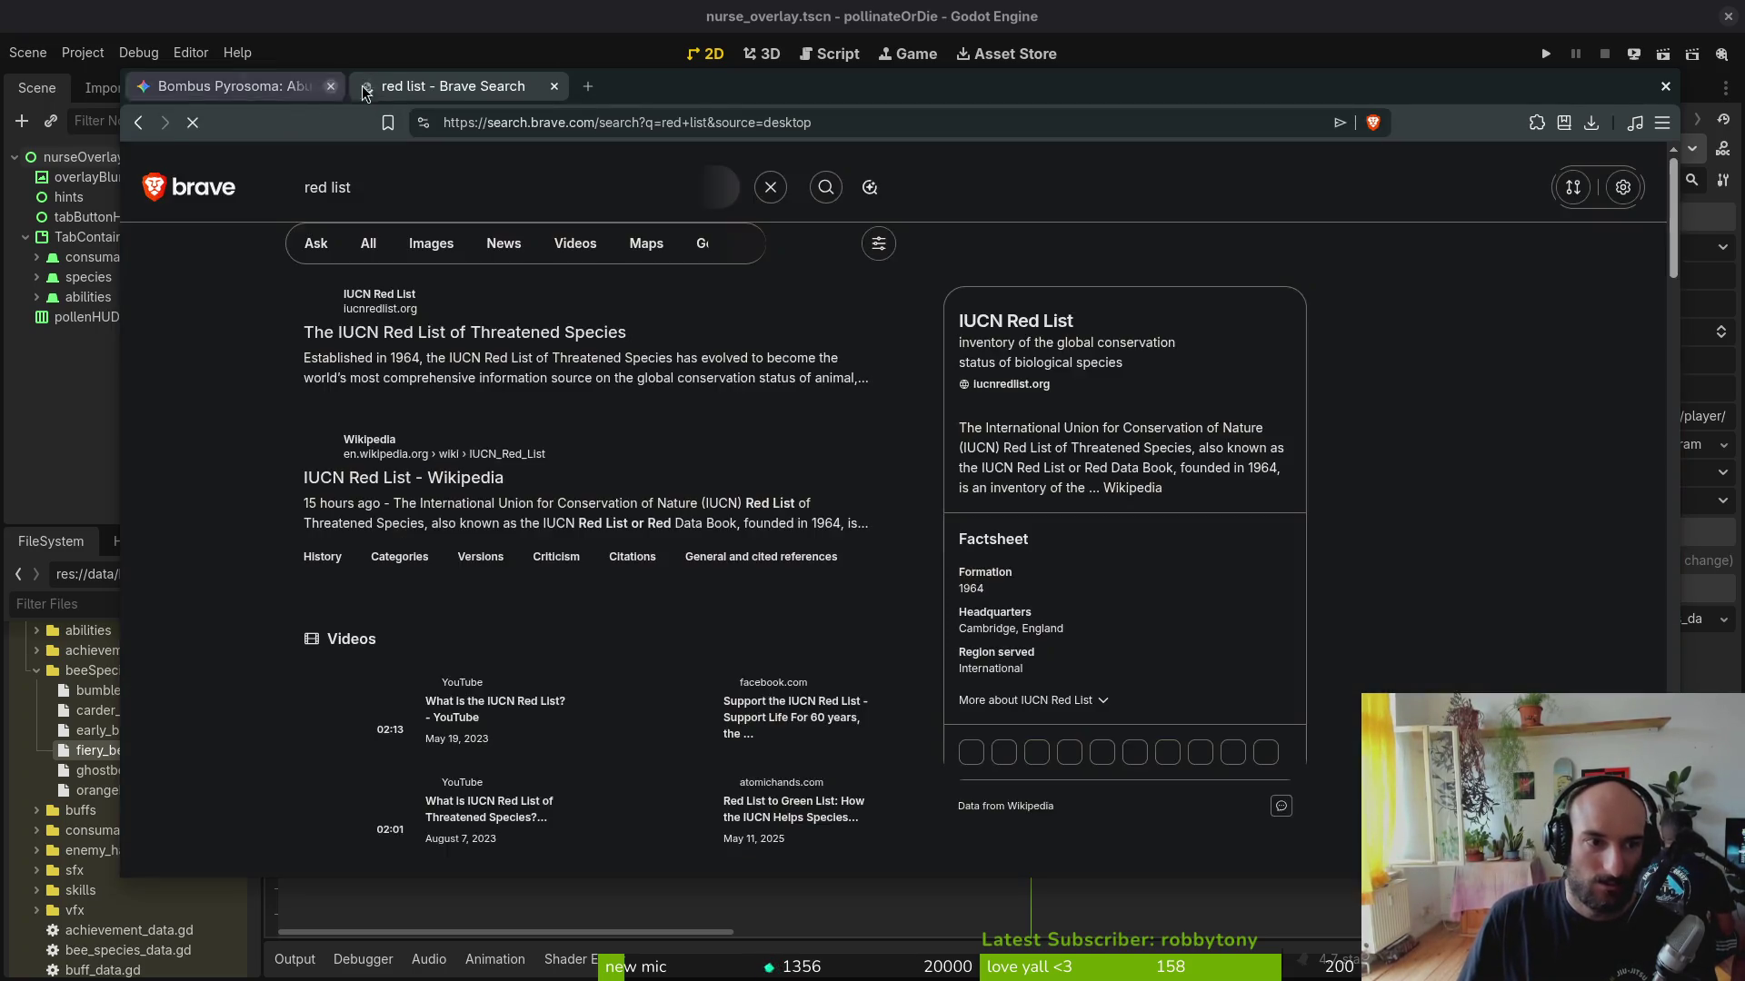
pyautogui.hotkey('ctrl', 't')
pyautogui.write('gitlab.com/fiehra/')
pyautogui.press('Return')
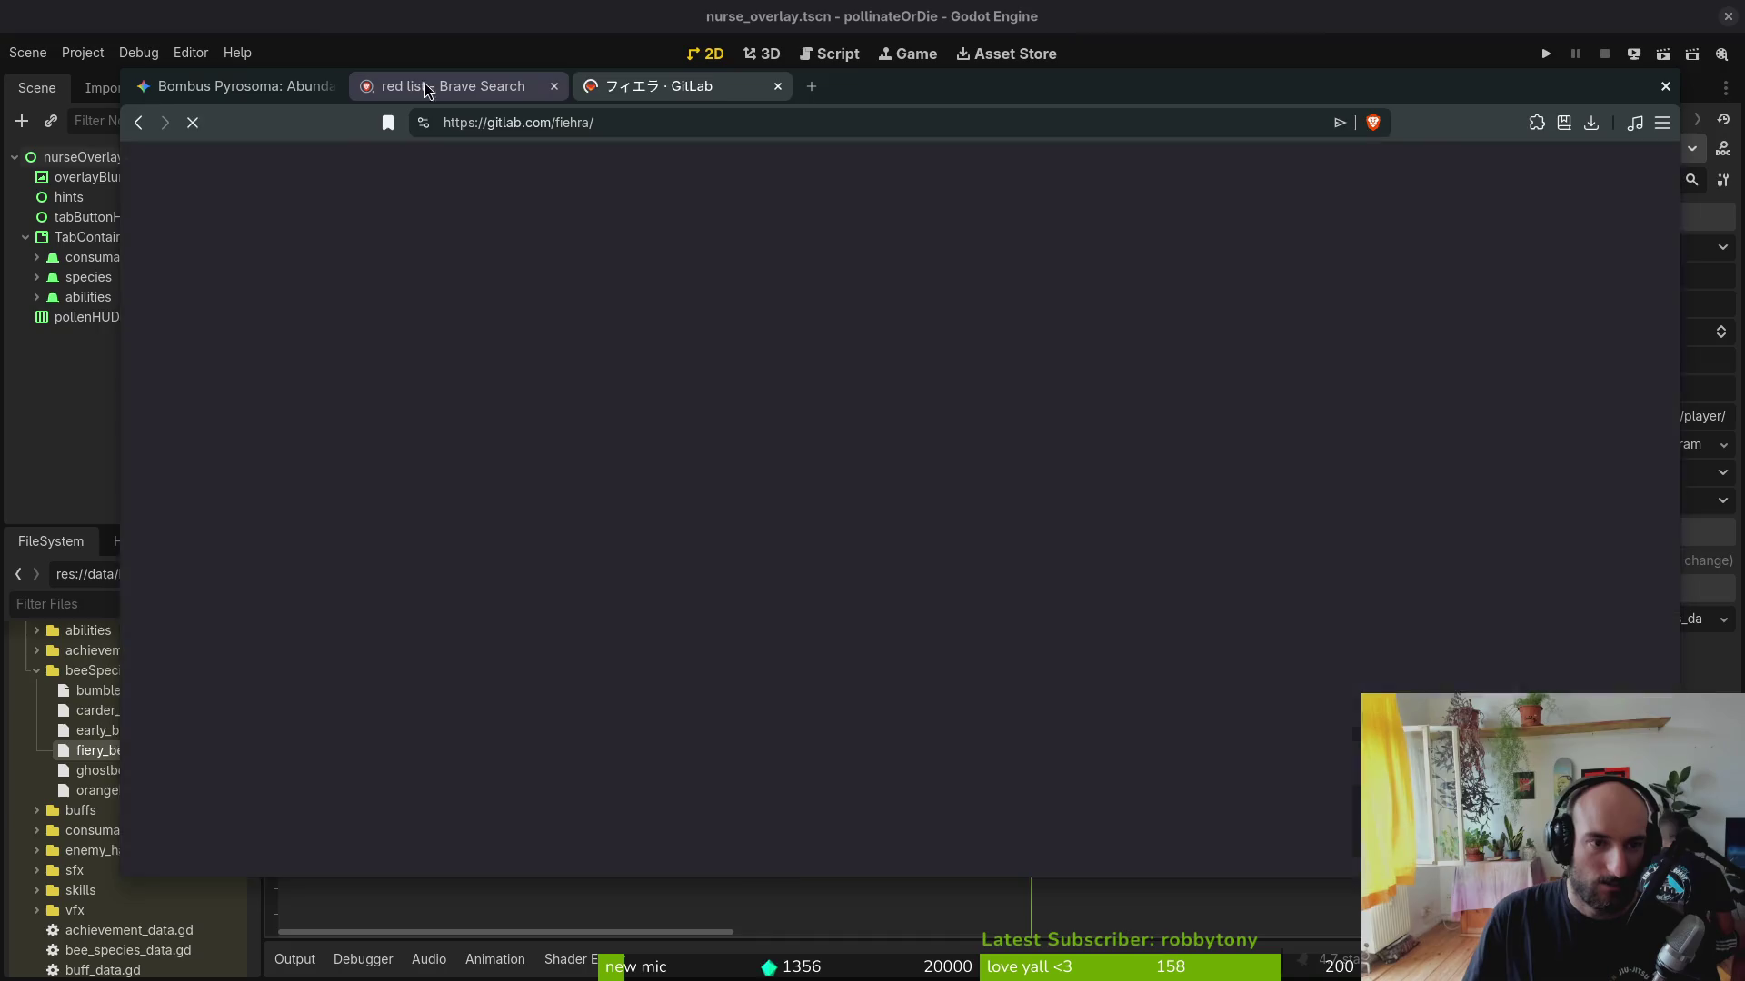
pyautogui.middleClick(416, 85)
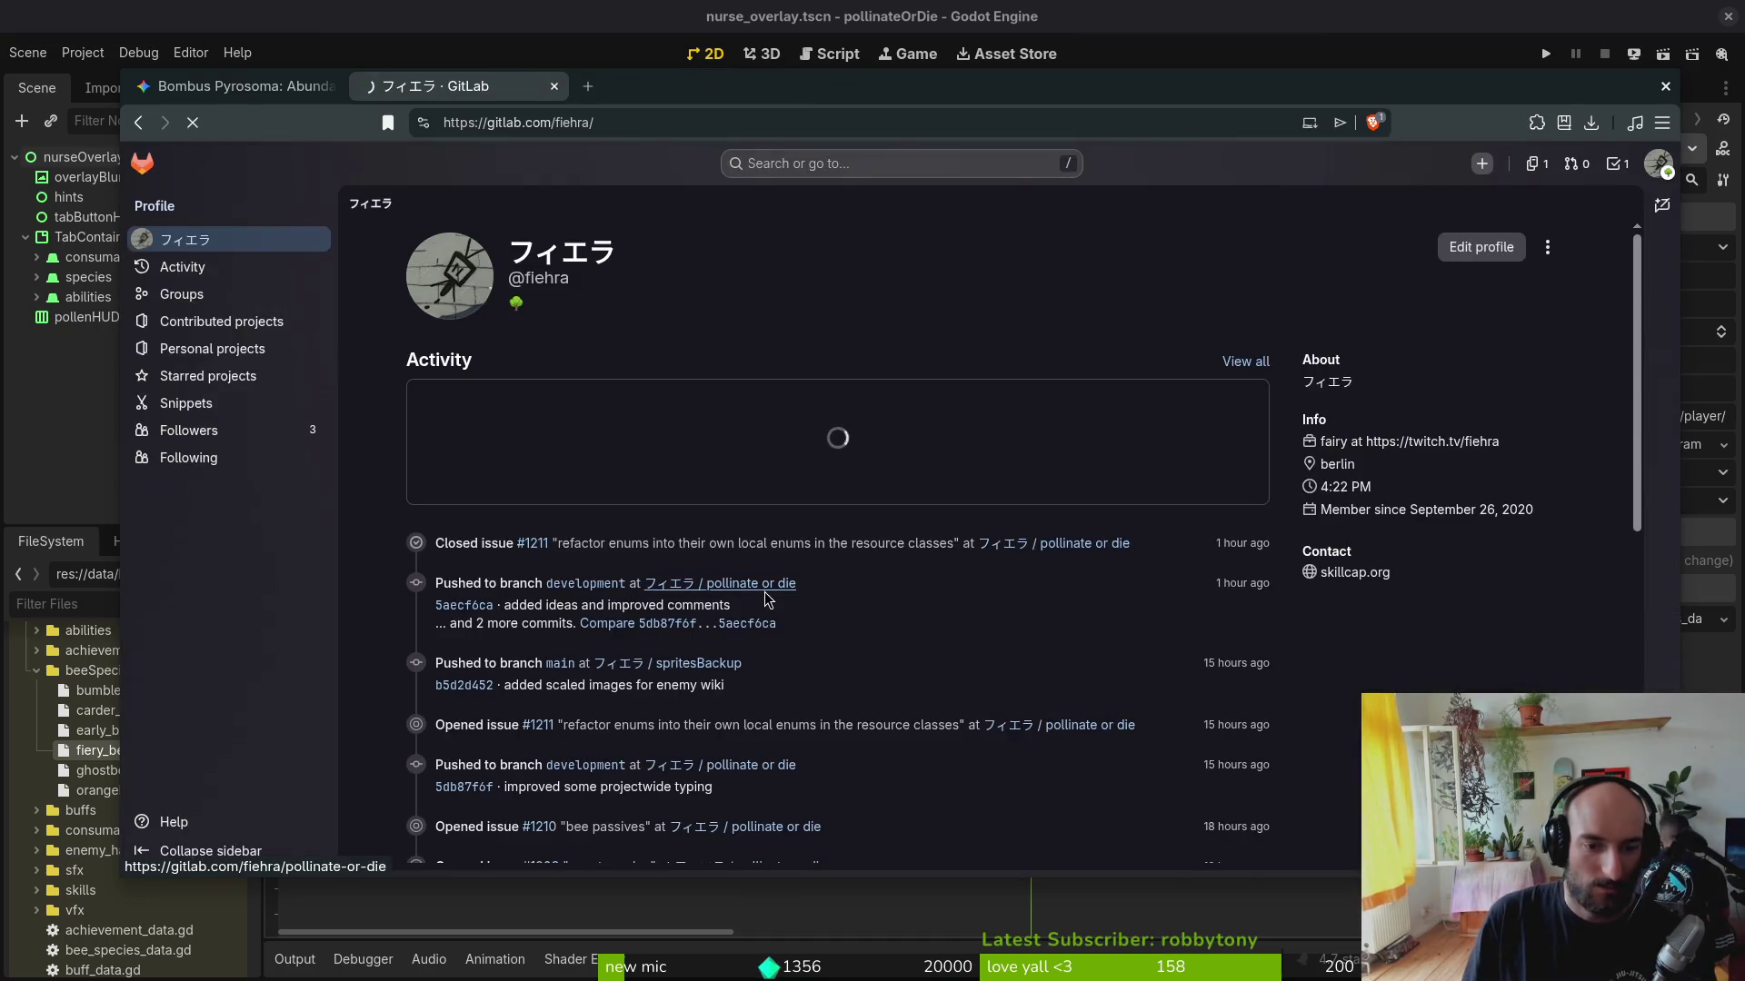
# Step: Open pollinate or die work items and select Bombus breviceps in issue #1169
pyautogui.click(740, 585)
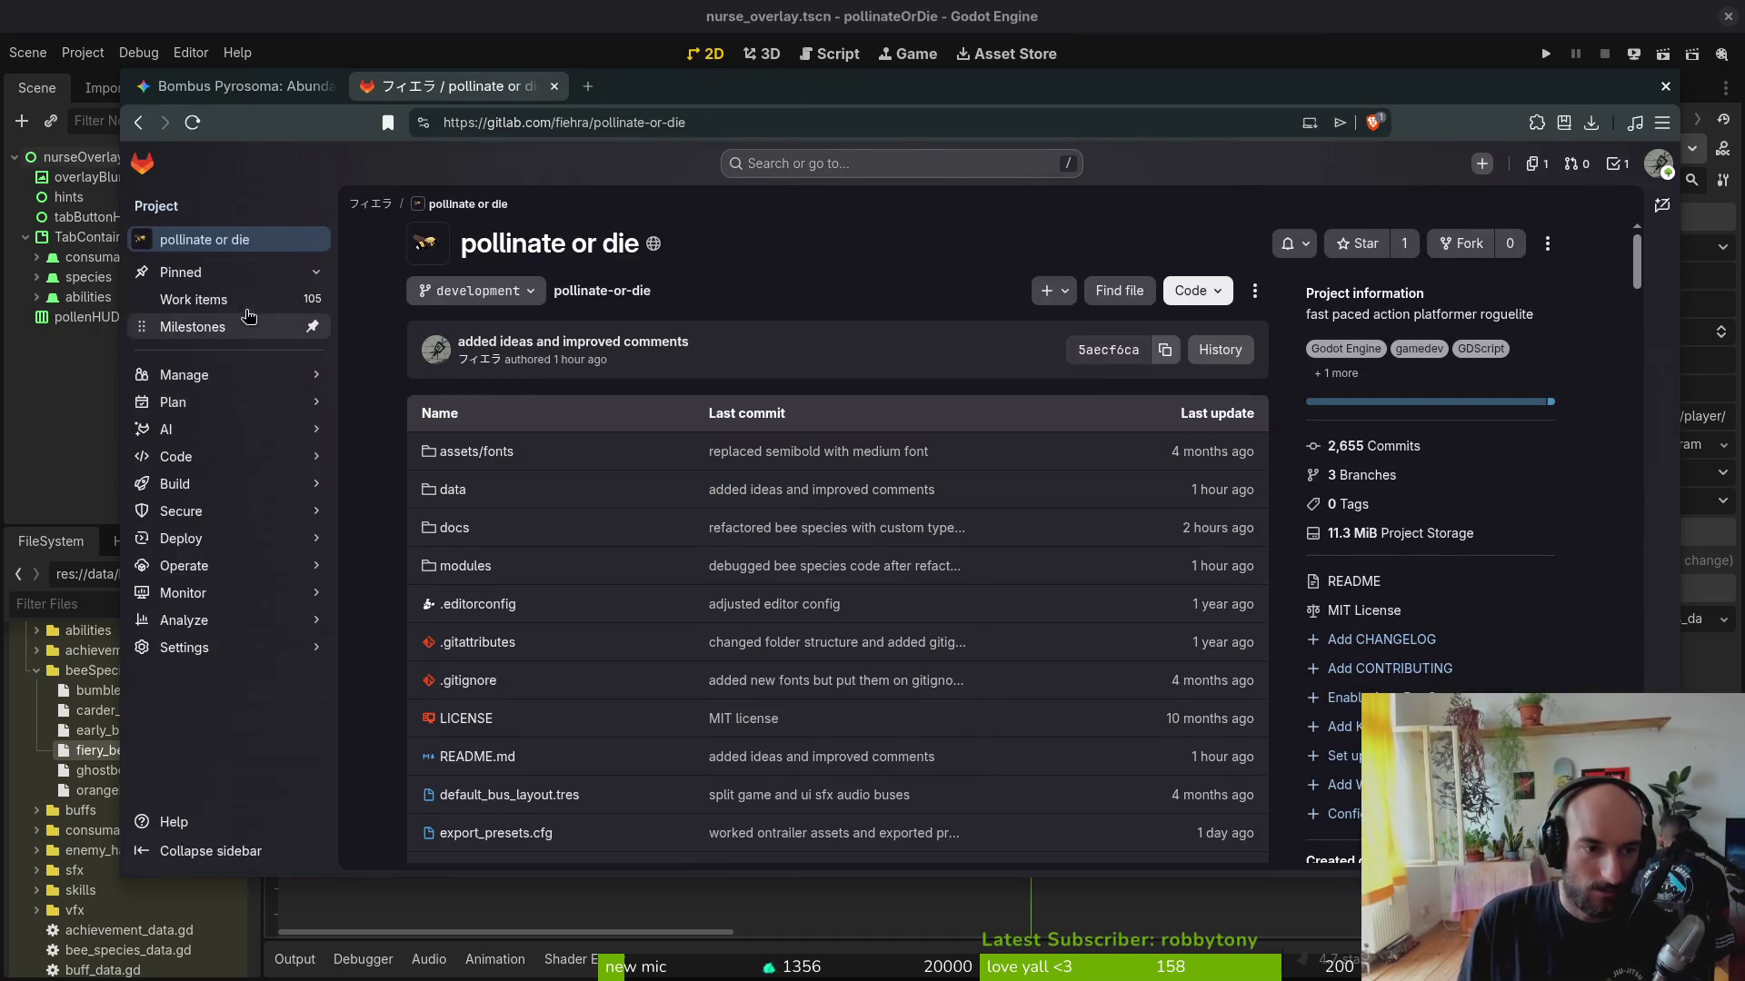
pyautogui.click(195, 299)
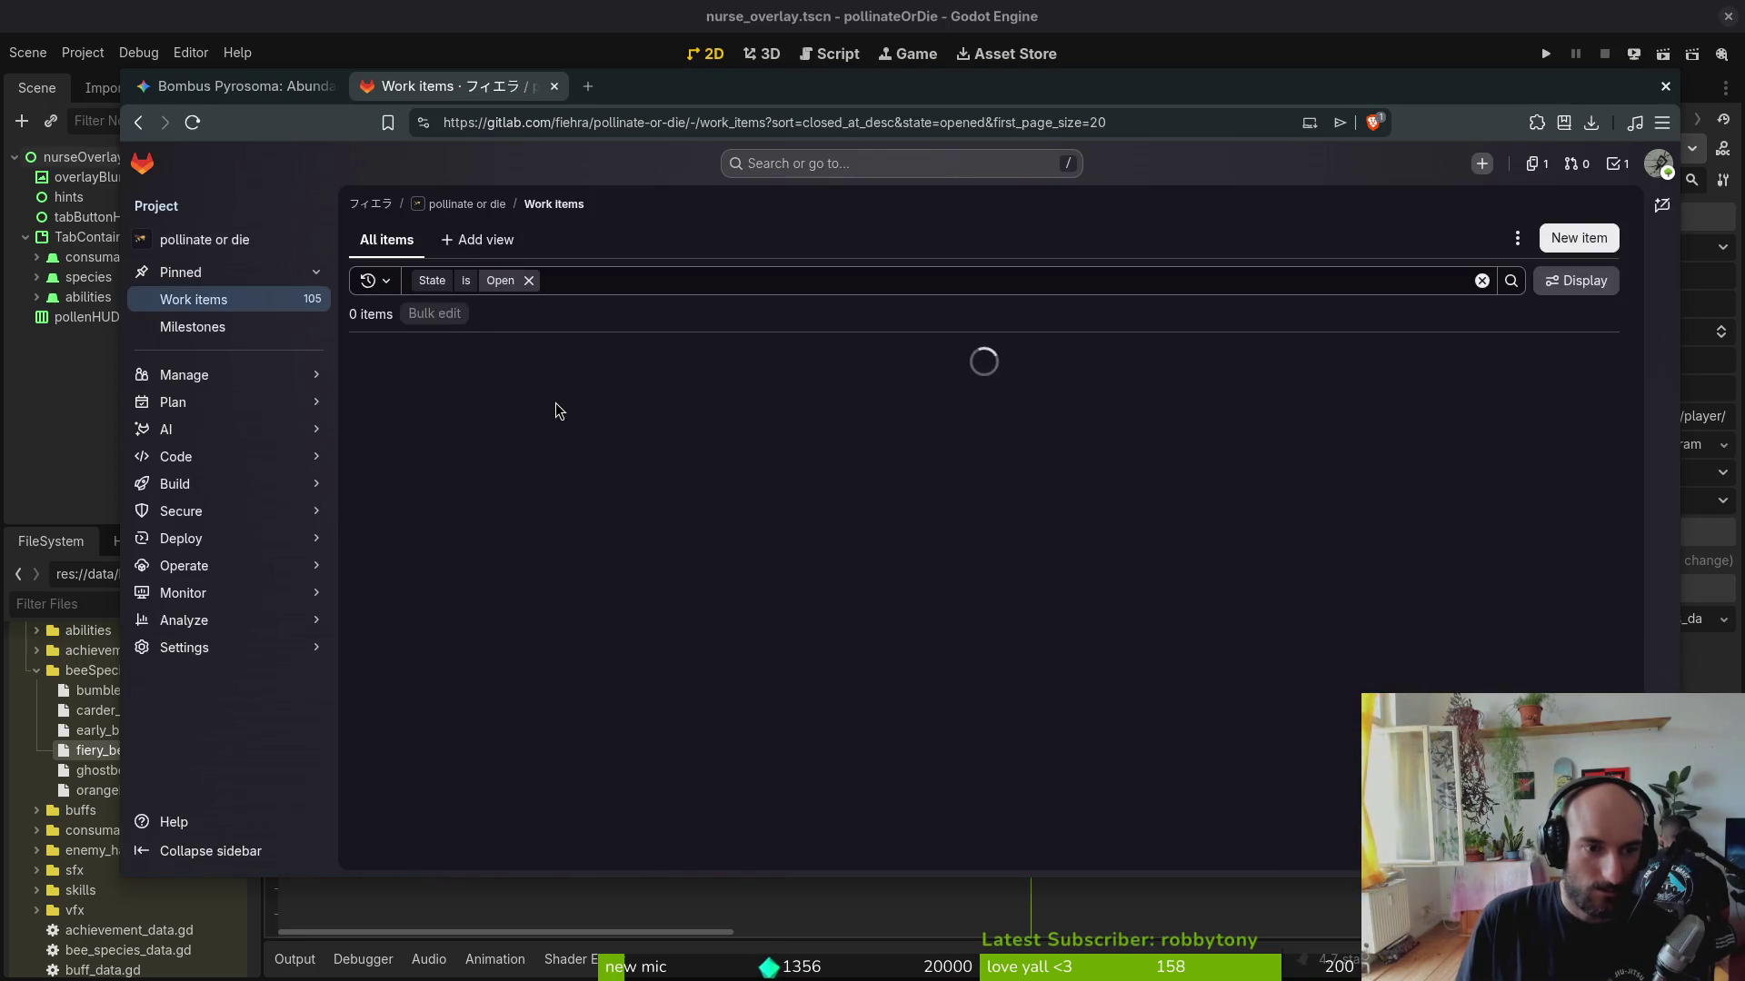
pyautogui.scroll(-5, 573, 538)
pyautogui.scroll(-1, 551, 537)
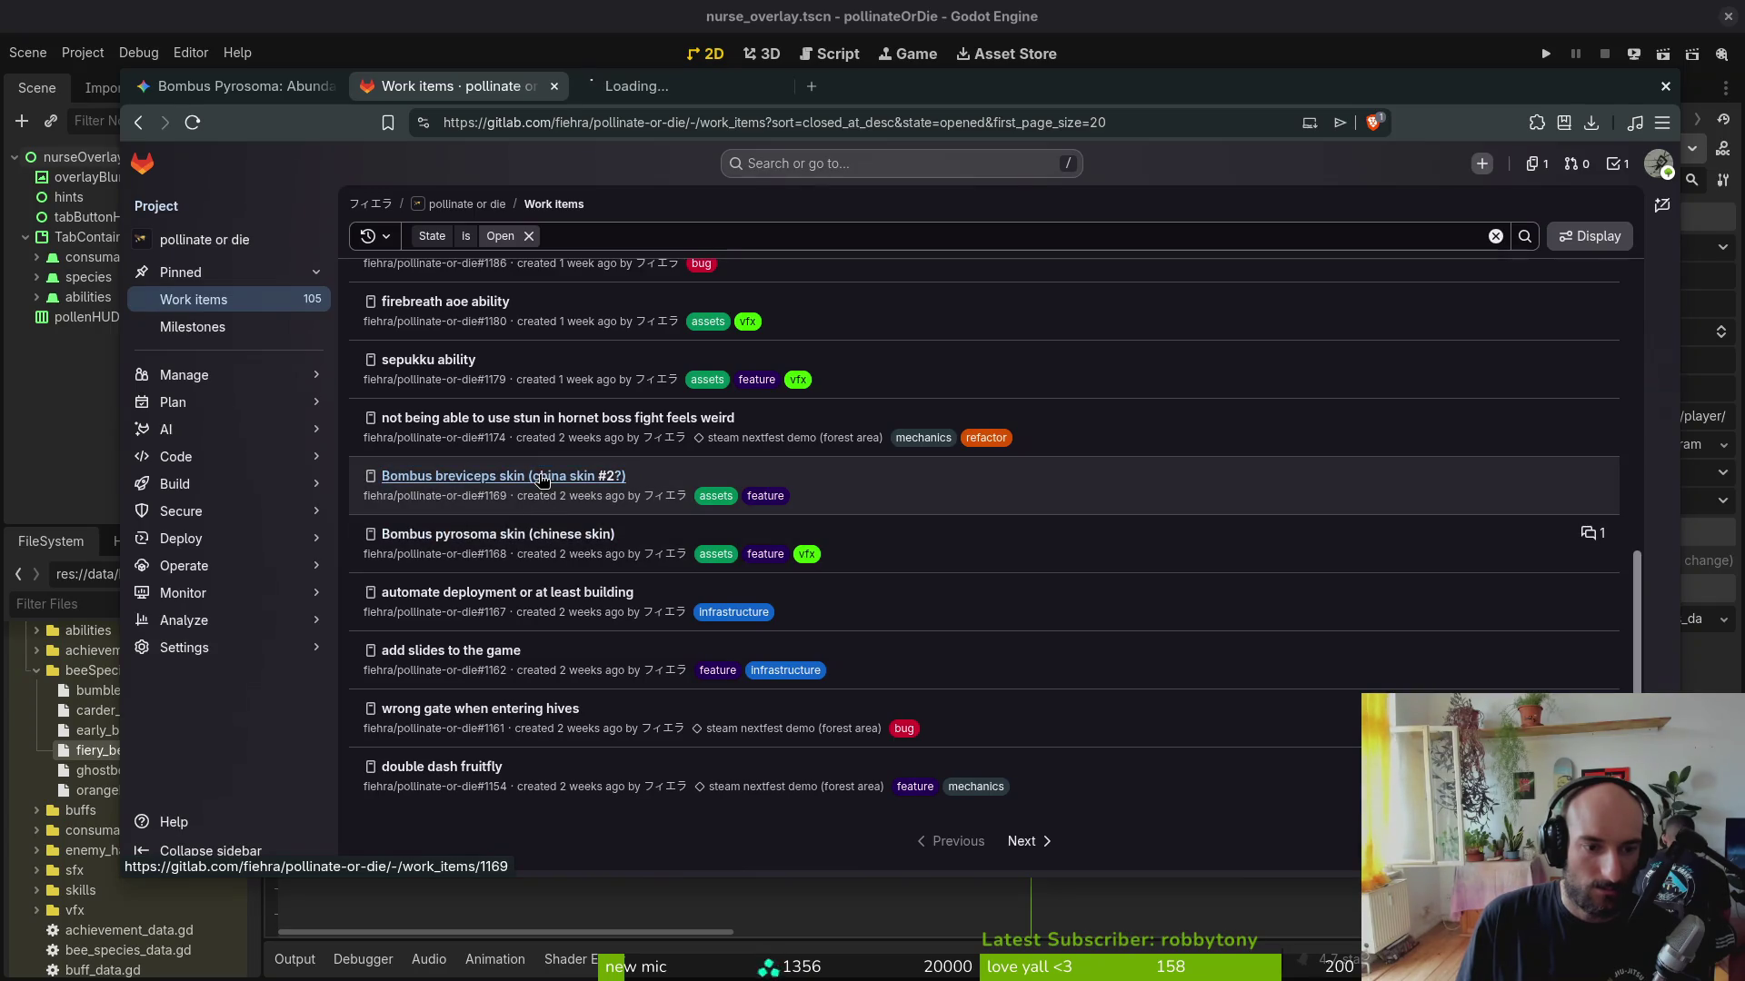
pyautogui.hotkey('ctrl', 'Tab')
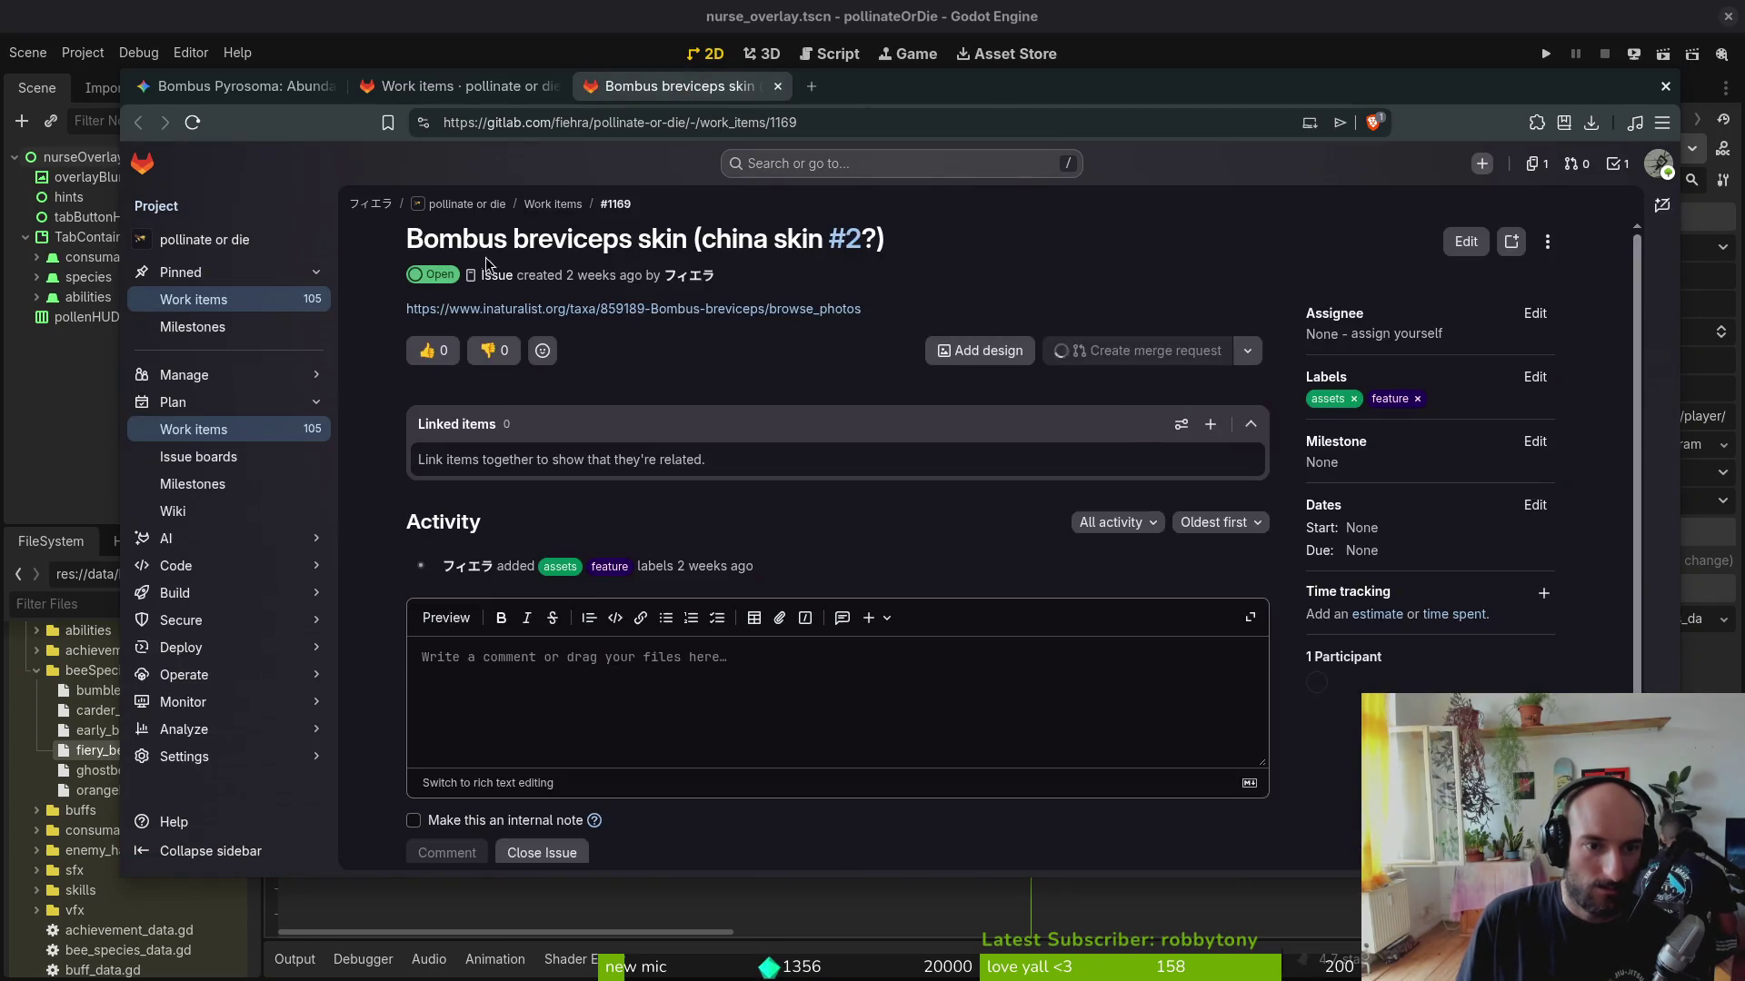
pyautogui.moveTo(406, 240); pyautogui.dragTo(631, 243)
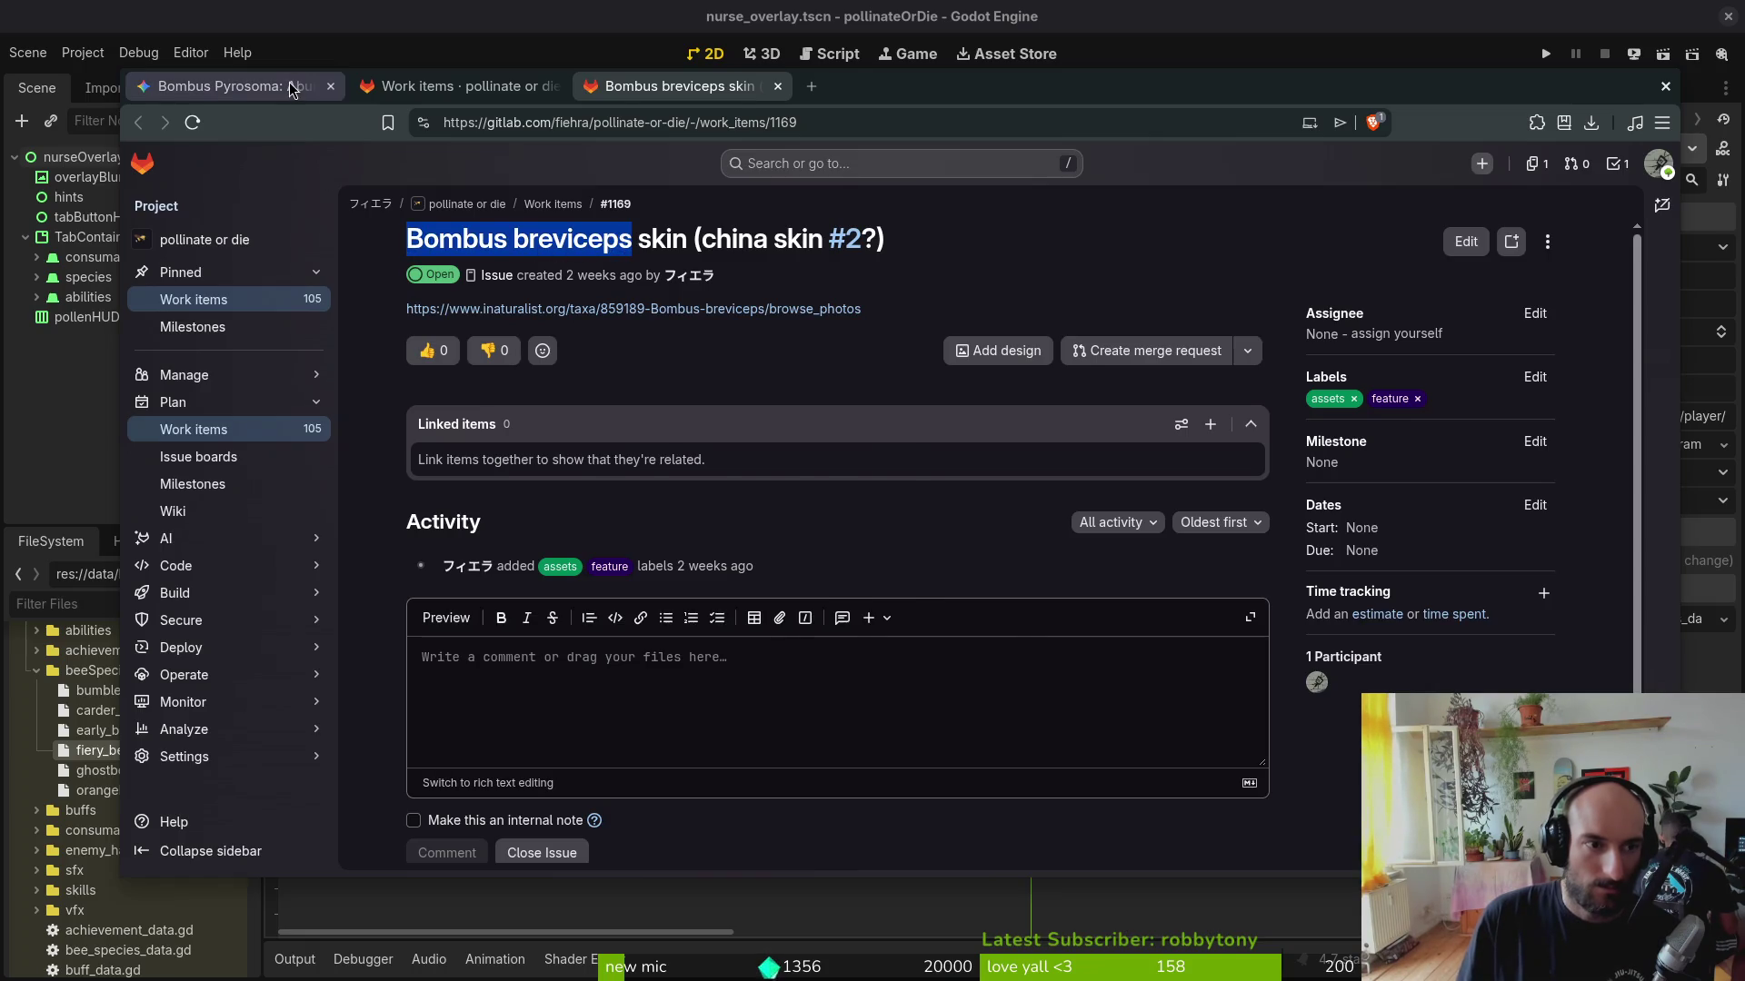
# Step: Ask Gemini about Bombus breviceps, checking the GitLab issue while it answers
pyautogui.click(290, 90)
pyautogui.write('t about Bombus breviceps')
pyautogui.press('Return')
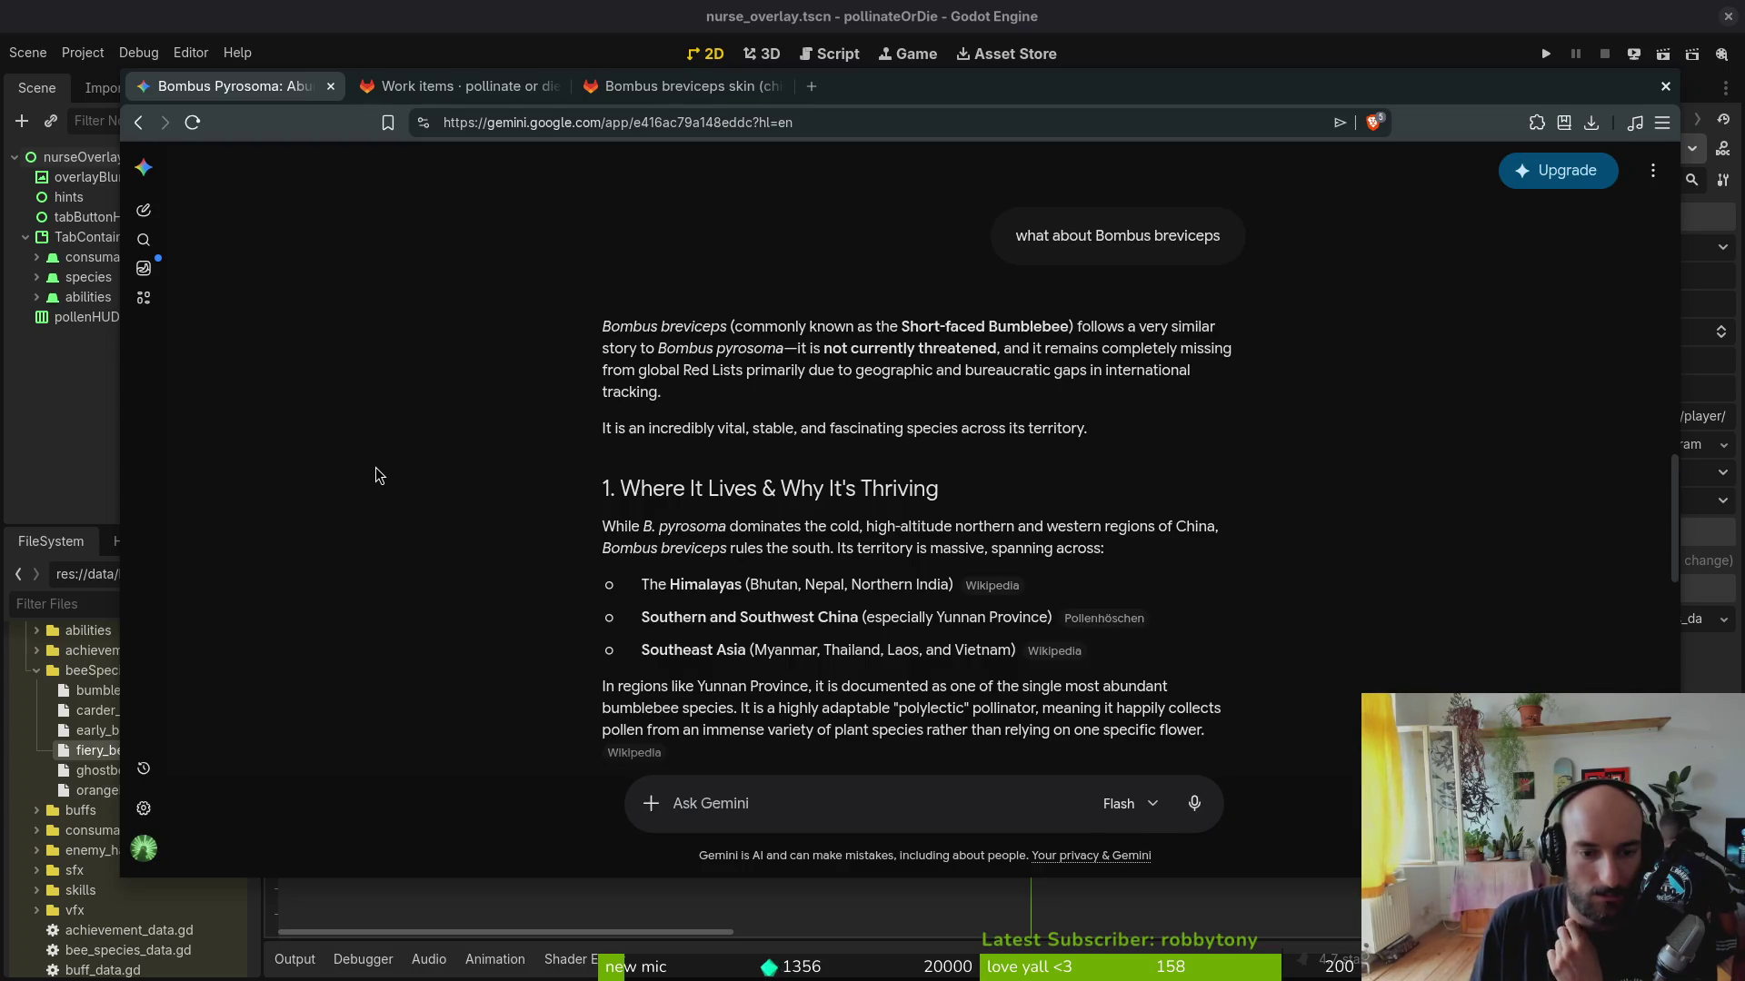
pyautogui.scroll(-5, 410, 491)
pyautogui.scroll(-3, 465, 528)
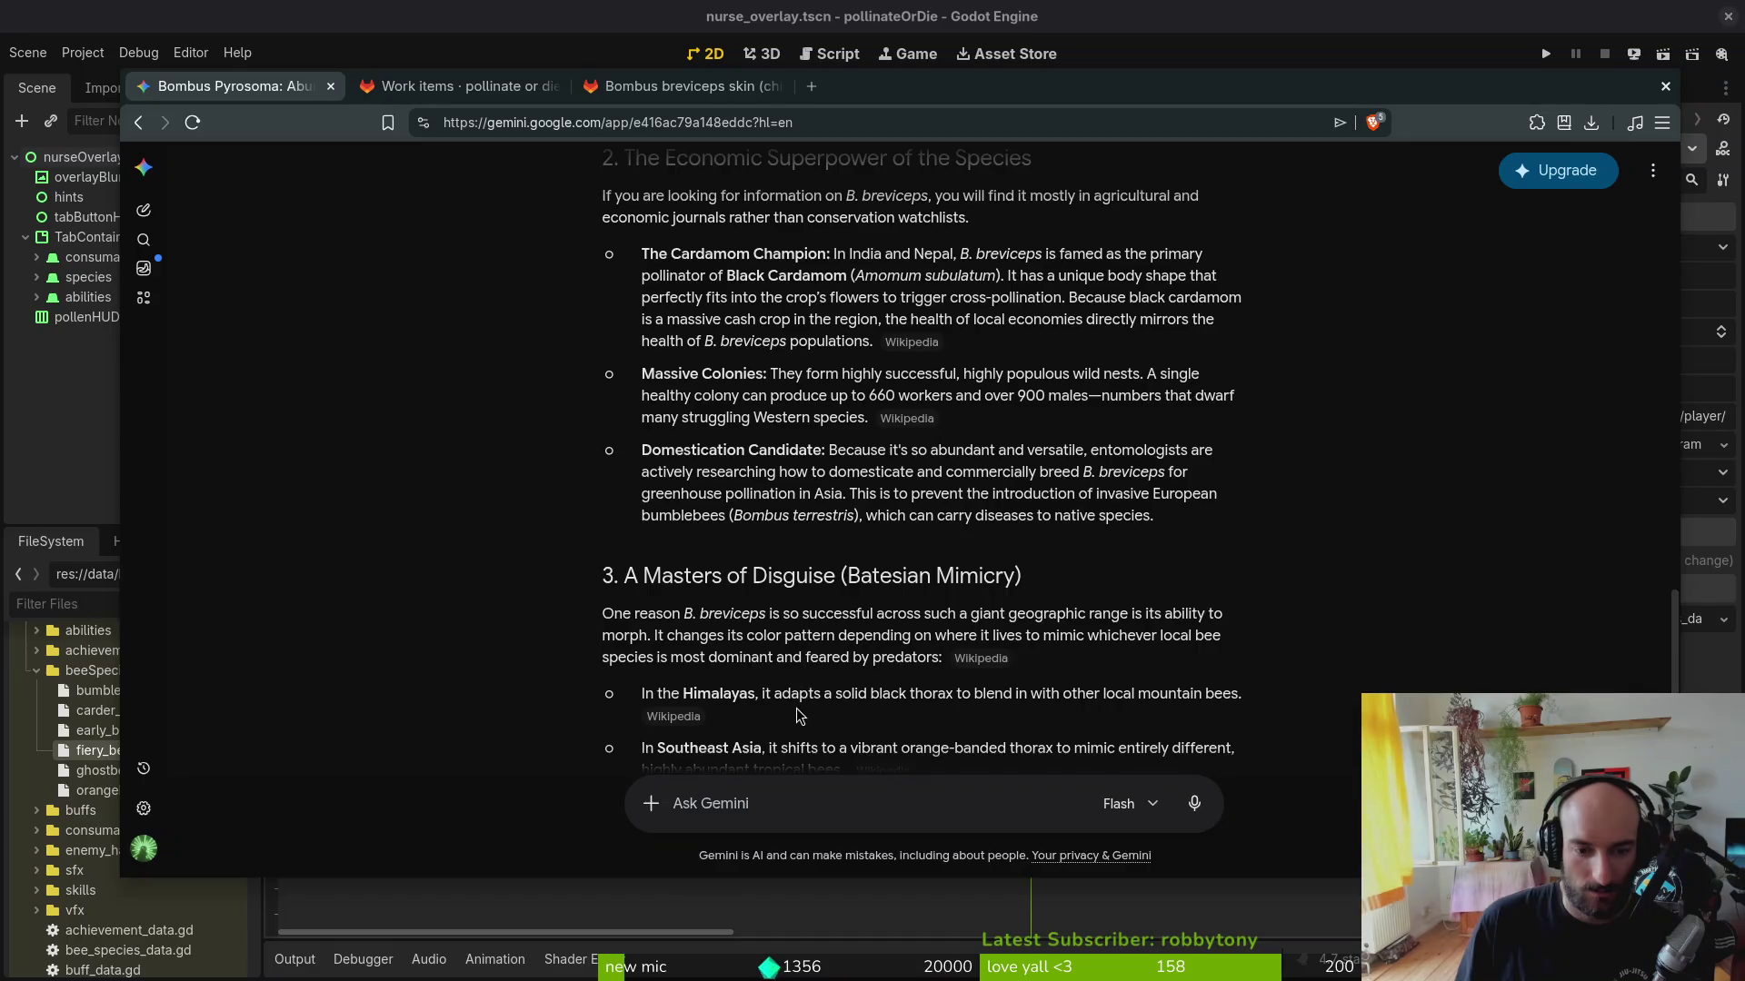
pyautogui.scroll(-3, 805, 687)
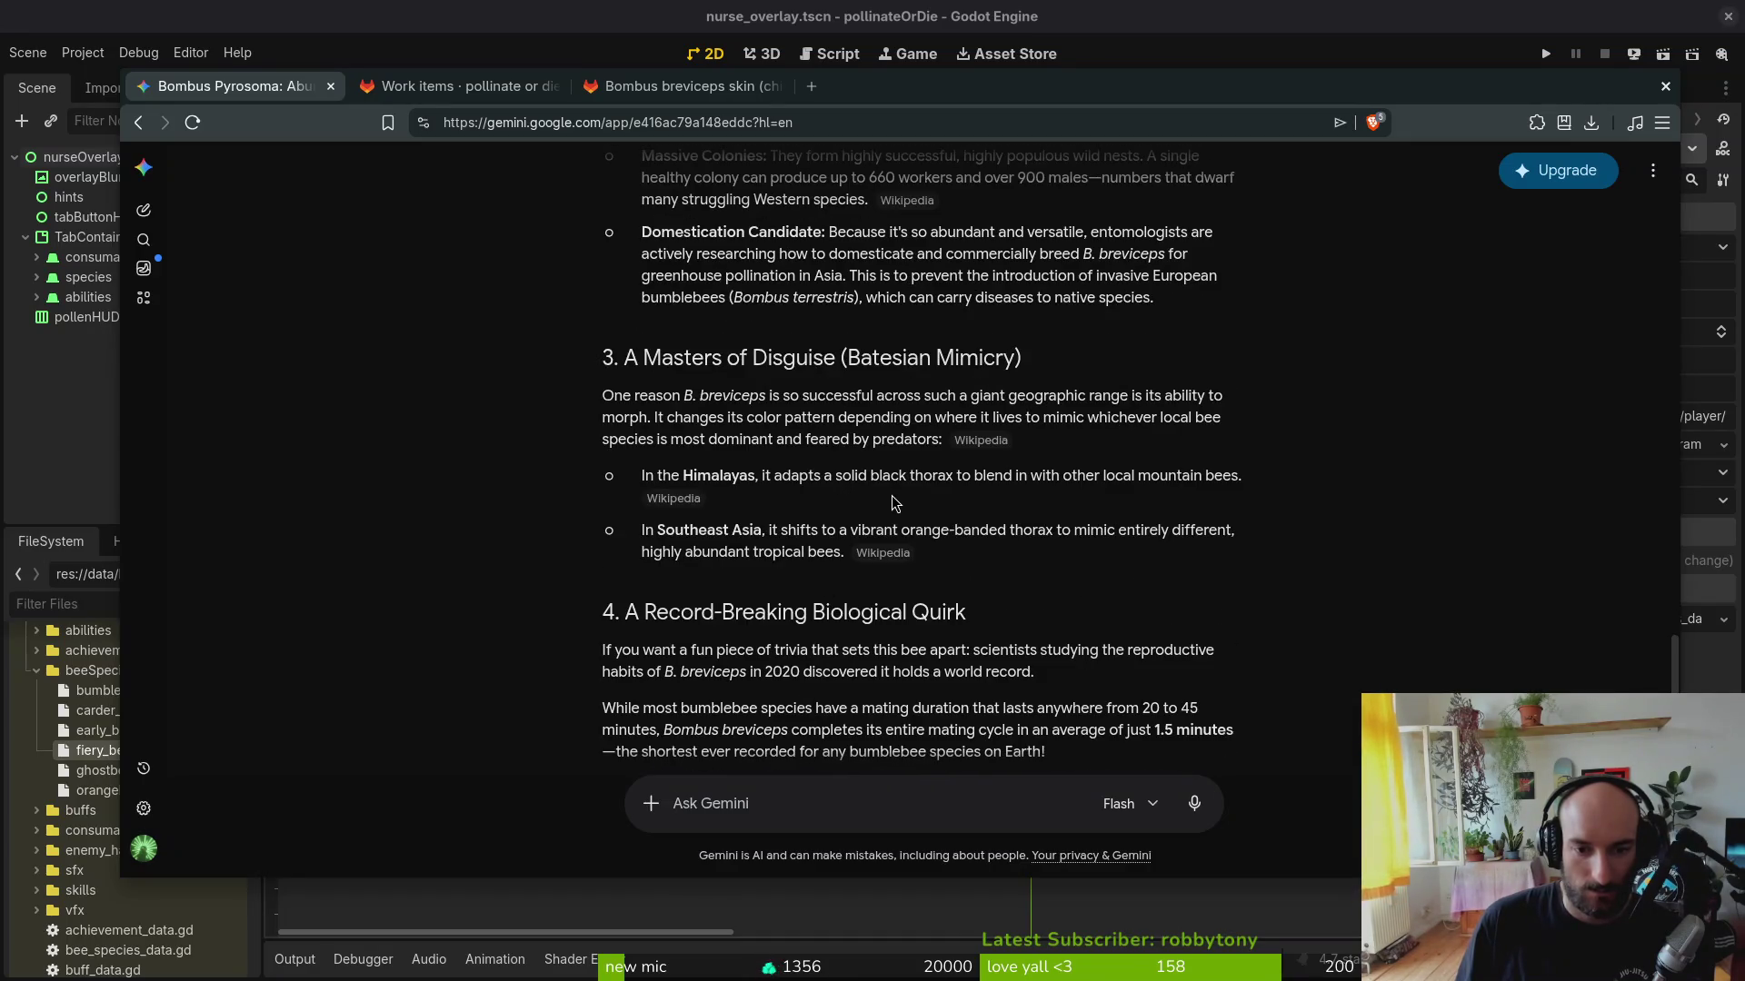
pyautogui.scroll(-1, 895, 495)
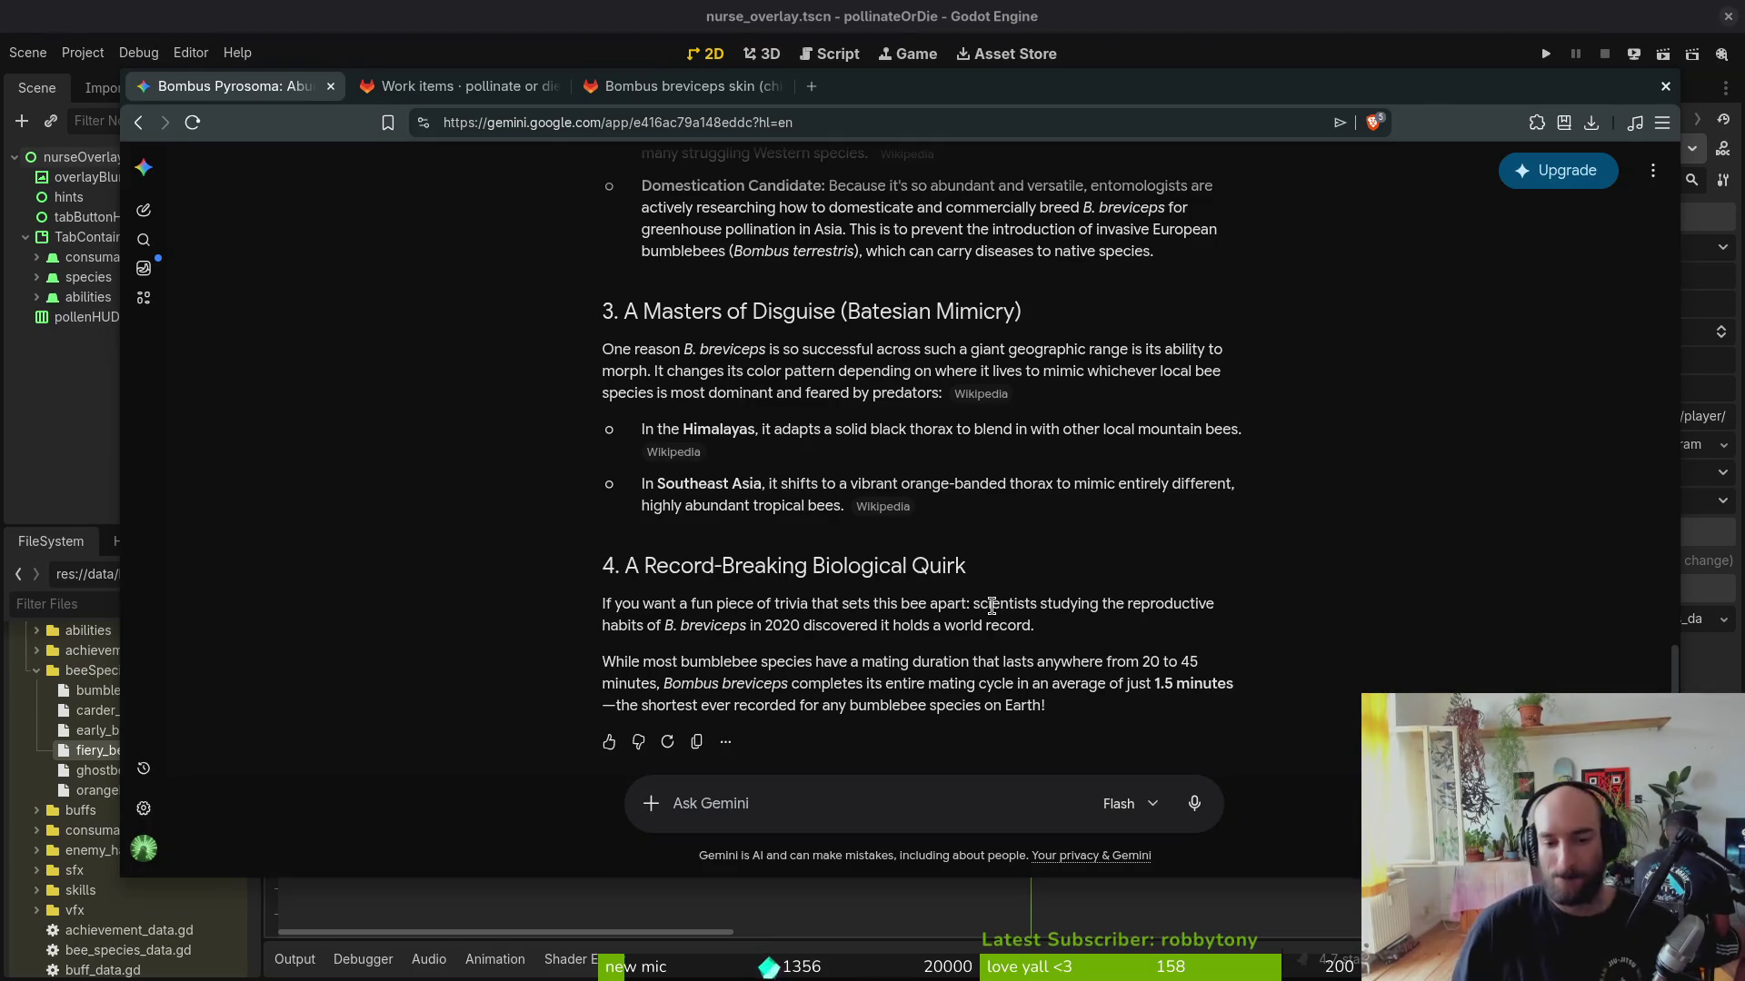
pyautogui.scroll(4, 547, 173)
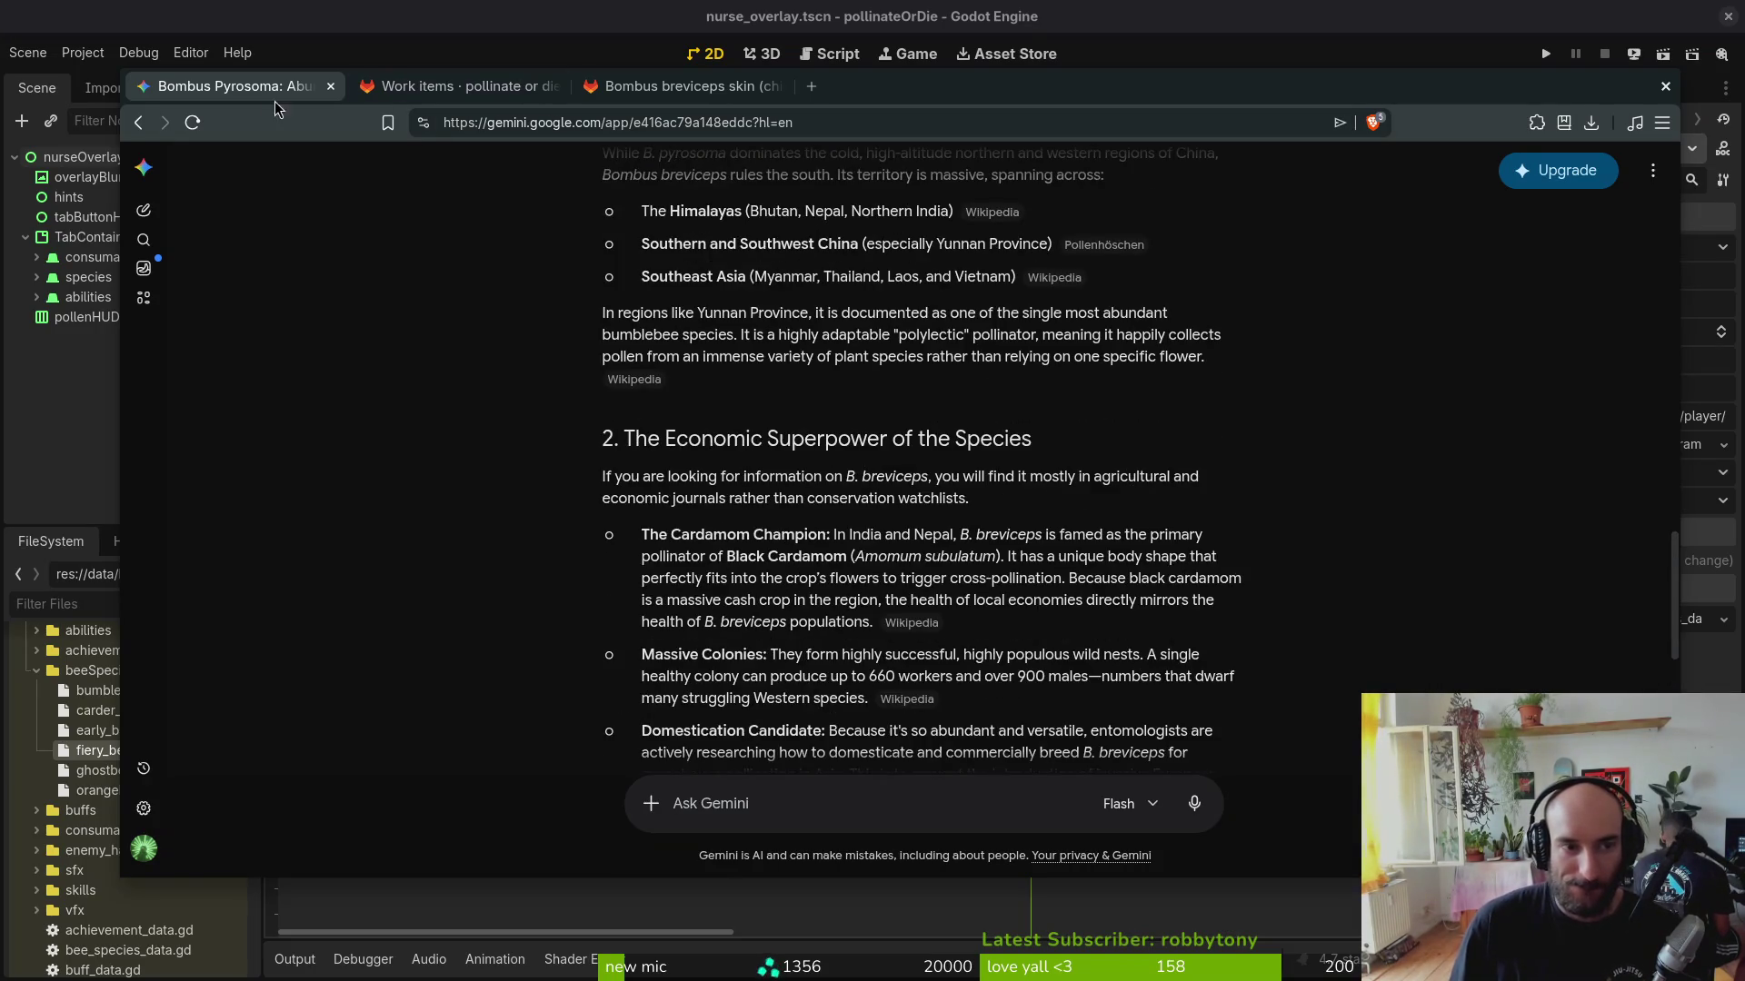
pyautogui.click(430, 87)
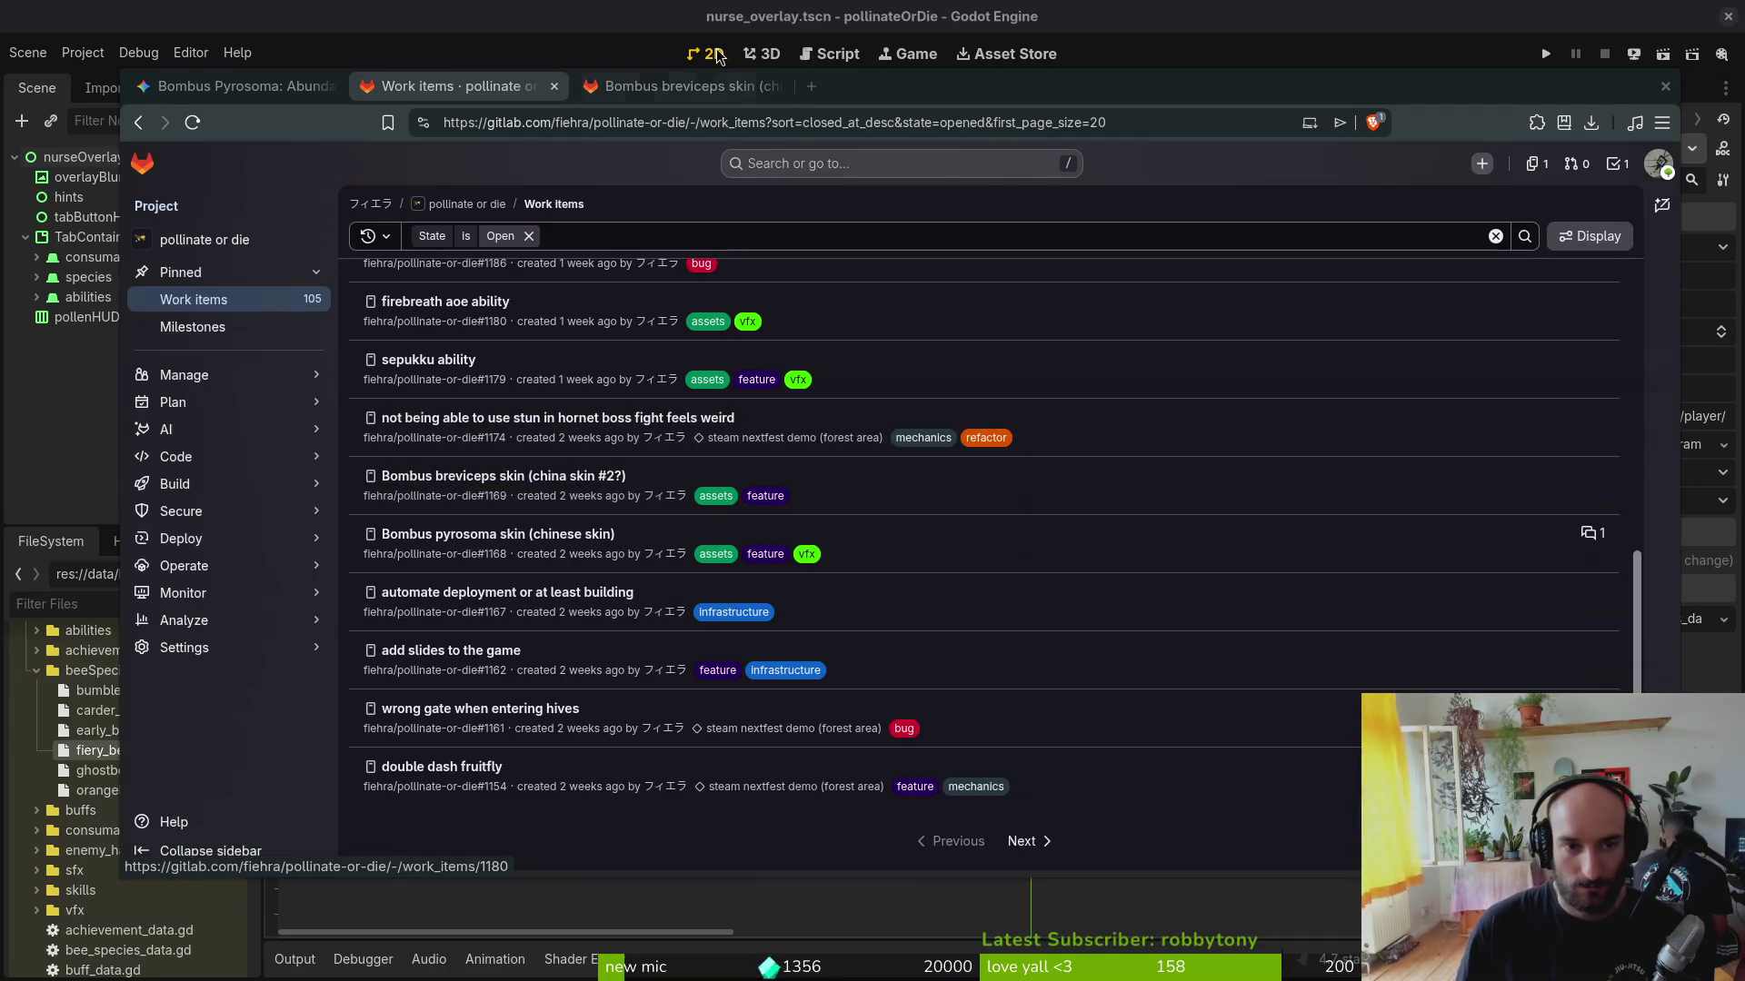
pyautogui.click(721, 93)
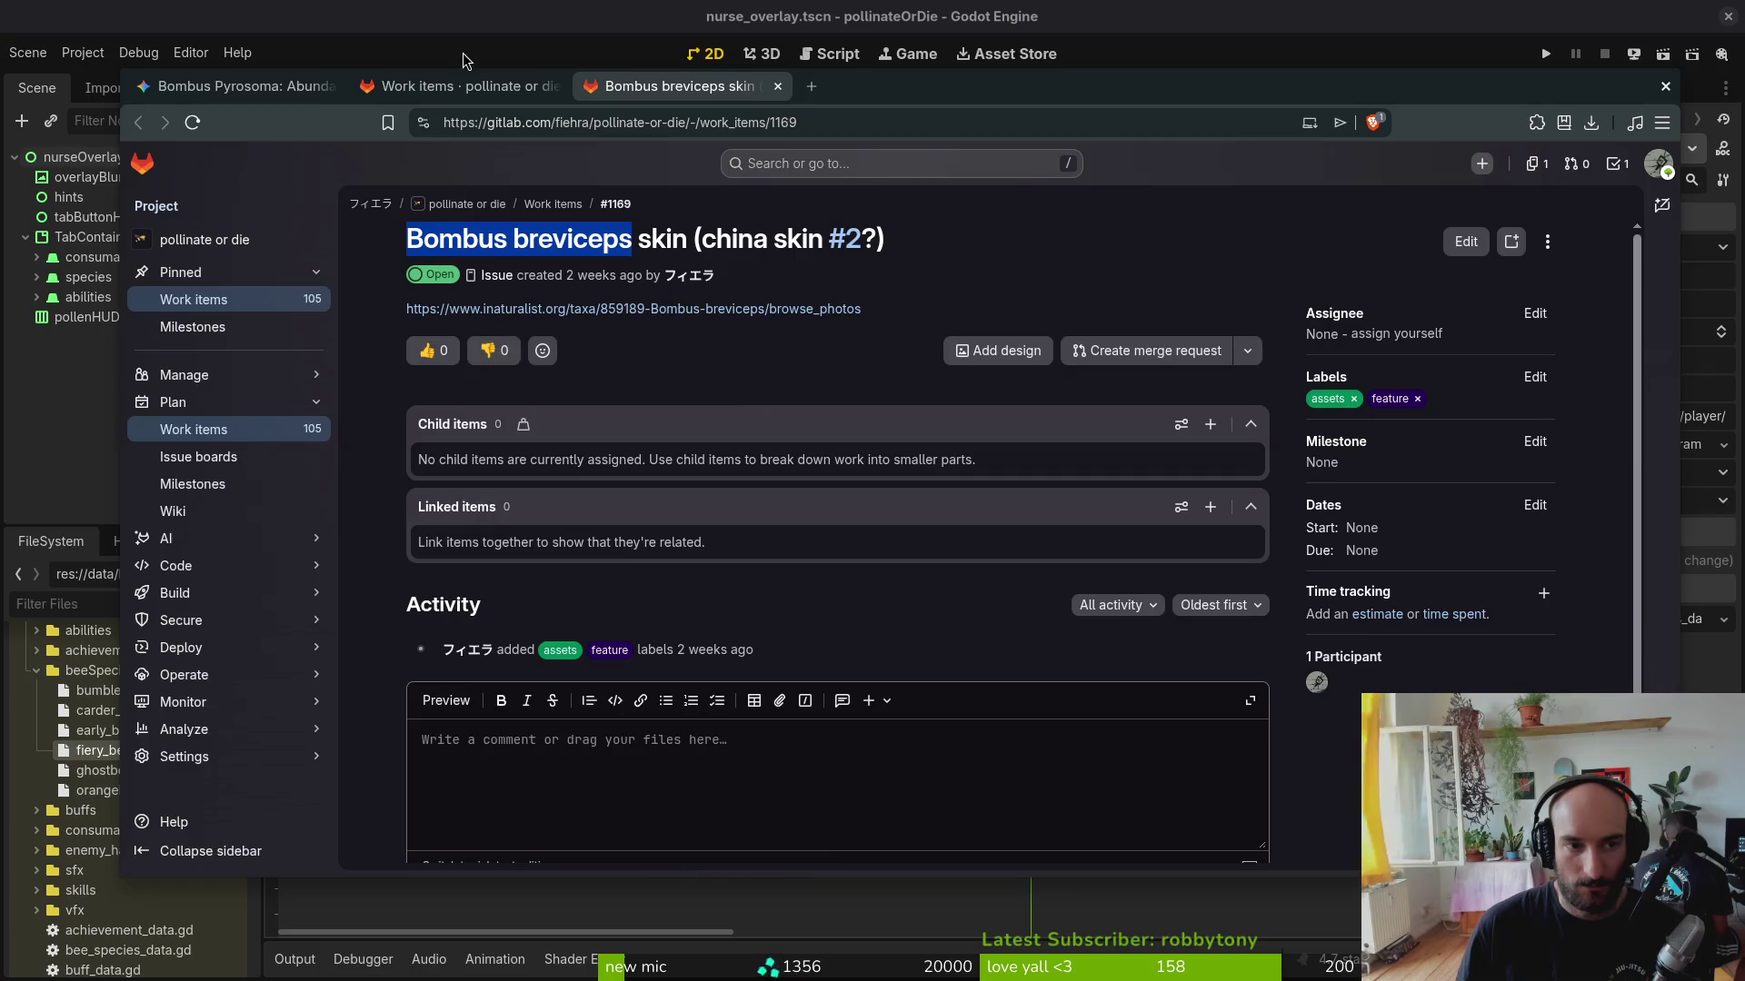
pyautogui.hotkey('ctrl', '1')
pyautogui.write('what are')
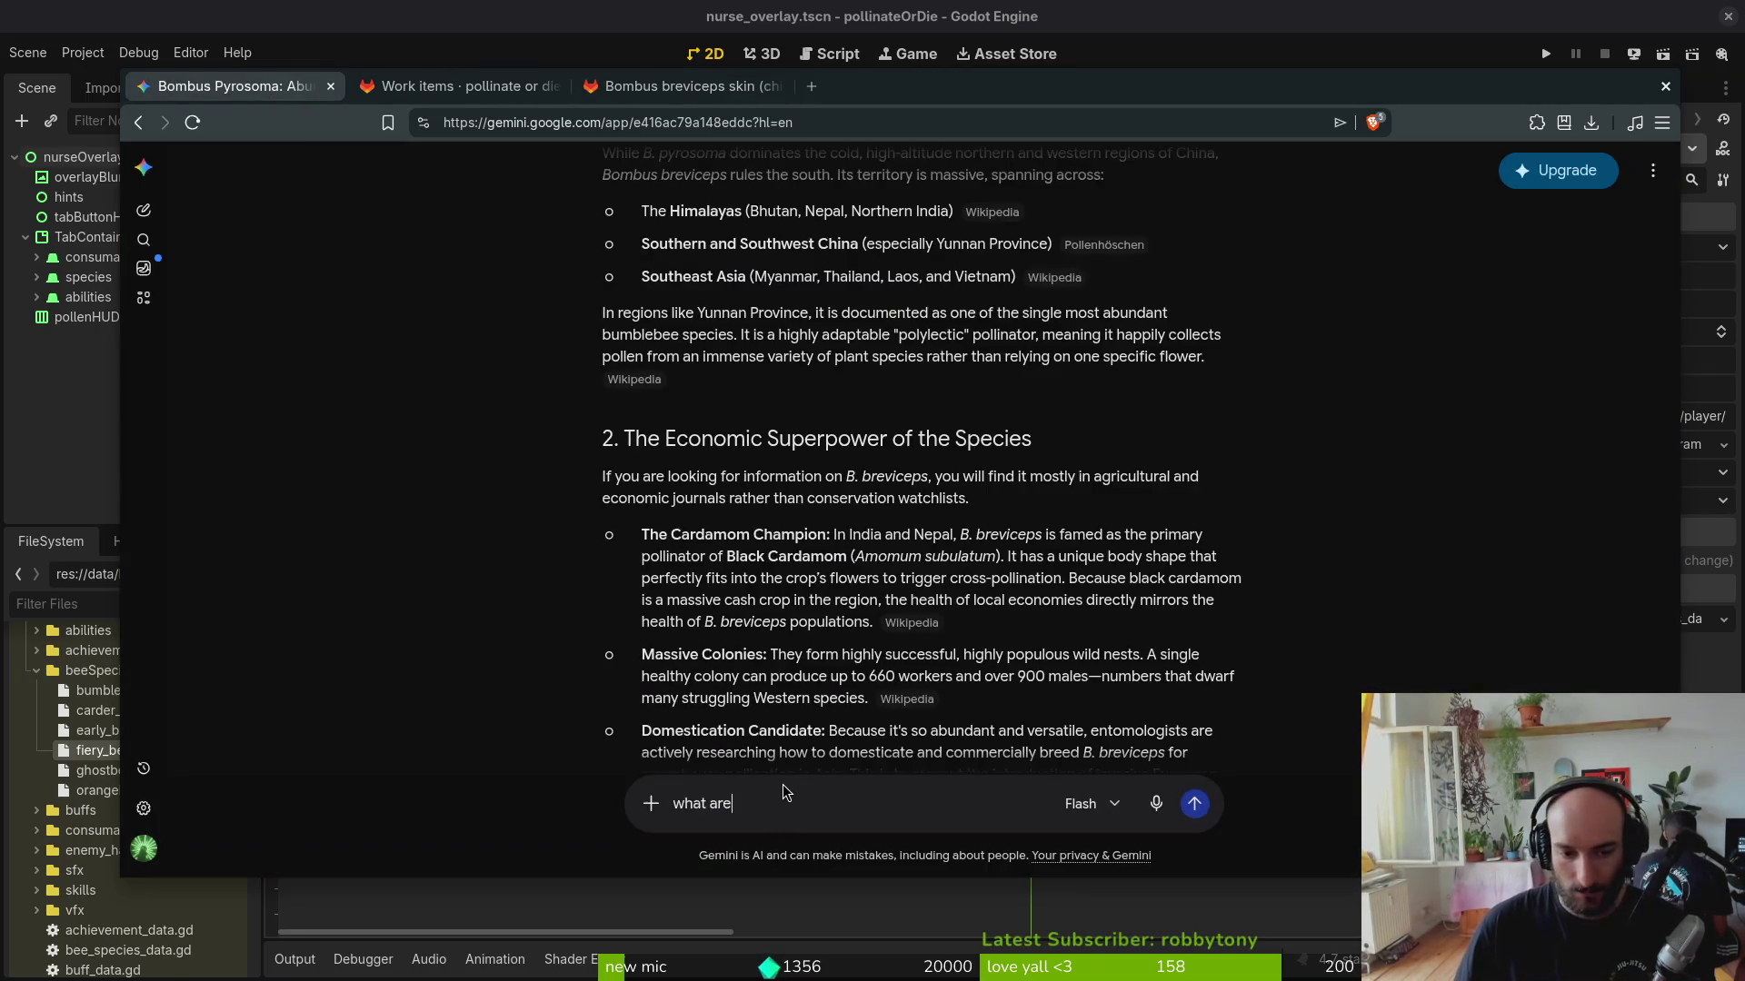
pyautogui.write(' threatened species of bumblebees in asia? spe')
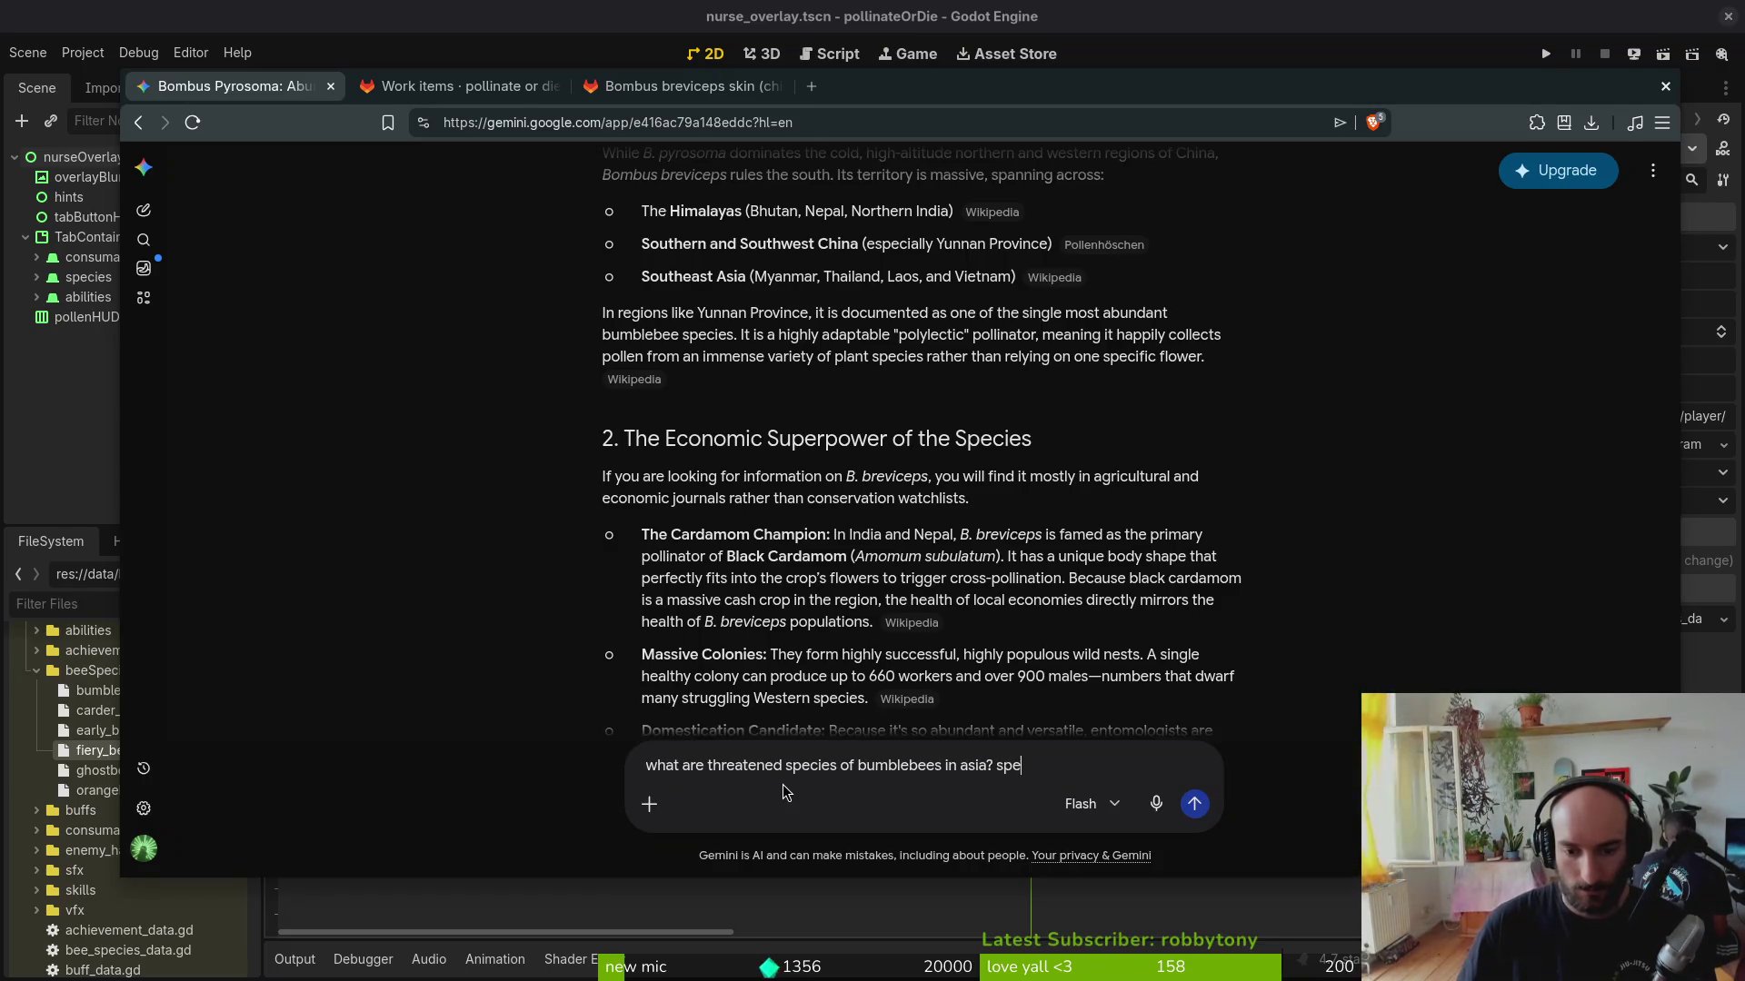
pyautogui.write('cifically ')
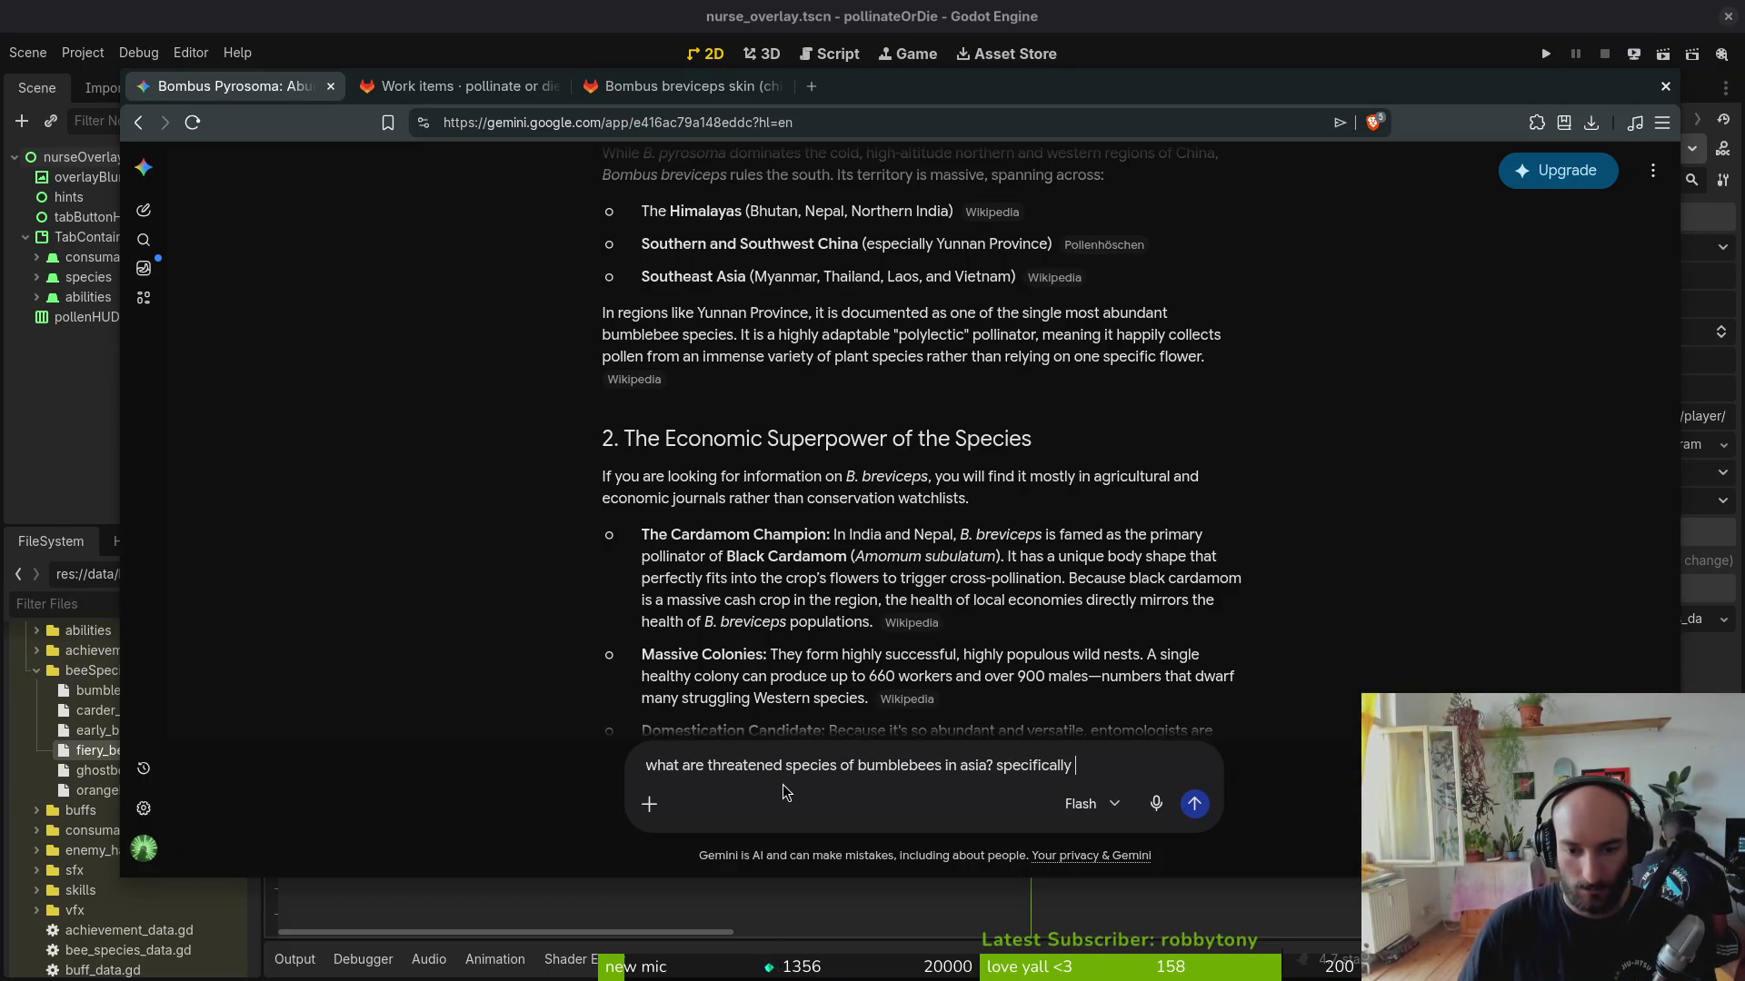
pyautogui.write('china korea and jaa')
# Step: Search Brave for threatened Japanese bumblebees and copy Bombus hypocrita from Wikipedia
pyautogui.hotkey('ctrl', 'a')
pyautogui.press('BackSpace')
pyautogui.hotkey('ctrl', 't')
pyautogui.write('threated spe')
pyautogui.press('BackSpace')
pyautogui.press('BackSpace')
pyautogui.press('BackSpace')
pyautogui.write('bumb')
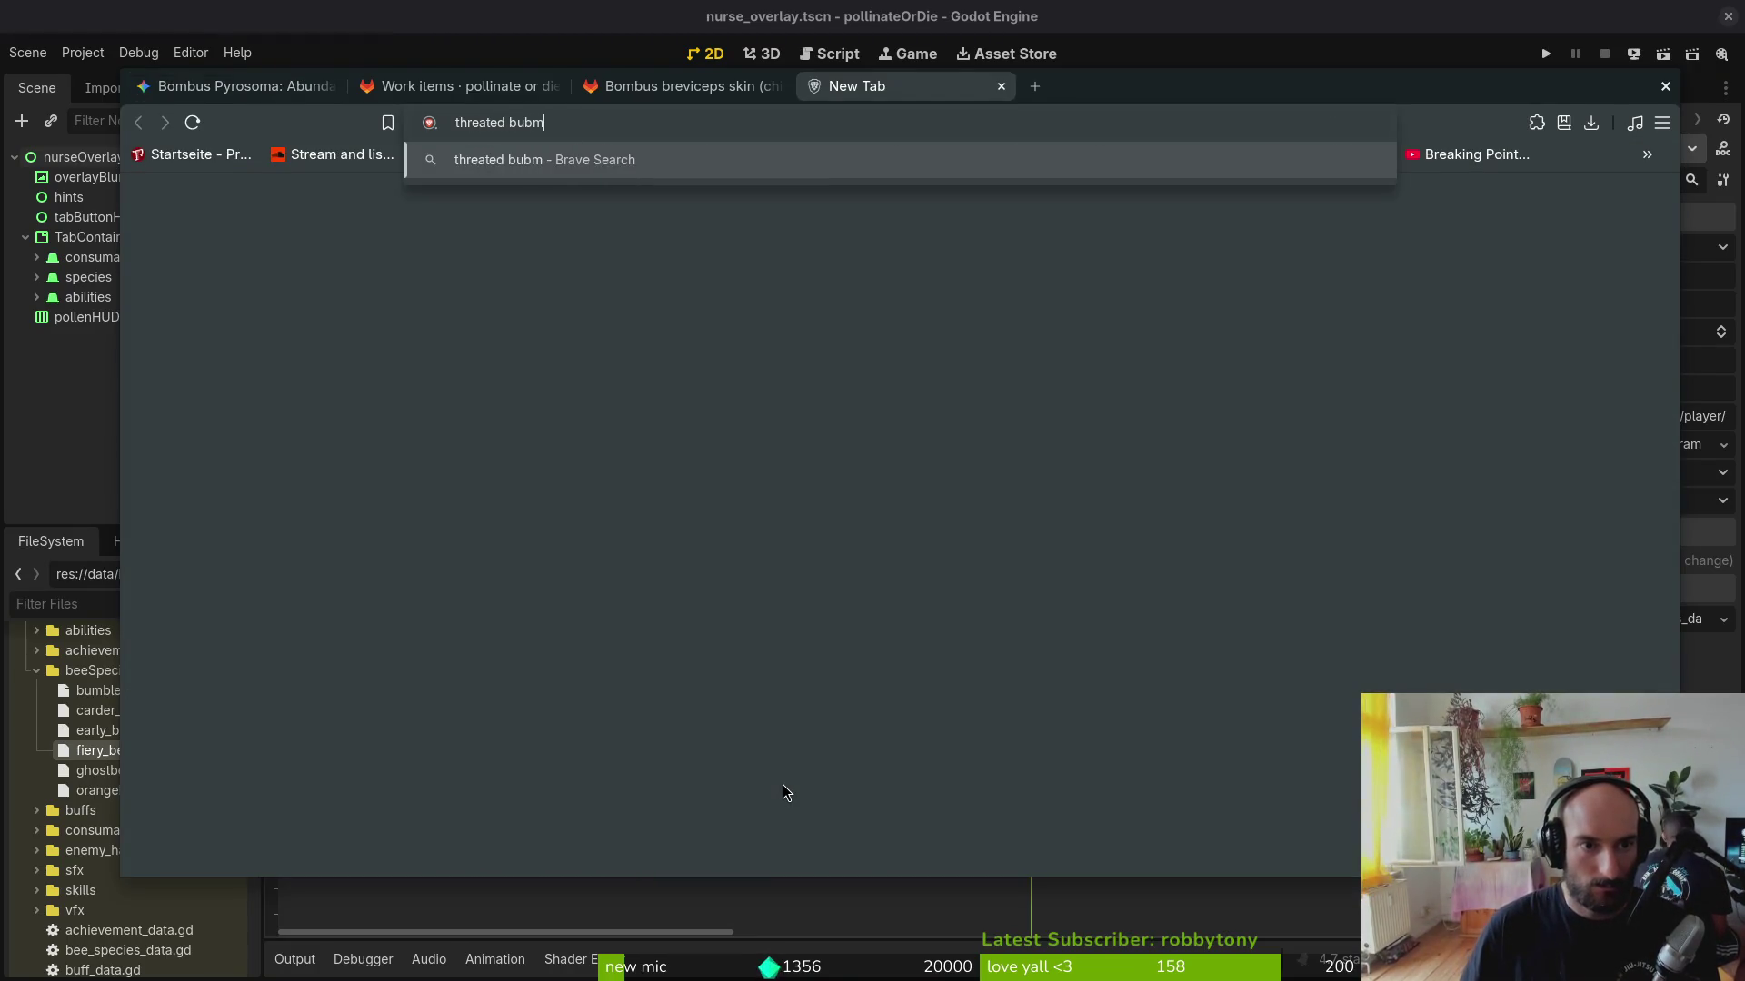
pyautogui.write('lebees japan')
pyautogui.press('Return')
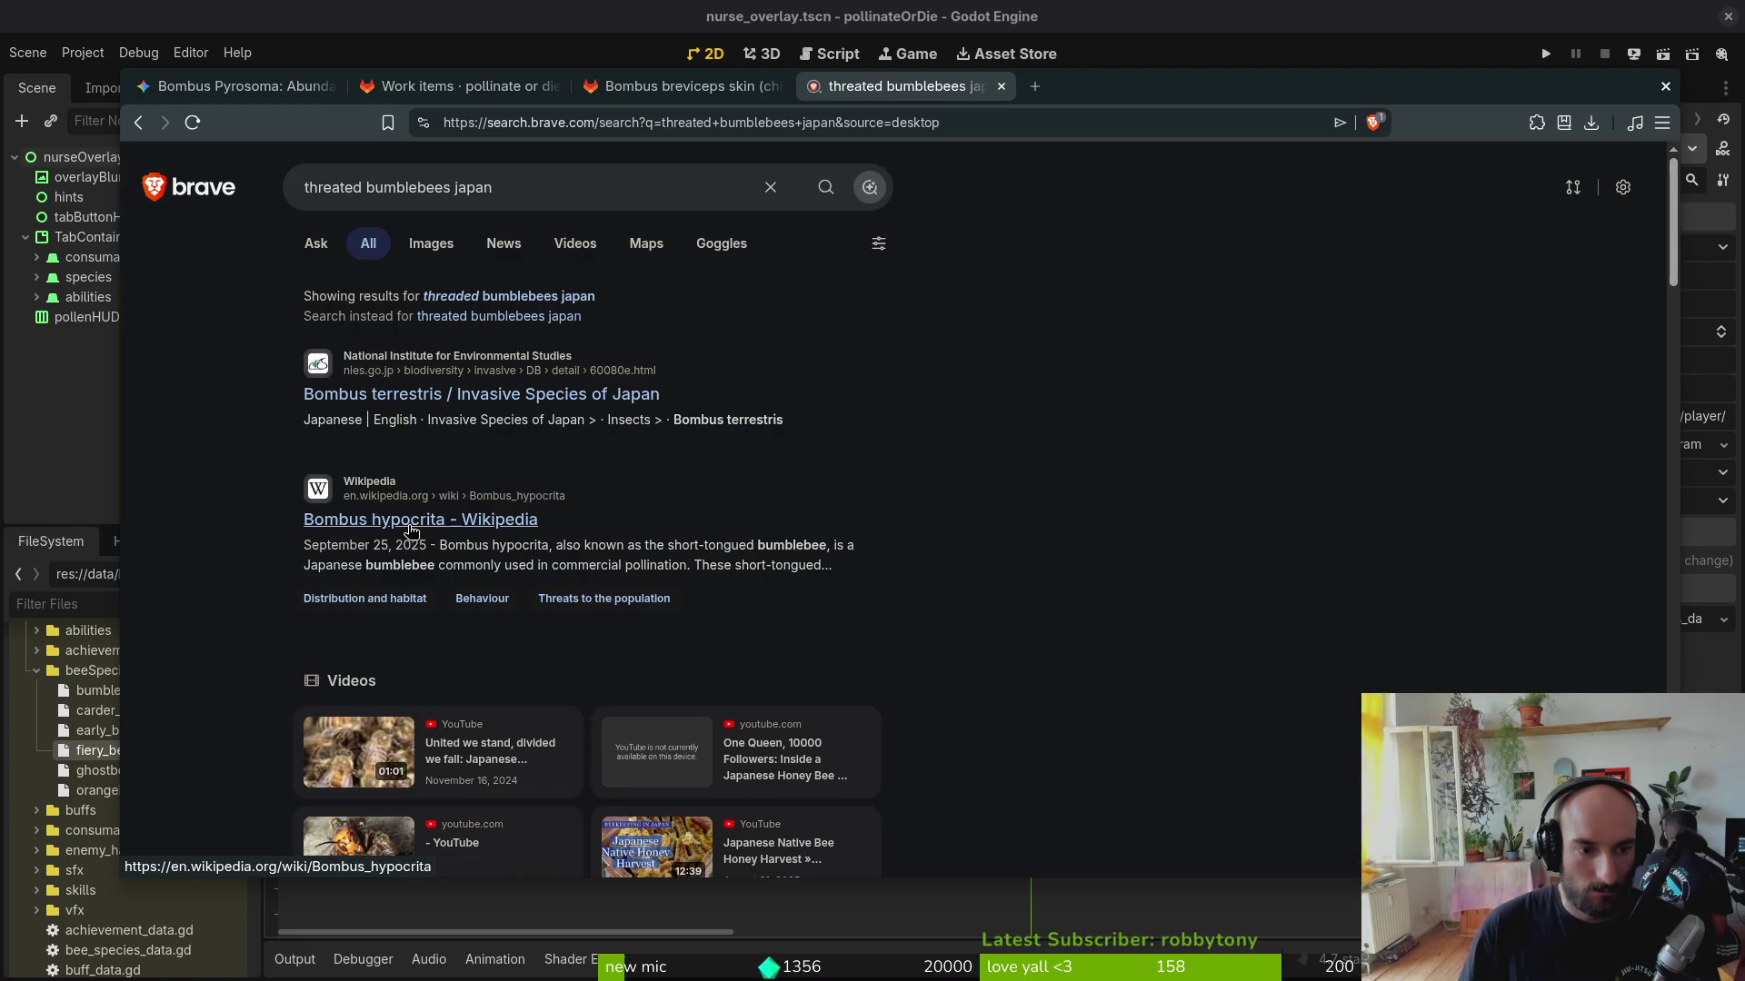
pyautogui.middleClick(411, 527)
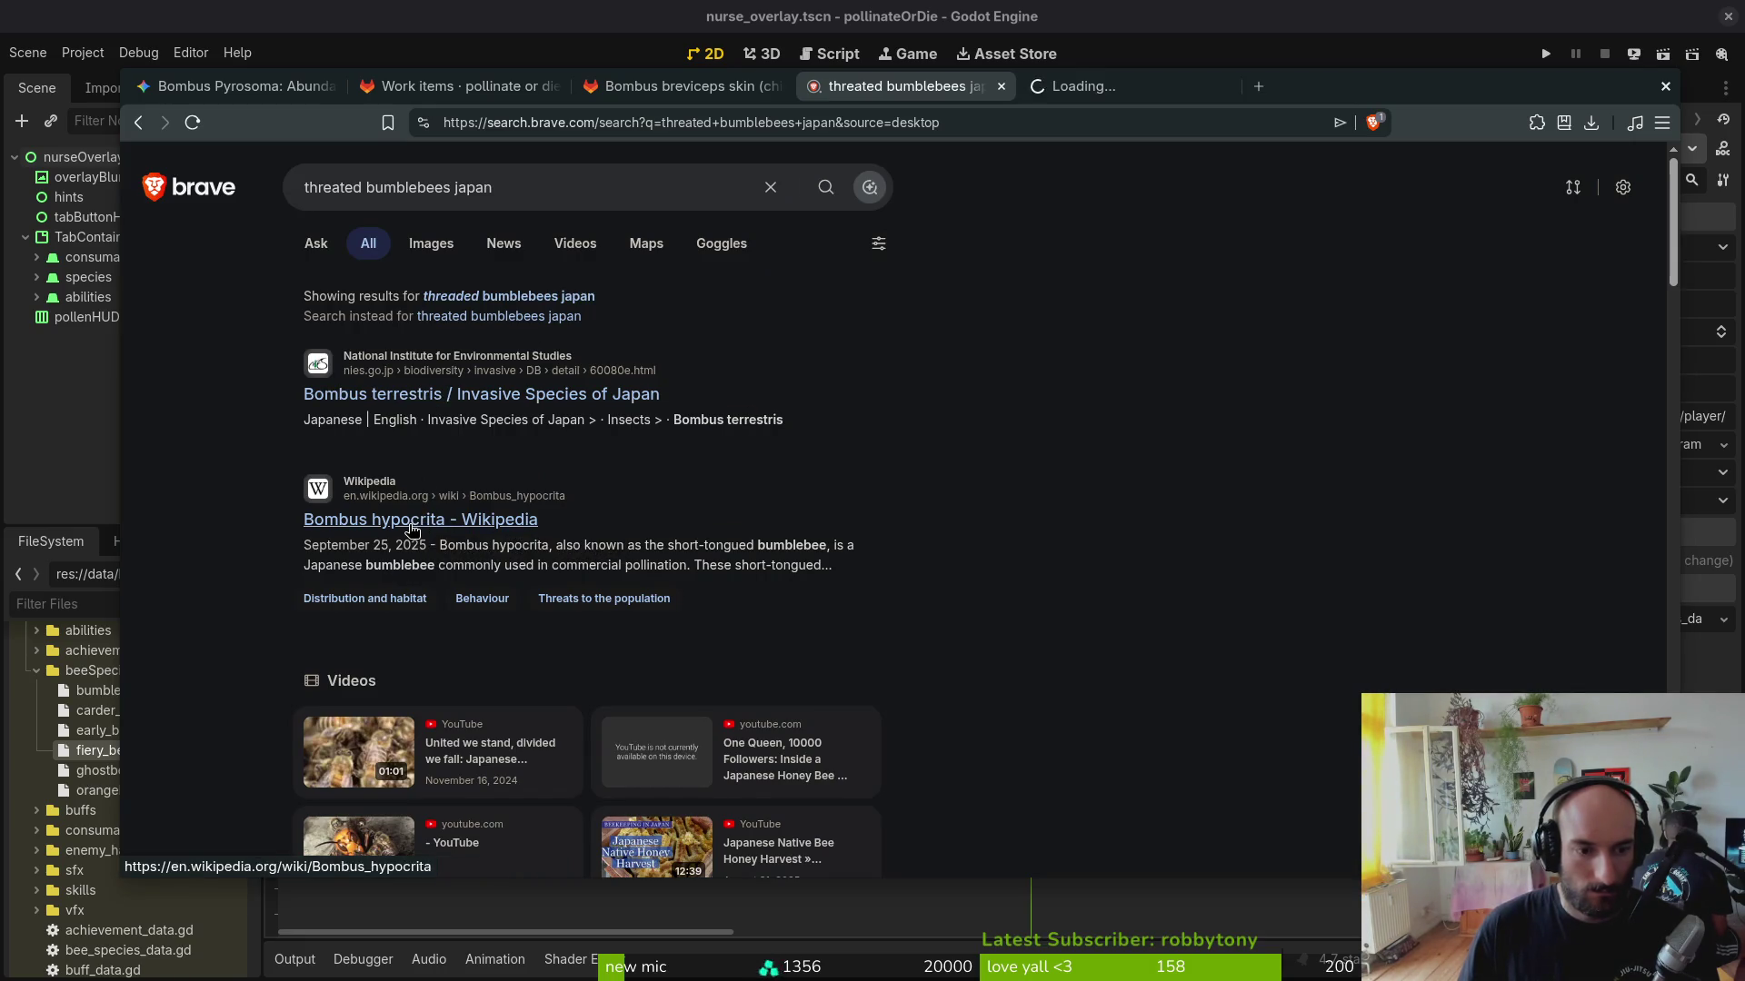
pyautogui.click(1124, 86)
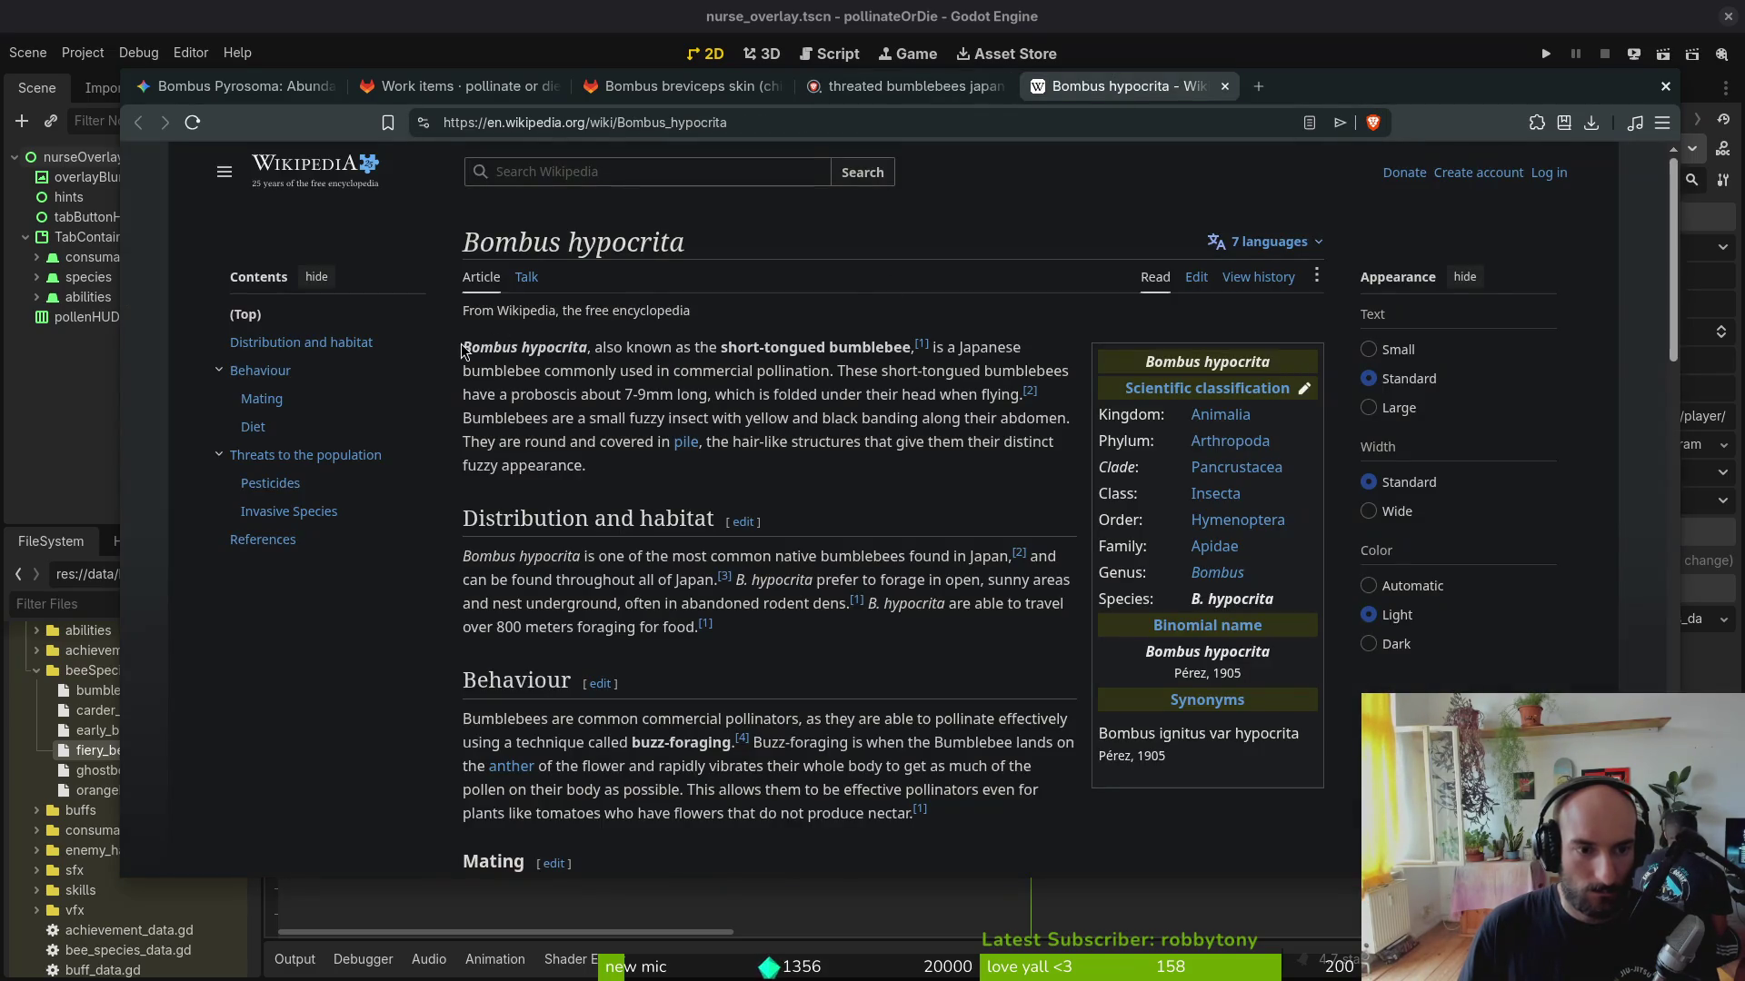
pyautogui.moveTo(461, 349); pyautogui.dragTo(587, 351)
pyautogui.hotkey('ctrl', 'c')
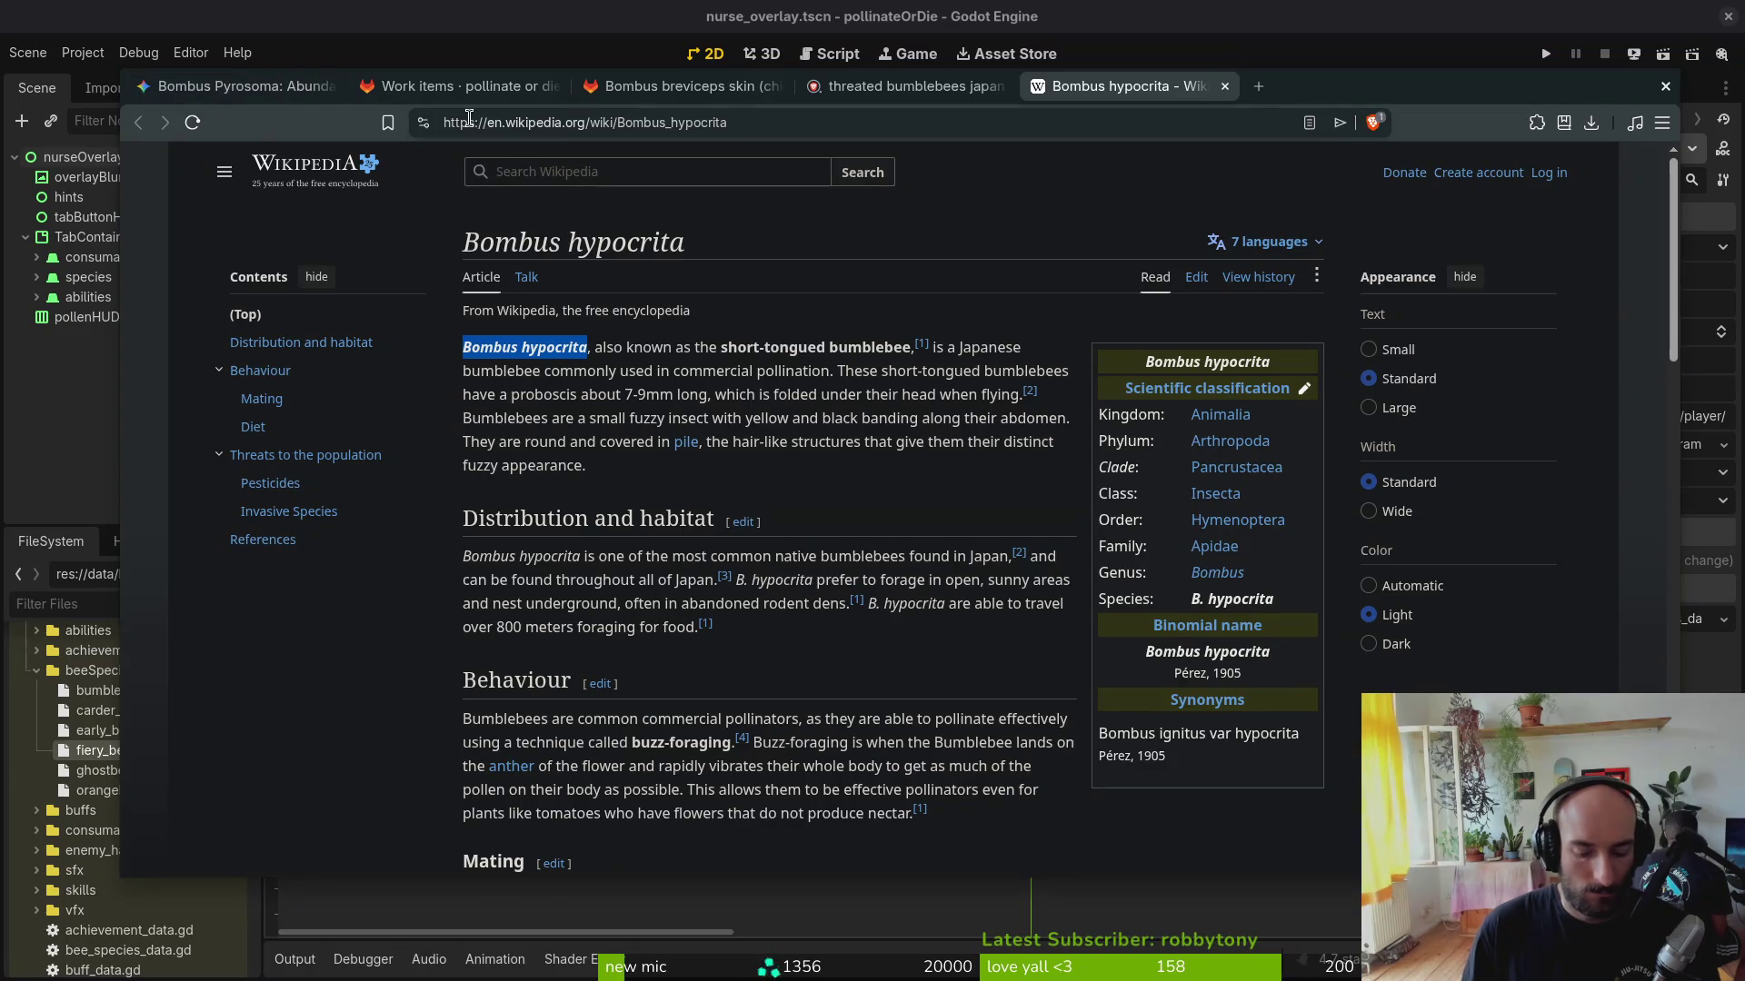
# Step: Find Bombus hypocrita on iNaturalist and browse the Mimic Bumble Bee photo gallery
pyautogui.hotkey('ctrl', 't')
pyautogui.write('inaturalist.org/search')
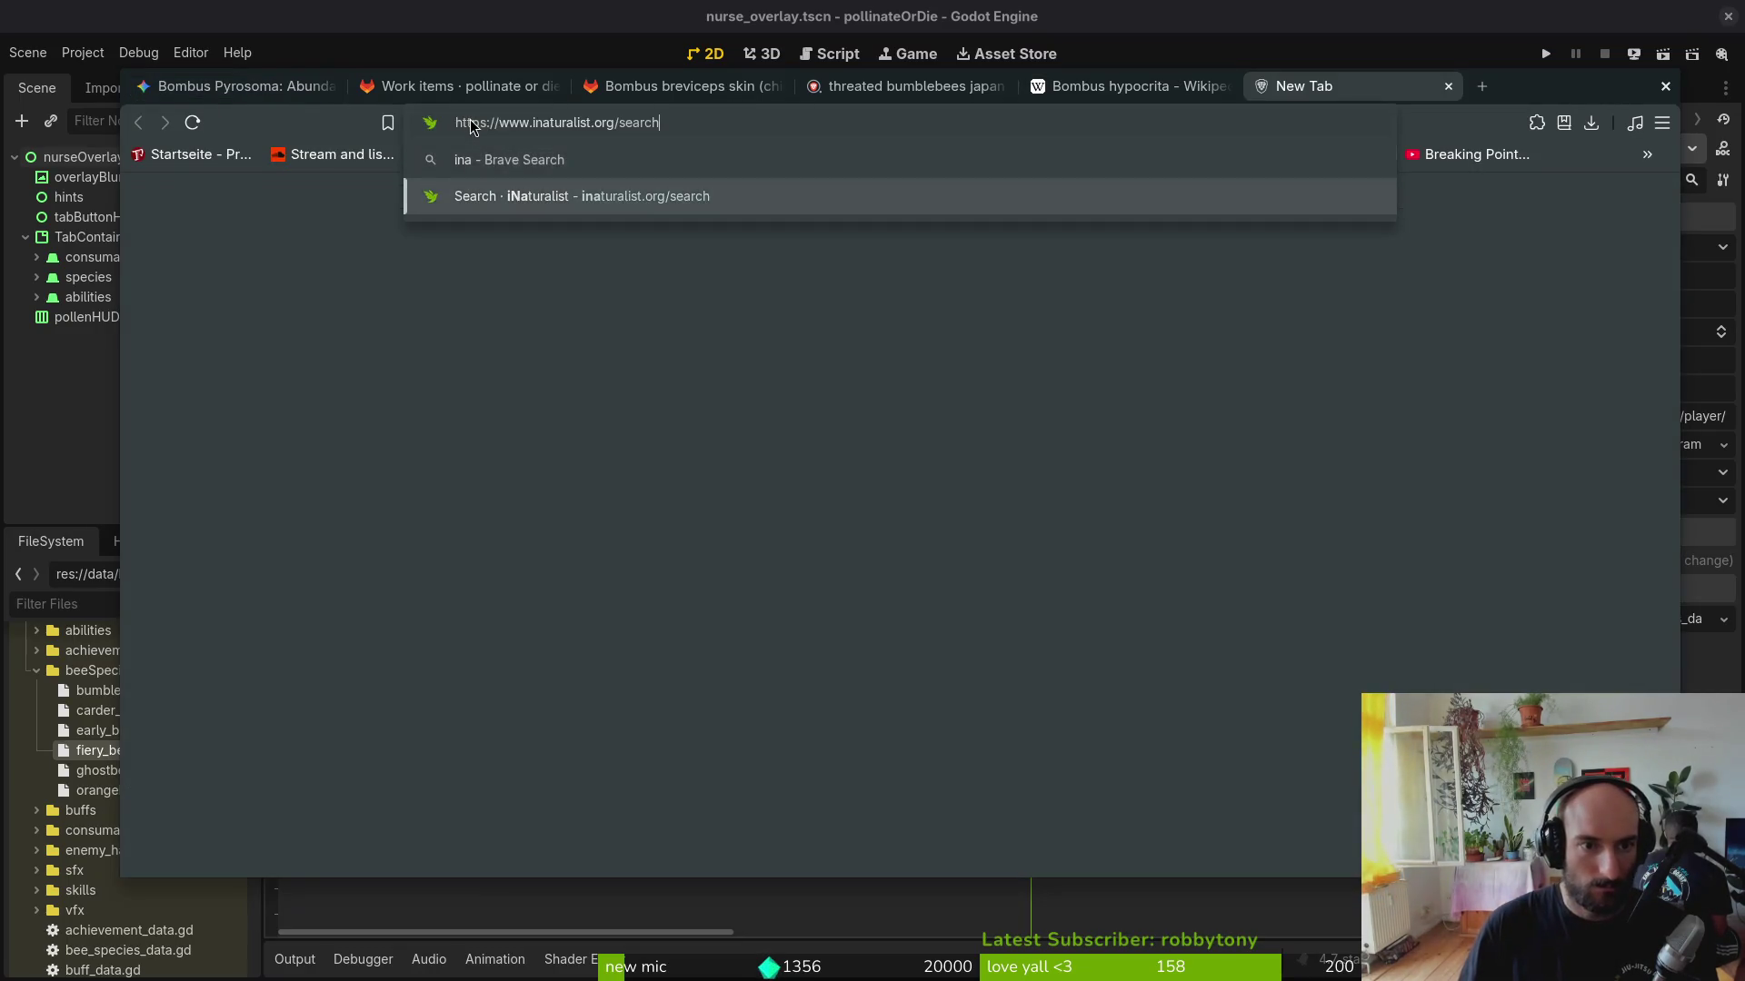
pyautogui.press('Return')
pyautogui.click(1144, 289)
pyautogui.hotkey('ctrl', 'v')
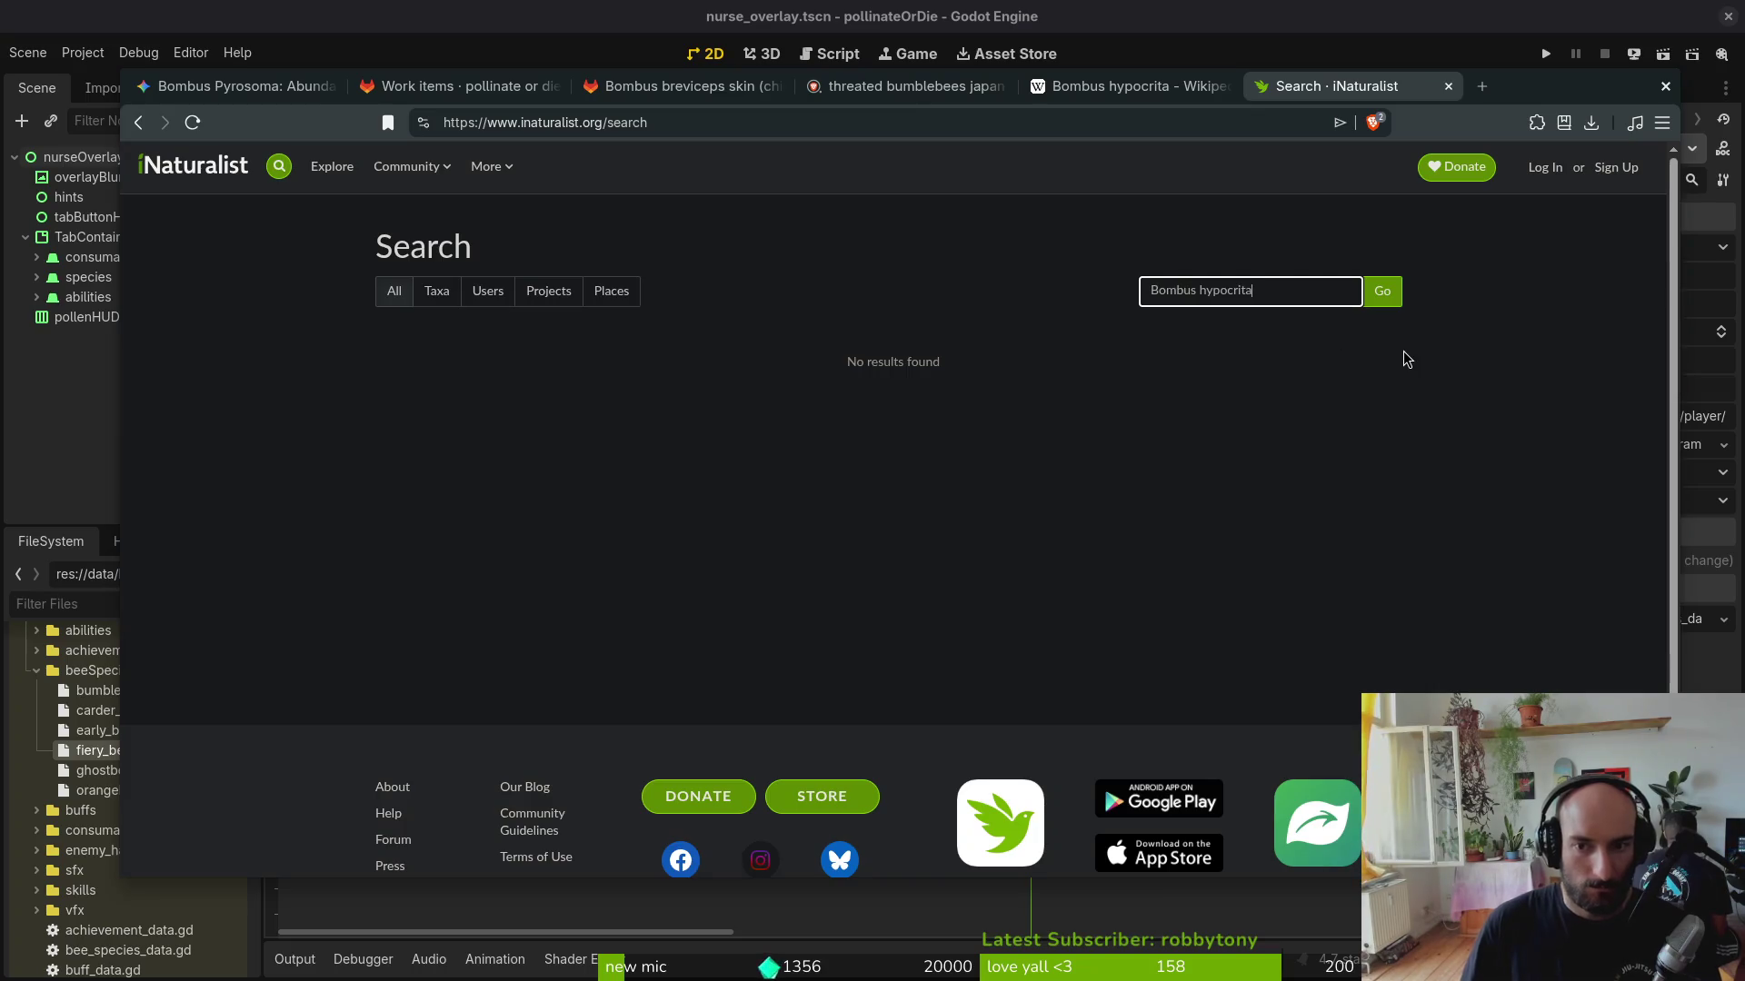
pyautogui.press('Return')
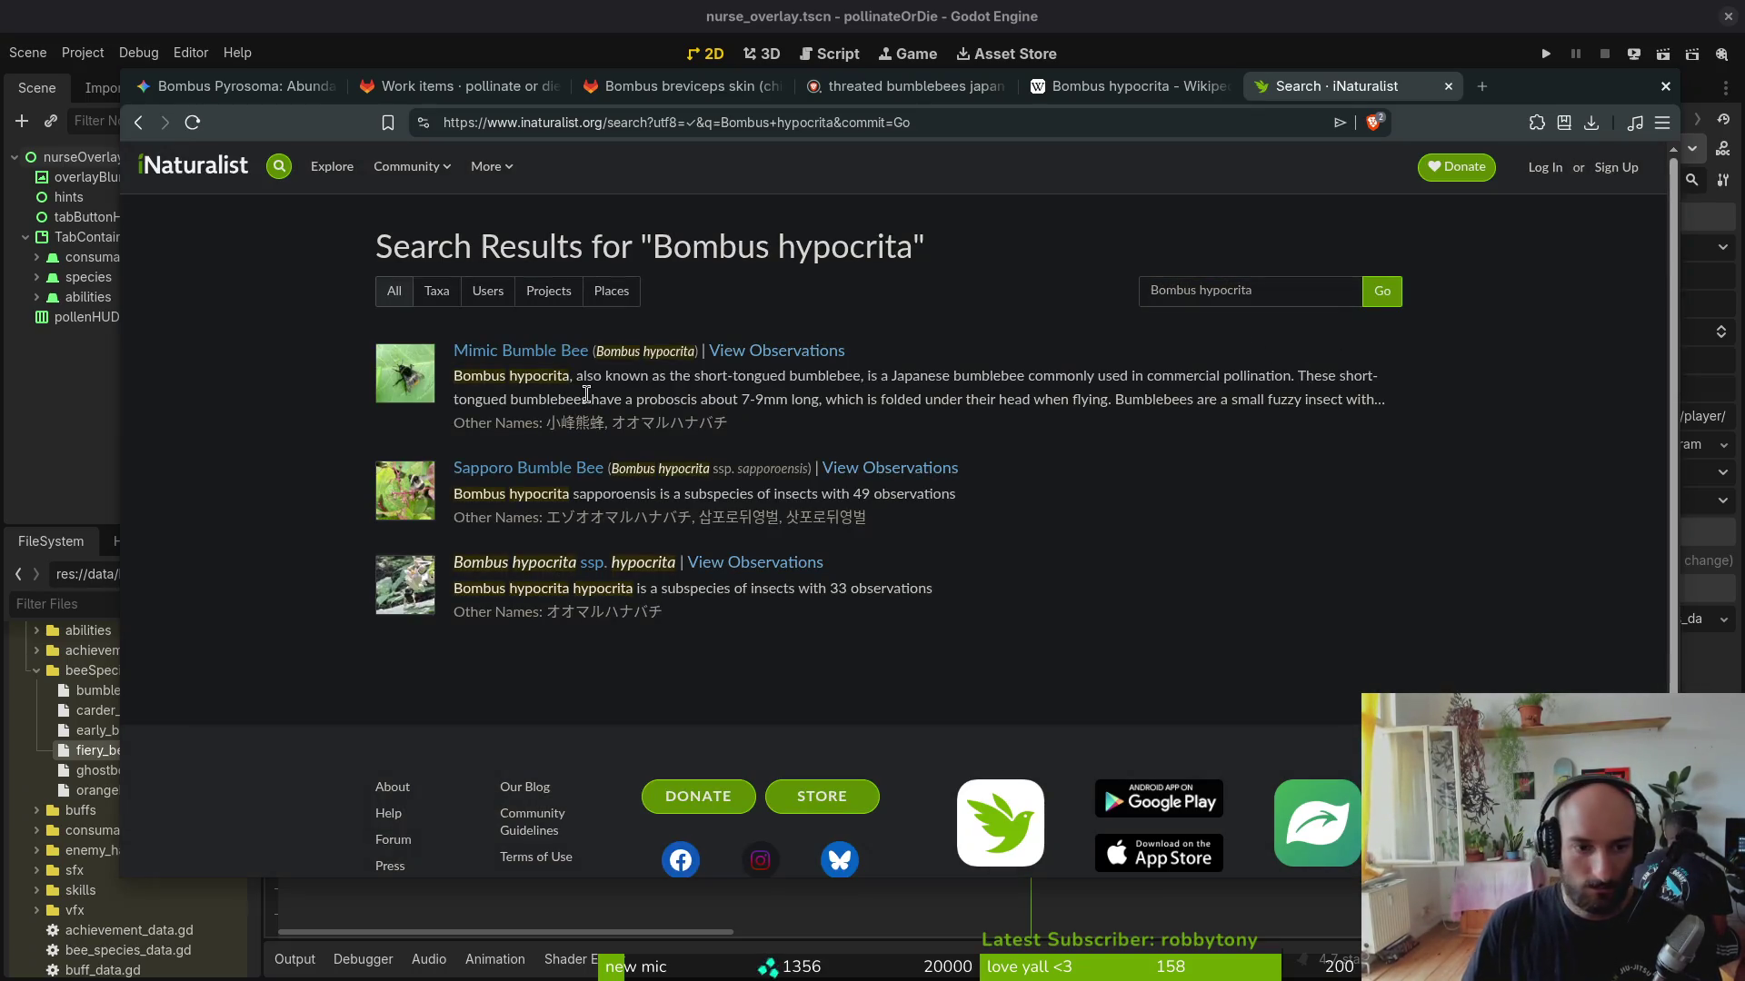
pyautogui.click(536, 356)
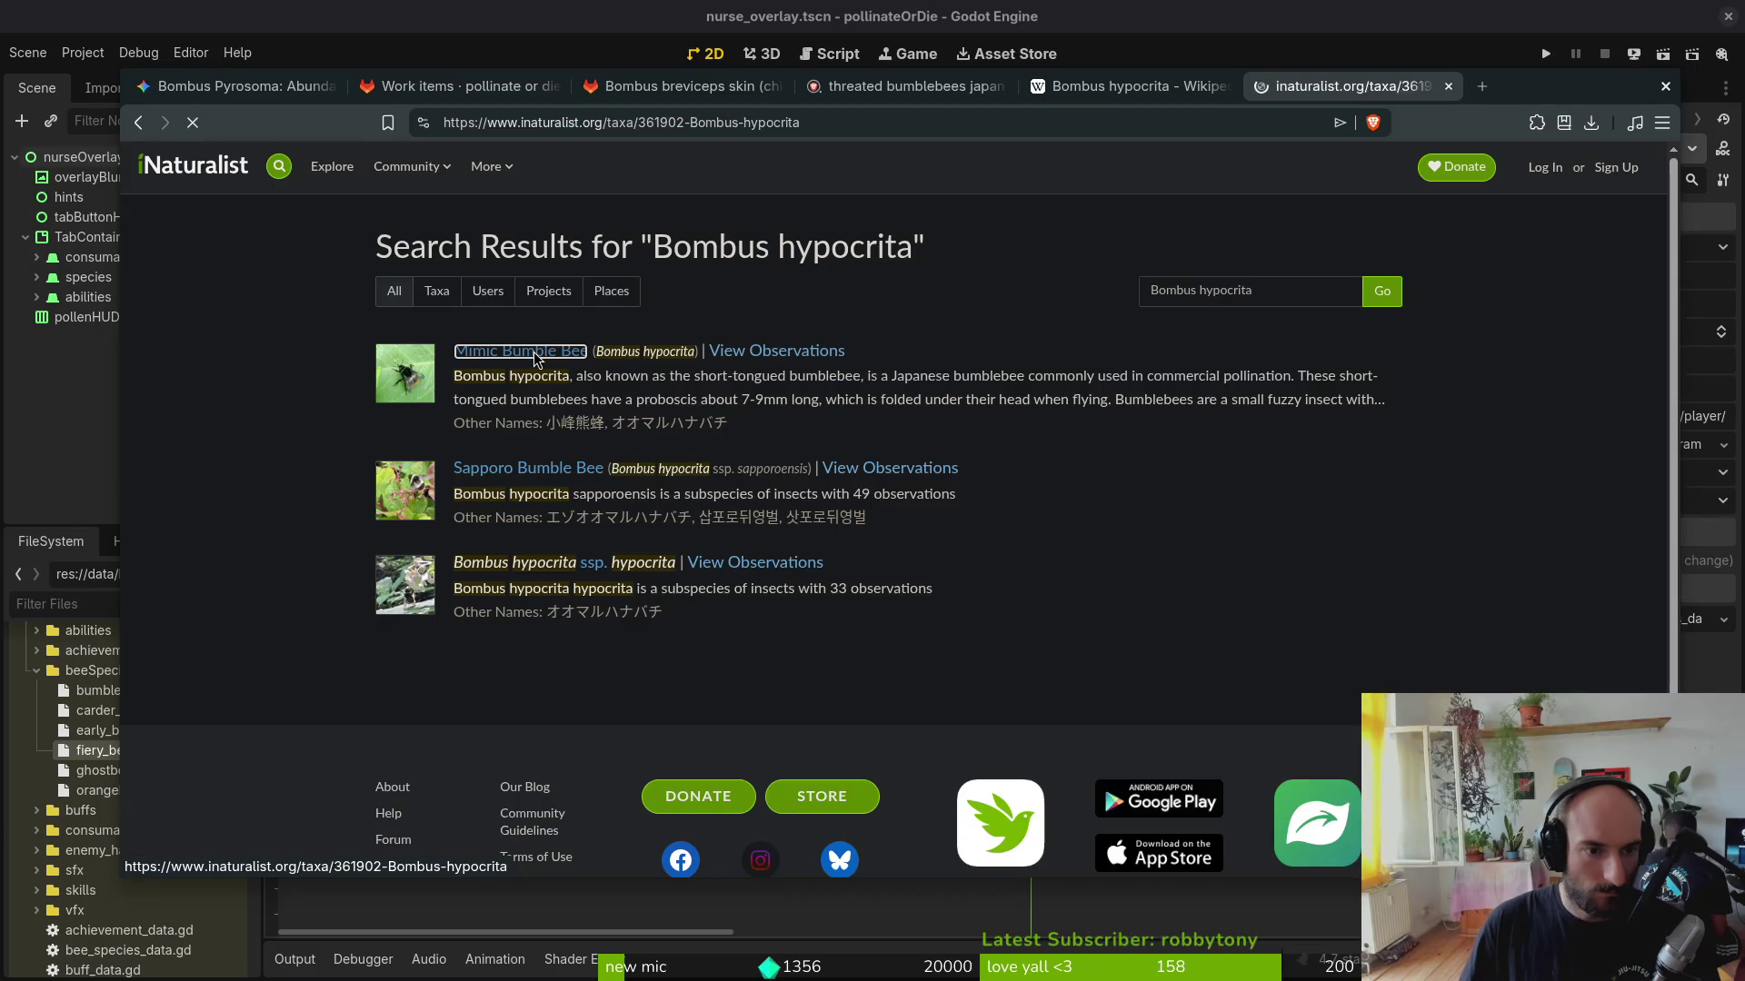
pyautogui.scroll(-2, 329, 522)
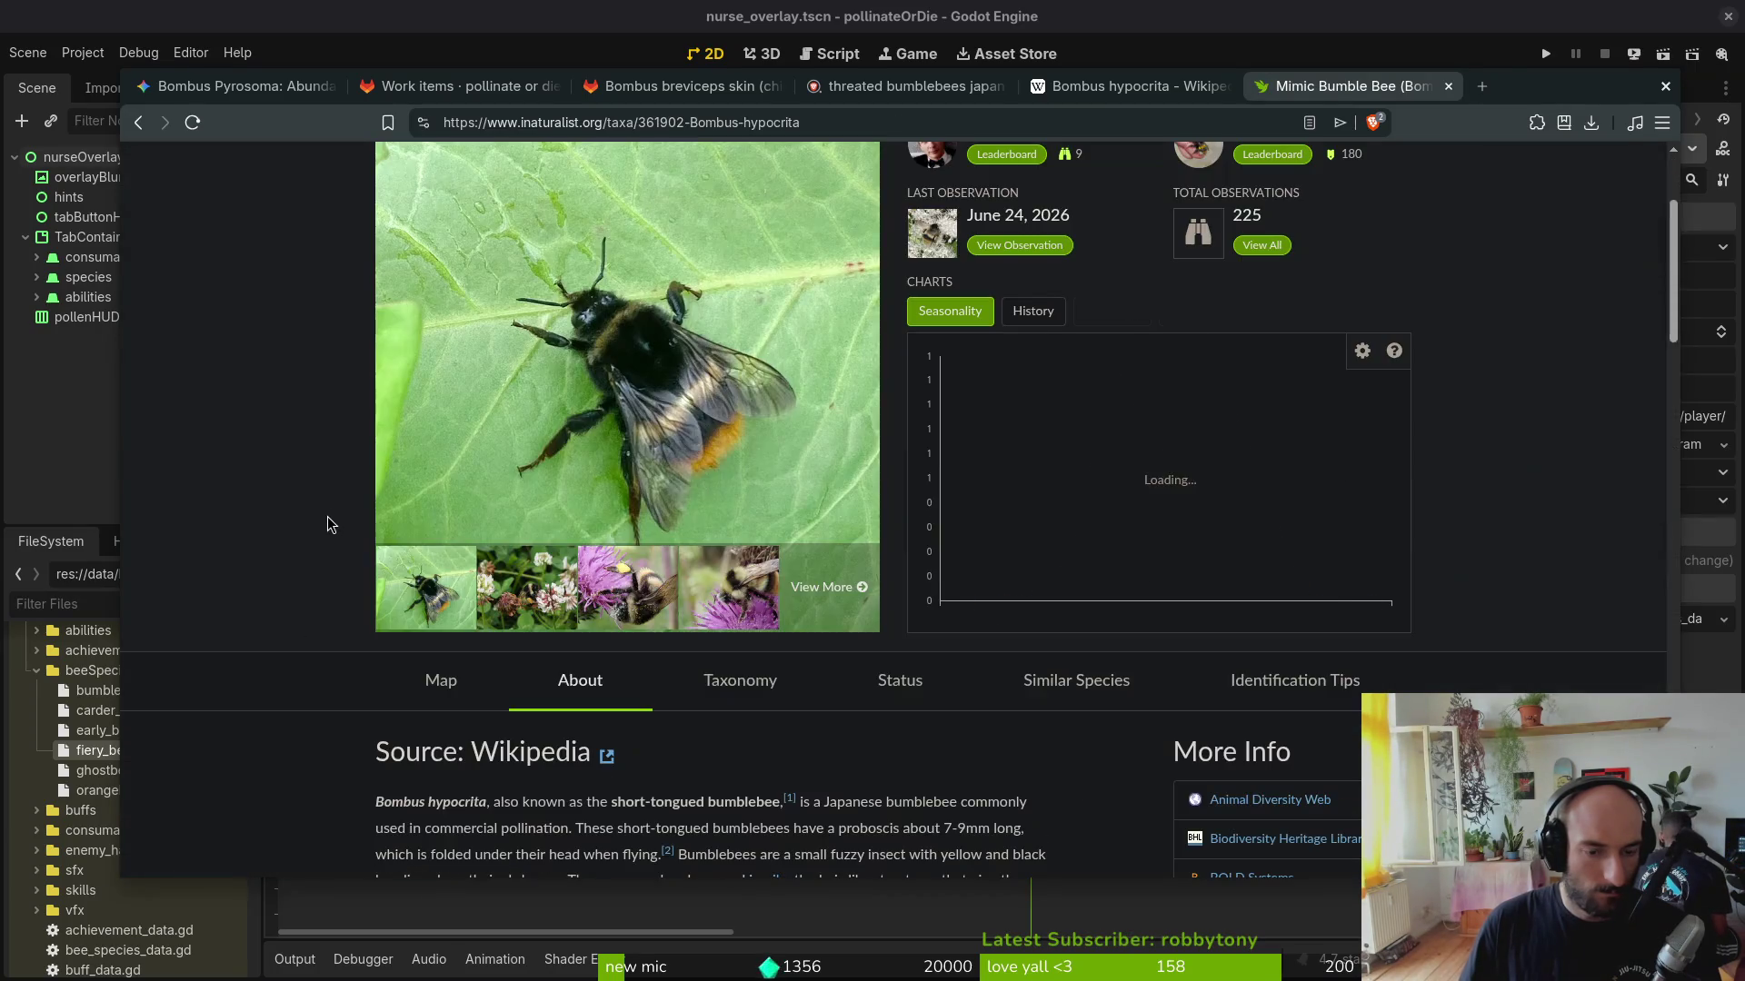
pyautogui.click(797, 605)
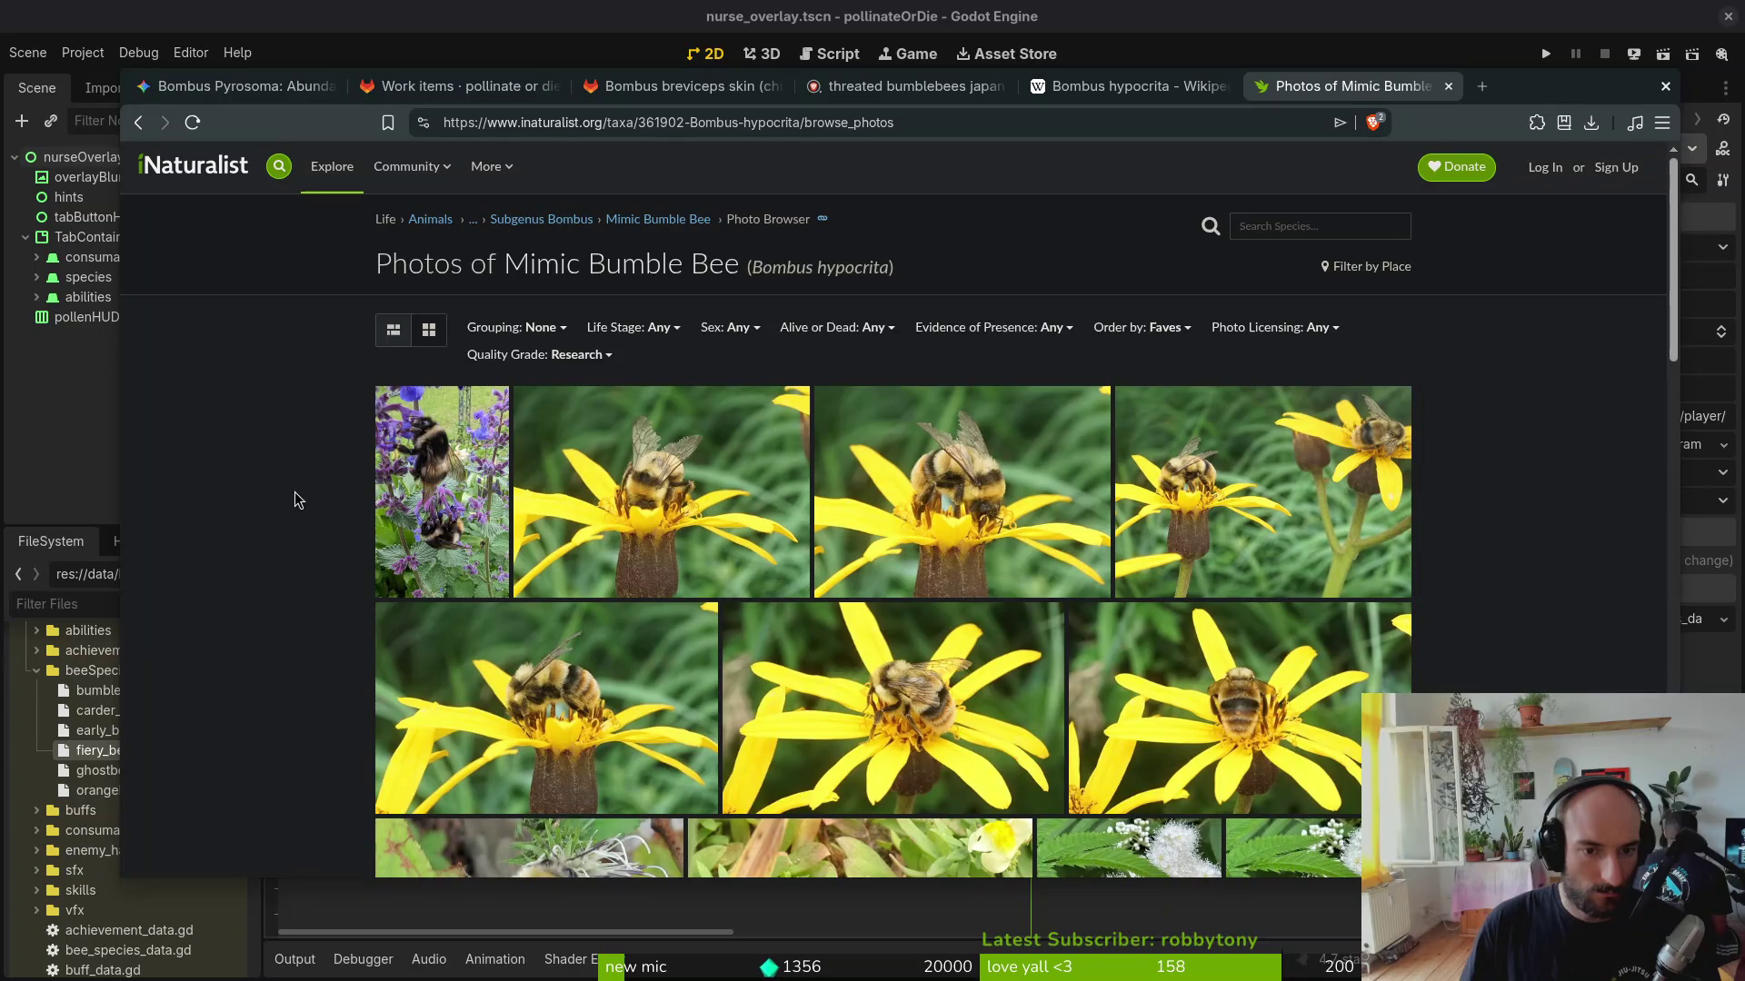
pyautogui.scroll(-3, 328, 486)
pyautogui.scroll(-3, 331, 489)
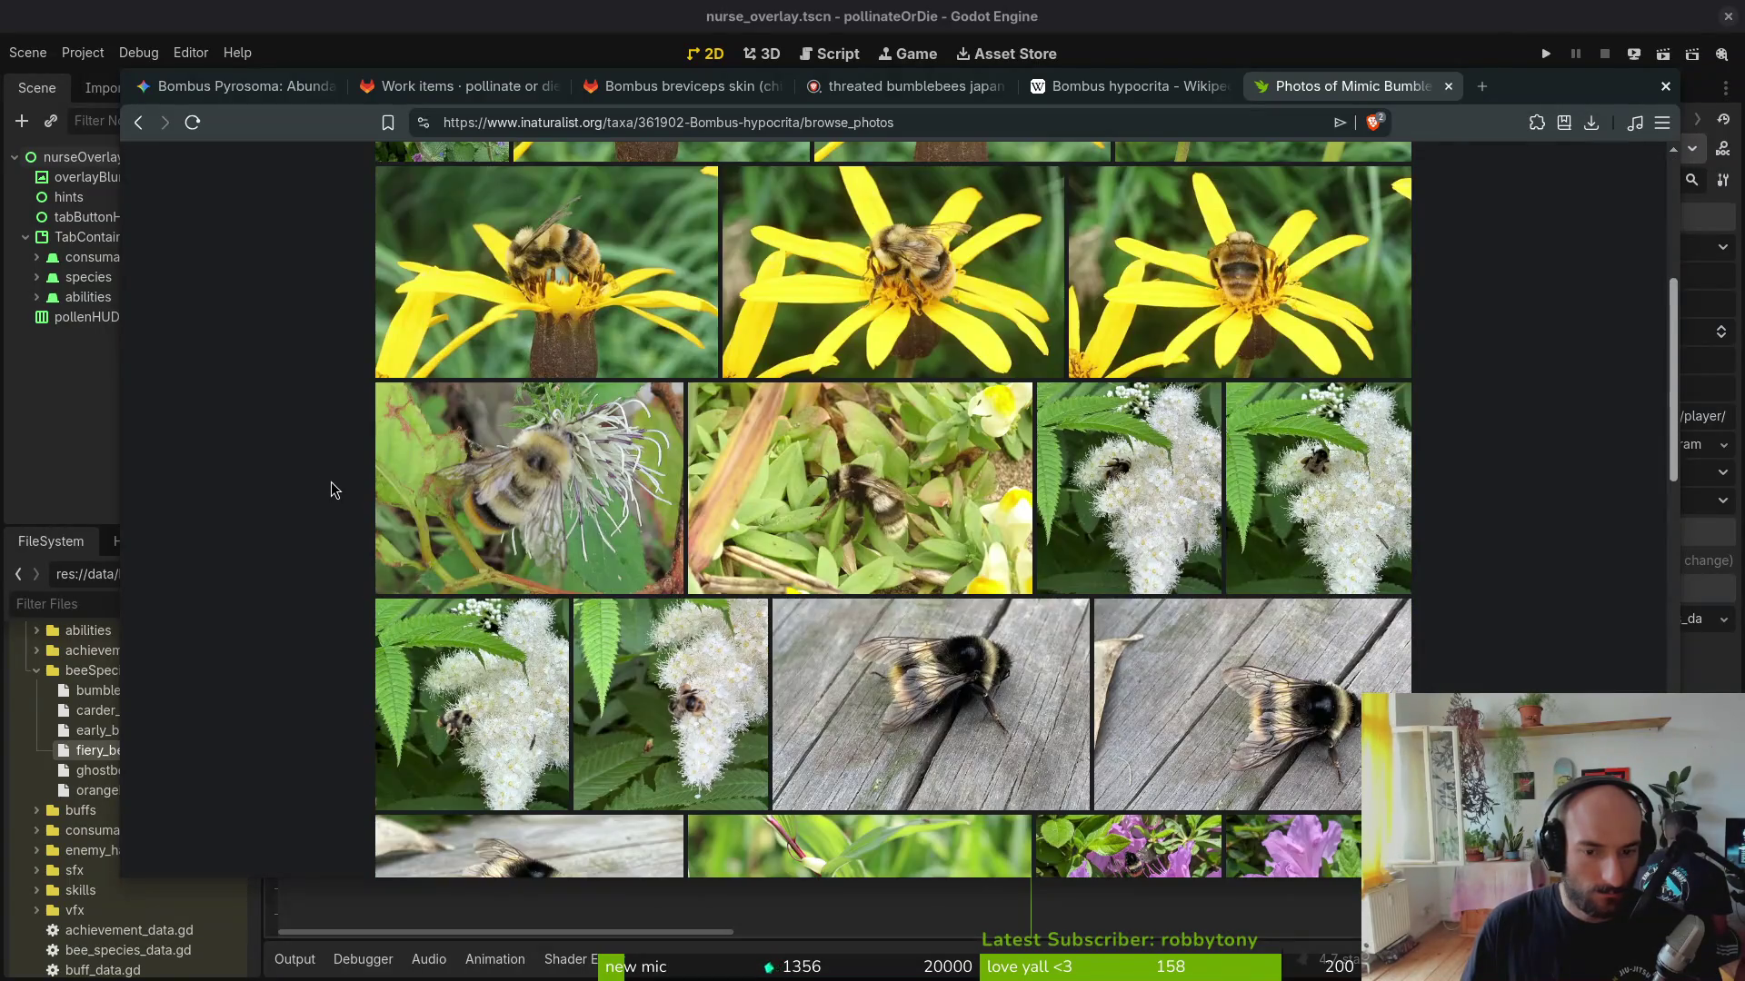
pyautogui.scroll(-3, 330, 489)
pyautogui.scroll(-3, 337, 482)
pyautogui.scroll(-3, 343, 475)
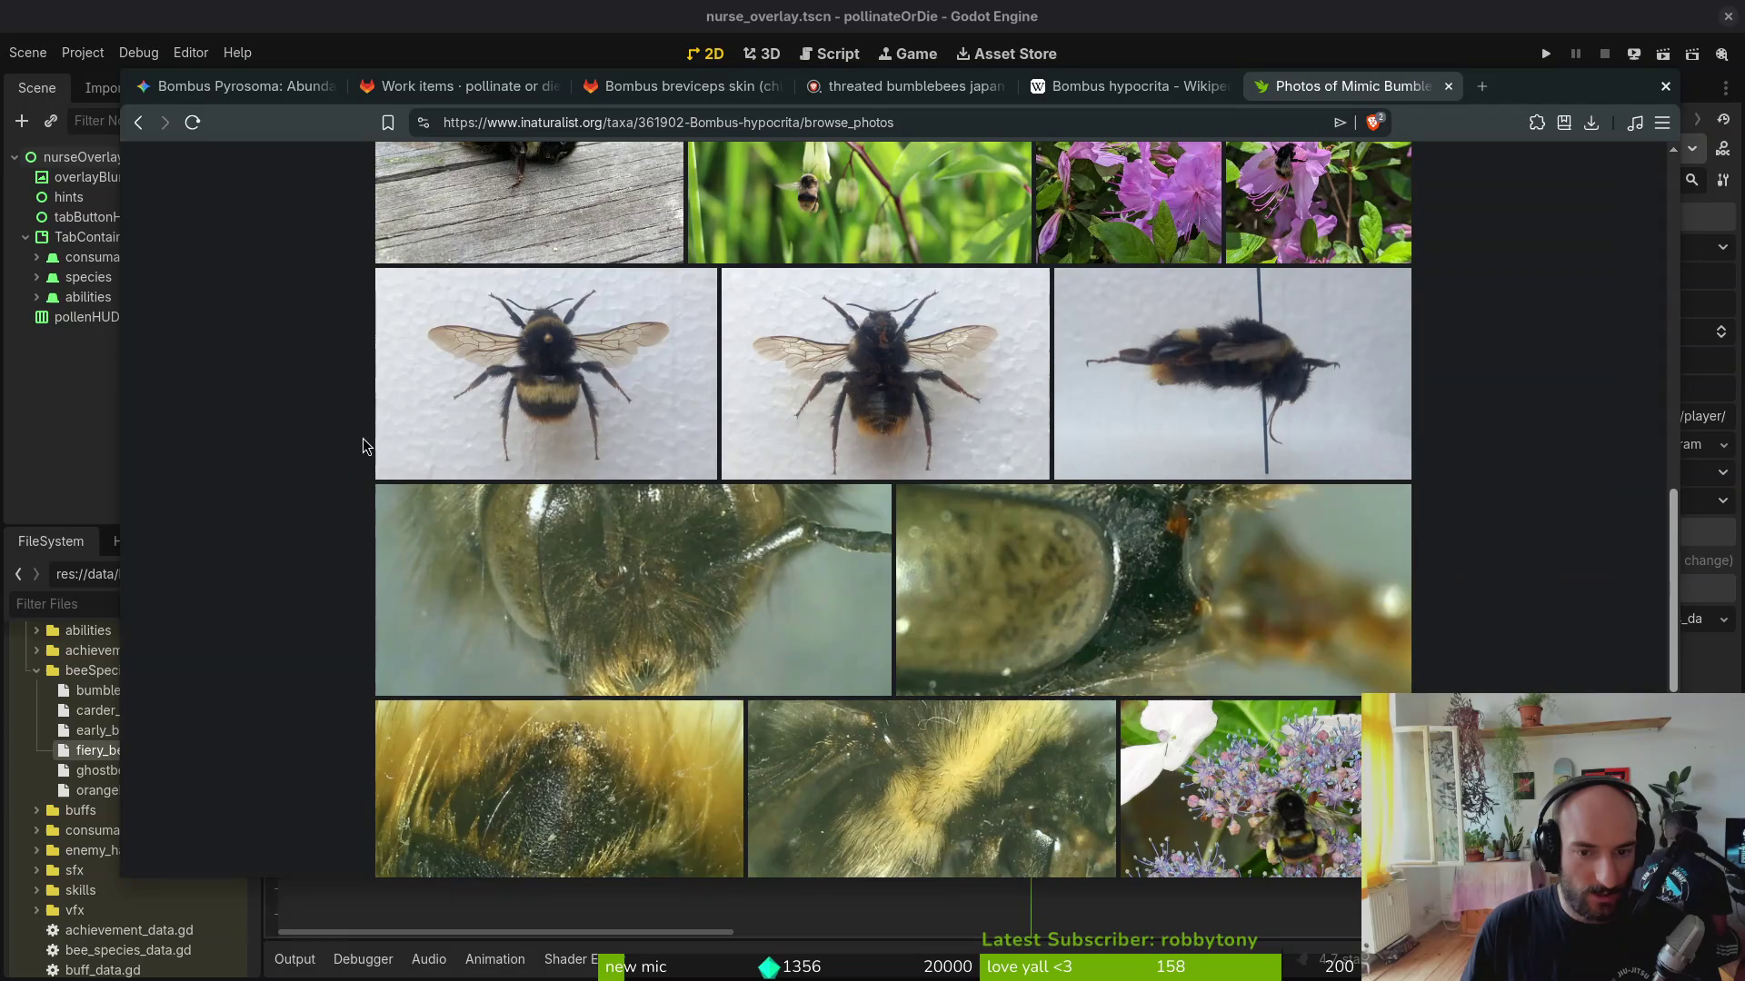
pyautogui.scroll(-2, 363, 438)
pyautogui.scroll(-3, 369, 434)
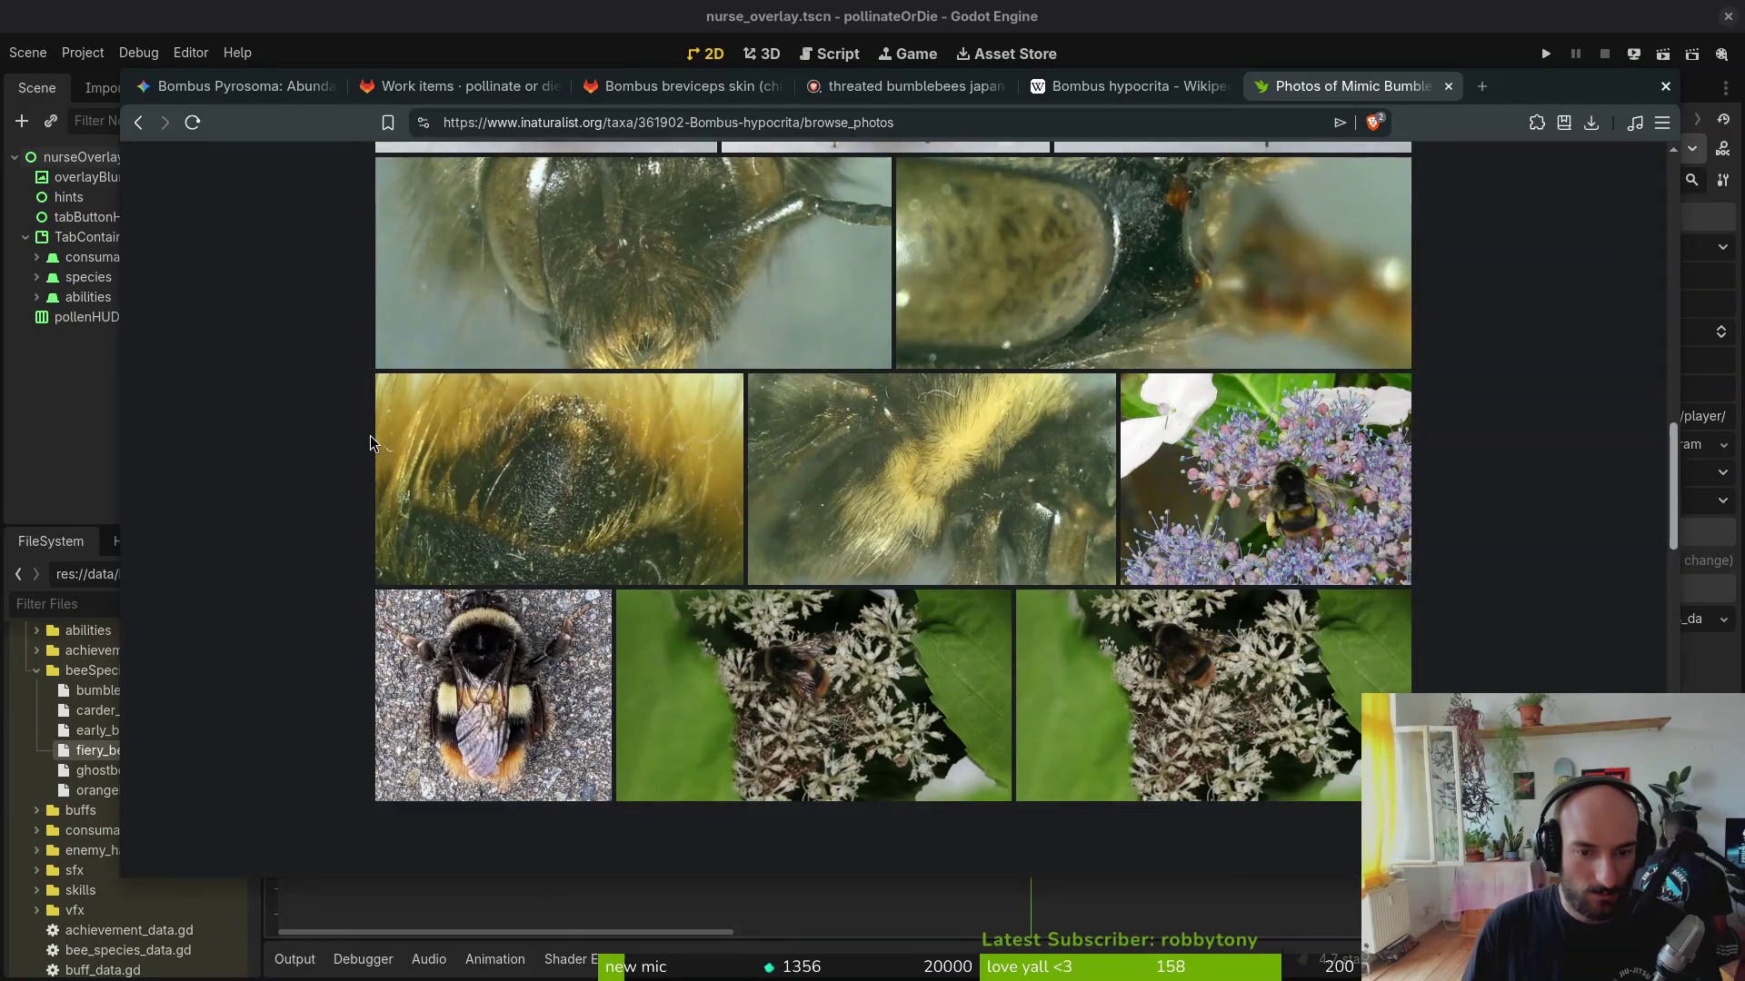
pyautogui.scroll(-3, 370, 435)
pyautogui.scroll(-2, 369, 435)
pyautogui.scroll(-3, 371, 433)
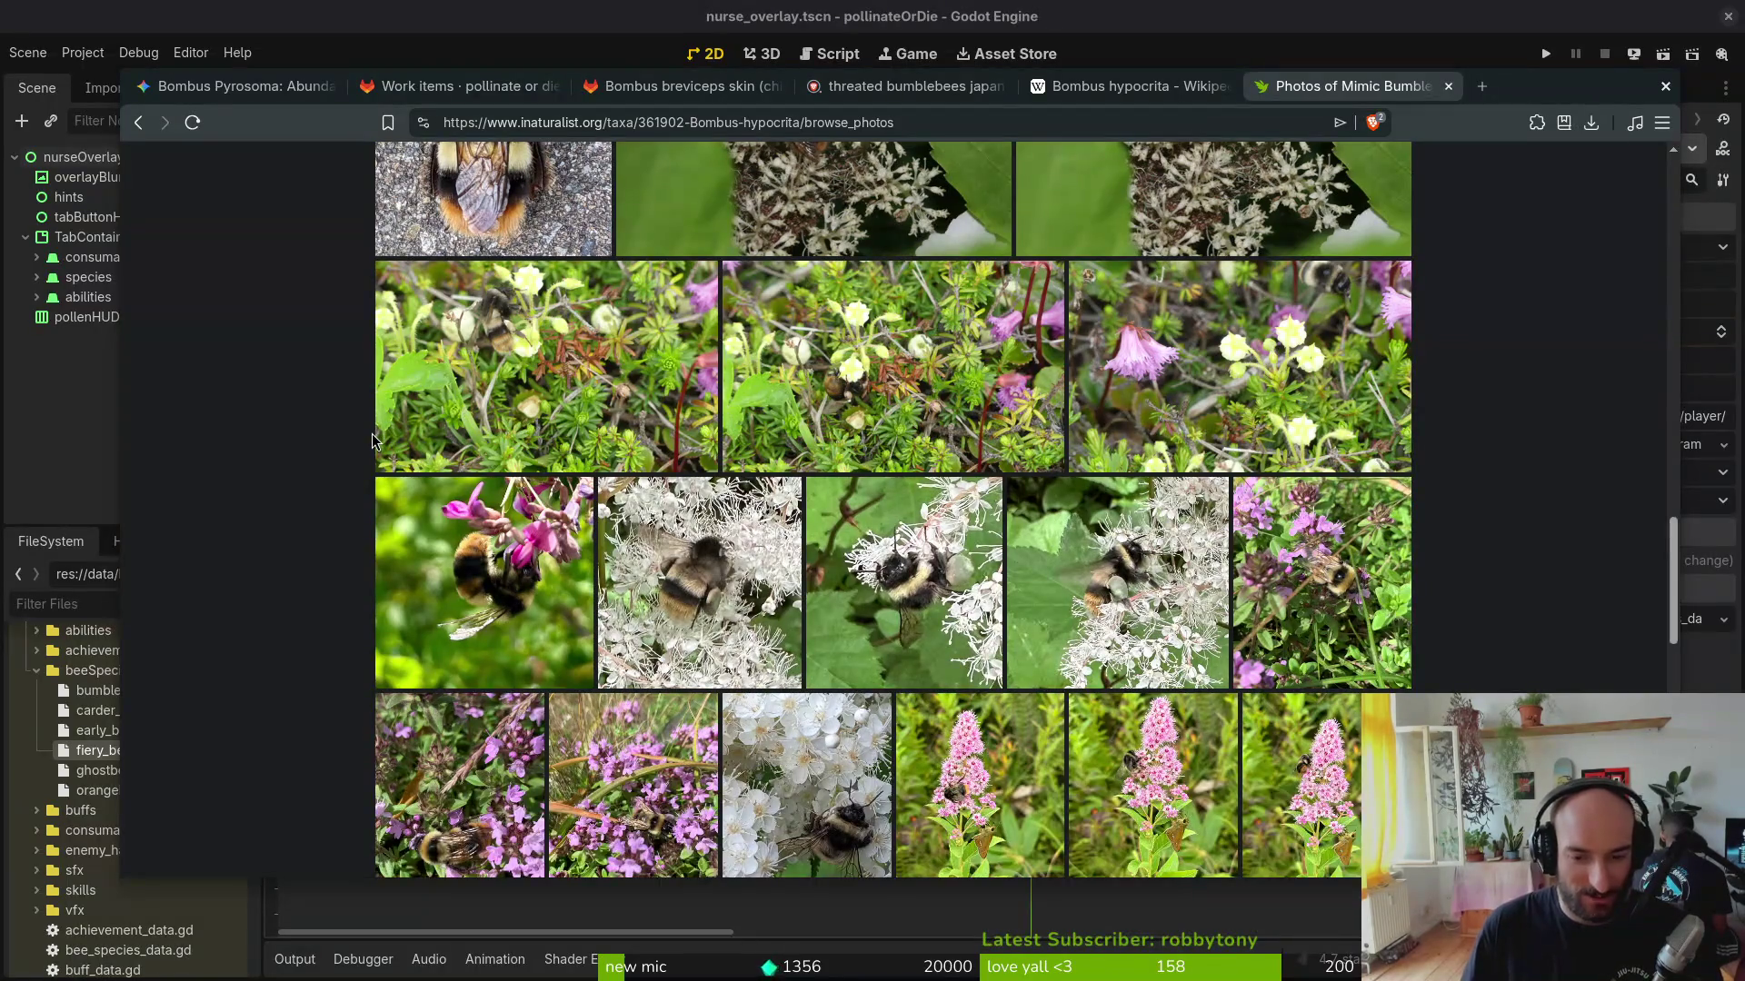
pyautogui.scroll(-3, 372, 433)
pyautogui.scroll(-3, 377, 436)
pyautogui.scroll(5, 378, 436)
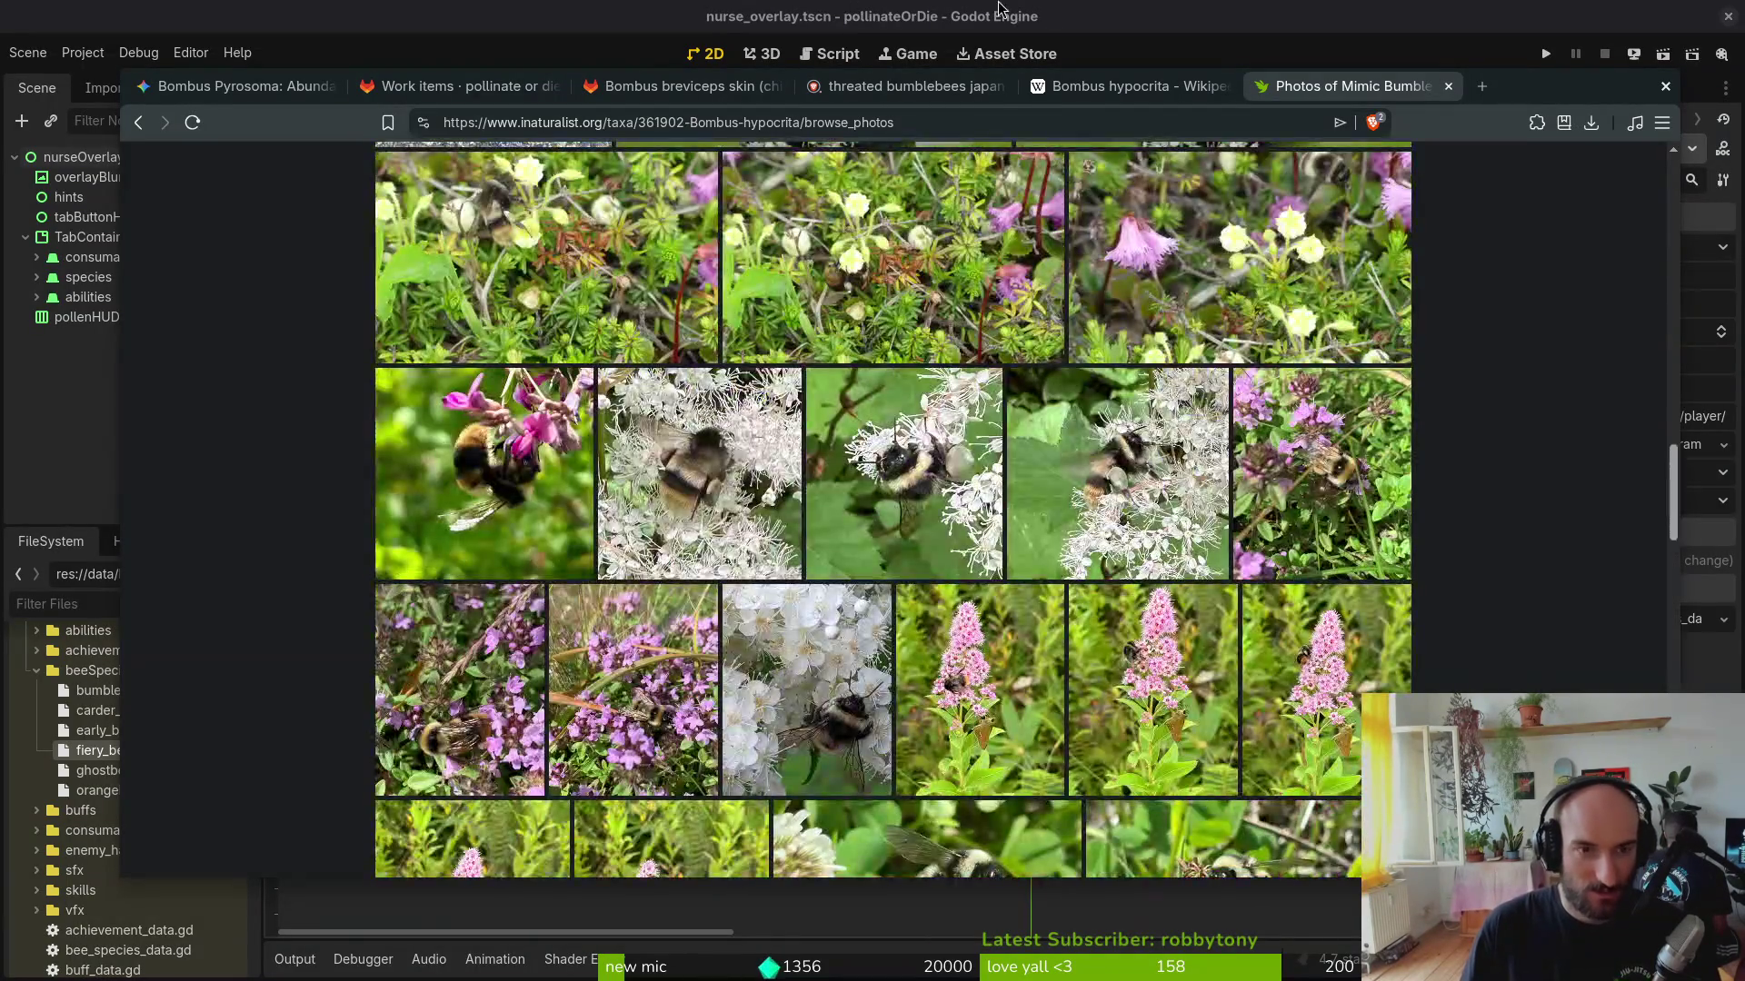
pyautogui.click(1160, 91)
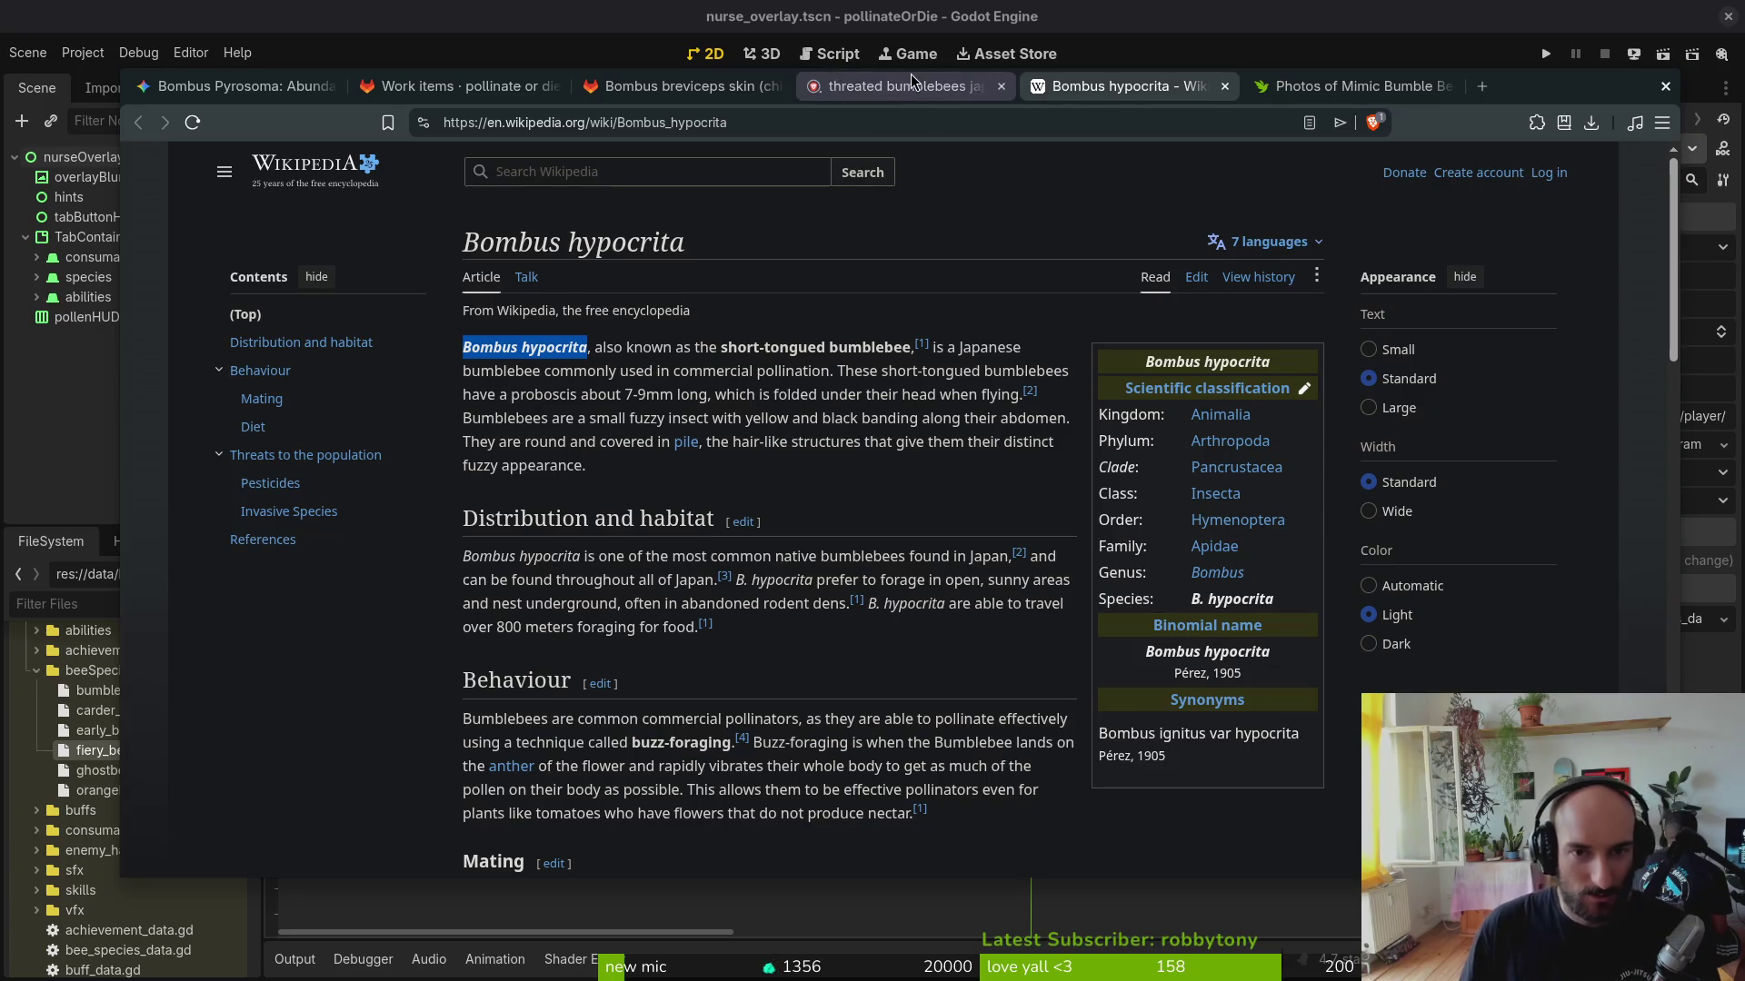
pyautogui.click(911, 82)
# Step: Grab the name Bombus cryptarum florilegus from Gemini's Japan section
pyautogui.click(245, 87)
pyautogui.scroll(-5, 769, 440)
pyautogui.scroll(3, 804, 456)
pyautogui.scroll(5, 803, 457)
pyautogui.scroll(5, 915, 400)
pyautogui.scroll(5, 915, 400)
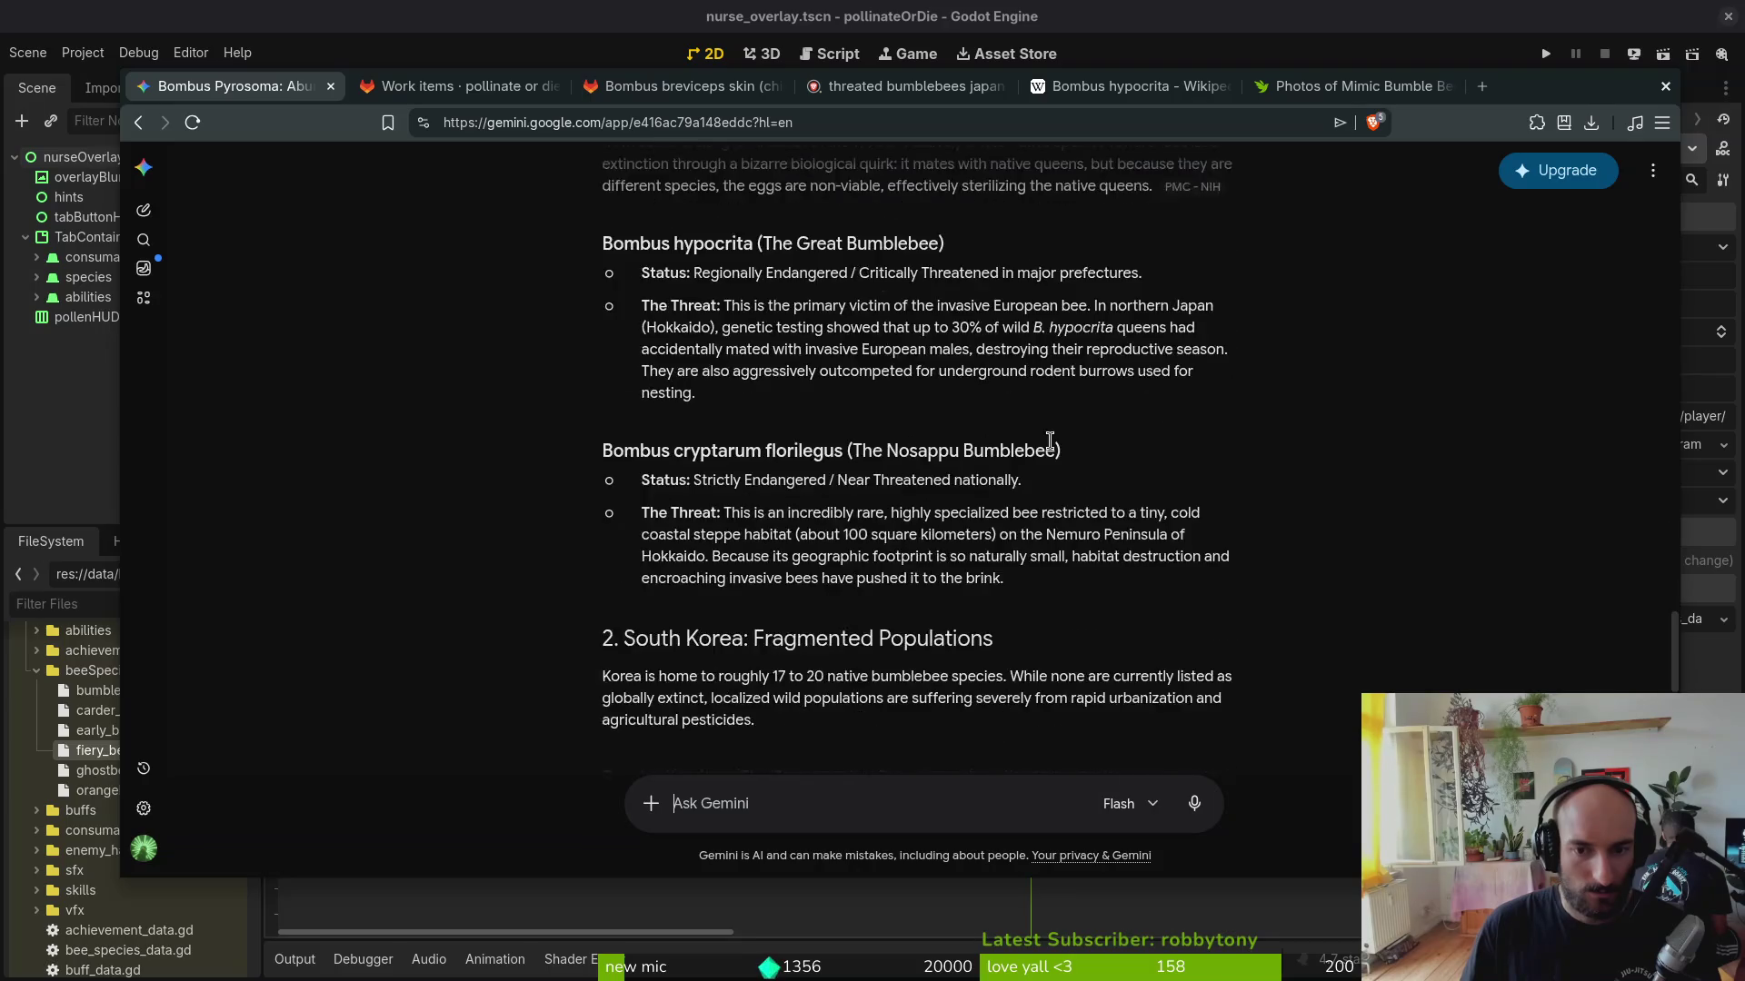
pyautogui.scroll(5, 915, 400)
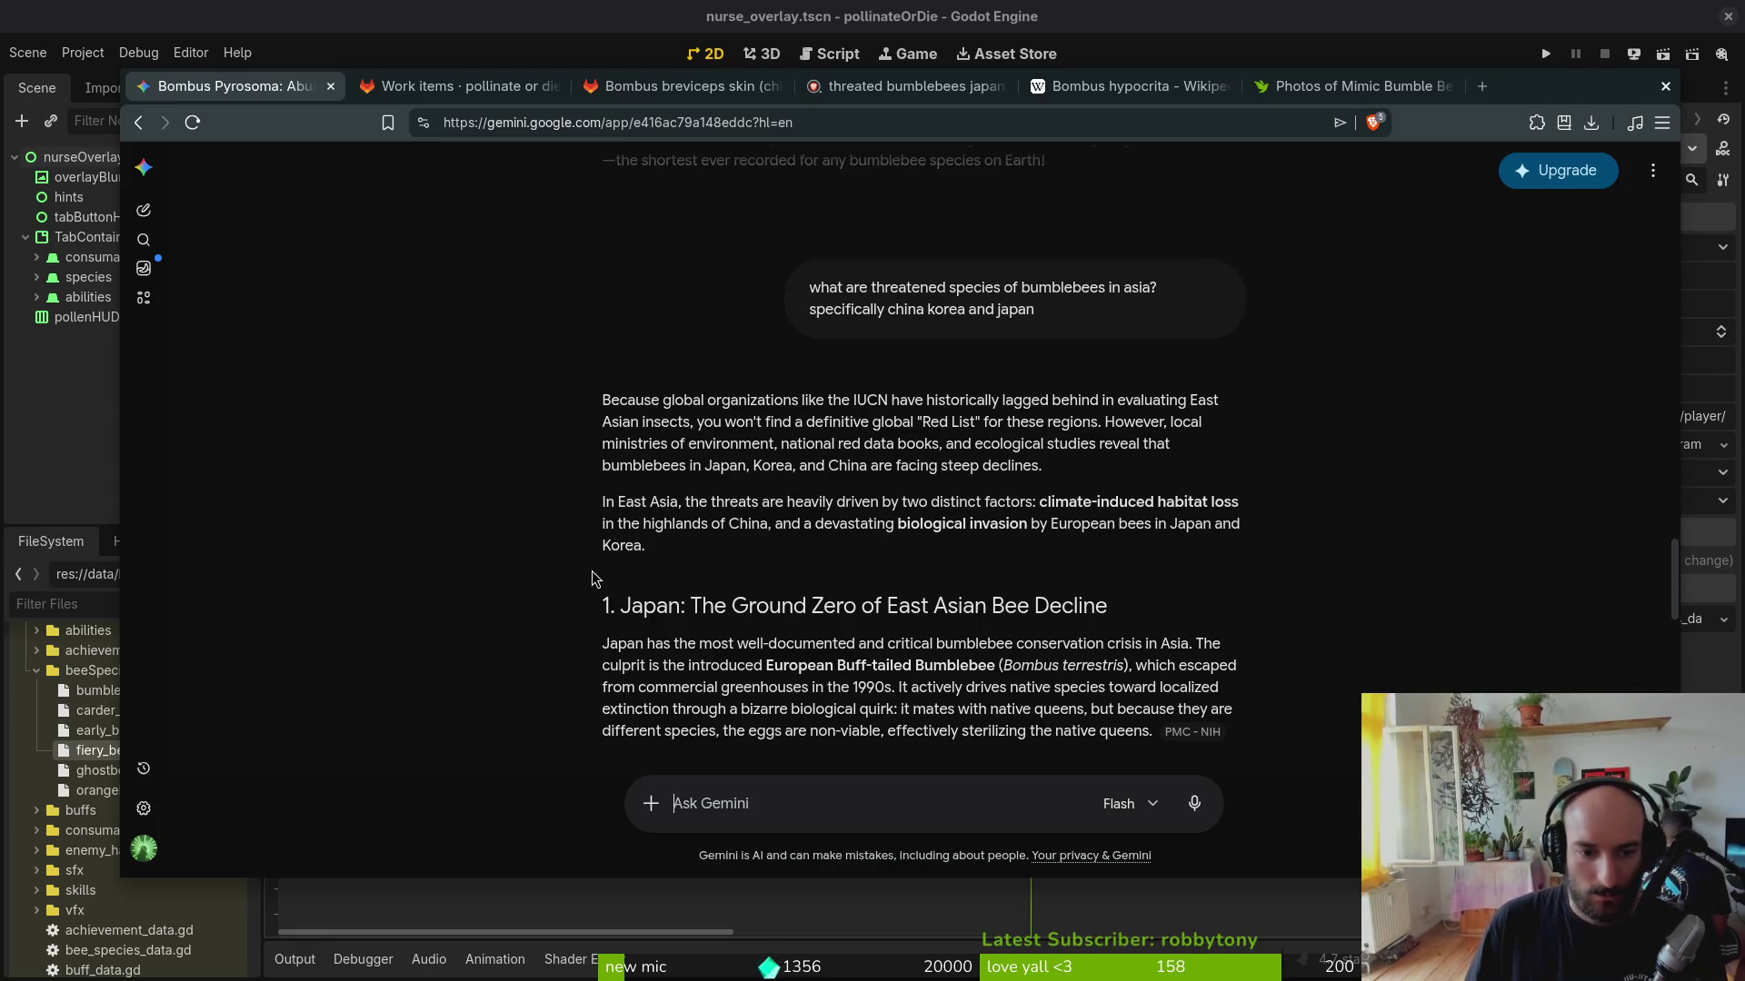
pyautogui.scroll(-1, 615, 586)
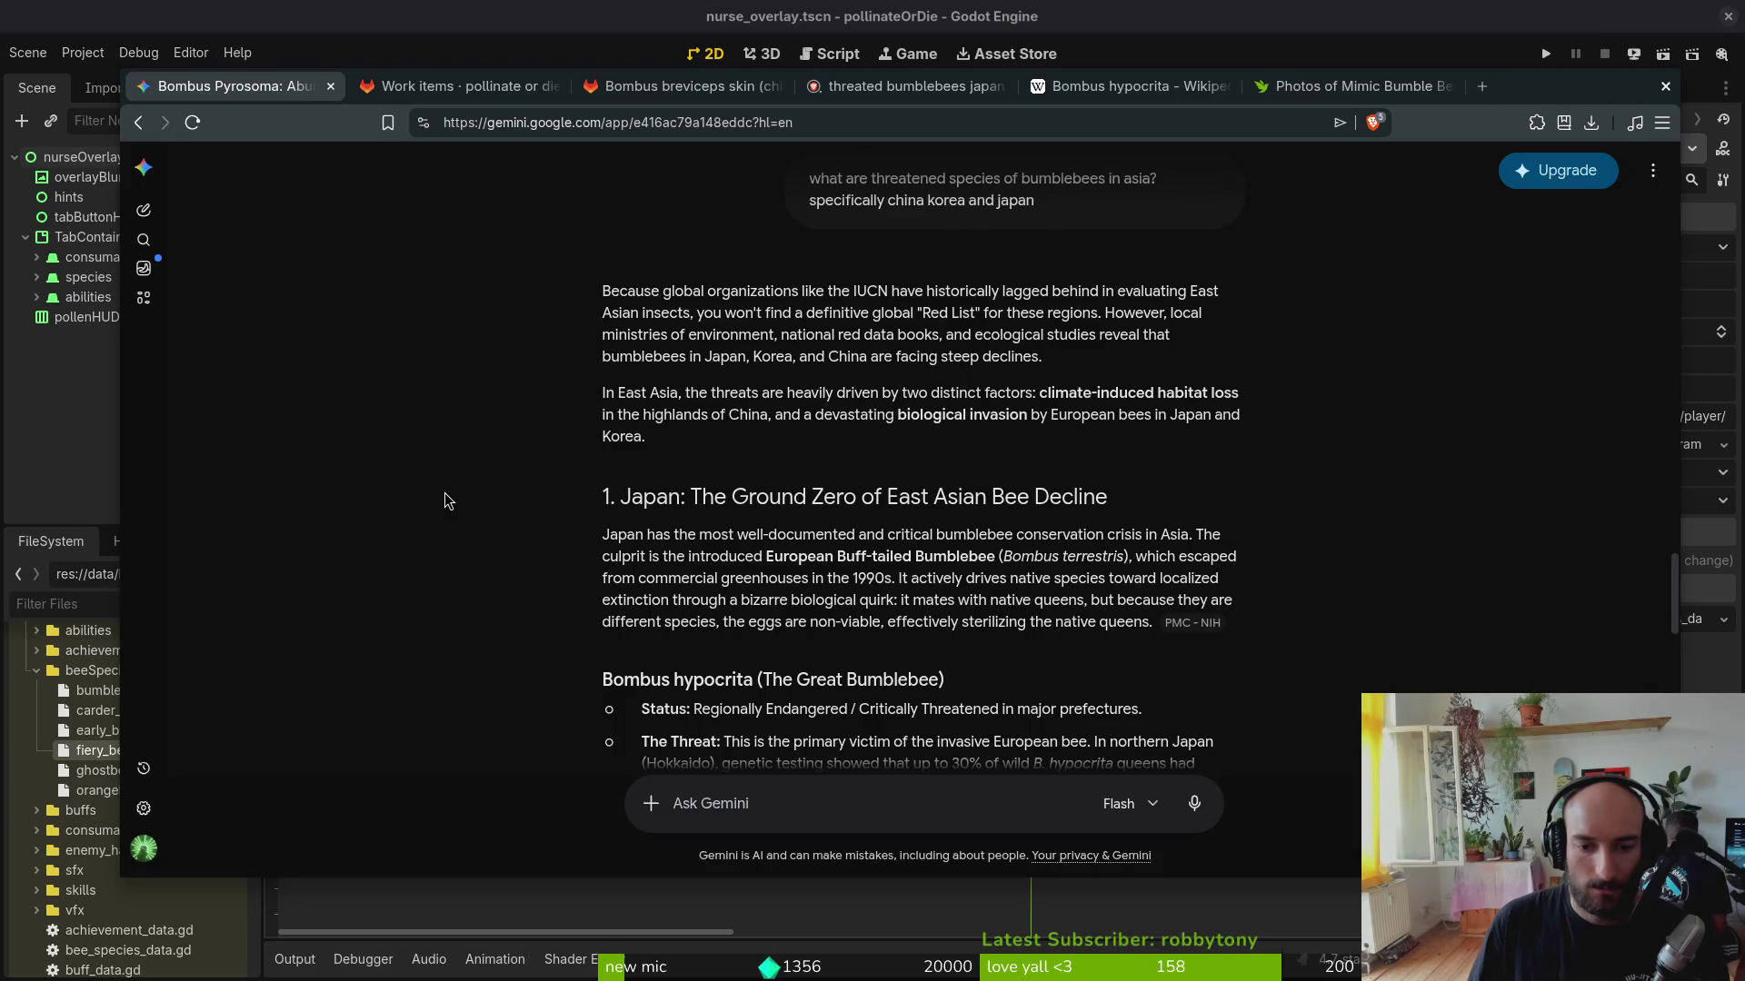
pyautogui.scroll(-2, 445, 492)
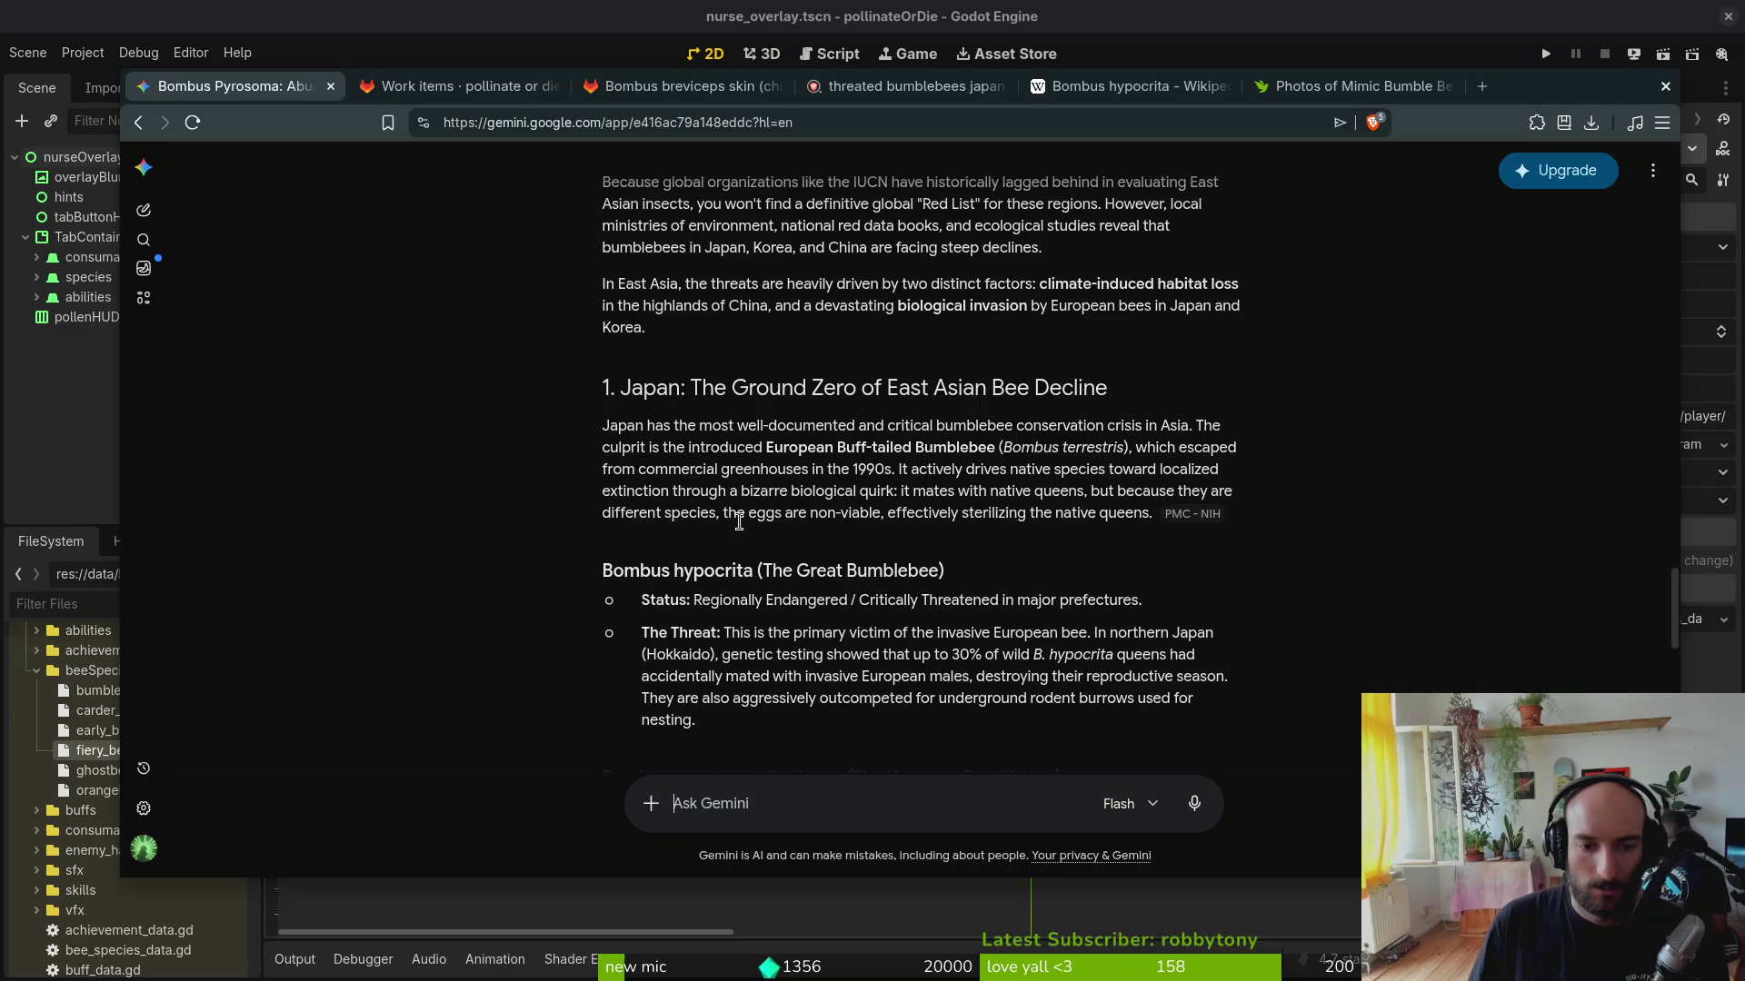
pyautogui.scroll(-3, 500, 614)
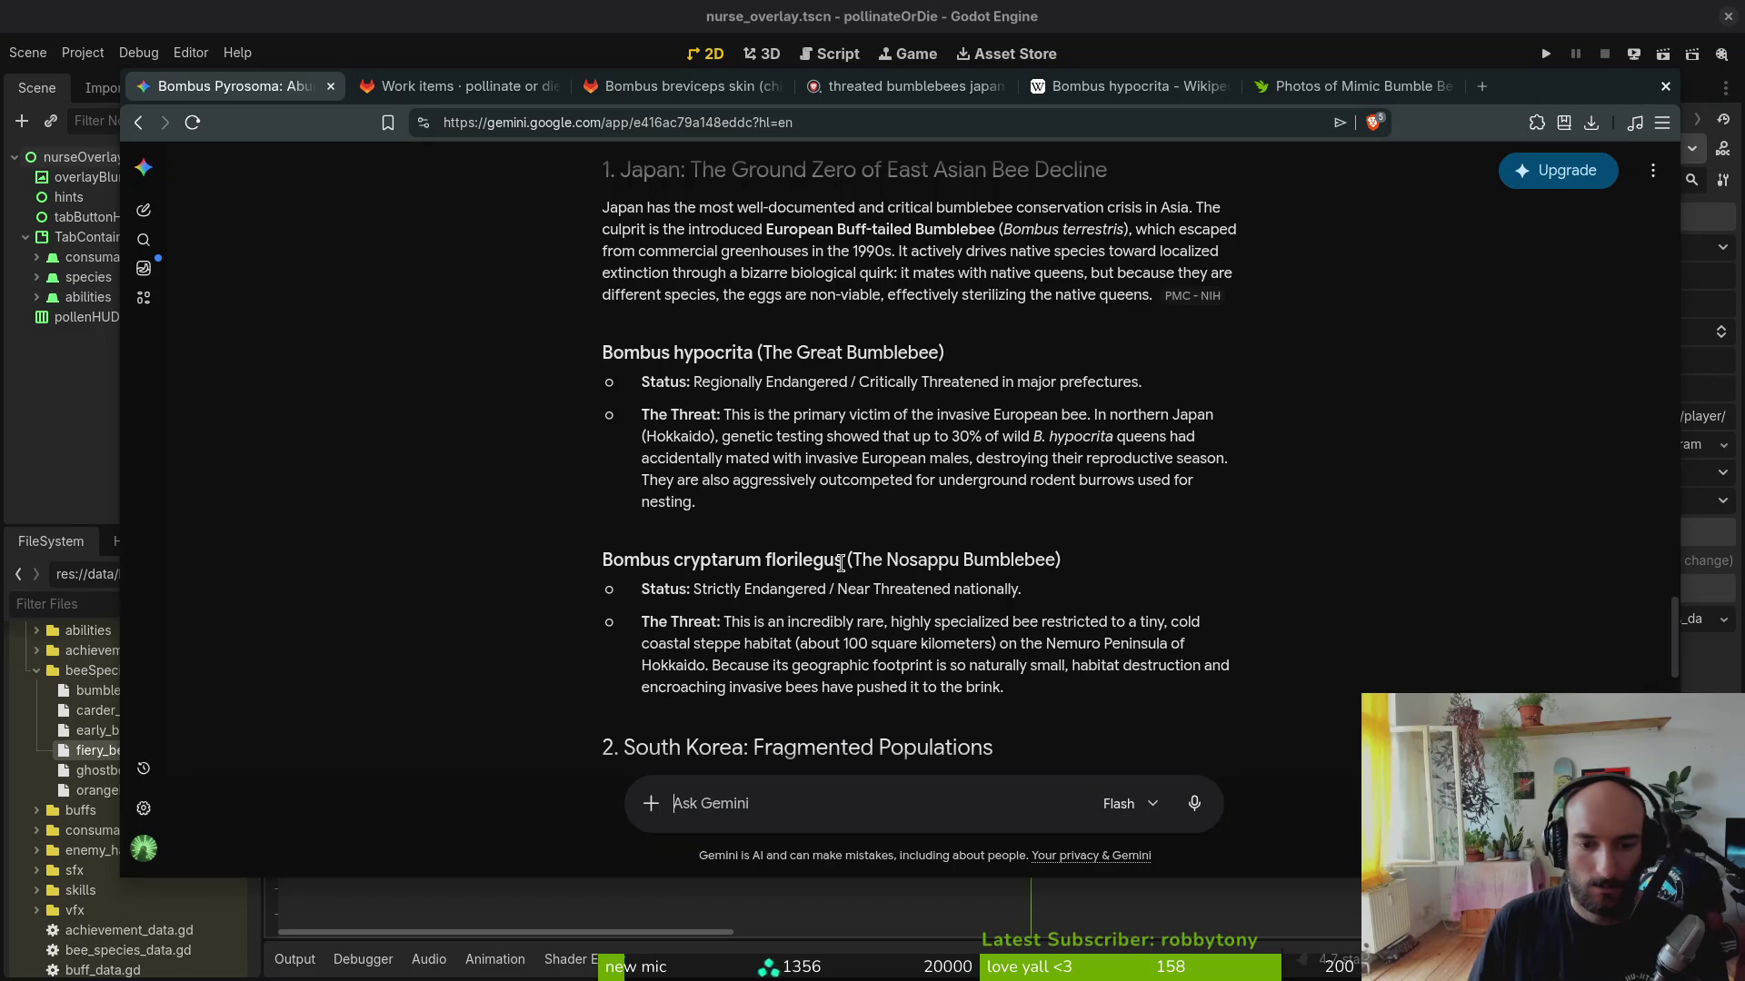
pyautogui.moveTo(842, 563); pyautogui.dragTo(600, 563)
pyautogui.hotkey('ctrl', 'c')
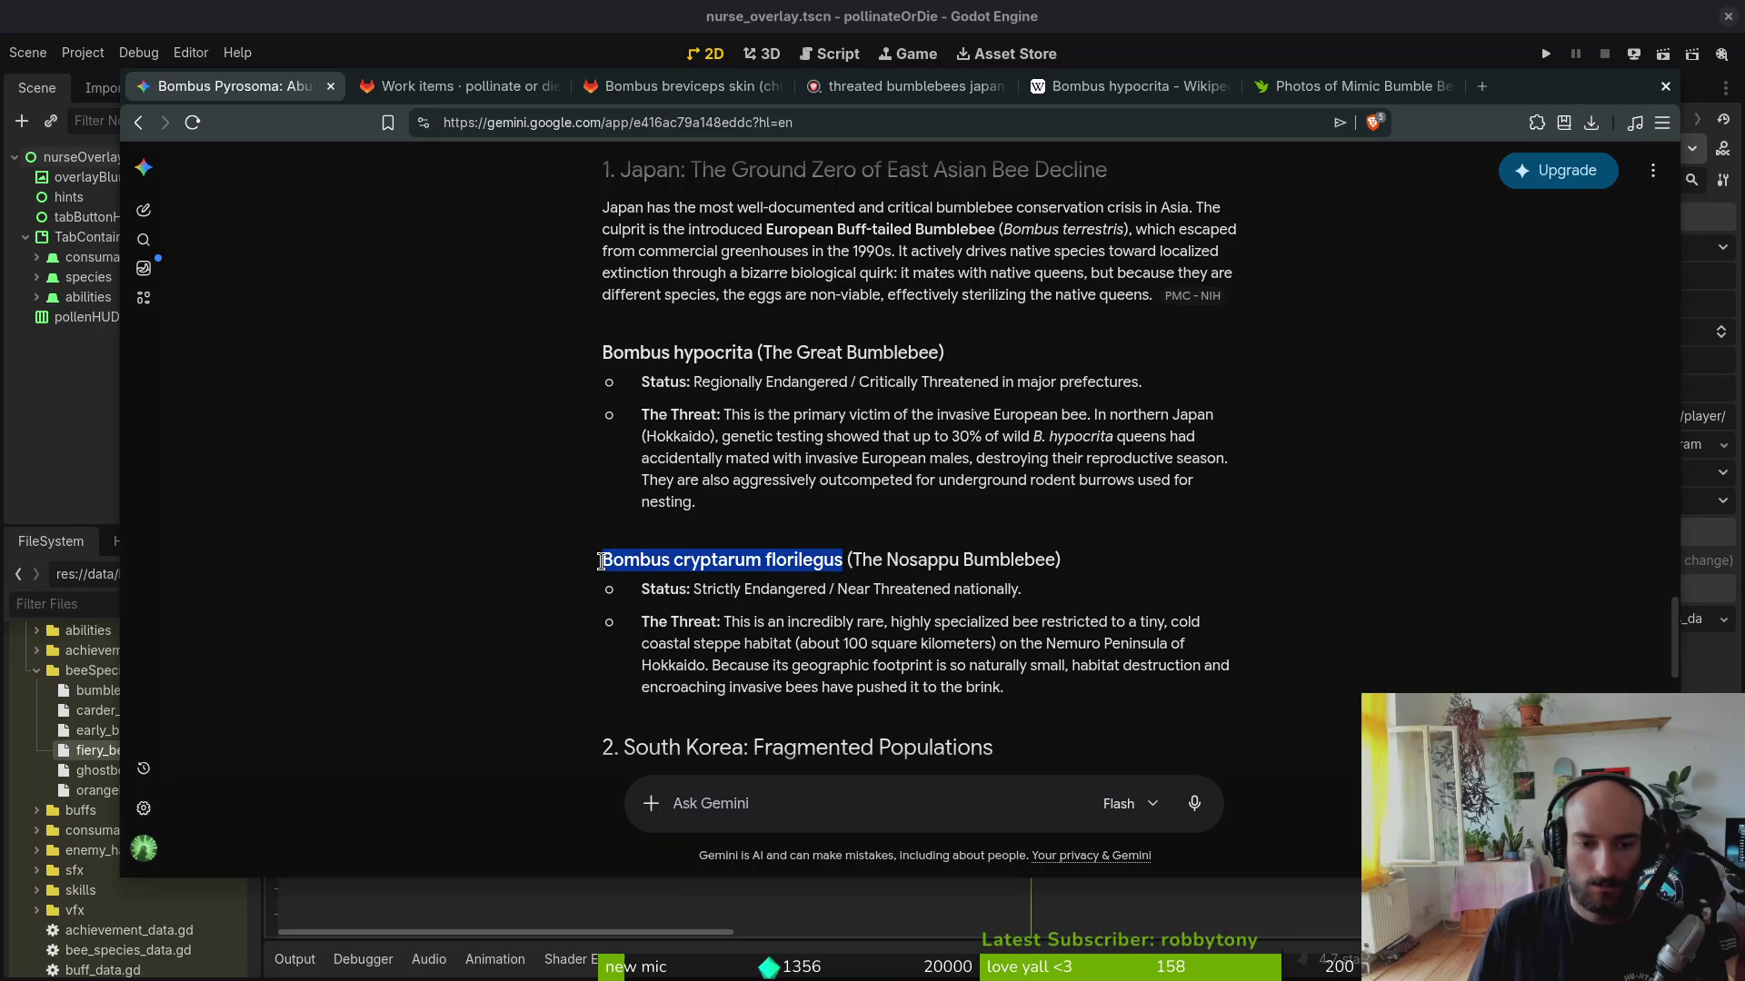
pyautogui.click(1356, 86)
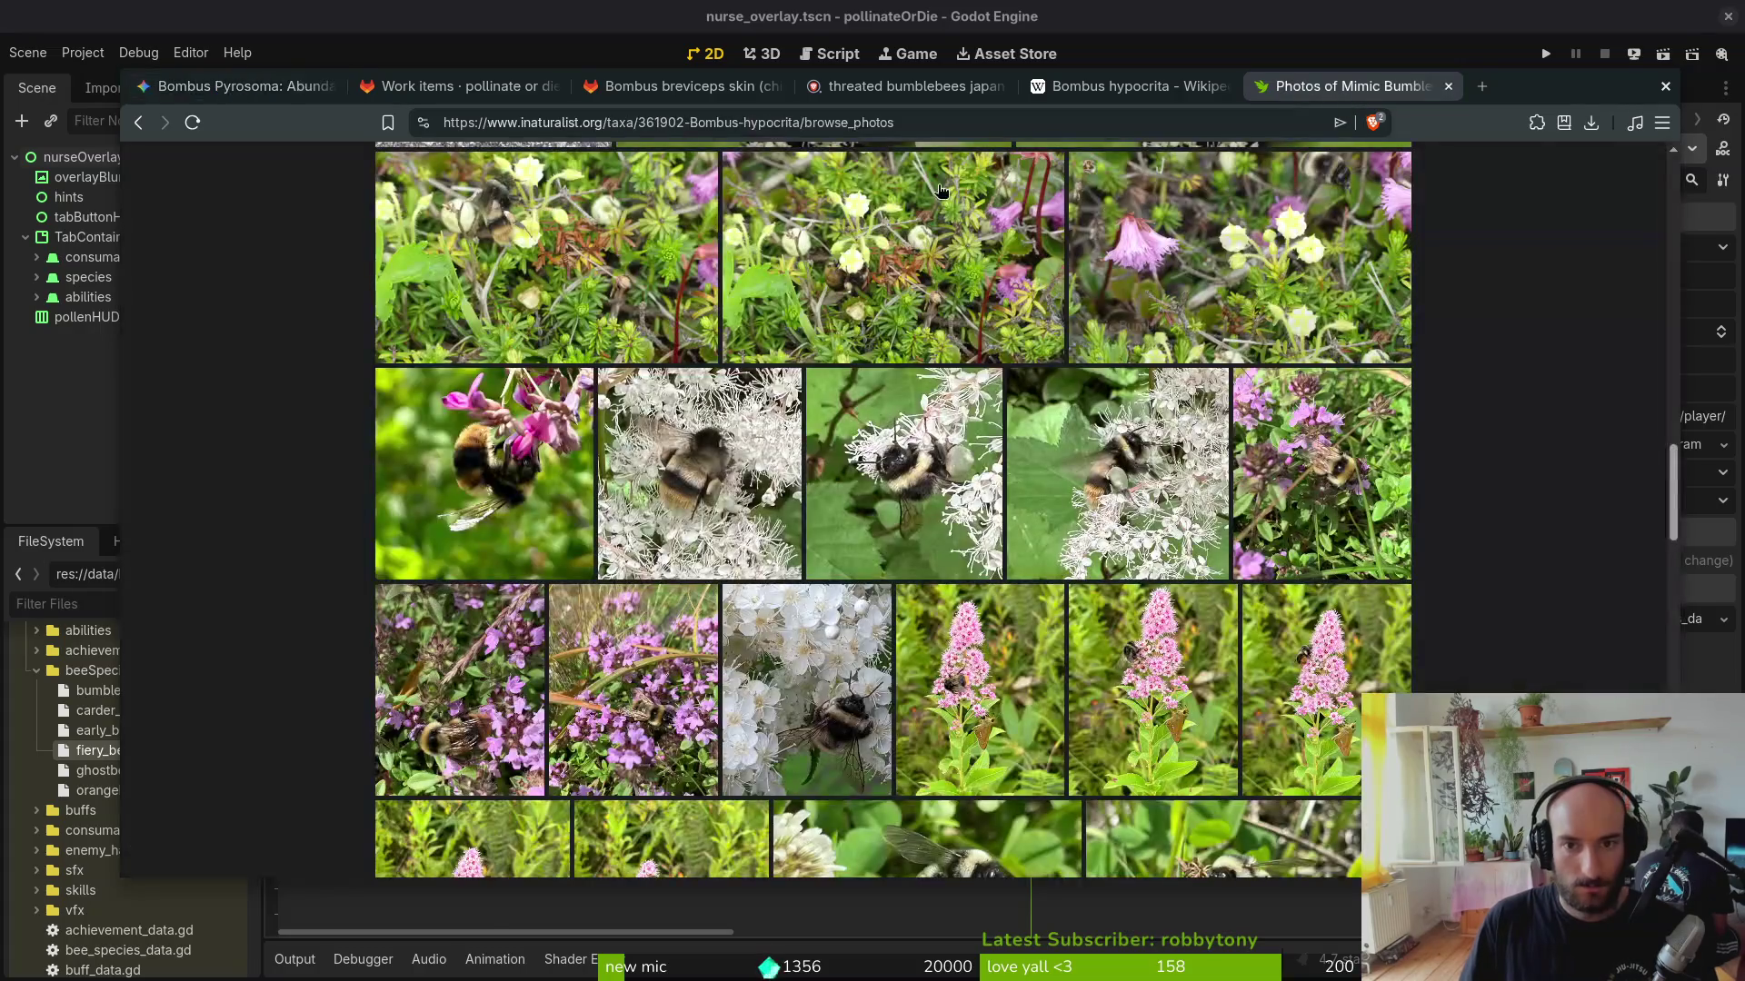
pyautogui.scroll(5, 987, 196)
pyautogui.scroll(5, 855, 225)
pyautogui.click(1333, 226)
pyautogui.hotkey('ctrl', 'v')
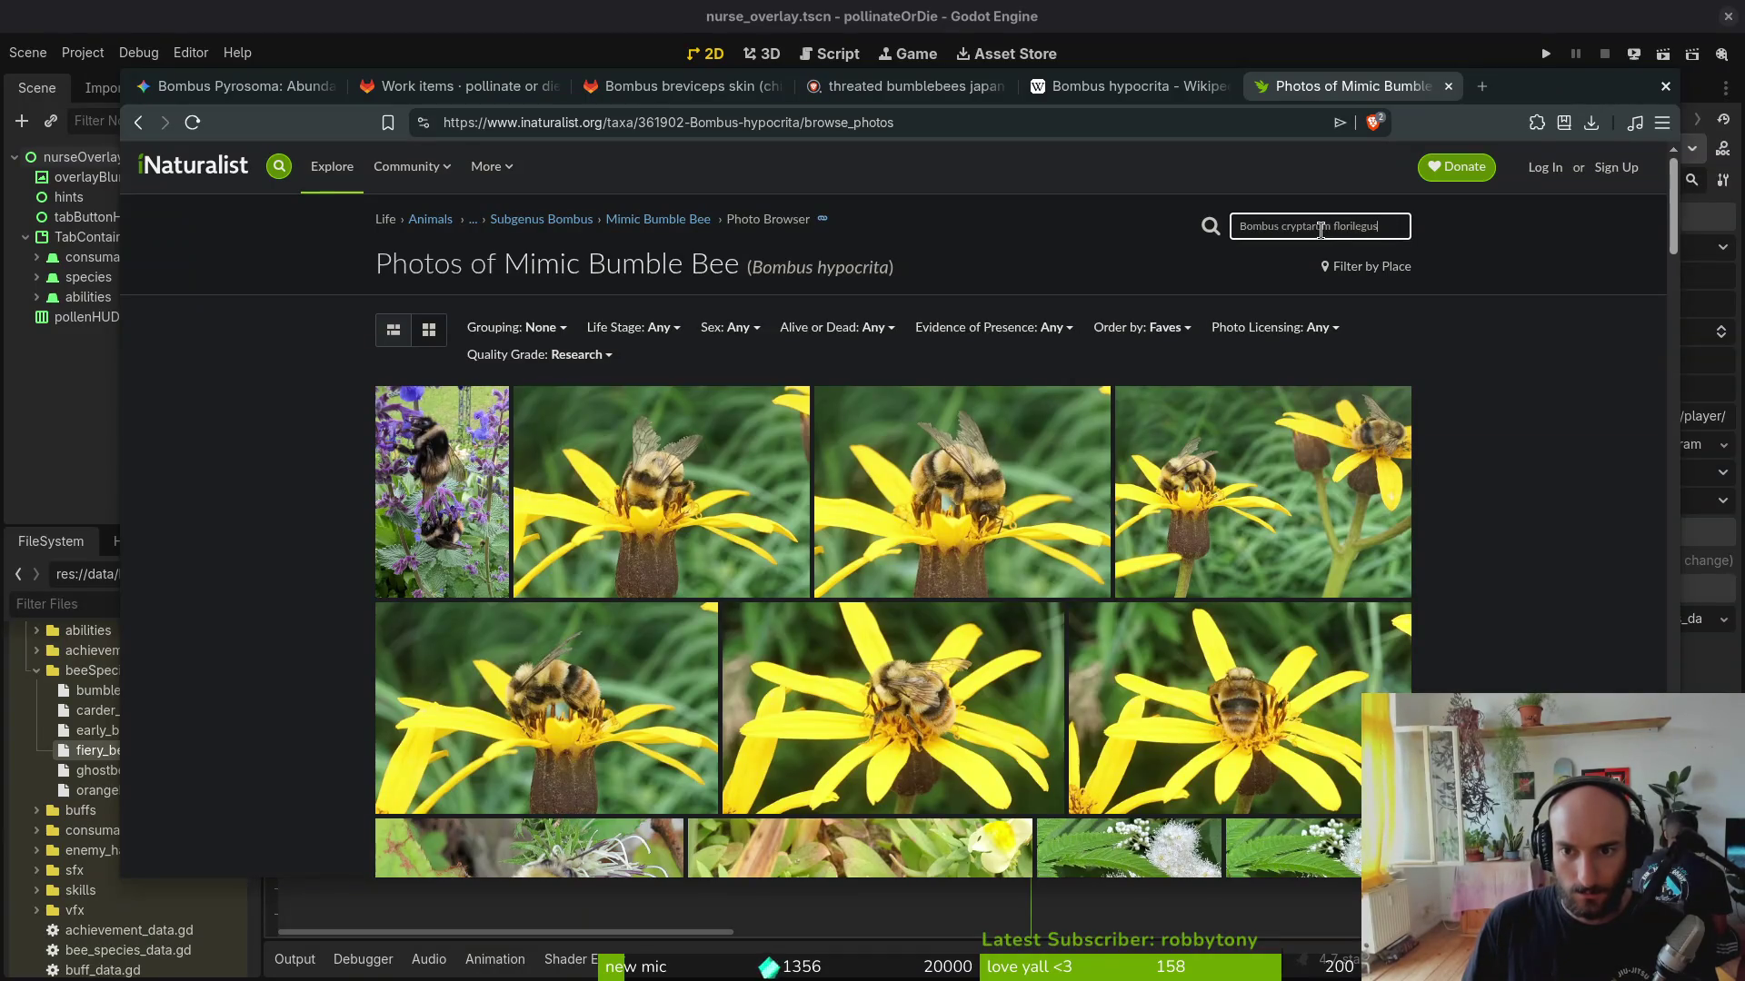
pyautogui.moveTo(1381, 222); pyautogui.dragTo(1332, 229)
pyautogui.click(1275, 273)
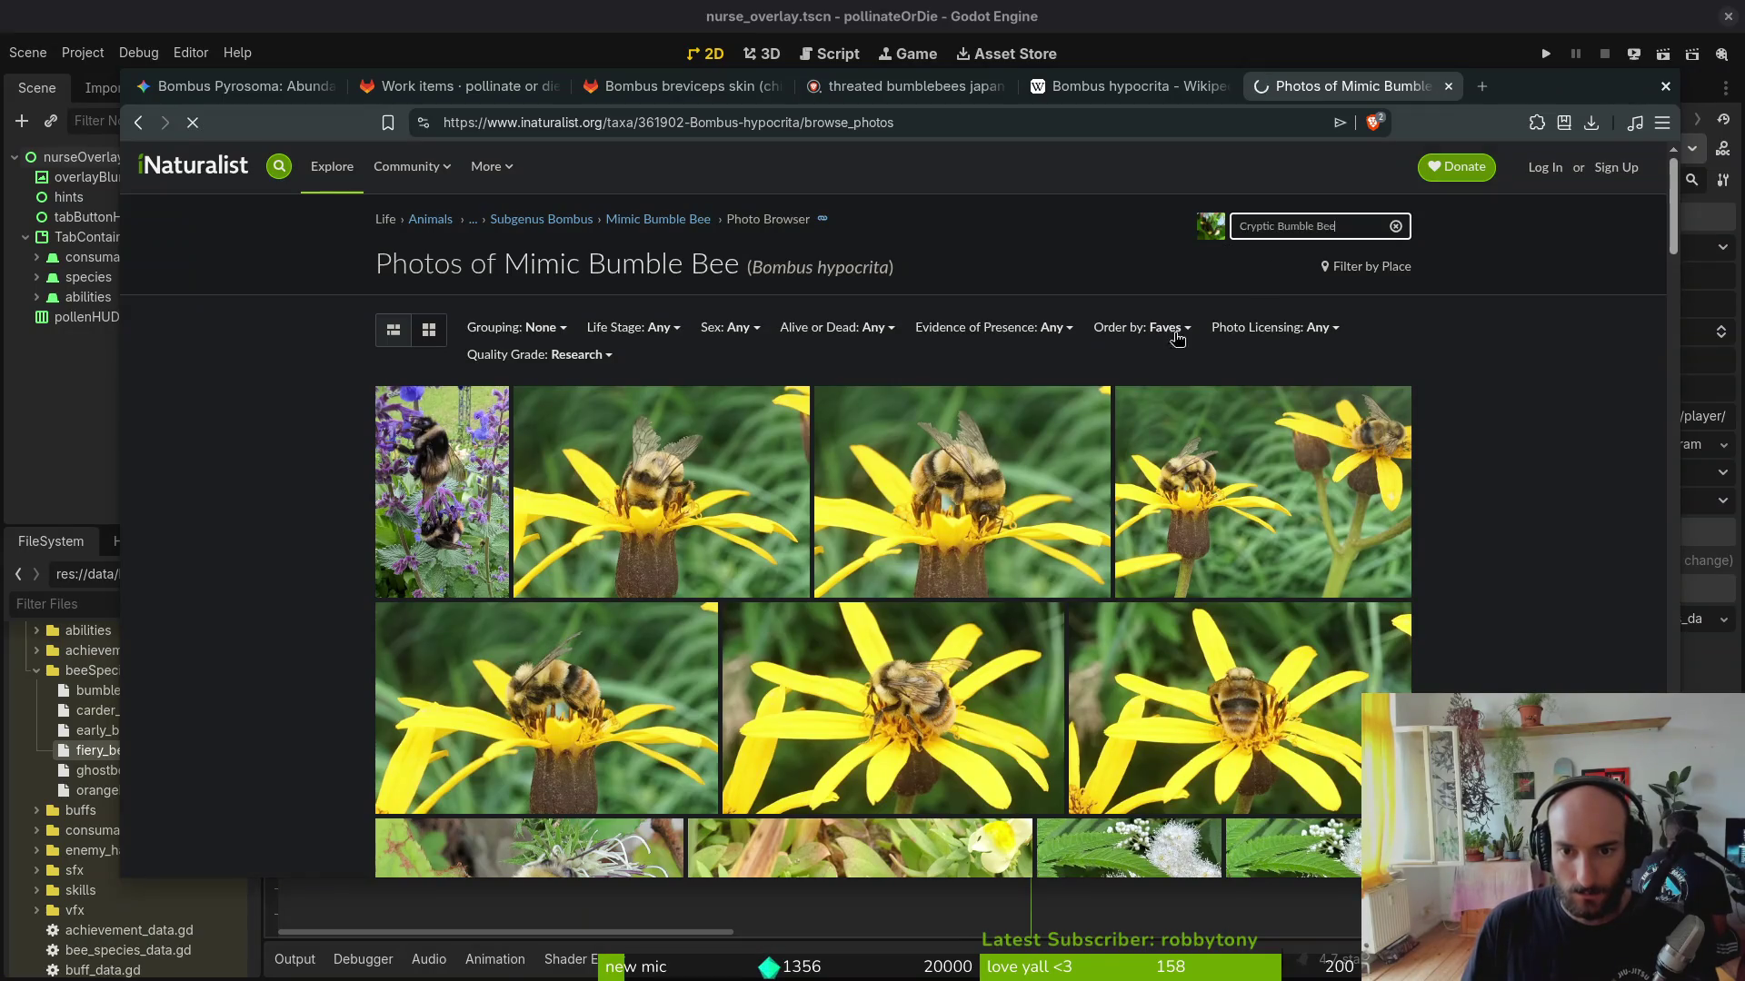
pyautogui.scroll(-1, 955, 546)
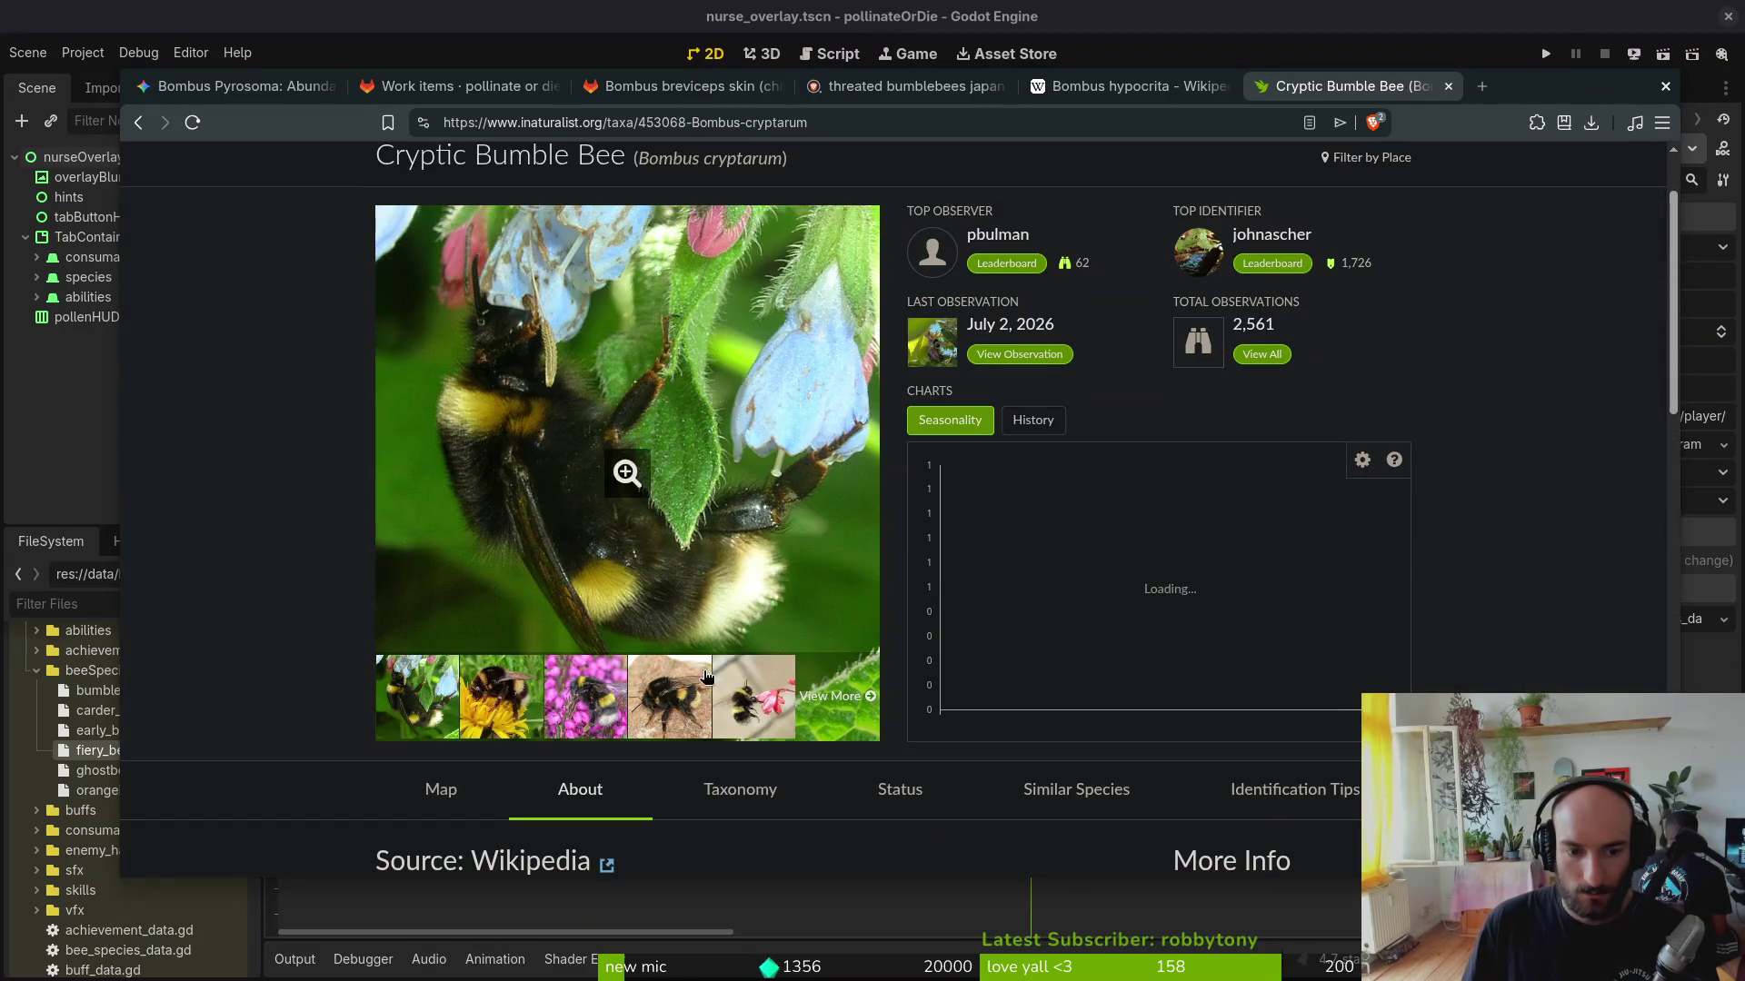
pyautogui.click(831, 718)
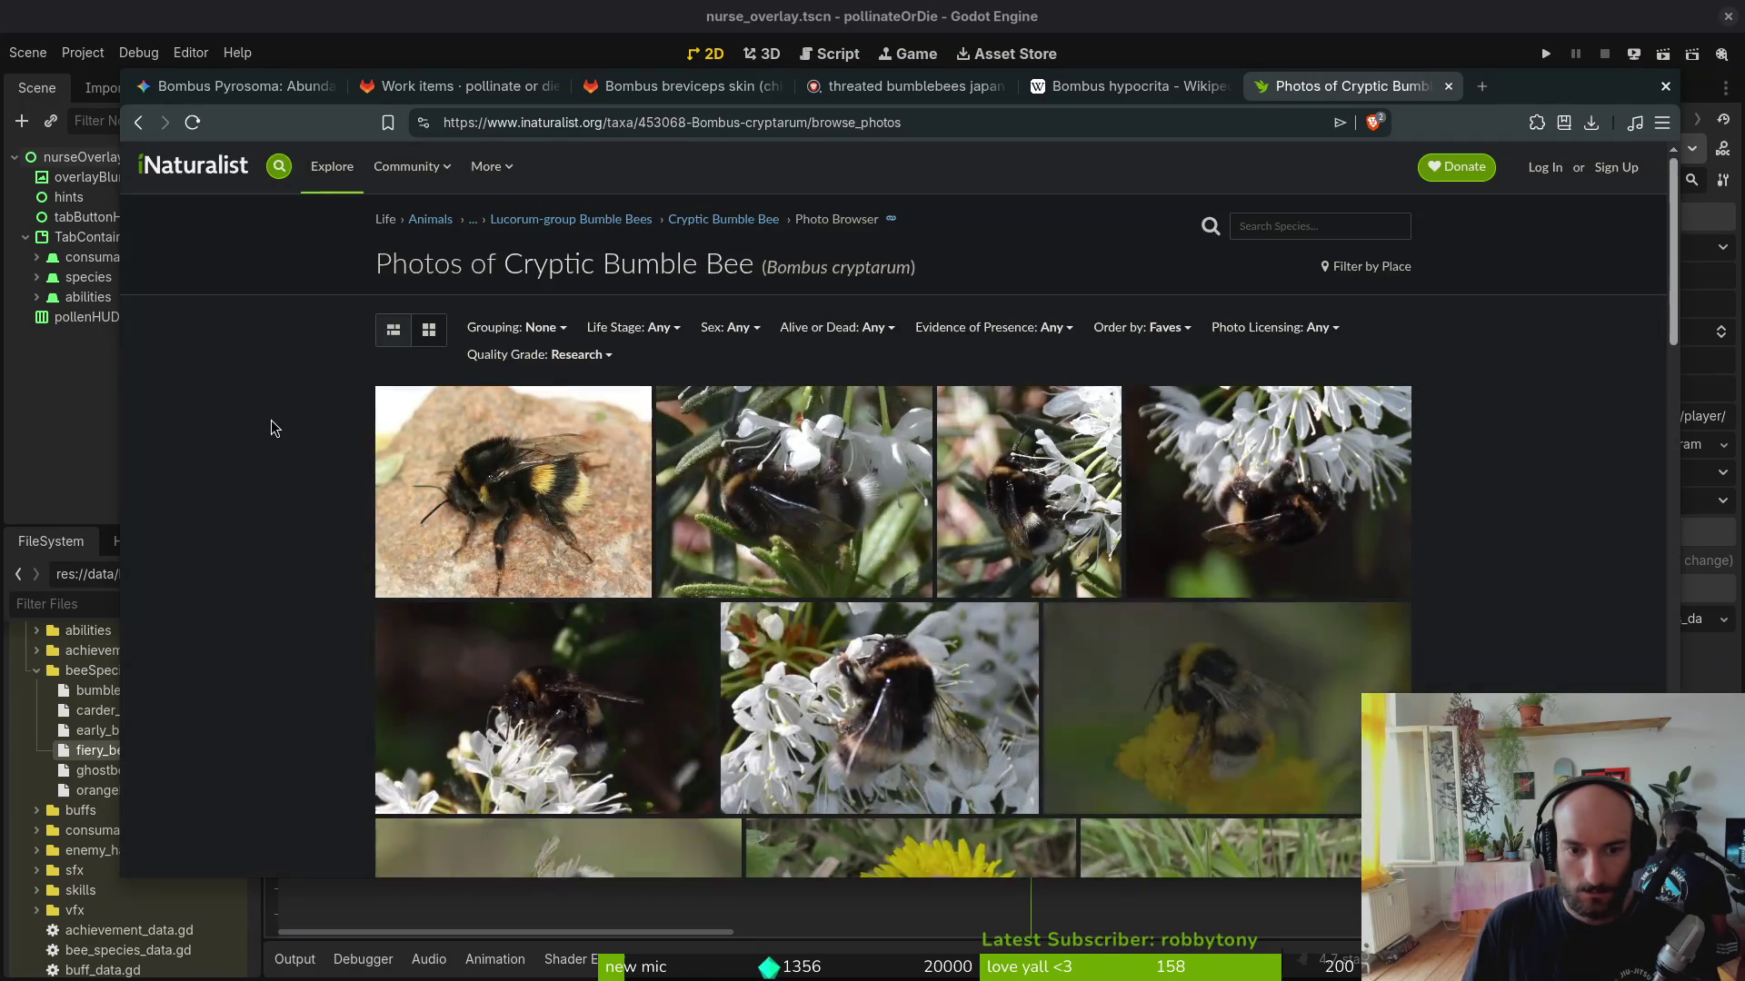
pyautogui.scroll(-2, 281, 419)
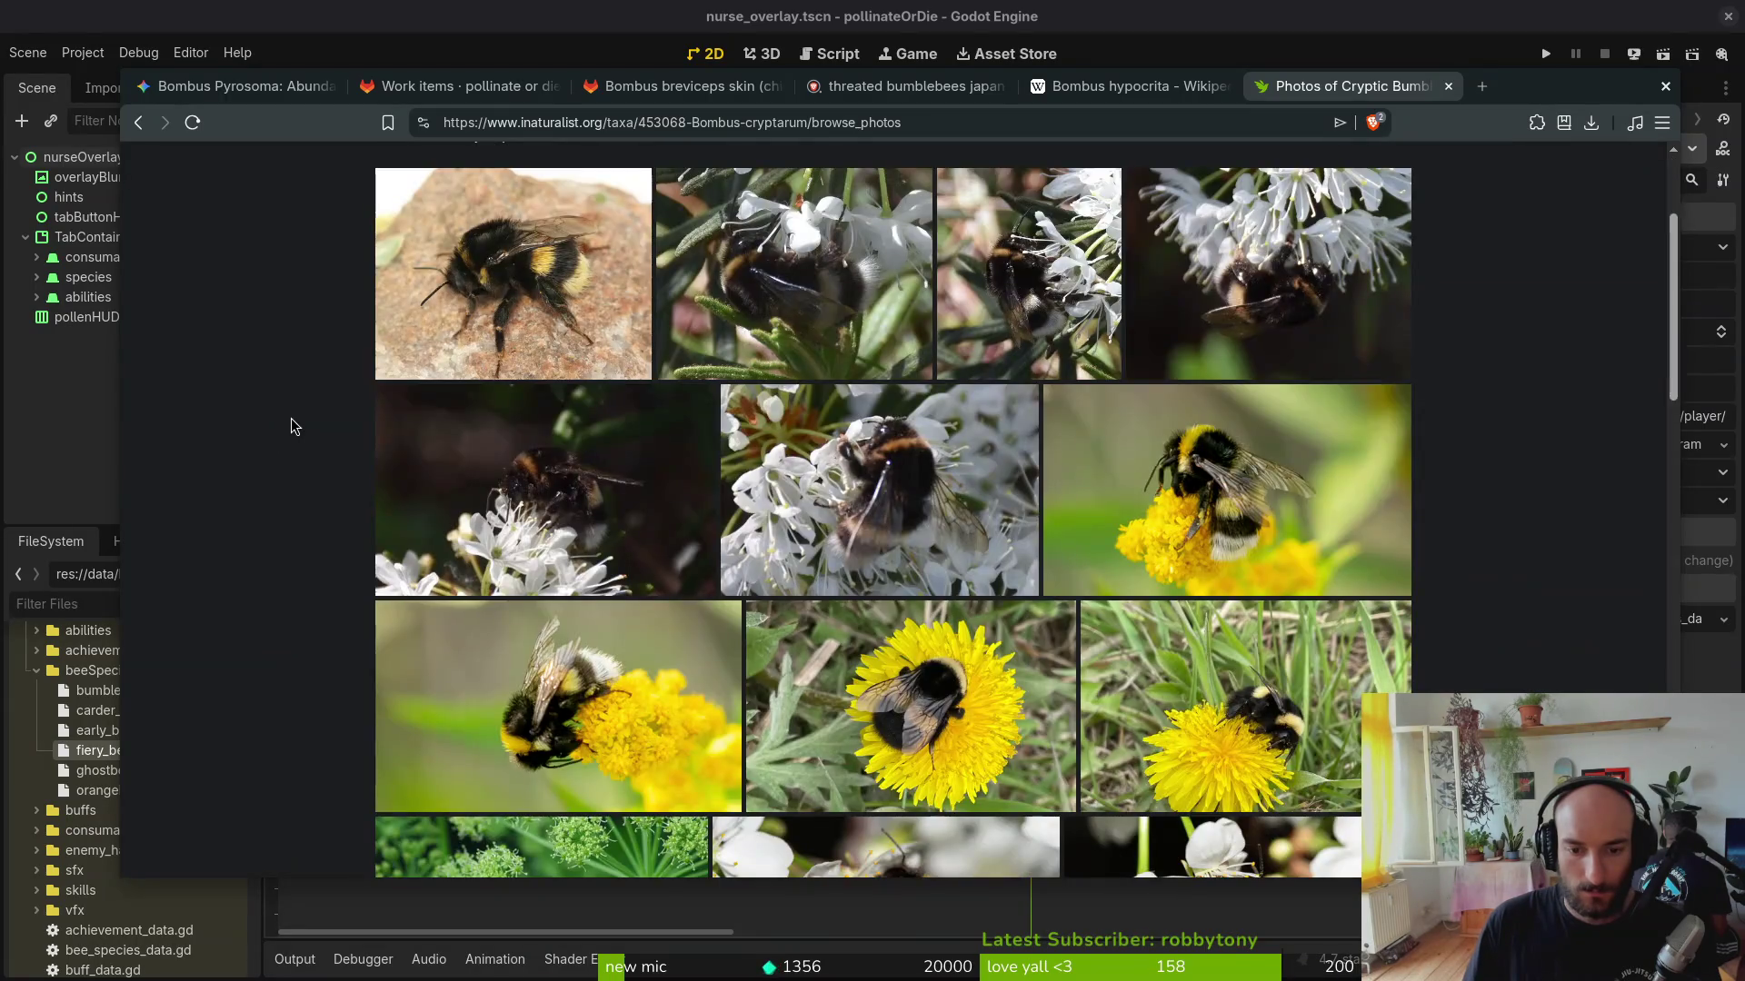
pyautogui.scroll(-3, 294, 419)
pyautogui.scroll(-3, 299, 419)
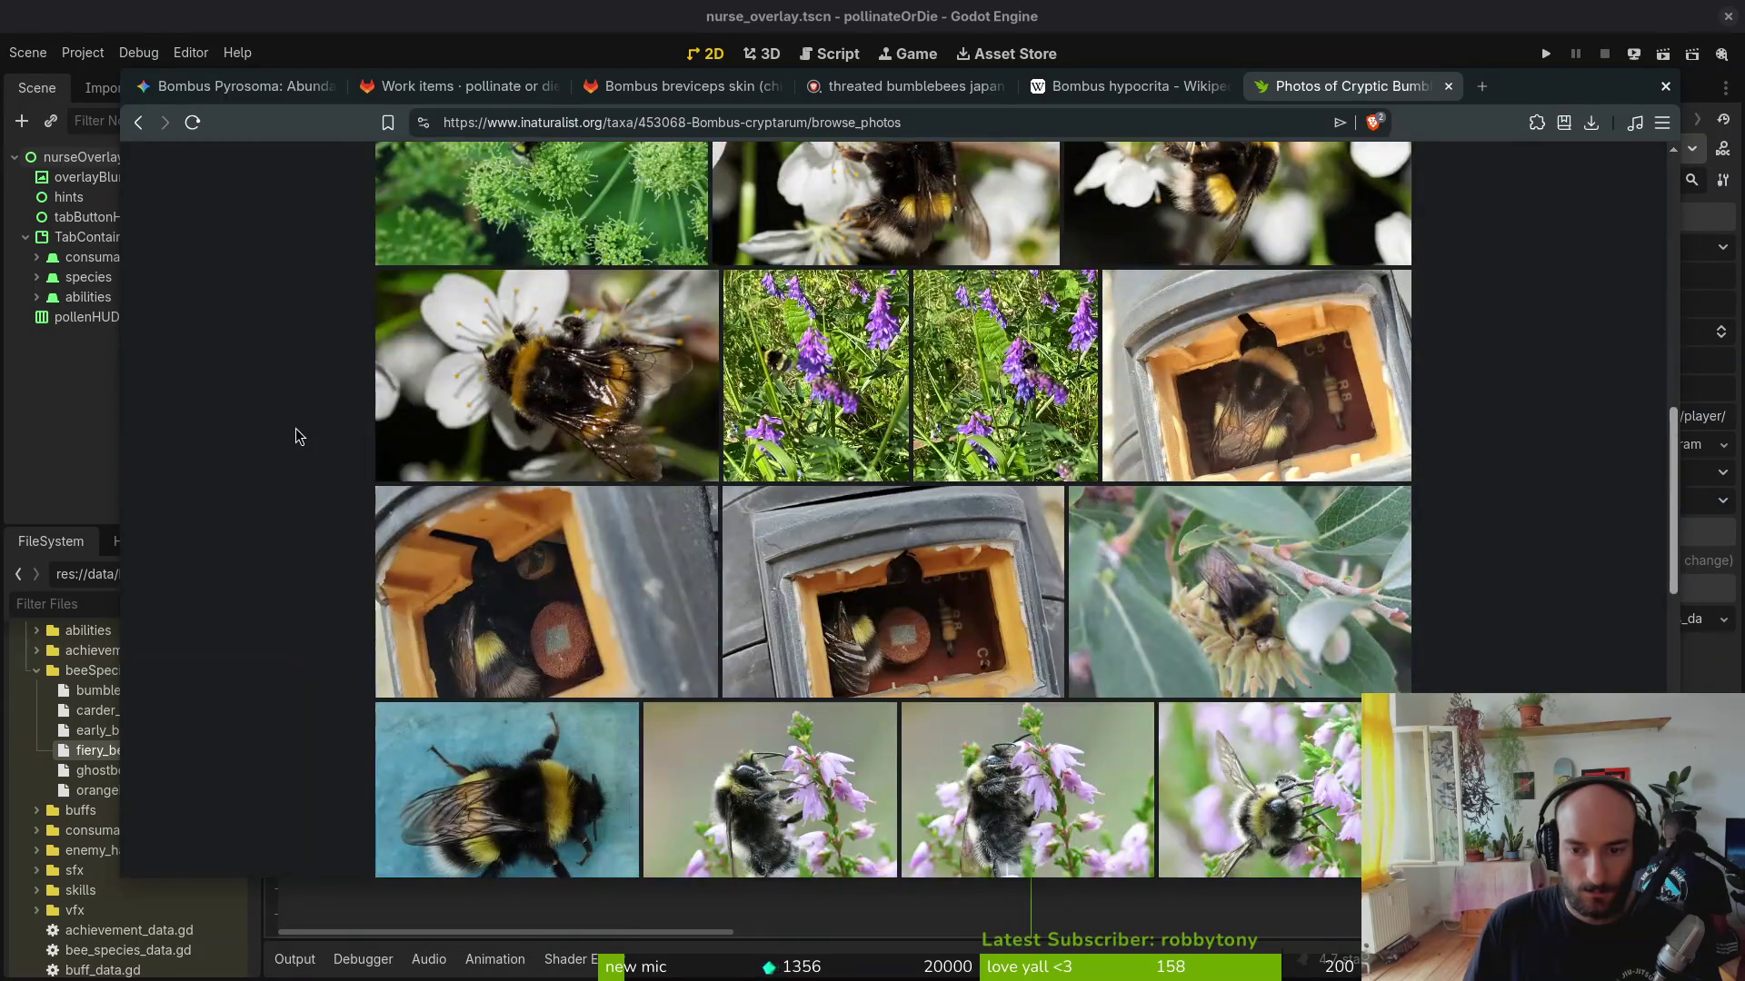
pyautogui.scroll(-4, 292, 436)
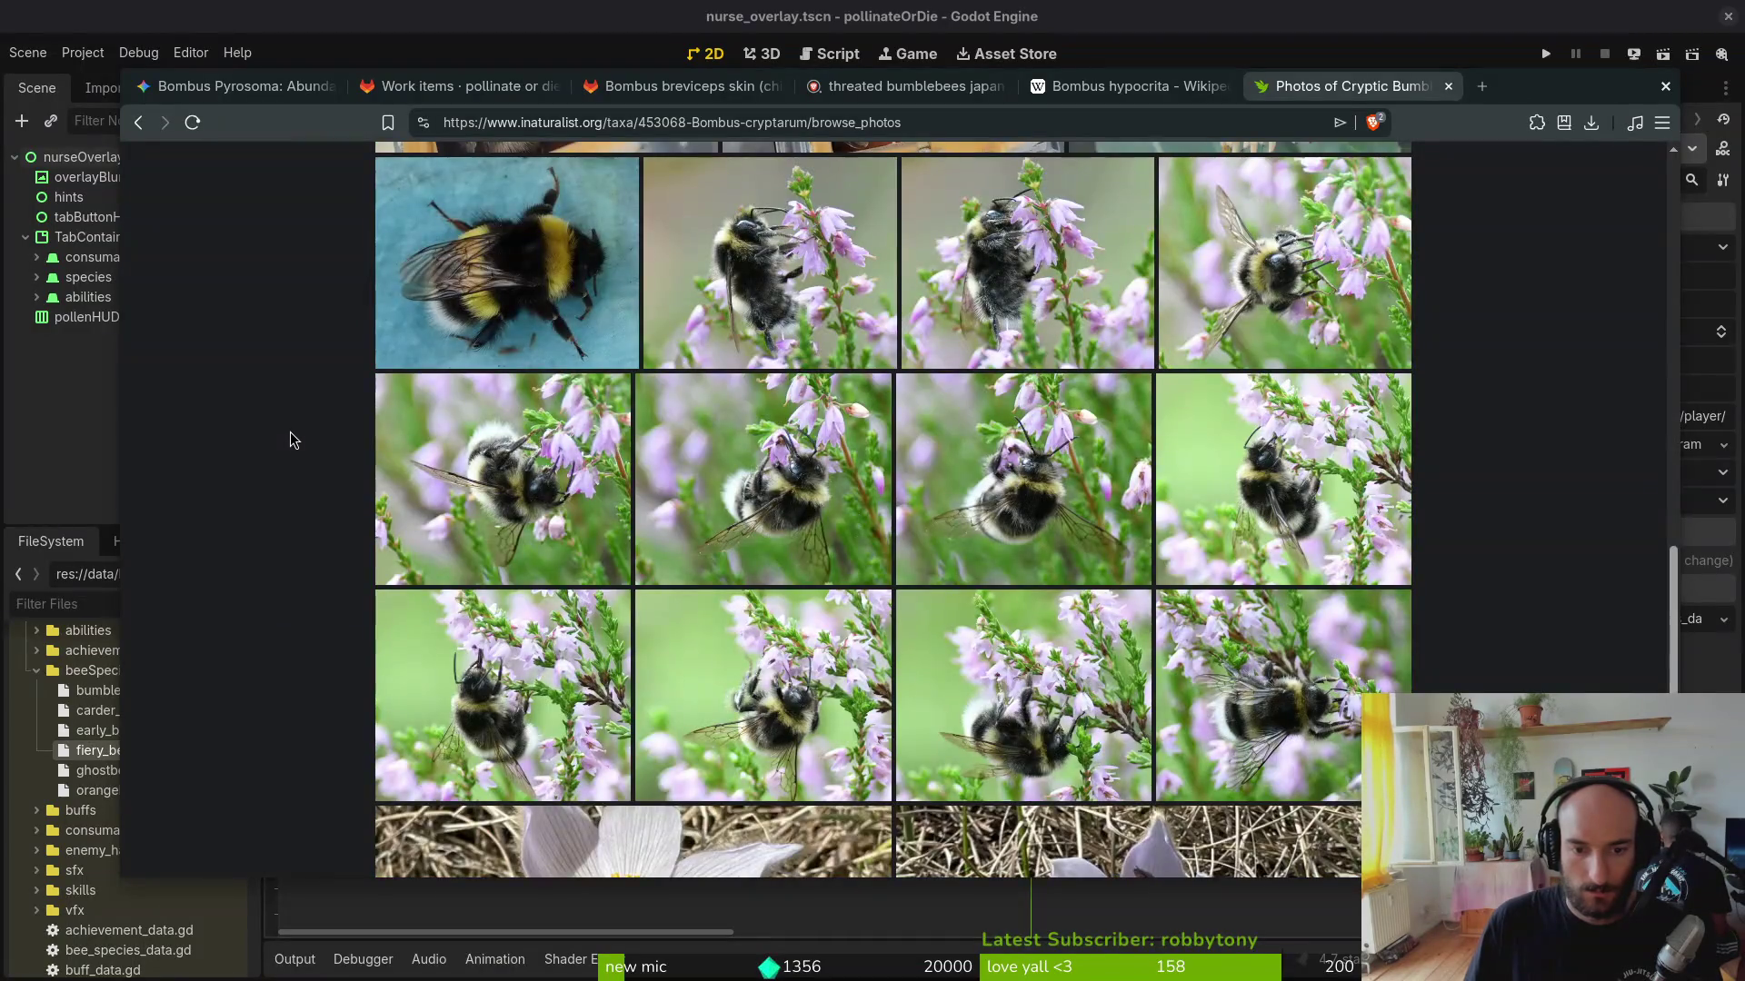
# Step: Select Bombus ignitus in Gemini's South Korea section for copying
pyautogui.click(228, 86)
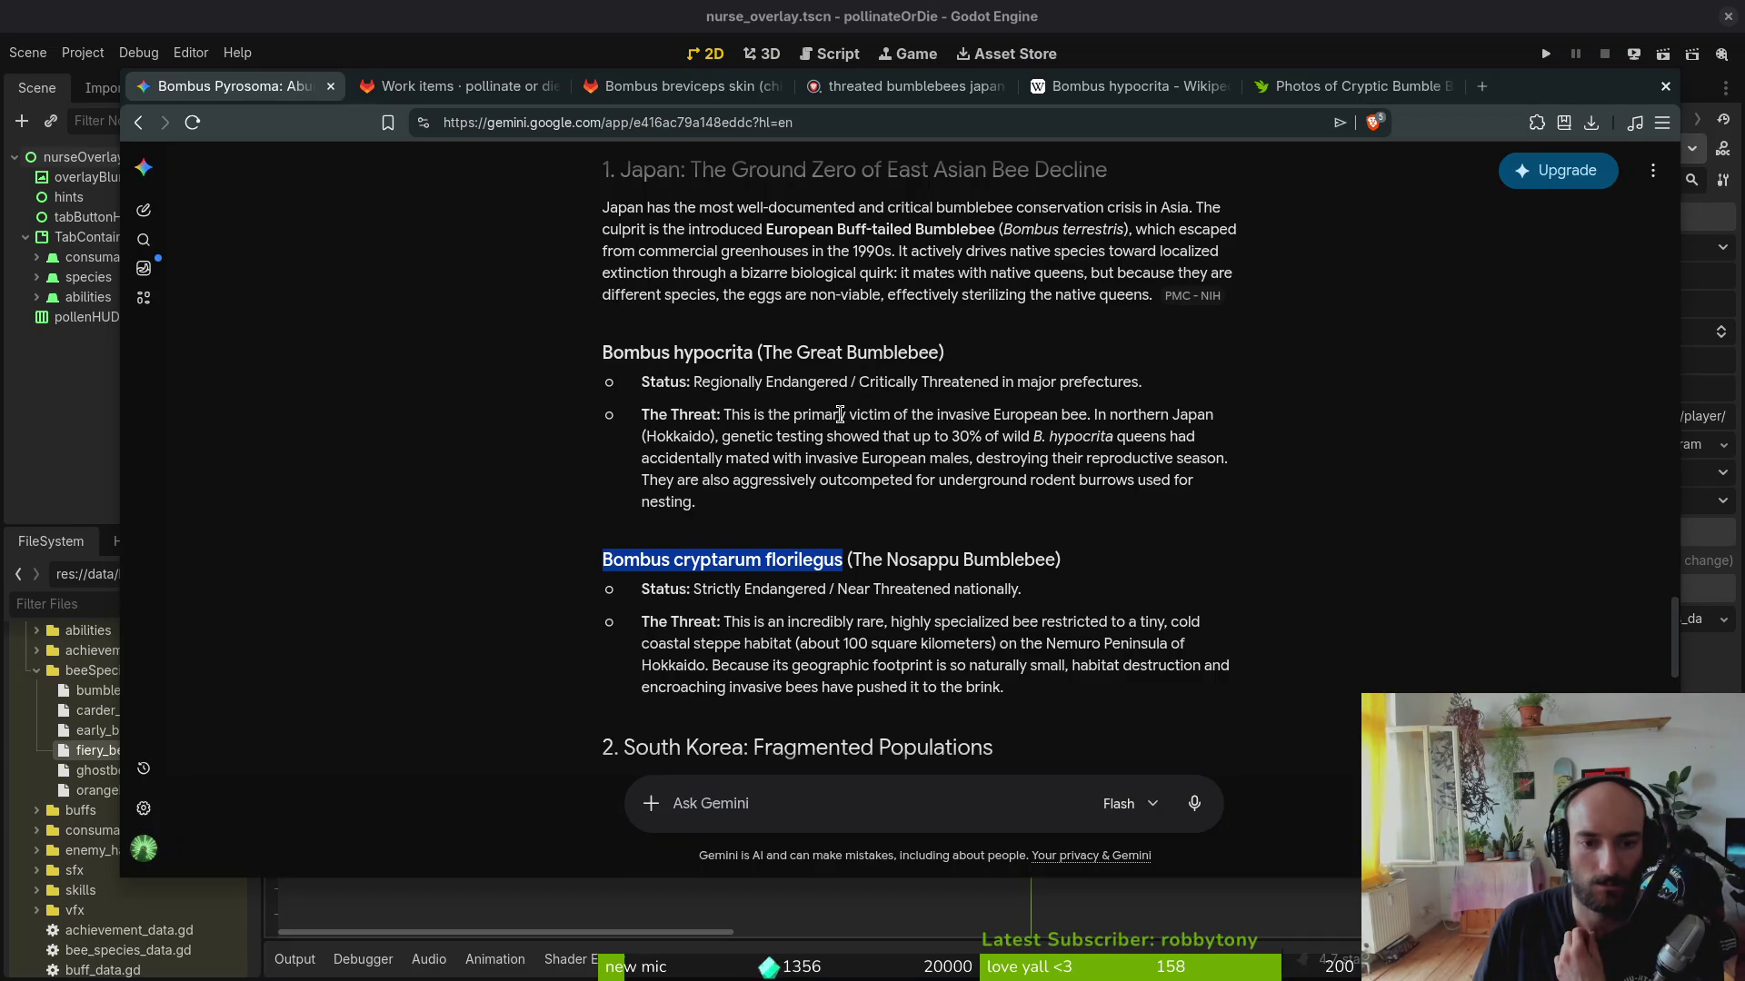
pyautogui.scroll(-3, 797, 378)
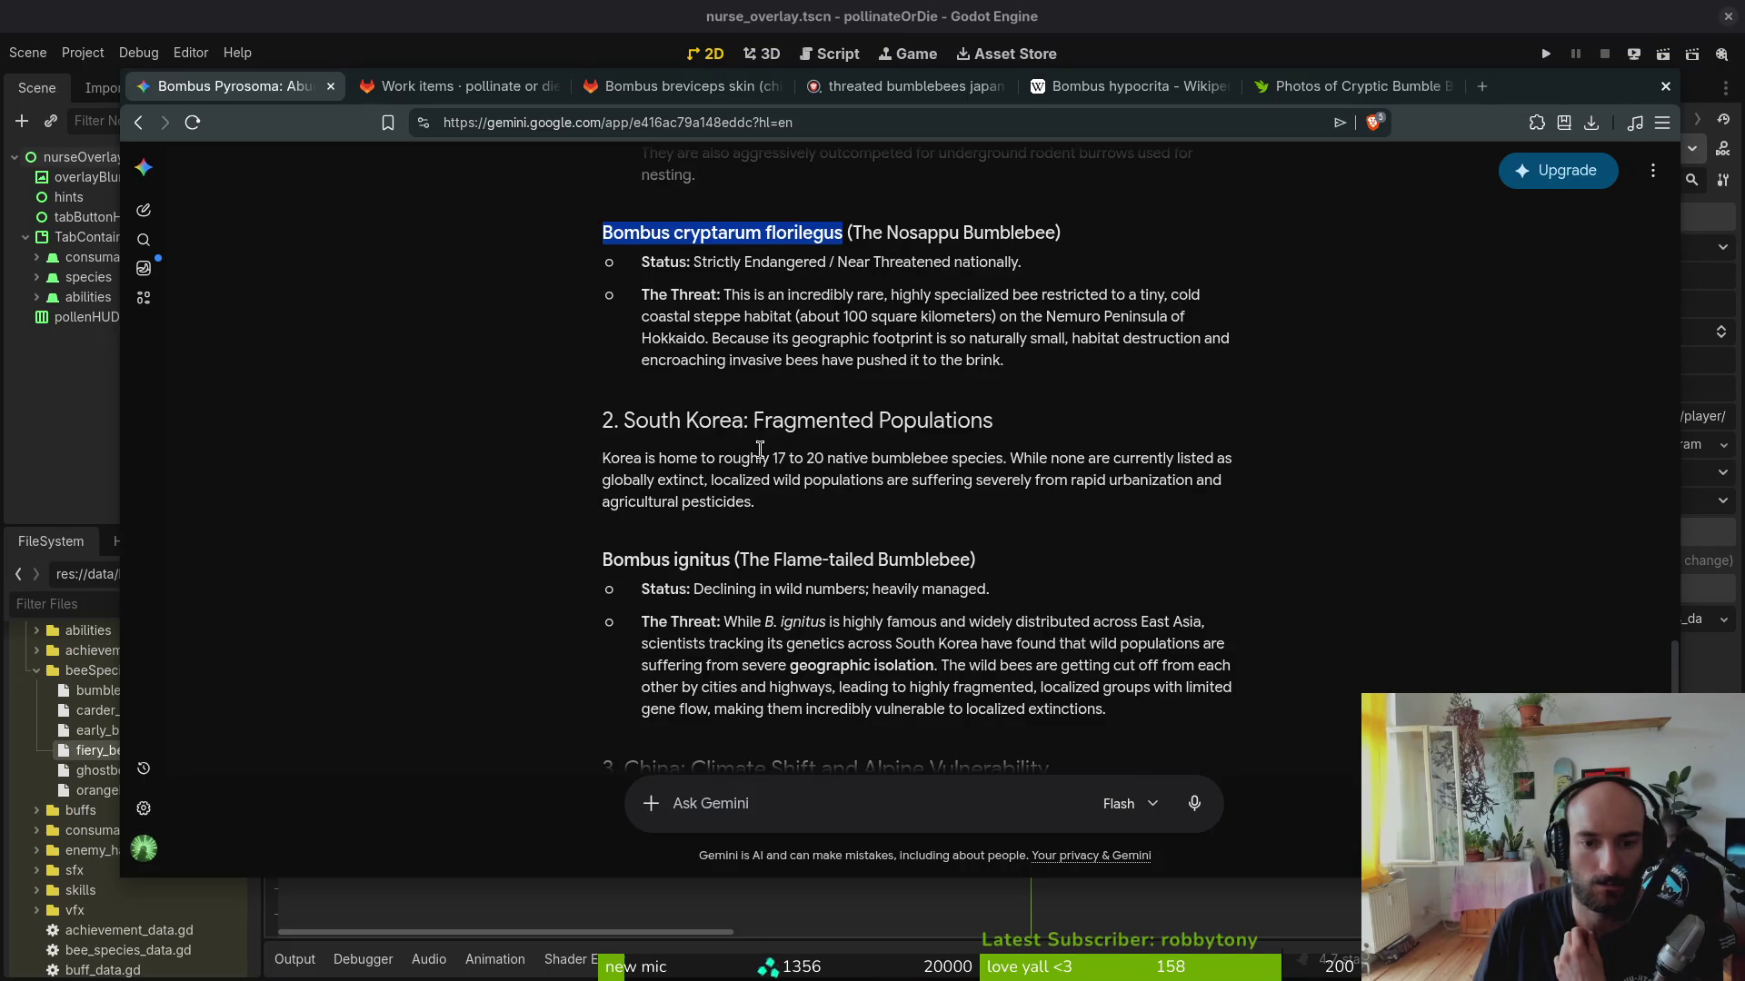
pyautogui.moveTo(603, 560); pyautogui.dragTo(732, 561)
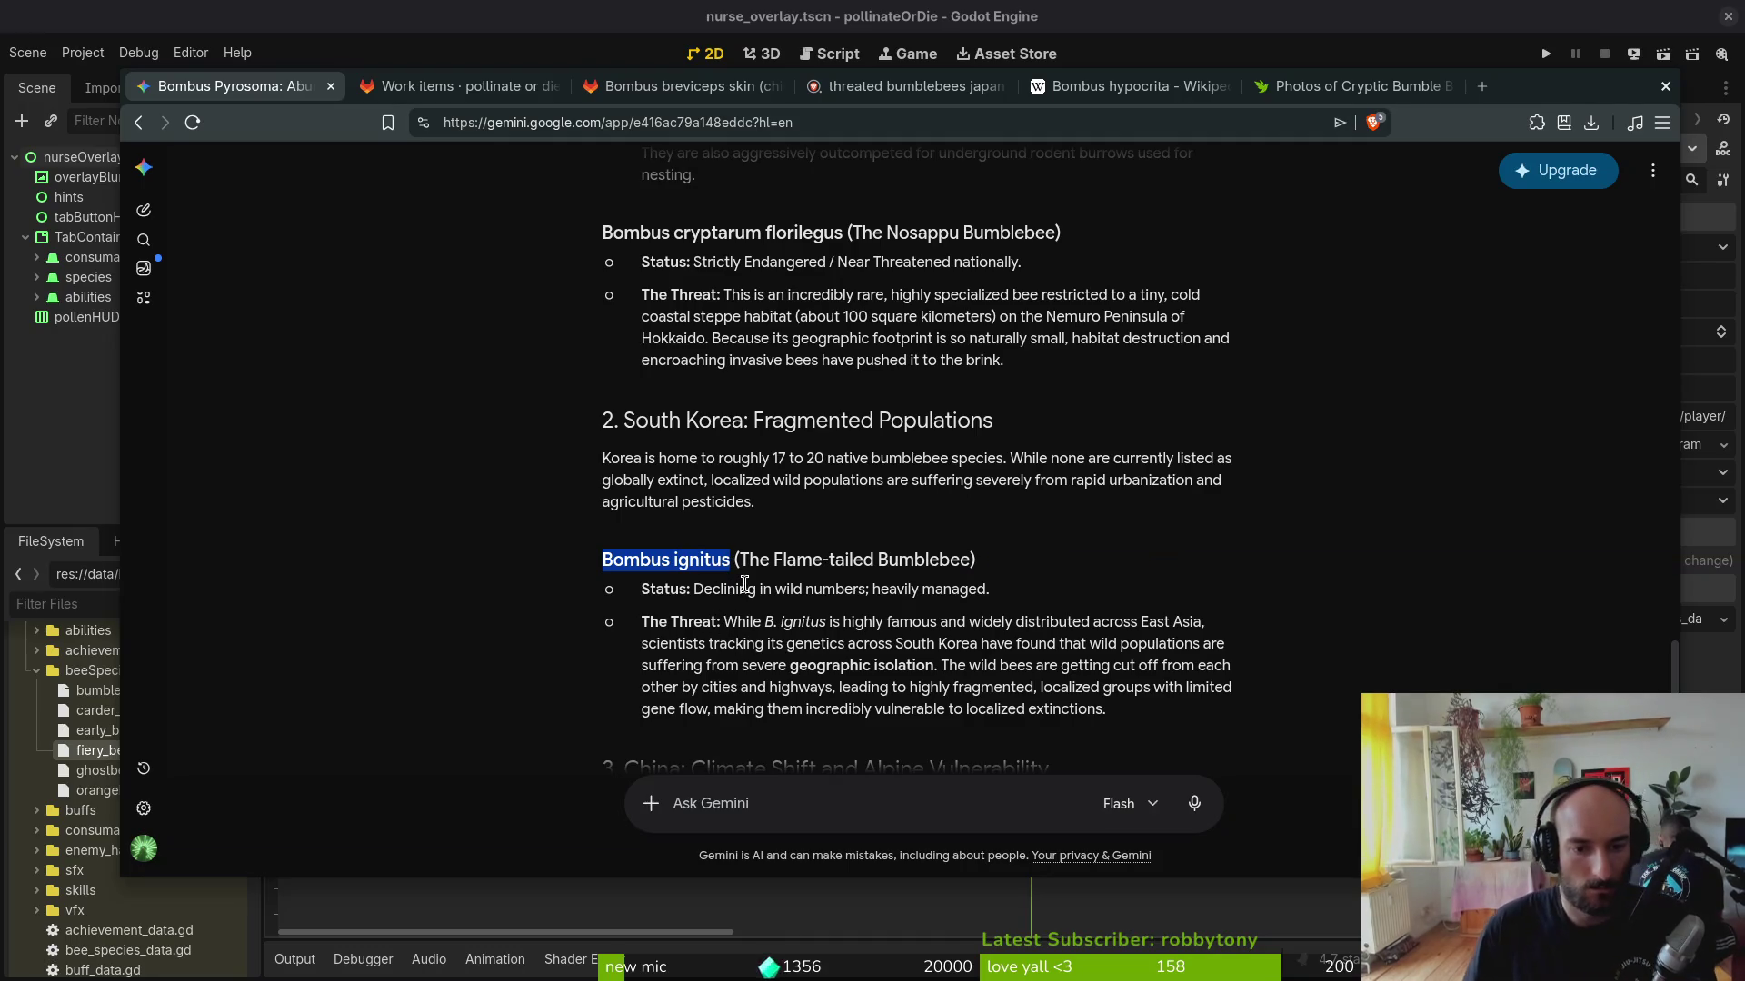
pyautogui.click(1321, 94)
pyautogui.scroll(5, 1322, 310)
pyautogui.scroll(5, 1323, 310)
# Step: Search iNaturalist for Bombus ignitus and browse the Fiery-tailed Bumble Bee photos
pyautogui.click(1295, 223)
pyautogui.write('Bombus ignitus')
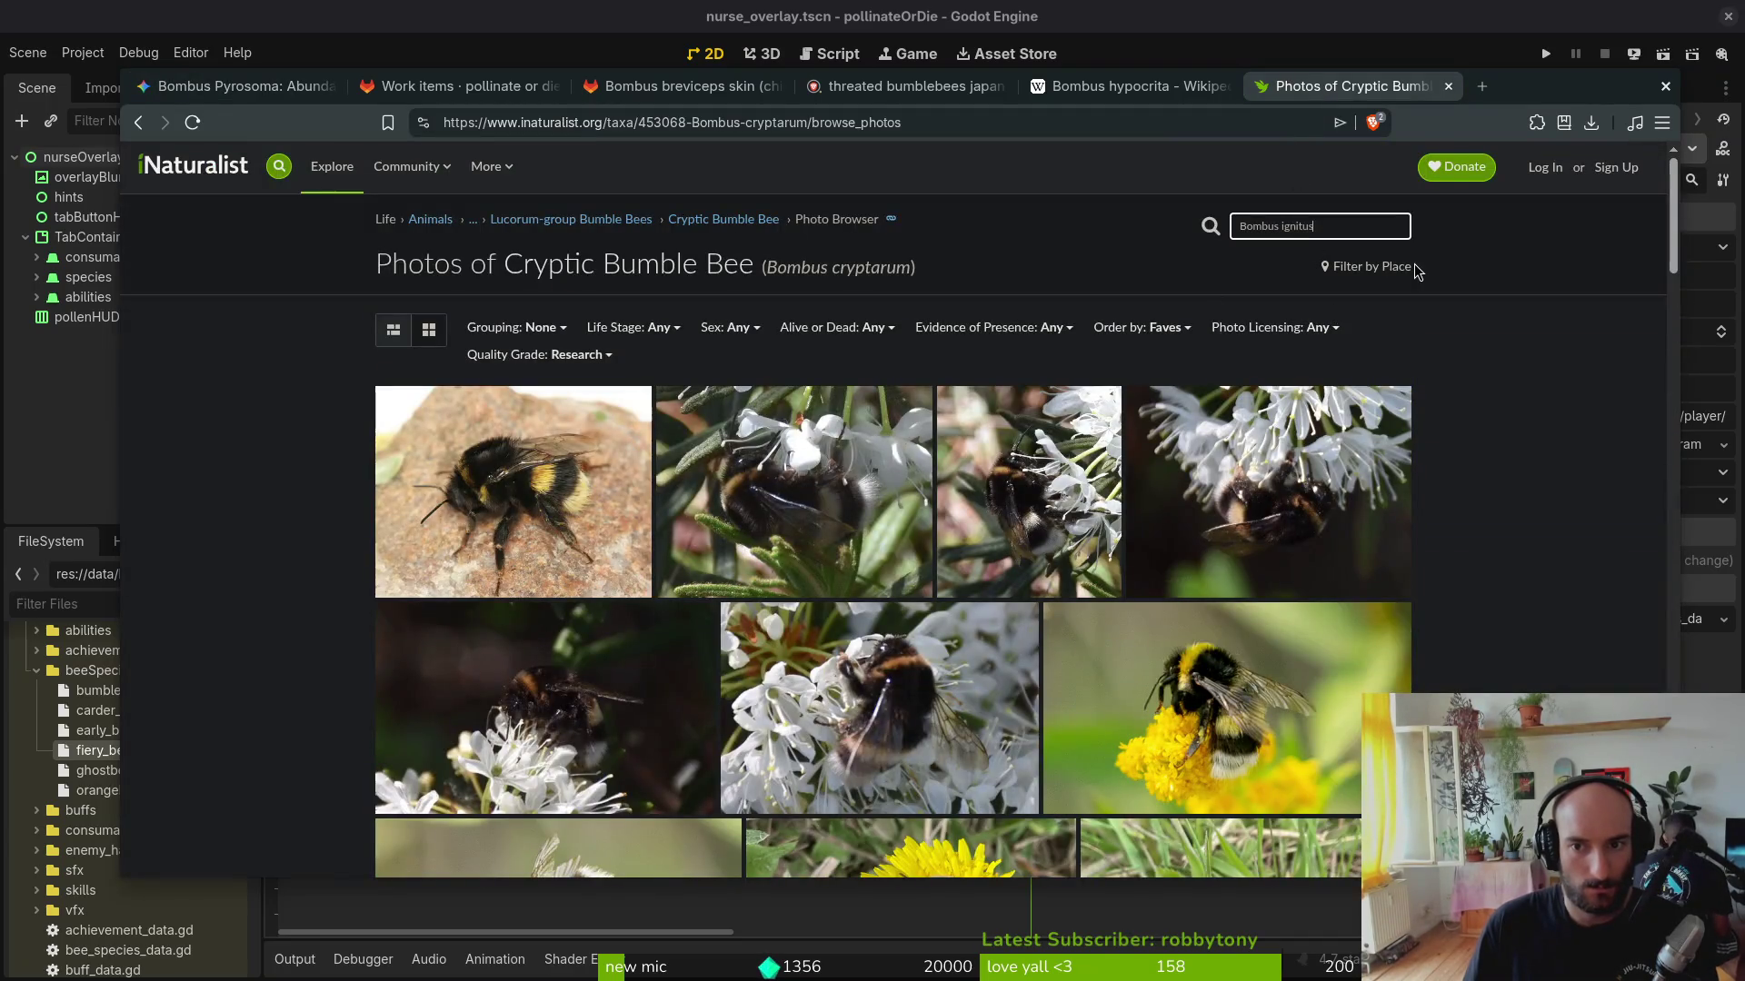
pyautogui.click(1223, 264)
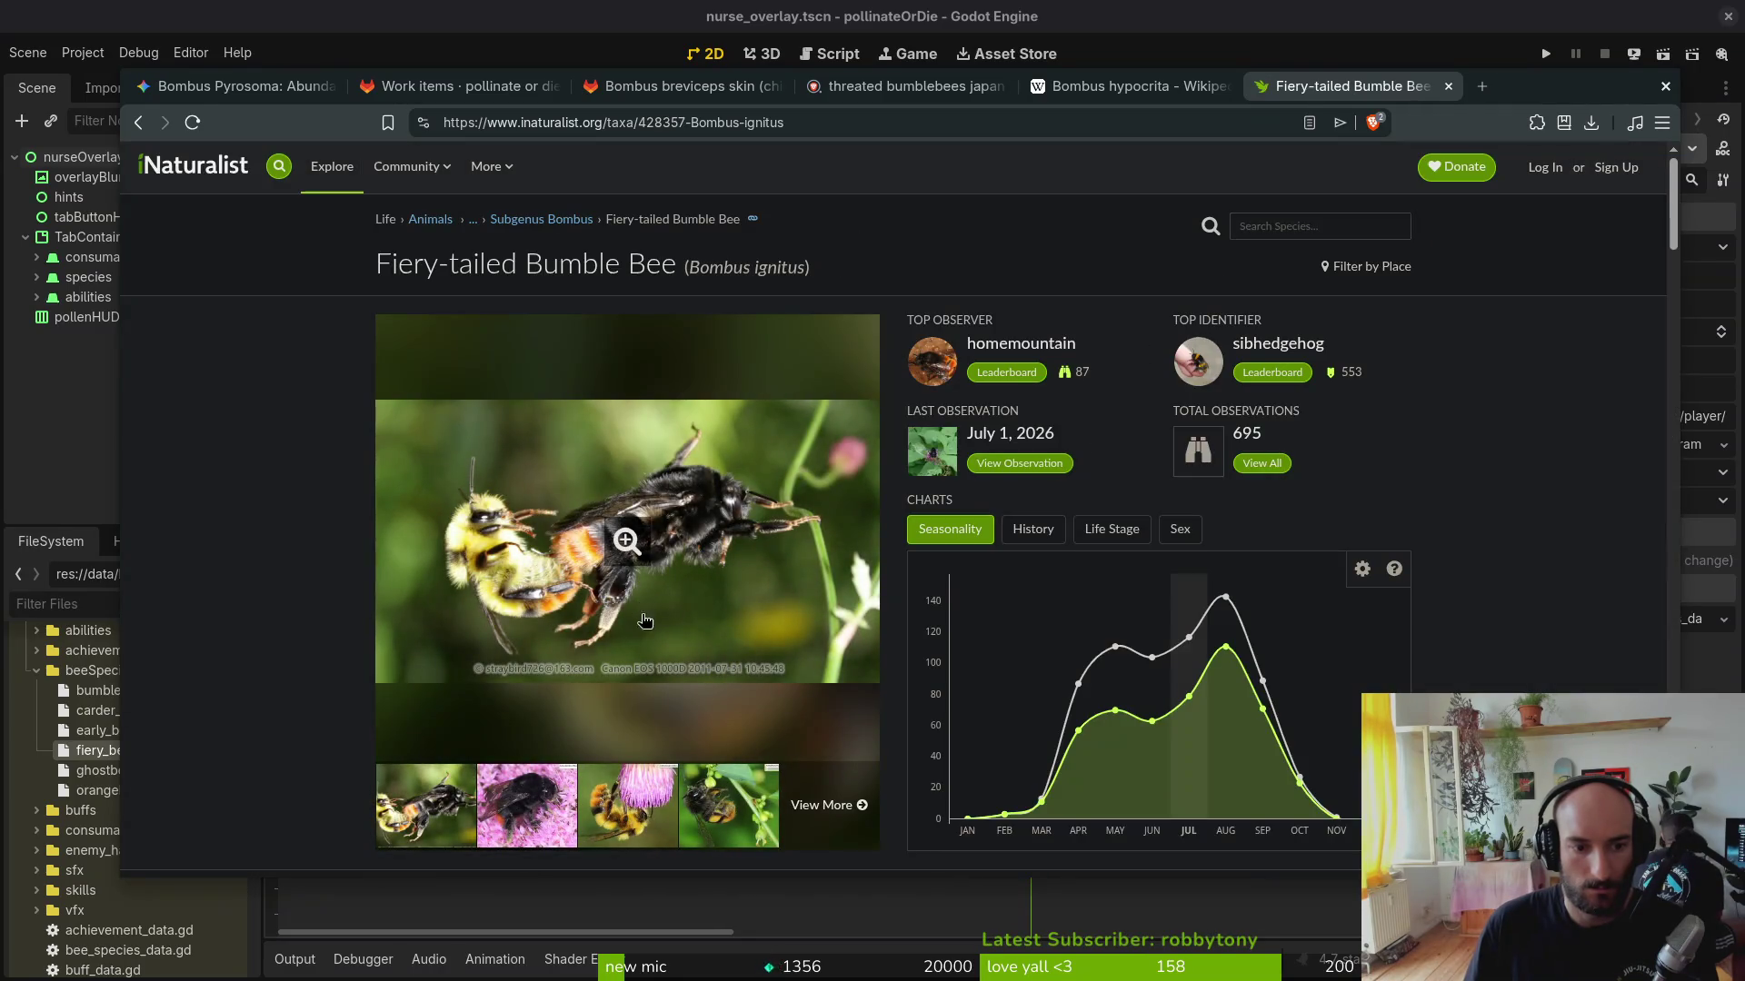
pyautogui.click(842, 806)
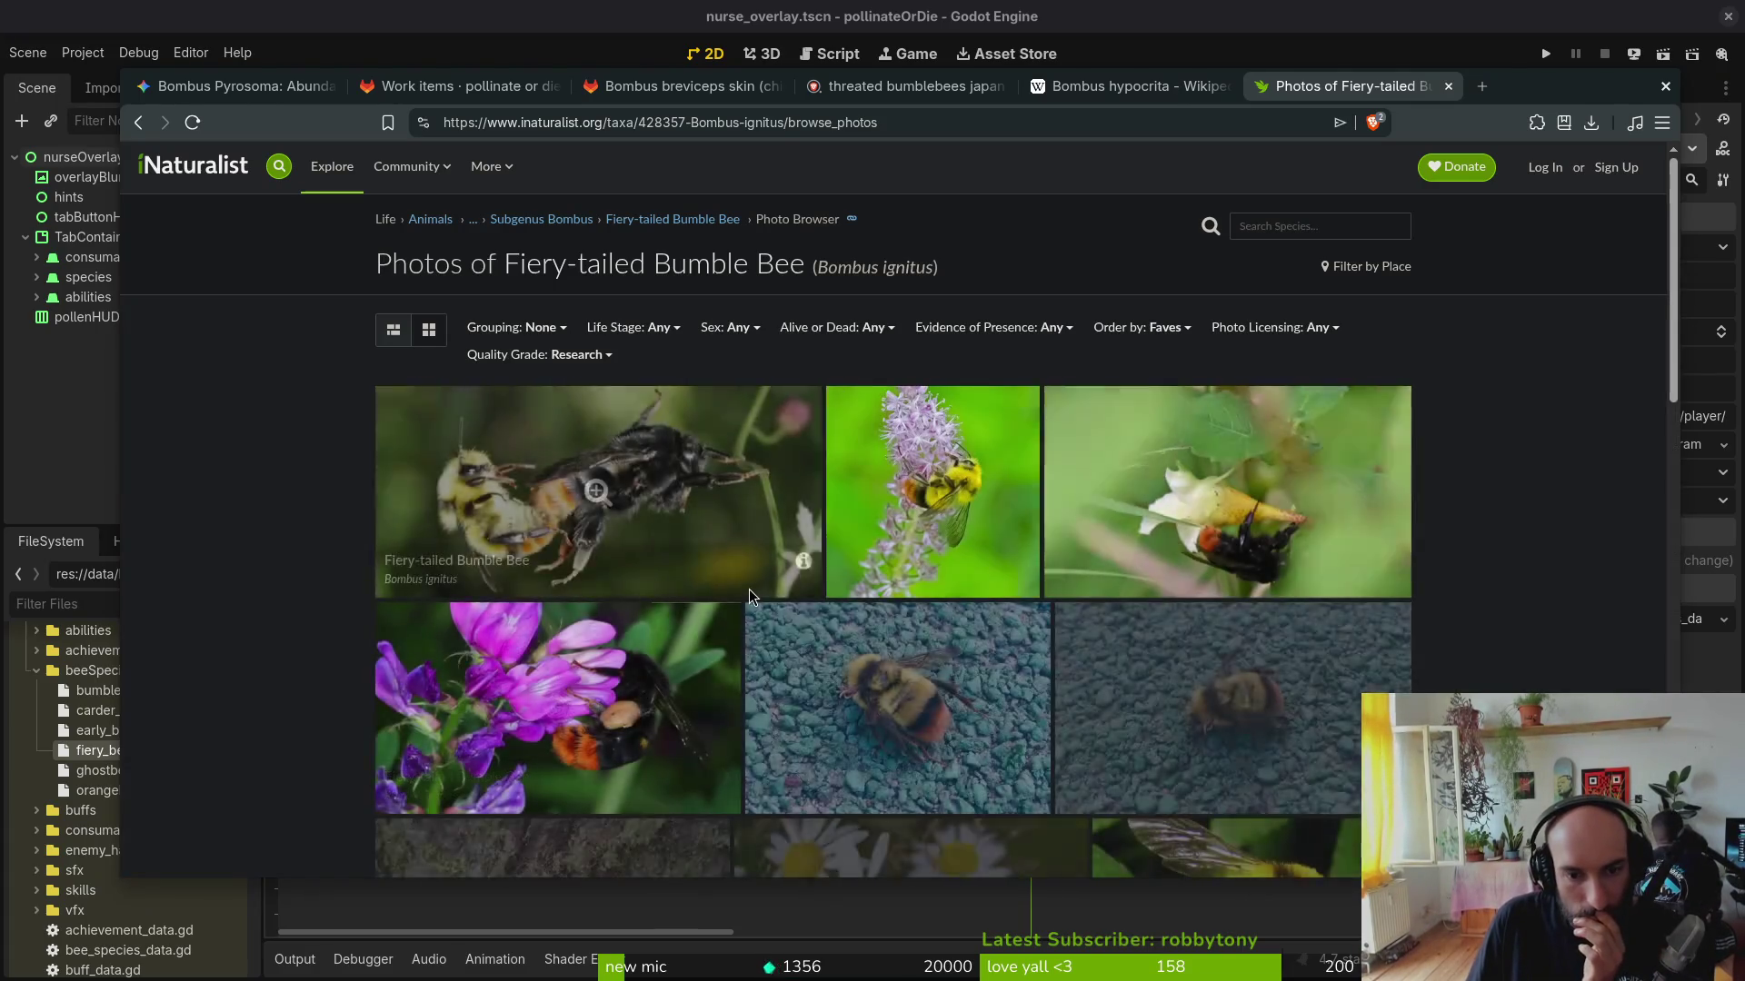
pyautogui.scroll(-2, 284, 580)
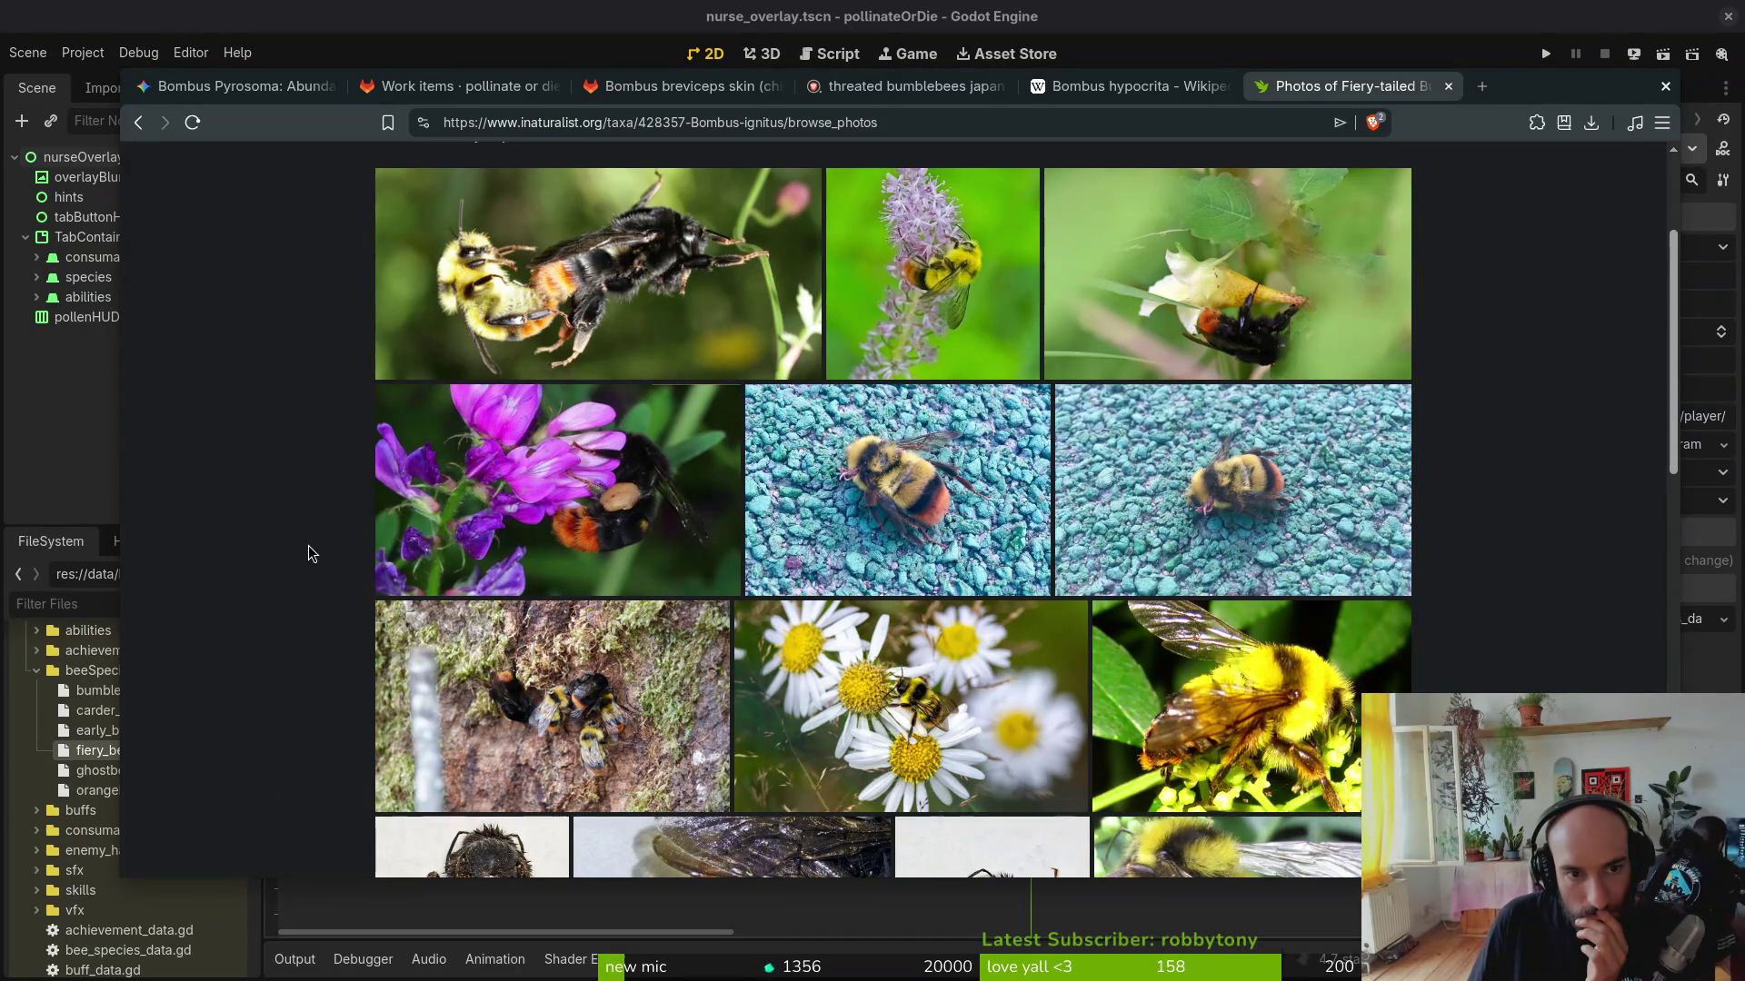
pyautogui.scroll(-3, 308, 554)
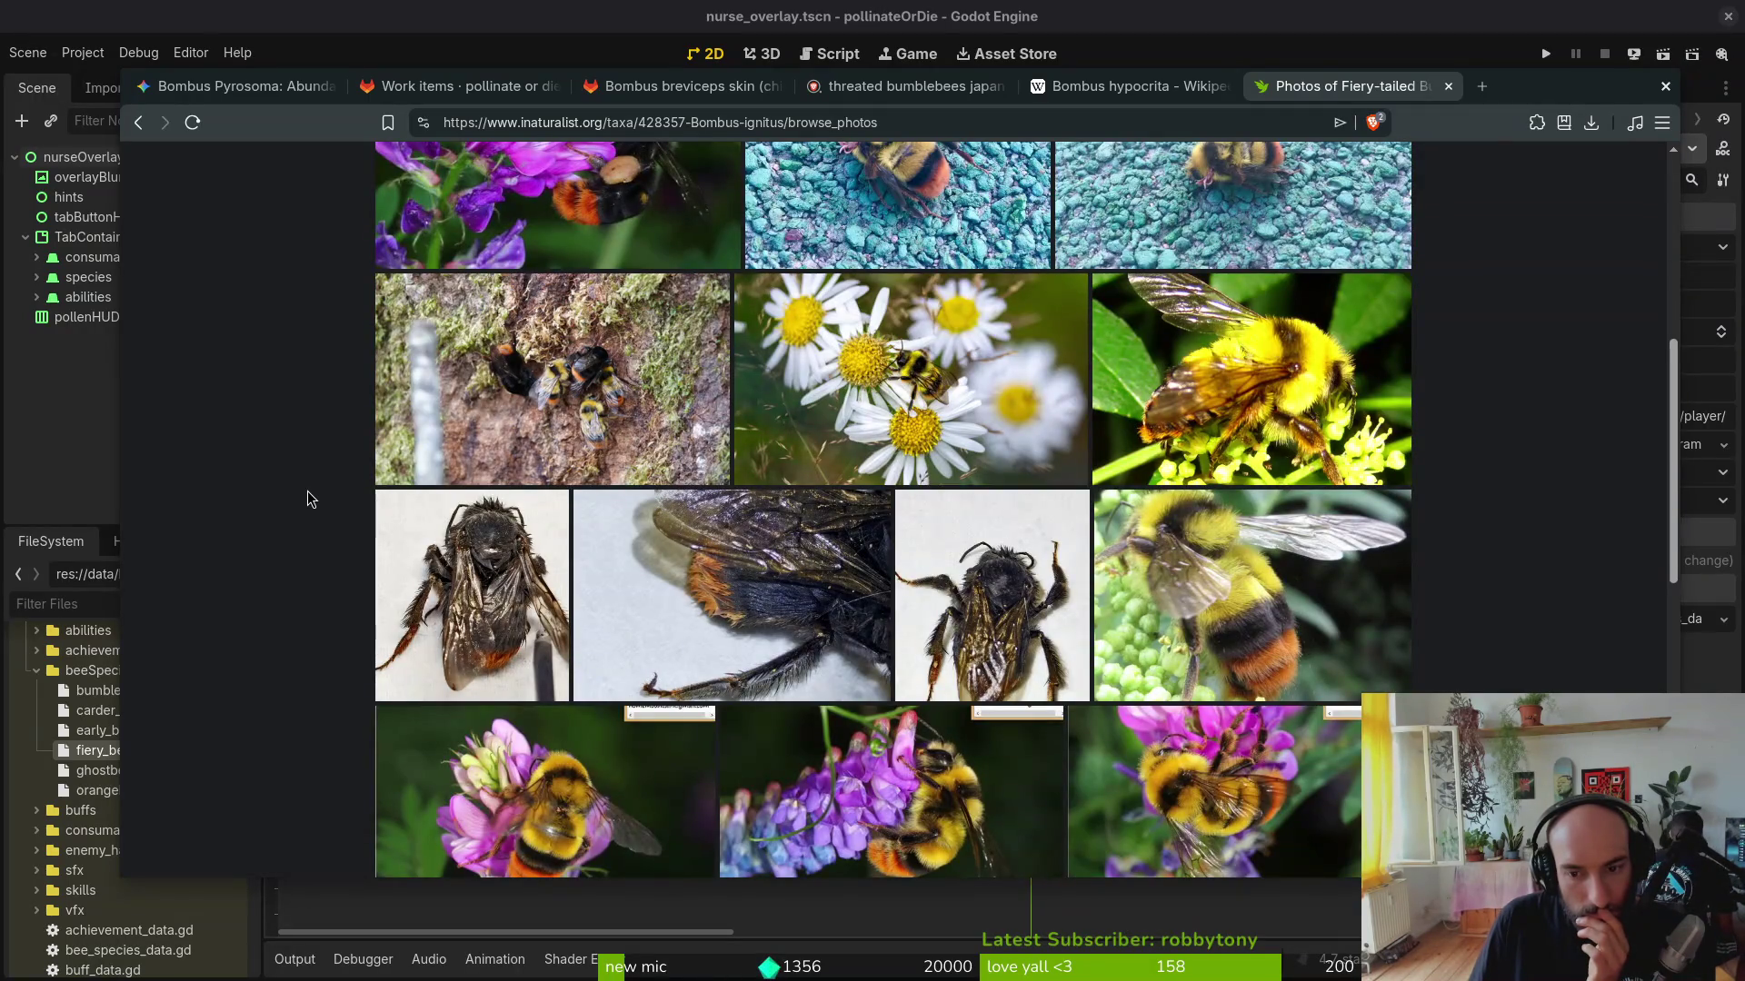
pyautogui.scroll(-2, 306, 491)
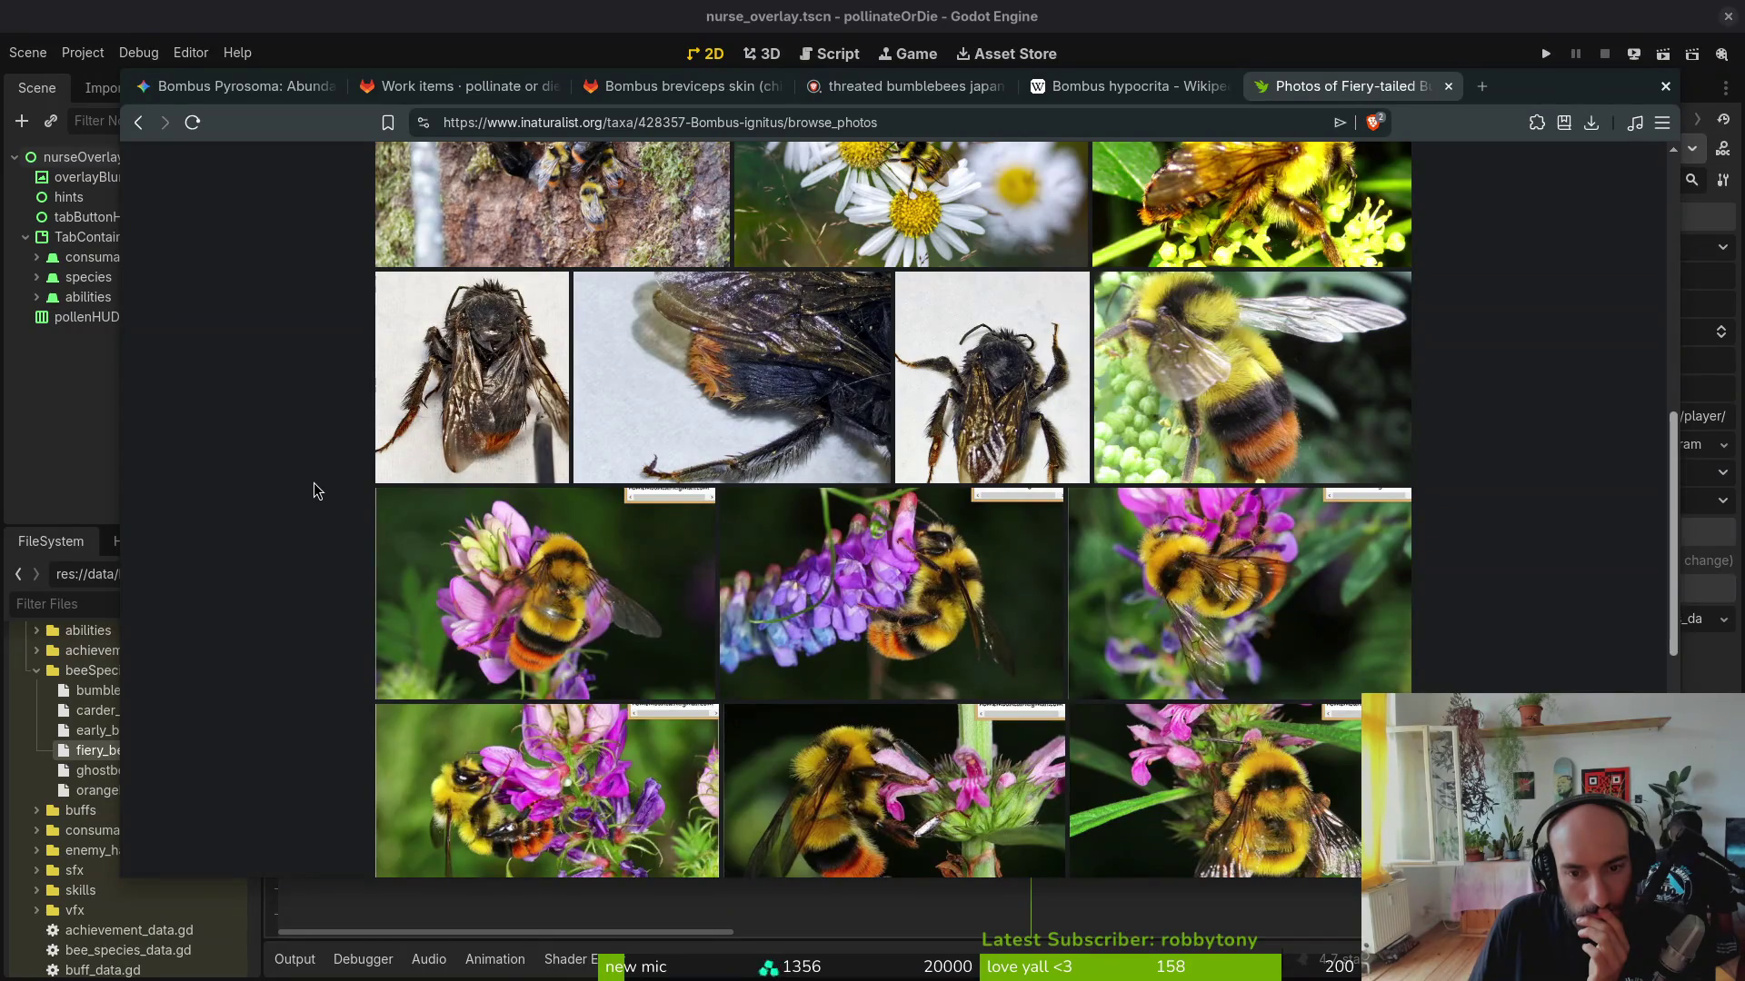
pyautogui.scroll(-2, 314, 493)
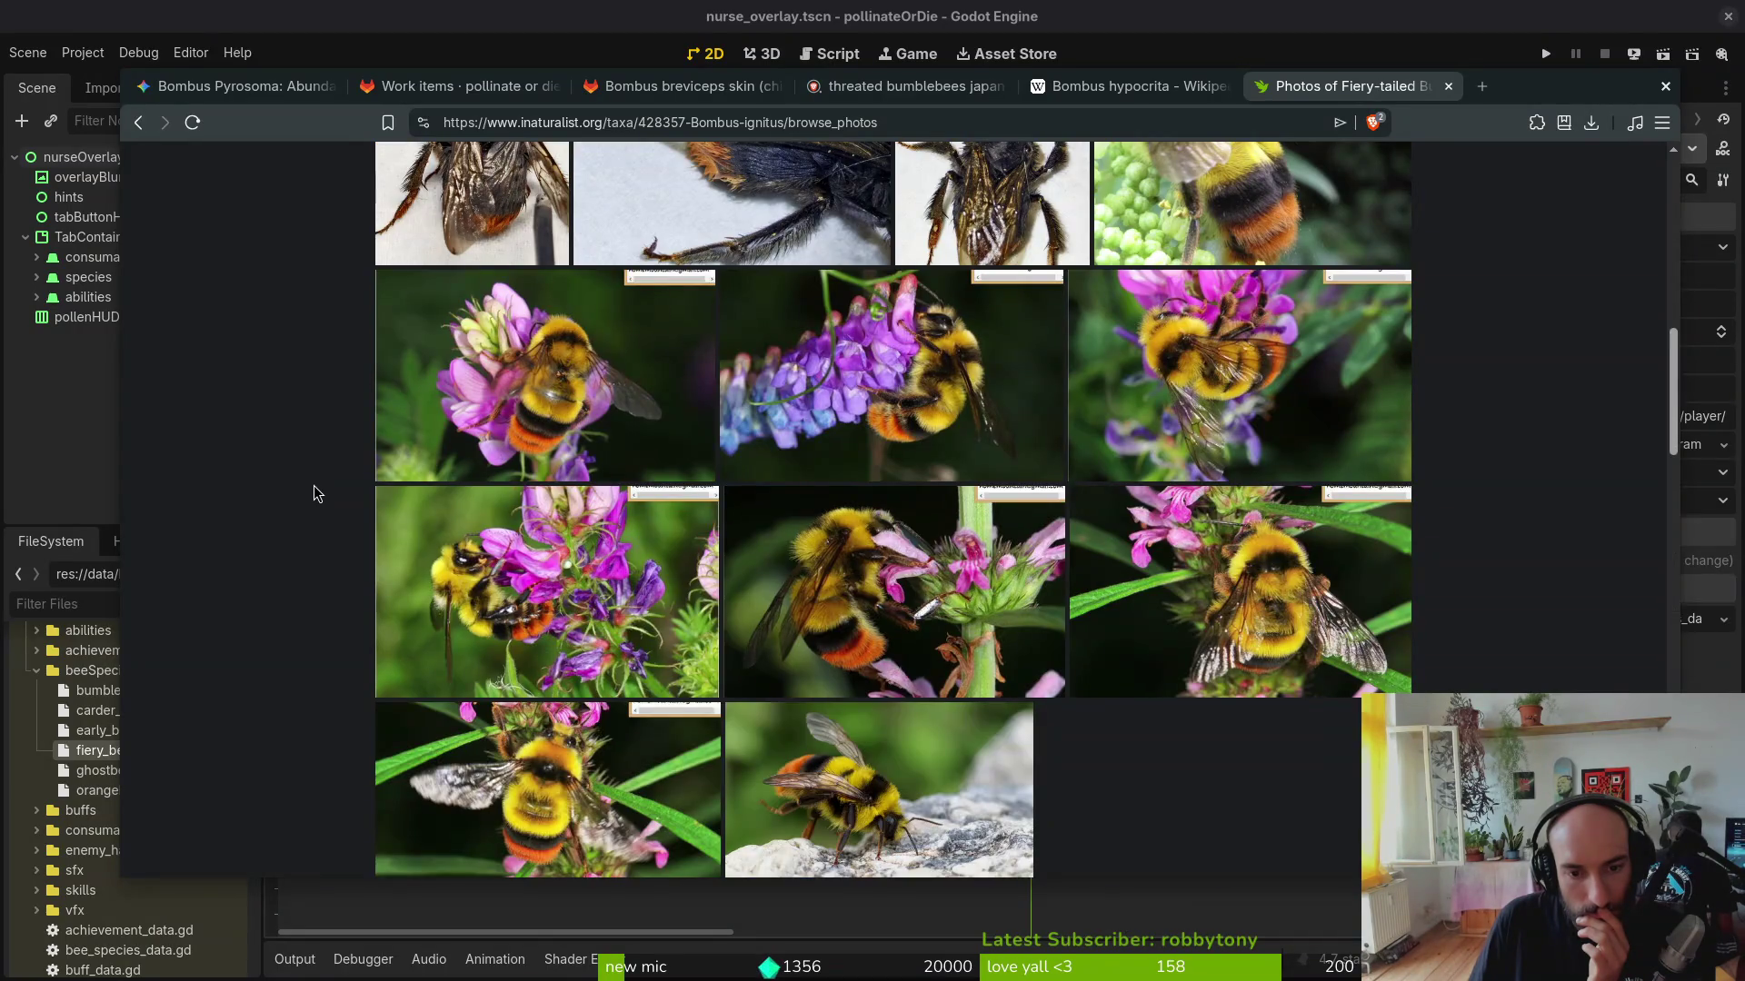
pyautogui.scroll(-3, 313, 492)
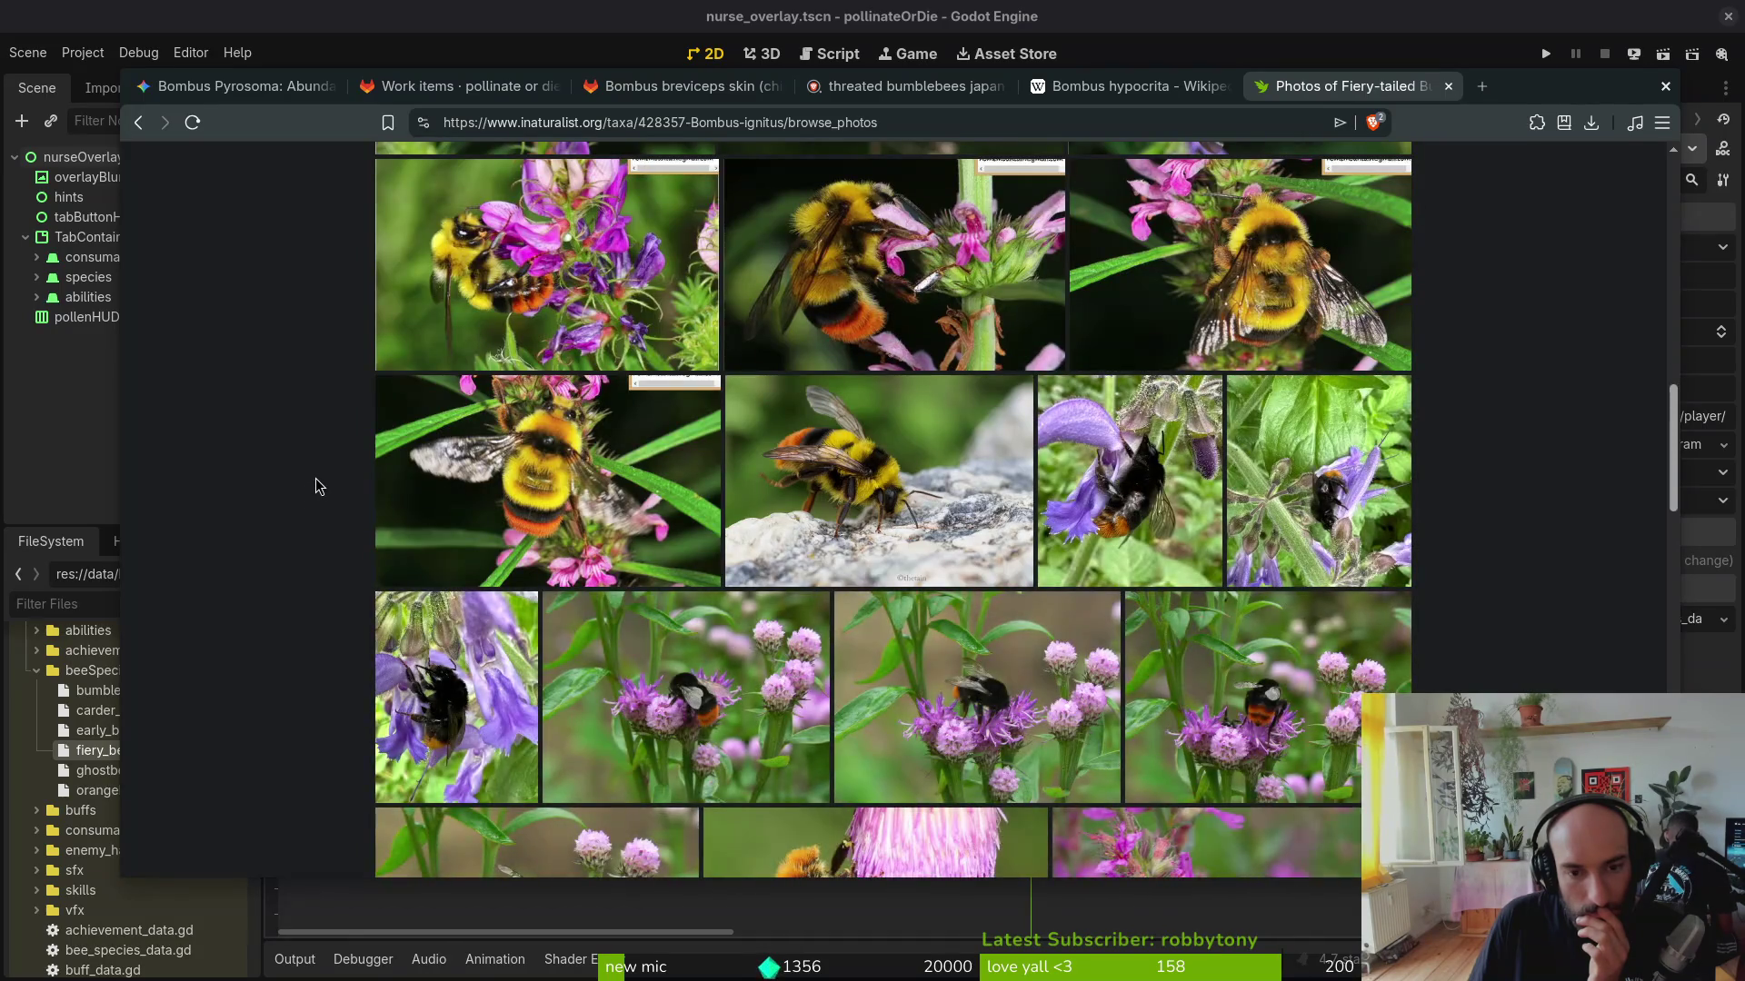
pyautogui.scroll(2, 317, 485)
pyautogui.scroll(4, 321, 483)
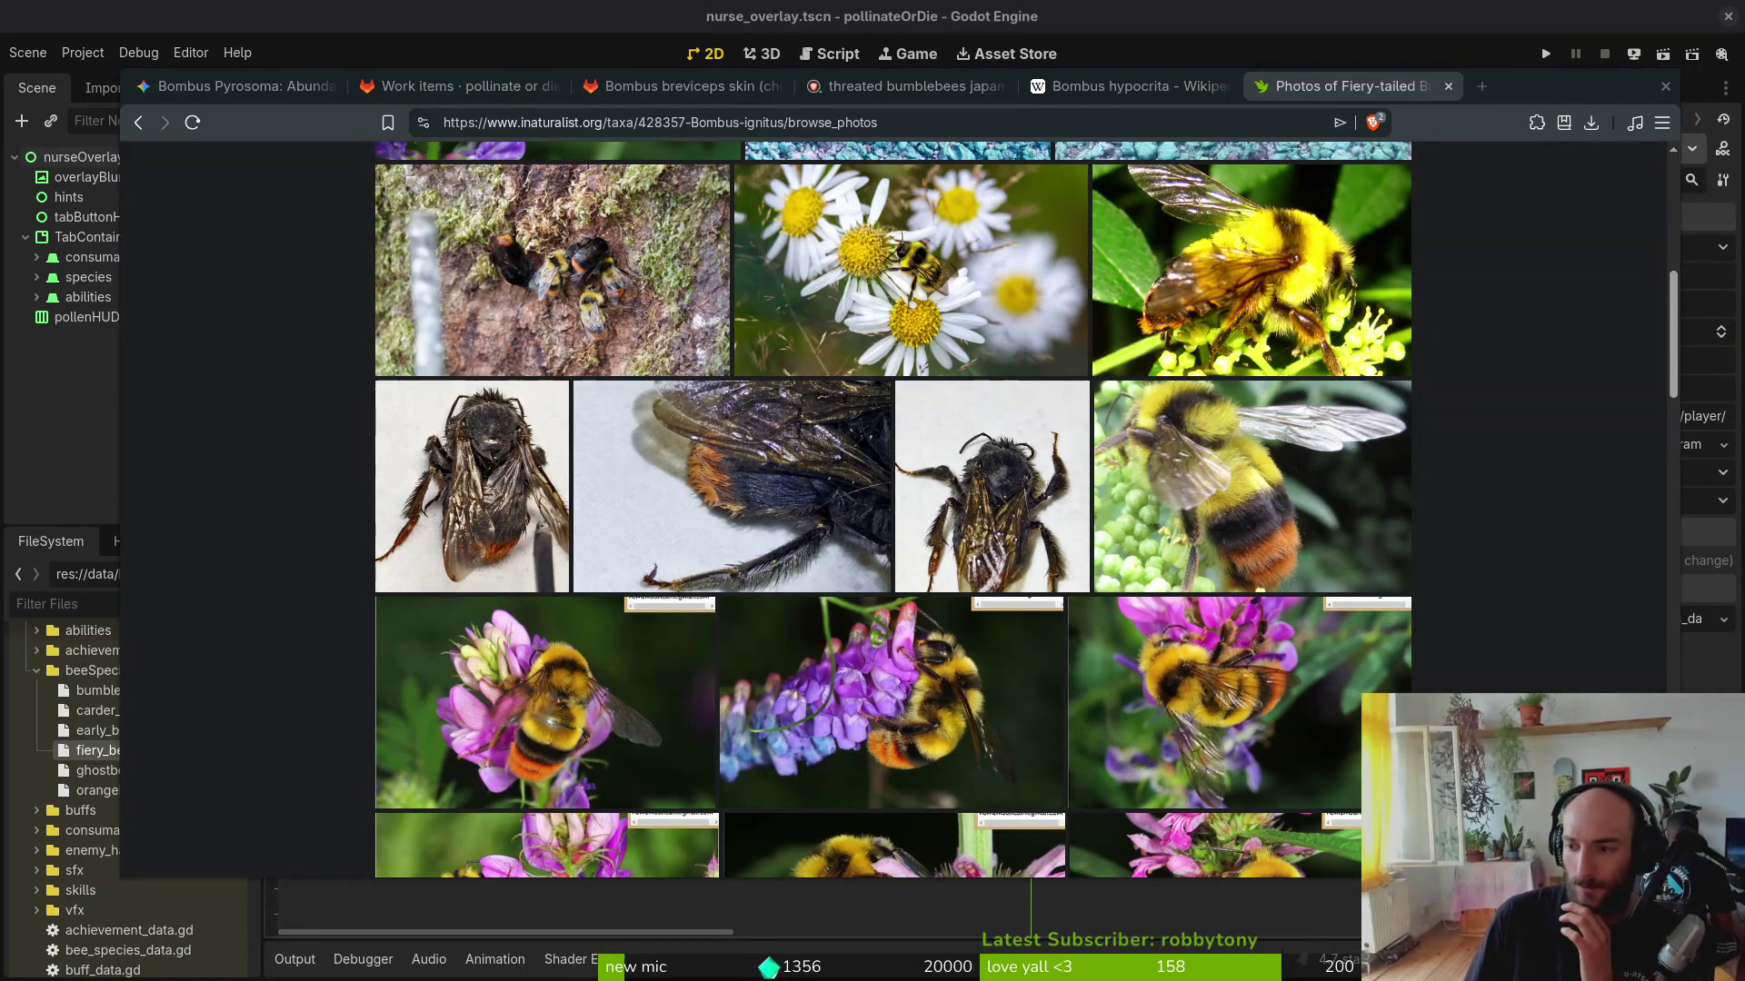
pyautogui.moveTo(472, 485)
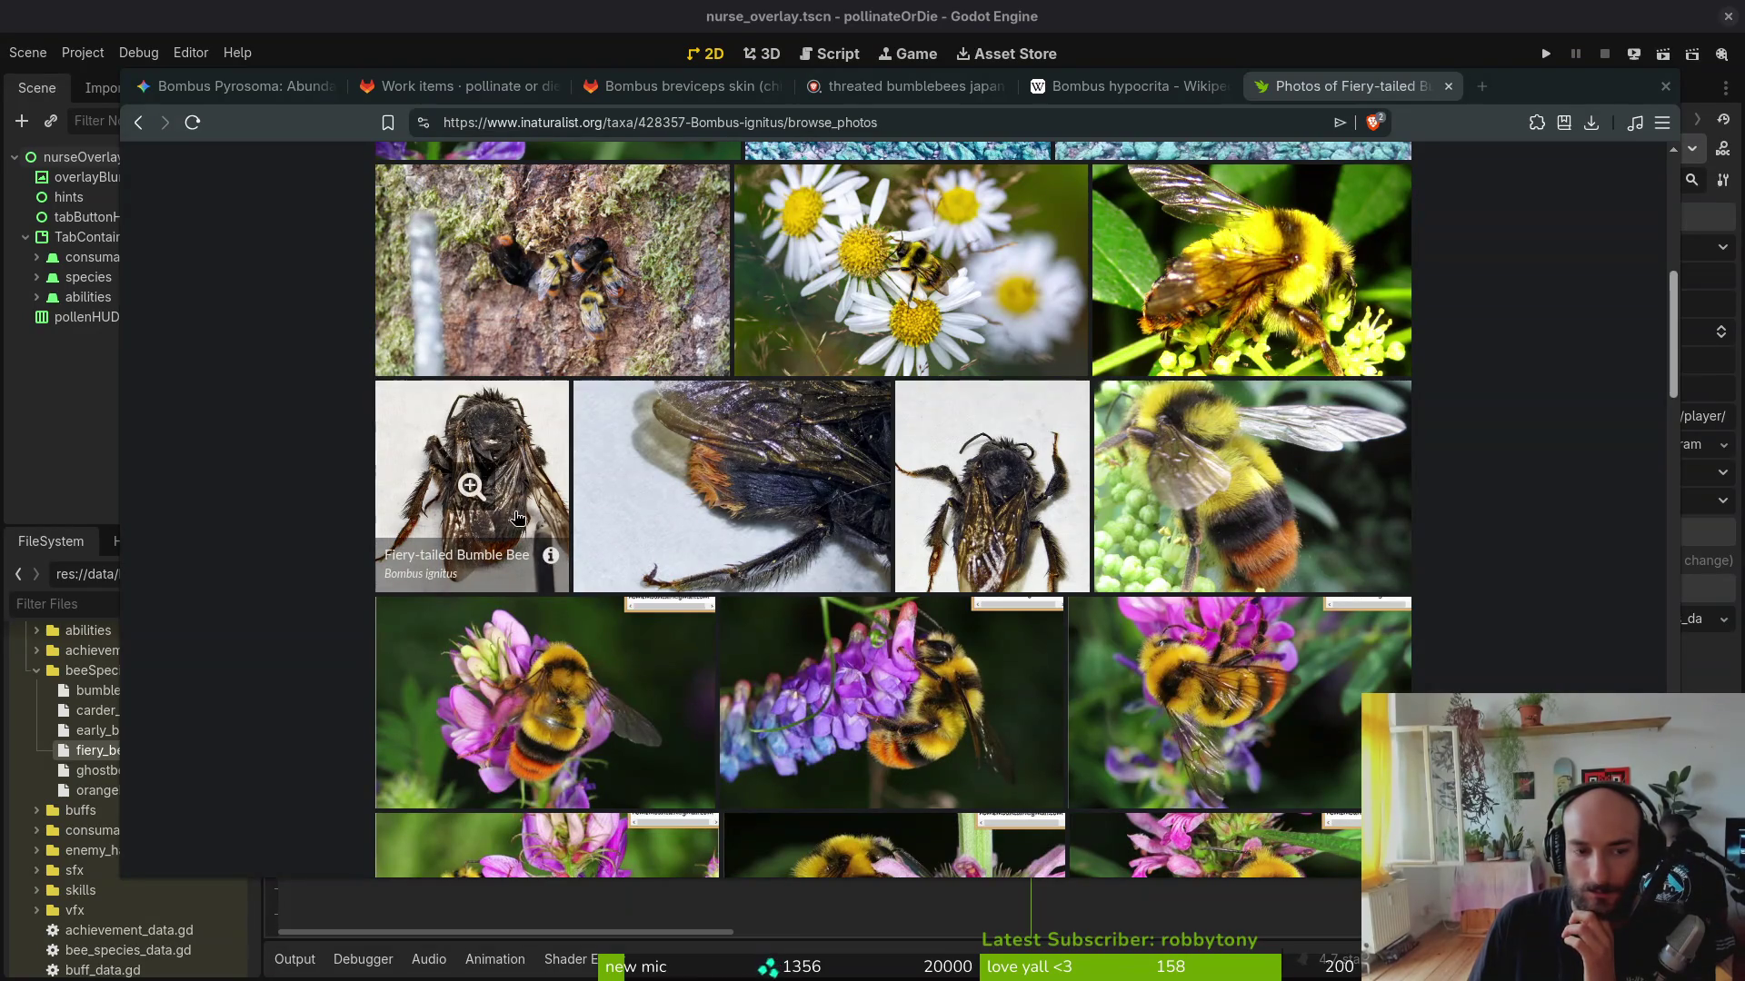
pyautogui.scroll(-4, 1179, 590)
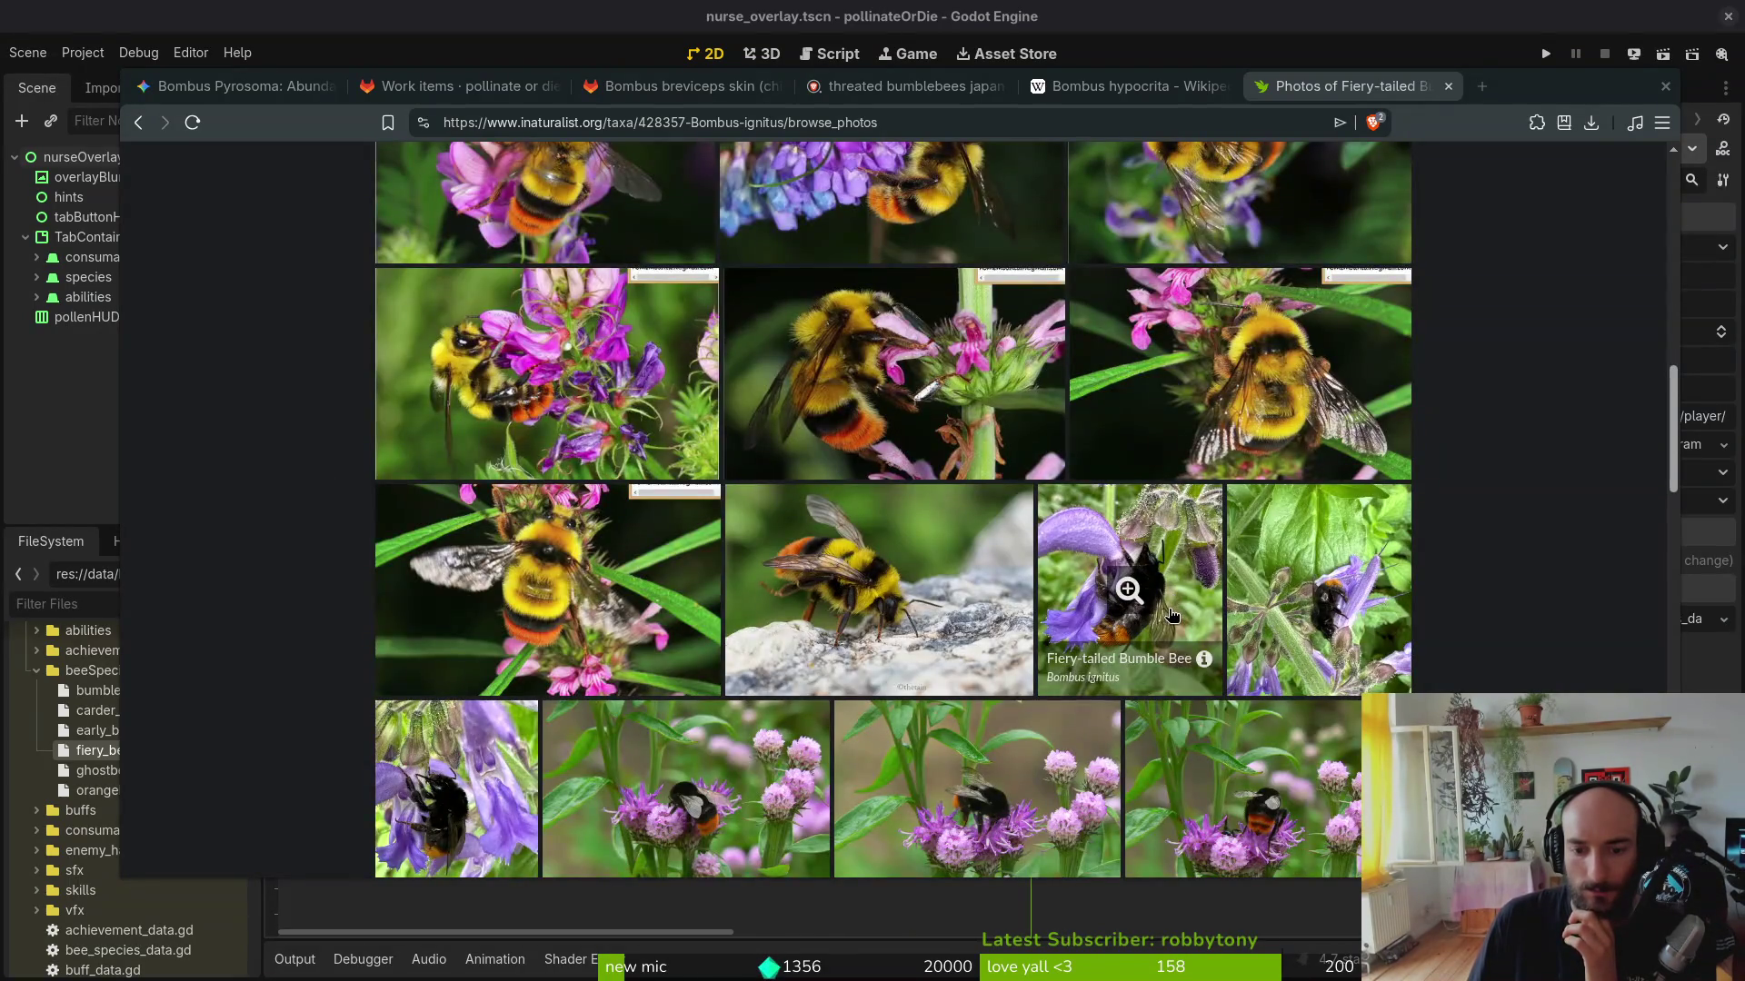
pyautogui.scroll(-3, 1170, 616)
pyautogui.scroll(-5, 682, 479)
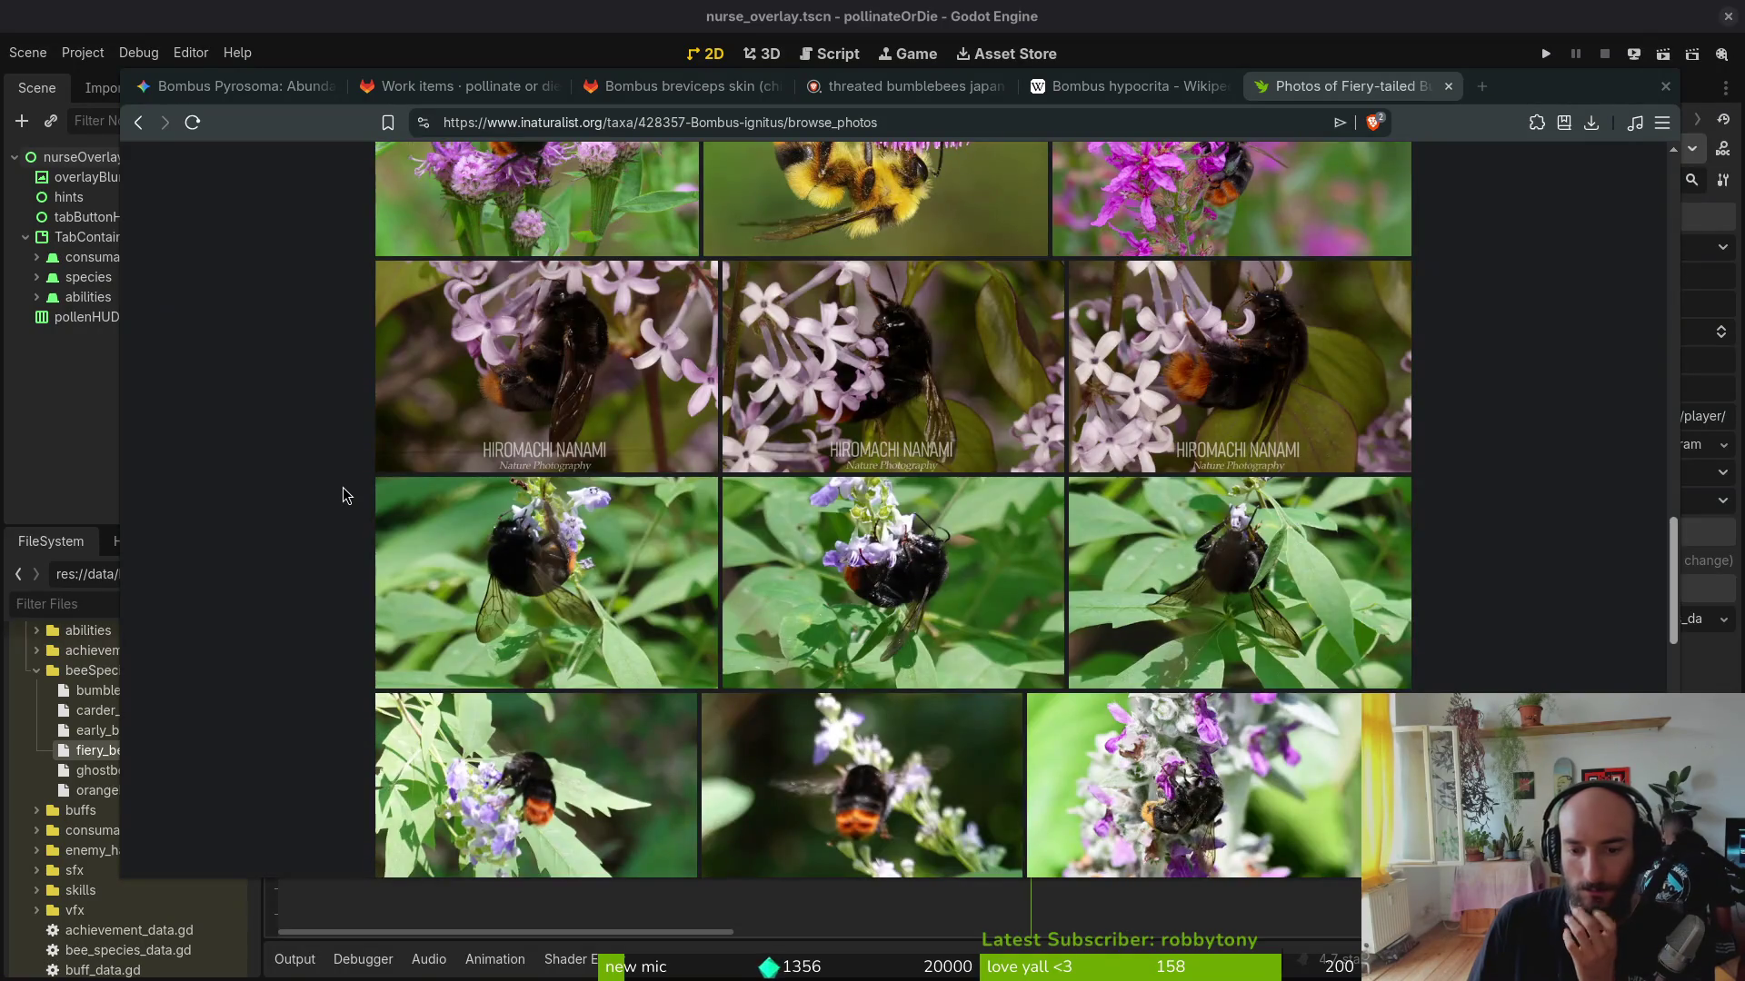
pyautogui.scroll(-4, 341, 495)
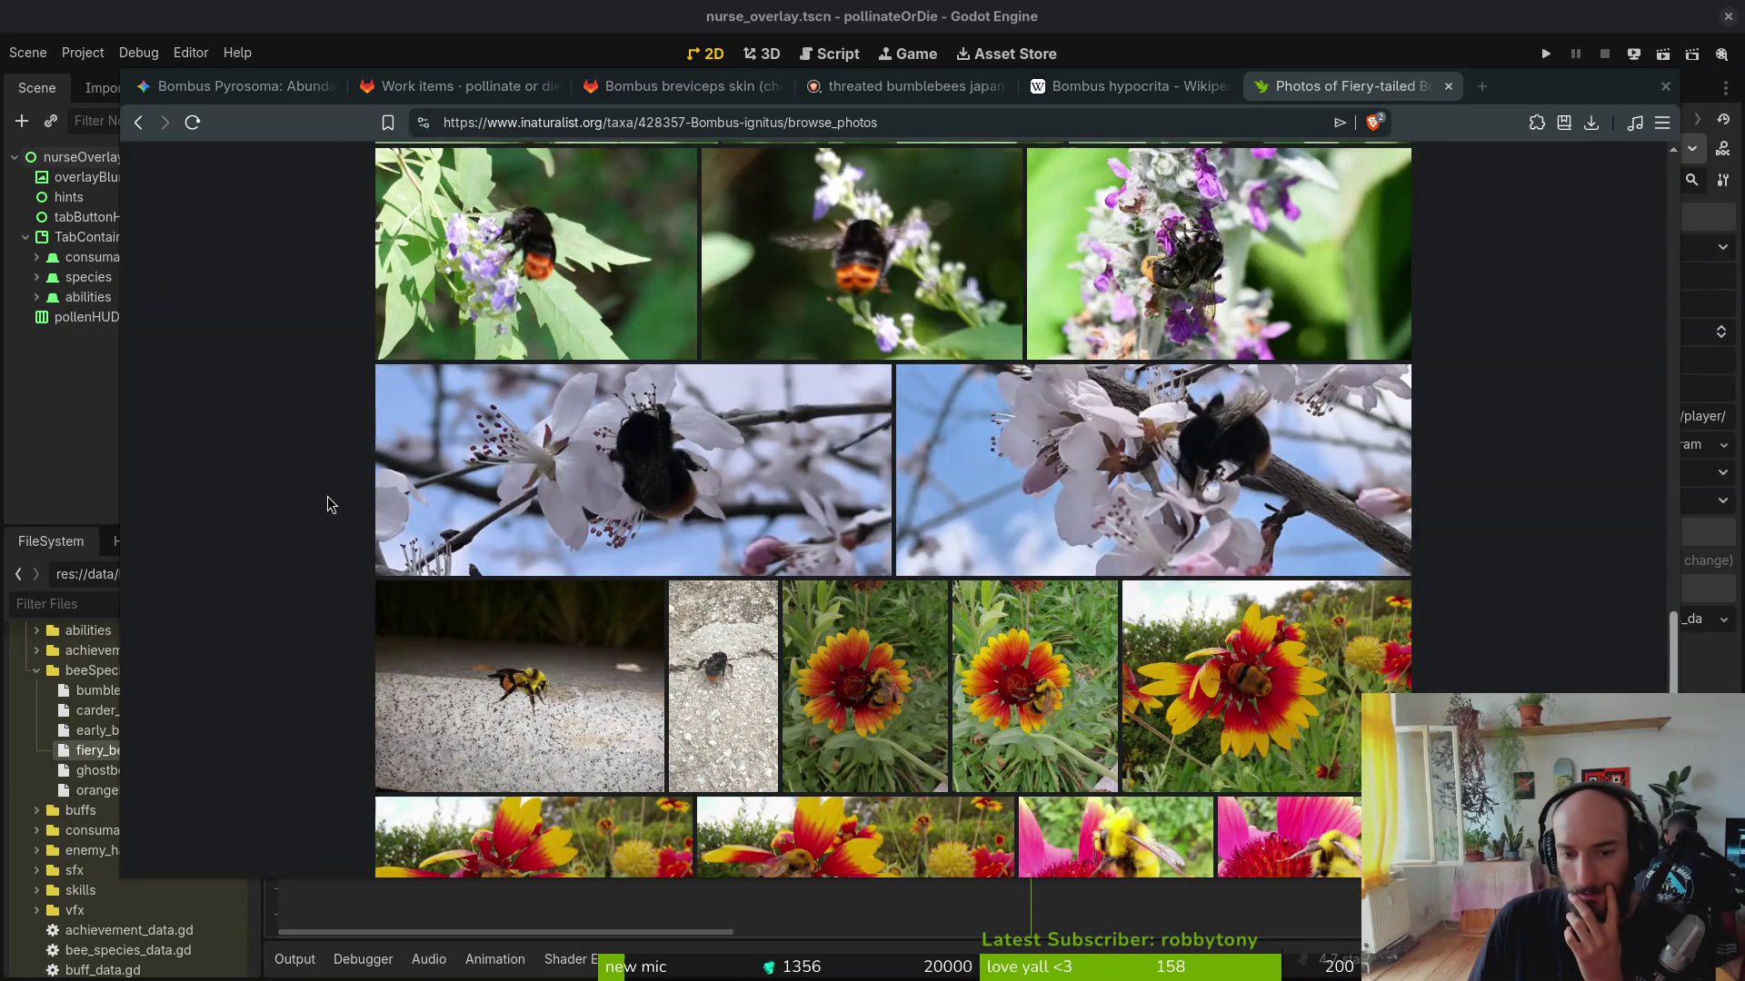
pyautogui.scroll(-4, 327, 505)
pyautogui.scroll(5, 326, 506)
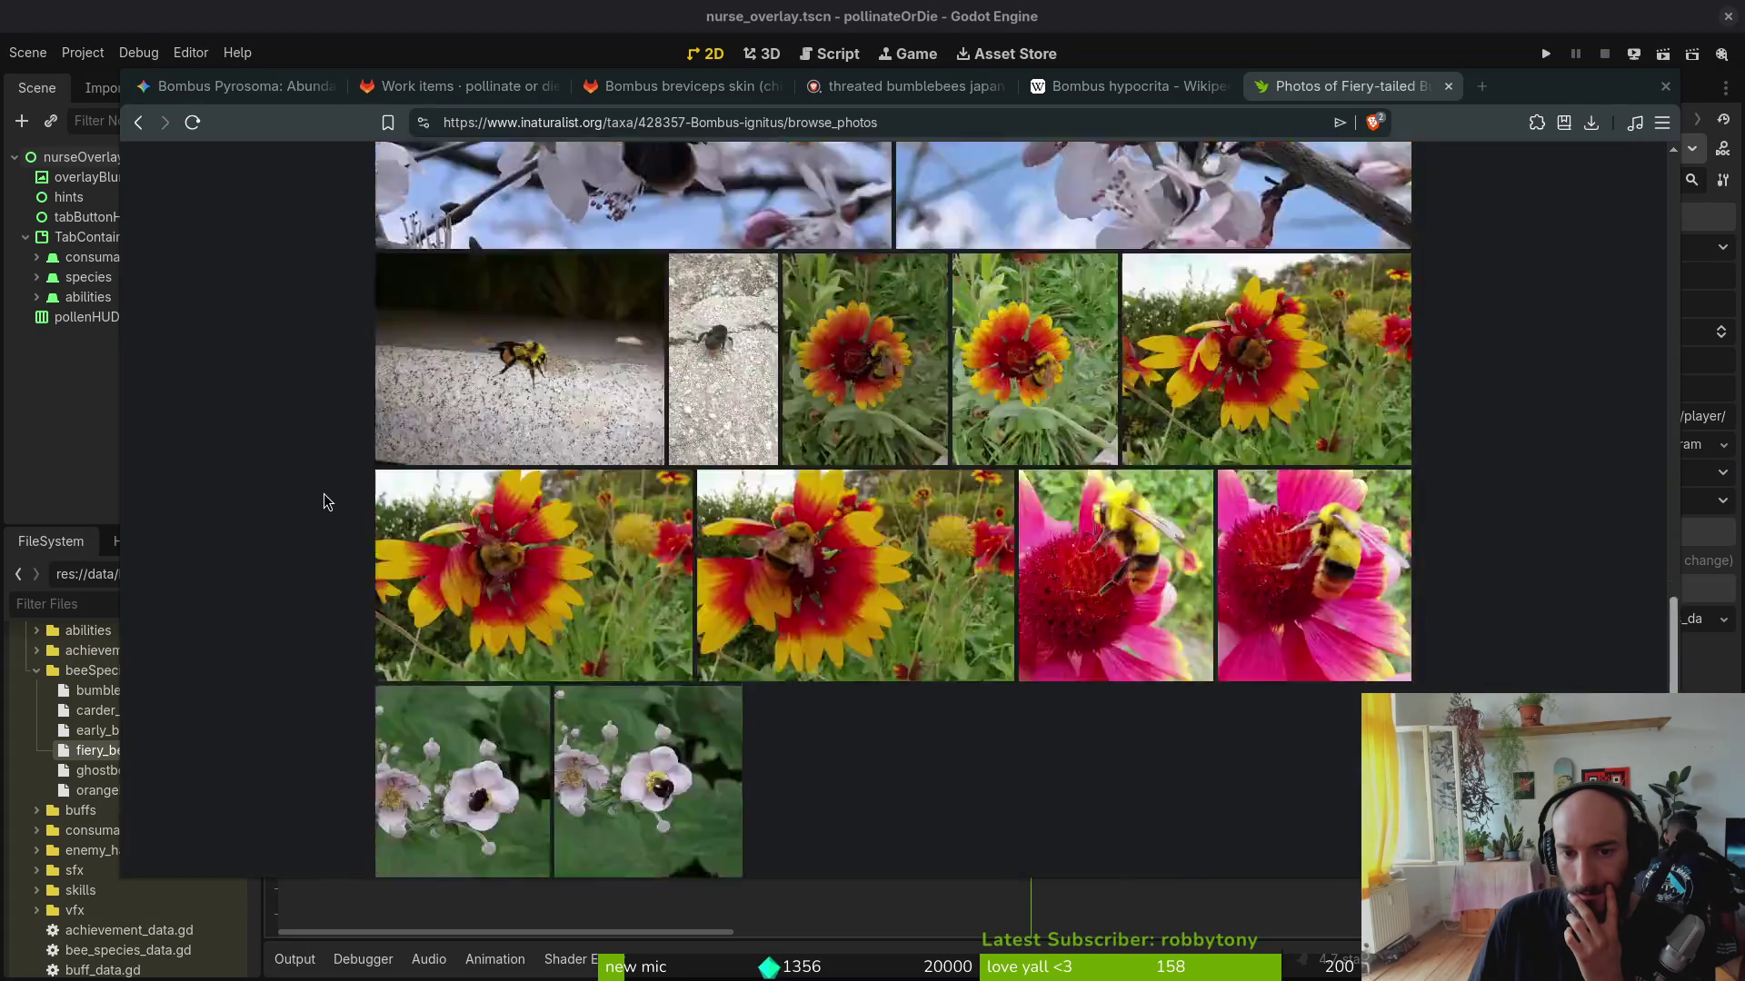
pyautogui.click(238, 86)
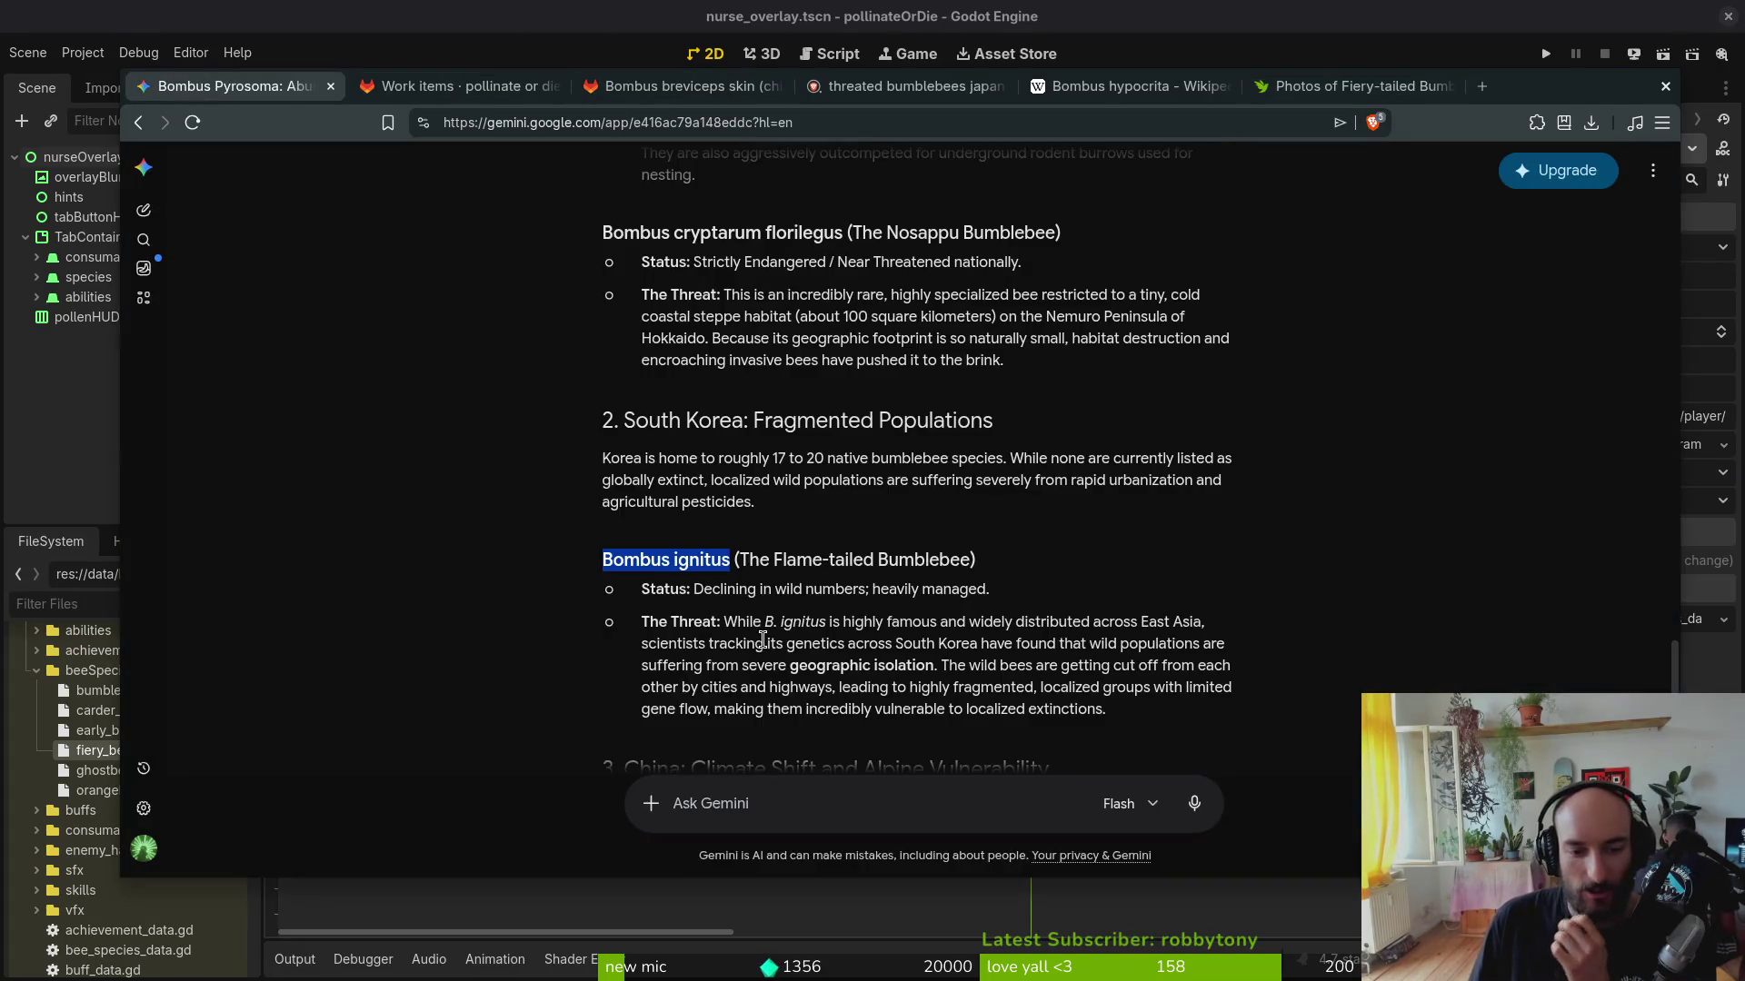
pyautogui.scroll(-3, 789, 453)
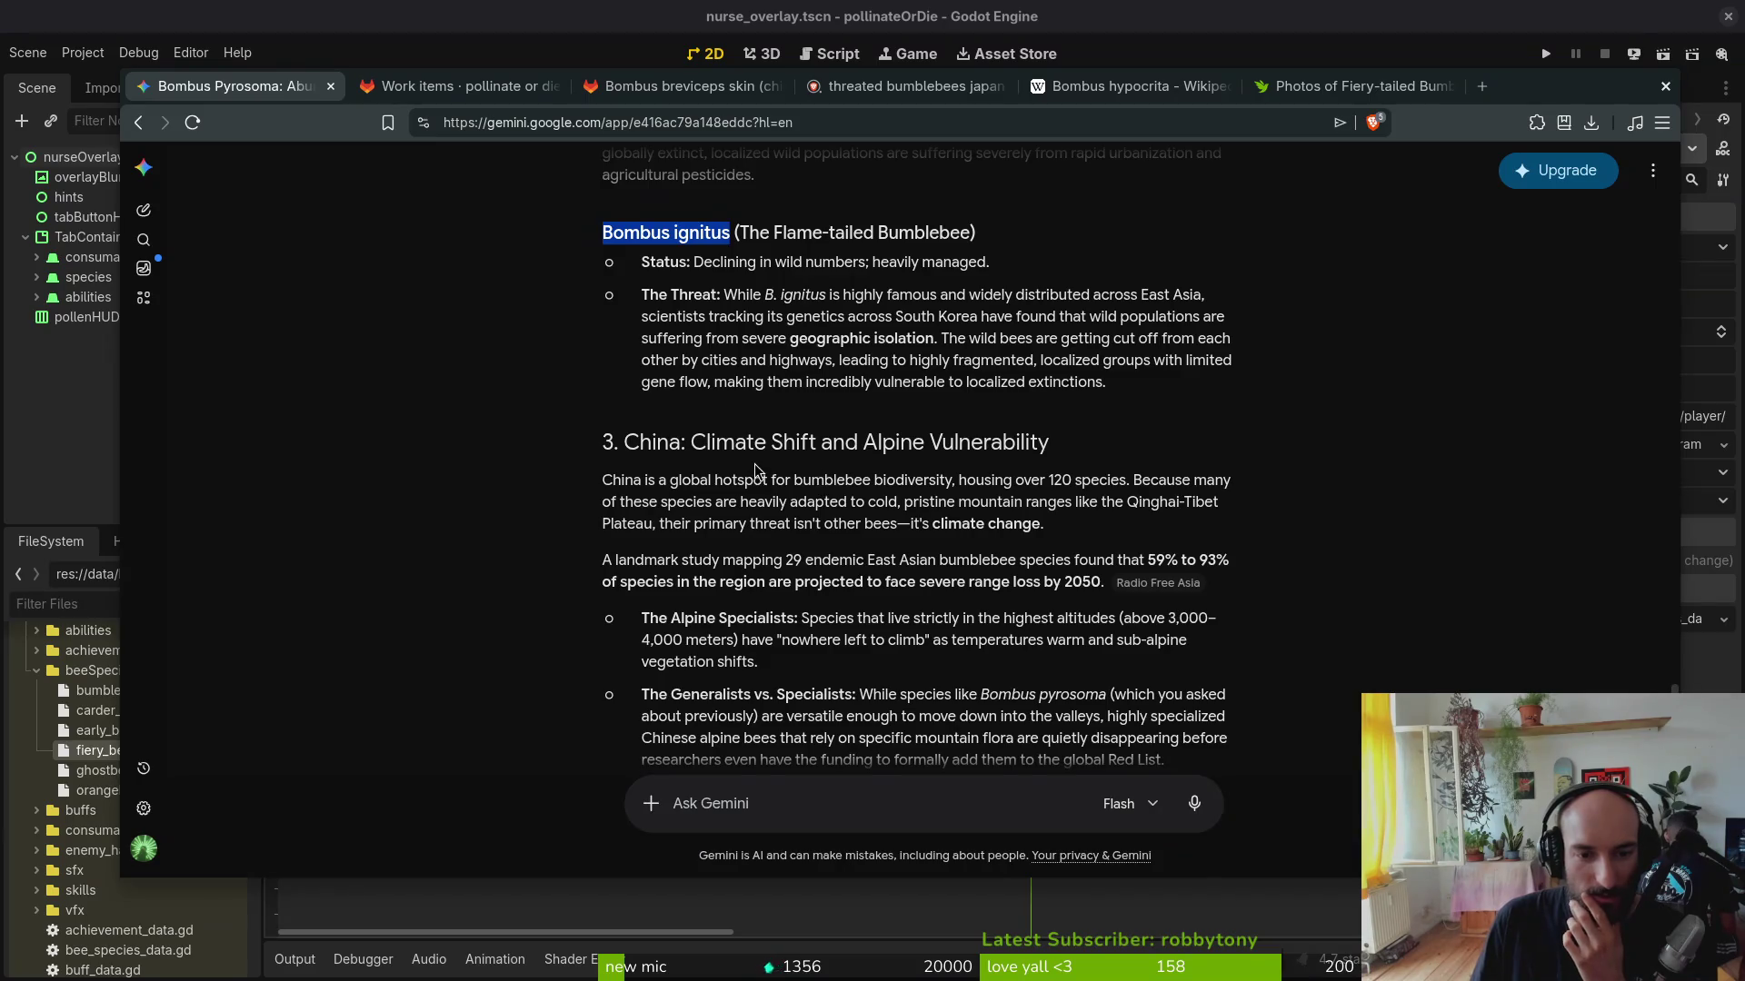
pyautogui.scroll(-1, 756, 559)
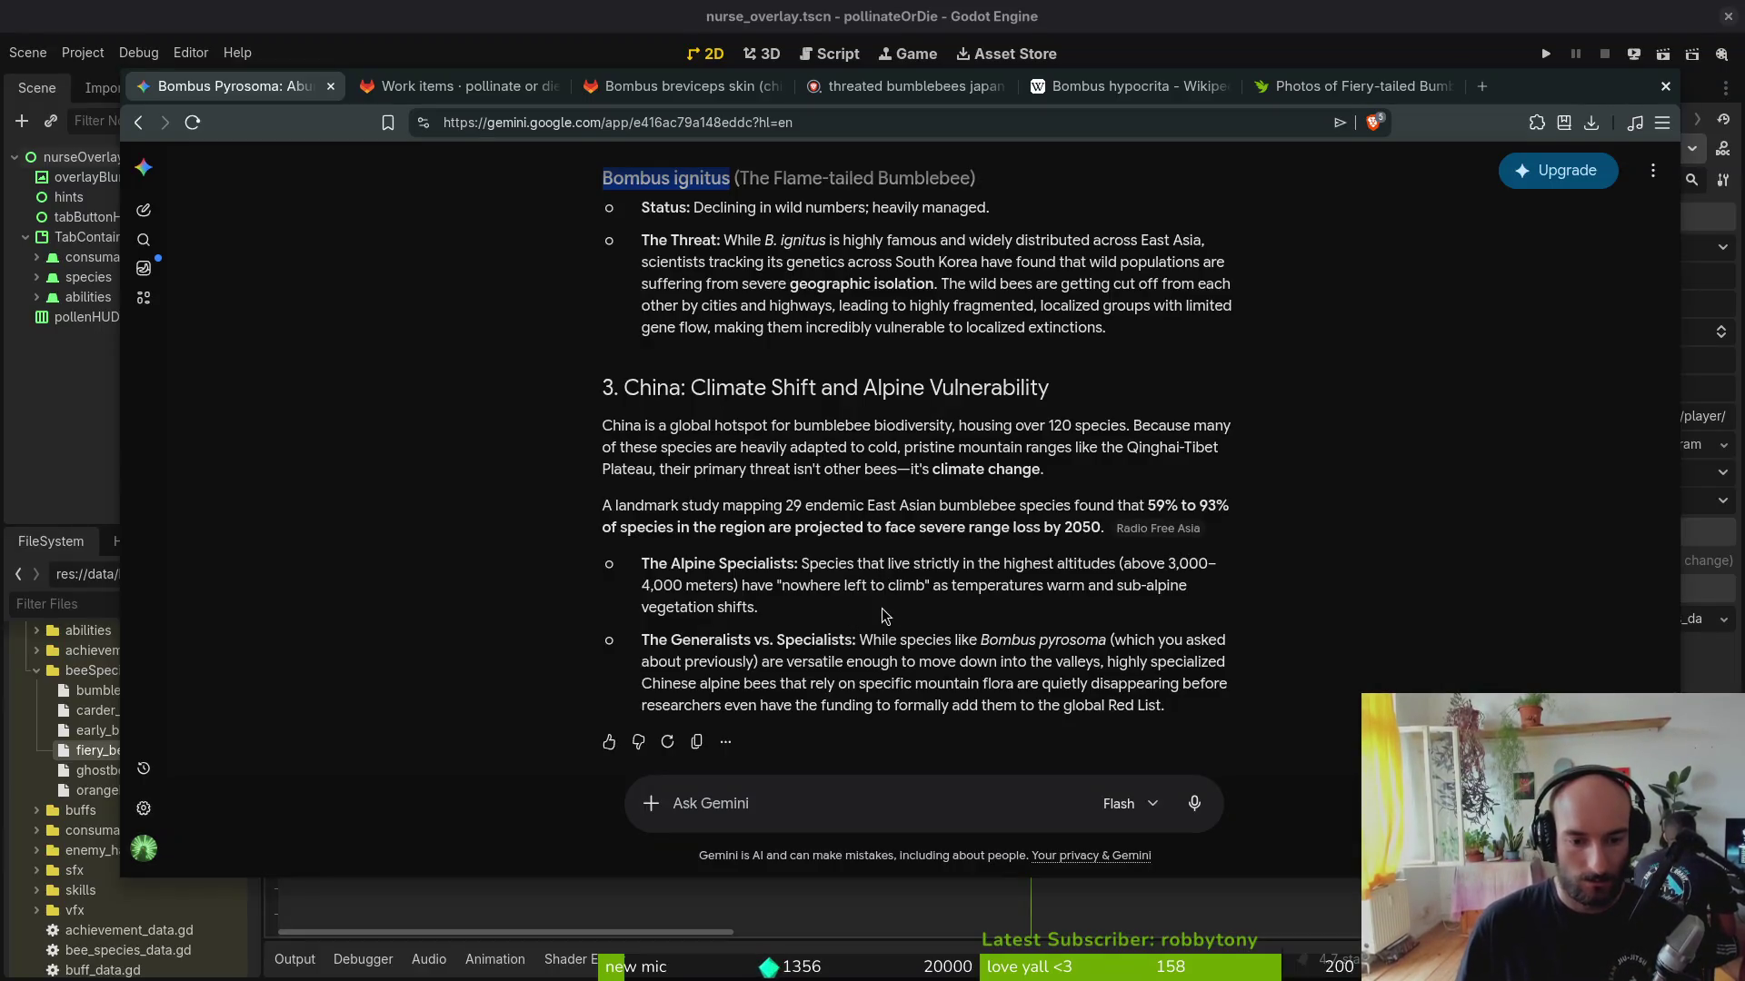
pyautogui.scroll(3, 801, 579)
pyautogui.scroll(5, 818, 572)
pyautogui.scroll(5, 832, 566)
pyautogui.scroll(3, 847, 558)
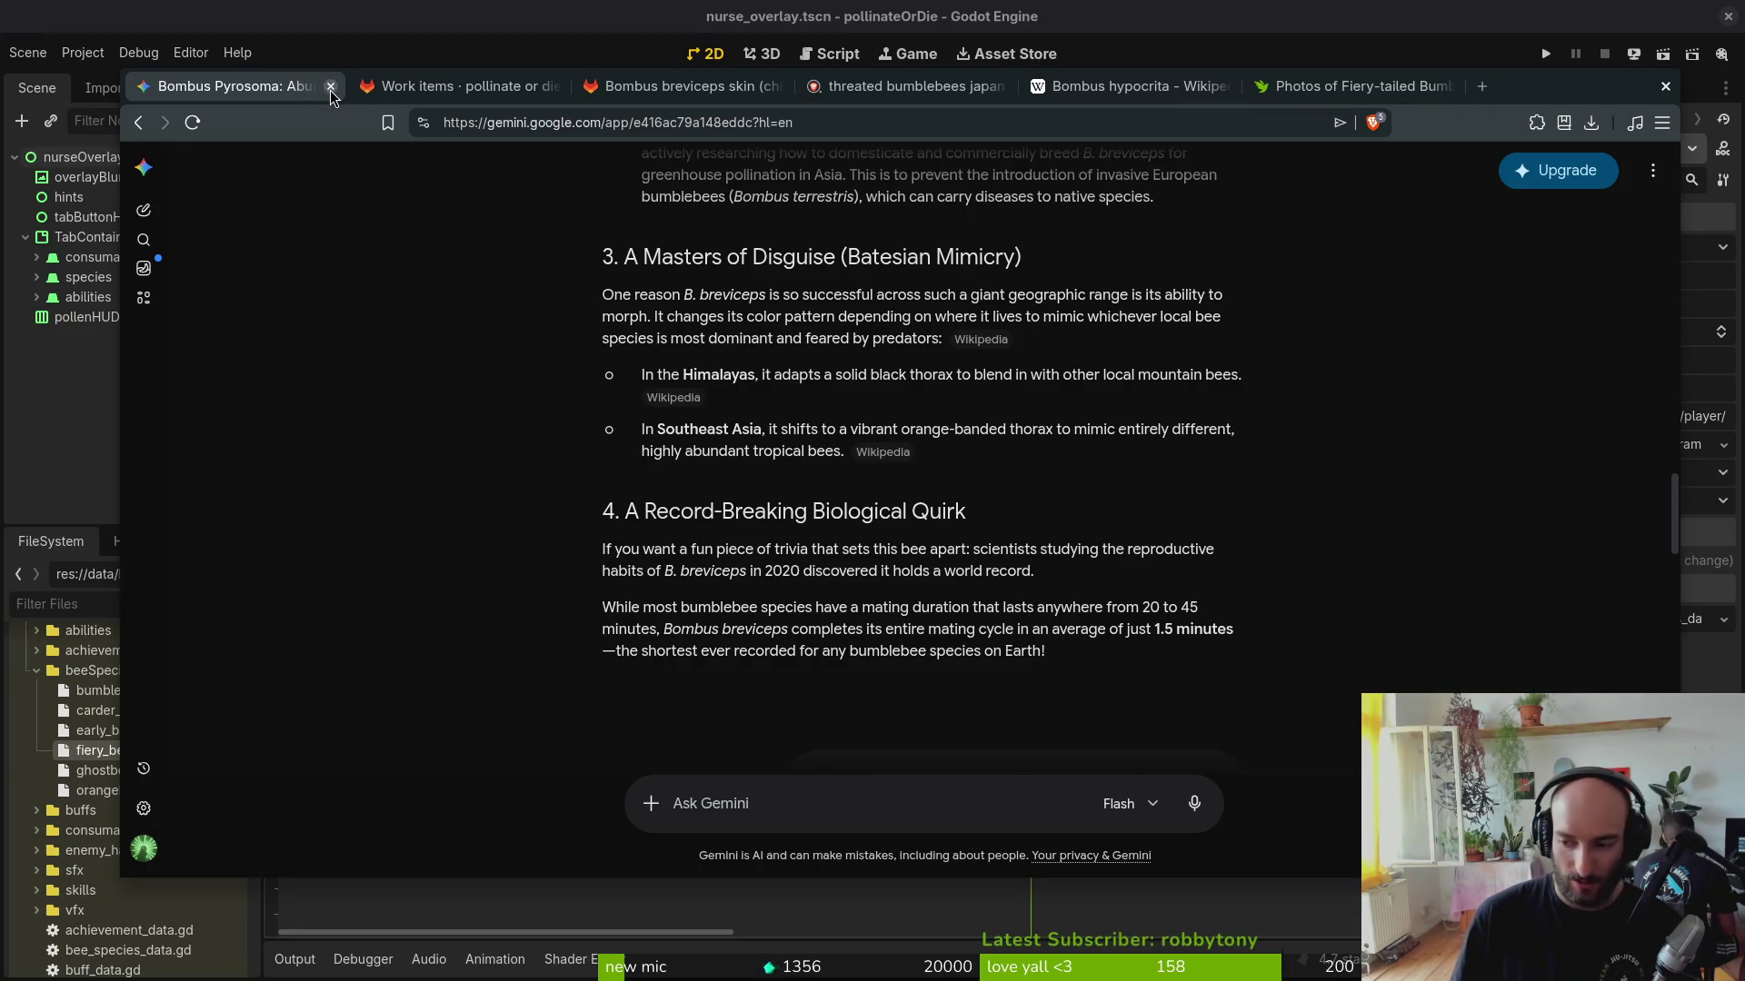
# Step: Open the Springer article on Bombus terrestris displacing Japanese bumblebees from Brave results
pyautogui.click(942, 93)
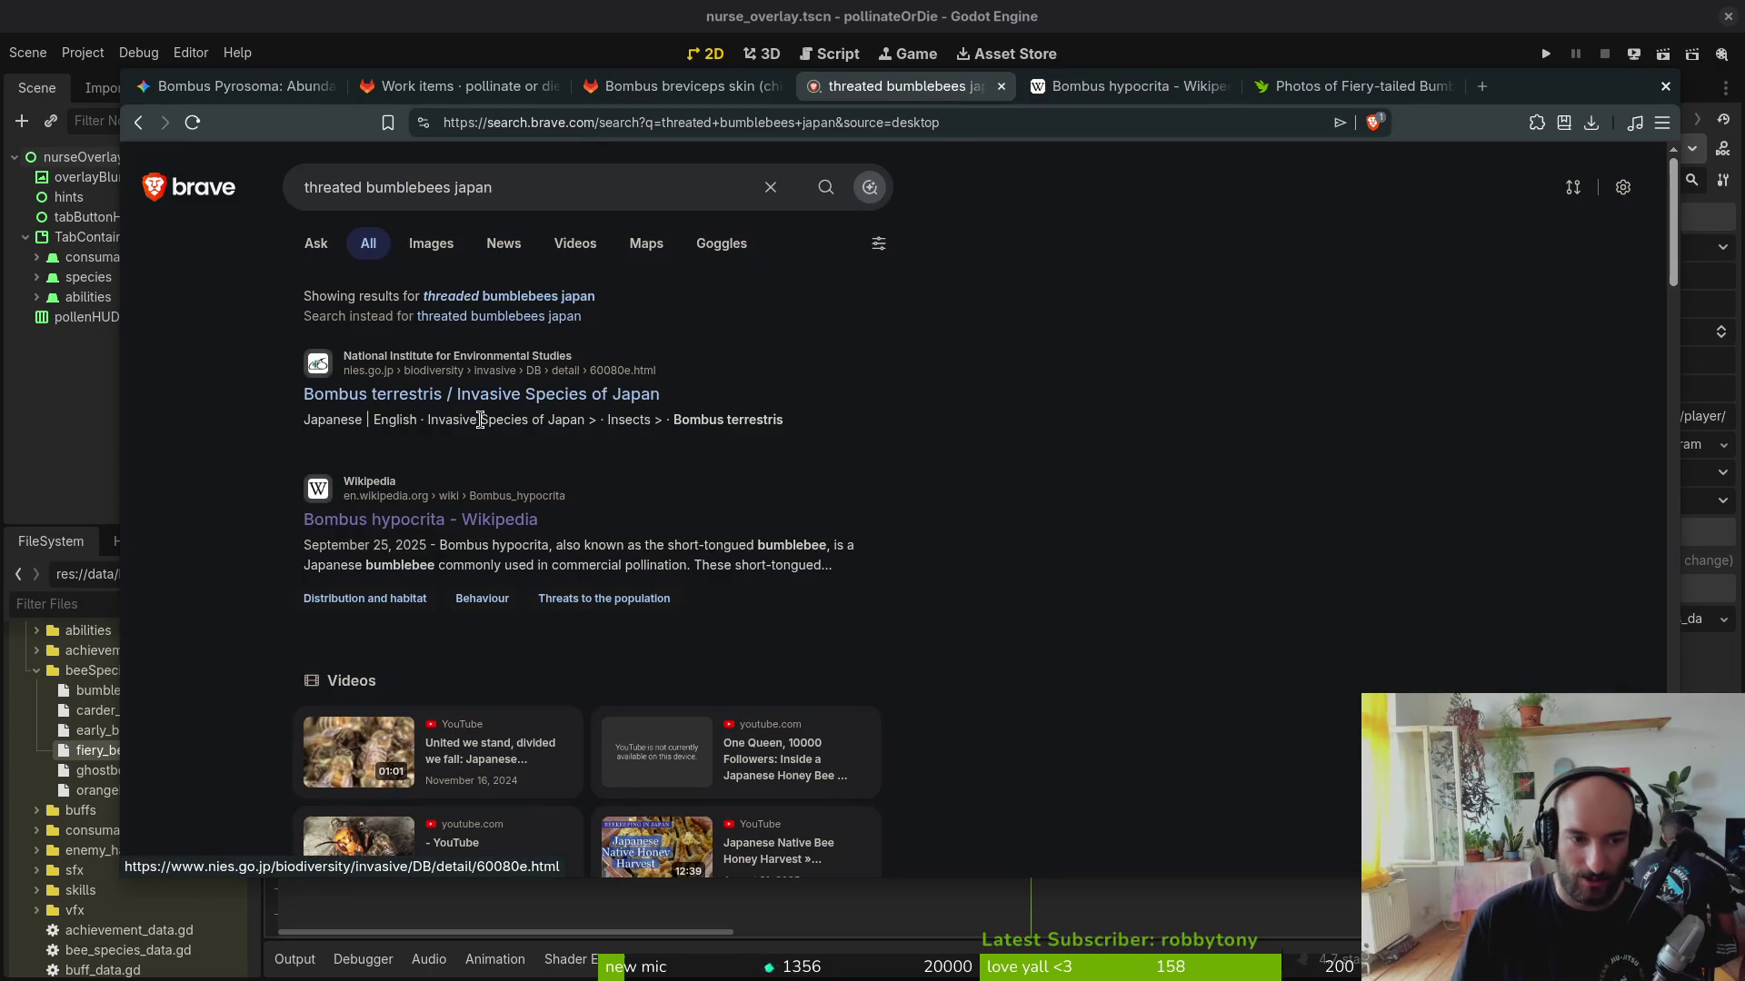
pyautogui.scroll(-3, 568, 371)
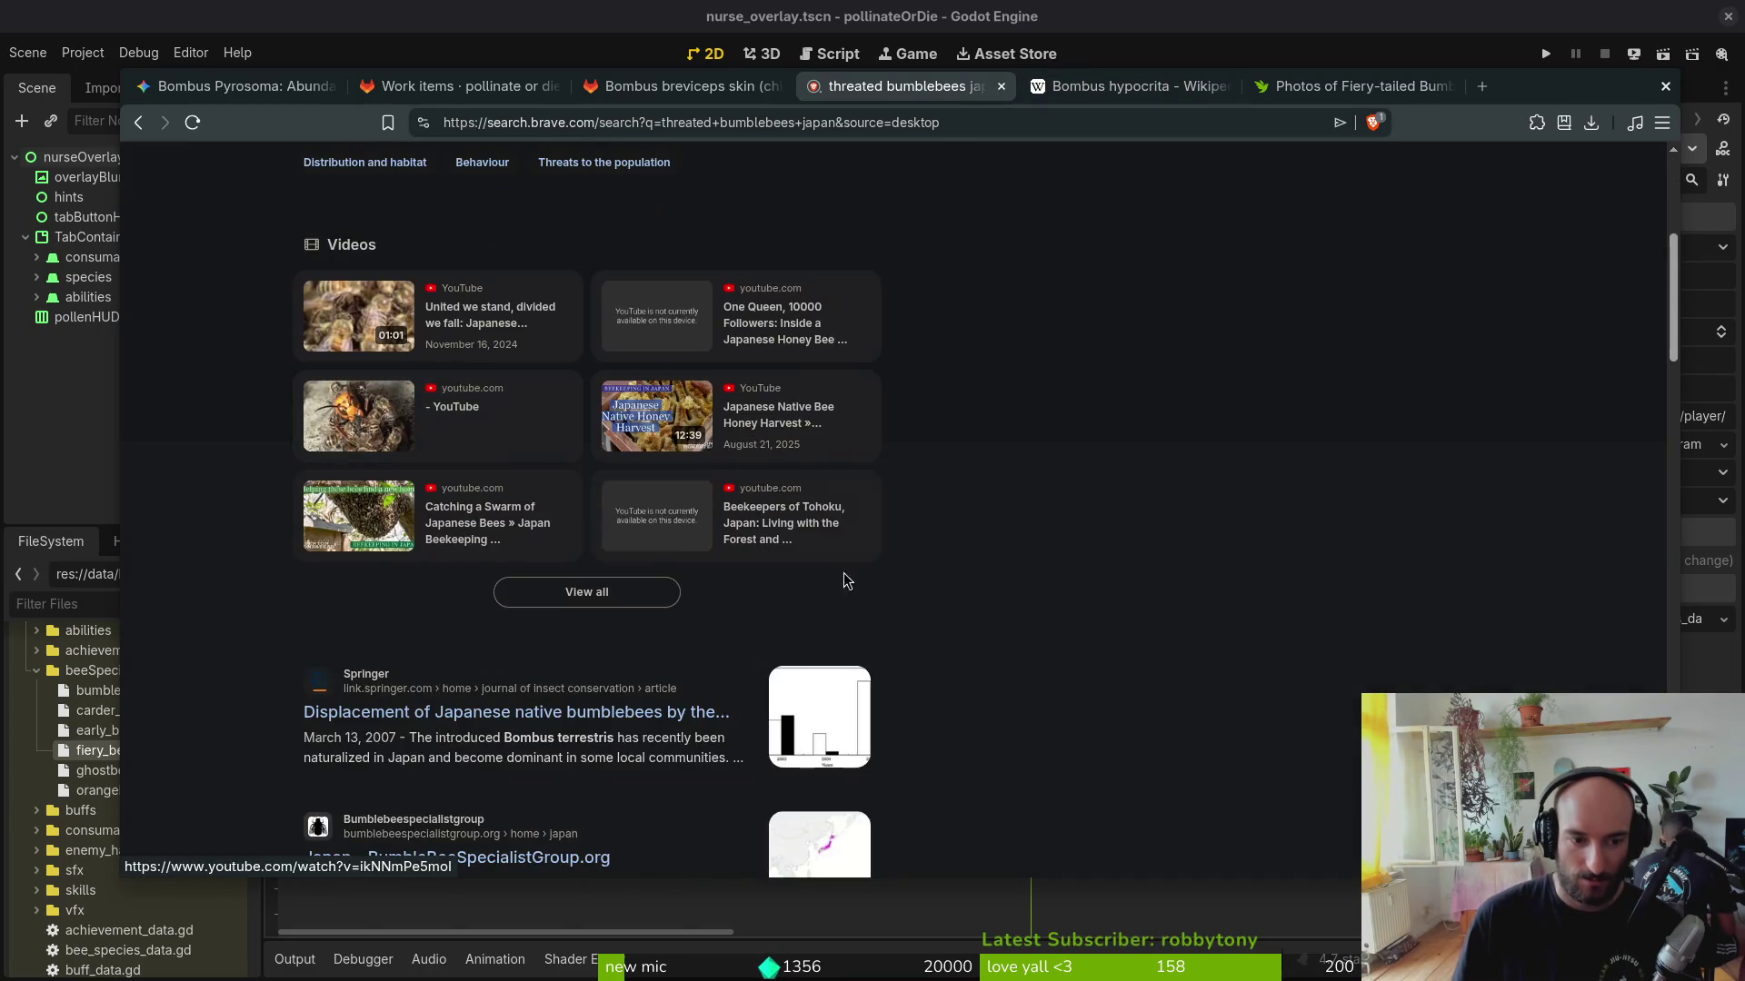
pyautogui.middleClick(505, 718)
pyautogui.click(1043, 86)
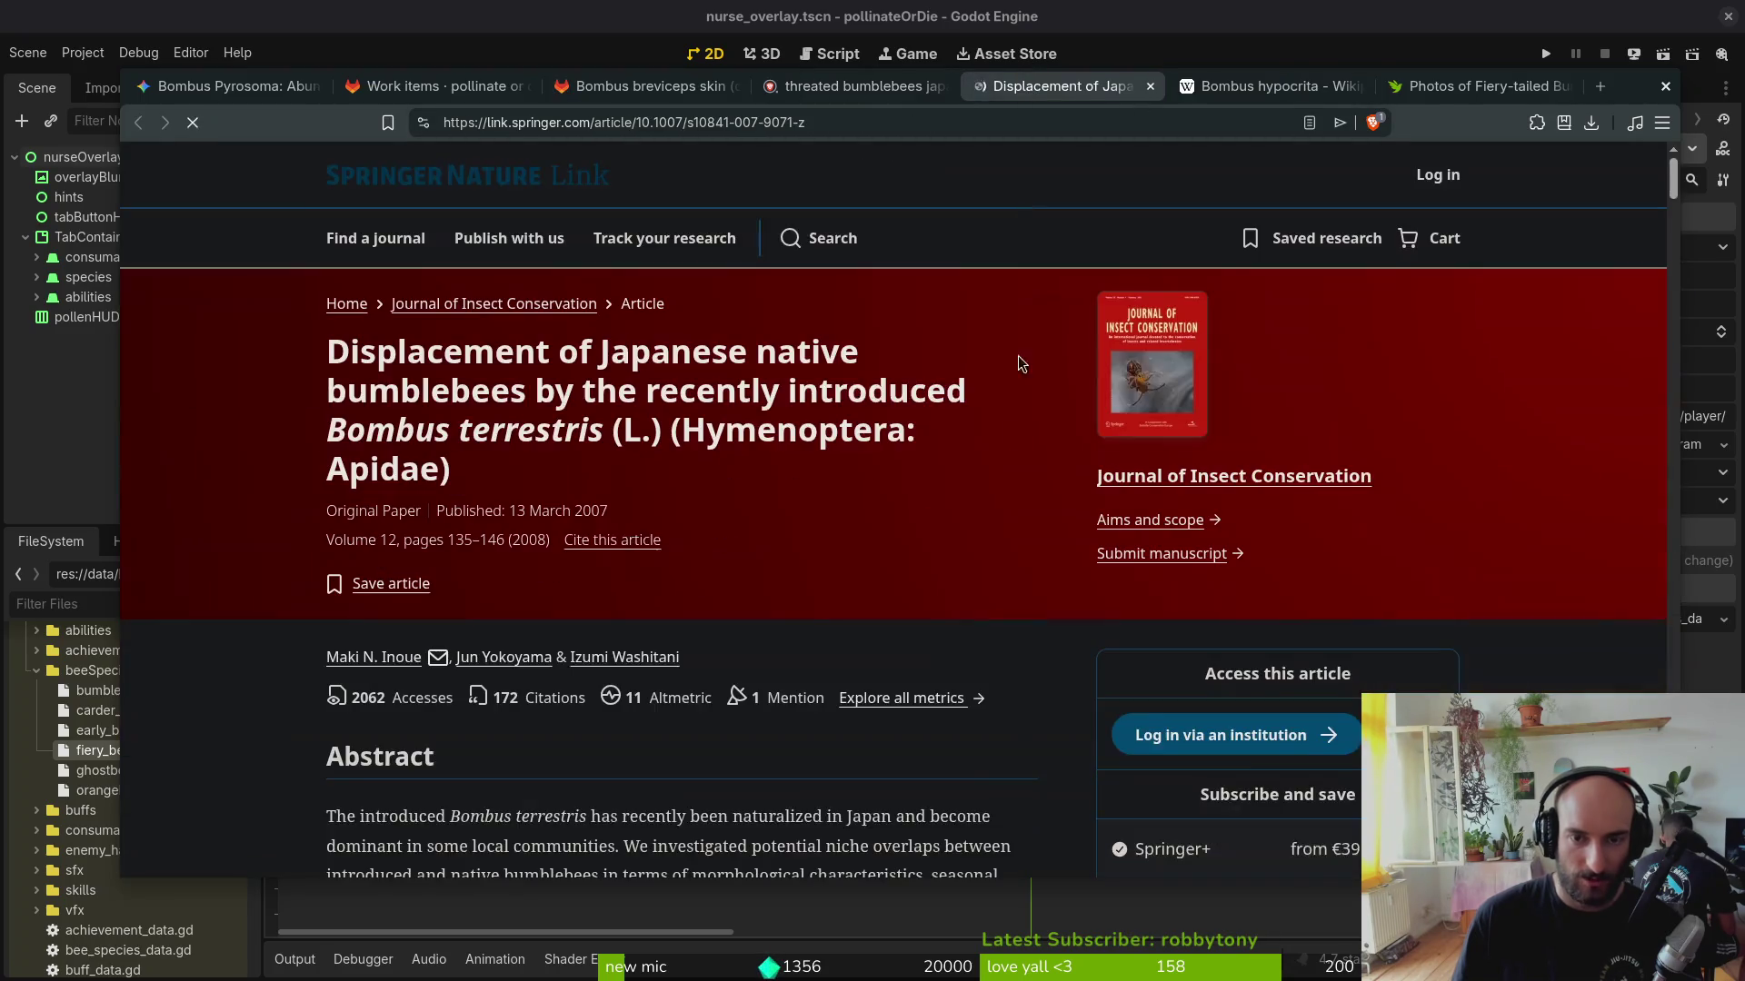
pyautogui.scroll(-3, 591, 552)
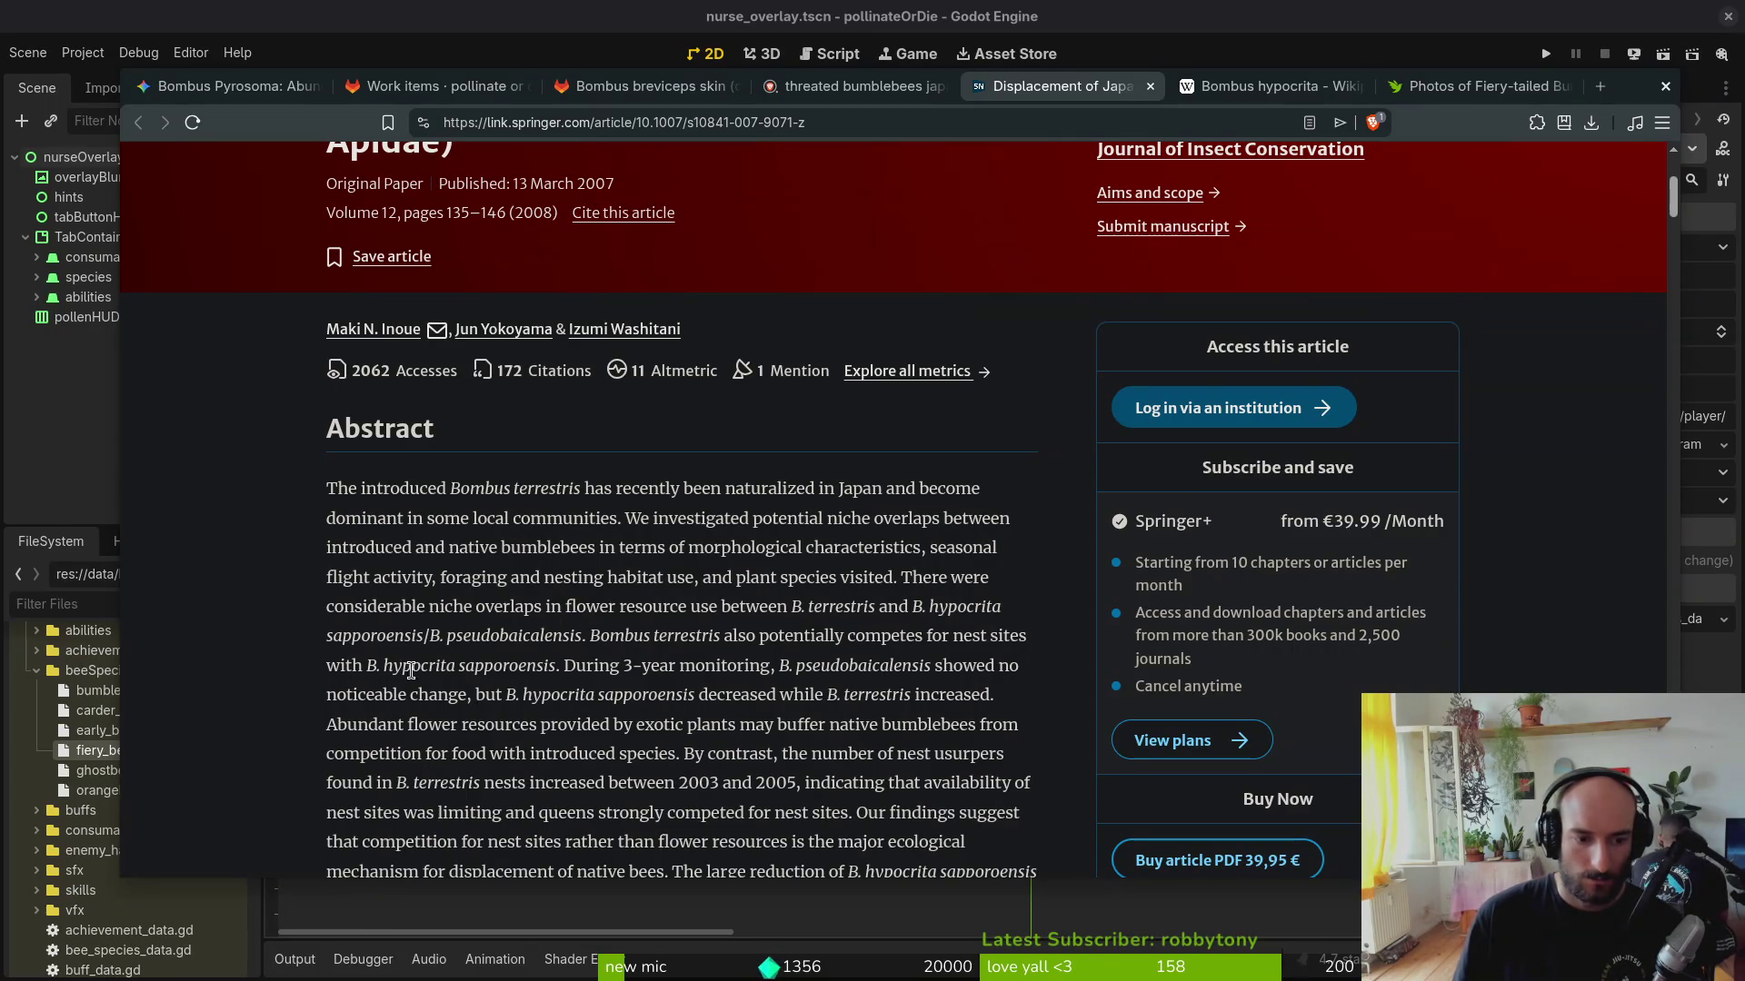
# Step: Return to the iNaturalist Fiery-tailed Bumble Bee photos after reading the abstract
pyautogui.click(1473, 86)
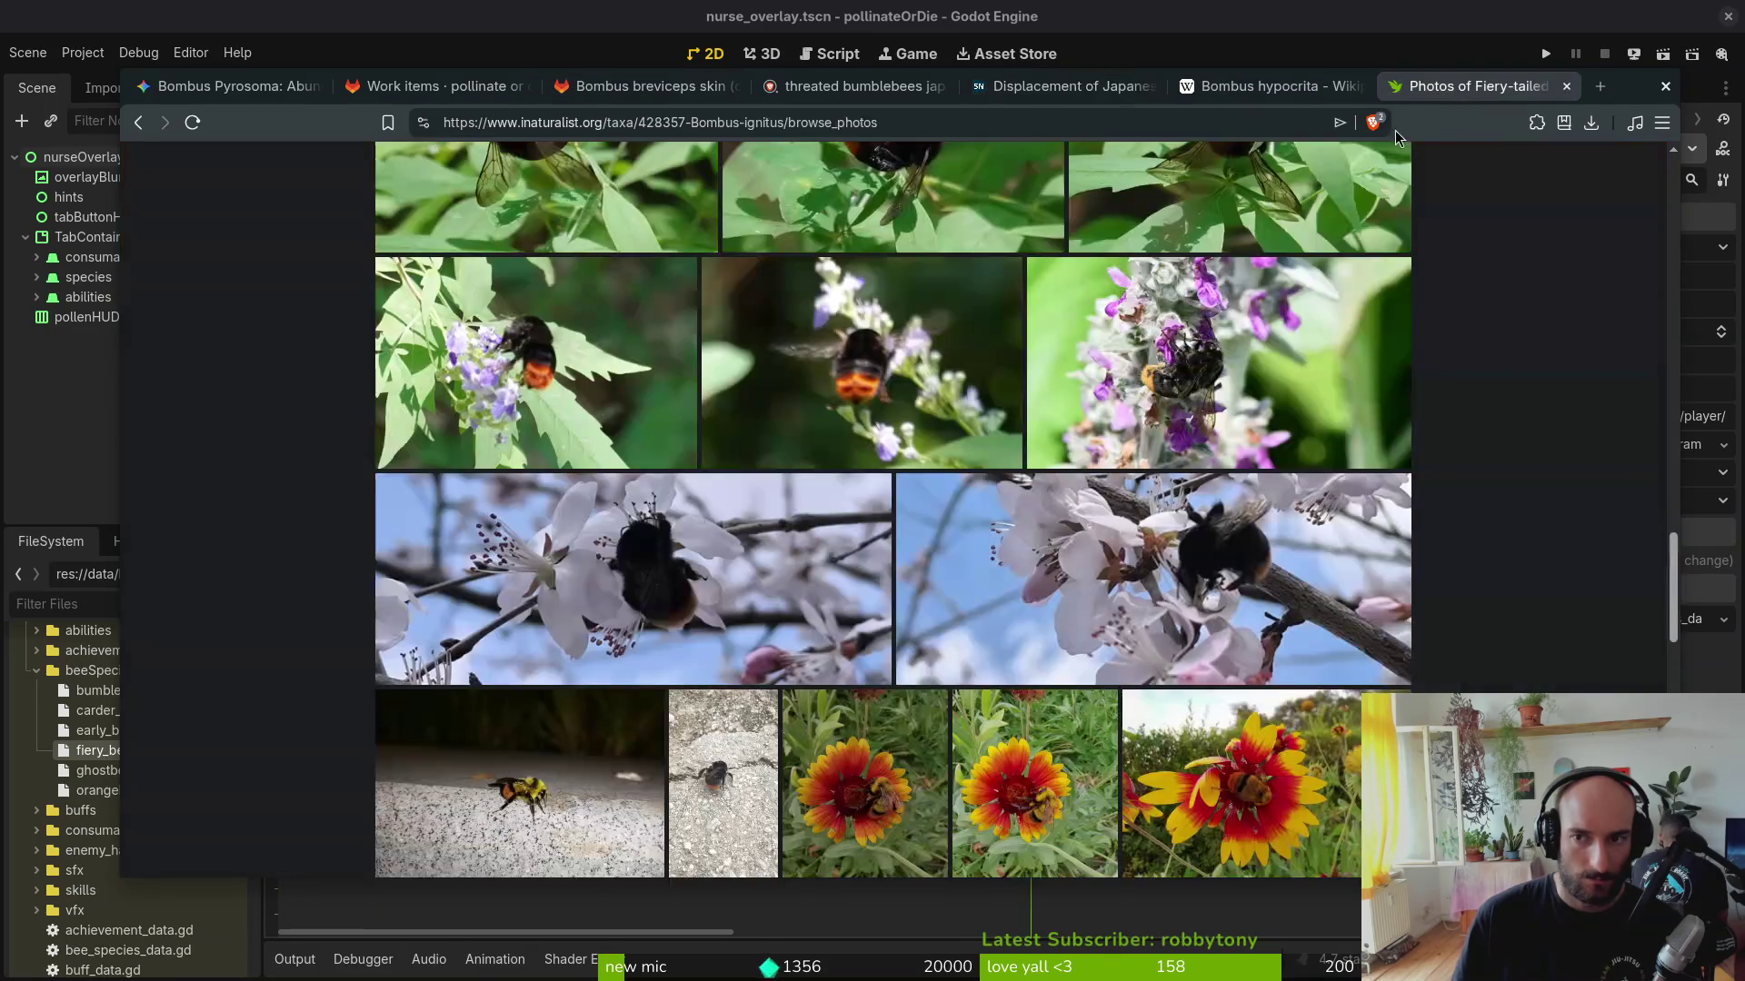
# Step: Go back in history and reopen the Mimic Bumble Bee (Bombus hypocrita) photo collection
pyautogui.click(746, 329)
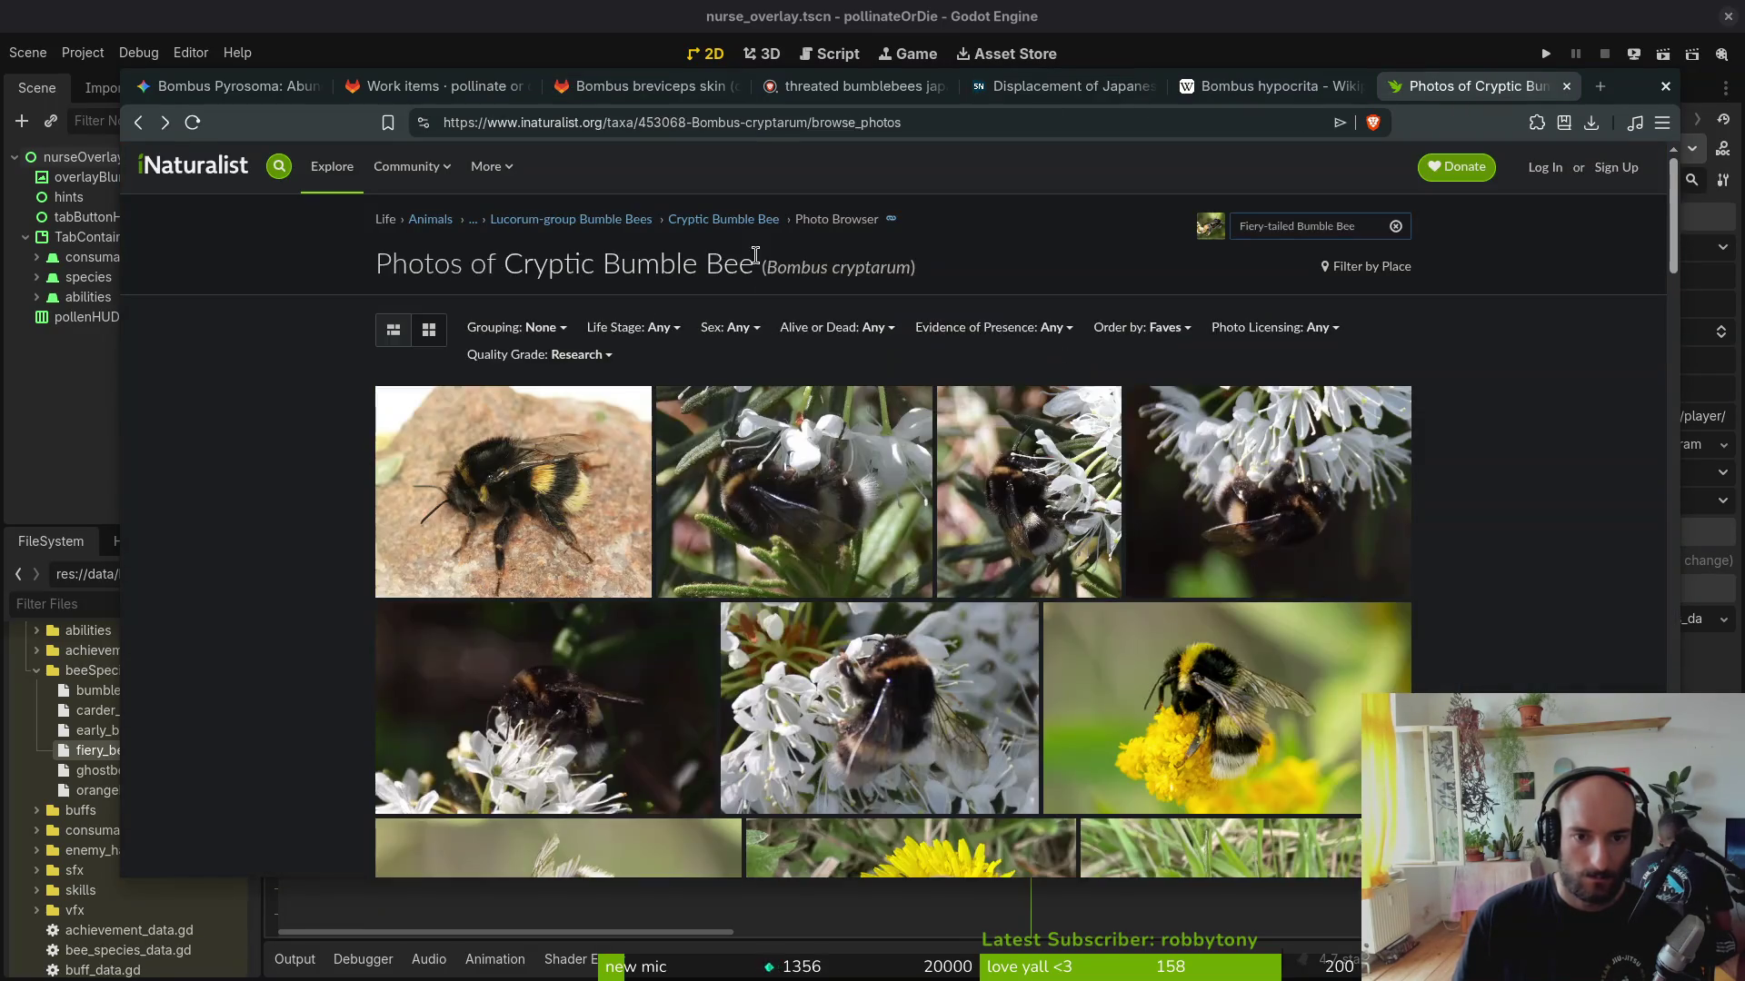
pyautogui.hotkey('alt', 'Left')
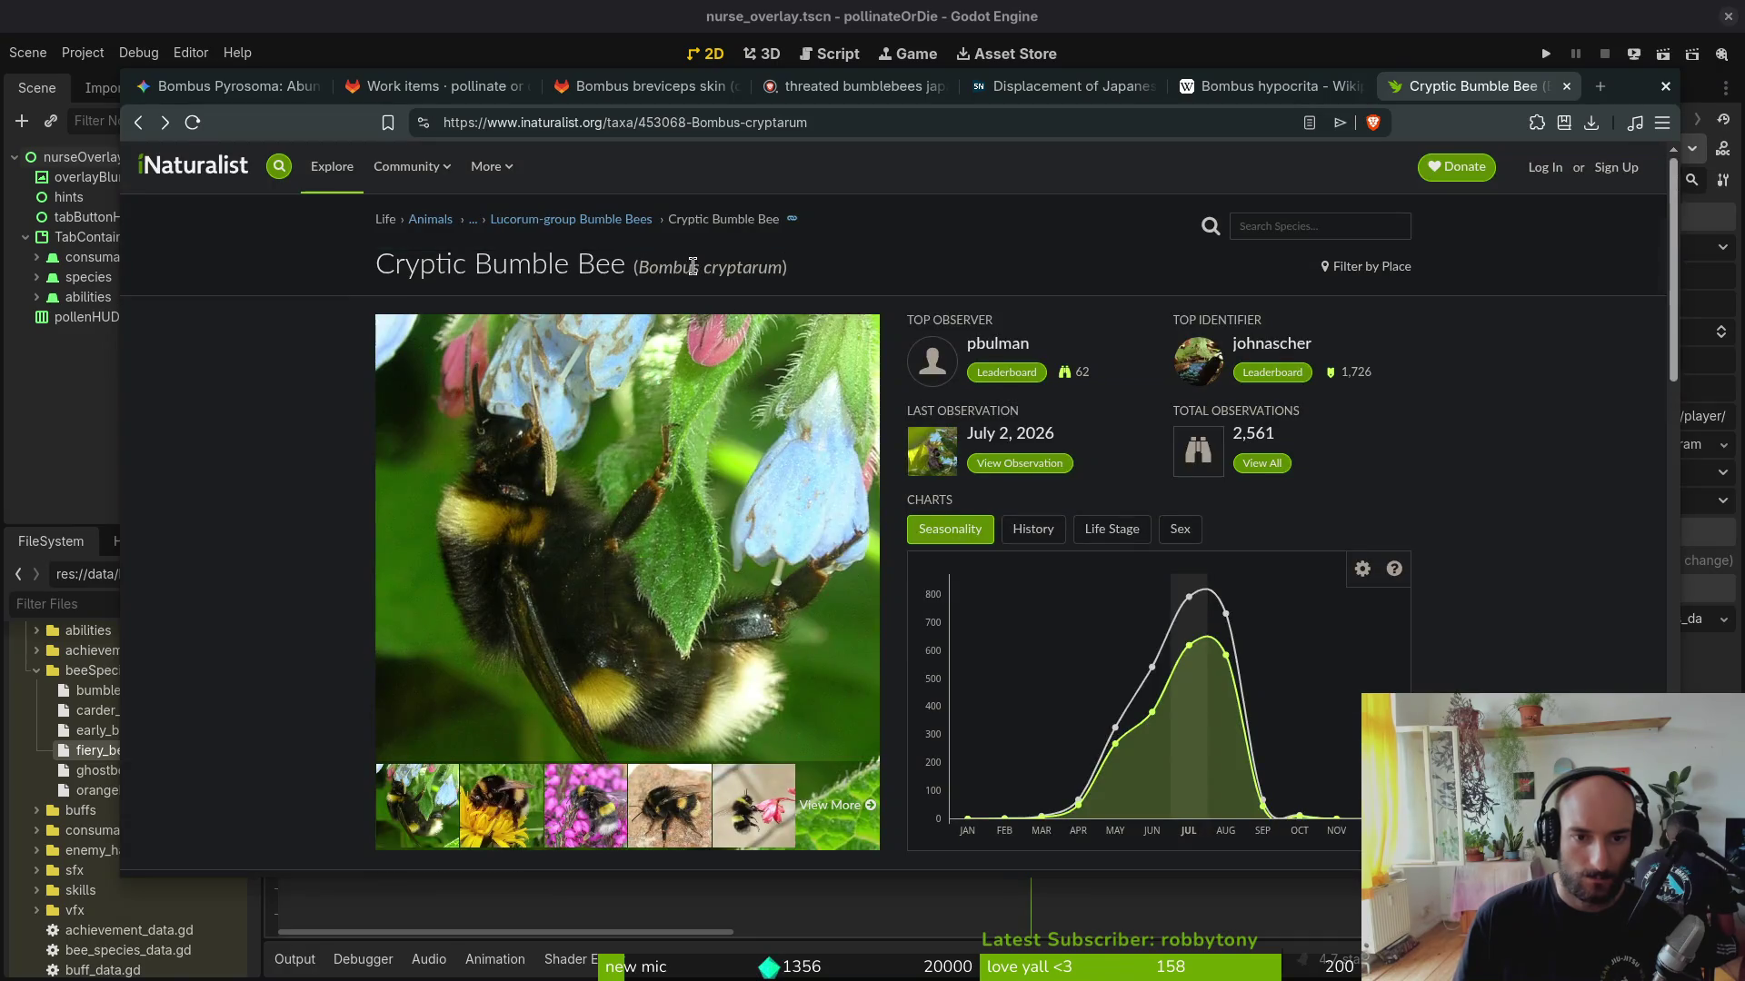
pyautogui.click(732, 422)
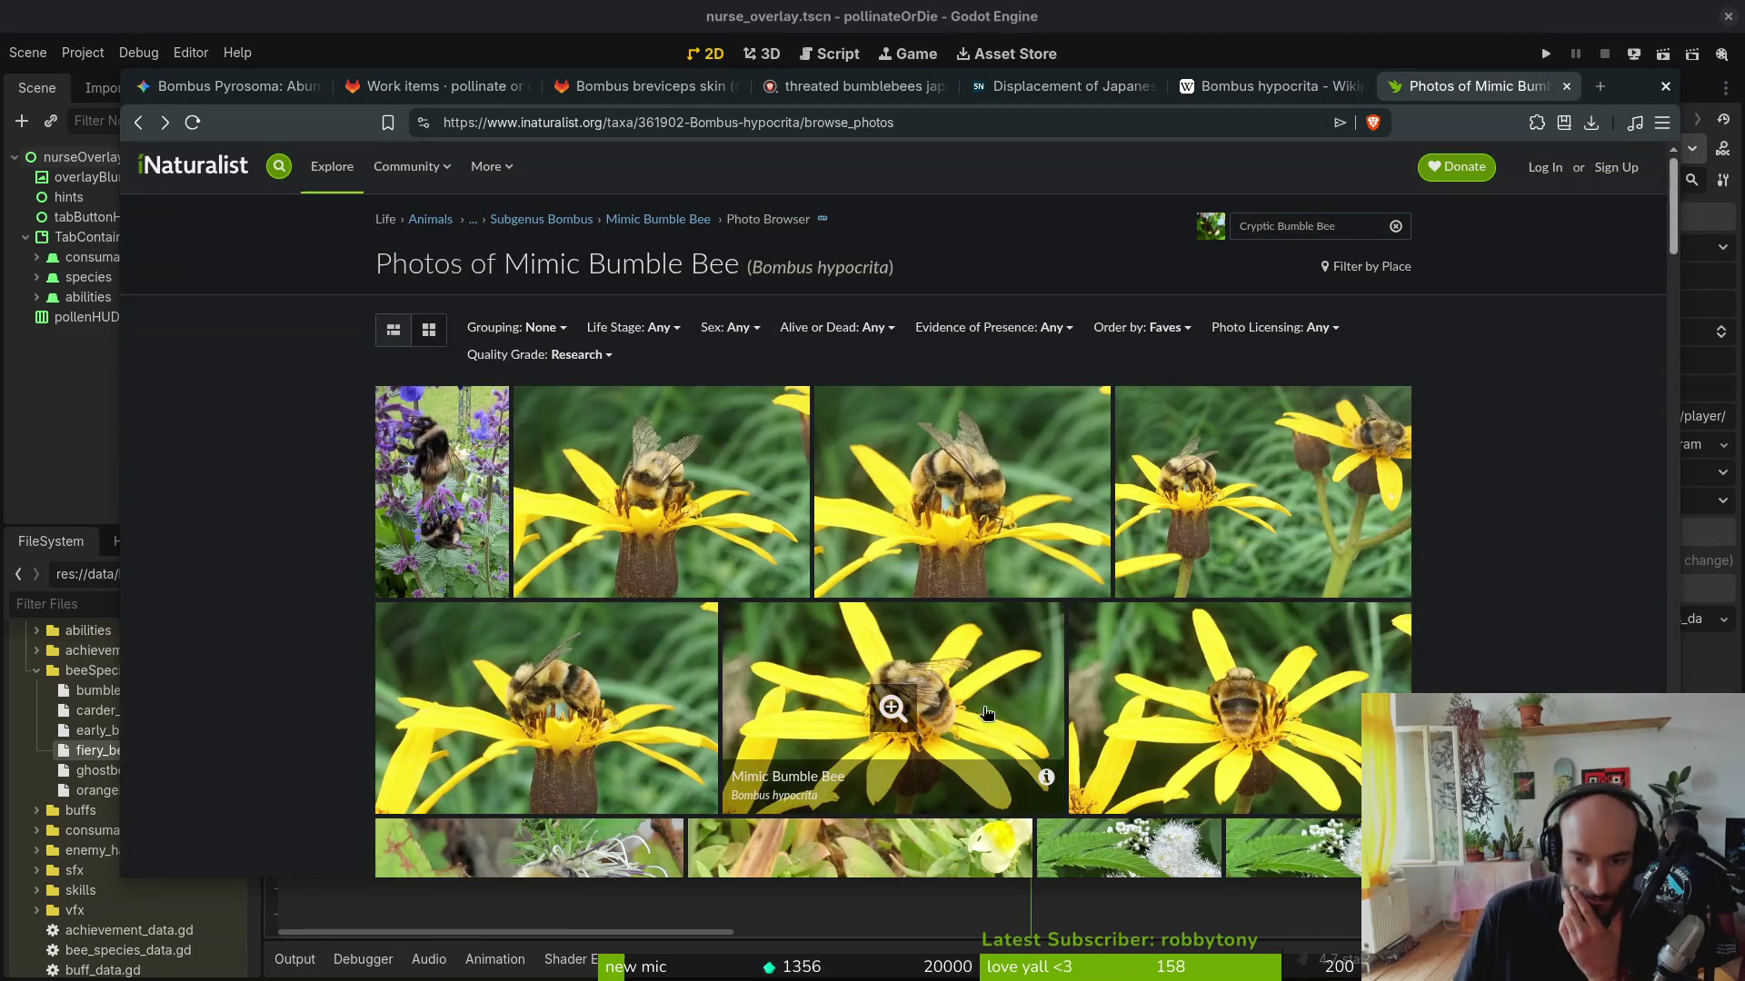
pyautogui.scroll(-1, 616, 473)
pyautogui.scroll(-2, 614, 473)
pyautogui.scroll(1, 682, 546)
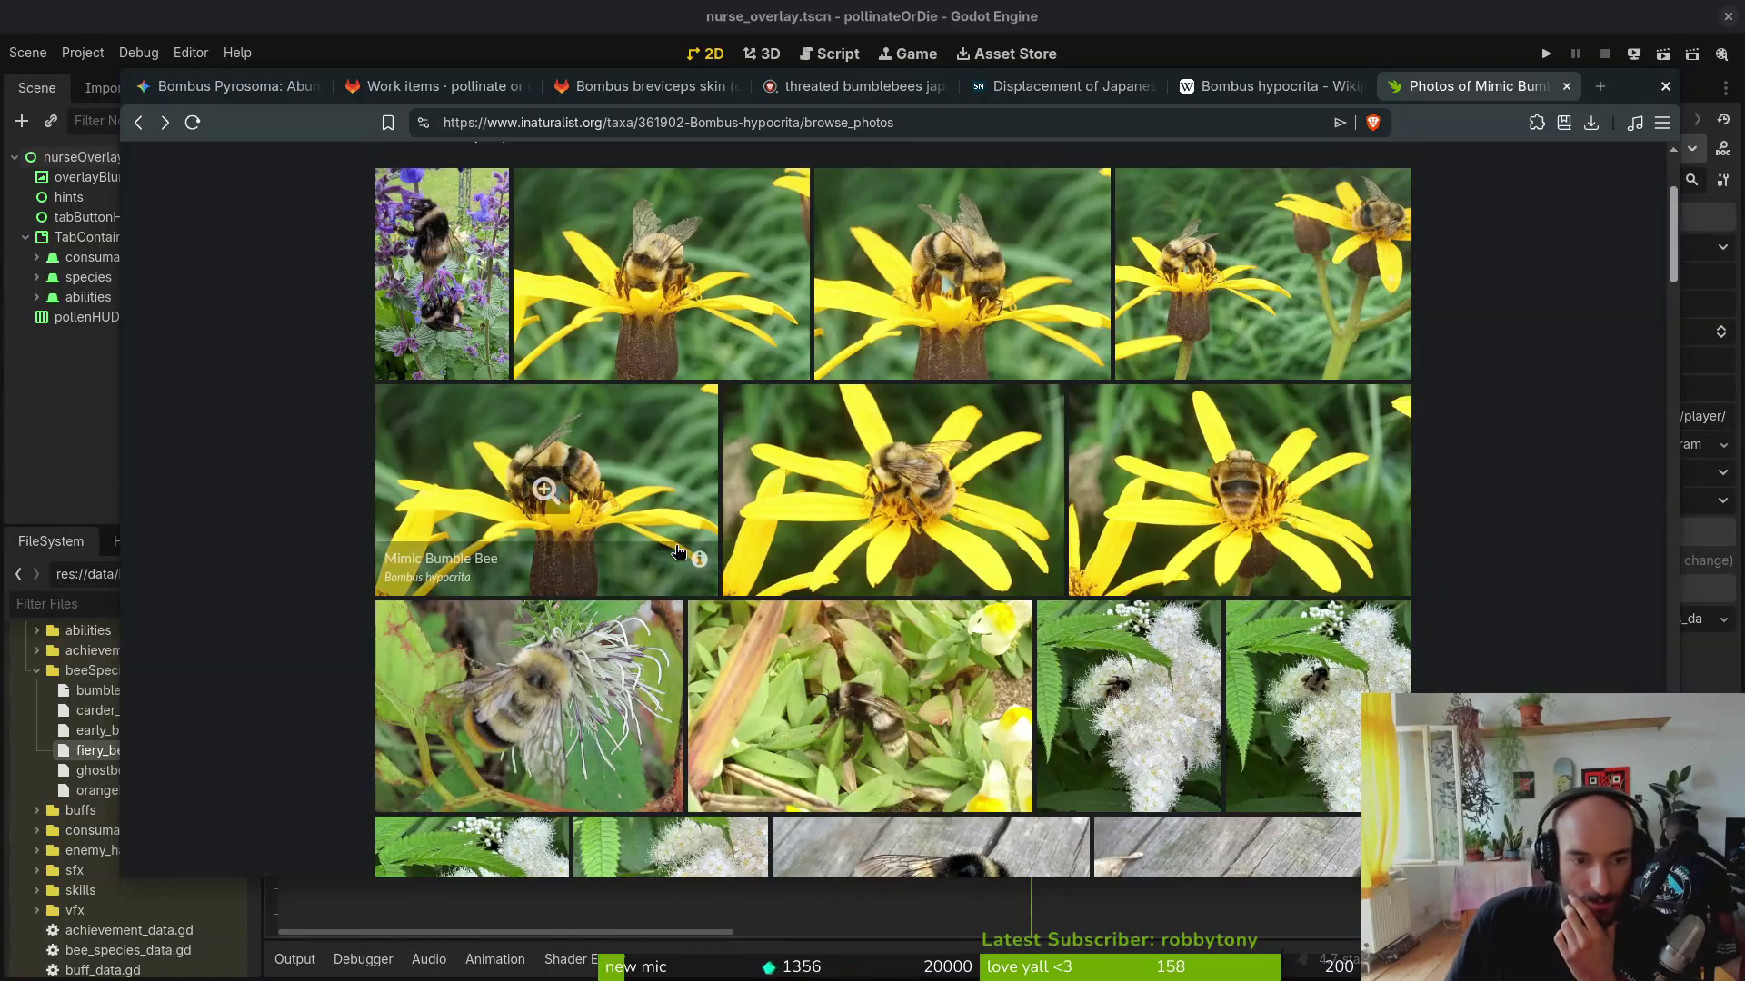
pyautogui.scroll(-3, 703, 568)
pyautogui.scroll(-2, 704, 568)
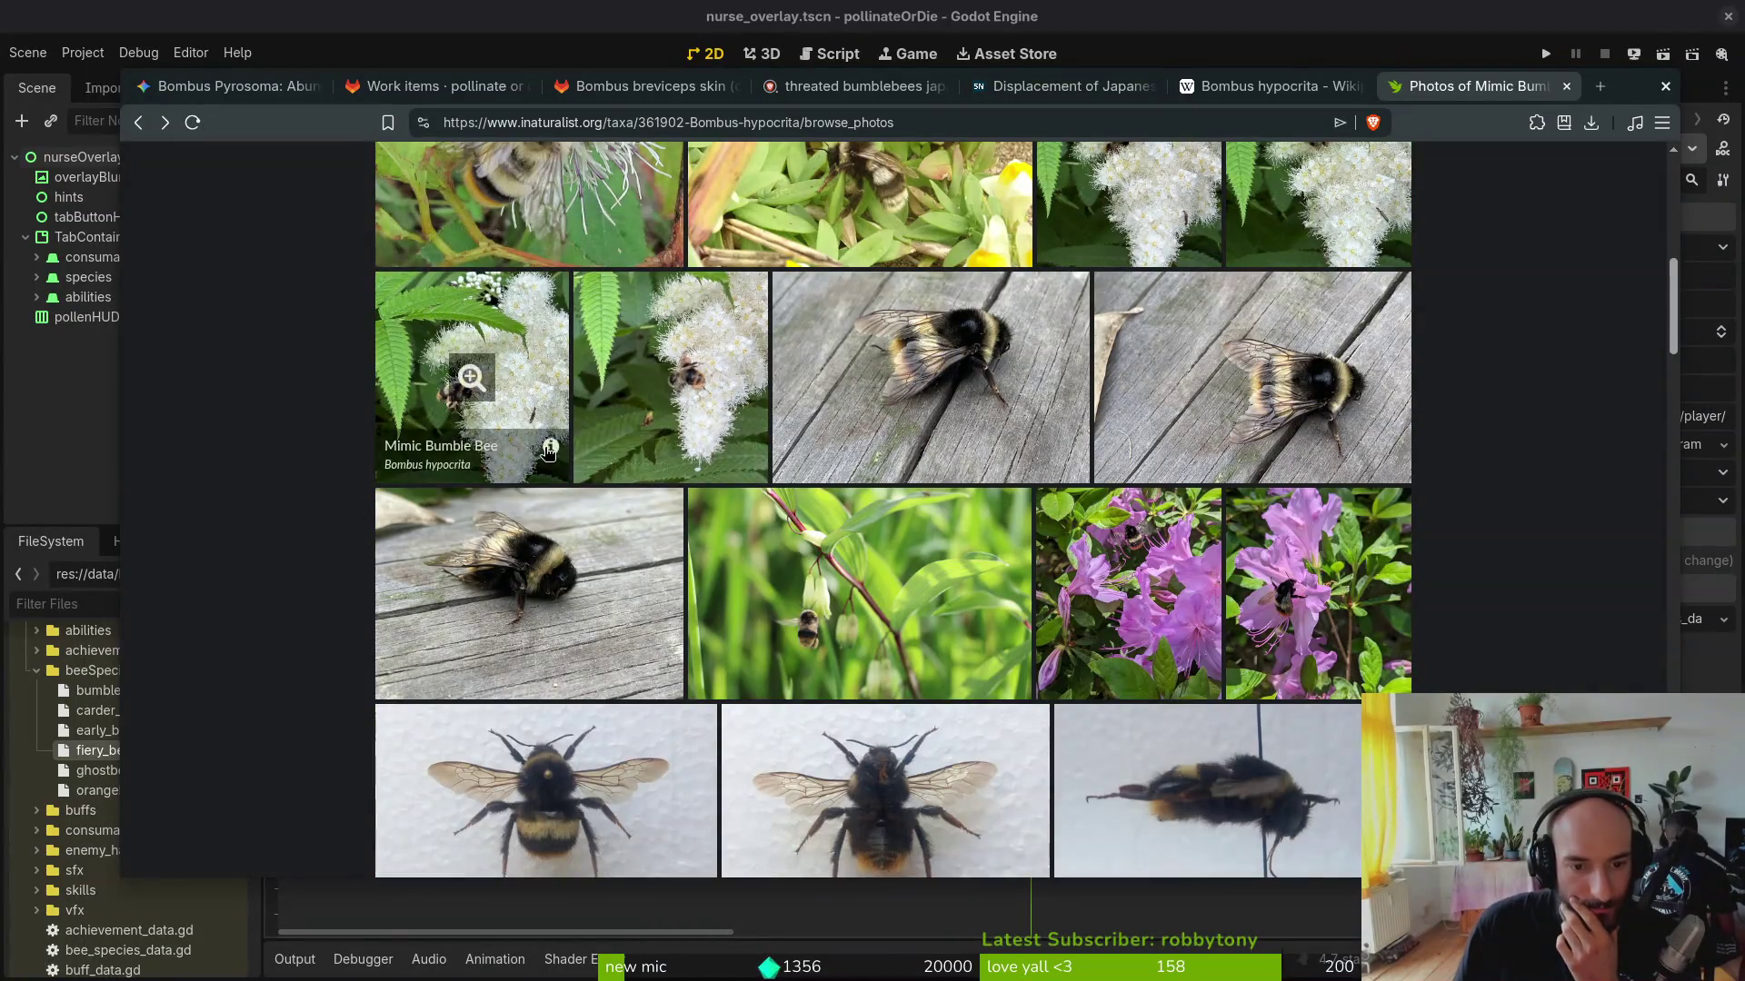
pyautogui.scroll(-2, 698, 533)
pyautogui.scroll(-4, 699, 533)
pyautogui.scroll(-3, 457, 587)
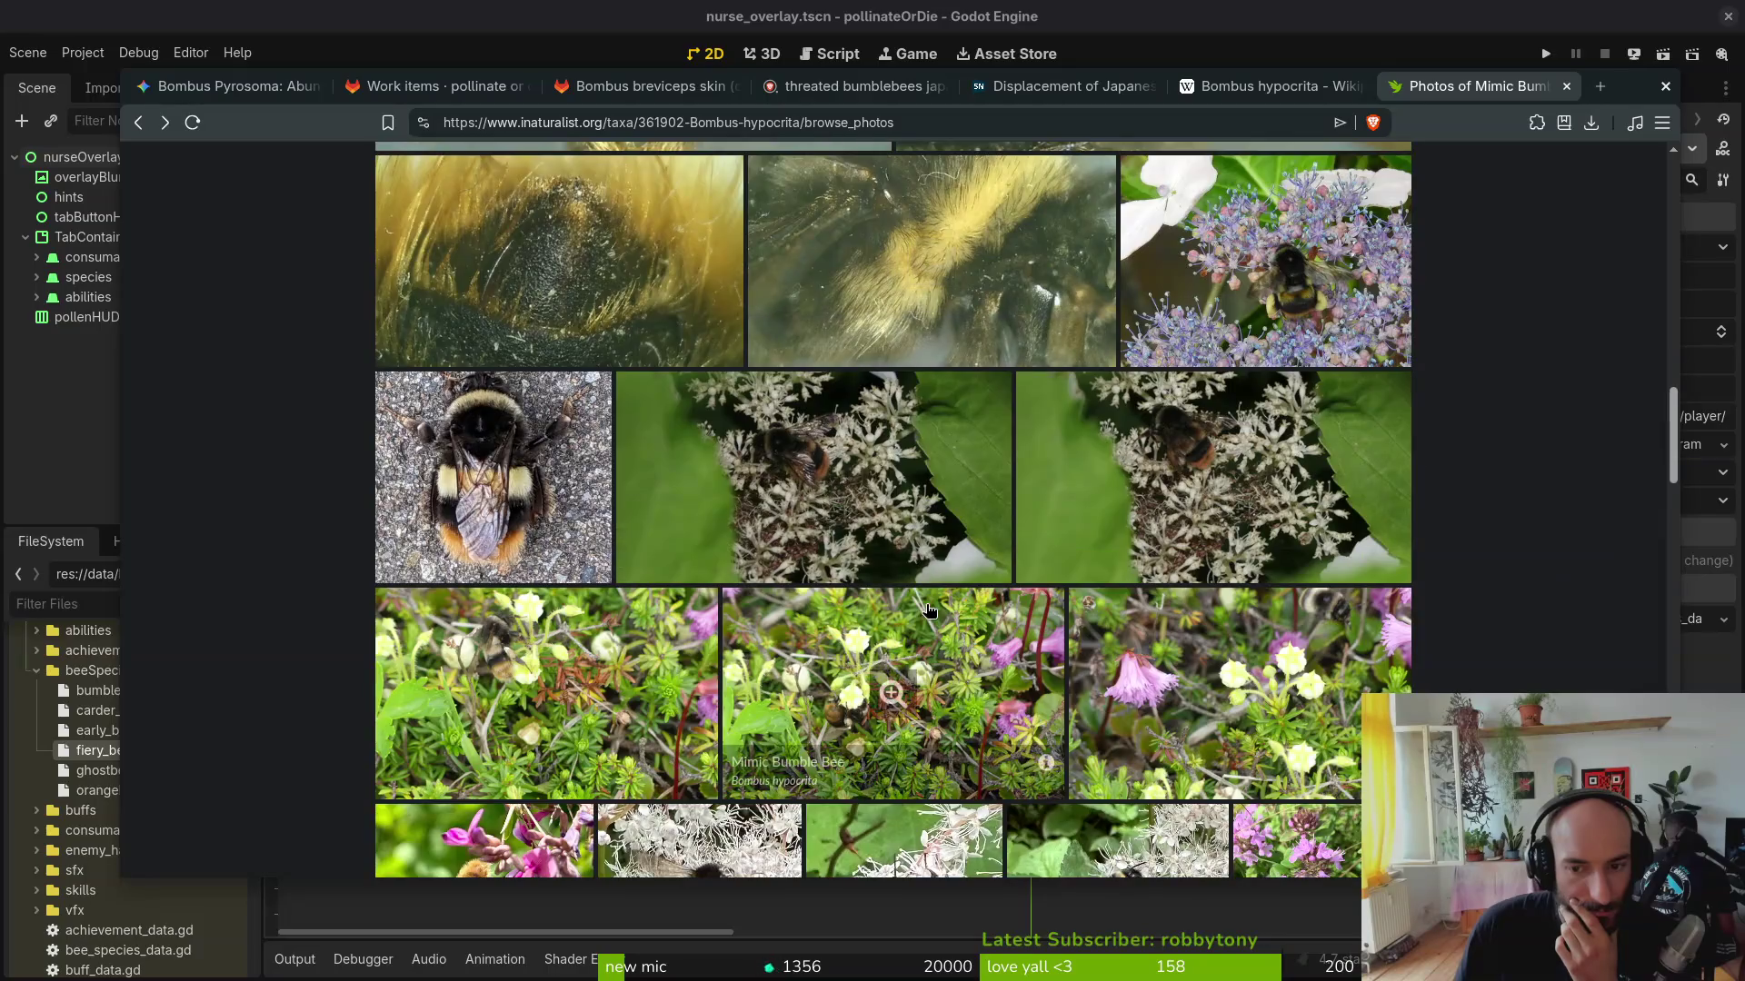
pyautogui.scroll(-3, 331, 456)
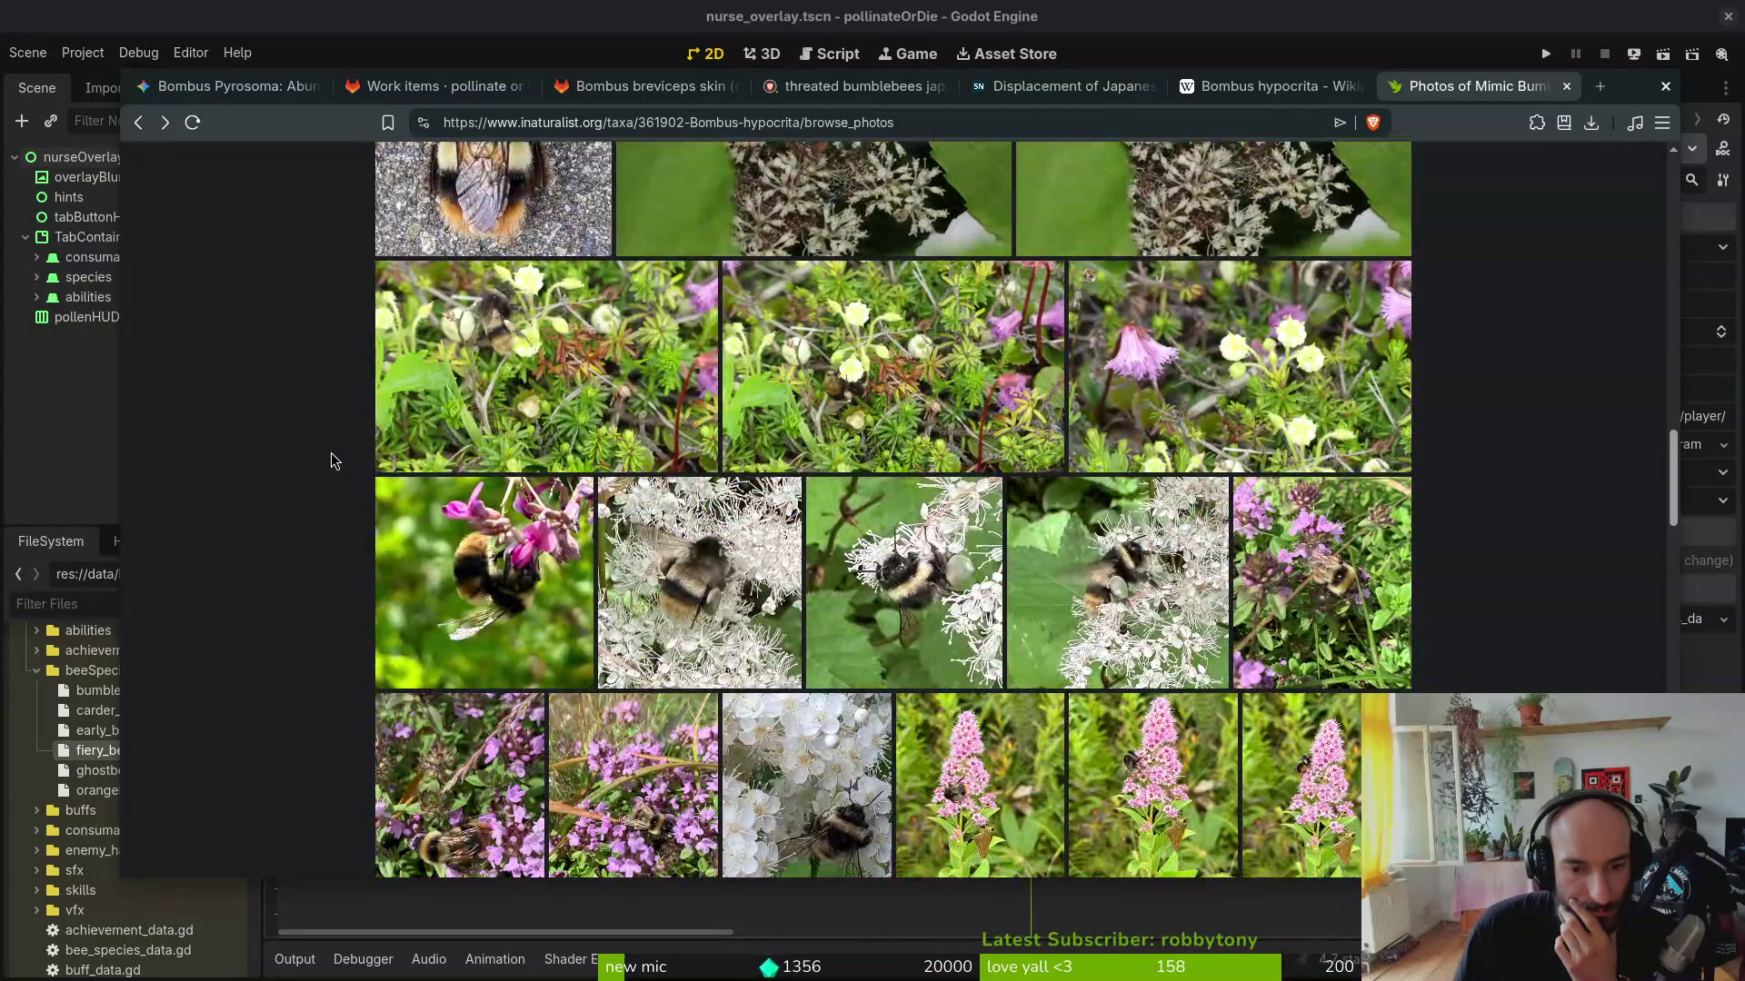
pyautogui.scroll(-3, 331, 462)
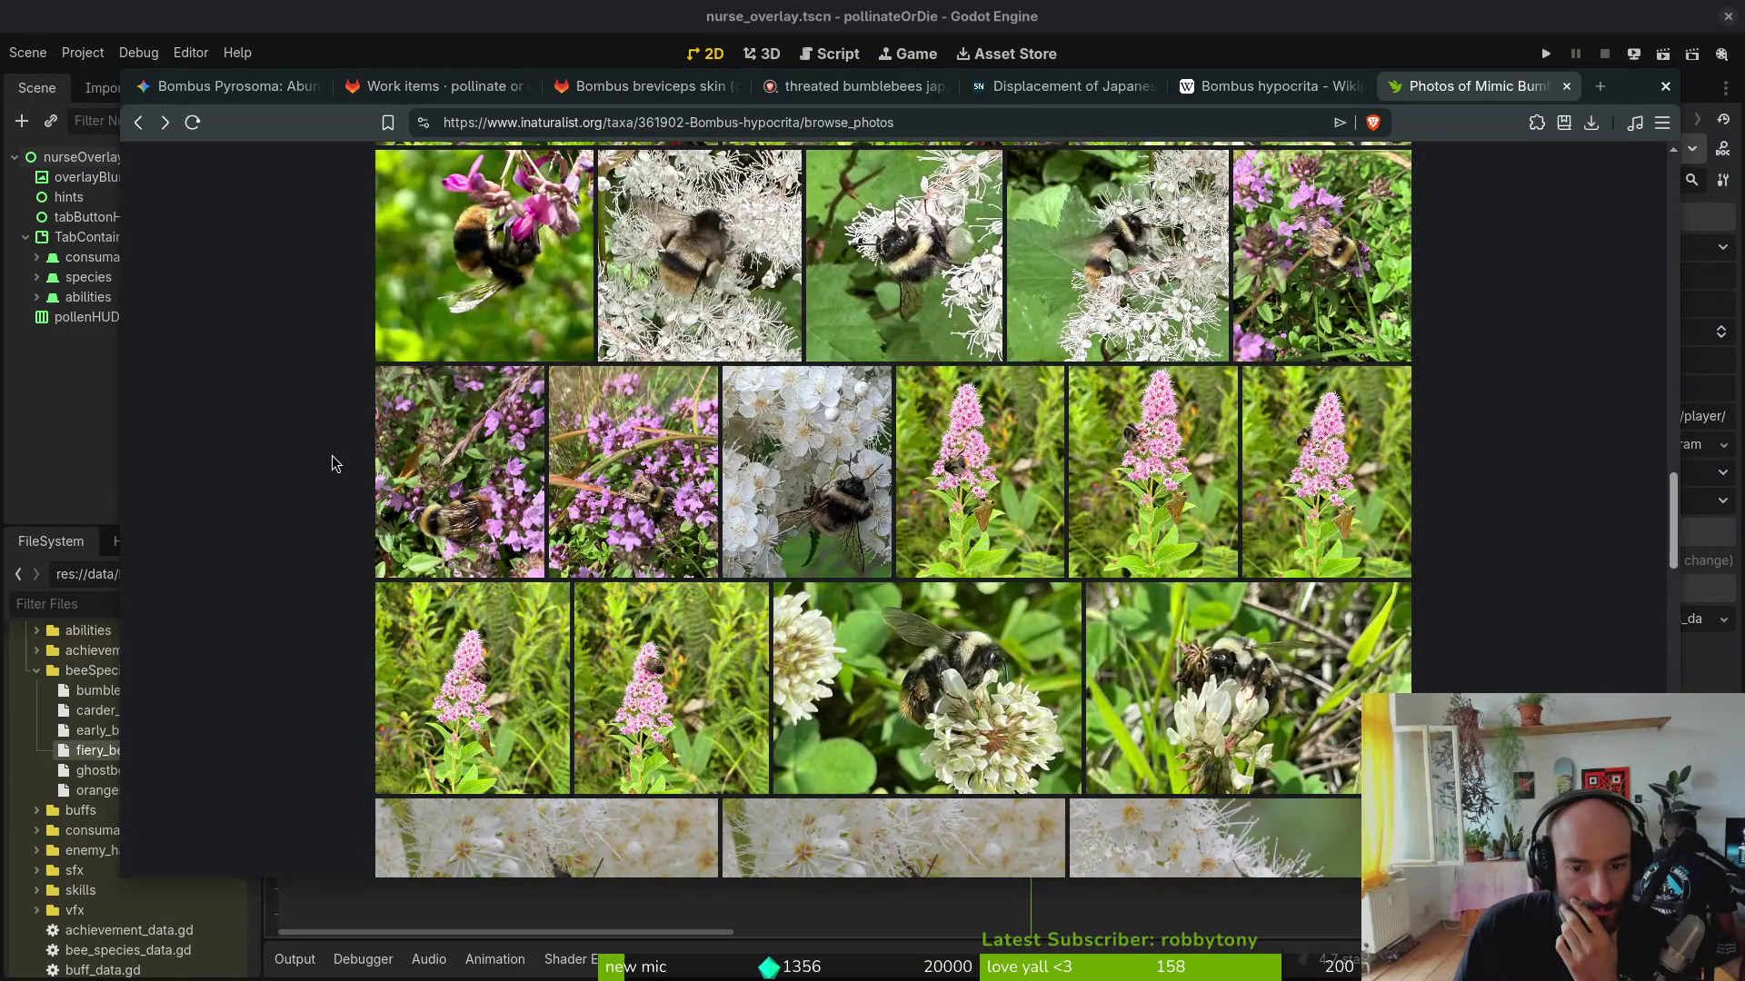
pyautogui.scroll(-3, 332, 464)
pyautogui.scroll(-3, 331, 467)
pyautogui.scroll(6, 341, 465)
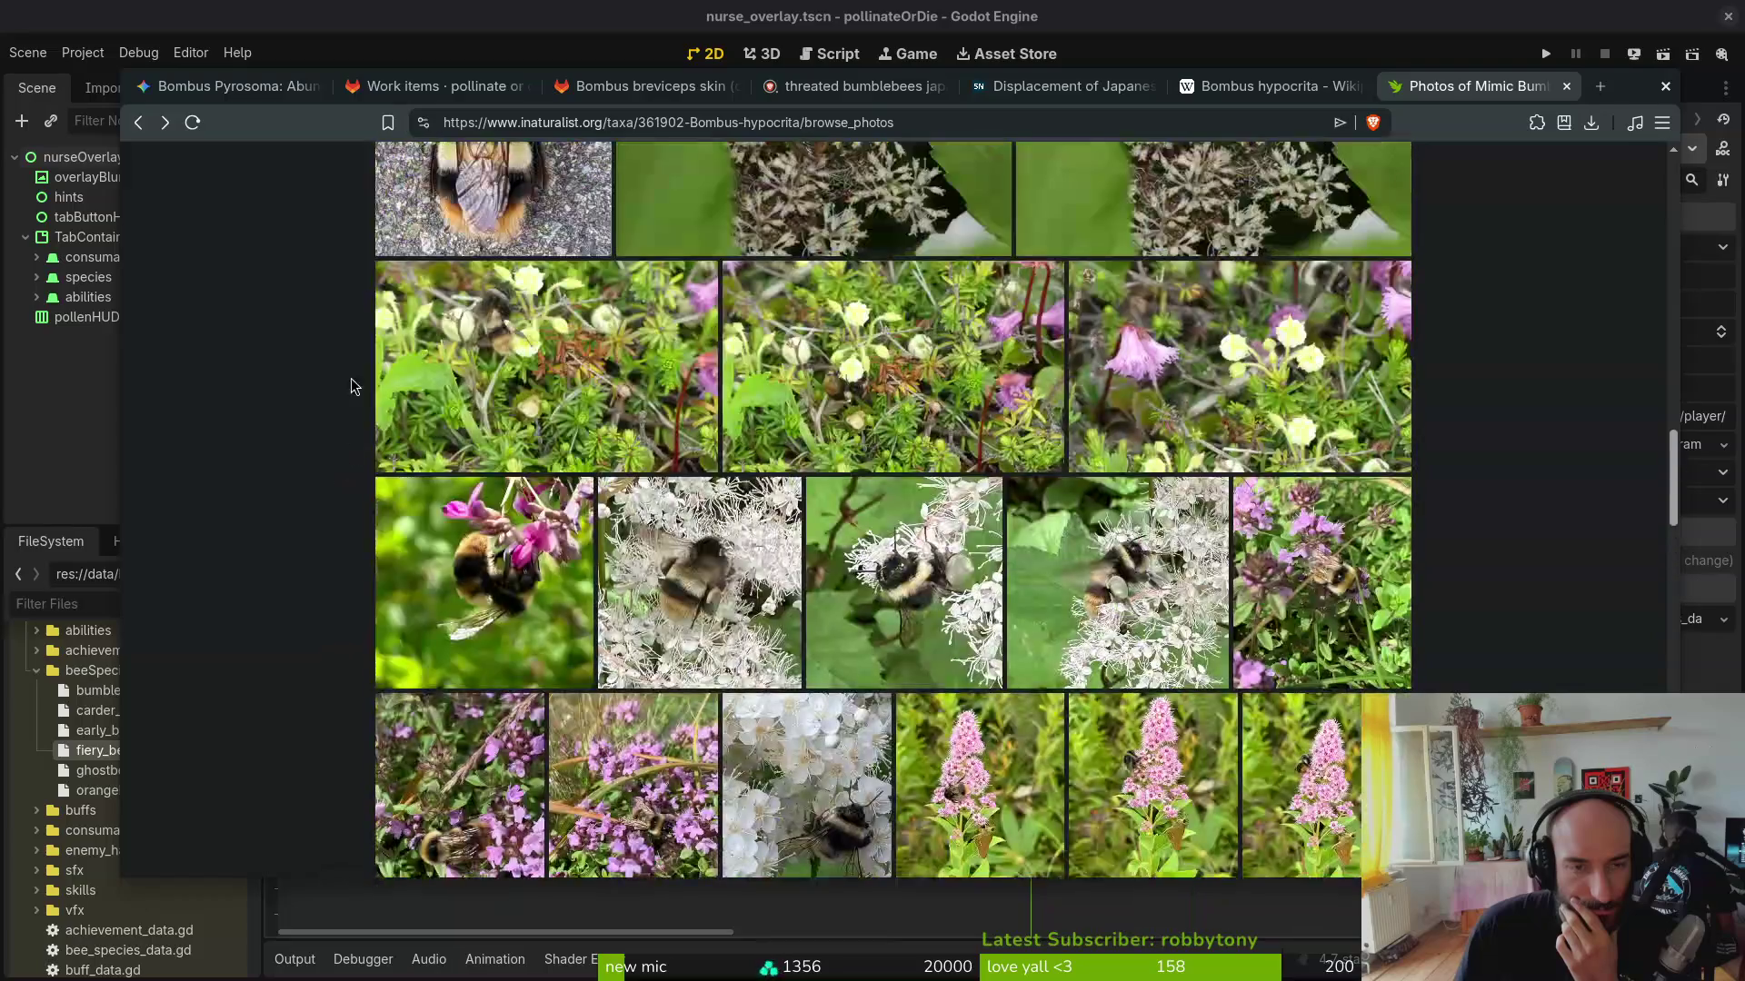
# Step: Bring up the GitLab work items list and load its next page
pyautogui.click(205, 86)
pyautogui.click(422, 86)
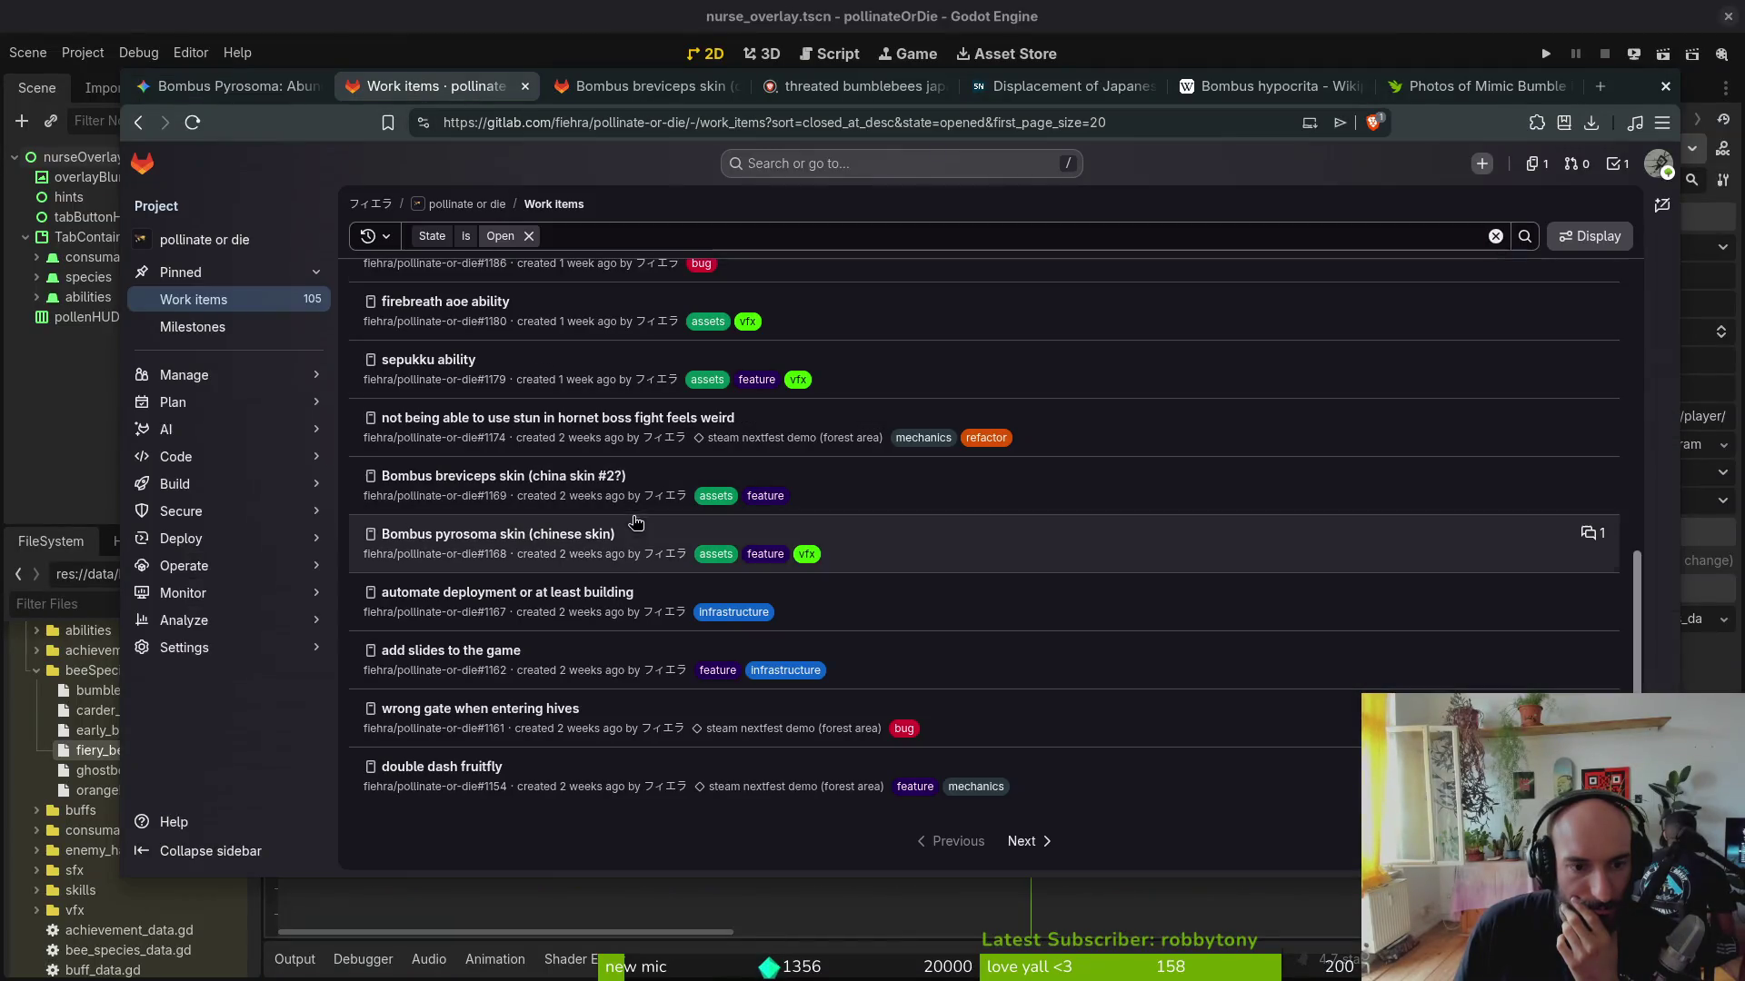
pyautogui.click(1020, 841)
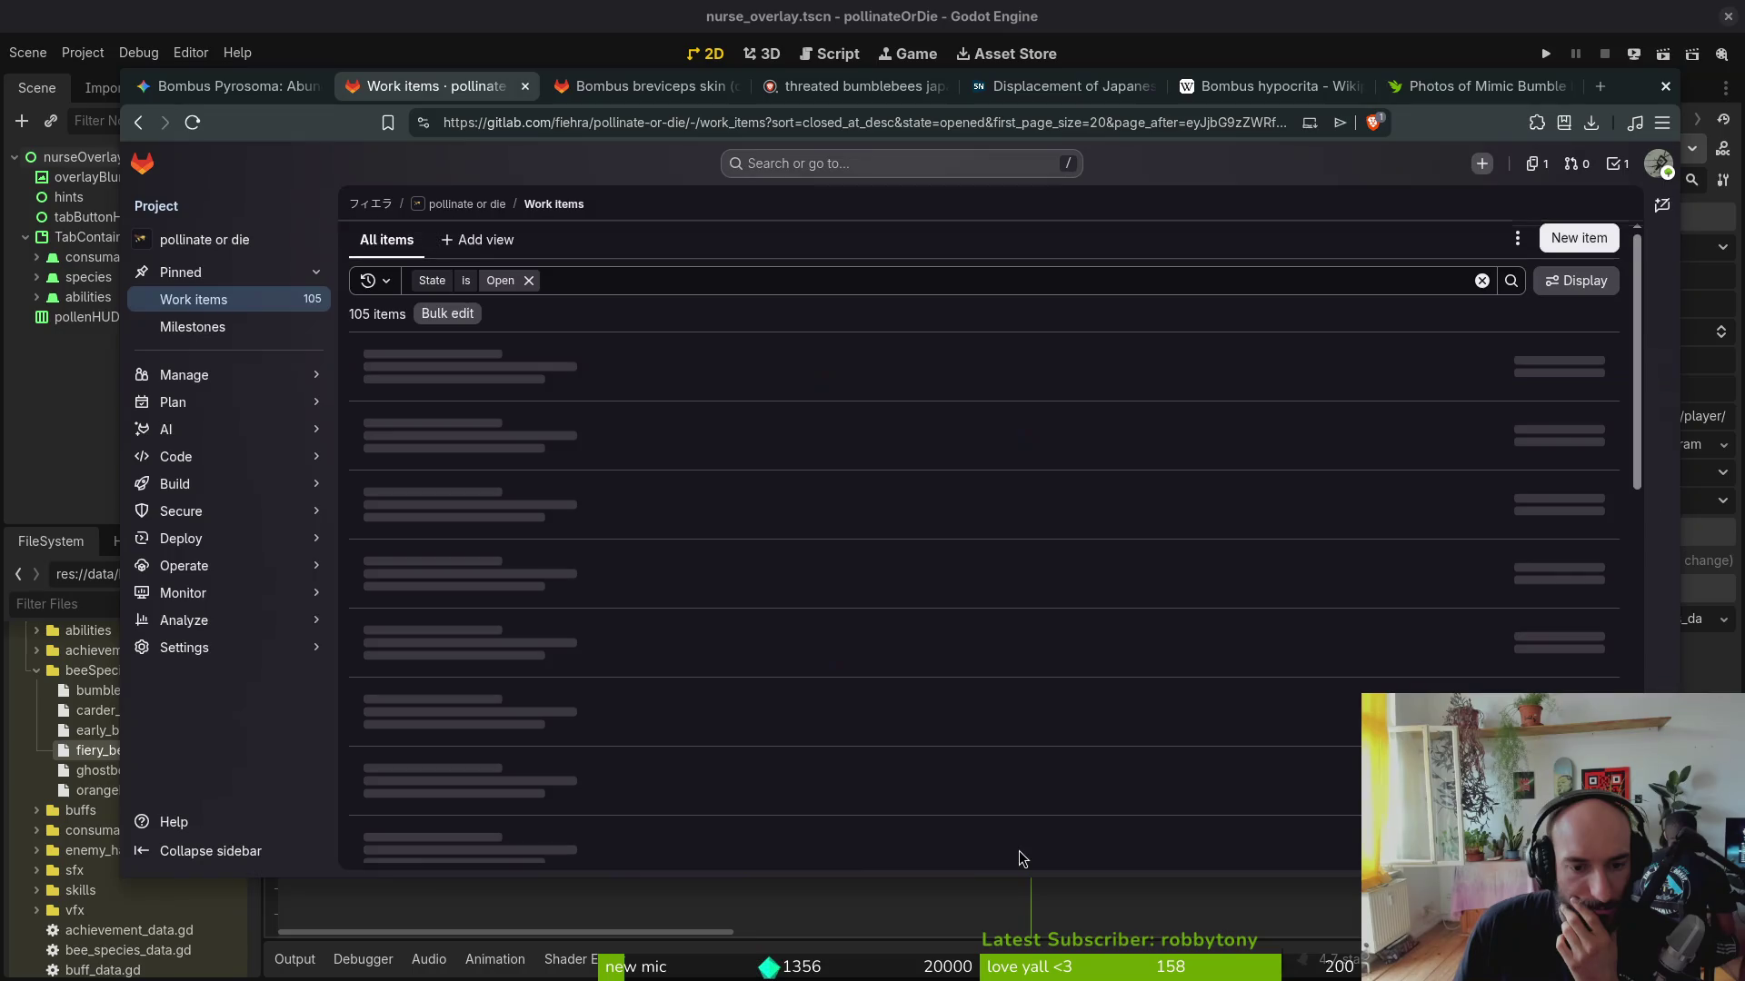
pyautogui.scroll(-5, 626, 477)
pyautogui.scroll(-3, 1037, 627)
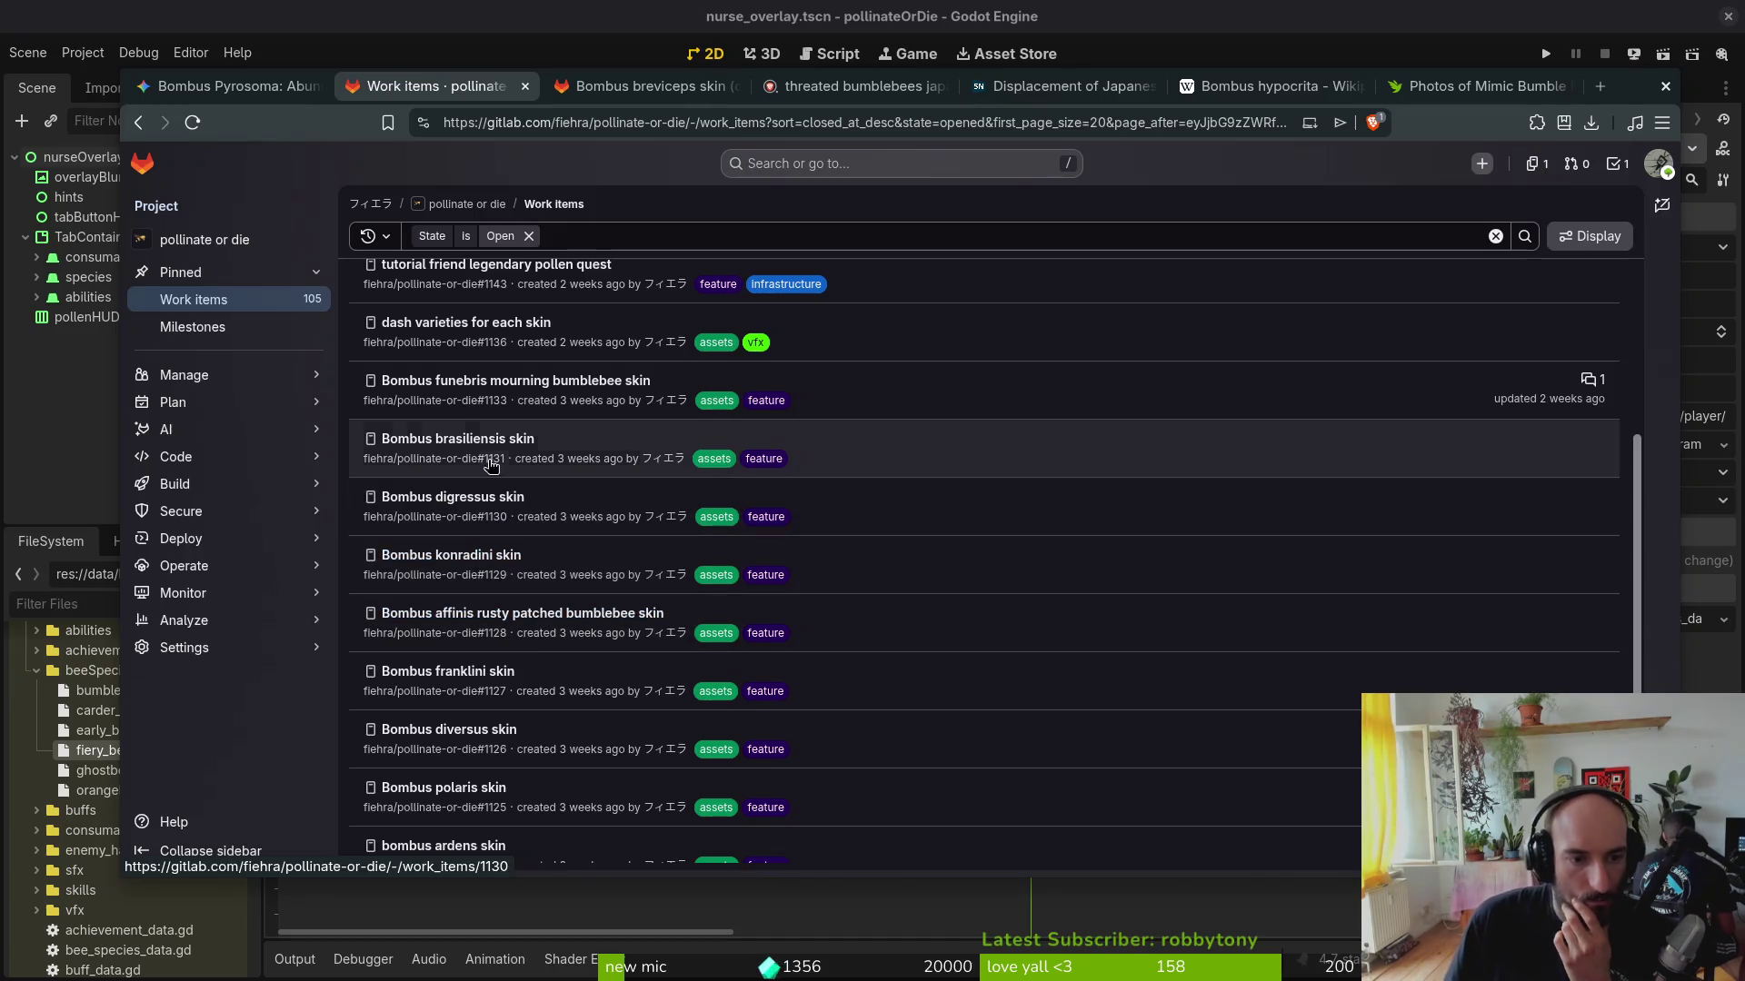
# Step: Open the Bombus funebris mourning bumblebee skin issue and follow its Wikipedia link
pyautogui.click(519, 388)
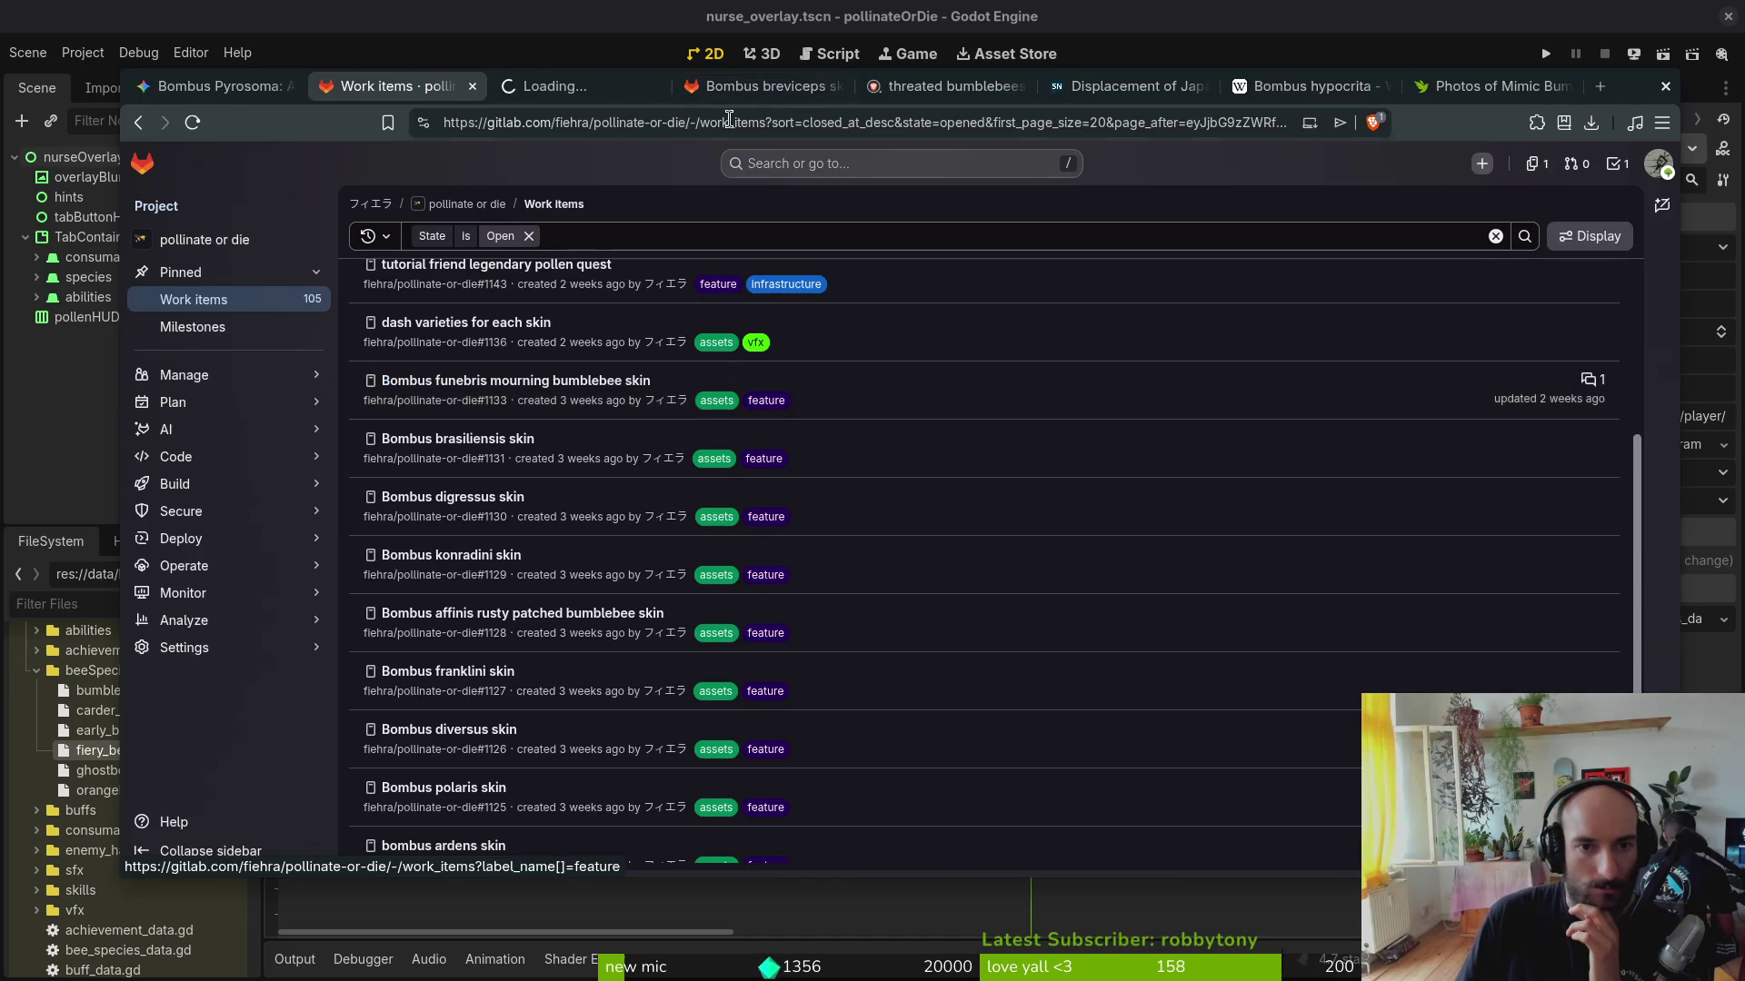
pyautogui.click(566, 89)
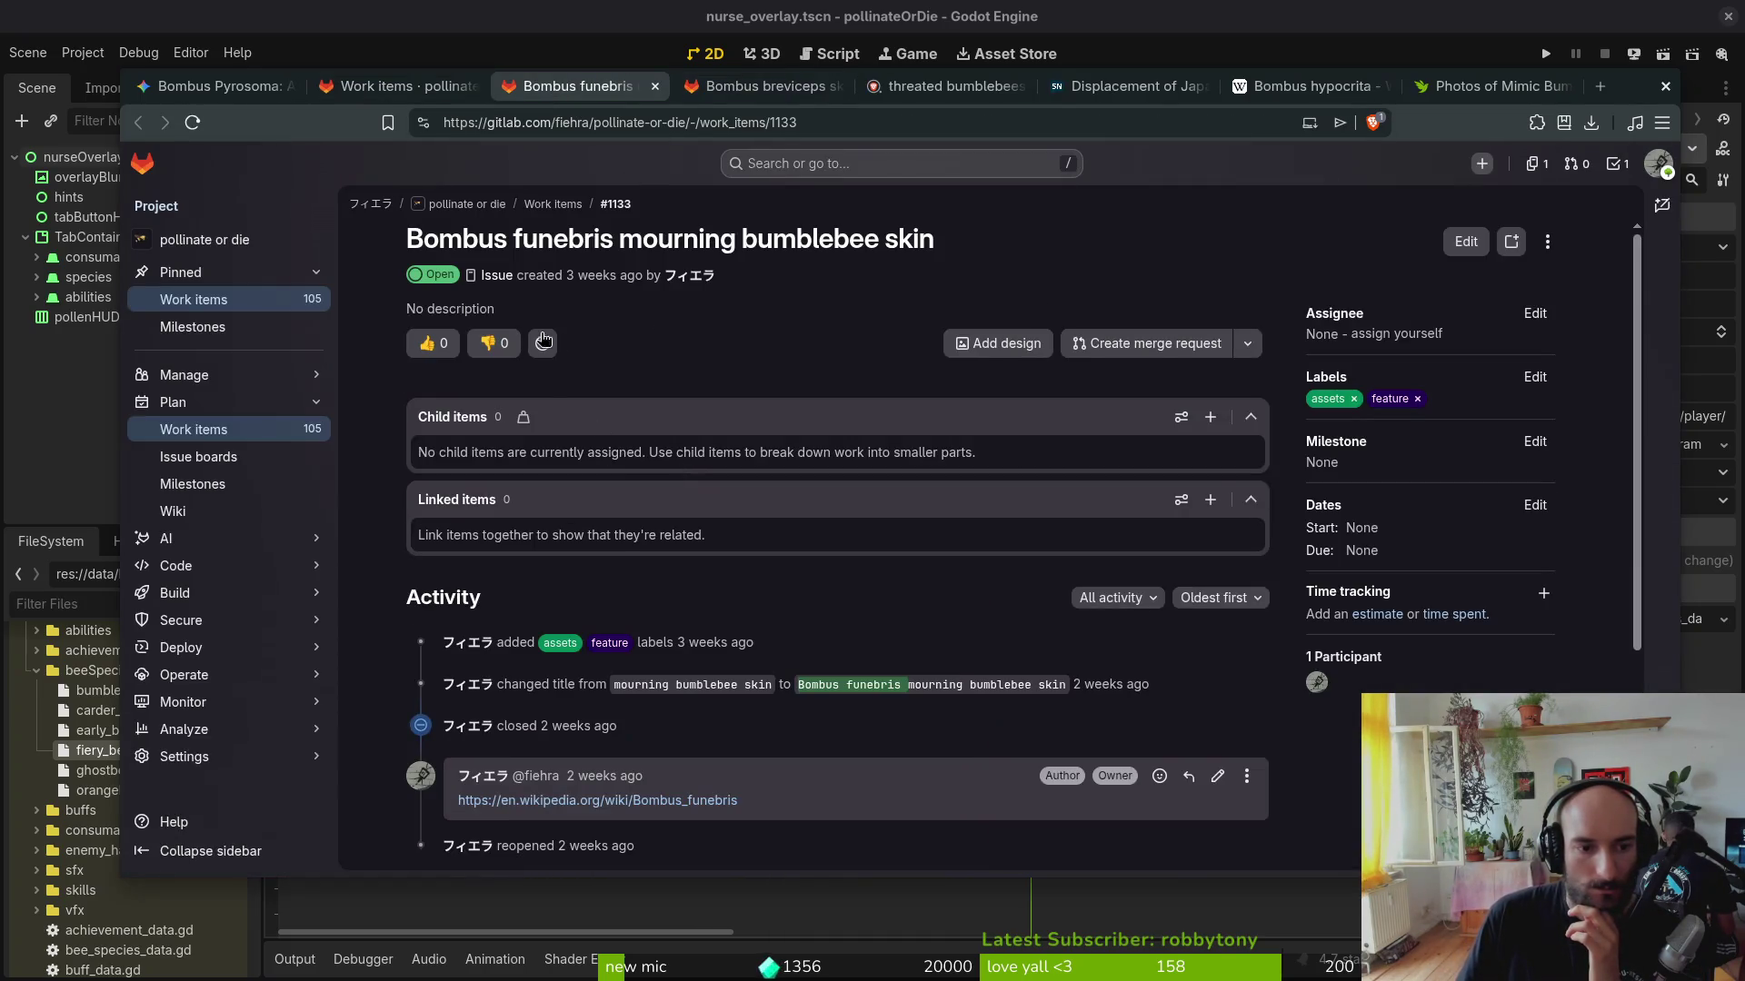
pyautogui.scroll(-2, 778, 777)
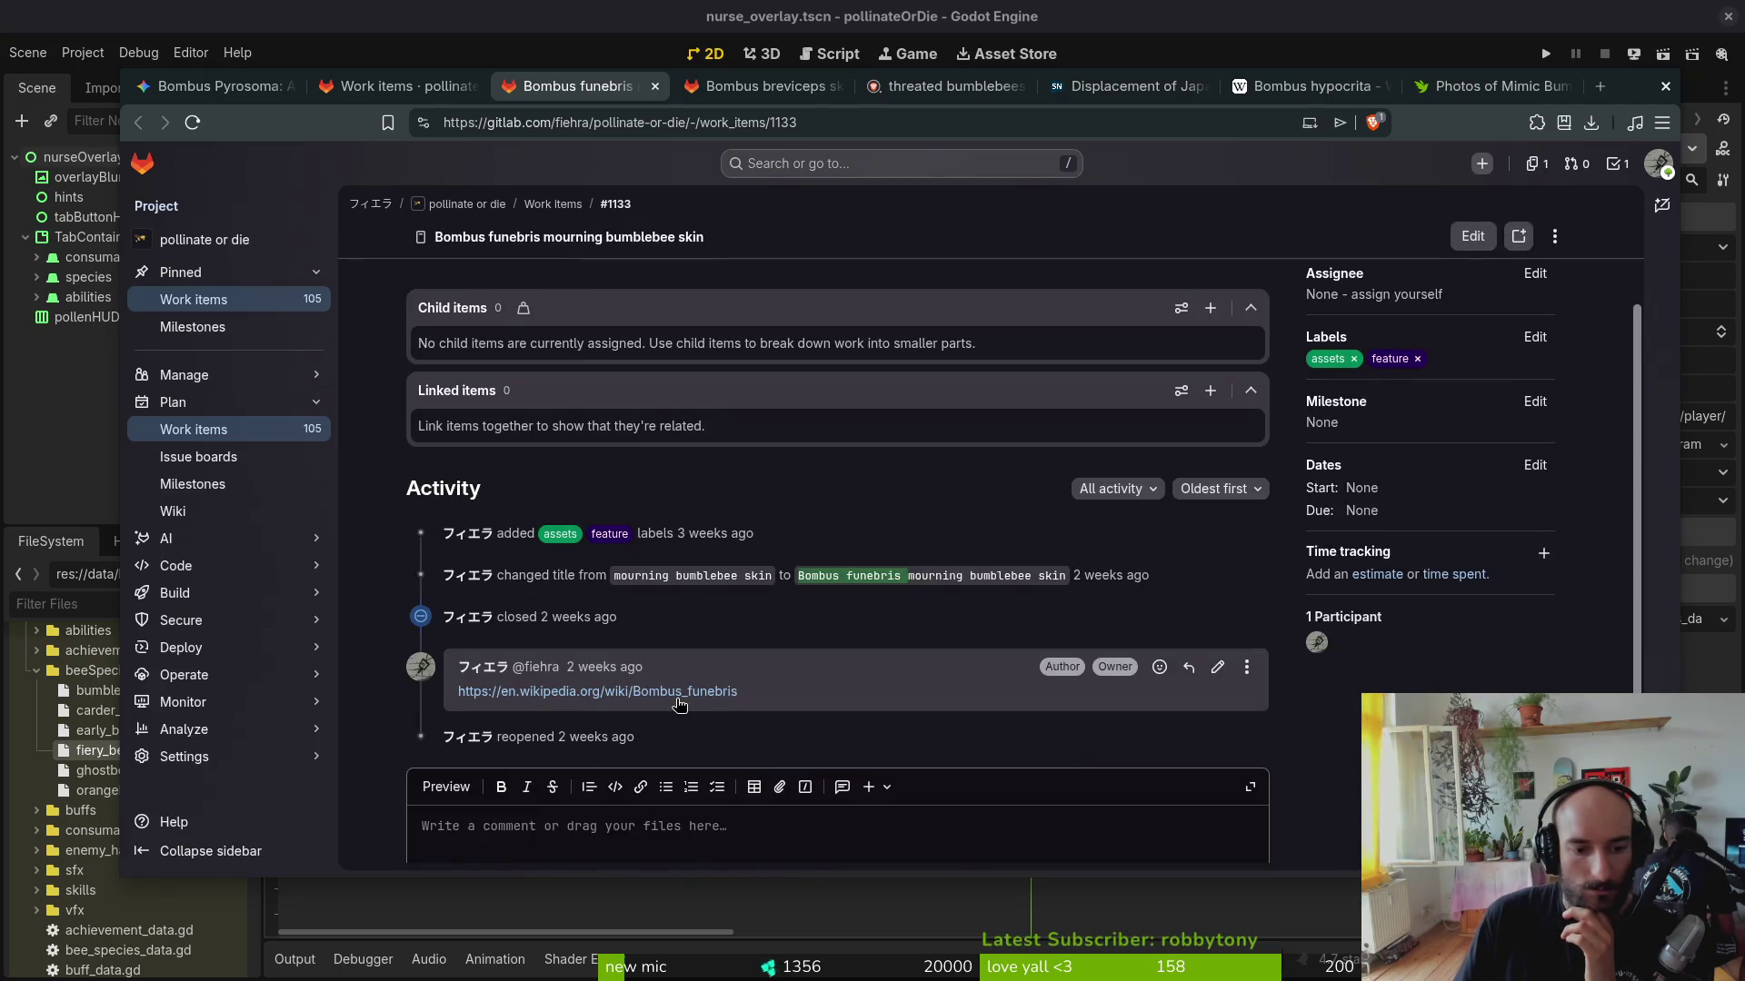
pyautogui.click(599, 691)
pyautogui.scroll(-3, 975, 628)
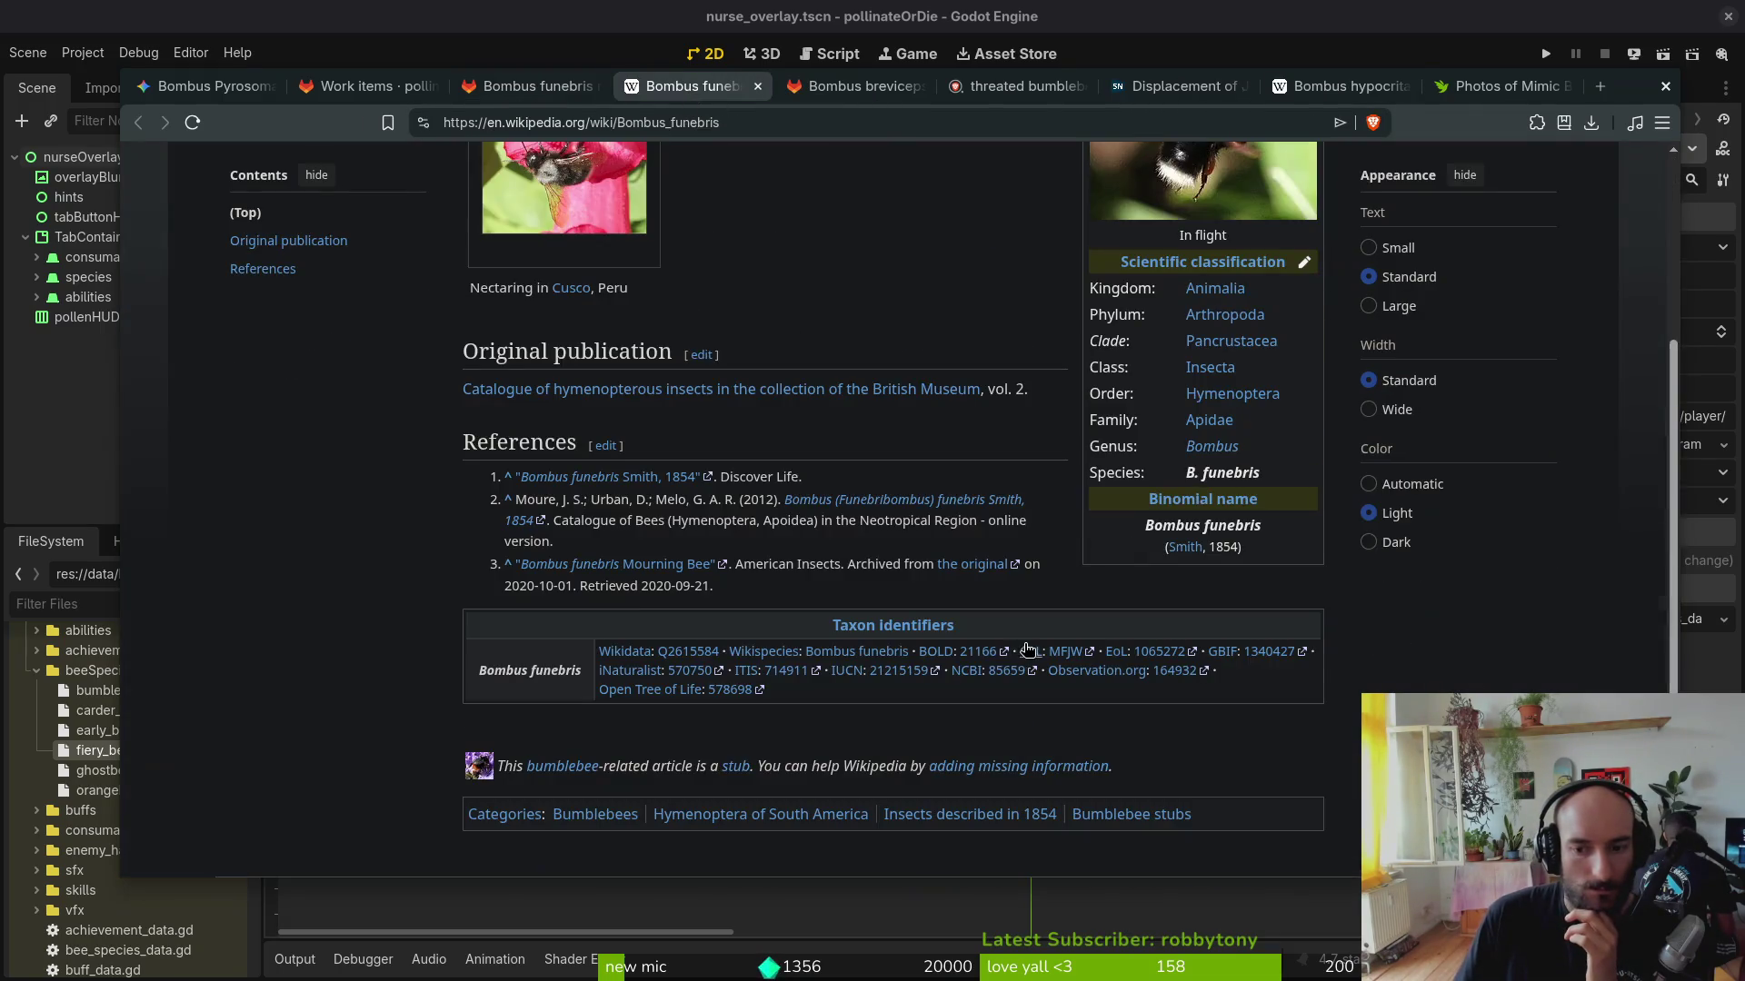
pyautogui.scroll(2, 908, 499)
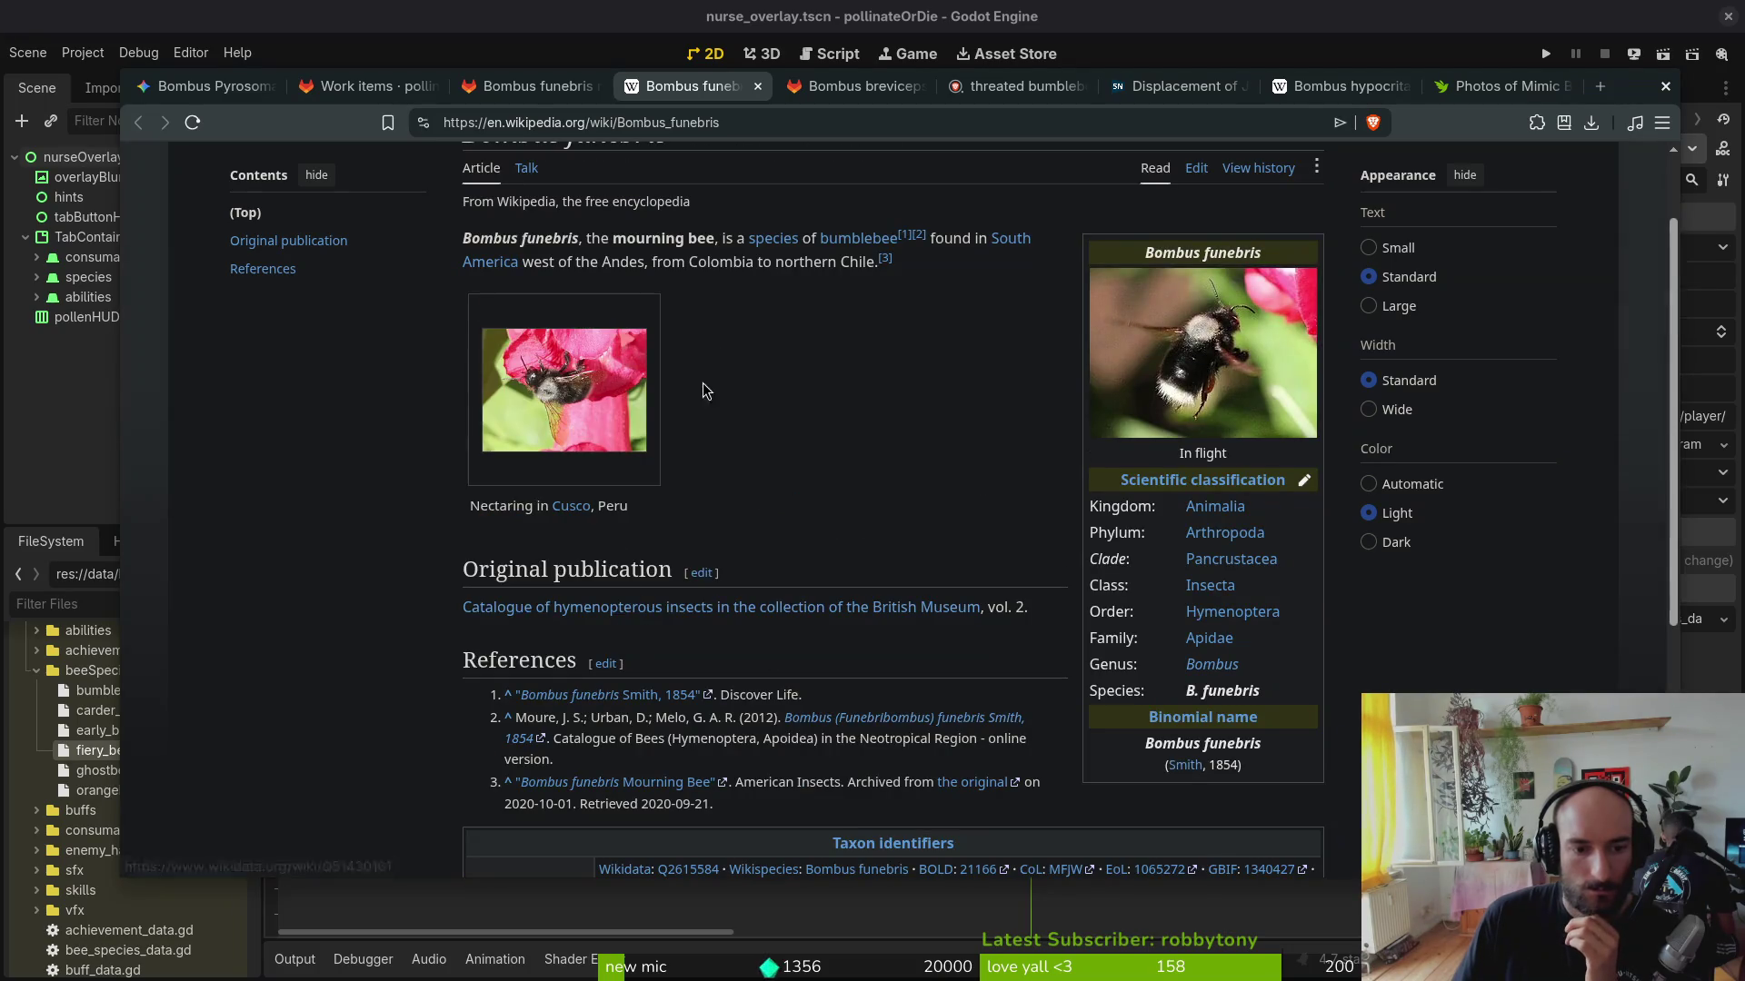
pyautogui.scroll(1, 698, 389)
# Step: Select the Bombus funebris title, then search the web for 'red list' in a new tab
pyautogui.moveTo(693, 249); pyautogui.dragTo(457, 242)
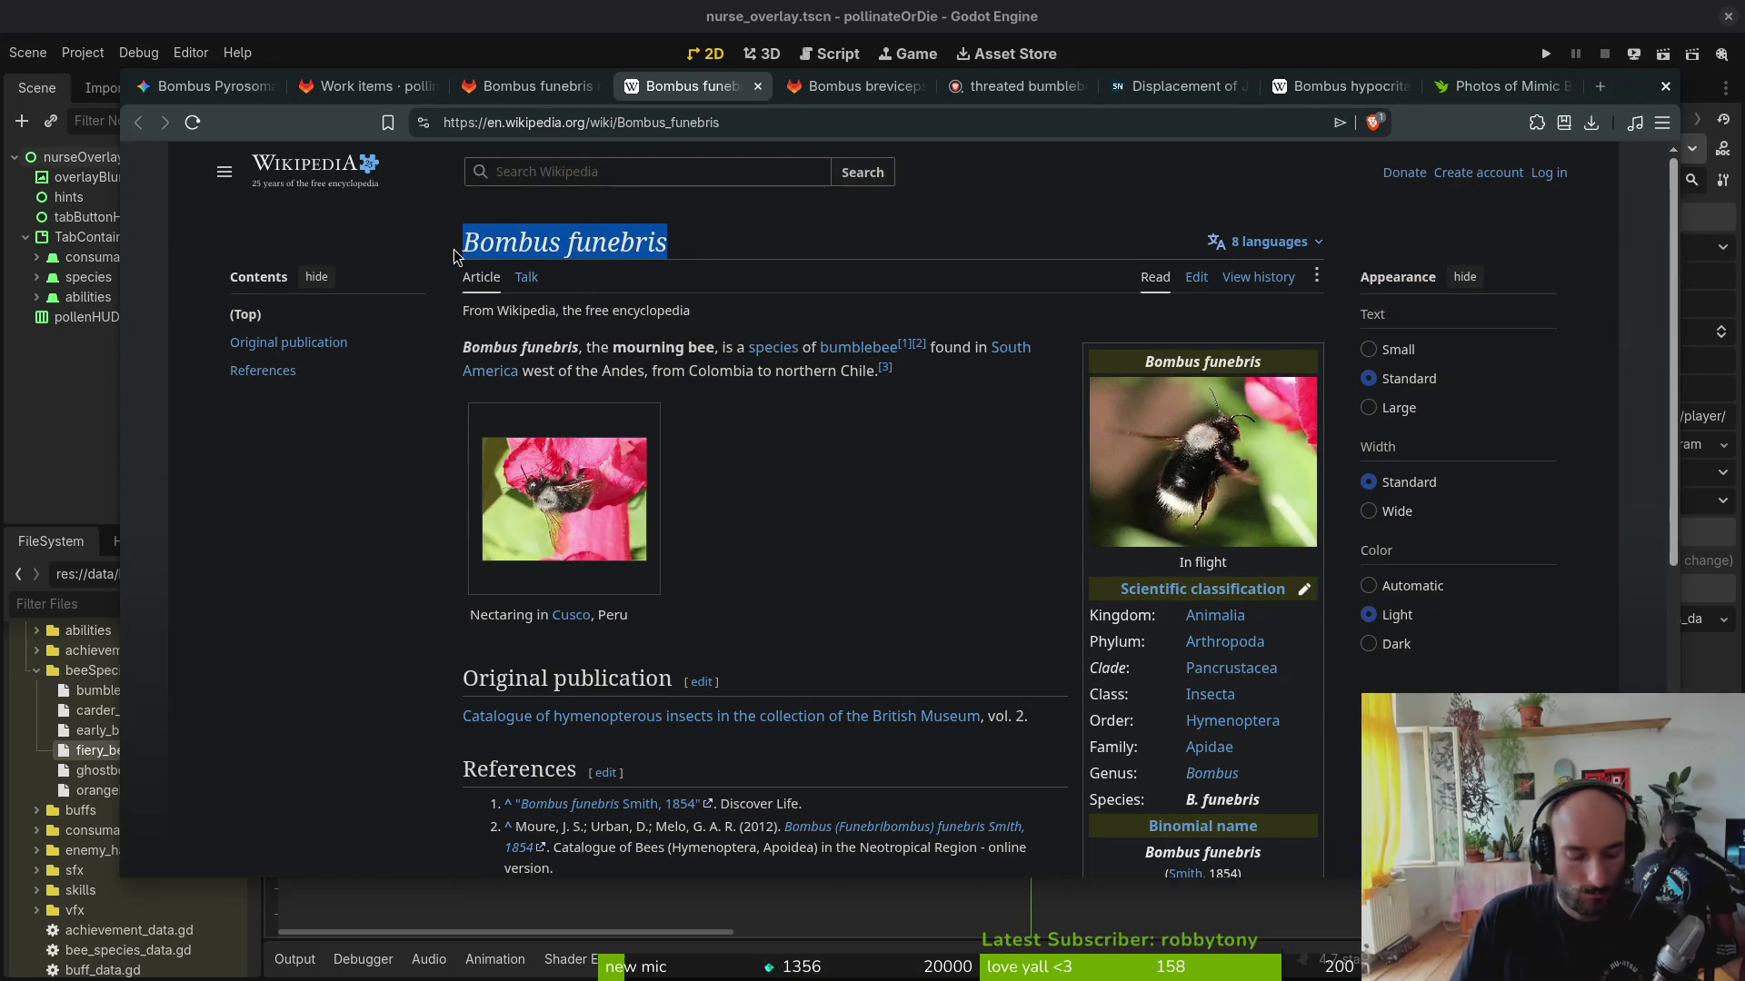
pyautogui.hotkey('ctrl', 't')
pyautogui.write('red list')
pyautogui.press('Return')
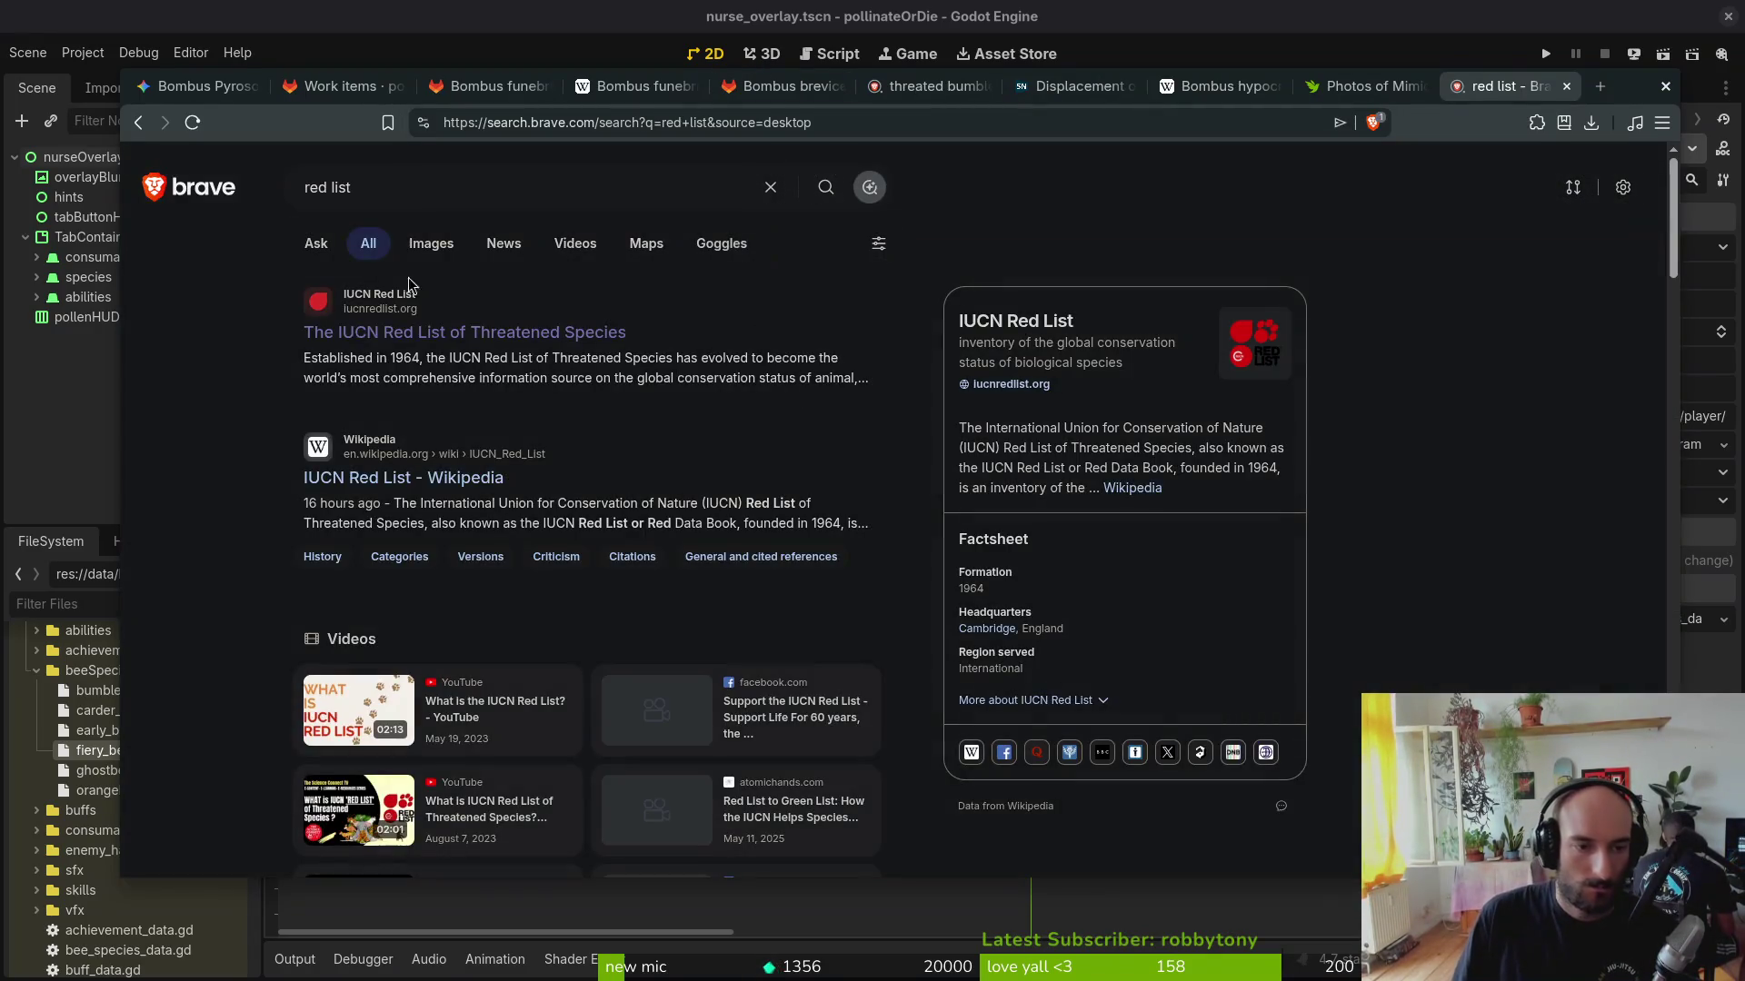
# Step: Open the IUCN Red List site and bookmark it into a different folder
pyautogui.click(410, 350)
pyautogui.click(663, 249)
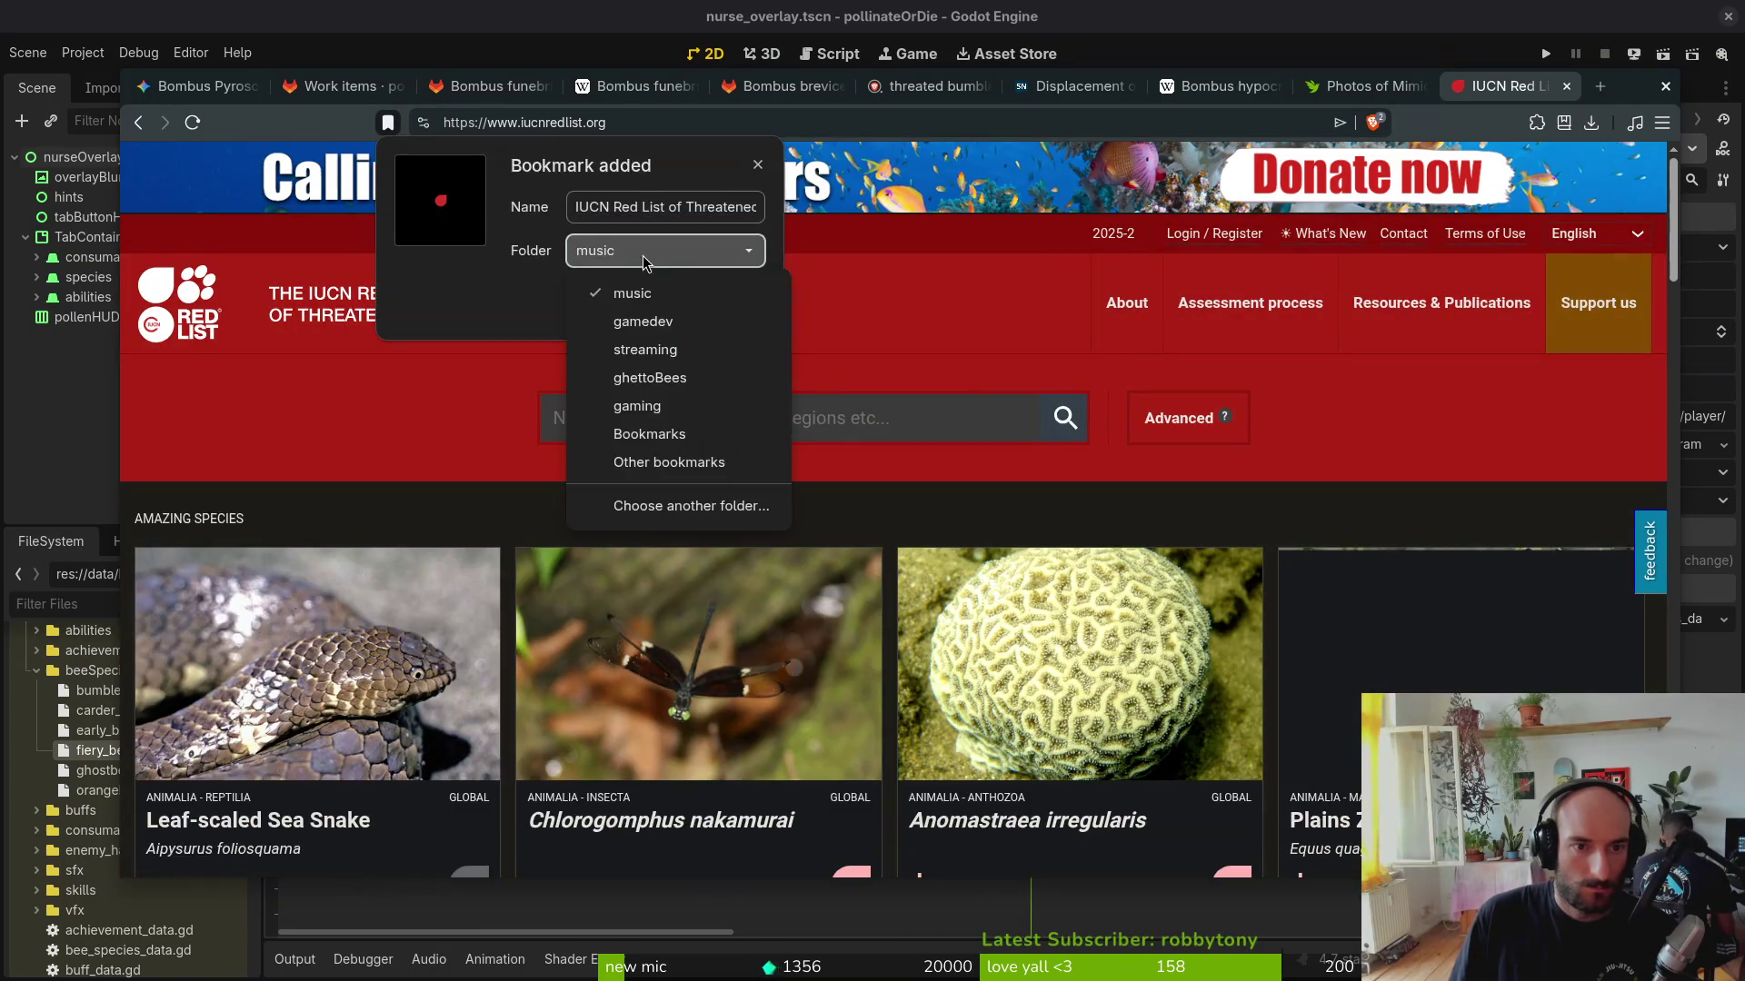
pyautogui.click(647, 378)
pyautogui.click(722, 303)
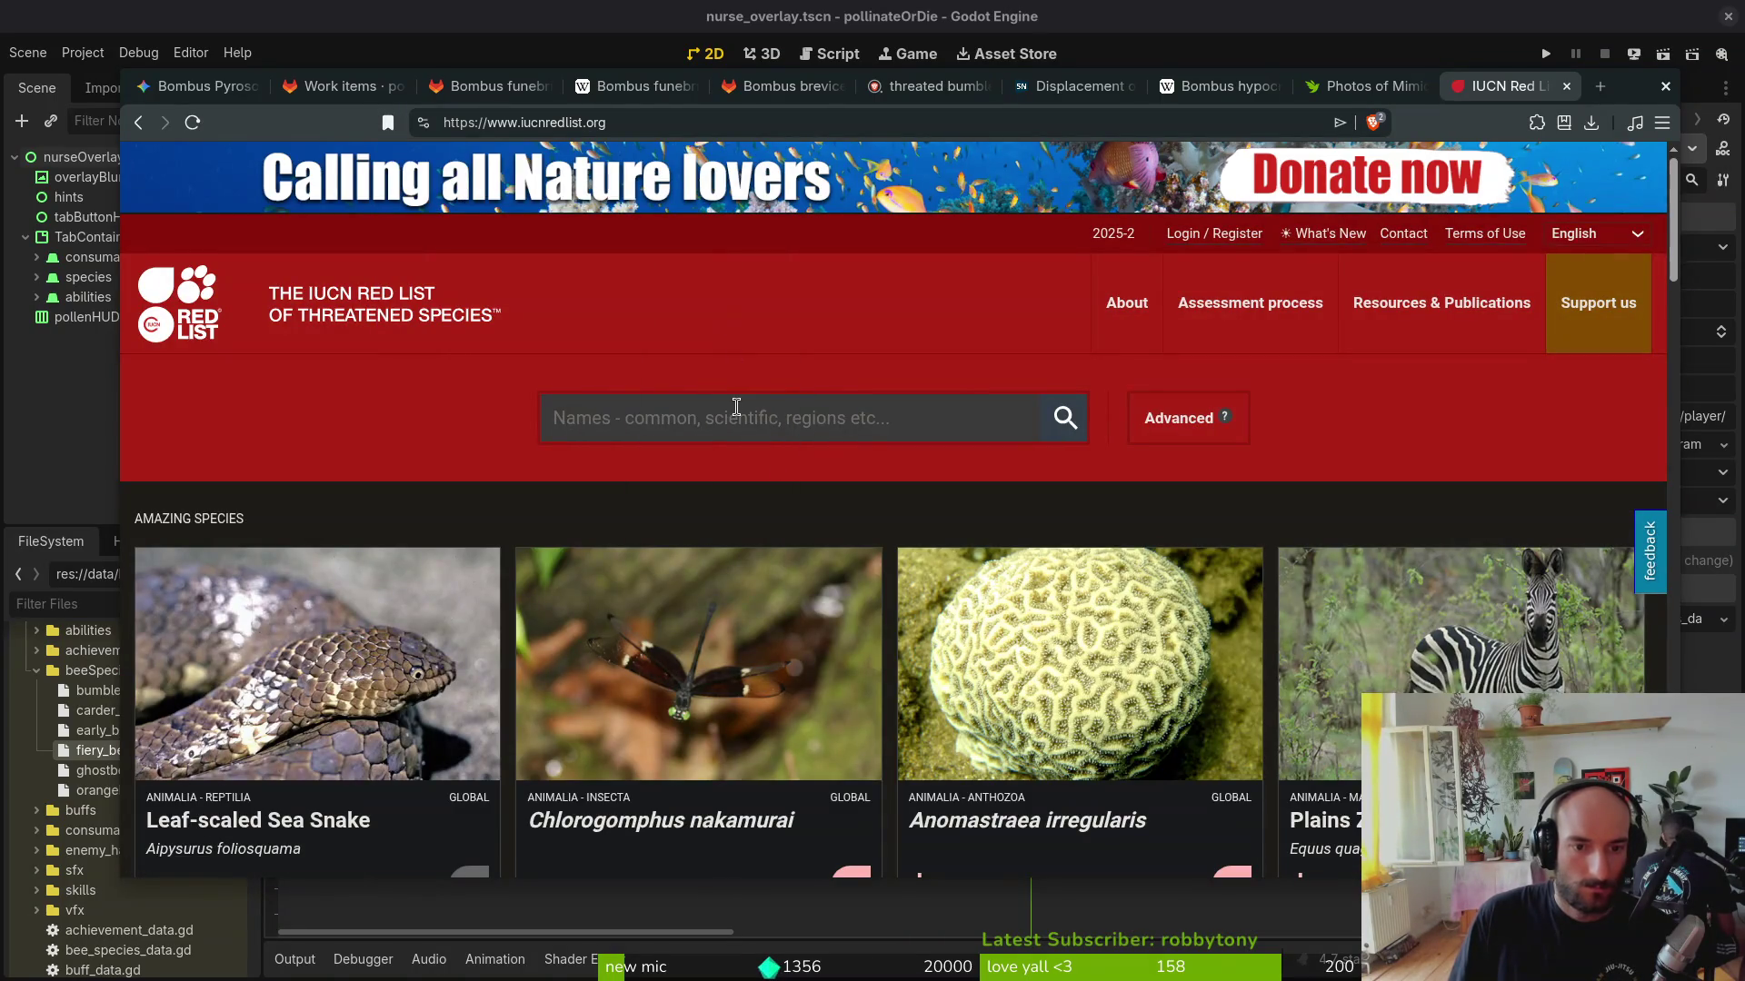
pyautogui.write('Bombus funebris')
# Step: Check the Bombus funebris assessment (Least Concern) and close that Red List page
pyautogui.click(668, 482)
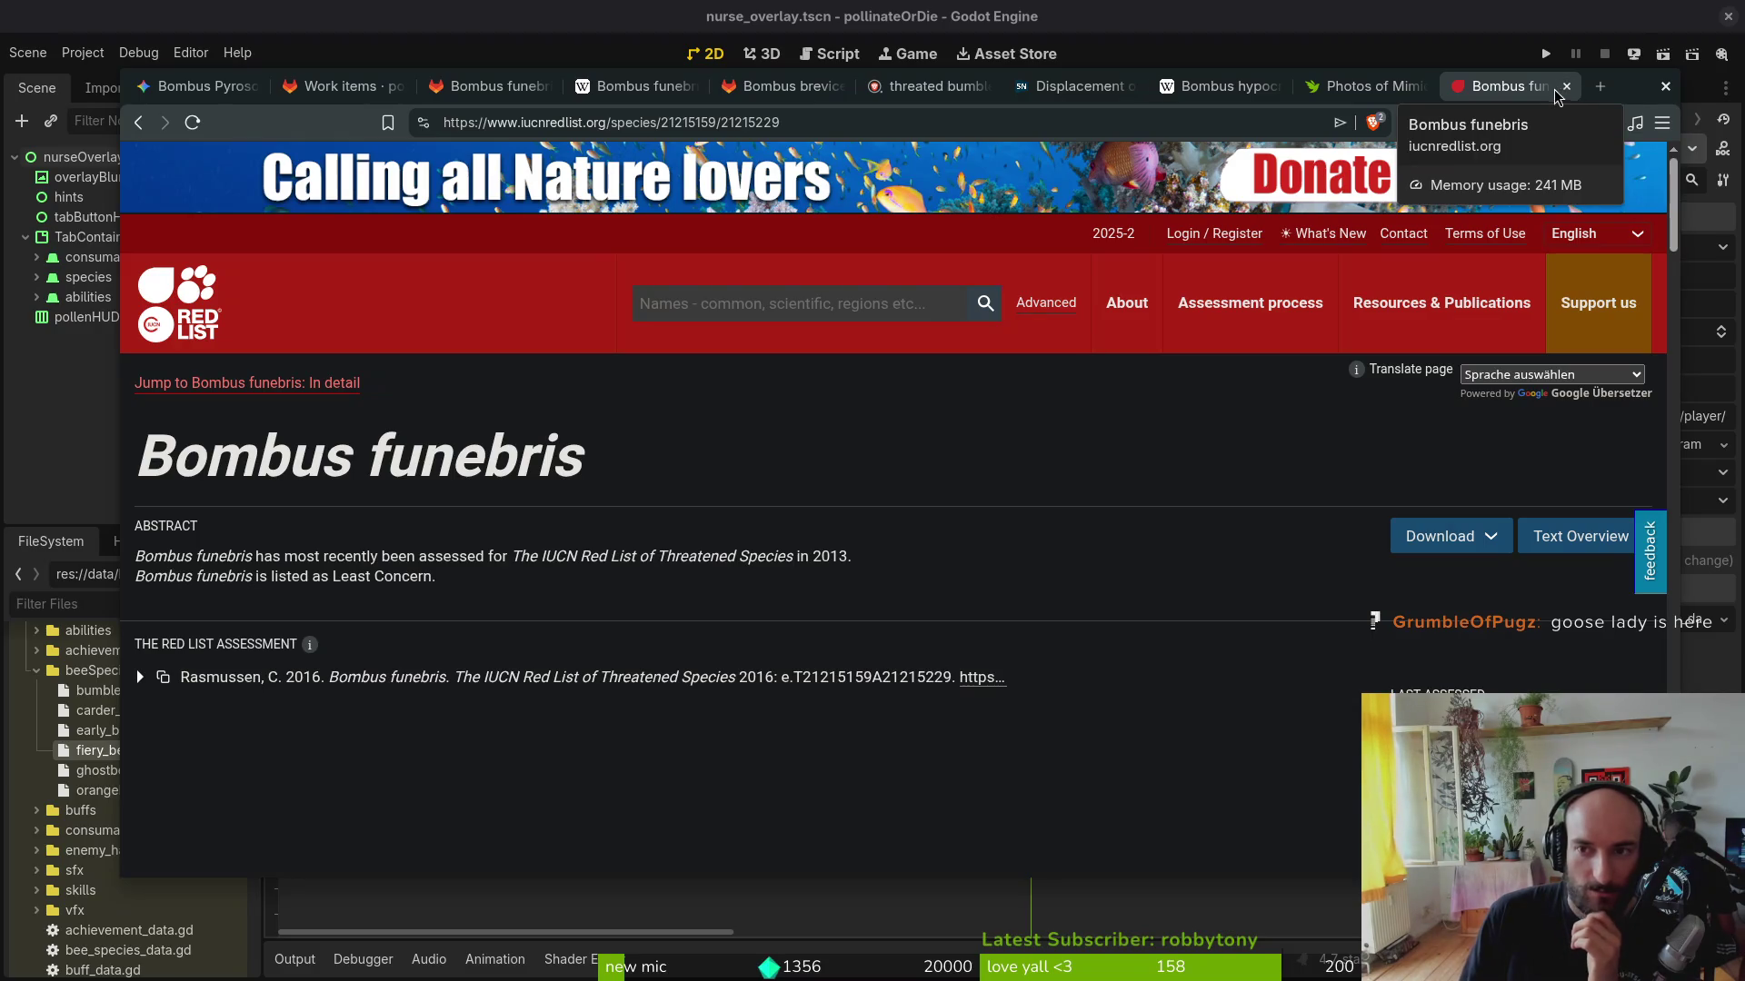
pyautogui.click(1568, 88)
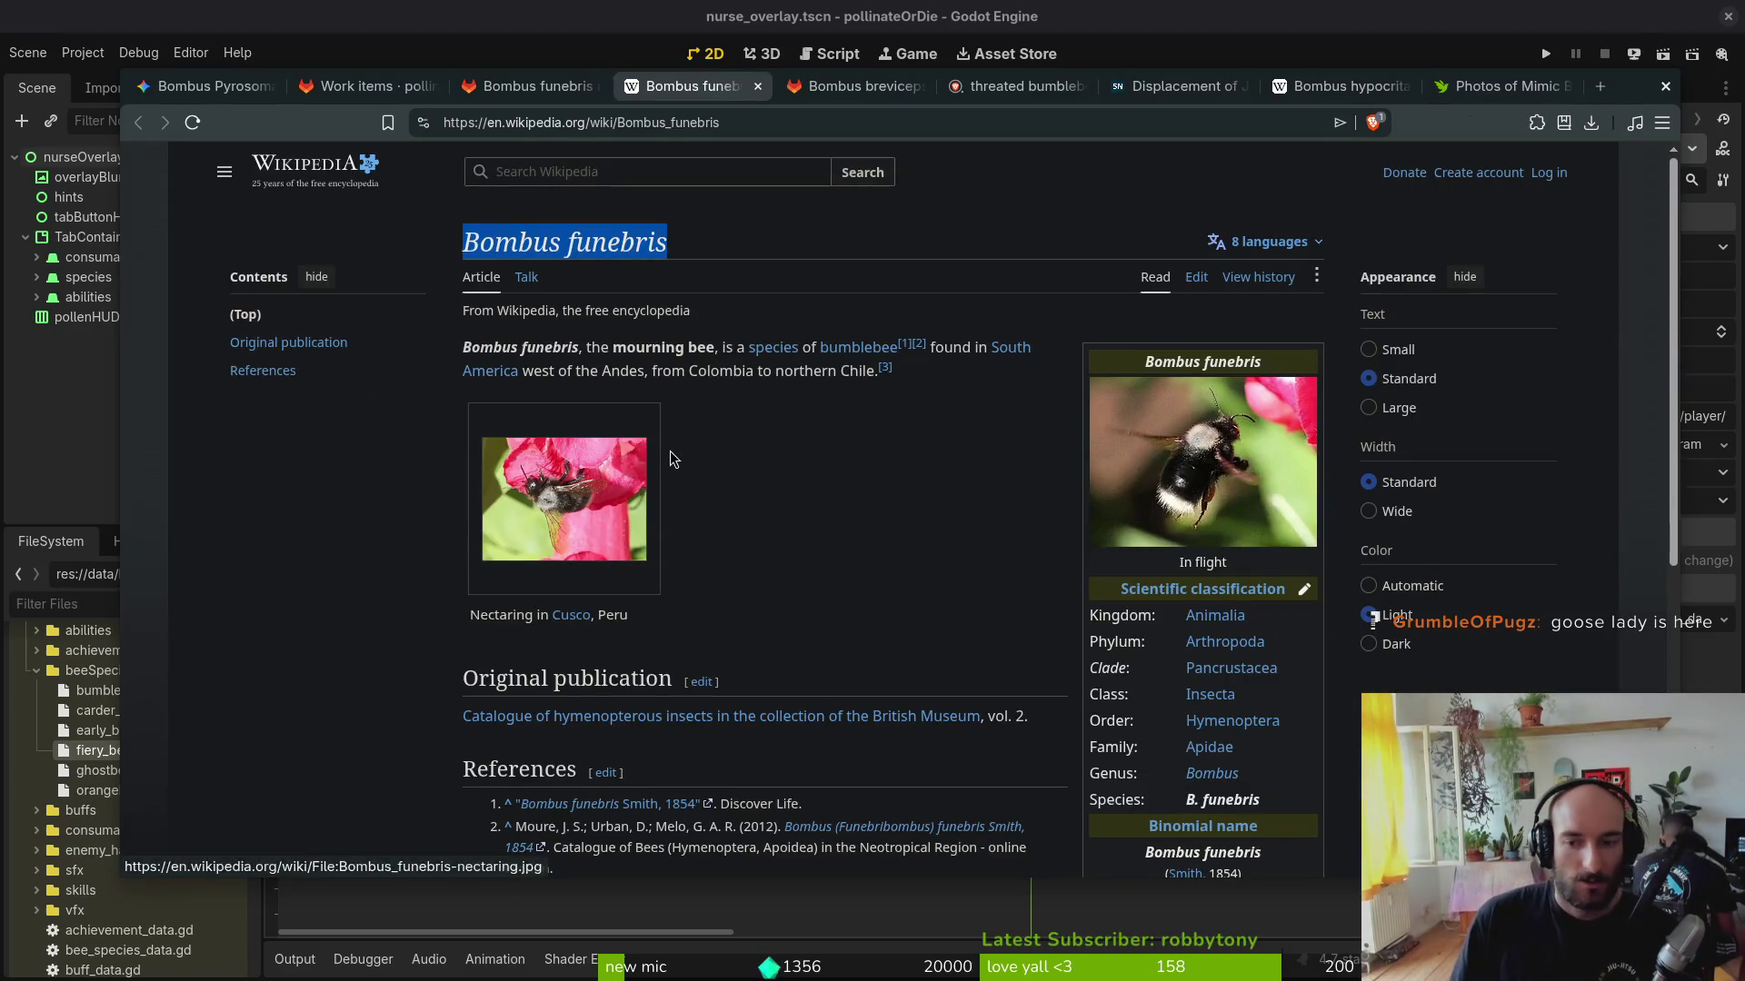
# Step: From the work items list, open the Bombus digressus skin issue and its iNaturalist photos link
pyautogui.click(520, 88)
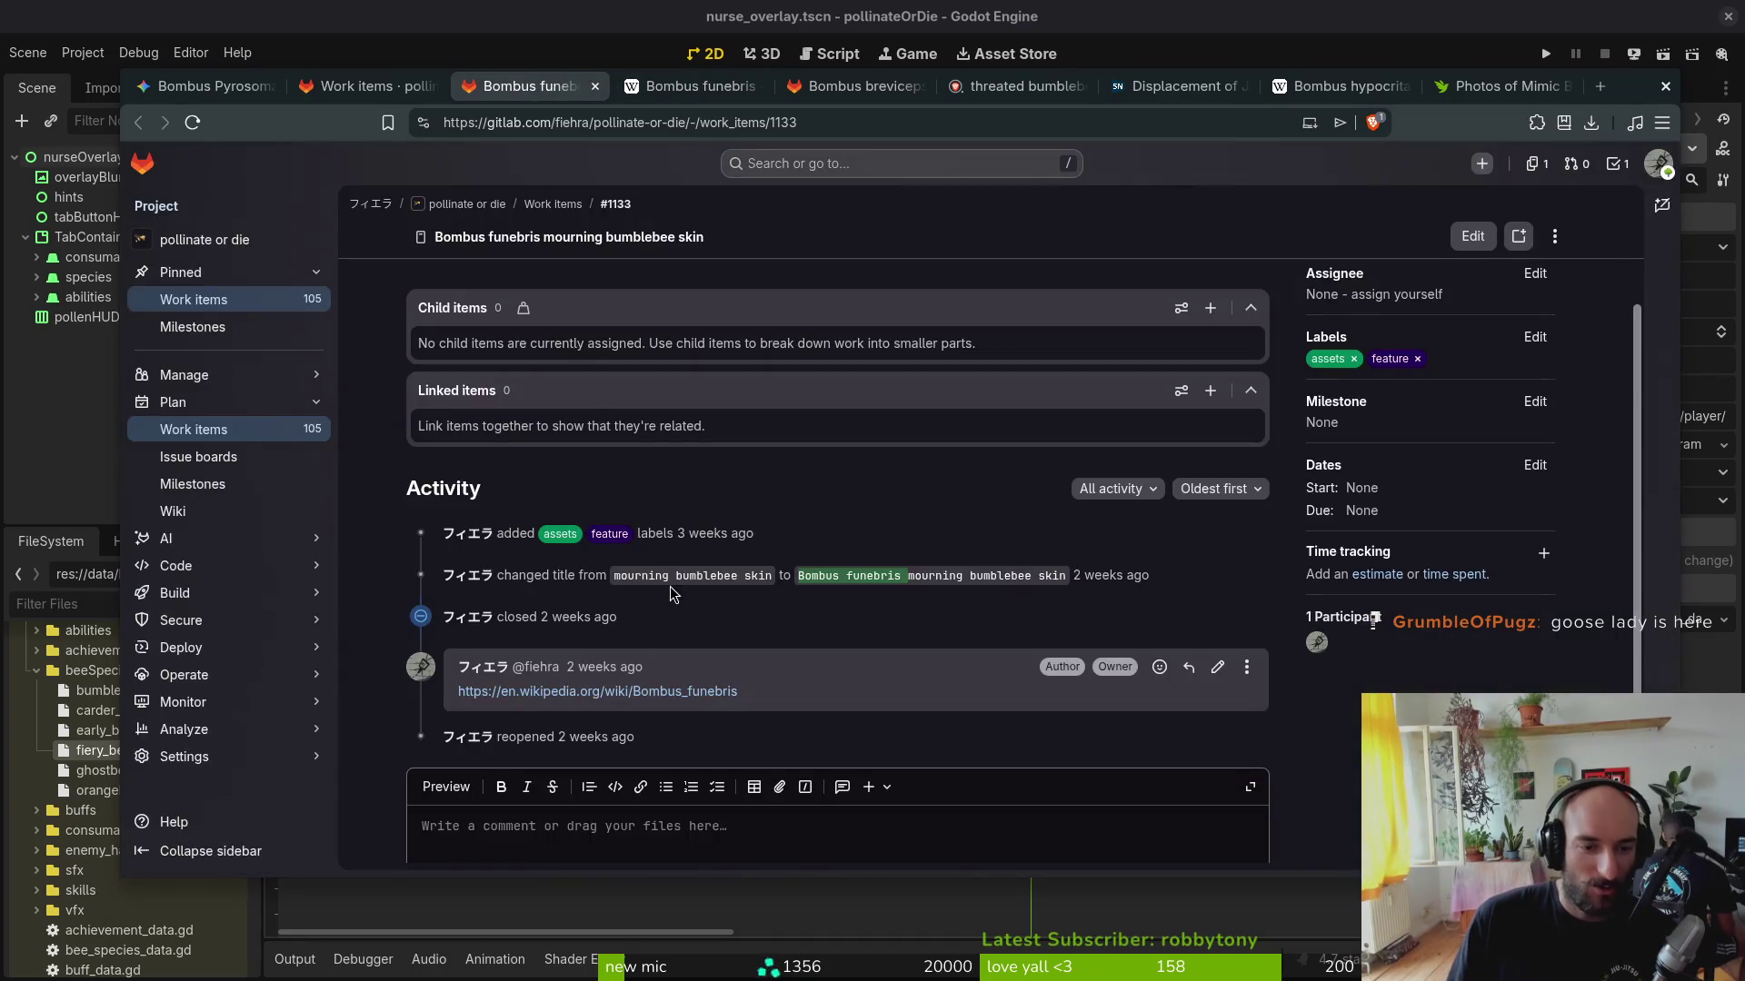
pyautogui.click(334, 85)
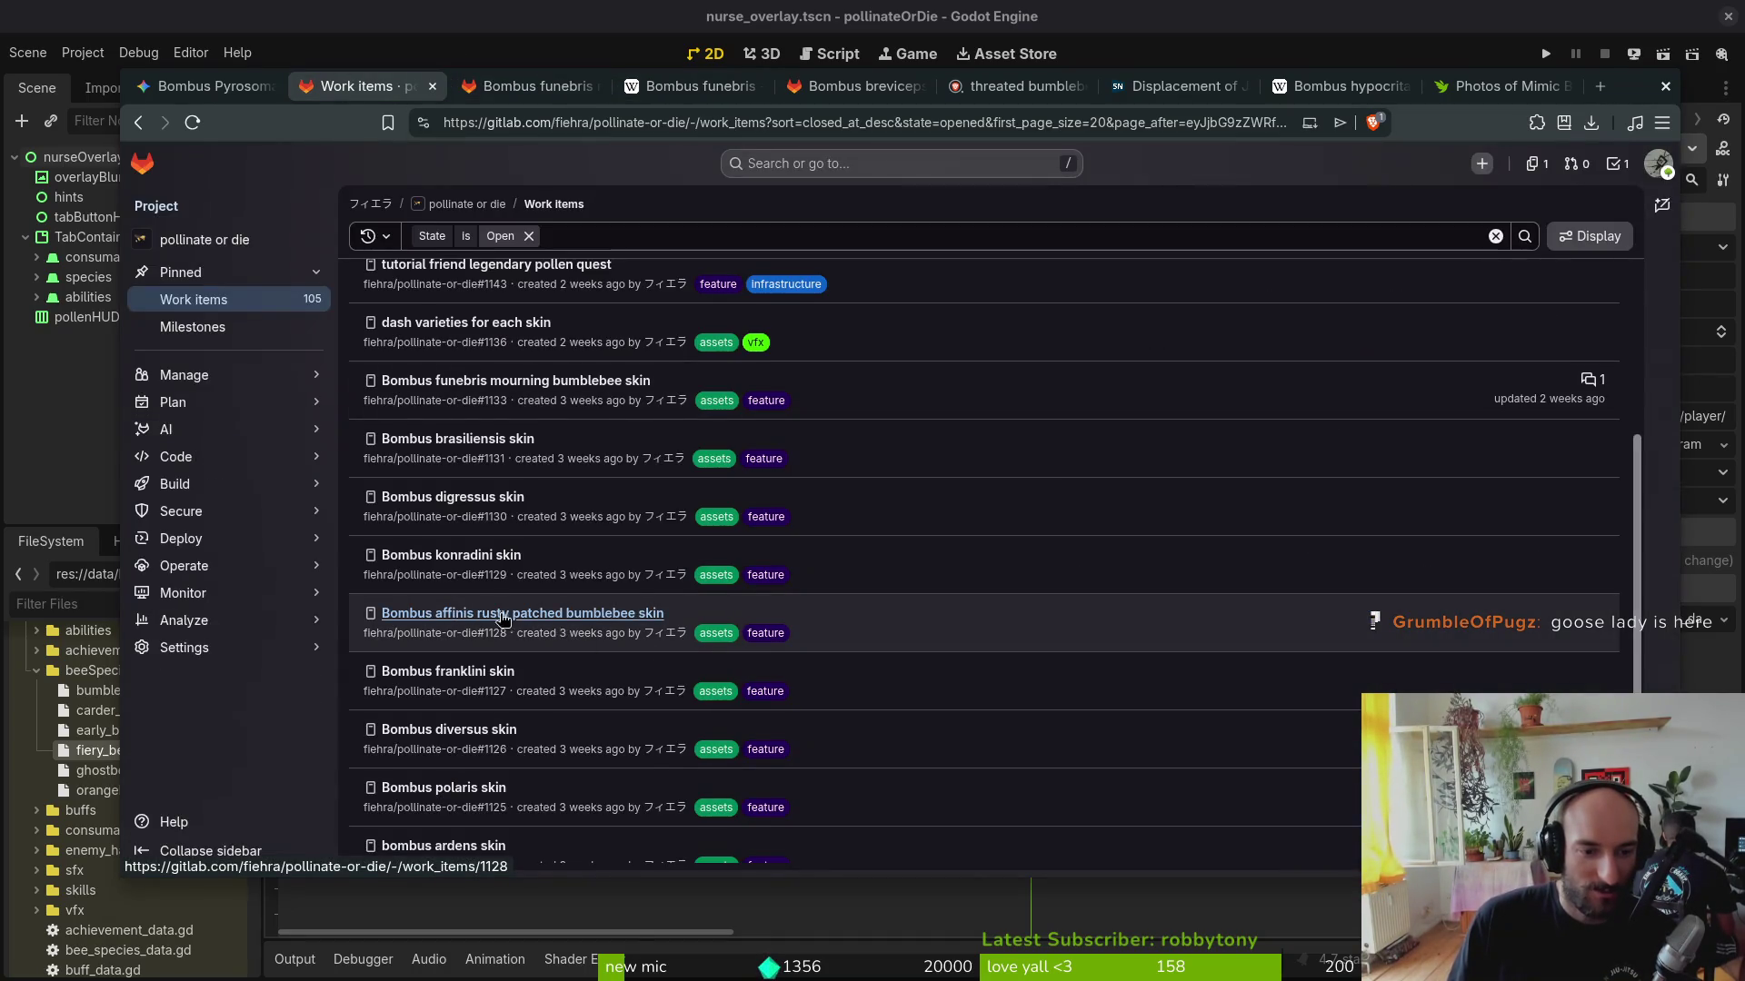
pyautogui.click(453, 498)
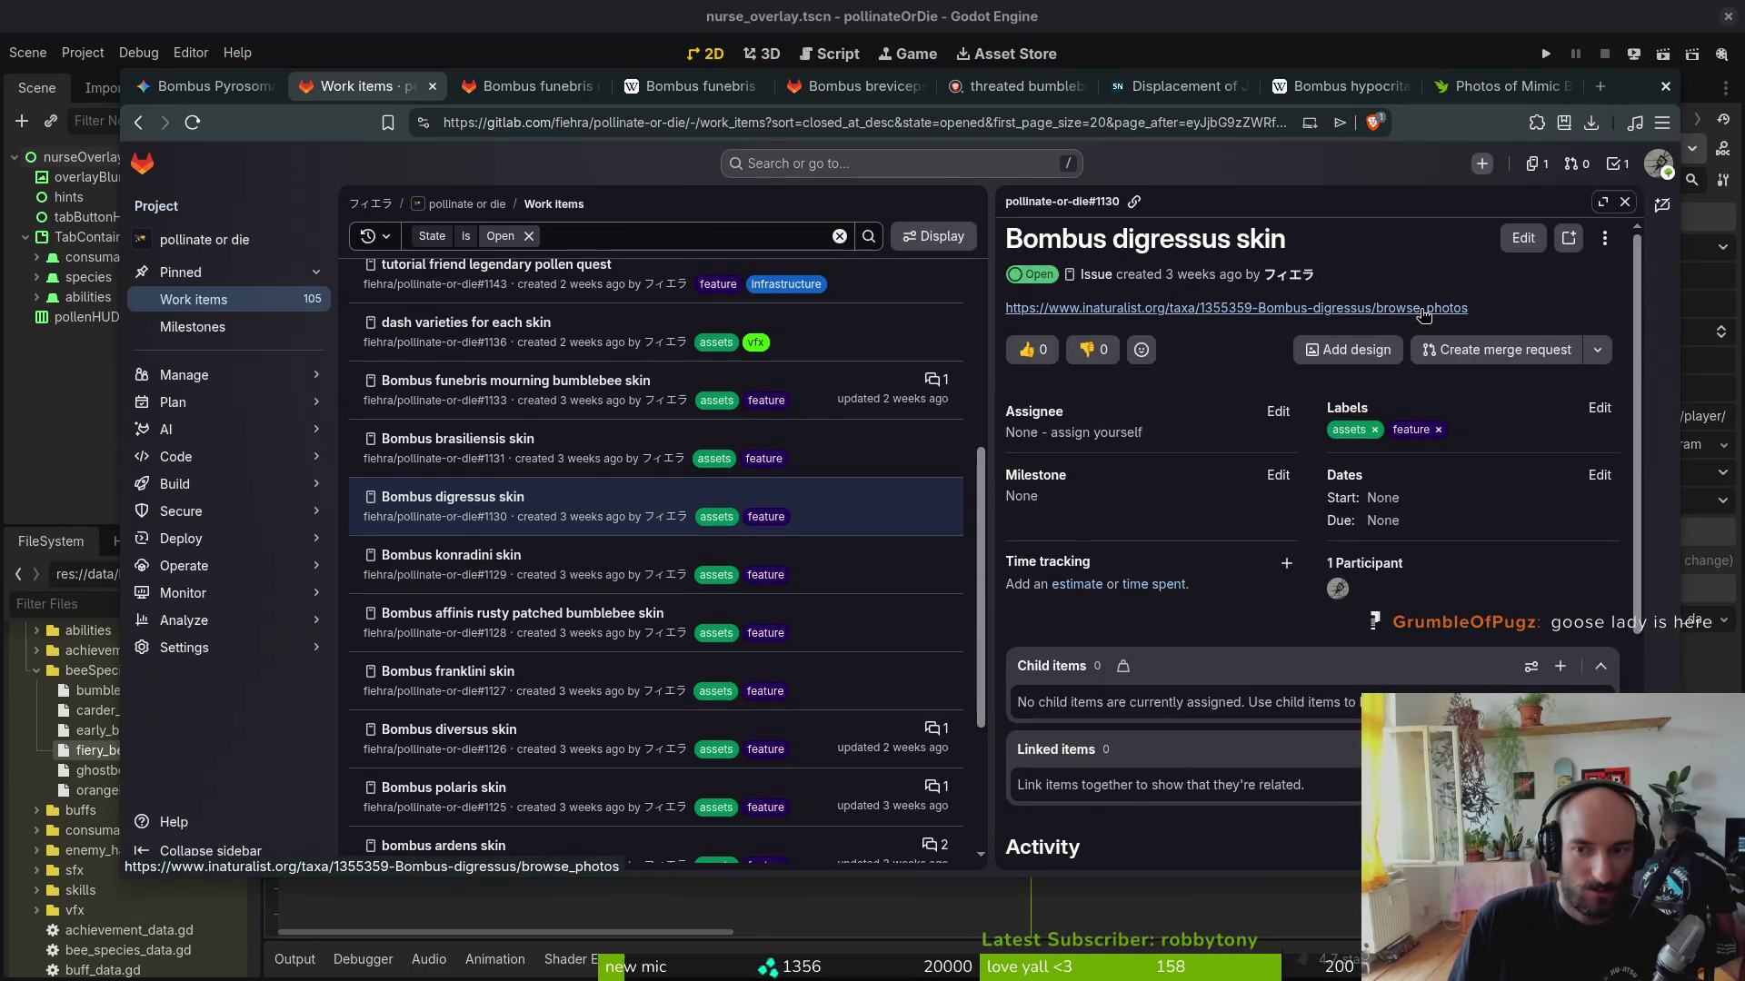
pyautogui.click(1222, 311)
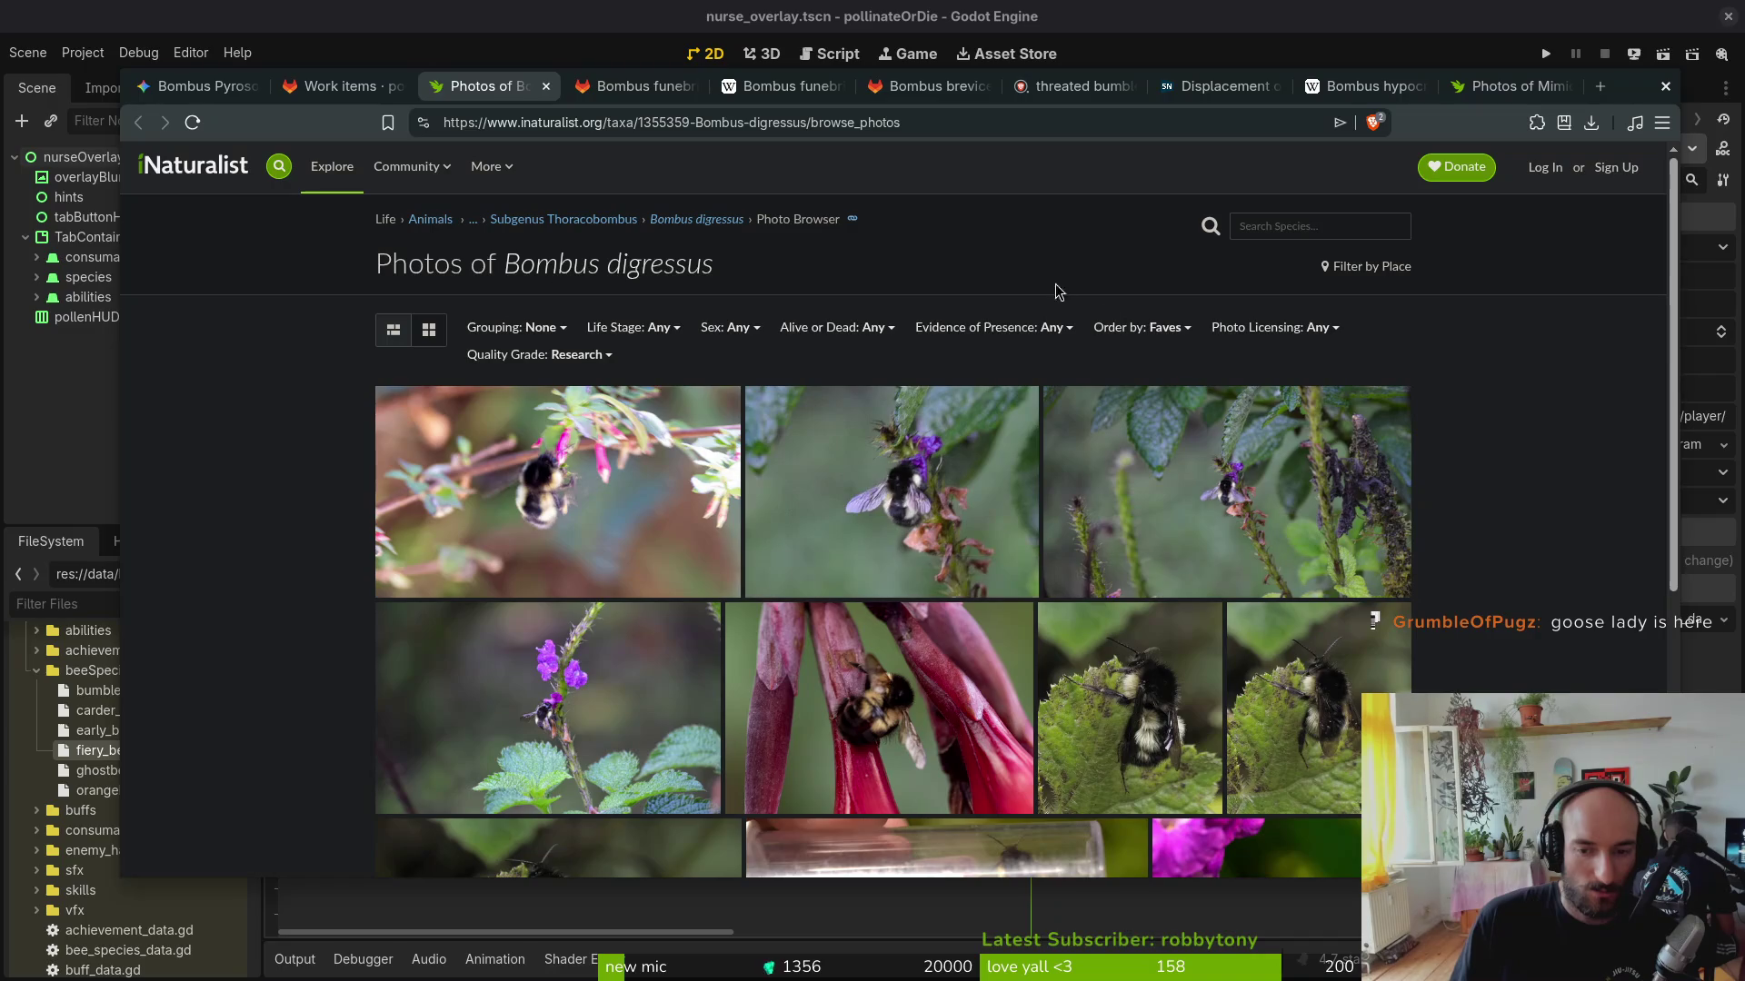
# Step: Select the Bombus digressus name and load the IUCN Red List site in a new tab
pyautogui.moveTo(745, 275); pyautogui.dragTo(505, 267)
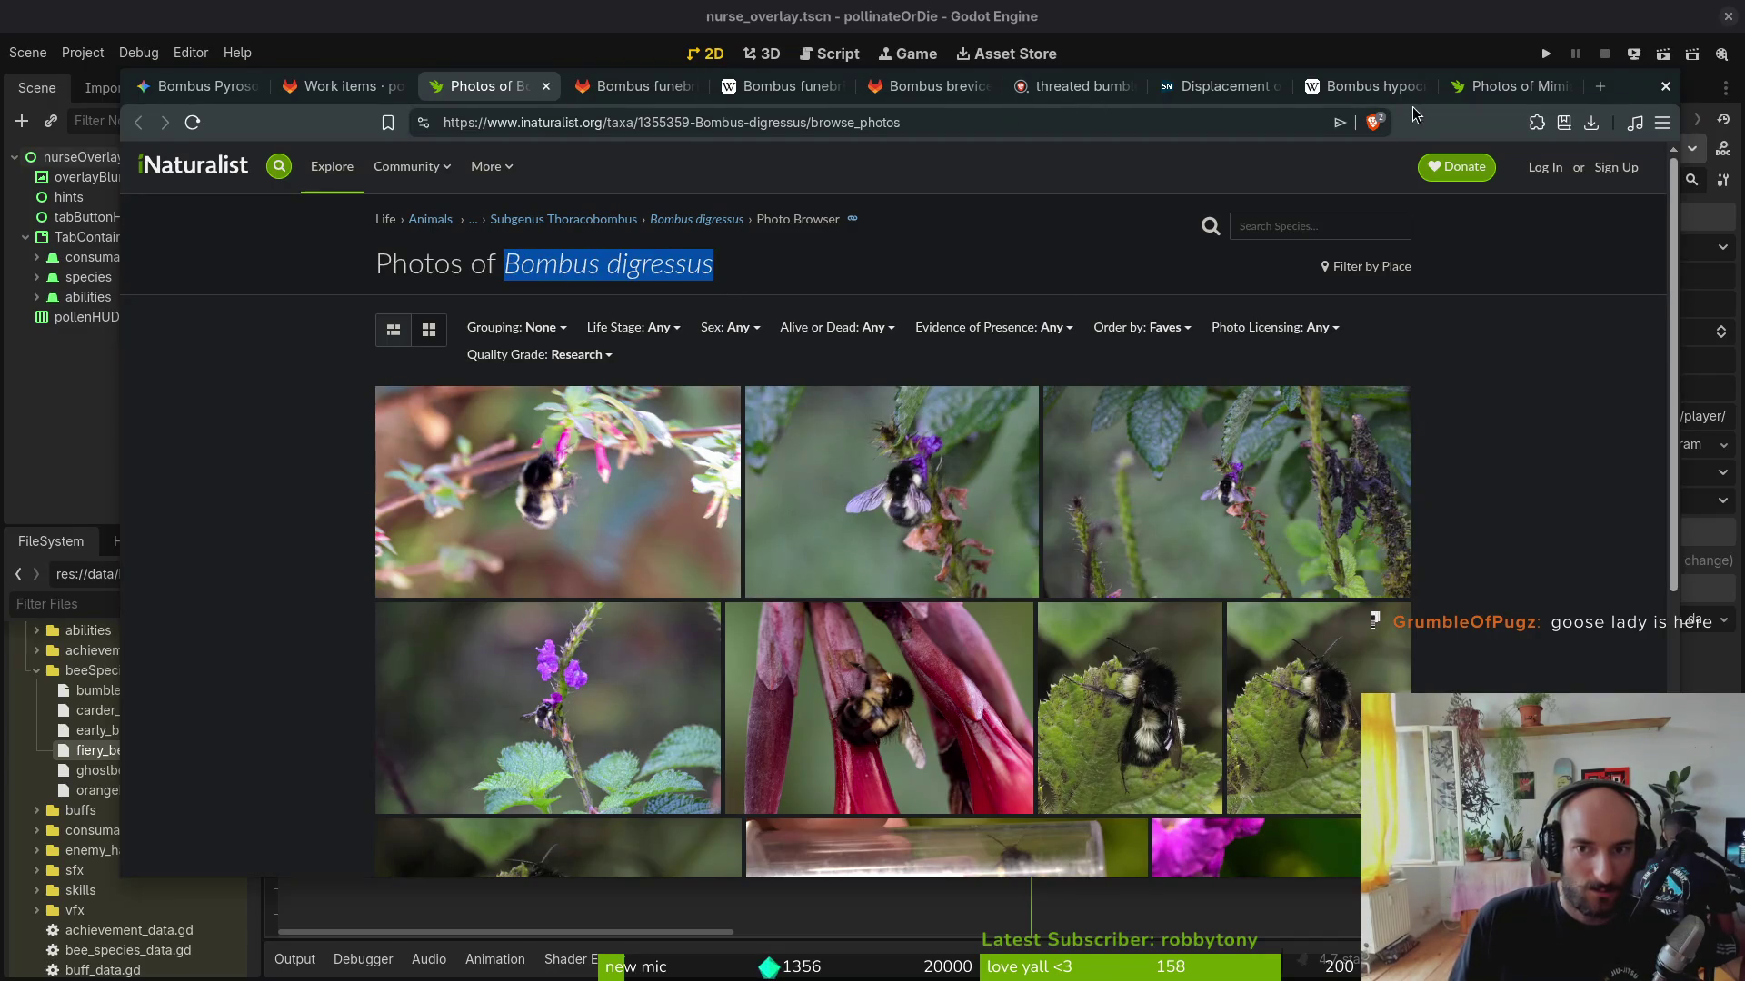
pyautogui.click(1204, 87)
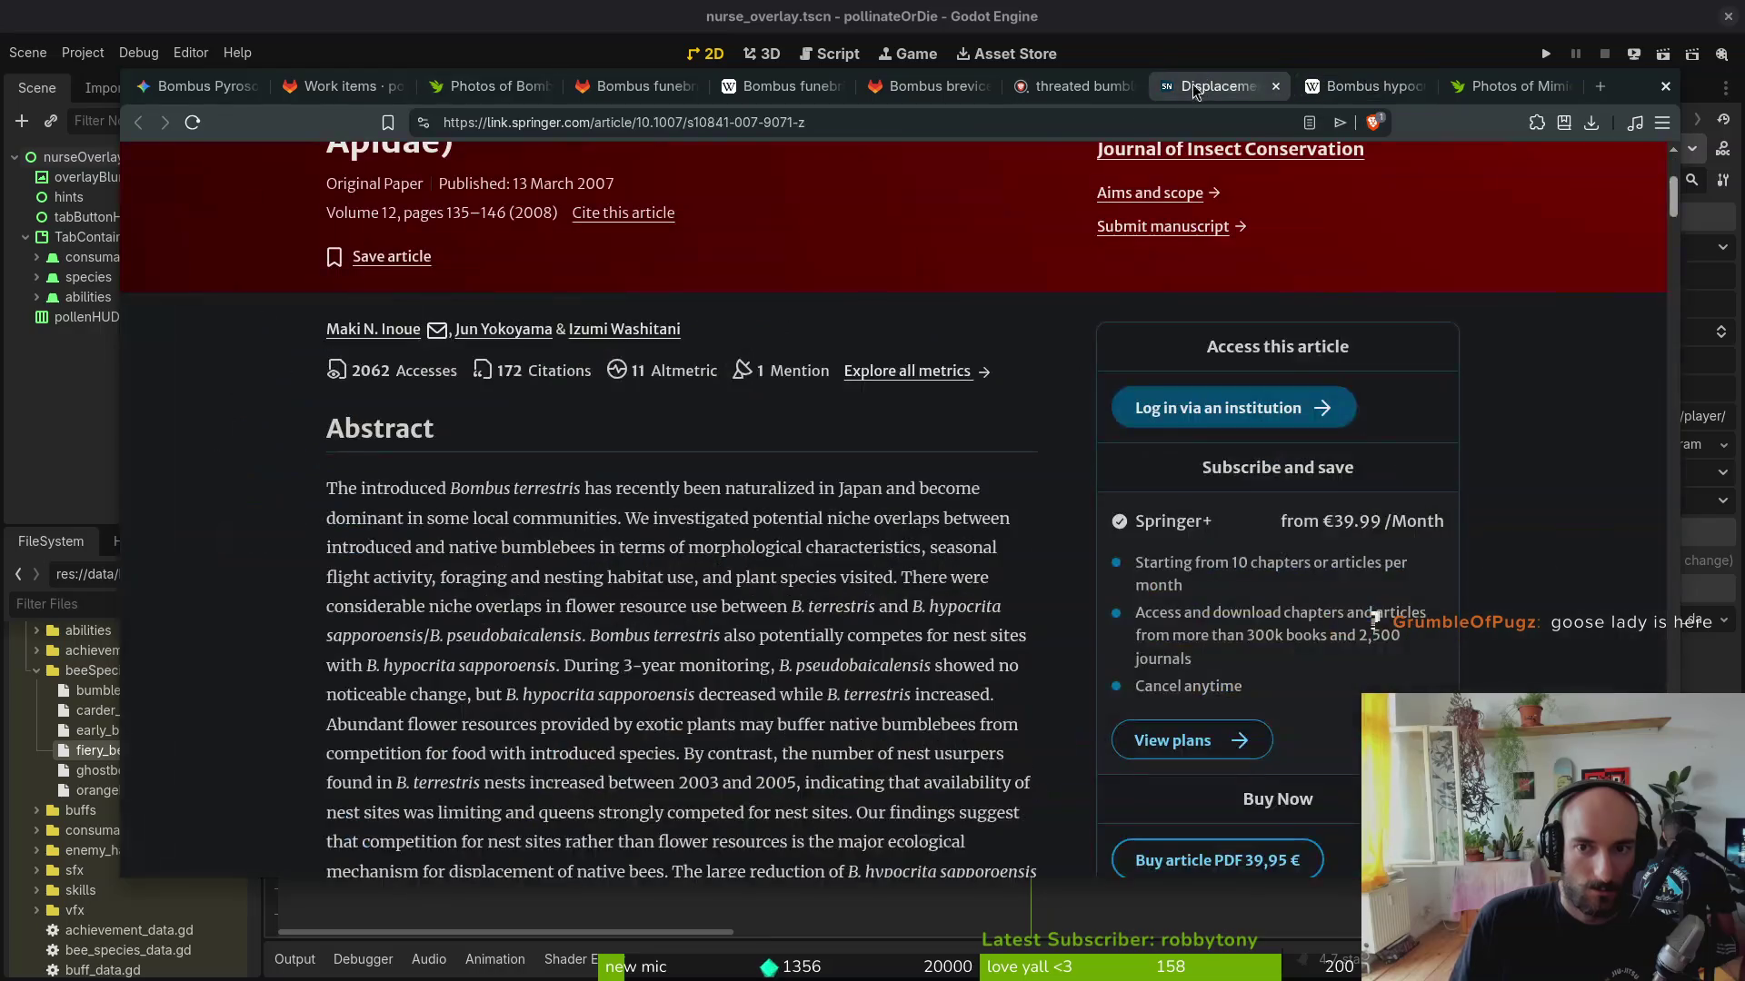
pyautogui.scroll(3, 774, 389)
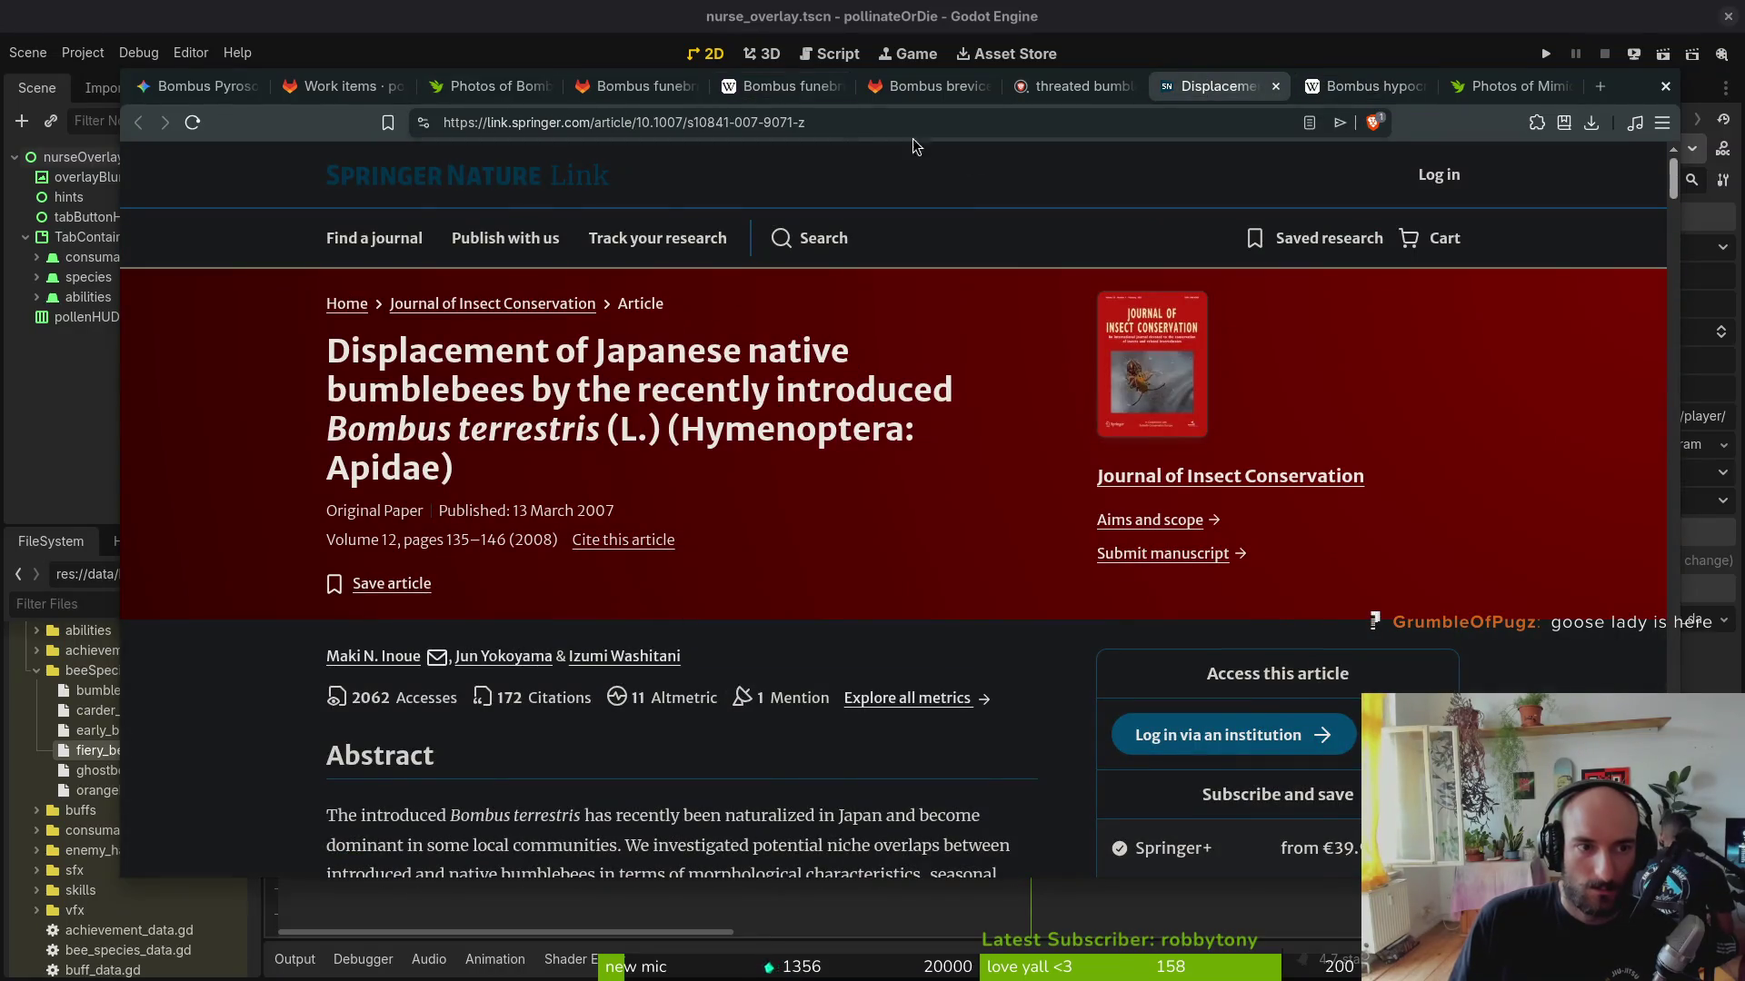
pyautogui.hotkey('ctrl', 't')
pyautogui.write('red')
pyautogui.press('Down')
pyautogui.press('Down')
pyautogui.press('Return')
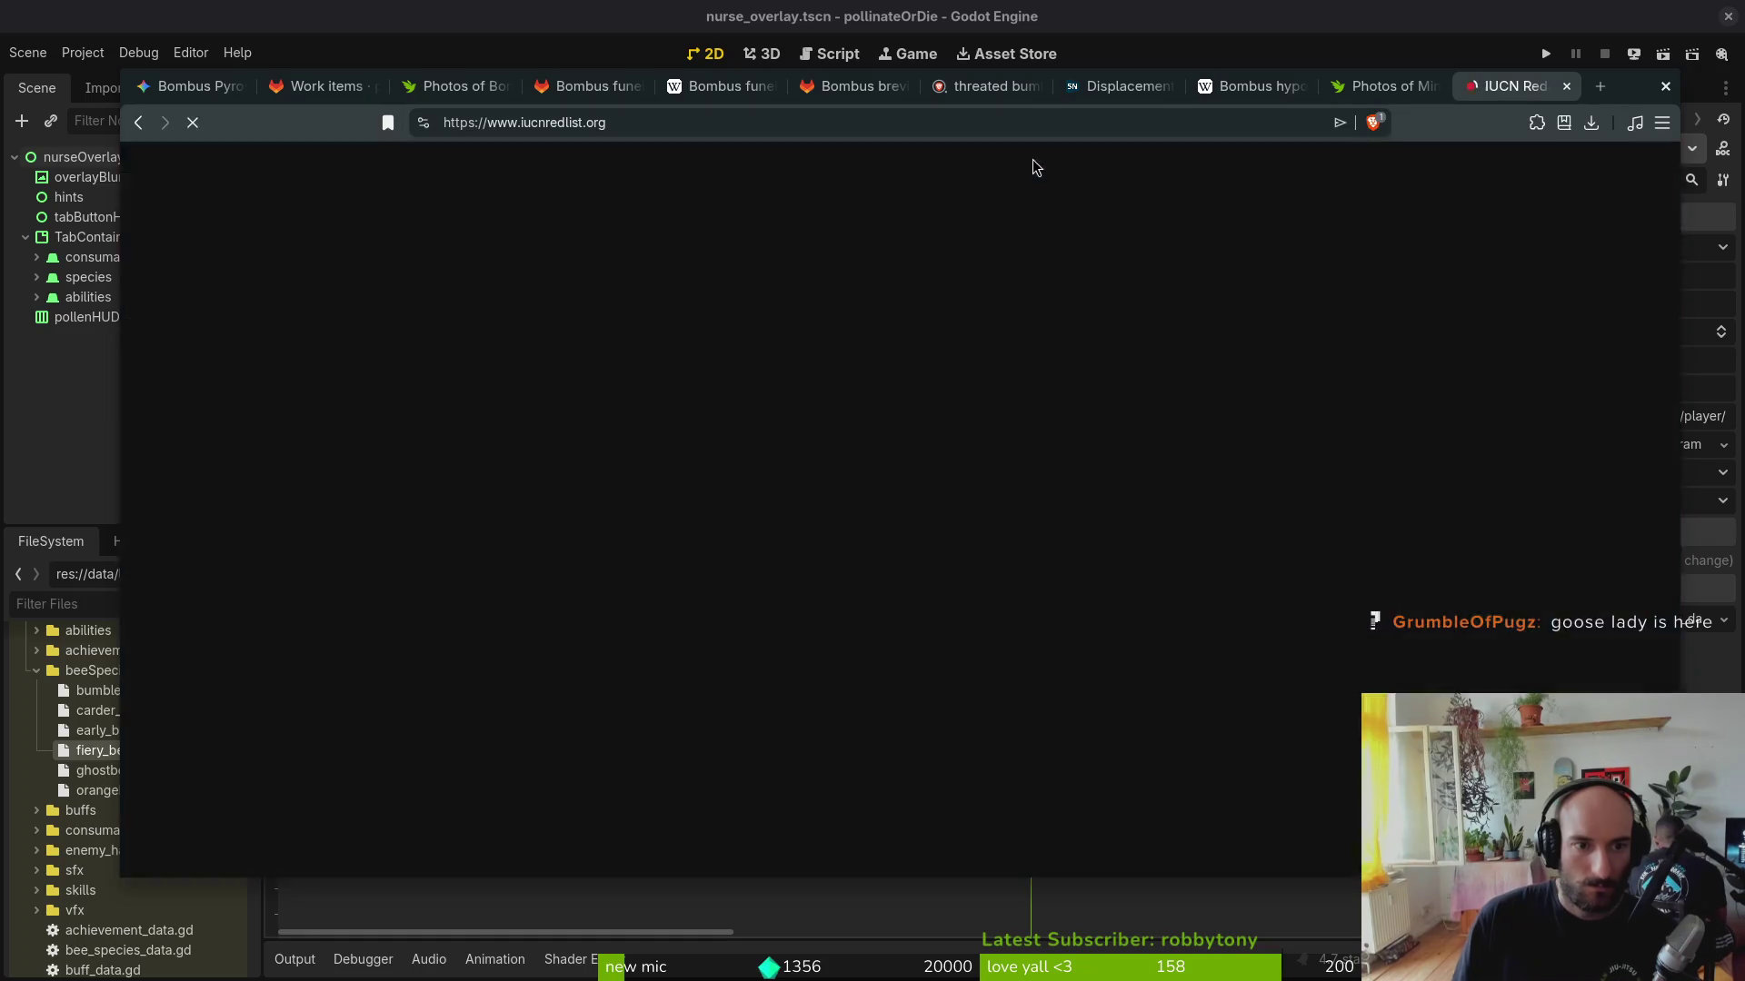
# Step: Open the Bombus digressus Red List assessment (Near Threatened), then return to the hypocrita photos
pyautogui.click(806, 422)
pyautogui.write('Bombus digressus')
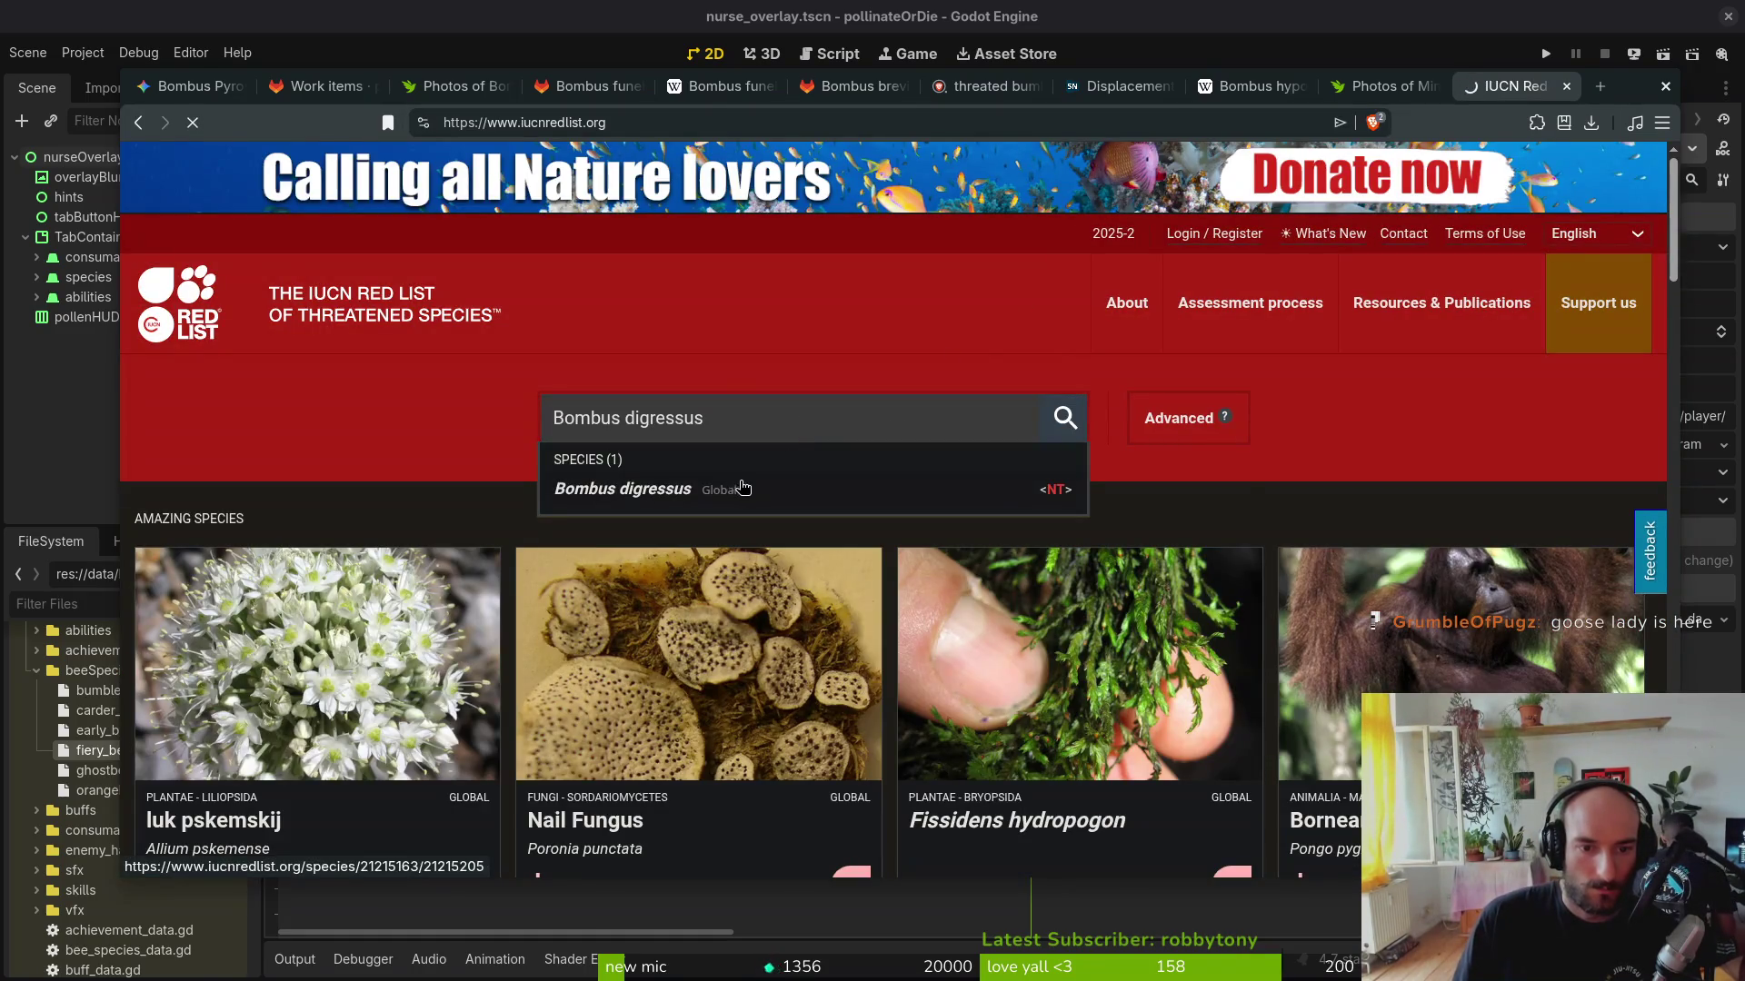
pyautogui.click(738, 486)
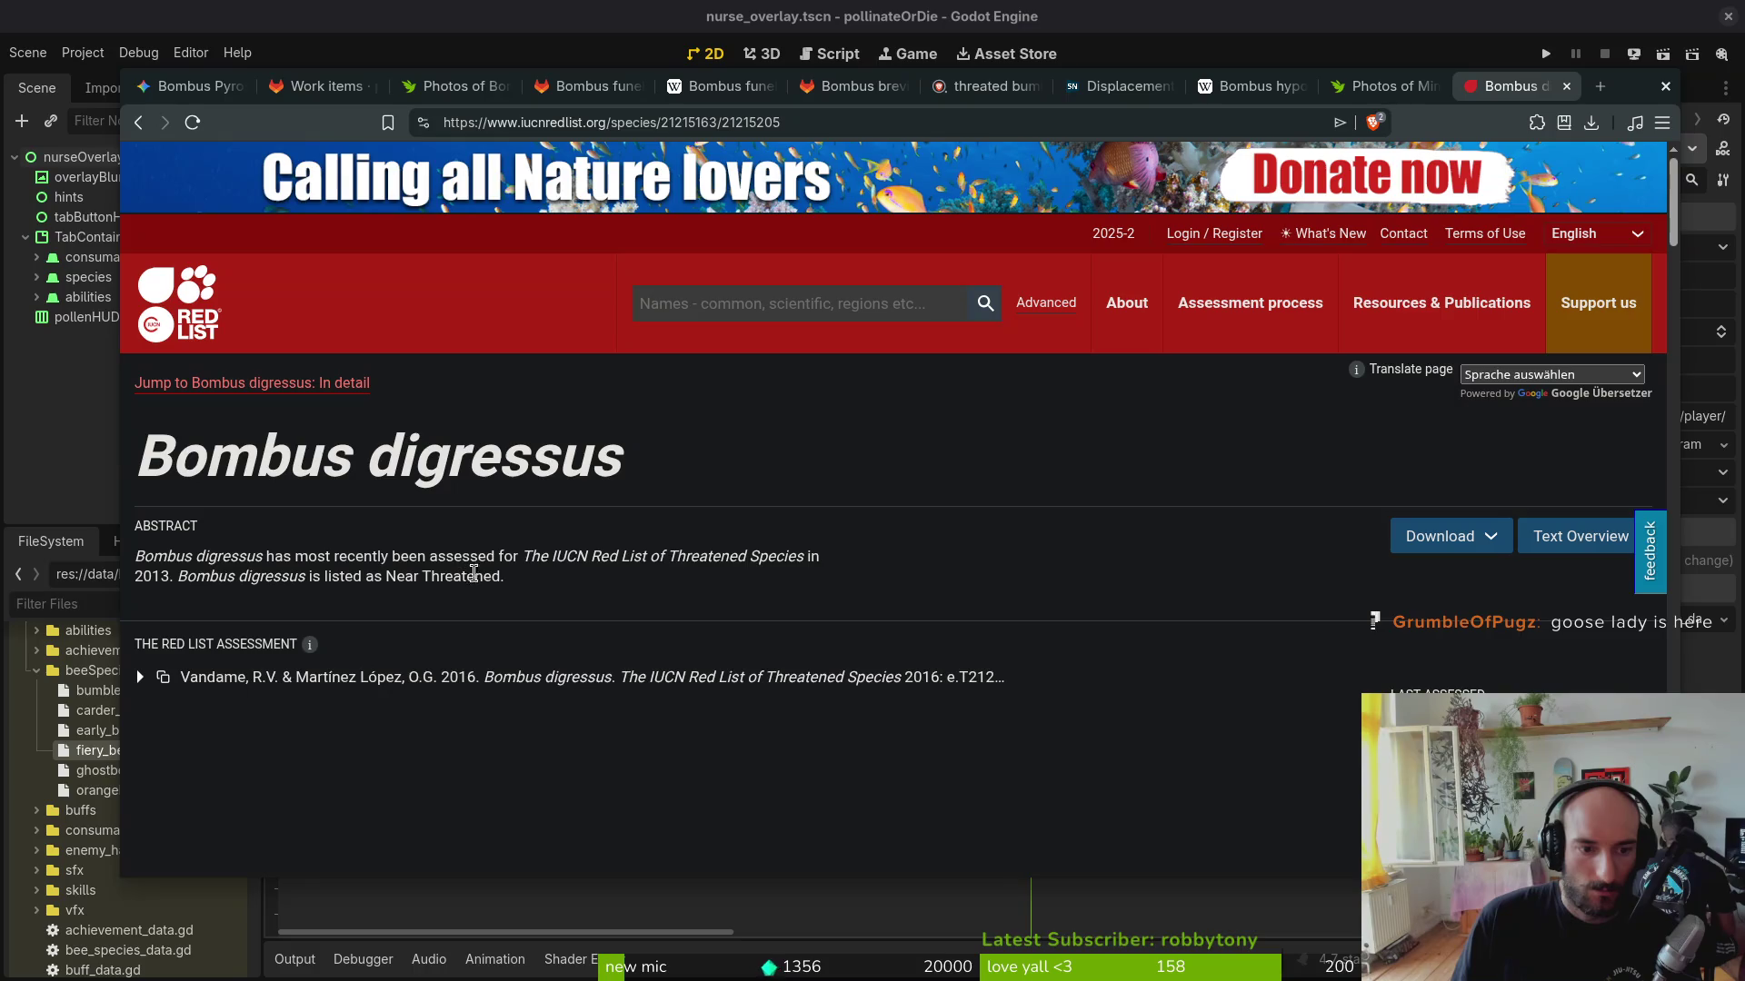
pyautogui.click(752, 91)
pyautogui.click(1380, 86)
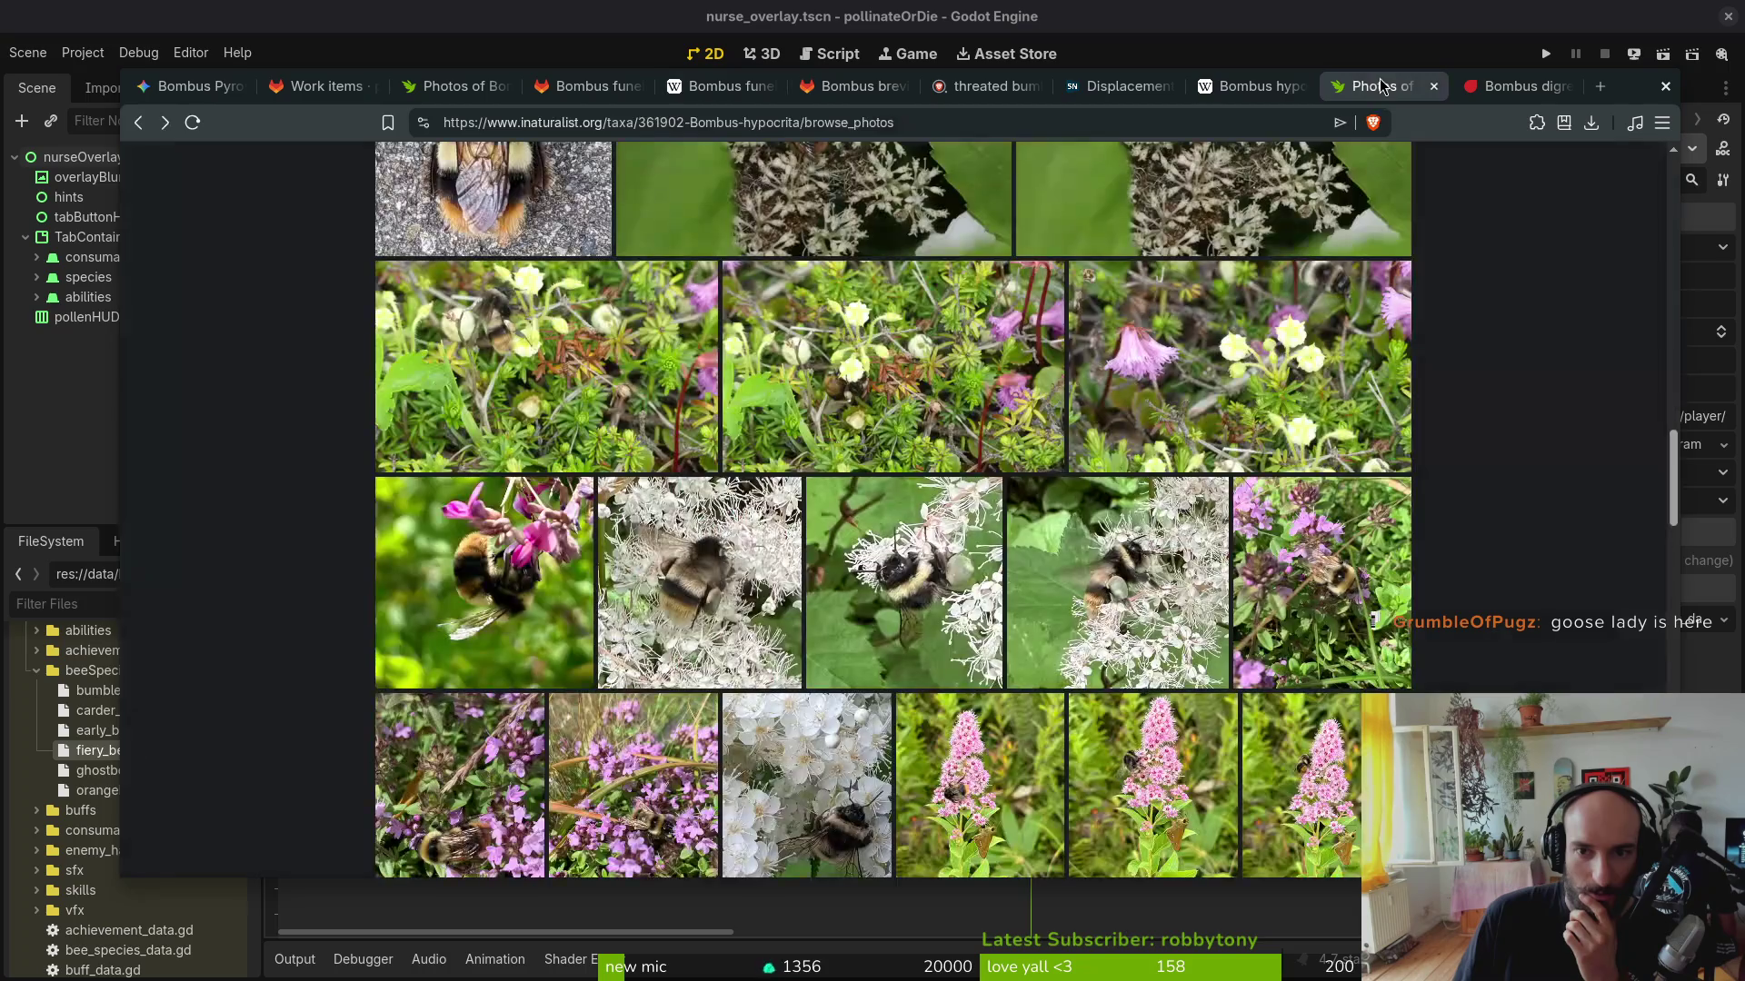
# Step: Close the Displacement article and digressus Red List page, reopening the accidentally closed digressus photos
pyautogui.click(1112, 86)
pyautogui.click(1243, 85)
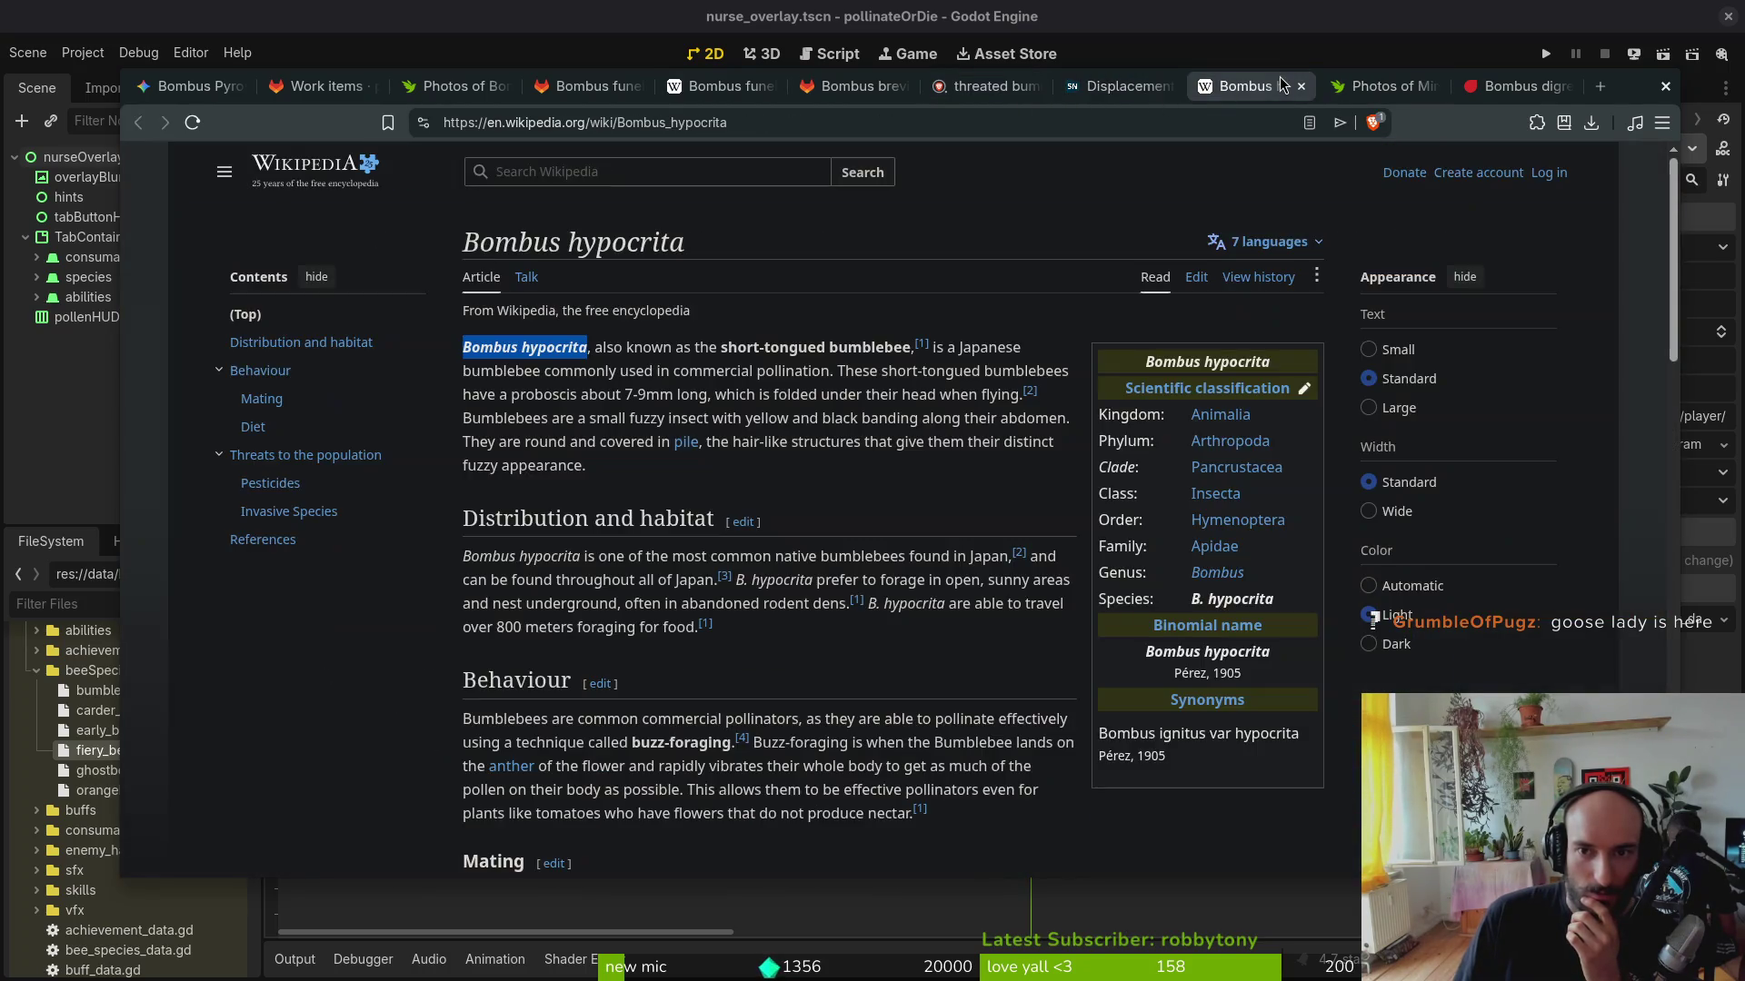
pyautogui.click(1159, 87)
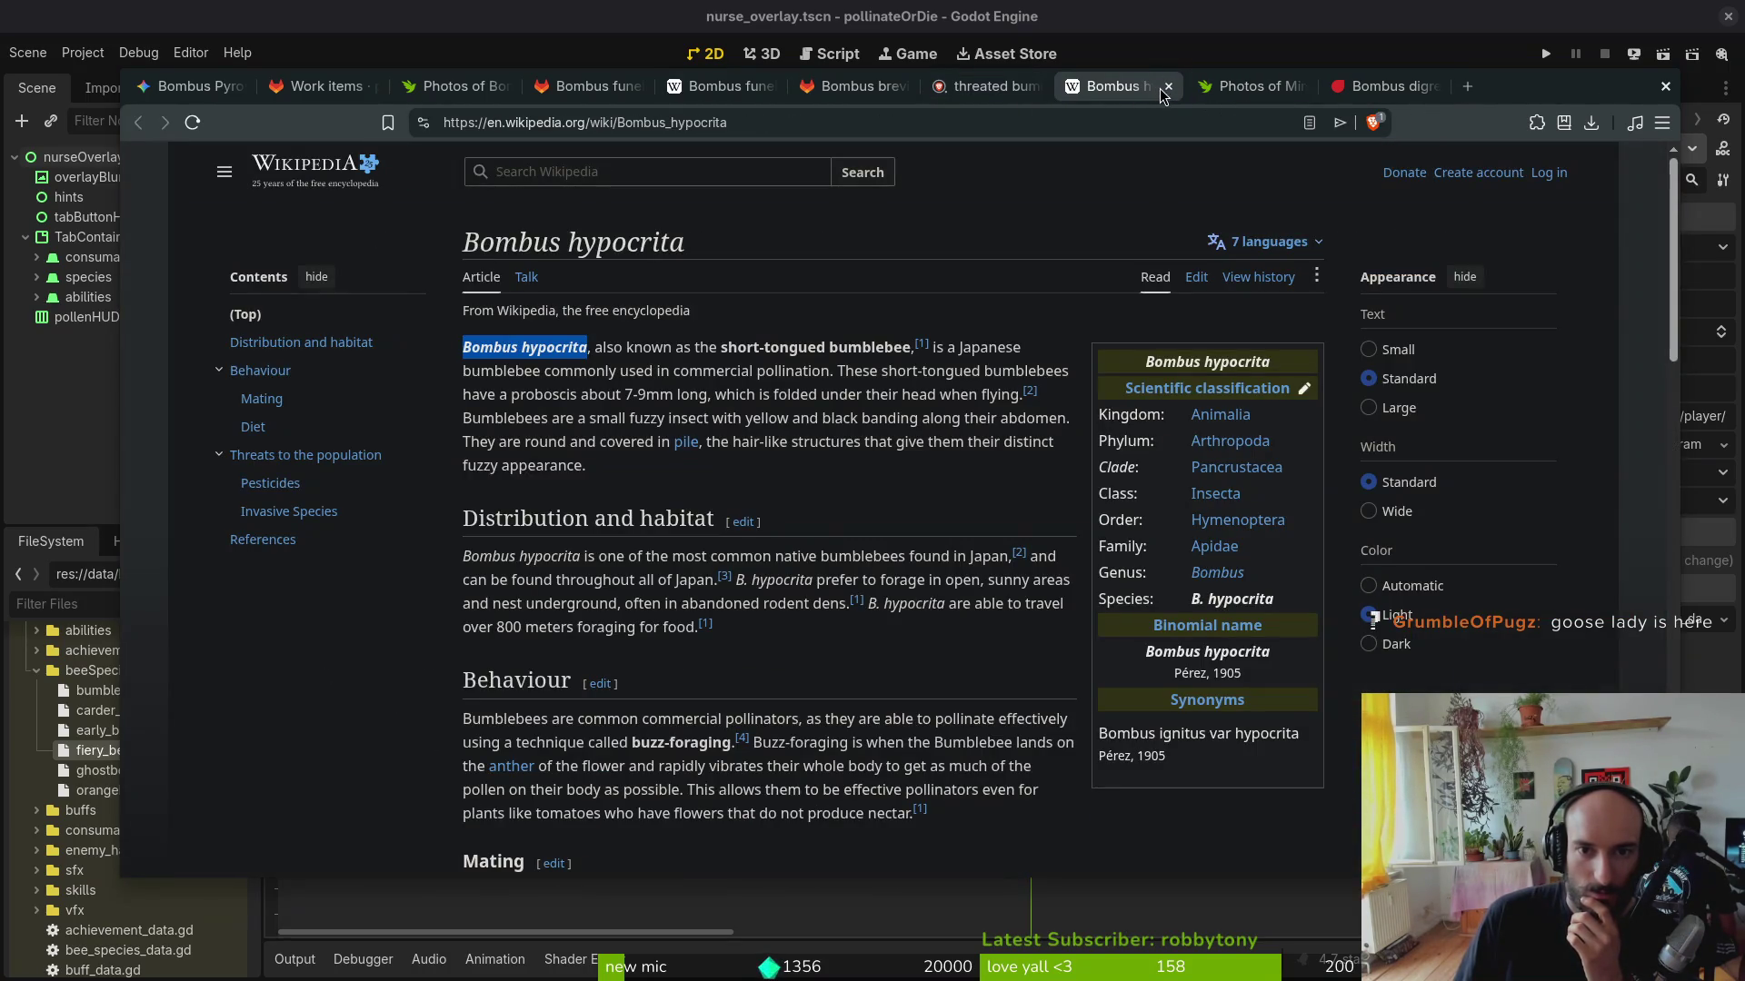
pyautogui.click(503, 86)
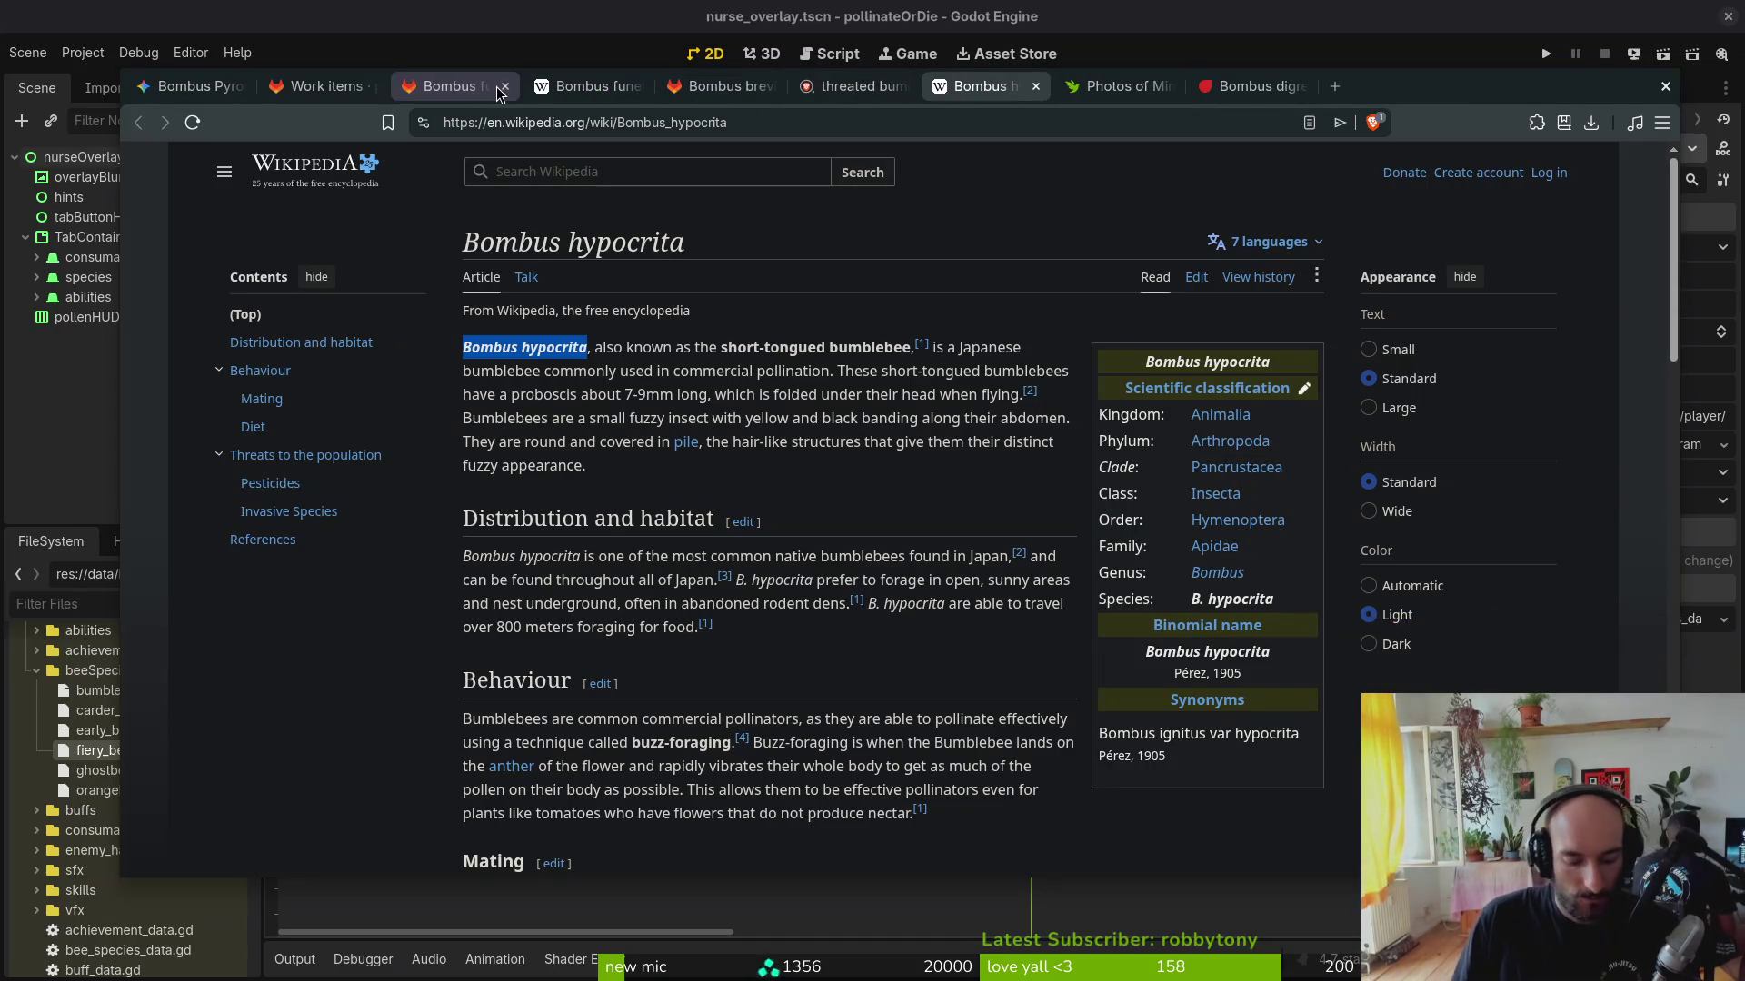
pyautogui.hotkey('ctrl', 'shift', 't')
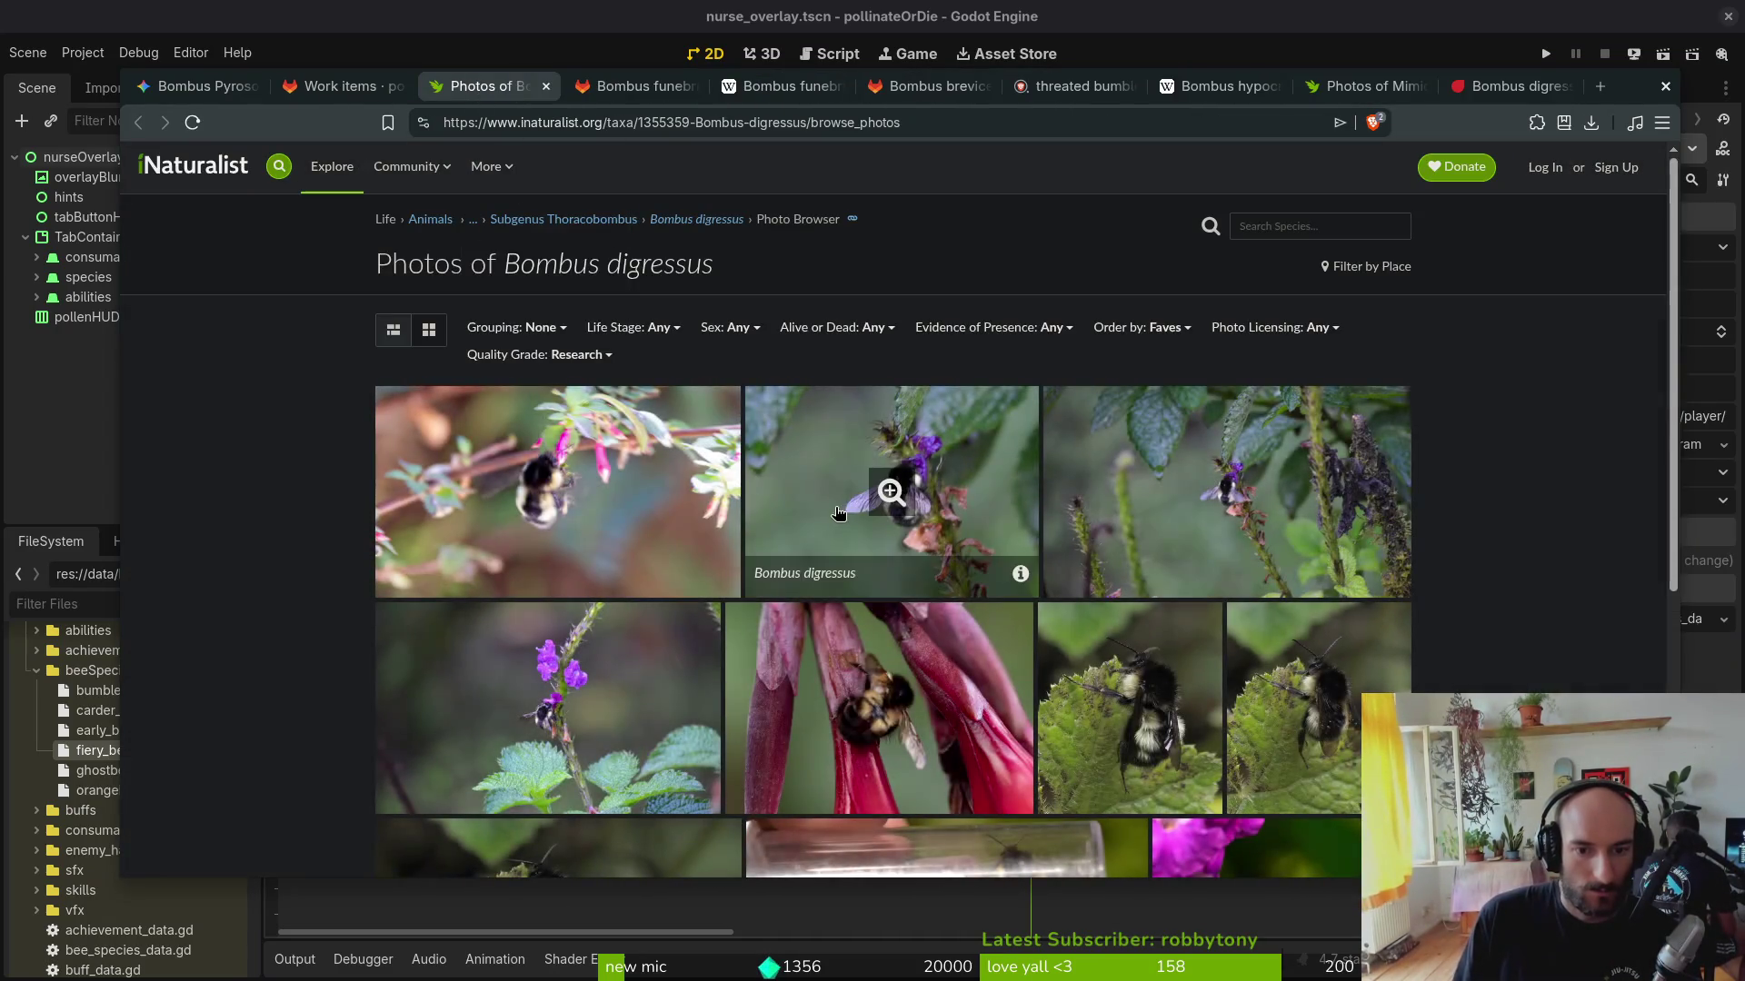
pyautogui.click(1520, 88)
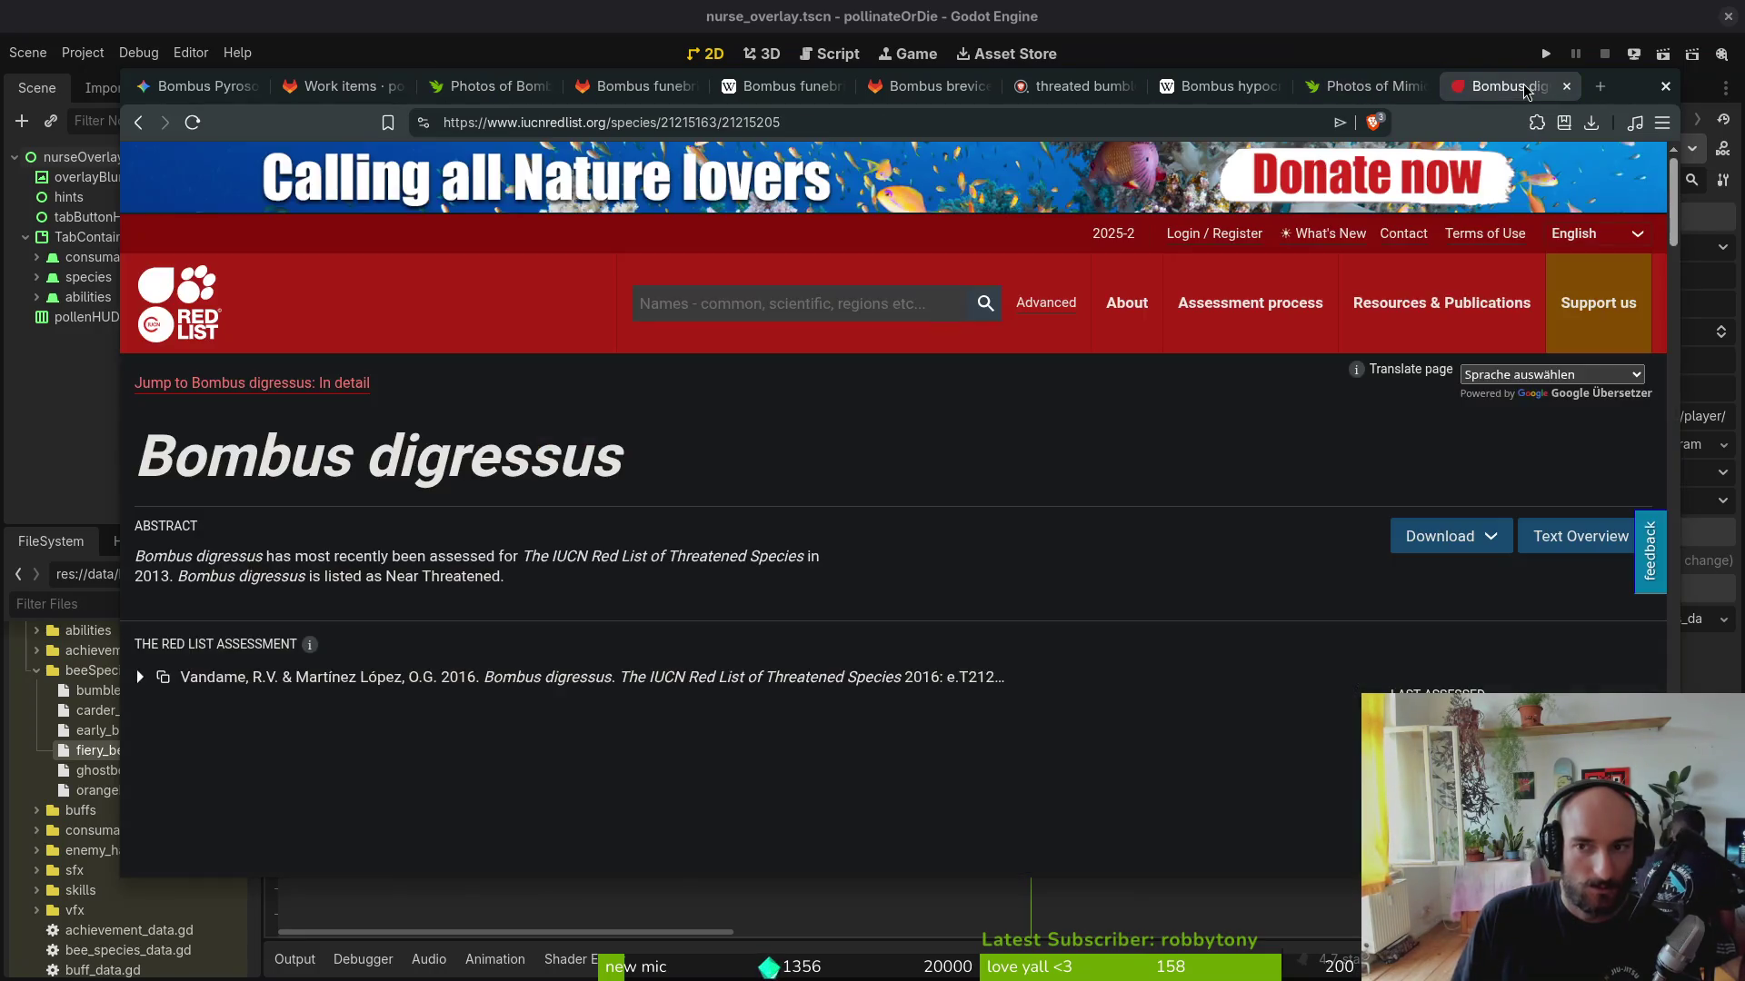
pyautogui.hotkey('ctrl', 'w')
pyautogui.click(1364, 86)
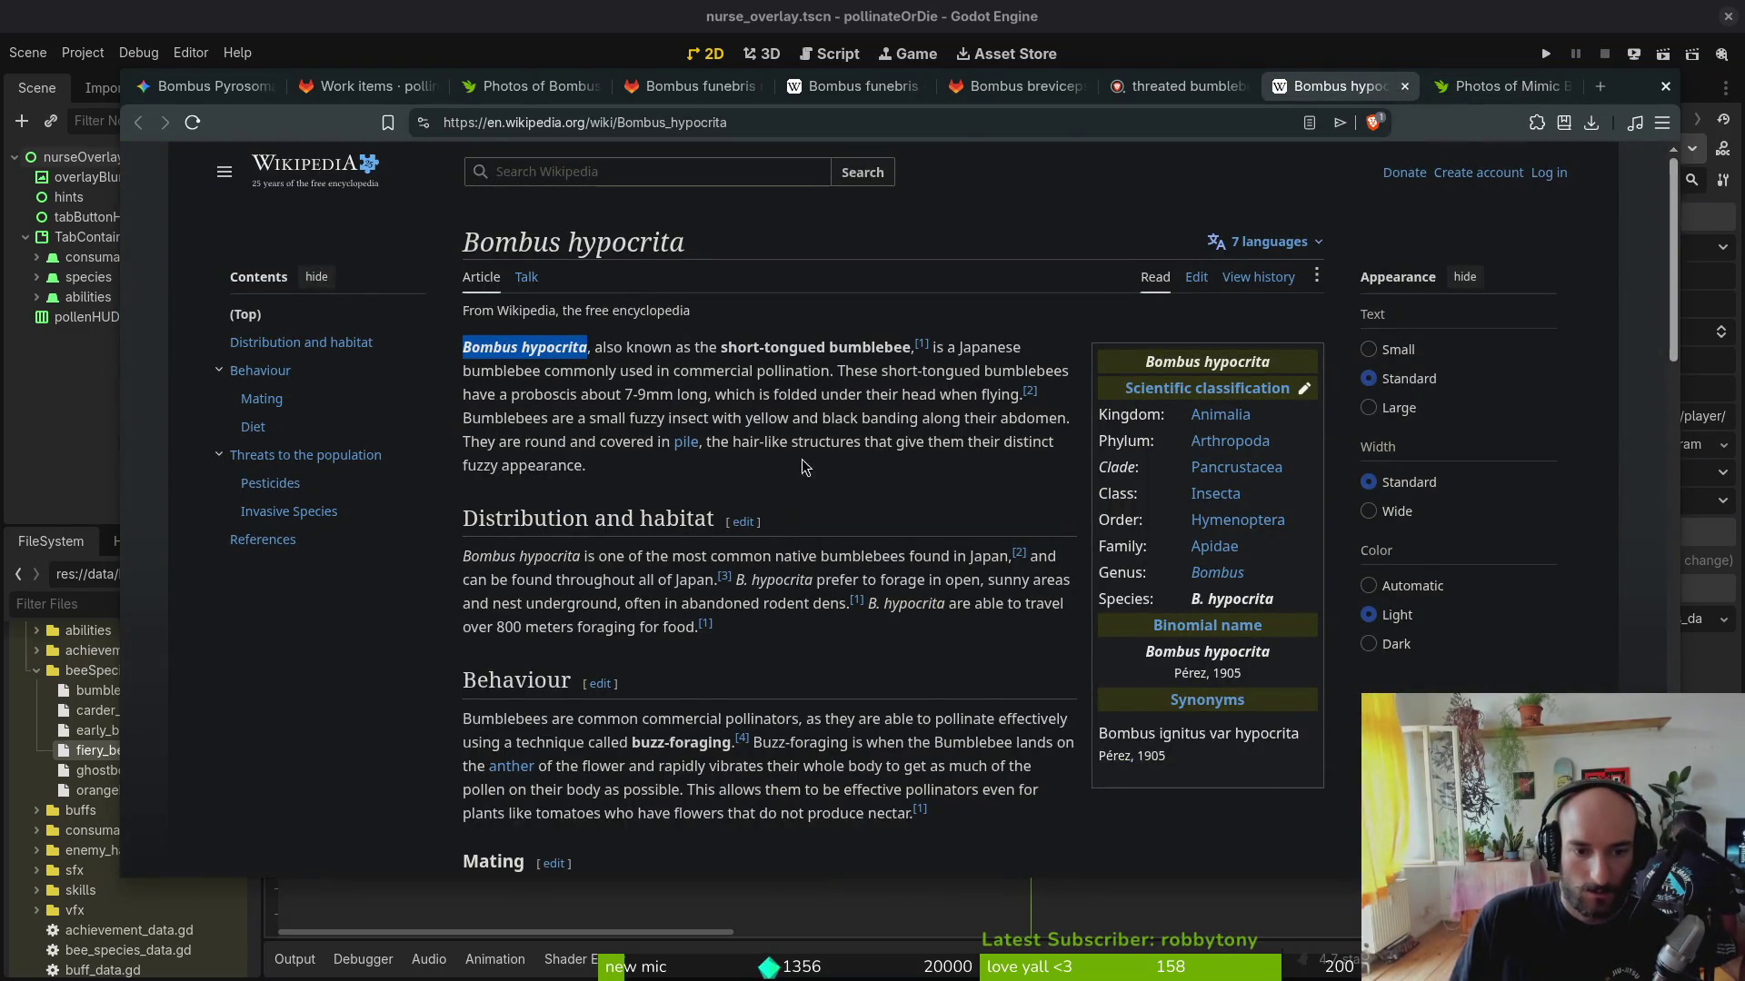
# Step: Close the funebris, breviceps, hypocrita and search tabs and bring the GitLab work items list to the front
pyautogui.click(970, 85)
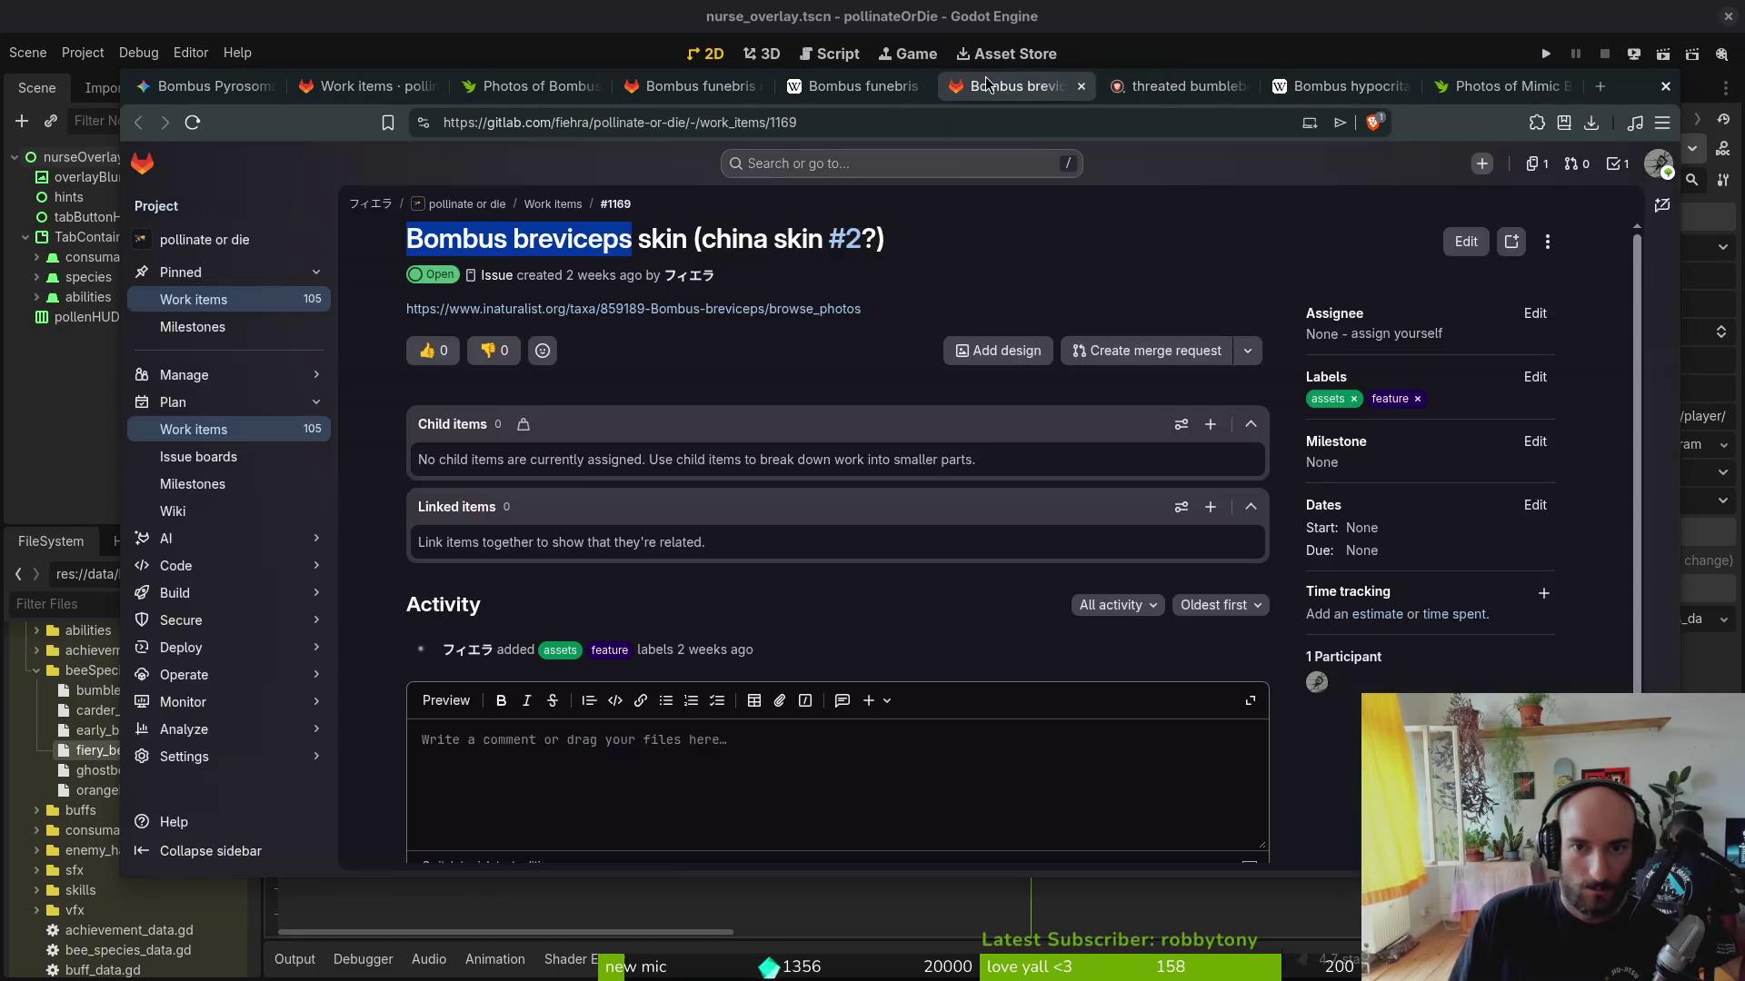
pyautogui.click(809, 86)
pyautogui.hotkey('ctrl', 'w')
pyautogui.hotkey('ctrl', 'w')
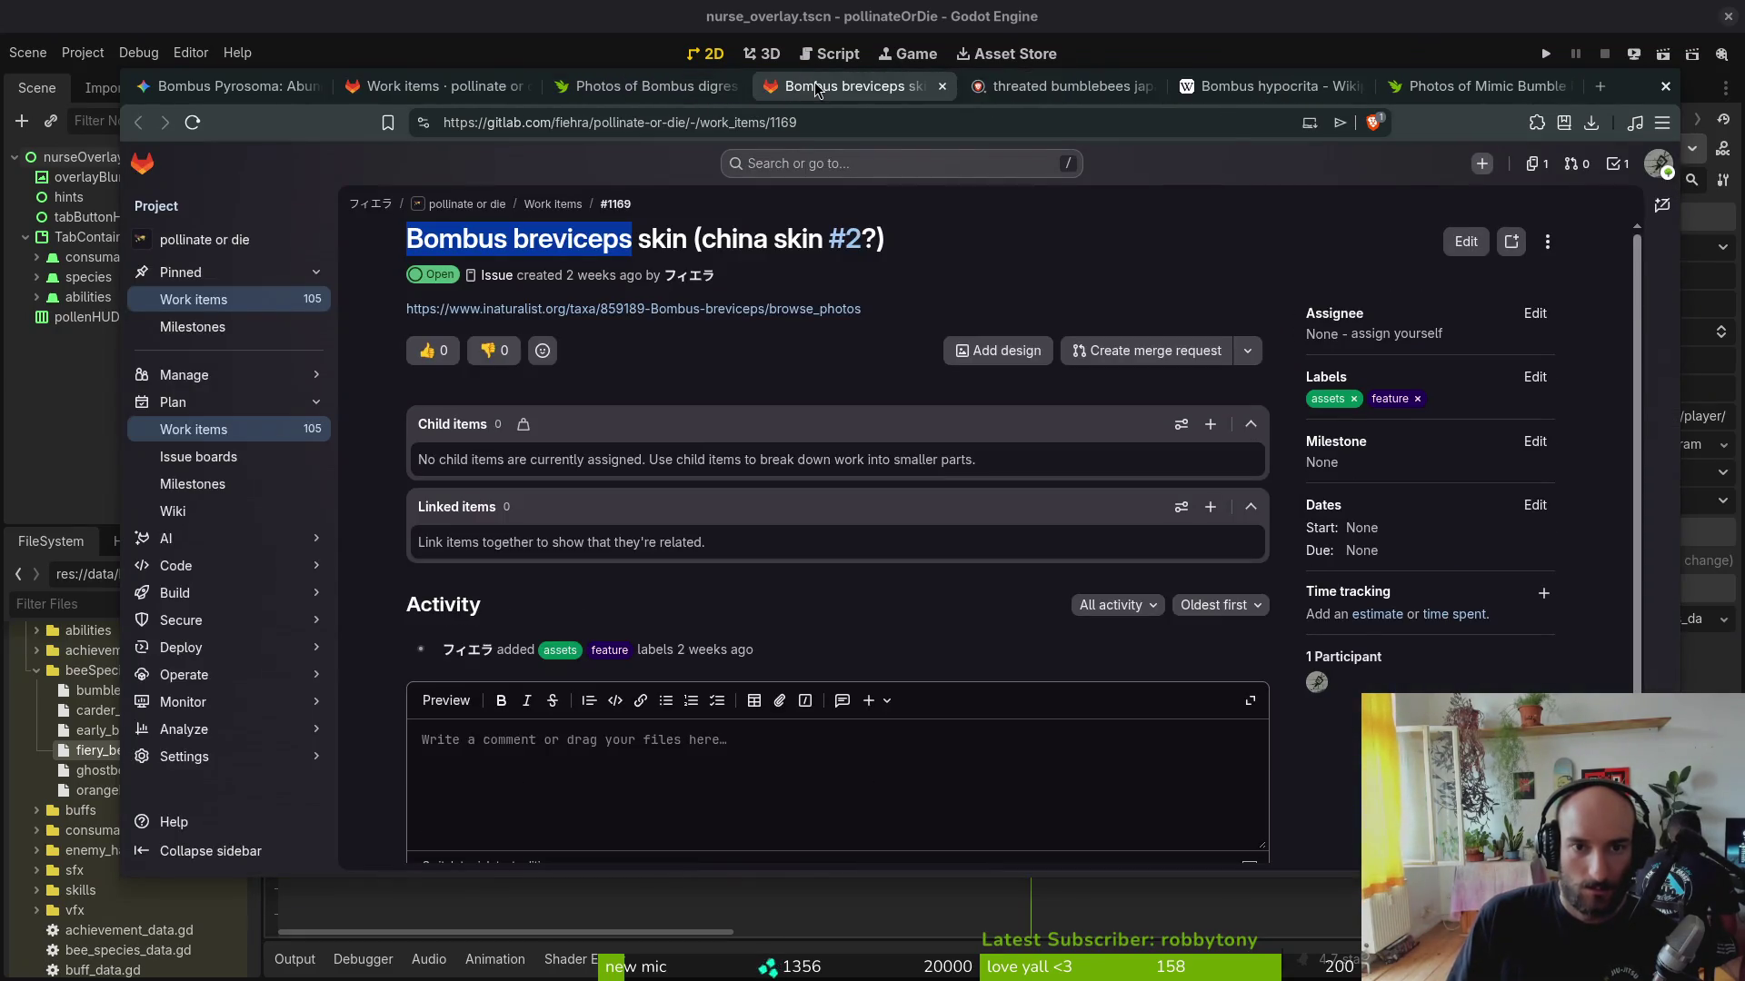
pyautogui.hotkey('ctrl', 'w')
pyautogui.click(1090, 86)
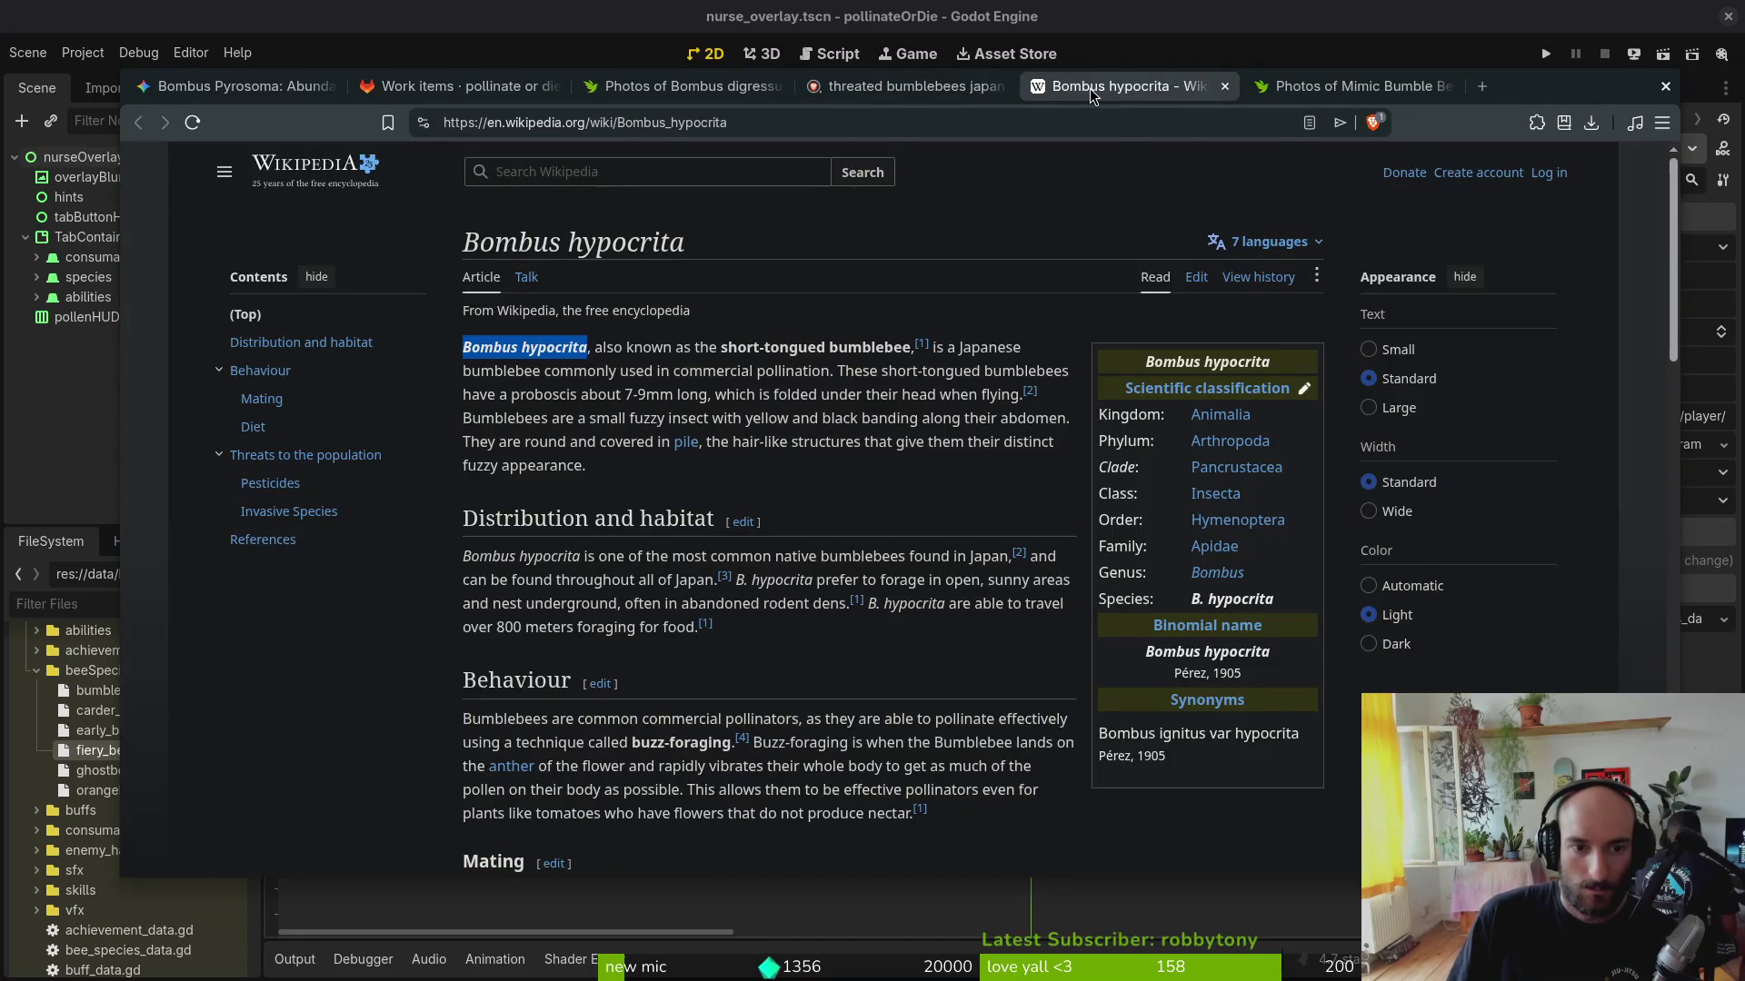
pyautogui.hotkey('ctrl', 'w')
pyautogui.scroll(5, 829, 370)
pyautogui.scroll(5, 831, 369)
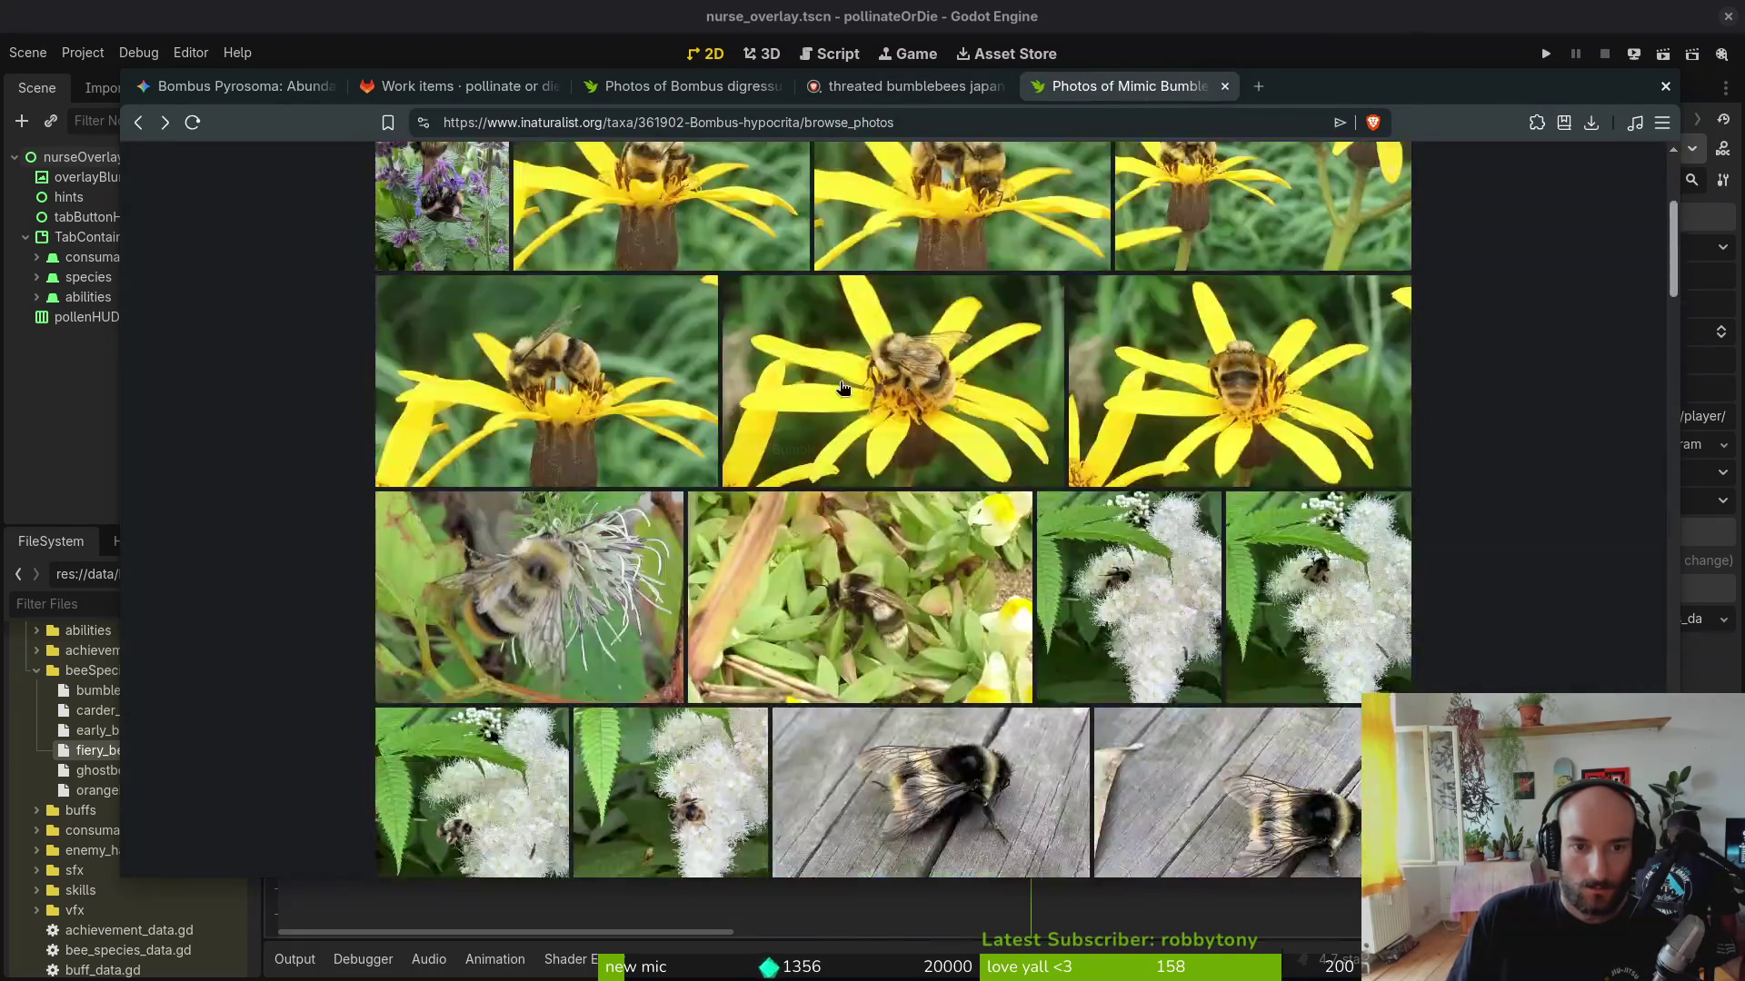
pyautogui.scroll(5, 844, 386)
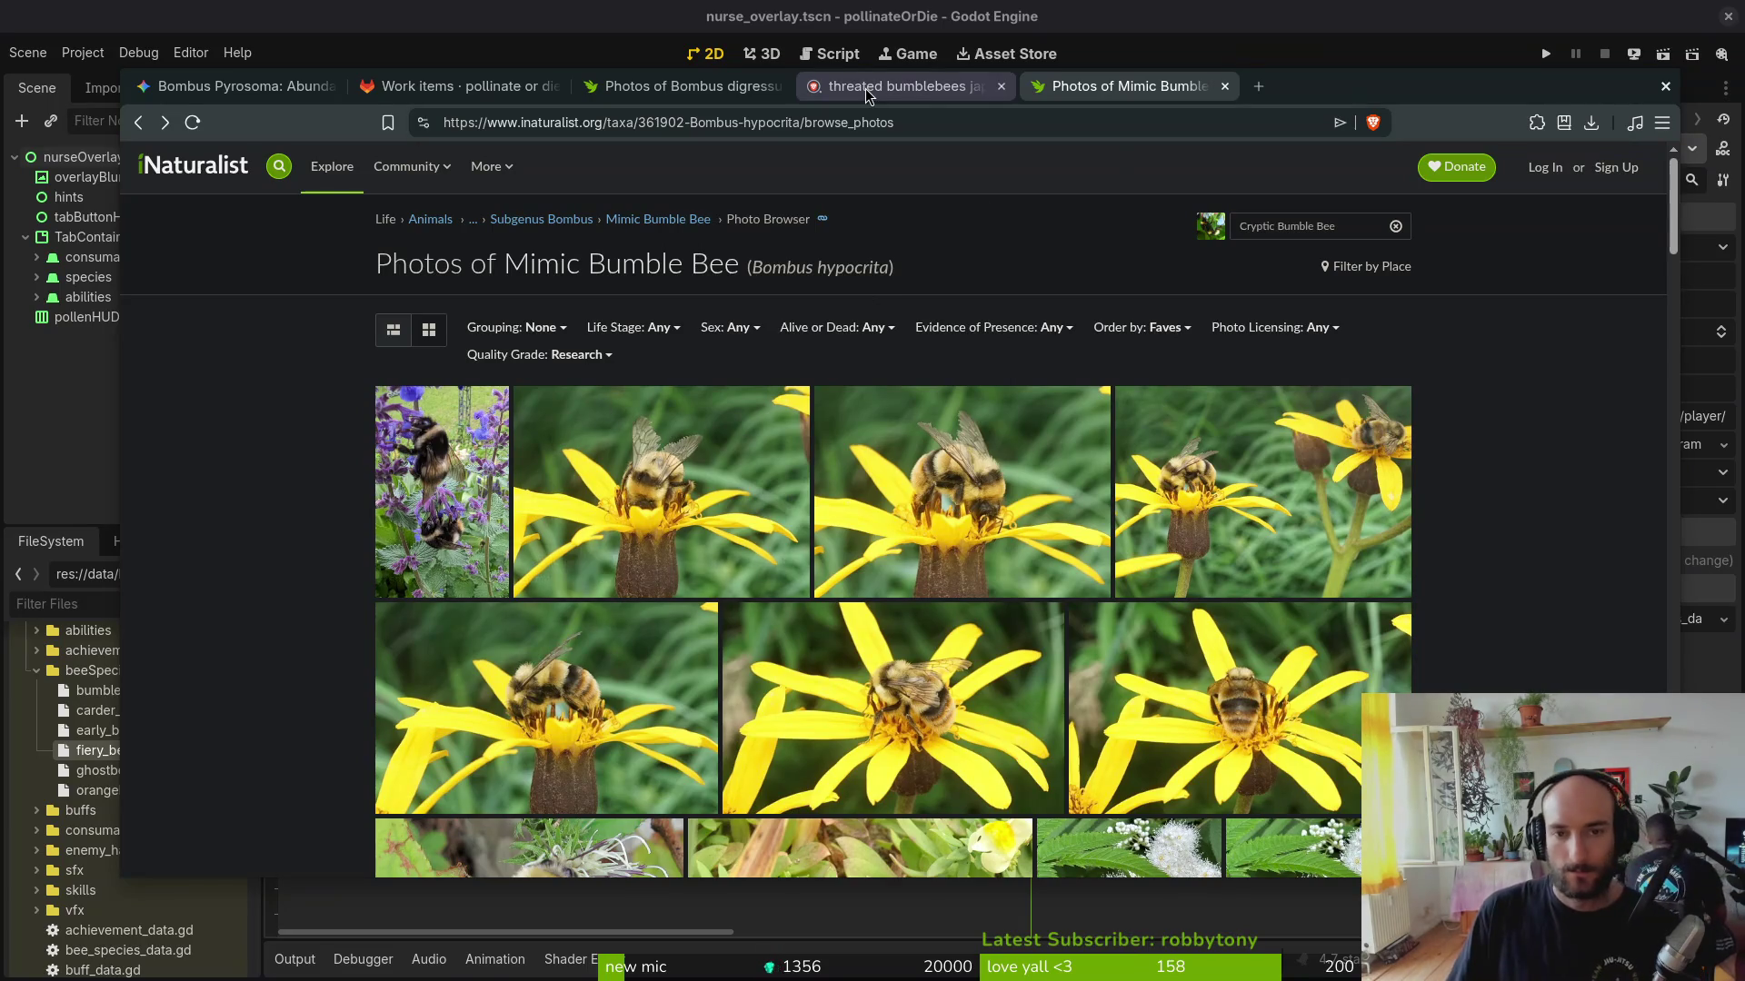
pyautogui.click(867, 90)
pyautogui.hotkey('ctrl', 'w')
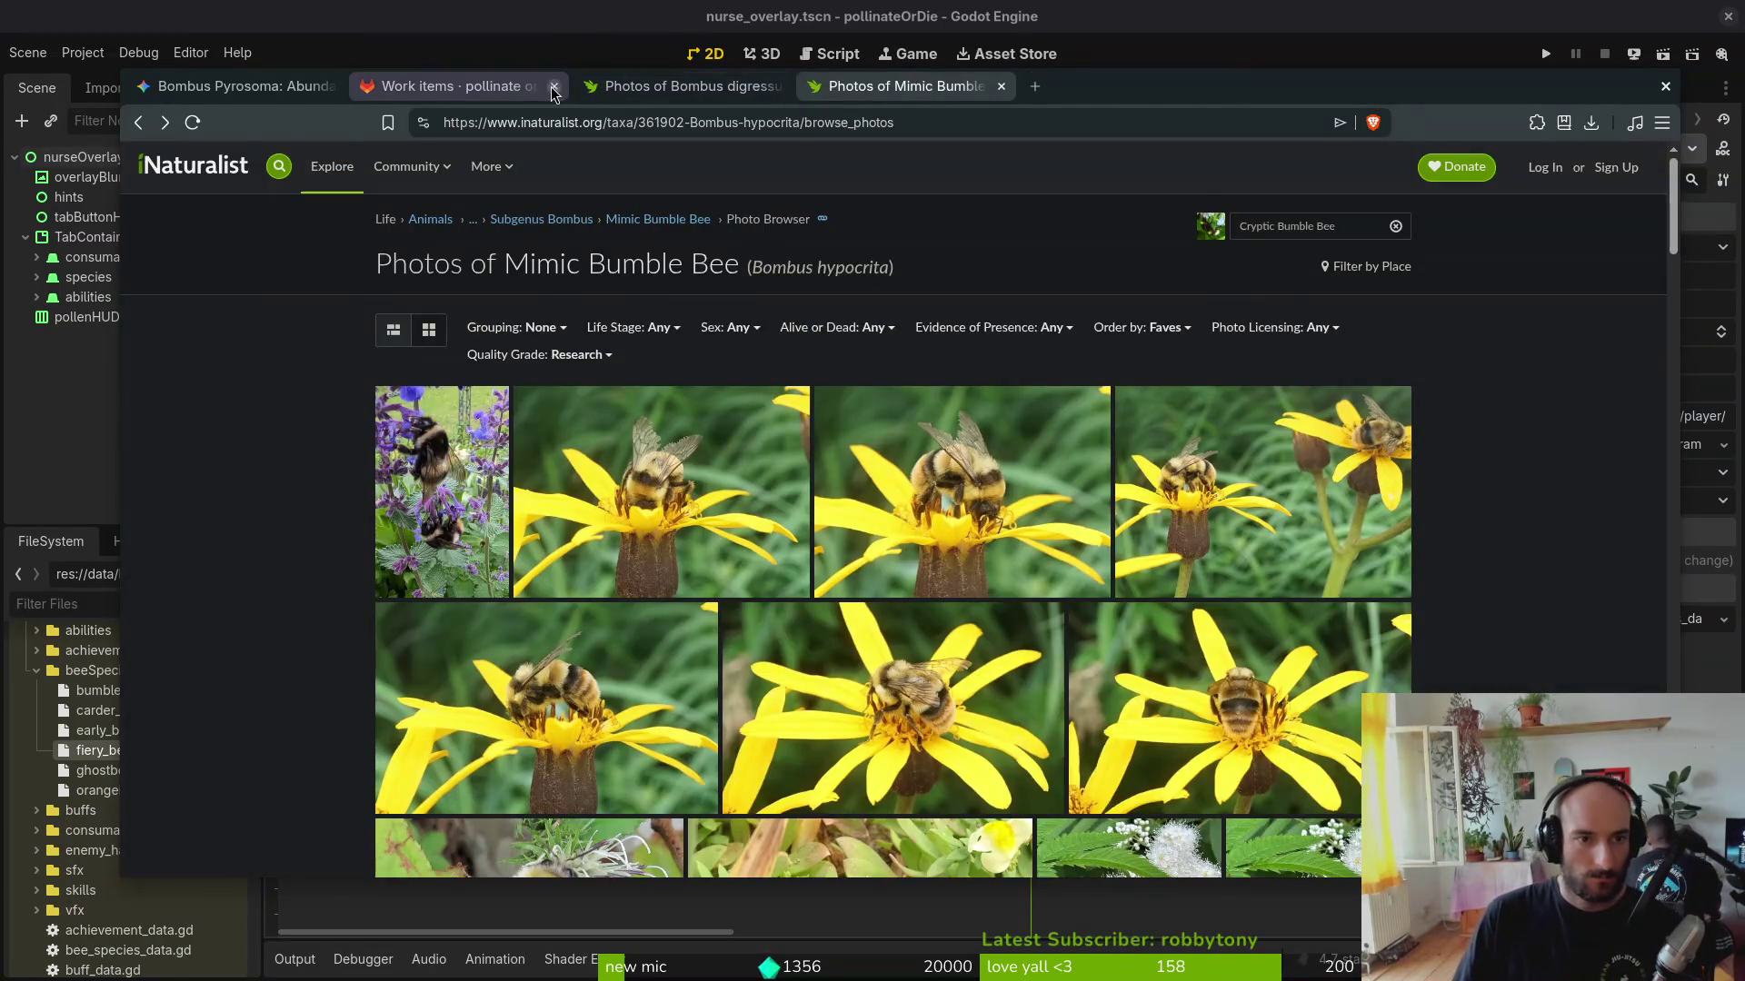
pyautogui.click(457, 86)
pyautogui.click(239, 86)
pyautogui.click(471, 90)
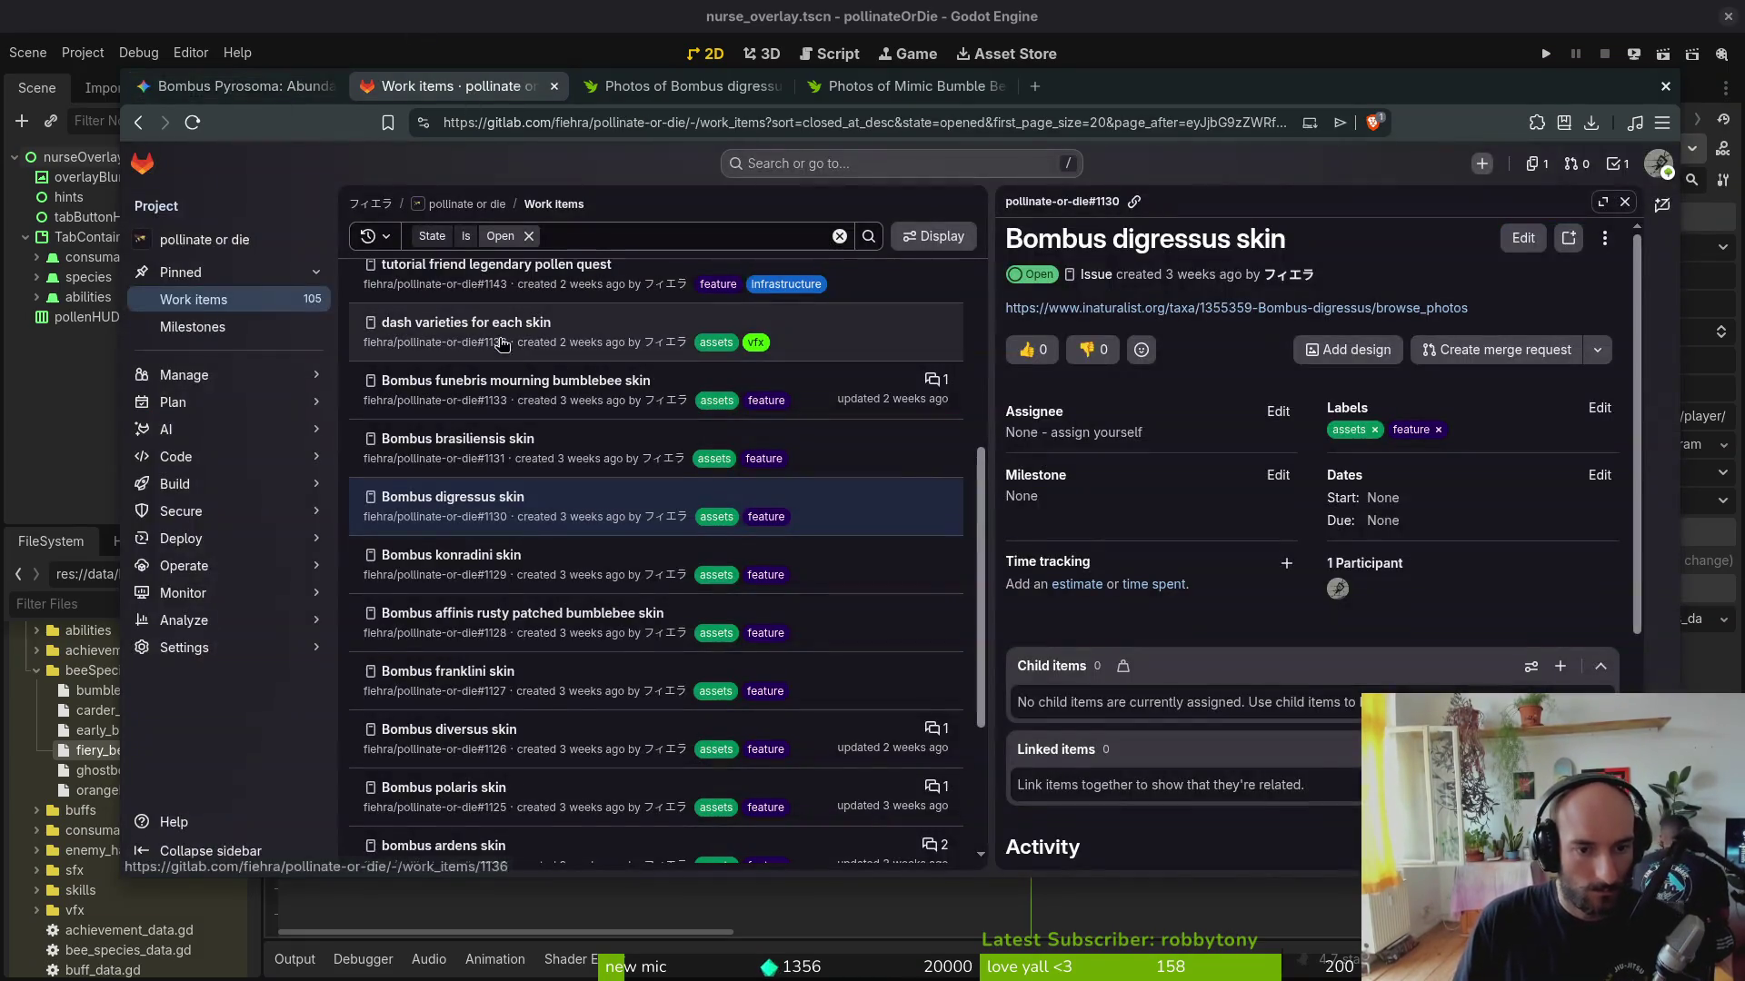
# Step: Check the Franklin's bumblebee article from the franklini issue, then browse the affinis, konradini and digressus issues
pyautogui.click(487, 682)
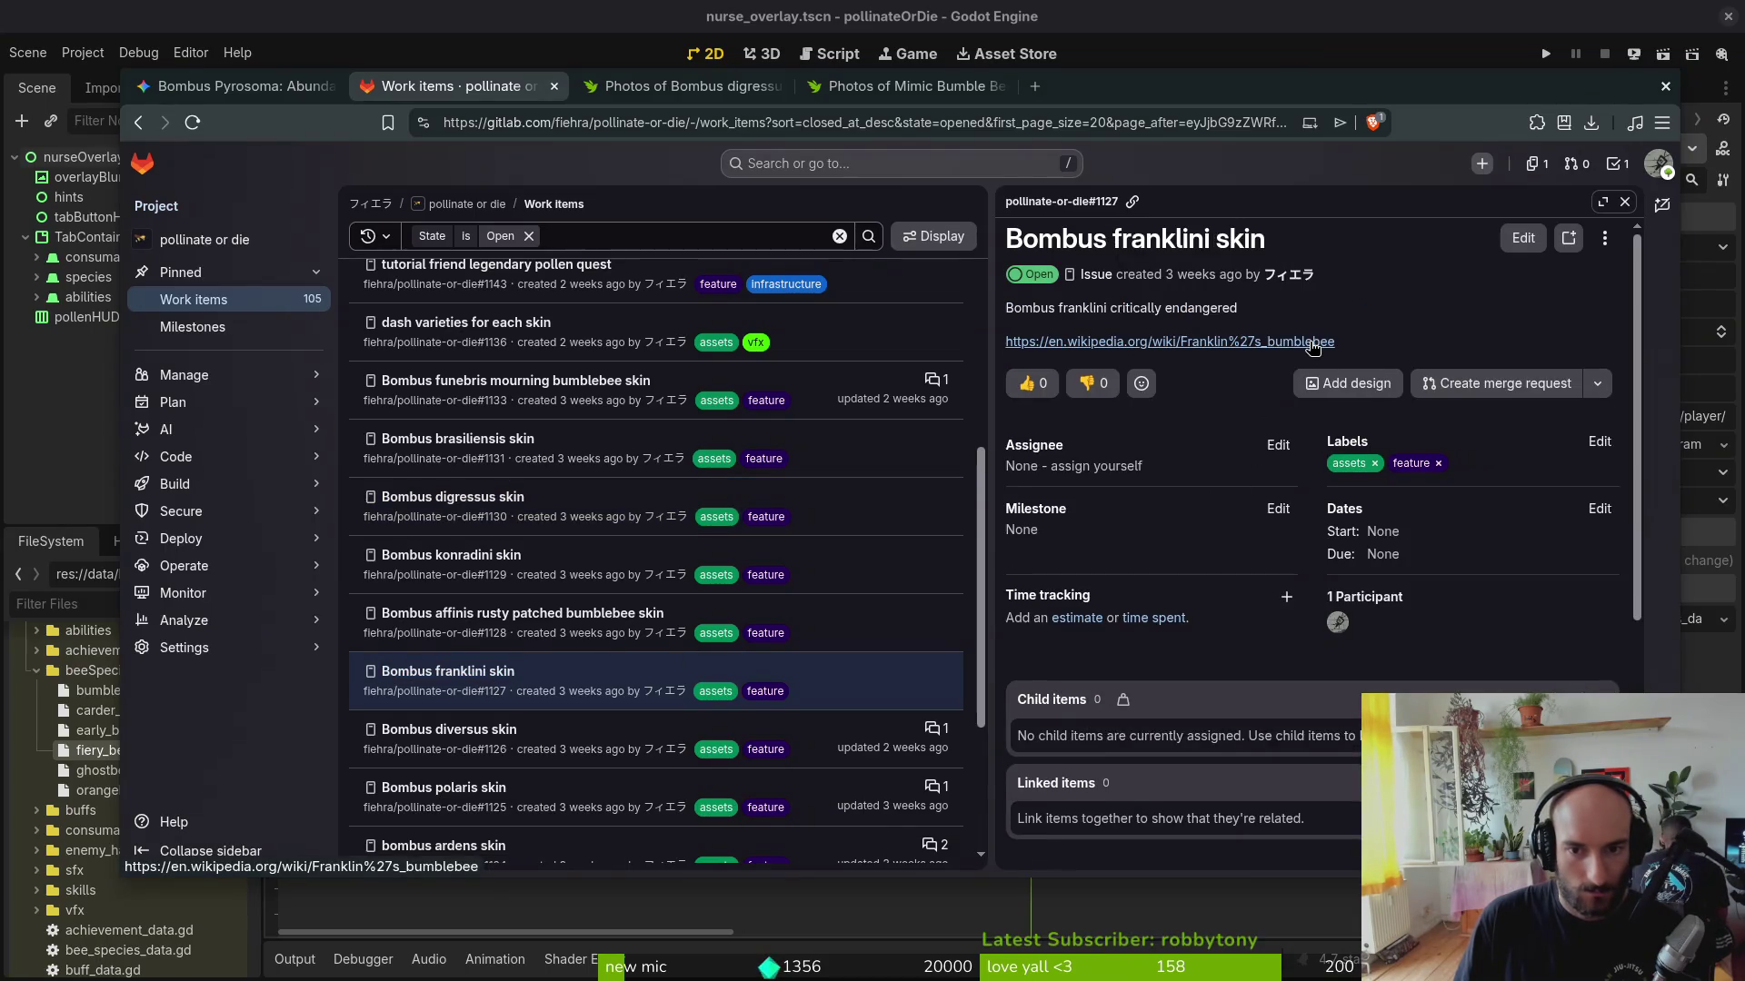
pyautogui.click(1312, 344)
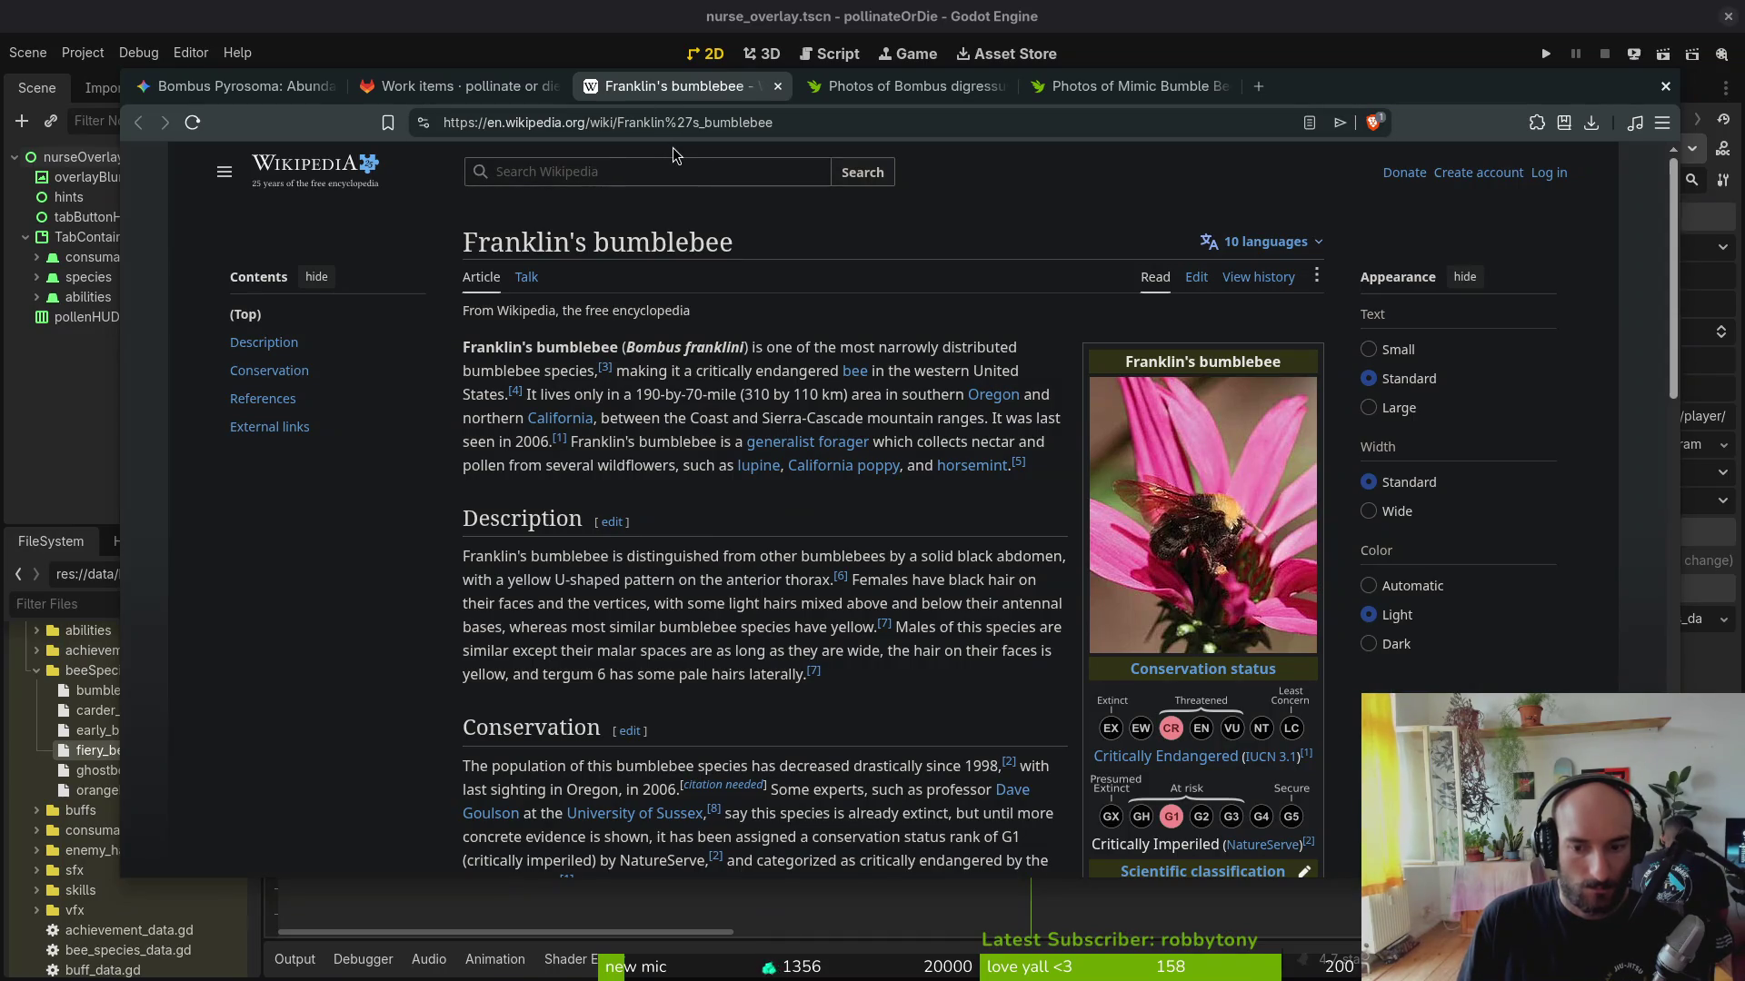
pyautogui.hotkey('ctrl', 'w')
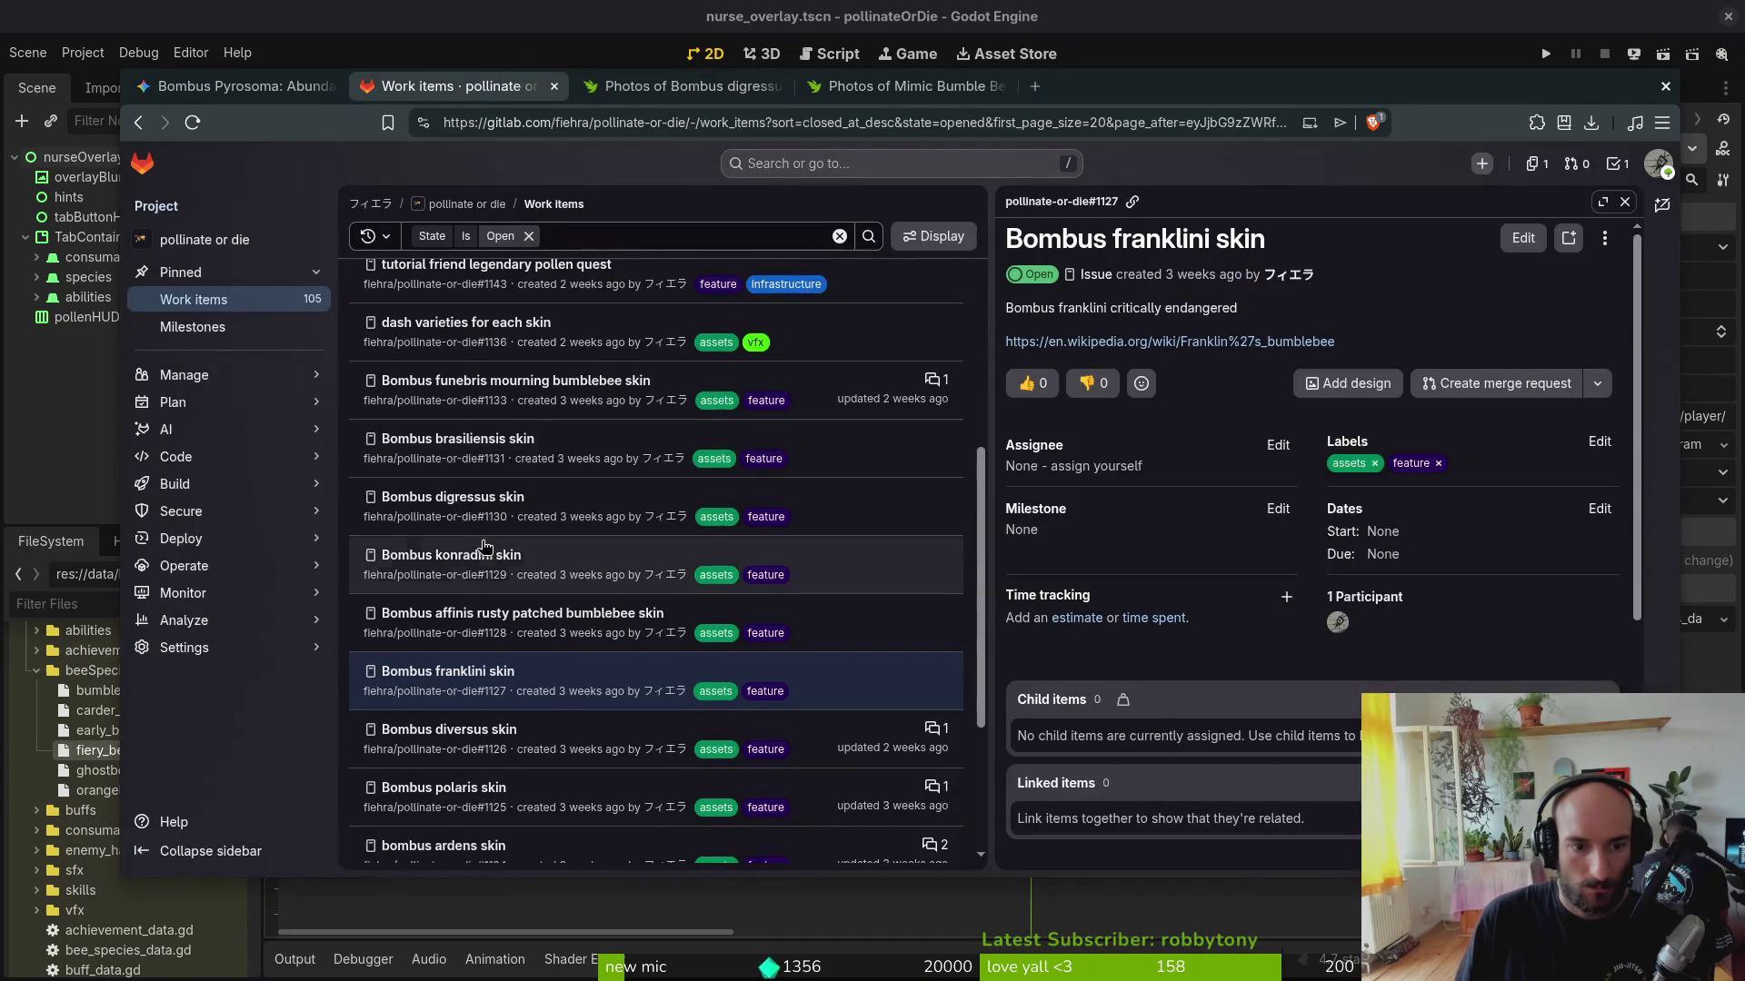
pyautogui.click(512, 626)
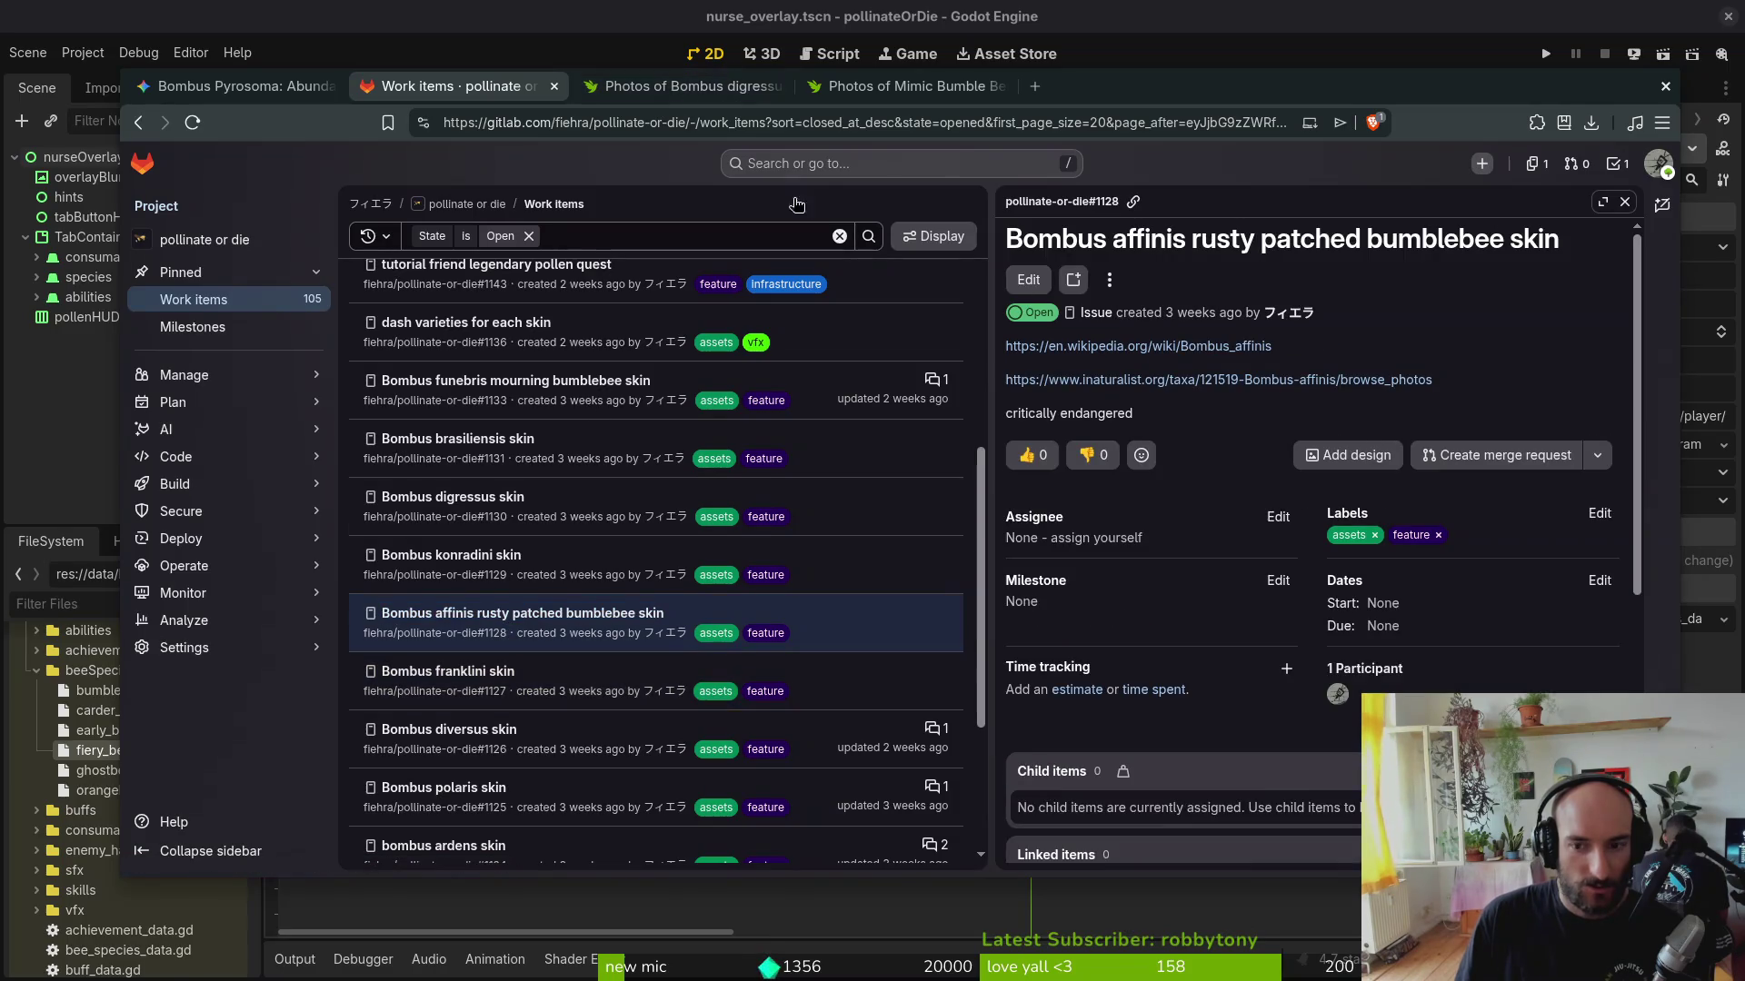
pyautogui.click(450, 670)
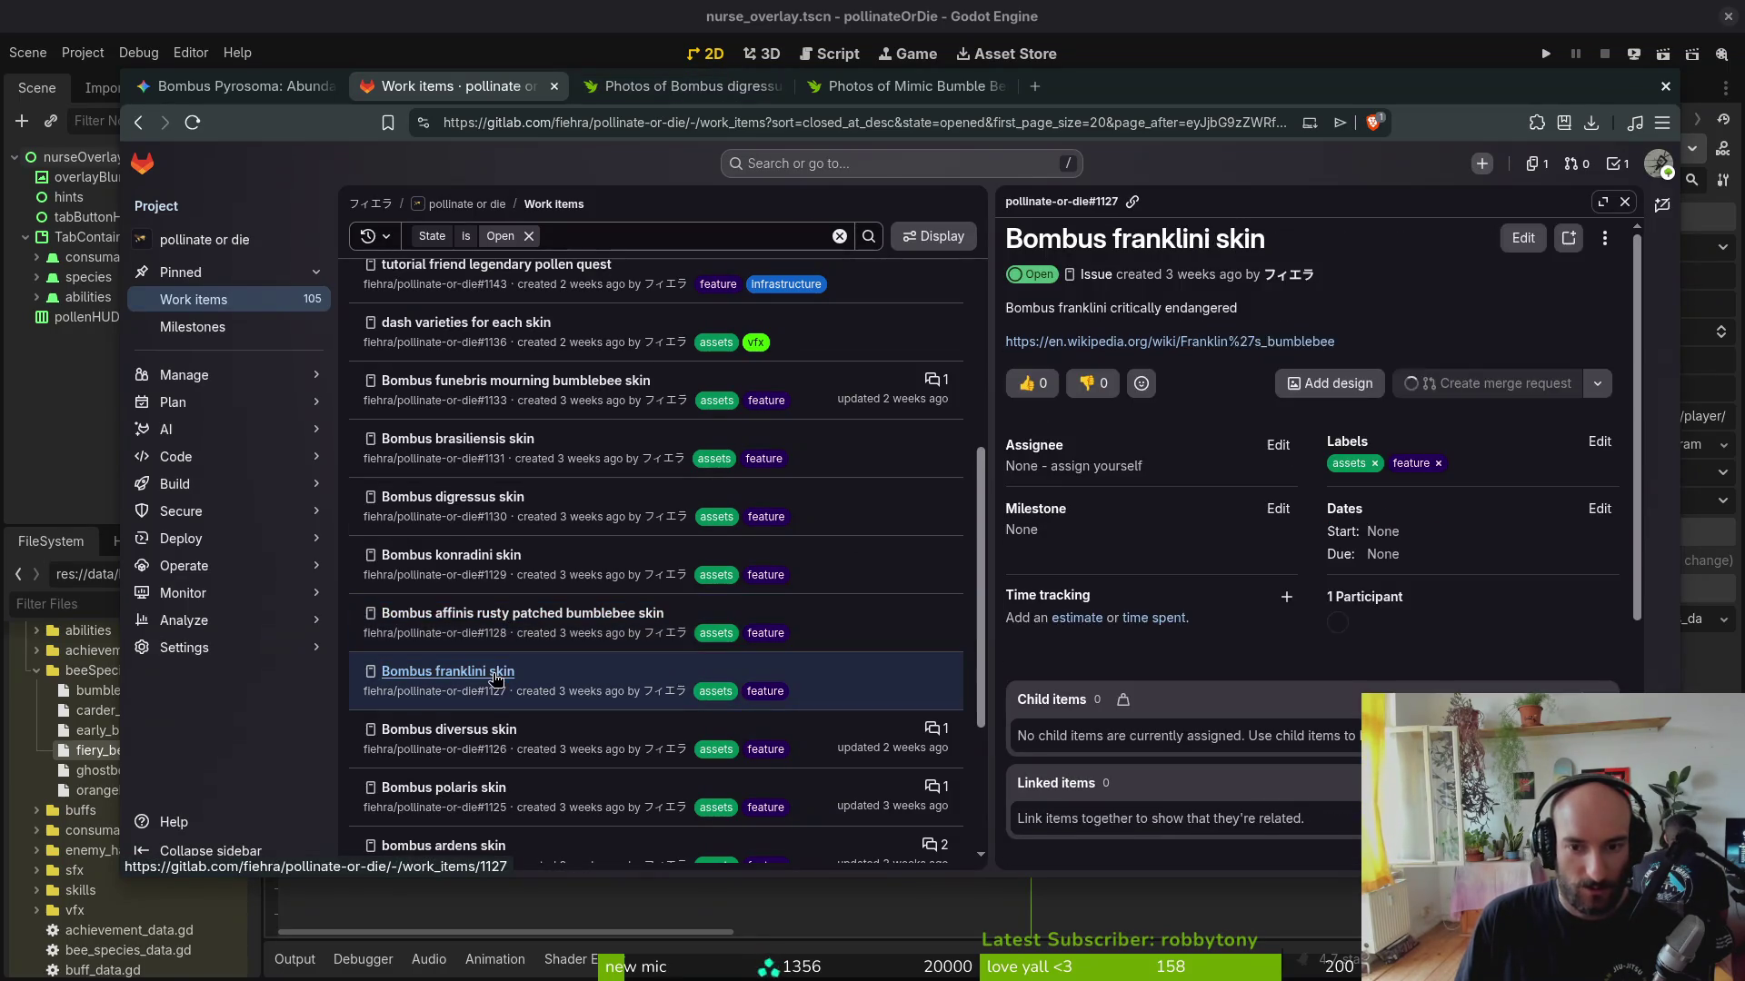
pyautogui.click(464, 560)
pyautogui.click(488, 499)
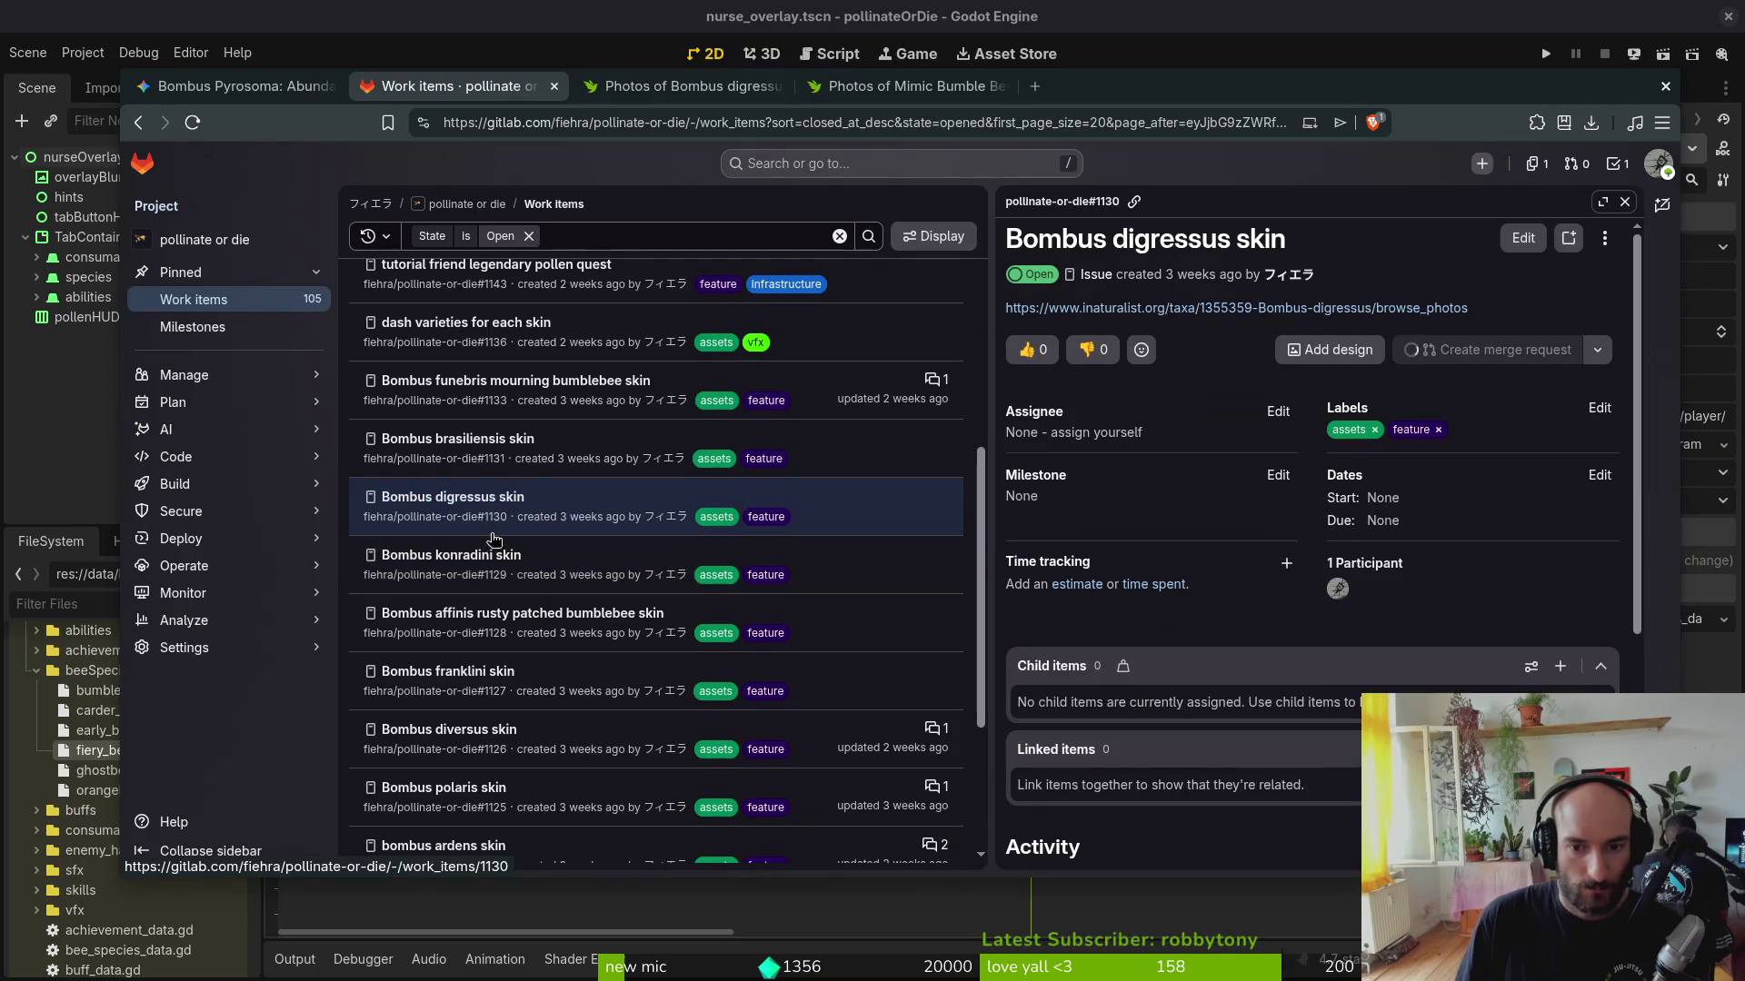
pyautogui.scroll(-1, 553, 509)
# Step: Check the Bombus polaris article (Vulnerable) from its issue, then open the bombus ardens skin issue
pyautogui.click(438, 679)
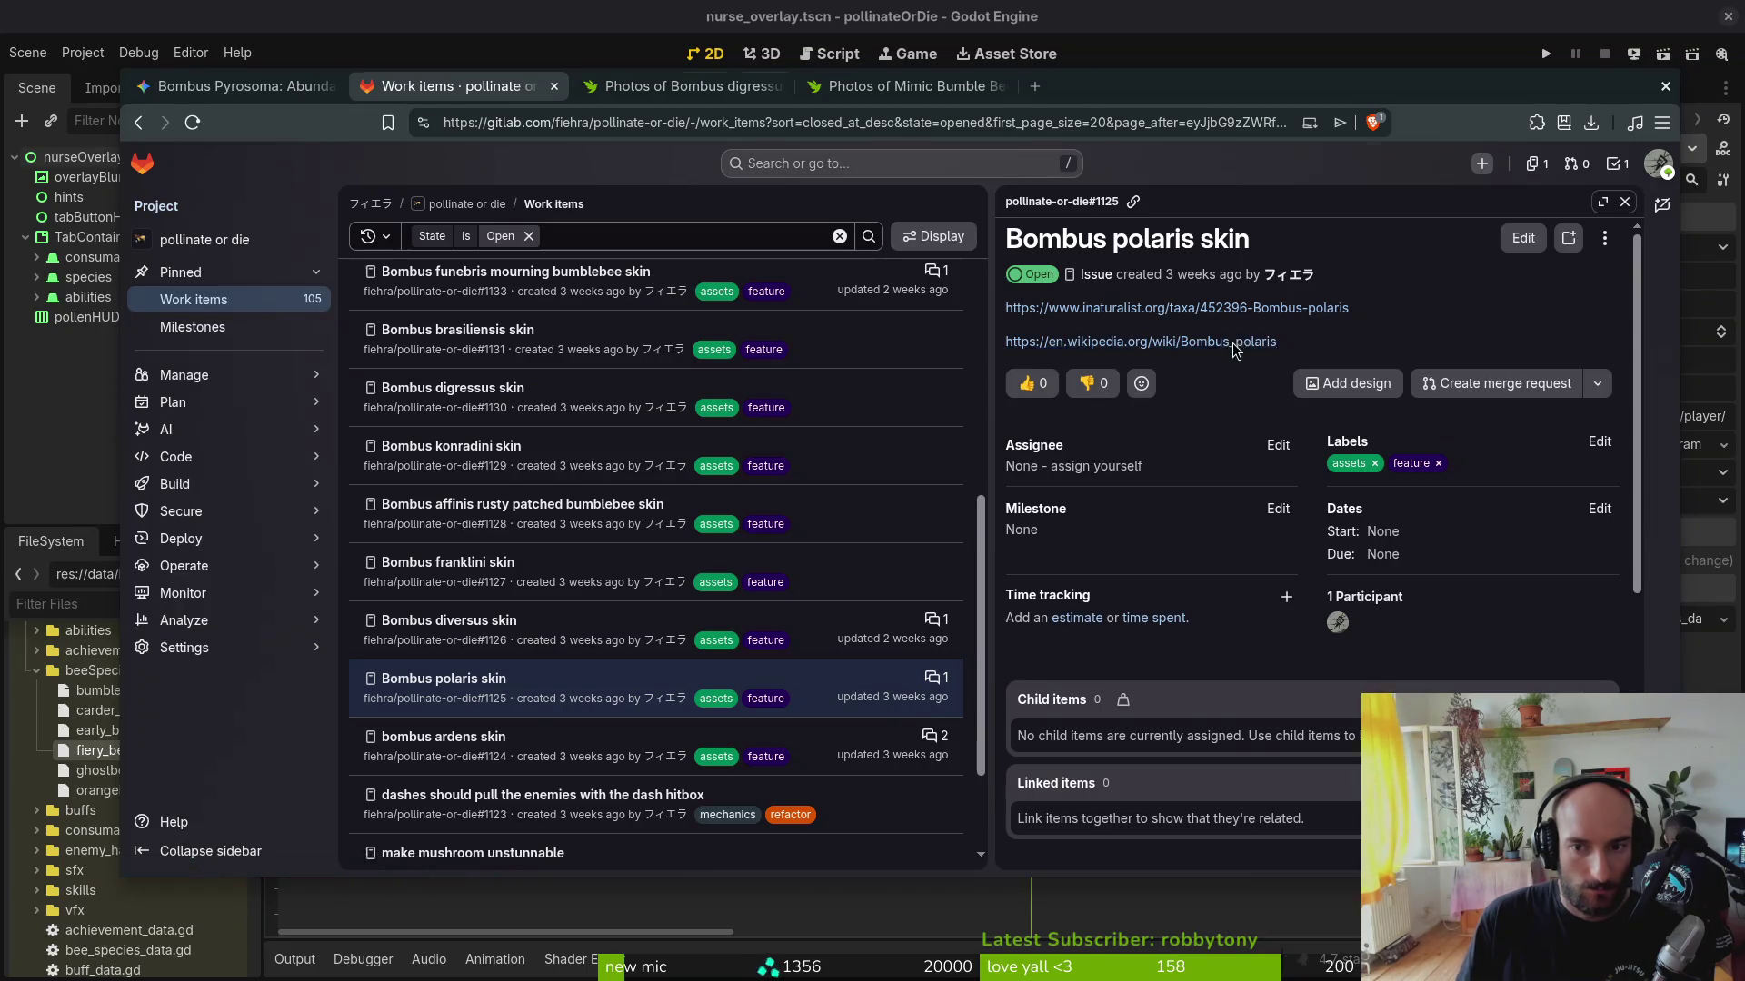
pyautogui.click(1231, 341)
pyautogui.scroll(-4, 904, 604)
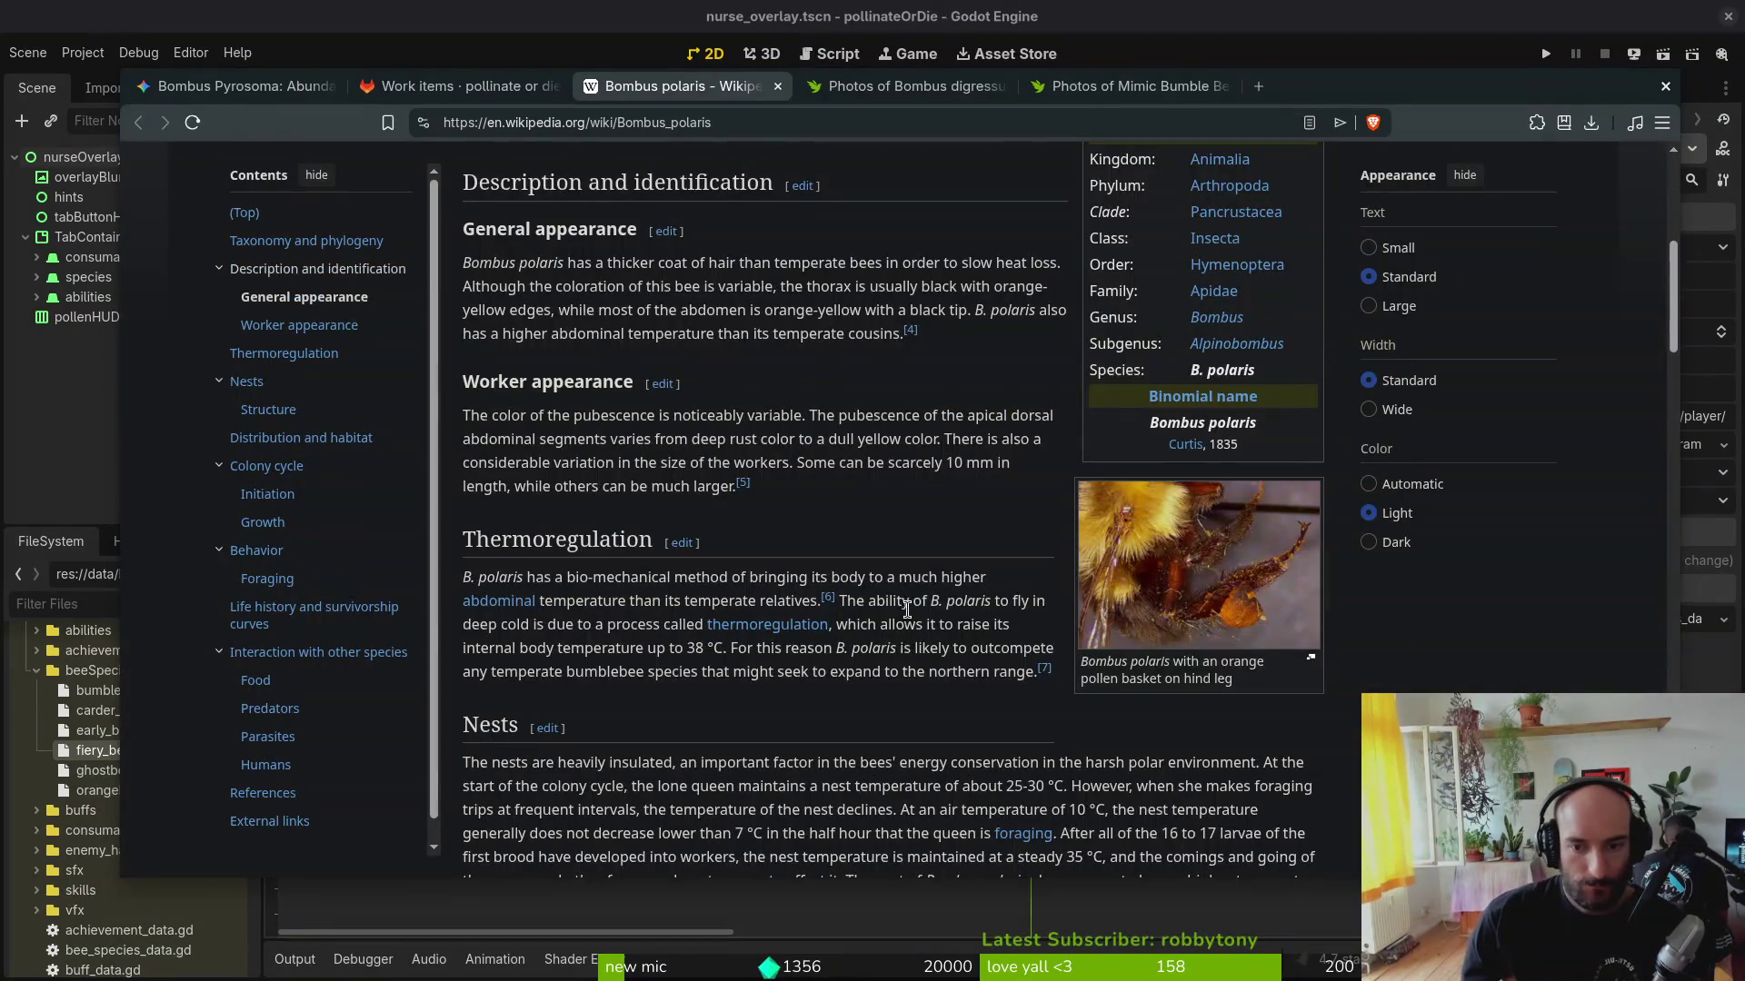
pyautogui.scroll(4, 928, 588)
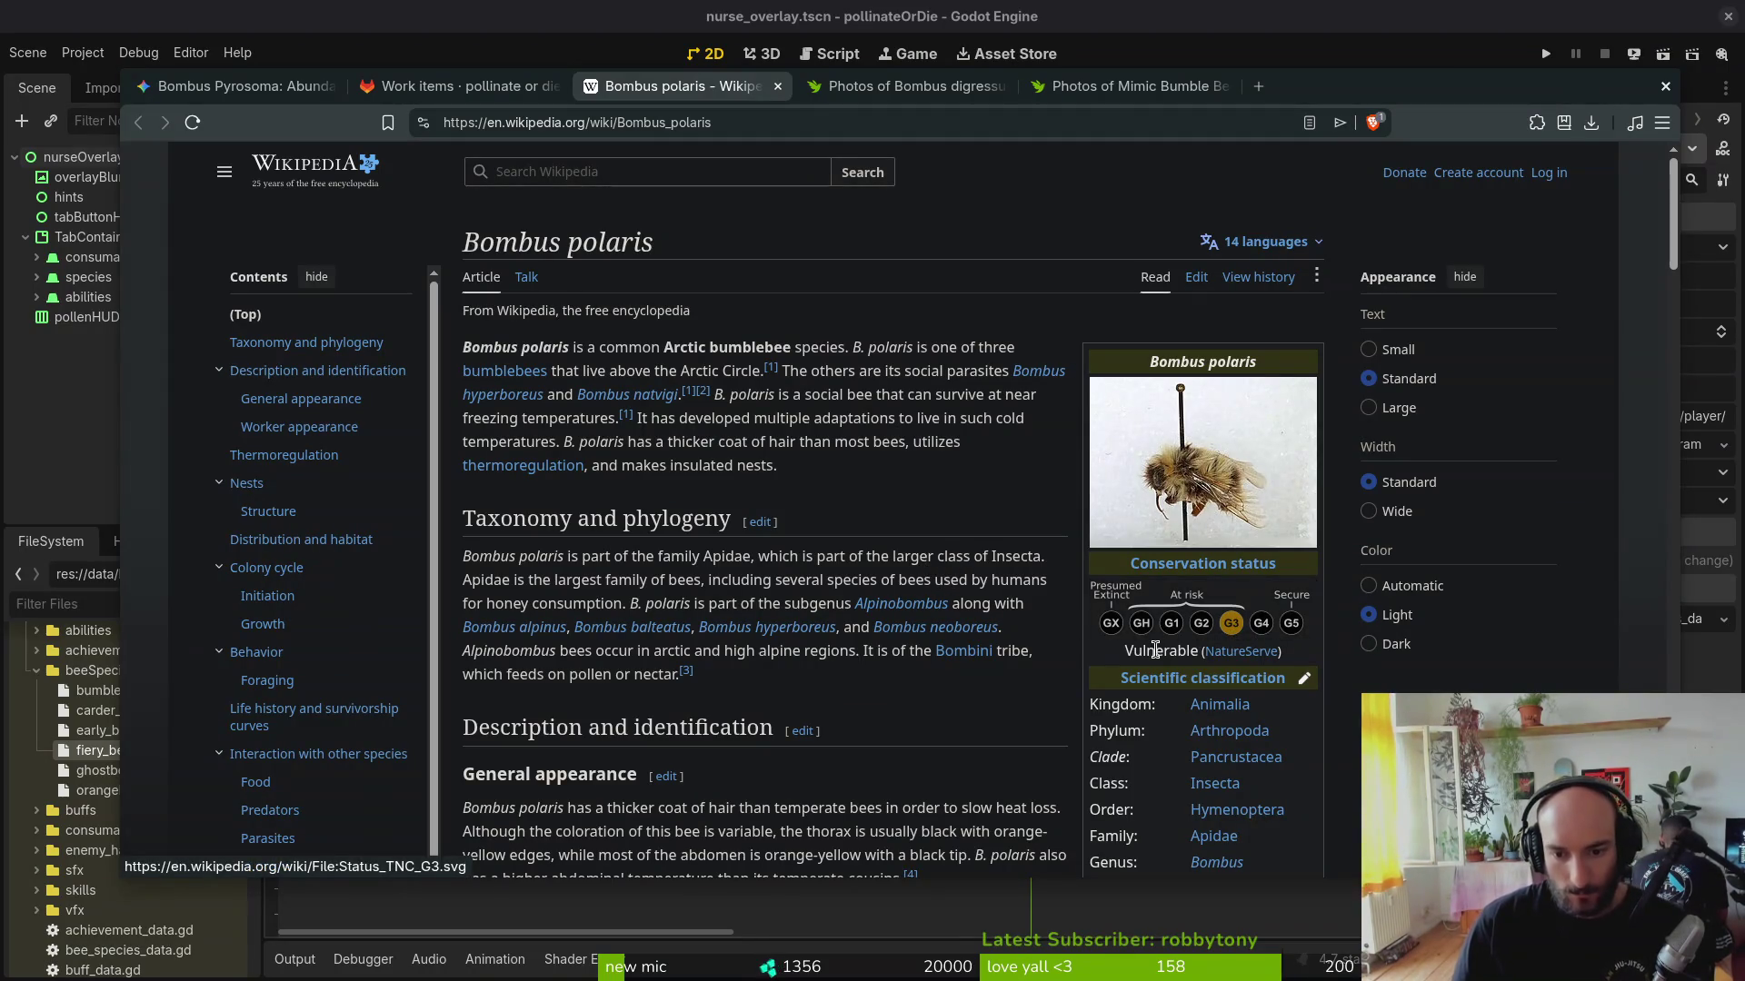
pyautogui.middleClick(749, 95)
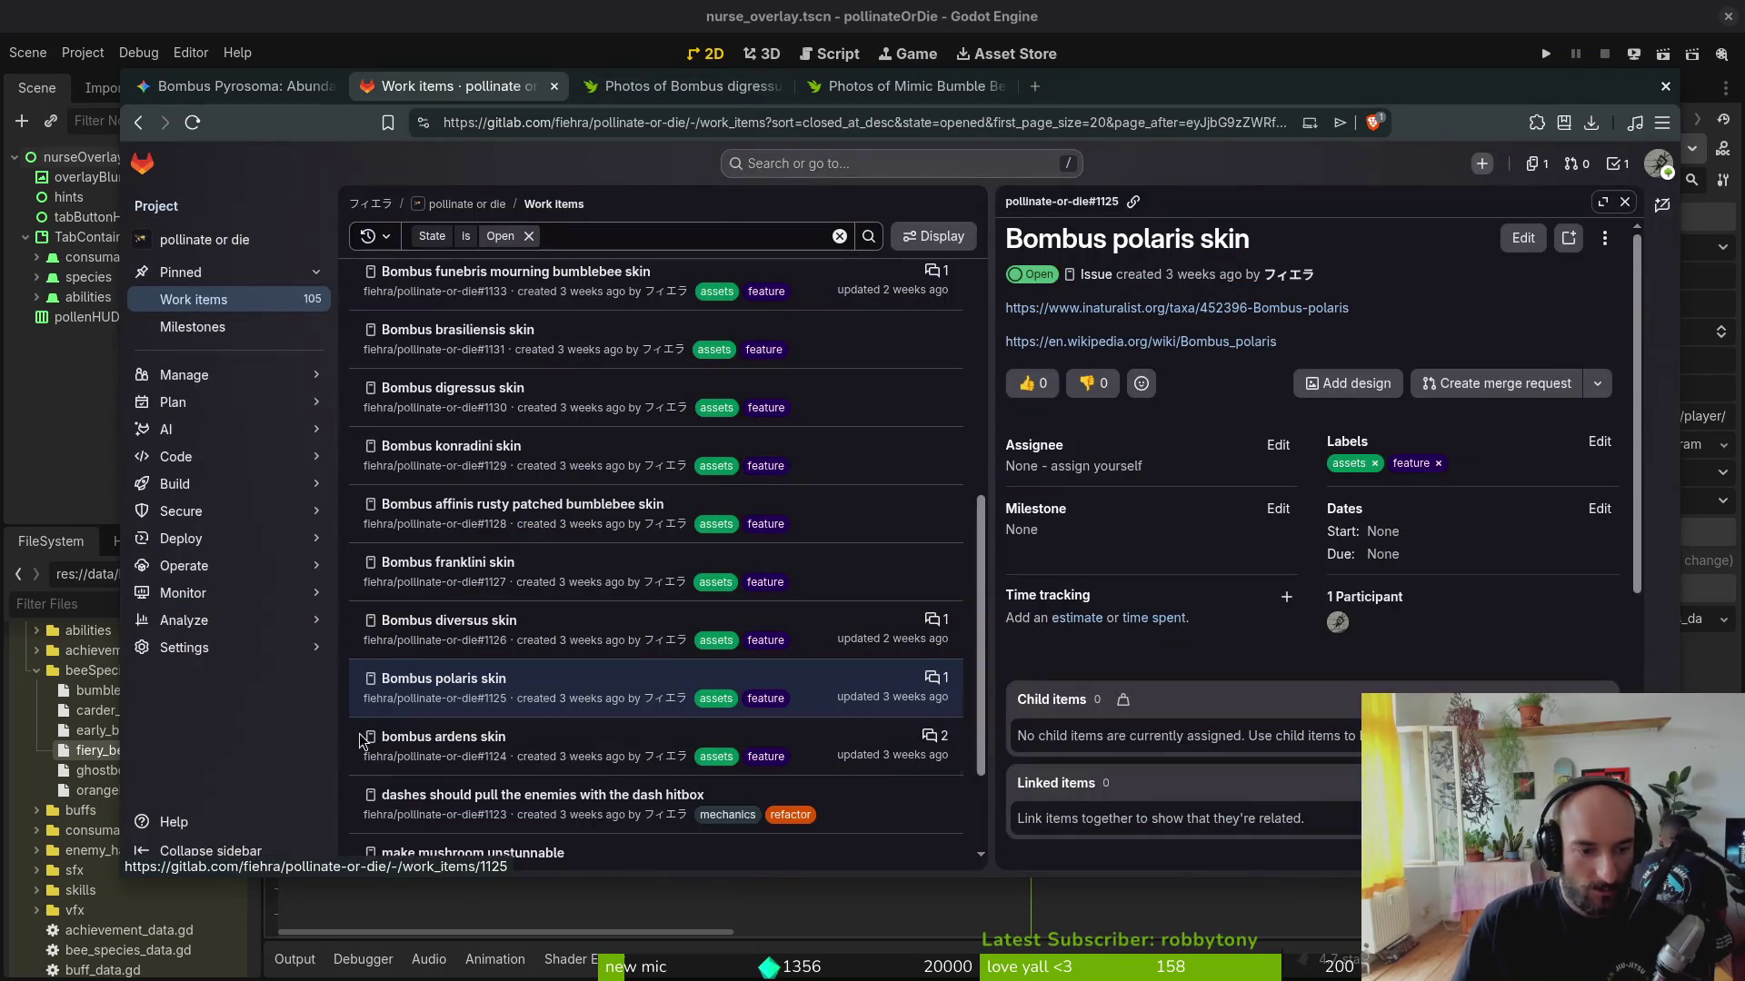
pyautogui.click(429, 739)
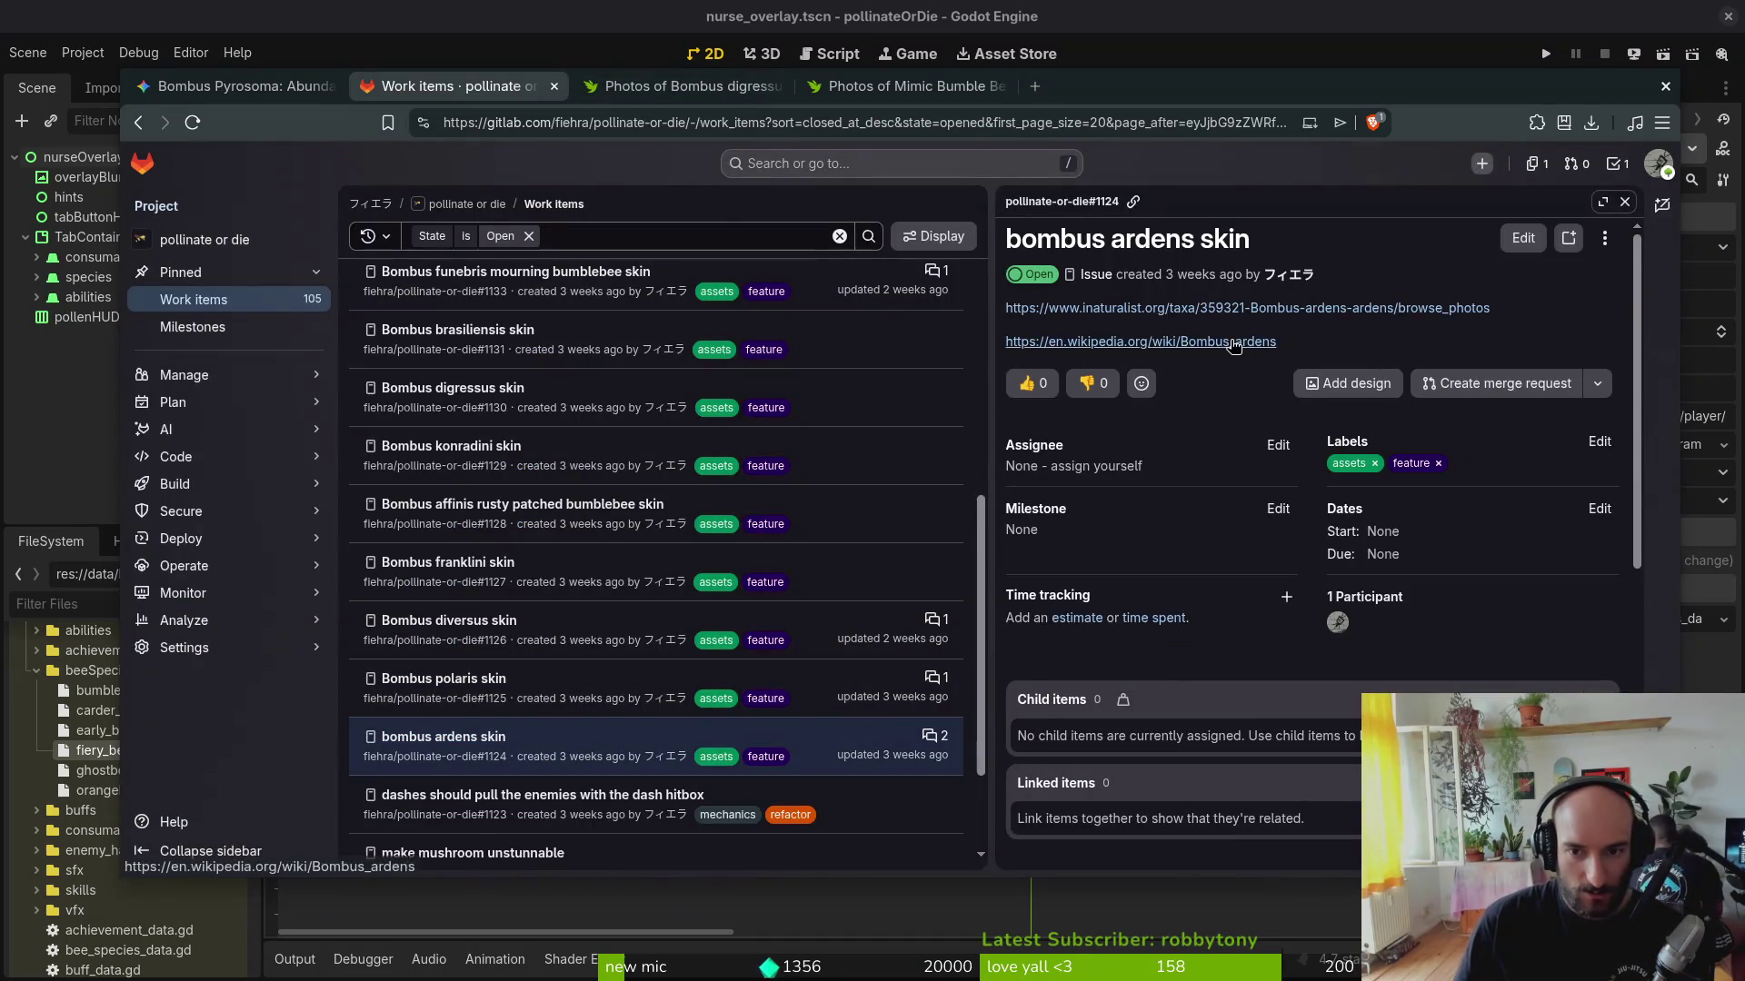
# Step: Read the Wikipedia Bombus ardens article, then return to the GitLab work items list
pyautogui.click(1230, 342)
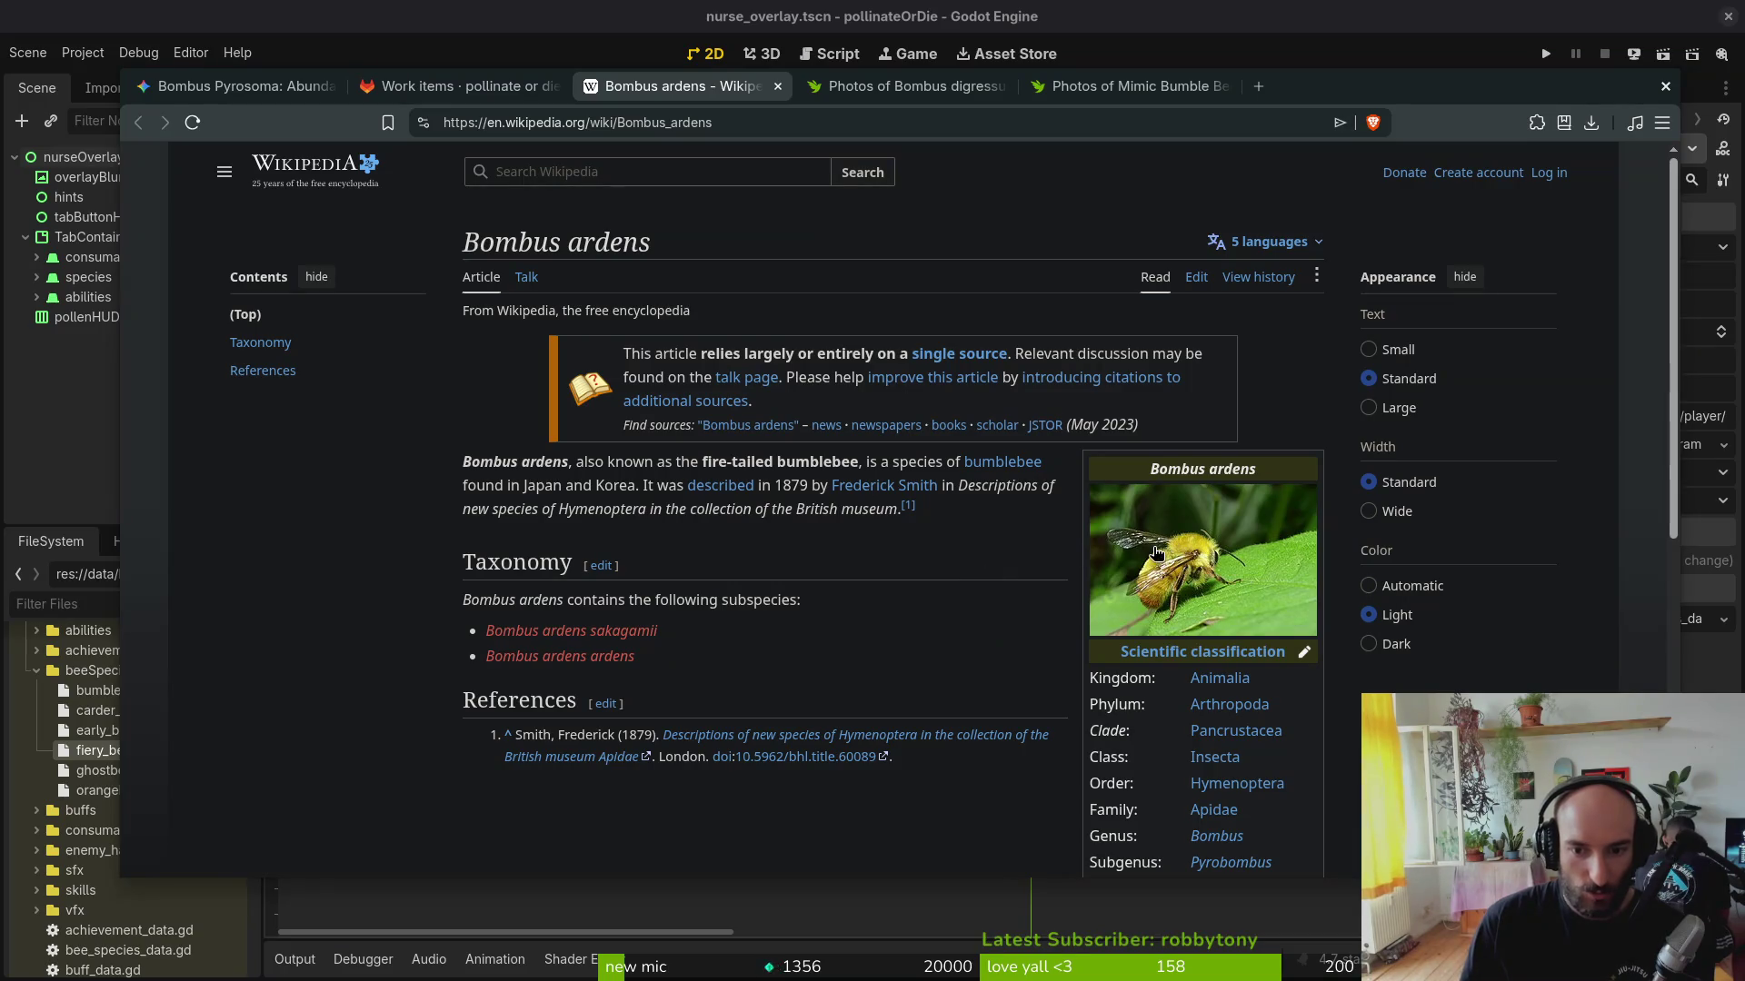
pyautogui.scroll(-5, 1074, 438)
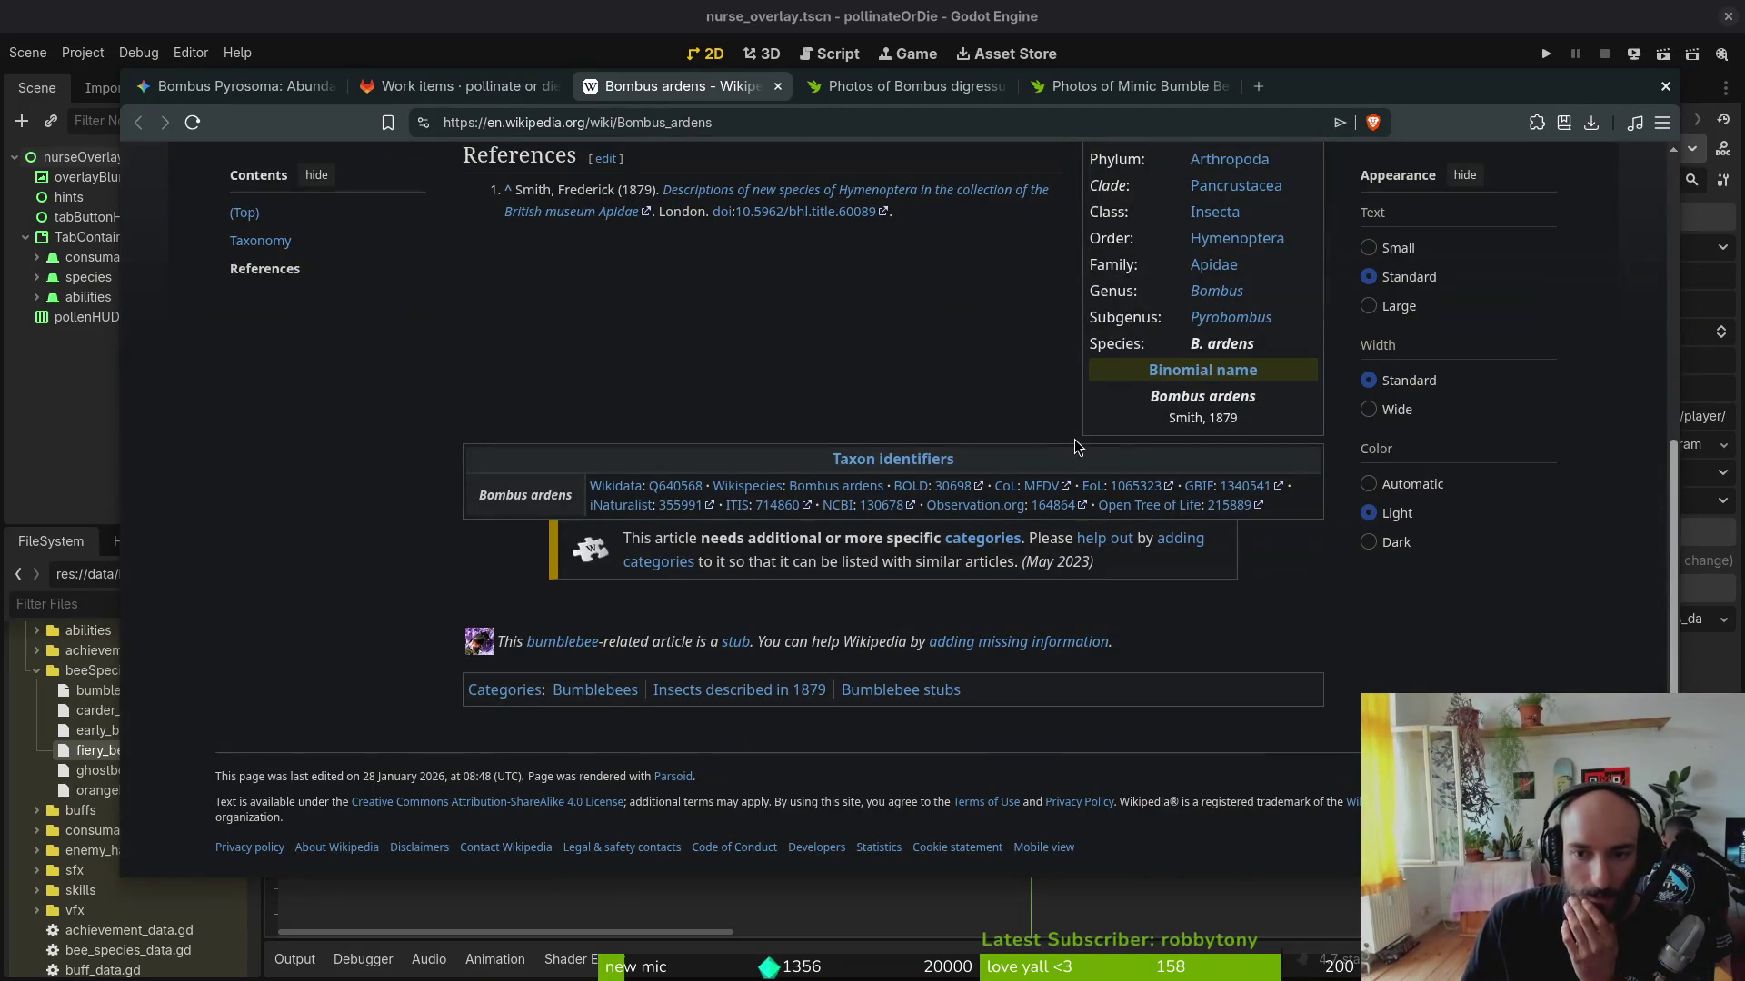
pyautogui.scroll(5, 1074, 439)
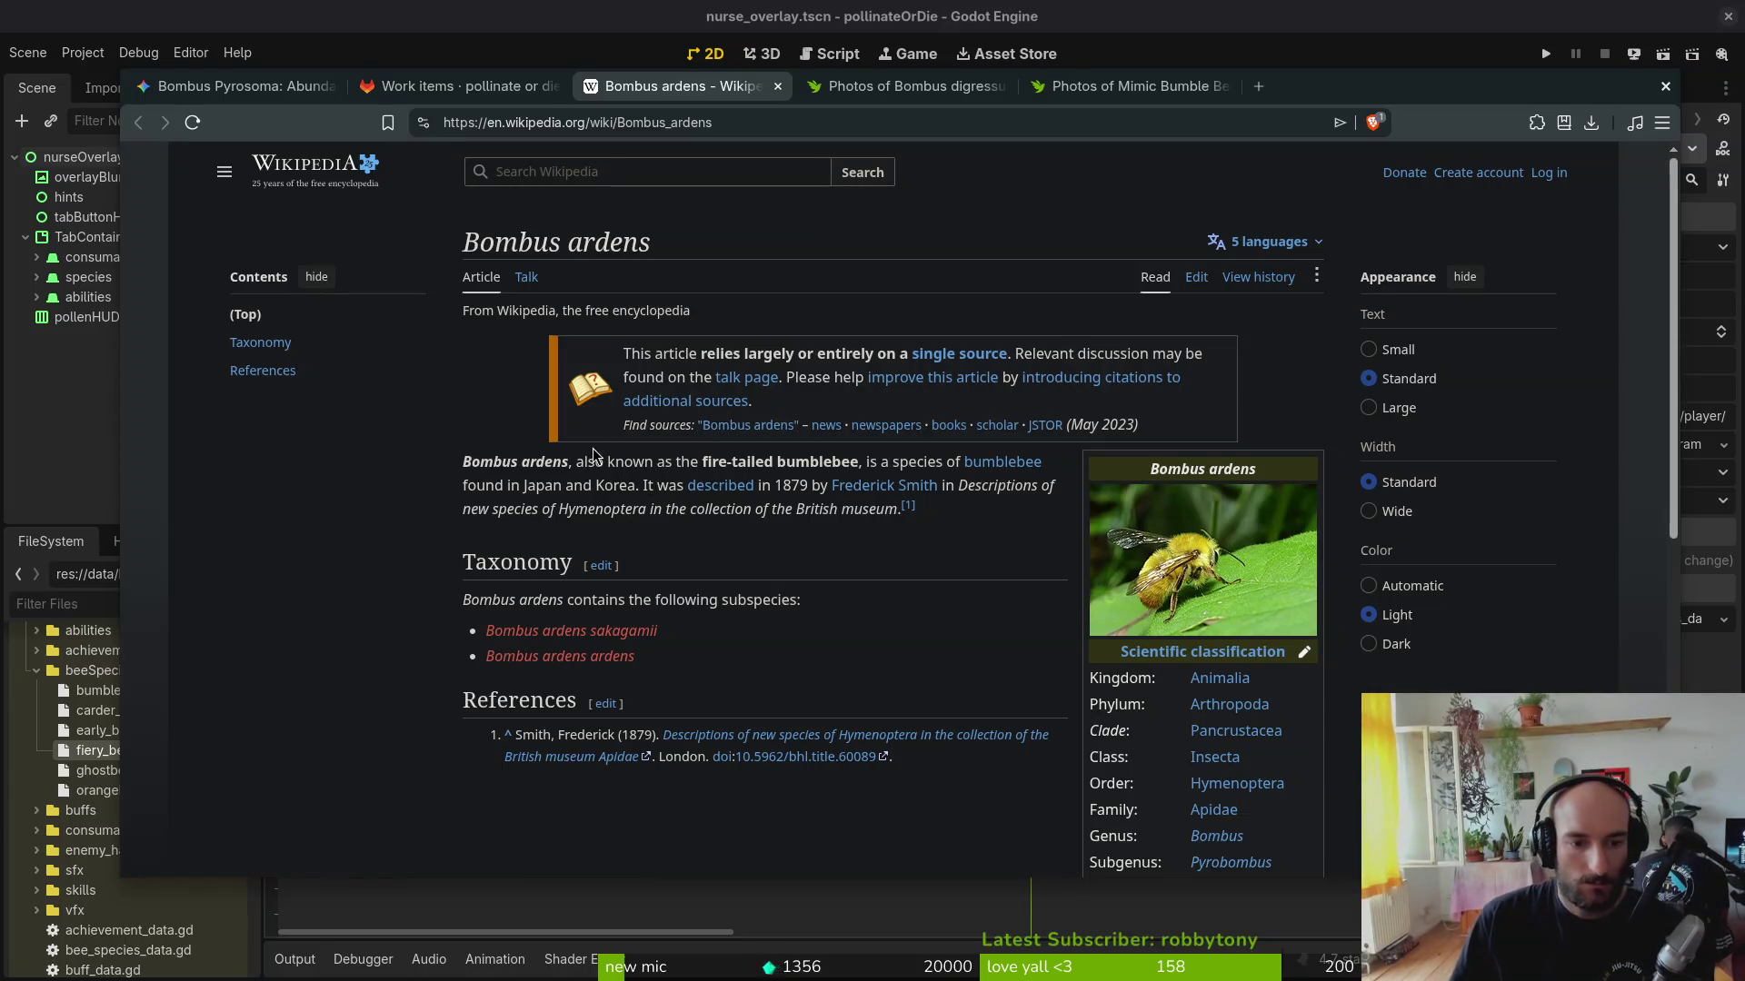
pyautogui.click(461, 86)
pyautogui.click(693, 82)
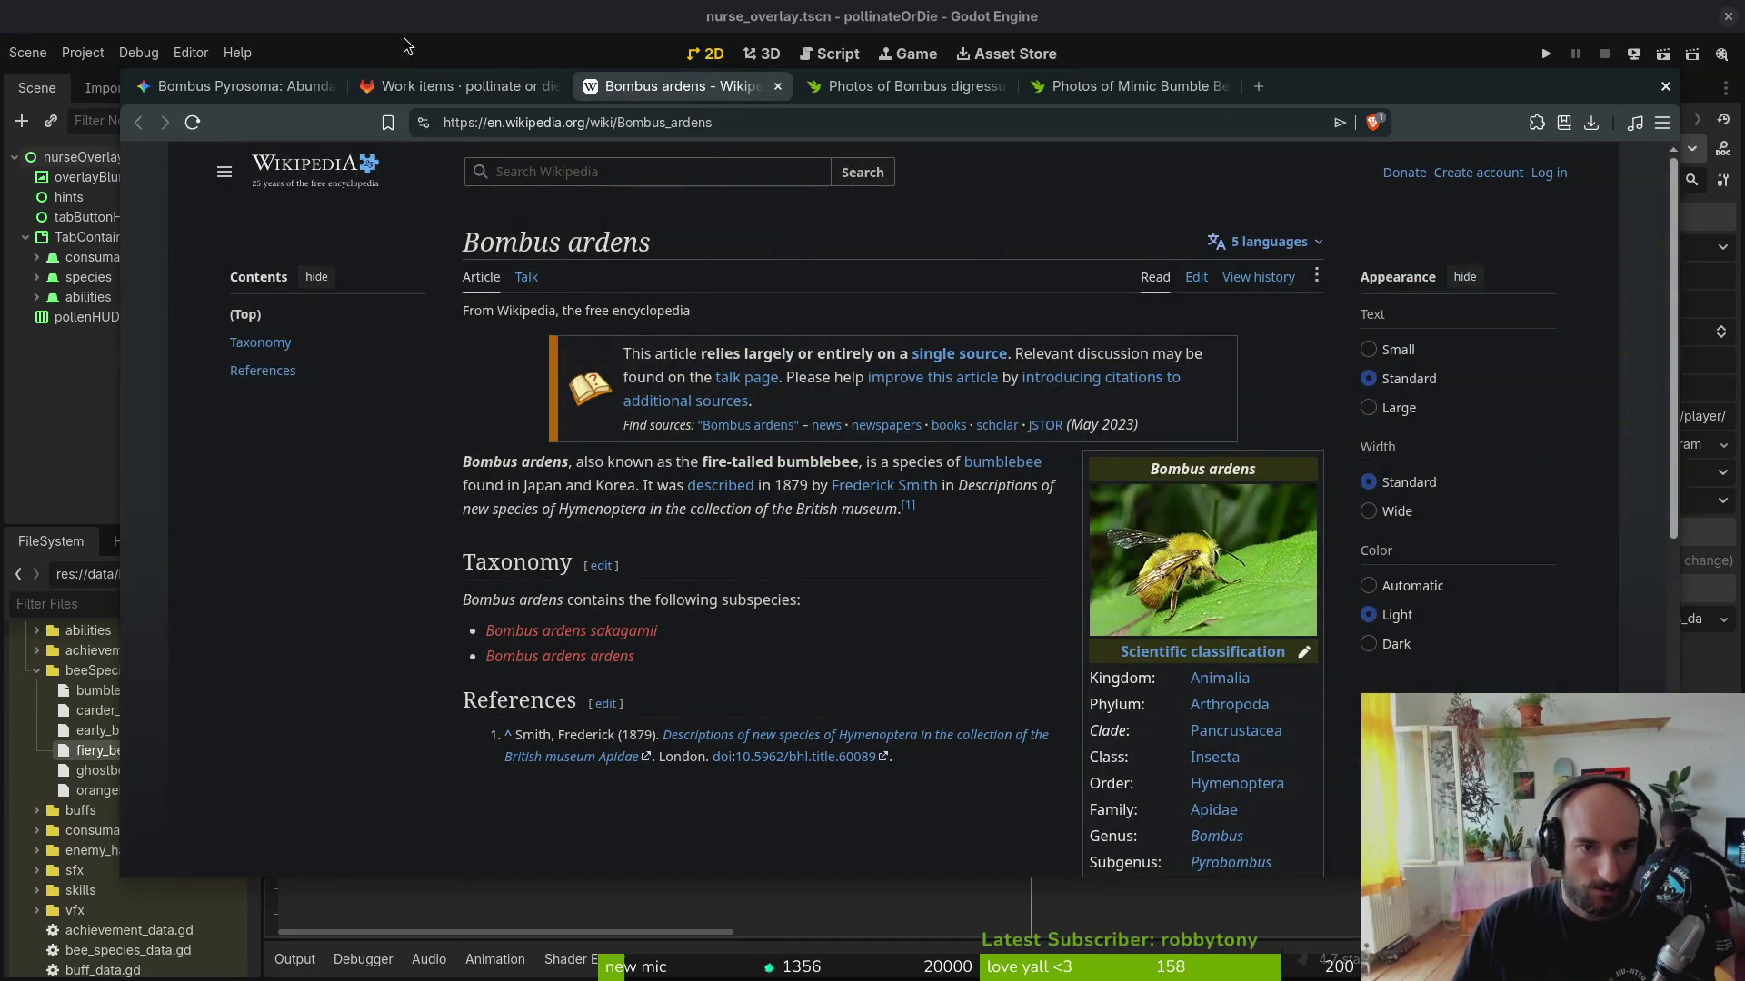
pyautogui.click(460, 87)
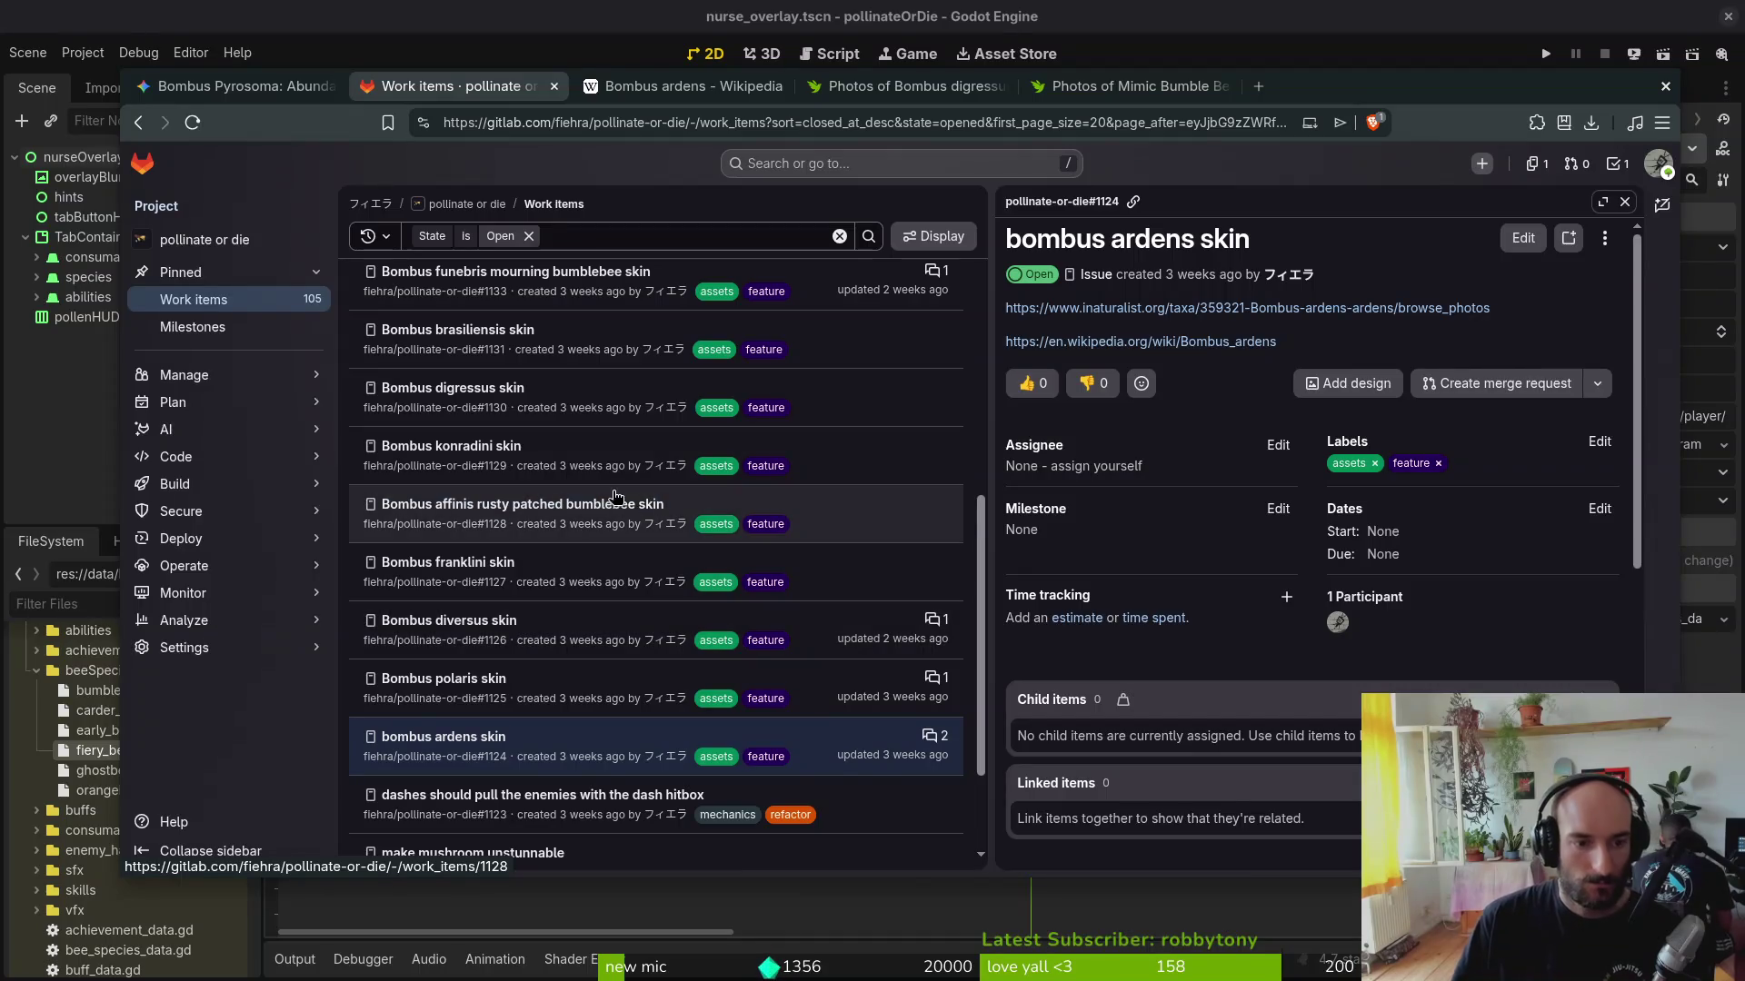
pyautogui.scroll(2, 503, 389)
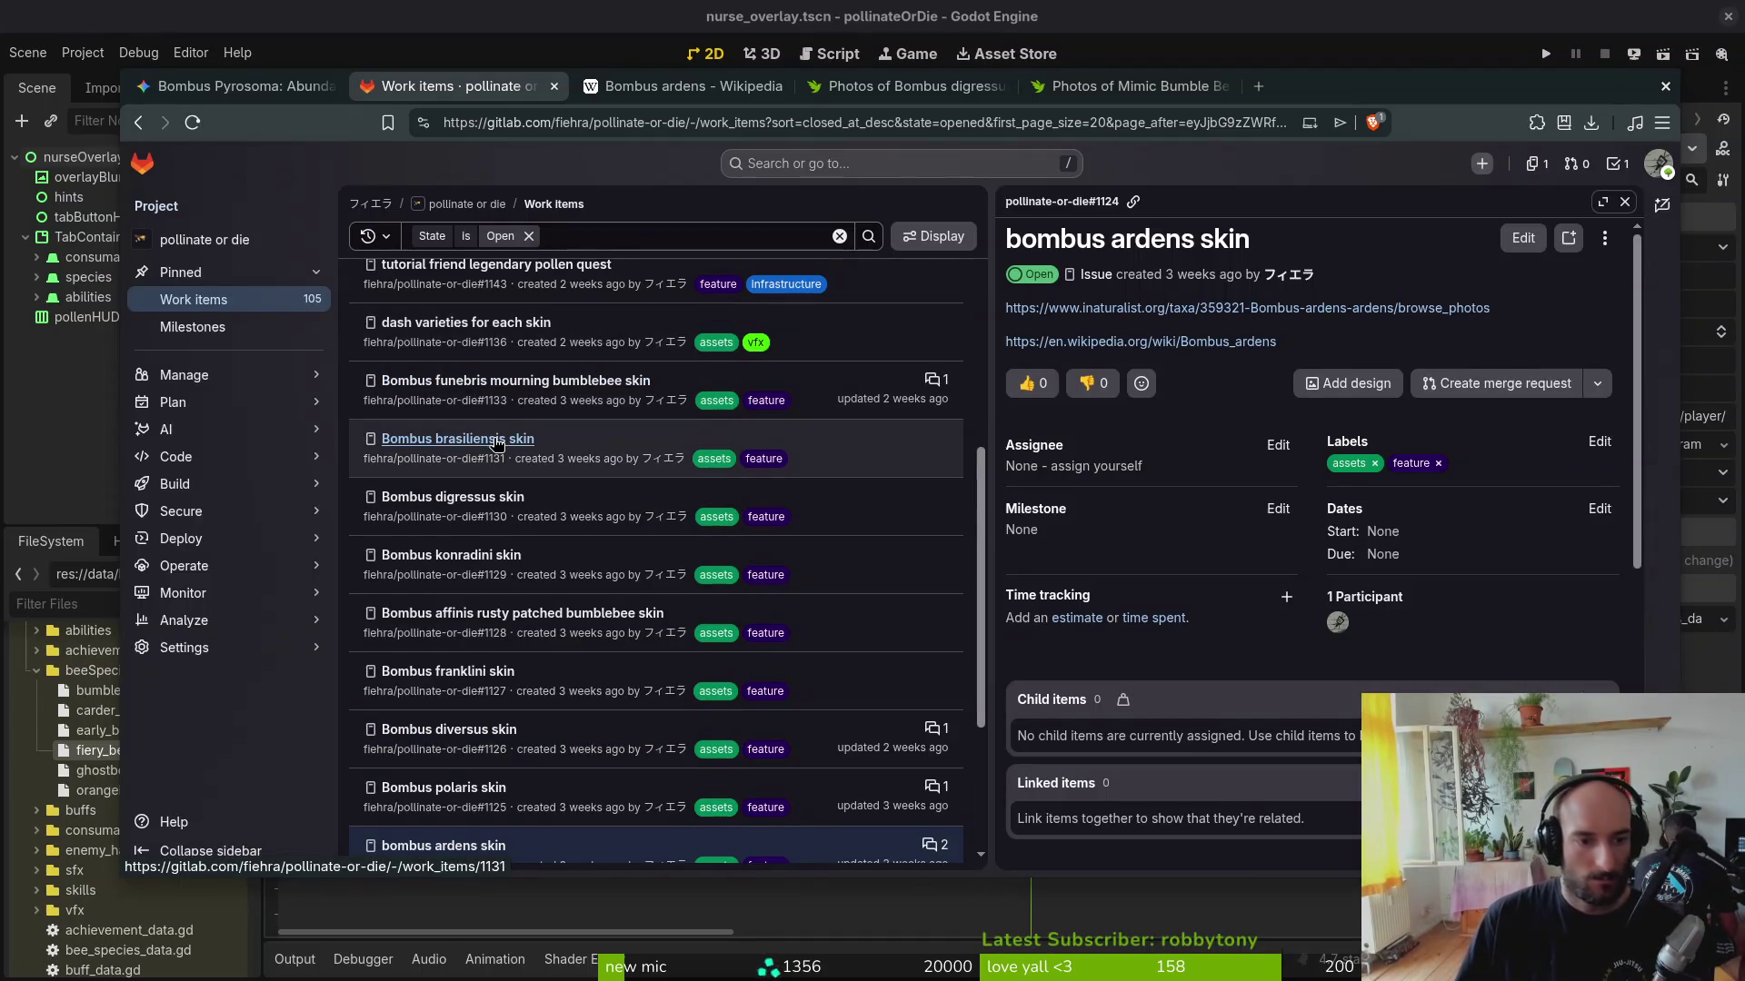
# Step: Open the Bombus brasiliensis issue's iNaturalist photos and copy the species' scientific name
pyautogui.click(503, 437)
pyautogui.click(1347, 310)
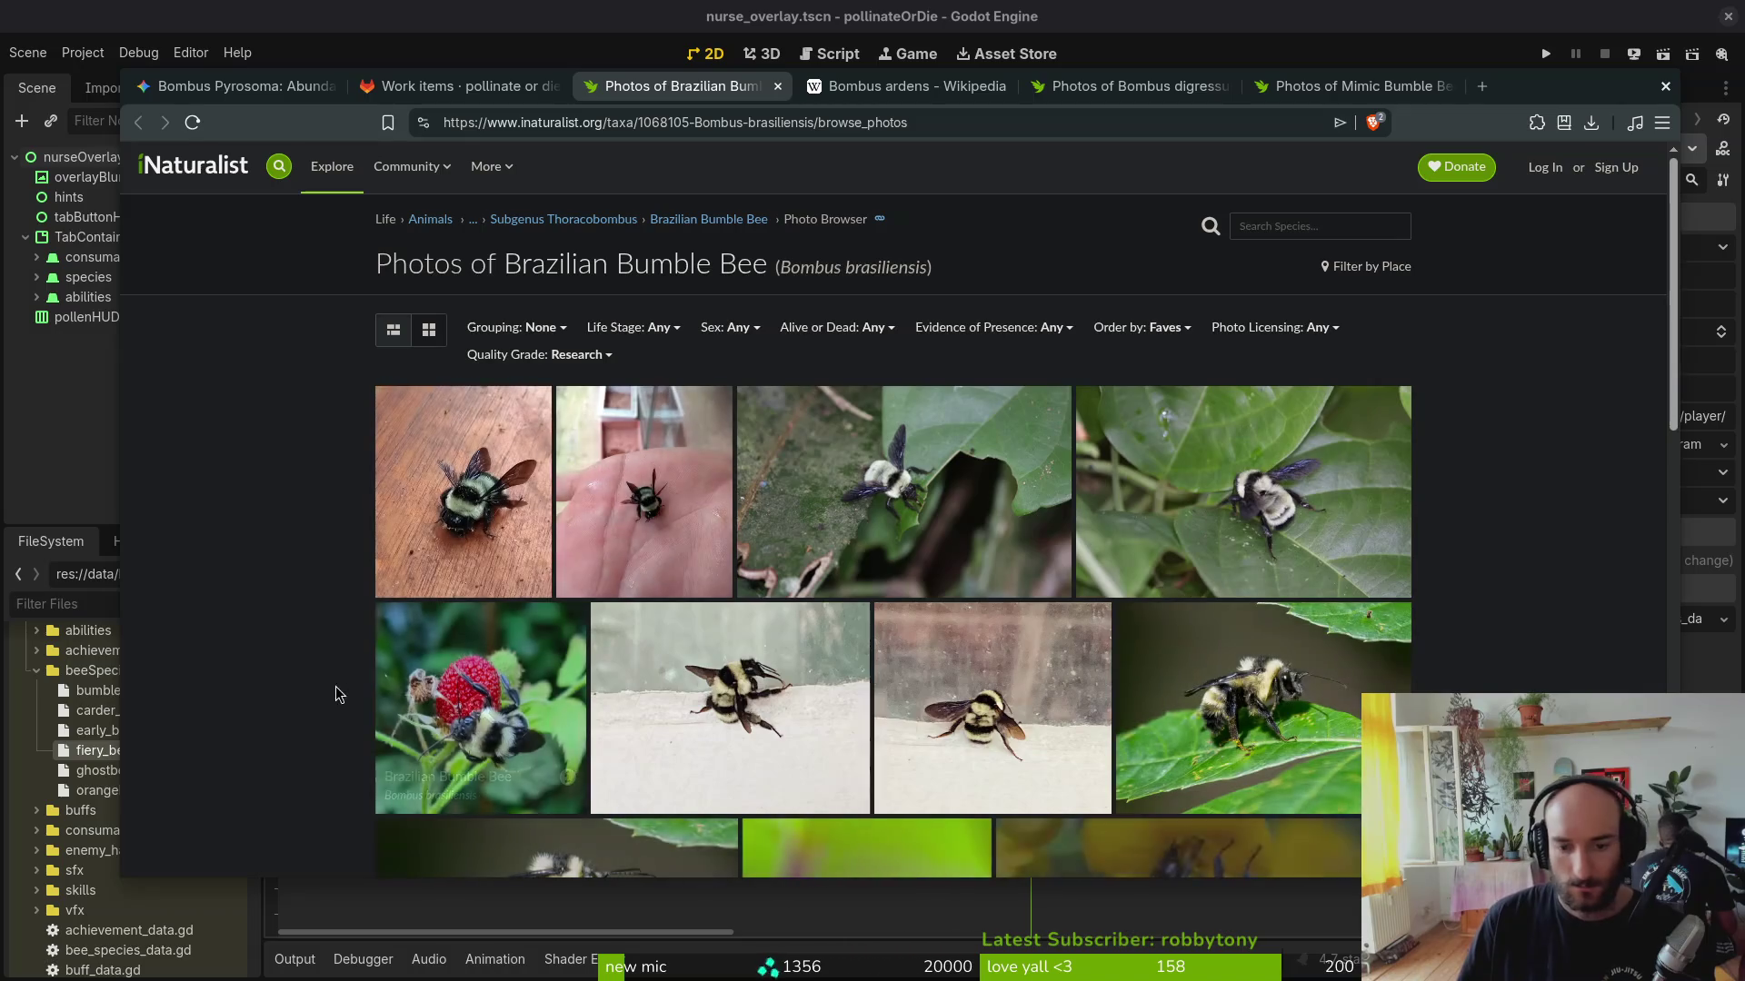
pyautogui.scroll(-3, 354, 579)
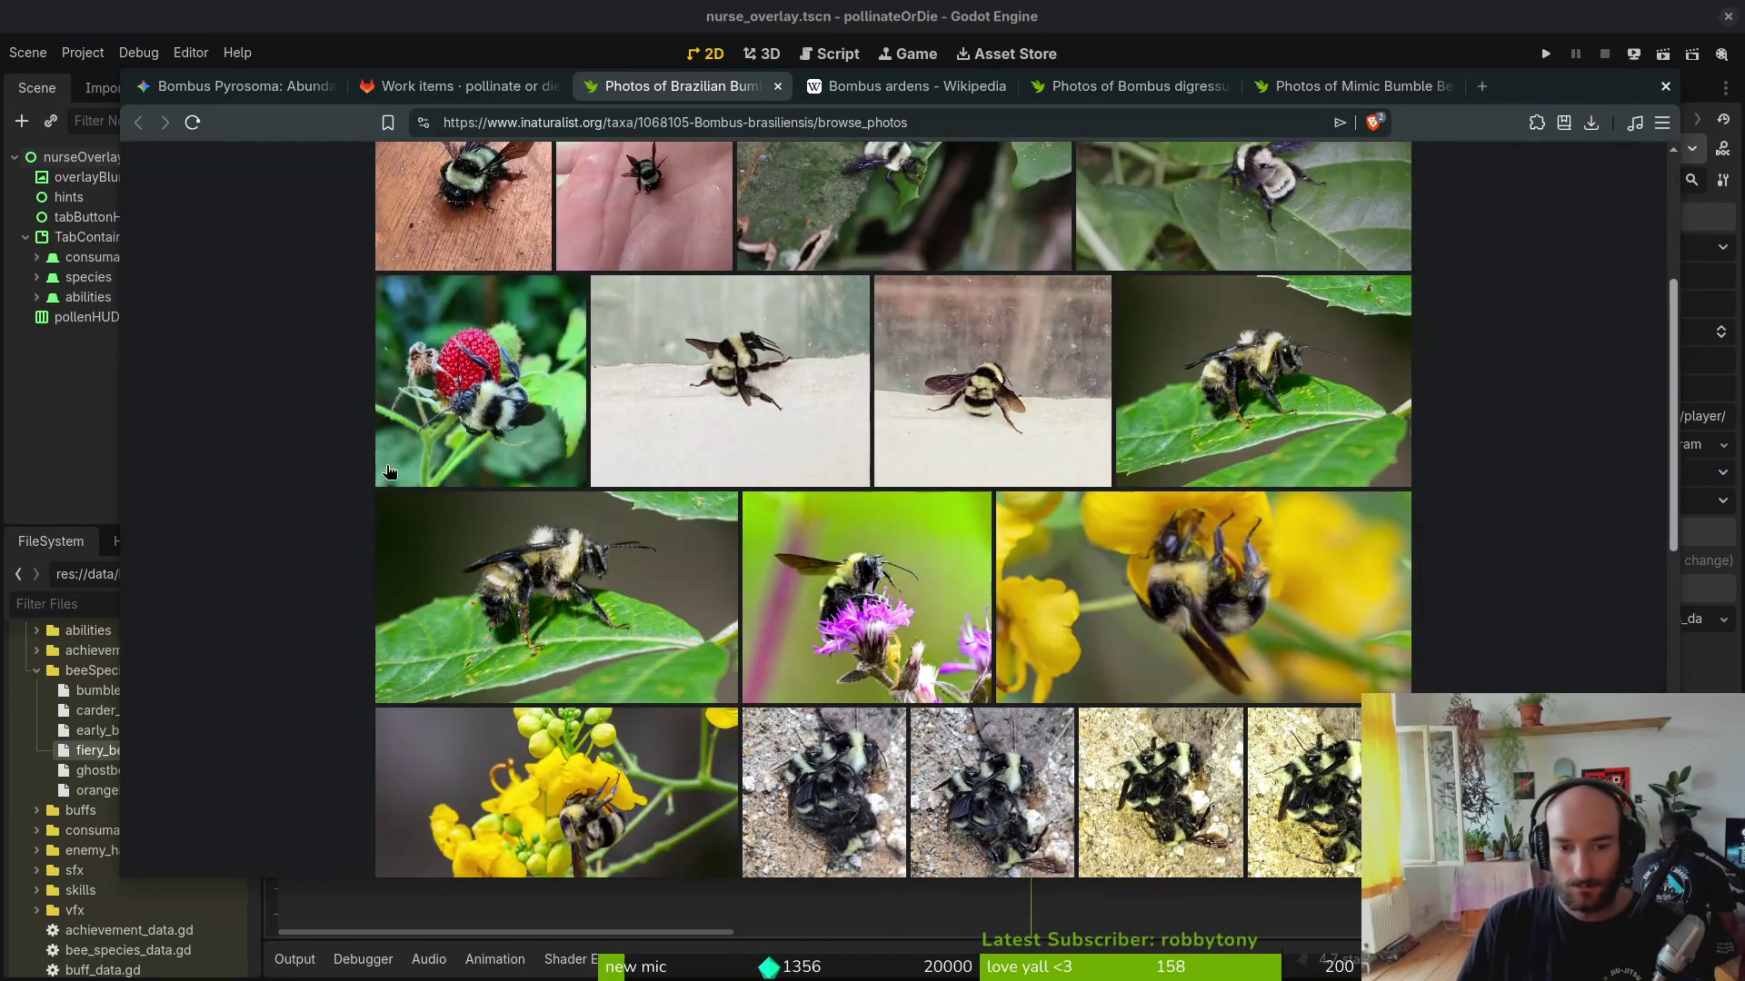
pyautogui.click(233, 87)
pyautogui.click(1131, 87)
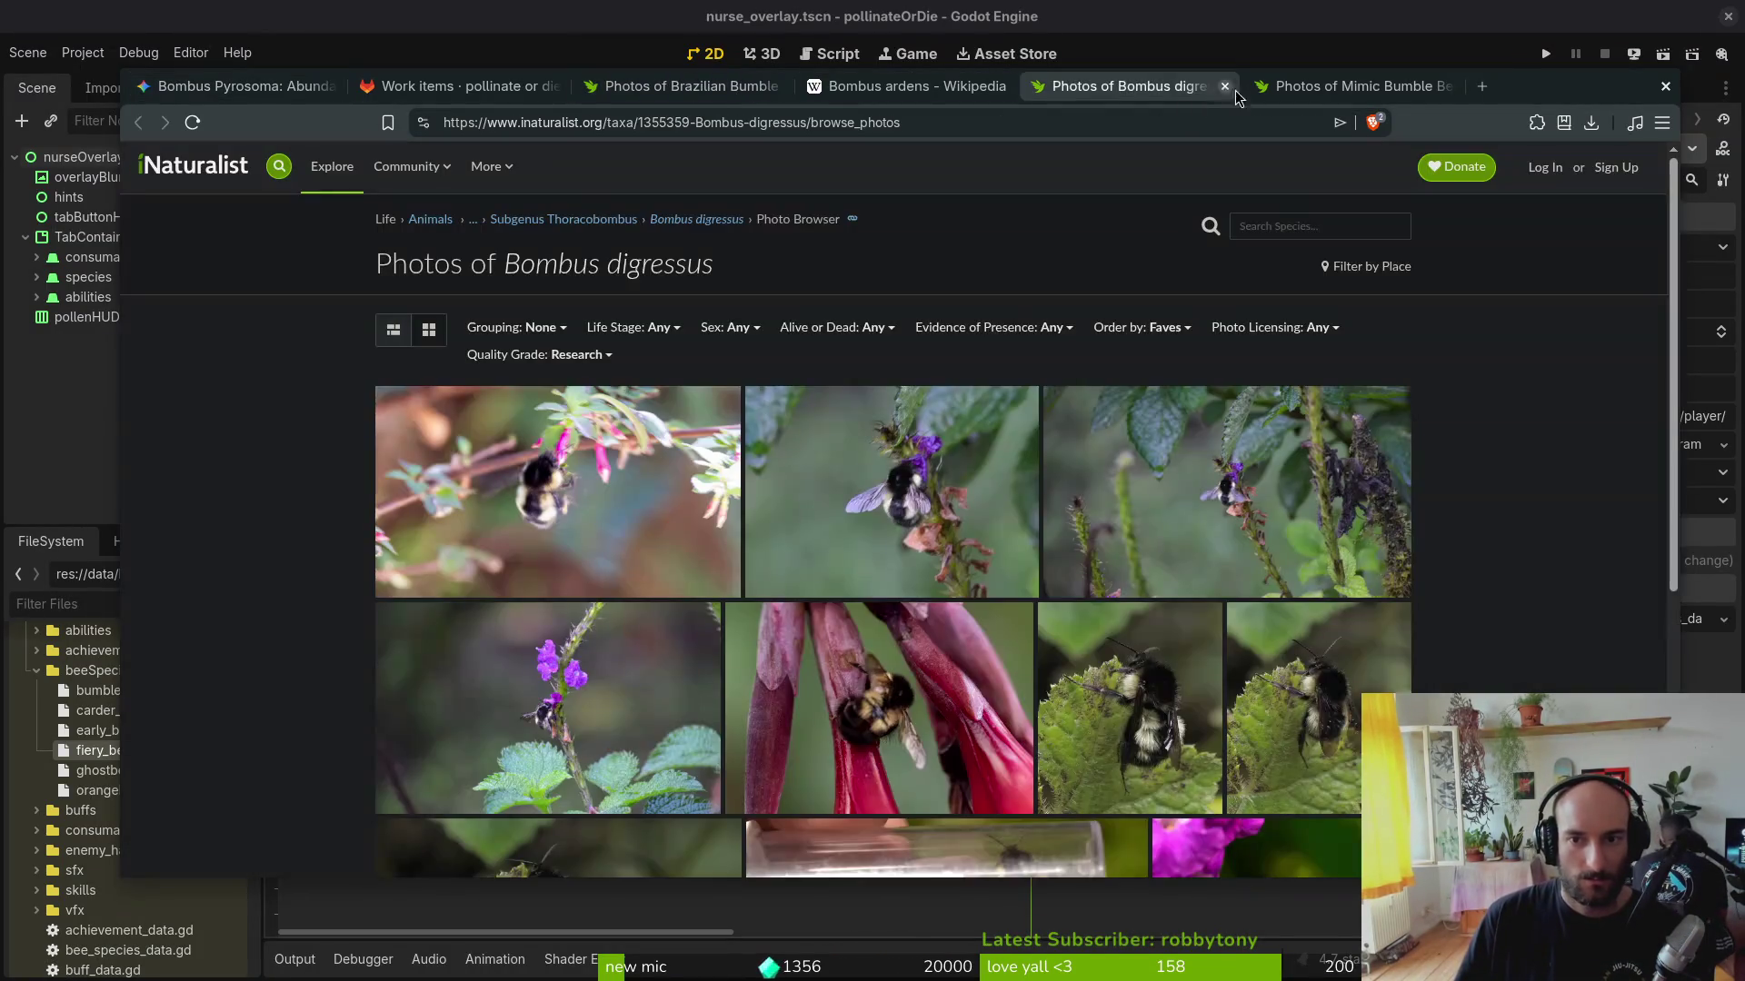
pyautogui.click(1329, 86)
pyautogui.click(683, 86)
pyautogui.scroll(5, 932, 277)
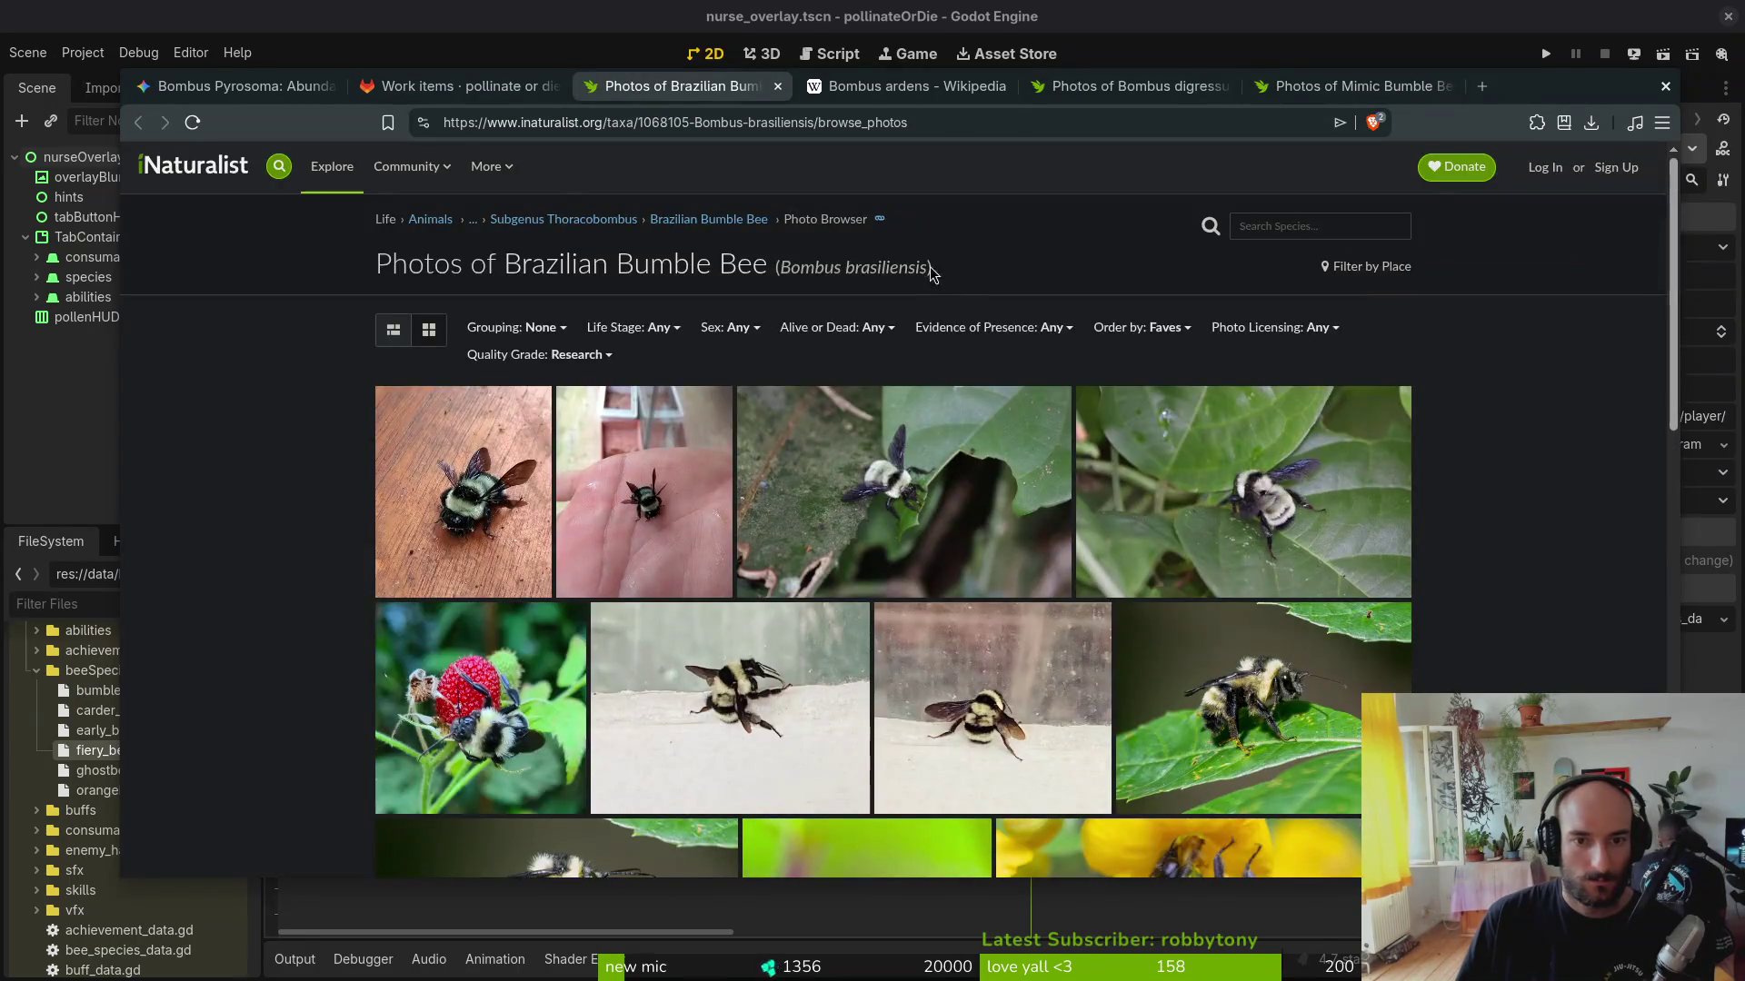
pyautogui.moveTo(926, 267); pyautogui.dragTo(806, 275)
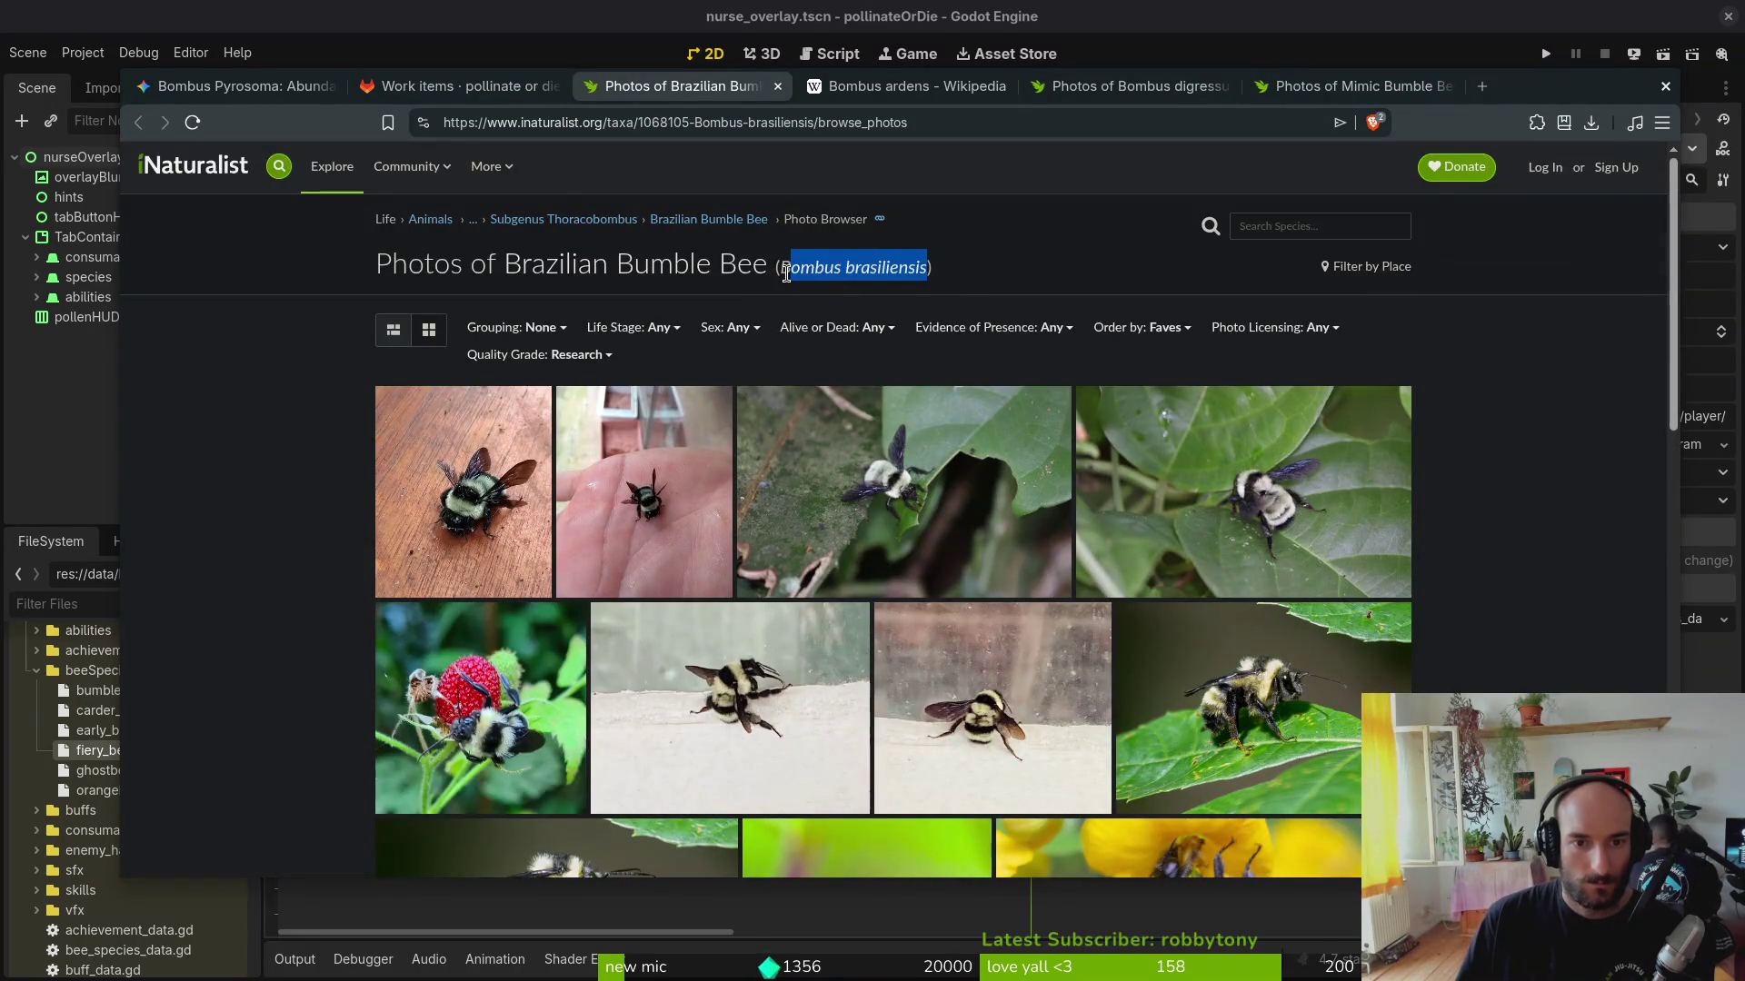
# Step: Search the IUCN Red List for Bombus brasiliensis and open its Data Deficient assessment
pyautogui.hotkey('ctrl', 't')
pyautogui.write('red')
pyautogui.press('Down')
pyautogui.press('Down')
pyautogui.press('Return')
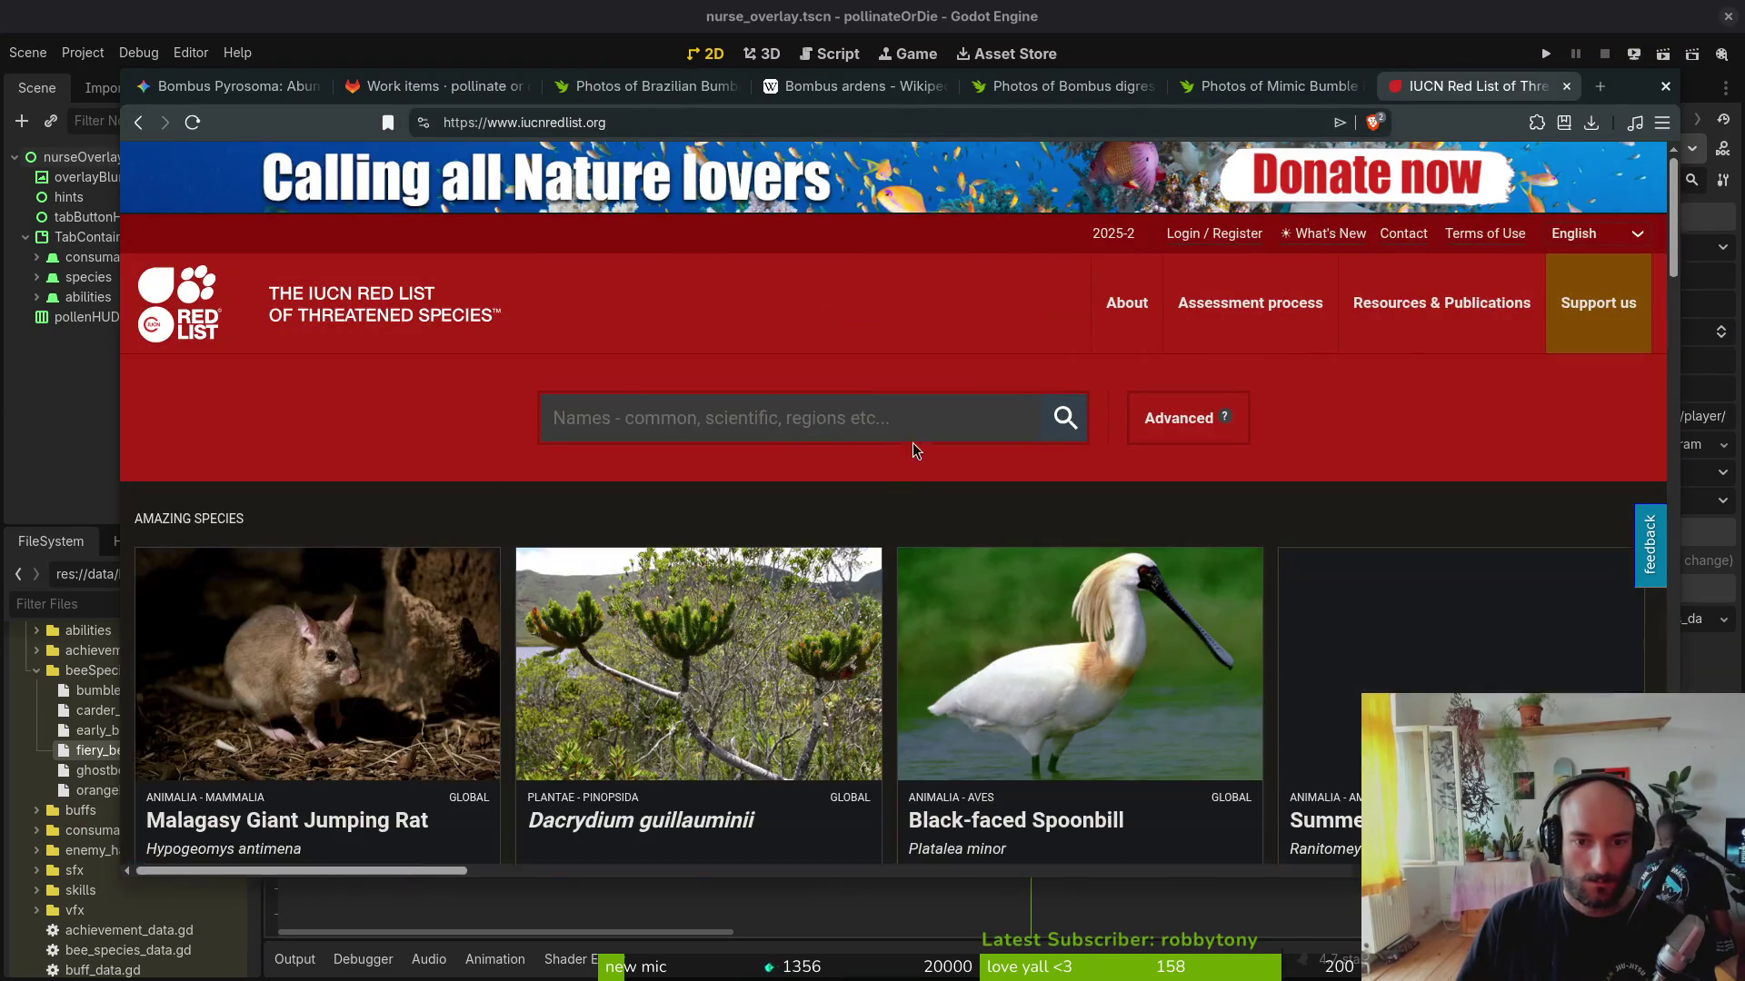
pyautogui.click(905, 428)
pyautogui.write('Bombus brasiliensis')
pyautogui.click(720, 497)
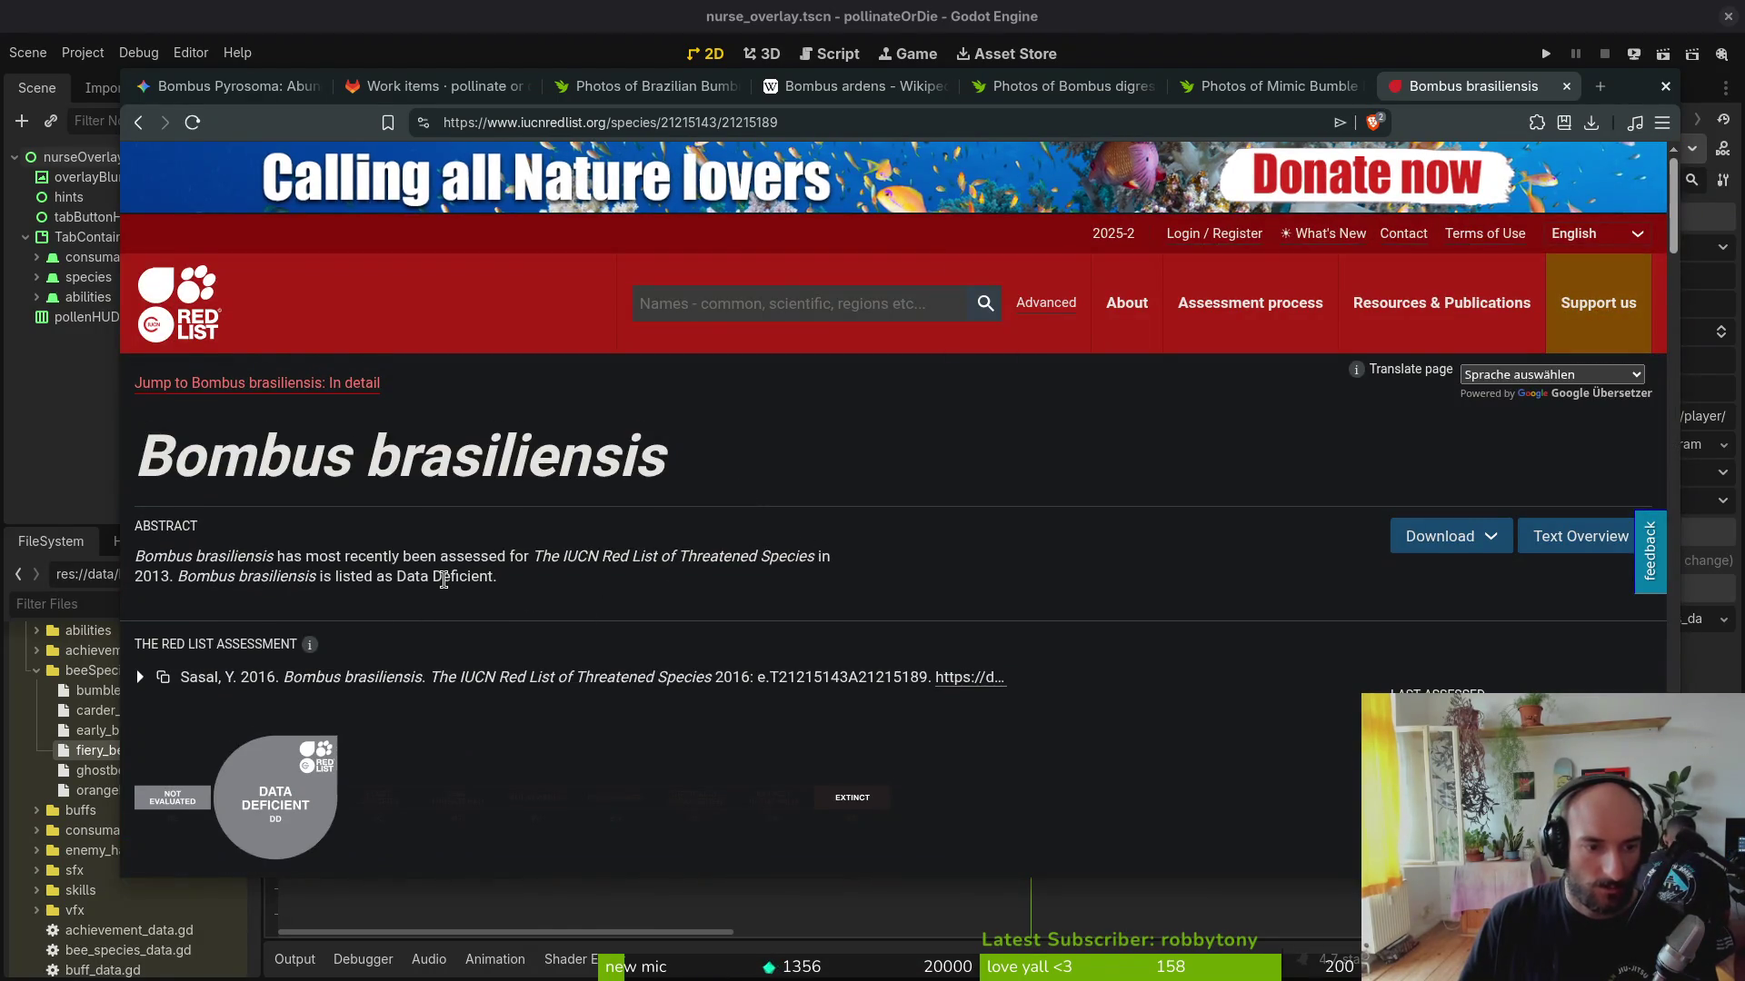
pyautogui.scroll(-2, 492, 576)
pyautogui.scroll(2, 491, 575)
pyautogui.hotkey('ctrl', '1')
pyautogui.write('what about ')
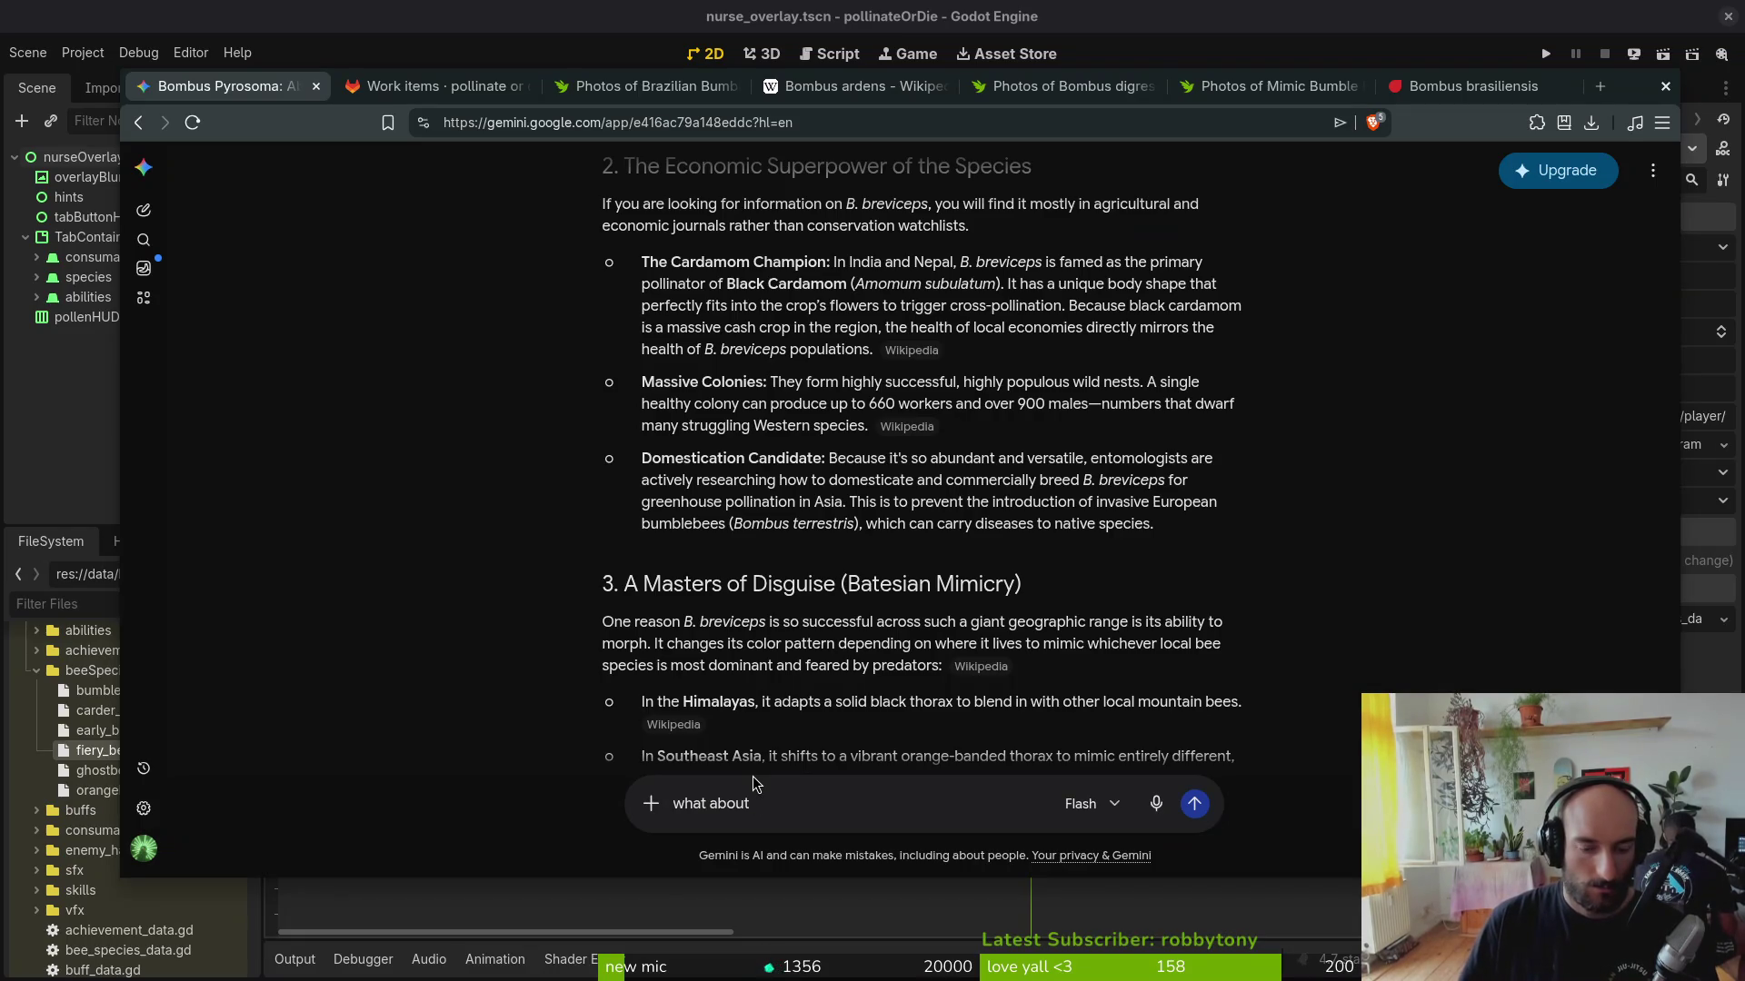
pyautogui.write('Bombus brasiliensis')
# Step: Ask Gemini about Bombus brasiliensis, read its reply, then return to GitLab
pyautogui.press('Return')
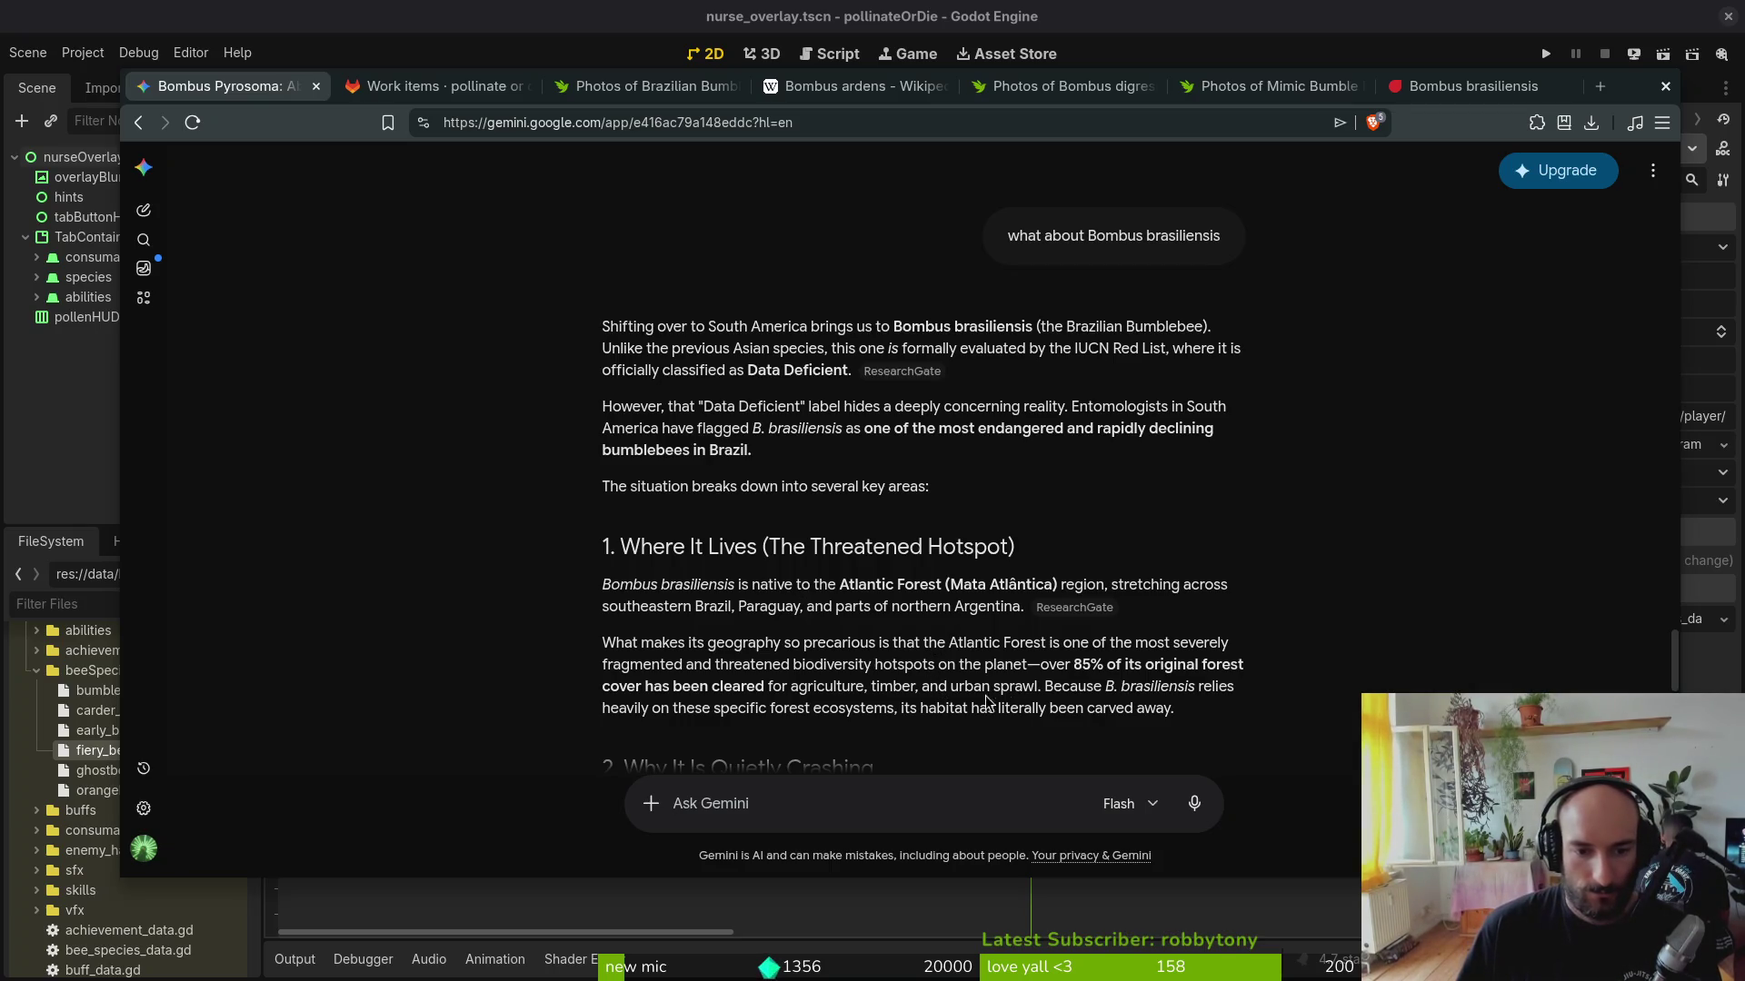
pyautogui.scroll(-2, 707, 653)
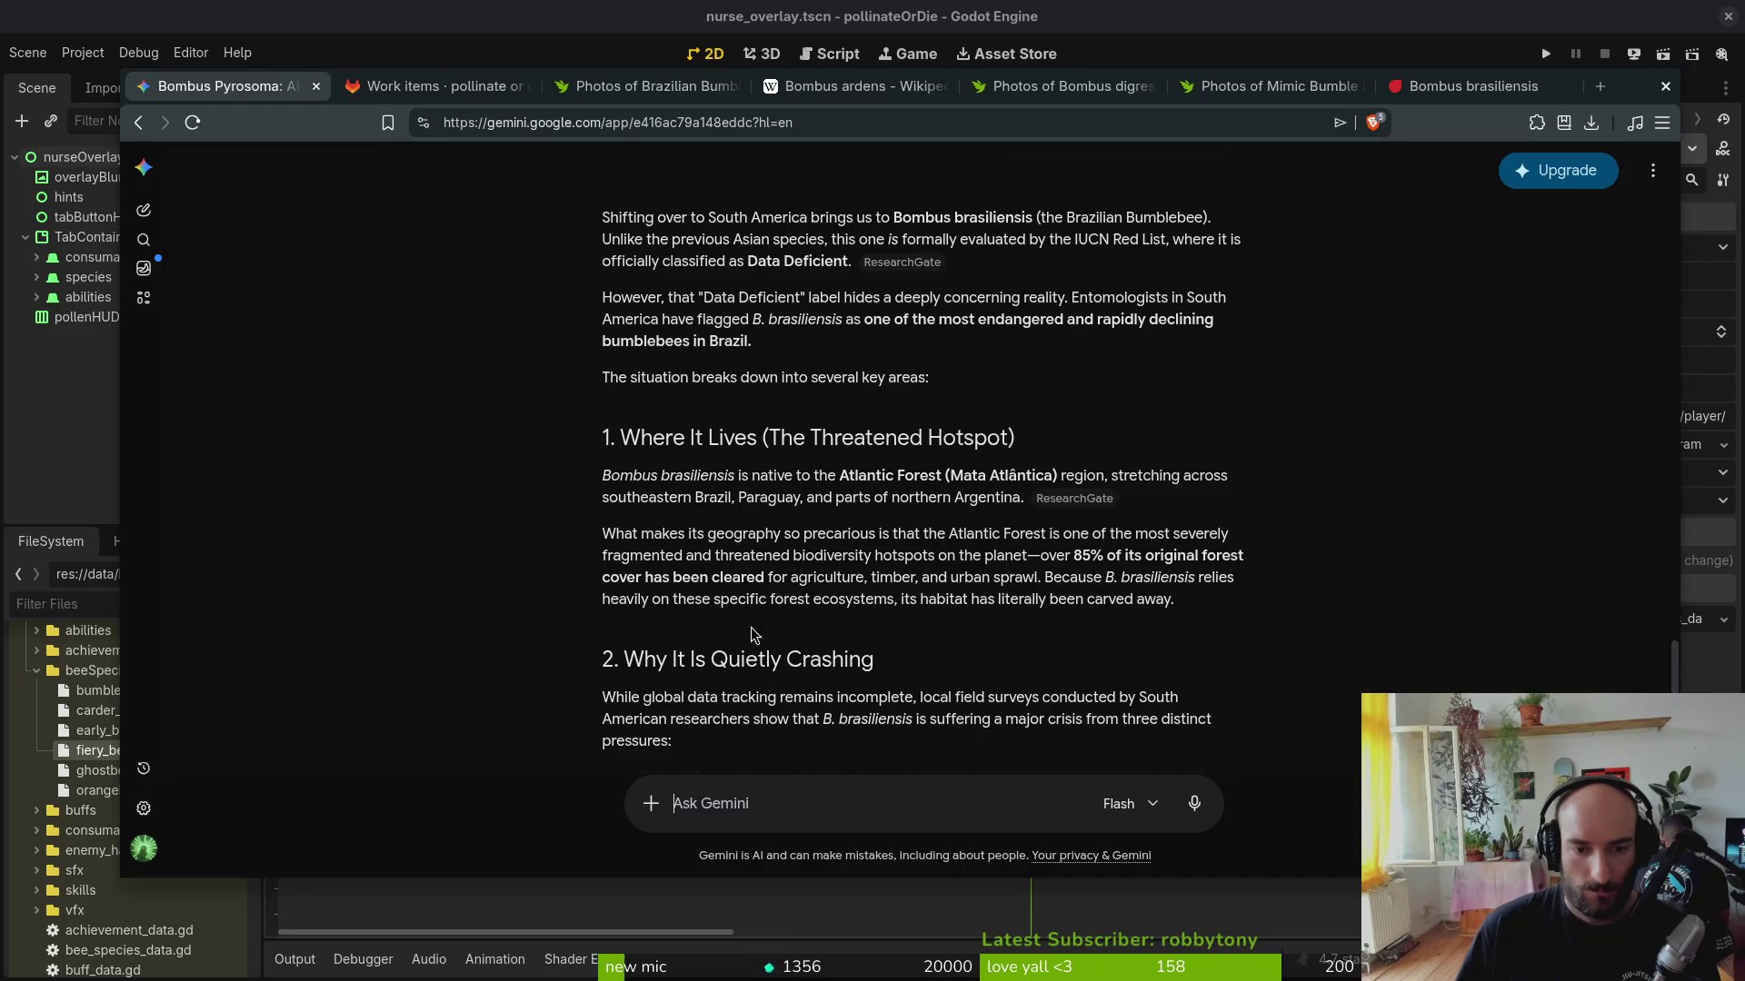
pyautogui.scroll(-1, 1038, 658)
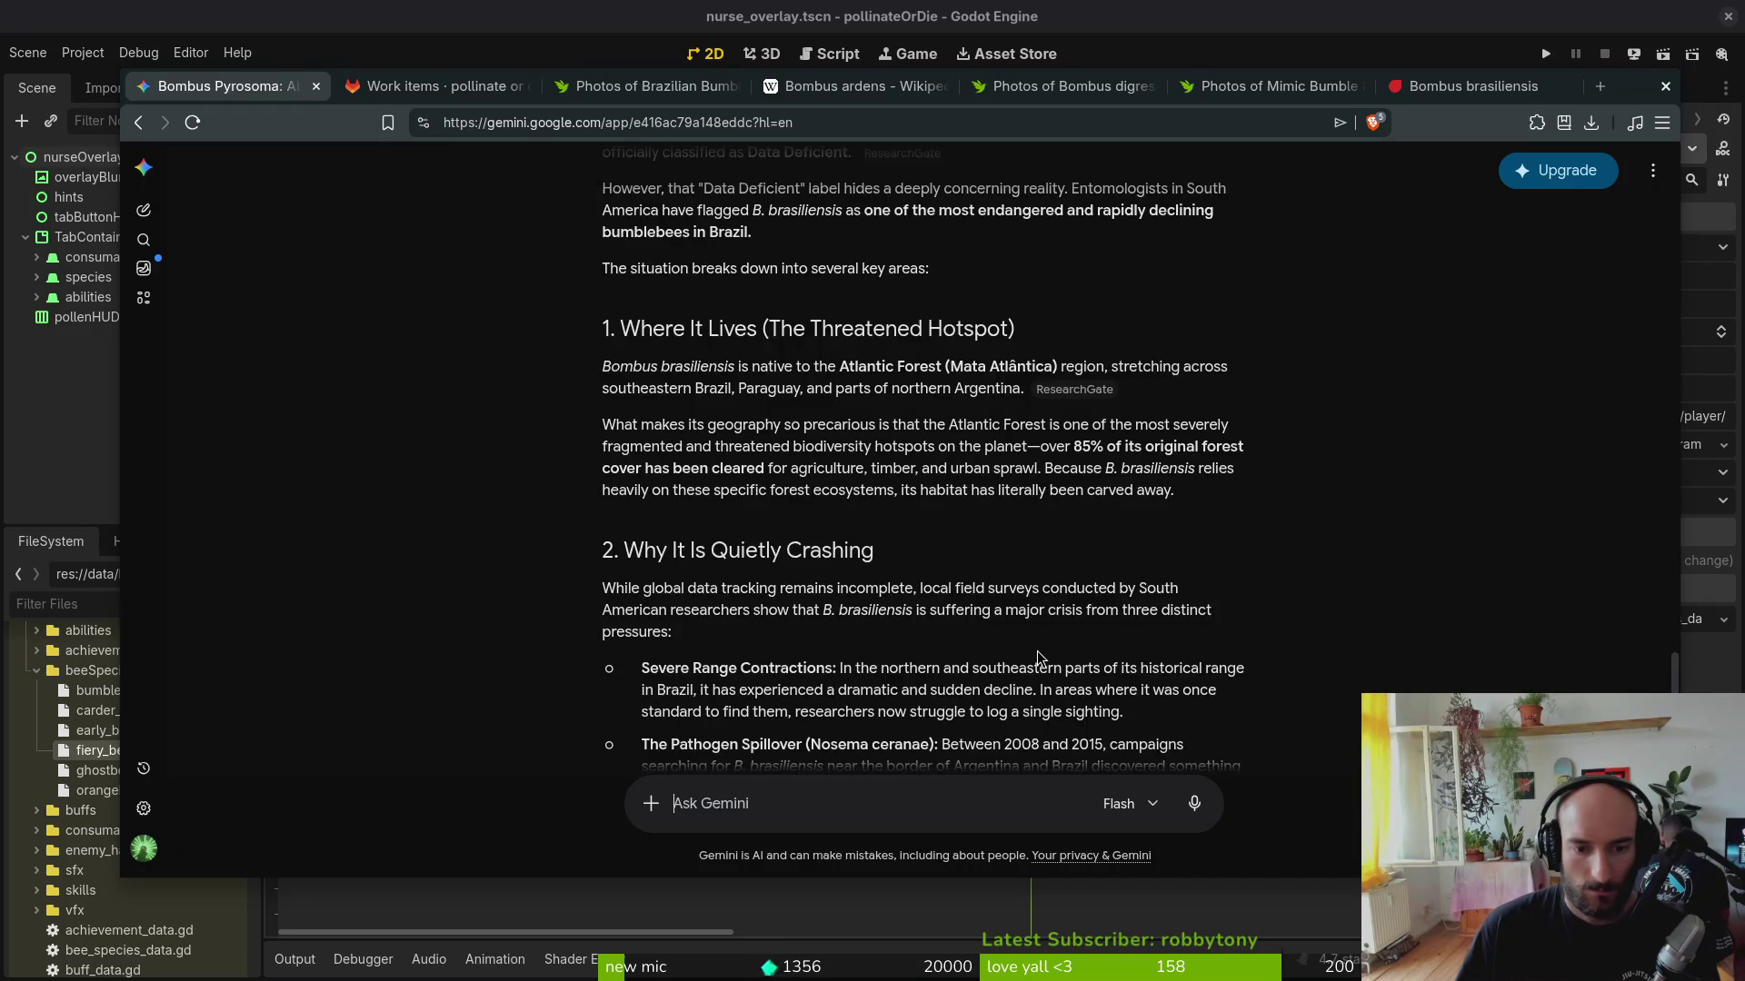
pyautogui.scroll(-2, 1023, 665)
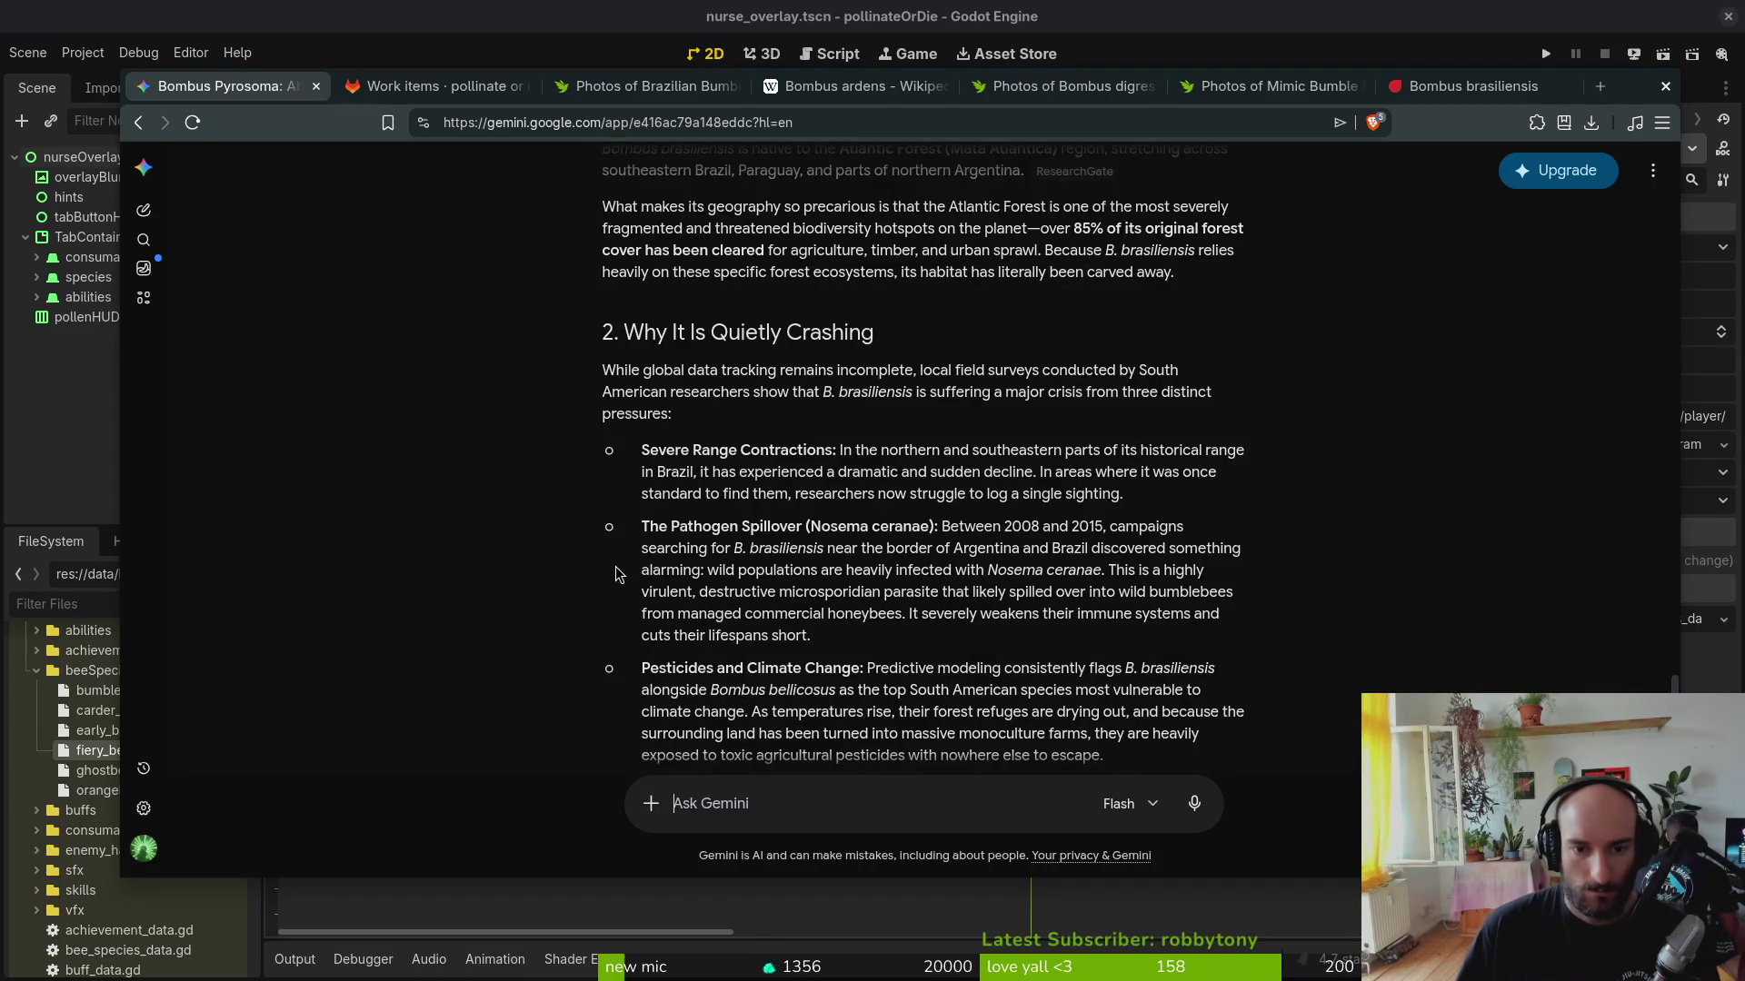
pyautogui.scroll(-2, 615, 572)
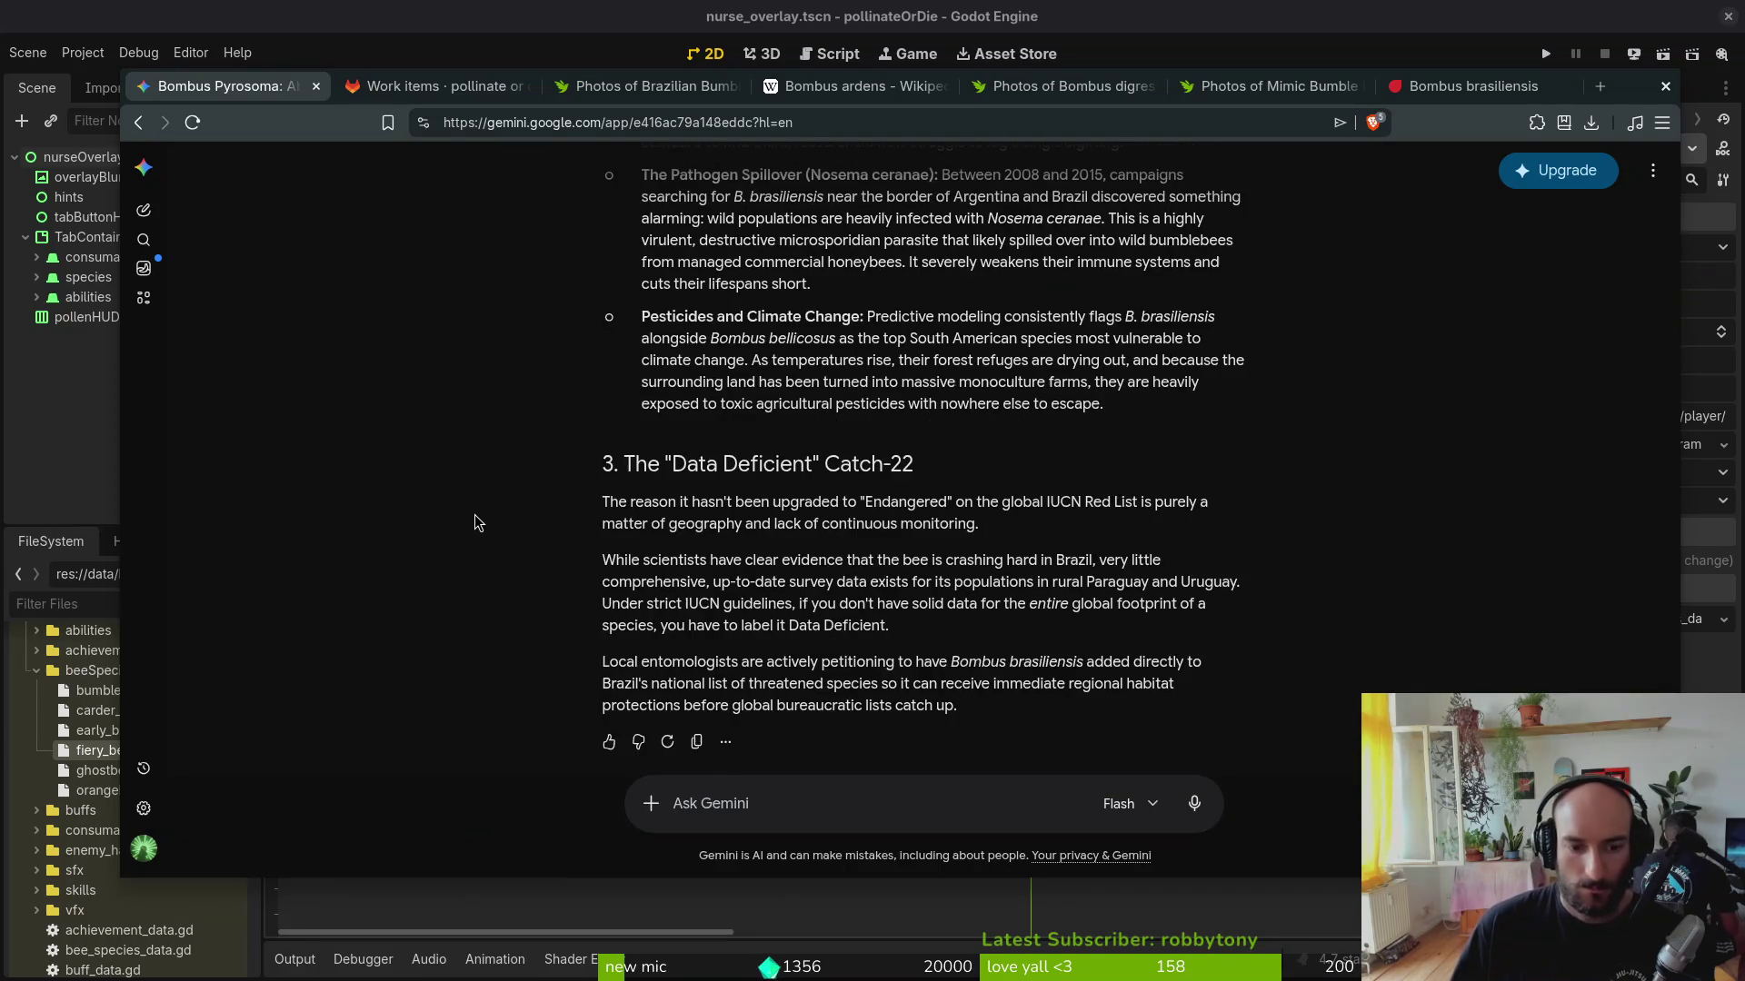
pyautogui.scroll(10, 491, 477)
pyautogui.scroll(10, 490, 409)
pyautogui.click(444, 93)
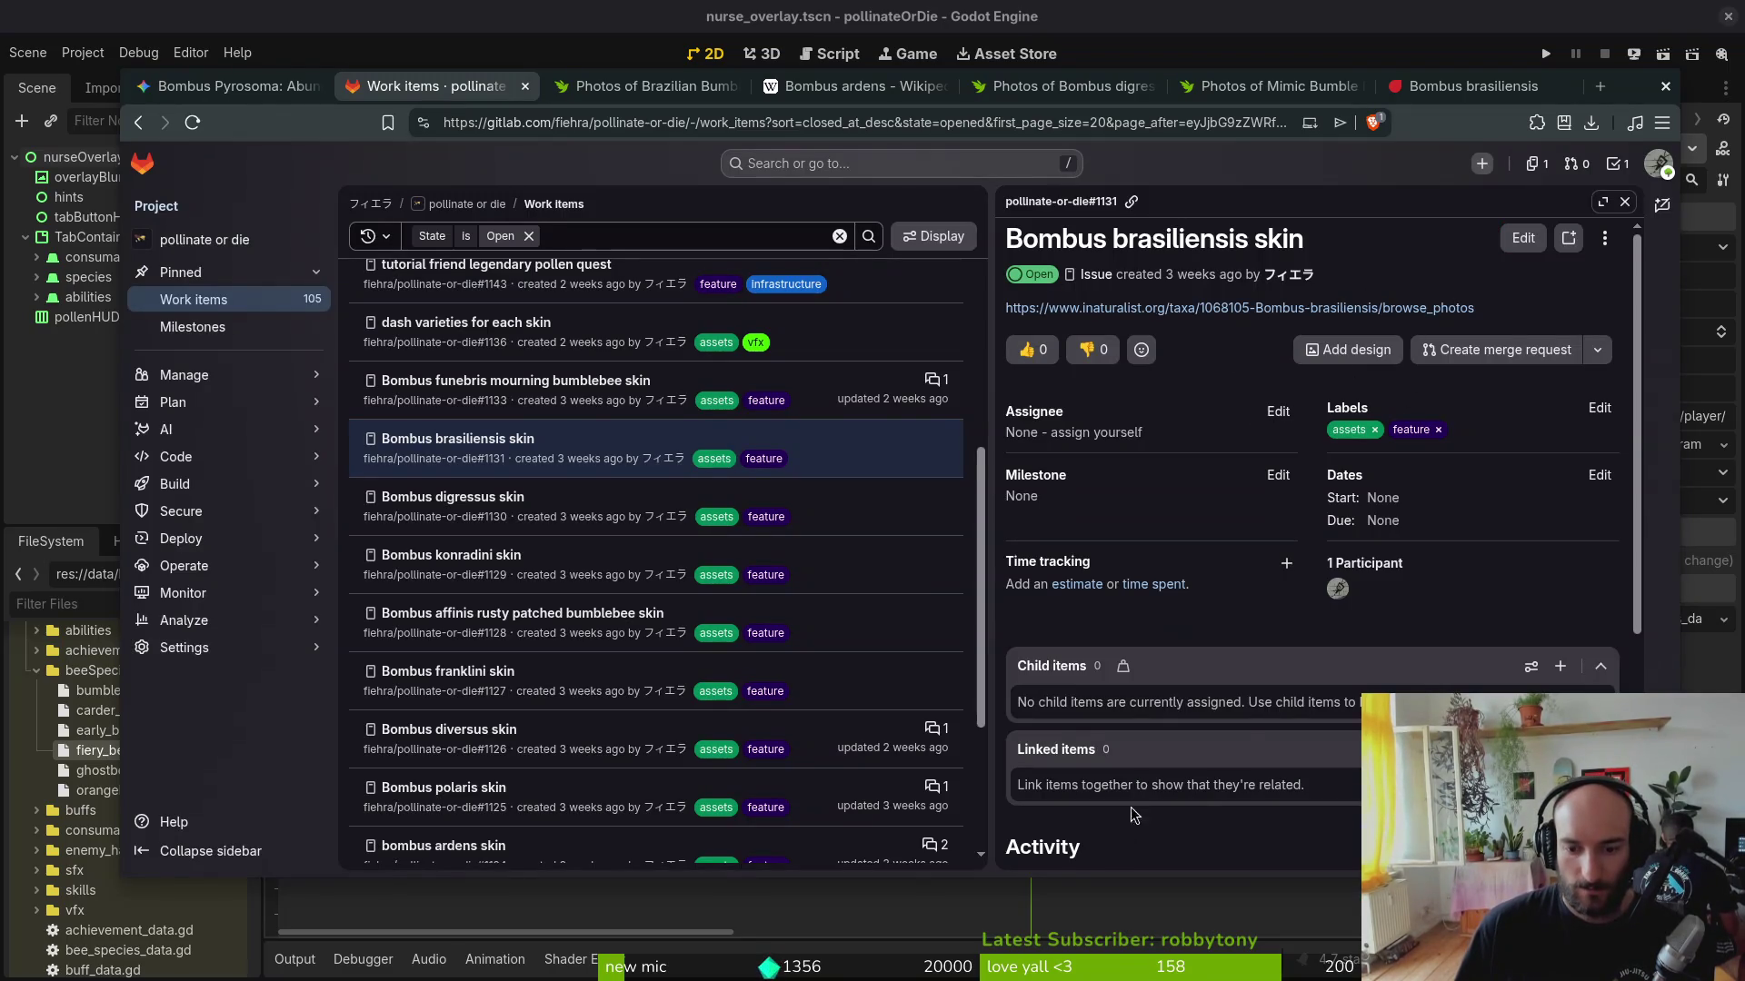
pyautogui.scroll(-3, 1127, 830)
# Step: Post 'very threatened choose one of heaviest levels ingame' on brasiliensis issue #1131
pyautogui.click(1138, 708)
pyautogui.write('cr')
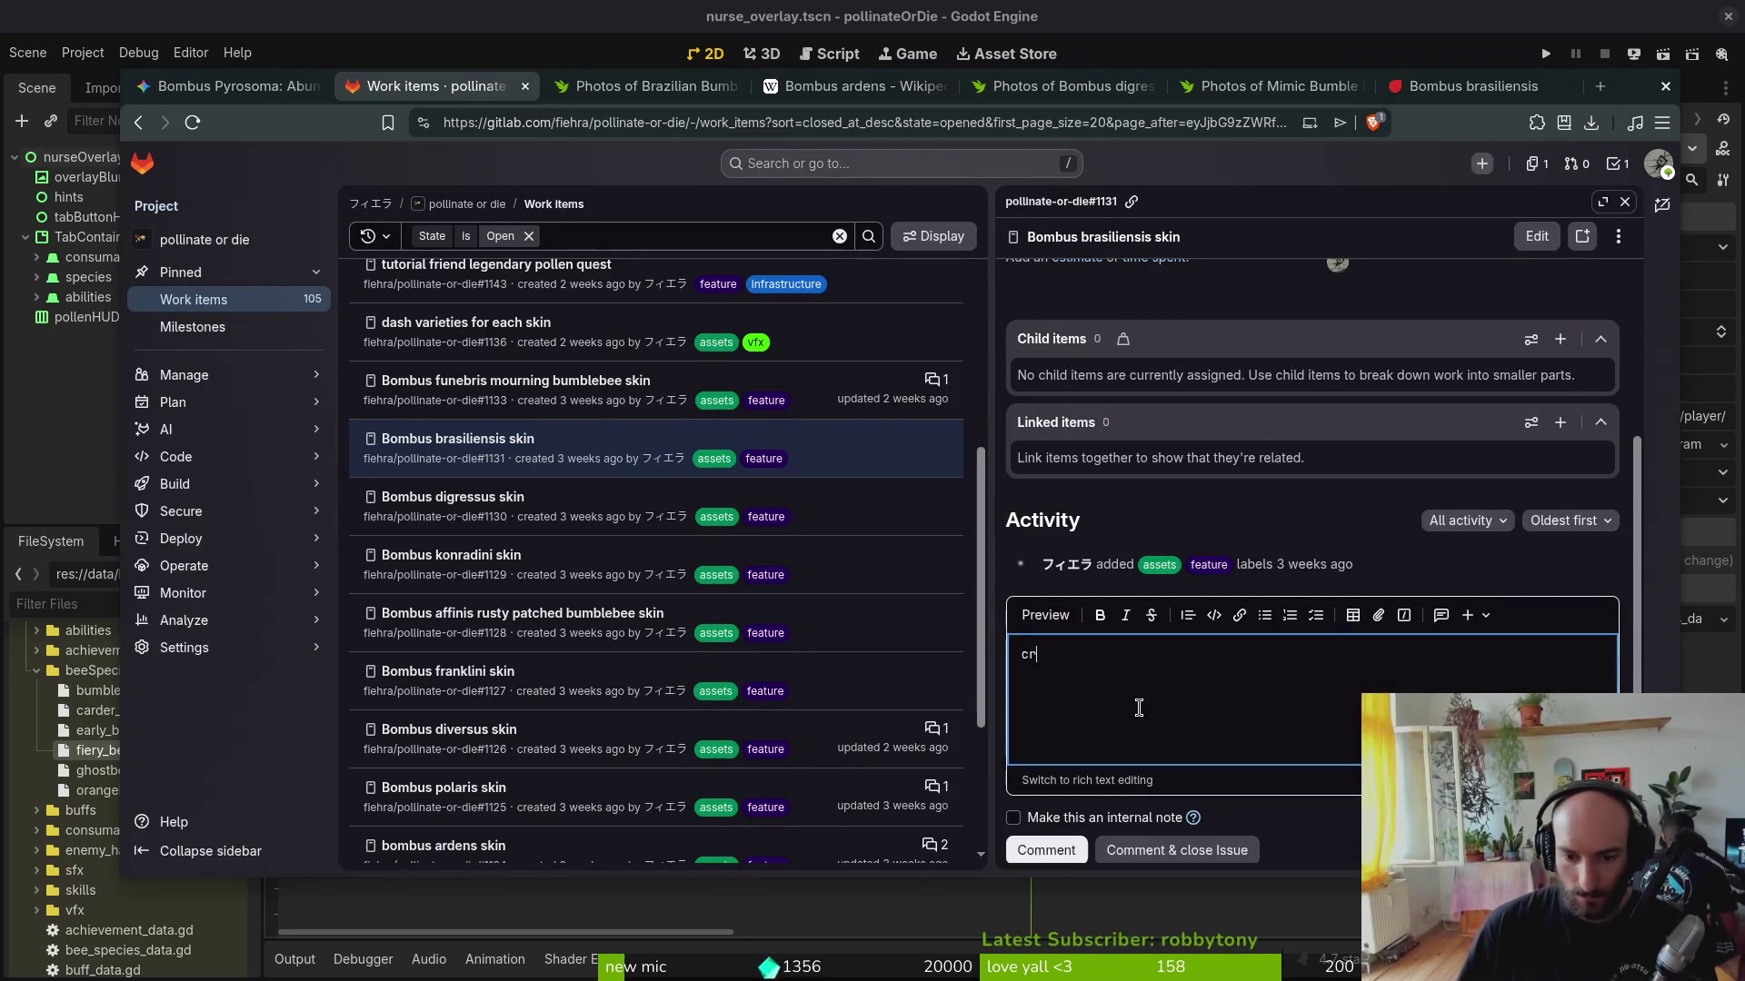
pyautogui.press('BackSpace')
pyautogui.write('very threatened  choose one of heaviest')
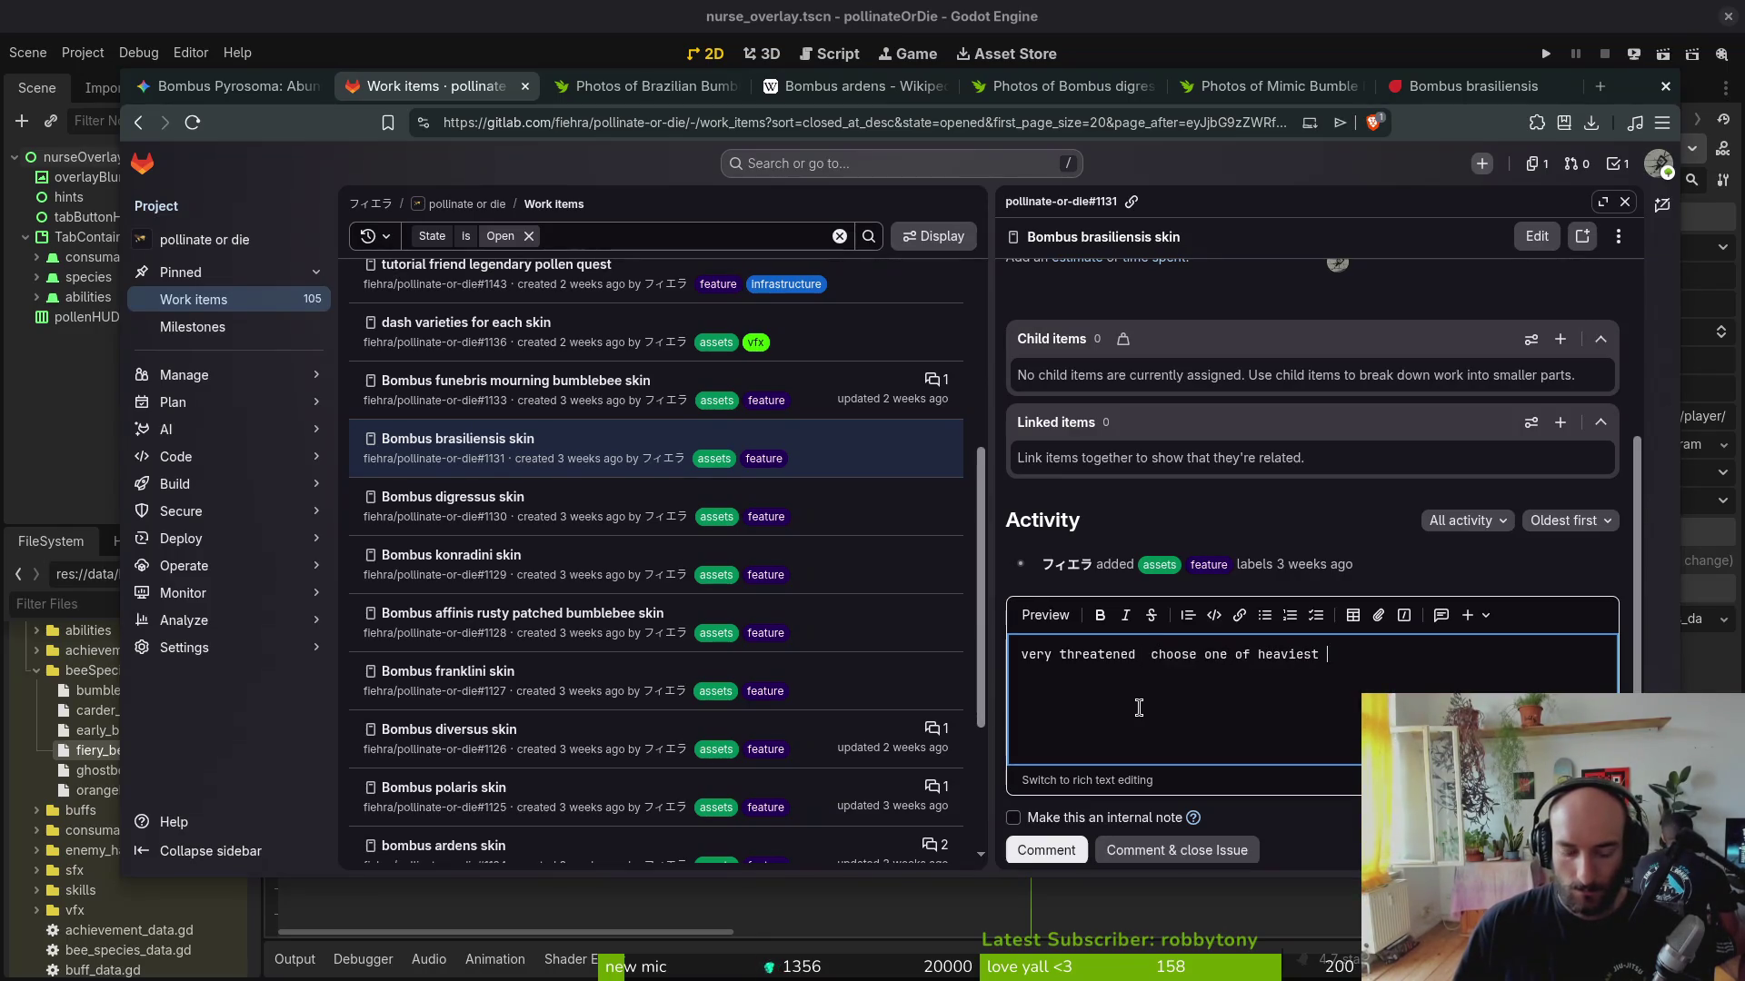
pyautogui.write('els ingame')
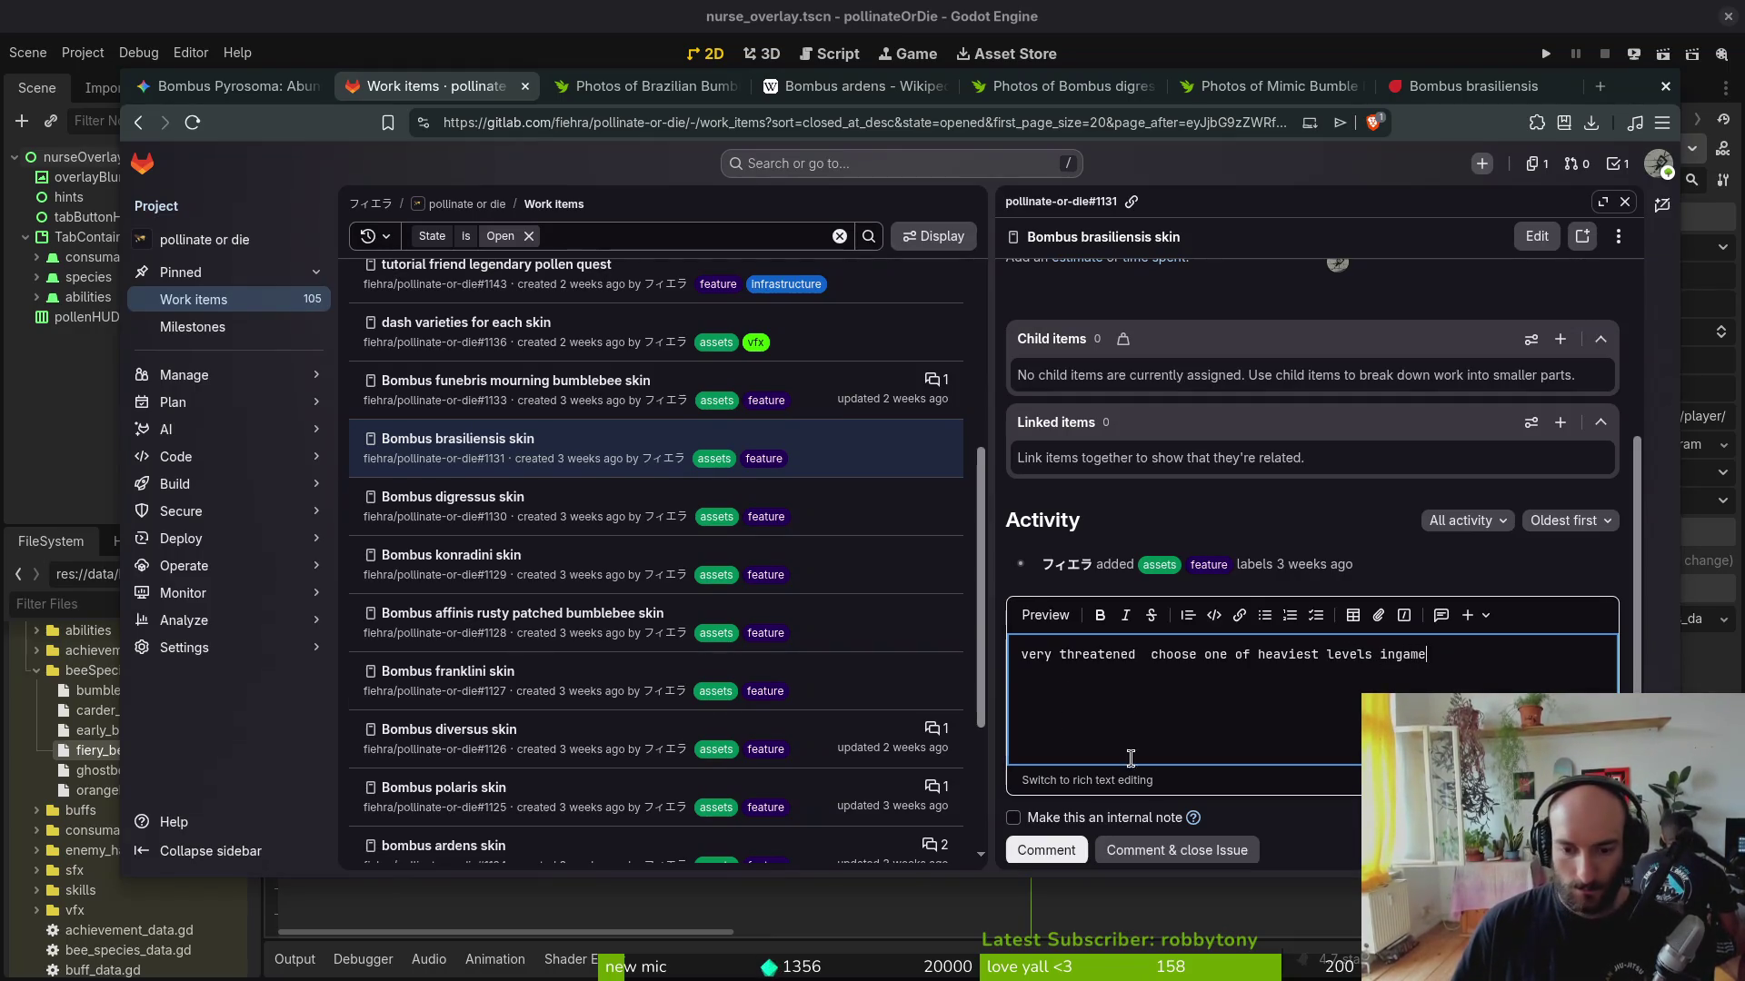
pyautogui.click(1045, 850)
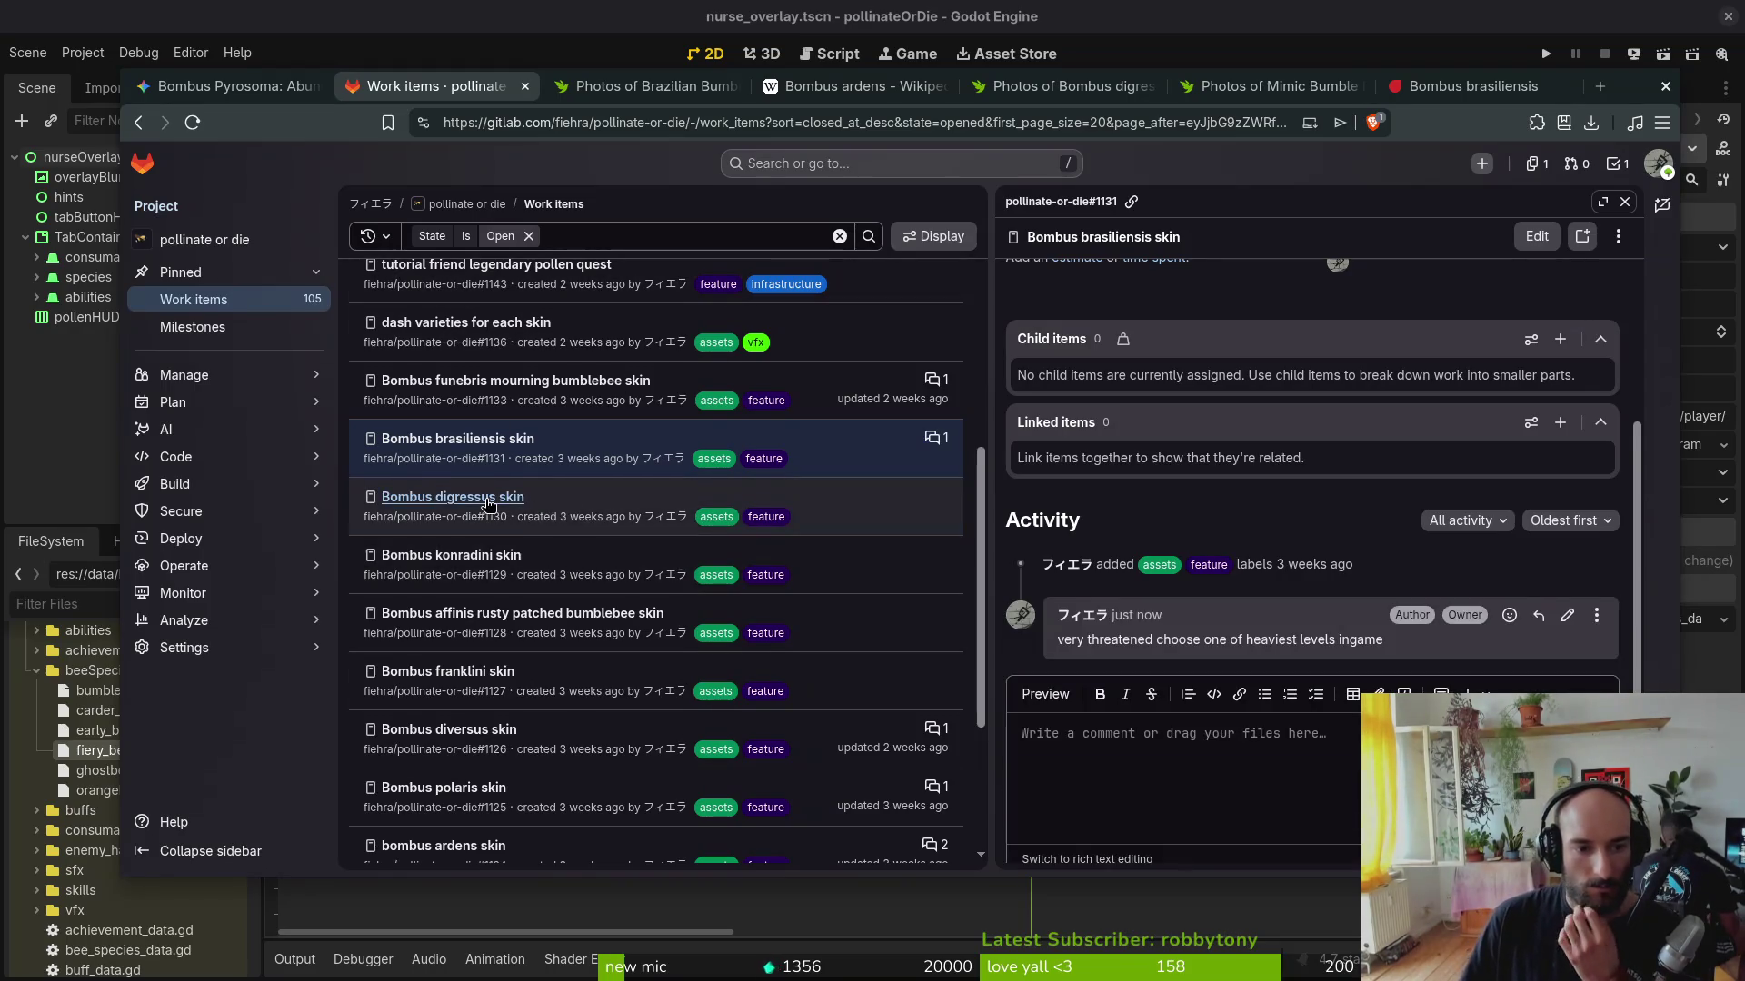
# Step: Open the Bombus digressus skin issue and view its iNaturalist photos
pyautogui.click(488, 498)
pyautogui.scroll(-1, 1220, 362)
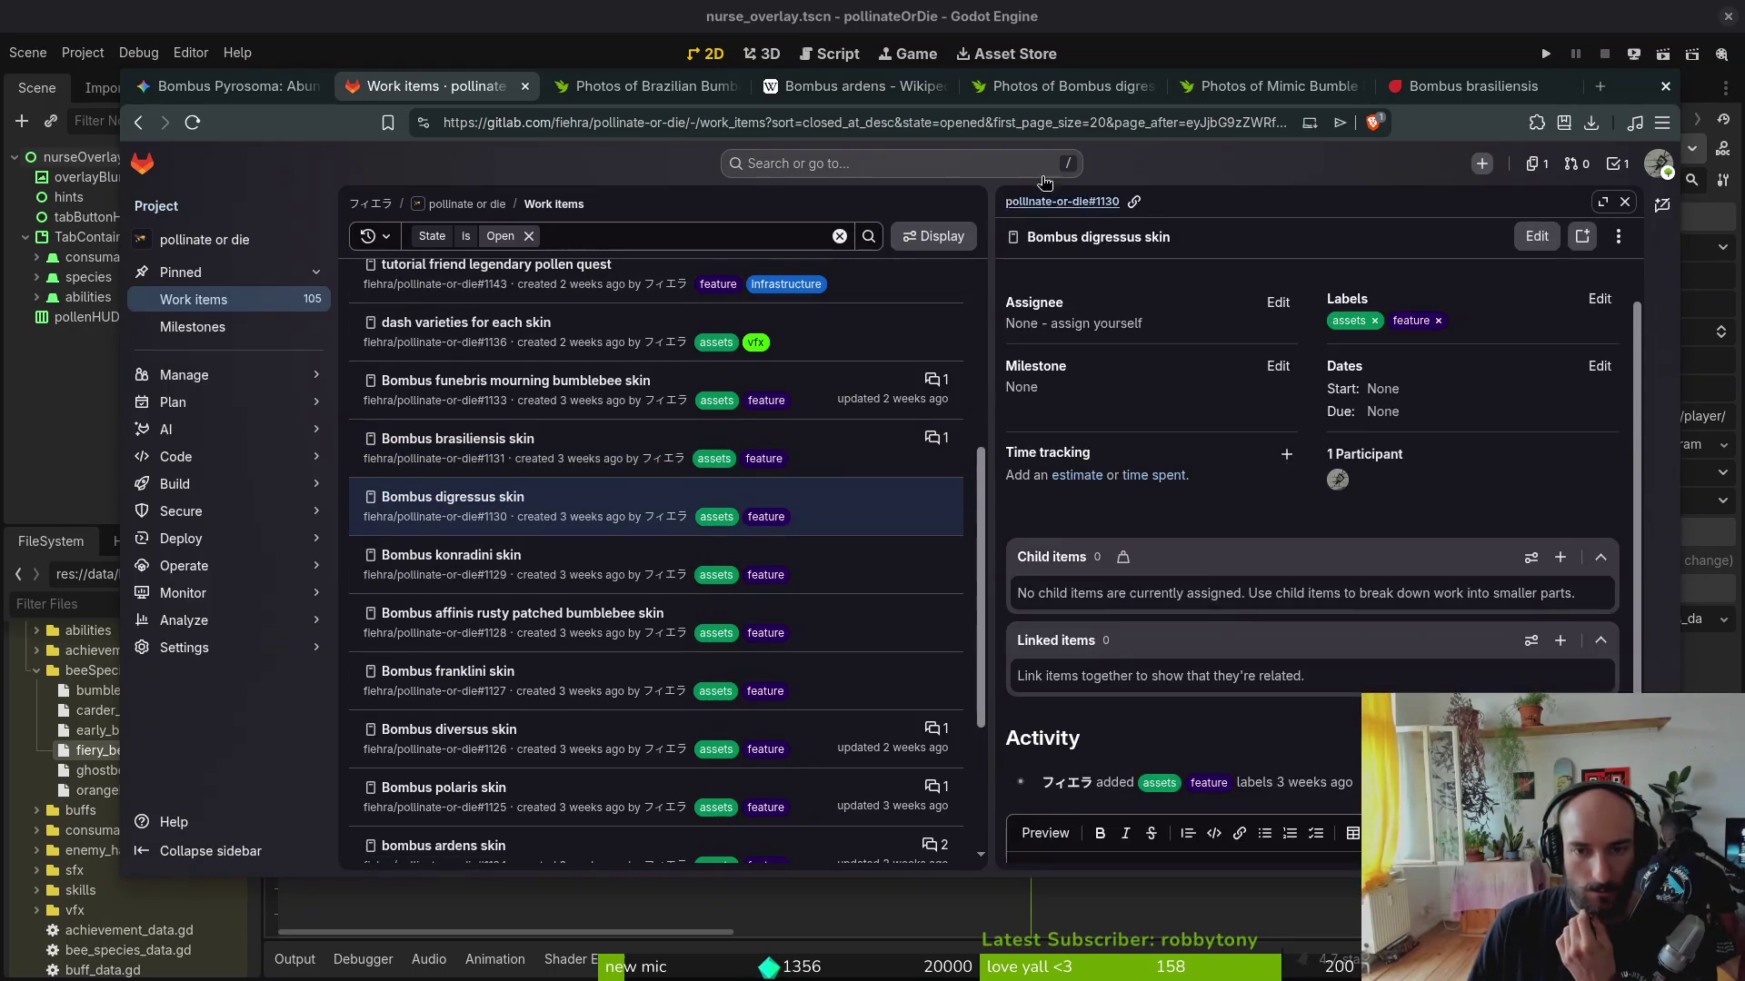
pyautogui.click(1057, 85)
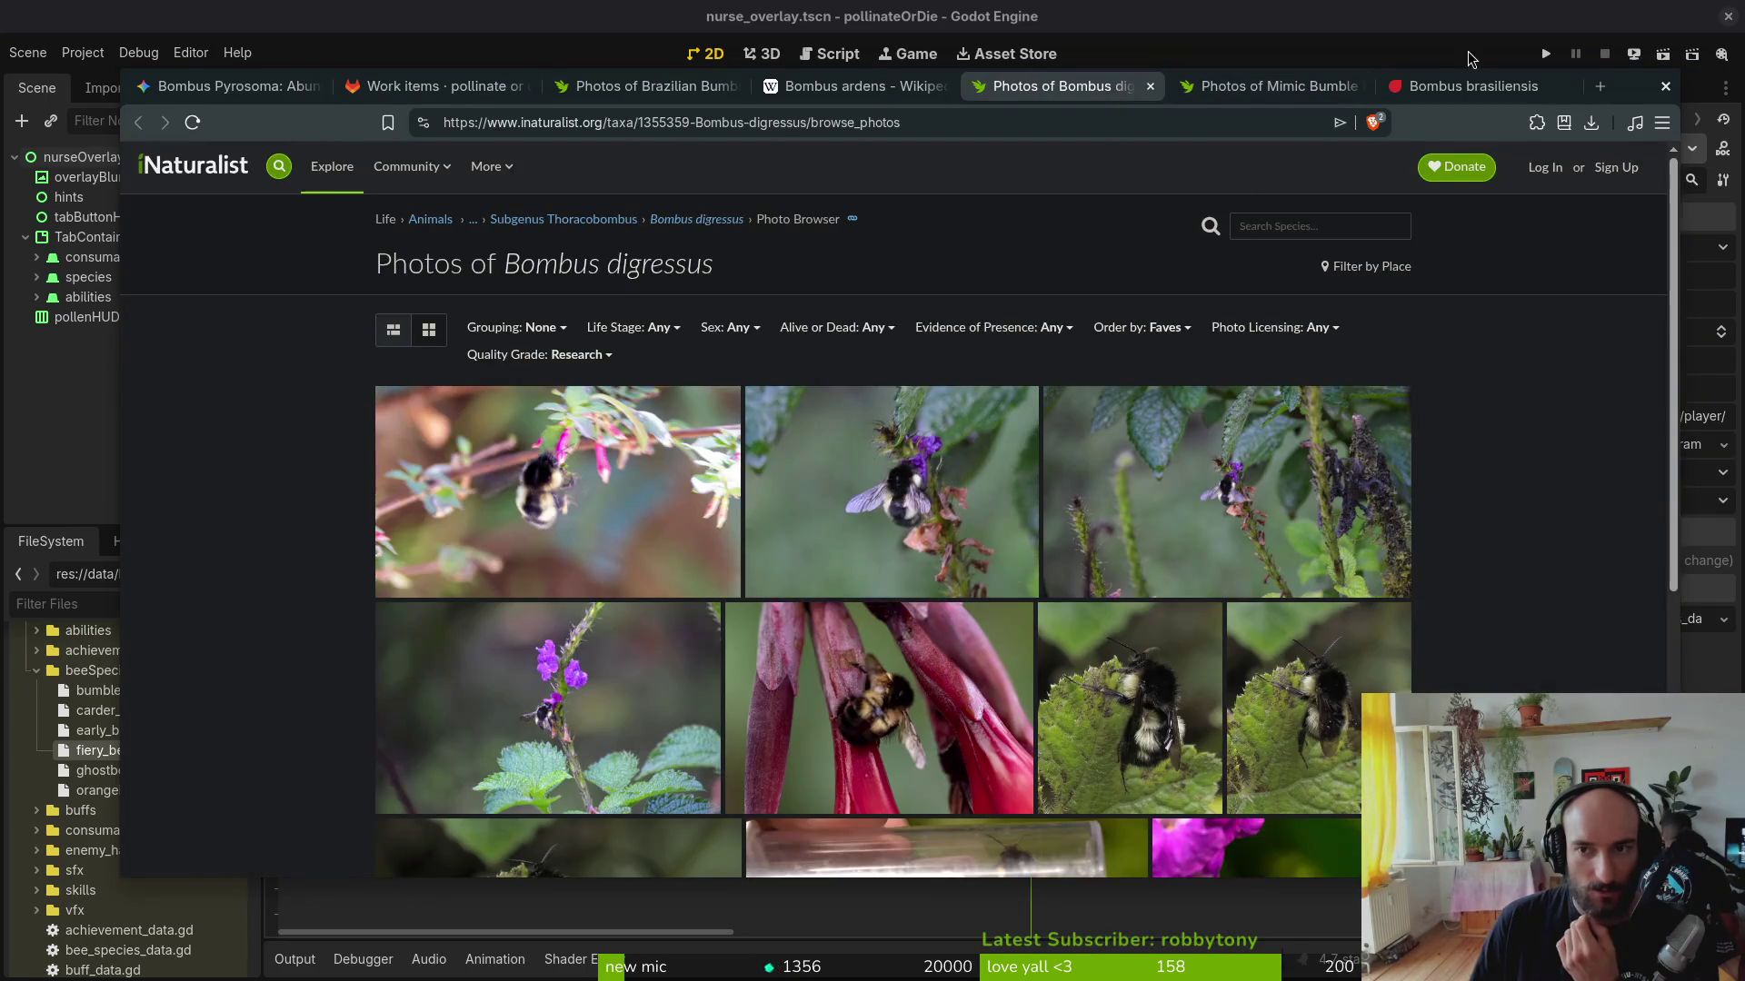
# Step: Return to the GitLab digressus issue #1130 and focus its comment box
pyautogui.click(1473, 87)
pyautogui.click(1056, 87)
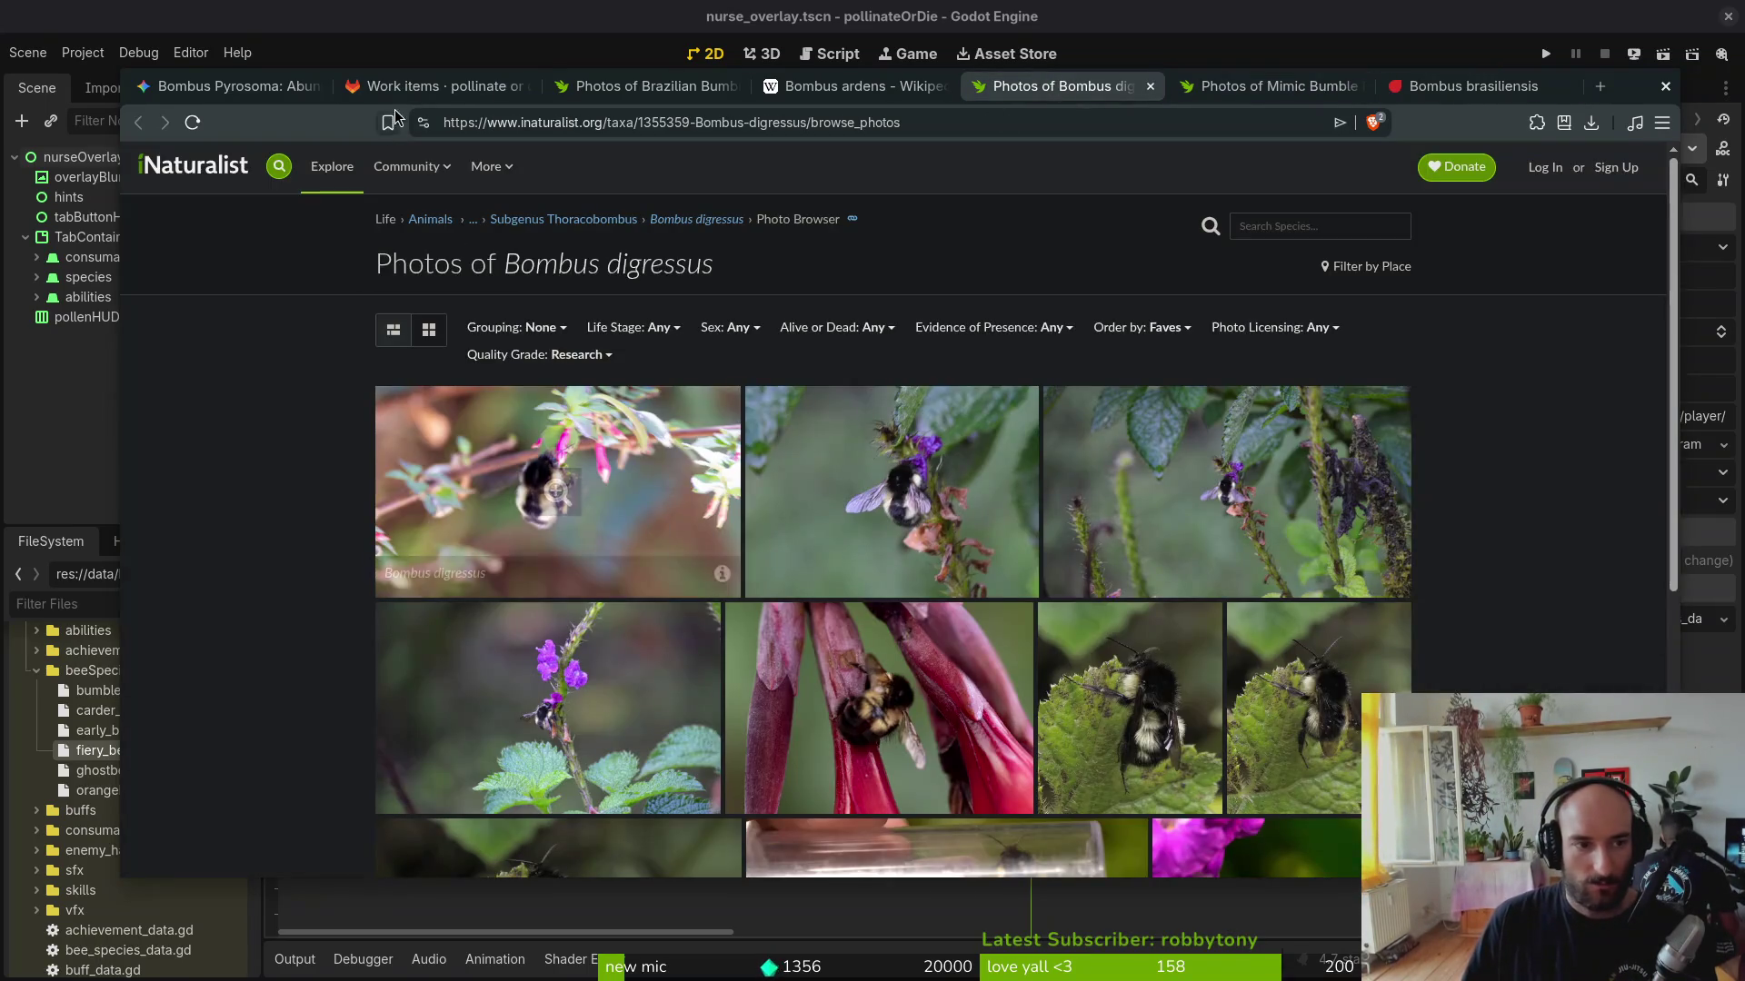
pyautogui.click(423, 86)
pyautogui.scroll(-3, 1188, 802)
pyautogui.click(1125, 689)
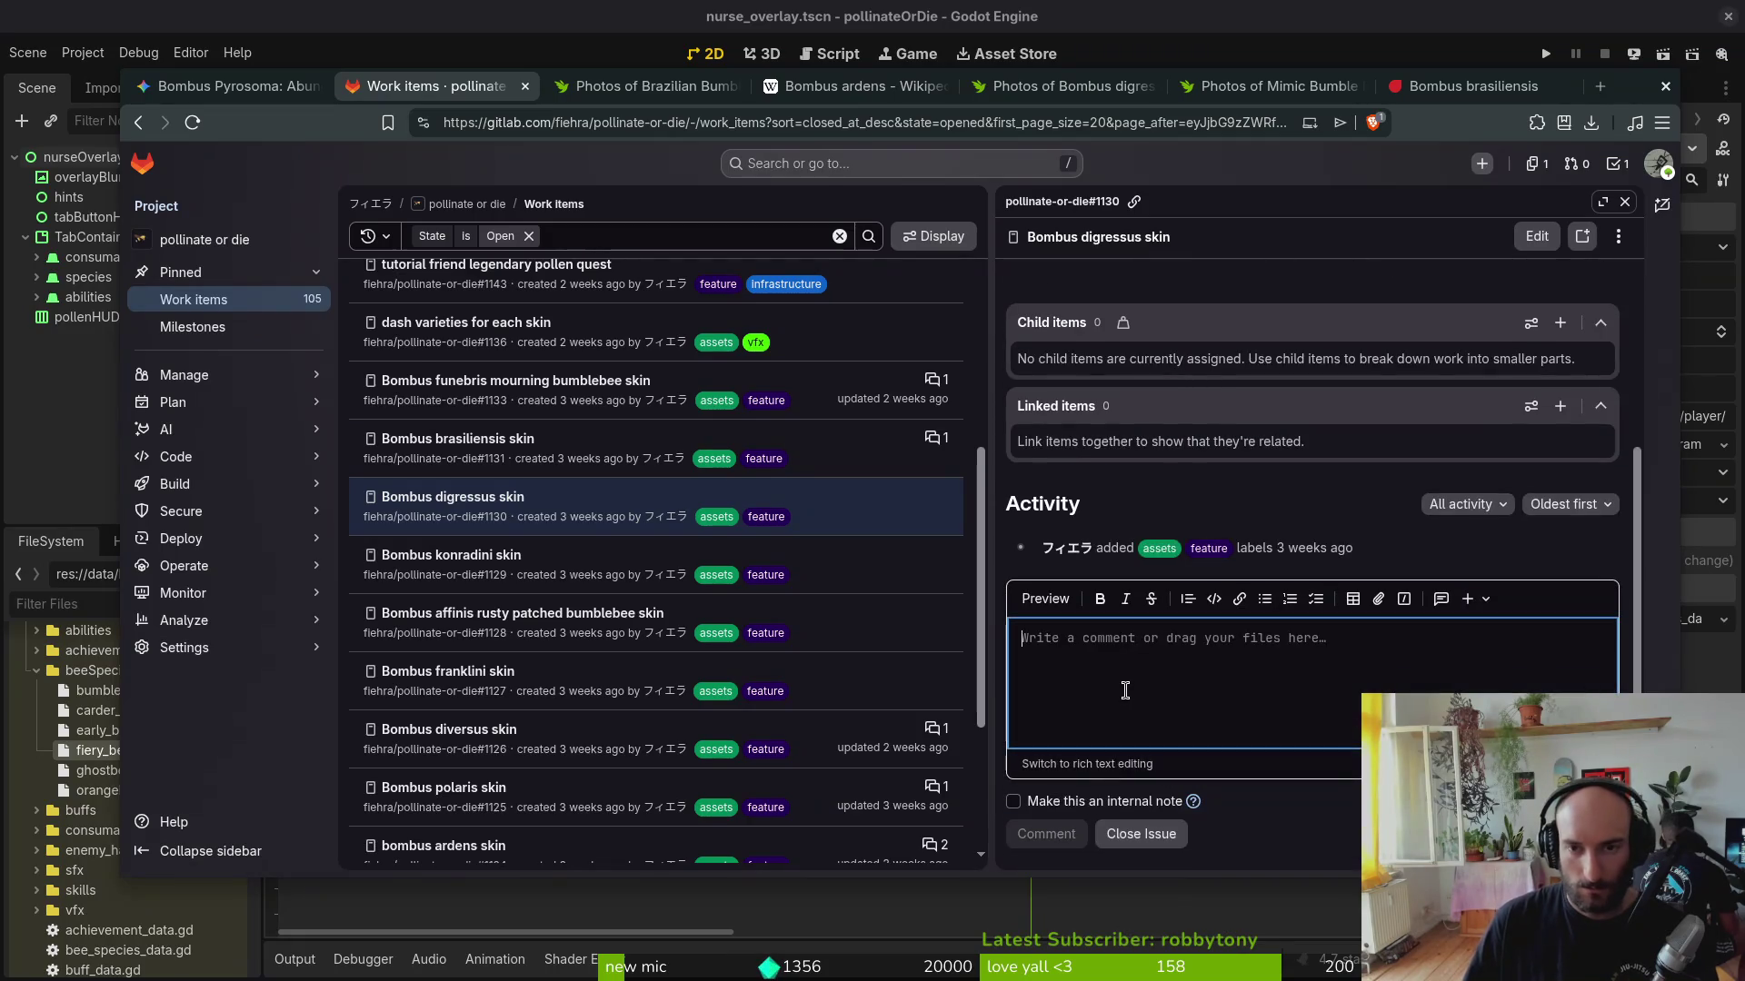
# Step: Search the IUCN Red List for Bombus digressus pasted from clipboard history
pyautogui.click(1472, 86)
pyautogui.click(813, 304)
pyautogui.write('Bombus digressus')
pyautogui.press('Down')
pyautogui.press('Return')
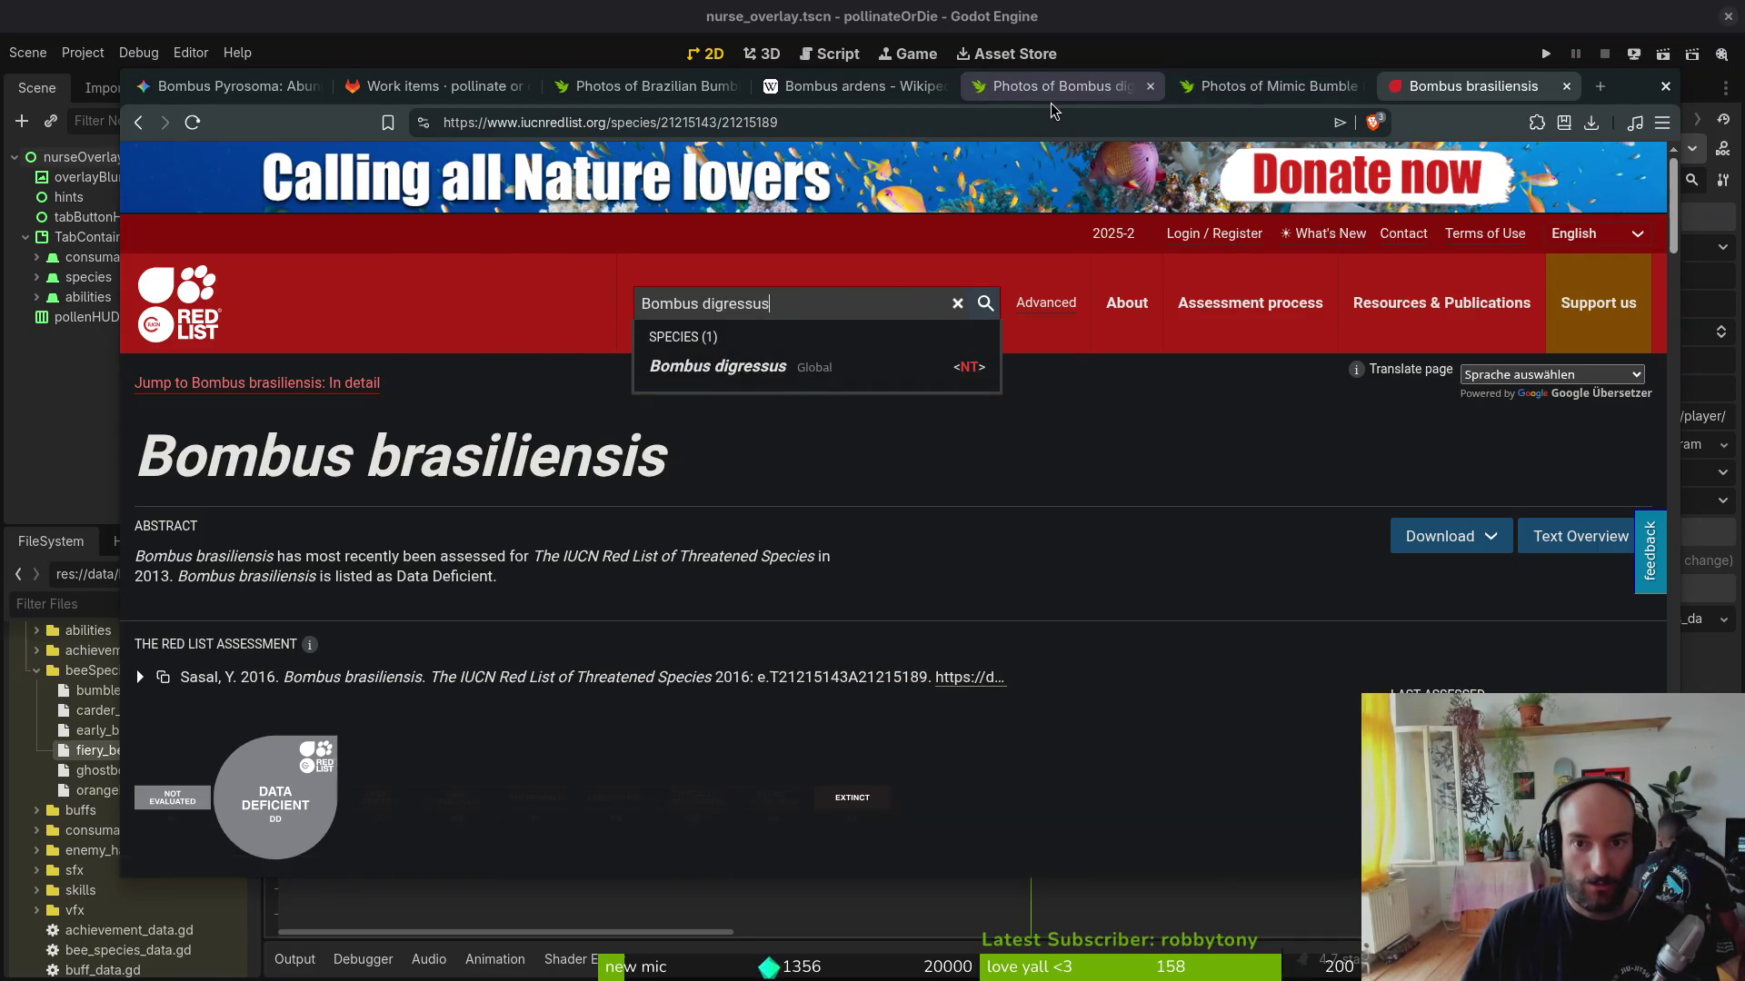
# Step: Open and review the Bombus digressus Near Threatened assessment, then start a blank tab
pyautogui.click(1316, 90)
pyautogui.click(845, 91)
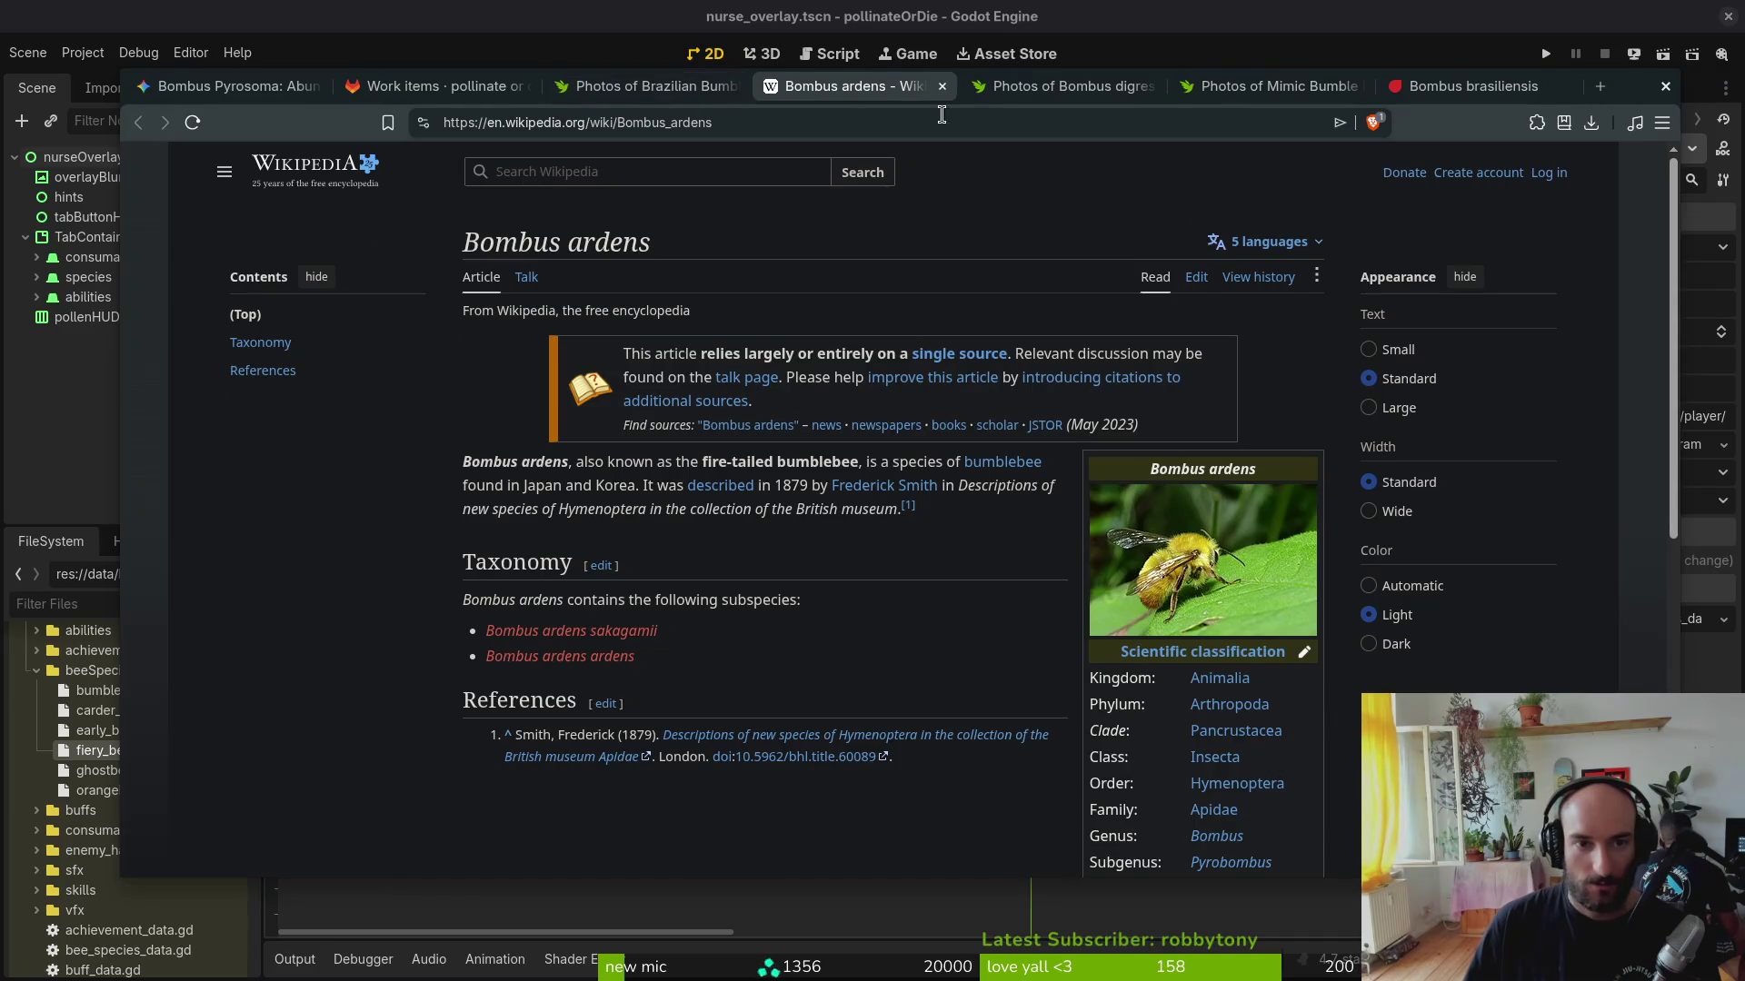
pyautogui.click(1472, 86)
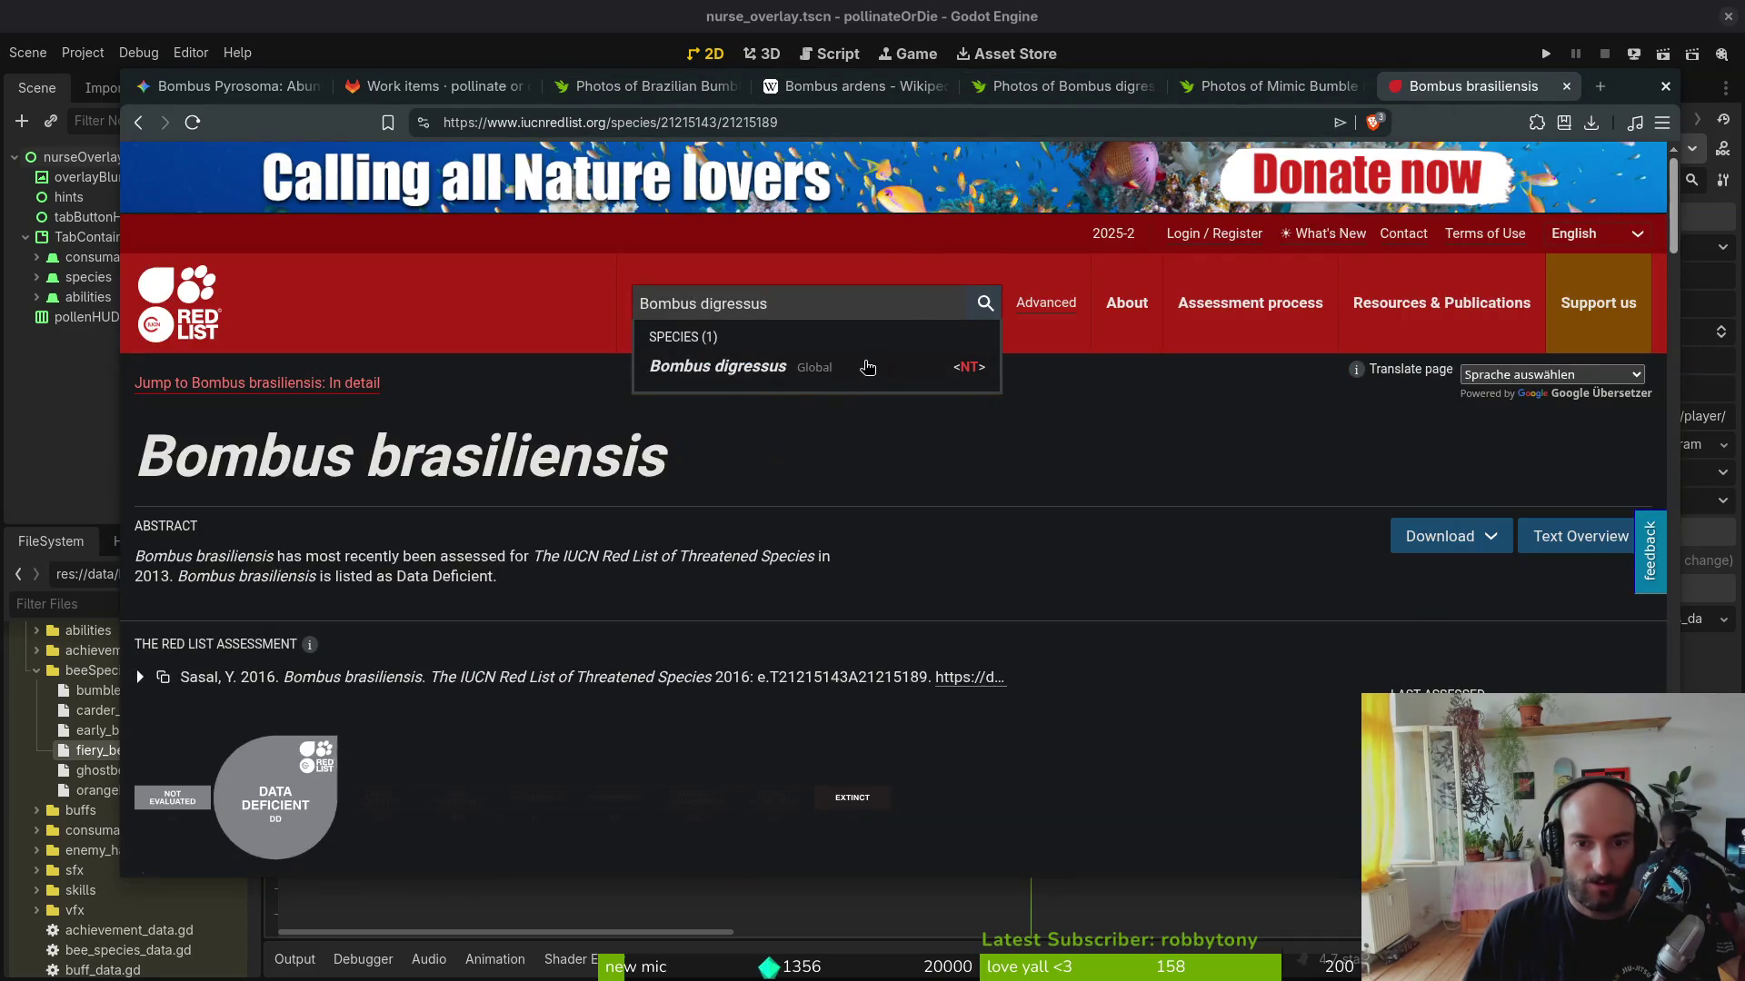
pyautogui.click(867, 367)
pyautogui.scroll(-3, 888, 632)
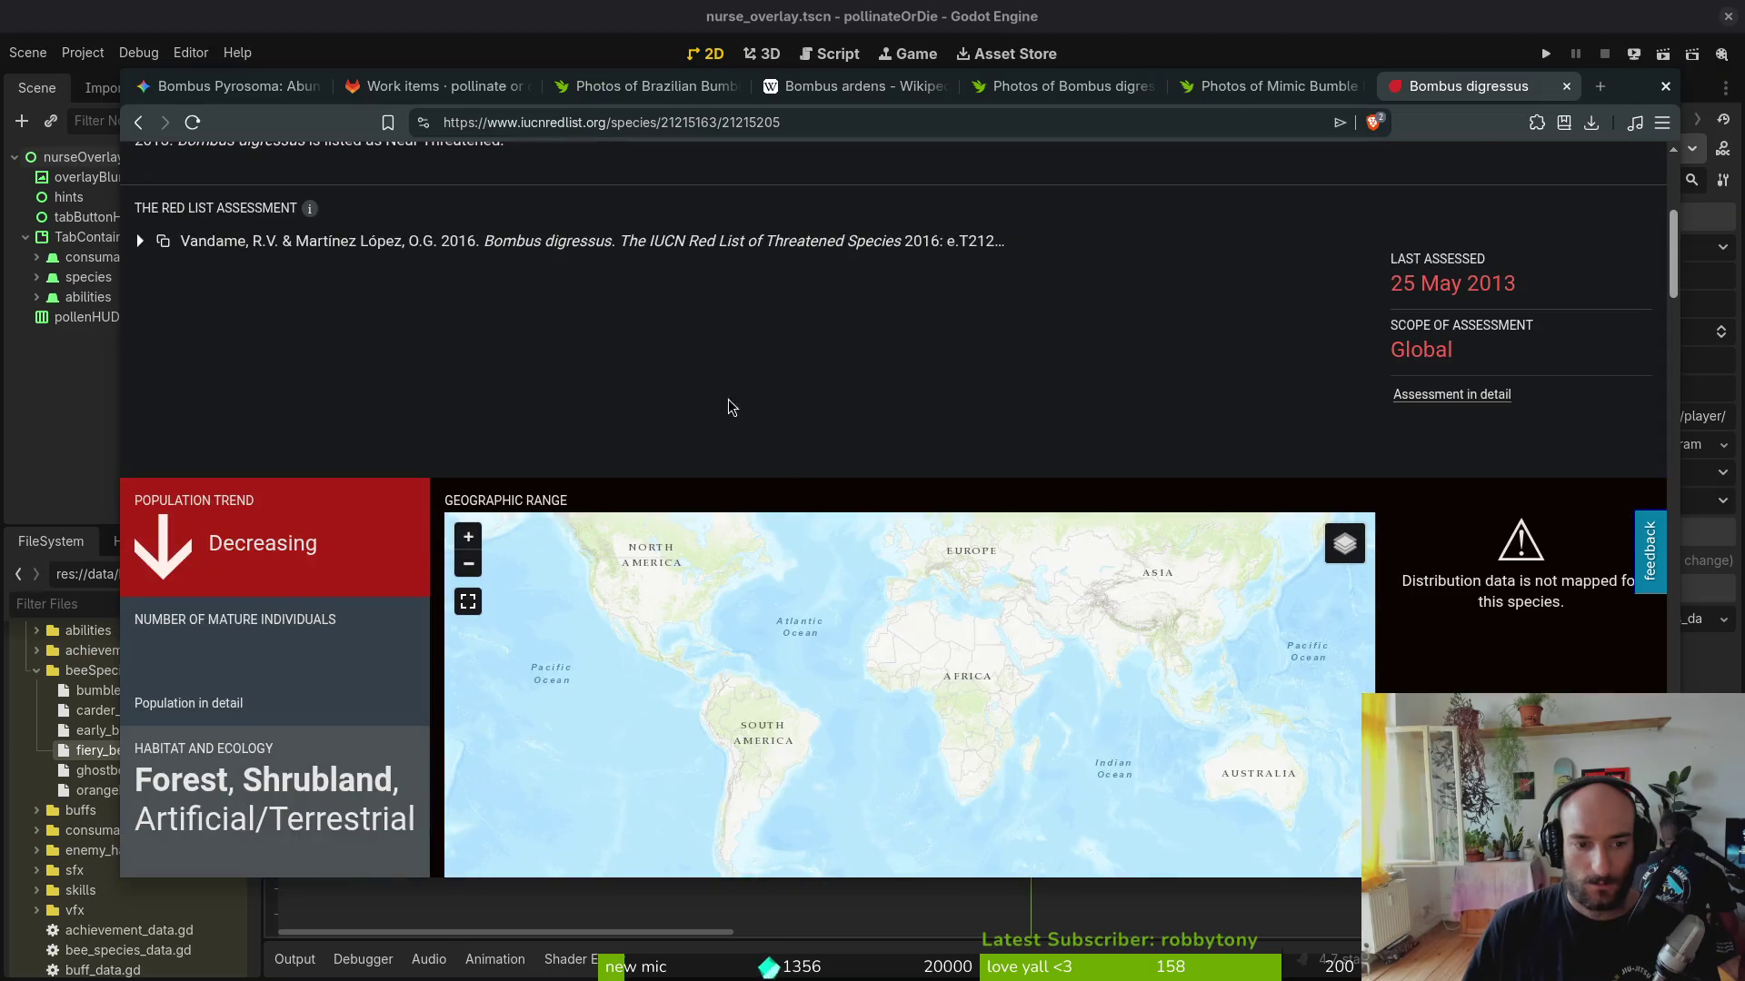
pyautogui.scroll(-4, 750, 441)
pyautogui.scroll(-3, 728, 691)
pyautogui.scroll(4, 729, 690)
pyautogui.scroll(4, 324, 616)
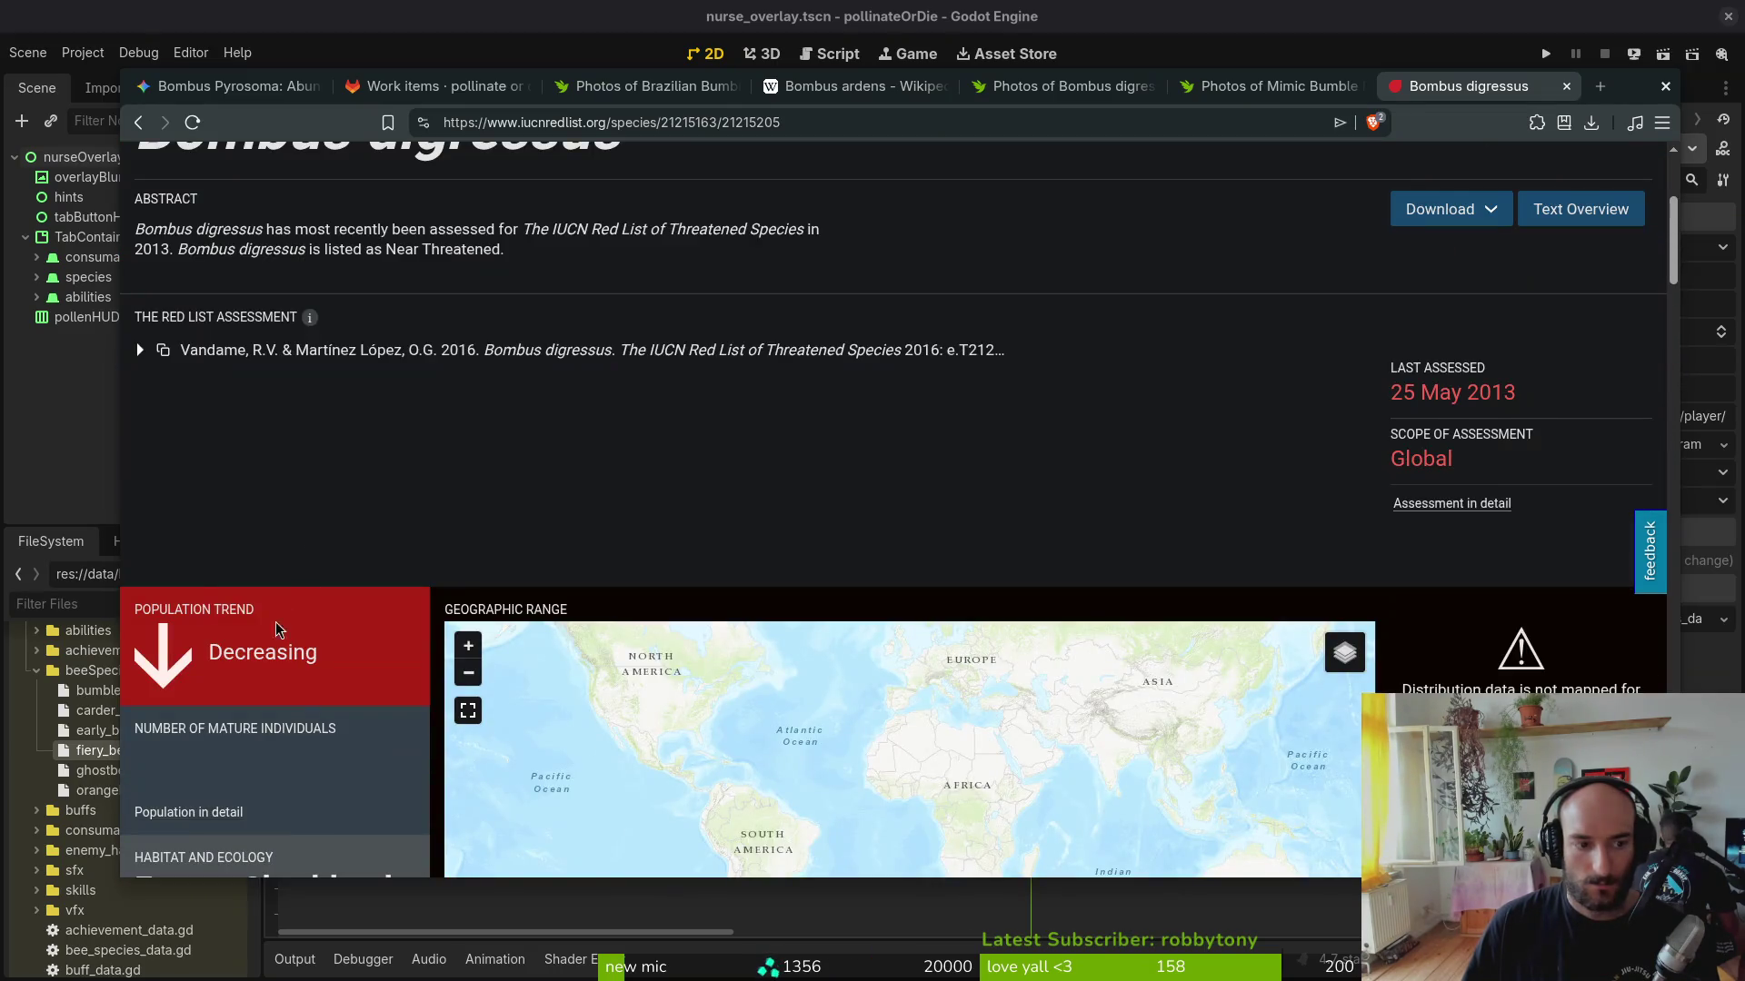
pyautogui.scroll(3, 212, 584)
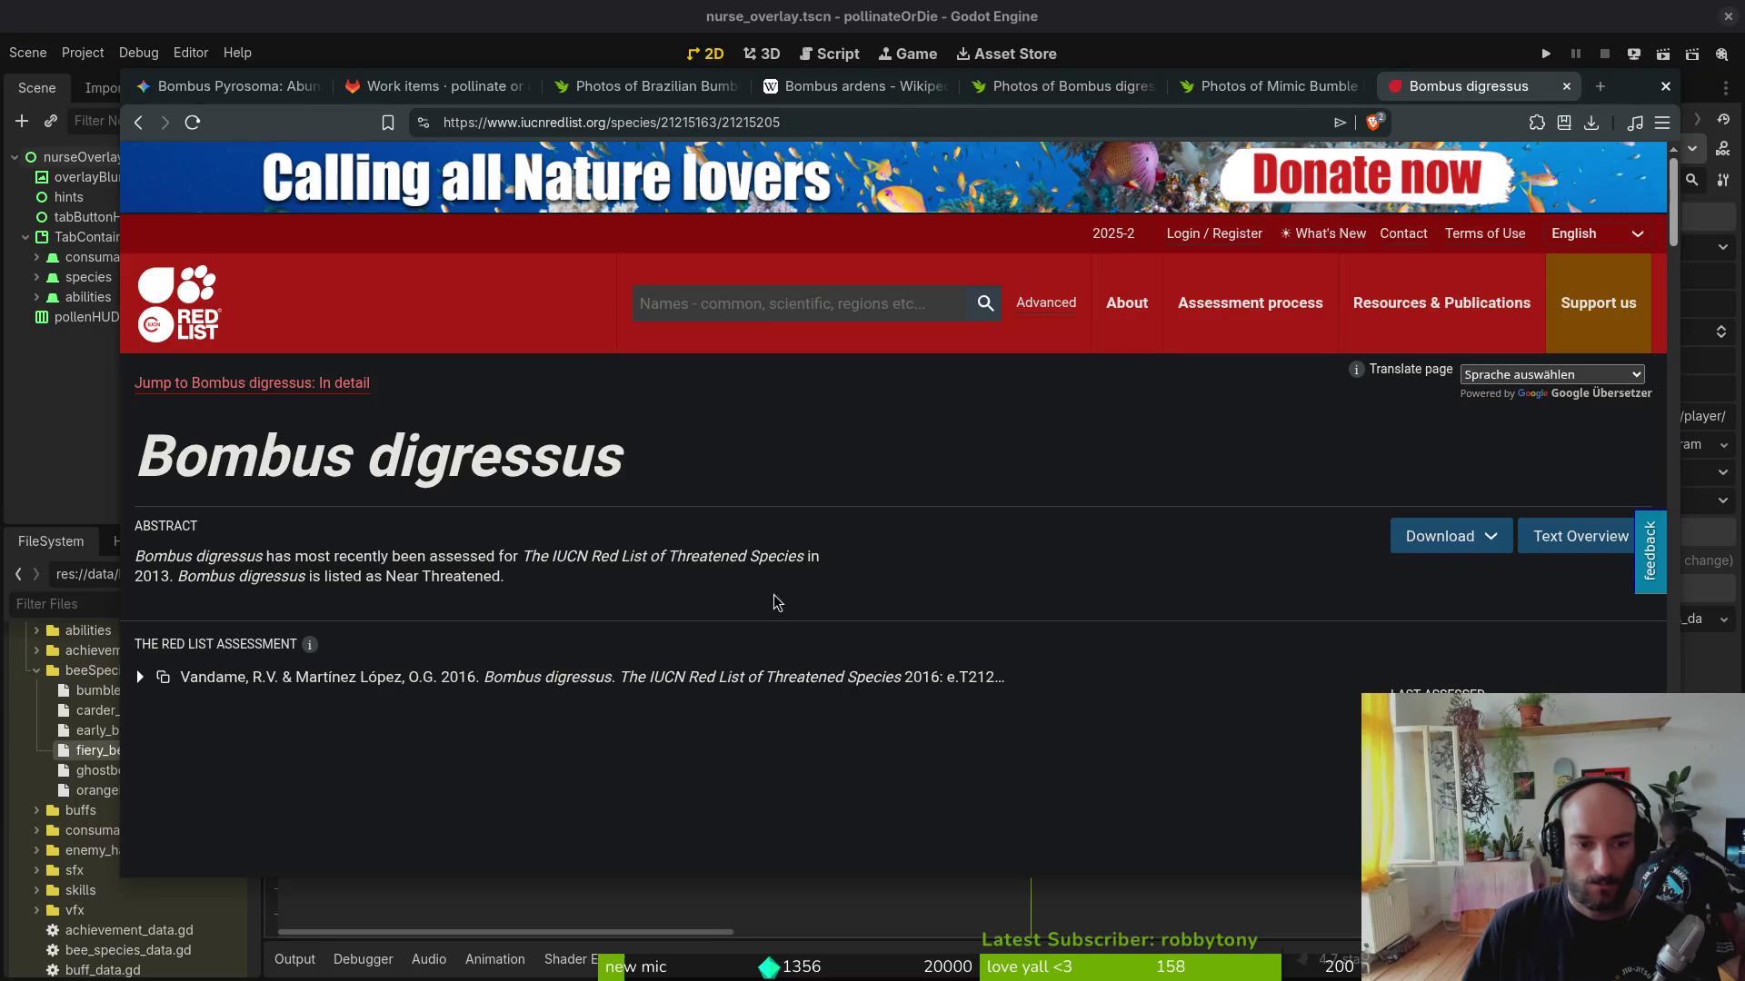
pyautogui.scroll(-5, 762, 601)
pyautogui.scroll(-5, 974, 564)
pyautogui.scroll(-3, 973, 564)
pyautogui.scroll(-3, 1296, 576)
pyautogui.scroll(-5, 1013, 623)
pyautogui.scroll(-5, 992, 615)
pyautogui.scroll(8, 941, 557)
pyautogui.scroll(9, 1037, 674)
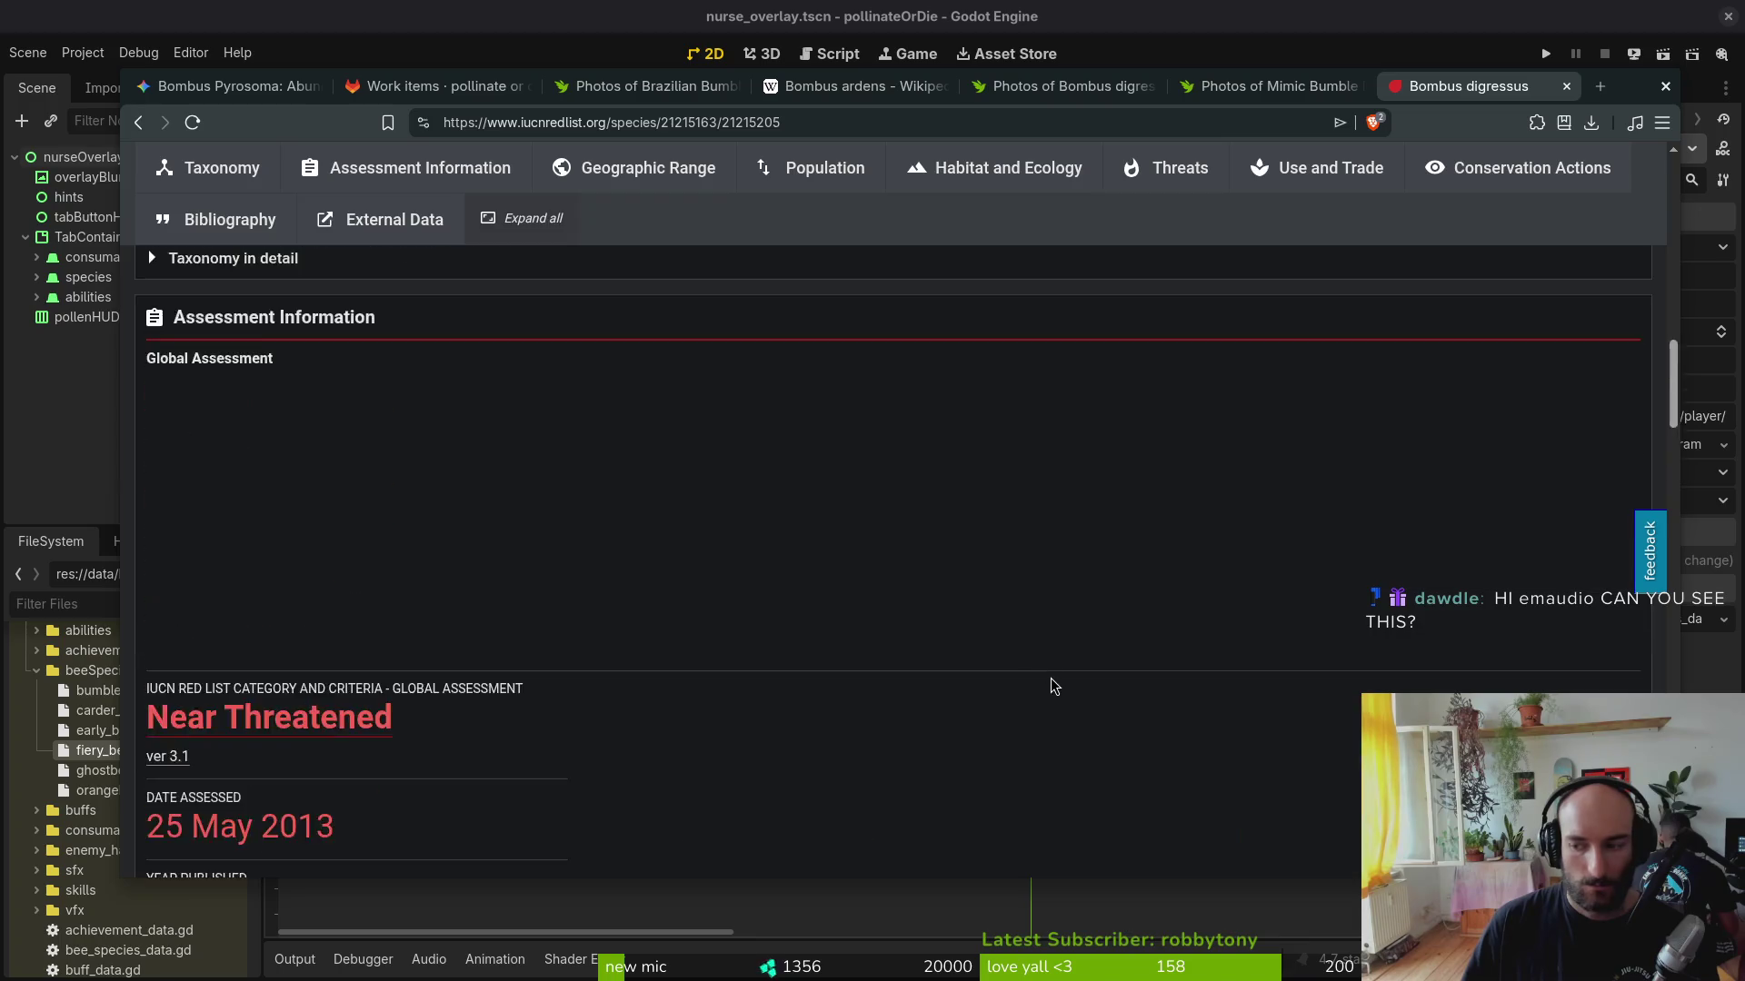
pyautogui.scroll(5, 1036, 673)
pyautogui.scroll(10, 1036, 673)
pyautogui.hotkey('ctrl', 't')
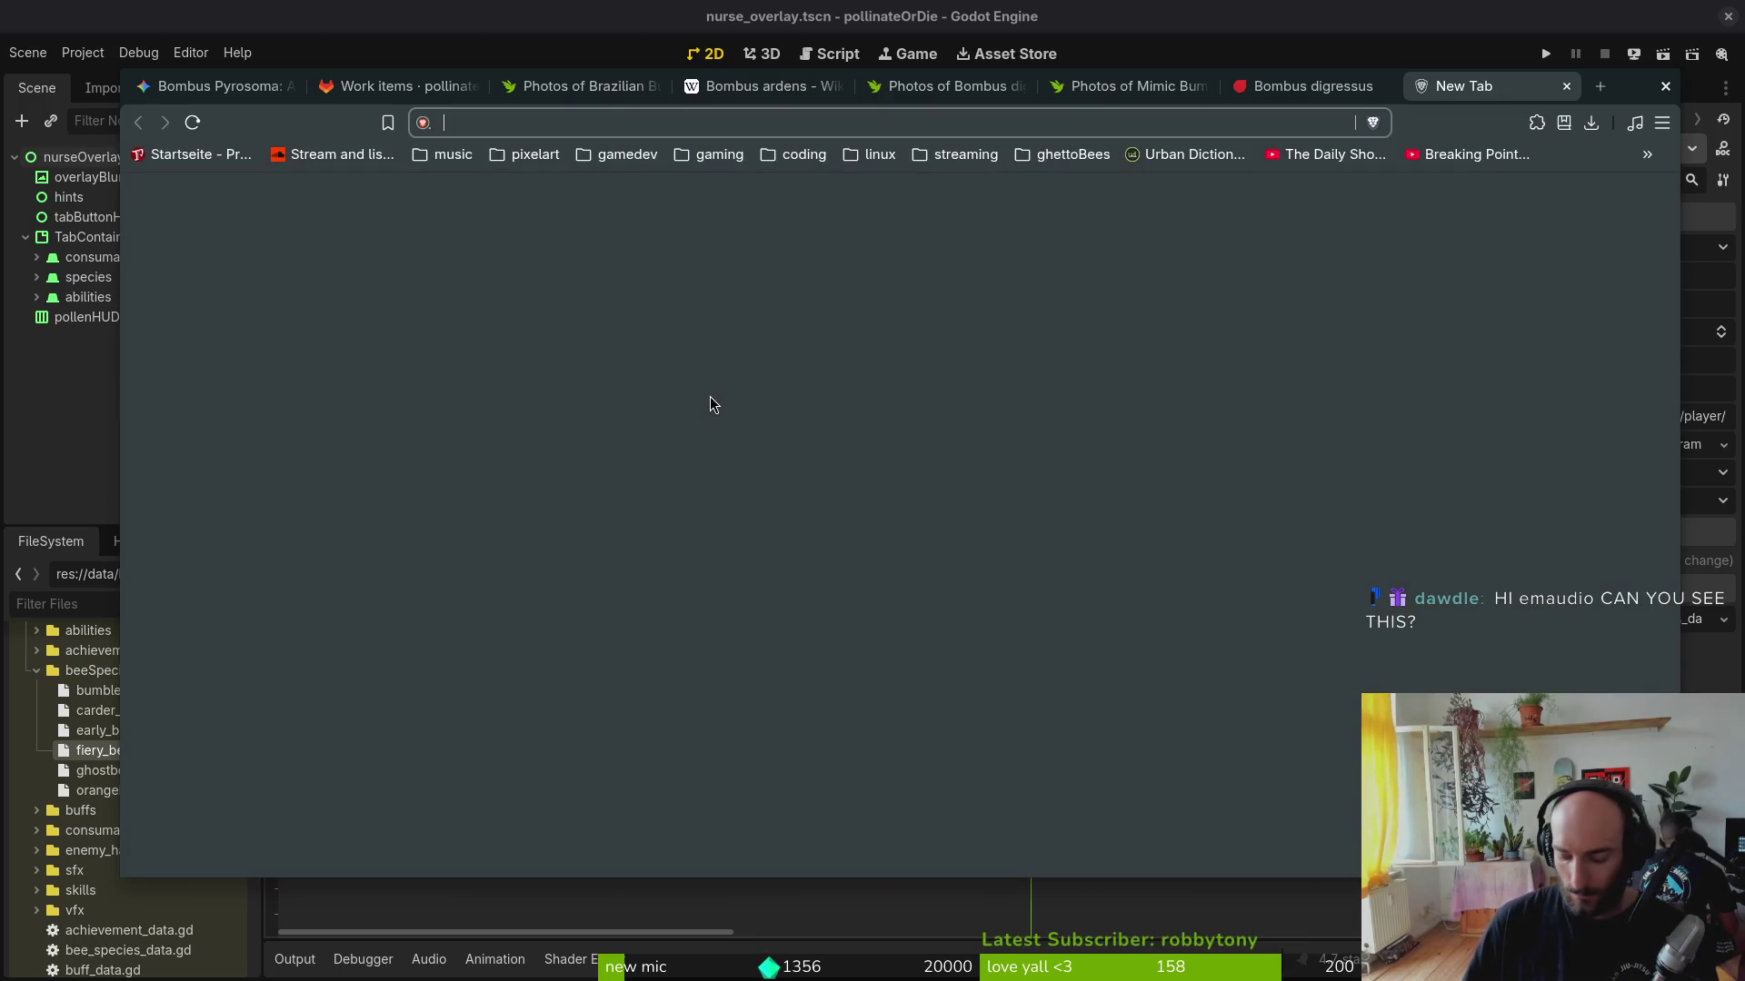
pyautogui.write('red list stages')
# Step: Search 'red list stages', read Wikipedia's IUCN Red List article, and return to the digressus assessment
pyautogui.press('Return')
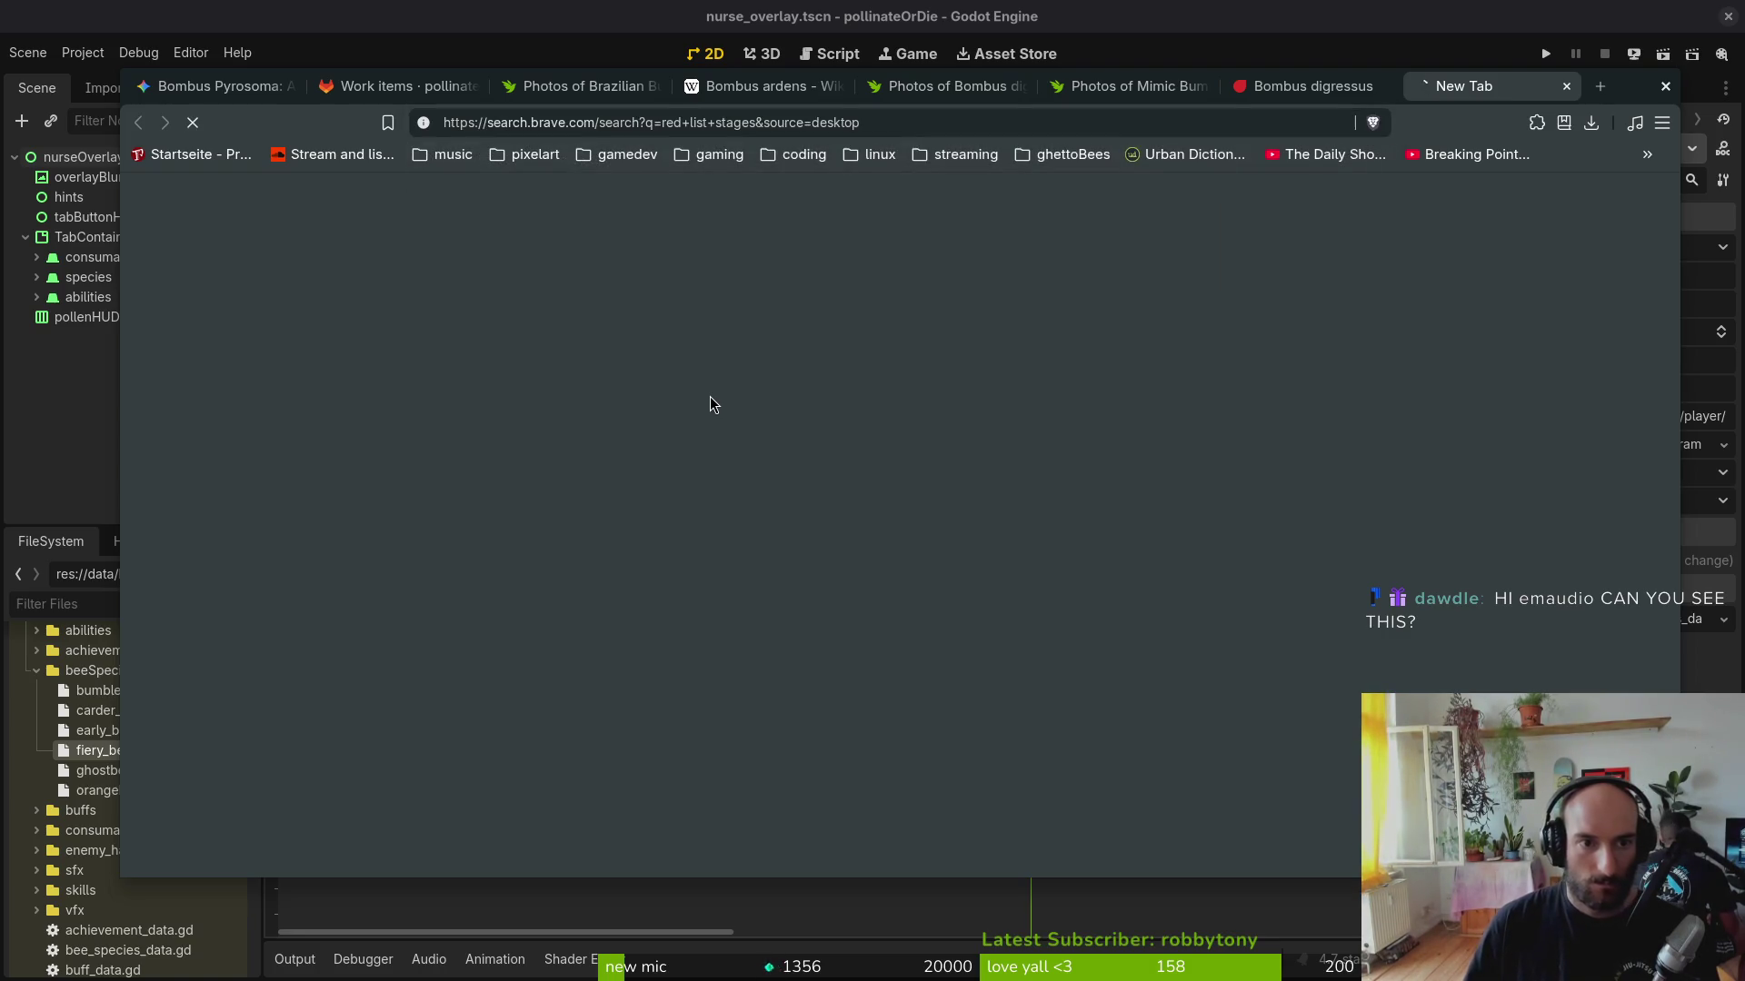
pyautogui.scroll(-3, 789, 419)
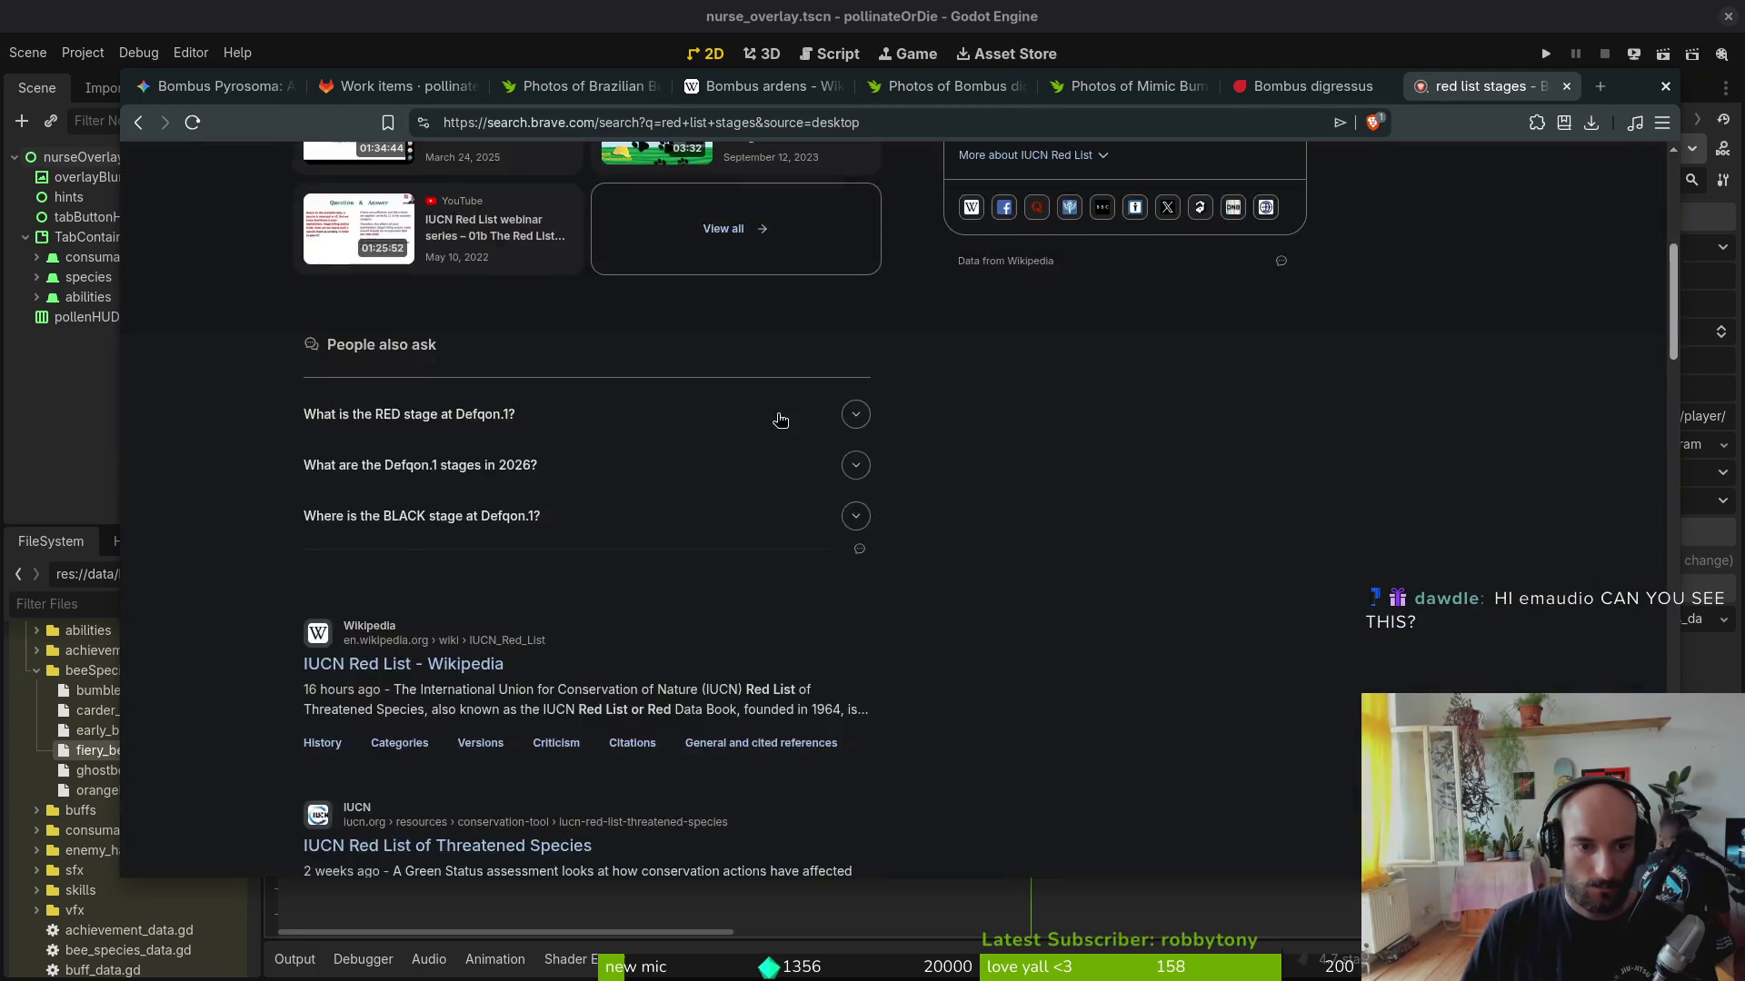
pyautogui.scroll(3, 545, 596)
pyautogui.scroll(-3, 546, 595)
pyautogui.click(404, 640)
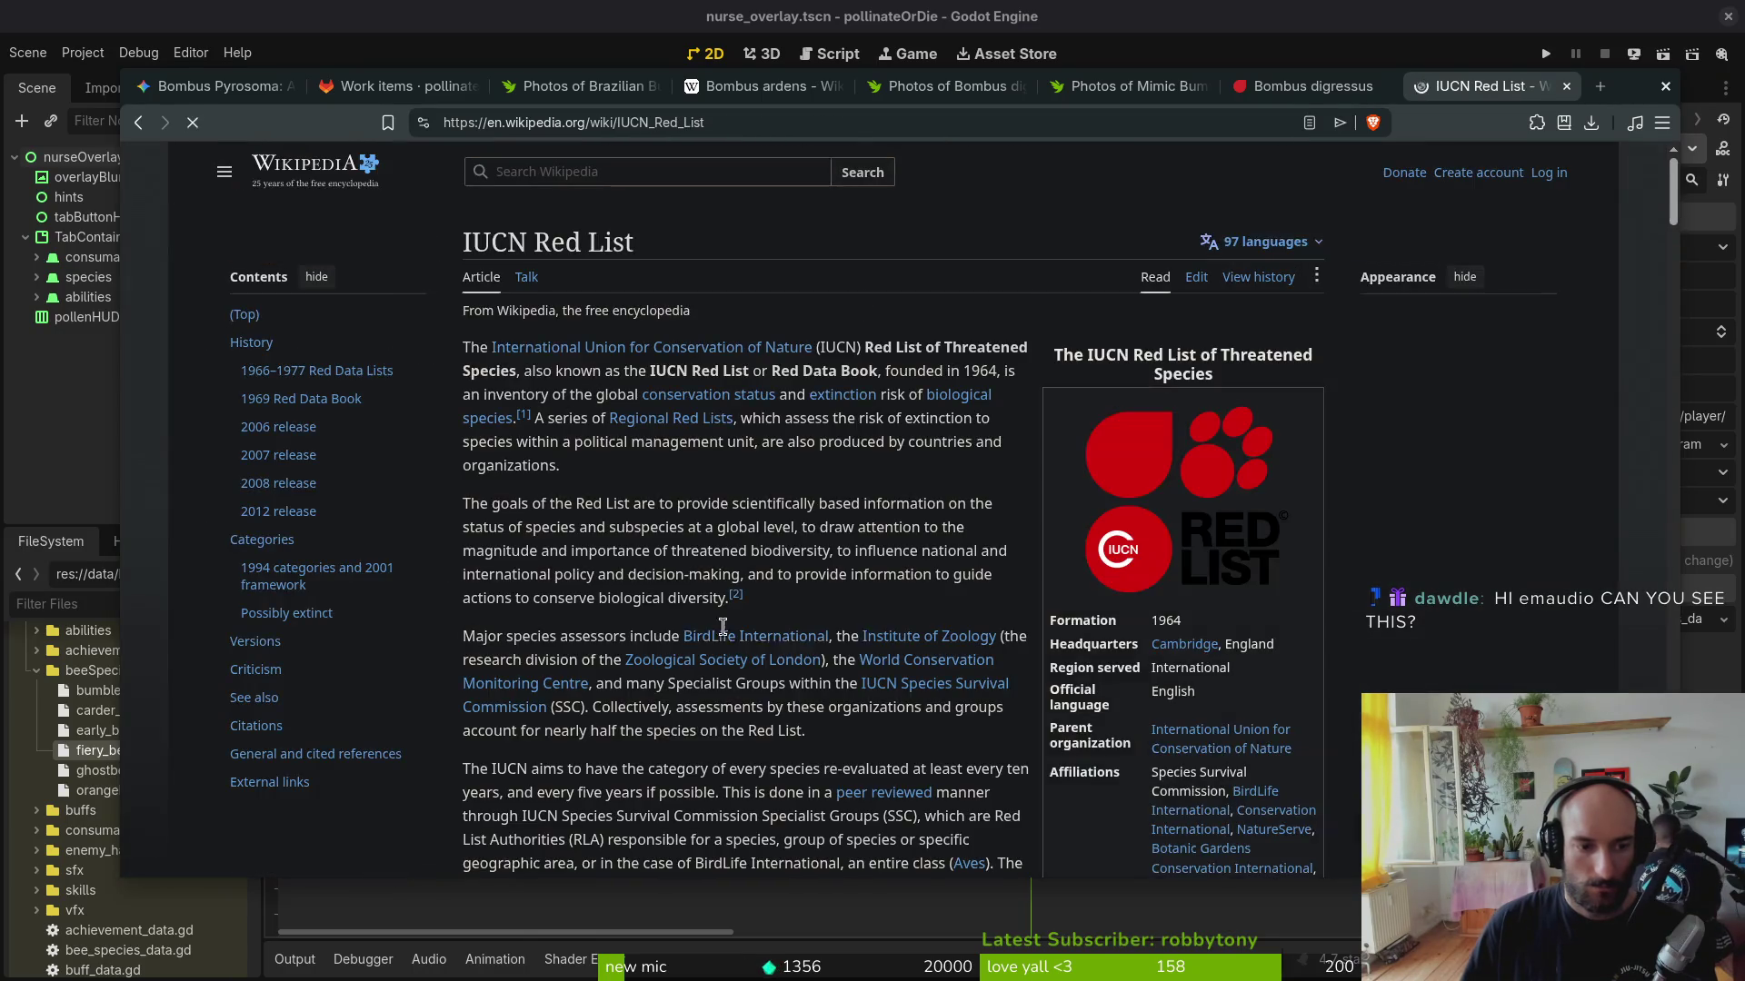
pyautogui.scroll(-5, 679, 617)
pyautogui.scroll(-3, 936, 556)
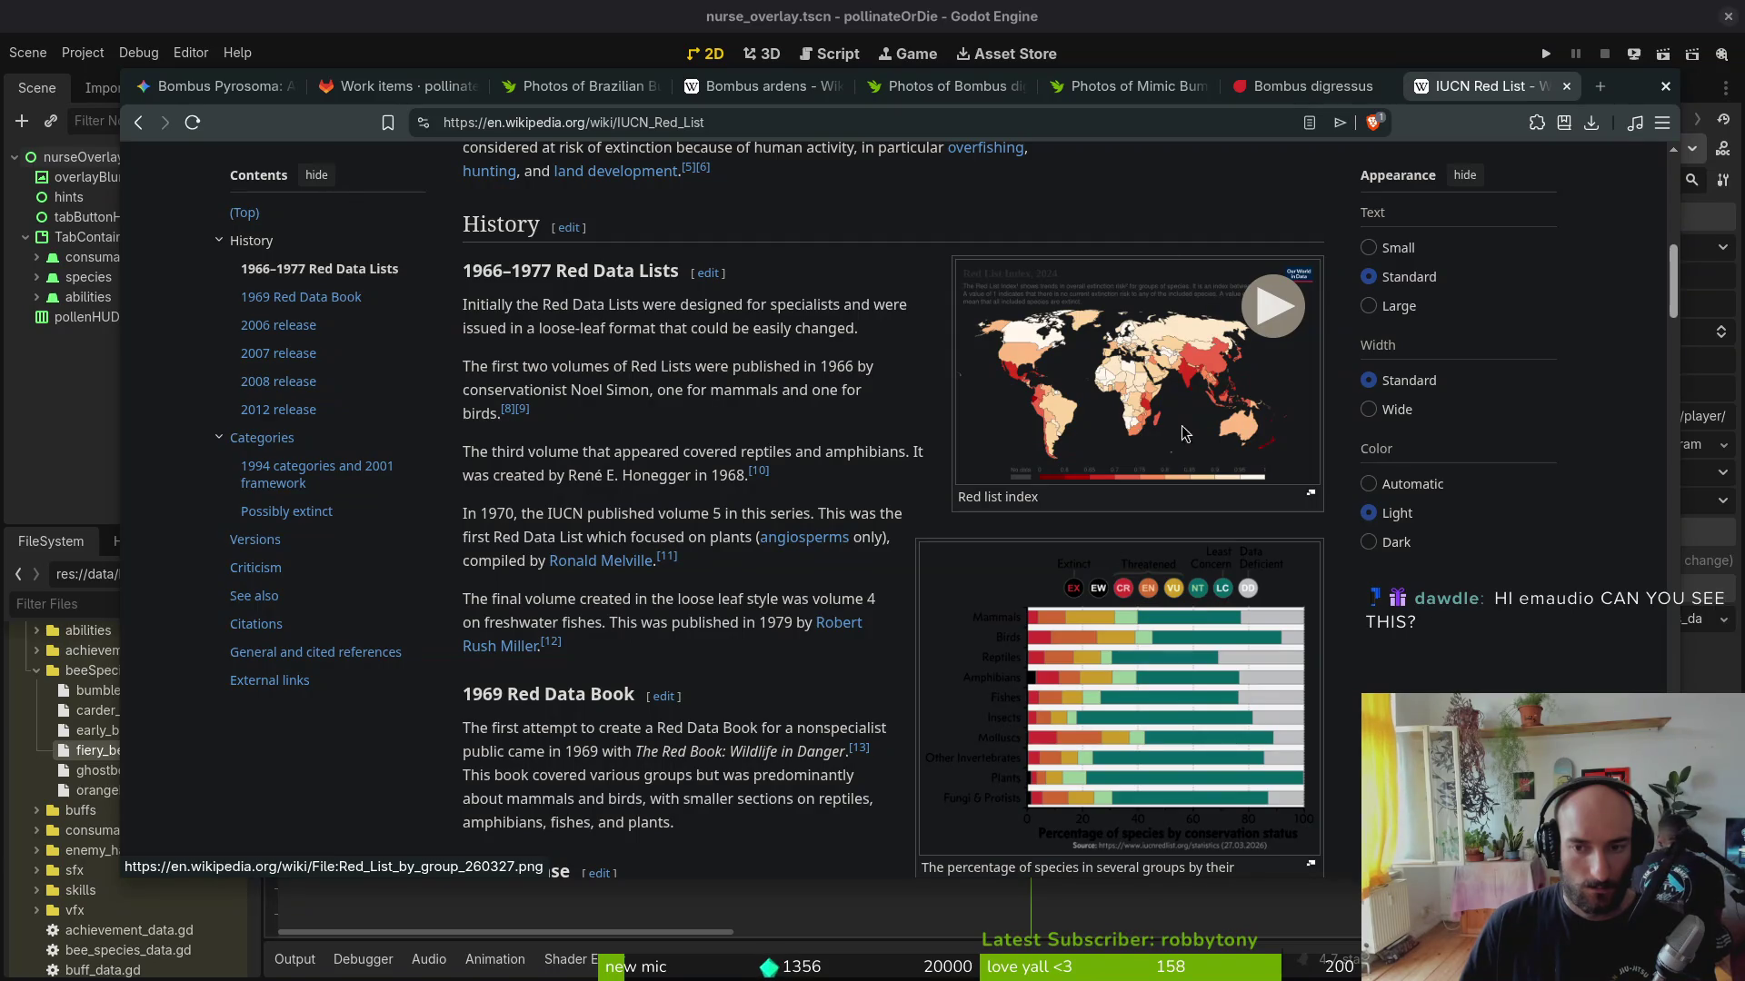
pyautogui.click(1293, 91)
pyautogui.scroll(-2, 879, 507)
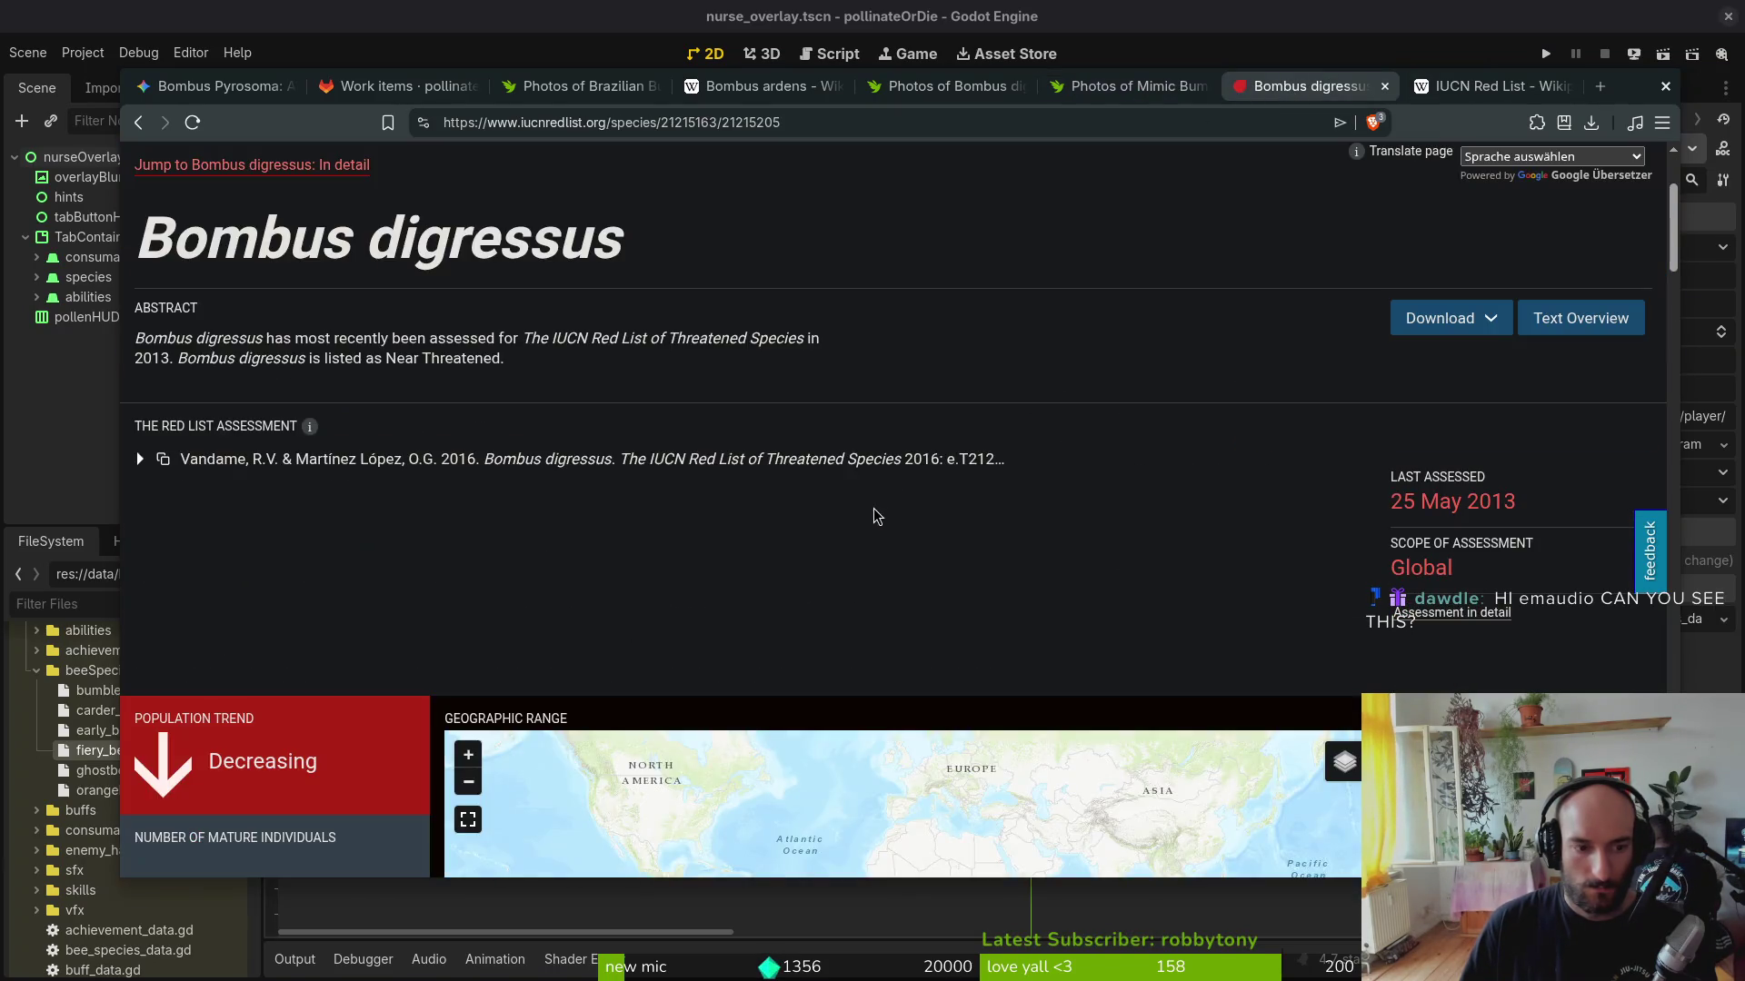
pyautogui.scroll(-1, 522, 549)
pyautogui.scroll(-1, 304, 622)
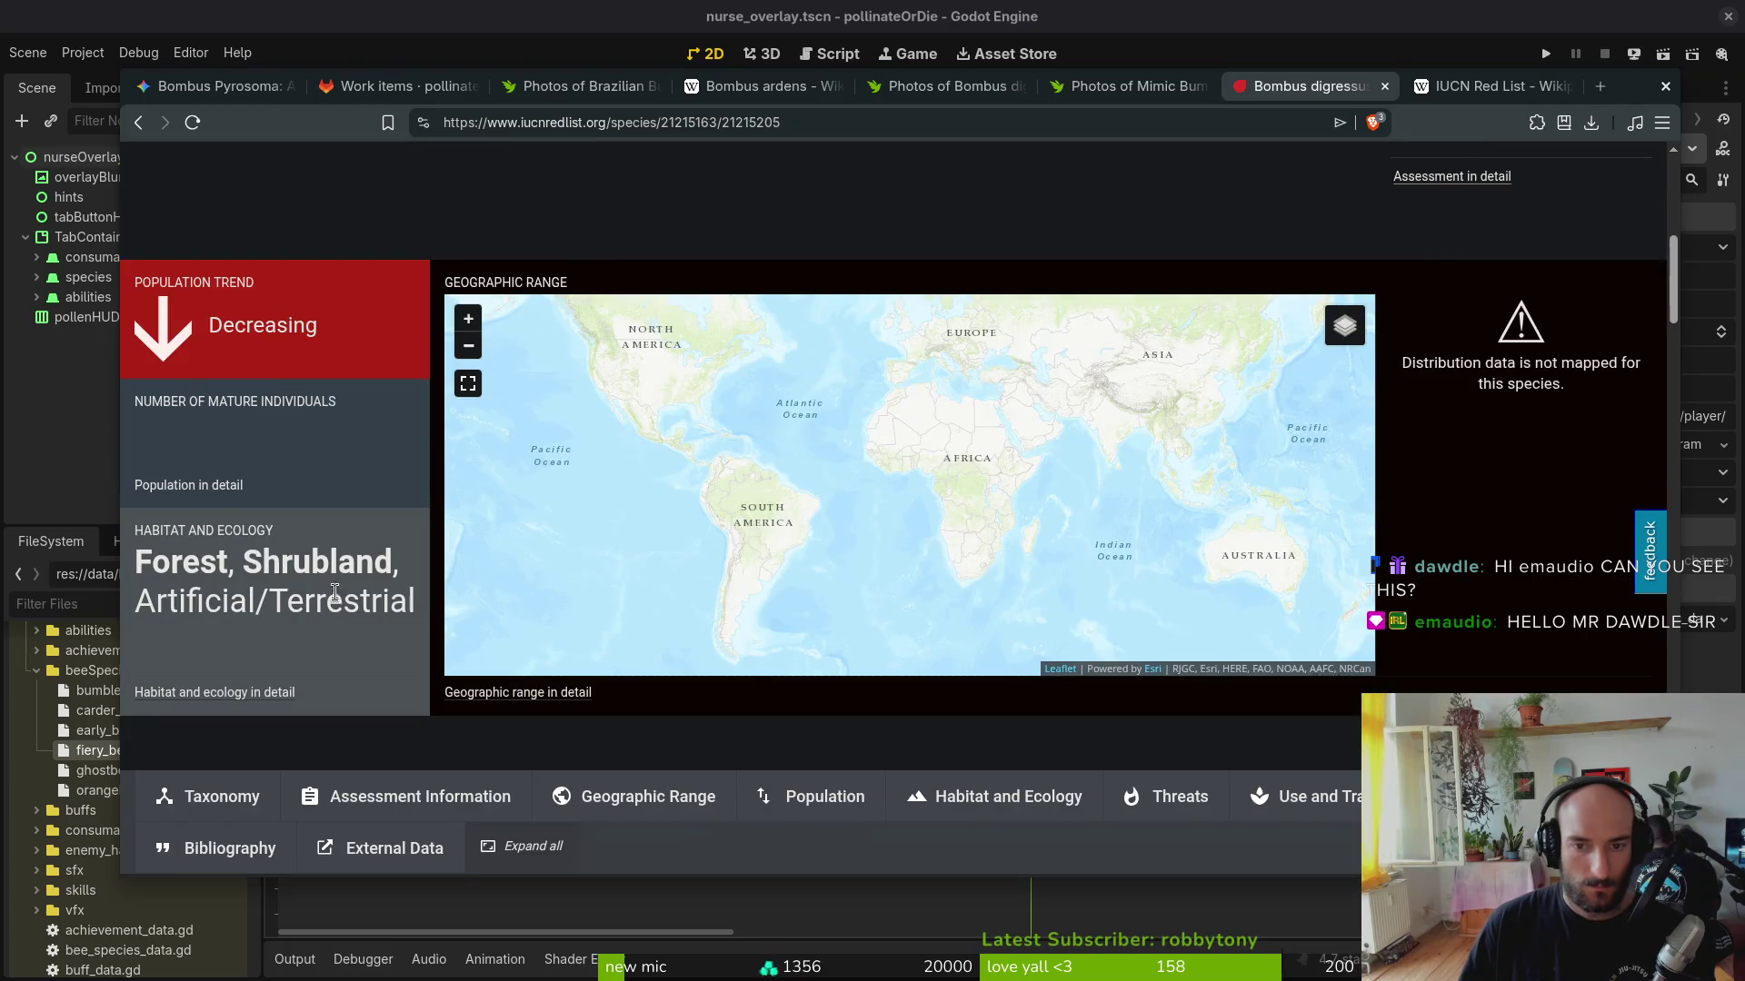
pyautogui.scroll(1, 670, 612)
pyautogui.scroll(1, 740, 518)
pyautogui.scroll(-2, 1040, 433)
# Step: Inspect the Bombus digressus range map, revisit the Red List article, and return to GitLab issue #1130
pyautogui.moveTo(1039, 433)
pyautogui.mouseDown()
pyautogui.moveTo(962, 526)
pyautogui.moveTo(877, 315)
pyautogui.mouseUp()
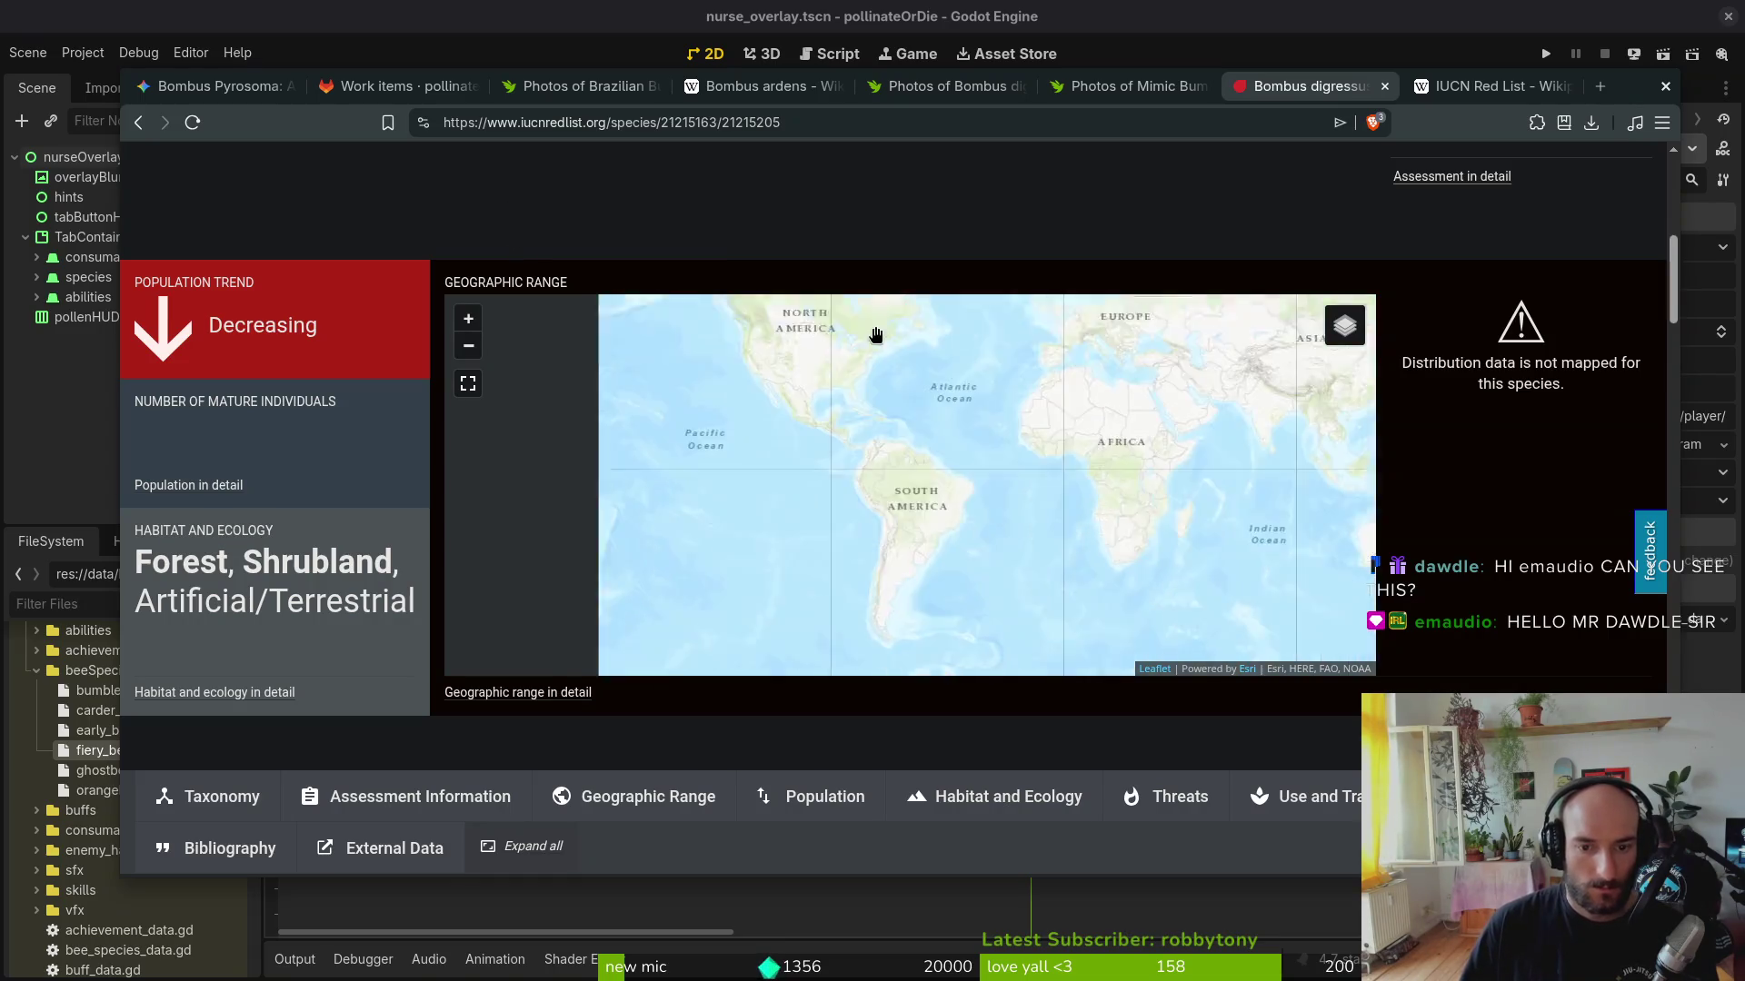
pyautogui.scroll(2, 721, 476)
pyautogui.scroll(-2, 864, 623)
pyautogui.scroll(2, 865, 623)
pyautogui.scroll(5, 844, 419)
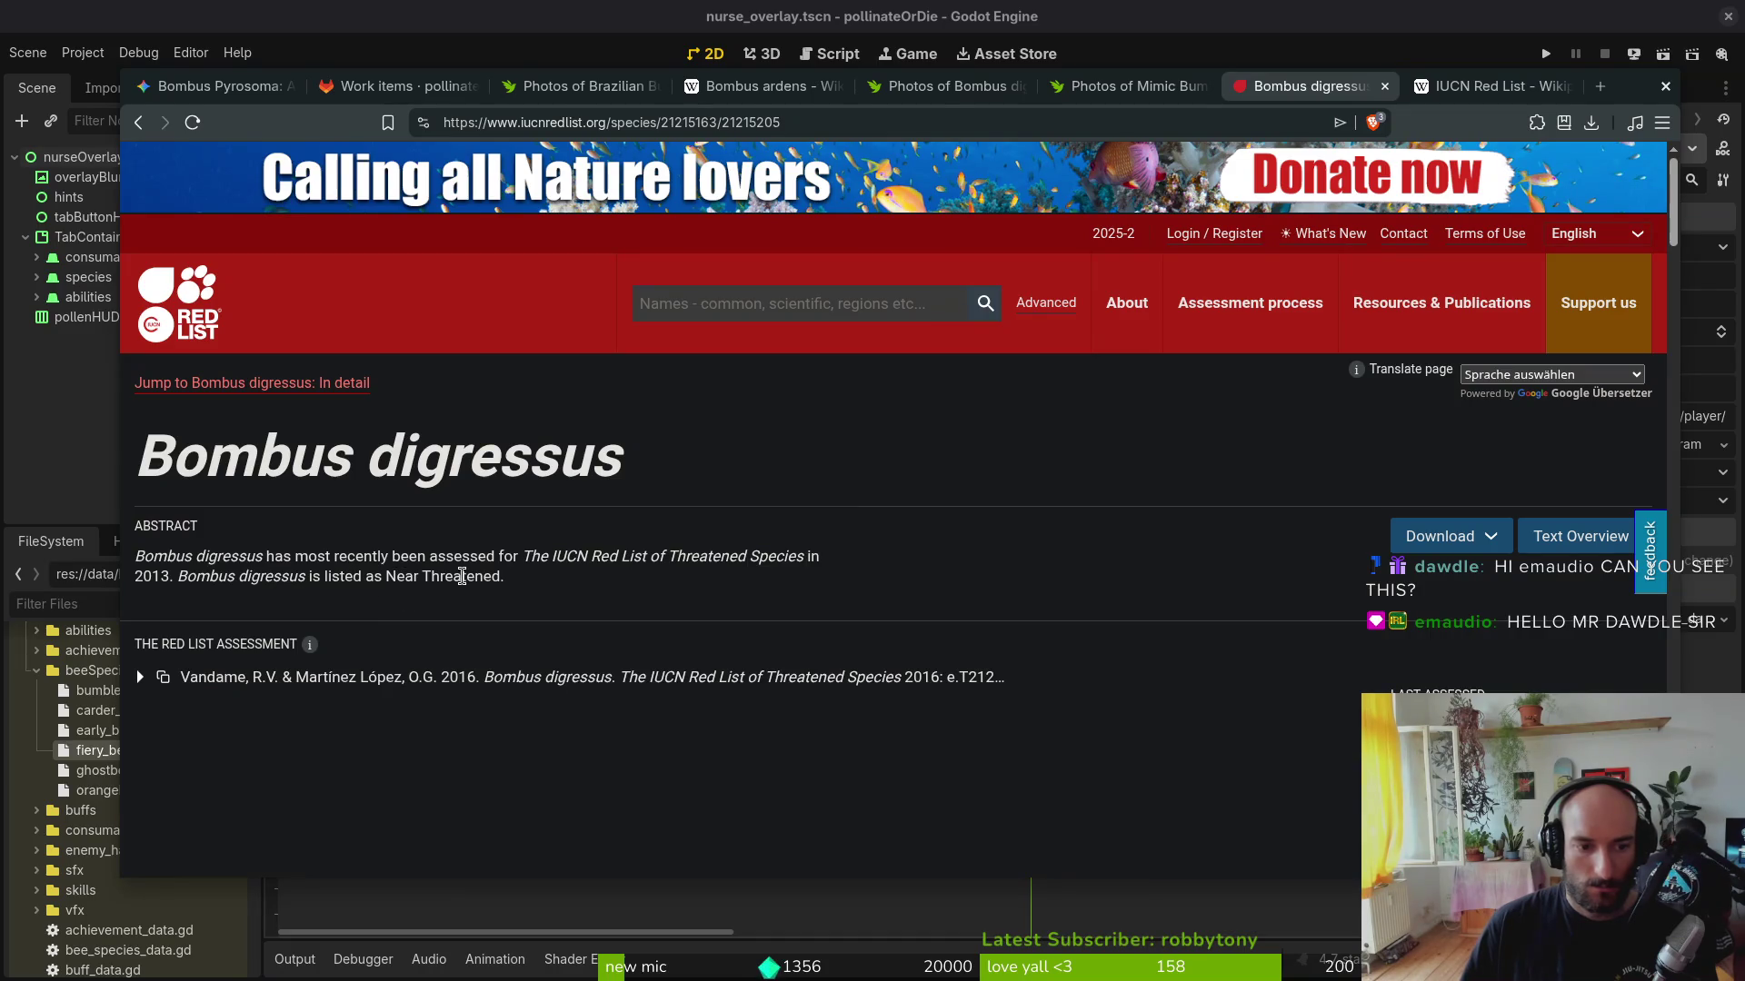
pyautogui.click(1445, 87)
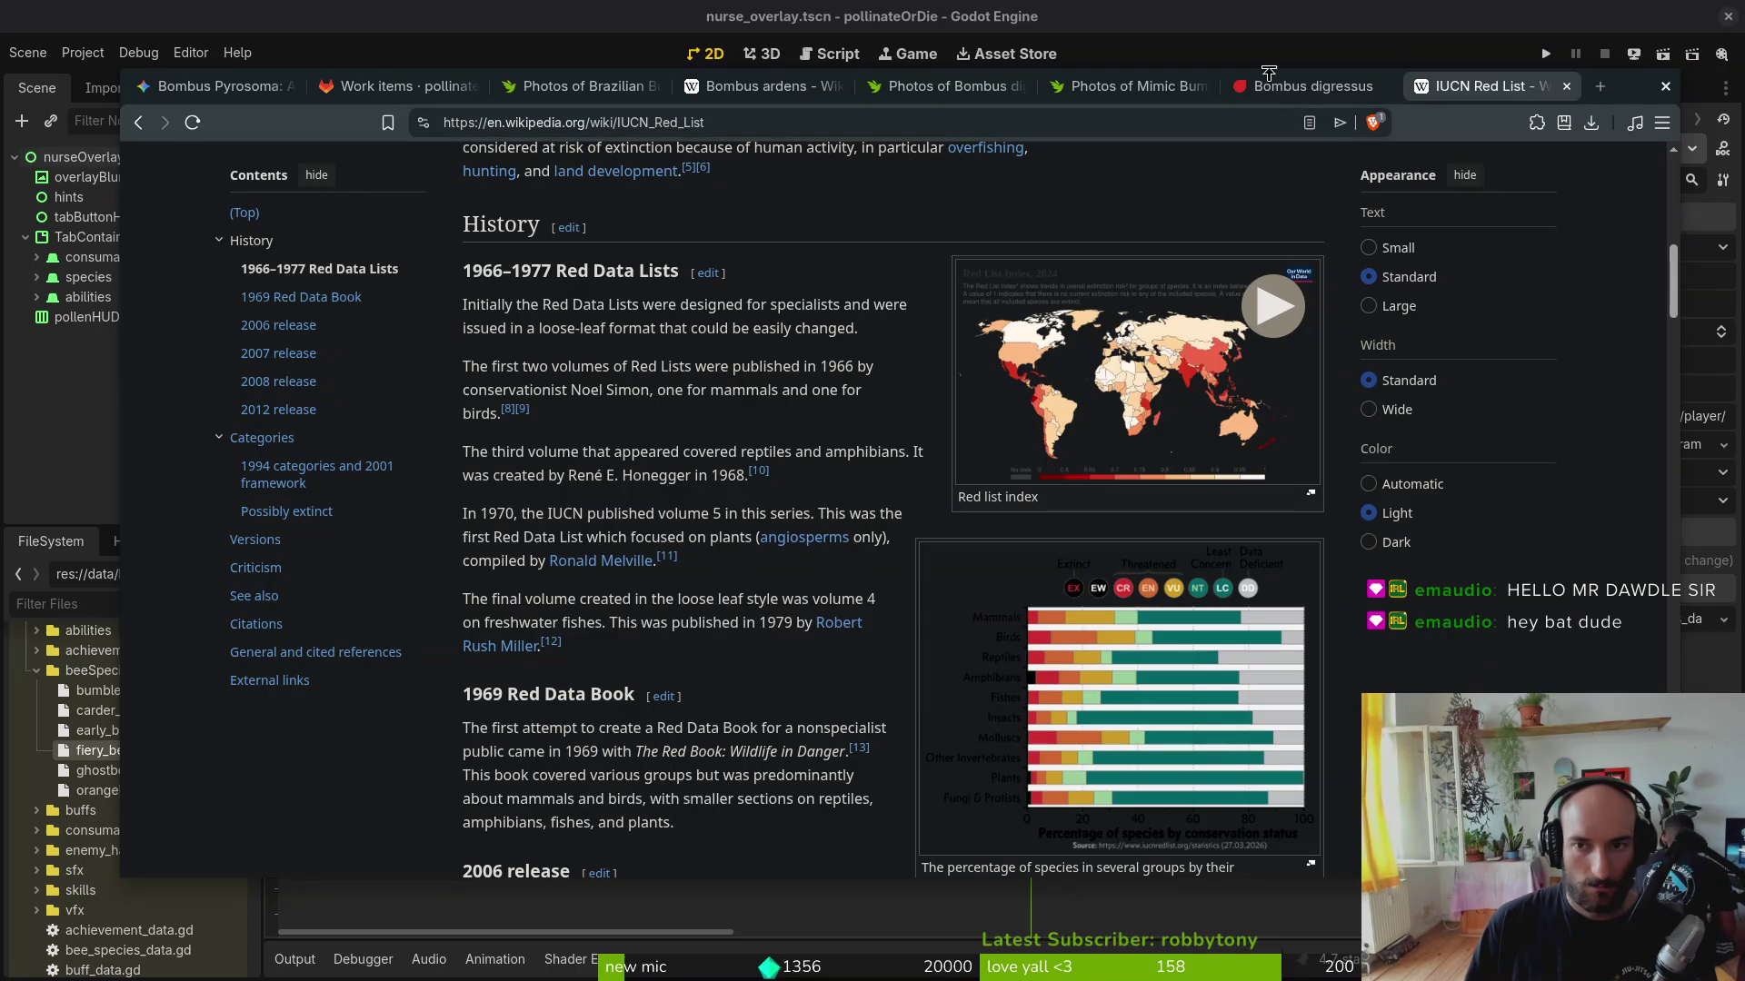
pyautogui.click(402, 84)
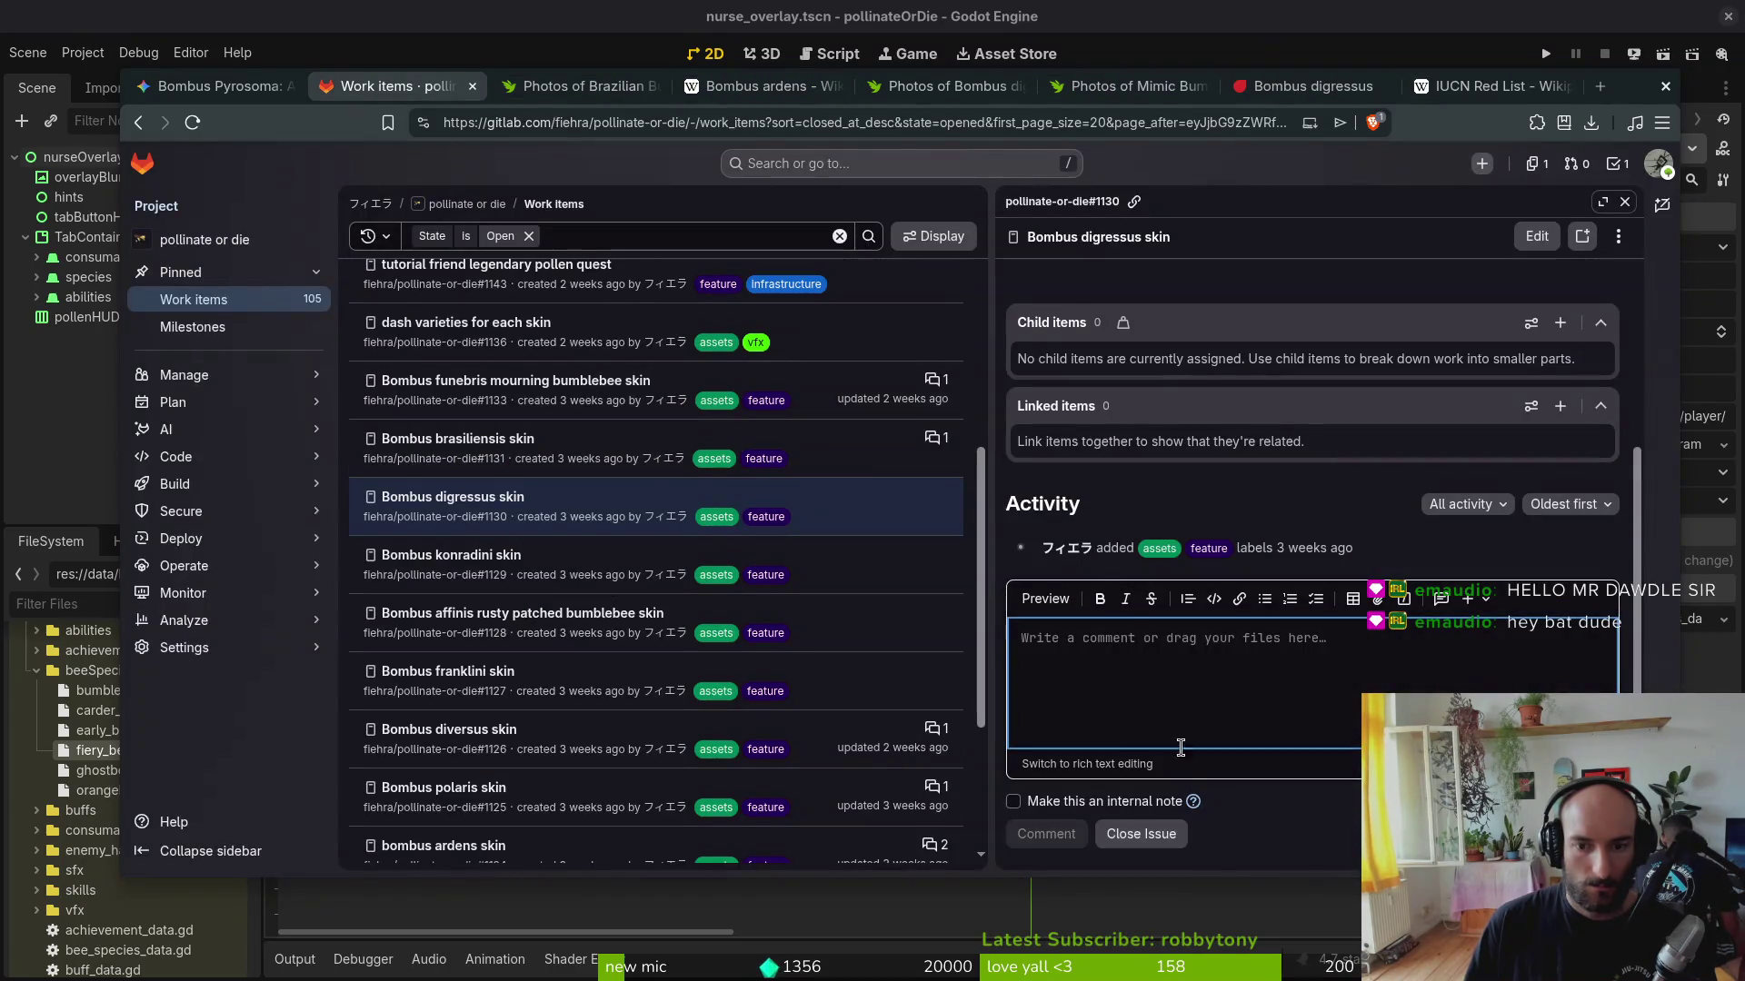
pyautogui.write('near threatenee')
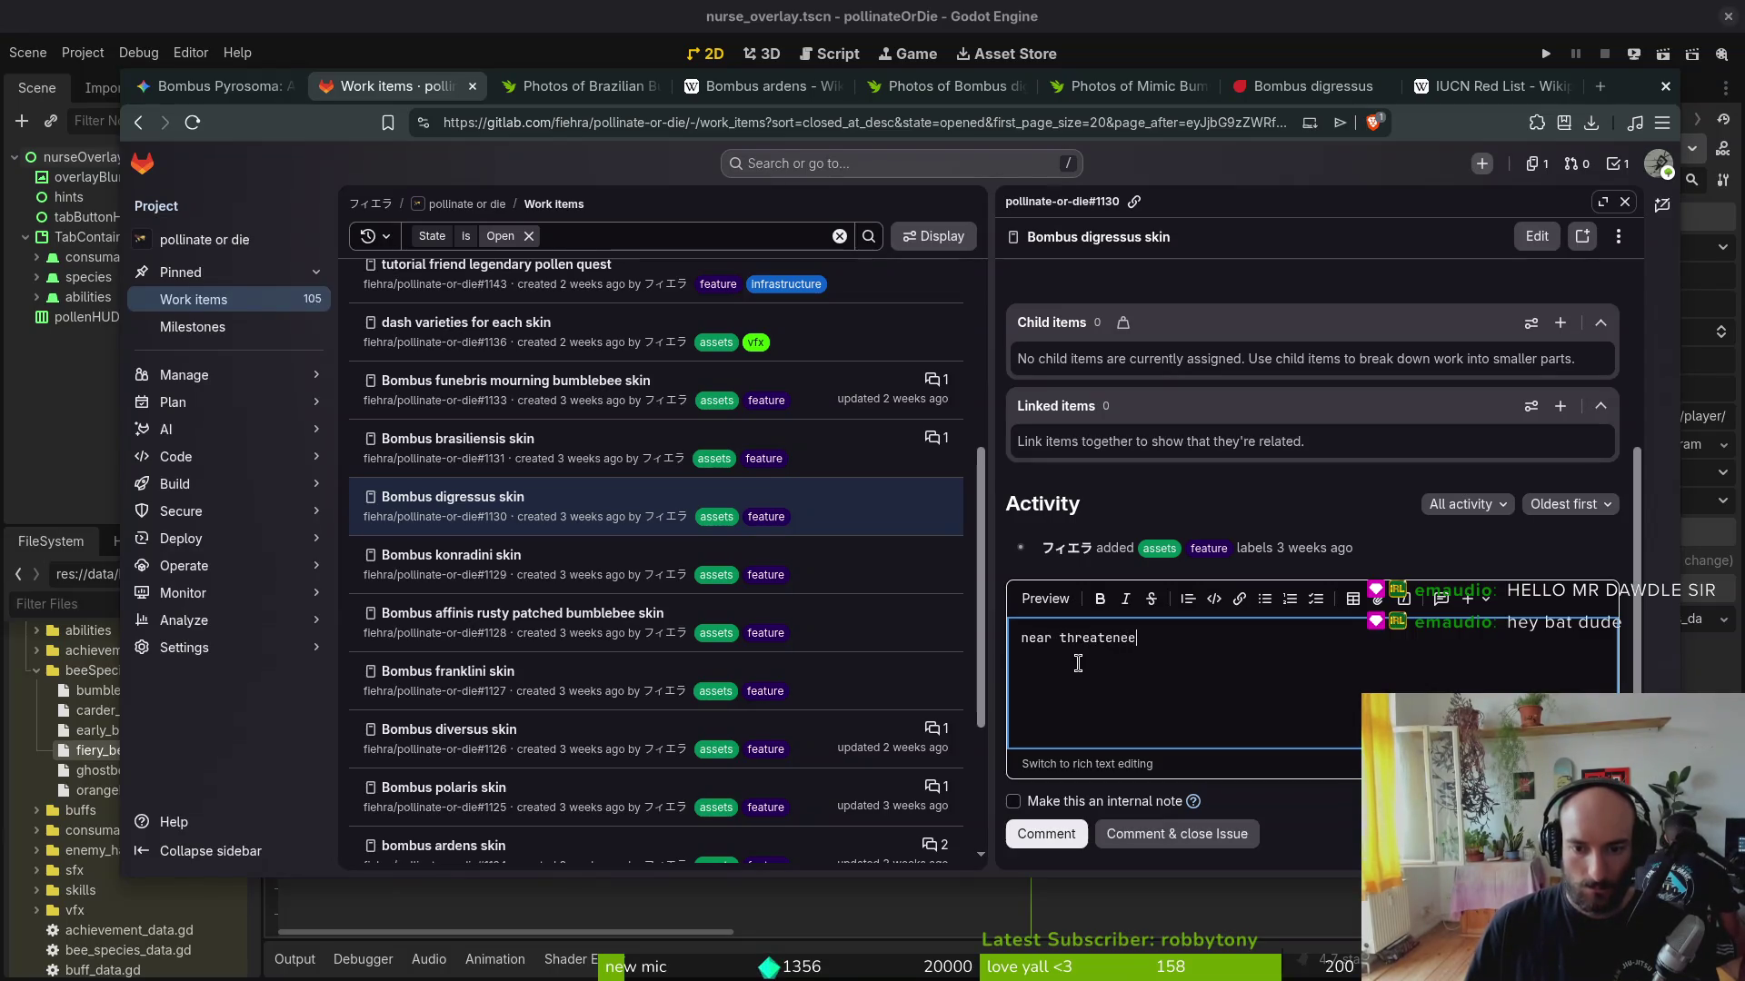
# Step: Post the 'near threatened' comment on issue #1130 and show the window overview
pyautogui.click(1045, 833)
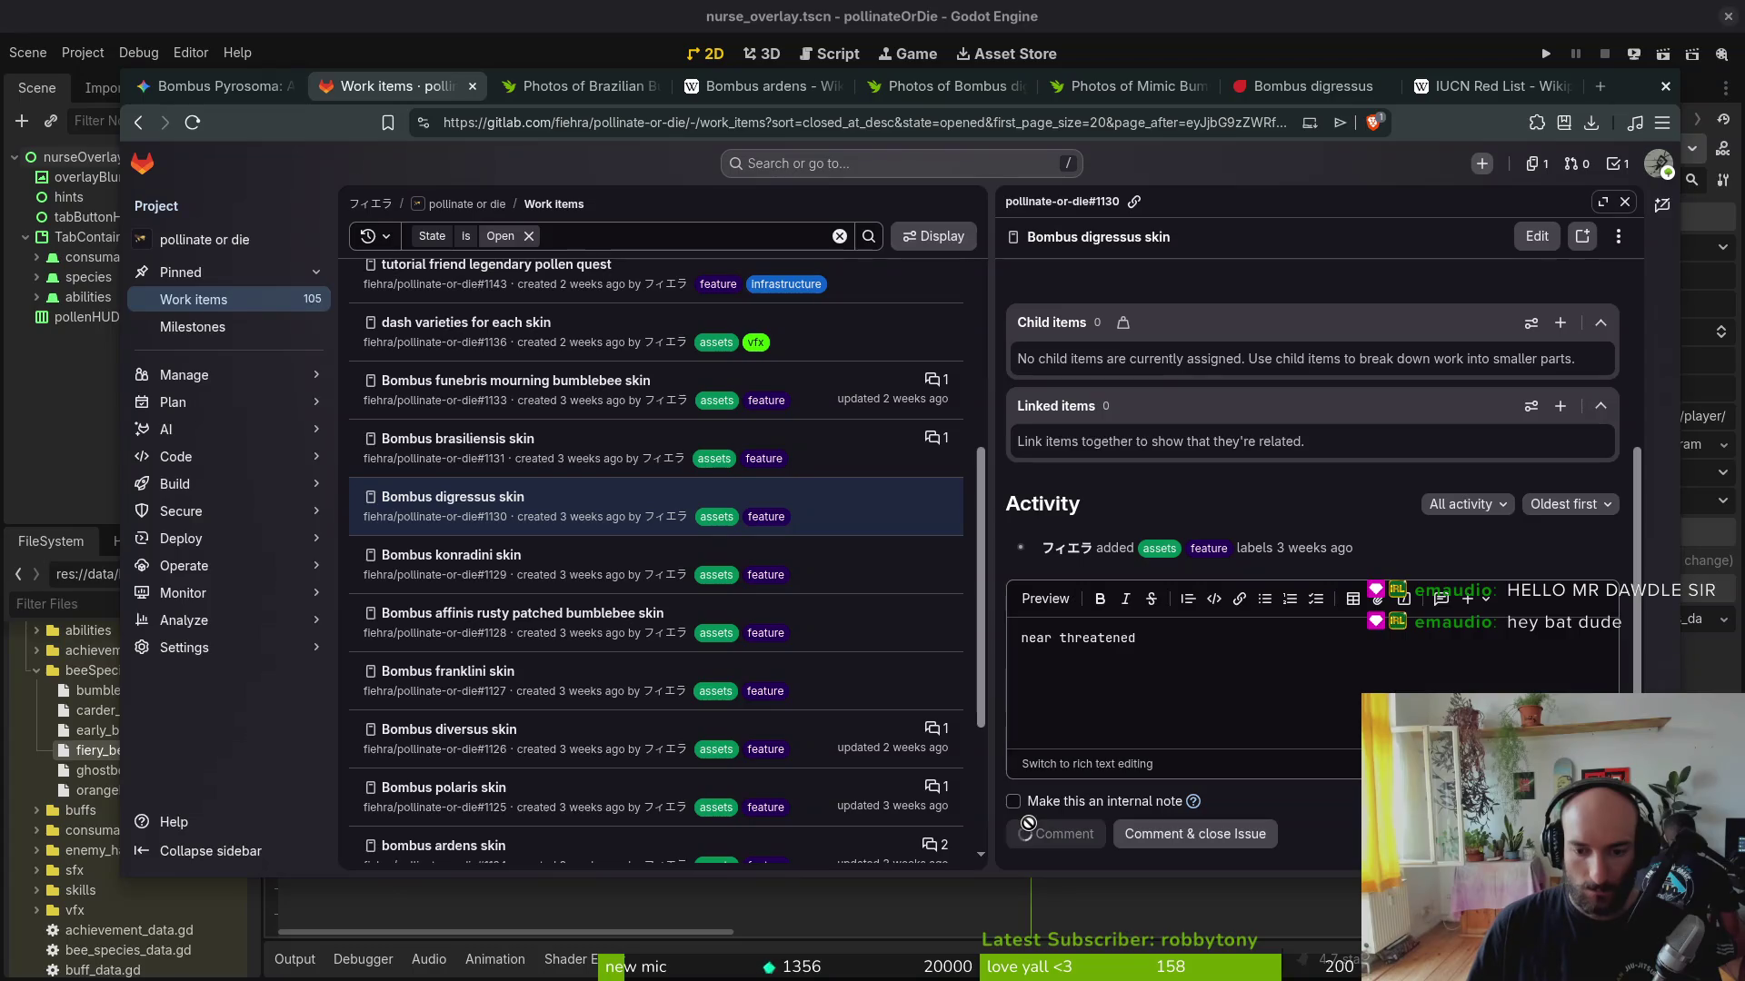
pyautogui.press('super')
pyautogui.press('super')
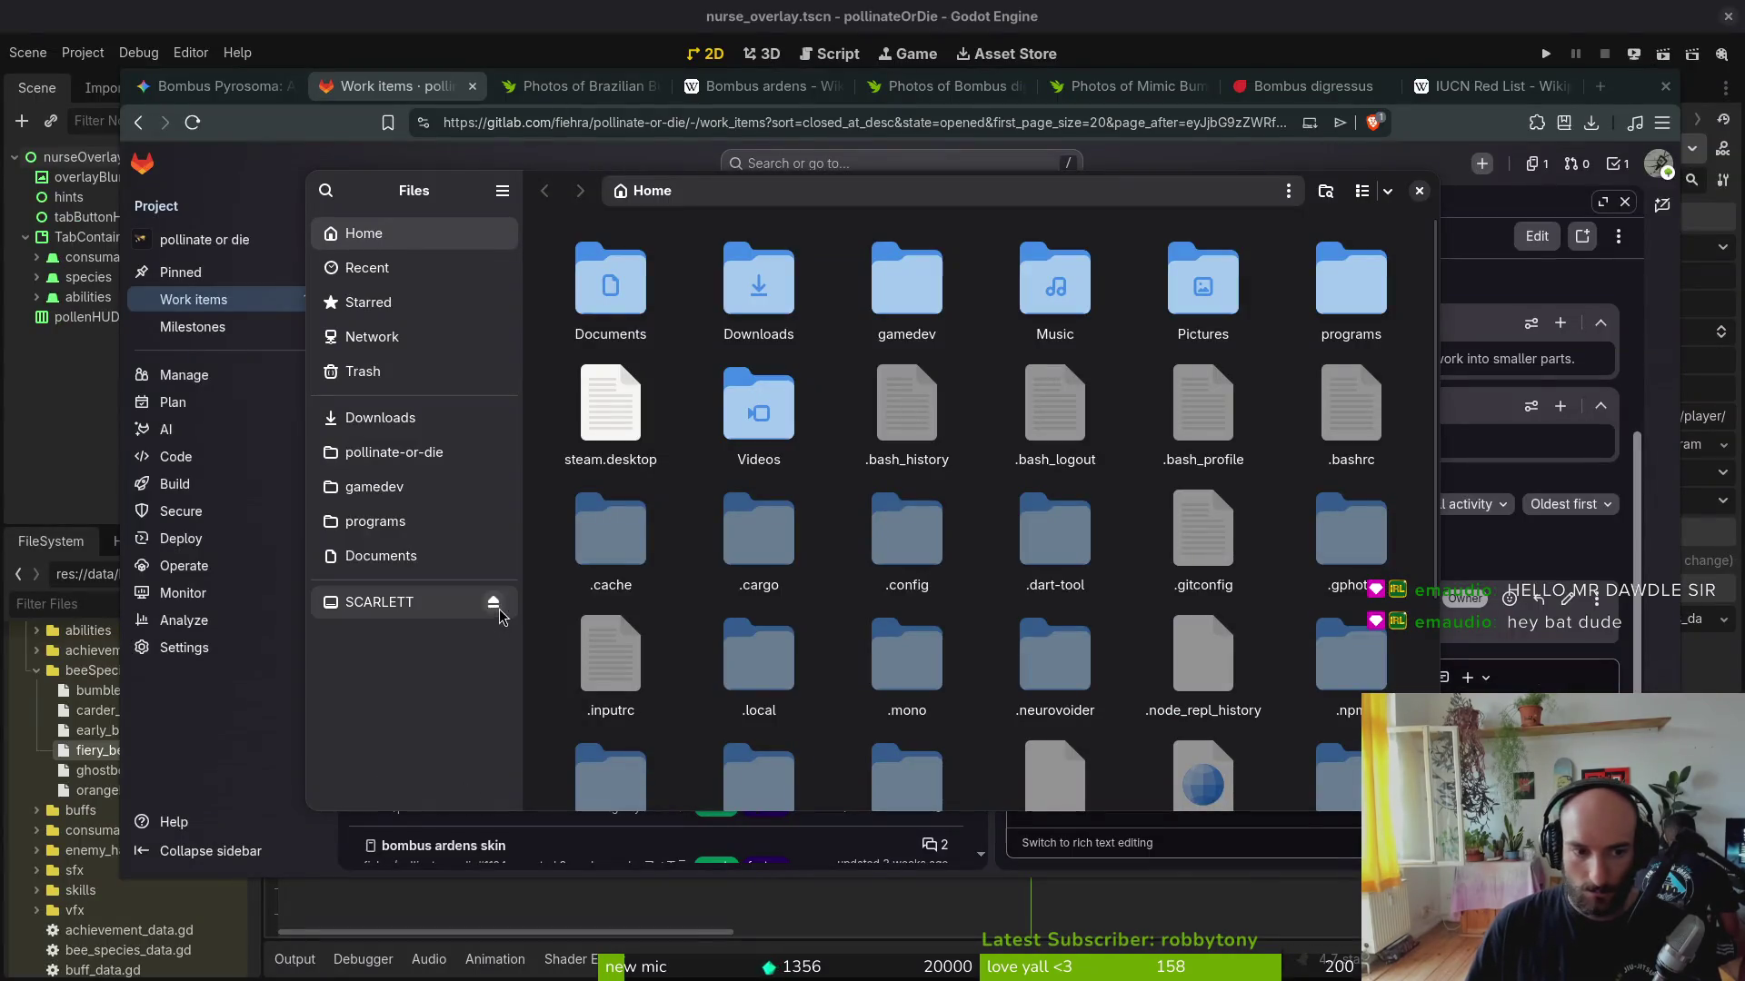
# Step: Open Downloads, bring up Godot, and review the ConservationStatus enum in bee_species_data.gd in Neovim
pyautogui.click(392, 451)
pyautogui.click(380, 417)
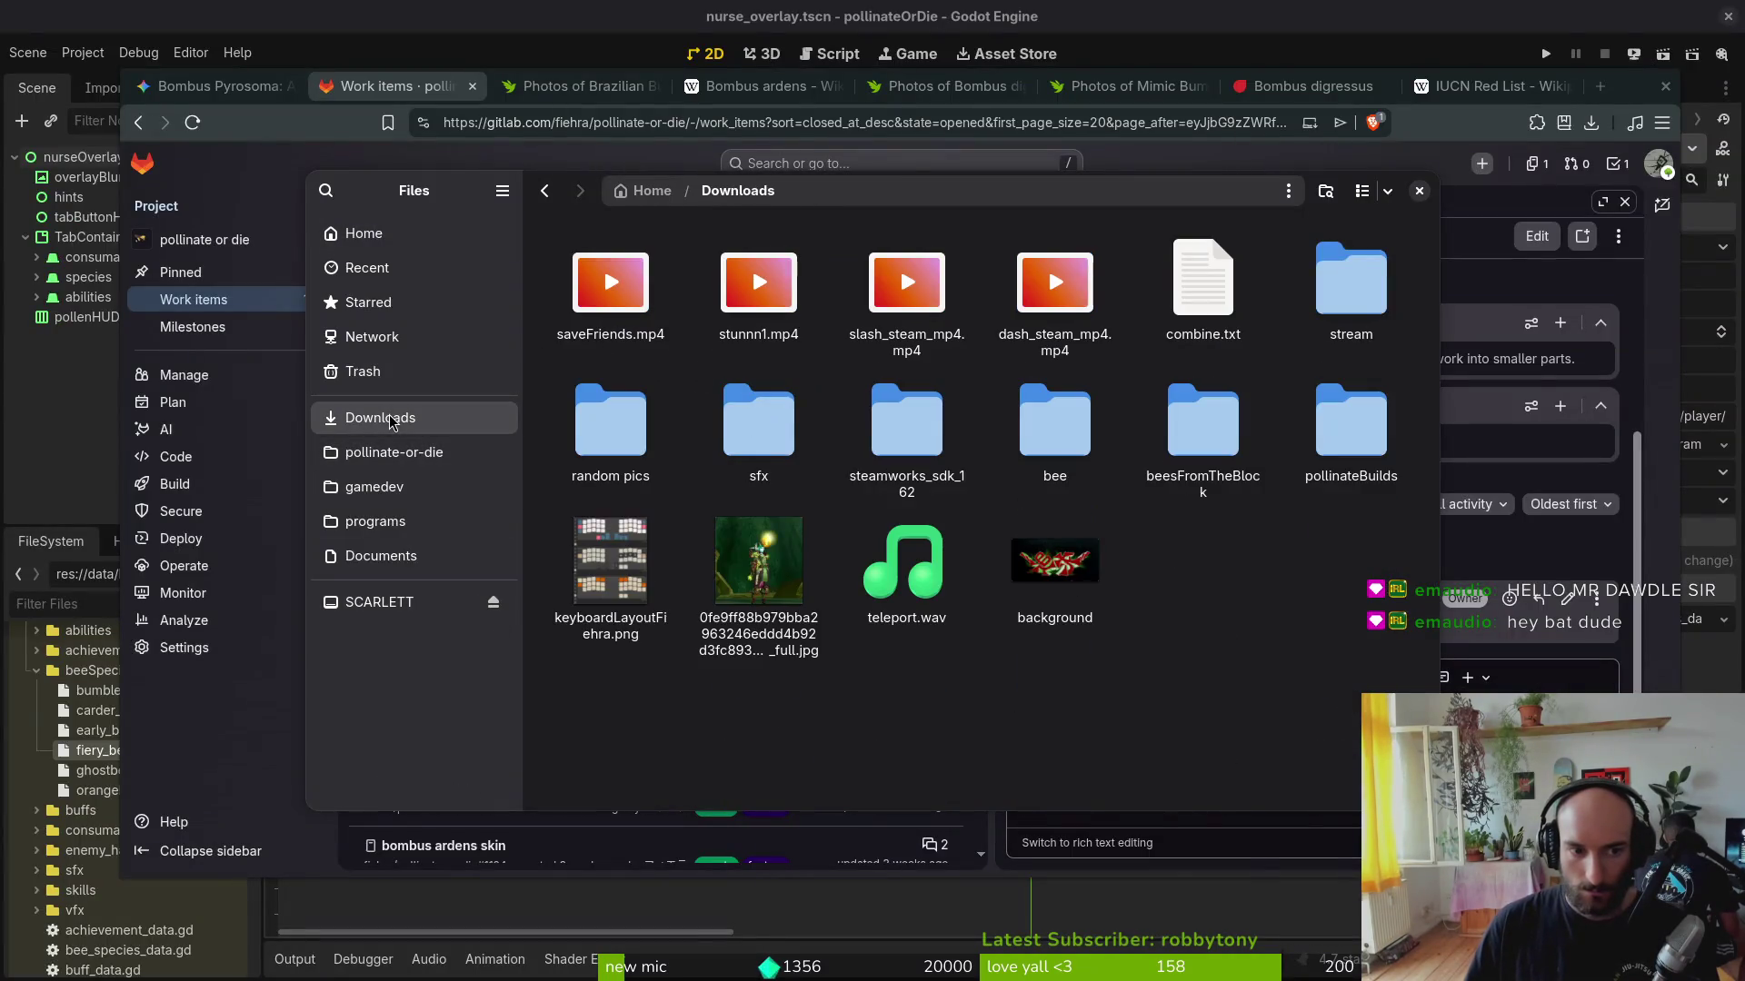
pyautogui.click(33, 465)
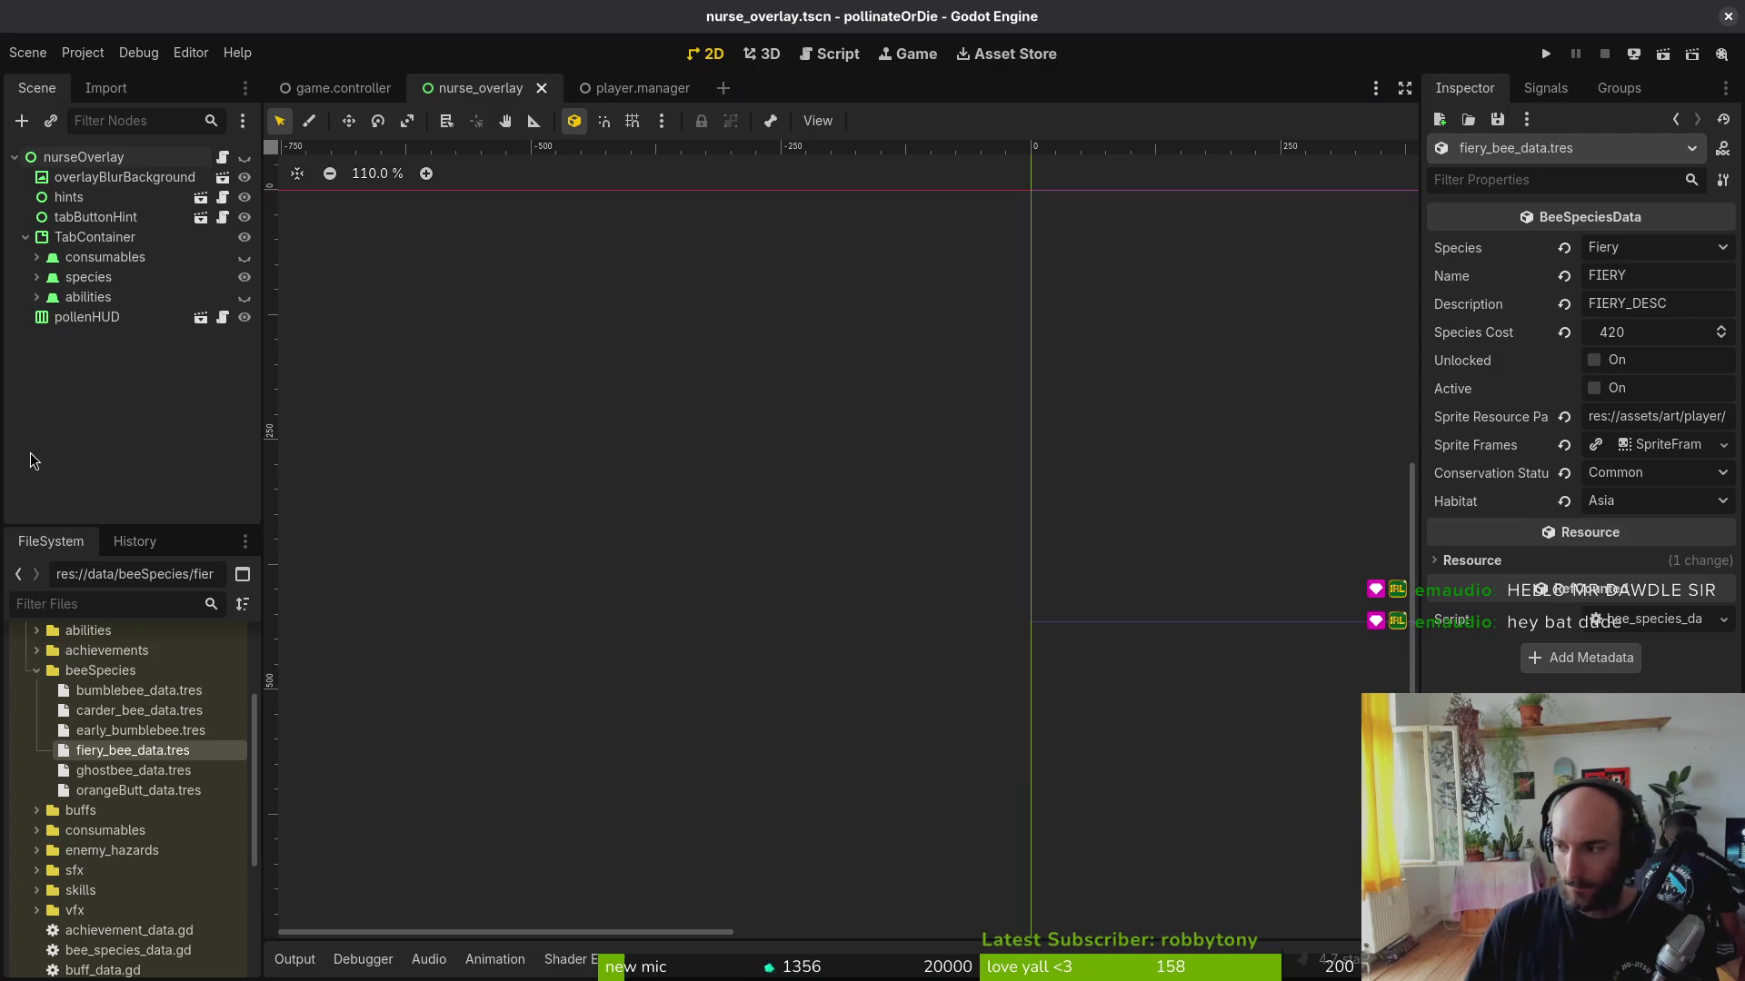
pyautogui.hotkey('alt', 'Tab')
pyautogui.press('k')
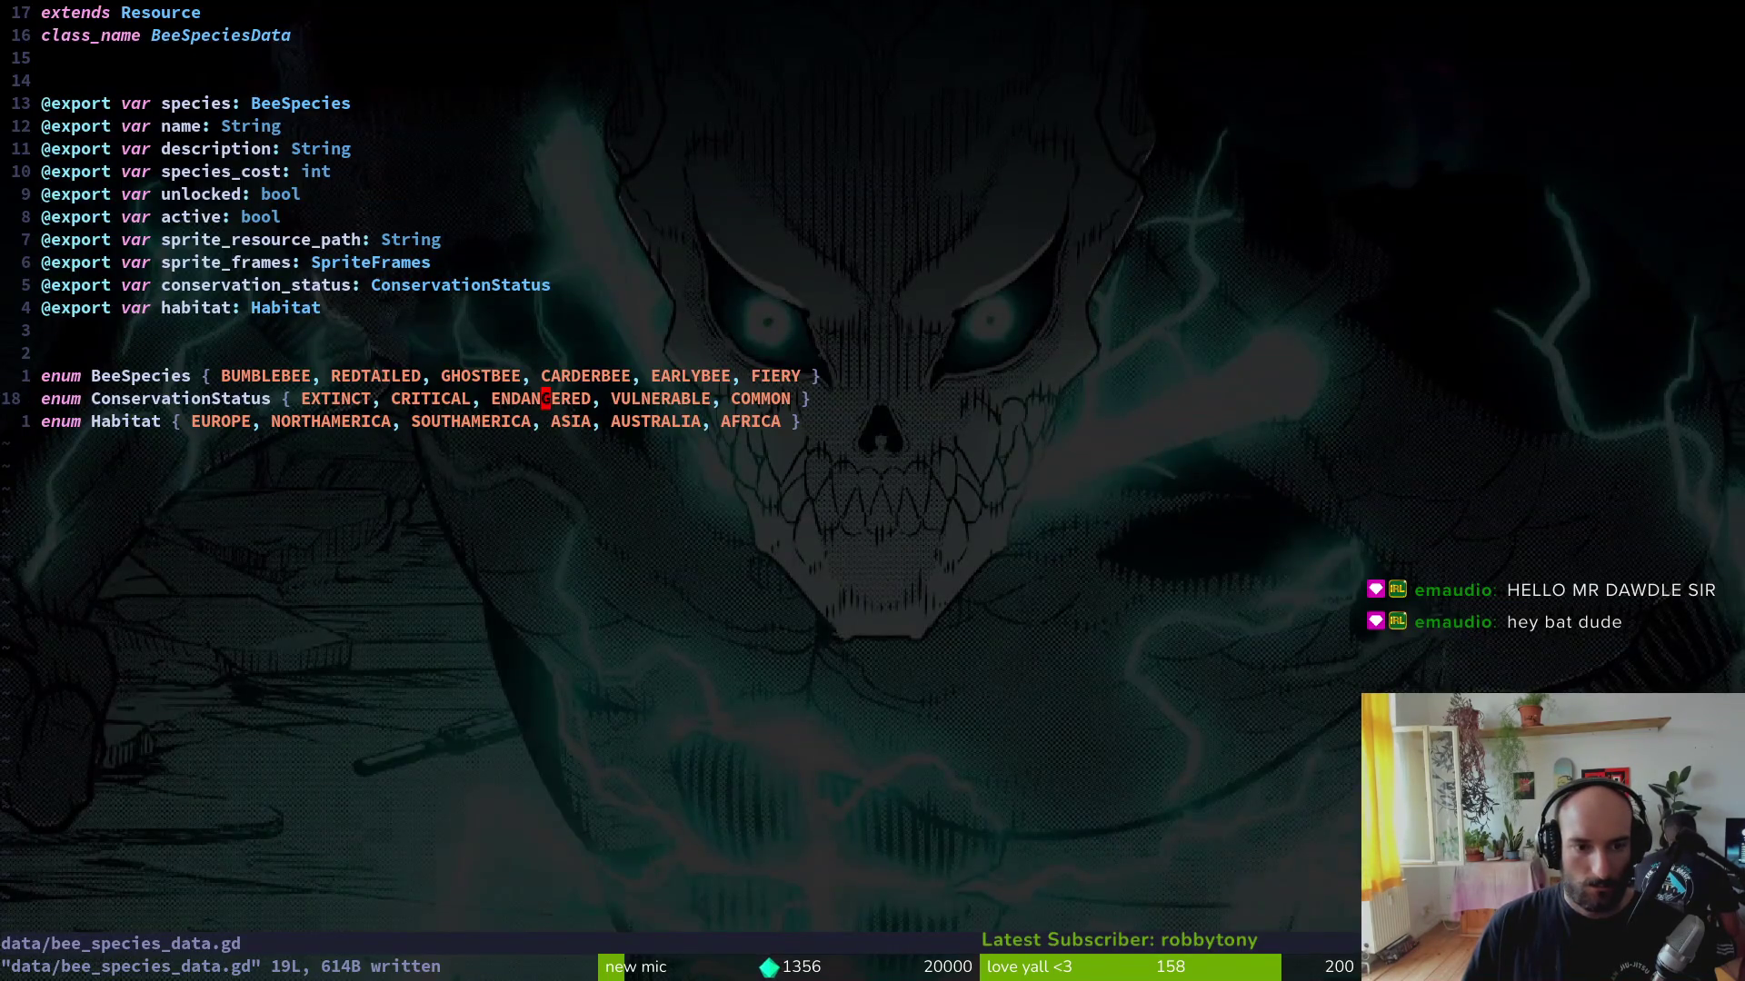
pyautogui.press('w')
pyautogui.press('w')
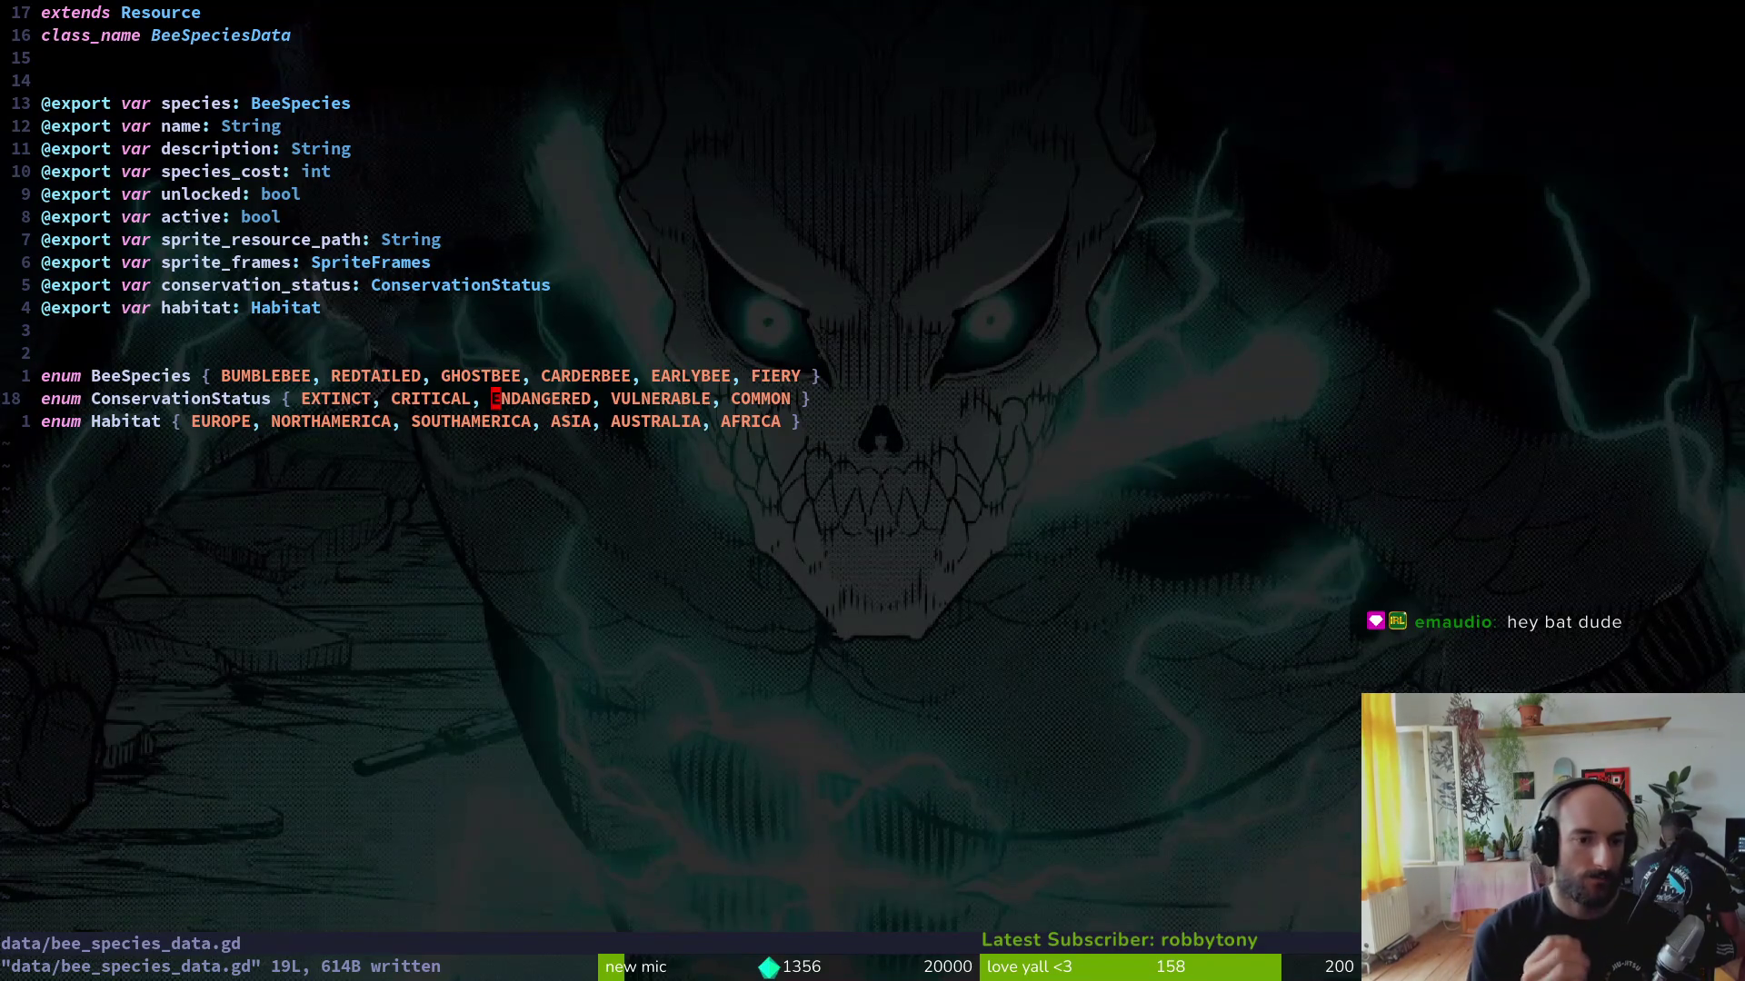
# Step: Flip between Neovim and Godot, close the file browser, and bring the GitLab browser forward
pyautogui.hotkey('alt', 'Tab')
pyautogui.hotkey('alt', 'Tab')
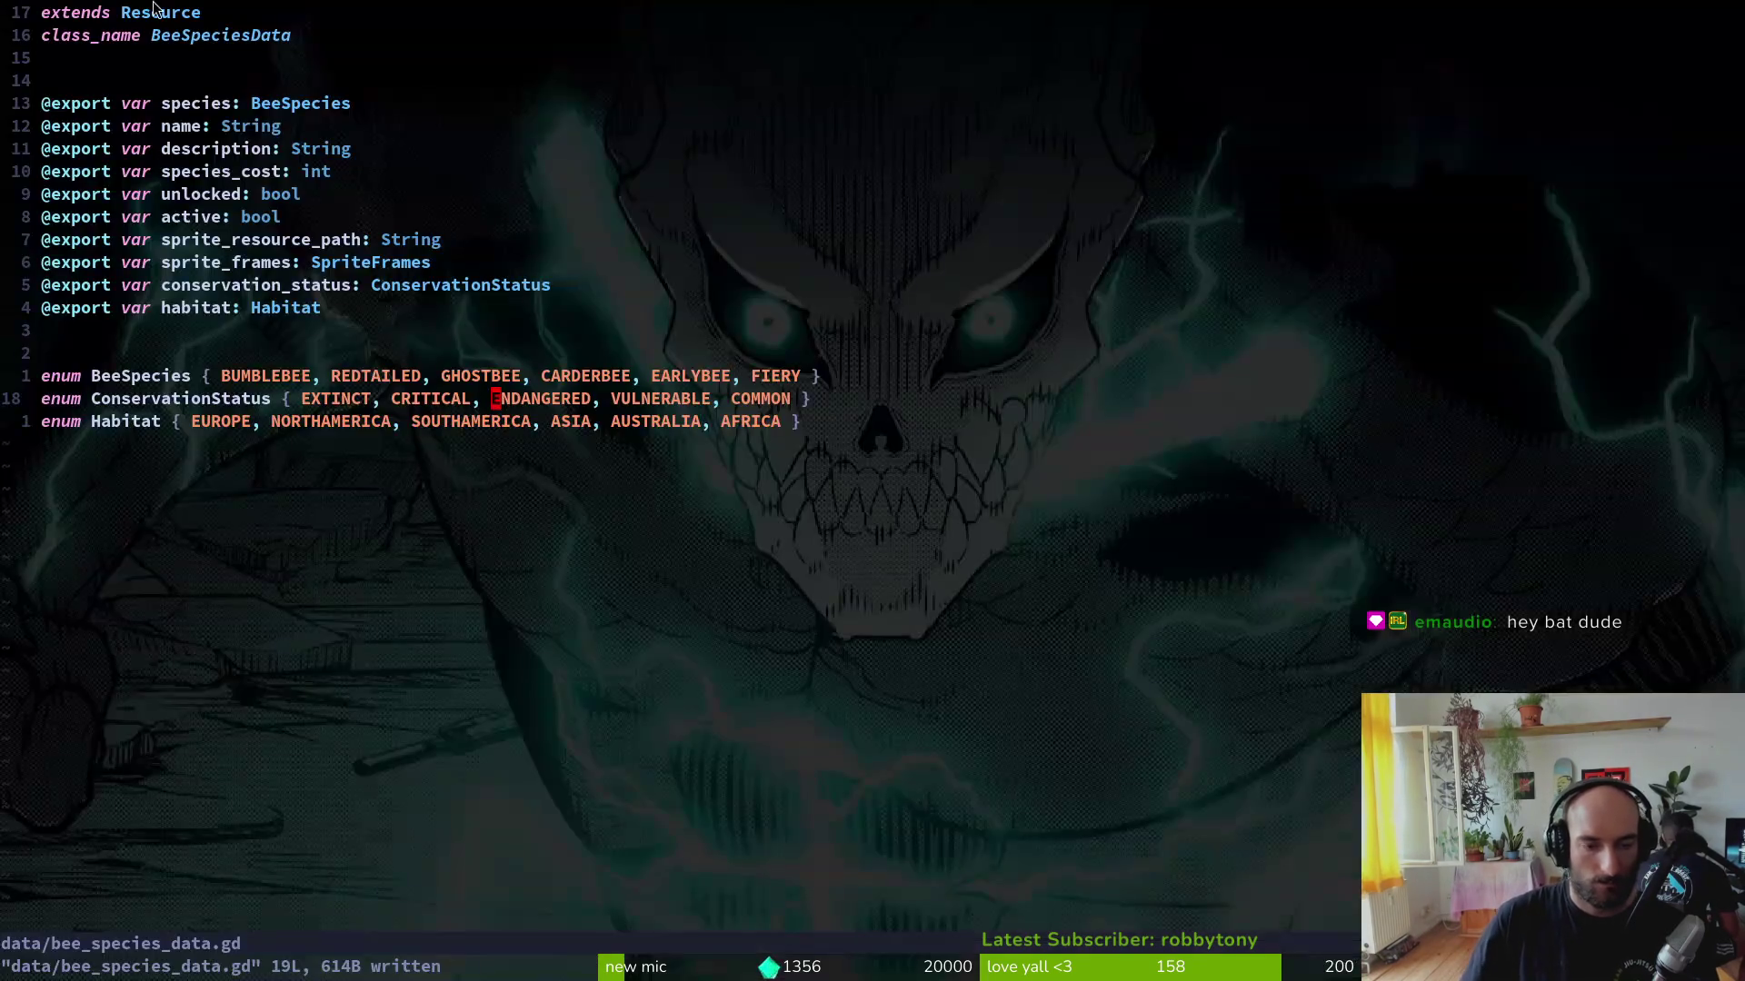
pyautogui.hotkey('alt', 'Tab')
pyautogui.hotkey('alt', 'Tab')
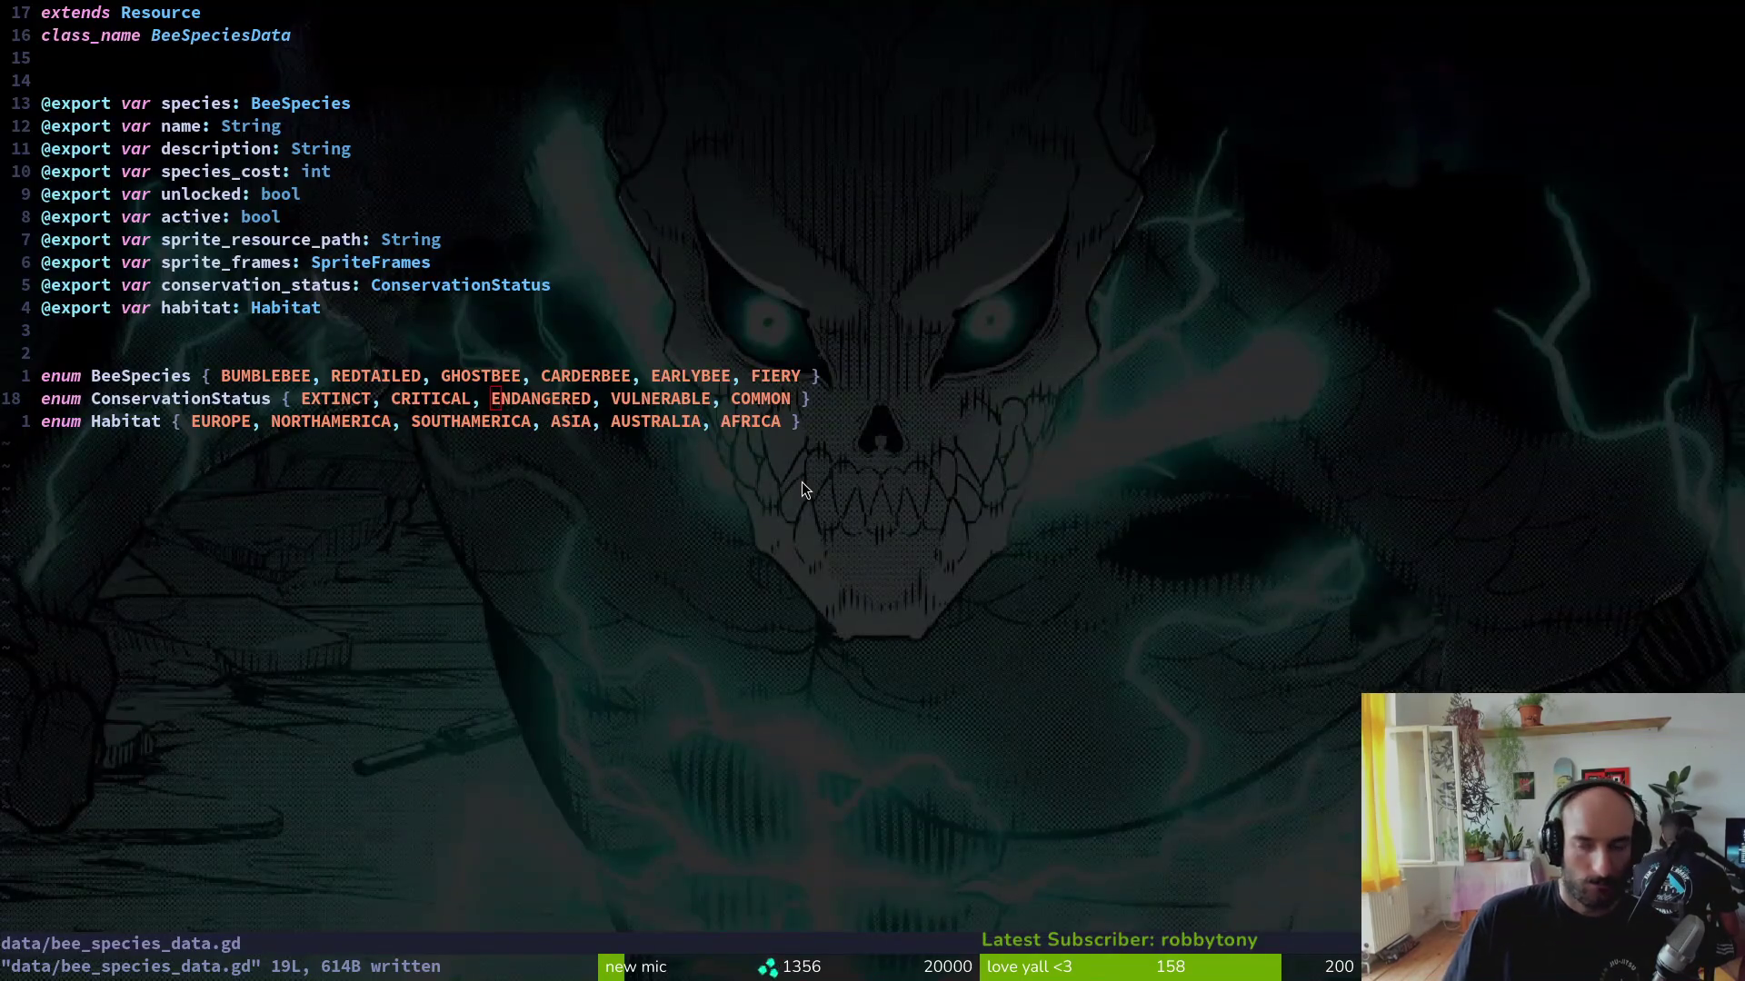
pyautogui.press('super+e')
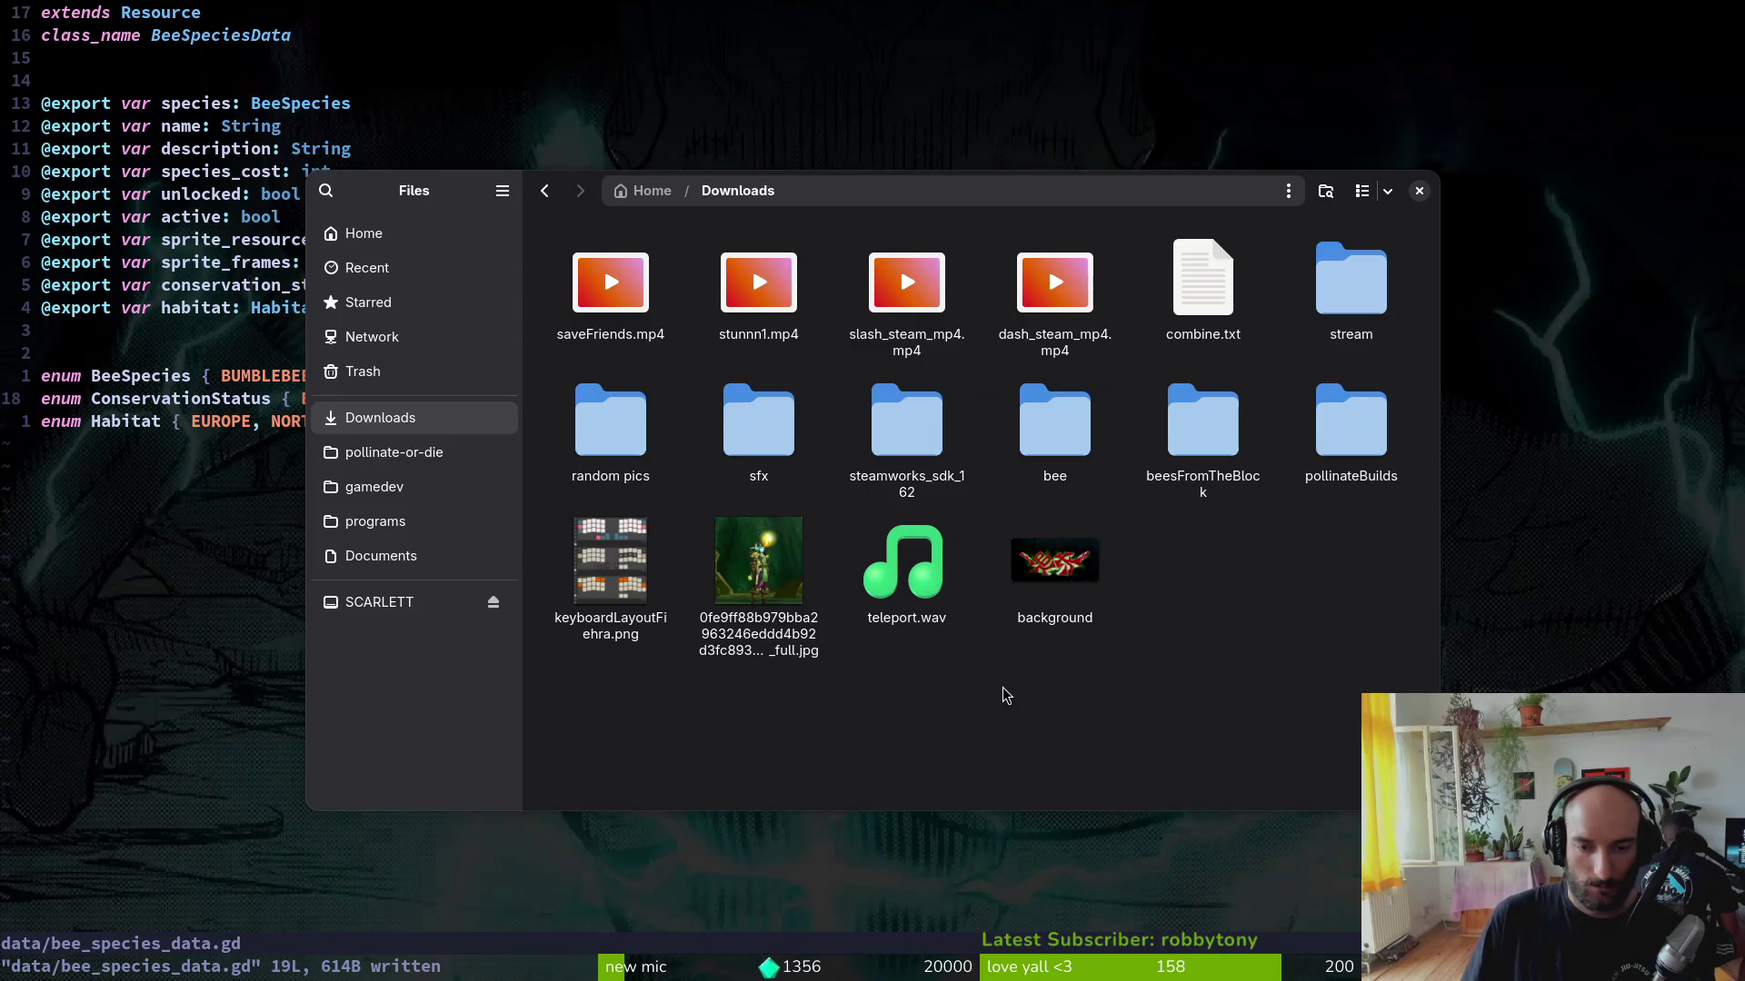
pyautogui.click(1419, 190)
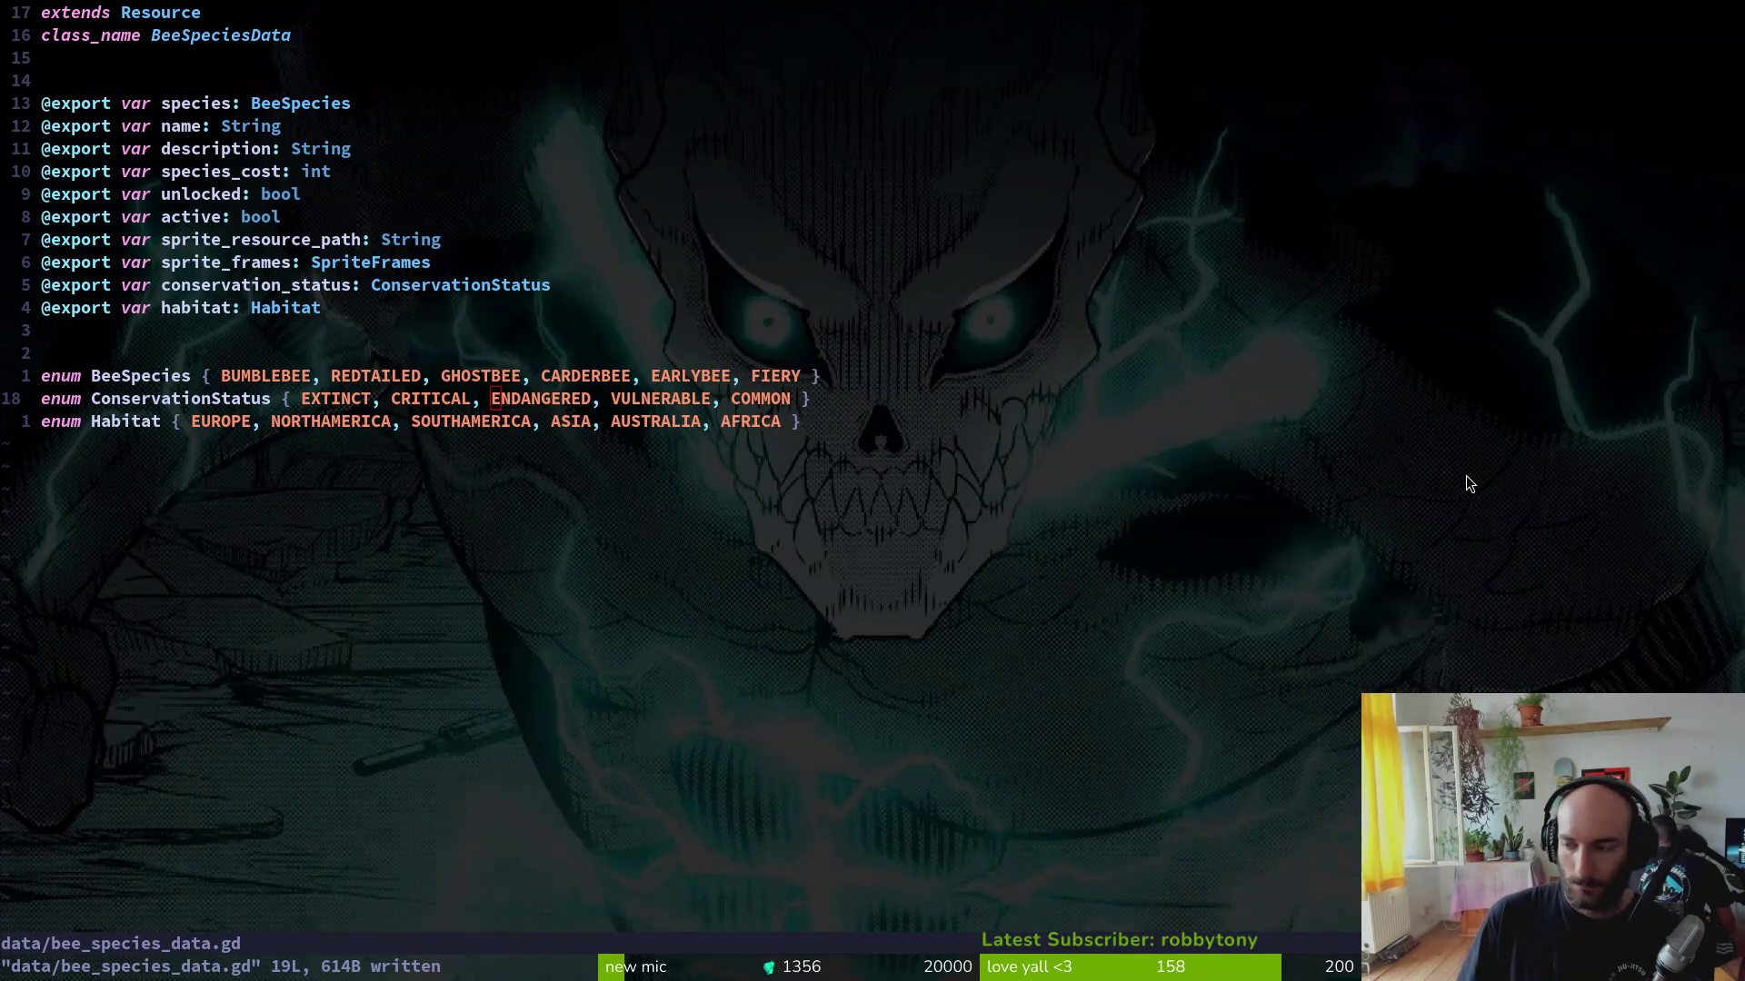
pyautogui.hotkey('alt', 'Tab')
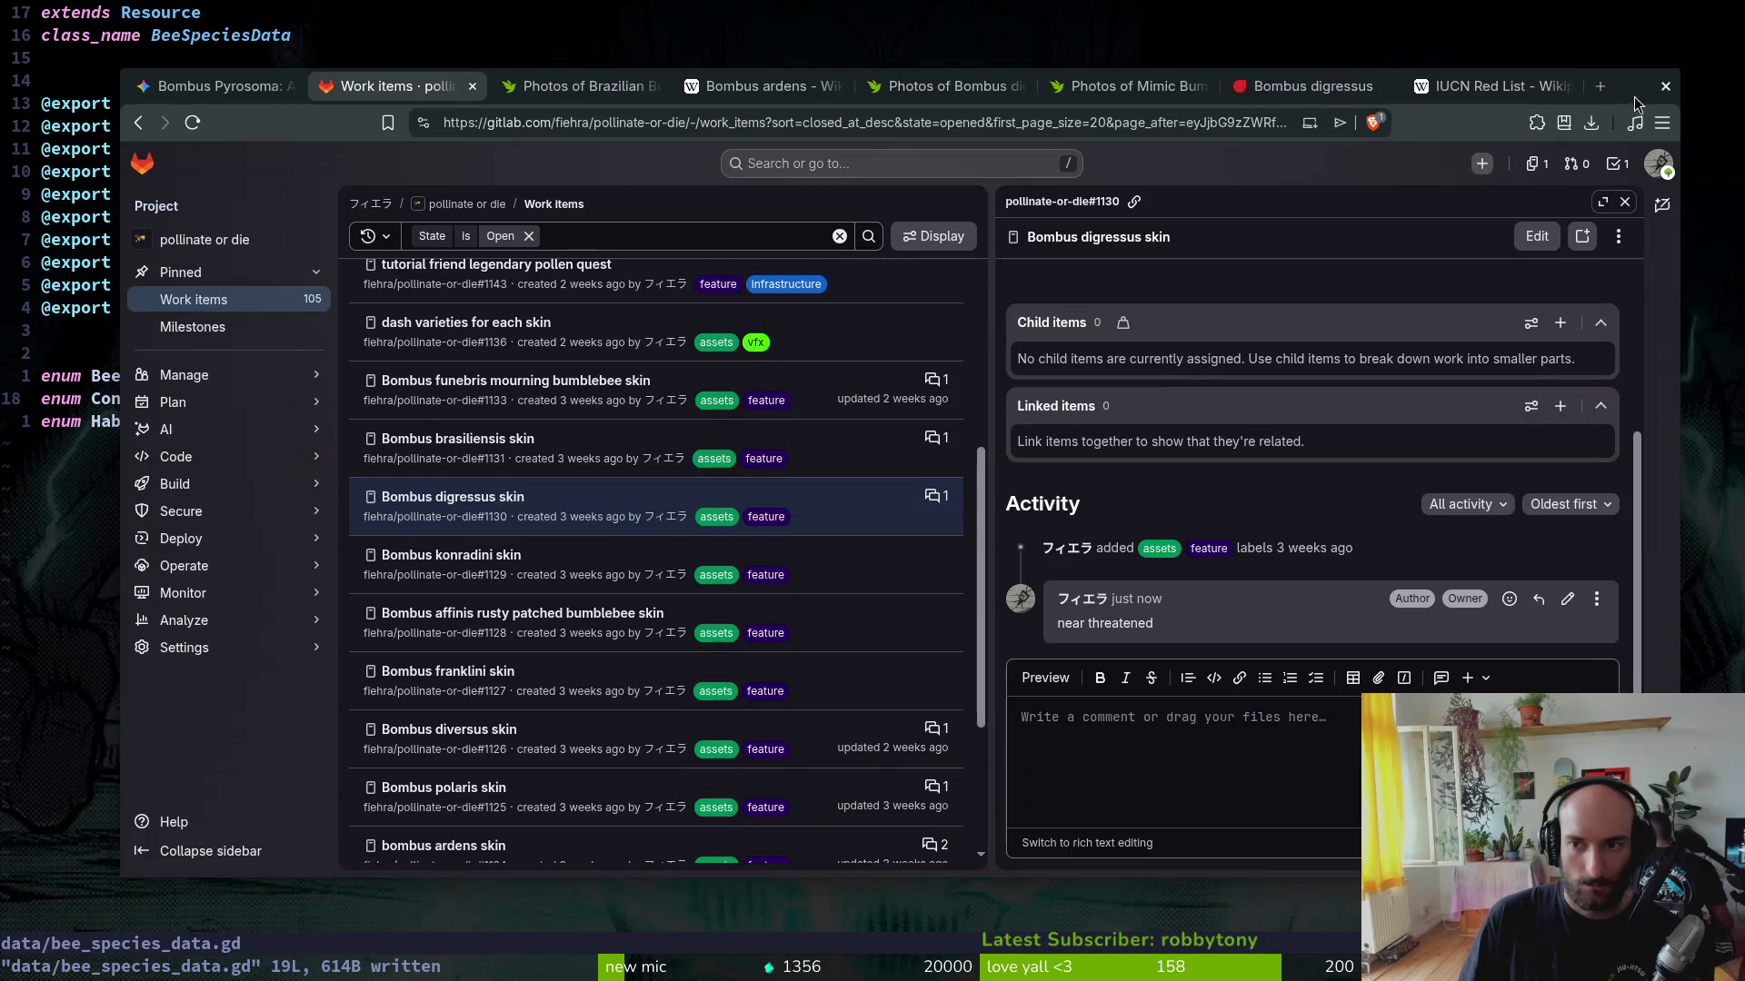
# Step: Amend the Bombus digressus comment to 'near threatened / vulnerable', then show the Bombus konradini skin issue
pyautogui.moveTo(1636, 104); pyautogui.dragTo(1669, 109)
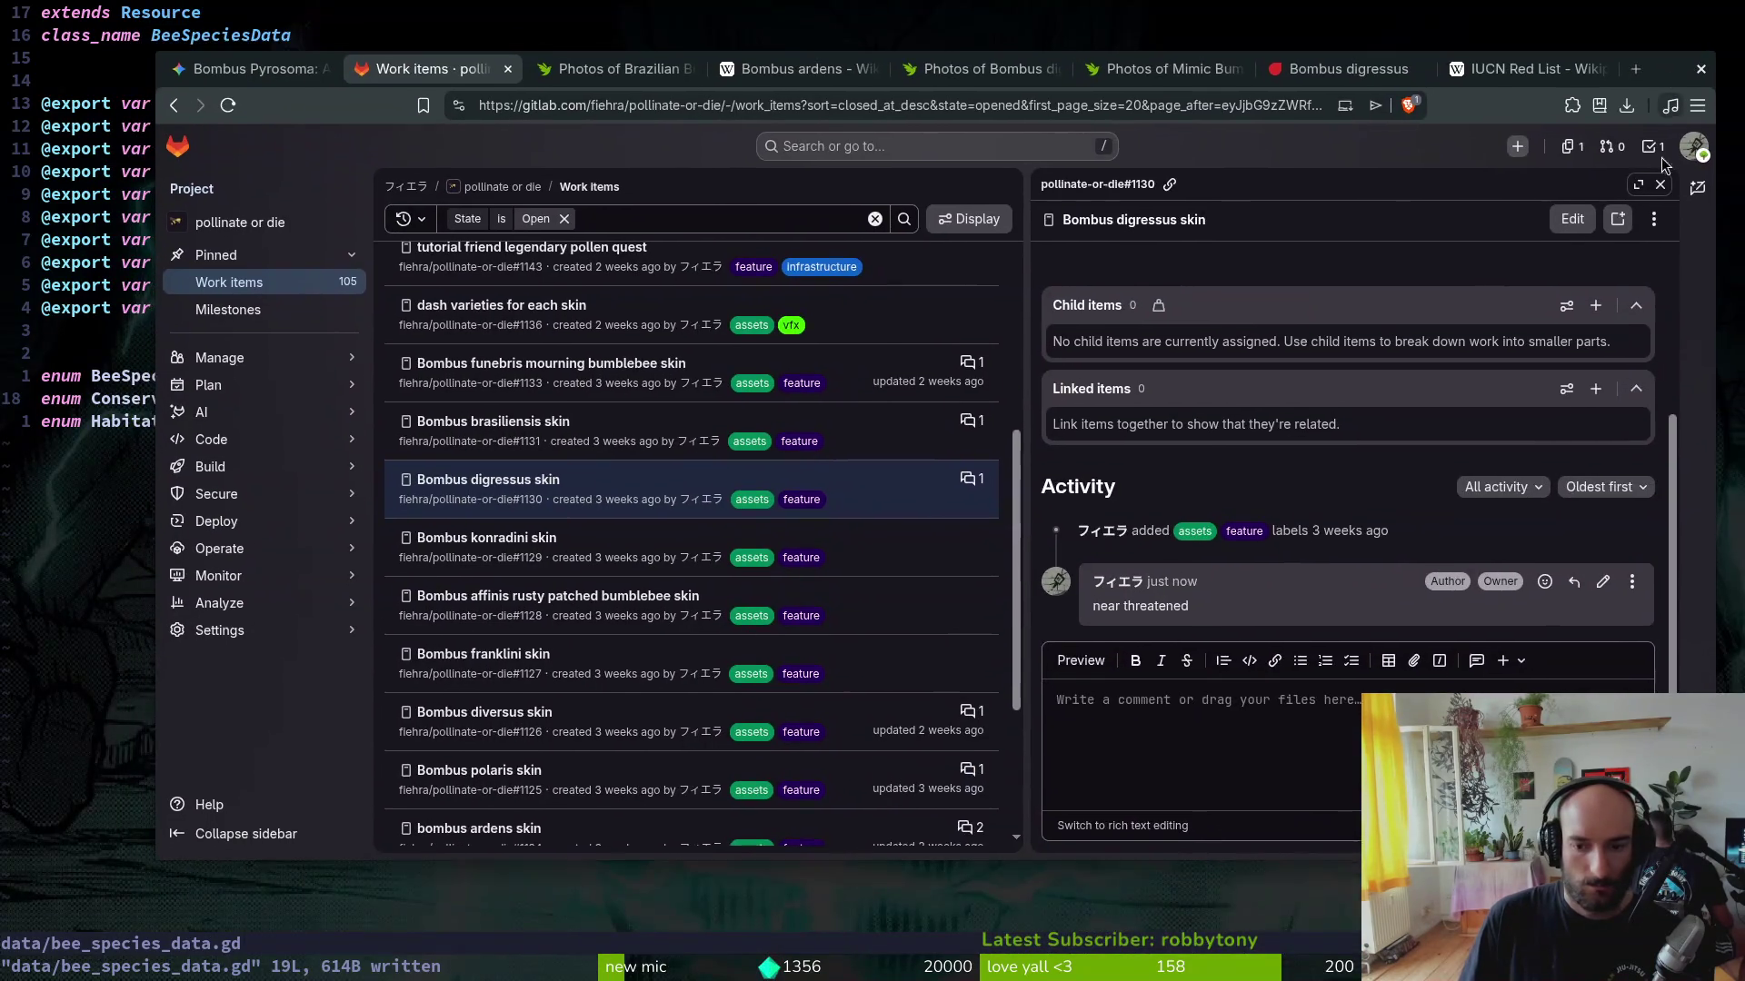
pyautogui.moveTo(1671, 79); pyautogui.dragTo(1571, 103)
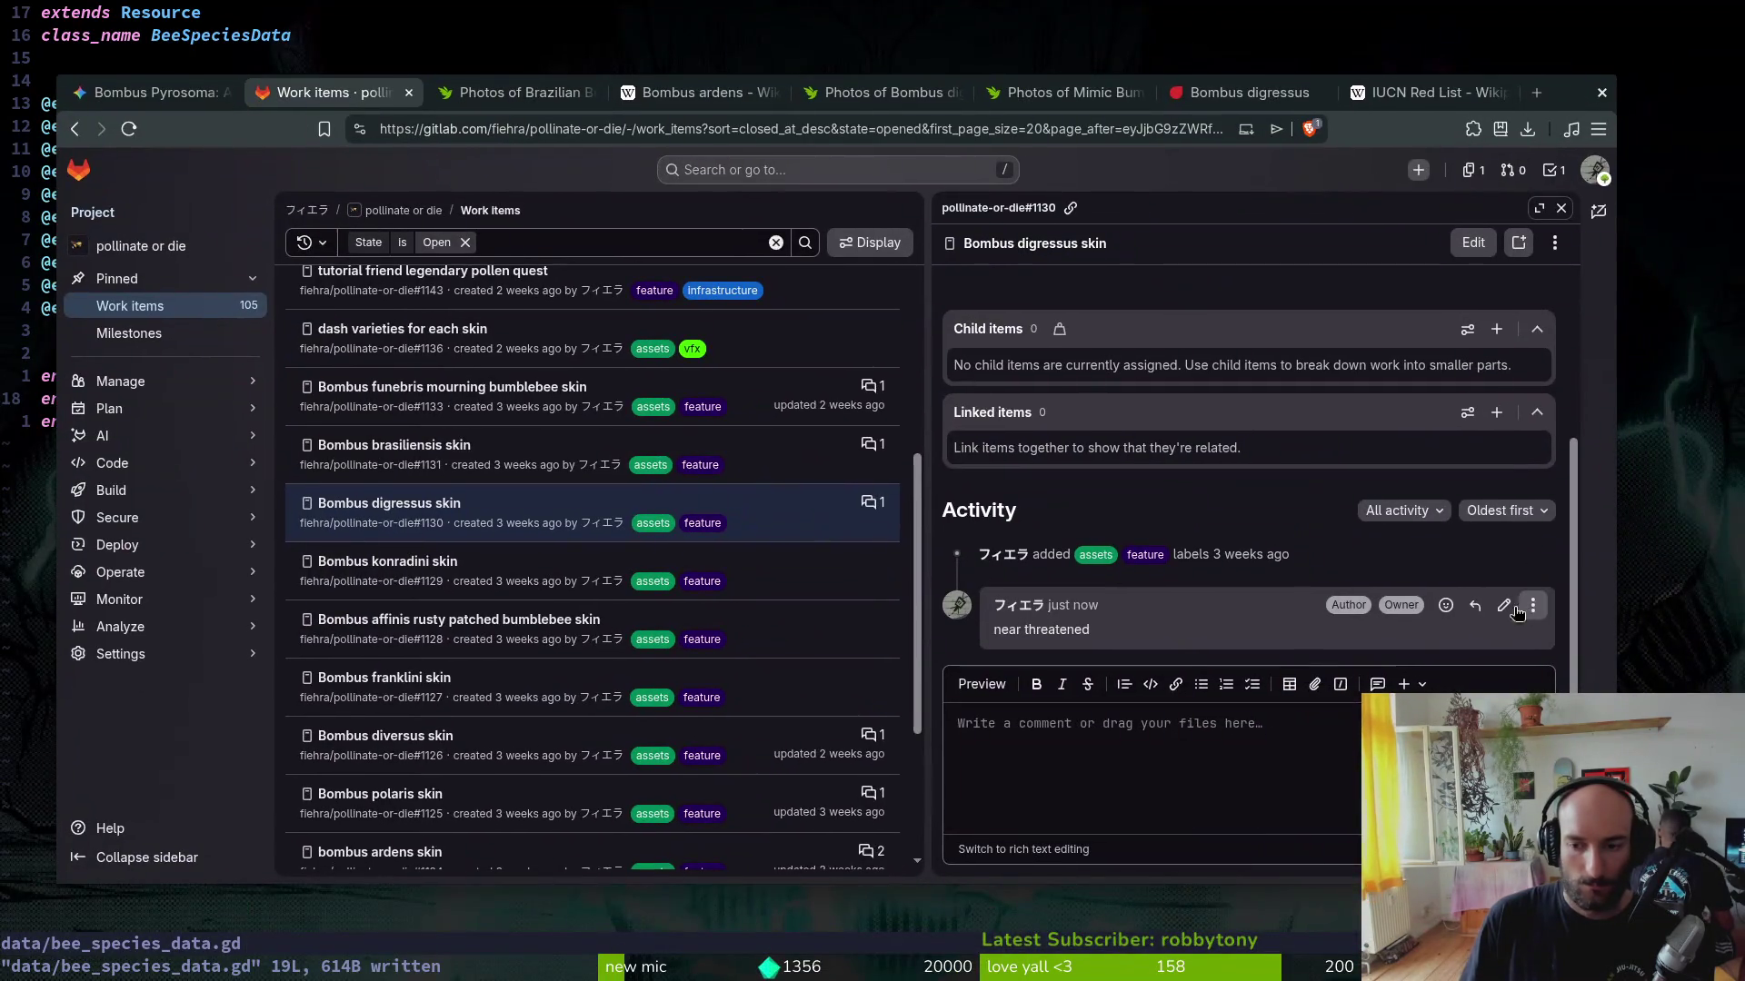
pyautogui.click(1505, 606)
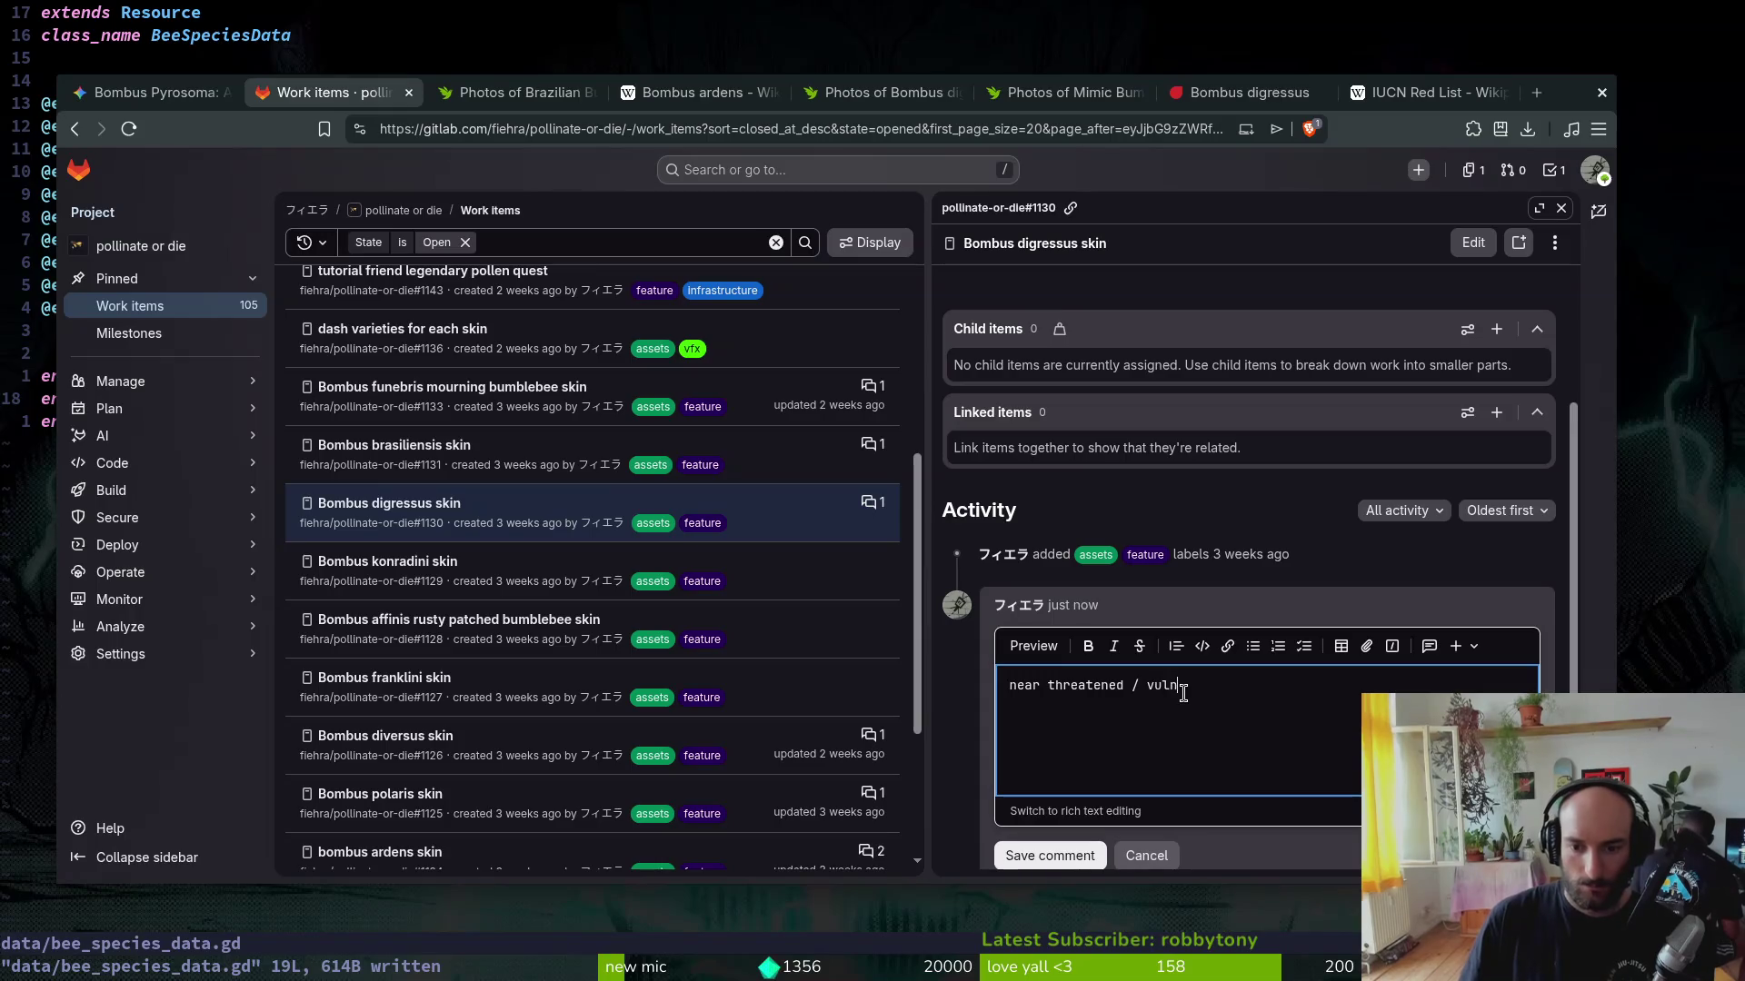
pyautogui.click(1004, 857)
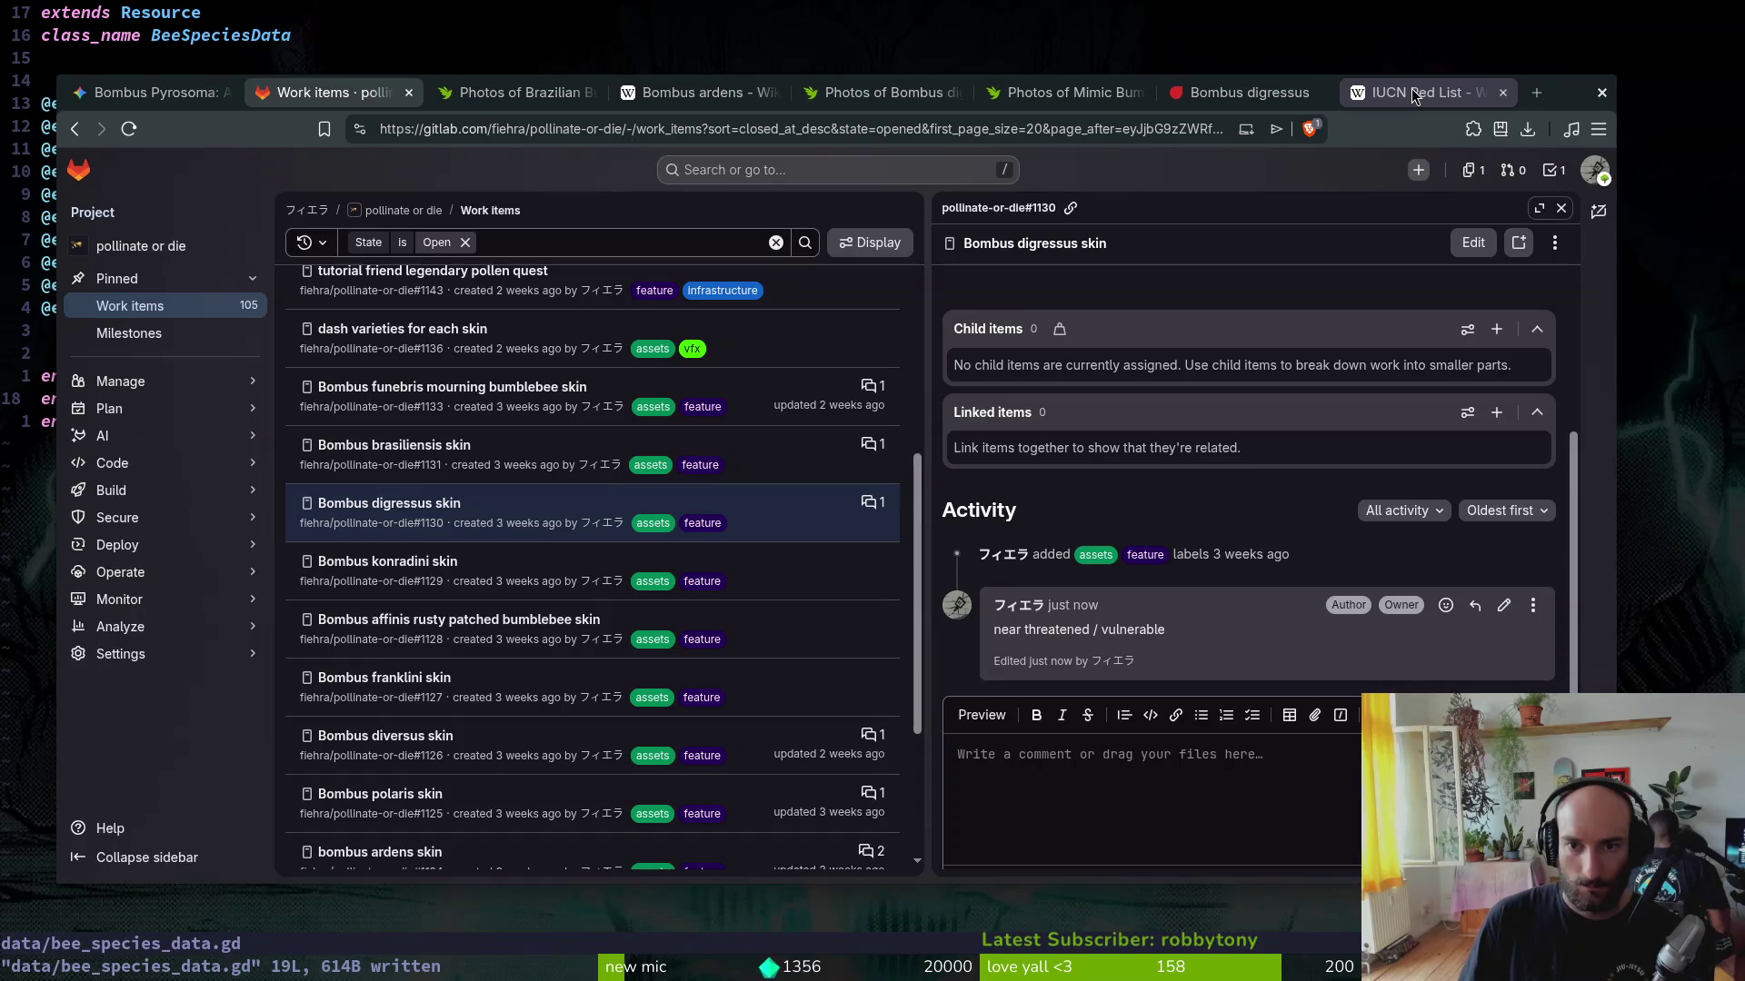
pyautogui.click(394, 564)
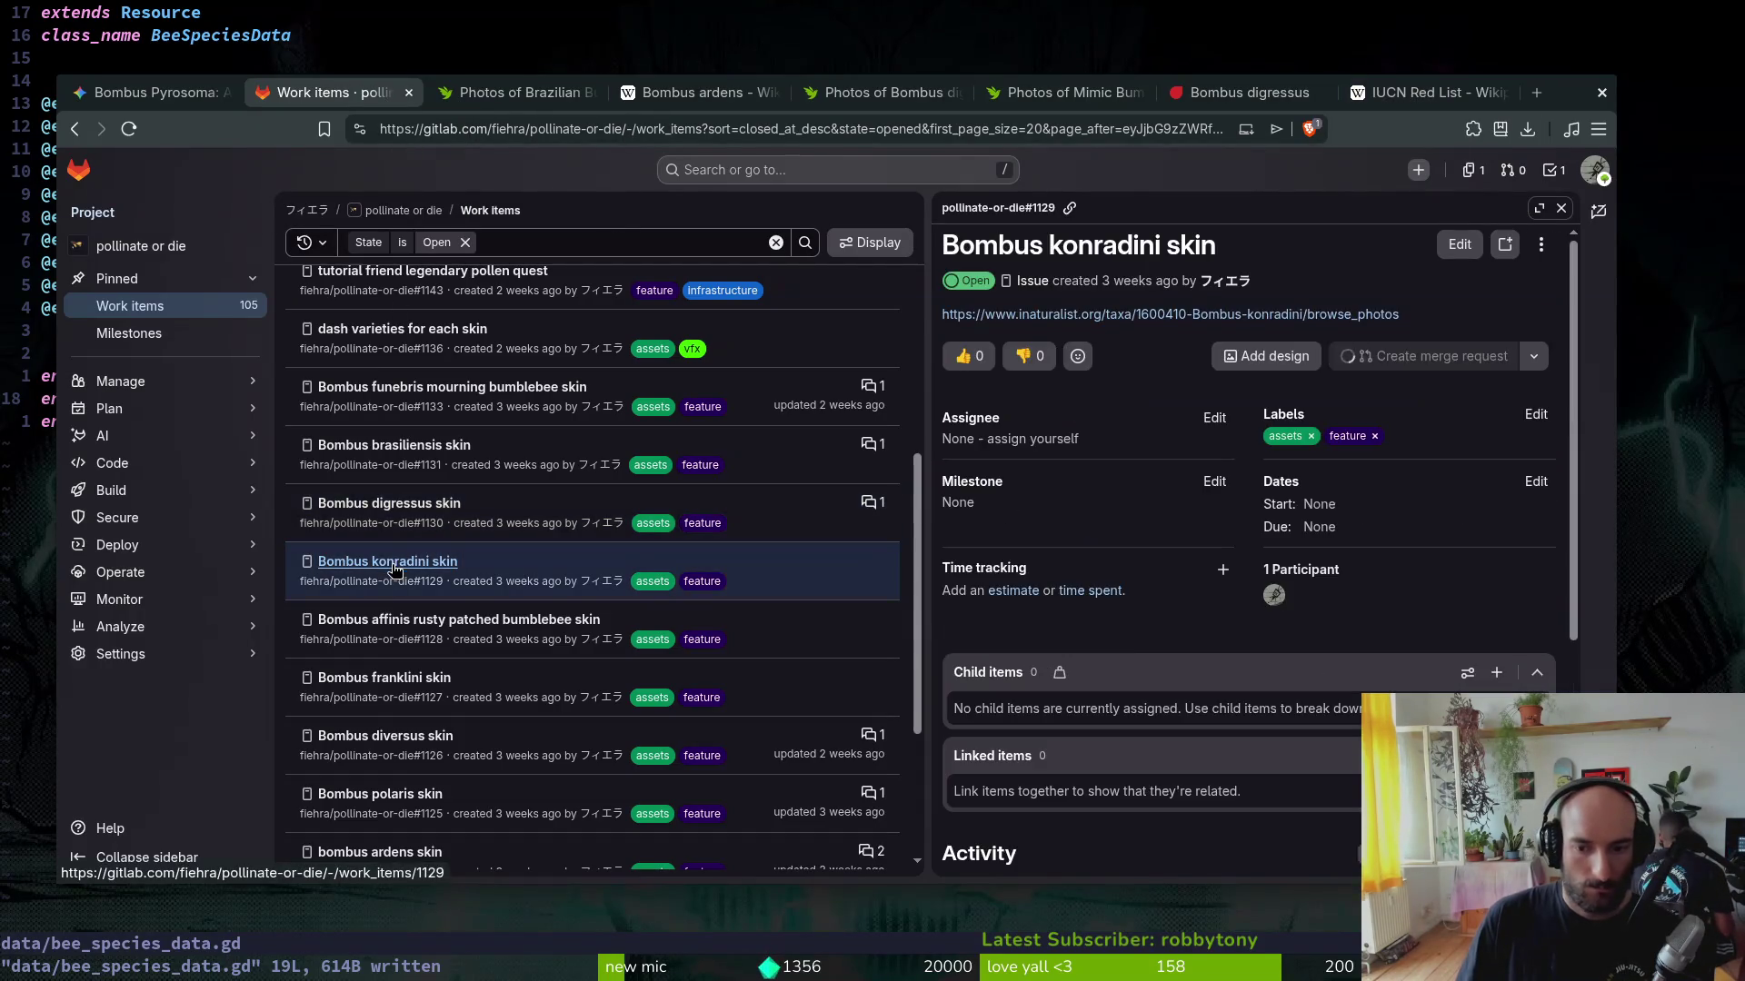
# Step: Look up Bombus konradini on the IUCN Red List via its iNaturalist name and review its Endangered assessment
pyautogui.click(1308, 315)
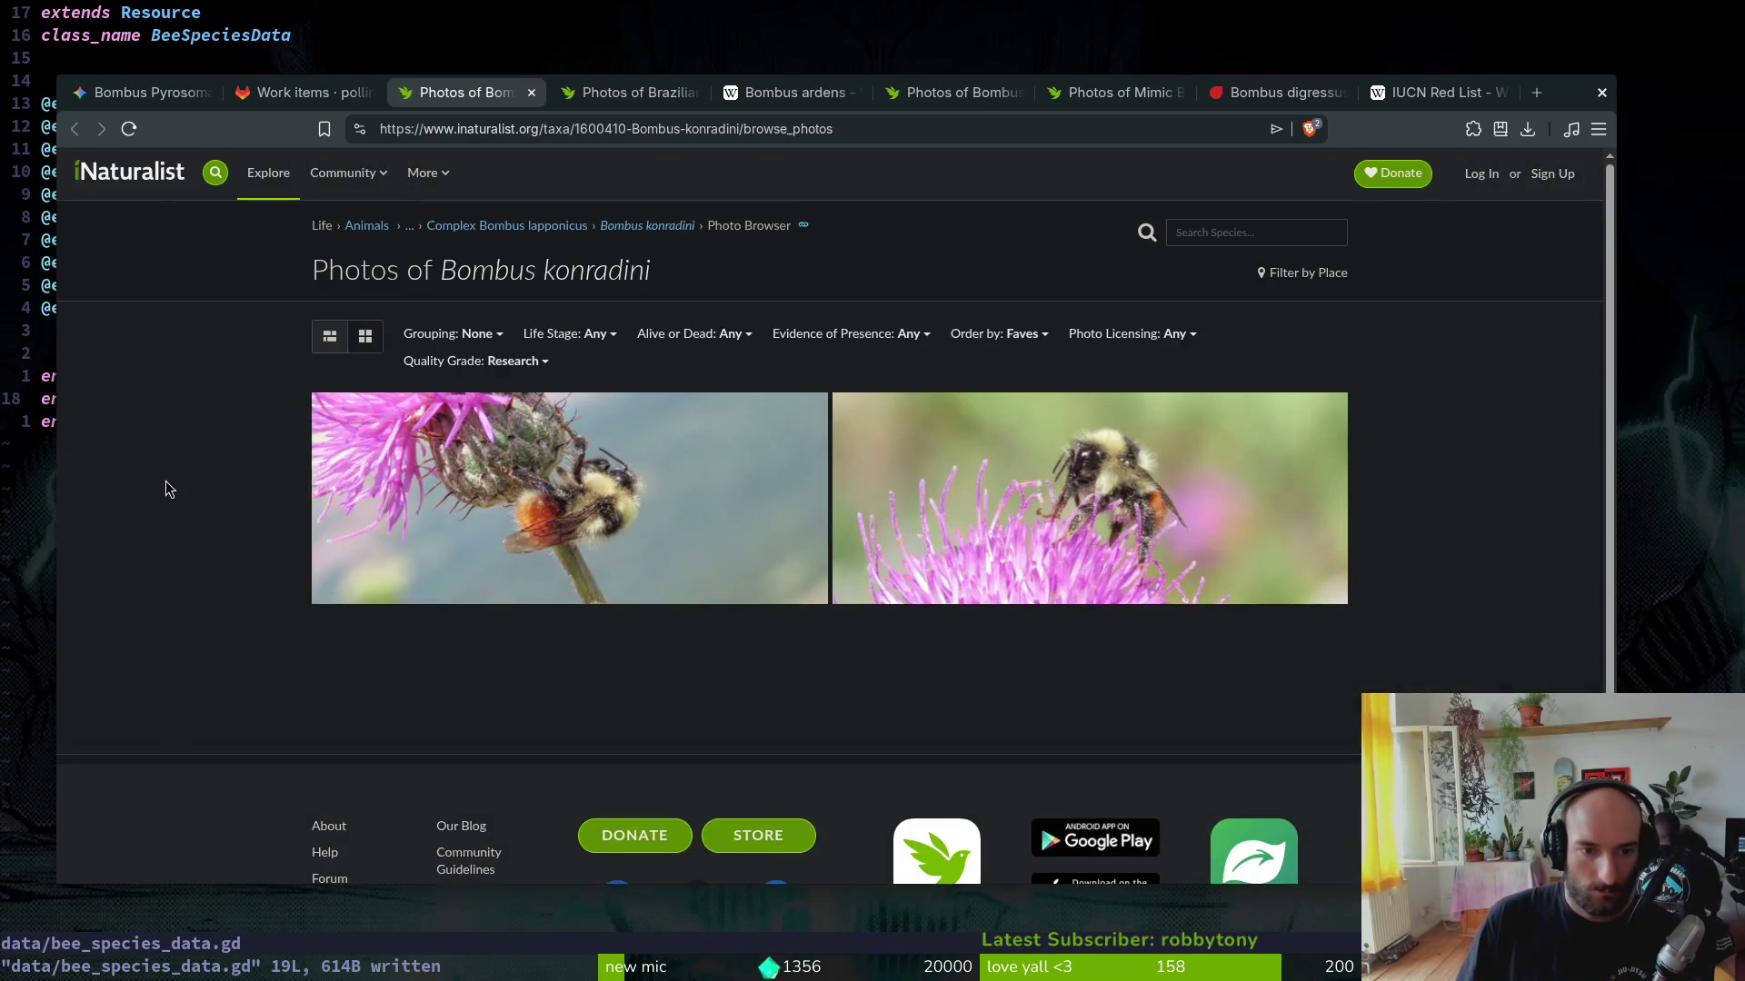
pyautogui.moveTo(685, 273); pyautogui.dragTo(448, 274)
pyautogui.hotkey('ctrl', 'c')
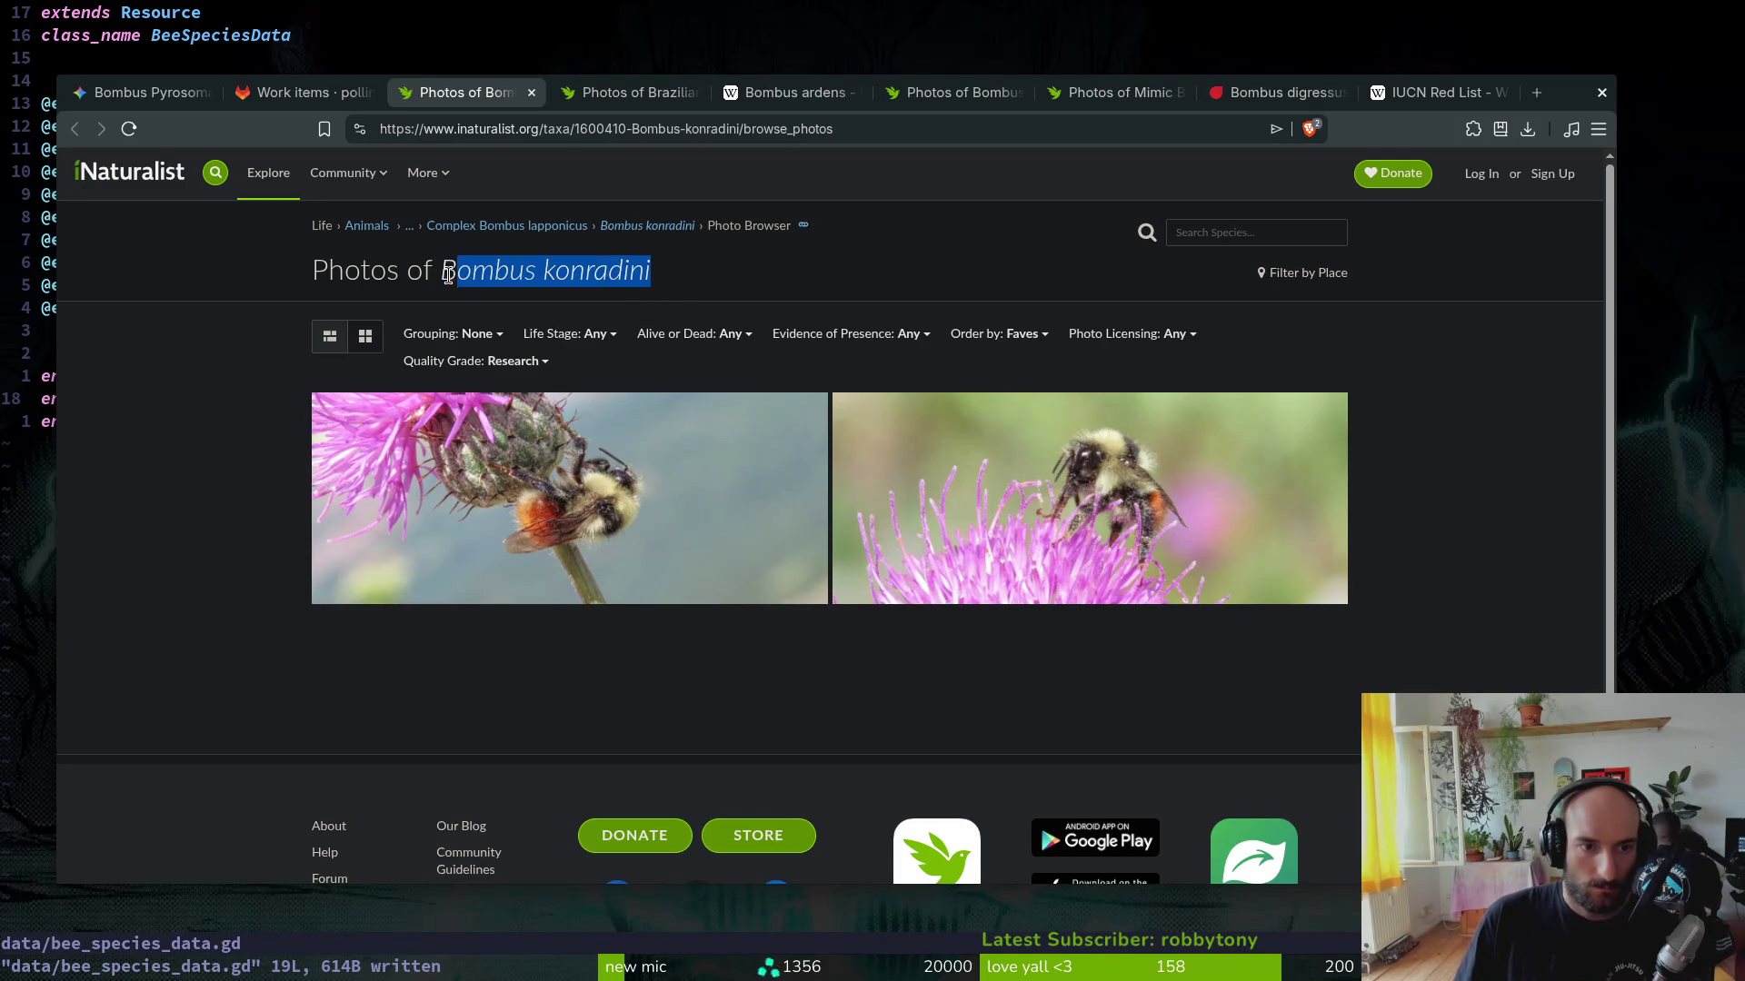
pyautogui.click(1282, 92)
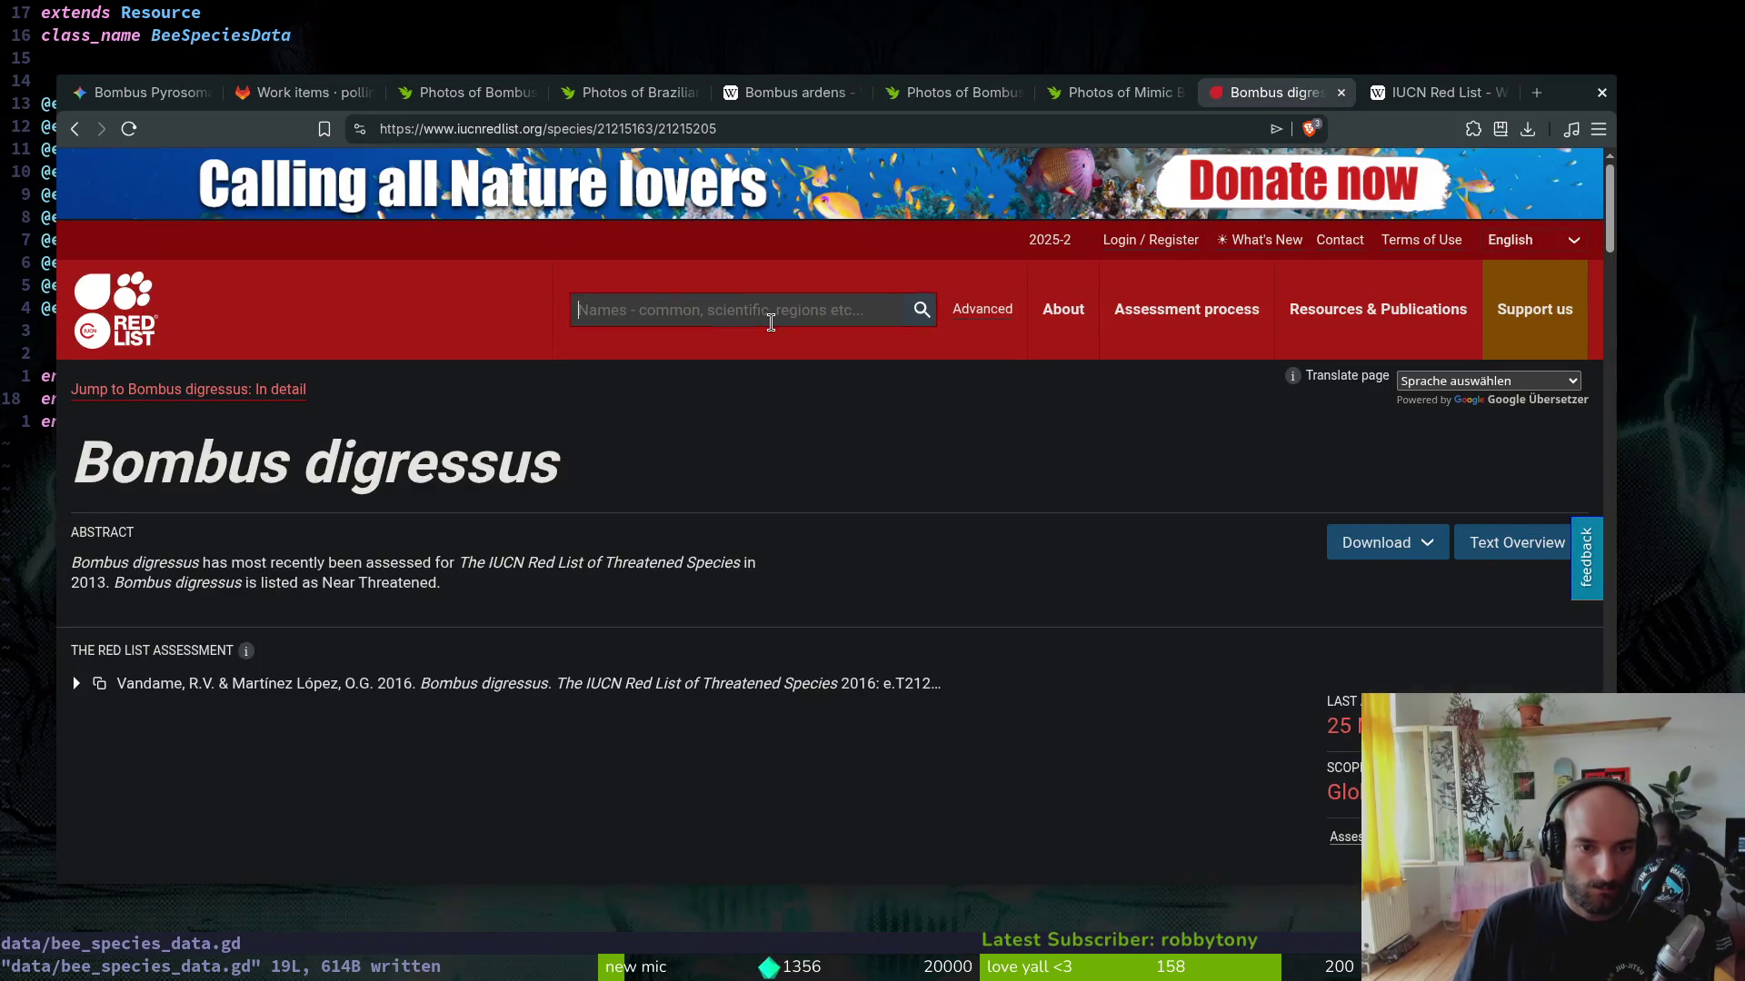
pyautogui.hotkey('ctrl', 'v')
pyautogui.click(754, 386)
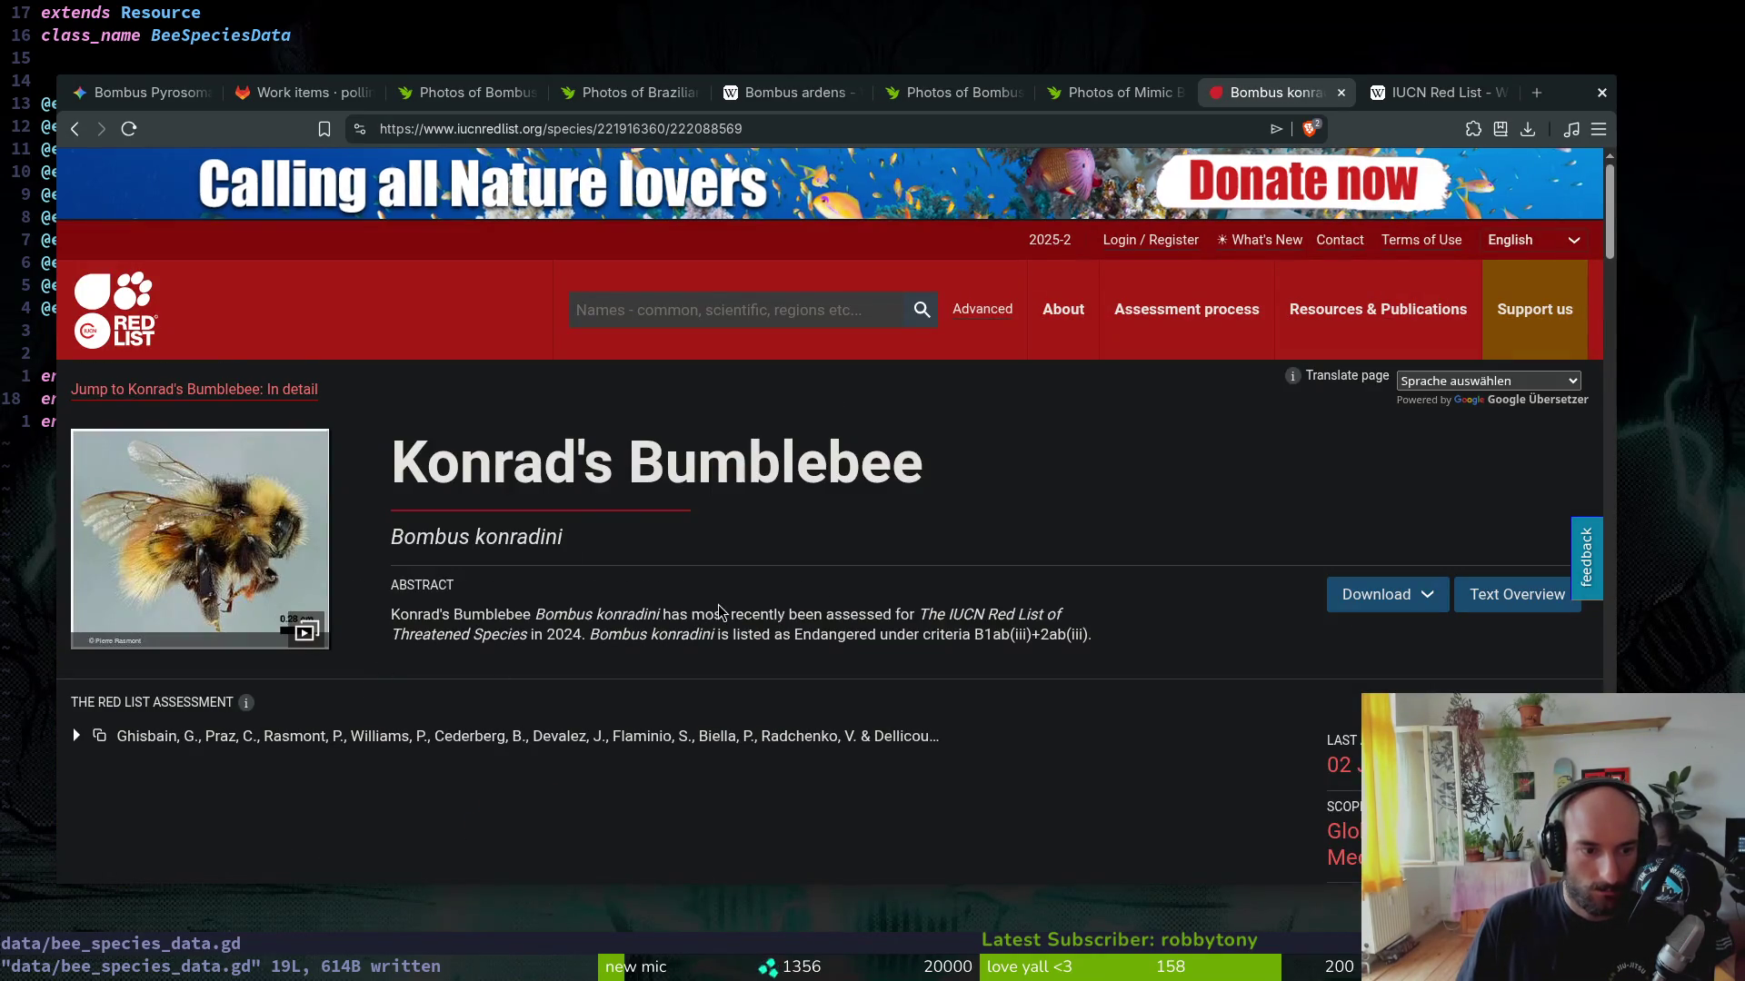
pyautogui.scroll(-4, 726, 561)
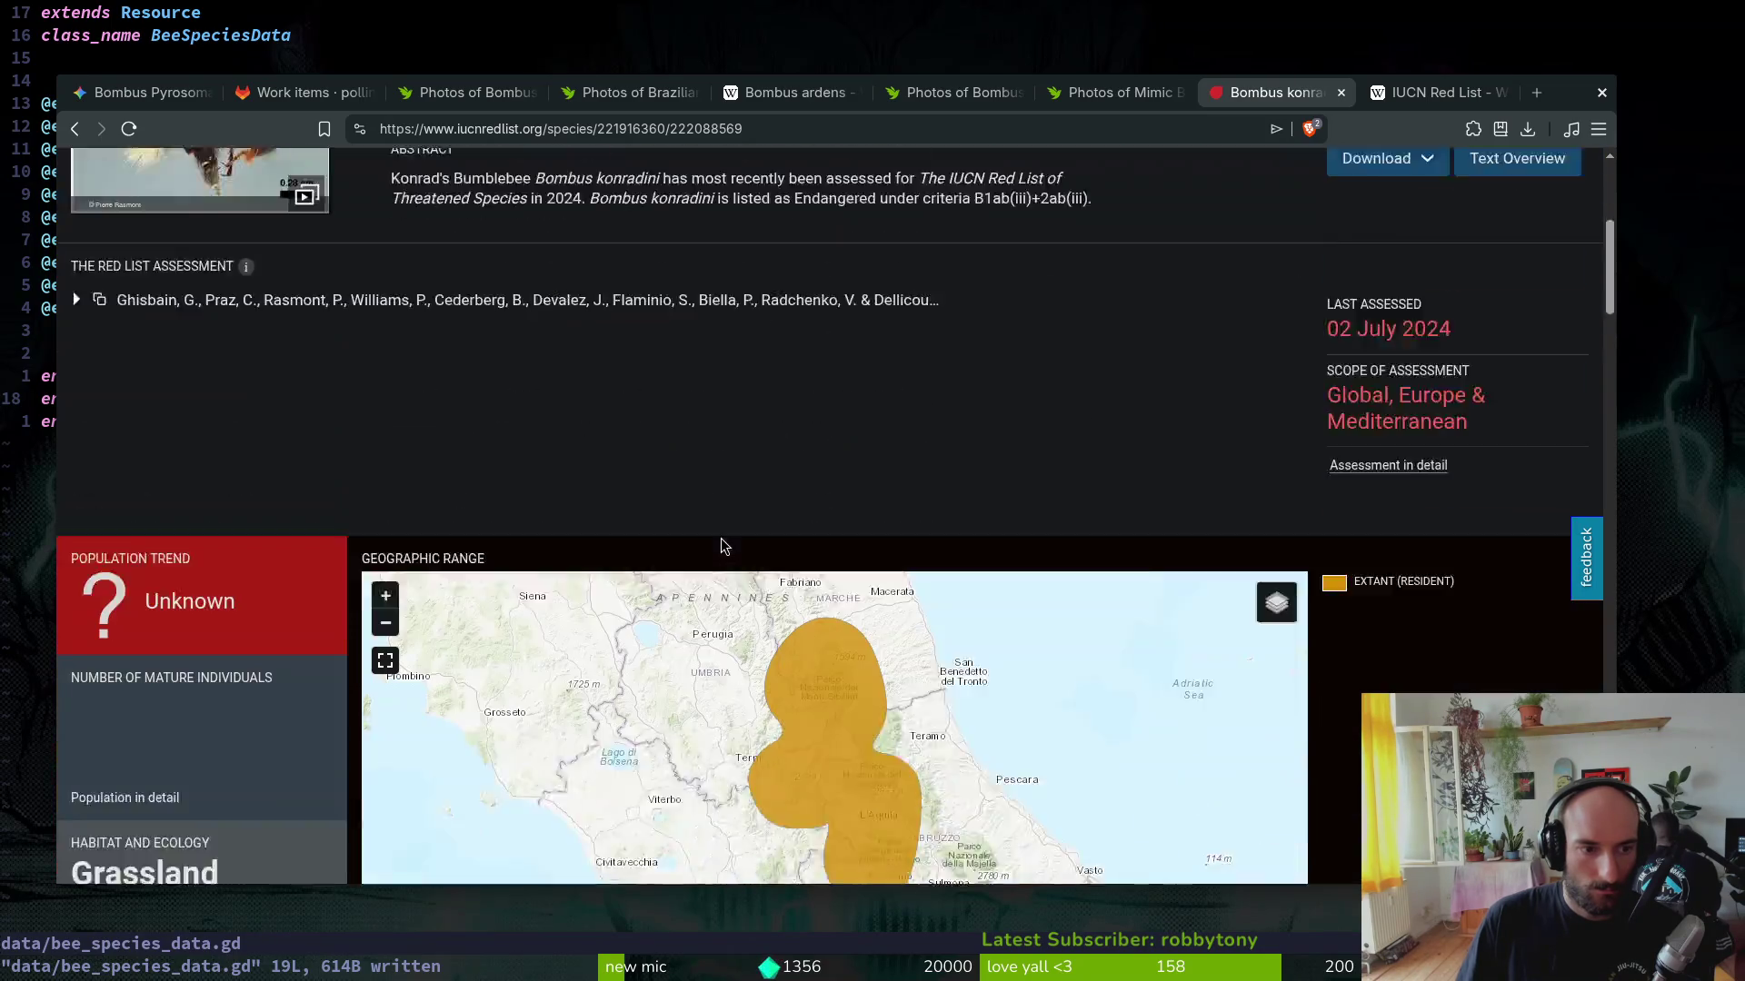
pyautogui.scroll(-2, 325, 366)
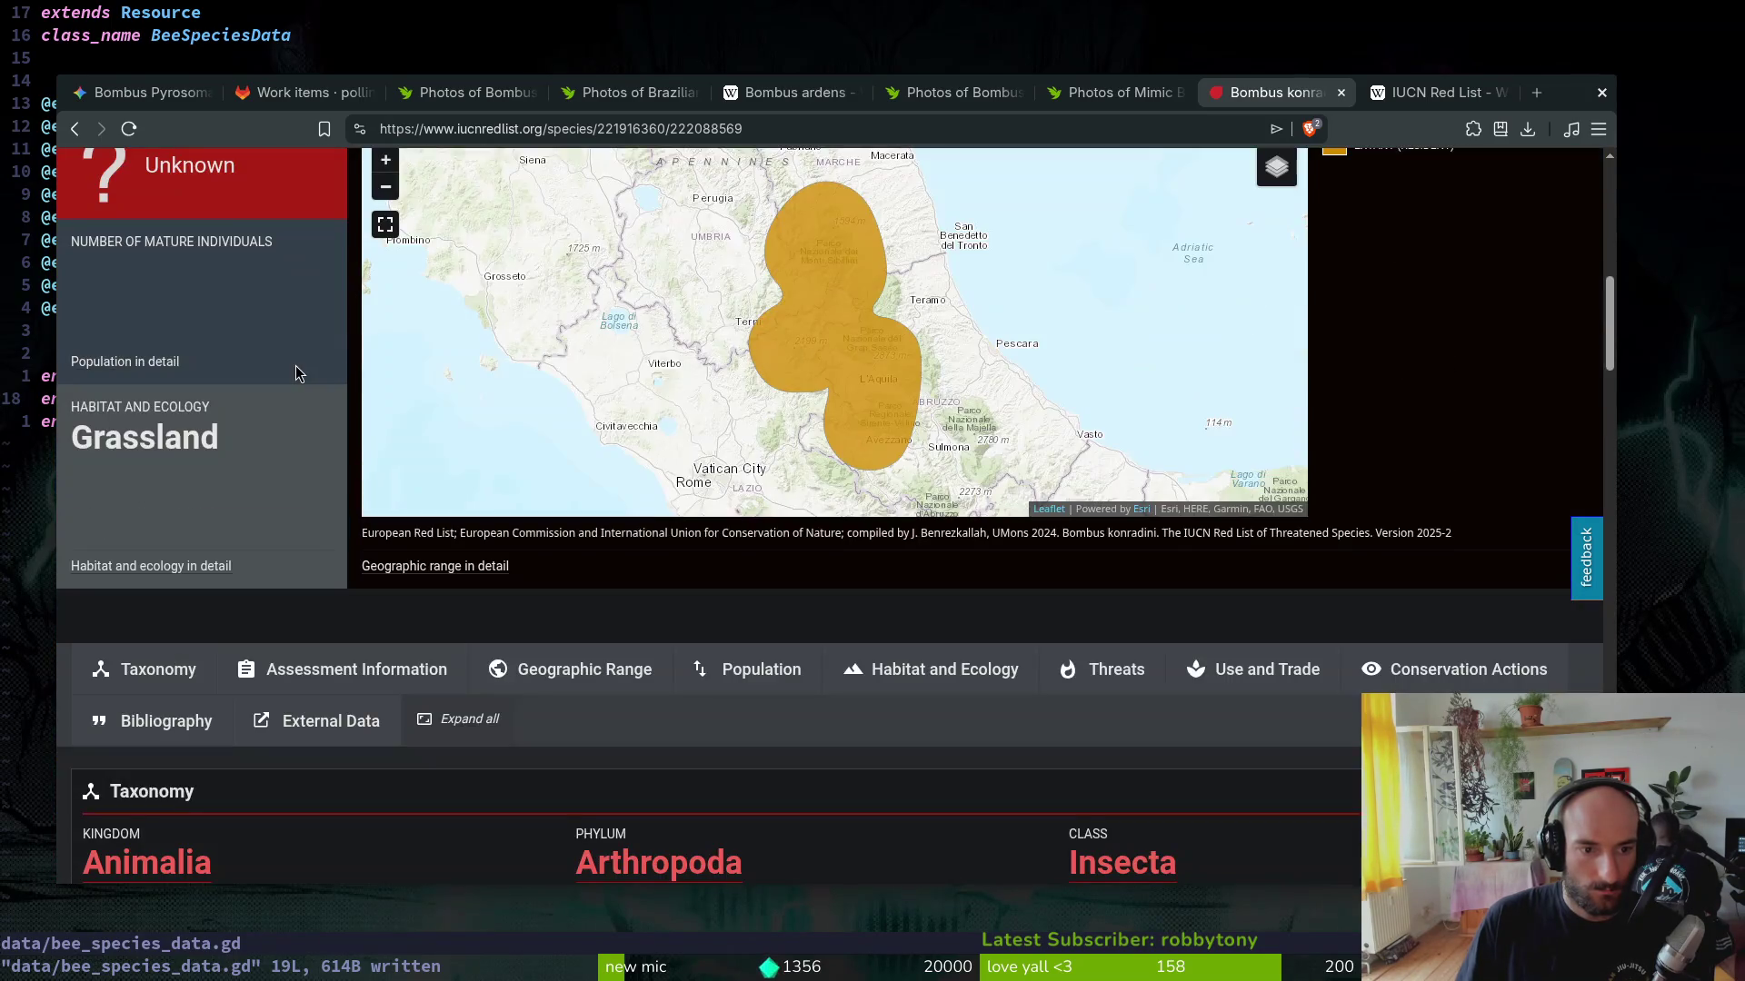
pyautogui.scroll(-2, 320, 524)
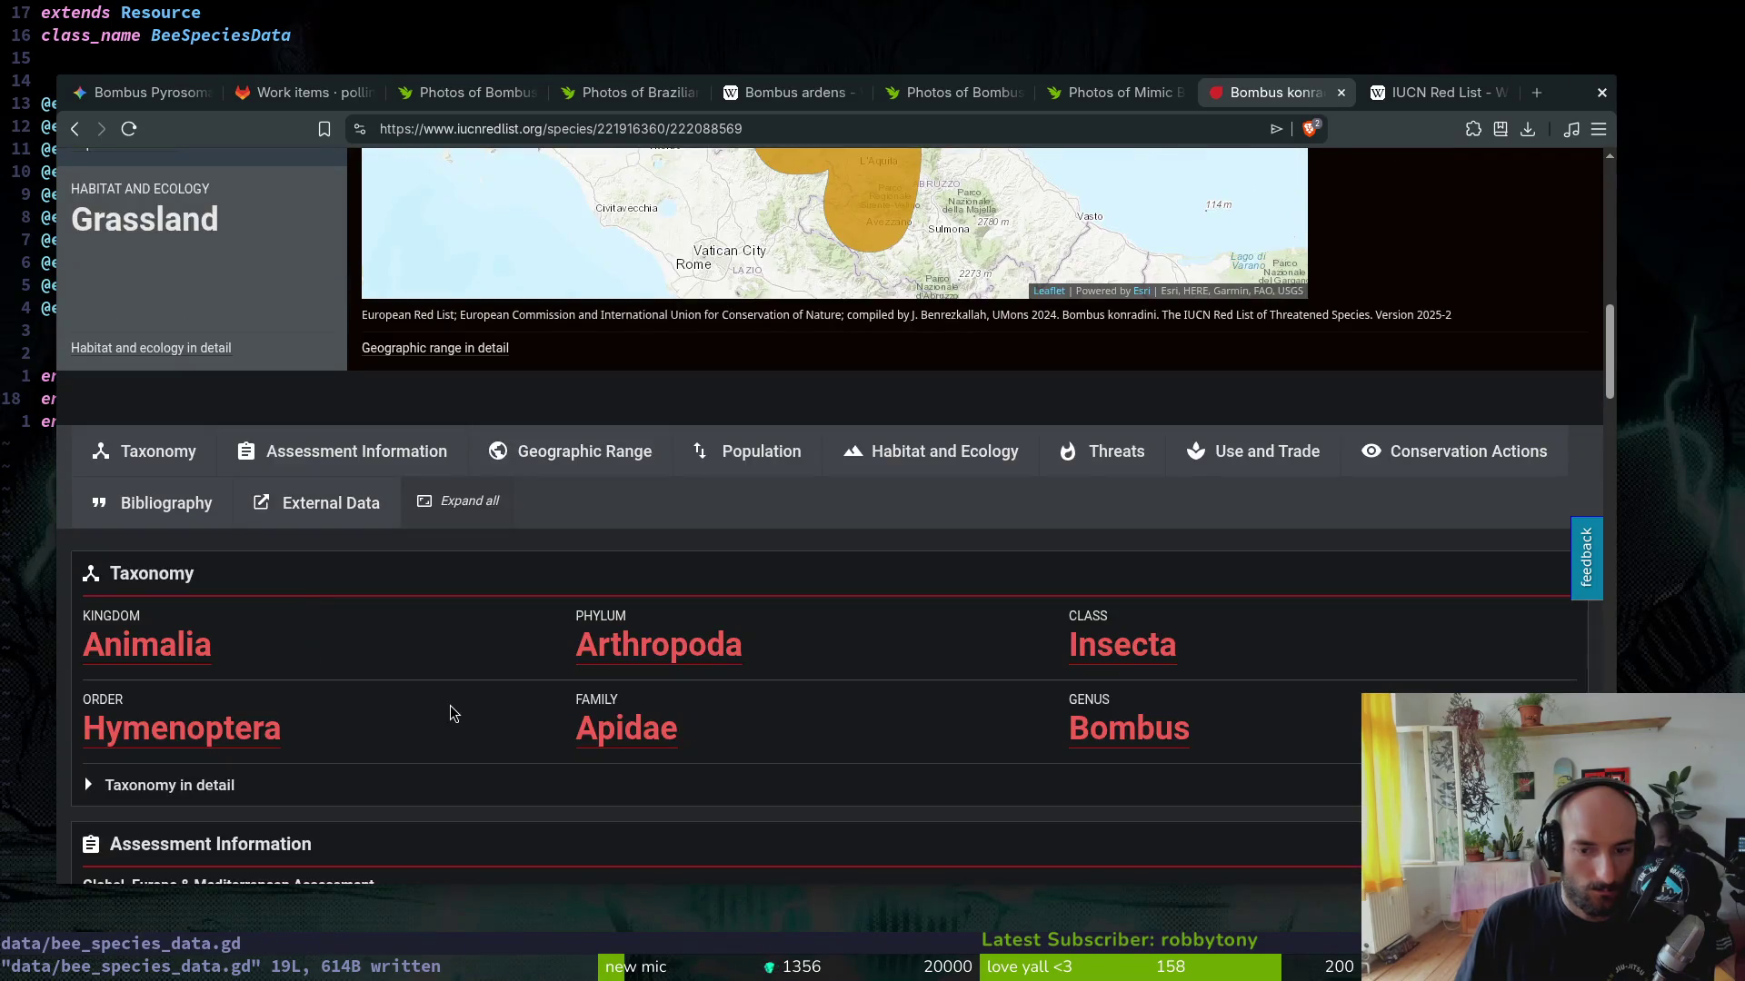
pyautogui.scroll(-2, 395, 702)
pyautogui.scroll(-3, 224, 670)
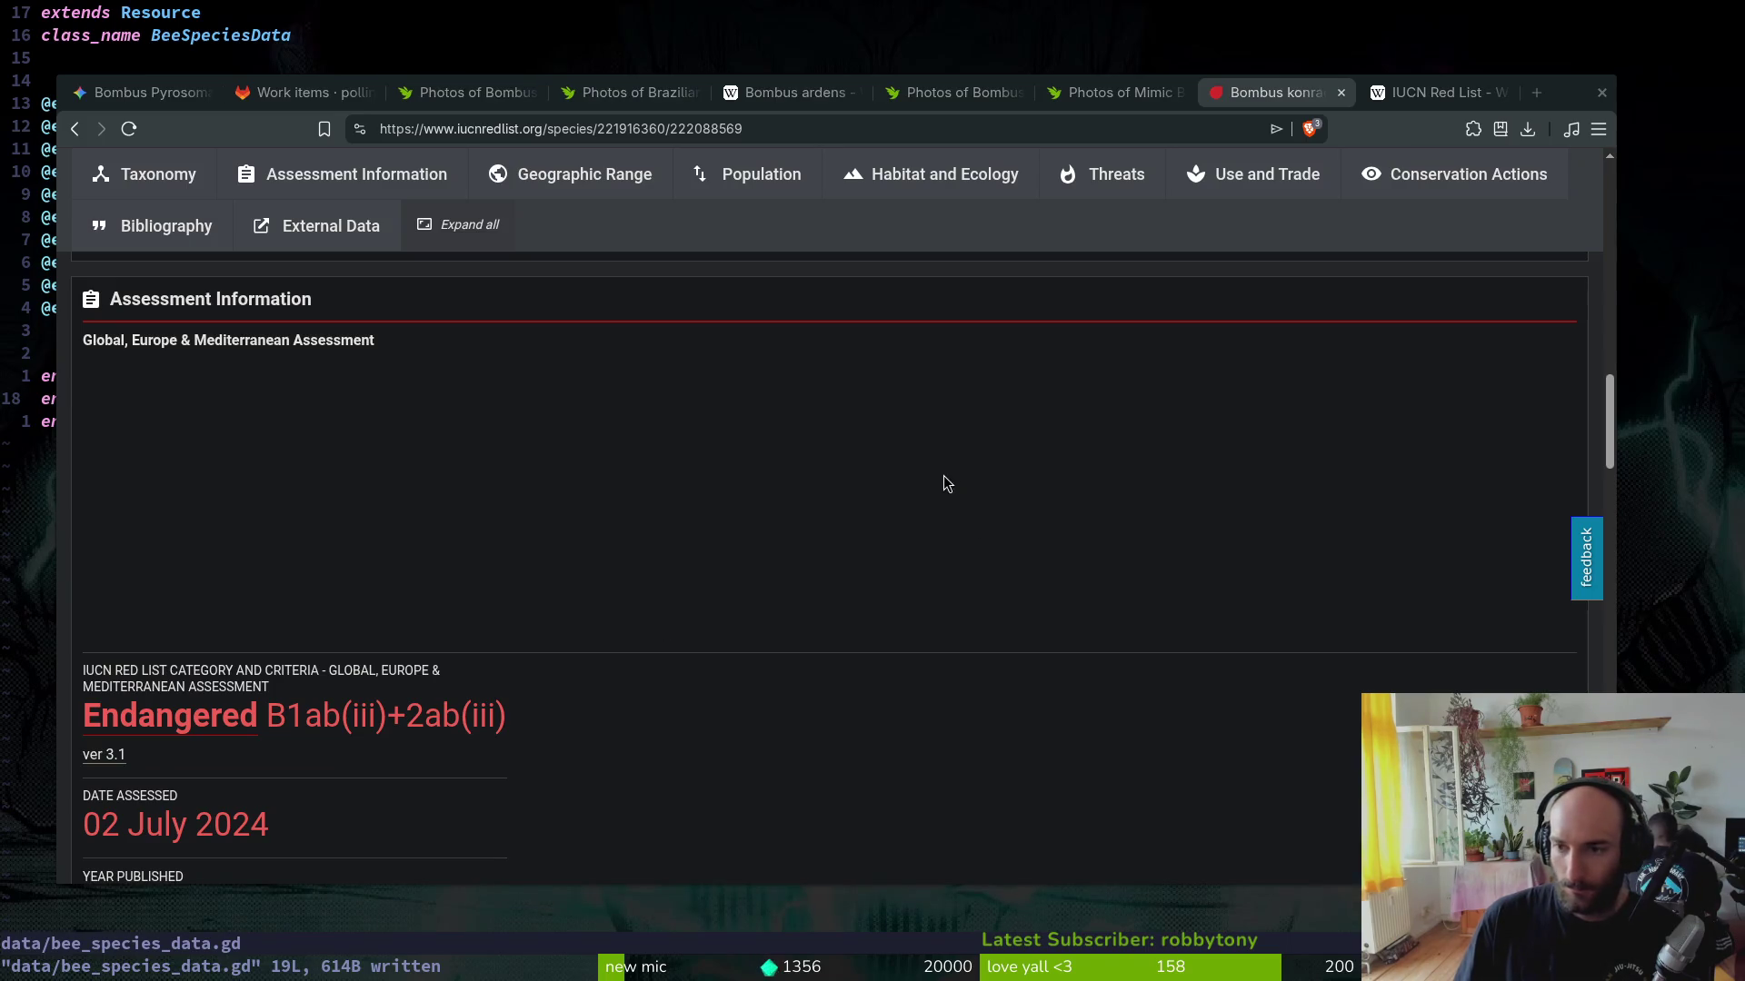
pyautogui.click(306, 91)
pyautogui.scroll(-2, 1122, 670)
# Step: Post an 'endangered' comment on the Bombus konradini issue, then check the Bombus affinis and franklini issues
pyautogui.click(1110, 780)
pyautogui.write('end')
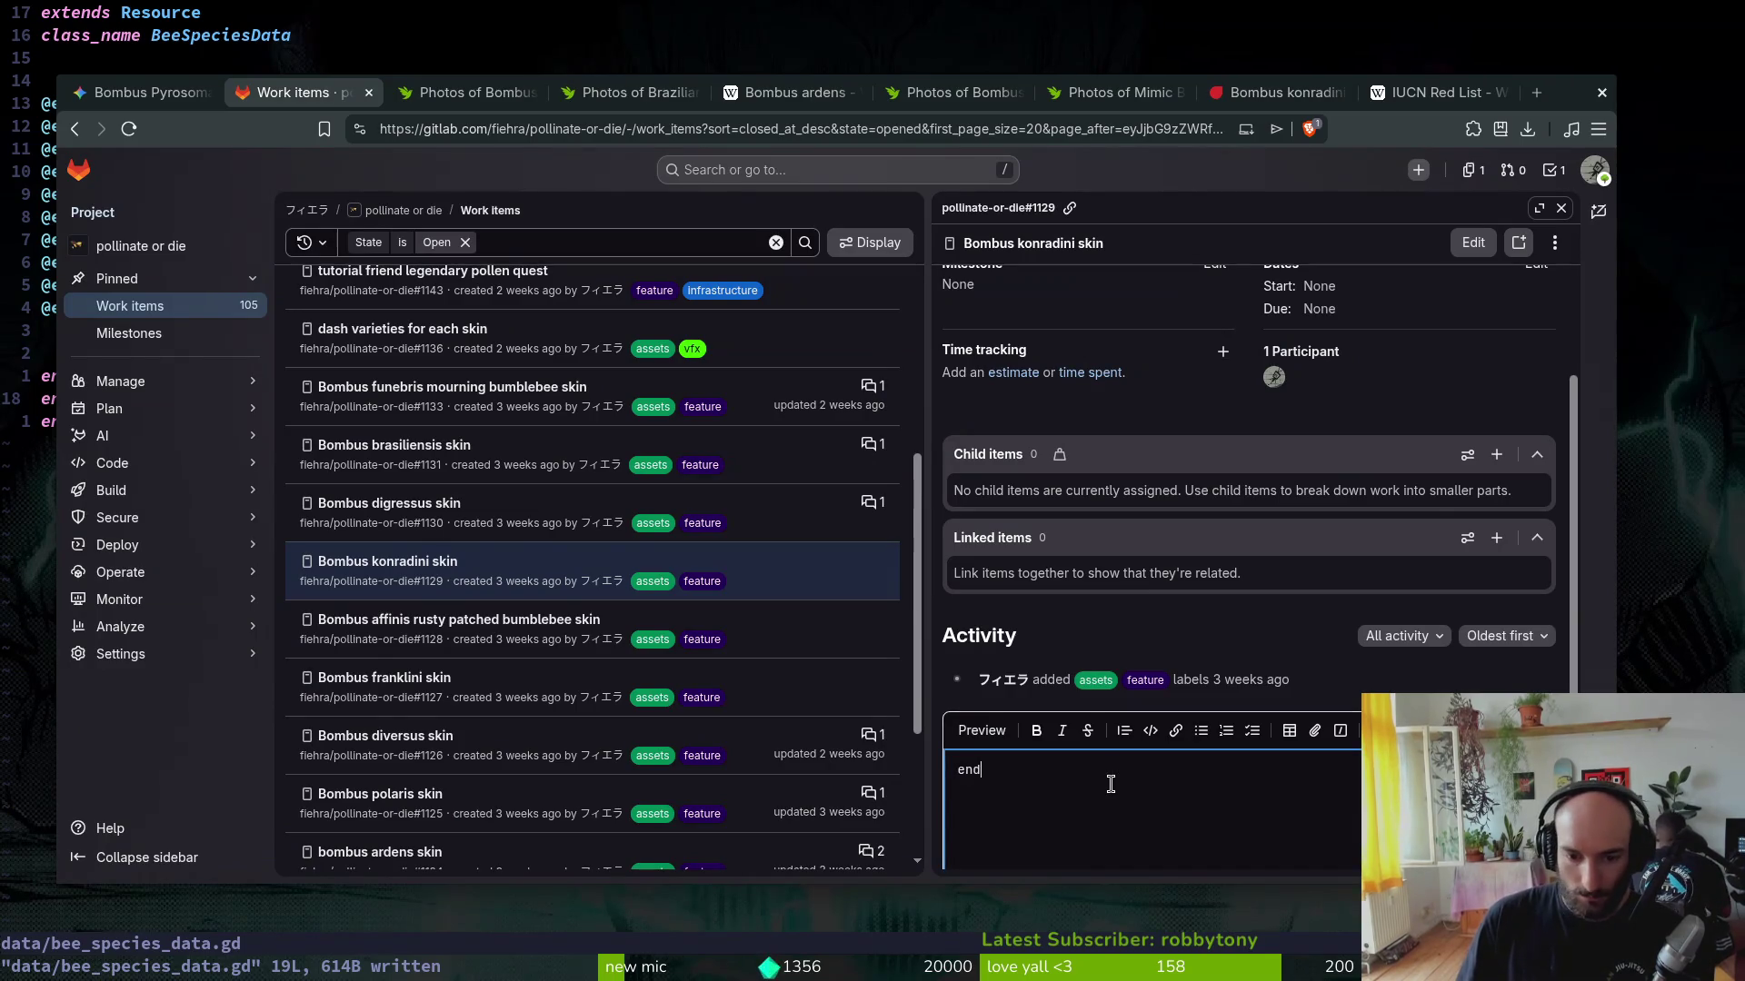
pyautogui.write('angered')
pyautogui.scroll(-1, 1111, 784)
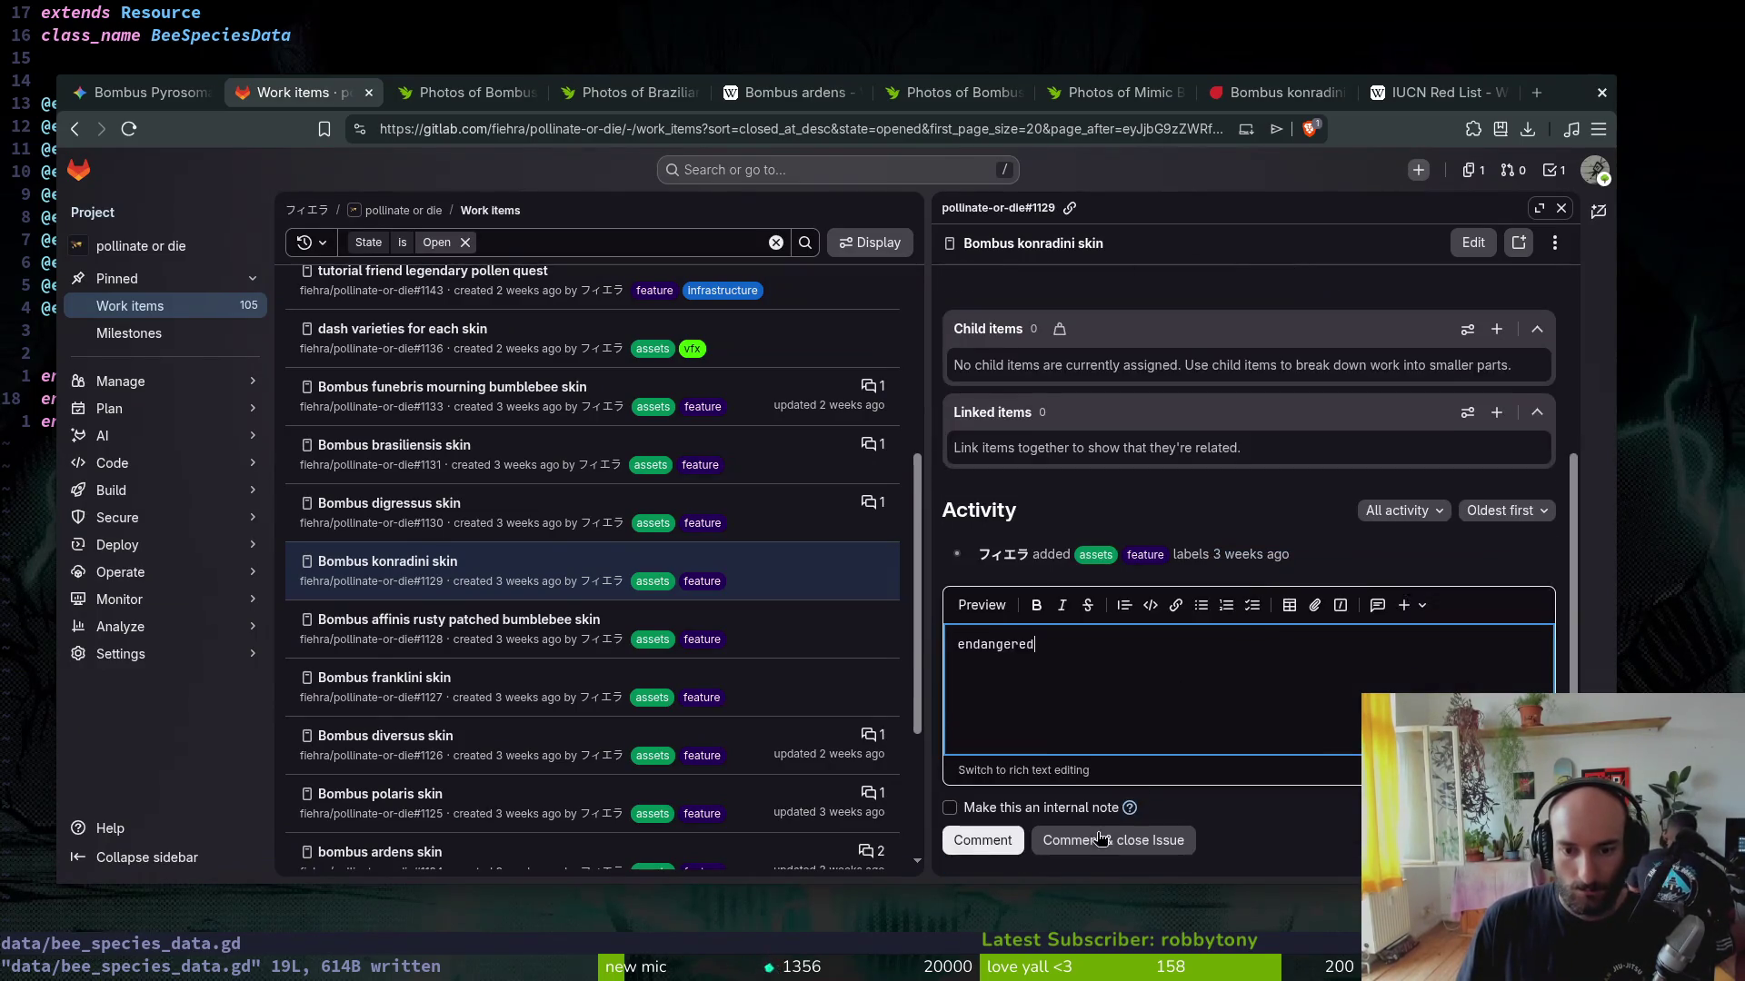
pyautogui.click(988, 841)
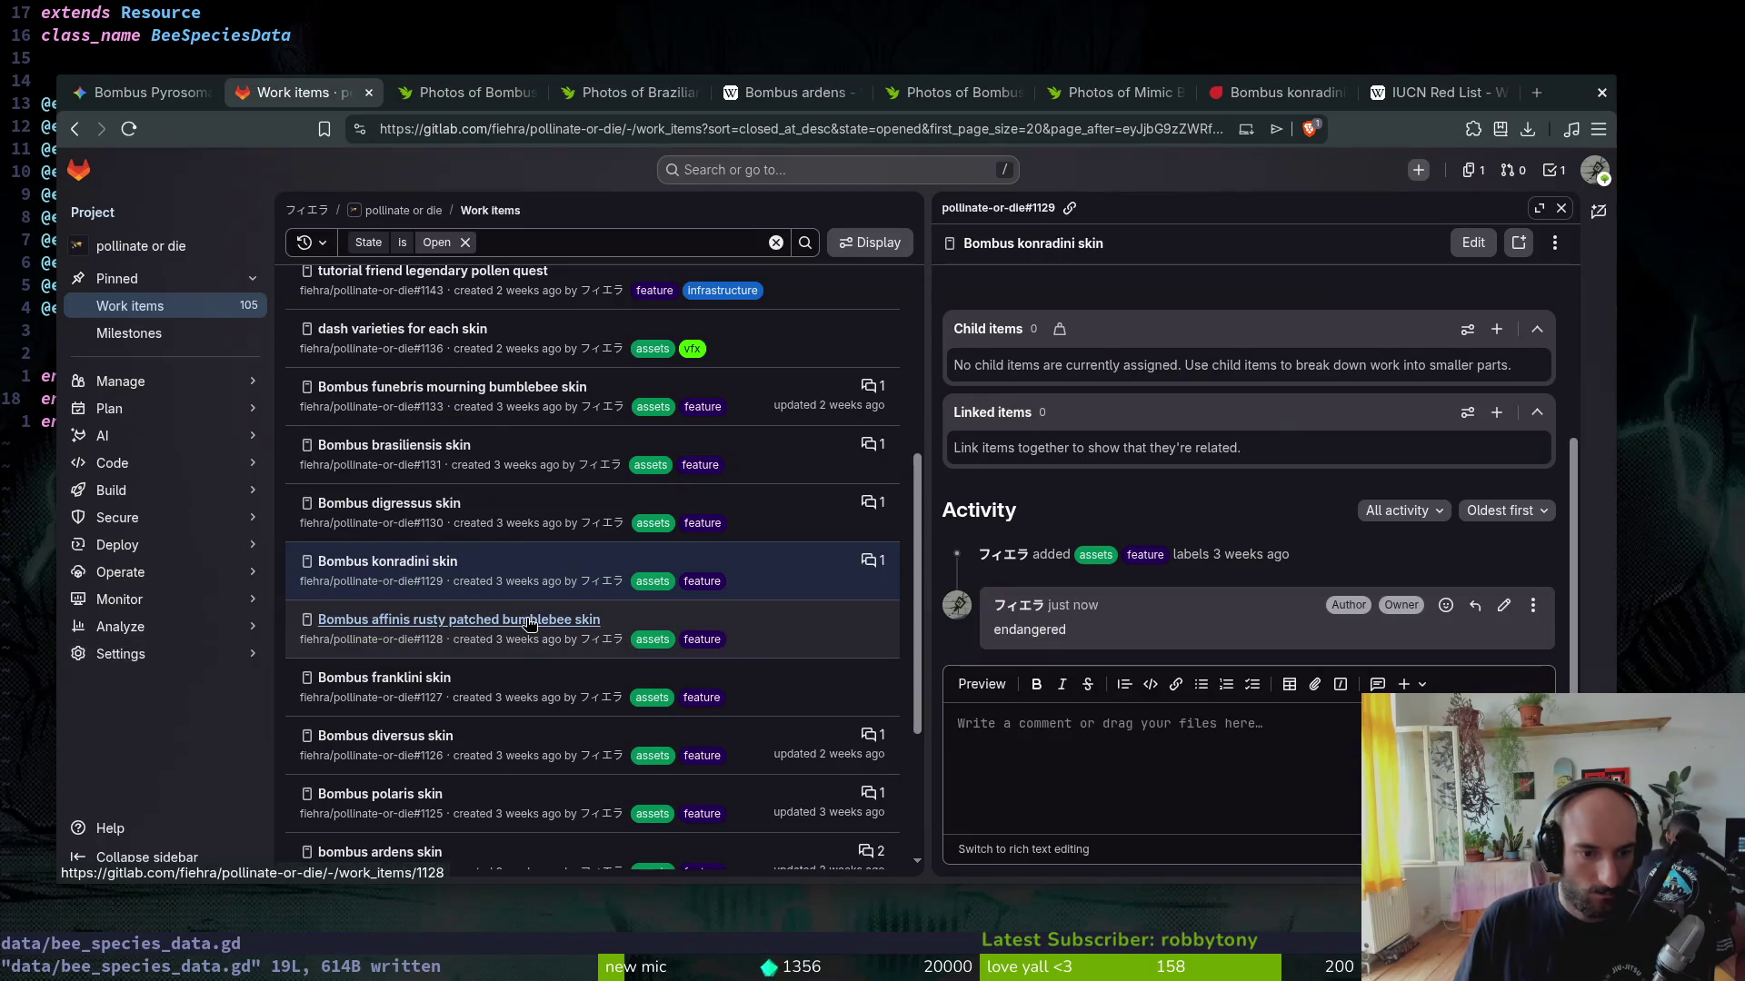
pyautogui.click(530, 621)
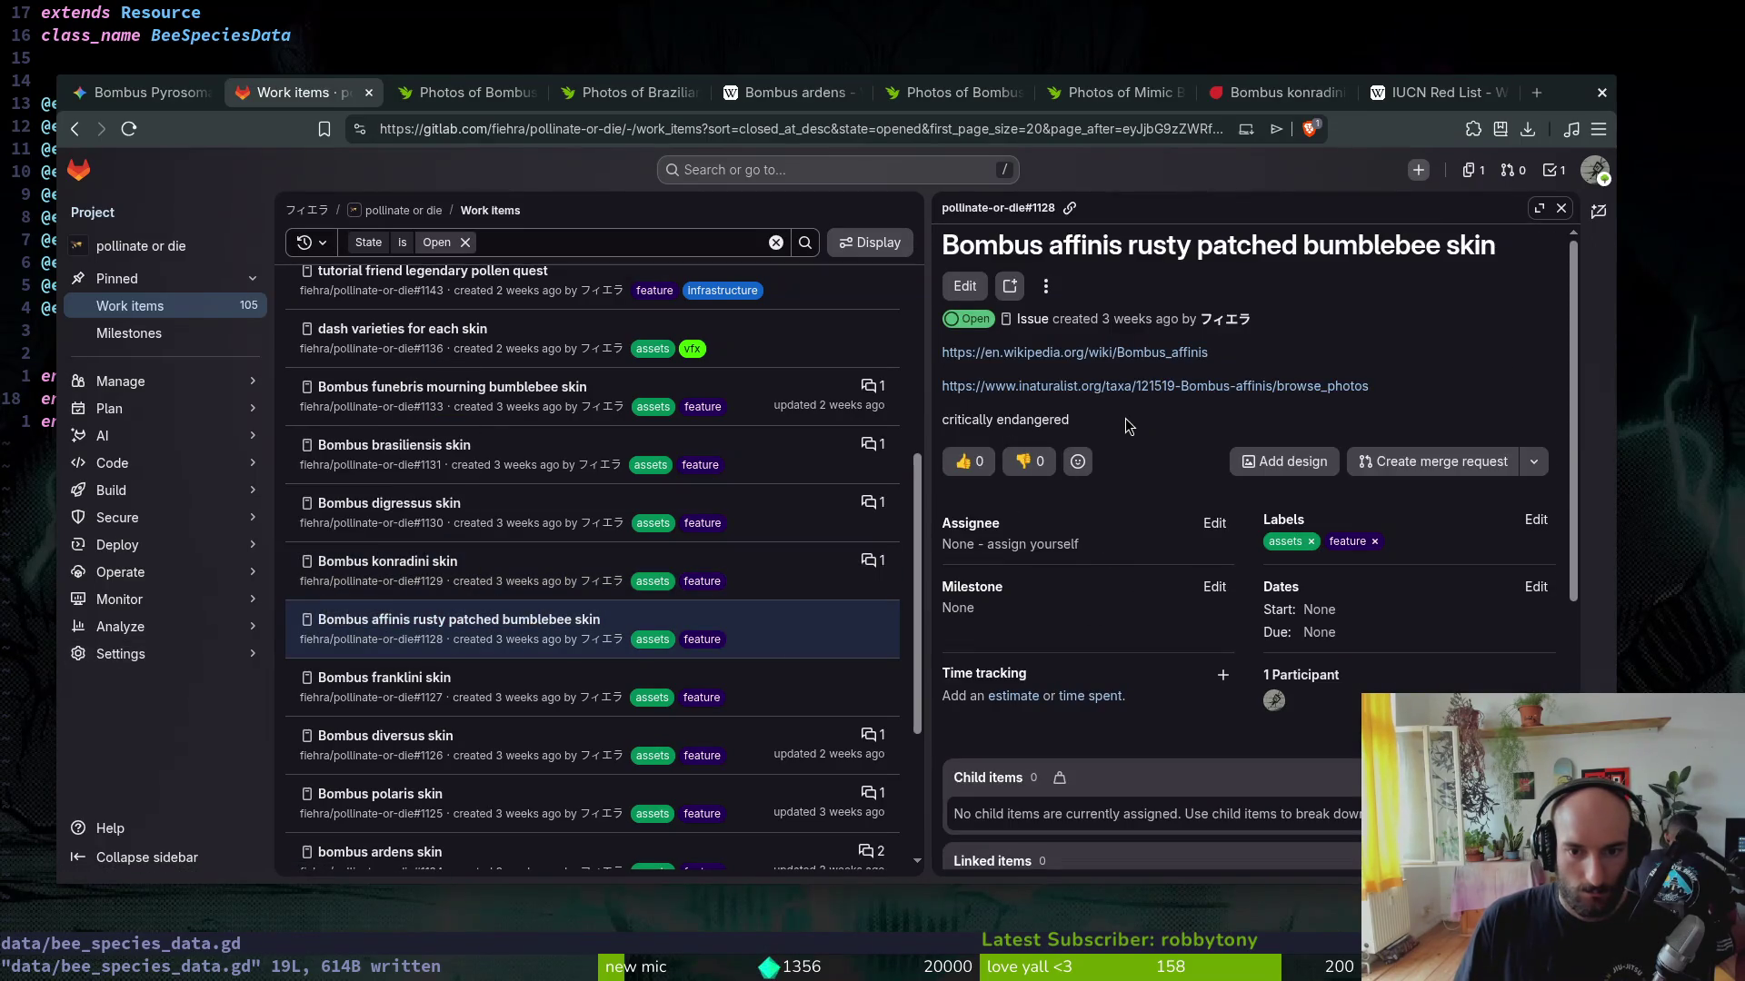
pyautogui.click(434, 695)
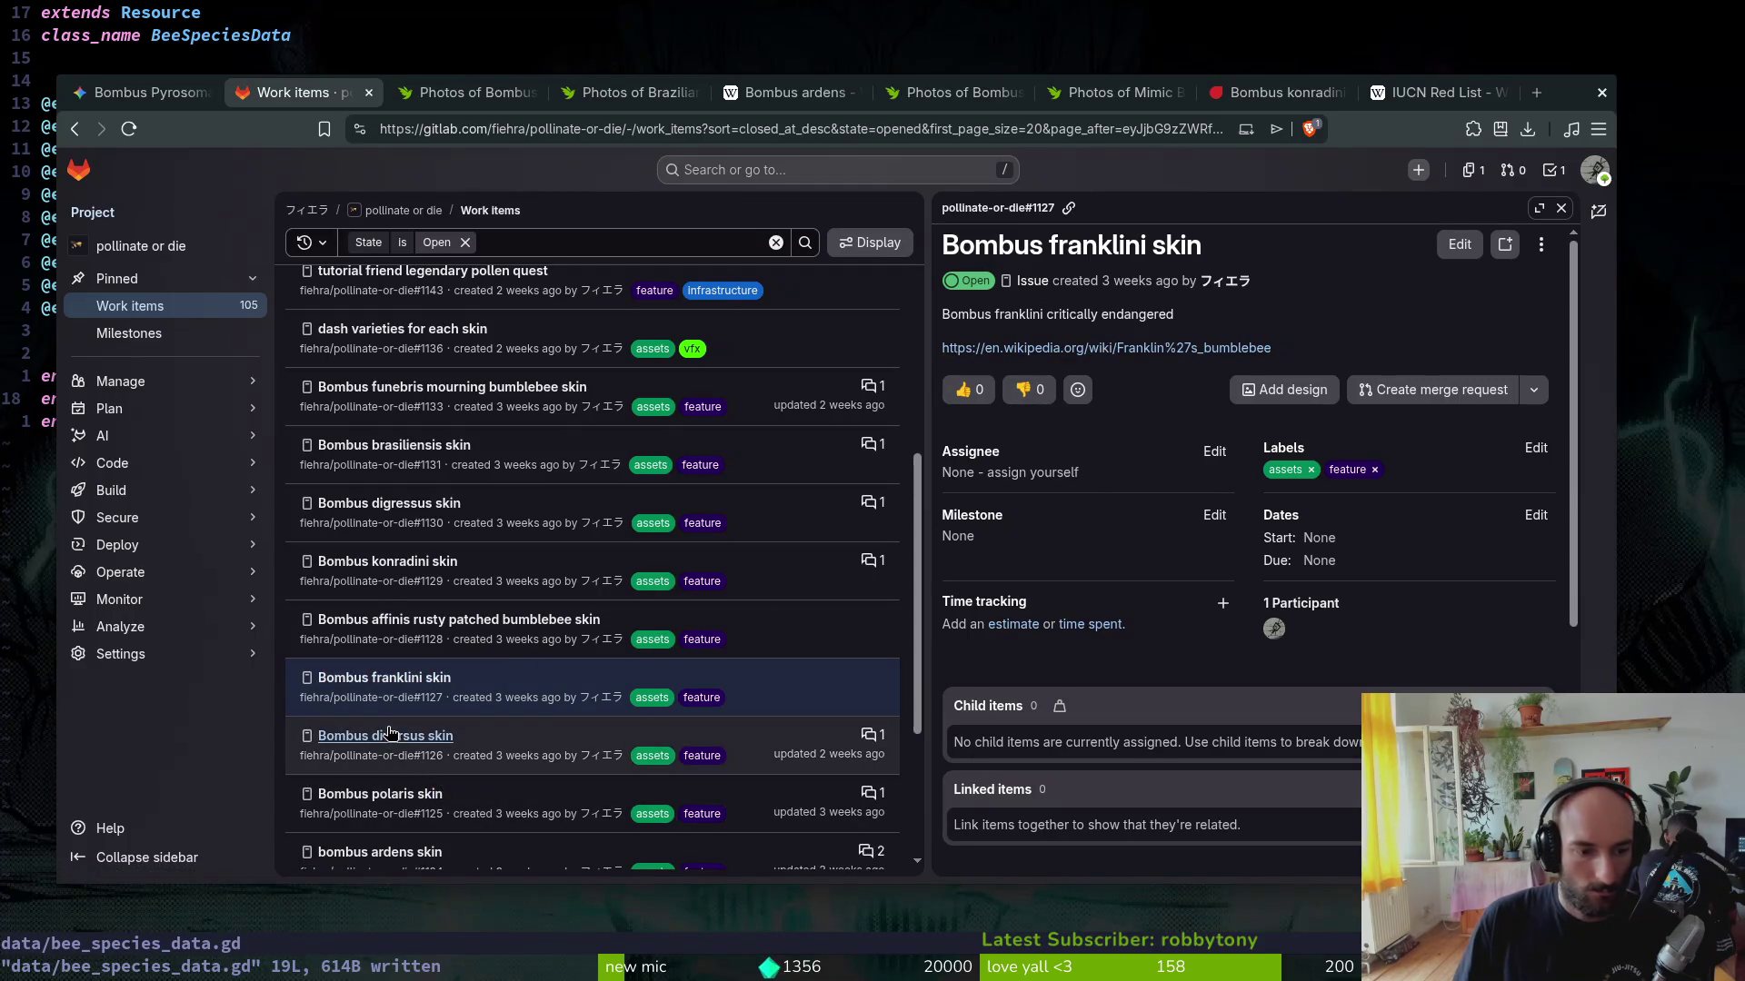
pyautogui.click(1431, 93)
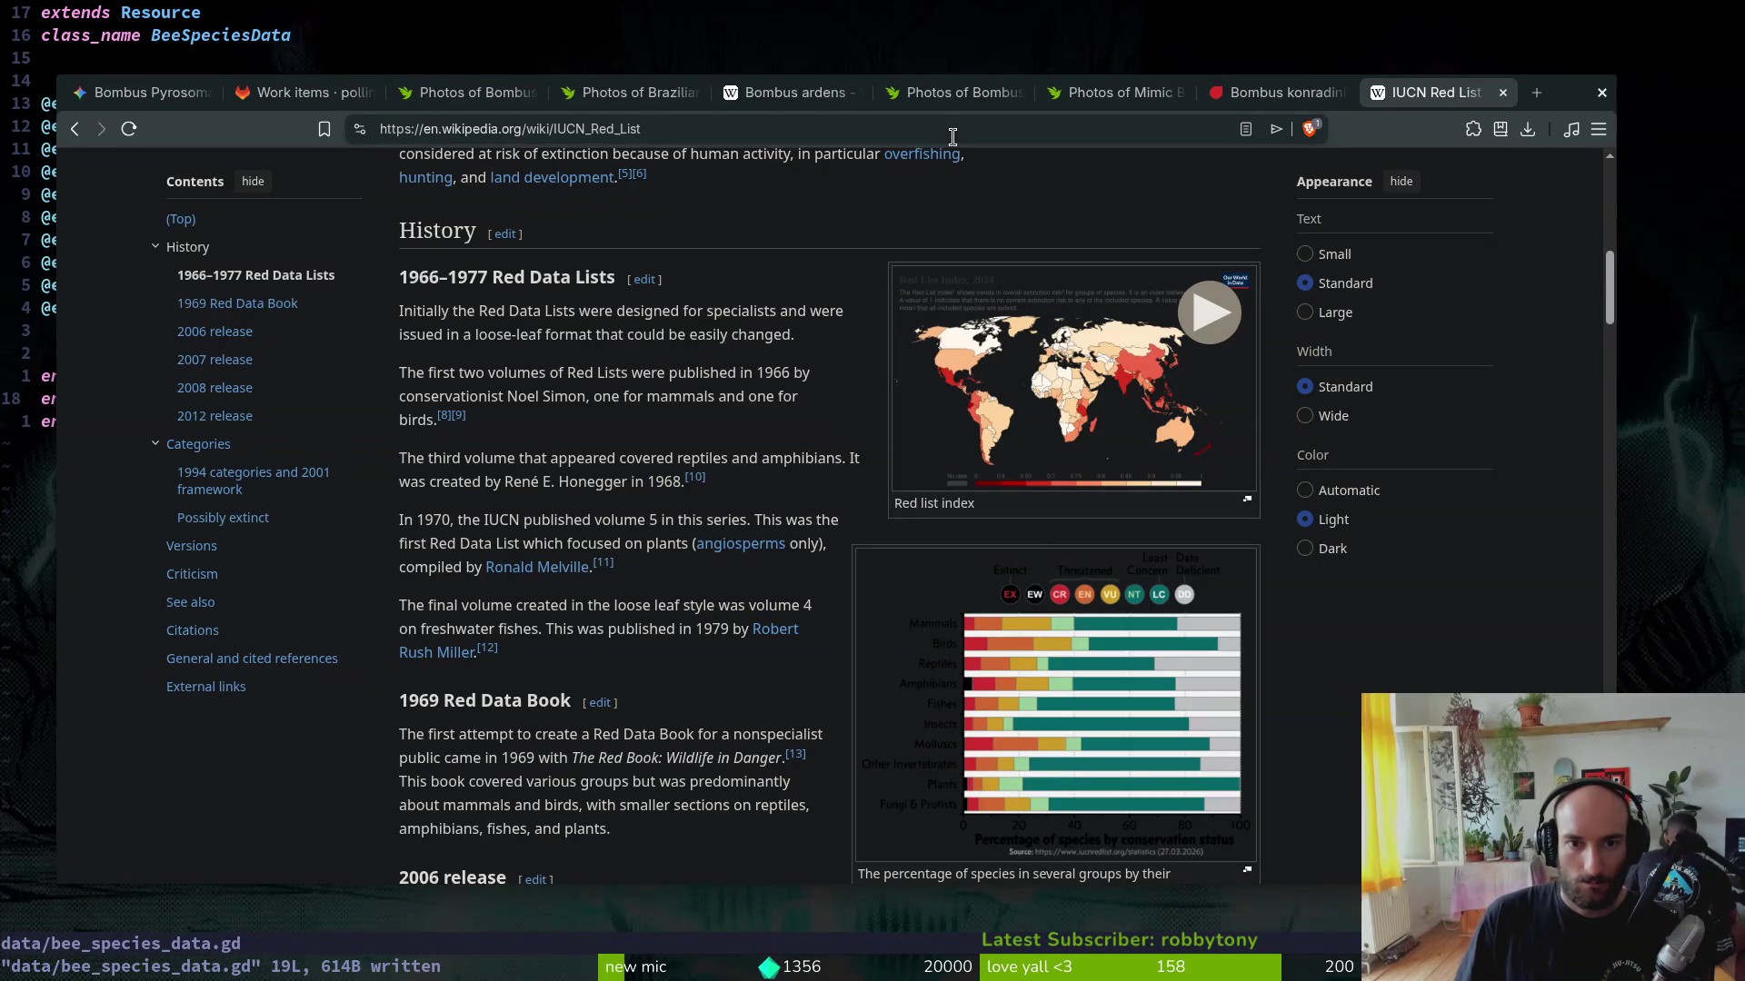
# Step: Ask Gemini 'i need an extinct bumblebee species' and read its reply
pyautogui.hotkey('ctrl', 't')
pyautogui.write('ge')
pyautogui.click(136, 94)
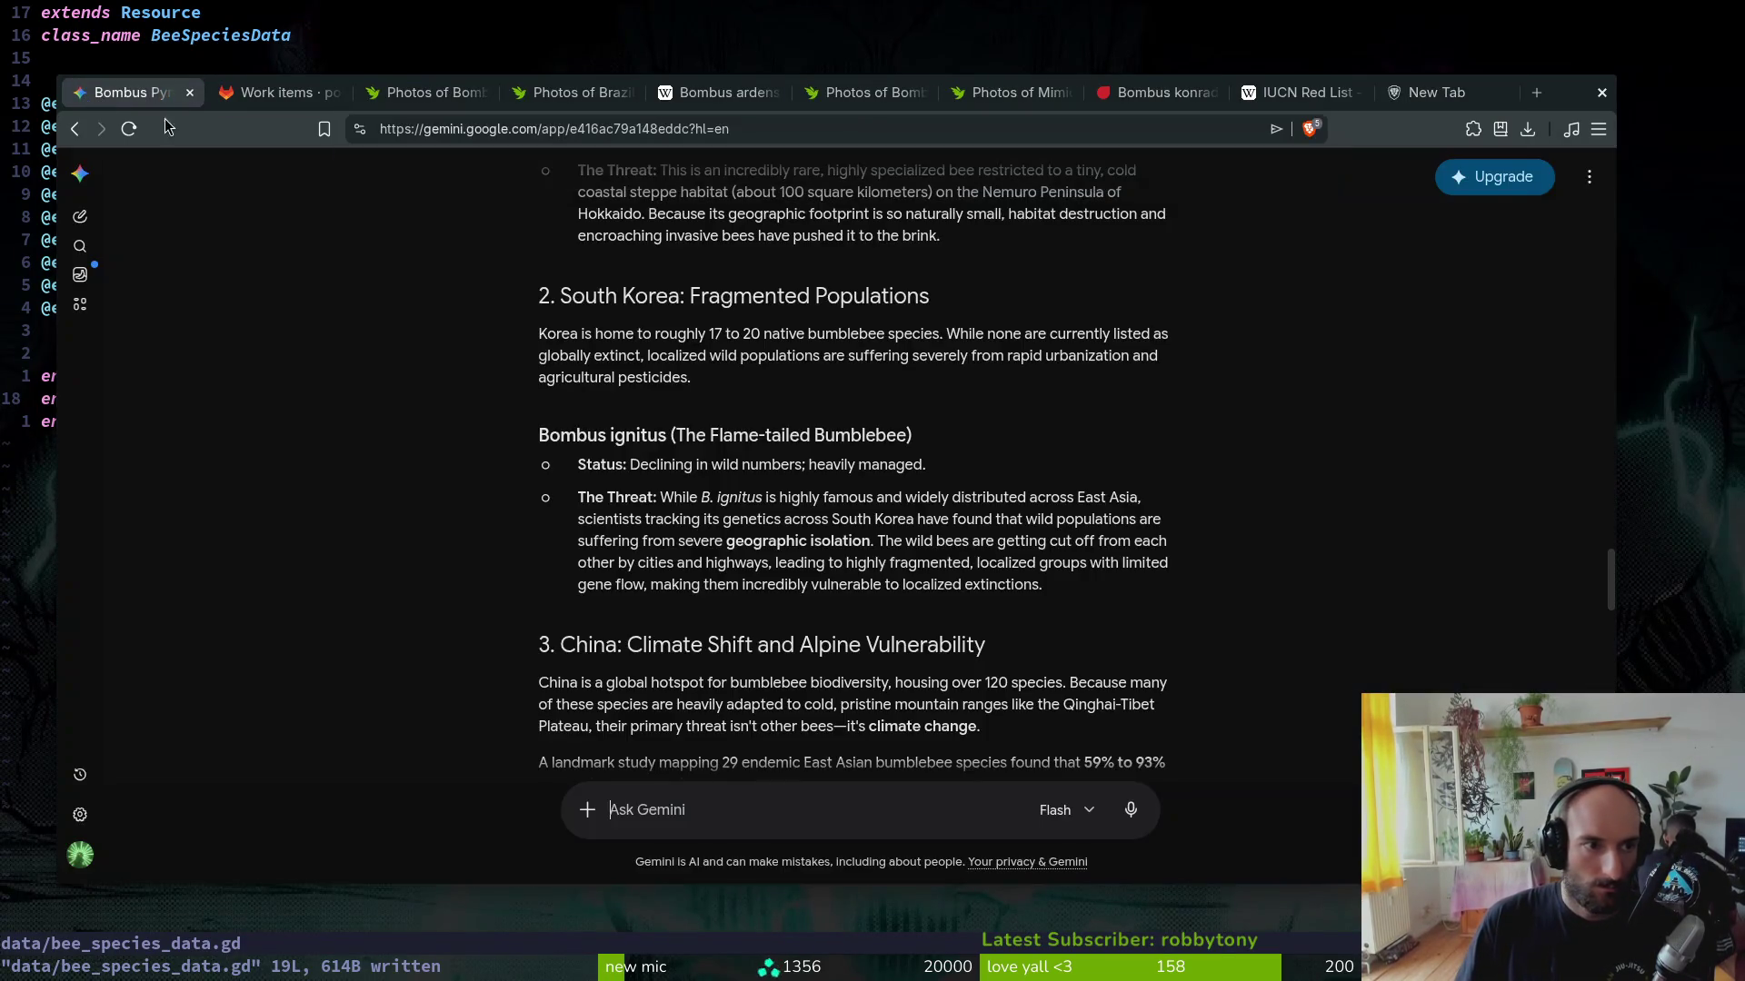
pyautogui.write('ineed ')
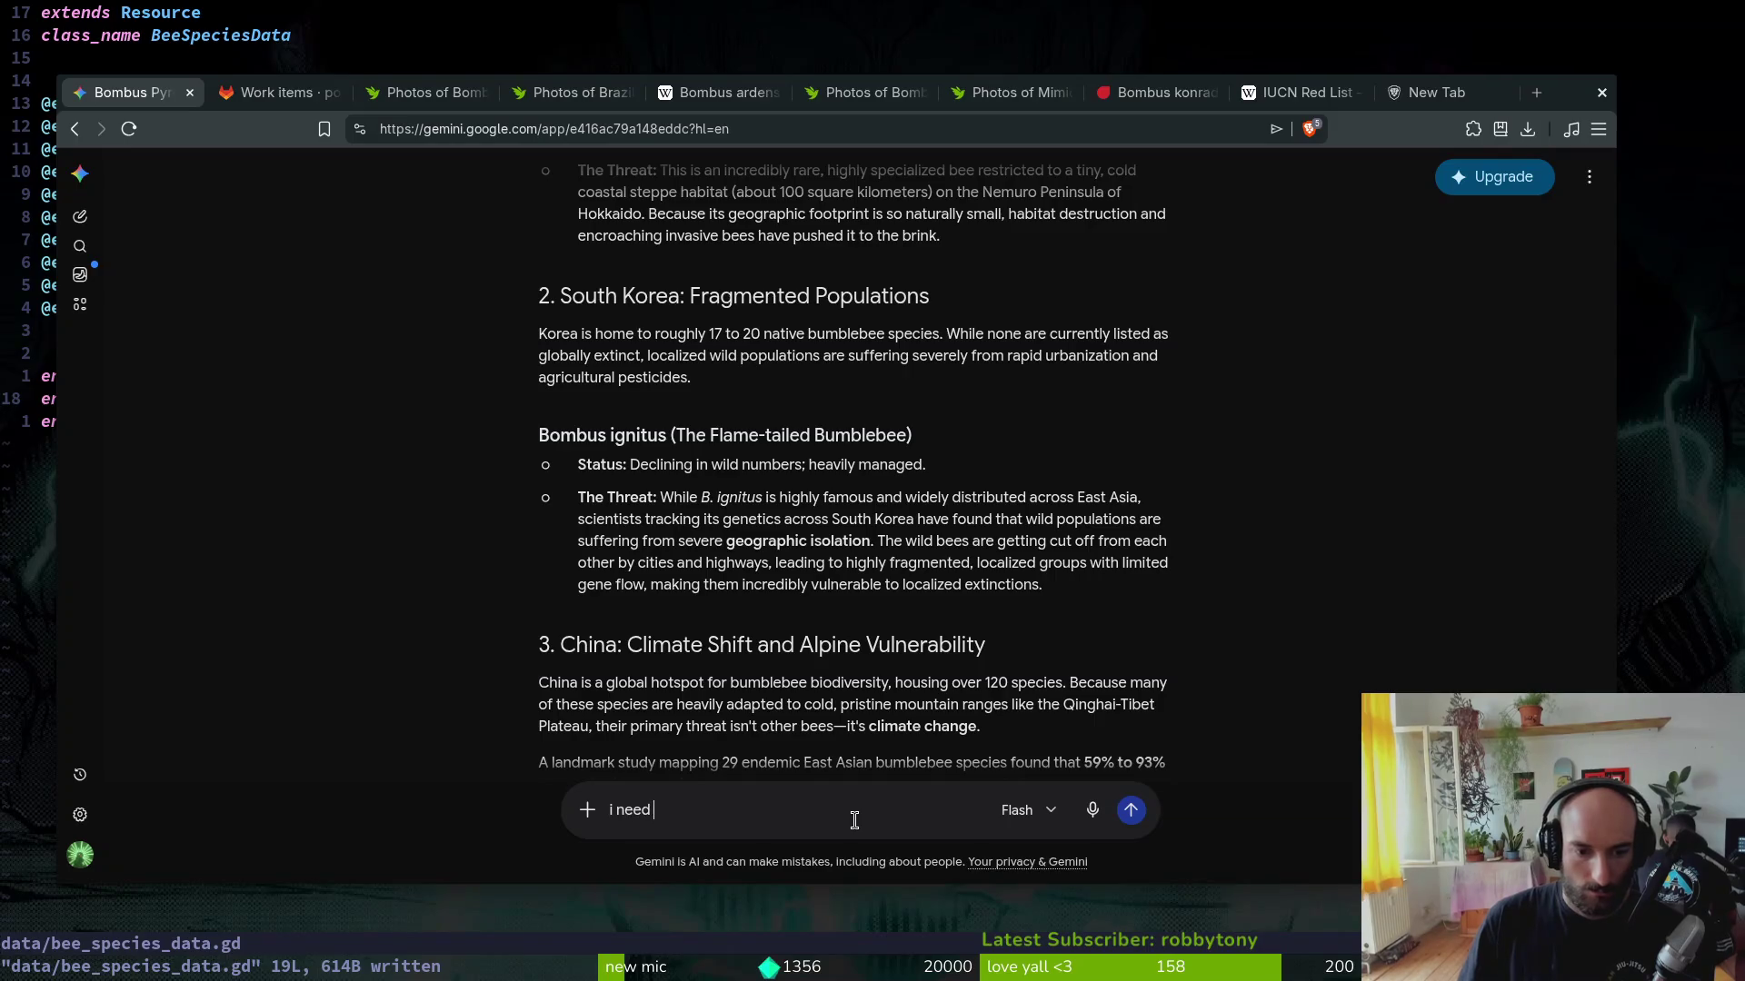
pyautogui.write('umblebees')
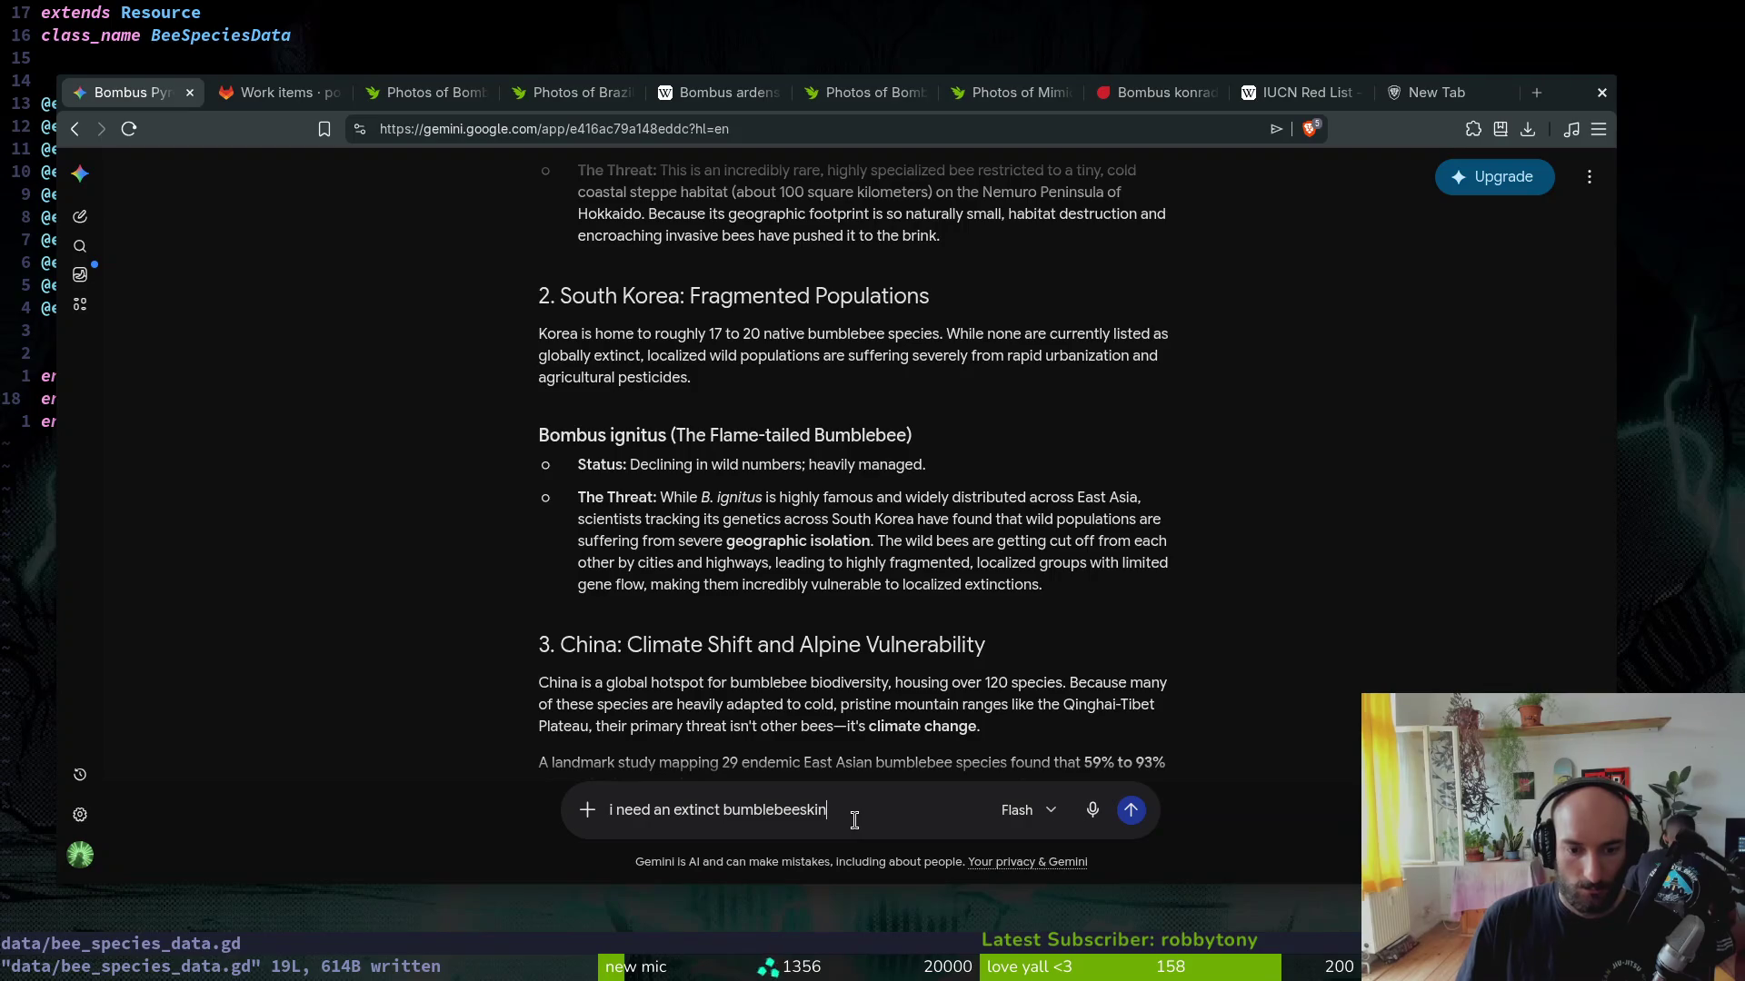
pyautogui.press('BackSpace')
pyautogui.write('species')
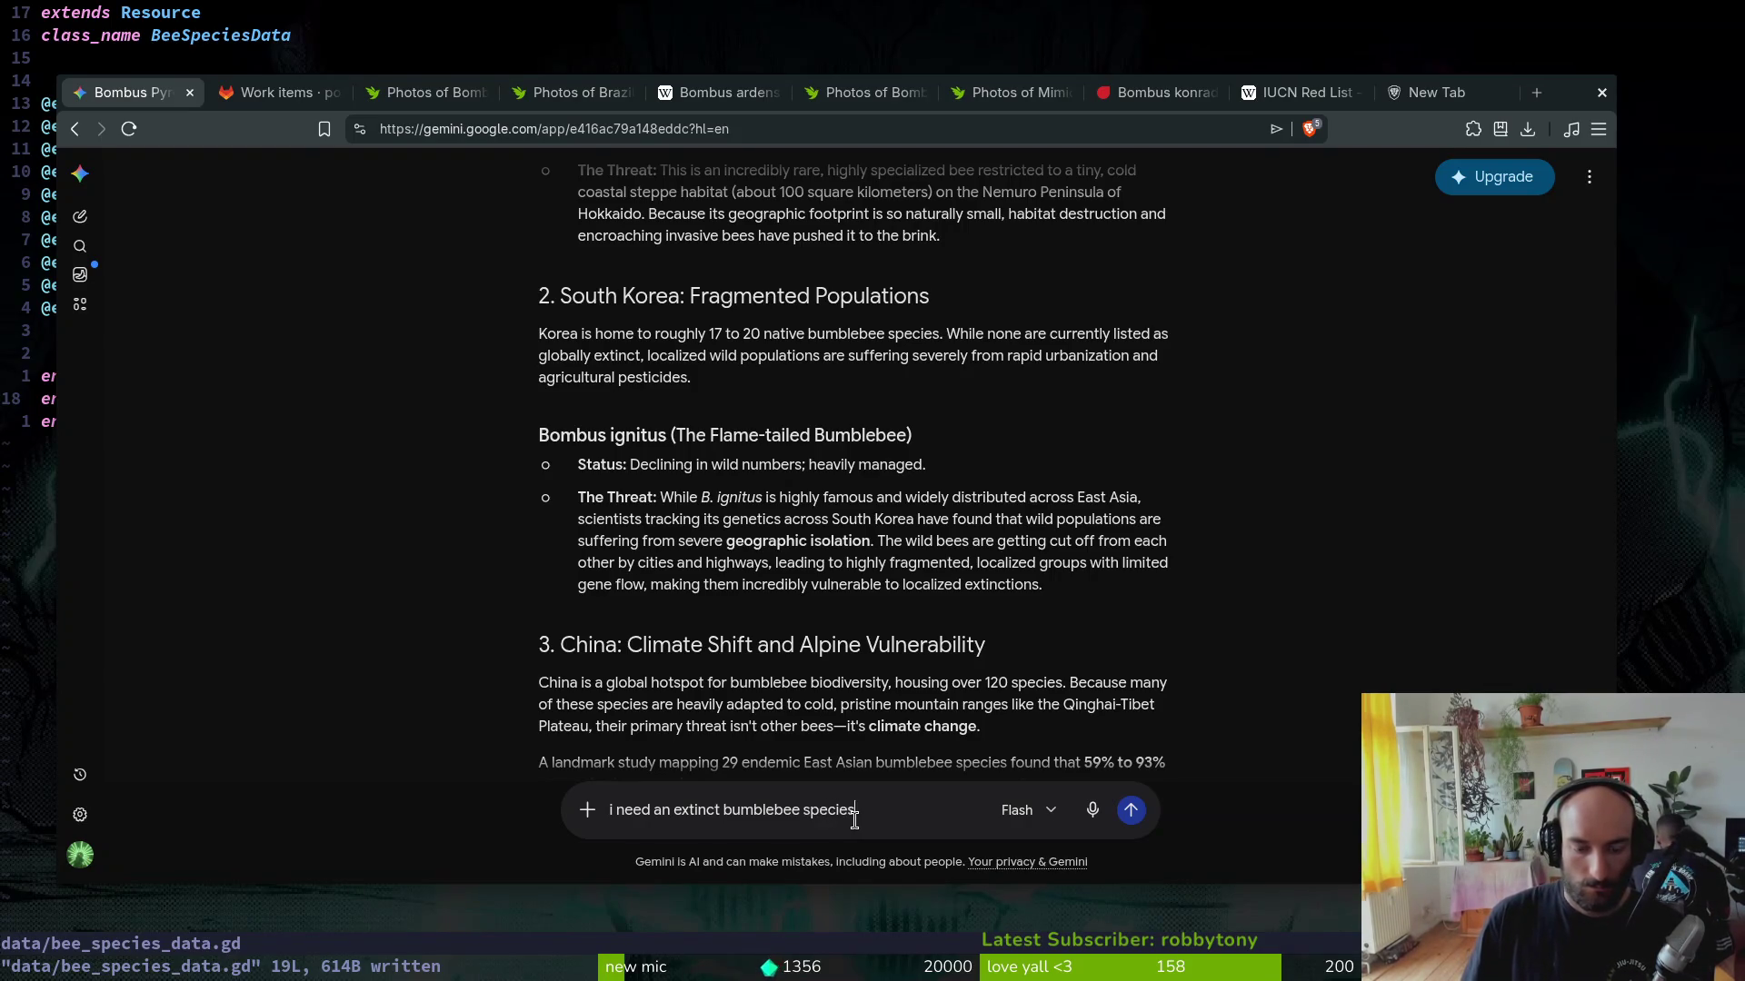
pyautogui.press('Return')
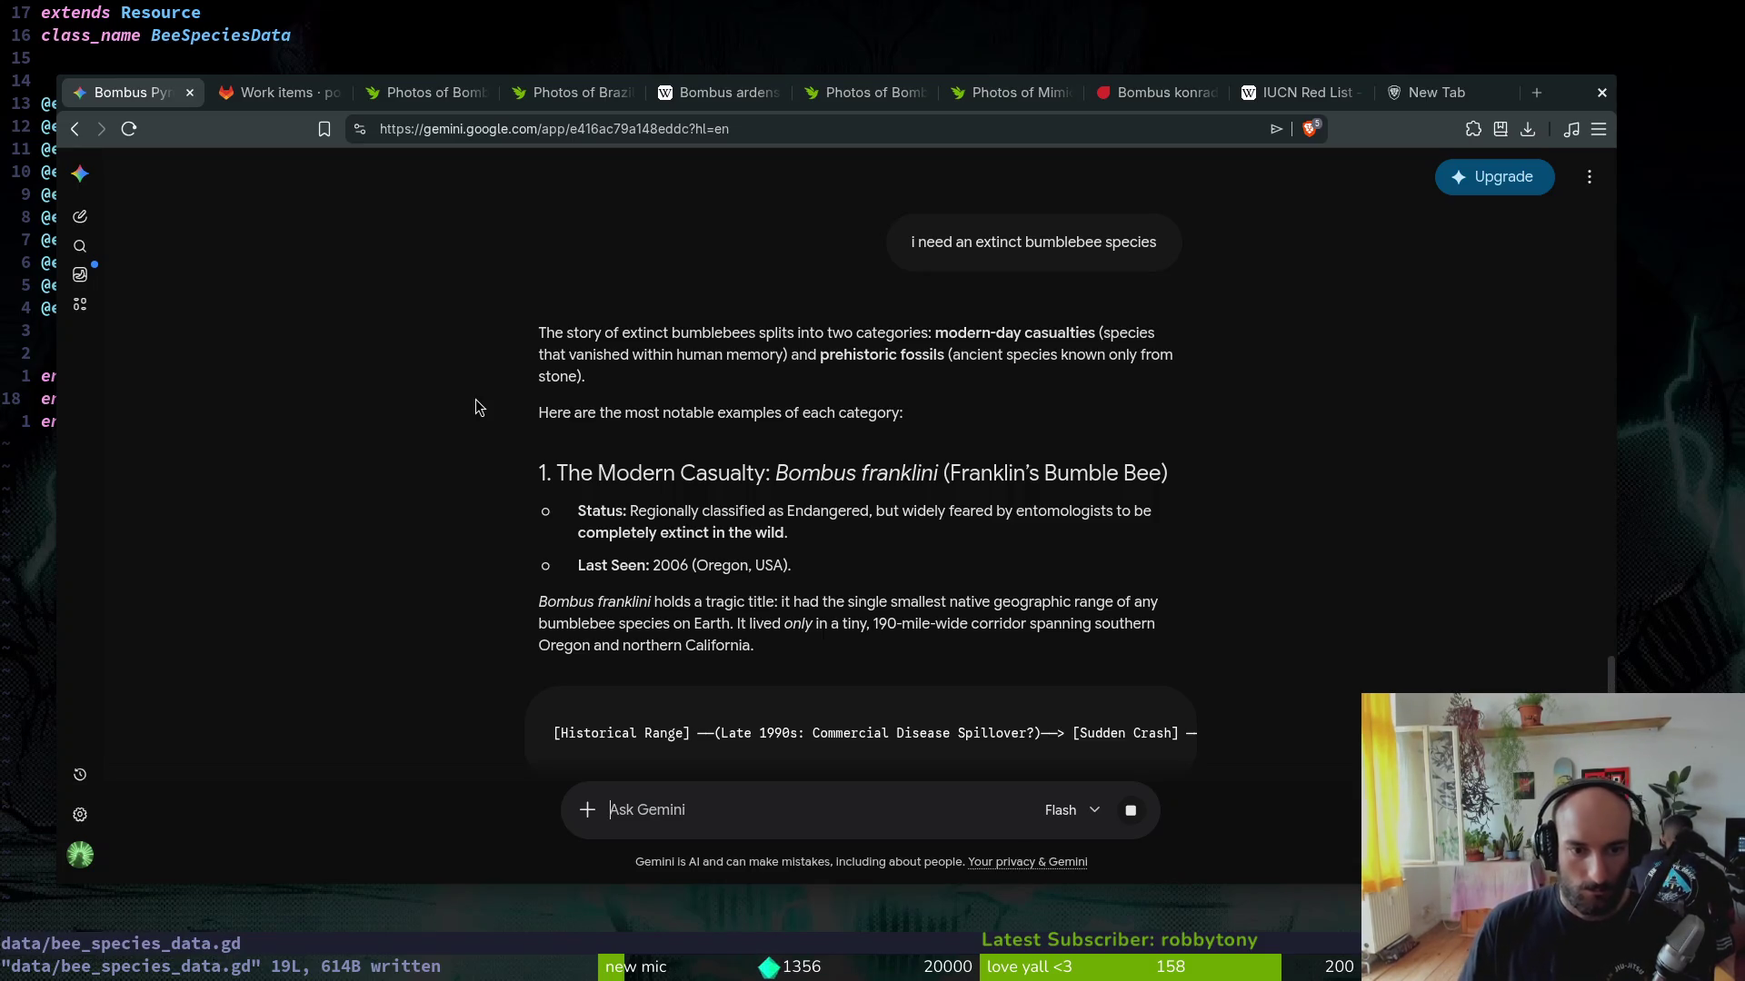
pyautogui.scroll(-1, 858, 559)
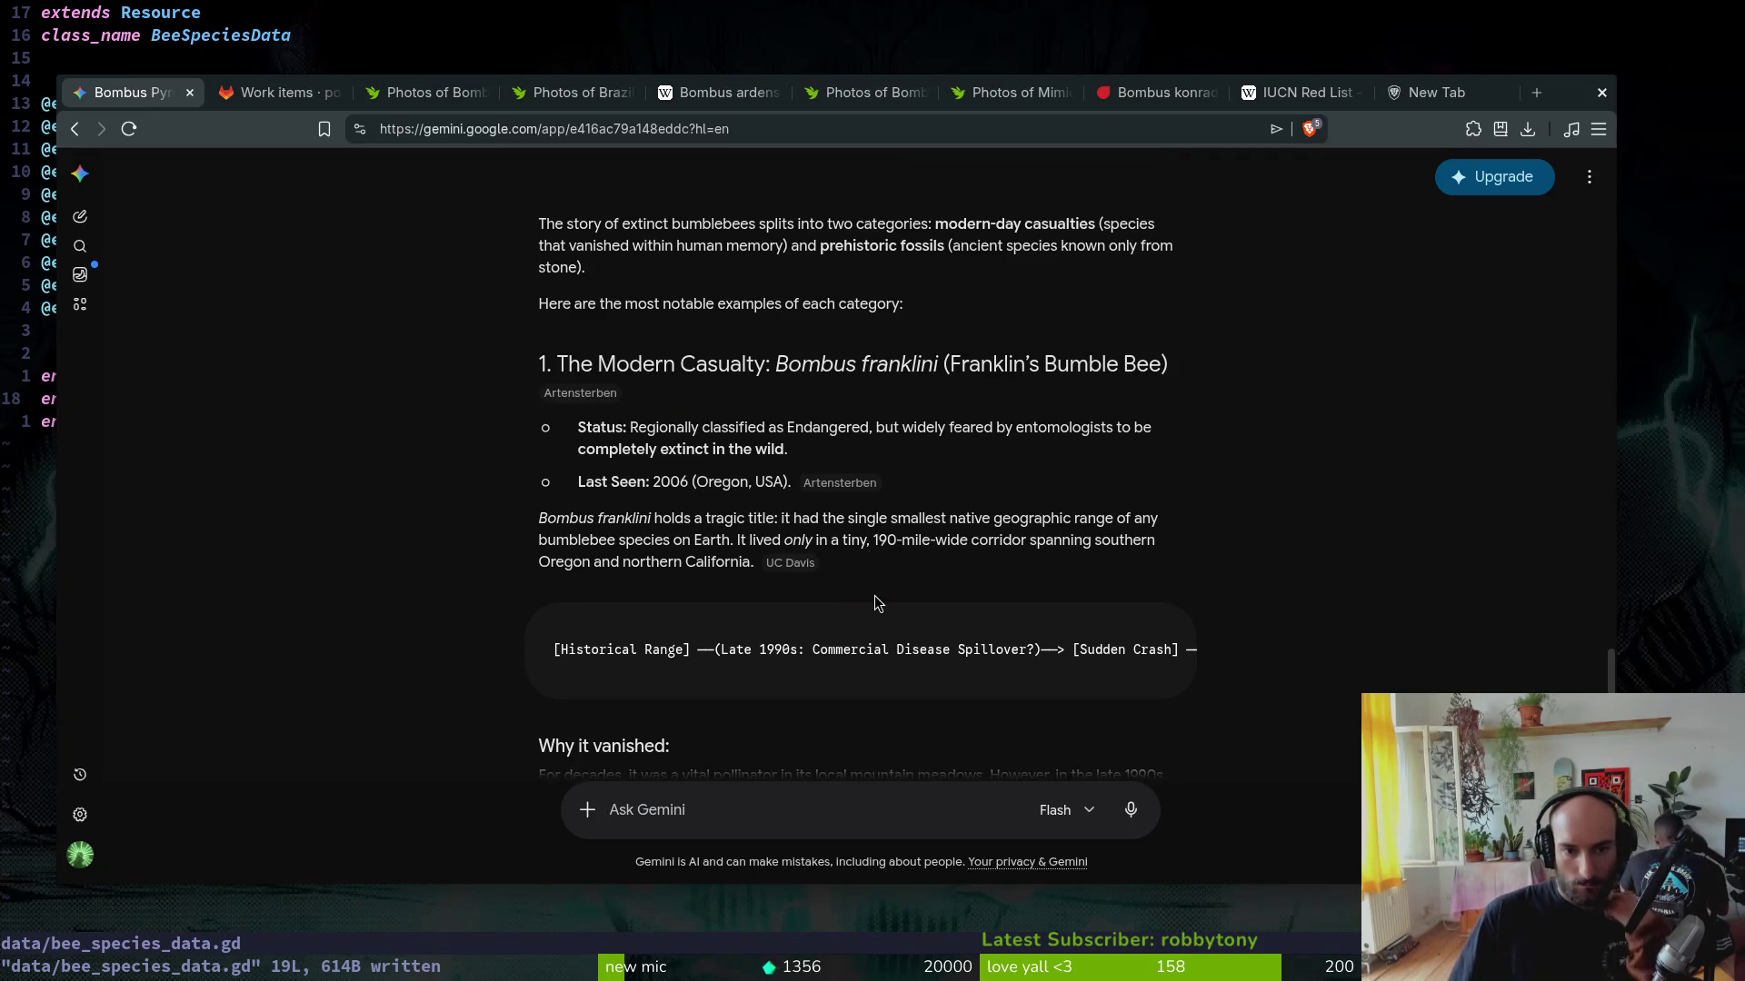
pyautogui.moveTo(877, 650)
pyautogui.scroll(-2, 897, 560)
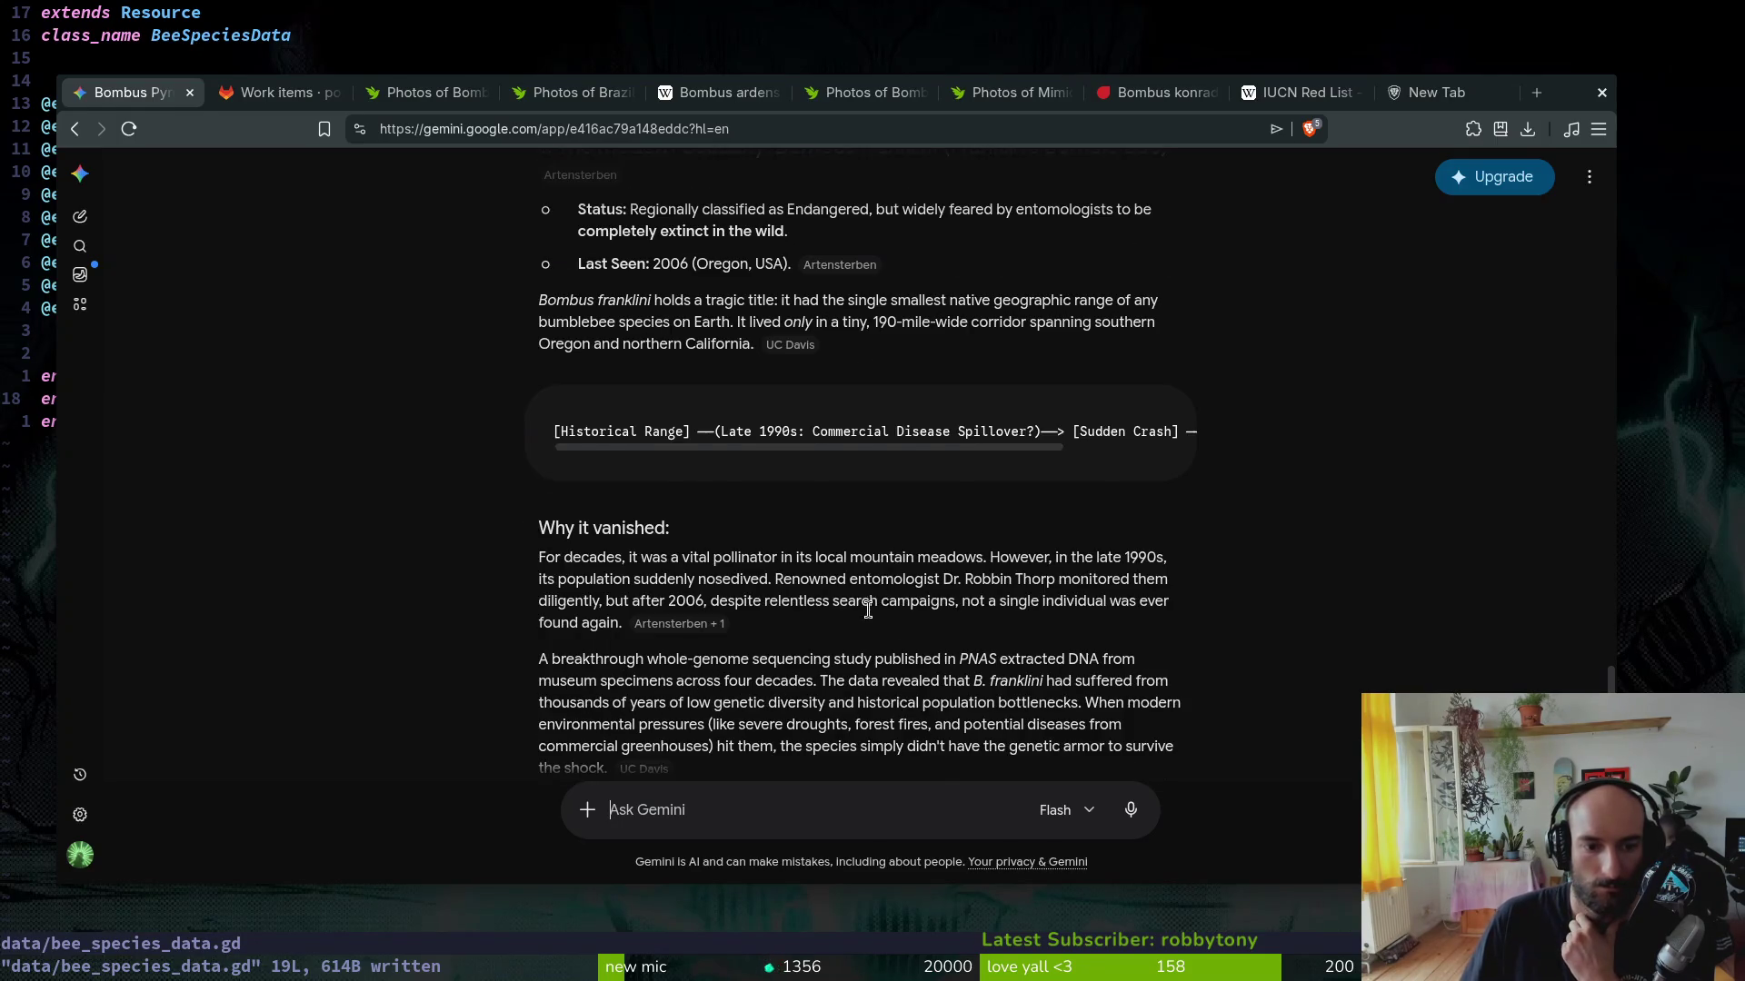
pyautogui.scroll(-2, 867, 611)
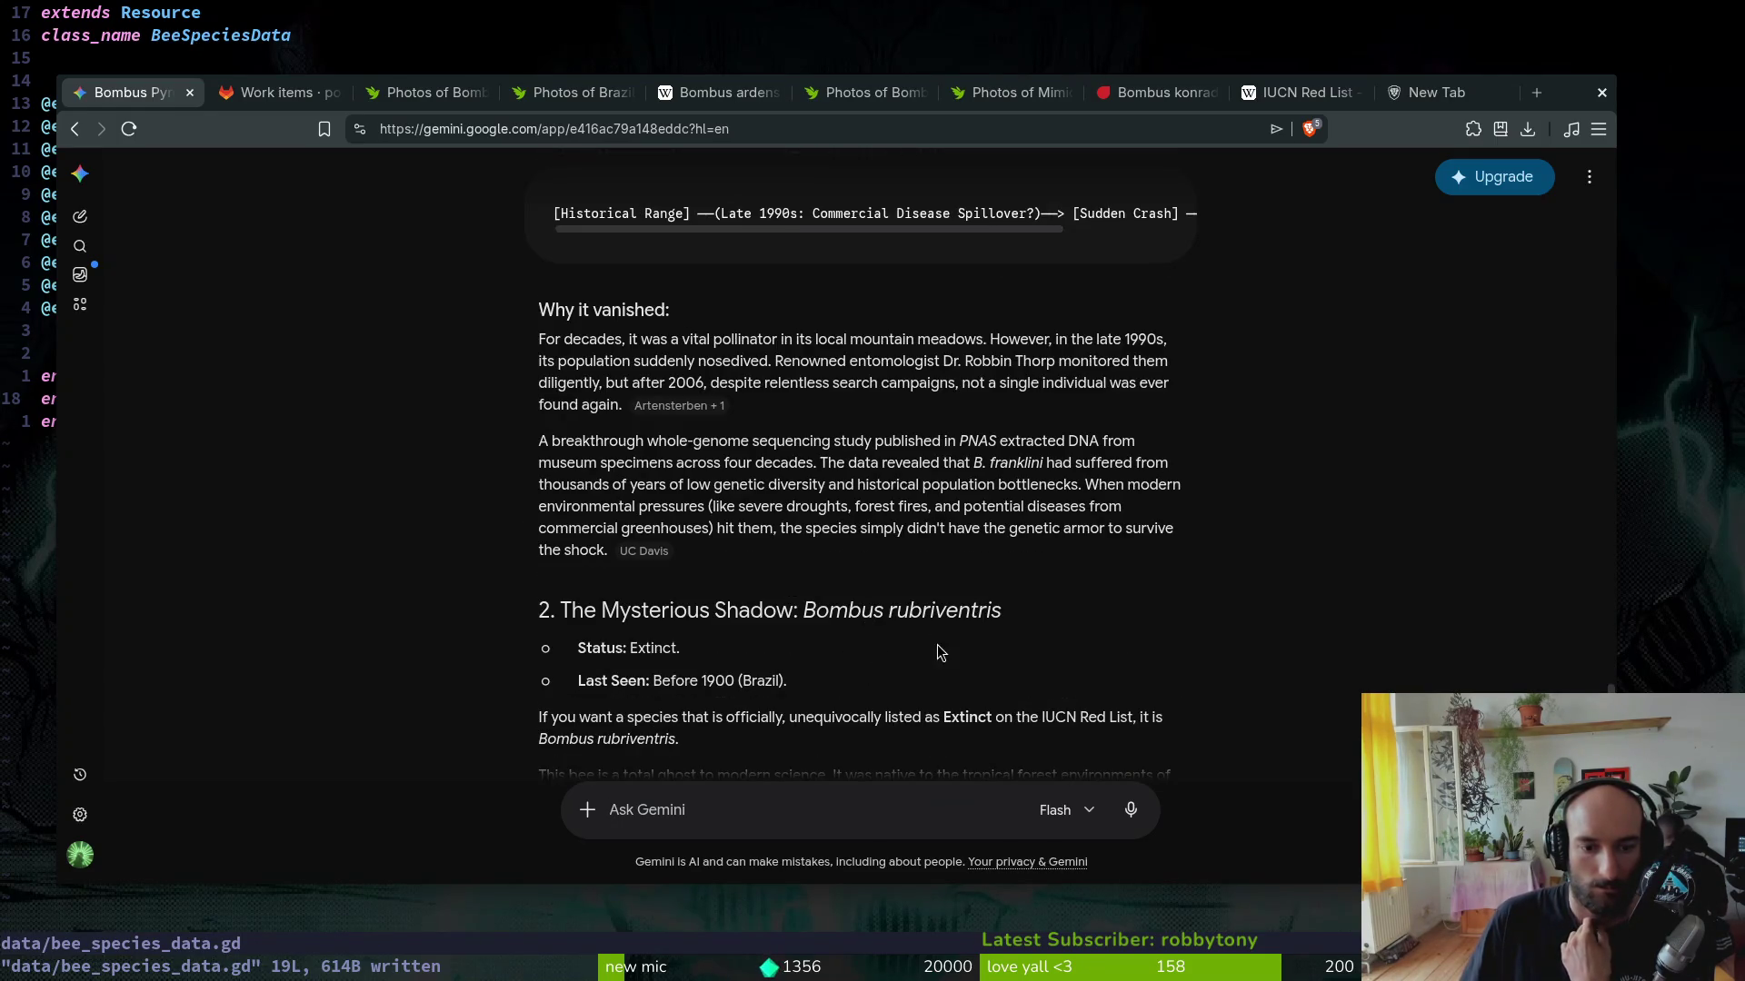
pyautogui.scroll(-1, 976, 630)
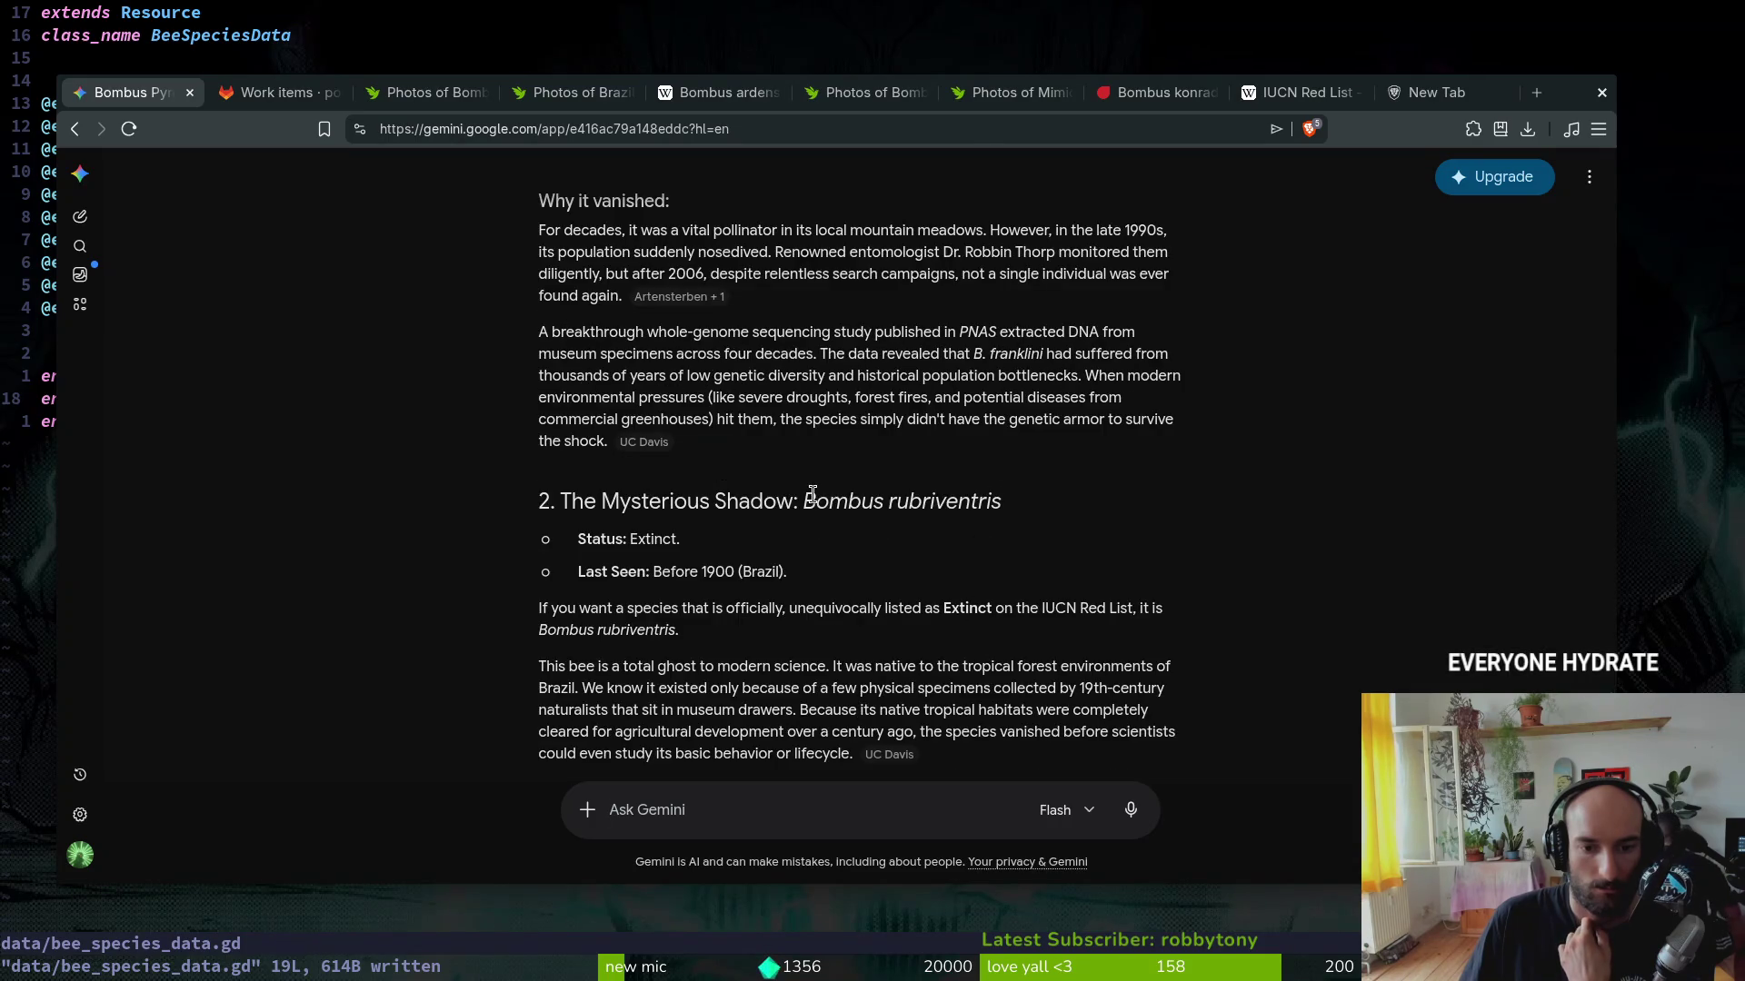
# Step: Copy 'Bombus rubriventris' from the answer and run a web search for it in a new tab
pyautogui.moveTo(805, 502); pyautogui.dragTo(1002, 506)
pyautogui.hotkey('ctrl', 'c')
pyautogui.hotkey('ctrl', 't')
pyautogui.hotkey('ctrl', 'v')
pyautogui.press('Return')
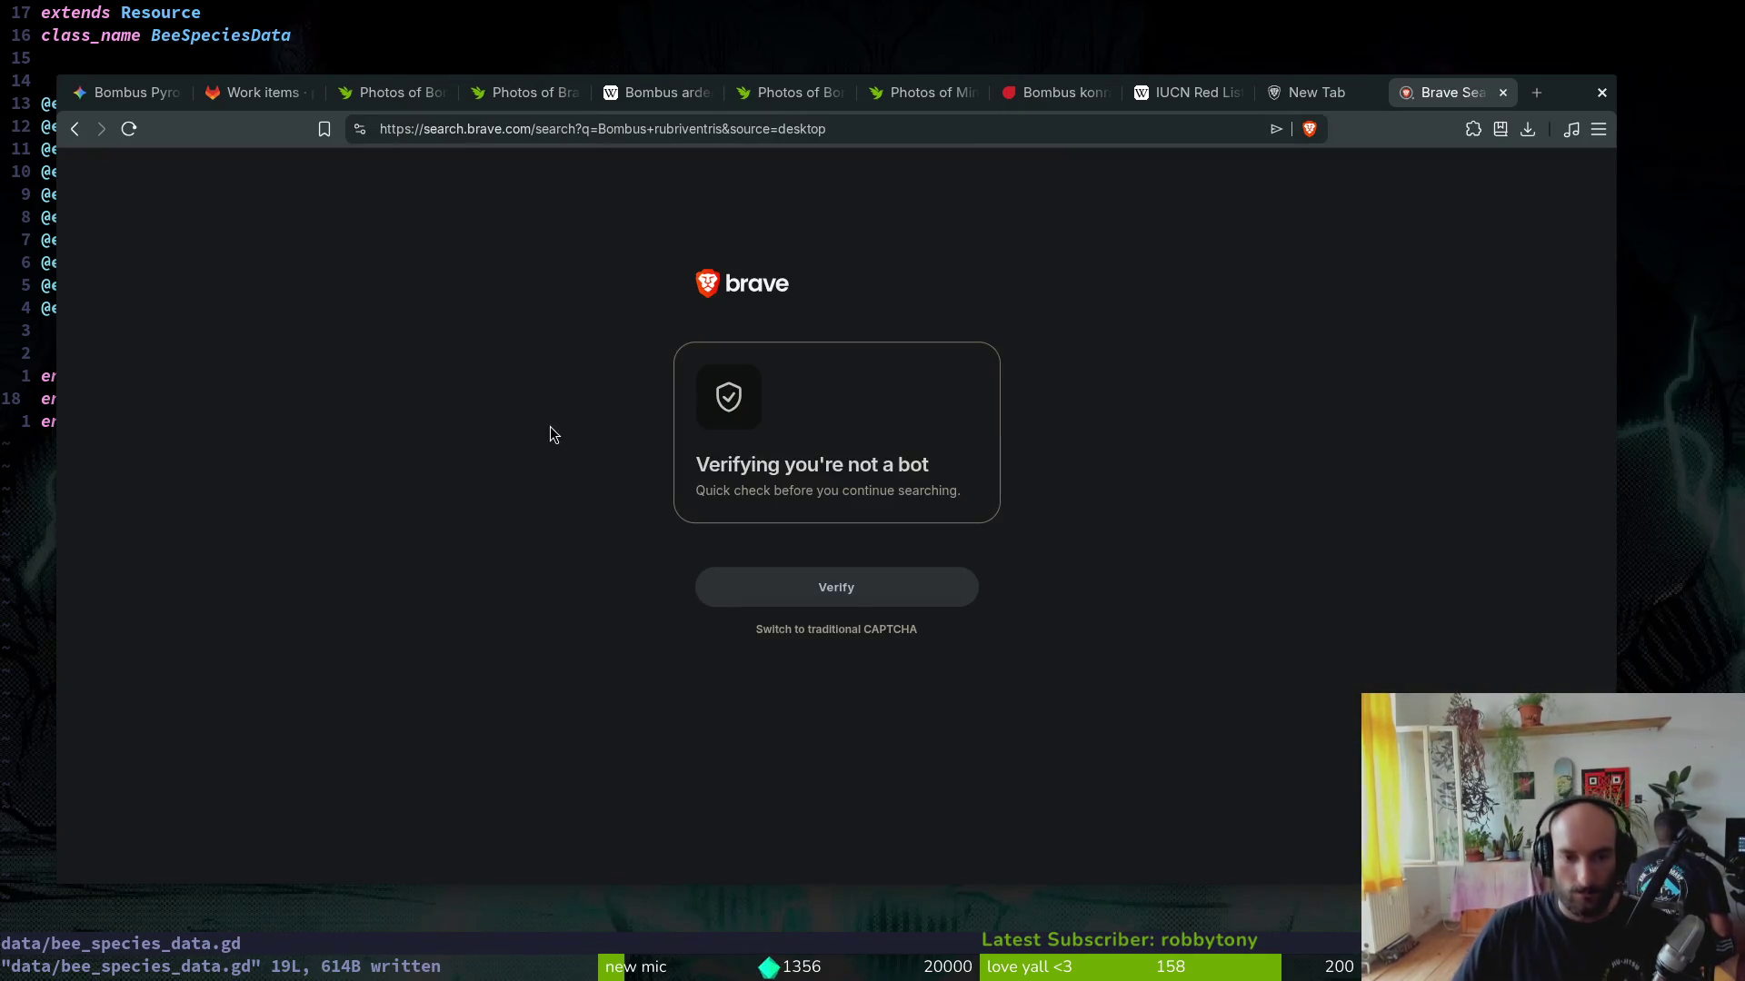
# Step: Pass the bot check, glance at image results, and expand the AI summary on Bombus rubriventris
pyautogui.click(852, 586)
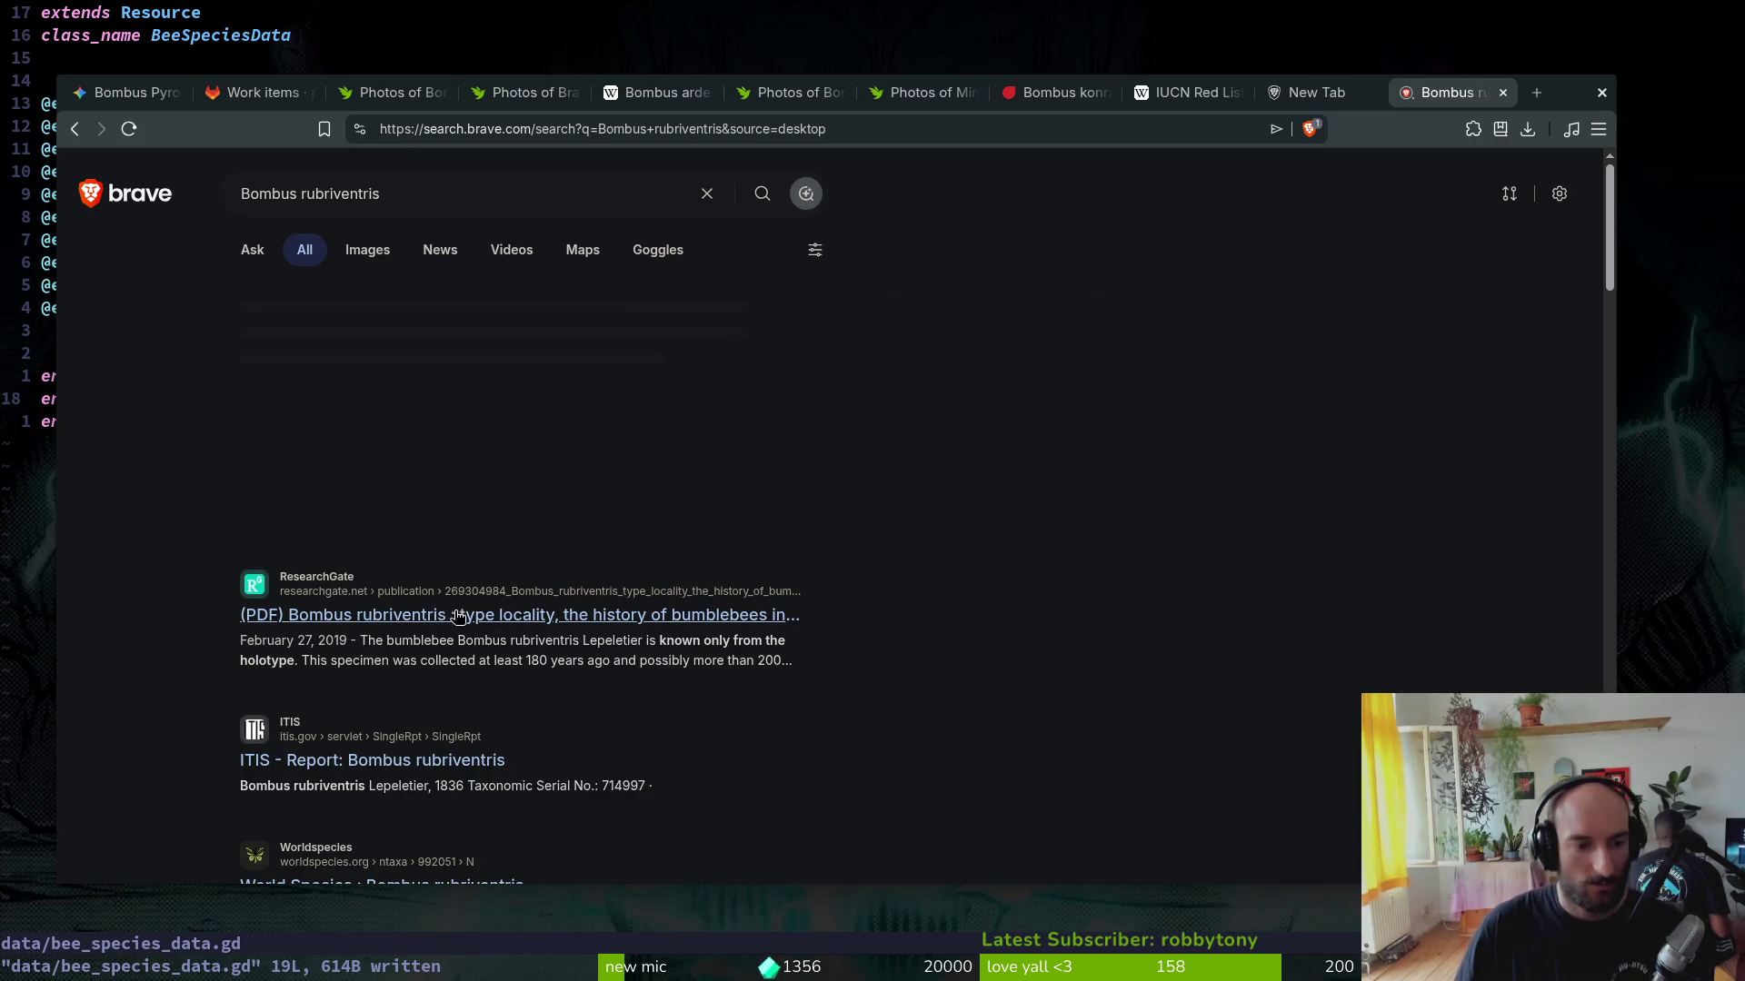
pyautogui.click(367, 252)
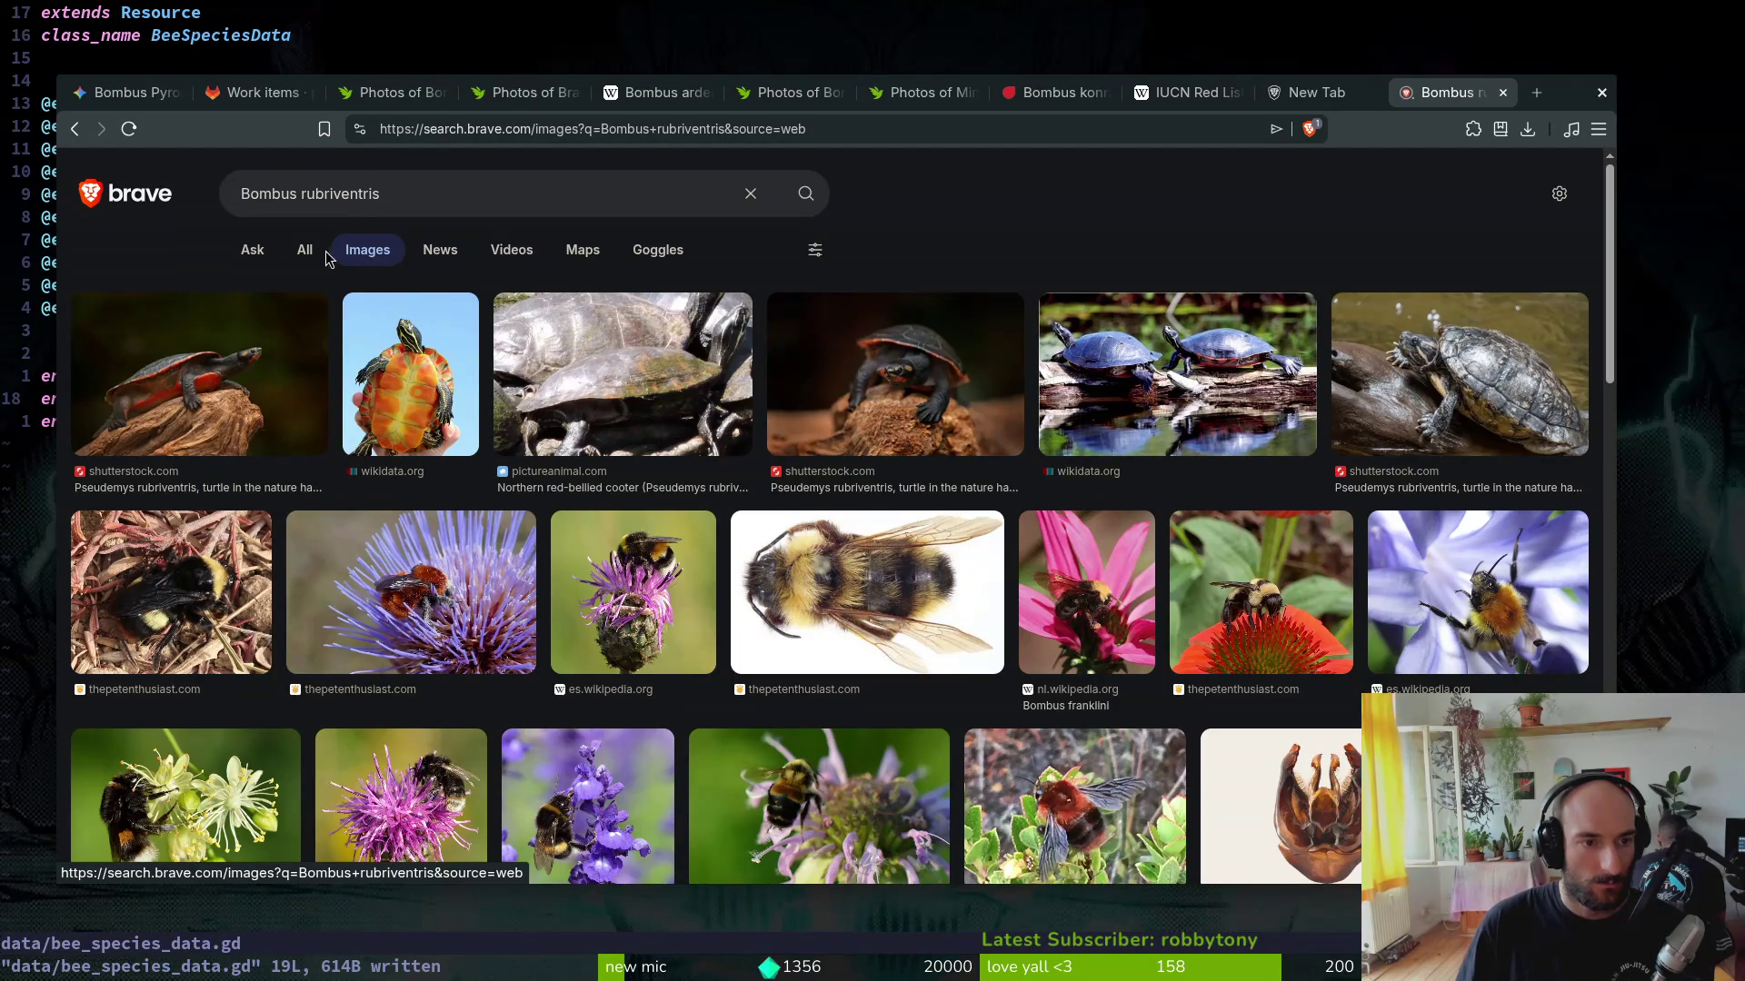
pyautogui.click(308, 262)
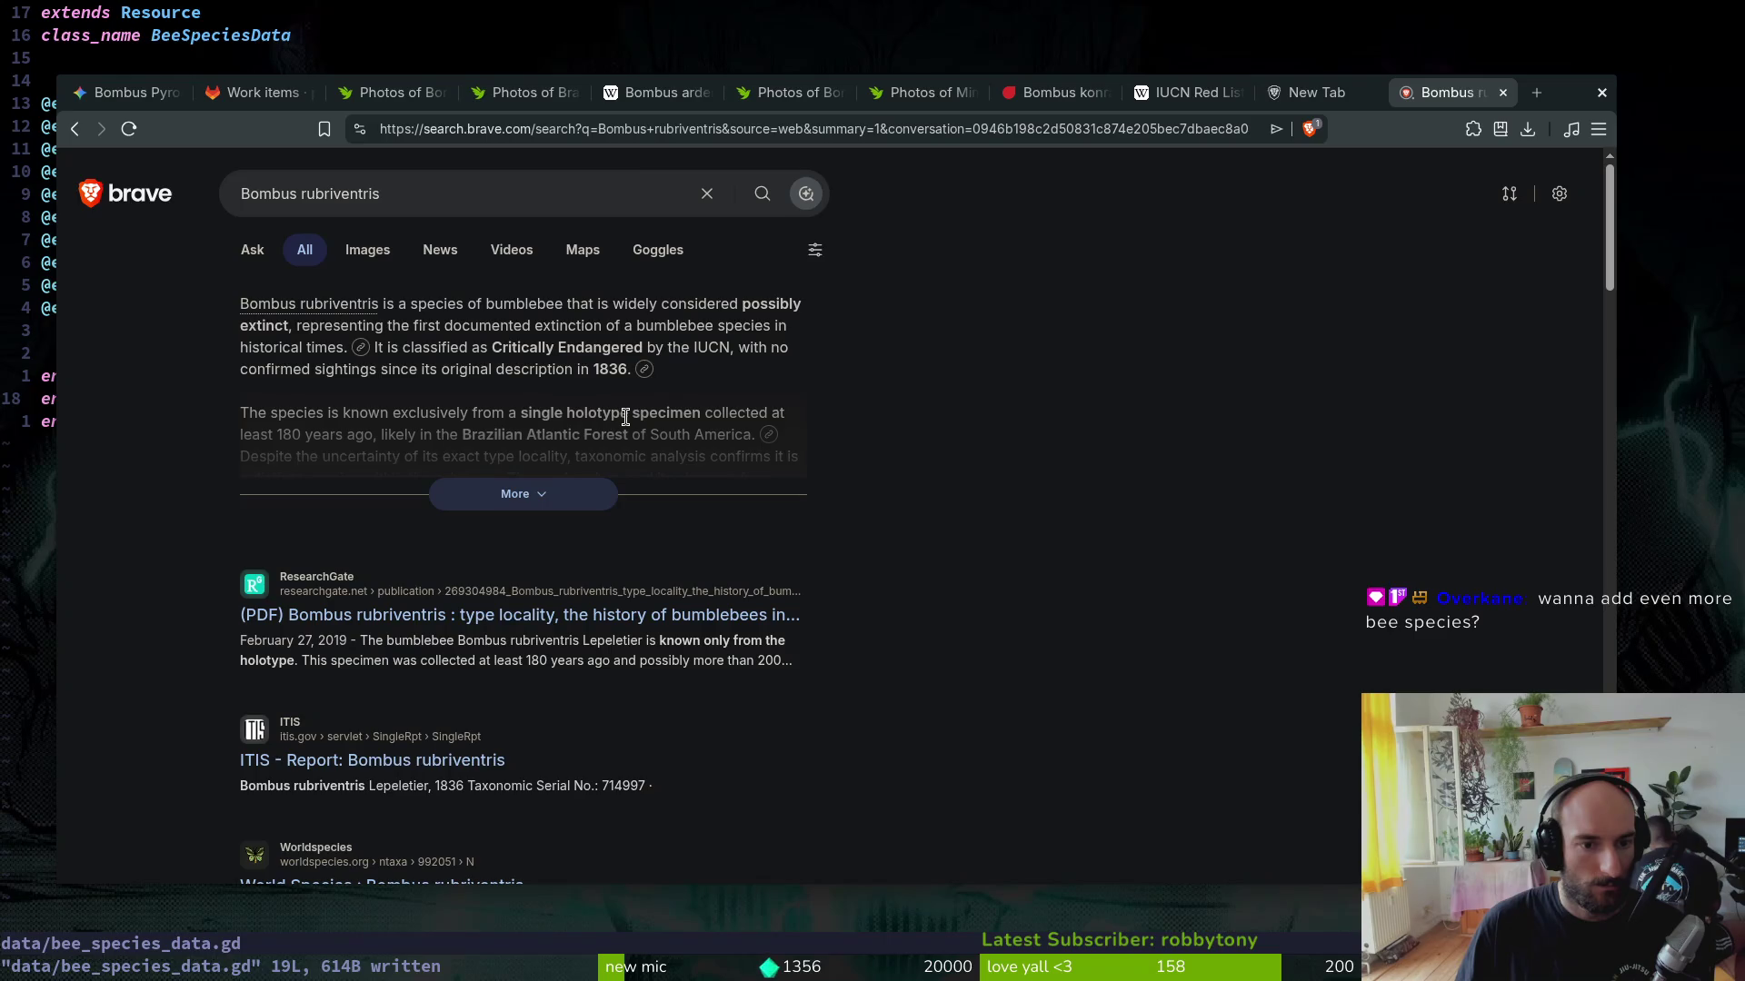
pyautogui.click(530, 492)
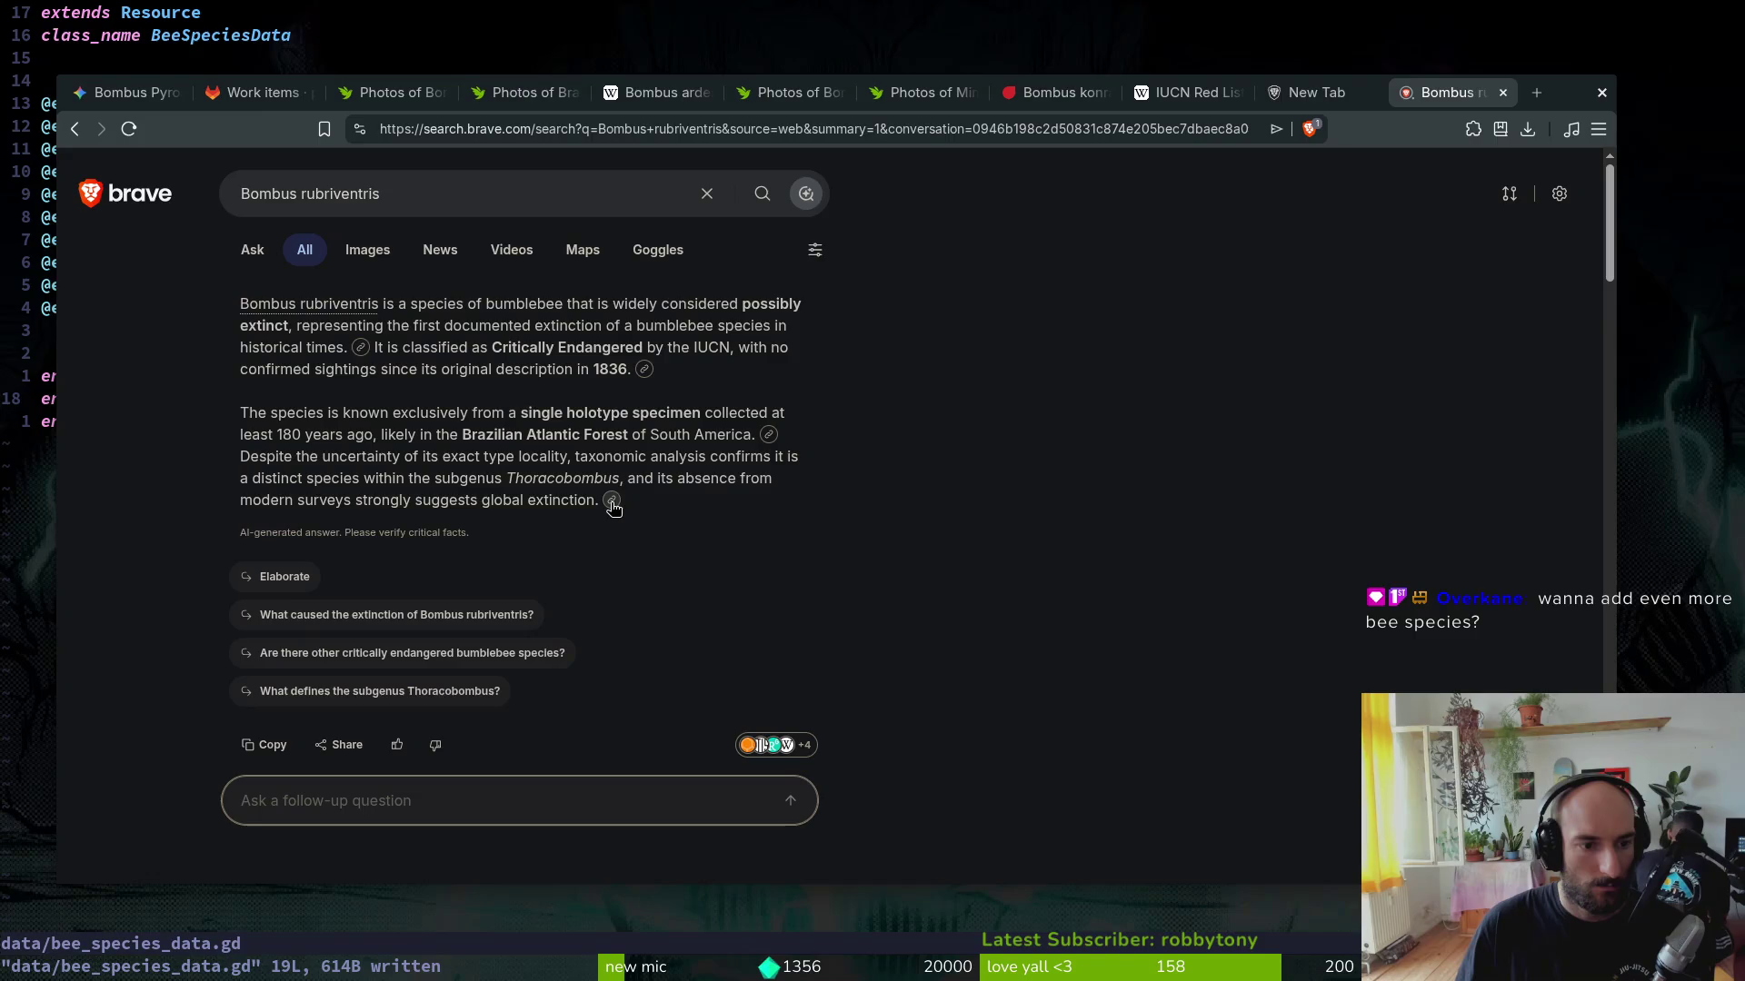
# Step: Review the summary's sources for the 1836 description and bring up the ITIS report in a new tab
pyautogui.click(770, 436)
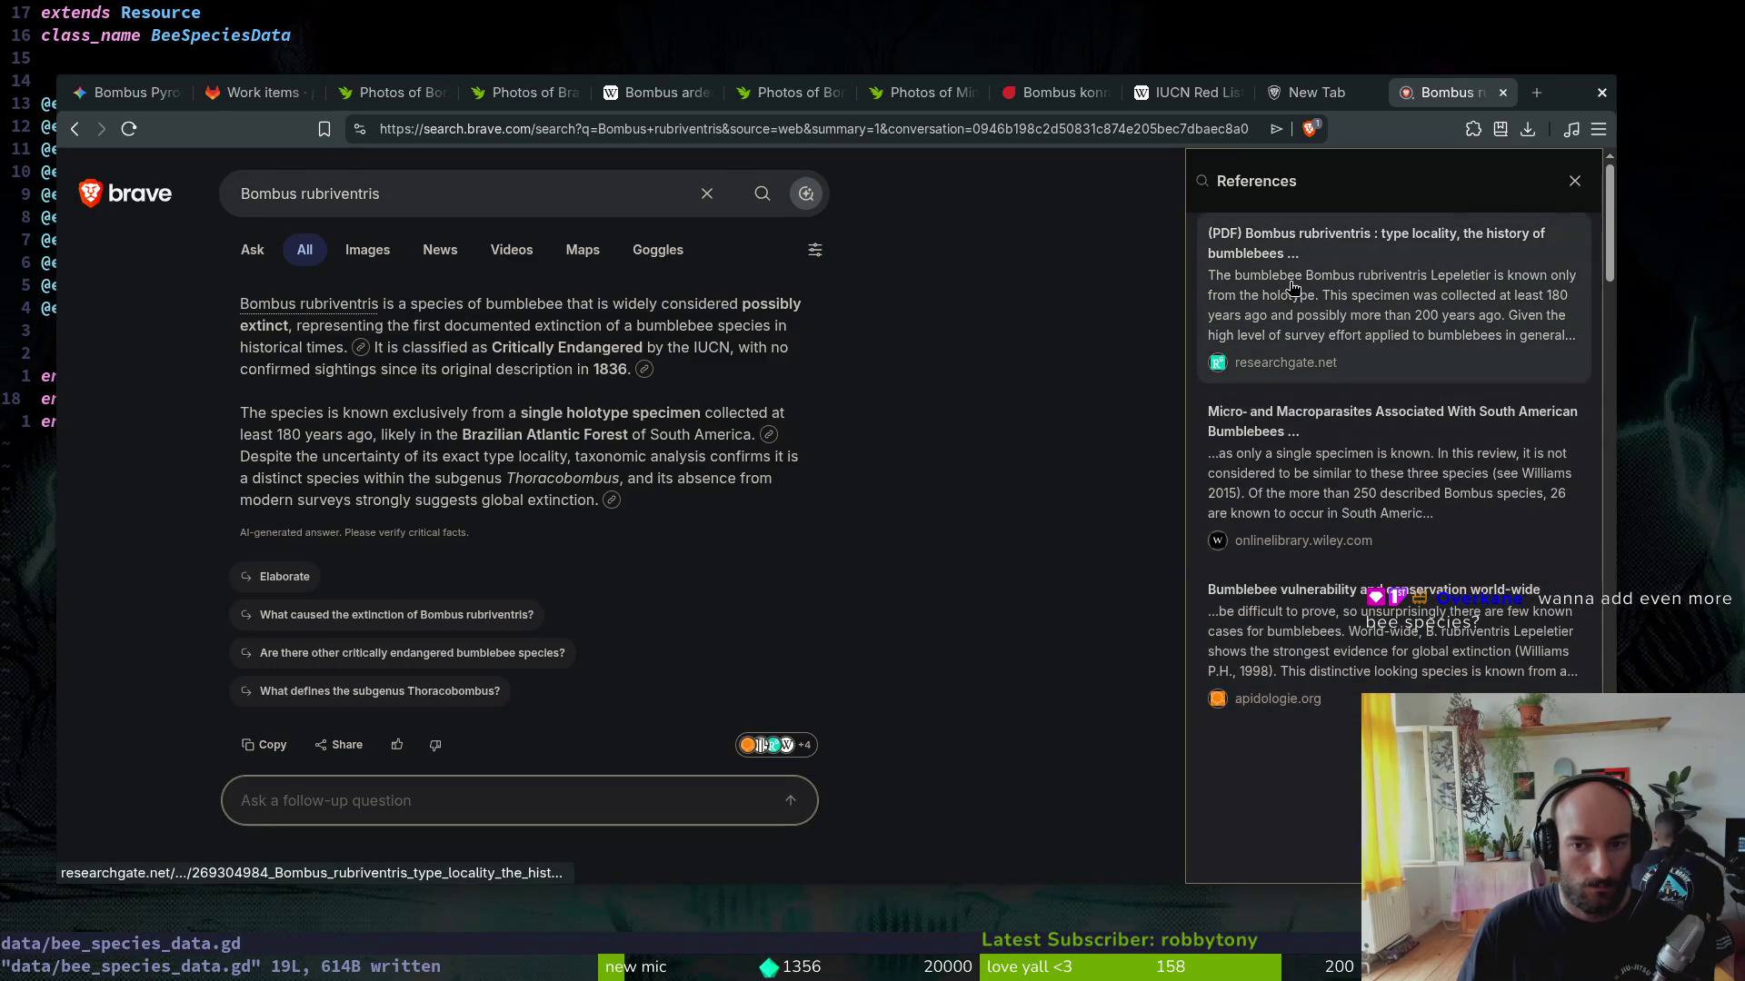
pyautogui.click(644, 371)
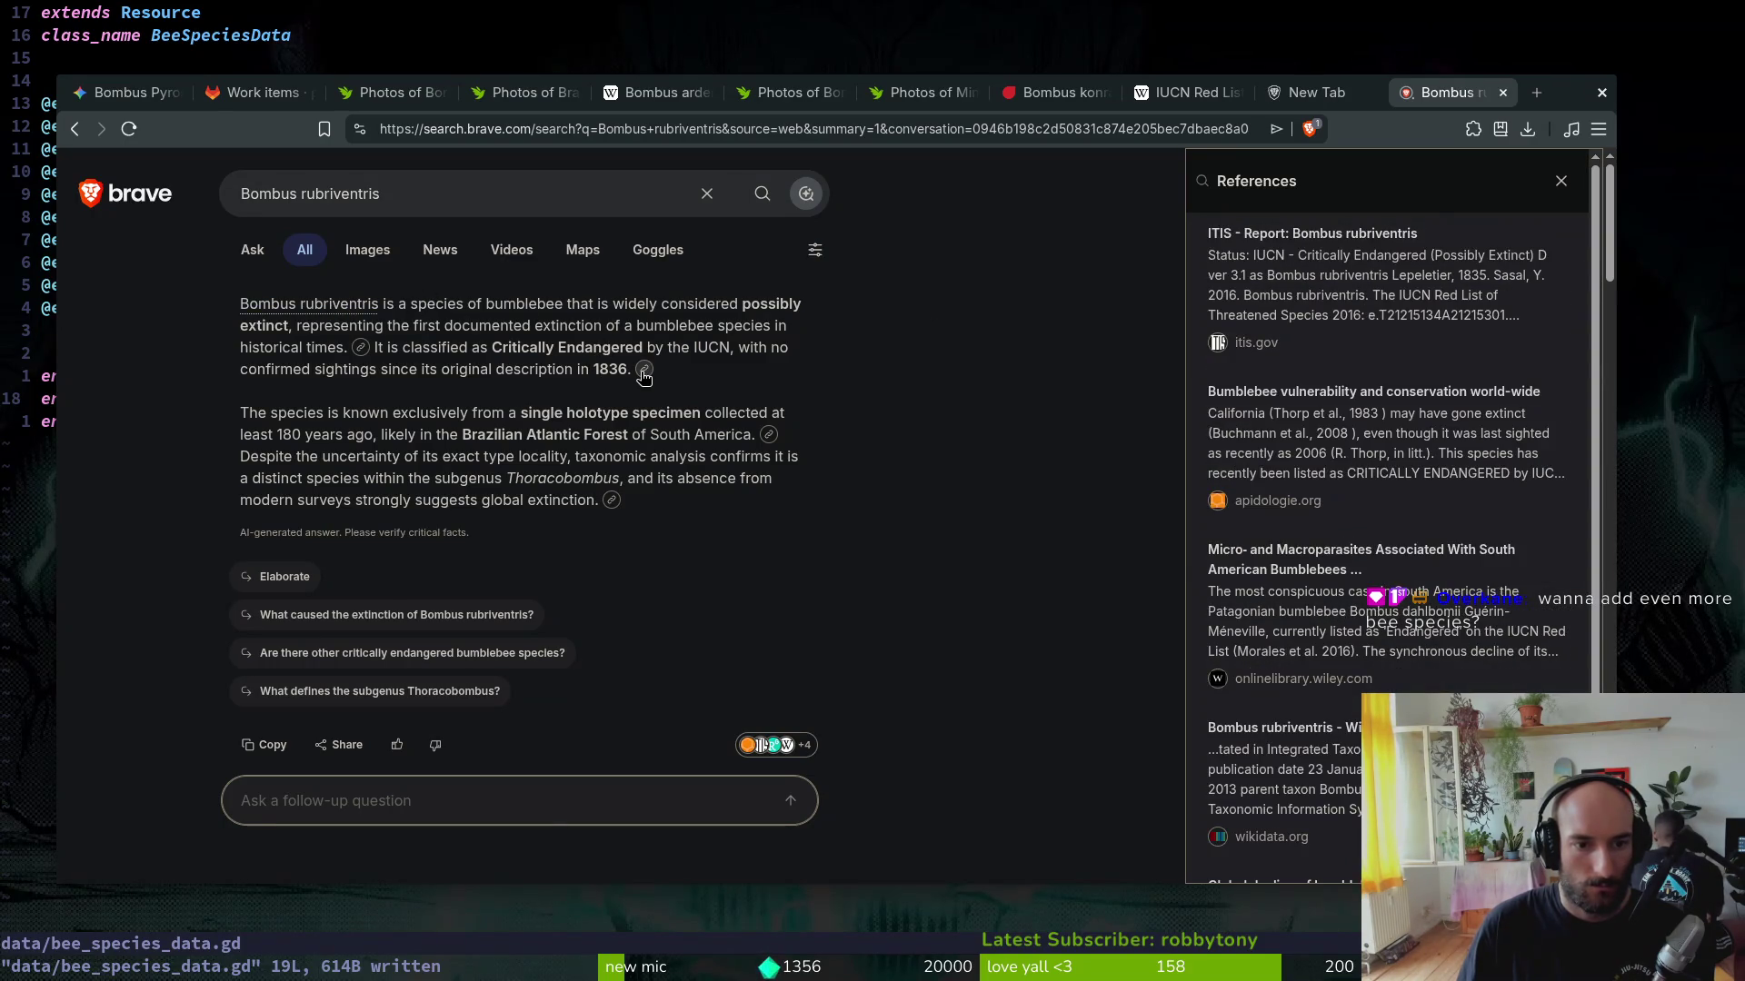
pyautogui.middleClick(1379, 287)
pyautogui.click(1438, 92)
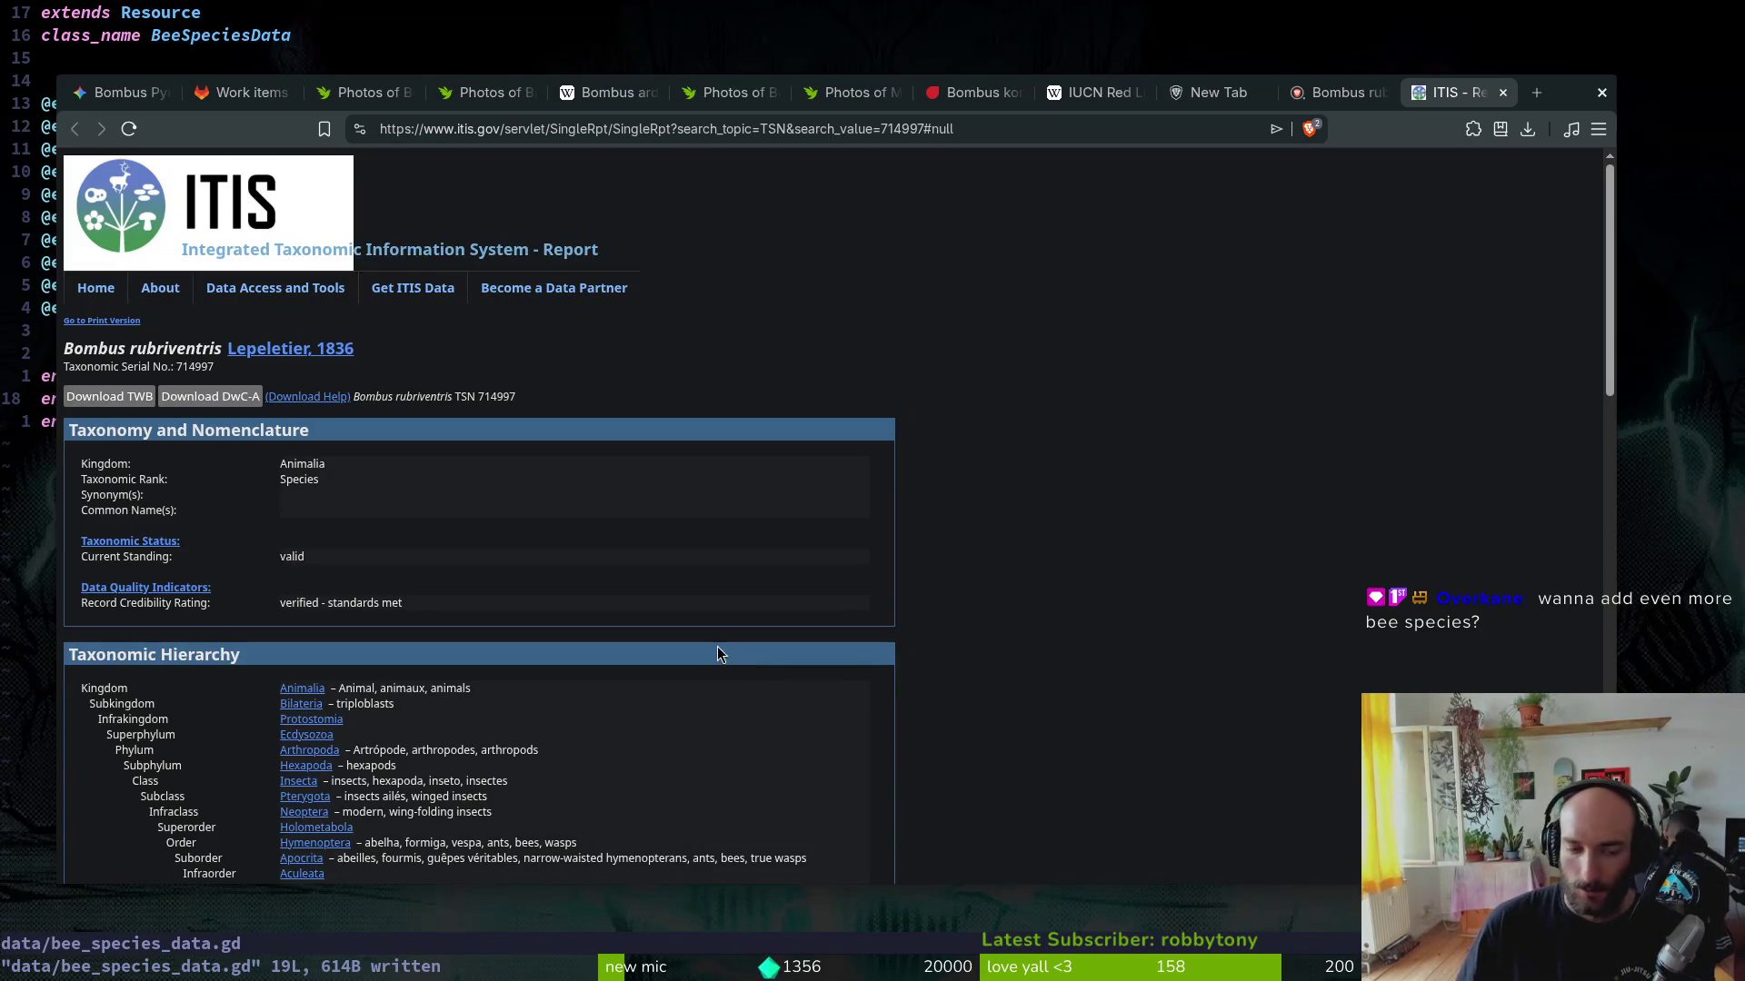
# Step: Review the ITIS Bombus rubriventris report, copy the species name, and reload the GitLab work items list
pyautogui.click(229, 96)
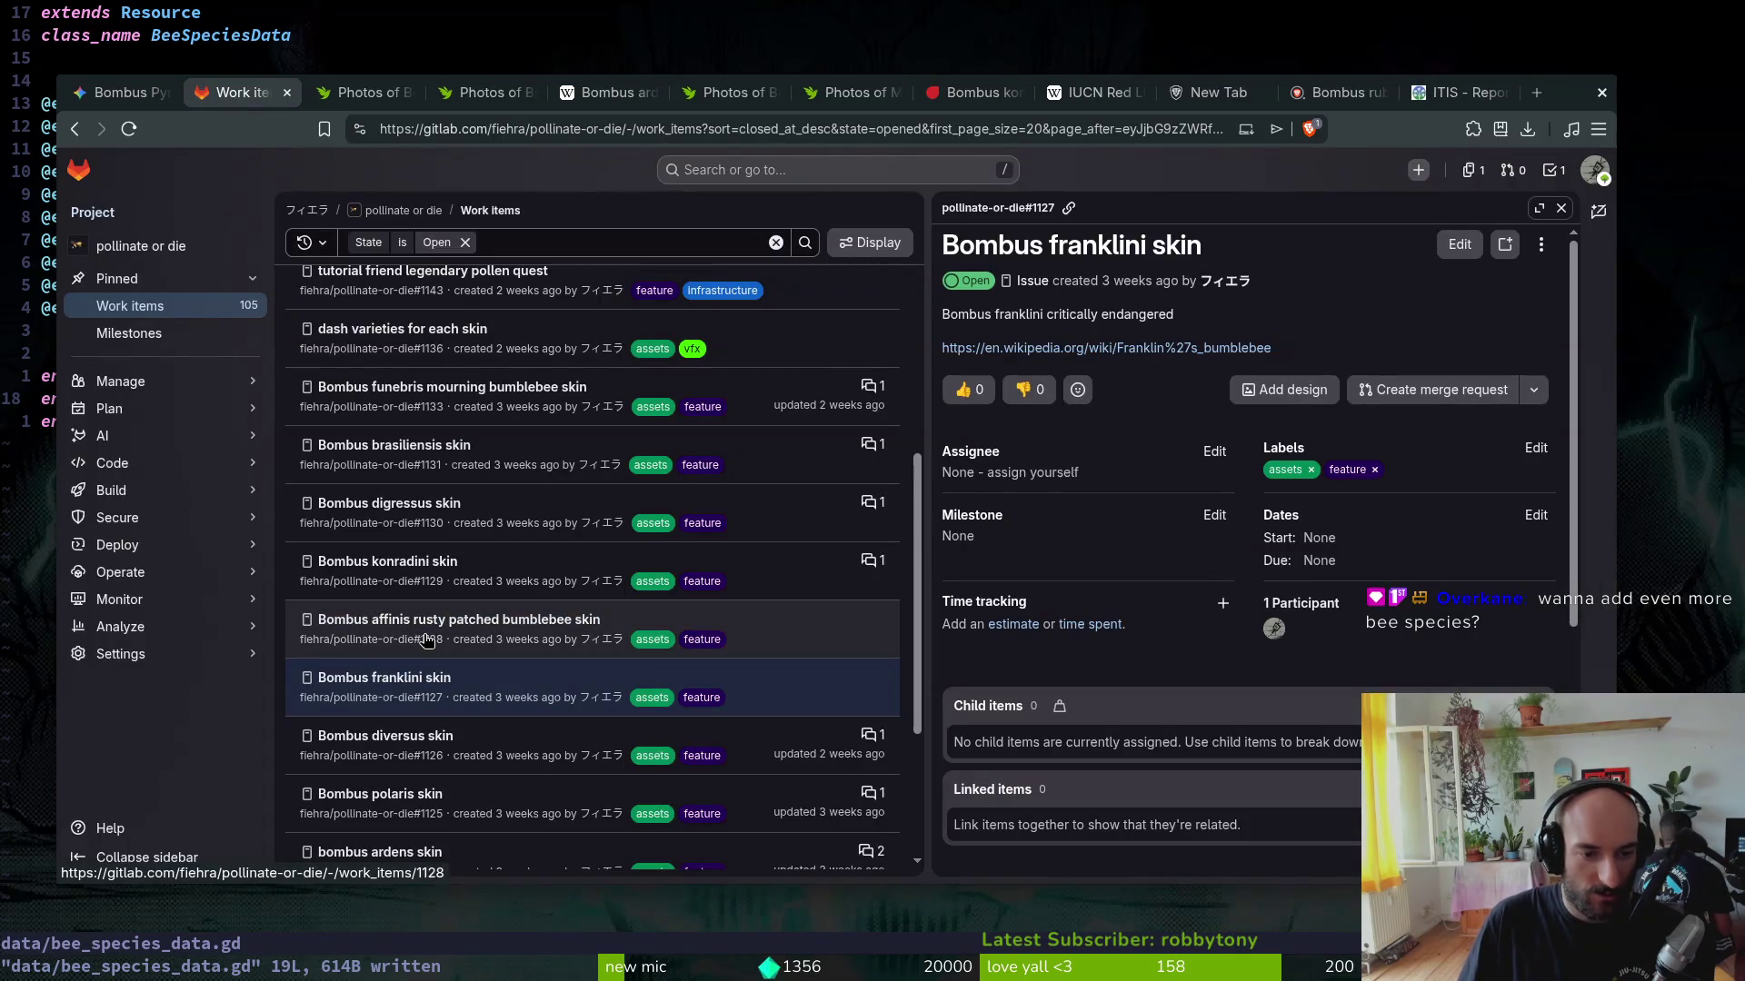
pyautogui.click(1456, 92)
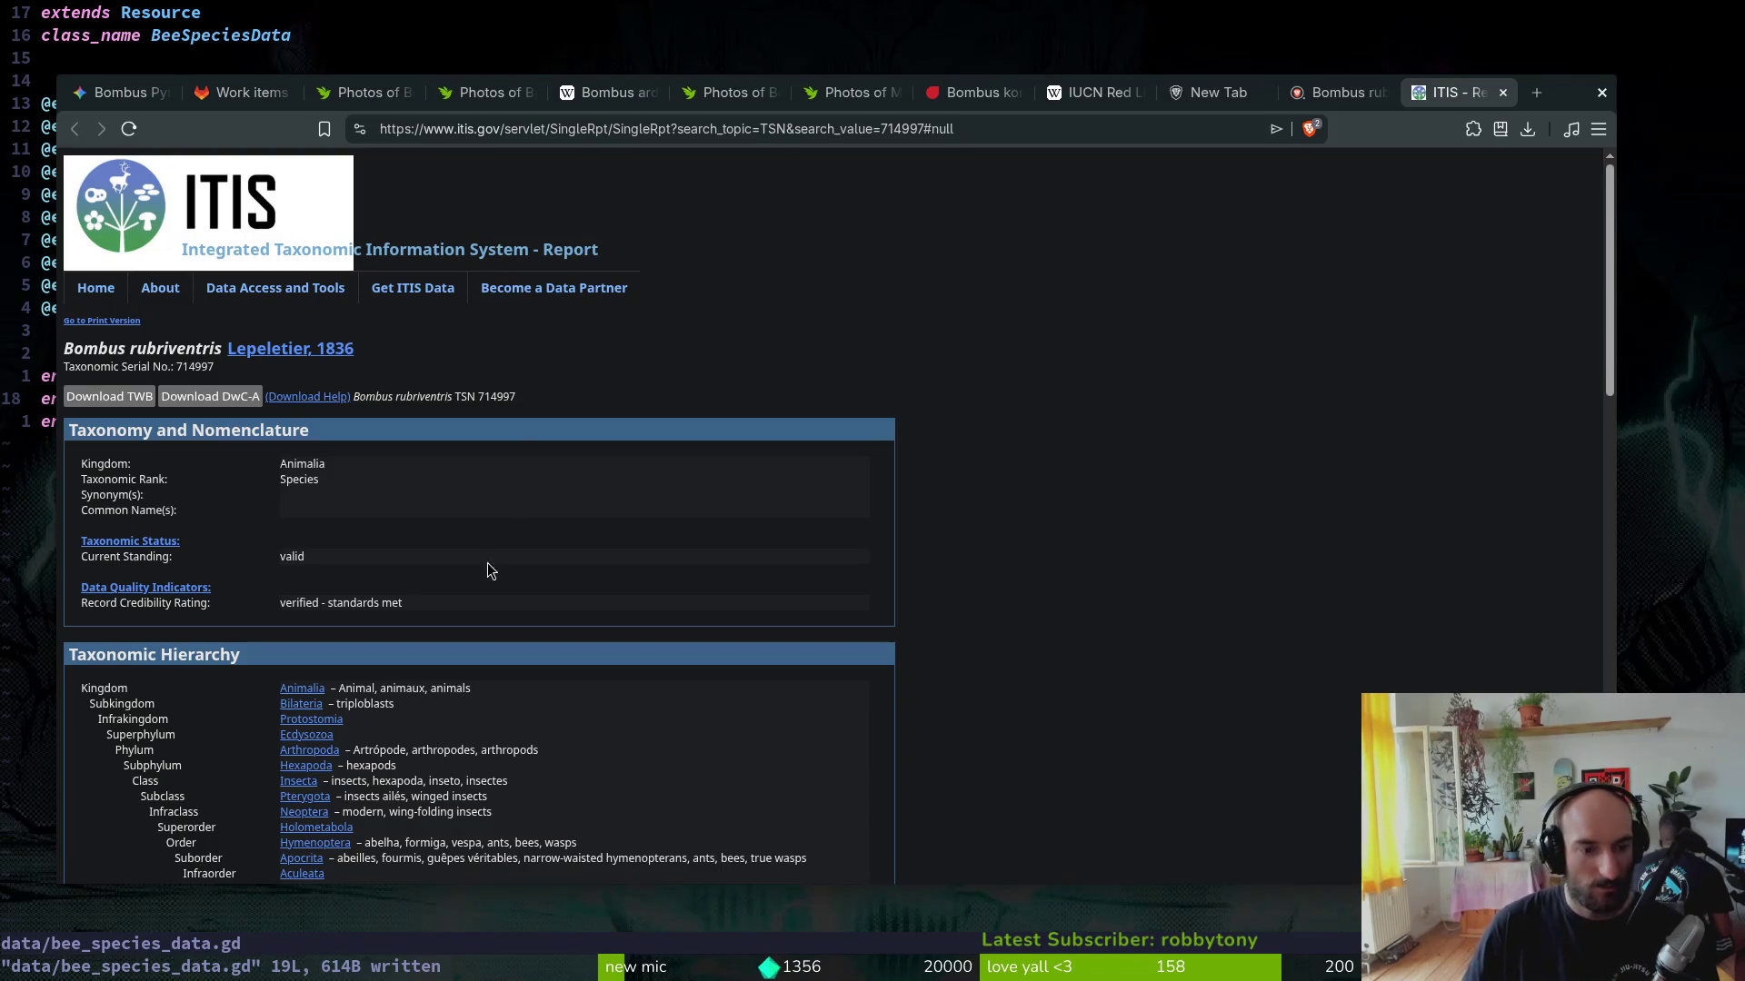
pyautogui.scroll(-4, 490, 336)
pyautogui.scroll(-5, 515, 419)
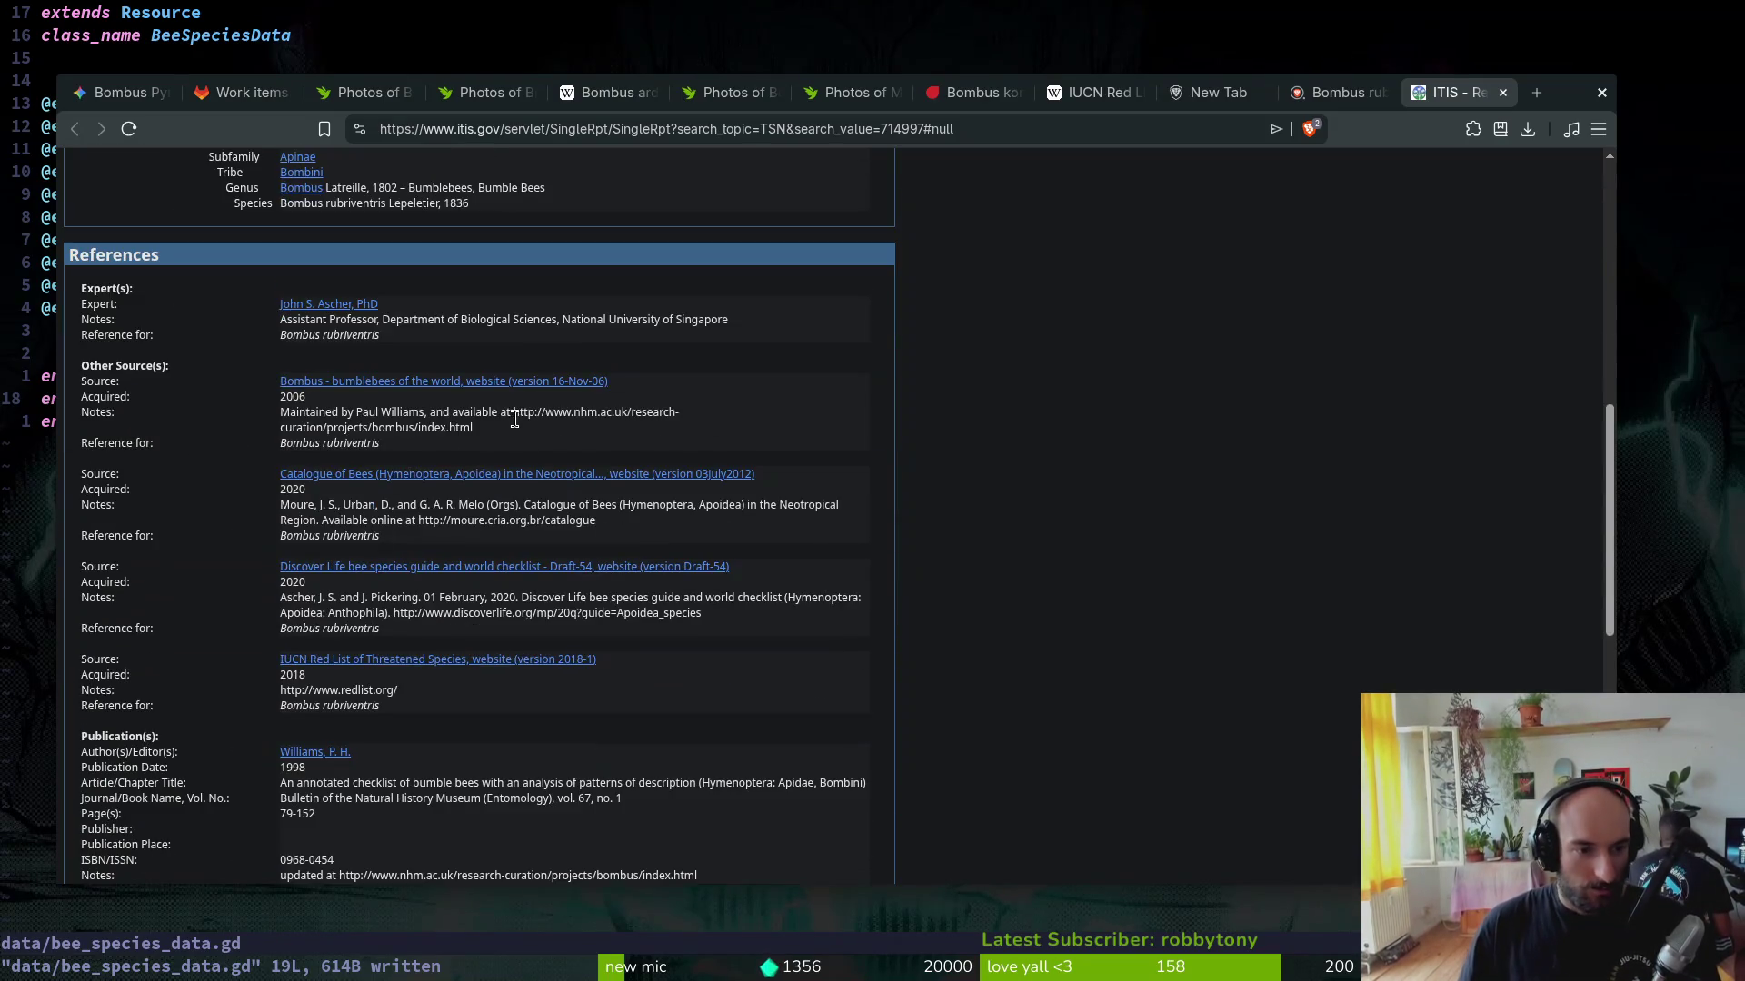
pyautogui.scroll(5, 484, 562)
pyautogui.scroll(4, 339, 412)
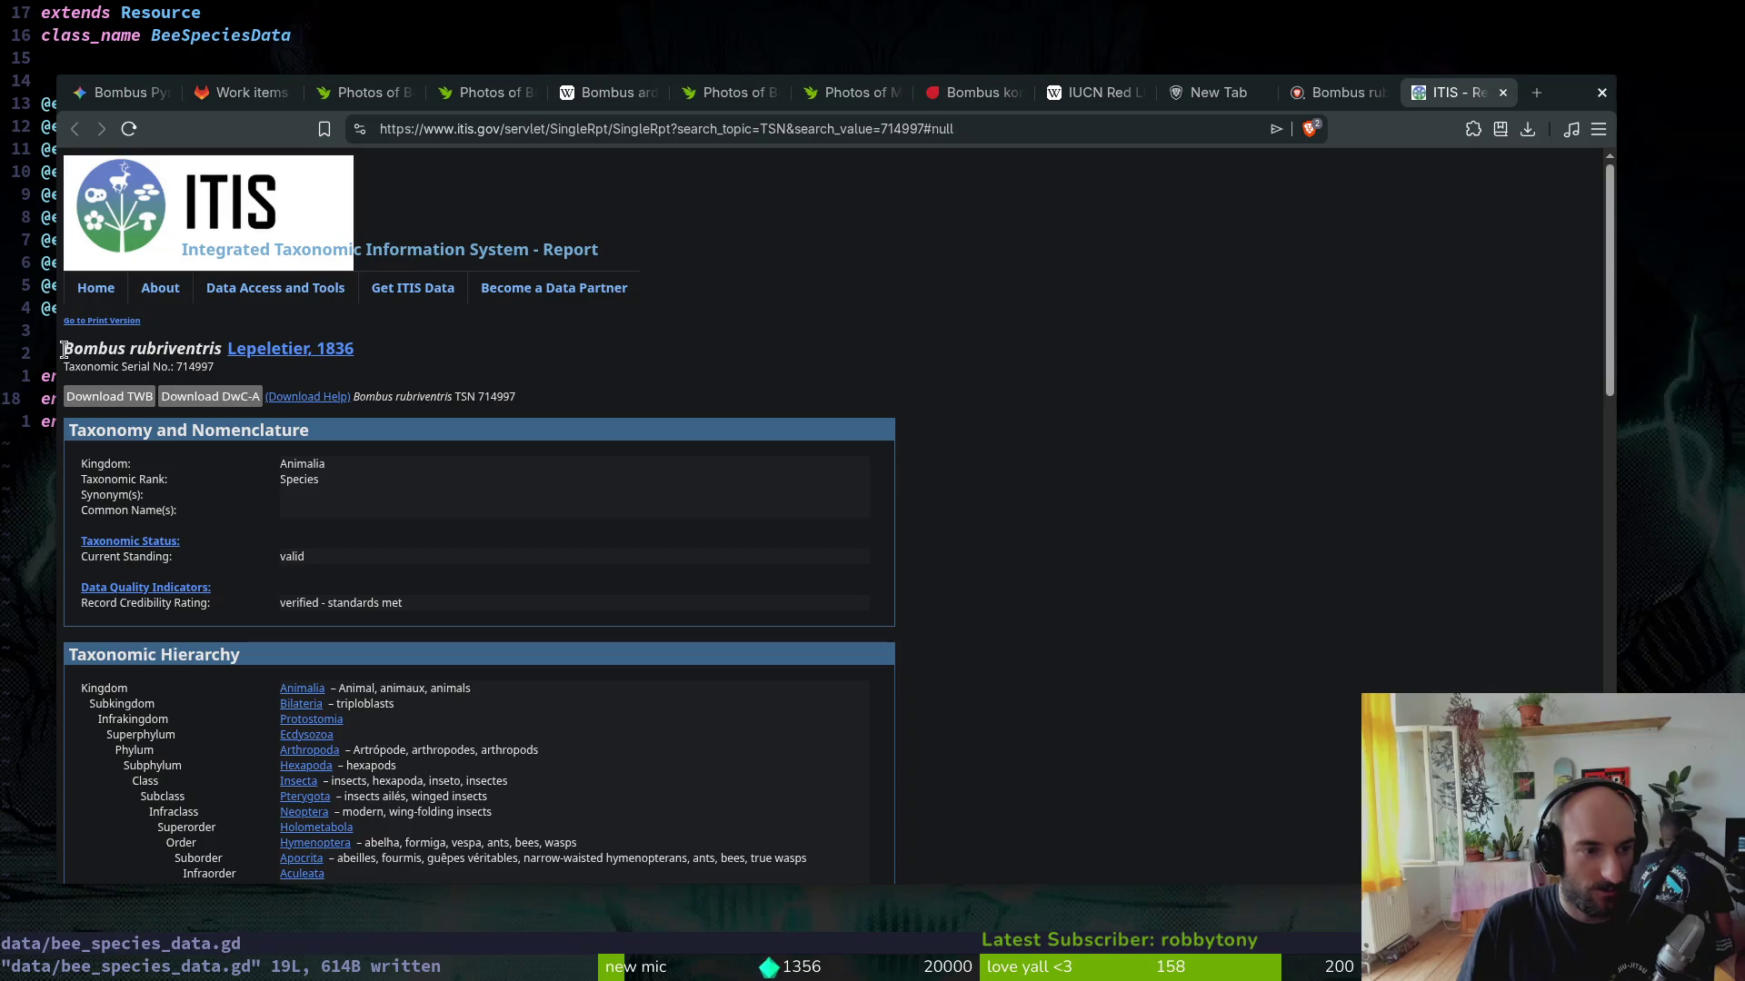
pyautogui.moveTo(63, 349); pyautogui.dragTo(219, 351)
pyautogui.click(241, 91)
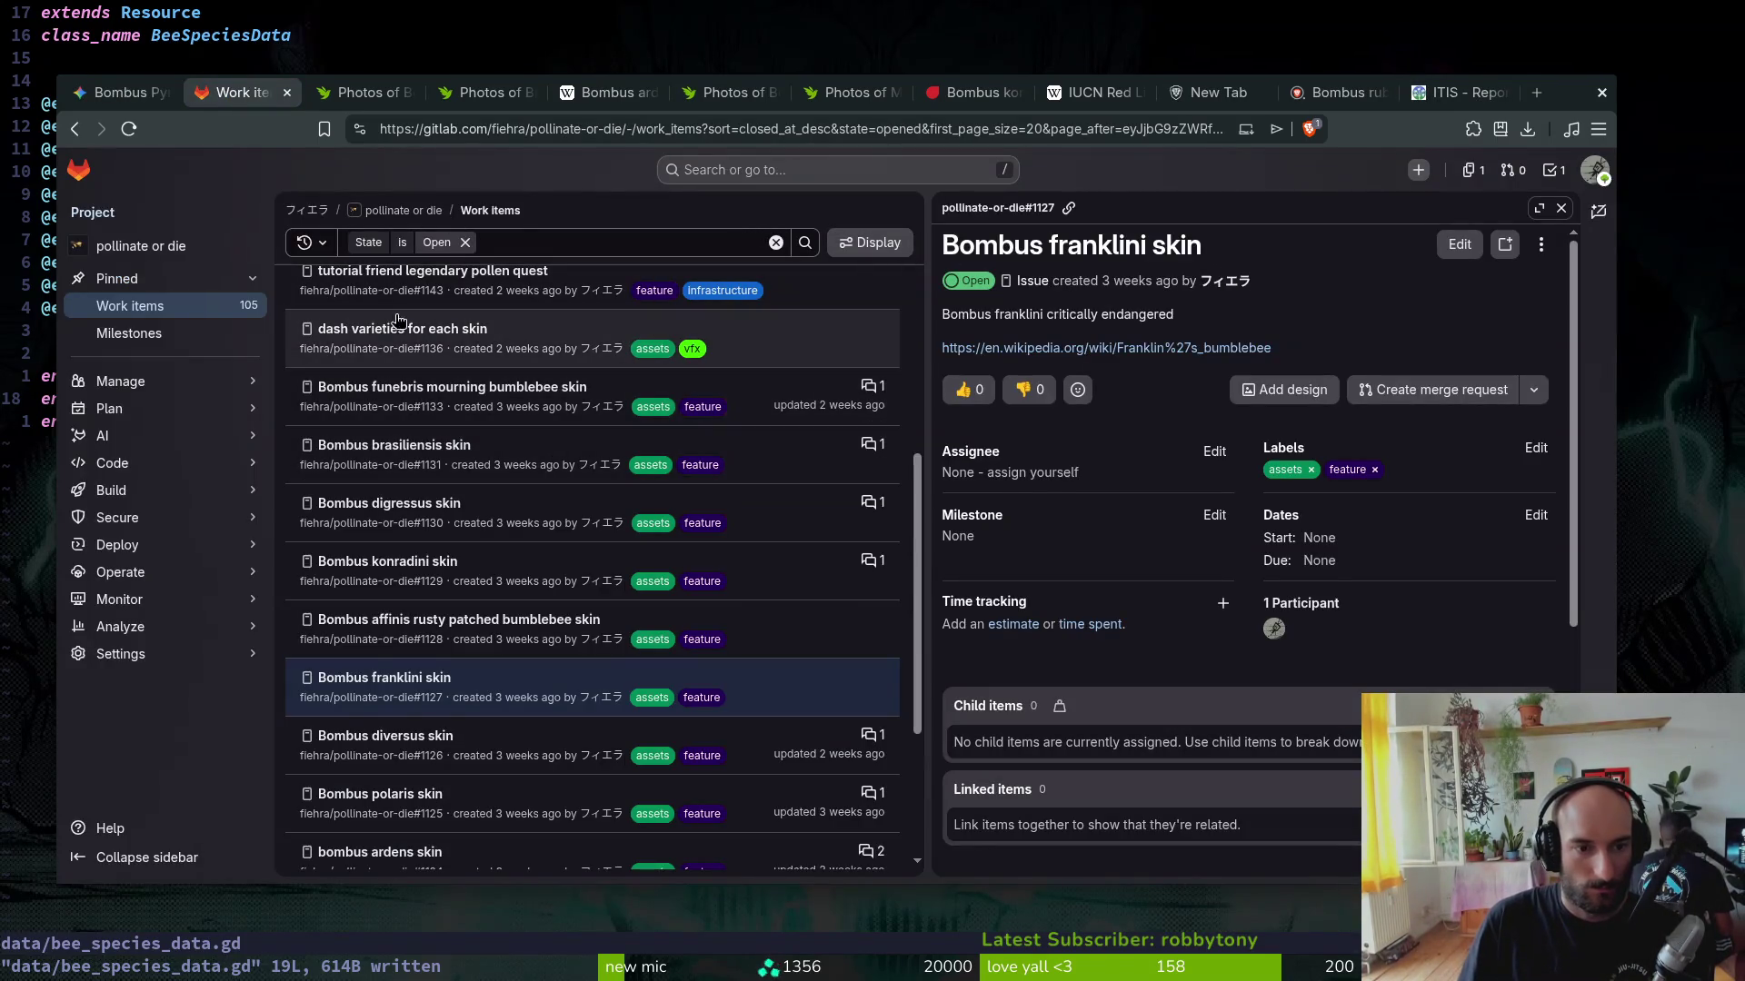
pyautogui.click(136, 305)
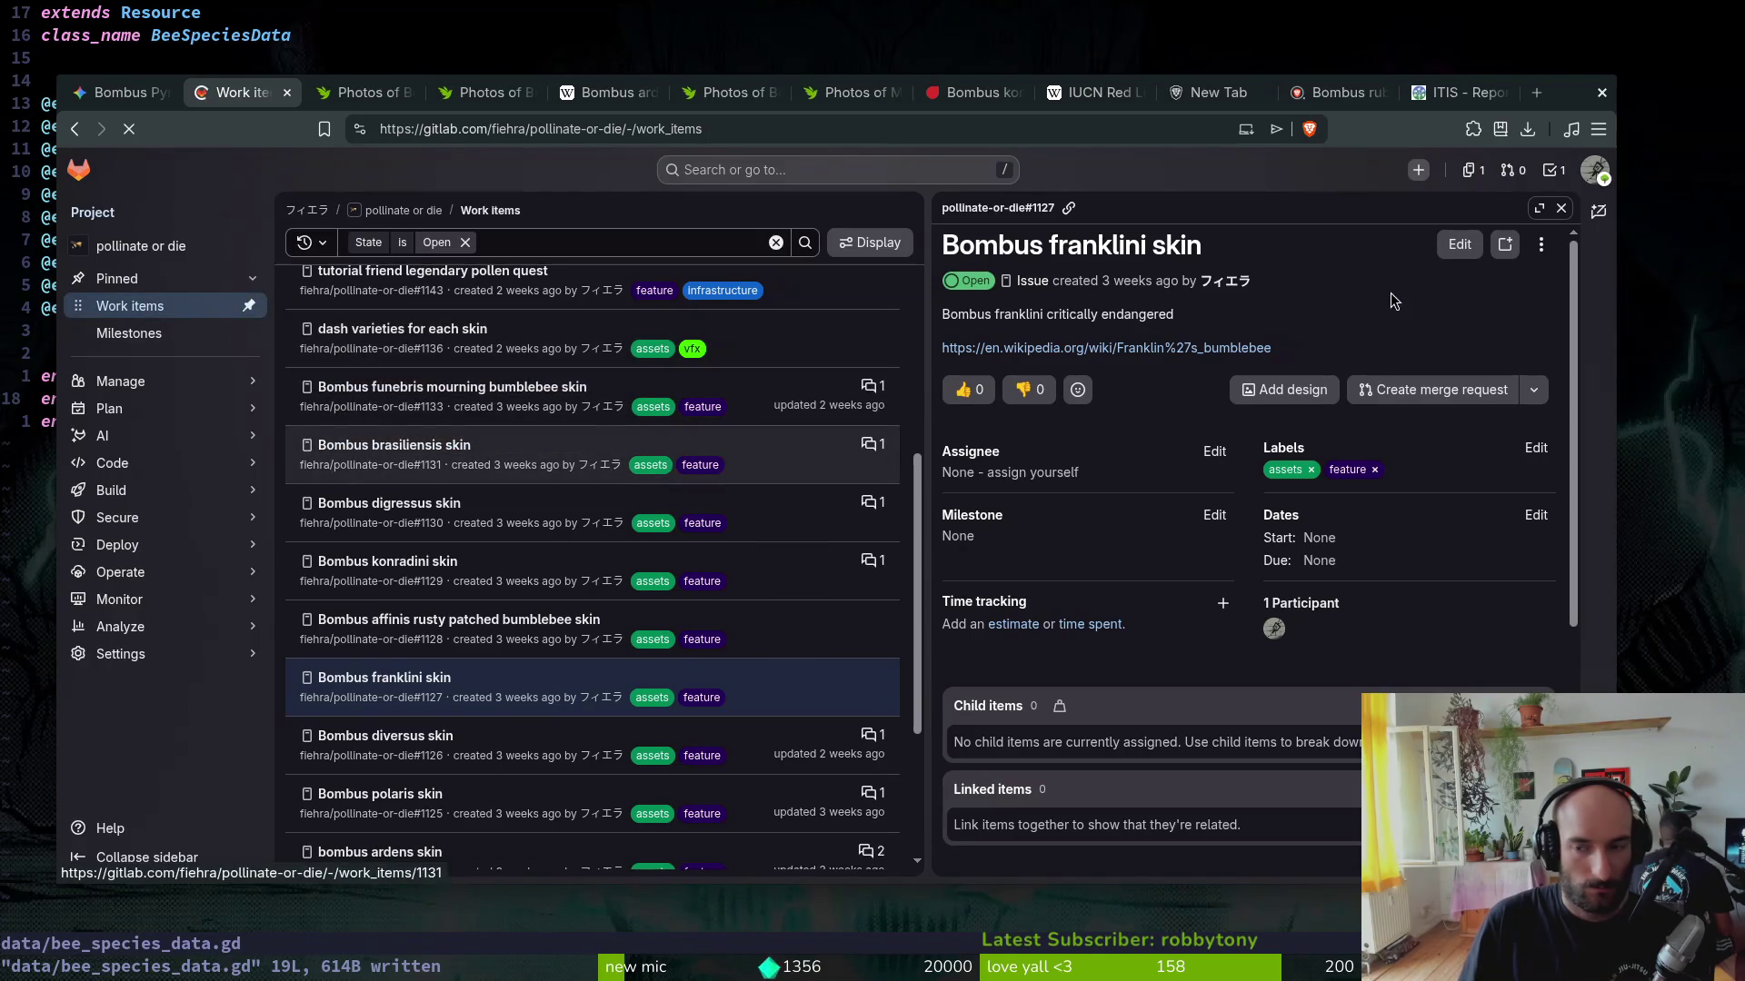
# Step: Start a new issue titled 'Bombus rubriventris extinct skin' with the assets and feature labels
pyautogui.click(1513, 243)
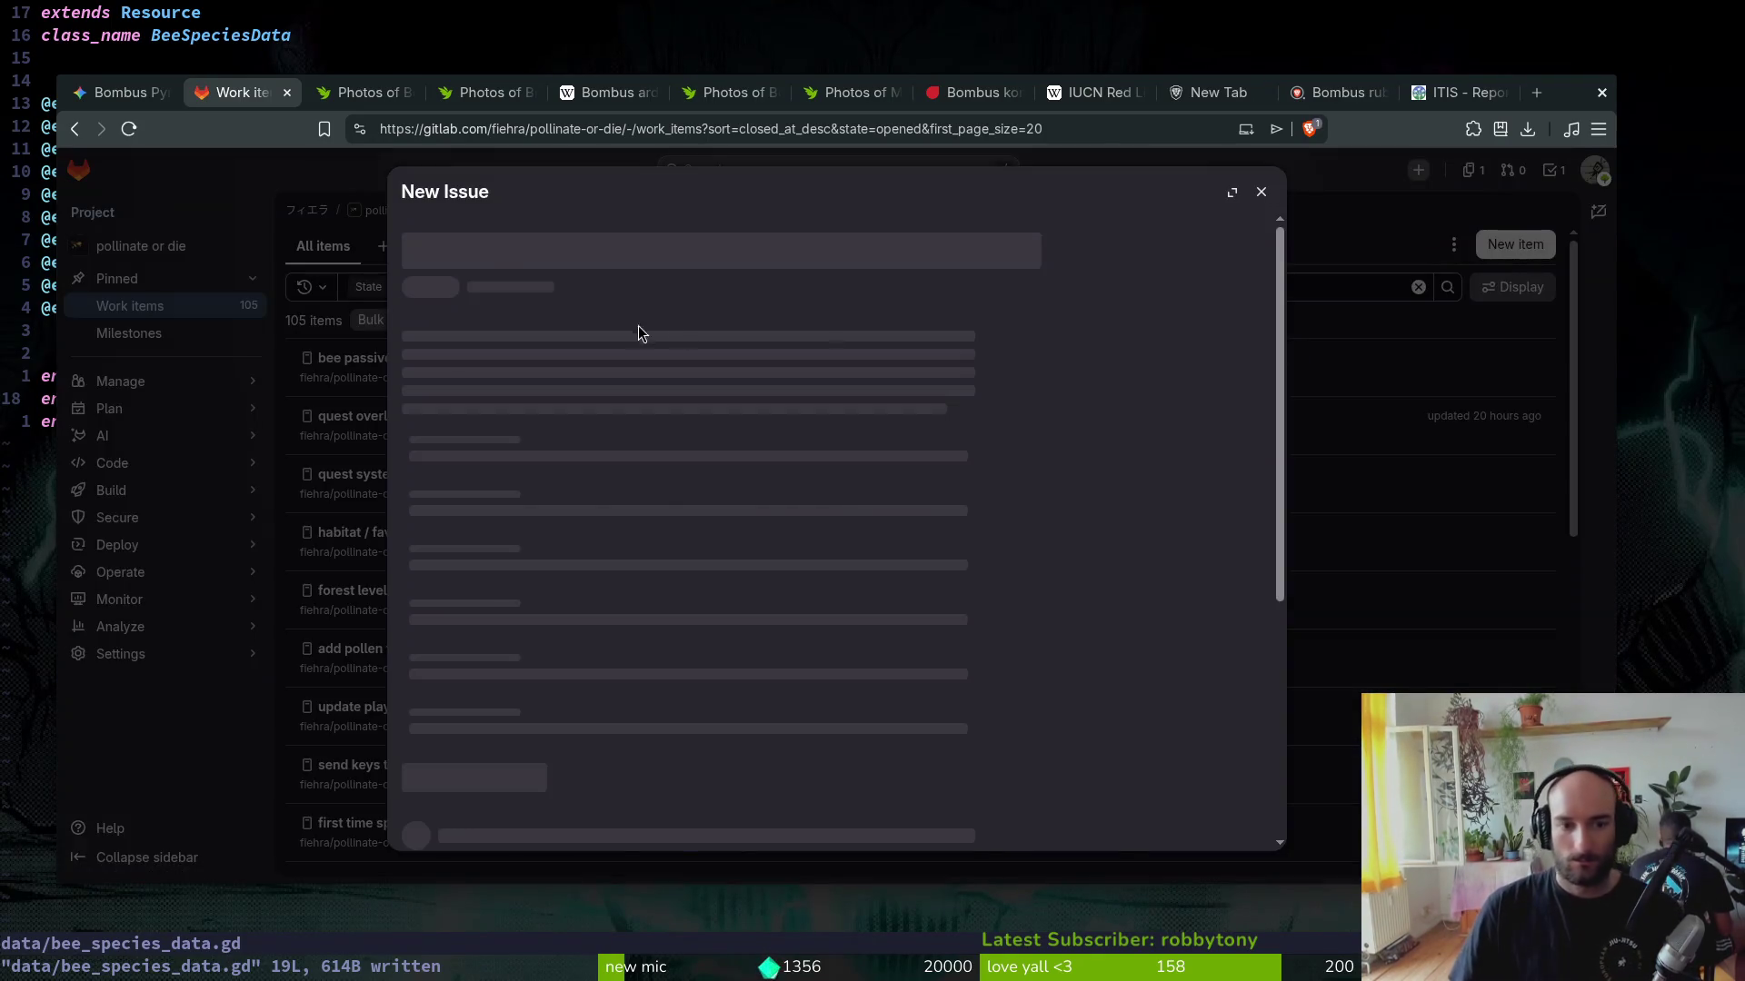
pyautogui.write('Bombus rubriventris extinct skin')
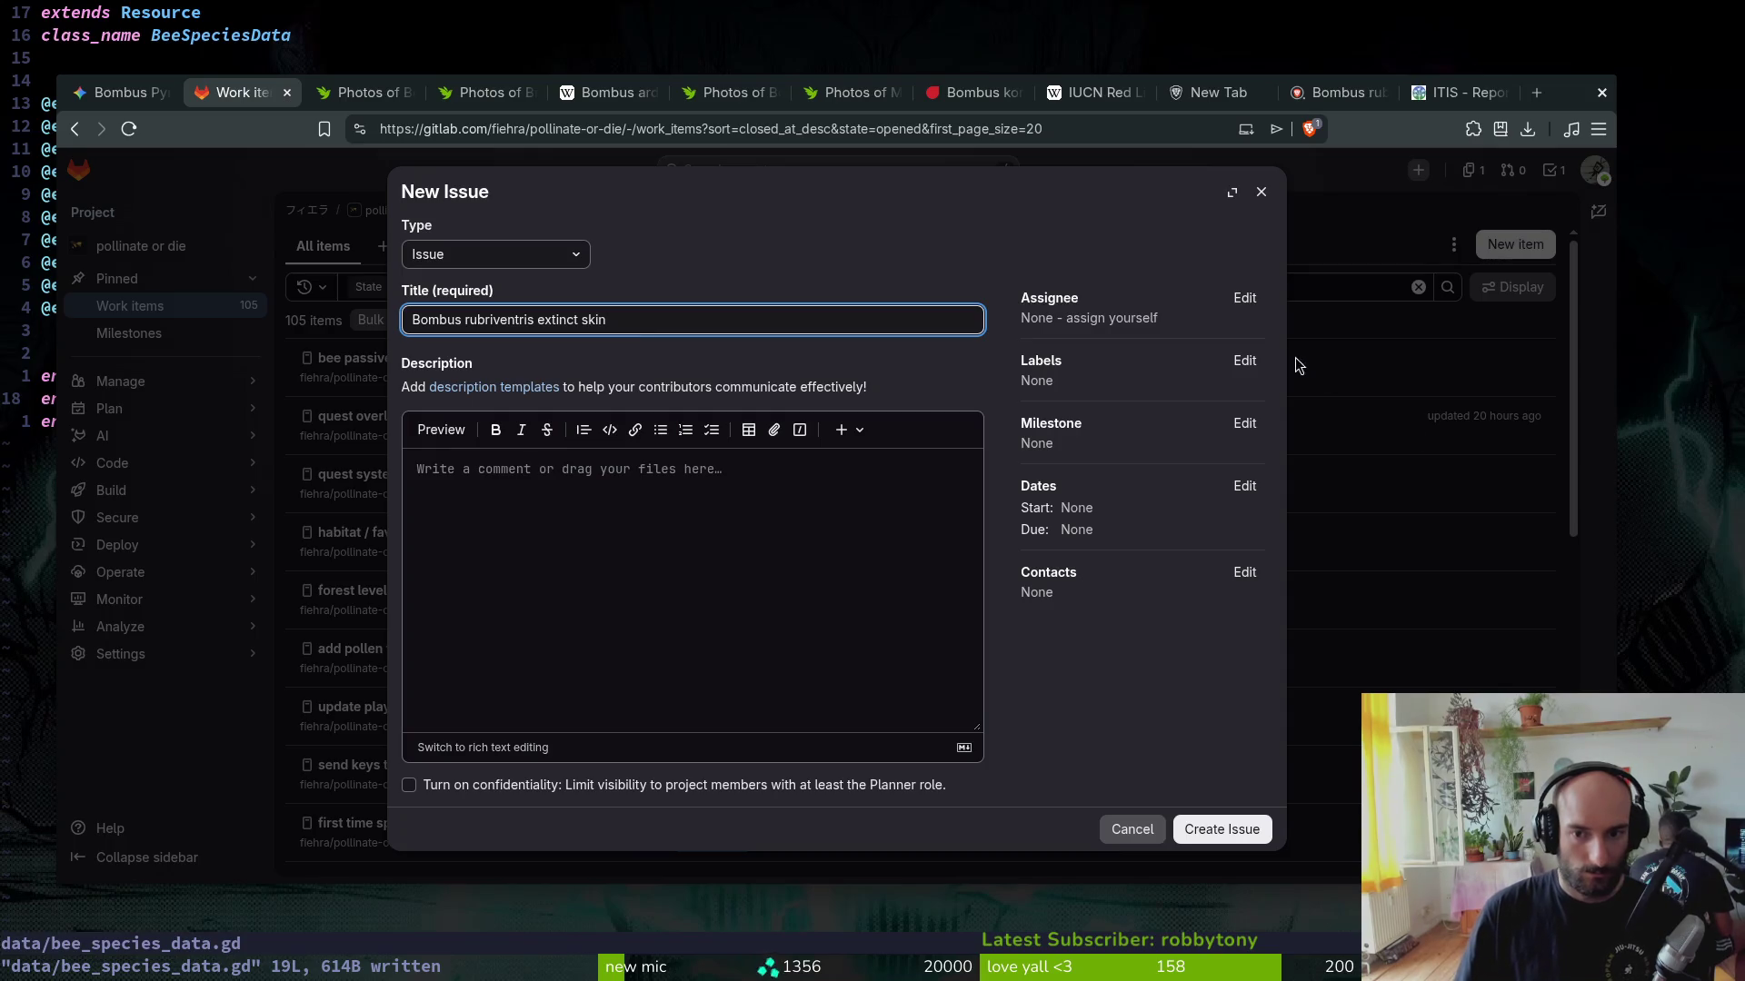
pyautogui.click(1245, 360)
pyautogui.click(1077, 501)
pyautogui.click(1076, 563)
pyautogui.click(649, 563)
pyautogui.write('extinct species')
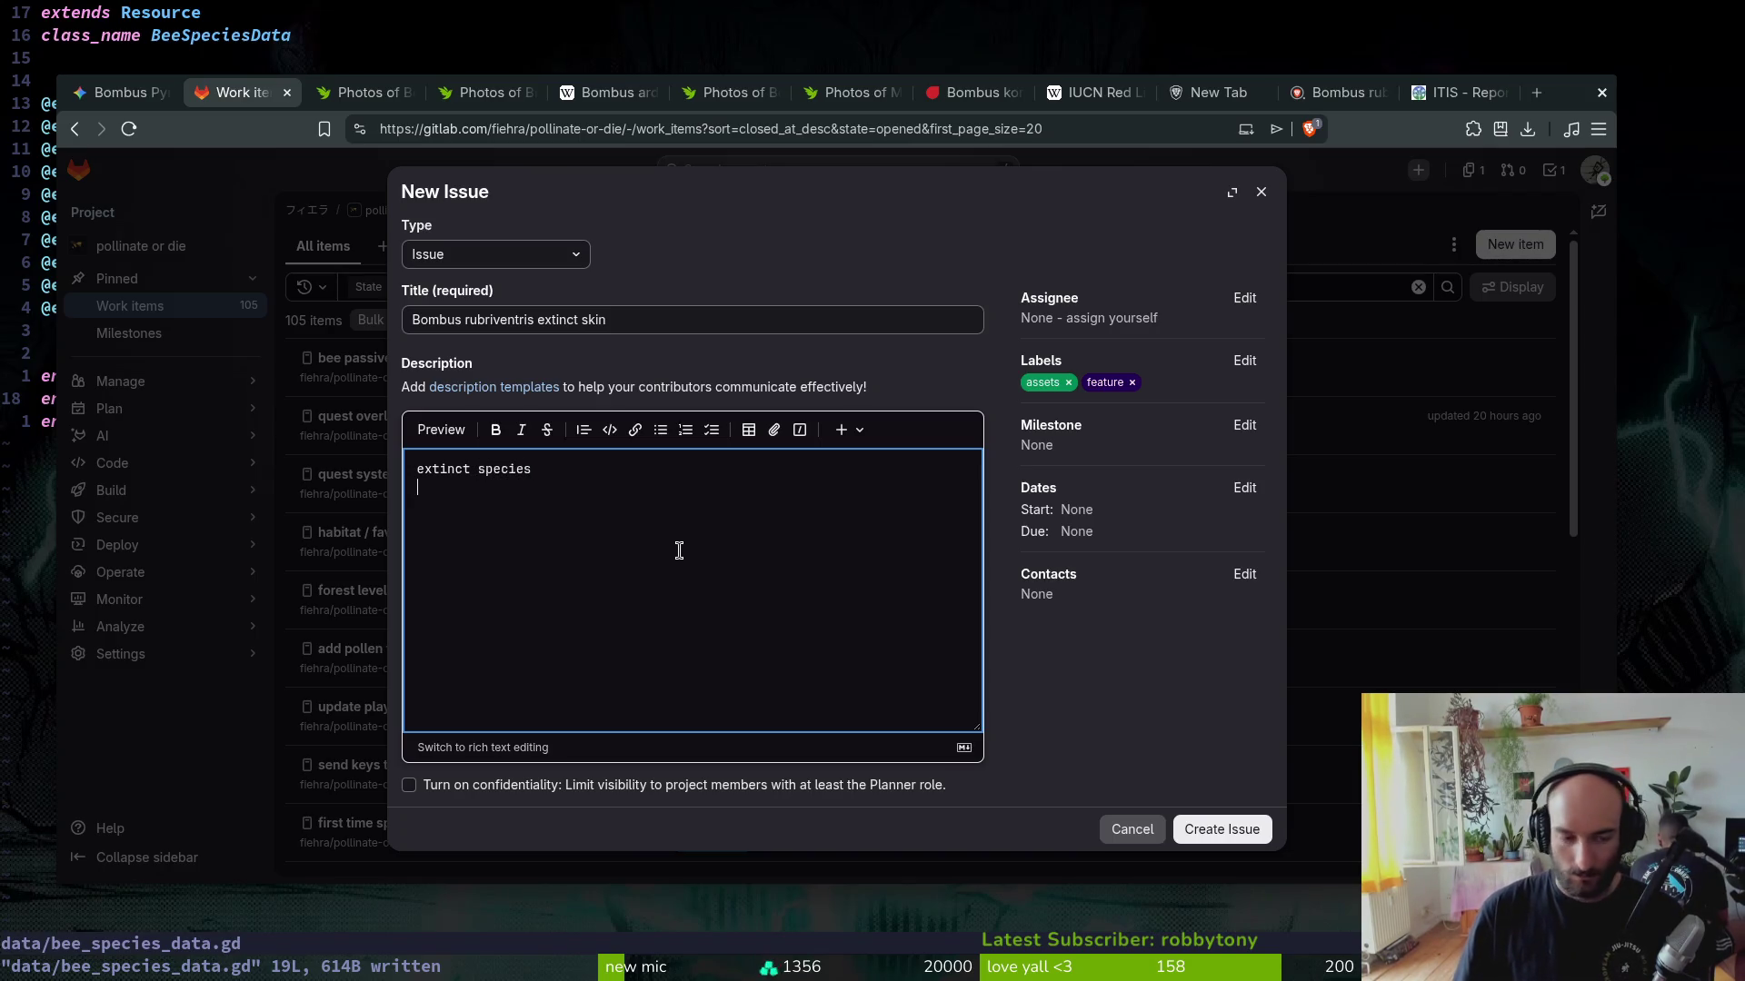
# Step: Write the extinct-species, freestyle-look description and create the issue, returning to Gemini
pyautogui.press('Return')
pyautogui.write('freesty')
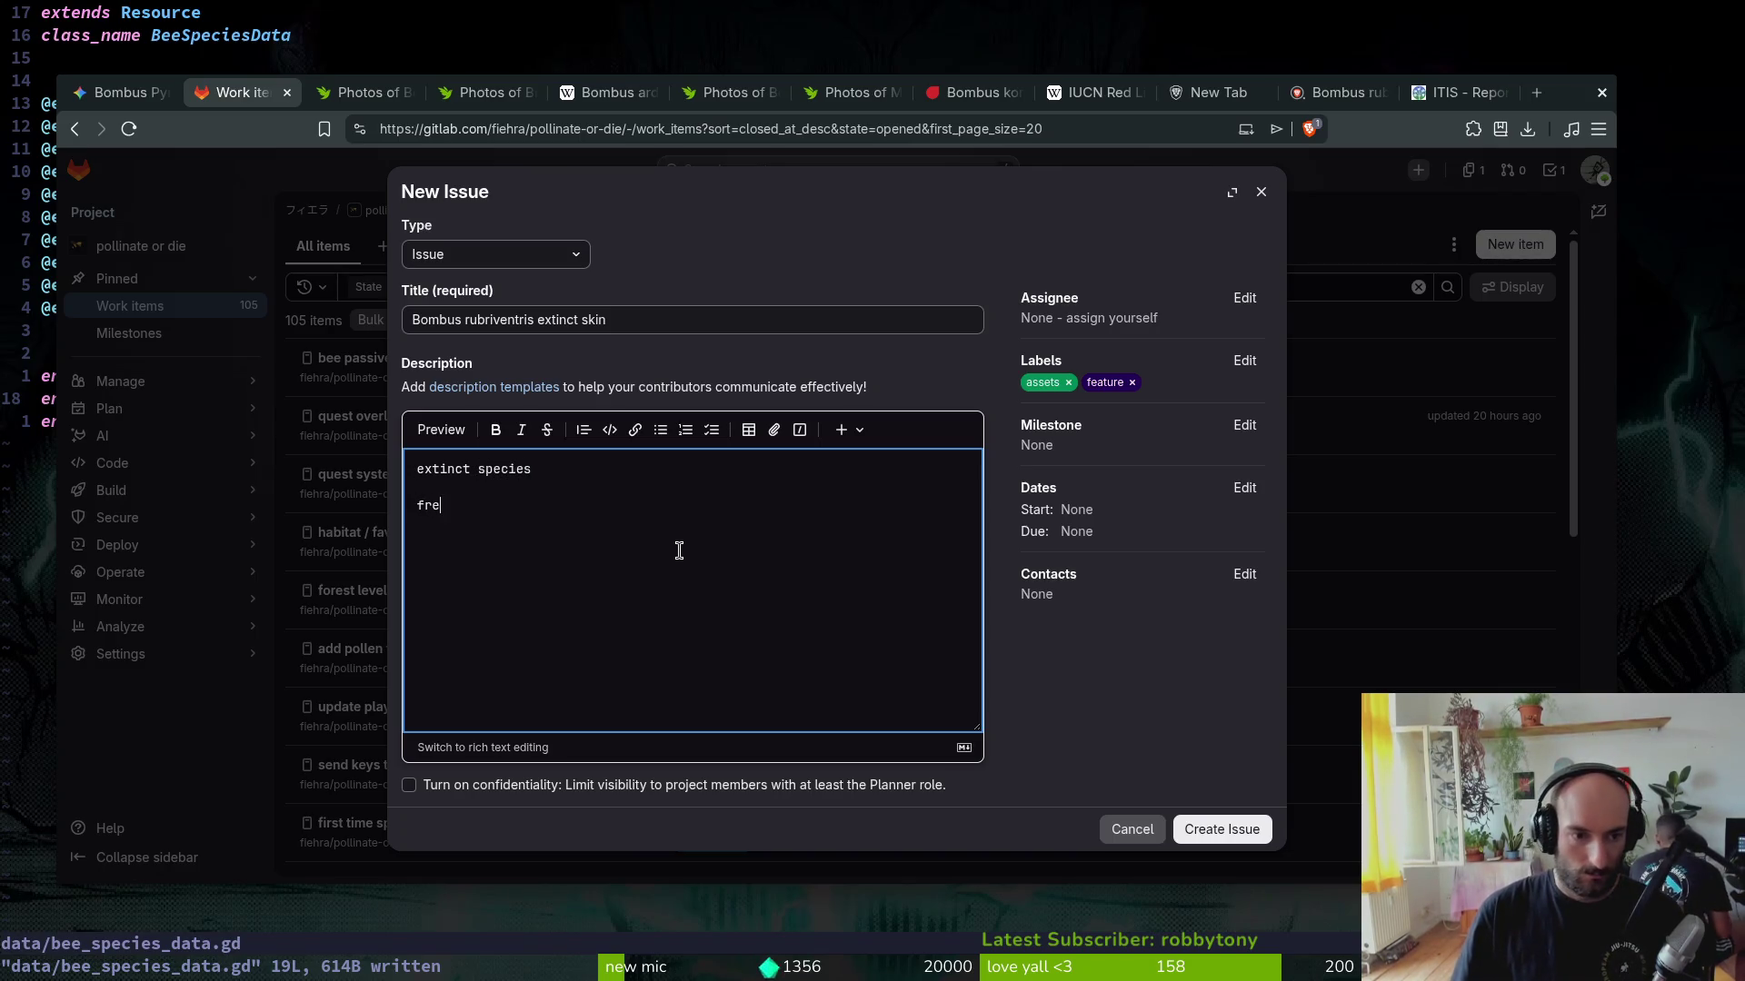
pyautogui.write('le look')
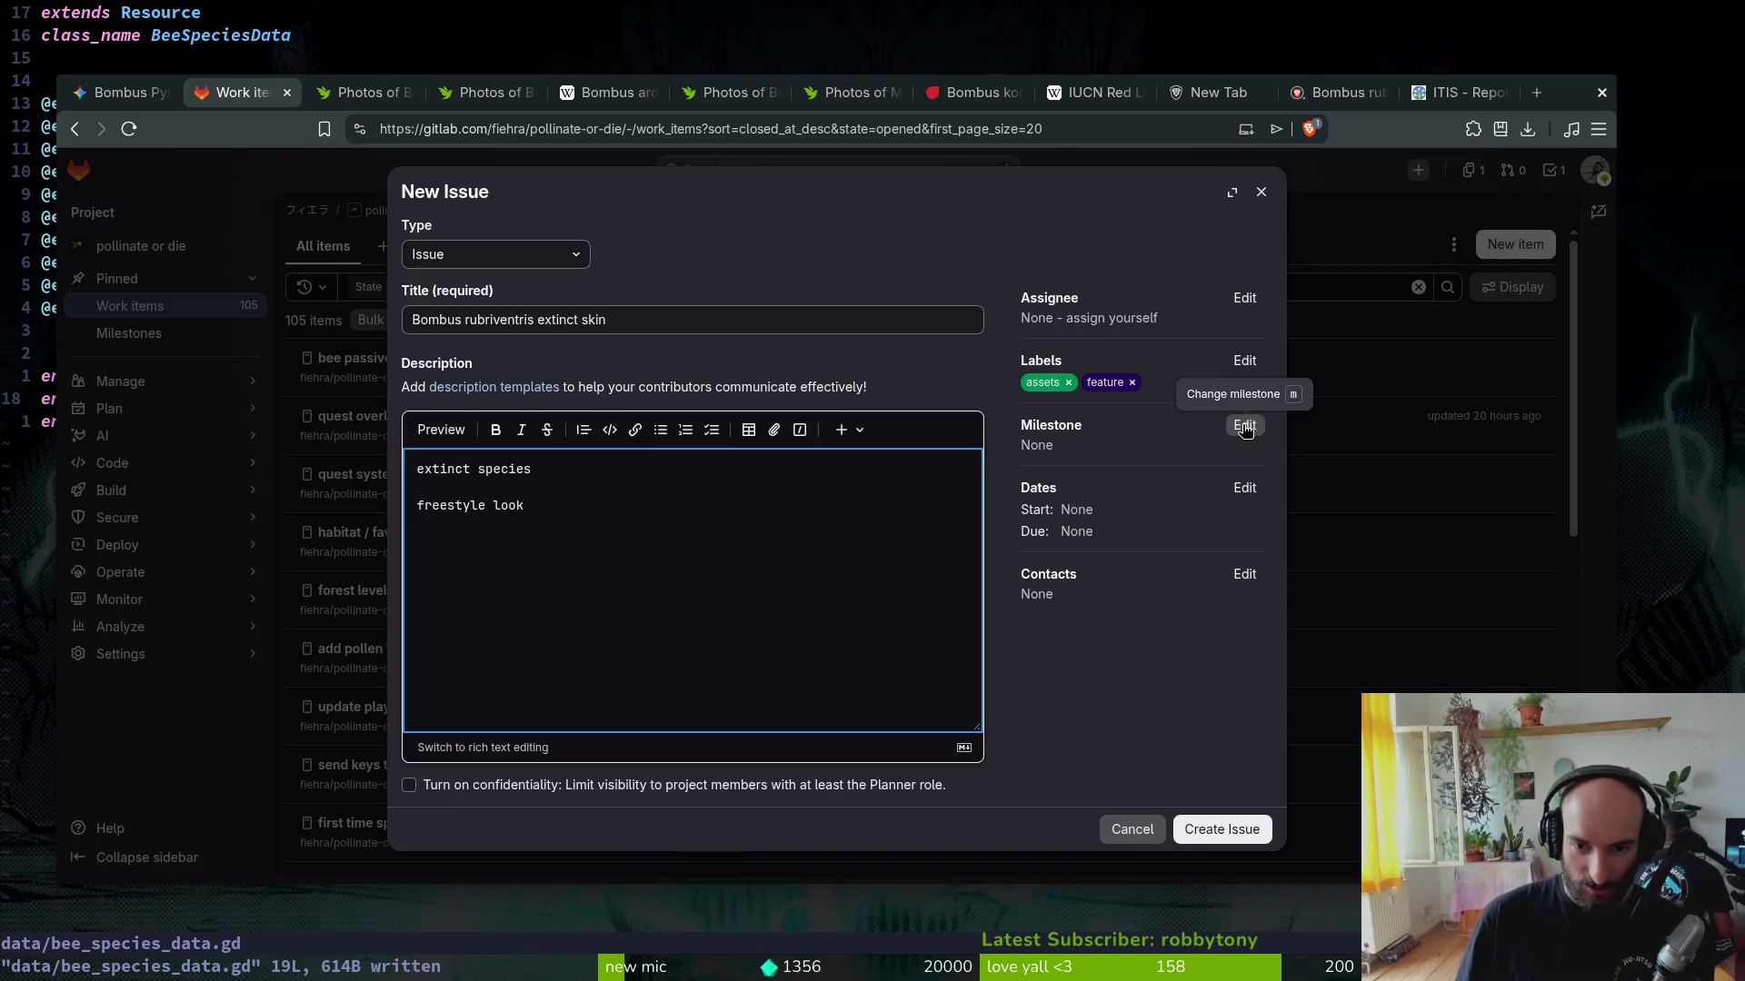
pyautogui.click(1243, 428)
pyautogui.click(1218, 821)
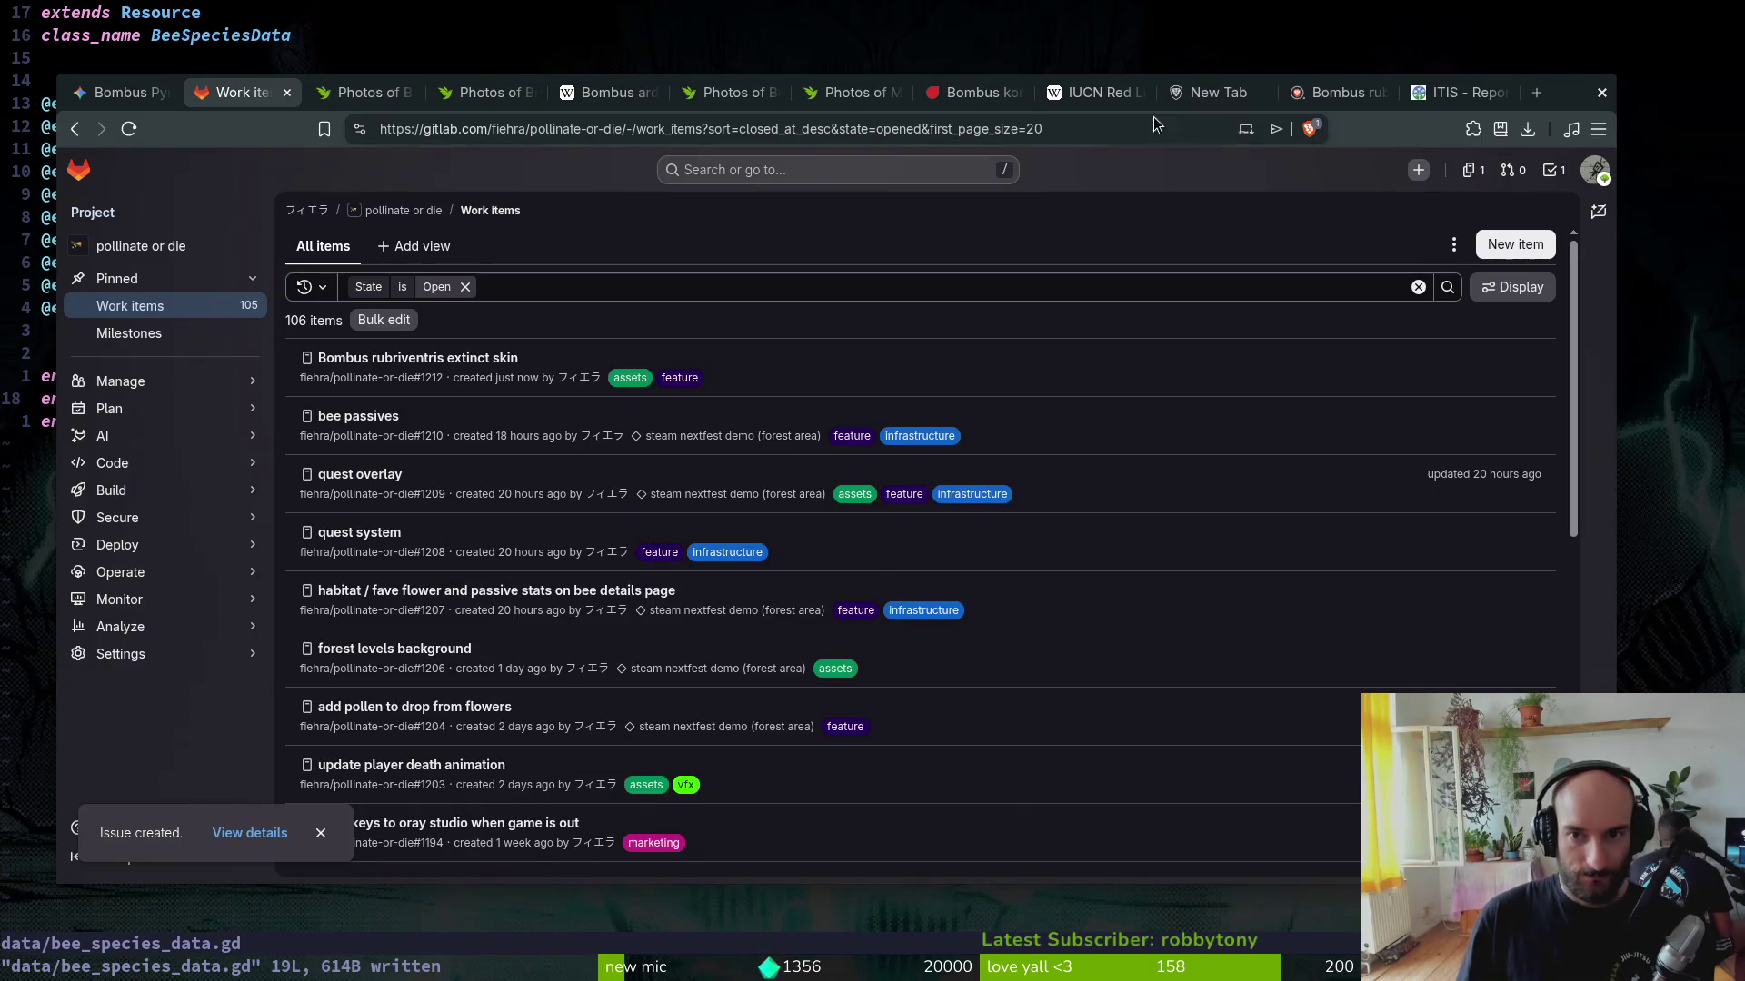
pyautogui.click(141, 101)
pyautogui.scroll(-2, 706, 512)
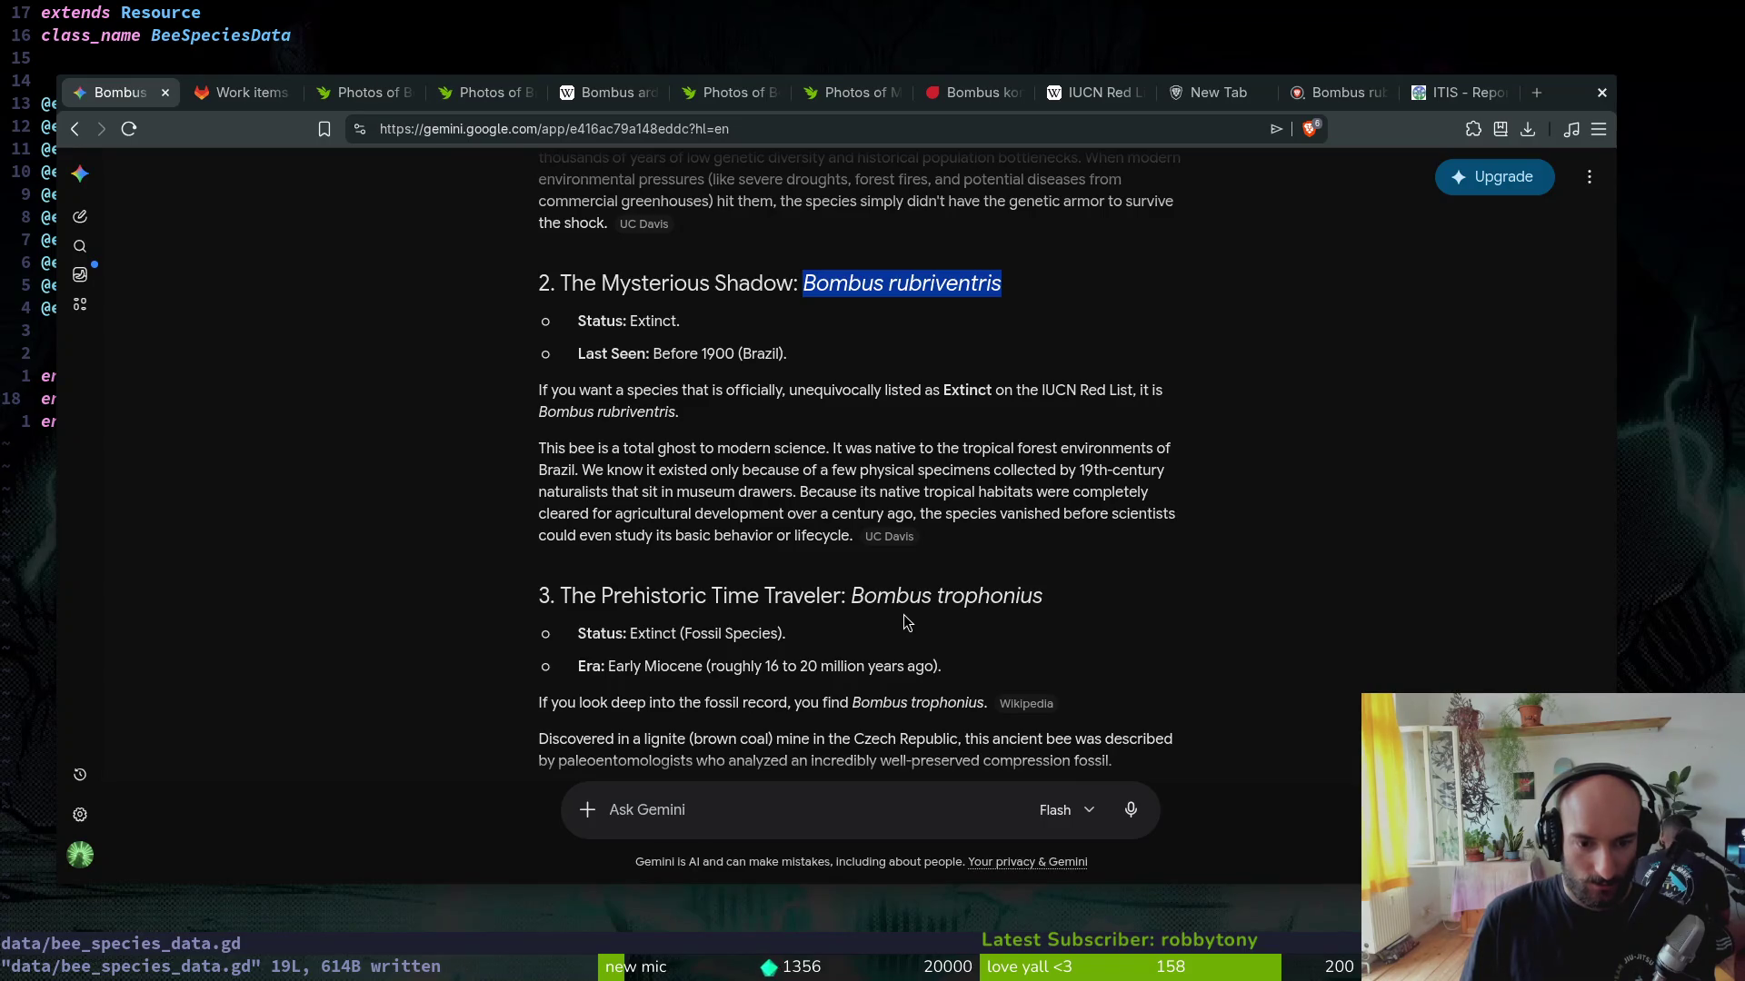
pyautogui.scroll(-2, 867, 468)
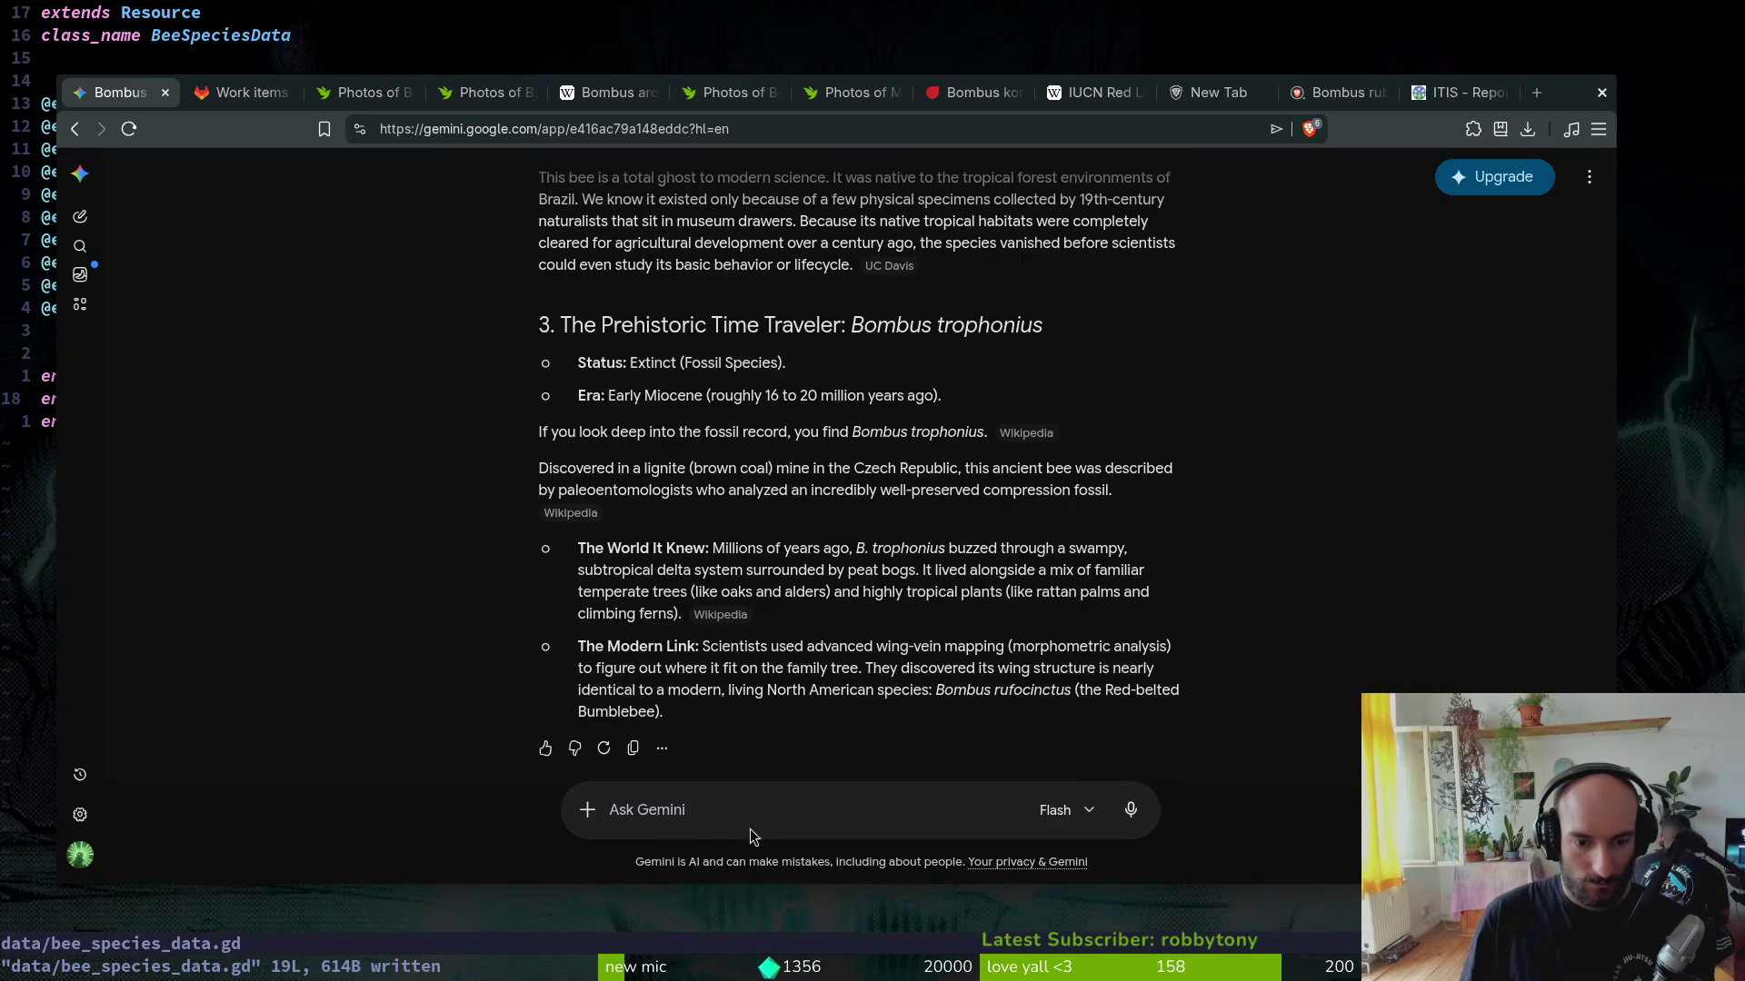
pyautogui.write('pls only during human times. list me')
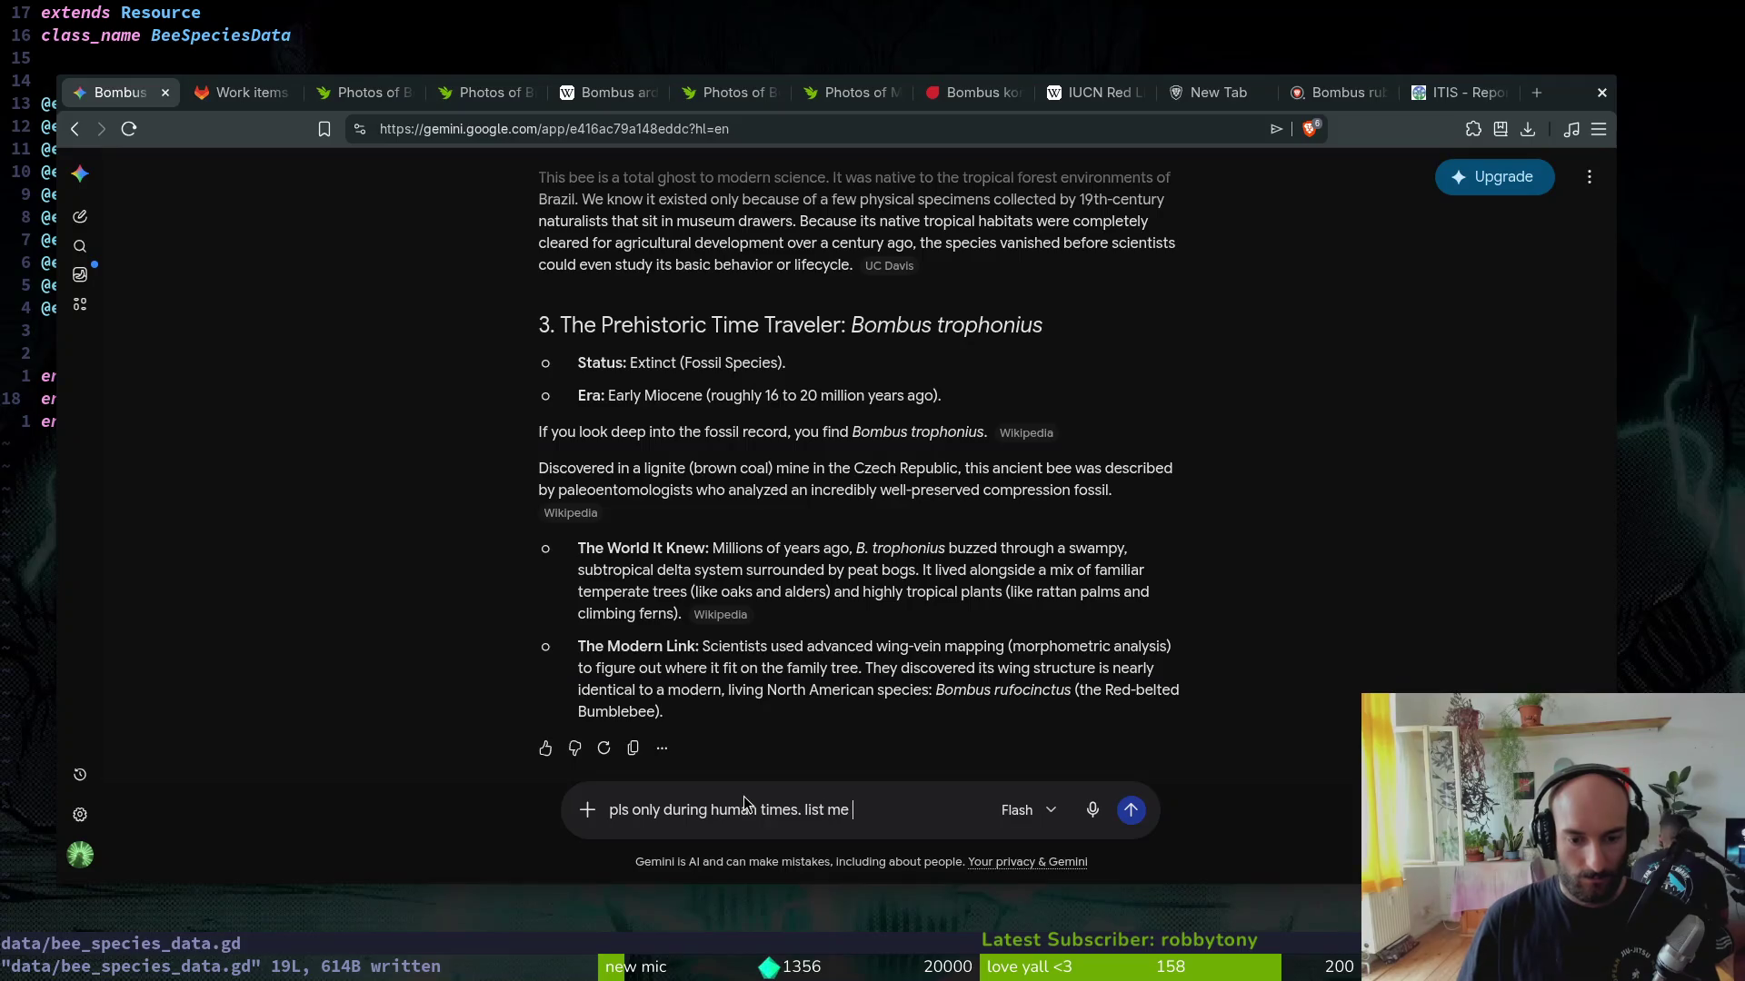
pyautogui.write('5')
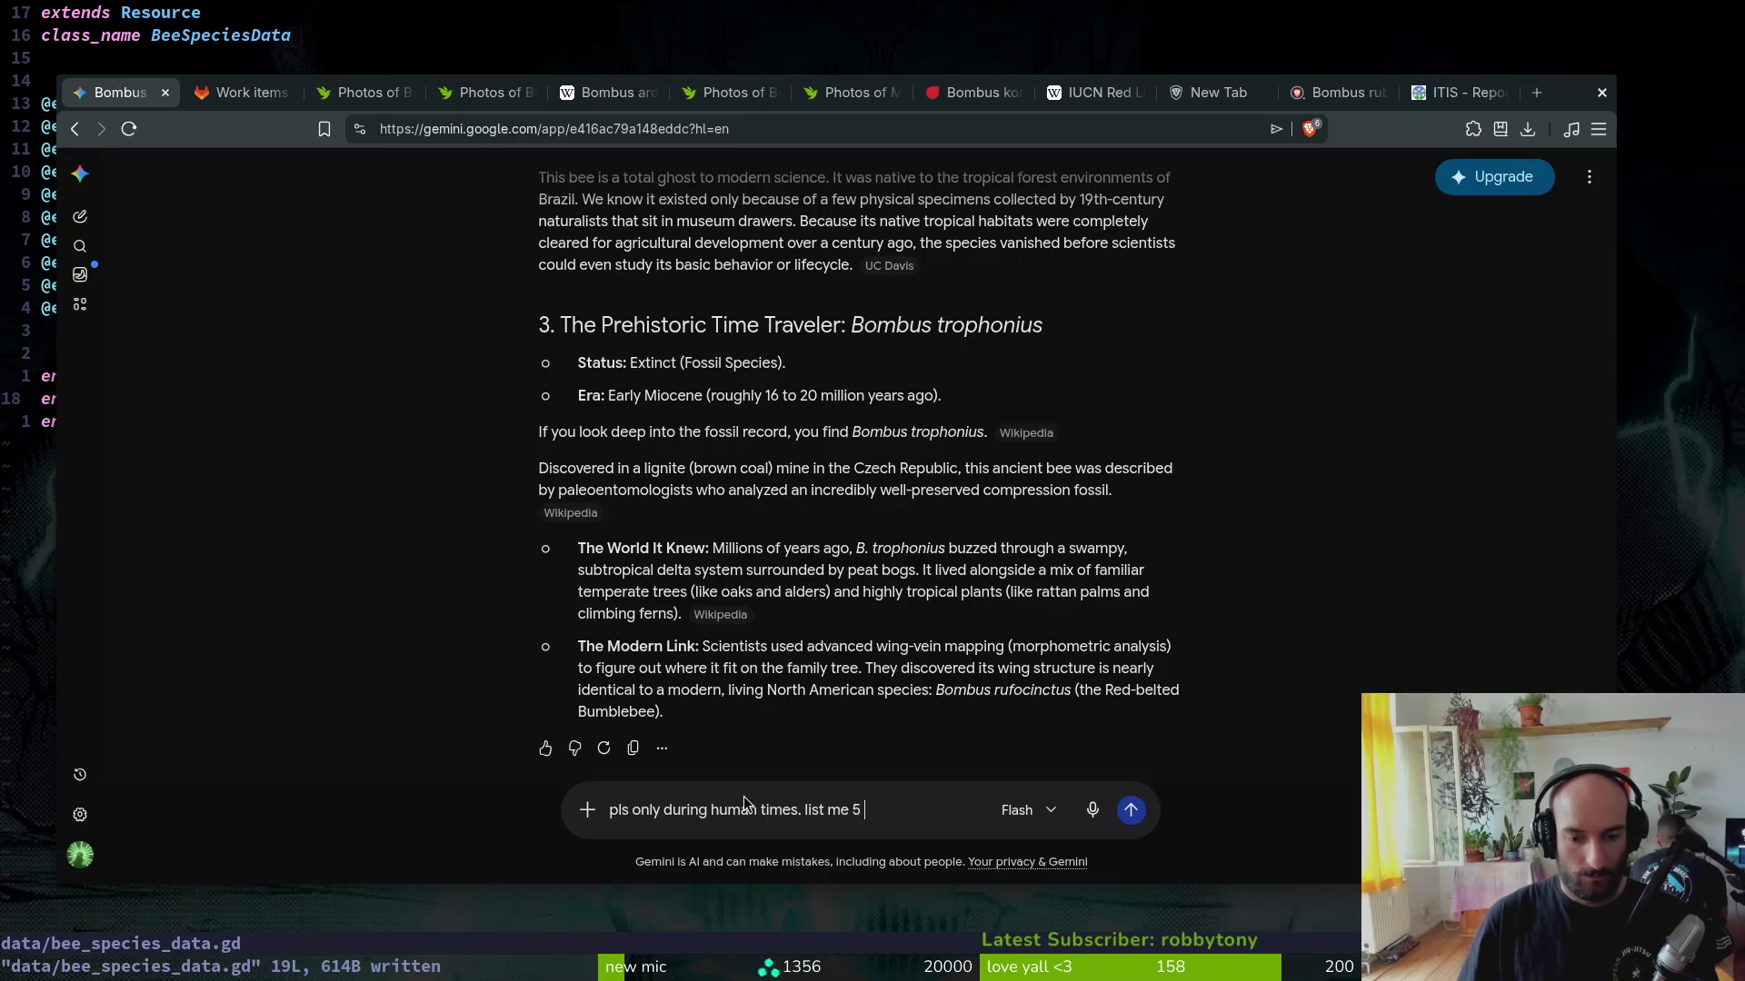
pyautogui.write(' if you can')
# Step: Ask Gemini for five bumblebees lost during human times and select 'Bombus subterraneus' from its reply
pyautogui.press('Return')
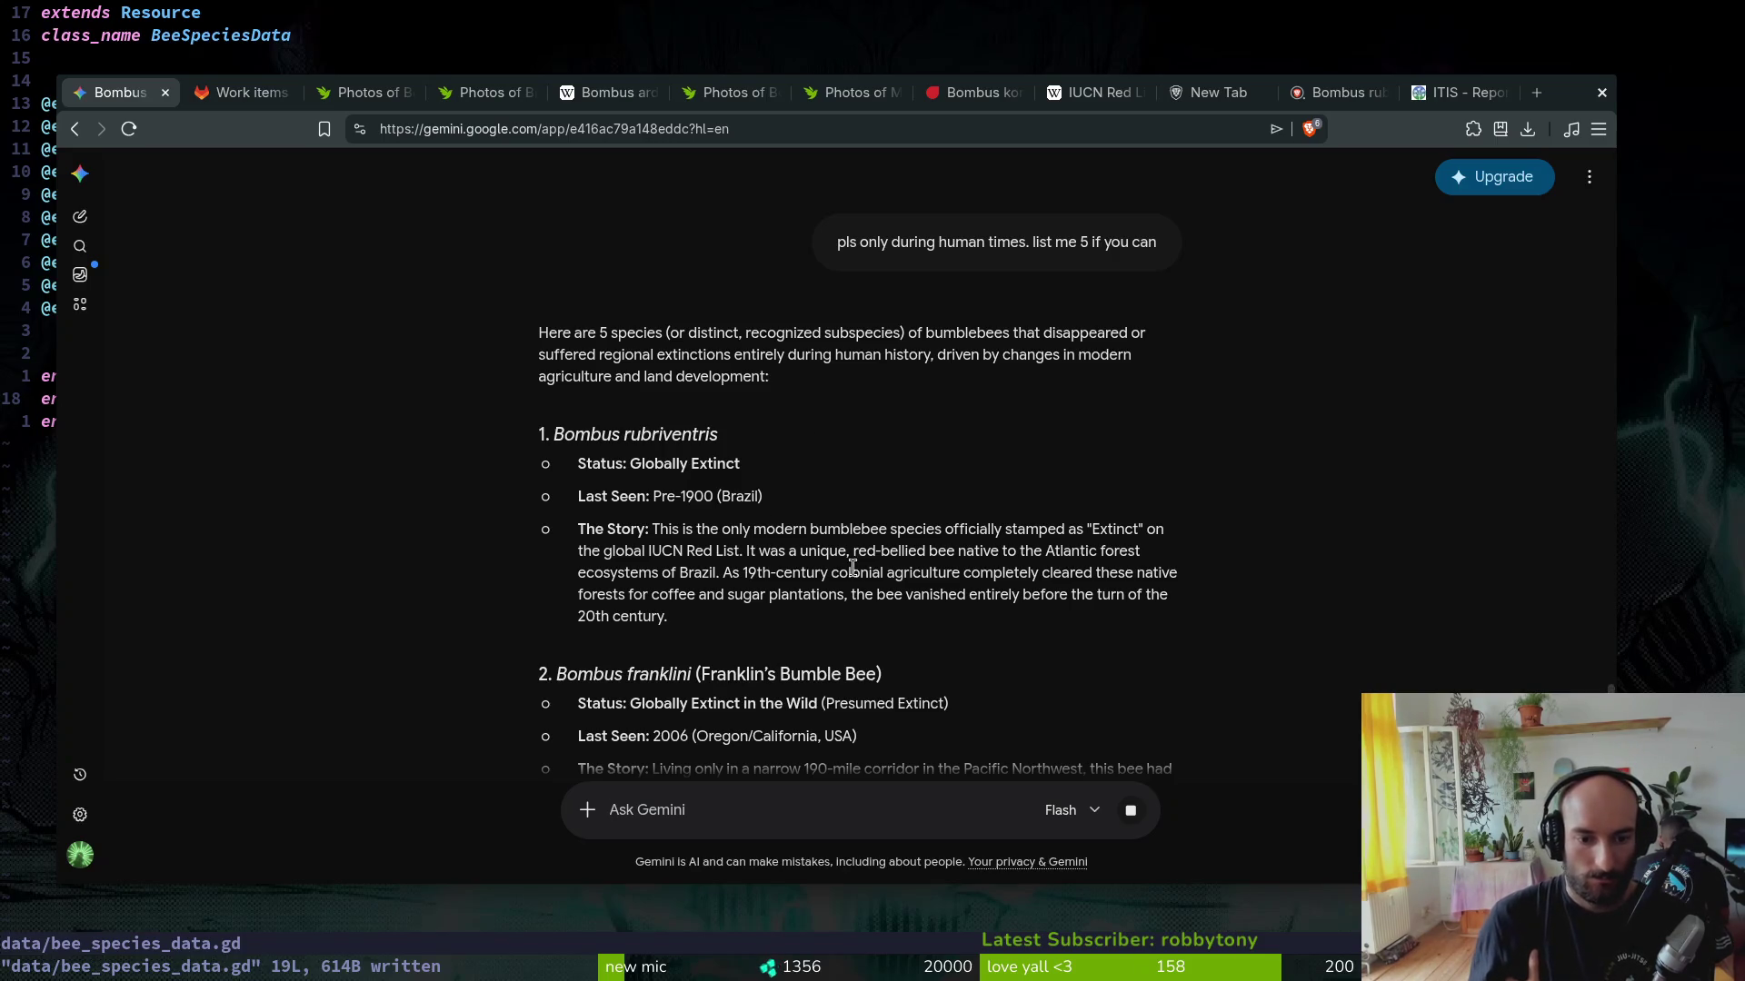
pyautogui.scroll(-3, 964, 578)
pyautogui.scroll(-2, 964, 577)
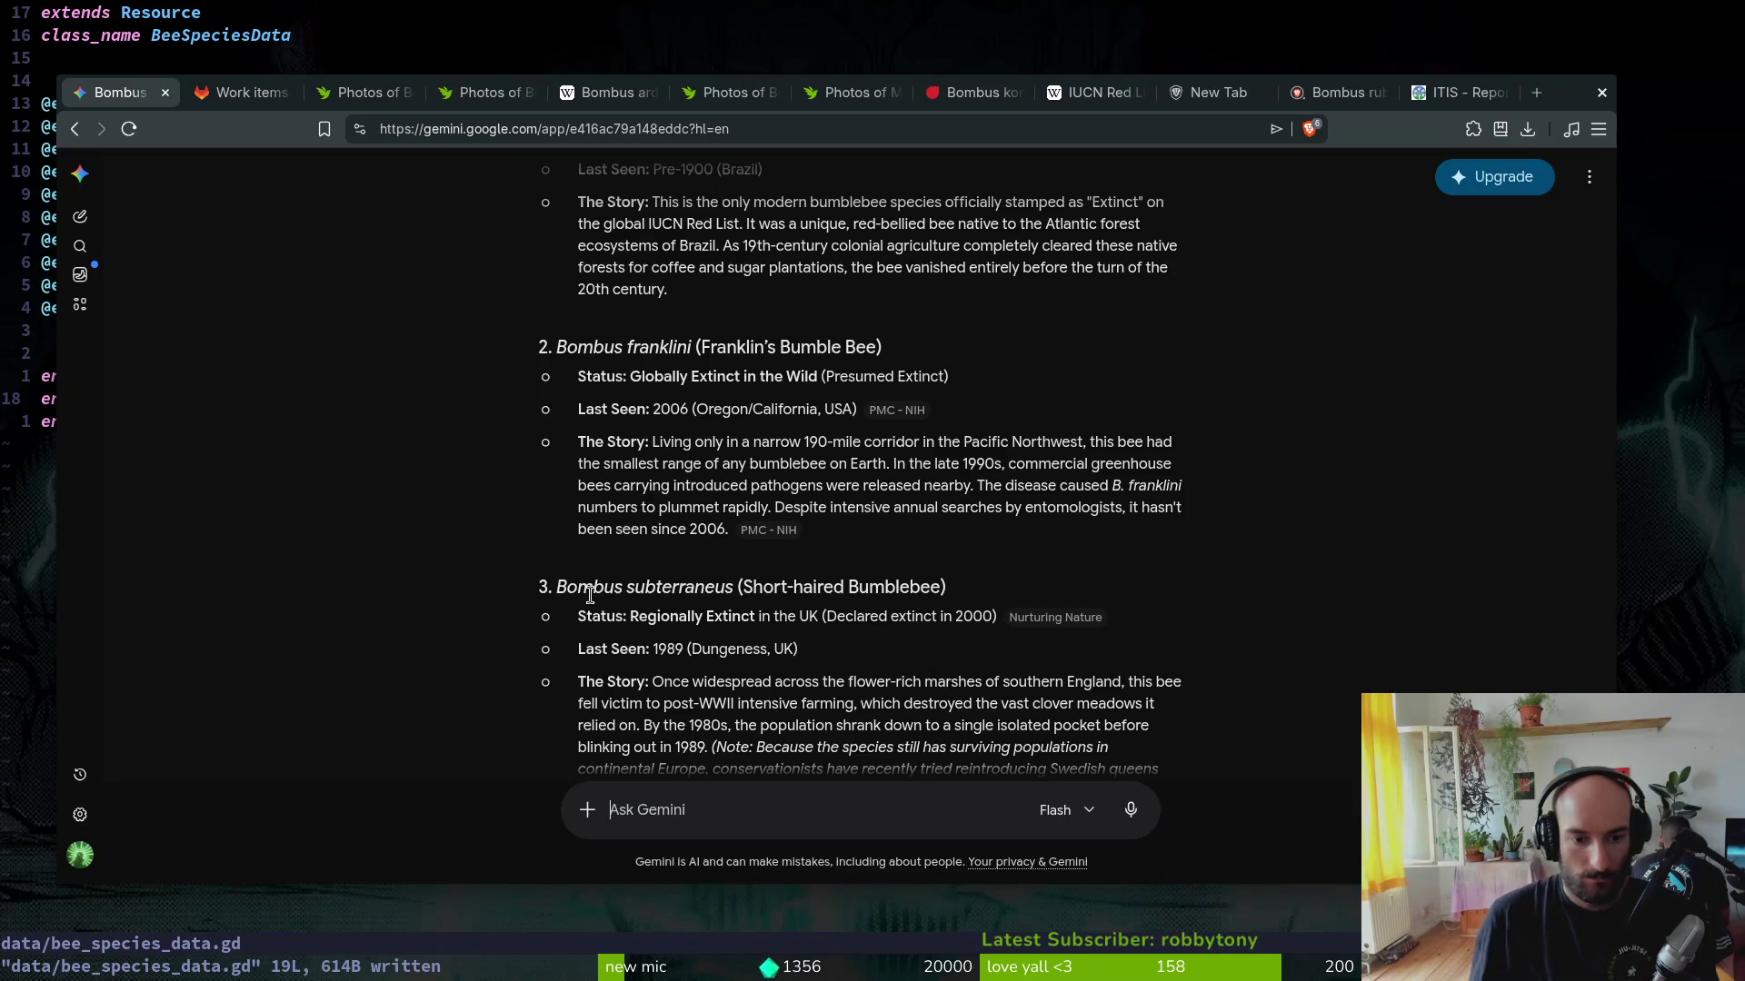
pyautogui.moveTo(558, 587); pyautogui.dragTo(713, 586)
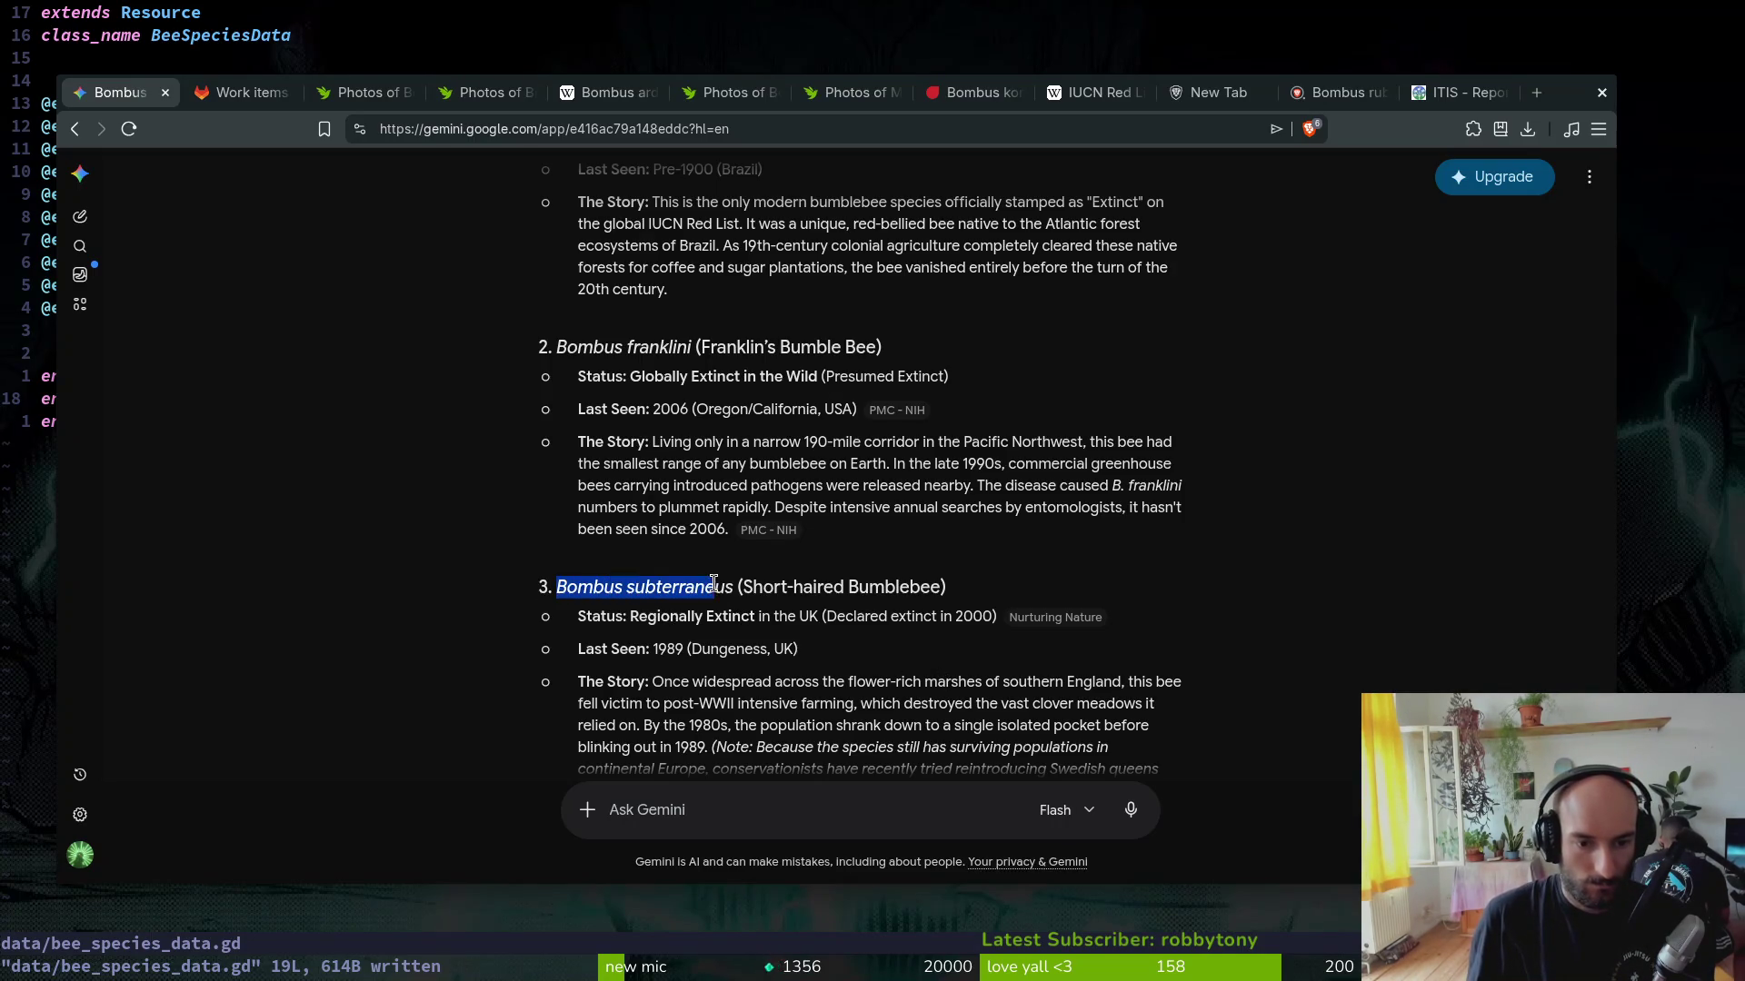
# Step: Search iNaturalist for Bombus subterraneus and browse the Short-haired Bumble Bee photo gallery
pyautogui.click(845, 92)
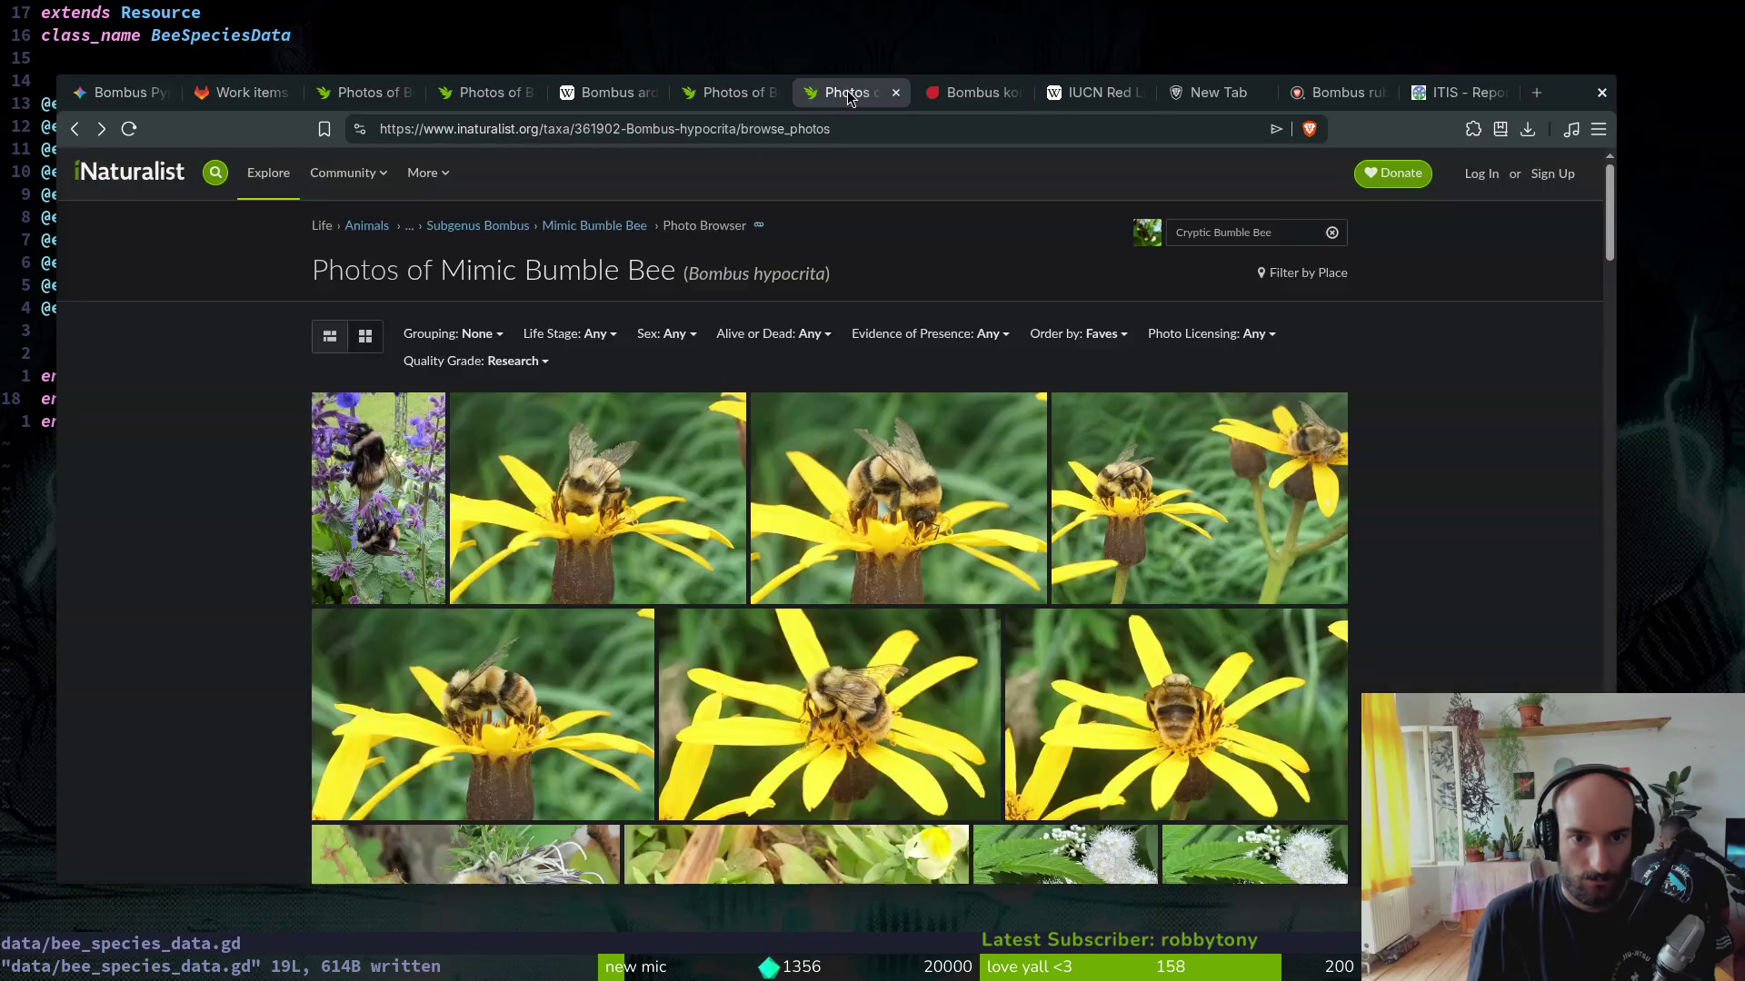
pyautogui.click(1266, 234)
pyautogui.write('Bombus subterraneus')
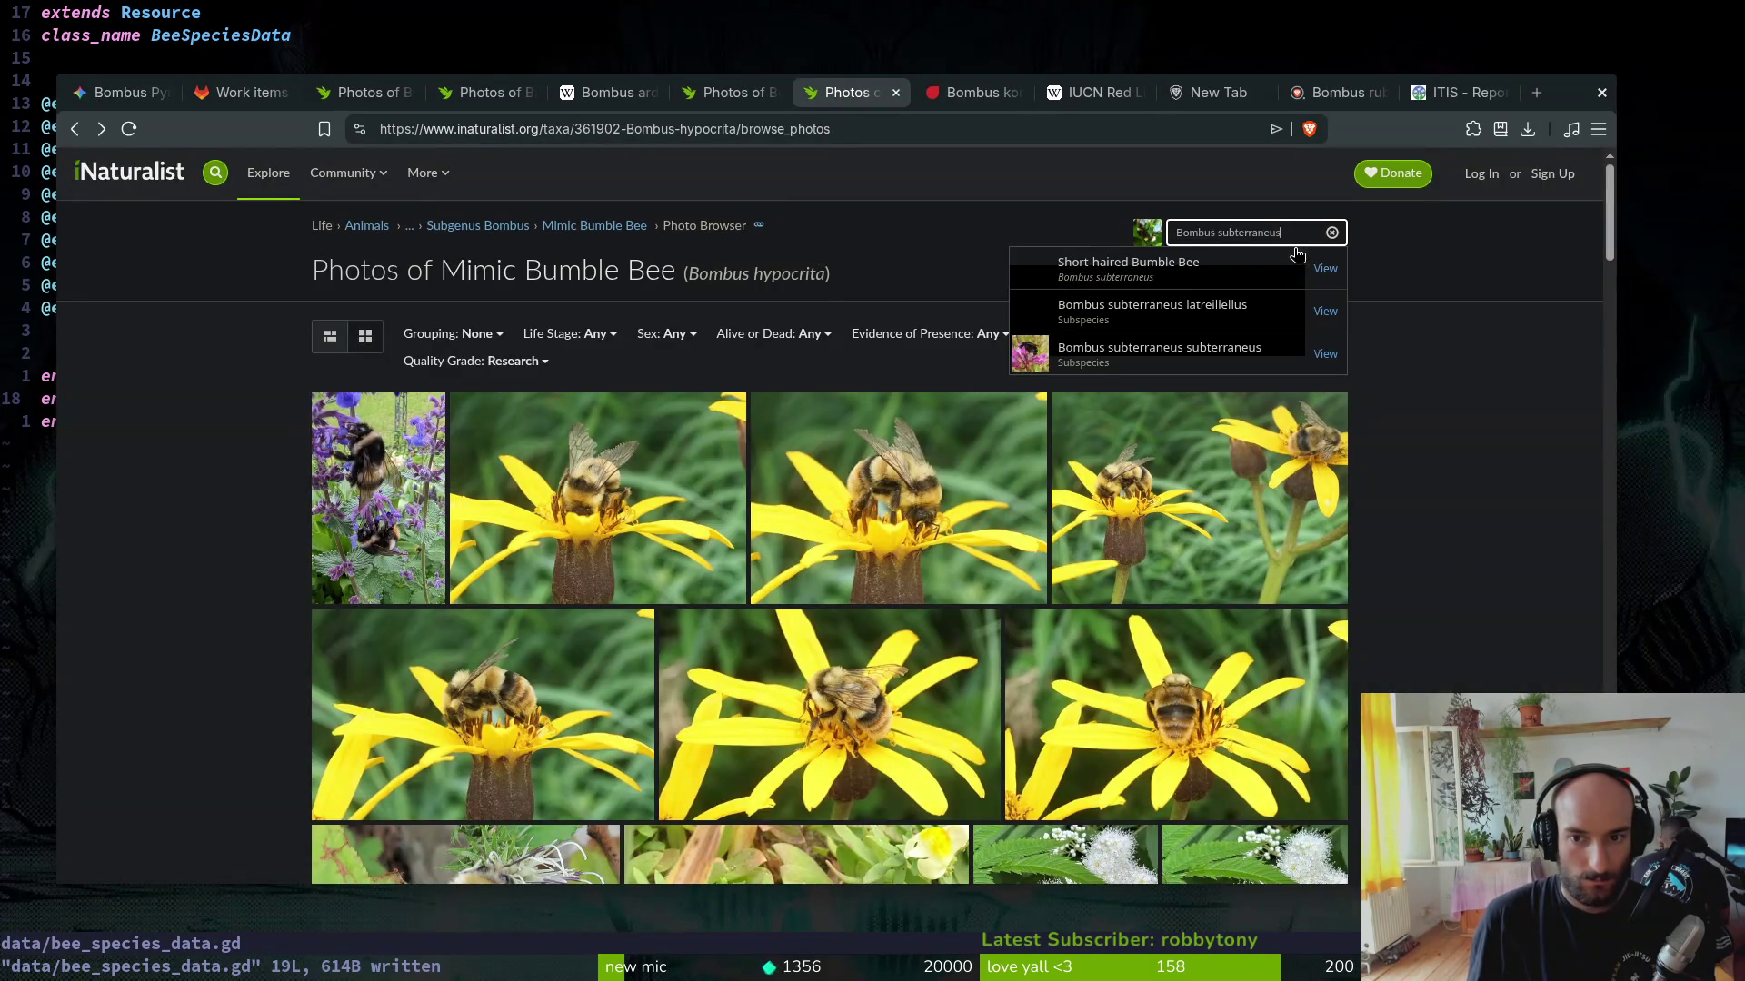
pyautogui.click(1212, 283)
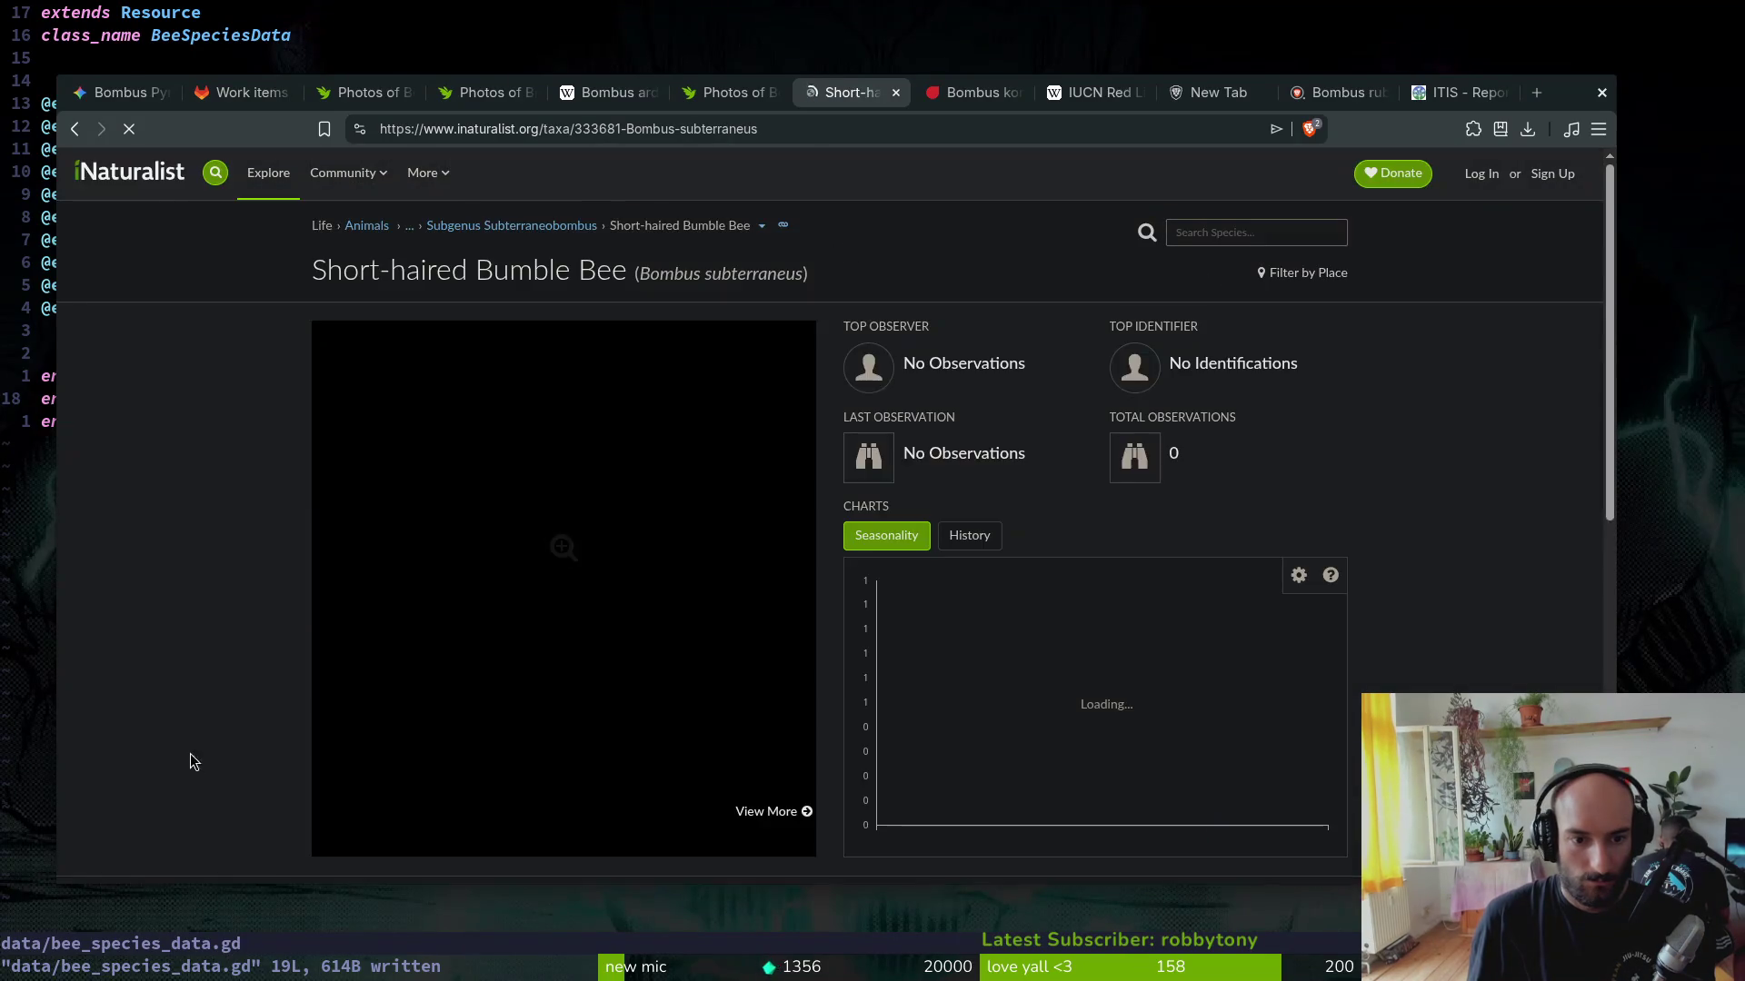
pyautogui.scroll(-1, 239, 607)
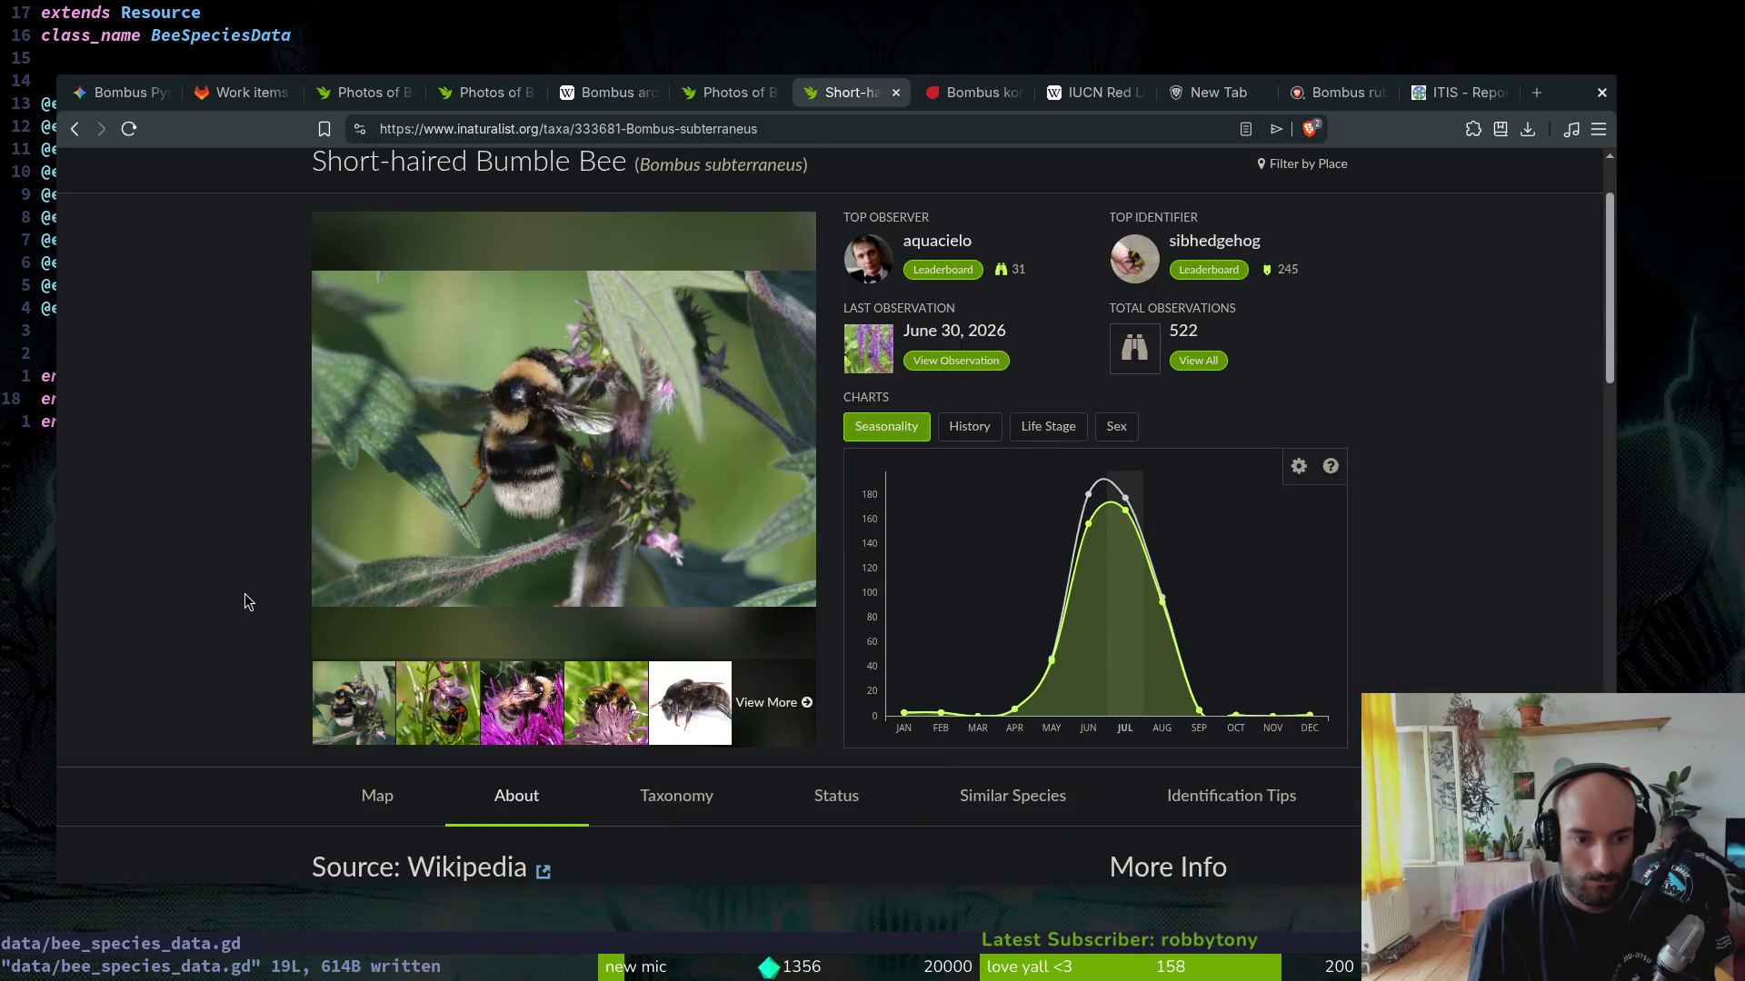
pyautogui.click(764, 706)
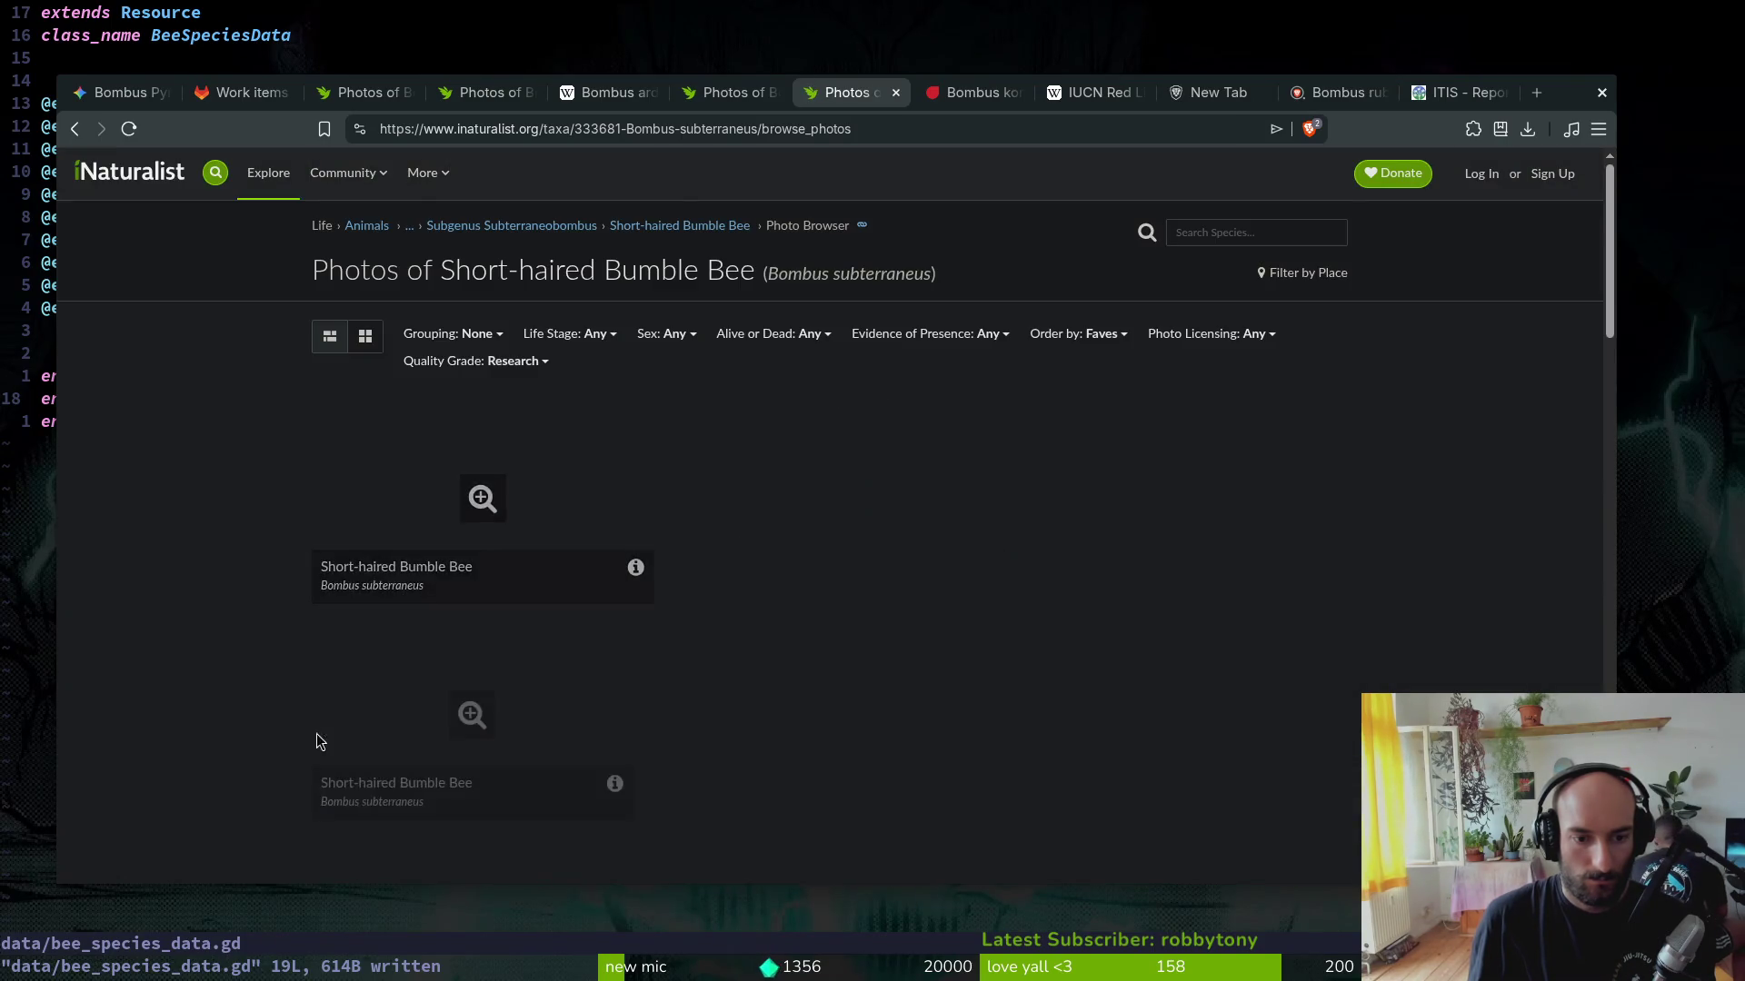
pyautogui.scroll(-3, 275, 516)
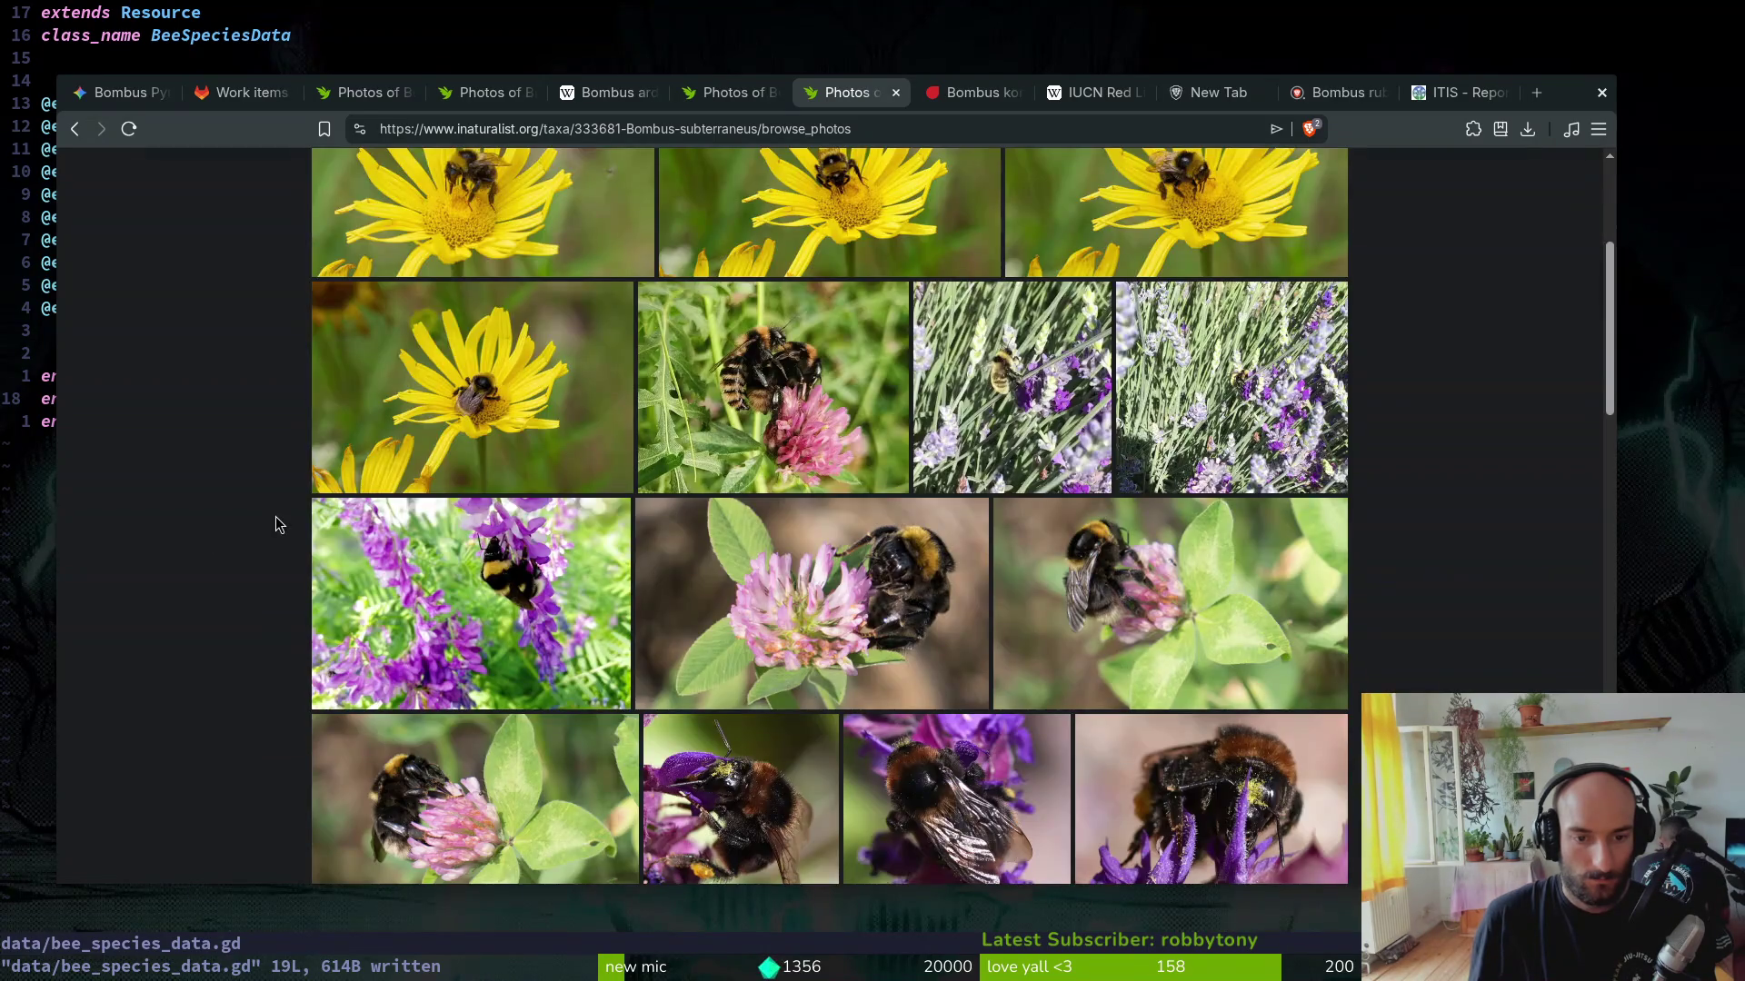
pyautogui.scroll(-2, 276, 523)
pyautogui.scroll(-3, 303, 518)
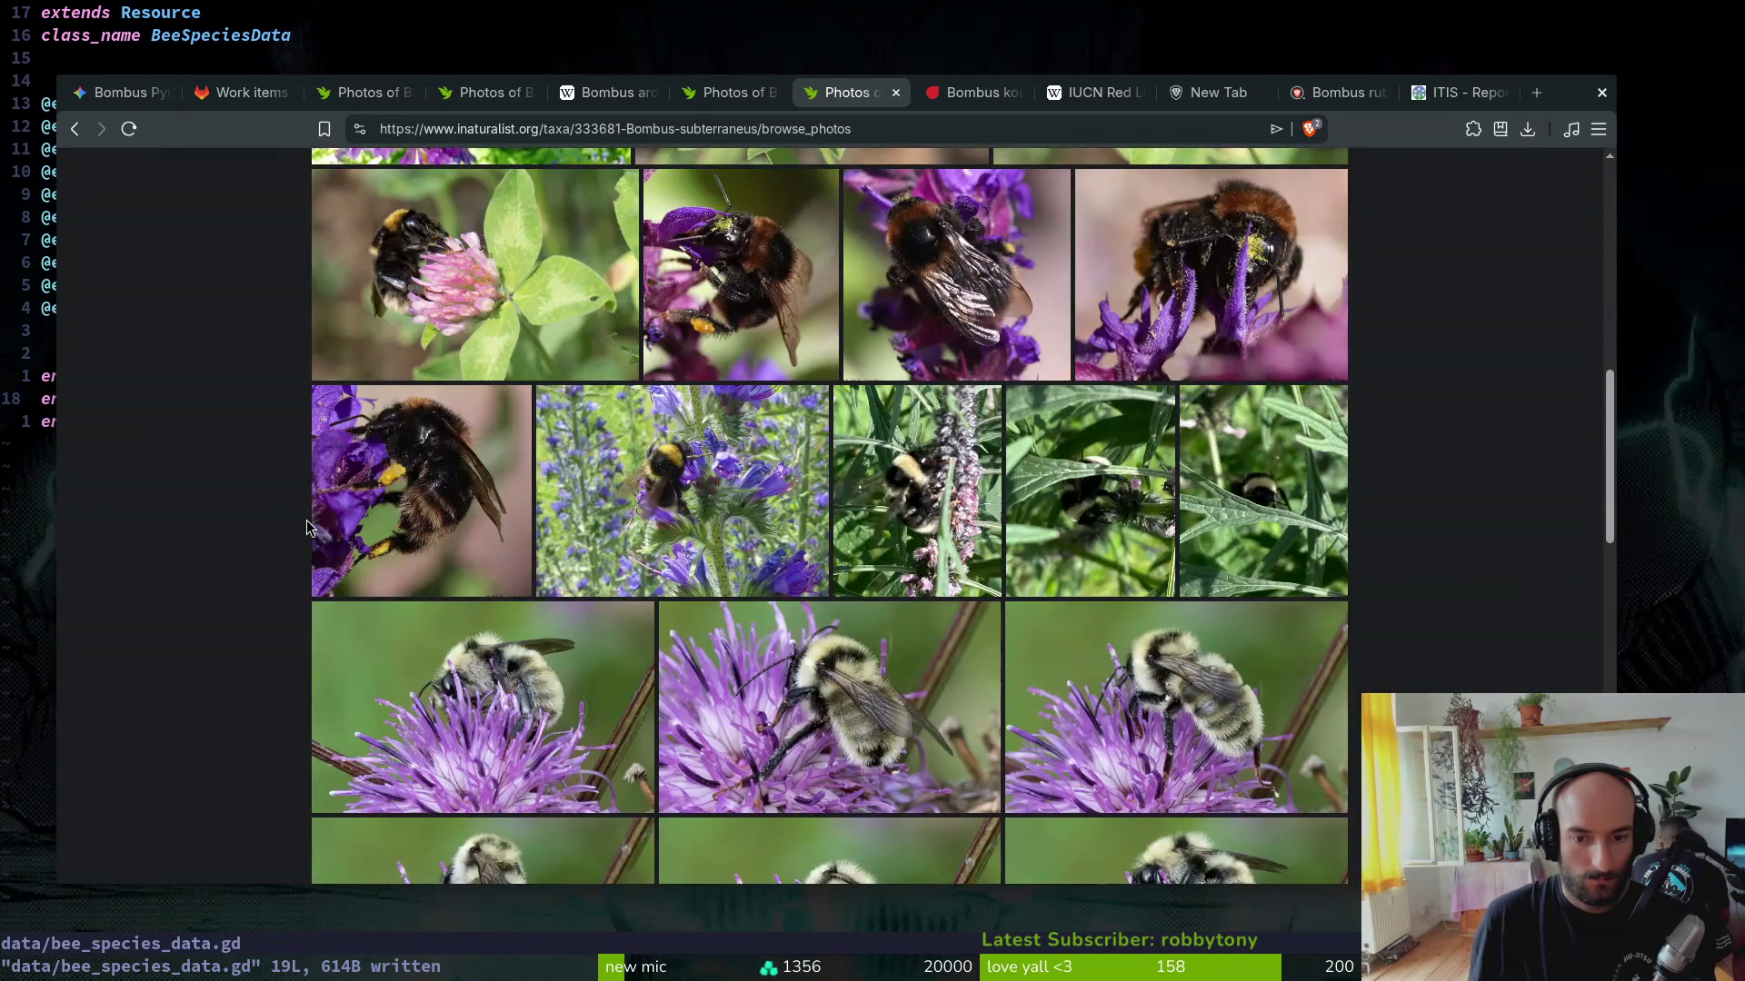
pyautogui.scroll(-3, 309, 522)
pyautogui.scroll(-3, 308, 519)
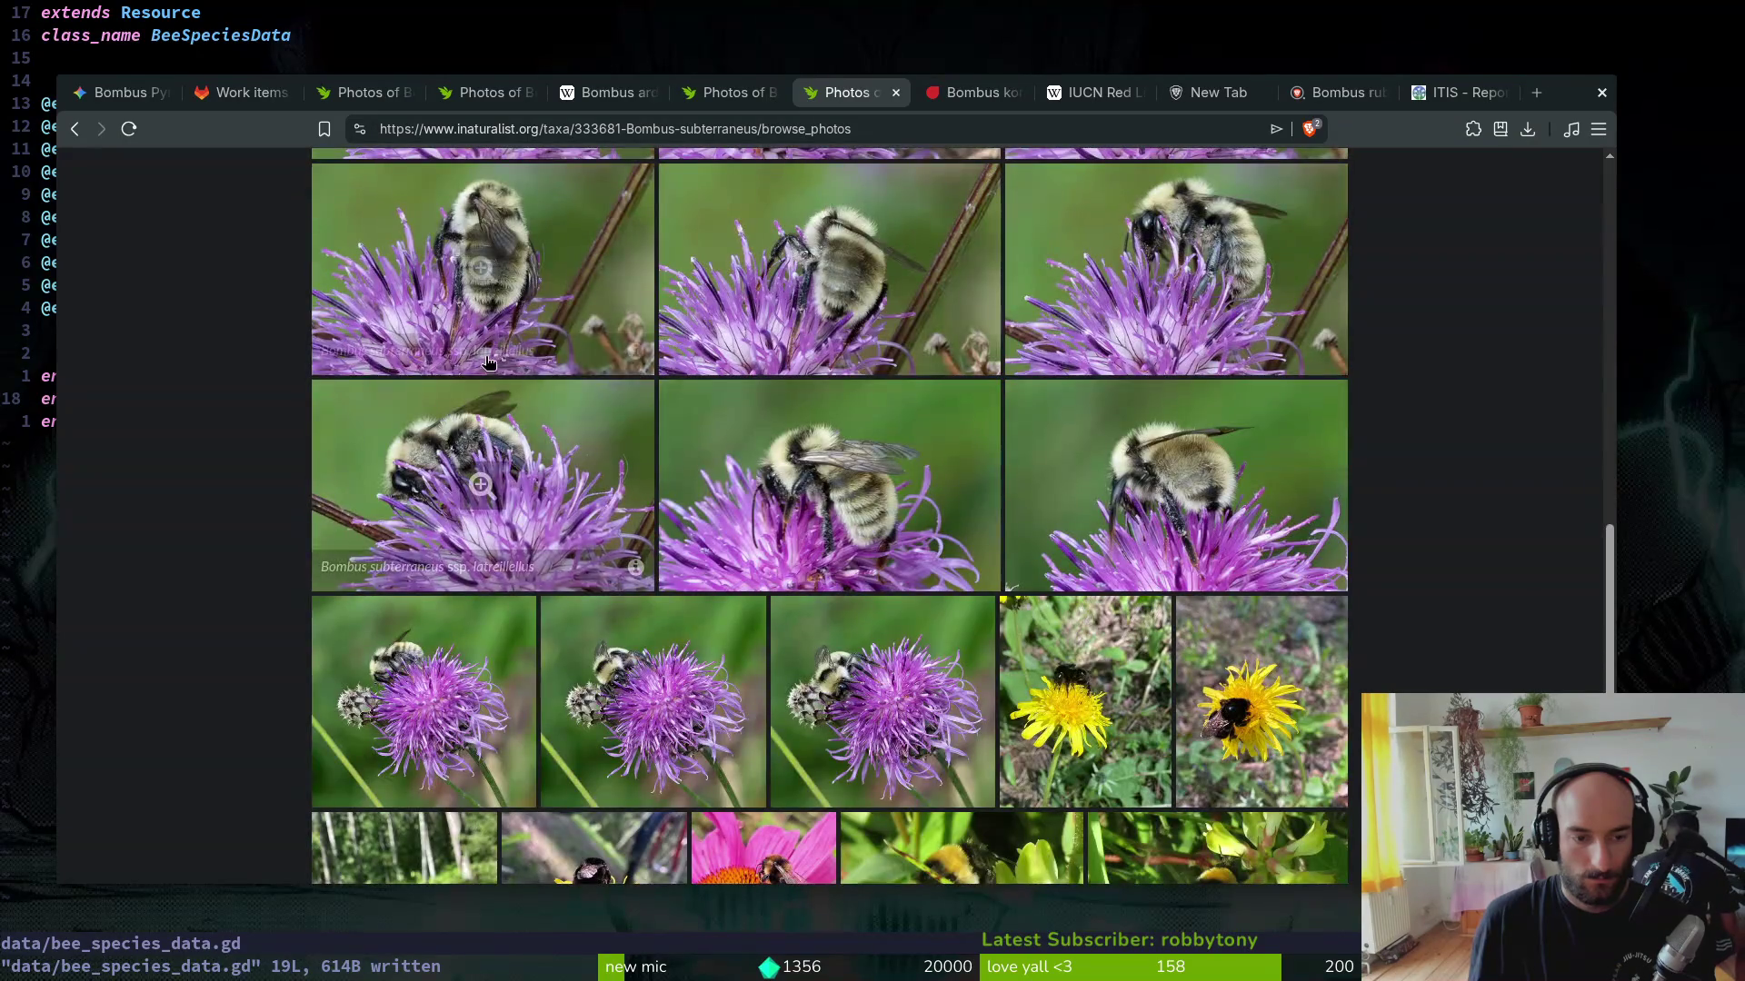
pyautogui.scroll(3, 481, 268)
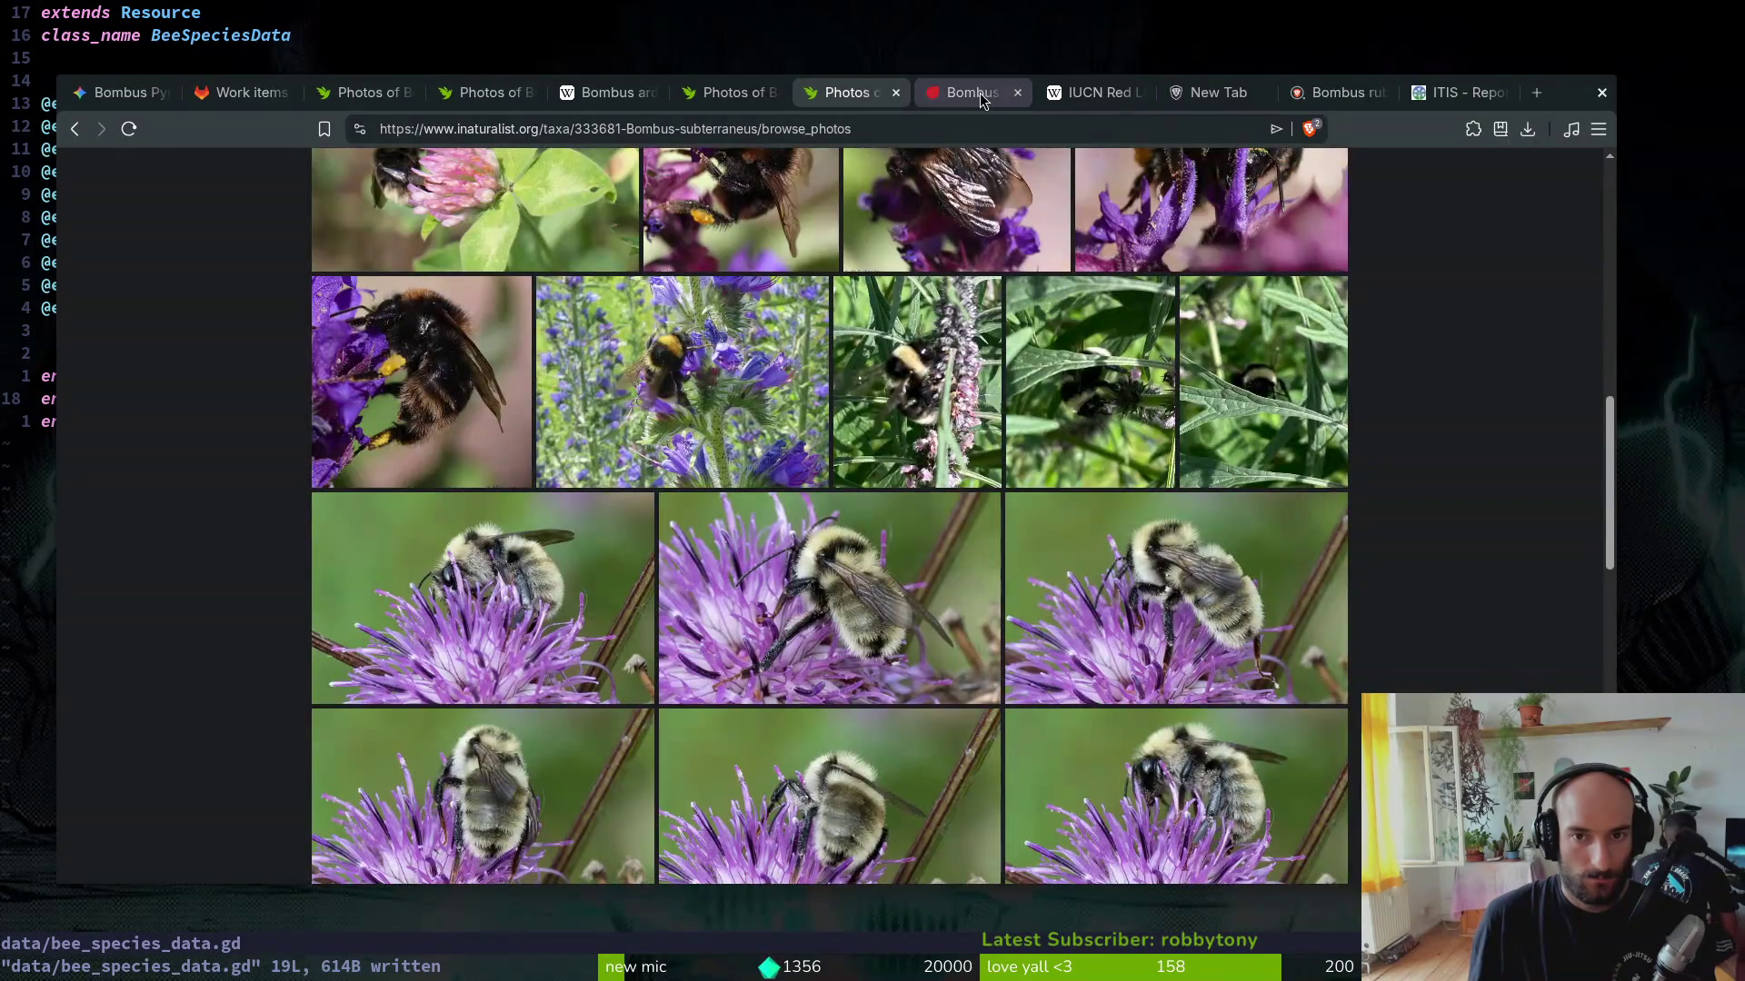
pyautogui.click(980, 93)
pyautogui.click(121, 93)
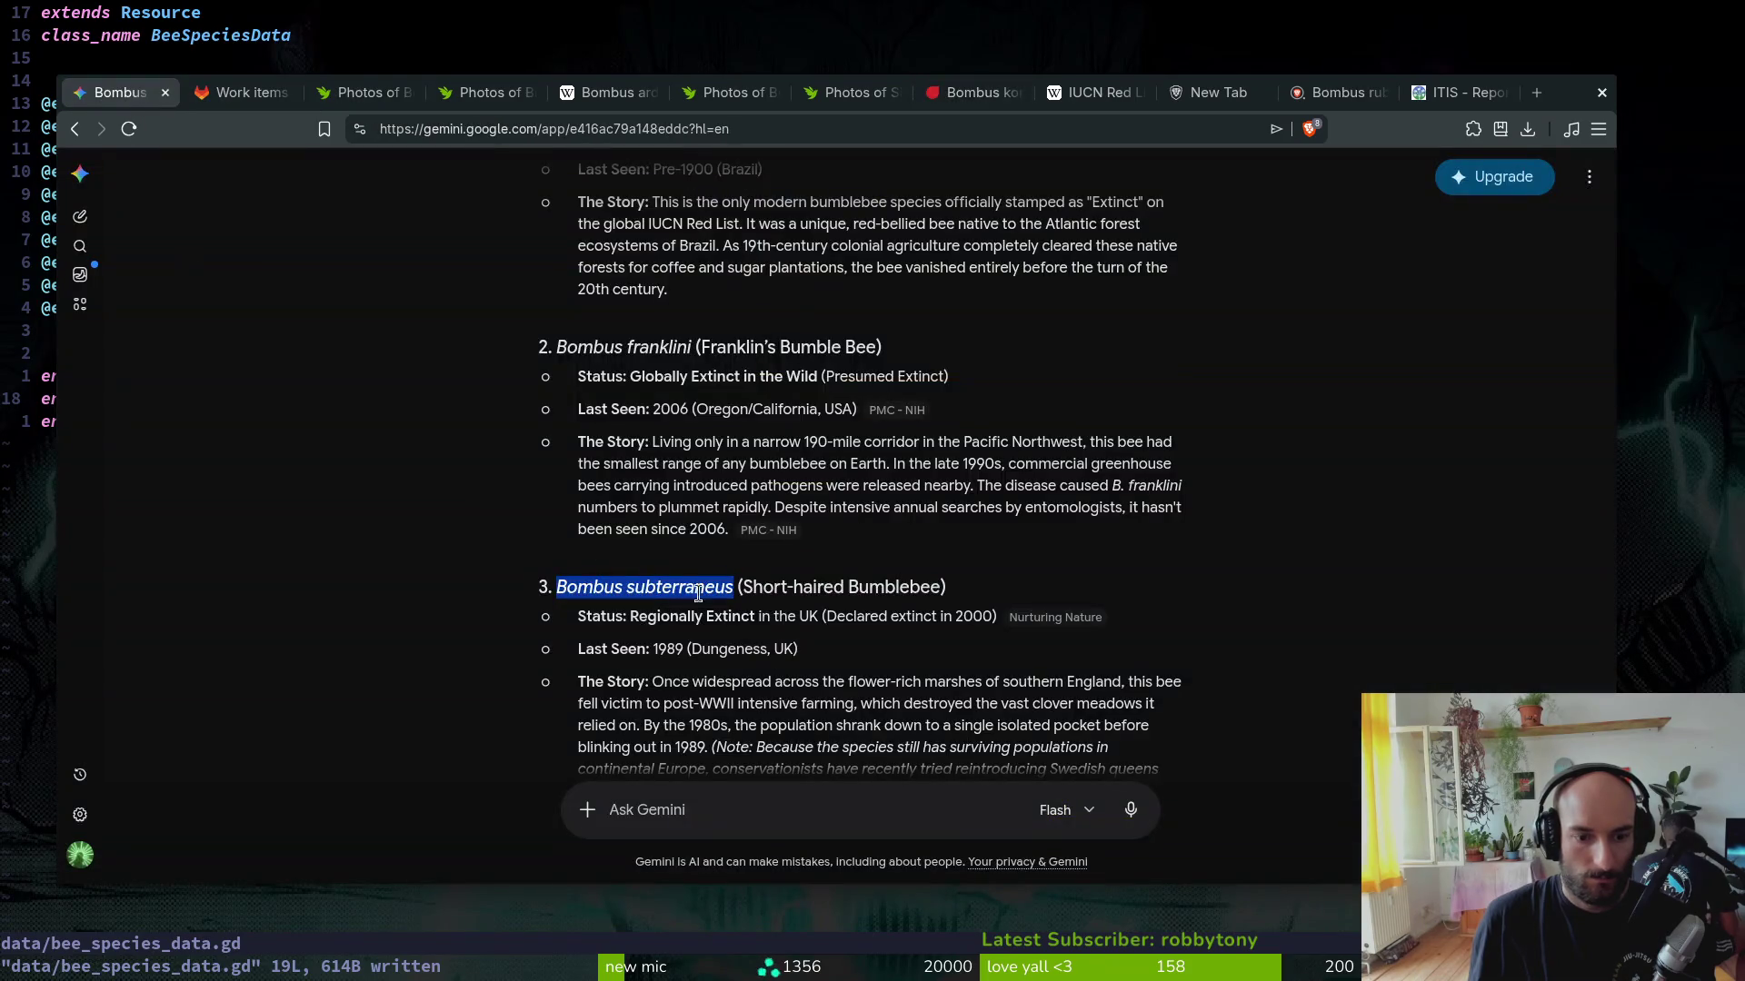
pyautogui.scroll(-1, 693, 638)
# Step: Search the web for 'Bombus cullumanus', check its Wikipedia article, and close it
pyautogui.click(646, 591)
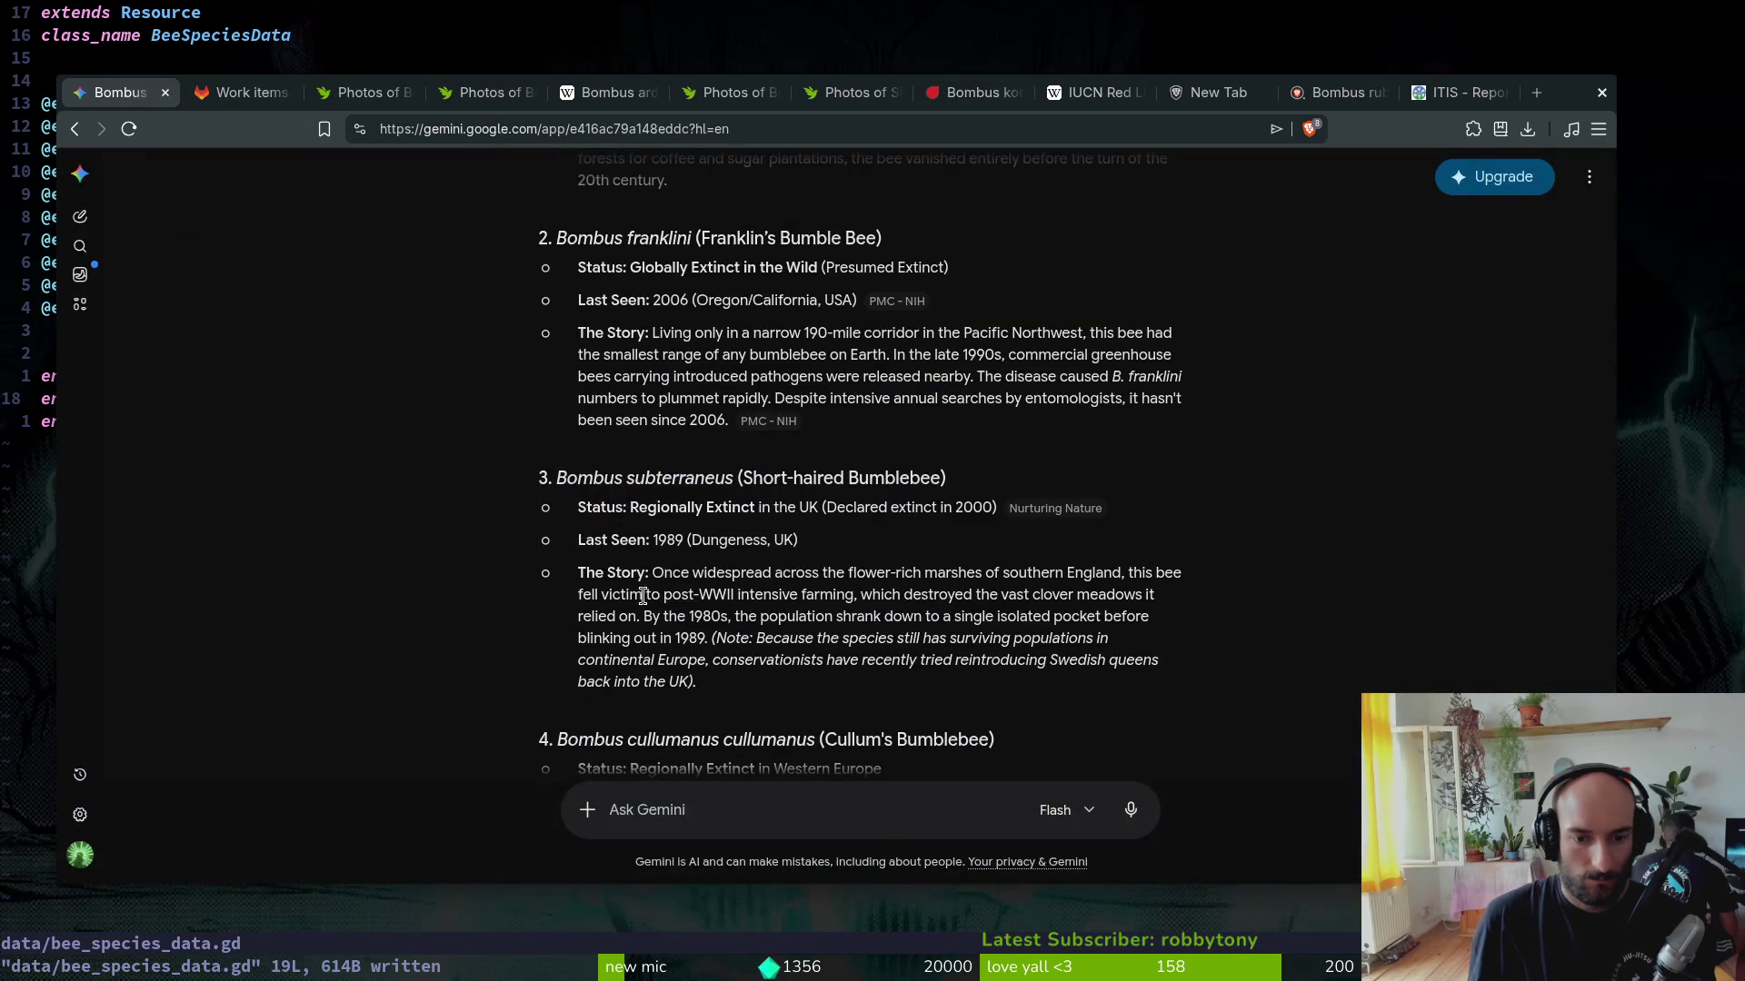
pyautogui.scroll(-1, 721, 603)
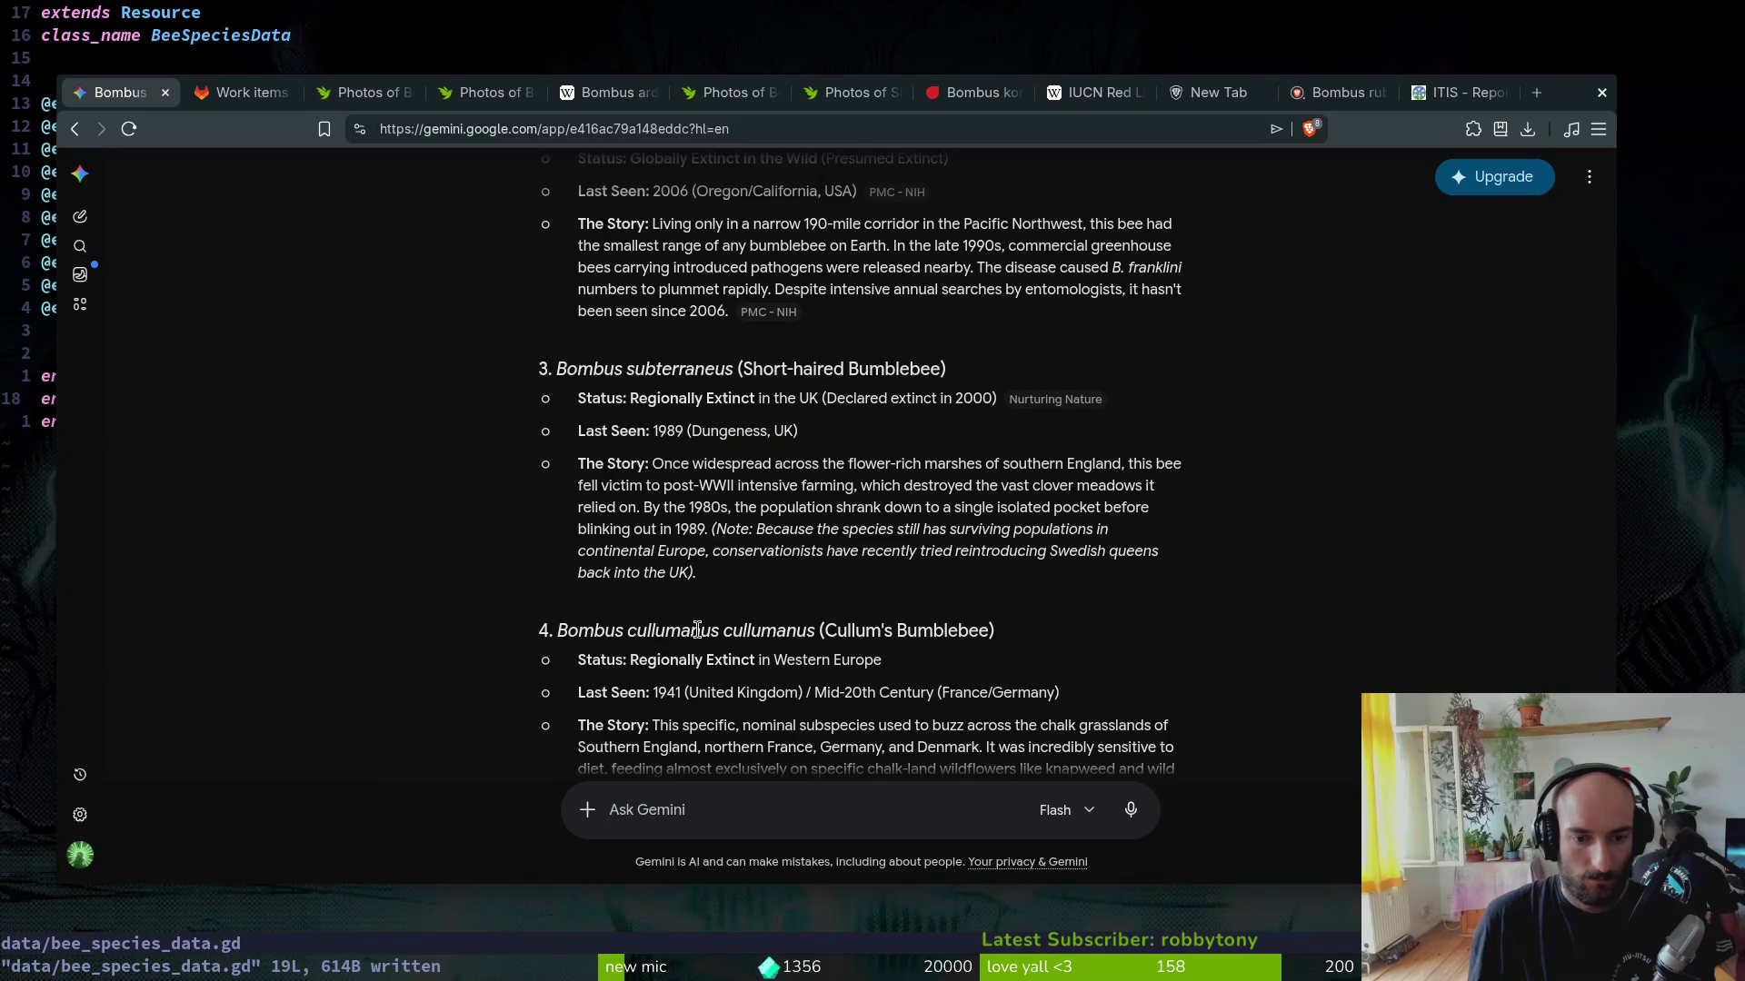
pyautogui.moveTo(718, 631); pyautogui.dragTo(557, 632)
pyautogui.hotkey('ctrl', 'c')
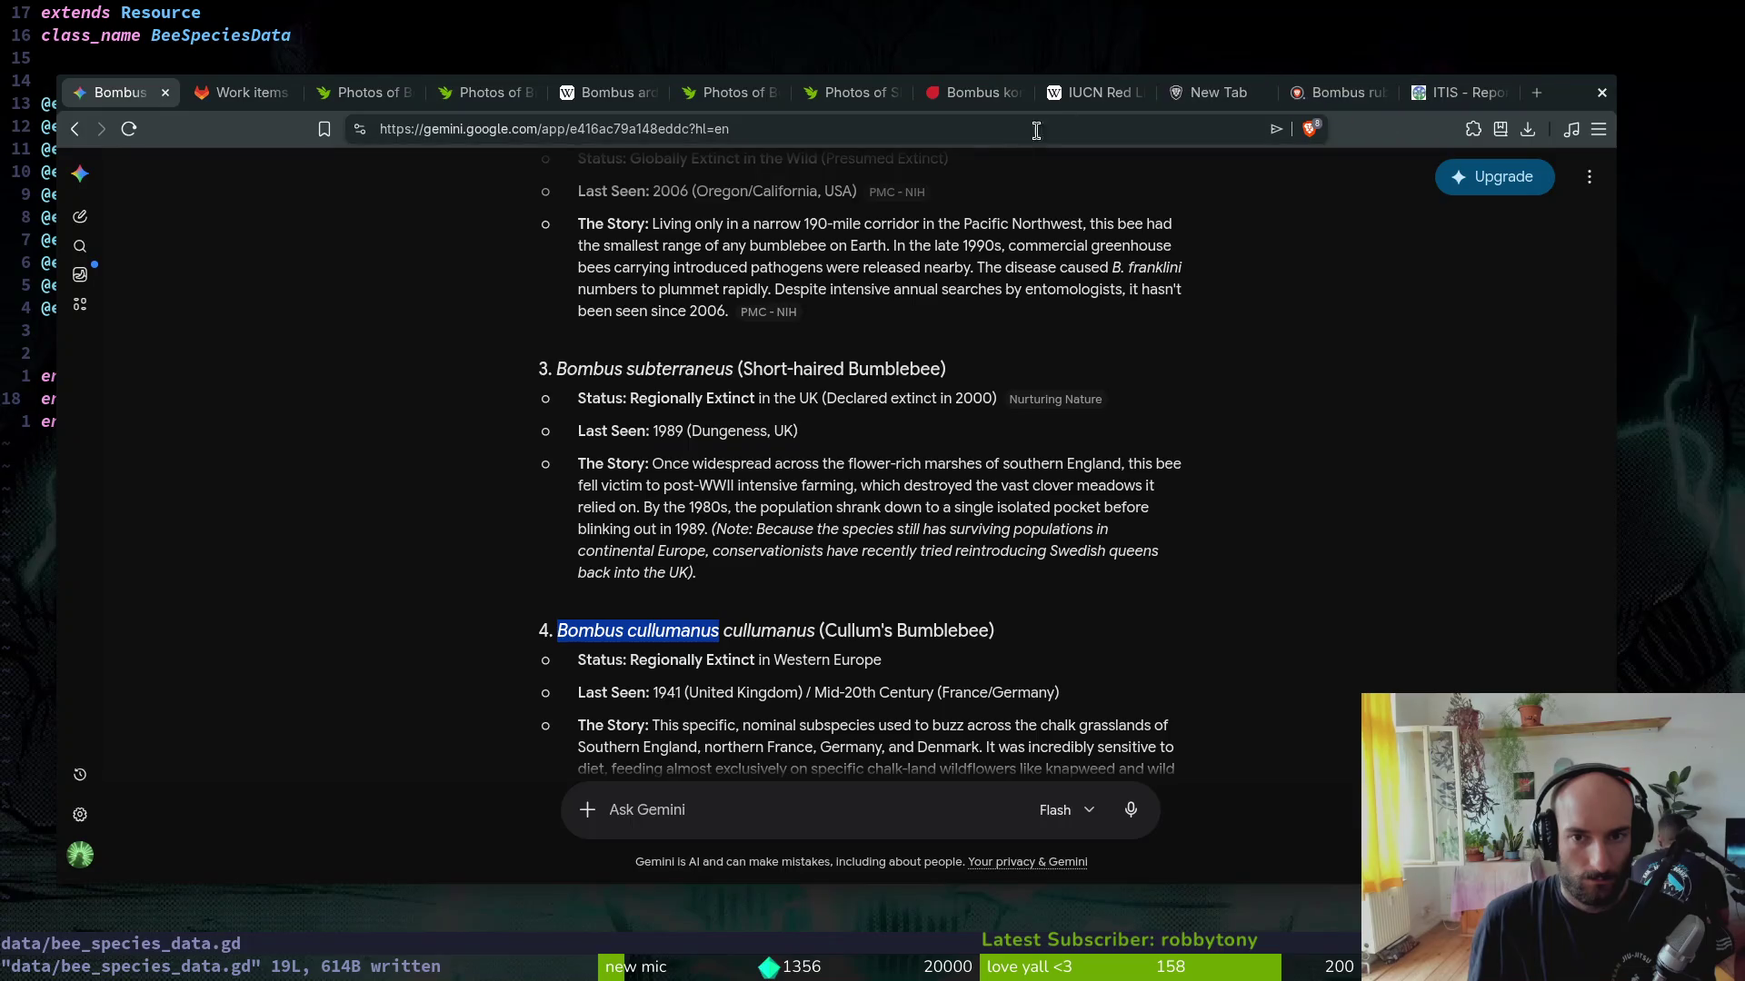
pyautogui.hotkey('ctrl', 't')
pyautogui.hotkey('ctrl', 'v')
pyautogui.press('Return')
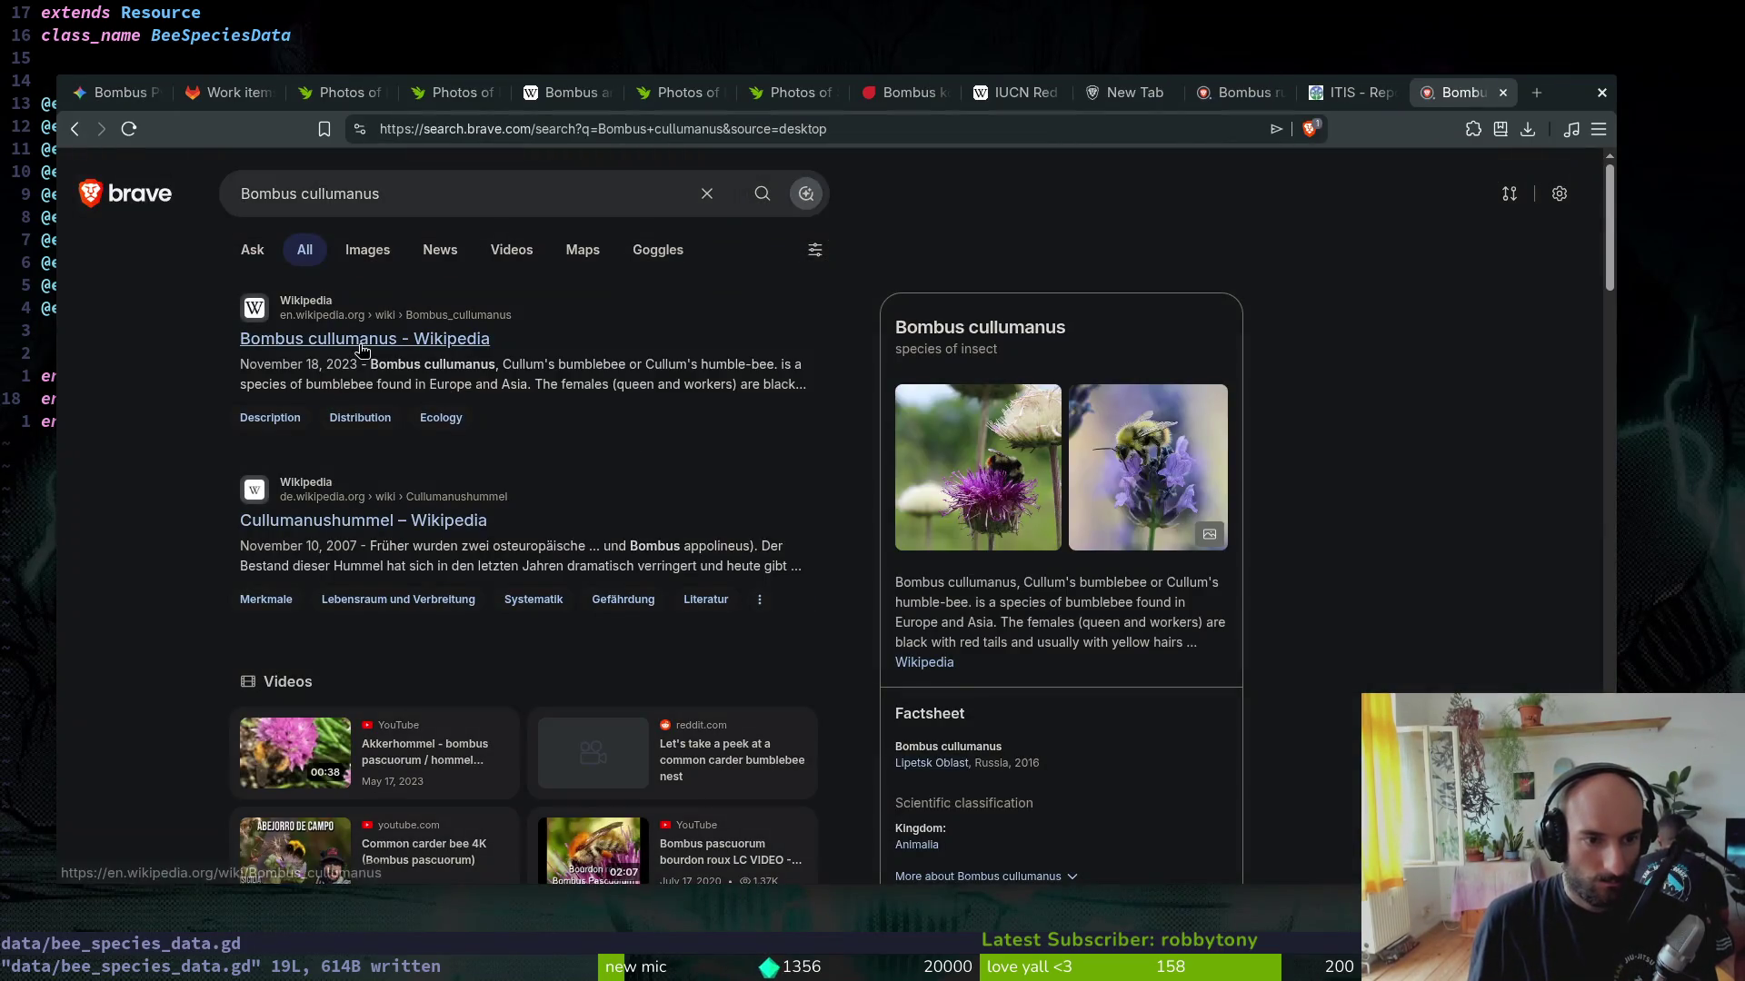
pyautogui.click(362, 341)
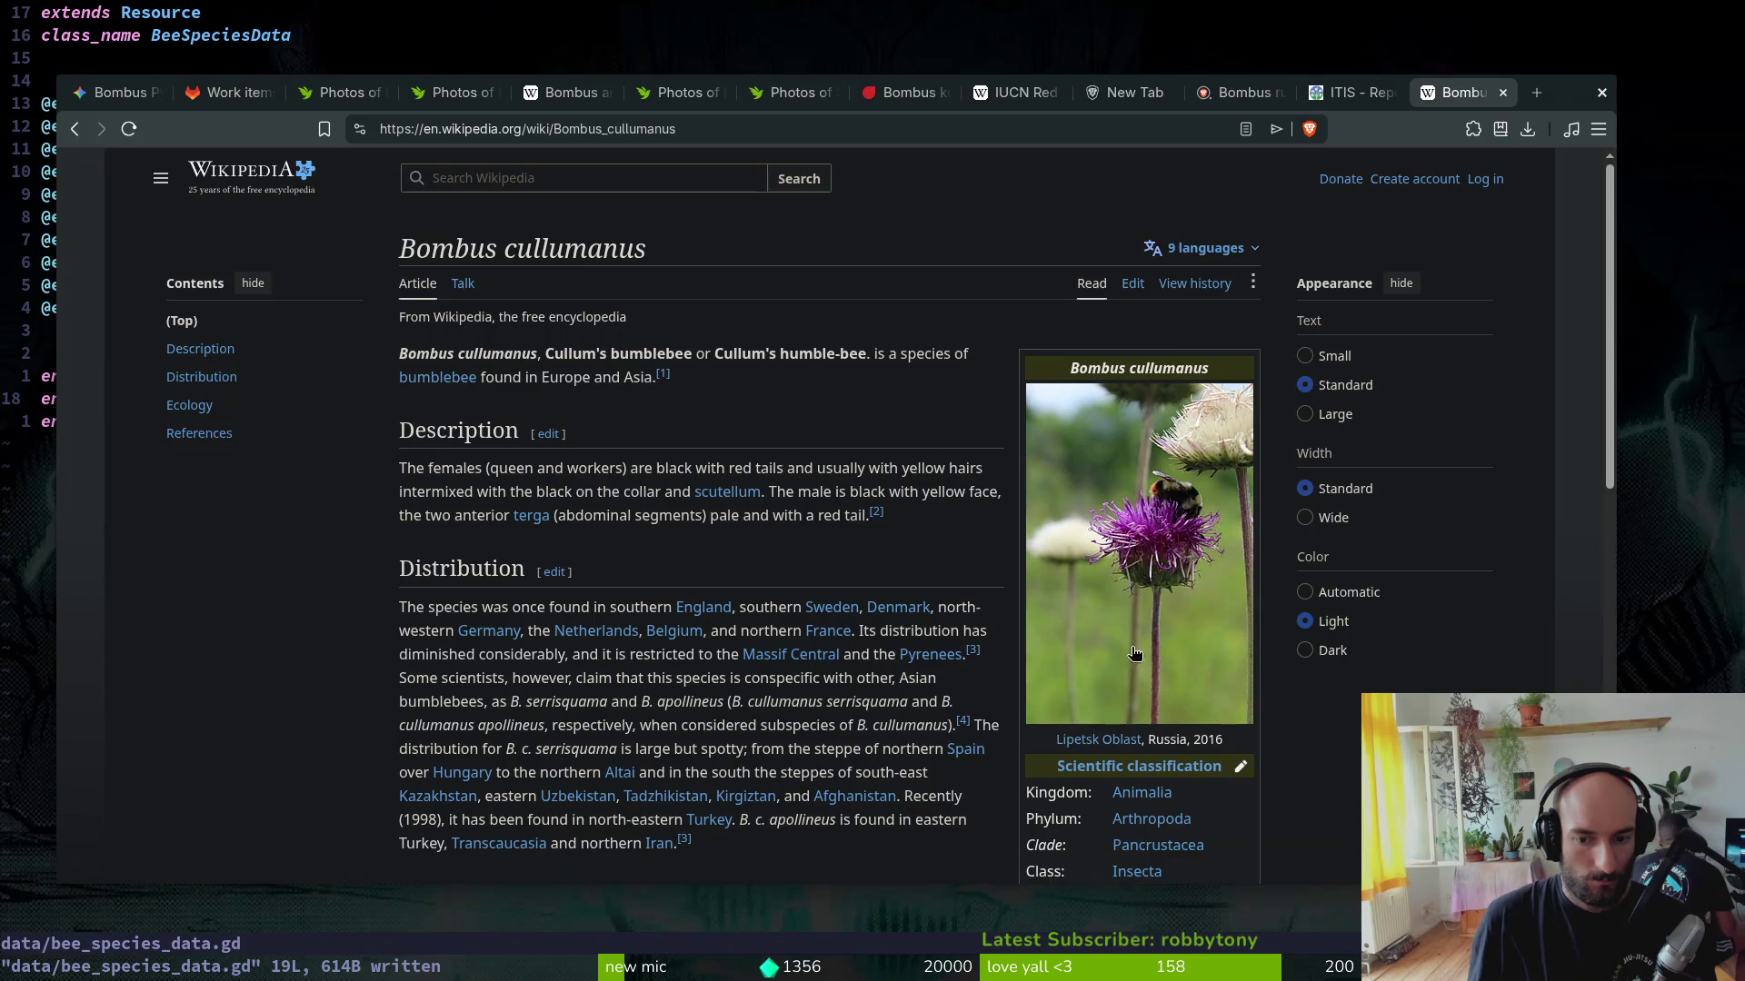
pyautogui.hotkey('ctrl', 'w')
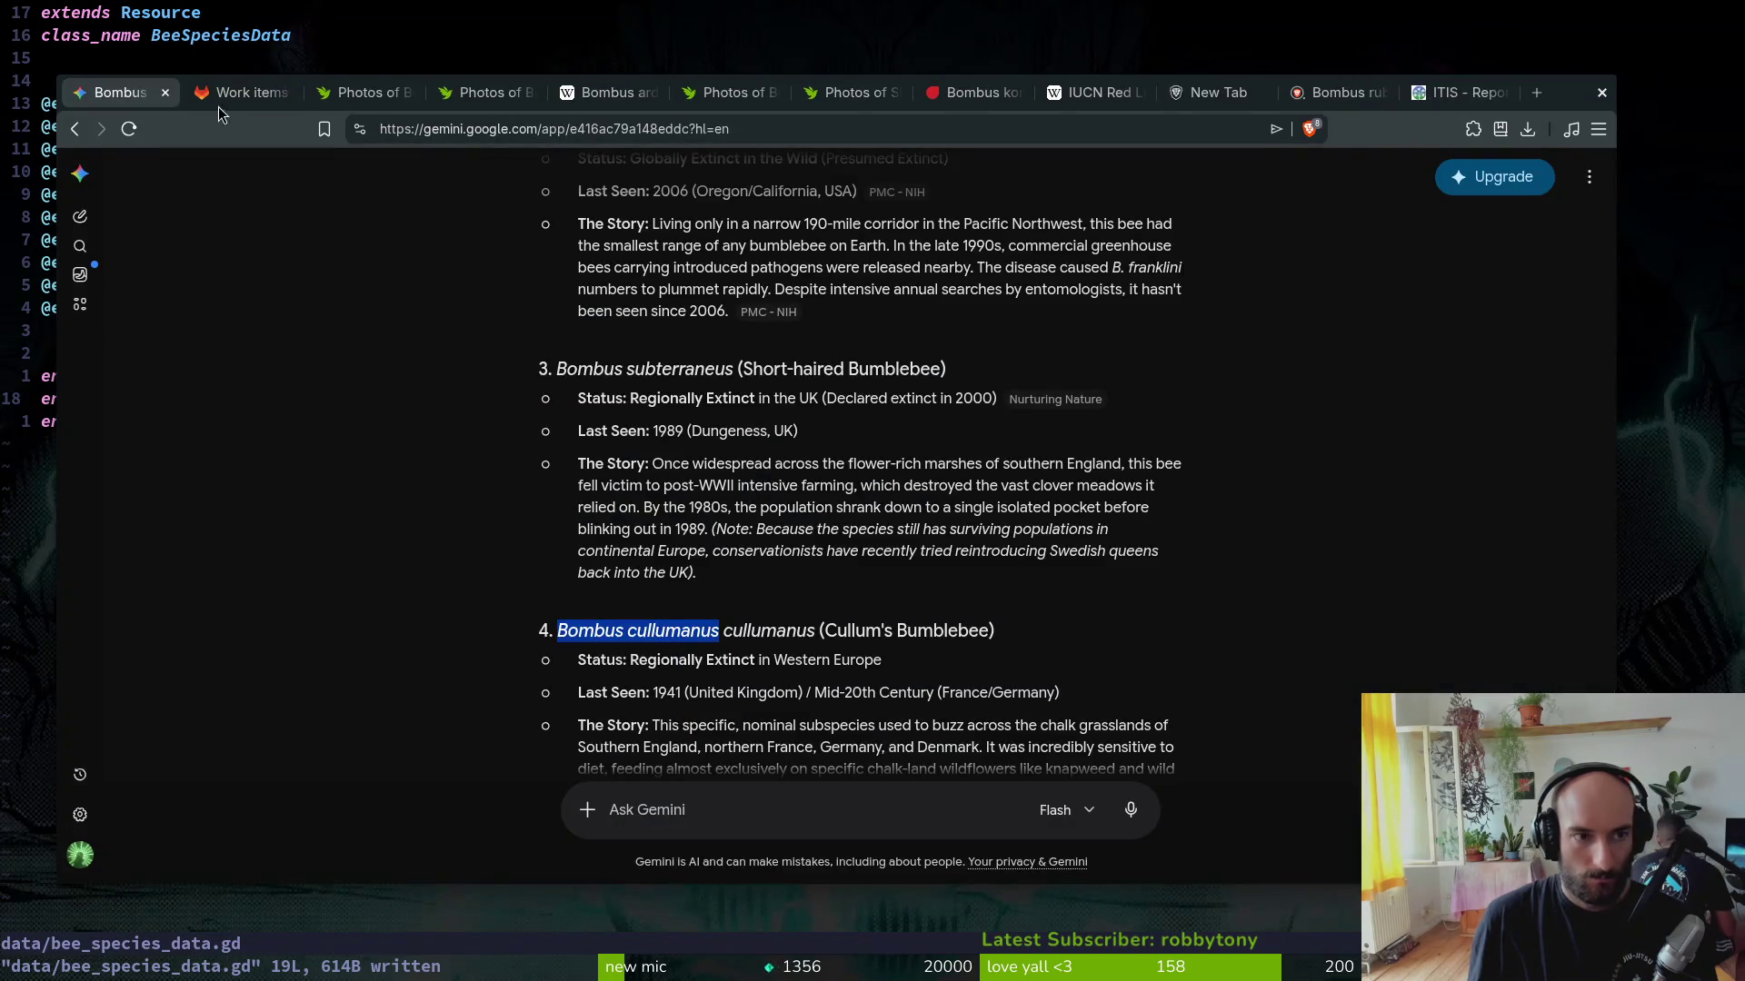
# Step: Select the name 'Bombus pomorum' in Gemini's list for the next lookup
pyautogui.click(711, 716)
pyautogui.scroll(-1, 722, 709)
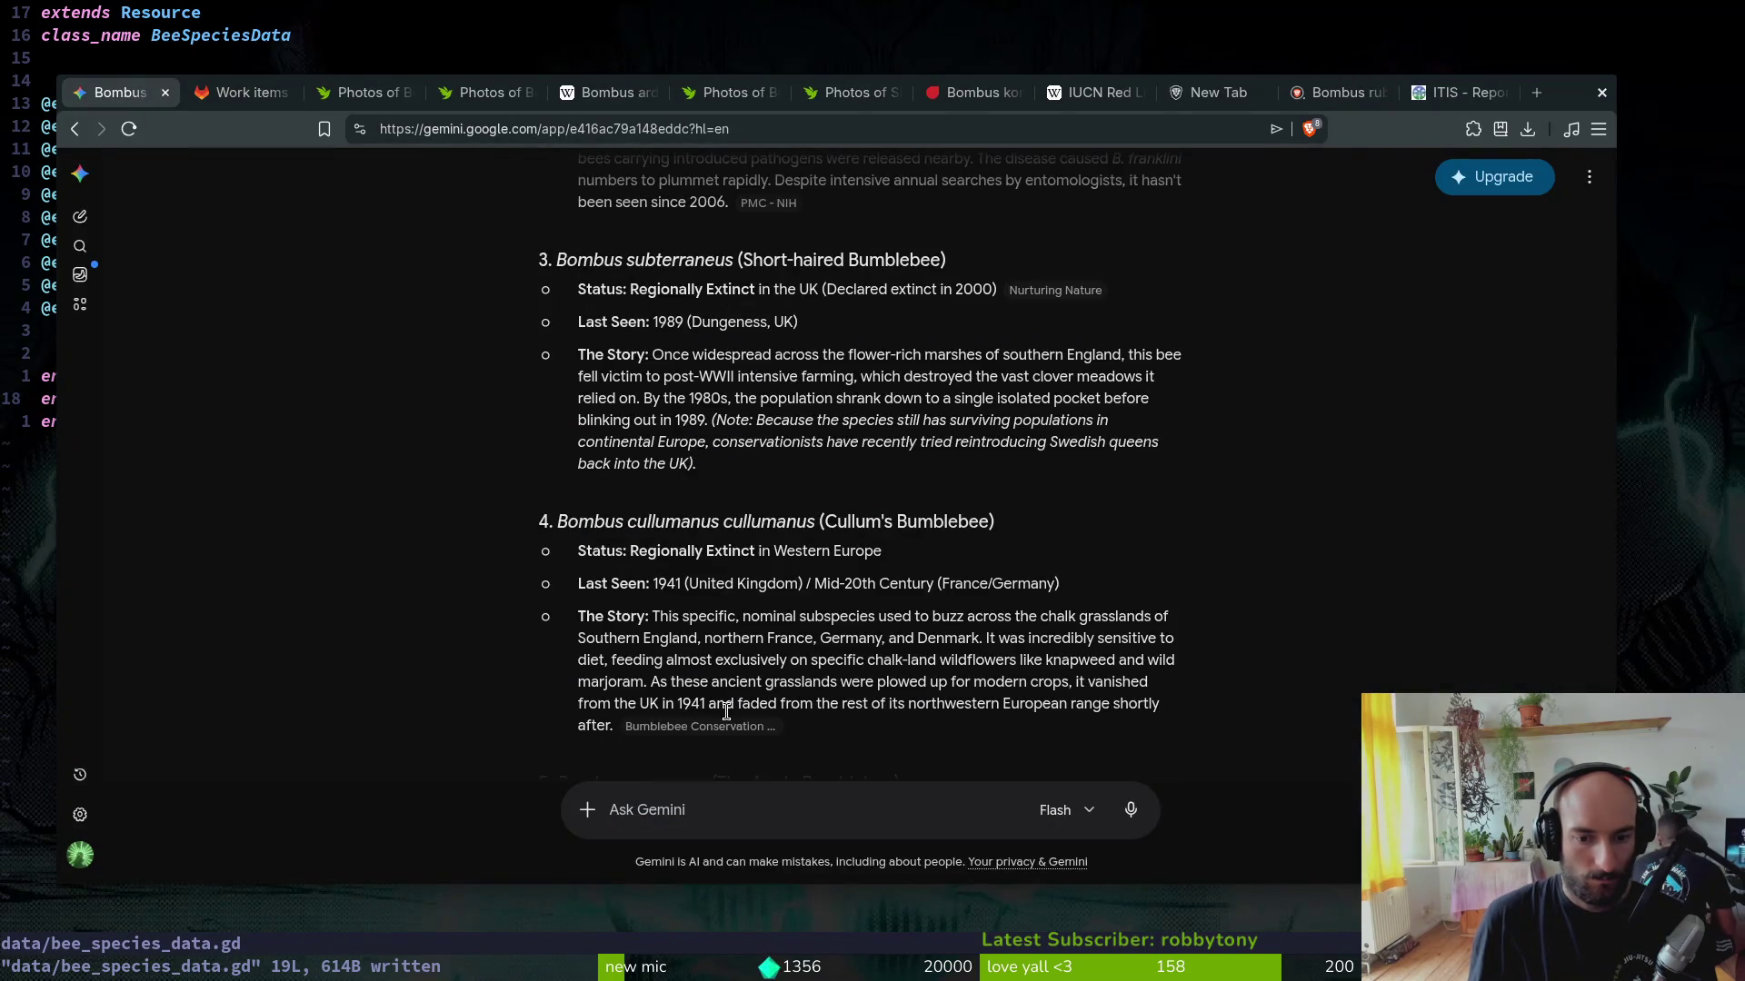
pyautogui.scroll(-2, 678, 695)
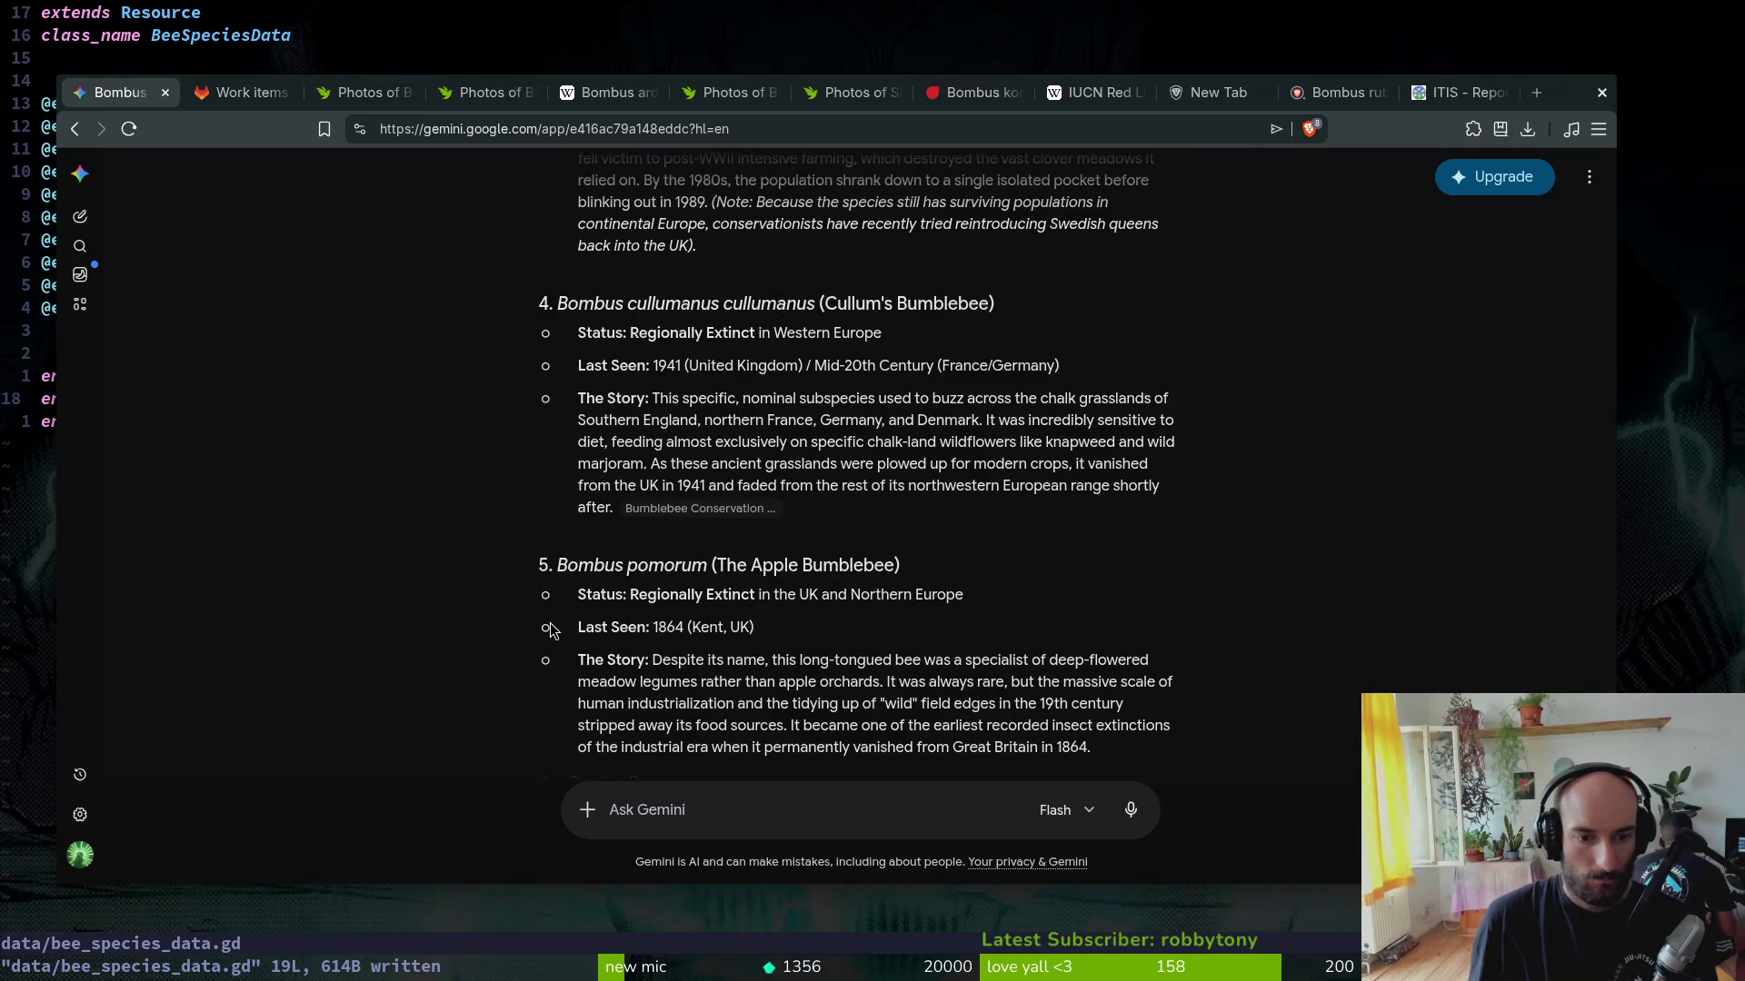
pyautogui.moveTo(704, 571); pyautogui.dragTo(552, 575)
pyautogui.hotkey('ctrl', 'c')
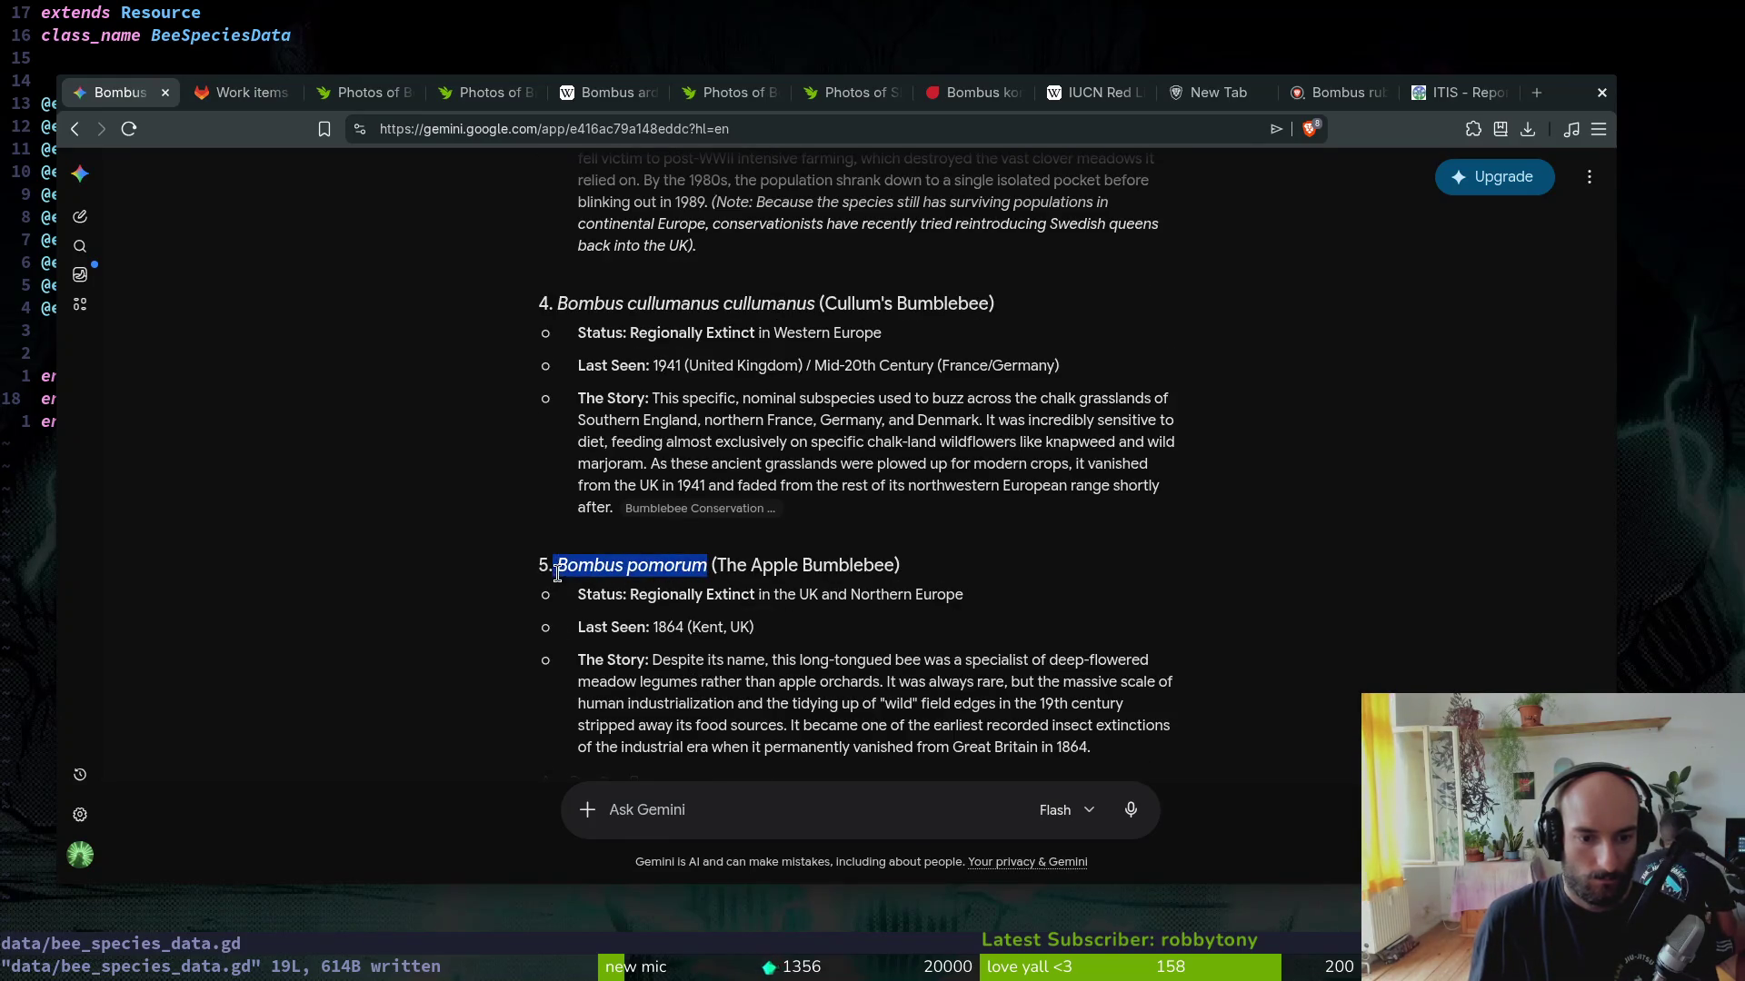
# Step: Search the web for 'Bombus pomorum' in a new tab, then return to the iNaturalist Bombus digressus photos
pyautogui.hotkey('ctrl', 't')
pyautogui.hotkey('ctrl', 'v')
pyautogui.press('Return')
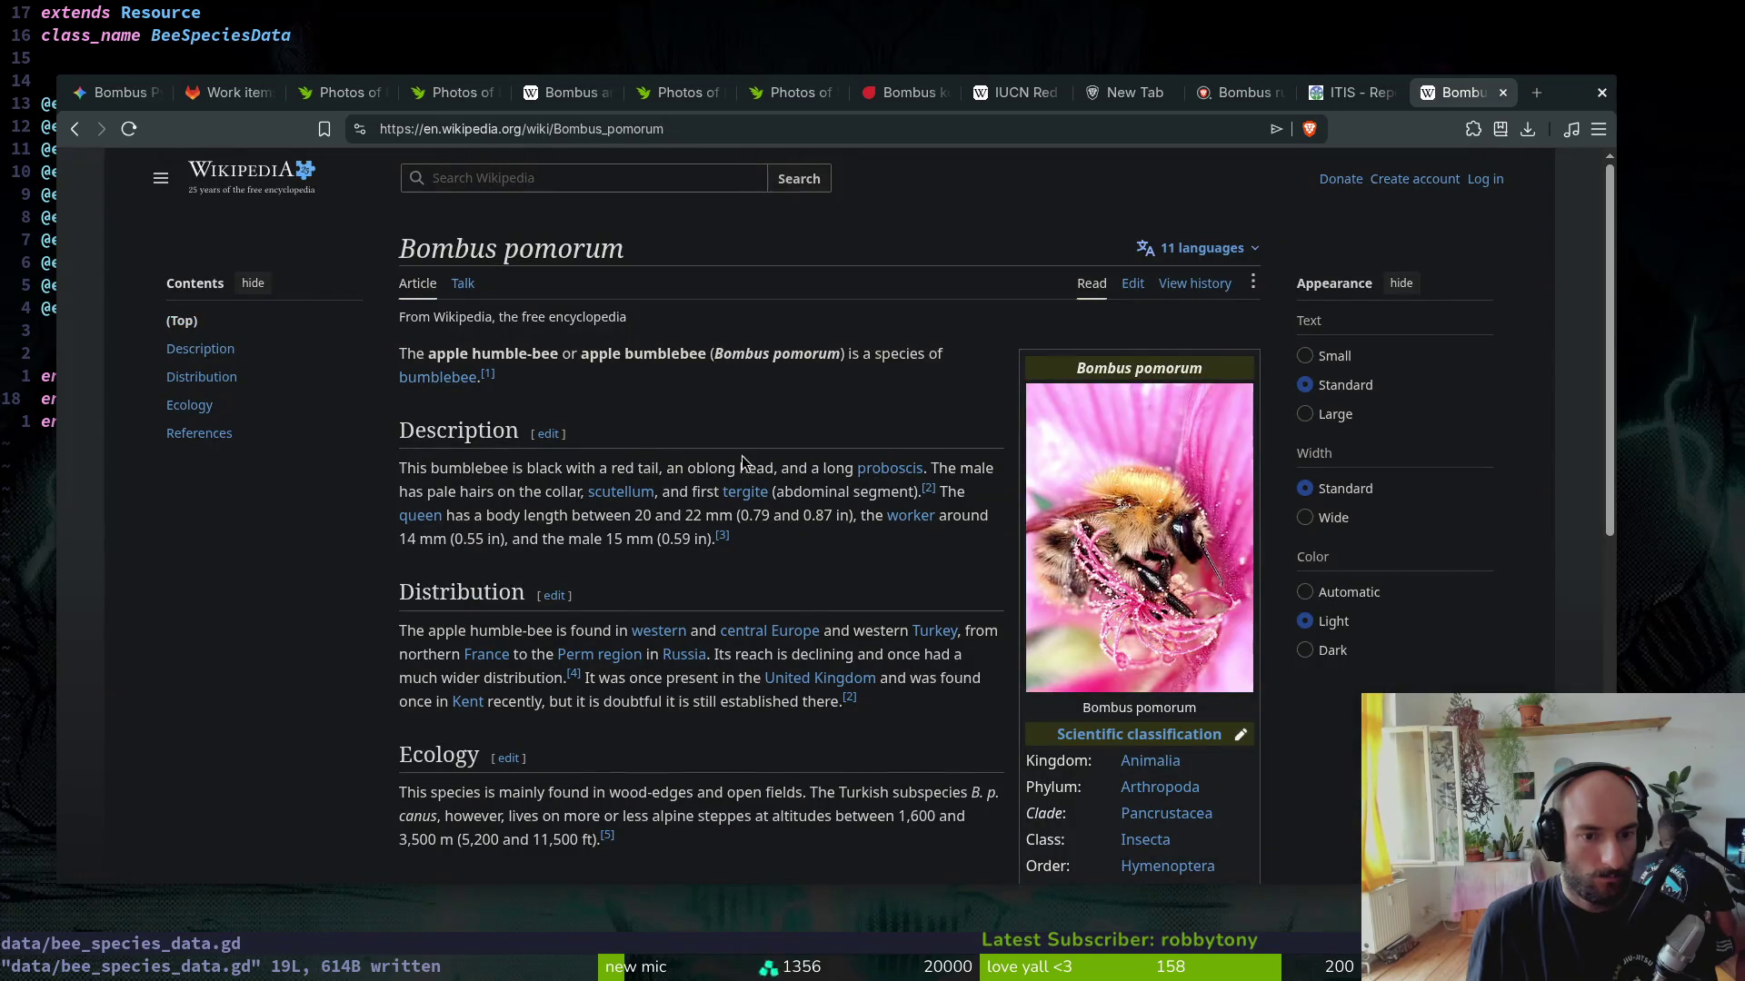
pyautogui.scroll(-3, 882, 615)
pyautogui.scroll(3, 1008, 603)
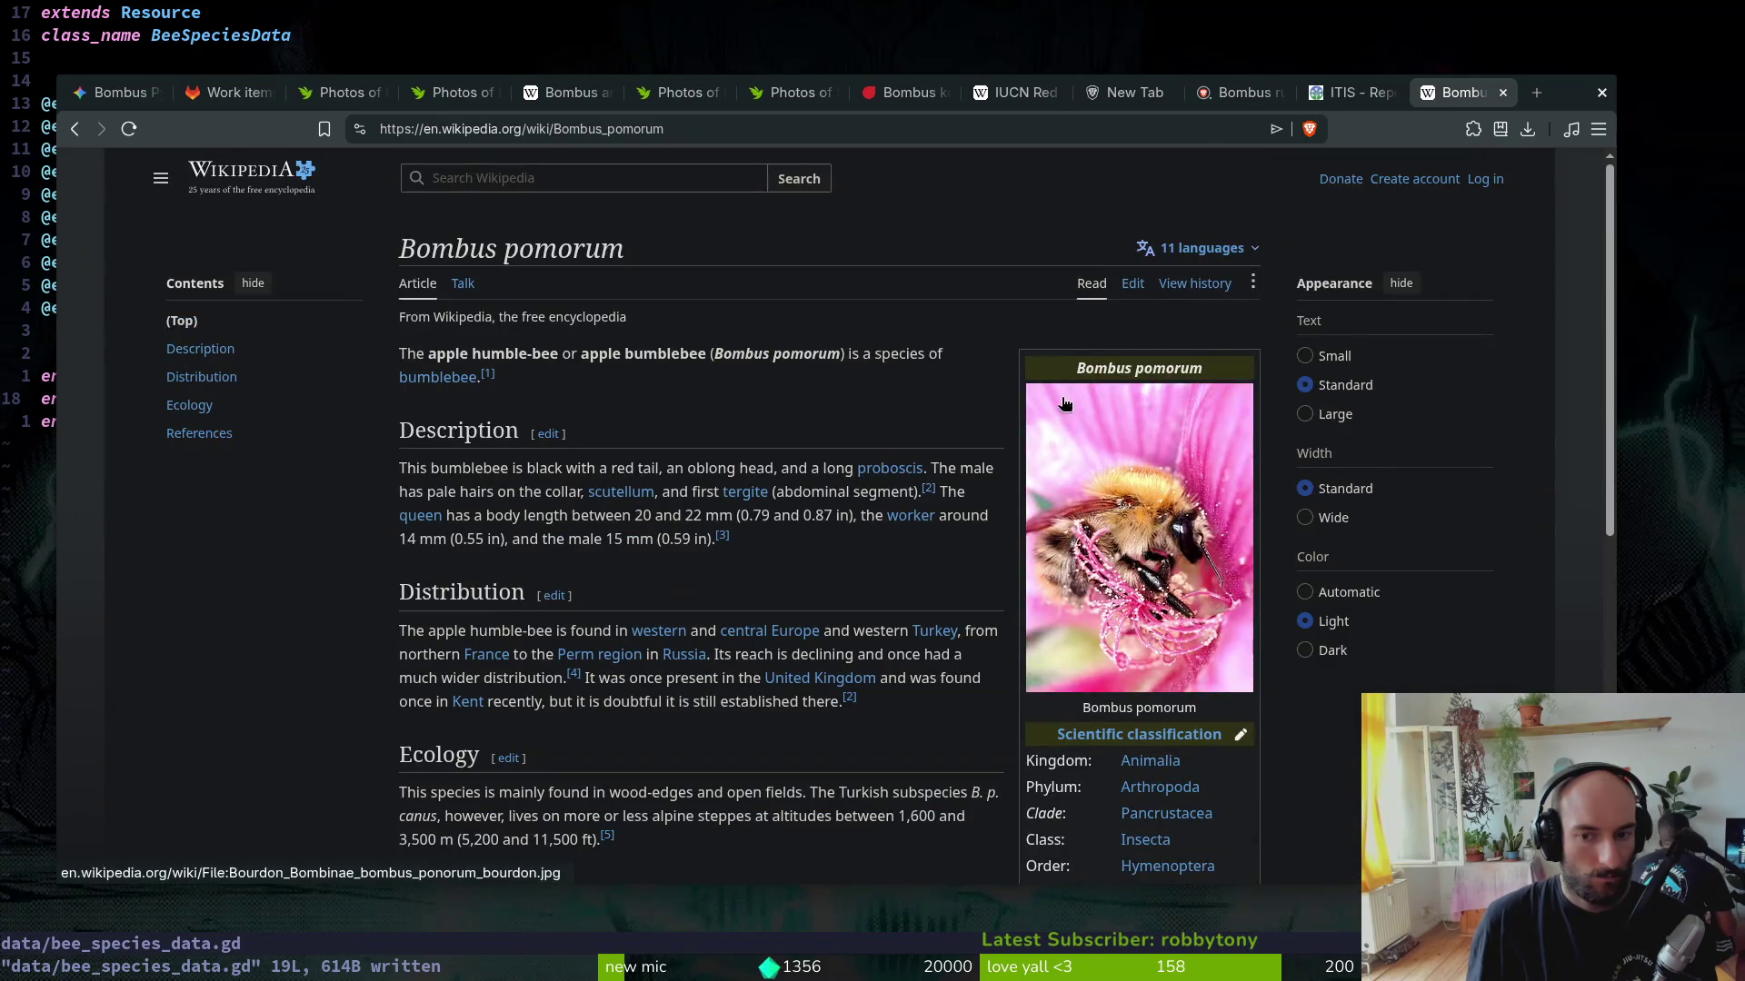
pyautogui.click(679, 92)
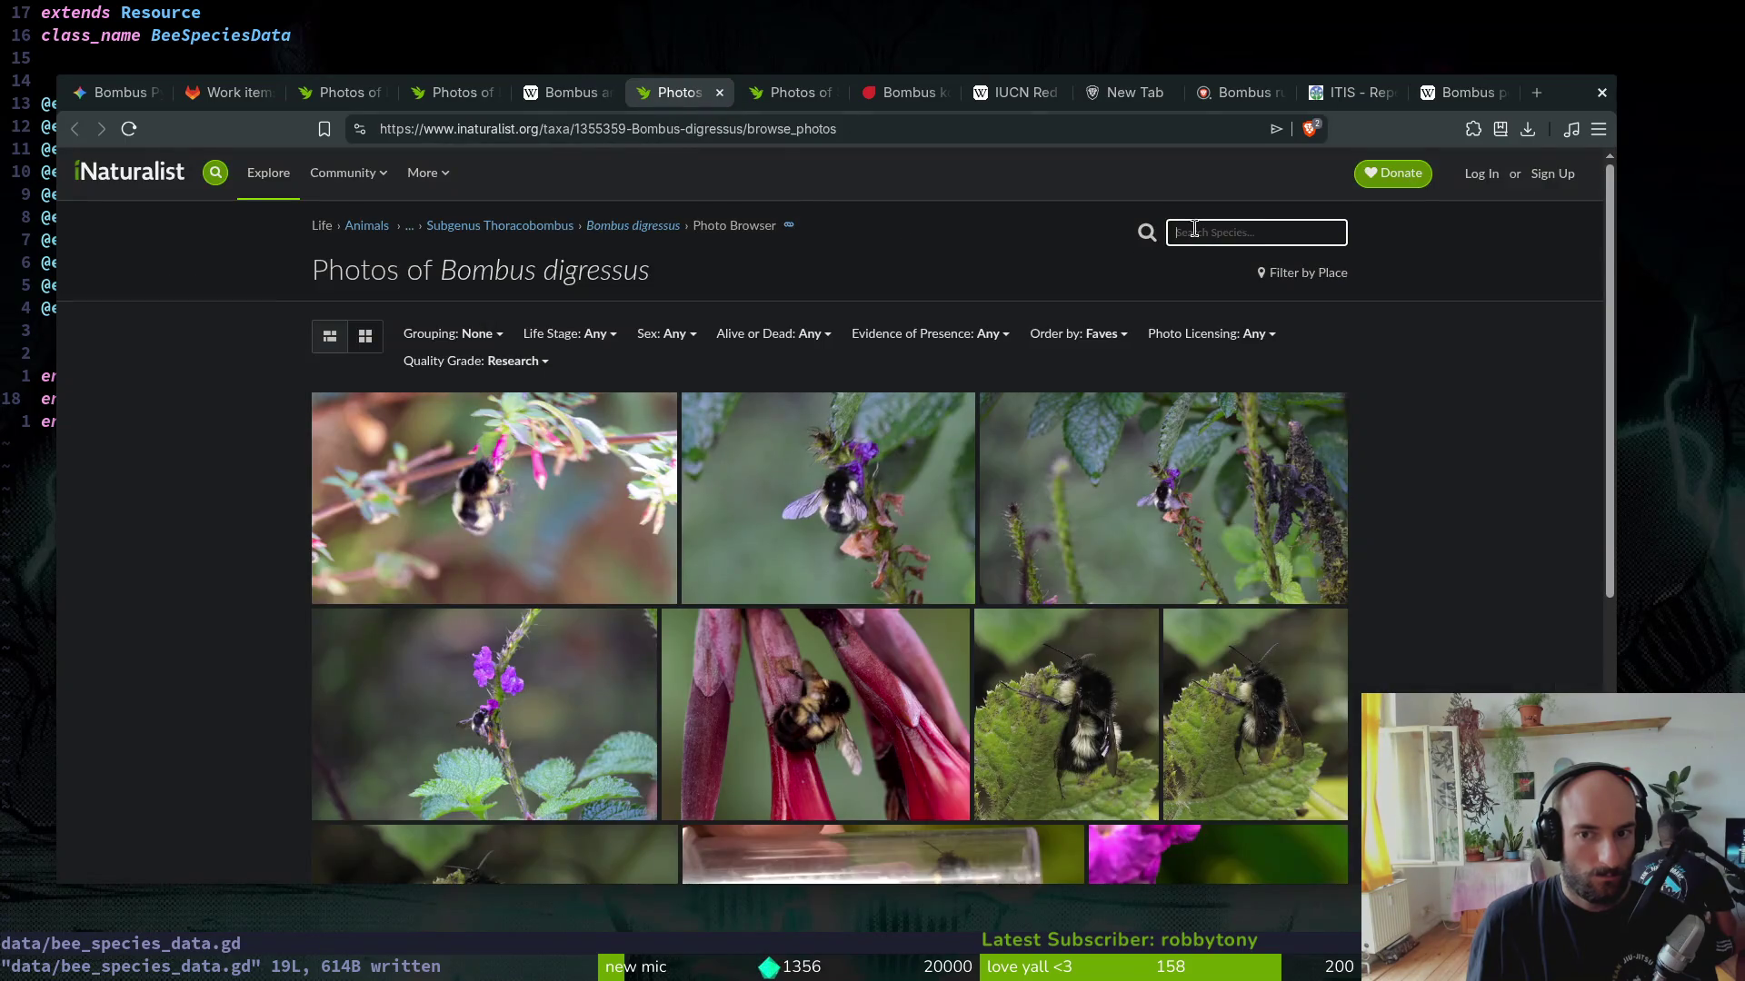
pyautogui.write('Bombus pomorum')
# Step: Choose the Apple Bumble Bee species suggestion and close the leftover IUCN and search tabs
pyautogui.click(1264, 258)
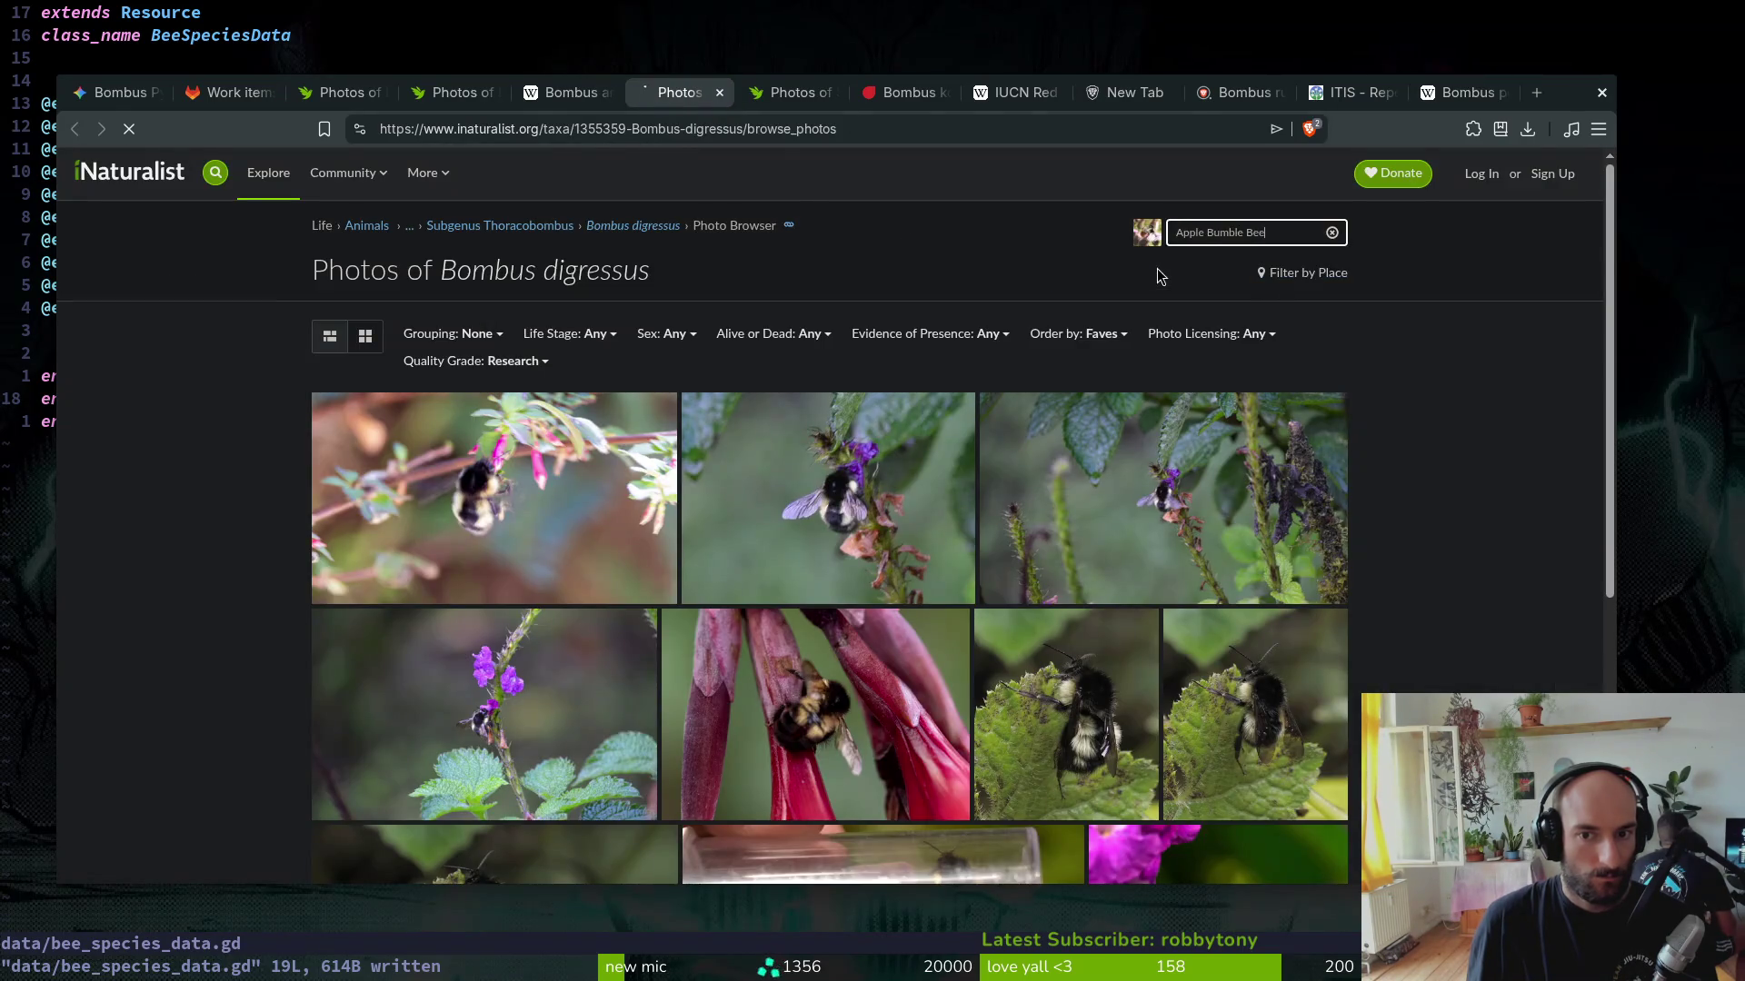
pyautogui.hotkey('ctrl', 'Tab')
pyautogui.hotkey('ctrl', 'w')
pyautogui.hotkey('ctrl', 'w')
pyautogui.hotkey('ctrl', 'w')
pyautogui.hotkey('ctrl', 'w')
pyautogui.hotkey('ctrl', 'w')
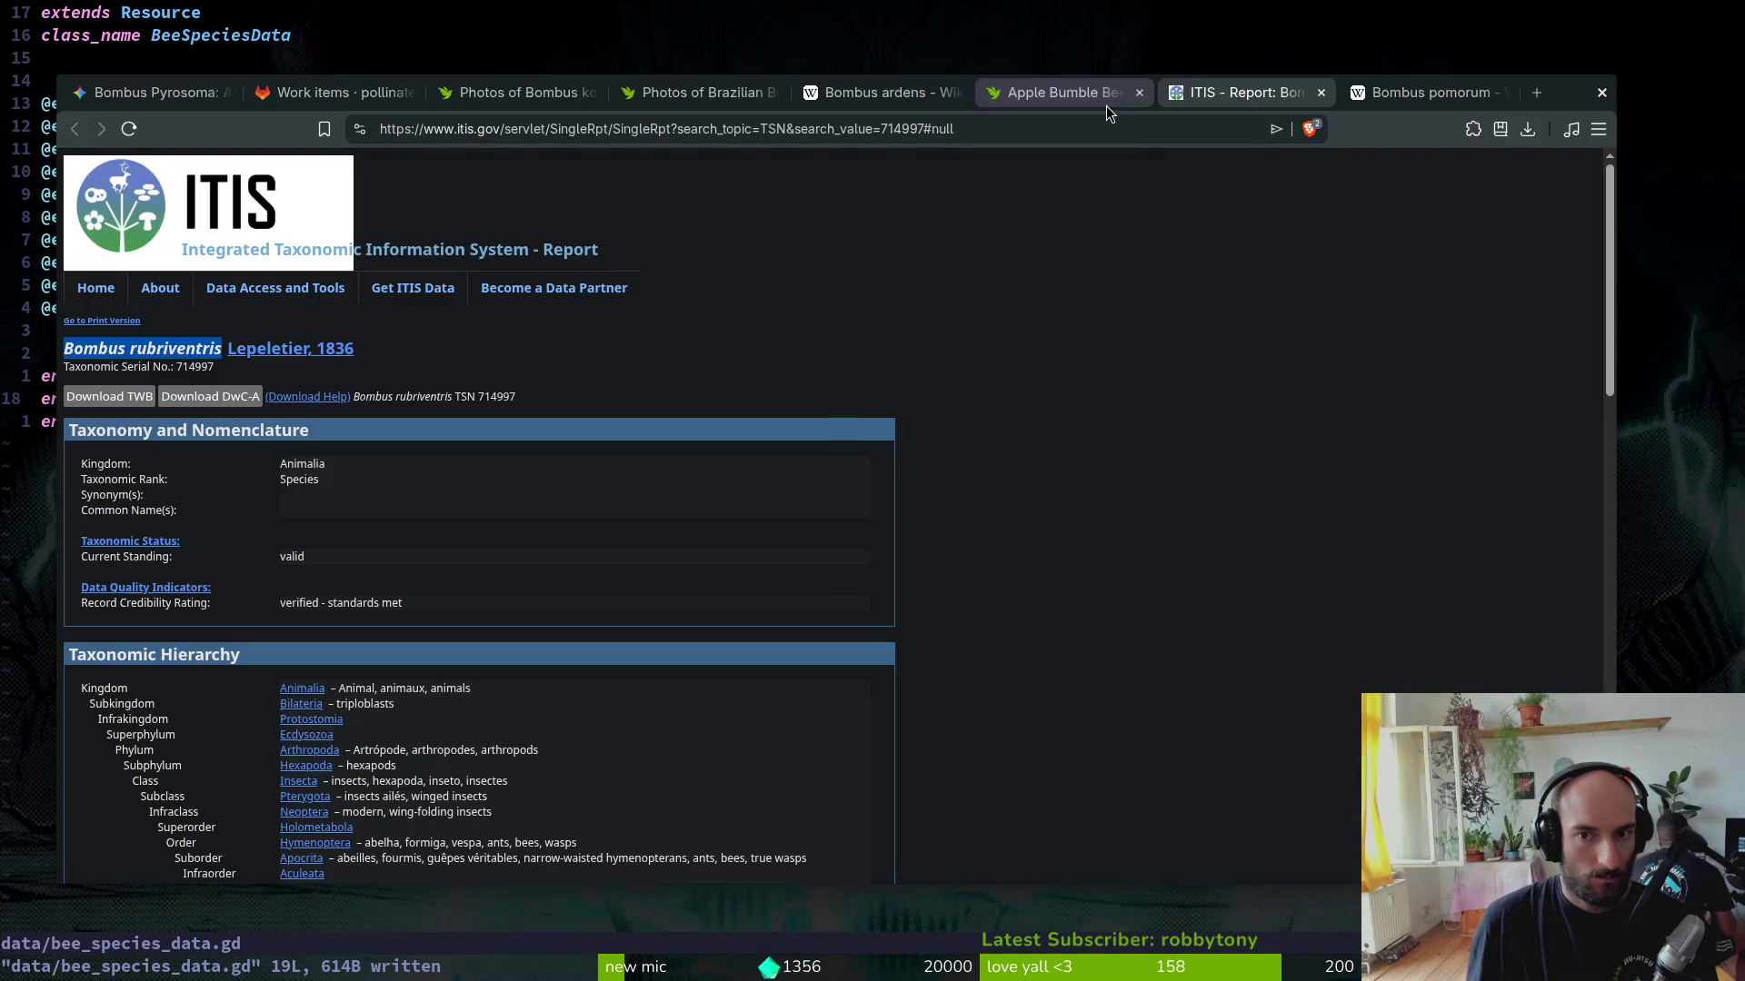
pyautogui.hotkey('ctrl', 'w')
pyautogui.hotkey('ctrl', 'w')
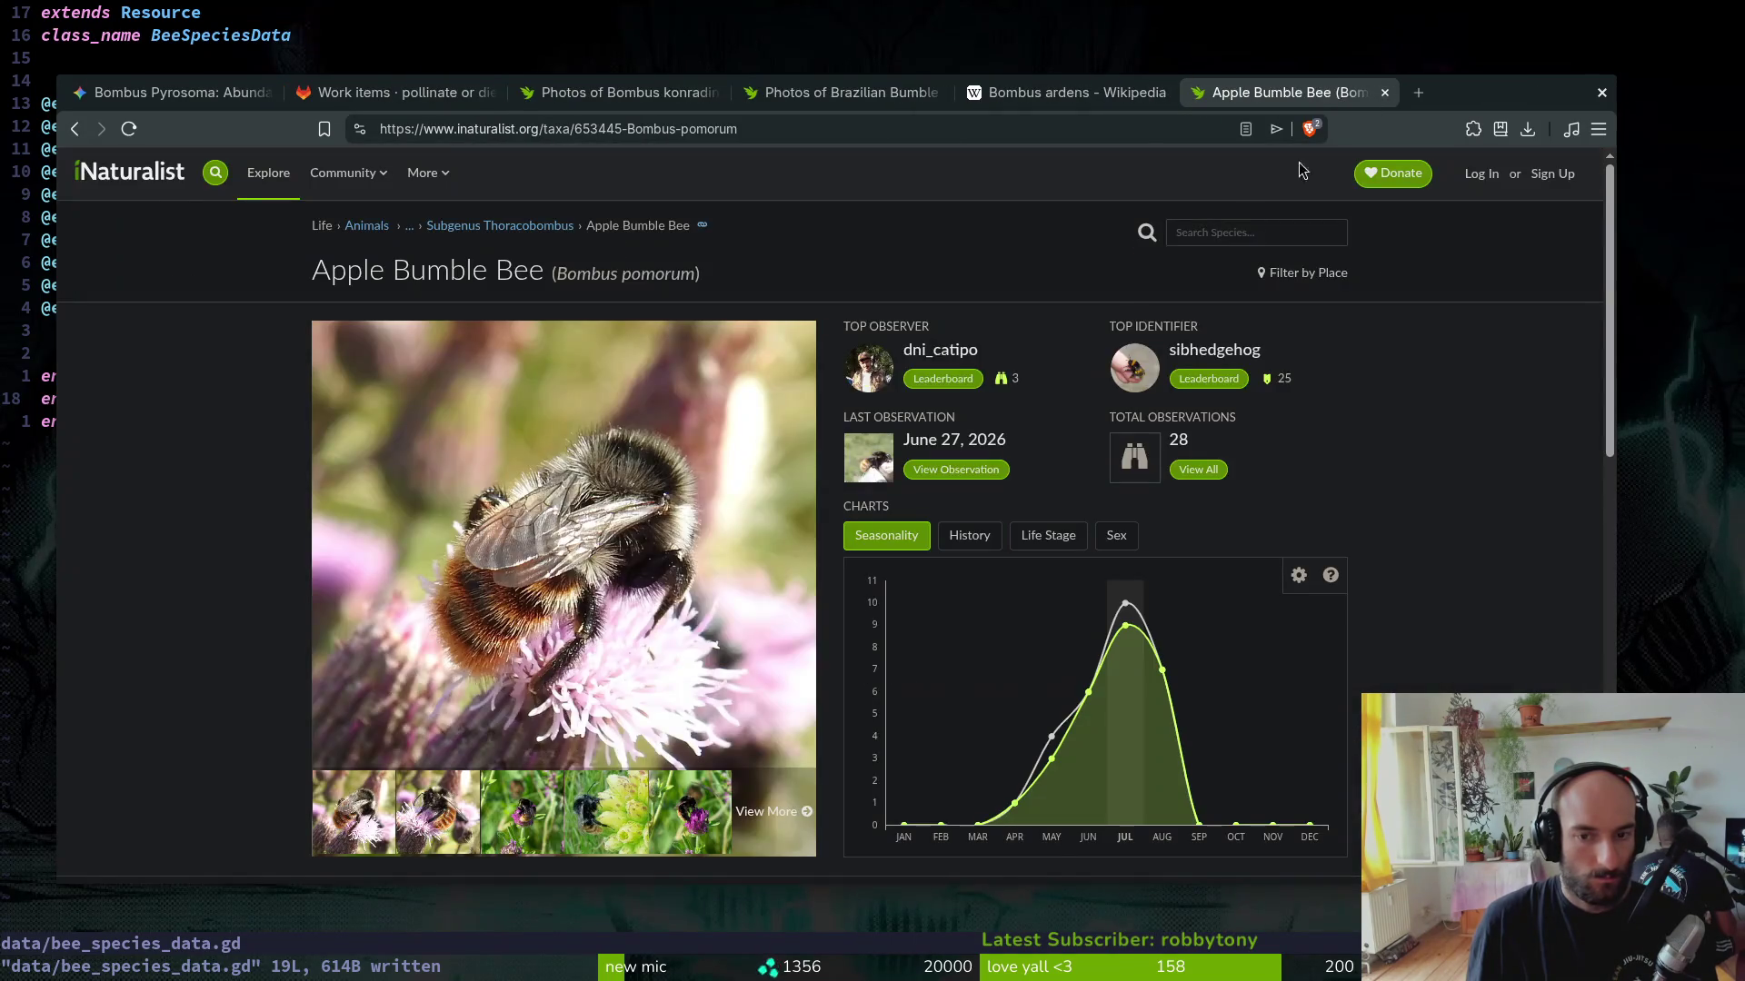
pyautogui.scroll(-3, 227, 529)
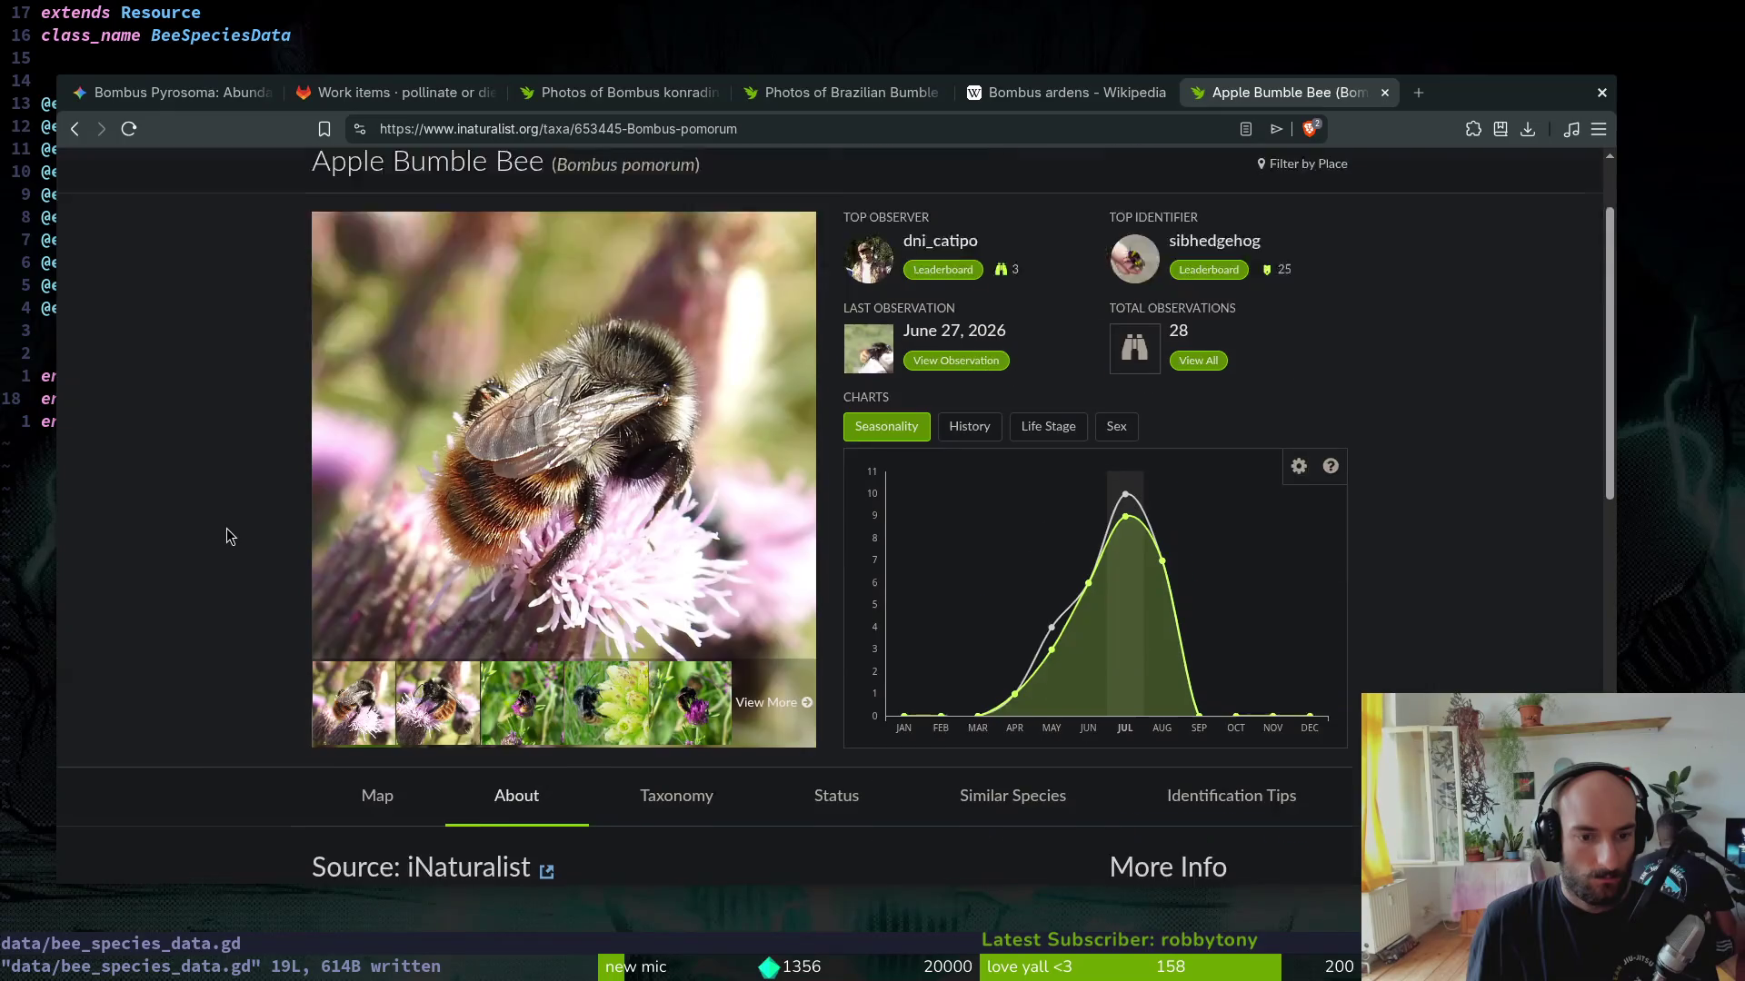
pyautogui.scroll(3, 412, 620)
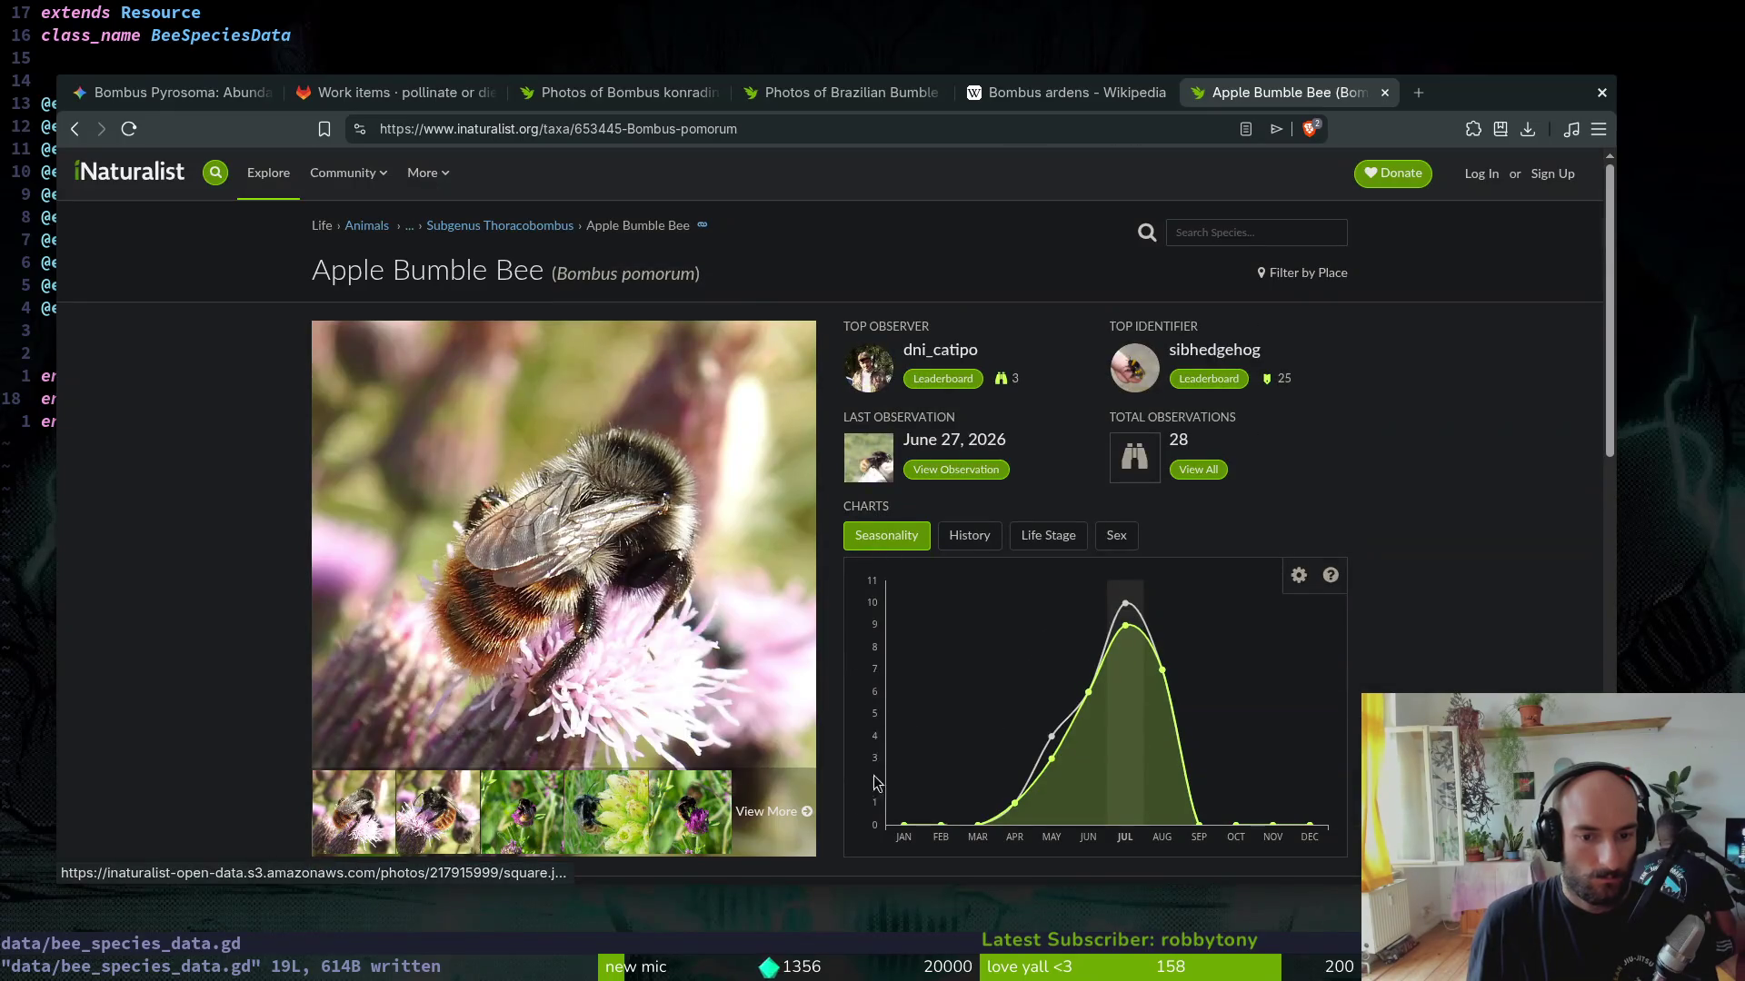
# Step: Browse all Apple Bumble Bee (Bombus pomorum) photos, then close the gallery tab
pyautogui.click(757, 809)
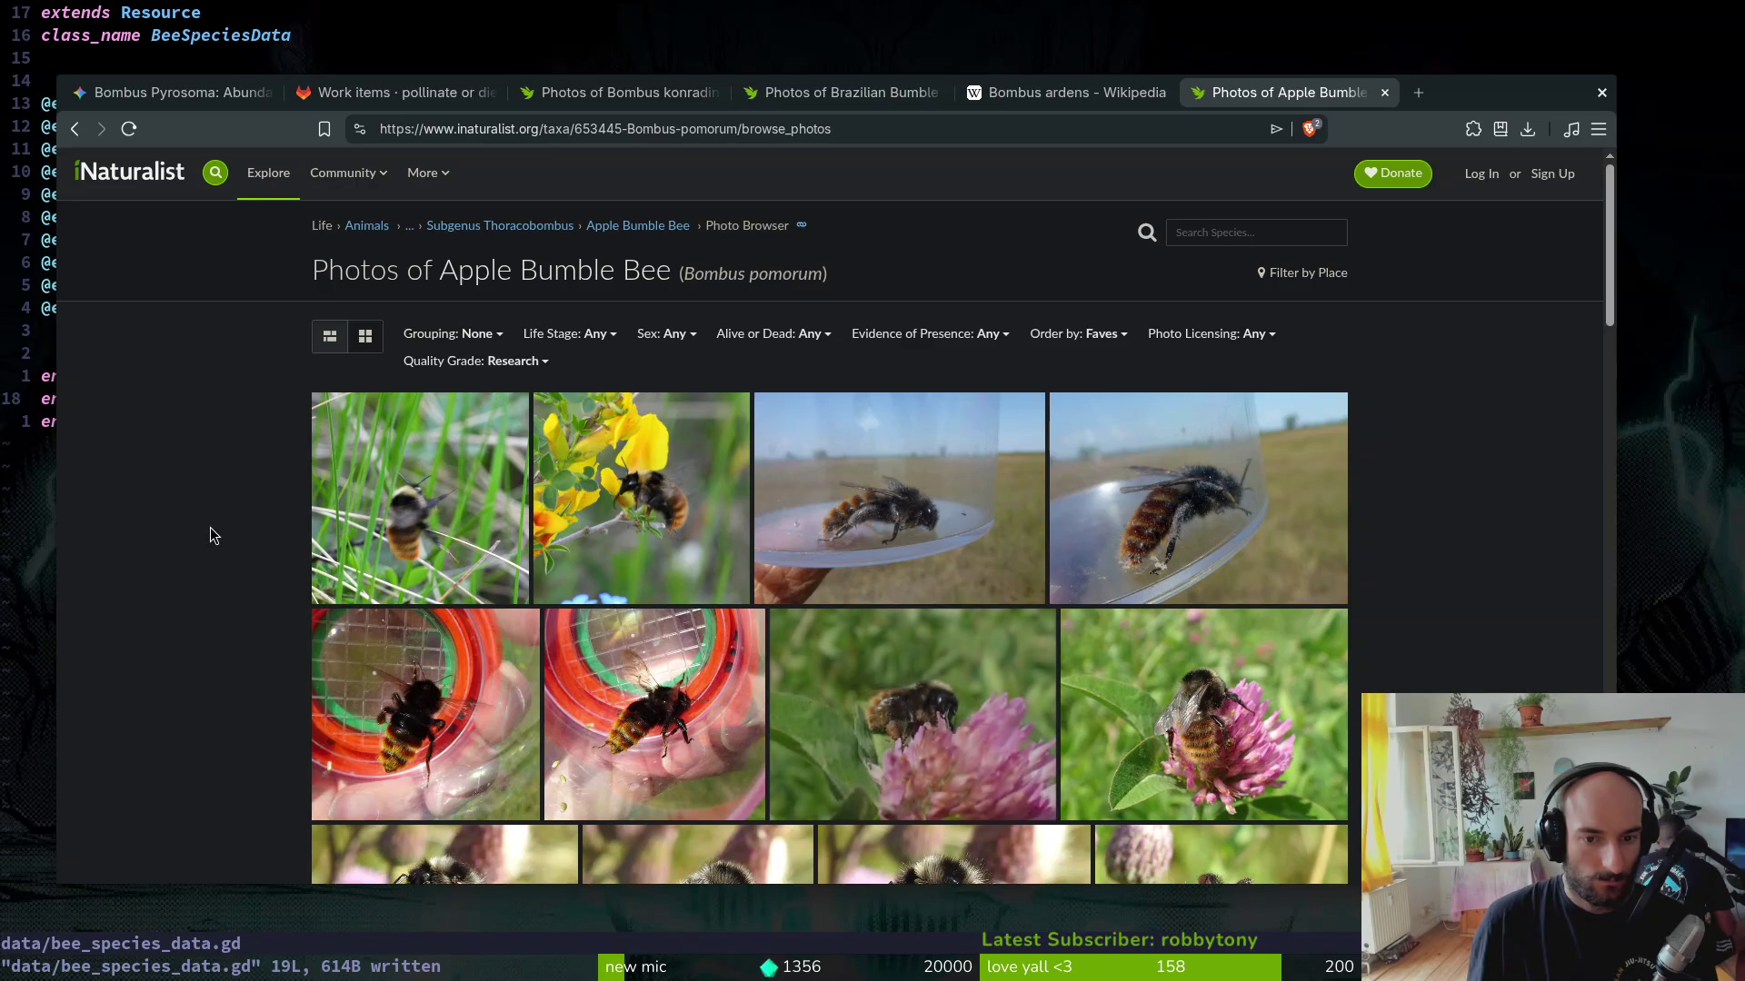
pyautogui.scroll(-2, 218, 525)
pyautogui.scroll(-2, 226, 519)
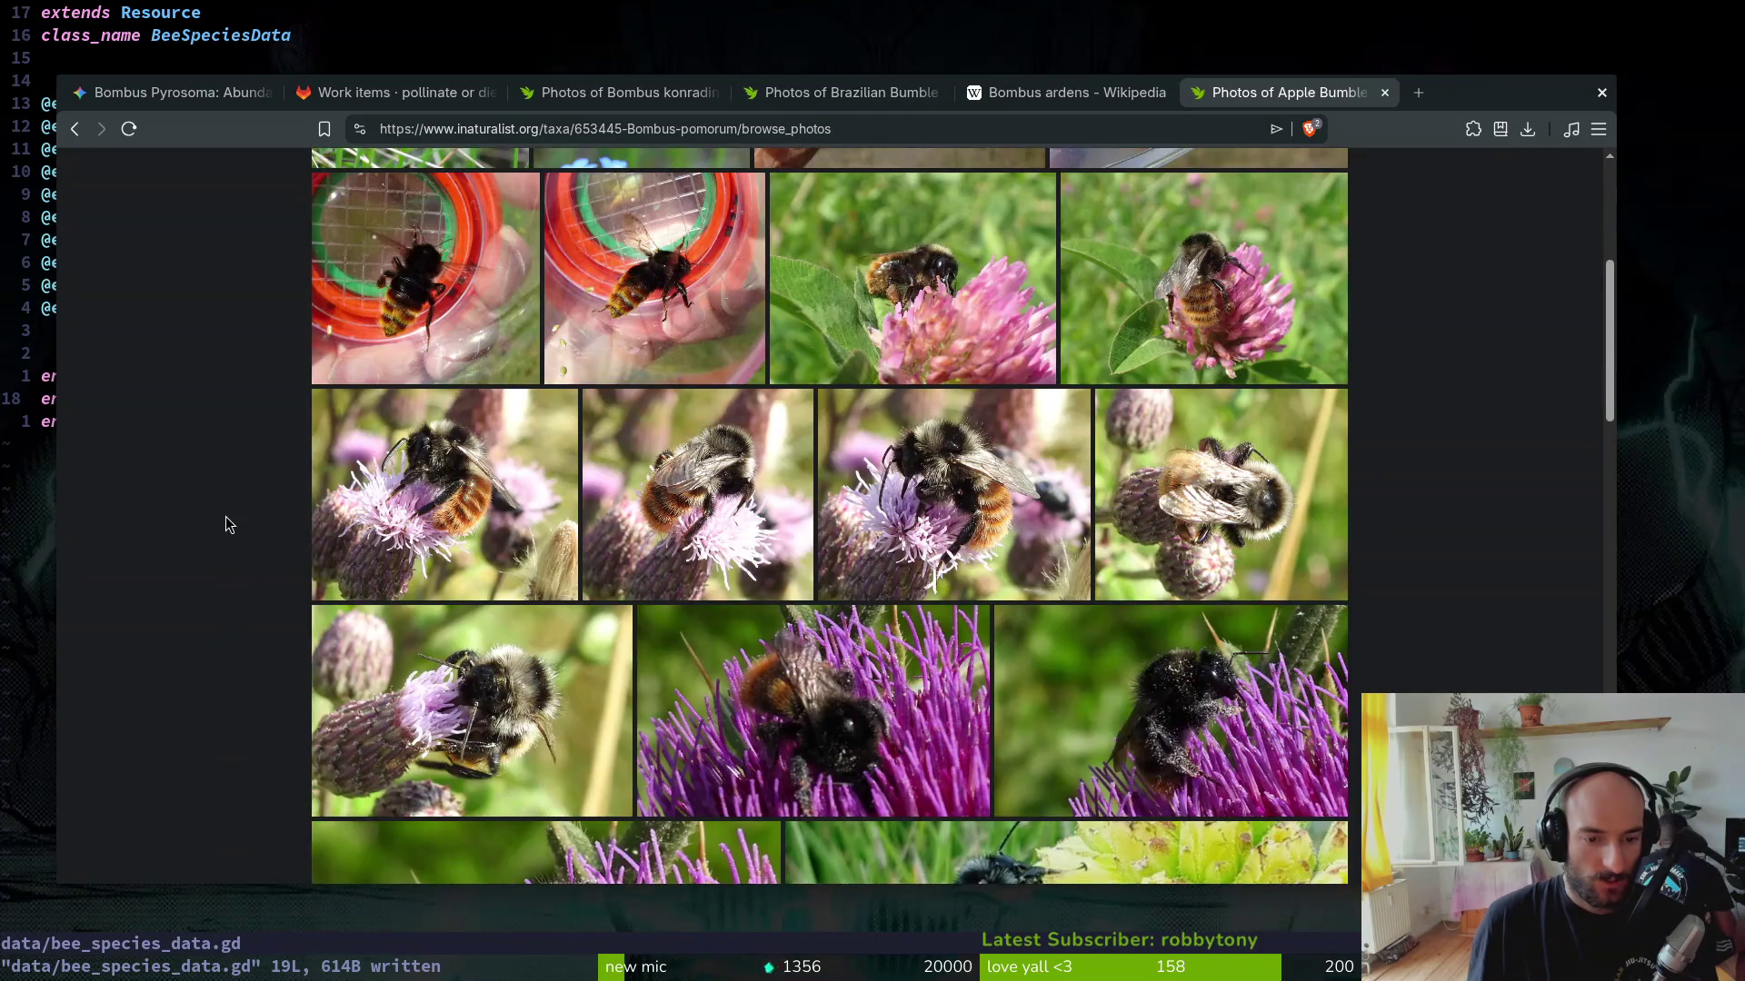
pyautogui.scroll(-2, 229, 518)
pyautogui.scroll(-1, 235, 526)
pyautogui.scroll(-3, 234, 526)
pyautogui.scroll(-1, 237, 529)
pyautogui.scroll(-2, 239, 529)
pyautogui.scroll(-1, 236, 533)
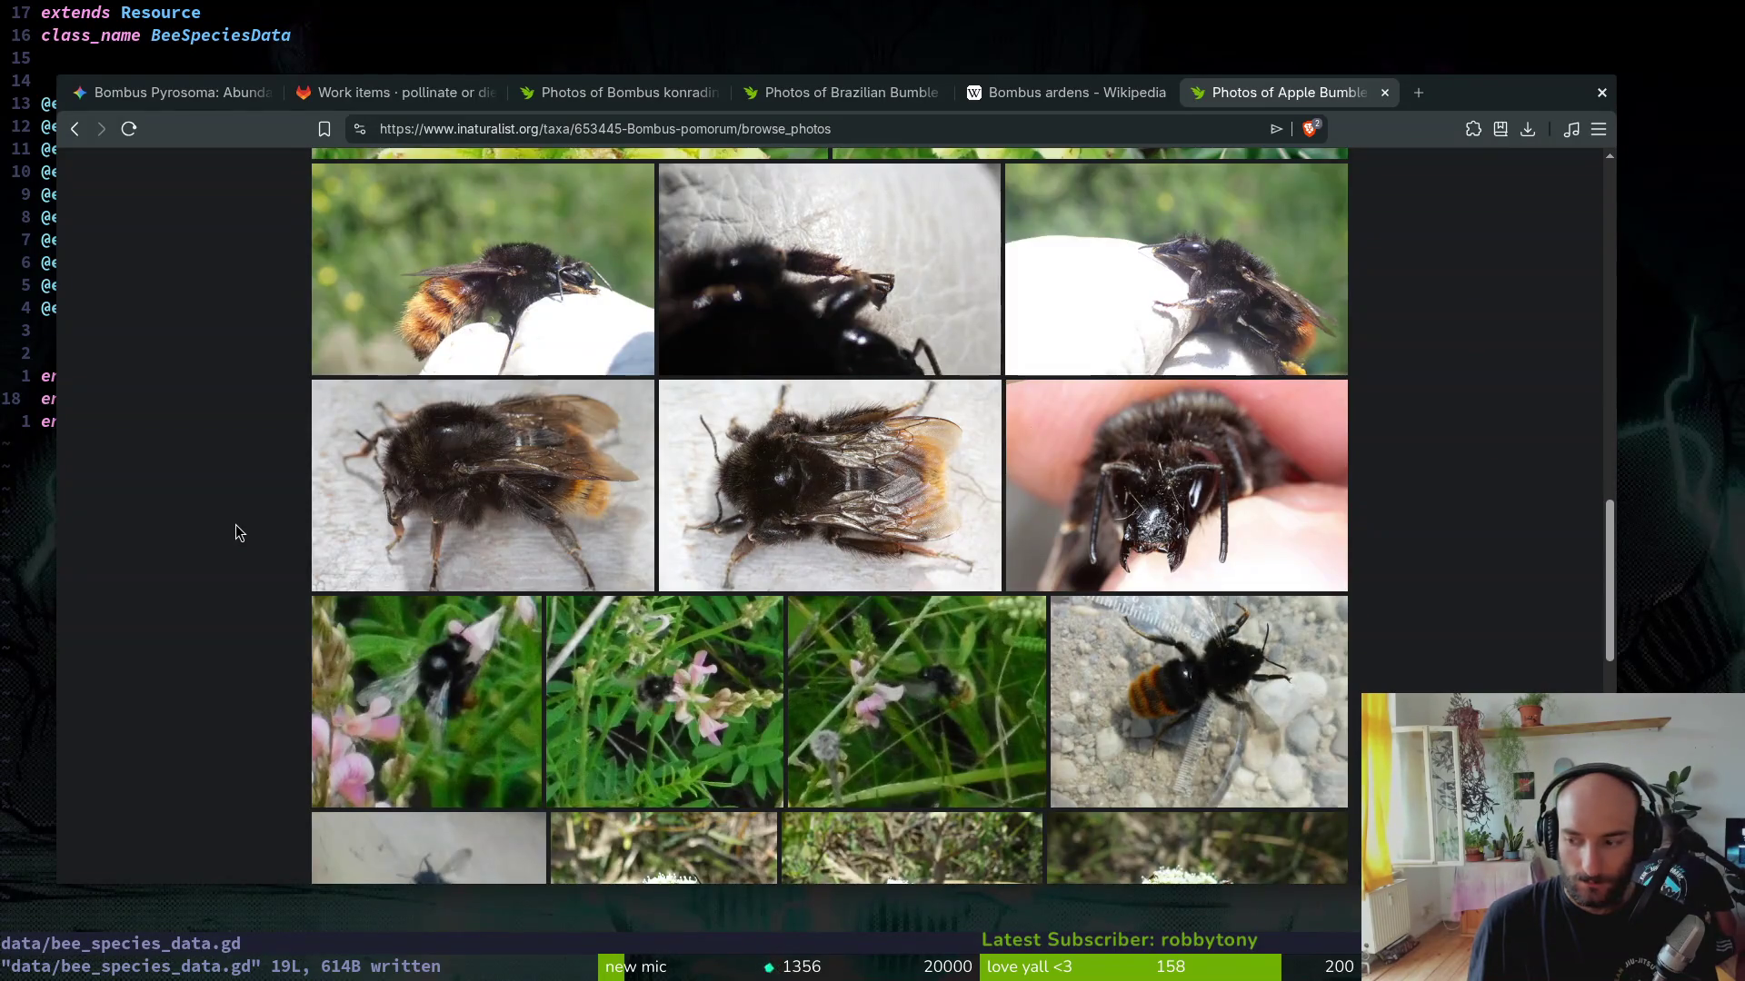
pyautogui.scroll(-3, 237, 534)
pyautogui.scroll(-2, 239, 534)
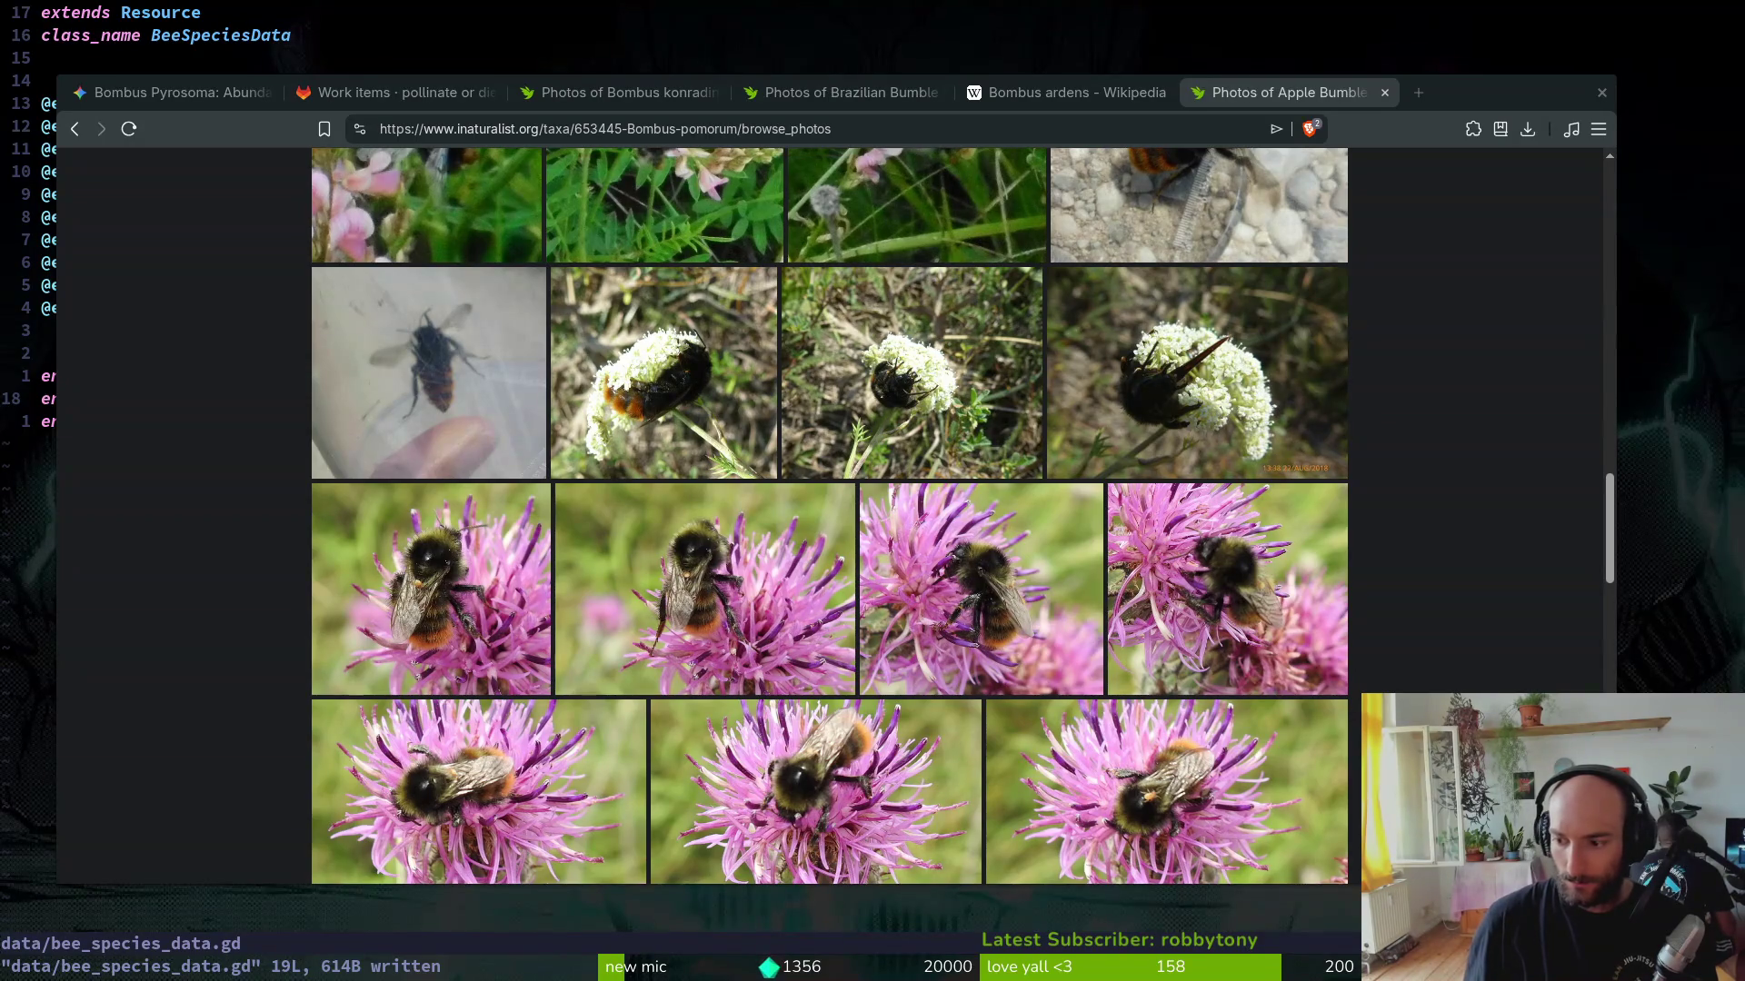
pyautogui.scroll(-3, 236, 537)
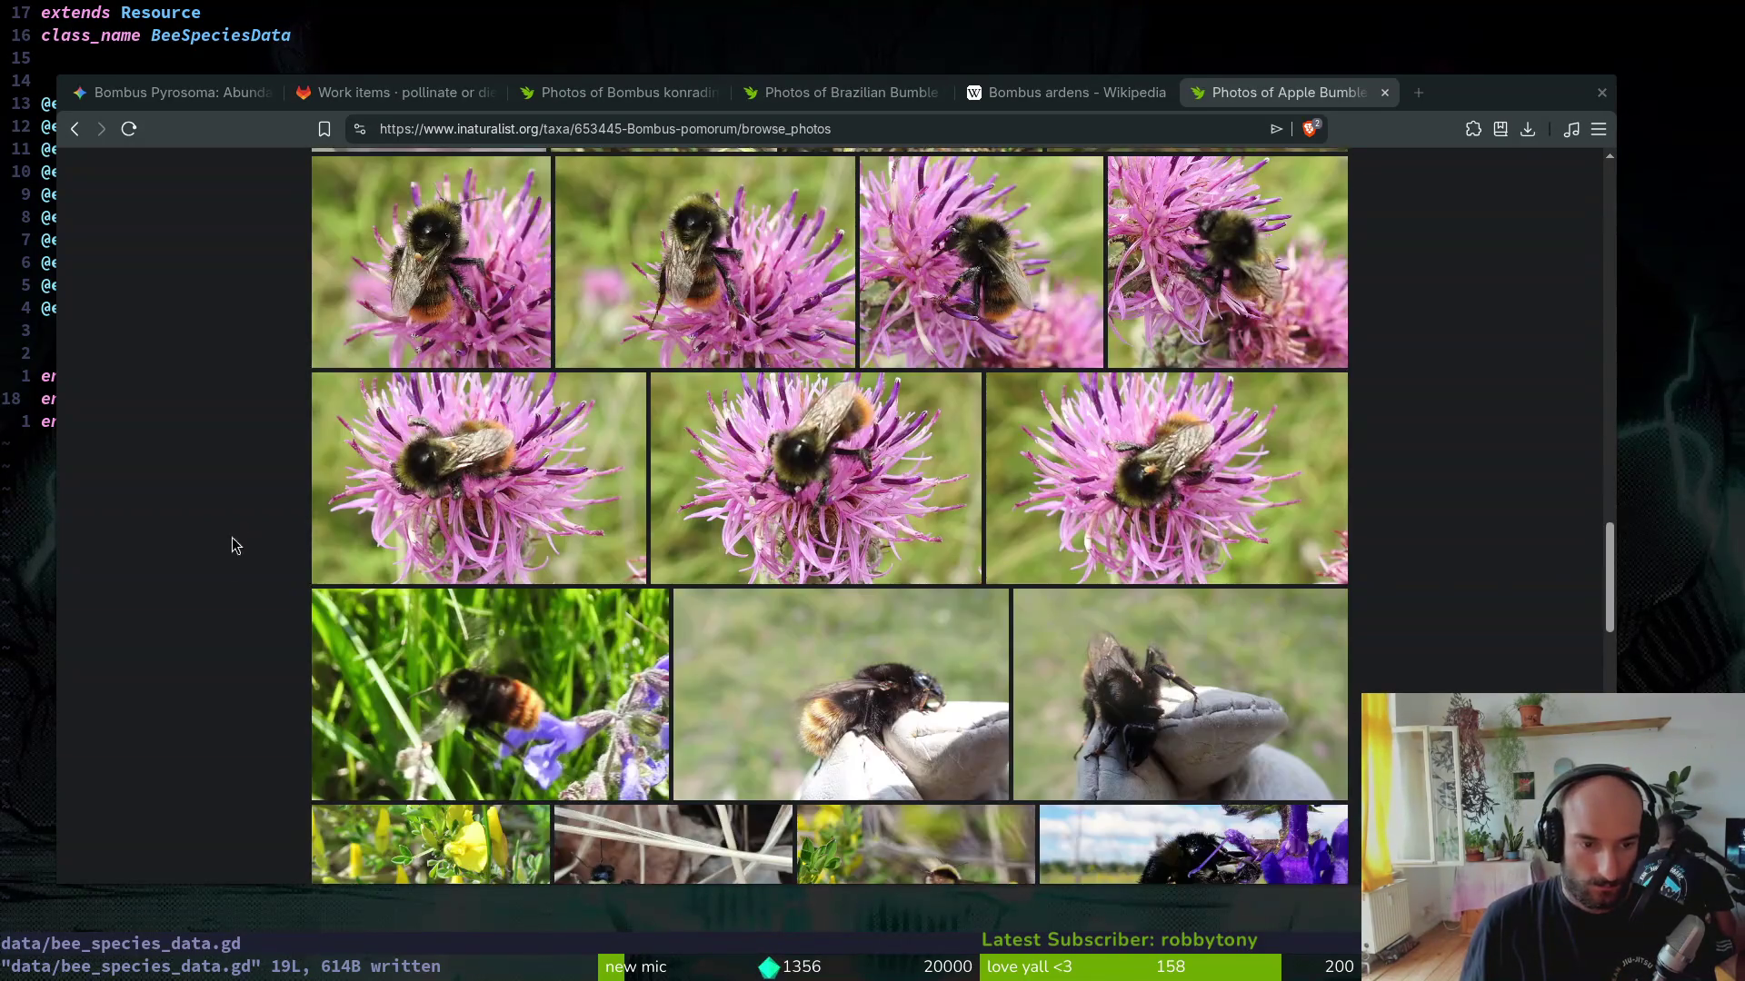
pyautogui.scroll(-2, 273, 557)
pyautogui.scroll(-2, 277, 551)
pyautogui.scroll(-3, 283, 554)
pyautogui.scroll(-3, 284, 558)
pyautogui.scroll(-4, 289, 560)
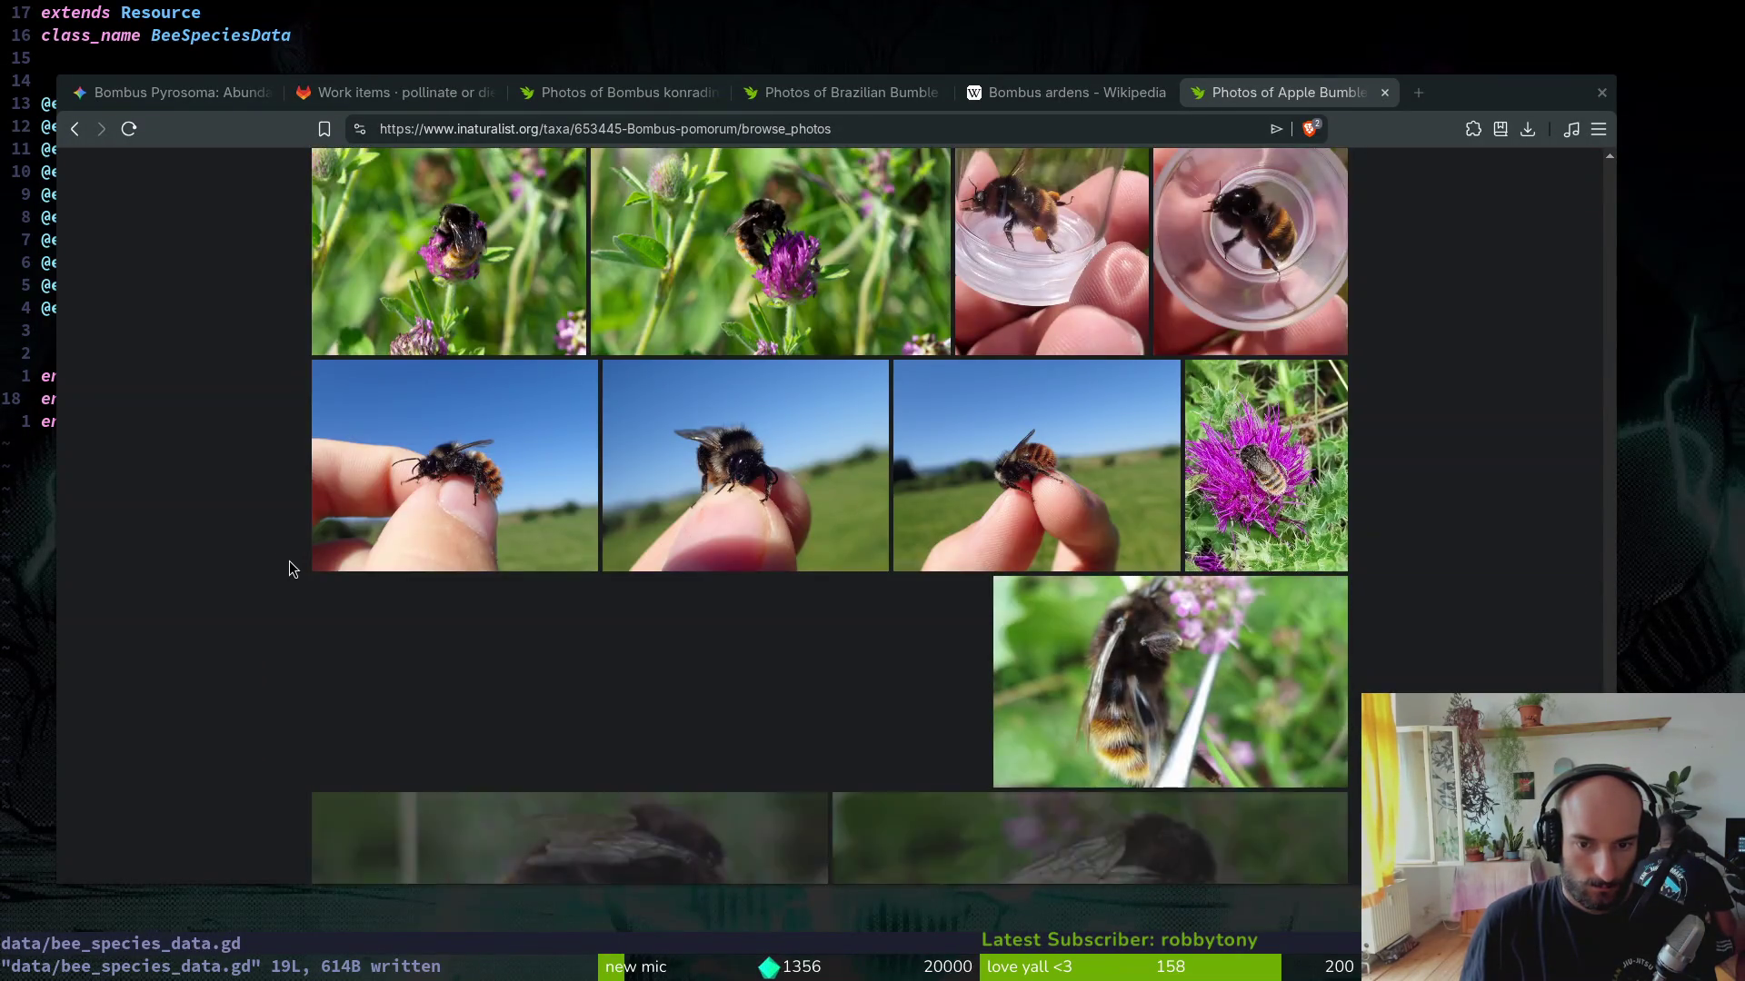
pyautogui.scroll(-4, 293, 560)
pyautogui.scroll(5, 314, 526)
pyautogui.scroll(3, 329, 491)
pyautogui.scroll(3, 328, 492)
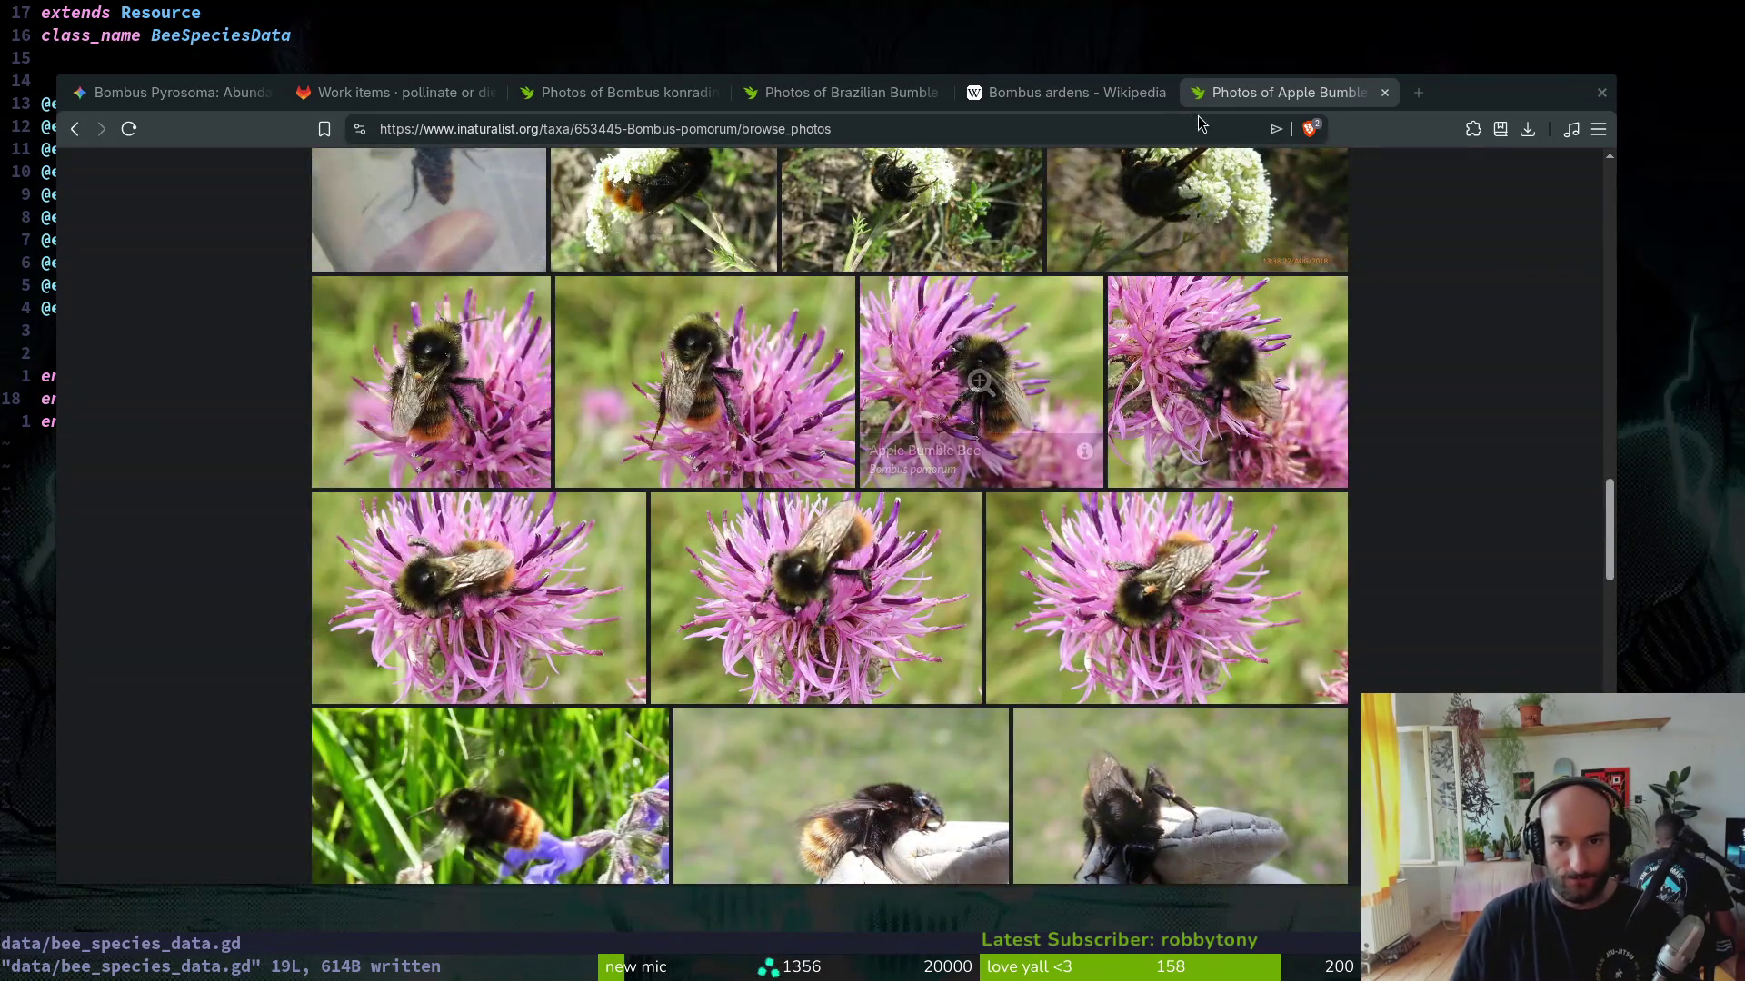
pyautogui.hotkey('ctrl', 'w')
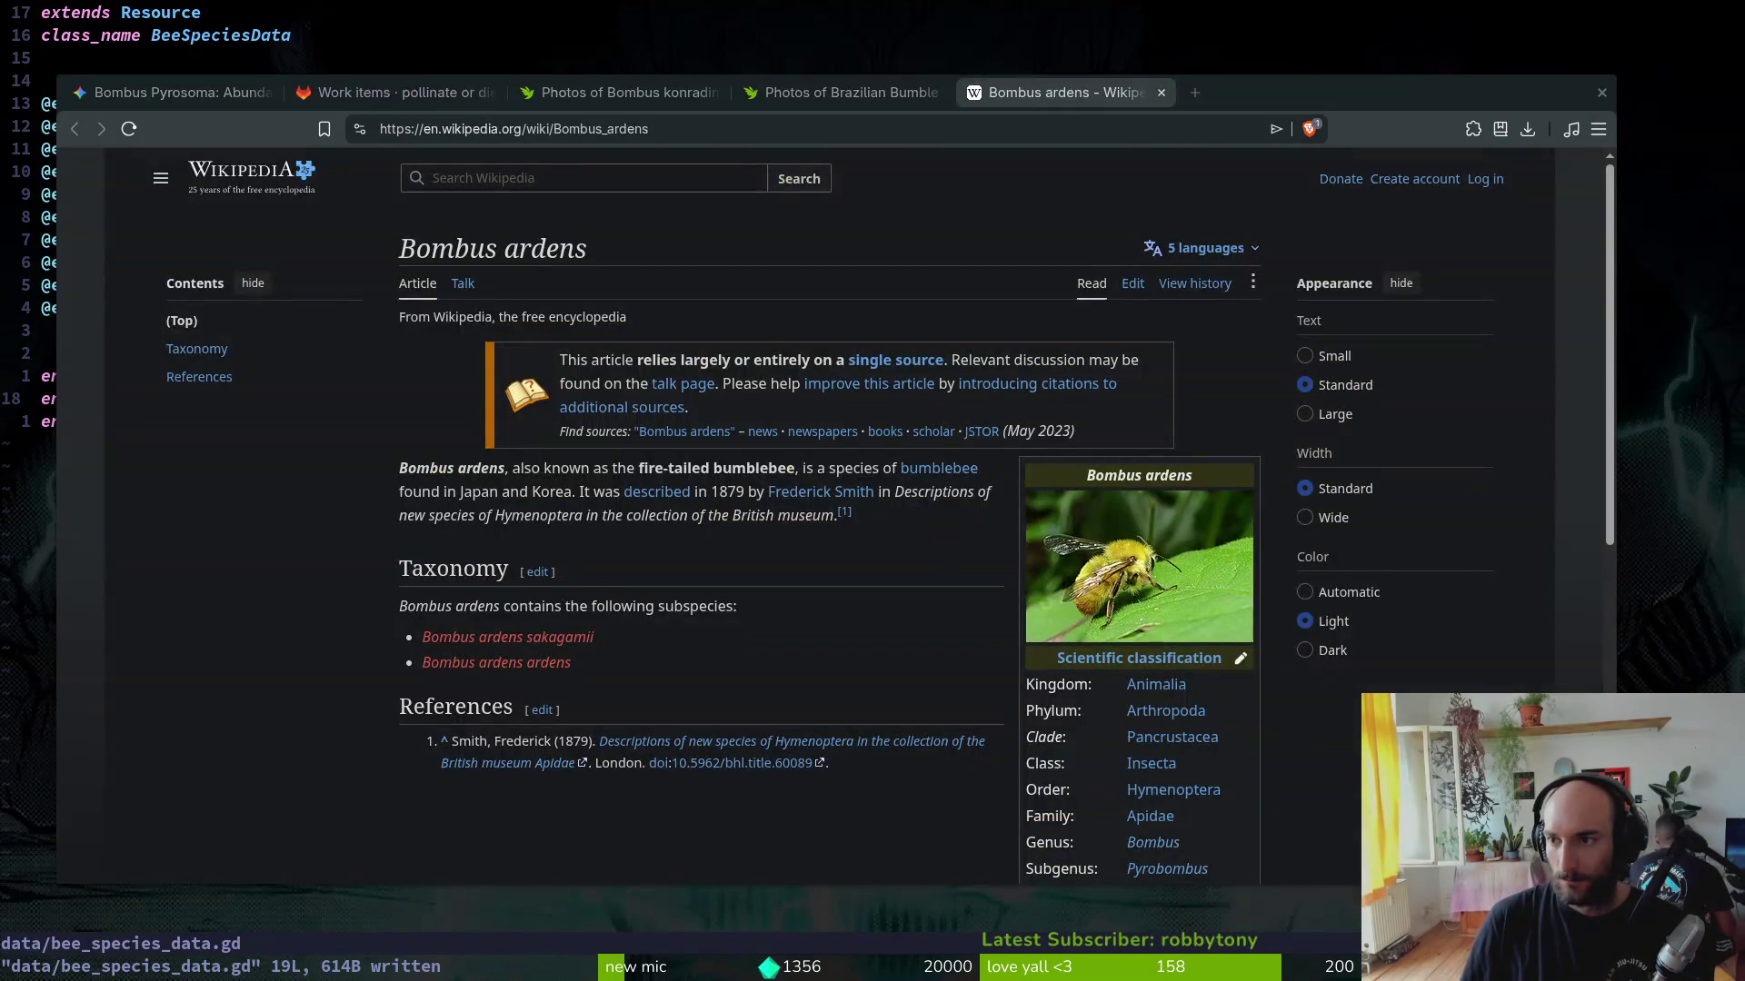
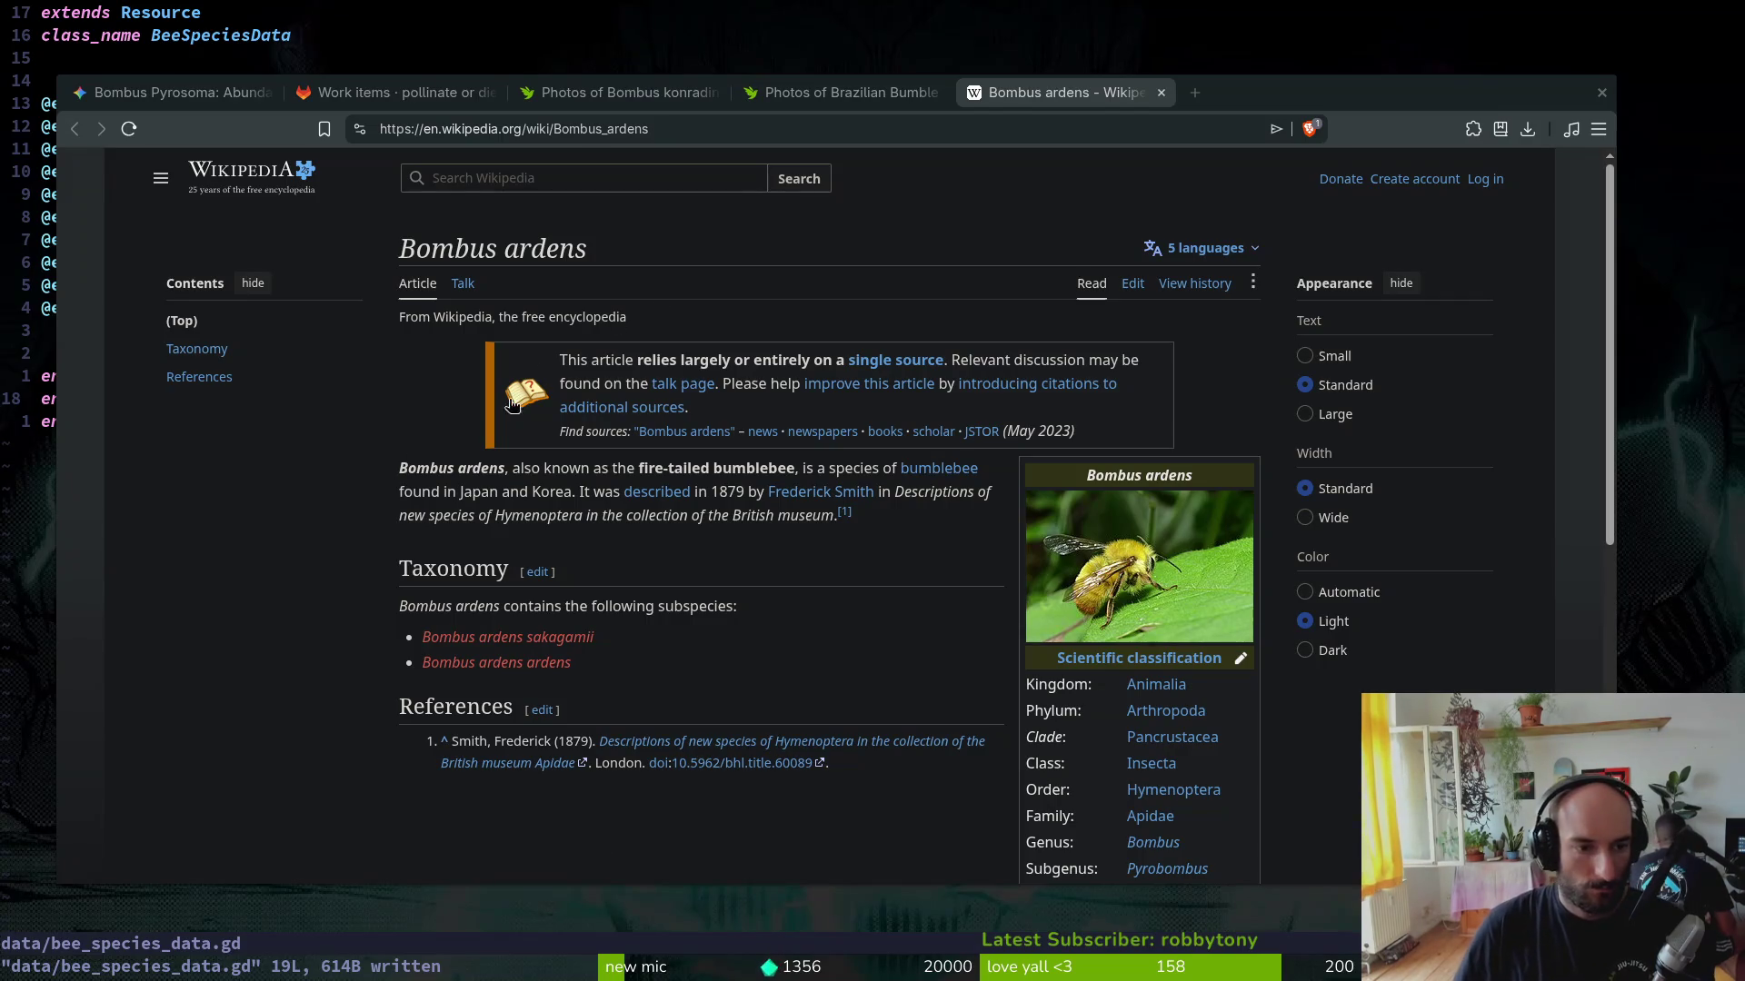
# Step: Tidy the browser tabs, closing one and landing back on the Bombus ardens article
pyautogui.hotkey('ctrl', 'Tab')
pyautogui.click(370, 94)
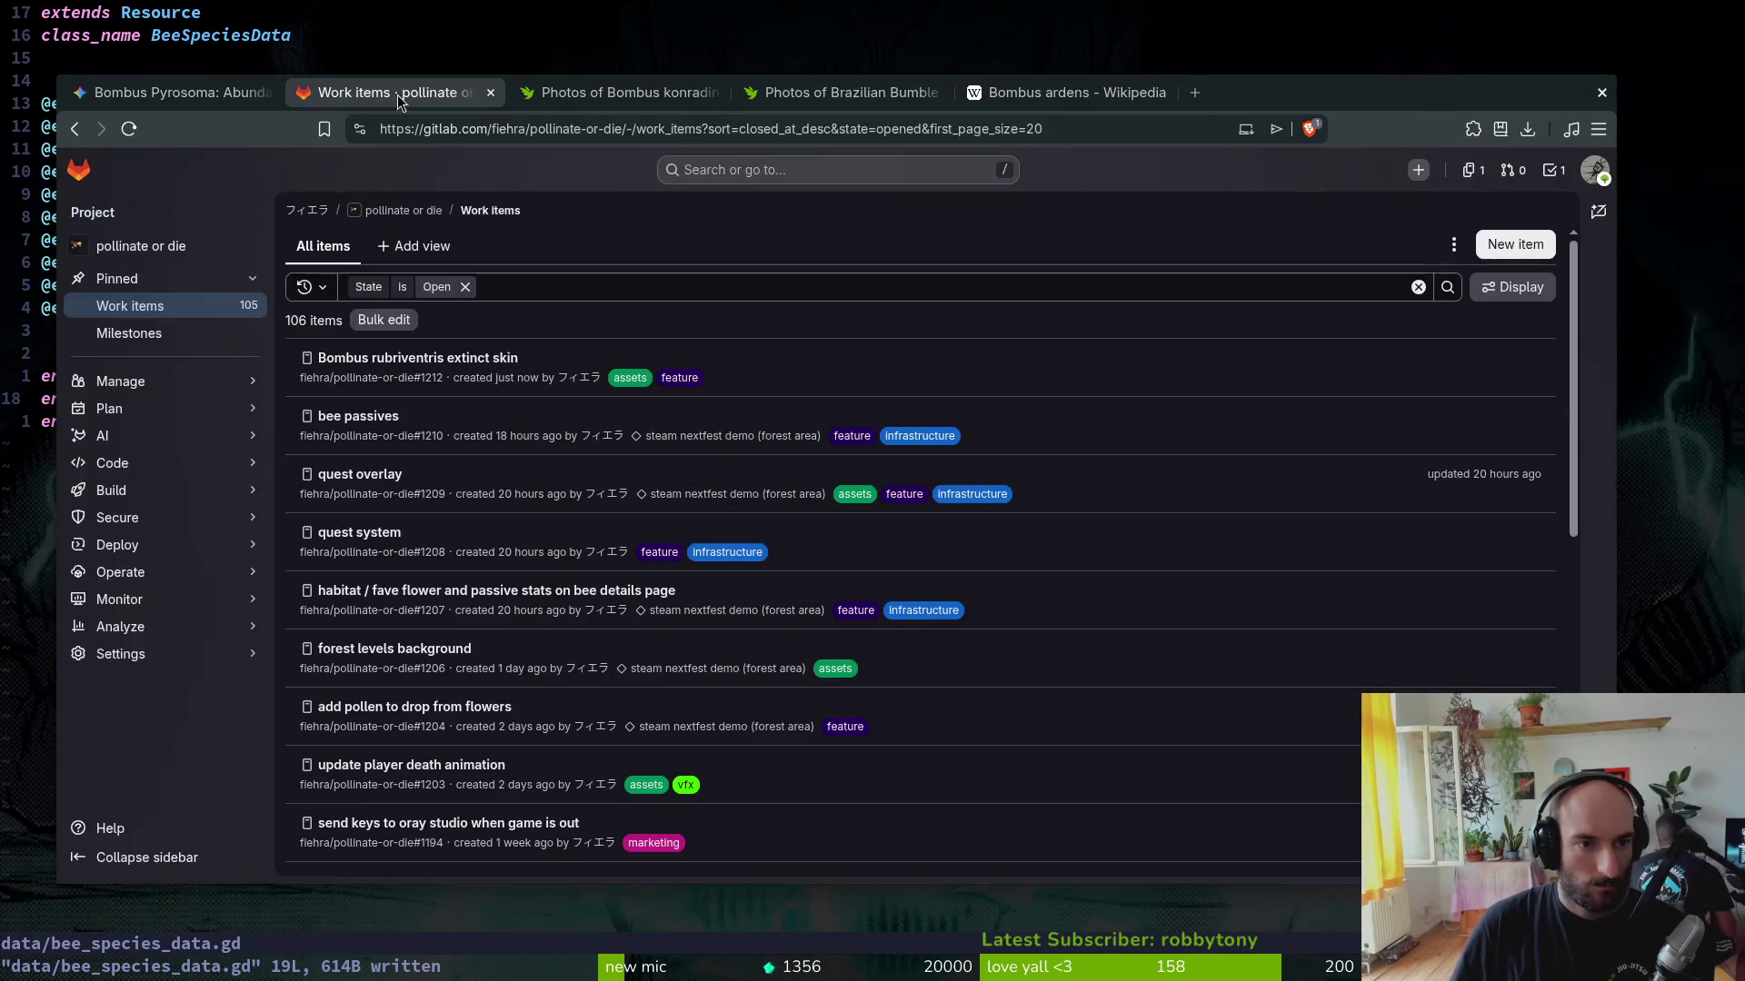
pyautogui.click(835, 94)
pyautogui.hotkey('ctrl', 'w')
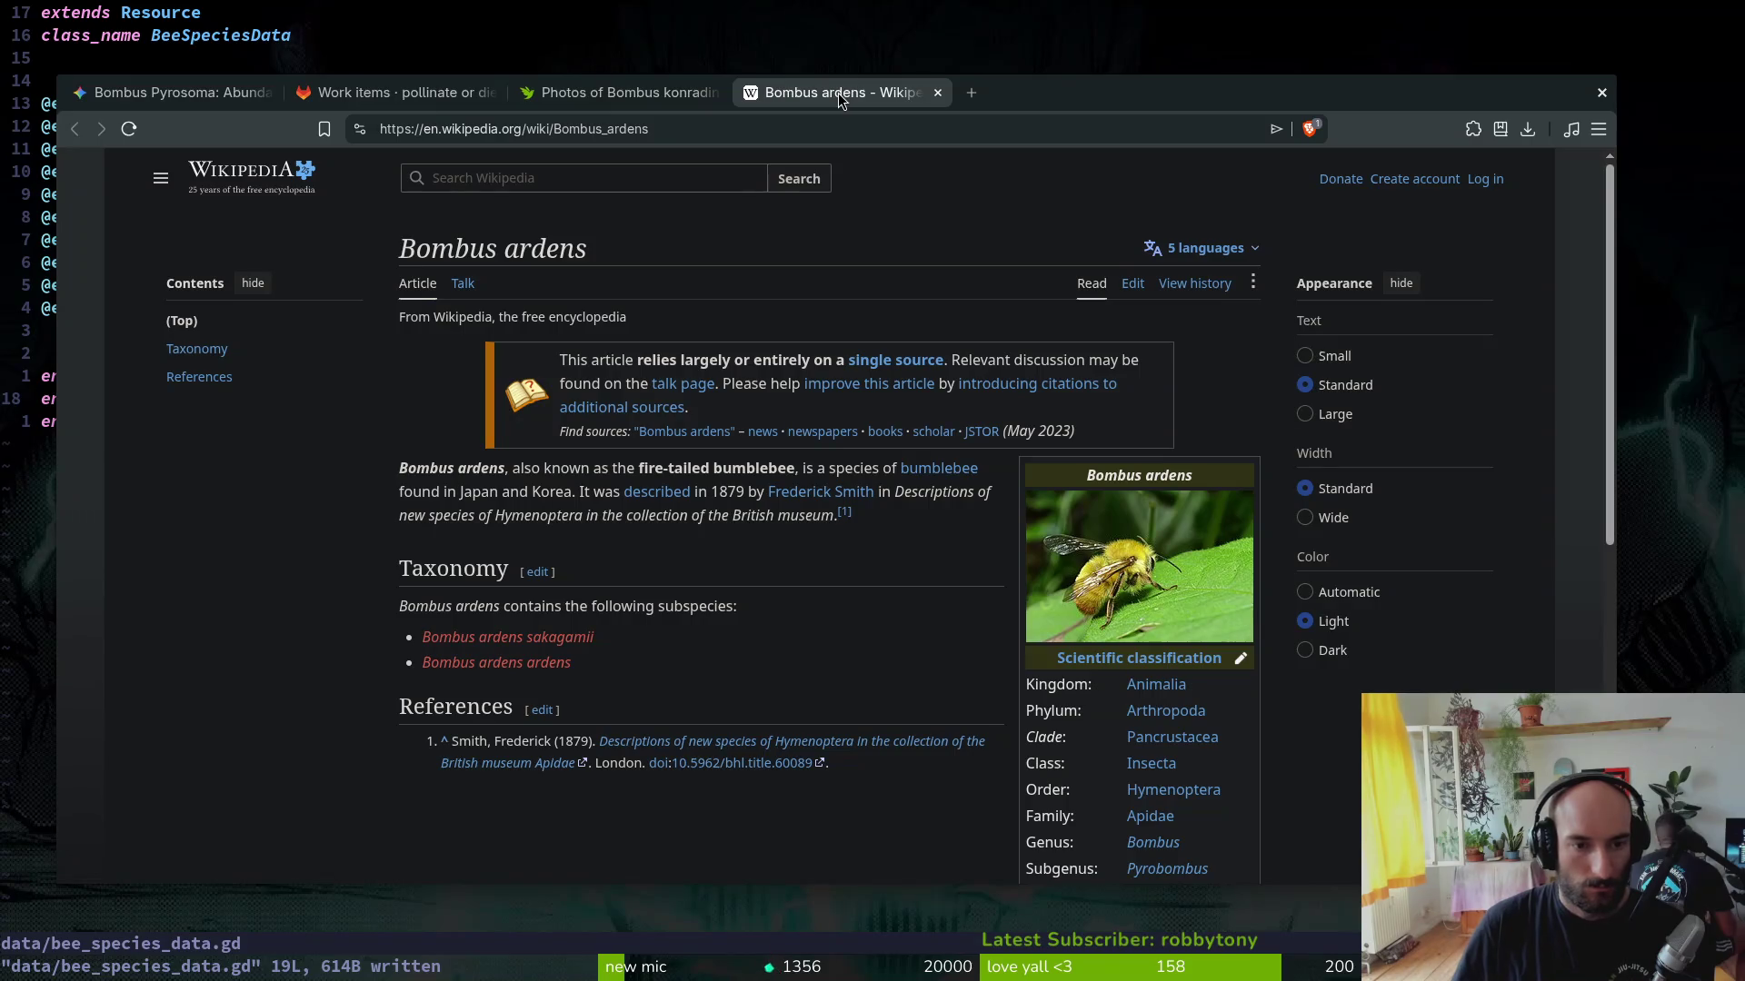
pyautogui.scroll(-5, 973, 485)
pyautogui.scroll(-2, 956, 493)
pyautogui.scroll(7, 955, 492)
# Step: Send Gemini the question about how threatened Bombus ardens is, then hide the browser
pyautogui.click(198, 94)
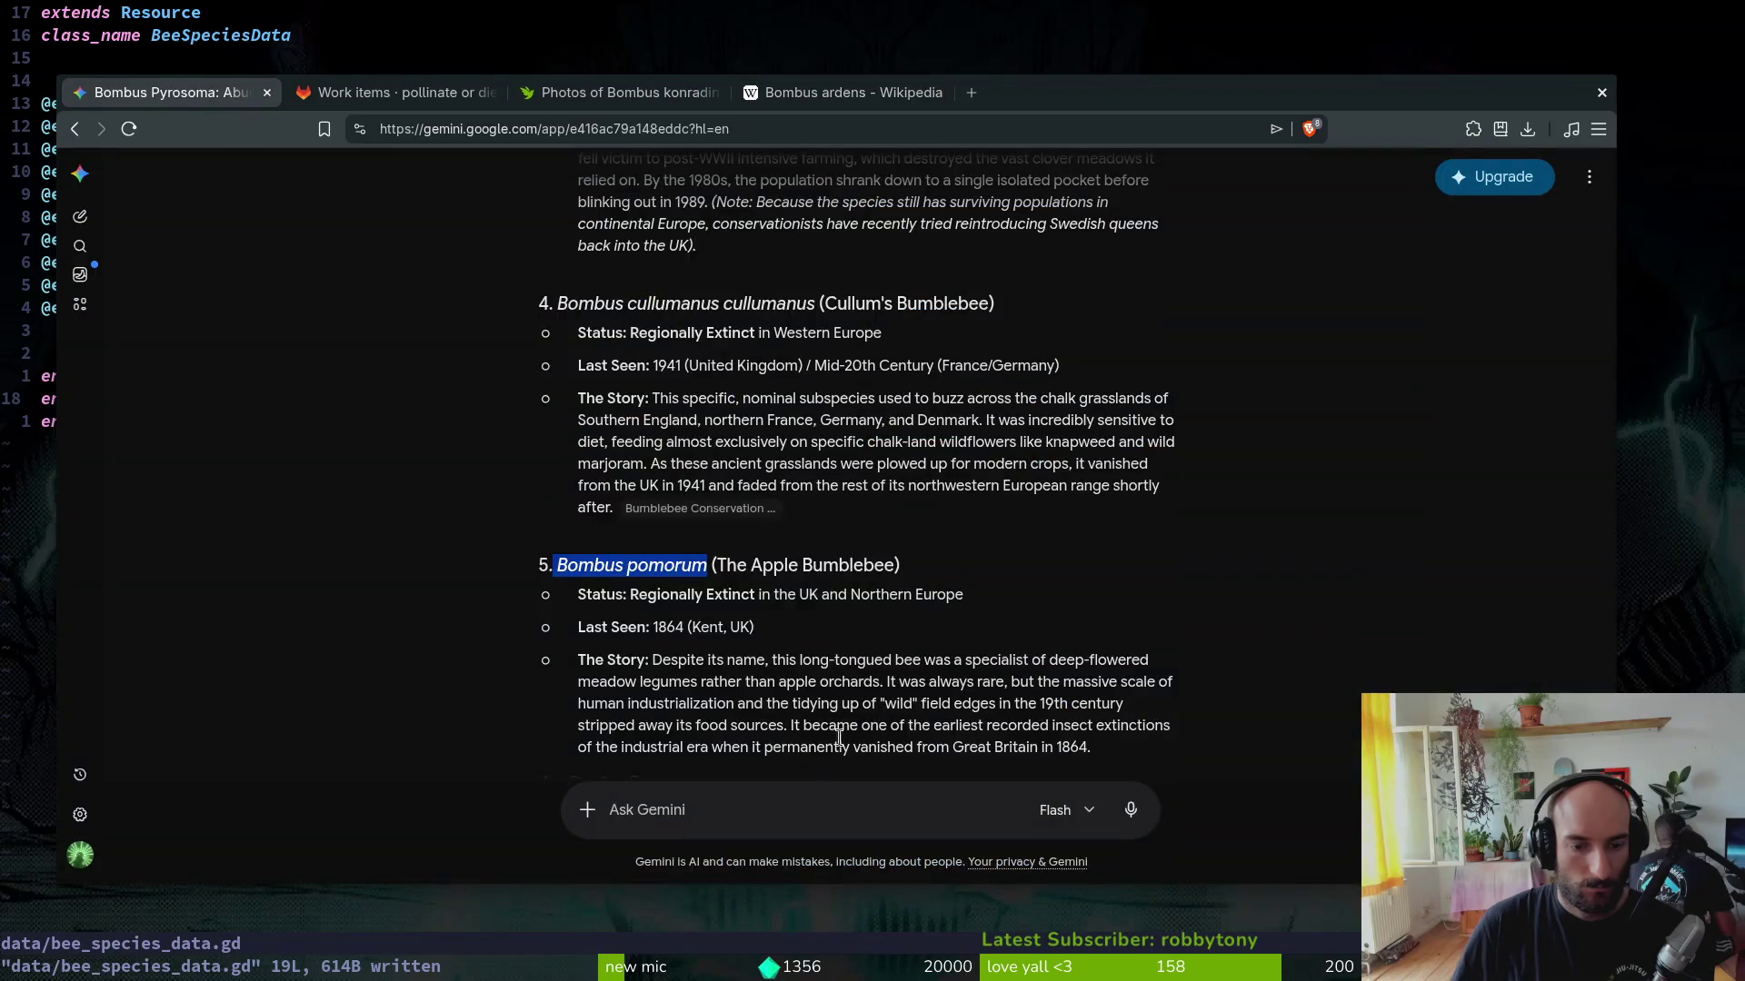
pyautogui.scroll(-1, 807, 643)
pyautogui.write('bub')
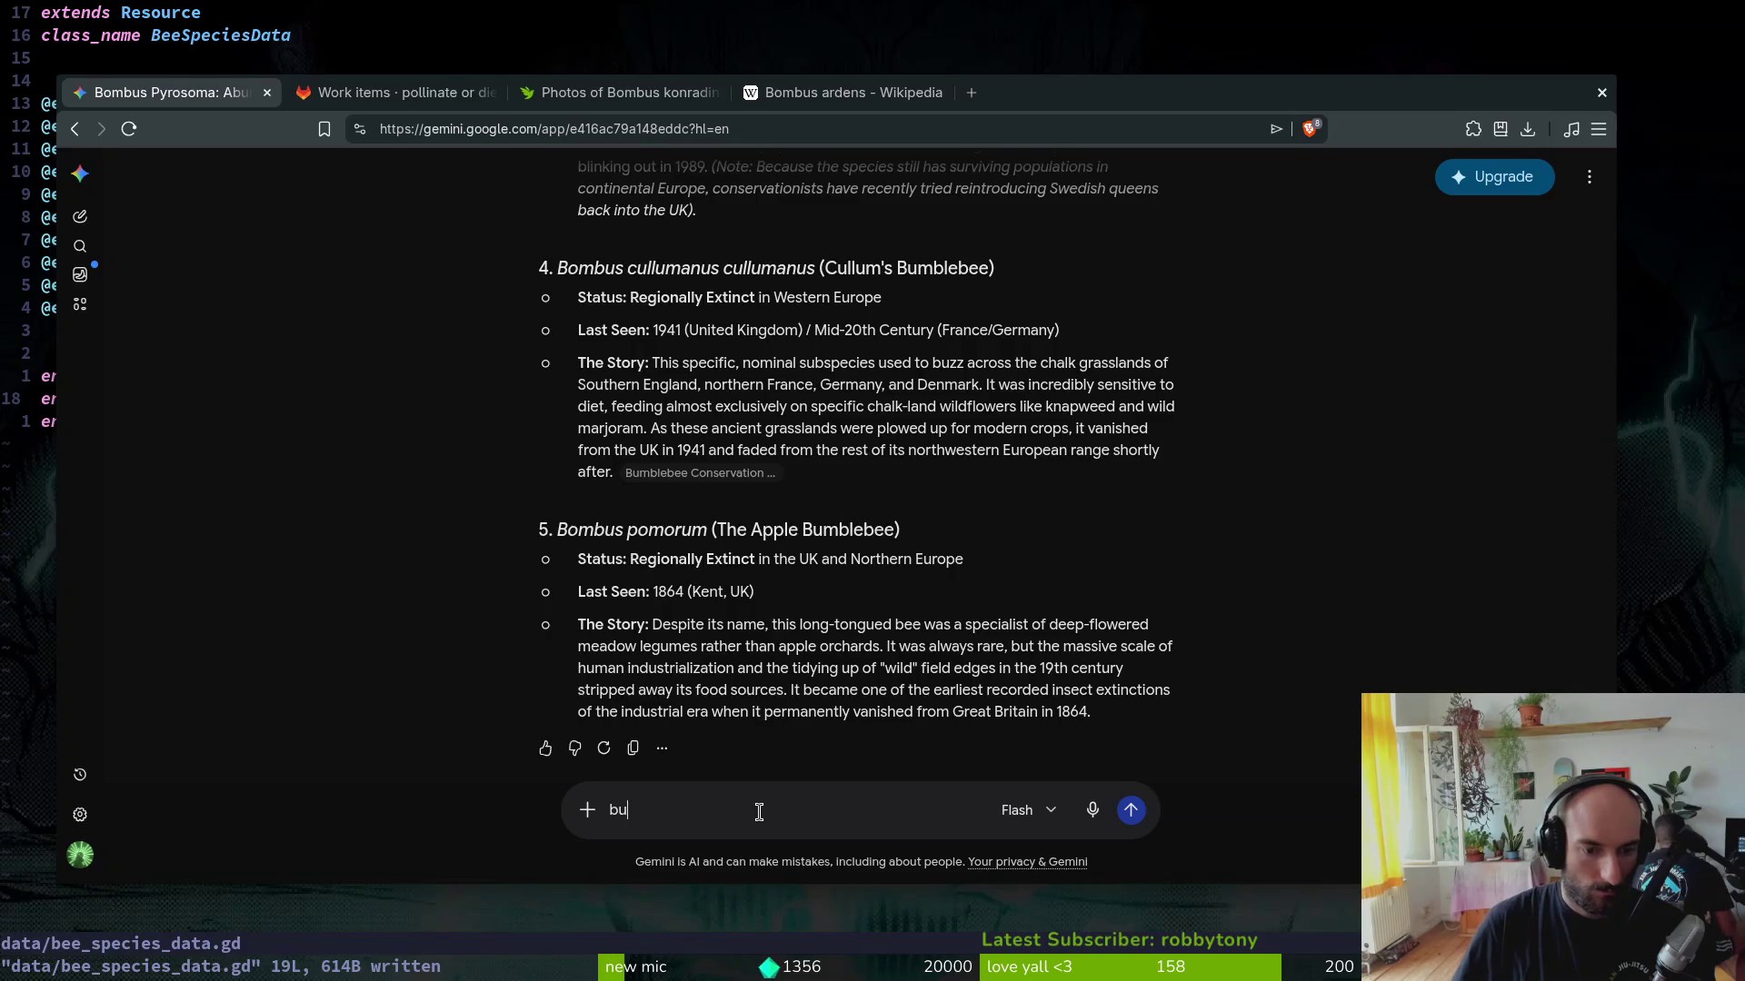
pyautogui.write('s are')
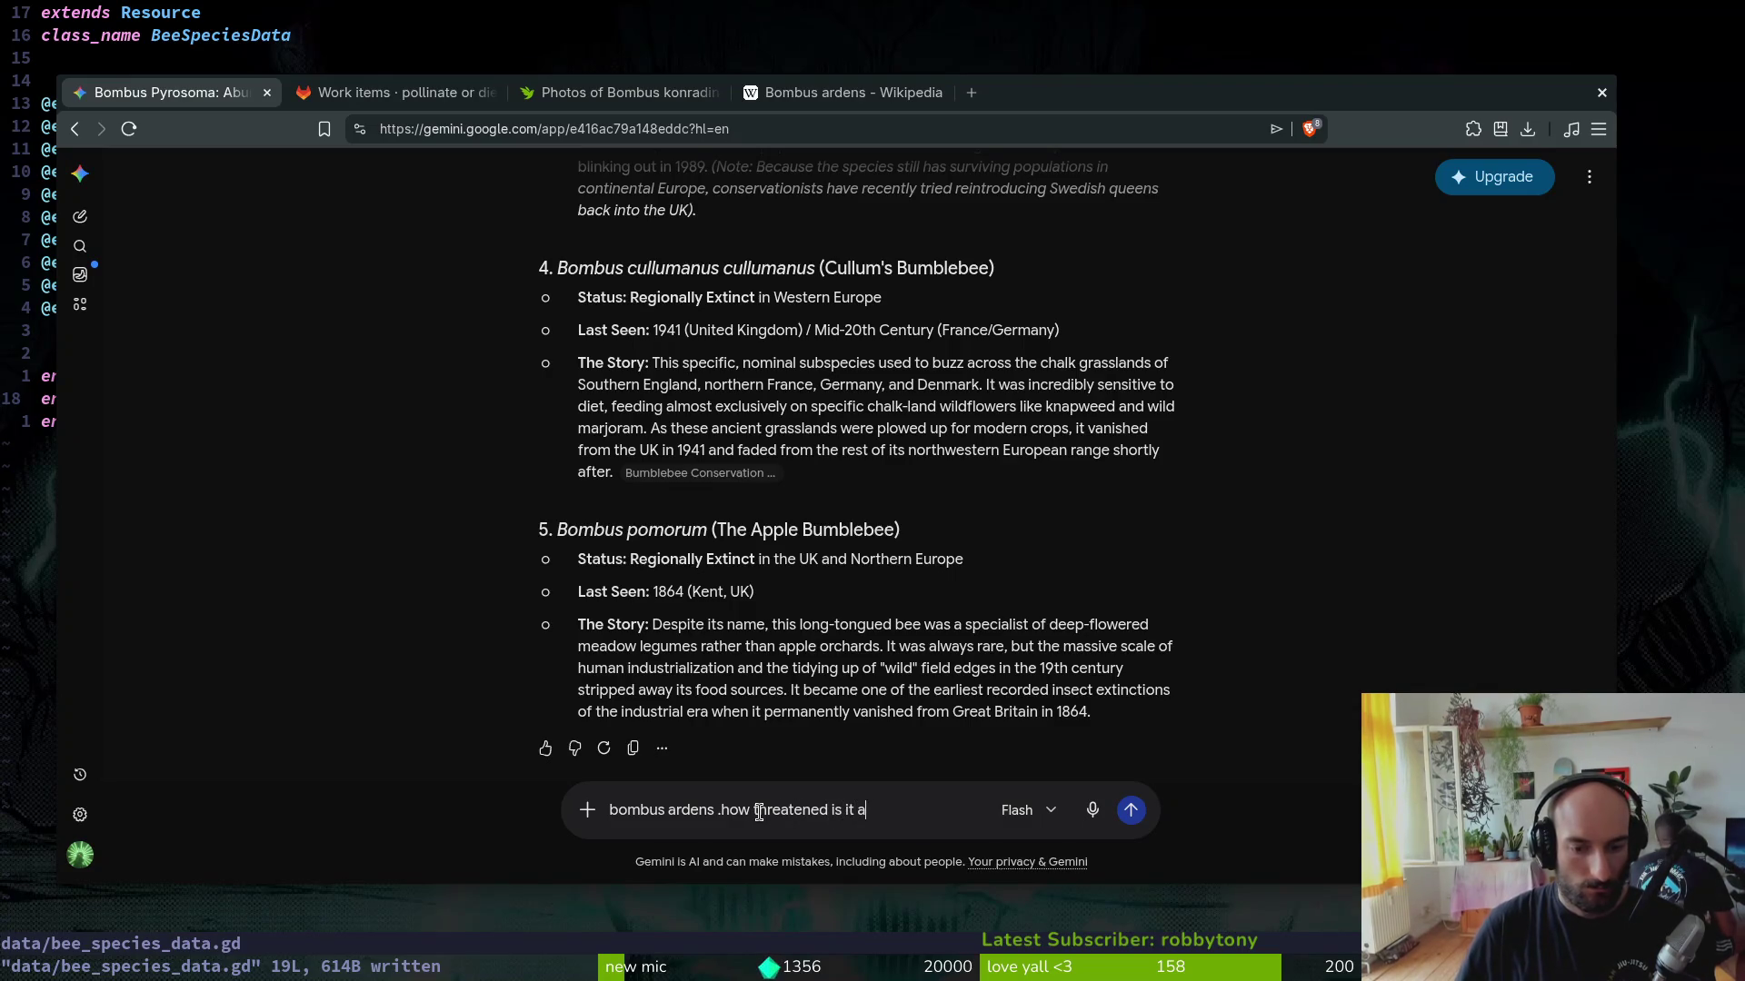
pyautogui.press('Return')
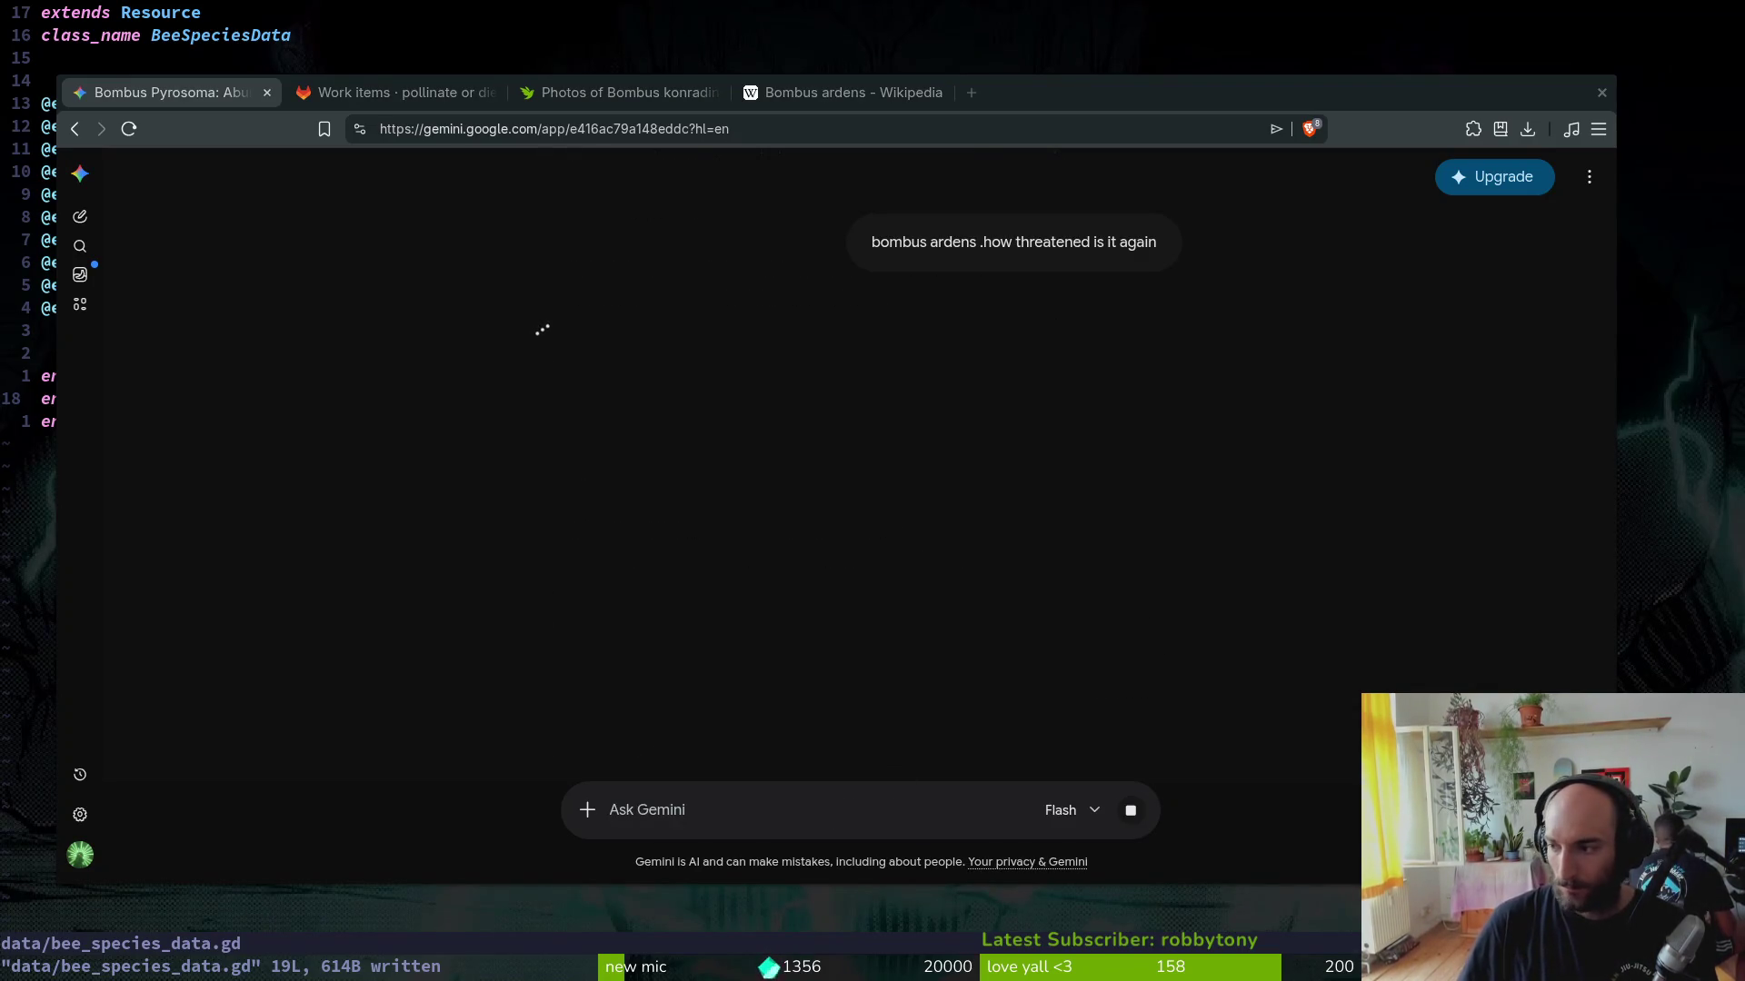
pyautogui.press('super+minus')
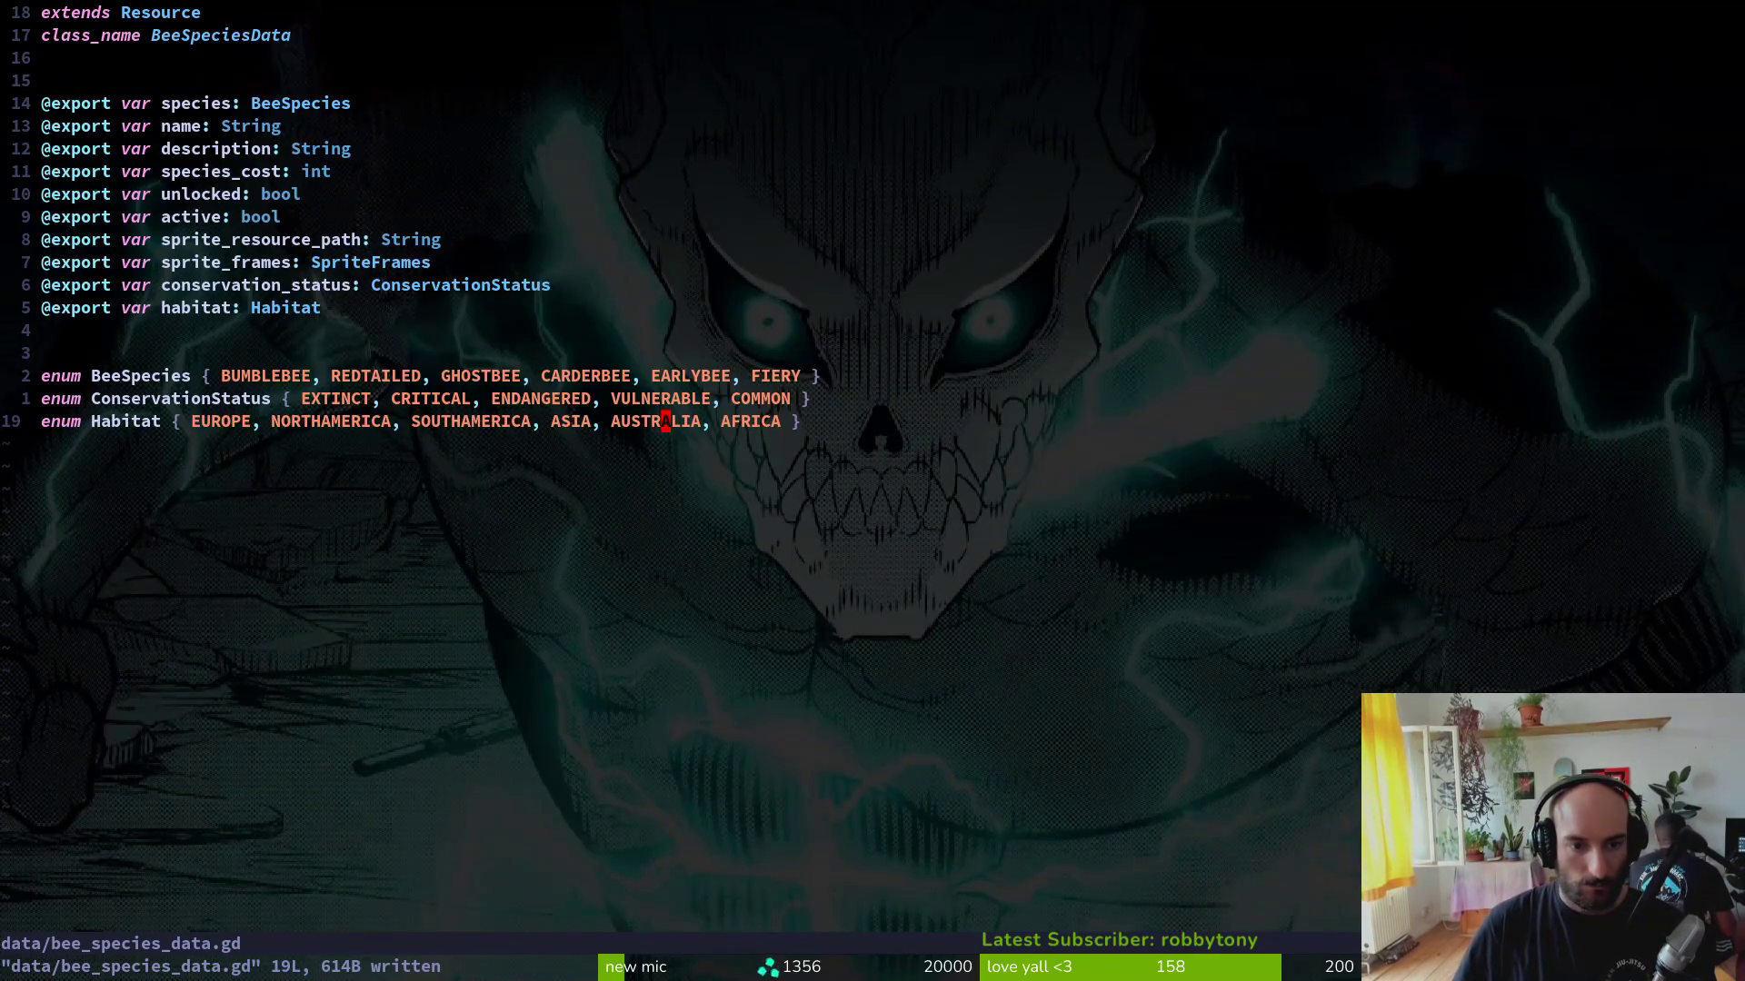
# Step: Save and quit the bee species script in Vim, then bring Godot to the front
pyautogui.press('k')
pyautogui.press('k')
pyautogui.press('k')
pyautogui.write('jj')
pyautogui.write(':wq')
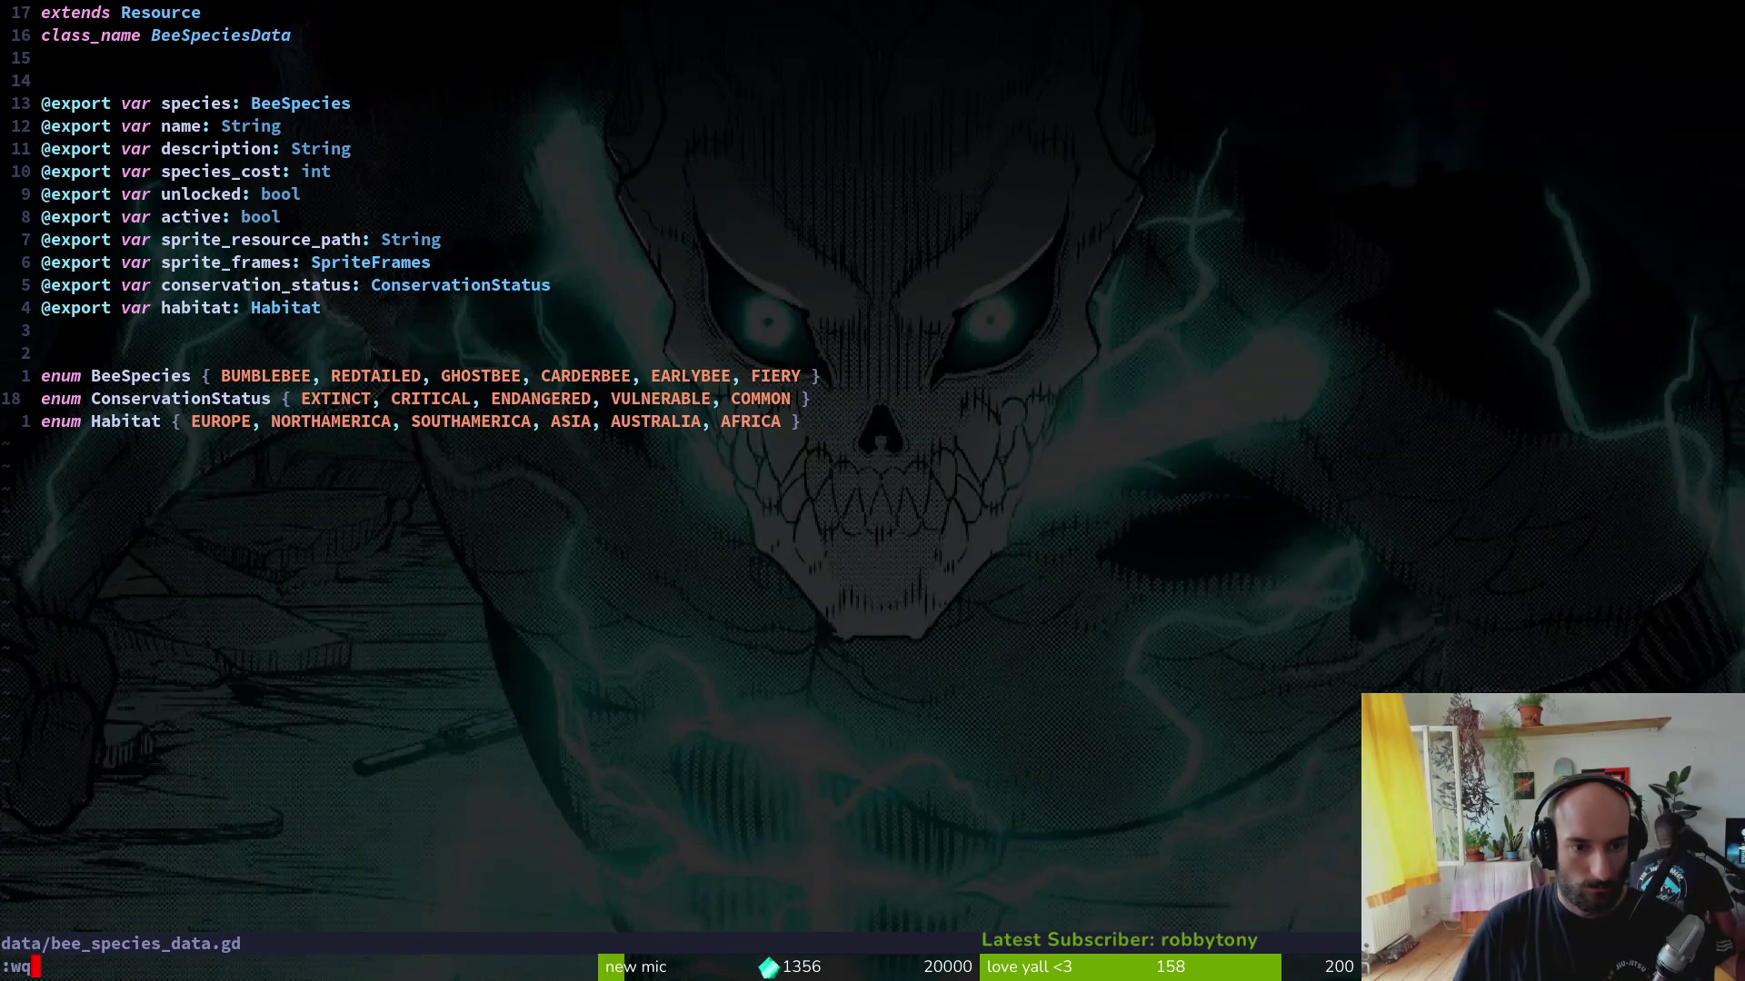
pyautogui.press('Return')
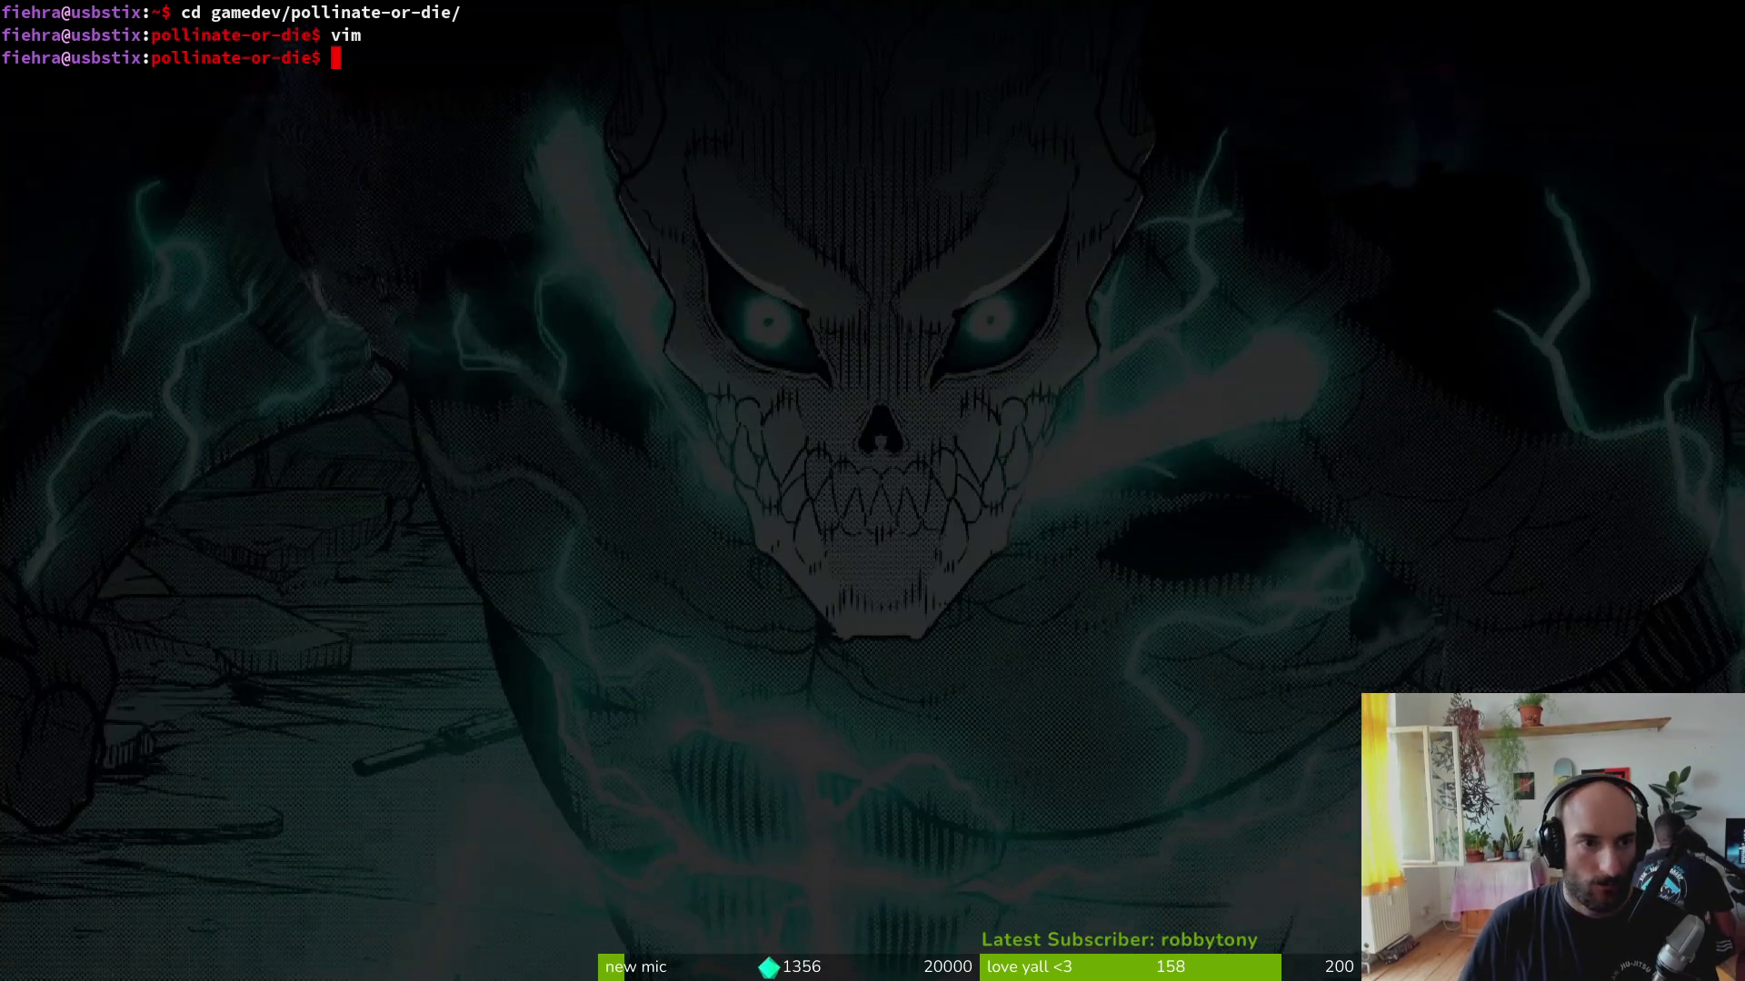
pyautogui.hotkey('alt', 'Tab')
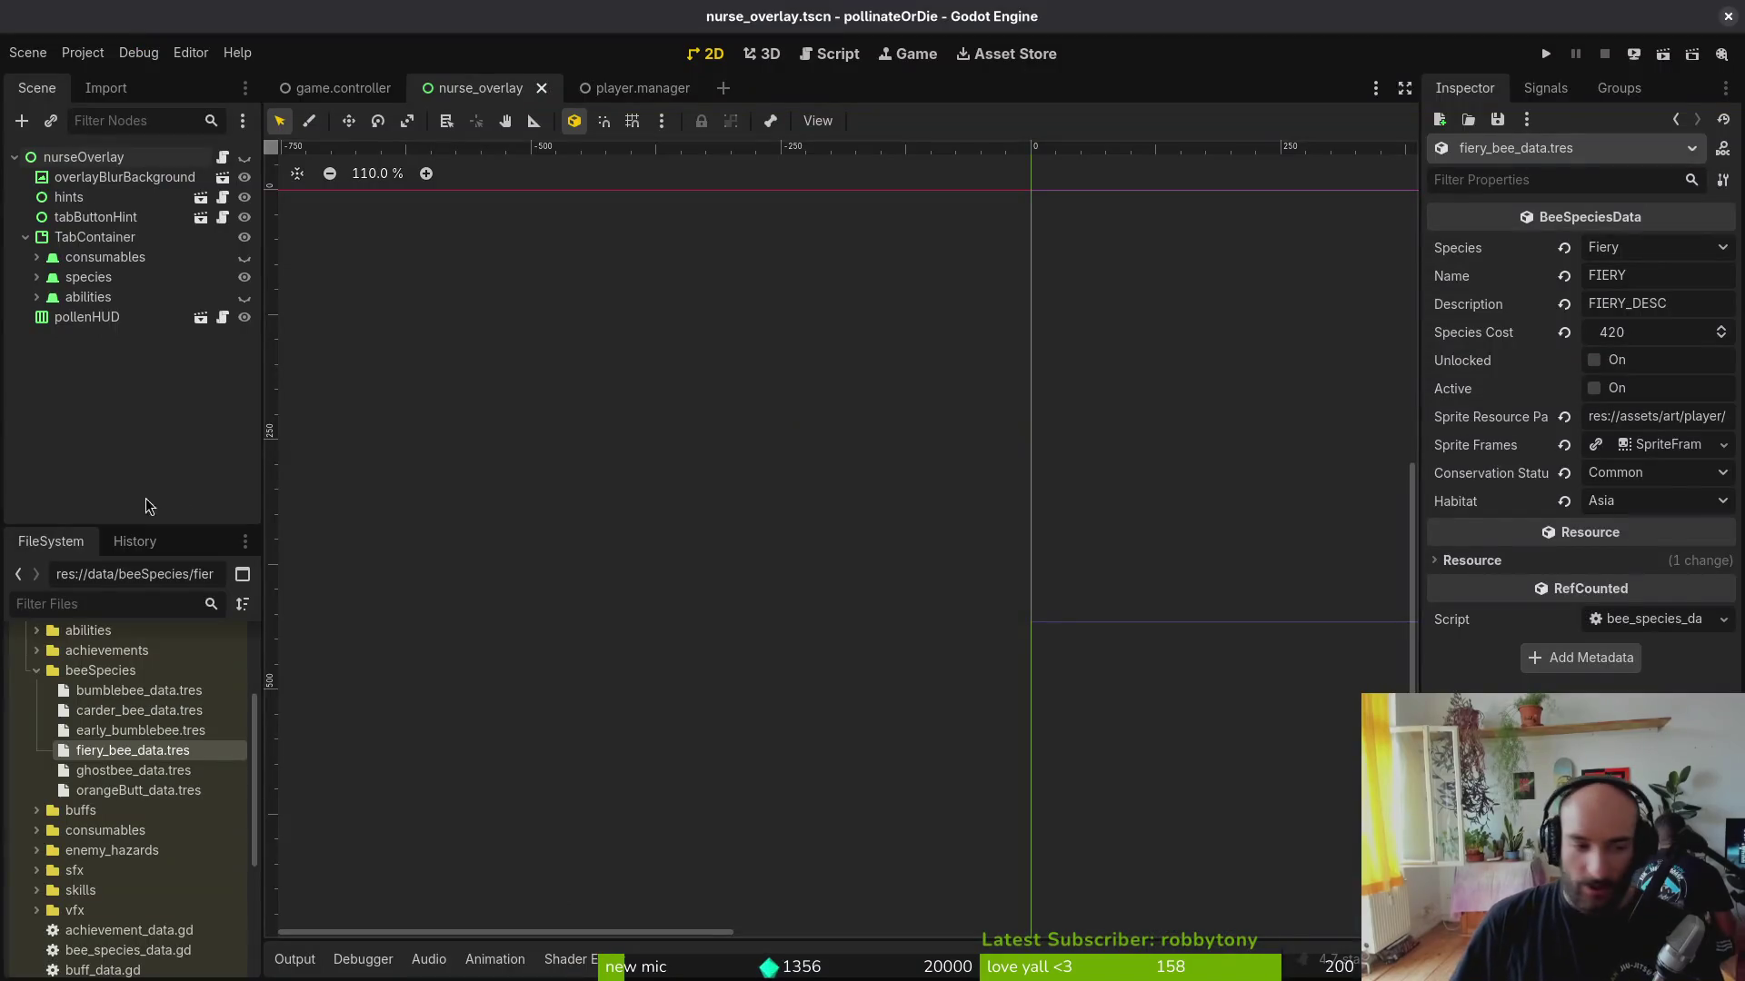
# Step: Add fiery_bee_data.tres as the sixth Bee Species Template in player.manager and save
pyautogui.click(633, 91)
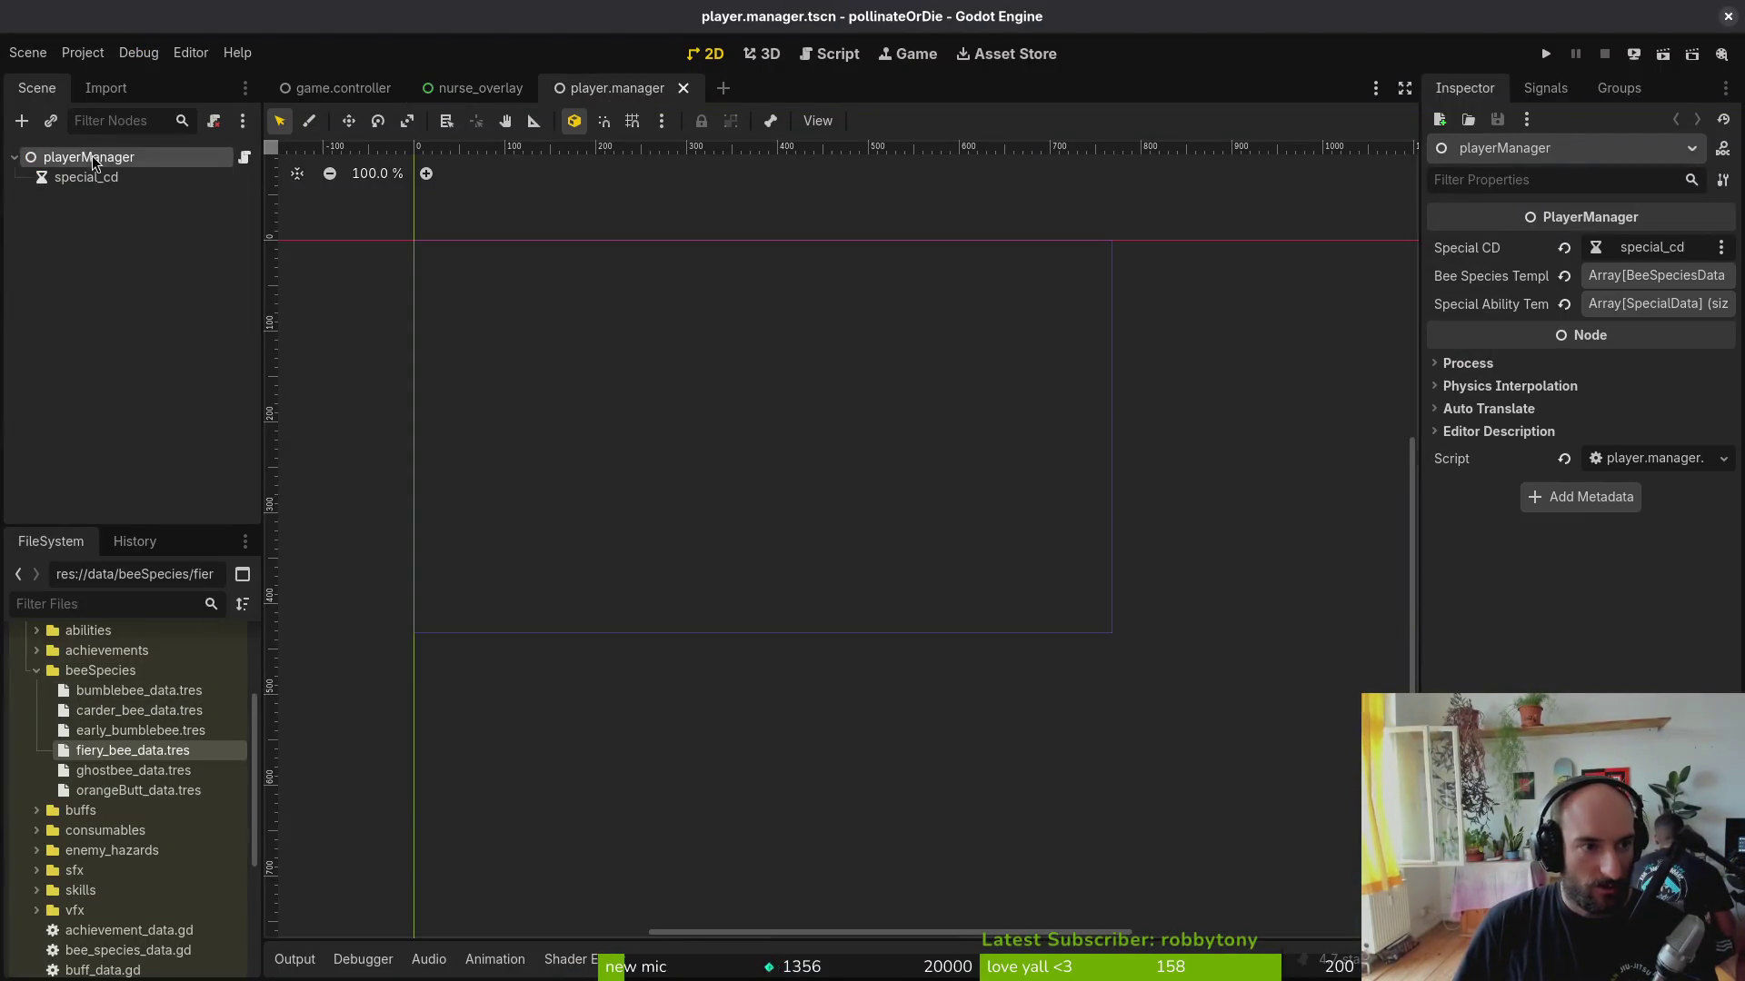
pyautogui.click(1656, 276)
pyautogui.moveTo(133, 749); pyautogui.dragTo(1568, 493)
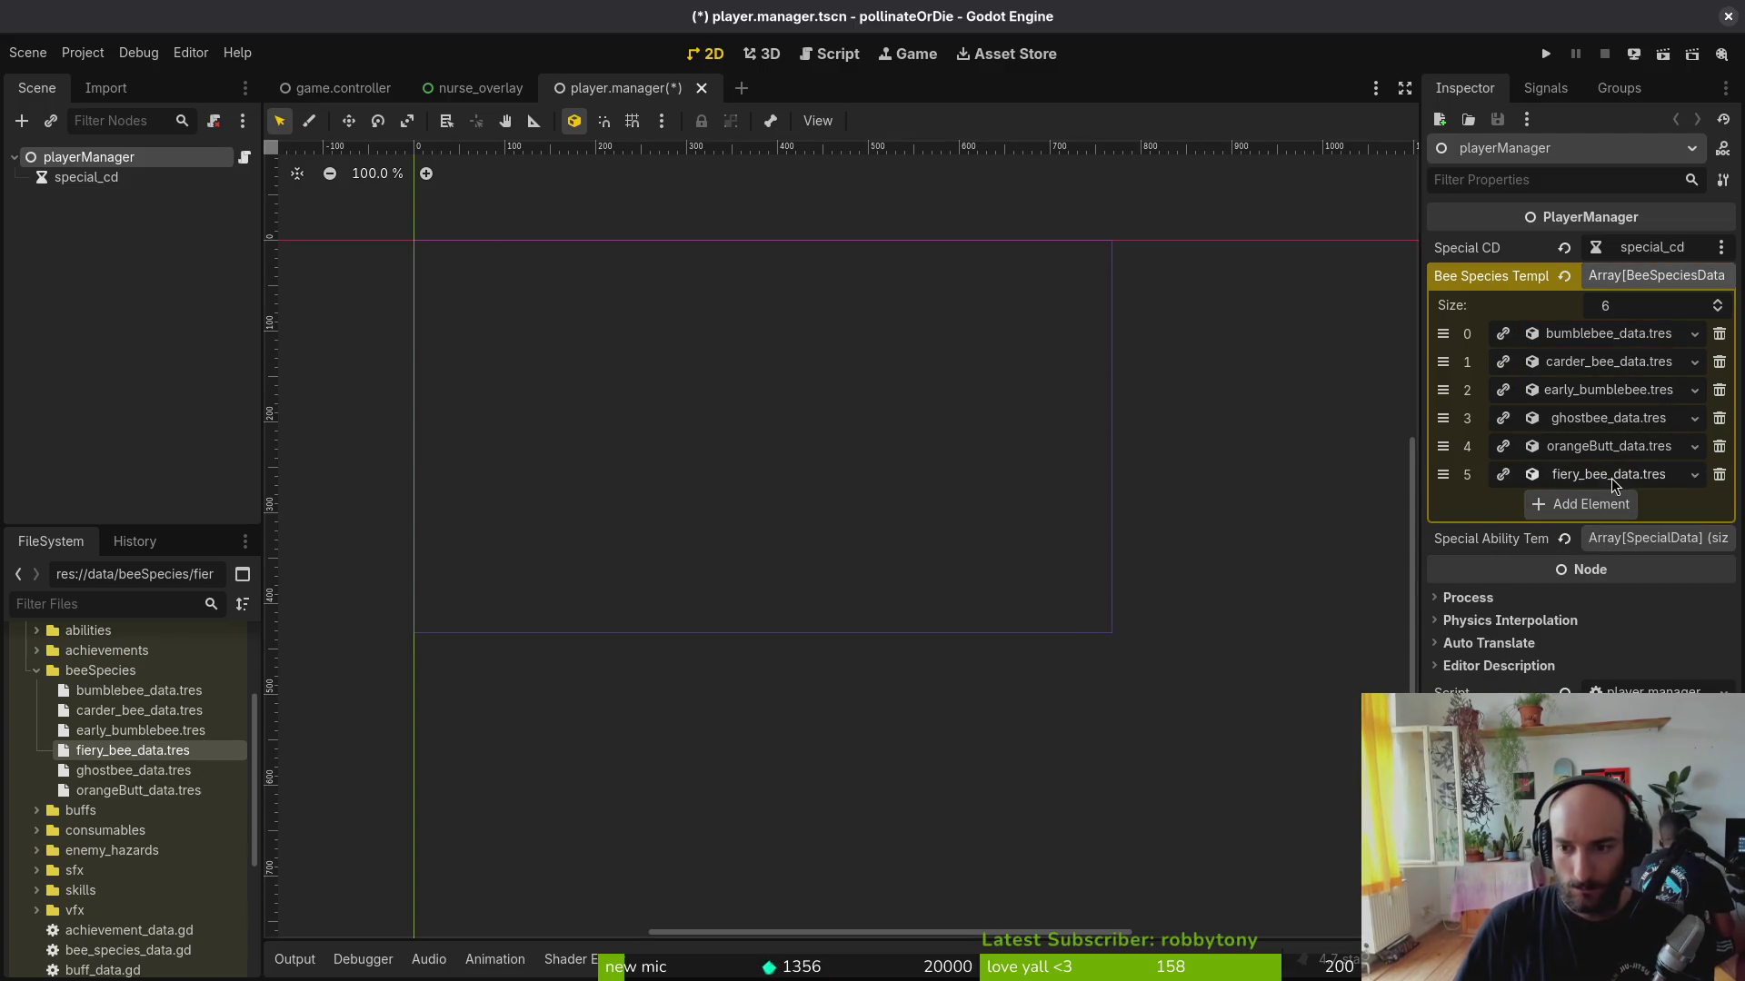
pyautogui.hotkey('ctrl', 's')
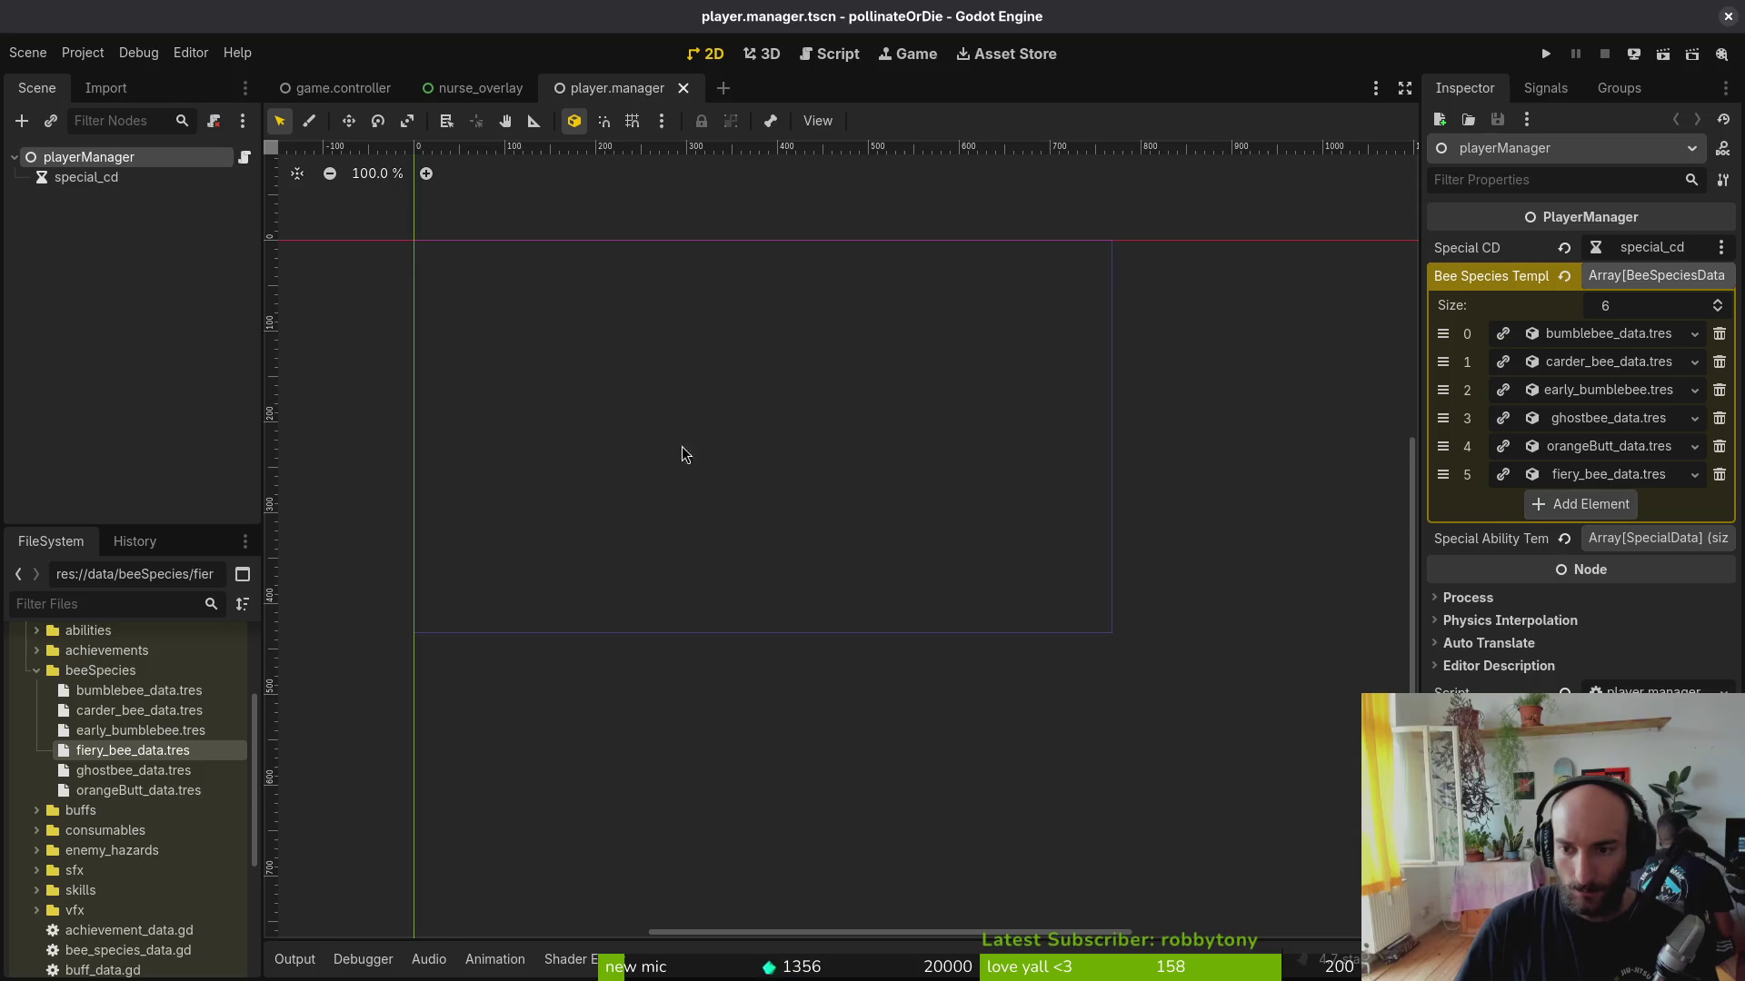
# Step: Return to the nurse_overlay scene and expand its species branch
pyautogui.hotkey('ctrl', 'shift', 'o')
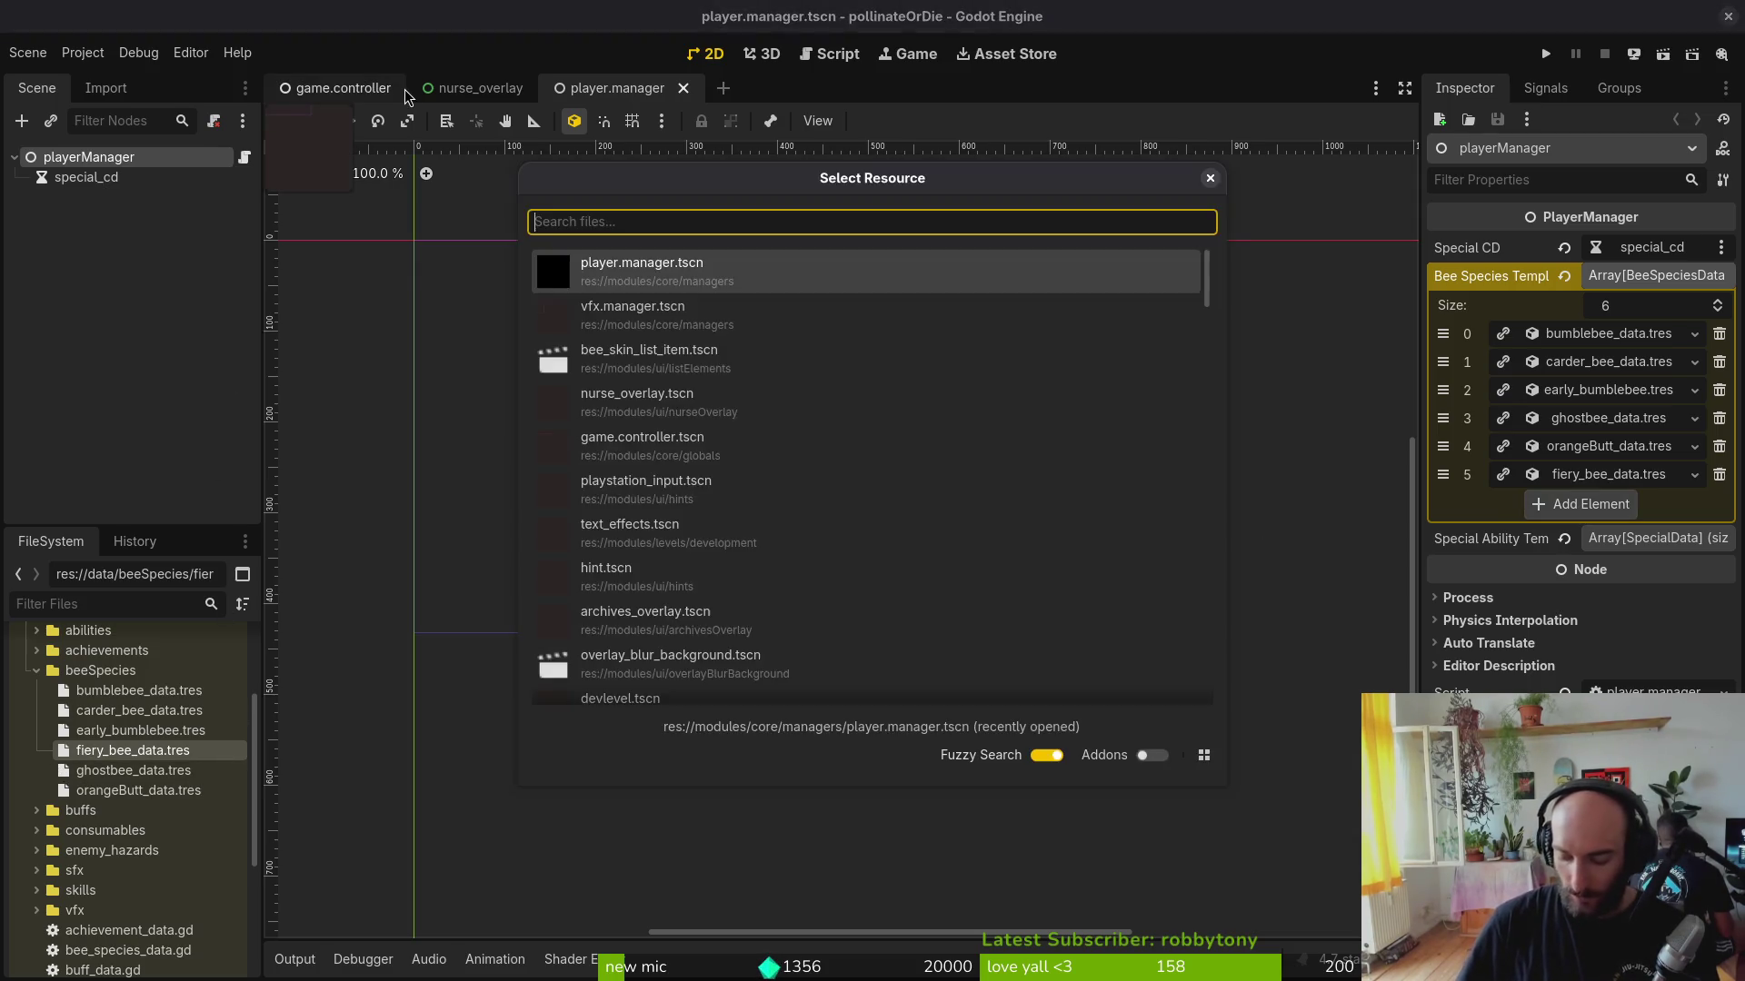
pyautogui.press('Escape')
pyautogui.click(465, 88)
pyautogui.click(37, 277)
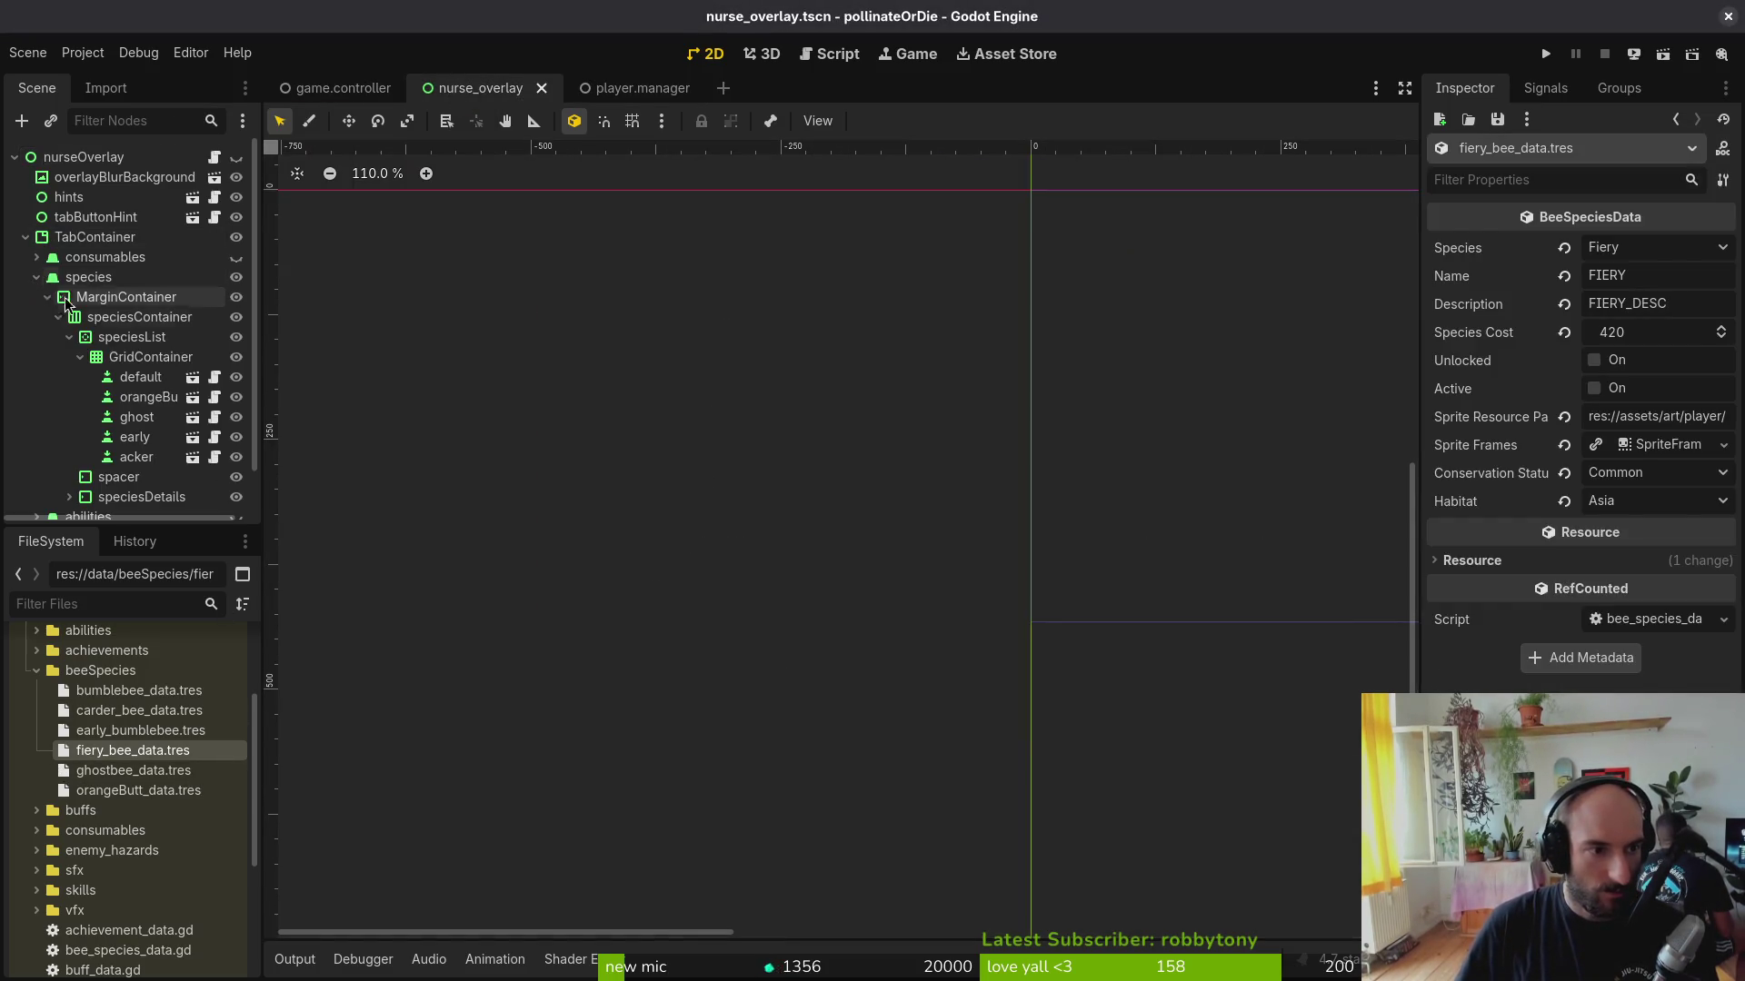
# Step: Duplicate the acker species entry as 'fiery', leave its type Carderbee, and save the scene
pyautogui.click(150, 357)
pyautogui.click(137, 457)
pyautogui.hotkey('ctrl', 'd')
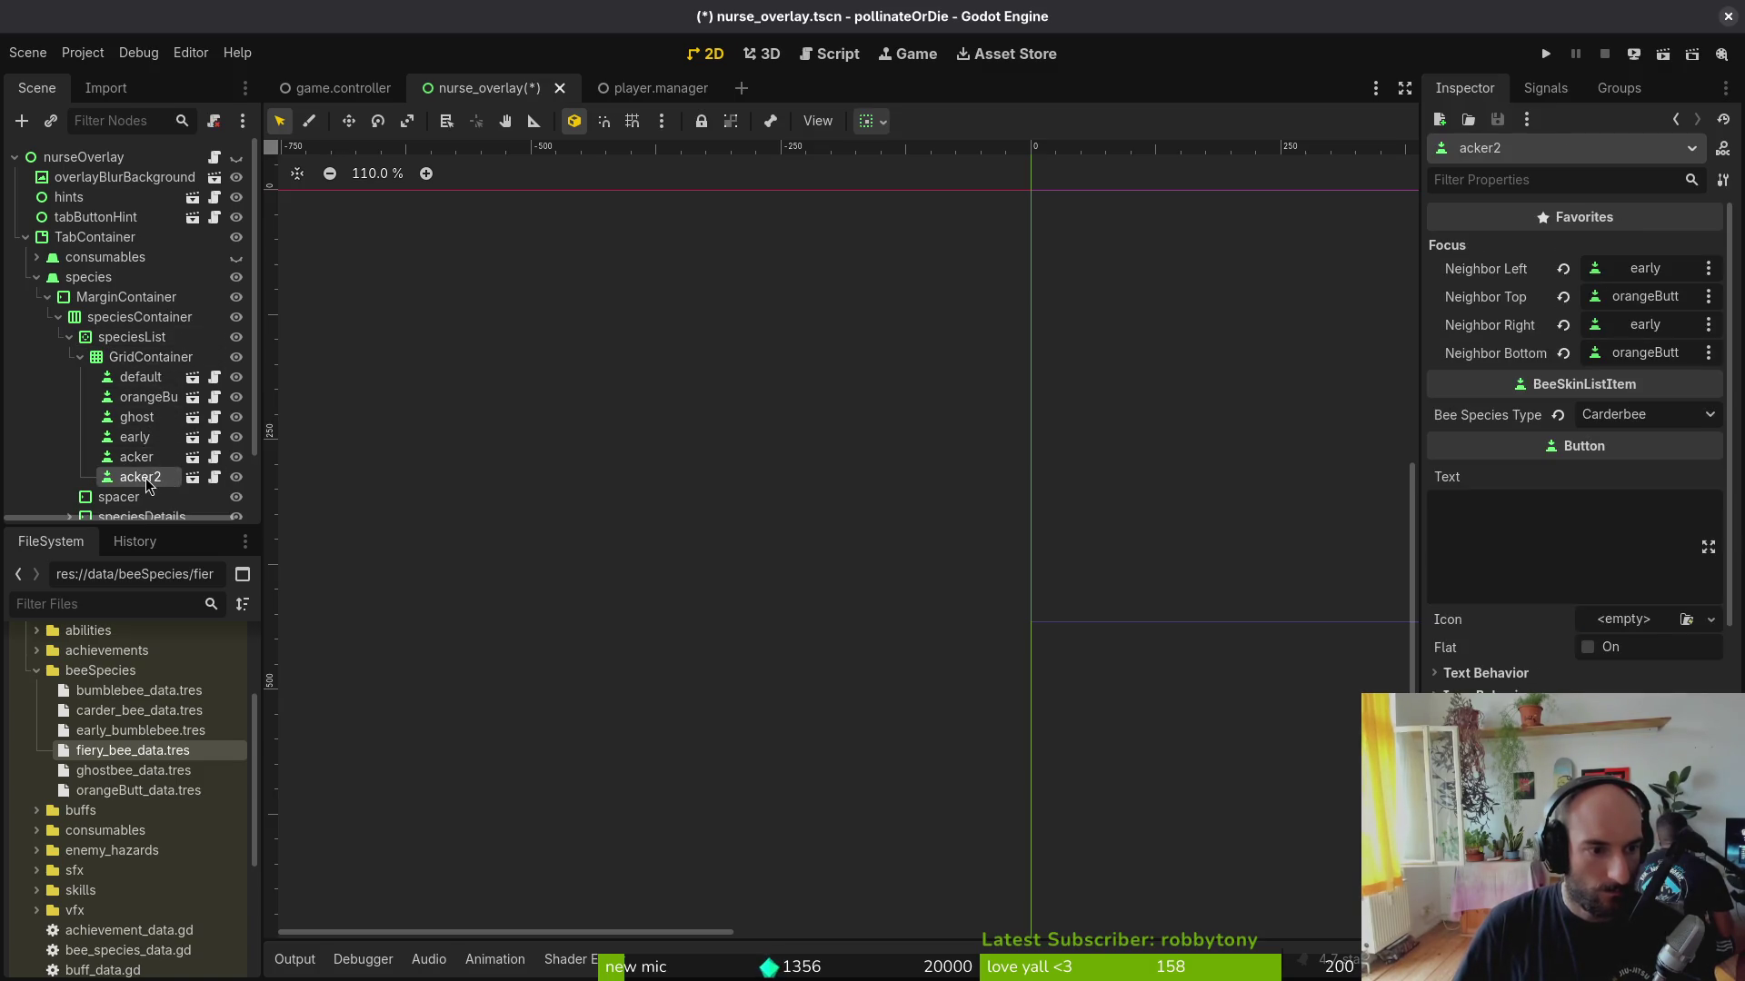
pyautogui.doubleClick(141, 477)
pyautogui.write('fiery')
pyautogui.press('Return')
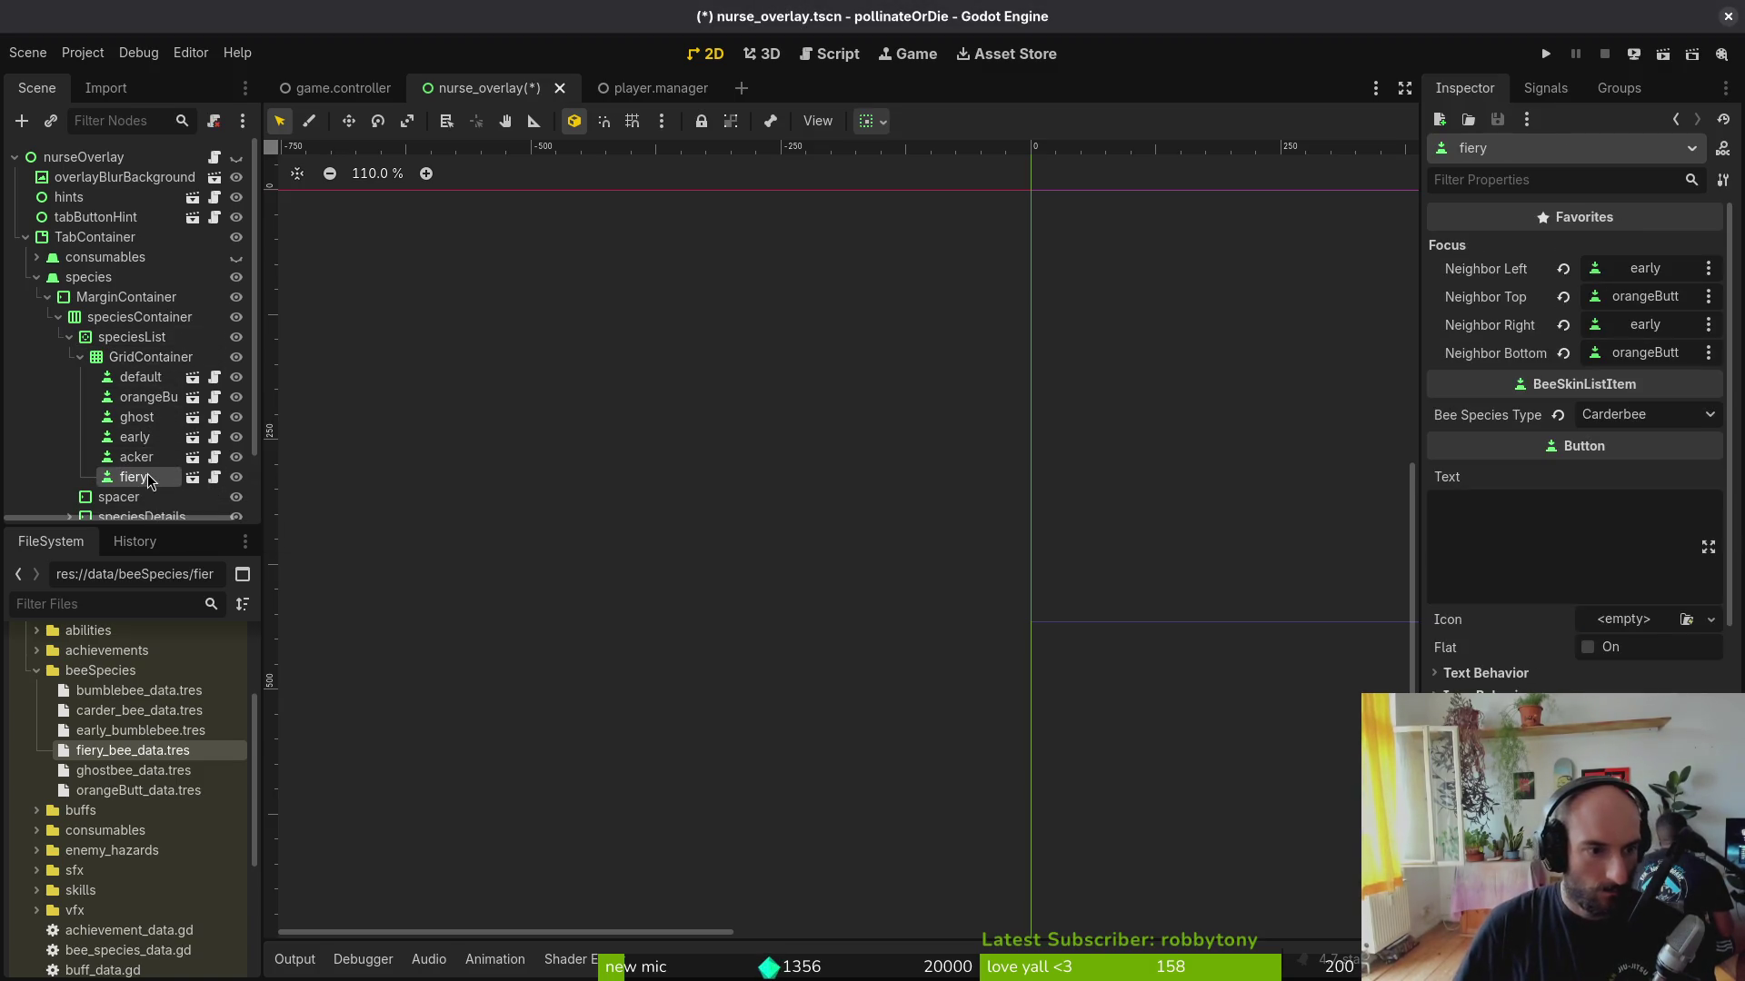
pyautogui.click(1673, 422)
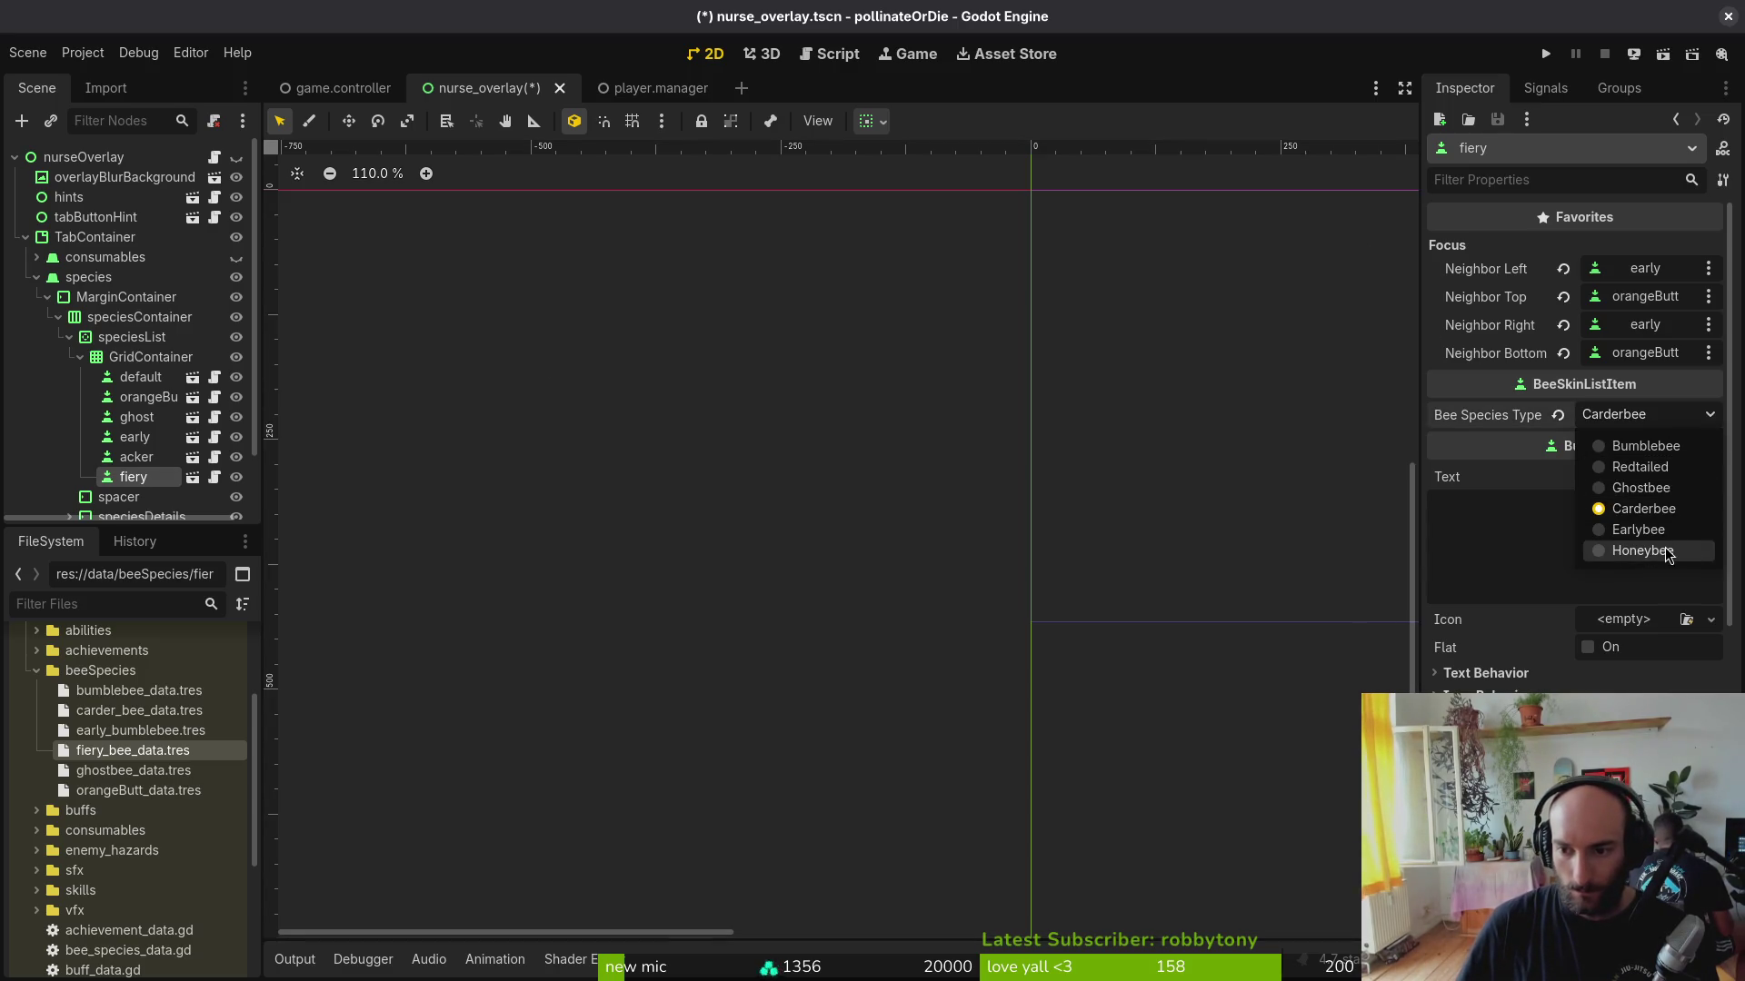
pyautogui.click(1075, 441)
pyautogui.hotkey('ctrl', 's')
# Step: Reload the Godot project, then locate bee_skin_list_item.gd with Vim's file finder
pyautogui.hotkey('alt', 'Tab')
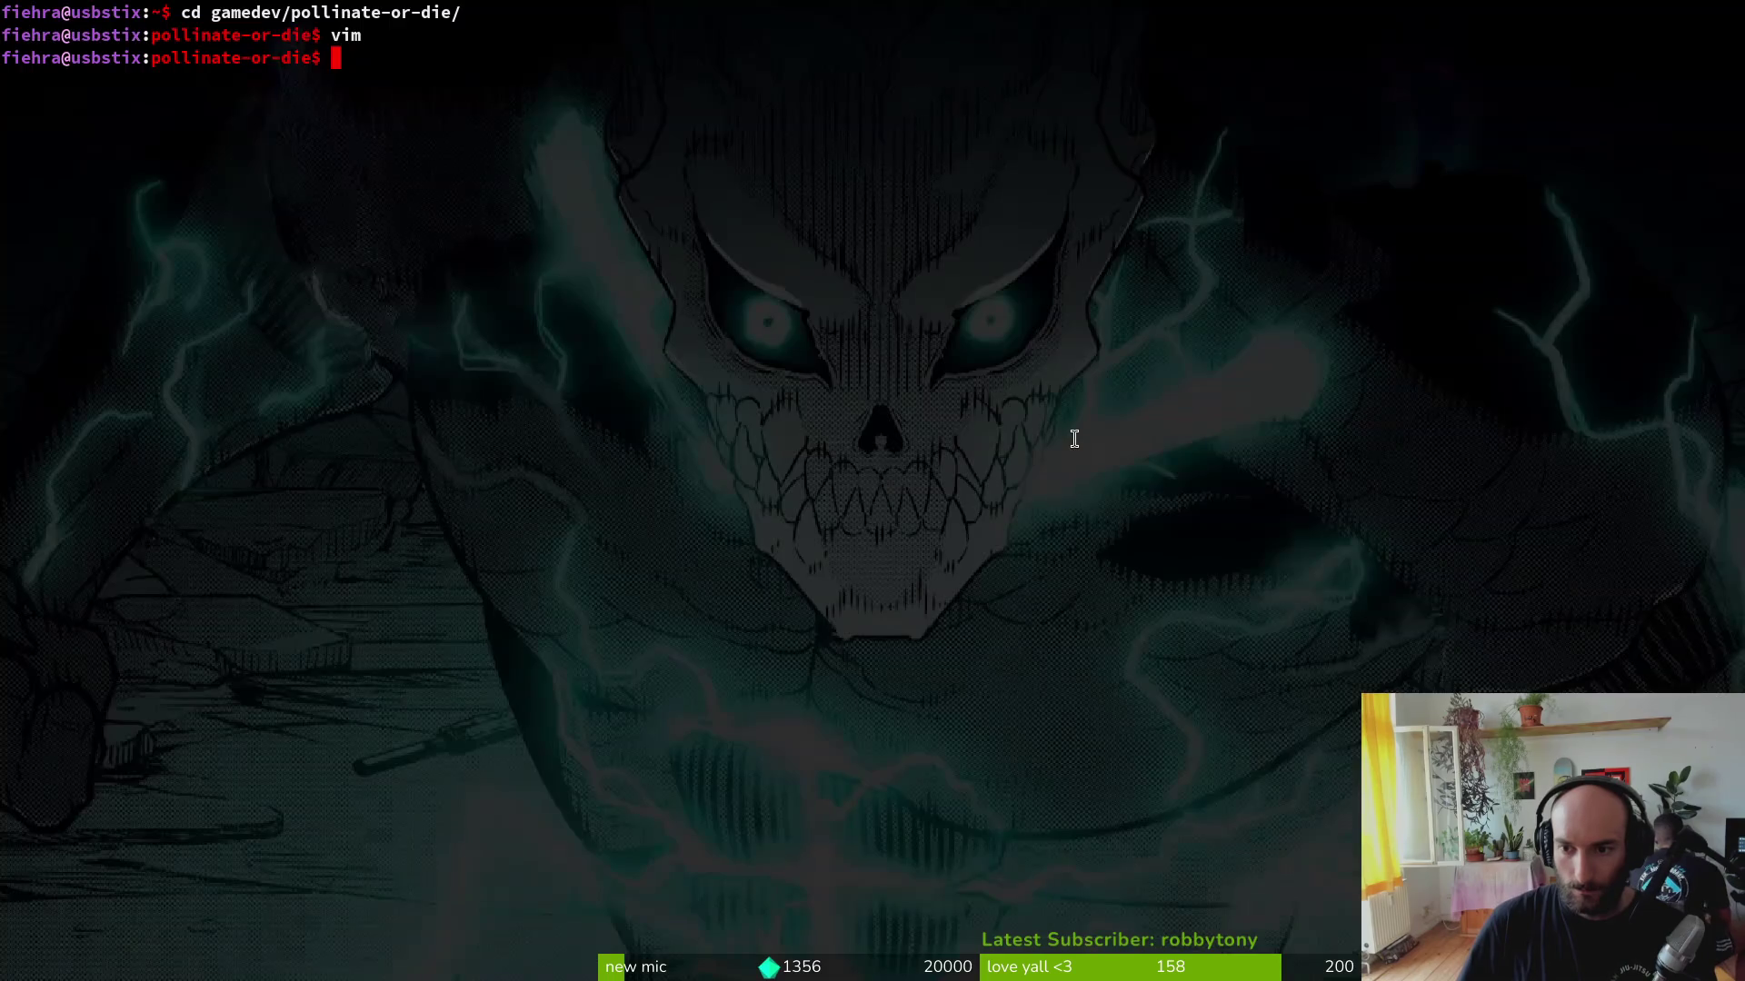
pyautogui.hotkey('alt', 'Tab')
pyautogui.click(82, 53)
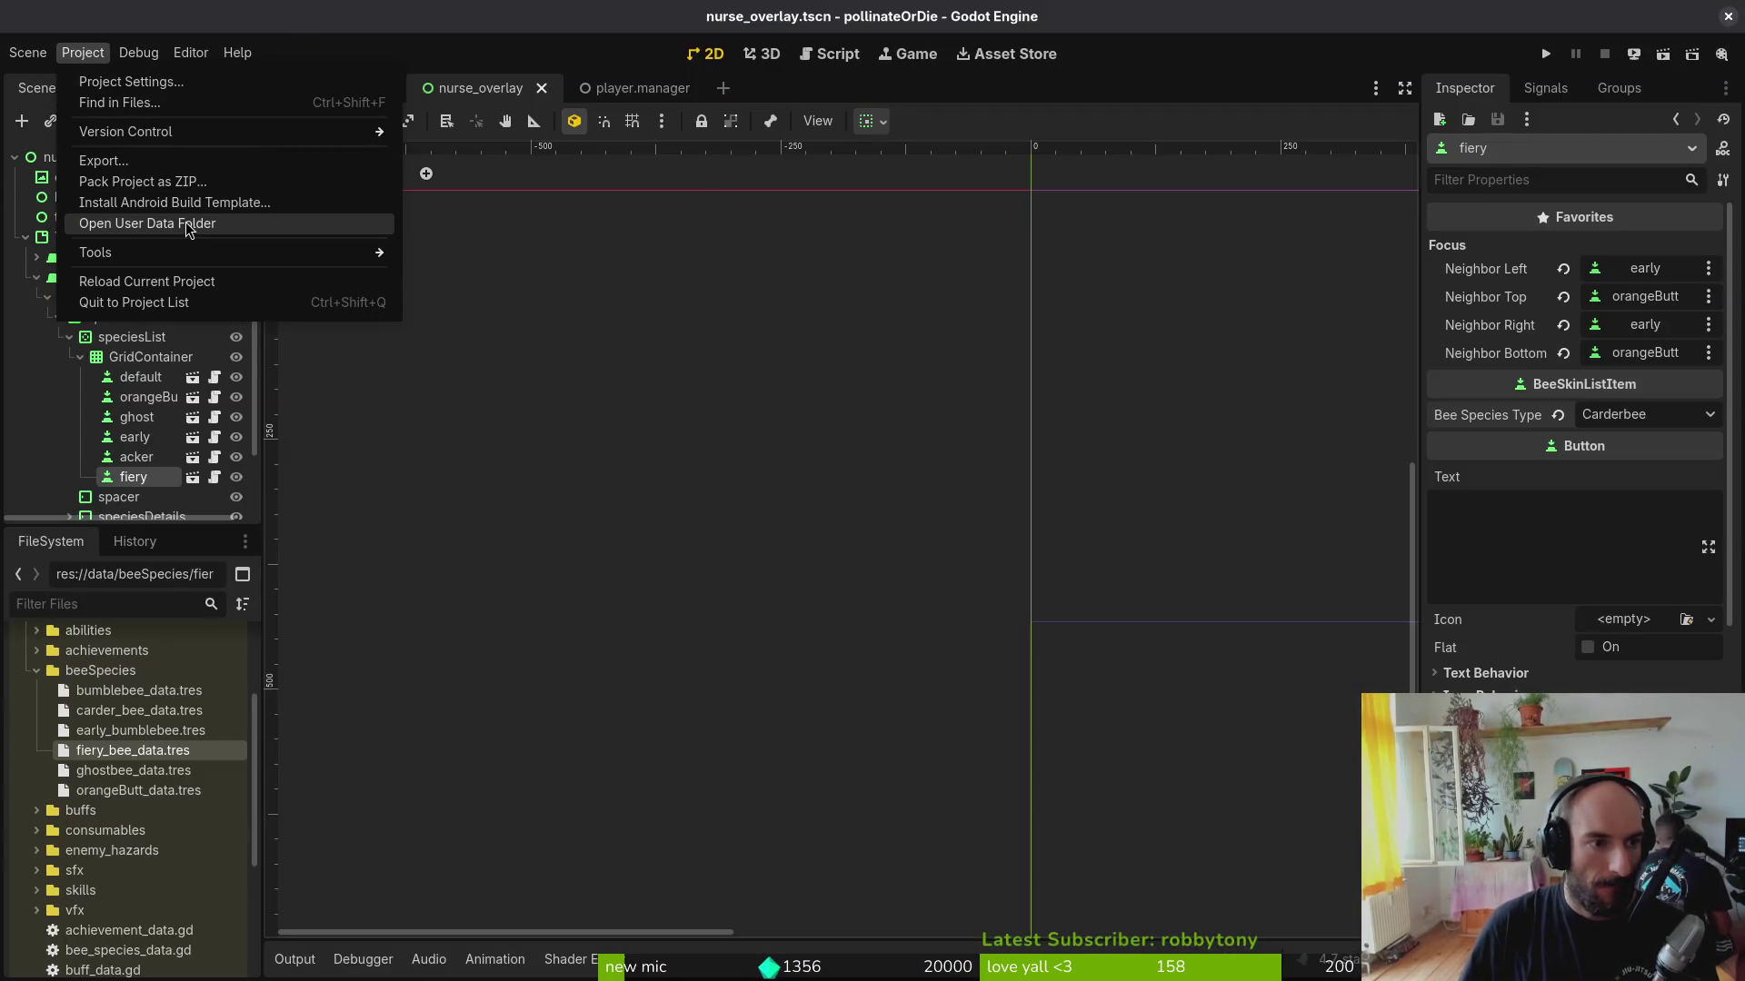
pyautogui.click(157, 282)
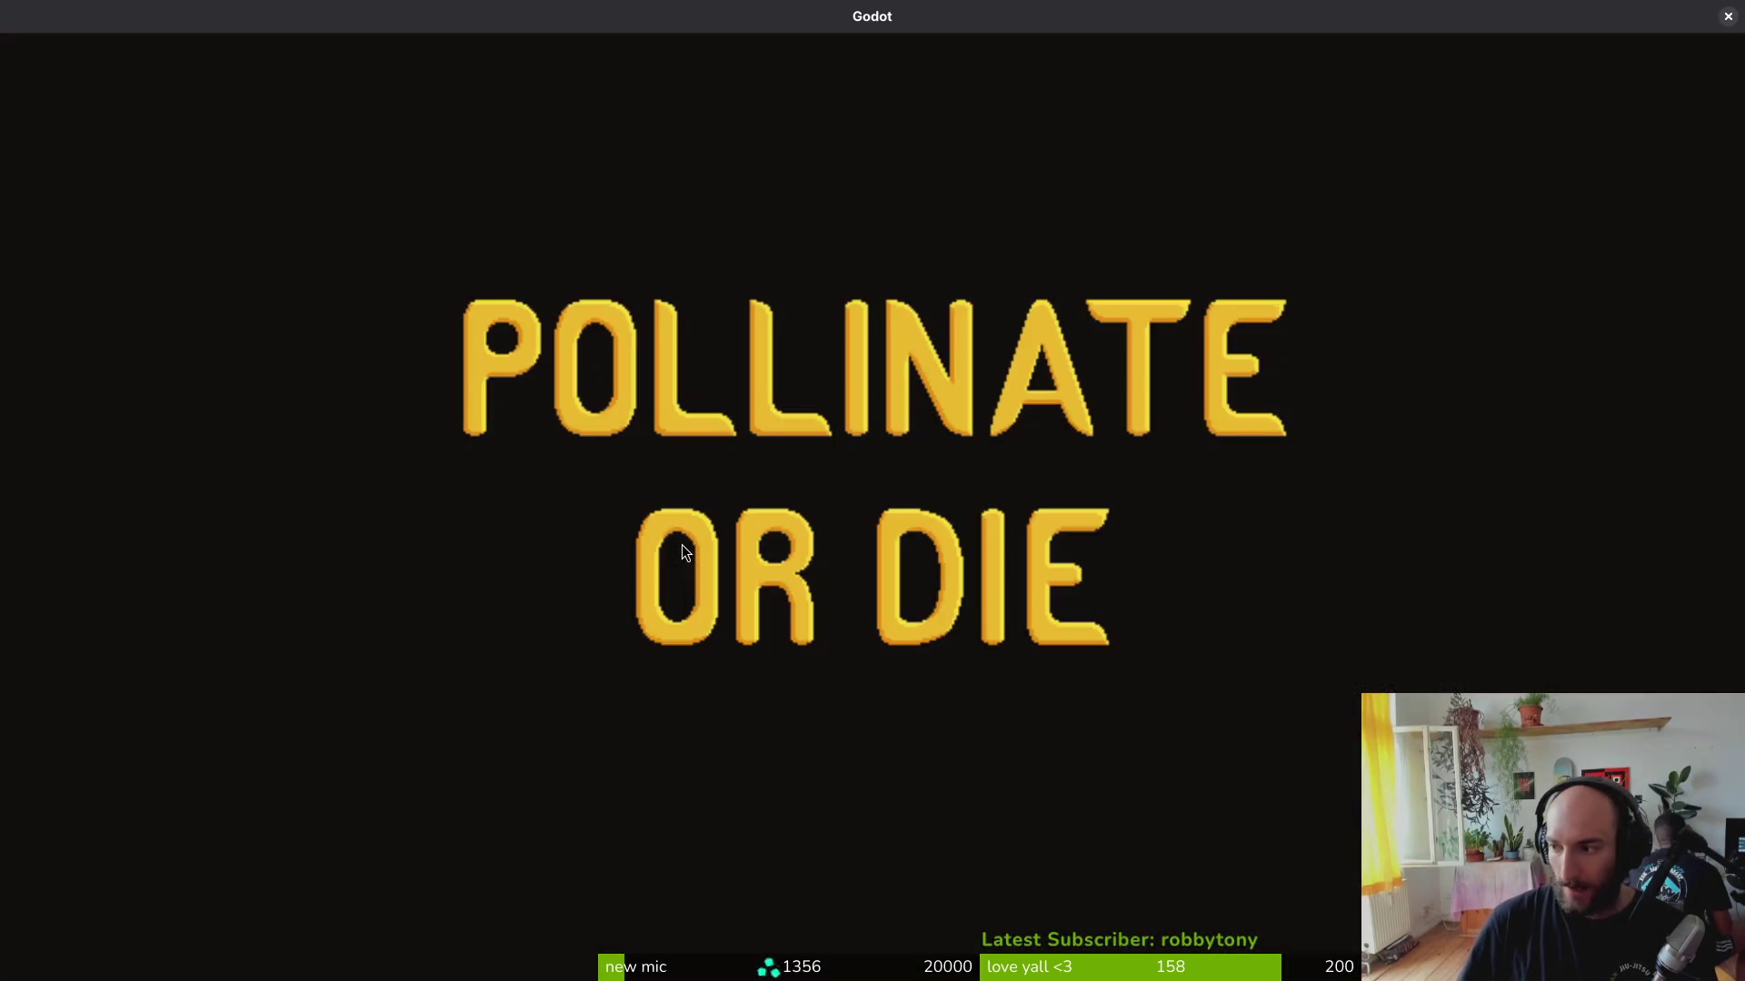
pyautogui.hotkey('alt', 'Tab')
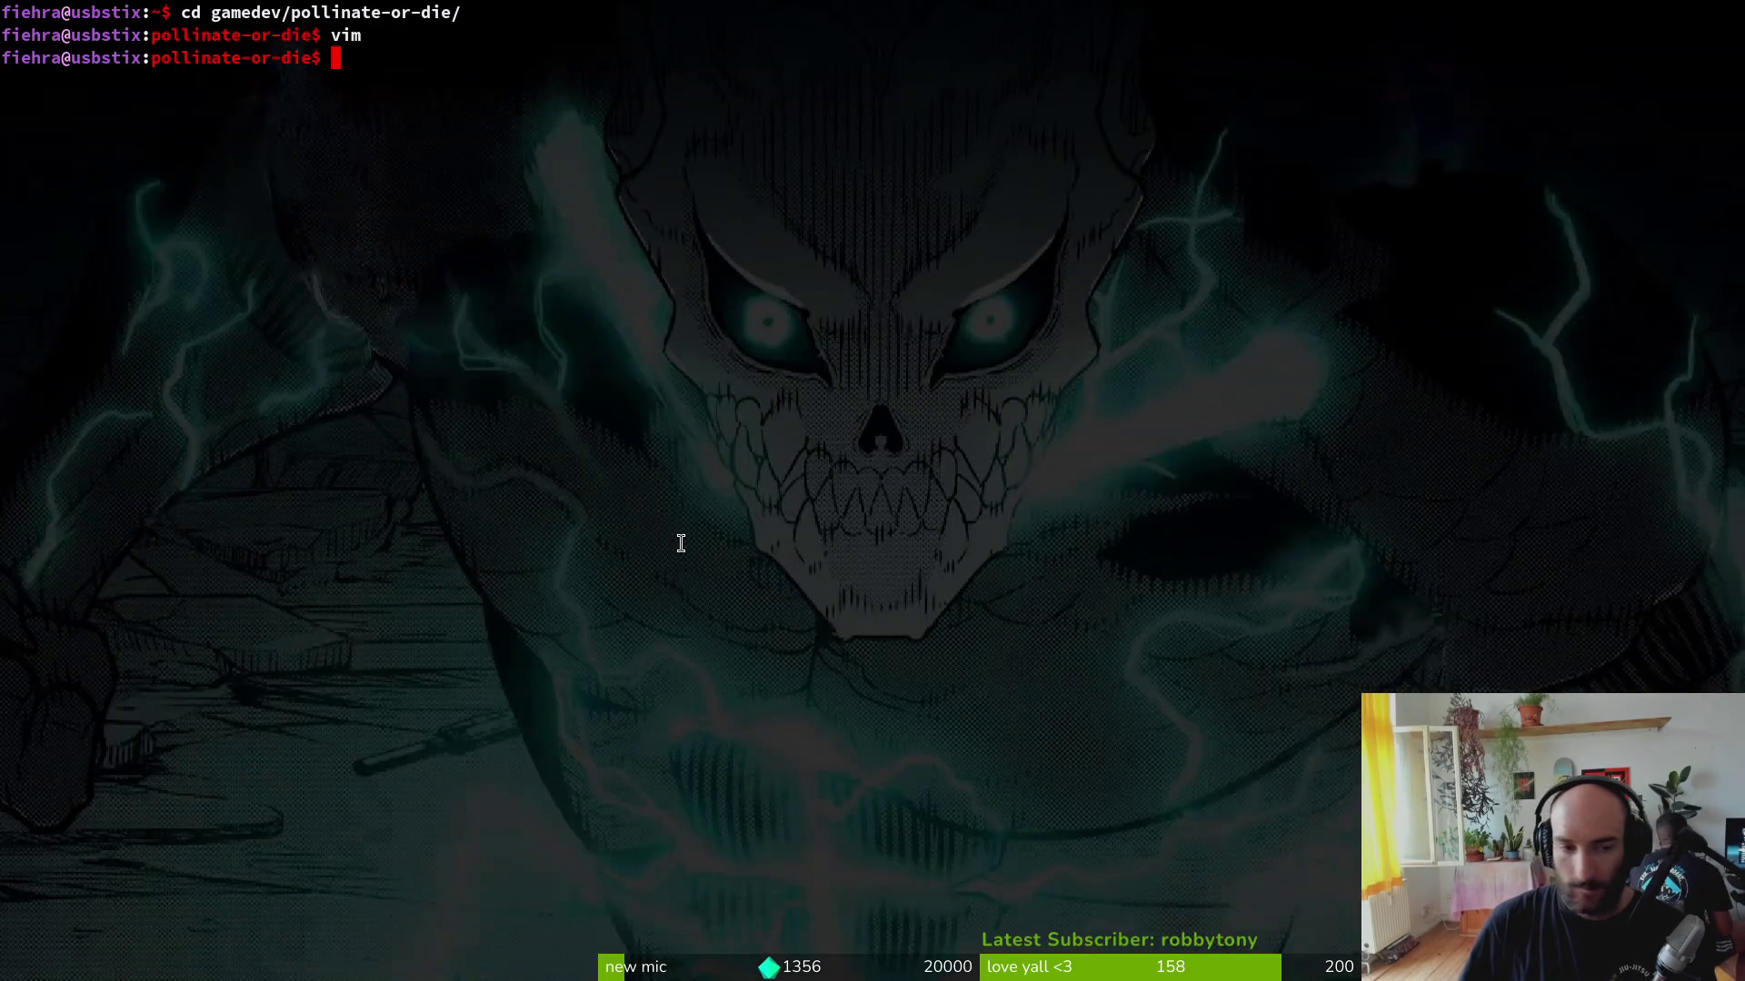
pyautogui.write('m')
pyautogui.press('Return')
pyautogui.write('beslisti')
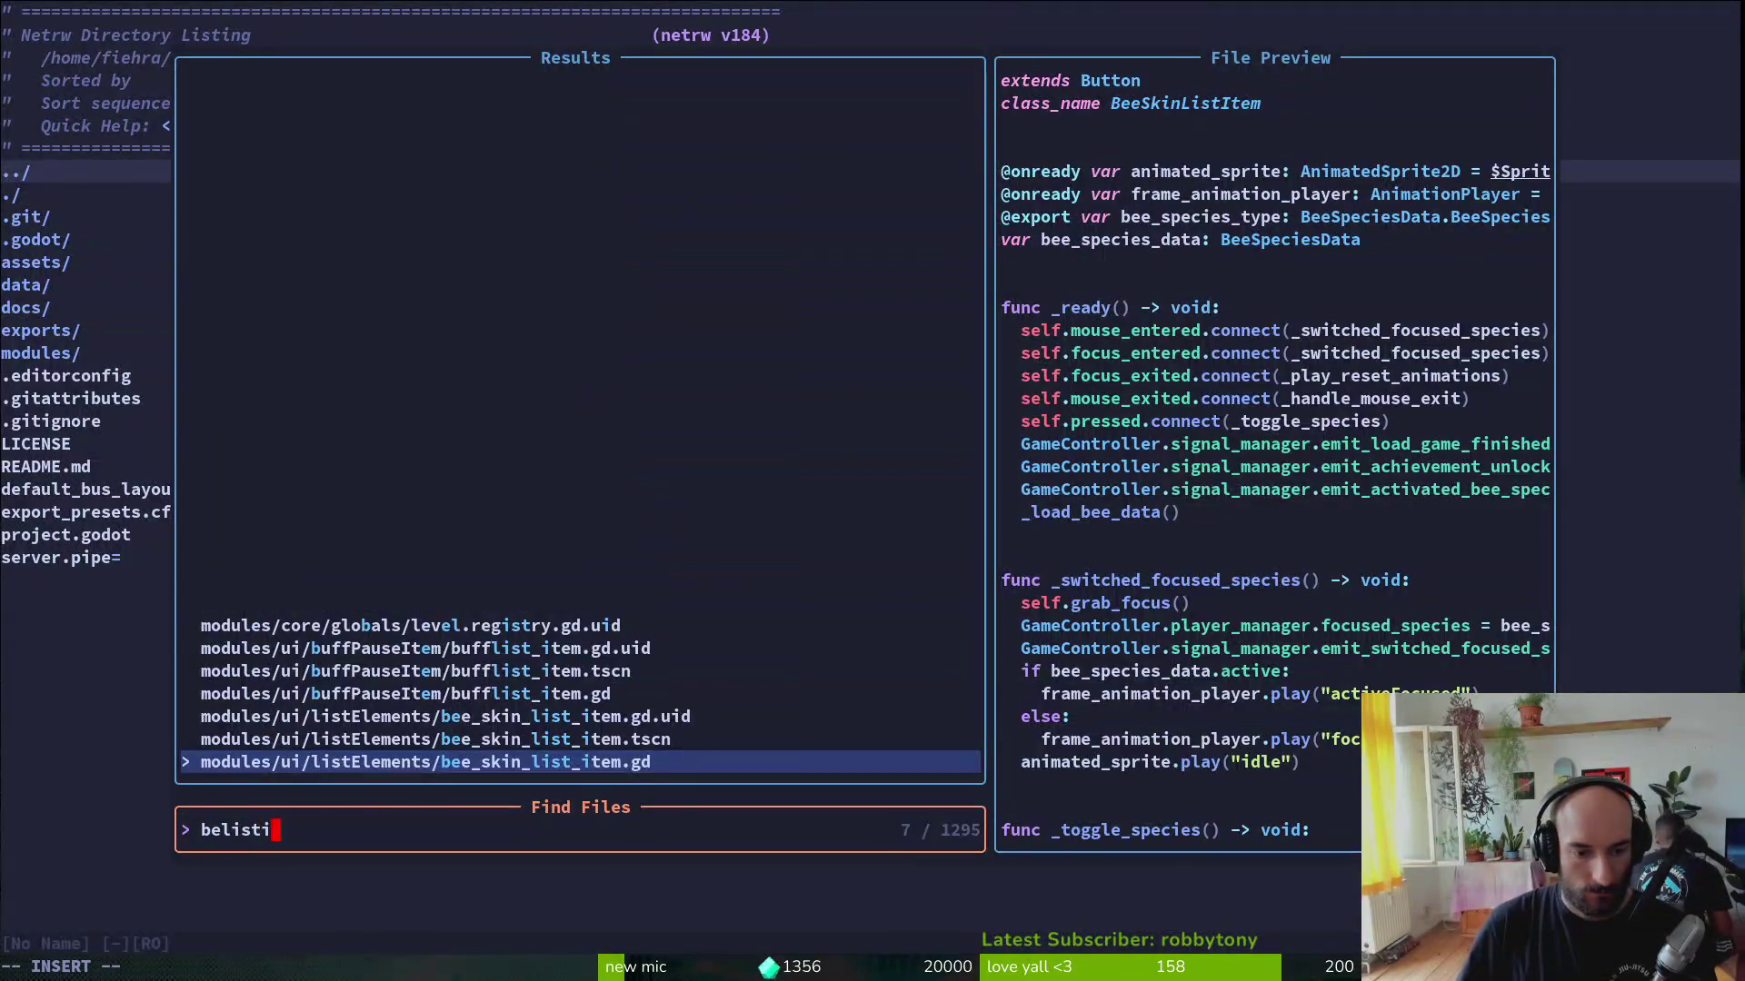
pyautogui.press('Return')
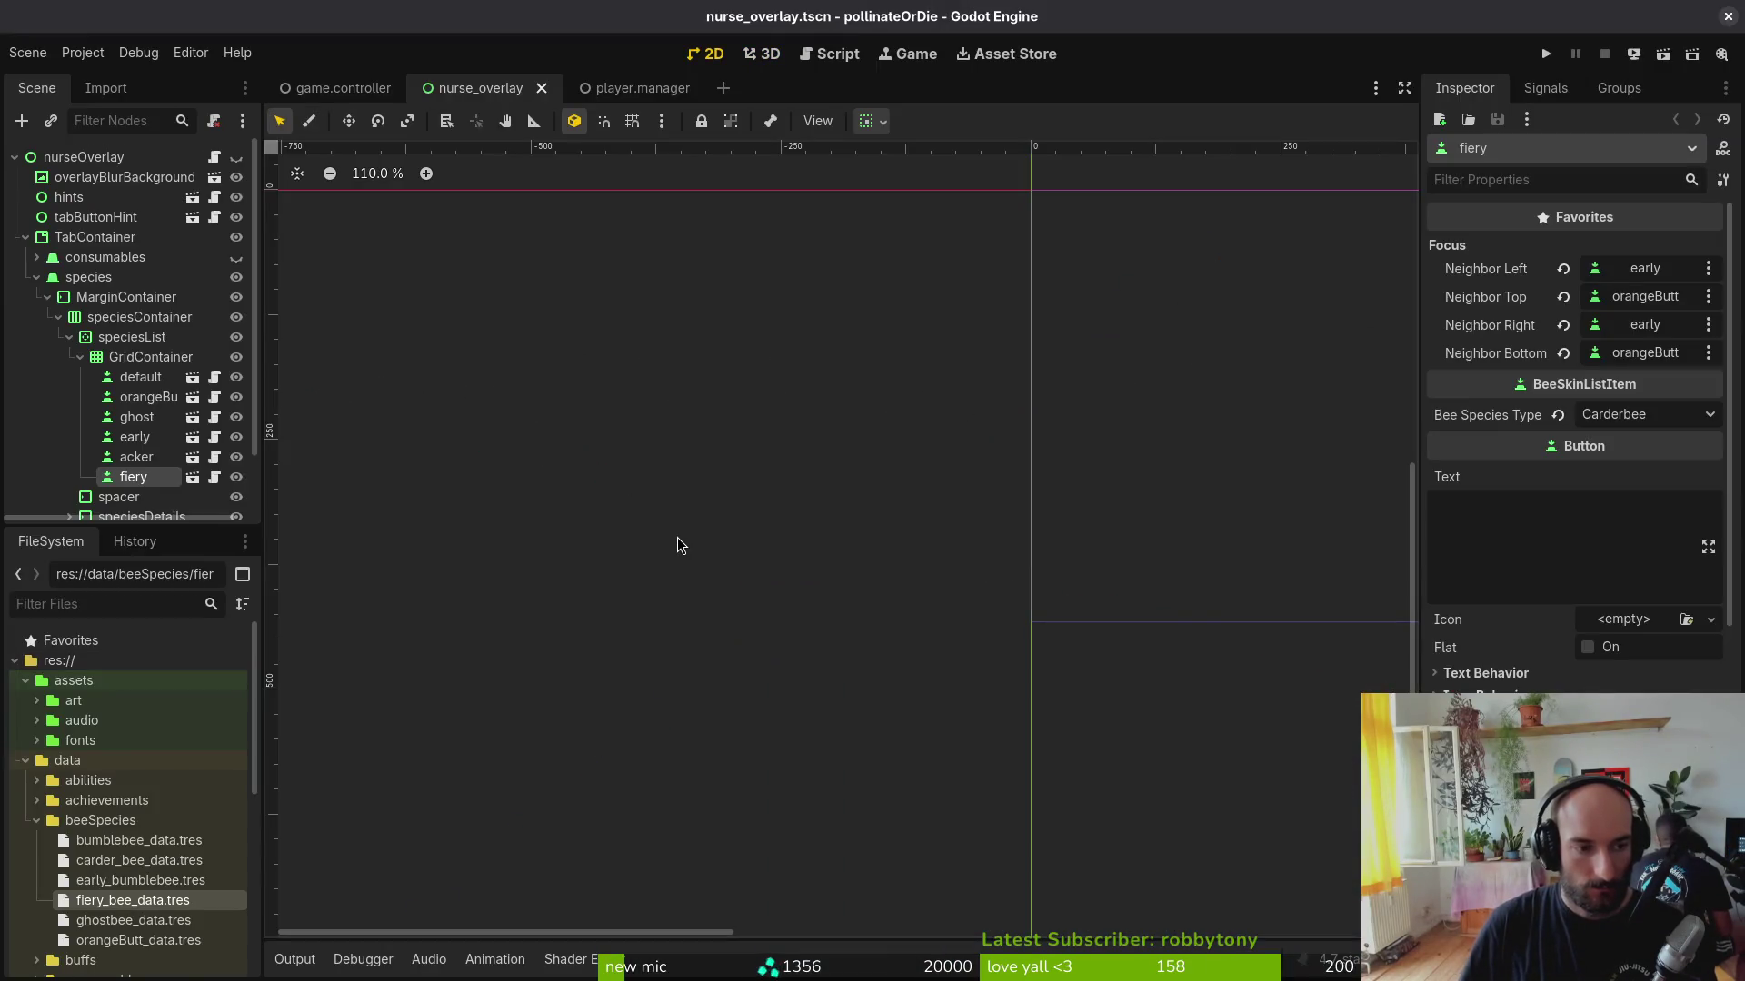
# Step: Set the fiery entry's Bee Species Type to Fiery and save
pyautogui.click(1636, 414)
pyautogui.click(1622, 553)
pyautogui.hotkey('ctrl', 's')
# Step: Reassign acker's left and right focus neighbours (first to acker itself) and save
pyautogui.click(137, 457)
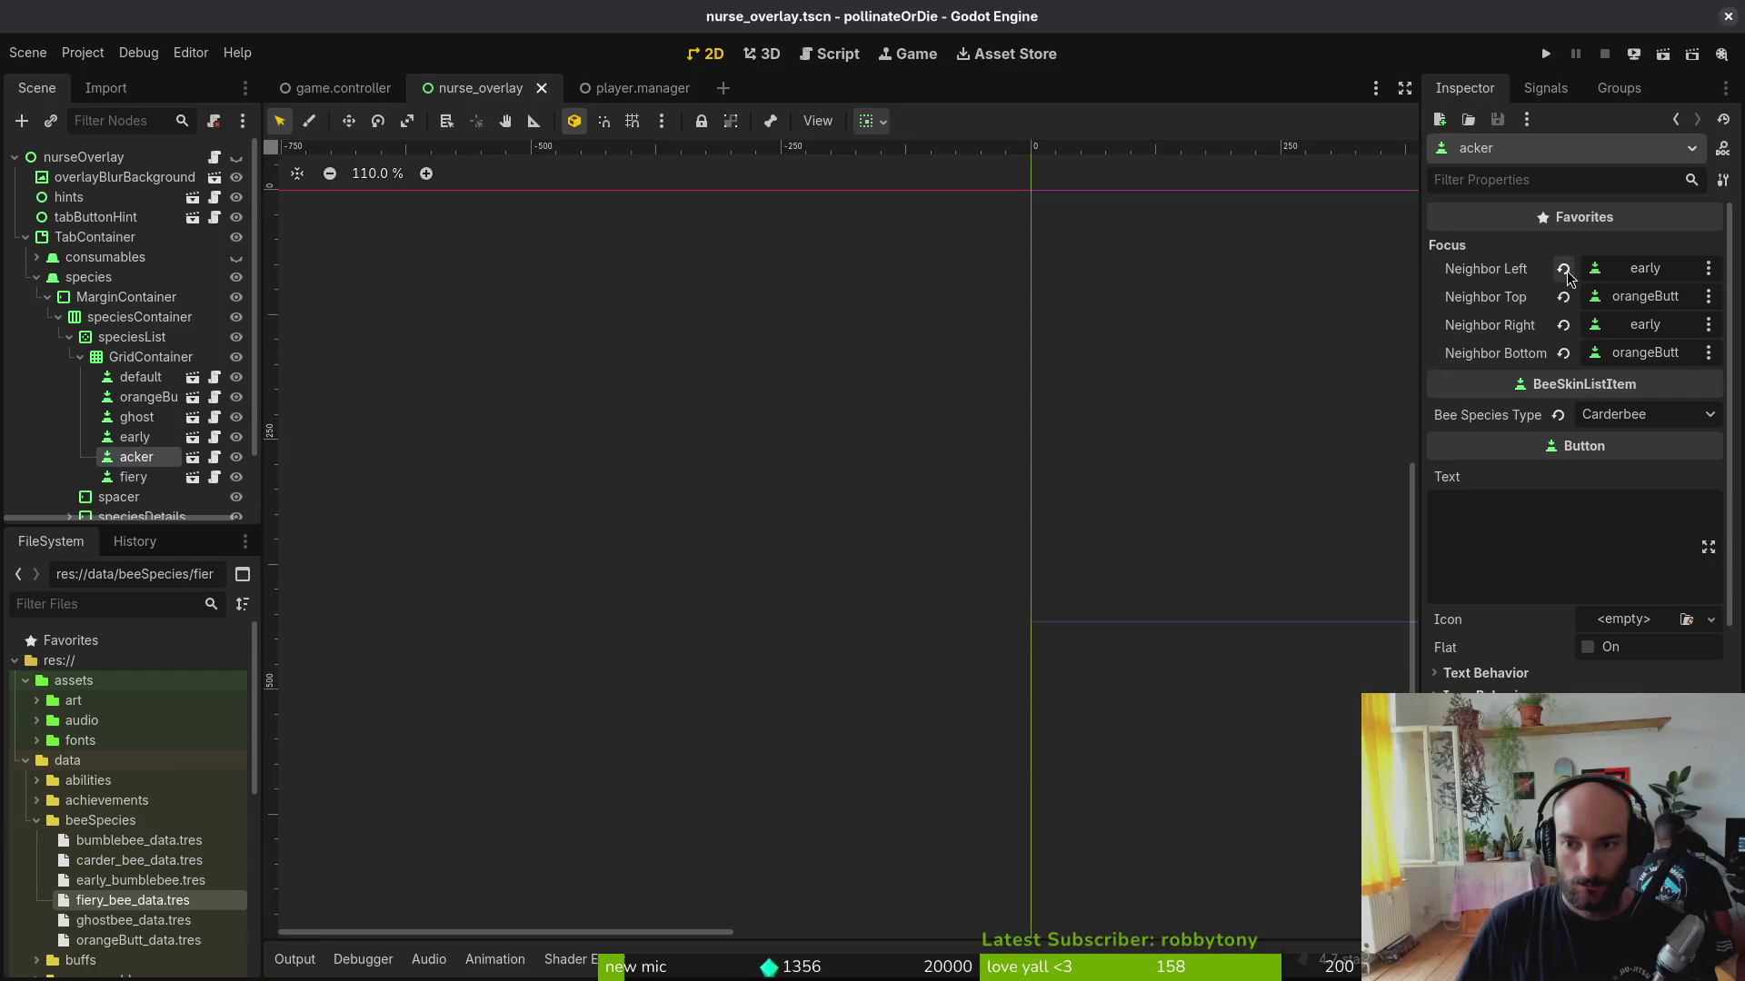
pyautogui.click(1563, 269)
pyautogui.click(1564, 326)
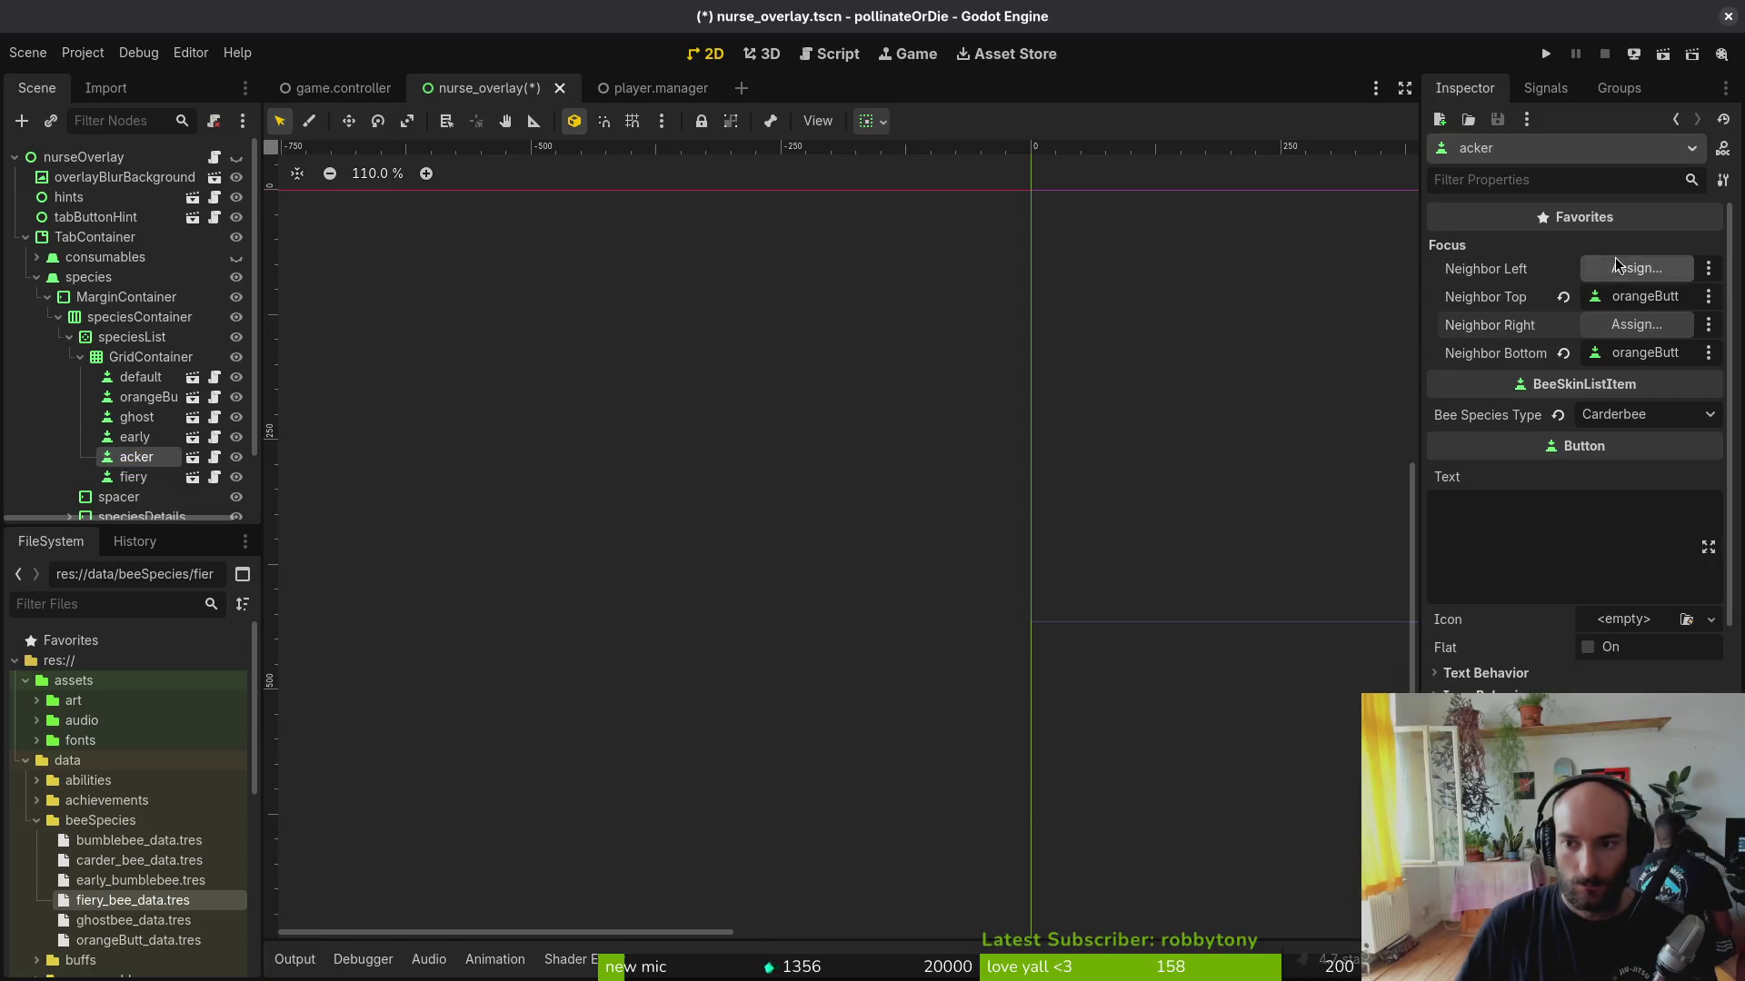
pyautogui.click(1636, 269)
pyautogui.scroll(-3, 929, 400)
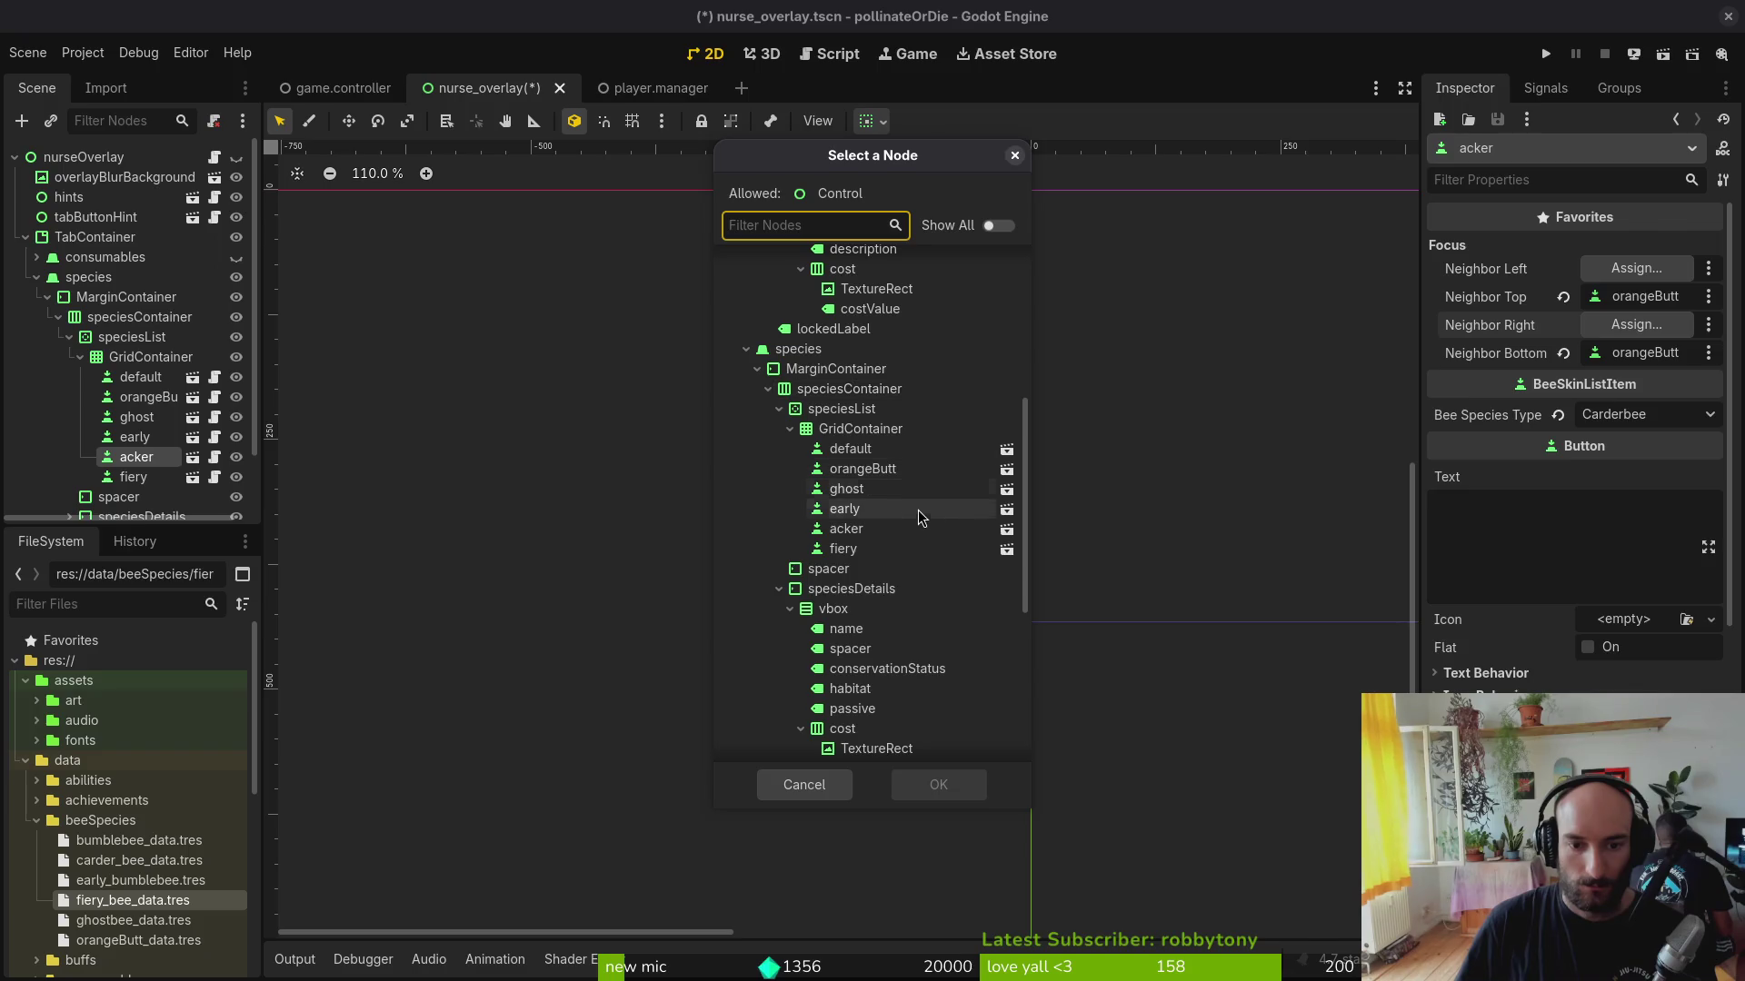
pyautogui.click(904, 528)
pyautogui.click(939, 783)
pyautogui.rightClick(1498, 270)
pyautogui.click(1535, 292)
pyautogui.rightClick(1497, 330)
pyautogui.click(1556, 387)
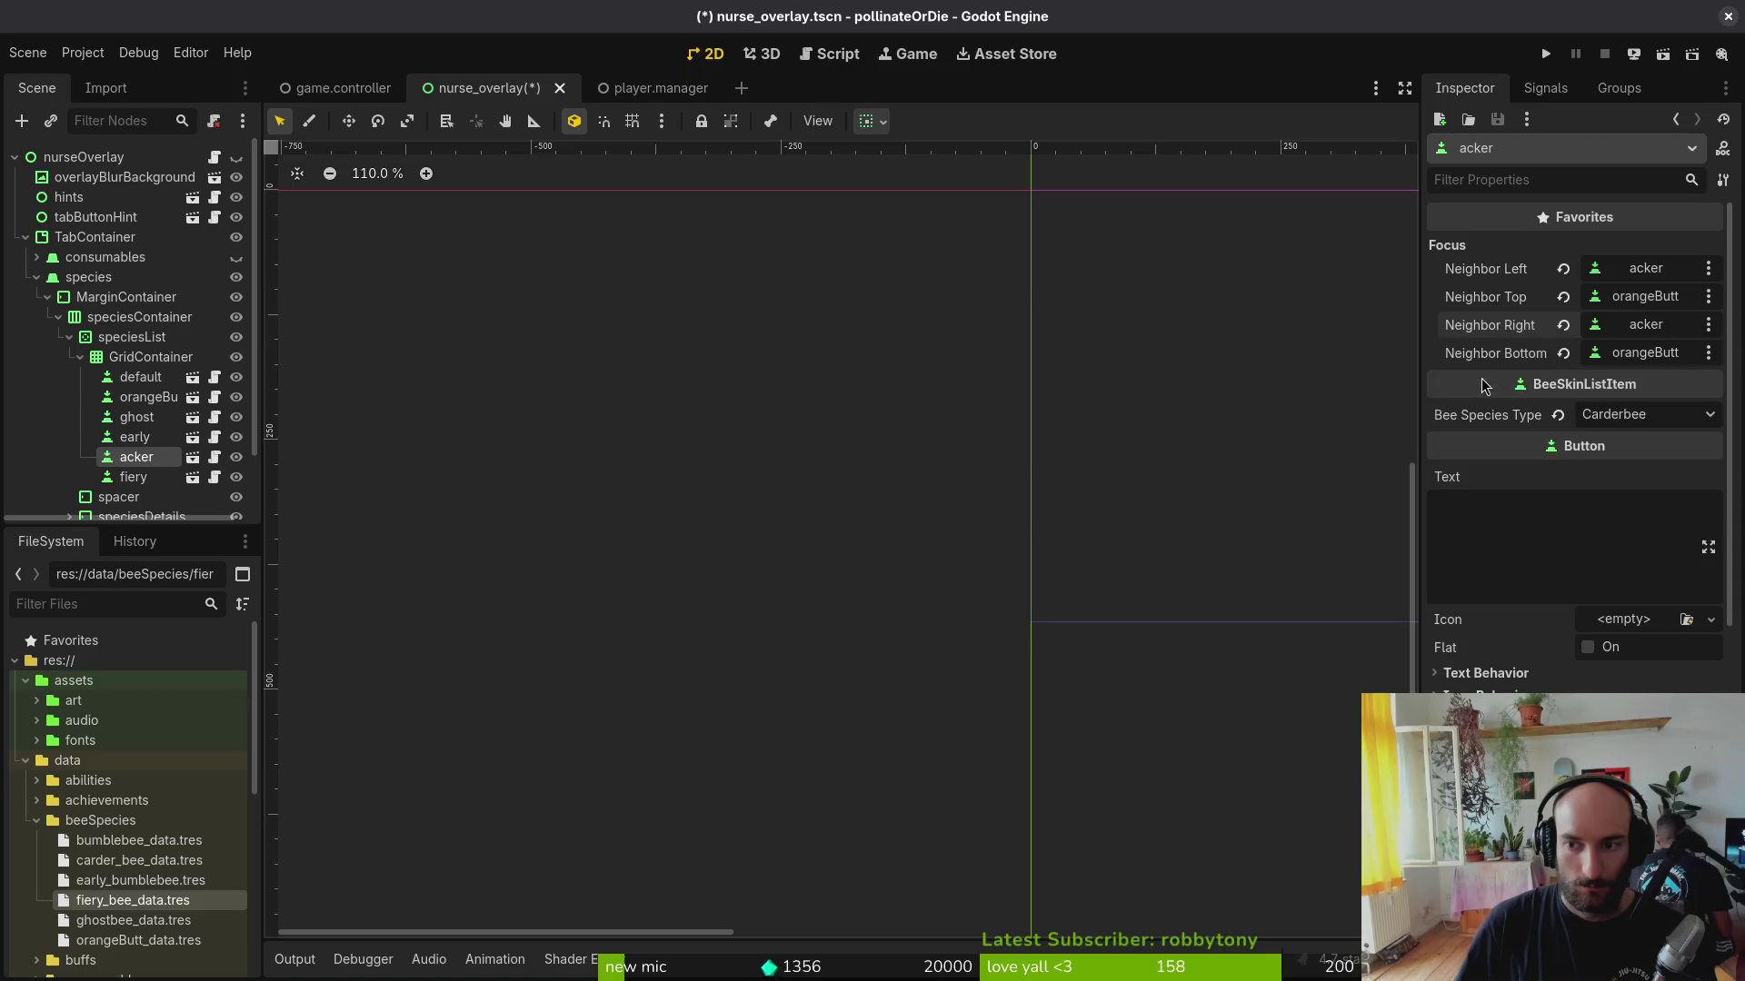
pyautogui.hotkey('ctrl', 's')
# Step: After inspecting ghost and early, set acker's left neighbour to early and paste it into the right
pyautogui.click(137, 439)
pyautogui.click(140, 417)
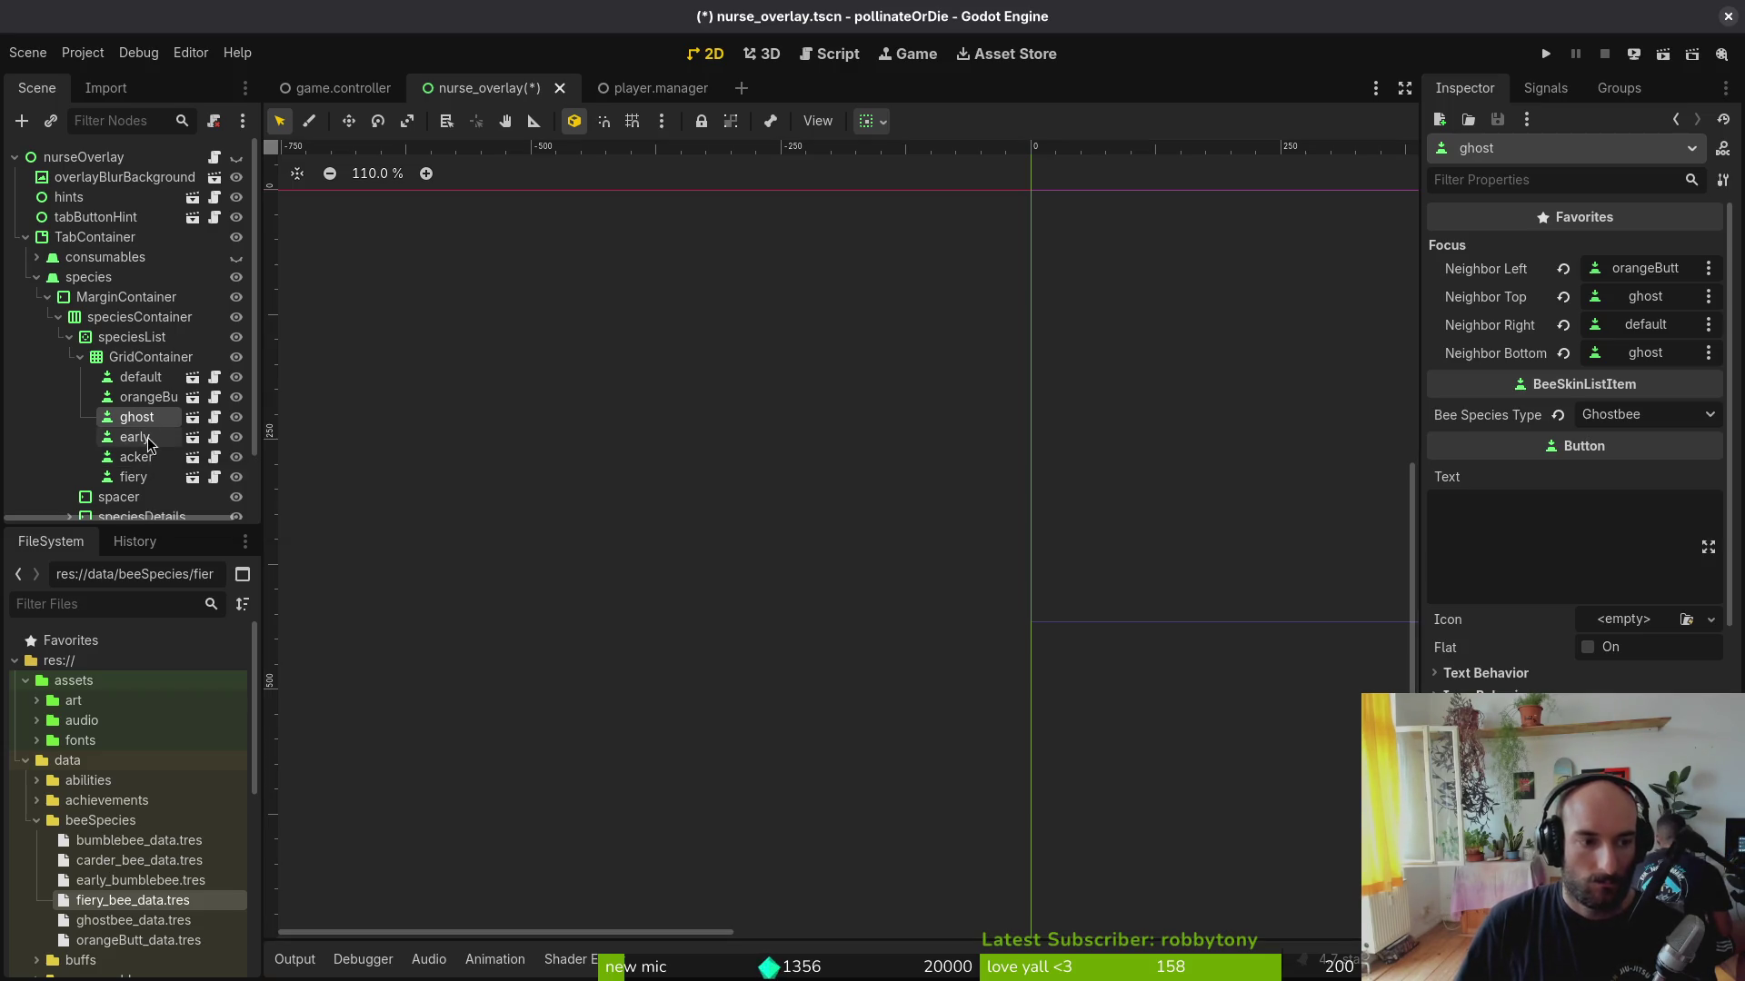
pyautogui.click(155, 438)
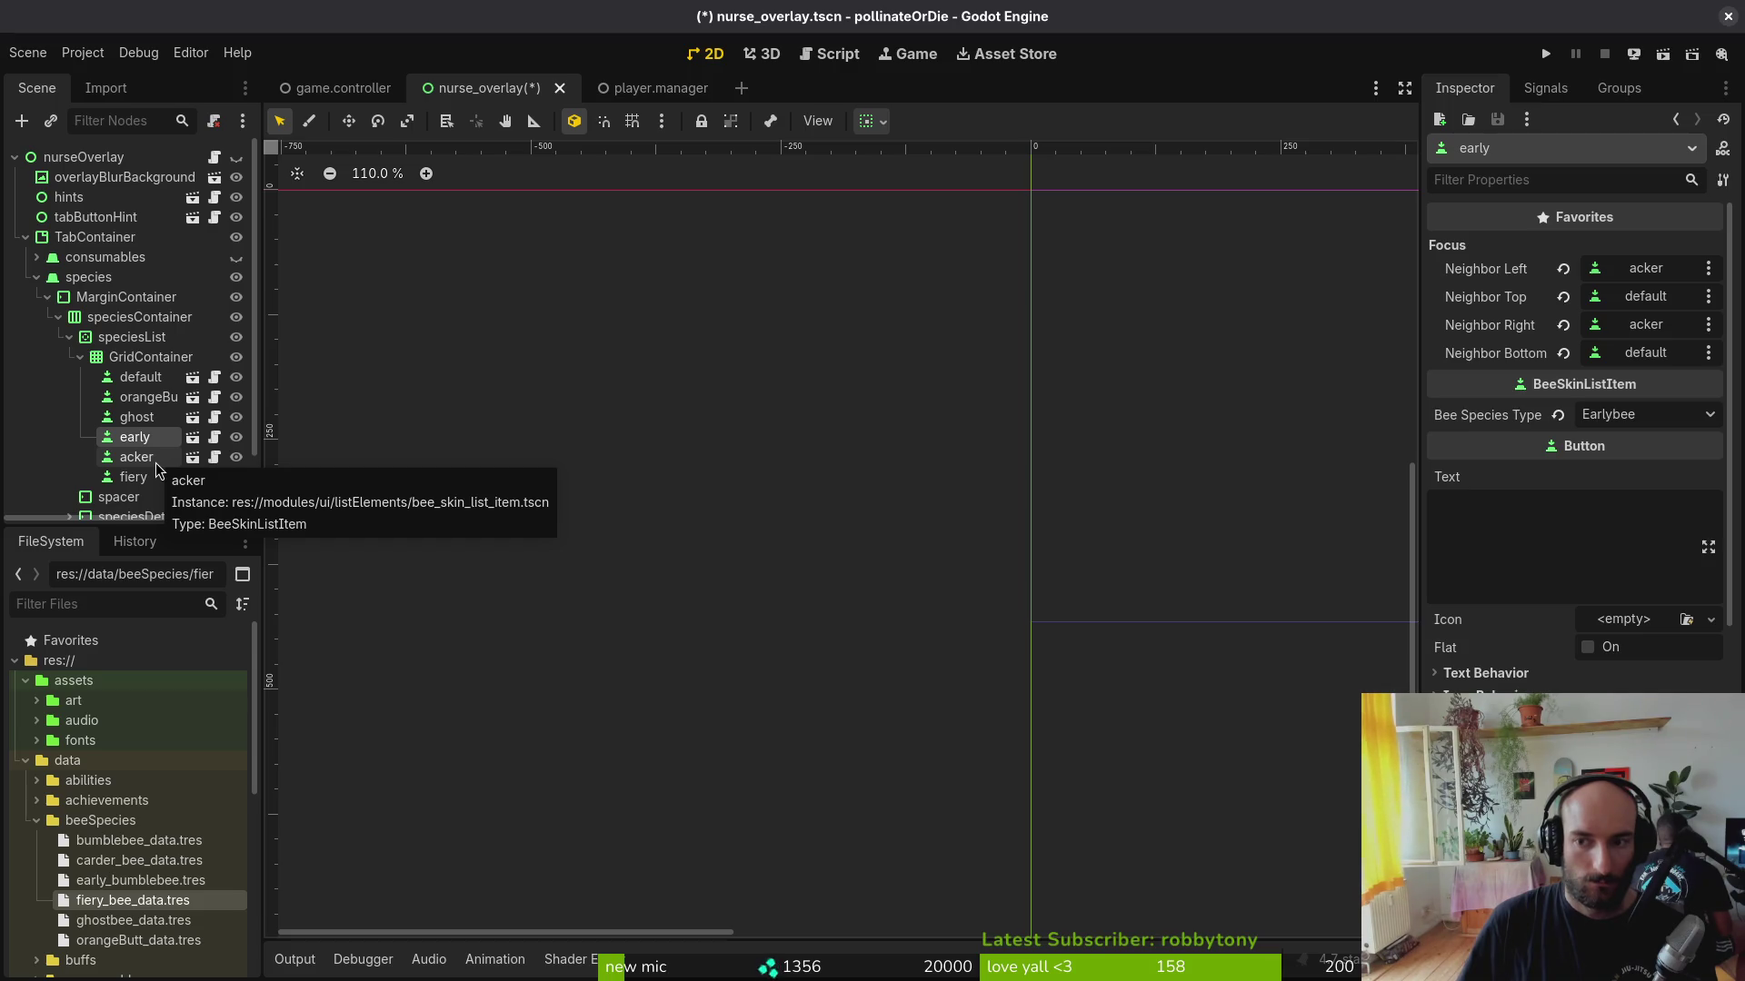
pyautogui.click(153, 461)
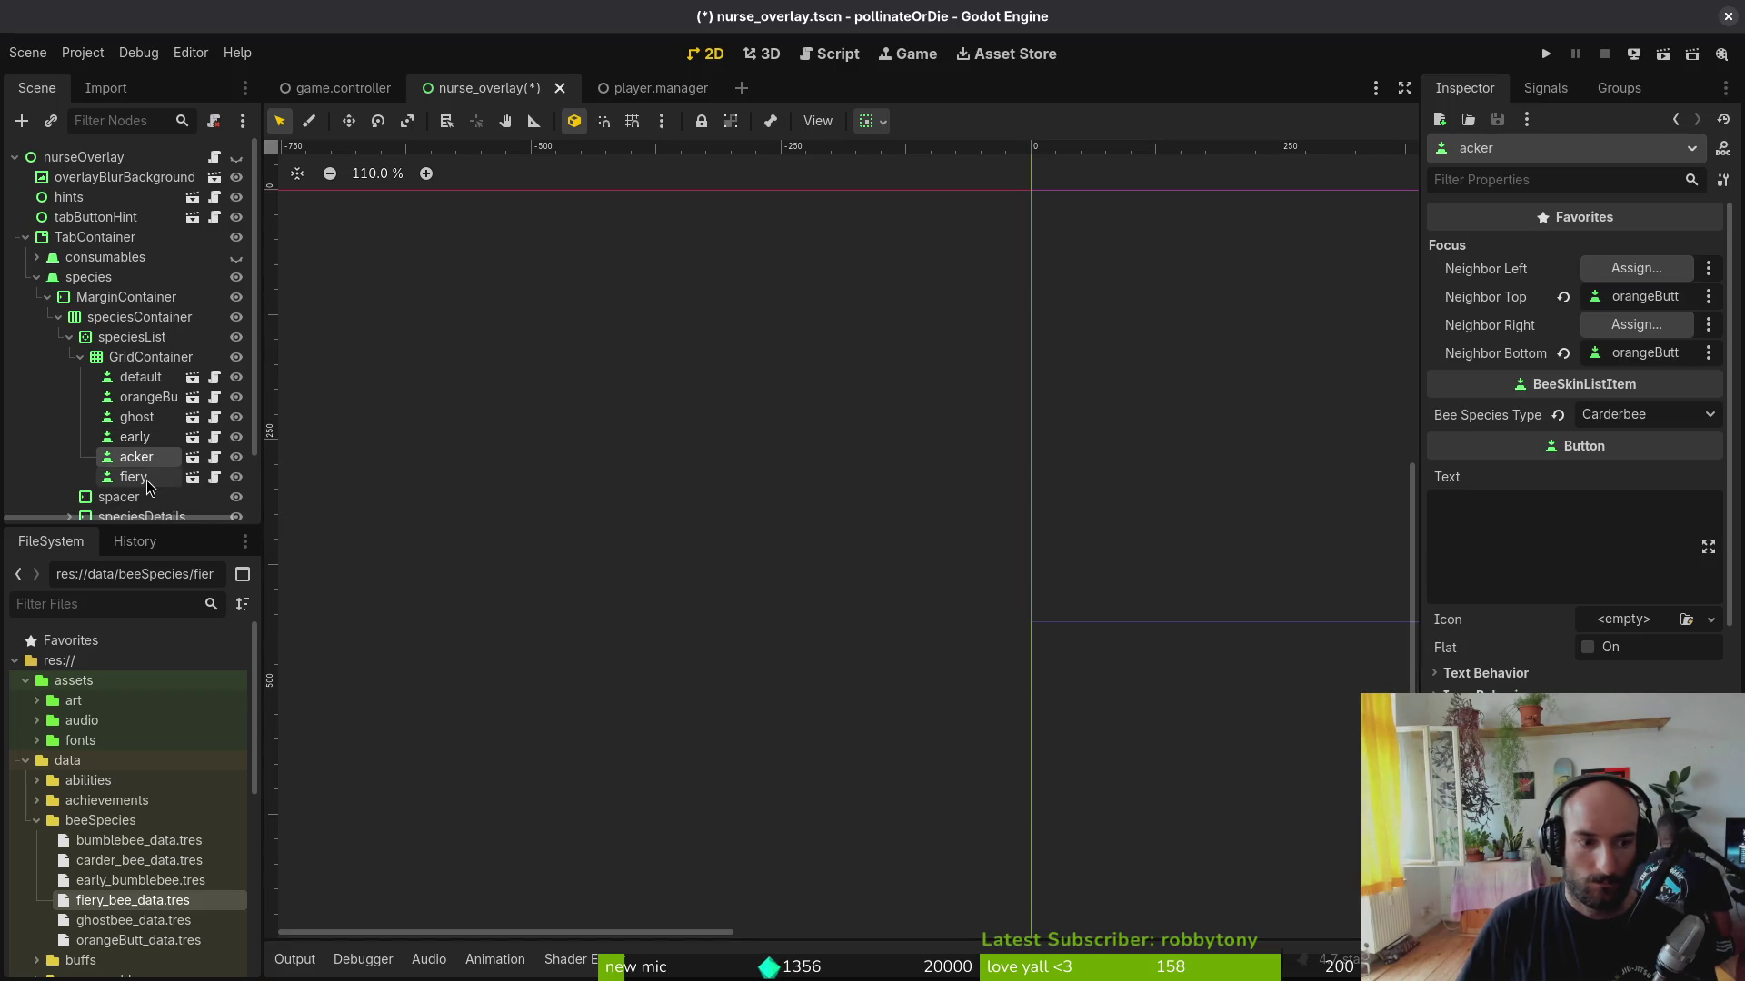
pyautogui.click(1632, 280)
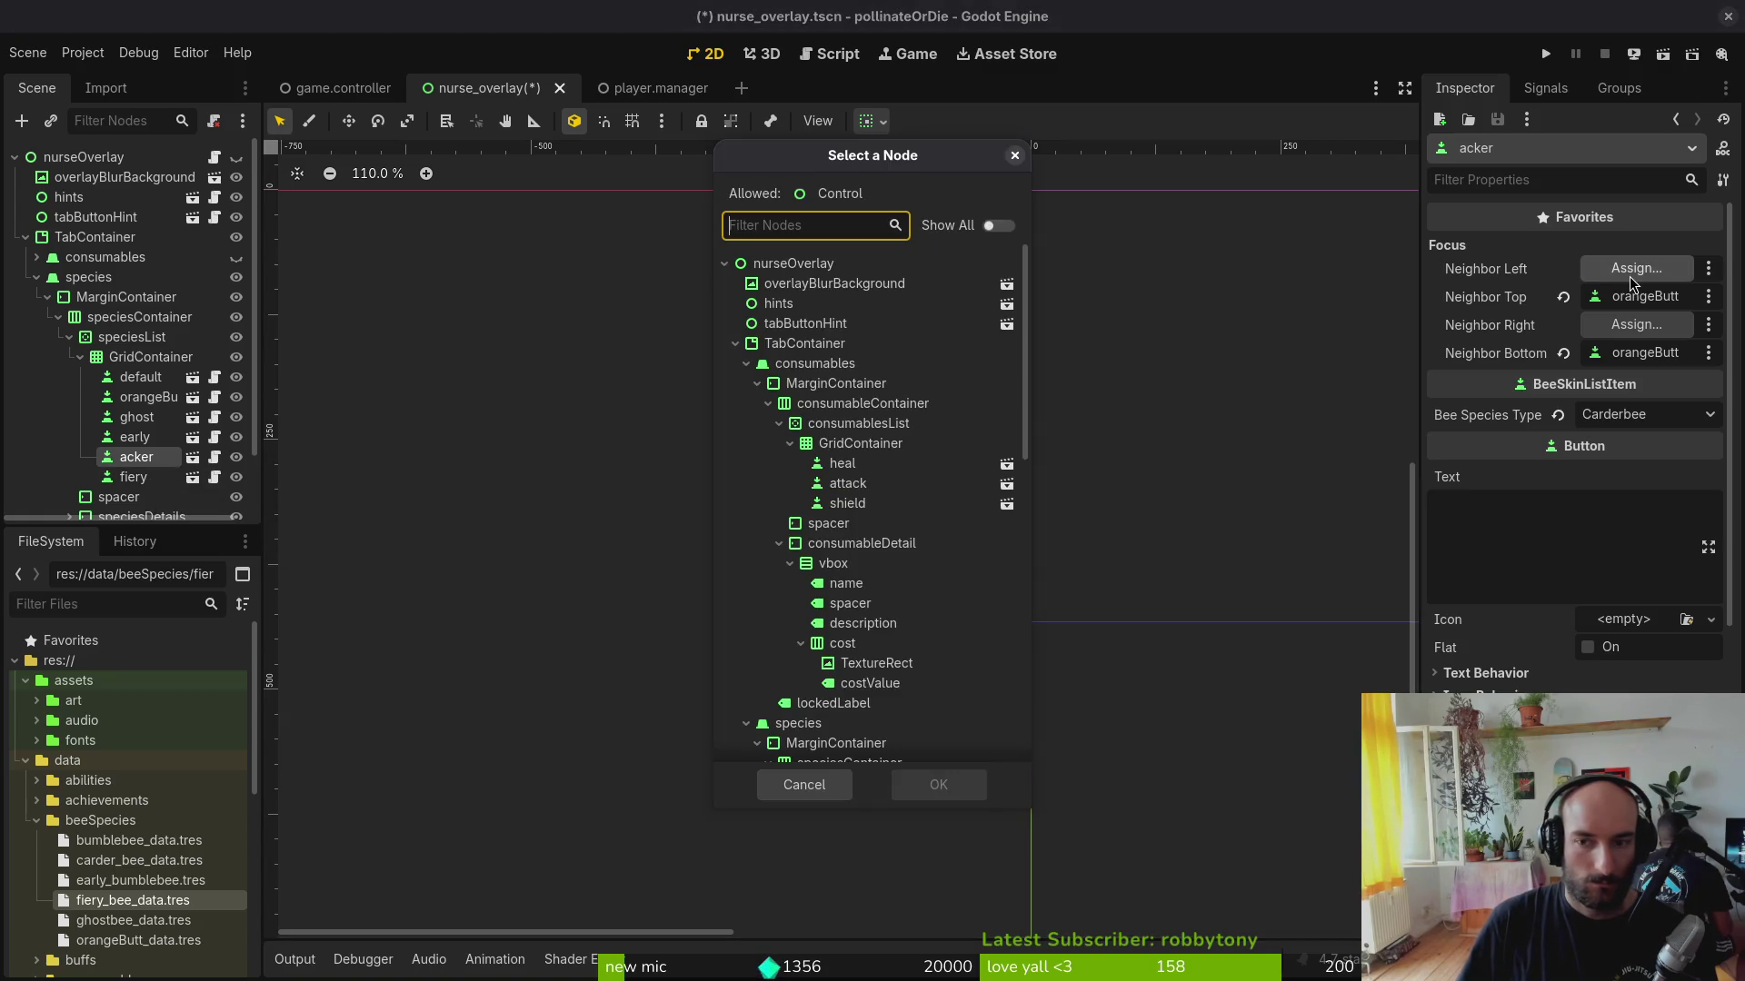
pyautogui.scroll(-2, 899, 512)
pyautogui.scroll(-3, 913, 518)
pyautogui.click(905, 507)
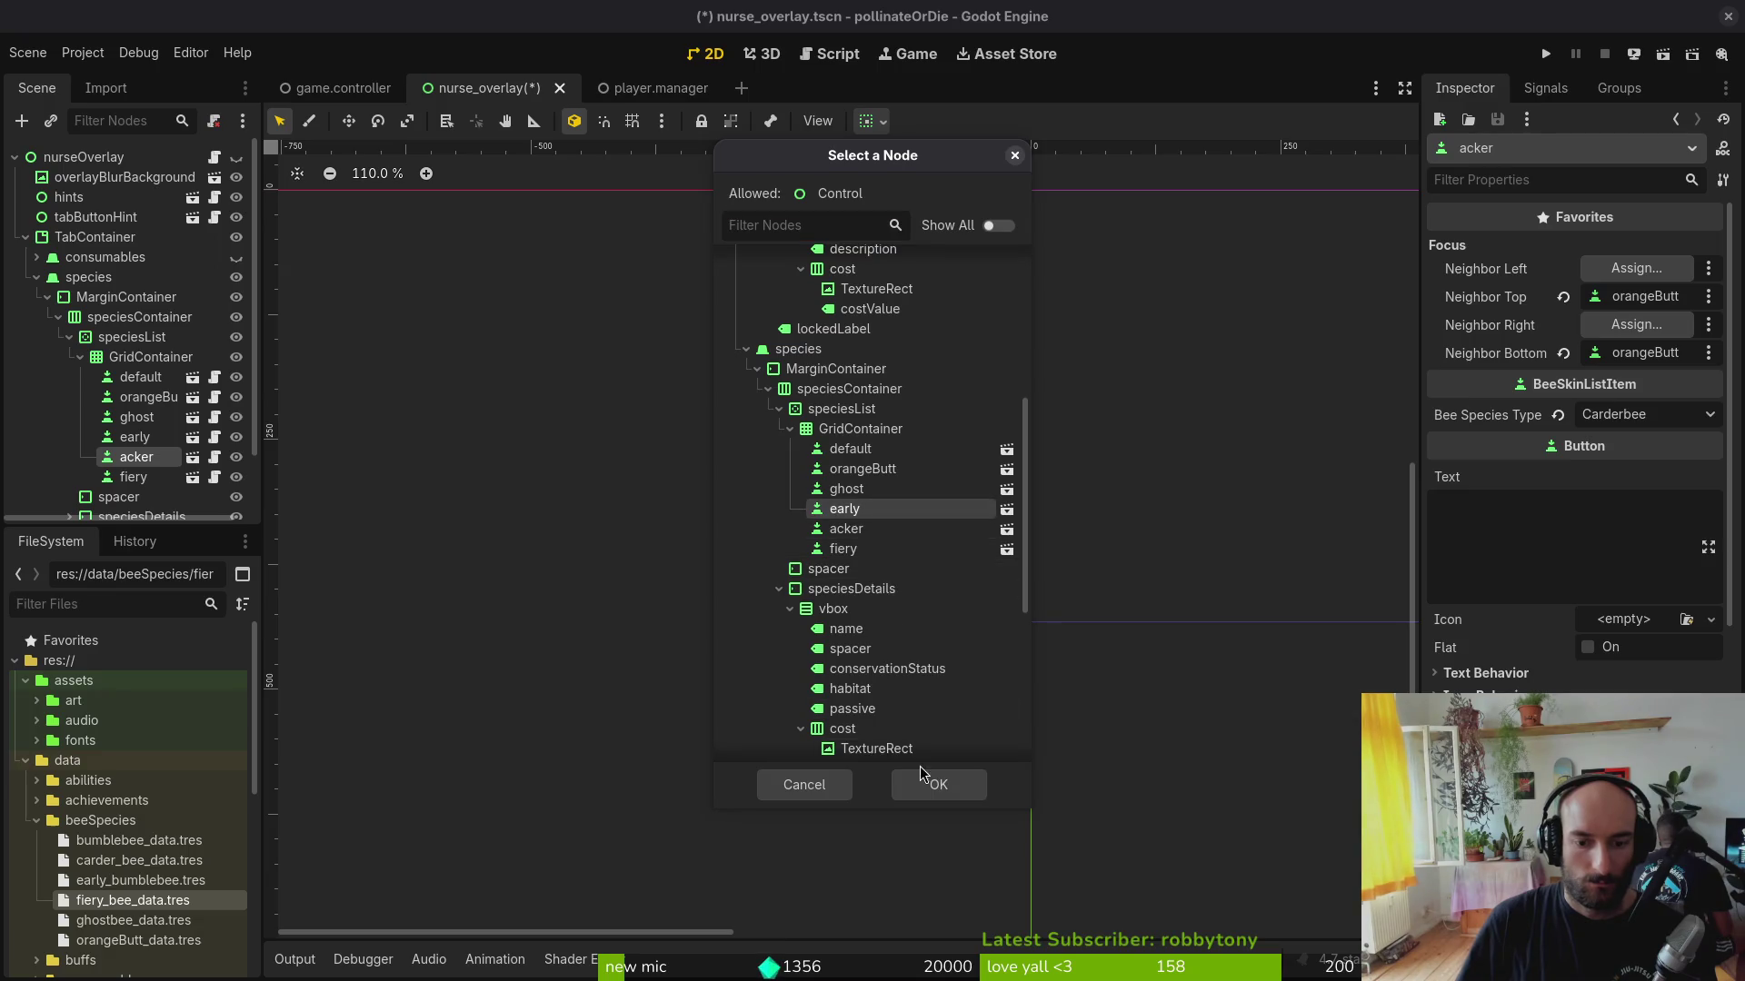
pyautogui.click(937, 784)
pyautogui.rightClick(1449, 277)
pyautogui.click(1552, 295)
pyautogui.rightClick(1527, 330)
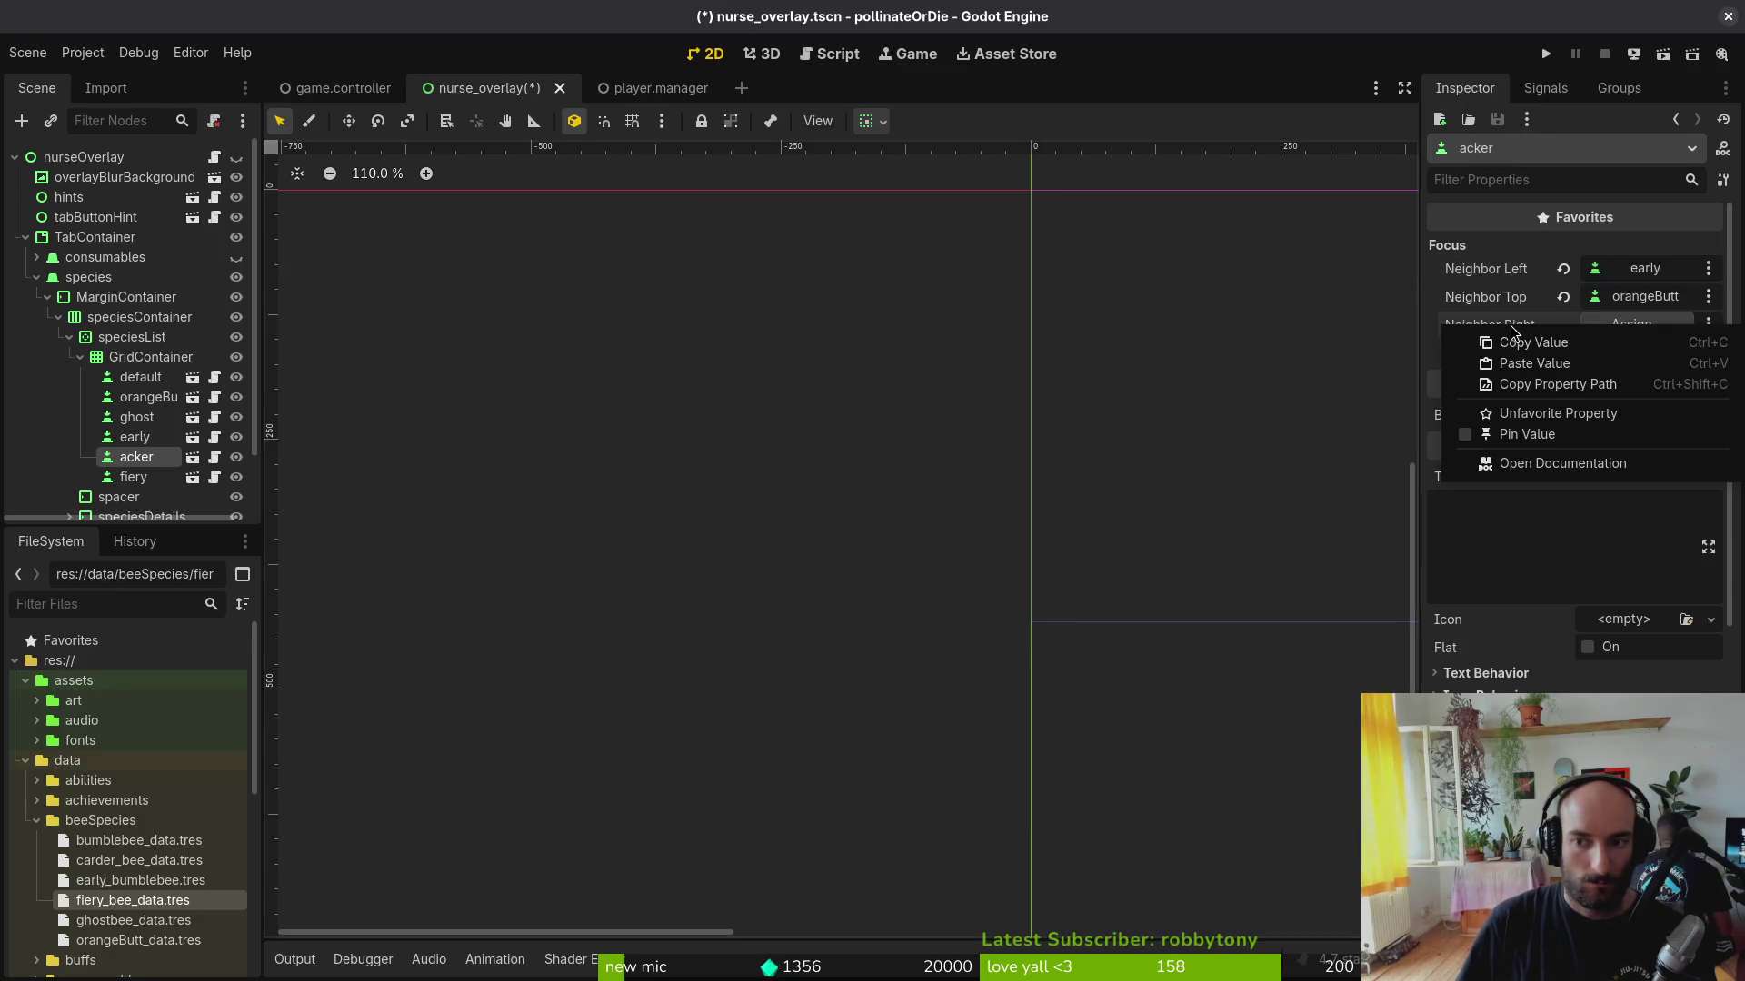
pyautogui.click(1550, 367)
pyautogui.hotkey('ctrl', 's')
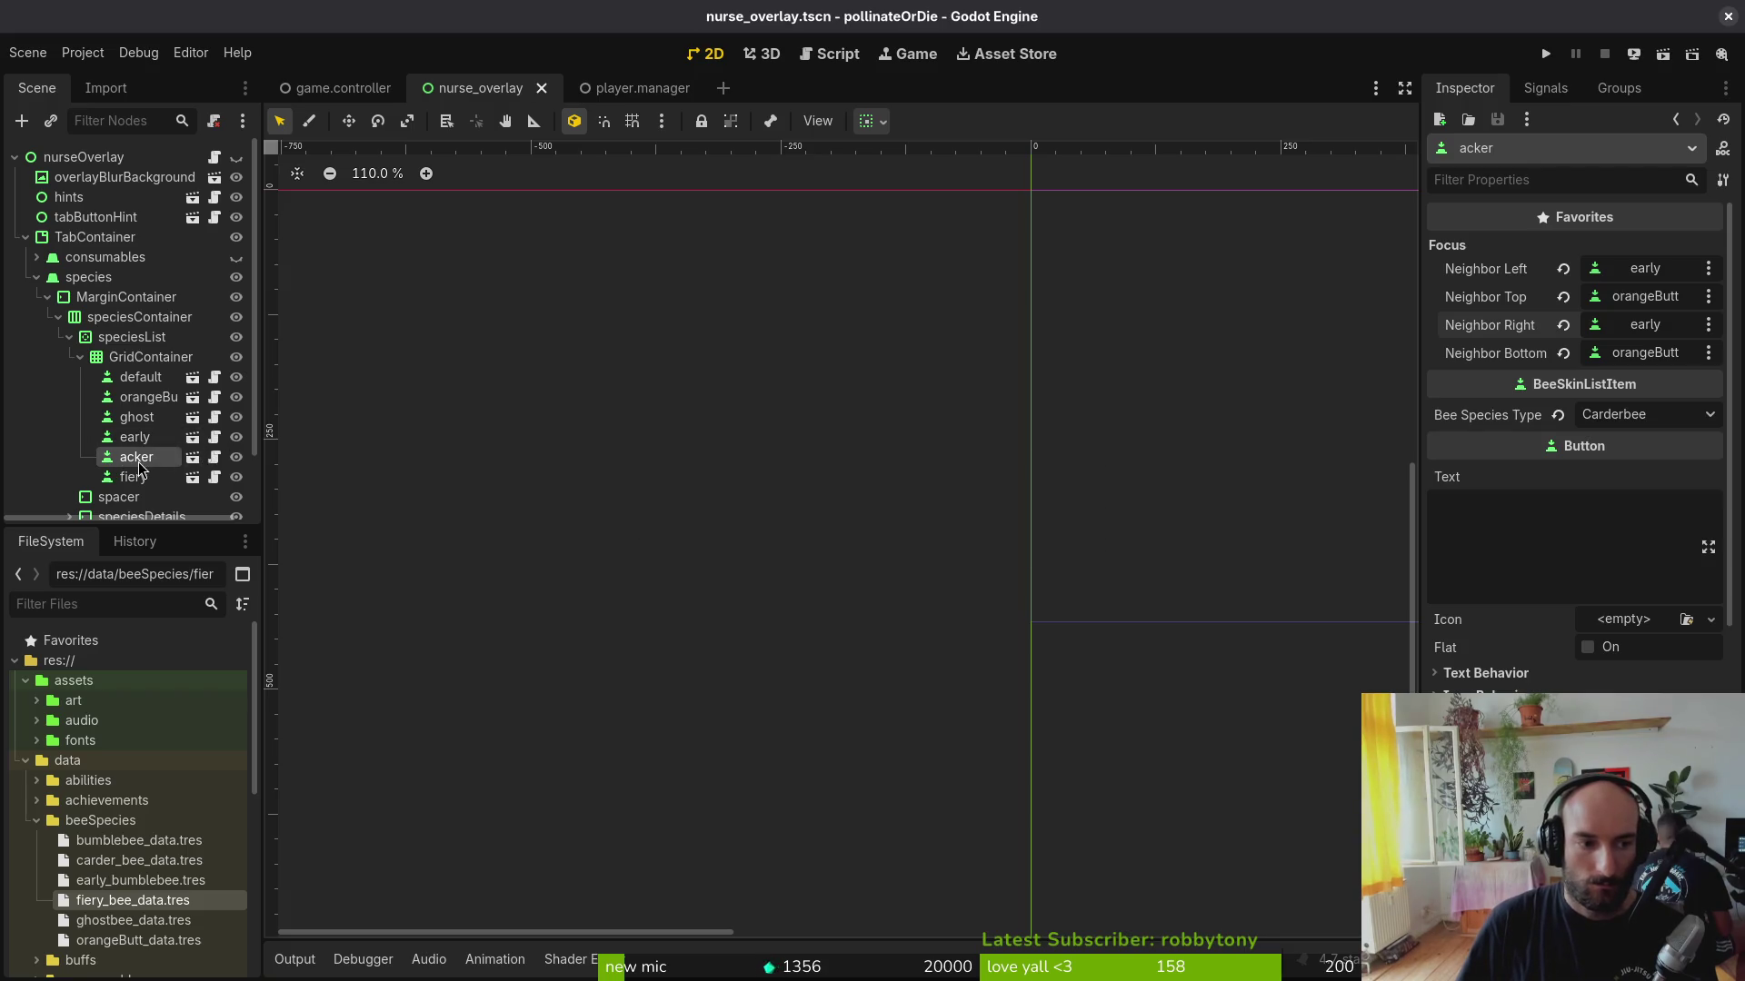
# Step: Change acker's right focus neighbour to fiery and save the scene
pyautogui.click(1634, 325)
pyautogui.scroll(-3, 859, 613)
pyautogui.scroll(-3, 858, 654)
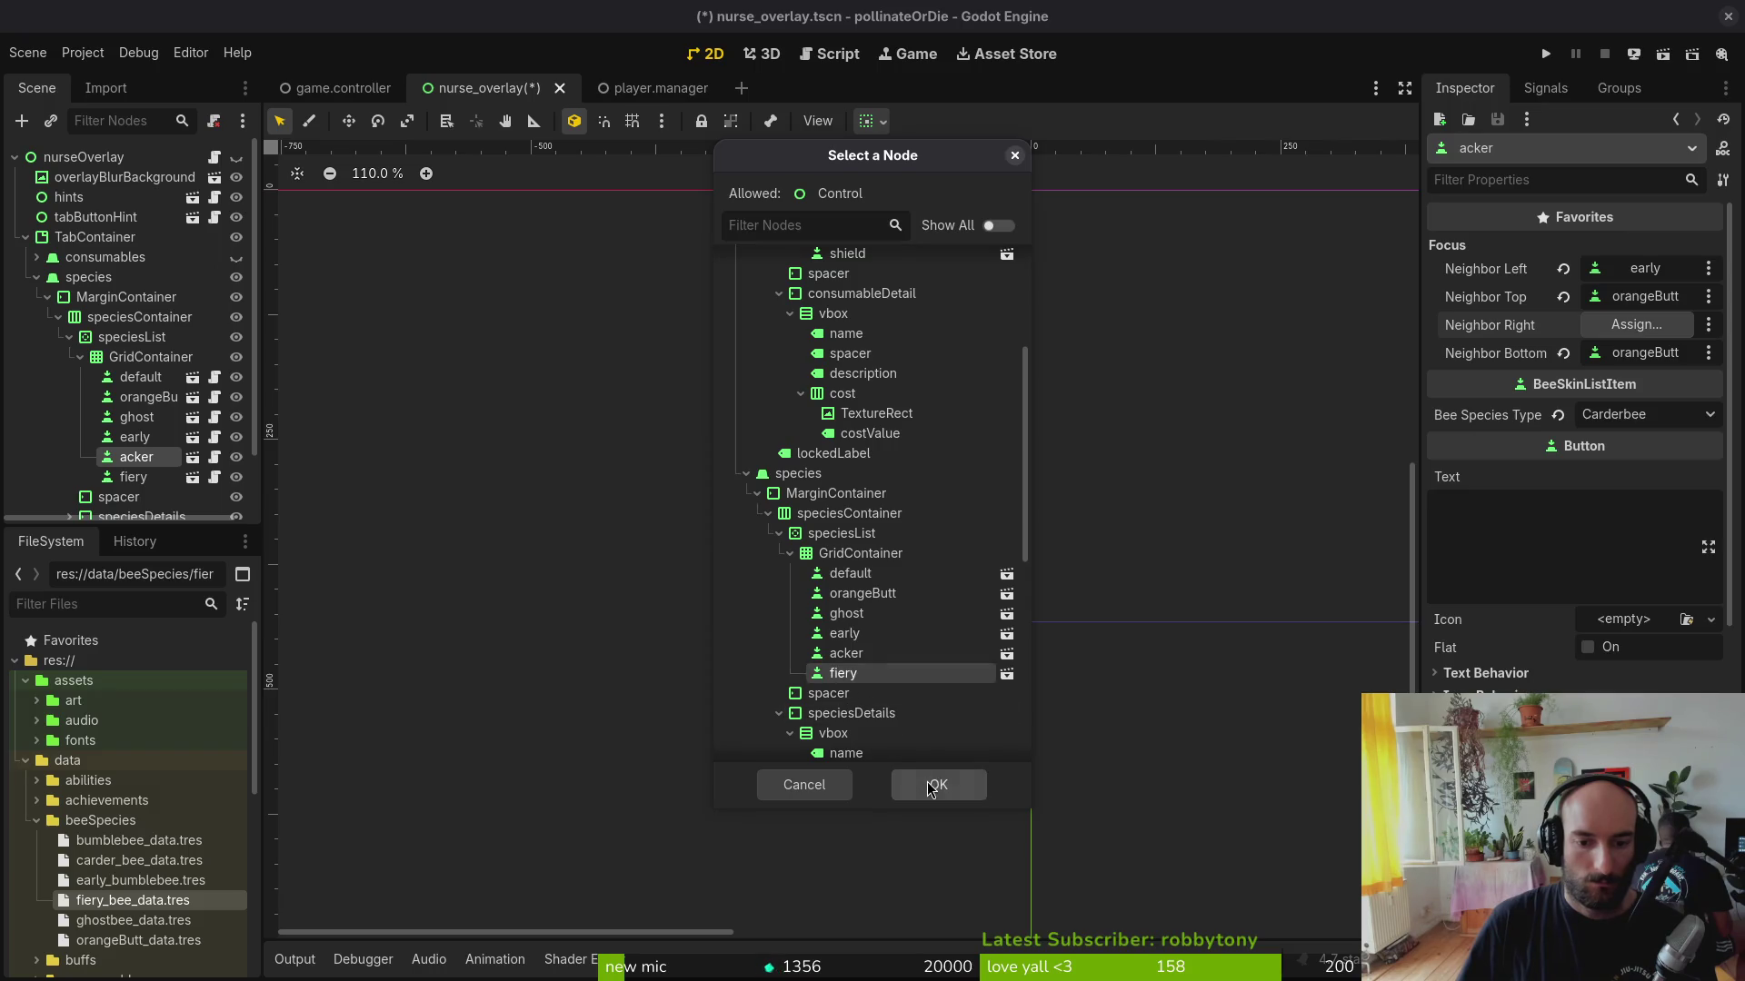
pyautogui.click(935, 785)
pyautogui.hotkey('ctrl', 's')
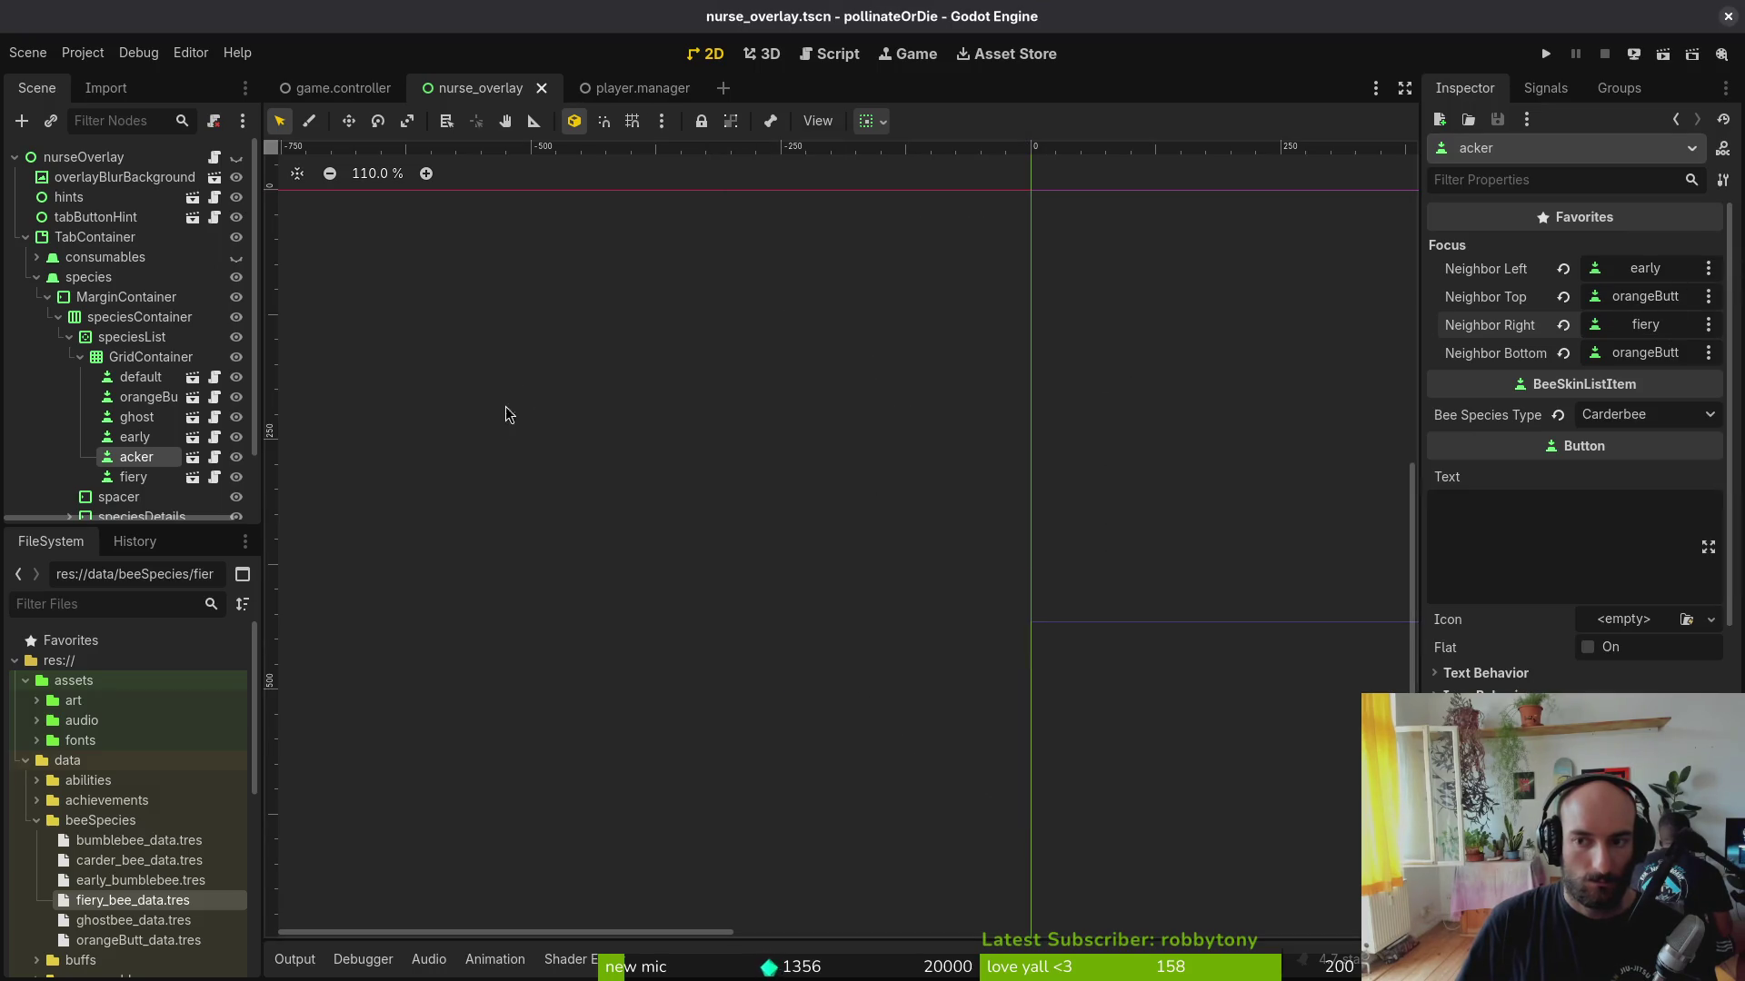
# Step: Clear all four focus neighbour properties on the fiery button
pyautogui.click(133, 478)
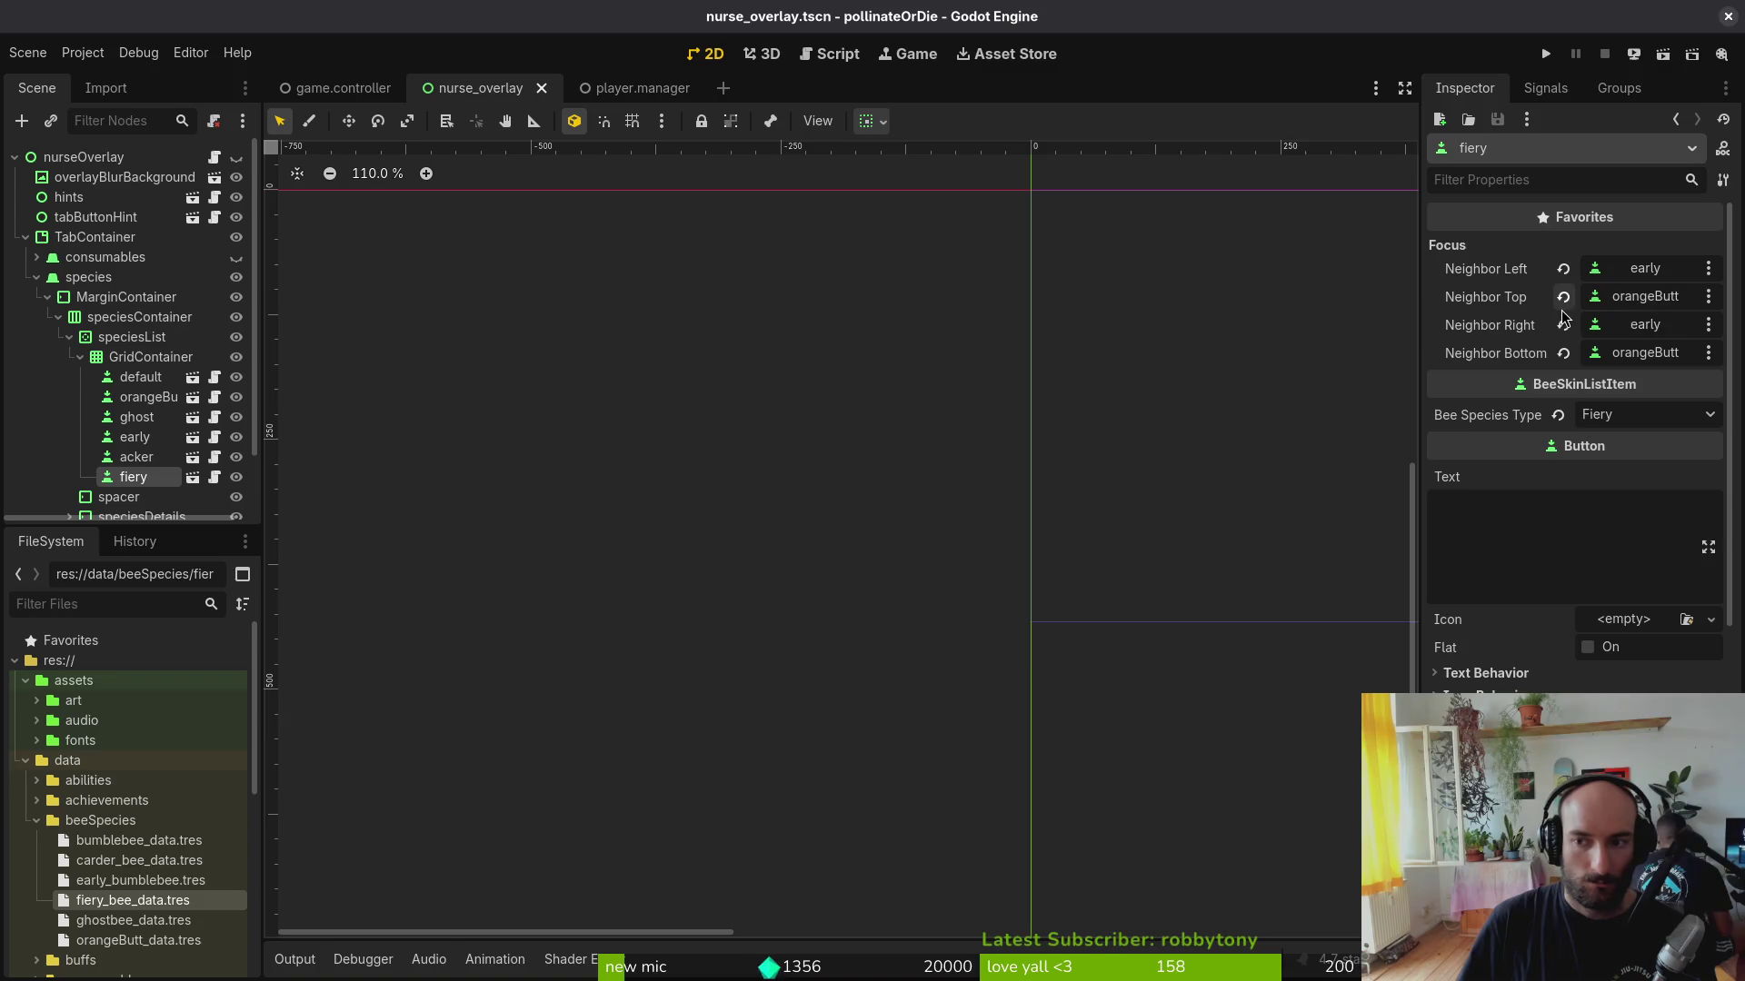
pyautogui.moveTo(1487, 296)
pyautogui.rightClick(1509, 308)
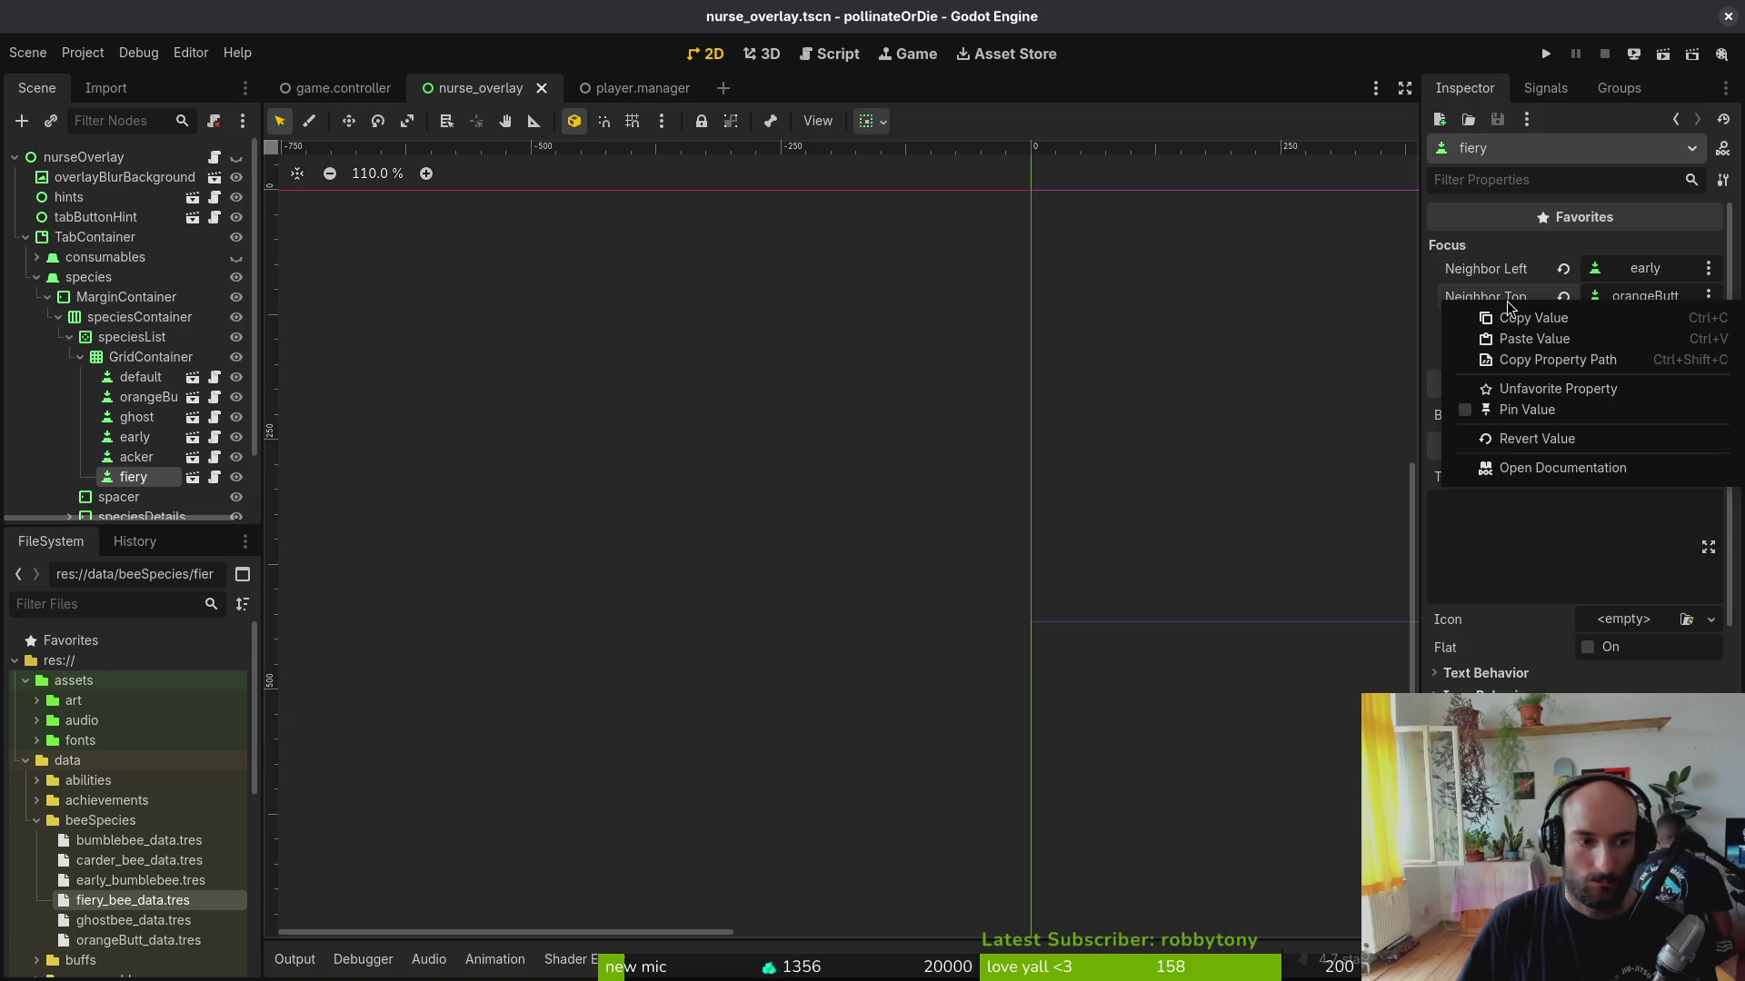
pyautogui.click(1563, 297)
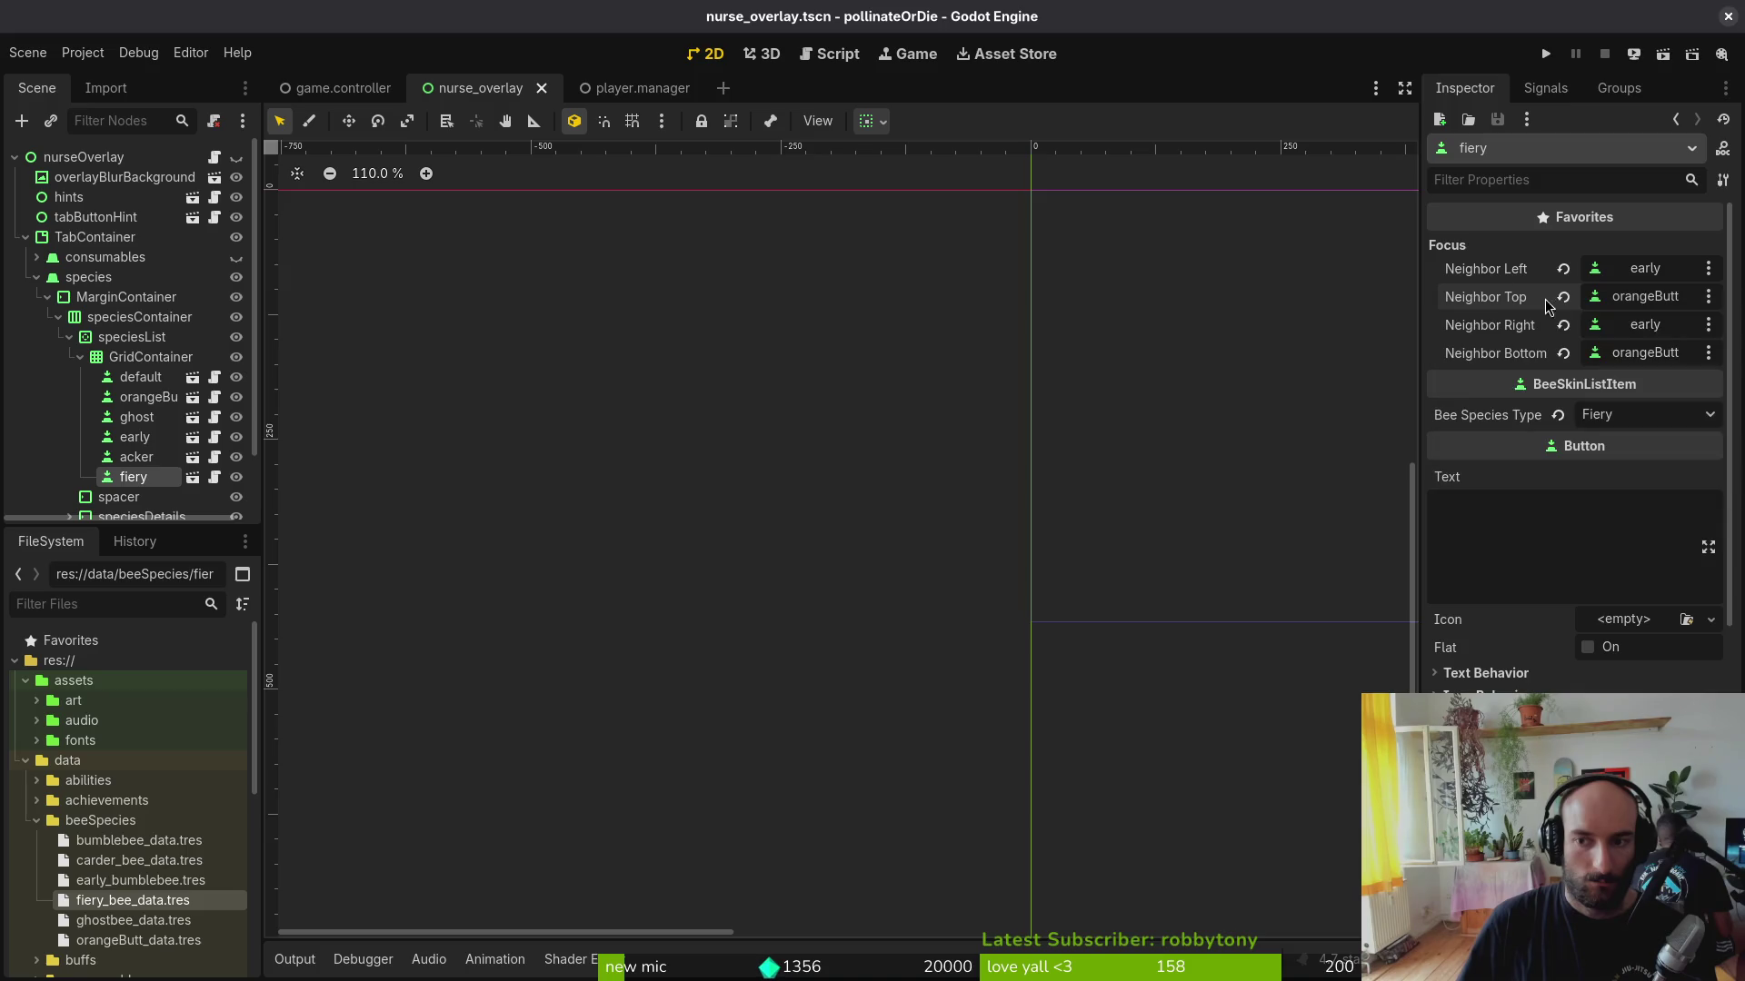
pyautogui.click(1563, 324)
pyautogui.click(1563, 354)
pyautogui.click(1564, 268)
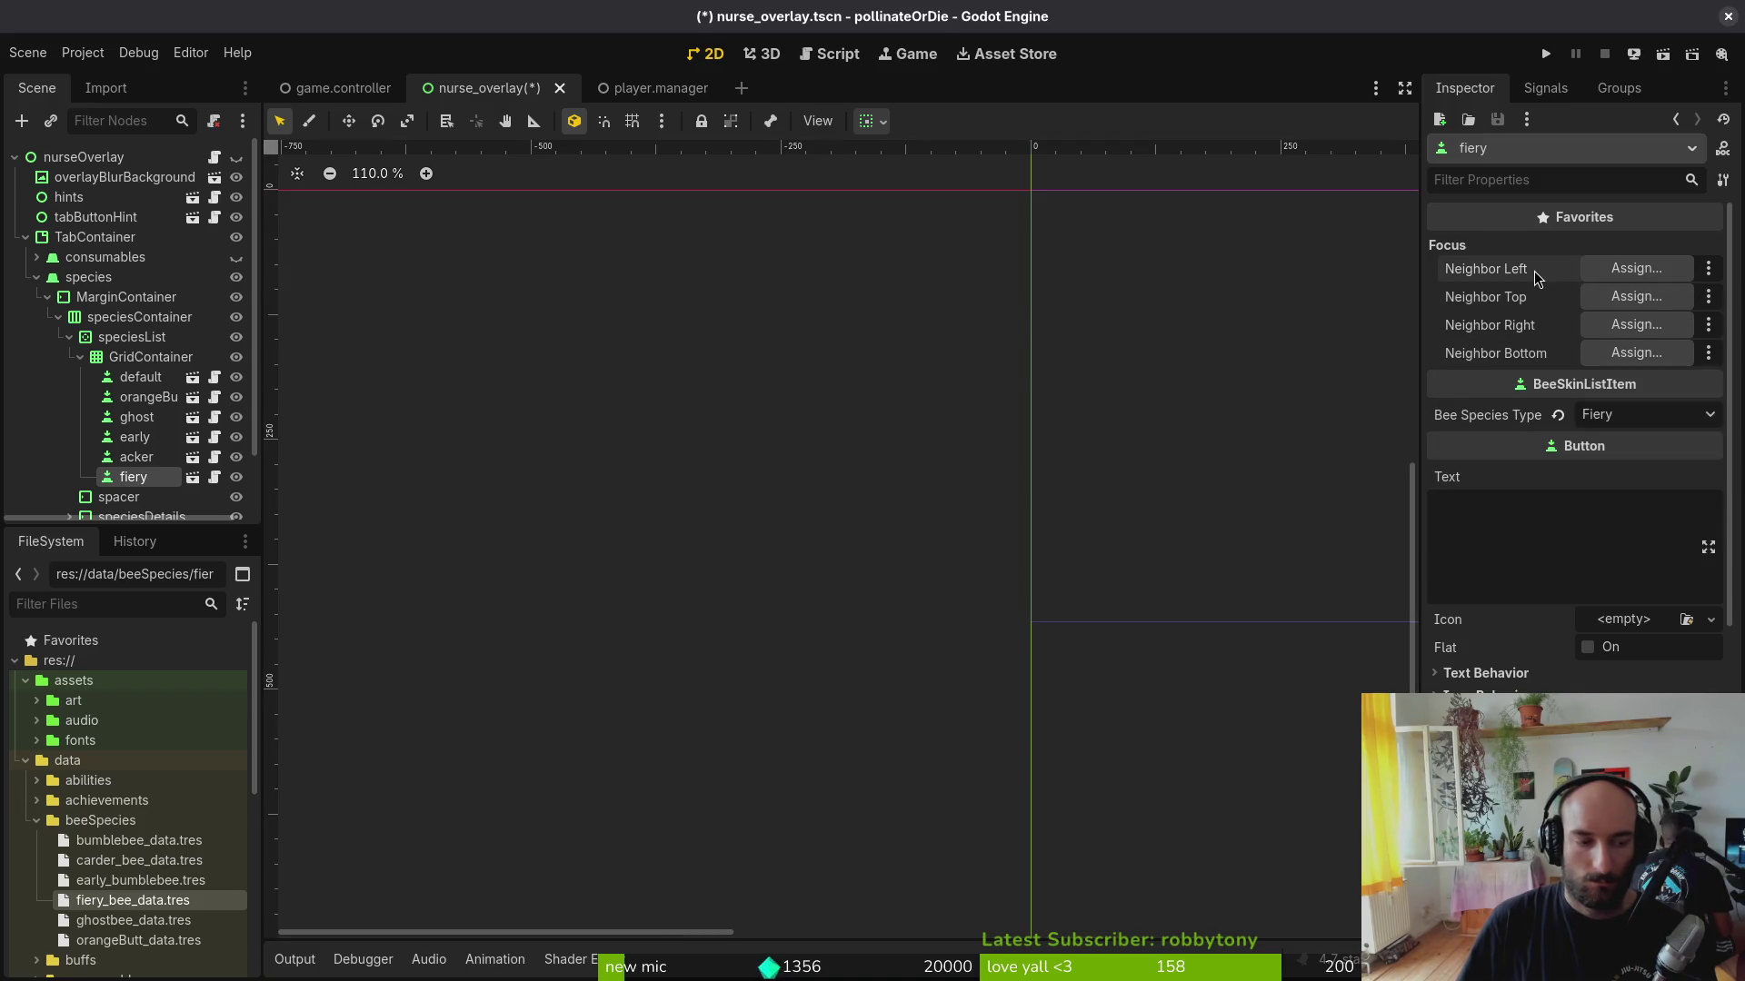
# Step: Assign fiery's left neighbour to acker and right neighbour to early
pyautogui.click(1636, 269)
pyautogui.scroll(-2, 907, 467)
pyautogui.scroll(-3, 906, 466)
pyautogui.click(845, 651)
pyautogui.click(937, 784)
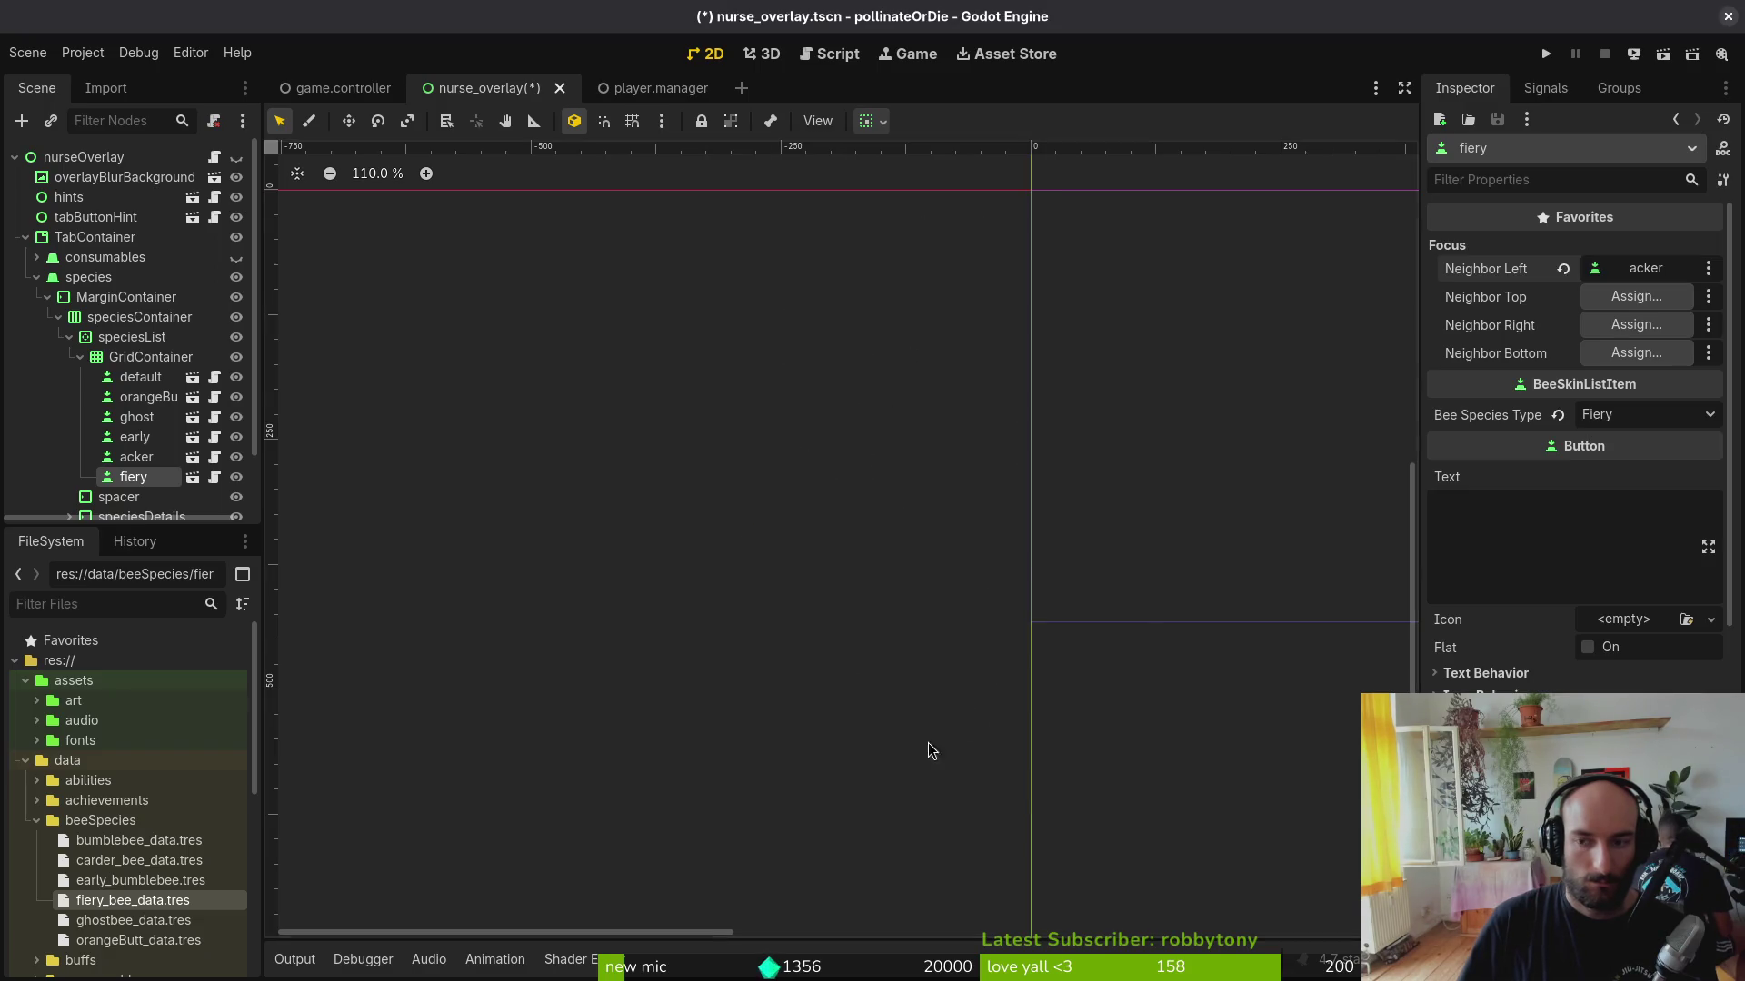
pyautogui.click(1635, 332)
pyautogui.scroll(-5, 906, 572)
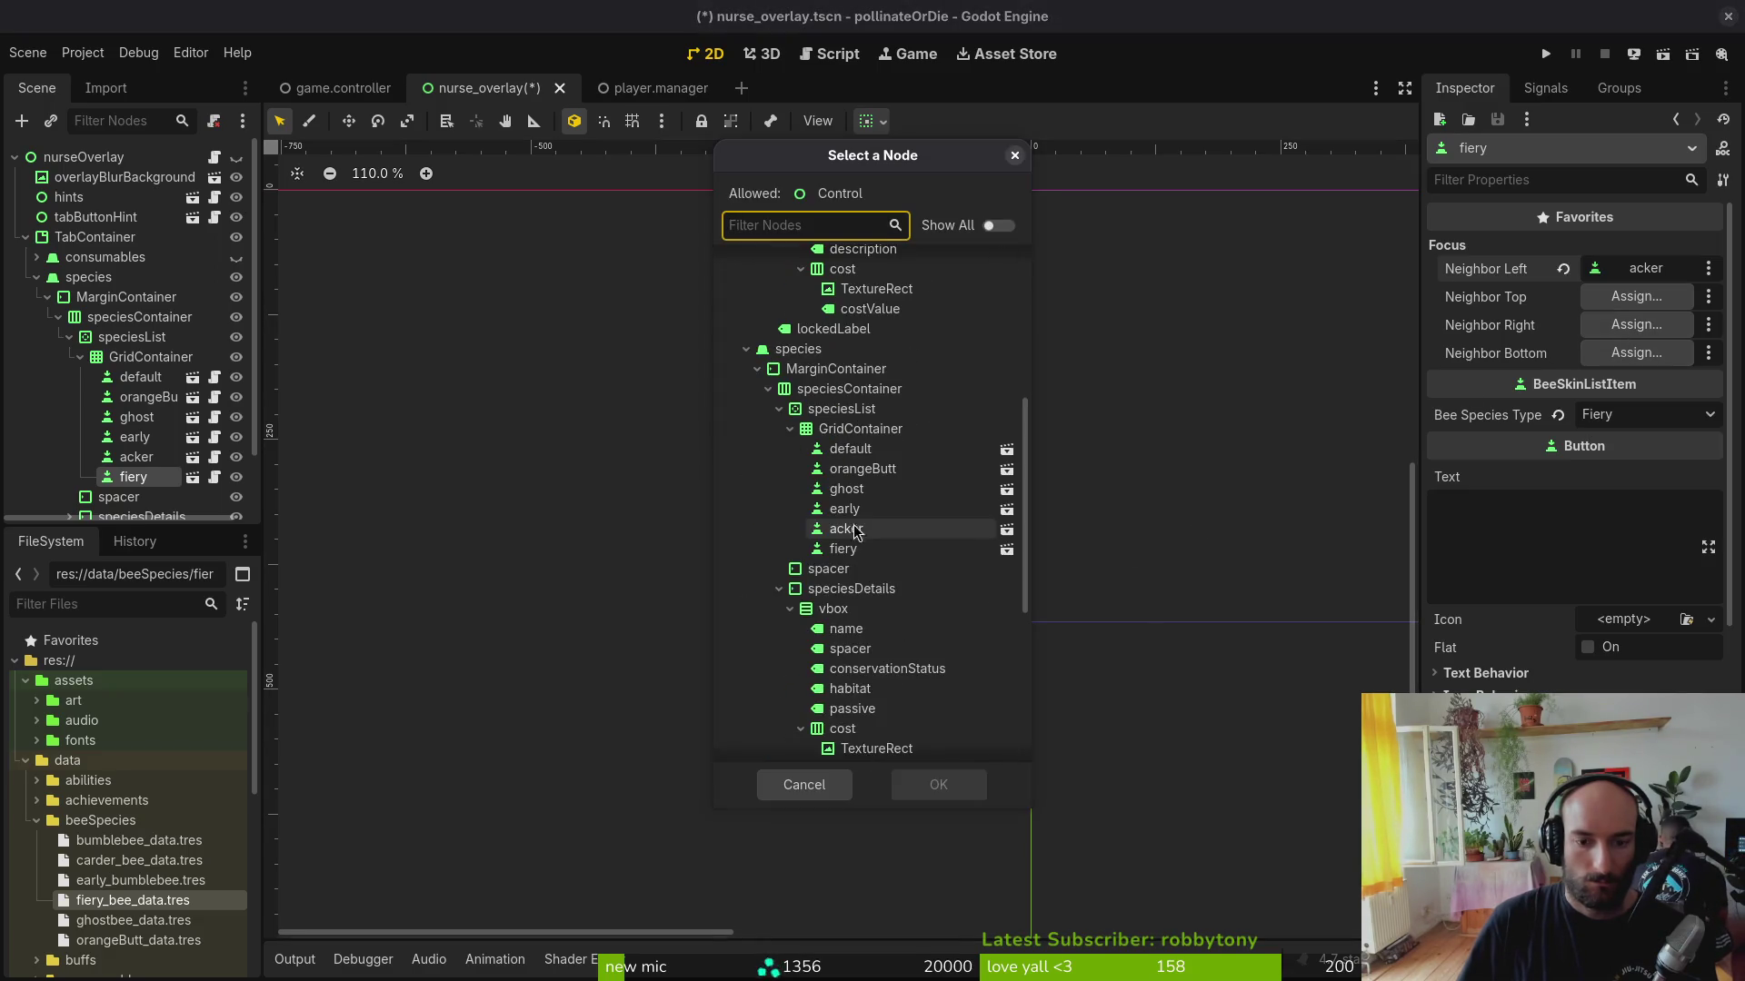
pyautogui.click(901, 510)
pyautogui.click(939, 784)
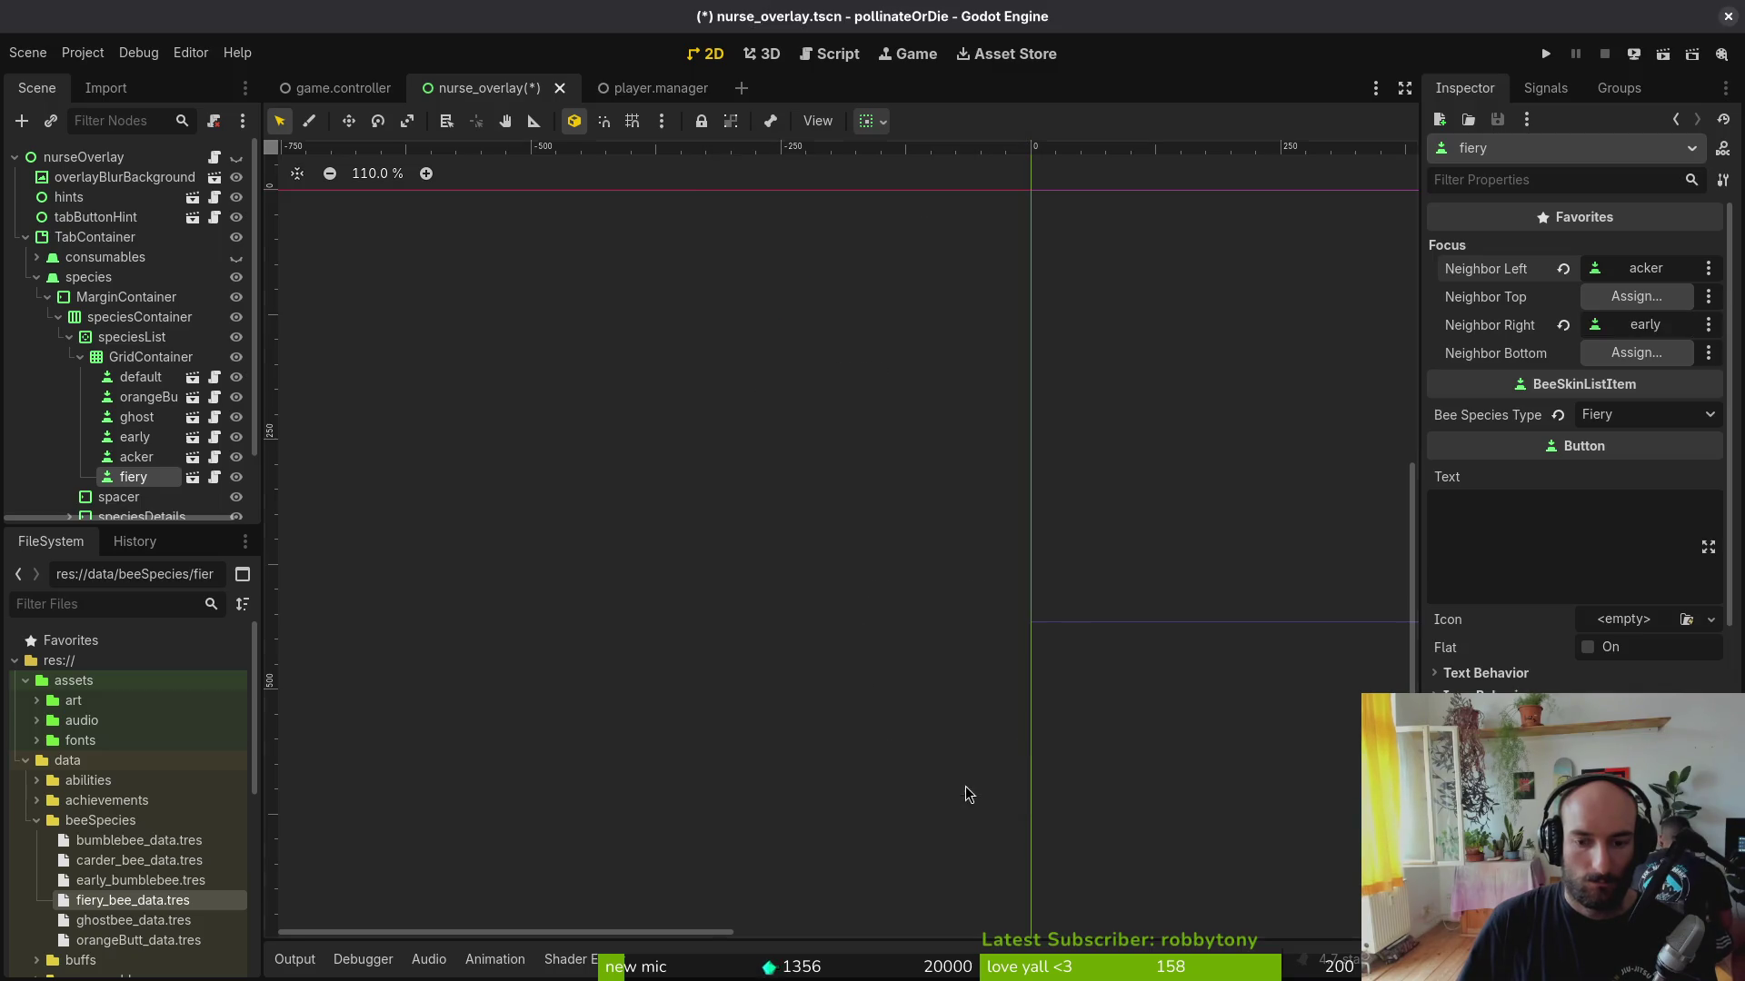
# Step: Assign ghost as fiery's top and bottom focus neighbours
pyautogui.click(1635, 298)
pyautogui.scroll(-3, 886, 491)
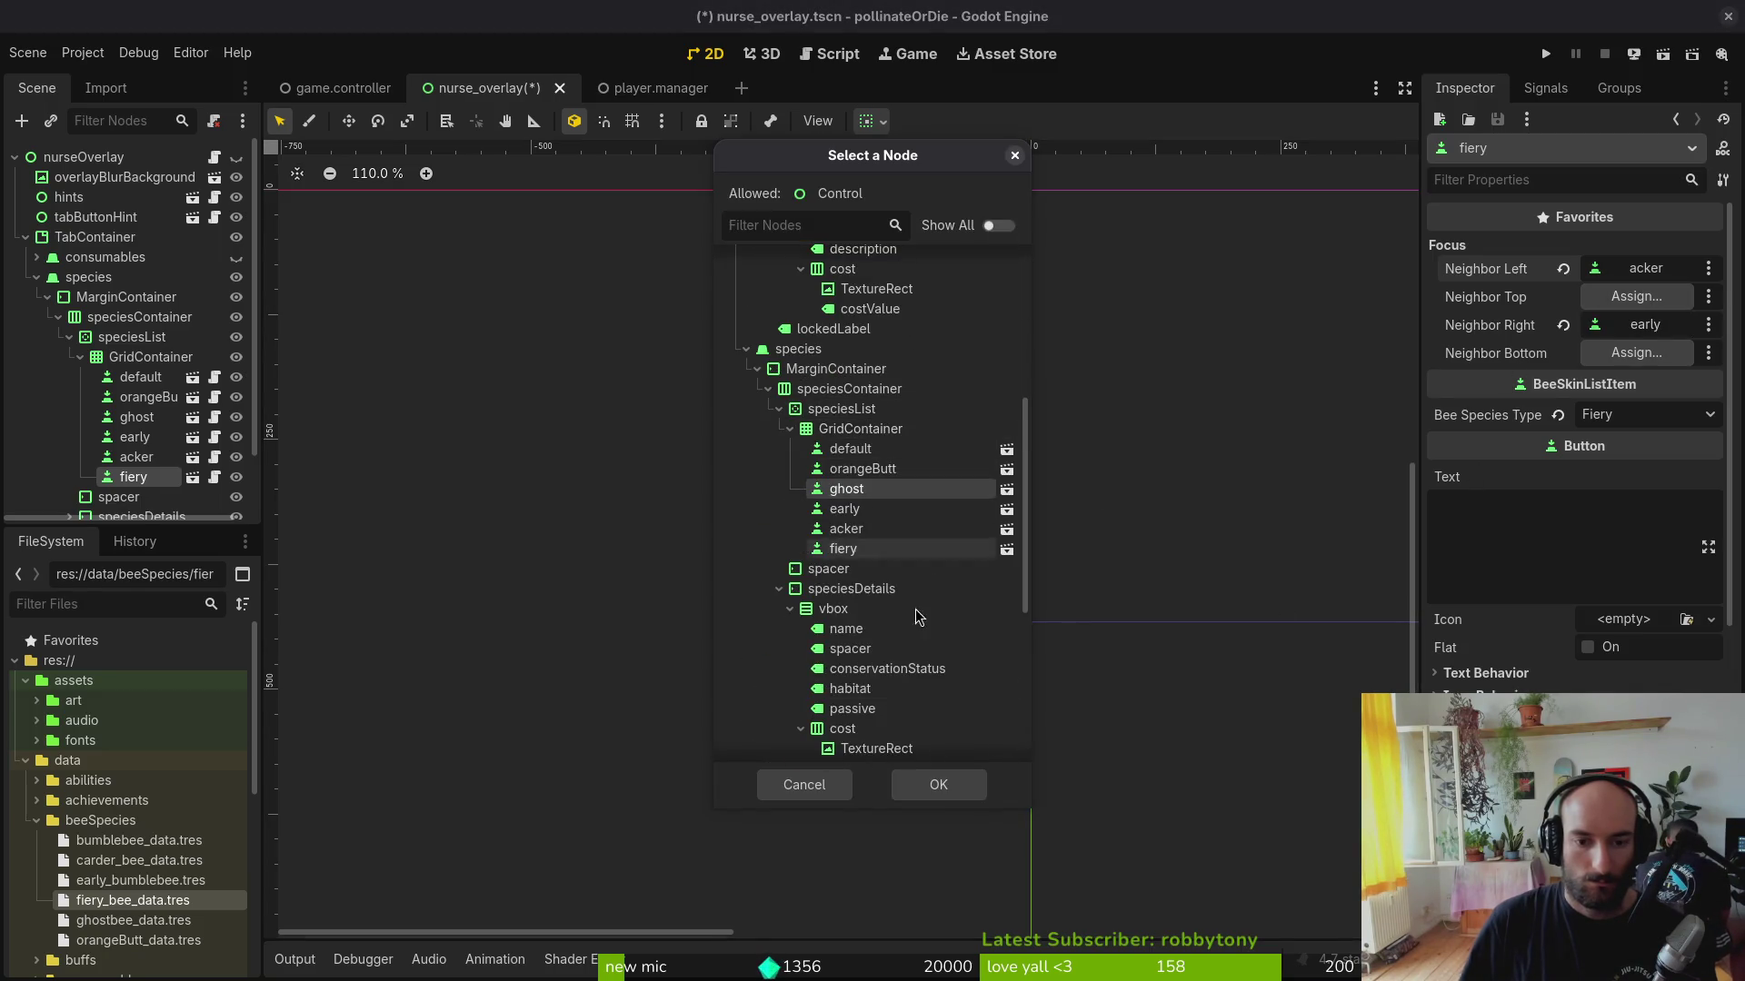
pyautogui.click(939, 784)
pyautogui.click(1668, 357)
pyautogui.scroll(-3, 886, 519)
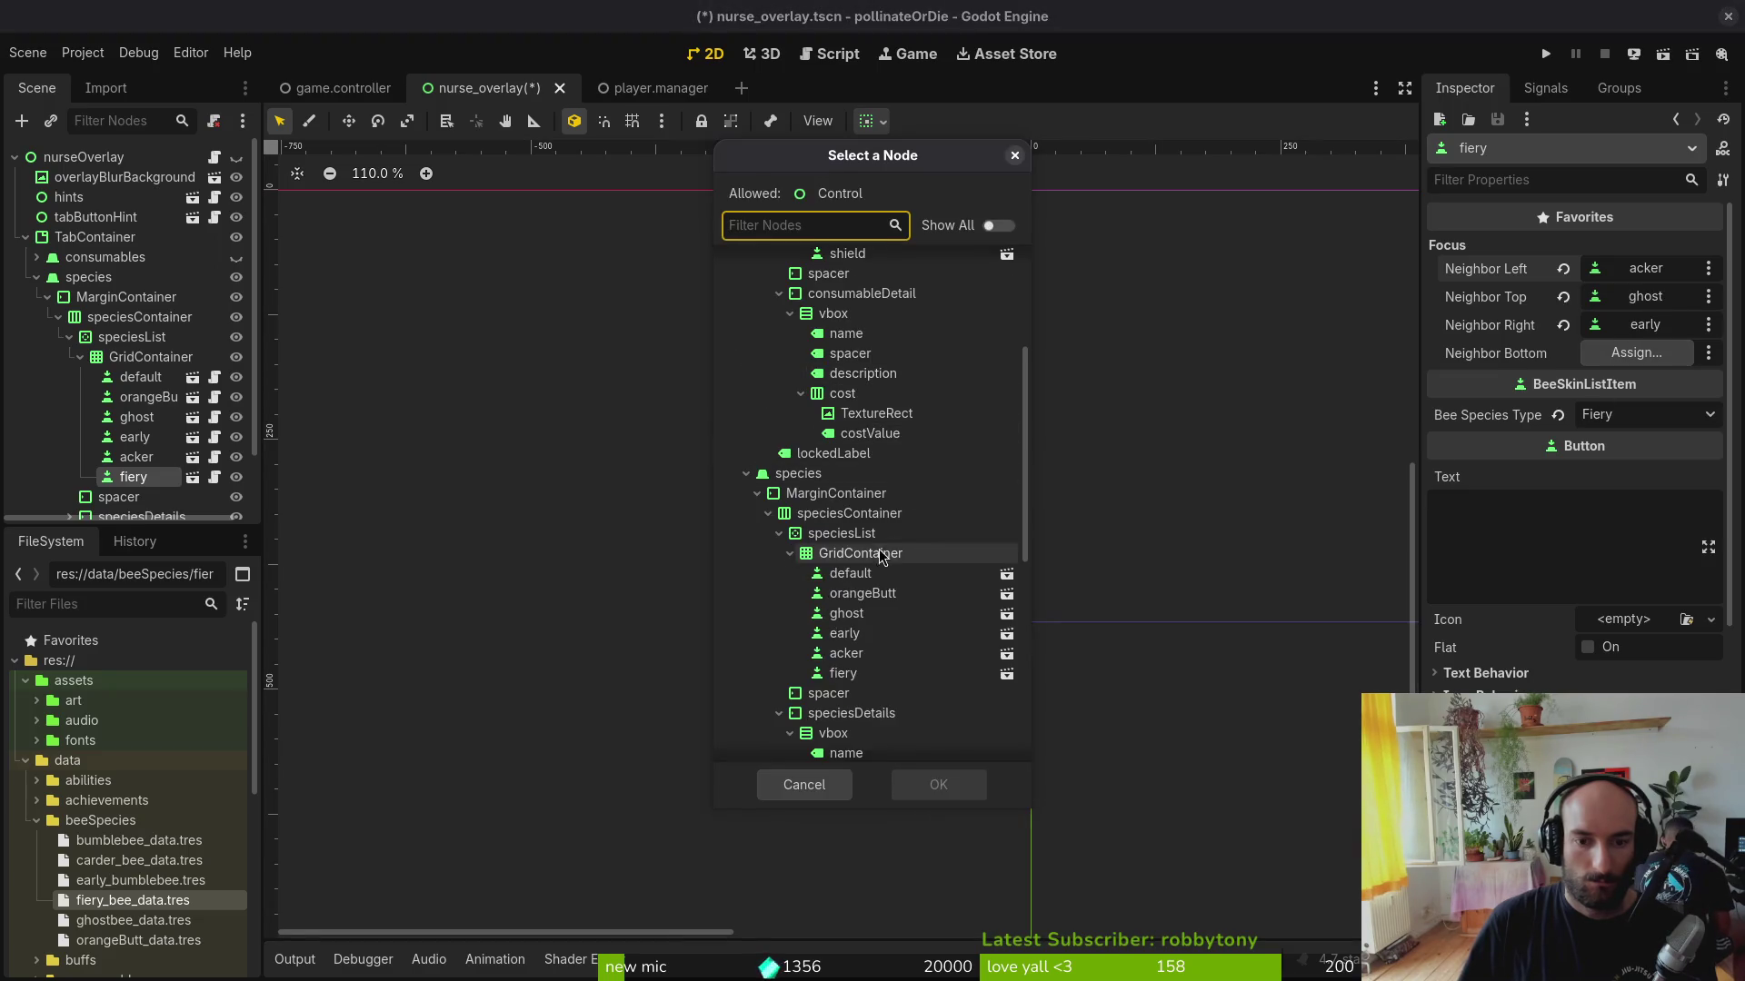
pyautogui.click(884, 619)
pyautogui.click(938, 783)
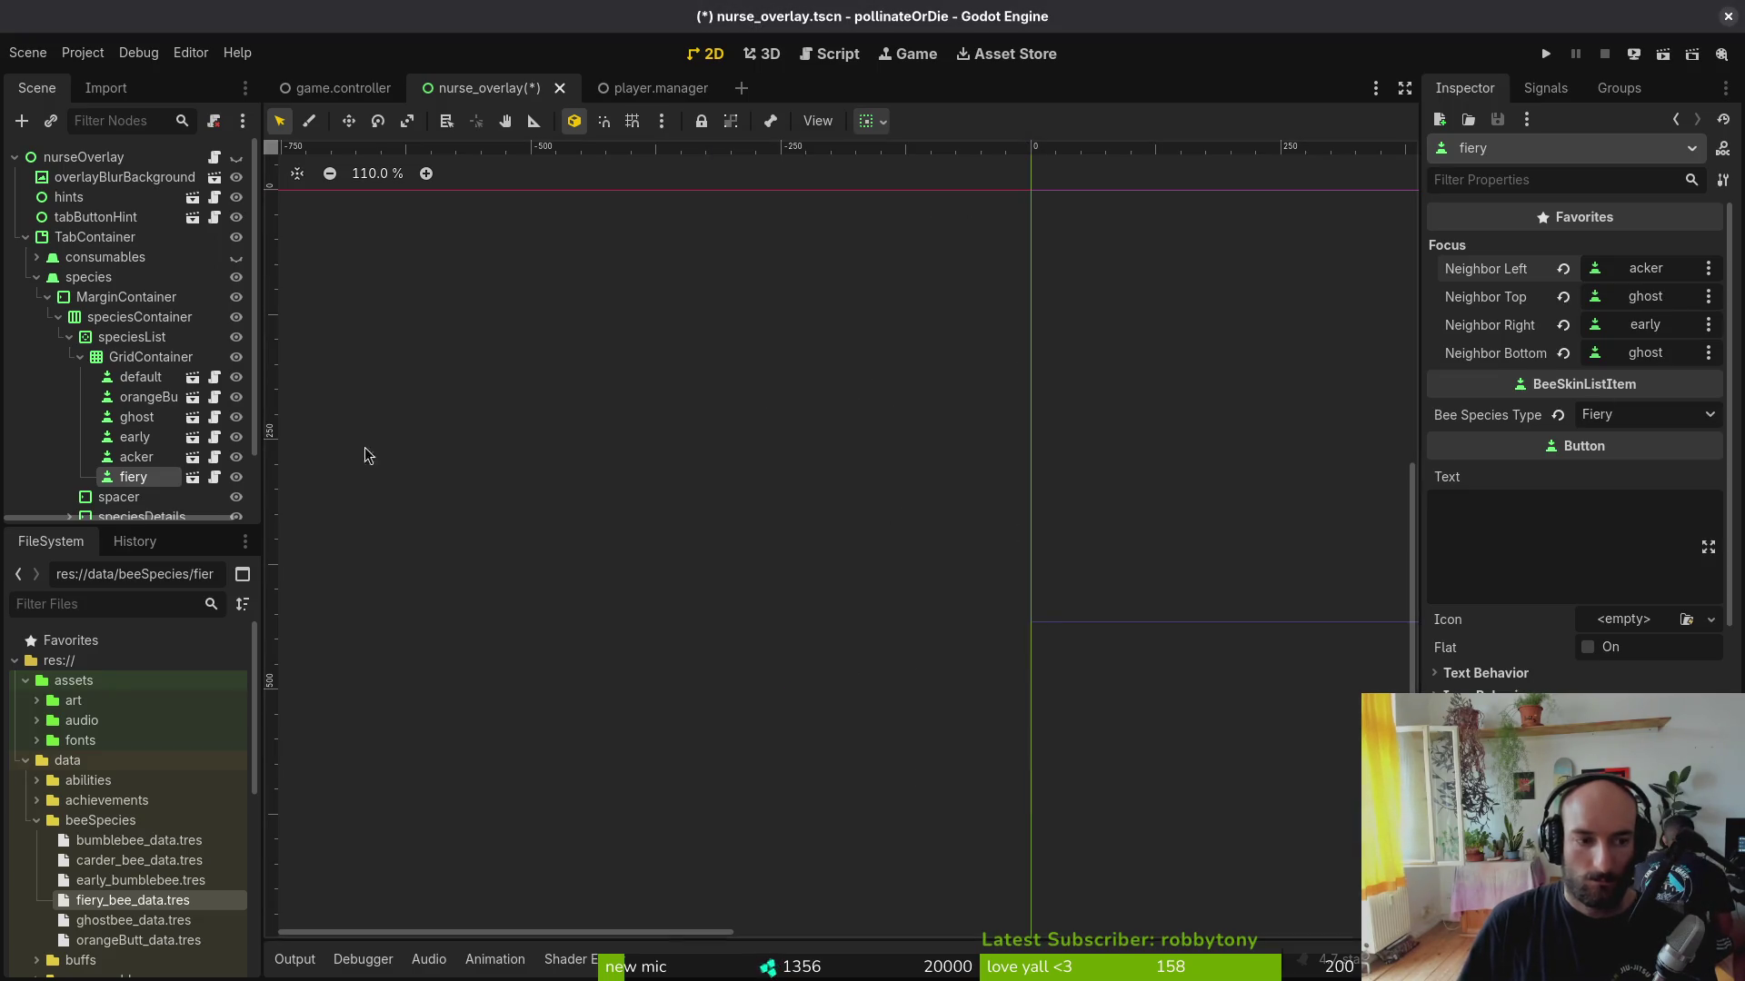
# Step: Save the scene and inspect fiery_bee_data.tres (species Fiery, cost 420), collapsing GridContainer
pyautogui.hotkey('ctrl', 's')
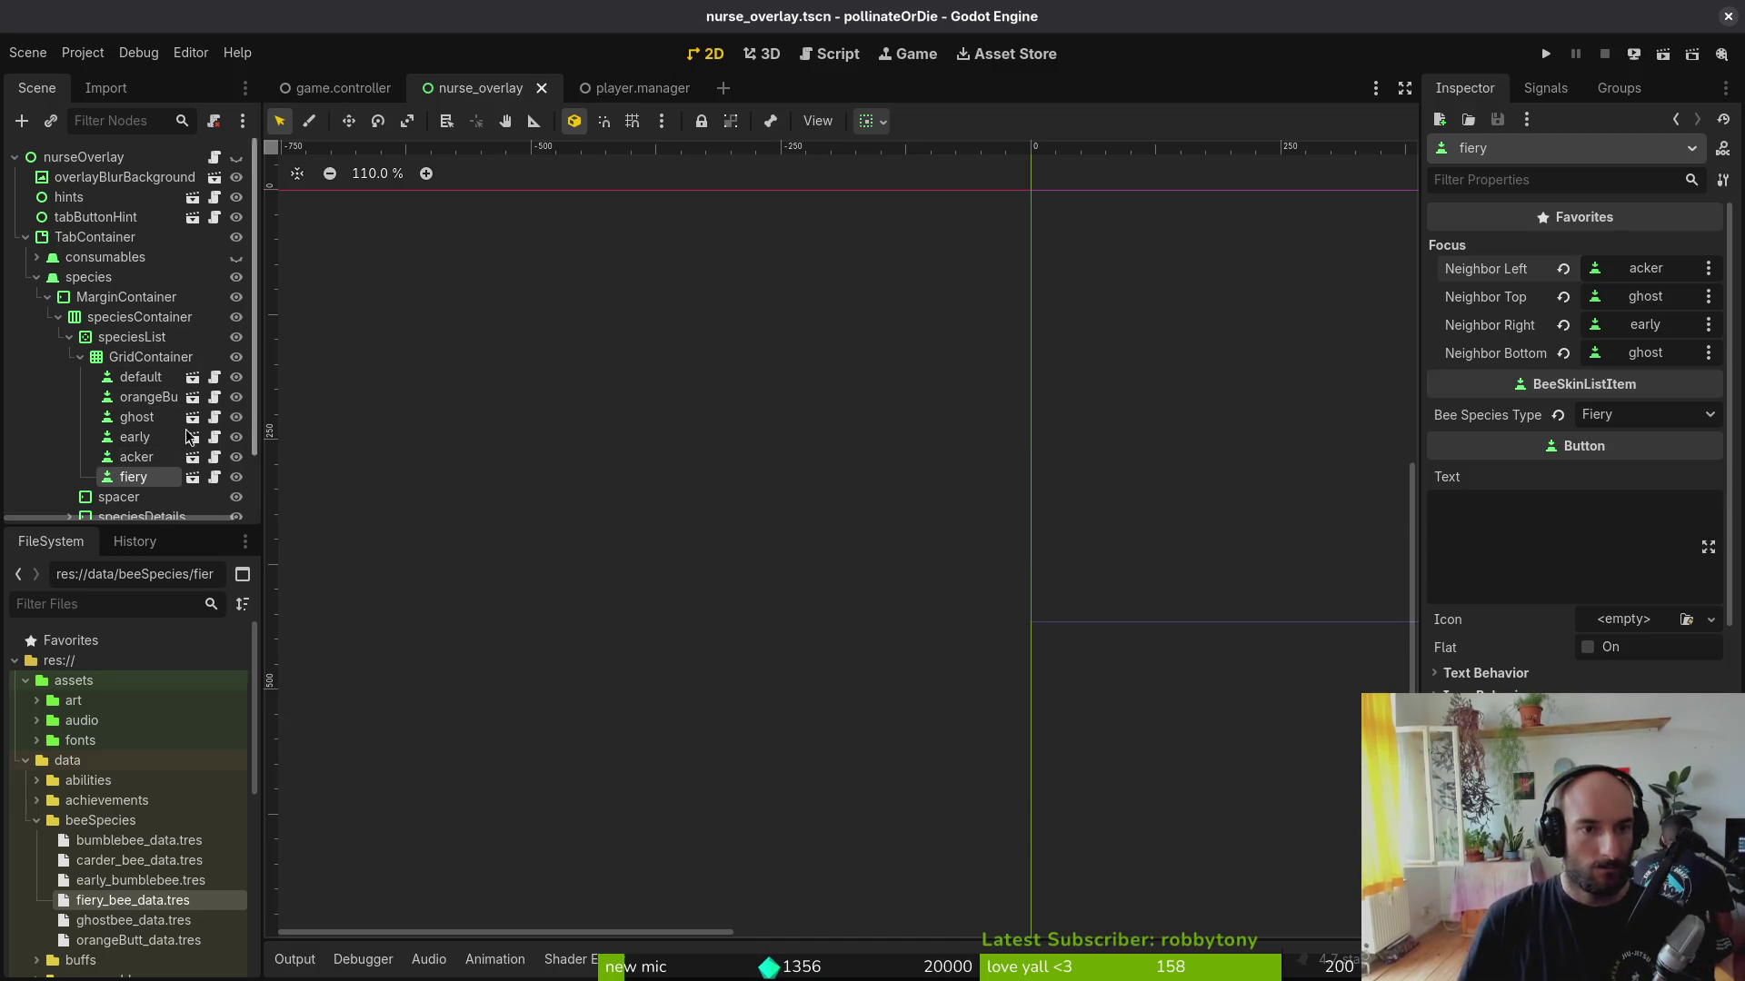
pyautogui.click(121, 902)
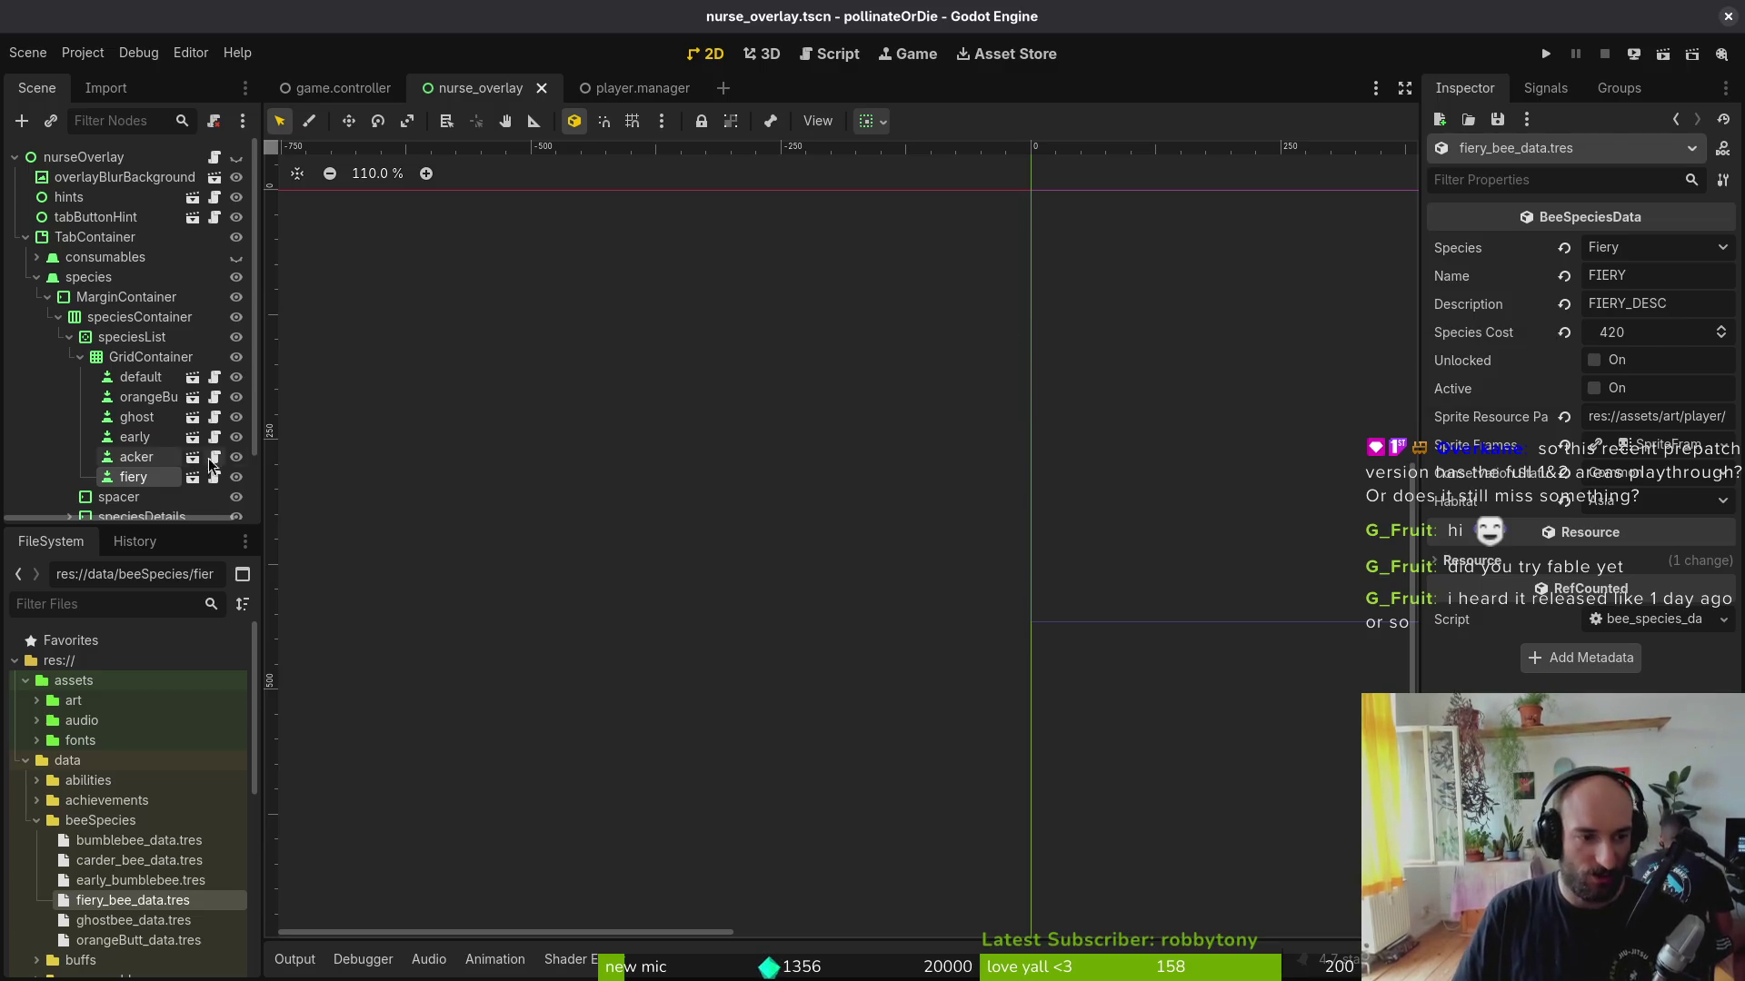
pyautogui.click(79, 357)
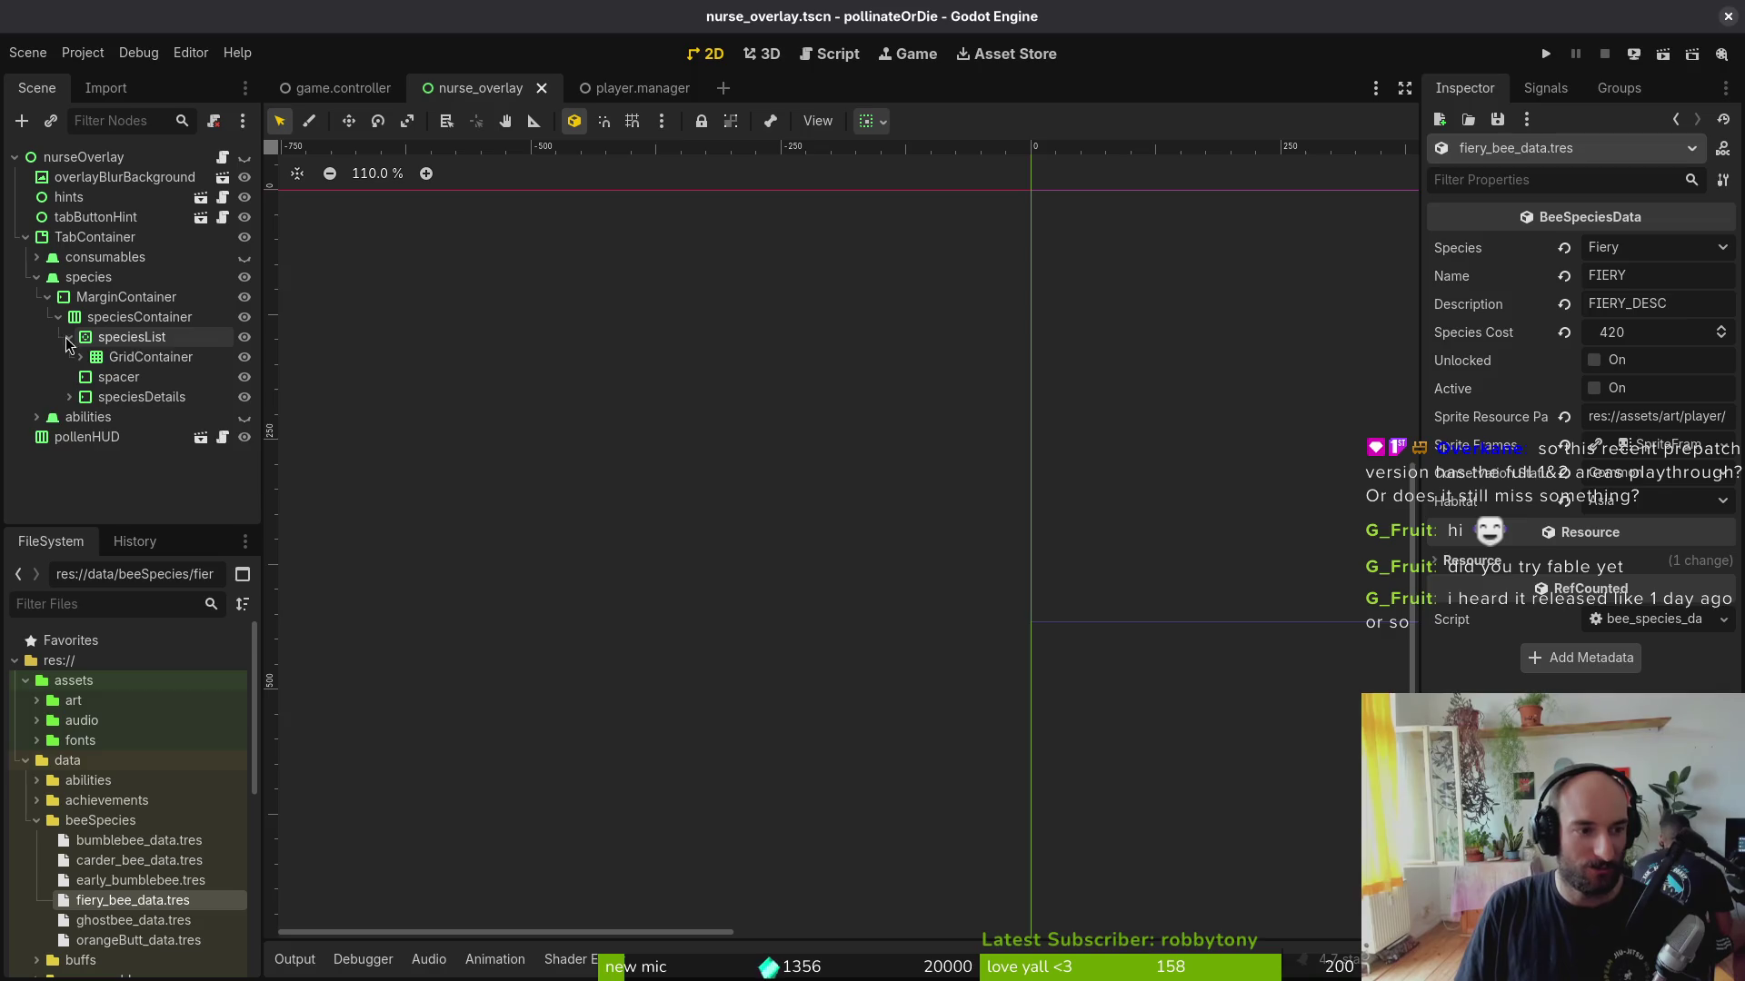
# Step: Collapse speciesList, save, and run the game until the nurse_overlay error stops it
pyautogui.click(68, 336)
pyautogui.hotkey('ctrl', 's')
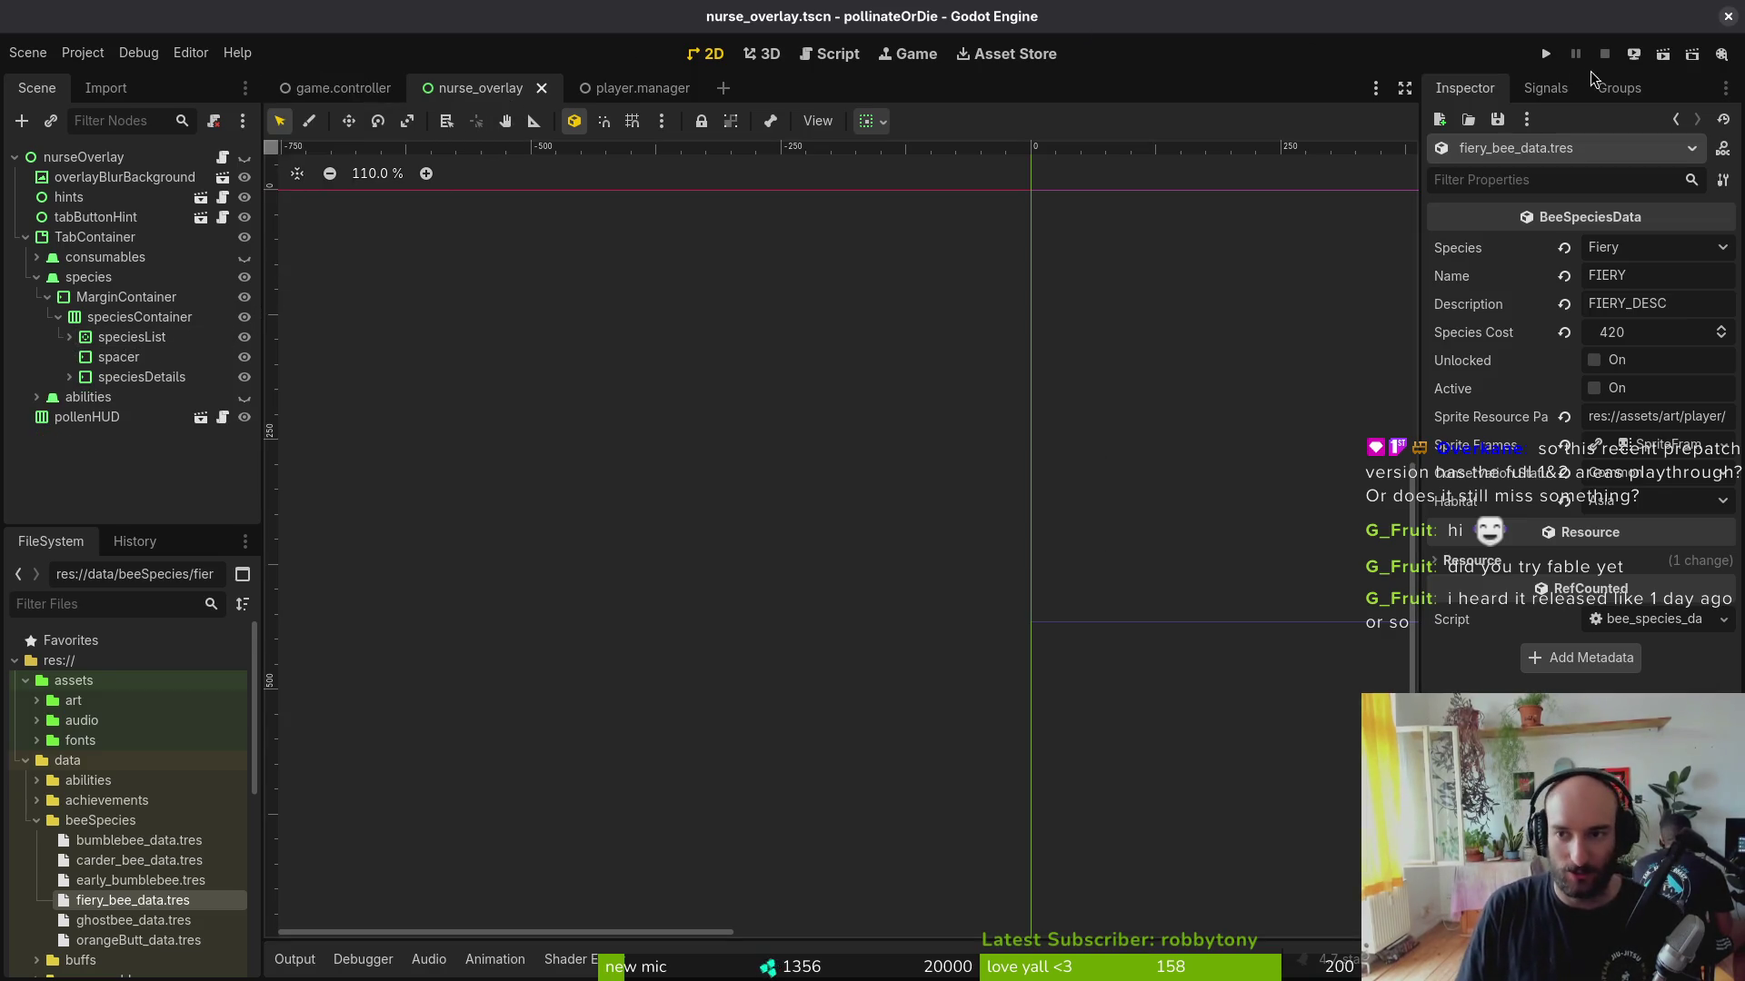
pyautogui.click(1546, 55)
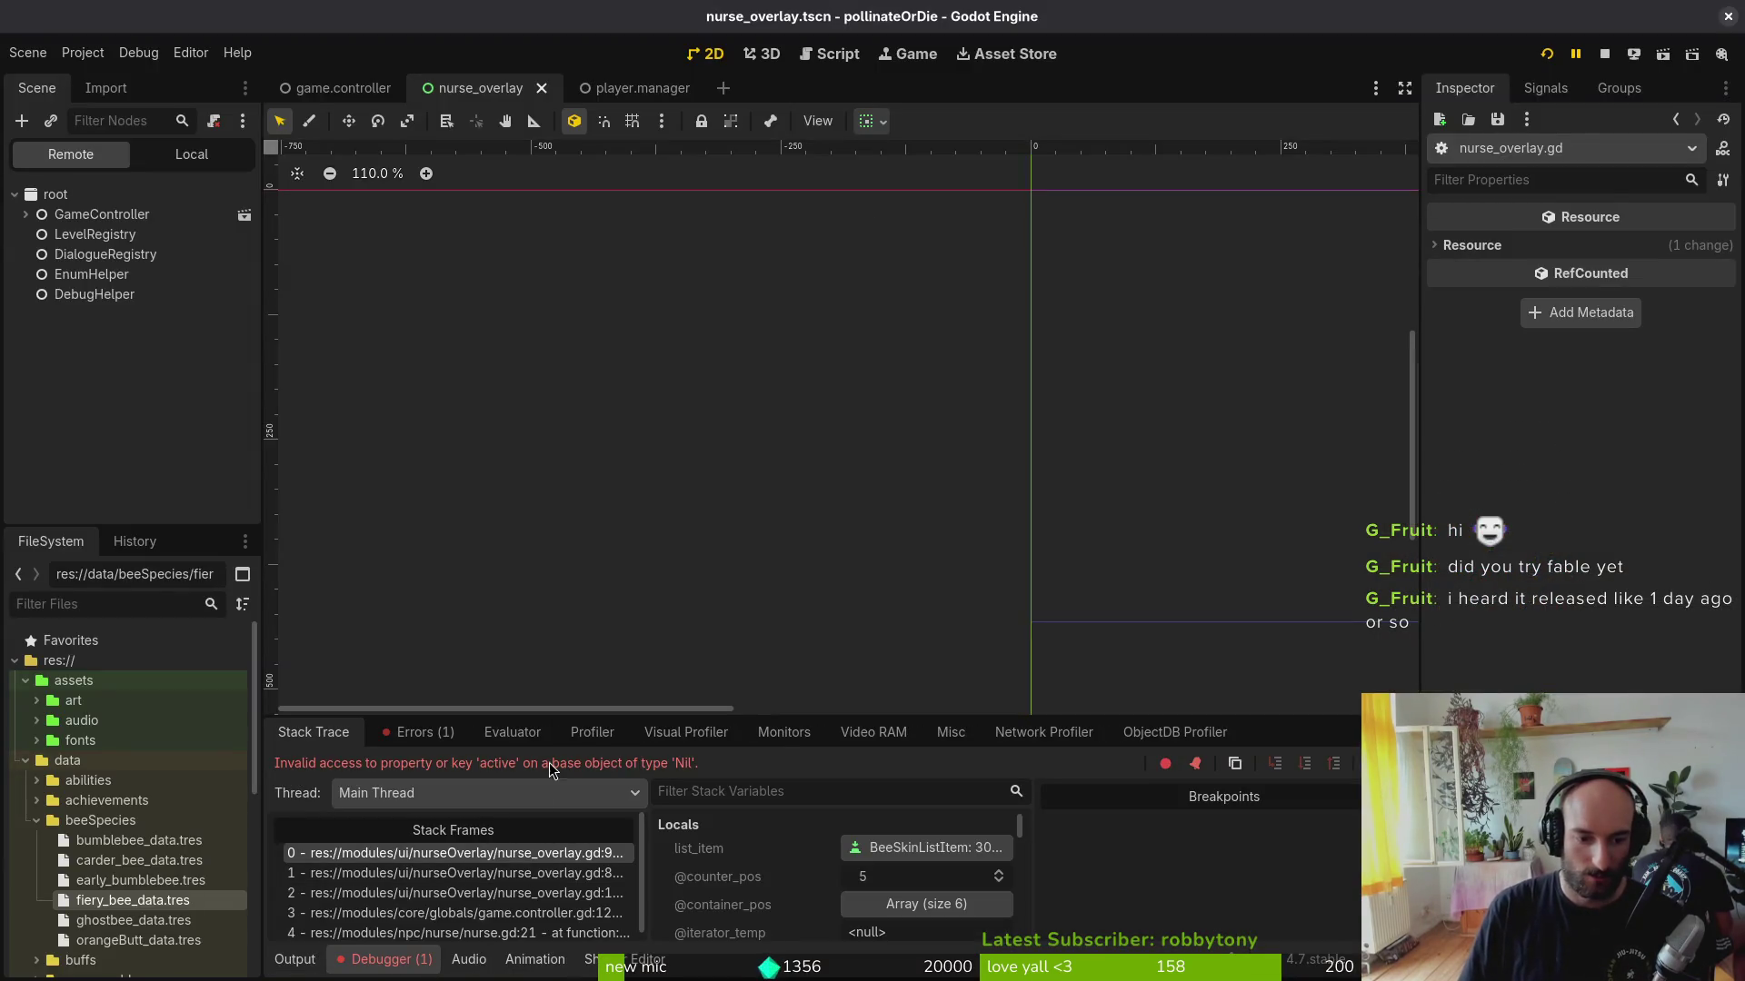
pyautogui.click(1603, 52)
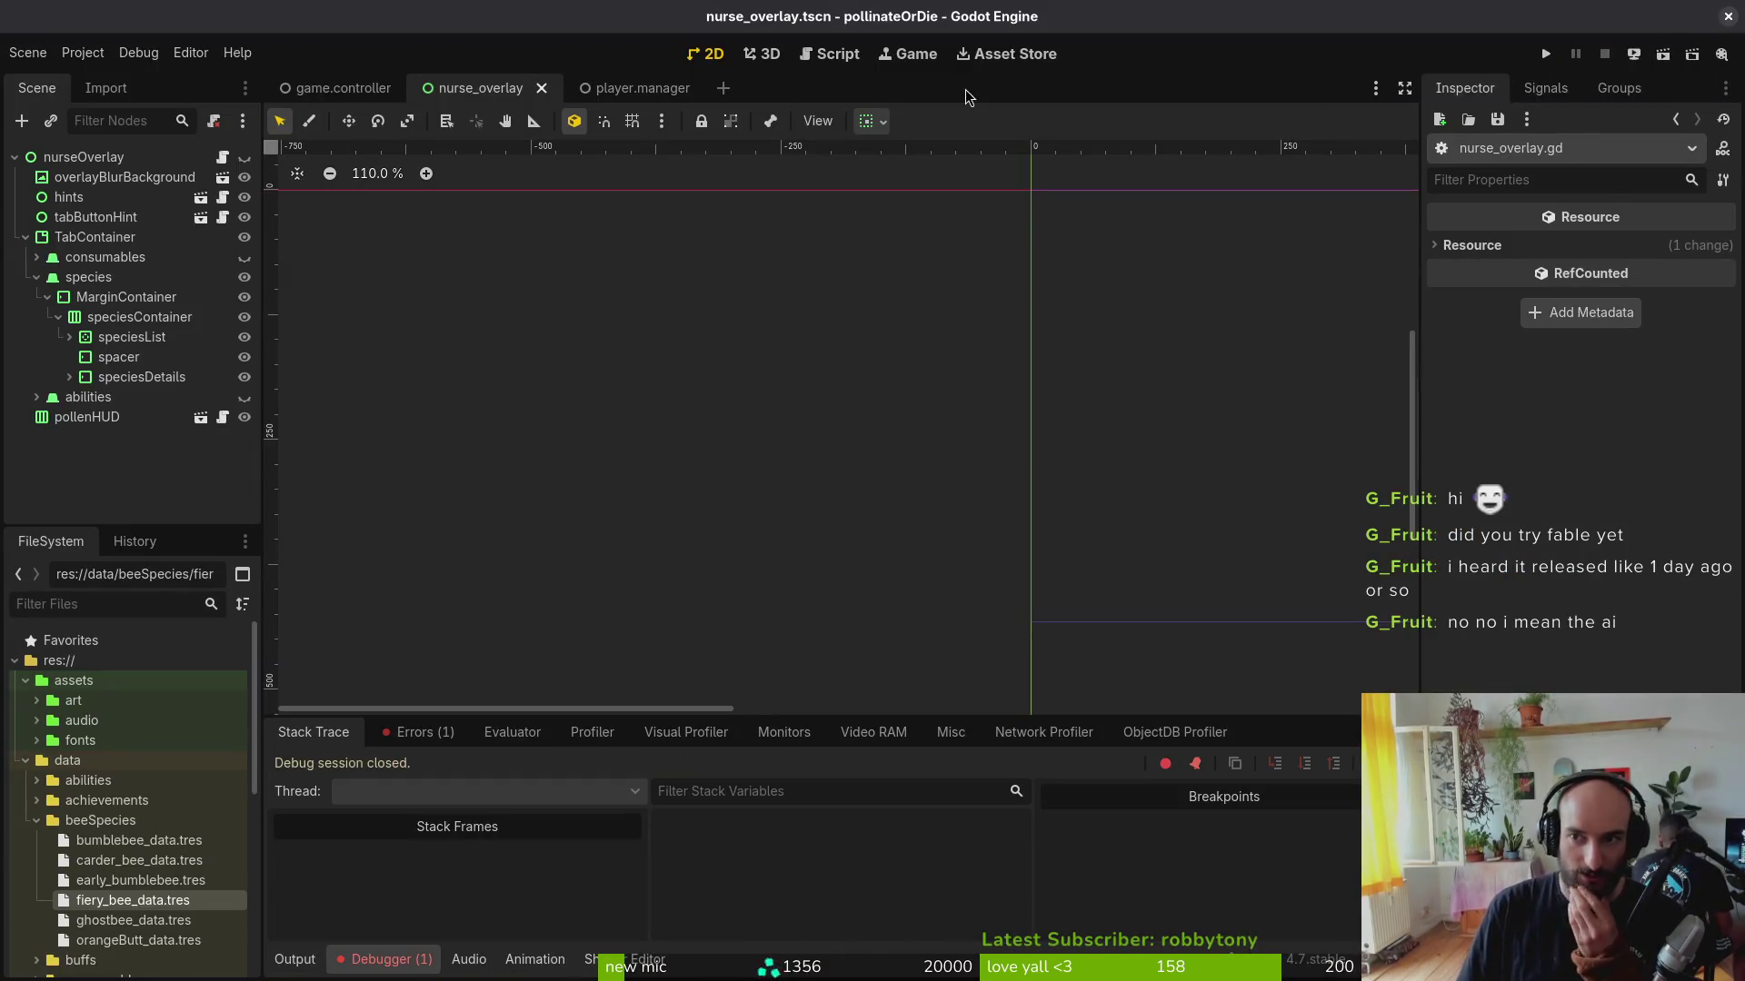
# Step: Delete every file in the project's user data folder and run the game again
pyautogui.click(82, 52)
pyautogui.click(148, 224)
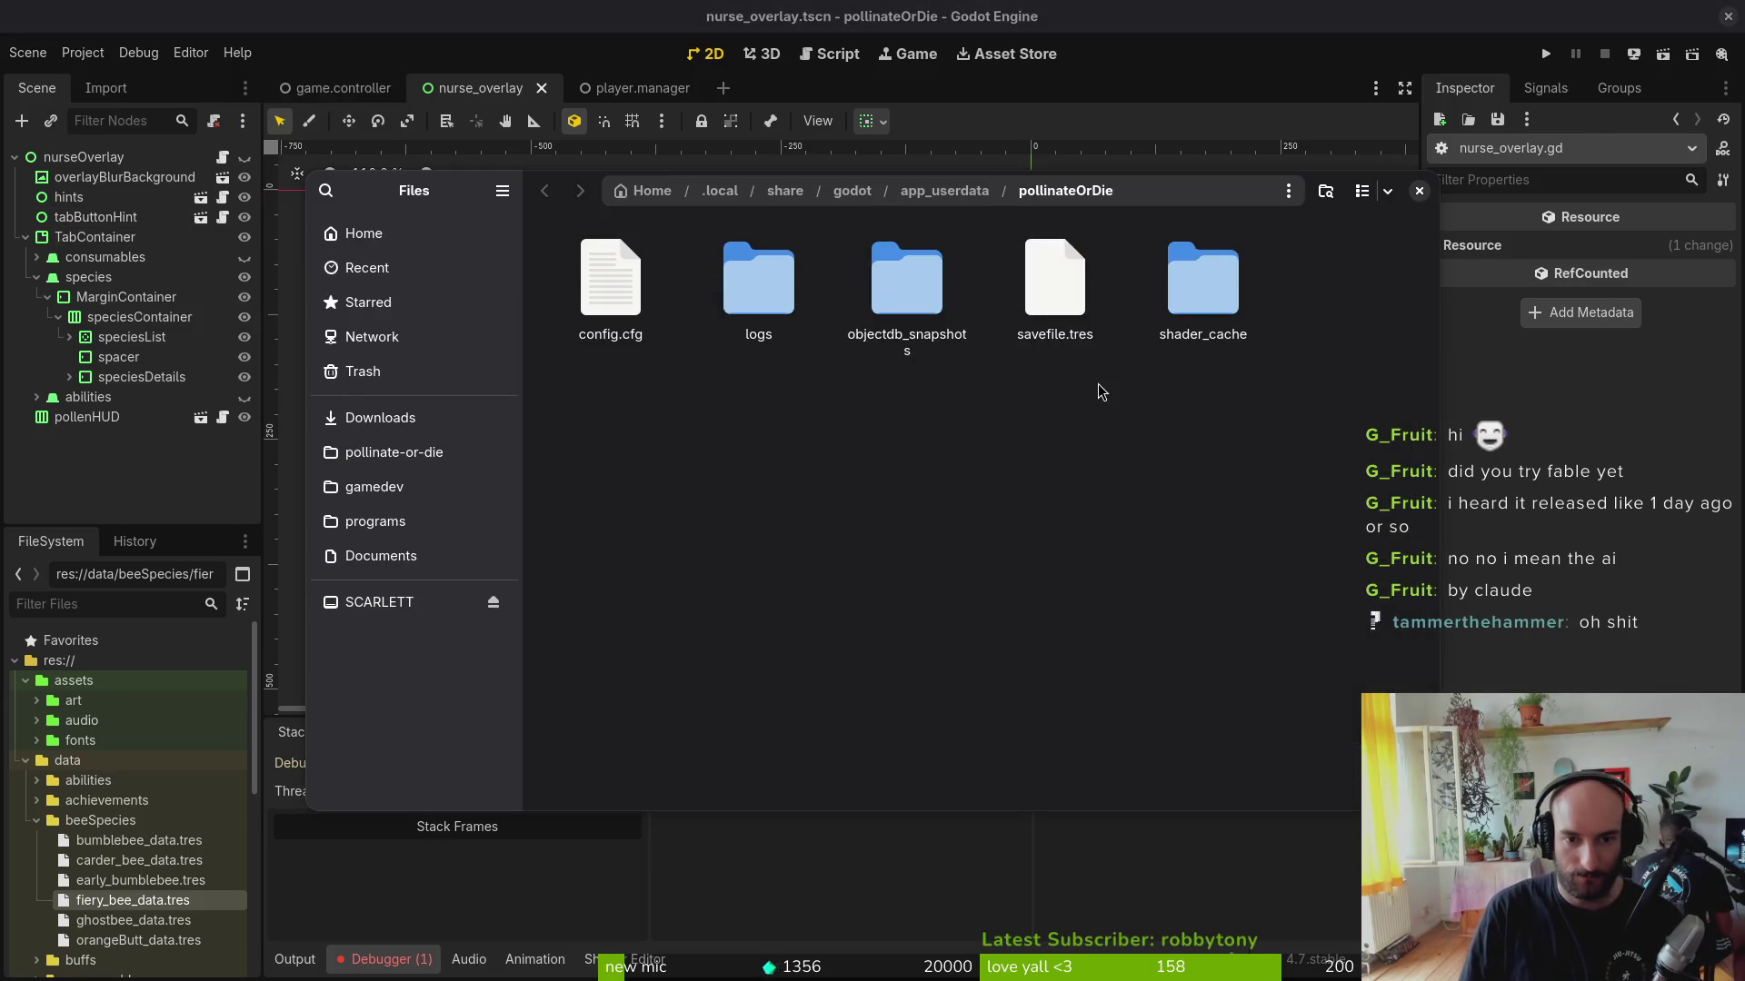
pyautogui.hotkey('ctrl', 'a')
pyautogui.press('Delete')
pyautogui.click(1418, 190)
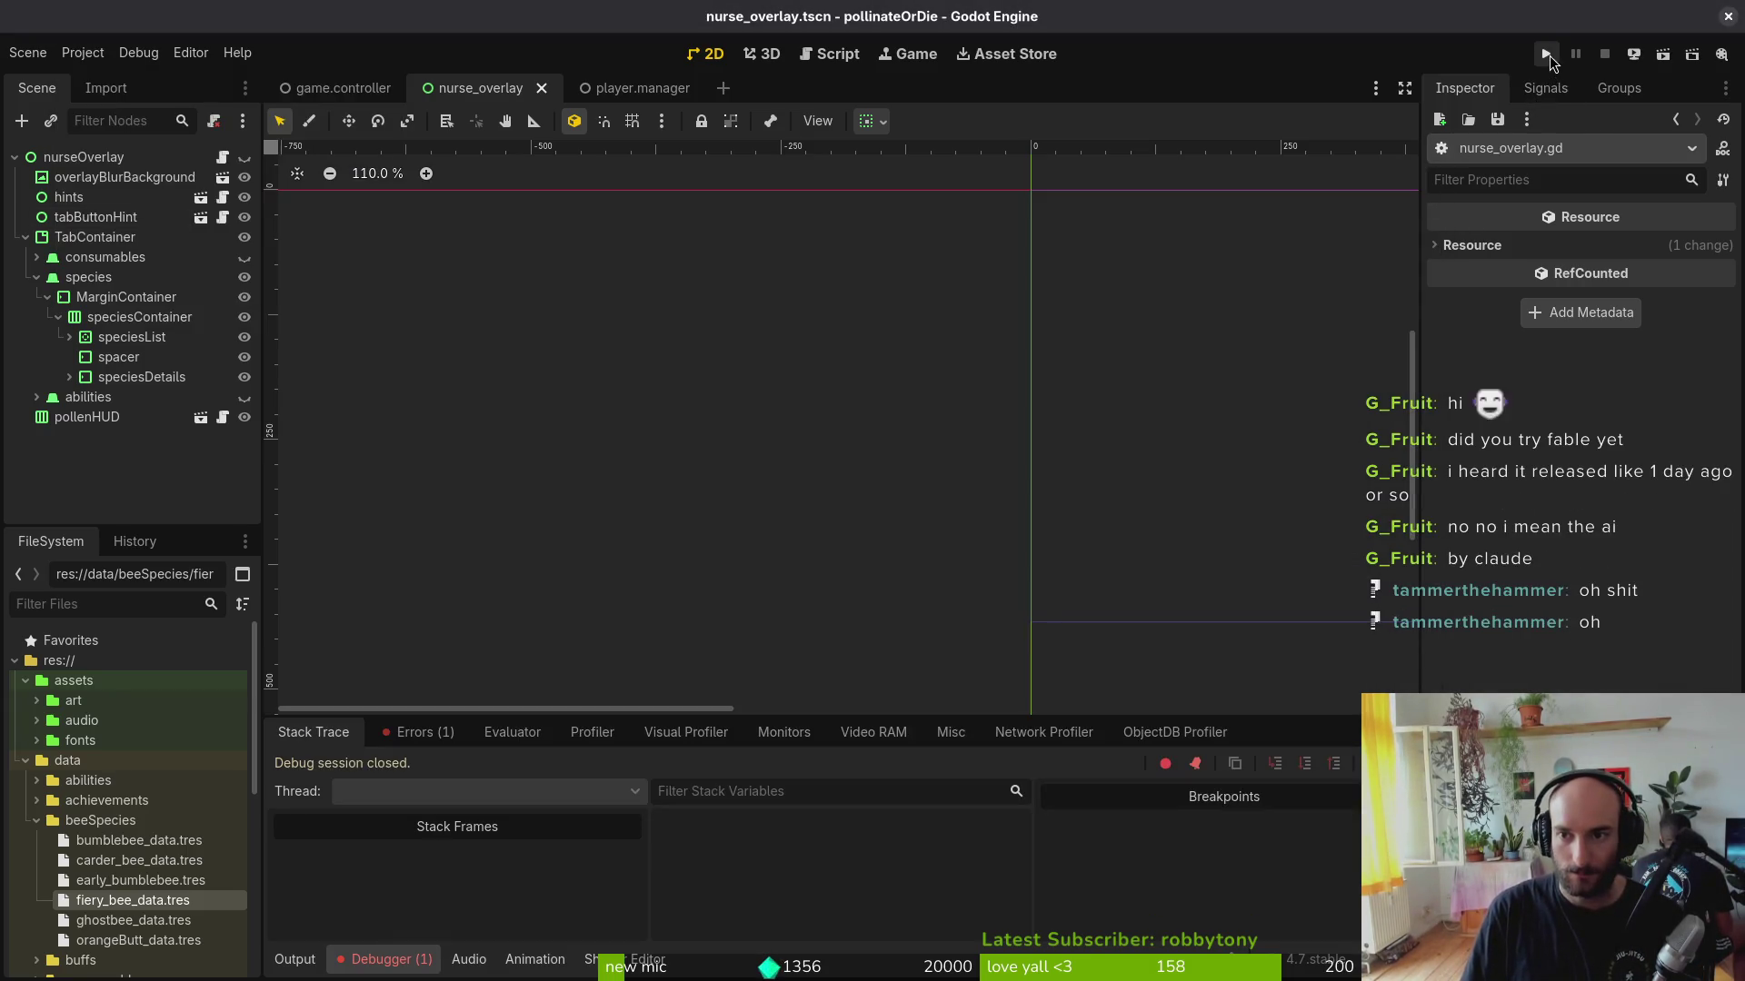
pyautogui.click(1545, 53)
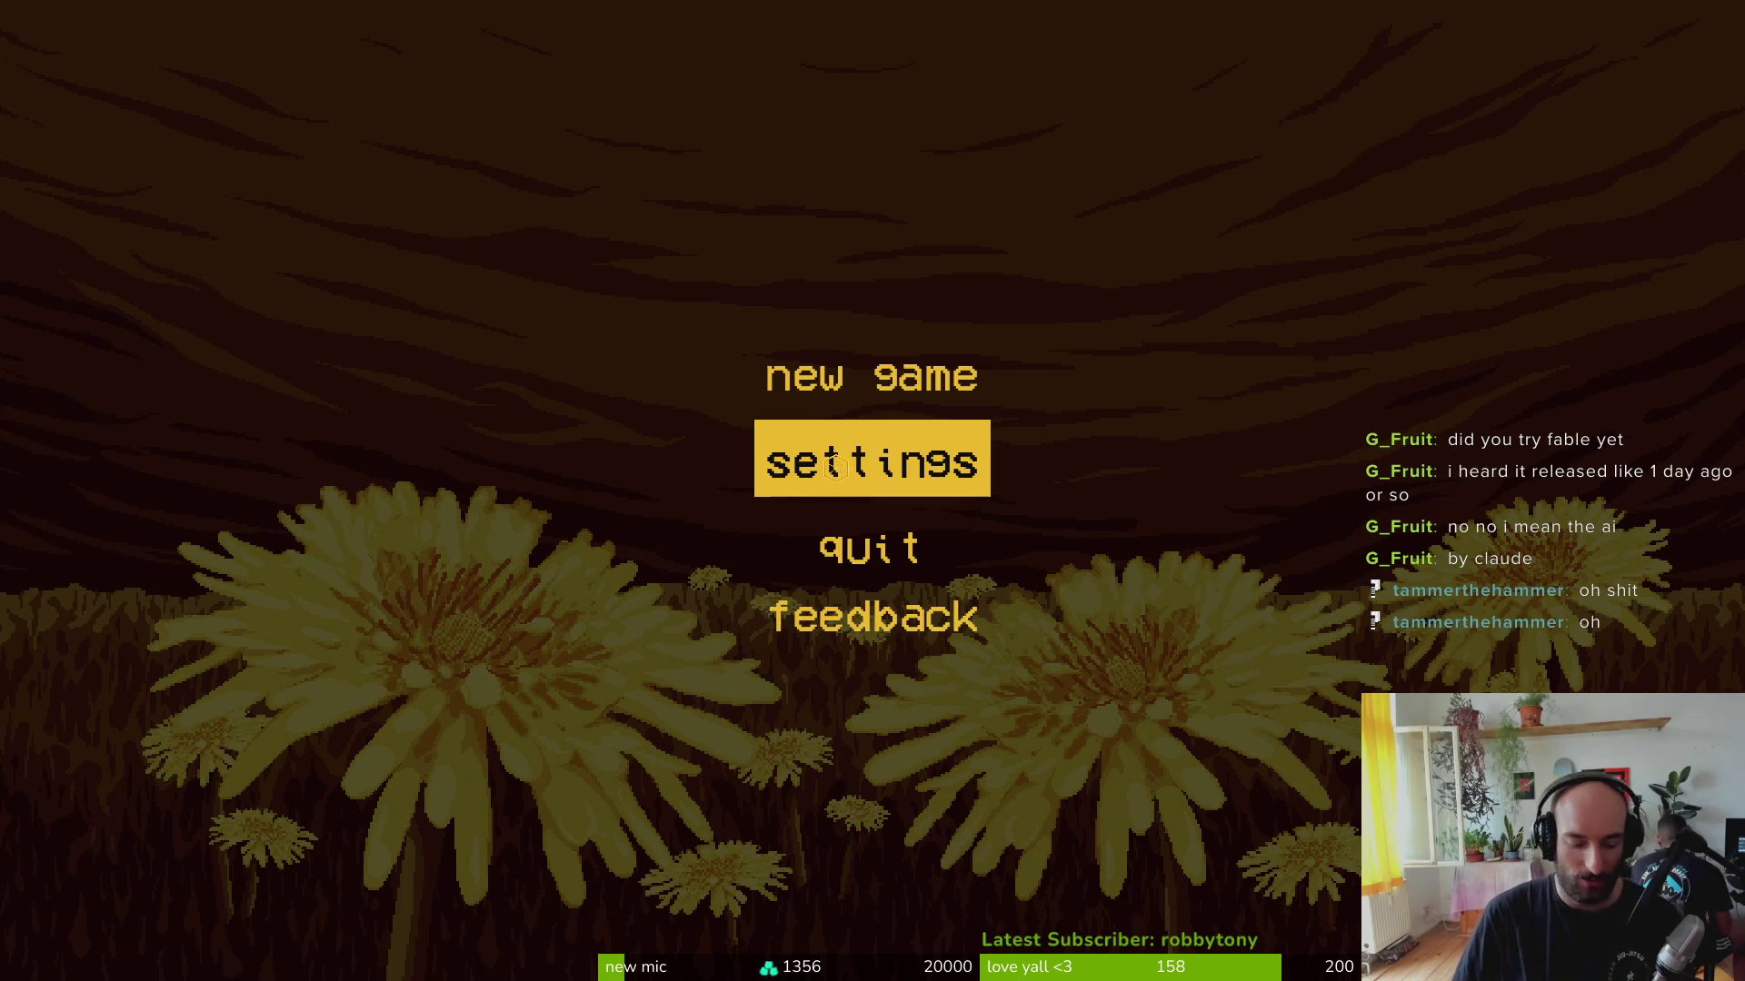
# Step: Start a new game, skip the dialogue, and check the locked slots in the species menu
pyautogui.click(870, 376)
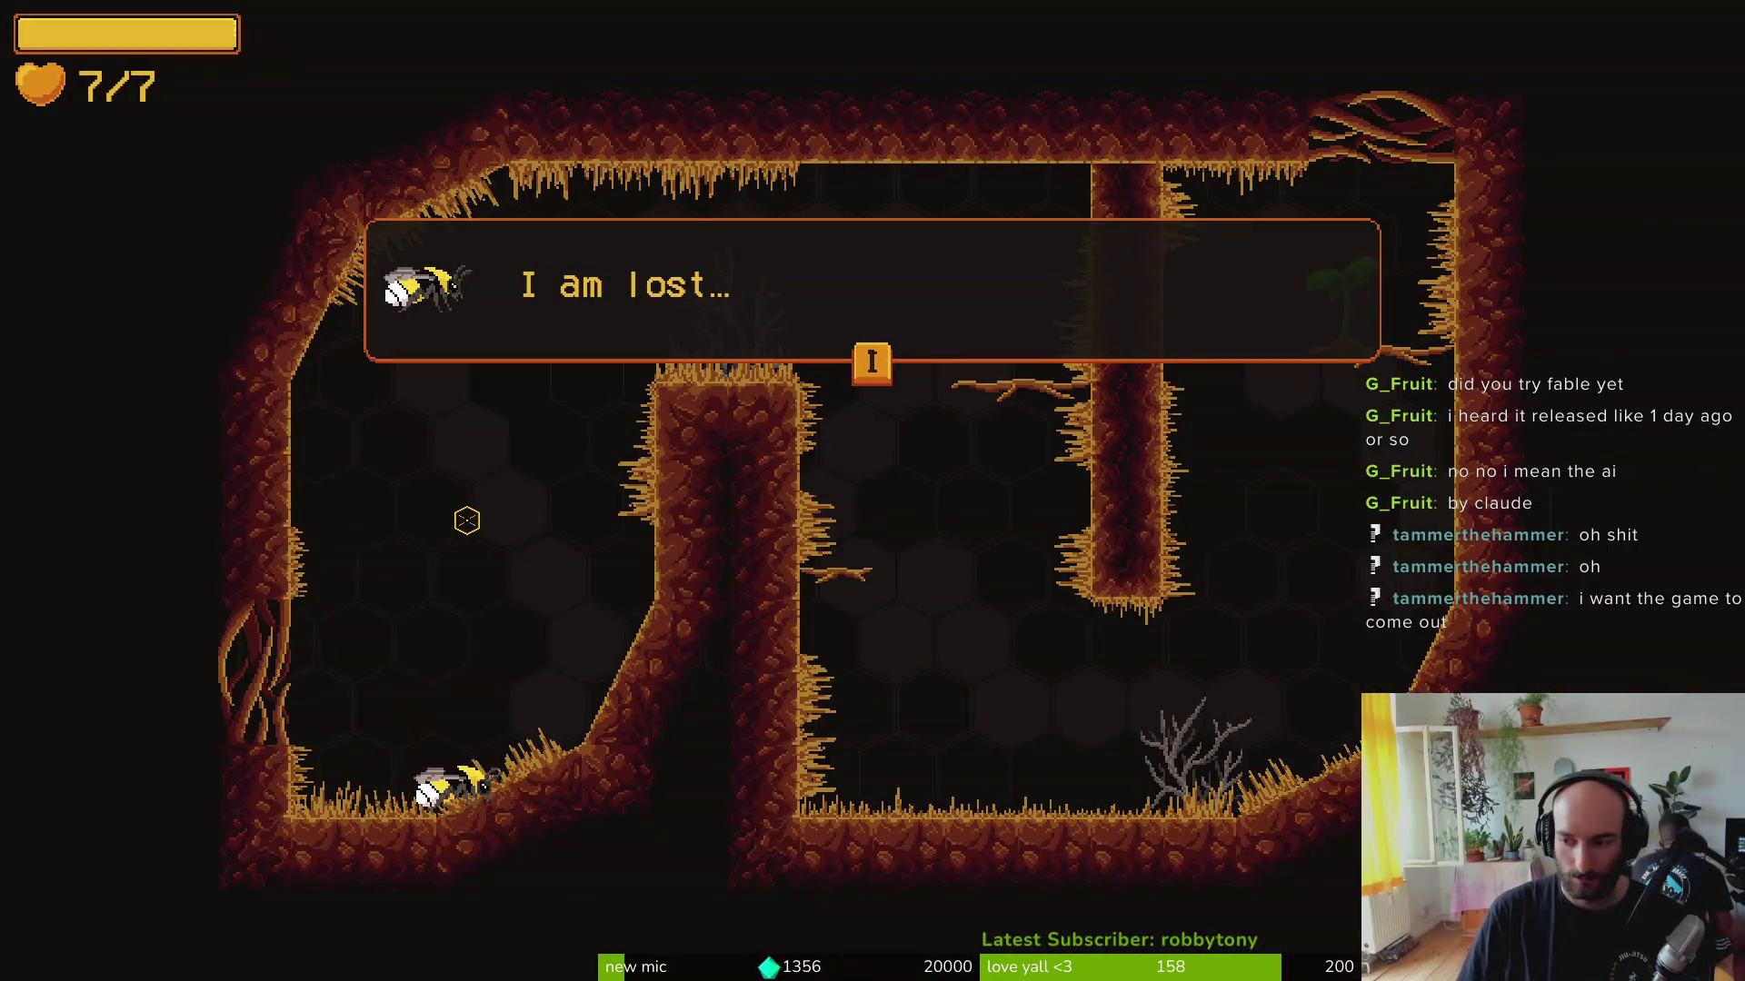
pyautogui.press('space')
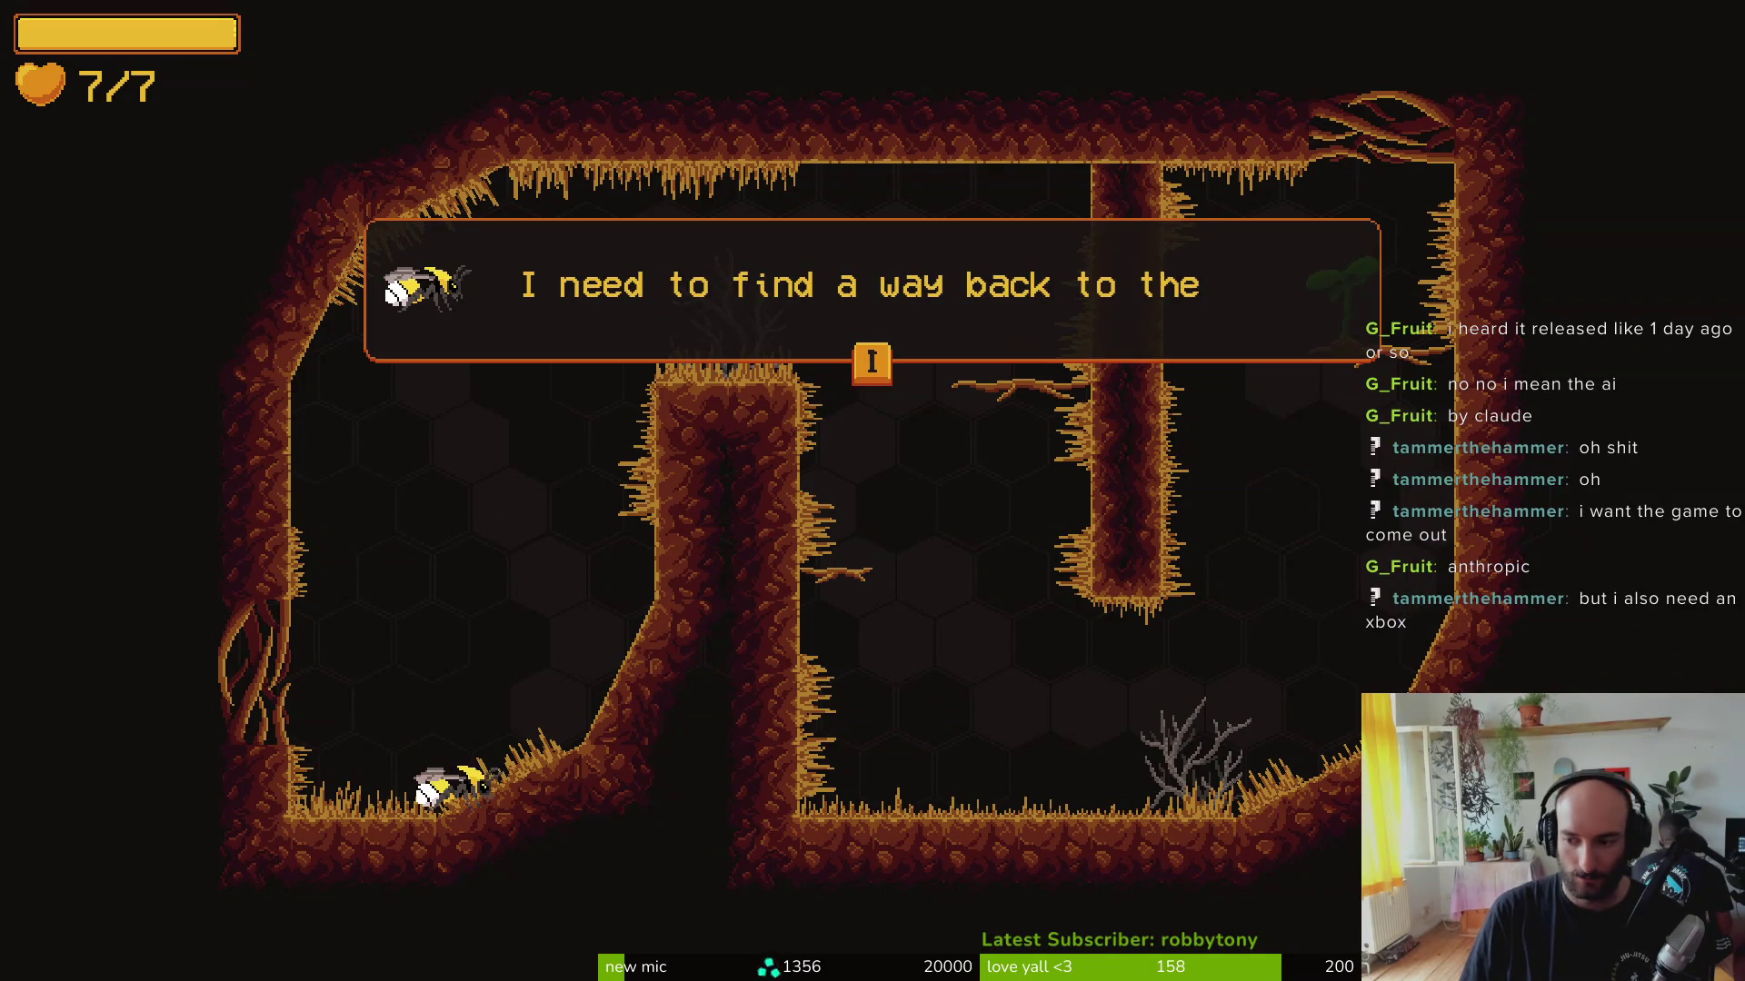
pyautogui.press('i')
pyautogui.press('d')
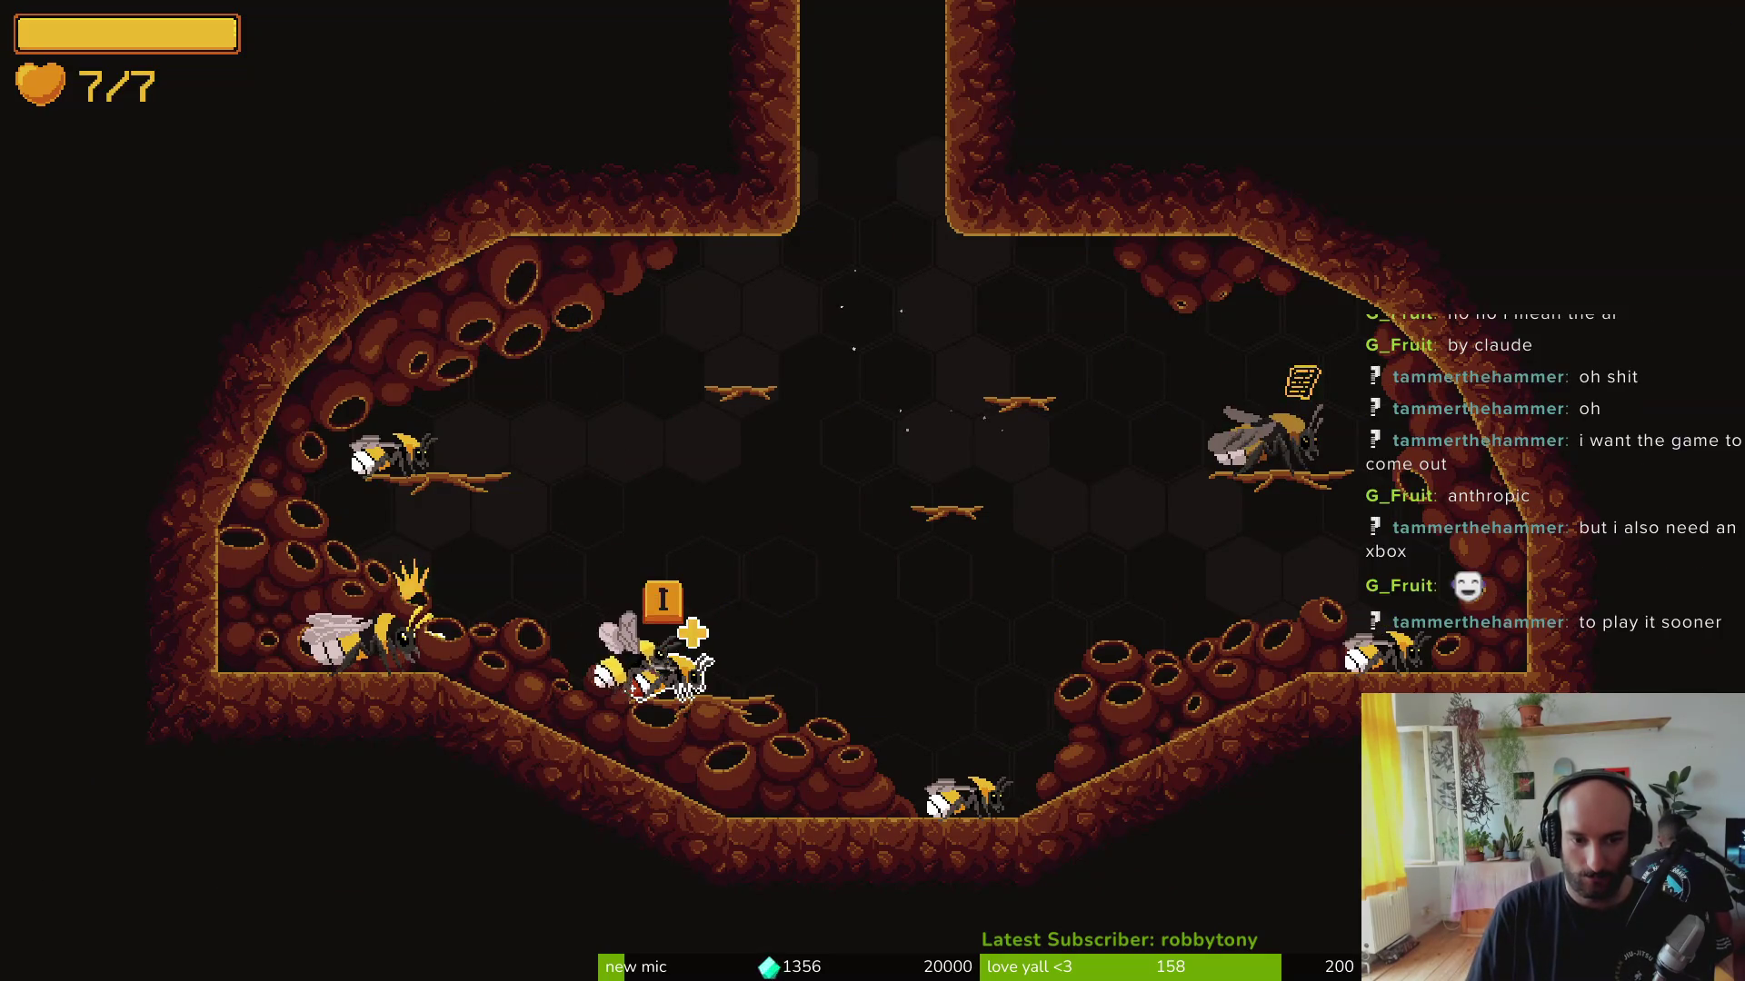
pyautogui.press('a')
pyautogui.press('i')
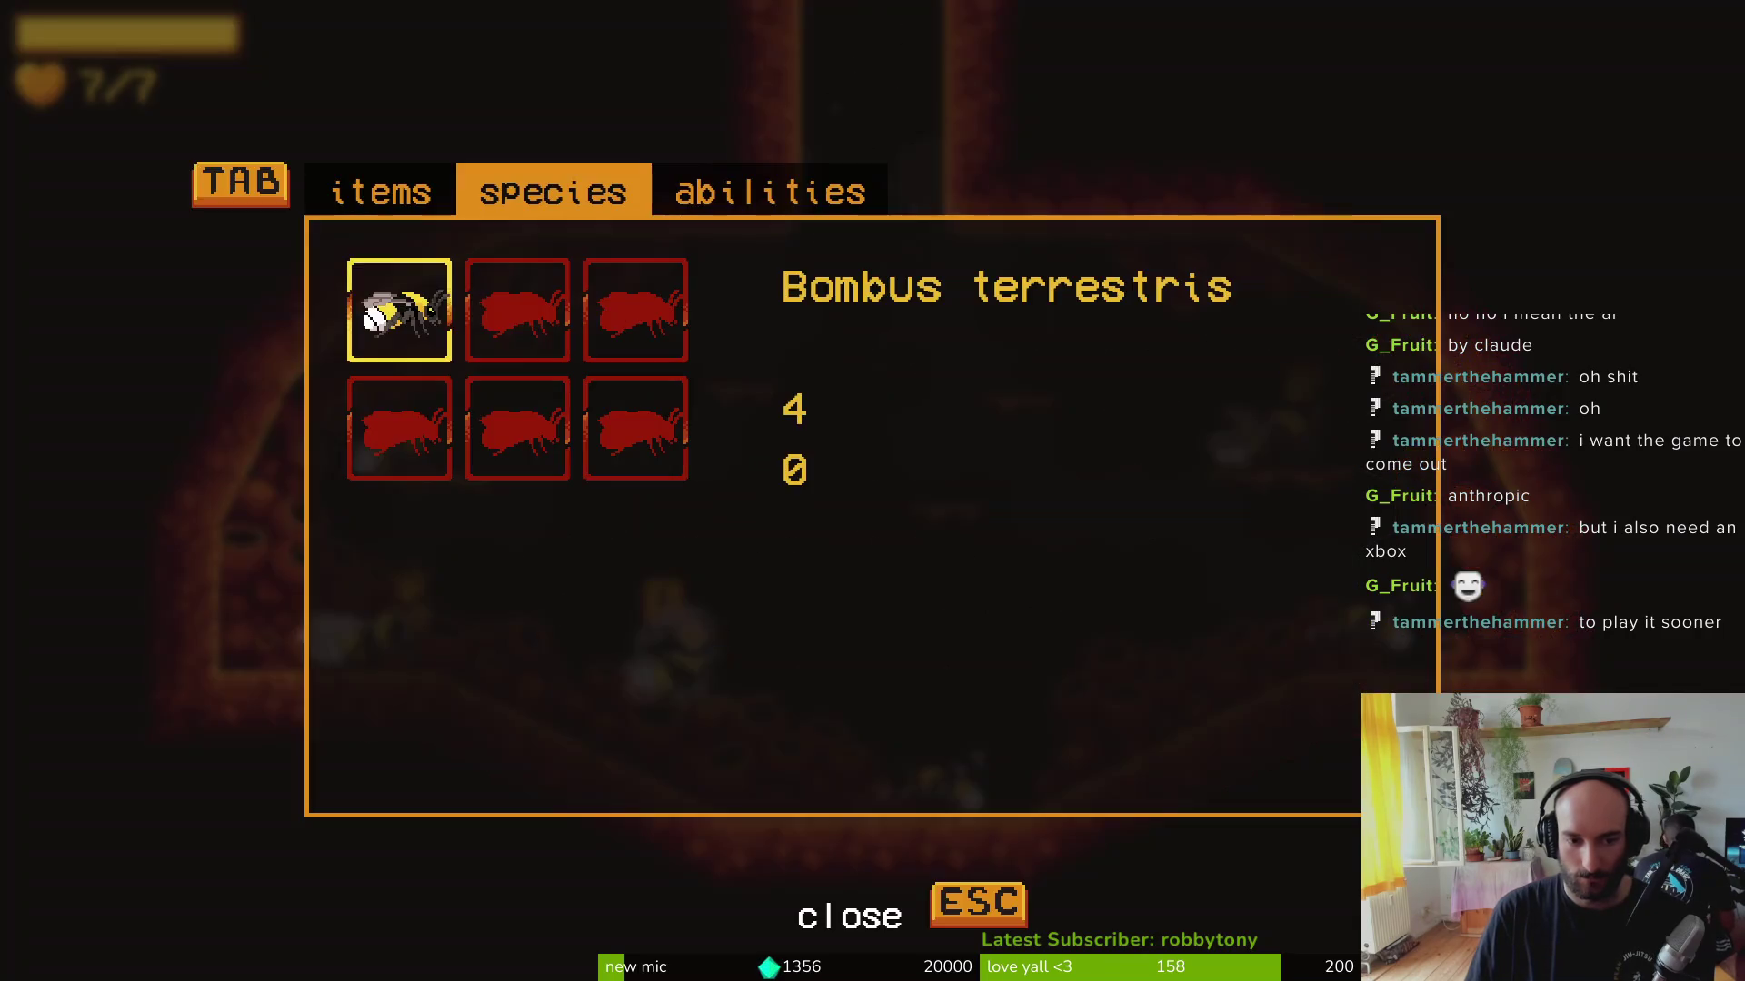
pyautogui.press('s')
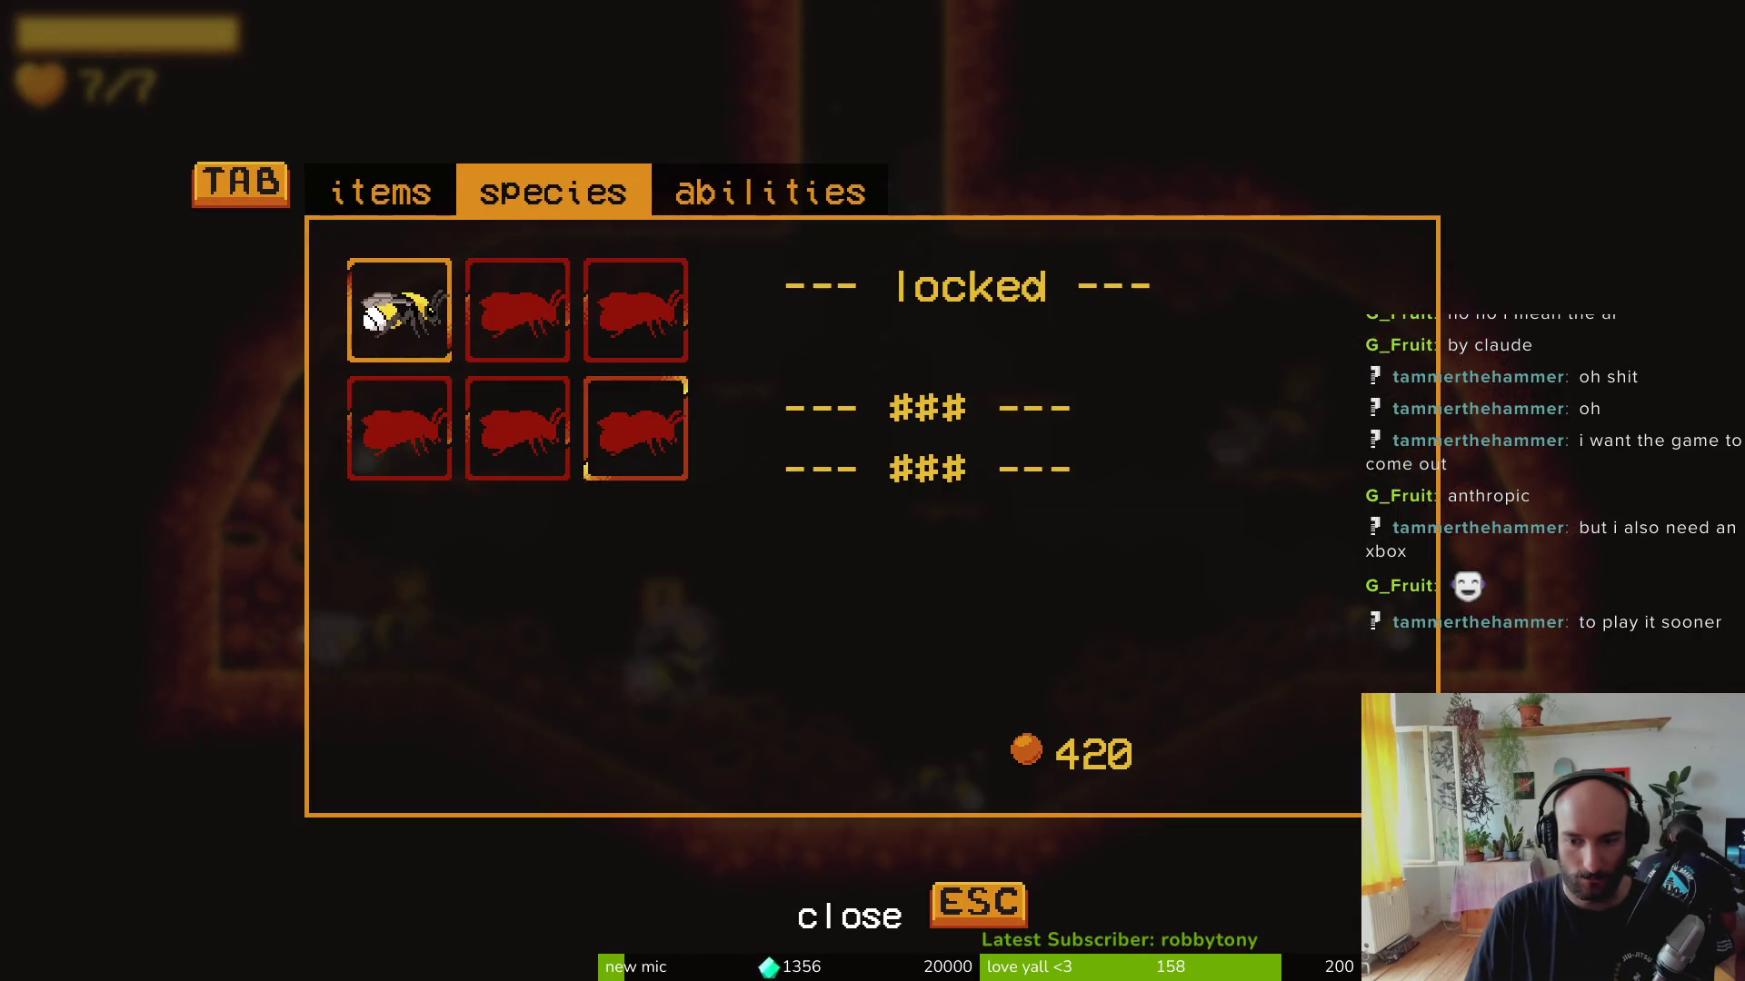
pyautogui.press('Escape')
# Step: Browse the pause menu's settings and the debugging panel's GIVE HONEY option
pyautogui.press('Down')
pyautogui.press('Return')
pyautogui.press('Escape')
pyautogui.press('Down')
pyautogui.press('Down')
pyautogui.press('Return')
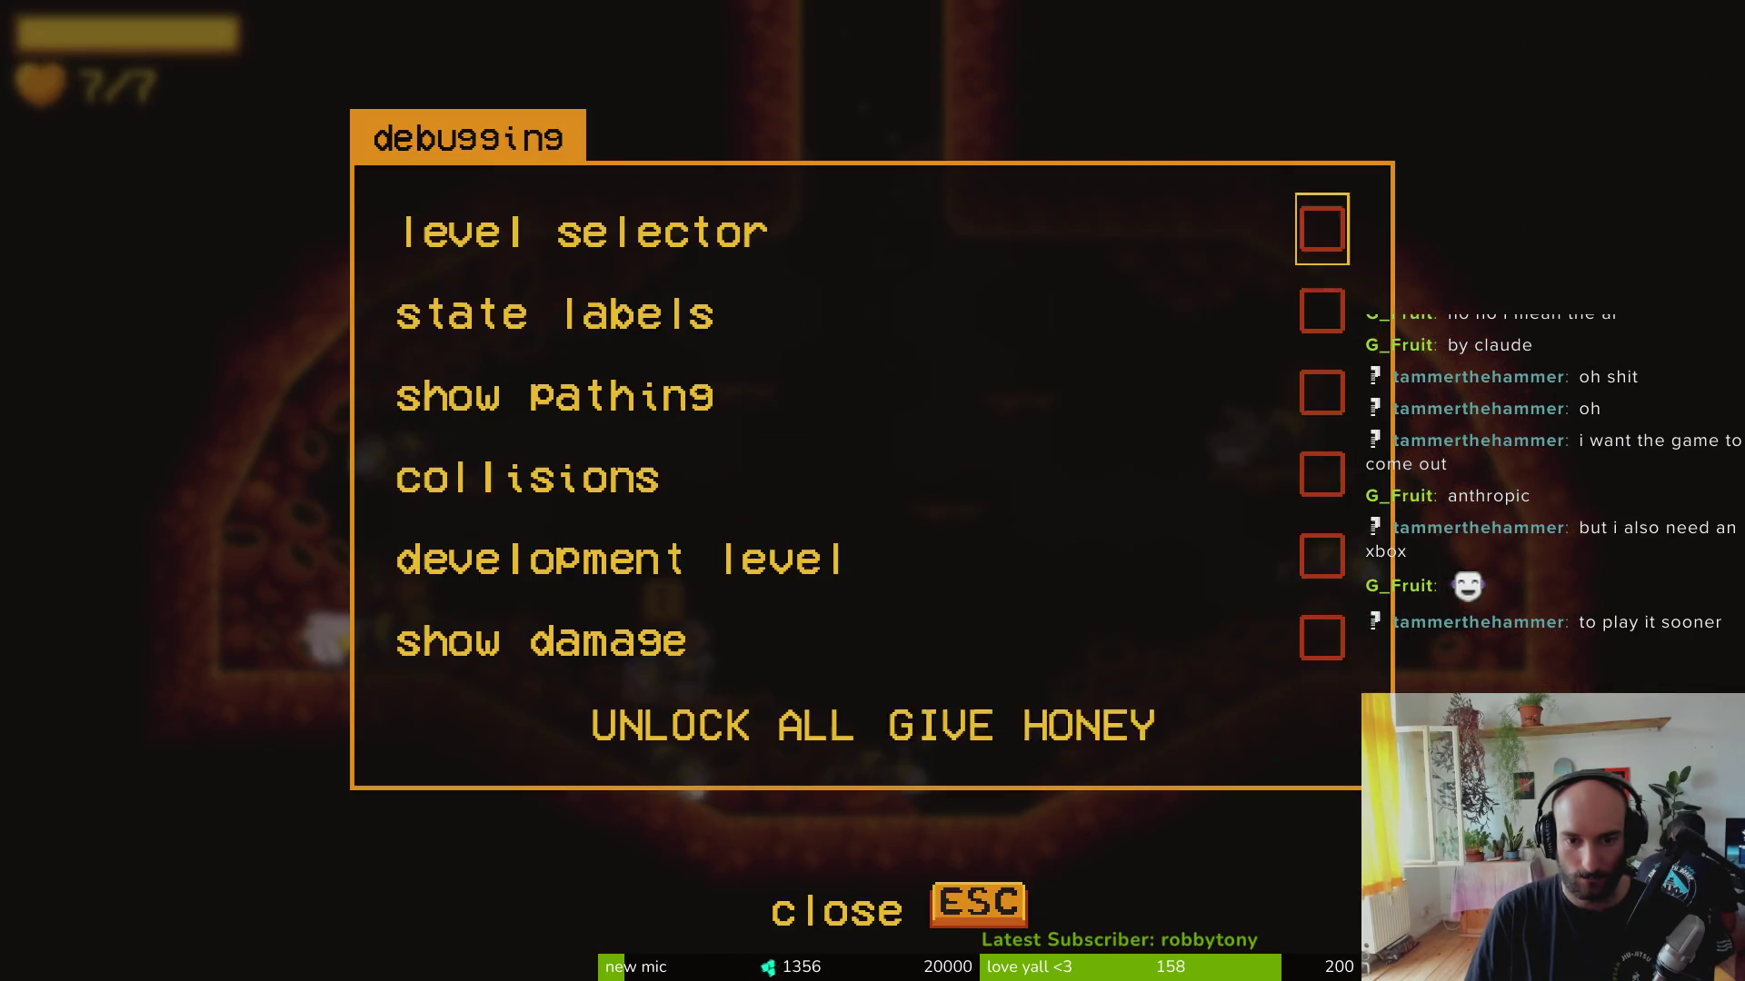
pyautogui.press('Up')
pyautogui.press('Escape')
# Step: Reopen the species menu, browse the locked slots, then stop the game with F8
pyautogui.press('Tab')
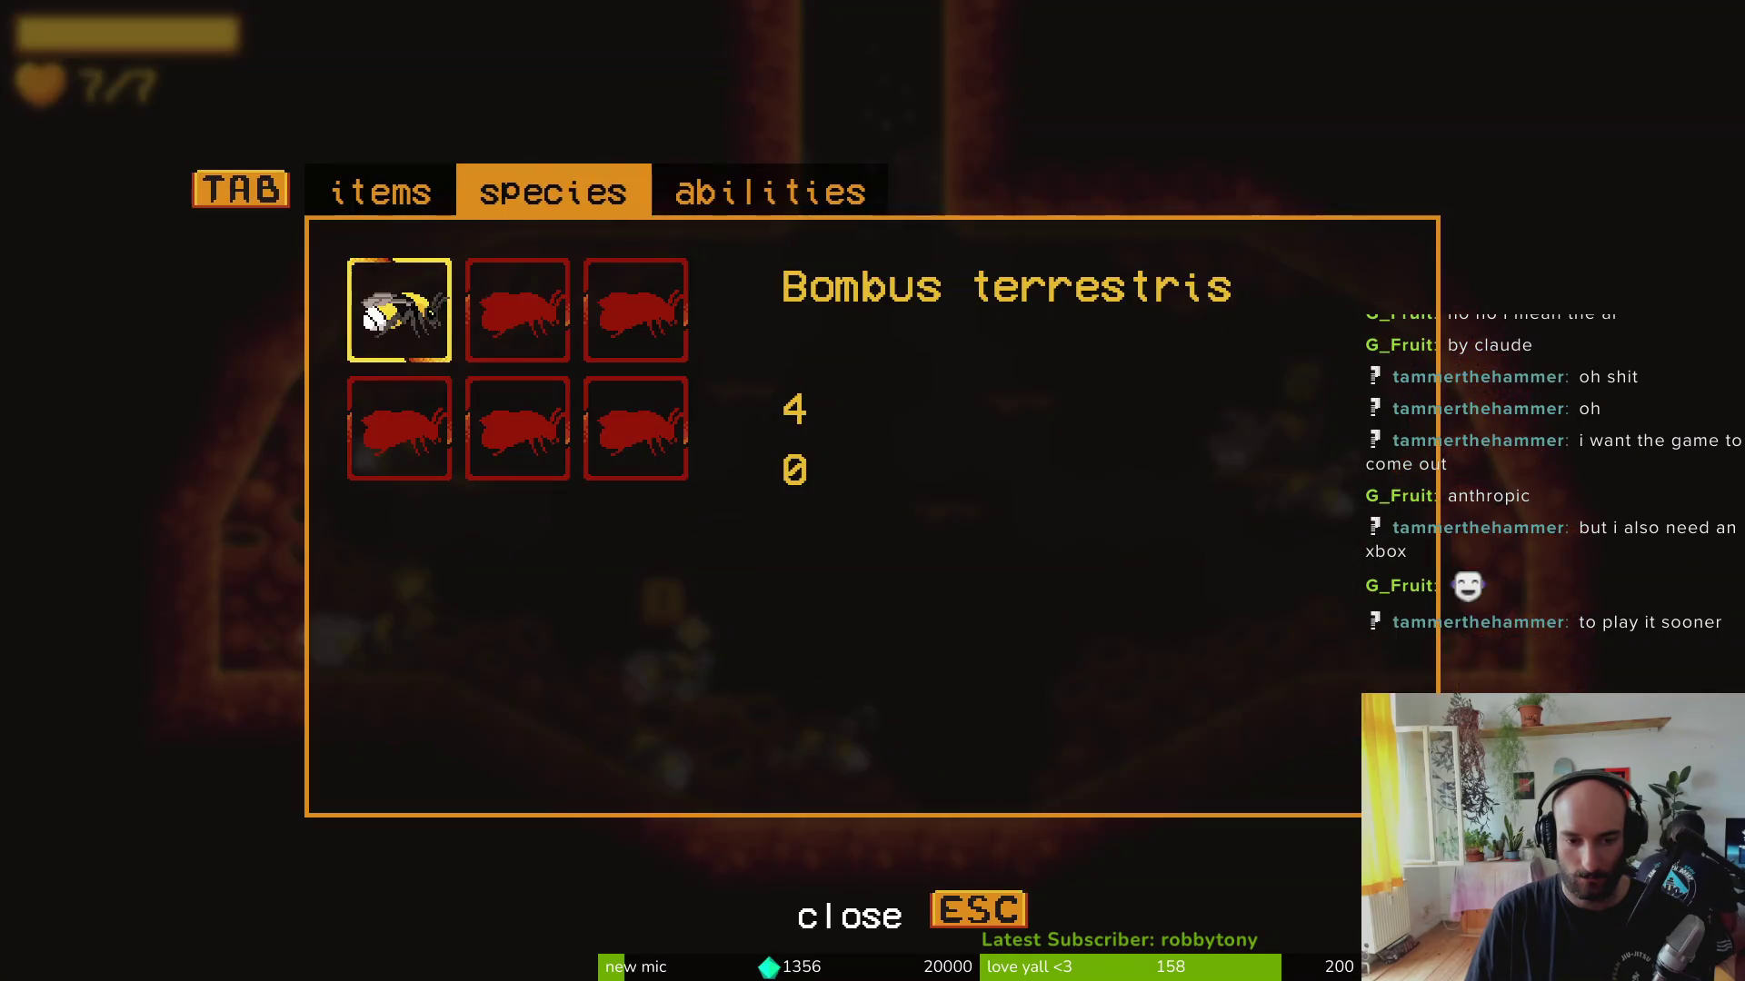
pyautogui.press('Right')
pyautogui.press('Right')
pyautogui.press('Left')
pyautogui.press('Down')
pyautogui.press('Right')
pyautogui.press('F8')
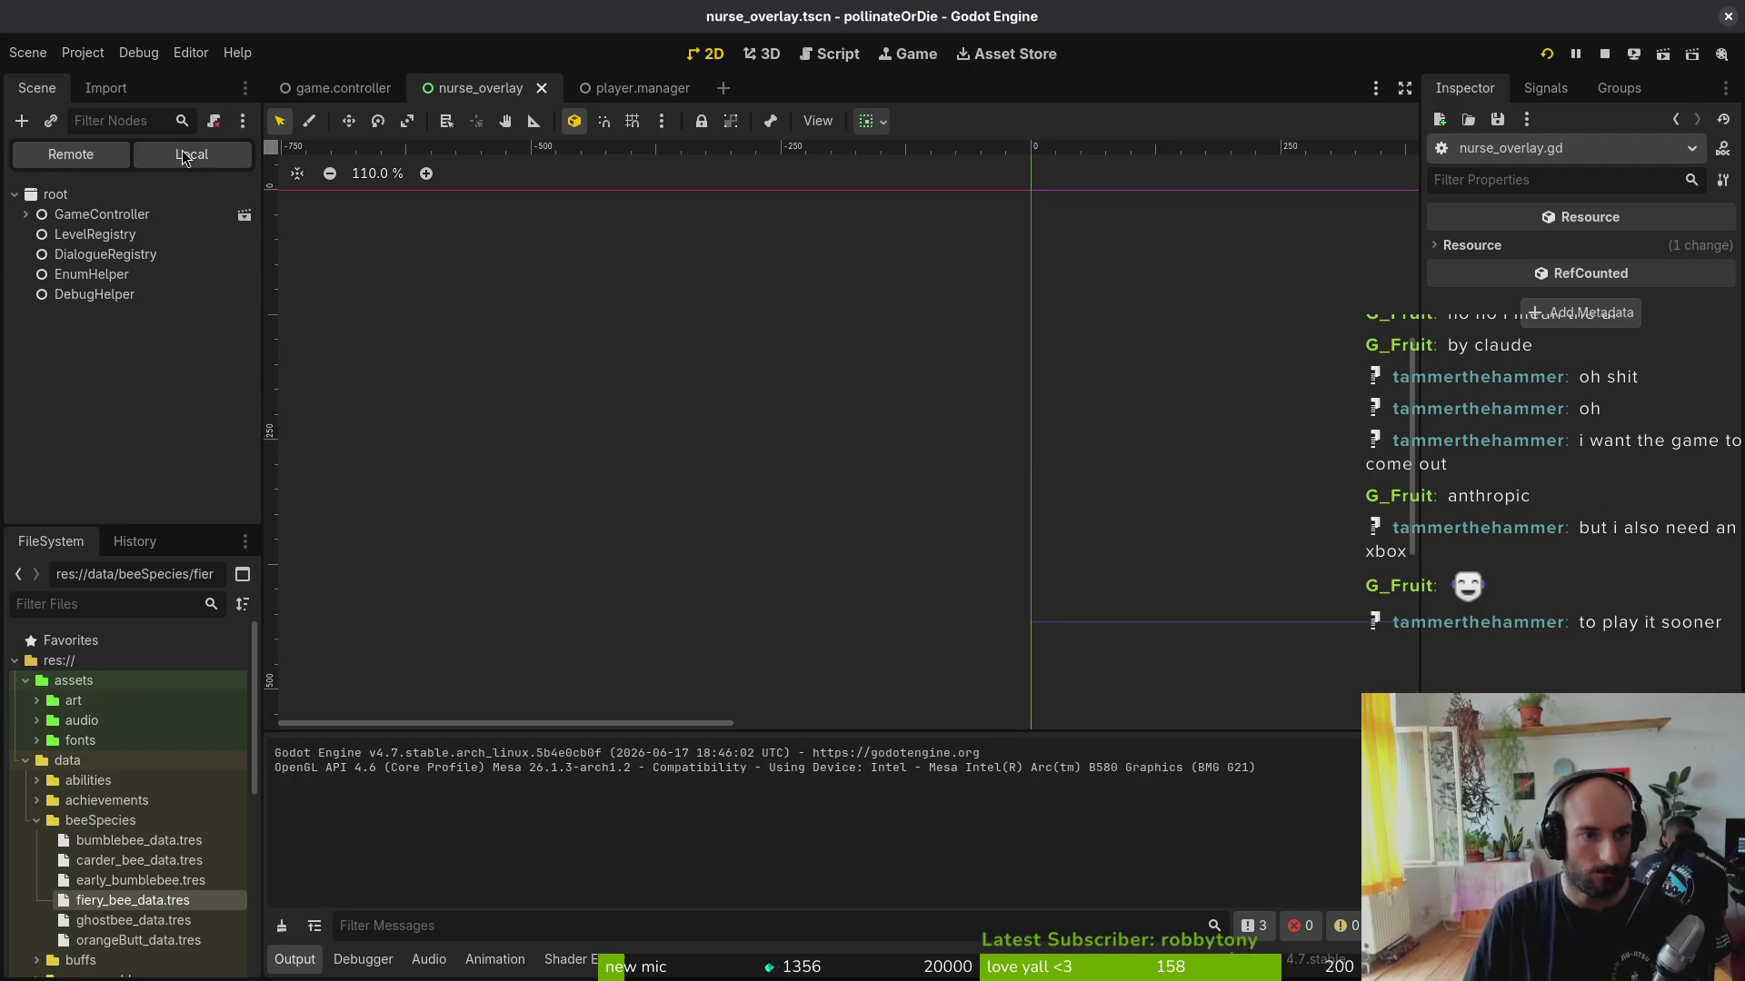
# Step: Select ghost in the species grid and set its bottom focus neighbour to fiery
pyautogui.click(191, 154)
pyautogui.click(68, 375)
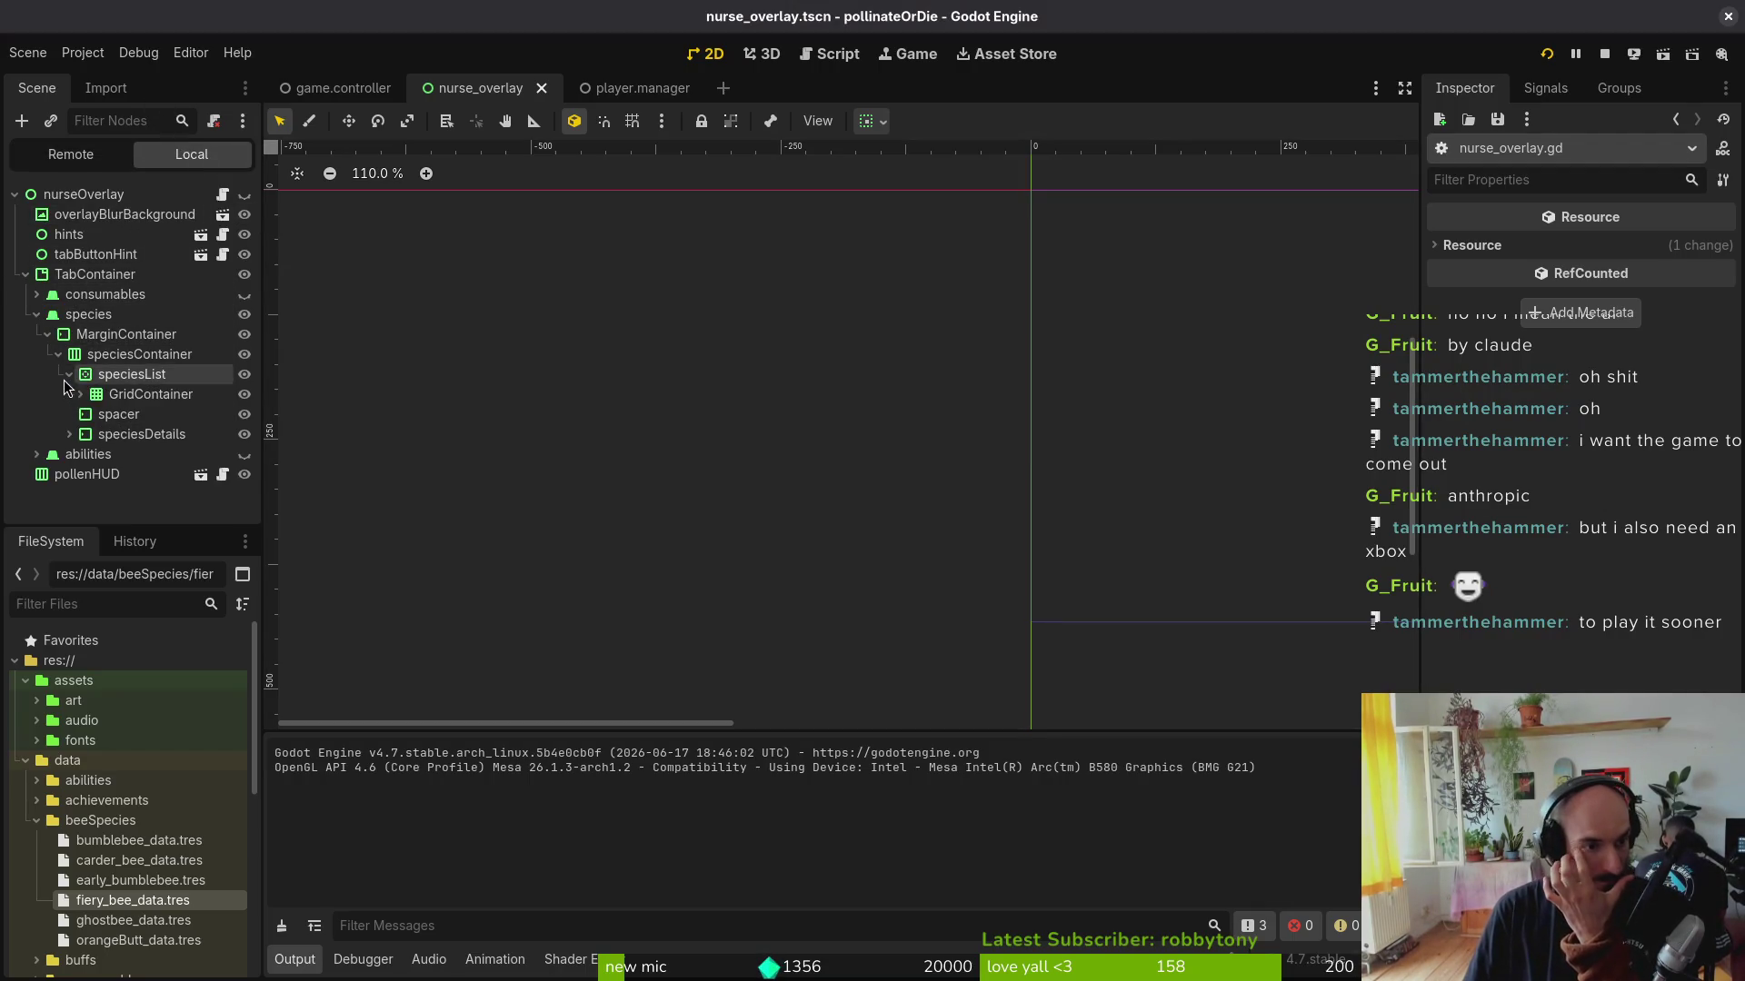
pyautogui.click(80, 394)
pyautogui.click(136, 454)
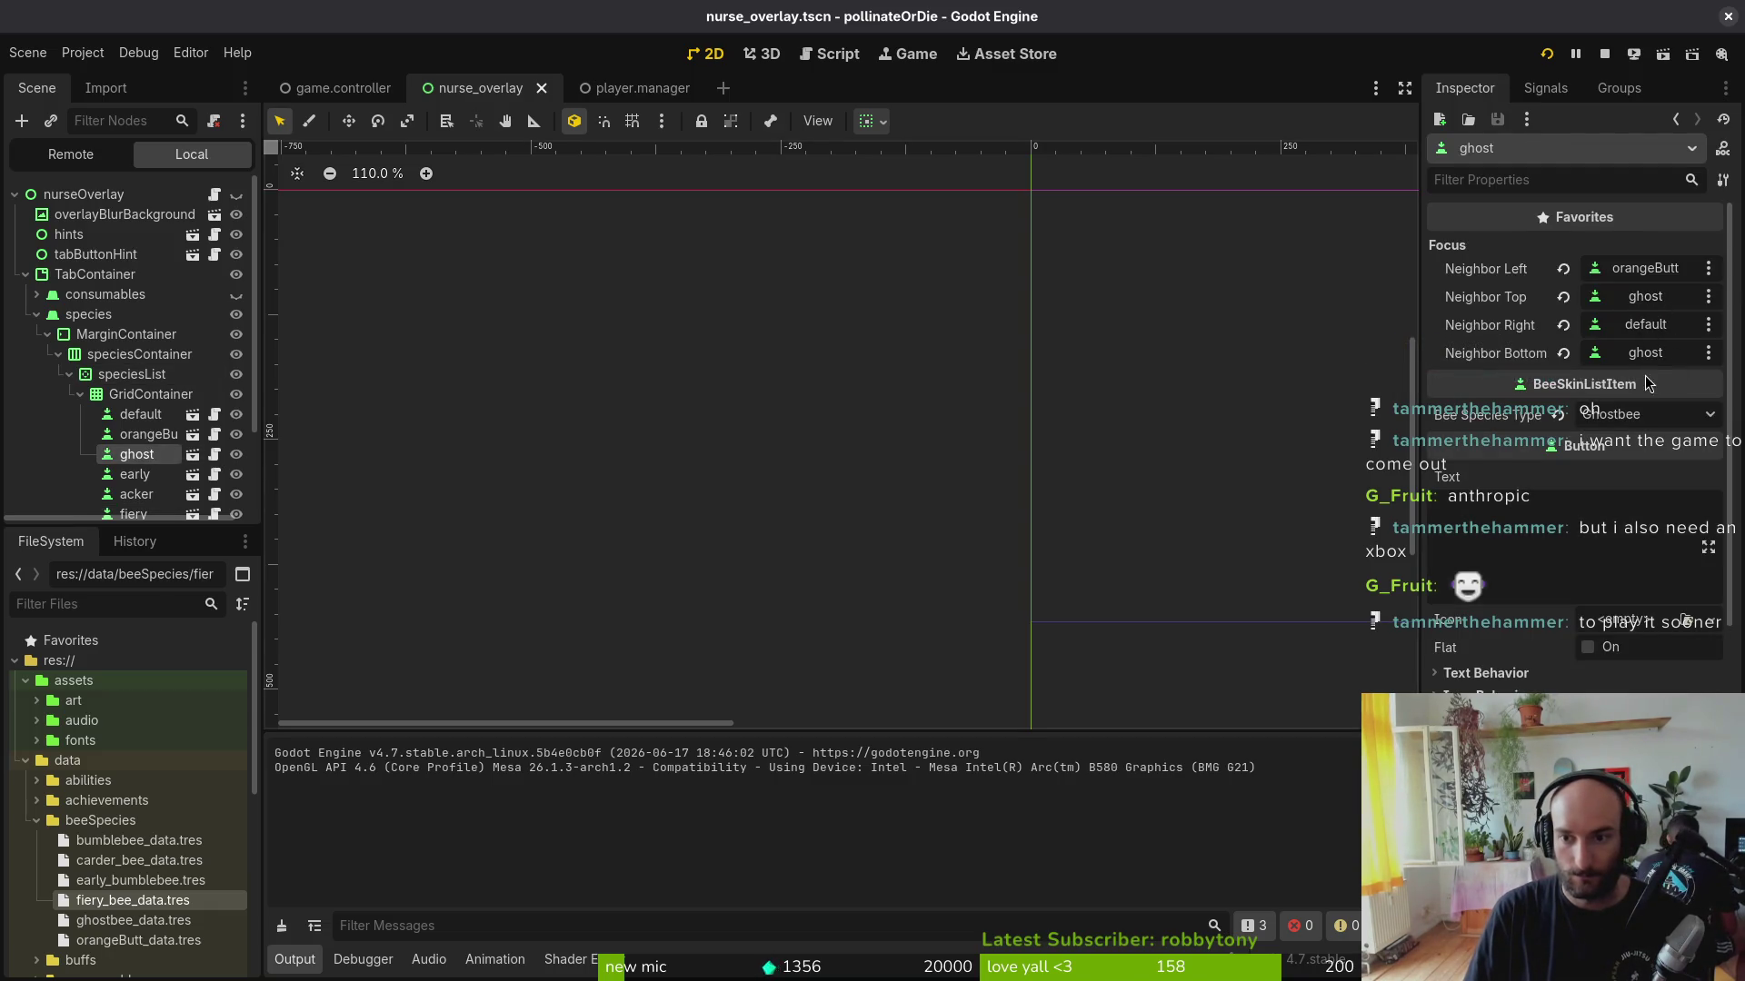
pyautogui.click(1564, 354)
pyautogui.click(1636, 353)
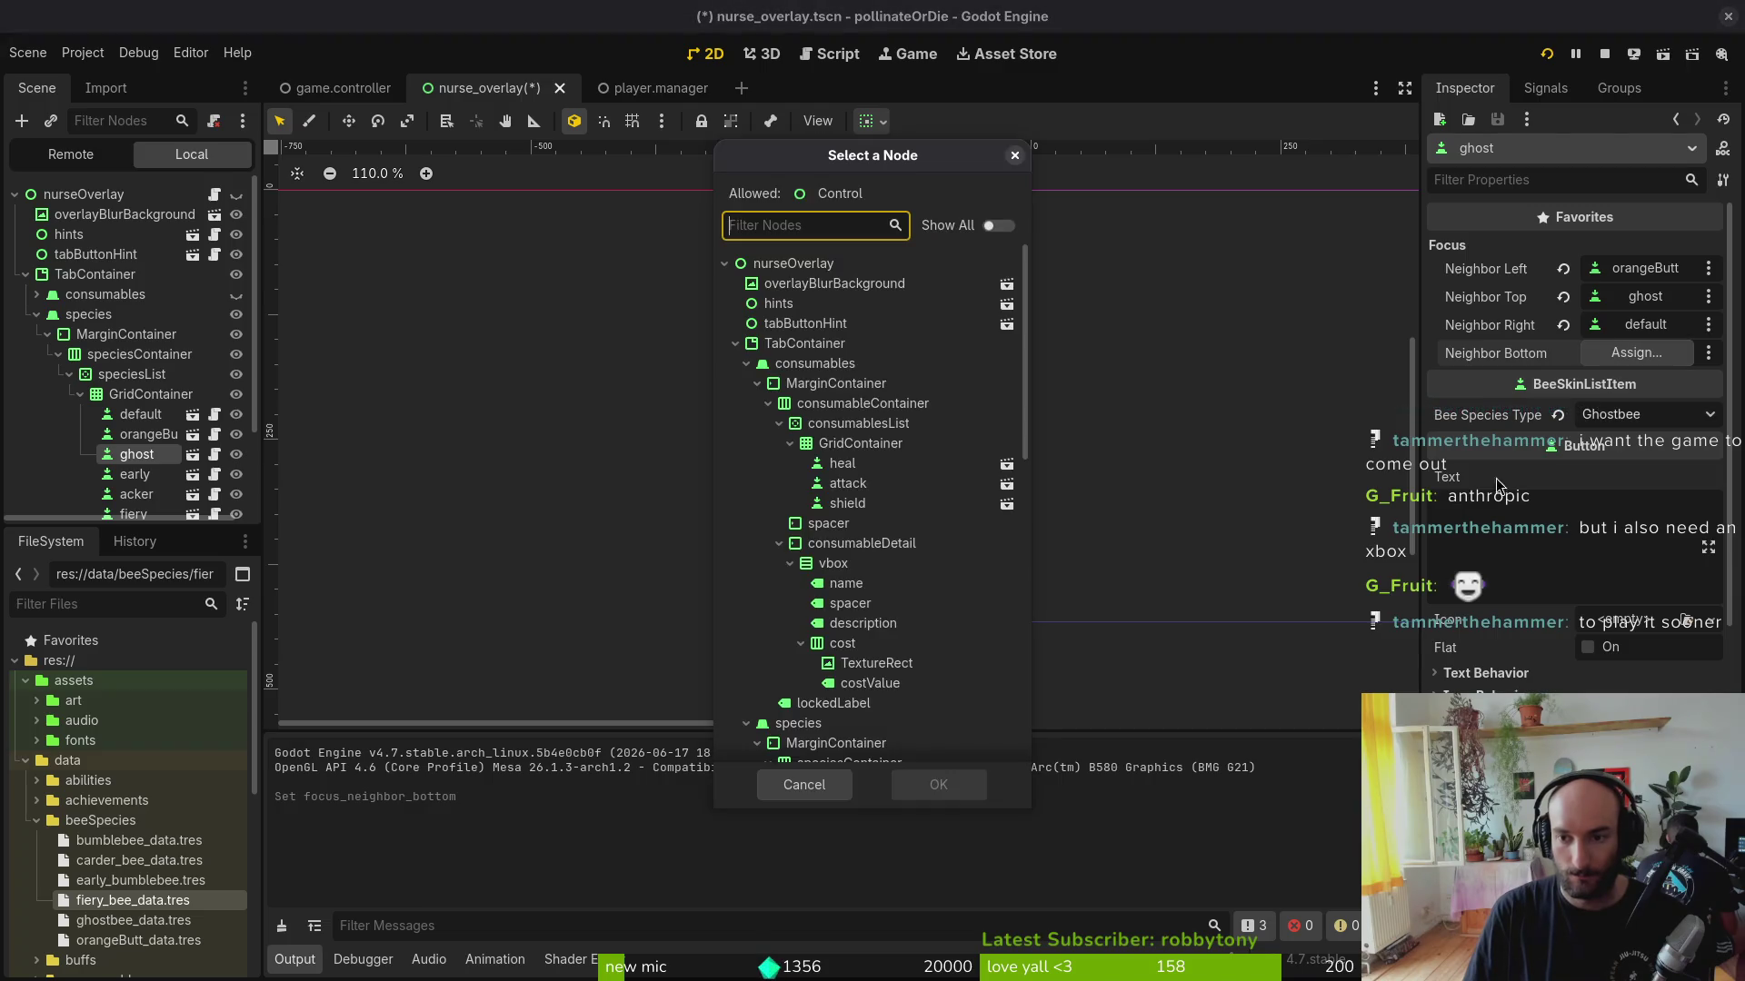
pyautogui.scroll(-3, 901, 505)
pyautogui.click(845, 737)
pyautogui.click(937, 783)
# Step: Paste fiery into ghost's top neighbour, save, and launch the game to test
pyautogui.click(1566, 301)
pyautogui.rightClick(1554, 358)
pyautogui.rightClick(1534, 302)
pyautogui.click(1550, 341)
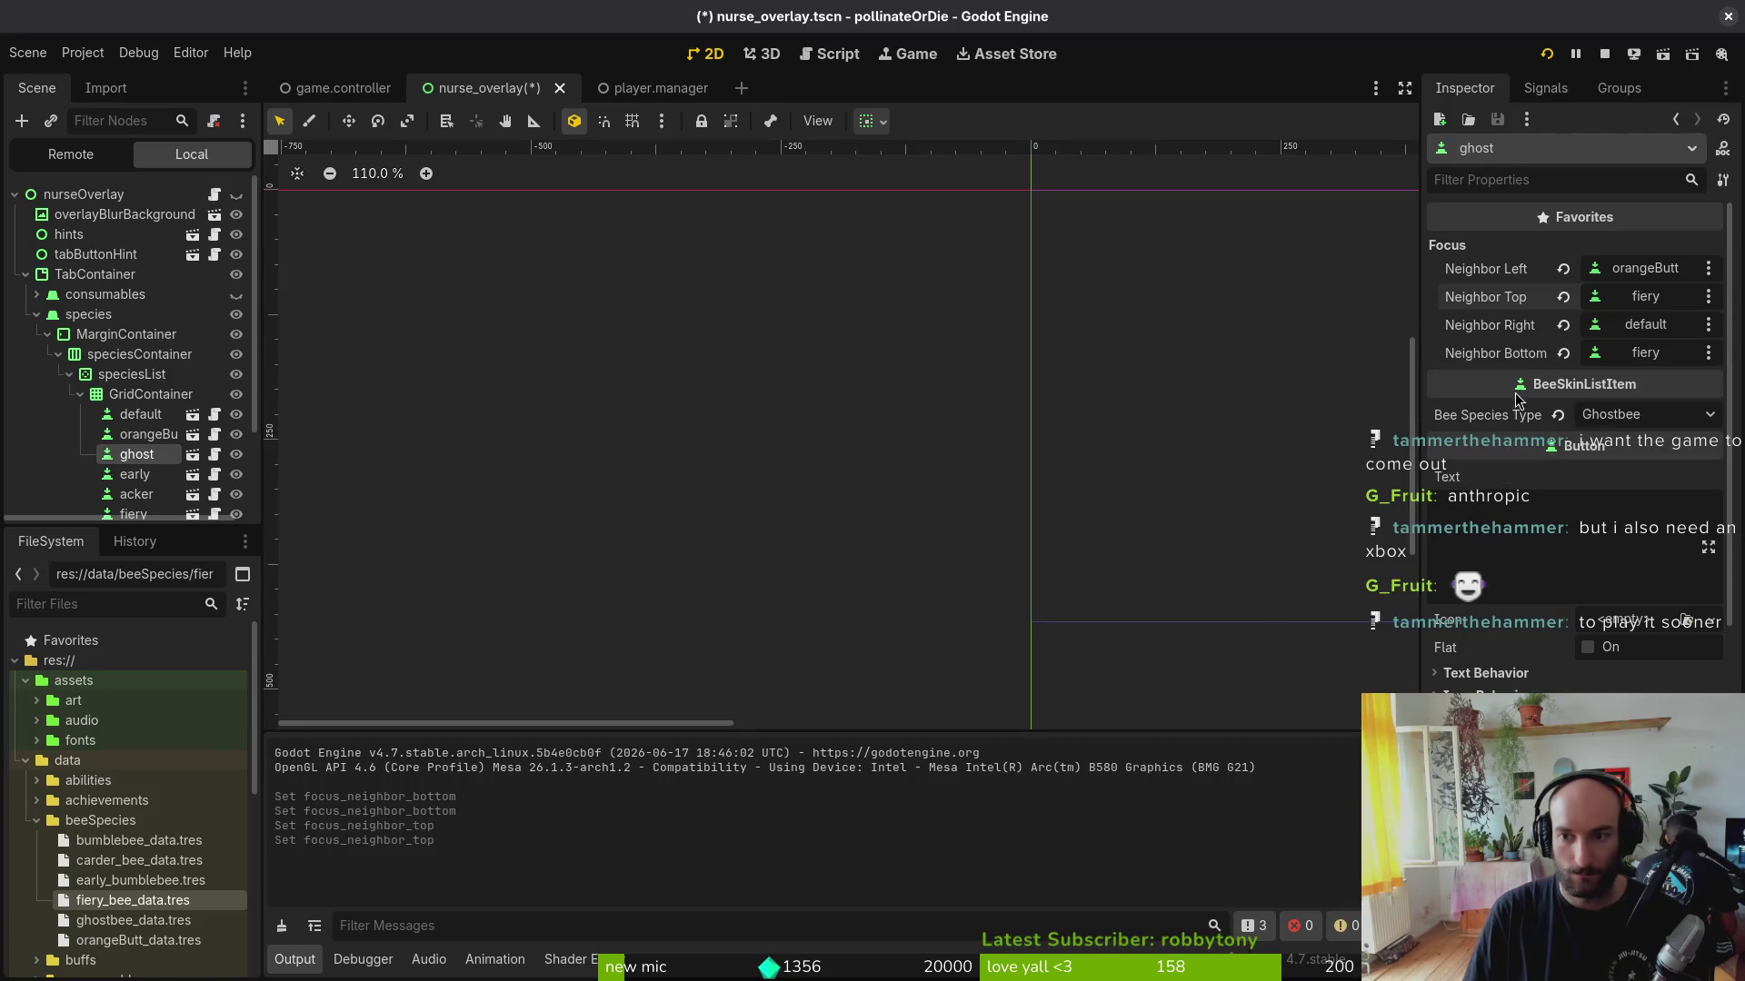
pyautogui.hotkey('ctrl', 's')
pyautogui.hotkey('alt', 'Tab')
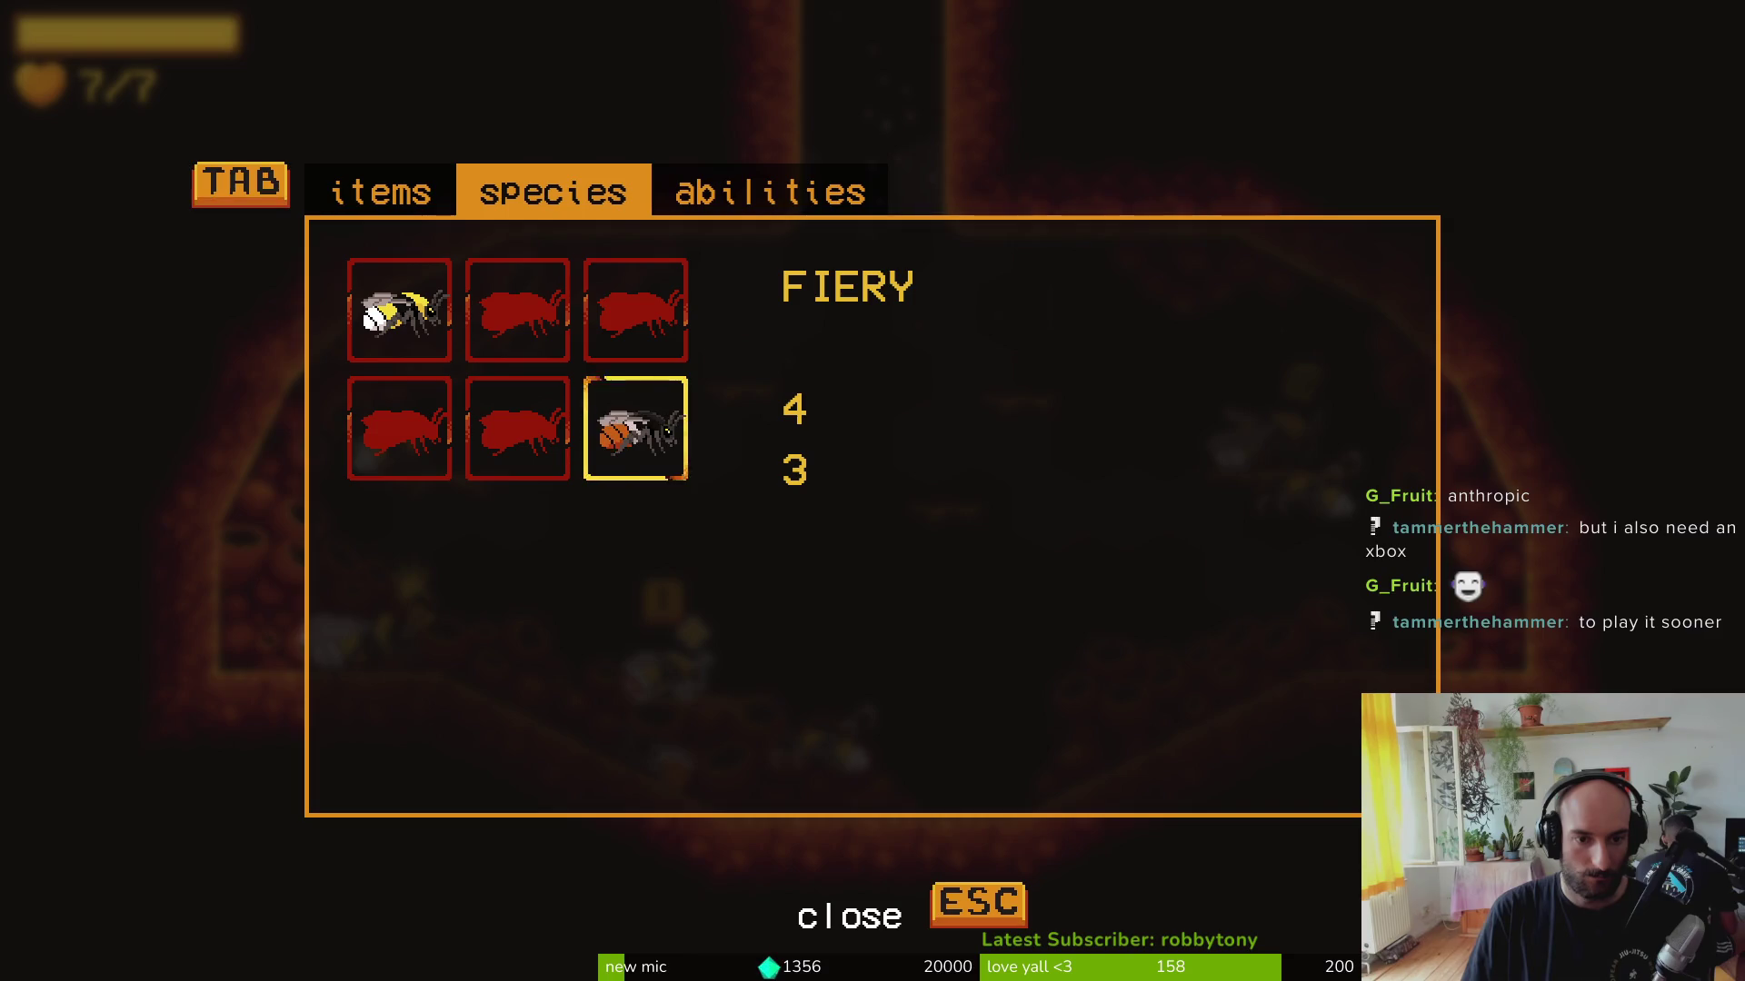
# Step: Leave the species menu and fly the fiery bee around the lower cave, attacking along the floor and ledge
pyautogui.press('Escape')
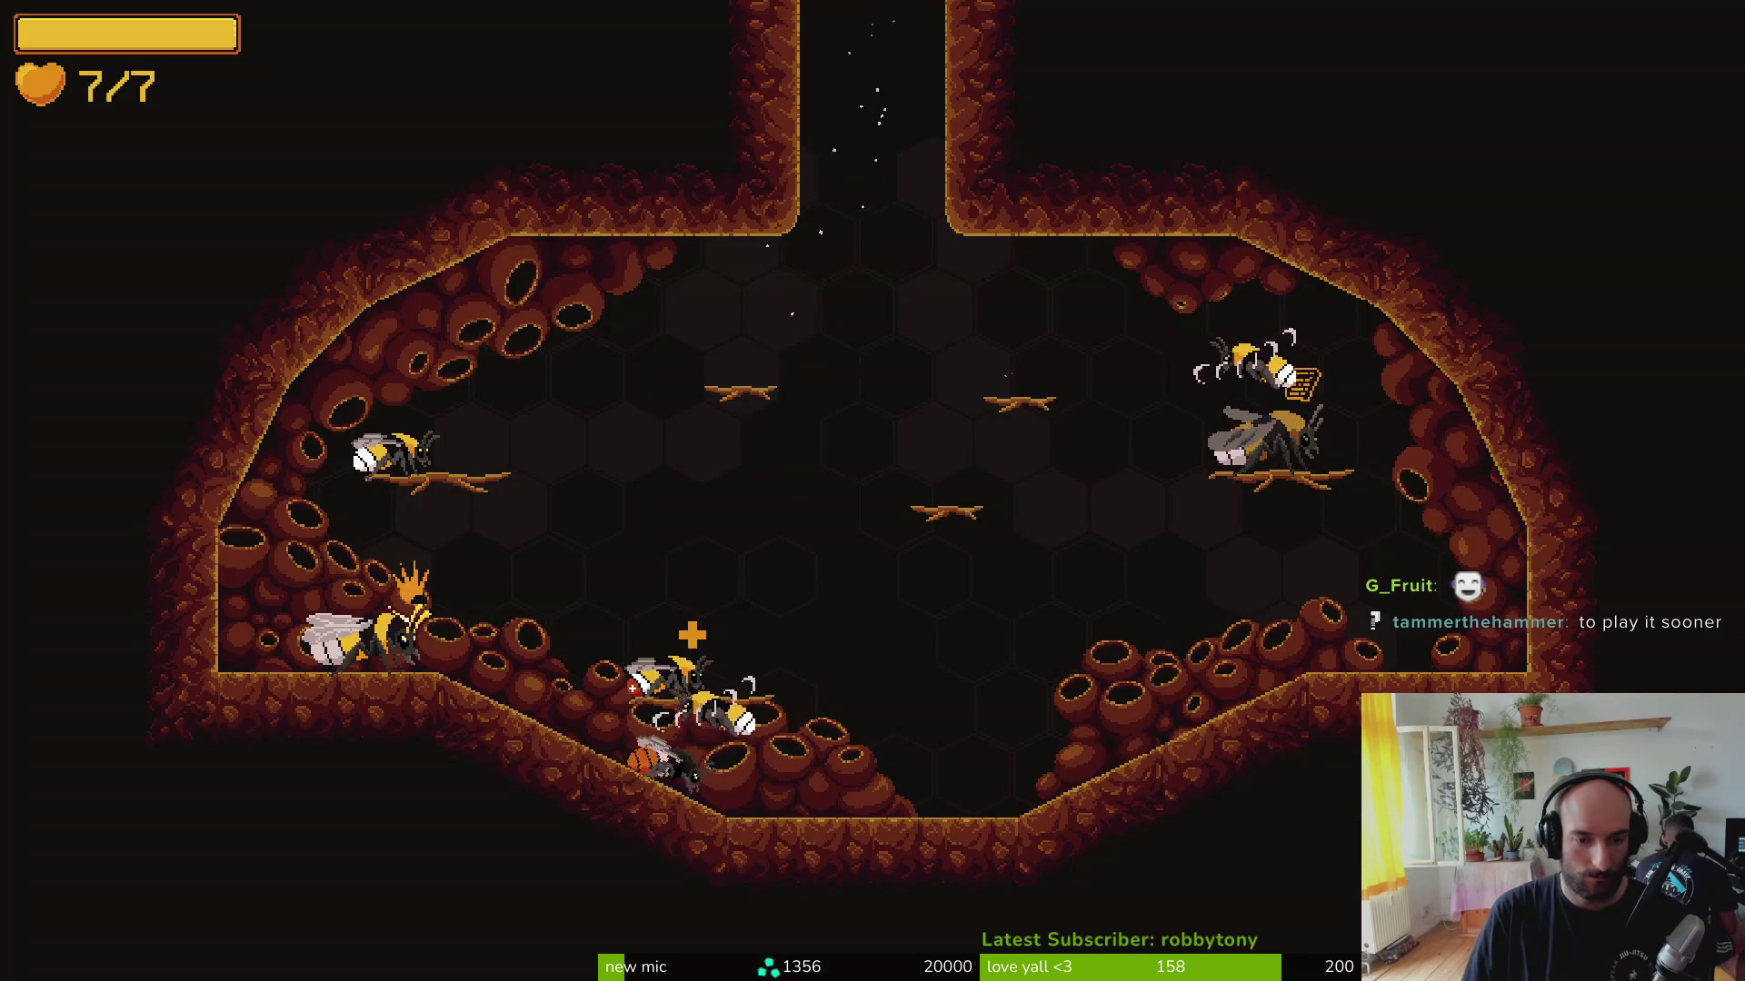
pyautogui.press('Right')
pyautogui.press('x')
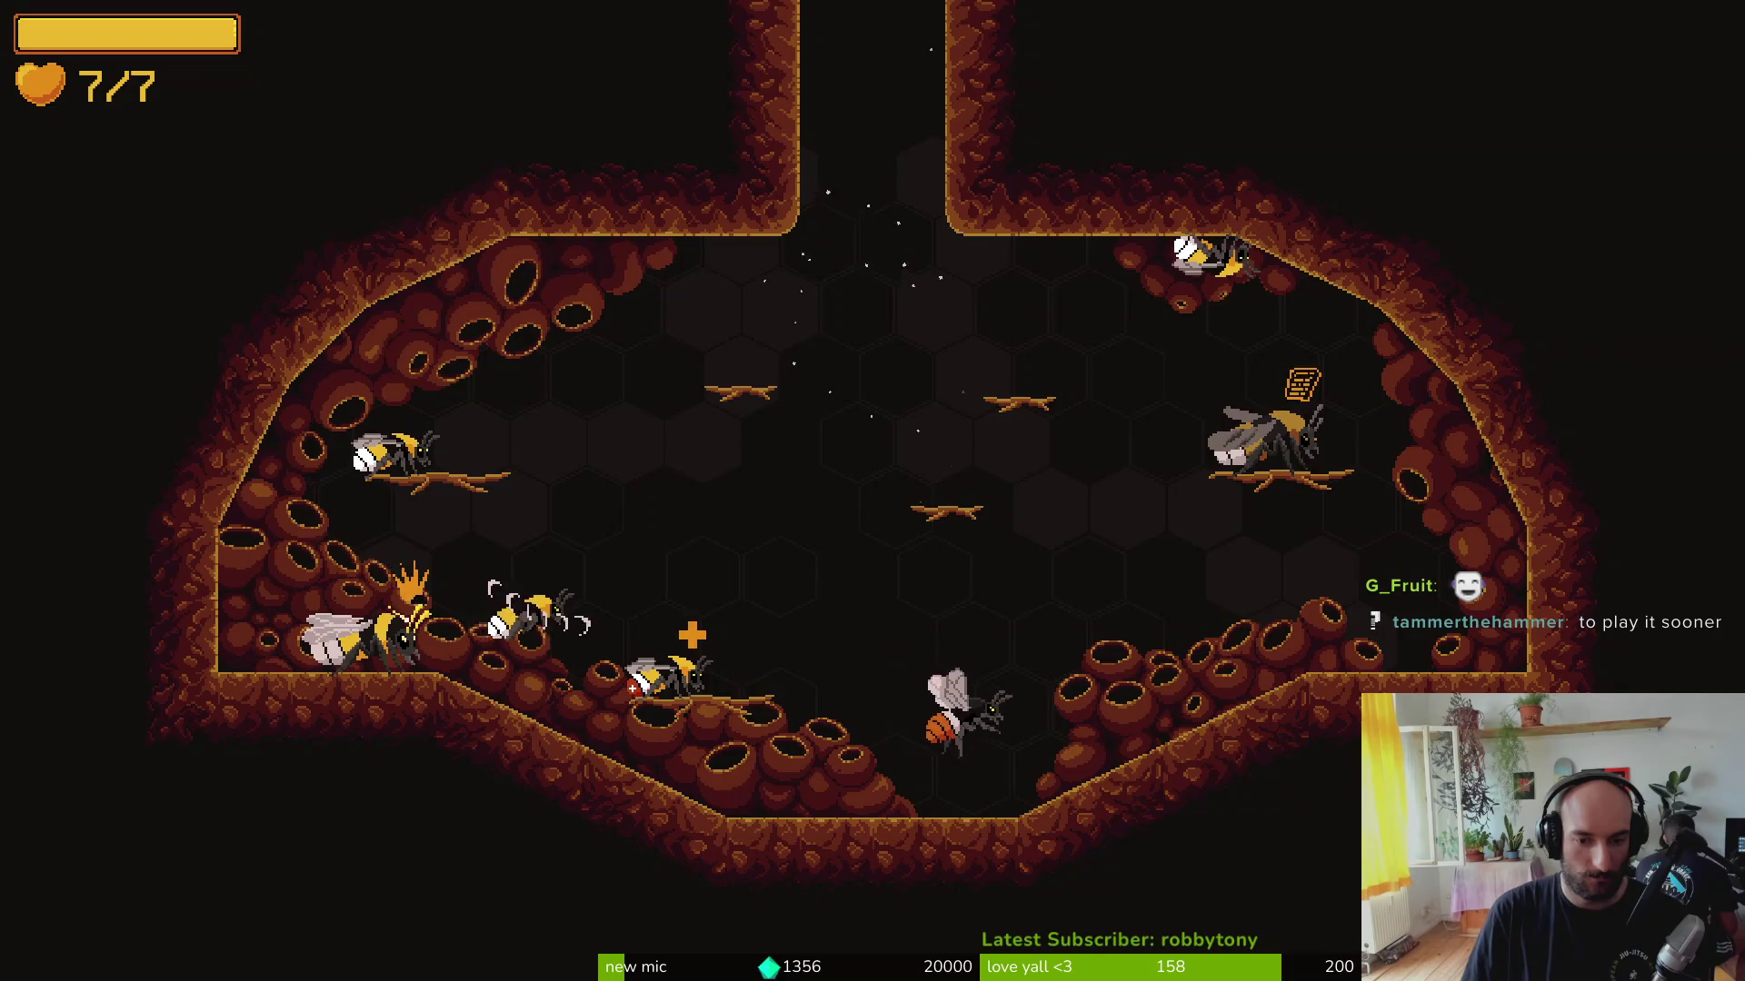
pyautogui.press('Left')
pyautogui.press('x')
pyautogui.press('Right')
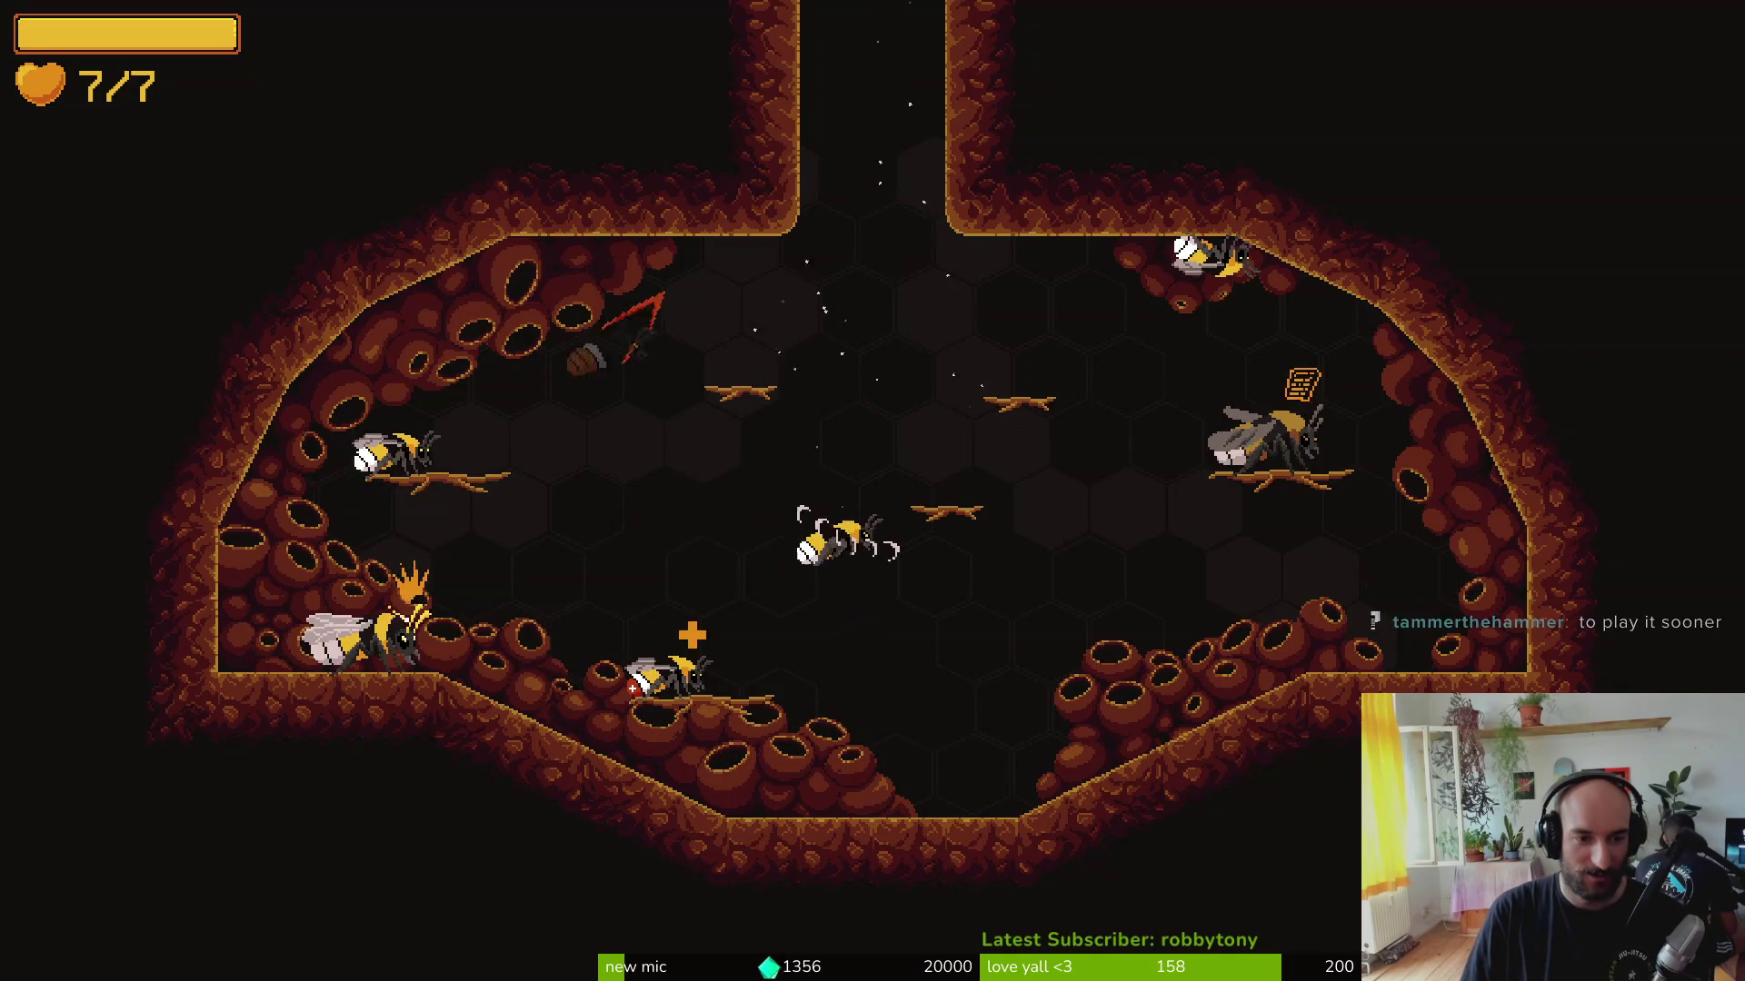
pyautogui.press('Right')
pyautogui.press('Left')
pyautogui.press('x')
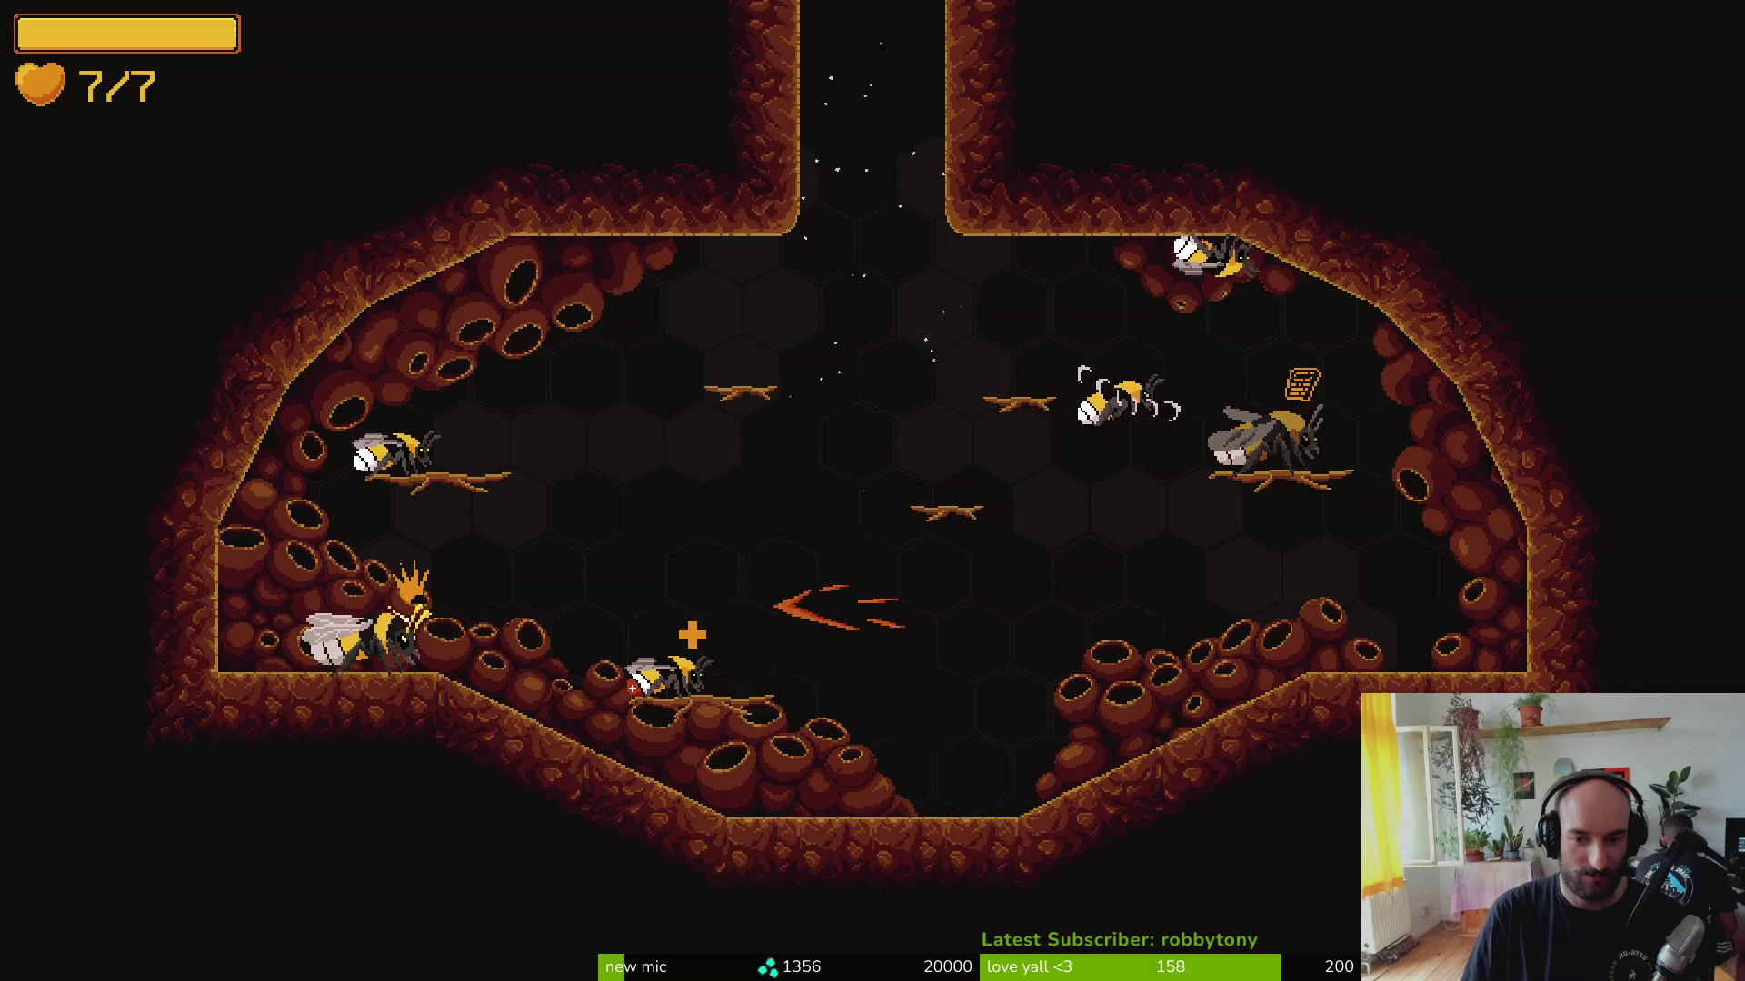
pyautogui.press('Right')
pyautogui.press('Left')
pyautogui.press('Left')
pyautogui.press('x')
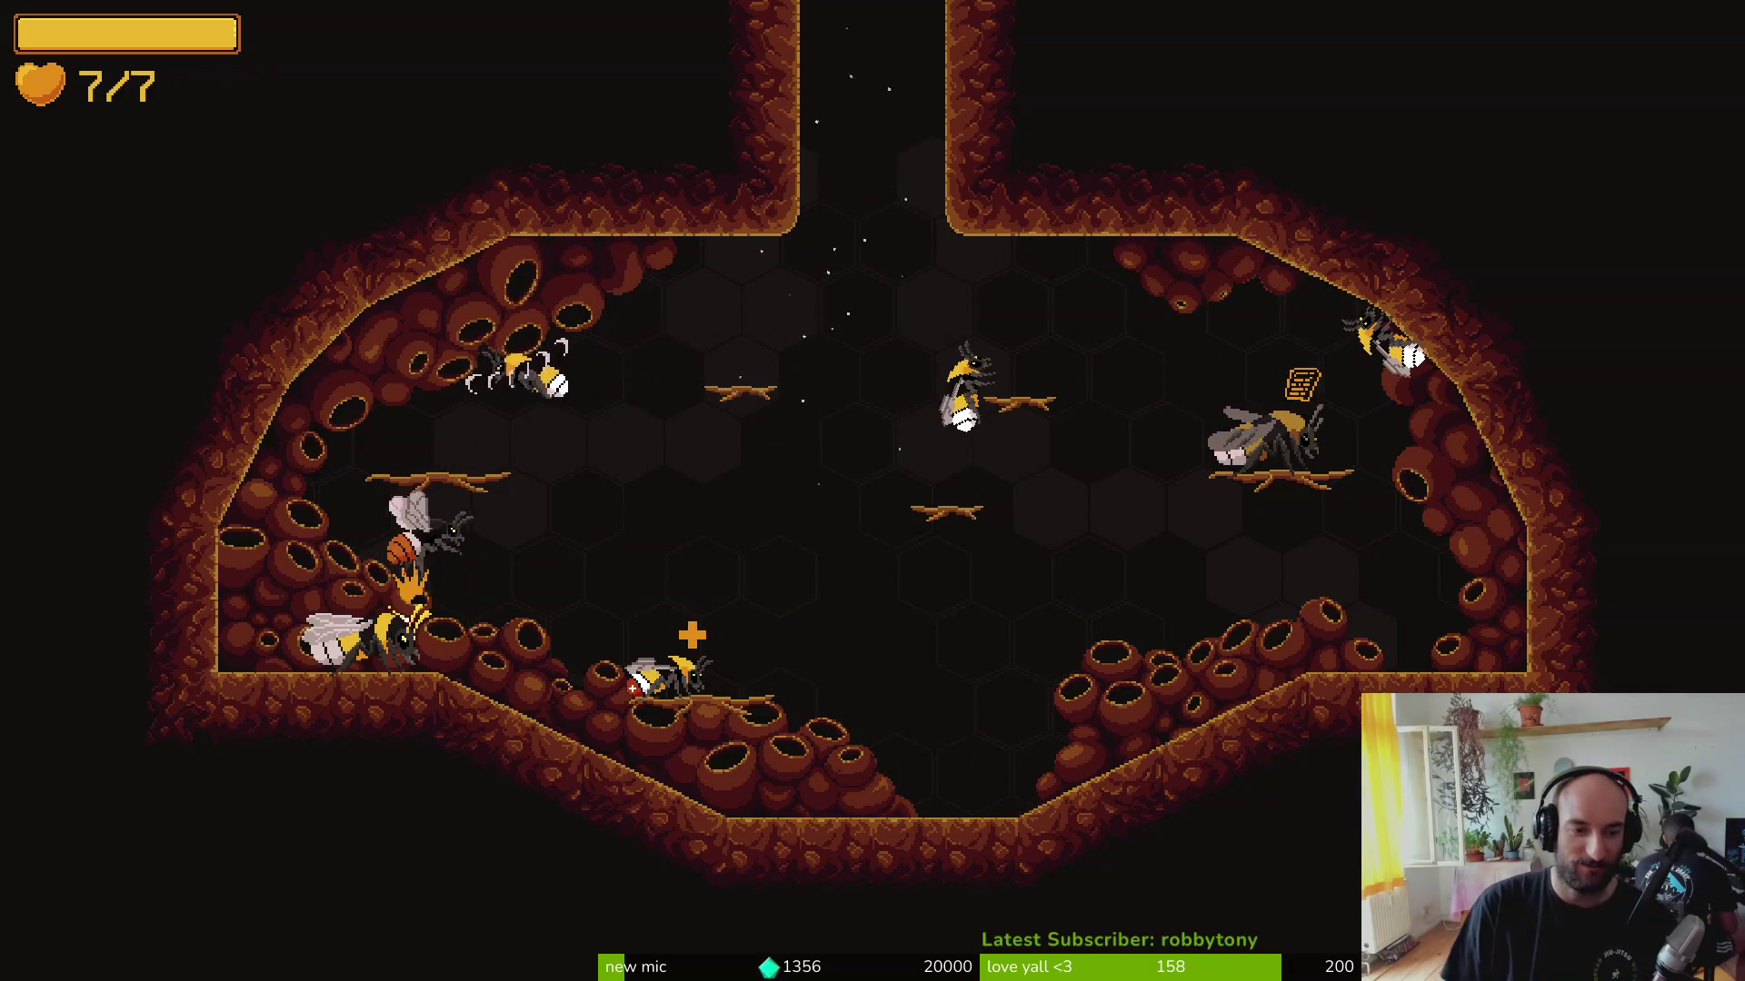
# Step: Fly the fiery bee up to the ceiling and right wall, attack again, then return to the code editor
pyautogui.press('Left')
pyautogui.press('Right')
pyautogui.press('x')
pyautogui.press('x')
pyautogui.press('Right')
pyautogui.press('Up')
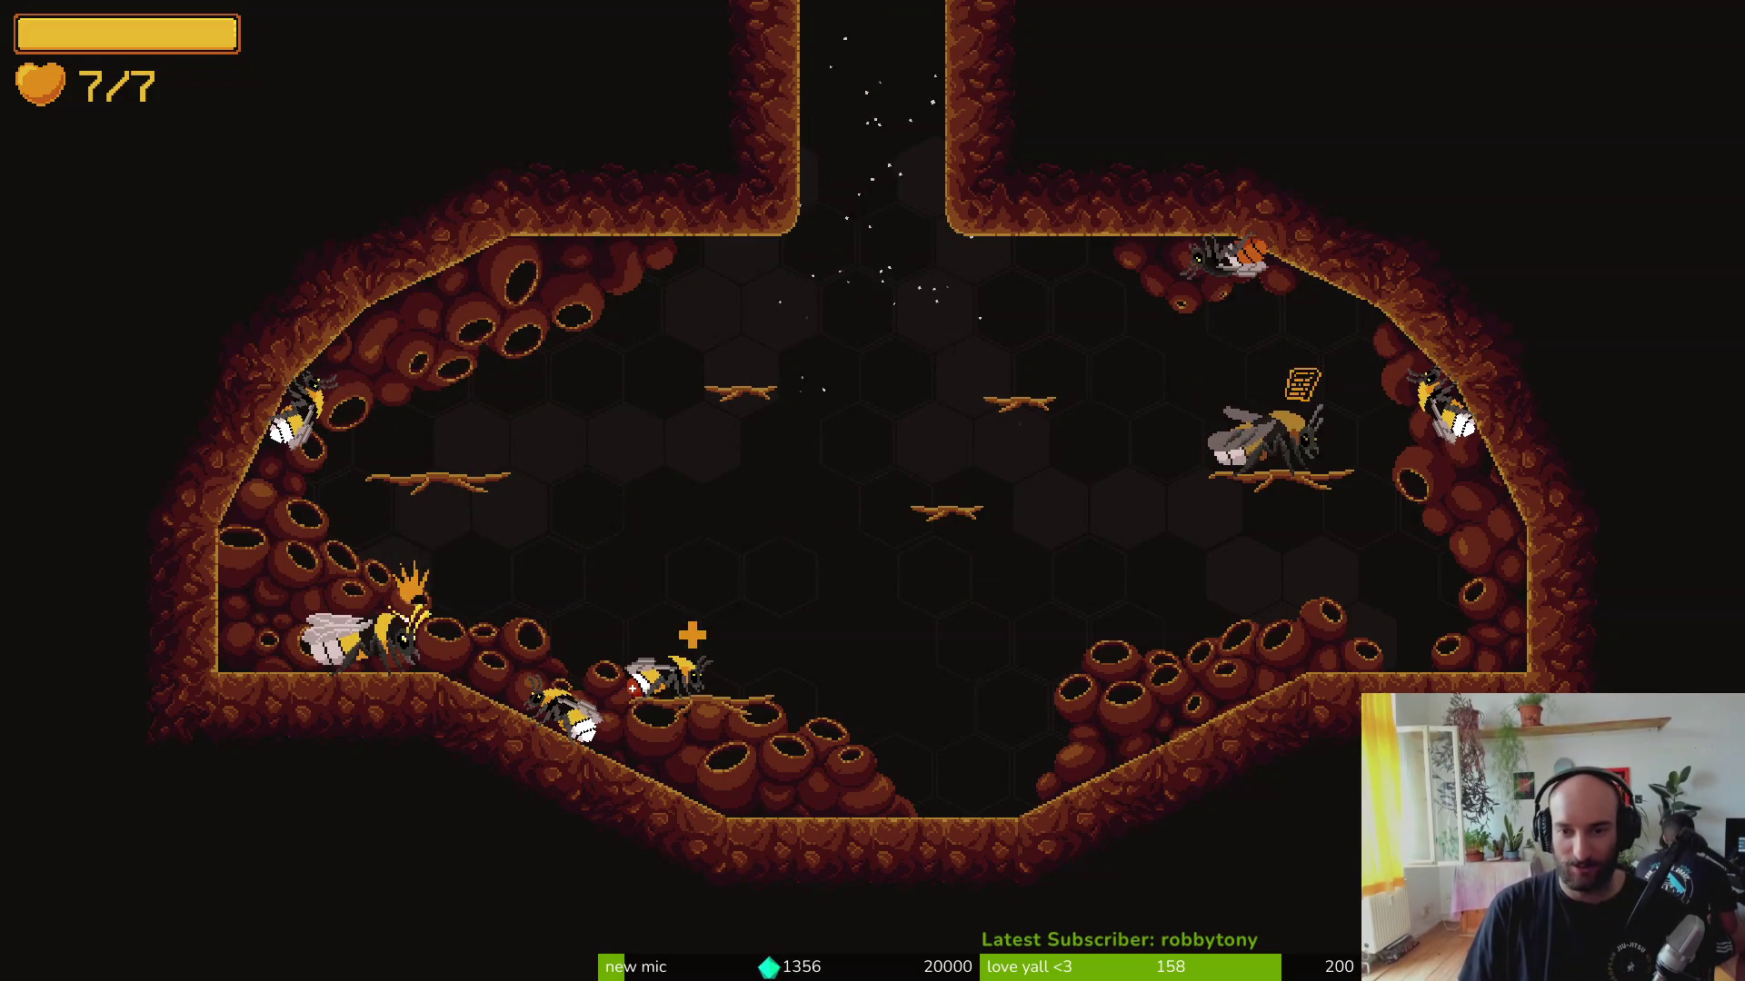
pyautogui.press('Left')
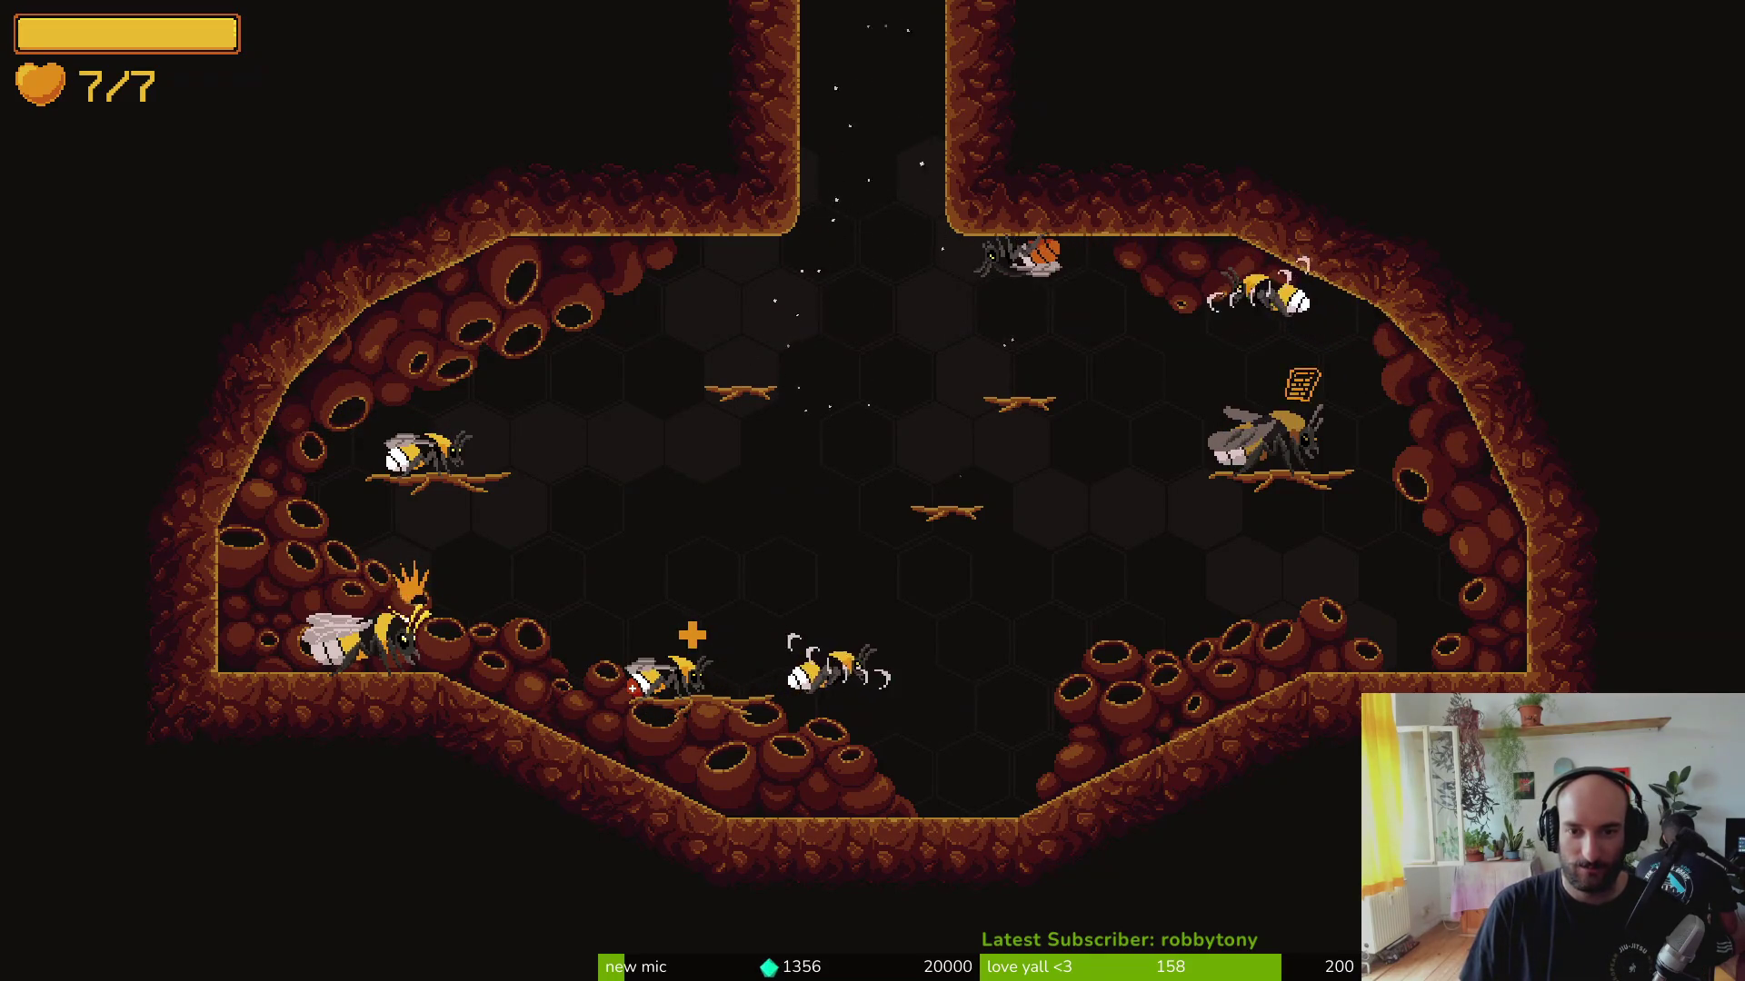
pyautogui.press('Right')
pyautogui.press('Up')
pyautogui.press('Left')
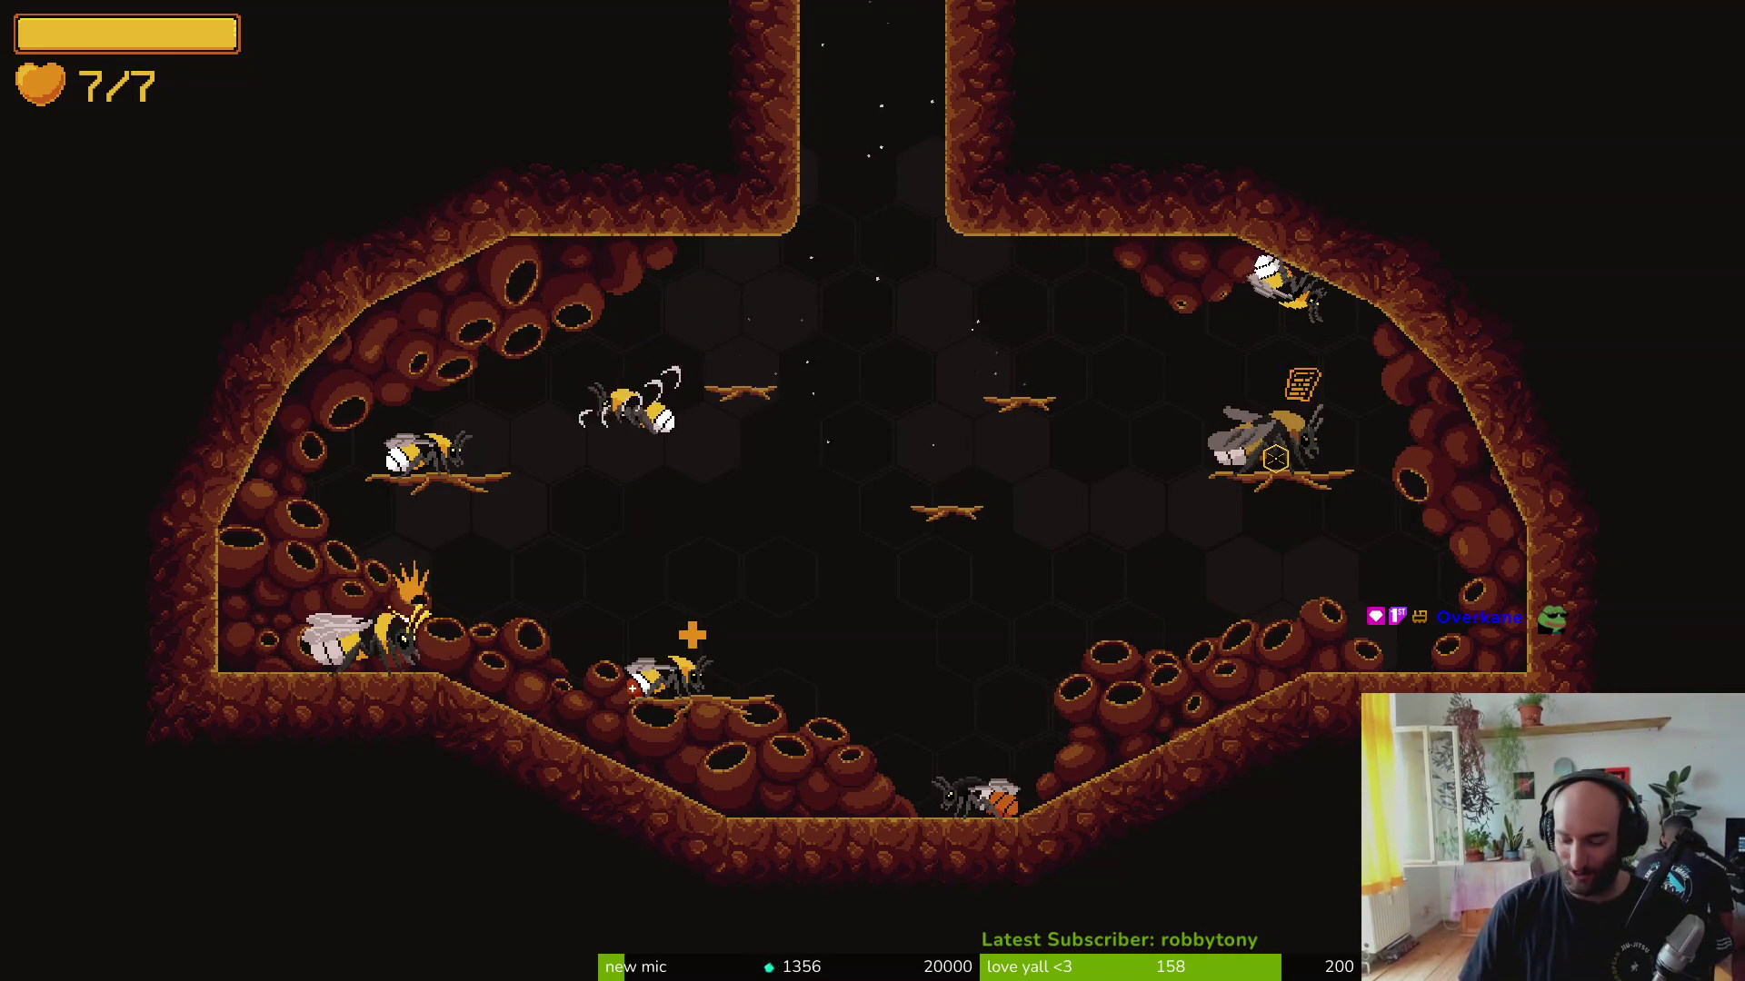
pyautogui.press('Left')
pyautogui.press('x')
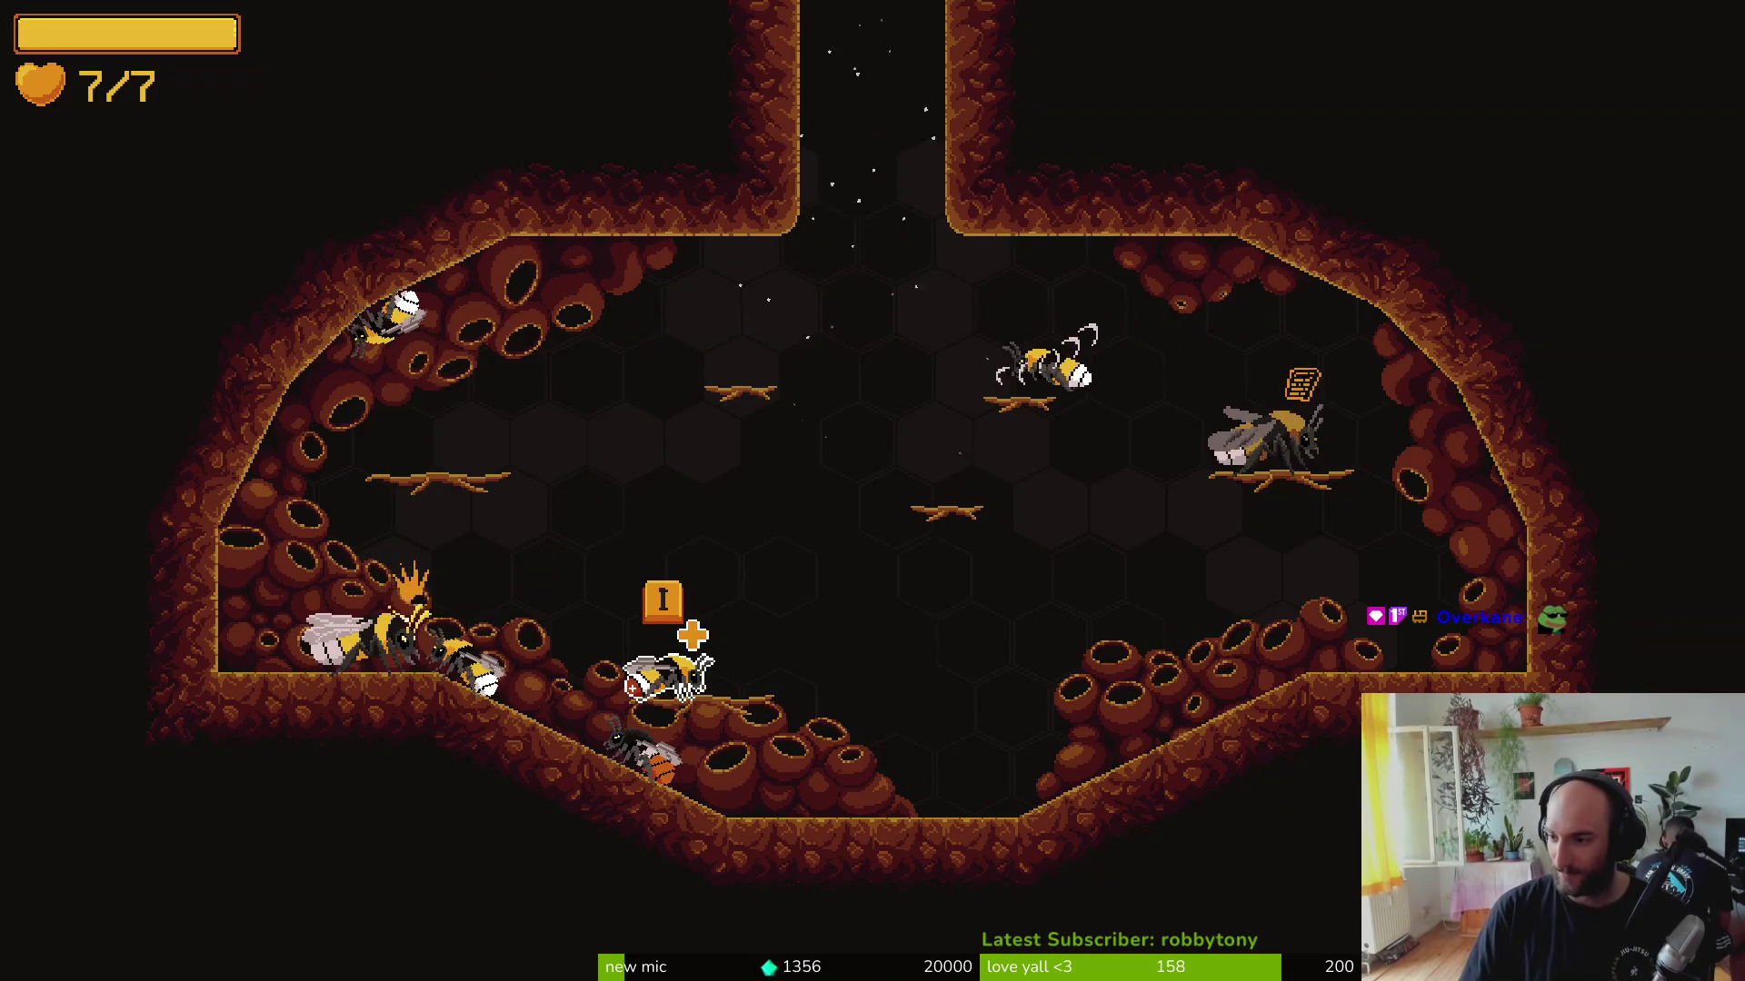
pyautogui.hotkey('alt', 'Tab')
pyautogui.write(':w')
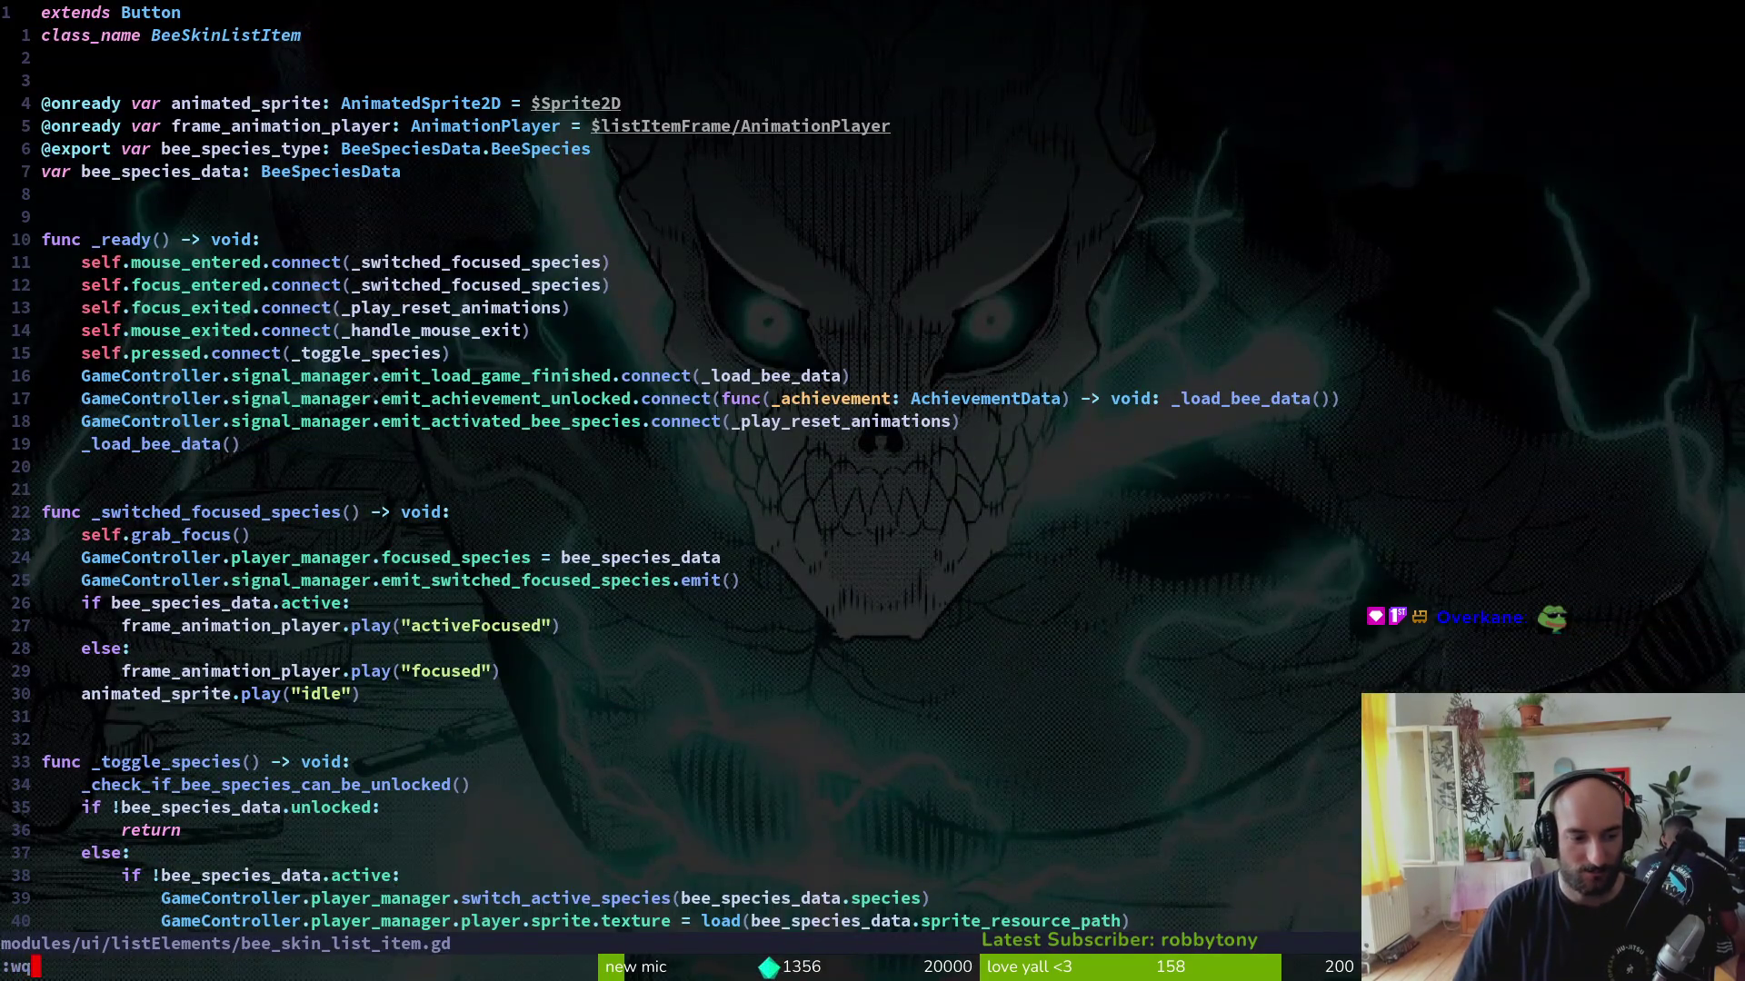
# Step: Quit Vim, run tig status and stage player.manager.tscn and nurse_overlay.tscn for commit
pyautogui.press('Return')
pyautogui.write('tig status')
pyautogui.press('Return')
pyautogui.press('Down')
pyautogui.press('Down')
pyautogui.press('Down')
pyautogui.press('Down')
pyautogui.press('Down')
pyautogui.press('Return')
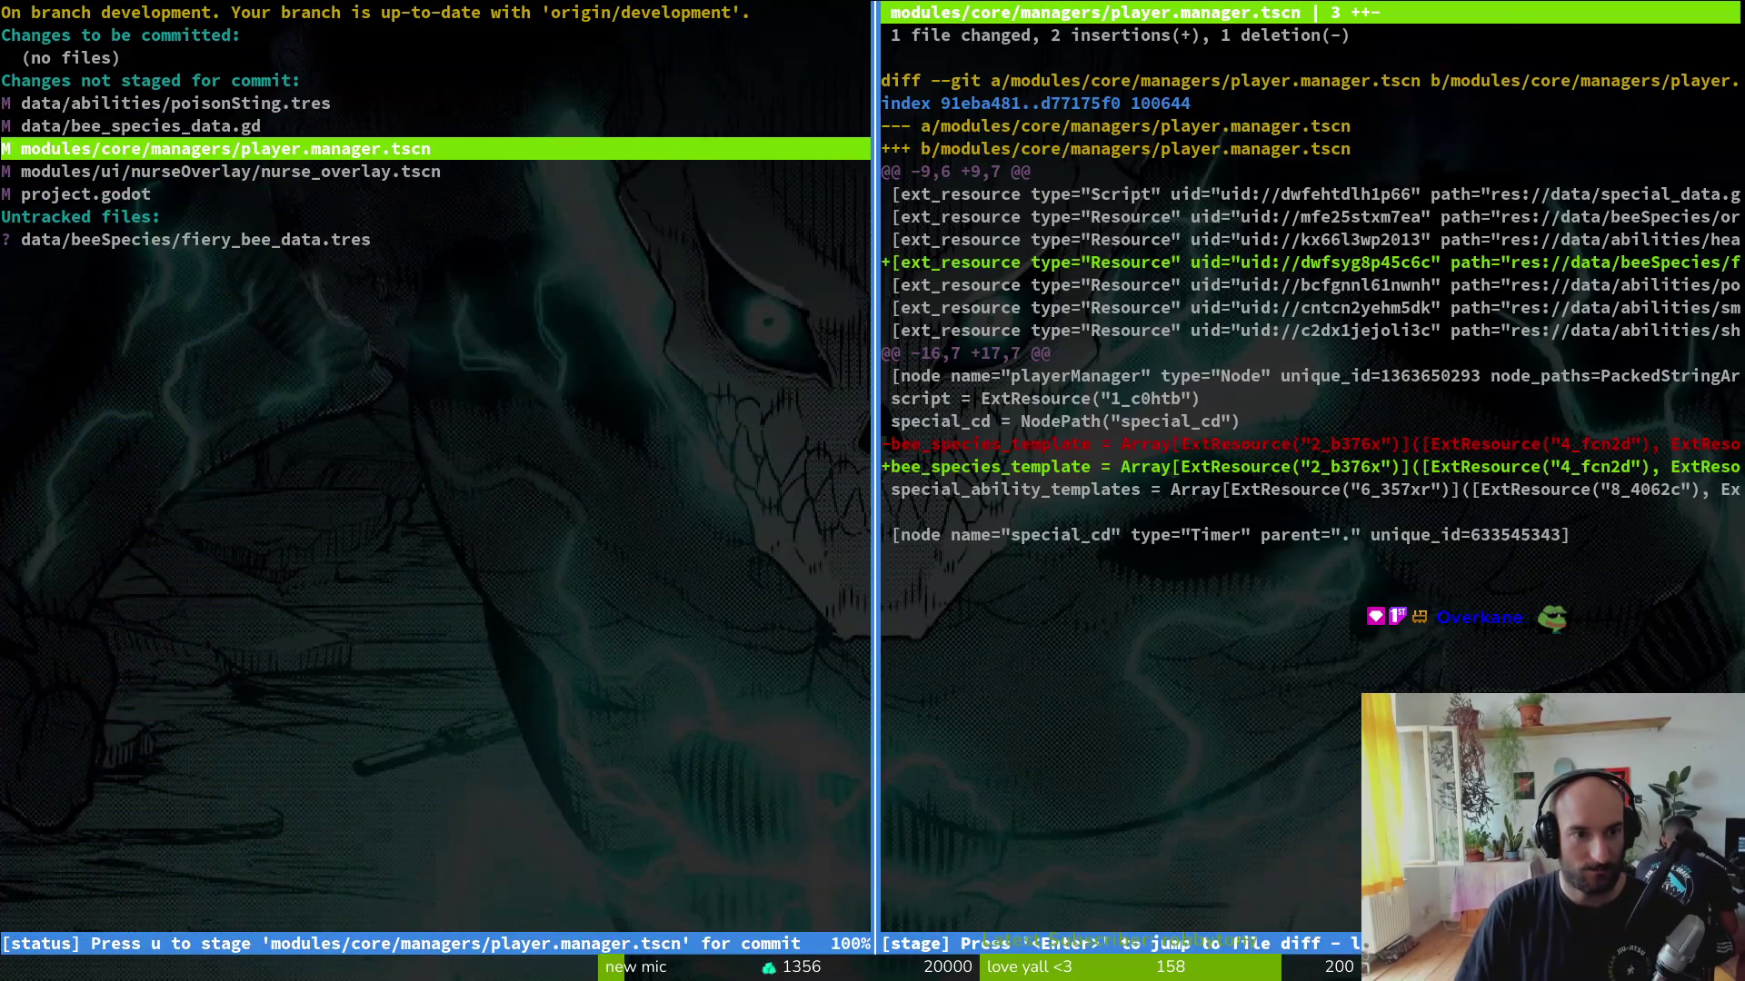
pyautogui.press('u')
pyautogui.press('u')
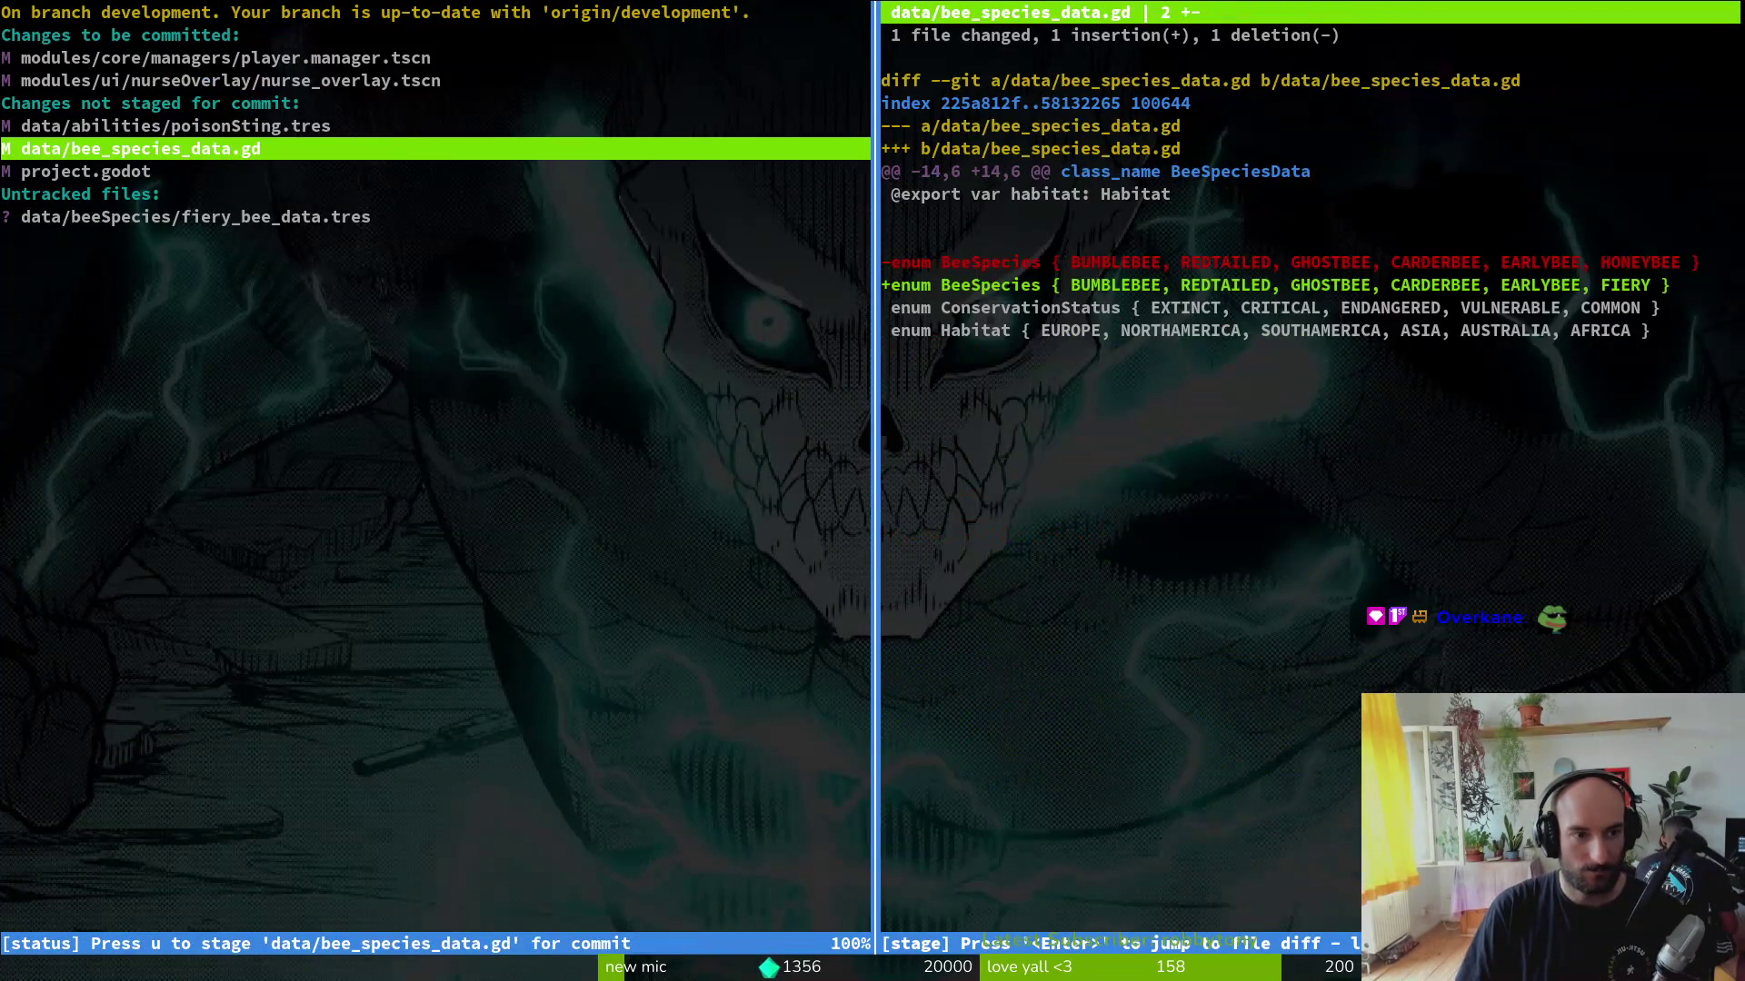
pyautogui.press('u')
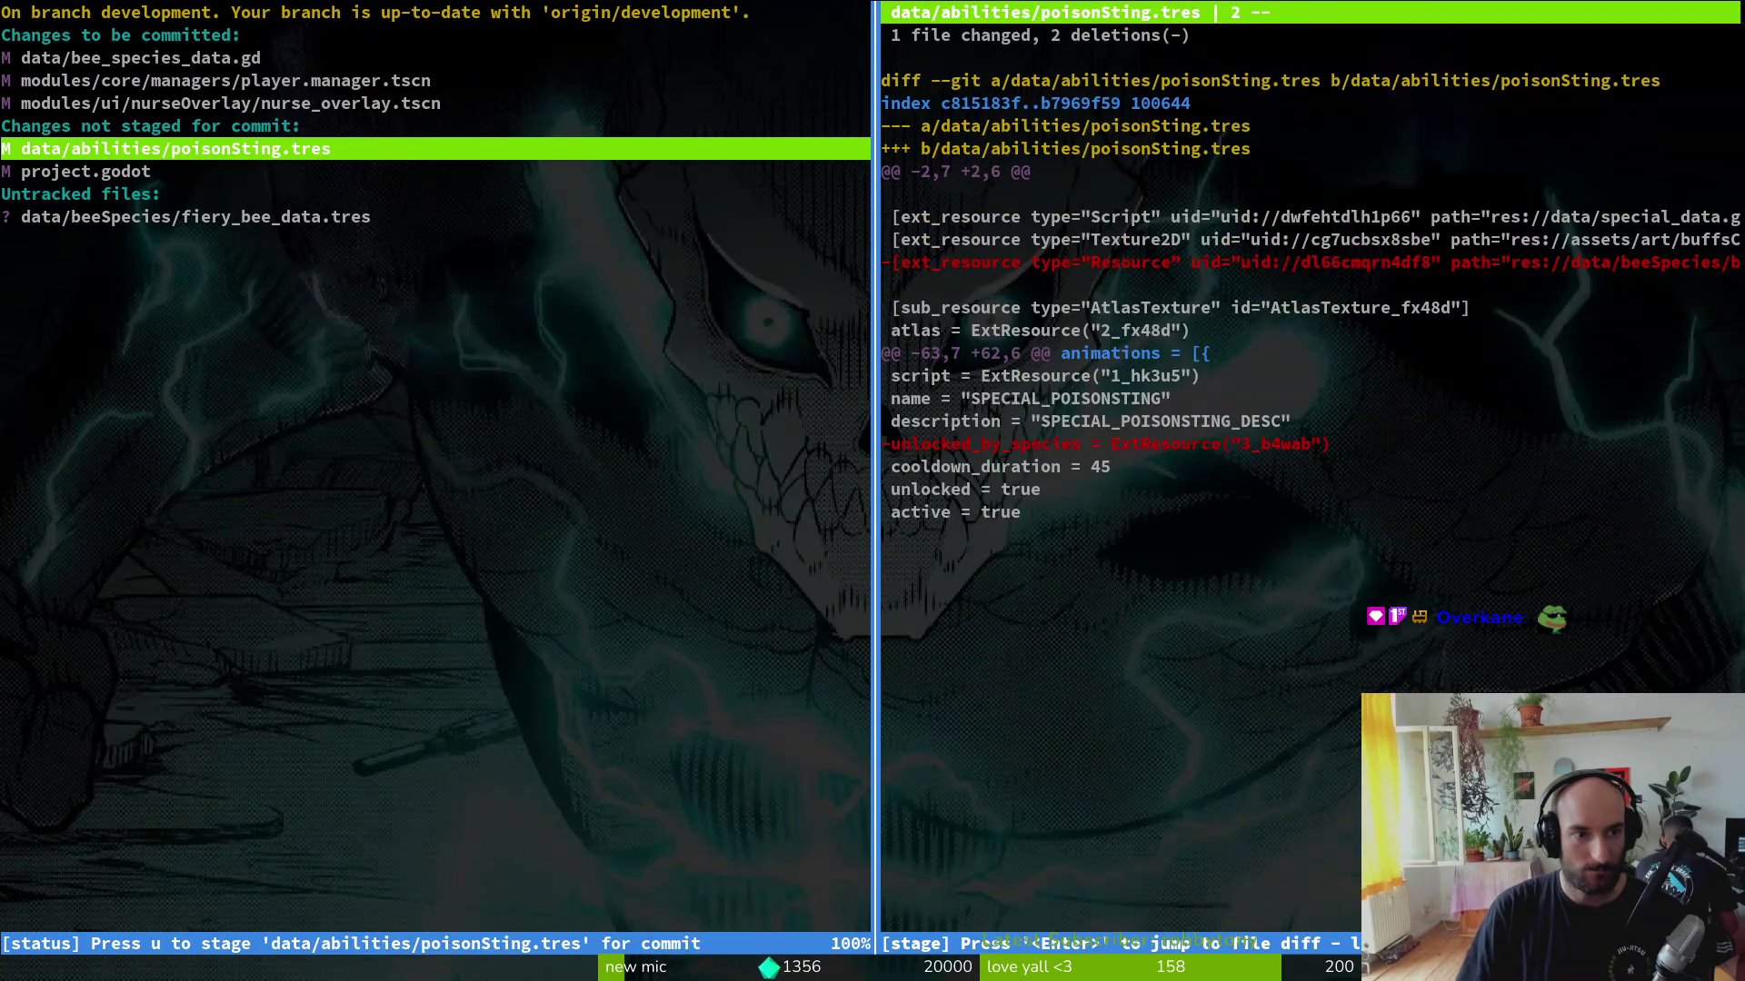
# Step: Review the project.godot changes, quit tig and reopen it to check the remaining unstaged files
pyautogui.press('j')
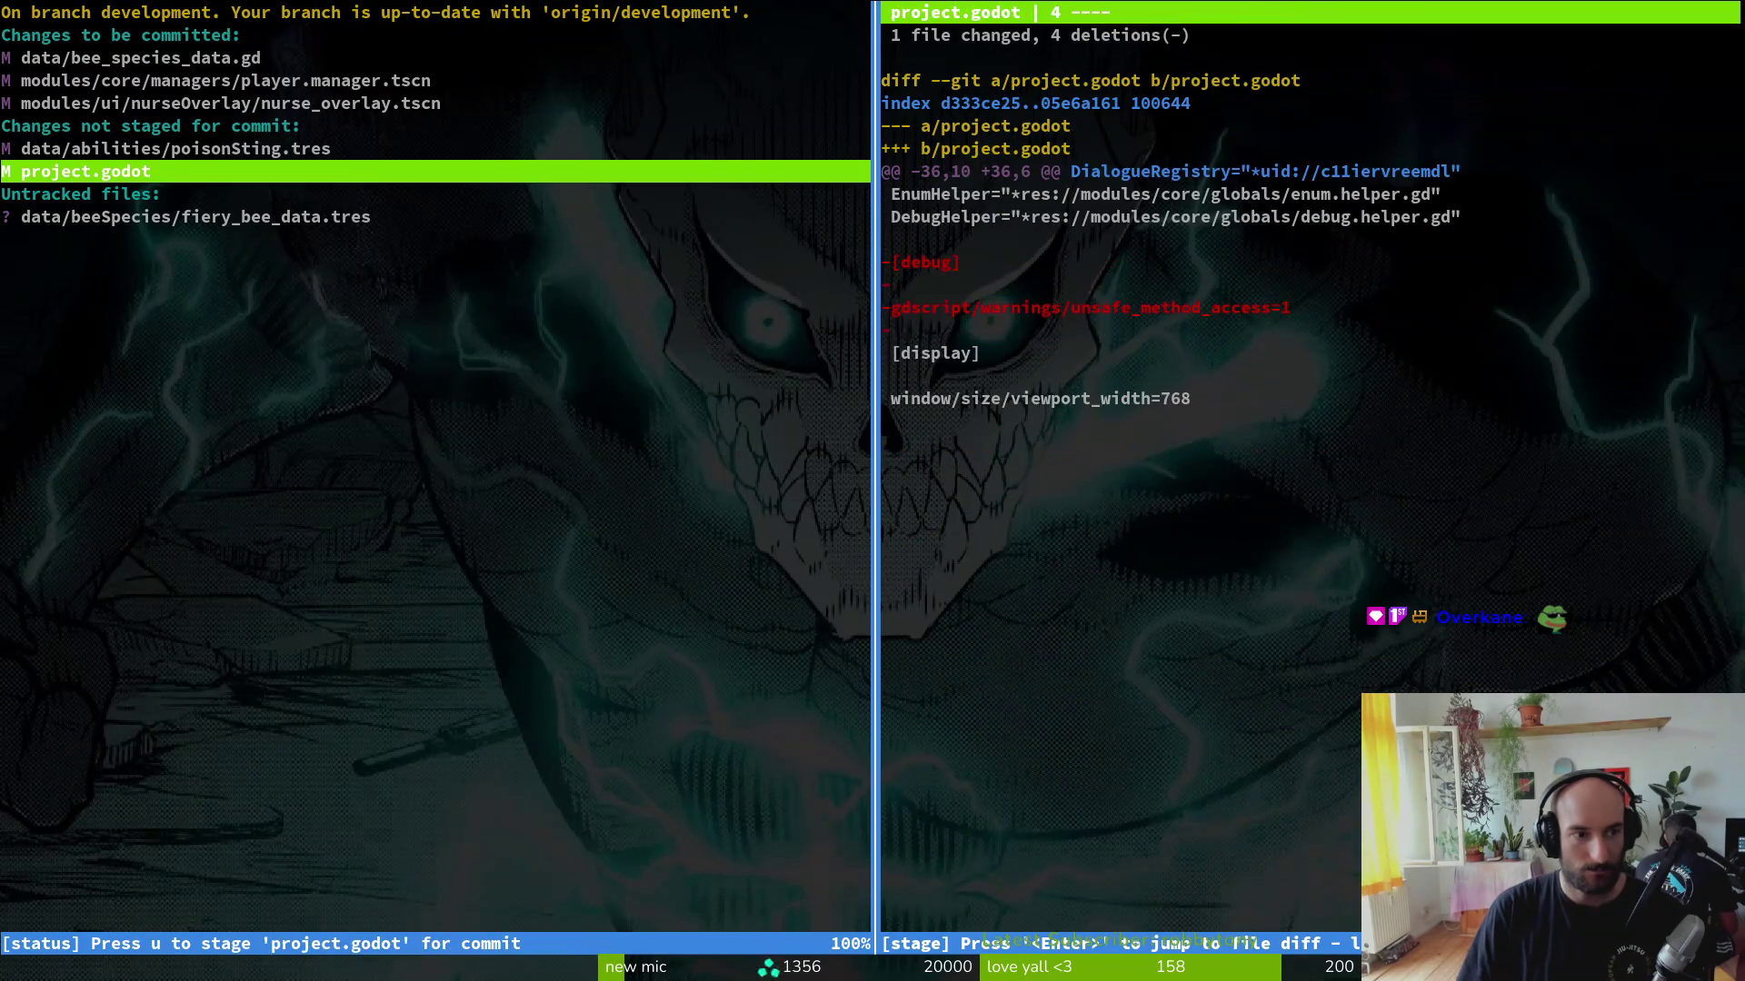
pyautogui.hotkey('shift', 'q')
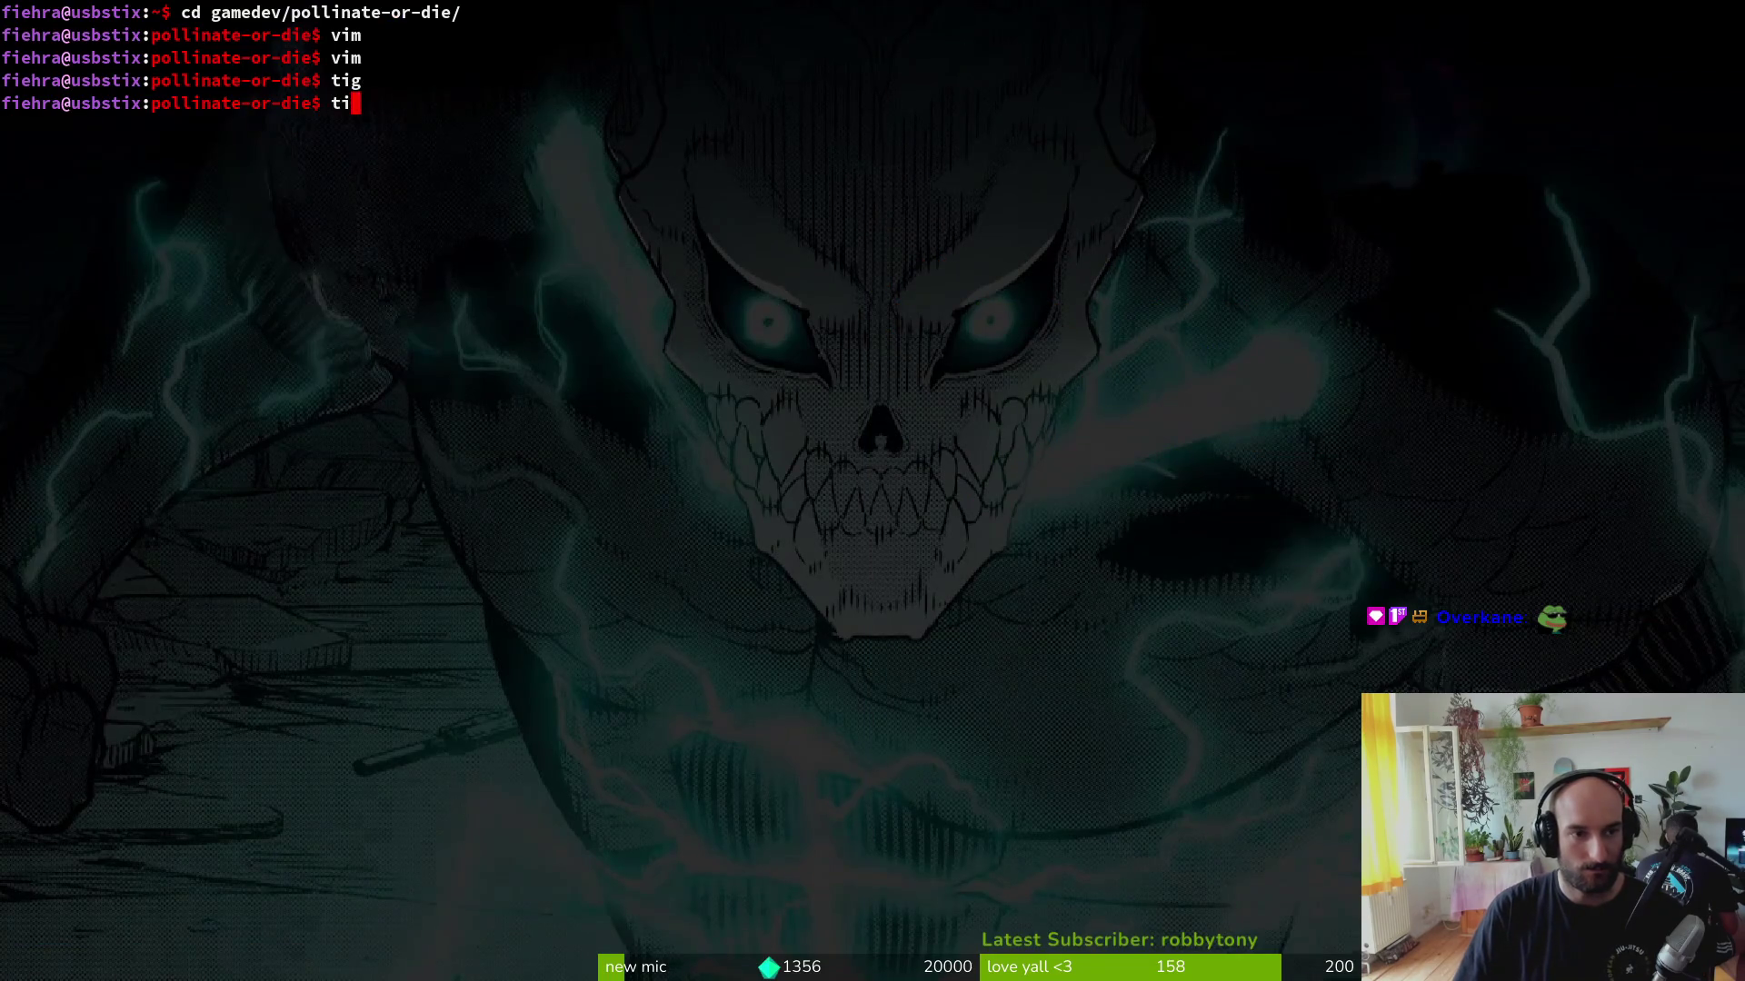
pyautogui.write('g')
pyautogui.press('Return')
pyautogui.press('j')
pyautogui.press('j')
pyautogui.press('j')
# Step: Commit 'added fiery bee skin' in the game repo and stage bumblebee.aseprite in the aseprite repo
pyautogui.press('q')
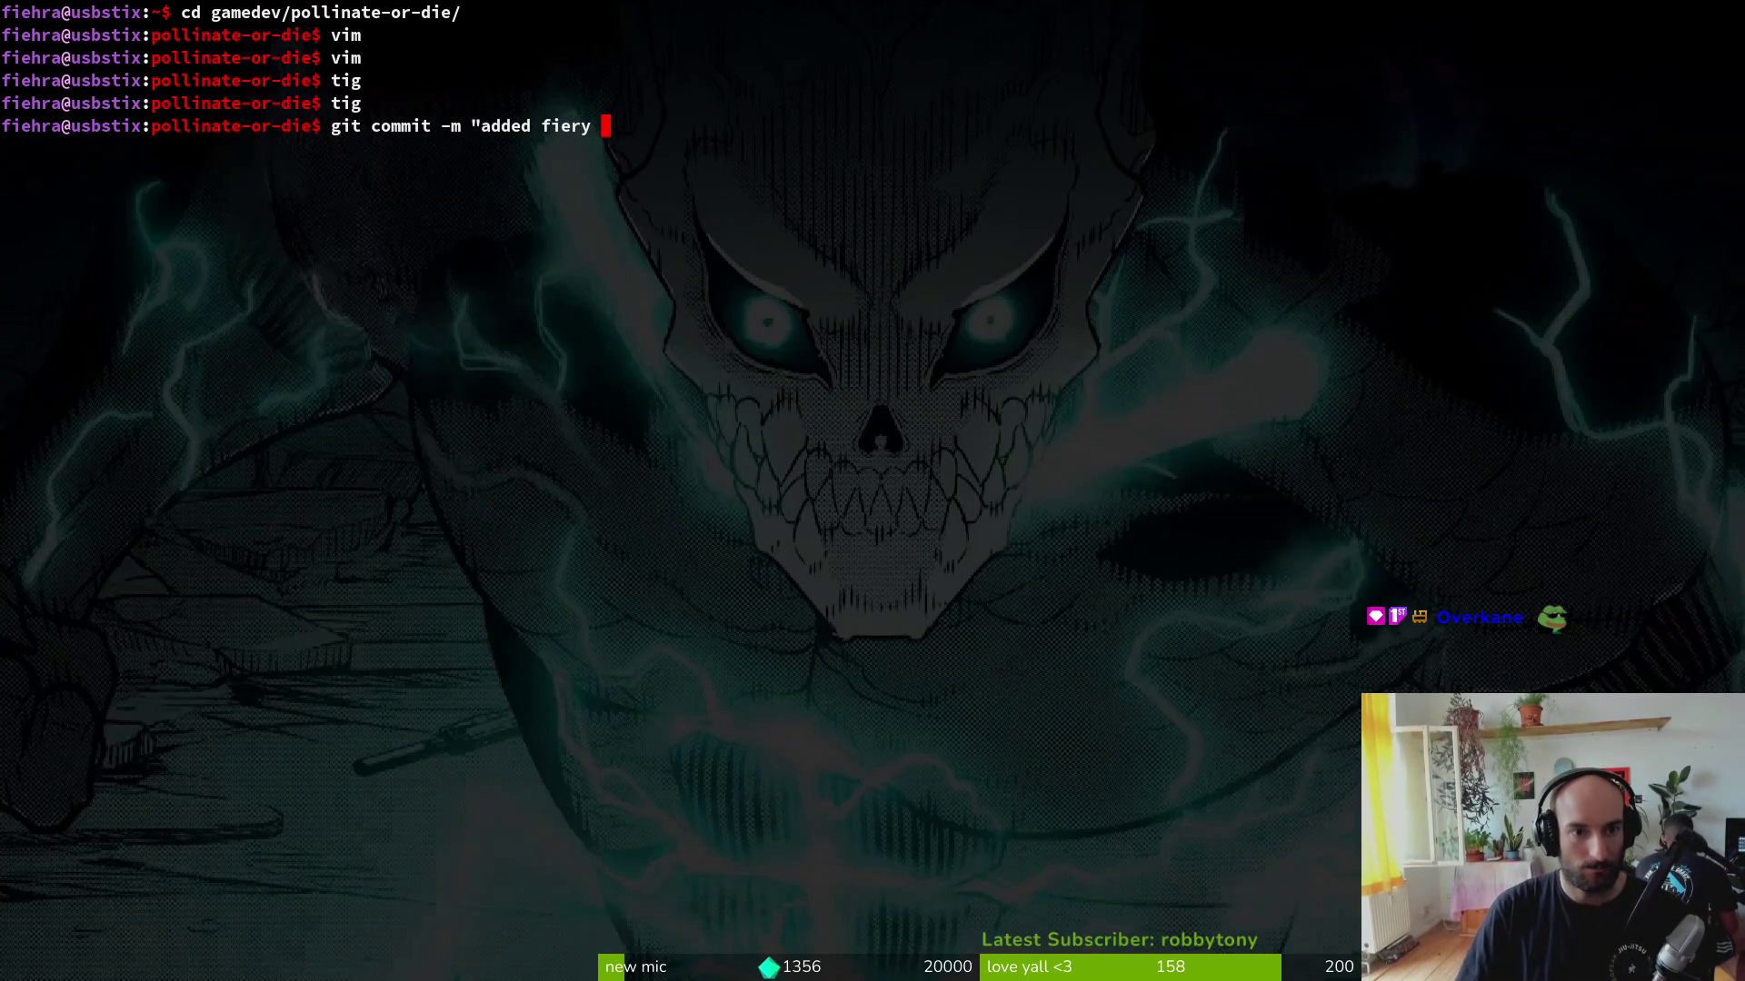
pyautogui.write('"')
pyautogui.press('Return')
pyautogui.write('git push')
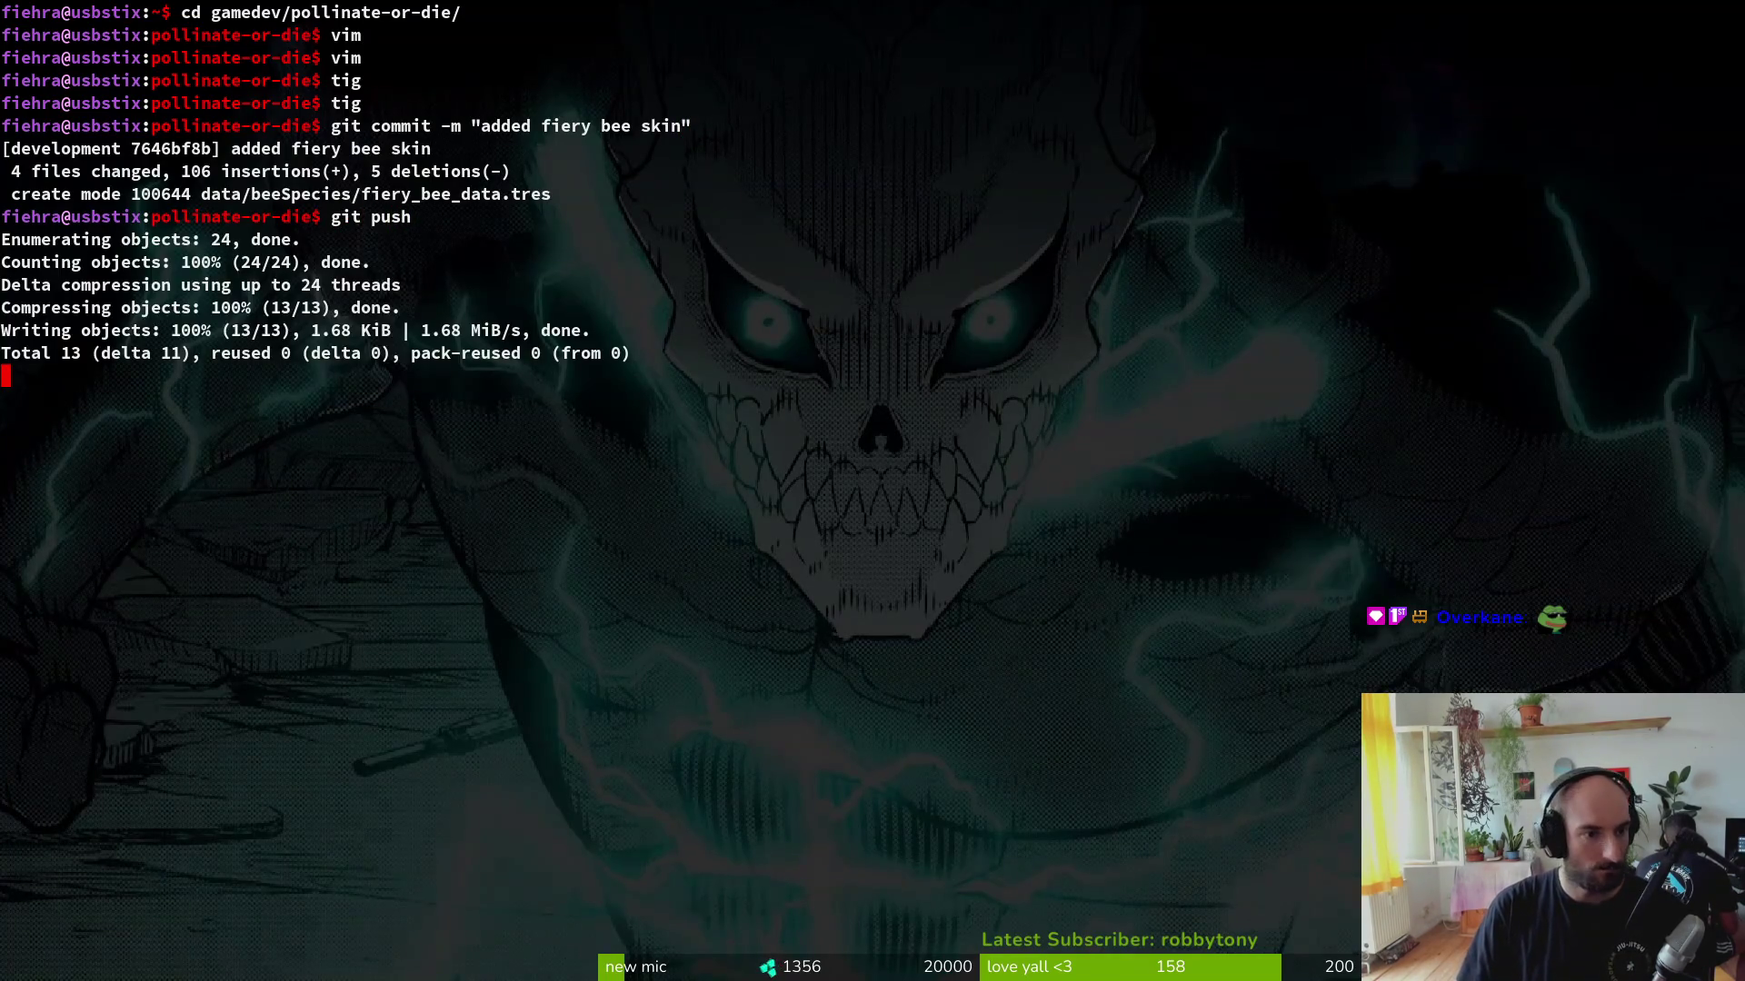
pyautogui.write('cd assets/')
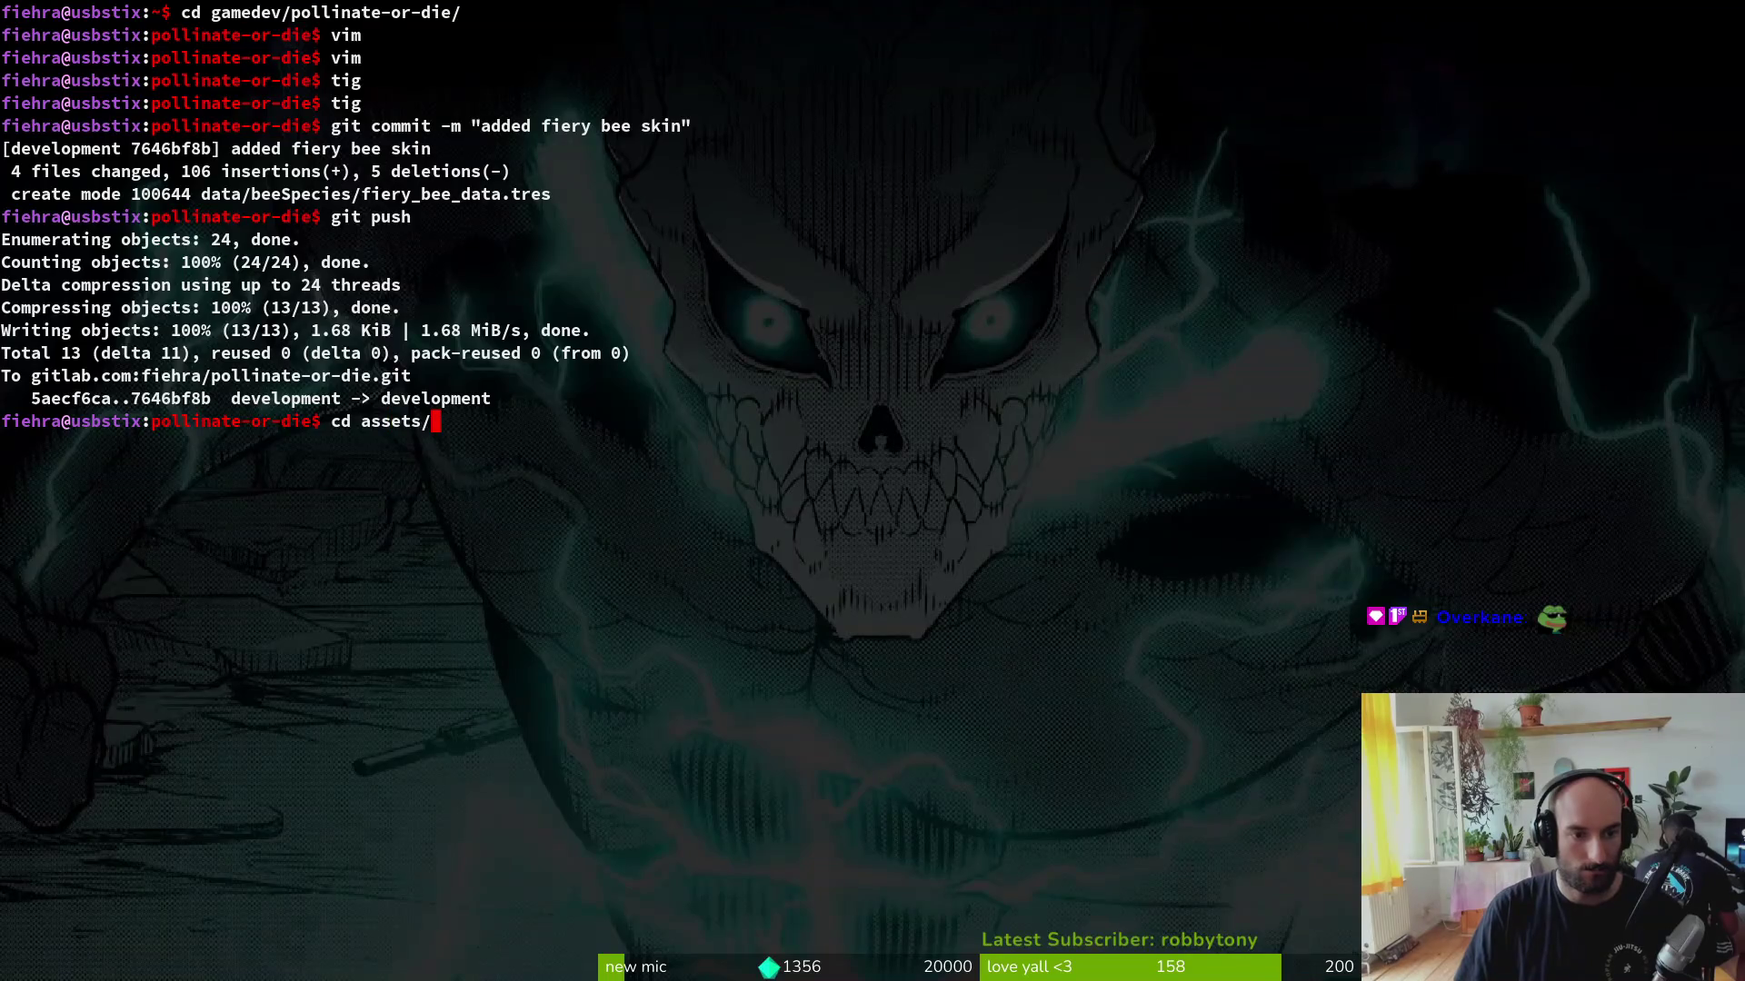
pyautogui.write('g')
pyautogui.press('Return')
pyautogui.press('Down')
pyautogui.press('Down')
pyautogui.press('Down')
pyautogui.write('uqgit comm')
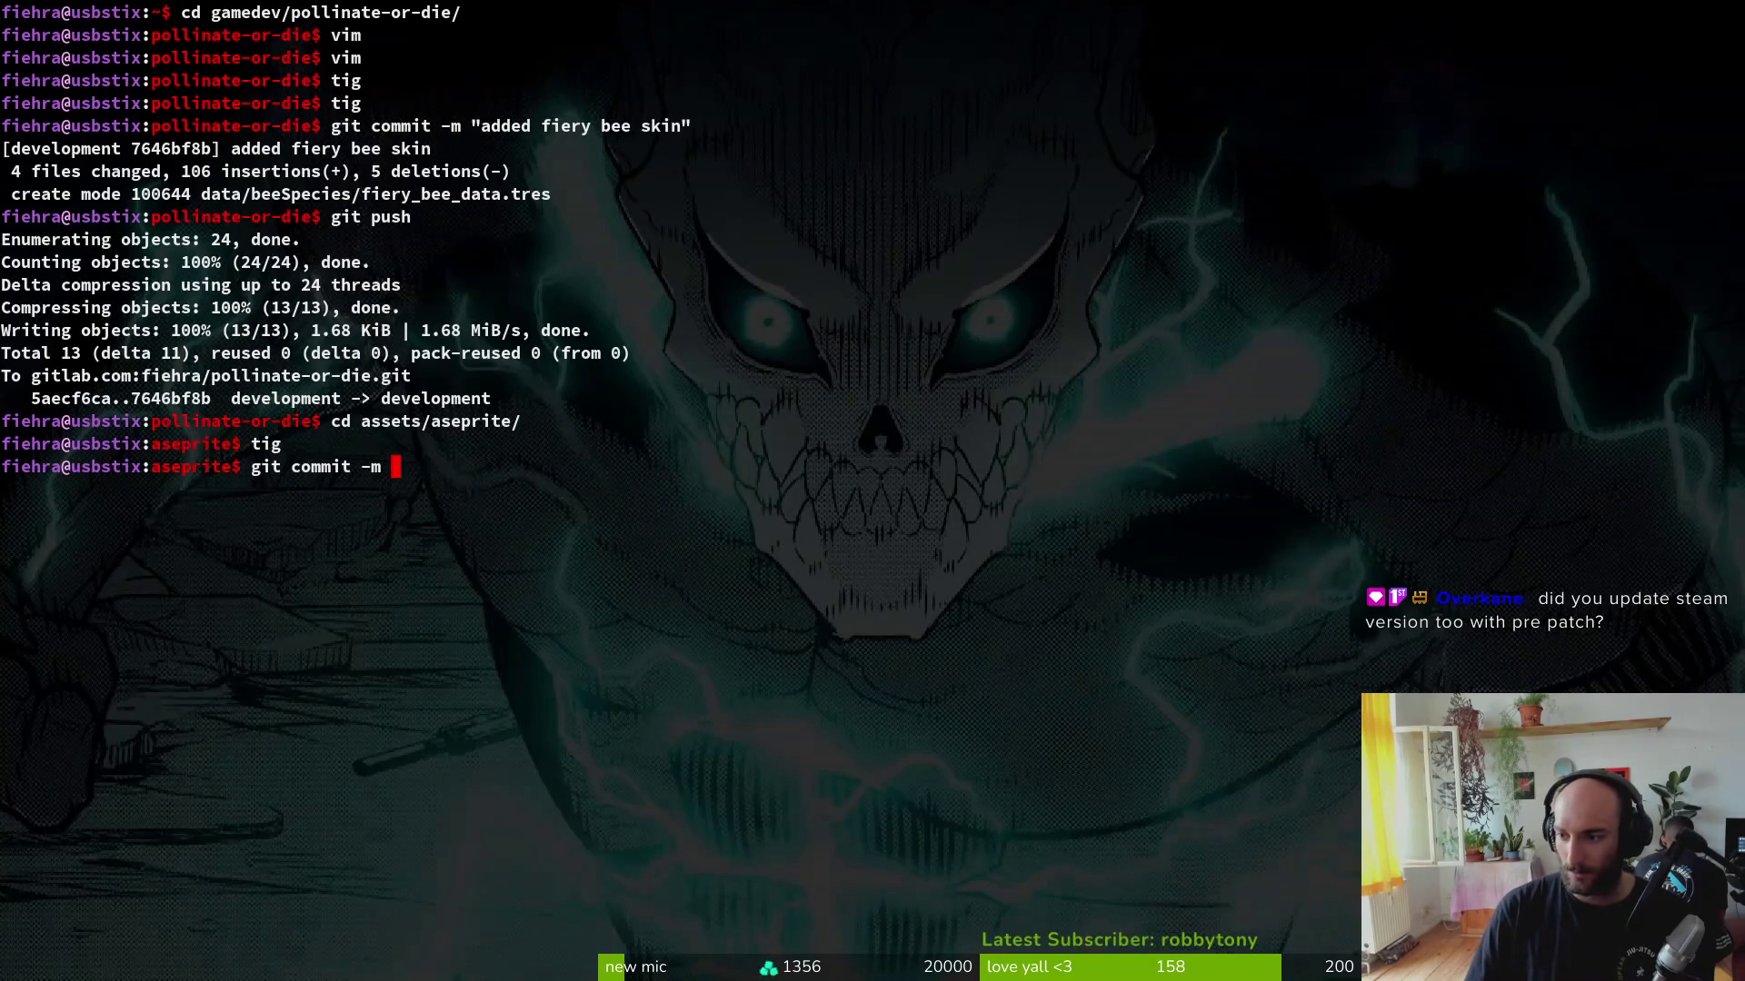
# Step: Commit 'added fiery bee china skin', push it, and bring up GitLab's work items list in the browser
pyautogui.press('super')
pyautogui.press('super')
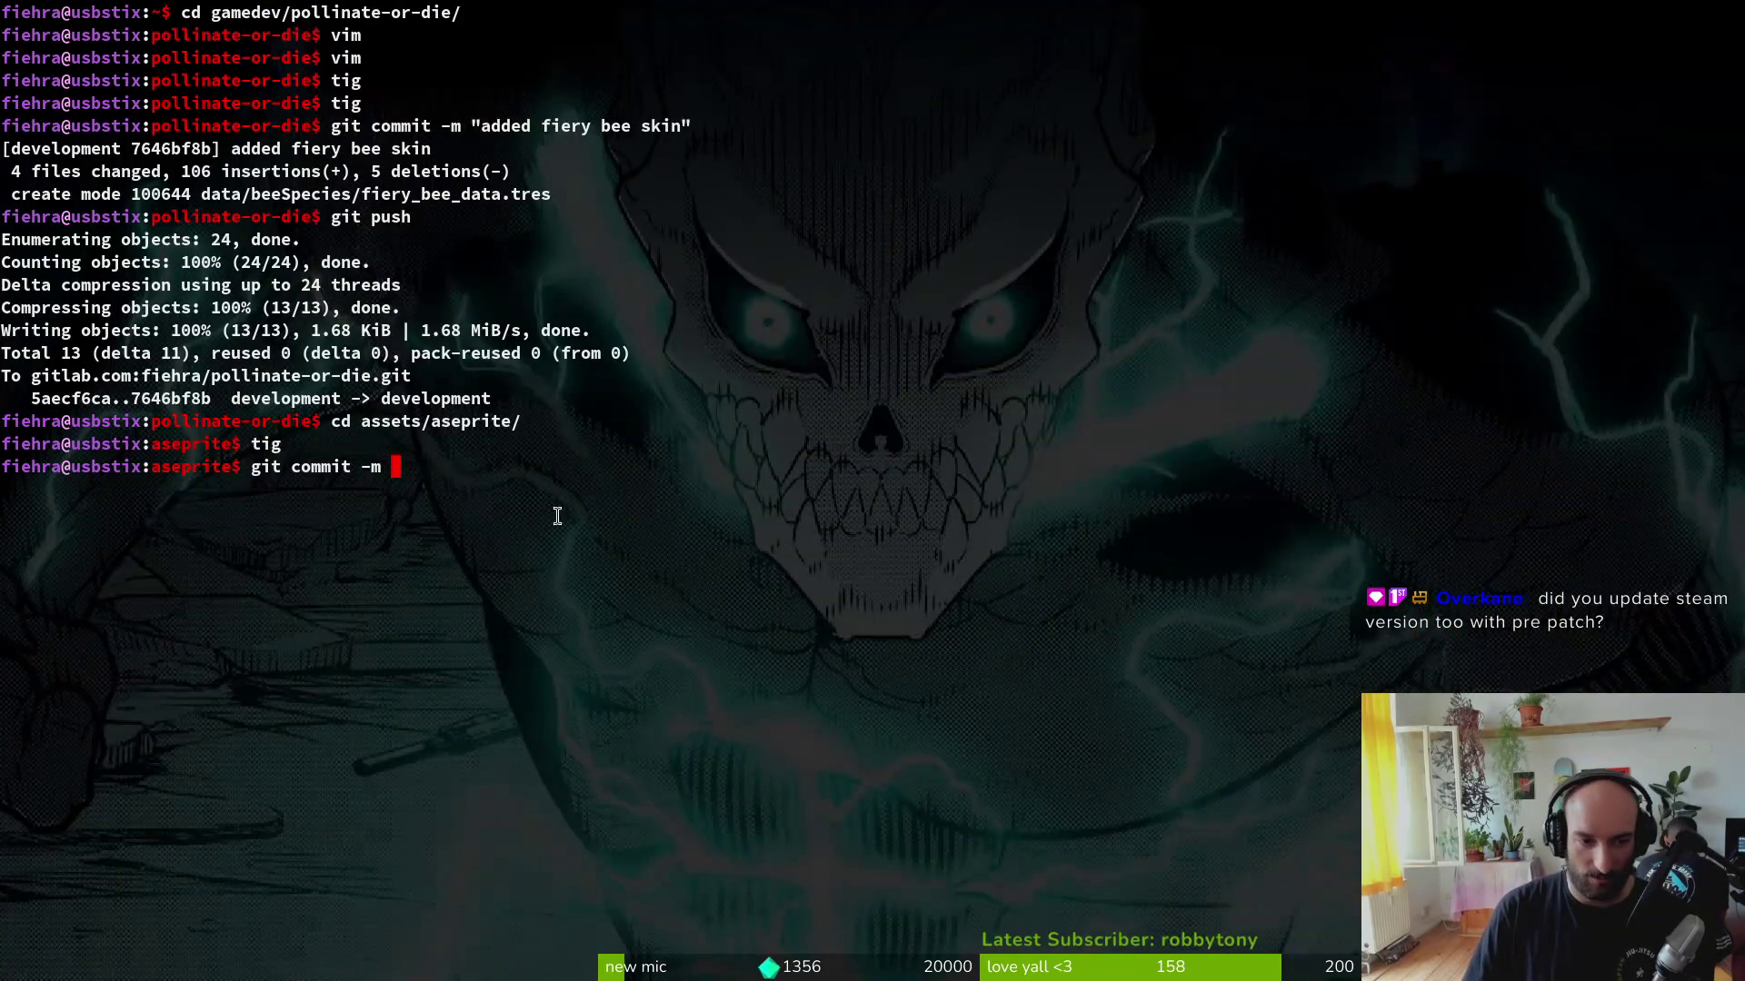
pyautogui.write('"')
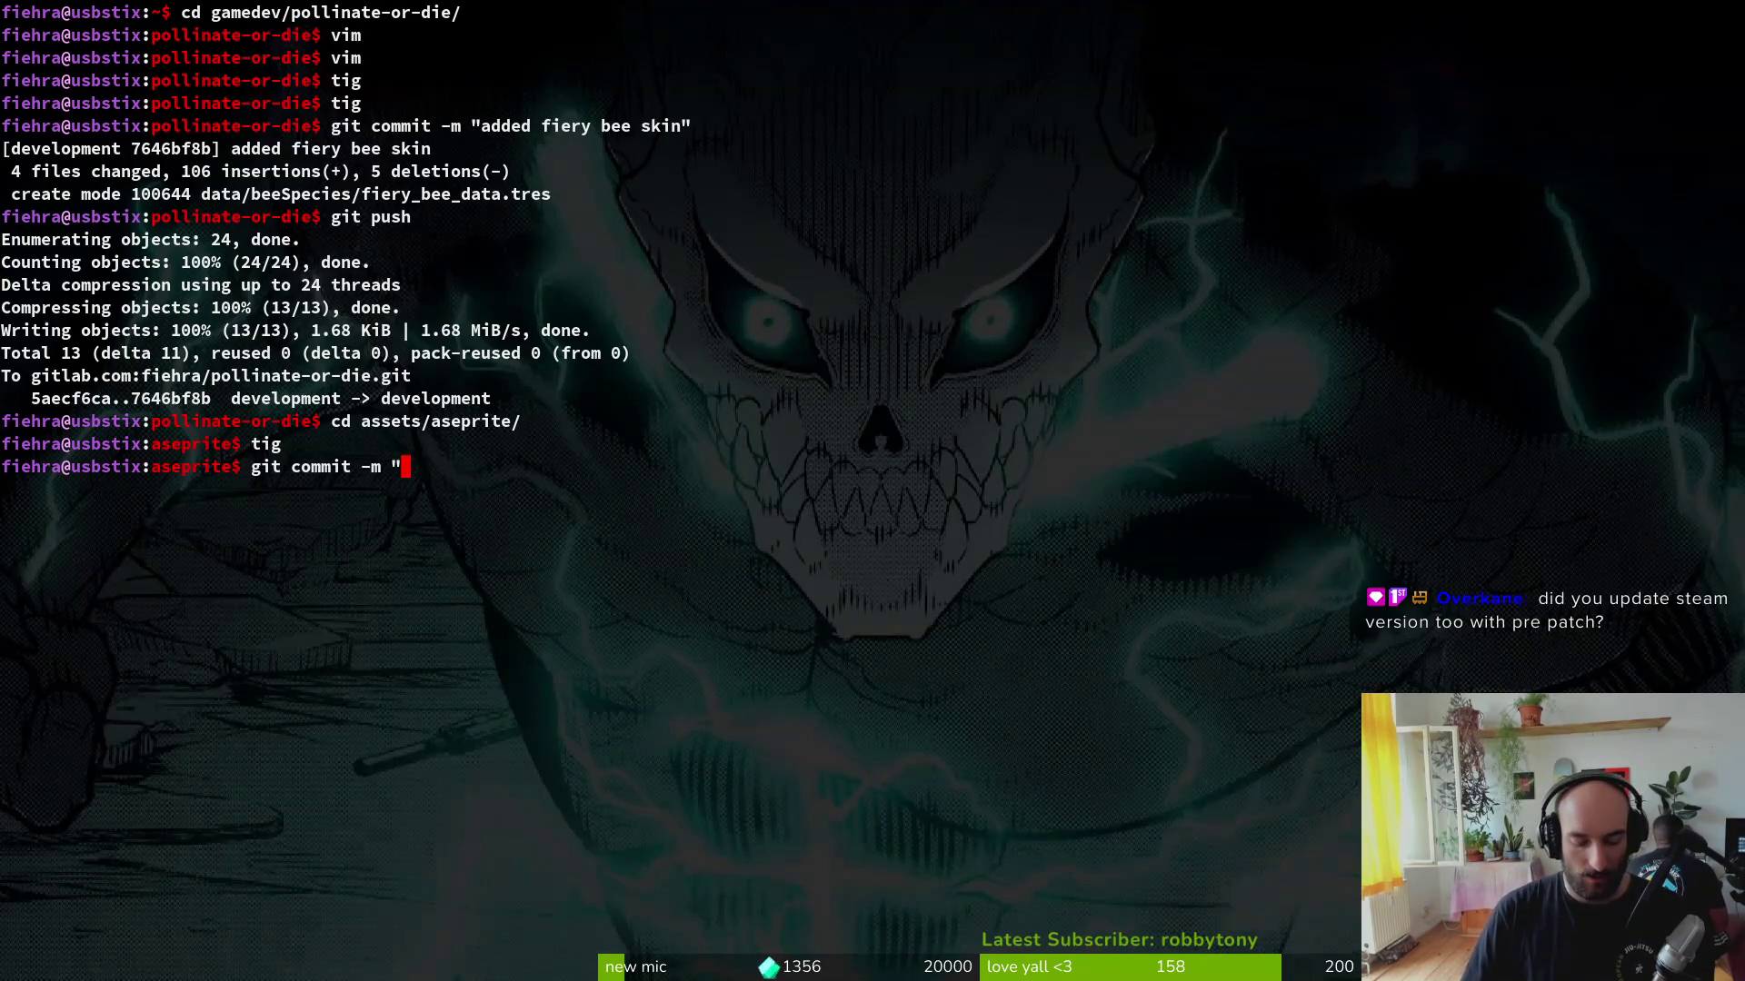
pyautogui.write('fiery bee china skin"')
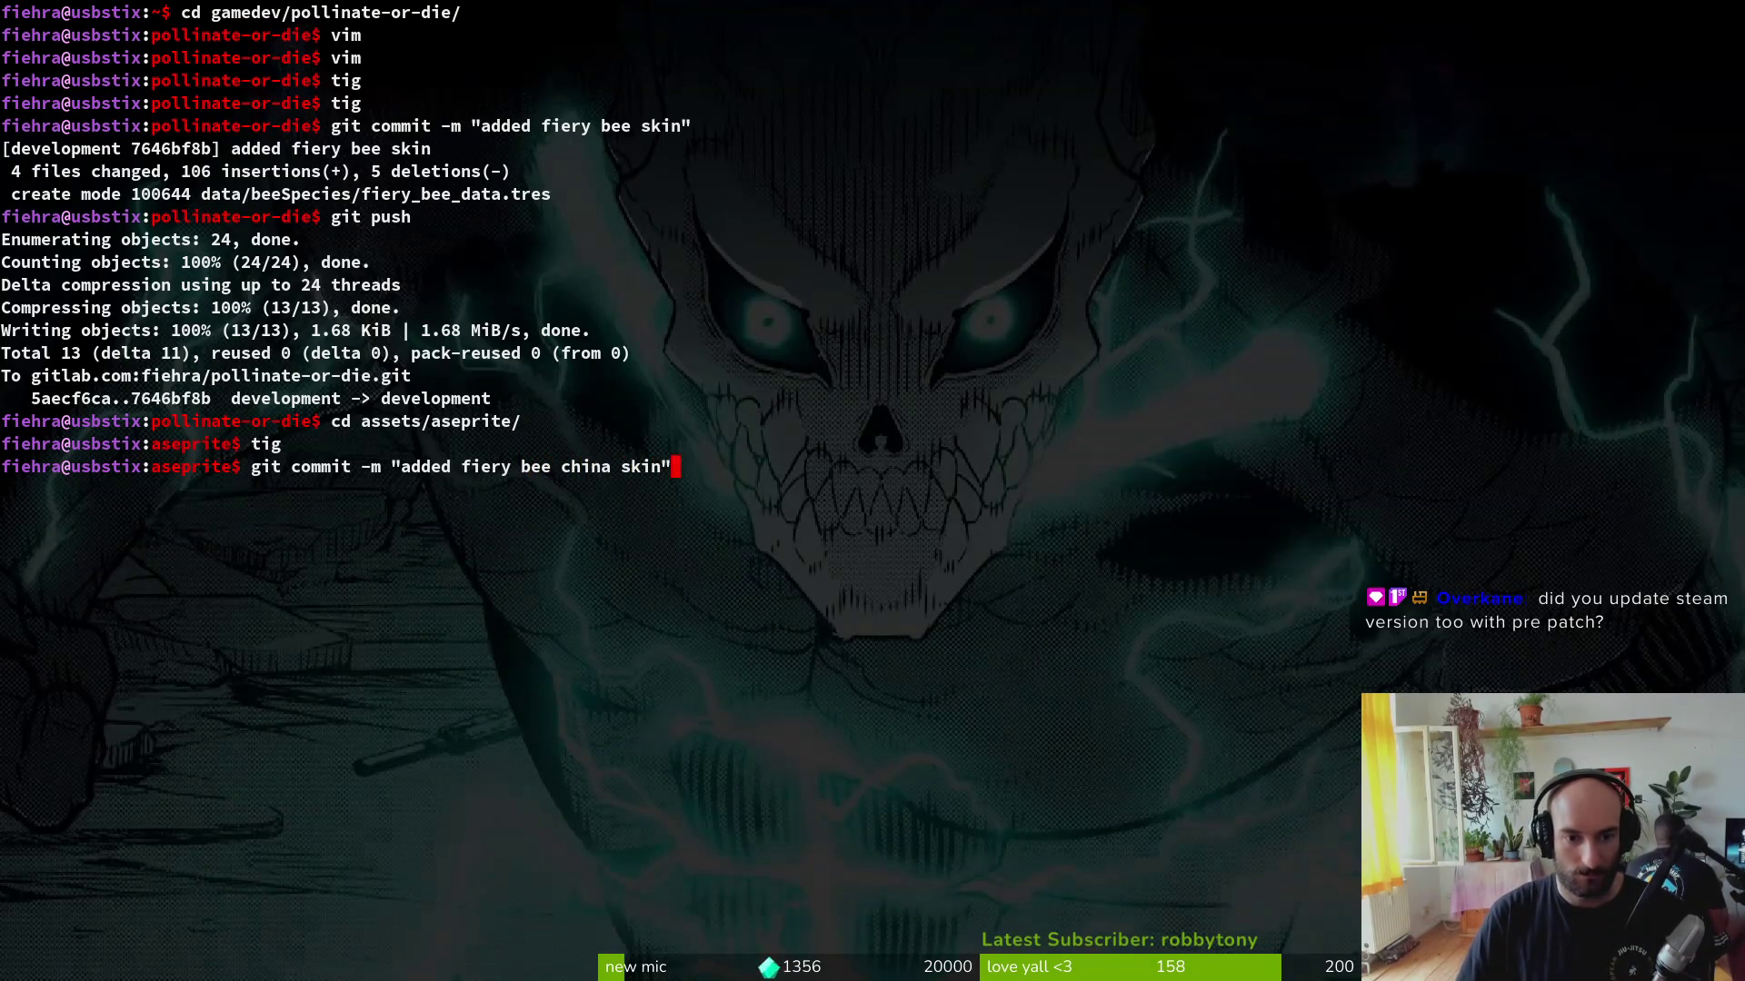
pyautogui.press('Return')
pyautogui.write('git push')
pyautogui.press('Return')
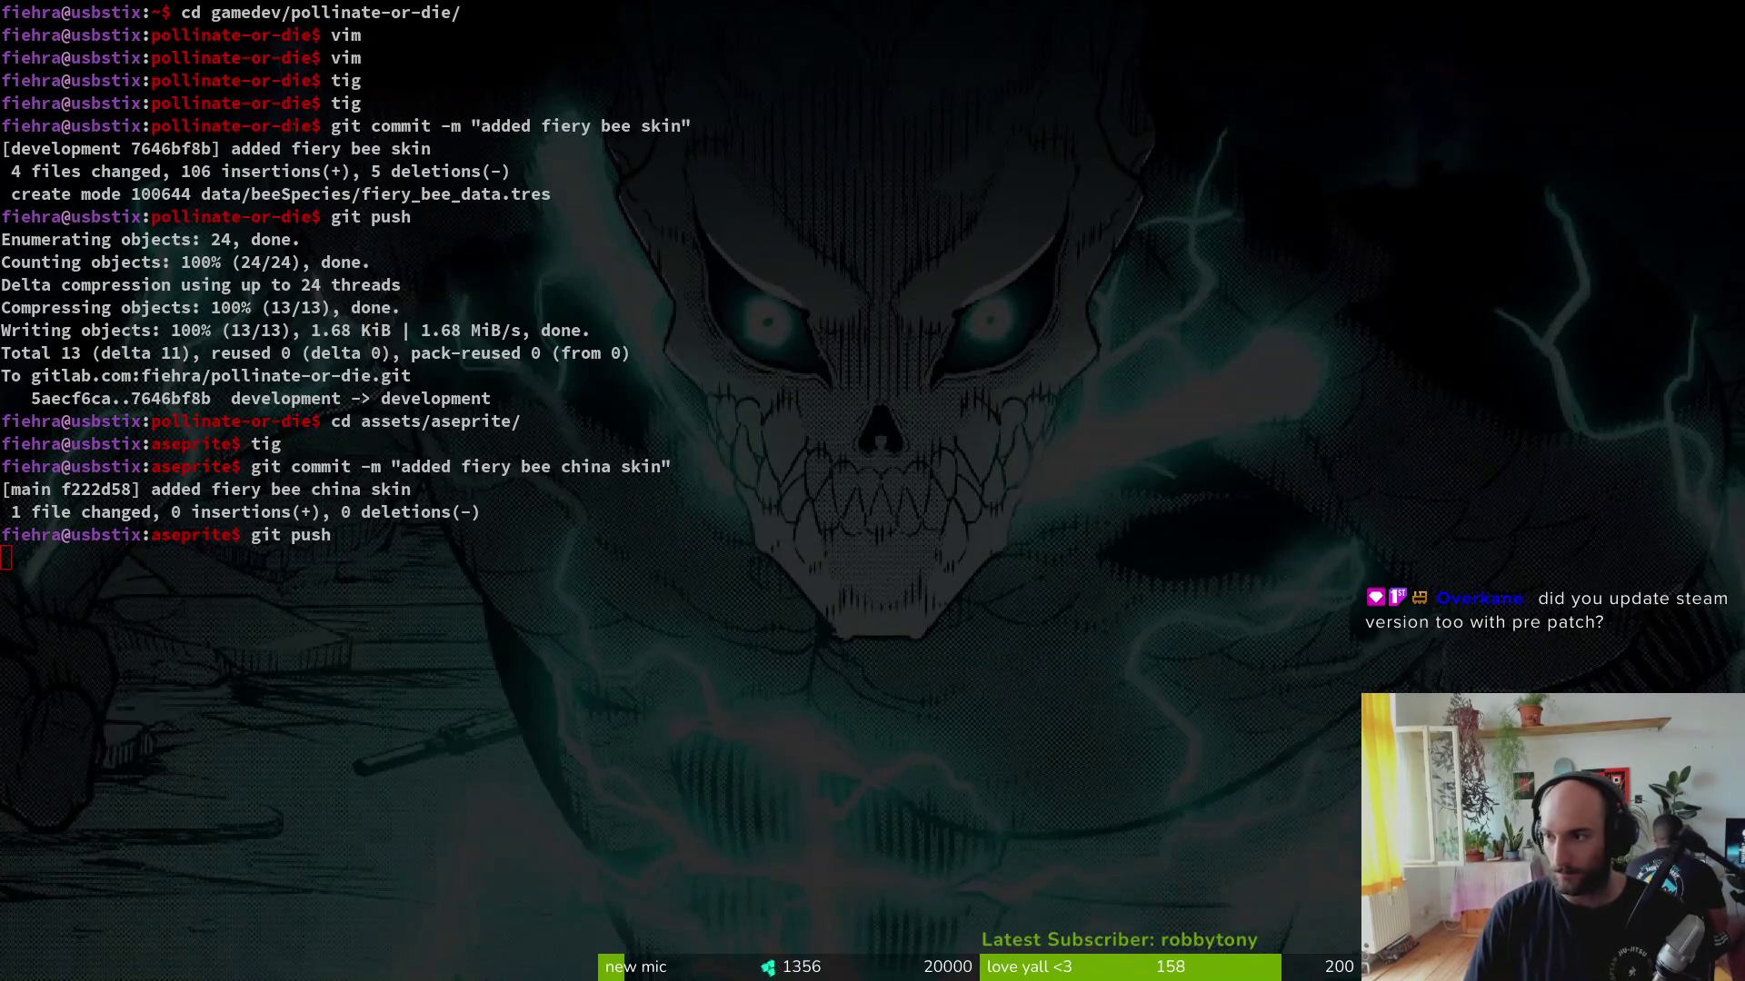
pyautogui.hotkey('alt', 'Tab')
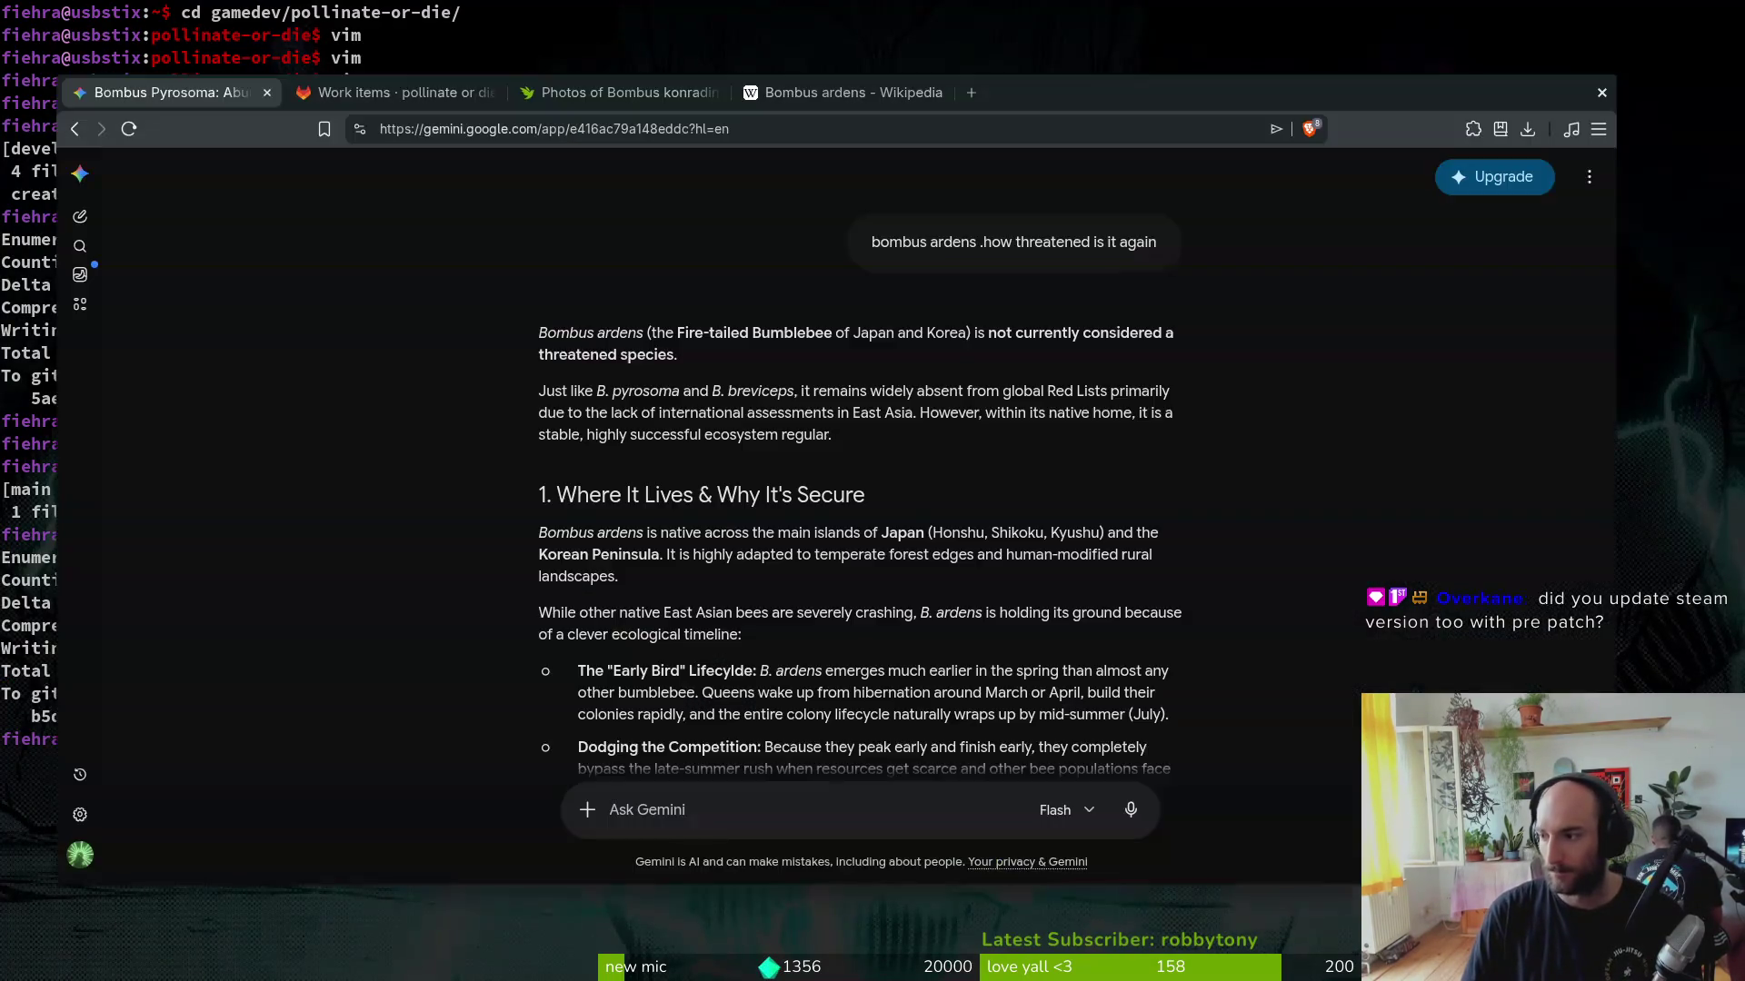
pyautogui.click(465, 86)
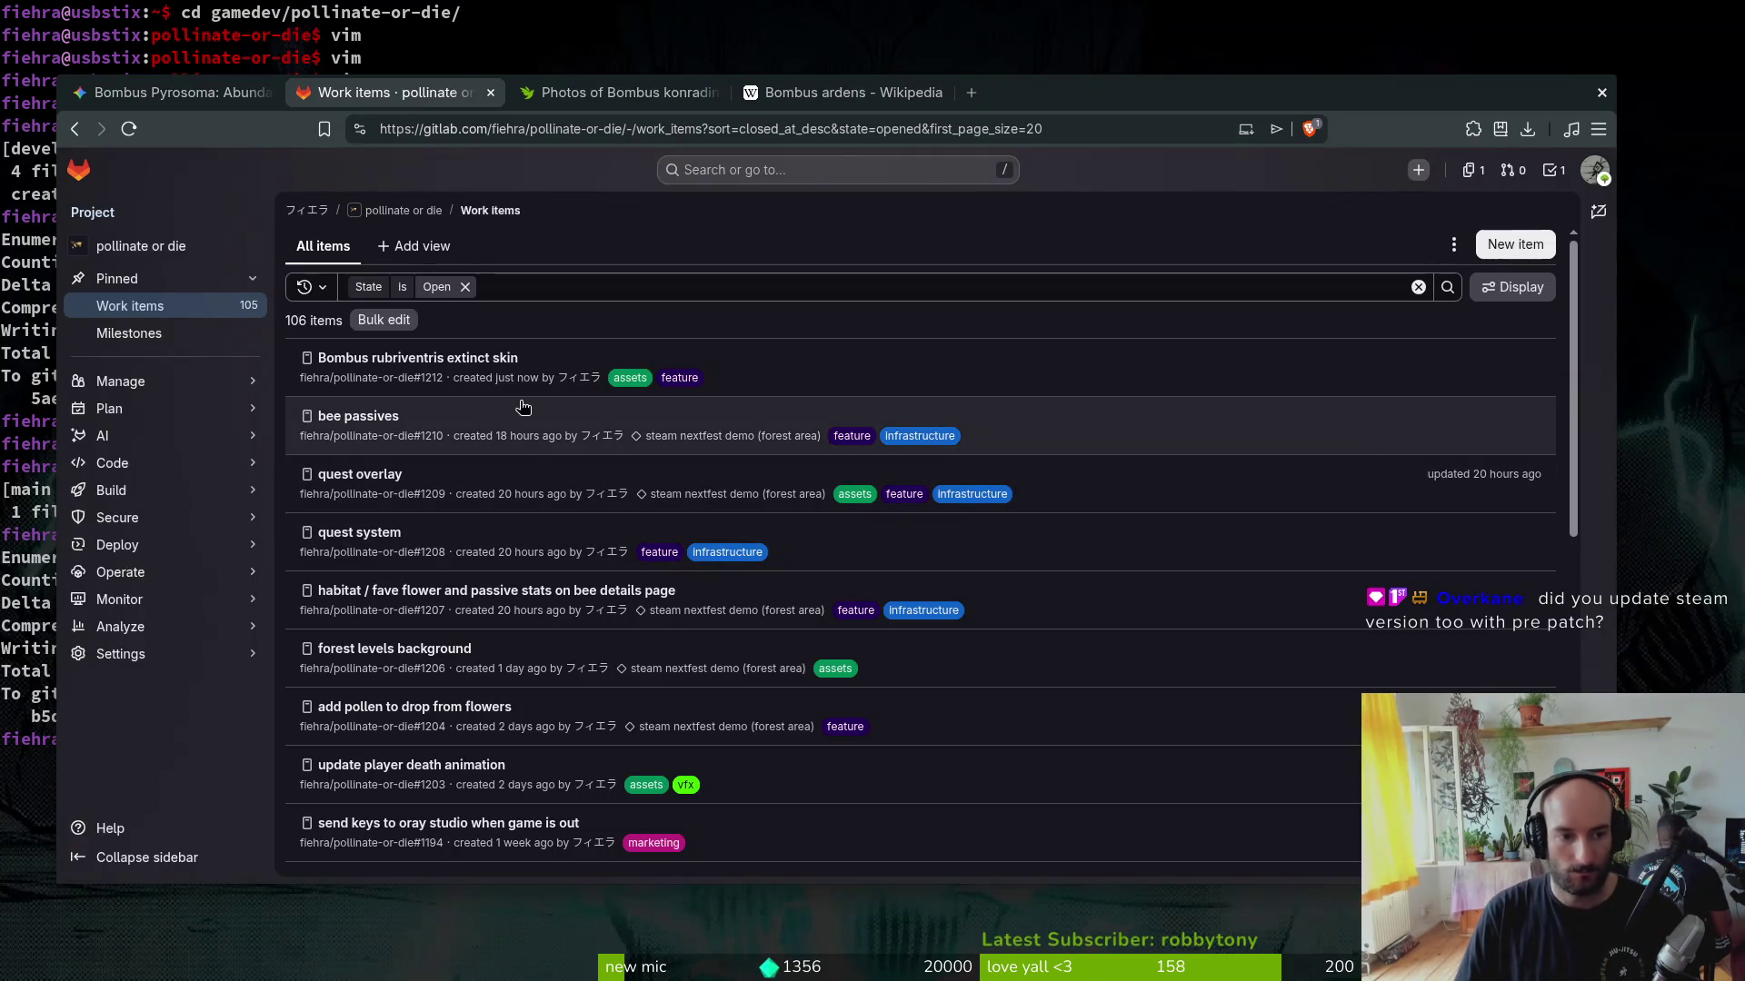
# Step: Reload the work items list and show the Bombus pyrosoma skin (chinese skin) issue in the side panel
pyautogui.click(136, 306)
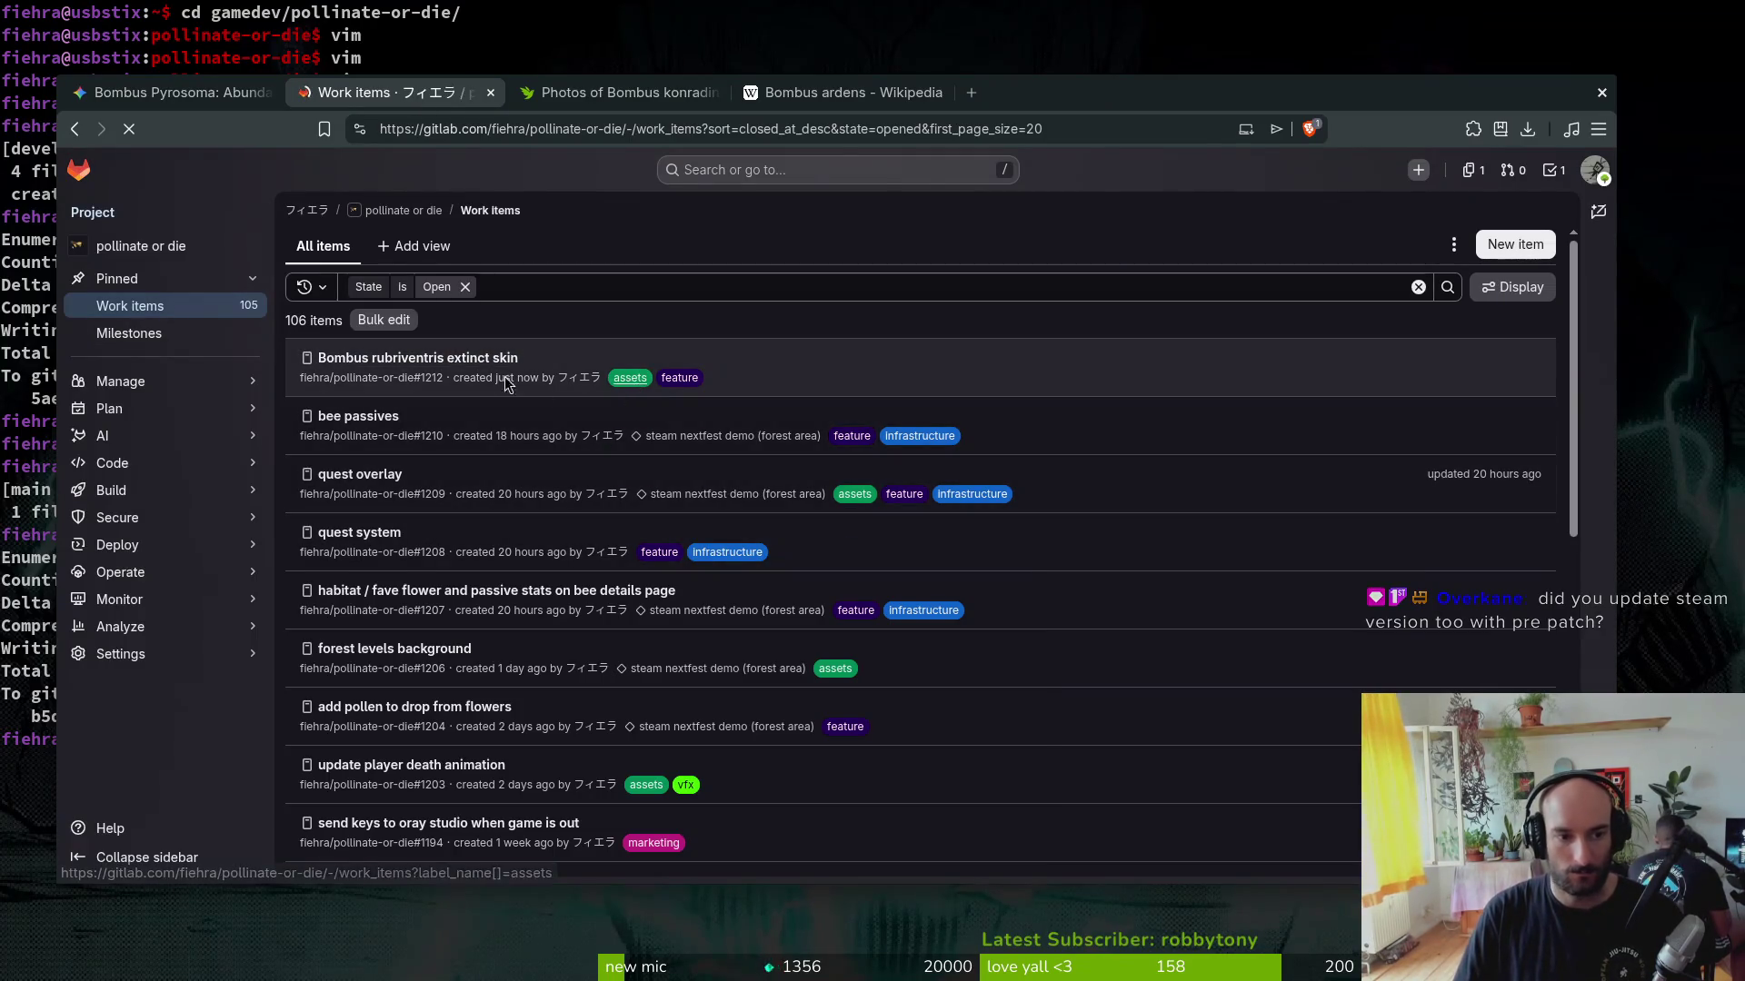
pyautogui.scroll(-5, 574, 487)
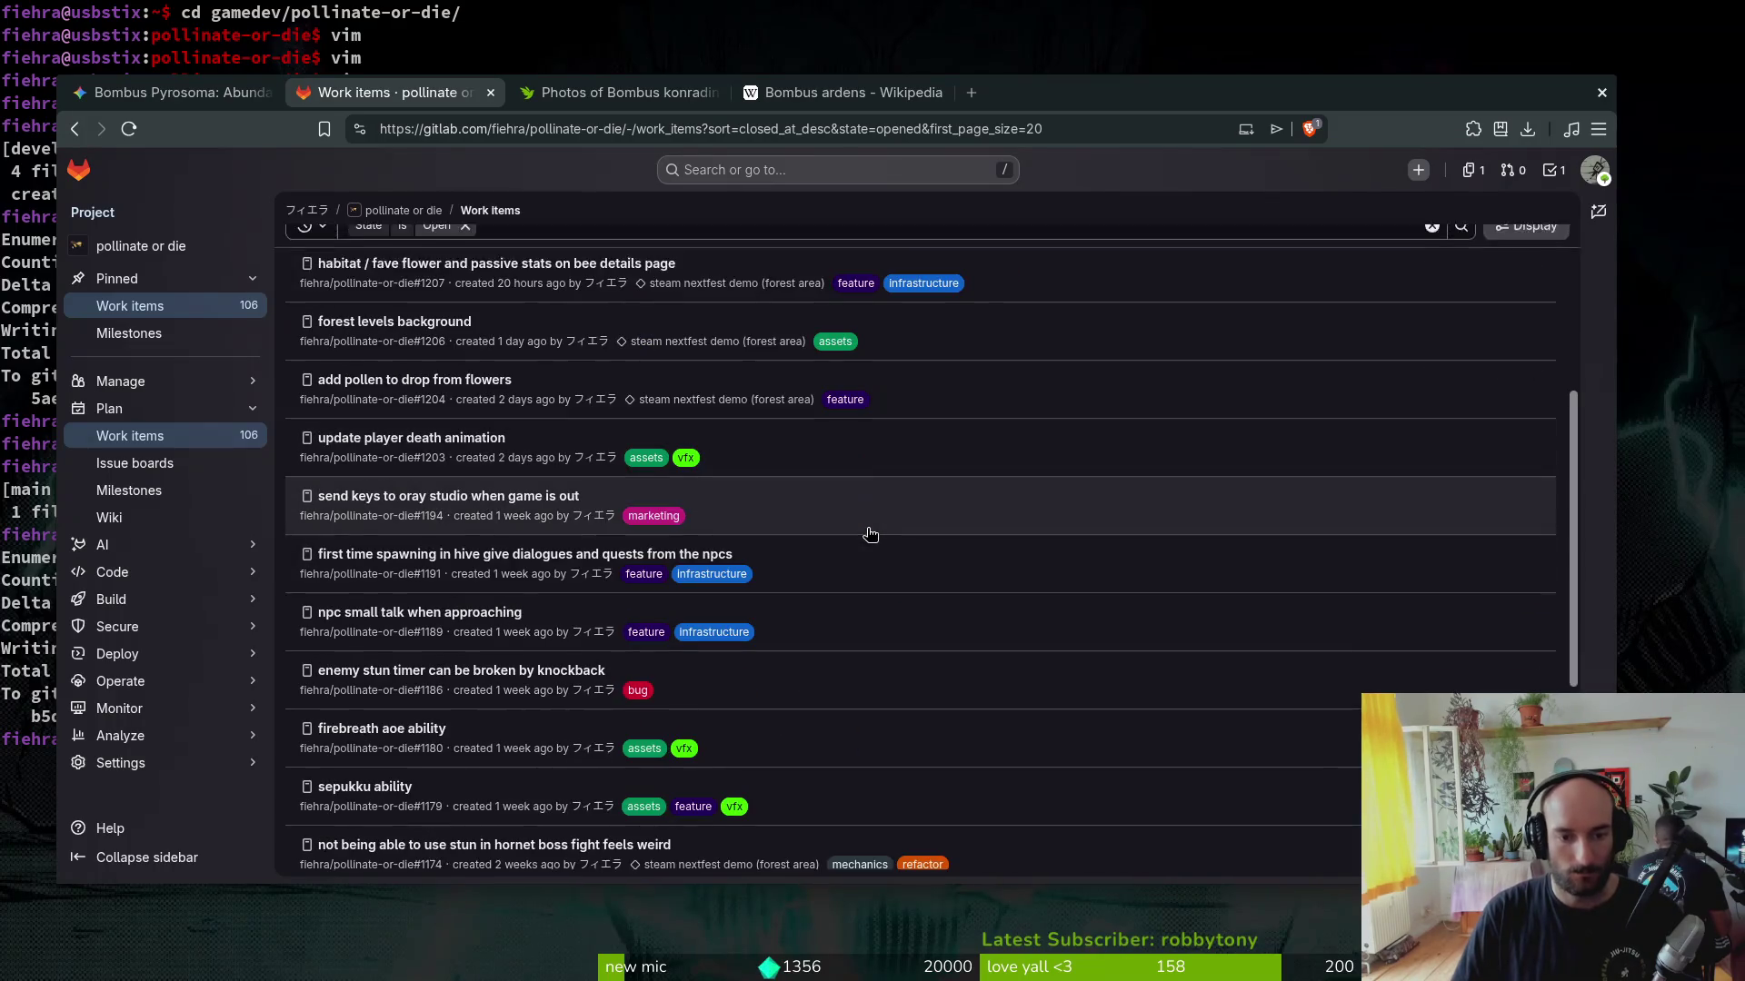
pyautogui.scroll(-2, 573, 574)
pyautogui.scroll(-2, 574, 606)
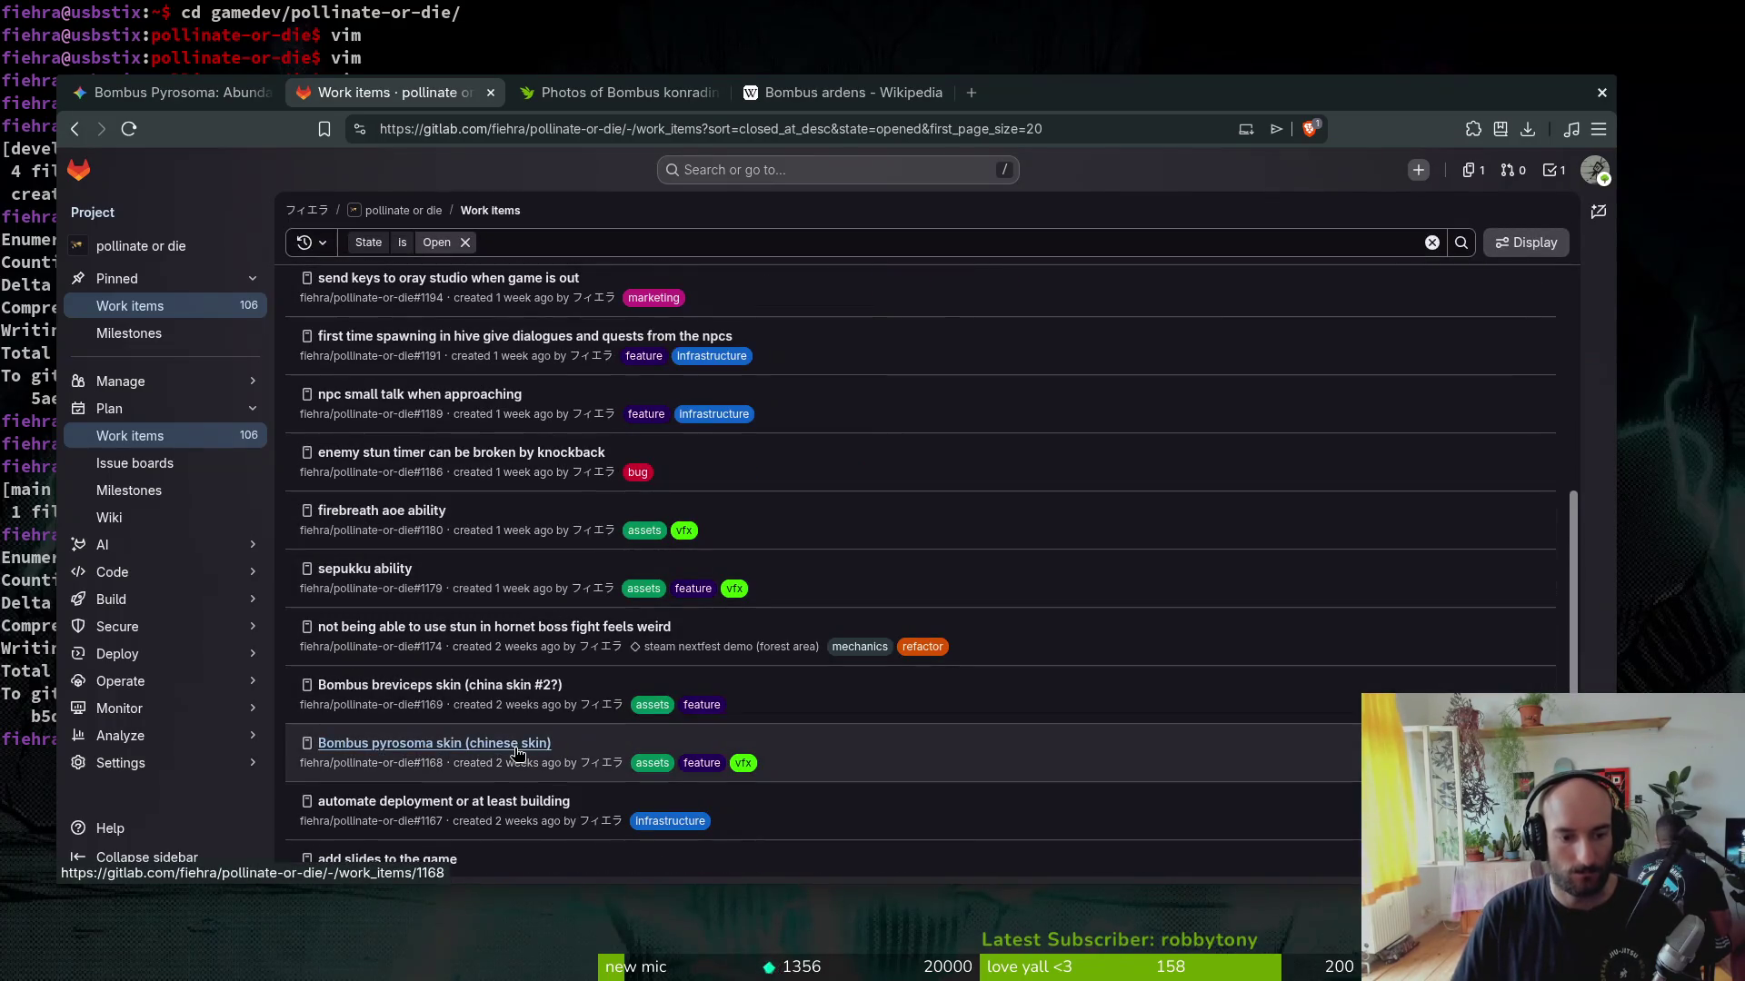
pyautogui.click(437, 743)
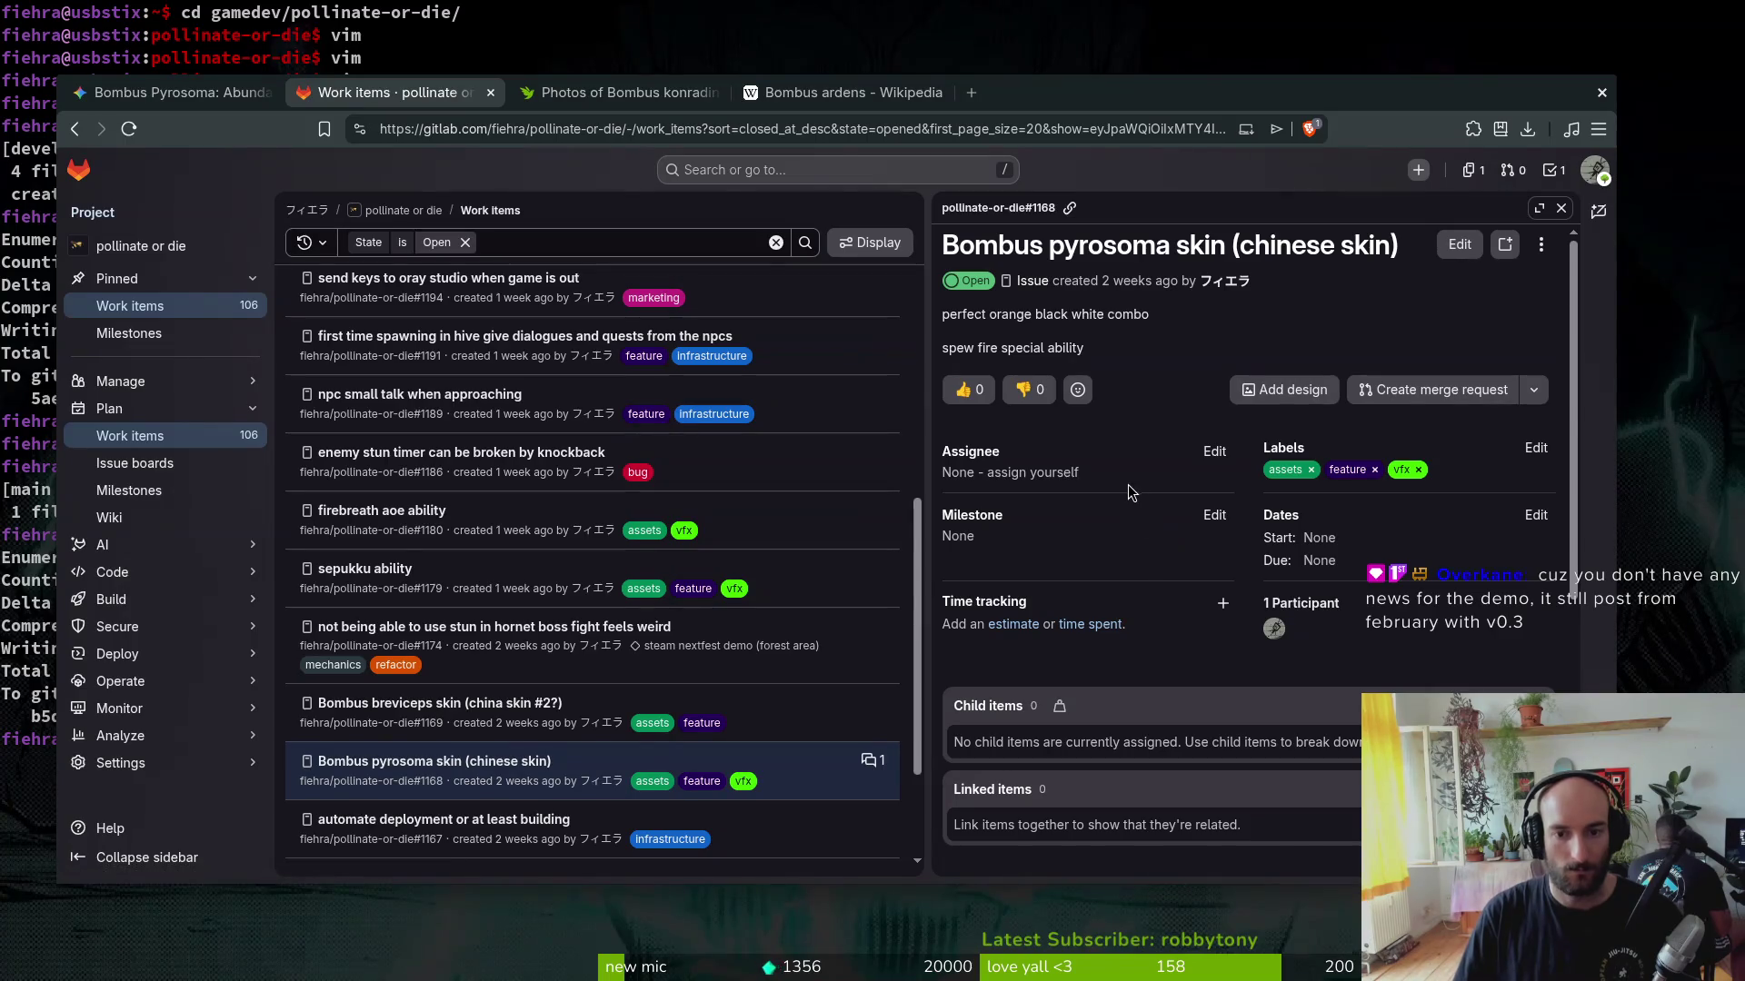
pyautogui.scroll(-5, 1132, 491)
# Step: Close the chinese skin issue and dismiss its side panel, leaving 105 open work items
pyautogui.click(1088, 838)
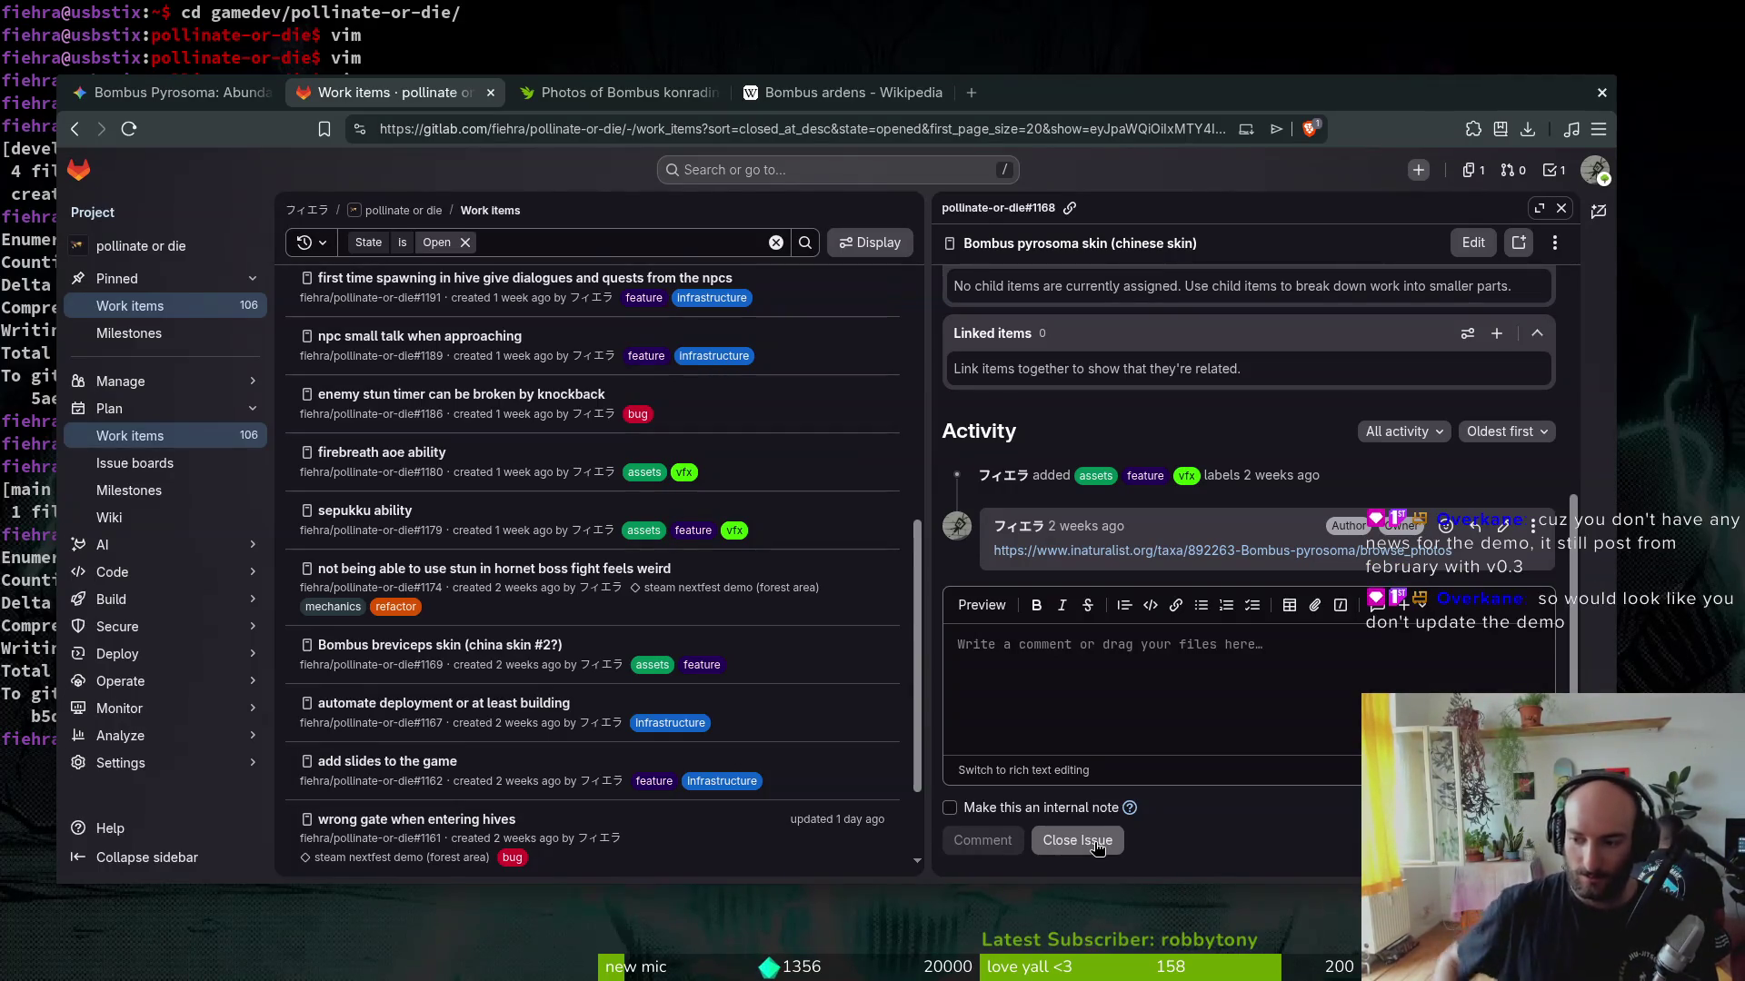
pyautogui.click(1076, 840)
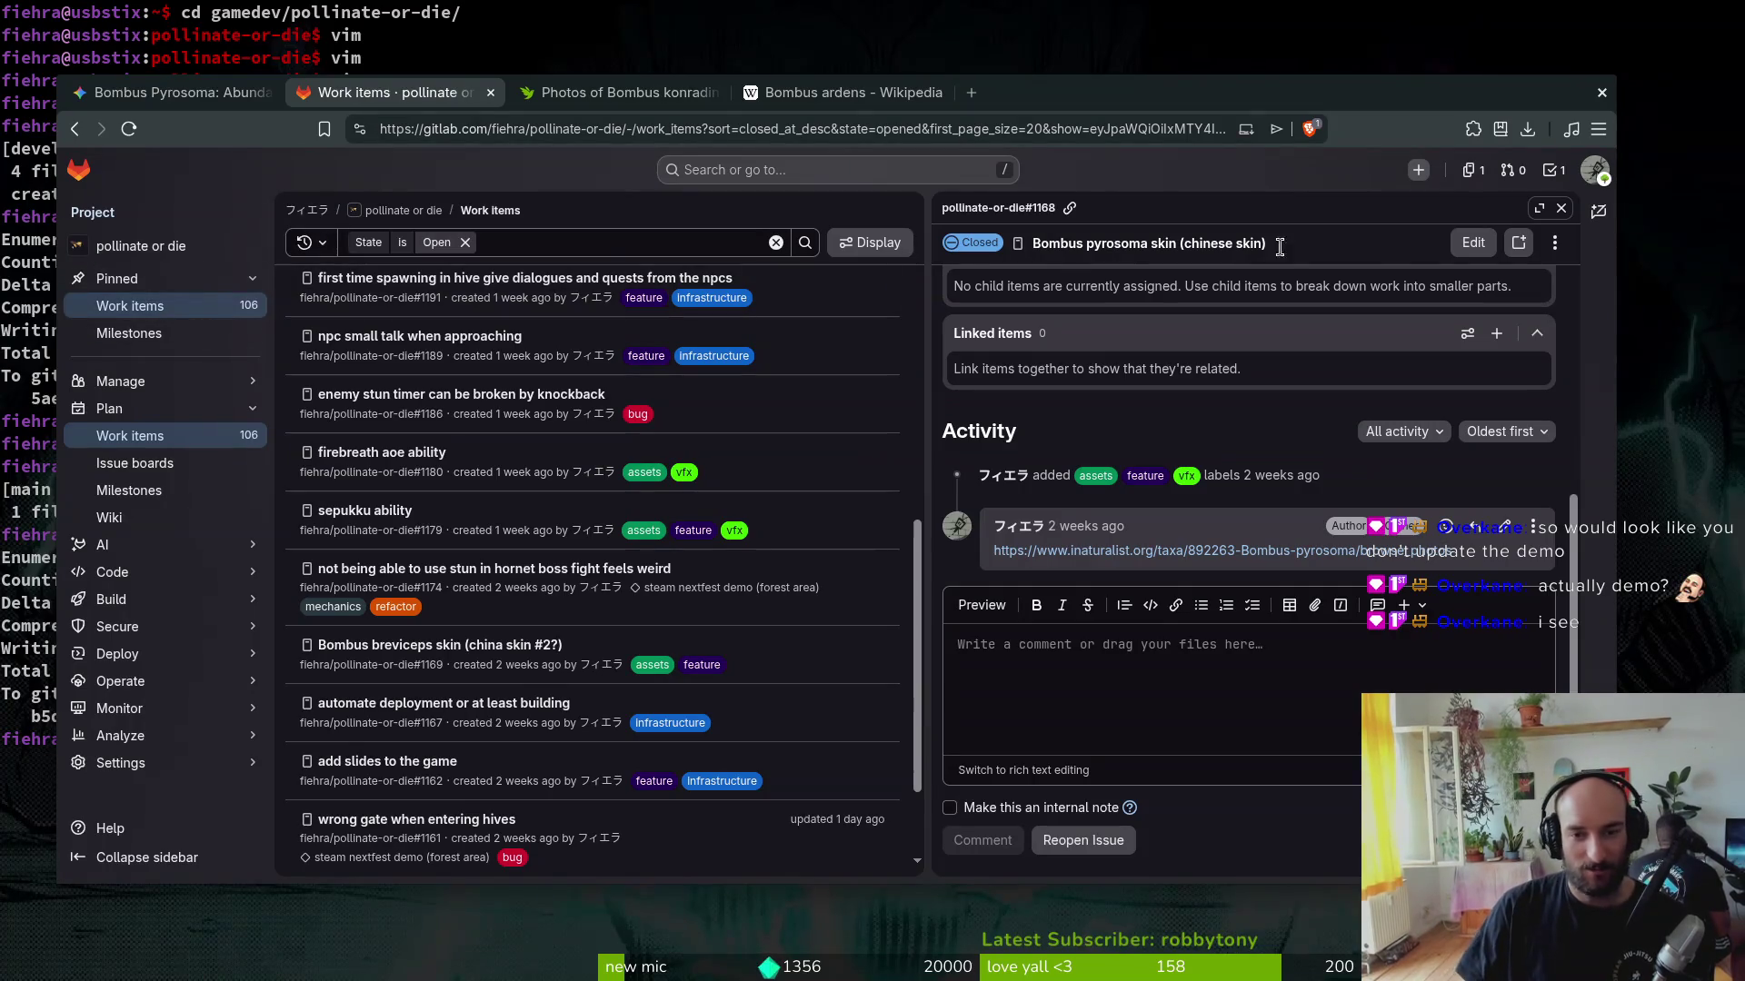
pyautogui.click(1560, 208)
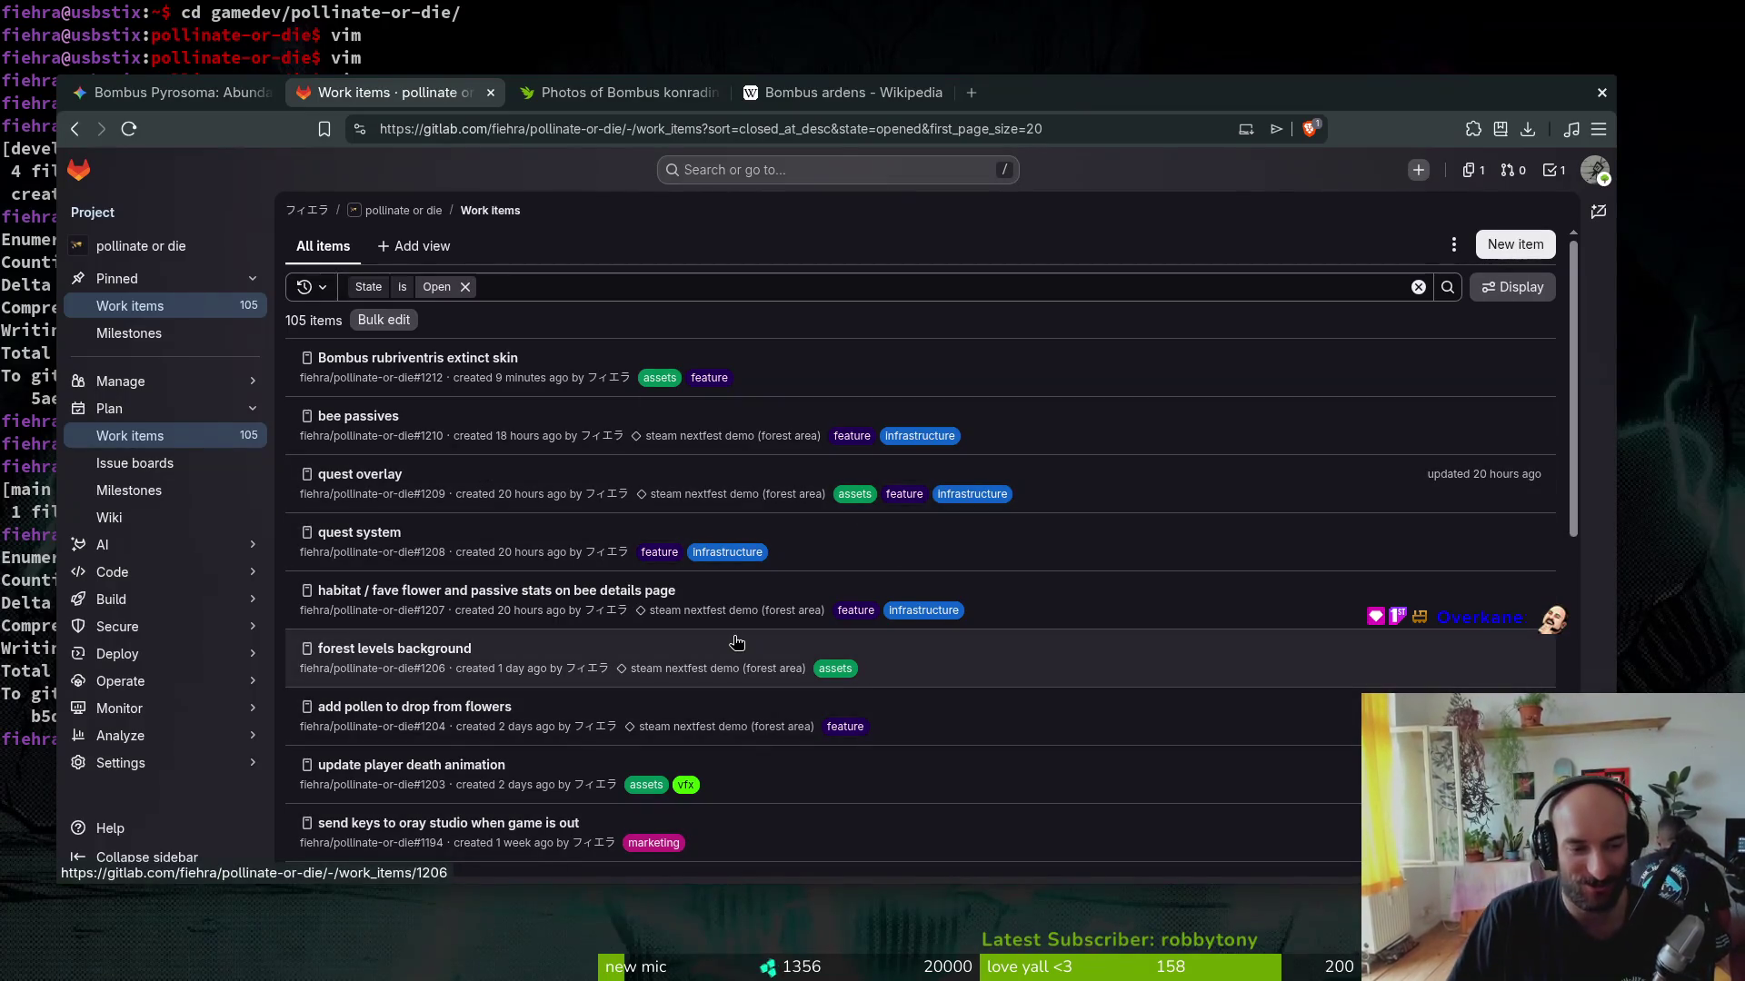
pyautogui.scroll(-3, 659, 619)
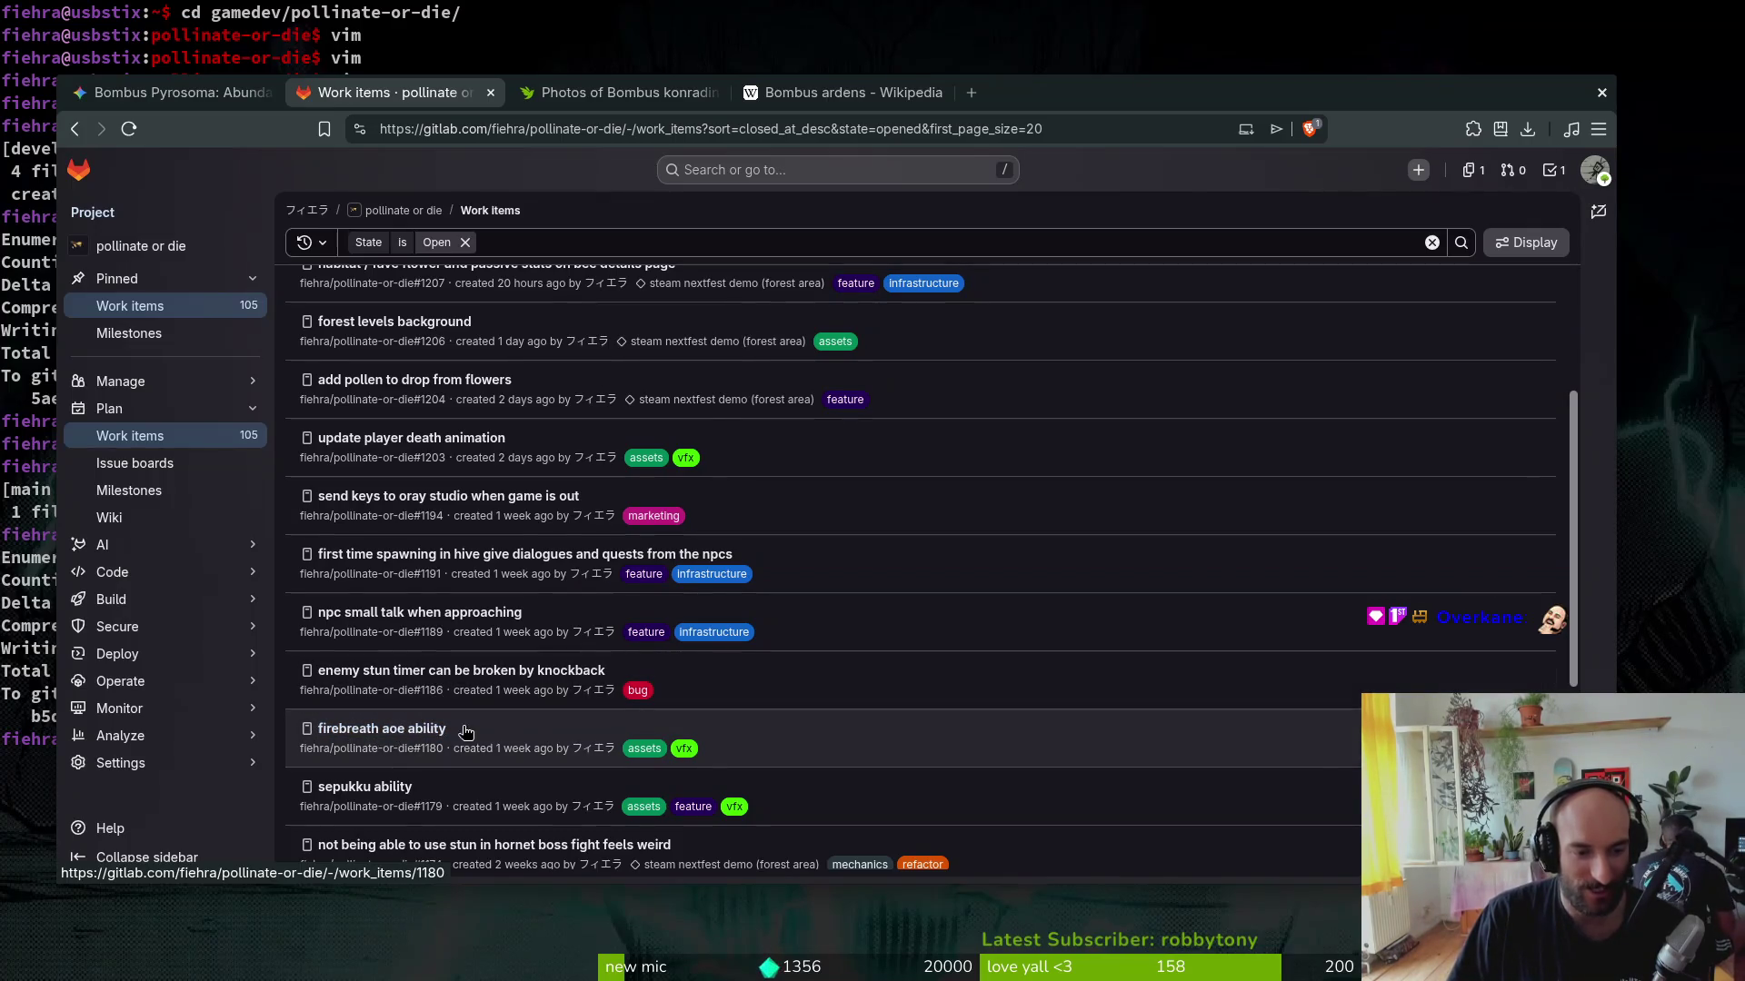
# Step: Switch to pollinateOrDie, quit the current run from the pause menu and exit from the main menu
pyautogui.hotkey('alt', 'Tab')
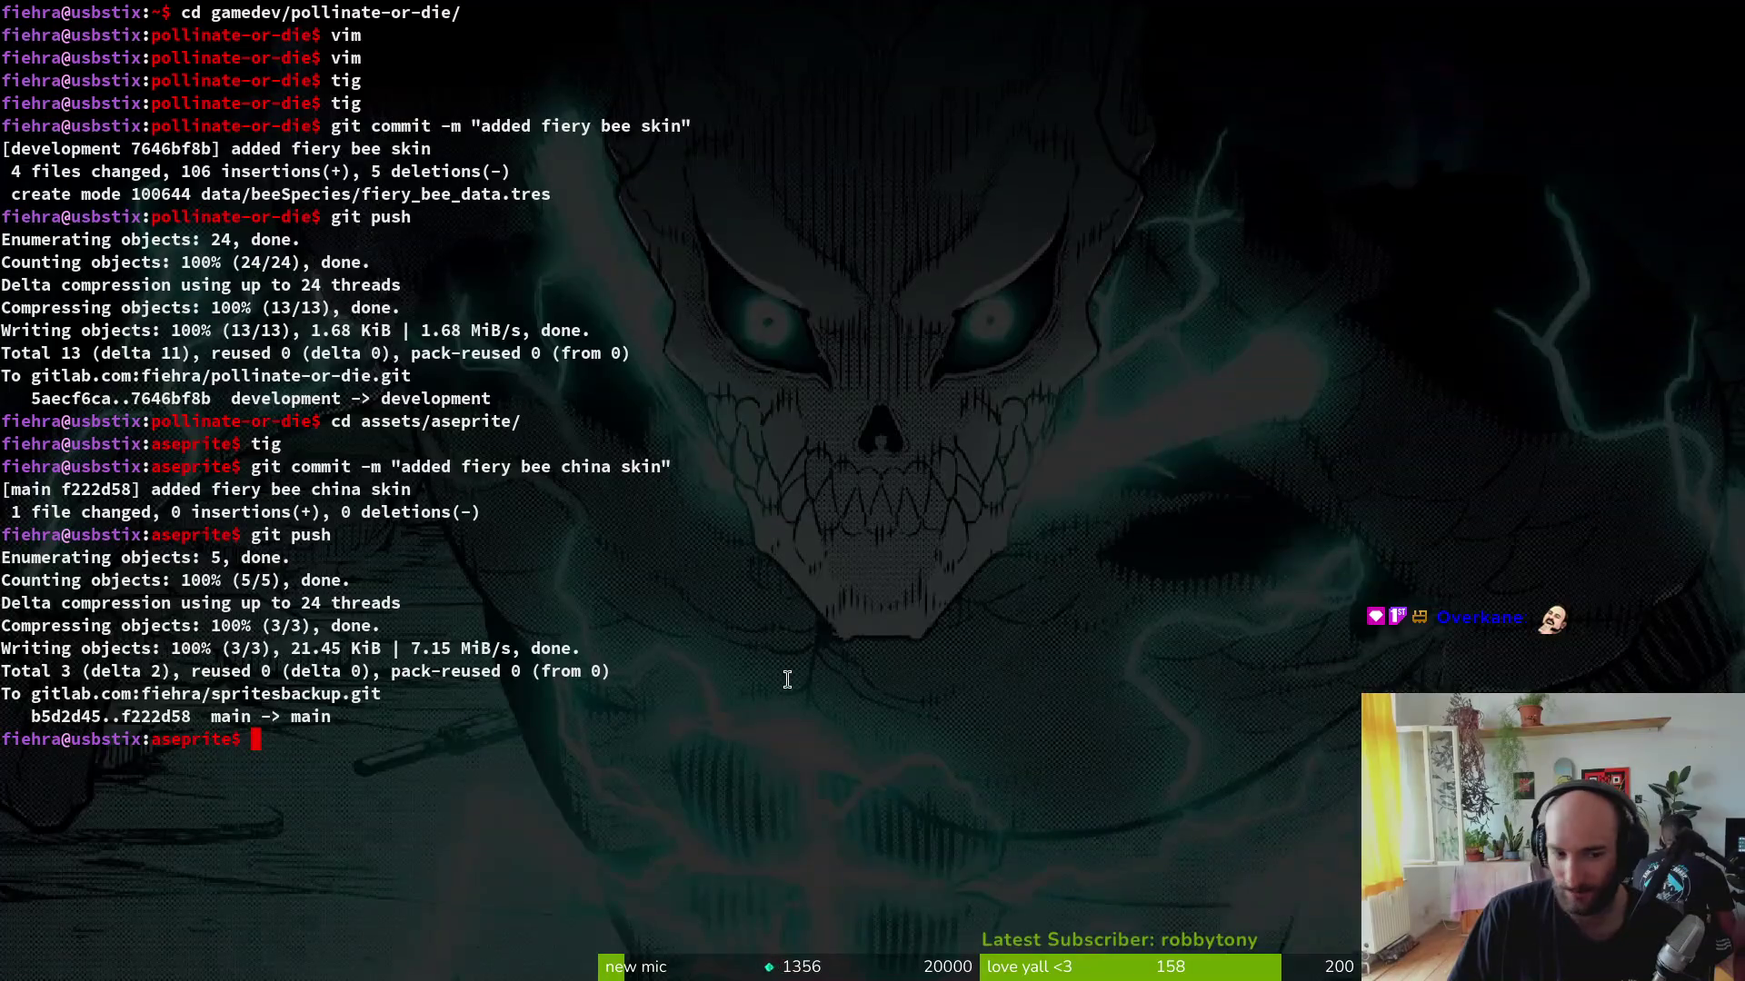
pyautogui.press('Escape')
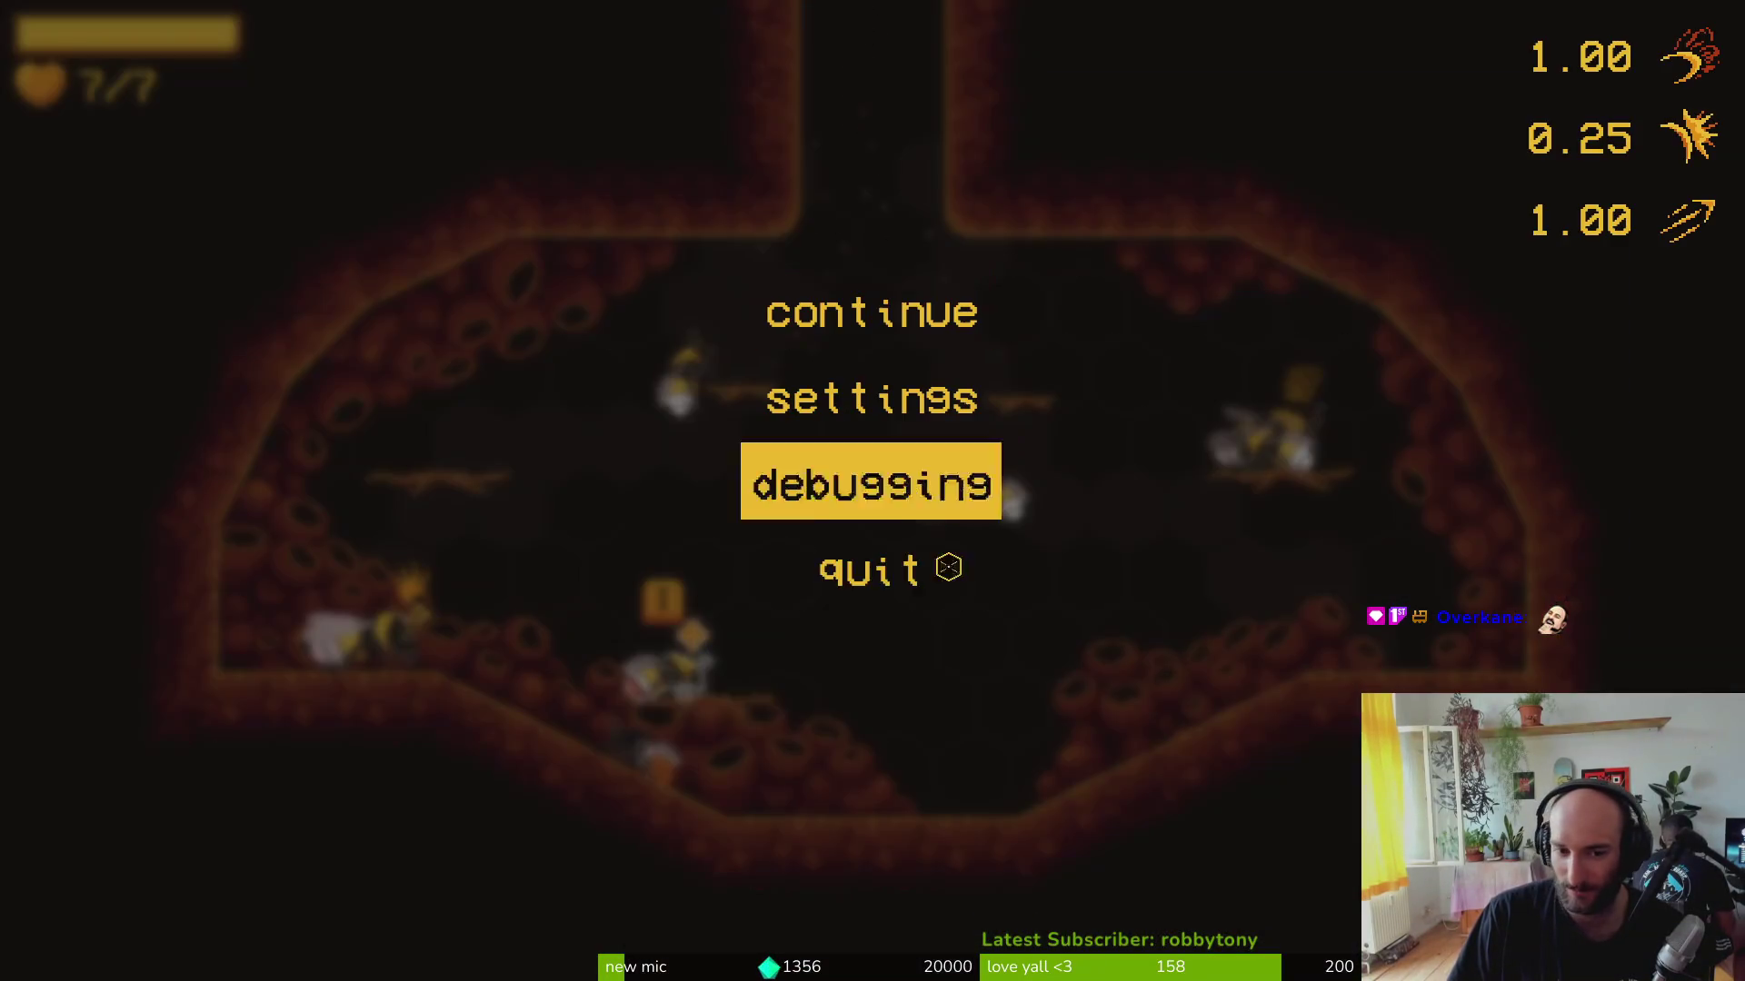
pyautogui.click(858, 568)
pyautogui.click(756, 550)
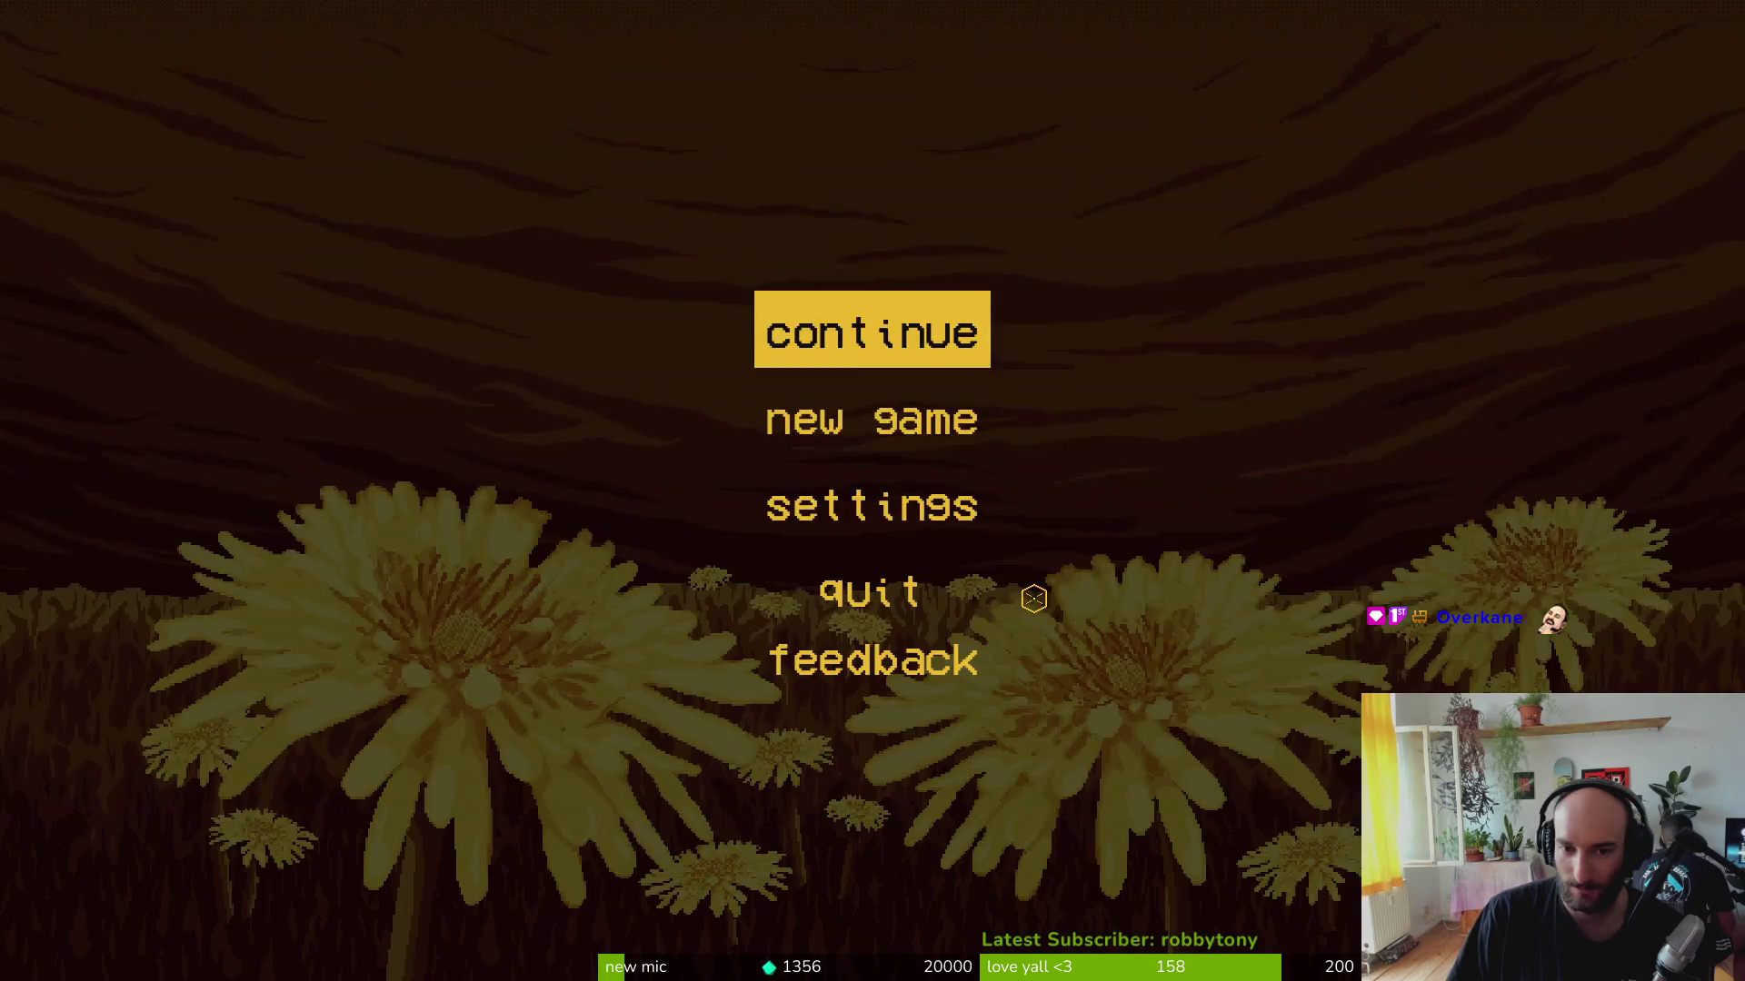
pyautogui.click(867, 586)
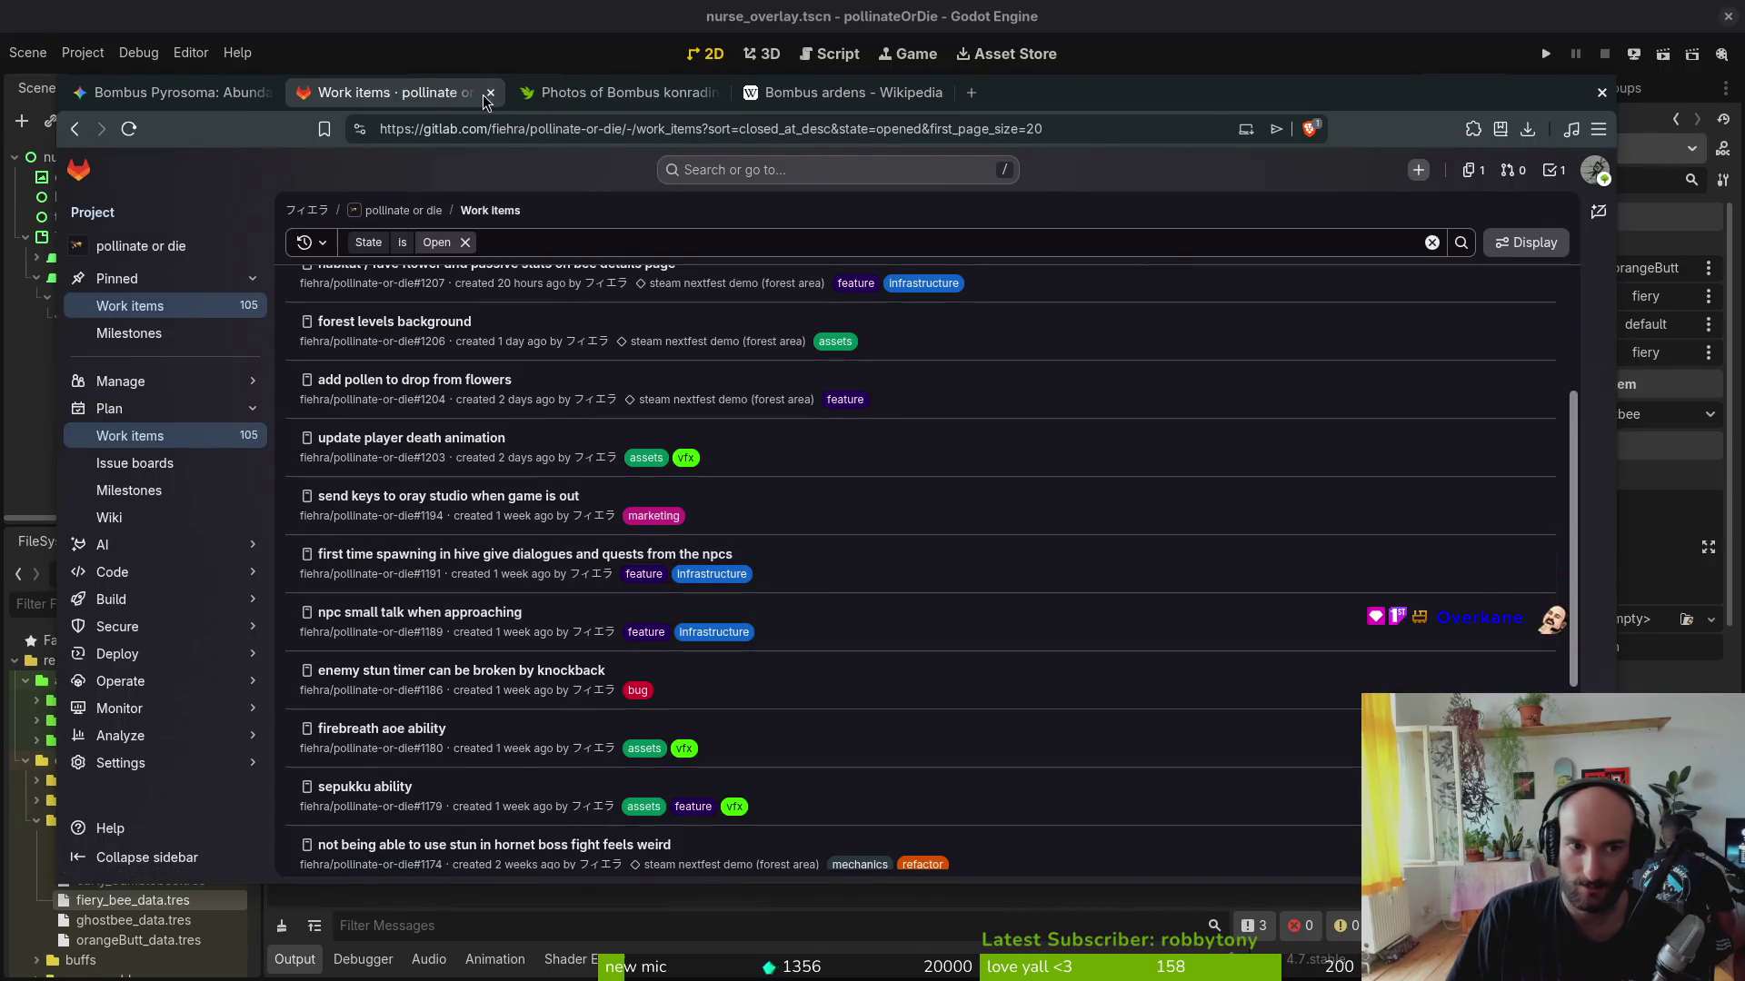
# Step: Load pimen.itch.io in a new tab and close the Bombus photos, Wikipedia and GitLab tabs
pyautogui.click(968, 93)
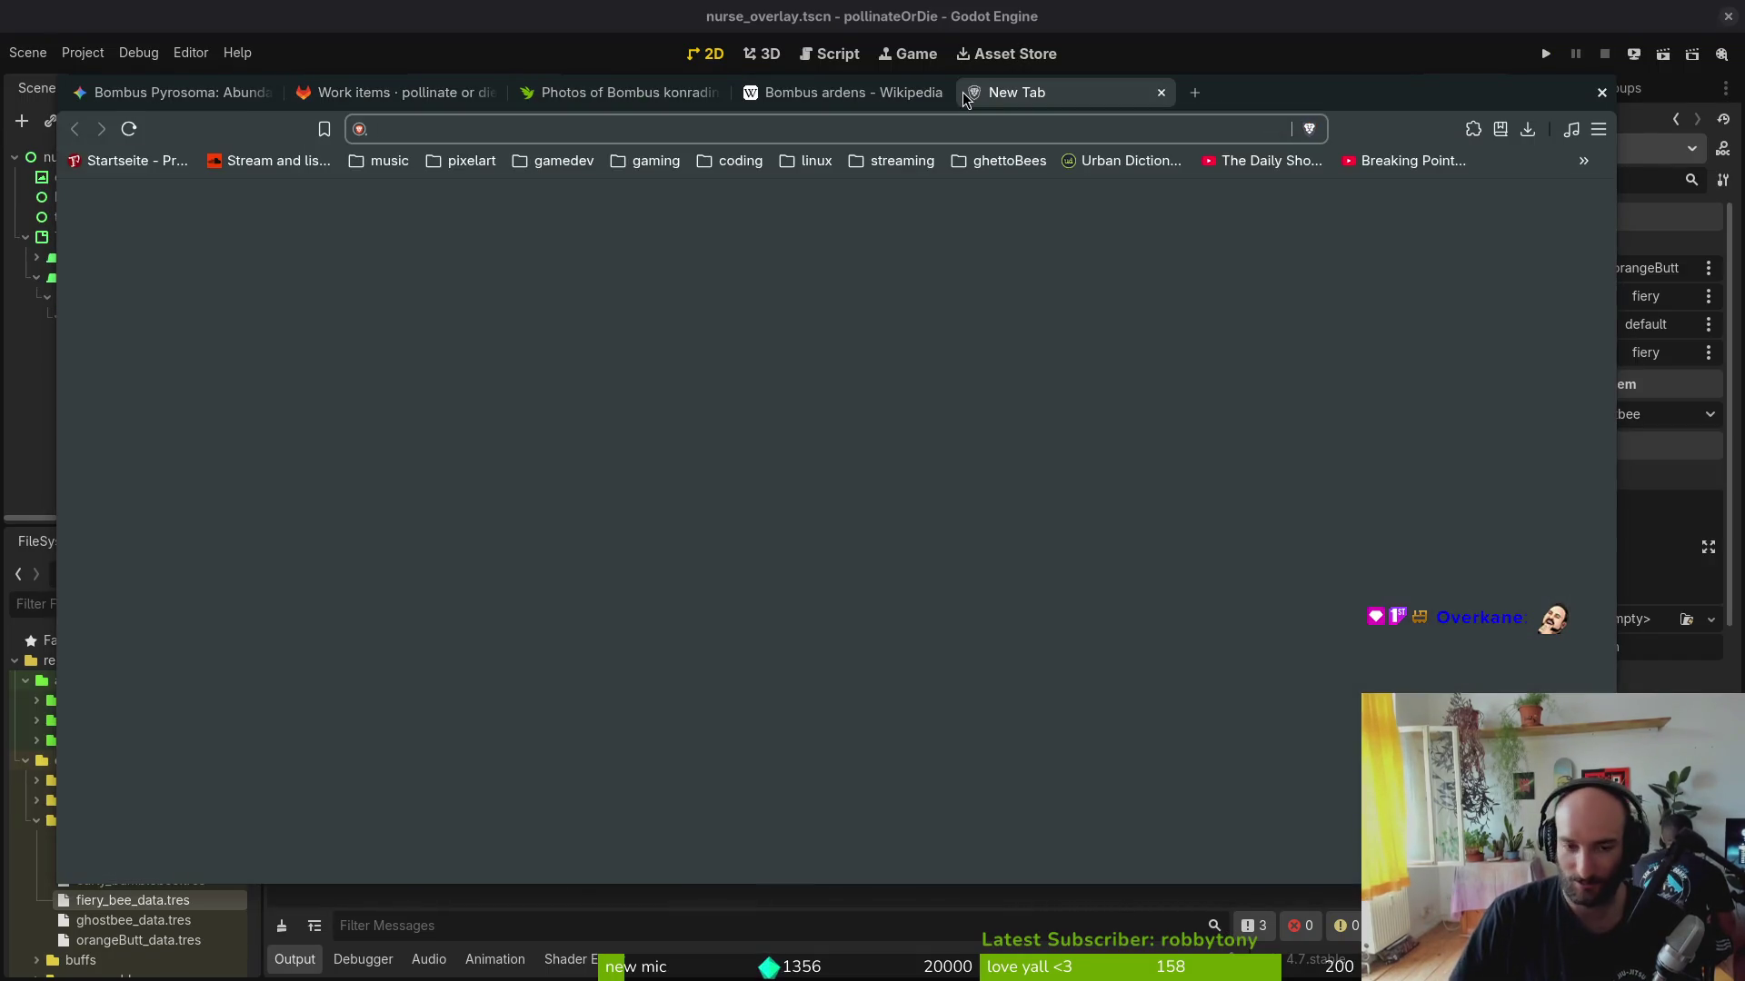
pyautogui.write('ftch')
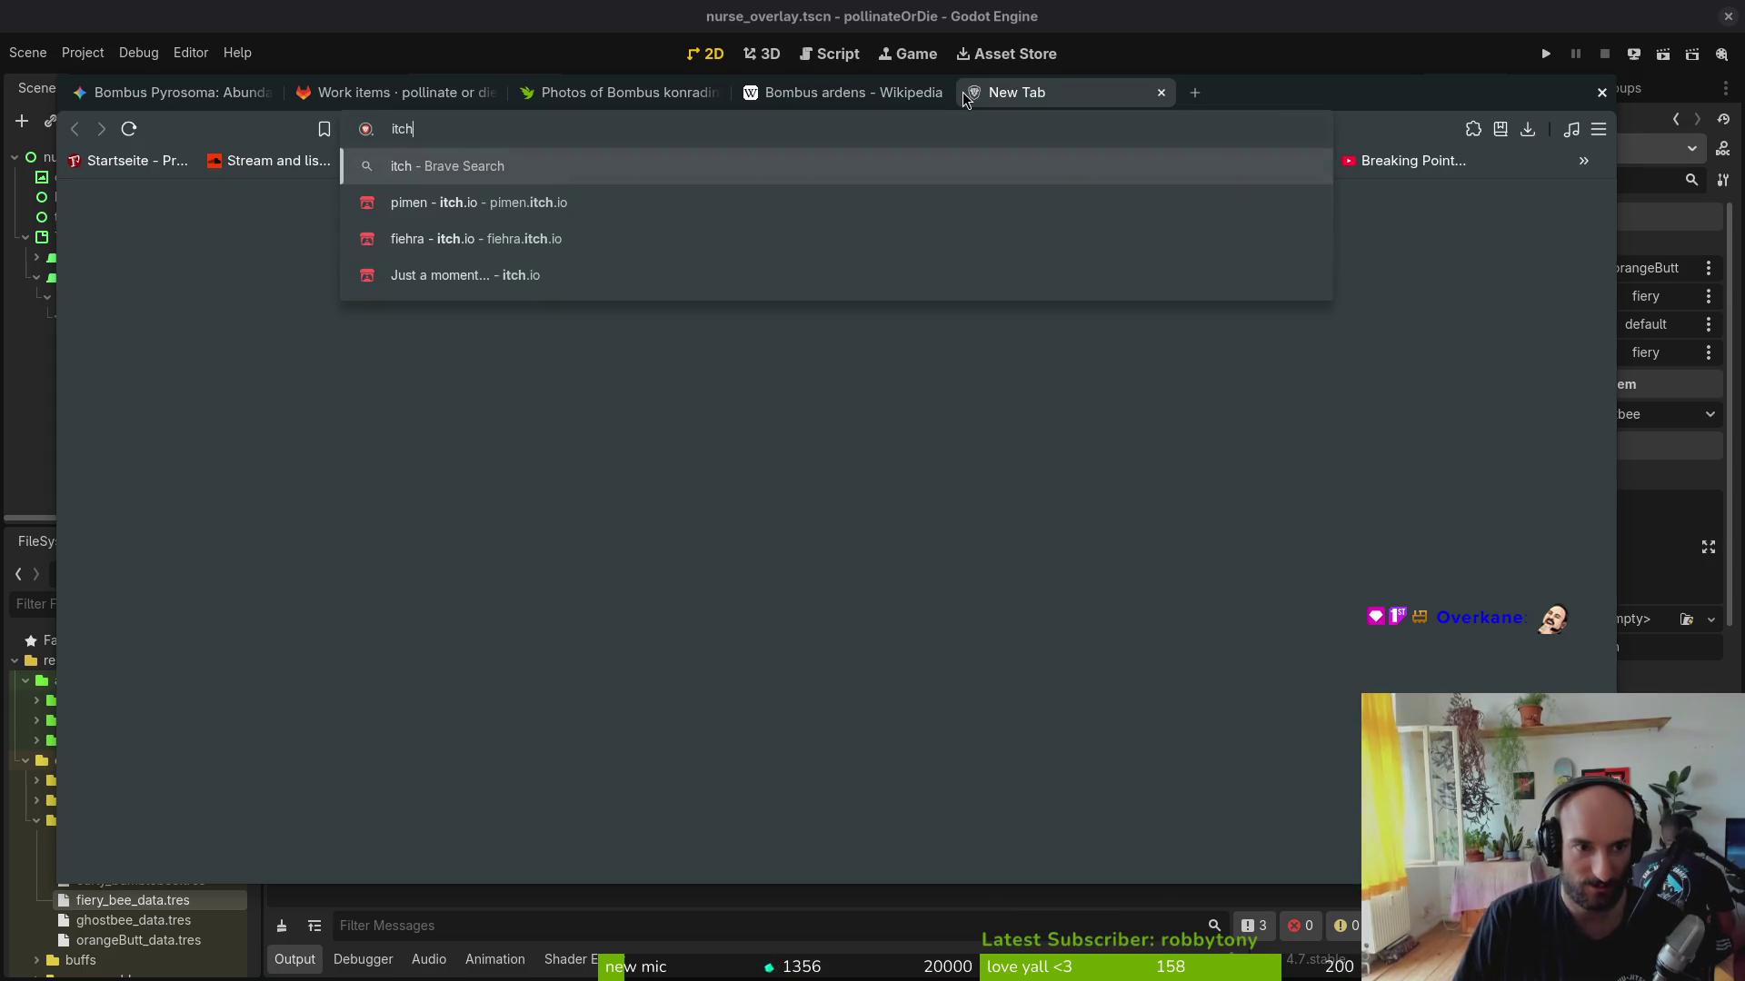
pyautogui.press('Down')
pyautogui.press('Down')
pyautogui.press('Up')
pyautogui.press('Return')
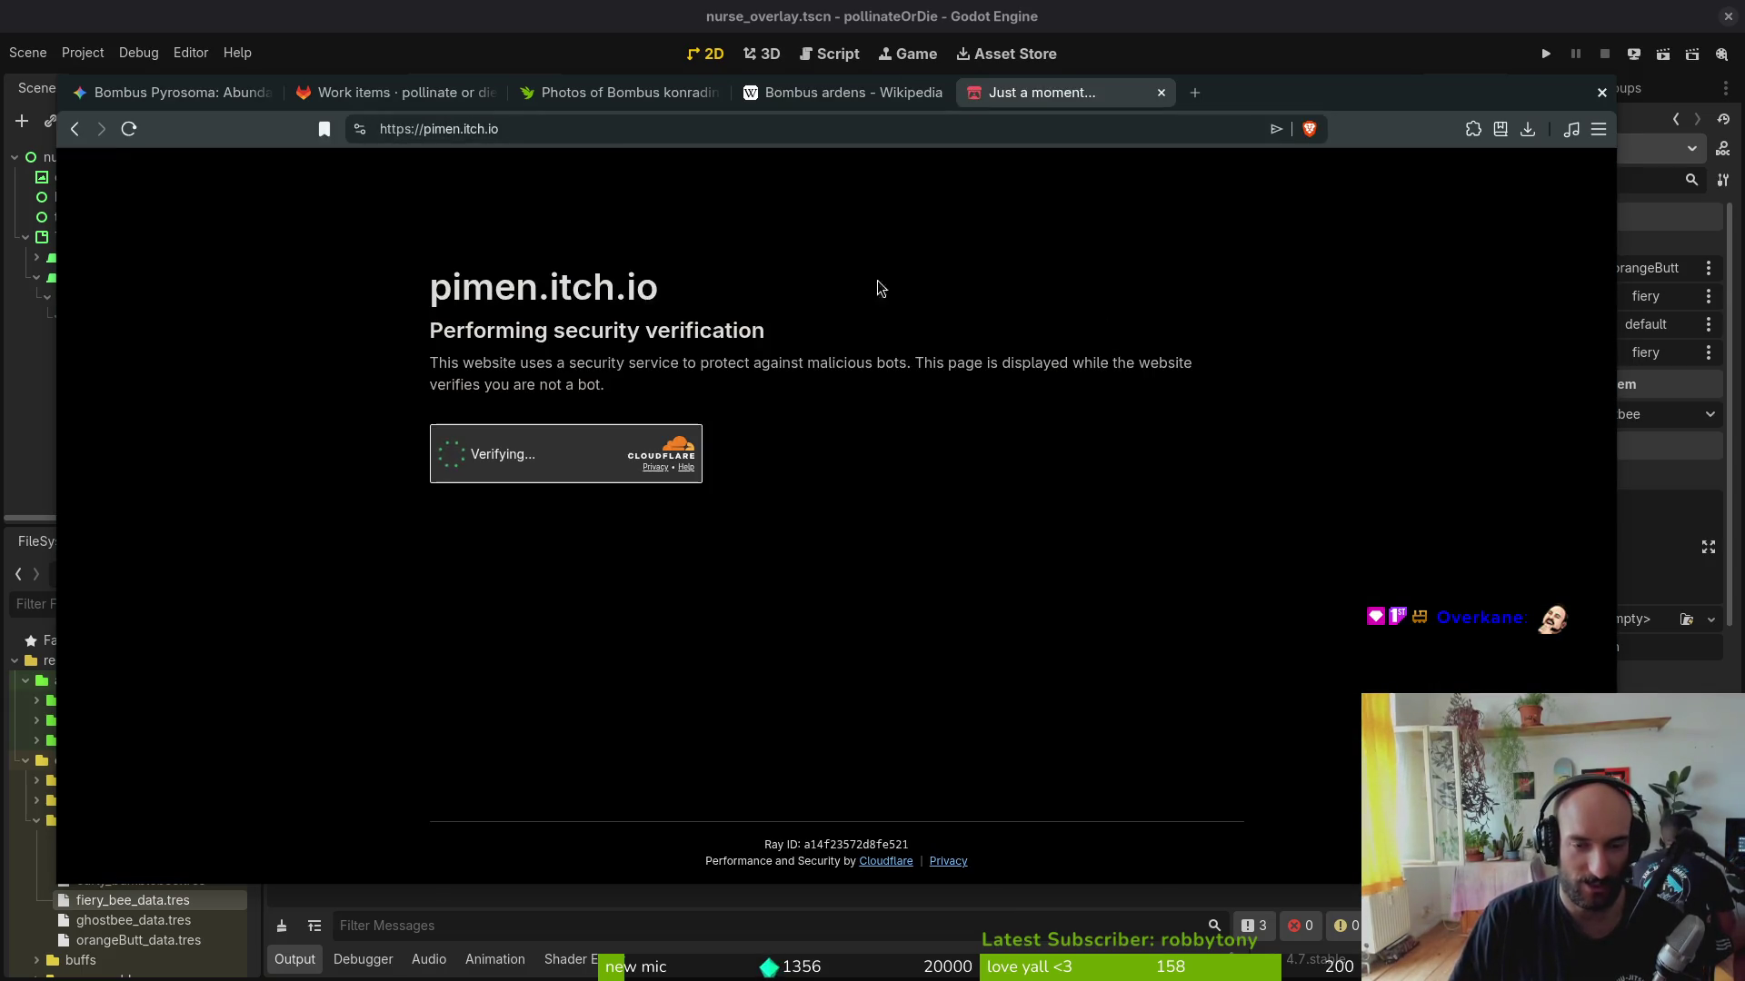
pyautogui.click(623, 91)
pyautogui.hotkey('ctrl', 'w')
pyautogui.hotkey('ctrl', 'w')
pyautogui.click(425, 98)
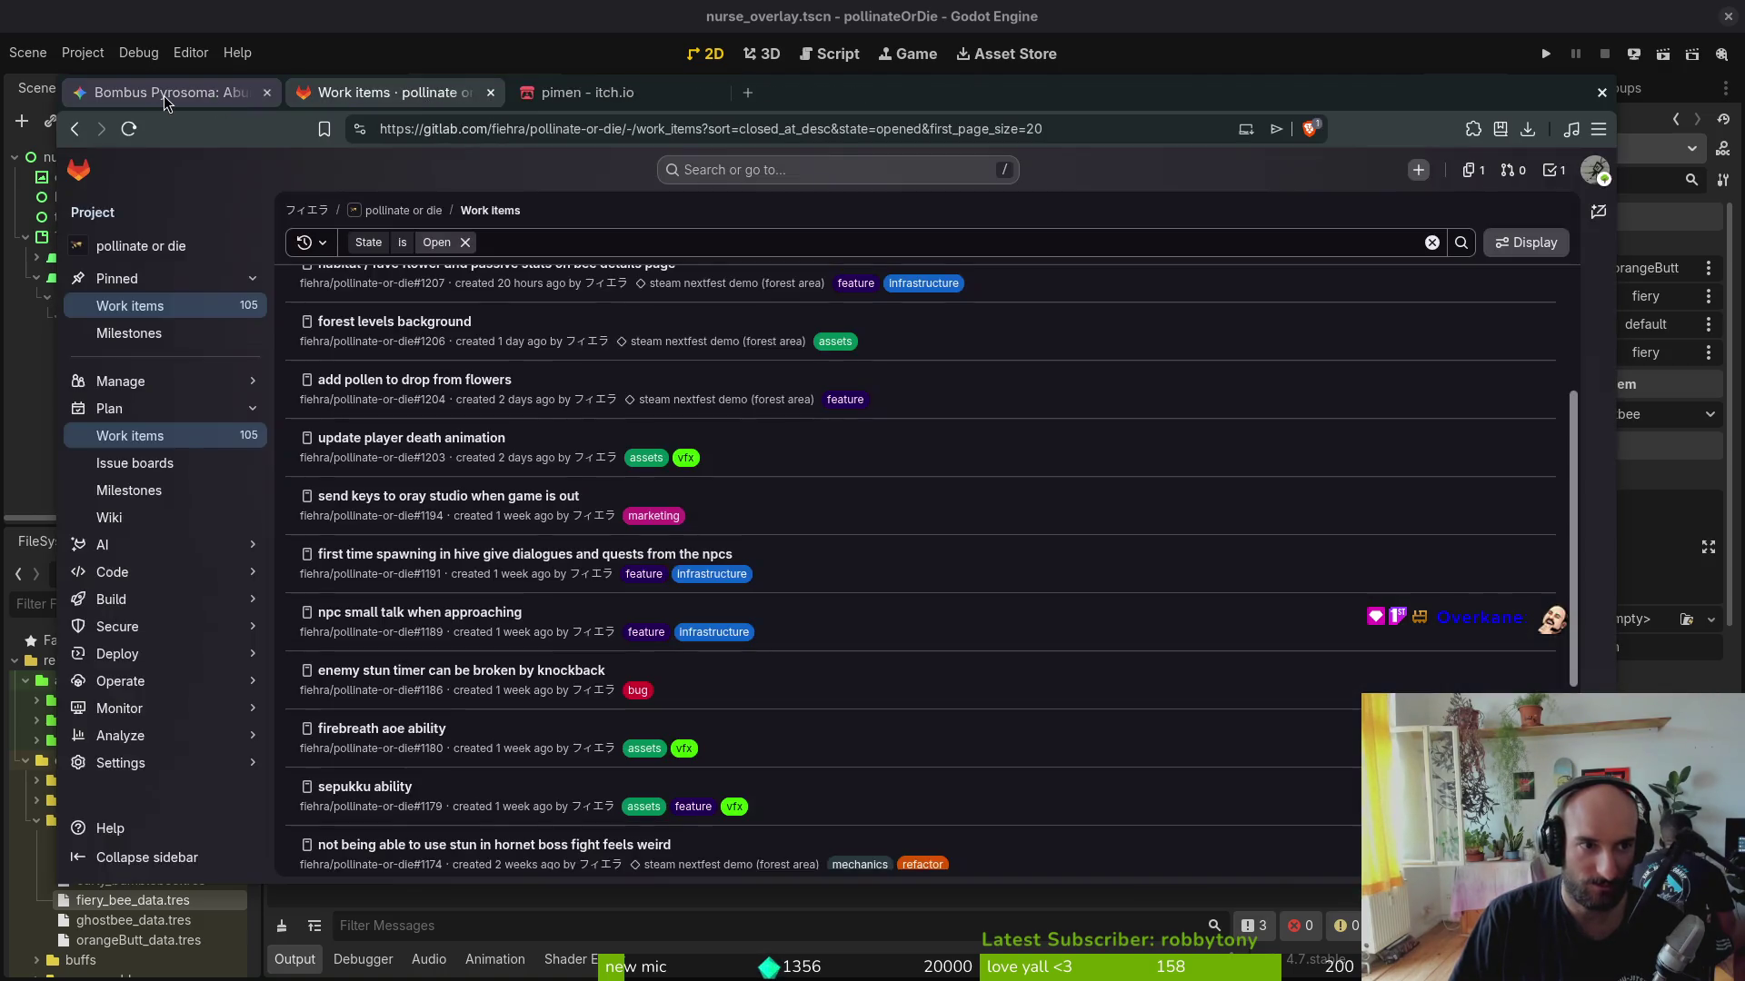
pyautogui.hotkey('ctrl', 'w')
# Step: Glance at the pimen page, load itch.io in another new tab and focus its site search
pyautogui.click(450, 91)
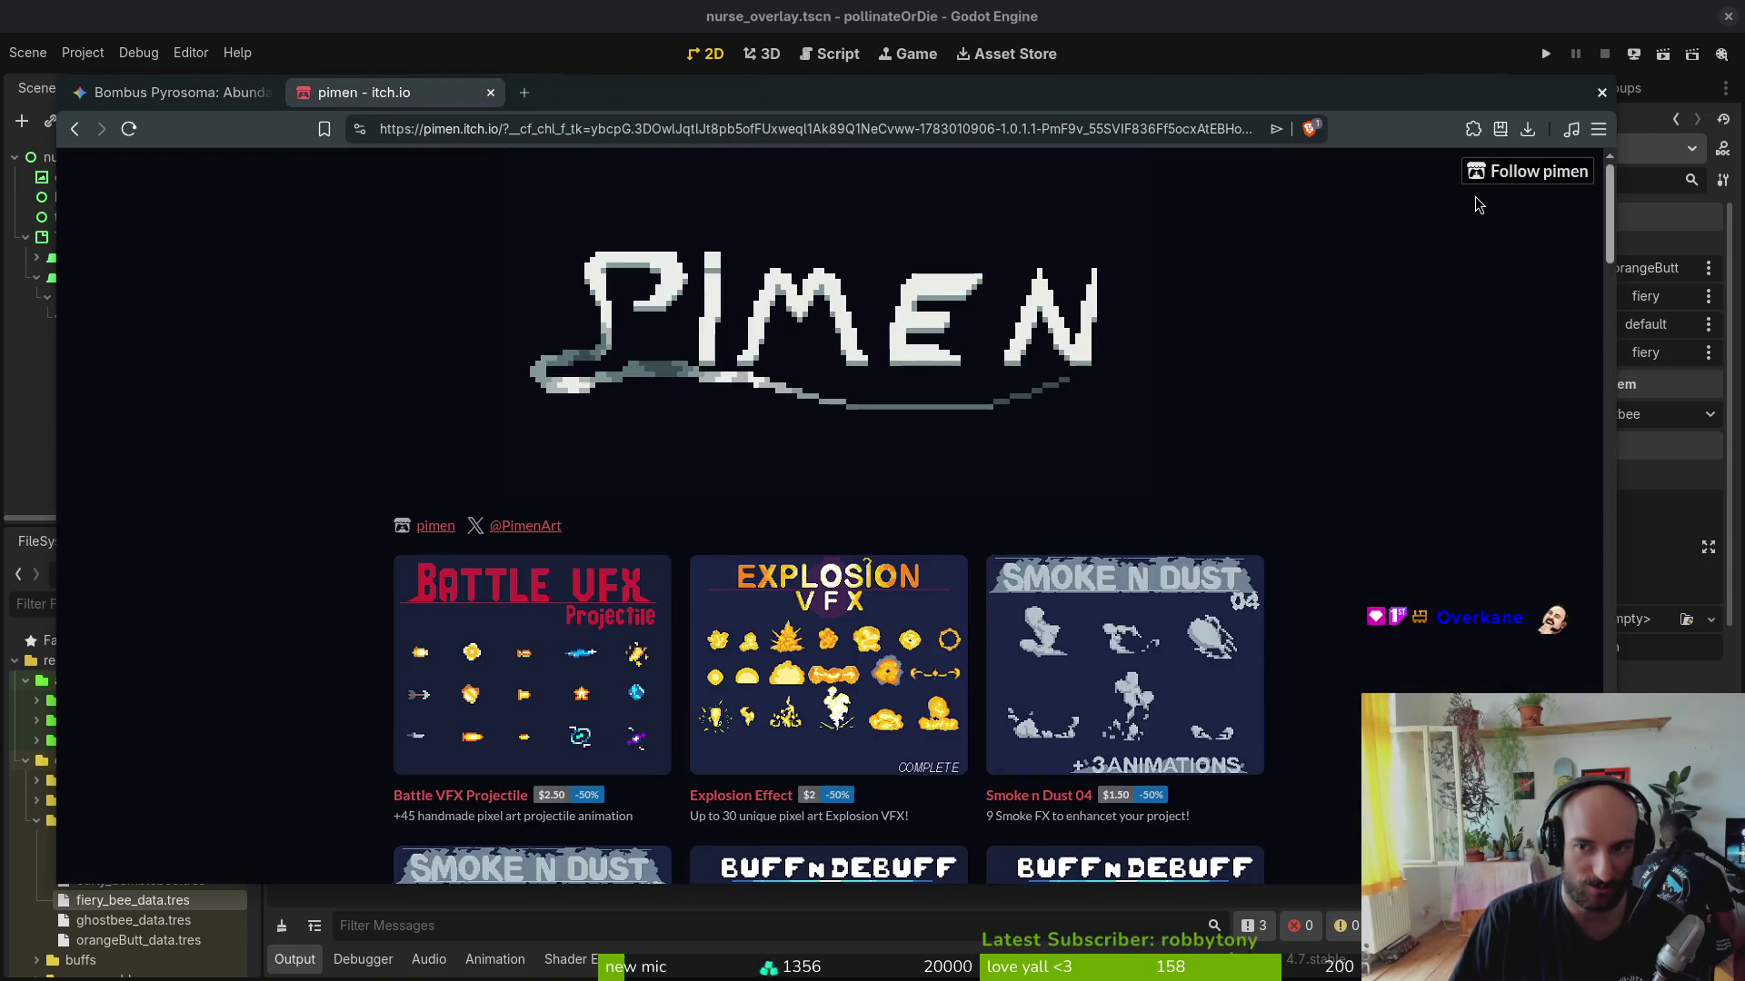
pyautogui.scroll(-5, 632, 494)
pyautogui.scroll(-5, 631, 495)
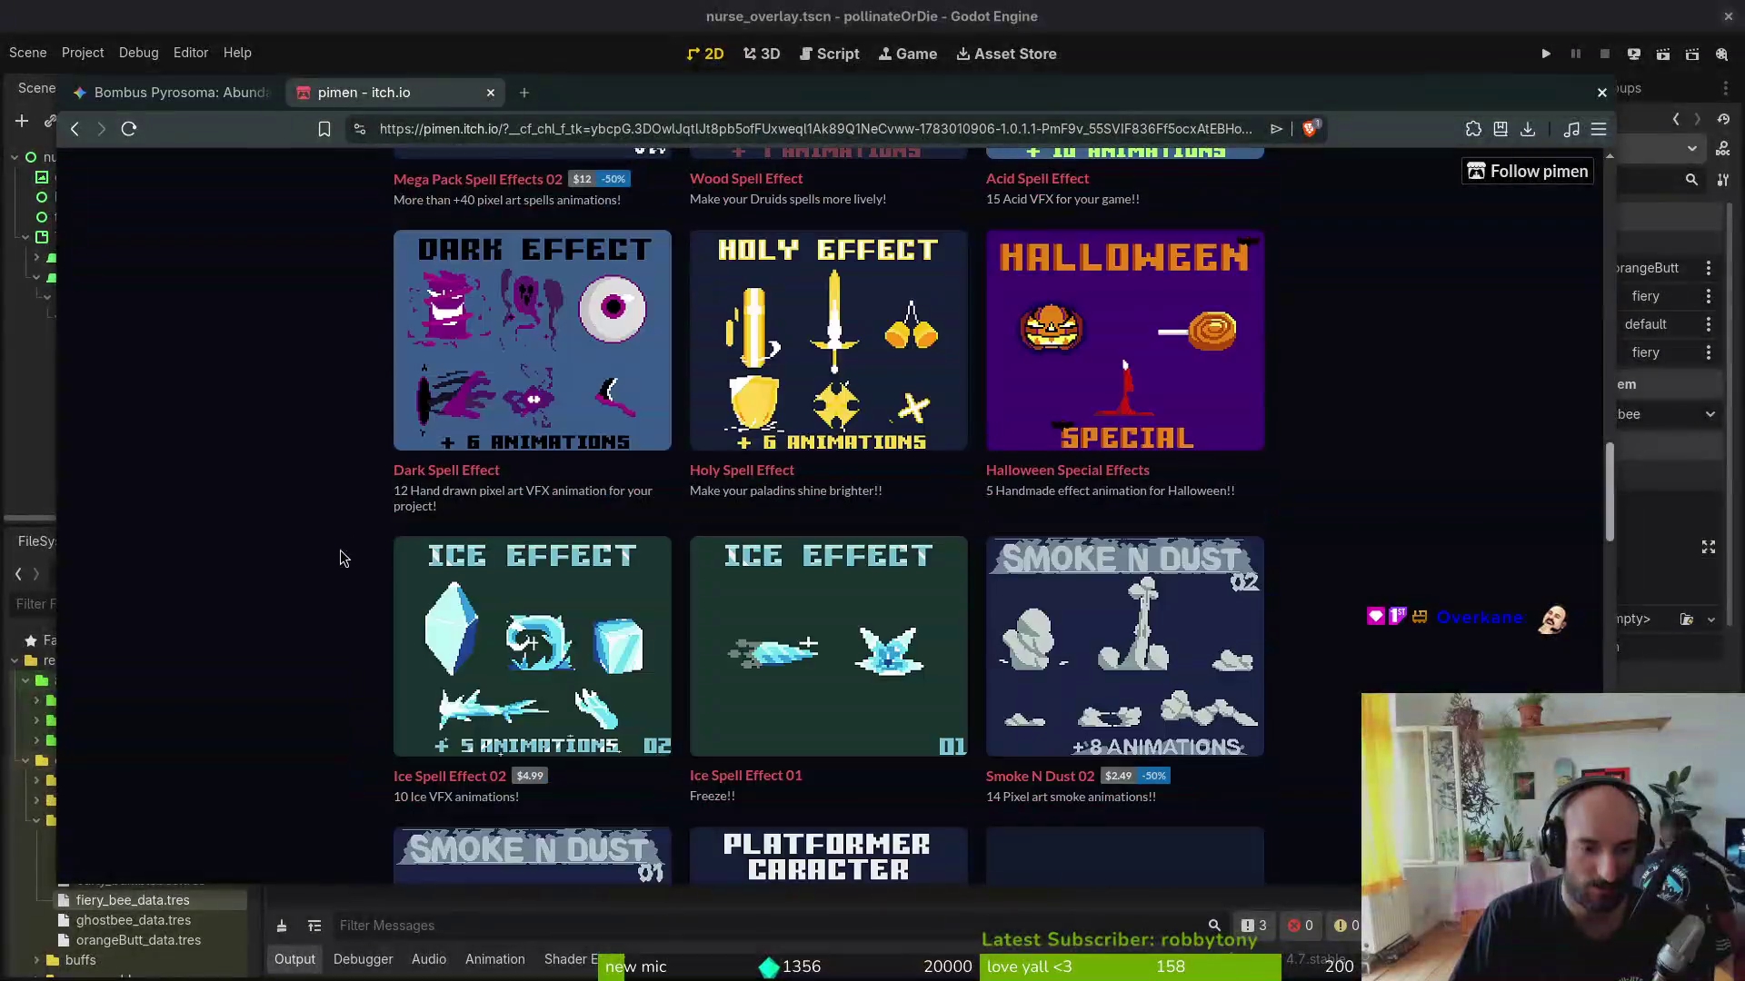
pyautogui.hotkey('ctrl', 't')
pyautogui.write('itch.')
pyautogui.press('Return')
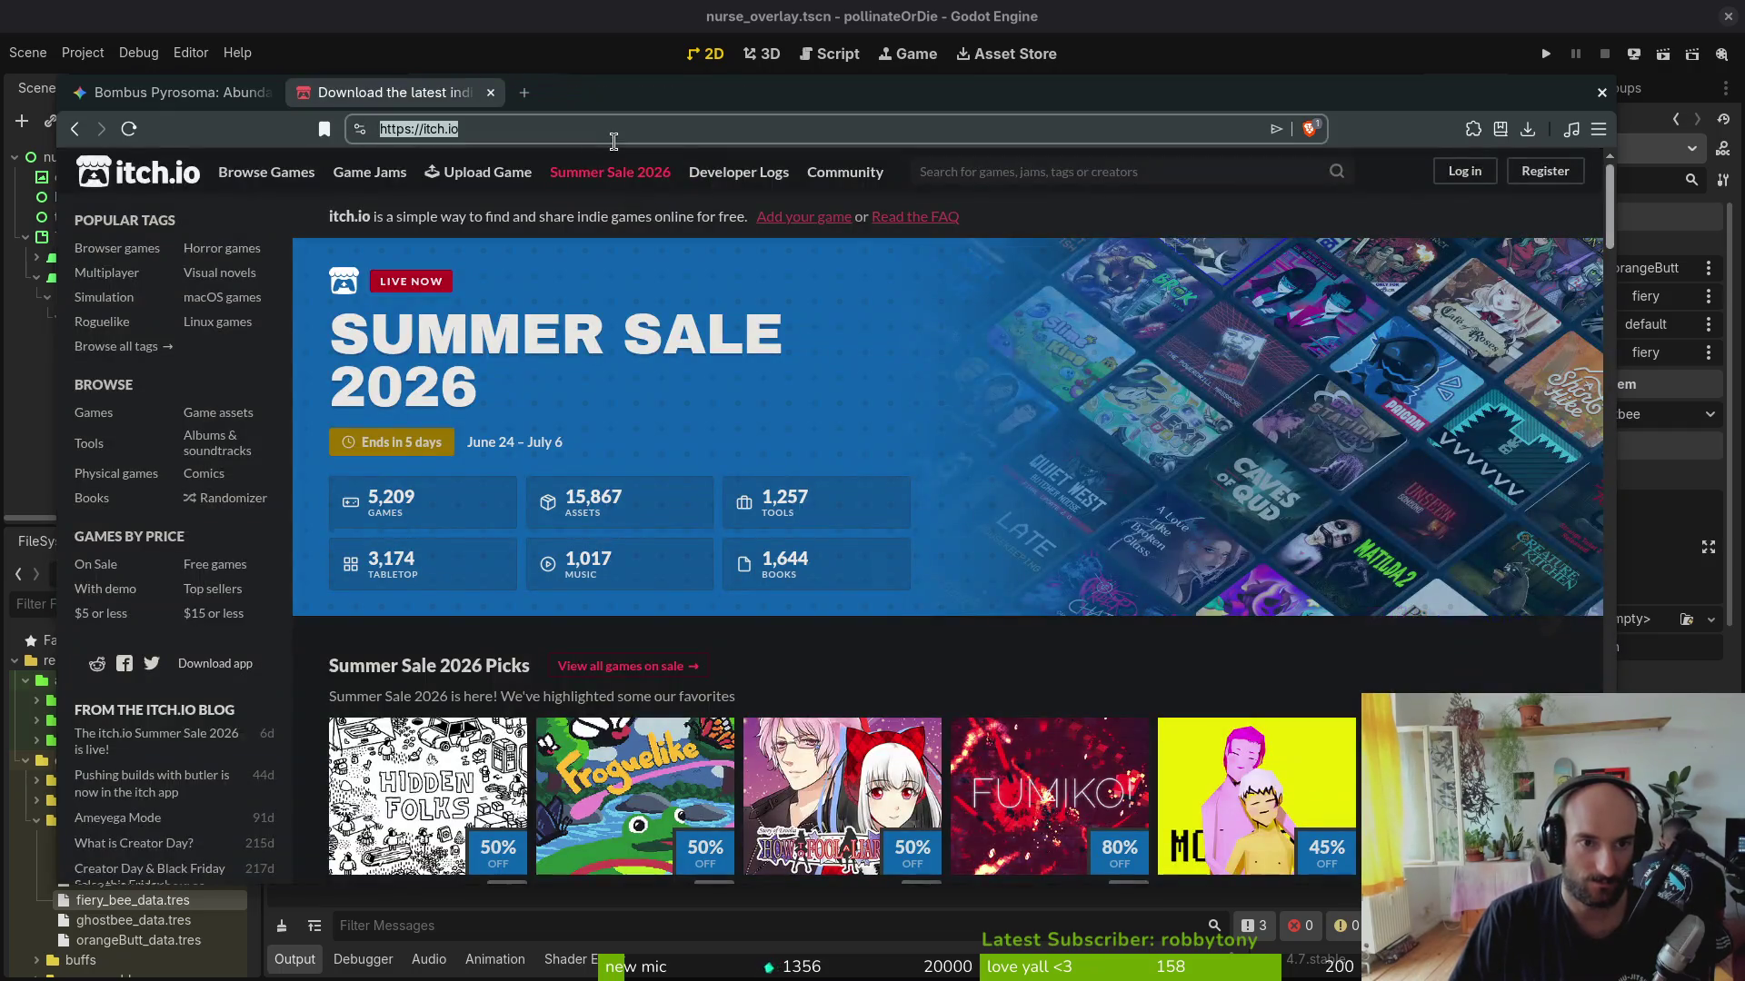
pyautogui.click(989, 171)
pyautogui.write('iire pixelart')
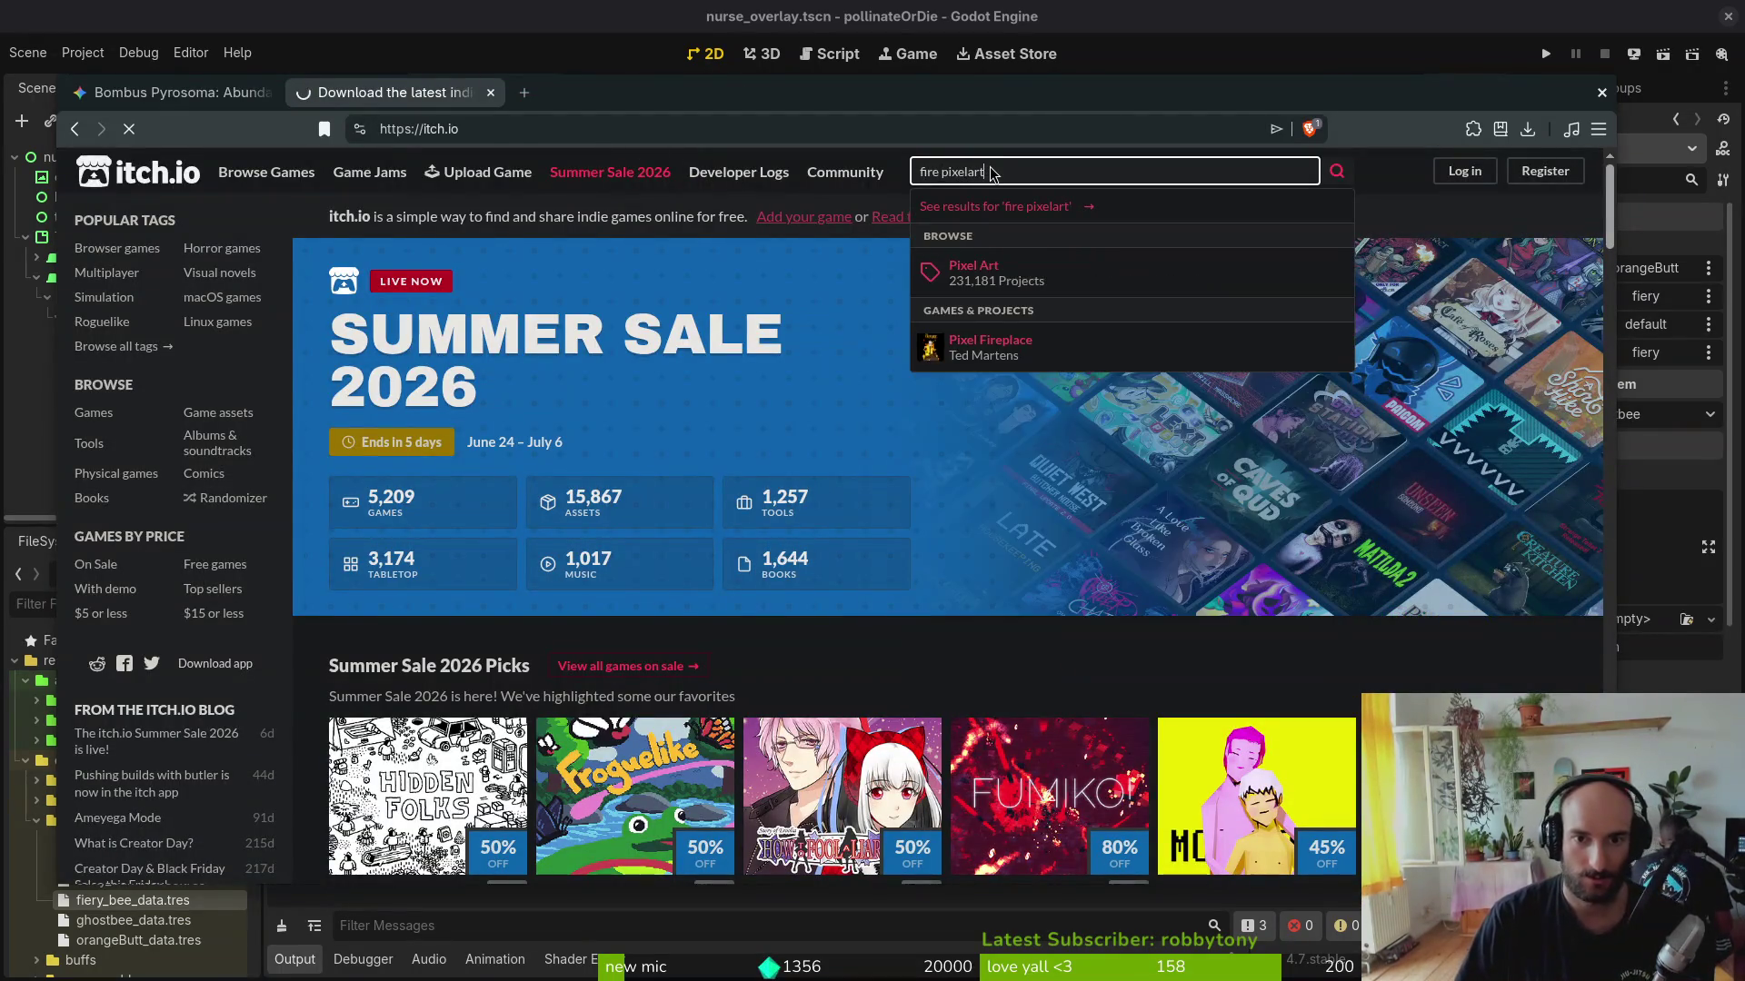
# Step: Search itch.io for 'fire pixelart' and open the Action! Fire! Flames! and Fire Pixel Art Effect packs in background tabs
pyautogui.press('Return')
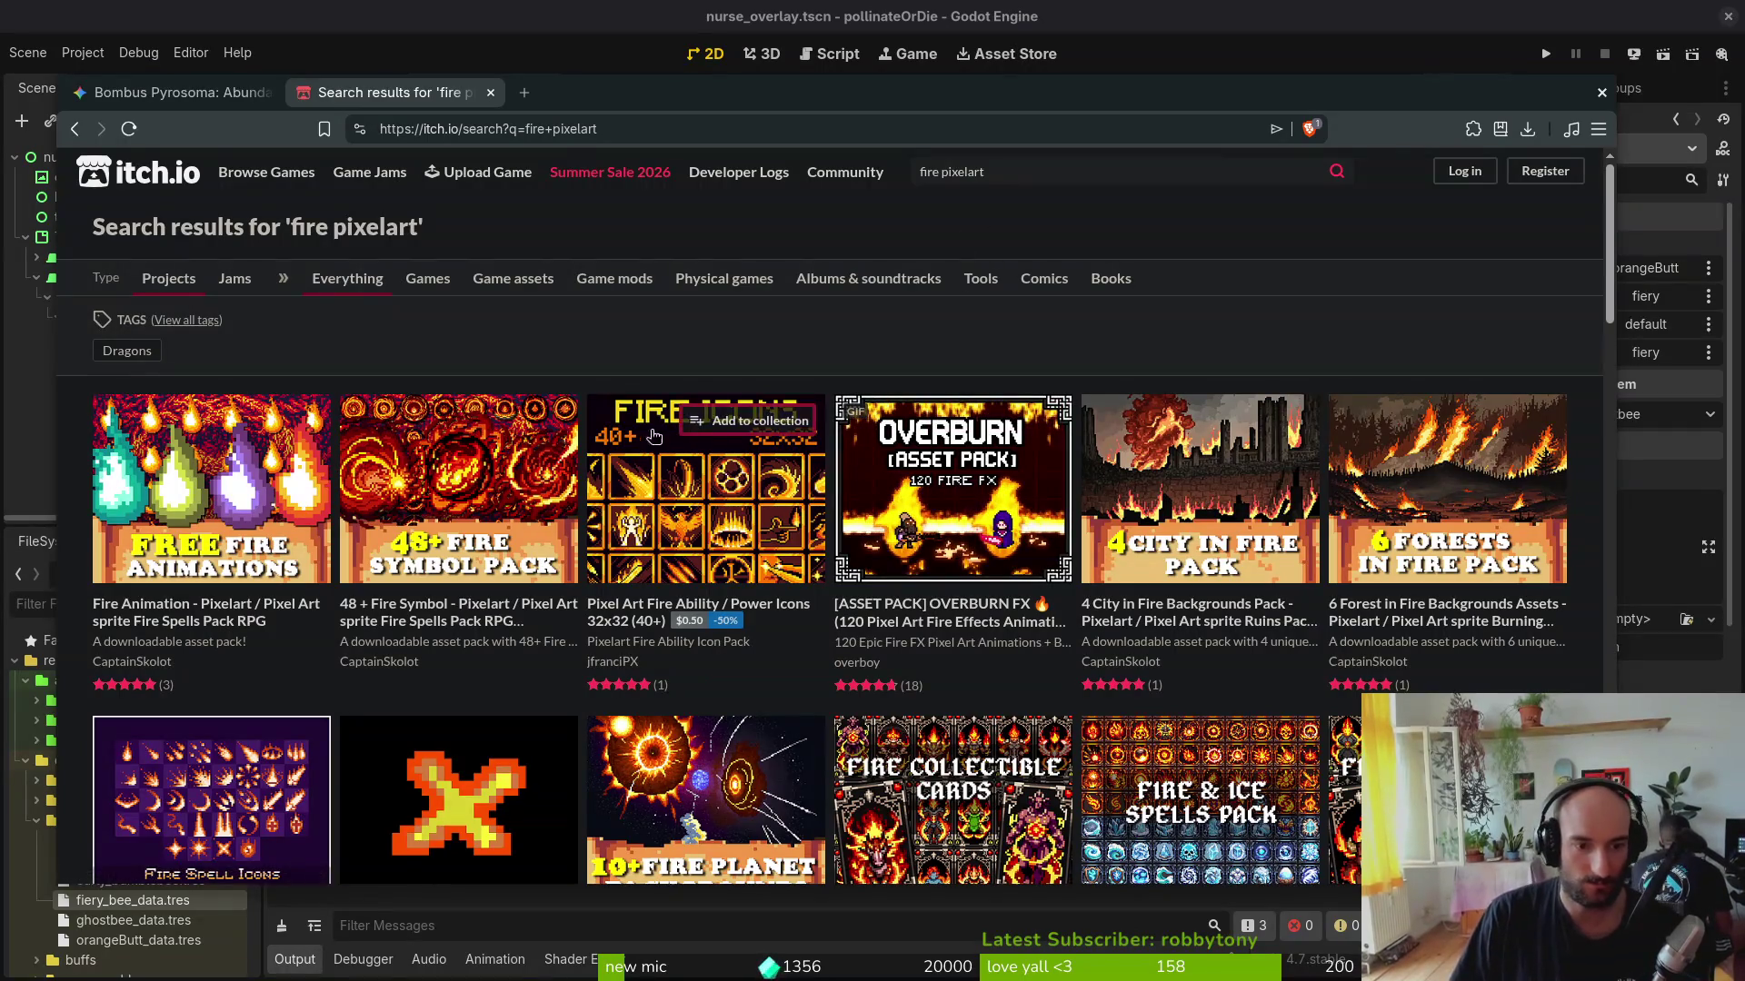
pyautogui.moveTo(408, 488)
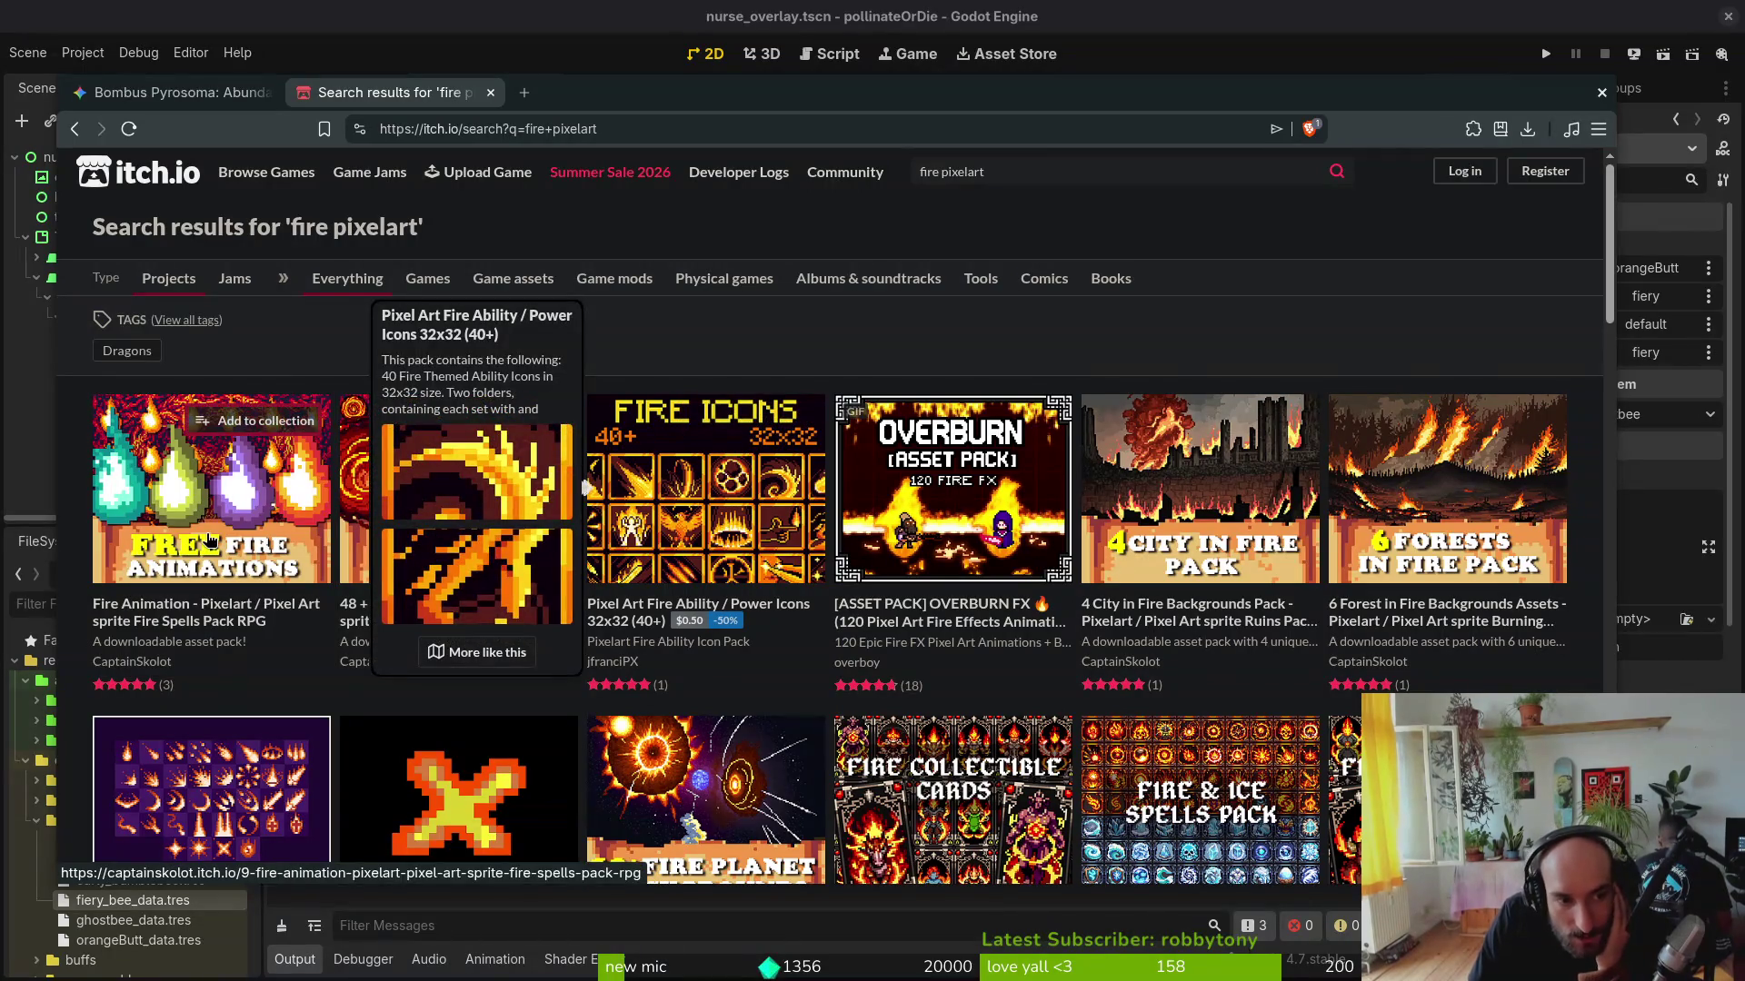
pyautogui.scroll(-2, 463, 573)
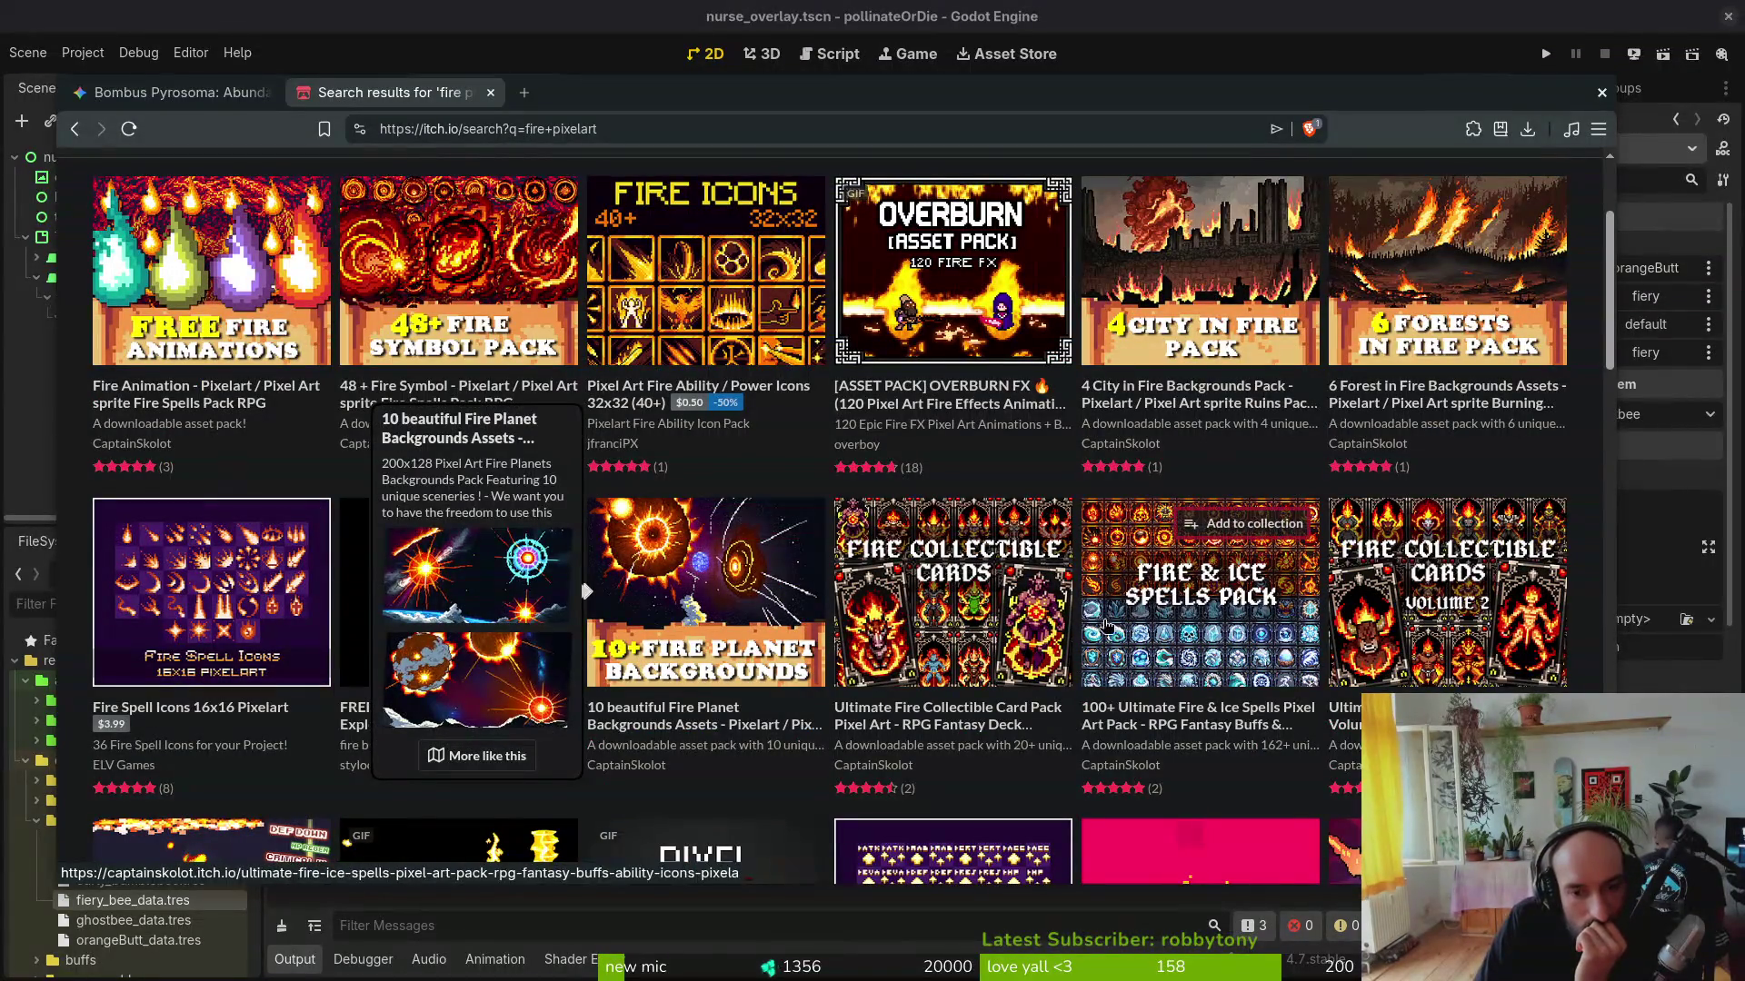
pyautogui.scroll(-3, 1400, 617)
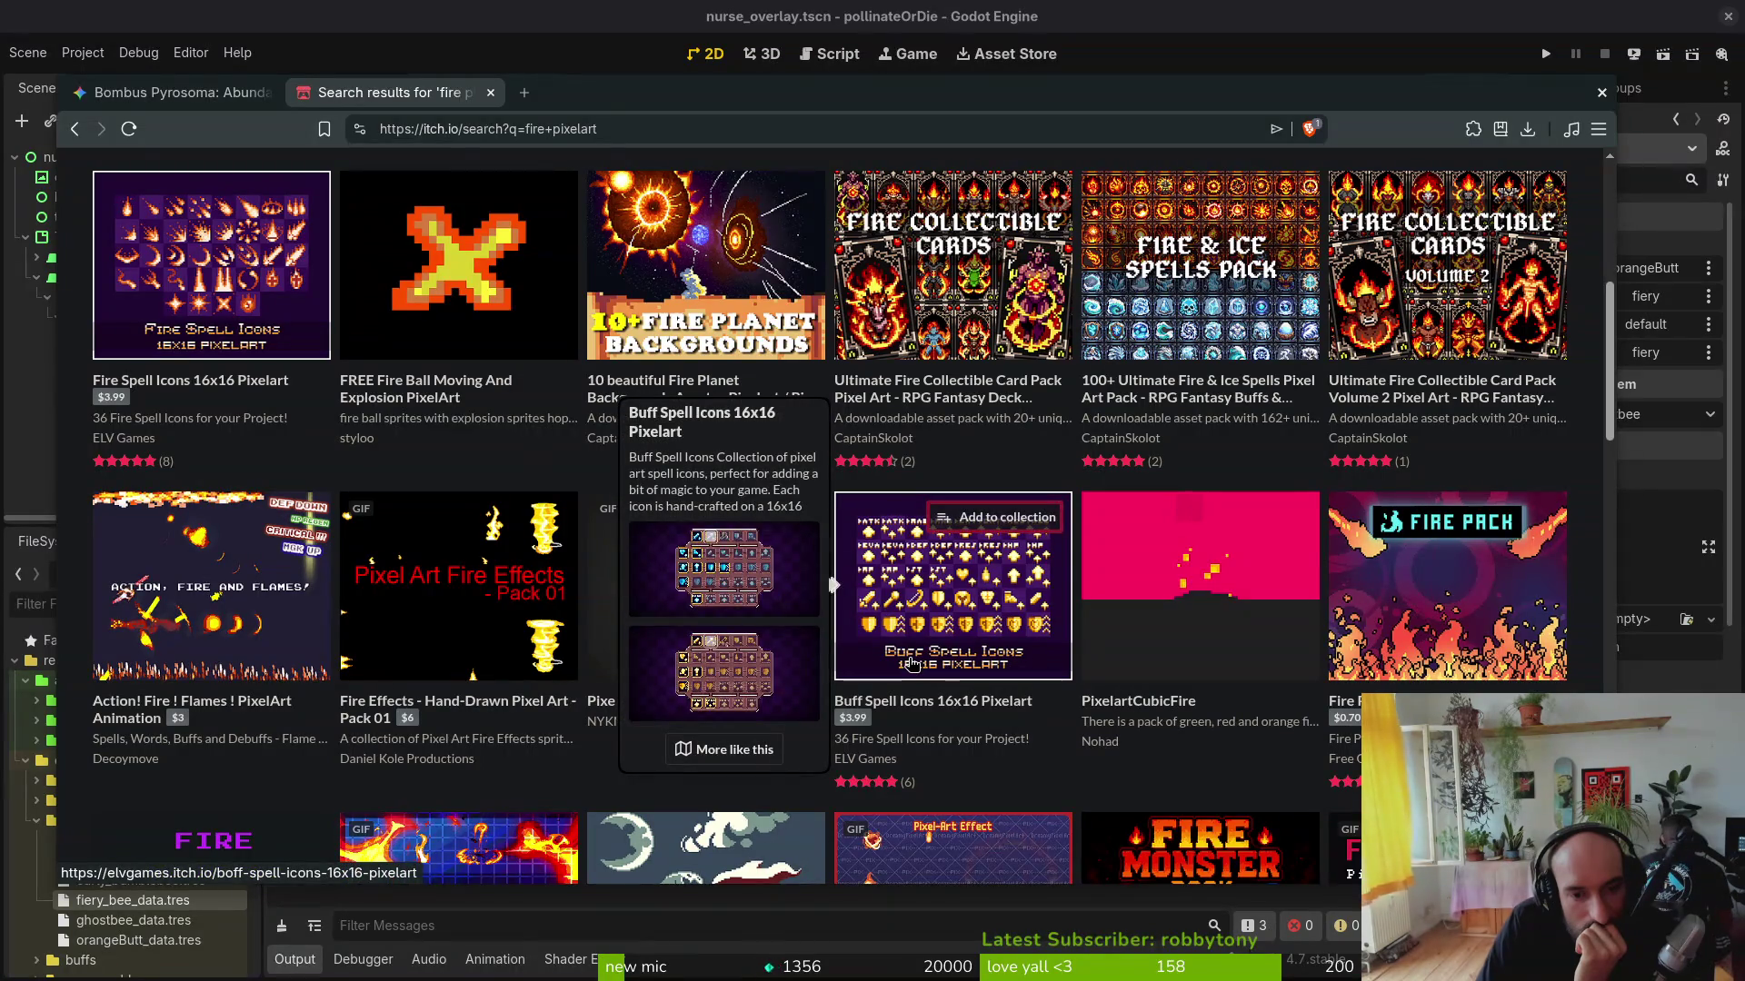
pyautogui.moveTo(211, 586)
pyautogui.middleClick(222, 640)
pyautogui.scroll(-3, 223, 640)
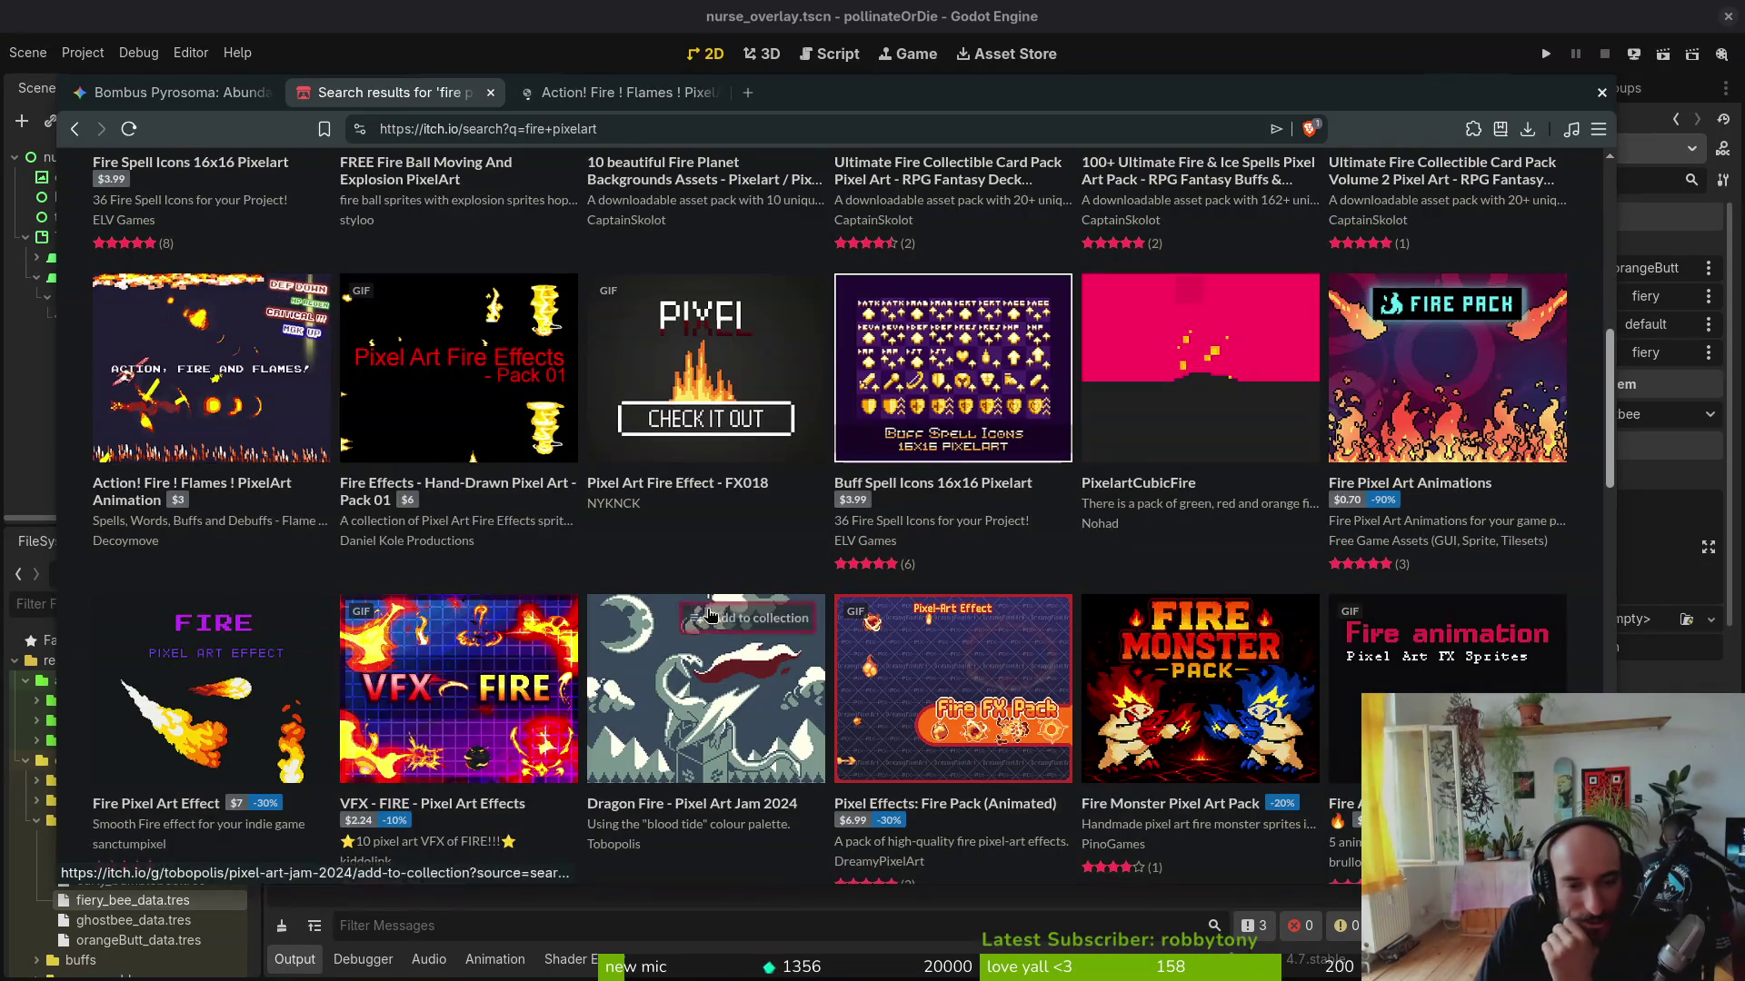
pyautogui.middleClick(221, 687)
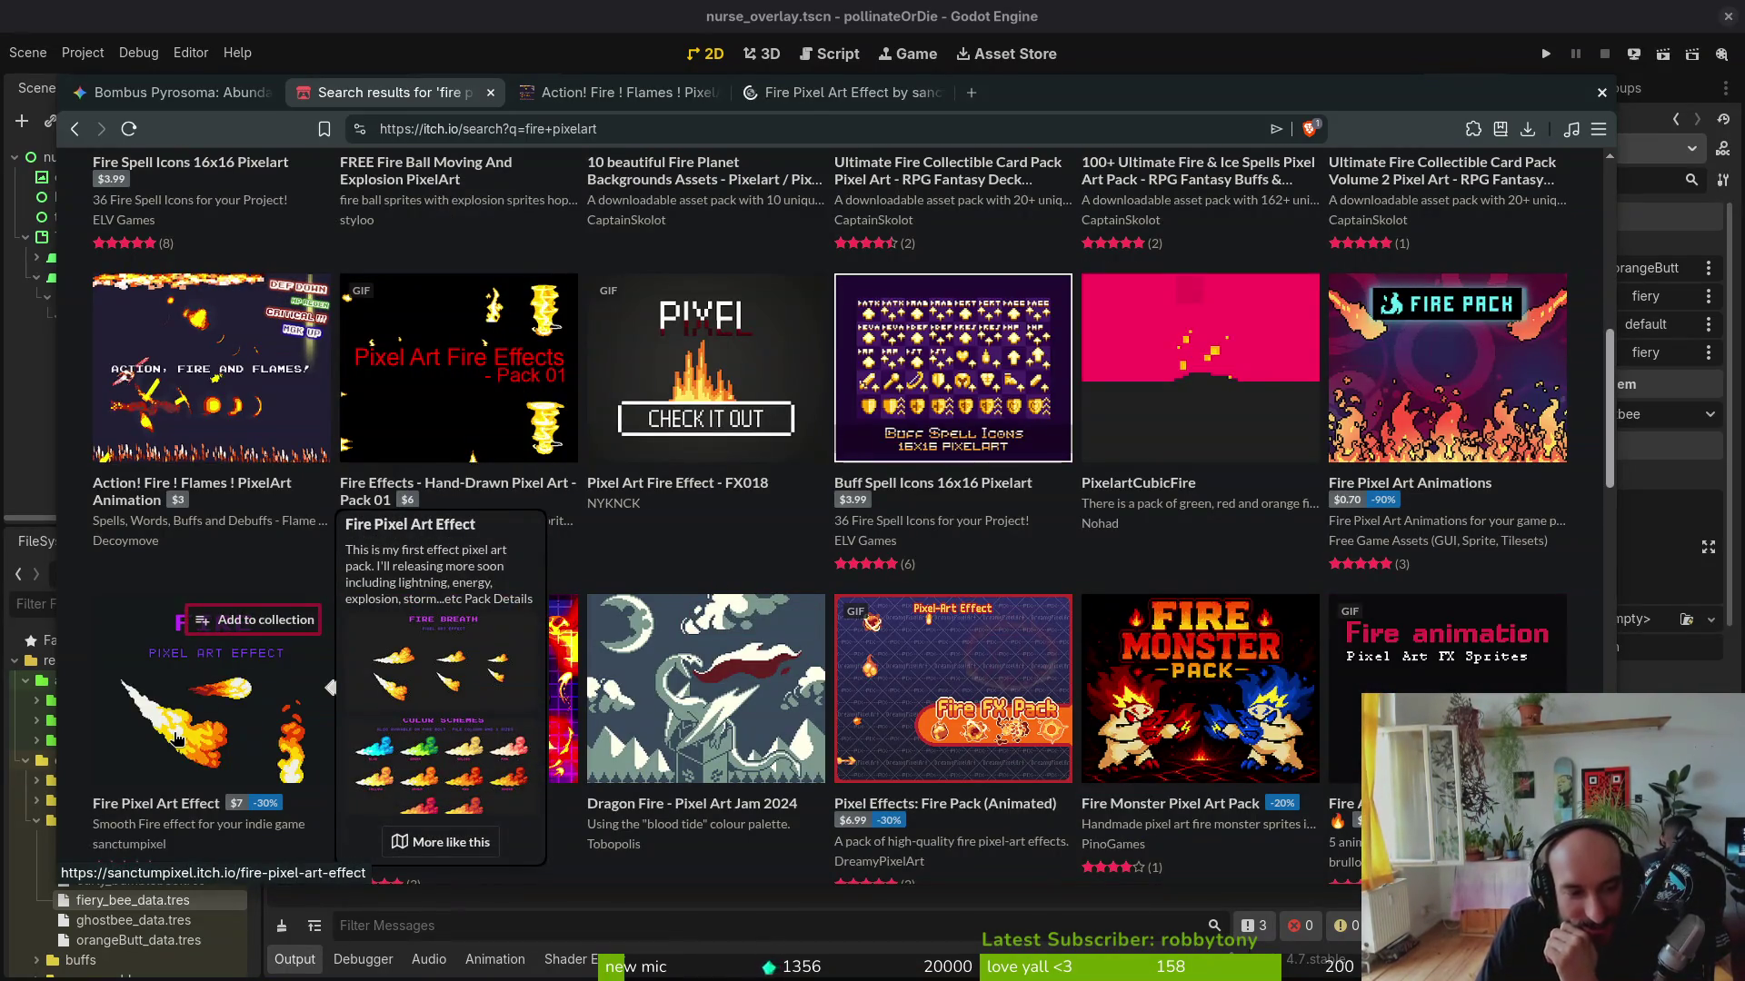
pyautogui.hotkey('ctrl', 'Tab')
# Step: Close the Action tab, preview the Fire Breath image on the Fire Pixel Art Effect page, then close that tab too
pyautogui.hotkey('ctrl', 'w')
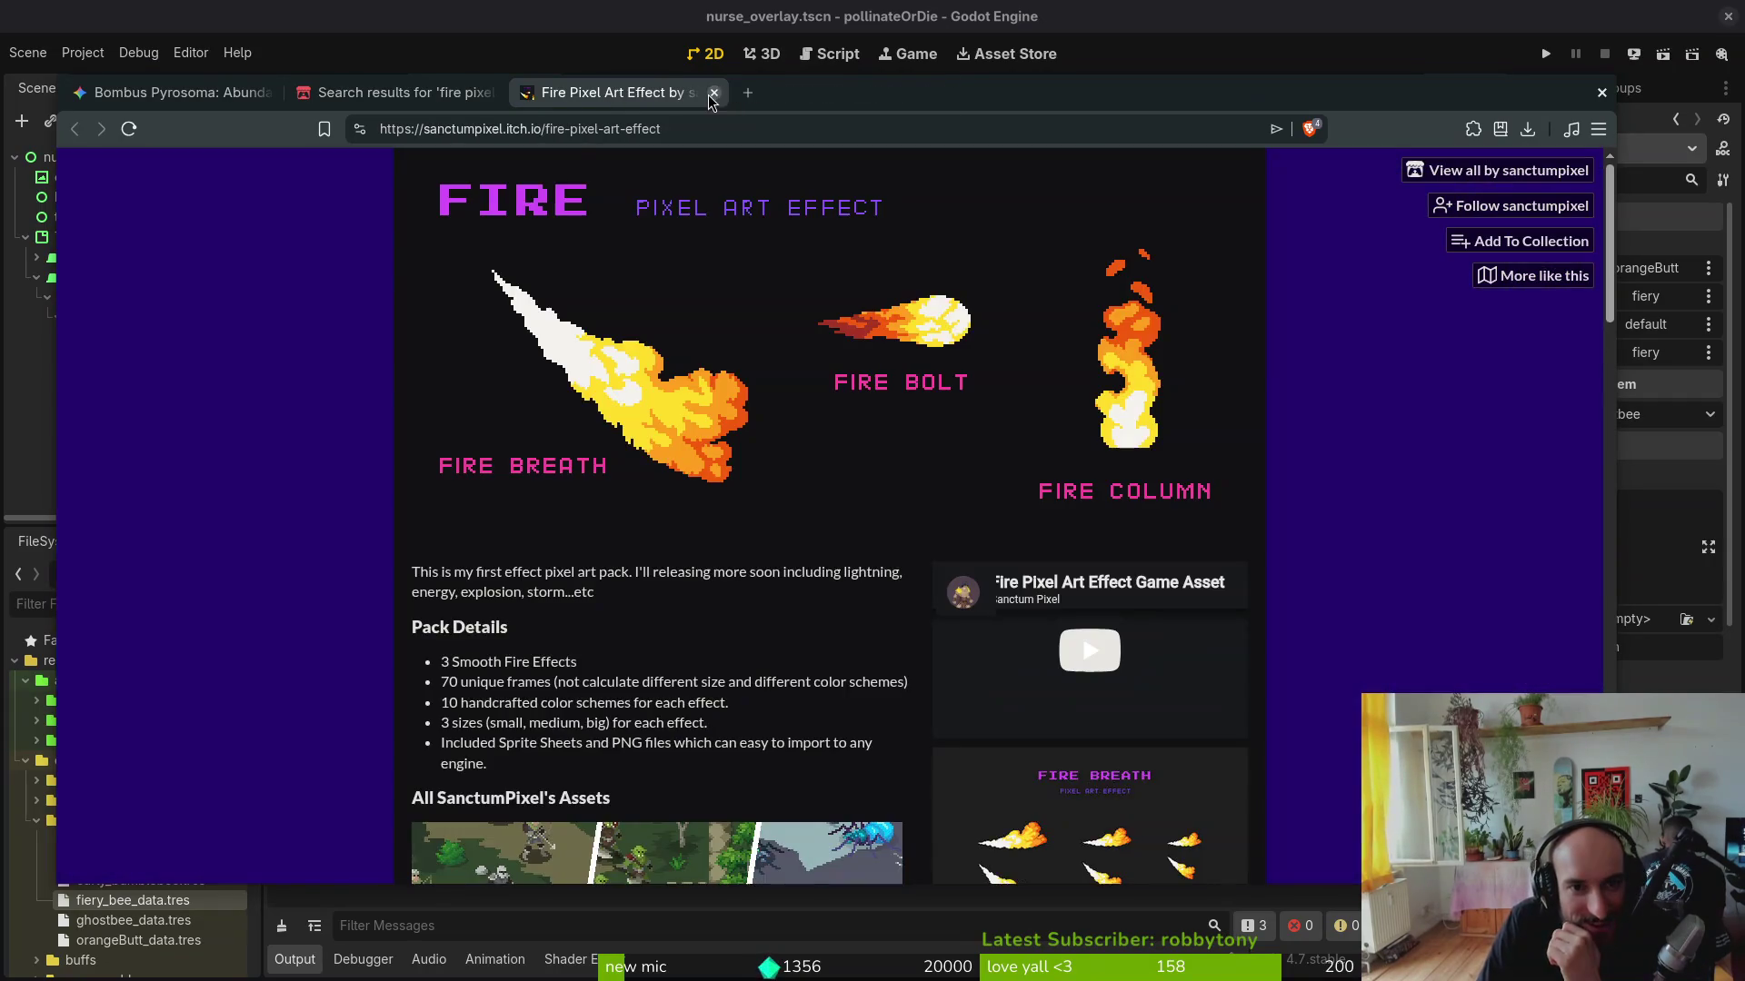
pyautogui.scroll(-3, 561, 511)
pyautogui.scroll(-2, 1090, 627)
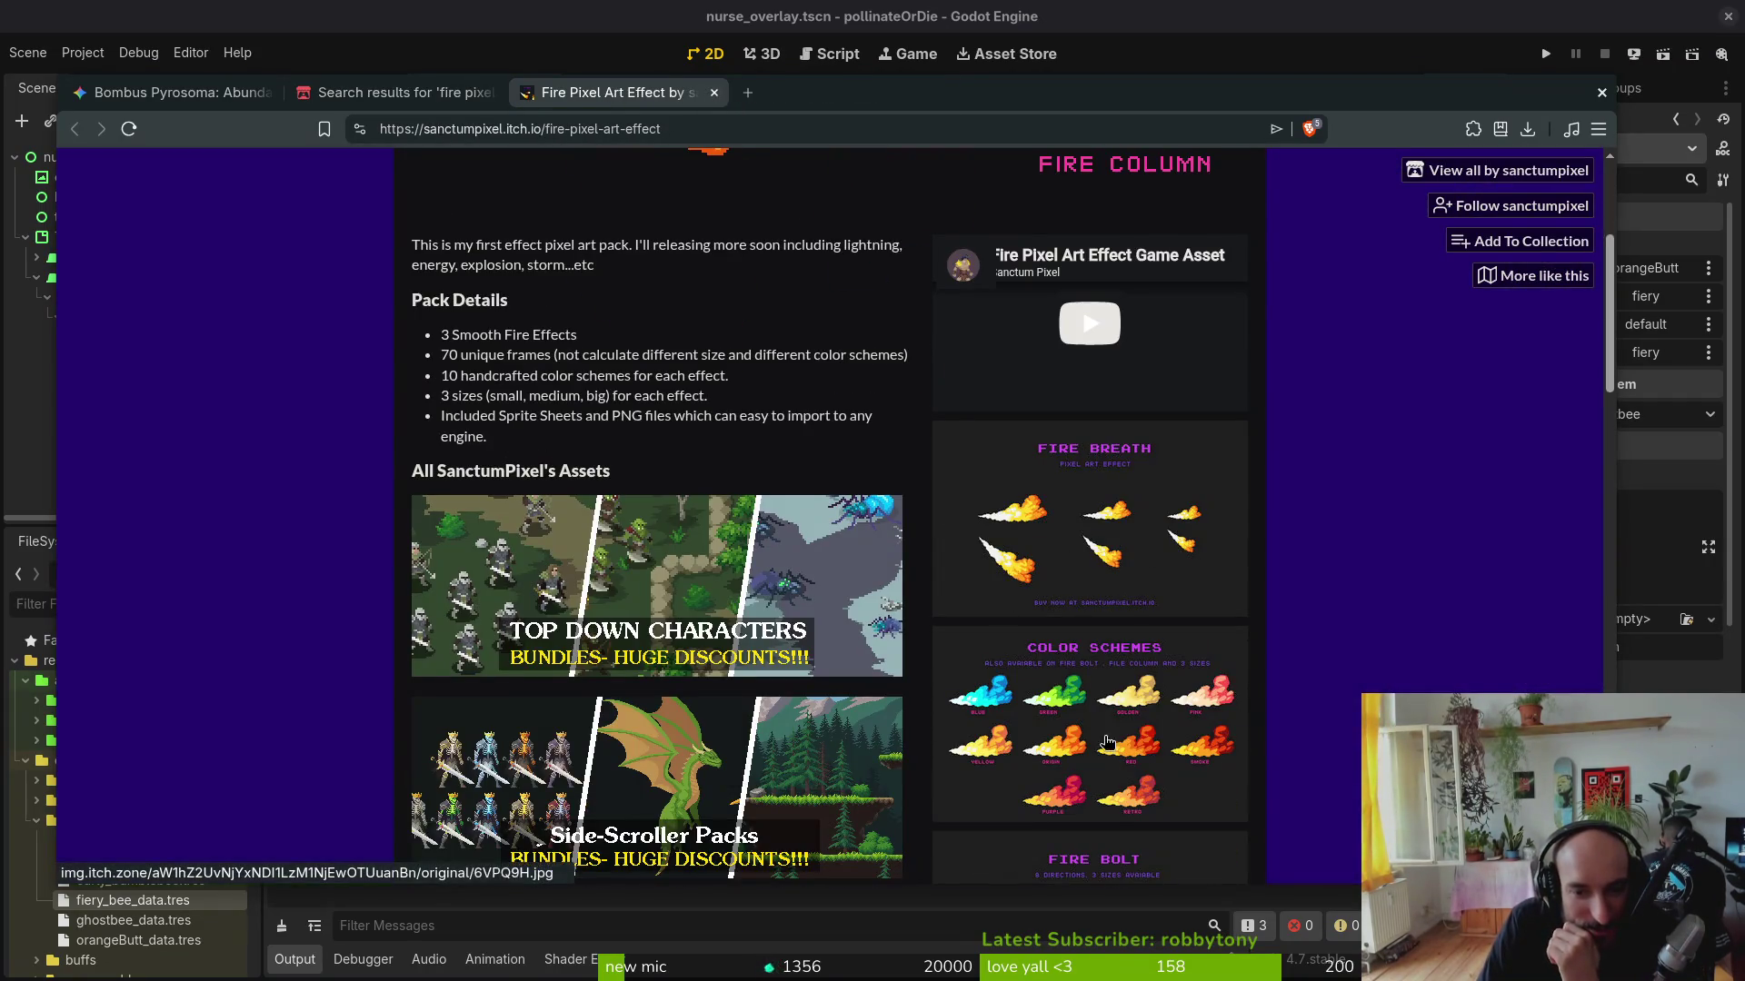
pyautogui.scroll(-3, 1105, 546)
pyautogui.scroll(-3, 1104, 546)
pyautogui.scroll(4, 1104, 547)
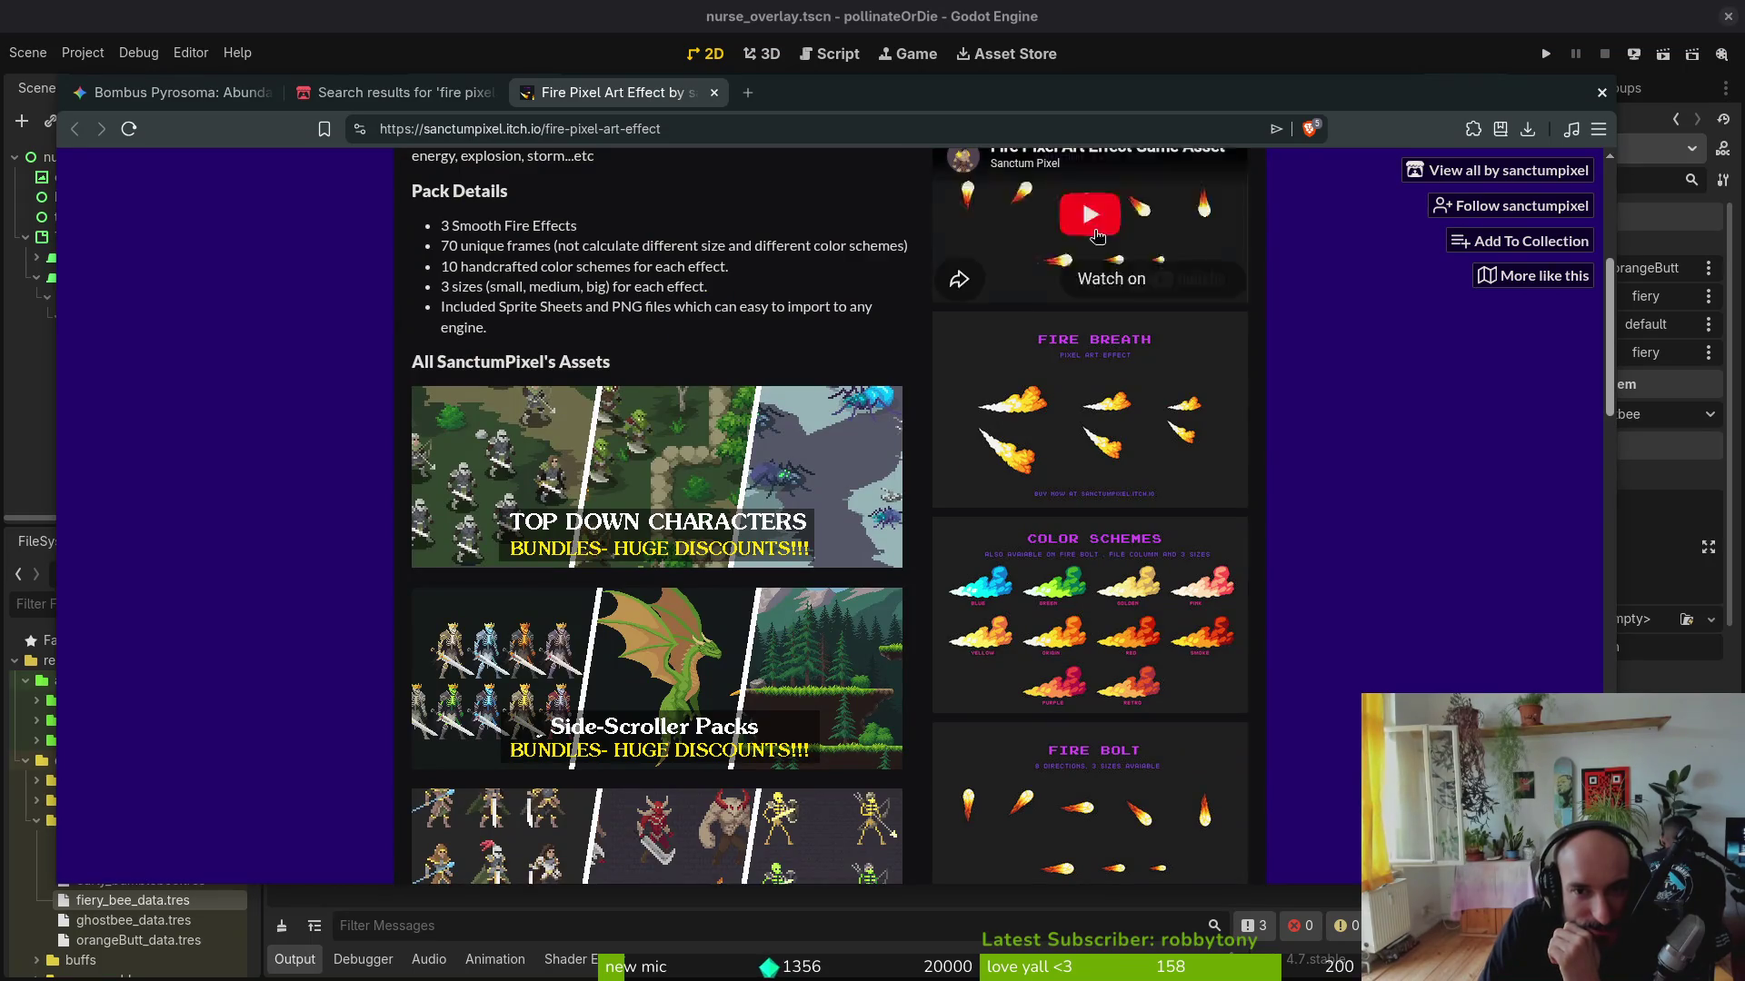
pyautogui.scroll(2, 1097, 218)
pyautogui.scroll(1, 1104, 344)
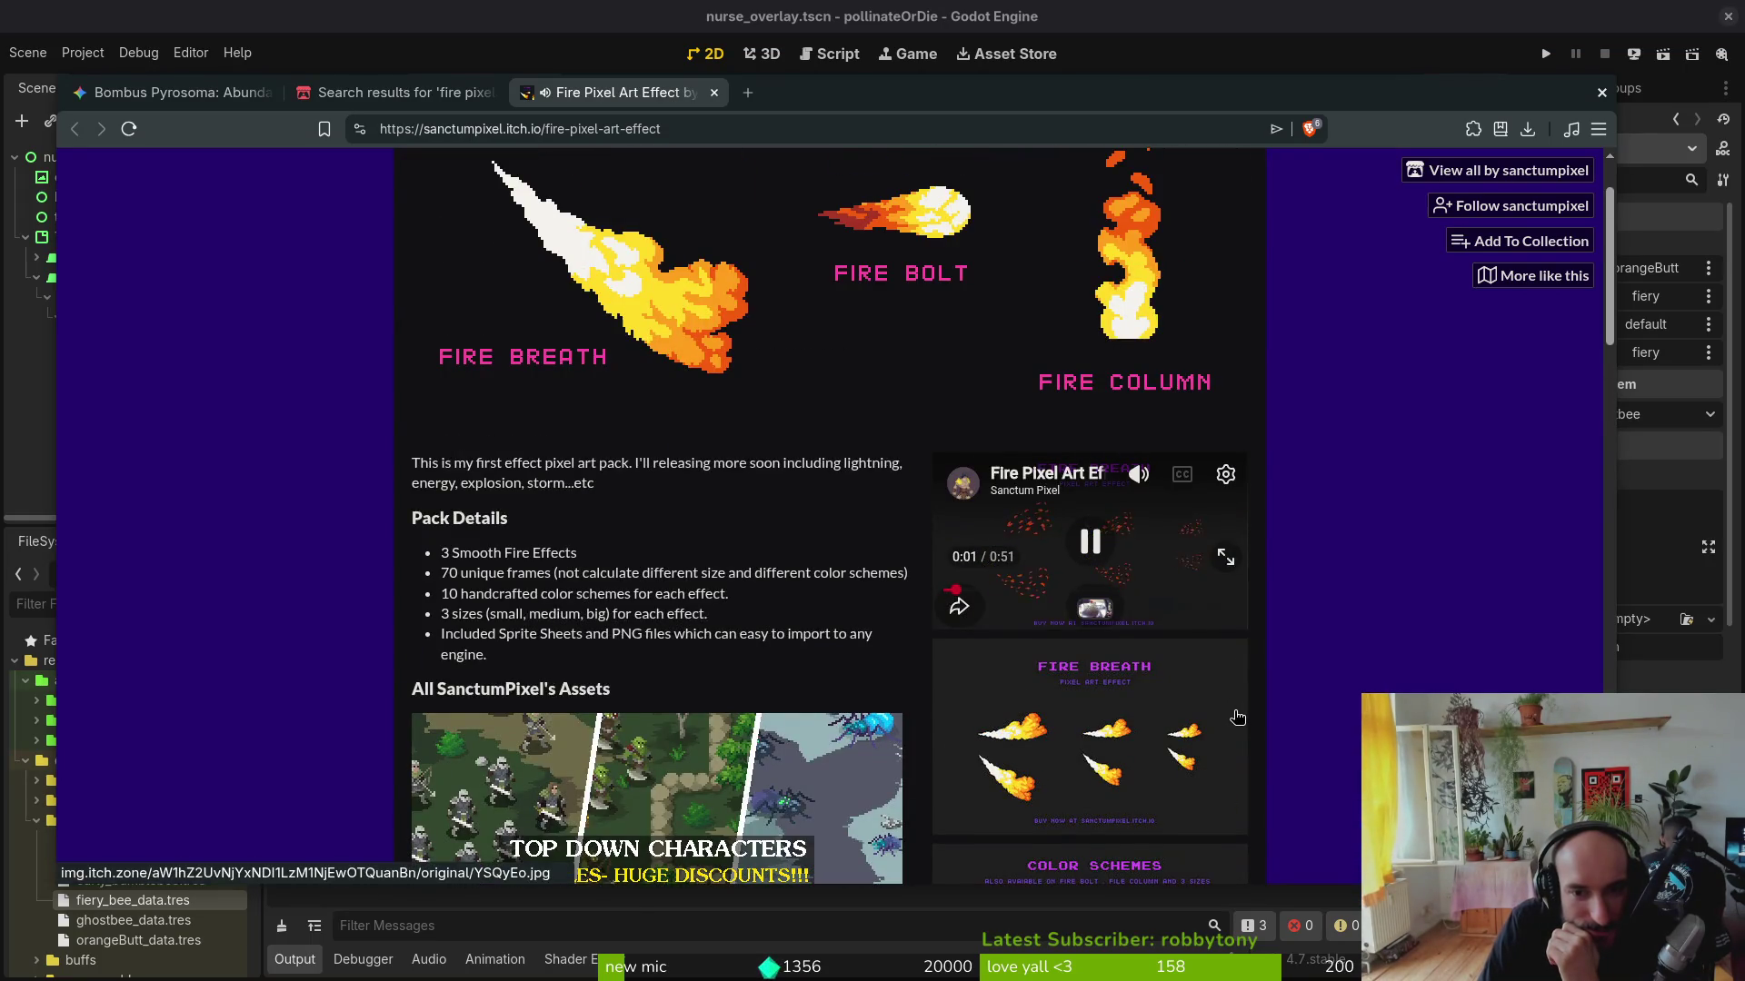
pyautogui.click(1183, 695)
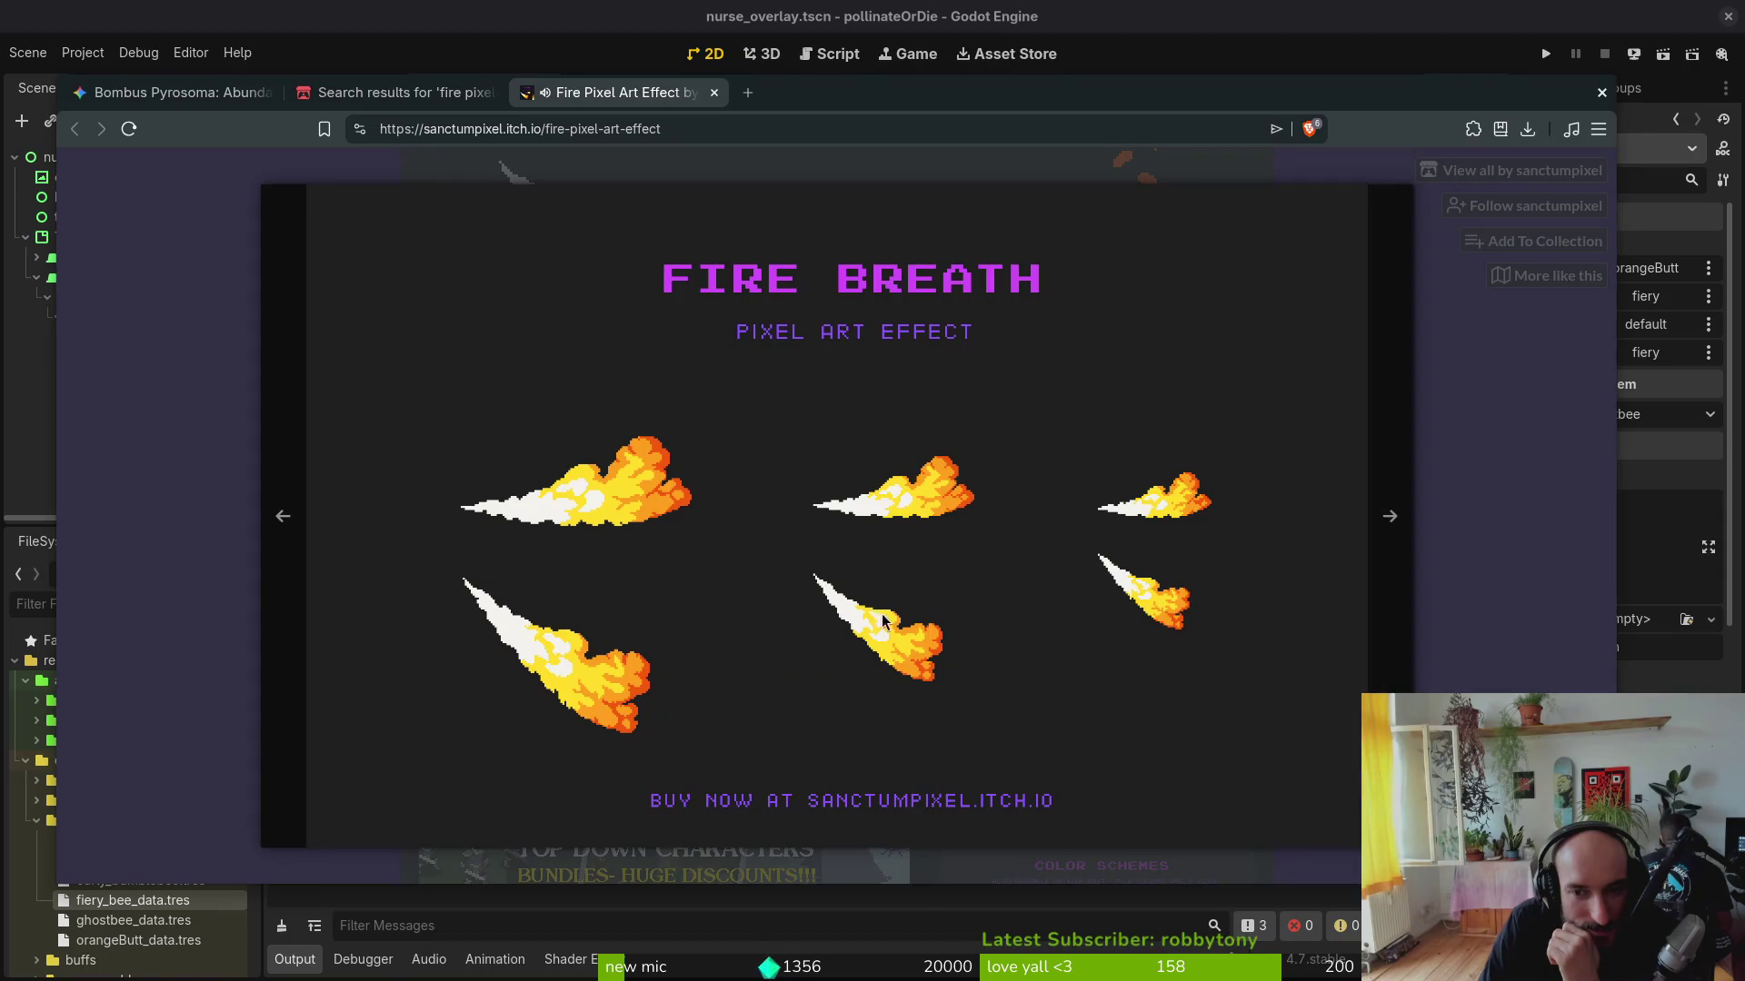
pyautogui.click(254, 517)
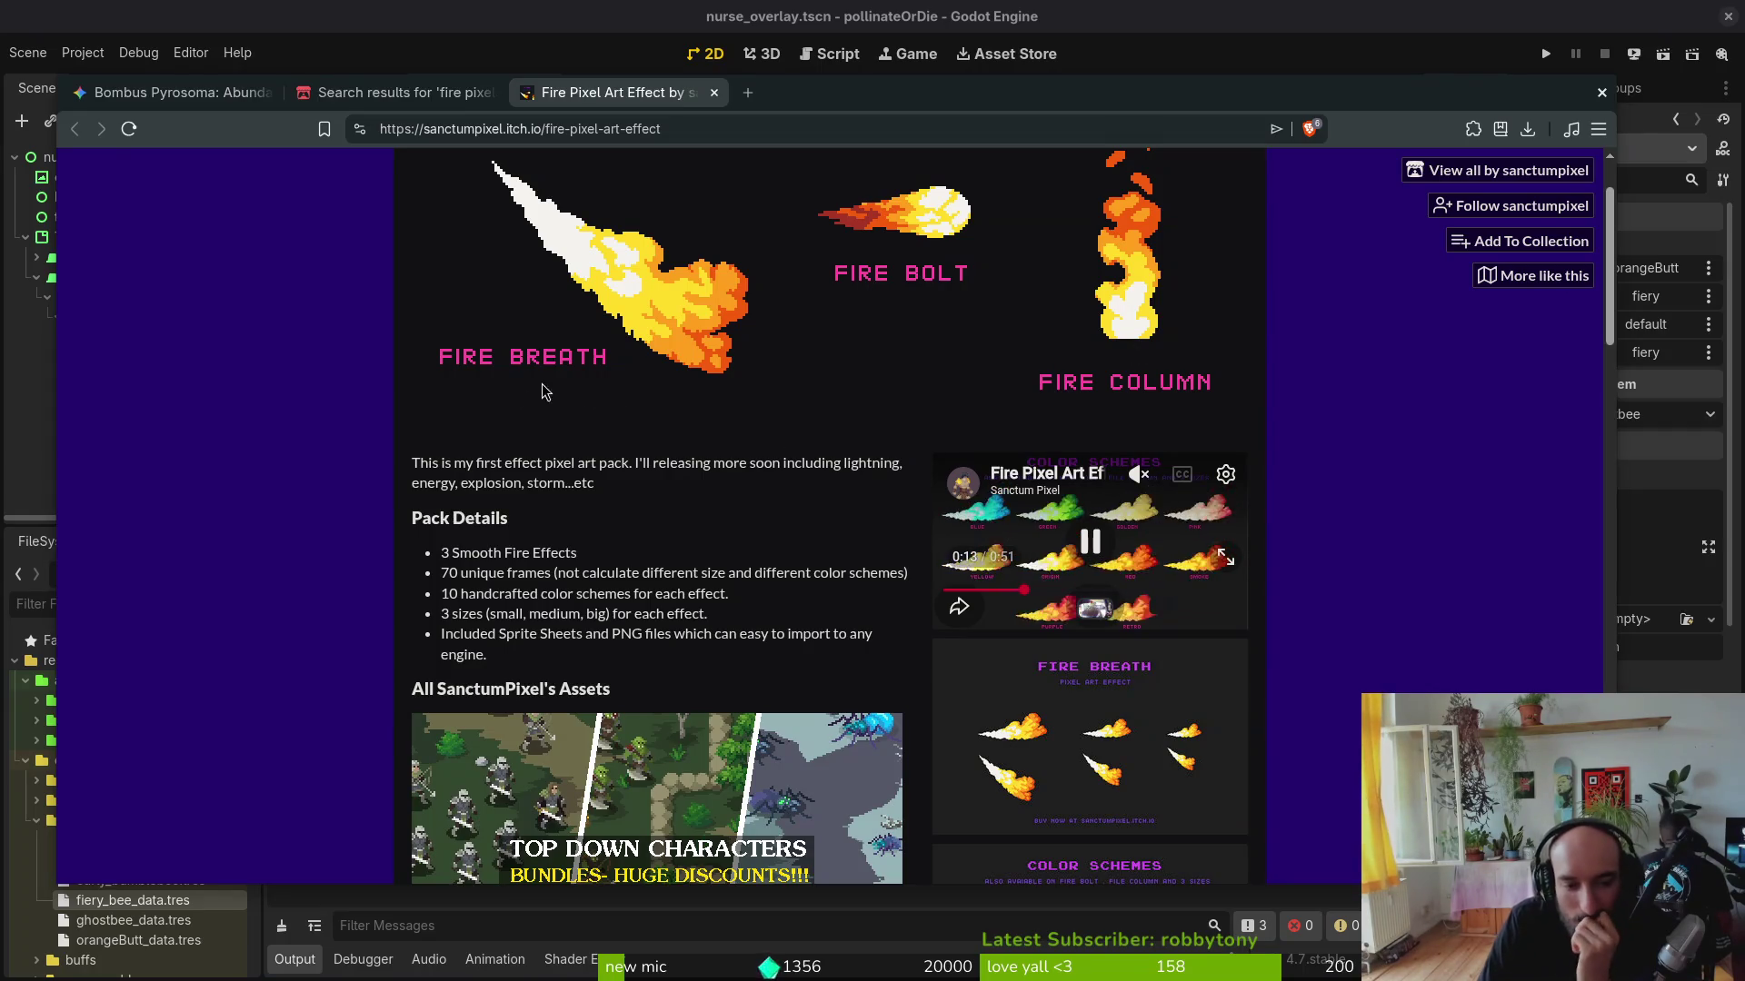
pyautogui.click(712, 92)
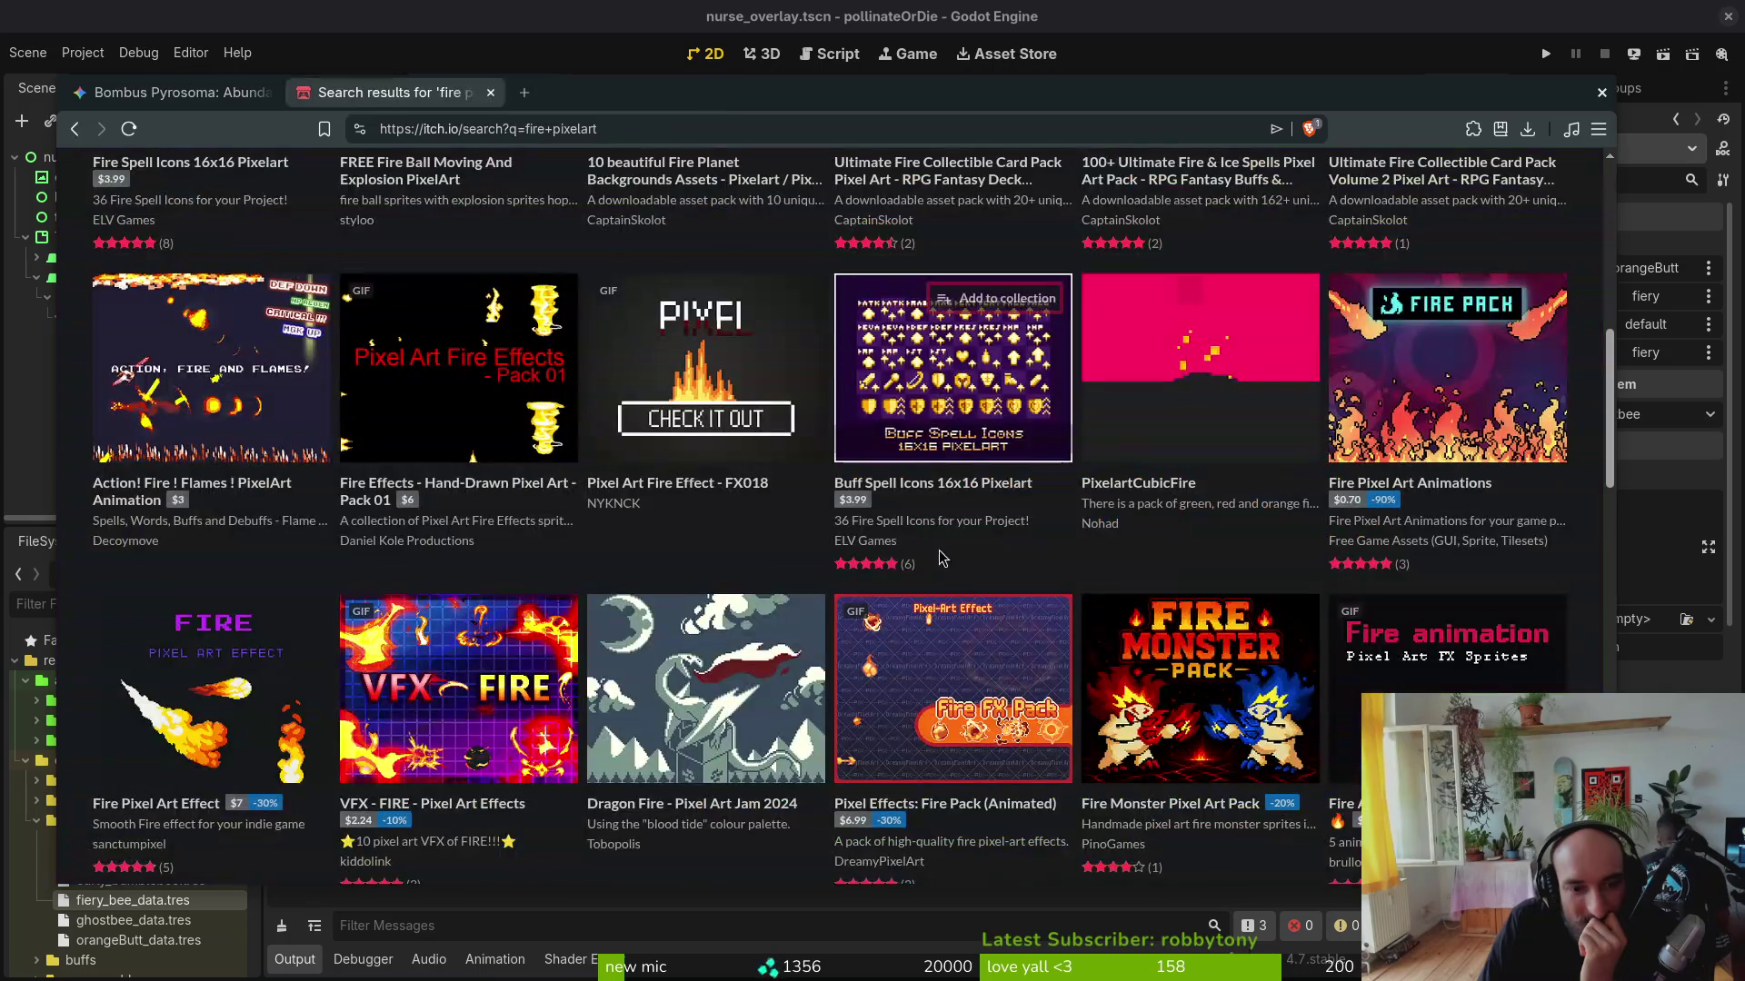
pyautogui.scroll(-3, 1109, 671)
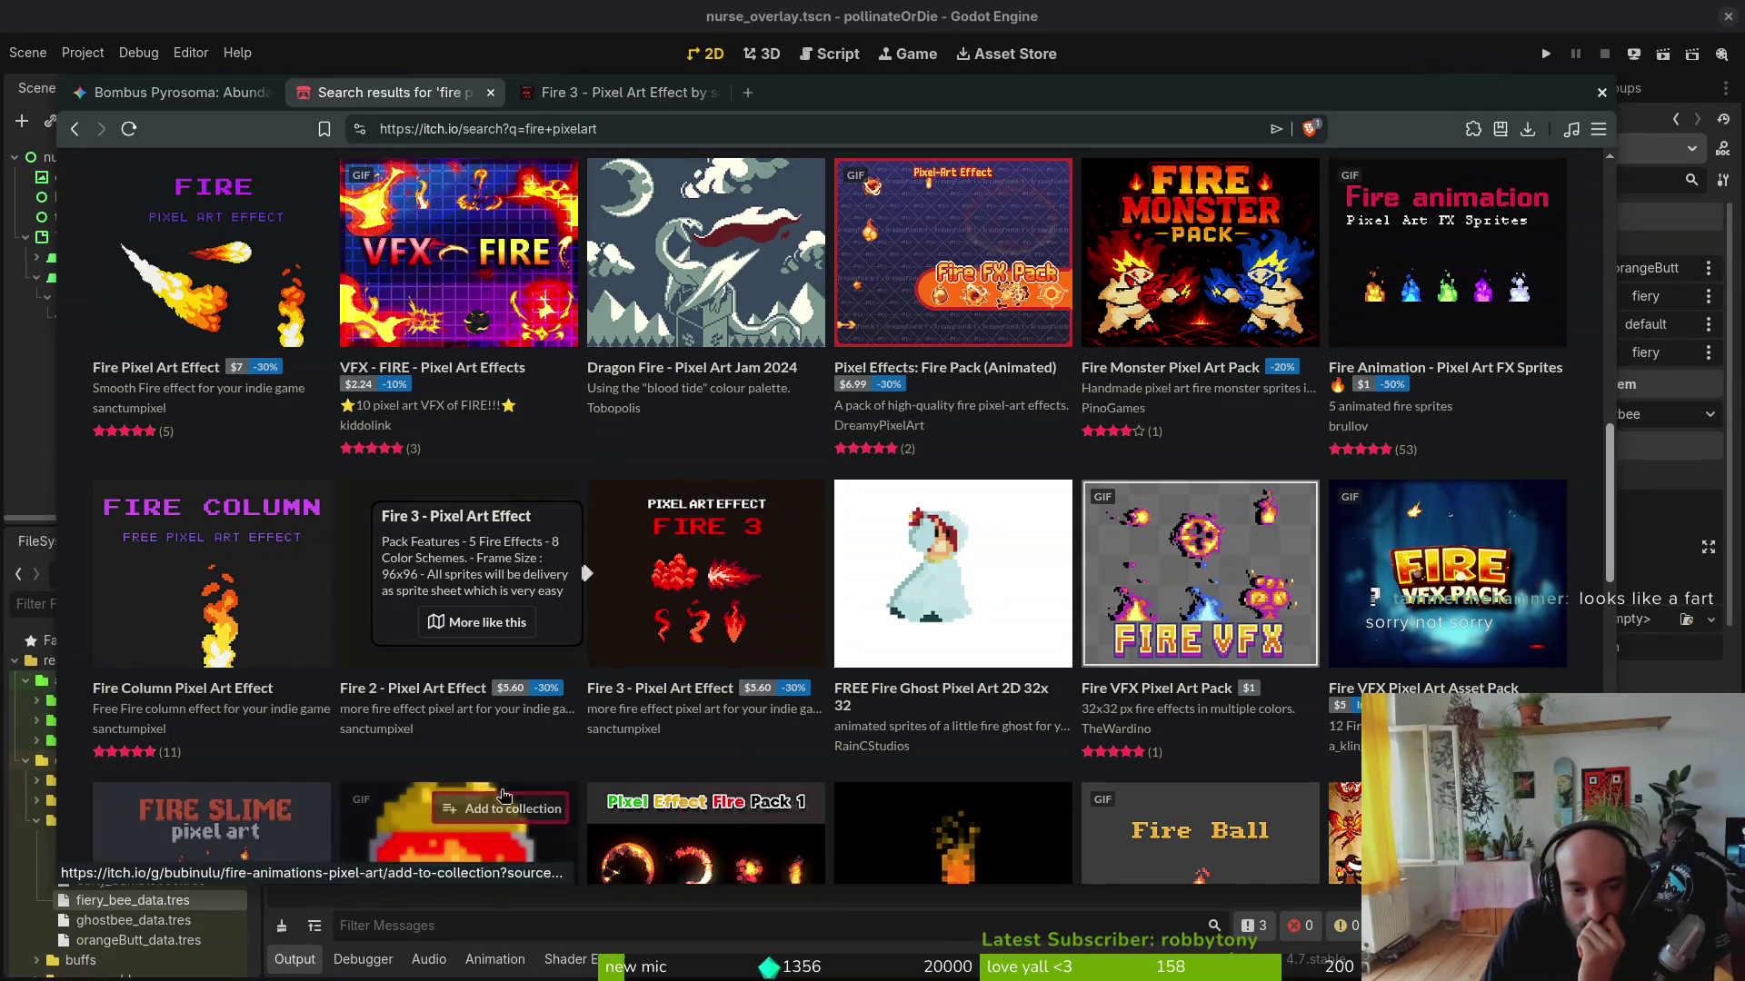
# Step: Open the Fire 2 pack in a background tab while scrolling the results, then start a new empty tab
pyautogui.middleClick(410, 624)
pyautogui.scroll(-2, 408, 625)
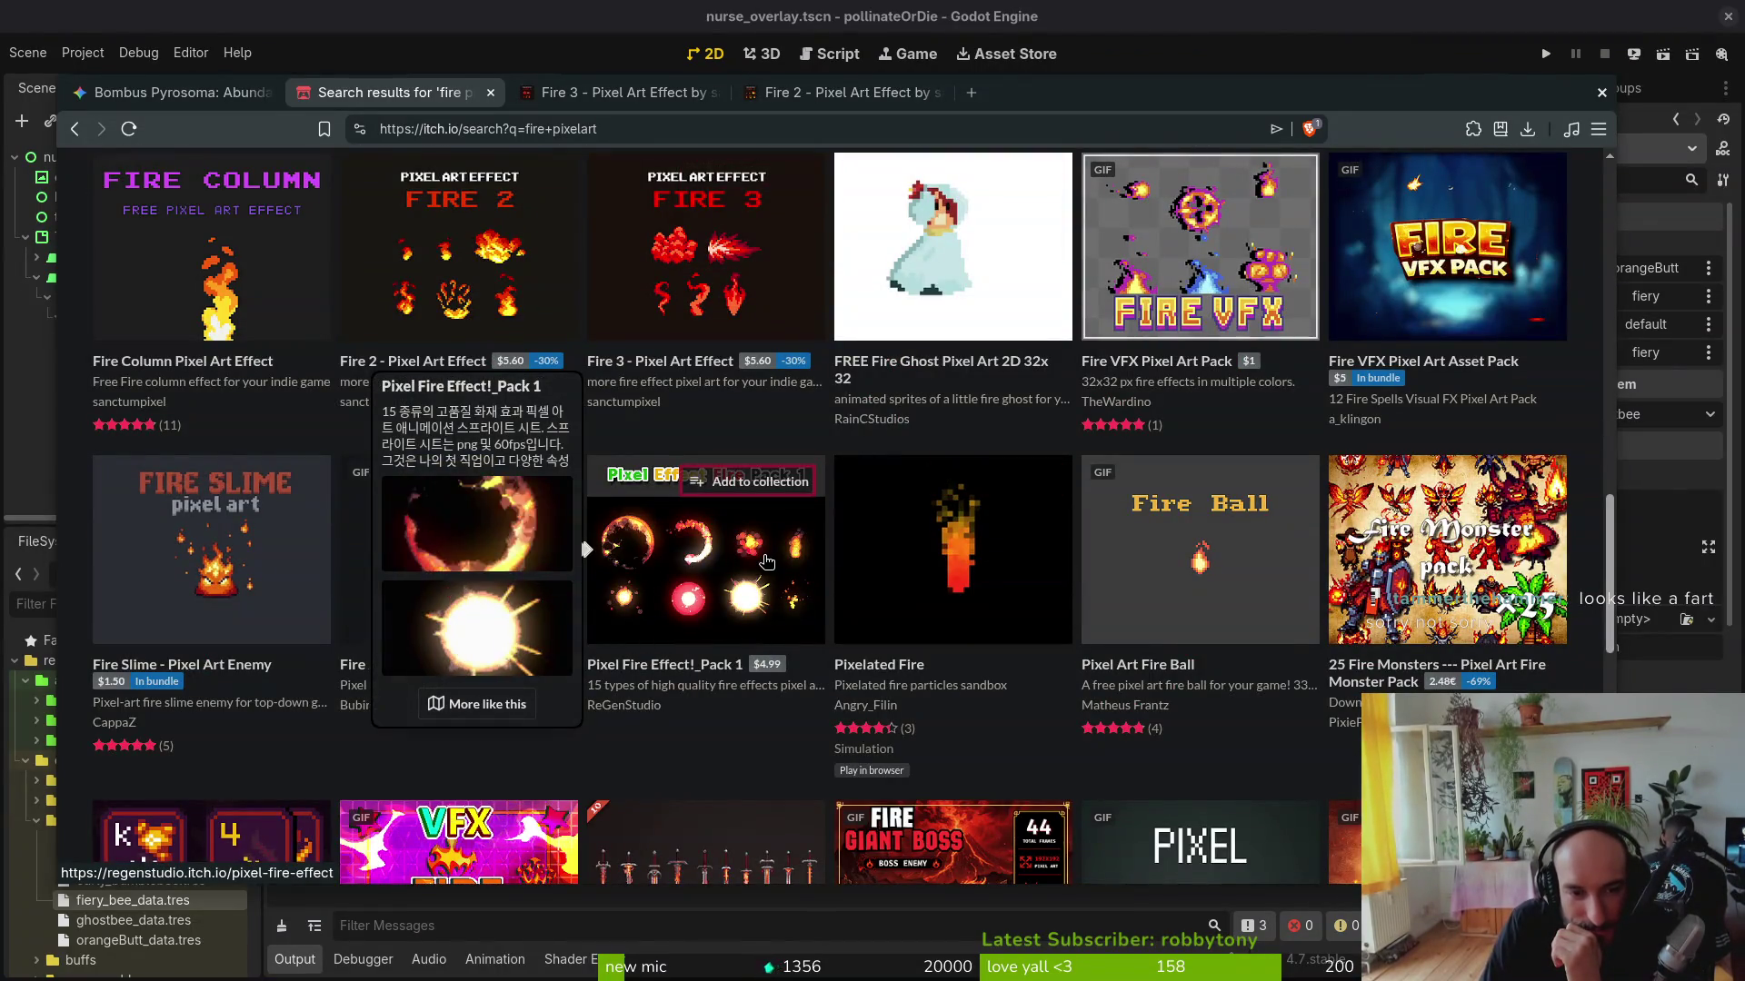
pyautogui.moveTo(705, 548)
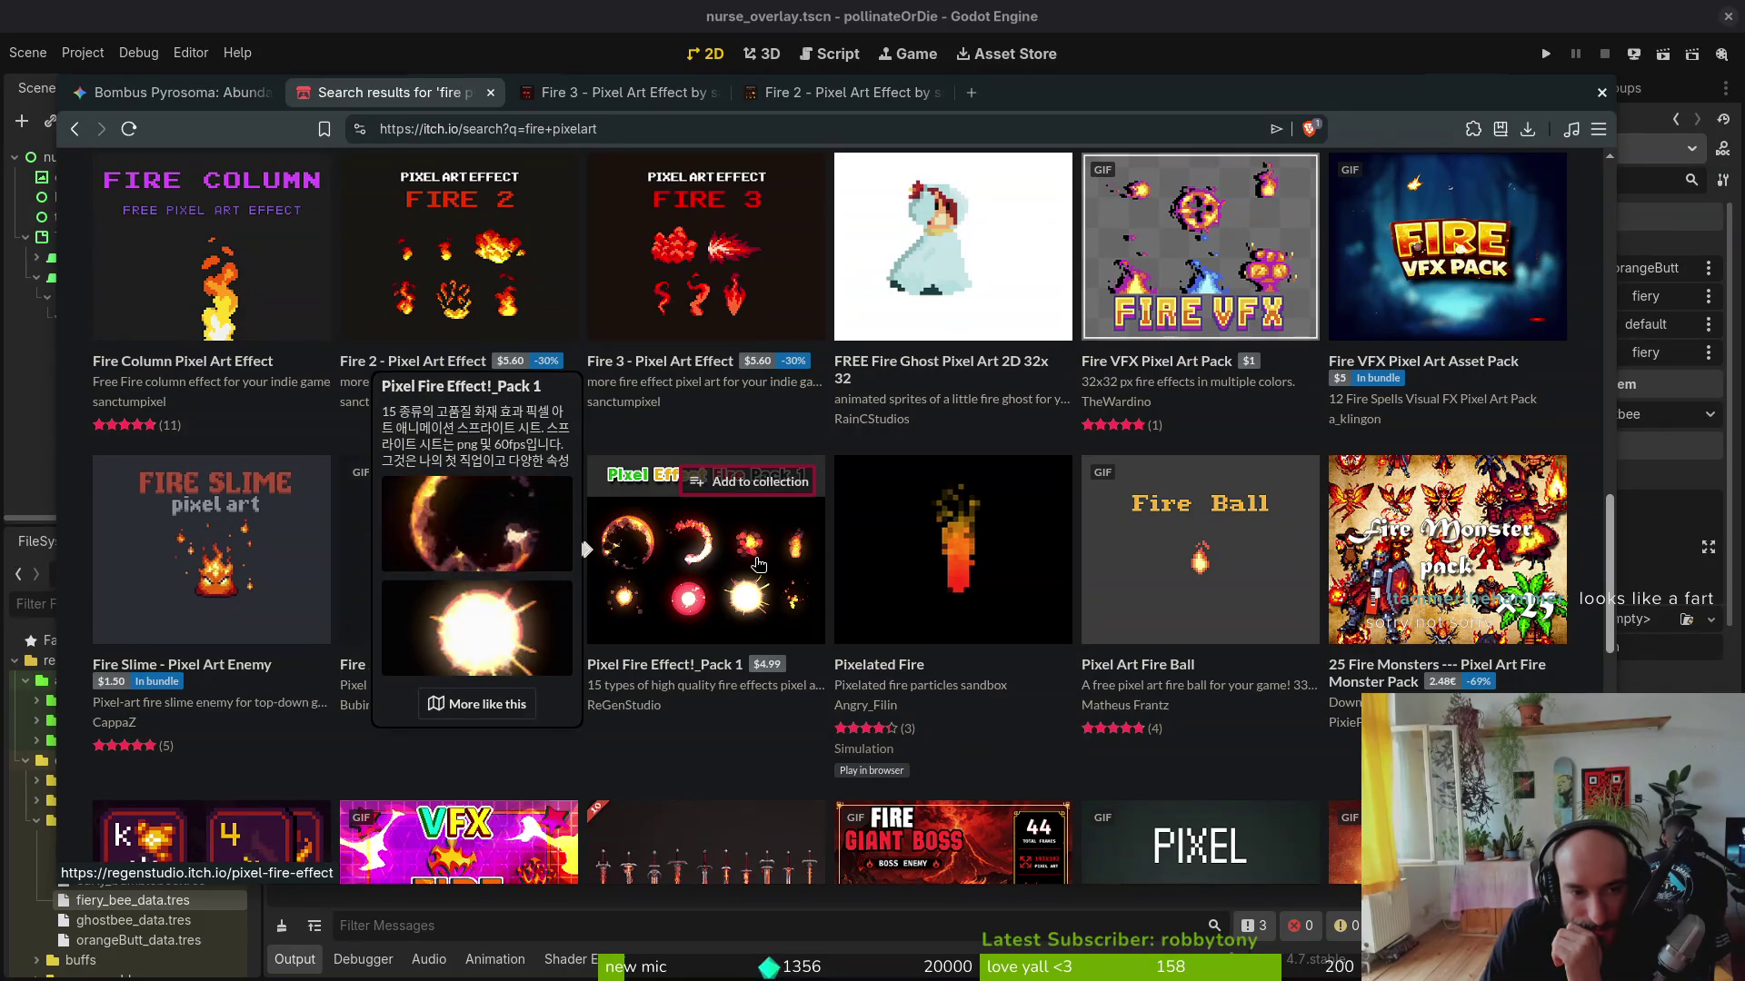
pyautogui.scroll(-2, 757, 565)
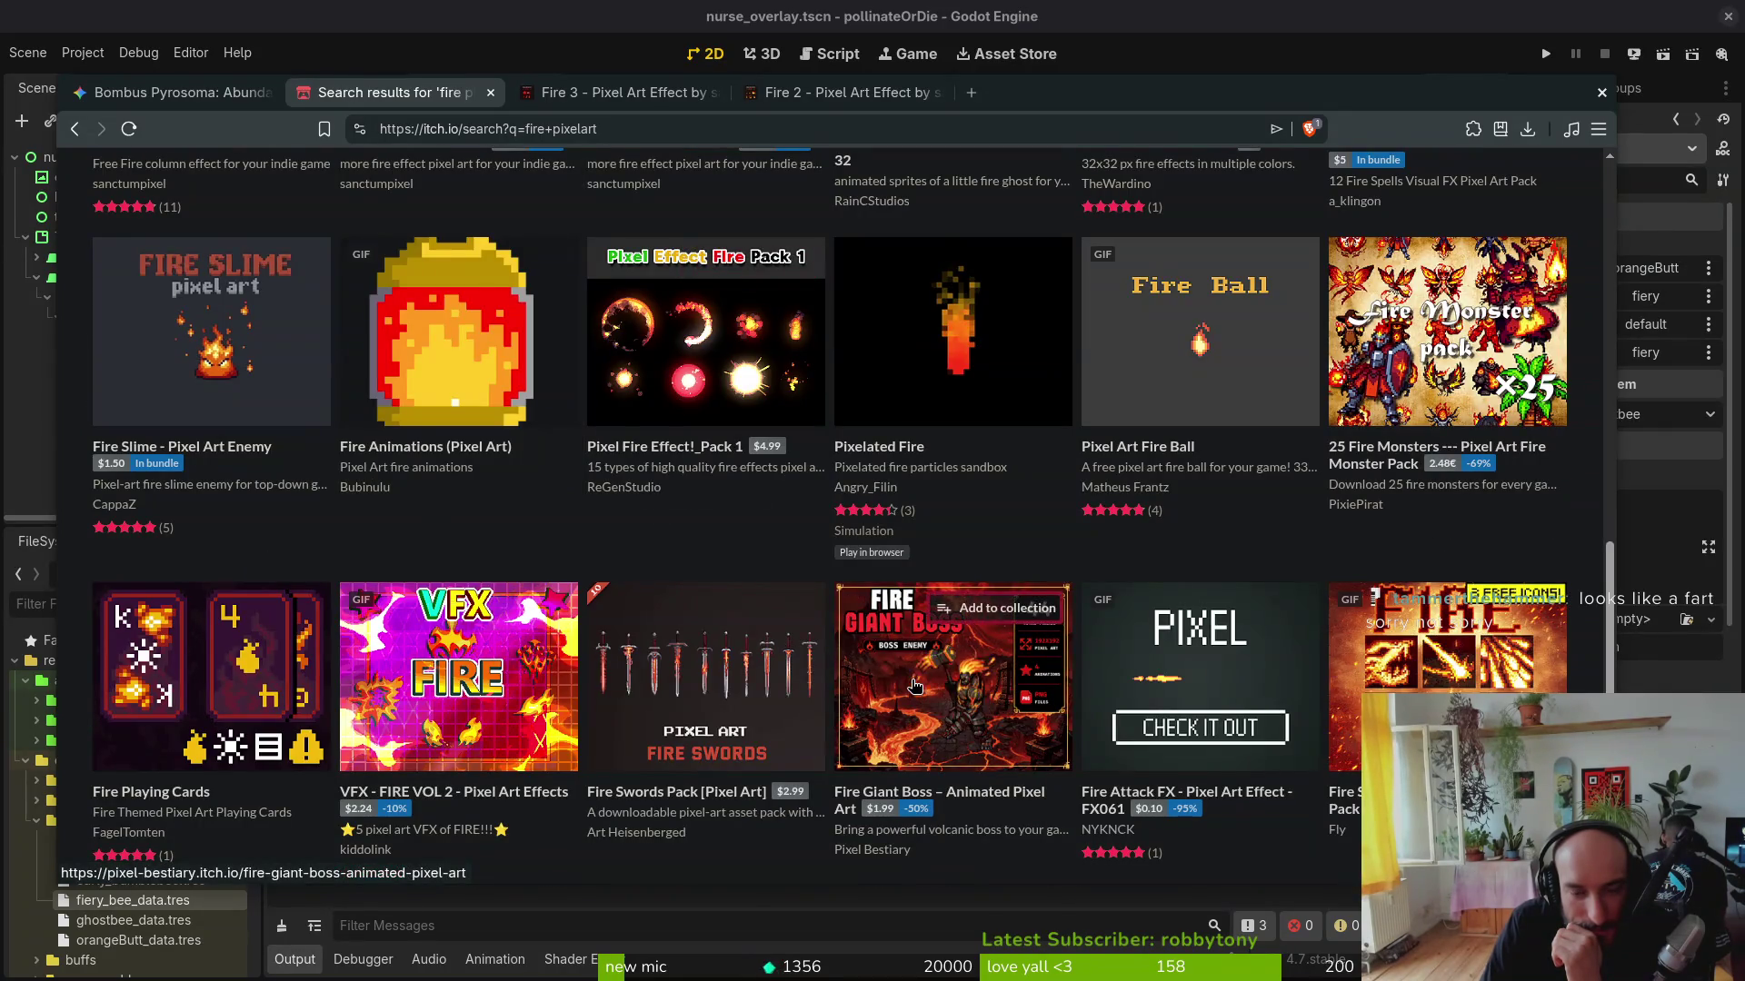
pyautogui.scroll(-2, 635, 540)
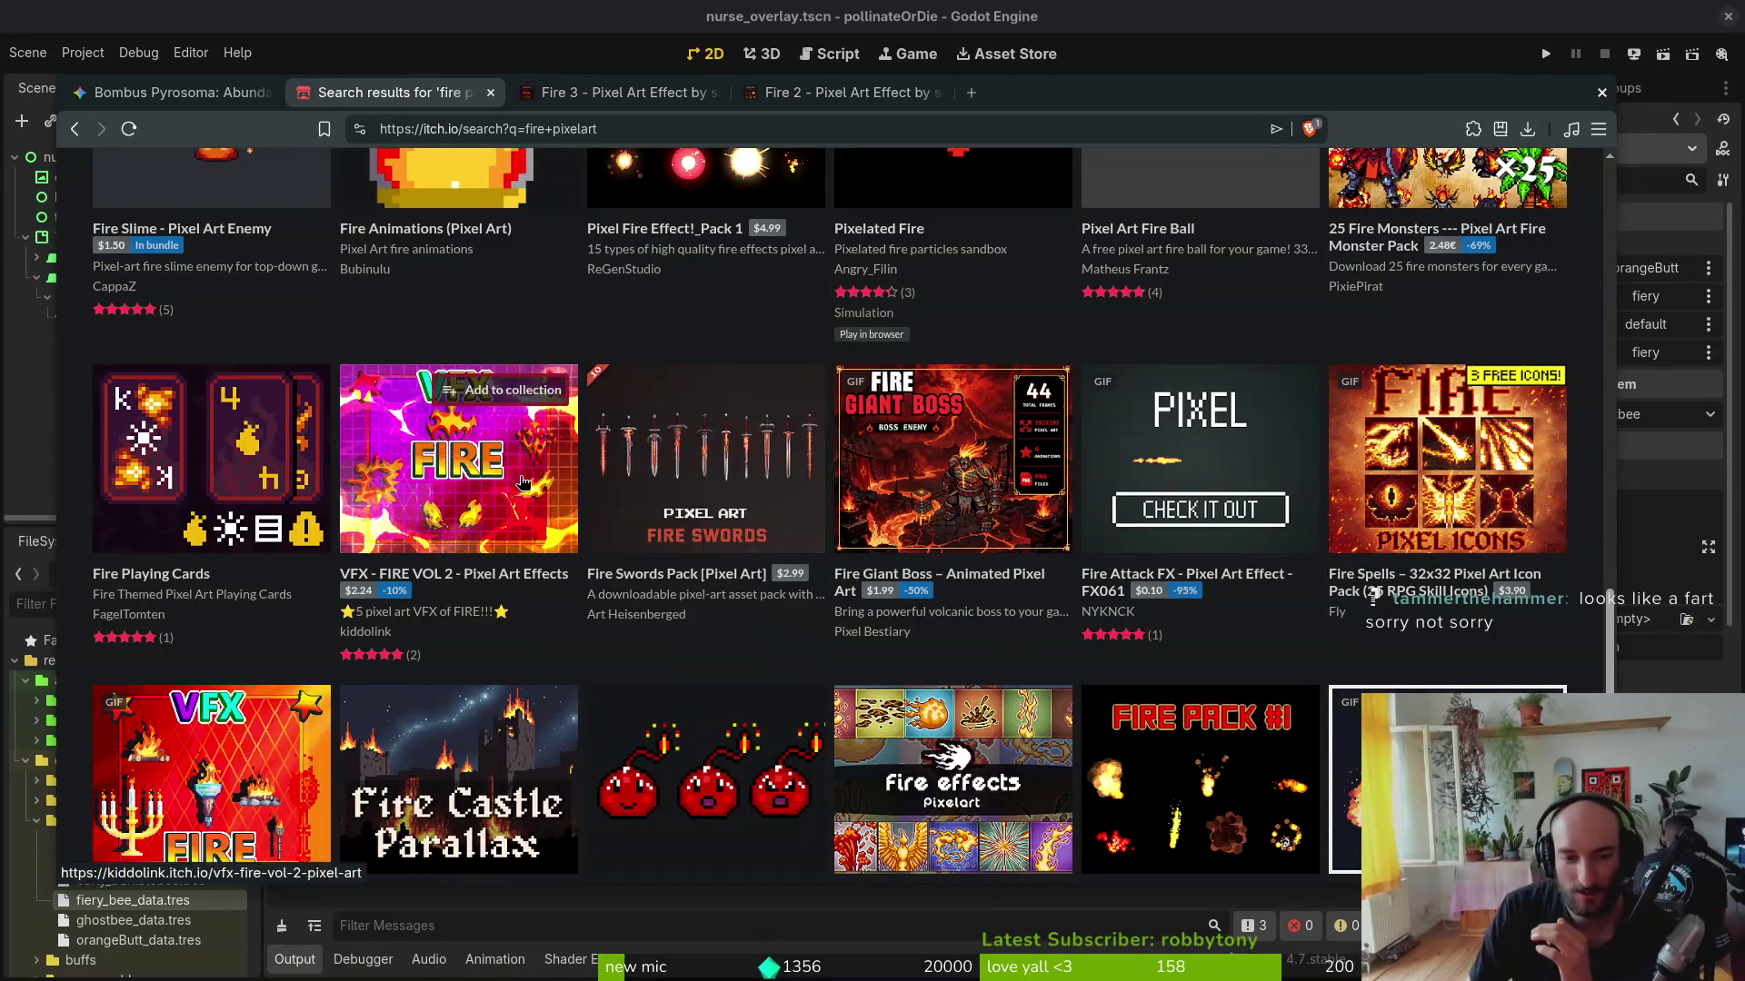
pyautogui.scroll(-5, 609, 525)
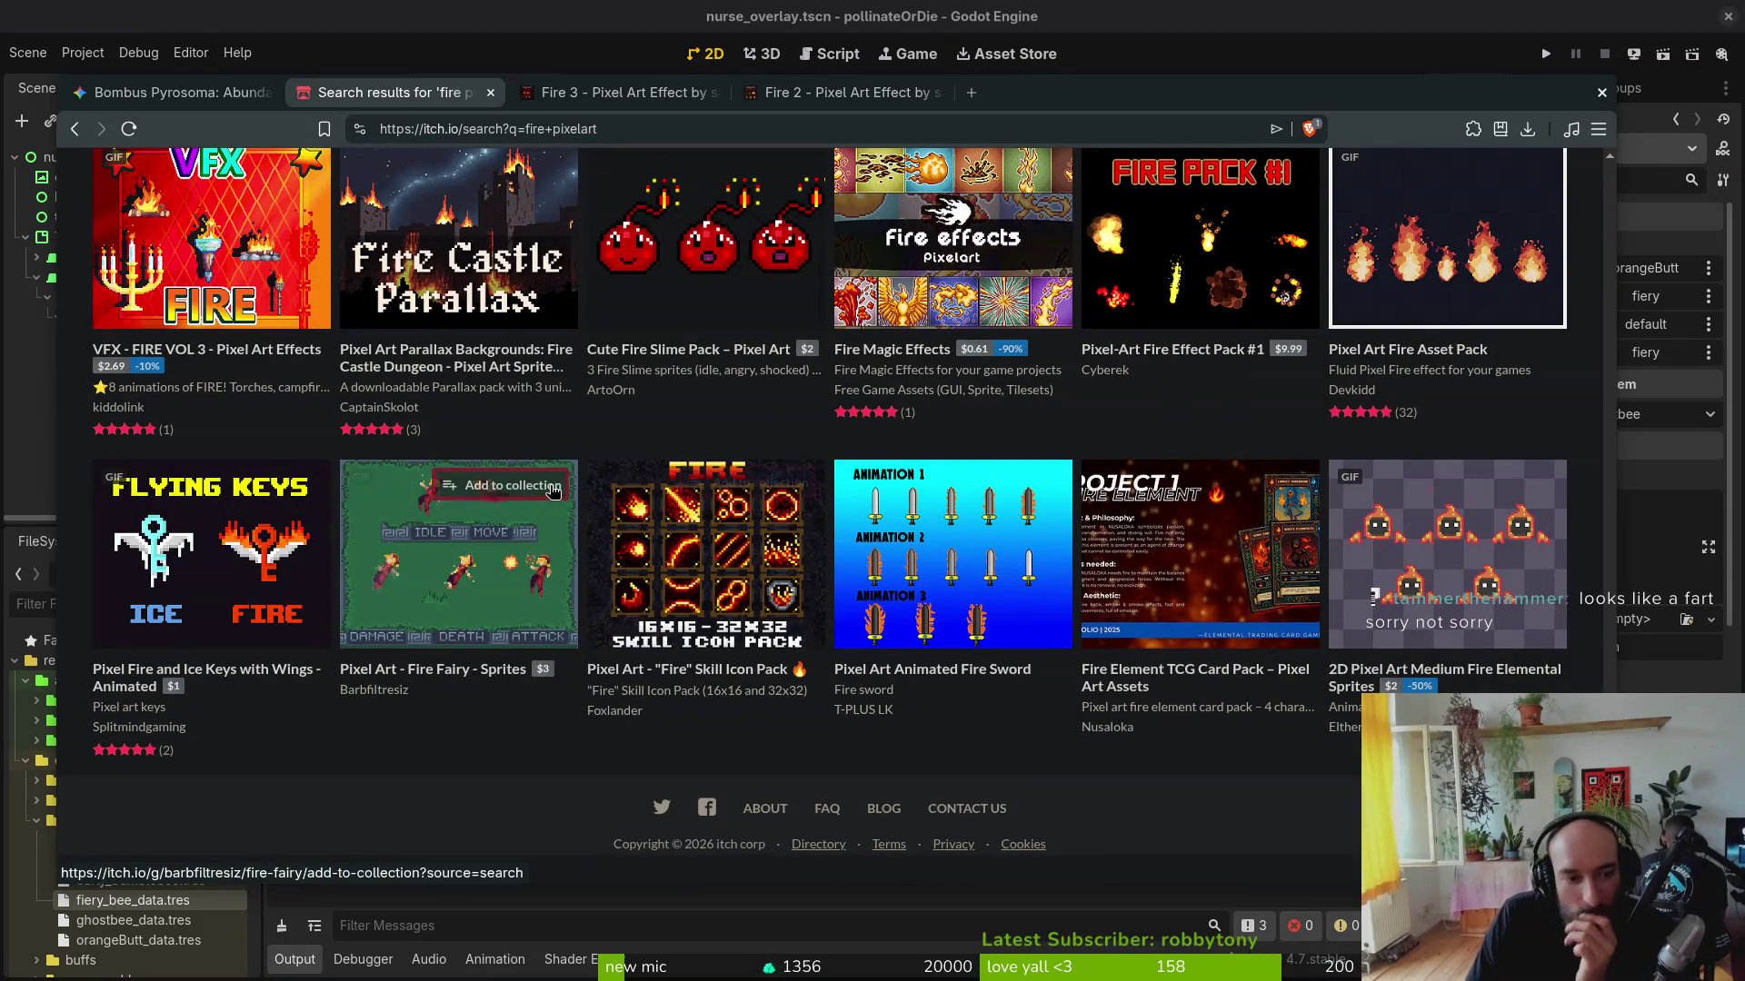
pyautogui.click(971, 92)
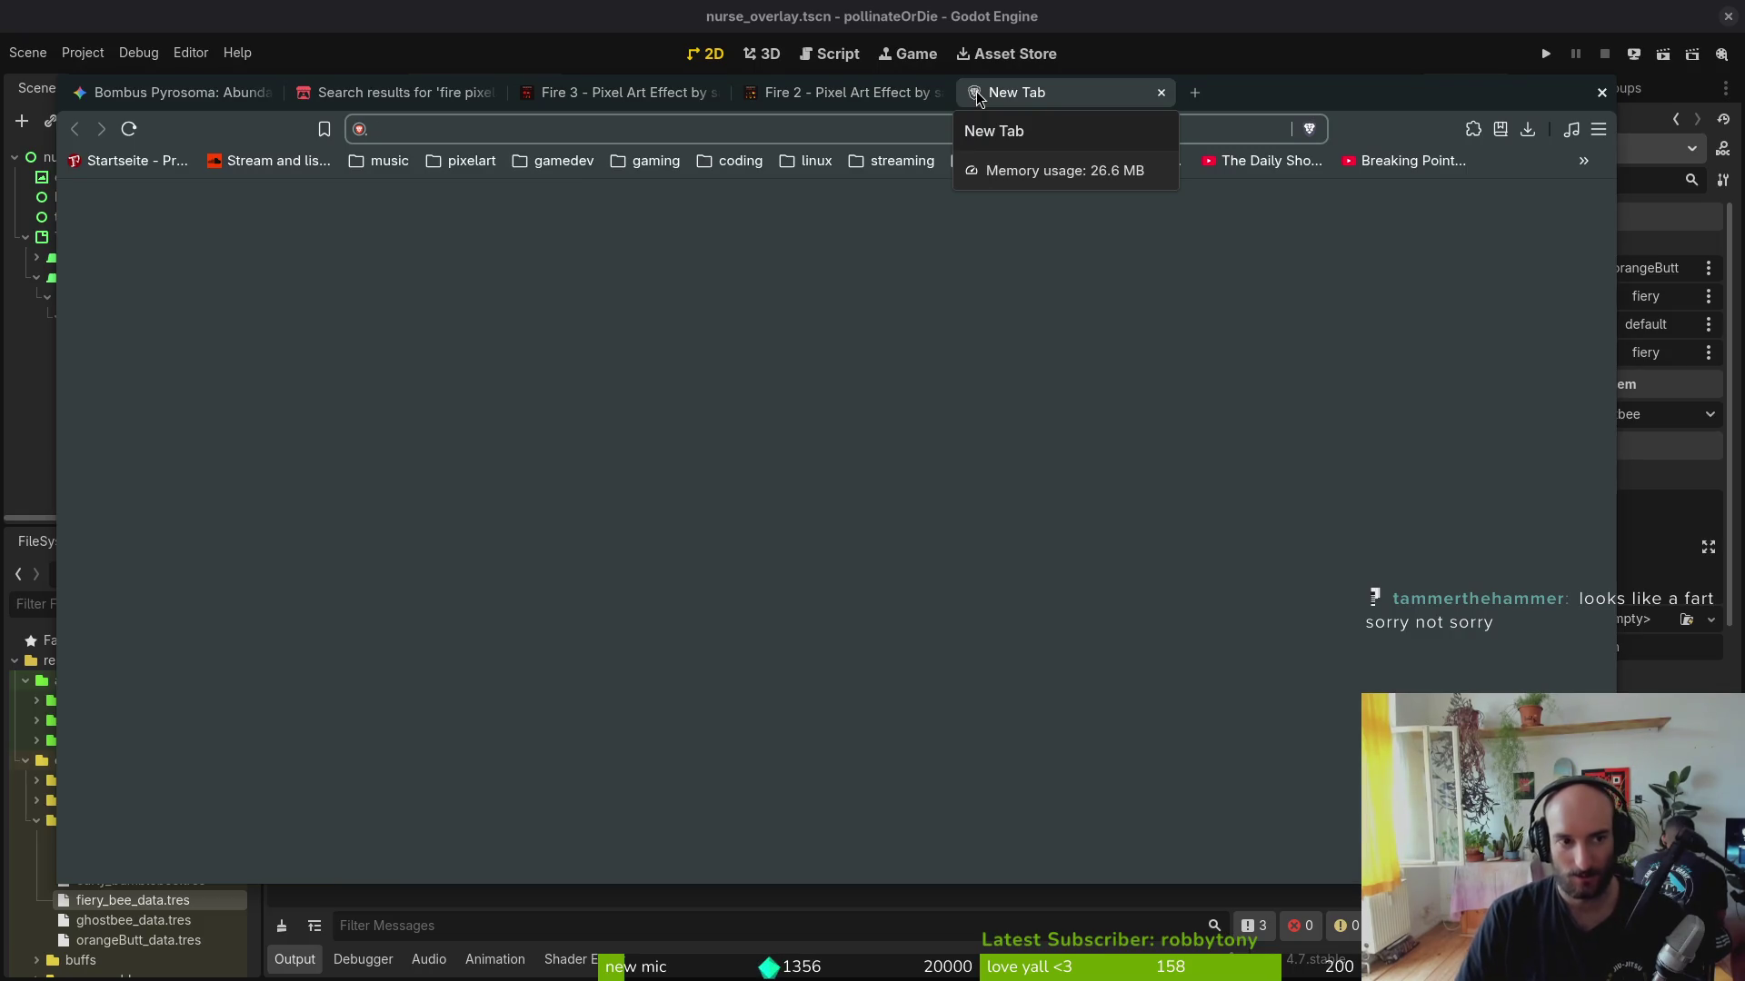
pyautogui.write('yout')
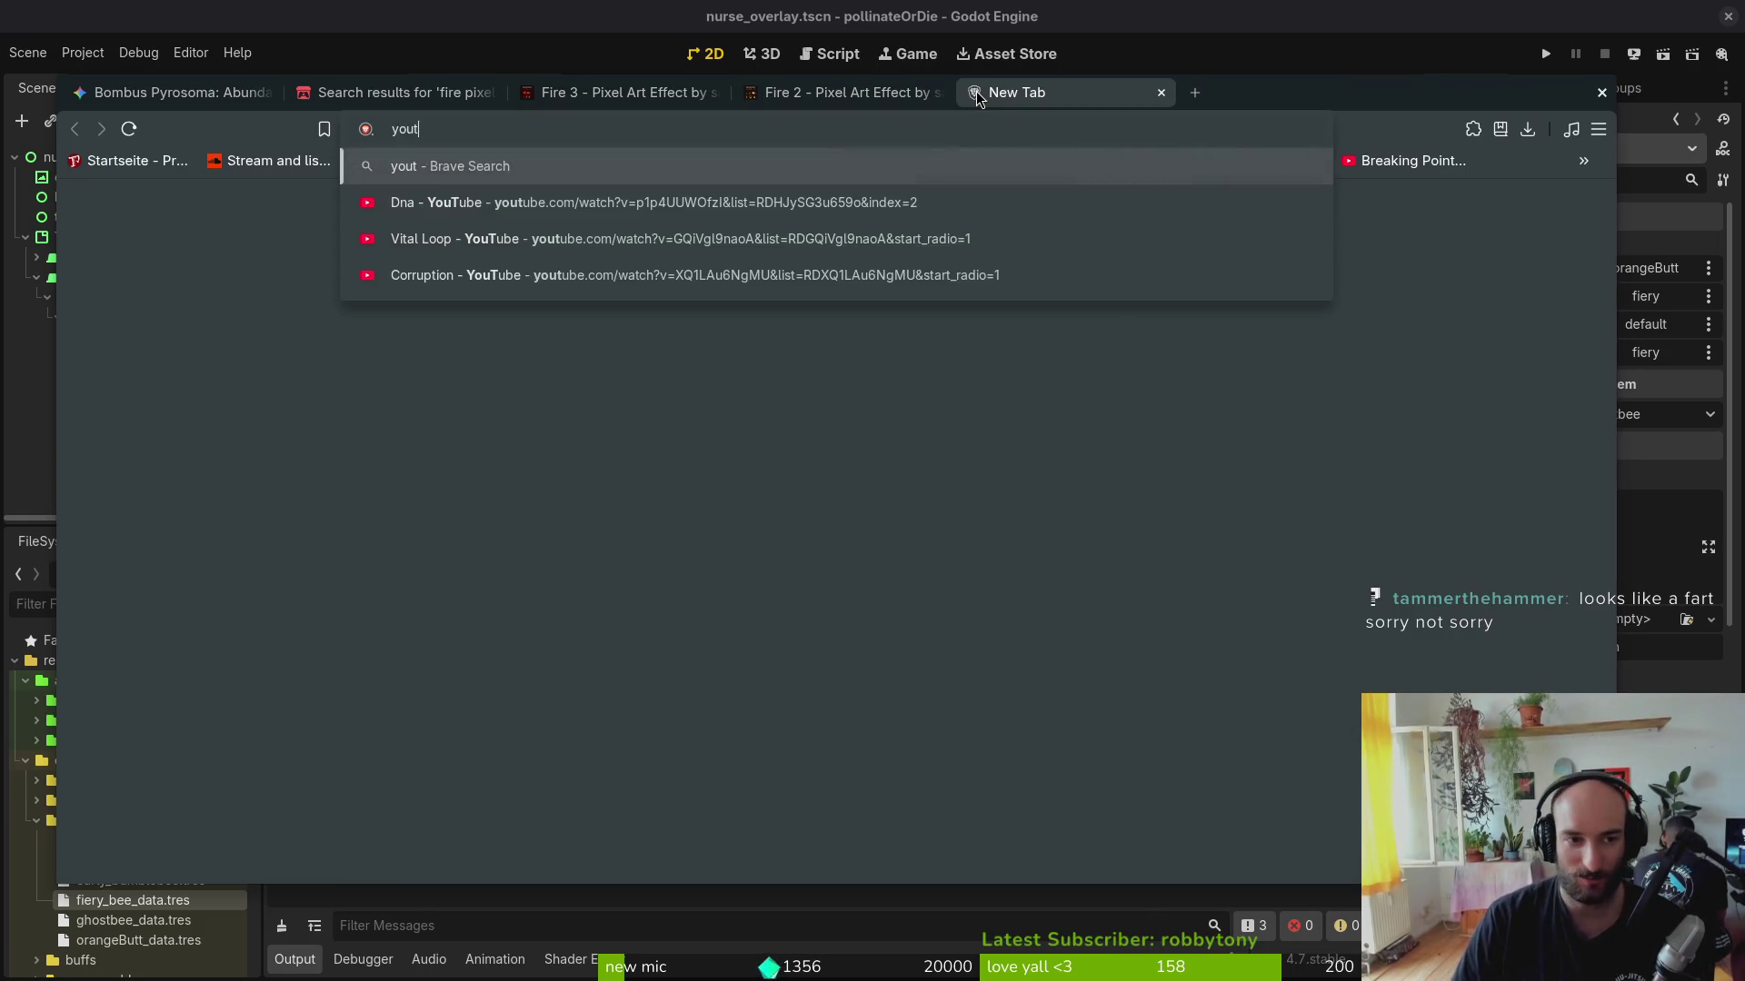
# Step: Load YouTube, search 'fire spell', open the Fire Spell music video and go back to the results
pyautogui.press('Down')
pyautogui.press('Return')
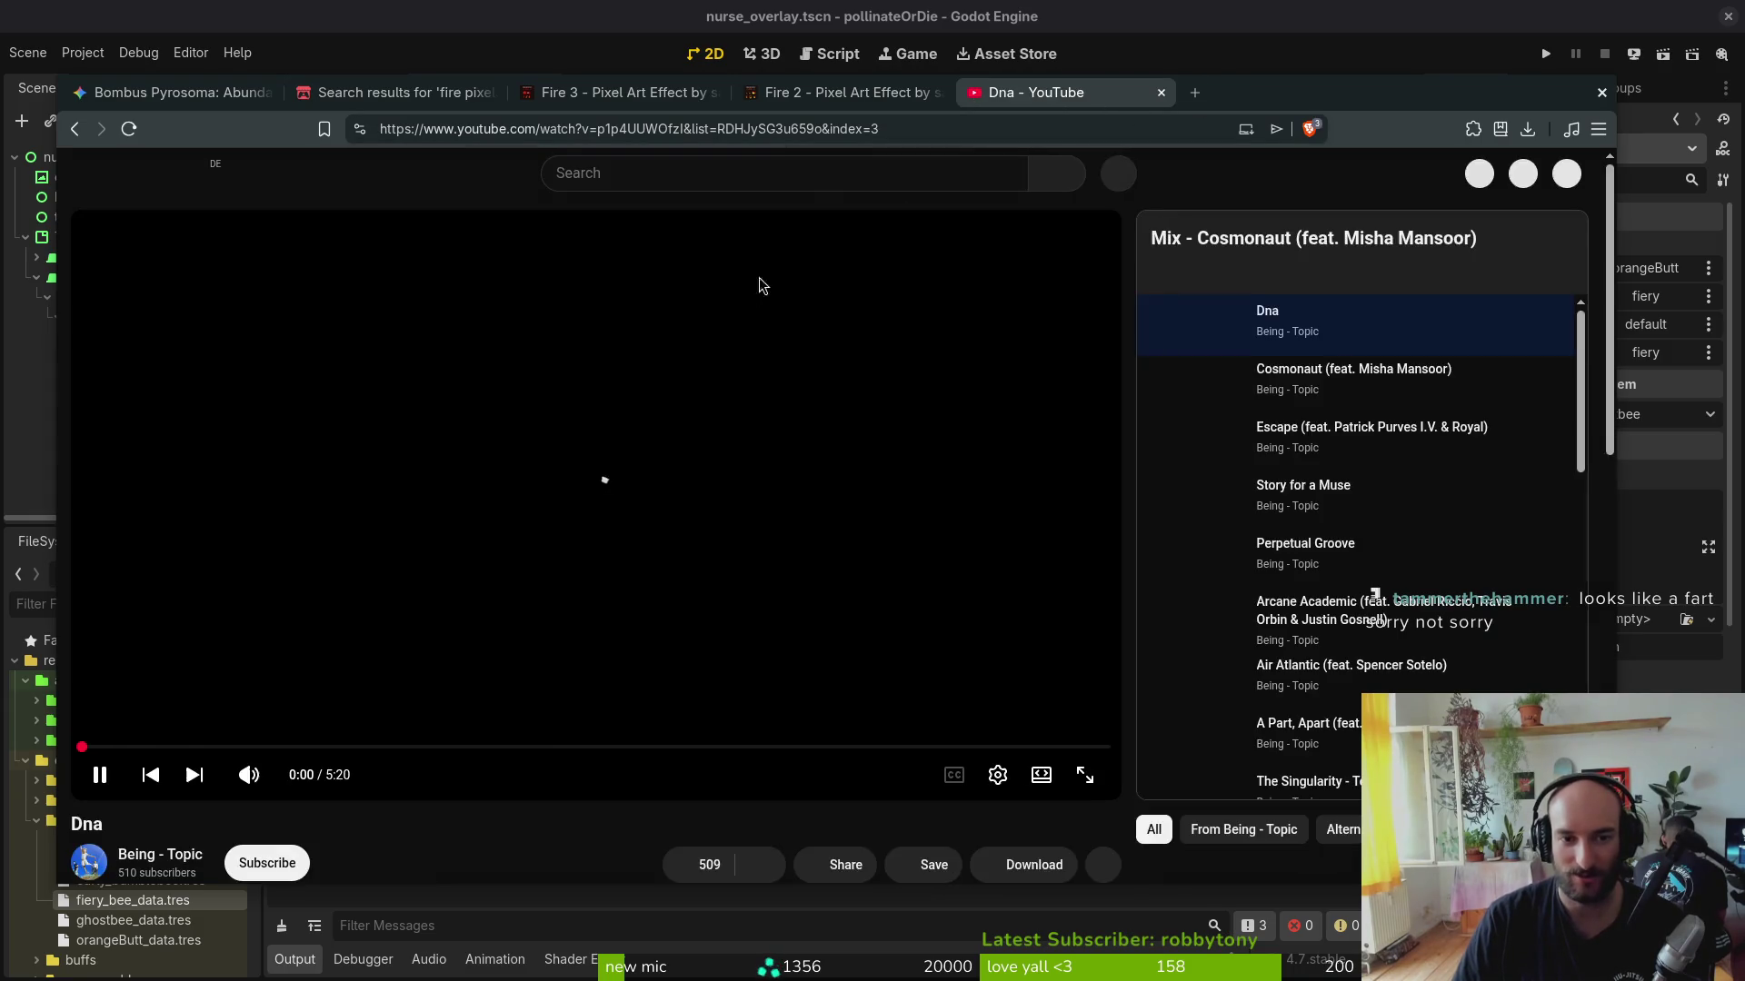
pyautogui.write('fire spe')
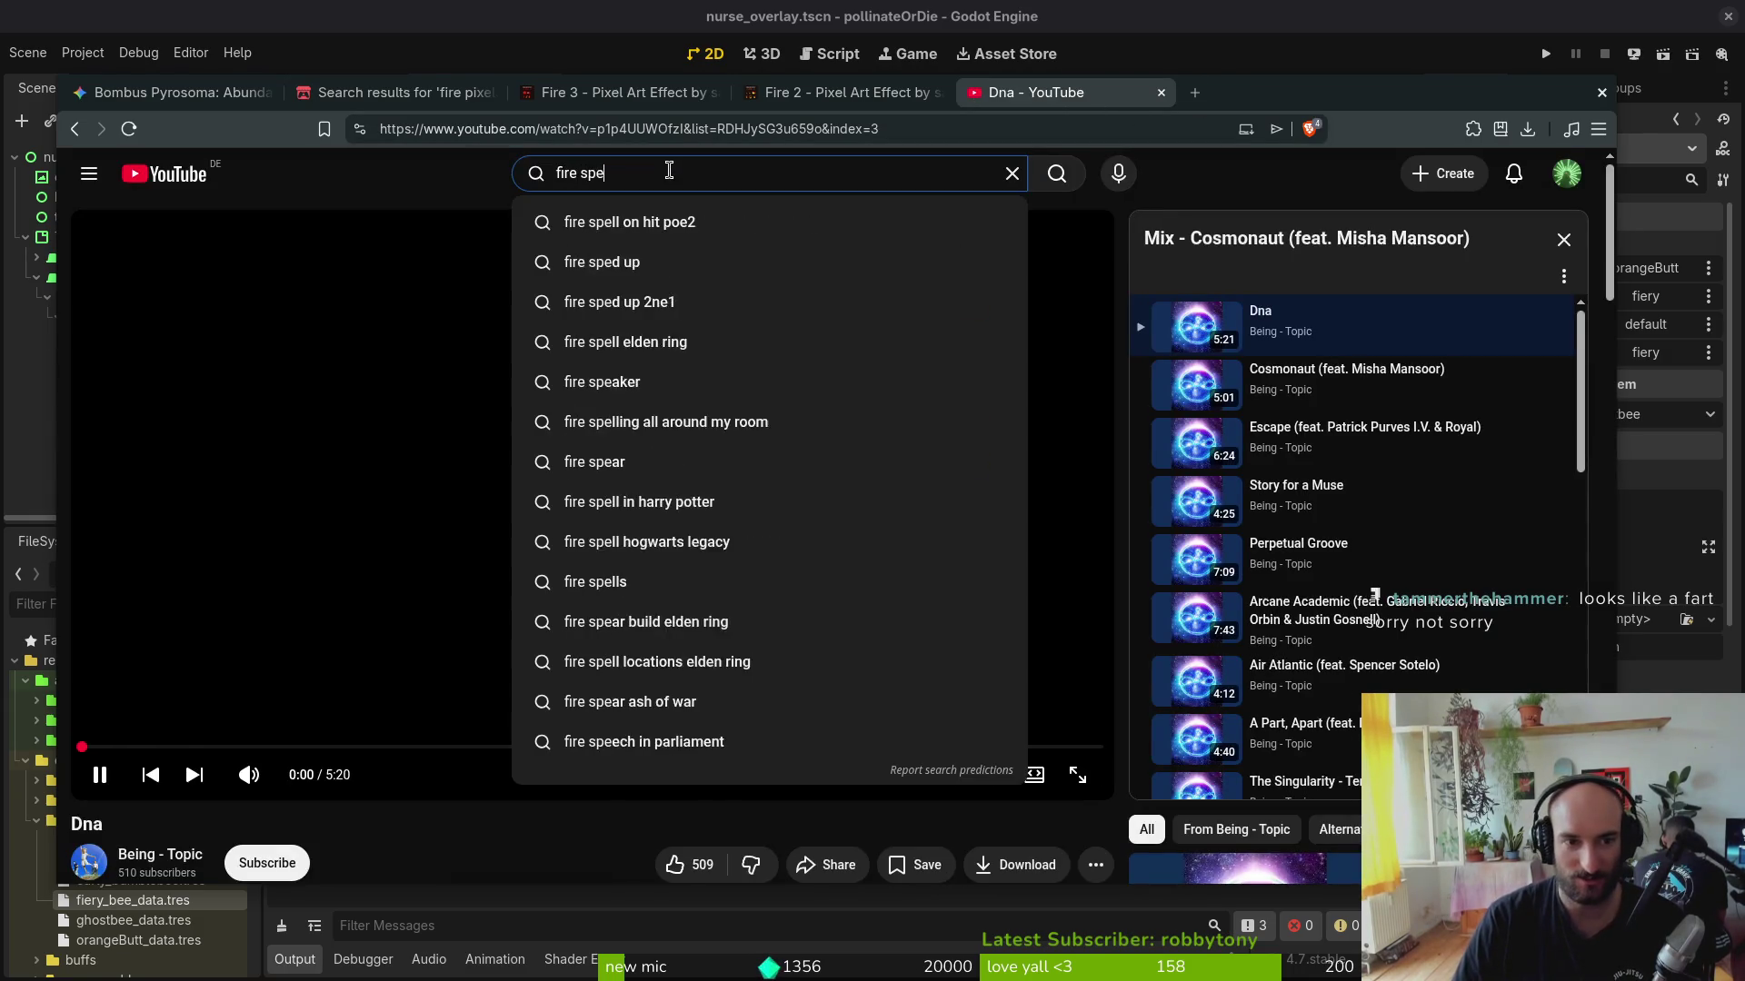
pyautogui.write('ll')
pyautogui.press('Return')
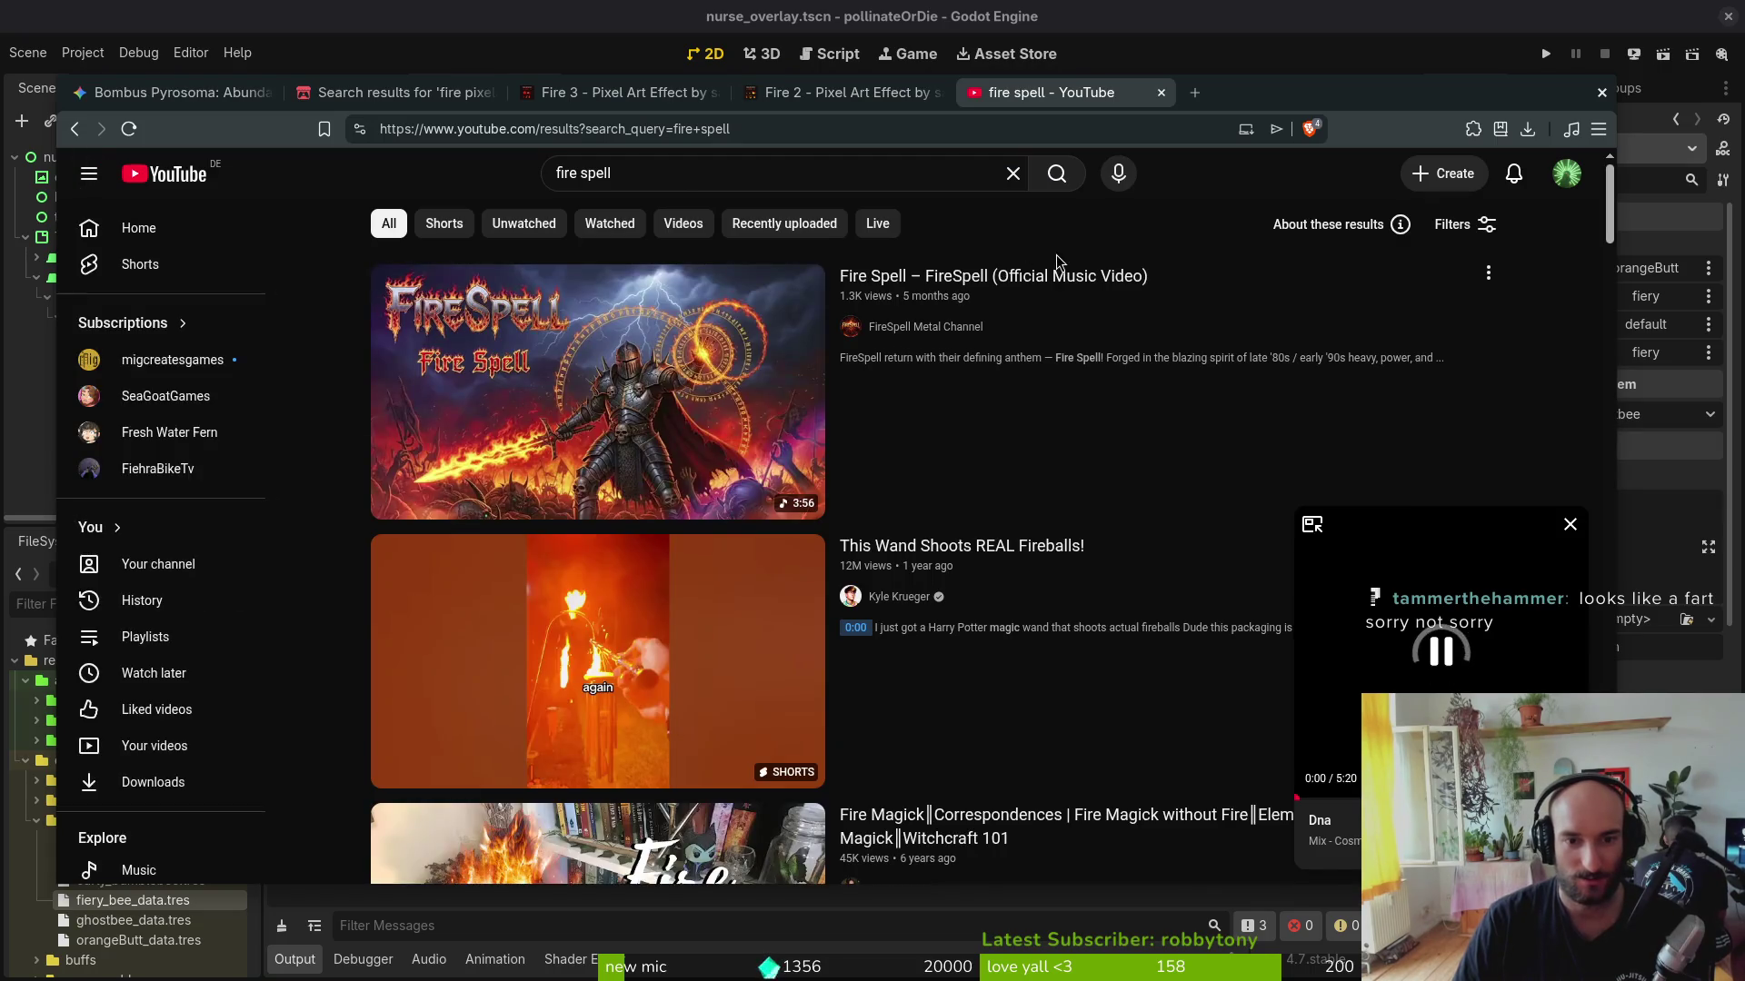
pyautogui.click(607, 432)
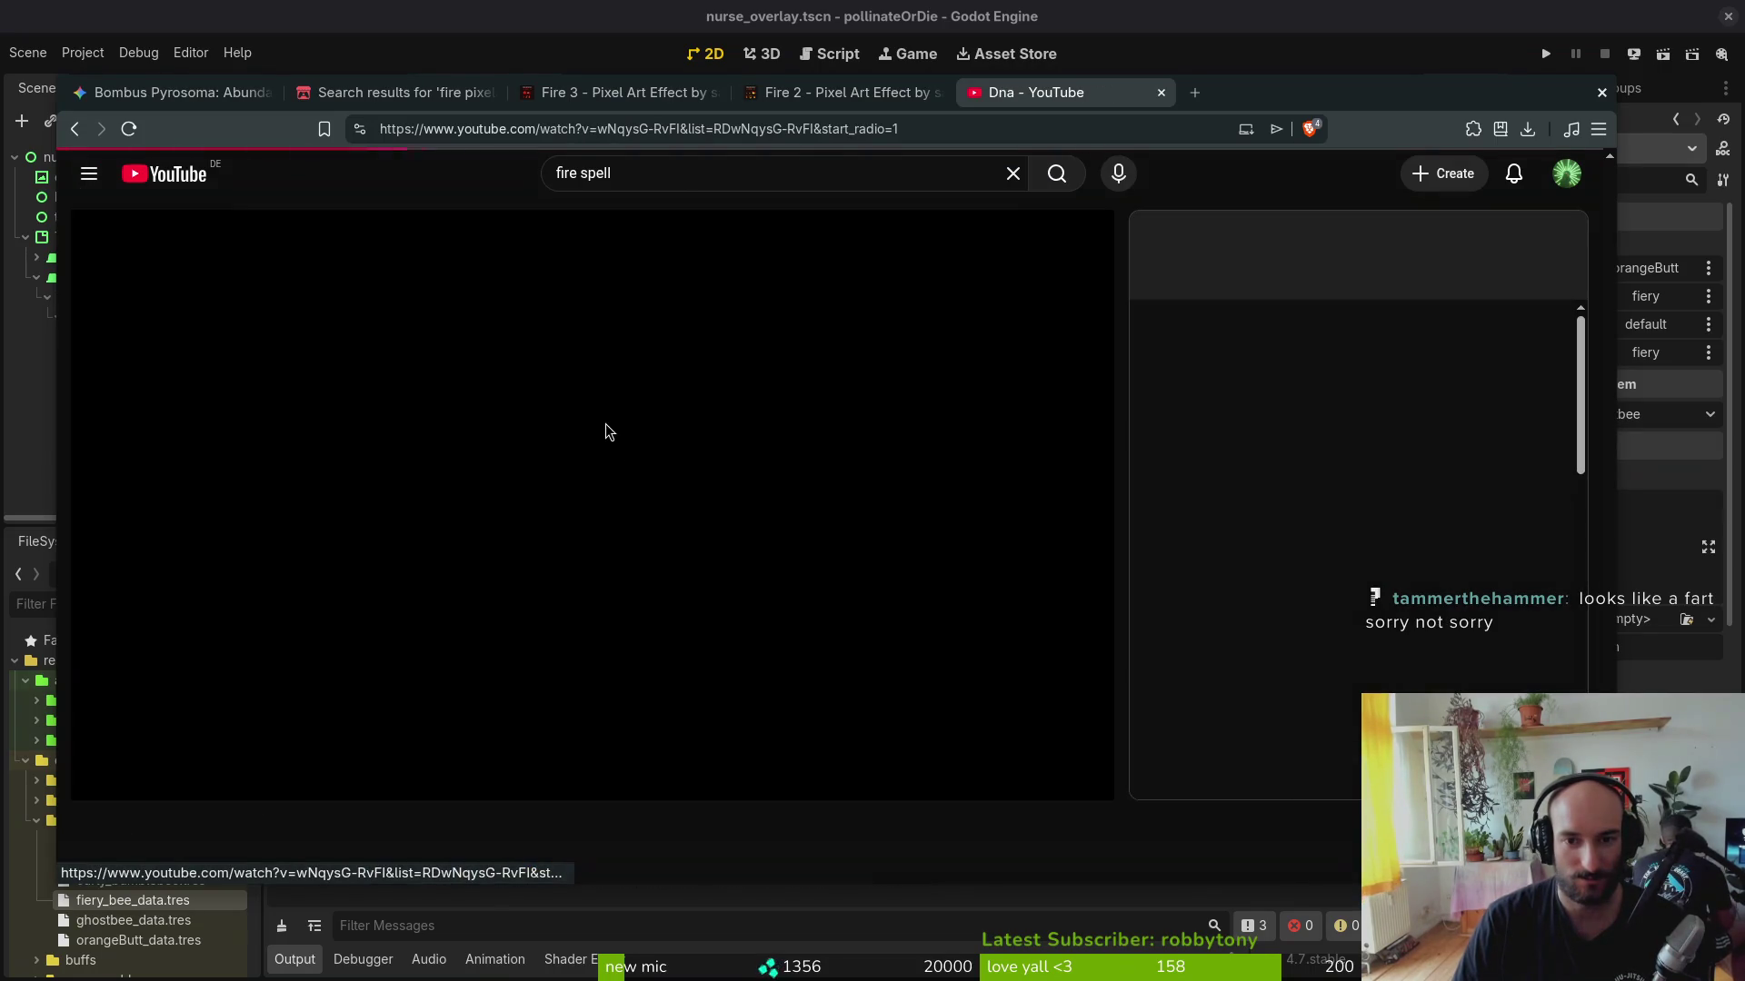
pyautogui.hotkey('alt', 'Left')
pyautogui.scroll(-4, 818, 478)
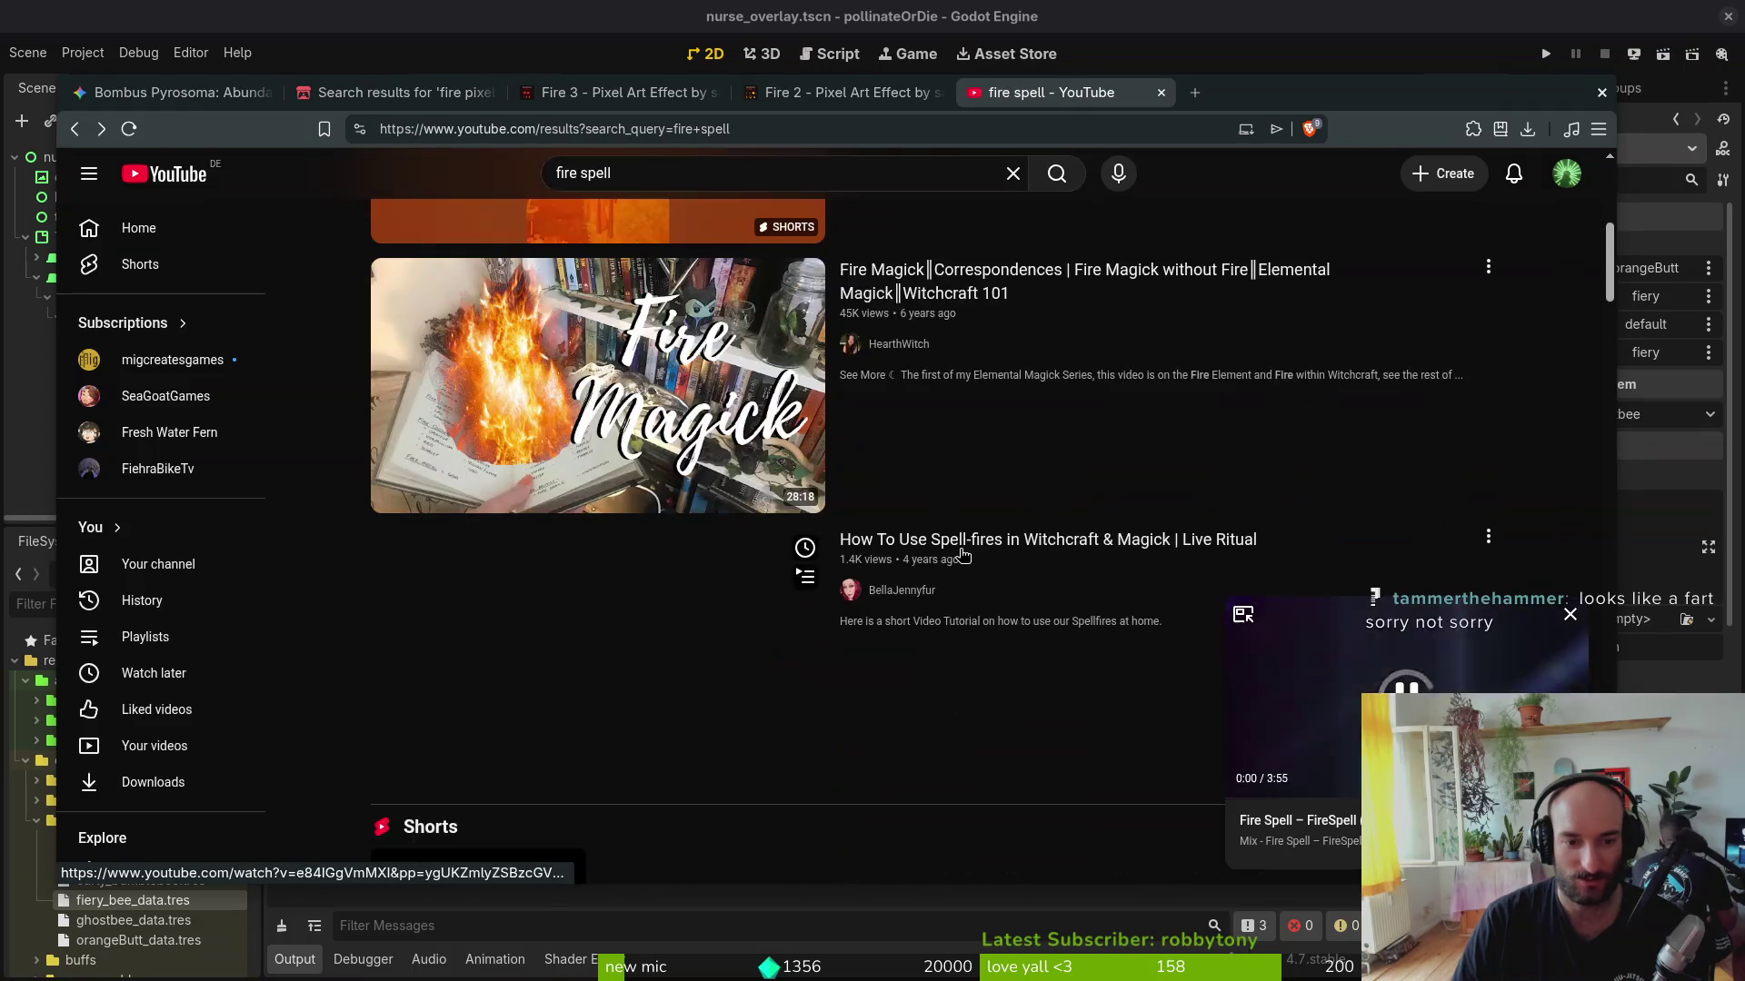
pyautogui.scroll(4, 818, 409)
# Step: Search 'fire spell game', scroll its results, and select the whole query to replace it
pyautogui.click(664, 171)
pyautogui.write('game')
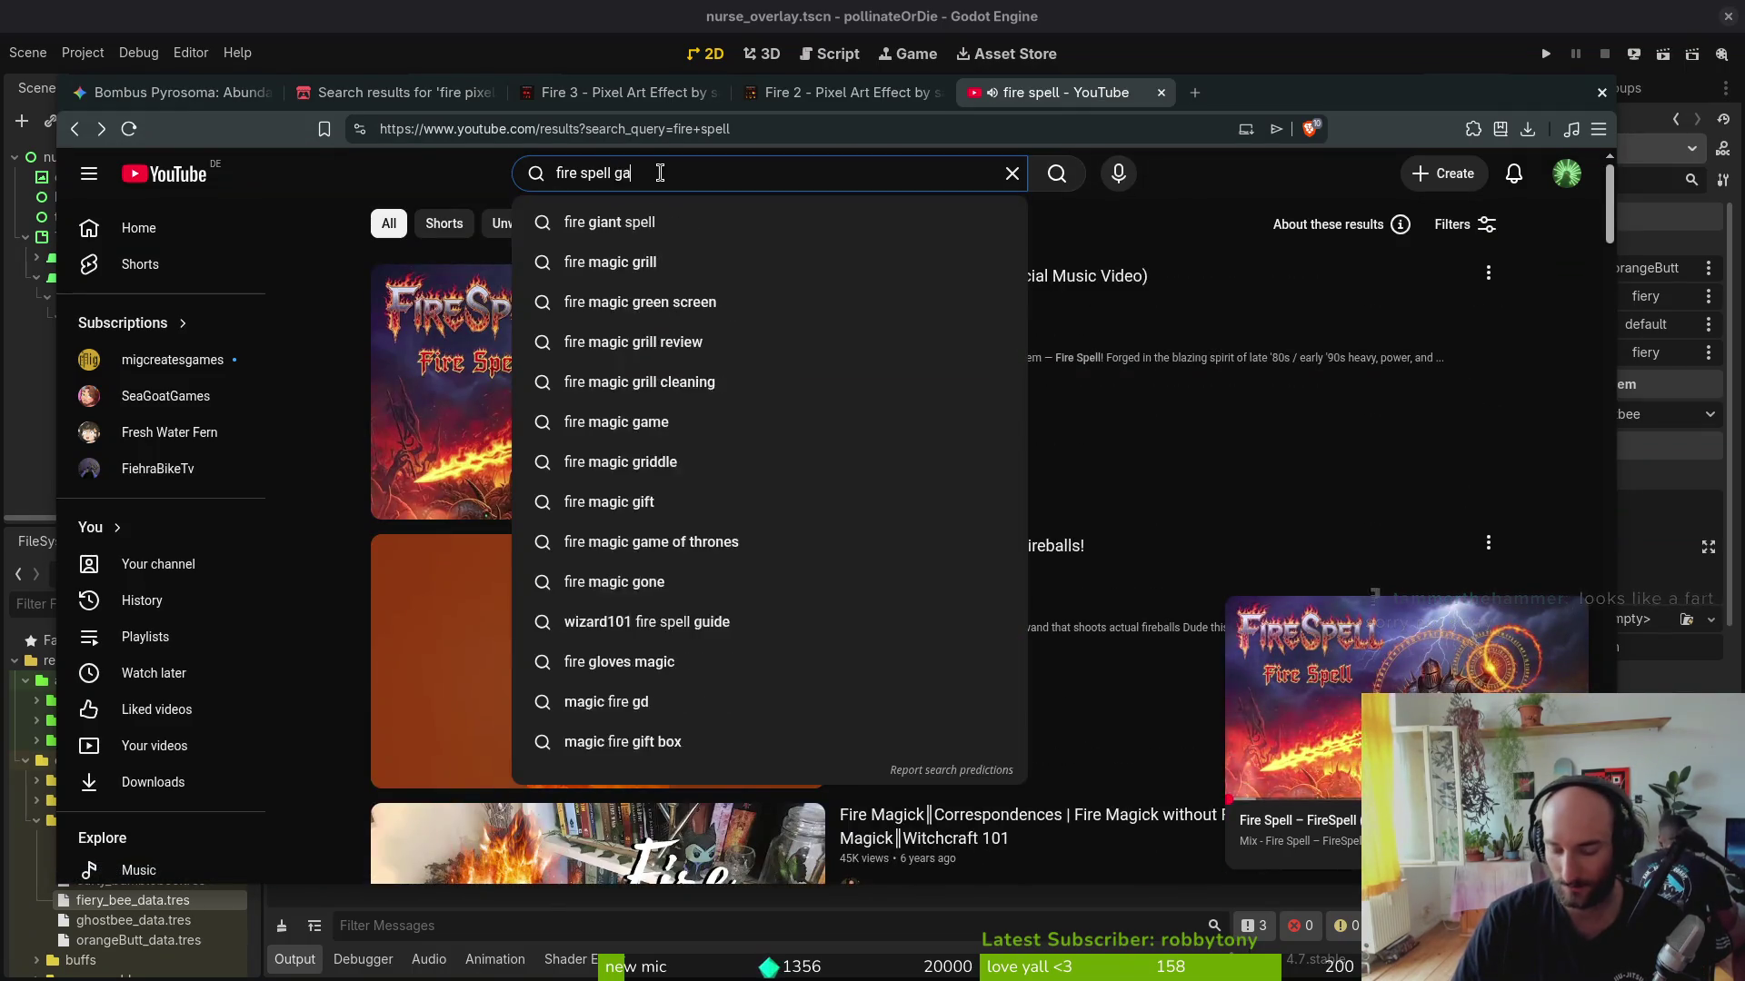
pyautogui.press('Return')
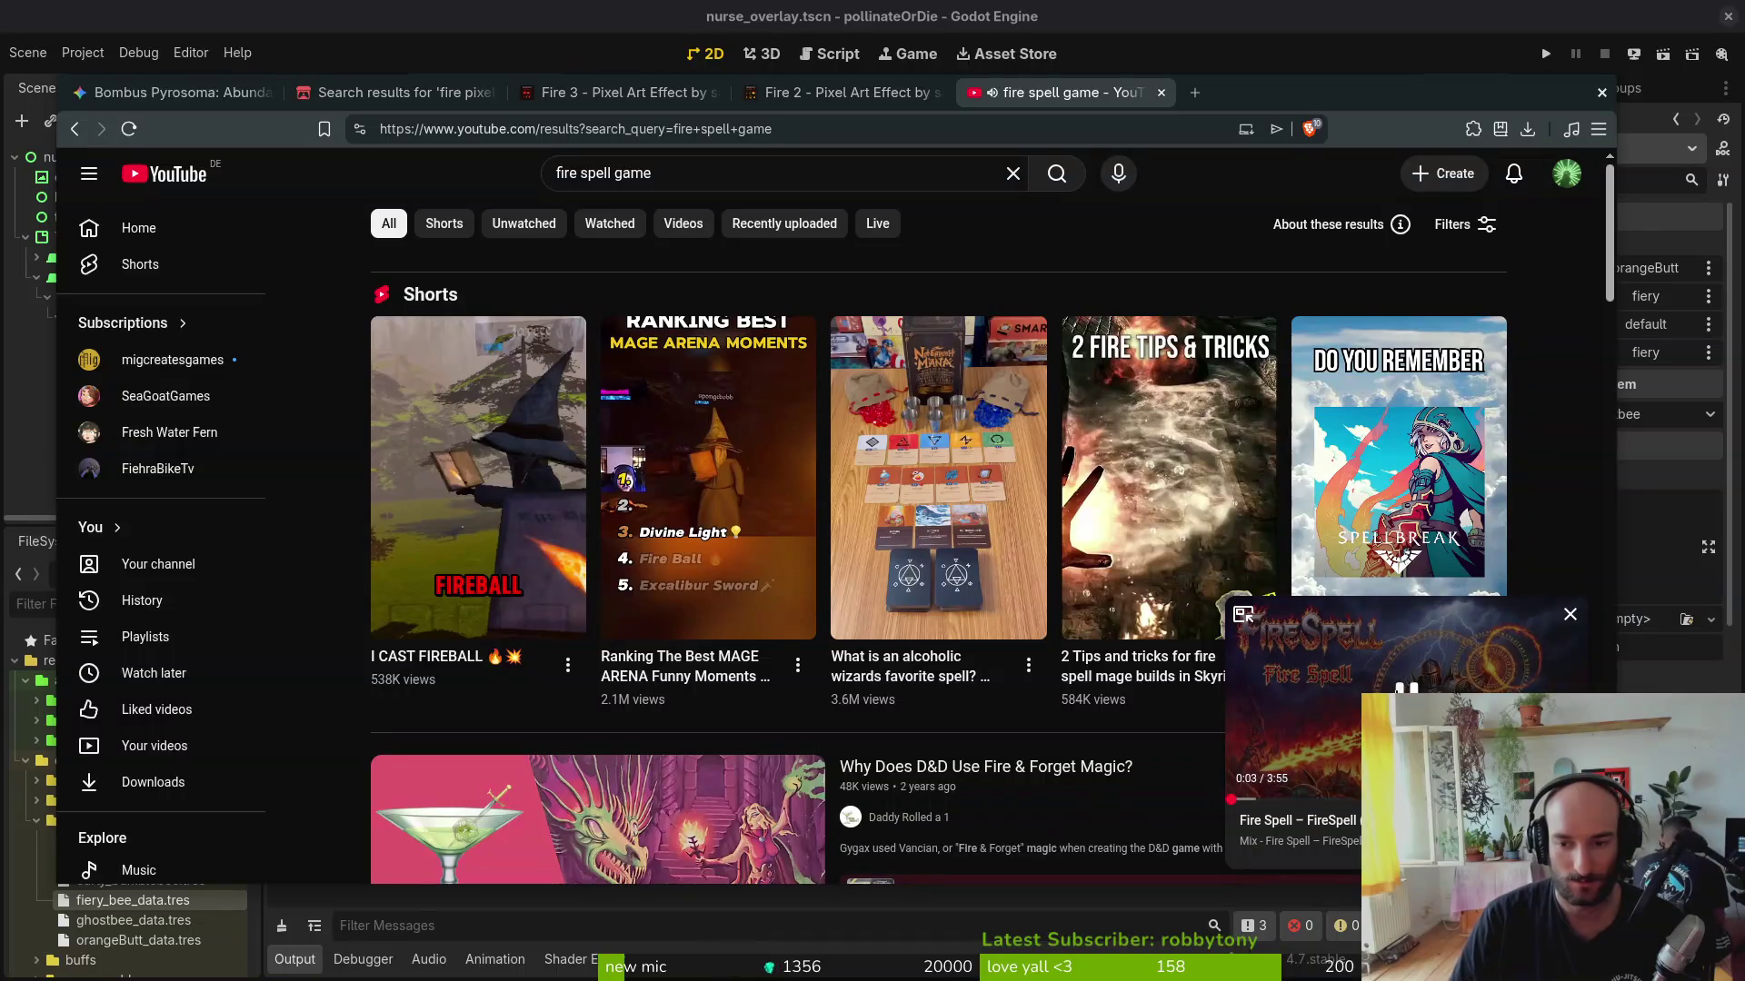
pyautogui.scroll(-3, 677, 504)
pyautogui.scroll(-3, 677, 505)
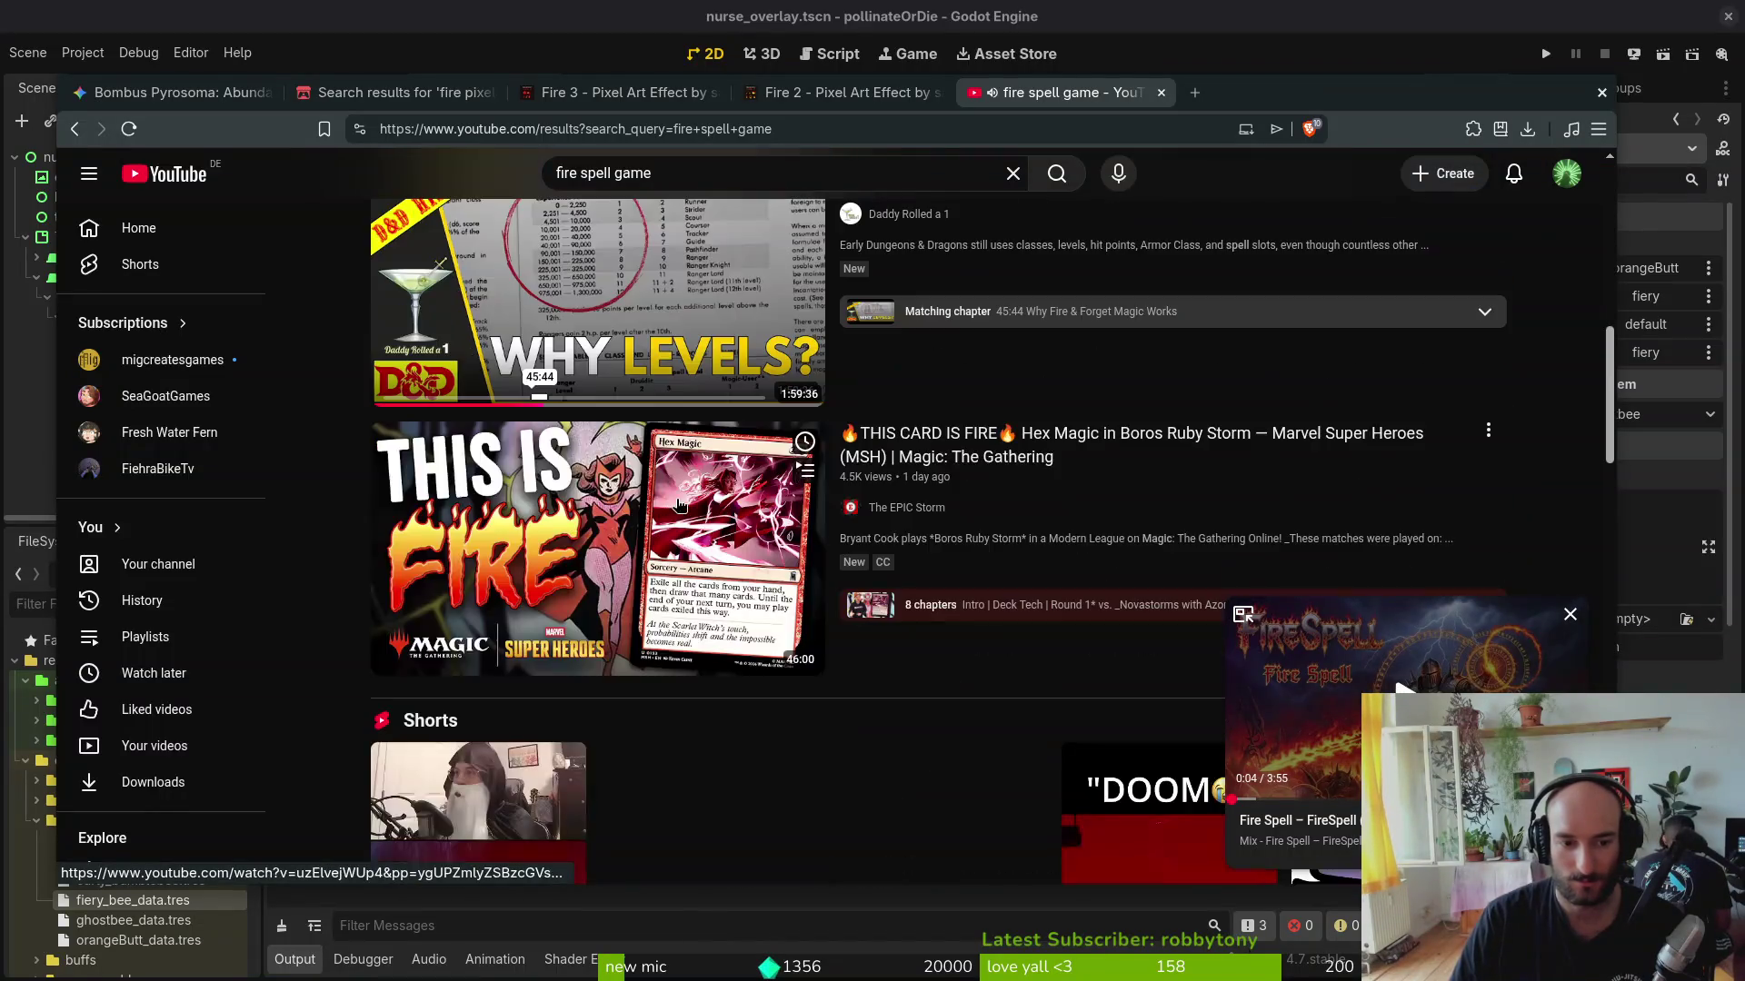
pyautogui.scroll(-3, 721, 487)
pyautogui.scroll(-1, 713, 498)
pyautogui.scroll(-2, 575, 532)
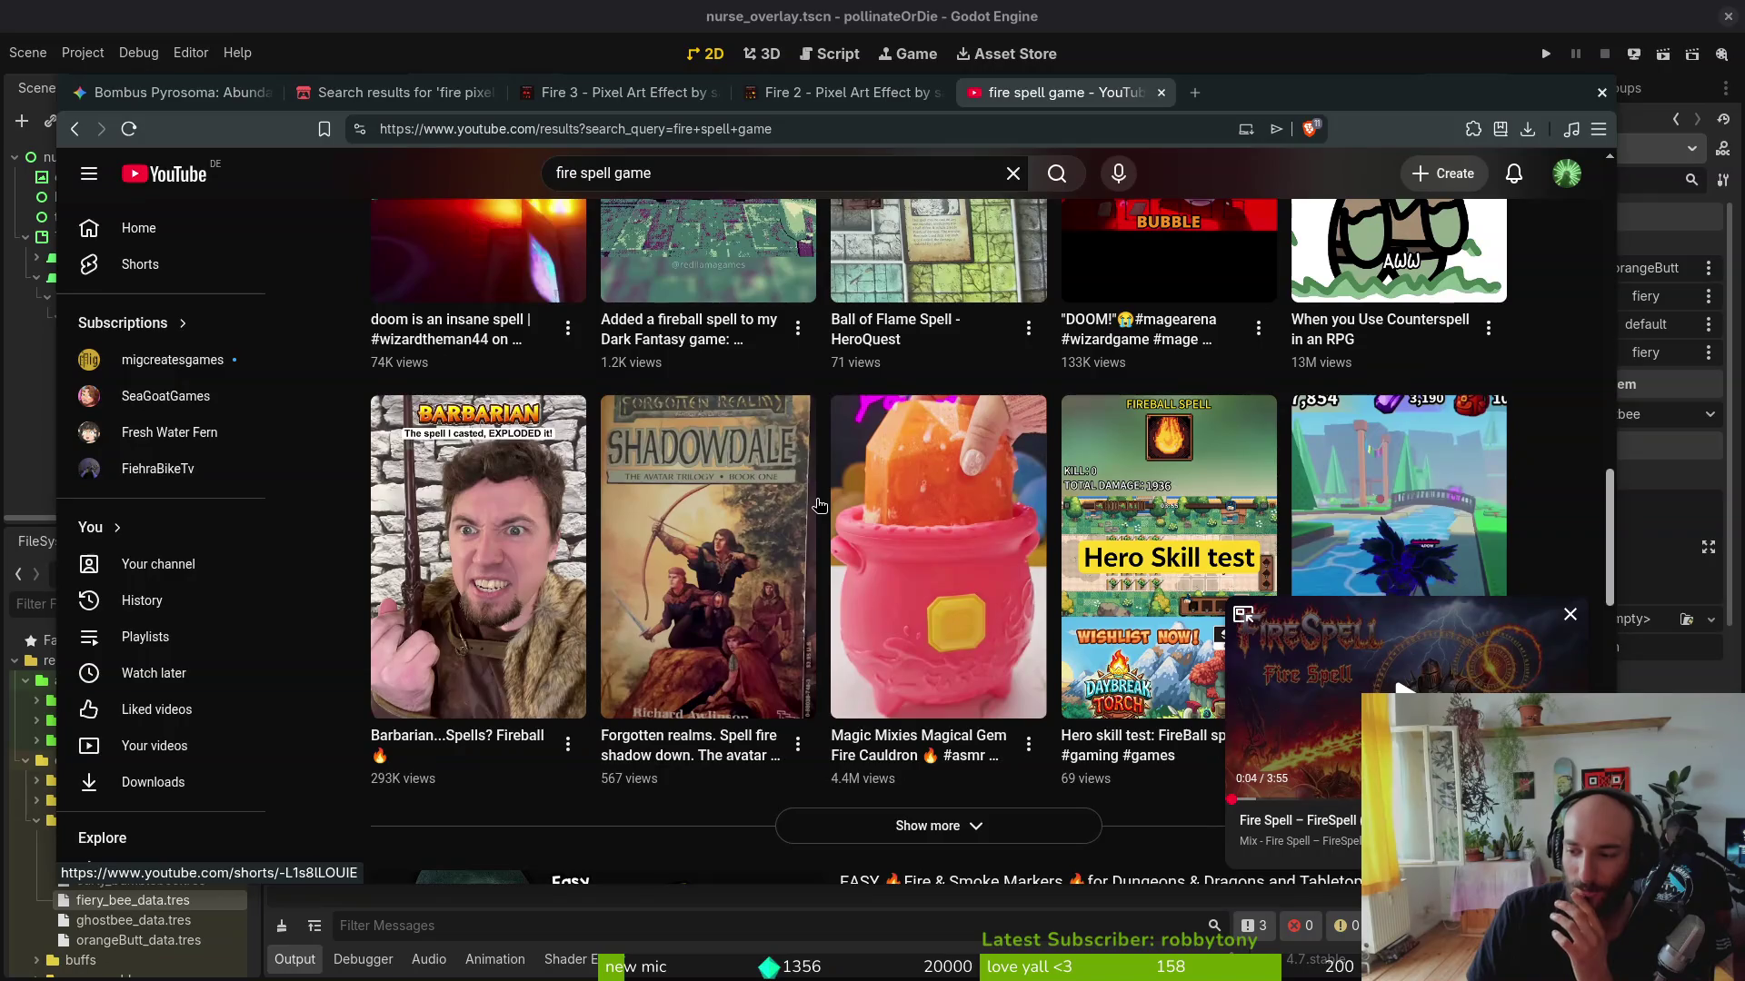
pyautogui.scroll(-2, 903, 524)
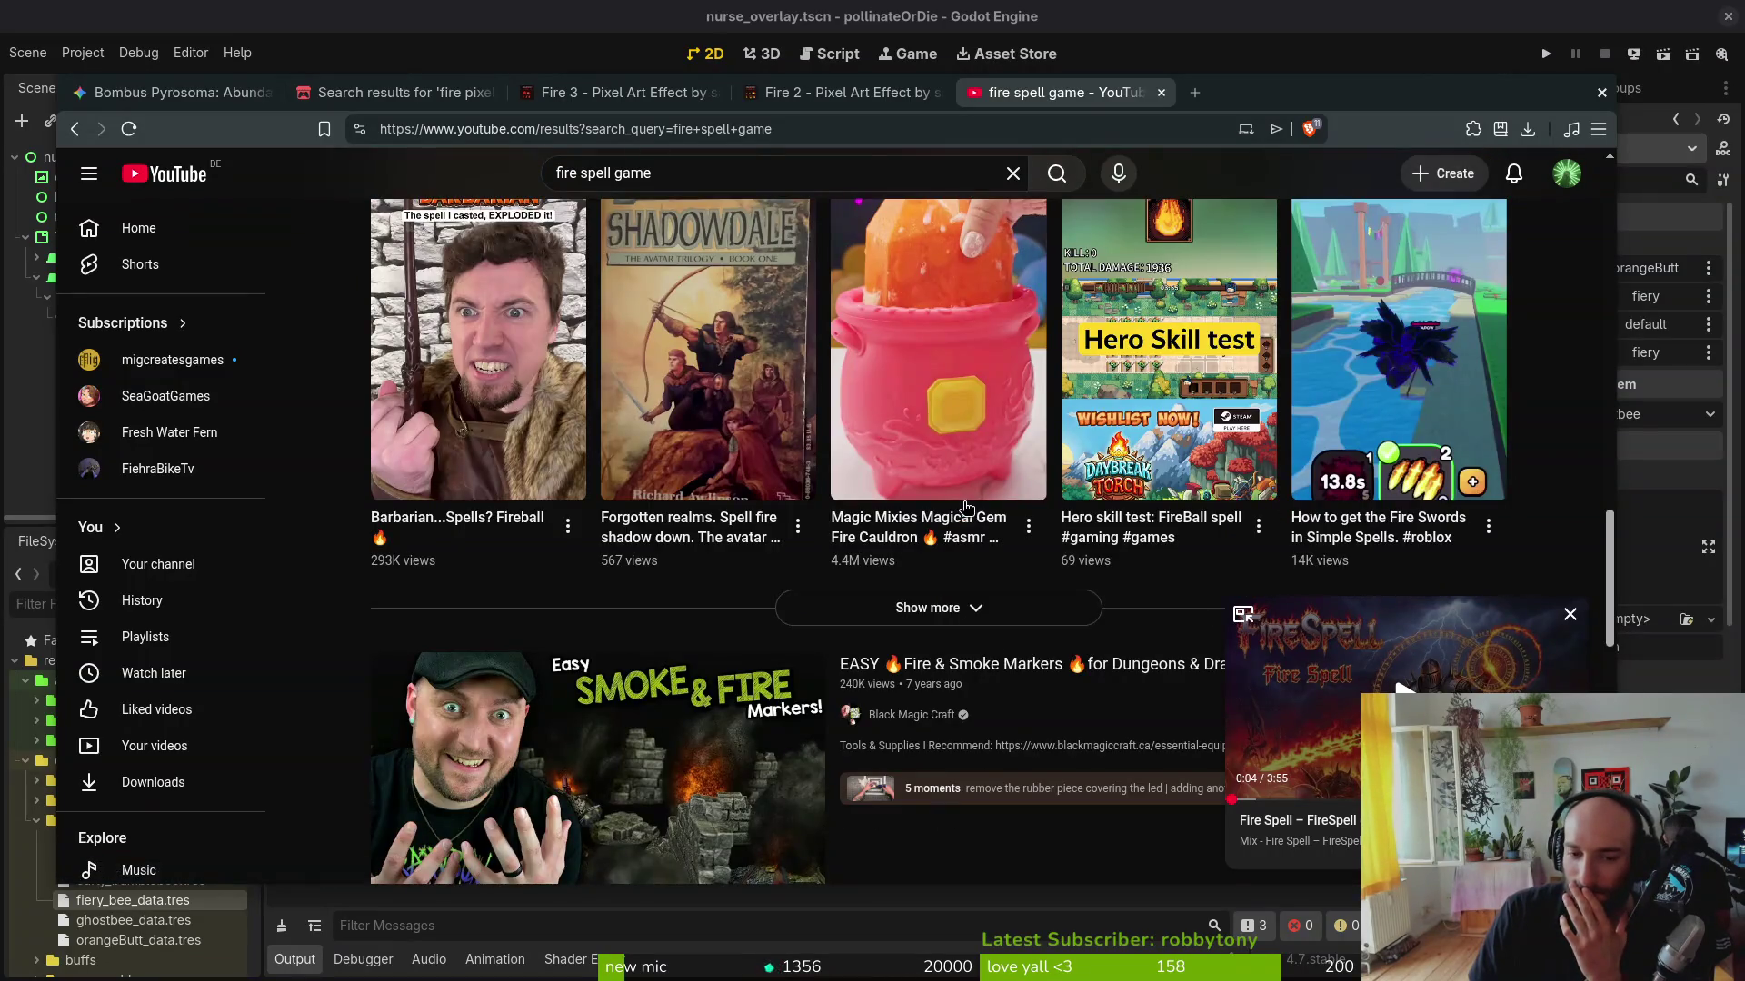
pyautogui.scroll(3, 964, 507)
pyautogui.scroll(3, 972, 505)
pyautogui.scroll(3, 886, 491)
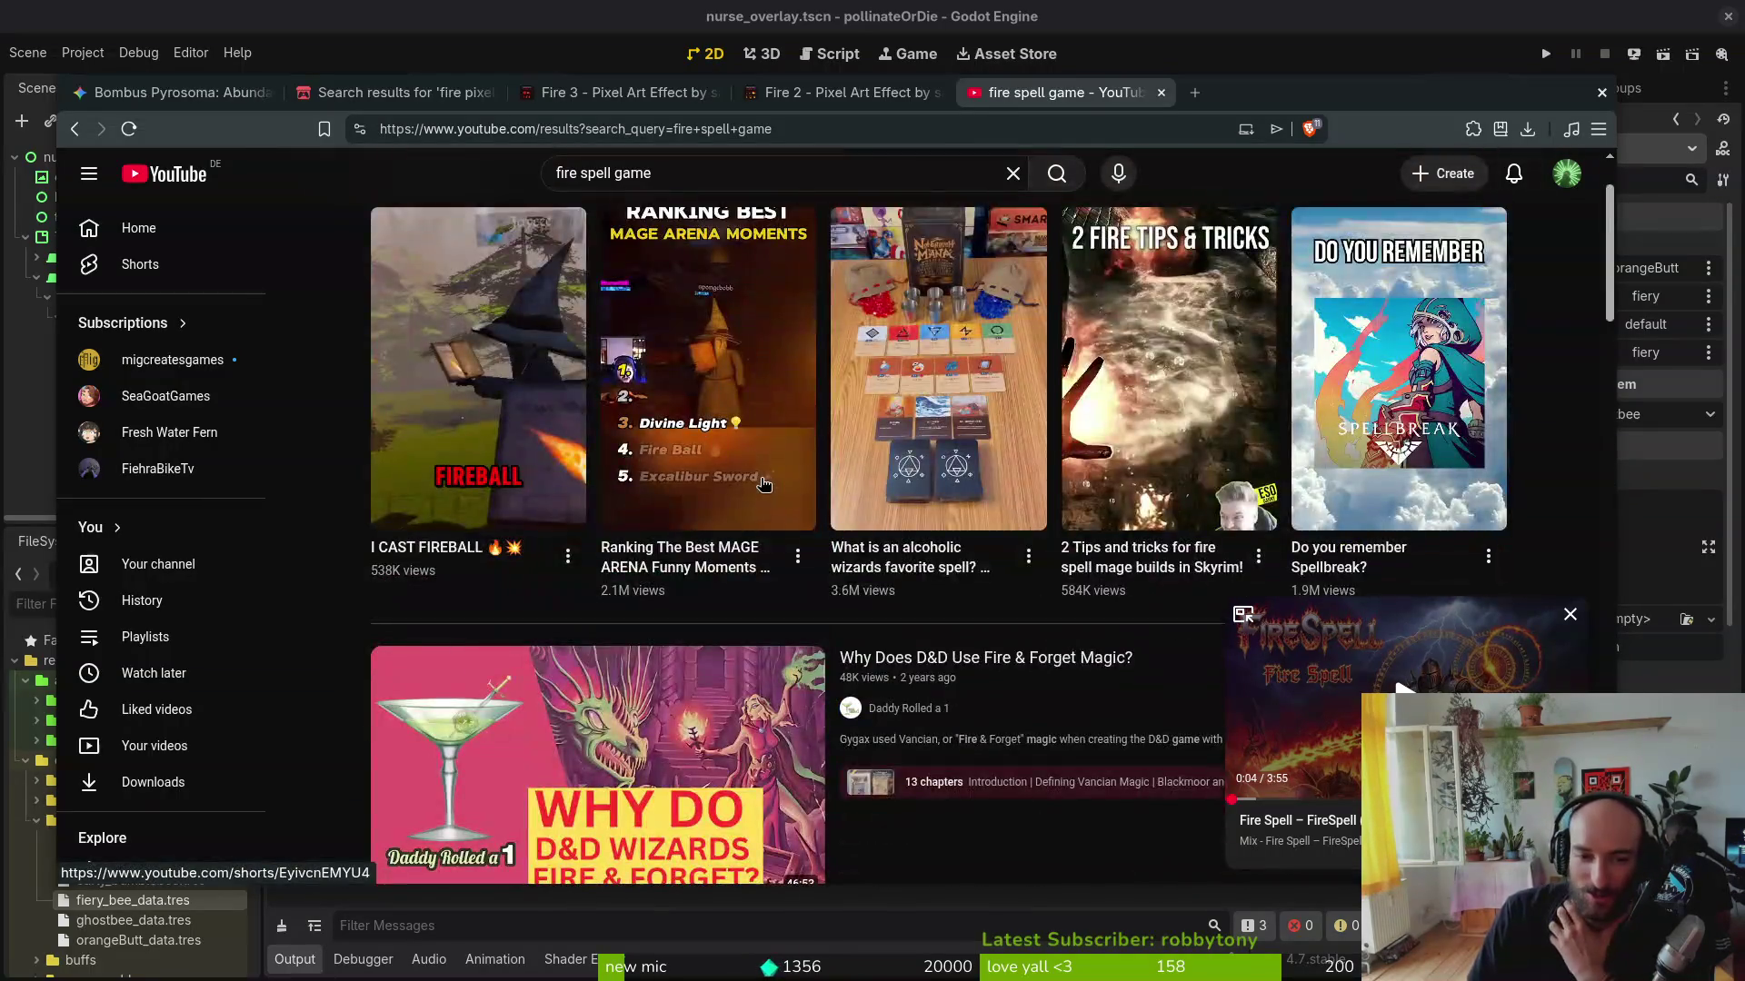
pyautogui.scroll(2, 780, 481)
pyautogui.click(695, 188)
pyautogui.hotkey('ctrl', 'a')
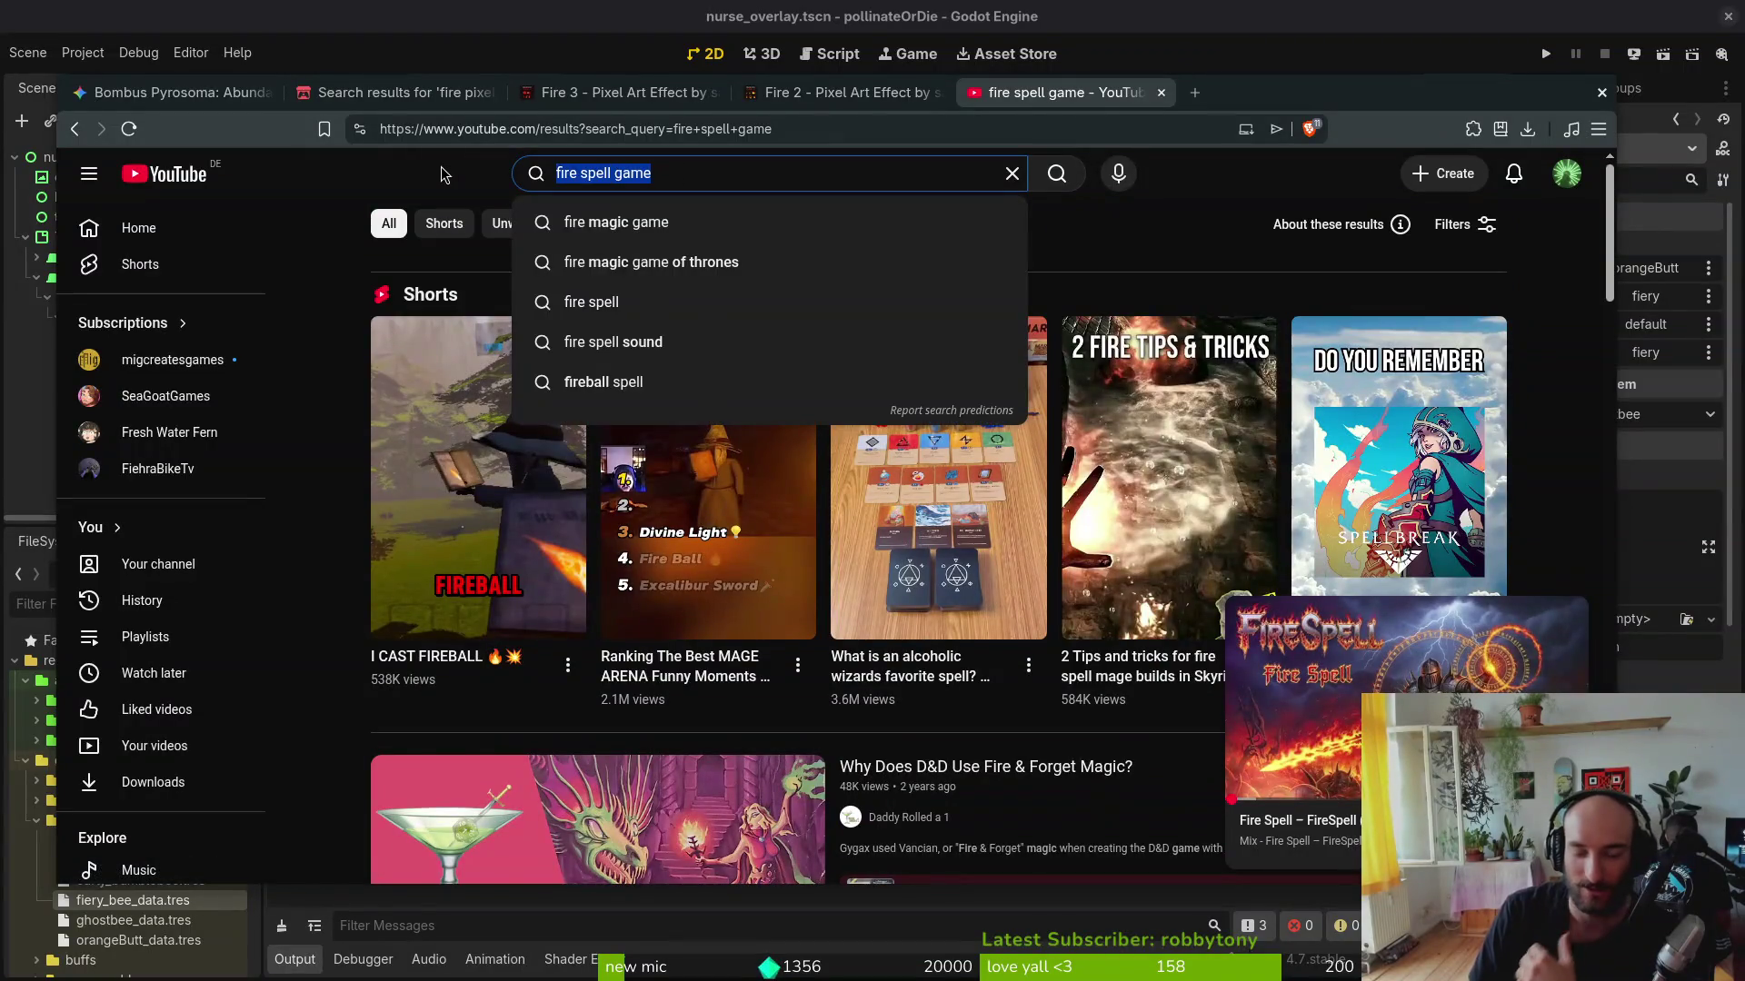
pyautogui.write('firebreath')
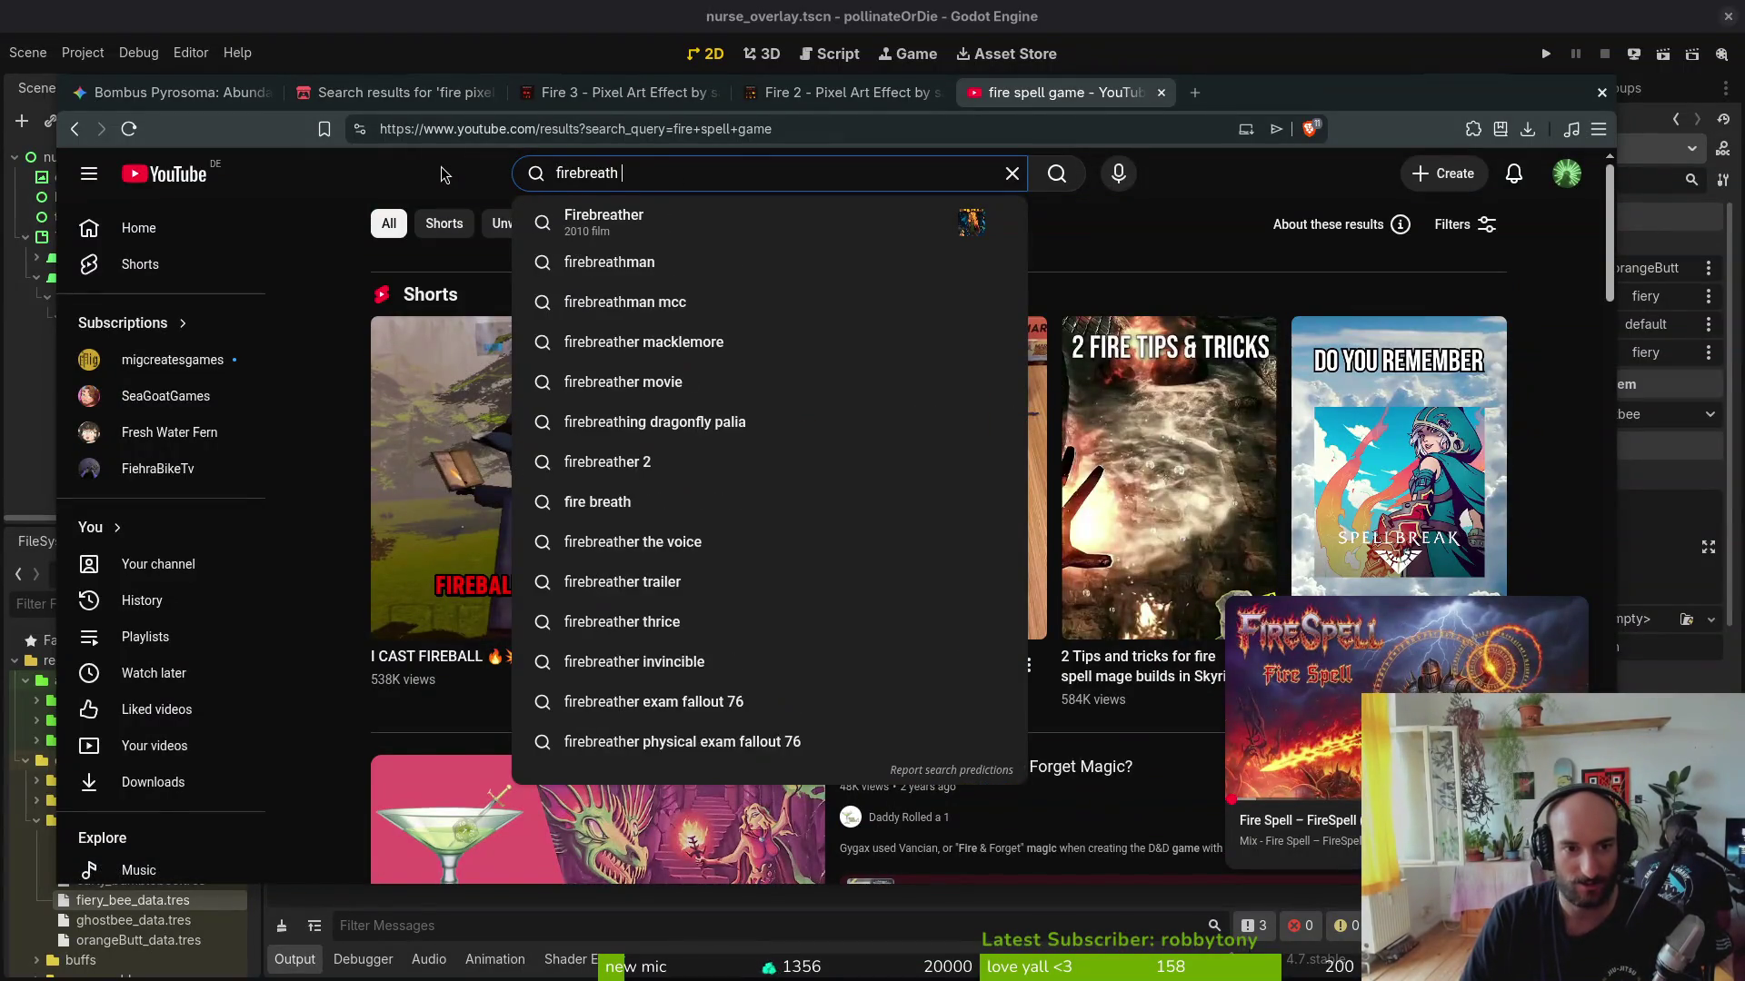
pyautogui.write(' vfx')
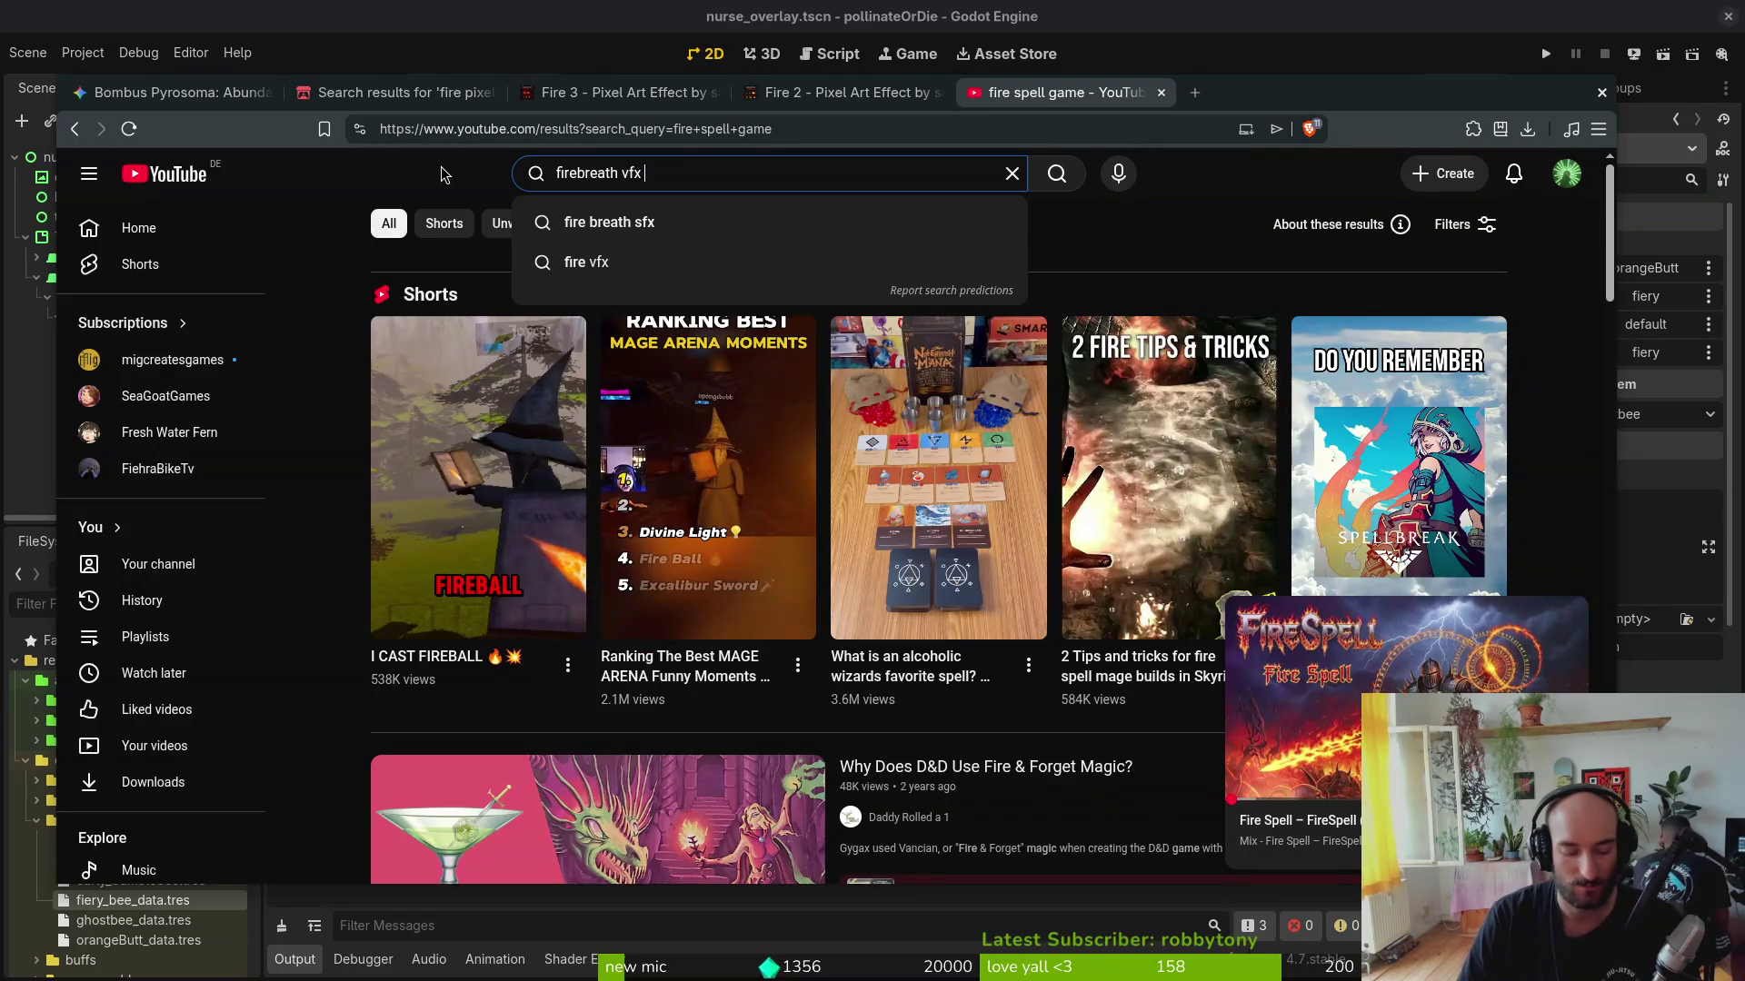
# Step: Search YouTube for 'firebreath vfx', browse the results, then start a new empty tab
pyautogui.press('Return')
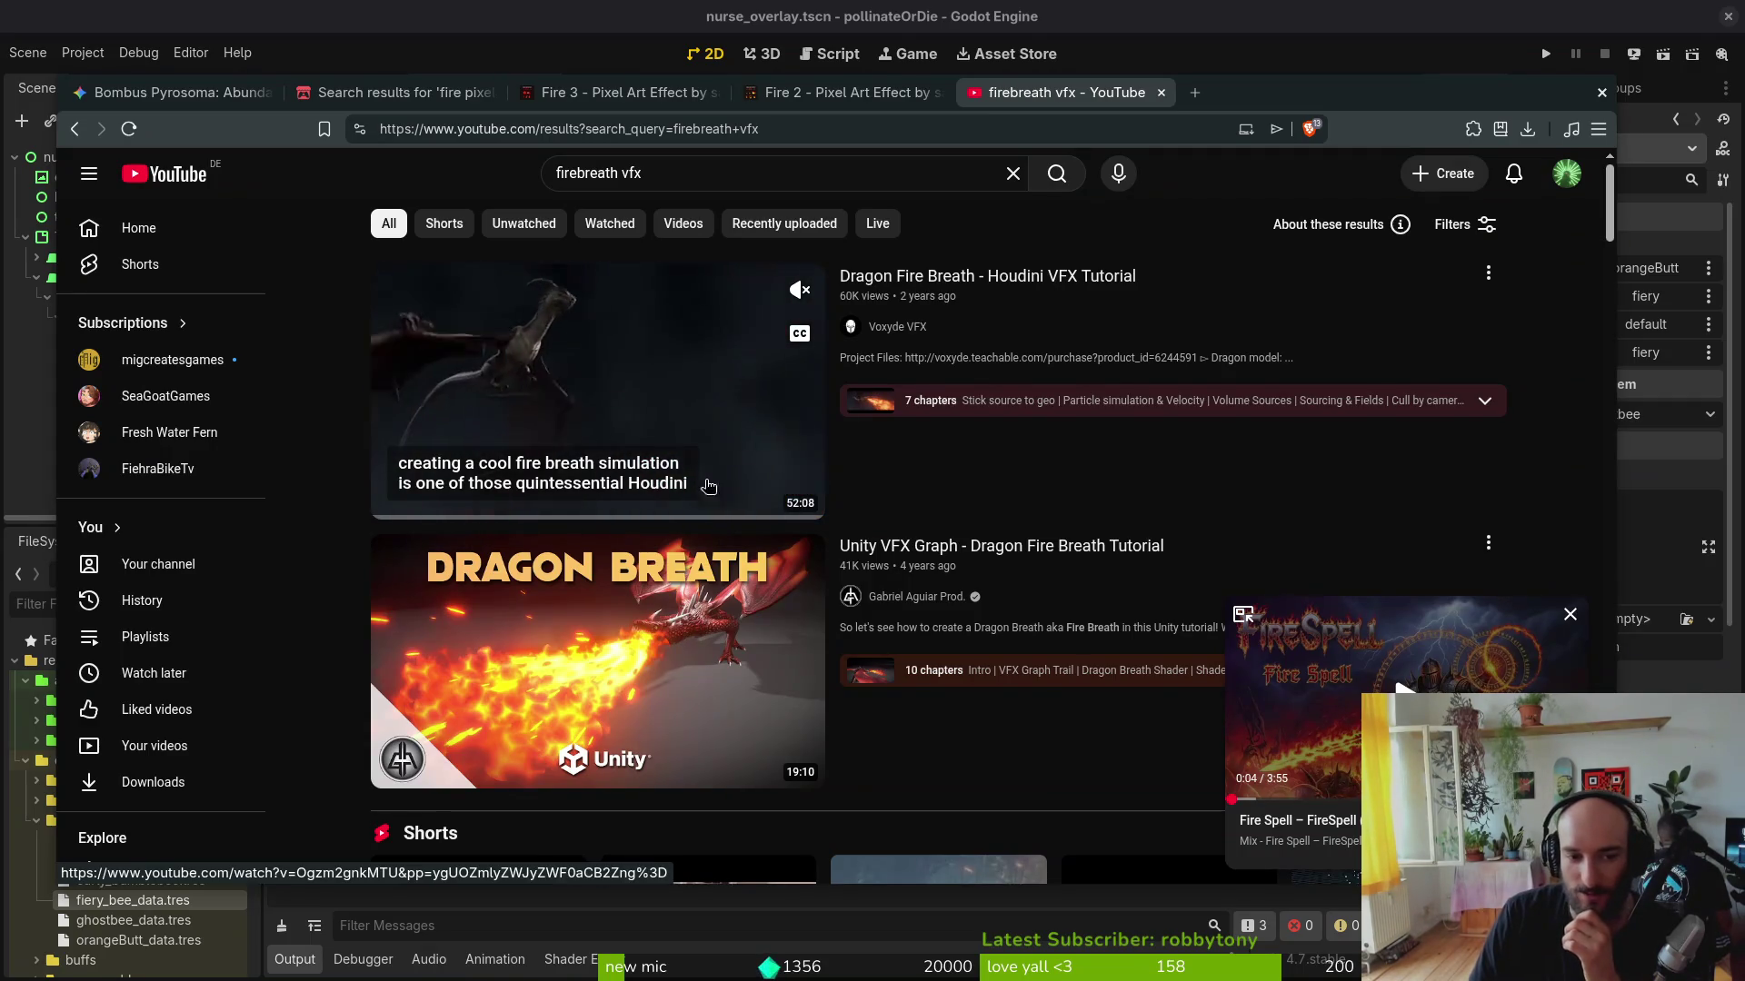
pyautogui.moveTo(598, 663)
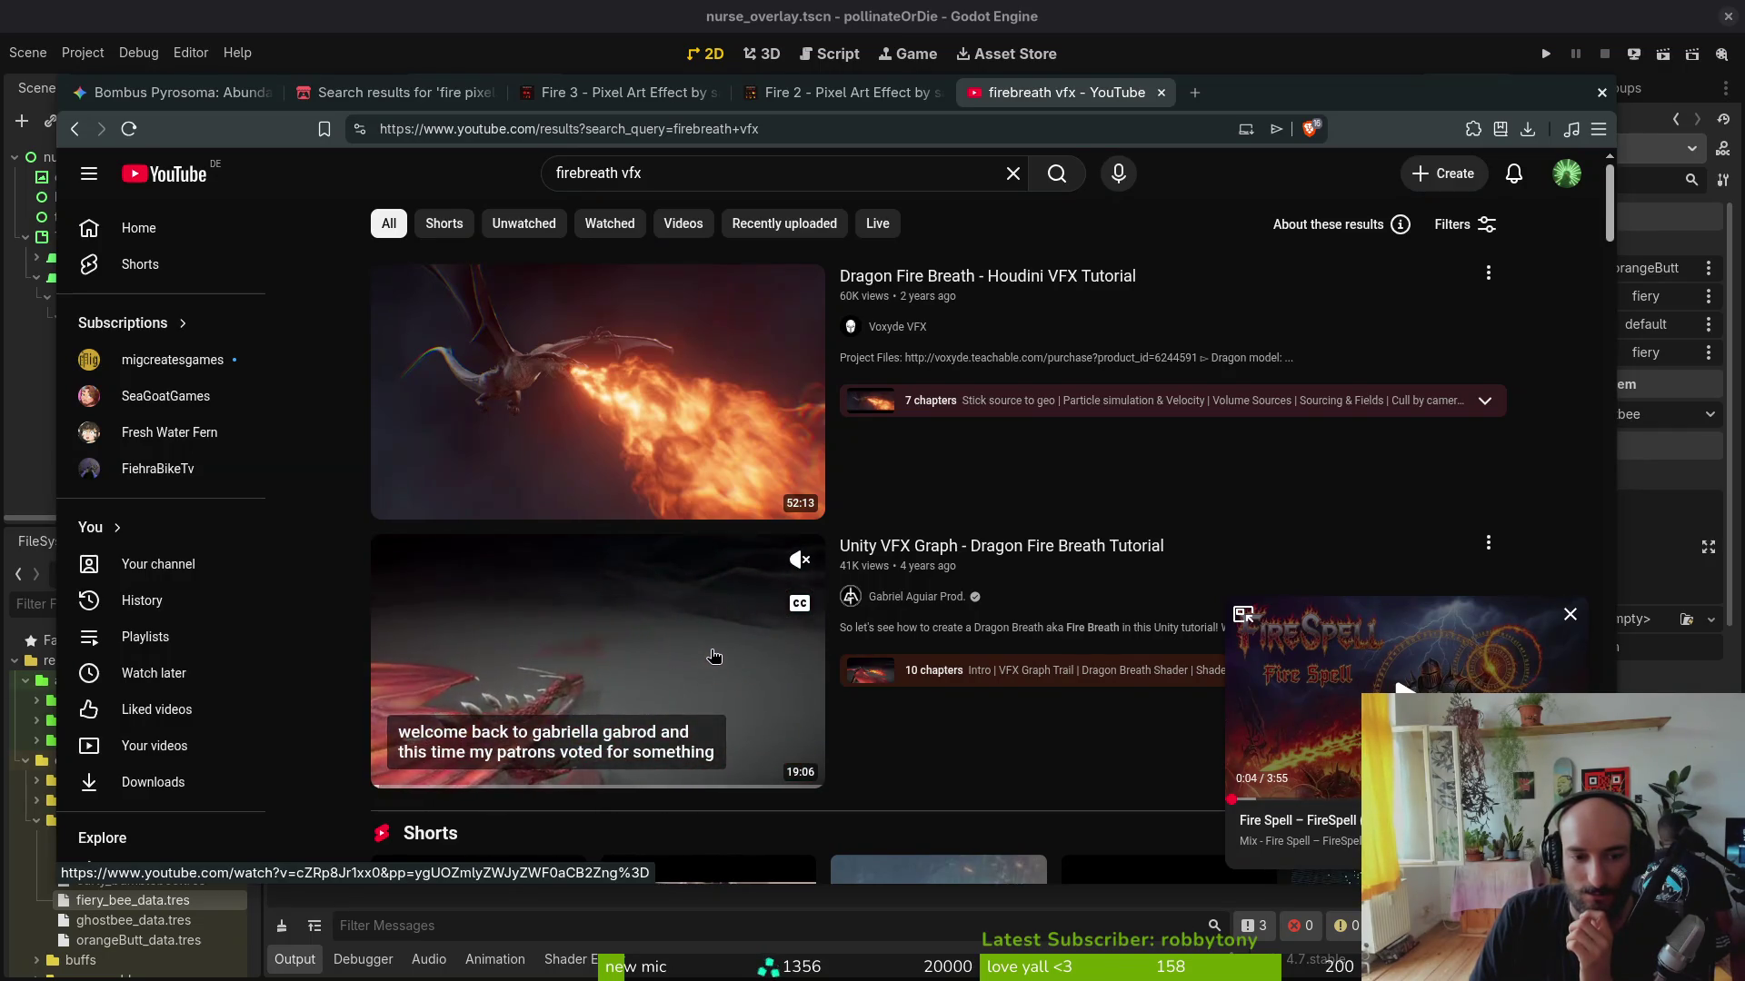
pyautogui.scroll(-3, 711, 656)
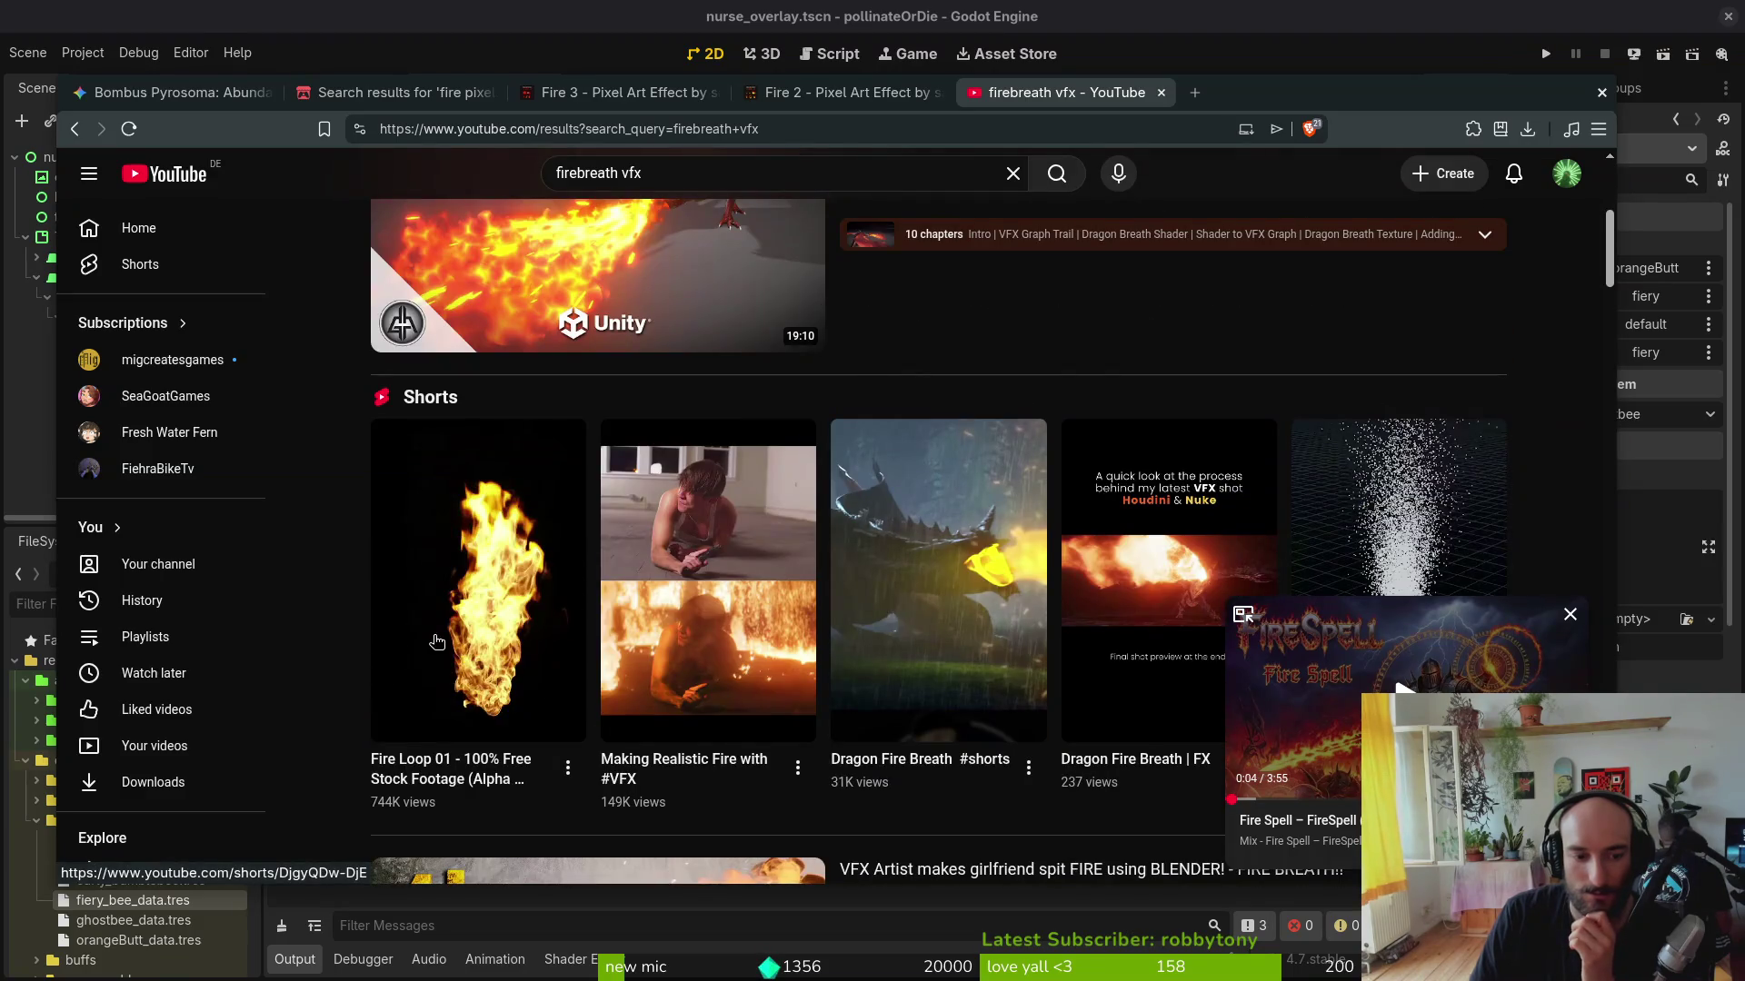
pyautogui.scroll(-3, 439, 641)
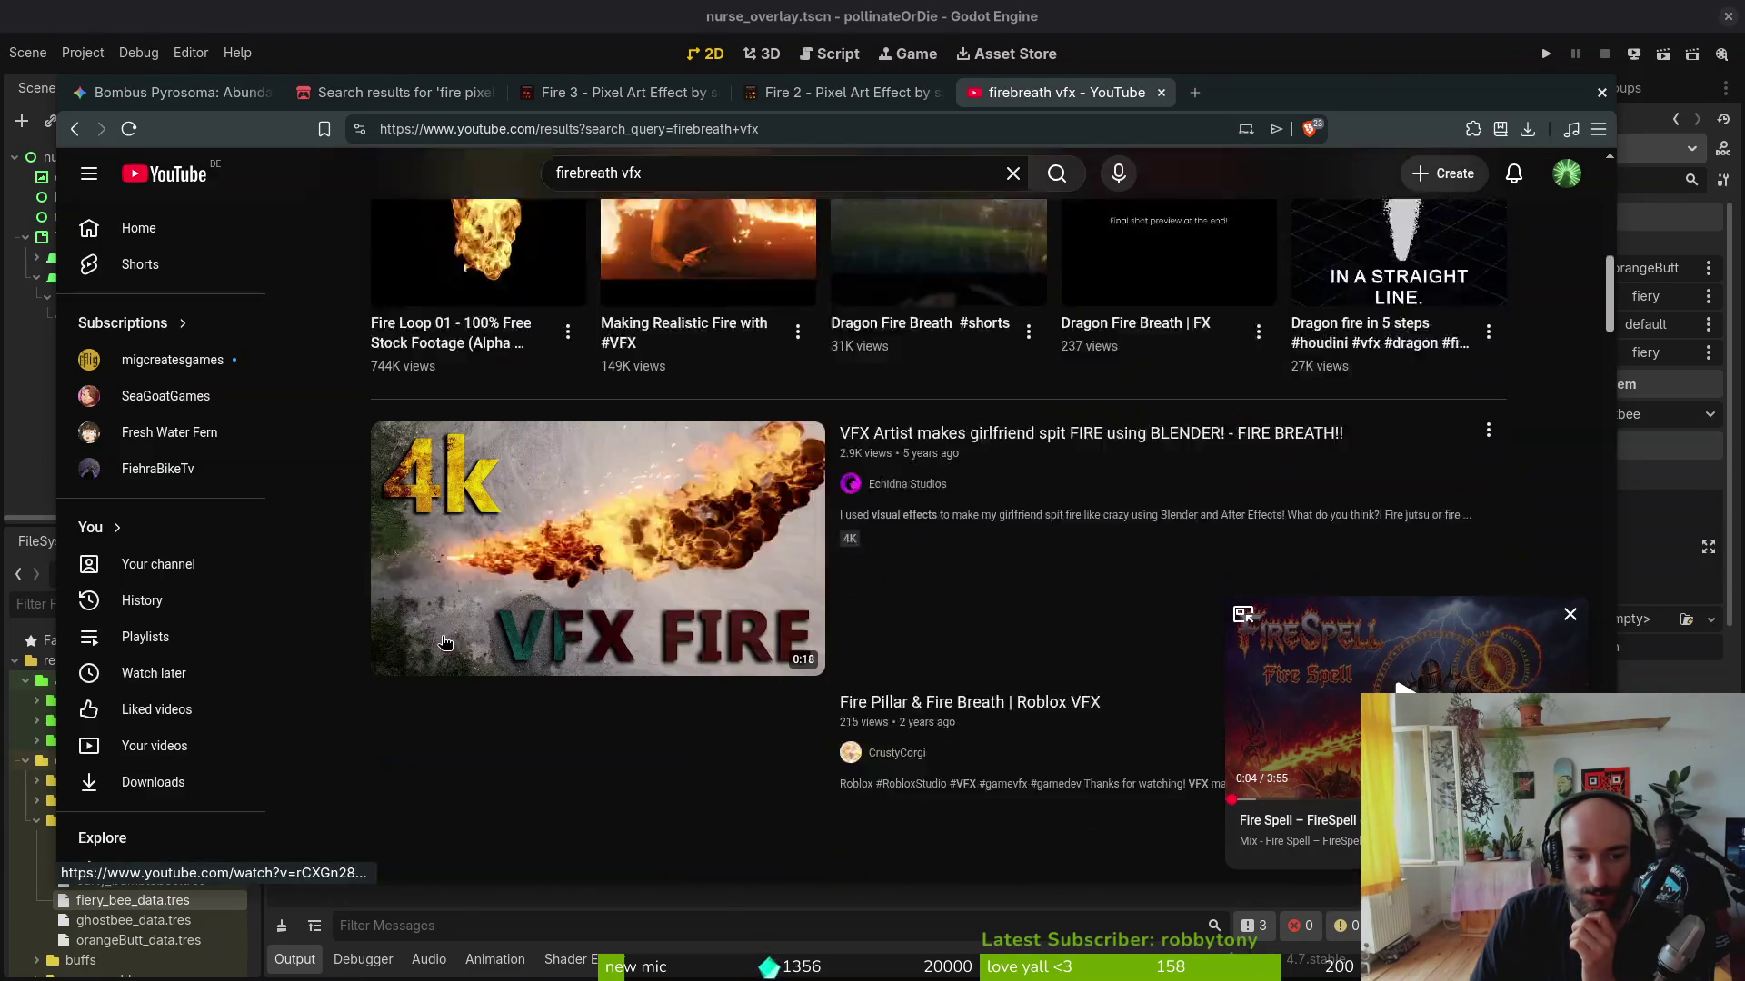
pyautogui.scroll(-1, 442, 641)
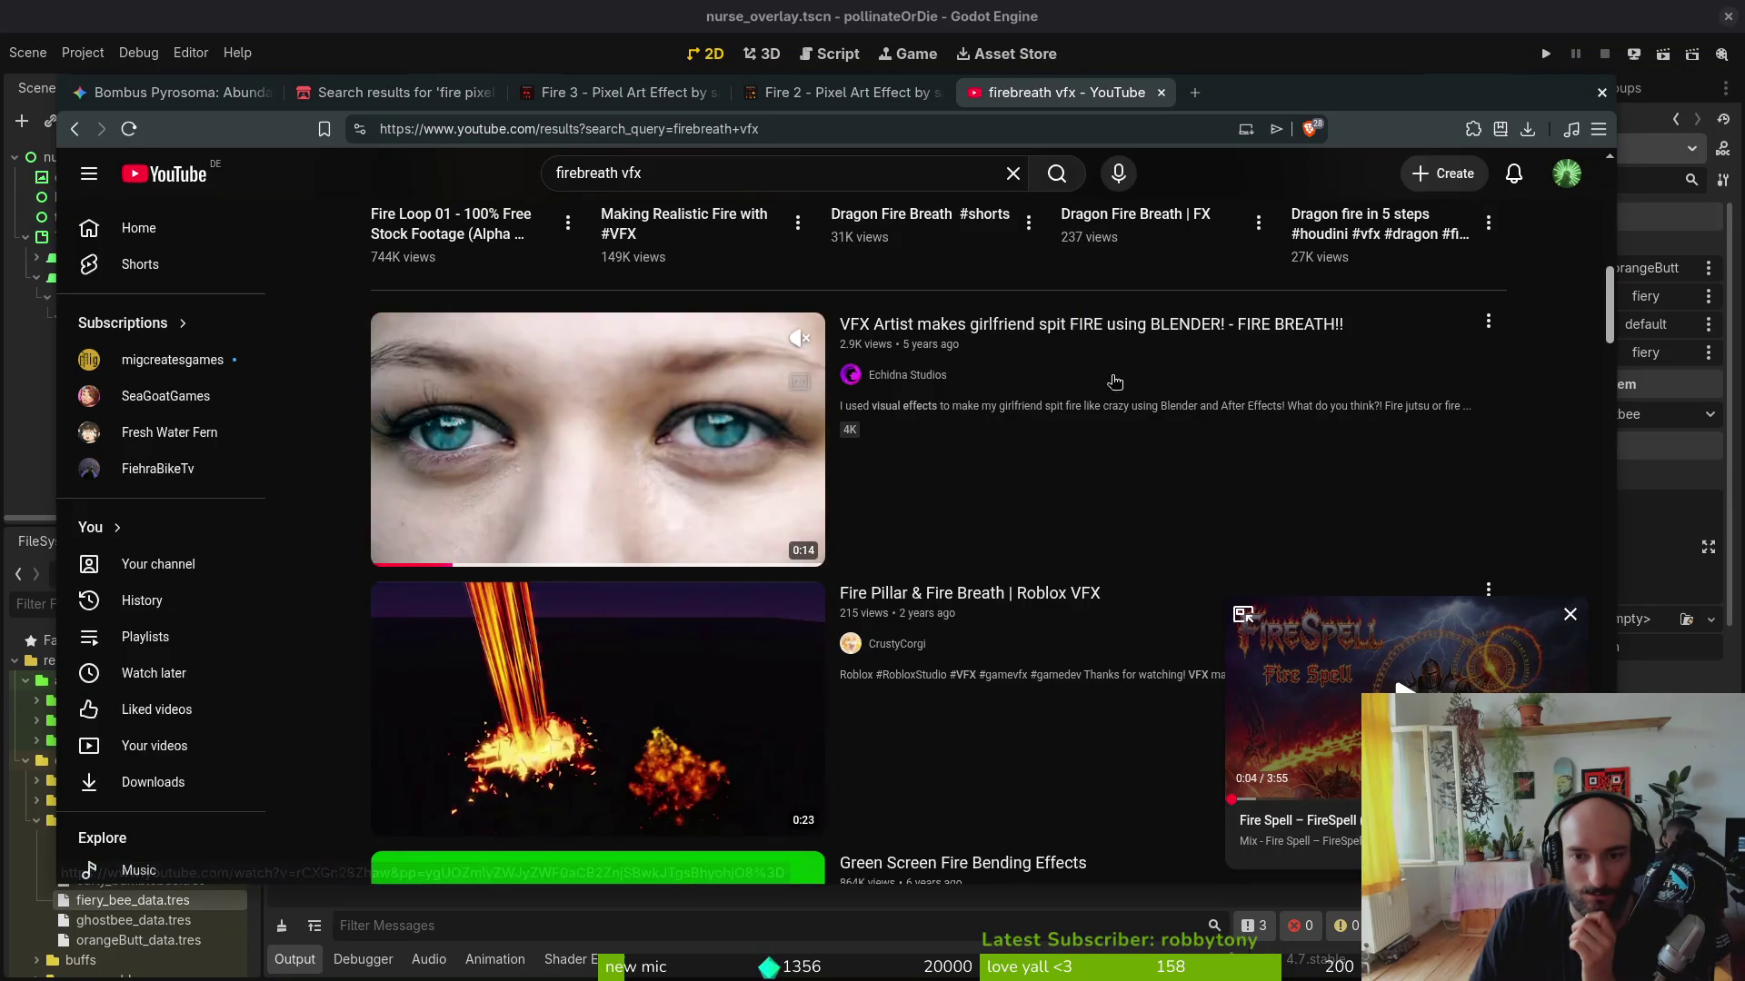
pyautogui.scroll(-2, 601, 723)
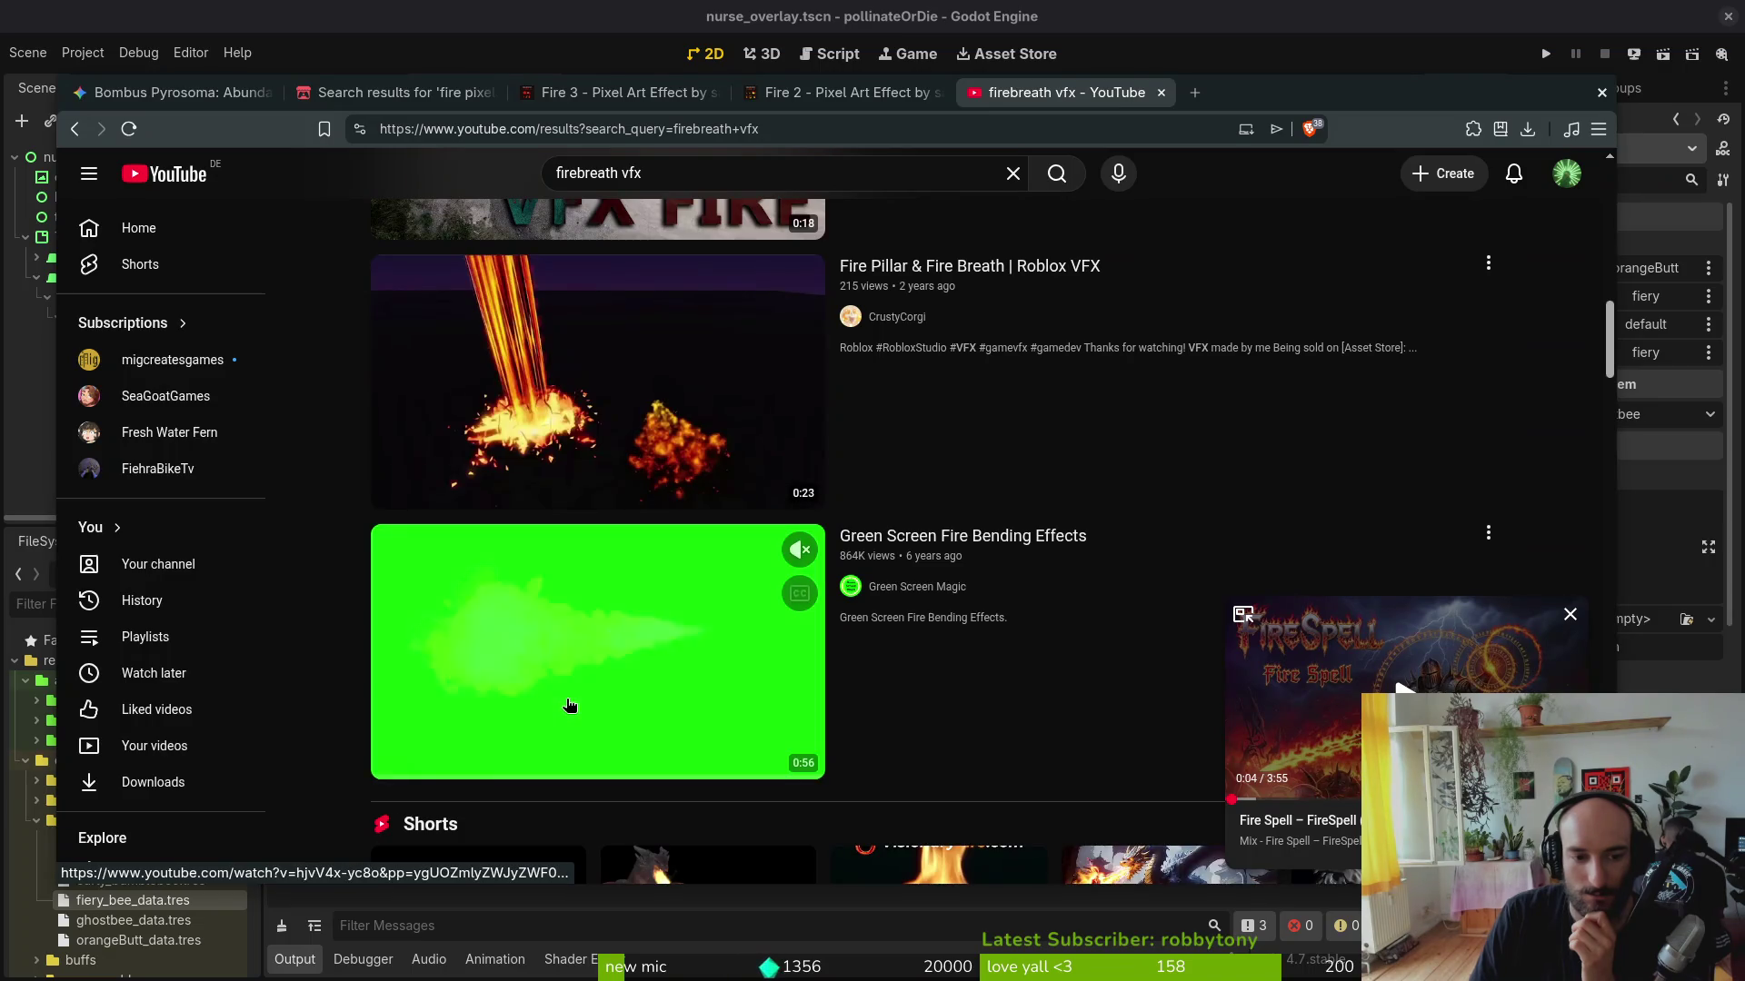
pyautogui.scroll(3, 573, 709)
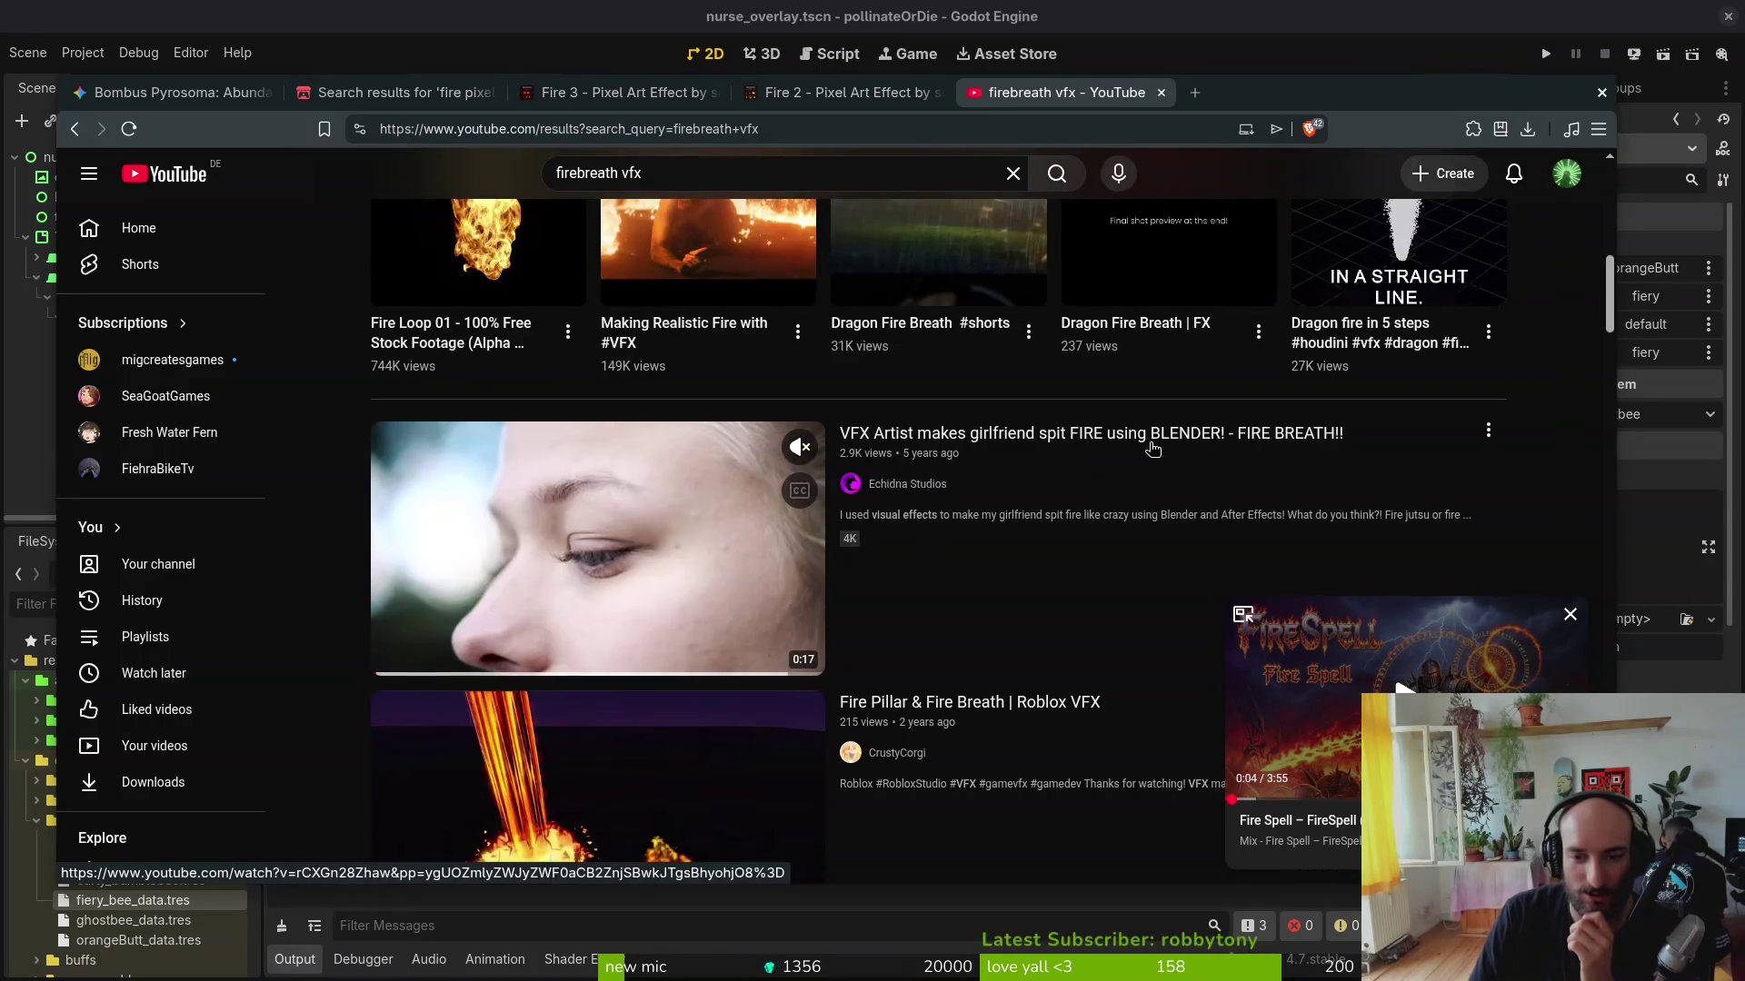
pyautogui.scroll(-2, 586, 490)
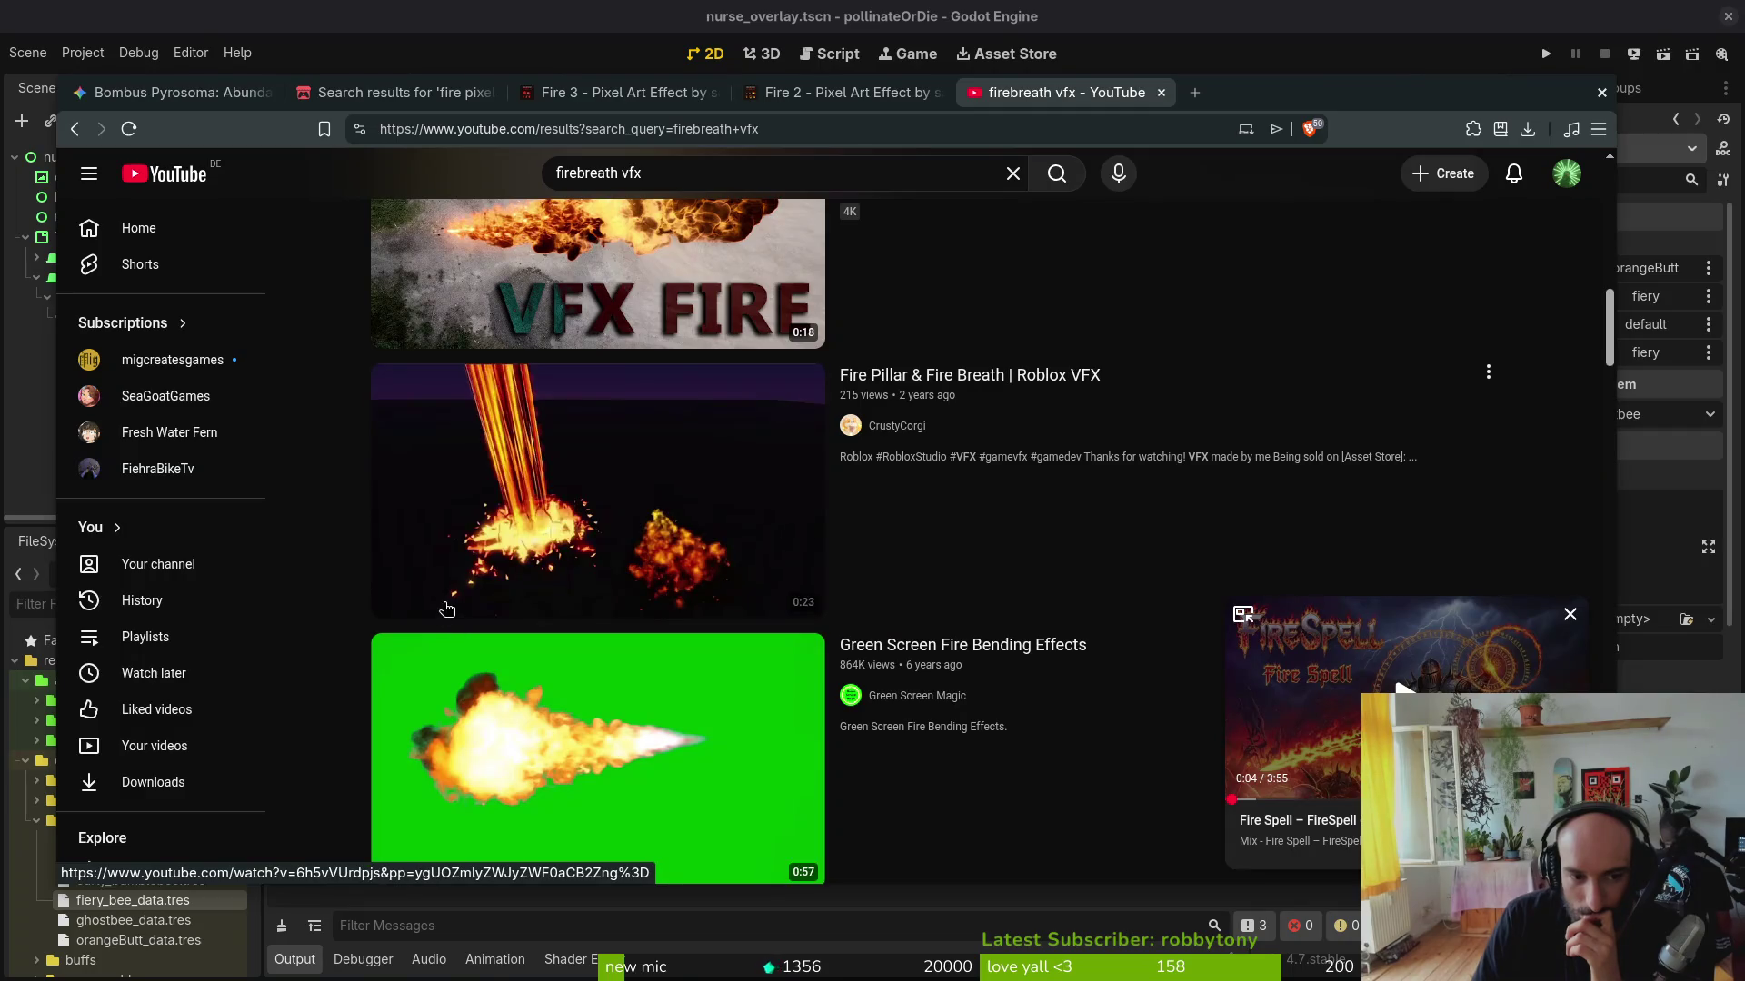
pyautogui.scroll(-3, 720, 532)
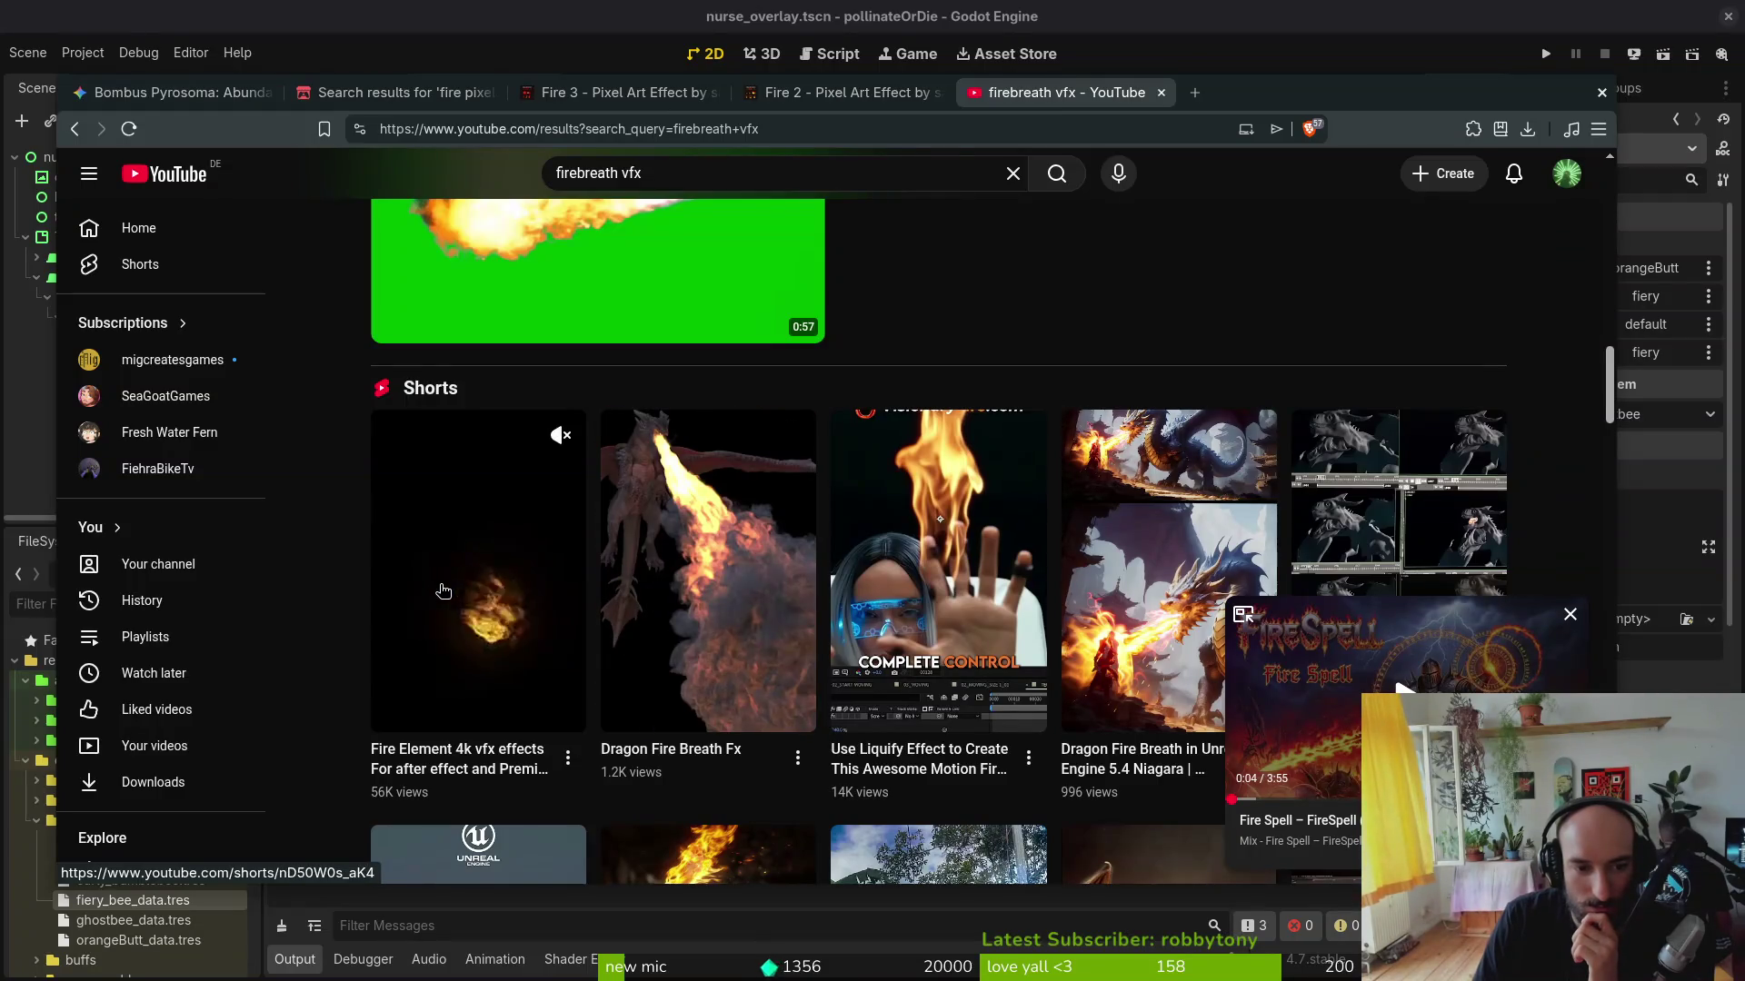
pyautogui.scroll(-1, 461, 579)
pyautogui.scroll(-3, 678, 569)
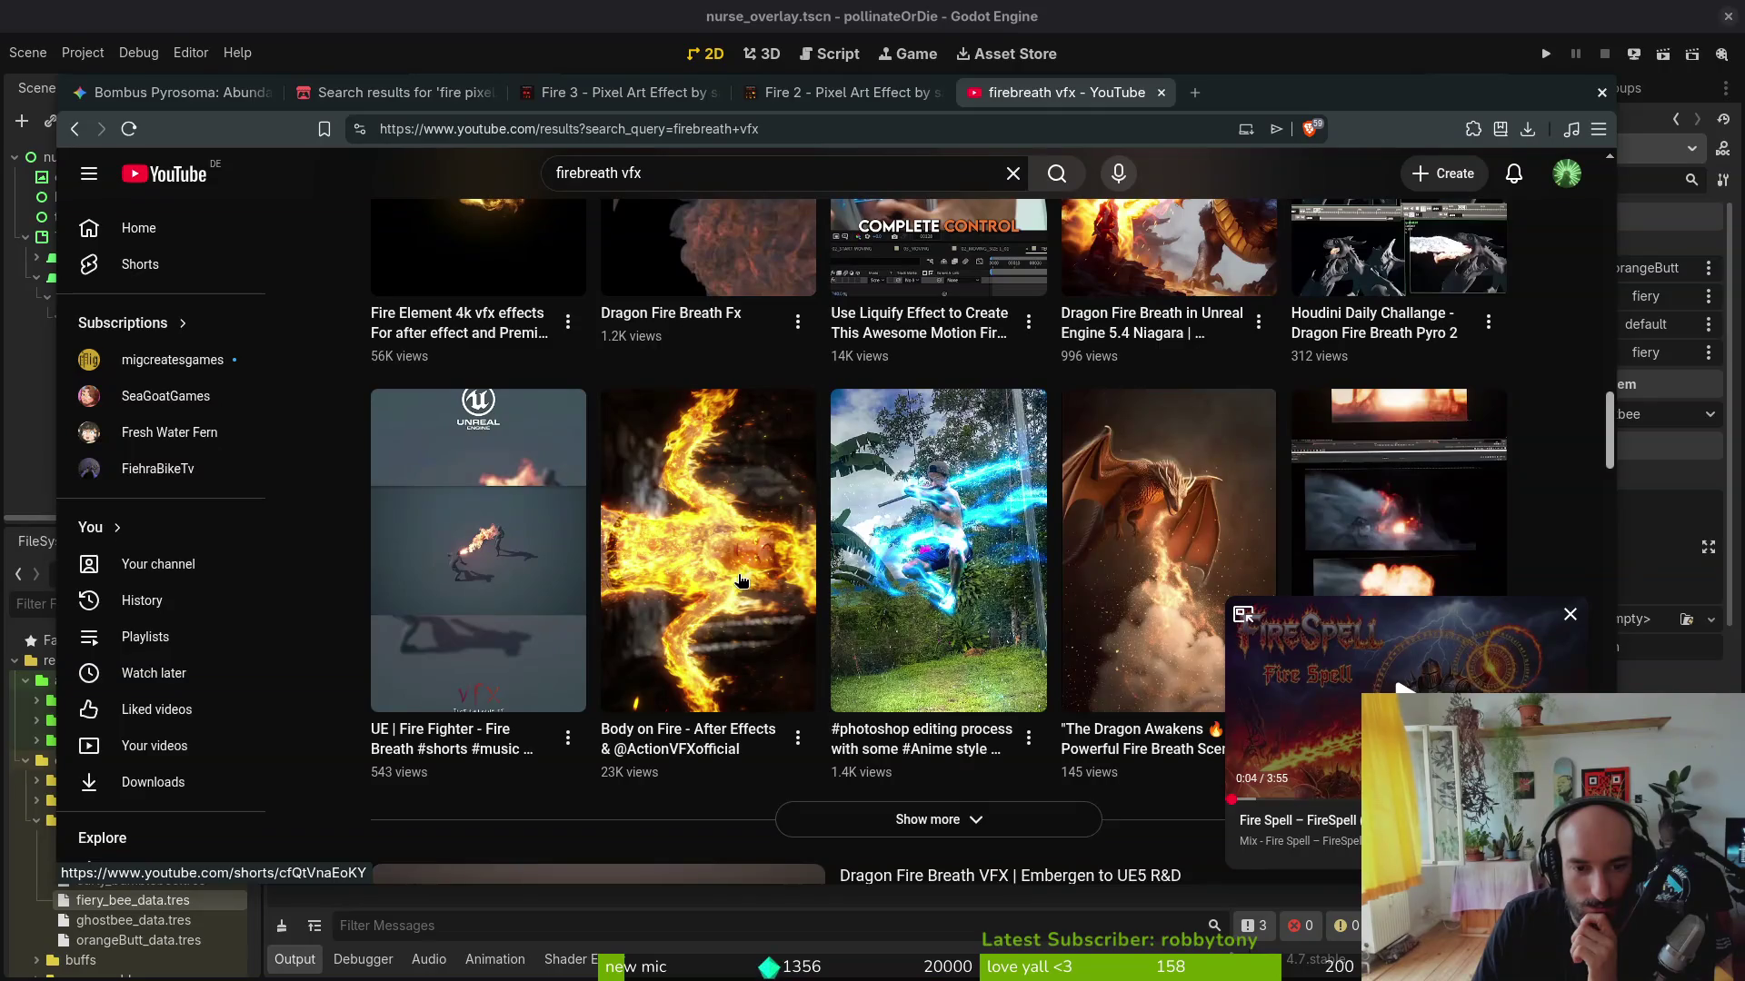
pyautogui.scroll(-2, 1025, 500)
pyautogui.scroll(-4, 936, 460)
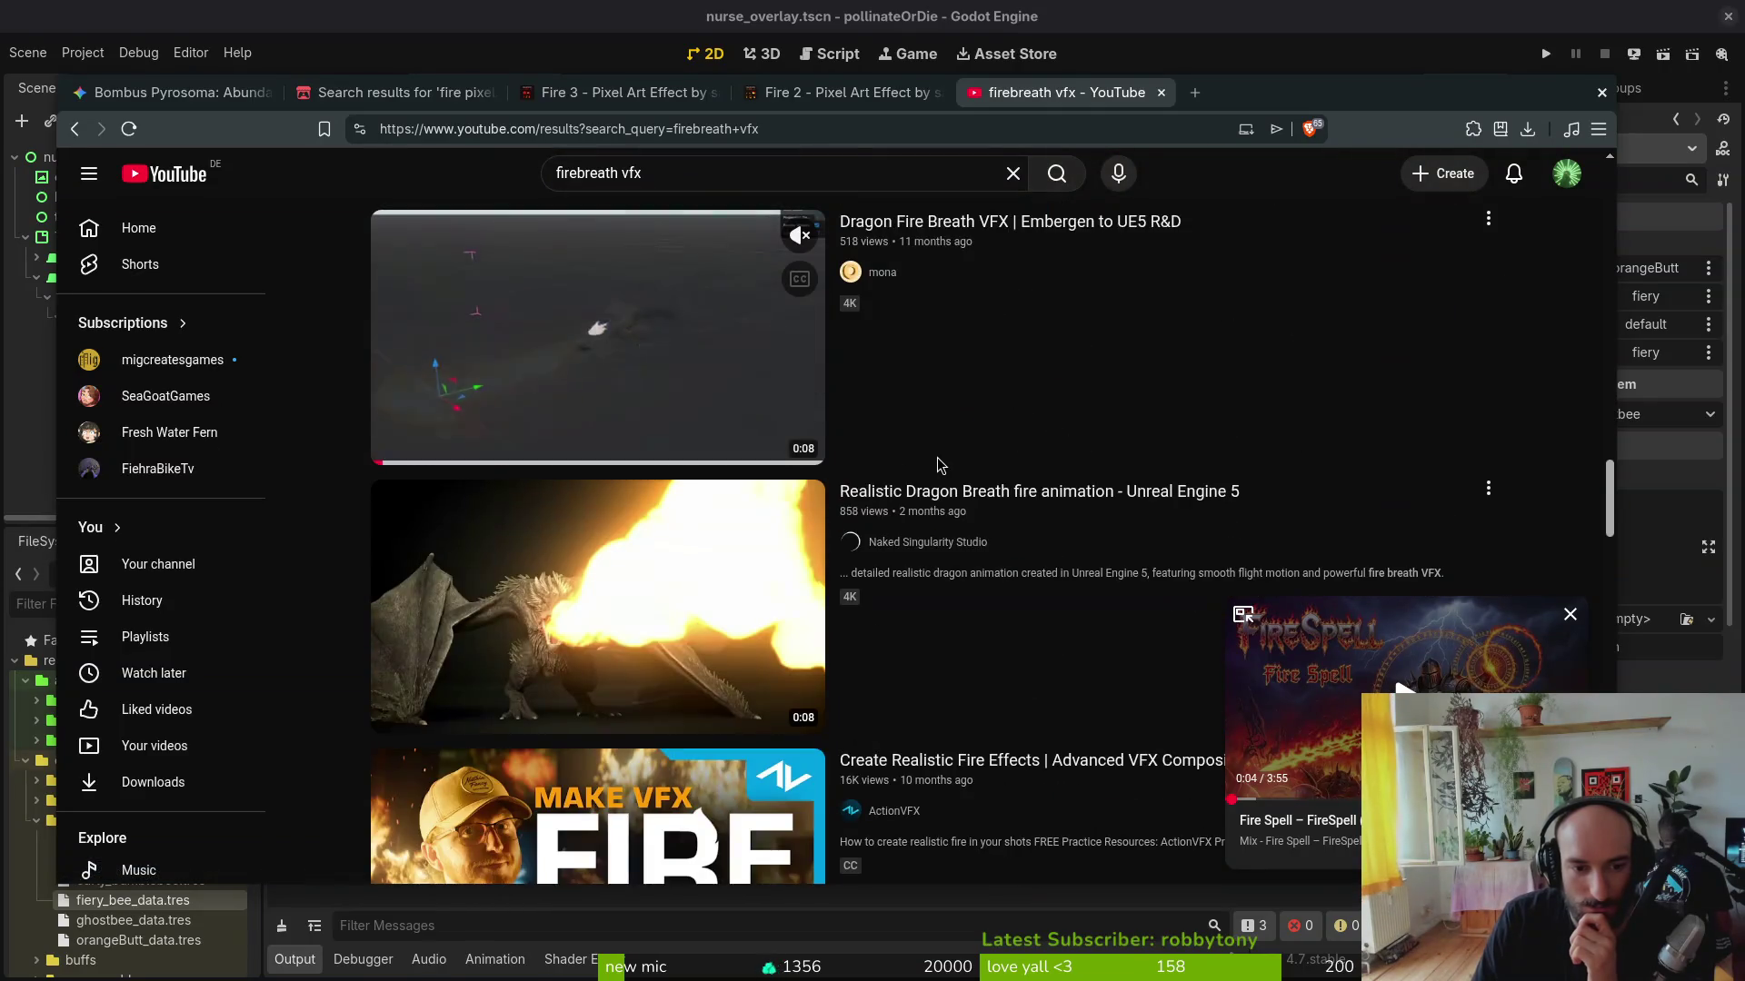
pyautogui.scroll(-4, 938, 437)
pyautogui.hotkey('ctrl', 't')
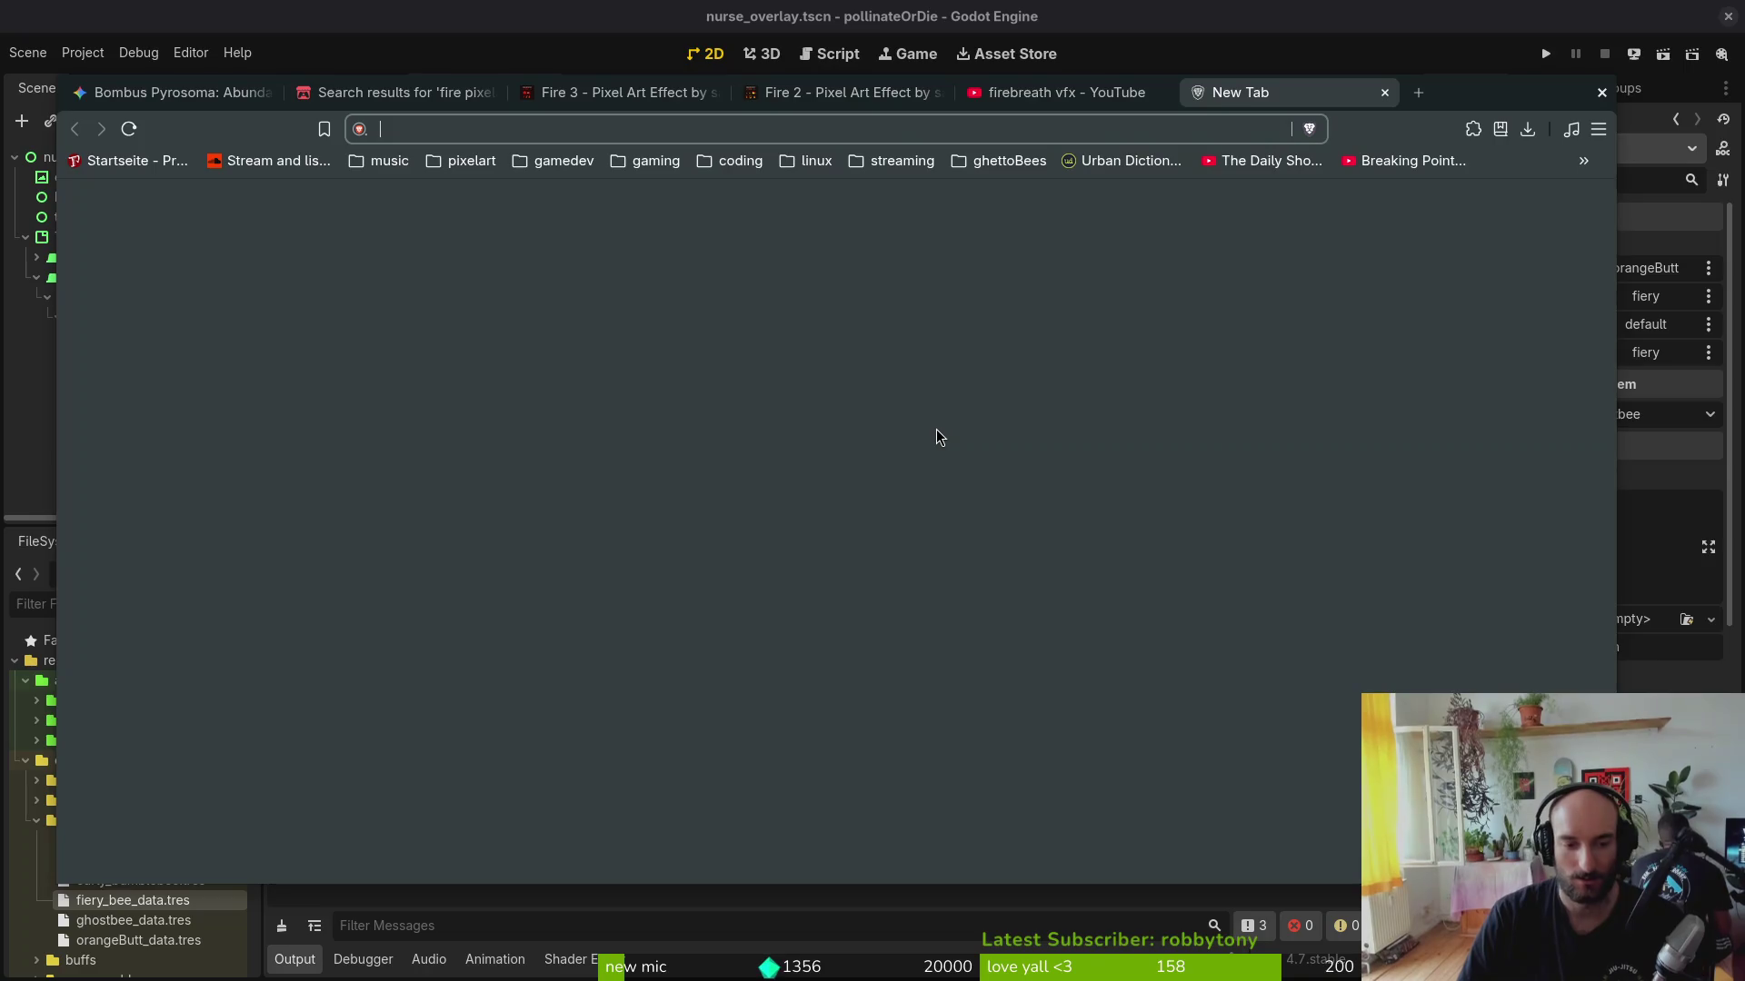
pyautogui.write('pixelart firebreat')
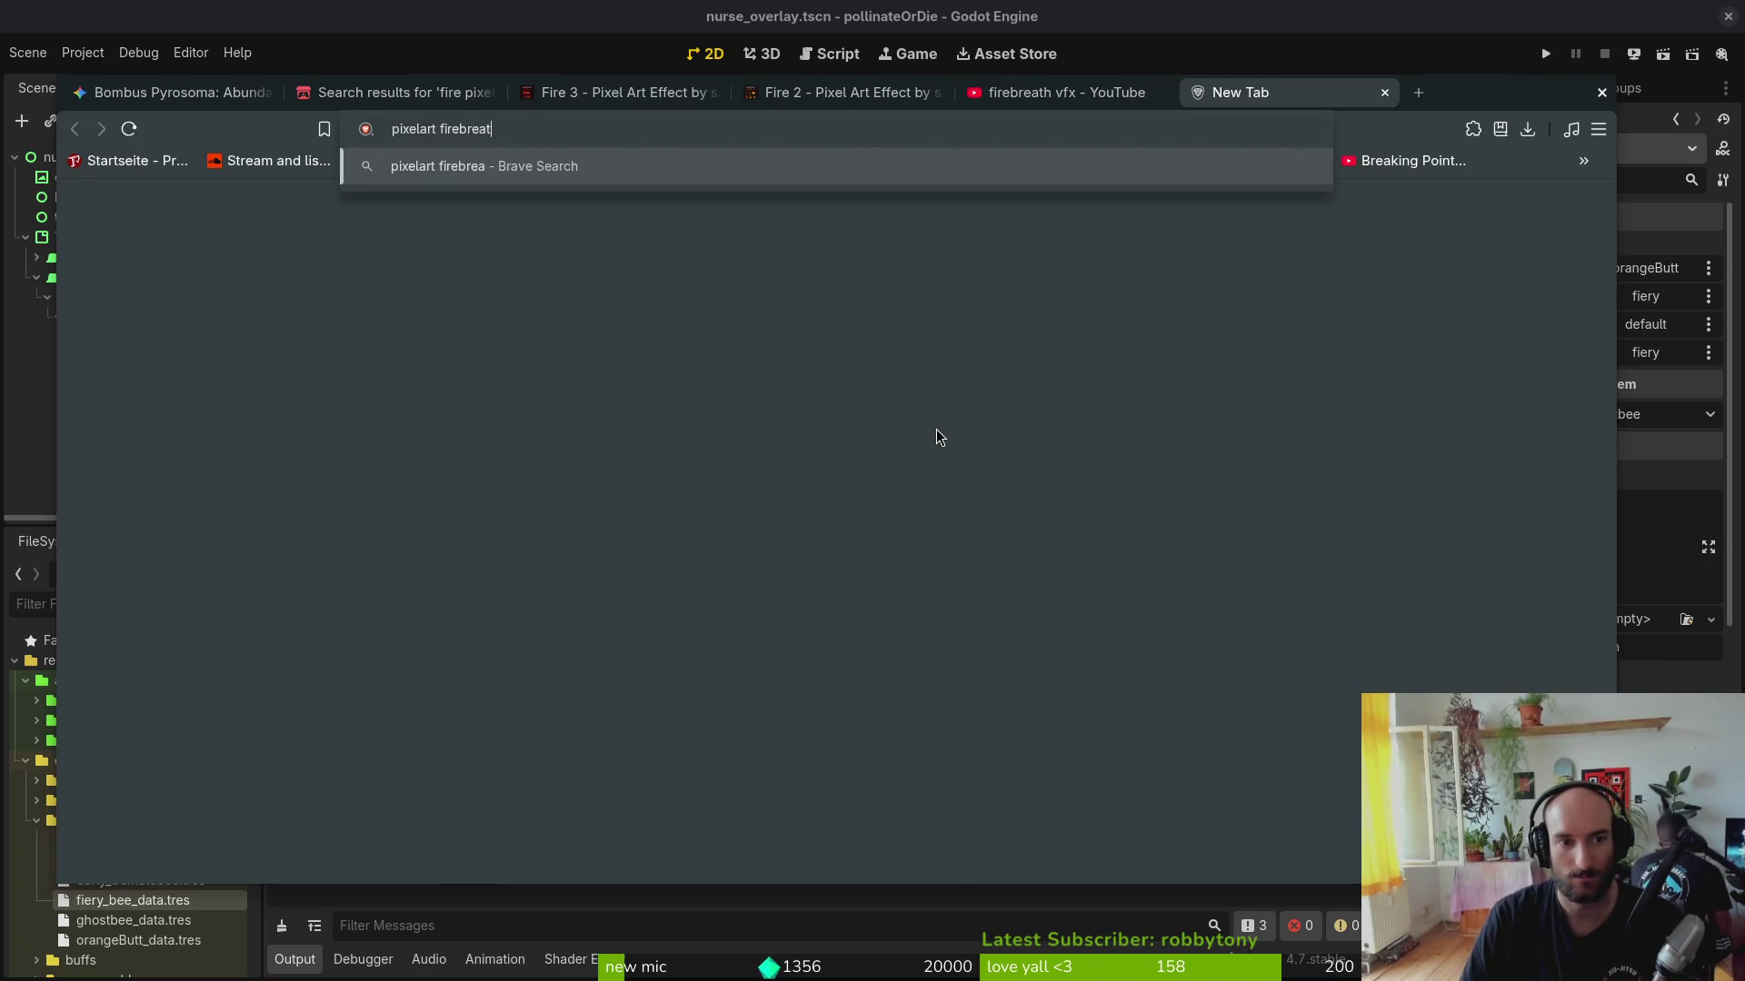
# Step: Run a Brave search for 'pixelart firebreat' and check its image results
pyautogui.press('Return')
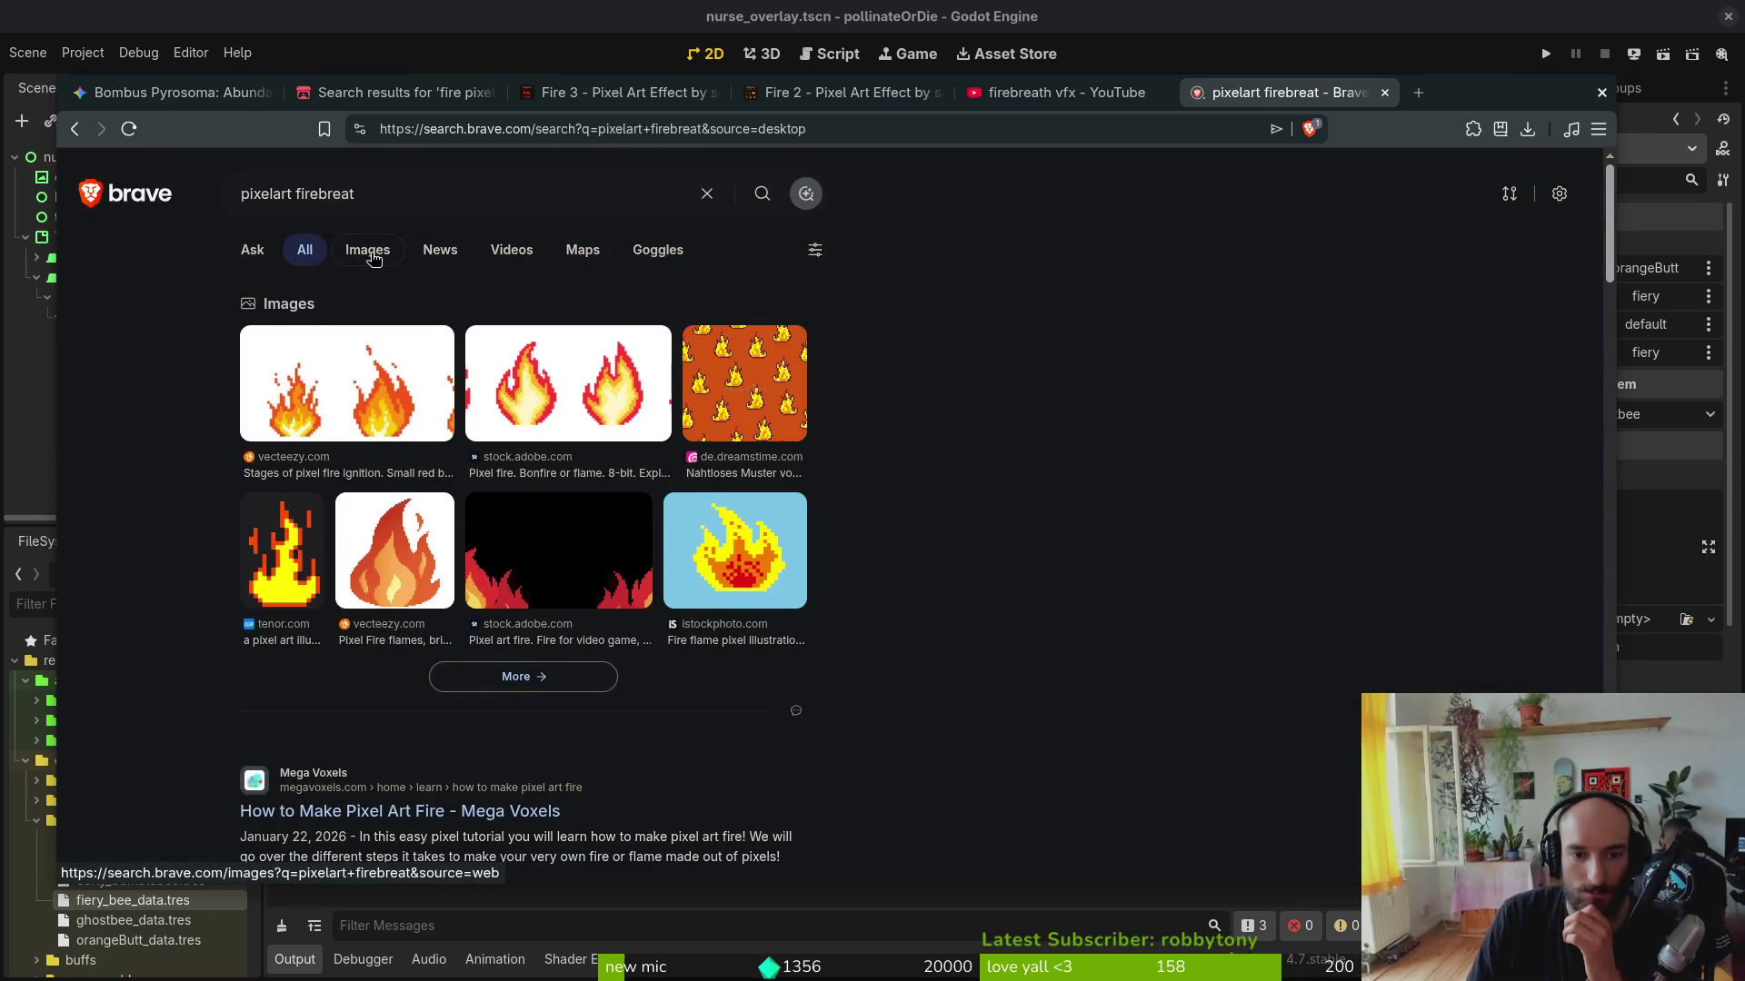
pyautogui.click(368, 252)
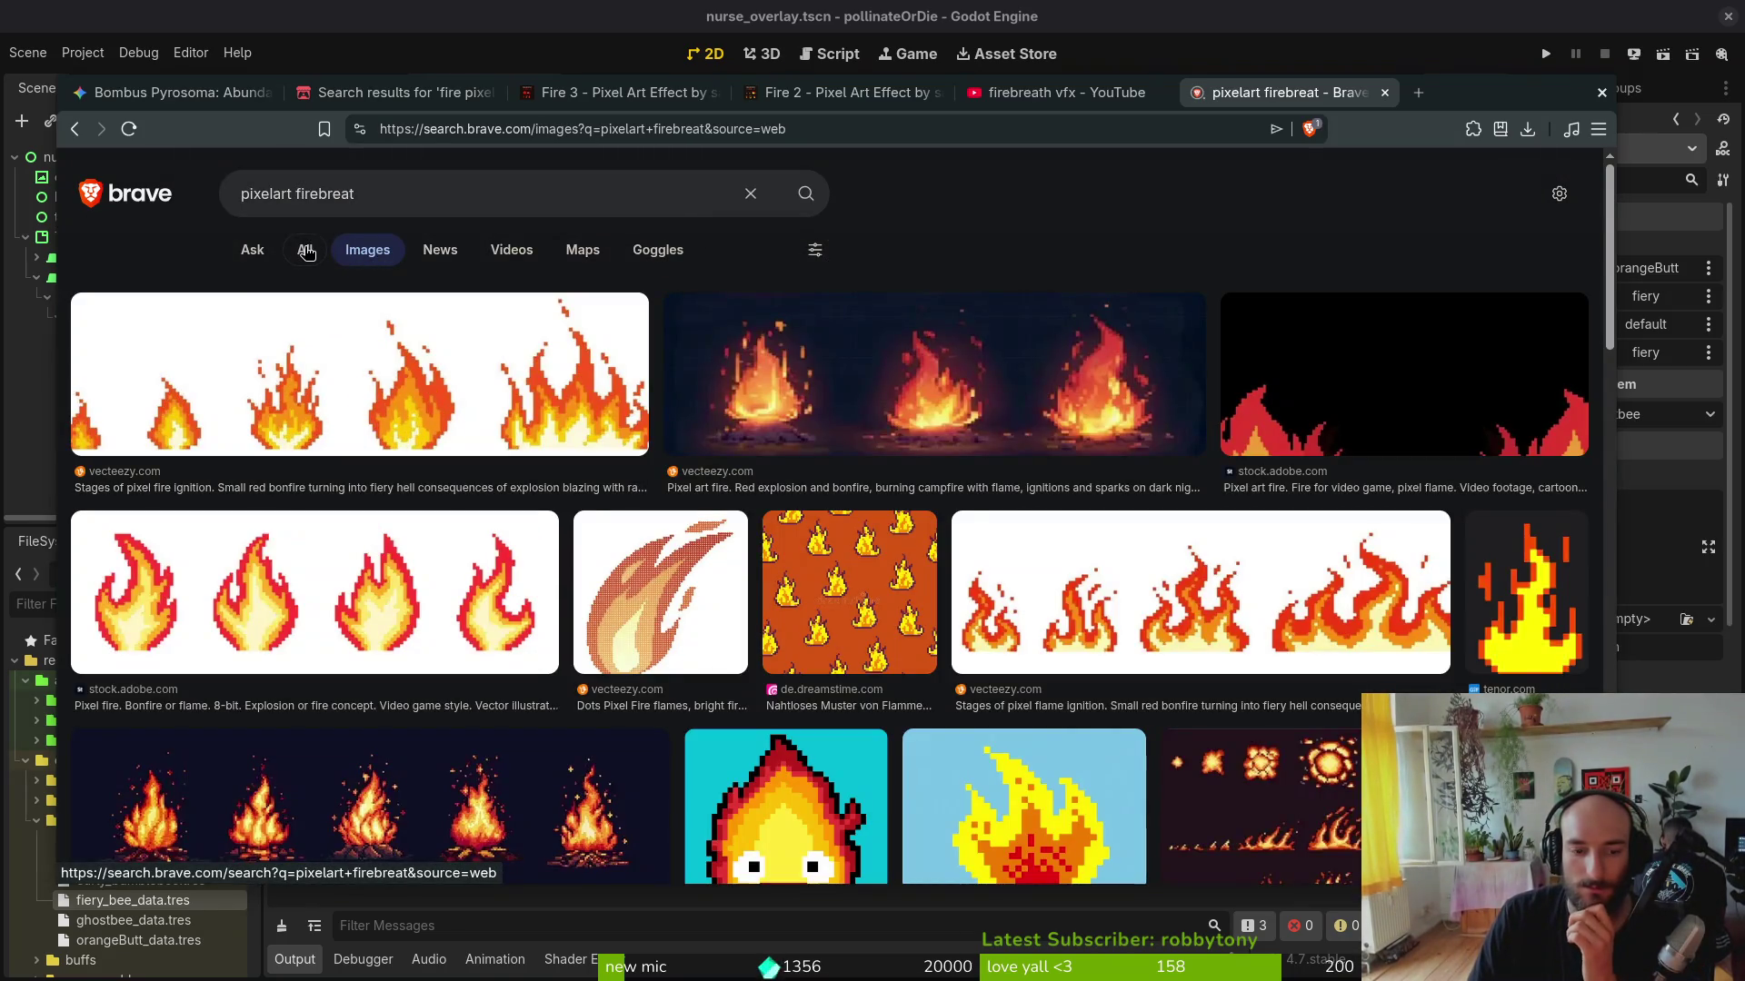
pyautogui.click(307, 253)
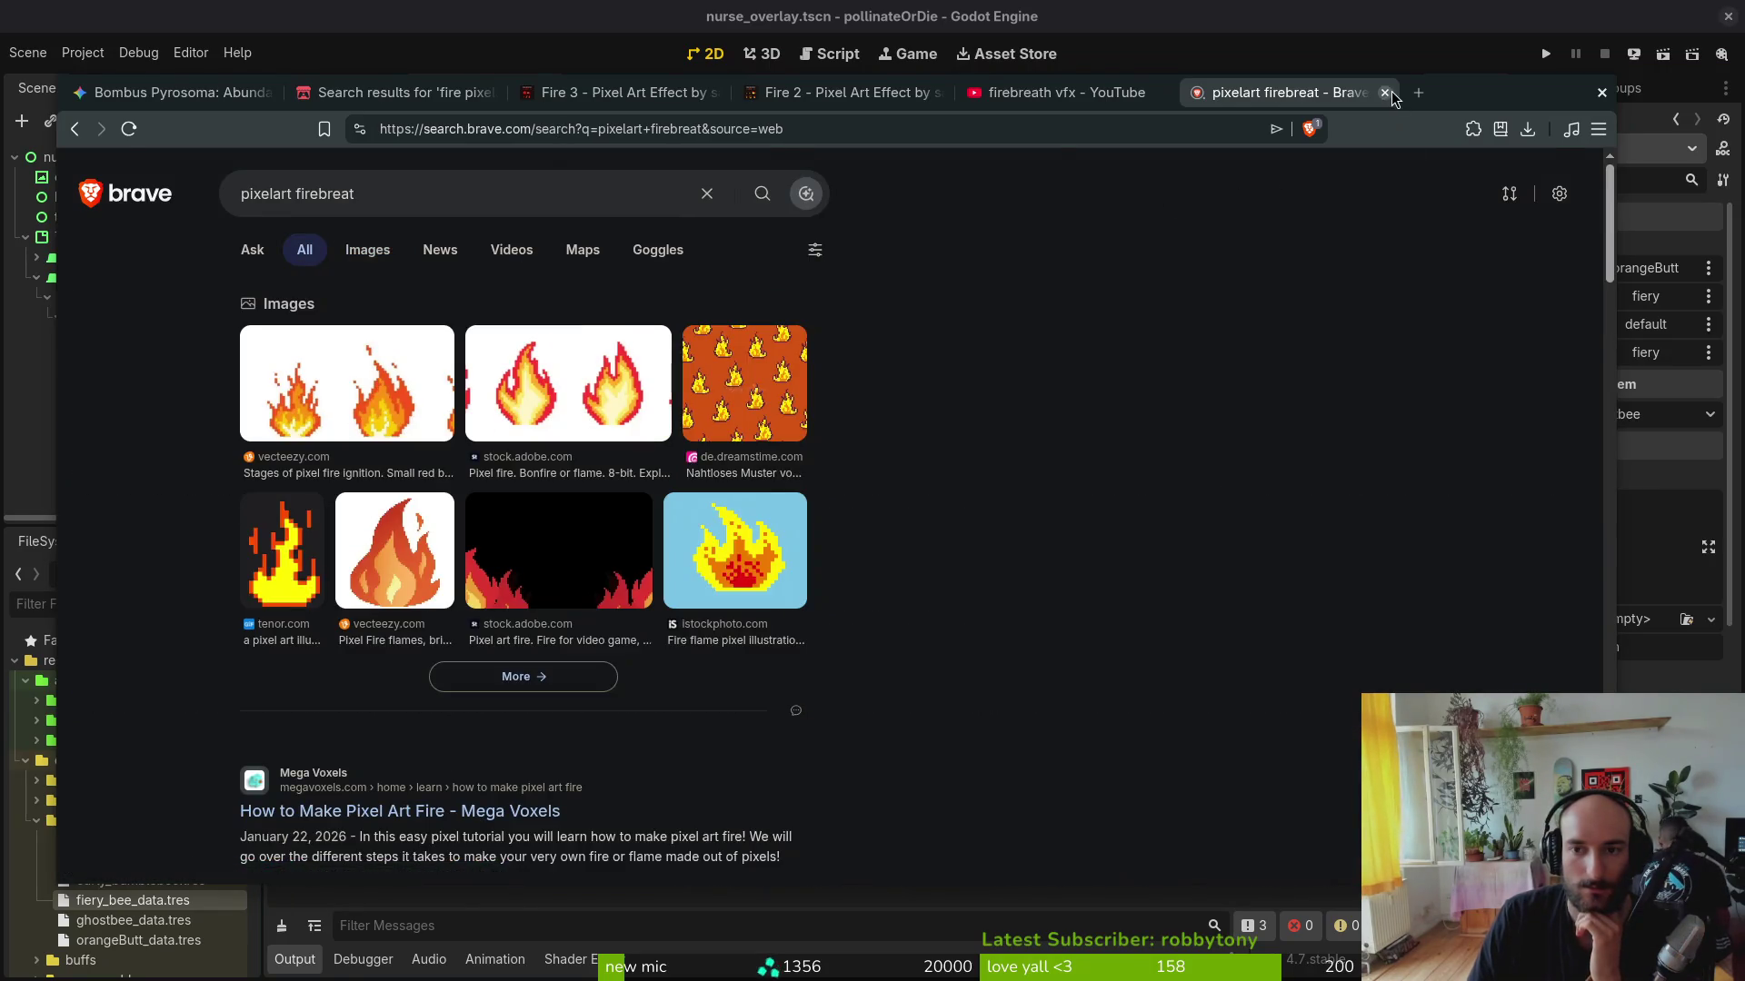
# Step: Close the search, firebreath video, Fire 2, Fire 3 and itch.io tabs, then leave the browser
pyautogui.click(1140, 98)
pyautogui.click(1161, 93)
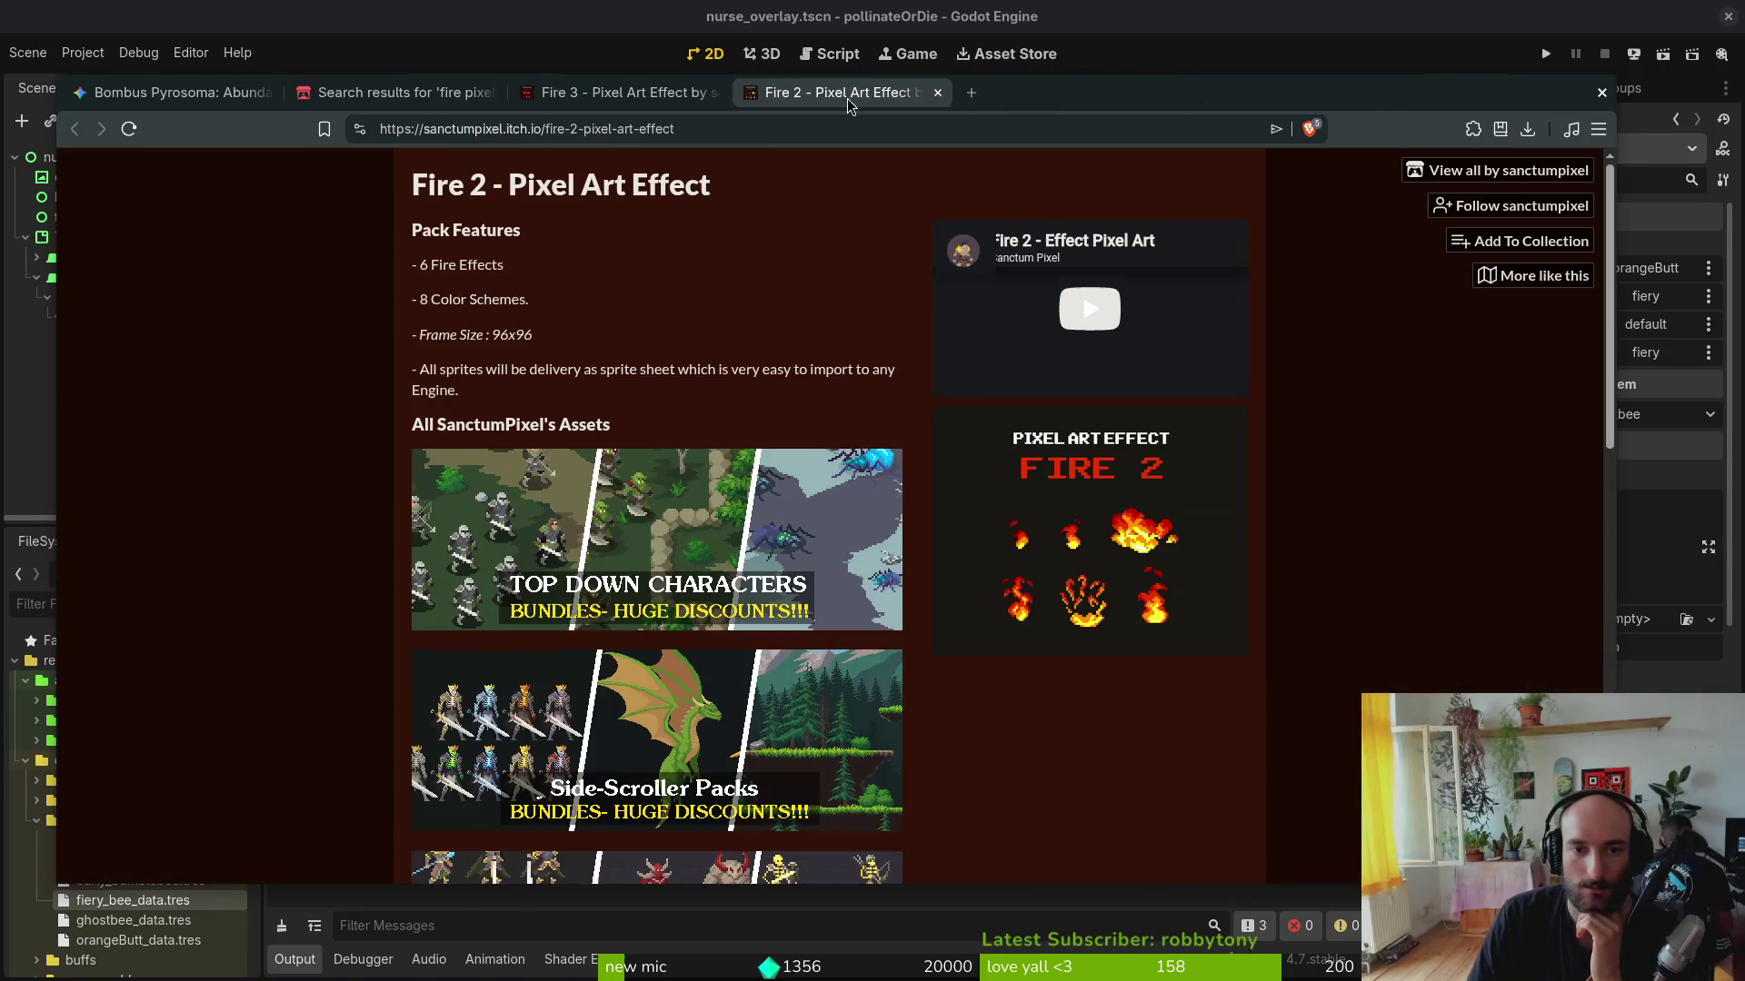
pyautogui.click(937, 94)
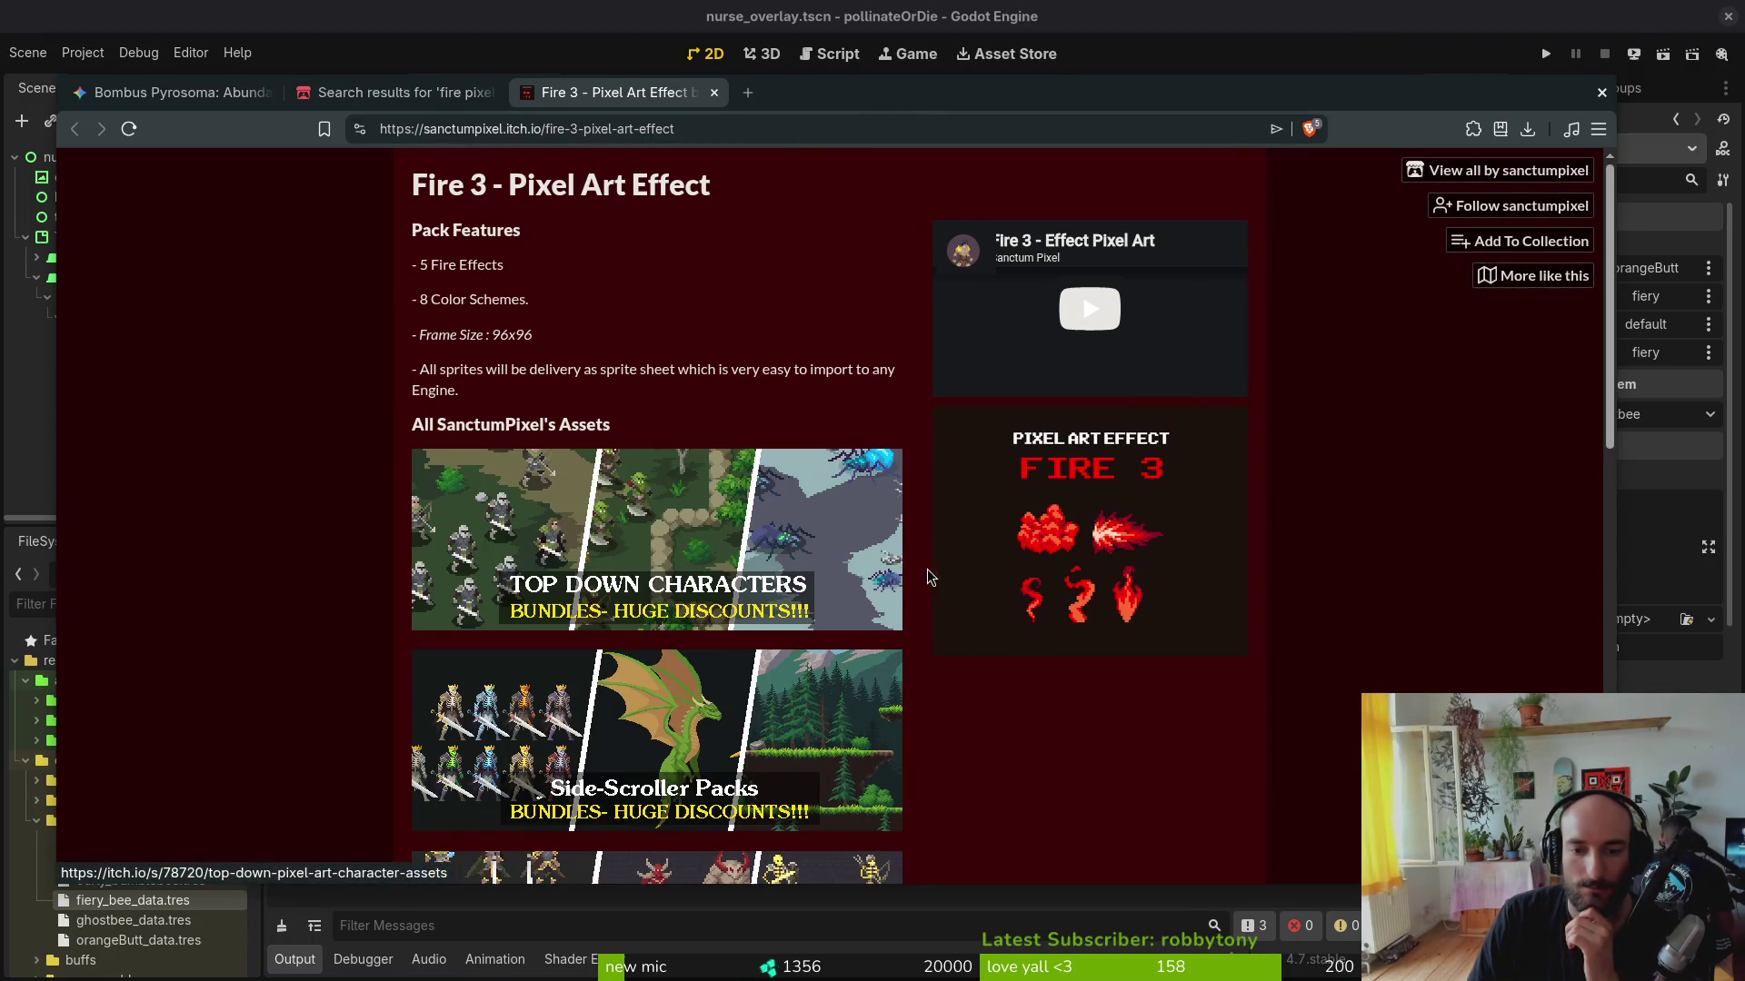
pyautogui.scroll(-4, 928, 577)
pyautogui.click(712, 94)
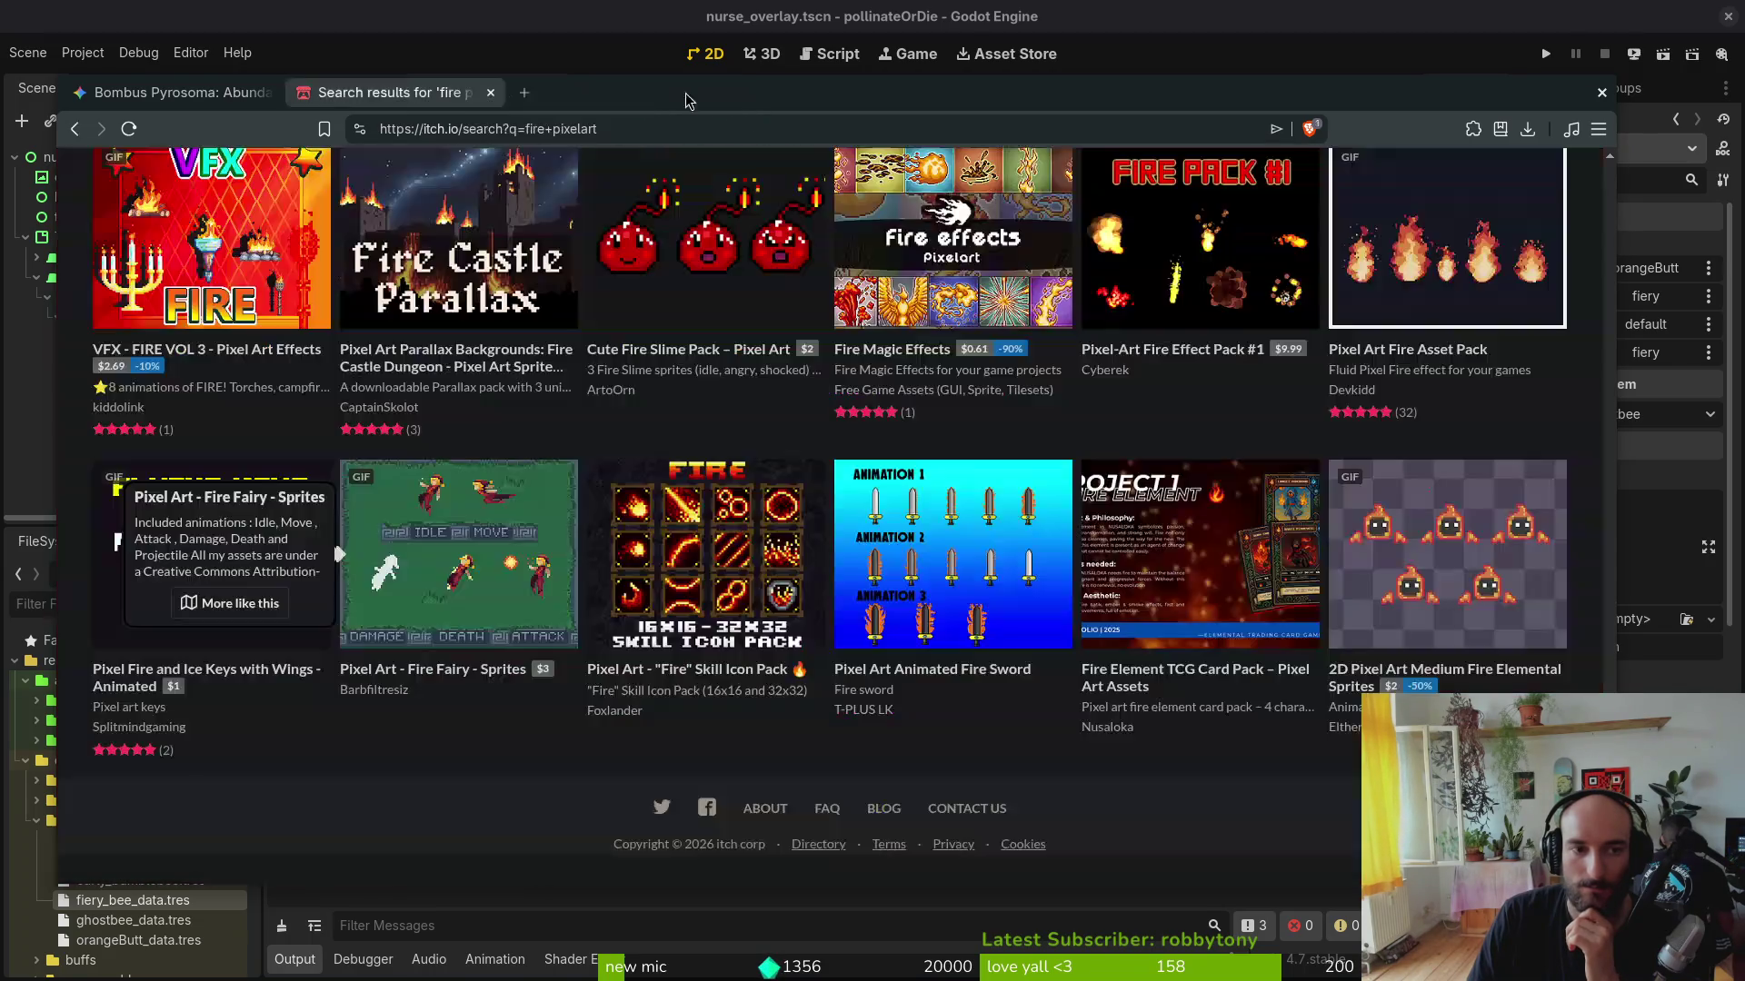
pyautogui.scroll(-1, 873, 702)
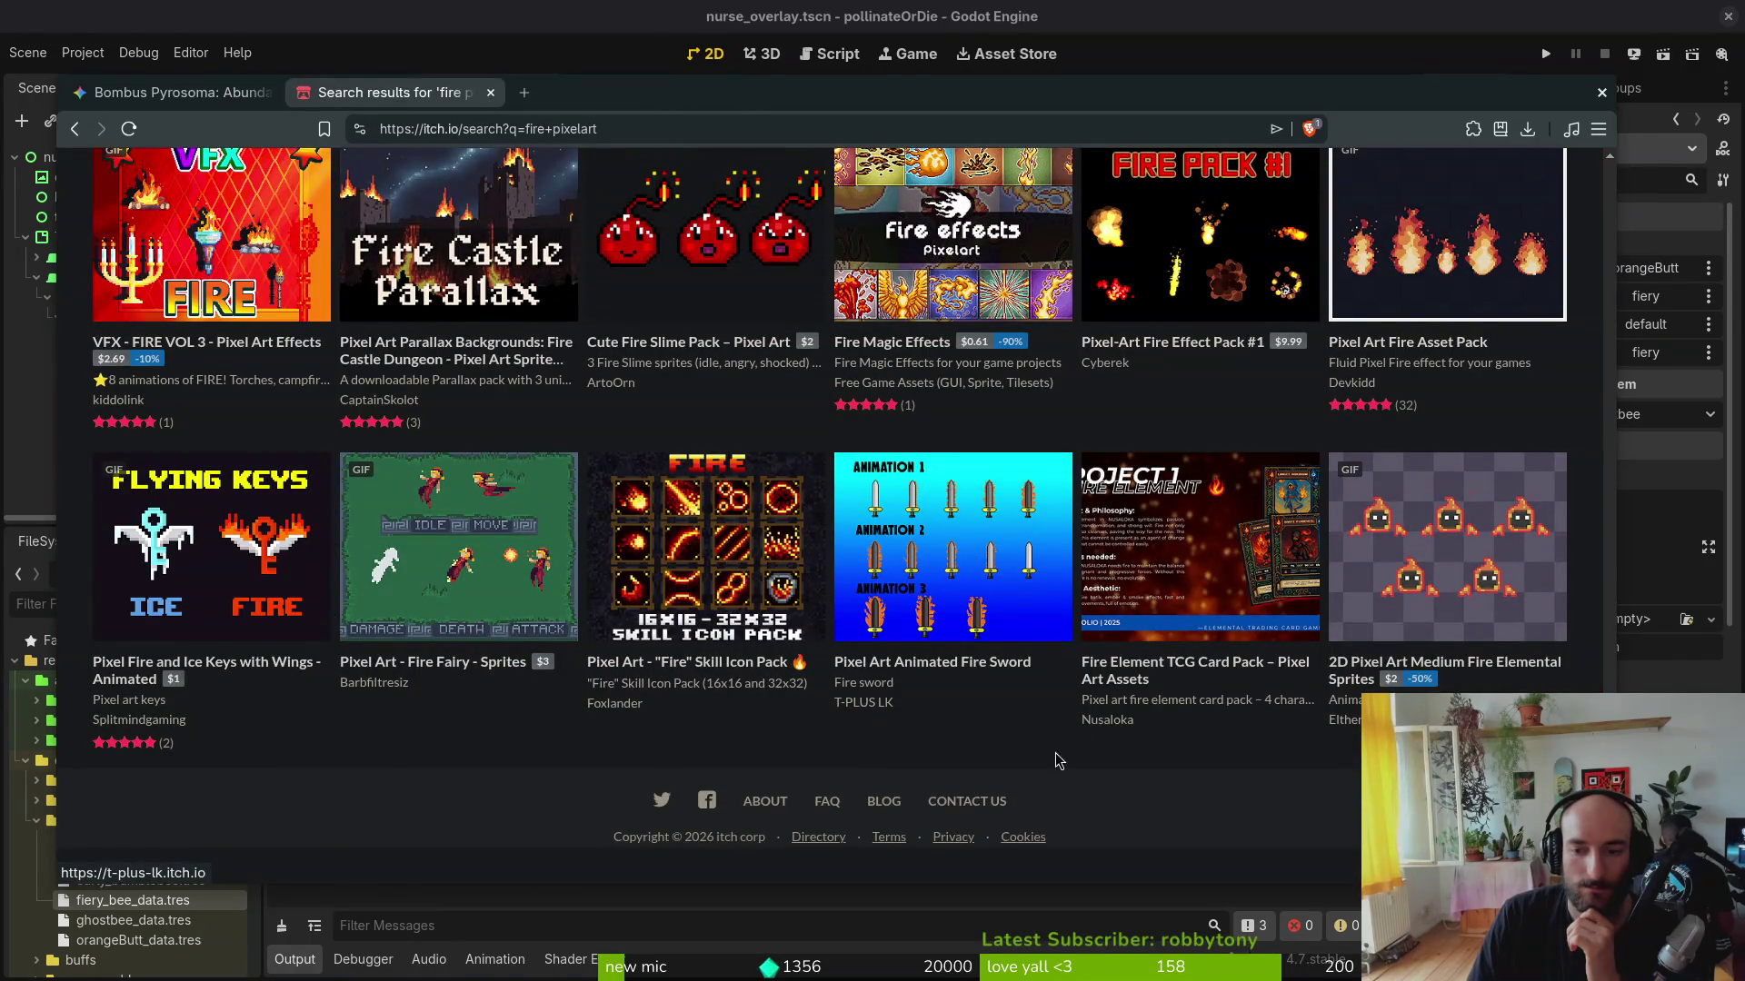
pyautogui.click(492, 93)
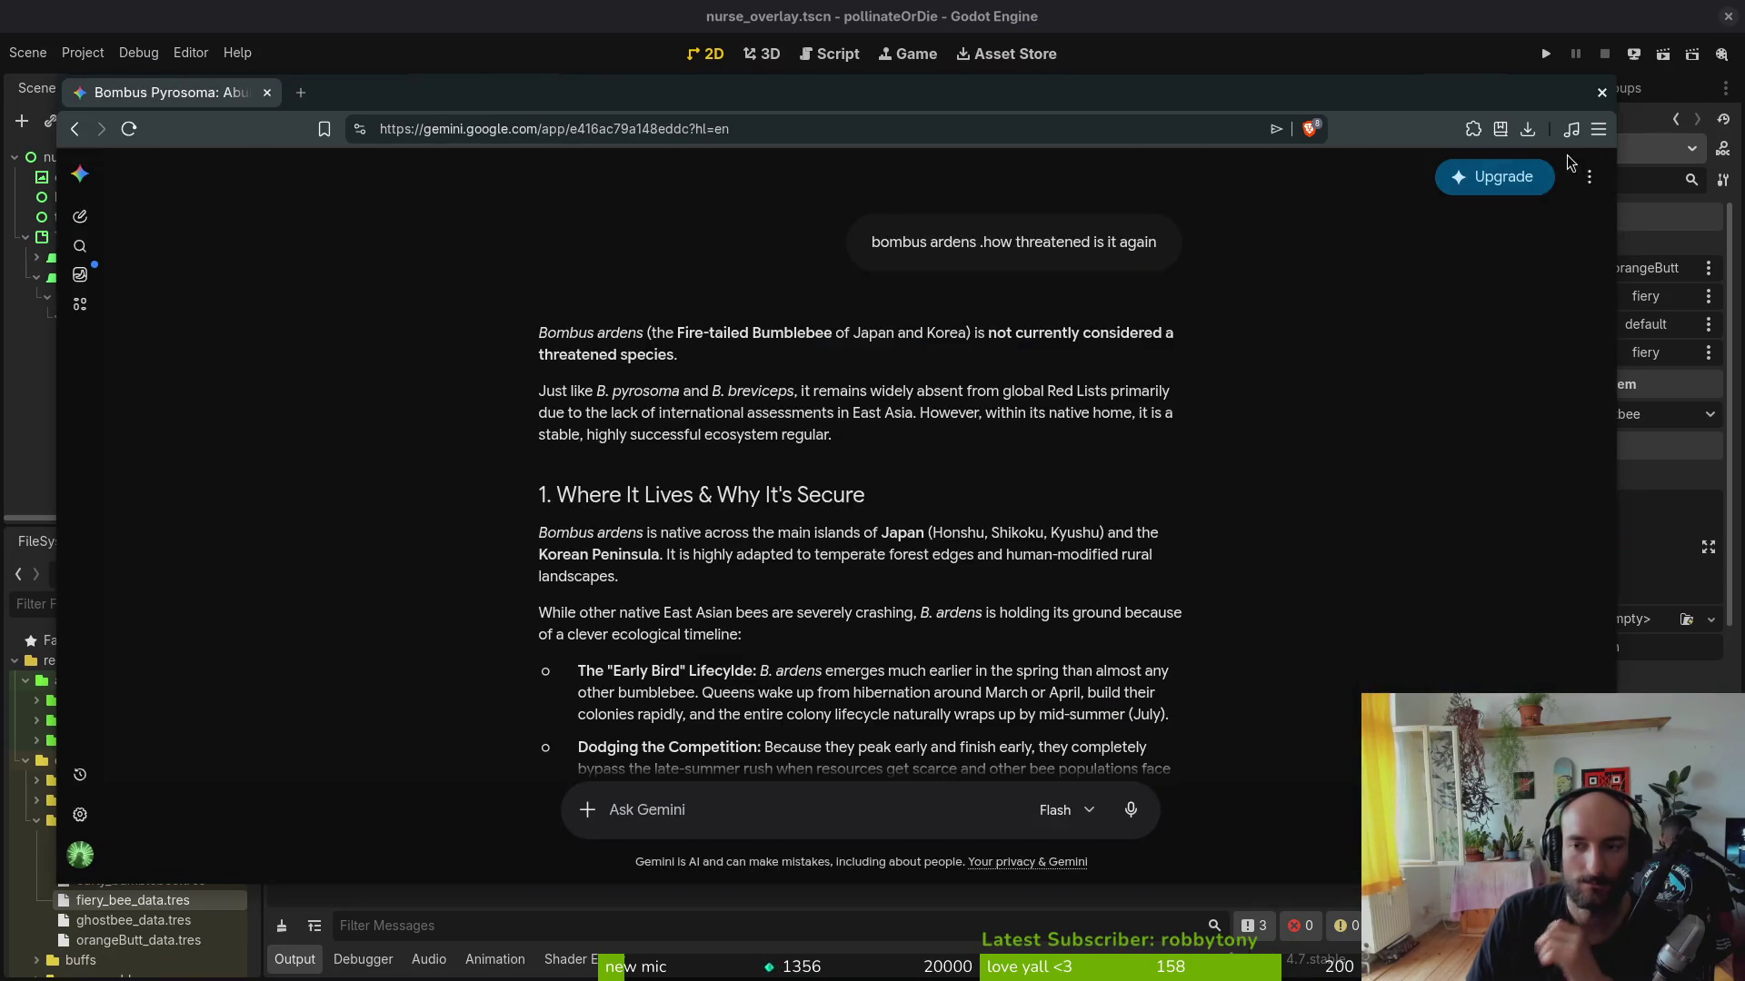
pyautogui.hotkey('alt', 'Tab')
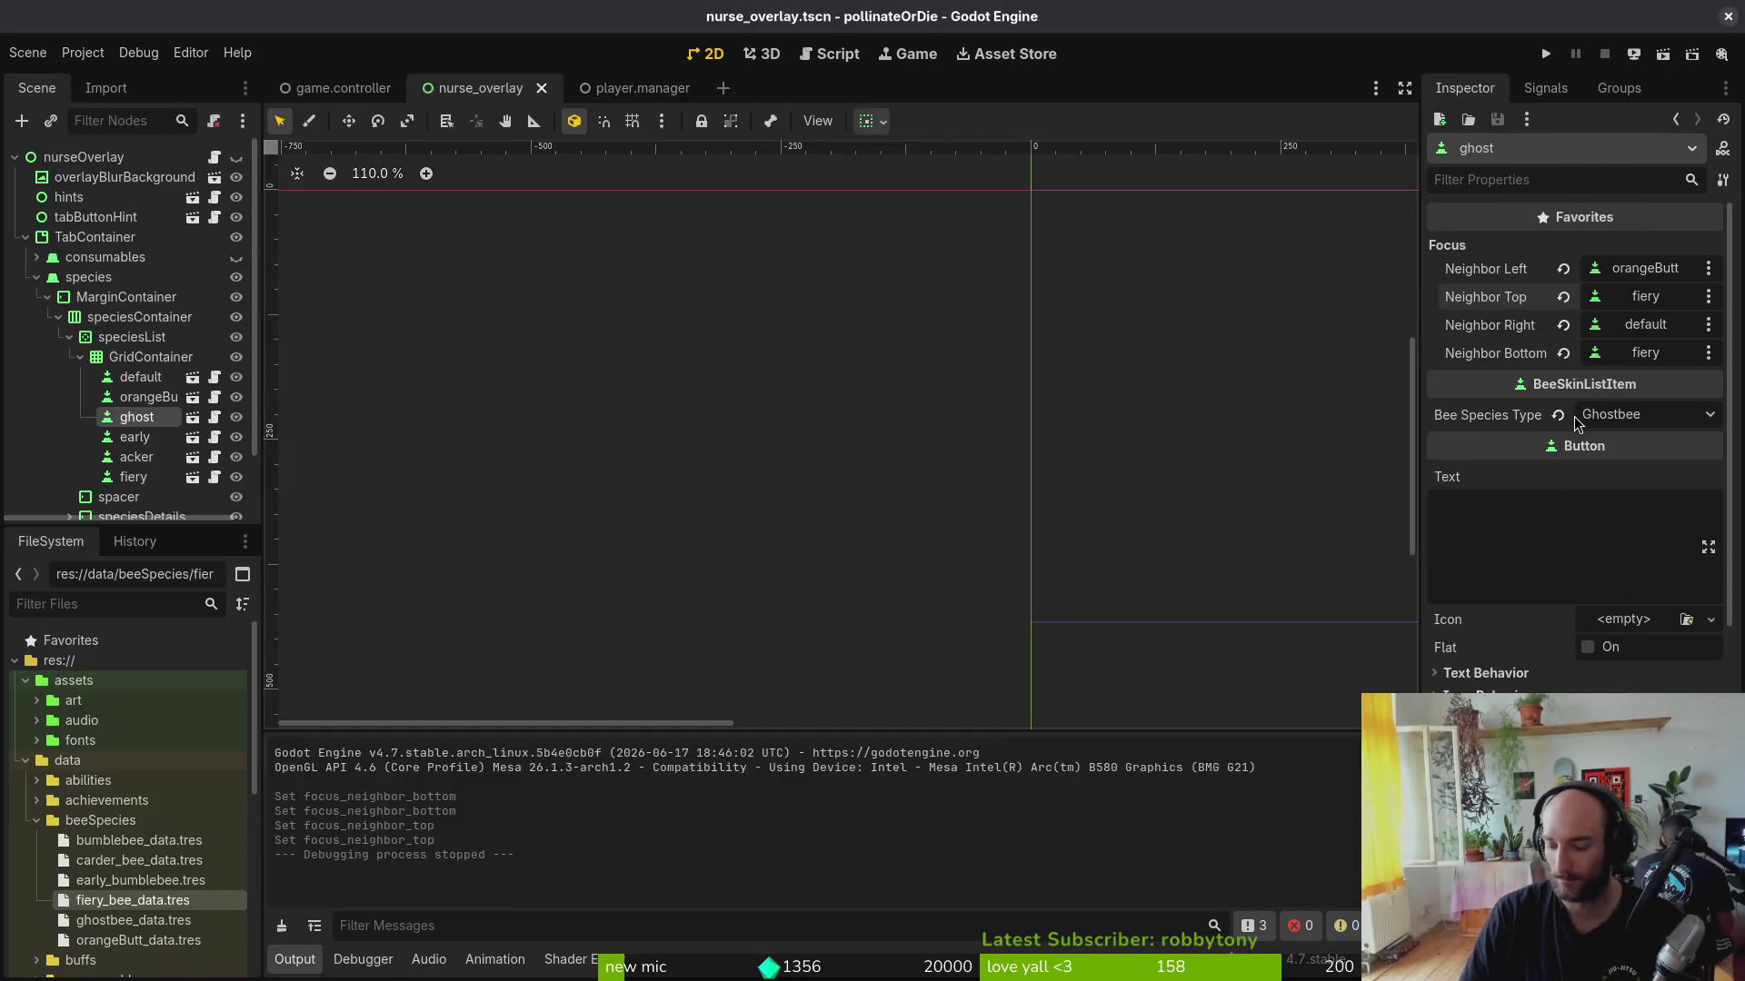
# Step: Create a new 160×160 sprite in Aseprite and choose orange as the drawing colour
pyautogui.hotkey('alt', 'Tab')
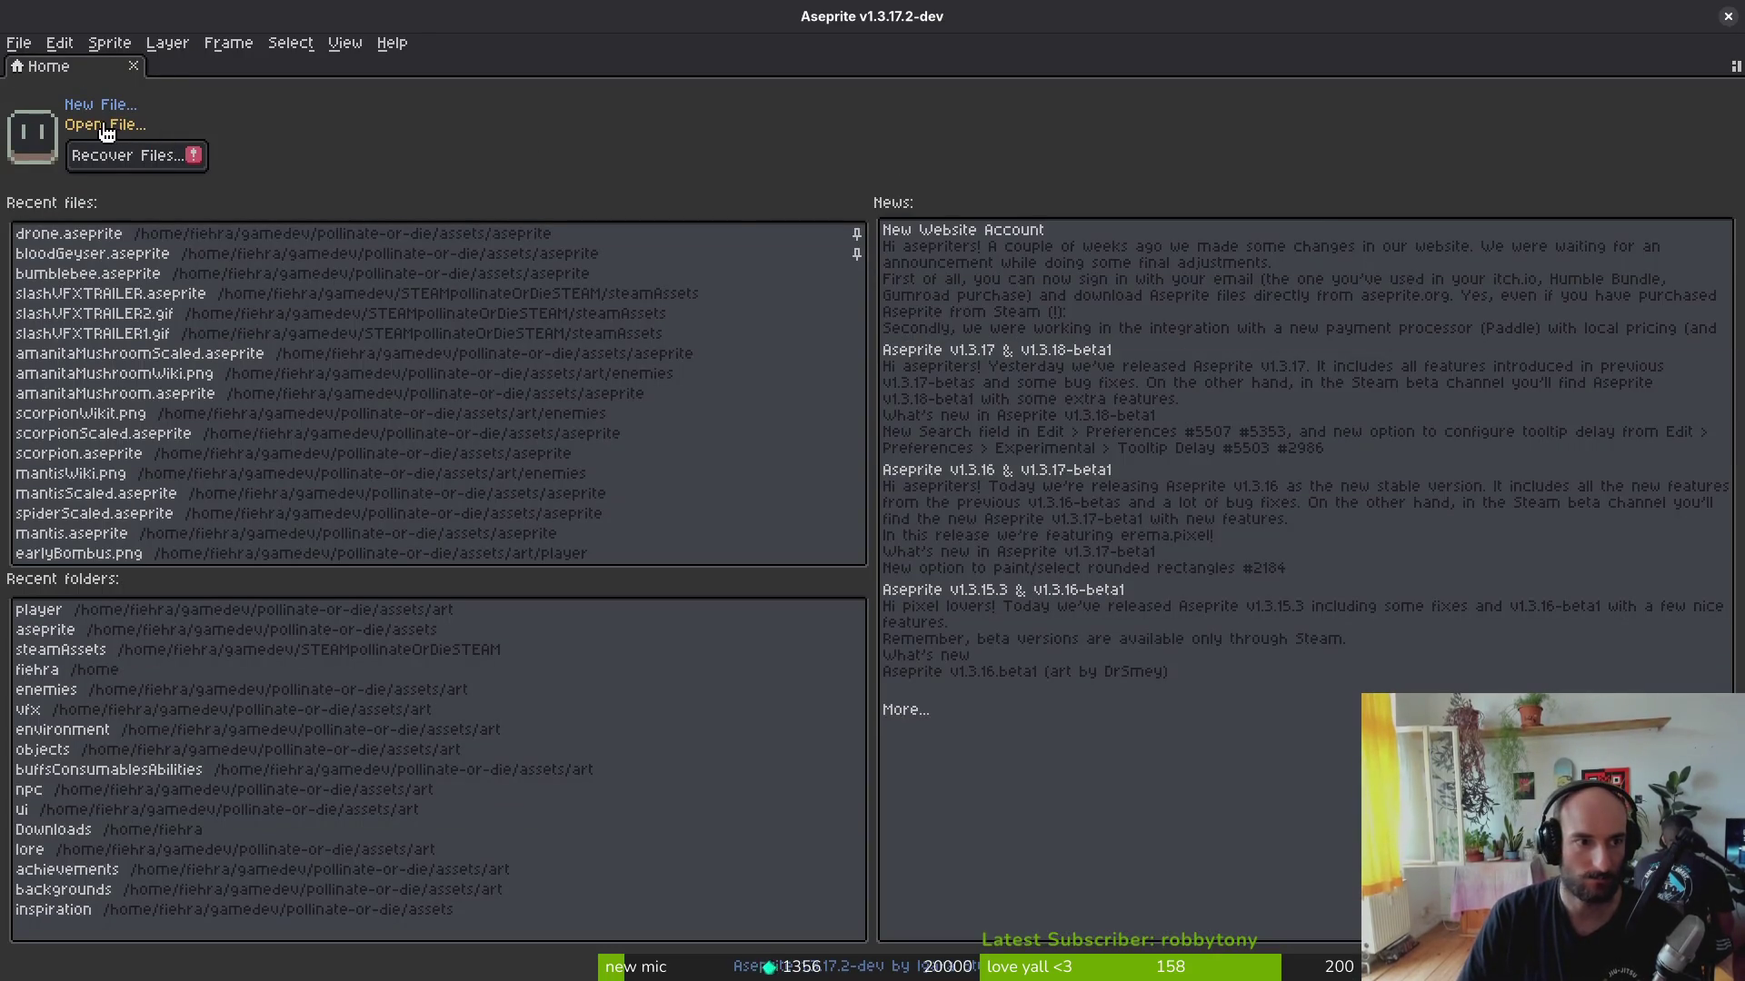
pyautogui.click(95, 107)
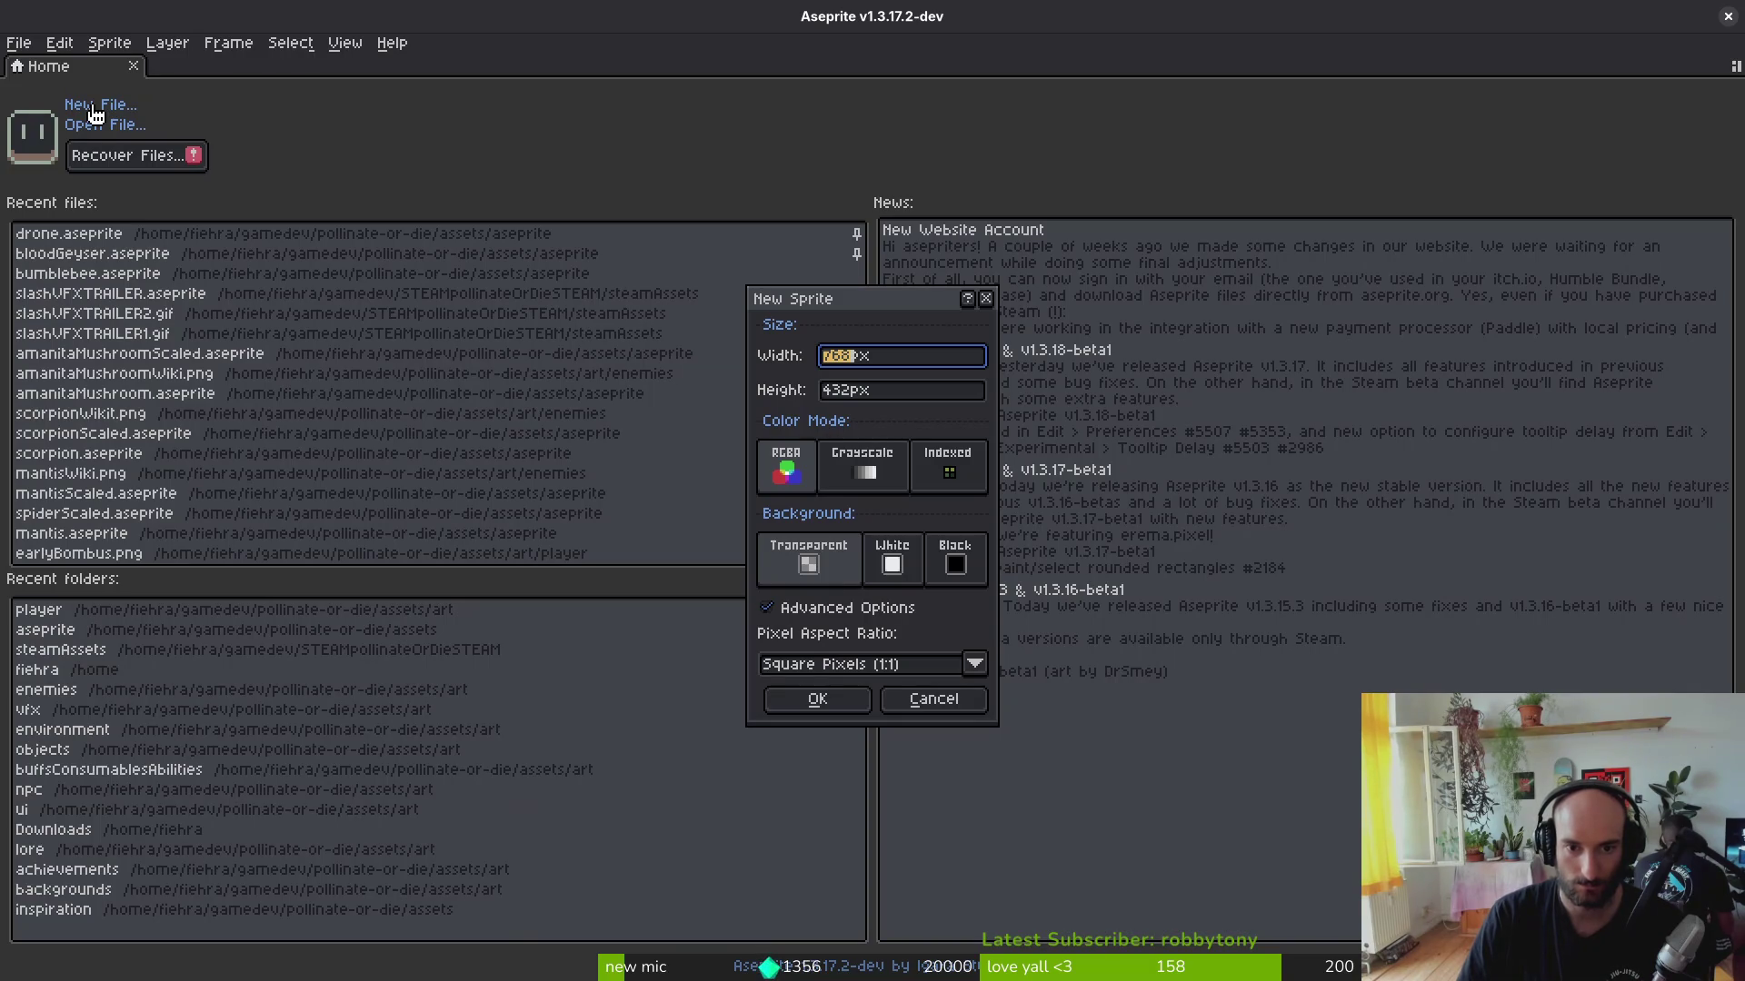
pyautogui.press('Return')
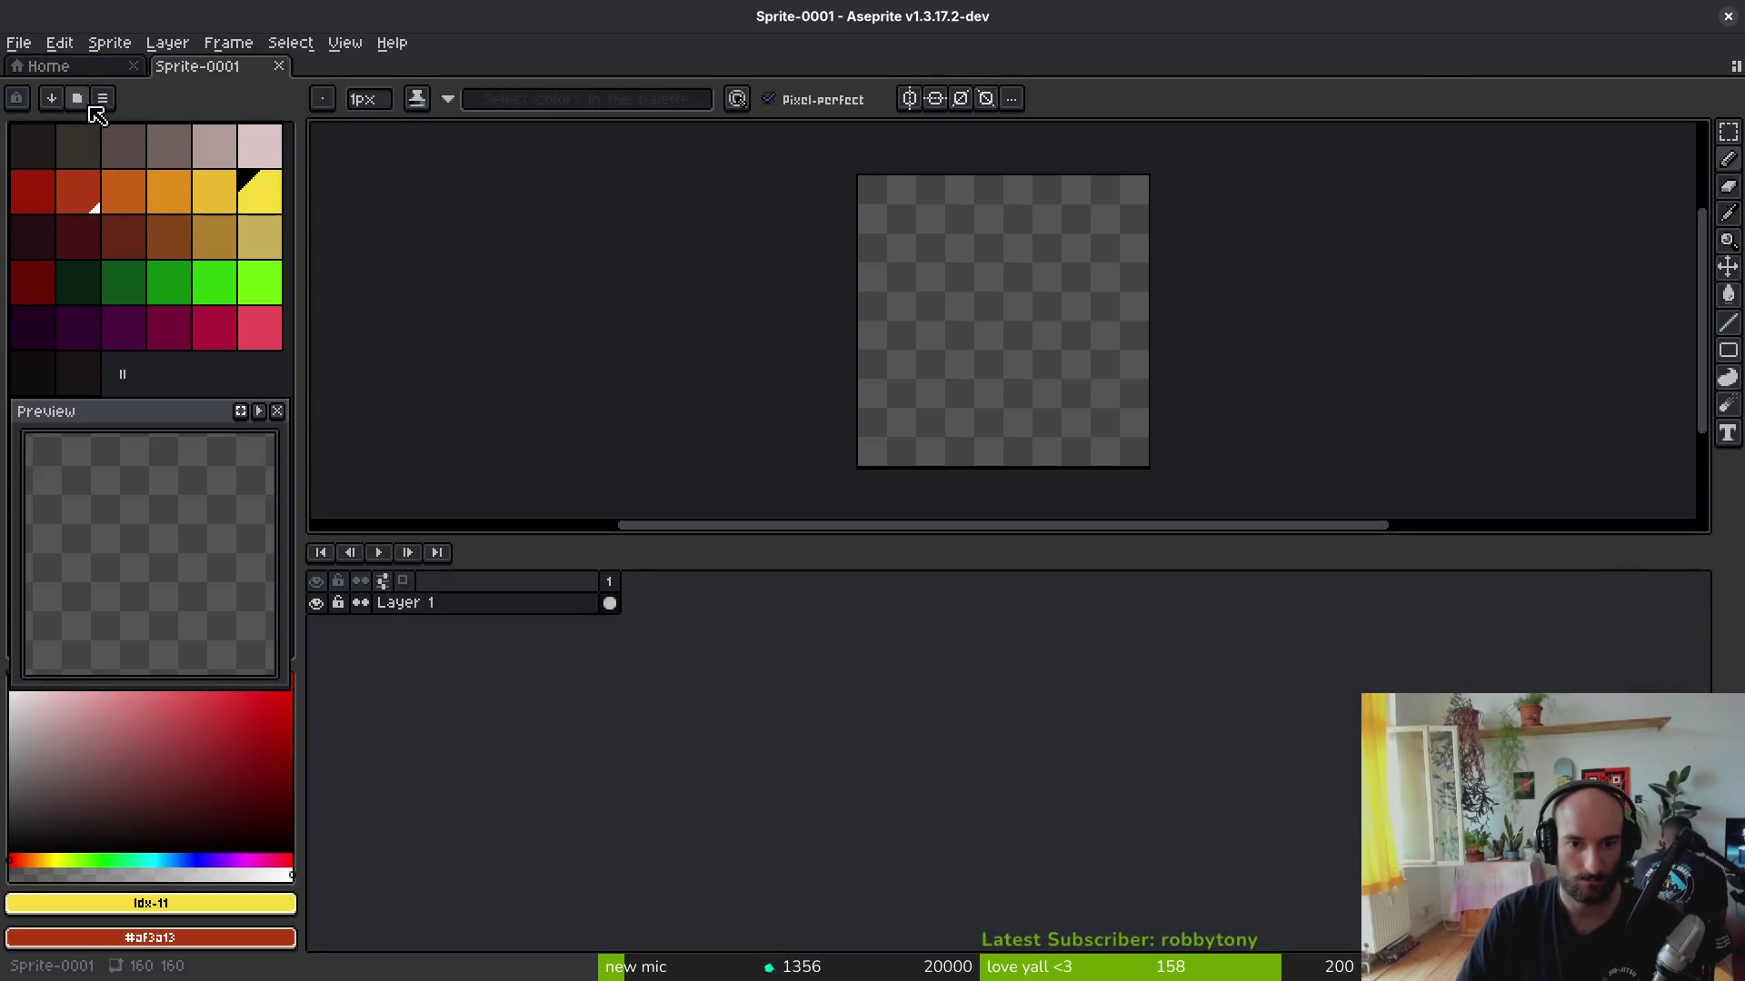
pyautogui.scroll(1, 974, 409)
pyautogui.scroll(1, 881, 347)
pyautogui.scroll(1, 880, 346)
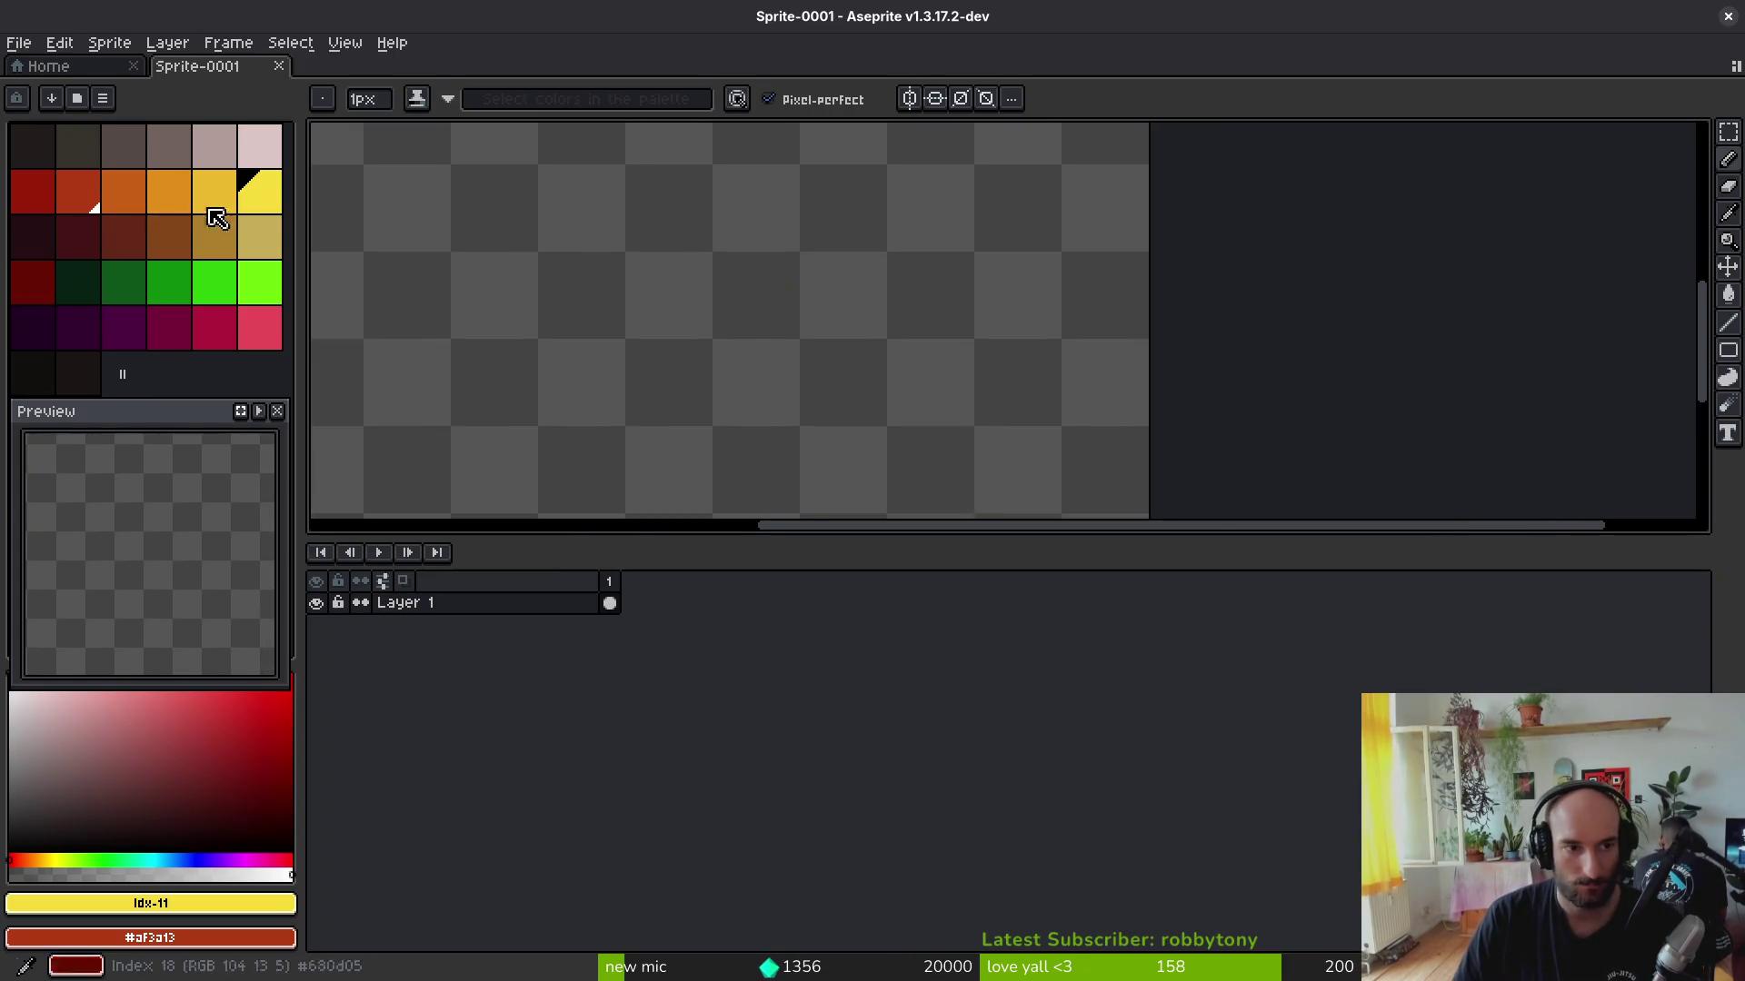
pyautogui.click(124, 193)
pyautogui.scroll(-5, 832, 307)
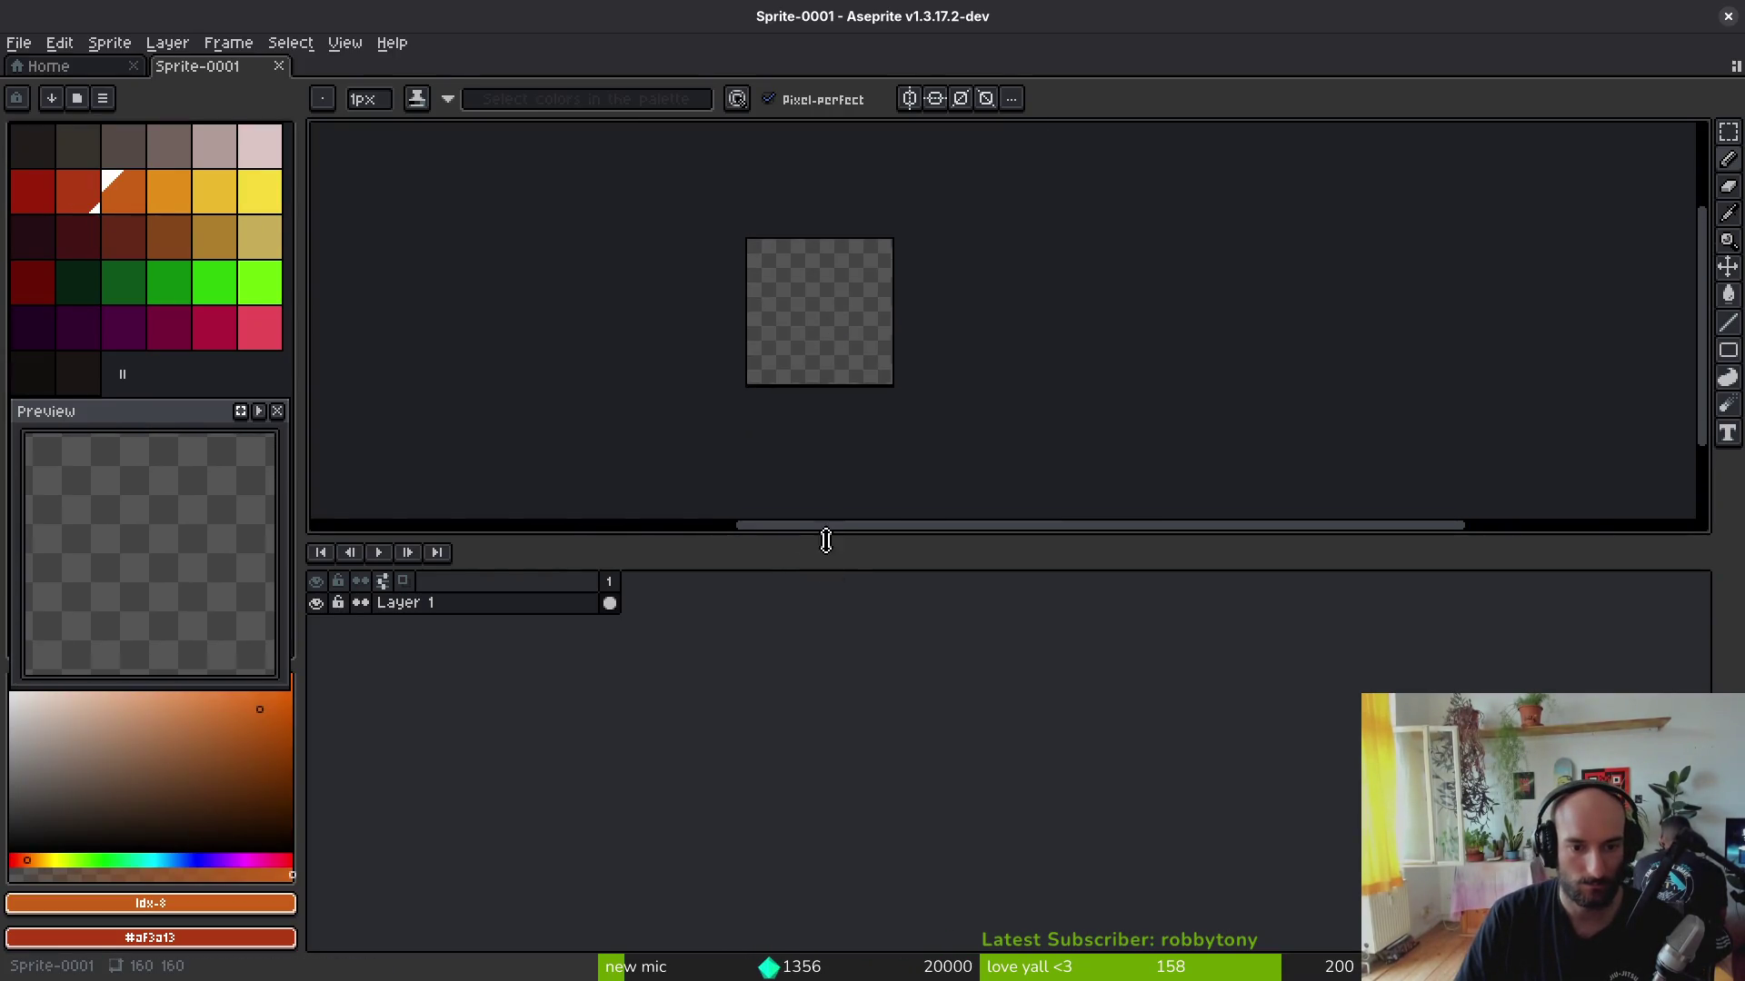
pyautogui.moveTo(823, 536); pyautogui.dragTo(855, 699)
pyautogui.scroll(2, 872, 463)
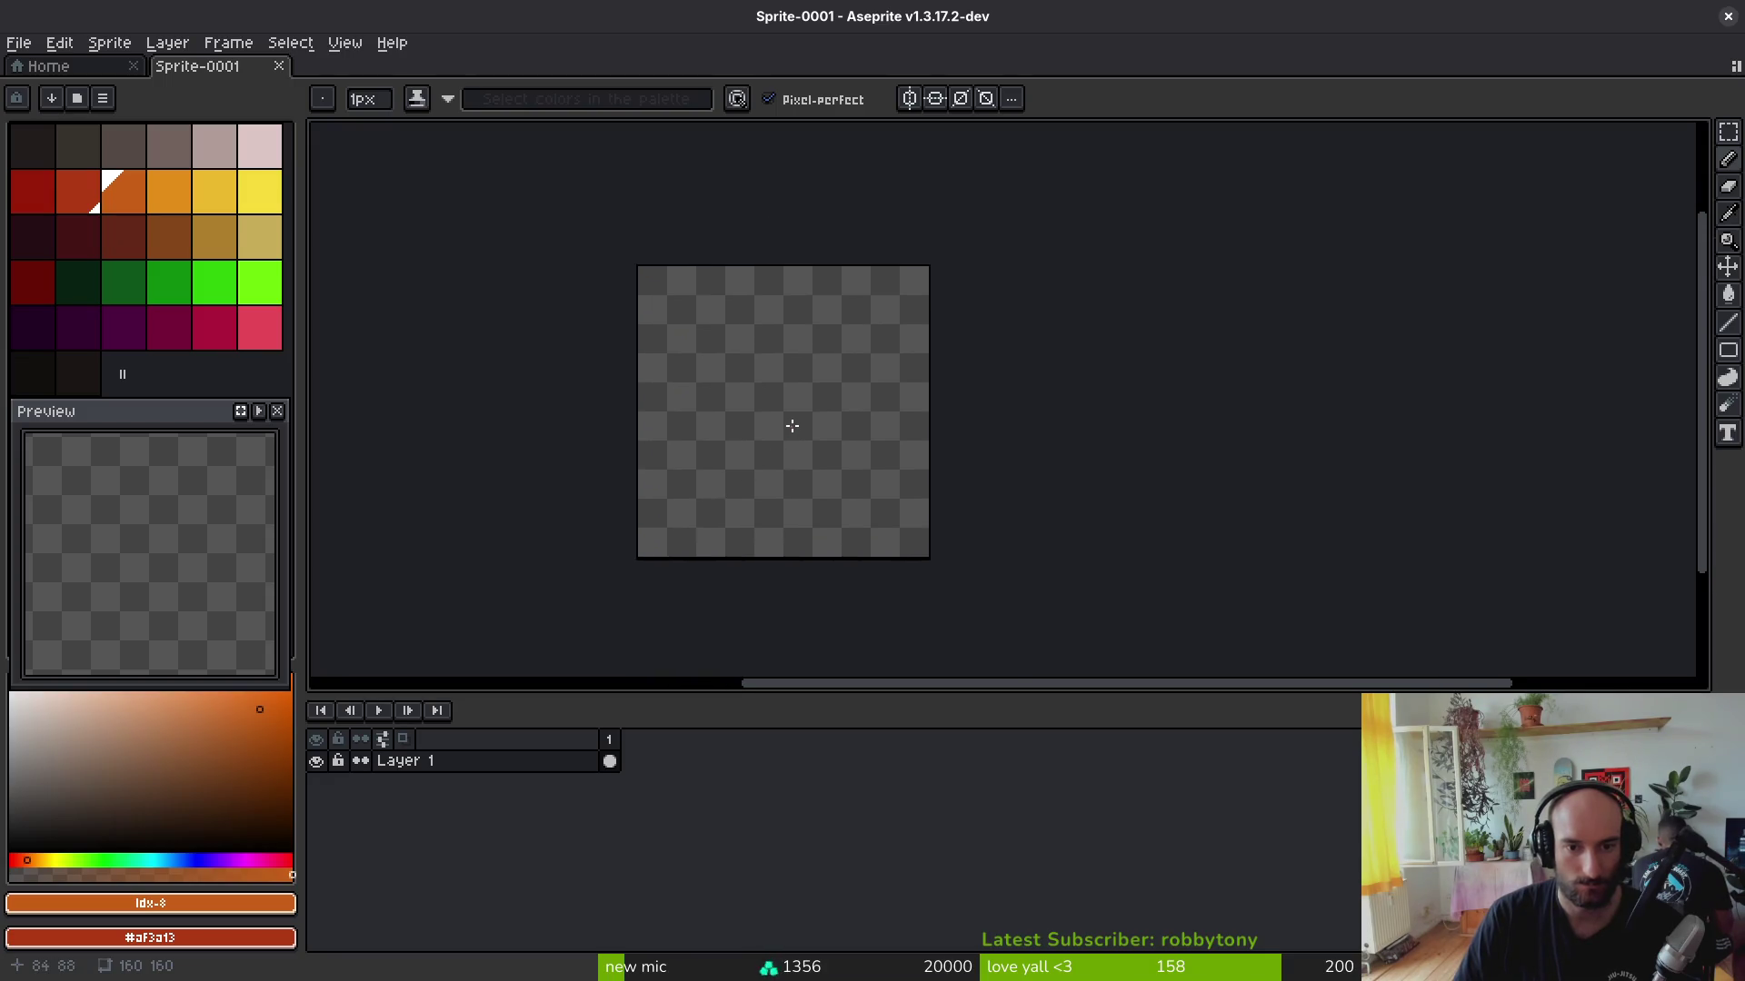
pyautogui.scroll(1, 800, 416)
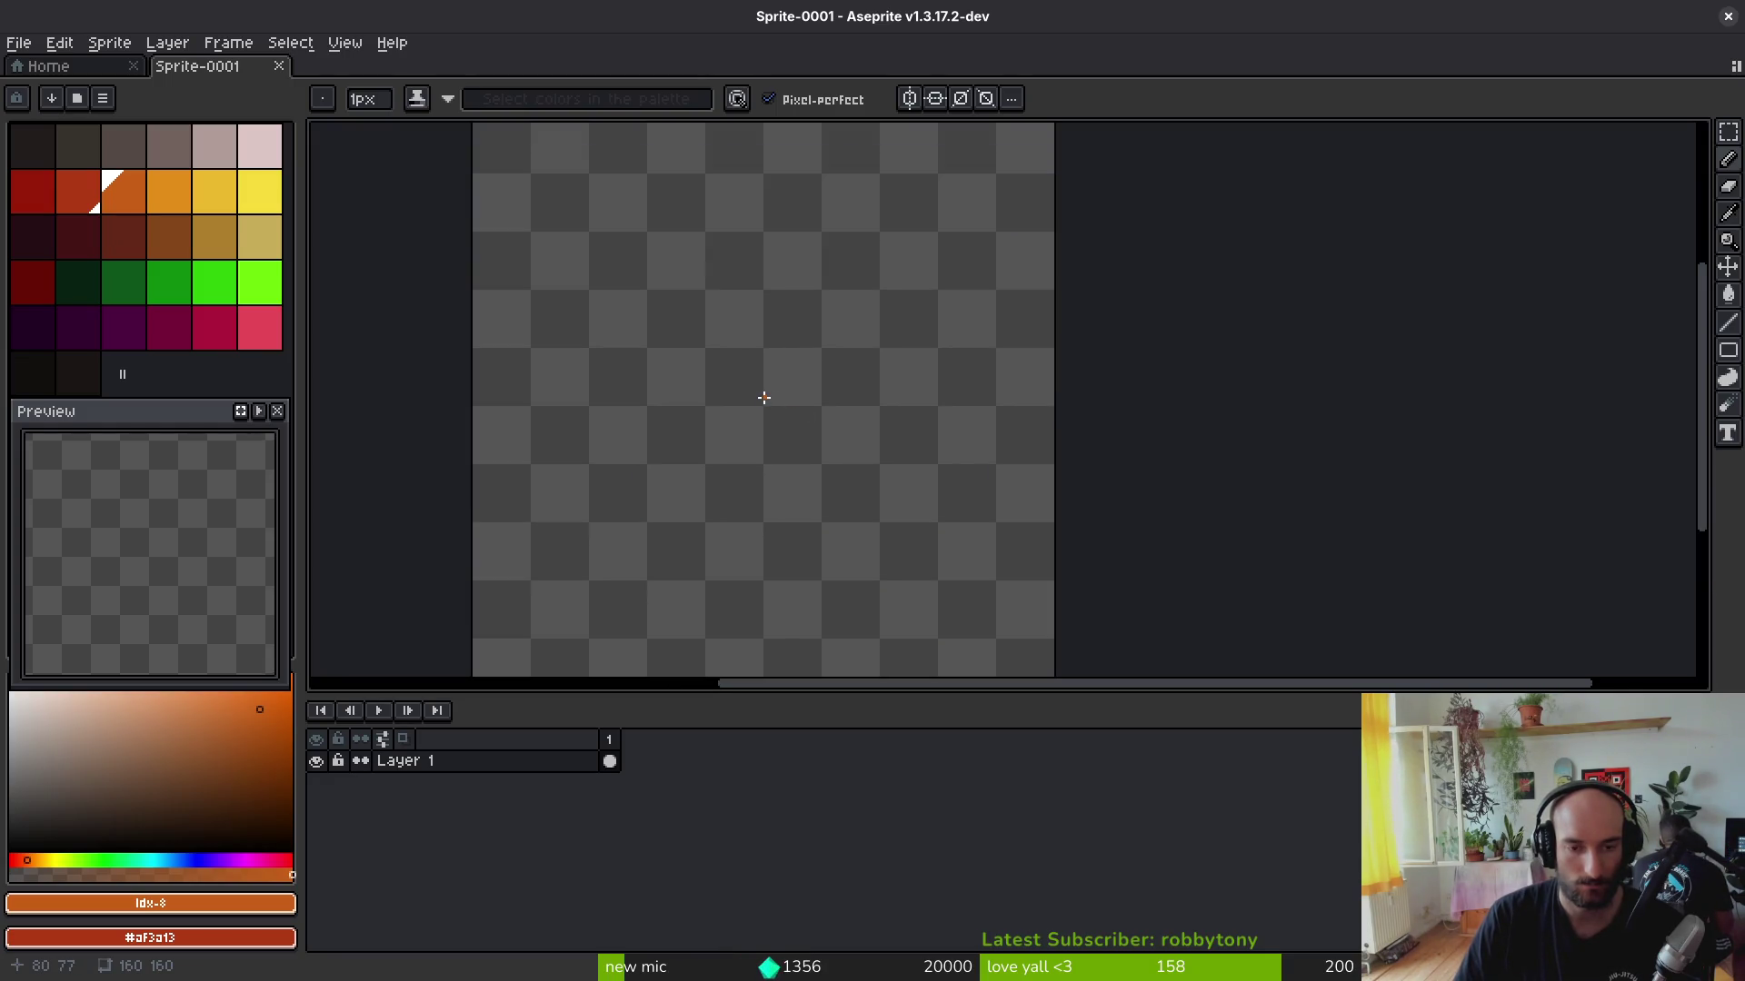
pyautogui.hscroll(-2, 754, 396)
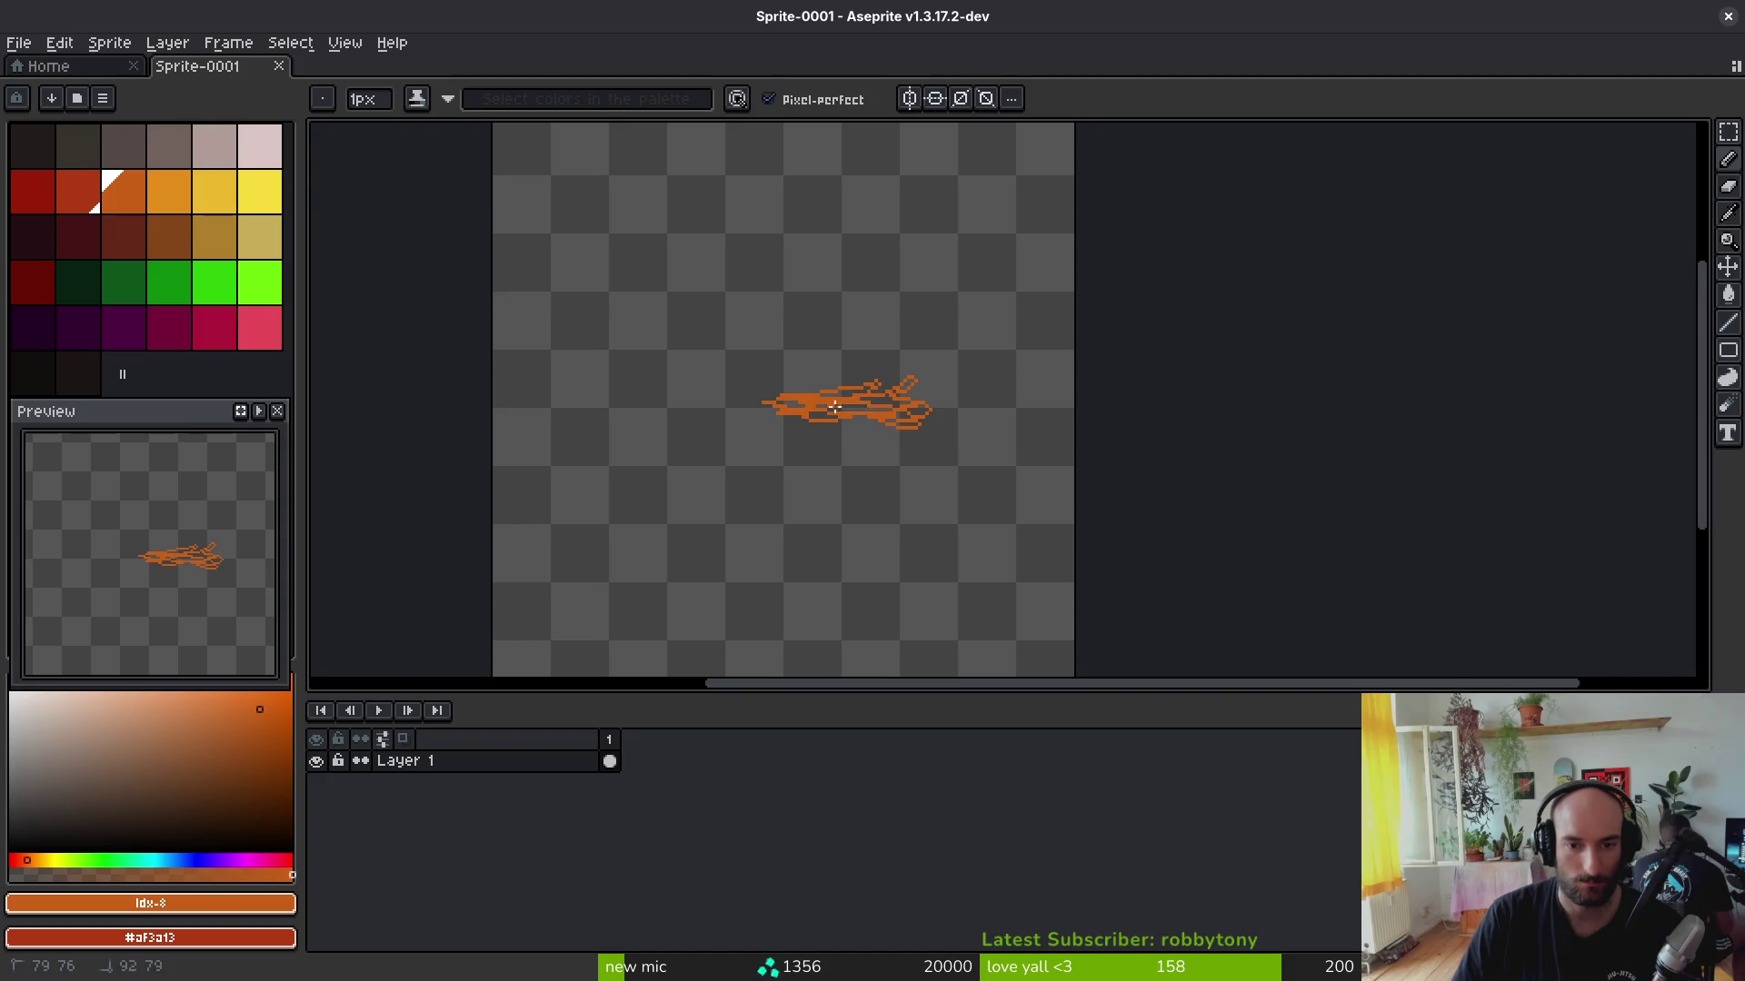
# Step: Switch to the eyedropper, then return to the browser with a new empty tab
pyautogui.press('i')
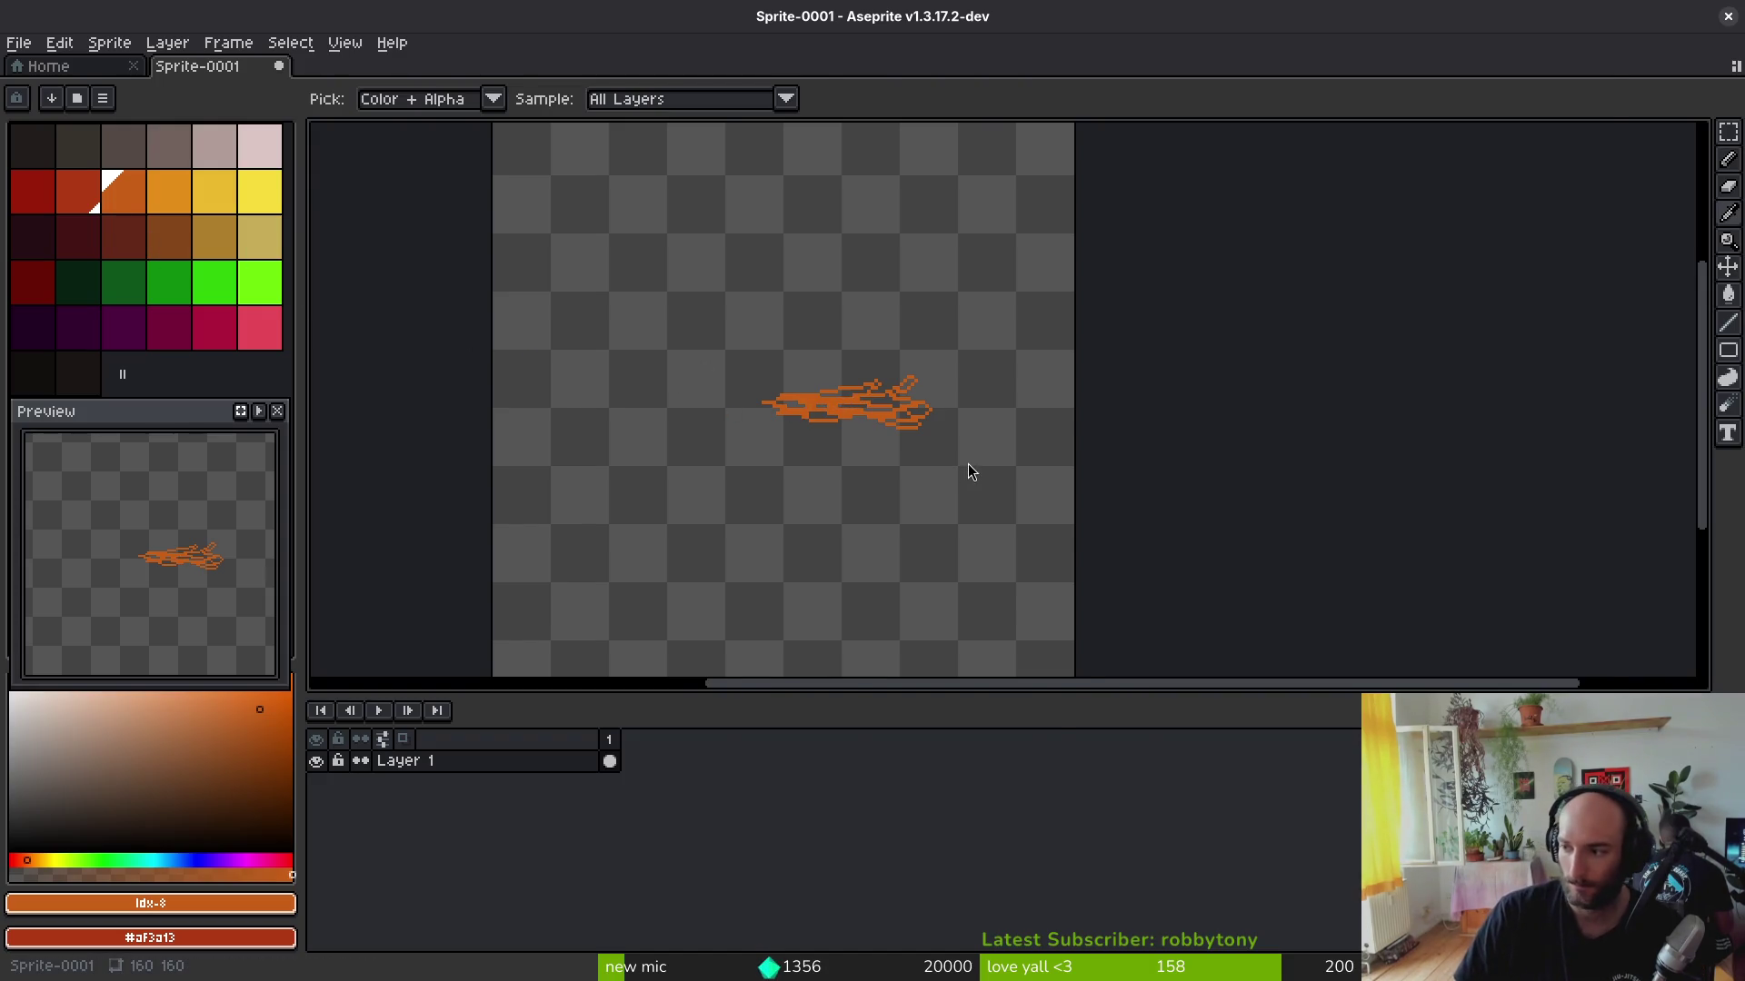
pyautogui.hotkey('alt', 'Tab')
pyautogui.hotkey('ctrl', 't')
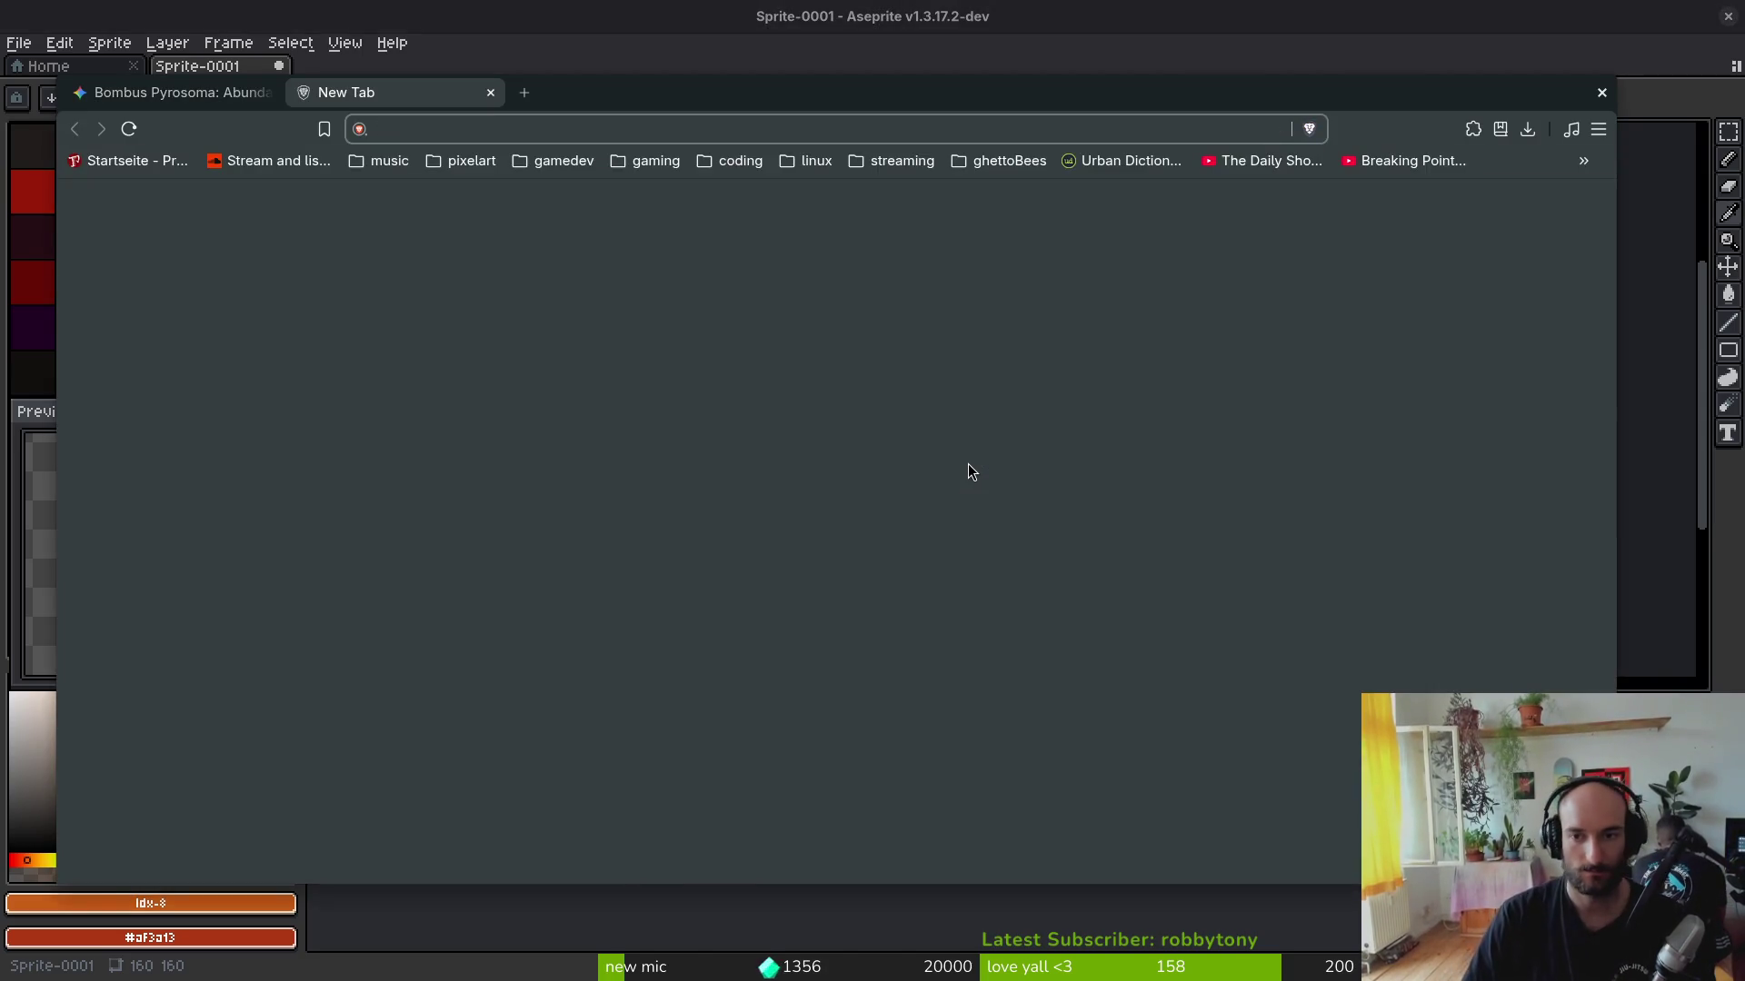
# Step: Load YouTube in a fresh tab and search for 'firebreath anime'
pyautogui.hotkey('ctrl', 'w')
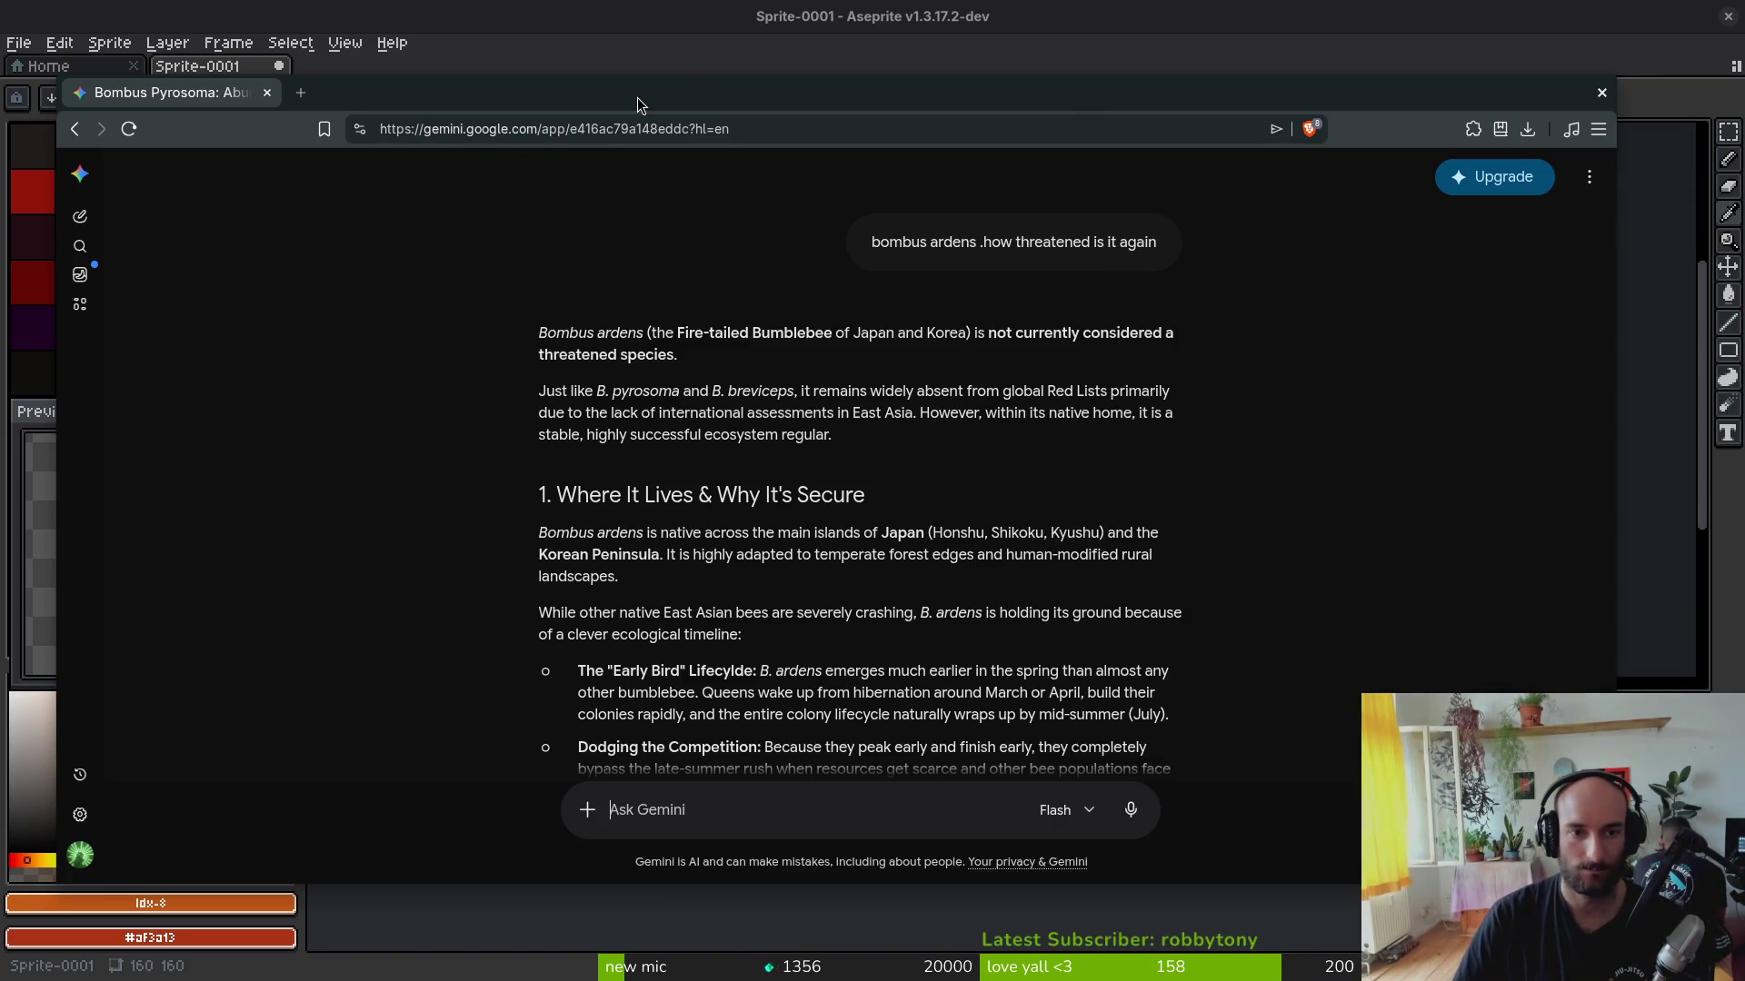
pyautogui.hotkey('ctrl', 't')
pyautogui.write('you')
pyautogui.press('Down')
pyautogui.press('Return')
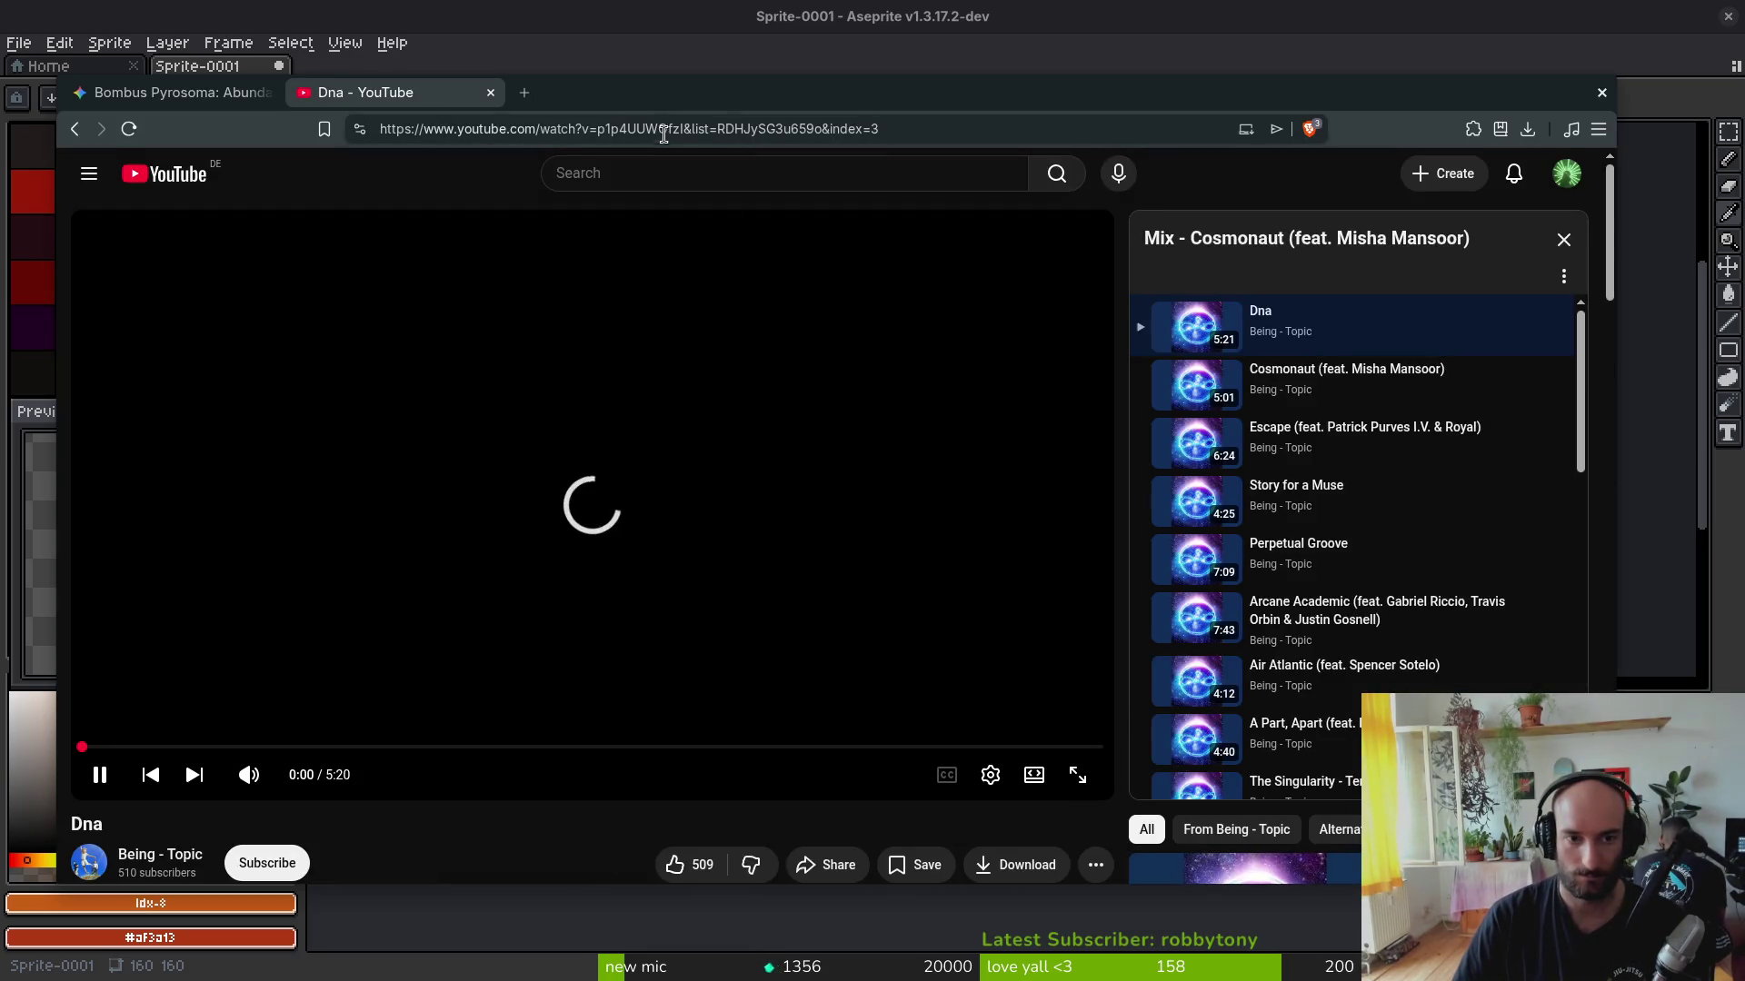
pyautogui.click(661, 173)
pyautogui.write('irebreat')
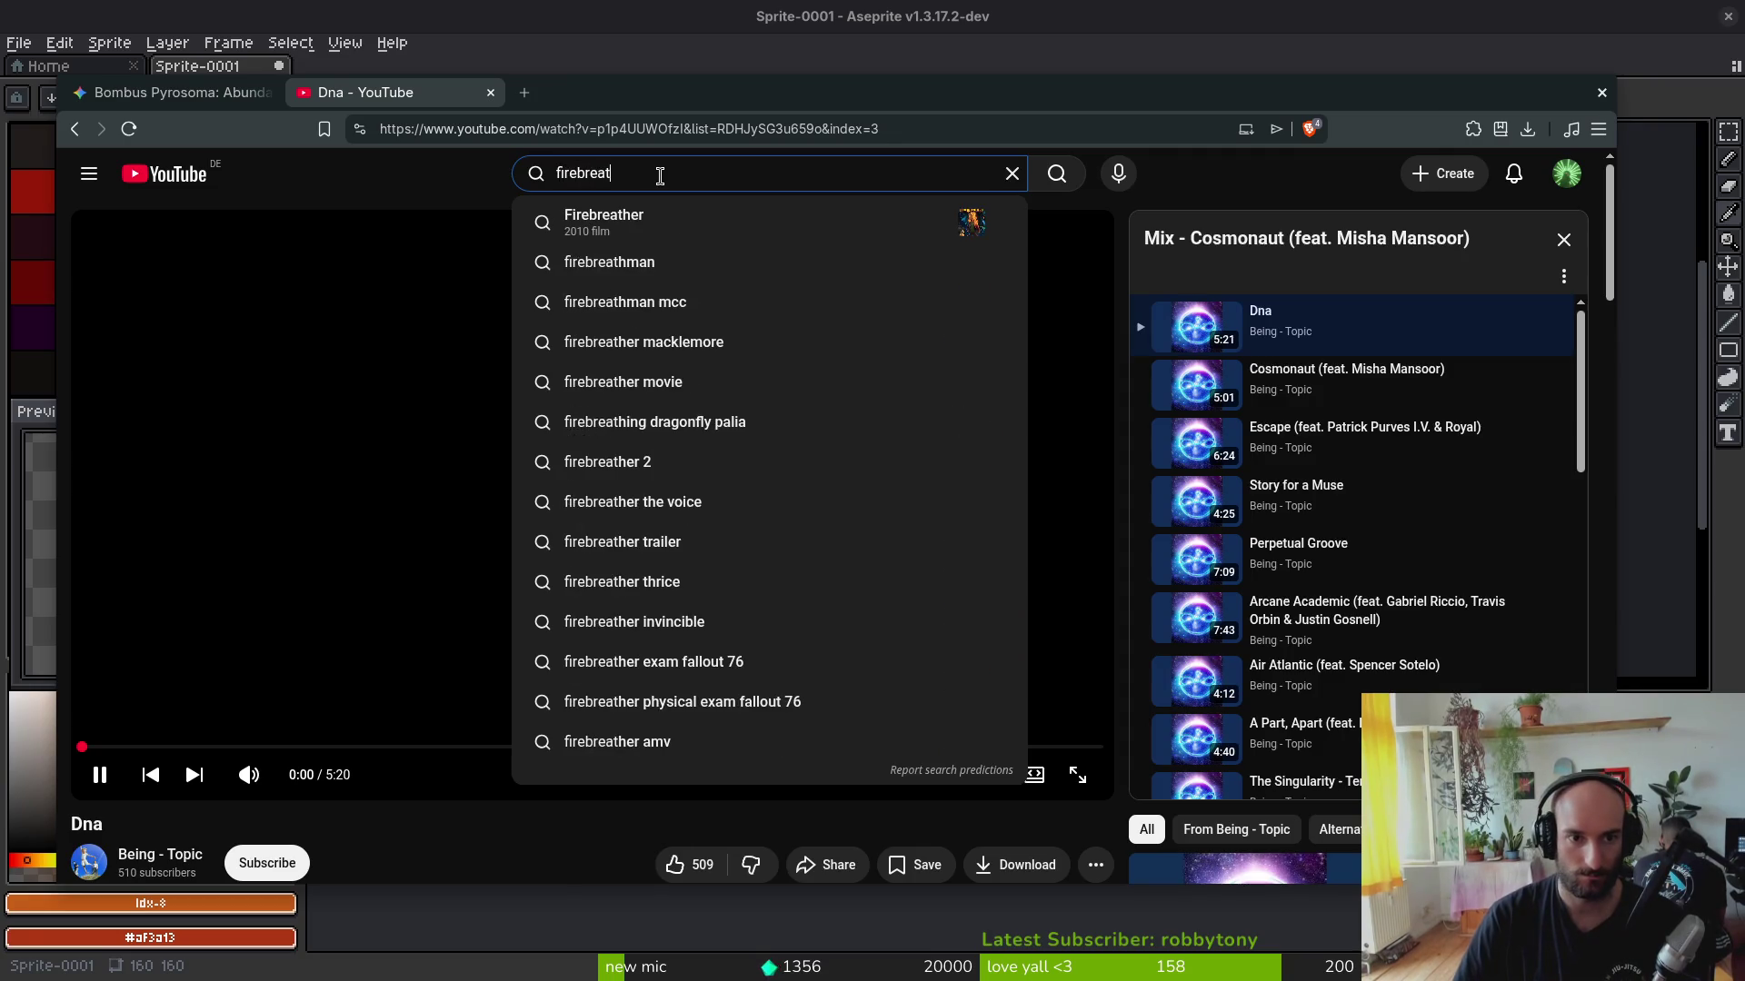
pyautogui.write('h anime')
pyautogui.press('Return')
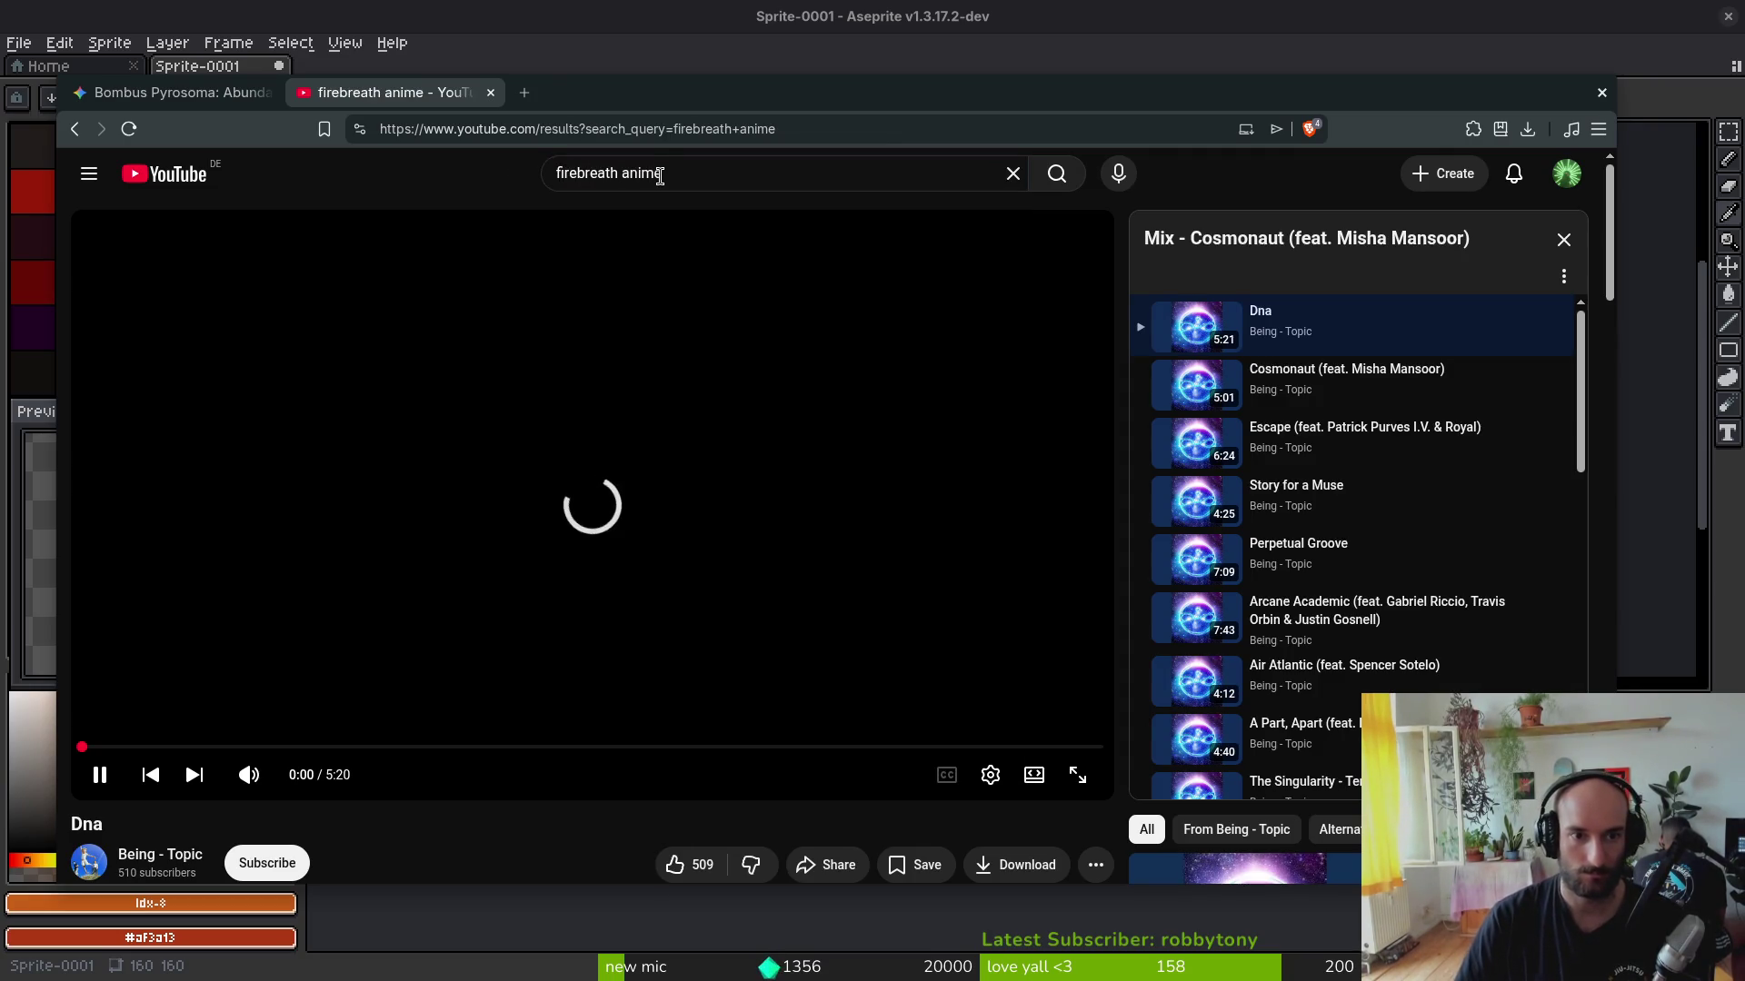
pyautogui.scroll(-3, 1180, 280)
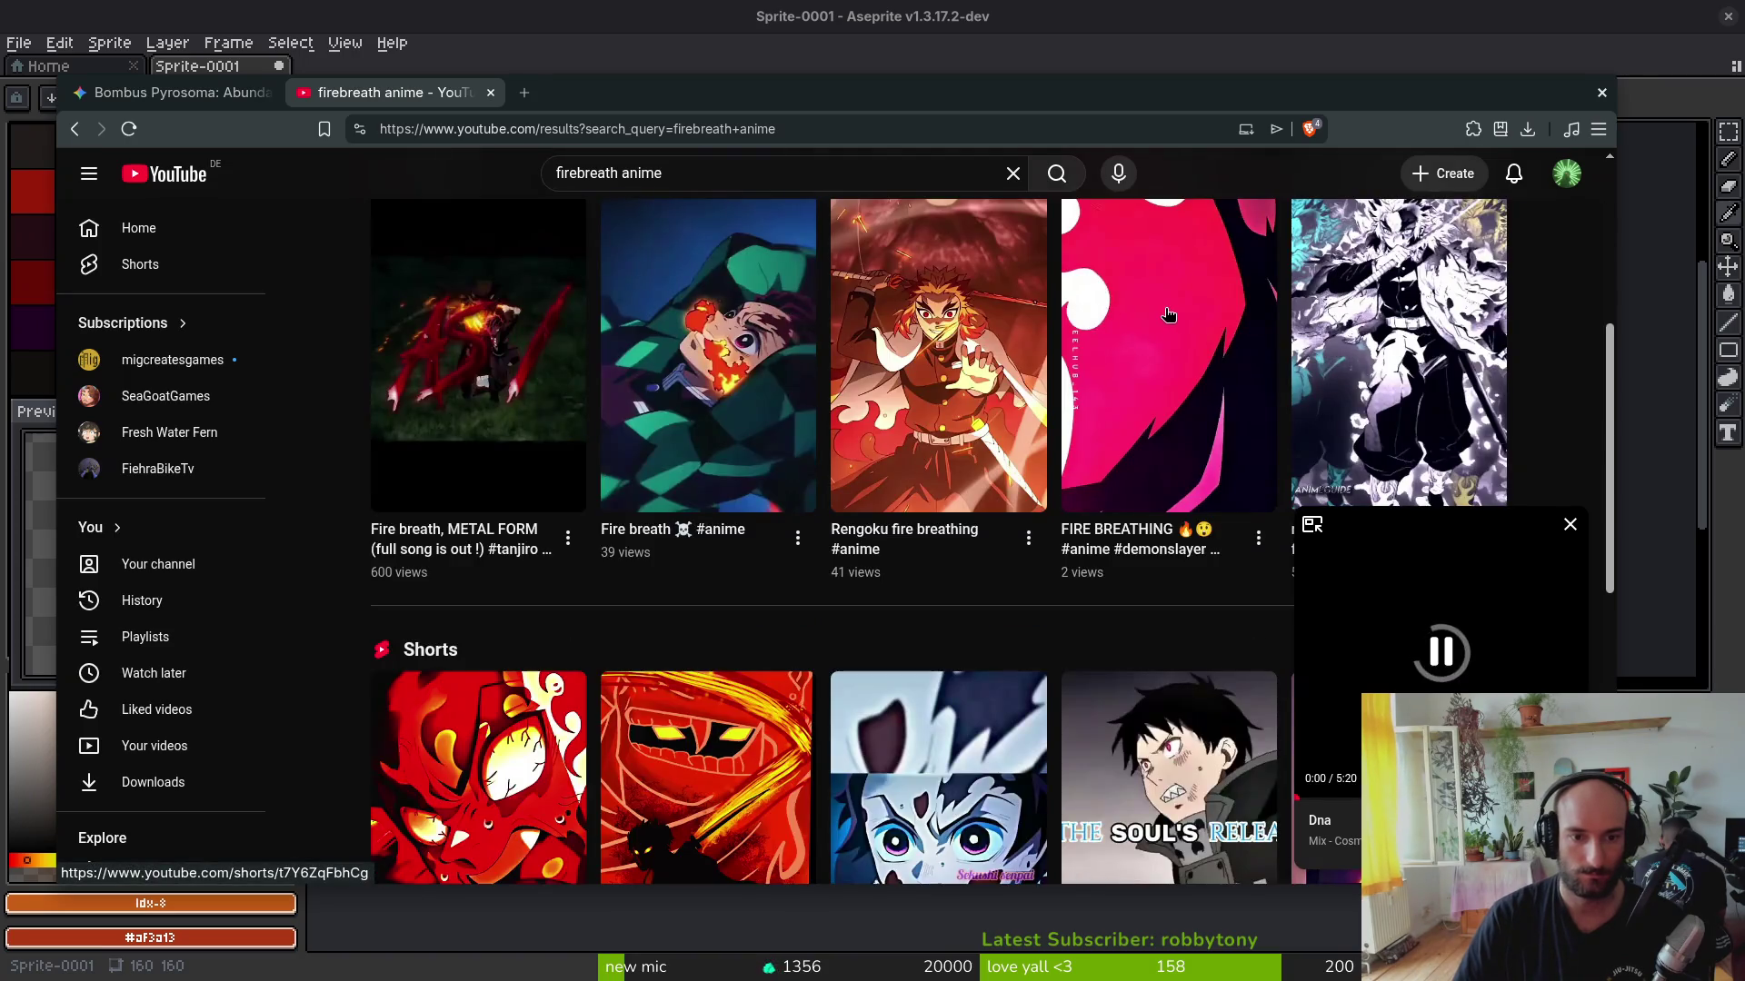
# Step: Watch the muted 'Fire breath #anime' Short, then return to the results to edit the query
pyautogui.click(726, 397)
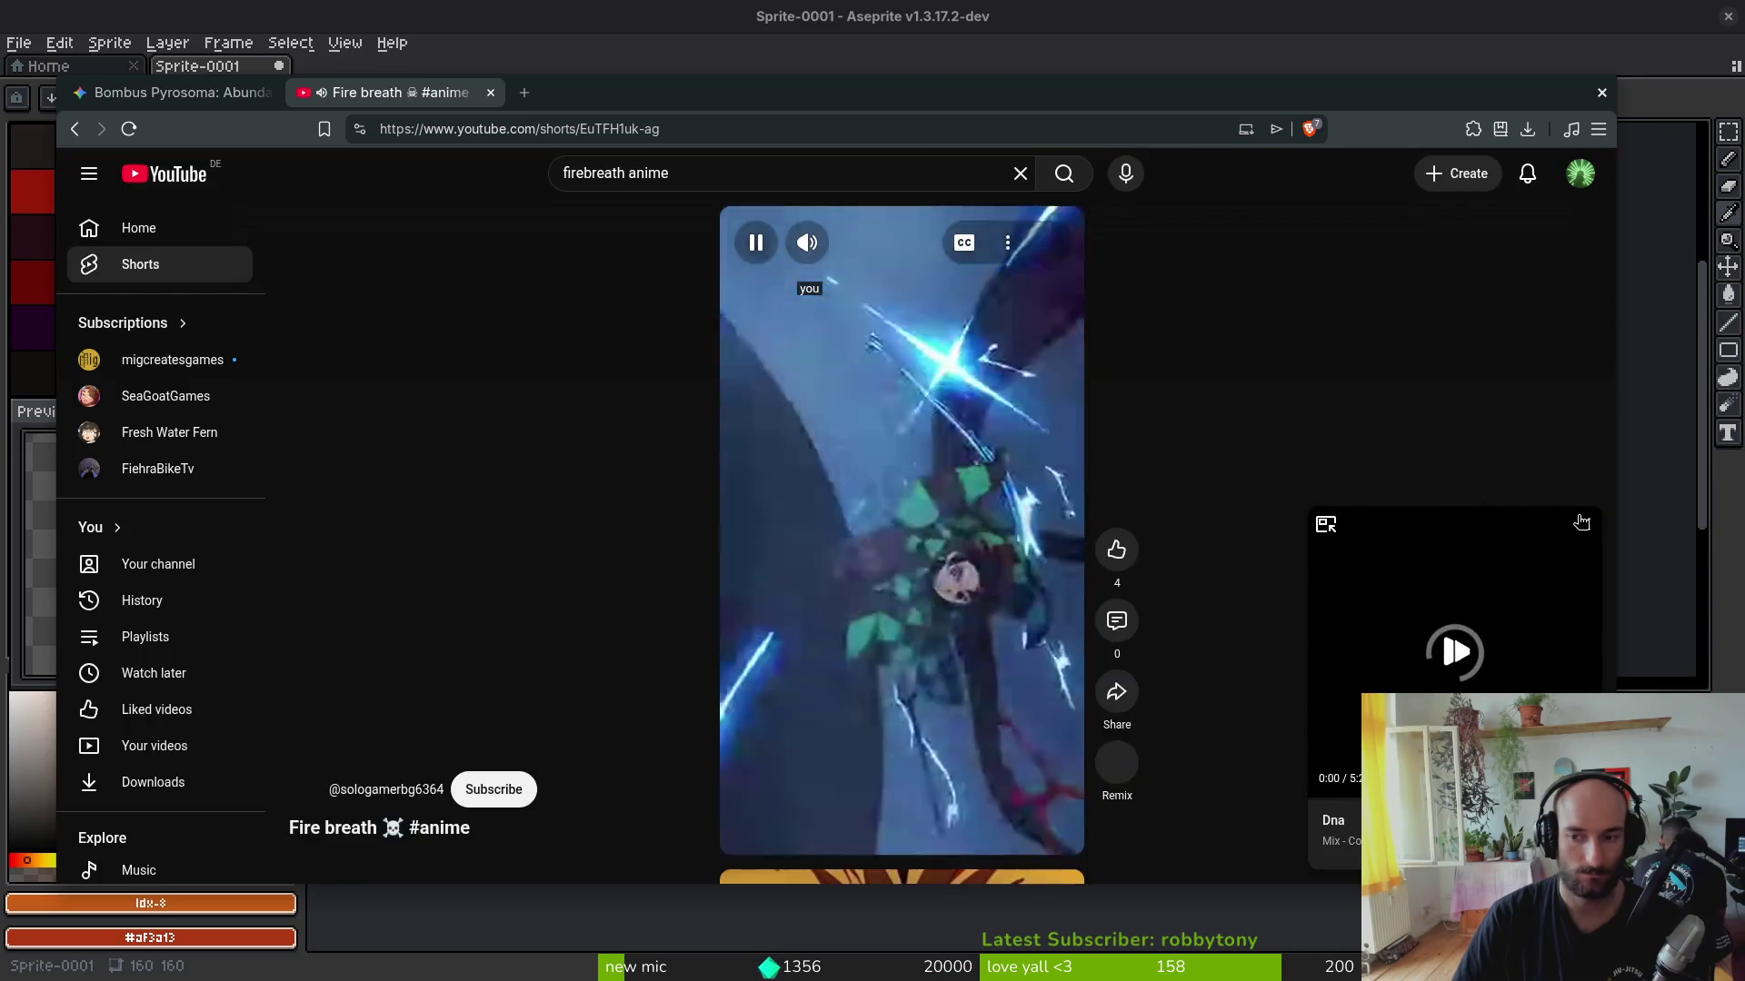
pyautogui.click(1581, 522)
pyautogui.click(807, 241)
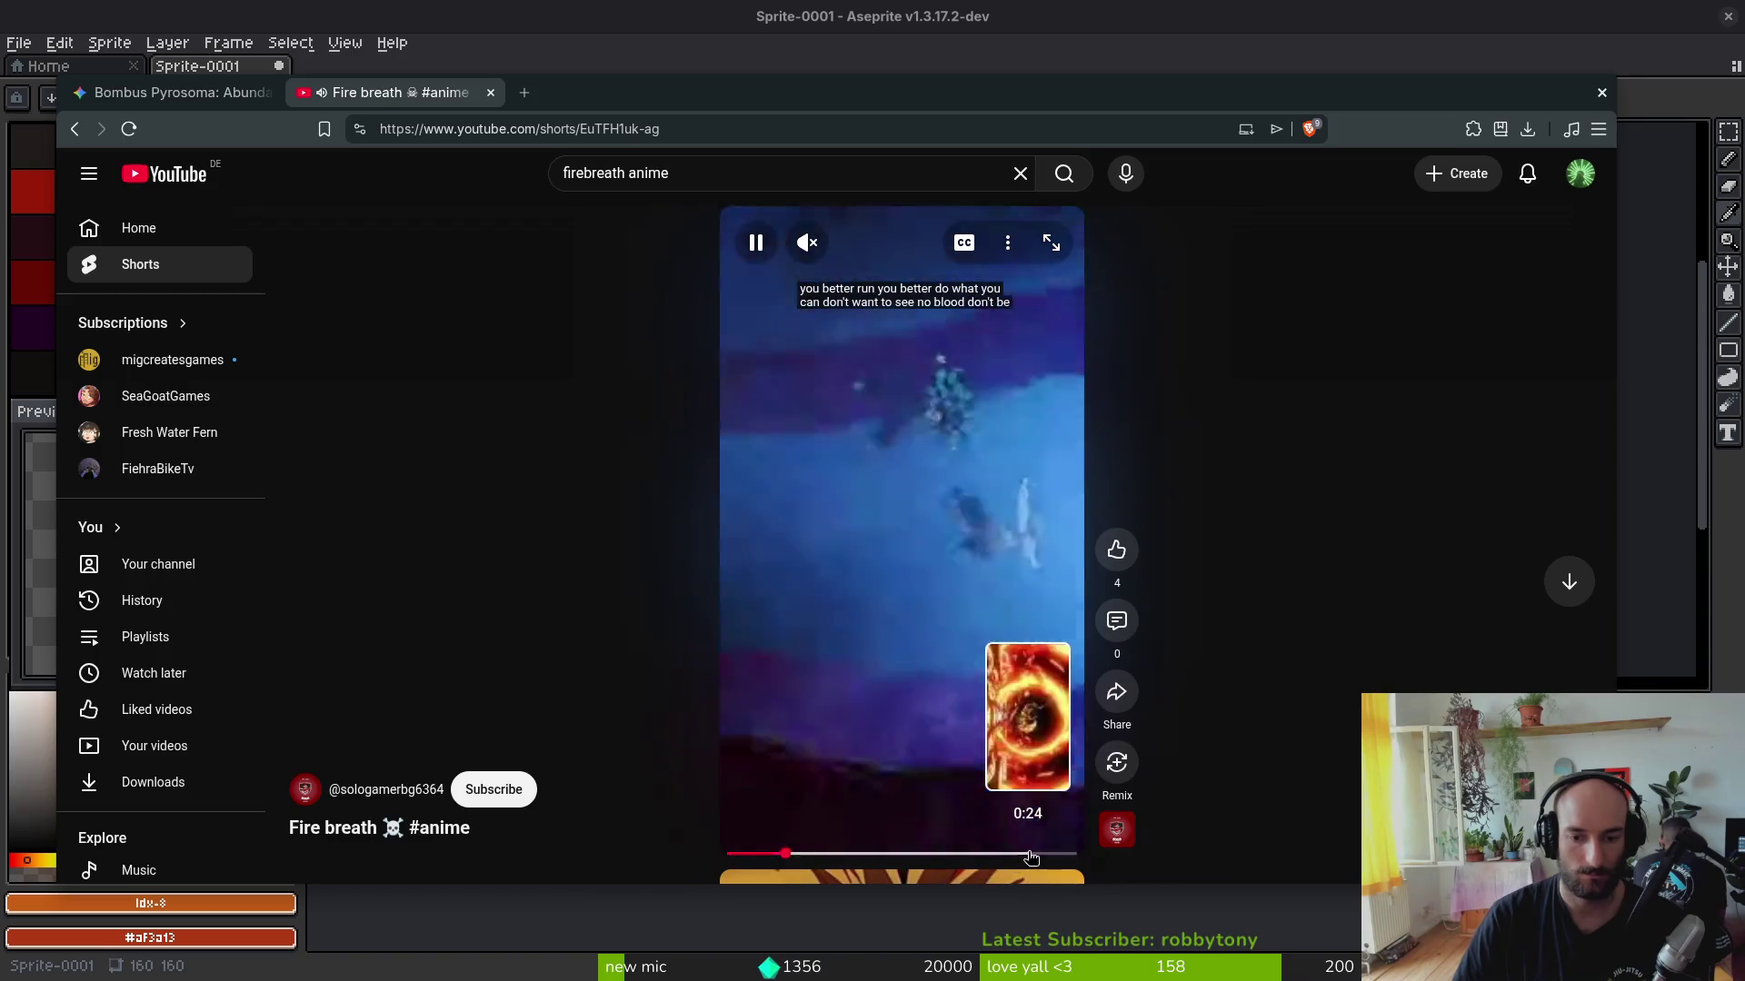
pyautogui.hotkey('alt', 'Left')
pyautogui.scroll(-2, 460, 388)
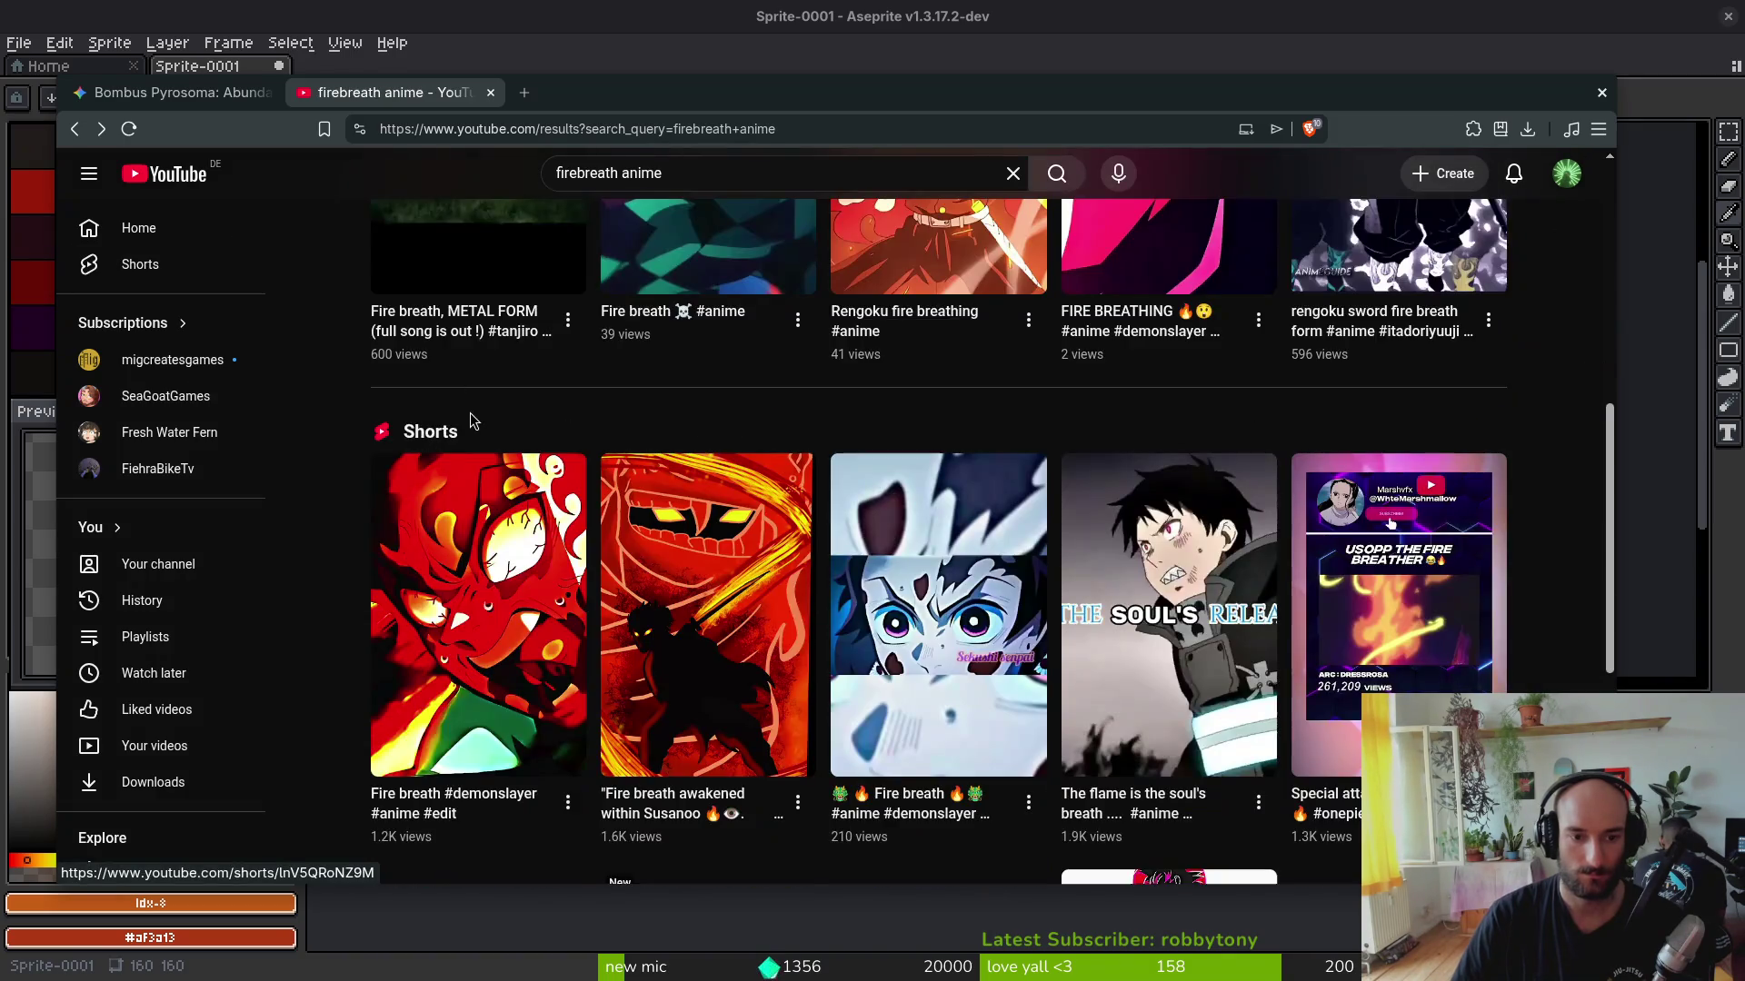
pyautogui.scroll(-3, 652, 684)
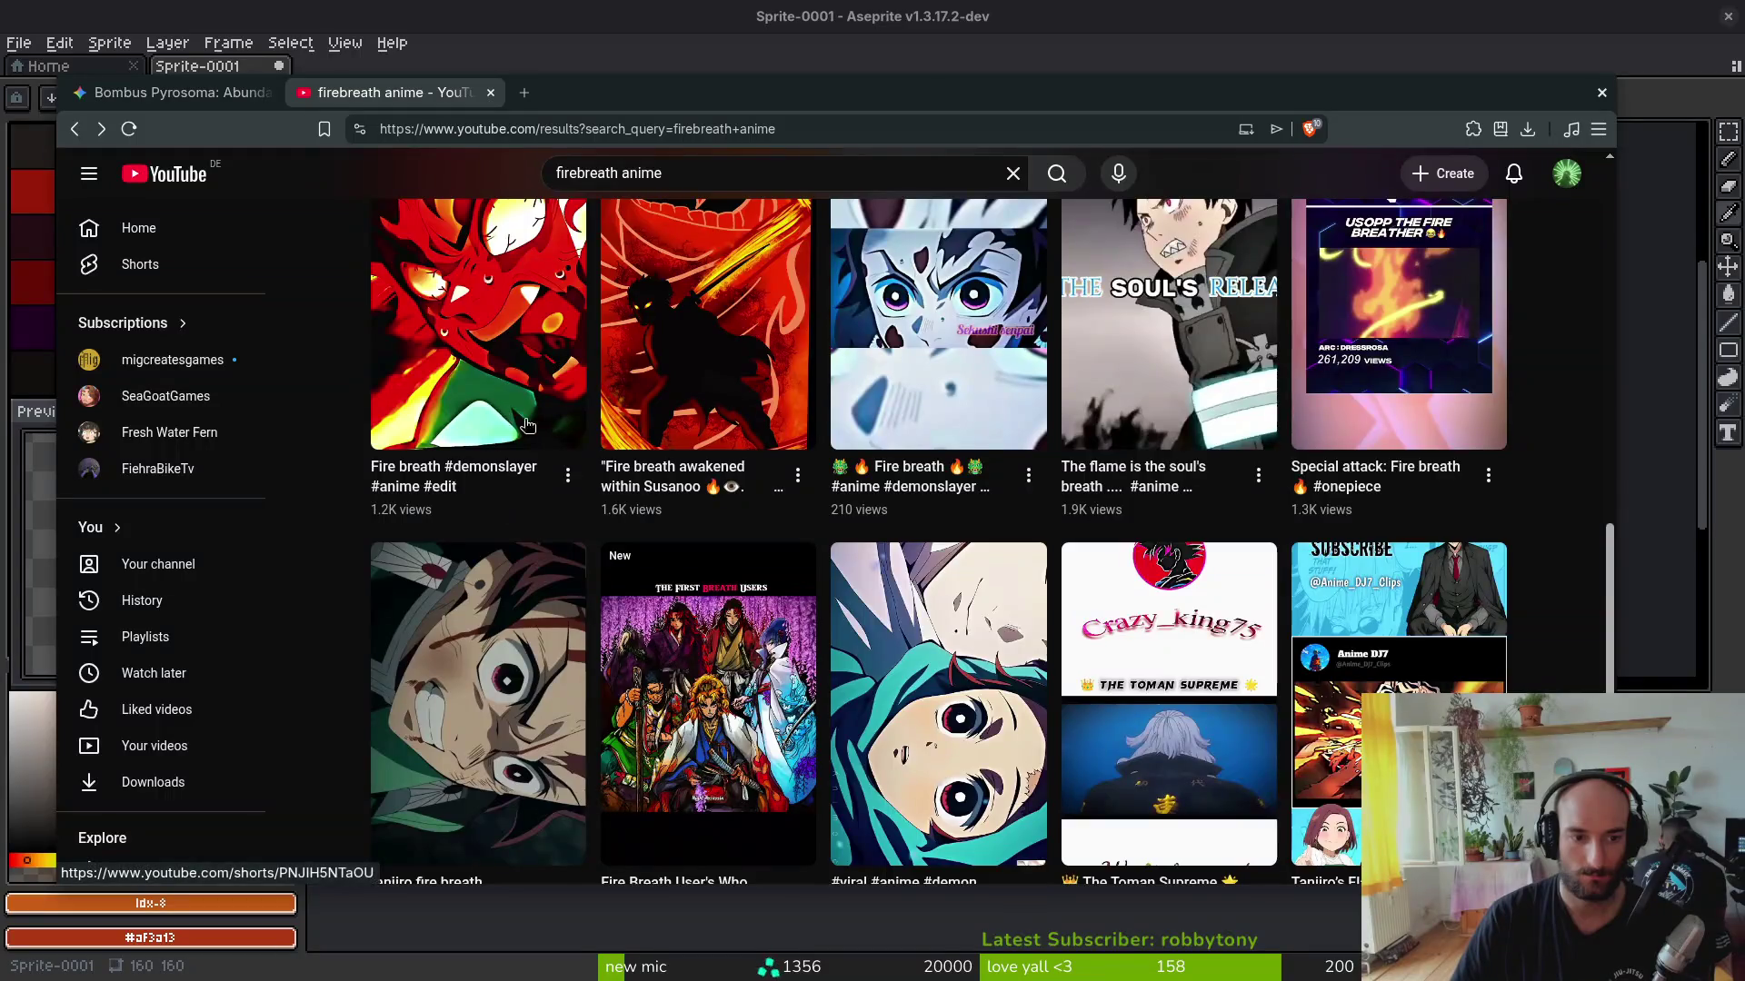
pyautogui.scroll(-2, 943, 507)
pyautogui.scroll(-3, 943, 509)
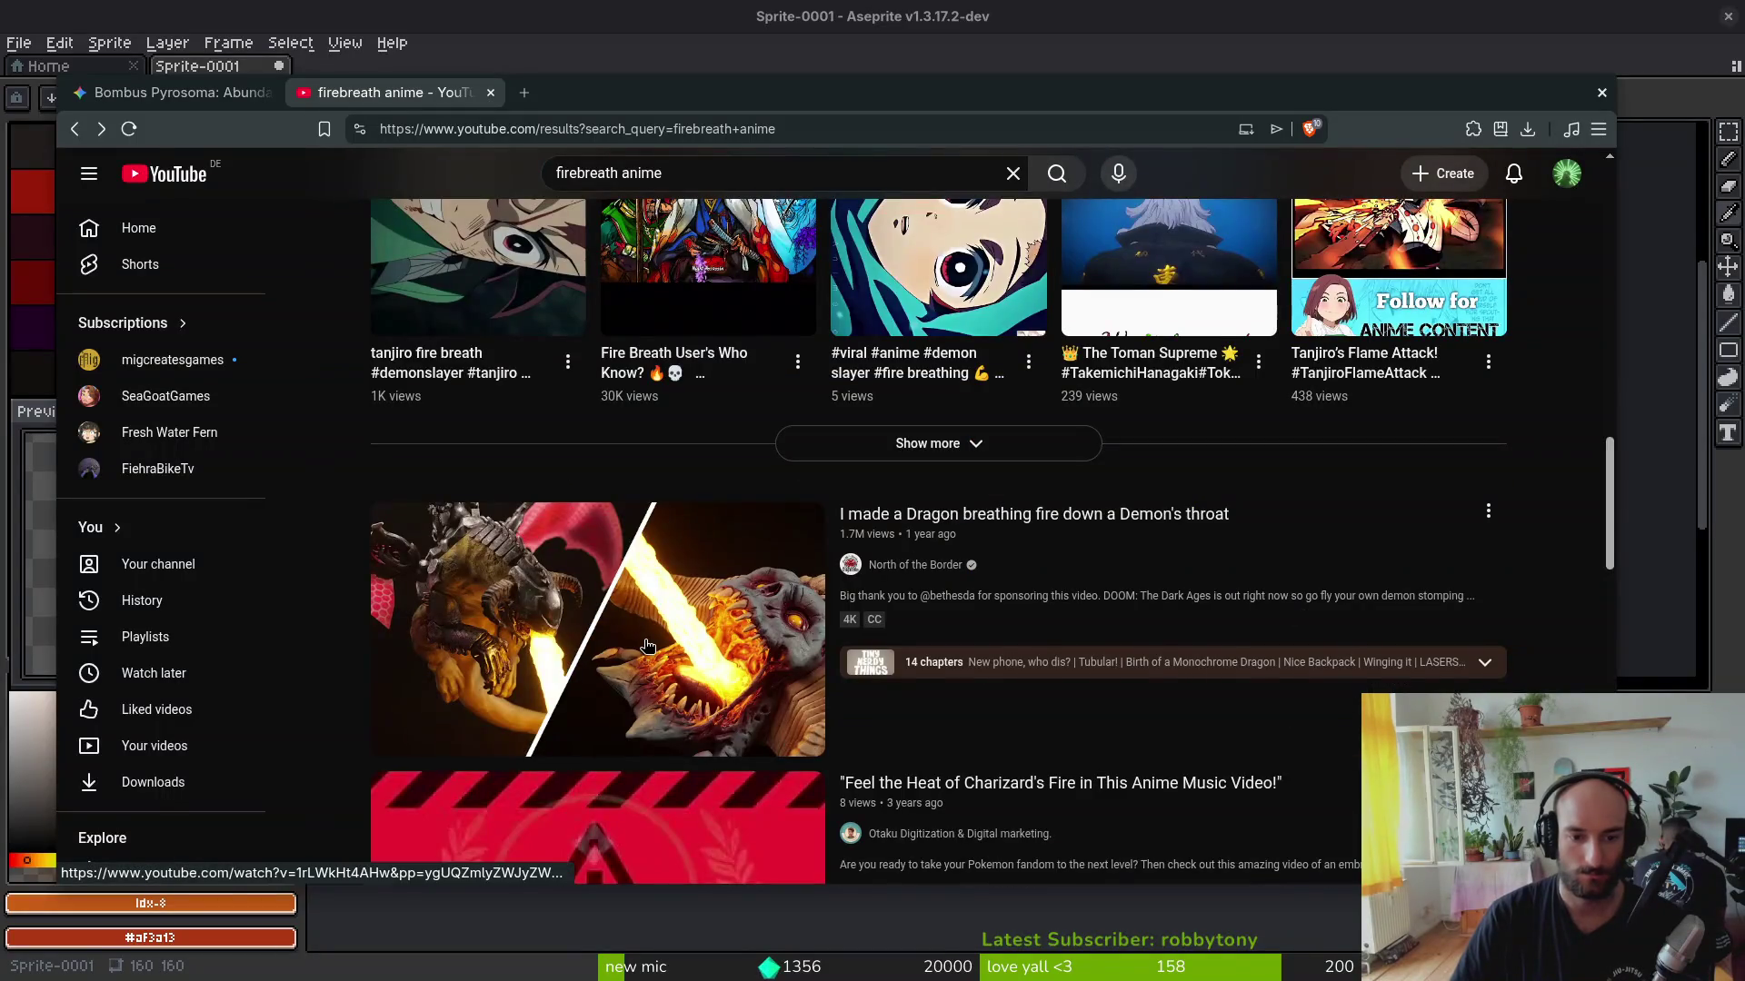
pyautogui.scroll(-2, 1152, 553)
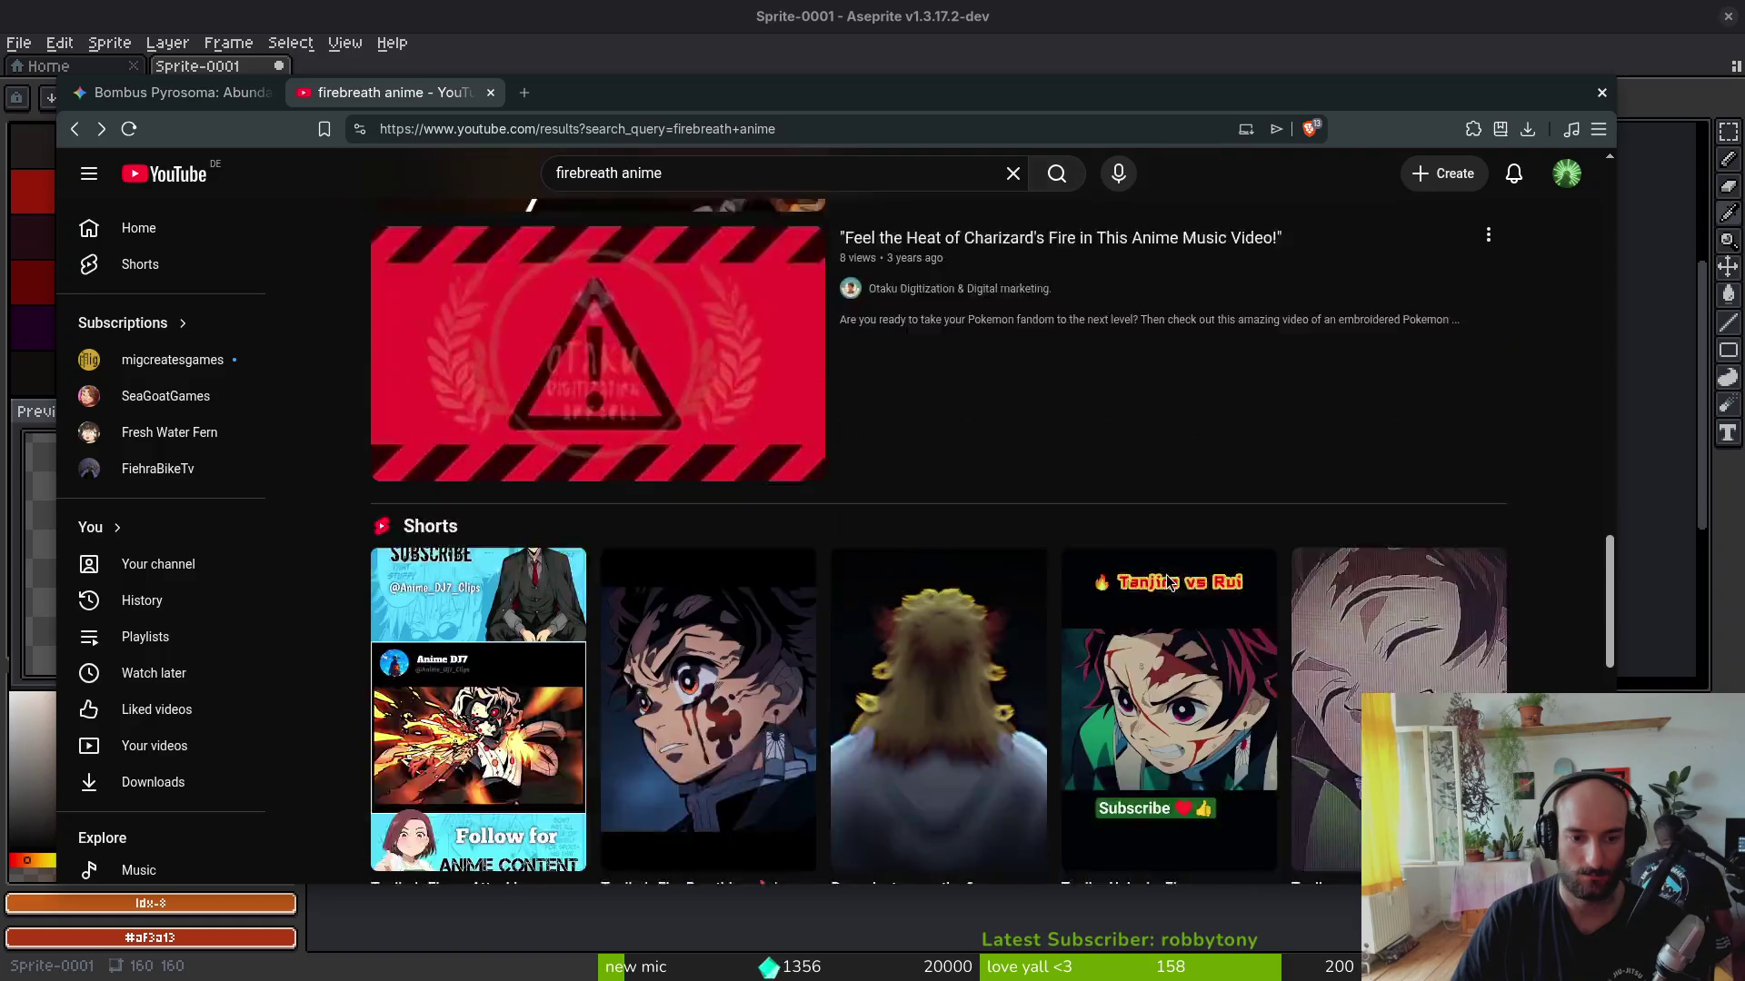
pyautogui.scroll(-2, 1158, 566)
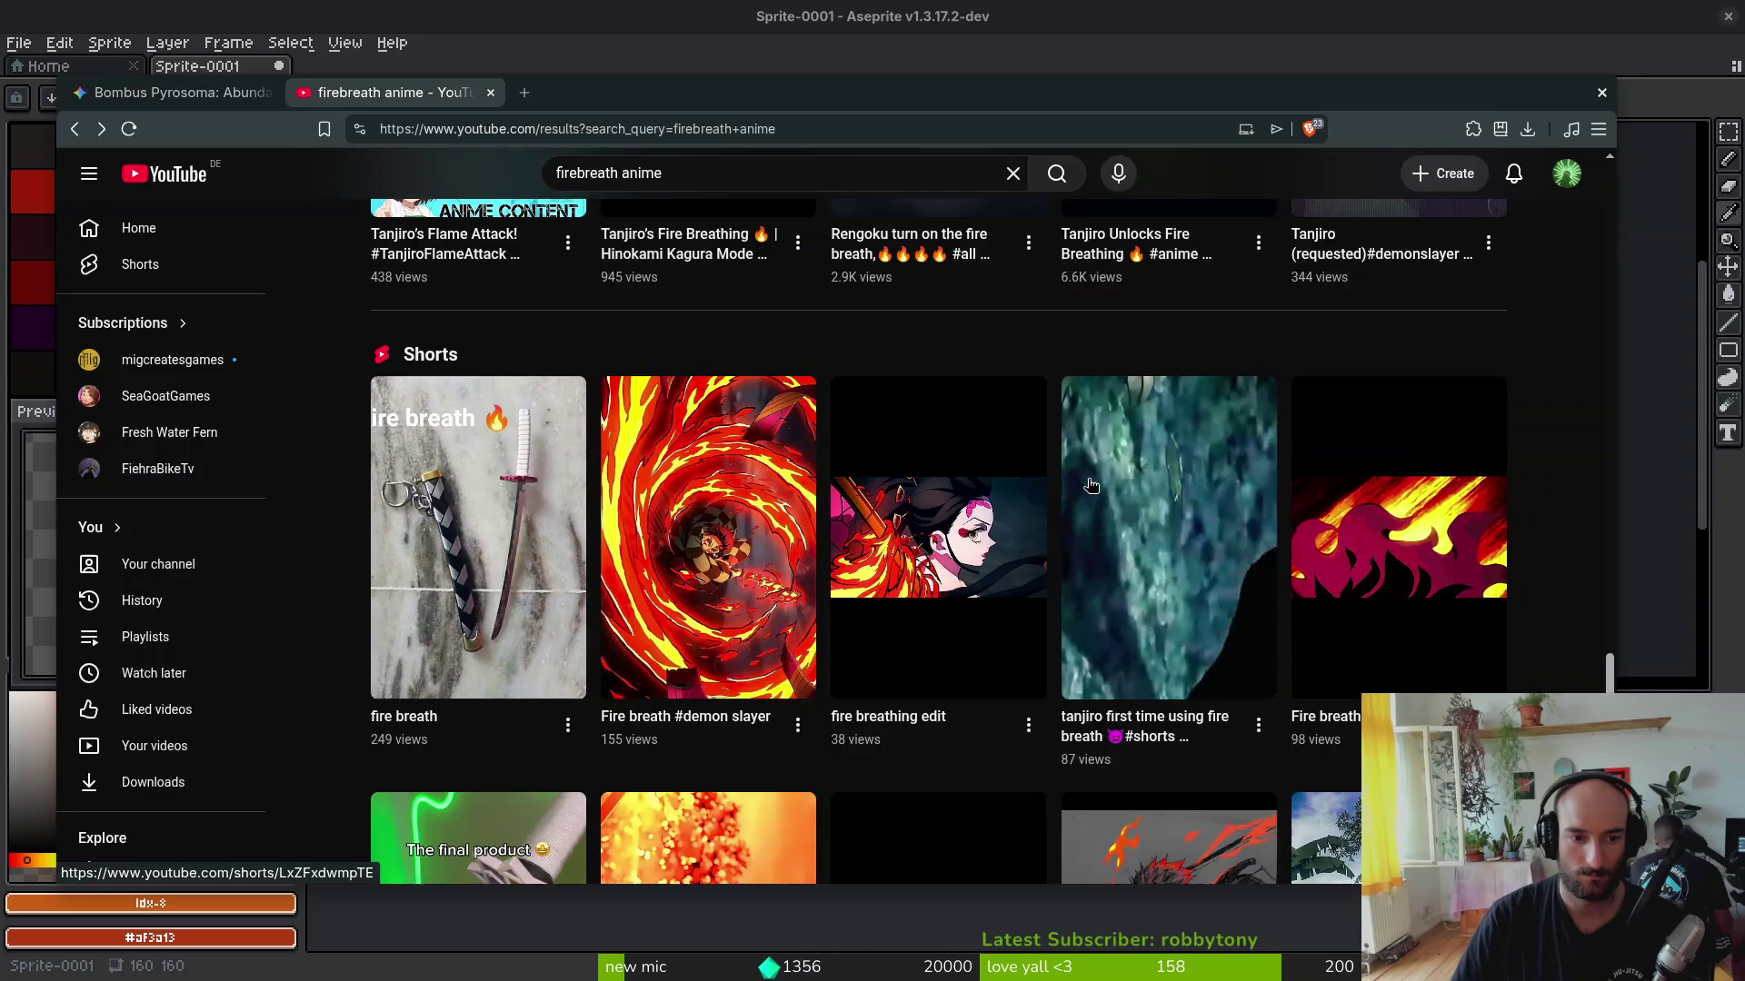
pyautogui.scroll(-3, 1092, 486)
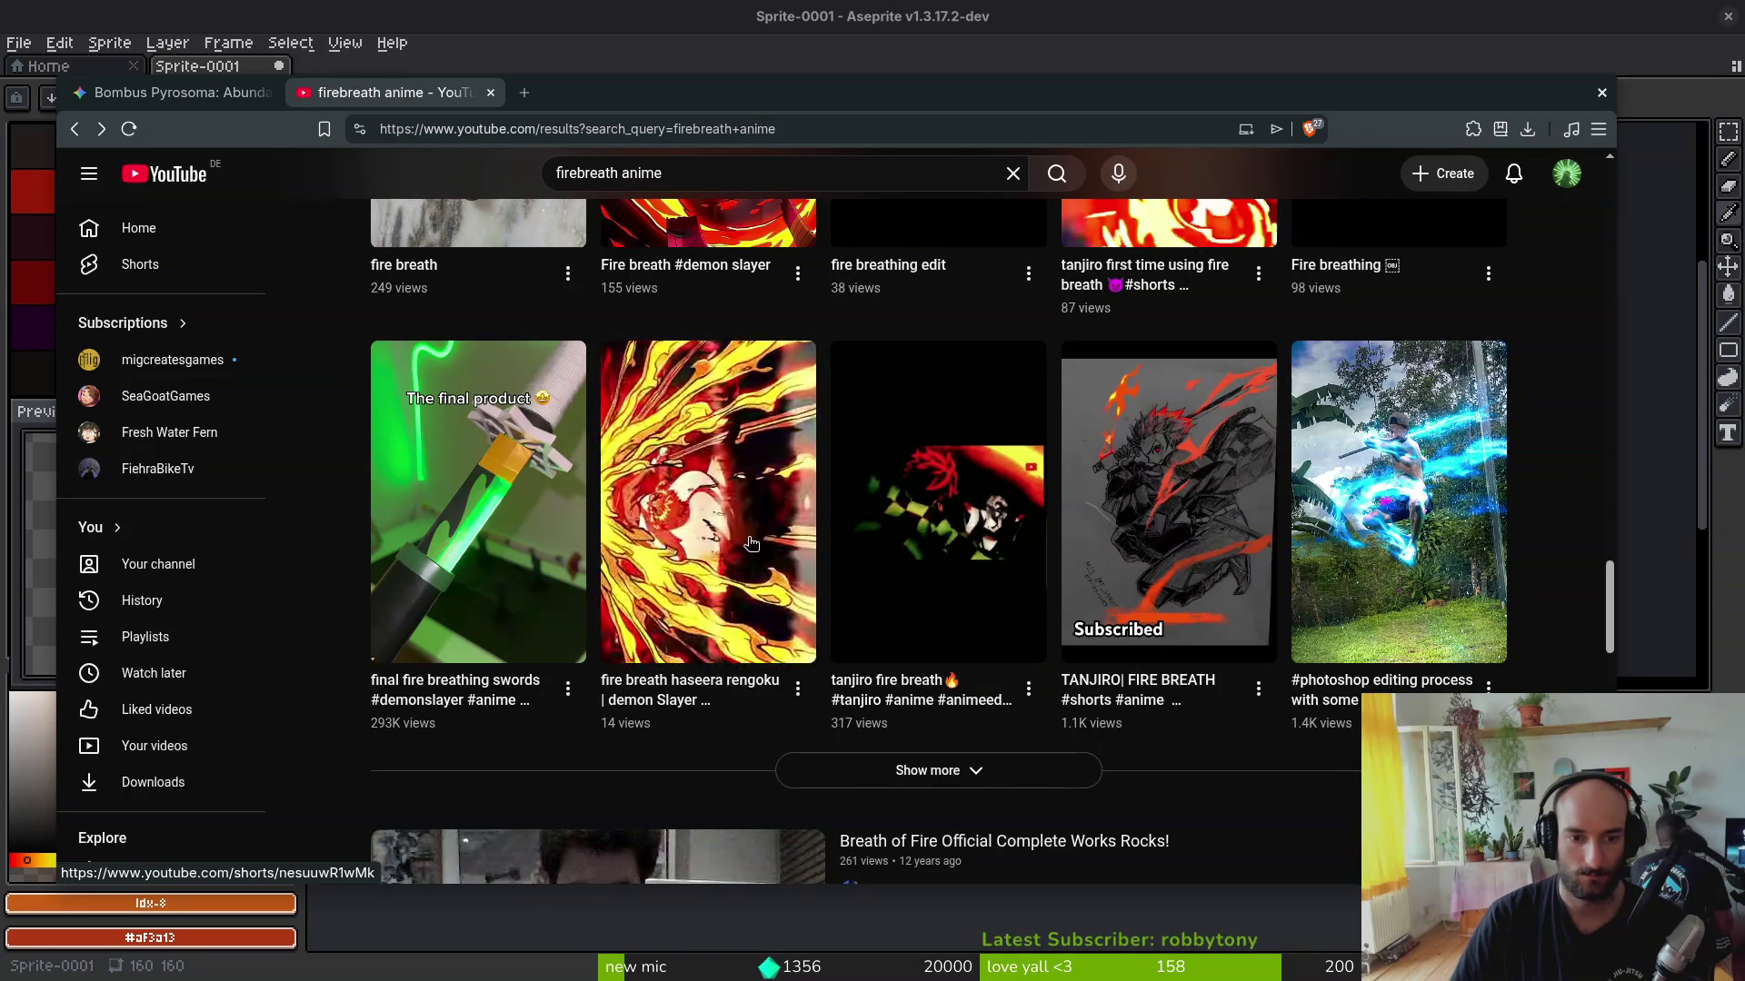
pyautogui.scroll(-3, 1003, 548)
pyautogui.scroll(-2, 1003, 548)
pyautogui.scroll(-5, 981, 559)
pyautogui.scroll(-2, 1028, 552)
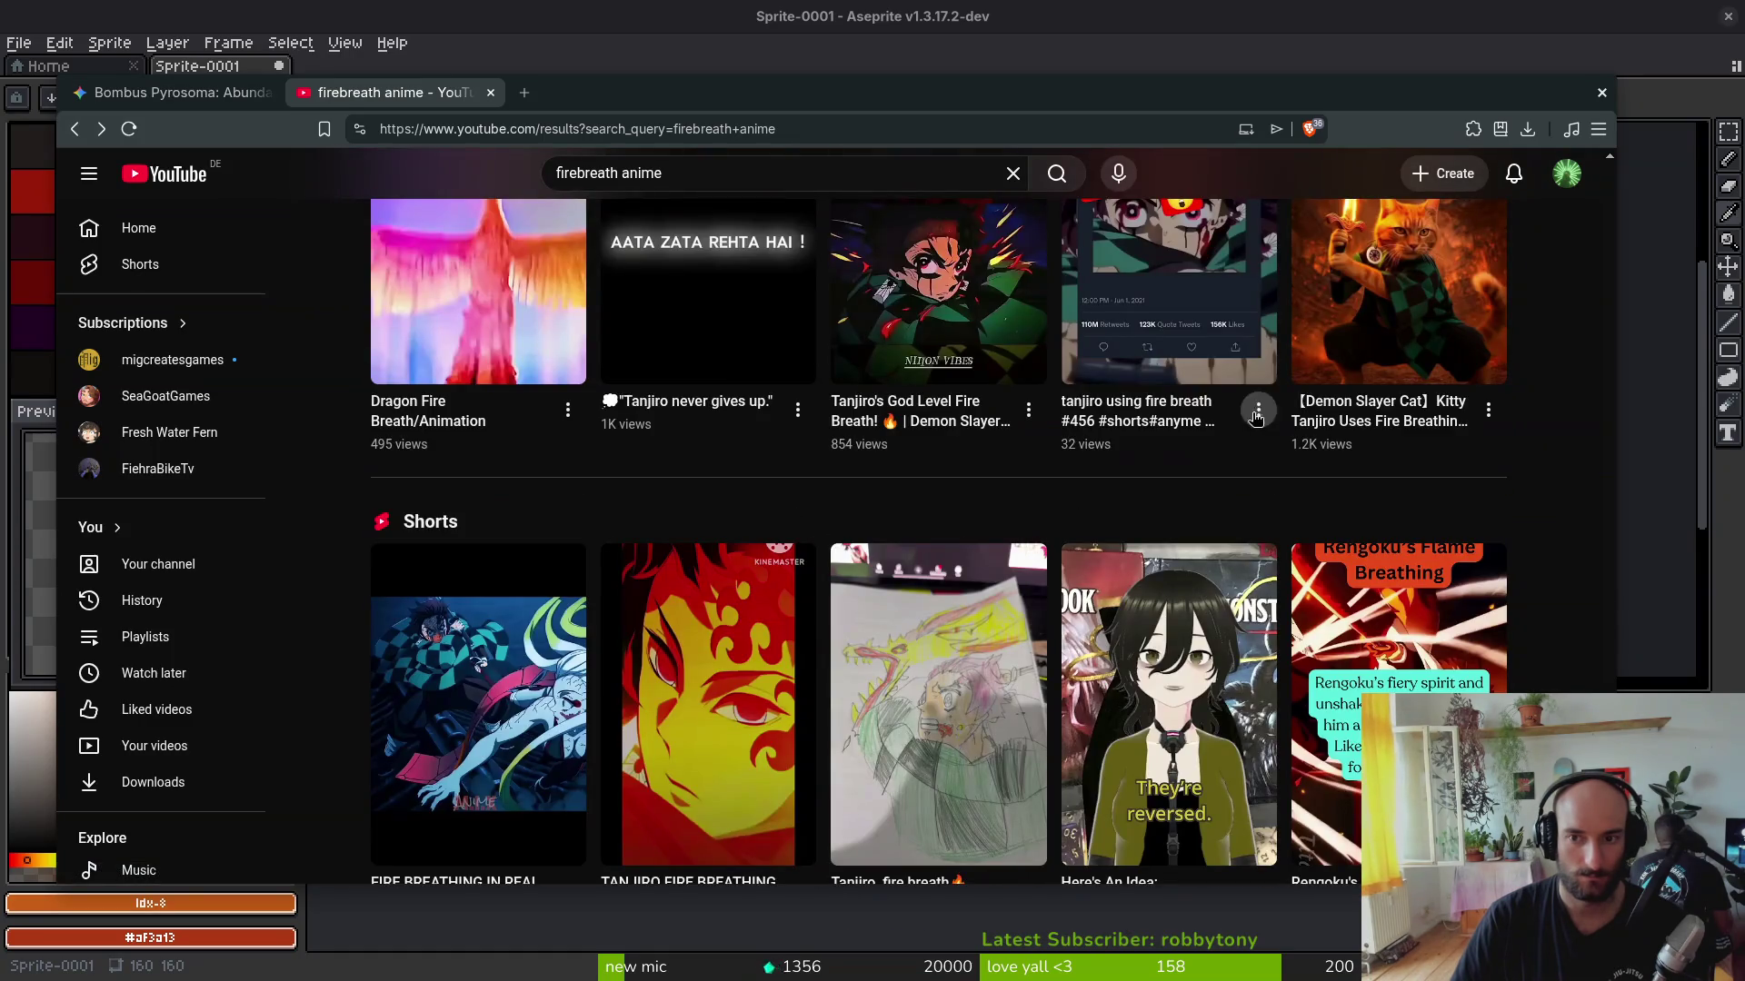
pyautogui.scroll(-3, 1090, 518)
pyautogui.scroll(5, 705, 623)
pyautogui.scroll(-3, 705, 624)
pyautogui.scroll(-4, 705, 622)
pyautogui.scroll(-3, 940, 503)
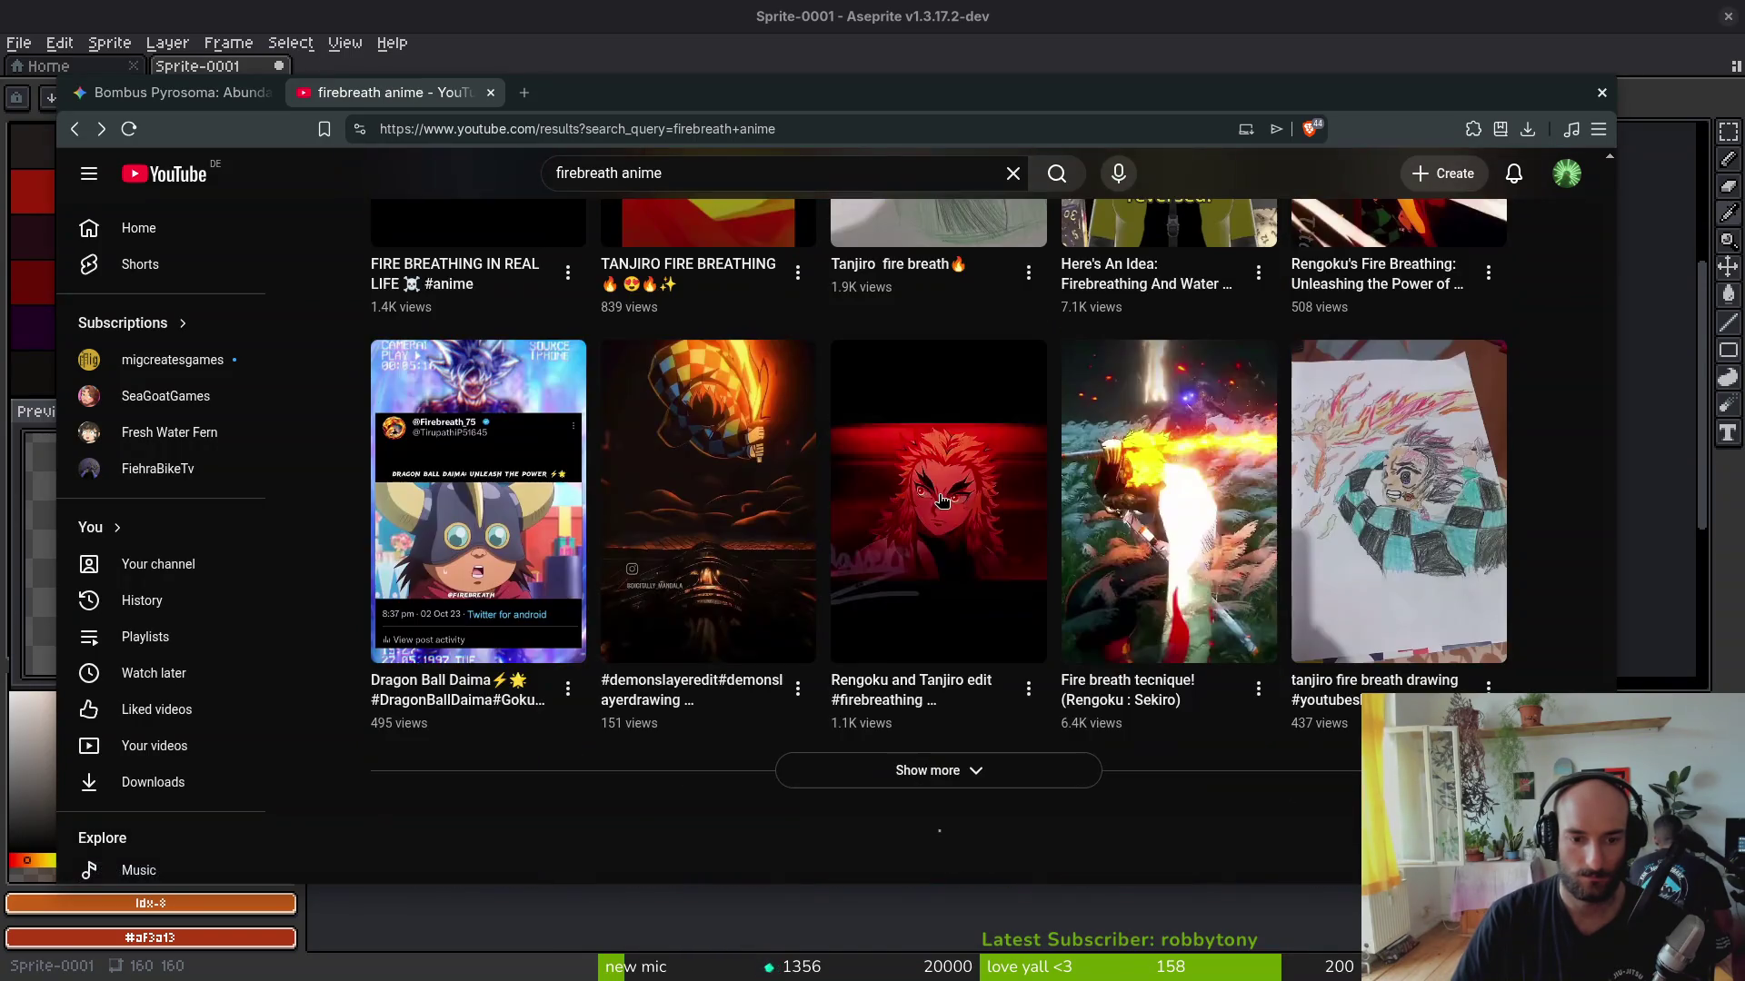
pyautogui.scroll(3, 940, 502)
pyautogui.scroll(5, 941, 503)
pyautogui.scroll(2, 818, 410)
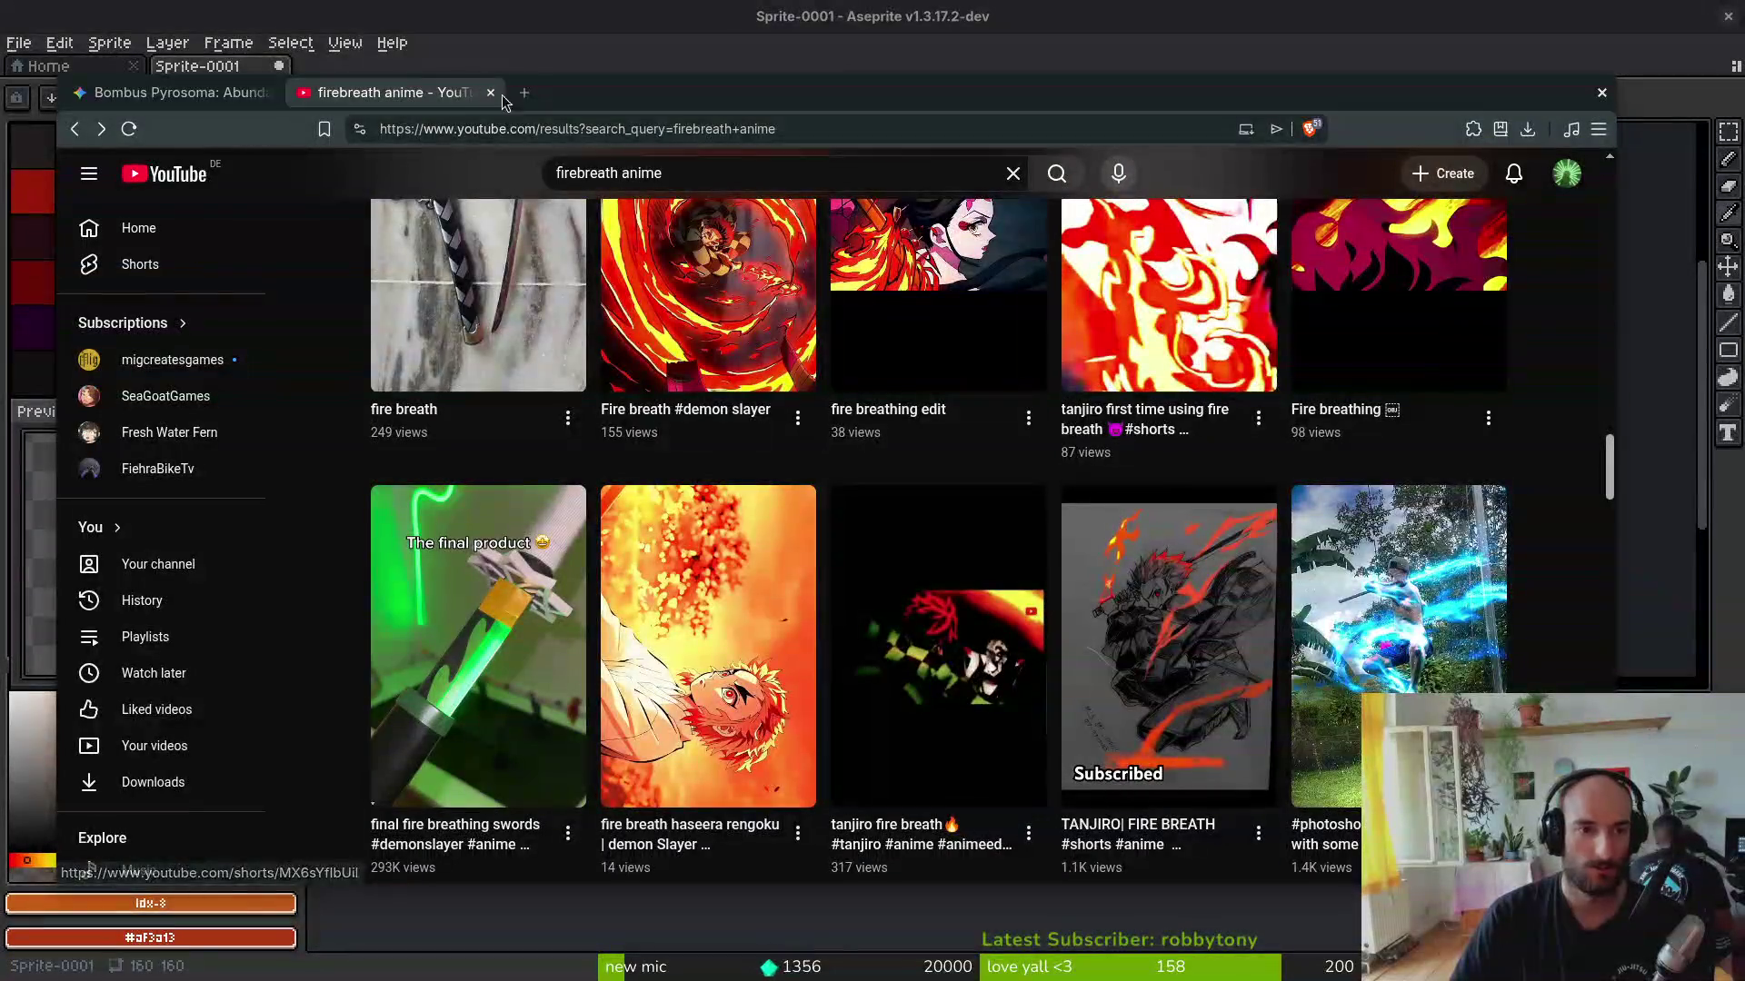
pyautogui.click(733, 174)
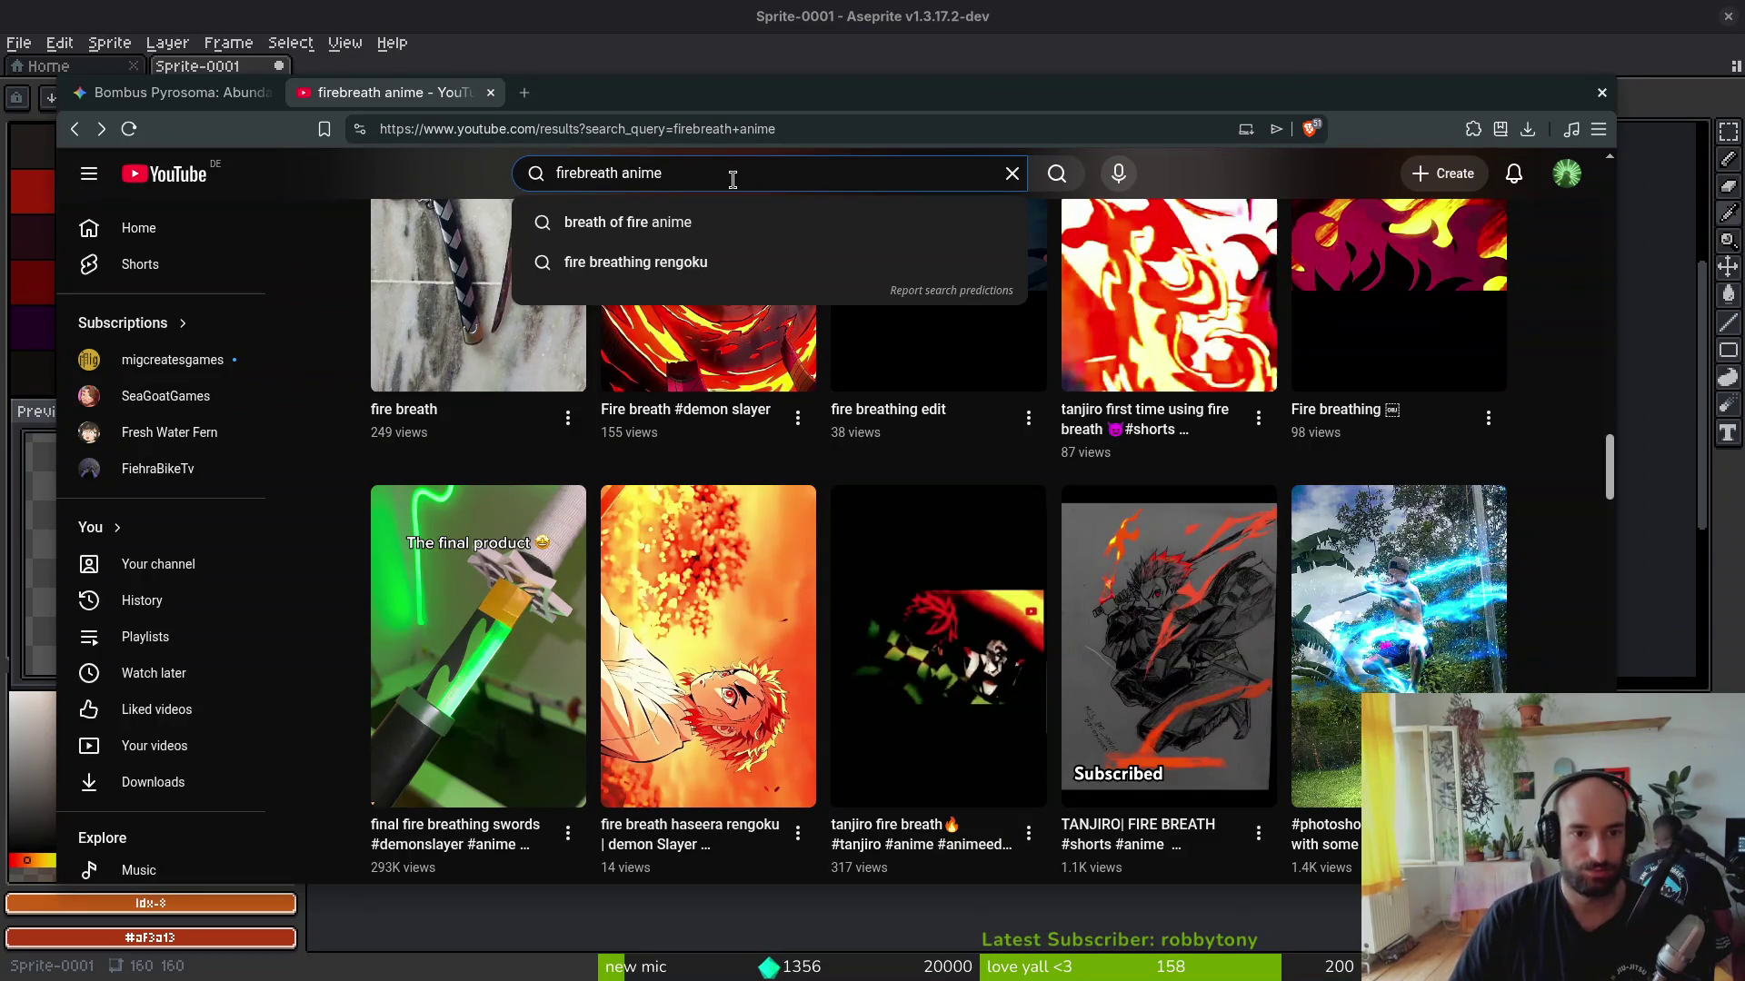
# Step: Search YouTube for 'breath of fire anime', browse the results and close that tab
pyautogui.press('Down')
pyautogui.press('Return')
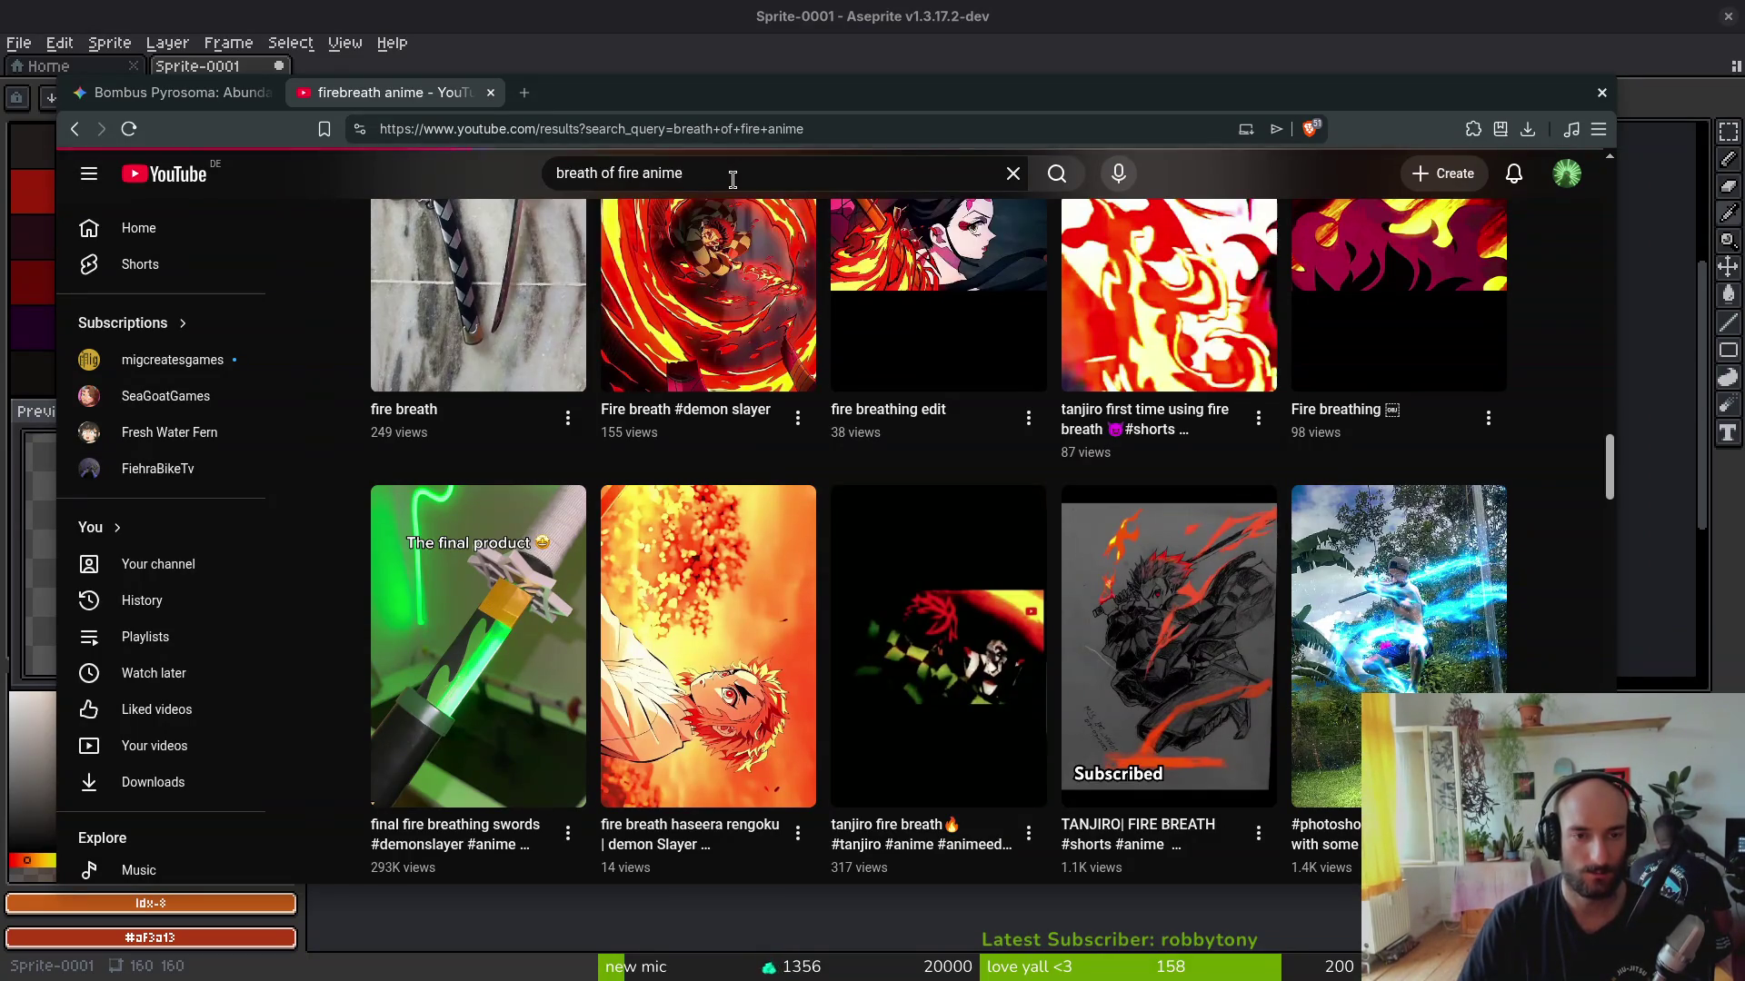
pyautogui.scroll(-2, 732, 179)
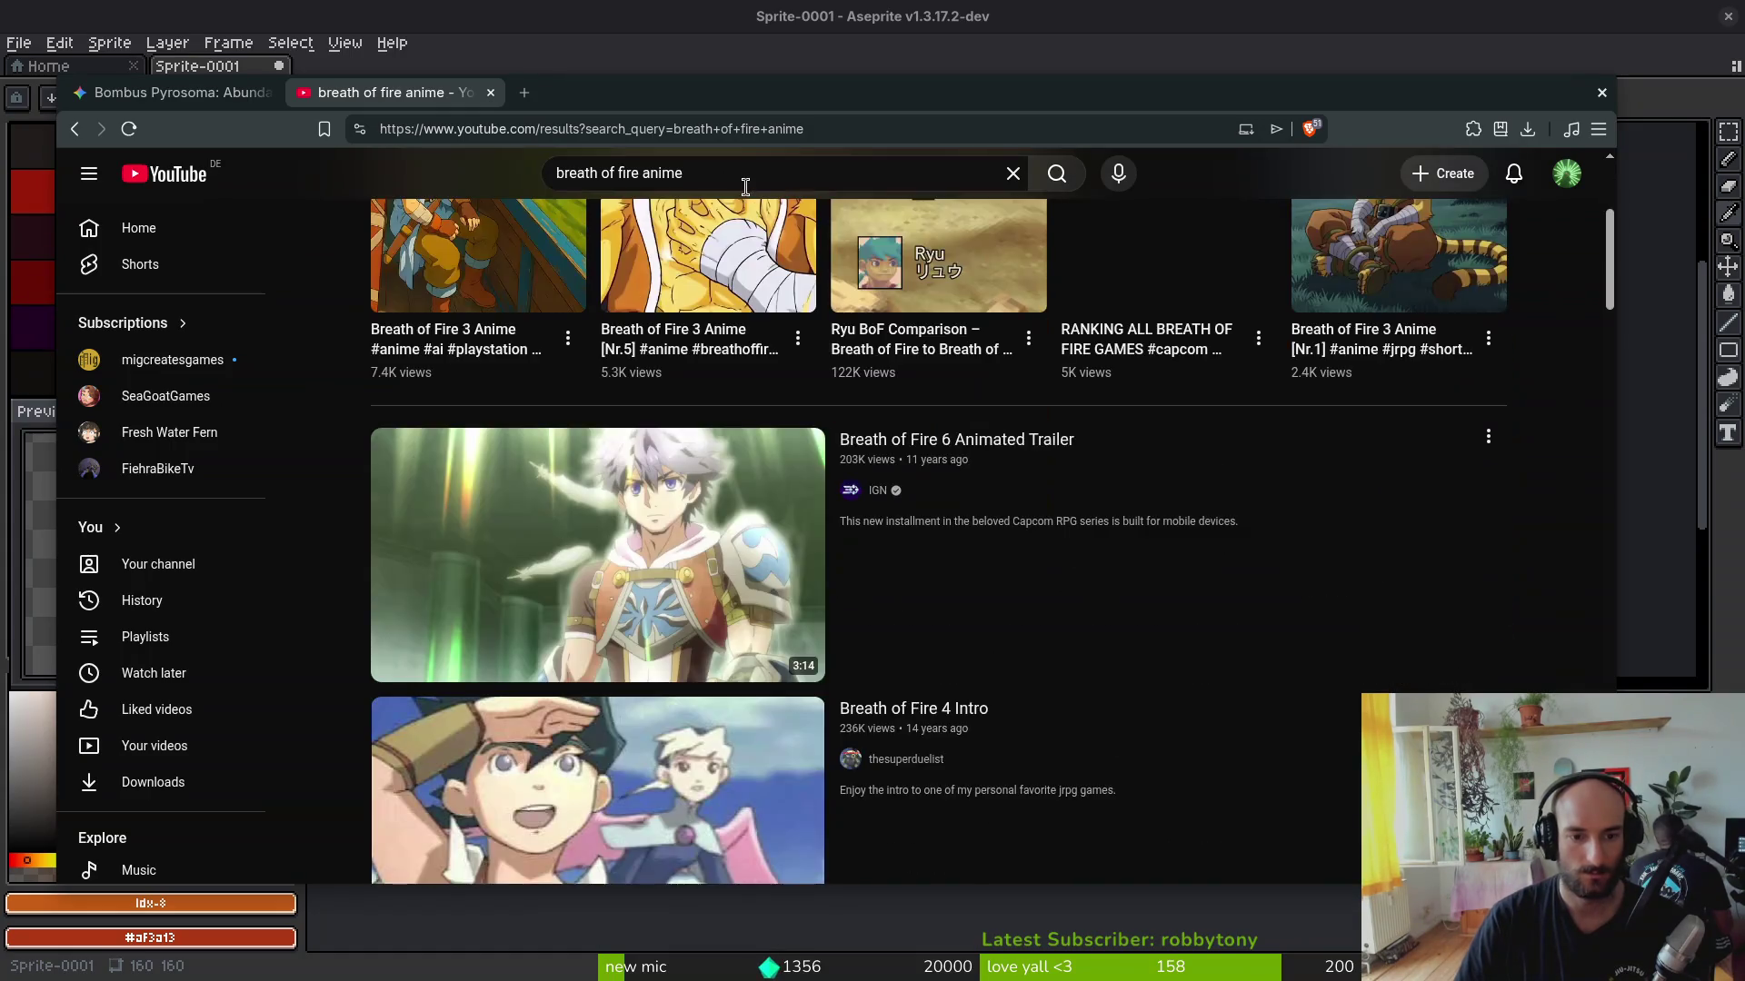
pyautogui.scroll(-3, 872, 532)
pyautogui.scroll(-3, 955, 519)
pyautogui.scroll(-3, 1051, 492)
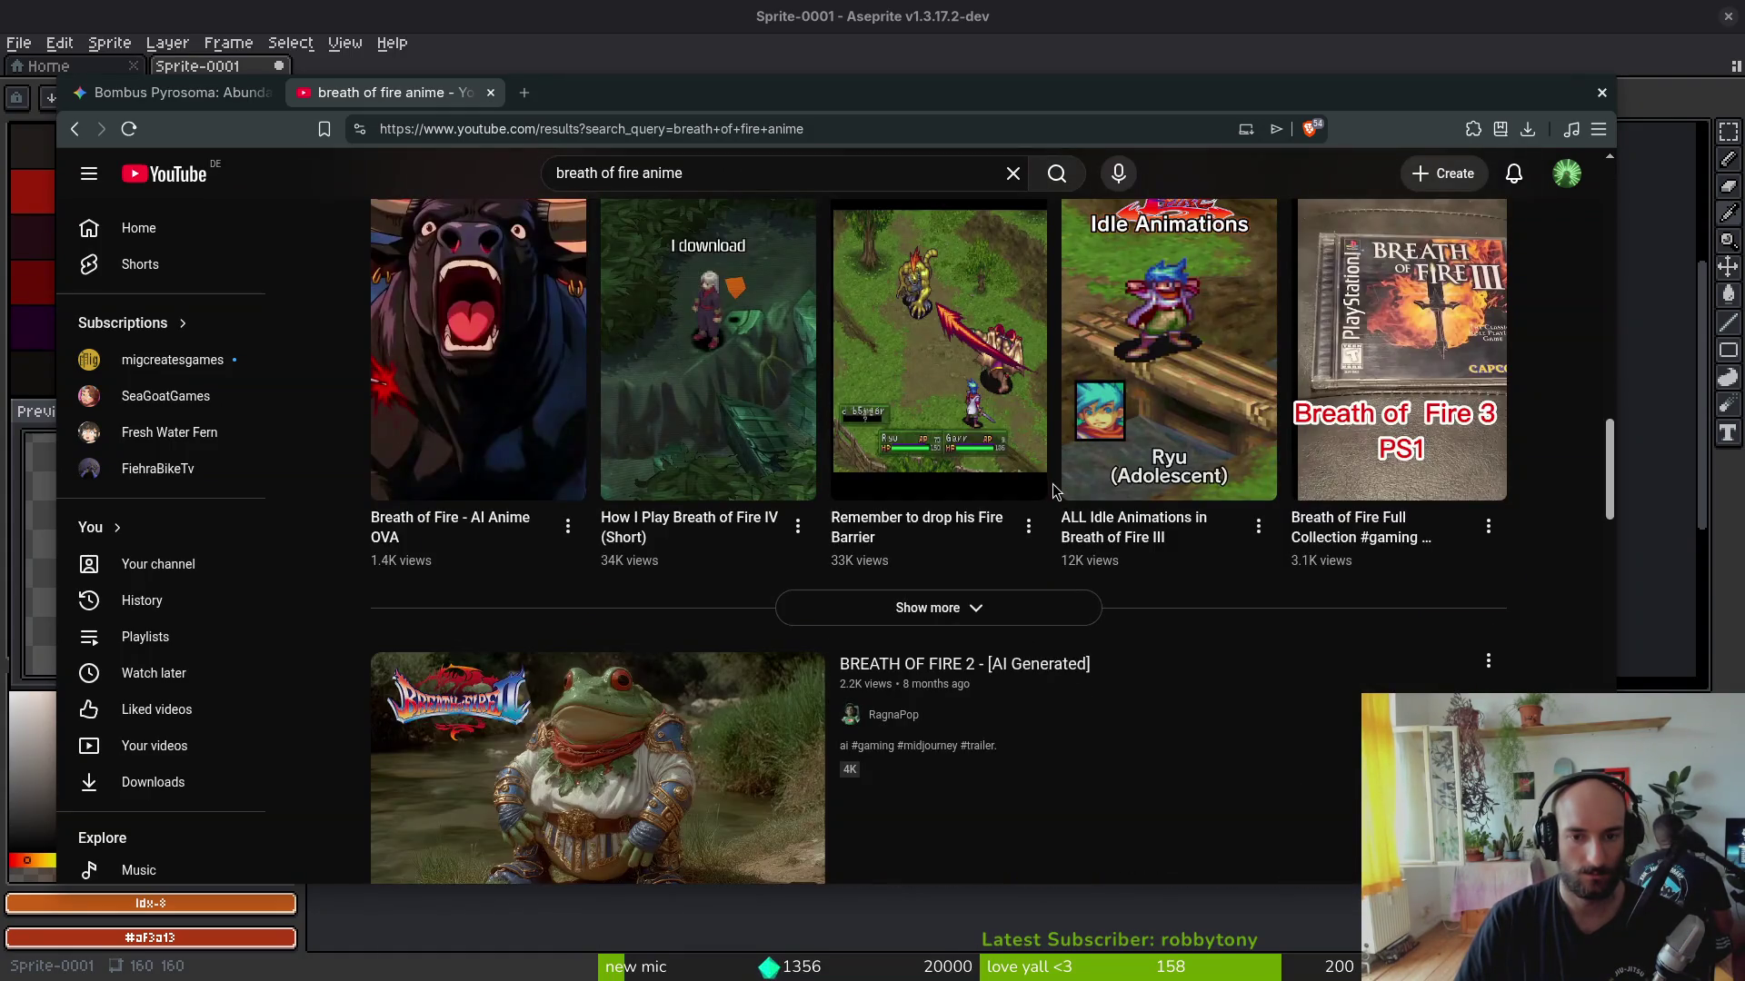
pyautogui.scroll(-2, 949, 388)
pyautogui.scroll(-4, 1028, 435)
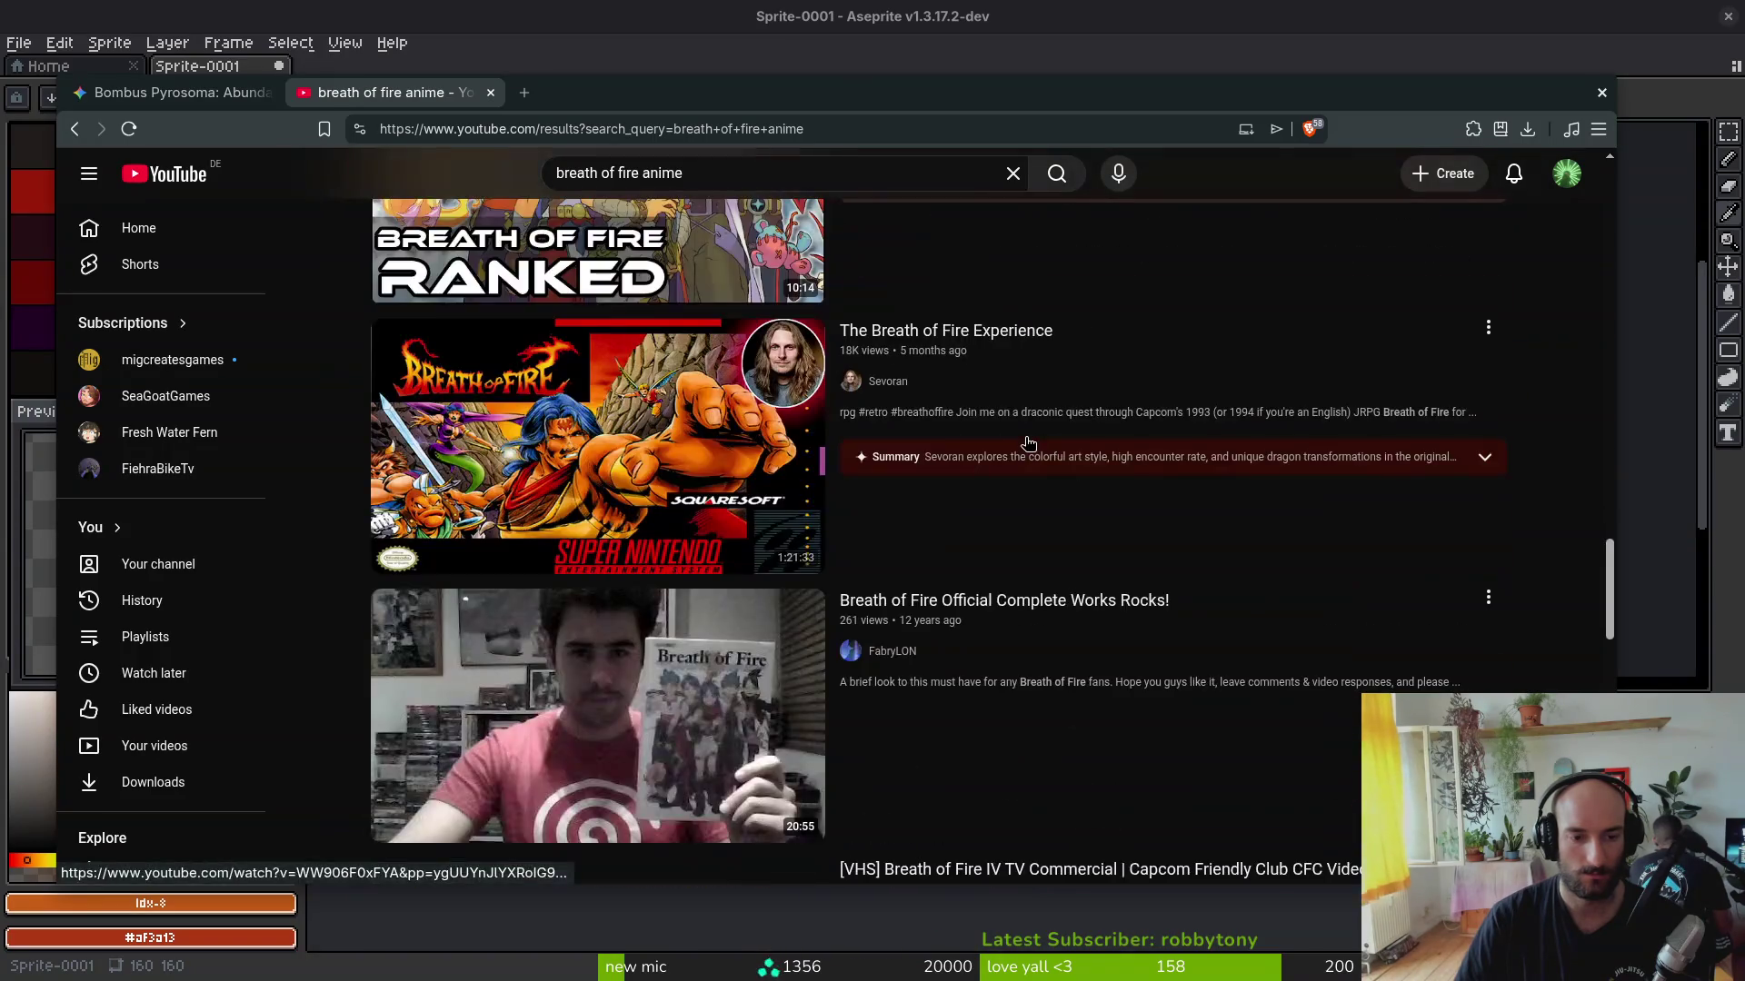
pyautogui.scroll(-4, 1027, 434)
pyautogui.scroll(-2, 1029, 434)
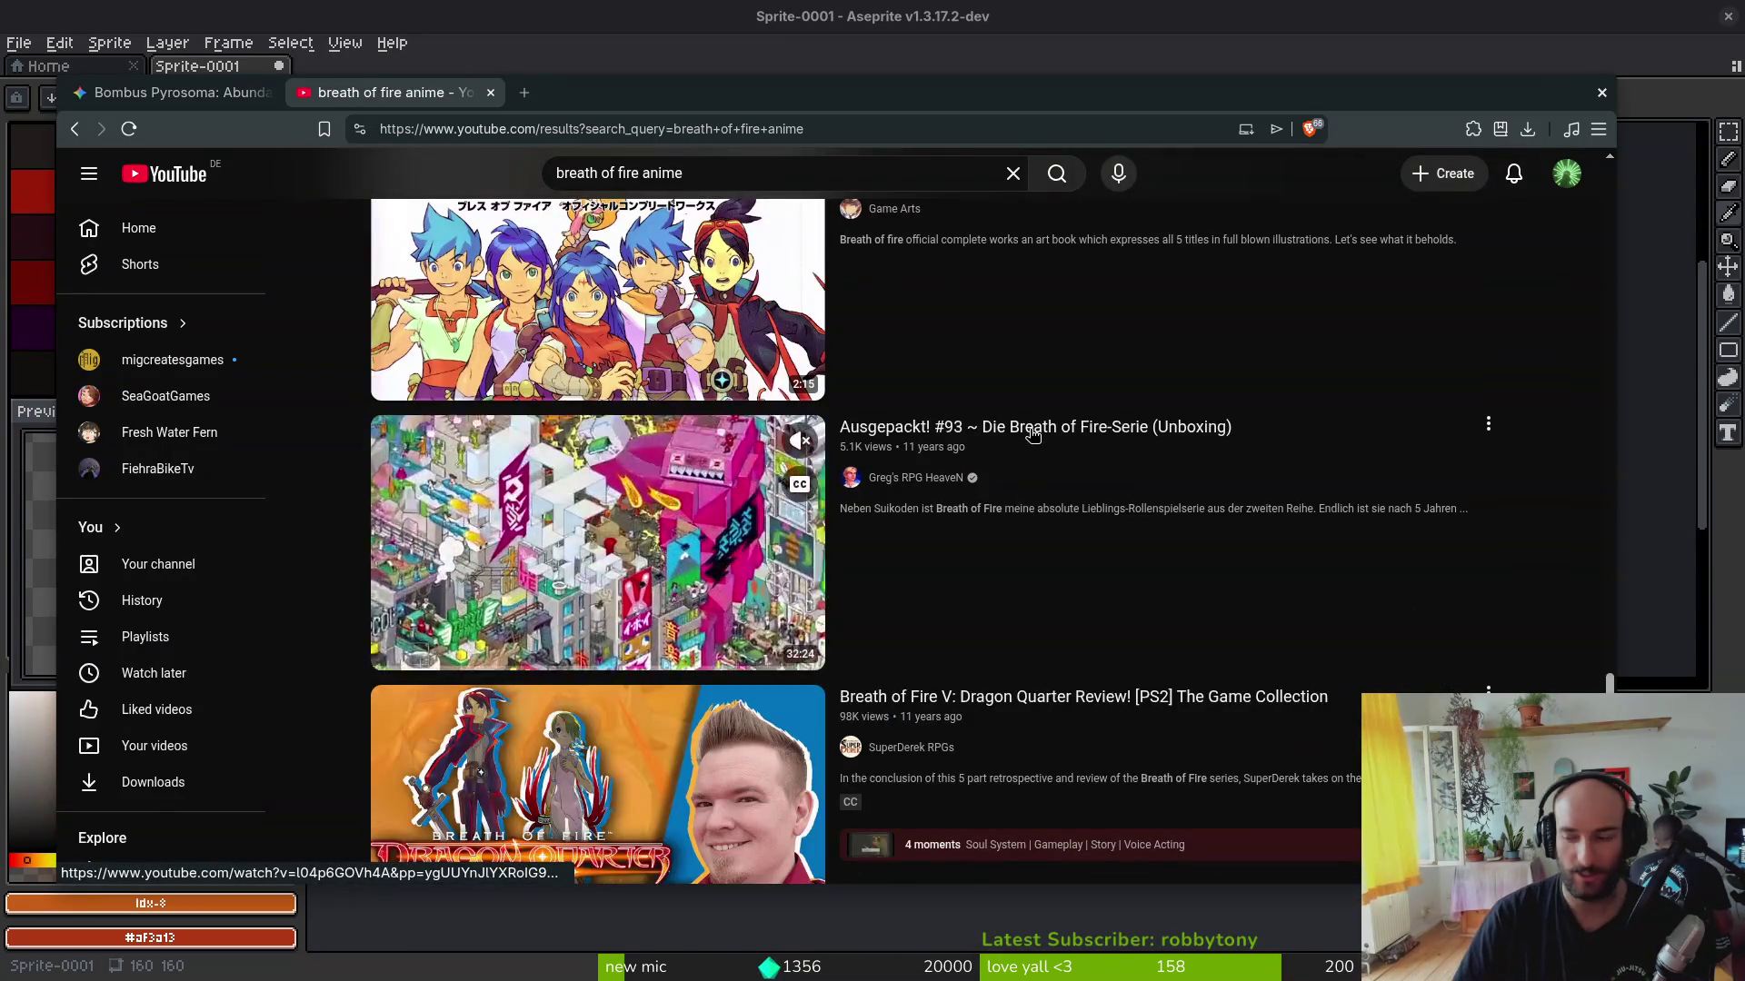
pyautogui.click(493, 91)
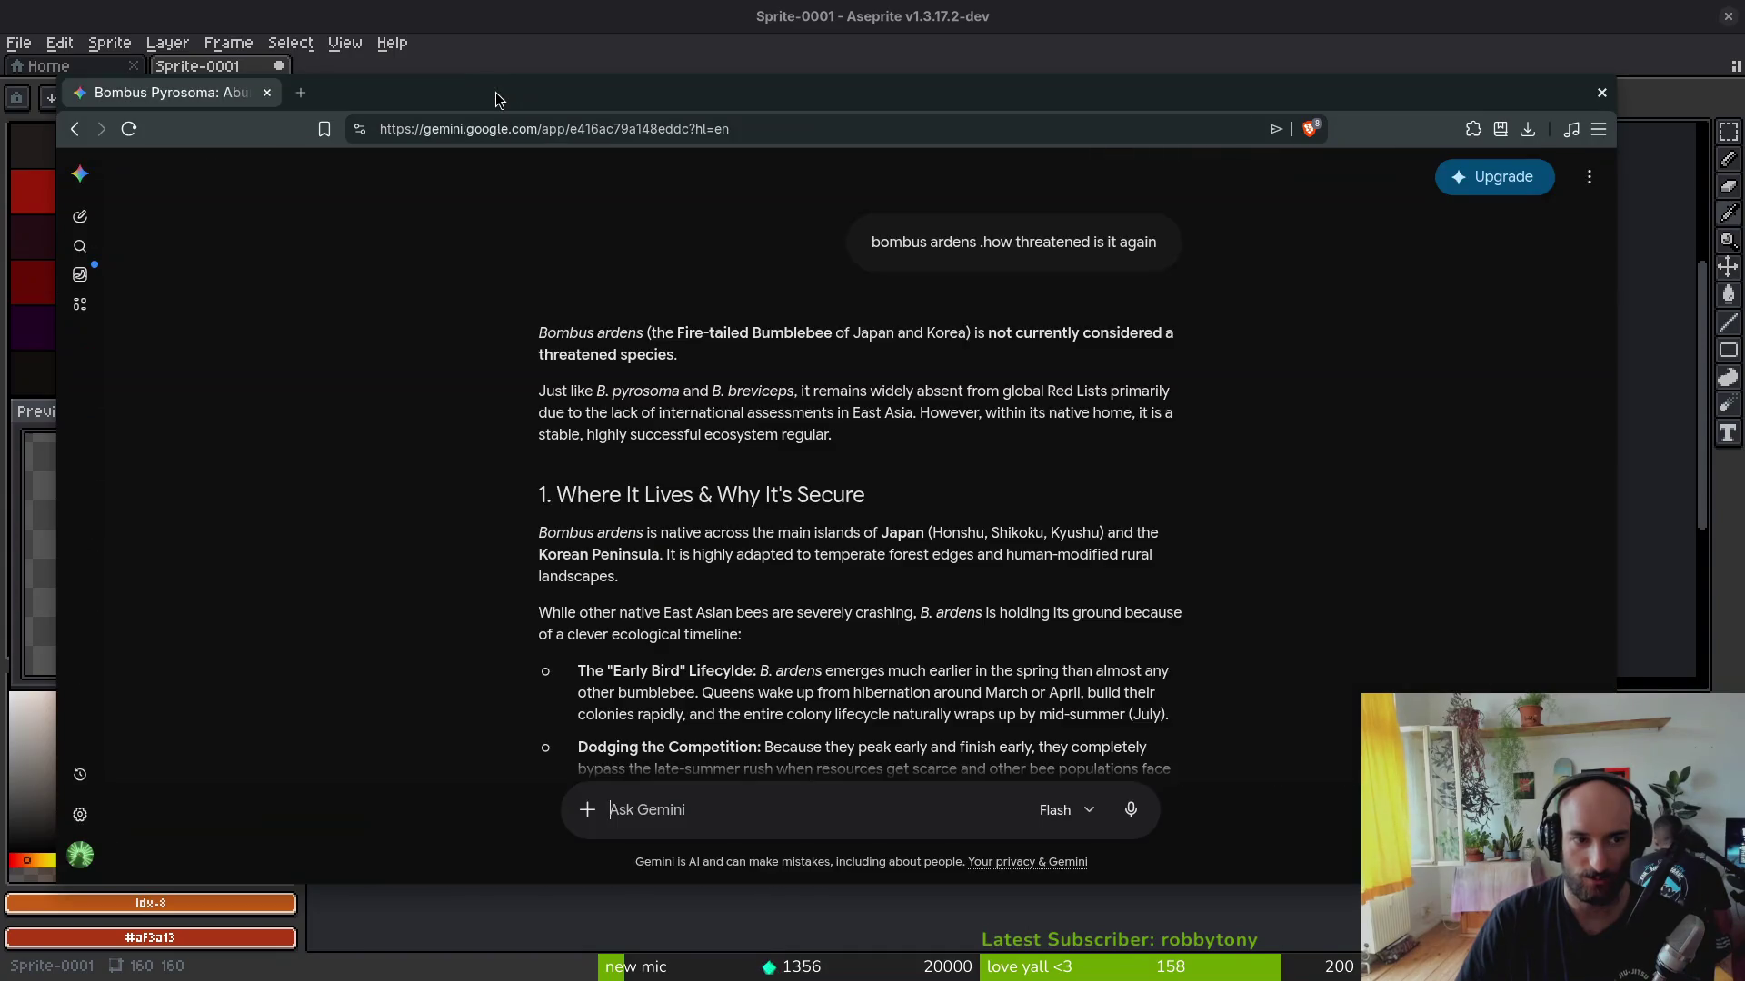
# Step: Leave one empty tab, close the Bombus Pyrosoma chat and bring the fireball sprite forward
pyautogui.click(303, 94)
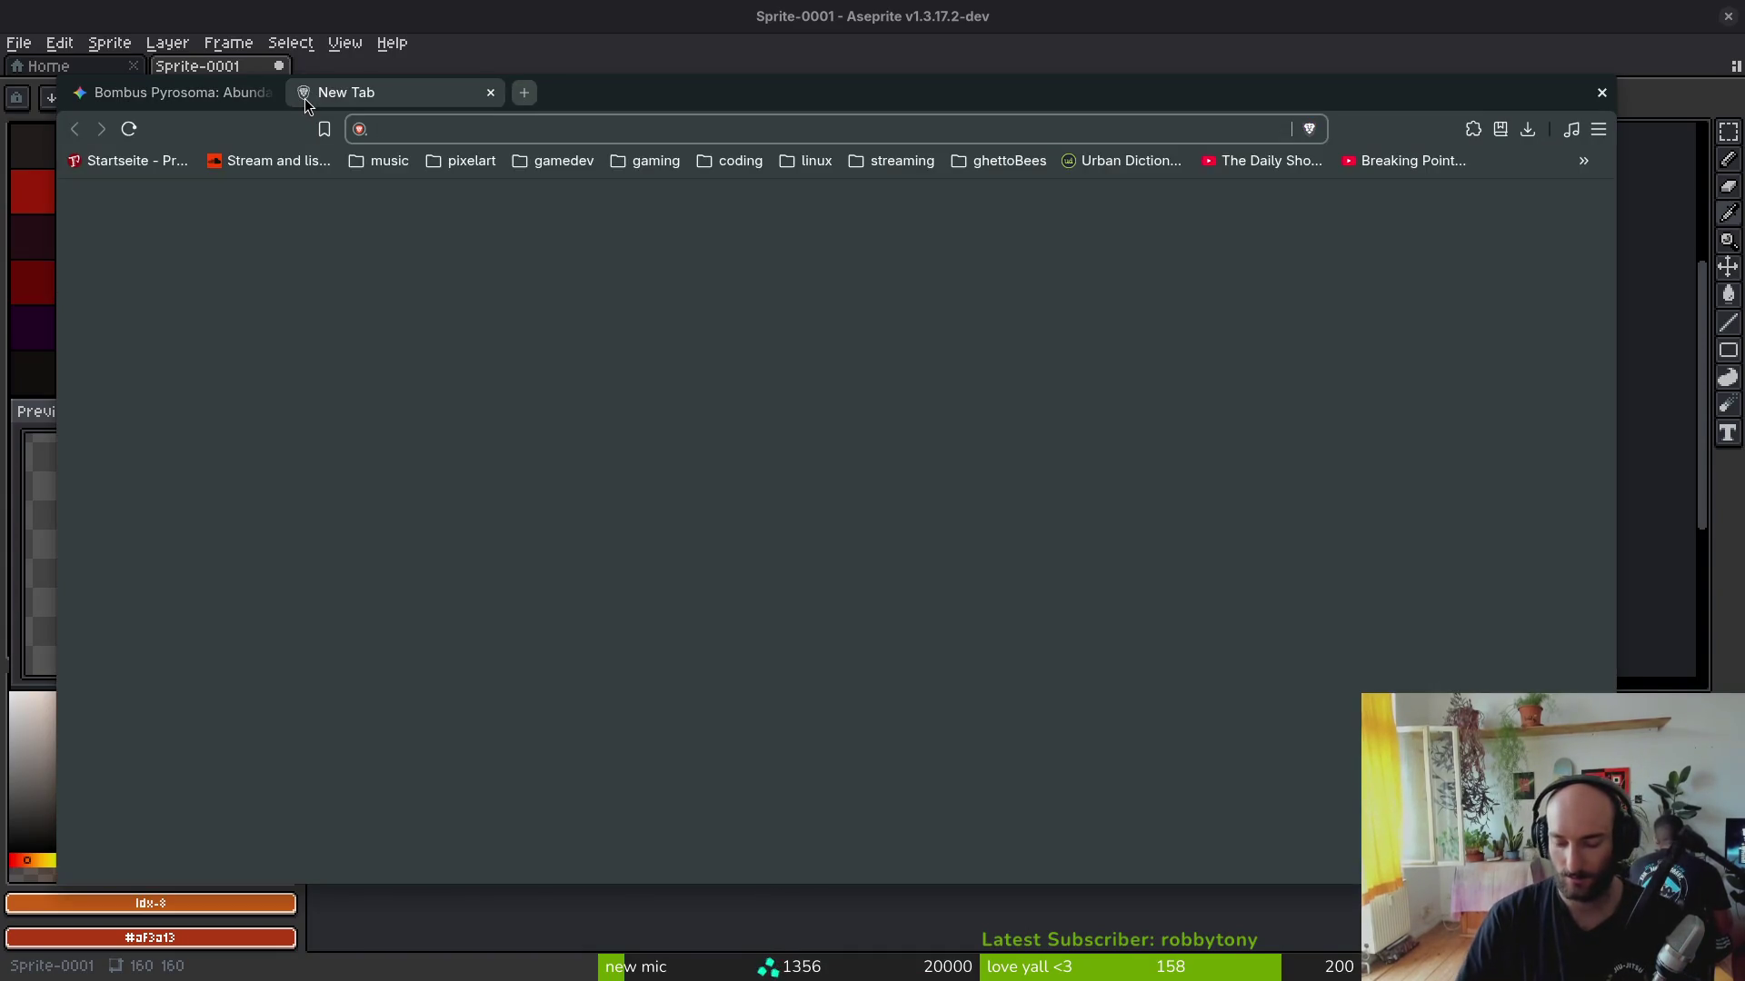
pyautogui.click(242, 95)
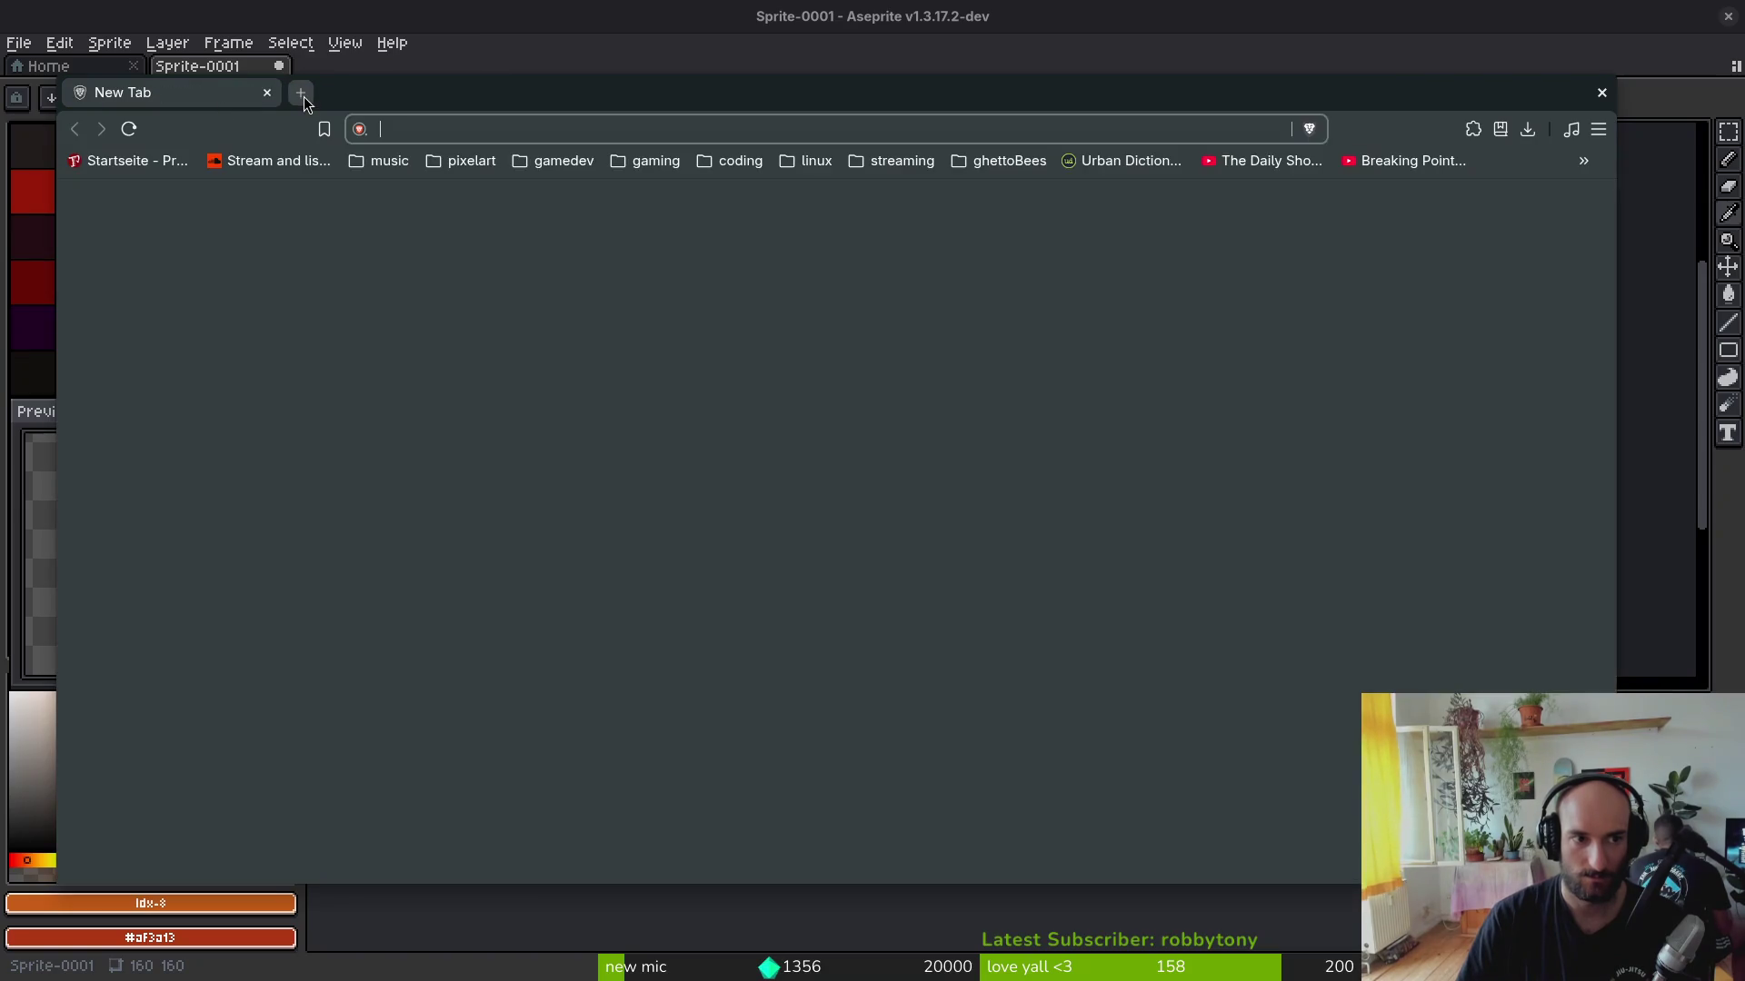
pyautogui.click(466, 17)
pyautogui.scroll(2, 891, 391)
pyautogui.scroll(1, 889, 407)
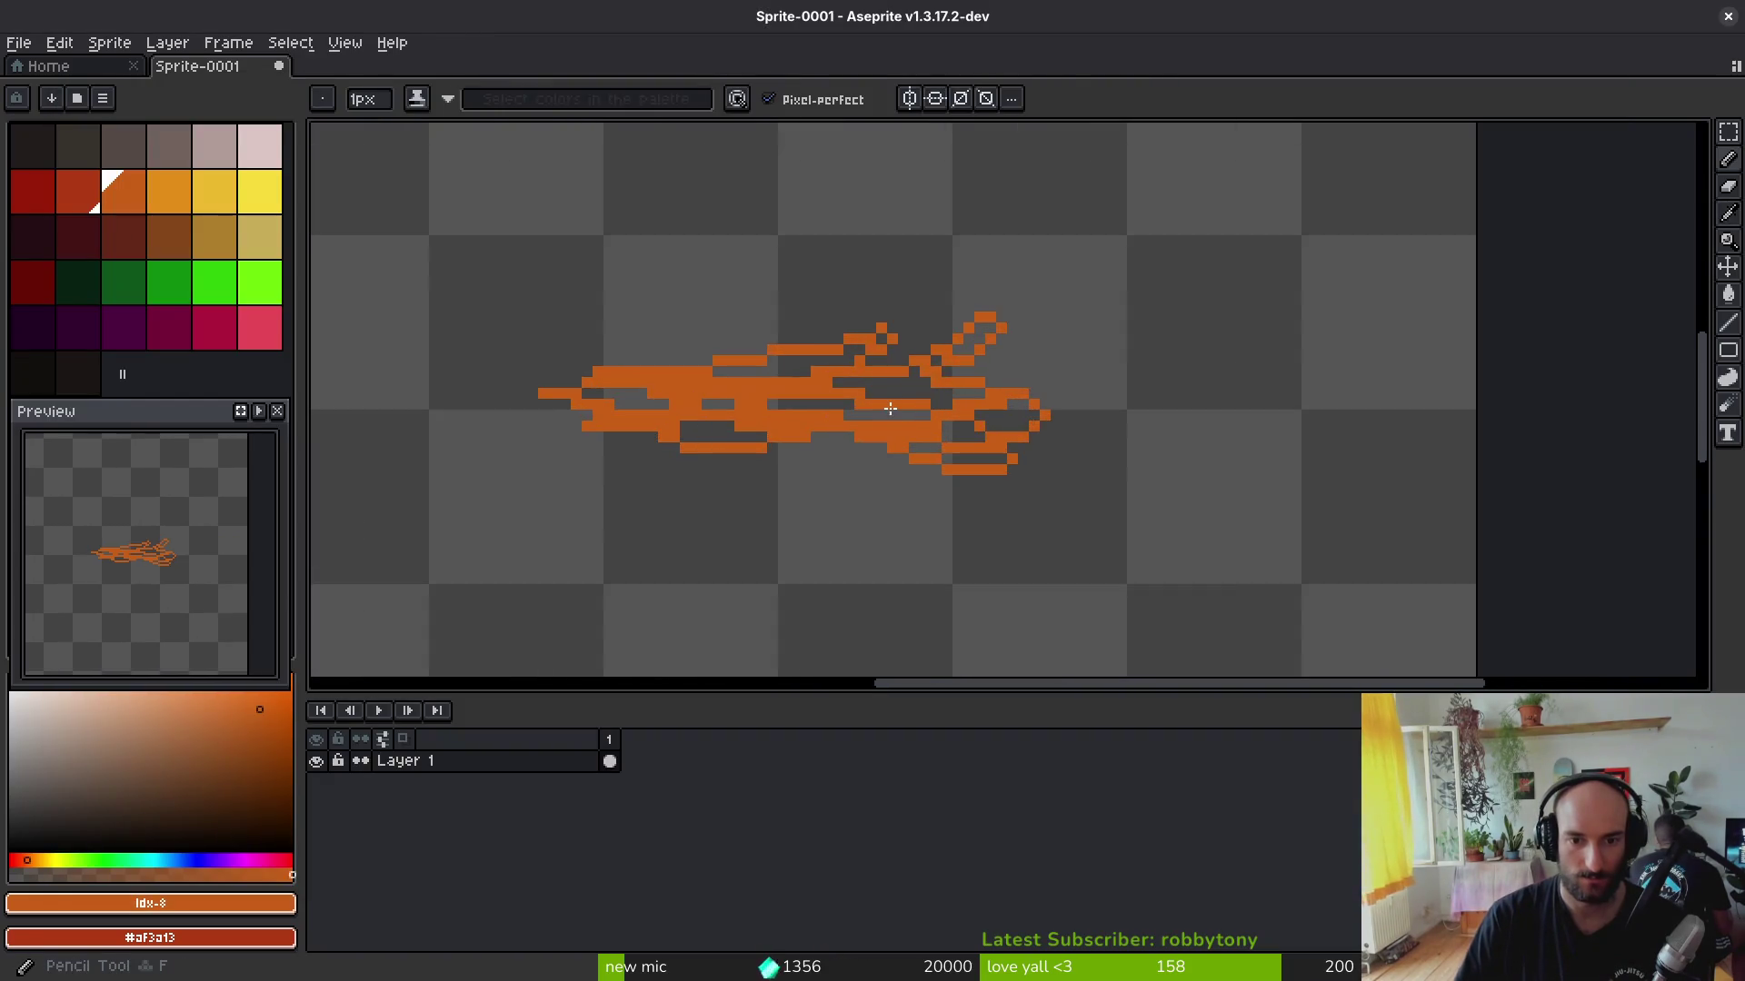
# Step: Shade the flame's tail and left side with dark red and red-orange strokes
pyautogui.click(33, 192)
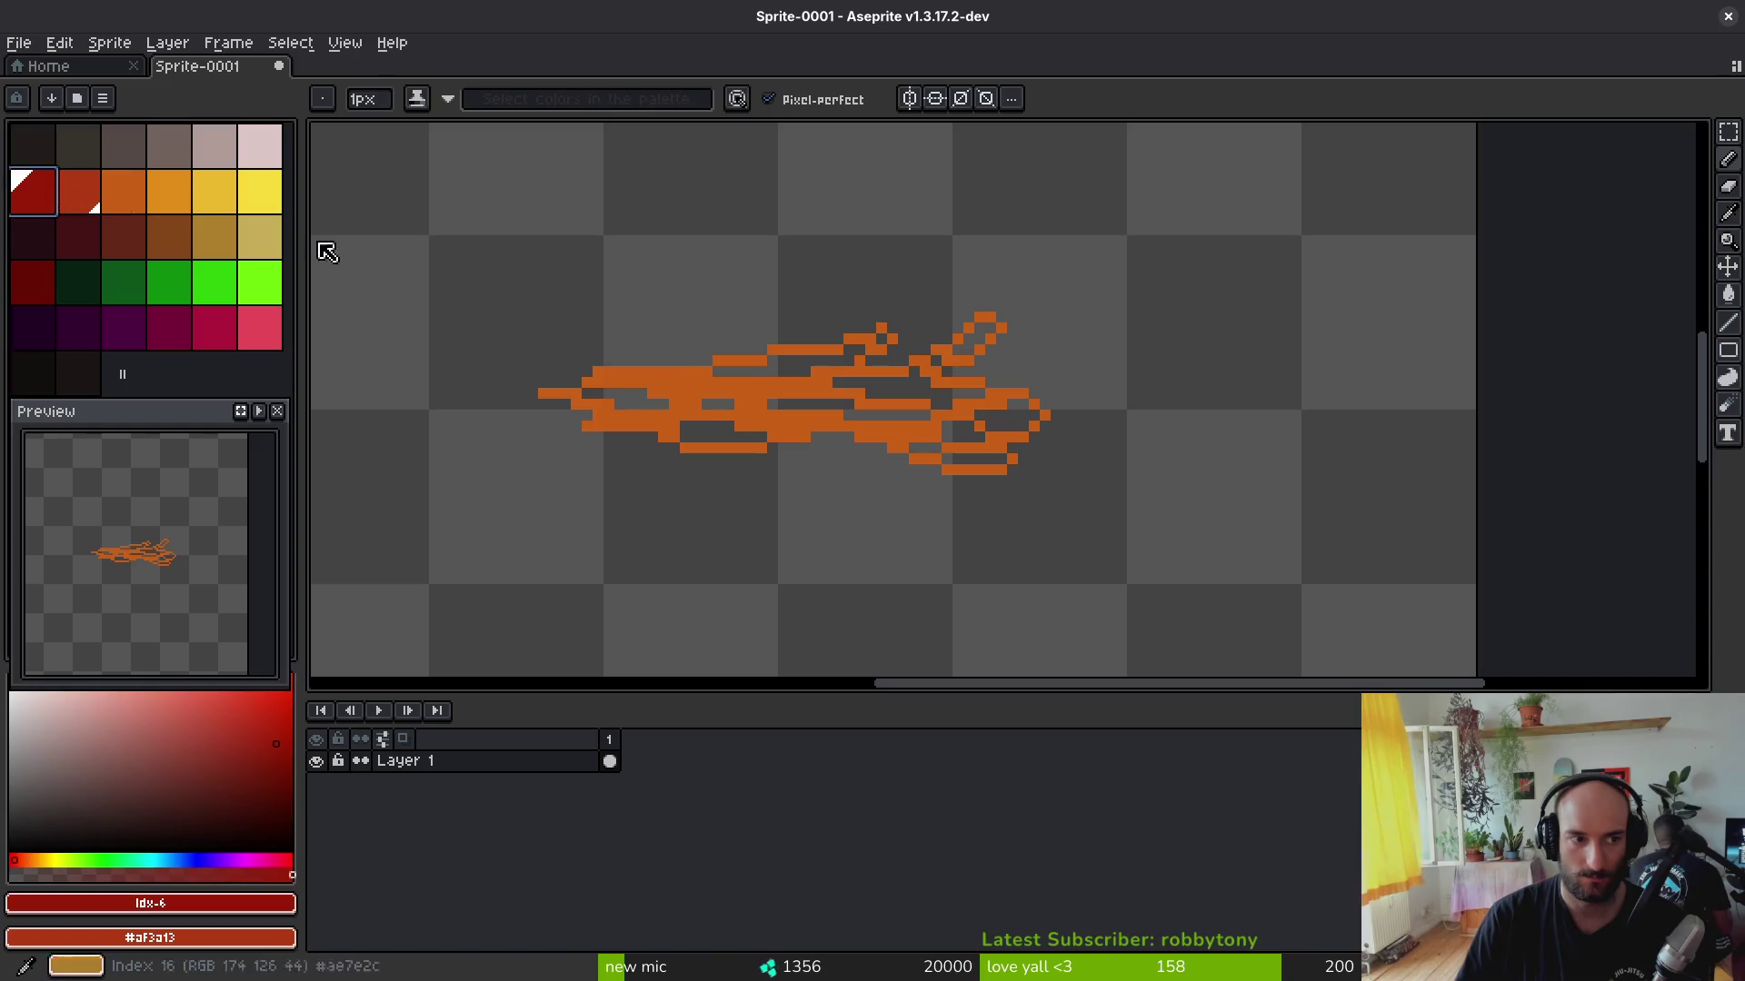
pyautogui.moveTo(787, 394)
pyautogui.mouseDown()
pyautogui.moveTo(679, 386)
pyautogui.moveTo(616, 405)
pyautogui.mouseUp()
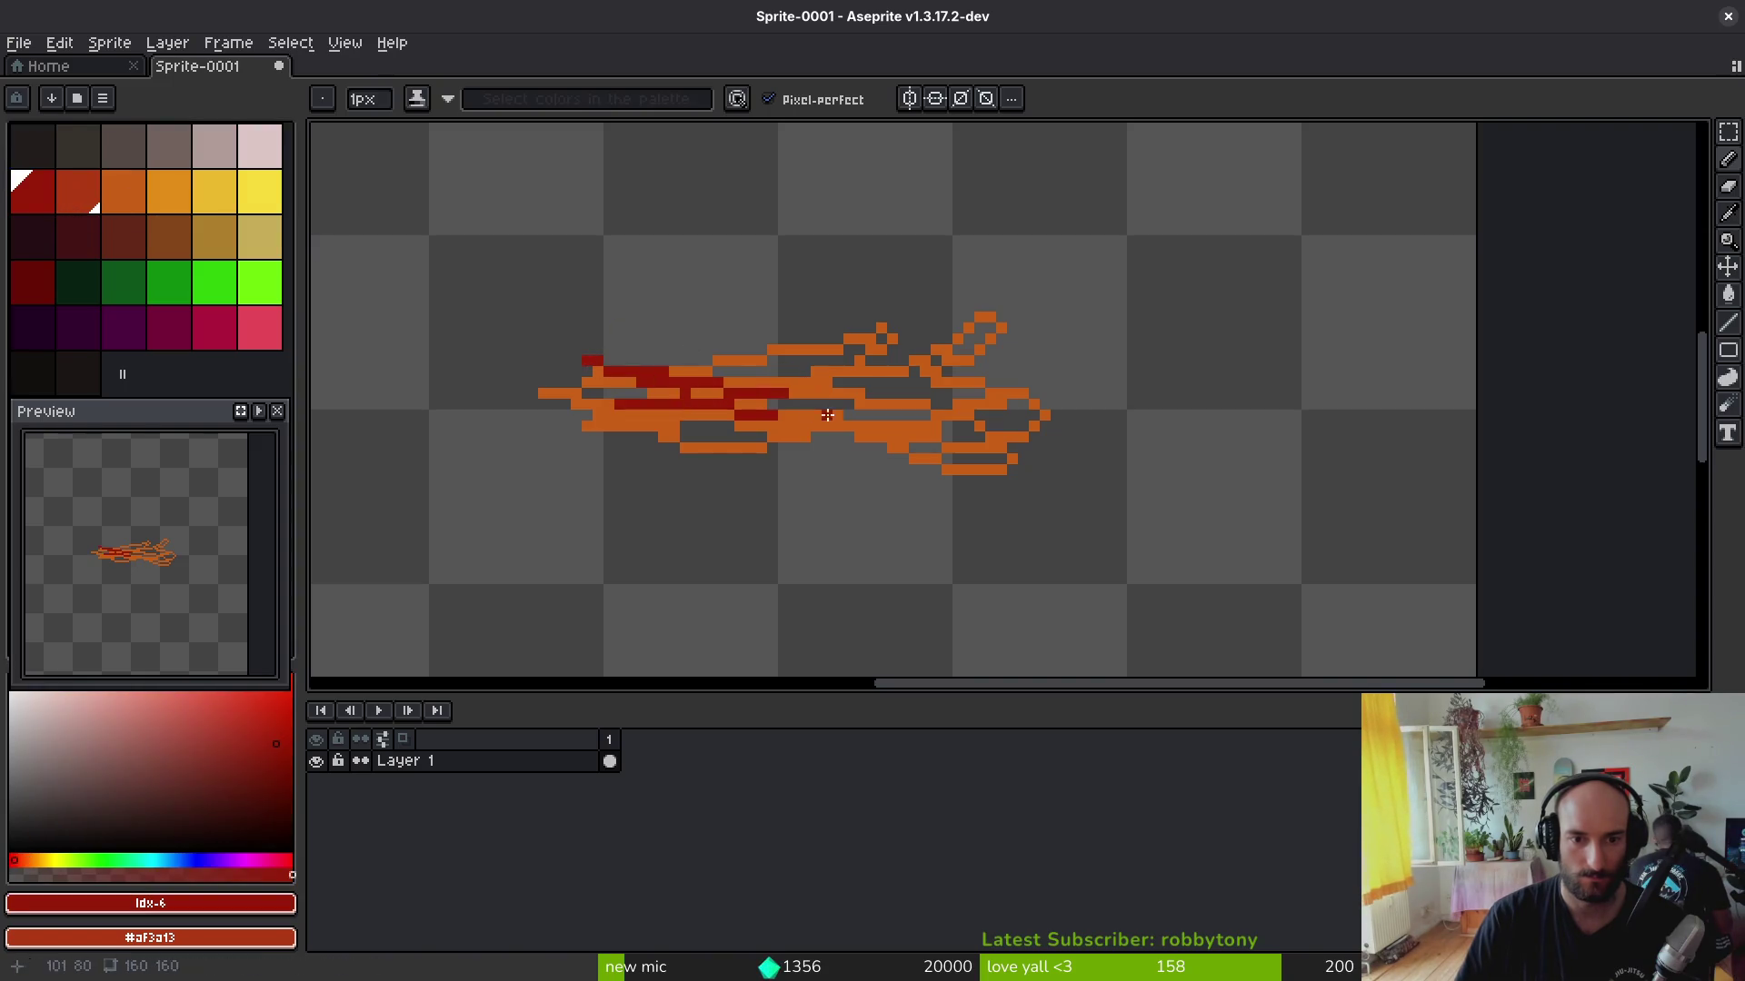
pyautogui.click(123, 195)
pyautogui.click(78, 192)
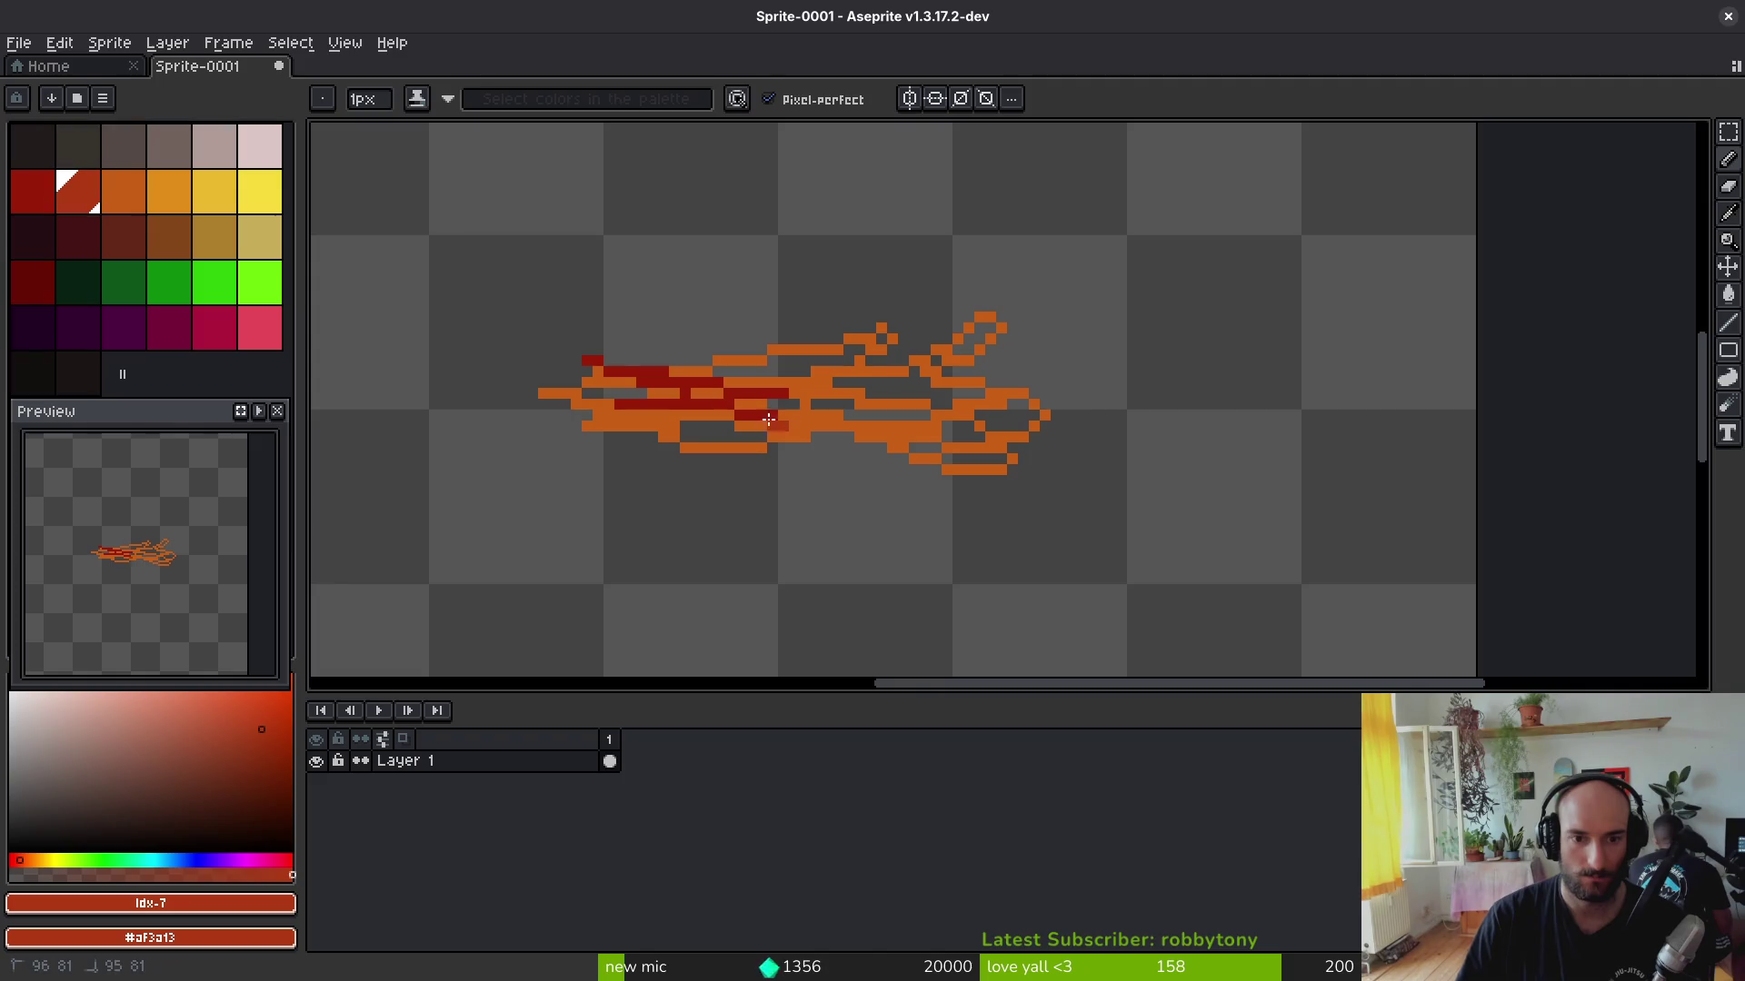
pyautogui.click(33, 192)
pyautogui.moveTo(650, 418); pyautogui.dragTo(548, 396)
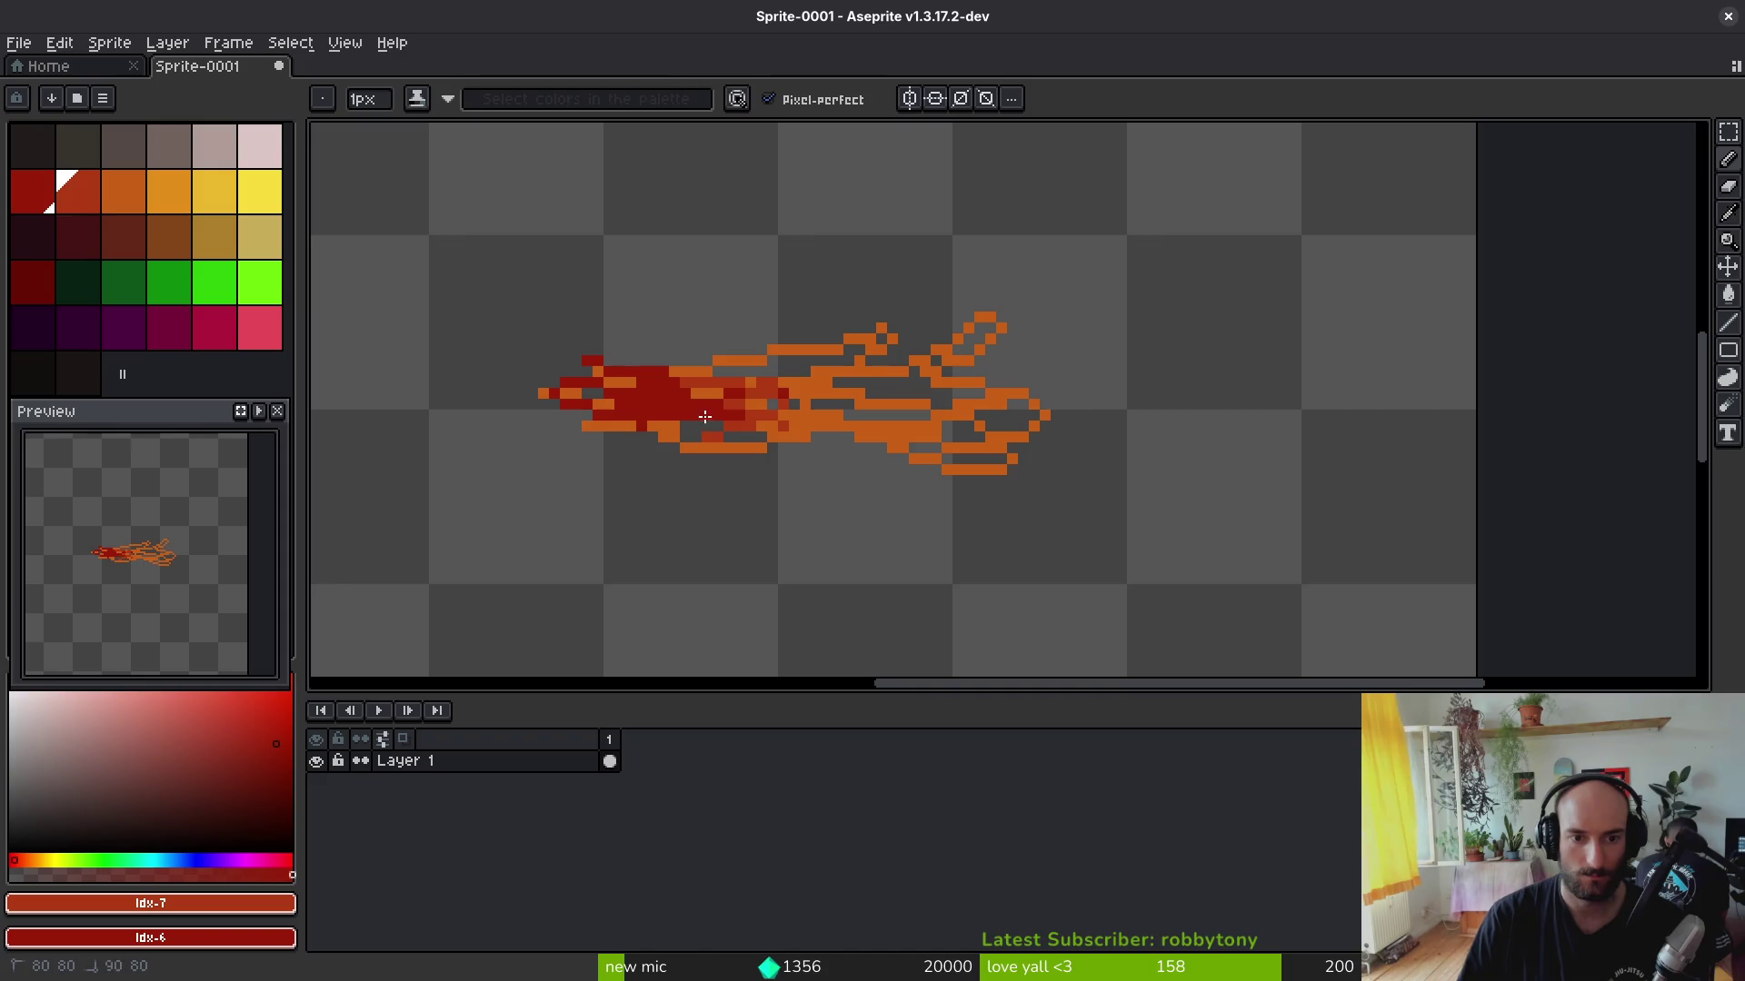
pyautogui.moveTo(635, 390)
pyautogui.mouseDown()
pyautogui.moveTo(805, 398)
pyautogui.moveTo(849, 371)
pyautogui.mouseUp()
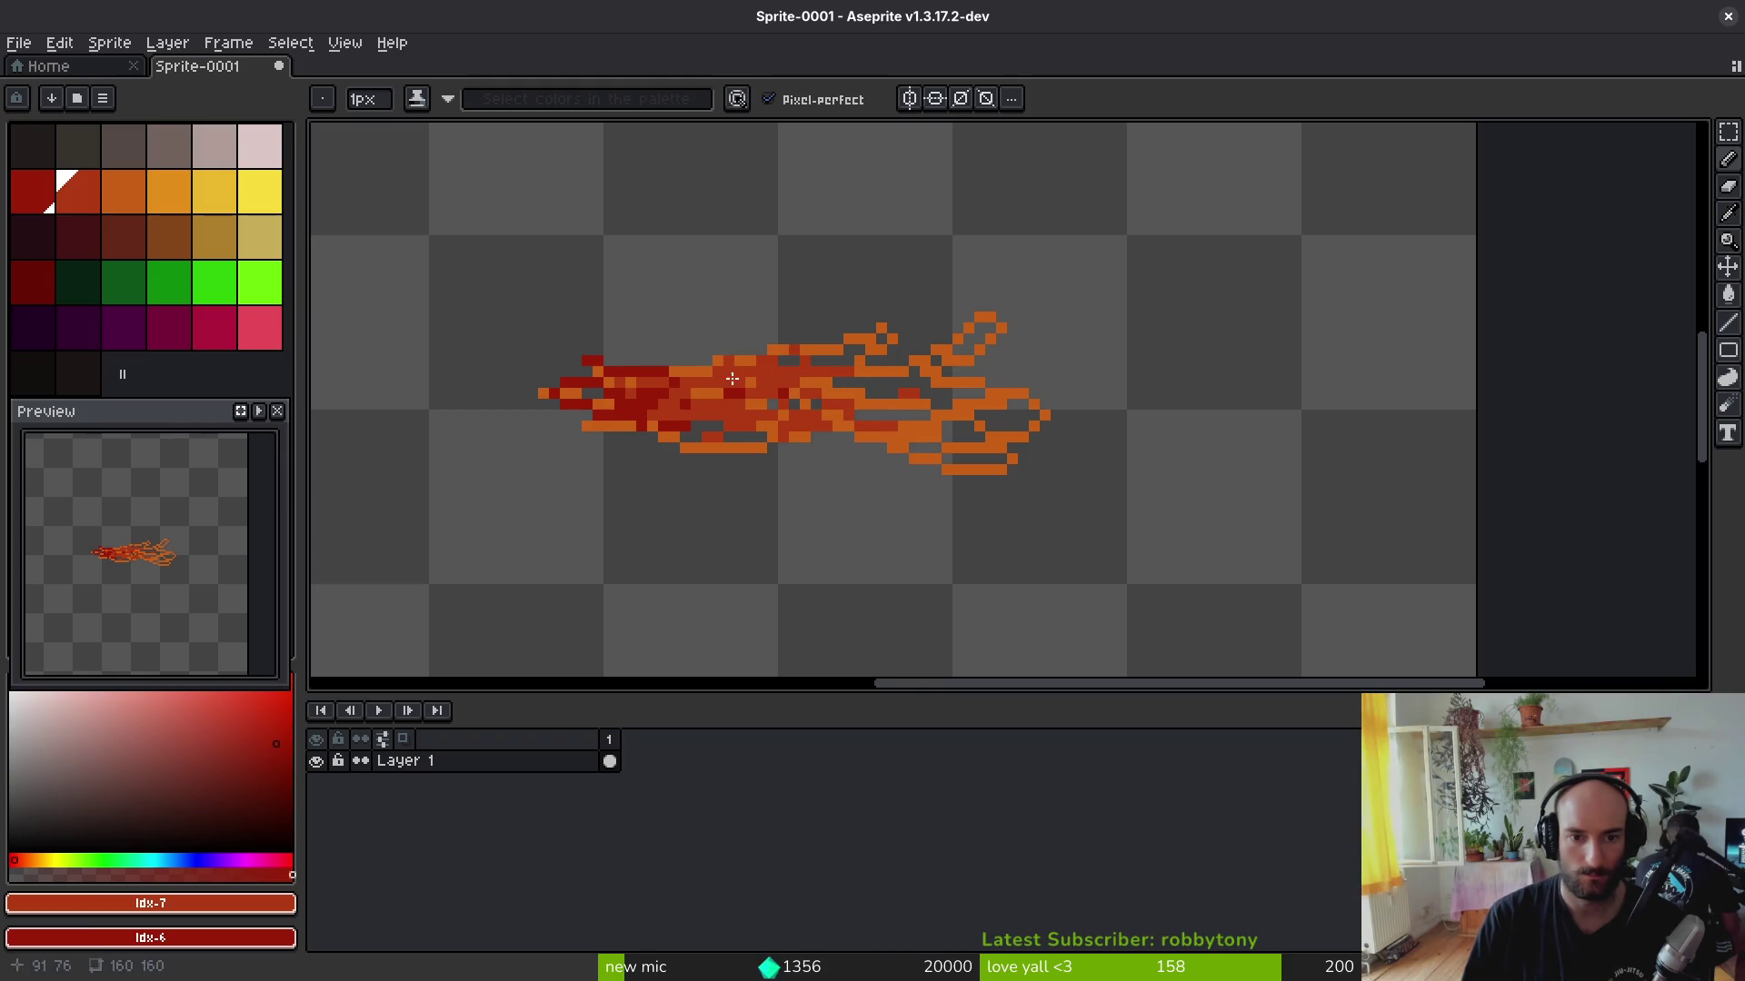
# Step: Fill the flame head and body gaps with orange #c96016, switching toward yellow
pyautogui.click(168, 198)
pyautogui.moveTo(963, 334); pyautogui.dragTo(1013, 438)
pyautogui.moveTo(988, 371)
pyautogui.mouseDown()
pyautogui.moveTo(1016, 403)
pyautogui.moveTo(1005, 364)
pyautogui.mouseUp()
pyautogui.press(']')
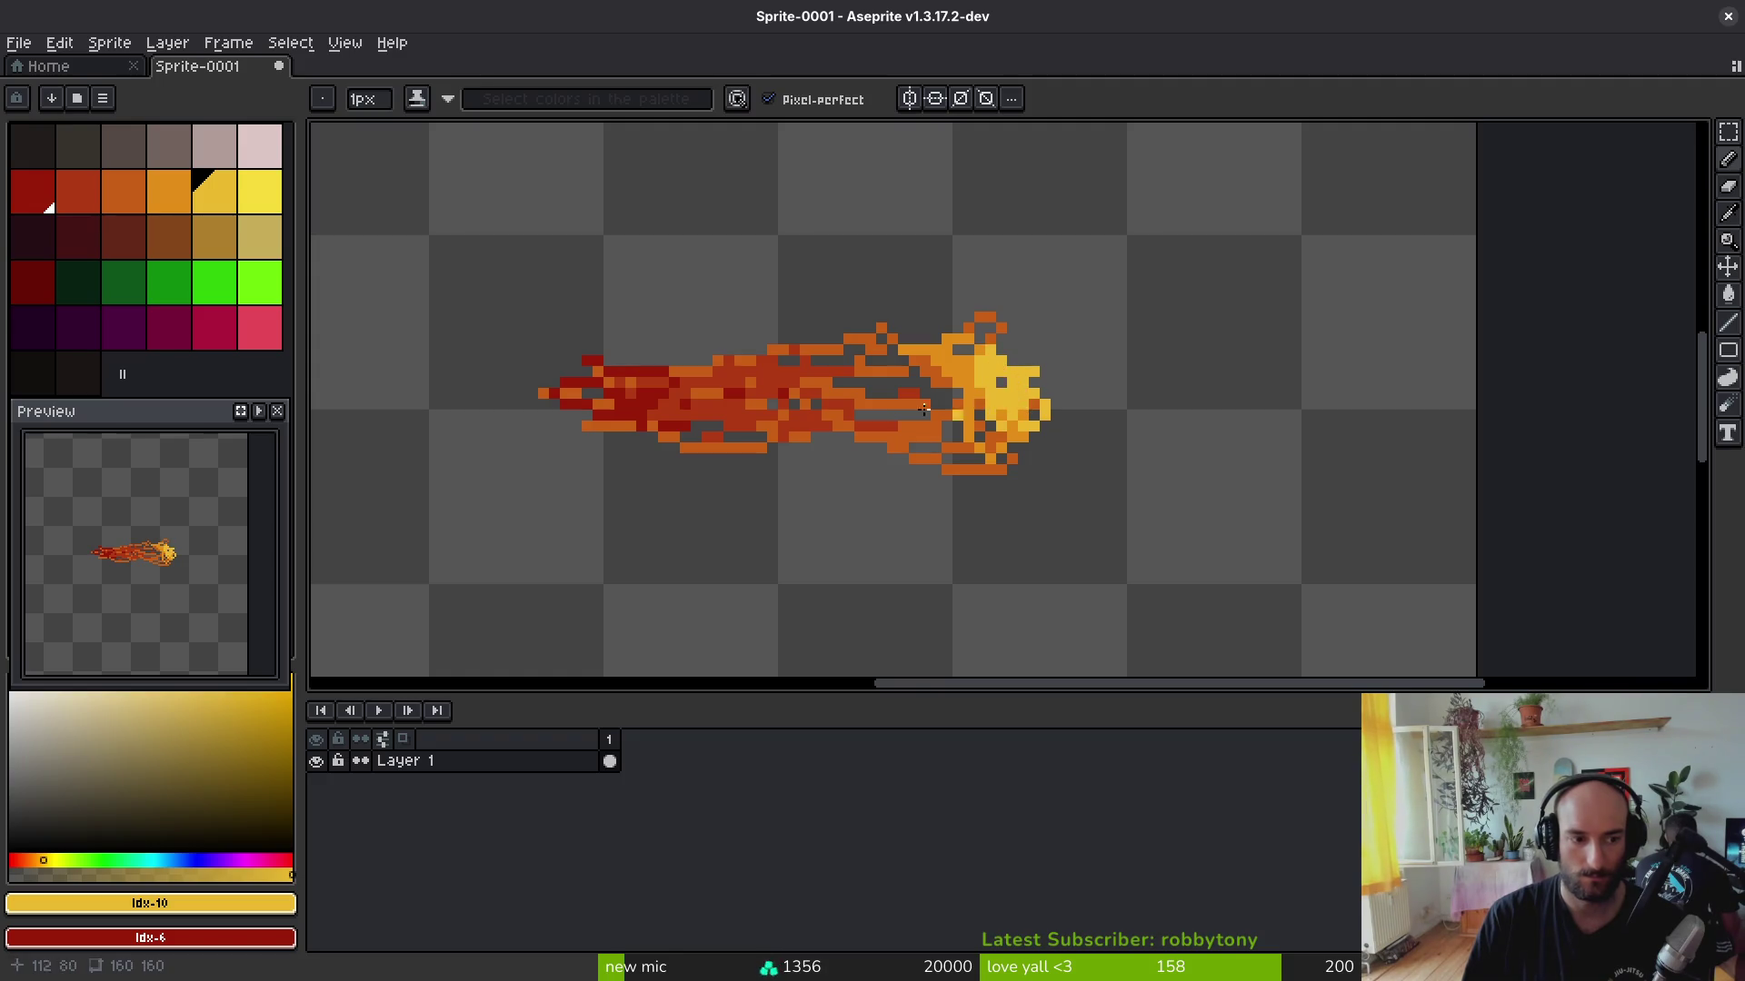
pyautogui.scroll(2, 1044, 415)
pyautogui.keyDown('alt'); pyautogui.click(864, 331); pyautogui.keyUp('alt')
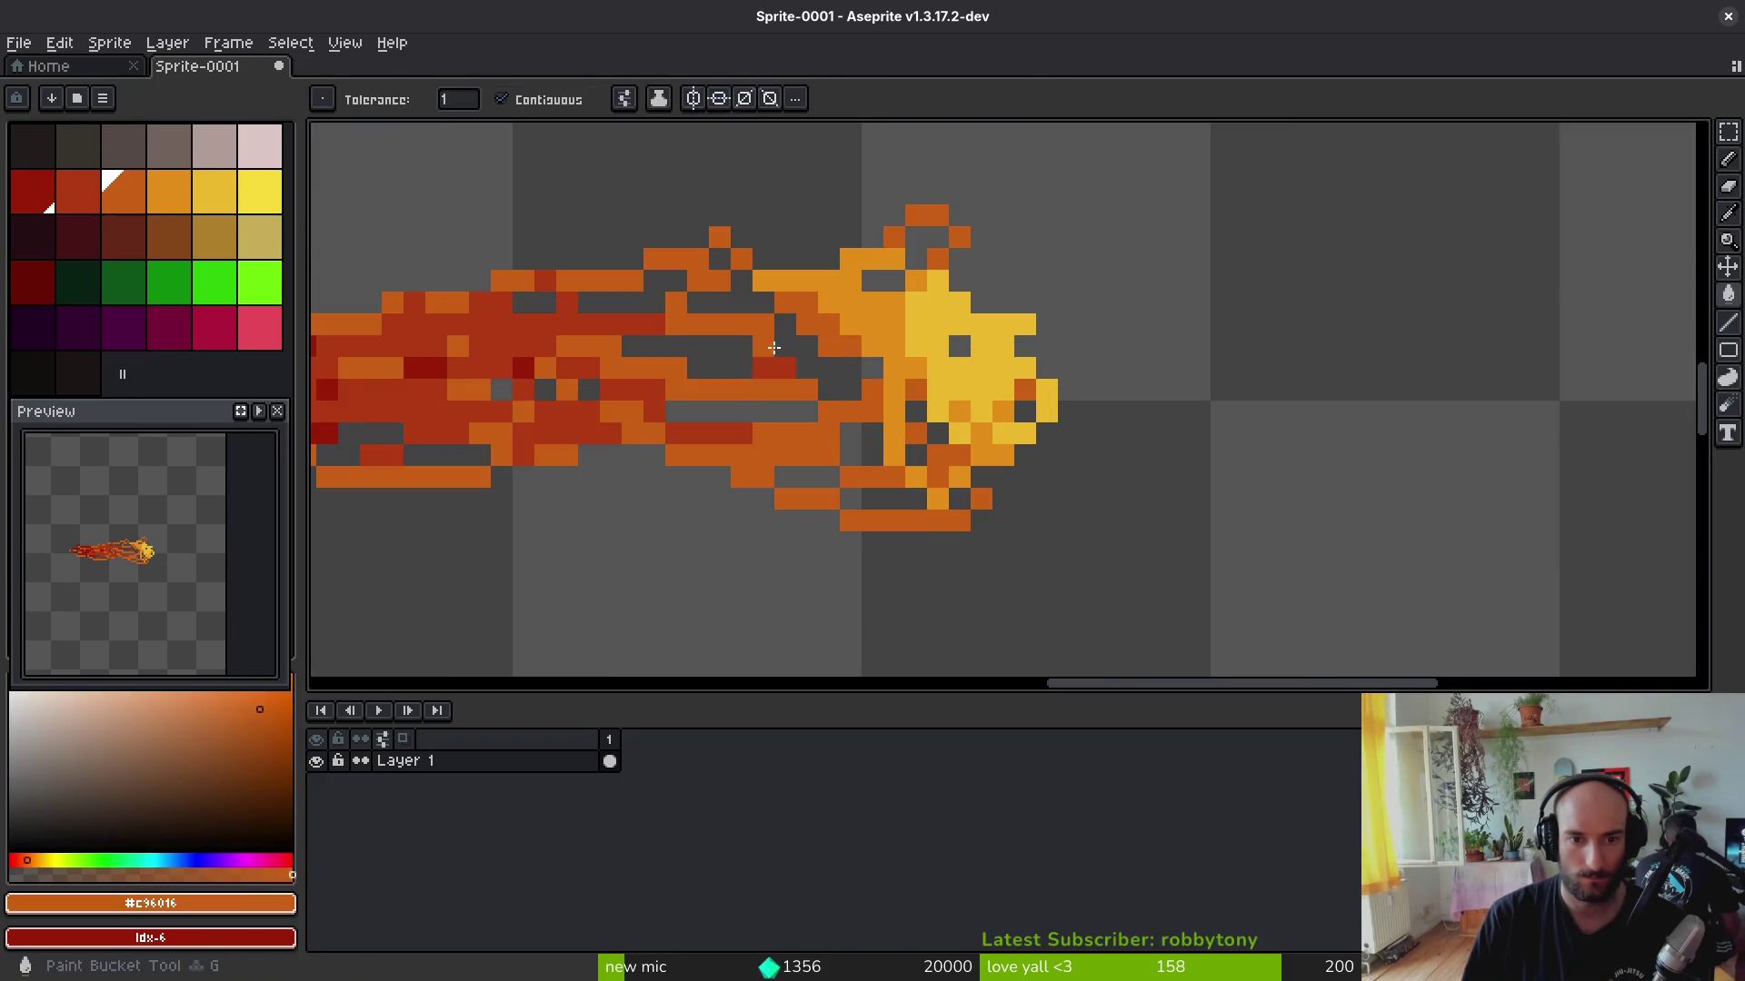
pyautogui.moveTo(841, 371)
pyautogui.mouseDown()
pyautogui.moveTo(750, 280)
pyautogui.moveTo(710, 422)
pyautogui.moveTo(926, 490)
pyautogui.moveTo(896, 440)
pyautogui.mouseUp()
# Step: Blend lighter #e28c18 and darker orange through the flame middle, then add a new frame
pyautogui.keyDown('alt'); pyautogui.click(919, 362); pyautogui.keyUp('alt')
pyautogui.moveTo(919, 362)
pyautogui.mouseDown()
pyautogui.moveTo(710, 327)
pyautogui.moveTo(910, 444)
pyautogui.moveTo(818, 451)
pyautogui.moveTo(914, 410)
pyautogui.moveTo(681, 347)
pyautogui.moveTo(694, 449)
pyautogui.mouseUp()
pyautogui.keyDown('alt'); pyautogui.click(829, 434); pyautogui.keyUp('alt')
pyautogui.click(784, 346)
pyautogui.moveTo(834, 390)
pyautogui.mouseDown()
pyautogui.moveTo(757, 390)
pyautogui.moveTo(899, 434)
pyautogui.mouseUp()
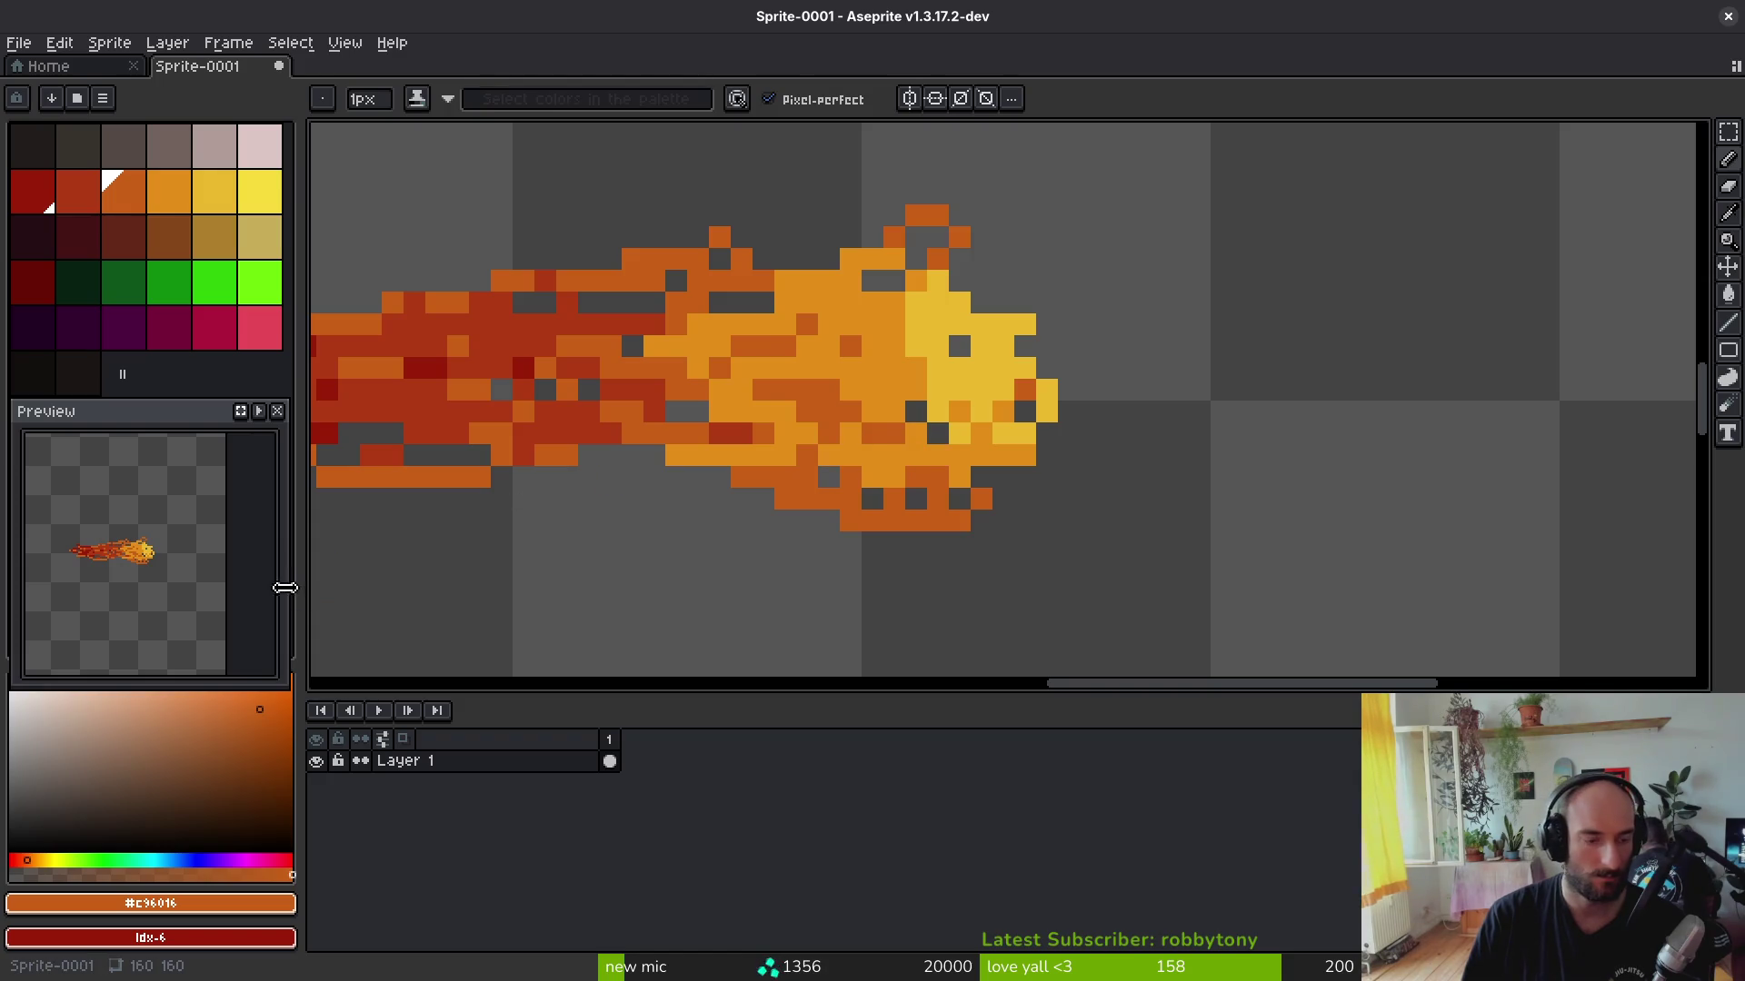
pyautogui.scroll(2, 107, 548)
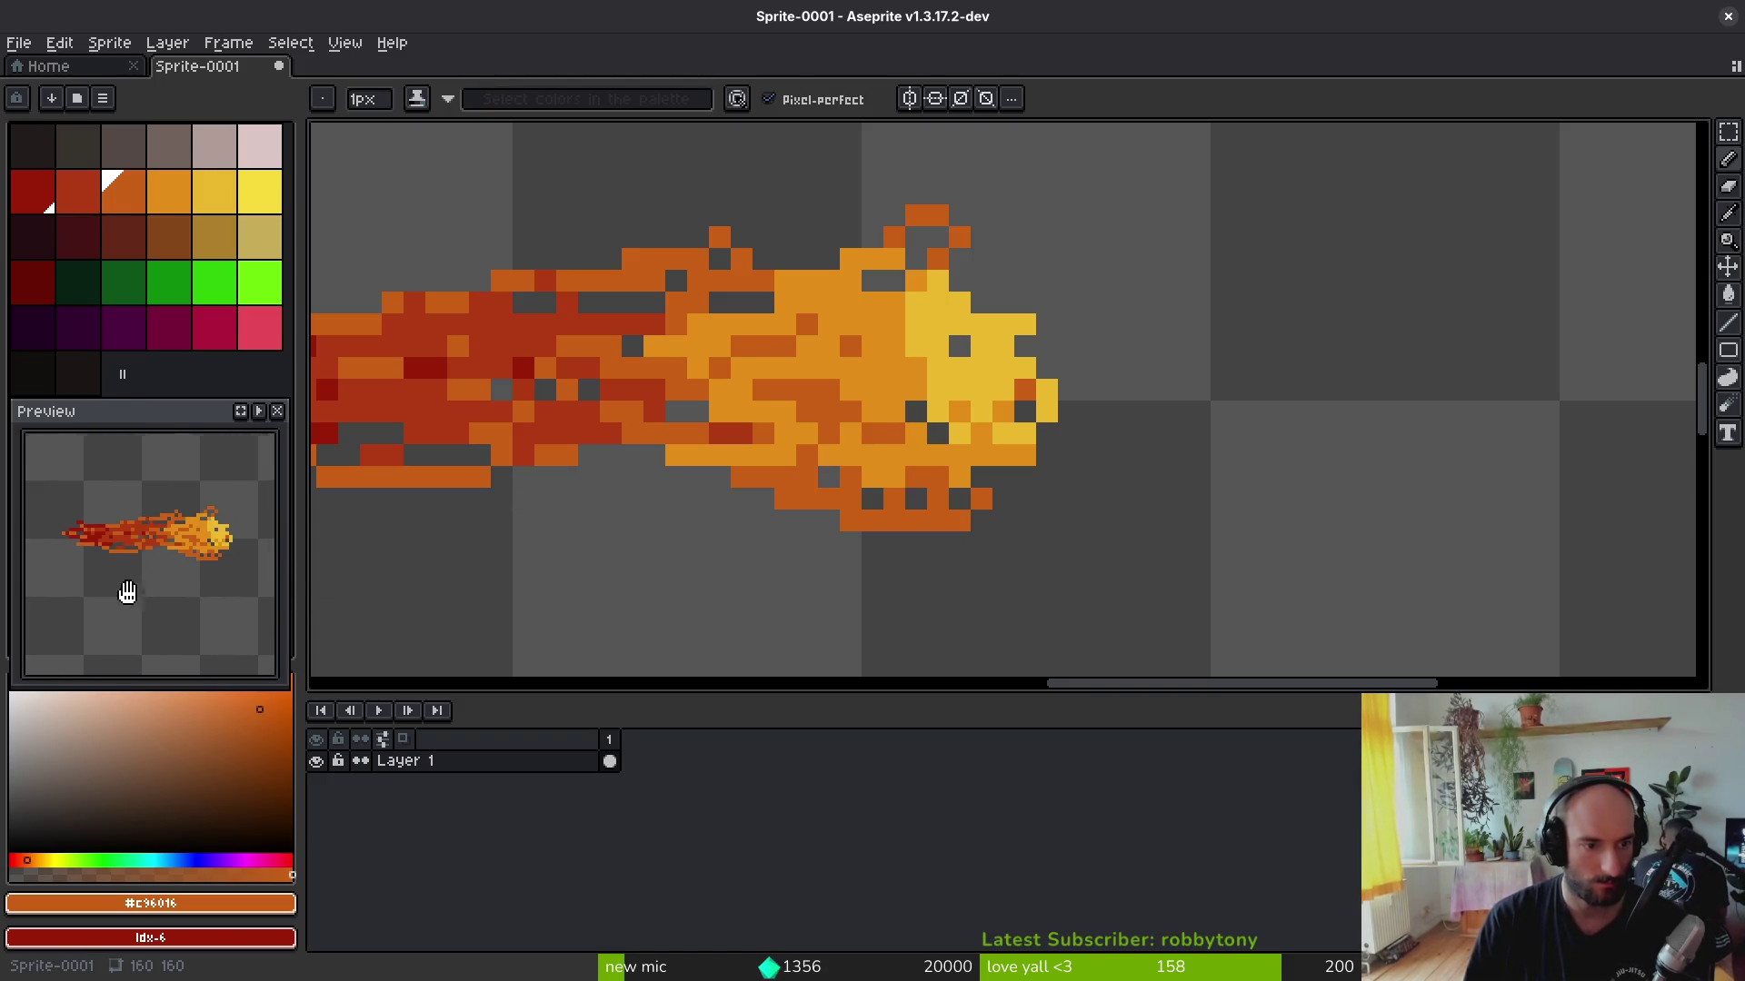
pyautogui.hotkey('alt', 'shift', 'n')
pyautogui.hotkey('alt', 'shift', 'n')
pyautogui.hotkey('alt', 'shift', 'n')
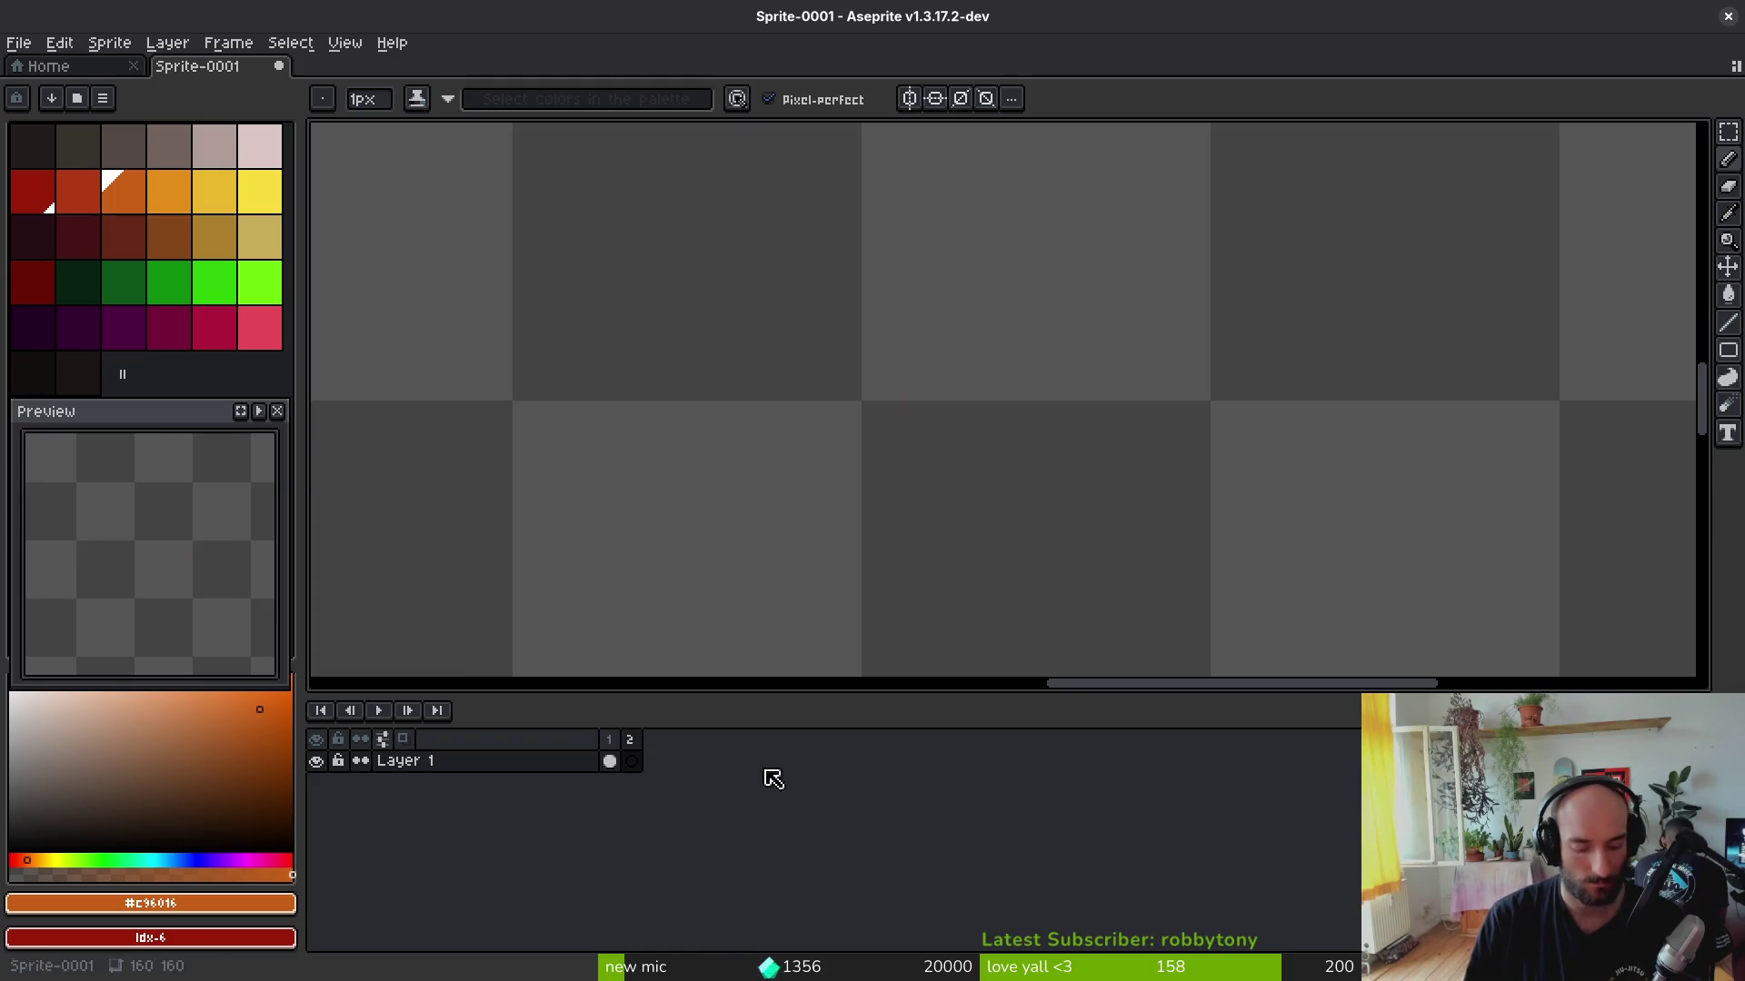
# Step: On the blank second frame with onion skin on, sample fireball colours and start a smaller fireball outline, undoing a stray stroke
pyautogui.click(609, 761)
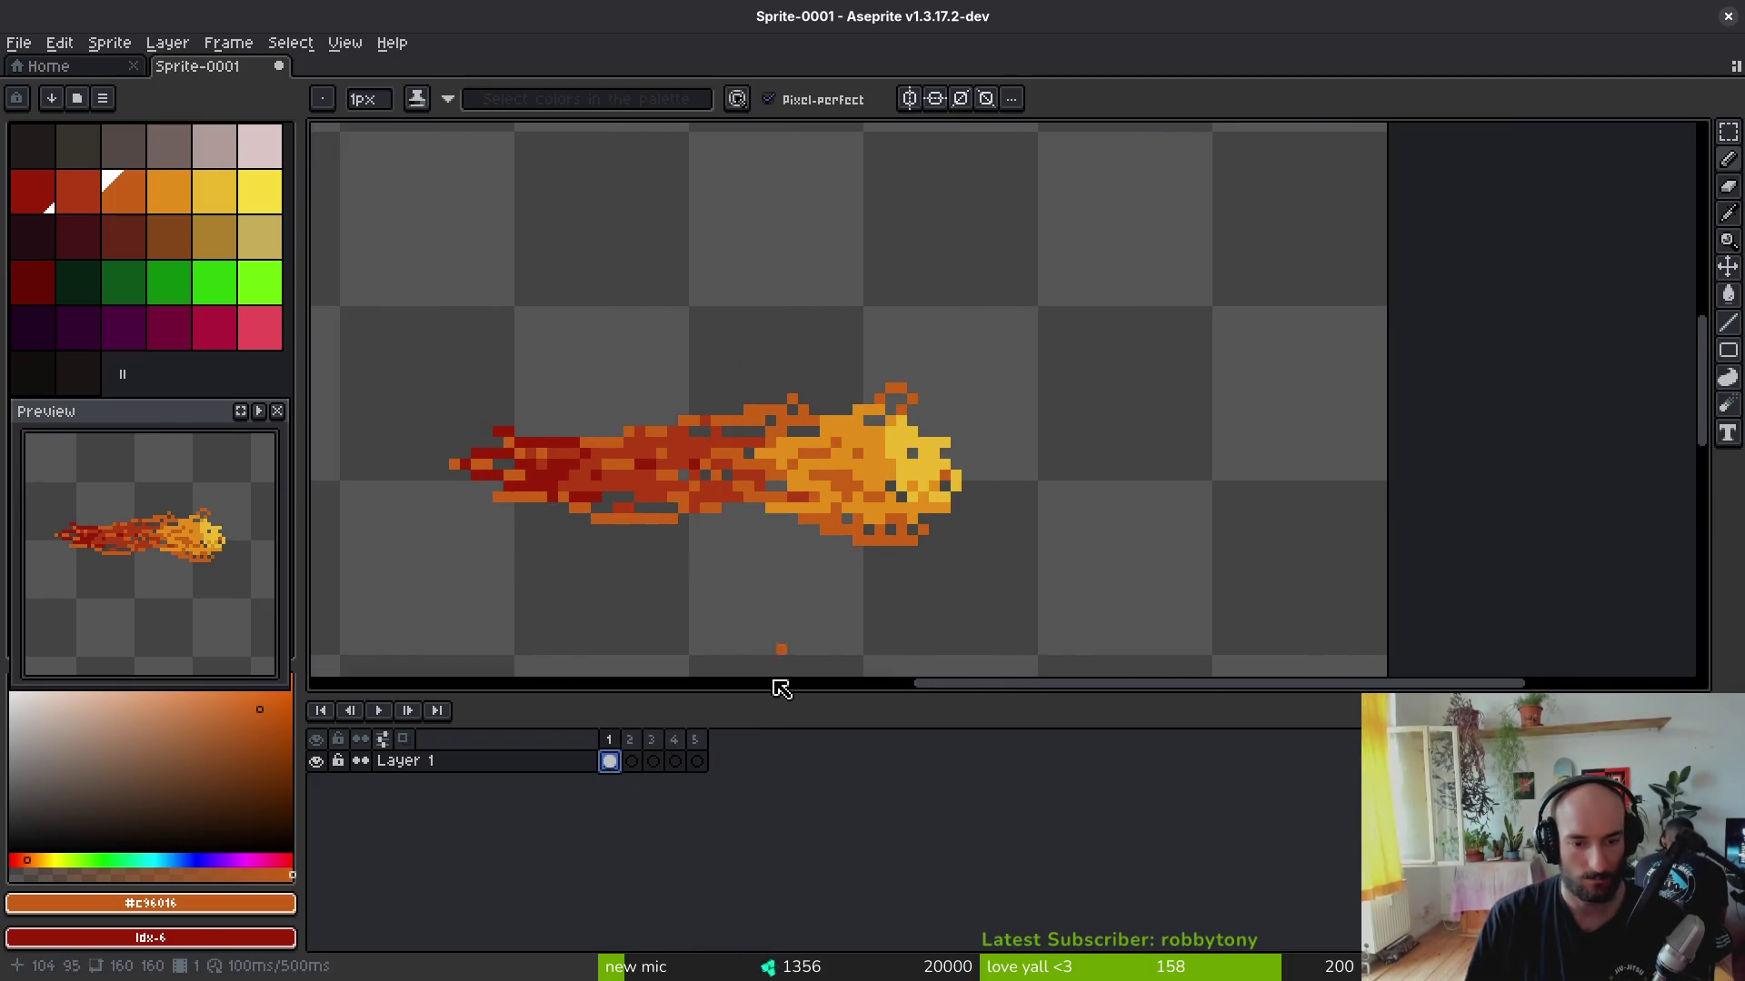
pyautogui.click(632, 761)
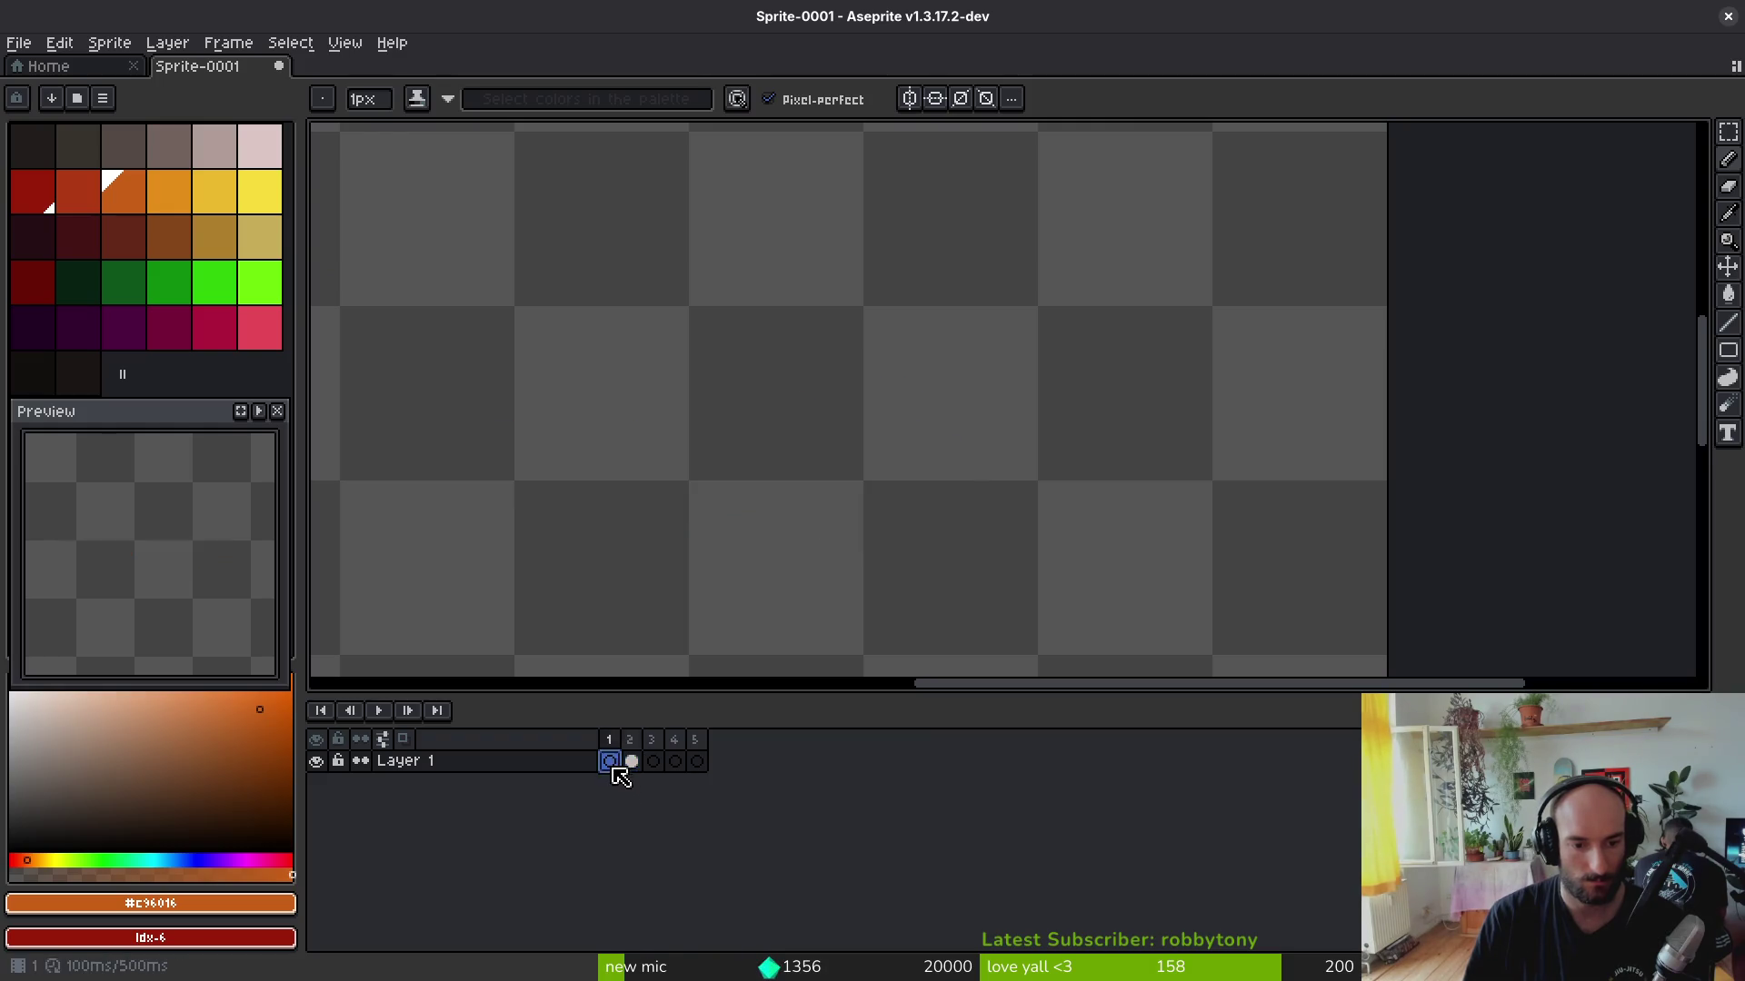
pyautogui.scroll(-1, 751, 490)
pyautogui.click(414, 738)
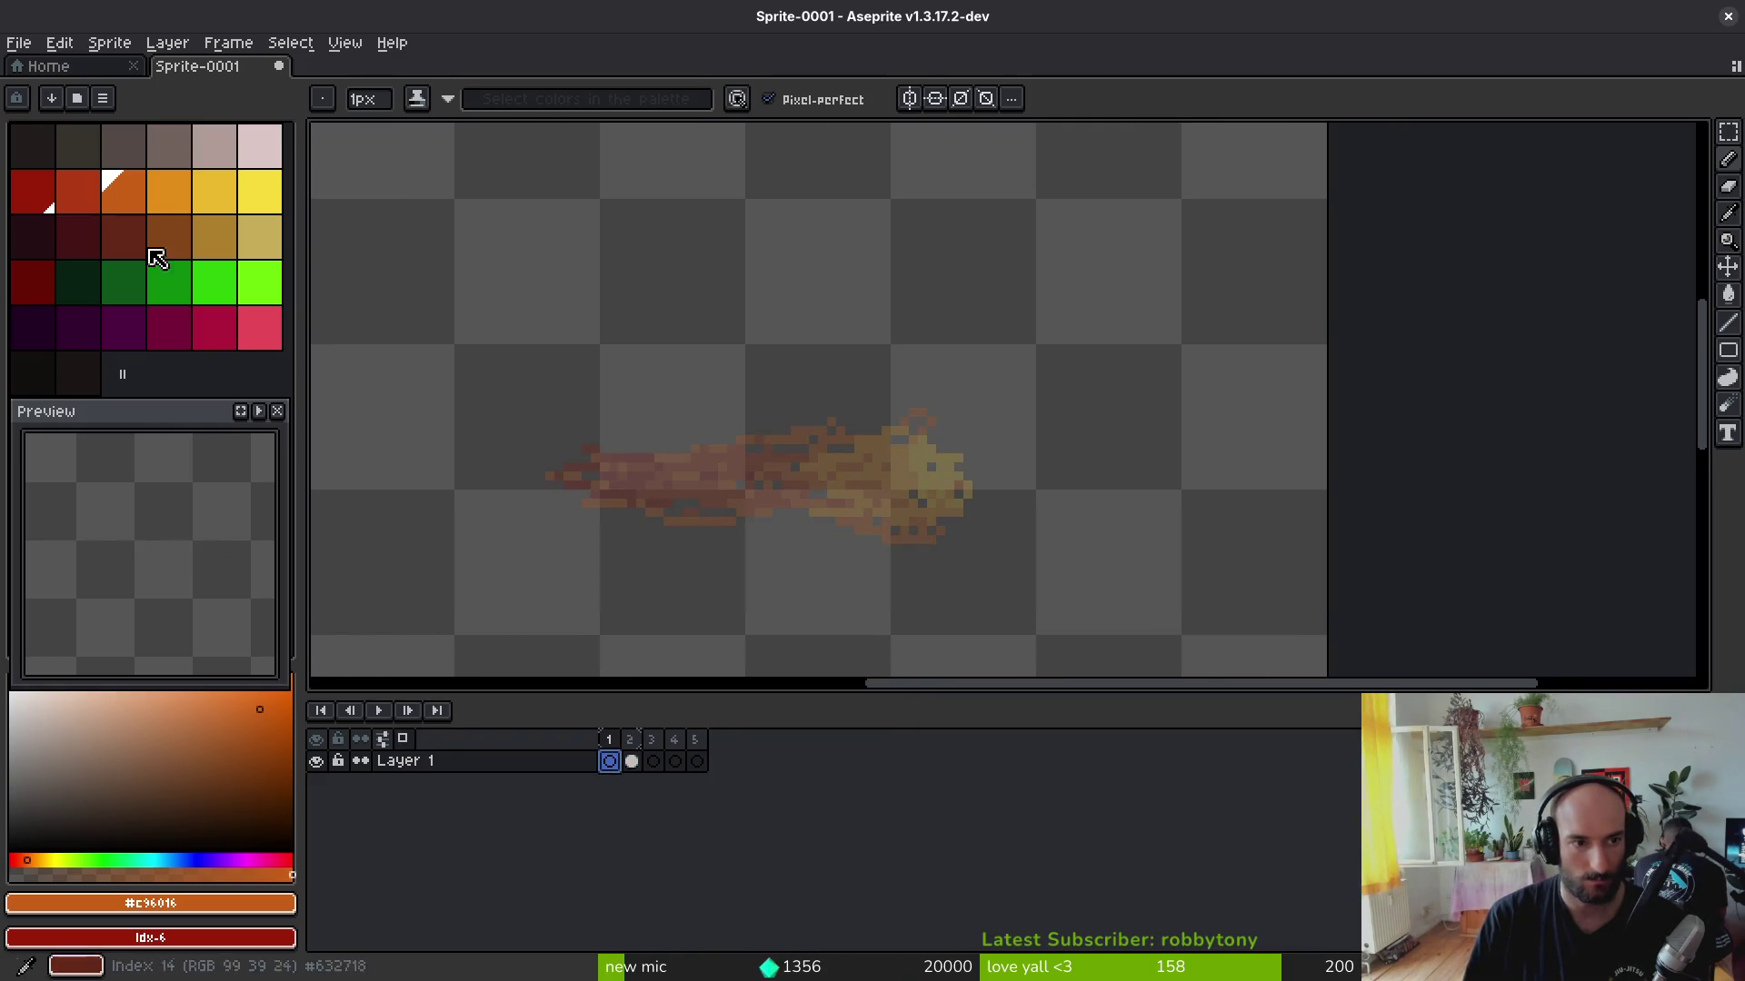
pyautogui.press('i')
pyautogui.press('Right')
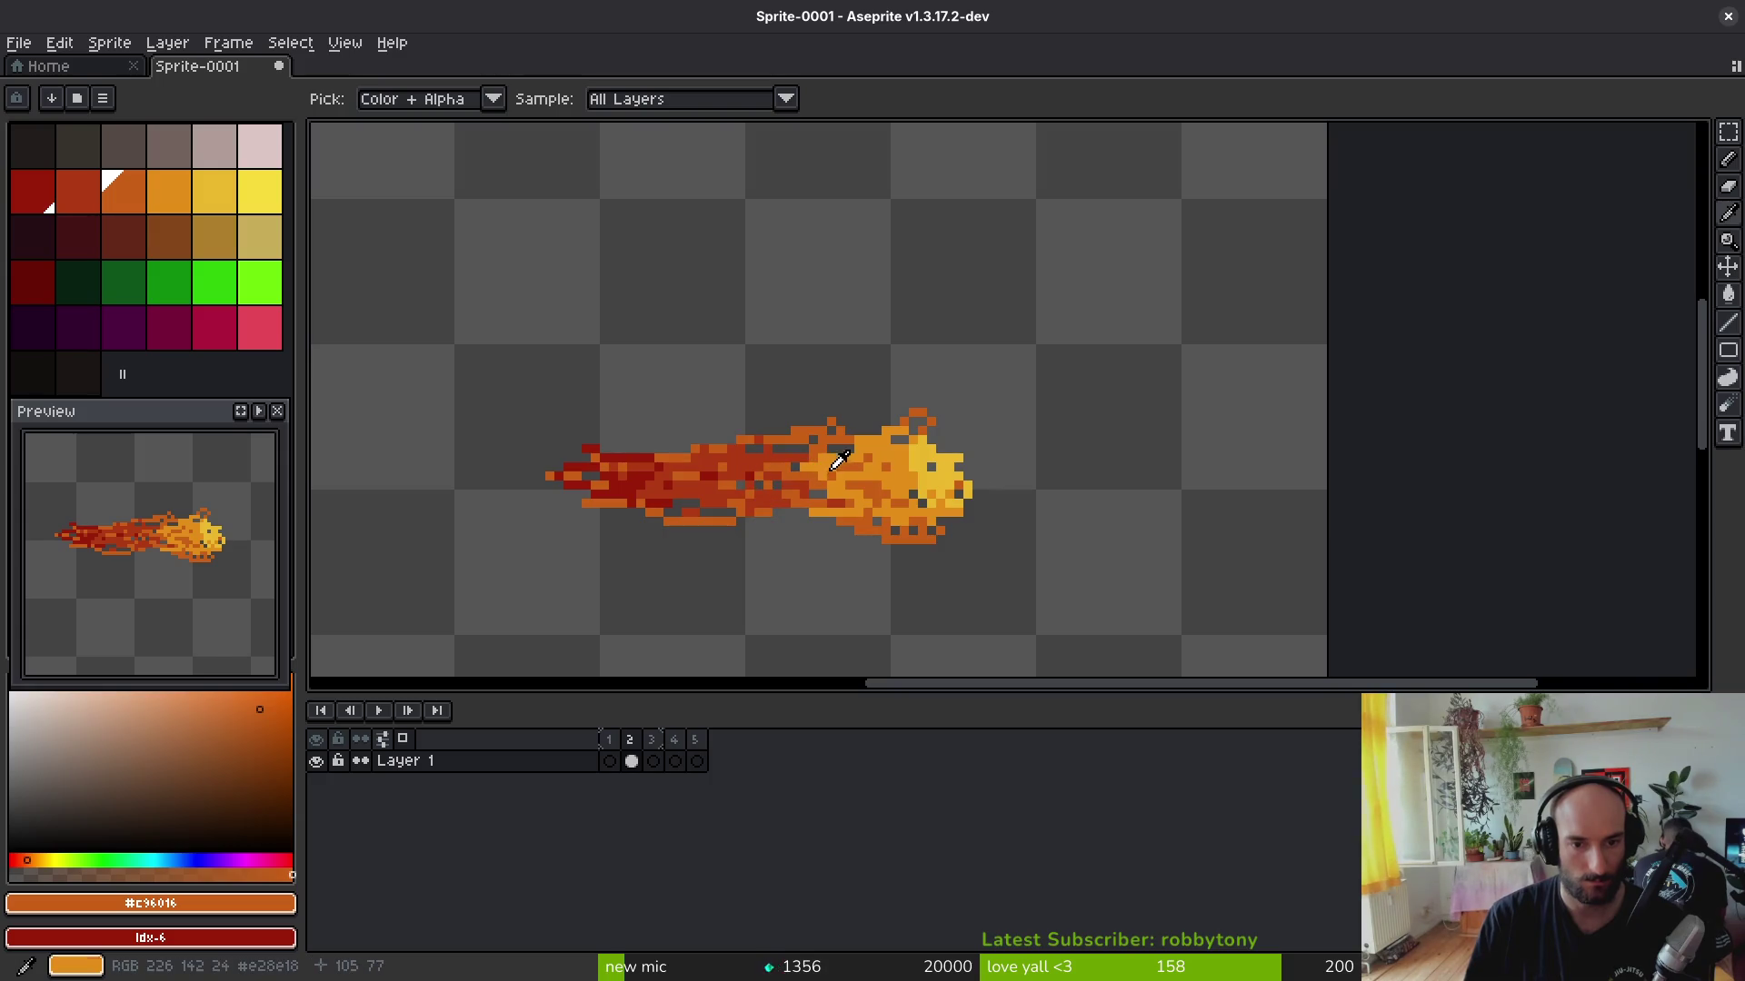
pyautogui.click(824, 464)
pyautogui.rightClick(763, 477)
pyautogui.press('Left')
pyautogui.press('b')
pyautogui.scroll(1, 628, 482)
pyautogui.moveTo(614, 450)
pyautogui.mouseDown()
pyautogui.moveTo(656, 451)
pyautogui.moveTo(639, 483)
pyautogui.moveTo(735, 498)
pyautogui.moveTo(708, 454)
pyautogui.moveTo(641, 450)
pyautogui.moveTo(751, 454)
pyautogui.moveTo(599, 484)
pyautogui.moveTo(557, 464)
pyautogui.moveTo(660, 425)
pyautogui.moveTo(676, 483)
pyautogui.mouseUp()
pyautogui.hotkey('ctrl', 'z')
# Step: Sample yellow and orange #c28c18 from the big fireball and paint the small flame's lower-left edge
pyautogui.press('i')
pyautogui.press('Right')
pyautogui.click(858, 487)
pyautogui.press('Left')
pyautogui.press('b')
pyautogui.press('i')
pyautogui.click(668, 463)
pyautogui.press('b')
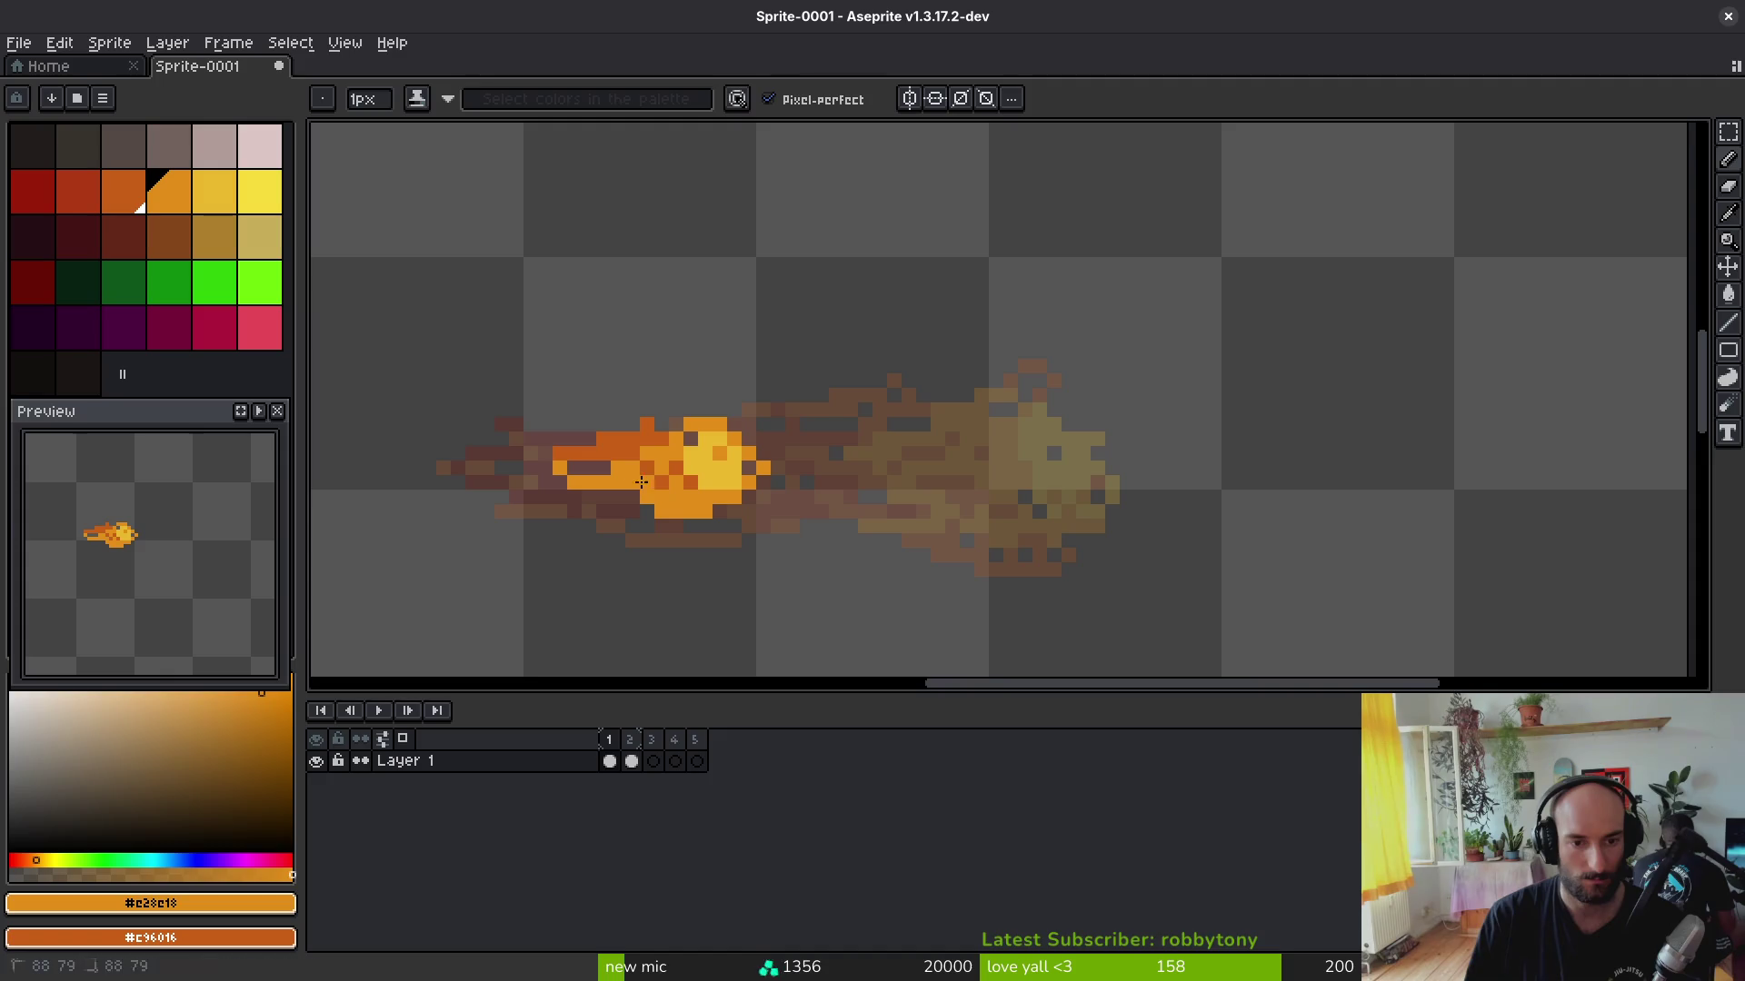
pyautogui.moveTo(600, 494); pyautogui.dragTo(496, 499)
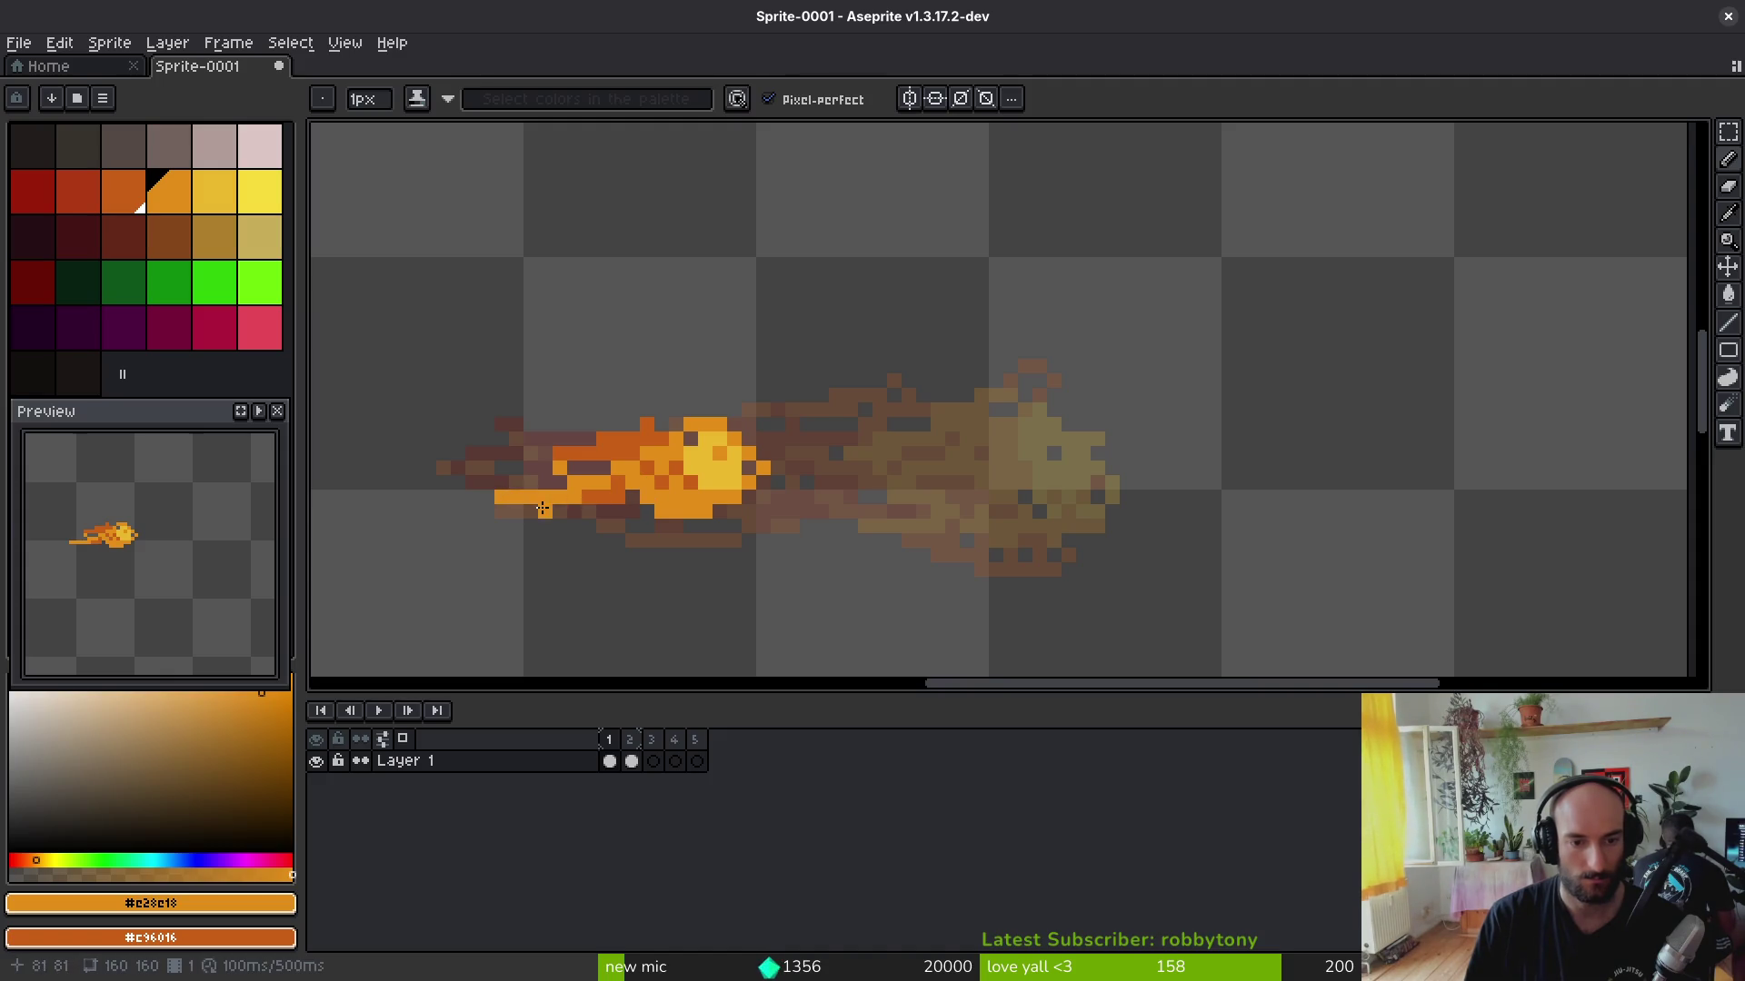
pyautogui.moveTo(583, 466)
pyautogui.mouseDown()
pyautogui.moveTo(513, 456)
pyautogui.moveTo(559, 485)
pyautogui.mouseUp()
# Step: Sample two reds from the big flame and paint red and dark red into the small flame's tail
pyautogui.press('alt')
pyautogui.press('Right')
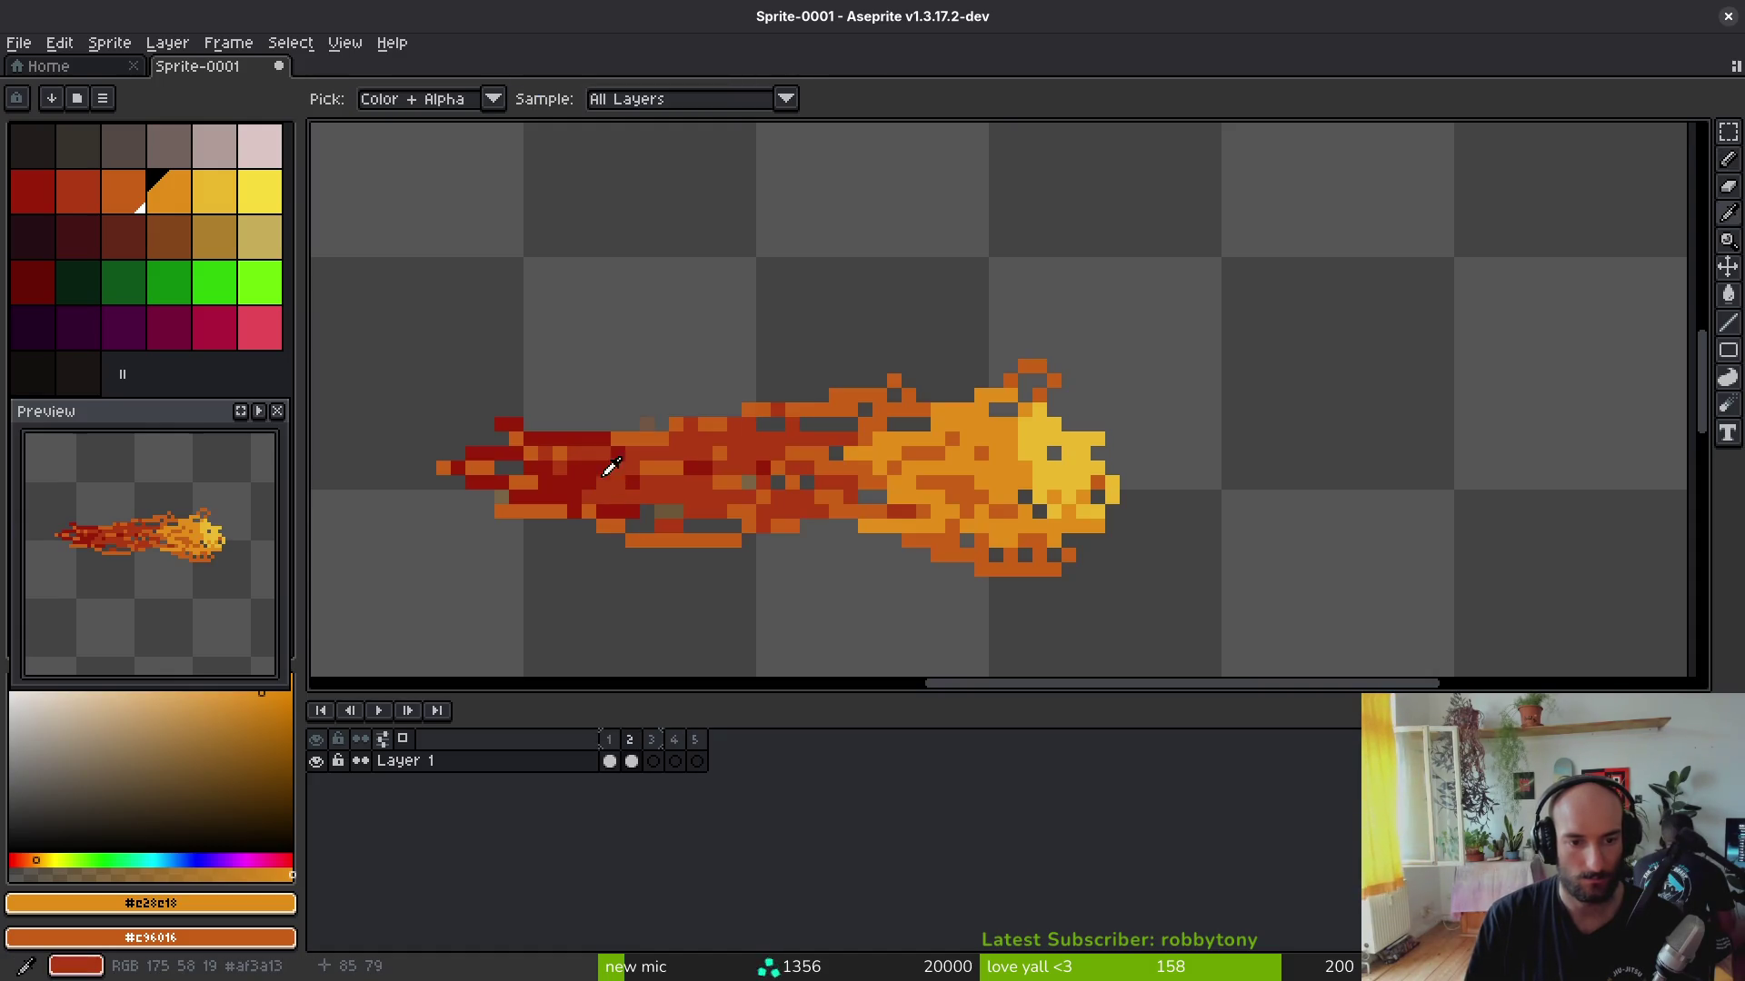
pyautogui.click(628, 468)
pyautogui.rightClick(624, 471)
pyautogui.press('Left')
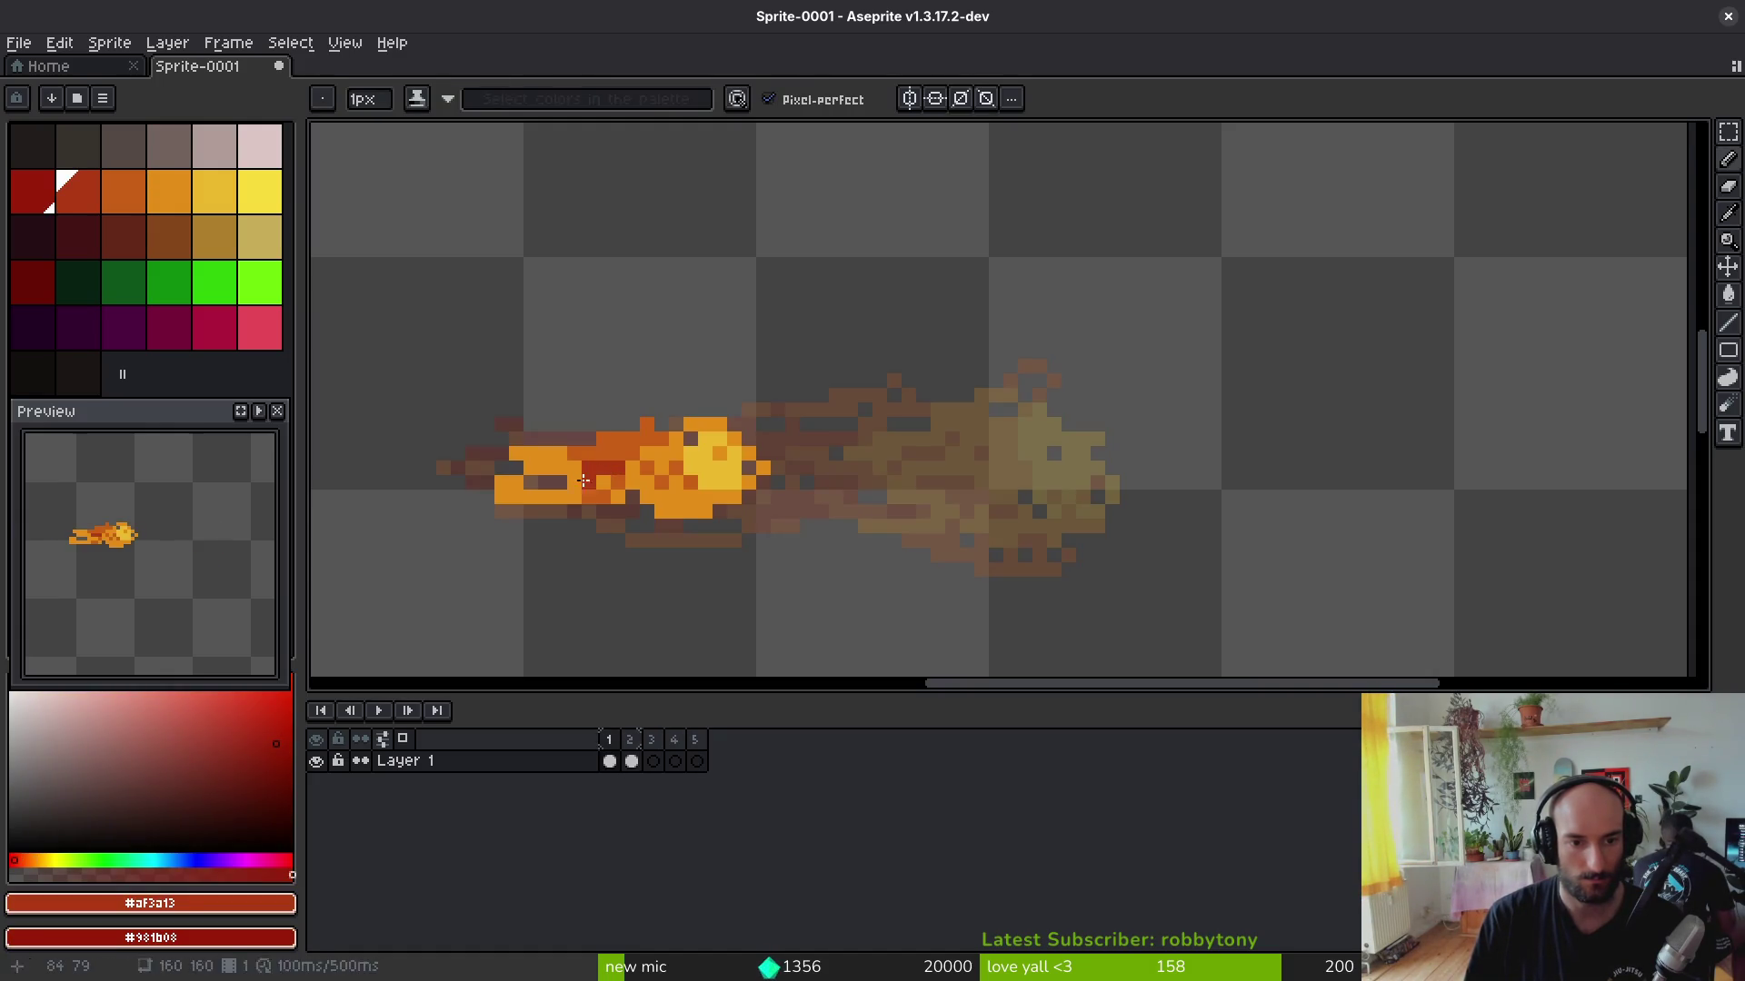
pyautogui.moveTo(559, 454); pyautogui.dragTo(568, 466)
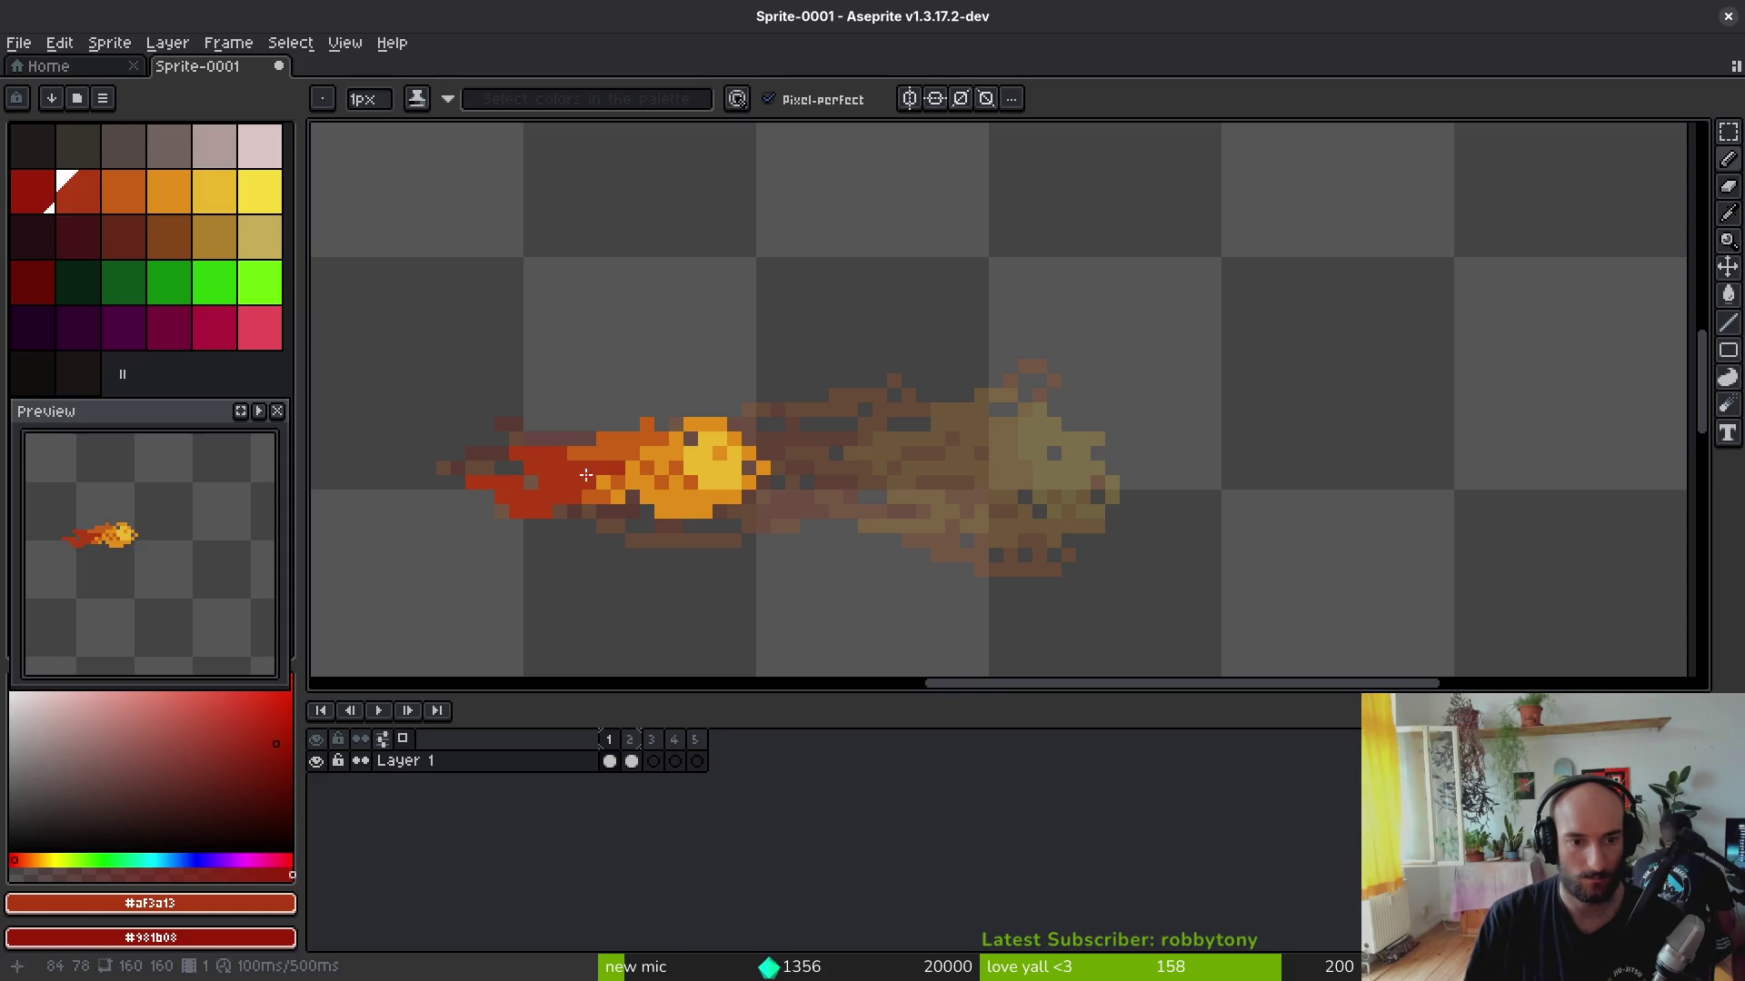
pyautogui.moveTo(582, 468); pyautogui.dragTo(545, 481)
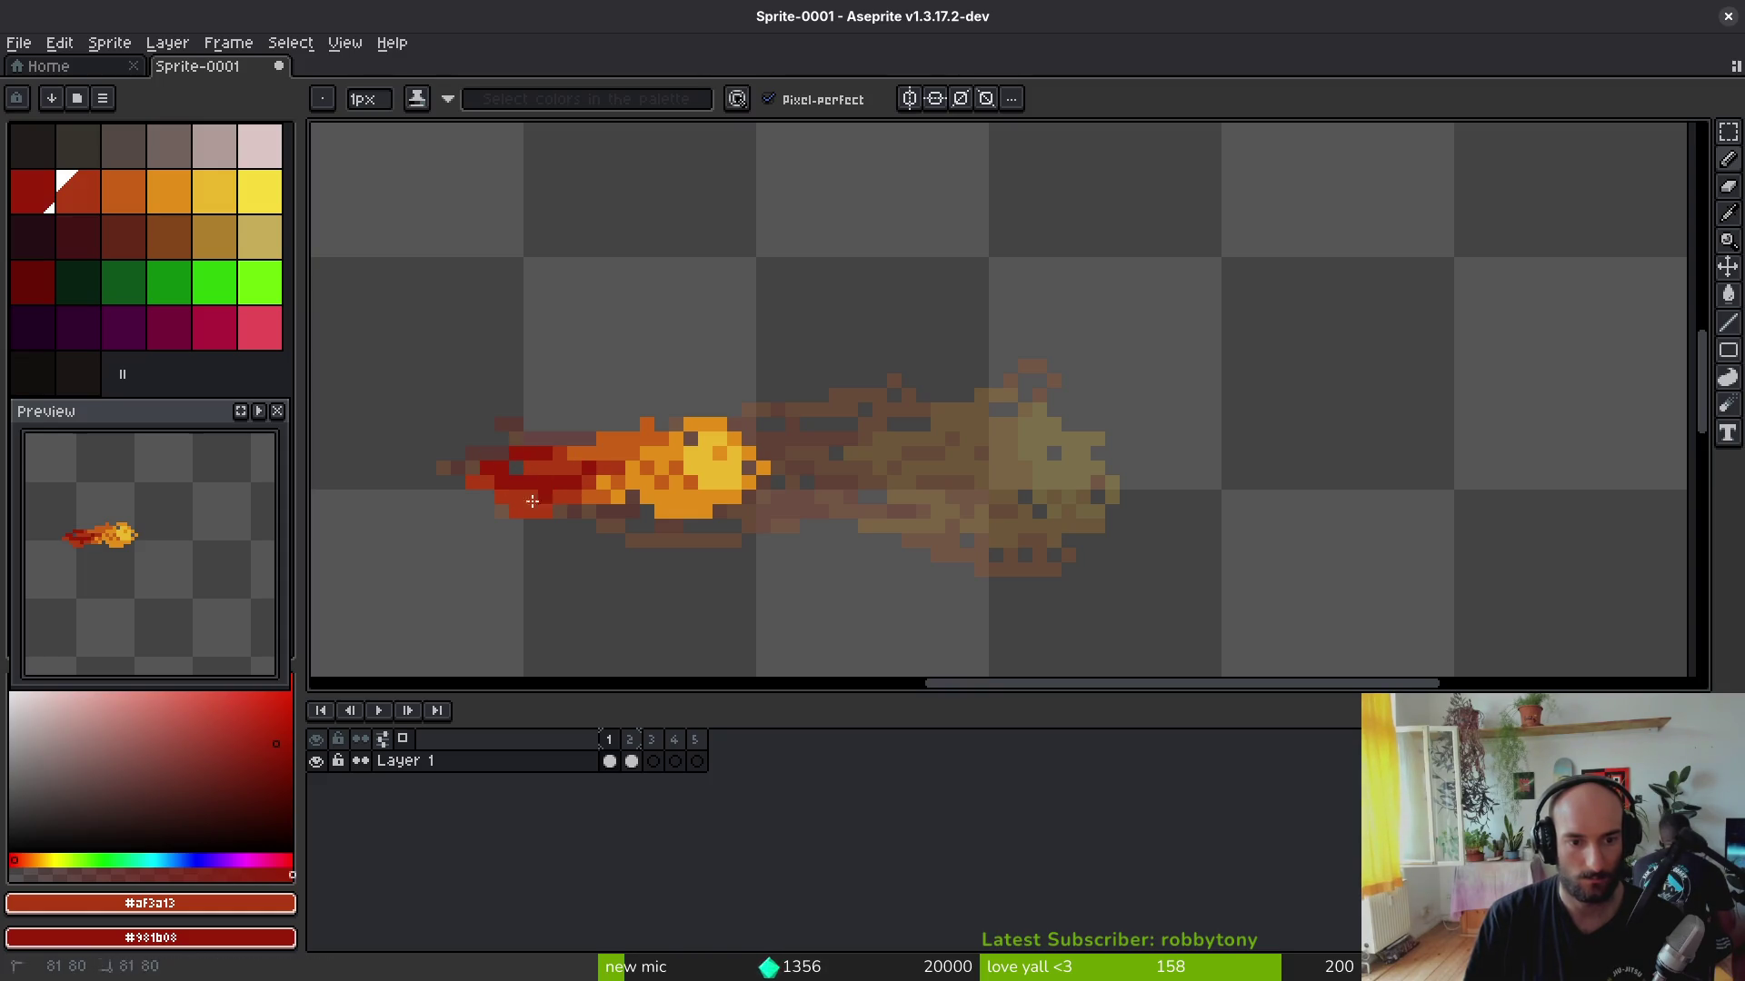
pyautogui.scroll(-4, 641, 465)
pyautogui.scroll(3, 627, 470)
pyautogui.scroll(1, 608, 466)
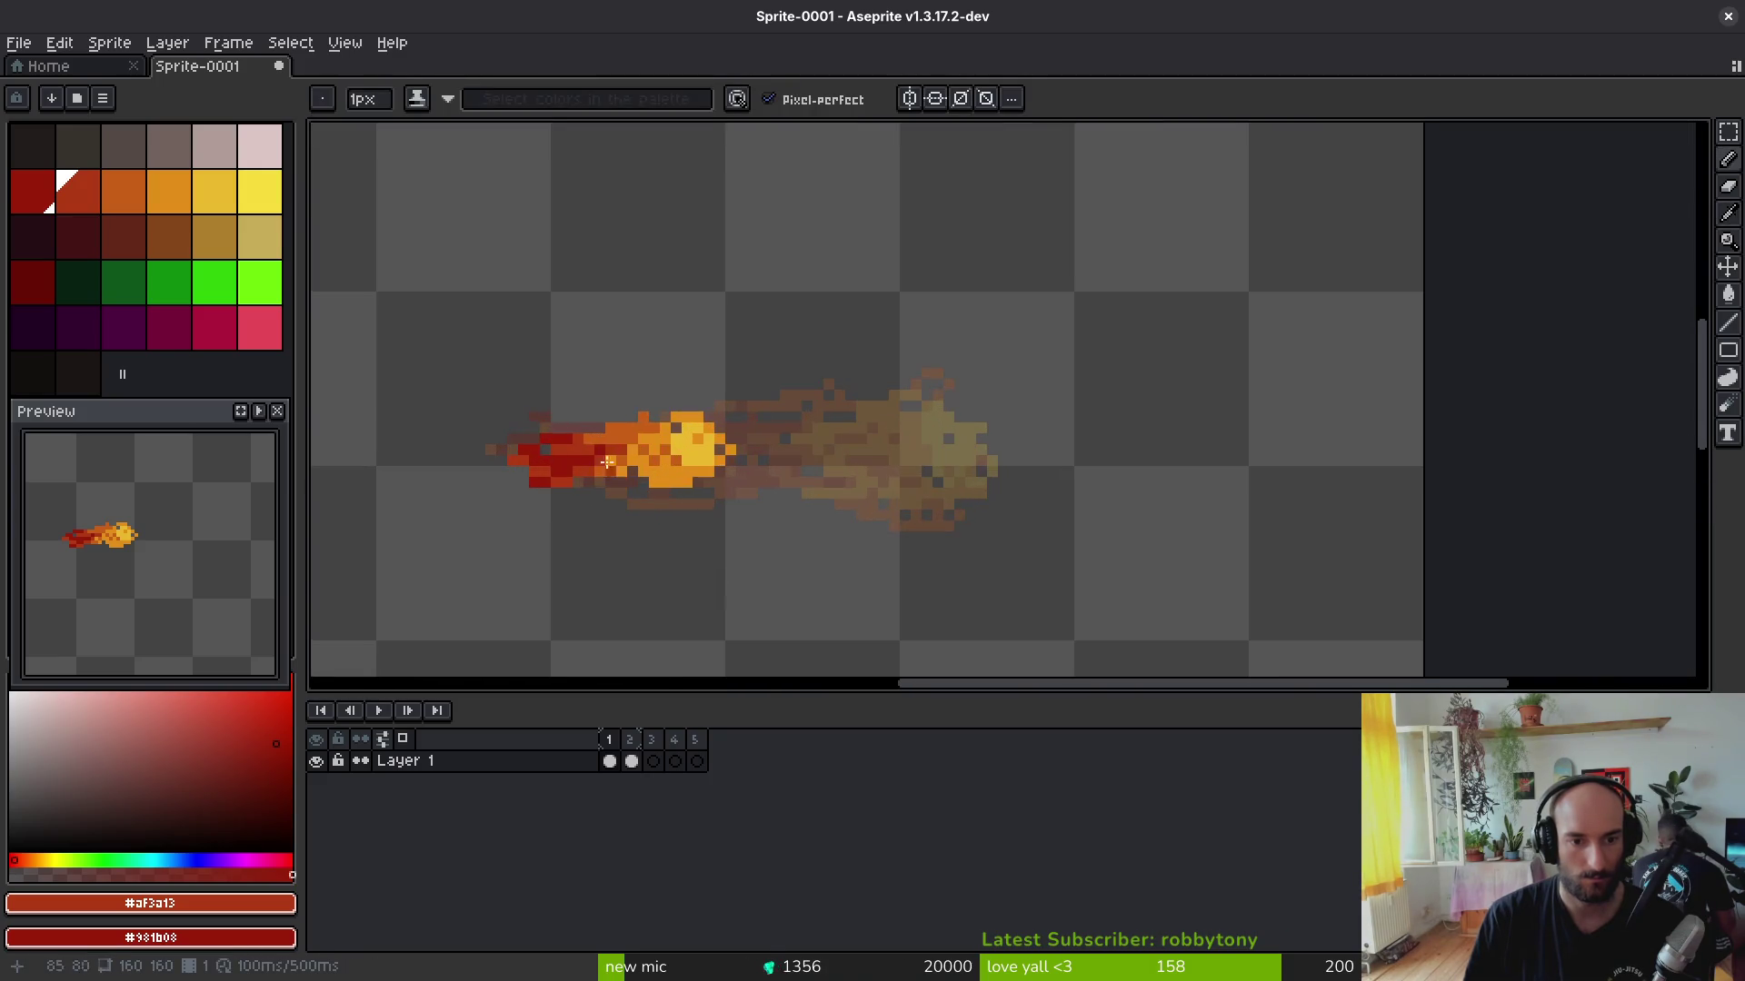
pyautogui.scroll(1, 608, 465)
pyautogui.scroll(3, 613, 457)
# Step: Add orange pixels to the flame's middle, undoing an overlong stroke, then insert an empty frame after frame 1
pyautogui.keyDown('alt'); pyautogui.click(623, 448); pyautogui.keyUp('alt')
pyautogui.moveTo(574, 479); pyautogui.dragTo(326, 480)
pyautogui.hotkey('ctrl', 'z')
pyautogui.moveTo(532, 477); pyautogui.dragTo(584, 441)
pyautogui.scroll(-1, 623, 452)
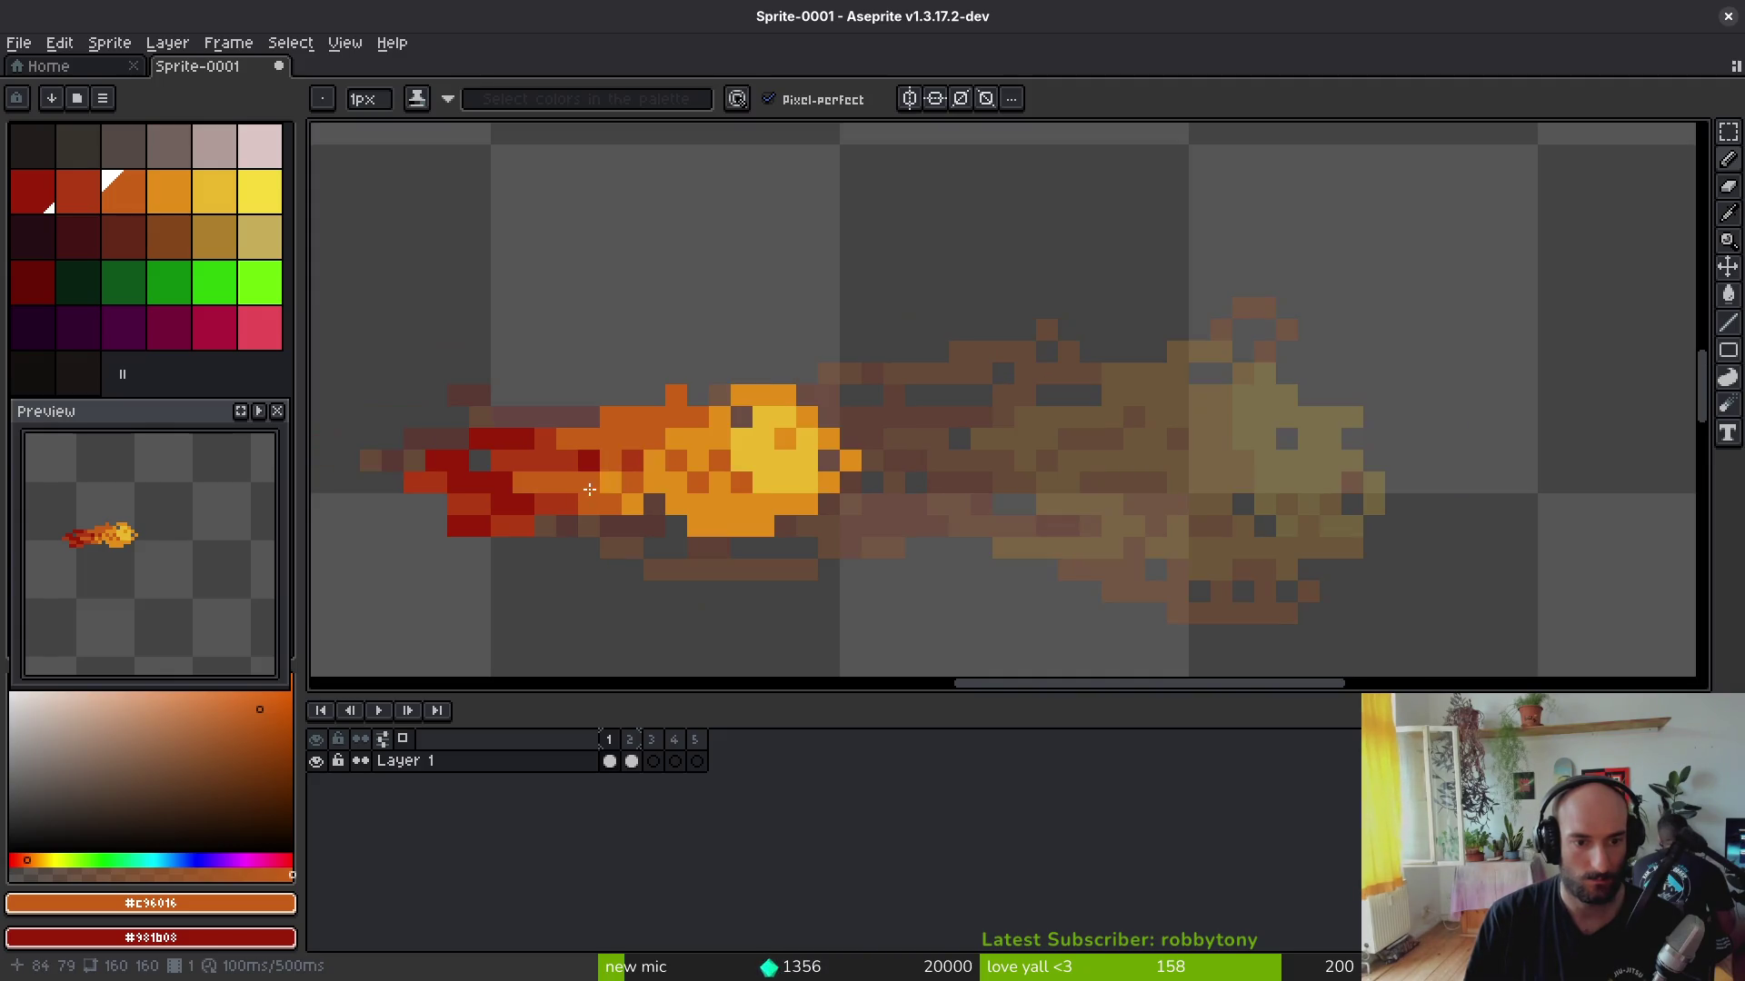
pyautogui.scroll(-2, 806, 595)
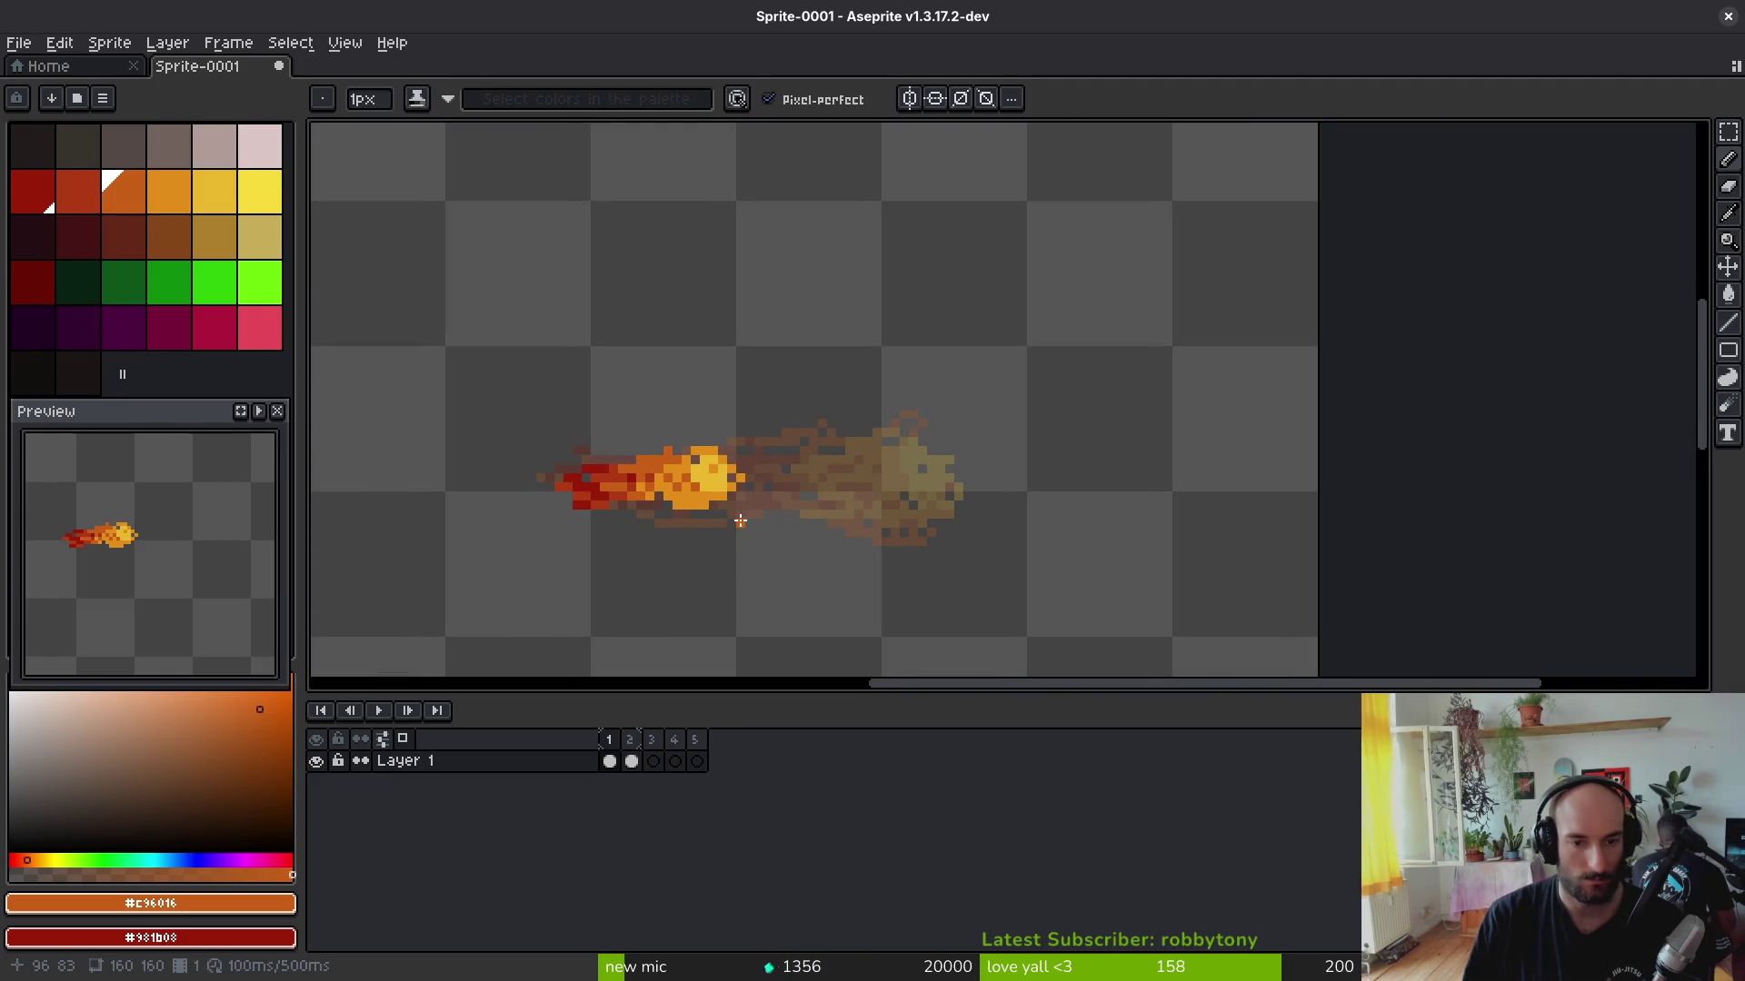
pyautogui.press('Right')
pyautogui.press('Left')
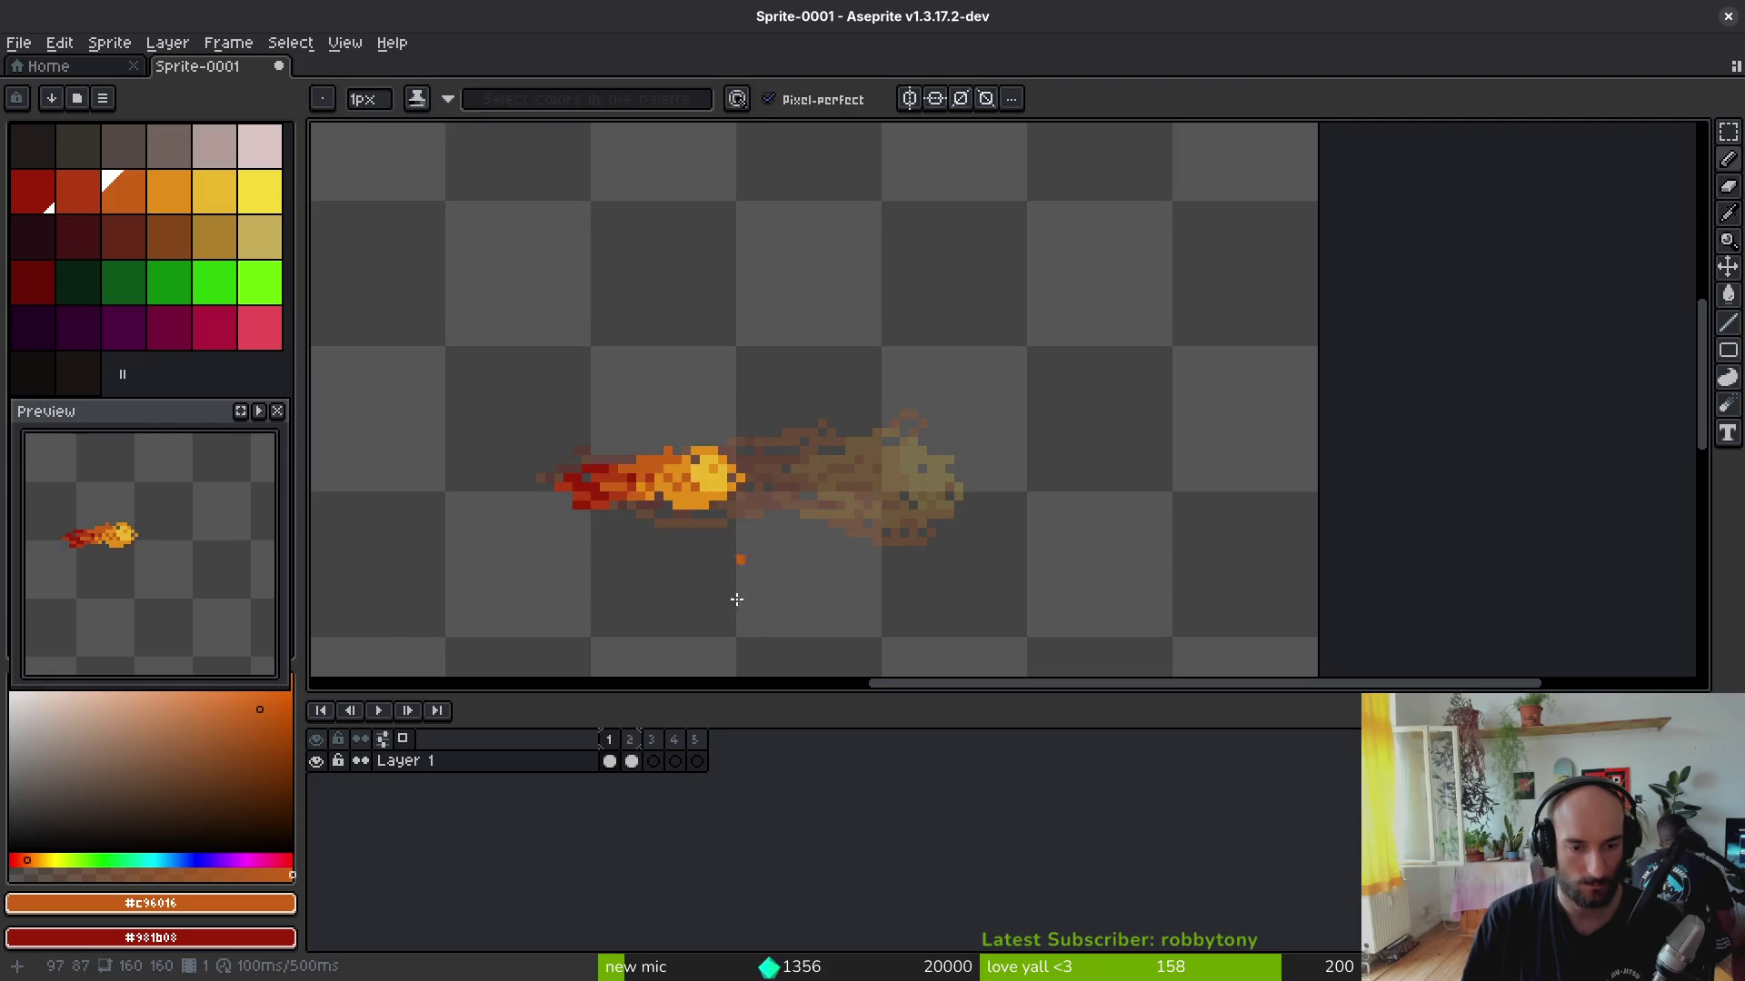
pyautogui.hotkey('alt', 'b')
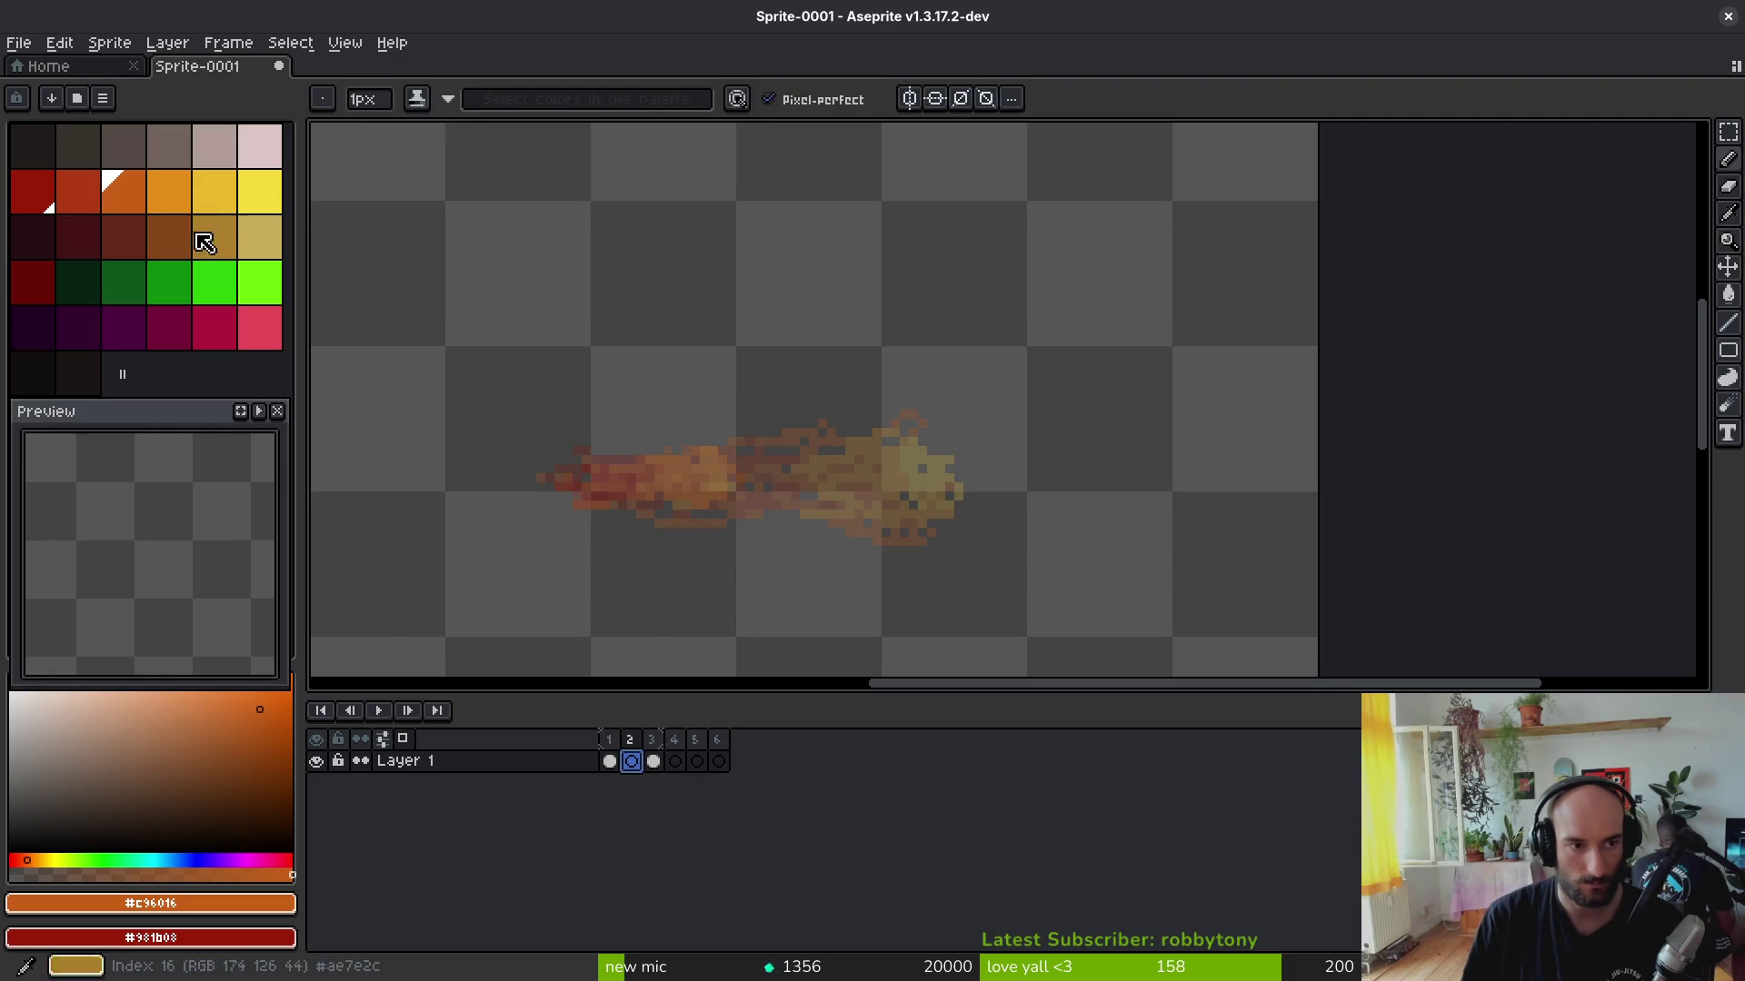
# Step: Paint a yellow core and orange pixels on frame 2, sampling colours from frame 1
pyautogui.press('Left')
pyautogui.click(719, 475)
pyautogui.press('Right')
pyautogui.scroll(2, 764, 467)
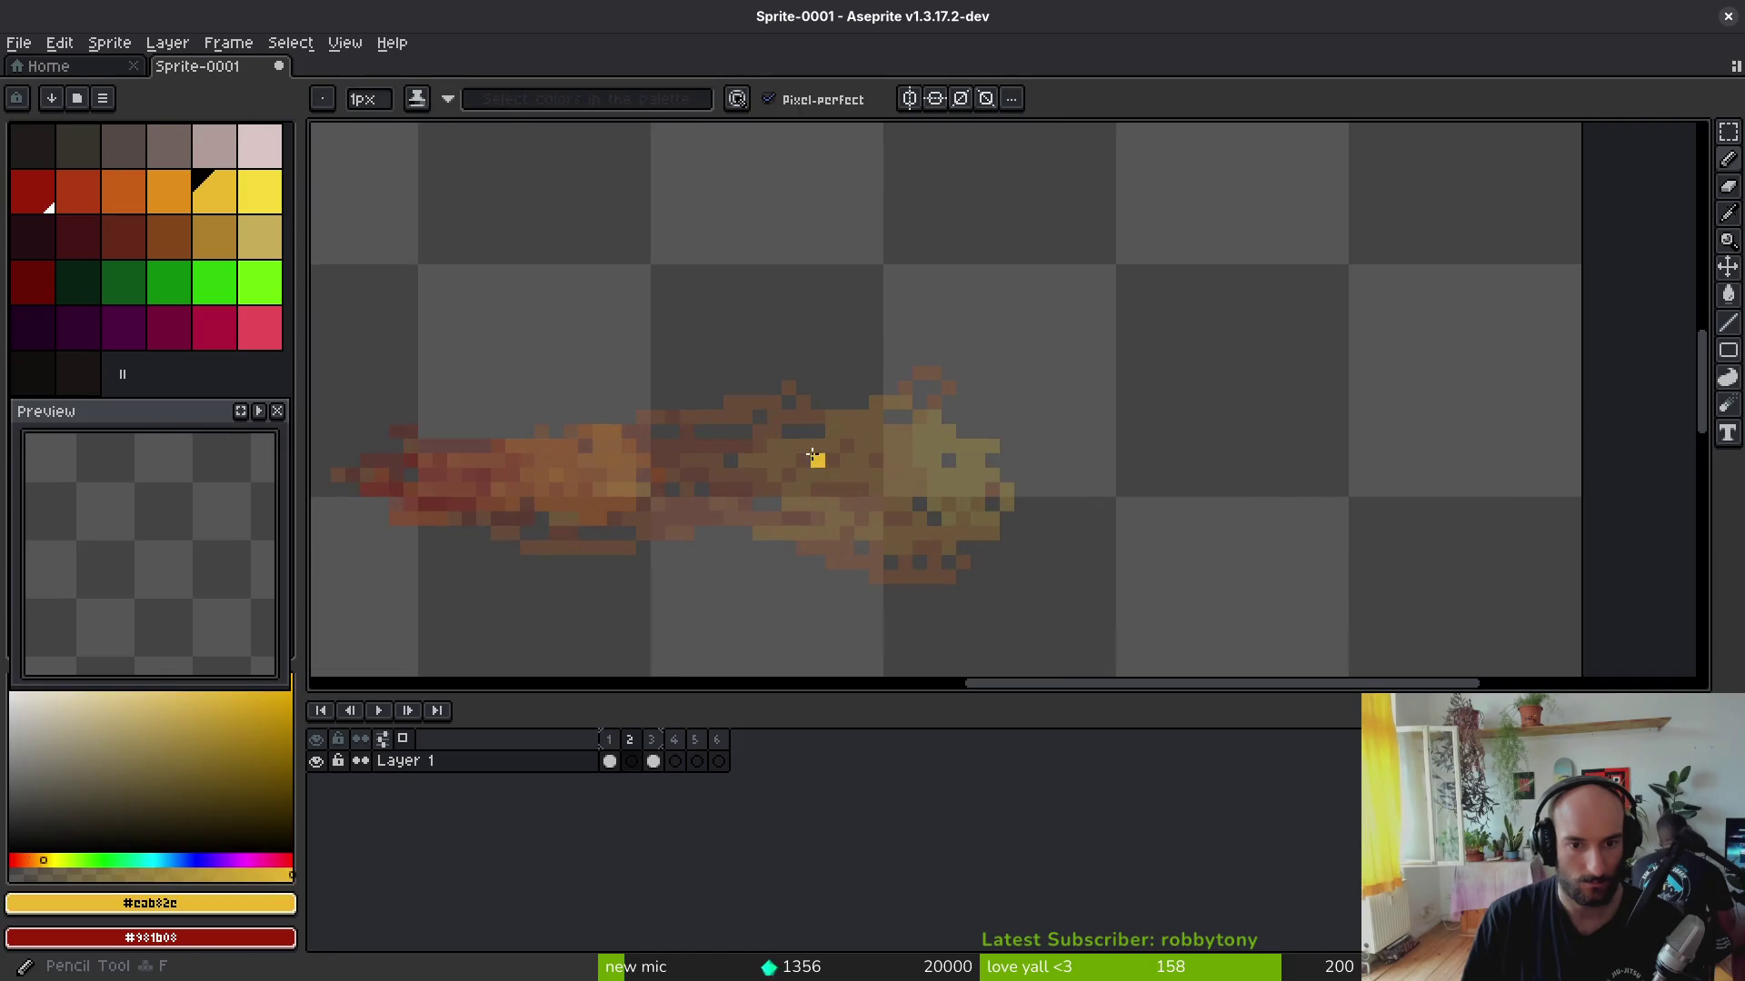
pyautogui.moveTo(810, 461); pyautogui.dragTo(813, 460)
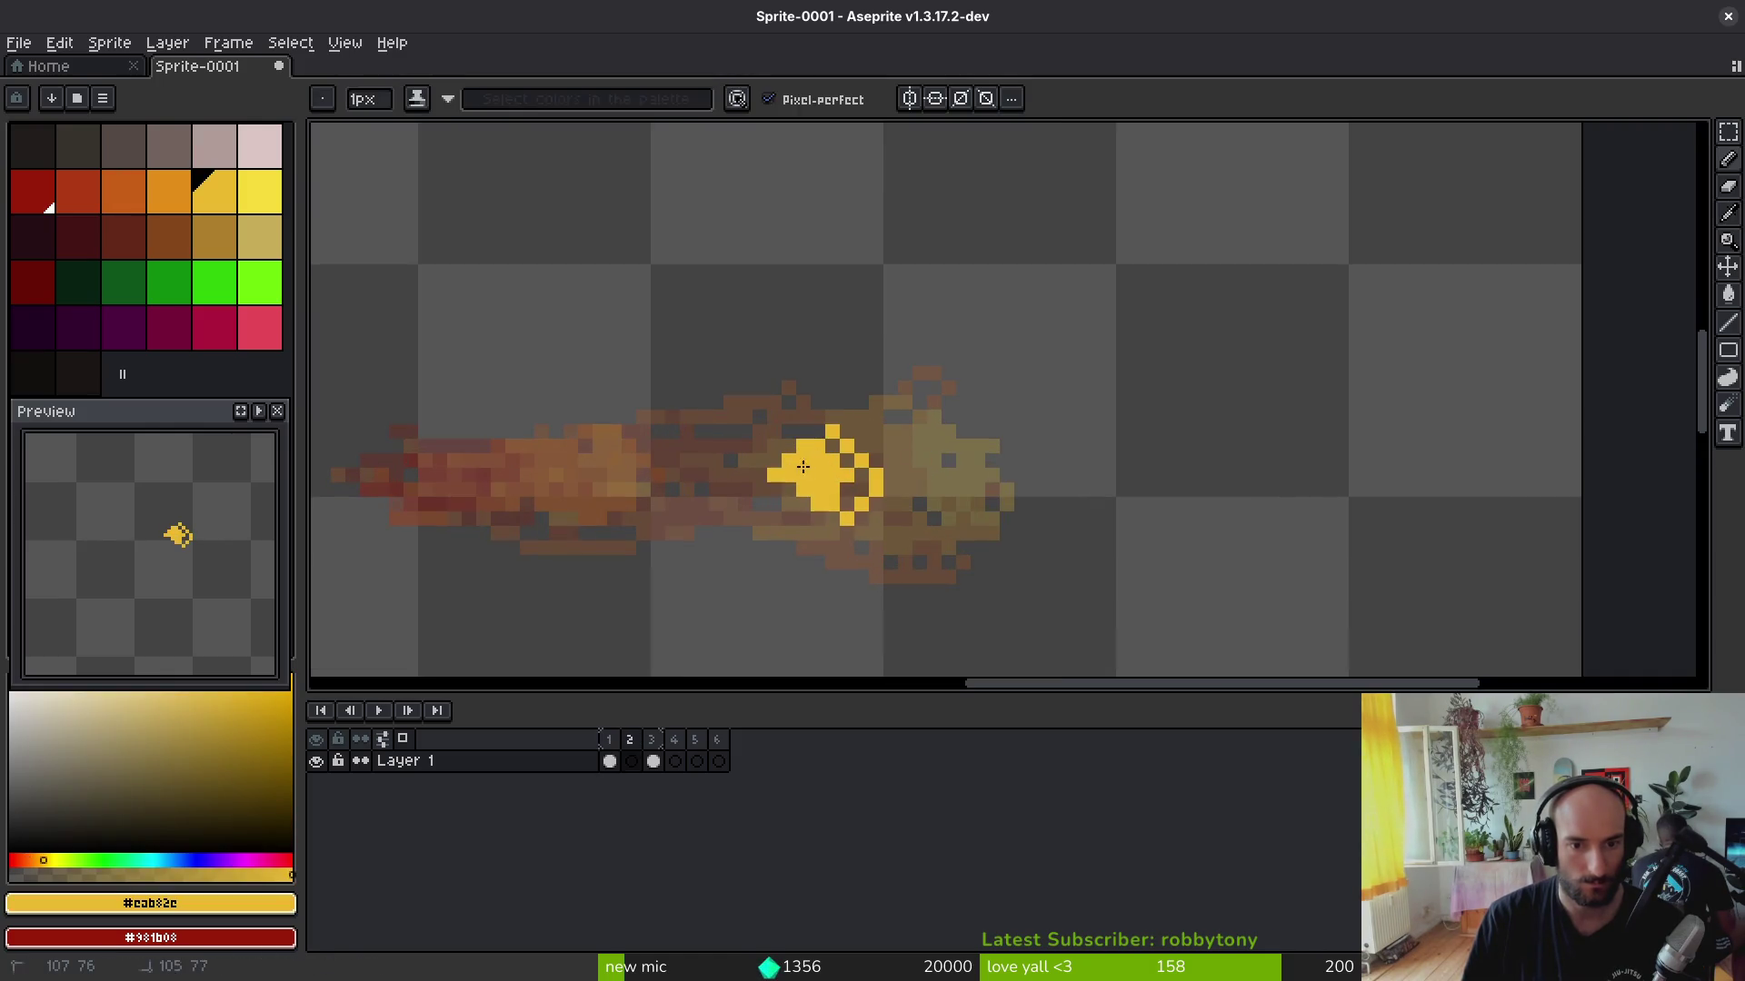
pyautogui.press('Left')
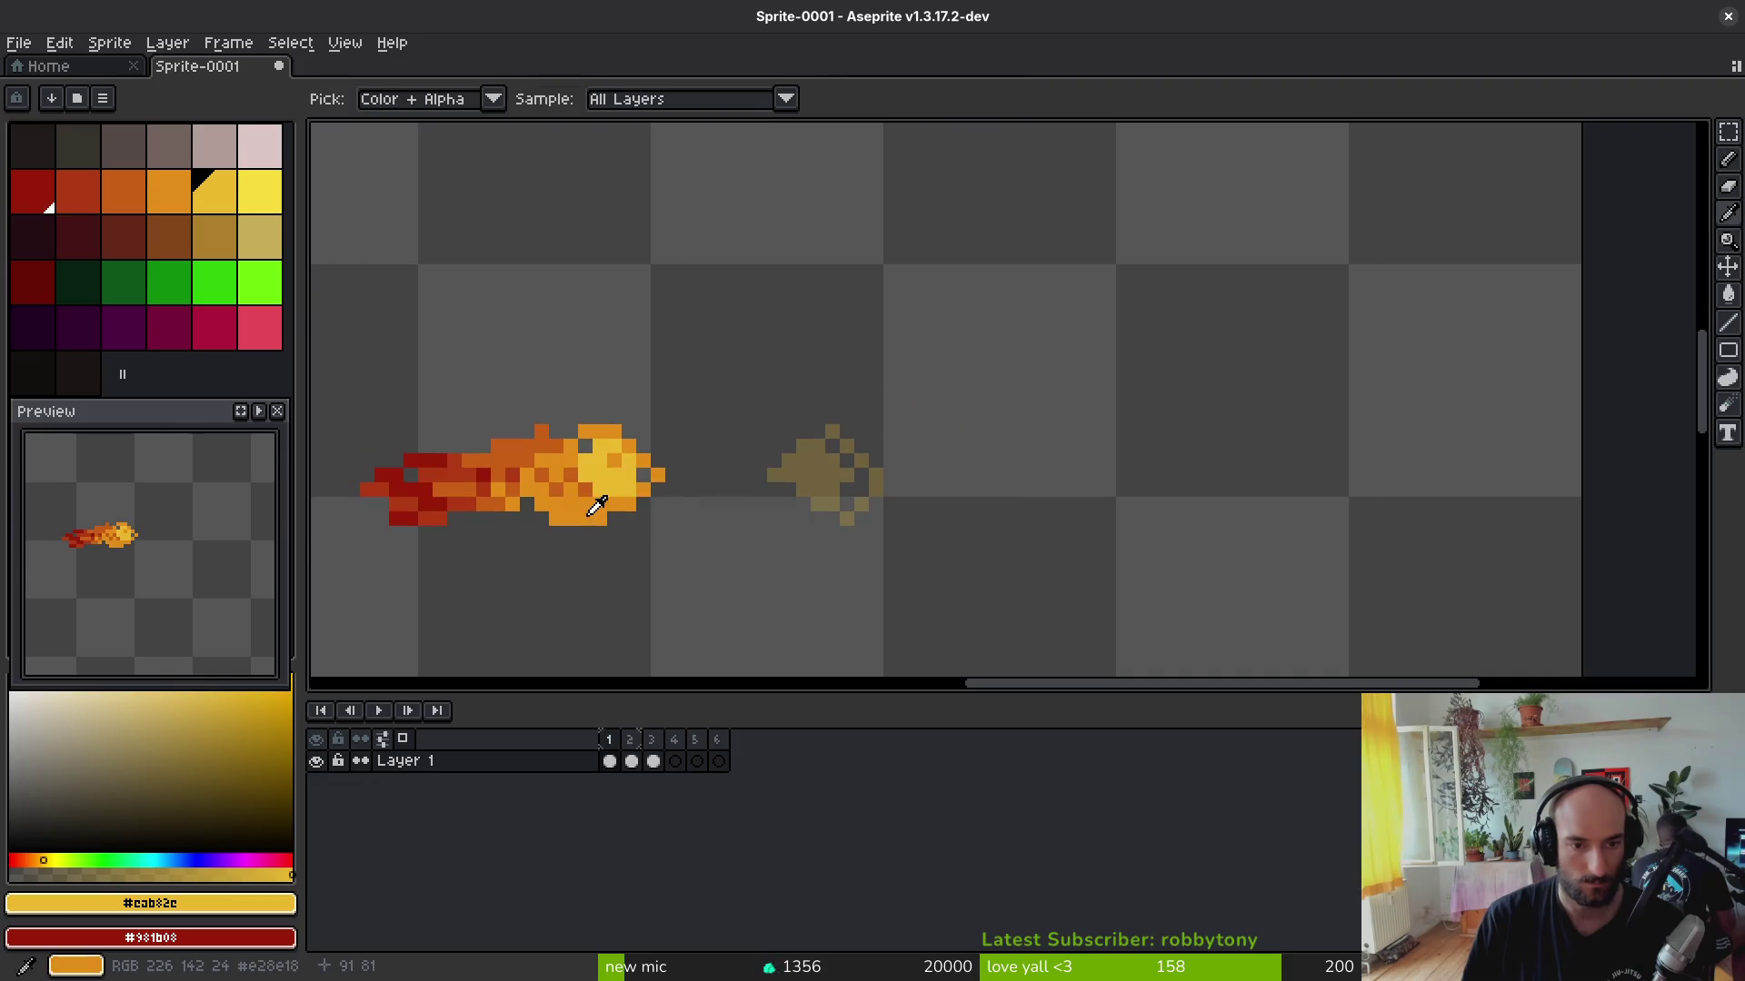
pyautogui.click(596, 506)
pyautogui.rightClick(596, 505)
pyautogui.press('Right')
pyautogui.moveTo(818, 518)
pyautogui.mouseDown()
pyautogui.moveTo(736, 470)
pyautogui.moveTo(832, 505)
pyautogui.moveTo(894, 480)
pyautogui.mouseUp()
# Step: Add a yellow head pixel and fill an orange band and upper flame body on frame 2
pyautogui.click(845, 532)
pyautogui.keyDown('alt'); pyautogui.click(838, 499); pyautogui.keyUp('alt')
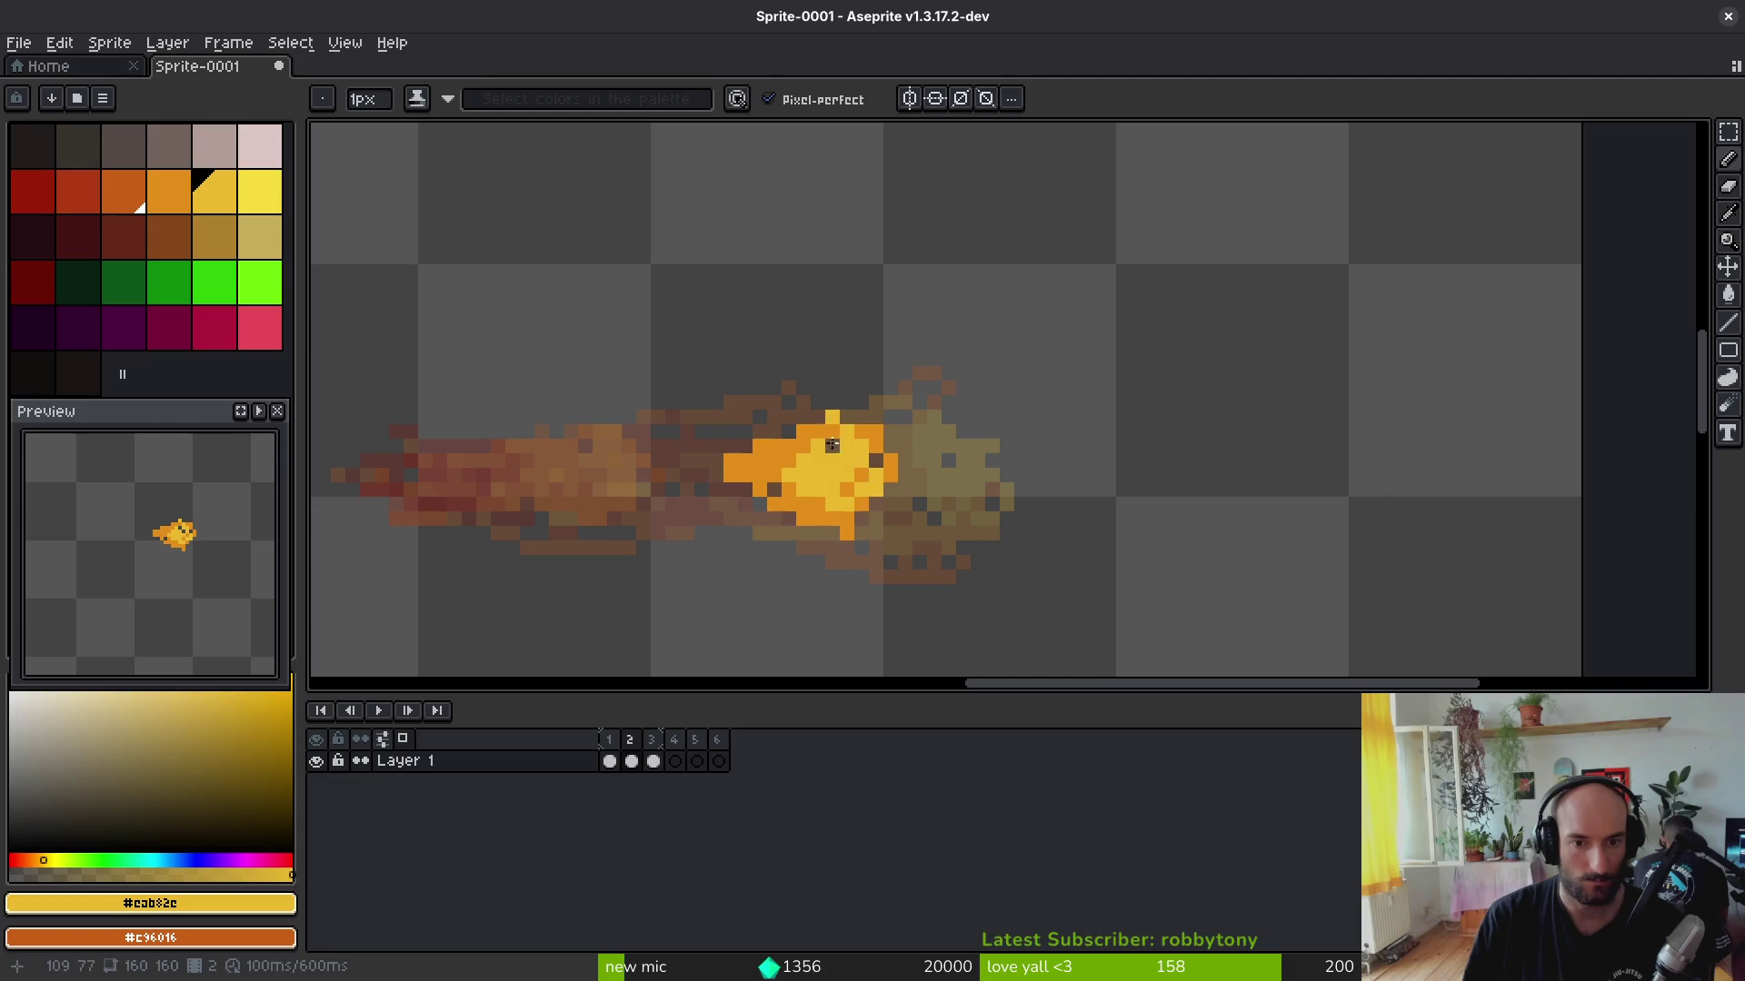
pyautogui.keyDown('alt'); pyautogui.click(873, 423); pyautogui.keyUp('alt')
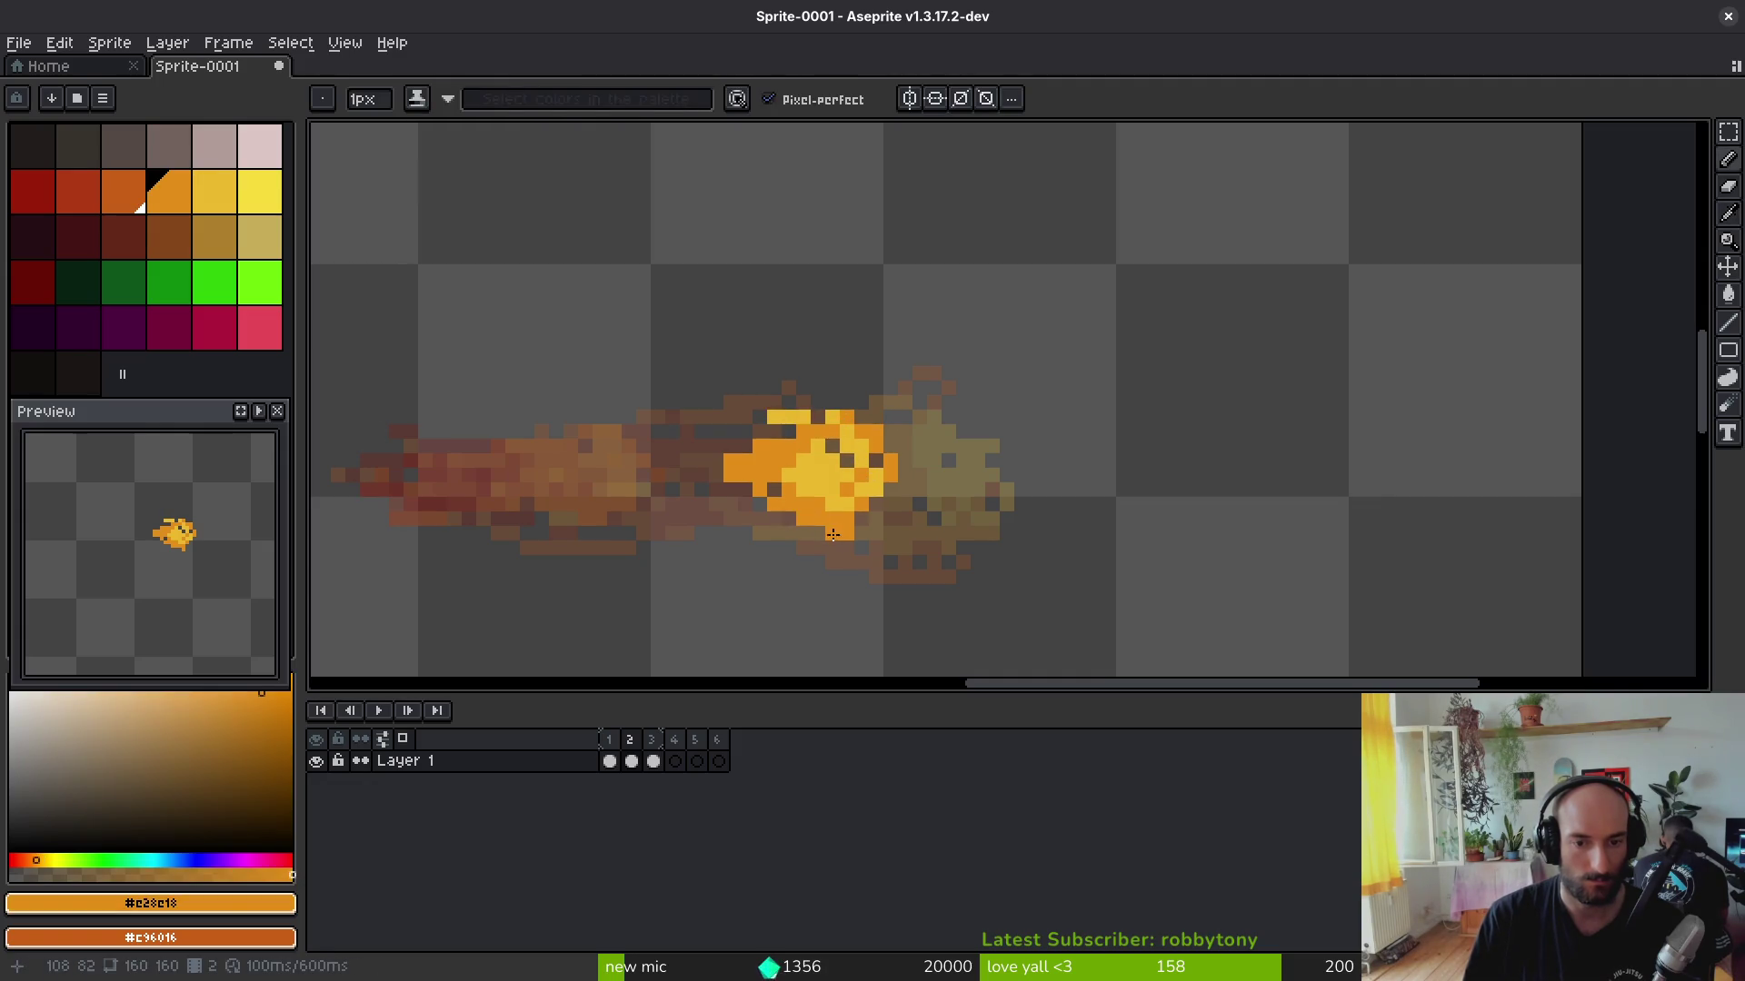
pyautogui.moveTo(831, 534); pyautogui.dragTo(627, 504)
pyautogui.moveTo(674, 429)
pyautogui.mouseDown()
pyautogui.moveTo(770, 436)
pyautogui.moveTo(715, 459)
pyautogui.mouseUp()
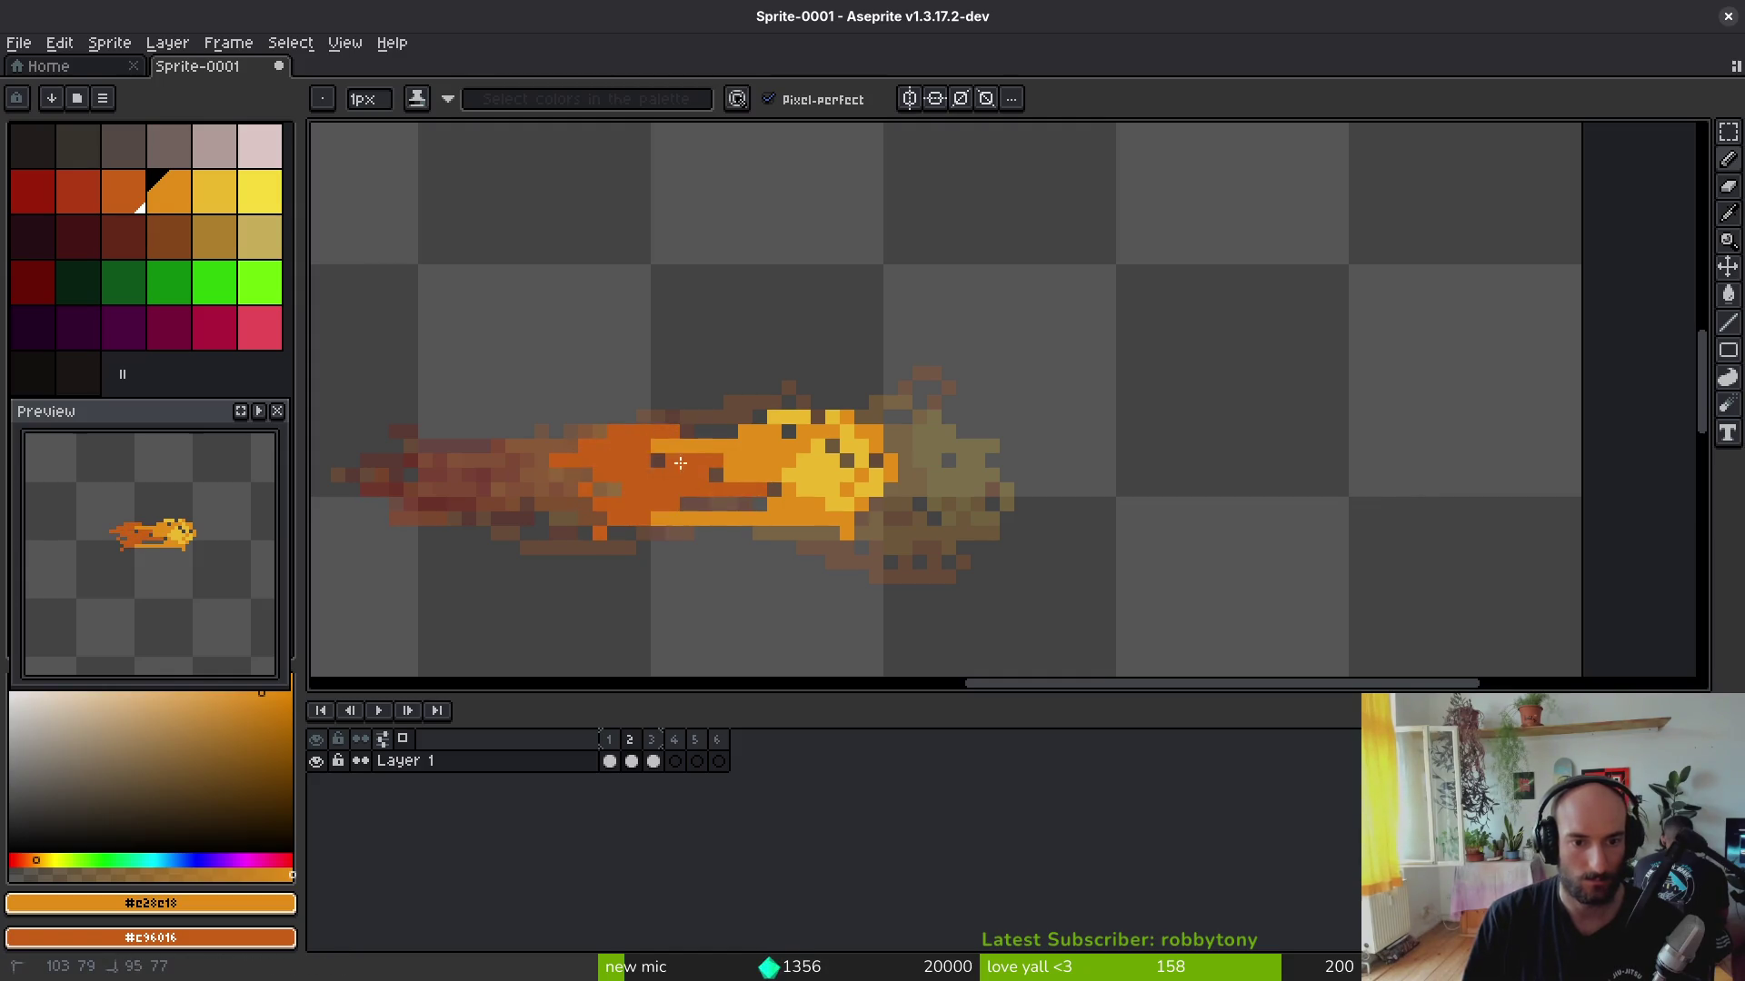
# Step: Sample red and dark red from frame 1 and paint the flame's lower-left tail
pyautogui.press(',')
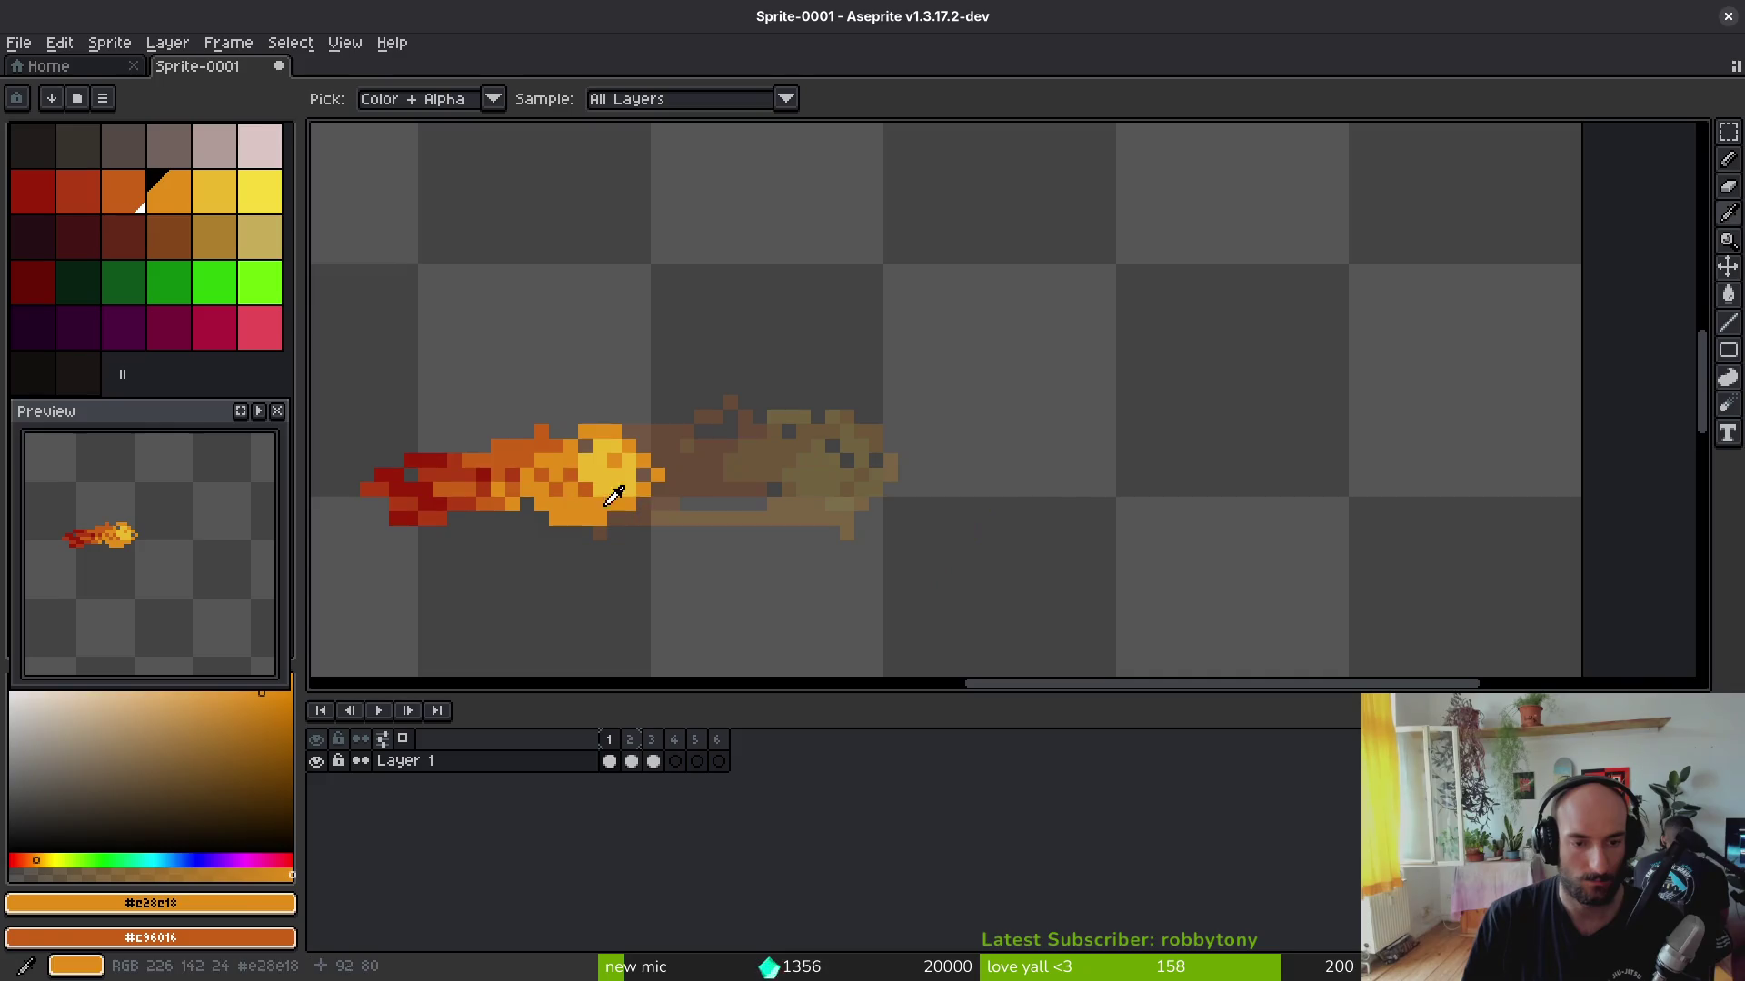
pyautogui.keyDown('alt'); pyautogui.click(464, 467); pyautogui.keyUp('alt')
pyautogui.keyDown('alt'); pyautogui.rightClick(440, 475); pyautogui.keyUp('alt')
pyautogui.press('.')
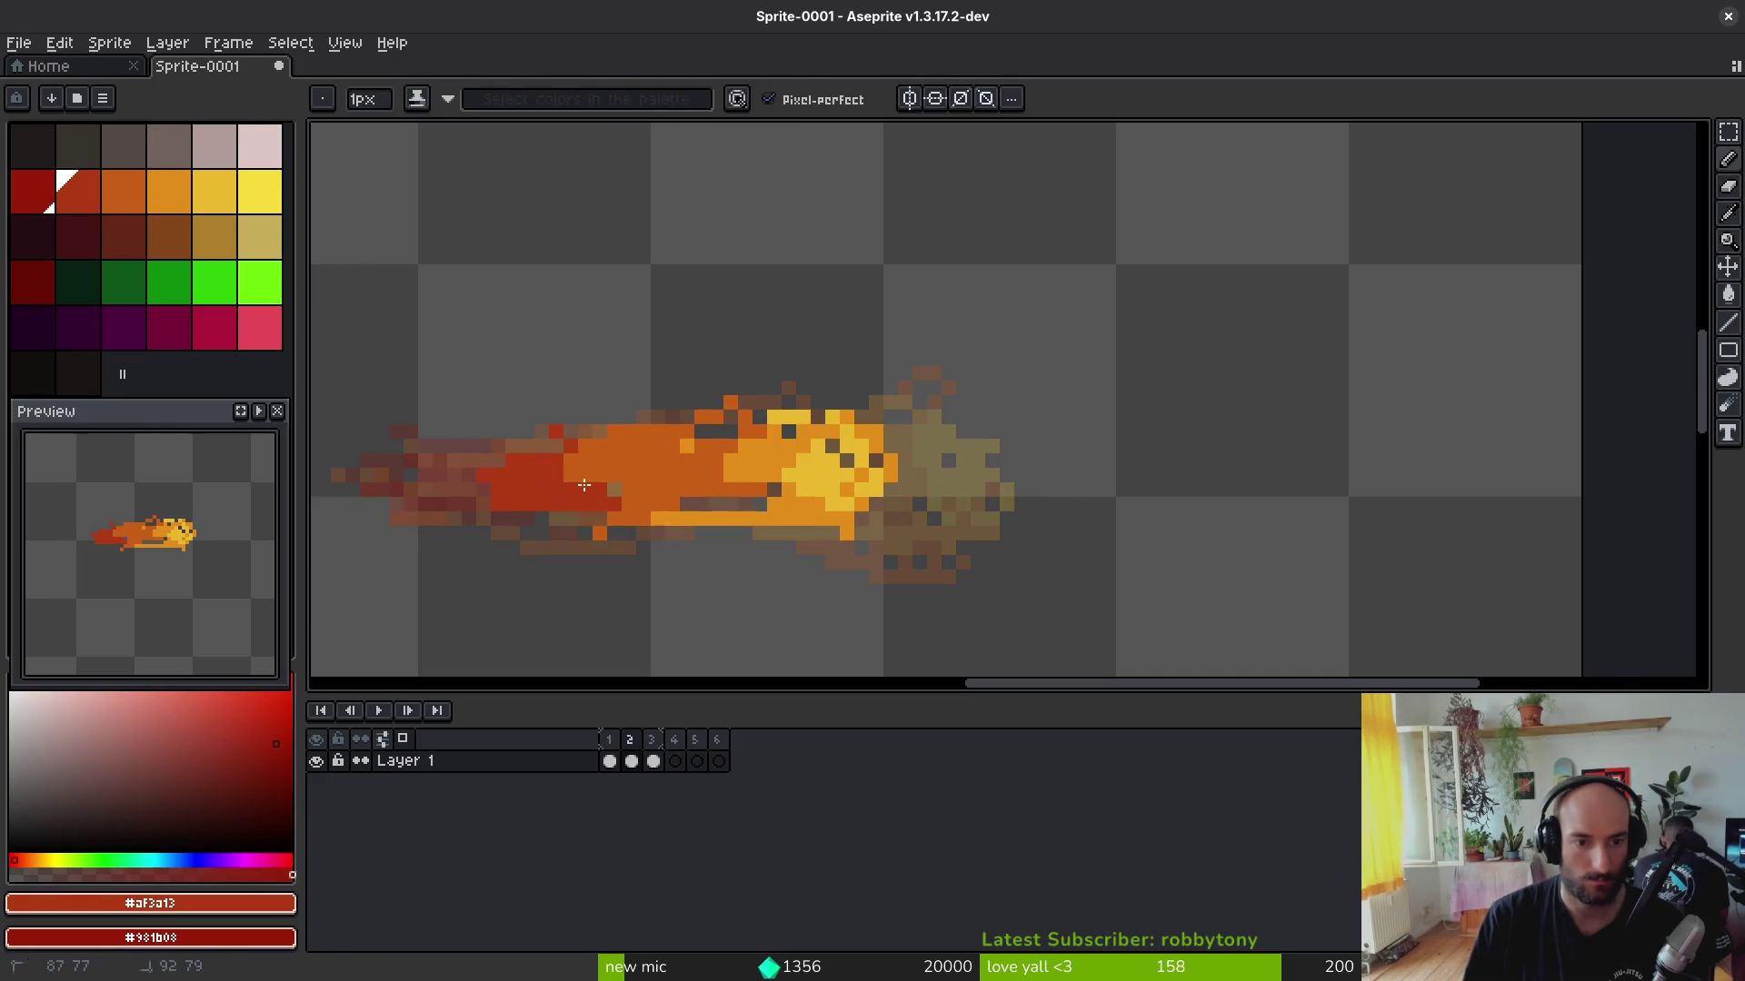
pyautogui.moveTo(414, 478); pyautogui.dragTo(456, 496)
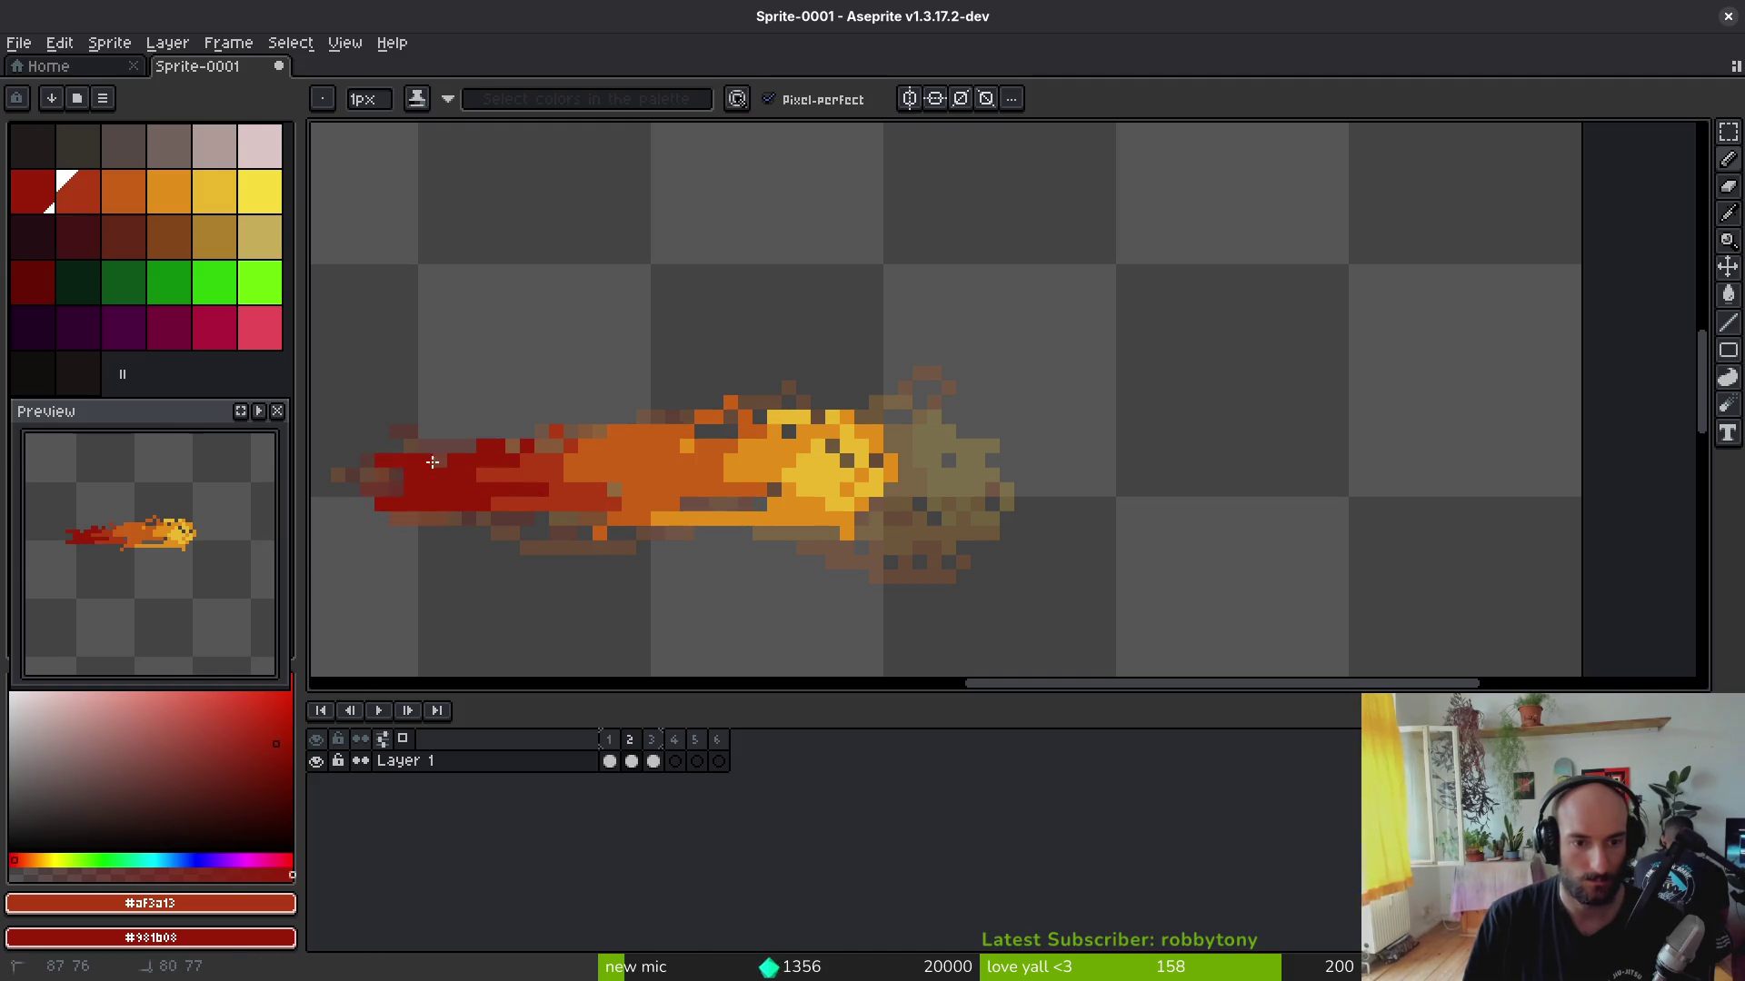
pyautogui.keyDown('alt'); pyautogui.click(620, 467); pyautogui.keyUp('alt')
pyautogui.keyDown('alt'); pyautogui.click(598, 471); pyautogui.keyUp('alt')
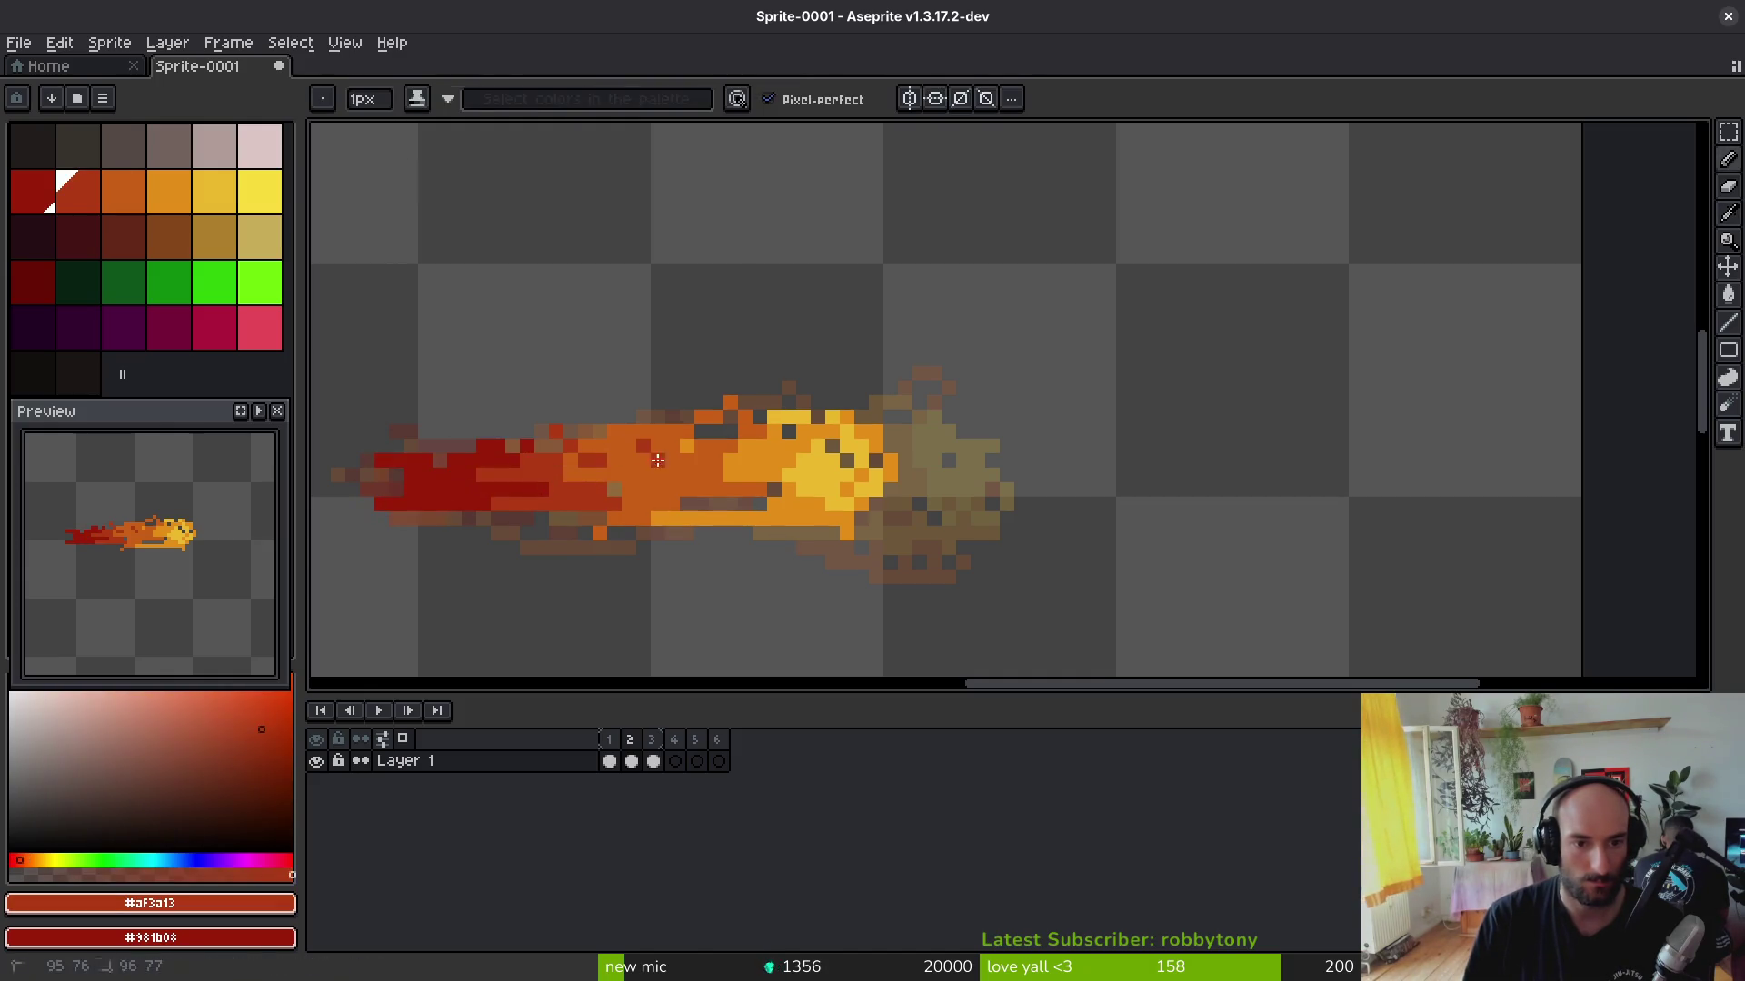
# Step: Touch up the frame-2 flame with sampled mid orange, light orange and red shades
pyautogui.keyDown('alt'); pyautogui.click(673, 493); pyautogui.keyUp('alt')
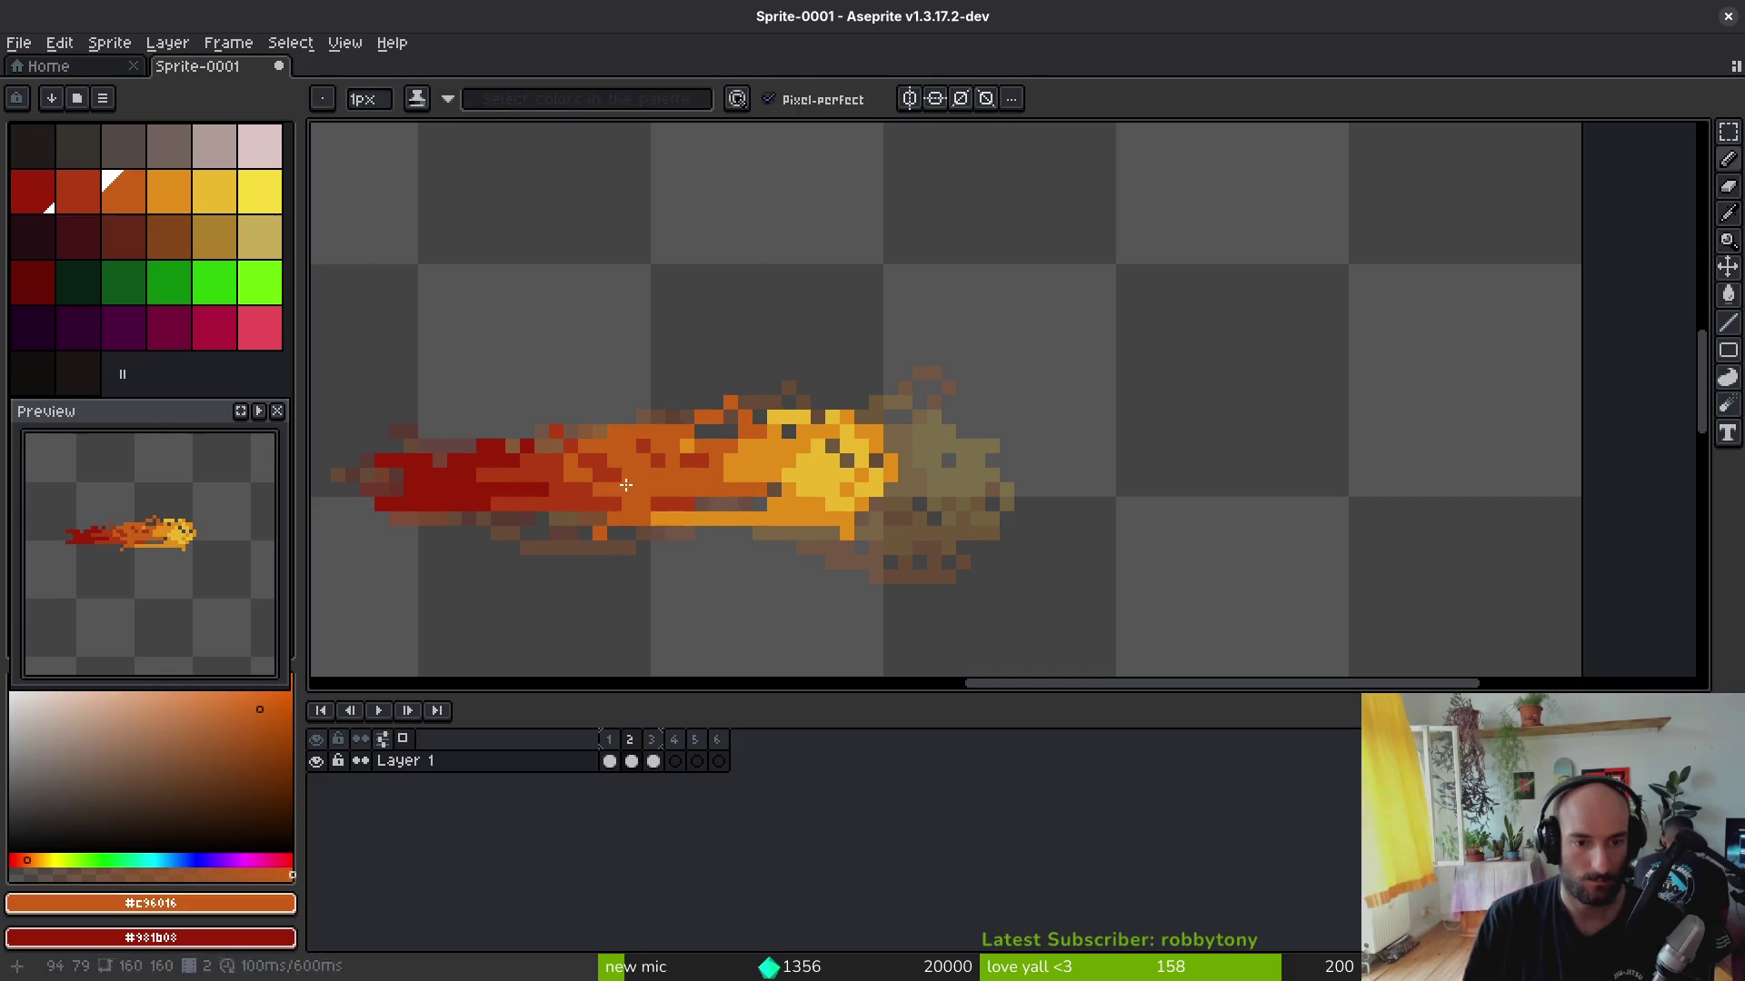
pyautogui.keyDown('alt'); pyautogui.click(680, 490); pyautogui.keyUp('alt')
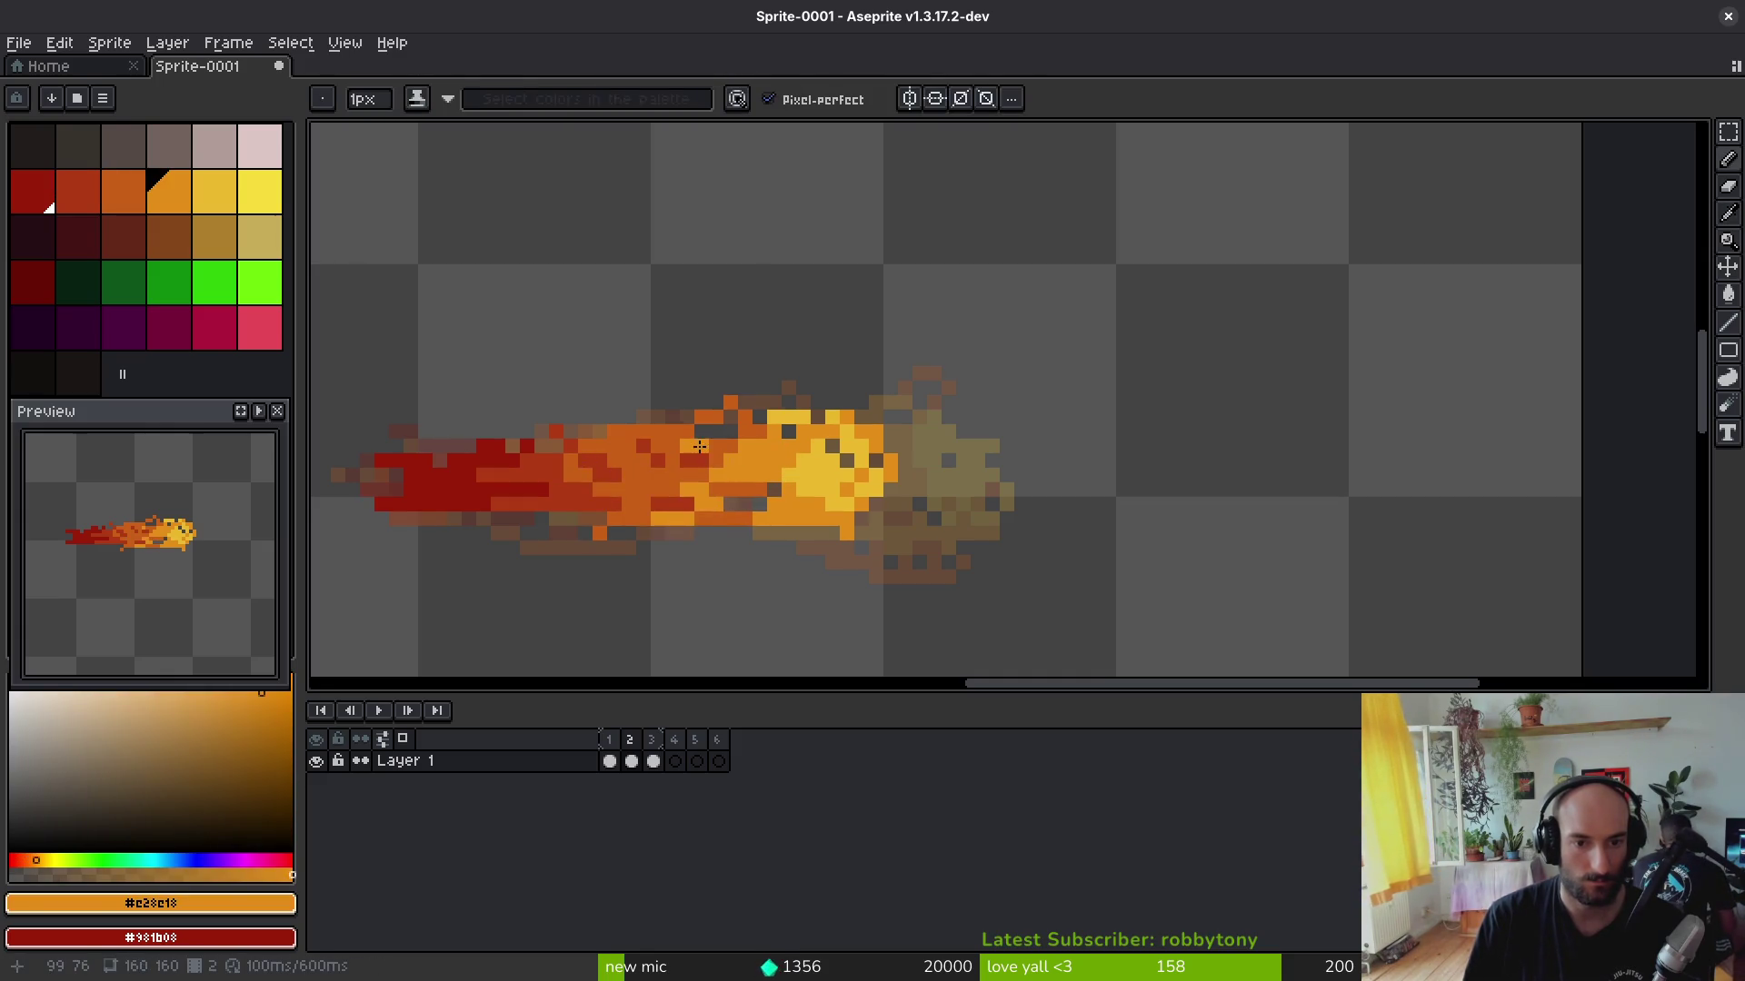
pyautogui.keyDown('alt'); pyautogui.click(746, 456); pyautogui.keyUp('alt')
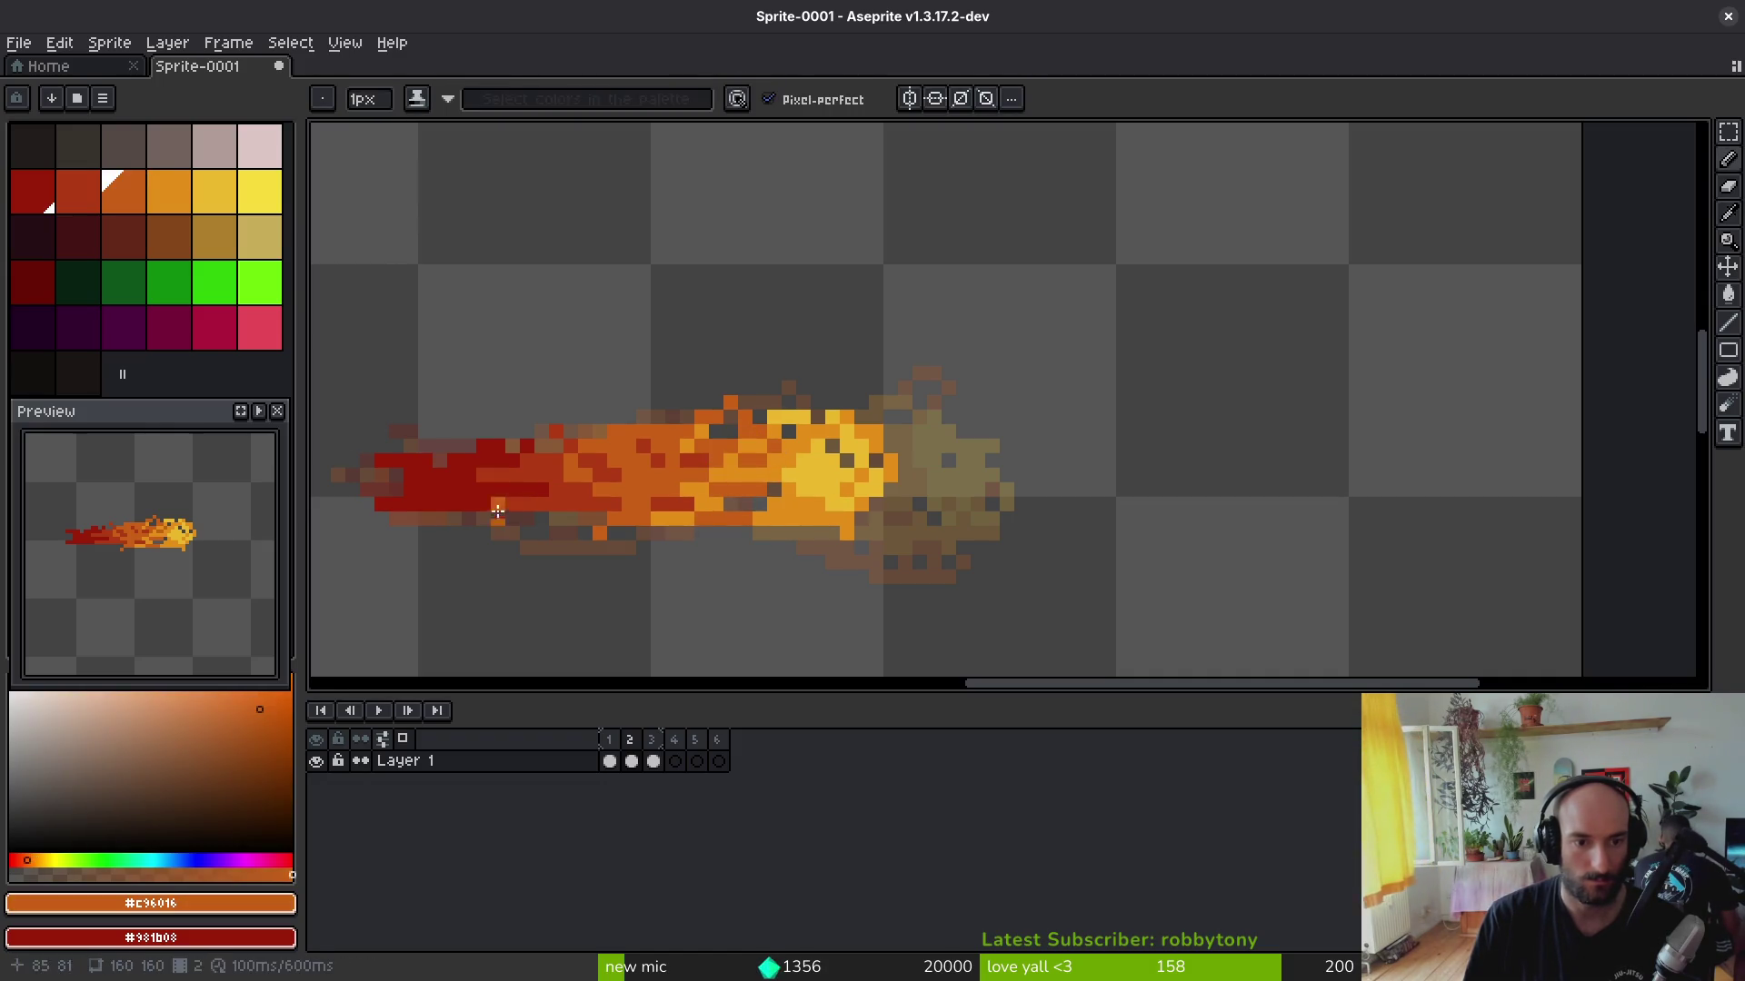
pyautogui.keyDown('alt'); pyautogui.click(493, 461); pyautogui.keyUp('alt')
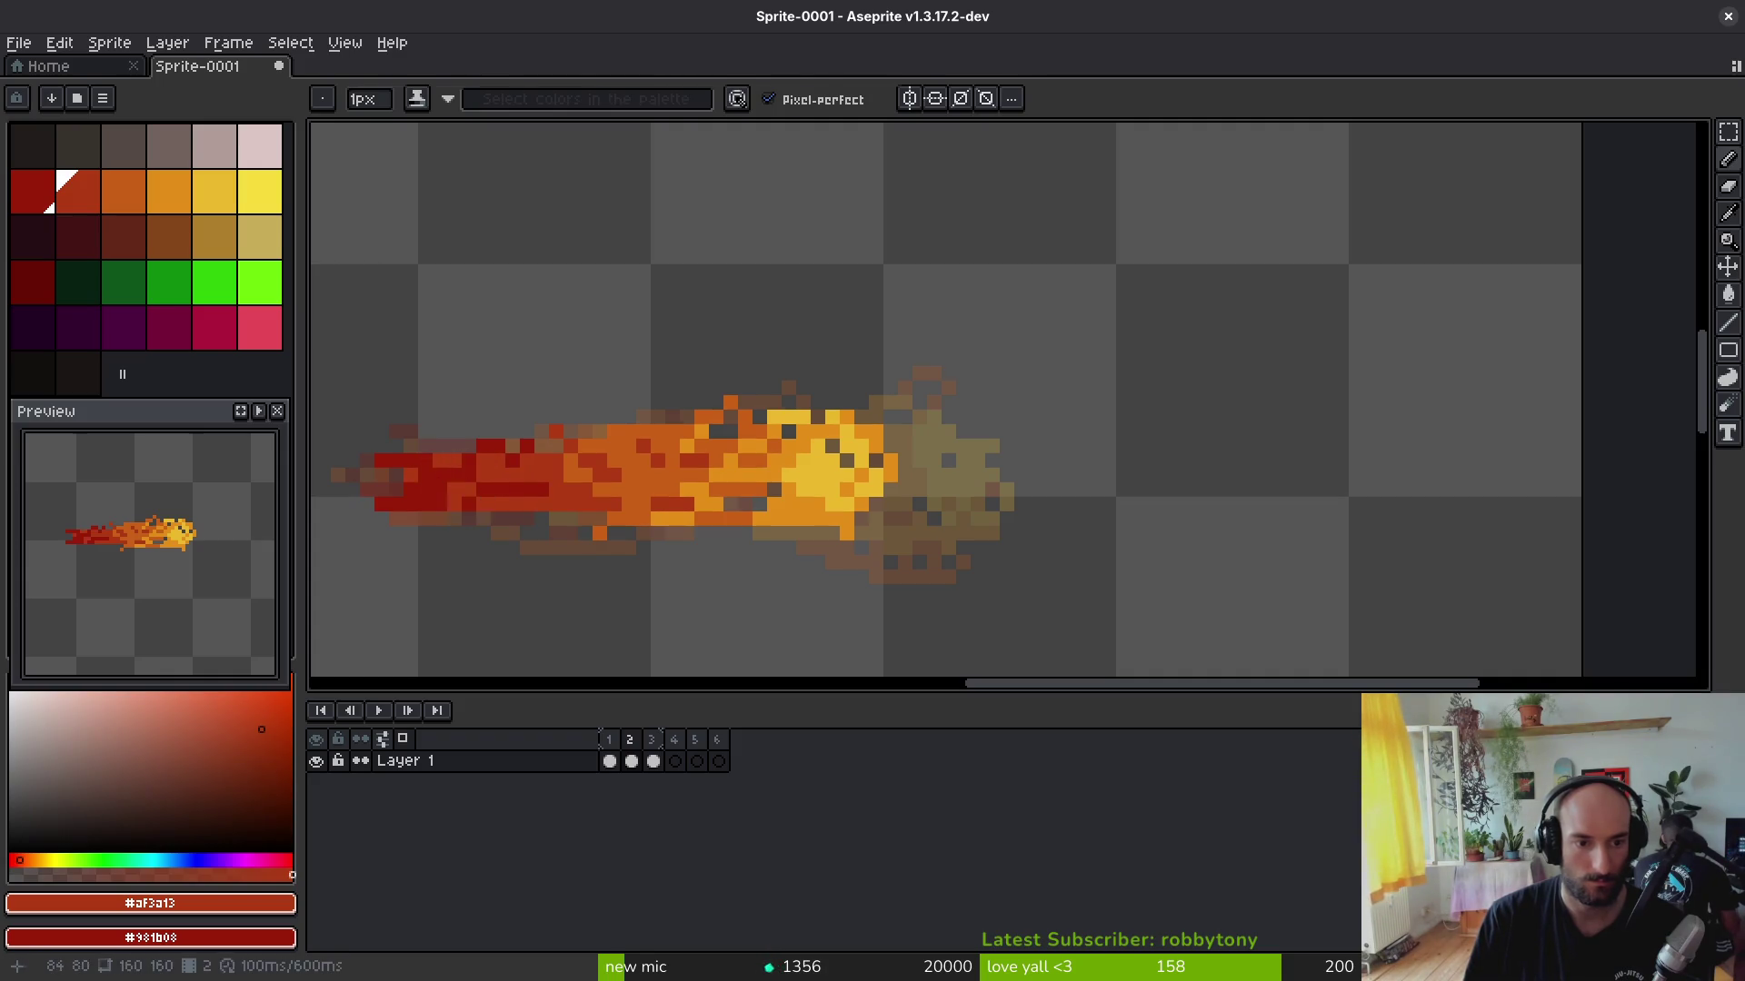
pyautogui.keyDown('alt'); pyautogui.click(491, 470); pyautogui.keyUp('alt')
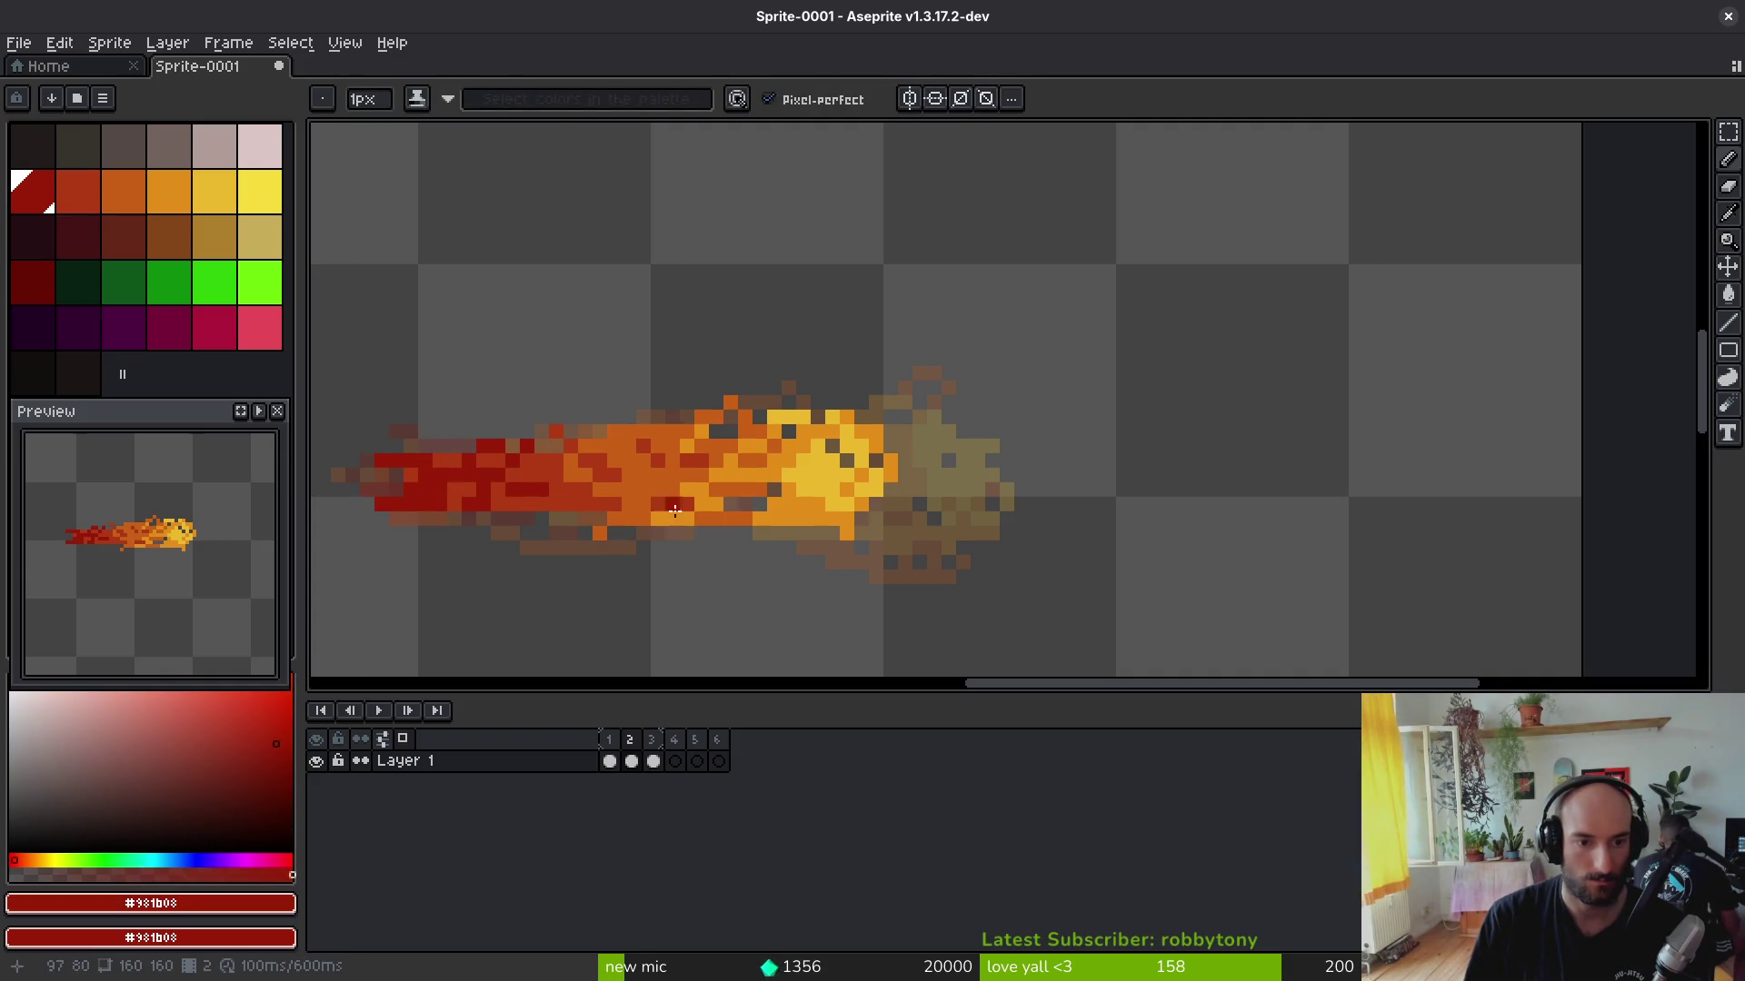
pyautogui.scroll(-4, 675, 507)
pyautogui.scroll(3, 649, 475)
pyautogui.keyDown('alt'); pyautogui.click(649, 476); pyautogui.keyUp('alt')
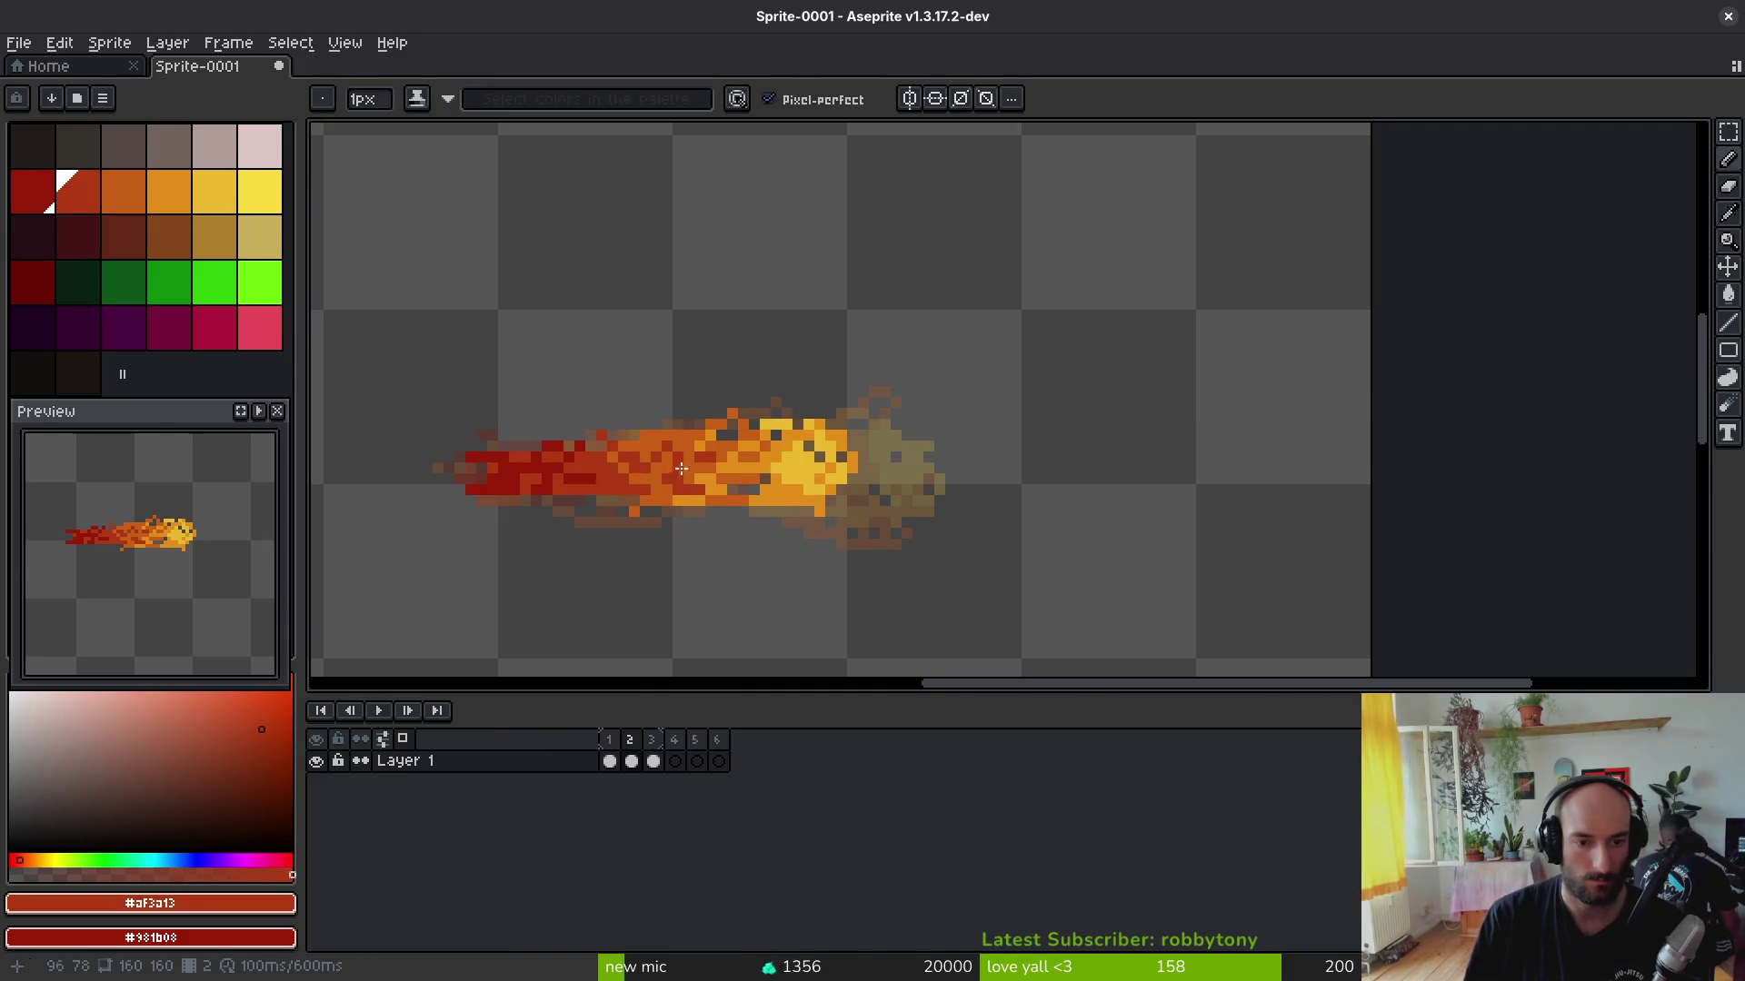
pyautogui.scroll(1, 675, 467)
pyautogui.keyDown('alt'); pyautogui.click(672, 463); pyautogui.keyUp('alt')
pyautogui.scroll(-6, 674, 468)
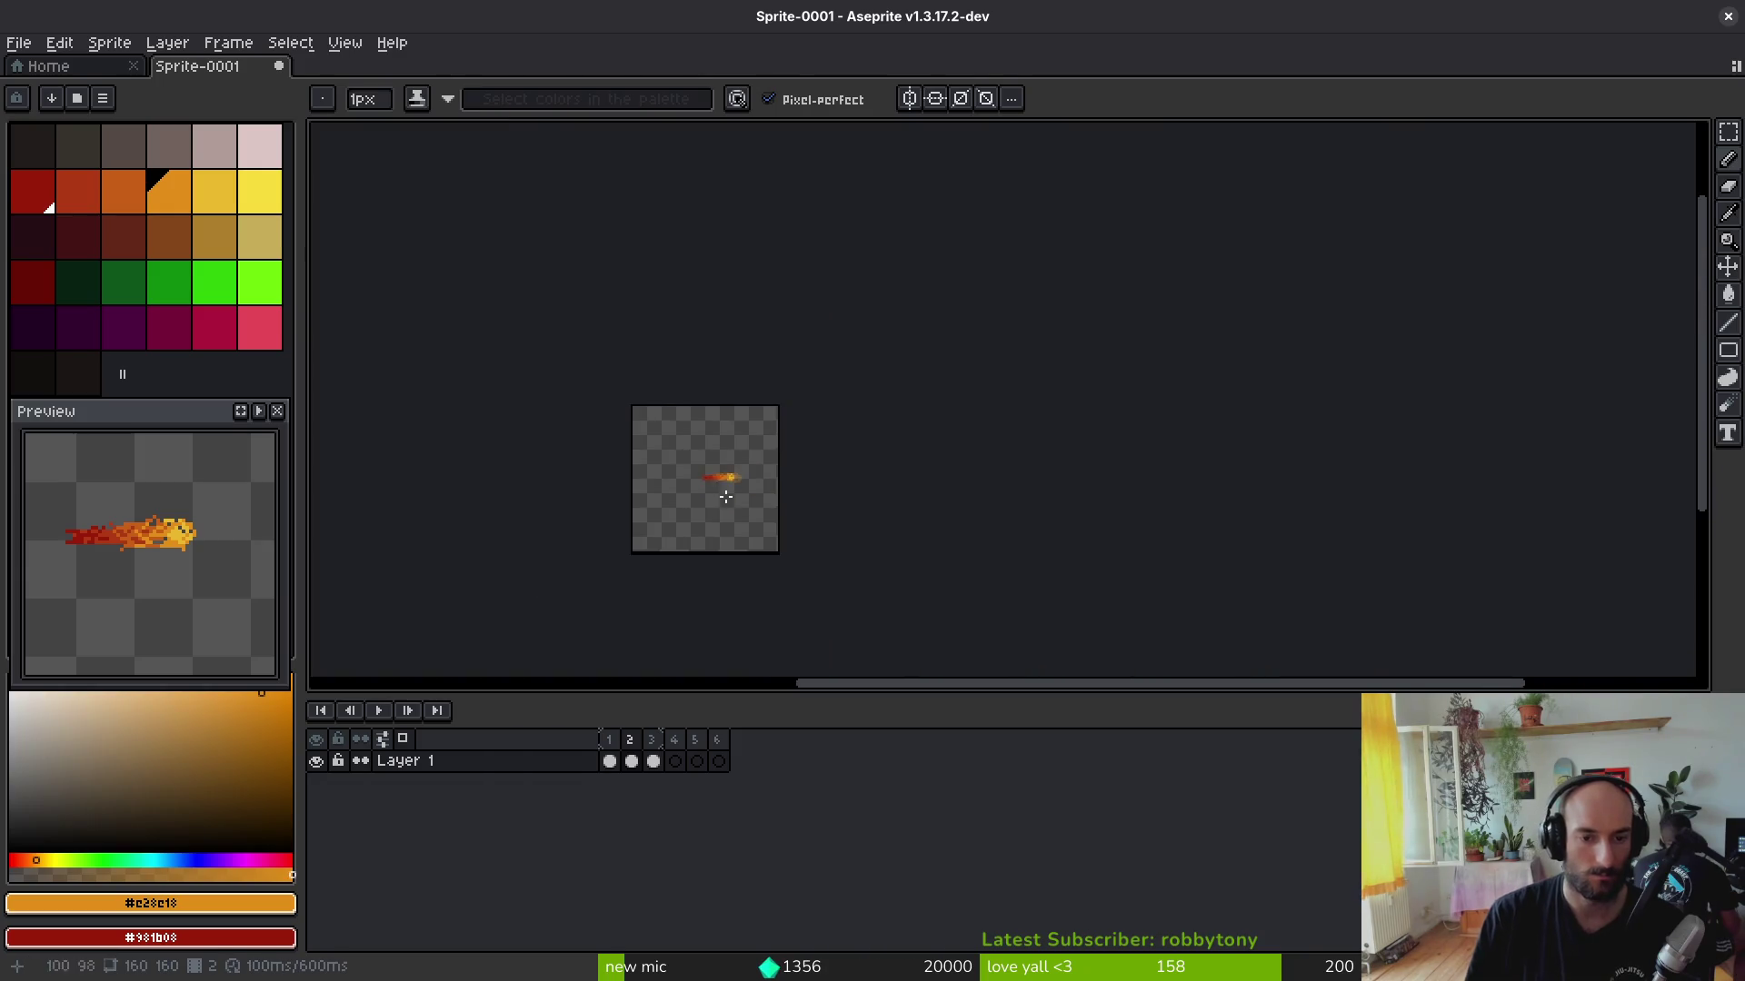
pyautogui.scroll(3, 676, 467)
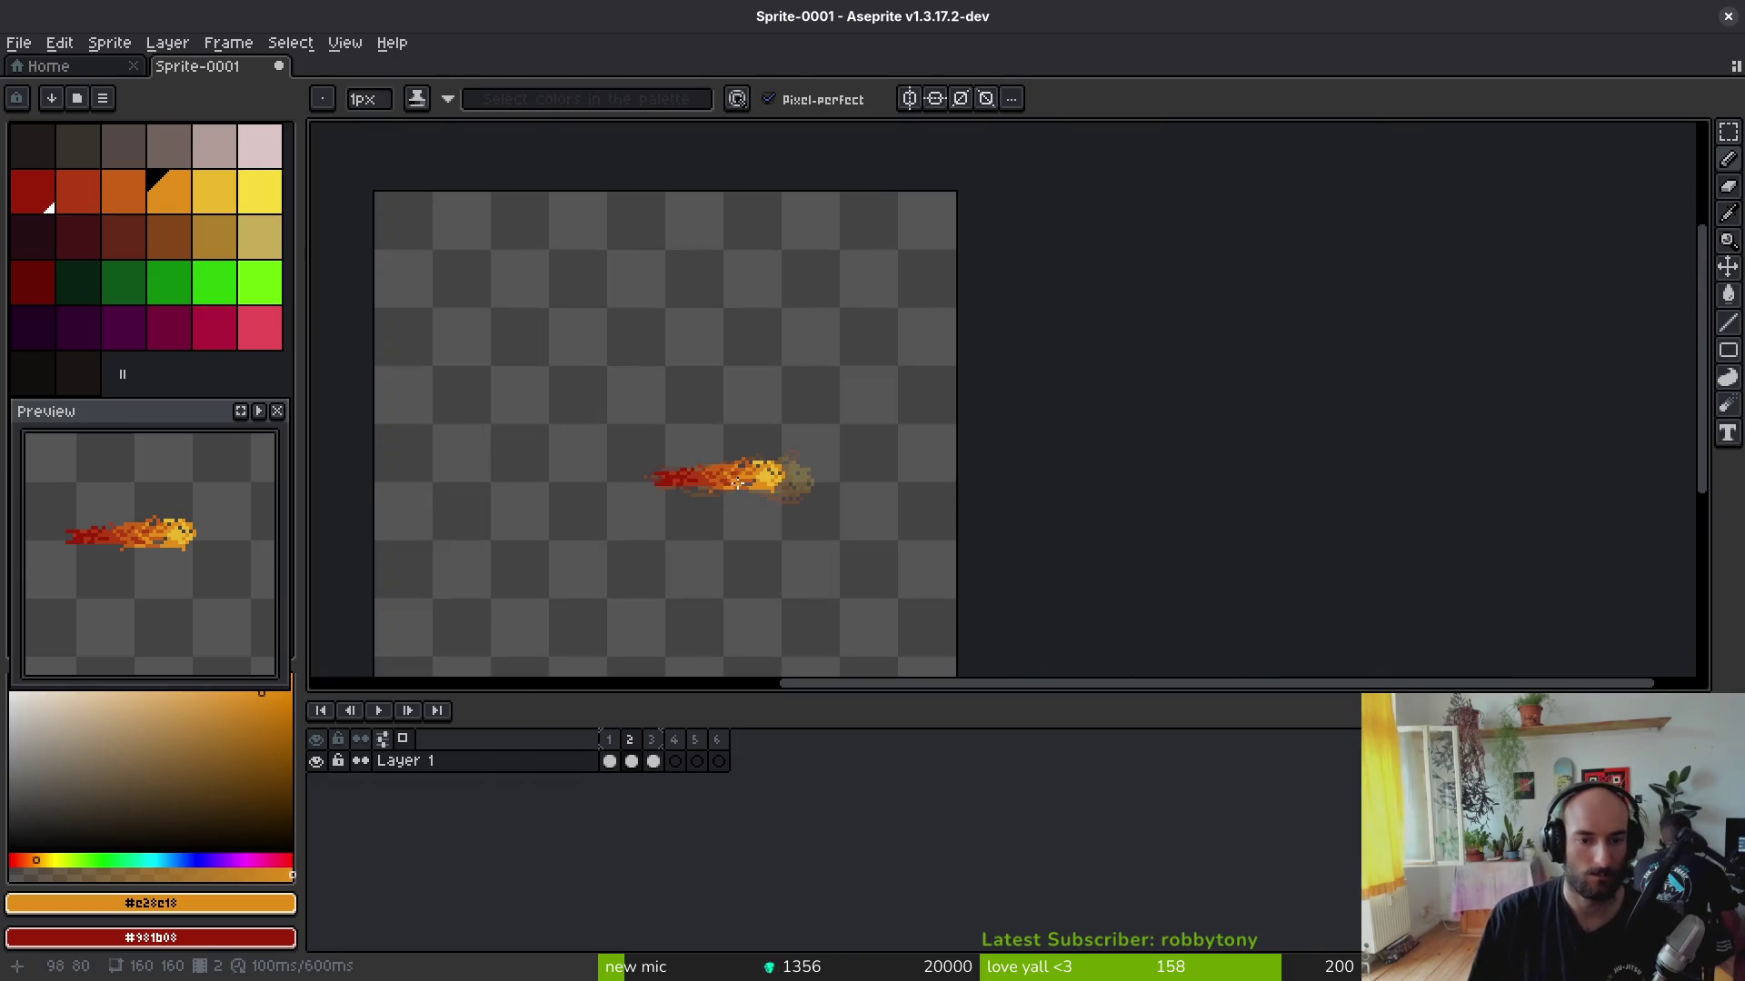
# Step: Play the fireball animation in the preview and move to the fourth frame
pyautogui.click(259, 414)
pyautogui.click(675, 762)
pyautogui.scroll(2, 779, 467)
pyautogui.scroll(1, 778, 468)
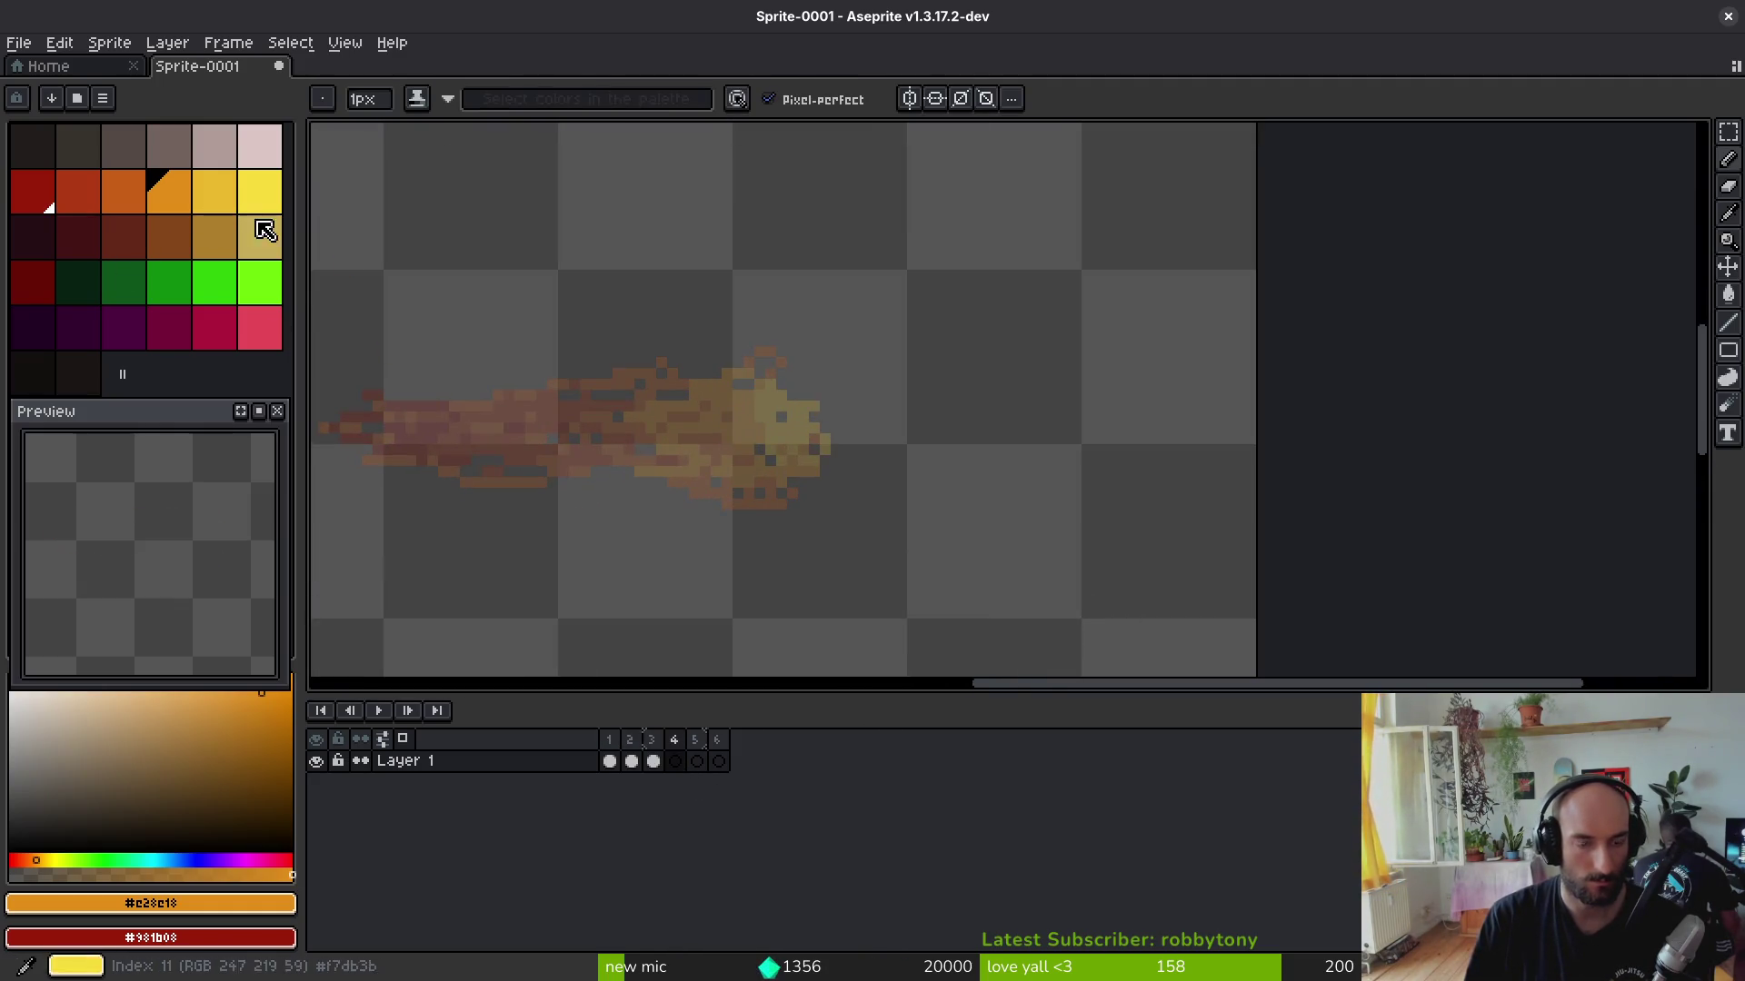
# Step: Draw and flood-fill the large yellow fireball head on frame 4, redoing the first outline
pyautogui.click(213, 191)
pyautogui.moveTo(759, 348)
pyautogui.mouseDown()
pyautogui.moveTo(804, 340)
pyautogui.moveTo(757, 494)
pyautogui.moveTo(790, 543)
pyautogui.mouseUp()
pyautogui.hotkey('ctrl', 'z')
pyautogui.moveTo(793, 348); pyautogui.dragTo(752, 456)
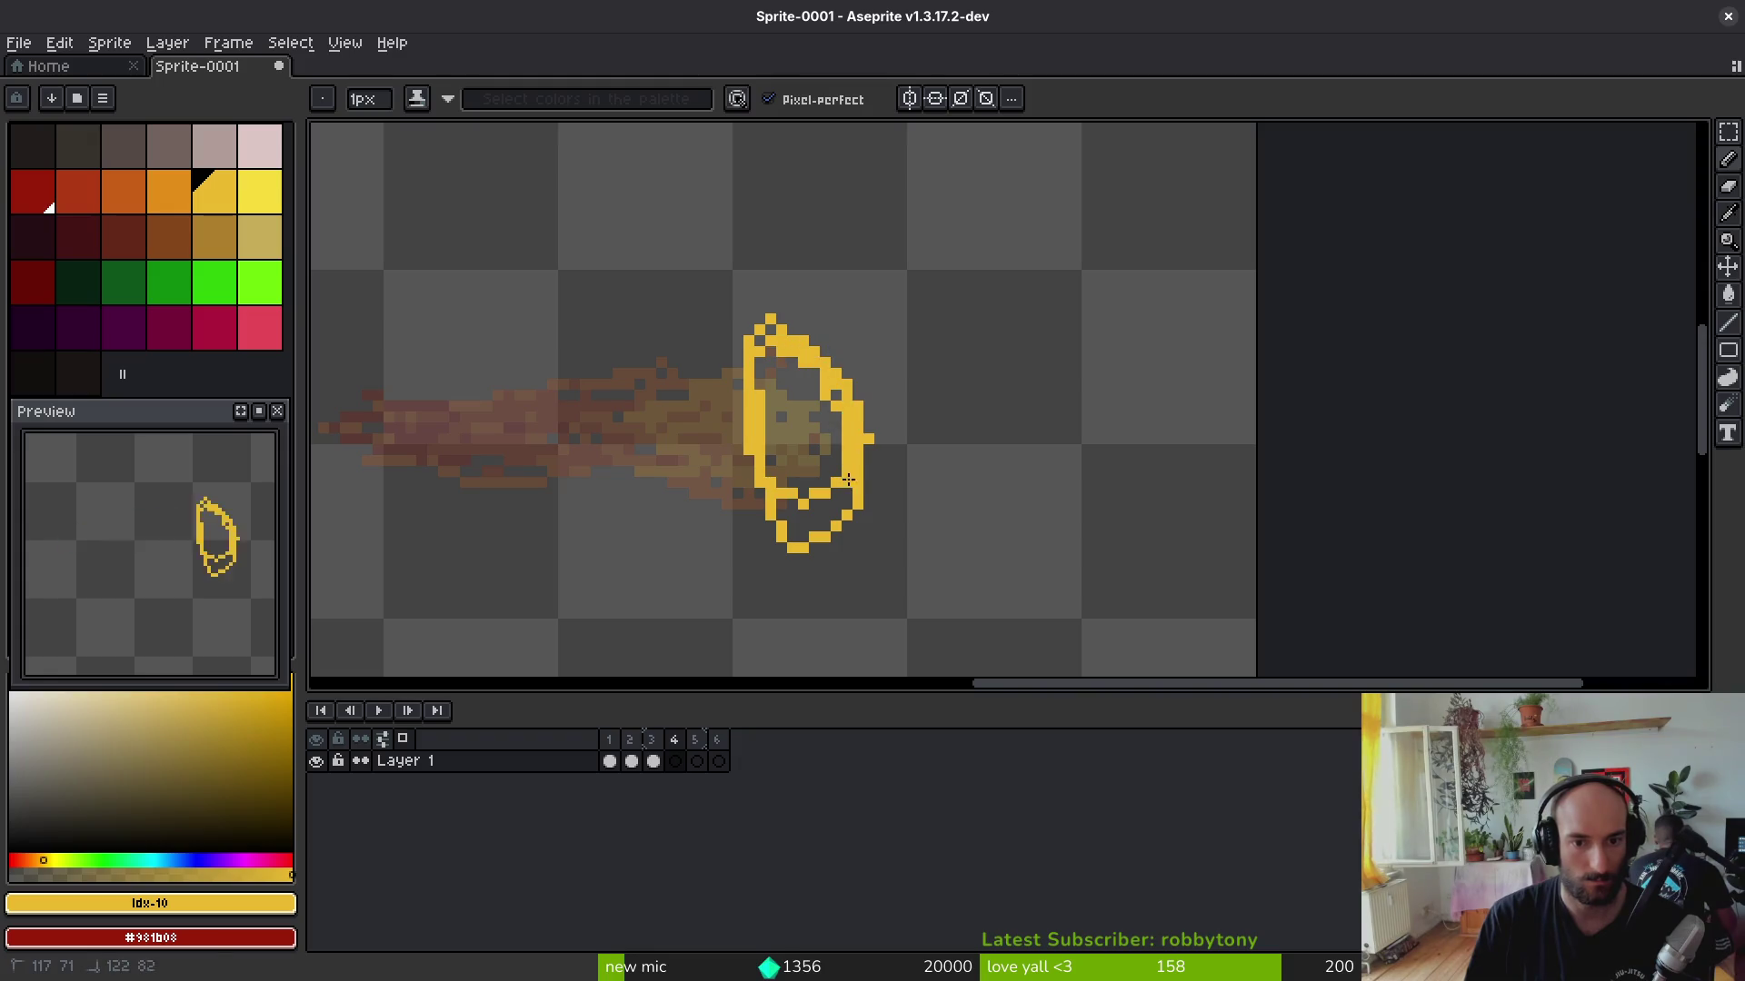
pyautogui.press('g')
pyautogui.click(811, 437)
pyautogui.click(814, 521)
# Step: Sample the orange from frame 3 with the eyedropper and return to frame 4 with the Pencil
pyautogui.press('Left')
pyautogui.press('i')
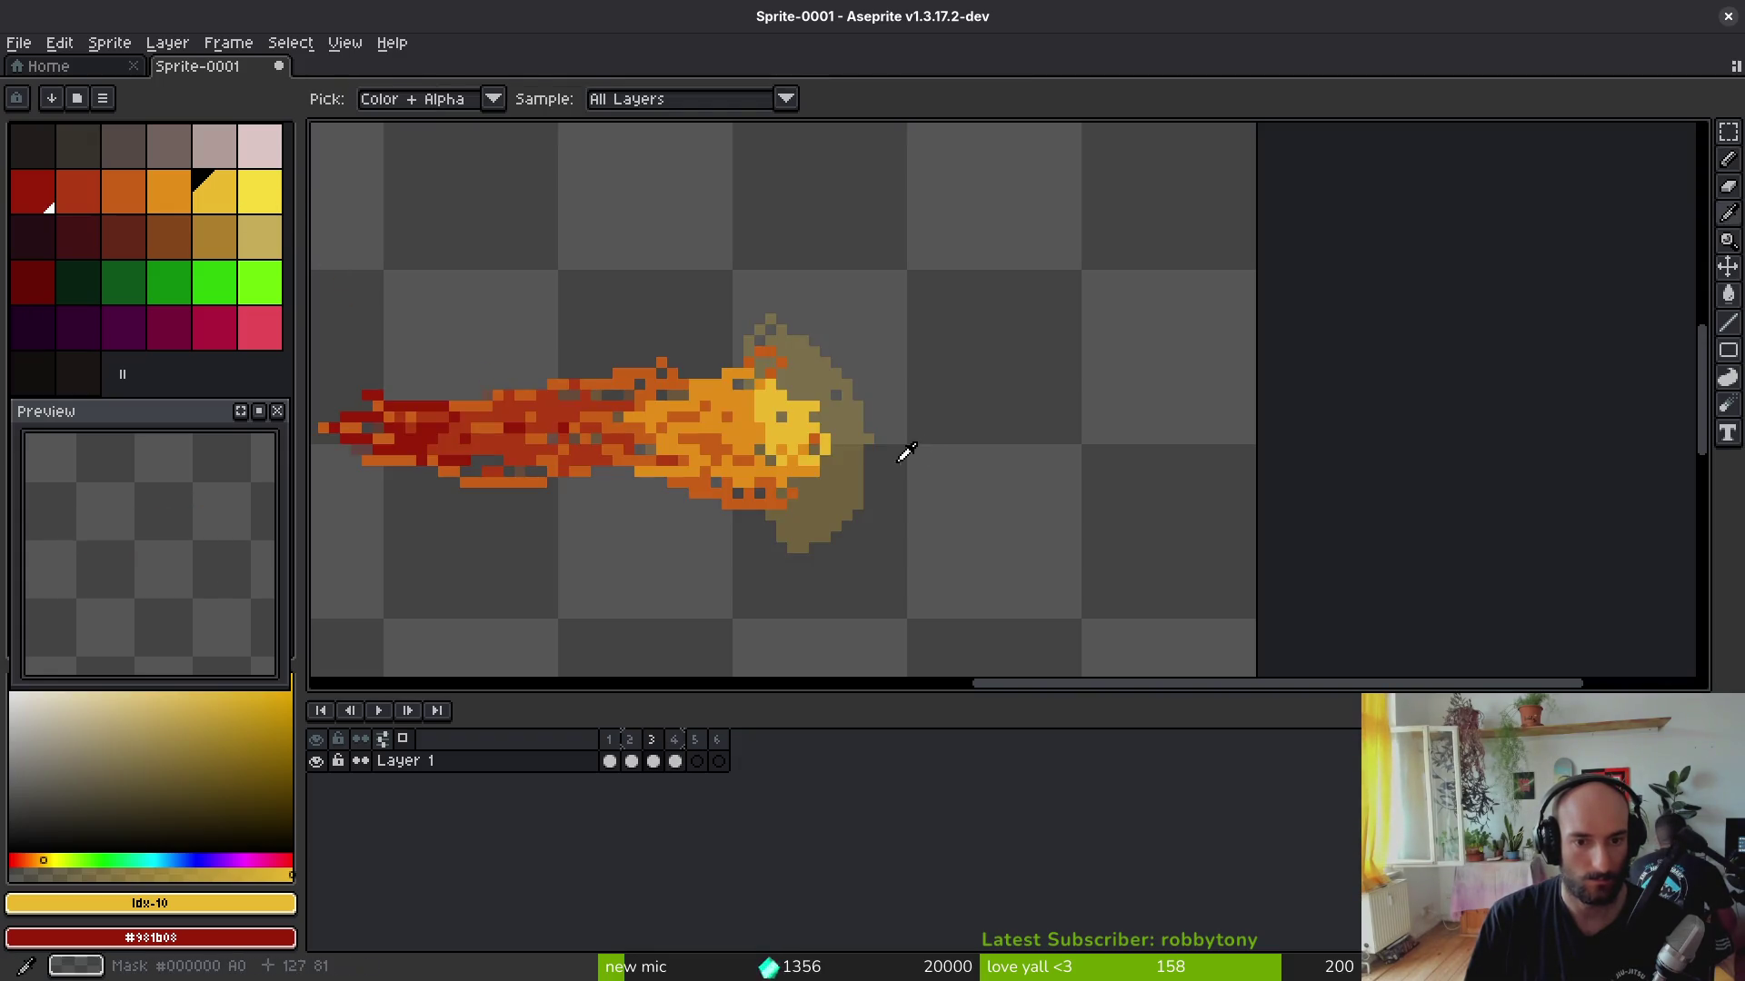
pyautogui.press('Right')
pyautogui.press('b')
pyautogui.press('Left')
pyautogui.keyDown('alt'); pyautogui.click(756, 420); pyautogui.keyUp('alt')
pyautogui.hotkey('alt', 'f')
pyautogui.press('Escape')
pyautogui.press('Right')
# Step: Paint orange along the fireball's edges and add orange flame streaks trailing left
pyautogui.moveTo(825, 365); pyautogui.dragTo(721, 392)
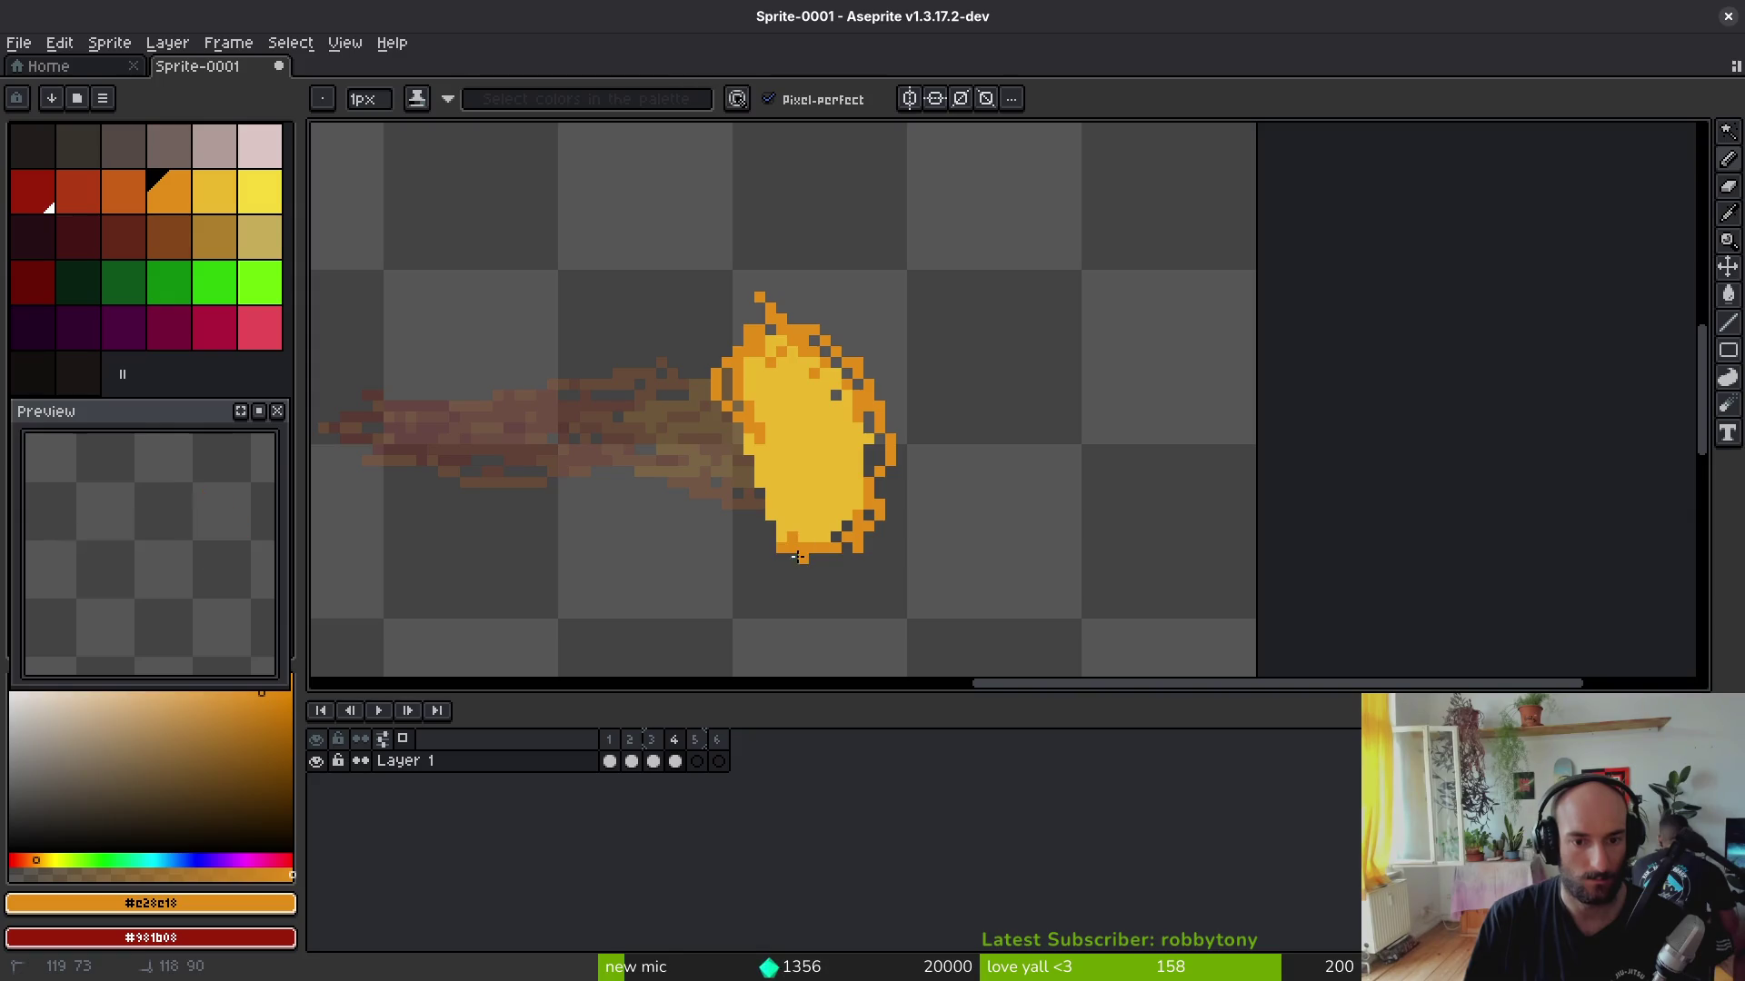
pyautogui.moveTo(847, 536); pyautogui.dragTo(822, 519)
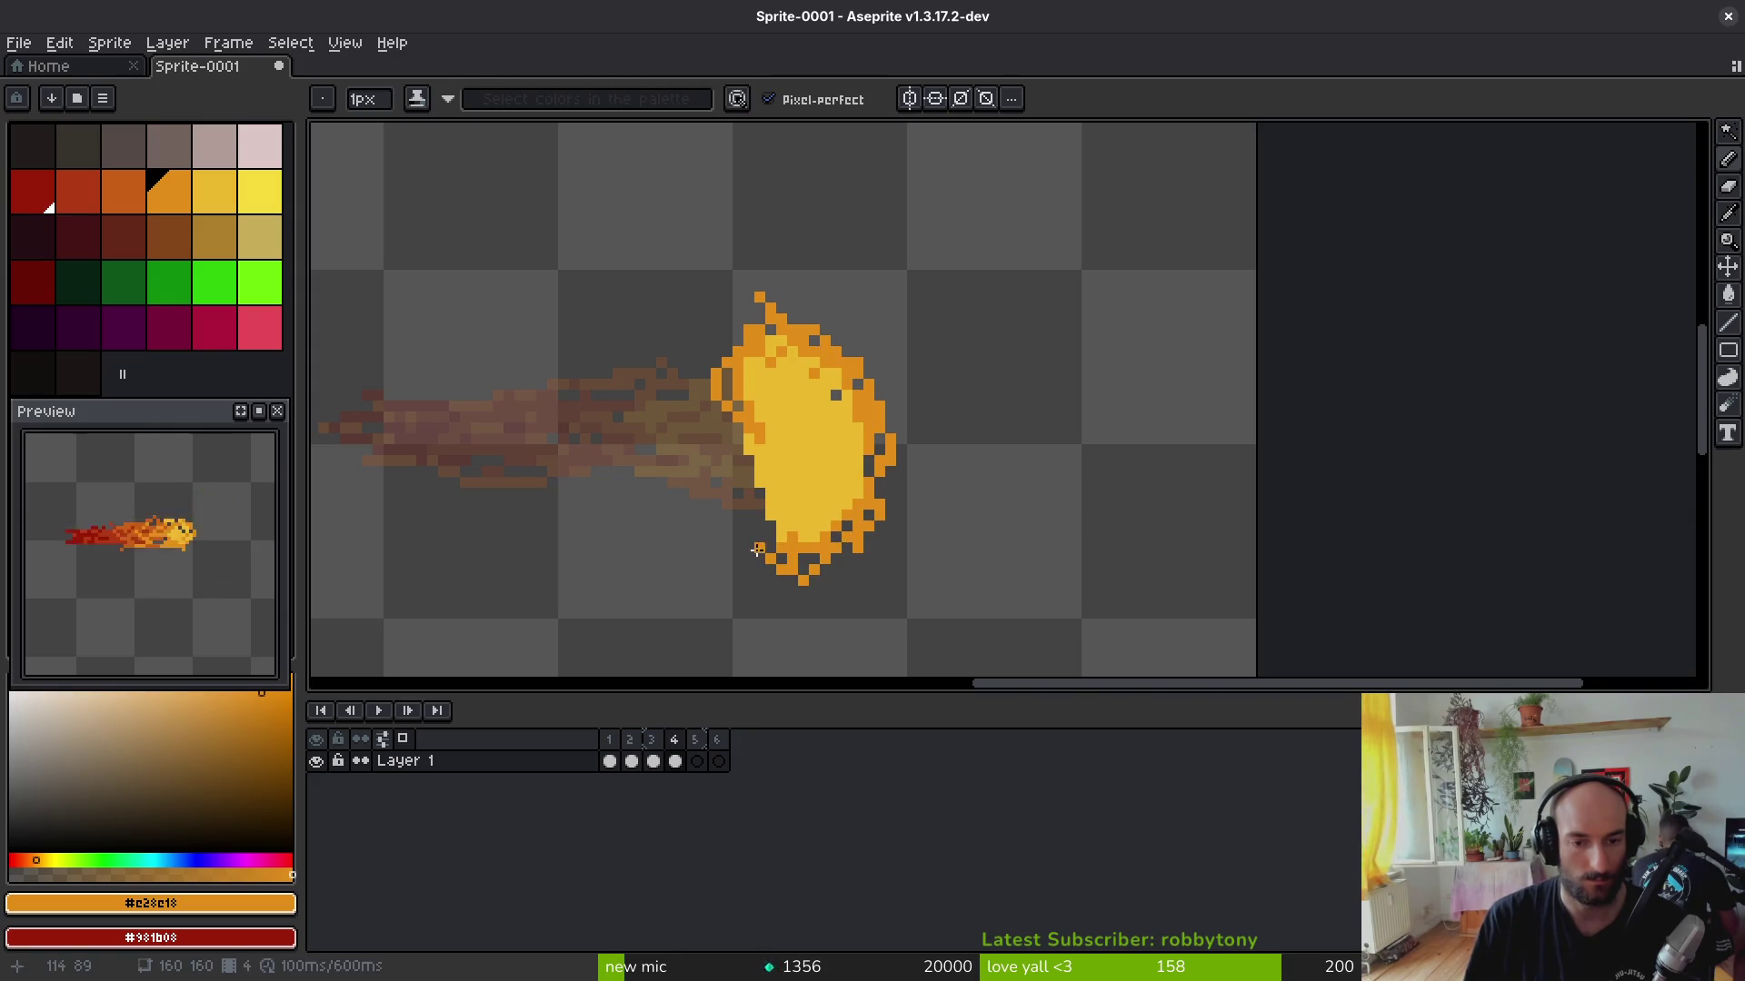
pyautogui.moveTo(747, 472); pyautogui.dragTo(733, 450)
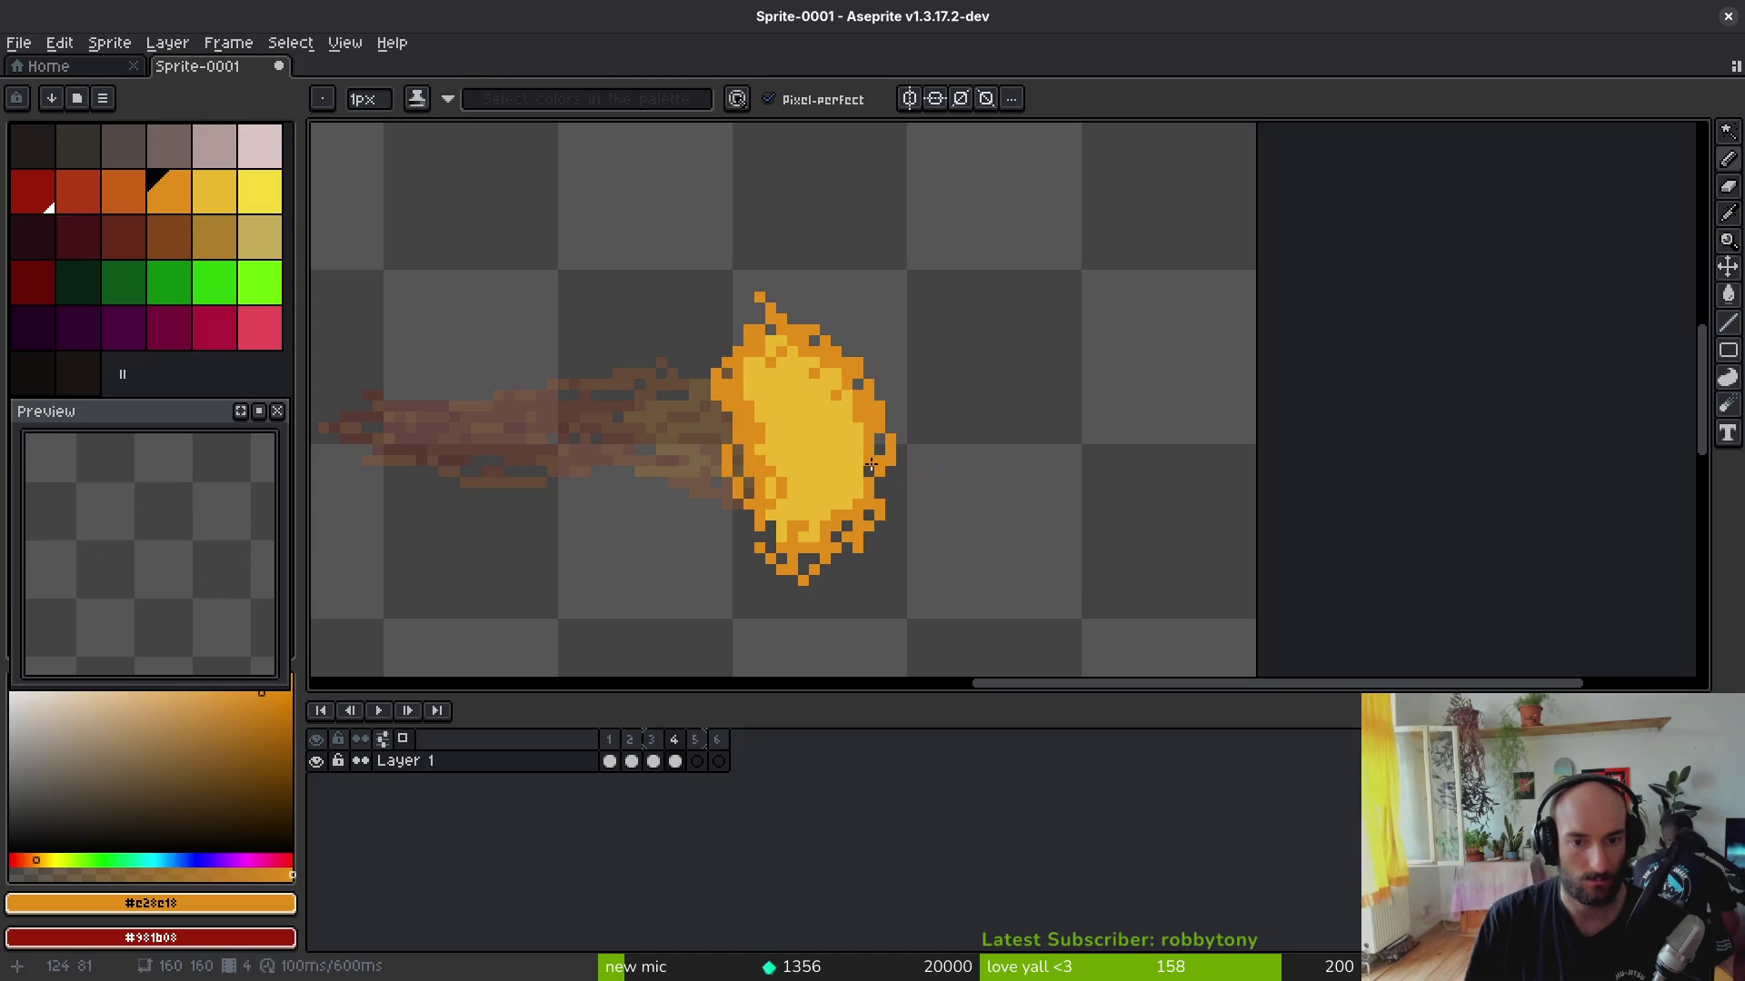
pyautogui.moveTo(884, 494); pyautogui.dragTo(828, 539)
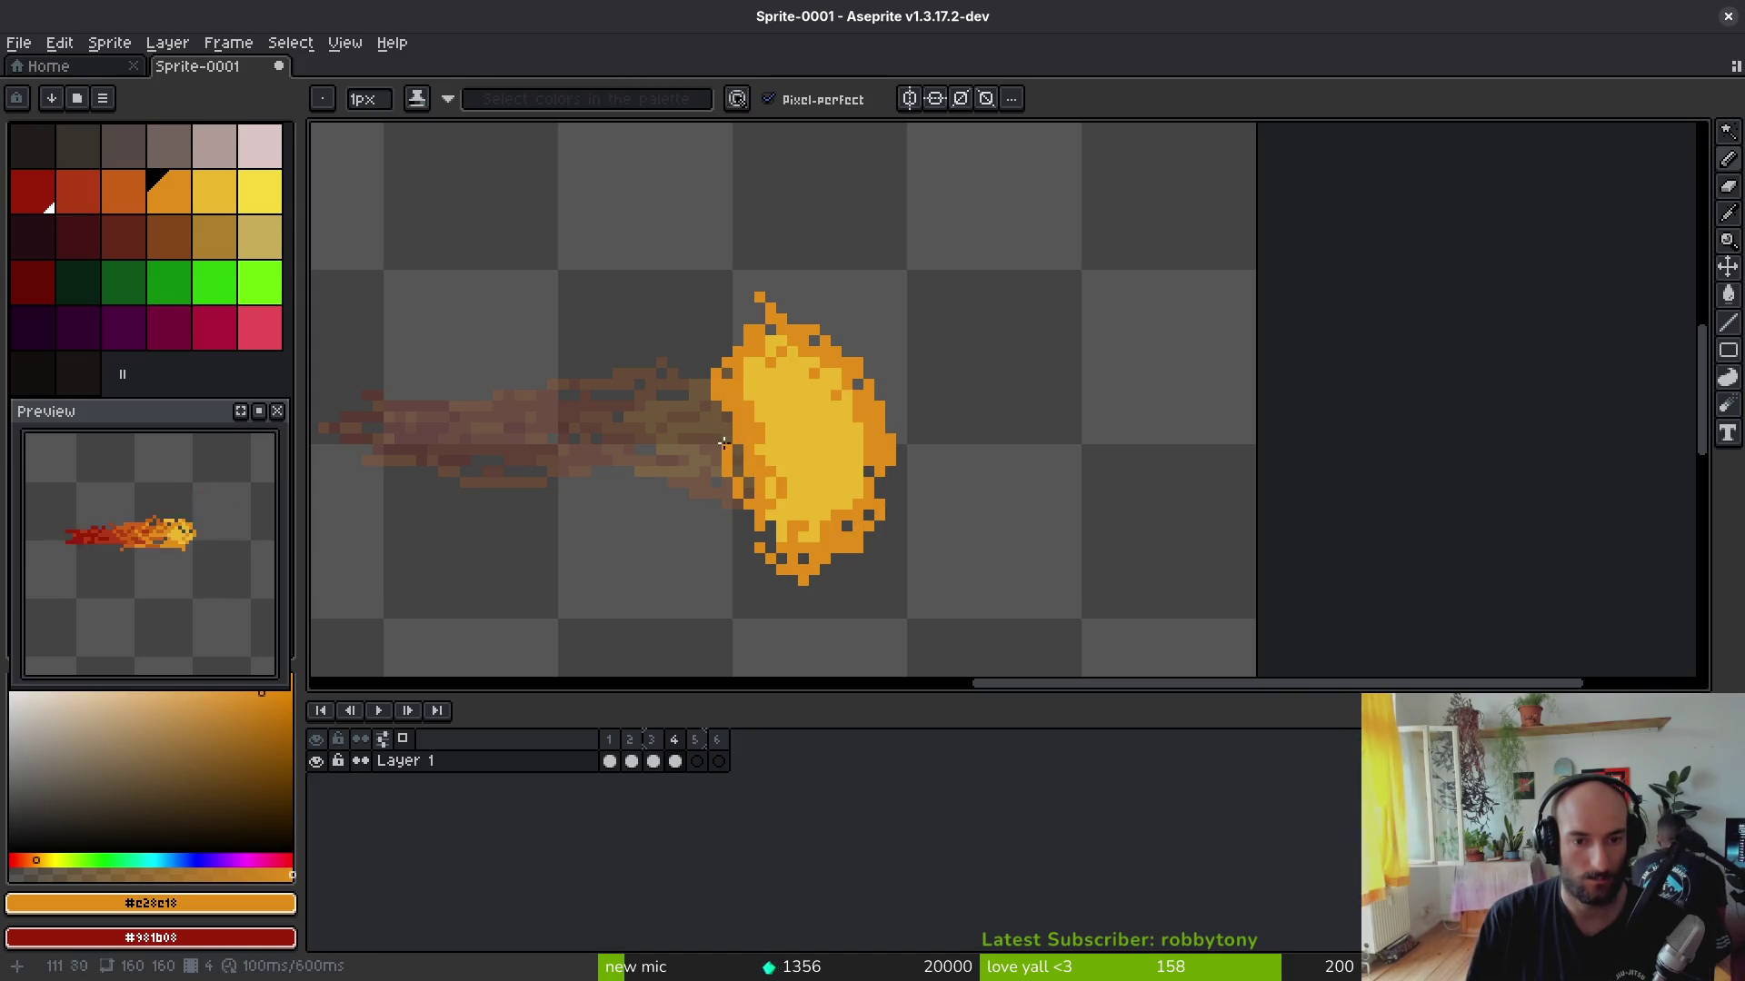
pyautogui.moveTo(719, 430); pyautogui.dragTo(668, 360)
pyautogui.moveTo(572, 413); pyautogui.dragTo(737, 513)
pyautogui.moveTo(525, 475); pyautogui.dragTo(737, 508)
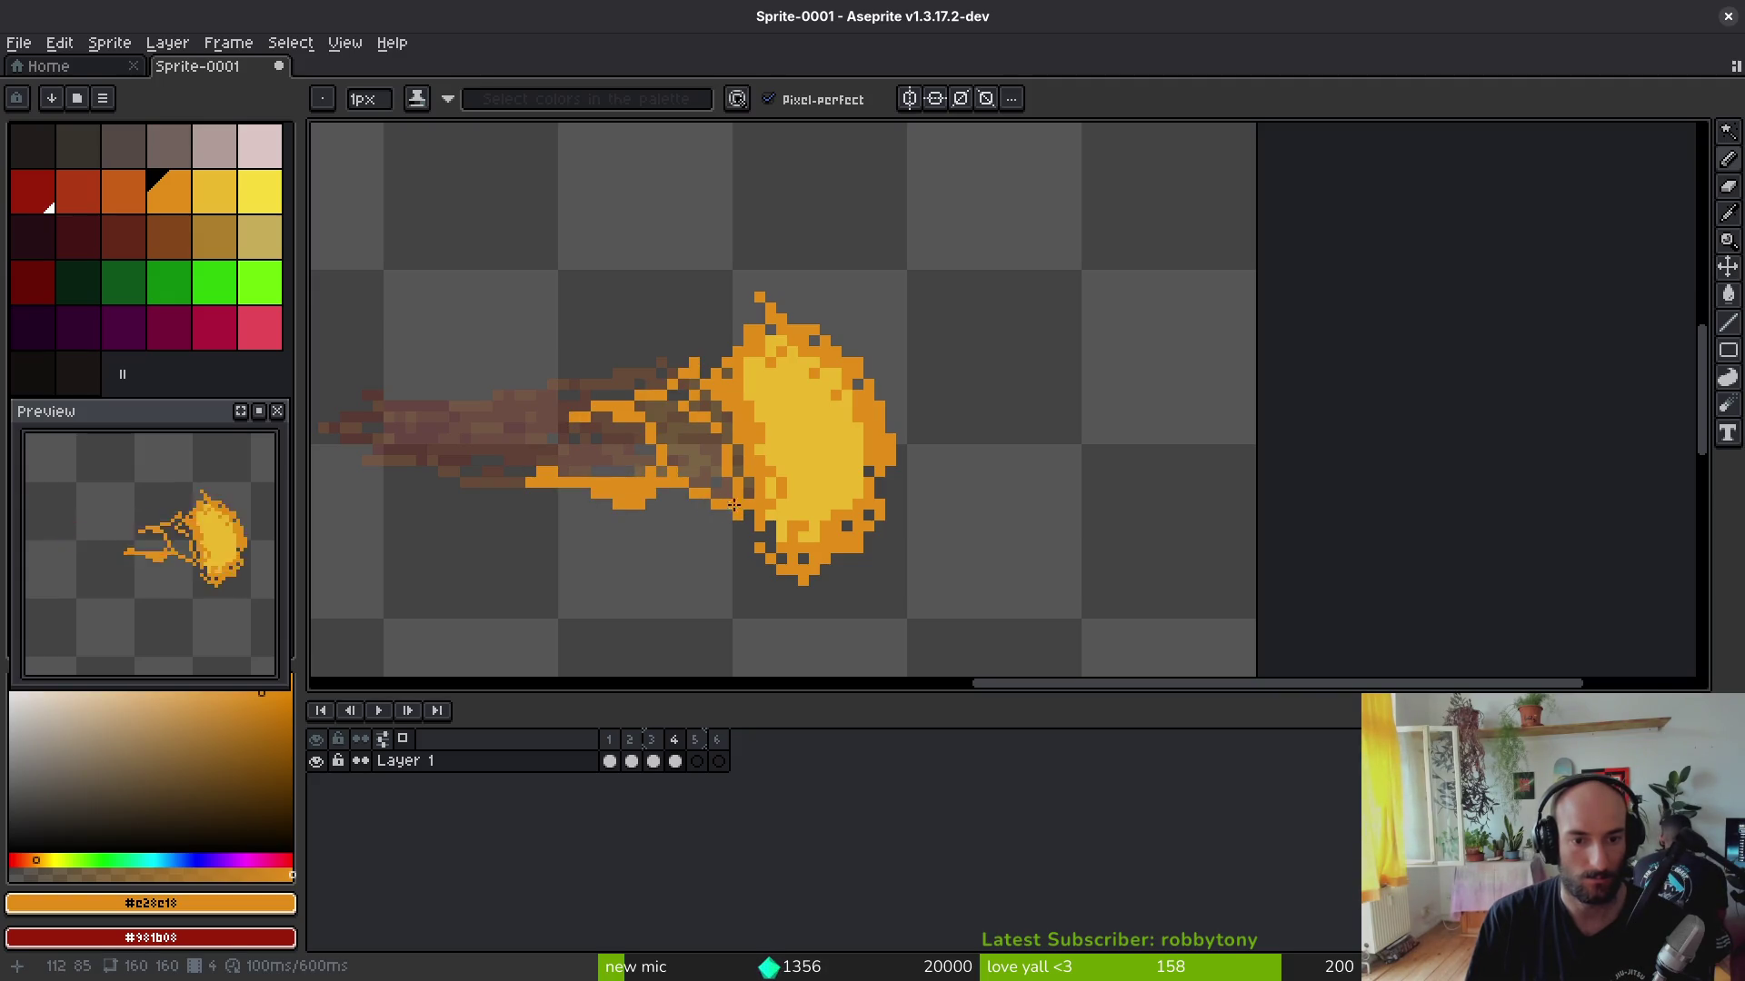
# Step: Select the fire with the marquee, nudge it up one pixel, then paint orange into the tail
pyautogui.press('m')
pyautogui.moveTo(670, 272)
pyautogui.mouseDown()
pyautogui.moveTo(819, 468)
pyautogui.moveTo(1039, 654)
pyautogui.mouseUp()
pyautogui.press('Up')
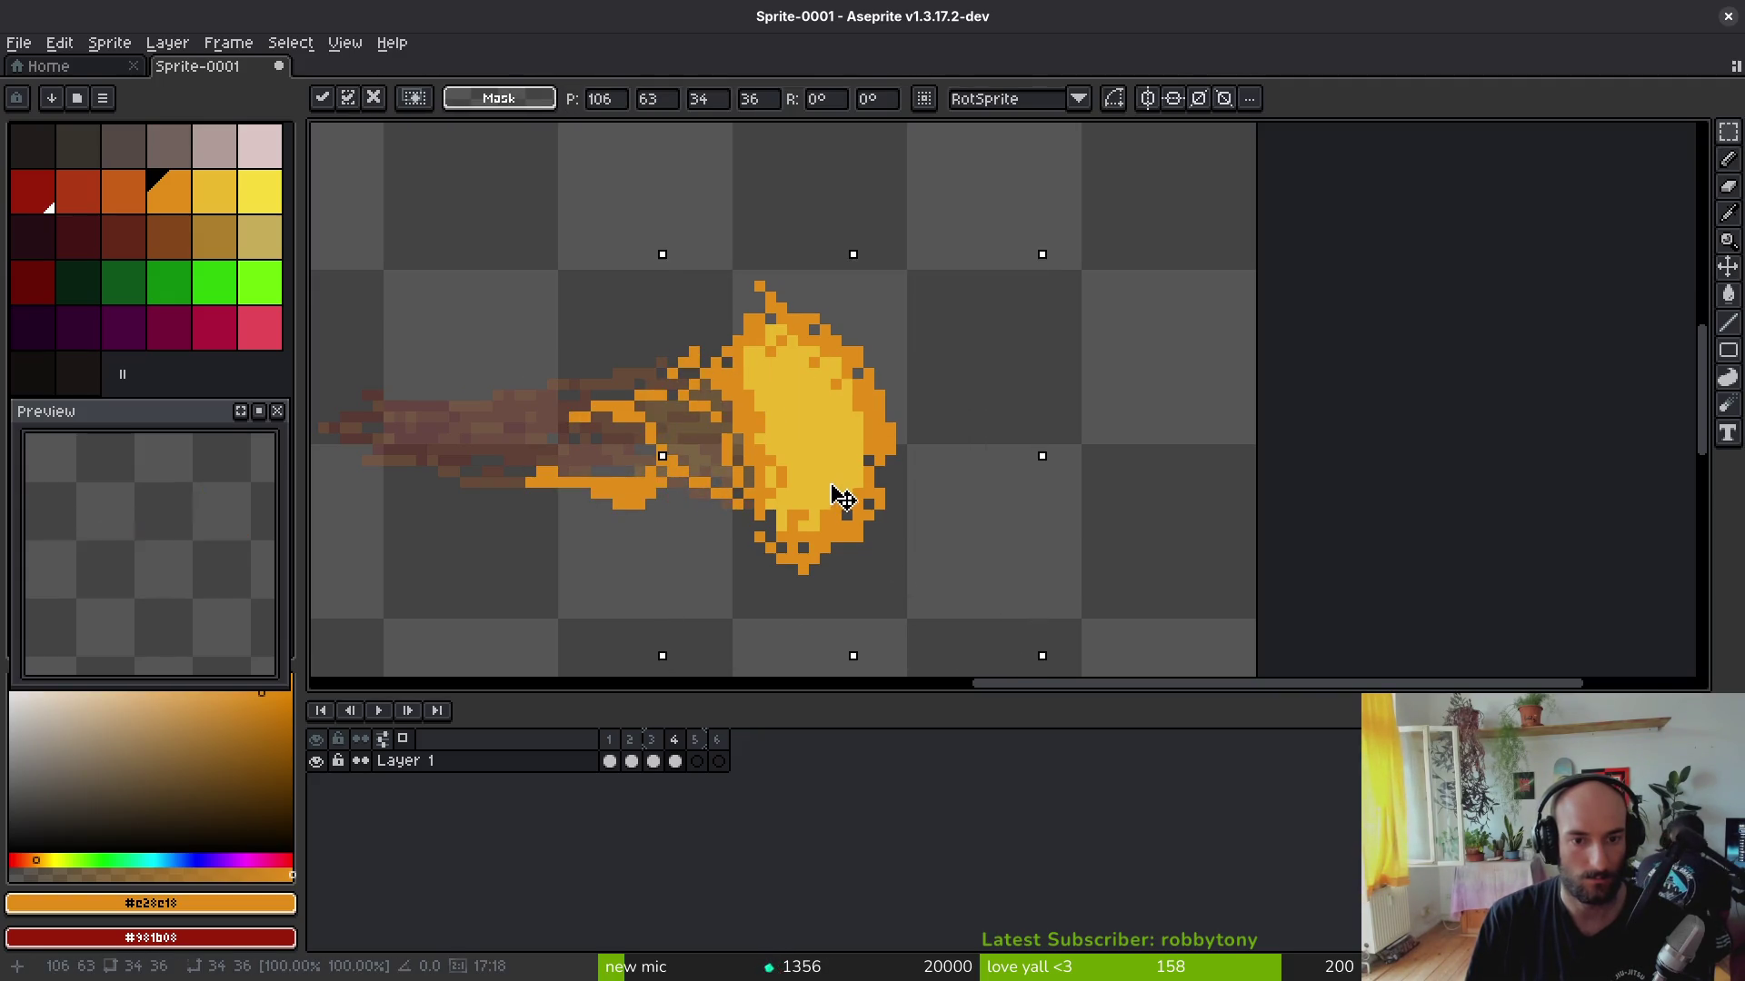
pyautogui.press('i')
pyautogui.press('b')
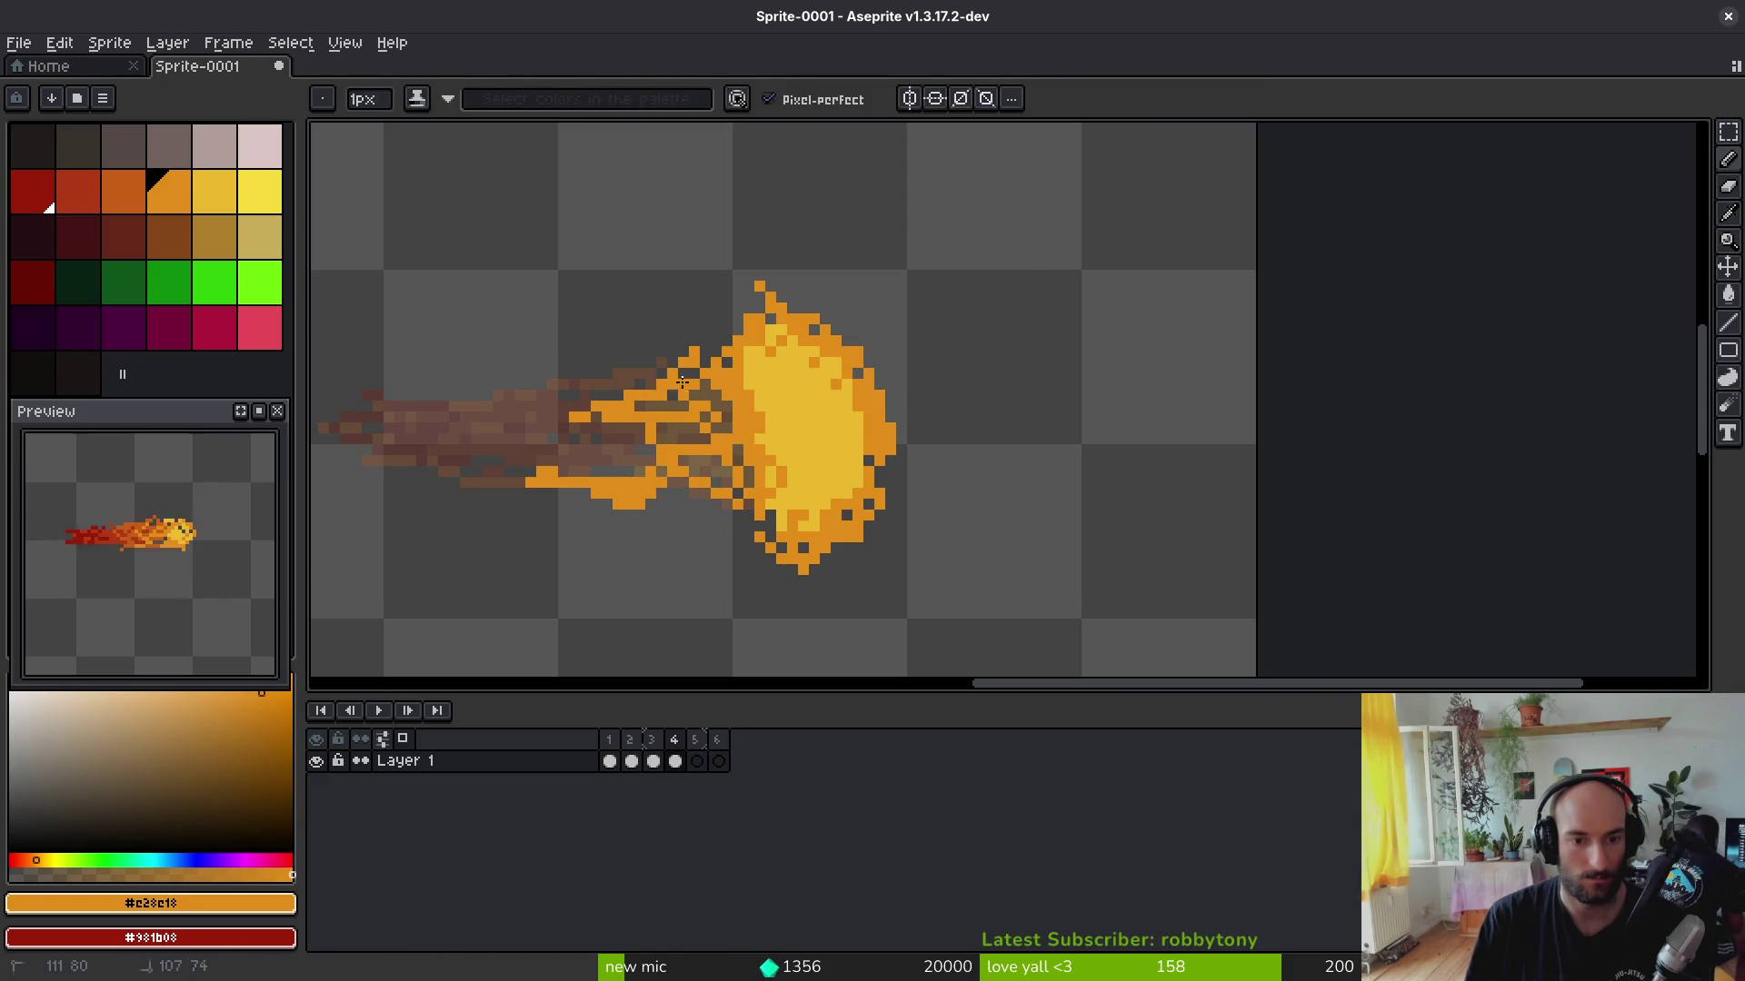
pyautogui.moveTo(677, 386); pyautogui.dragTo(689, 436)
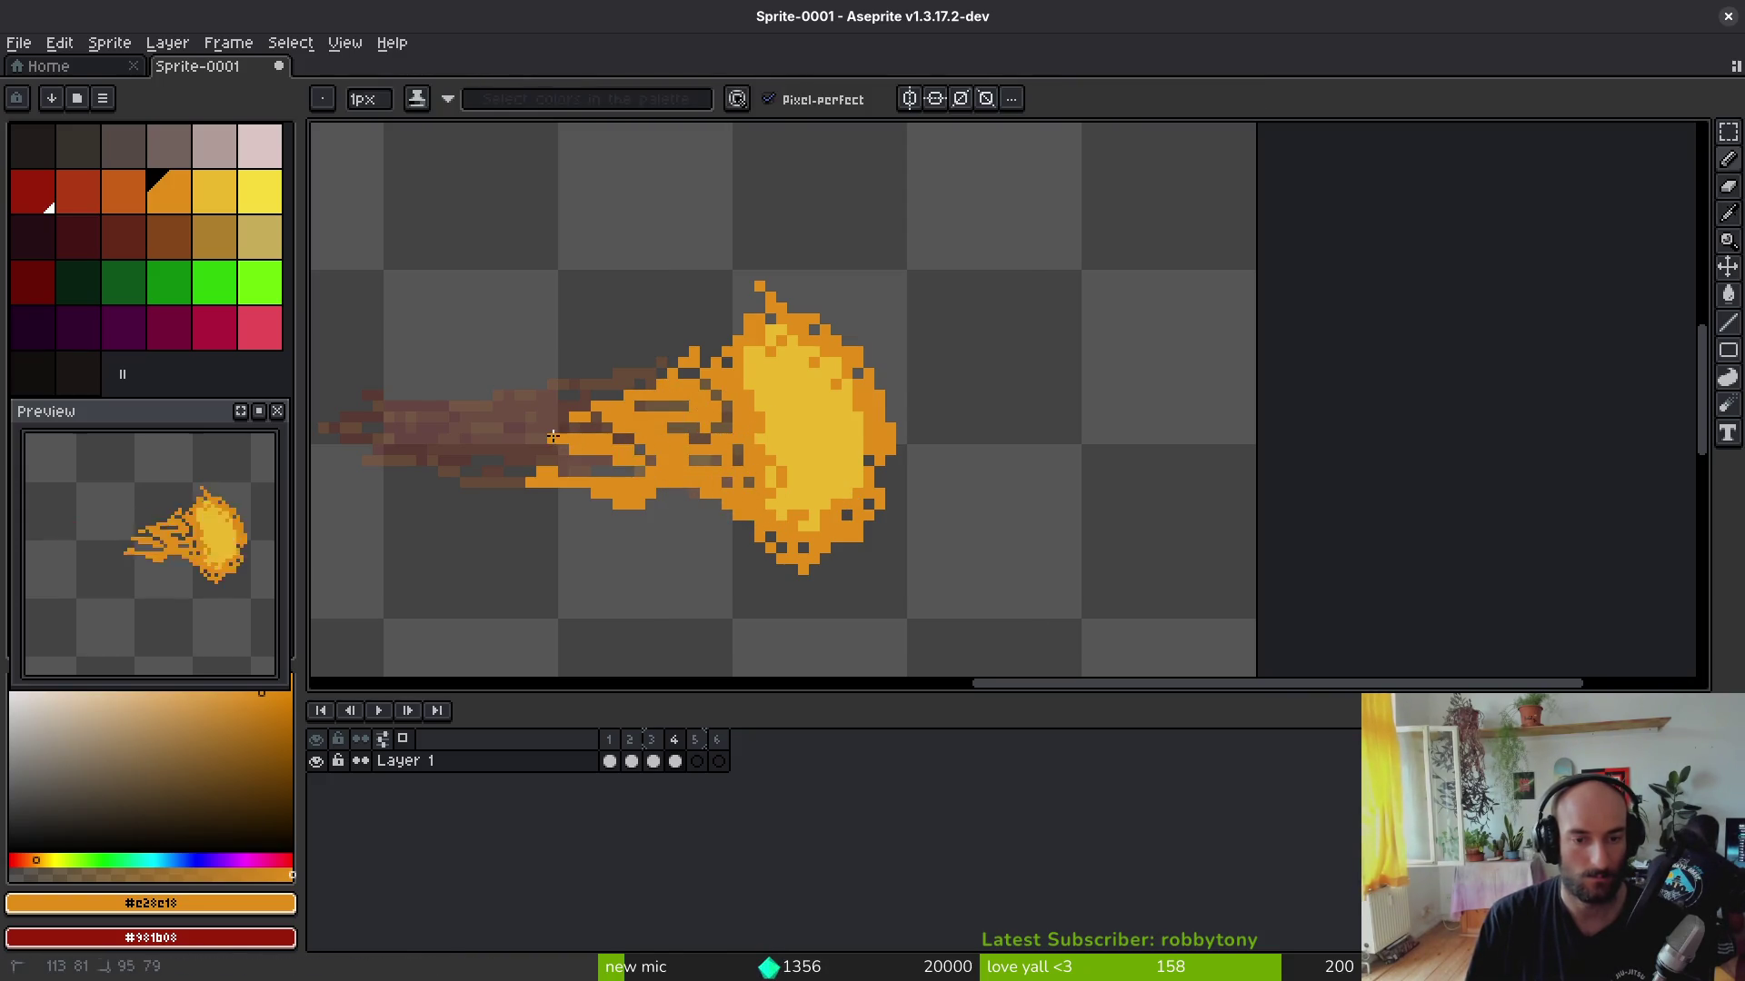
pyautogui.hscroll(-3, 725, 486)
# Step: Pick a main and secondary orange from frame 3's fire and return to frame 4
pyautogui.press('Left')
pyautogui.press('alt')
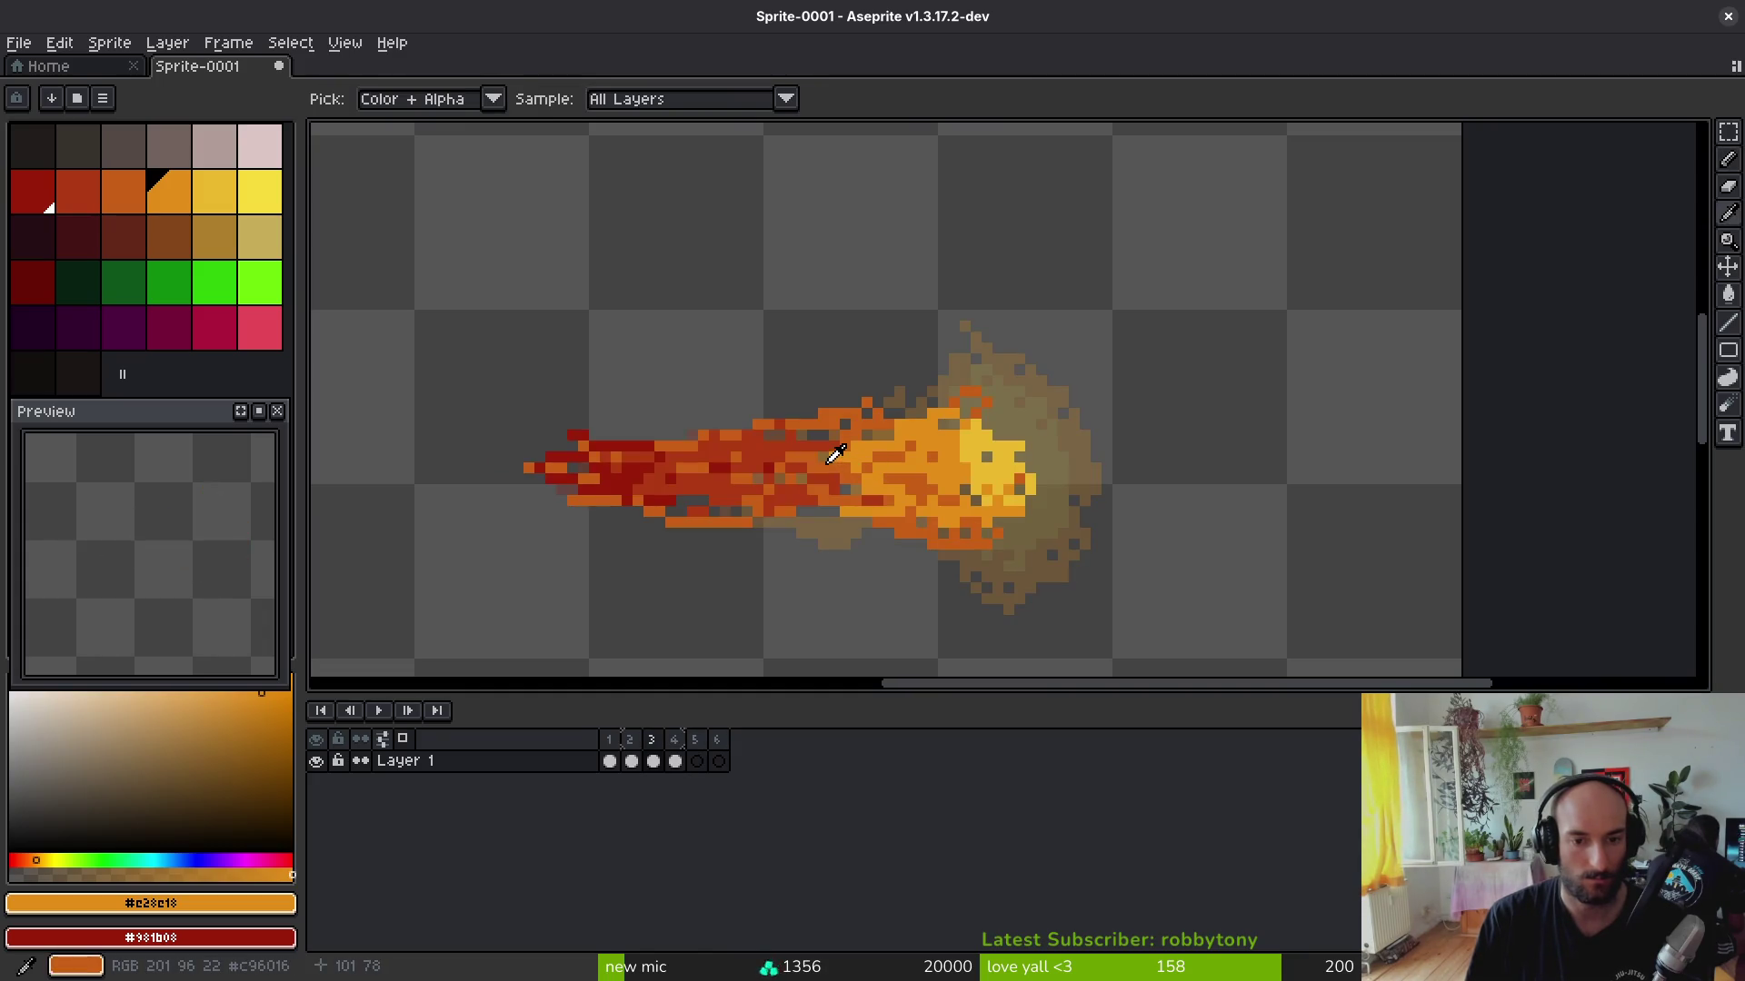
pyautogui.keyDown('alt'); pyautogui.click(838, 458); pyautogui.keyUp('alt')
pyautogui.keyDown('alt'); pyautogui.rightClick(837, 458); pyautogui.keyUp('alt')
pyautogui.press('Right')
# Step: Roughen the flame's top and lower edge with orange and darker red pixels
pyautogui.press('Left')
pyautogui.press('Right')
pyautogui.moveTo(889, 396); pyautogui.dragTo(793, 408)
pyautogui.moveTo(910, 474); pyautogui.dragTo(667, 458)
pyautogui.moveTo(819, 477)
pyautogui.mouseDown()
pyautogui.moveTo(826, 516)
pyautogui.moveTo(955, 559)
pyautogui.moveTo(942, 454)
pyautogui.mouseUp()
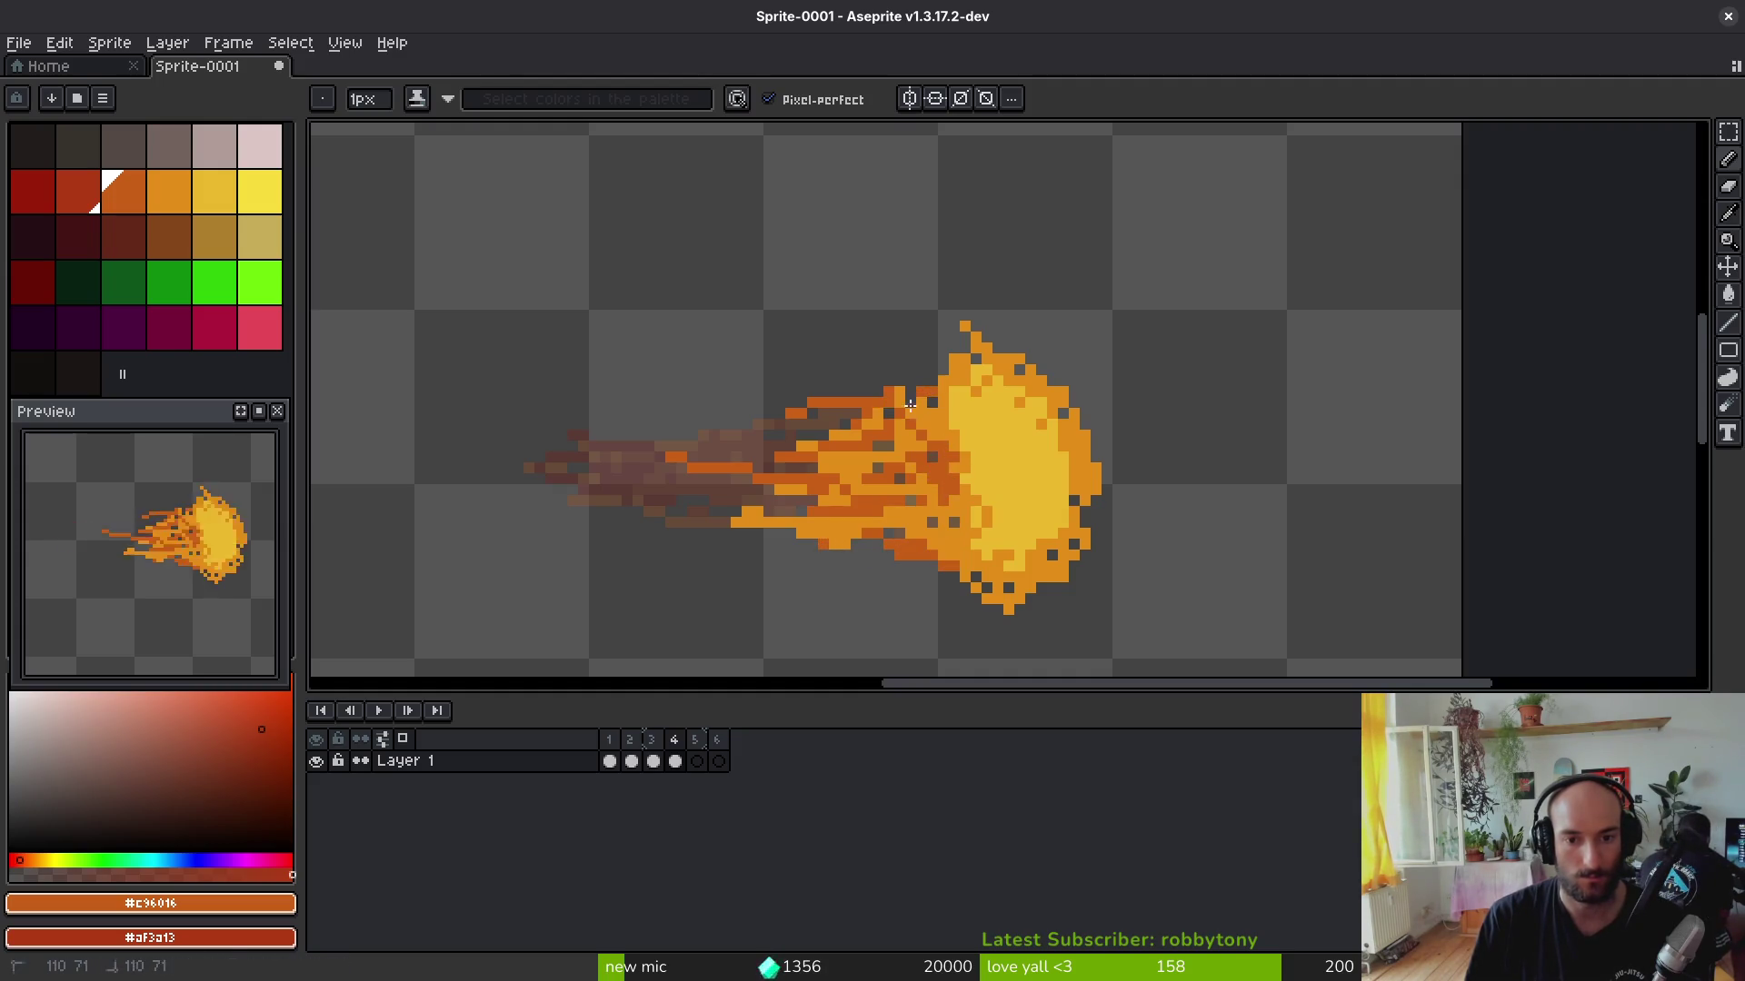
pyautogui.keyDown('alt'); pyautogui.click(963, 481); pyautogui.keyUp('alt')
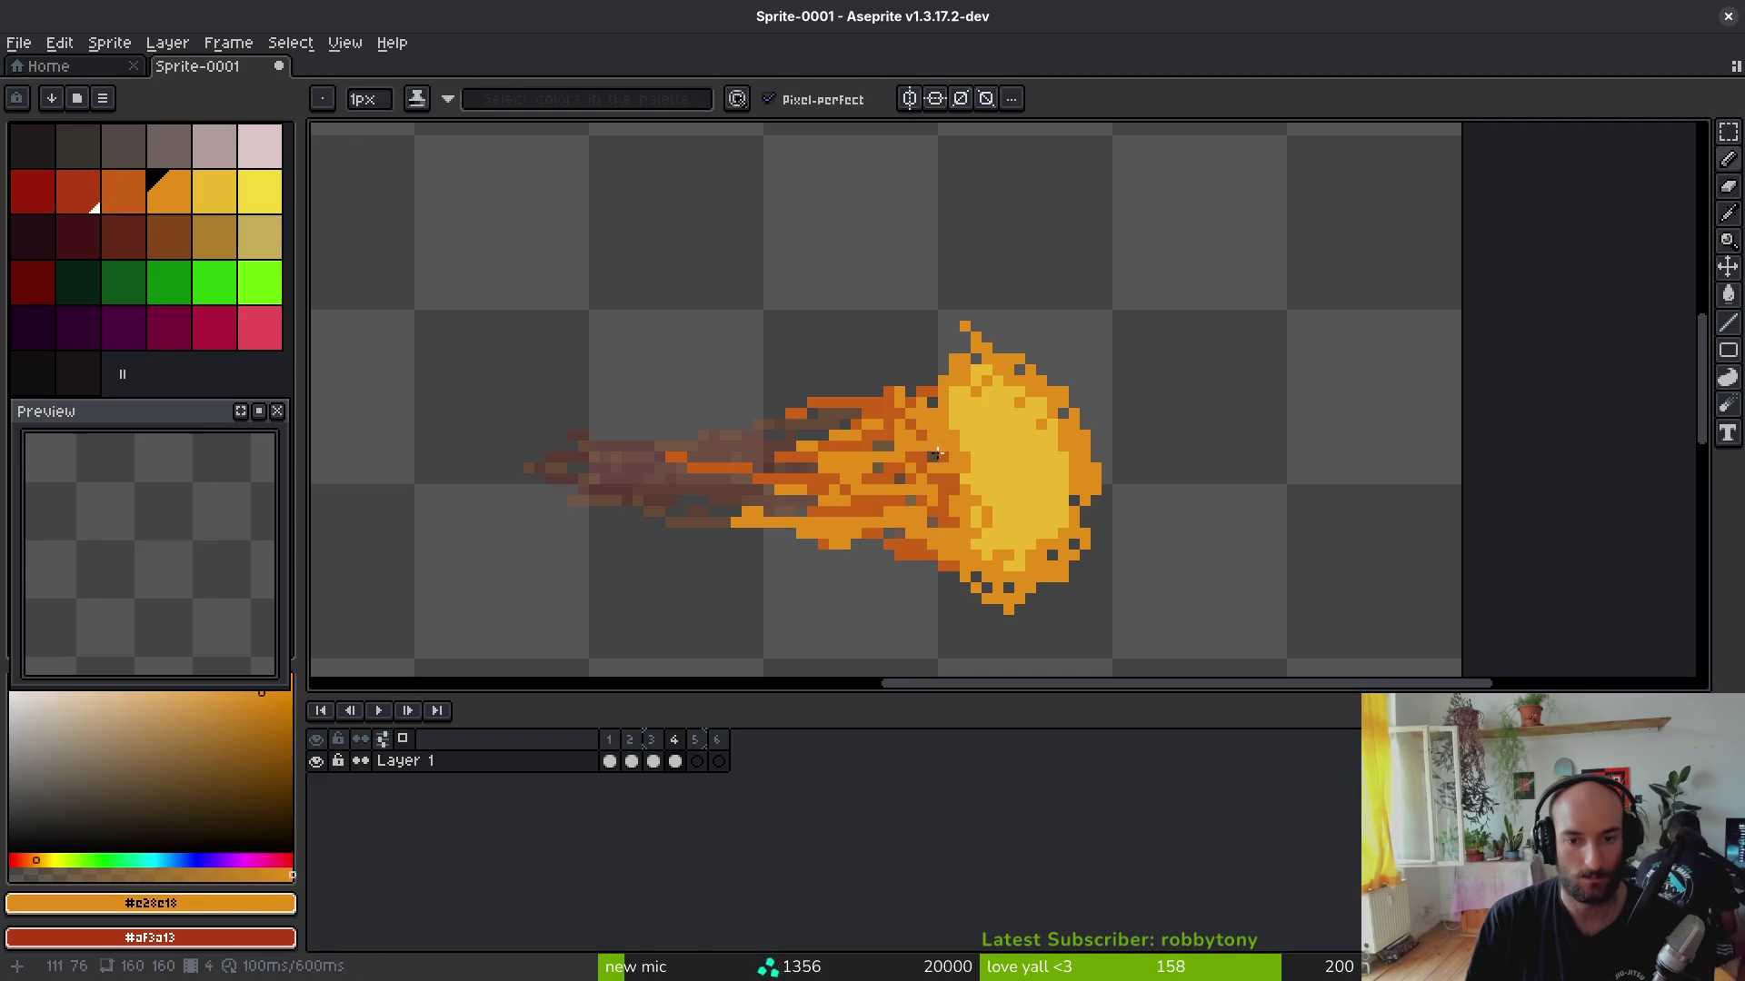
pyautogui.keyDown('alt'); pyautogui.click(751, 501); pyautogui.keyUp('alt')
# Step: Add denser orange streaks to the tail and orange along the upper and lower edges
pyautogui.moveTo(727, 519); pyautogui.dragTo(698, 524)
pyautogui.moveTo(824, 429)
pyautogui.mouseDown()
pyautogui.moveTo(674, 433)
pyautogui.moveTo(645, 471)
pyautogui.mouseUp()
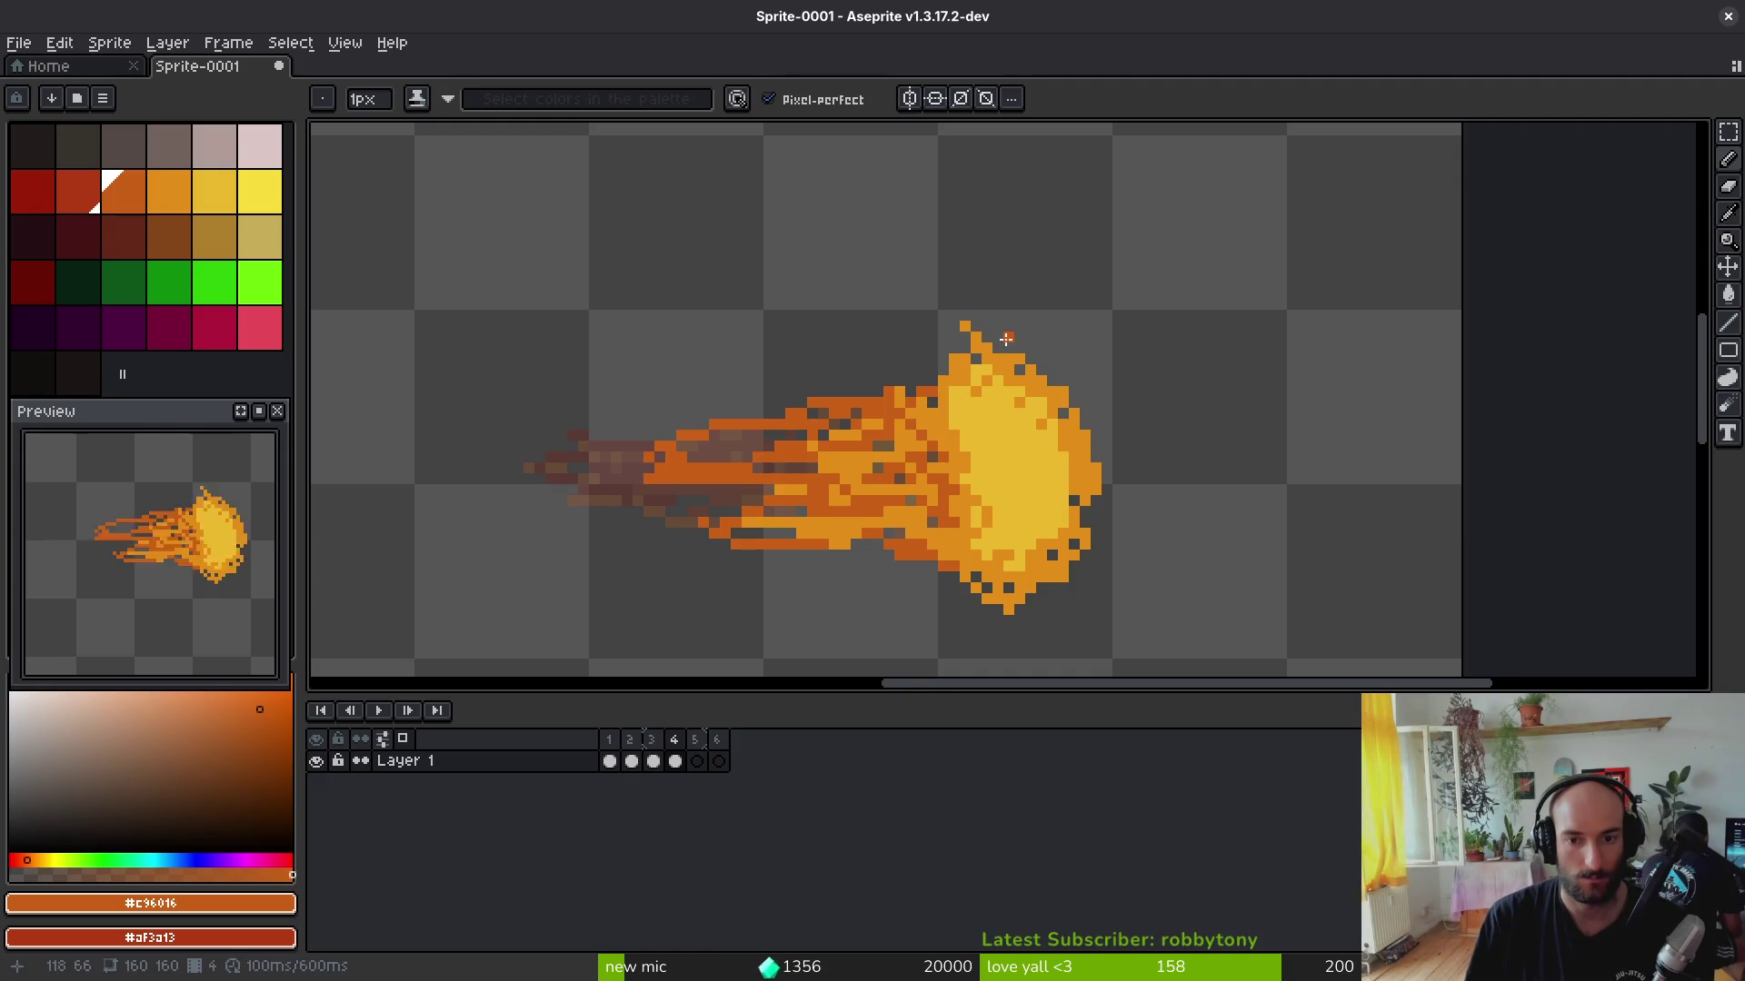
pyautogui.moveTo(1088, 541); pyautogui.dragTo(982, 617)
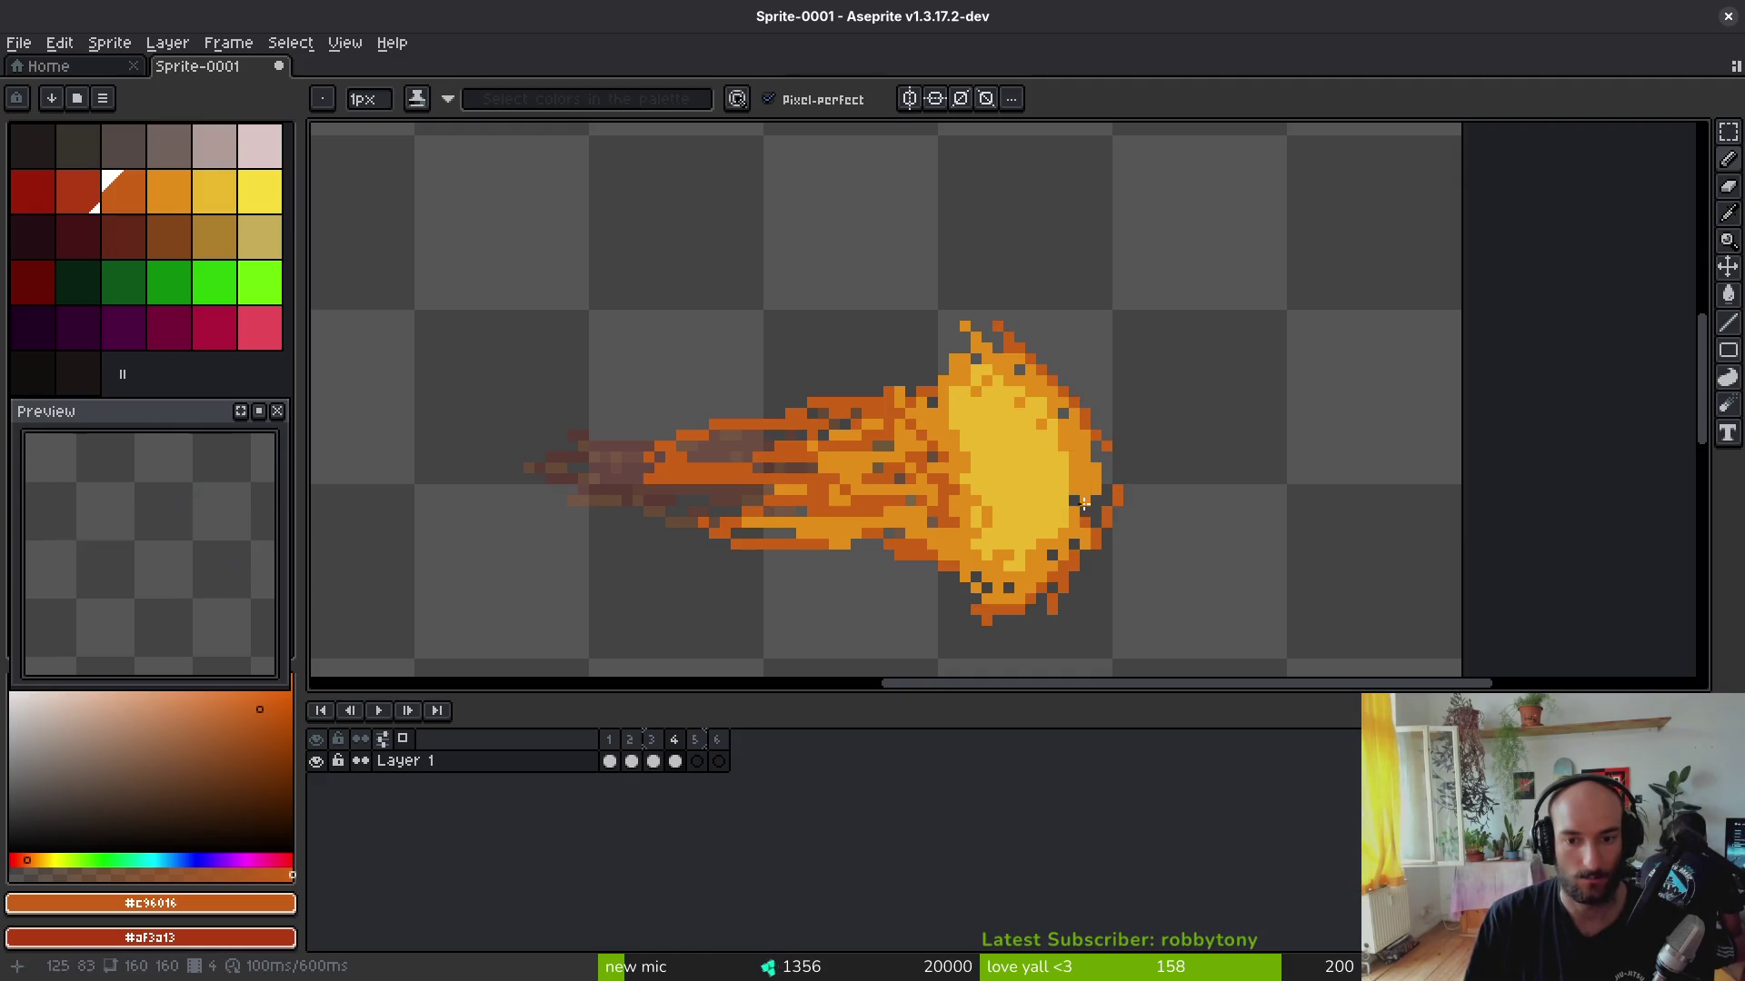
pyautogui.moveTo(962, 319); pyautogui.dragTo(933, 352)
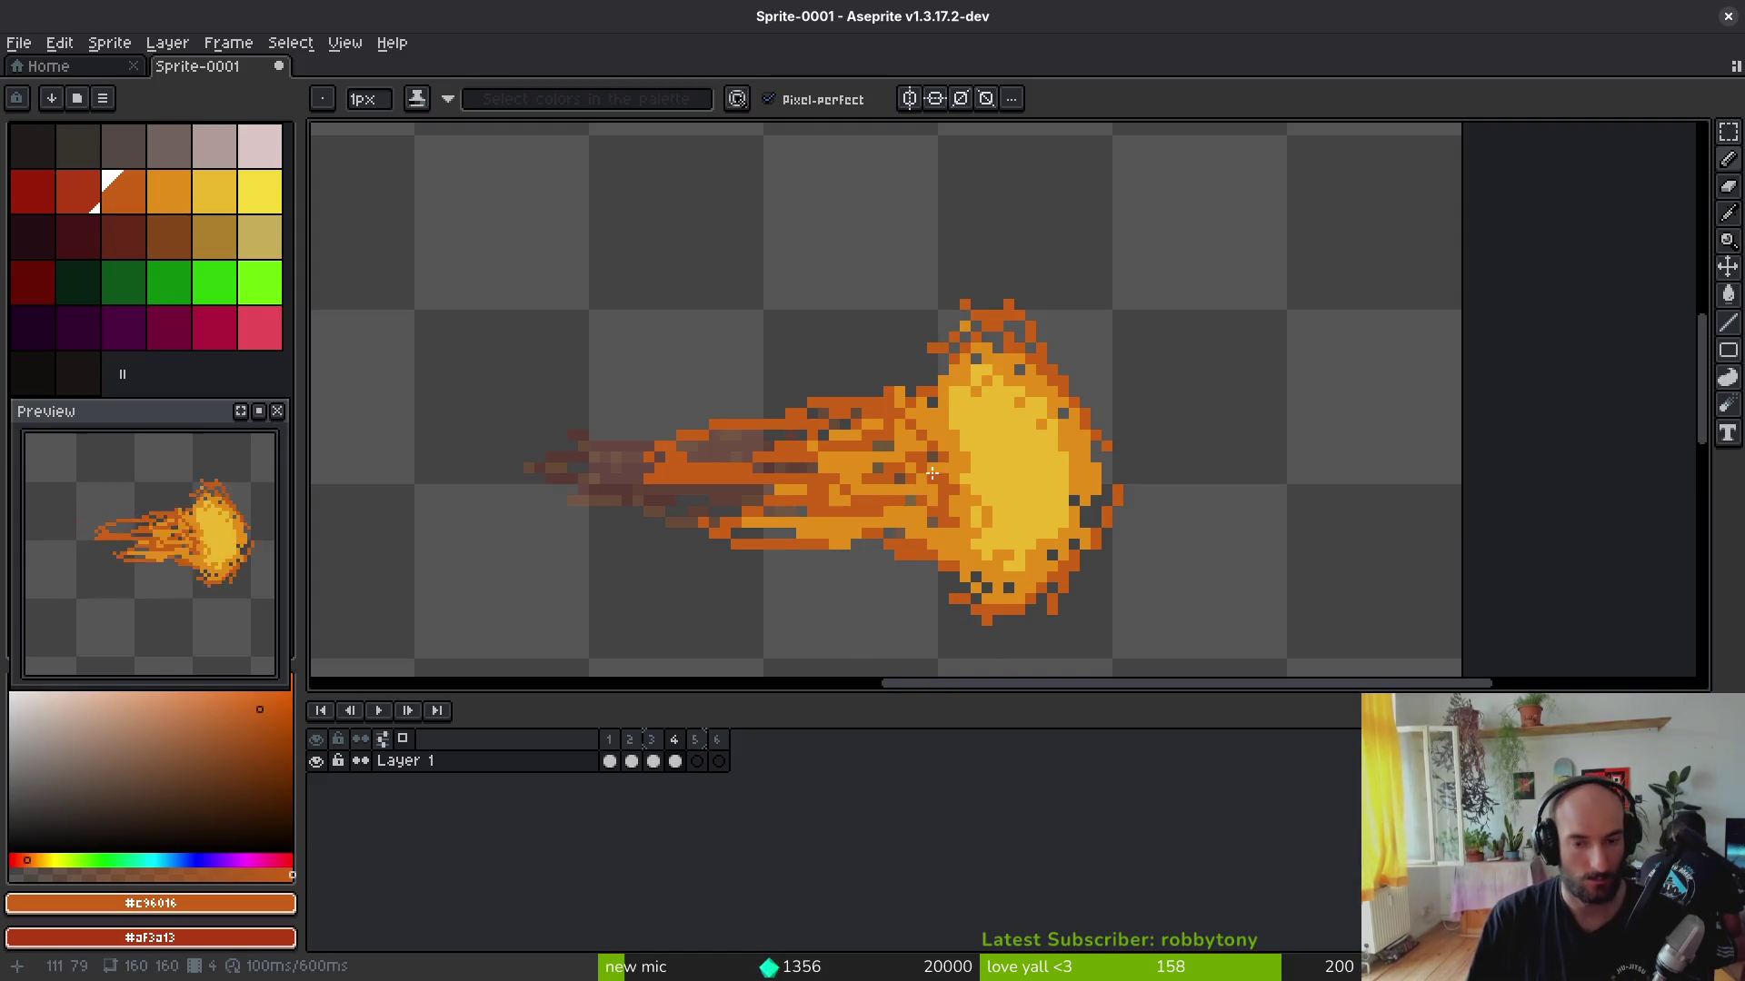
pyautogui.moveTo(818, 500); pyautogui.dragTo(829, 503)
# Step: Sample dark reds #af3a13 and #981b08 from frame 3 and shade the tail with dark red strokes
pyautogui.press('Left')
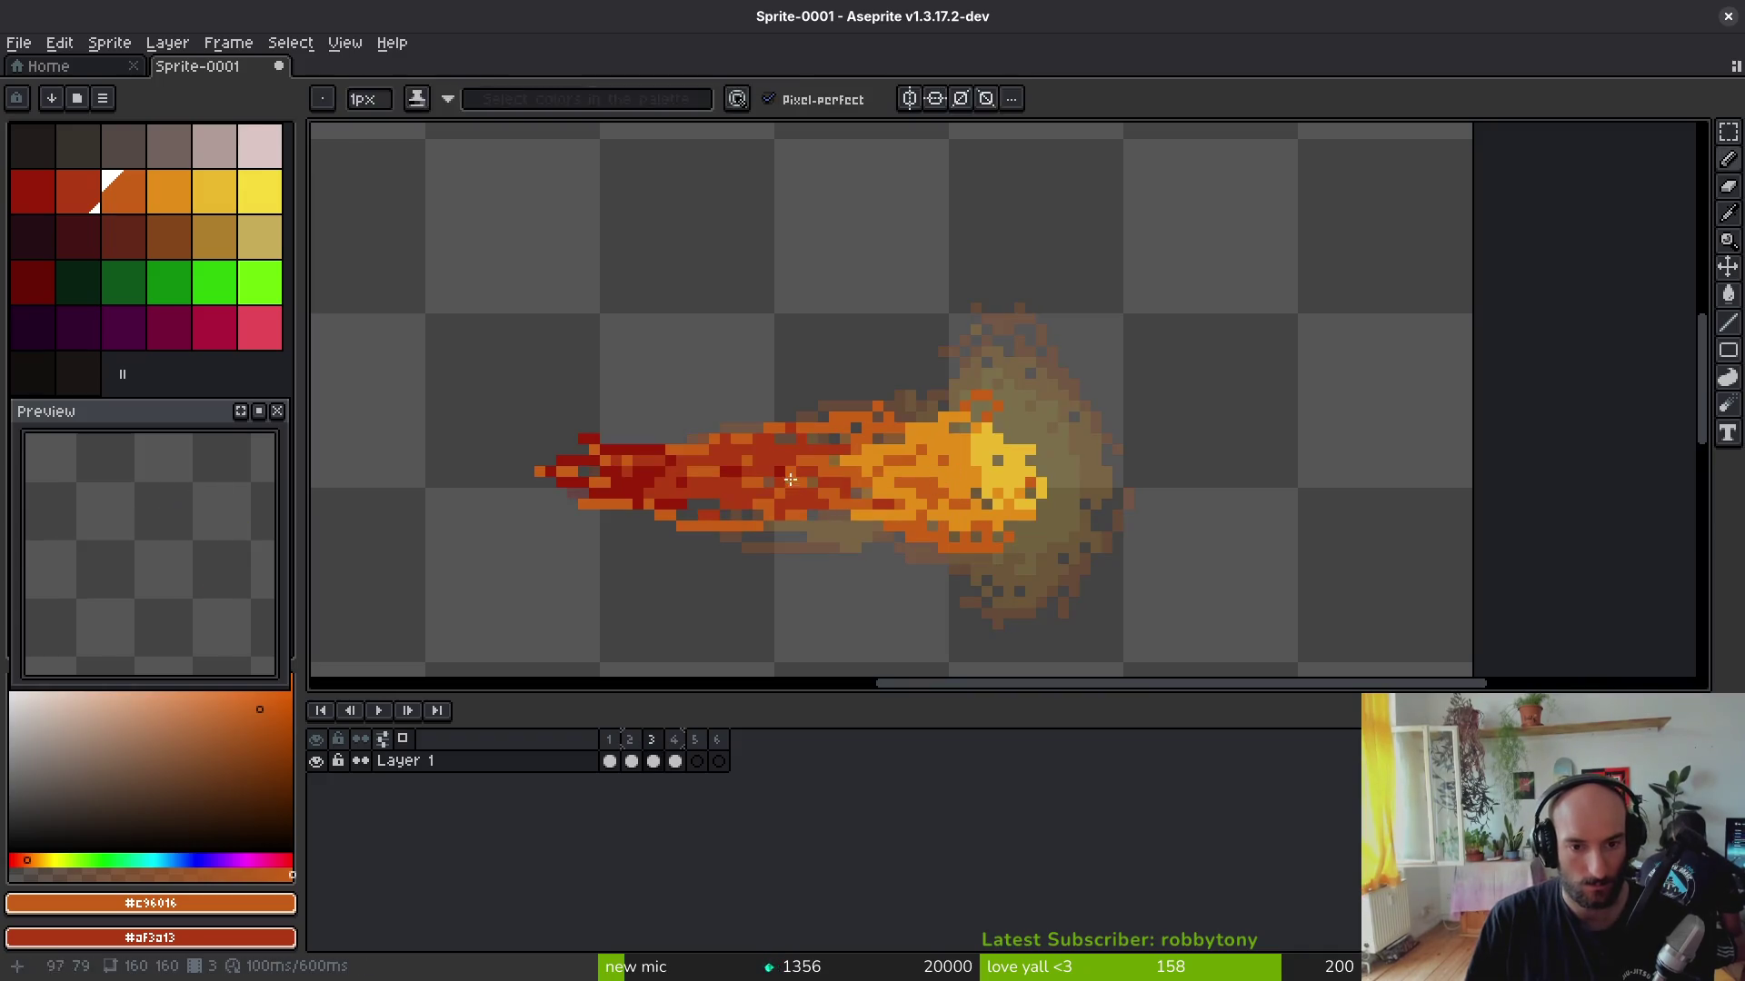
pyautogui.keyDown('alt'); pyautogui.click(667, 468); pyautogui.keyUp('alt')
pyautogui.keyDown('alt'); pyautogui.rightClick(668, 466); pyautogui.keyUp('alt')
pyautogui.press('Right')
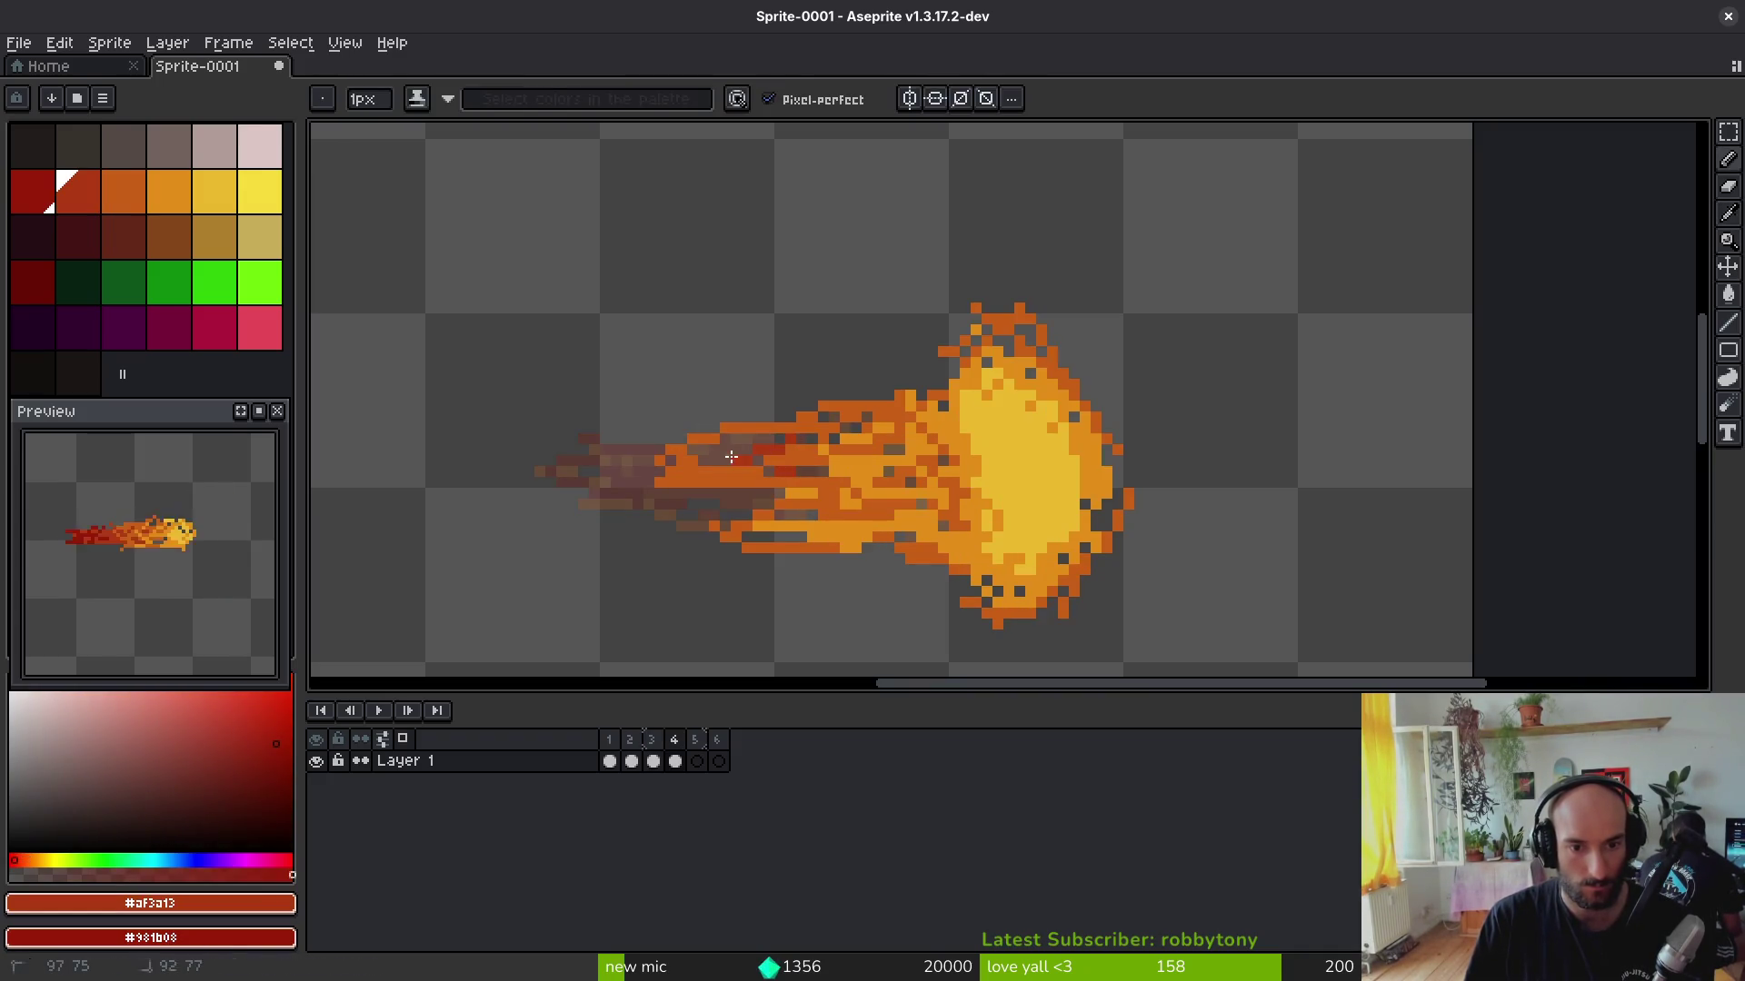
pyautogui.moveTo(742, 439); pyautogui.dragTo(817, 450)
pyautogui.moveTo(777, 511); pyautogui.dragTo(621, 475)
pyautogui.moveTo(730, 478)
pyautogui.mouseDown()
pyautogui.moveTo(644, 494)
pyautogui.moveTo(611, 527)
pyautogui.moveTo(621, 480)
pyautogui.moveTo(632, 529)
pyautogui.moveTo(709, 507)
pyautogui.moveTo(599, 509)
pyautogui.mouseUp()
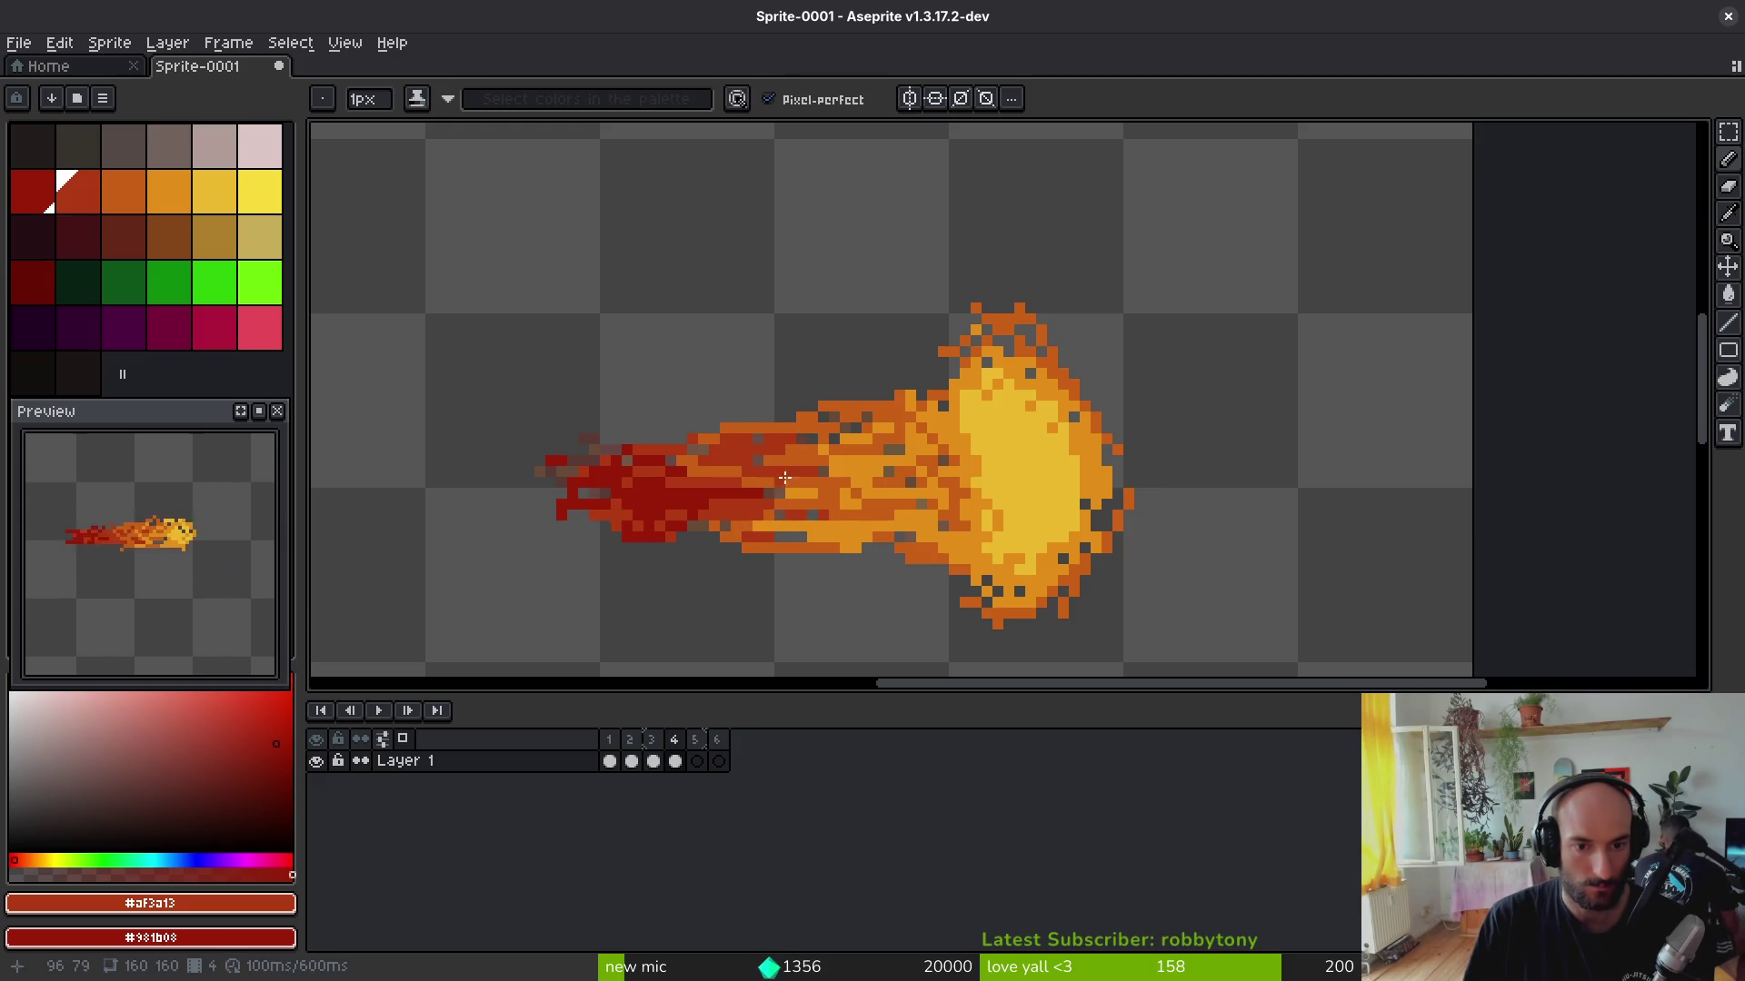
pyautogui.scroll(-4, 880, 542)
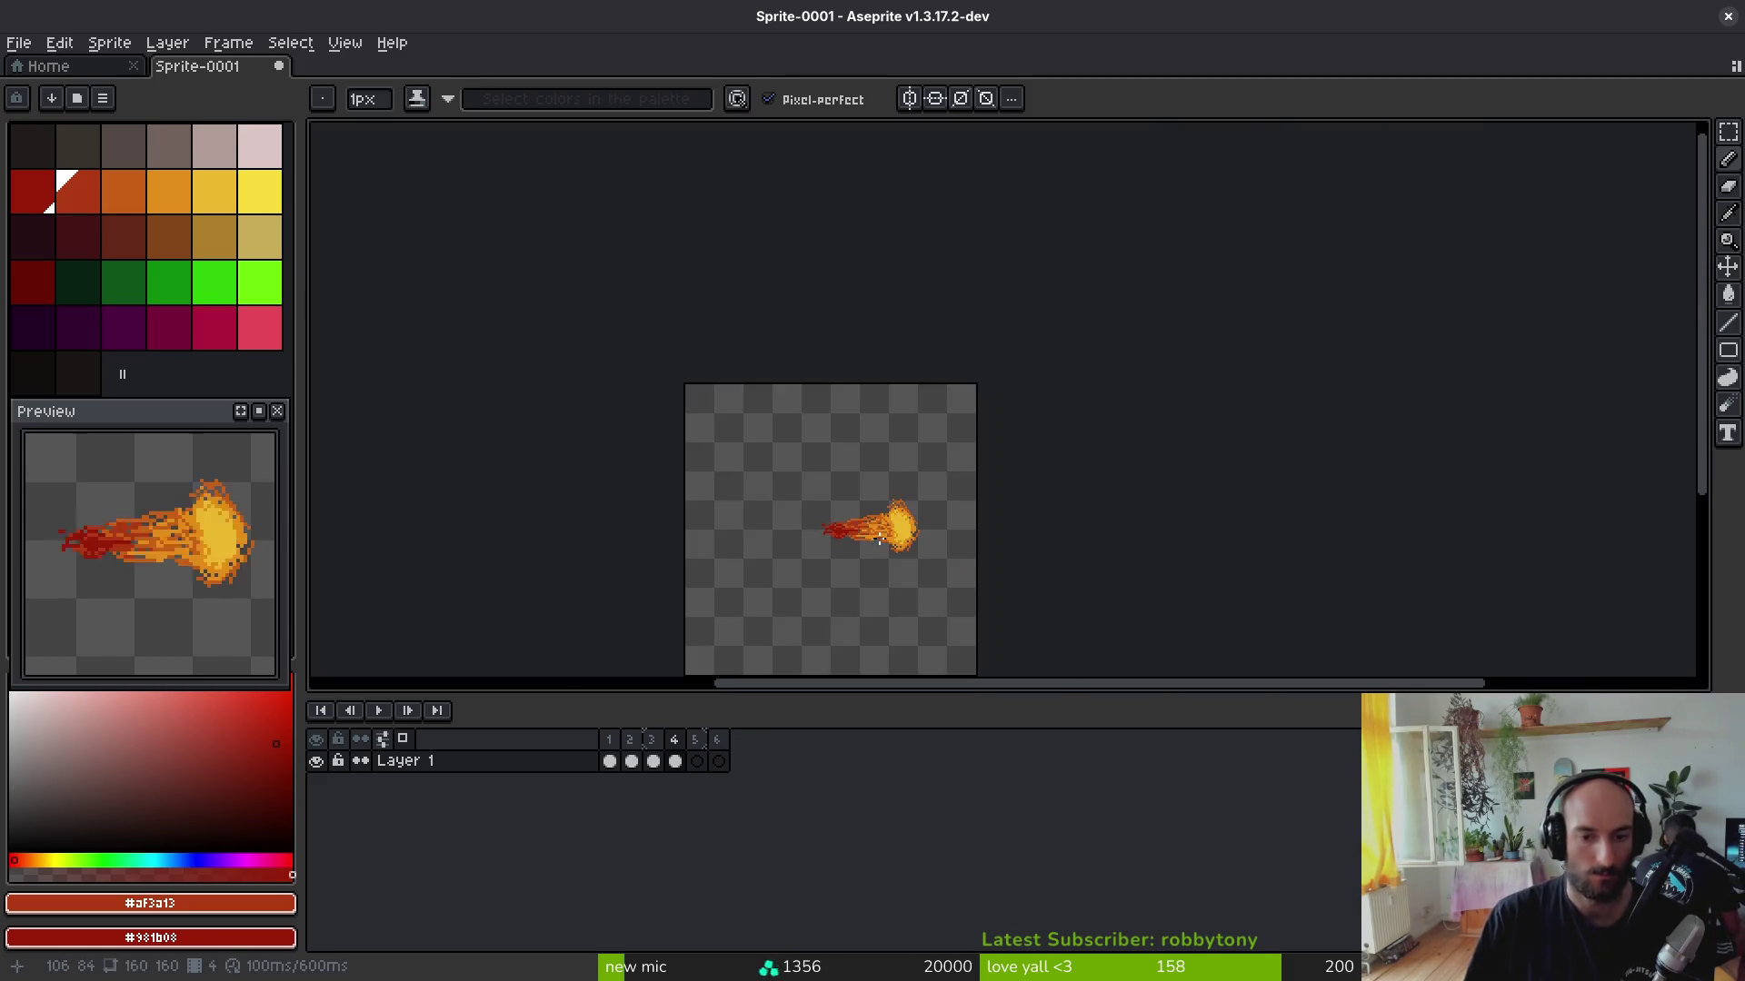
pyautogui.scroll(3, 880, 541)
pyautogui.scroll(2, 171, 586)
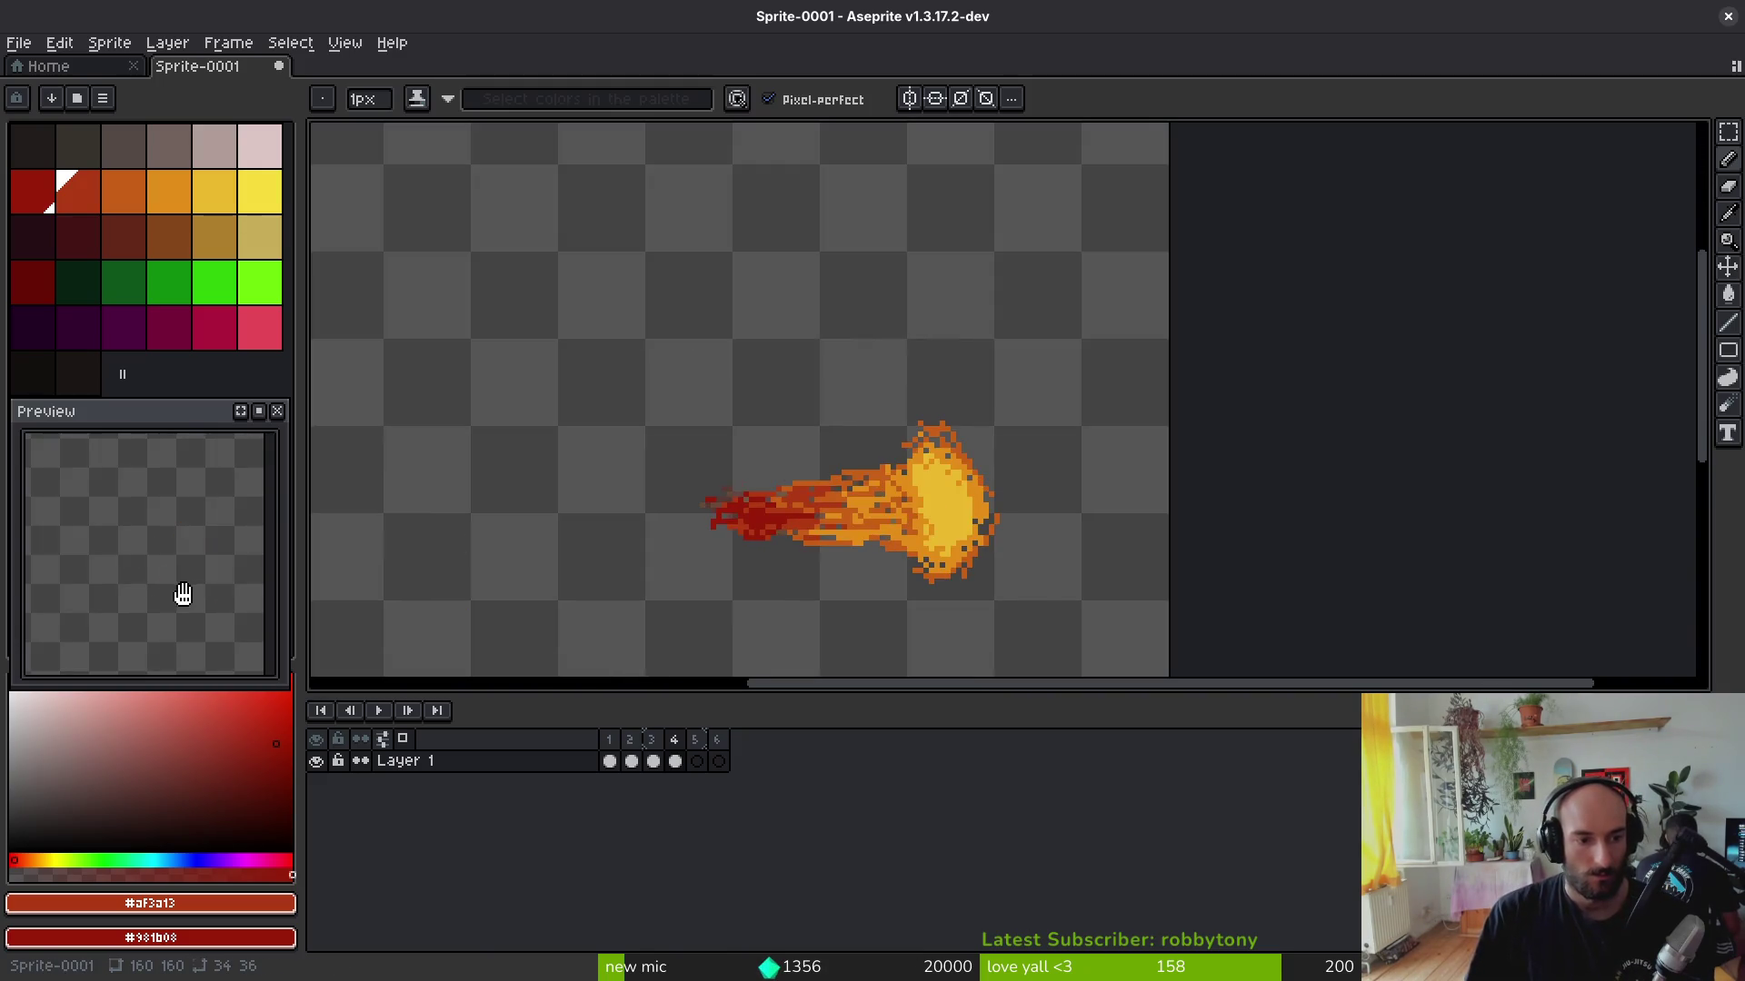
pyautogui.scroll(-2, 171, 598)
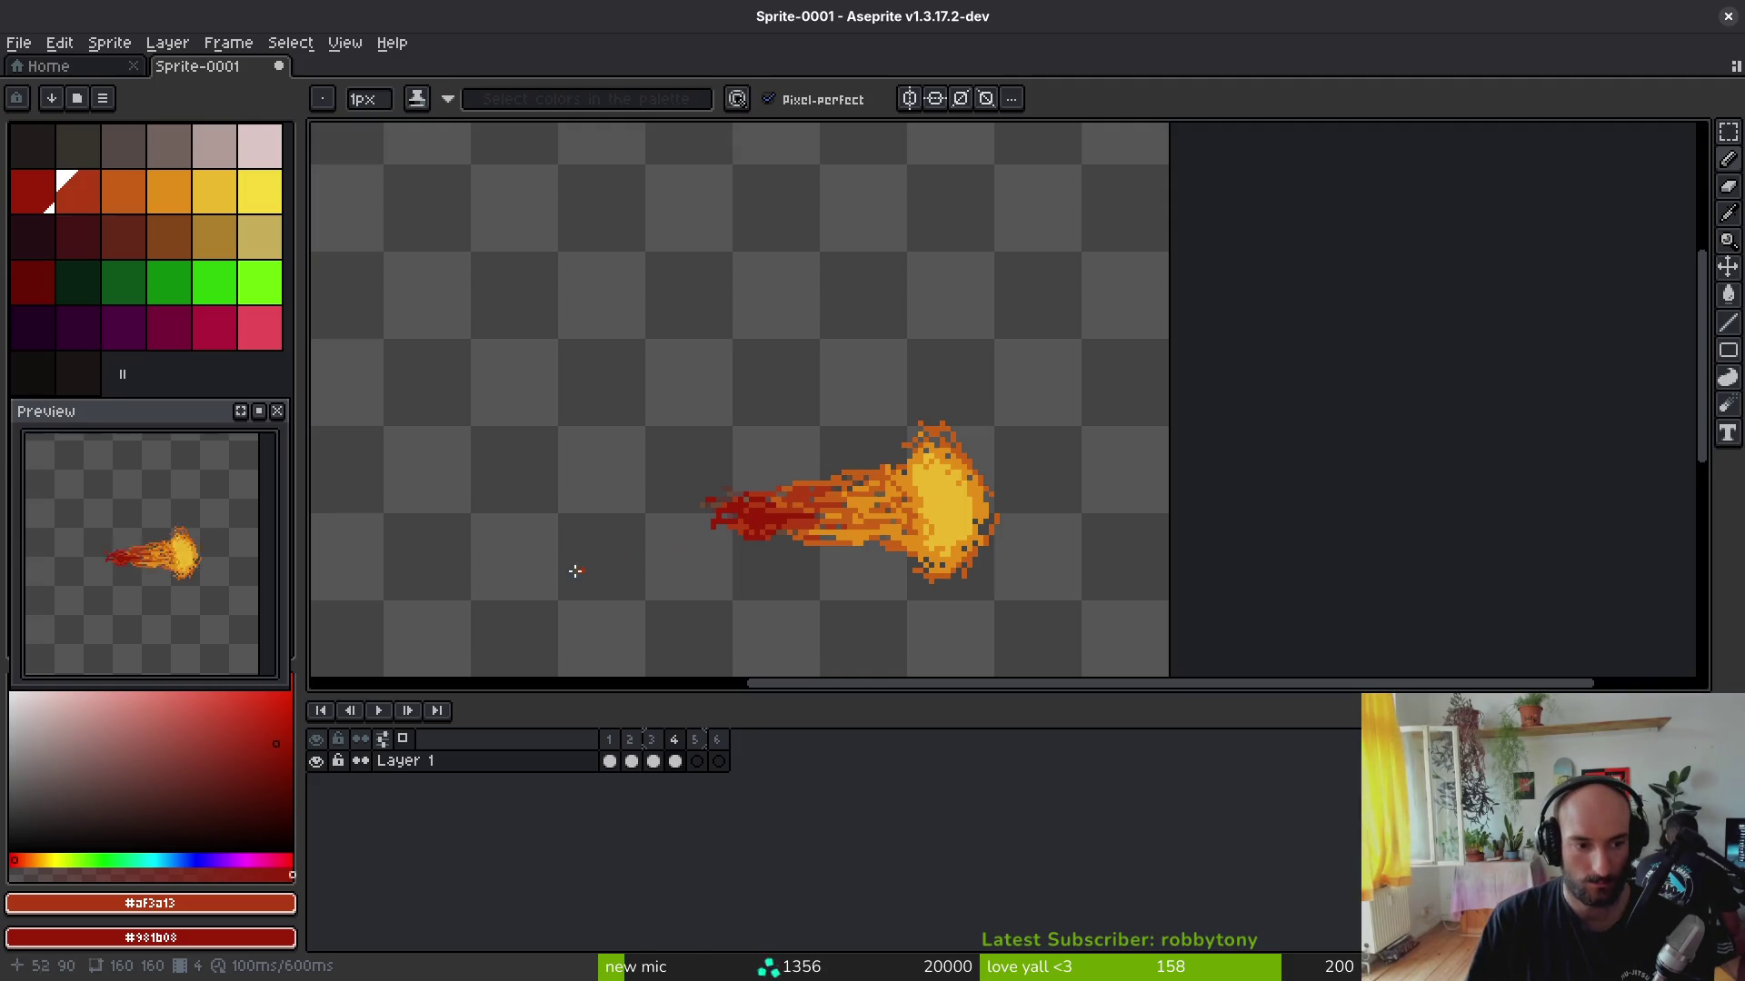
pyautogui.scroll(1, 863, 473)
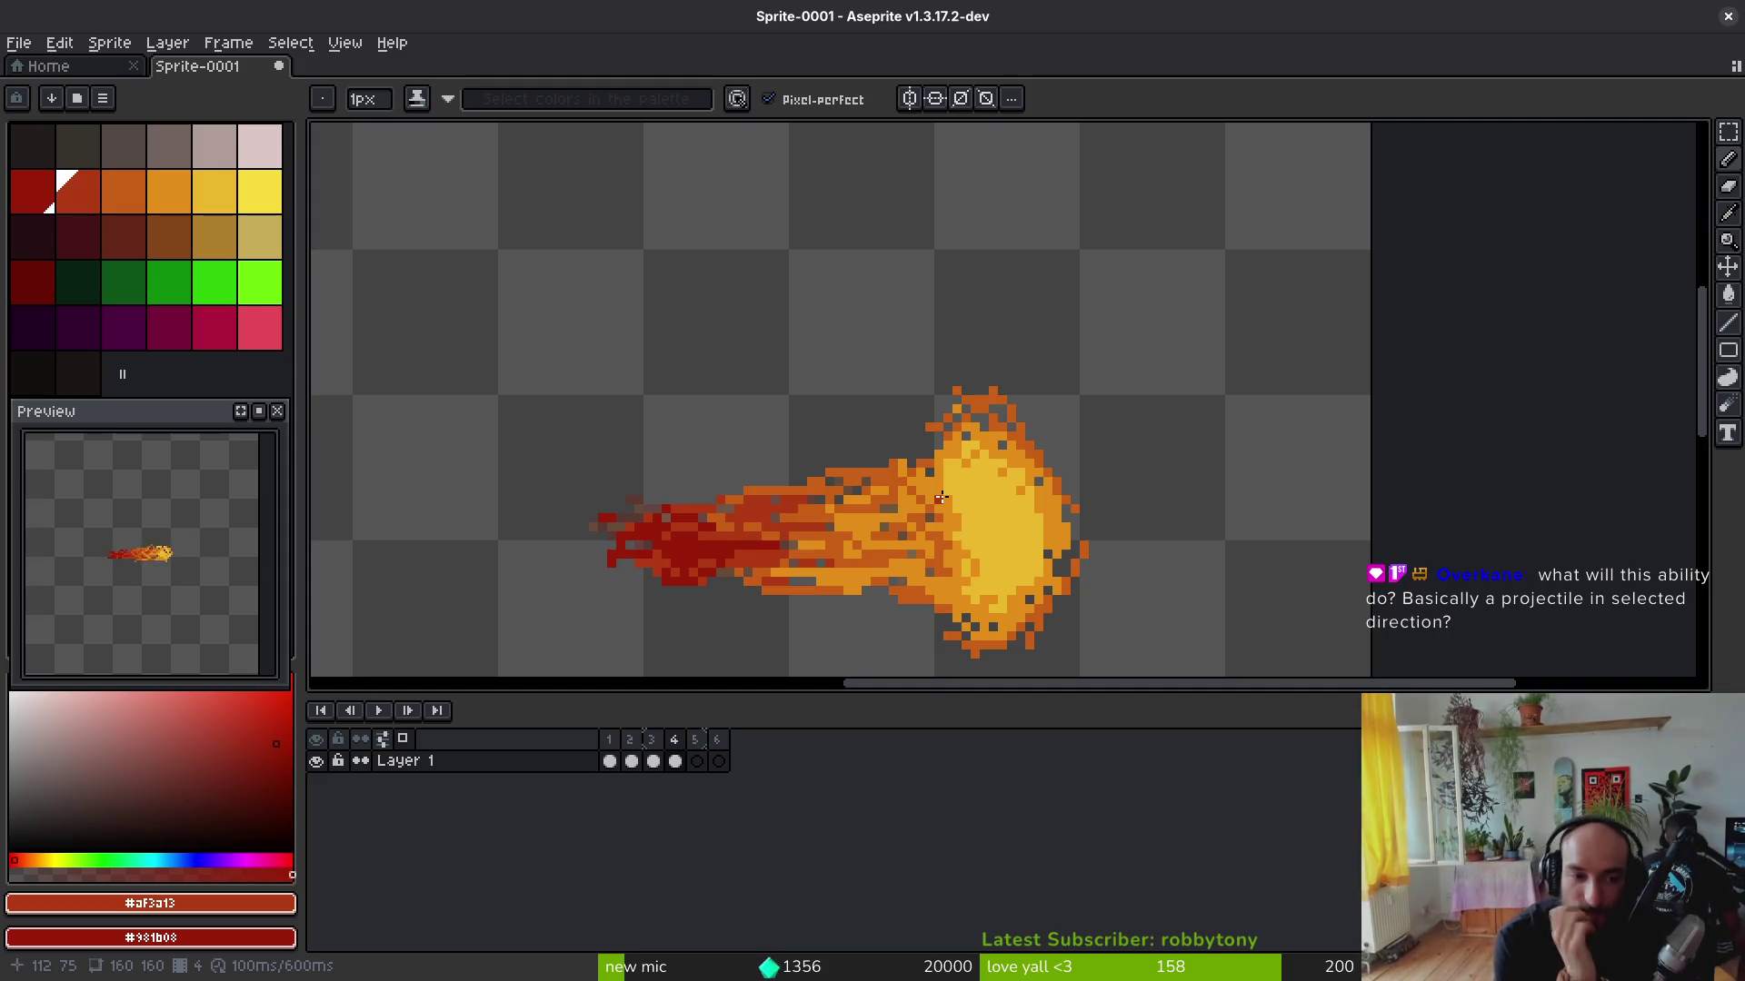
# Step: Open a new Brave browser tab over Aseprite
pyautogui.hotkey('alt', 'b')
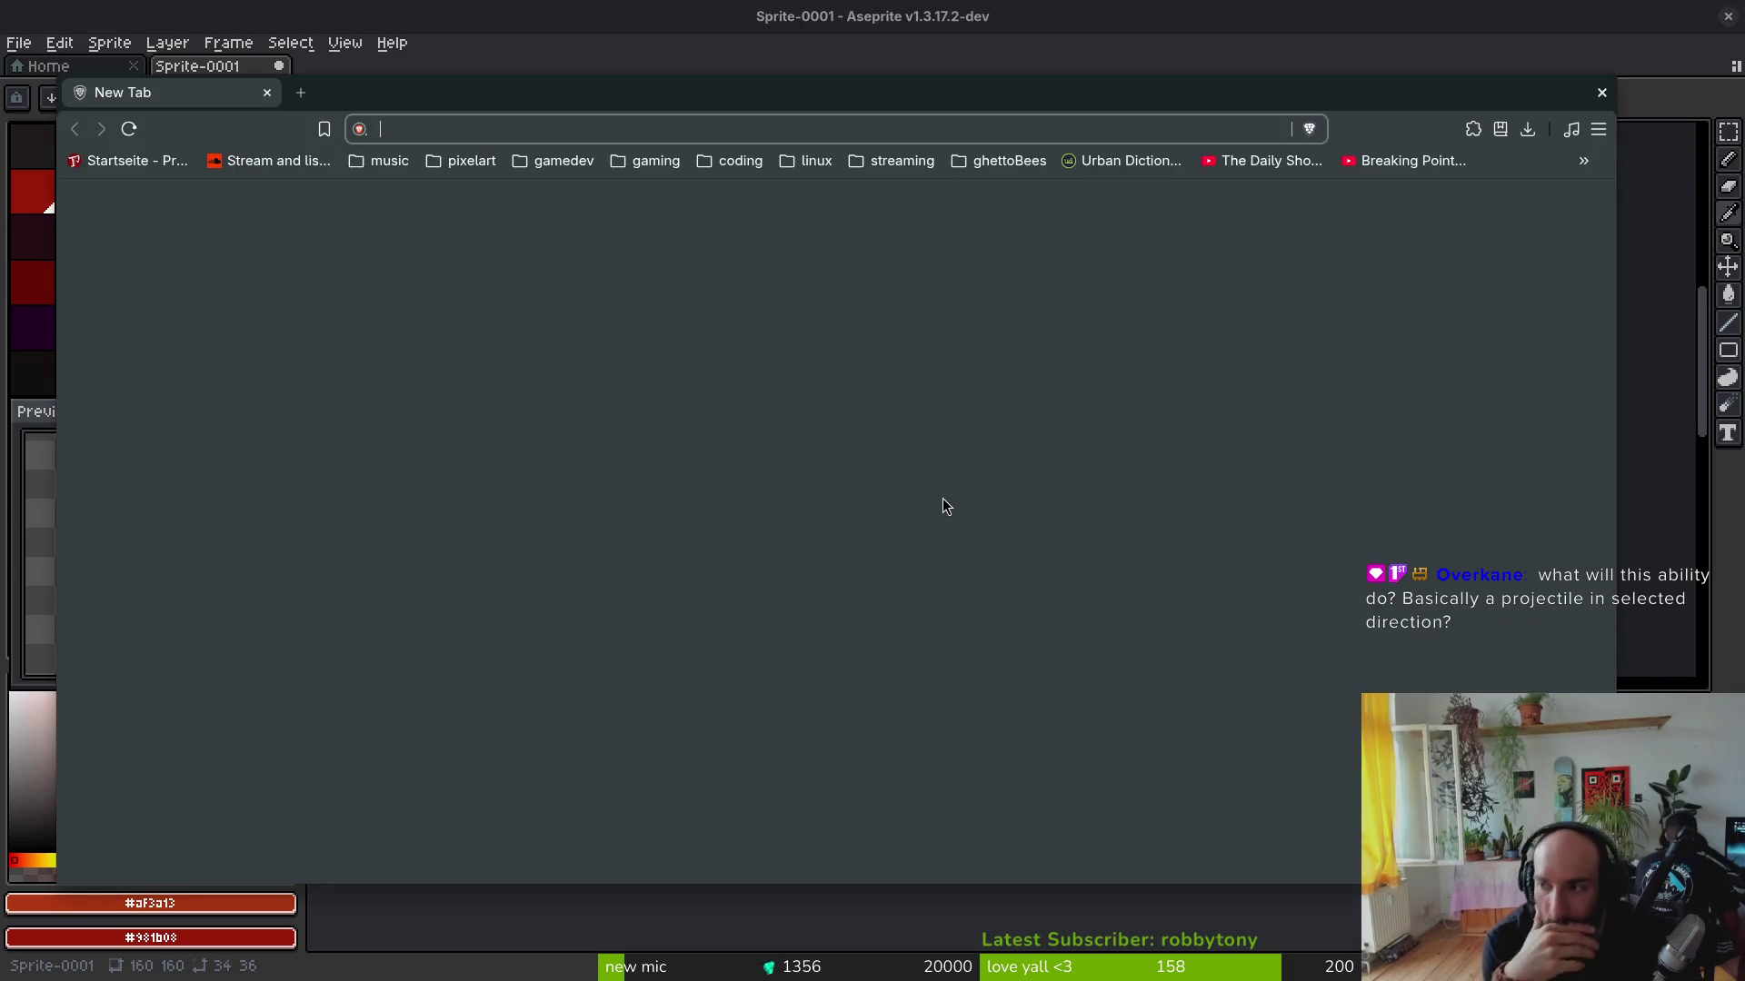
pyautogui.write('saint')
# Step: Load Saint11's Pixel Art Tutorials page from the address-bar suggestion
pyautogui.press('Down')
pyautogui.press('Return')
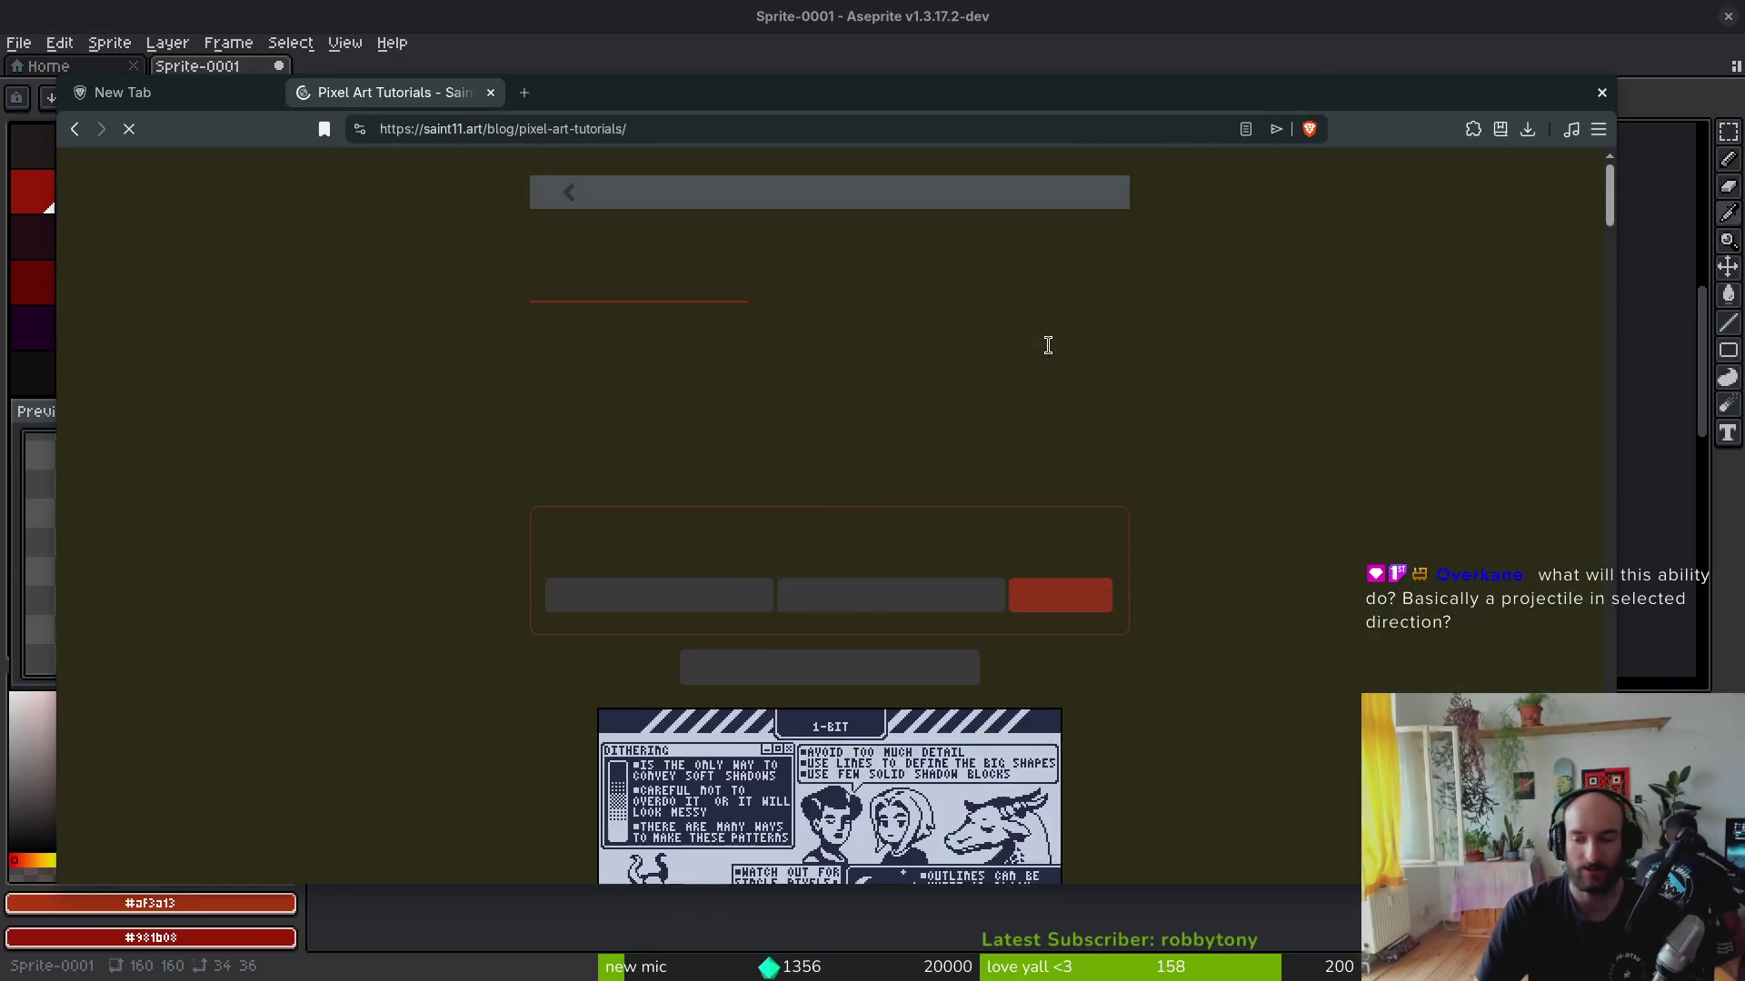
pyautogui.scroll(-5, 1109, 545)
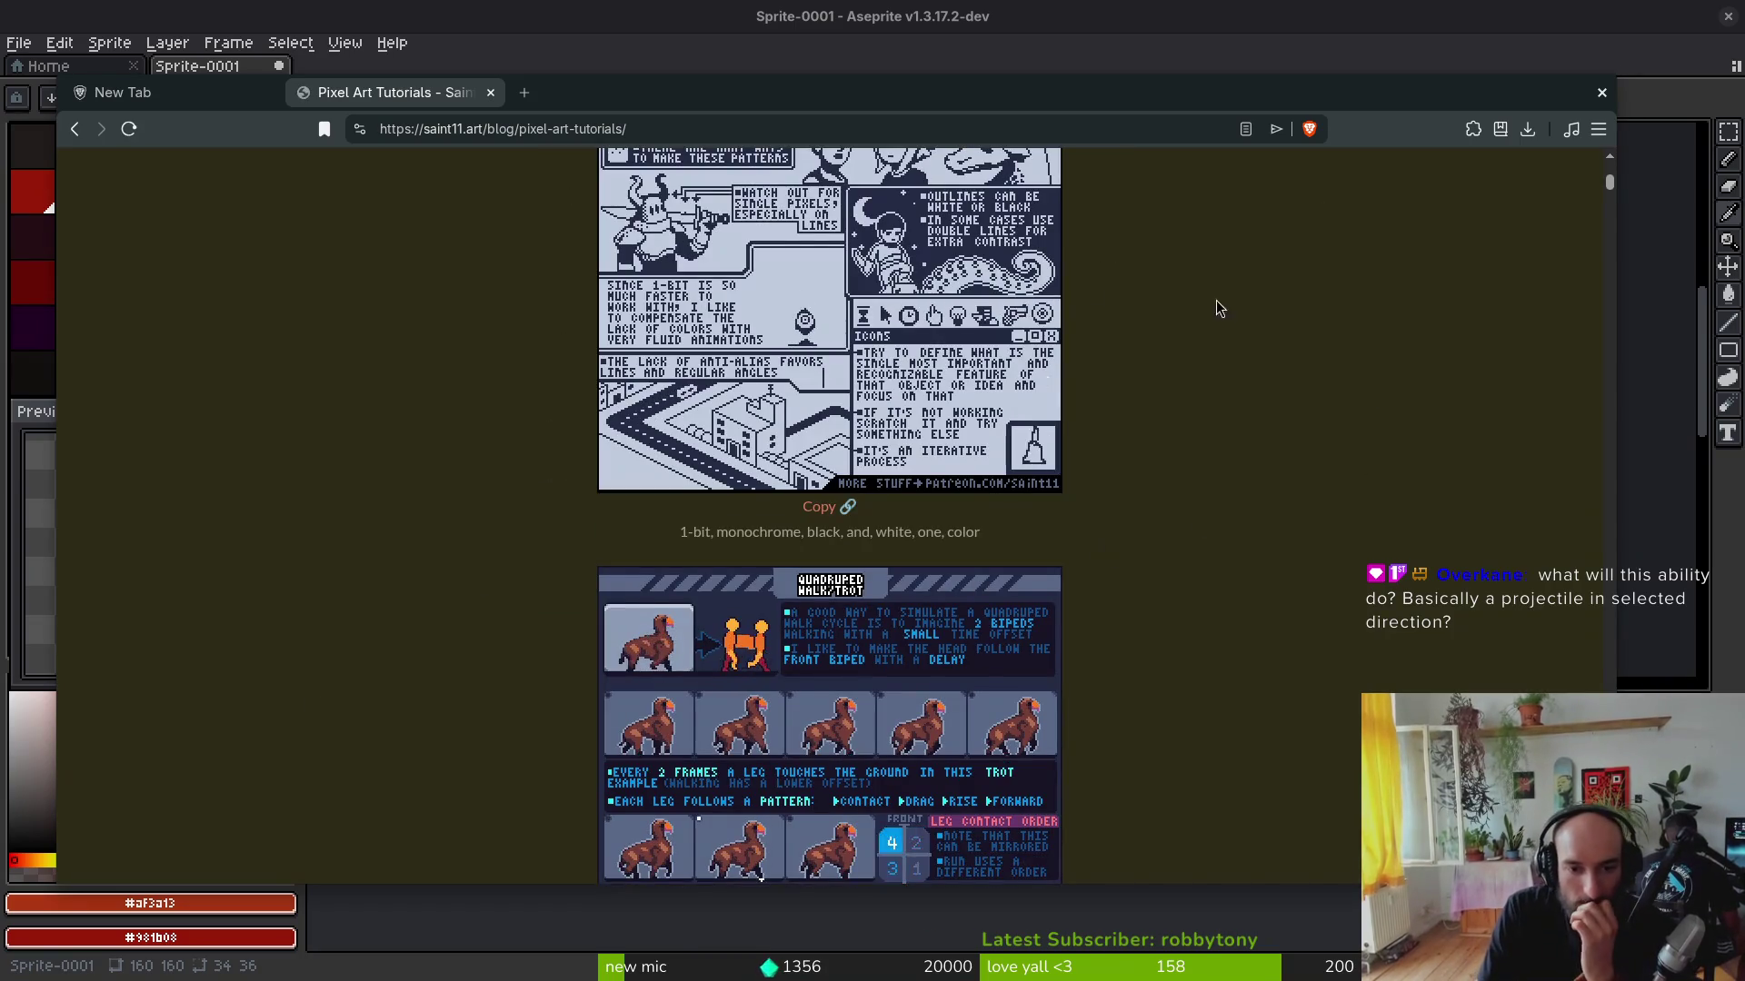
pyautogui.scroll(-5, 1217, 314)
pyautogui.scroll(-5, 889, 265)
pyautogui.scroll(-5, 955, 537)
pyautogui.scroll(-5, 977, 509)
pyautogui.scroll(2, 976, 509)
pyautogui.scroll(-1, 1051, 660)
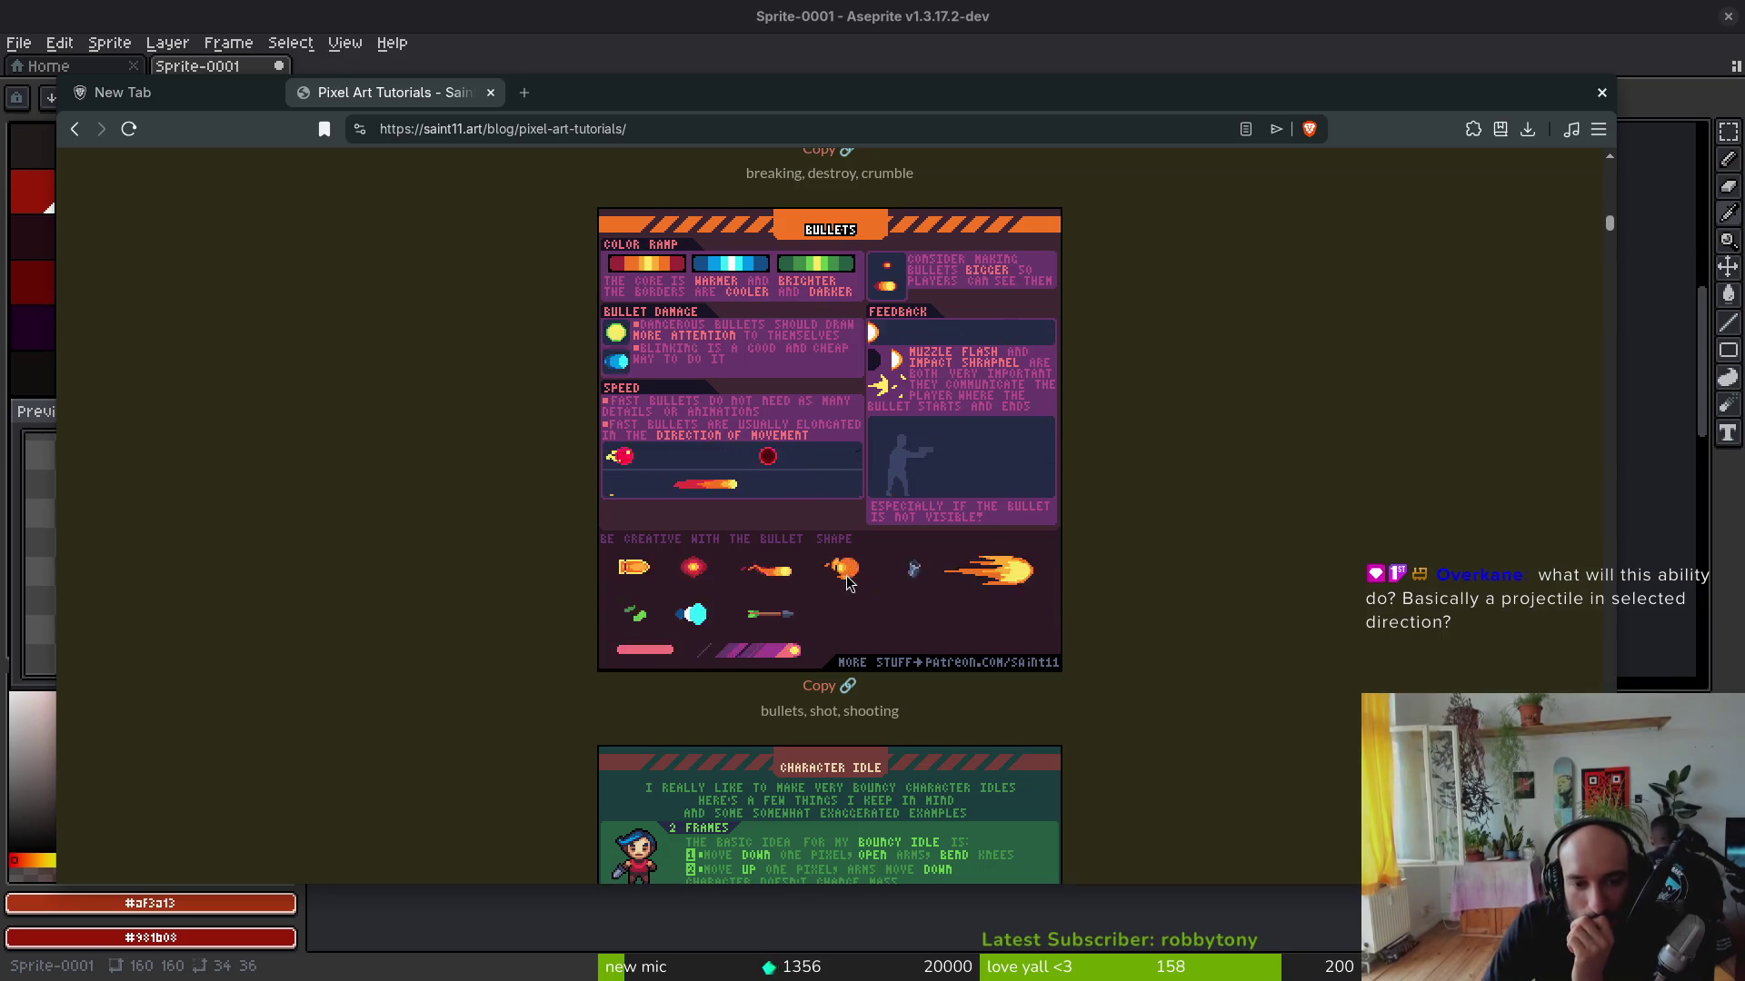
pyautogui.scroll(-4, 873, 580)
pyautogui.scroll(-5, 882, 564)
pyautogui.scroll(-3, 881, 564)
pyautogui.scroll(-4, 887, 569)
pyautogui.scroll(-4, 892, 577)
pyautogui.scroll(-3, 899, 587)
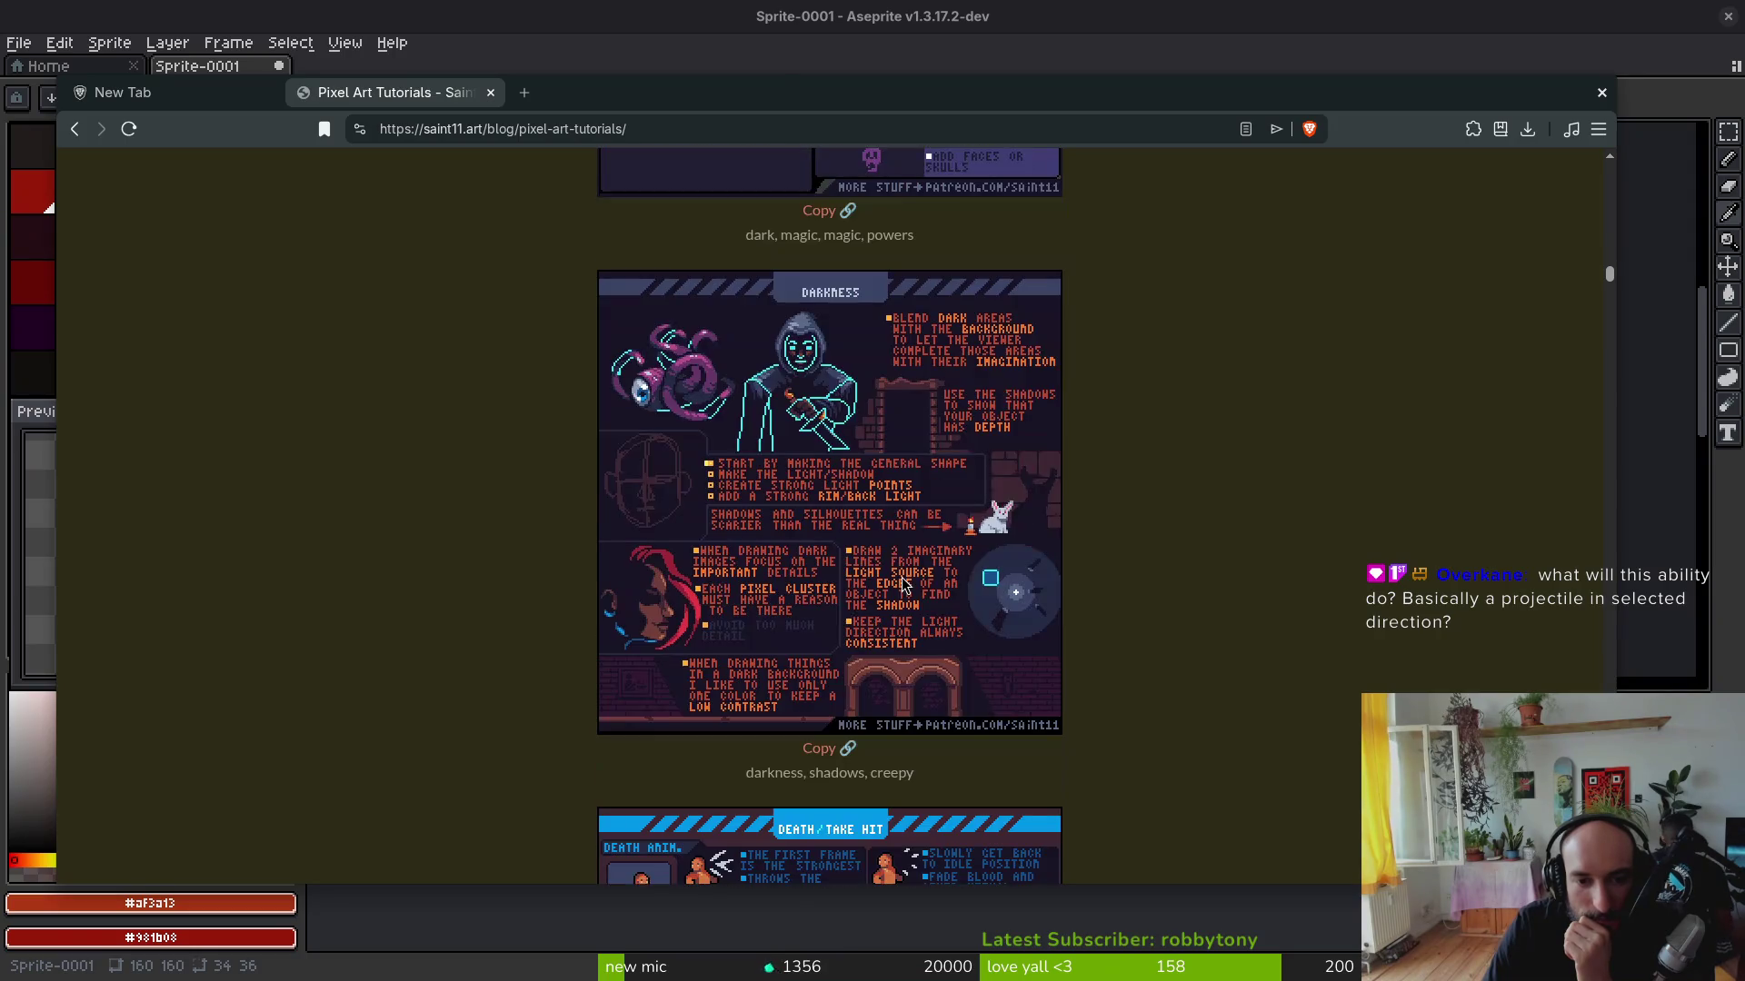
pyautogui.scroll(-3, 900, 583)
pyautogui.scroll(-4, 902, 583)
pyautogui.scroll(-4, 905, 583)
pyautogui.scroll(-4, 906, 583)
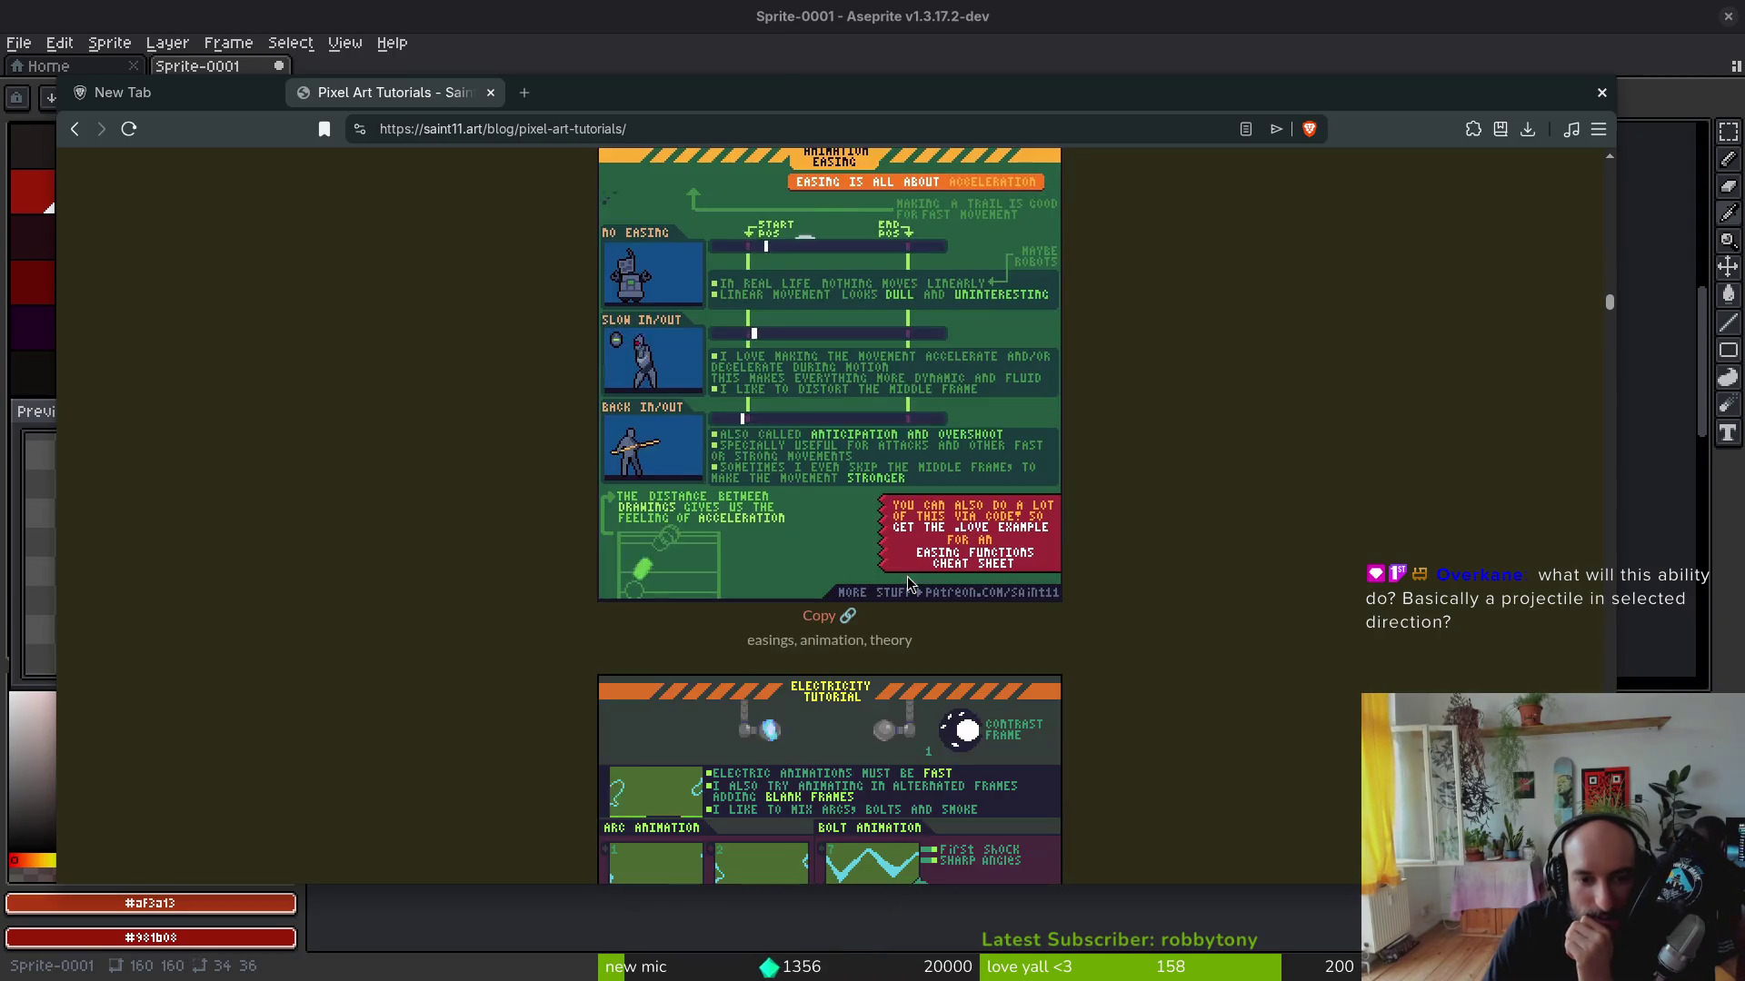
pyautogui.scroll(-4, 906, 584)
pyautogui.scroll(-4, 905, 588)
pyautogui.scroll(-3, 904, 594)
pyautogui.scroll(-1, 904, 594)
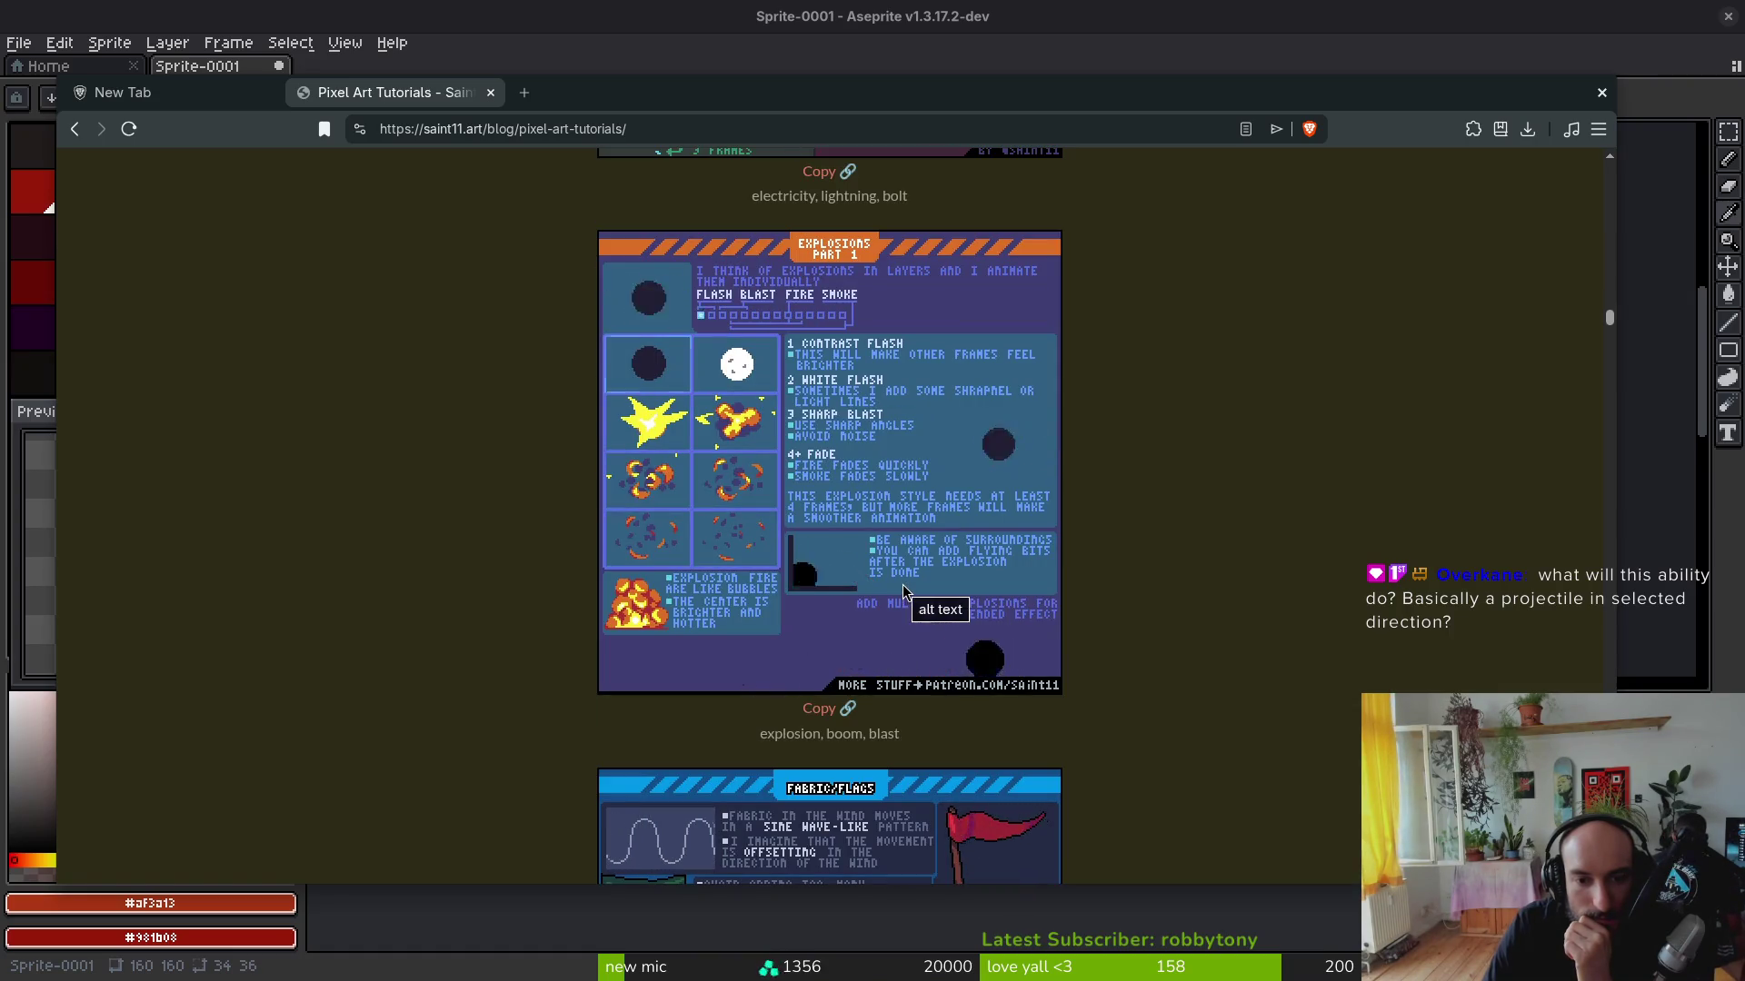
pyautogui.scroll(-1, 896, 587)
pyautogui.scroll(1, 896, 586)
pyautogui.scroll(-8, 896, 586)
pyautogui.scroll(-3, 681, 627)
pyautogui.scroll(2, 453, 660)
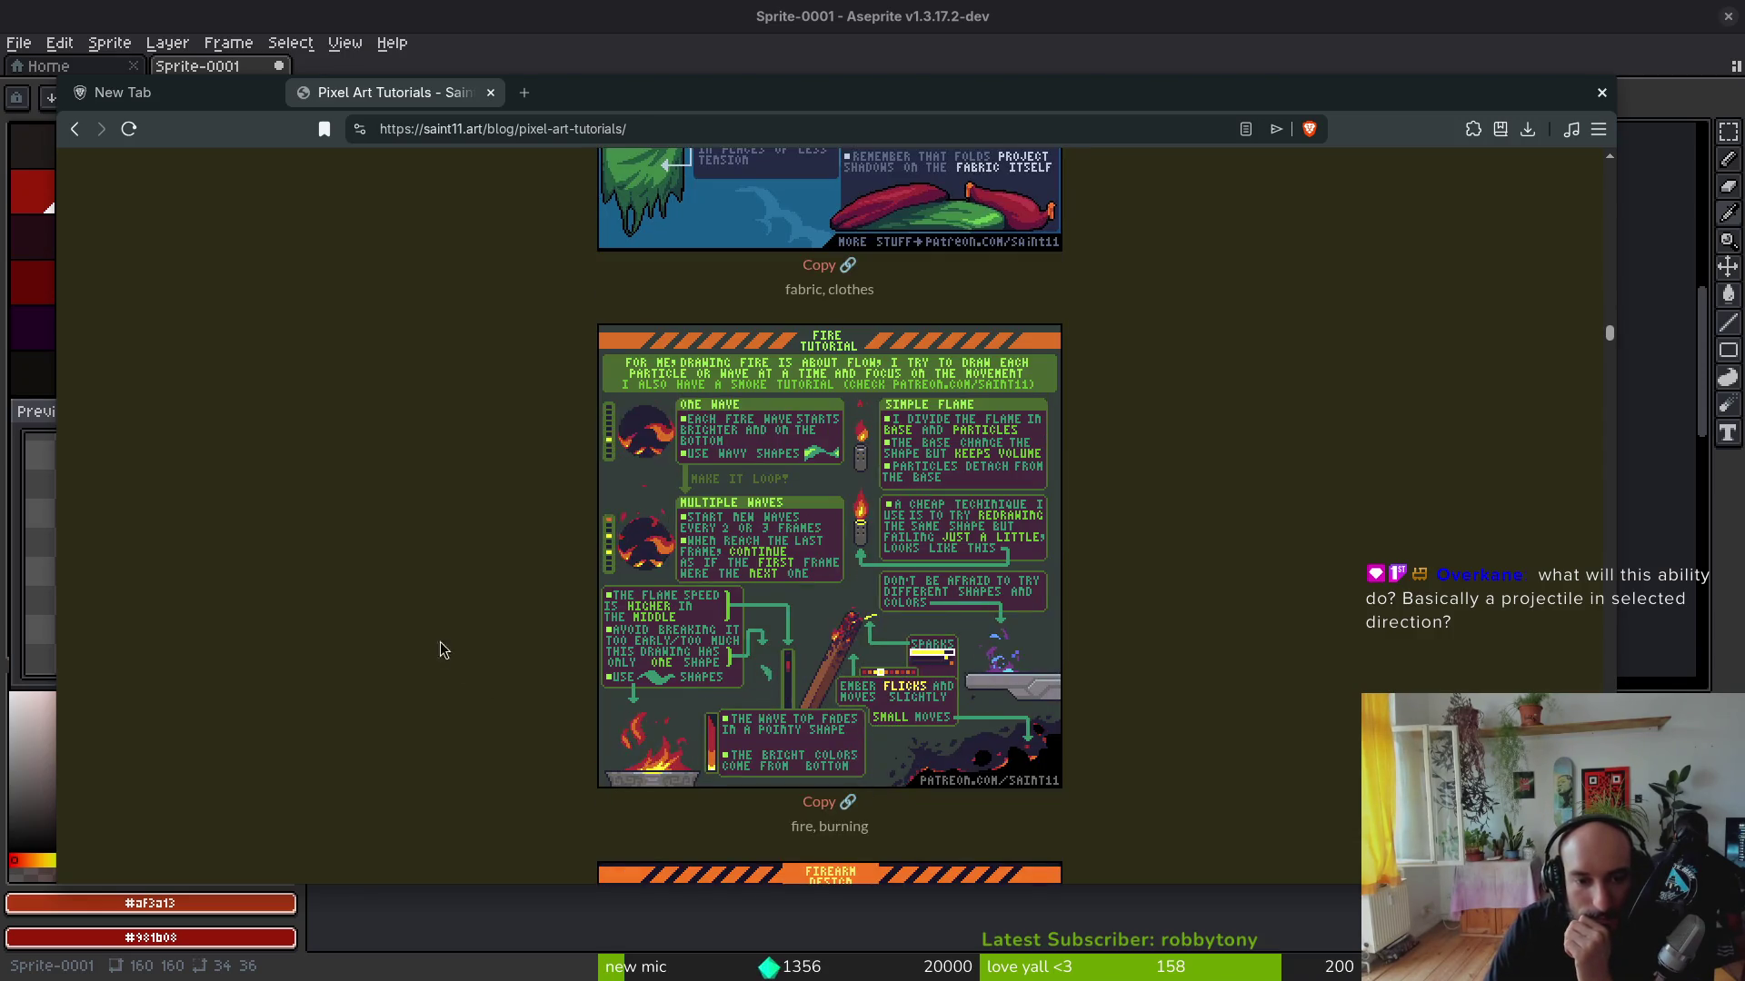
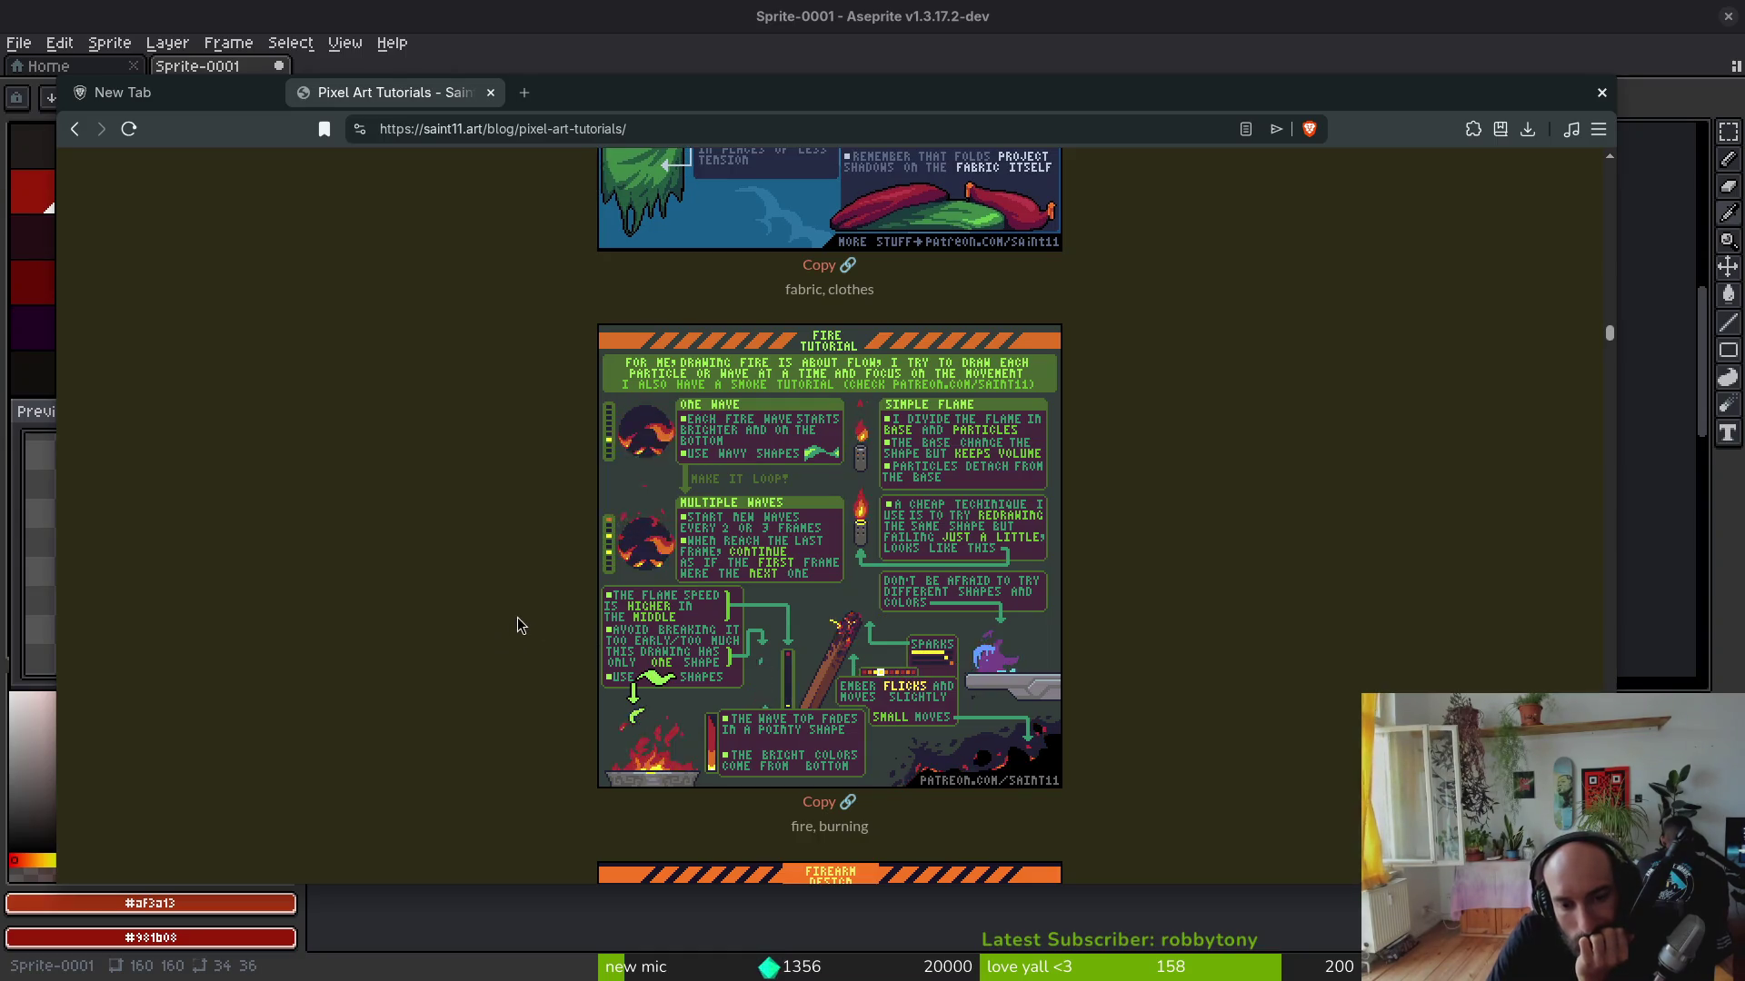
pyautogui.scroll(-3, 516, 625)
pyautogui.scroll(-3, 526, 623)
pyautogui.scroll(-3, 540, 573)
pyautogui.scroll(-3, 564, 558)
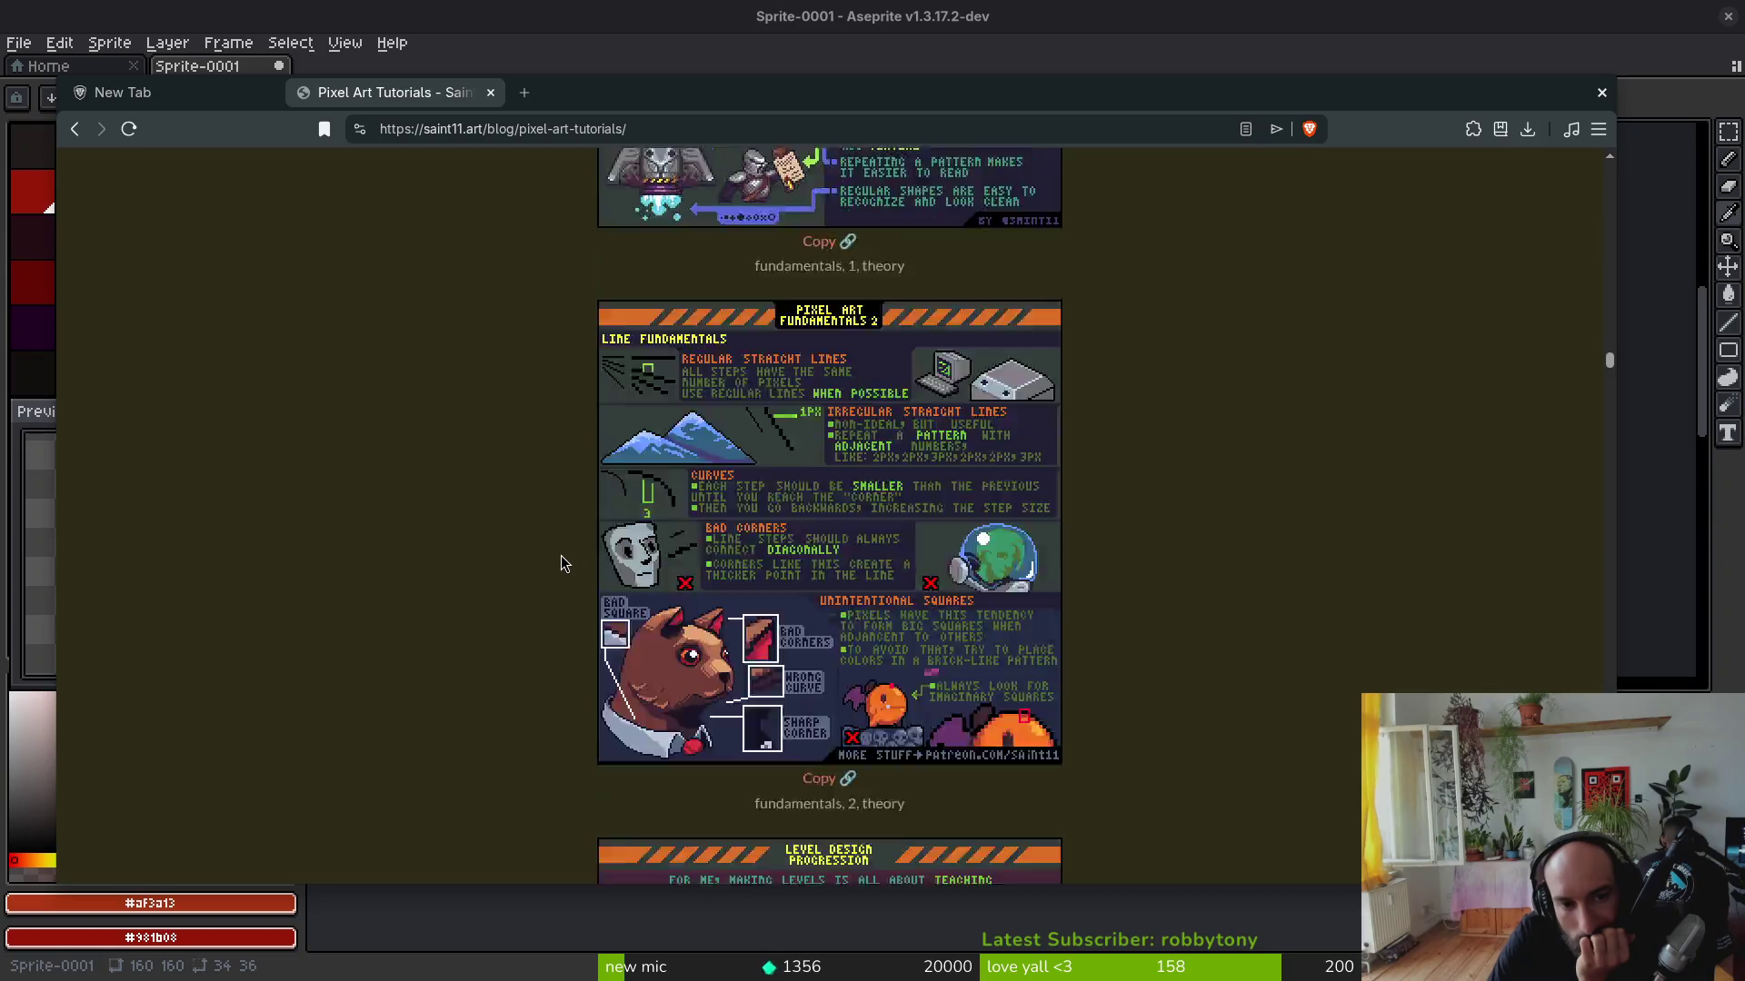
pyautogui.scroll(-3, 561, 554)
pyautogui.scroll(-3, 561, 556)
pyautogui.scroll(-3, 565, 555)
pyautogui.scroll(-3, 564, 556)
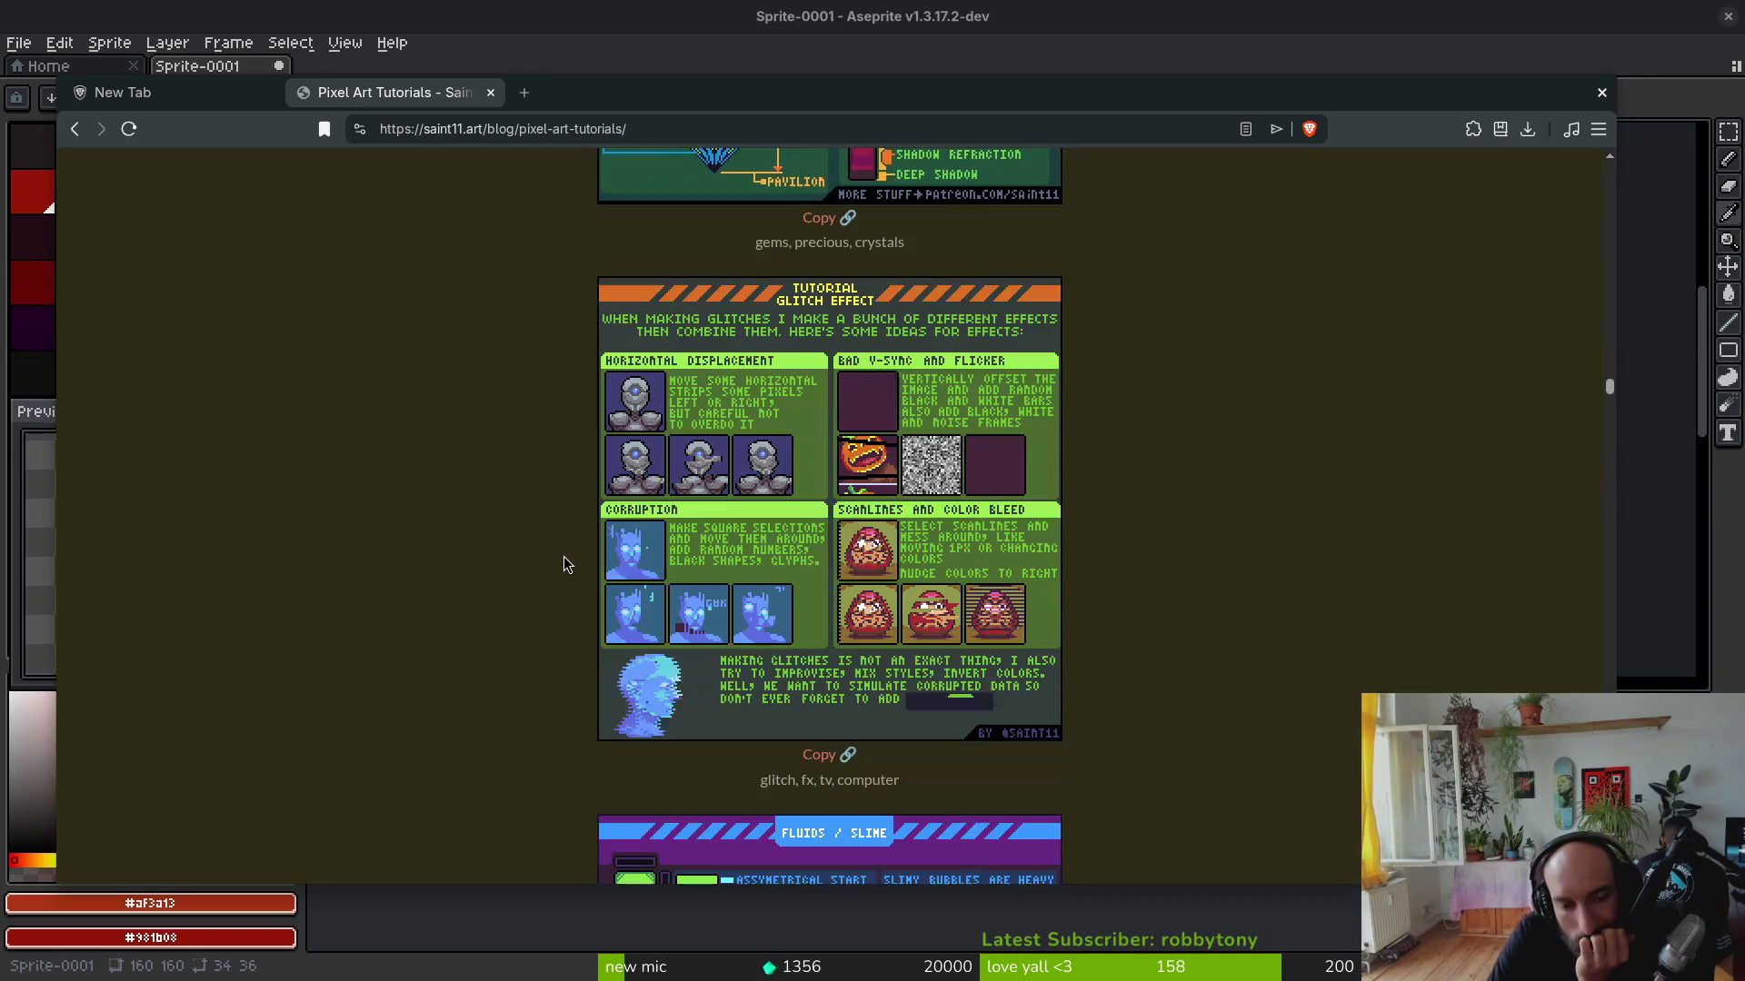
pyautogui.scroll(-3, 581, 540)
pyautogui.scroll(-3, 582, 528)
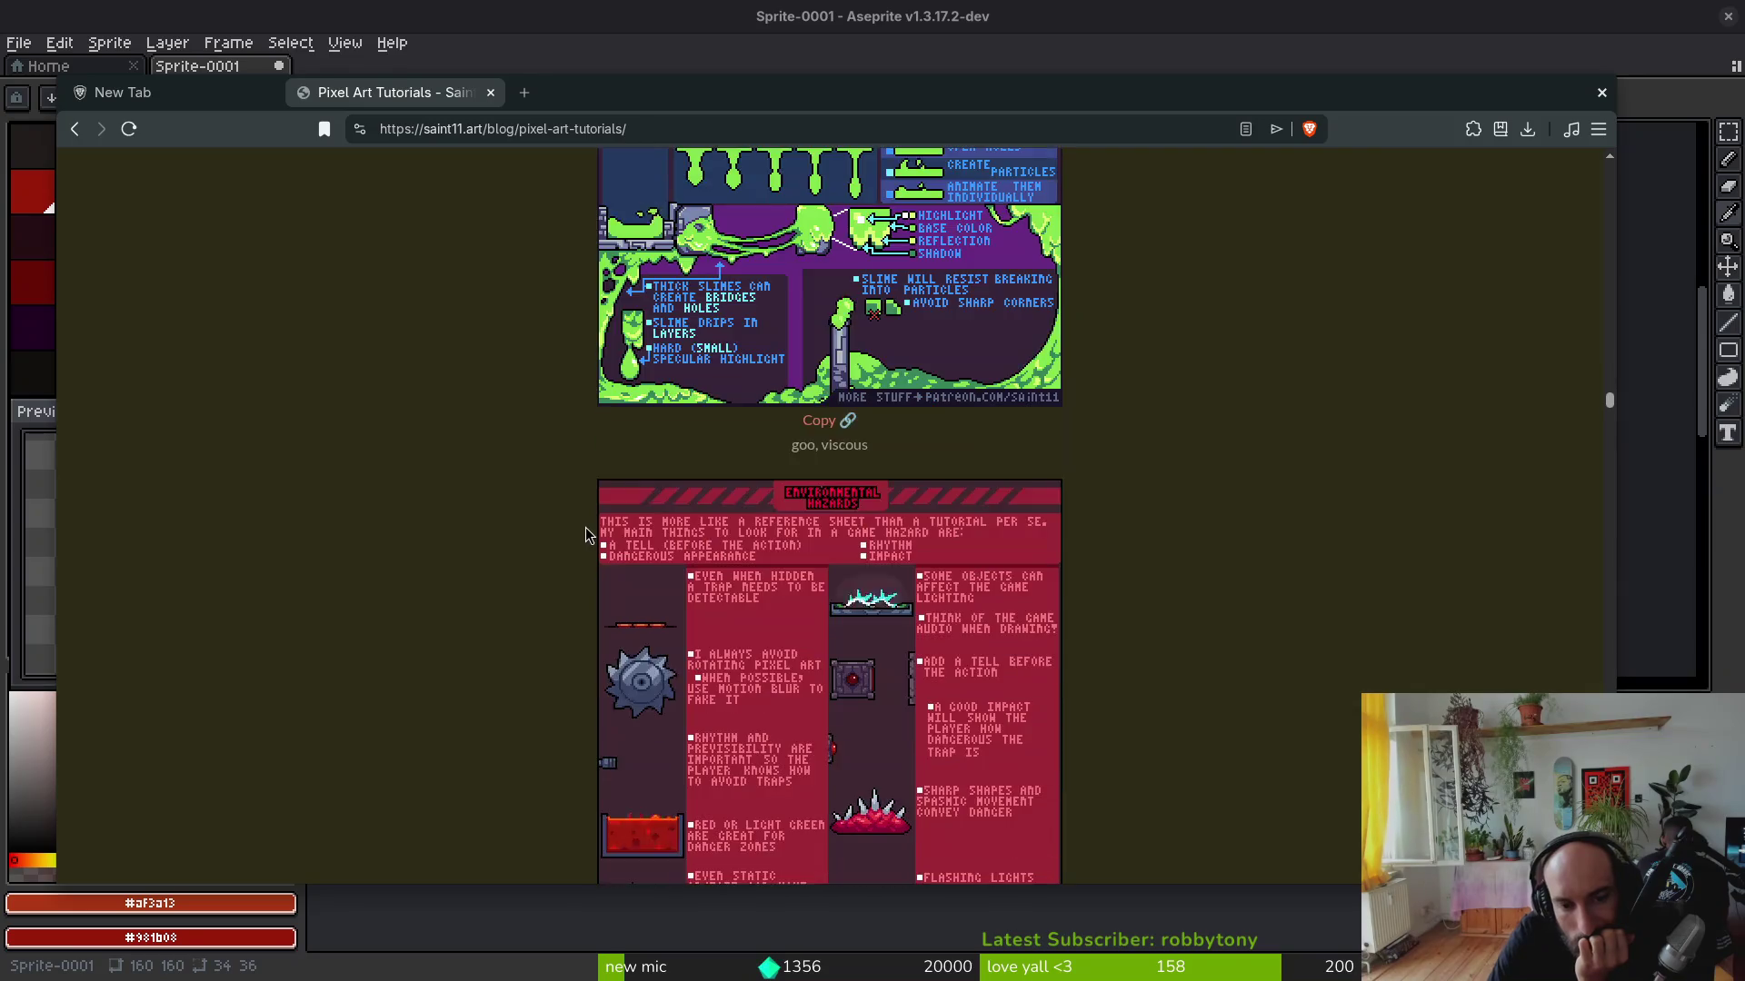
pyautogui.scroll(-5, 585, 533)
pyautogui.scroll(-3, 587, 533)
pyautogui.scroll(-3, 587, 538)
pyautogui.scroll(-3, 587, 533)
pyautogui.scroll(-3, 583, 535)
pyautogui.scroll(-3, 583, 536)
pyautogui.scroll(-3, 581, 544)
pyautogui.scroll(-3, 582, 550)
pyautogui.scroll(-3, 582, 538)
pyautogui.scroll(-3, 582, 538)
pyautogui.scroll(-3, 578, 542)
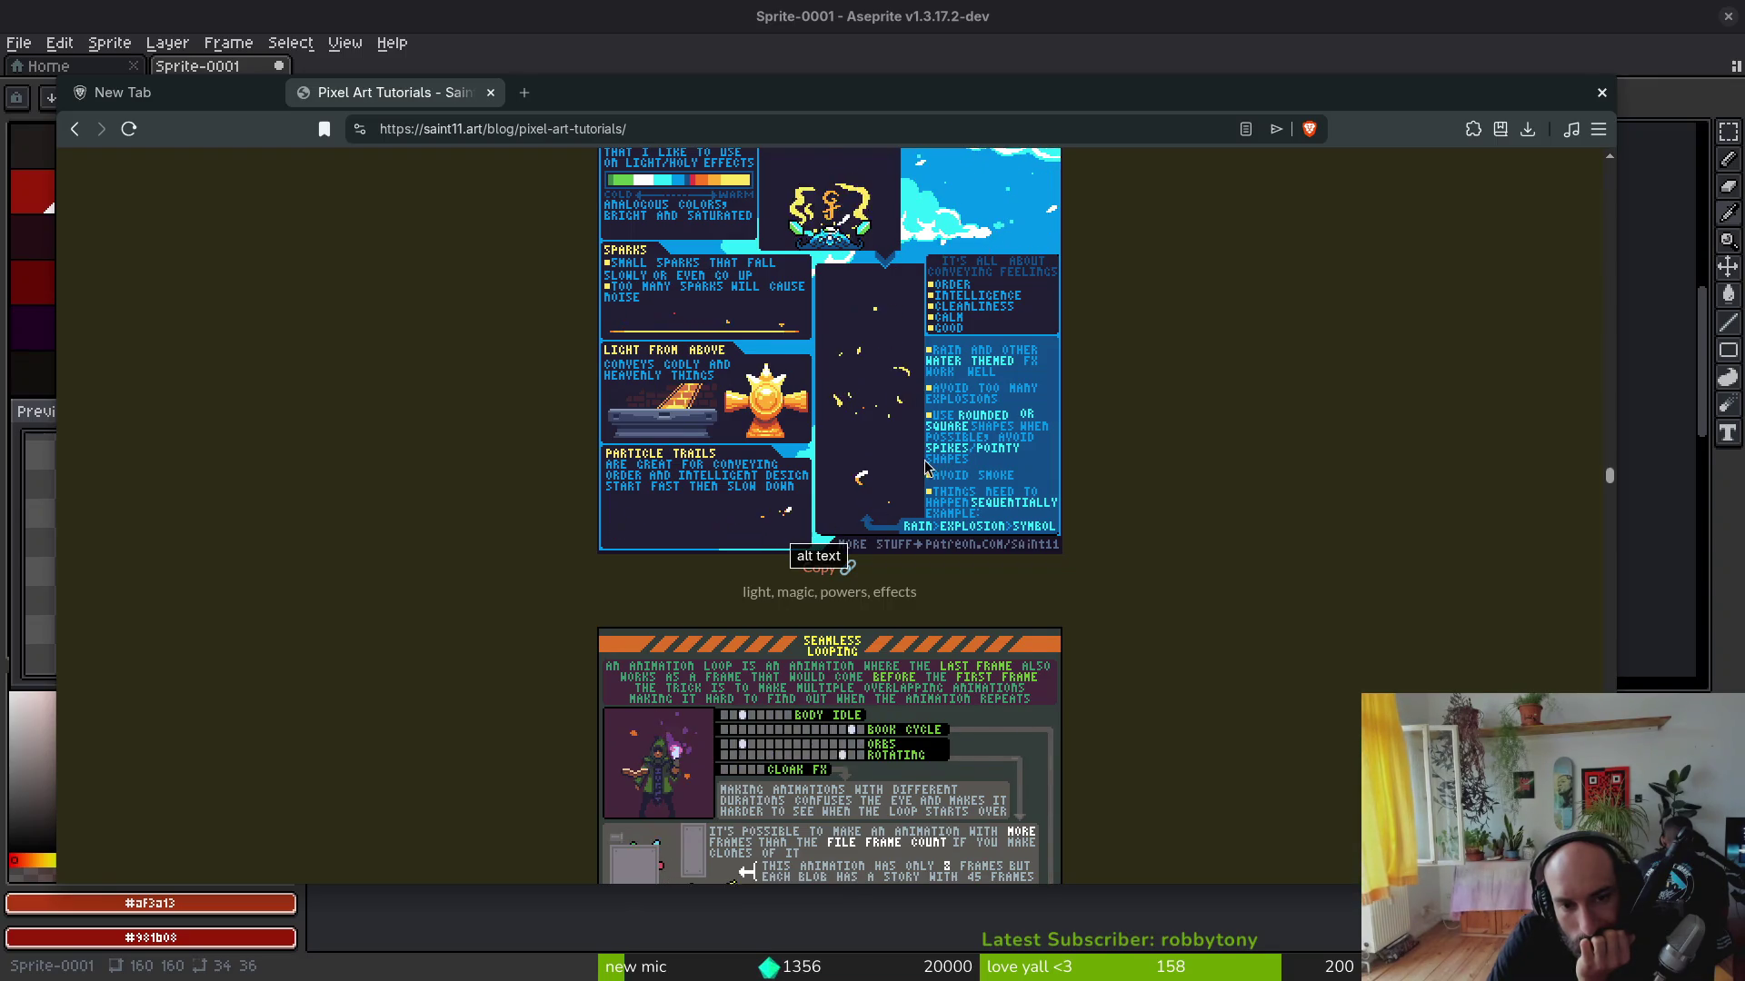
pyautogui.scroll(1, 926, 468)
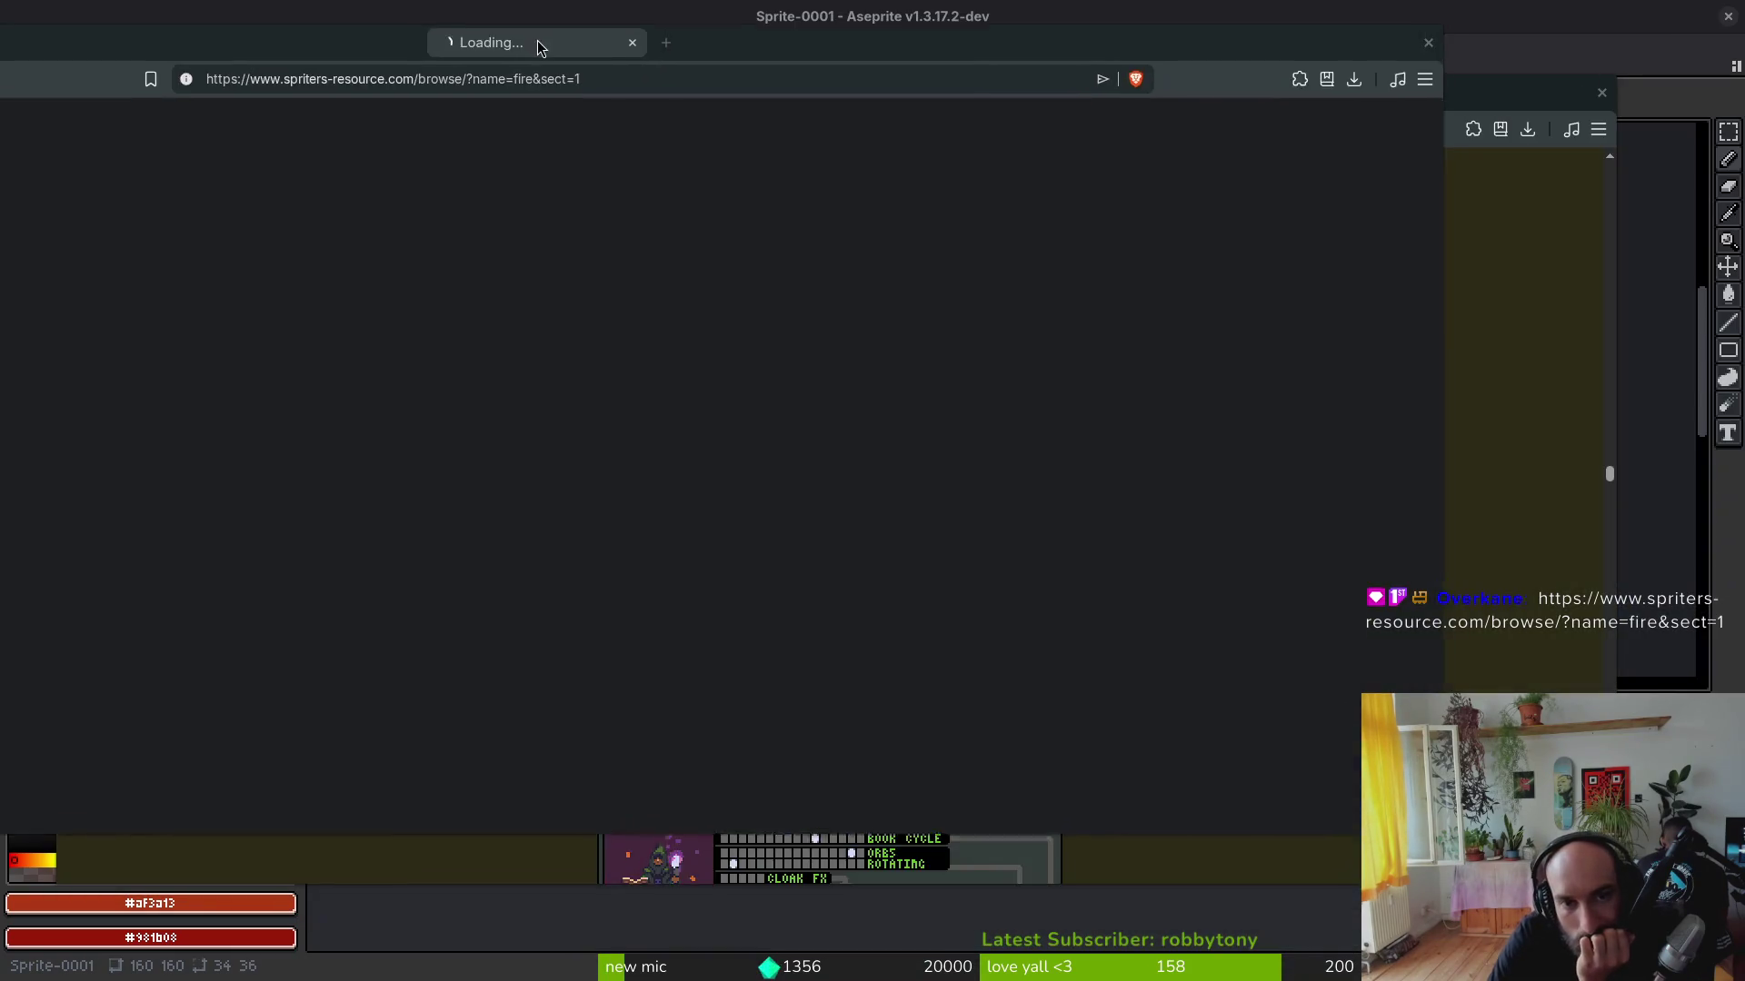
pyautogui.scroll(-3, 1028, 586)
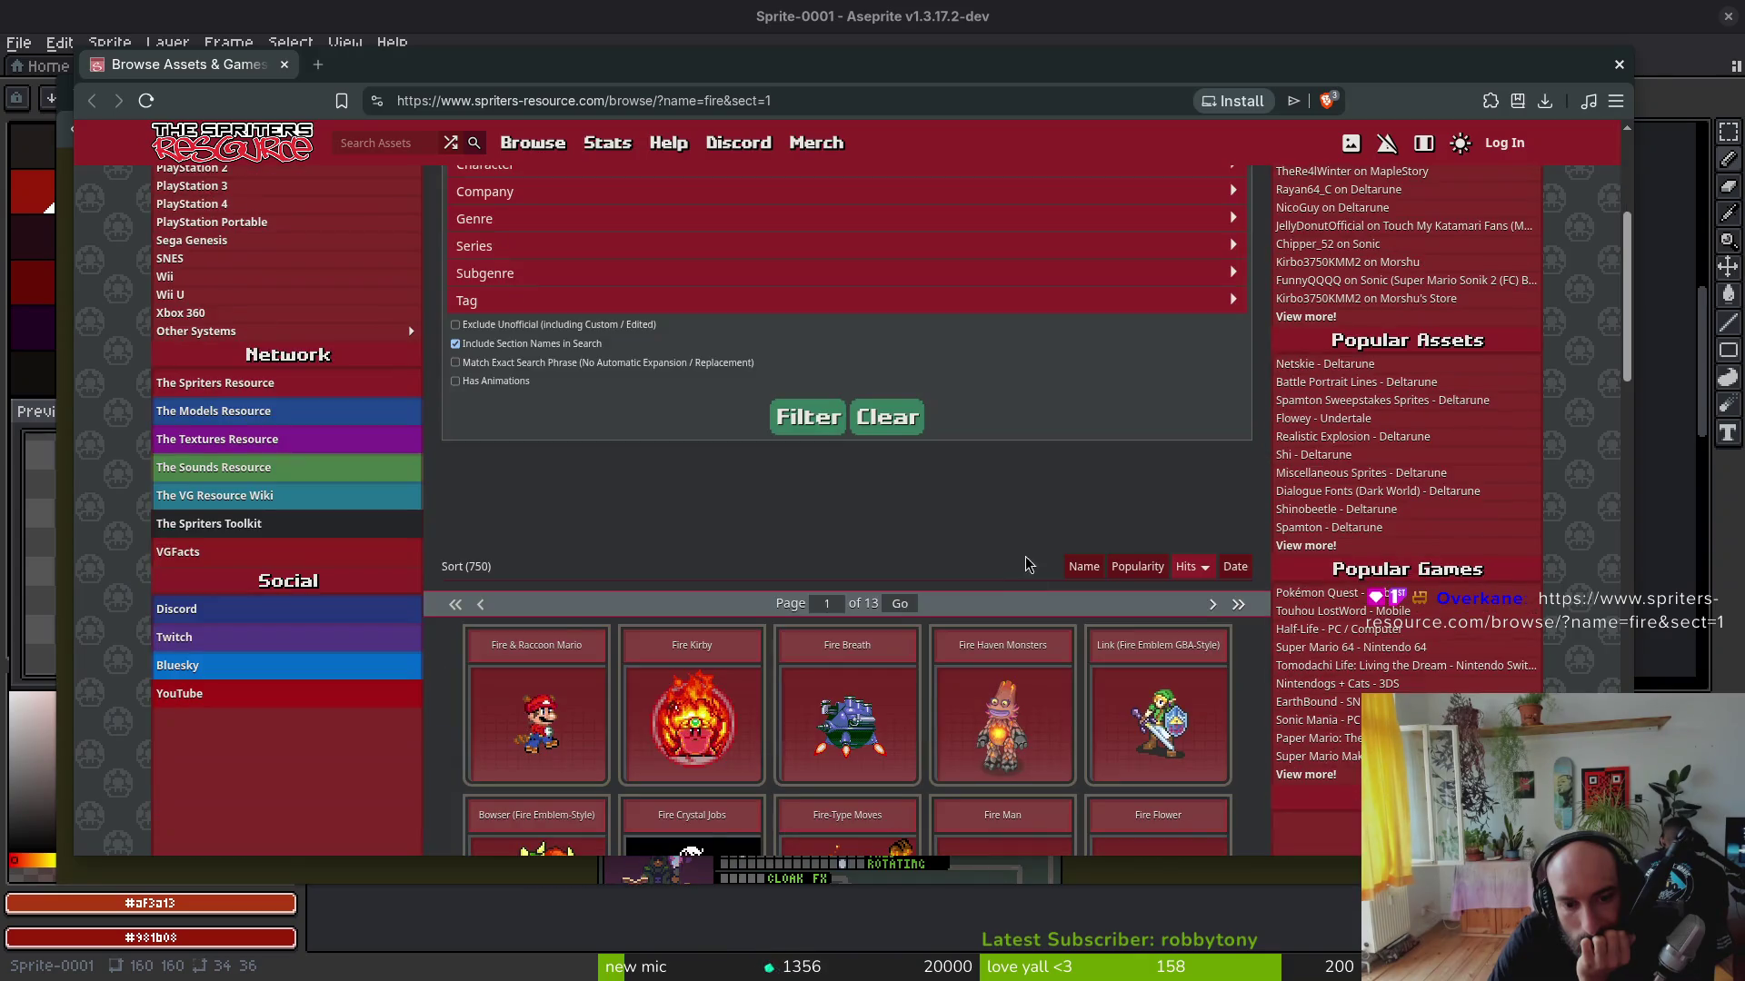
pyautogui.scroll(-2, 988, 517)
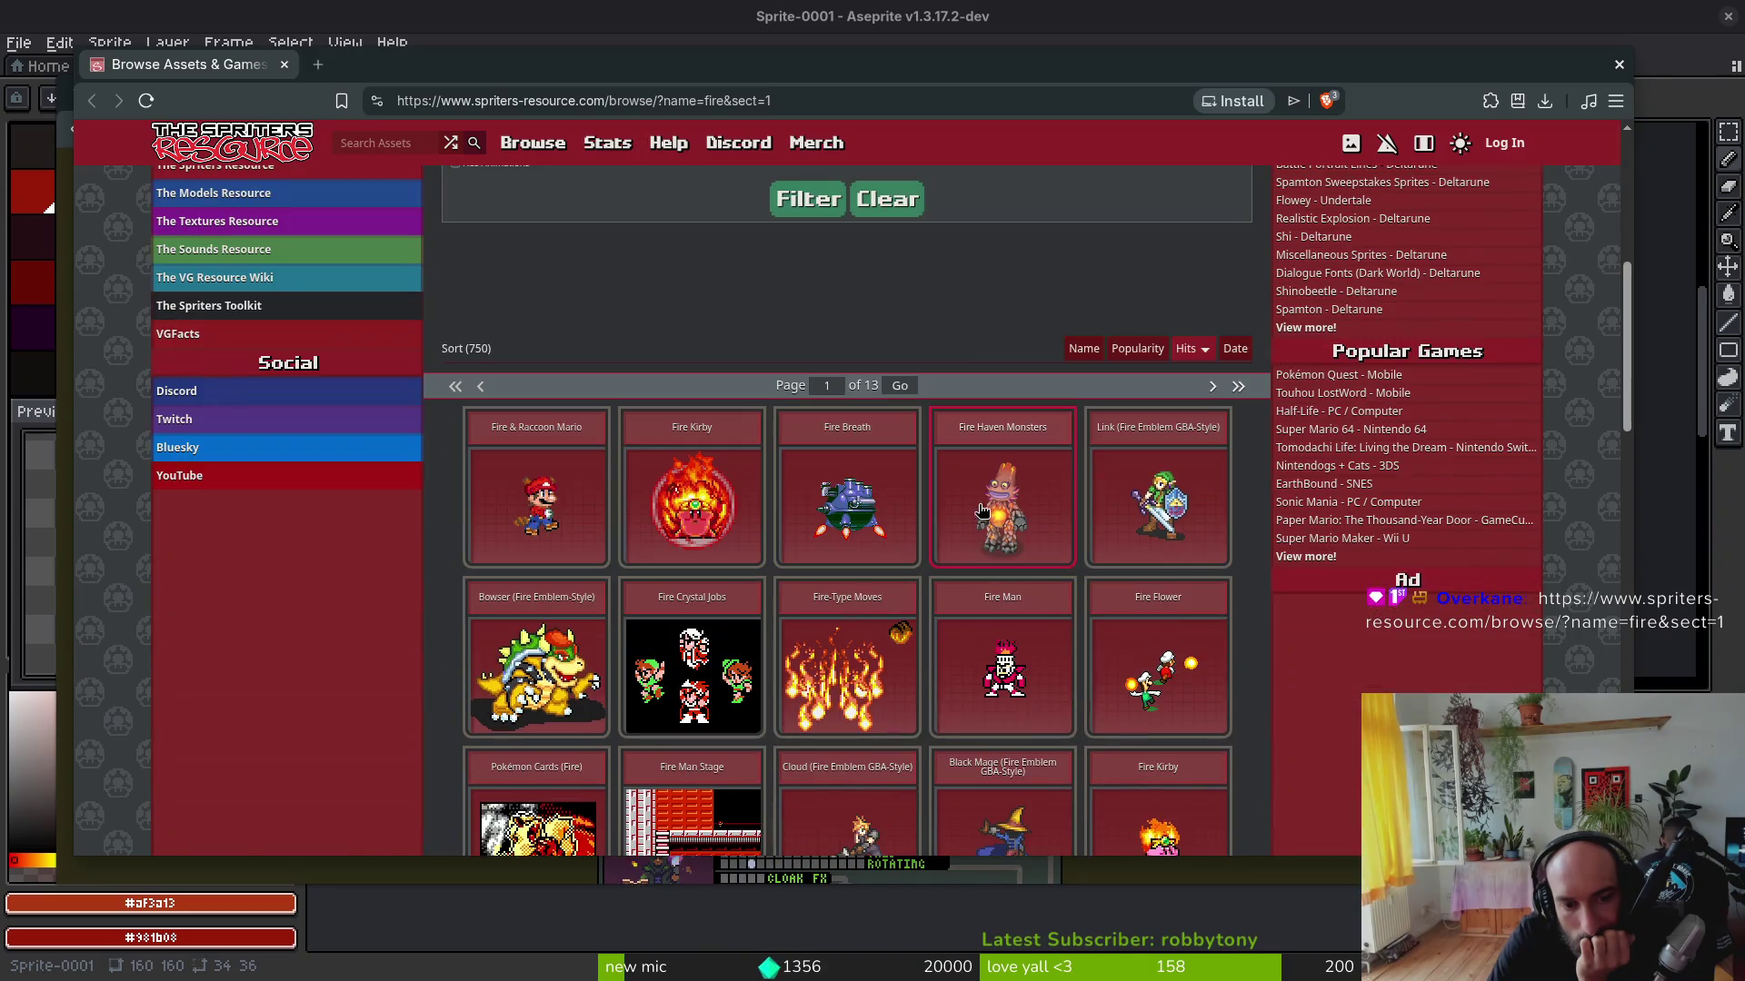
# Step: Open the Fire-Type Moves sprite sheet page from the search results
pyautogui.click(868, 714)
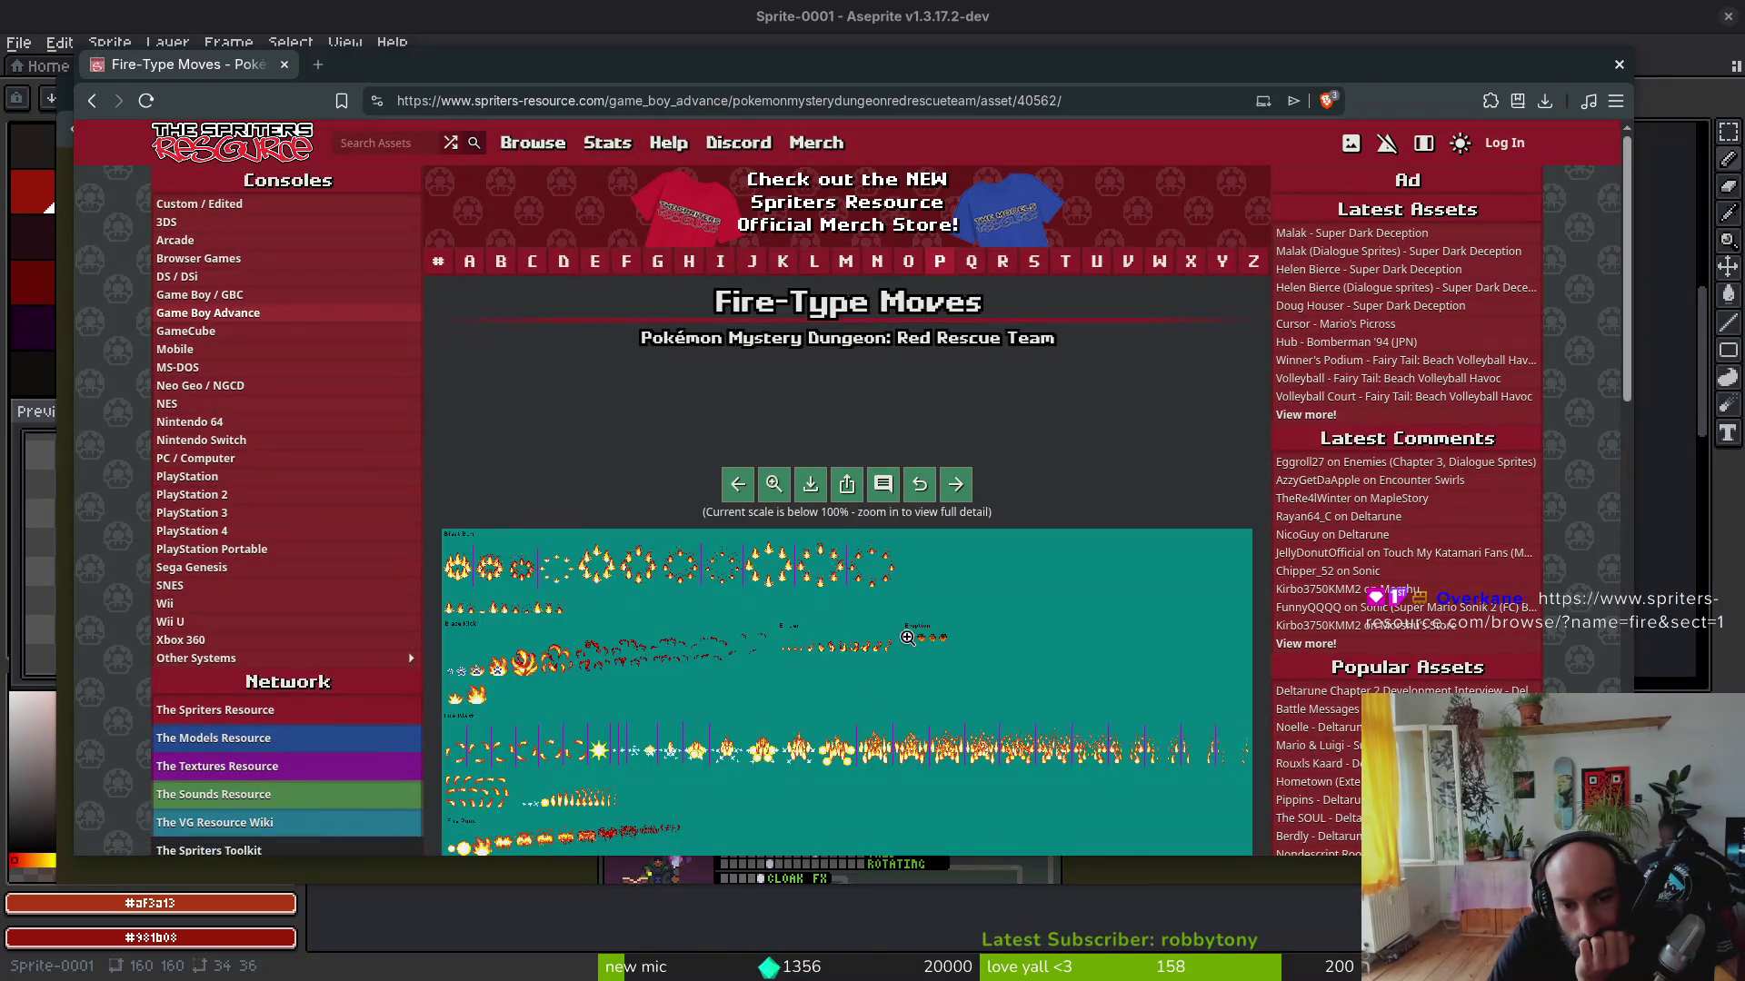
pyautogui.scroll(-2, 1046, 578)
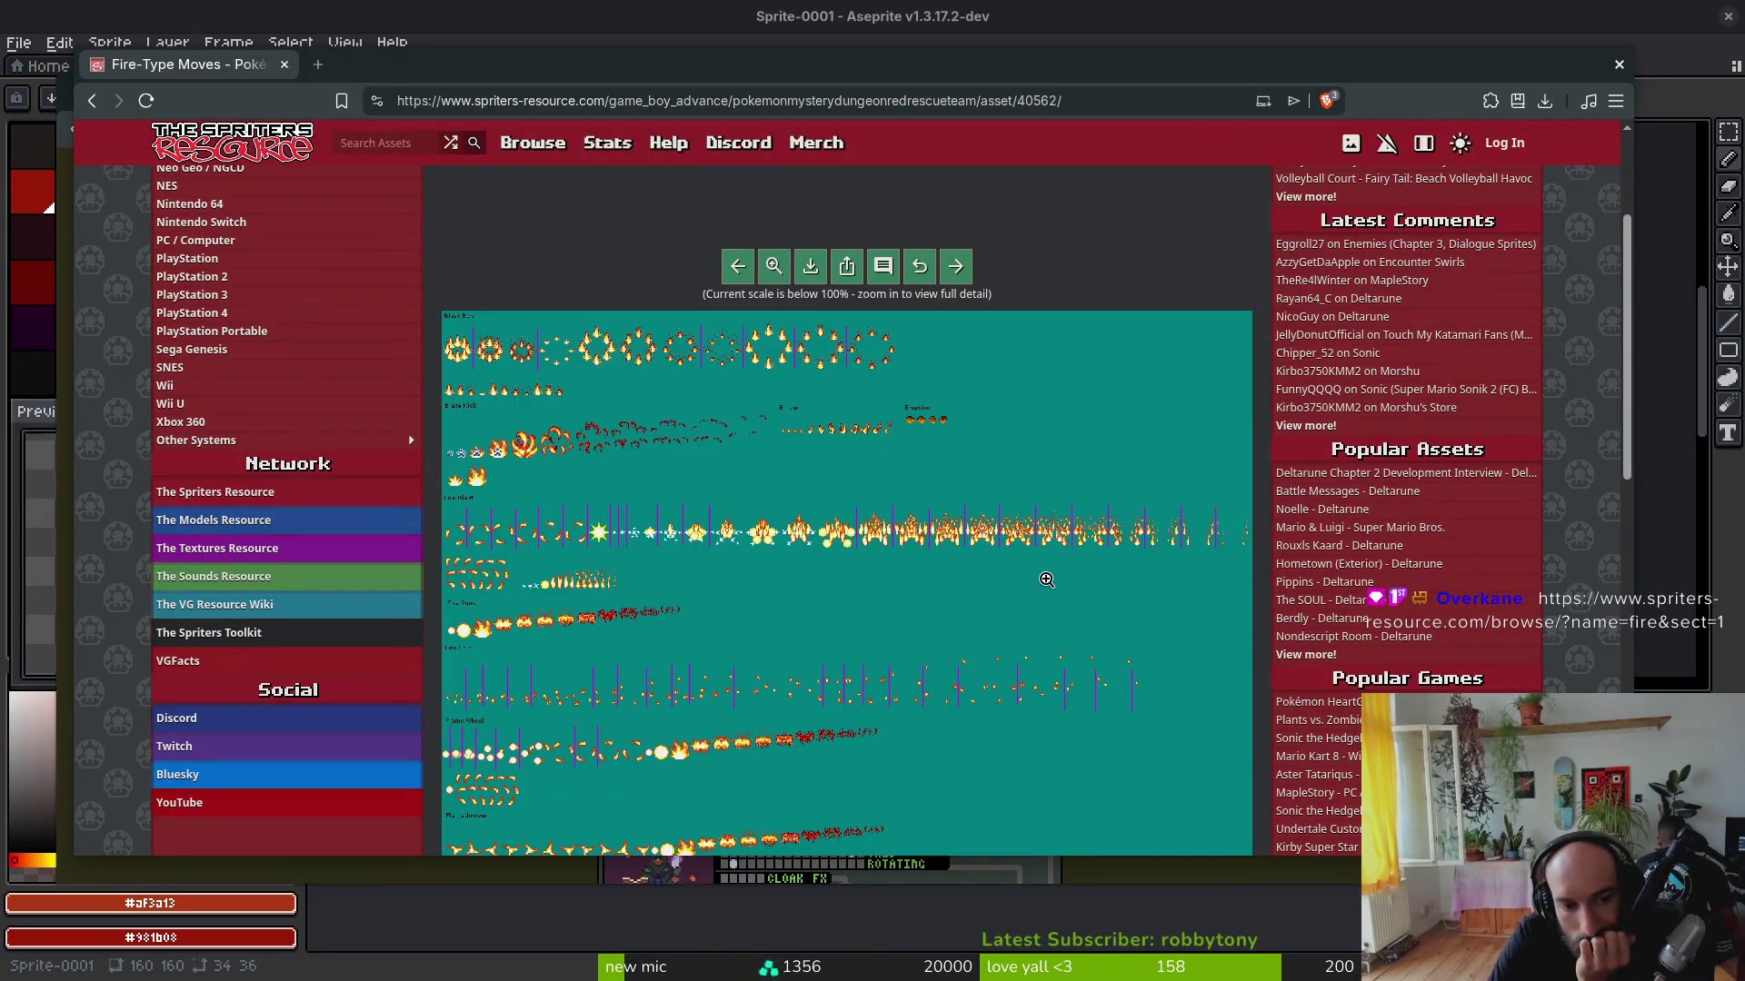
pyautogui.scroll(-1, 1046, 578)
pyautogui.scroll(-2, 1048, 580)
pyautogui.scroll(-1, 1047, 578)
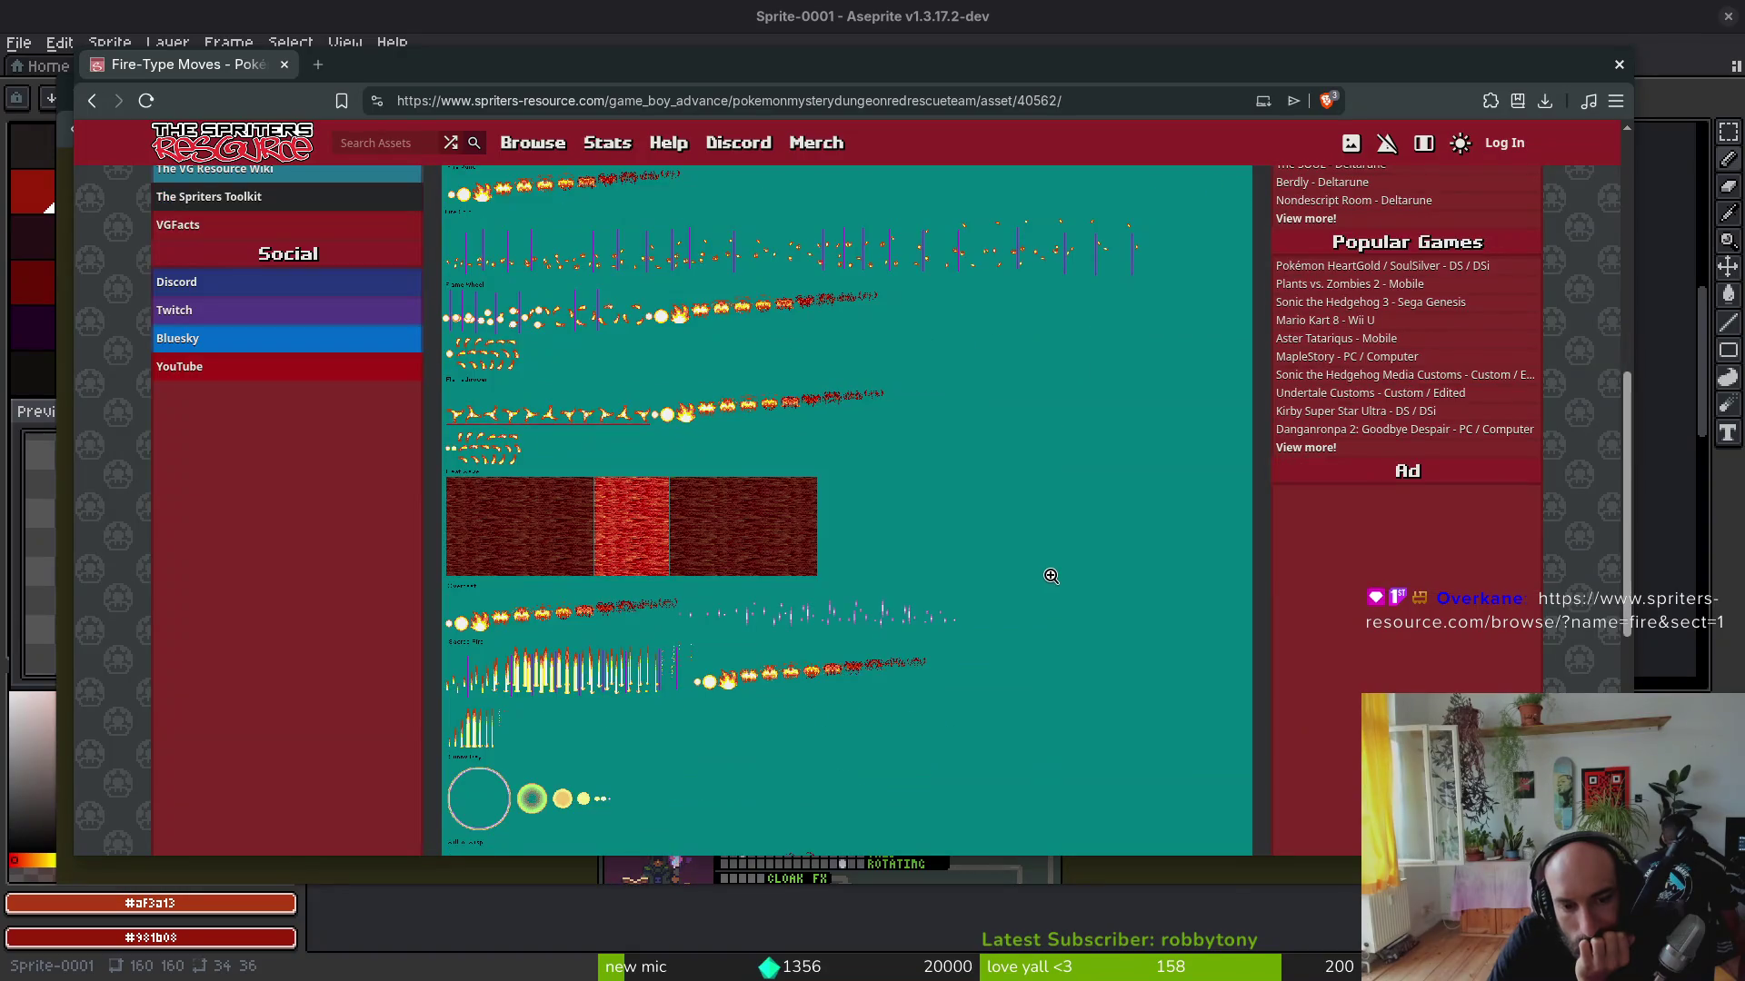
pyautogui.scroll(-3, 1048, 578)
pyautogui.scroll(-1, 1029, 572)
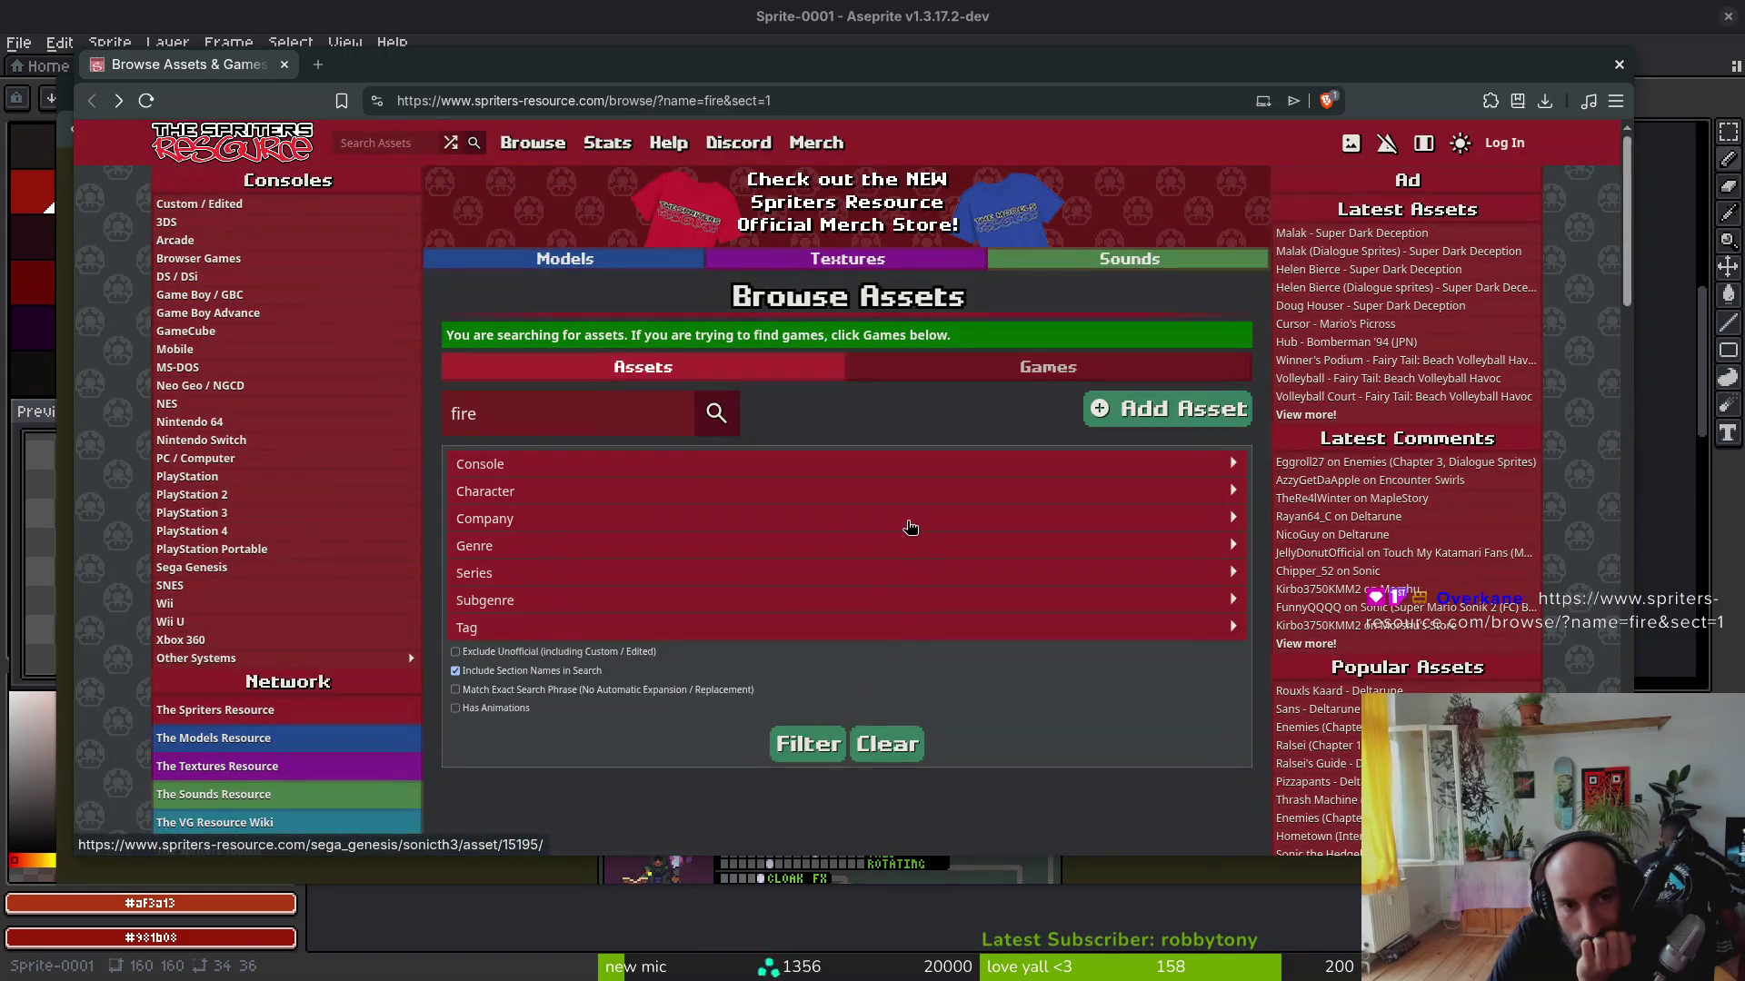
pyautogui.scroll(-2, 928, 525)
pyautogui.scroll(-1, 934, 522)
pyautogui.scroll(-3, 1229, 650)
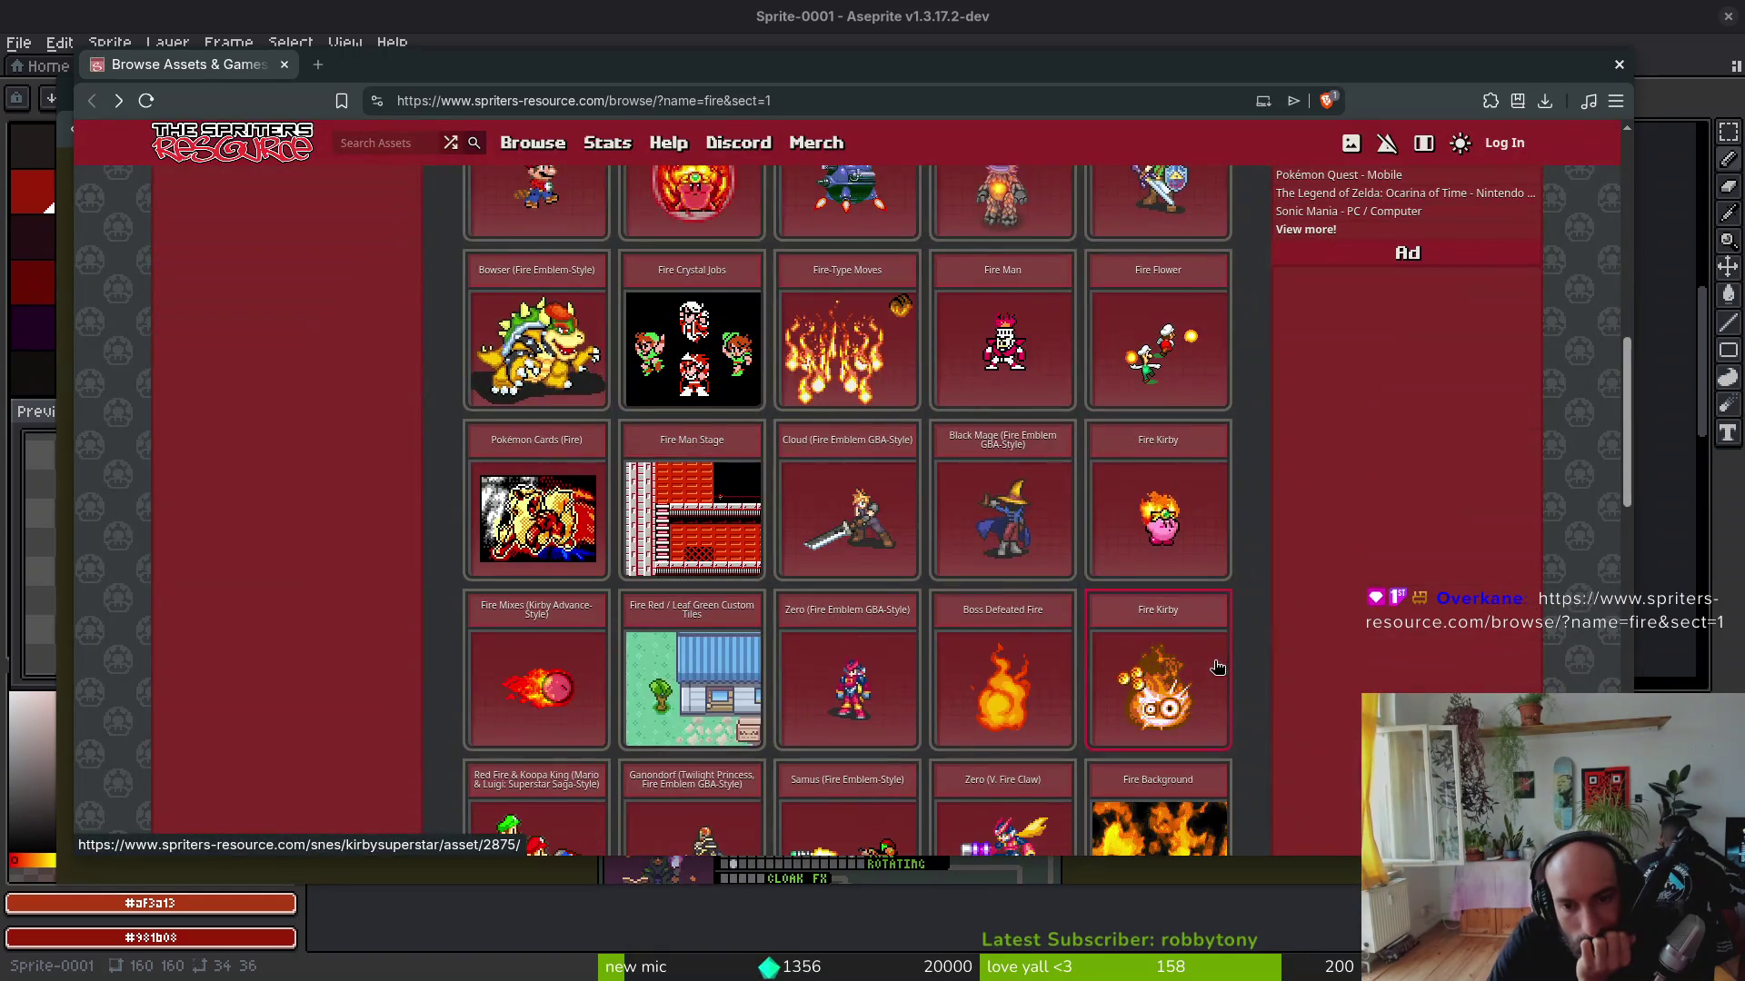
pyautogui.scroll(-2, 1249, 640)
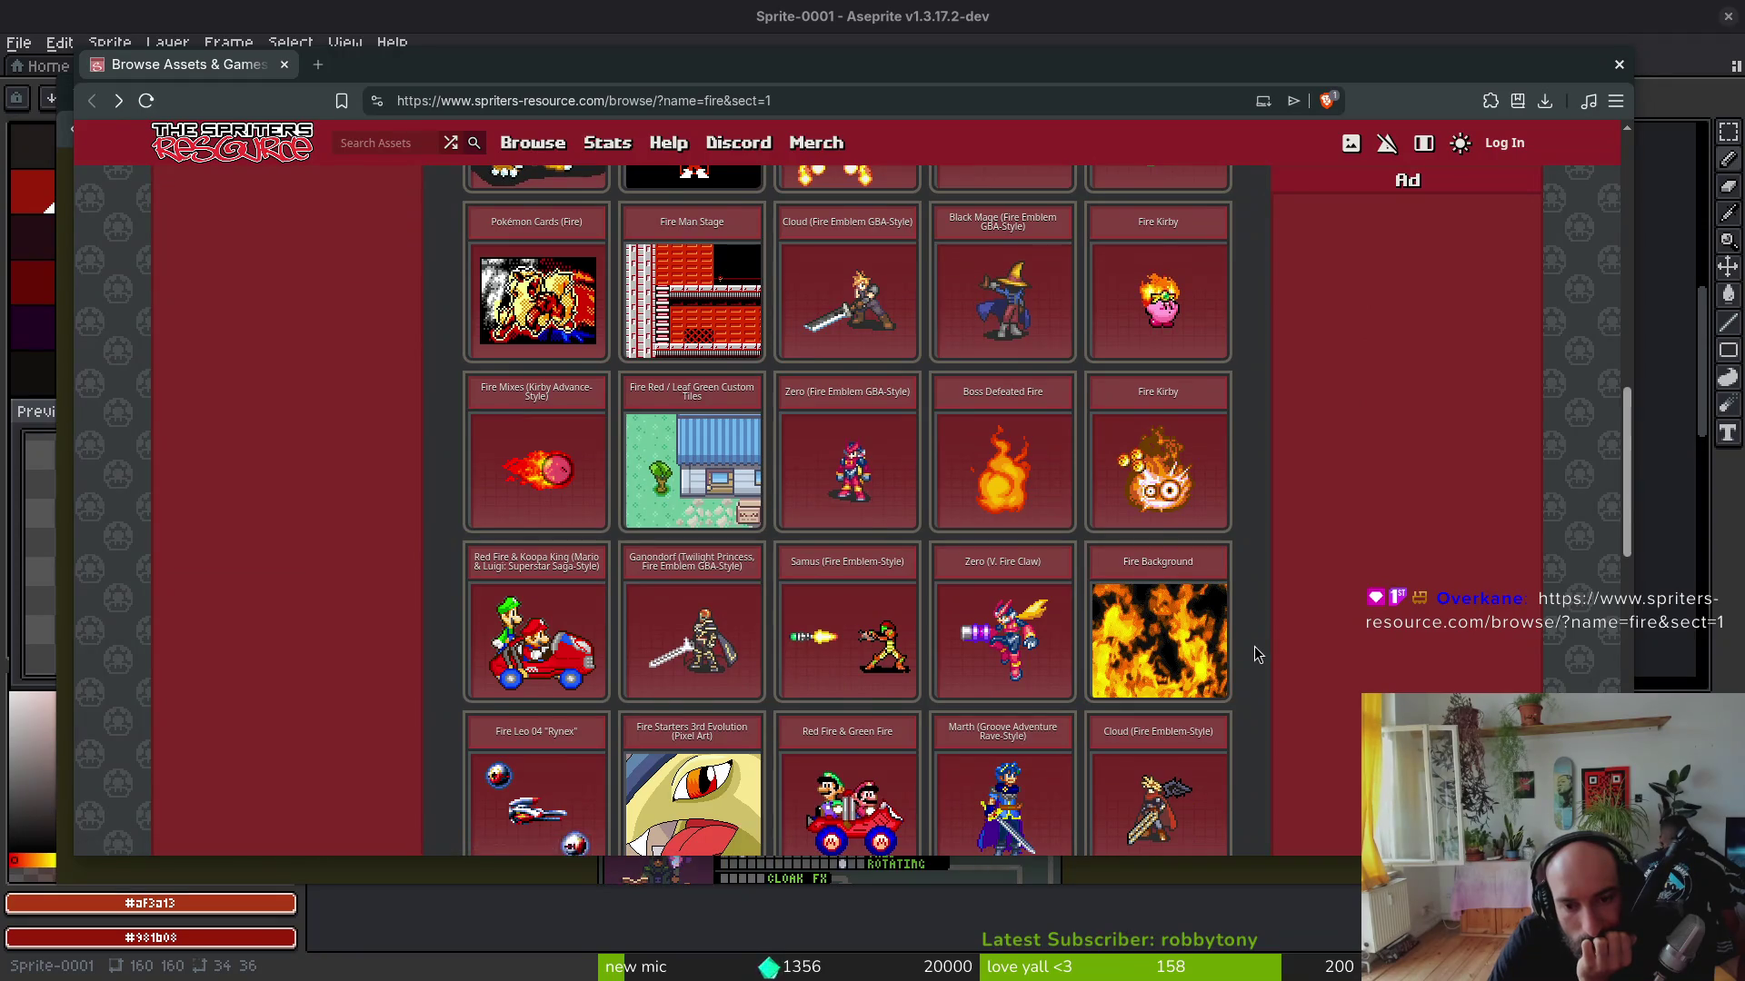
pyautogui.scroll(-2, 1254, 646)
pyautogui.scroll(-1, 1248, 643)
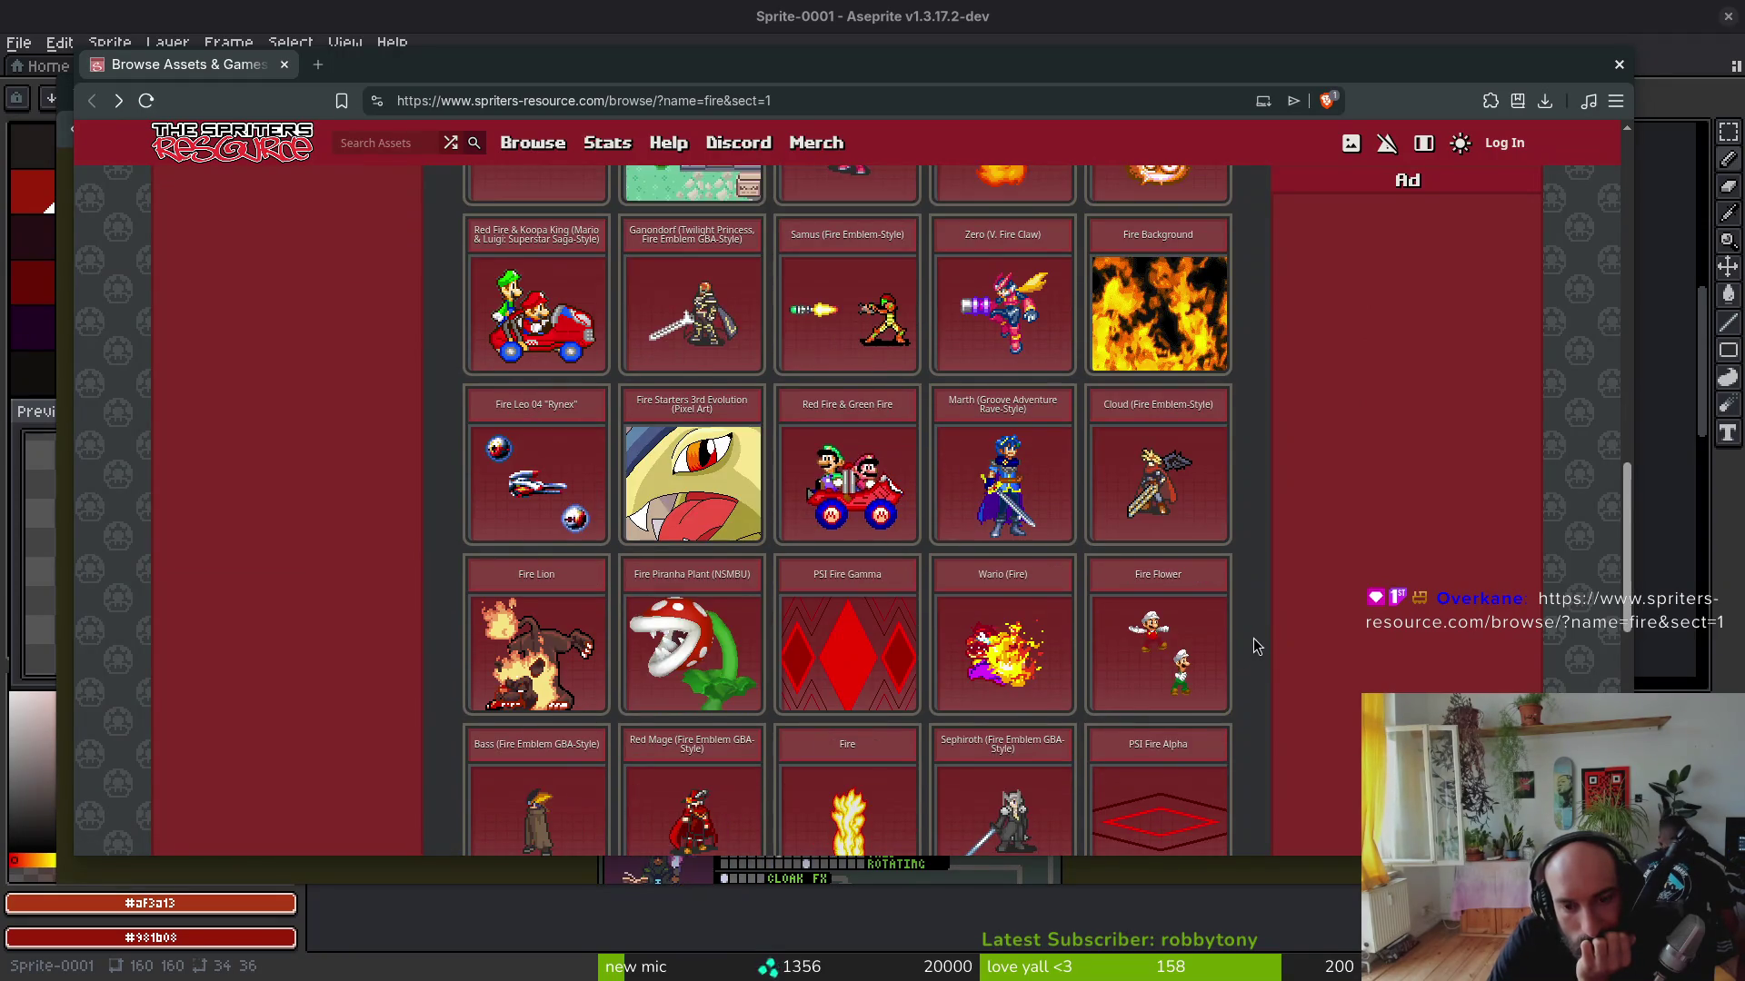
pyautogui.scroll(-1, 1250, 642)
pyautogui.scroll(-2, 1262, 644)
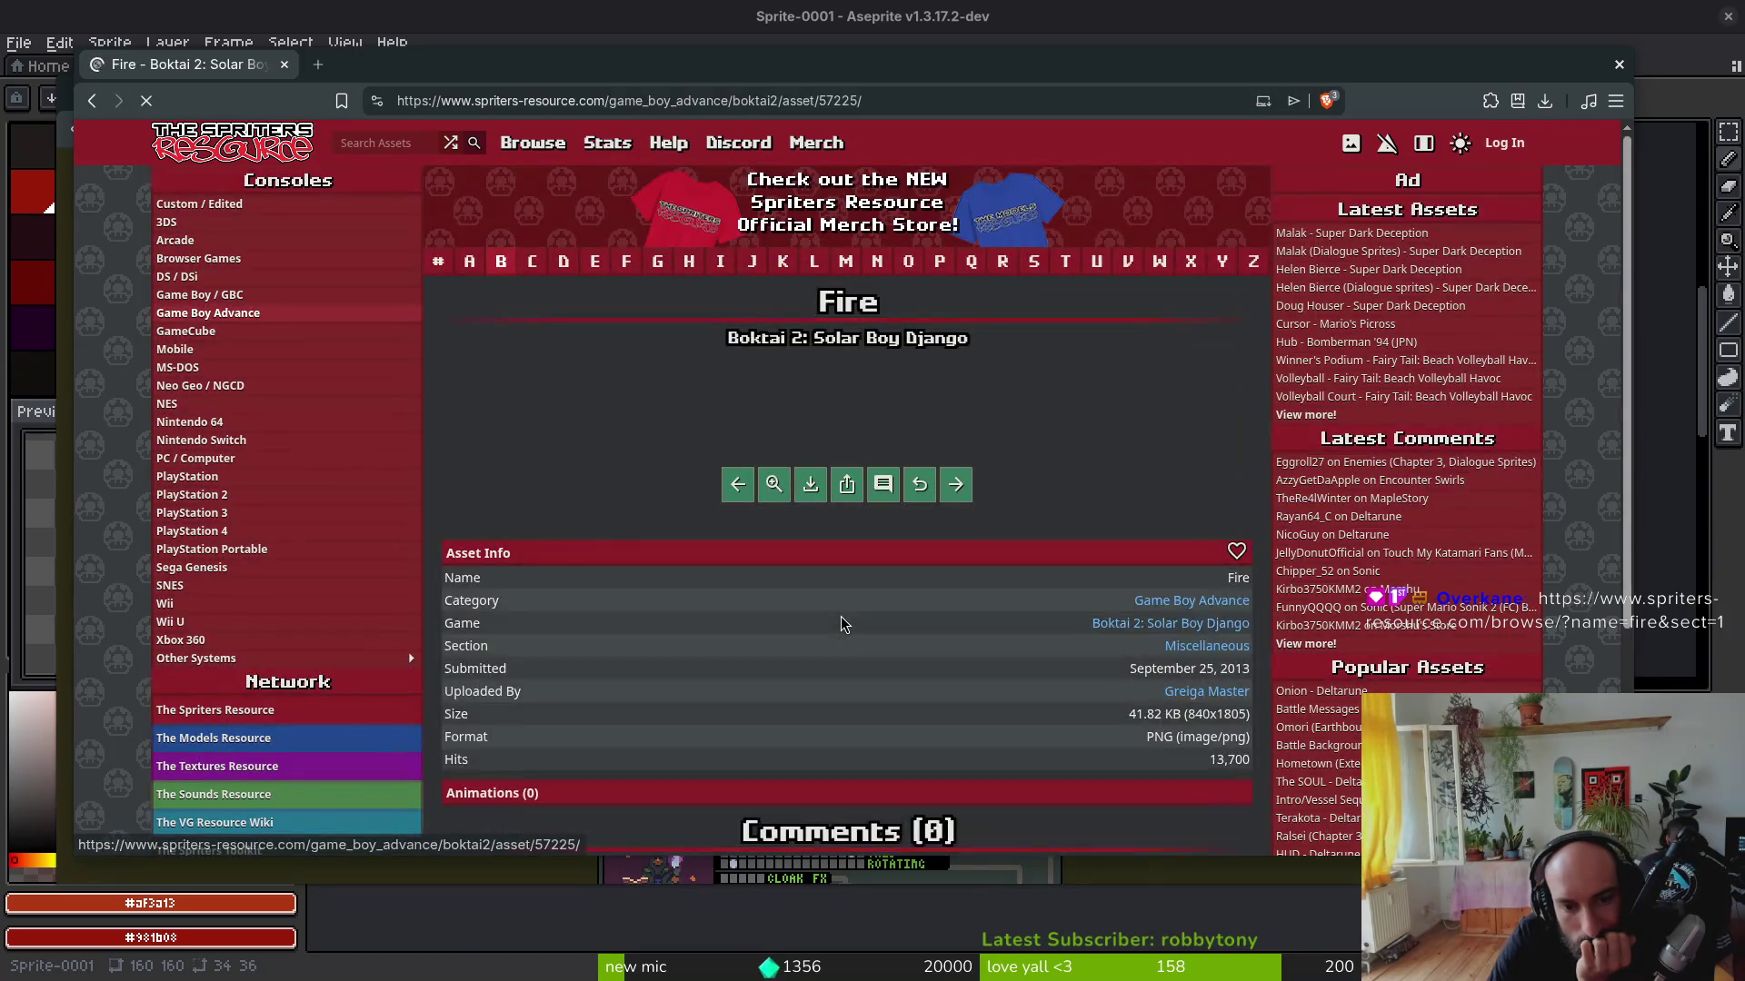
pyautogui.scroll(-1, 995, 572)
pyautogui.scroll(-1, 982, 587)
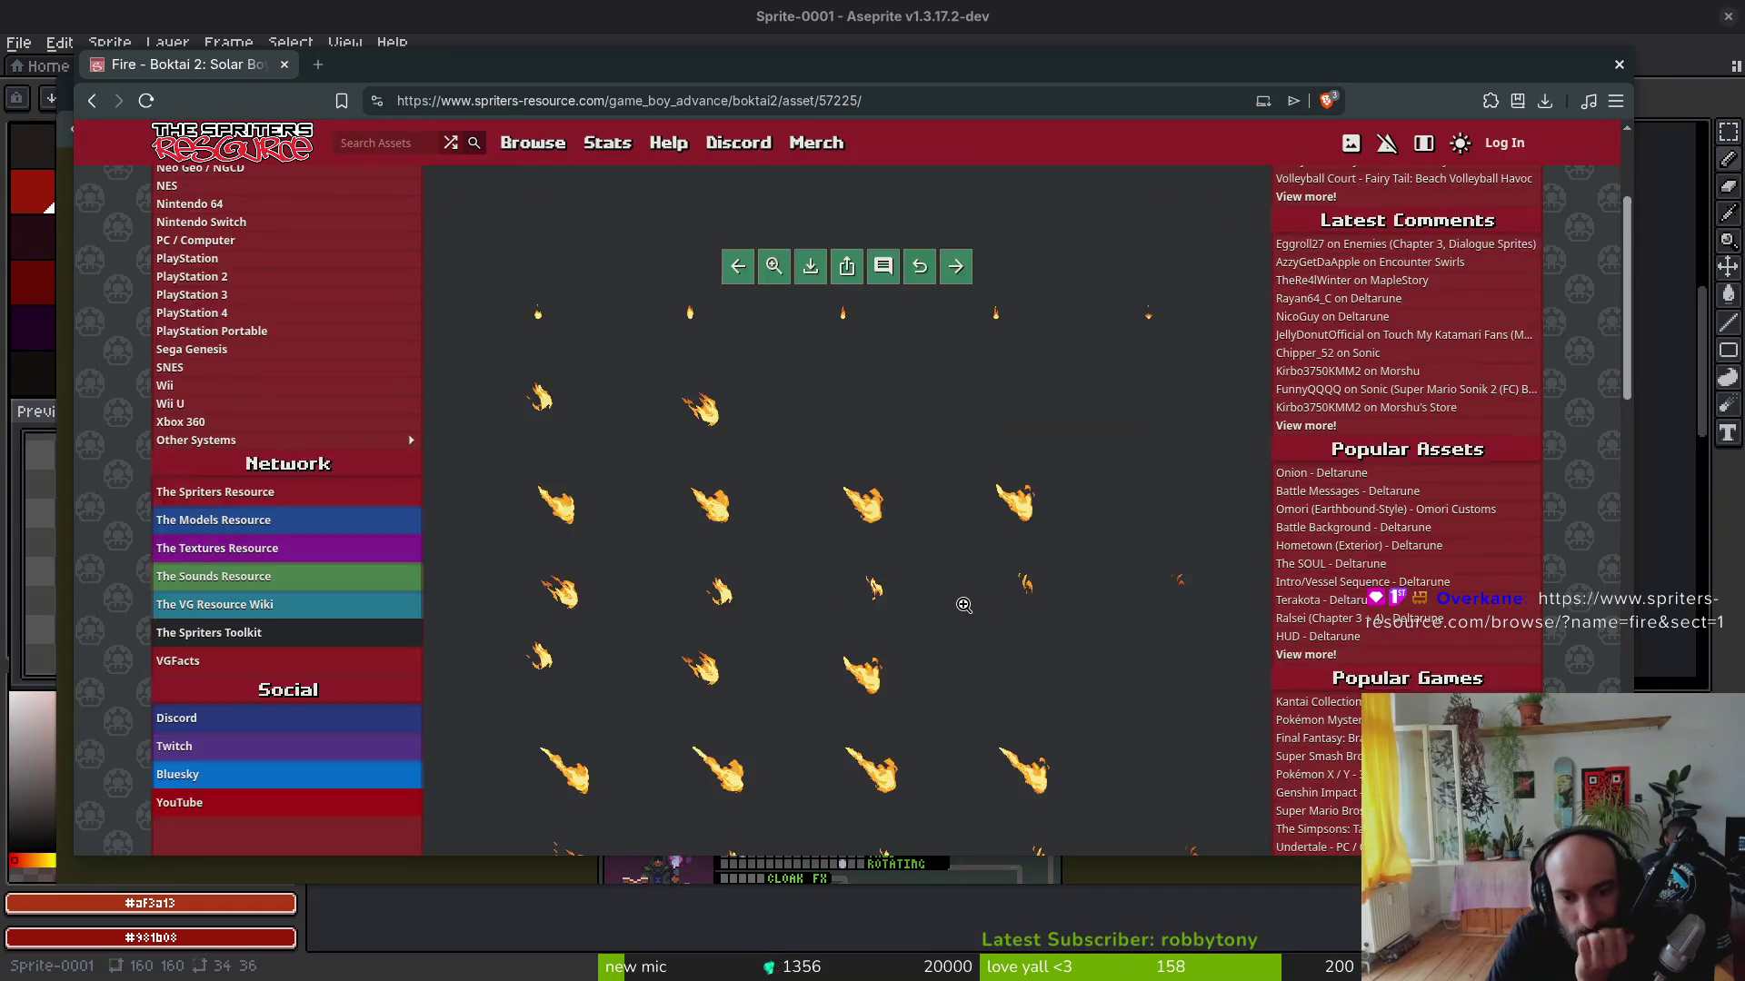
pyautogui.scroll(-1, 954, 597)
pyautogui.scroll(-2, 899, 587)
pyautogui.scroll(-2, 859, 580)
pyautogui.scroll(-1, 861, 584)
pyautogui.scroll(-1, 863, 586)
pyautogui.scroll(-1, 865, 589)
pyautogui.scroll(-1, 868, 591)
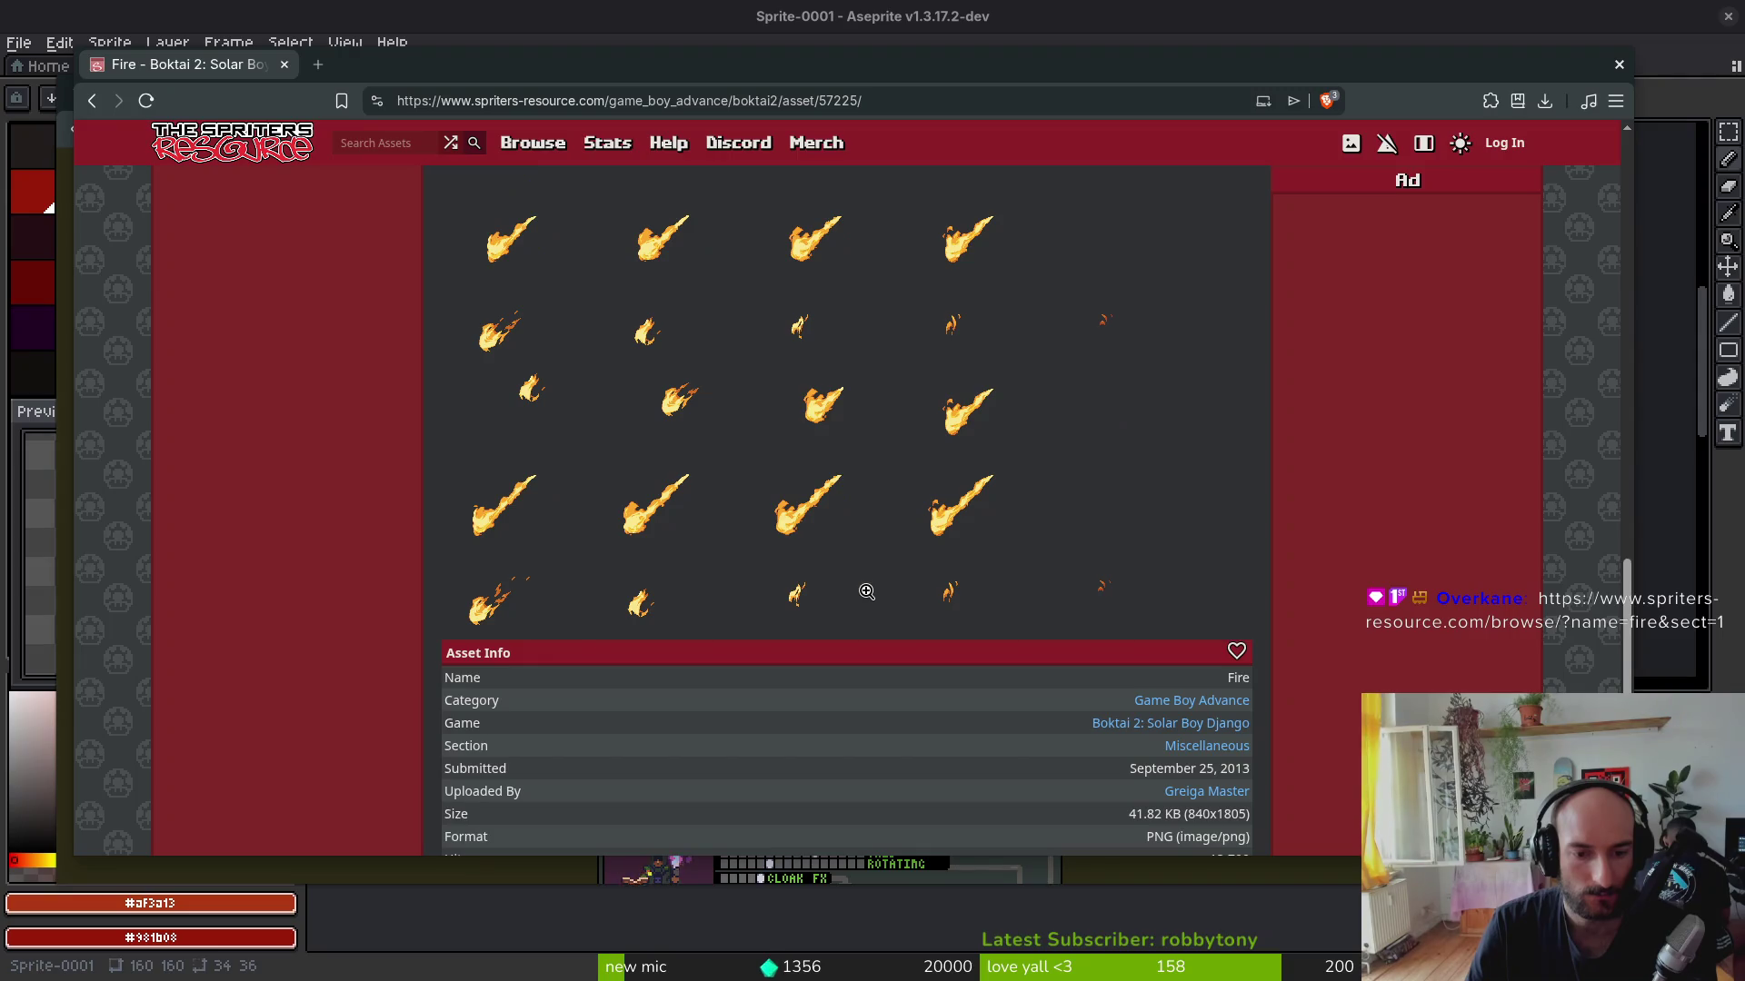
pyautogui.scroll(3, 852, 587)
pyautogui.scroll(2, 840, 544)
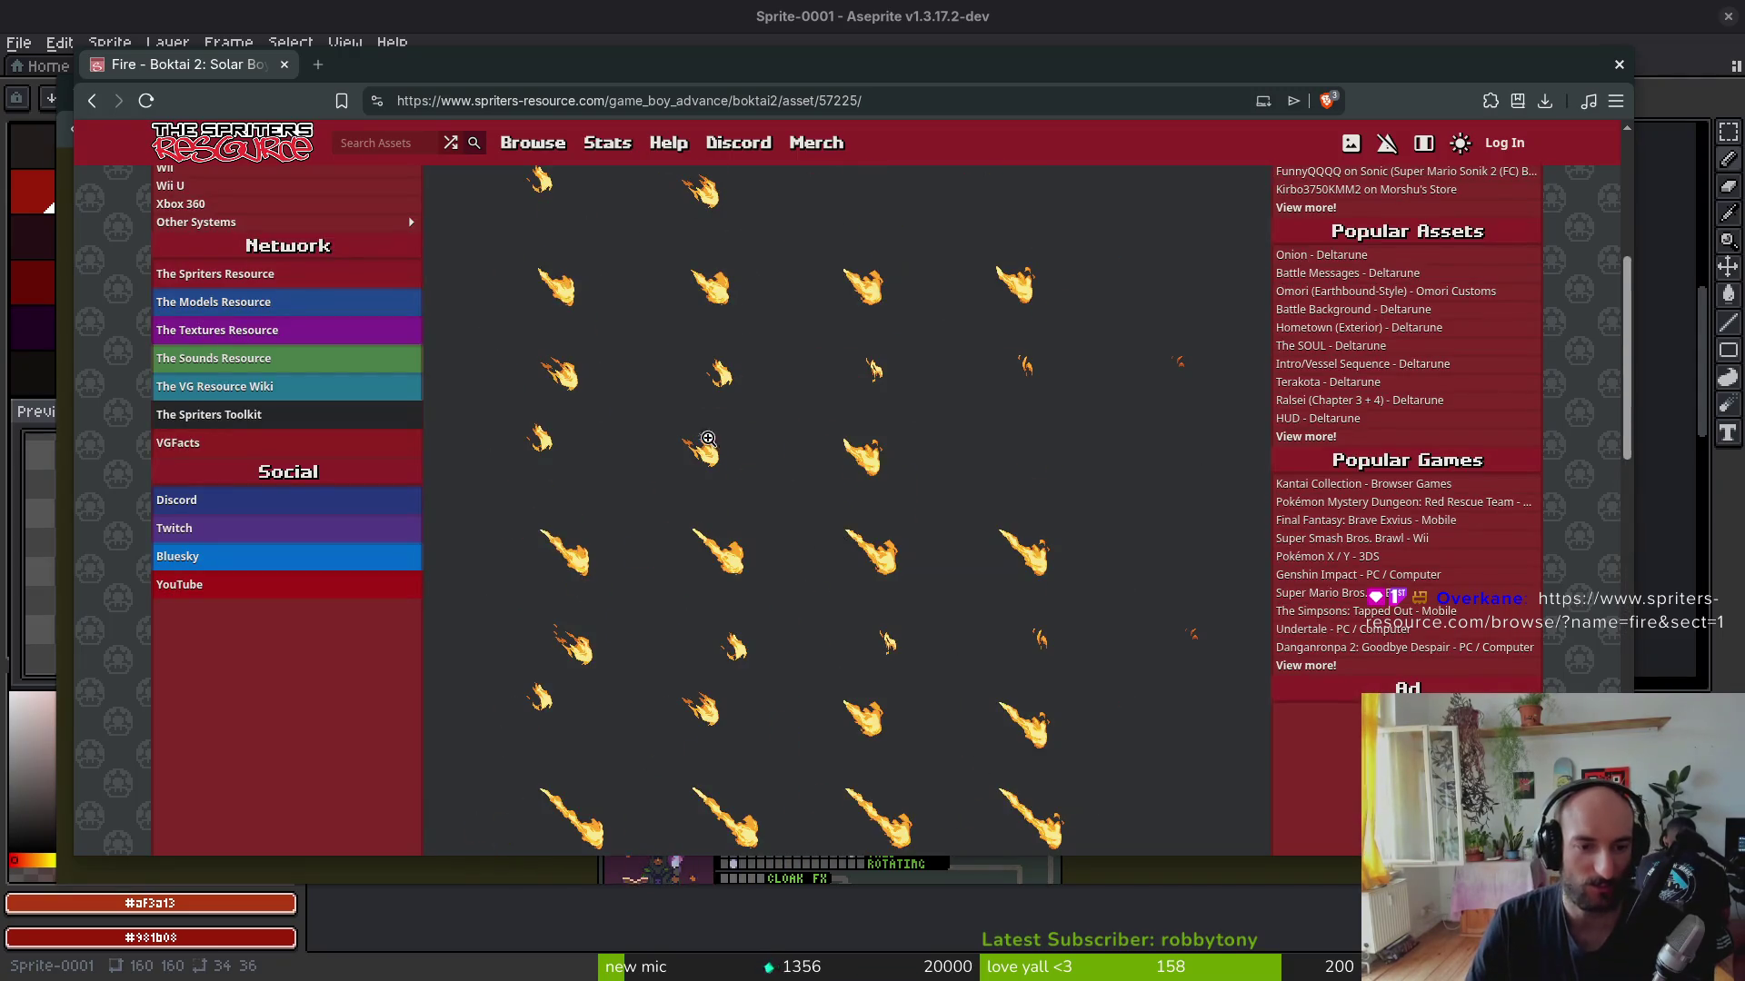
pyautogui.scroll(1, 777, 510)
# Step: Save the Boktai 2 fire sprite sheet image into Downloads as 57225.png
pyautogui.rightClick(774, 497)
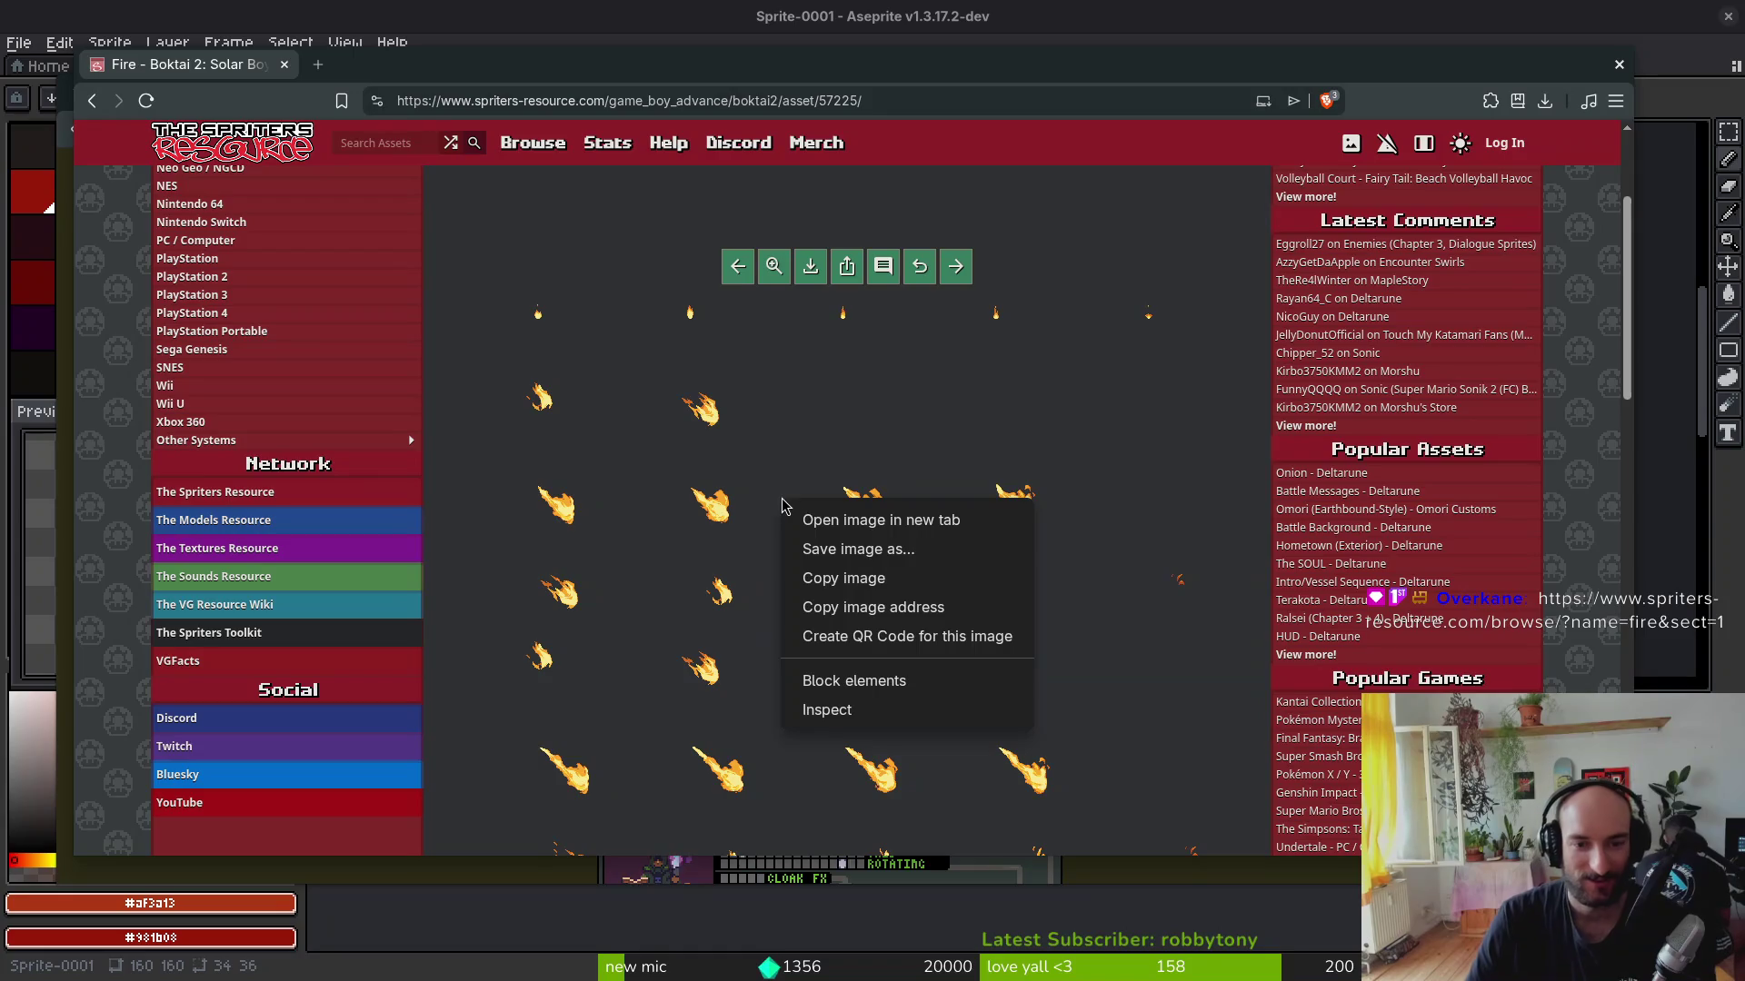
pyautogui.click(862, 553)
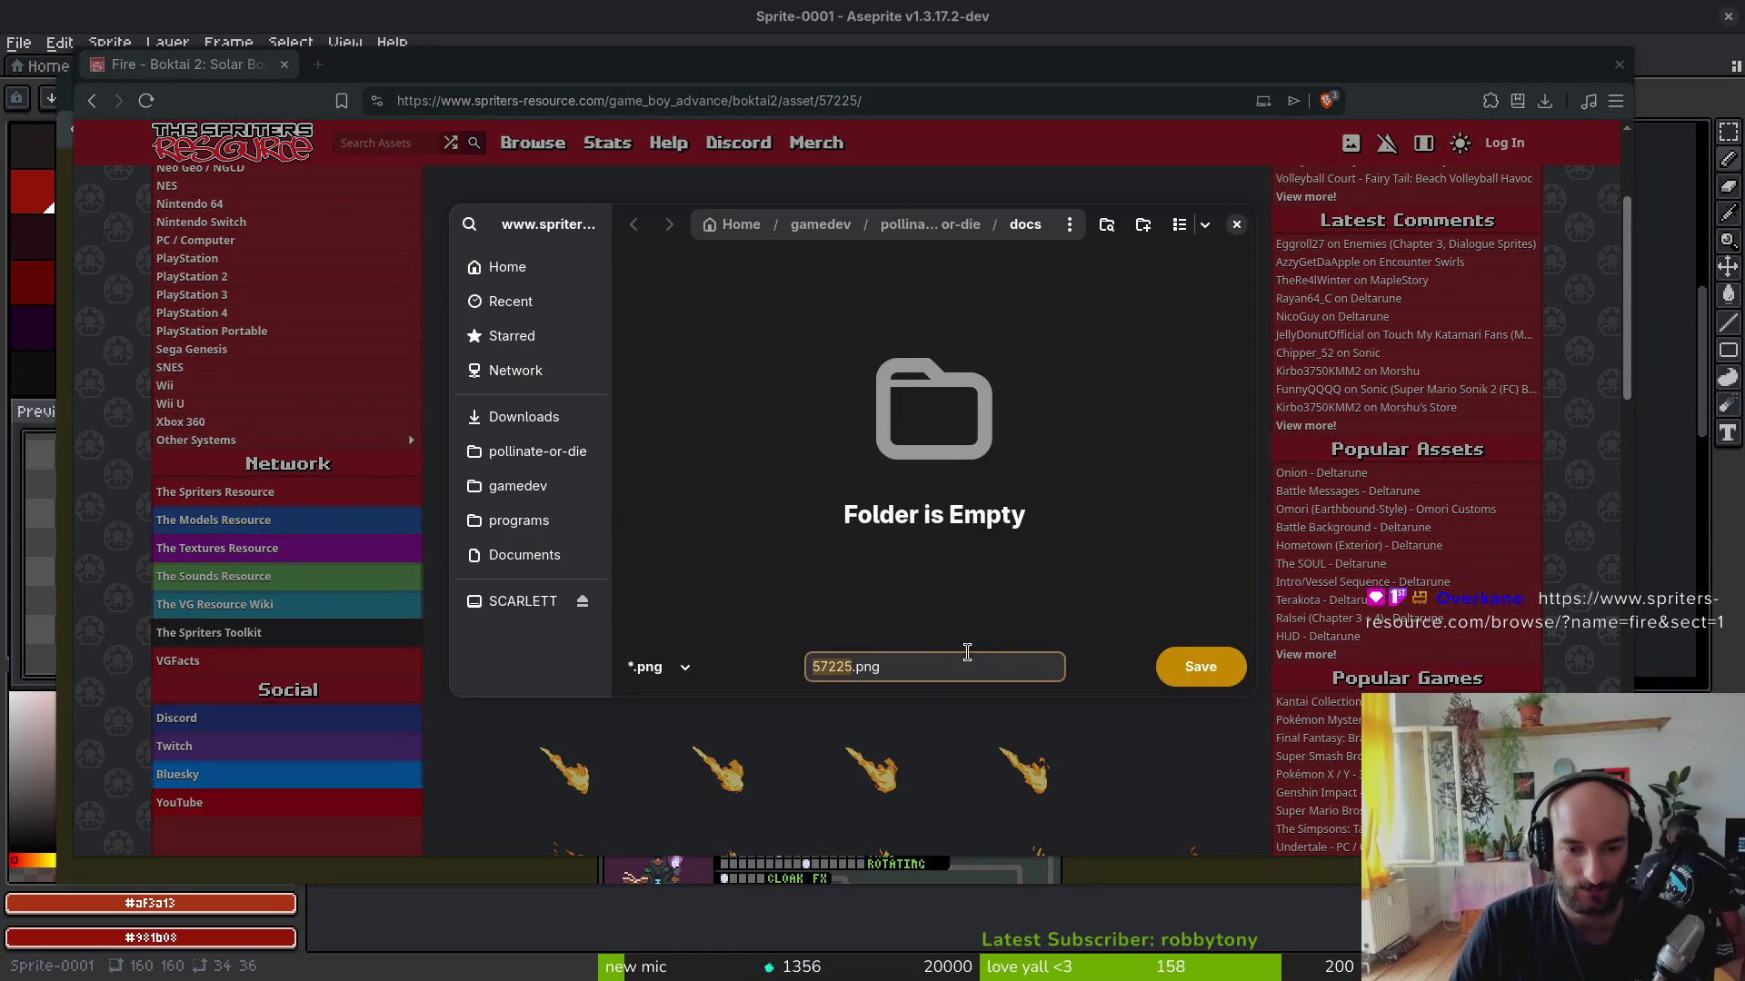
pyautogui.click(531, 418)
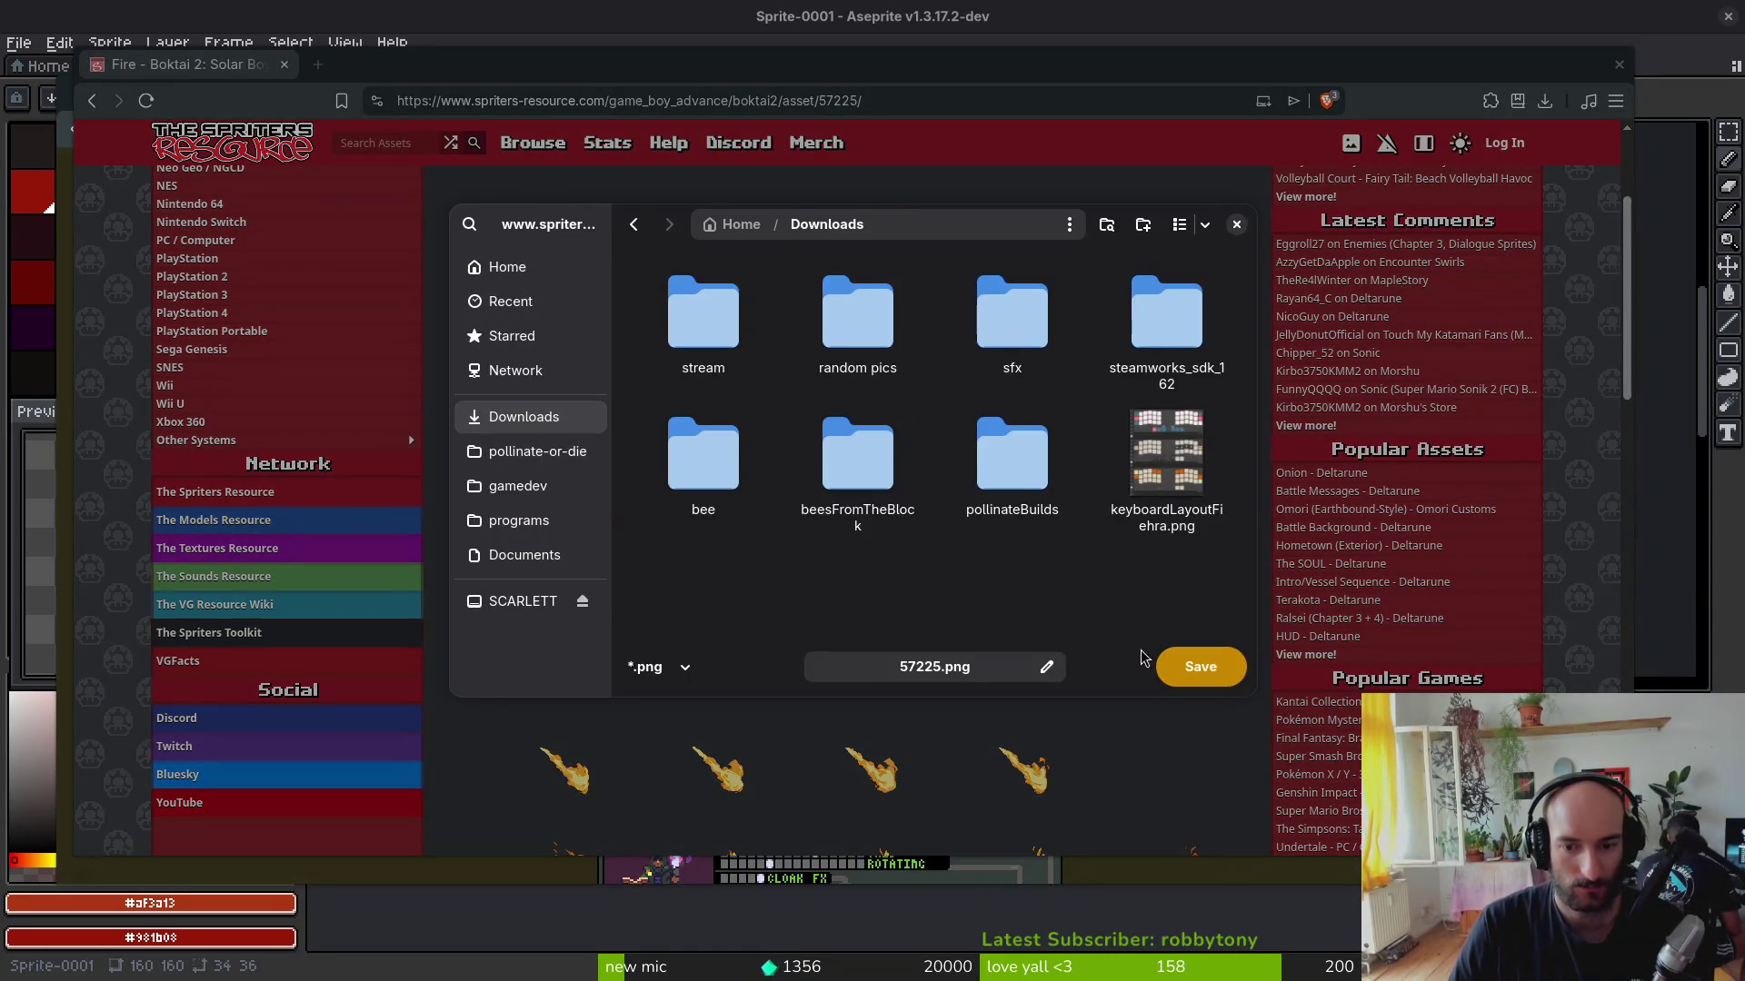
pyautogui.click(1197, 666)
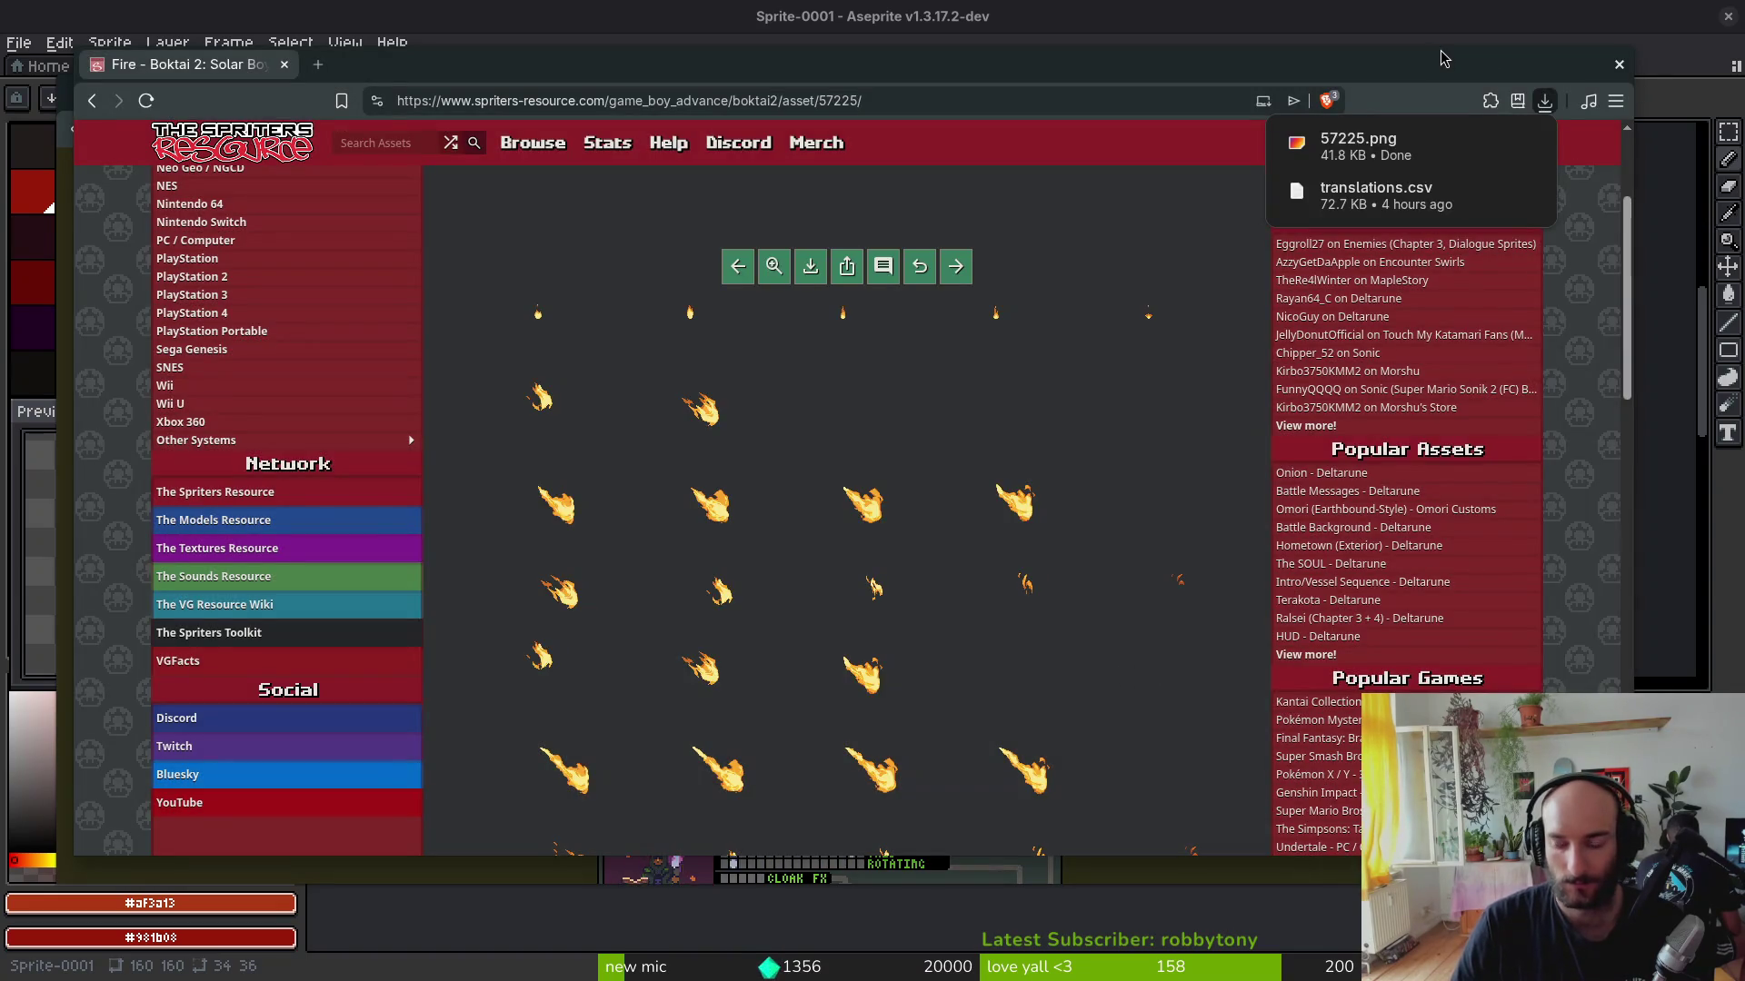
# Step: Verify 57225.png in the Downloads folder via the file manager, then close it
pyautogui.press('super')
pyautogui.press('super+e')
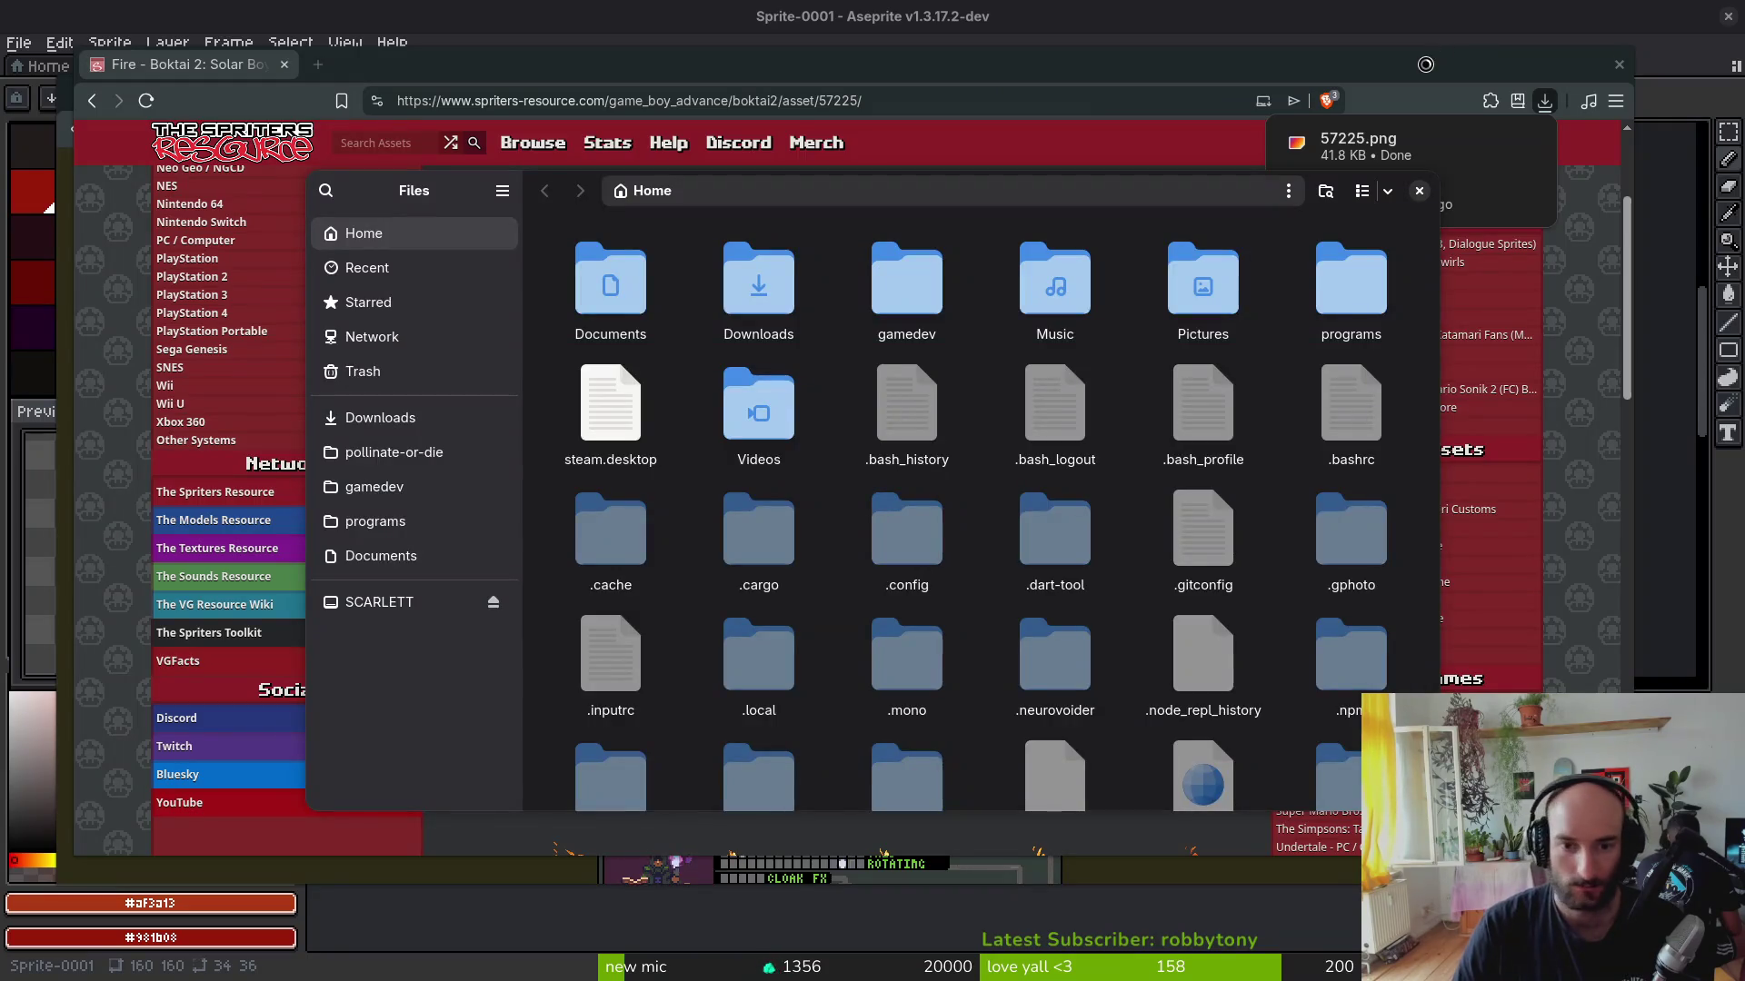
pyautogui.click(426, 421)
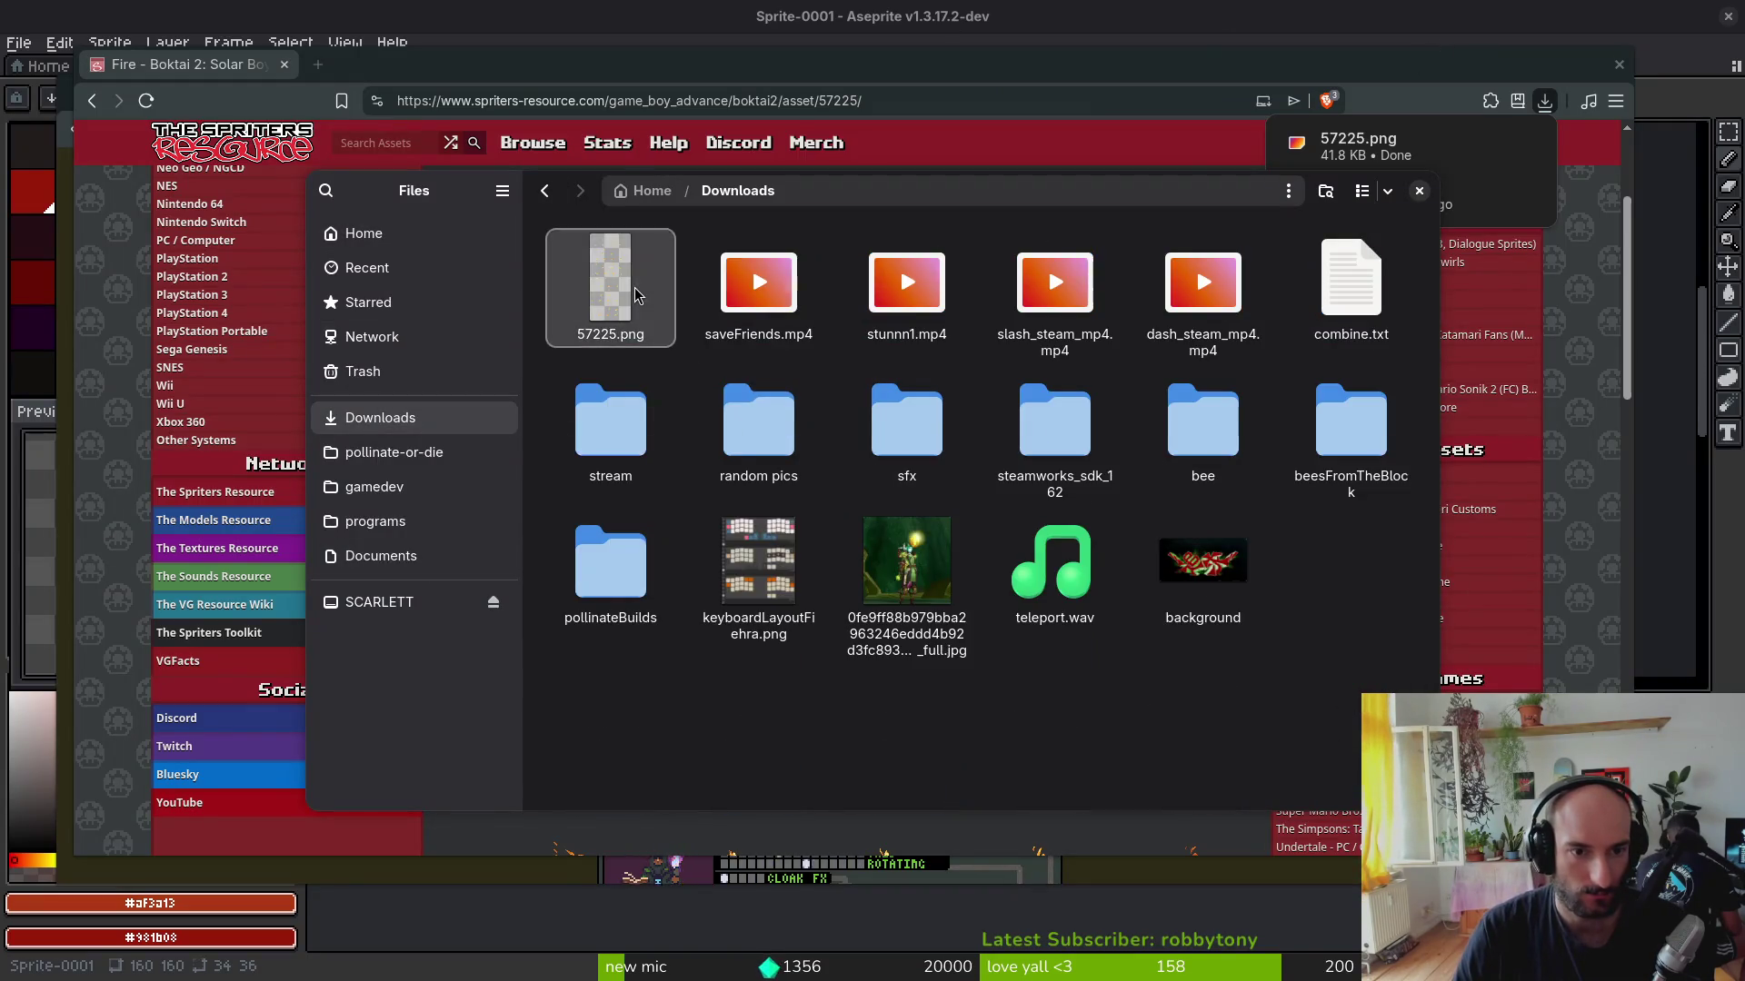
pyautogui.doubleClick(609, 289)
pyautogui.click(1172, 48)
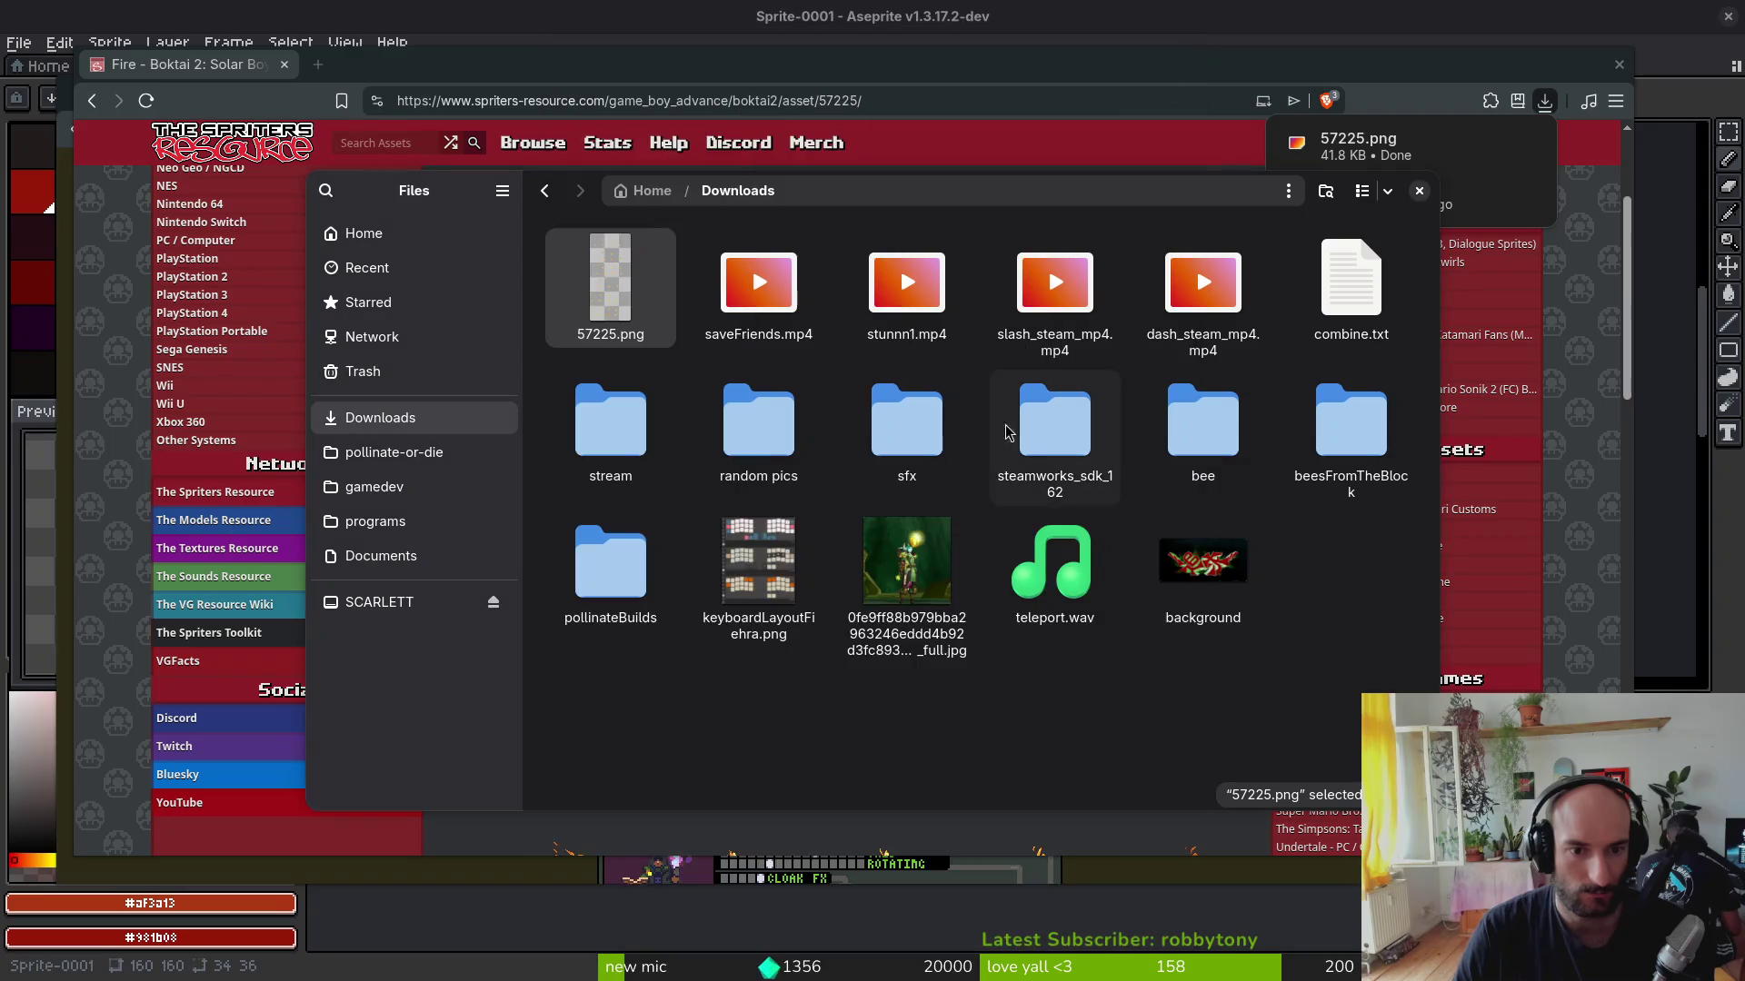
pyautogui.hotkey('ctrl', 'w')
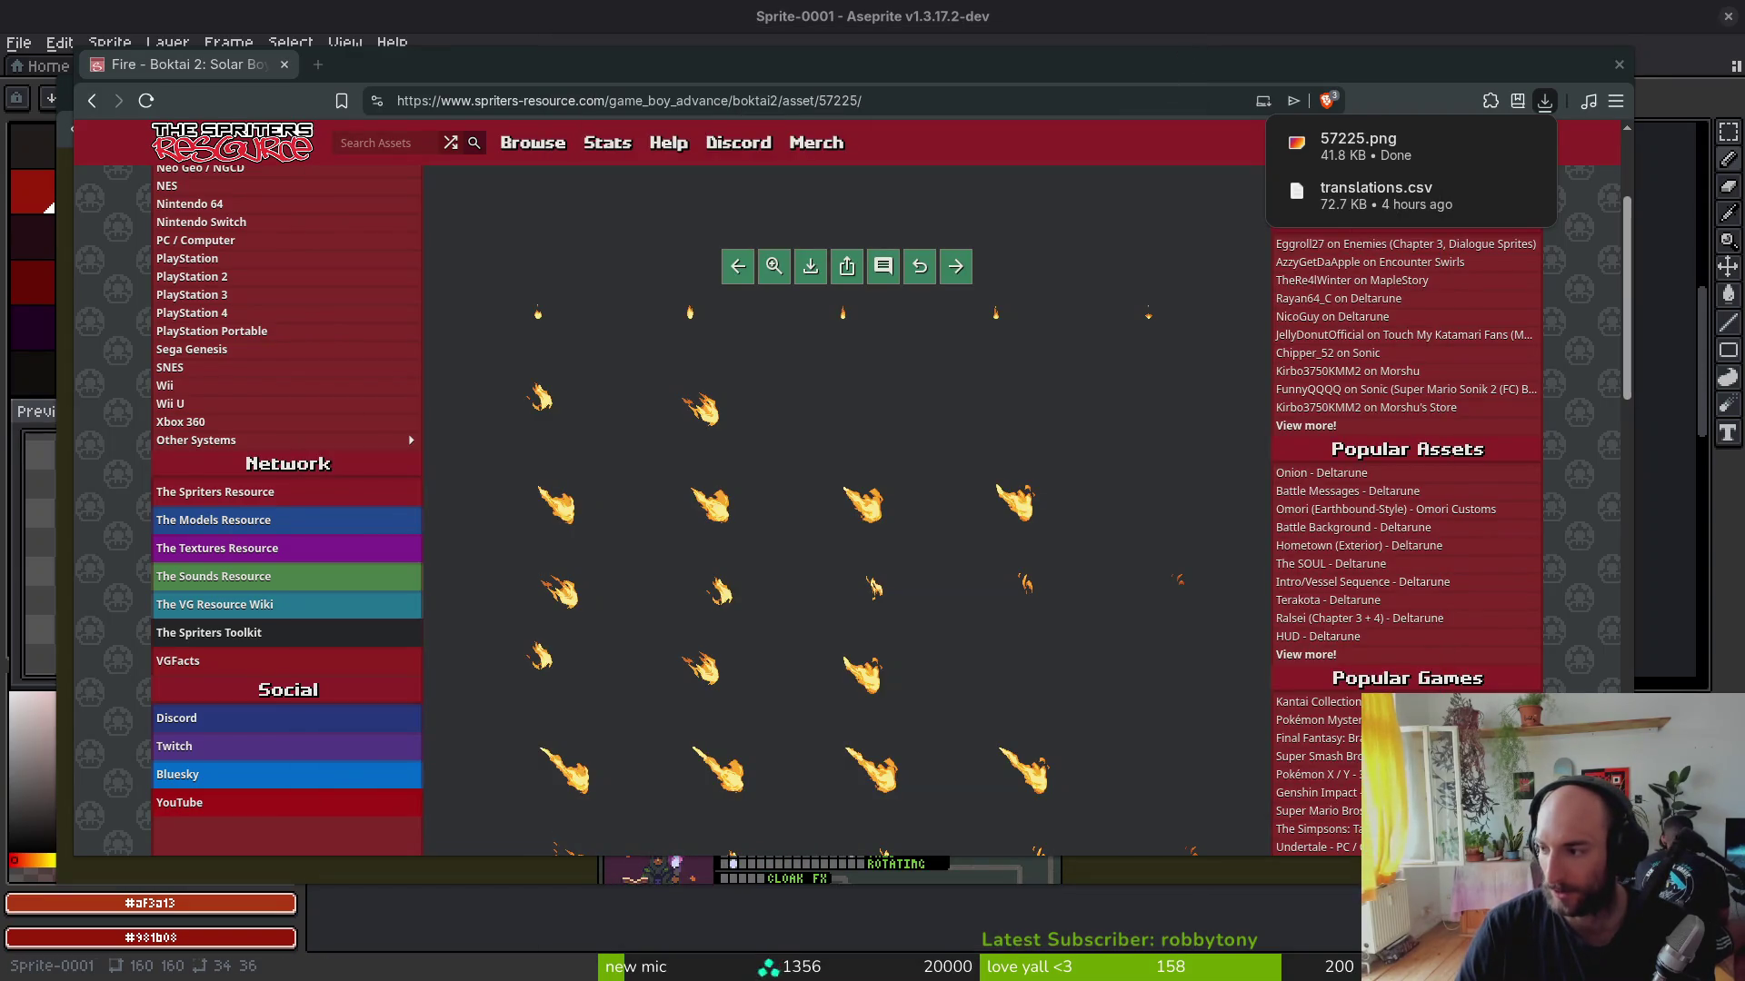
# Step: Switch to the Godot editor and start a new empty scene
pyautogui.hotkey('alt', 'Tab')
pyautogui.click(28, 51)
pyautogui.click(61, 81)
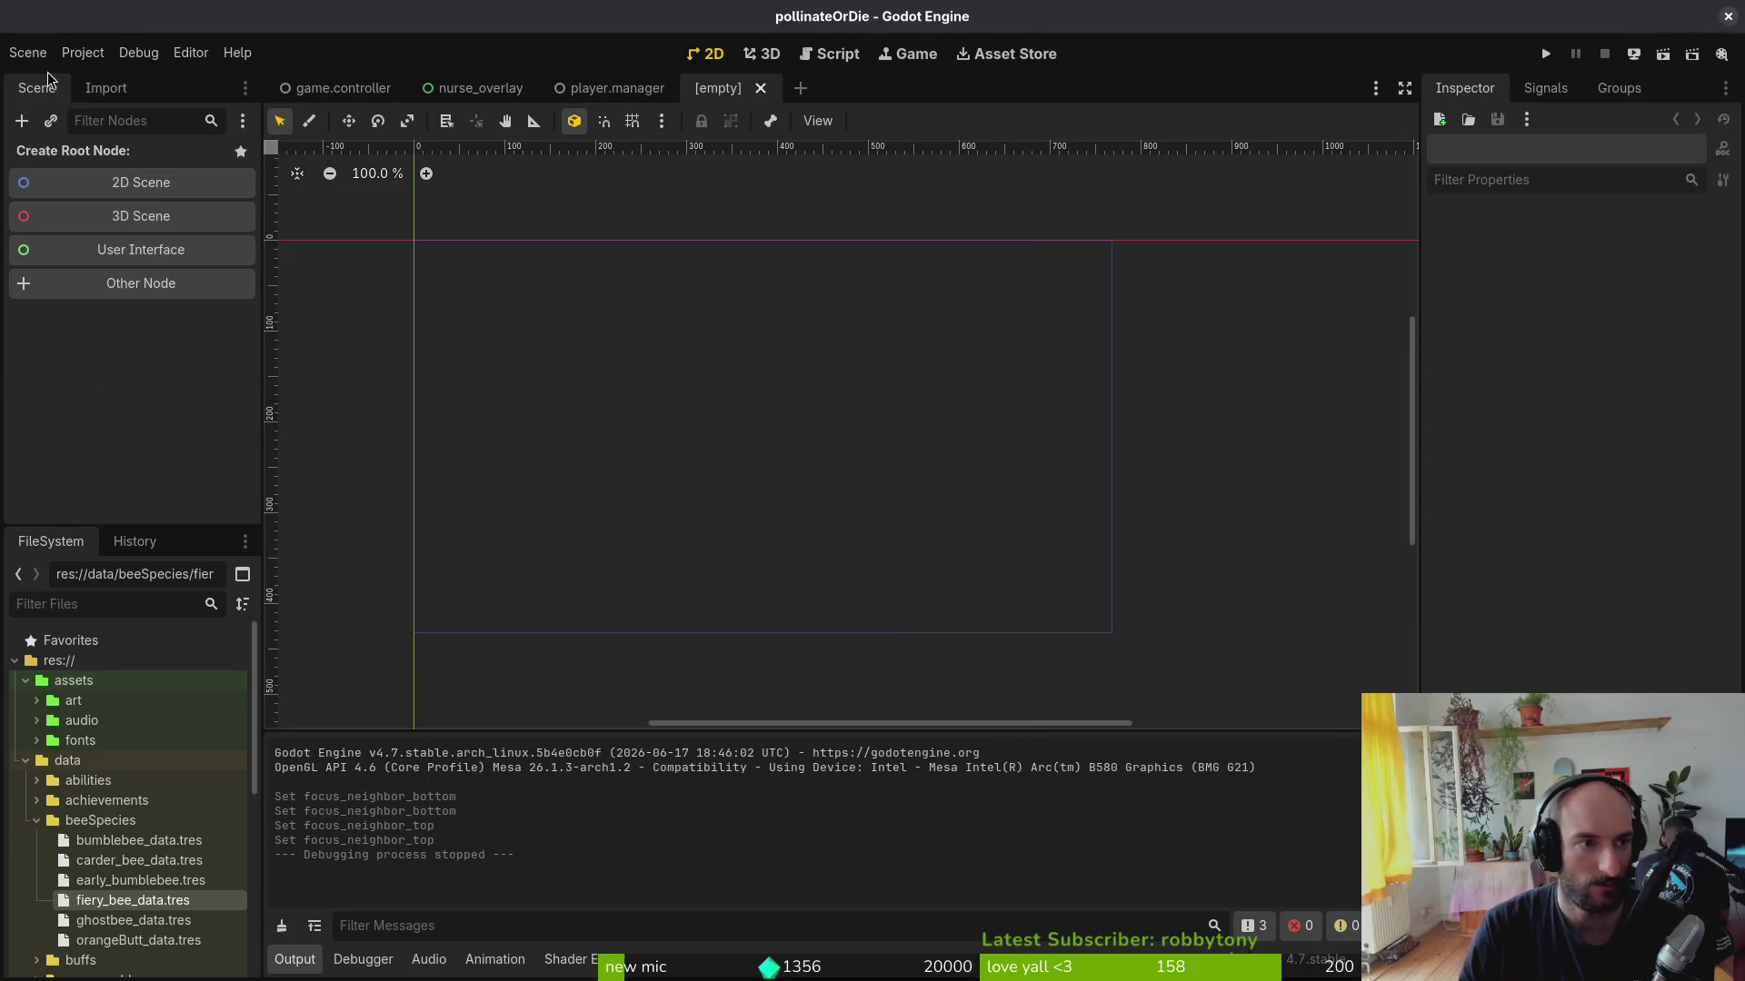
# Step: Build the scene tree: Node2D root with a Sprite2D child and an AnimationPlayer under it
pyautogui.click(134, 184)
pyautogui.hotkey('ctrl', 'a')
pyautogui.write('sp')
pyautogui.press('BackSpace')
pyautogui.press('BackSpace')
pyautogui.write('spi')
pyautogui.press('BackSpace')
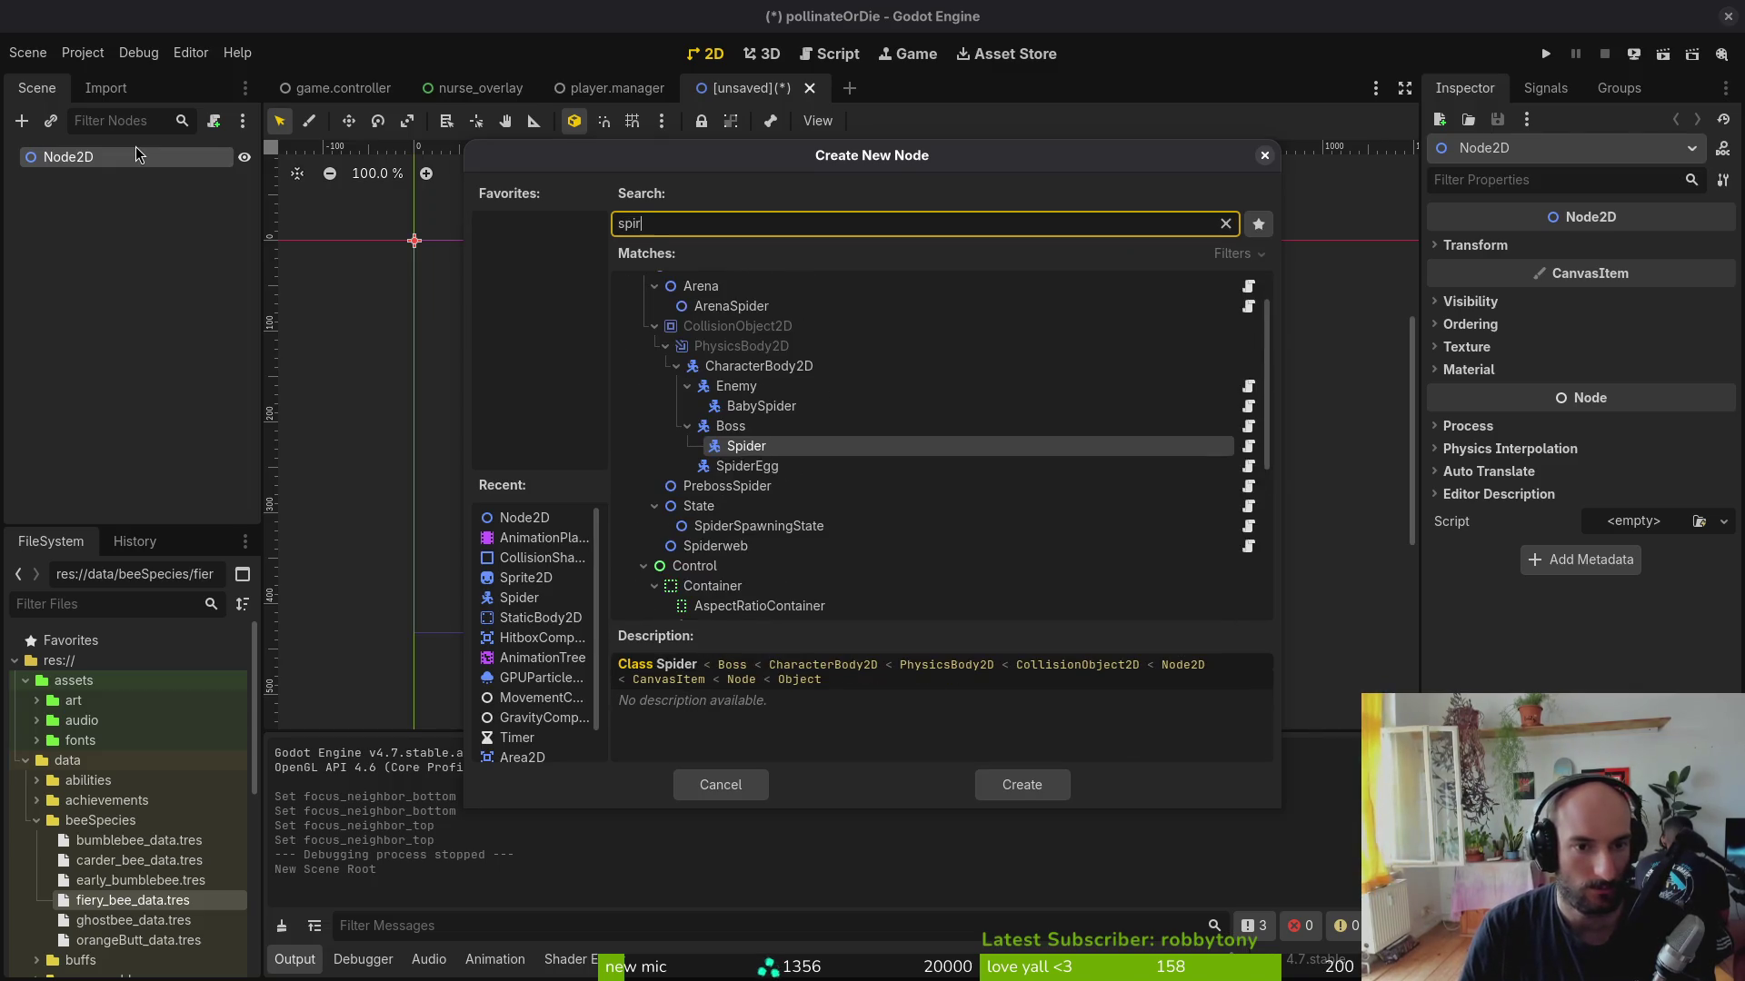
pyautogui.write('rite')
pyautogui.press('Return')
pyautogui.hotkey('ctrl', 'a')
pyautogui.write('anim')
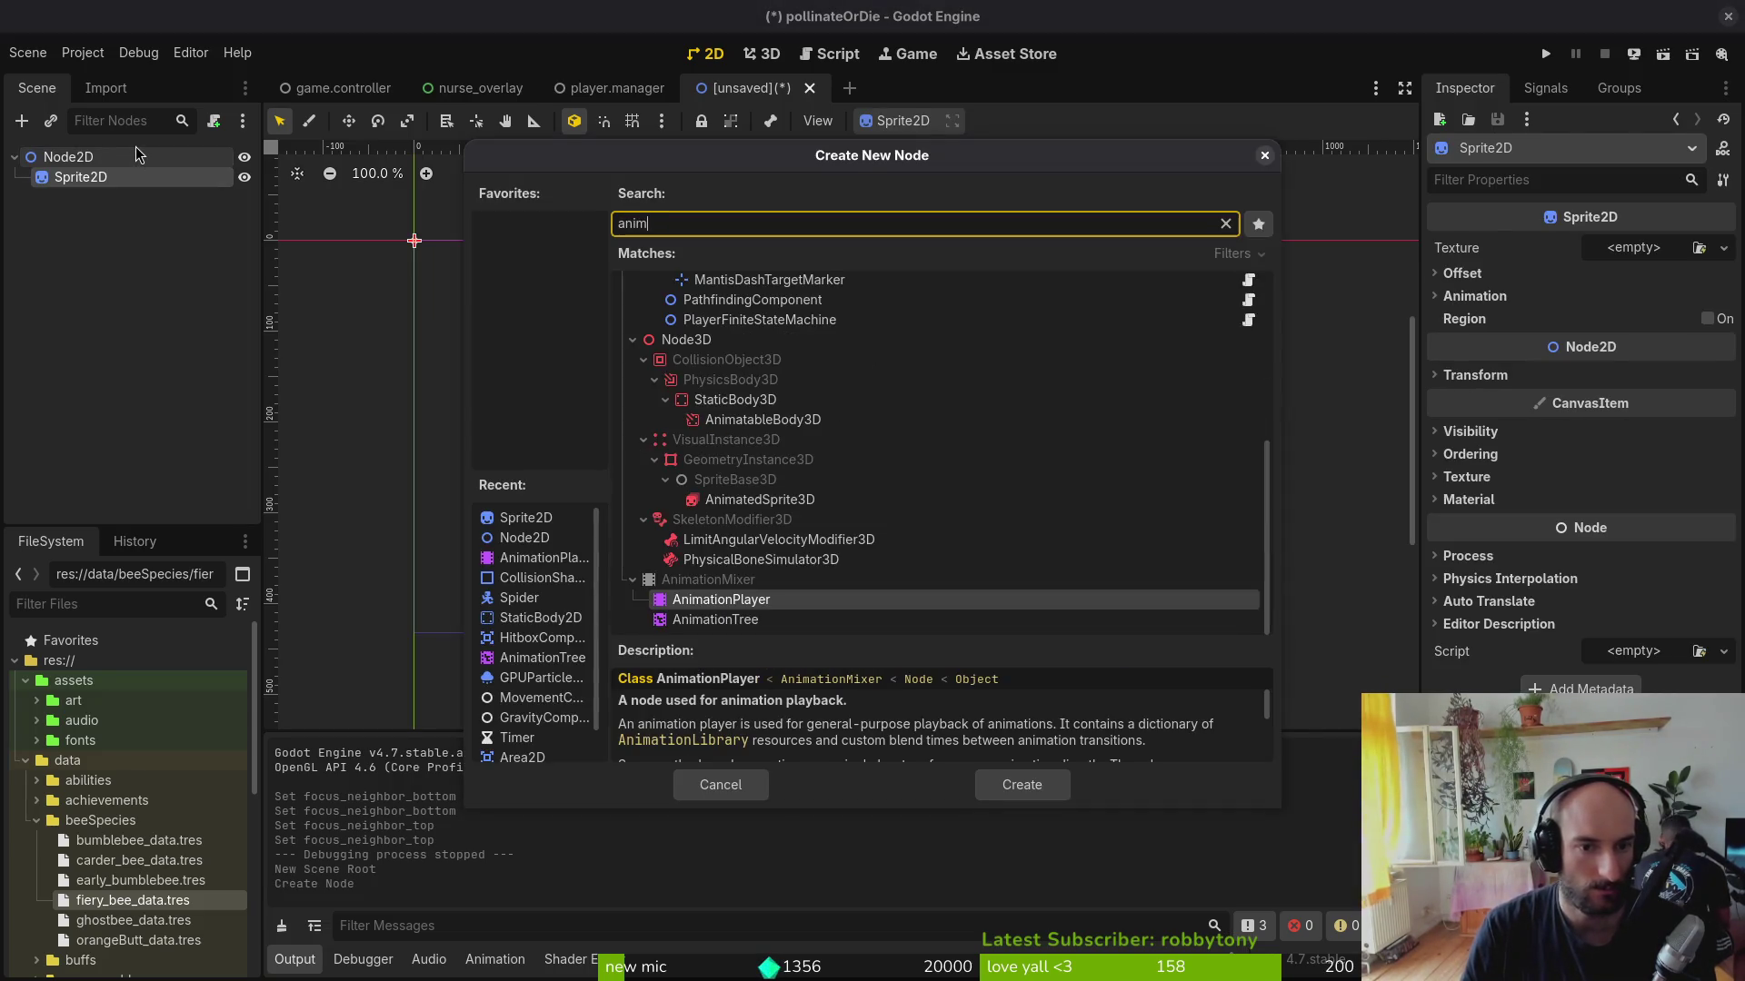
pyautogui.press('Return')
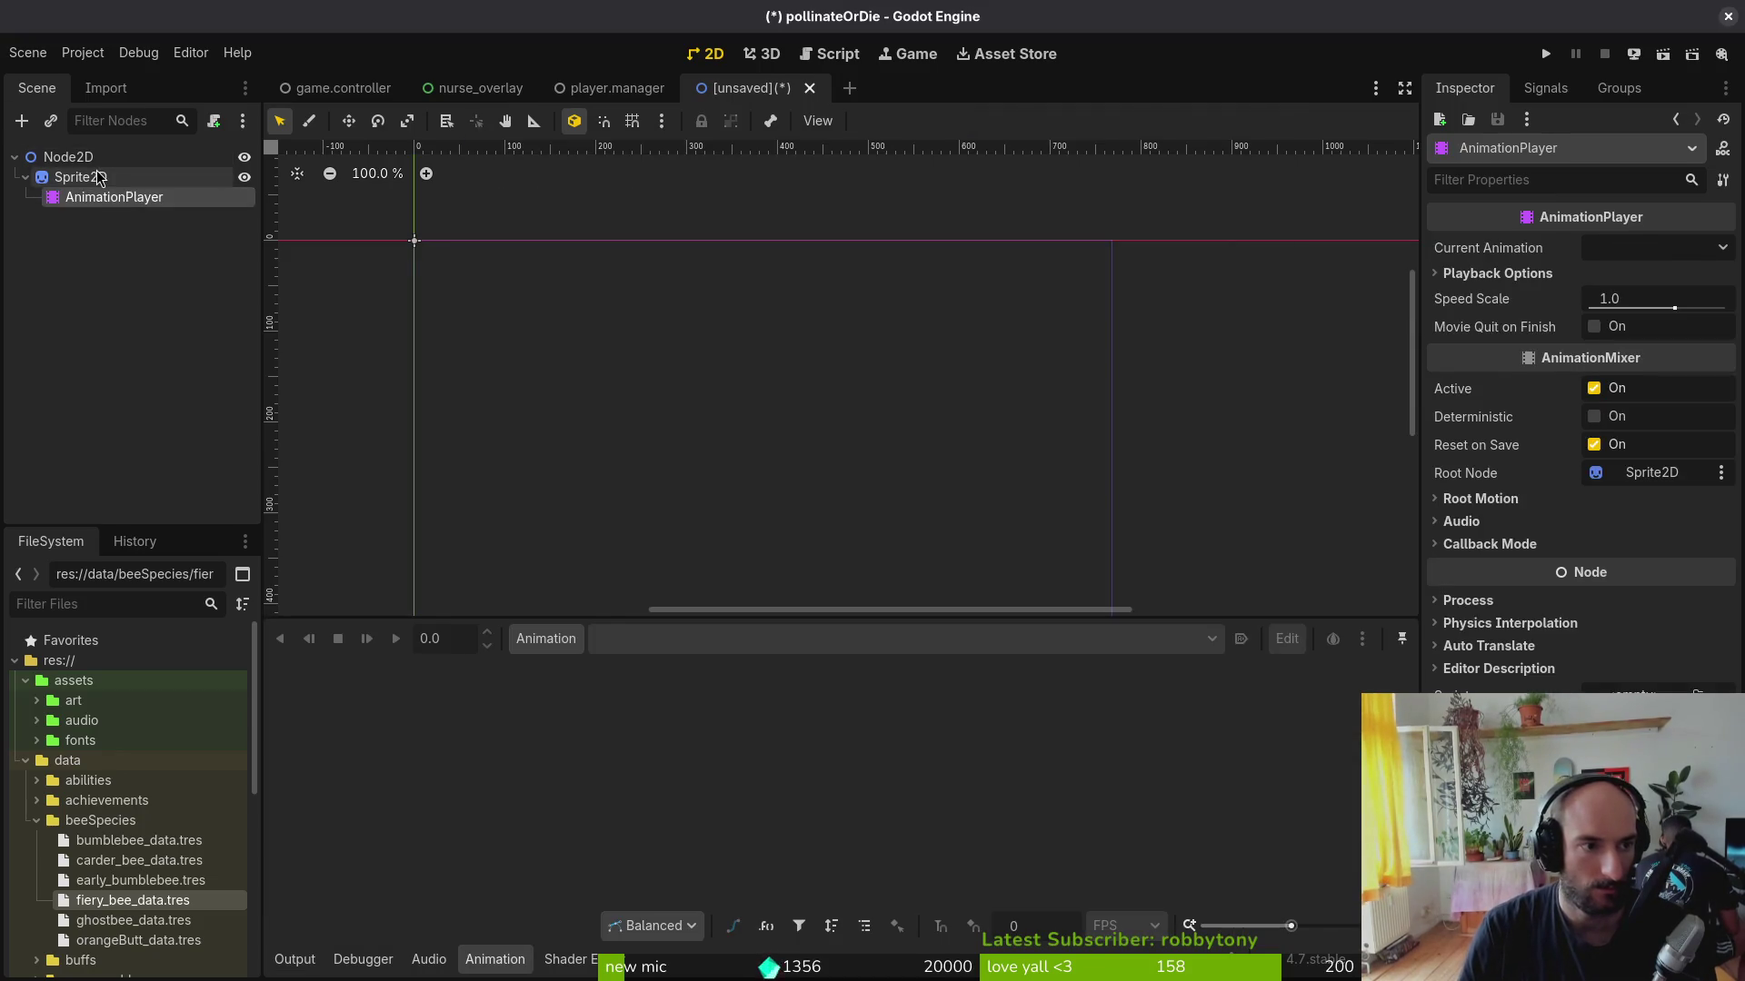
# Step: Select the Sprite2D, check the project folder for the sheet, and bring up its Texture choices
pyautogui.click(109, 178)
pyautogui.click(1723, 247)
pyautogui.click(1554, 743)
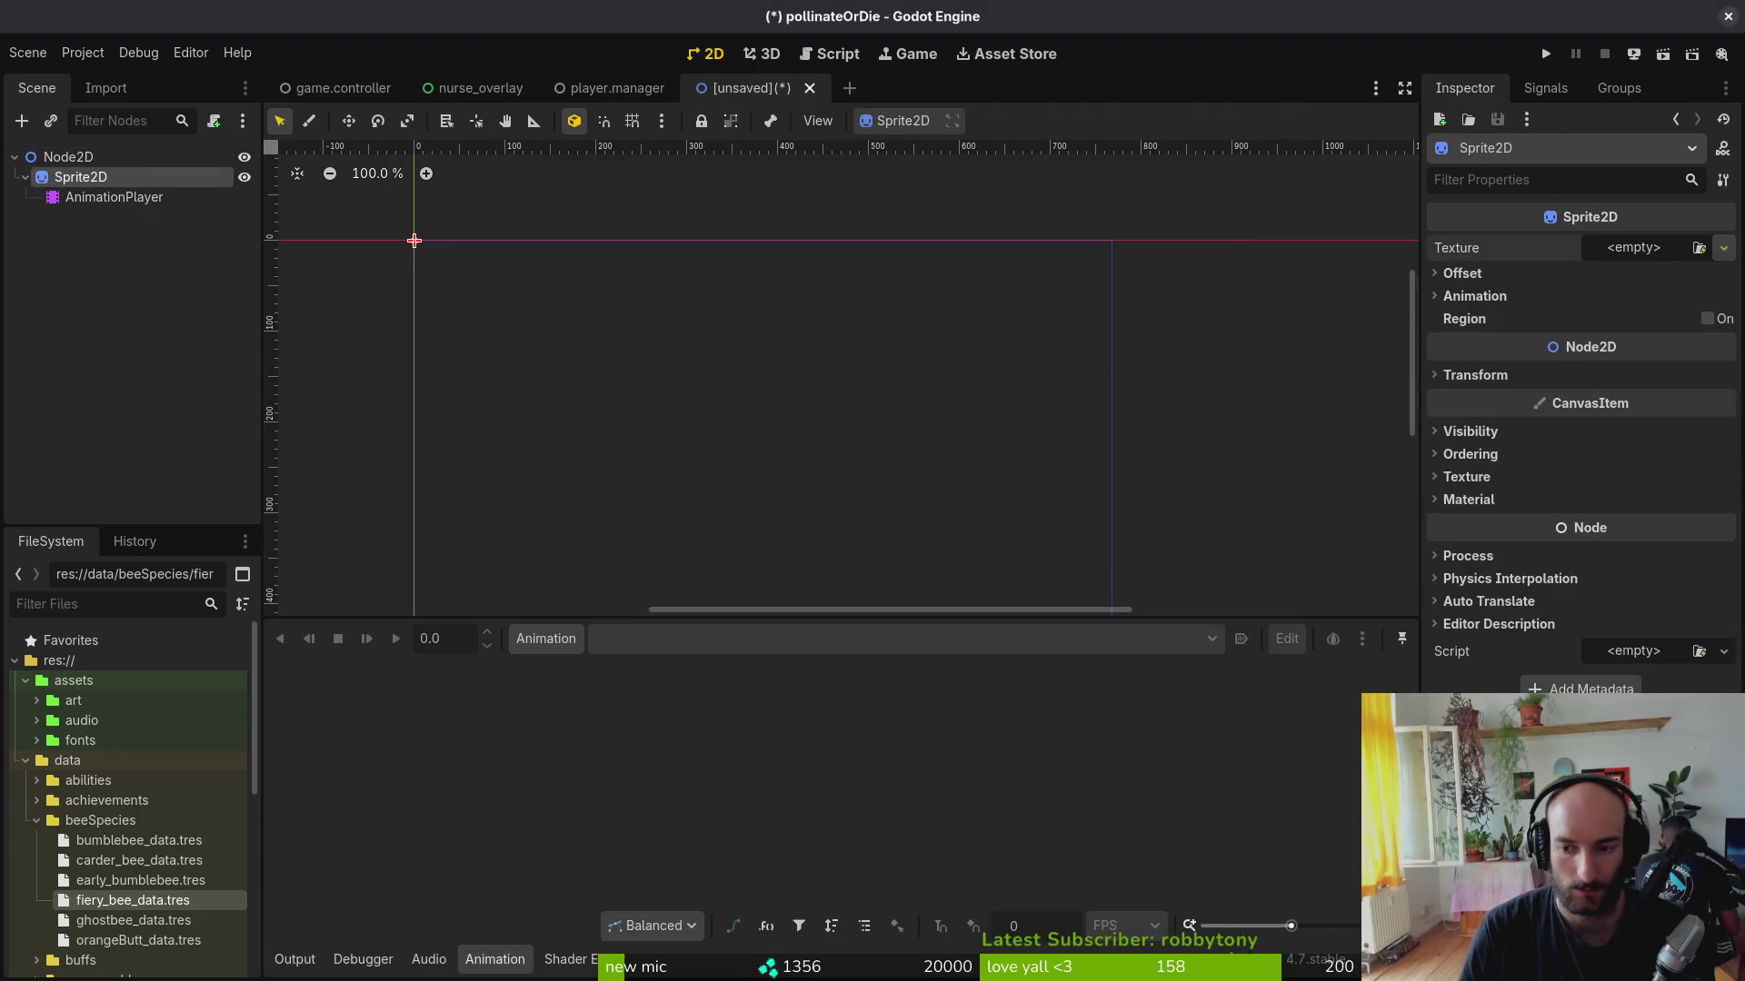
pyautogui.press('Escape')
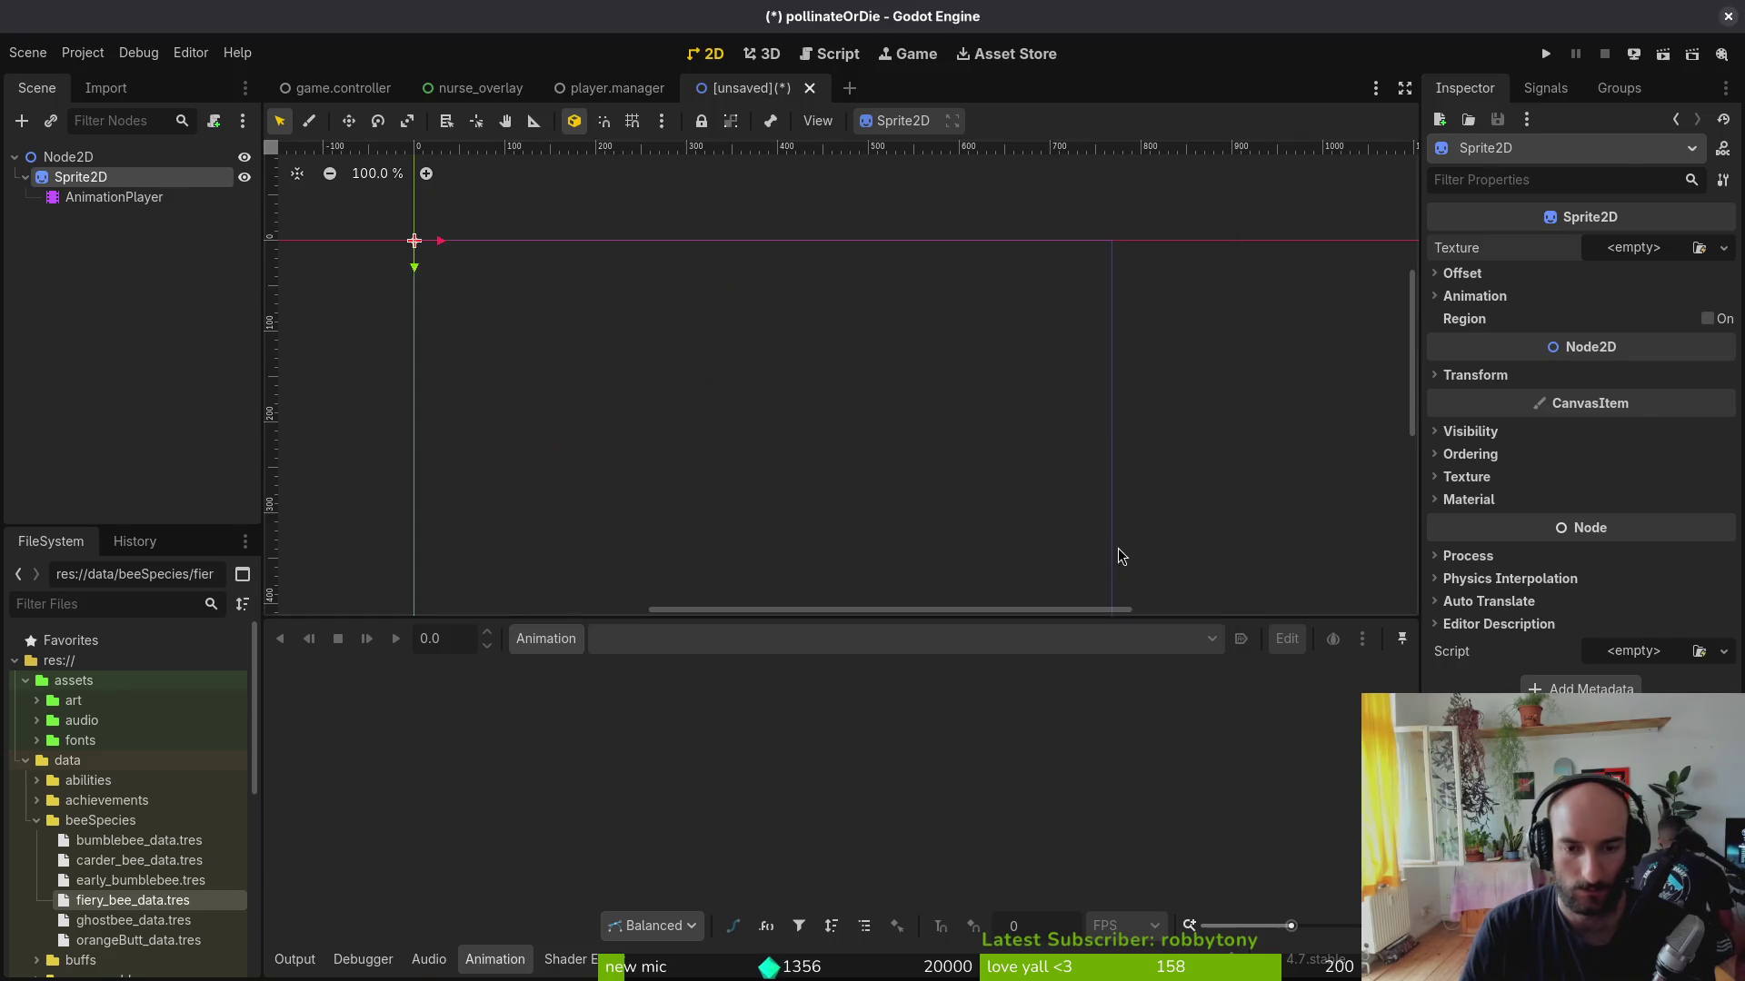
pyautogui.hotkey('alt', 'Tab')
pyautogui.hotkey('alt', 'Tab')
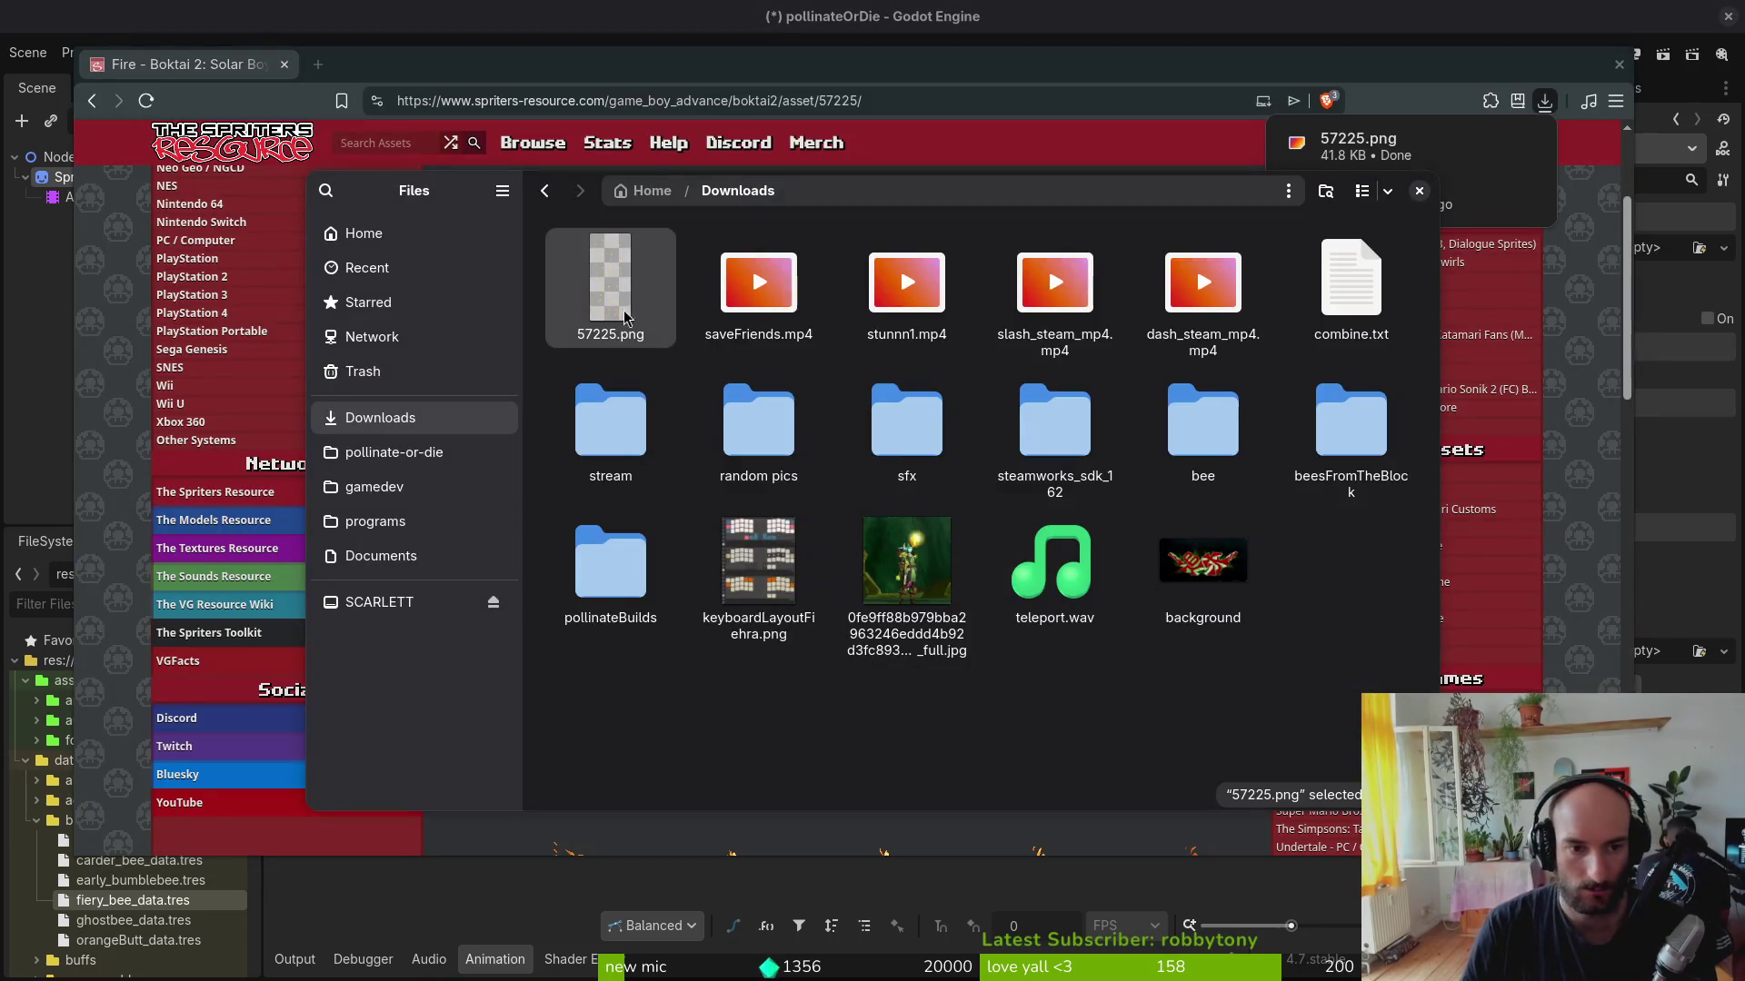
pyautogui.click(395, 452)
pyautogui.hotkey('alt', 'Tab')
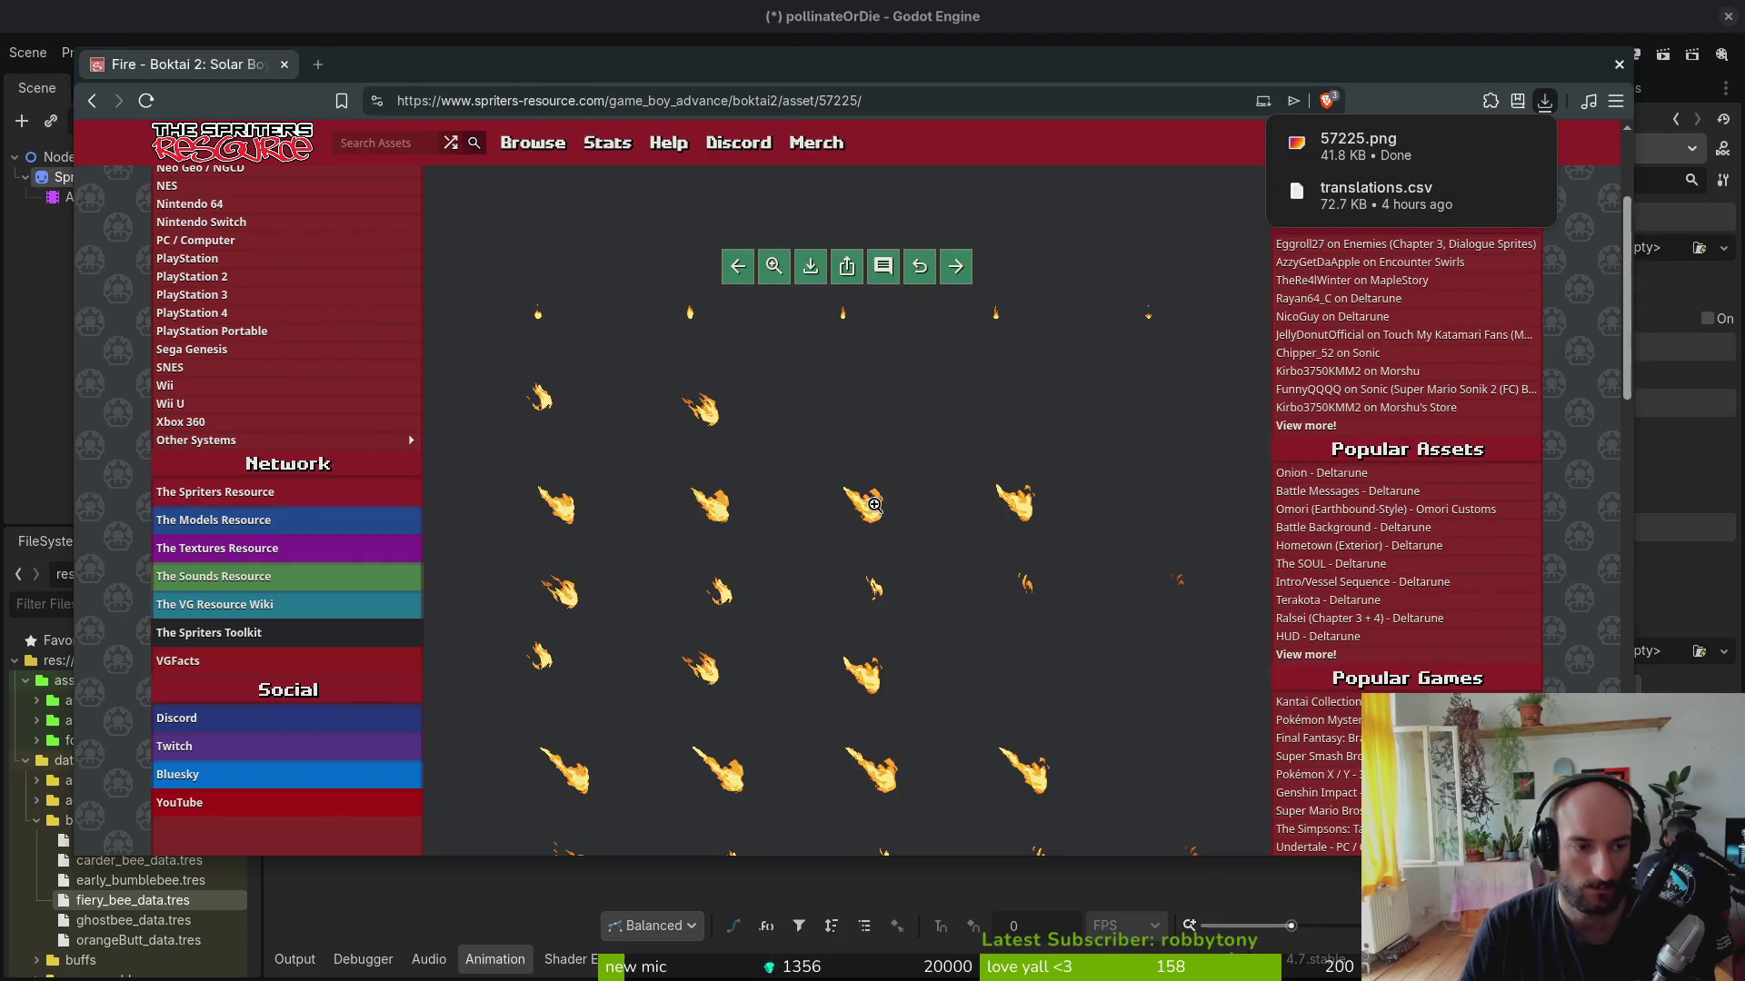
pyautogui.click(1650, 249)
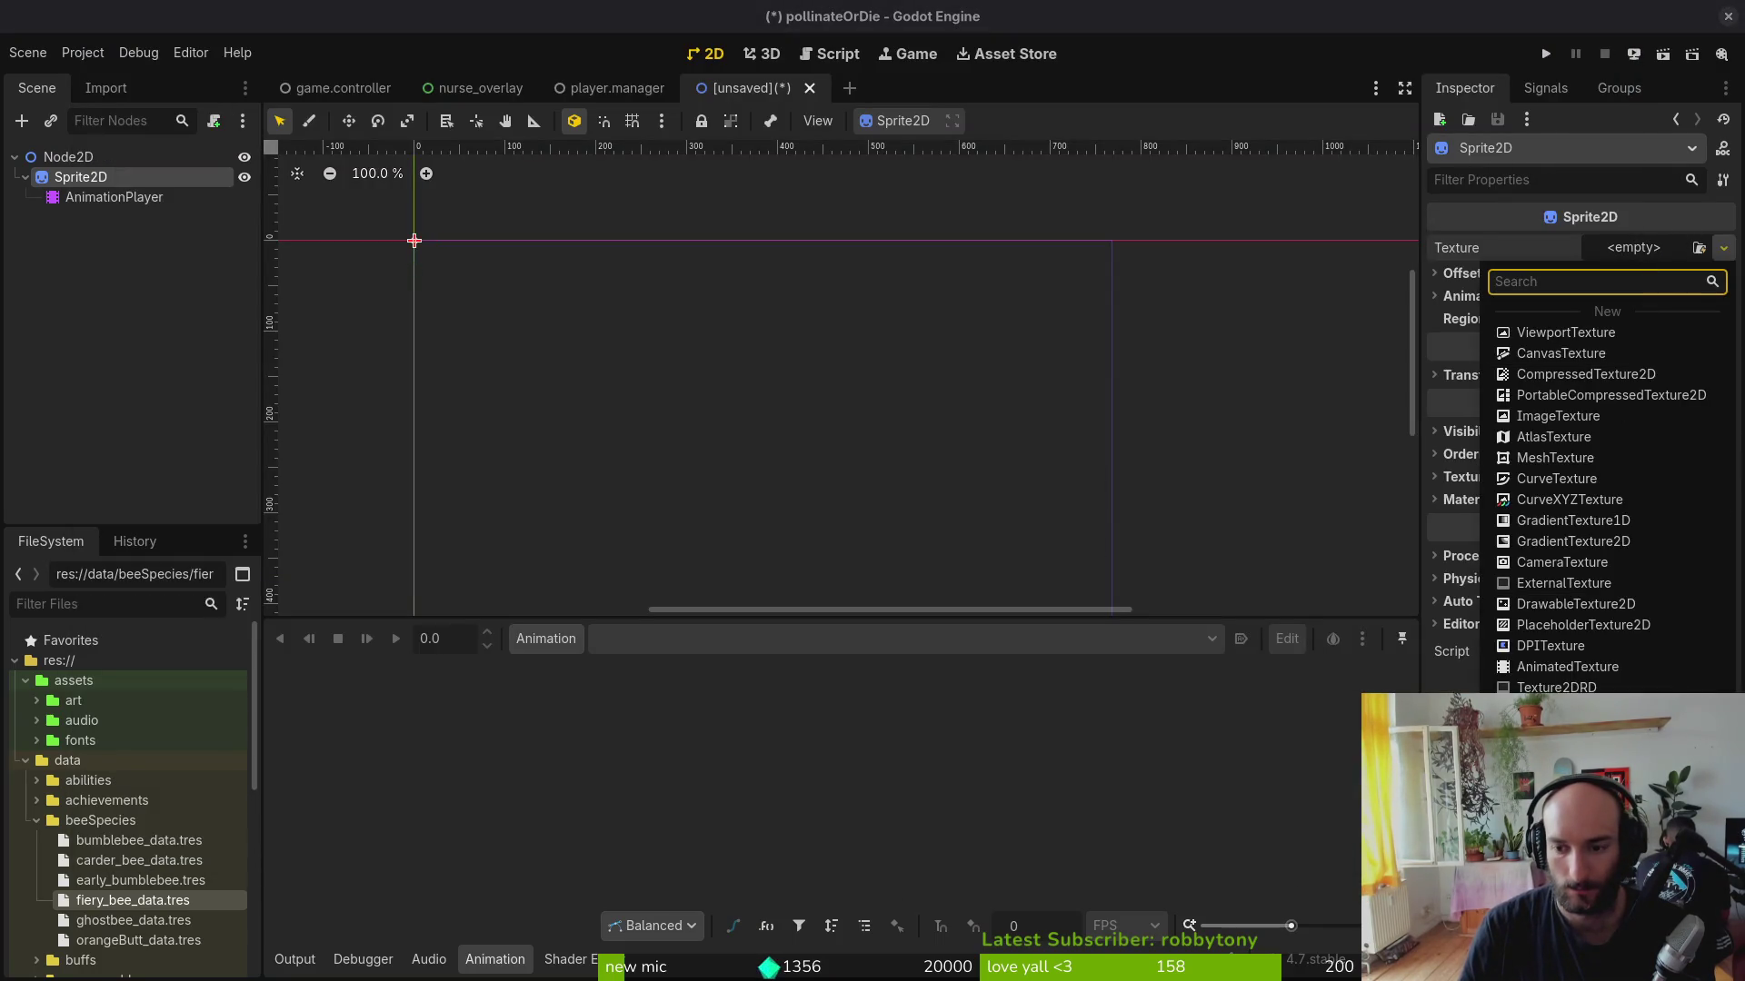
# Step: Quick-load 57225.png as the Sprite2D's texture and look over the sheet
pyautogui.click(1698, 246)
pyautogui.write('5')
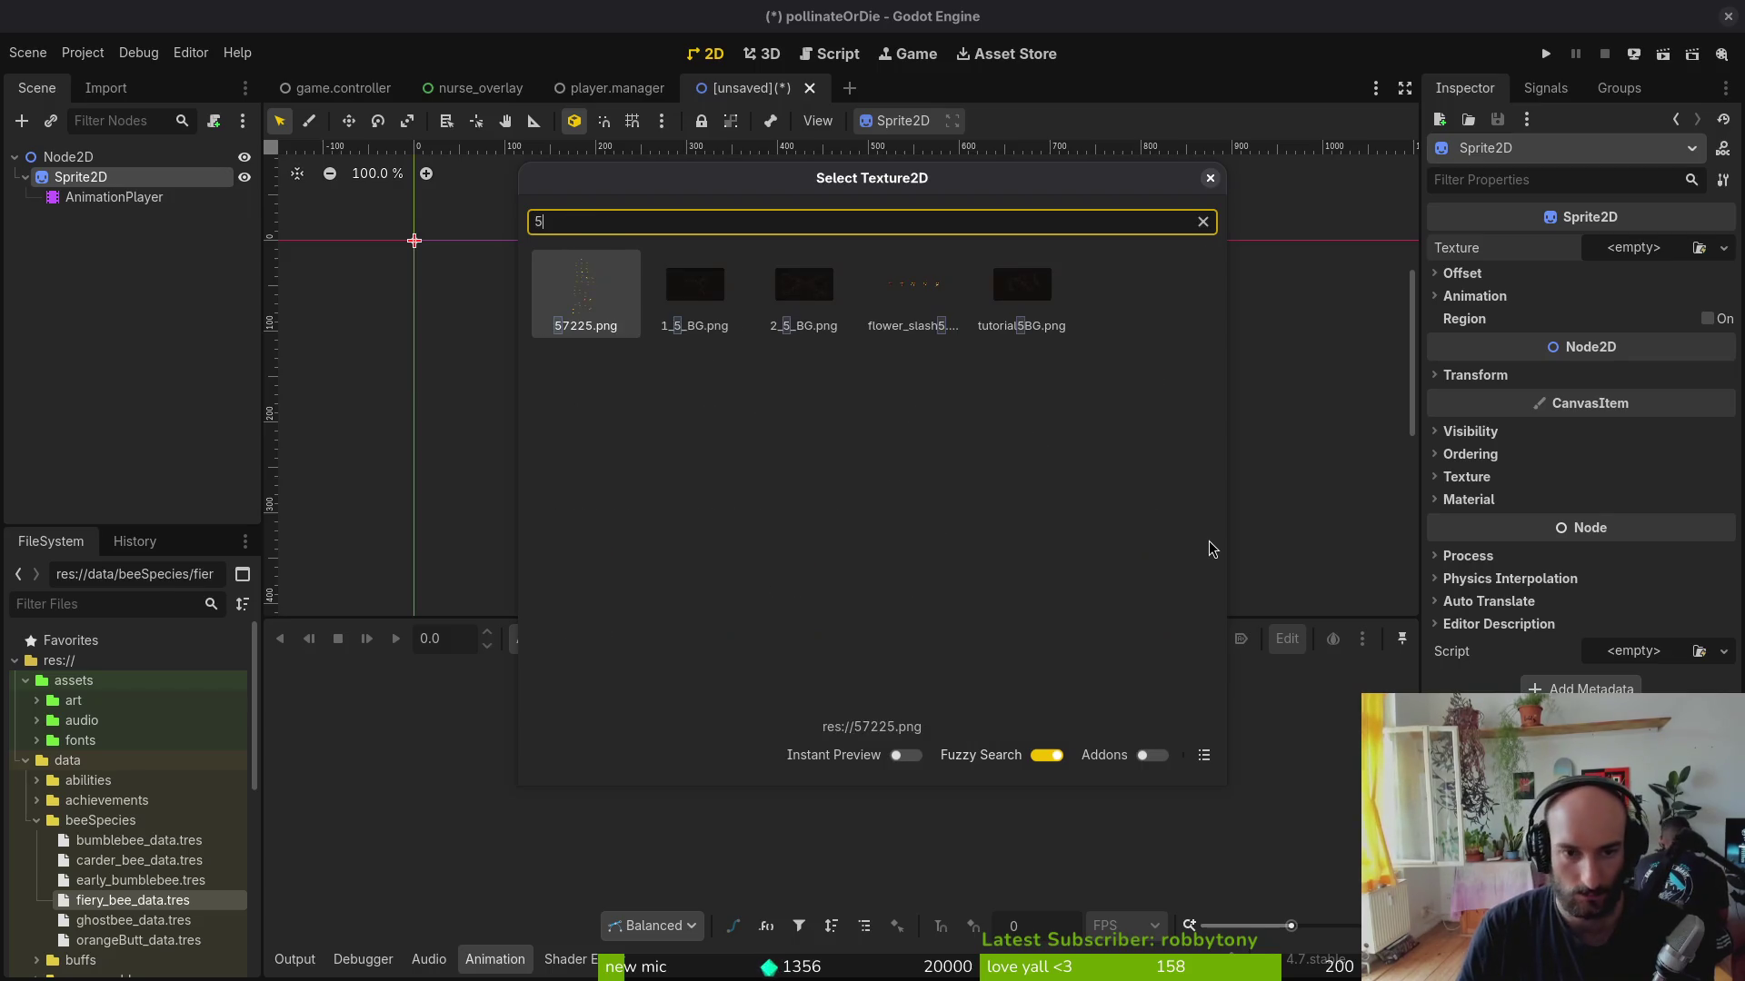
pyautogui.press('Return')
pyautogui.scroll(-3, 467, 349)
pyautogui.scroll(-4, 495, 363)
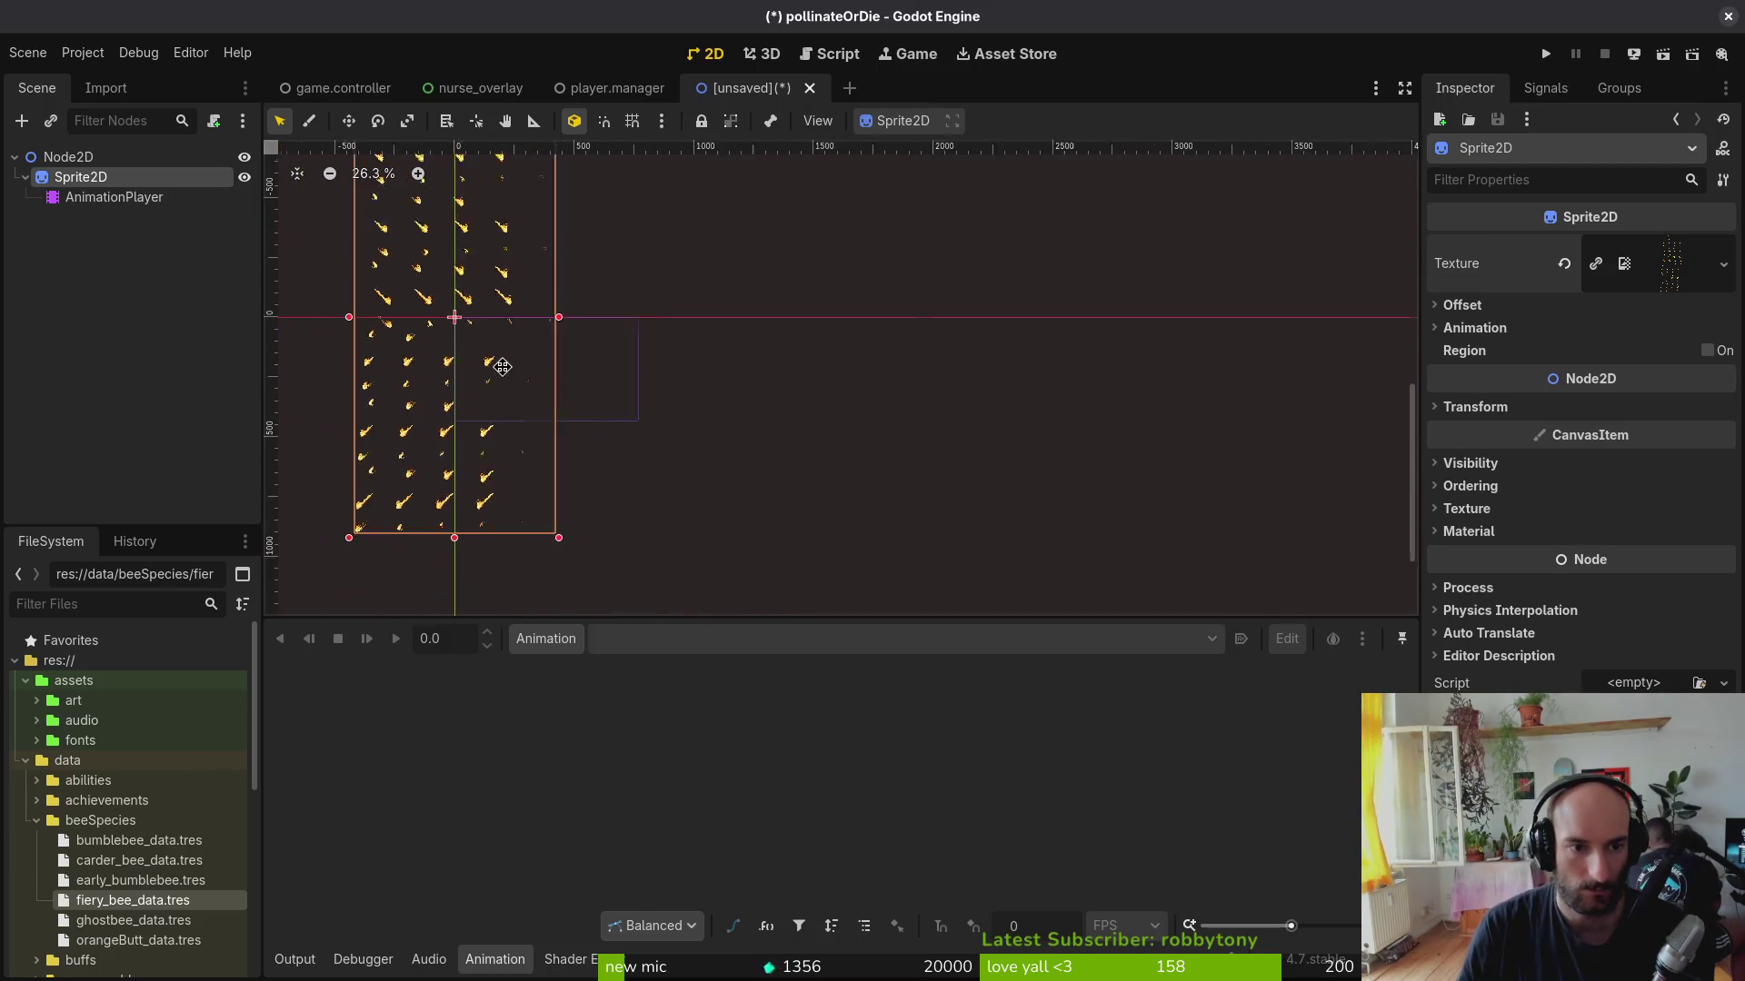
pyautogui.scroll(2, 672, 378)
pyautogui.scroll(-2, 673, 377)
pyautogui.scroll(2, 670, 281)
pyautogui.scroll(4, 623, 249)
pyautogui.scroll(1, 585, 233)
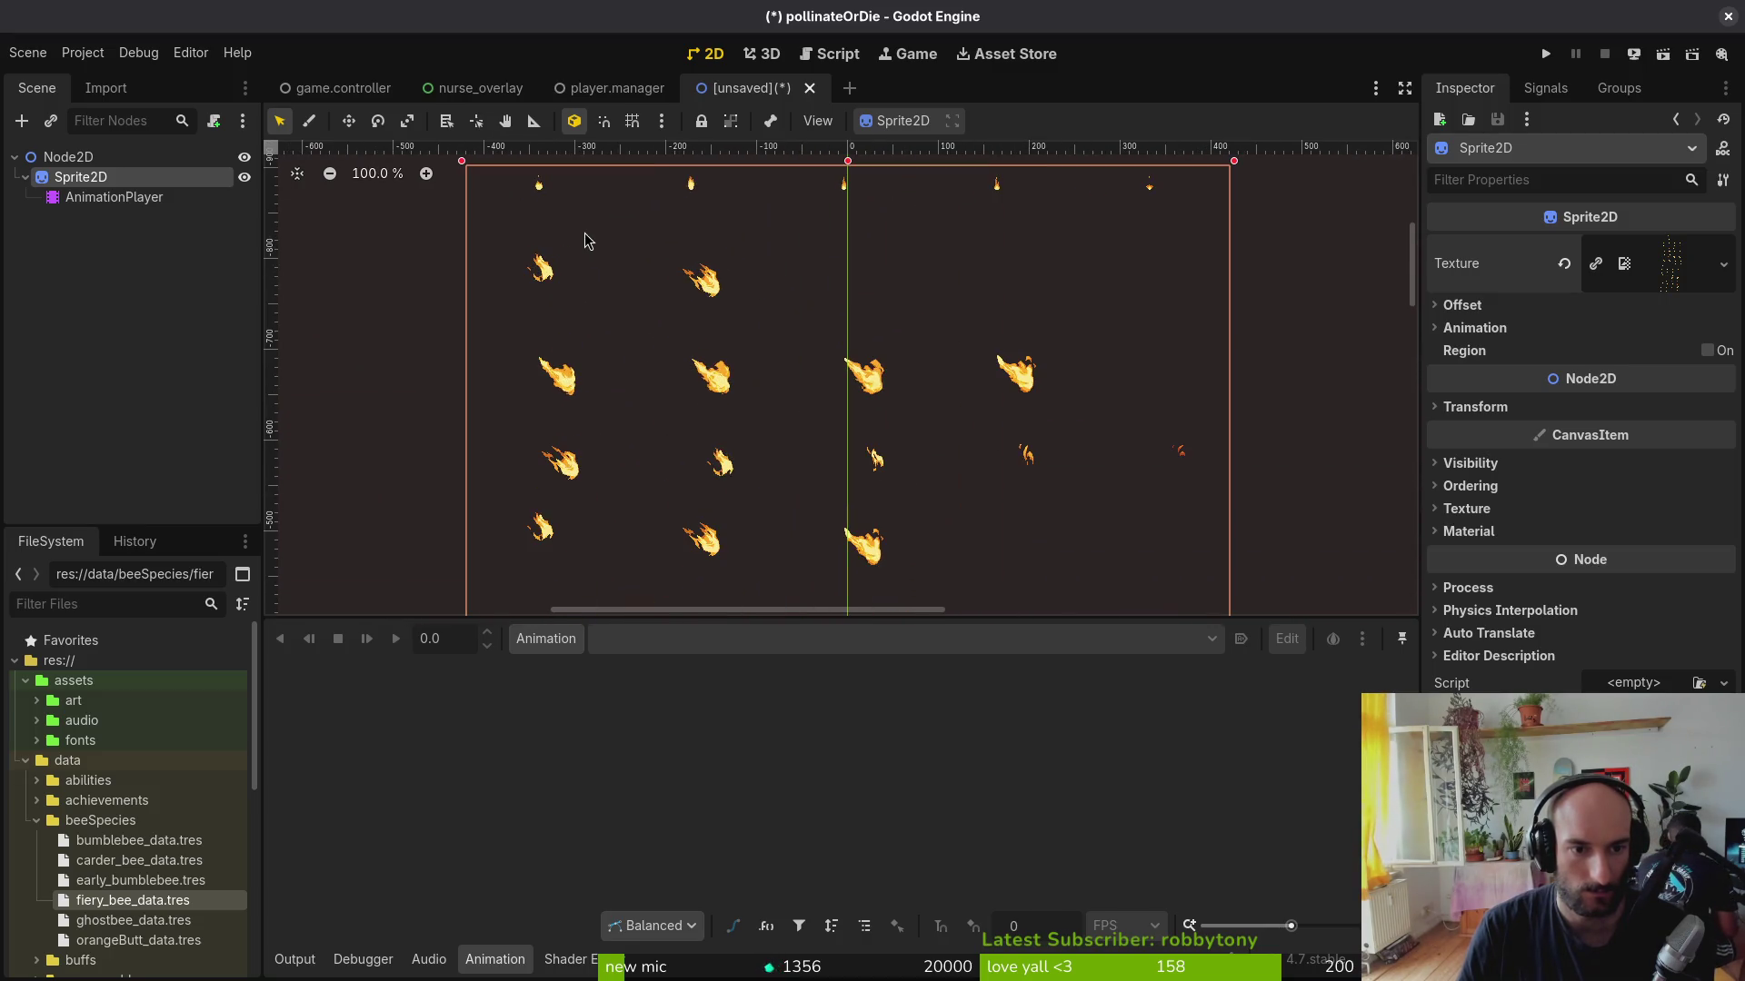
pyautogui.scroll(-1, 721, 282)
pyautogui.scroll(-2, 779, 362)
pyautogui.scroll(-1, 772, 382)
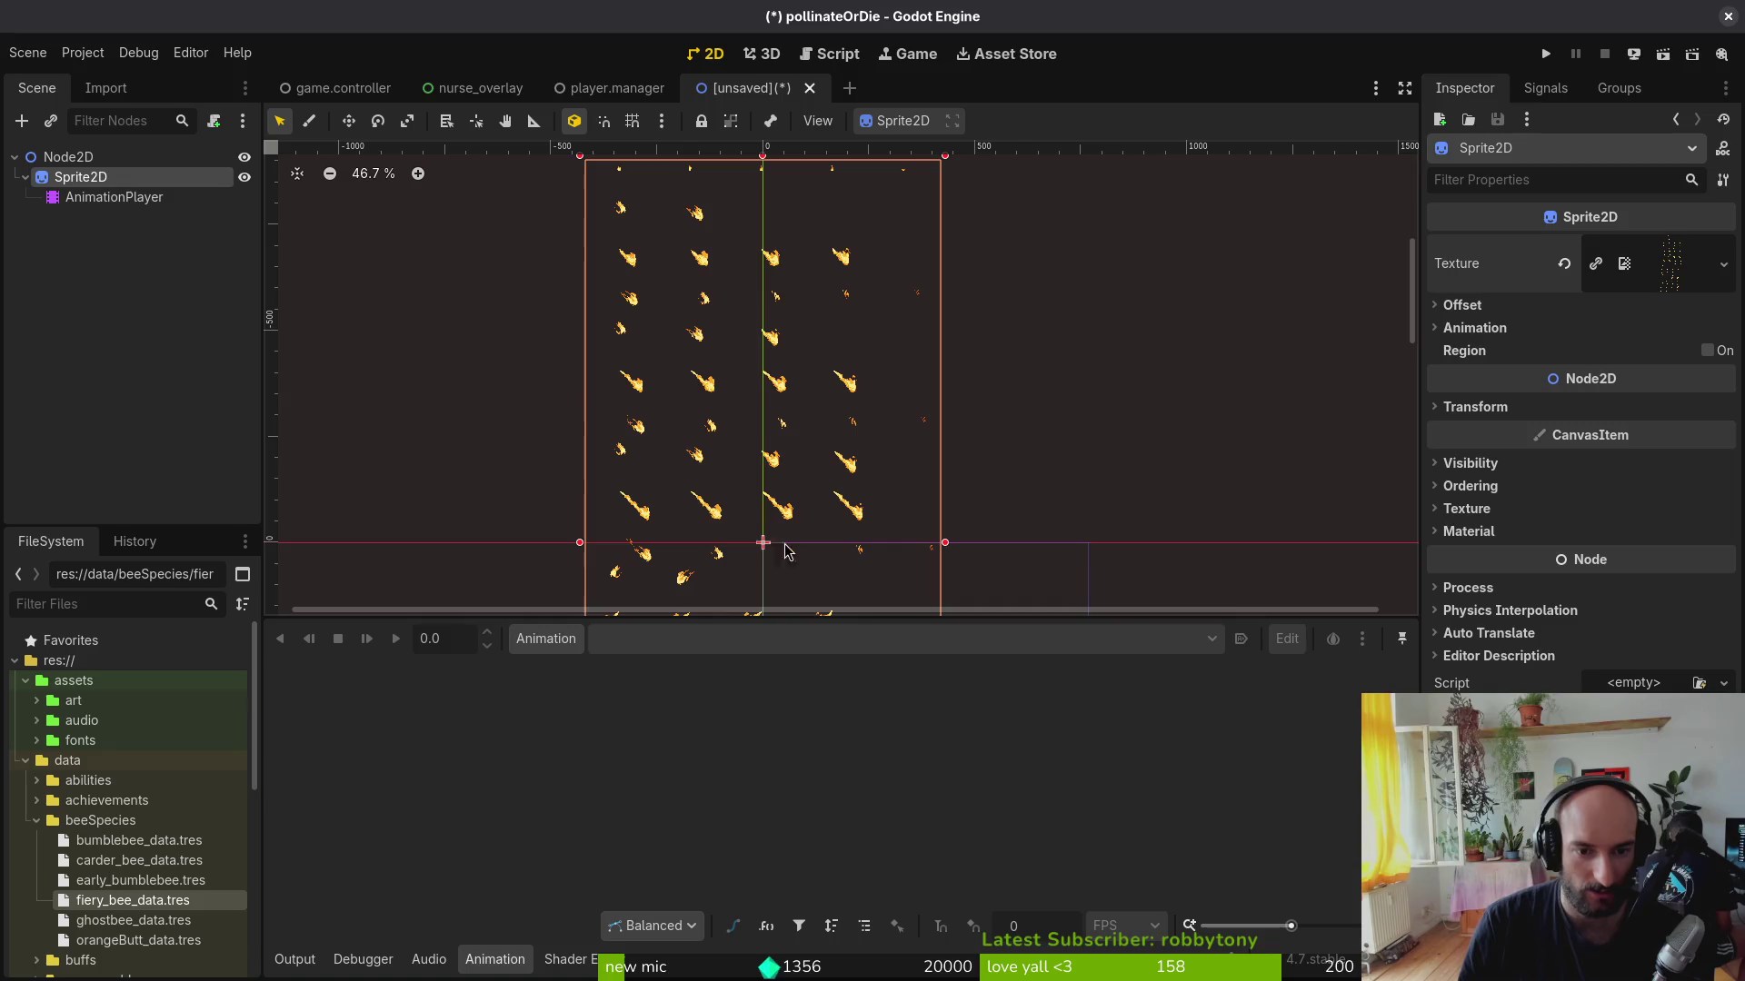
pyautogui.scroll(-1, 689, 221)
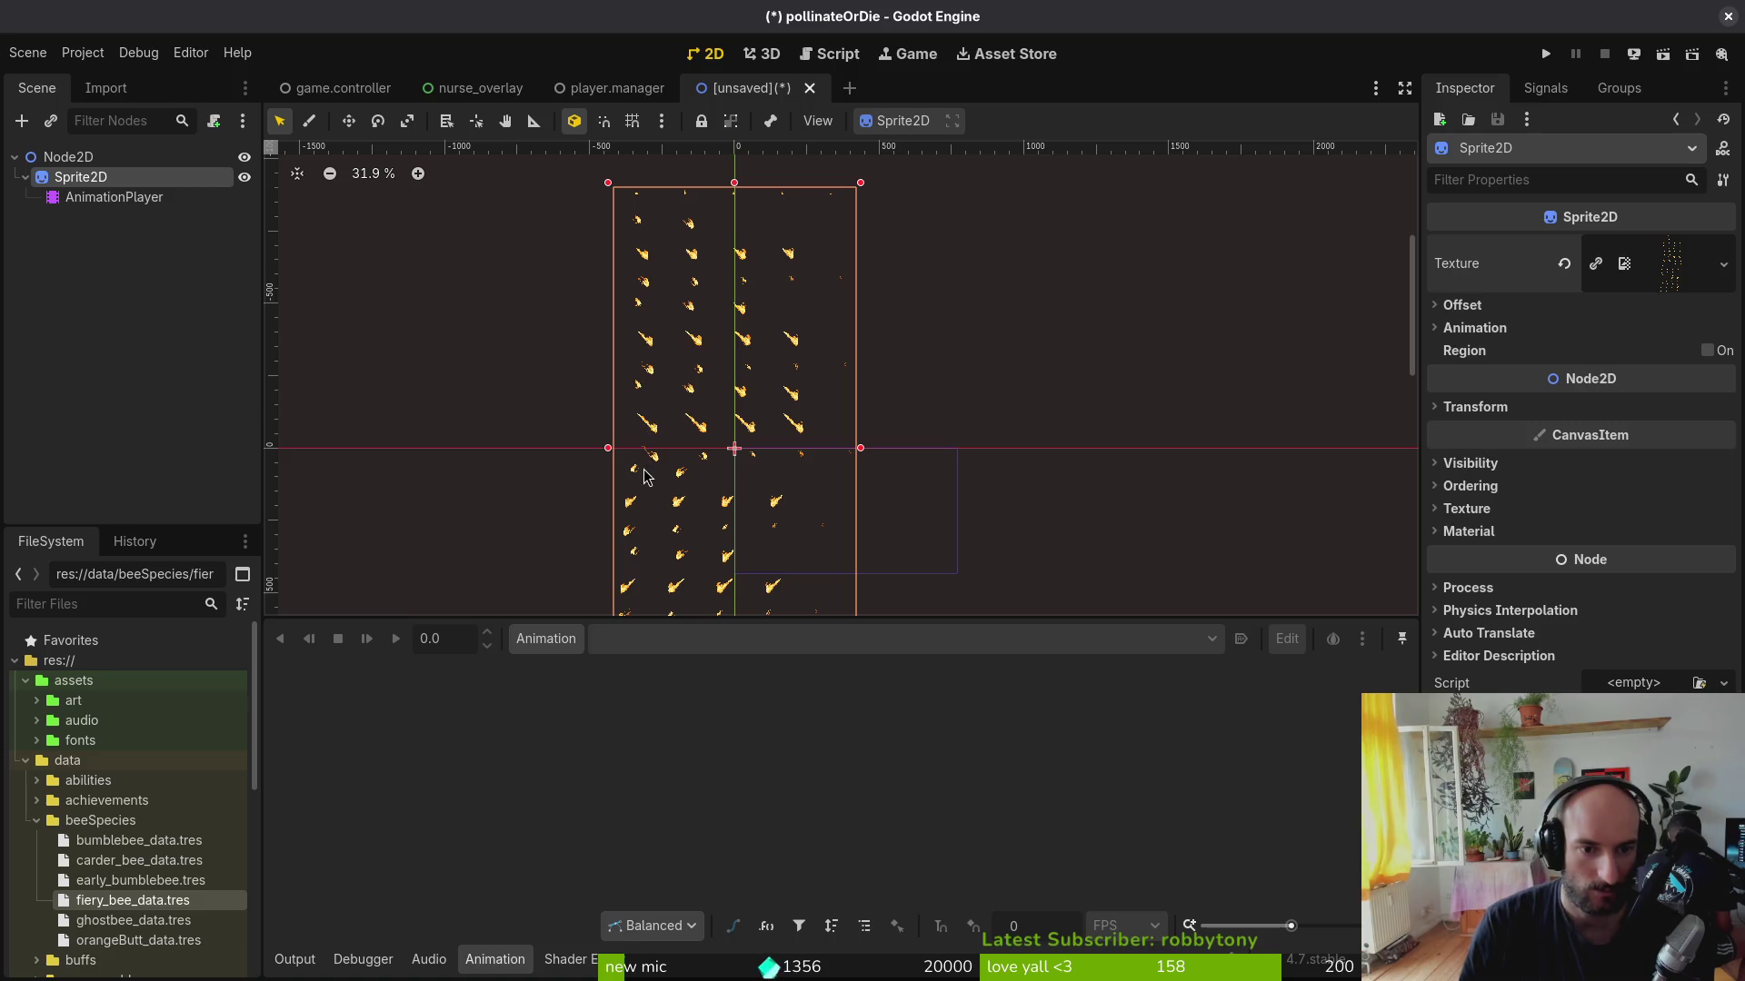
pyautogui.scroll(-1, 643, 475)
pyautogui.moveTo(643, 475)
pyautogui.mouseDown()
pyautogui.moveTo(615, 298)
pyautogui.moveTo(685, 389)
pyautogui.mouseUp()
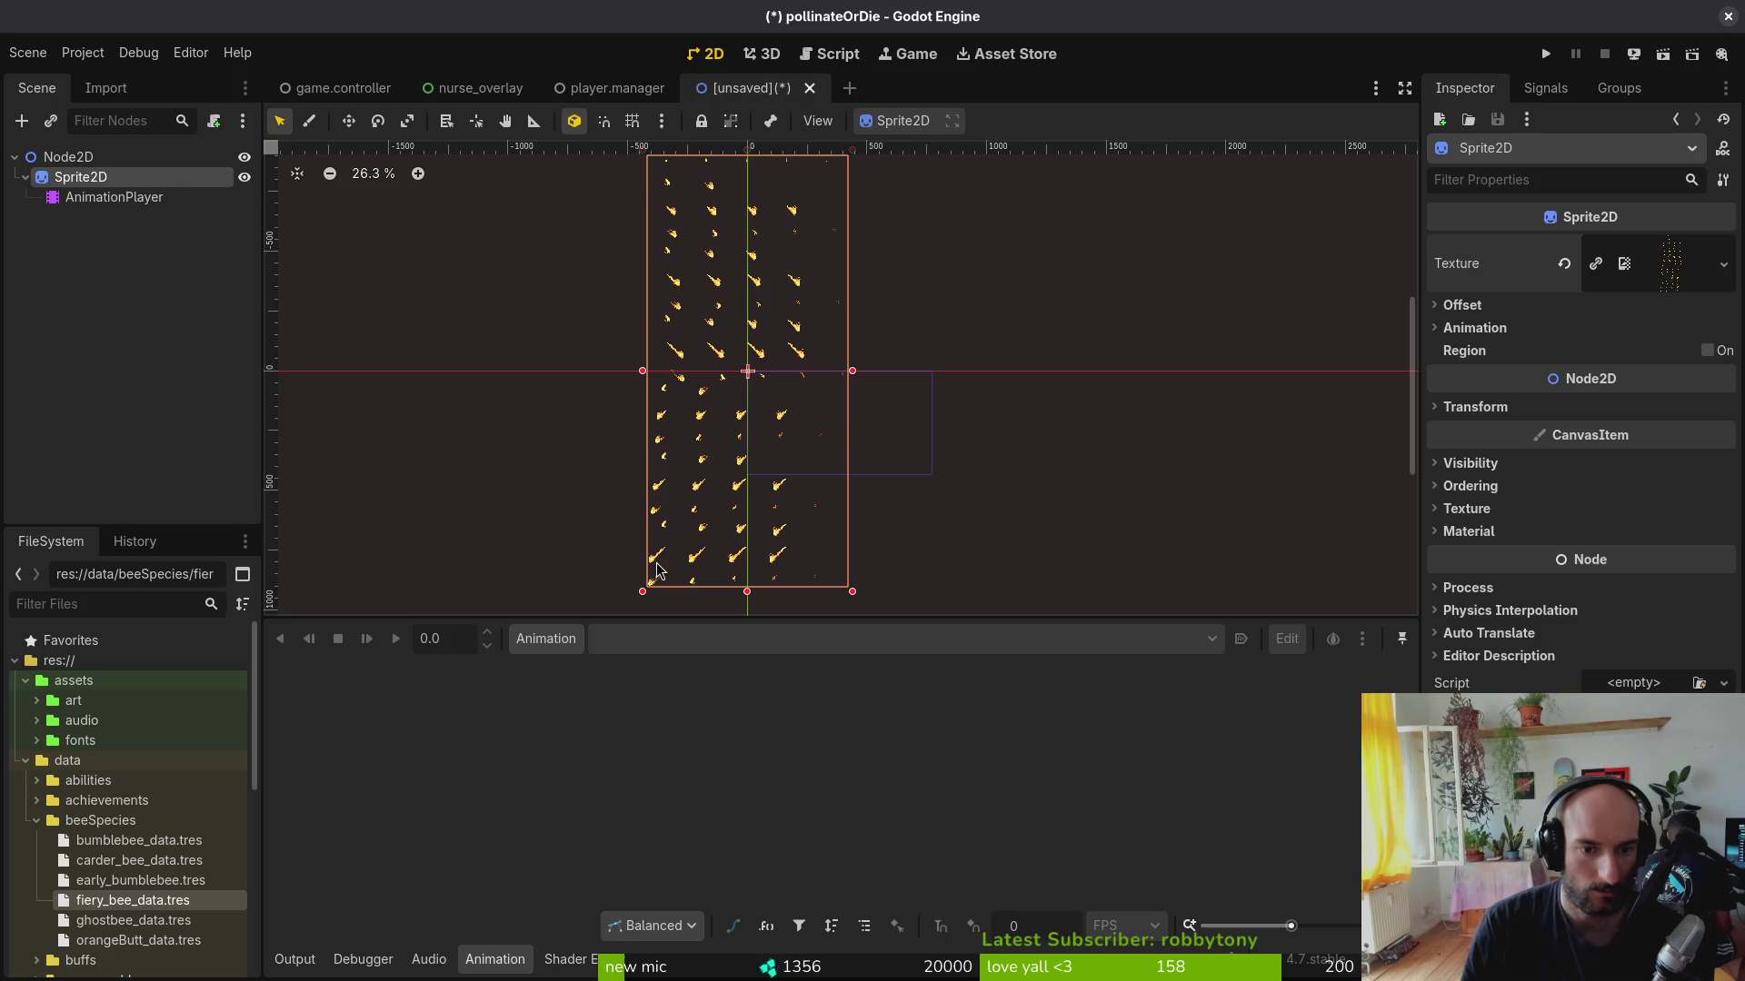
# Step: Under Animation, slice the sheet into 5 horizontal and 16 vertical frames
pyautogui.click(1534, 327)
pyautogui.click(1658, 352)
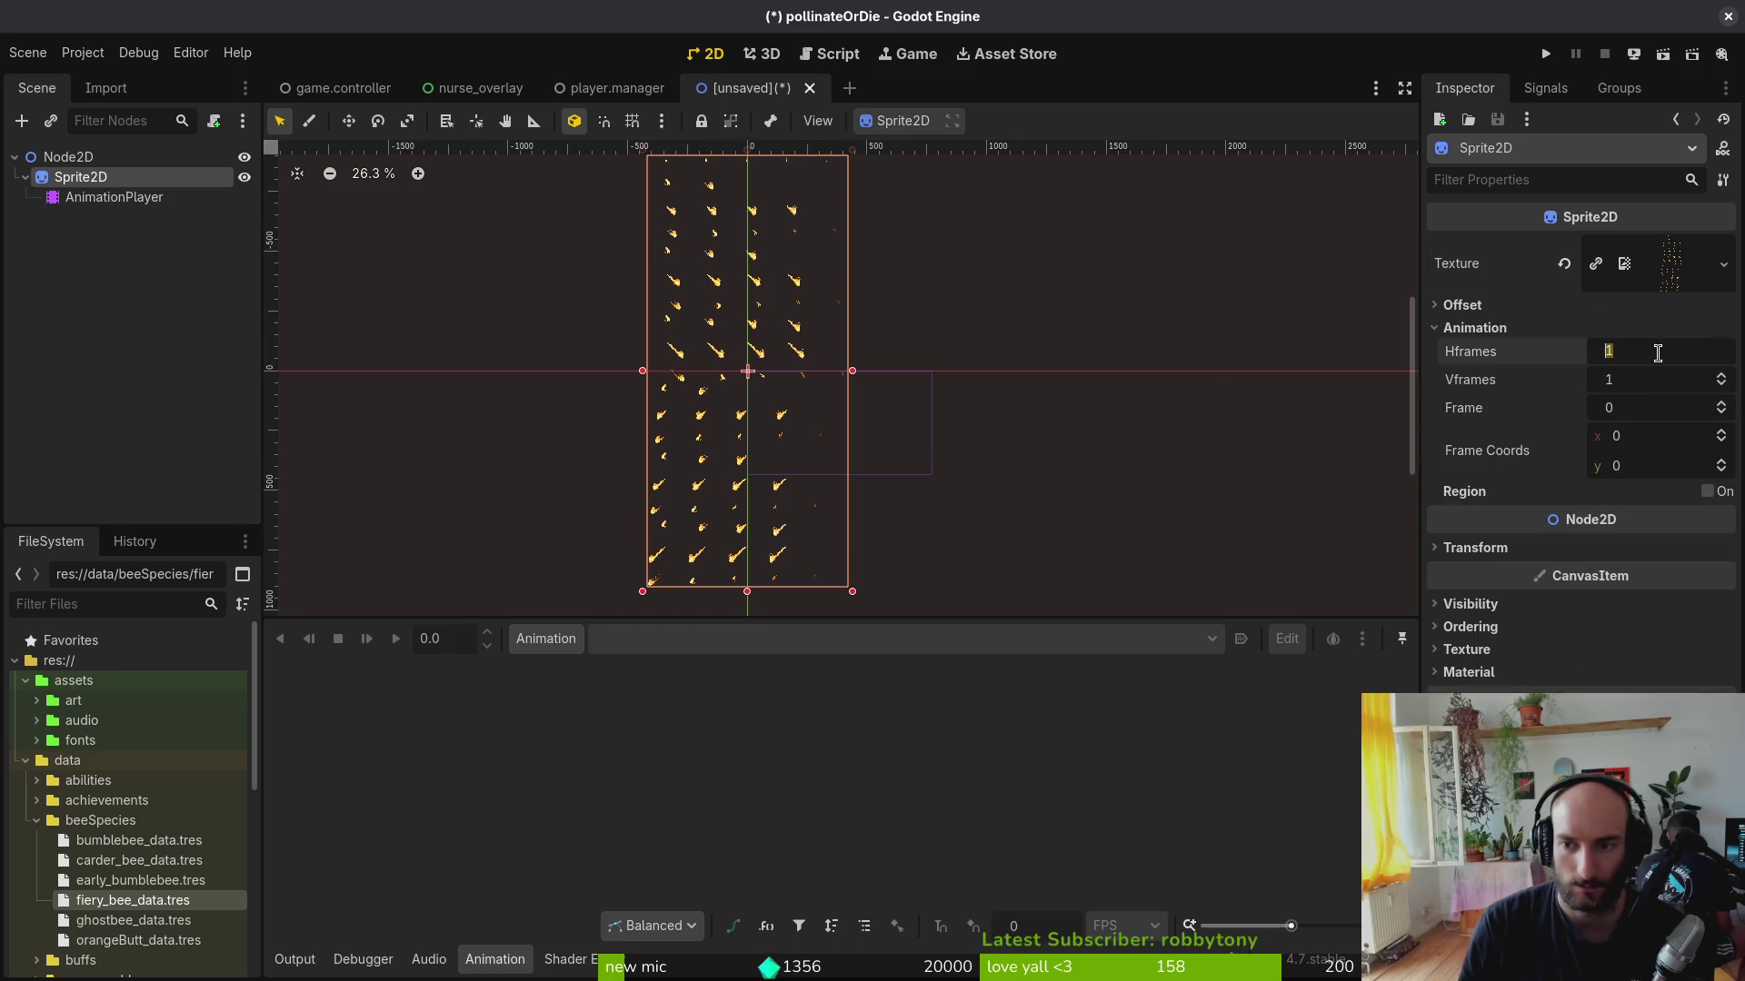
pyautogui.write('5')
pyautogui.press('Tab')
pyautogui.press('Return')
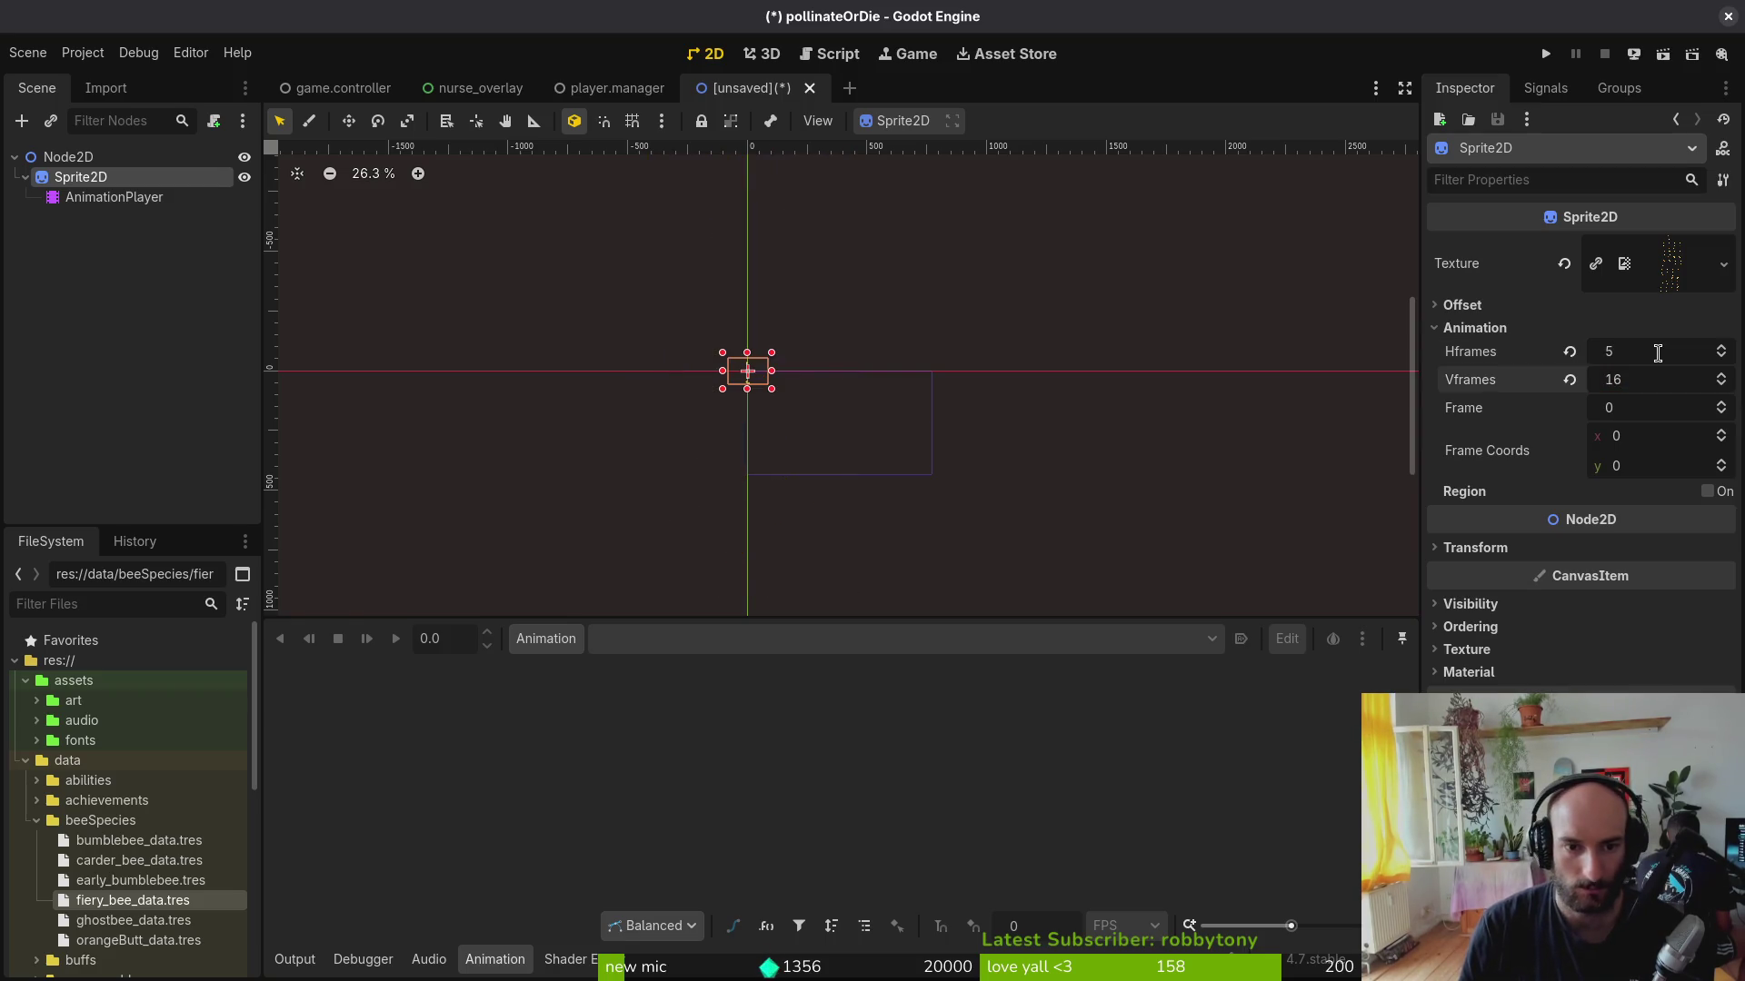
pyautogui.scroll(4, 705, 363)
pyautogui.scroll(4, 755, 340)
# Step: Try Vframes values of 18, 10 and then 20 on the fire sheet
pyautogui.moveTo(755, 341); pyautogui.dragTo(760, 435)
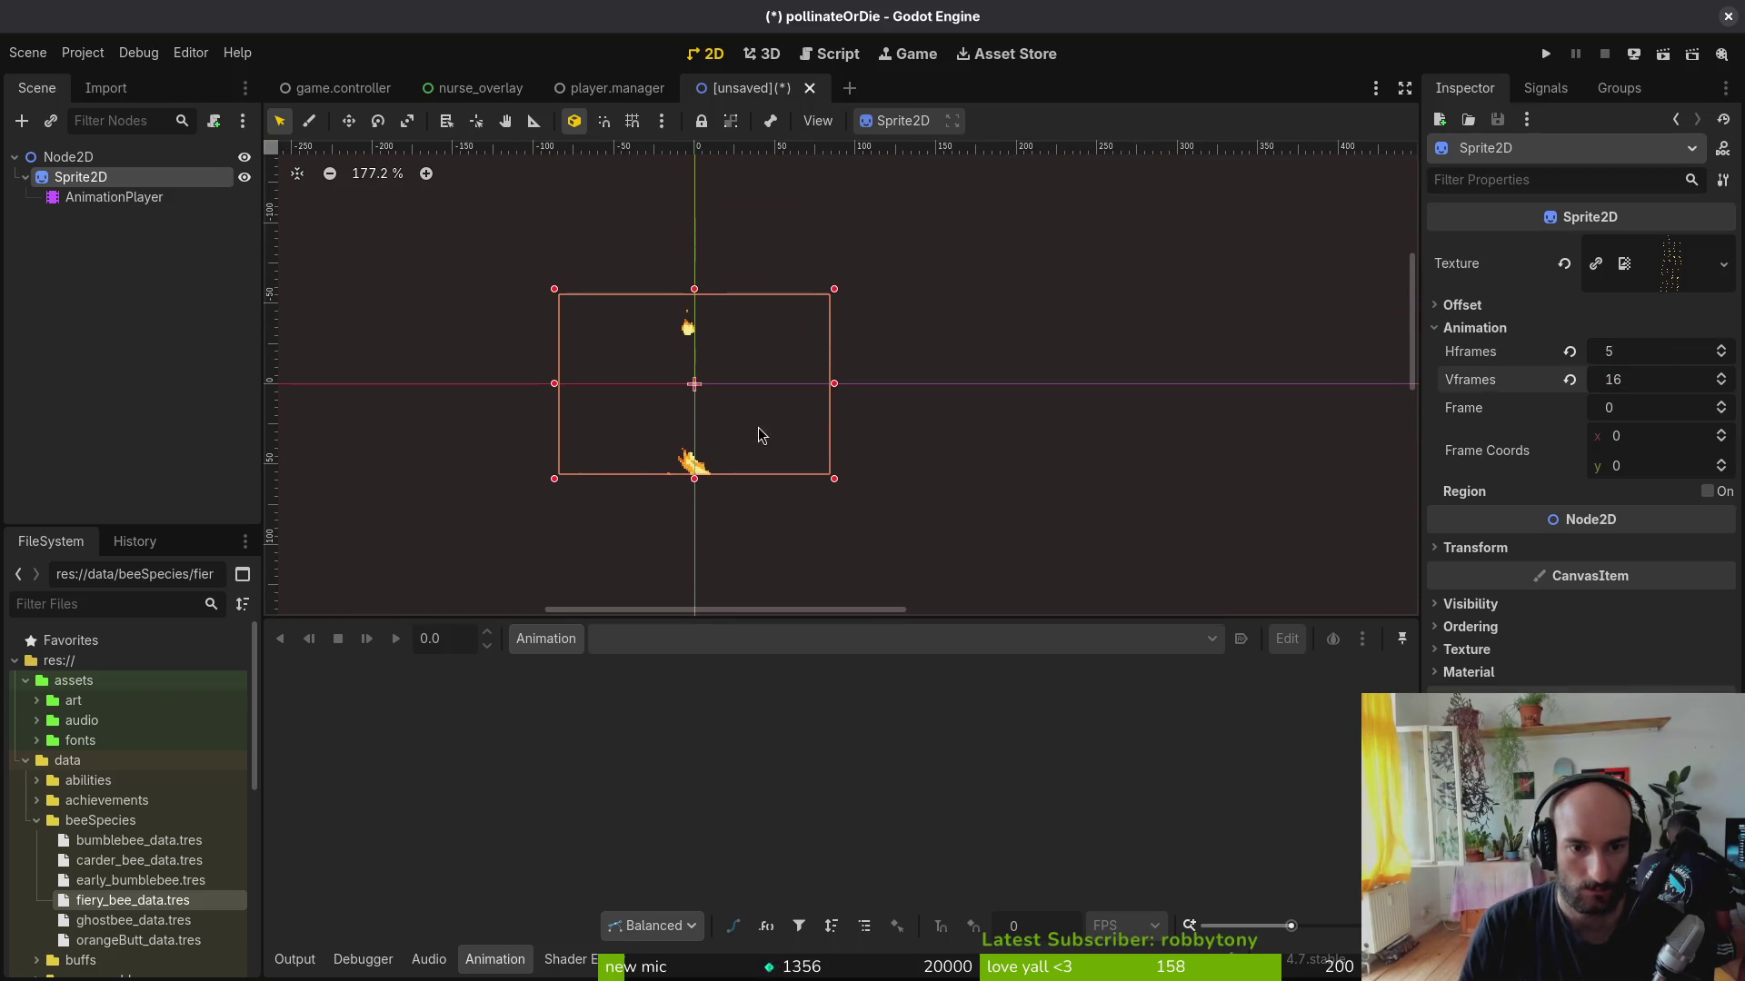
pyautogui.click(1659, 381)
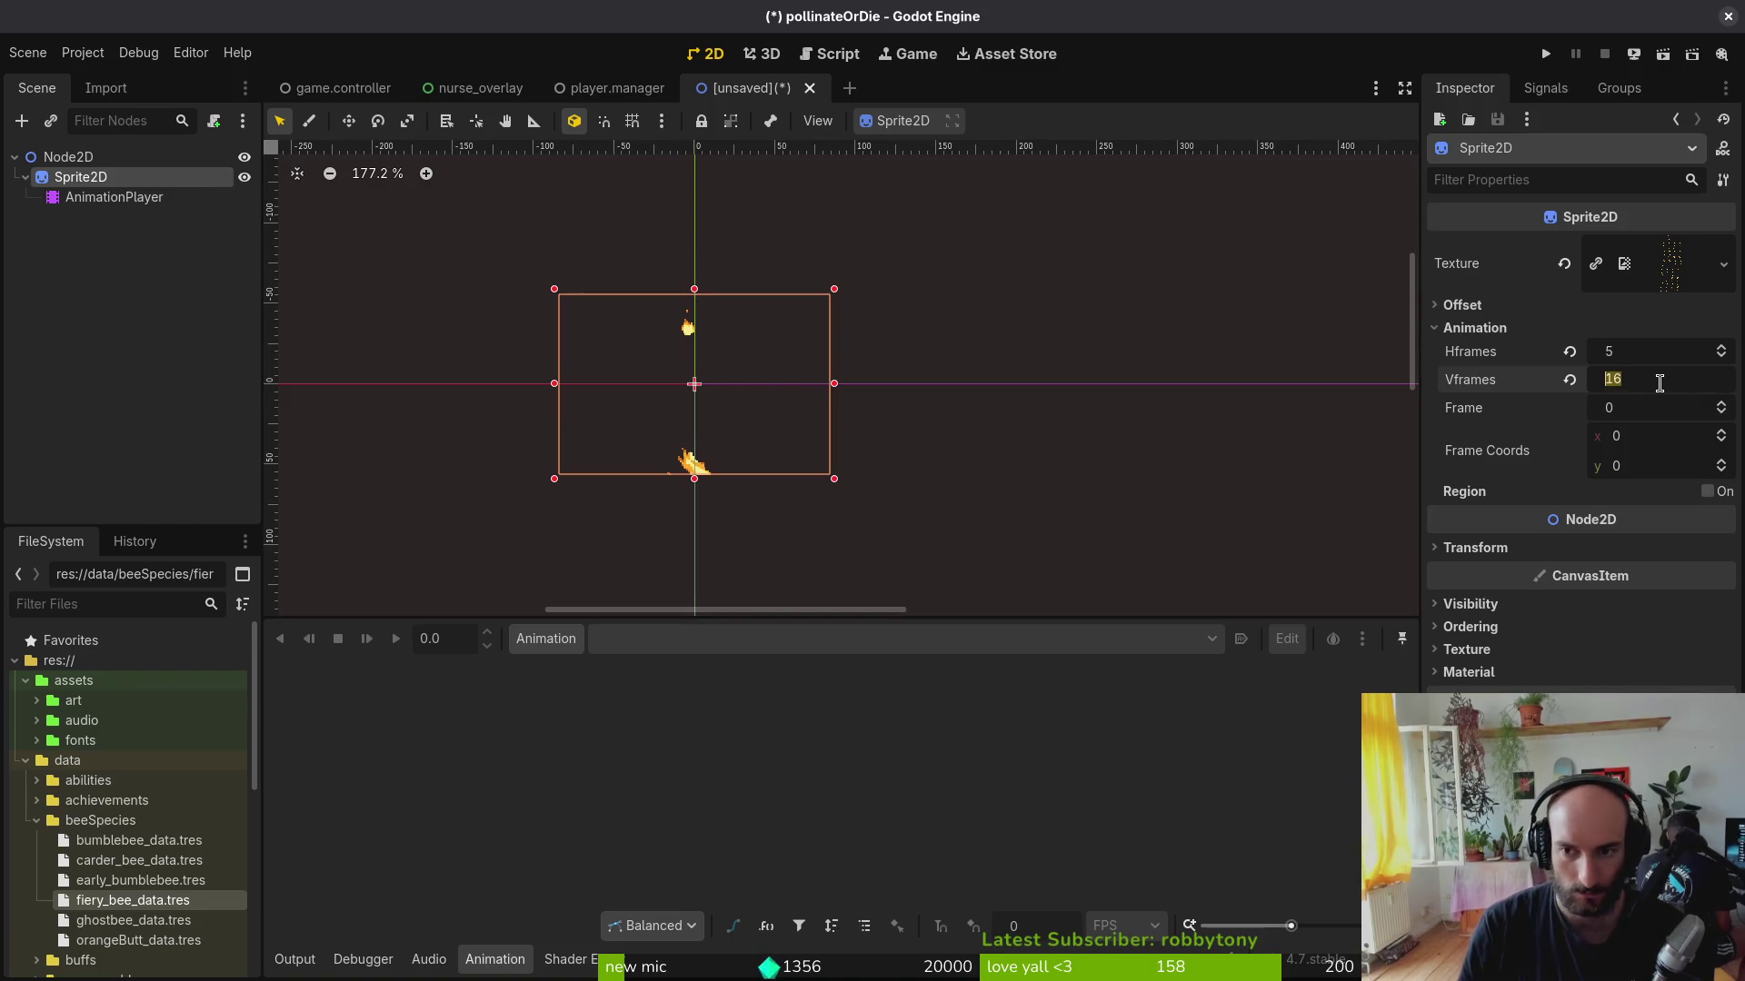
pyautogui.write('18')
pyautogui.press('Return')
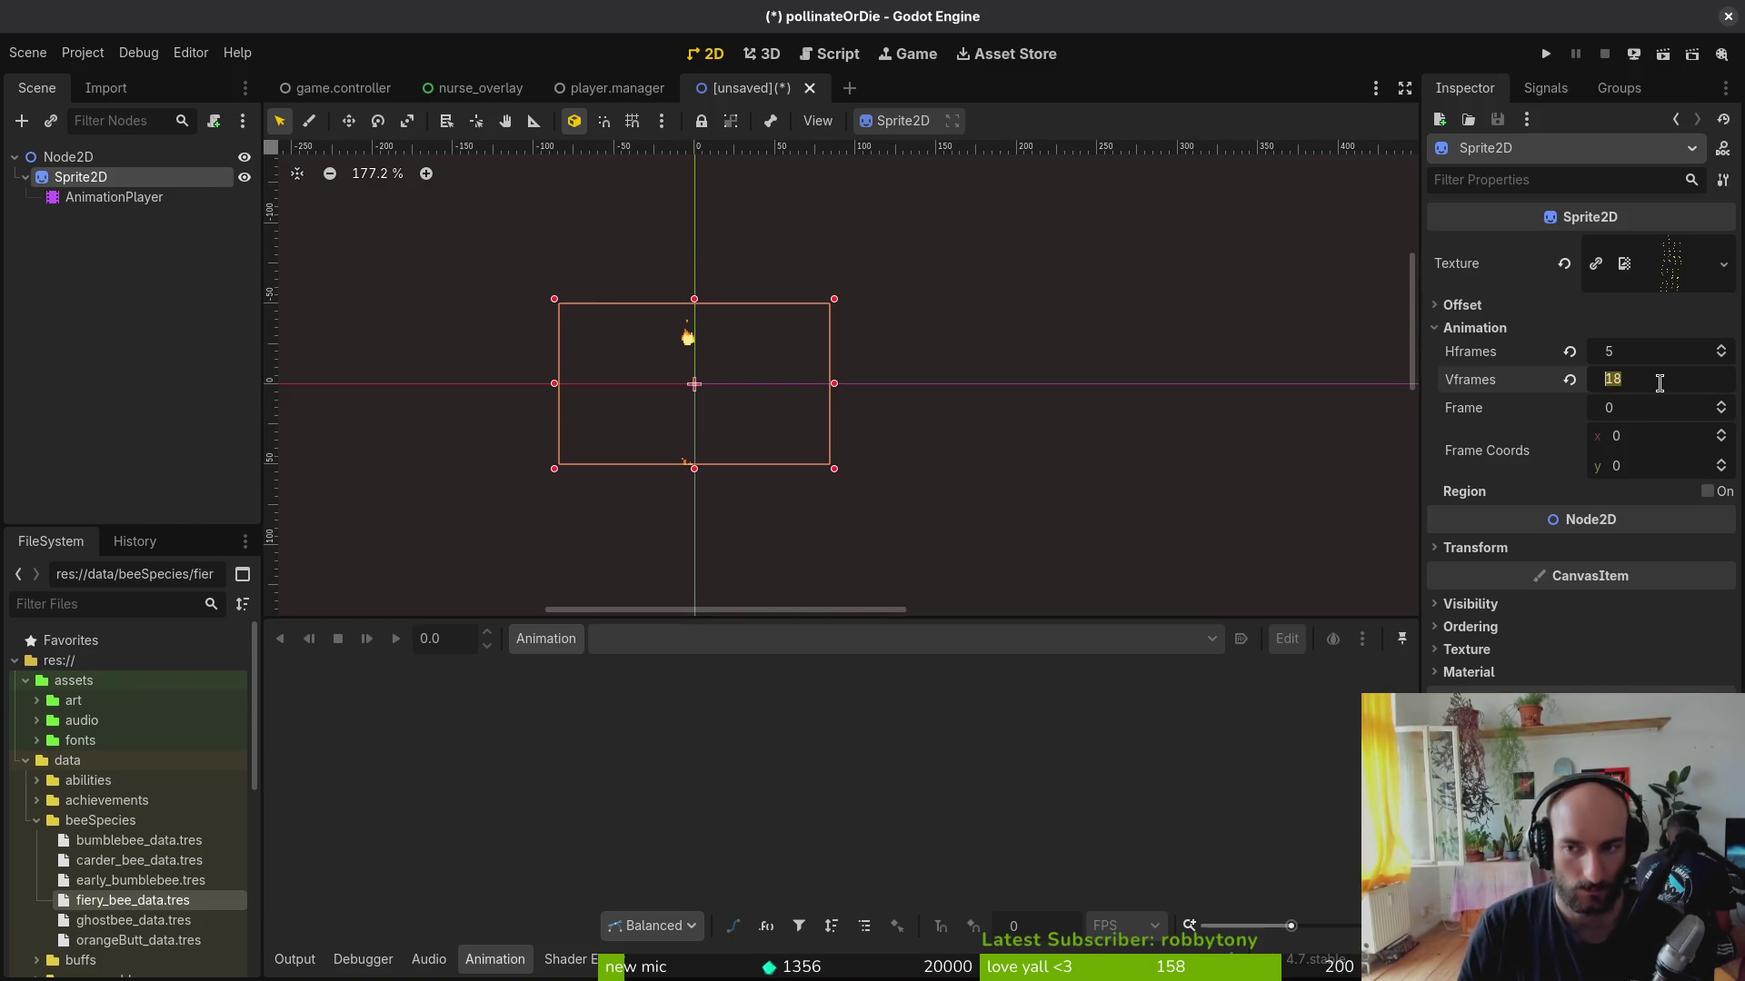
pyautogui.write('10')
pyautogui.press('Return')
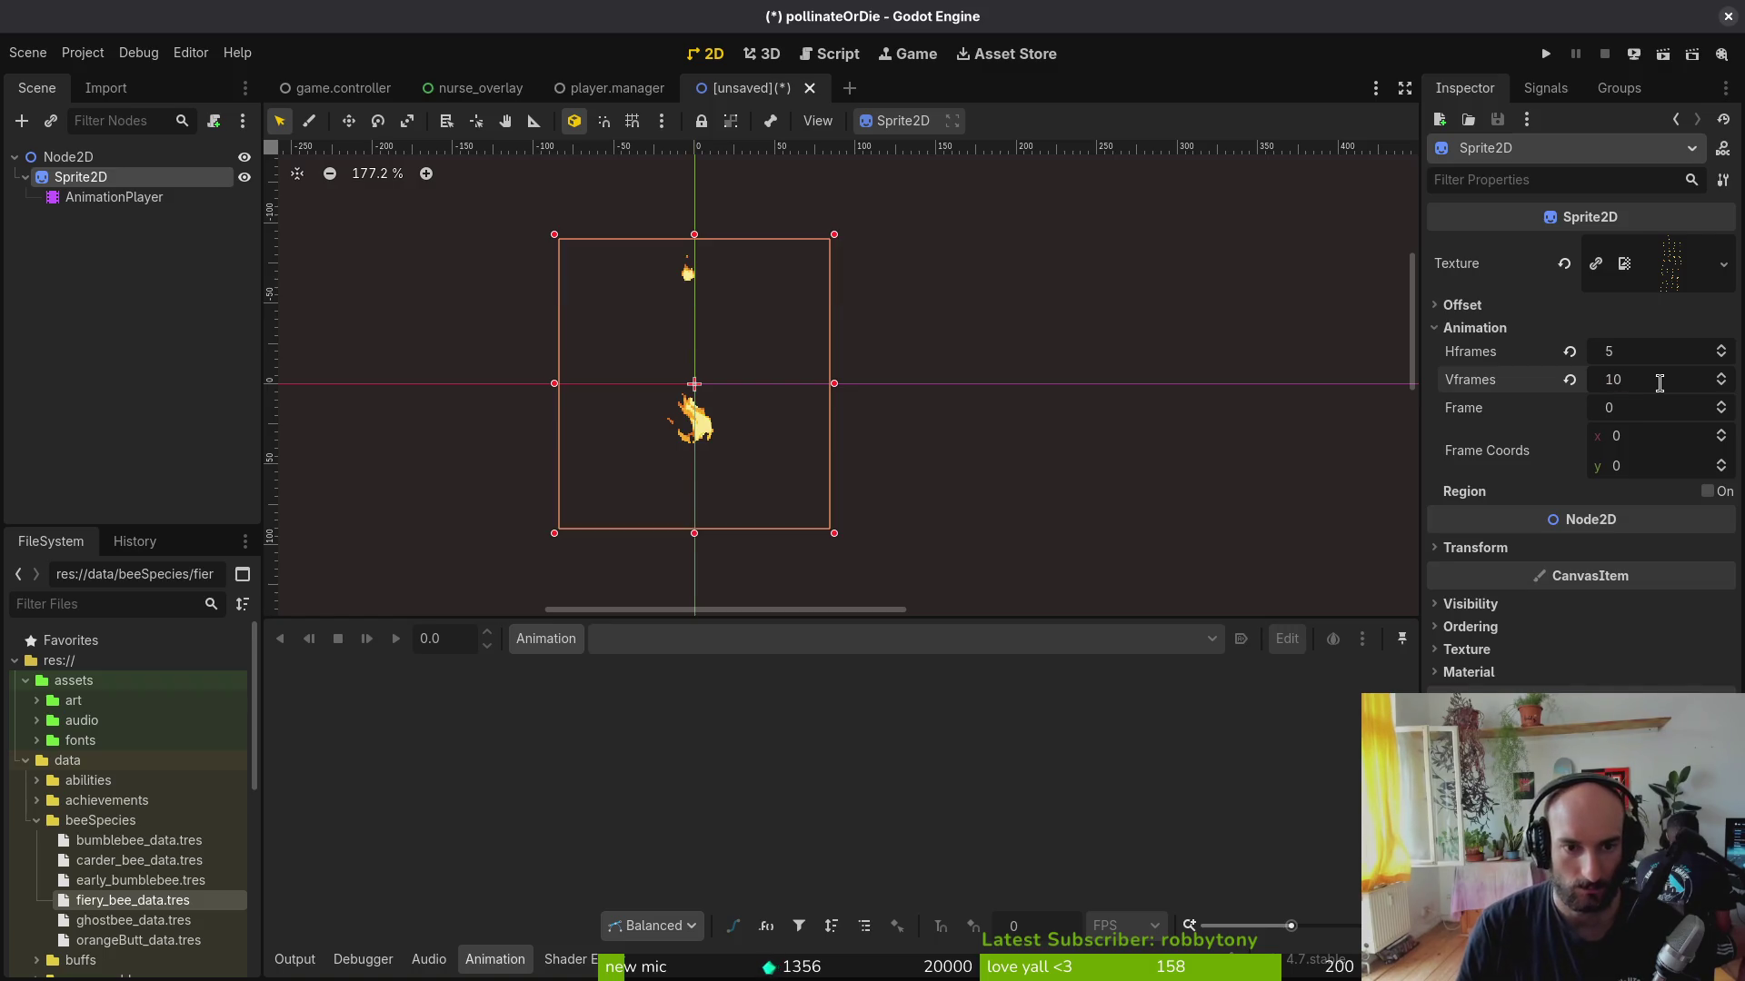
pyautogui.write('20')
pyautogui.press('Return')
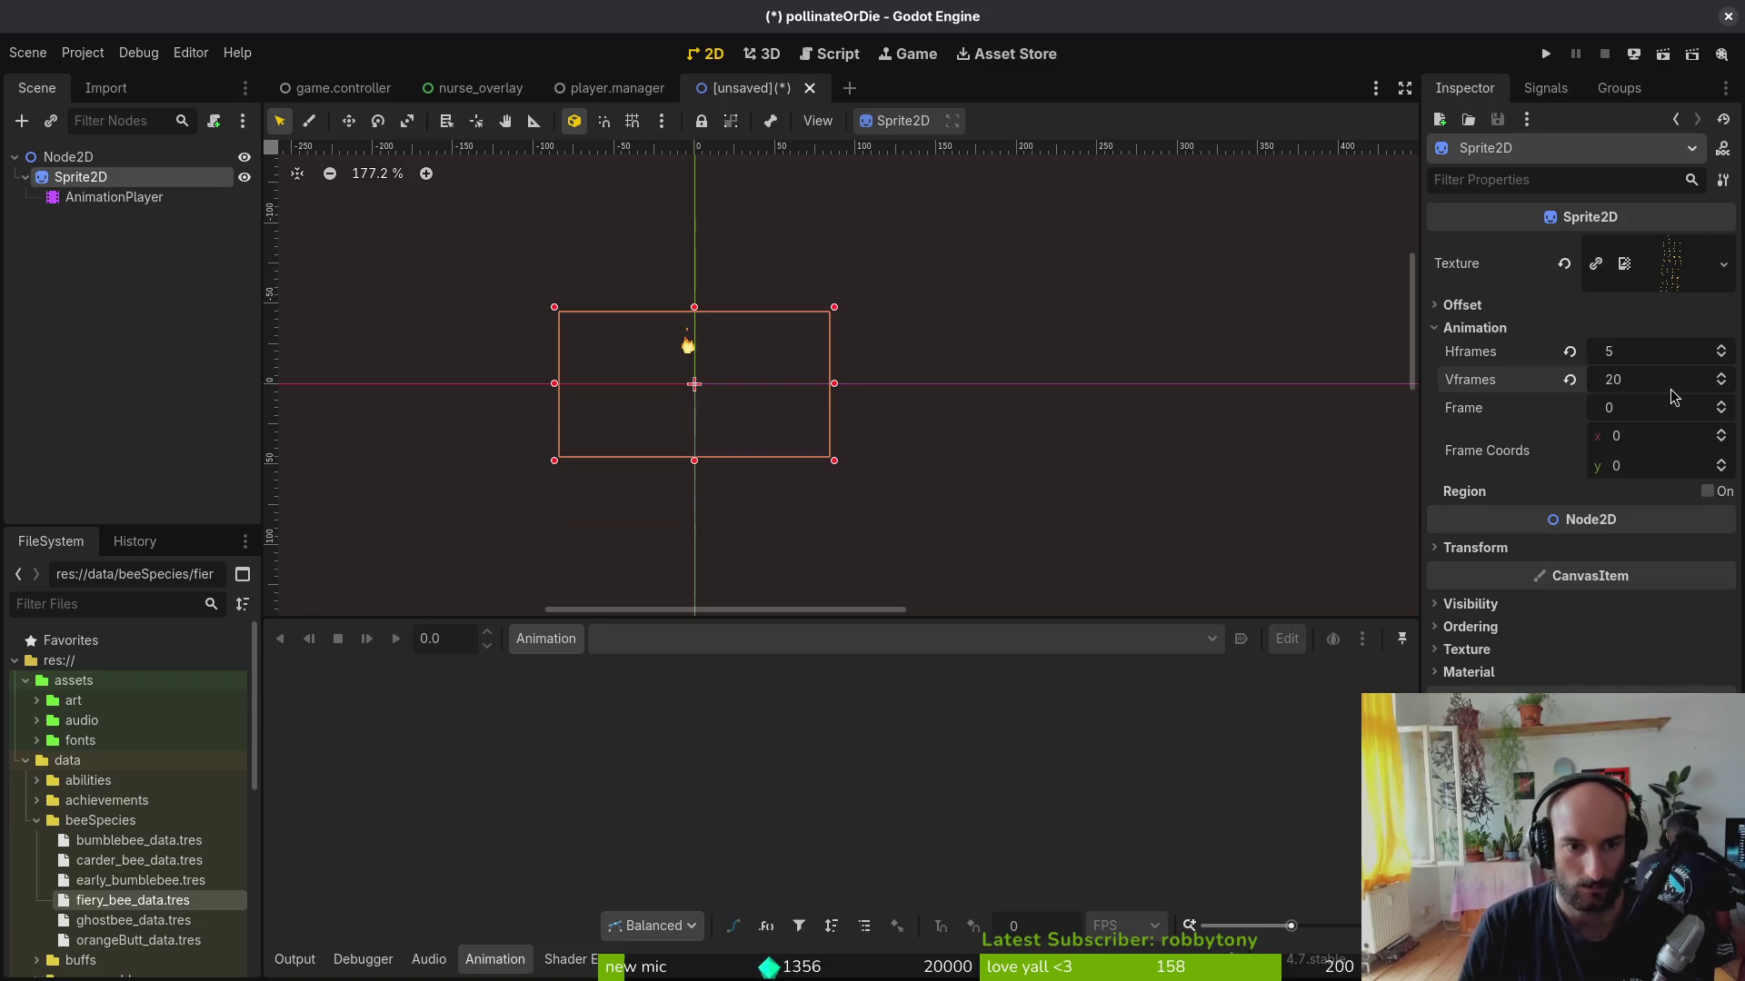
# Step: Step the Frame value forward through the flame frames to check alignment
pyautogui.click(1721, 406)
pyautogui.click(1720, 405)
pyautogui.click(1721, 405)
pyautogui.click(1722, 405)
pyautogui.click(1721, 405)
pyautogui.click(1722, 405)
pyautogui.click(1722, 405)
pyautogui.click(1720, 404)
pyautogui.click(1720, 405)
pyautogui.click(1721, 406)
pyautogui.click(1720, 404)
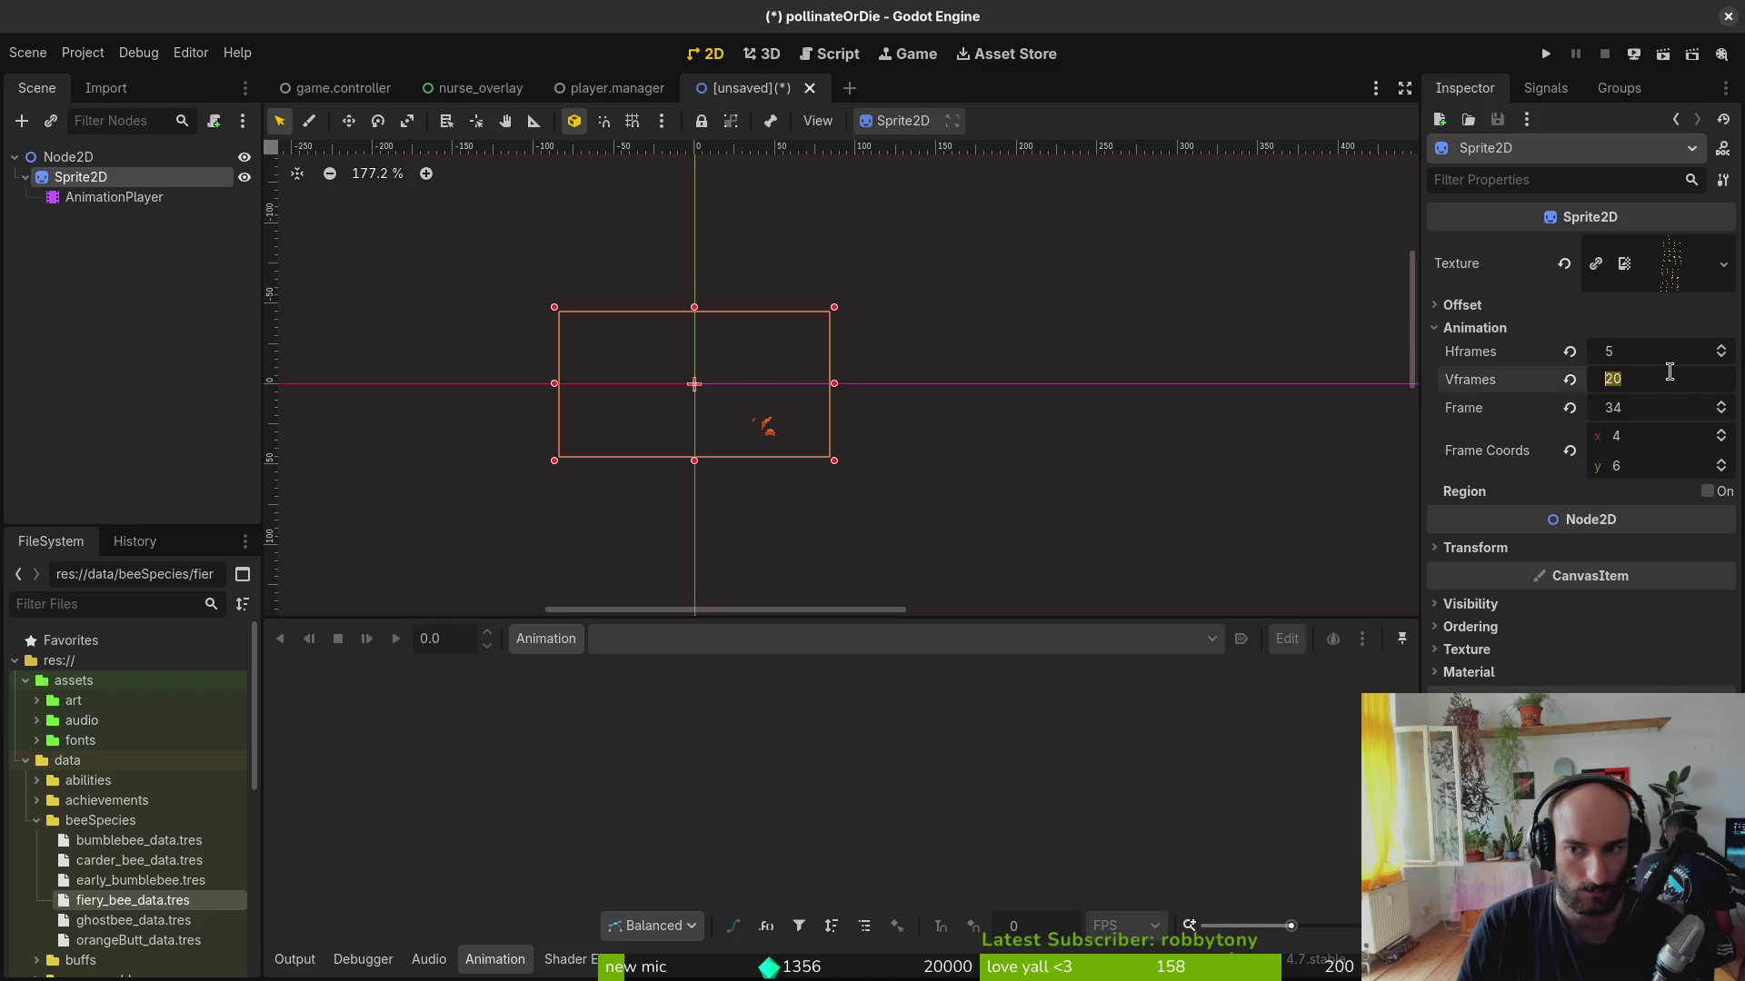
pyautogui.scroll(-2, 1583, 370)
# Step: Dismiss the save prompt, reset Frame to 0 and step forward to frame 17
pyautogui.hotkey('ctrl', 's')
pyautogui.press('Escape')
pyautogui.click(1568, 408)
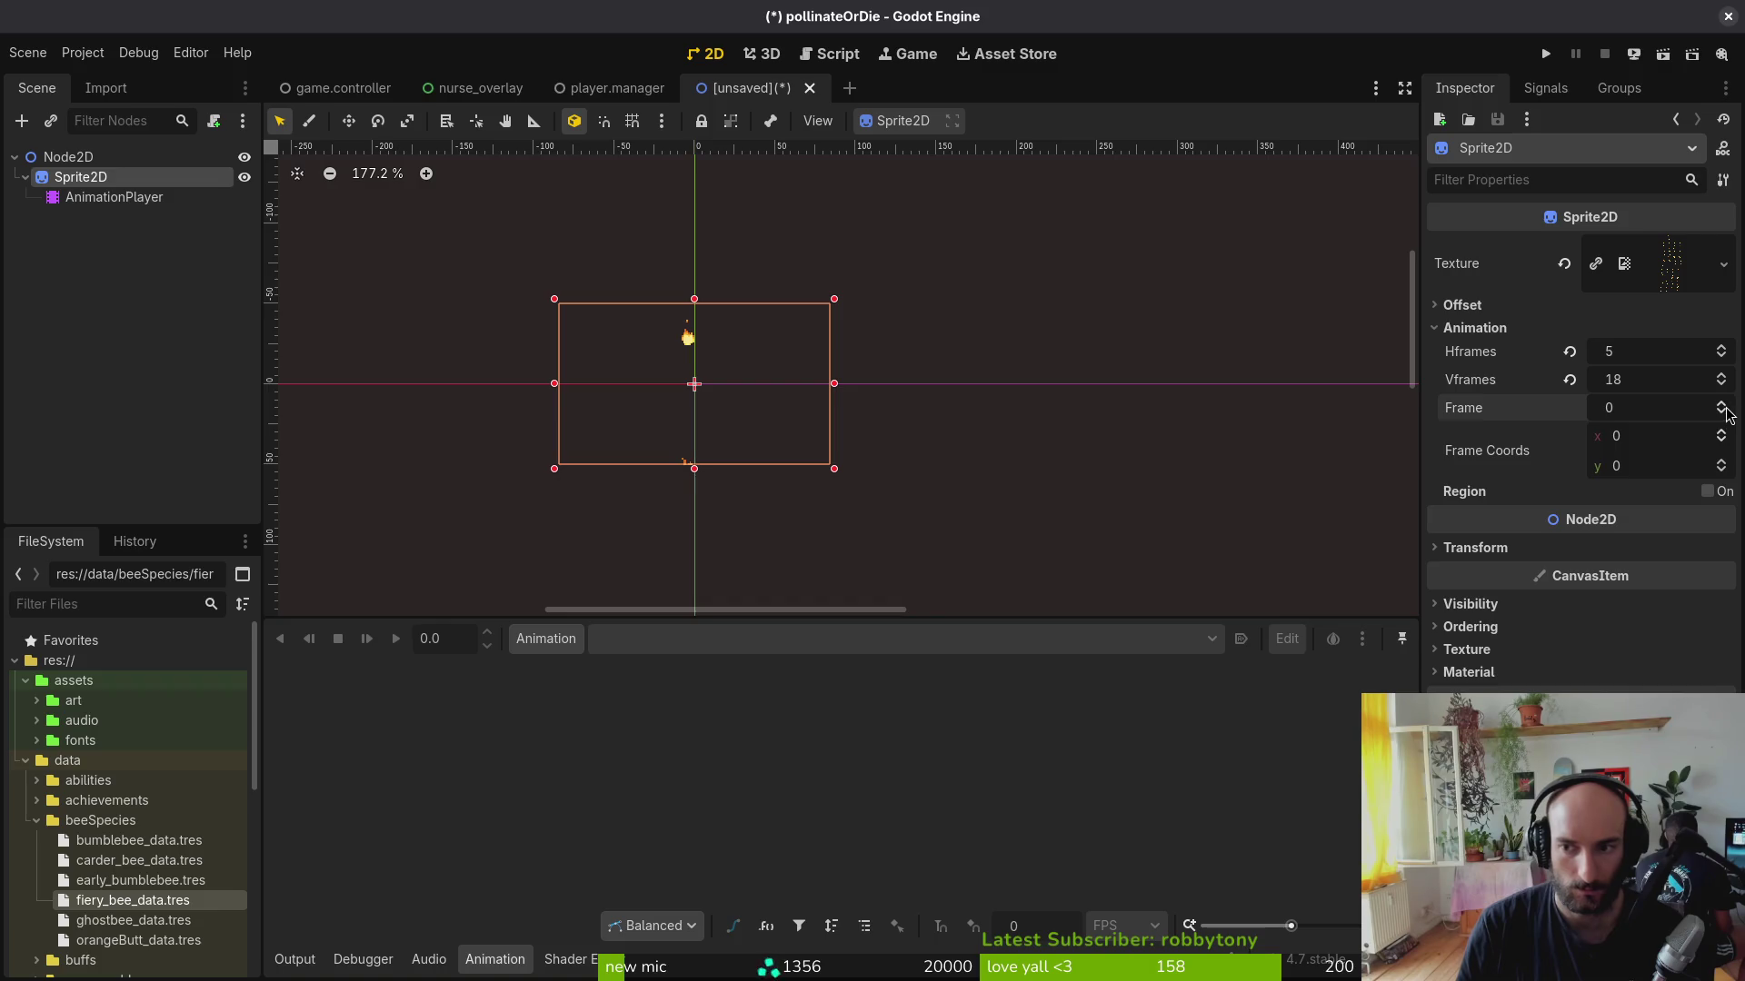
pyautogui.click(1721, 404)
pyautogui.click(1721, 405)
pyautogui.click(1720, 406)
# Step: Set Vframes back to 16 and close the save scene dialog without saving
pyautogui.click(1651, 382)
pyautogui.write('16')
pyautogui.press('Return')
pyautogui.hotkey('ctrl', 's')
pyautogui.press('Escape')
# Step: Reset Frame to 0, step to frame 6, and try 17 vertical frames
pyautogui.click(1568, 408)
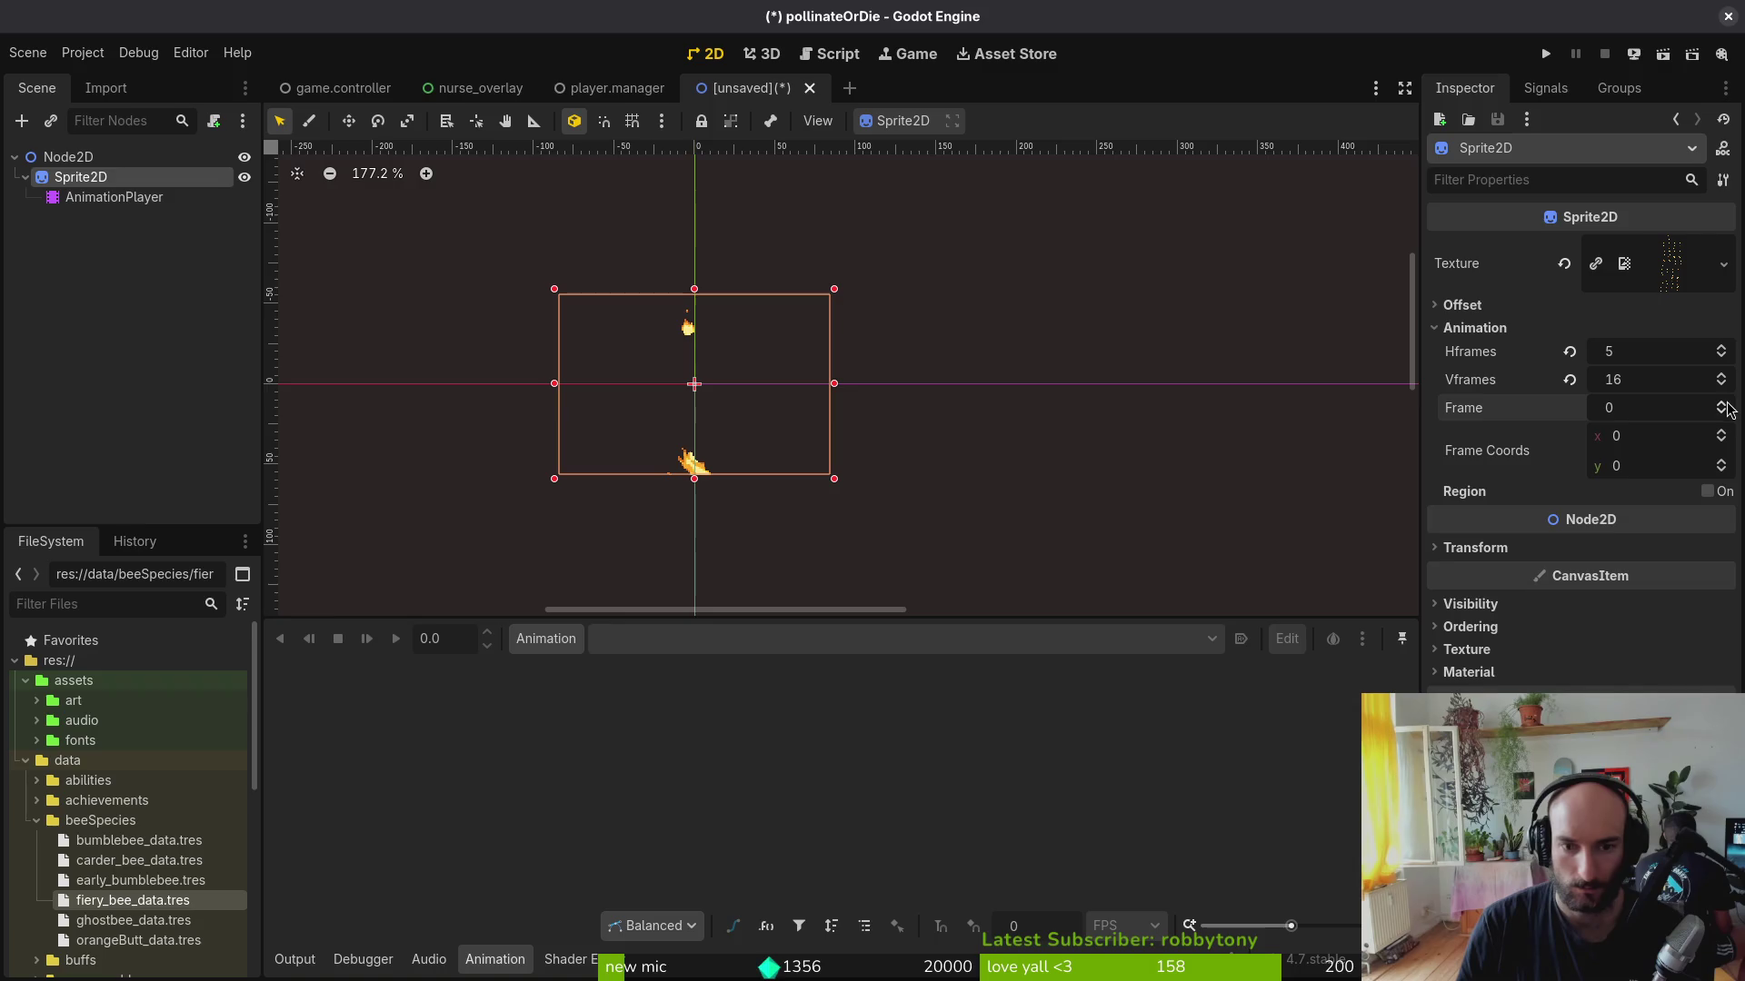
pyautogui.click(1721, 405)
pyautogui.click(1722, 405)
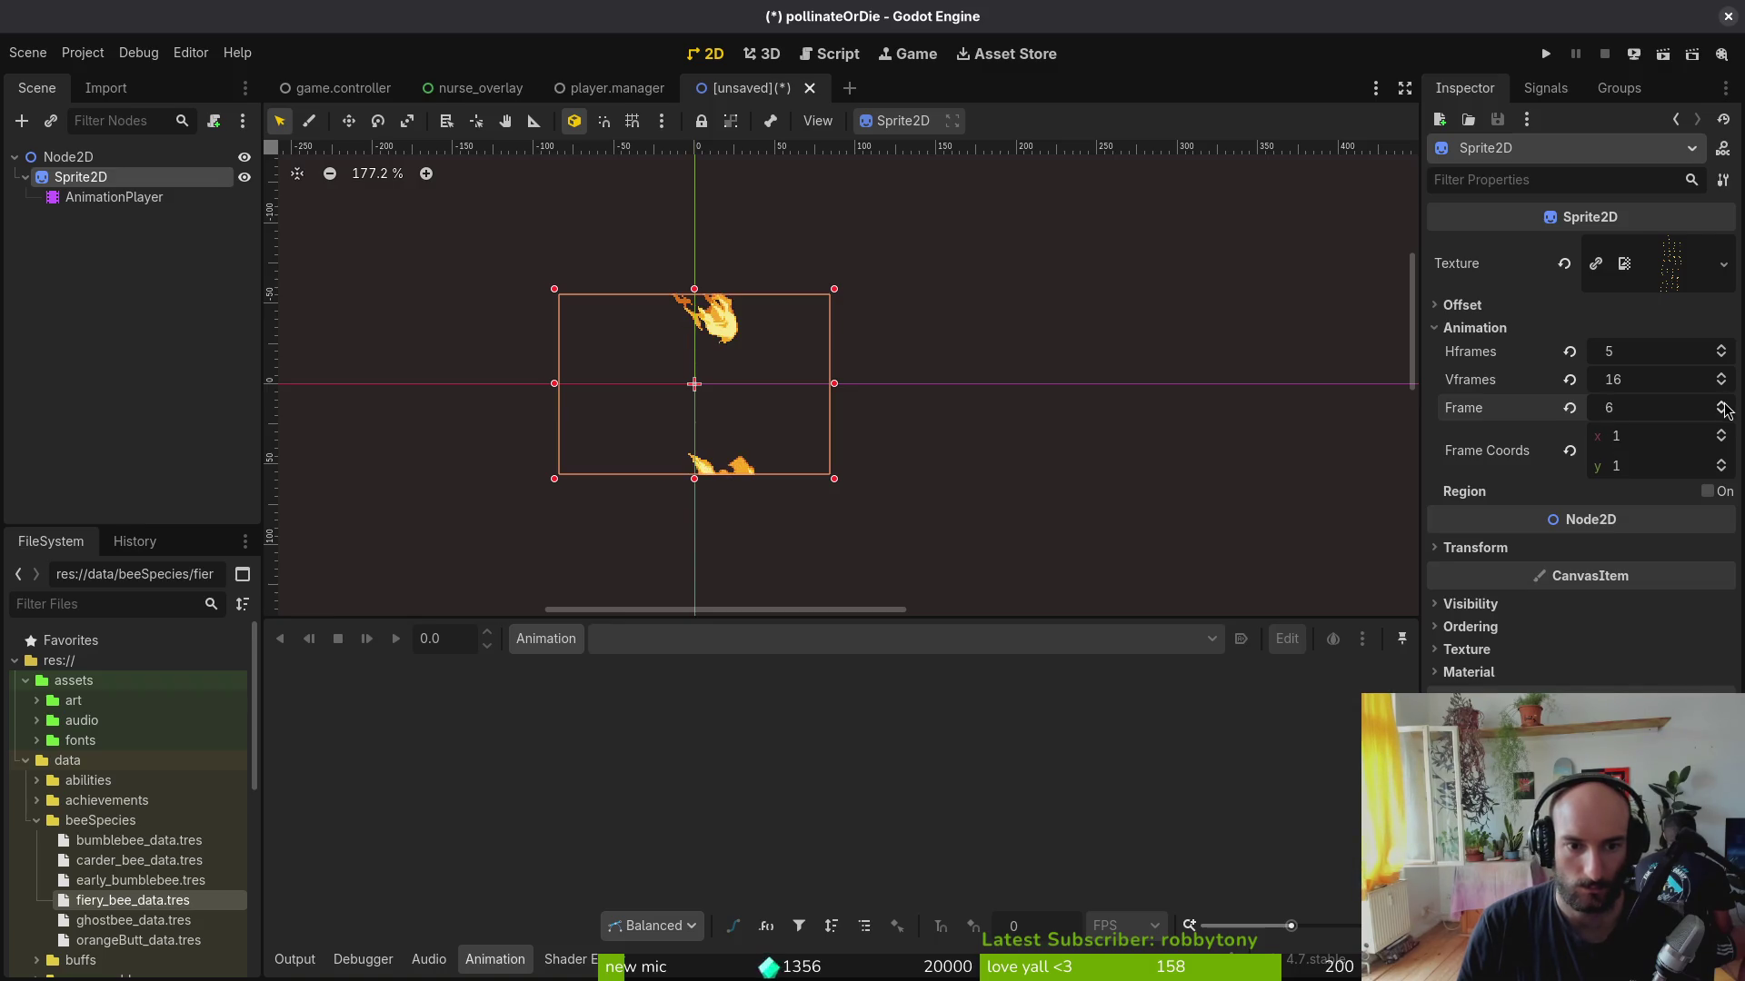
pyautogui.click(1663, 381)
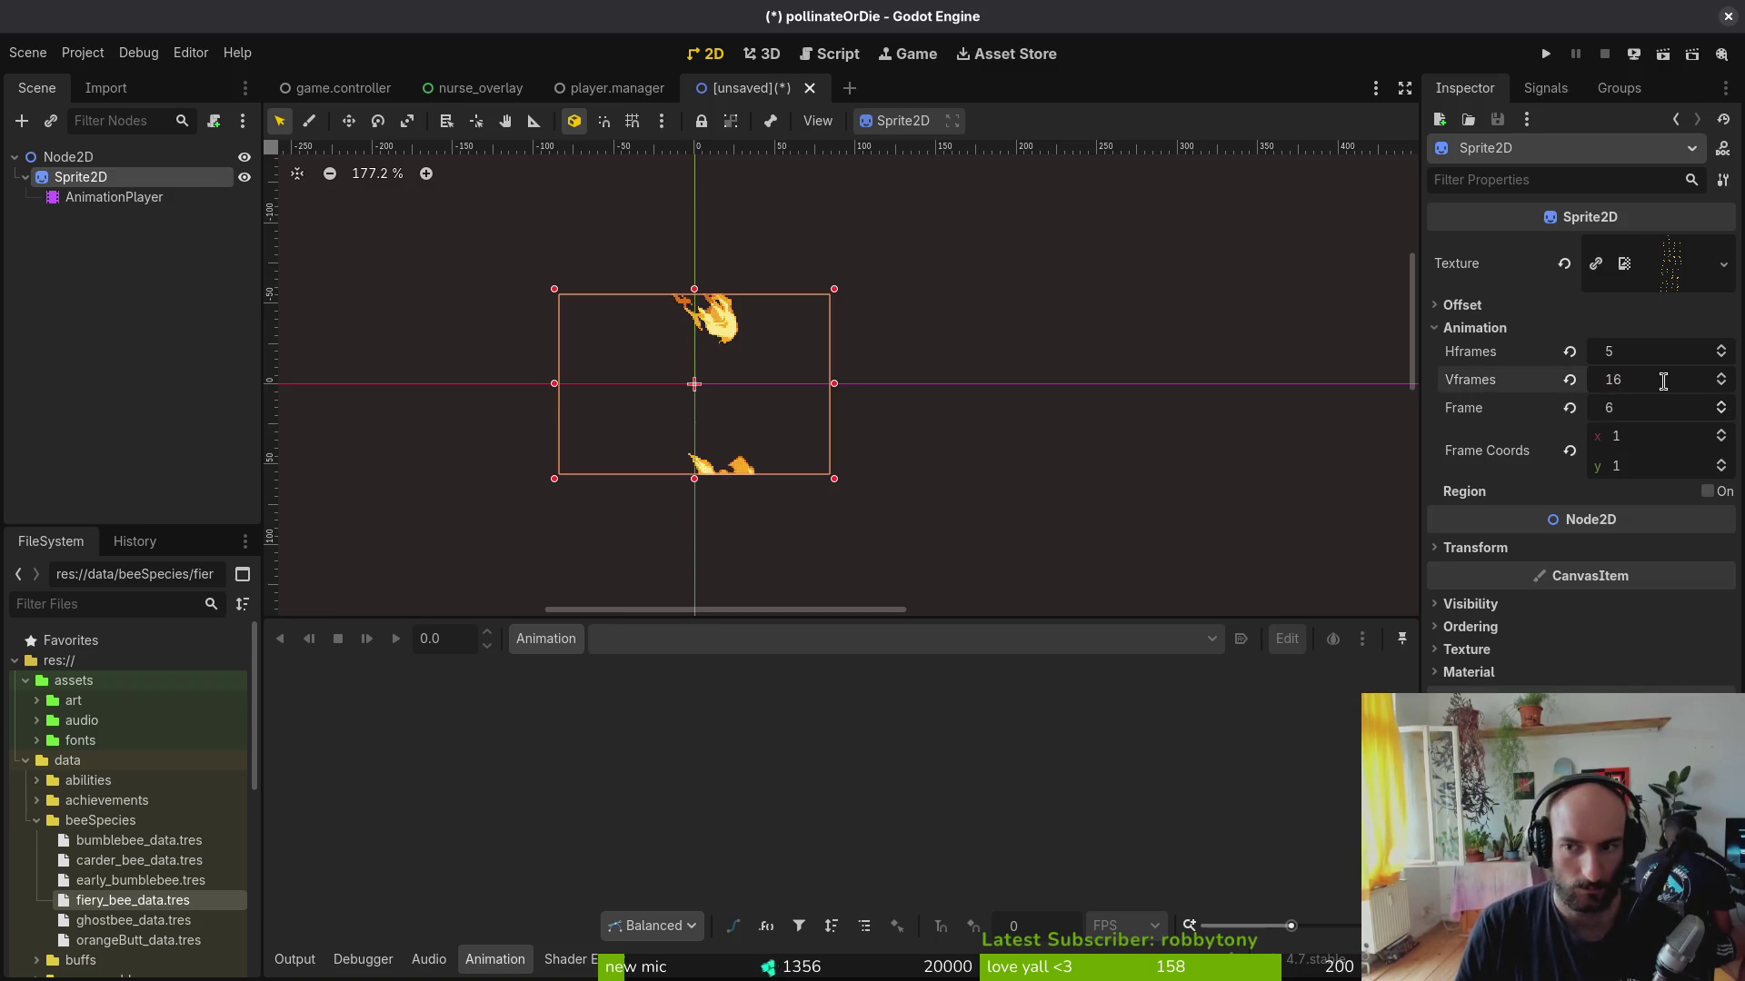
pyautogui.write('17')
pyautogui.press('Return')
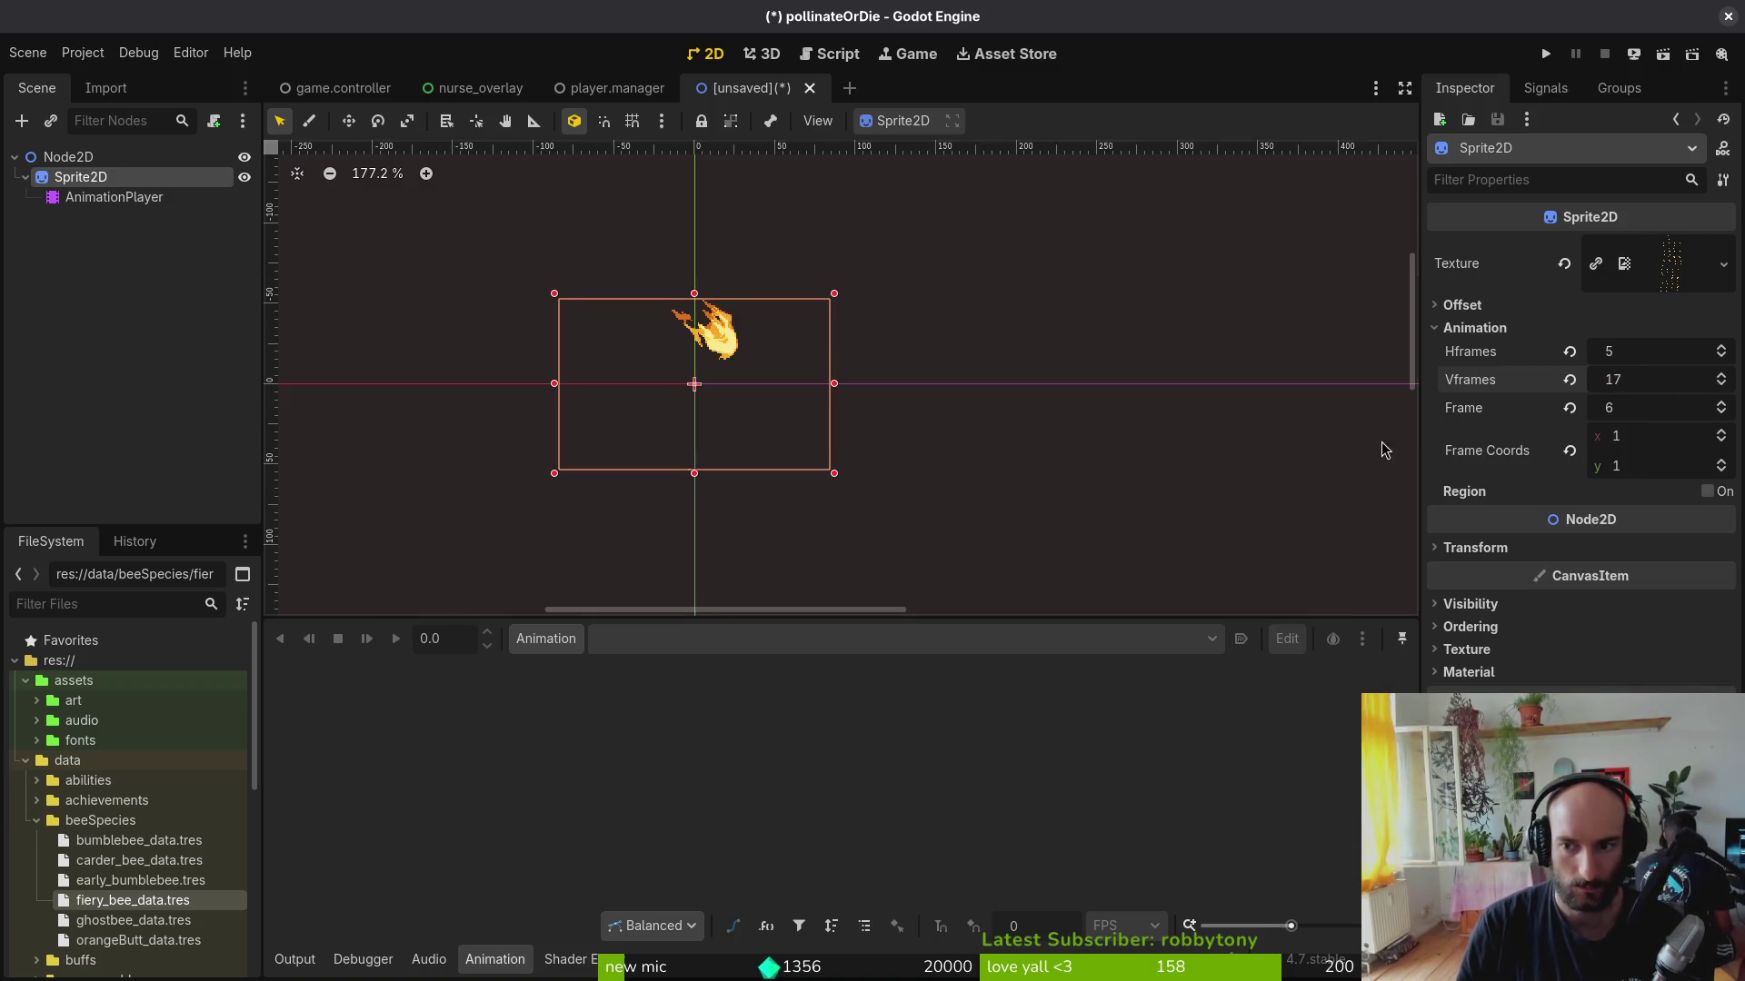
# Step: Set Vframes to 20, then bring the browser's flame sheet forward for reference
pyautogui.hotkey('ctrl', 's')
pyautogui.press('Escape')
pyautogui.click(1568, 408)
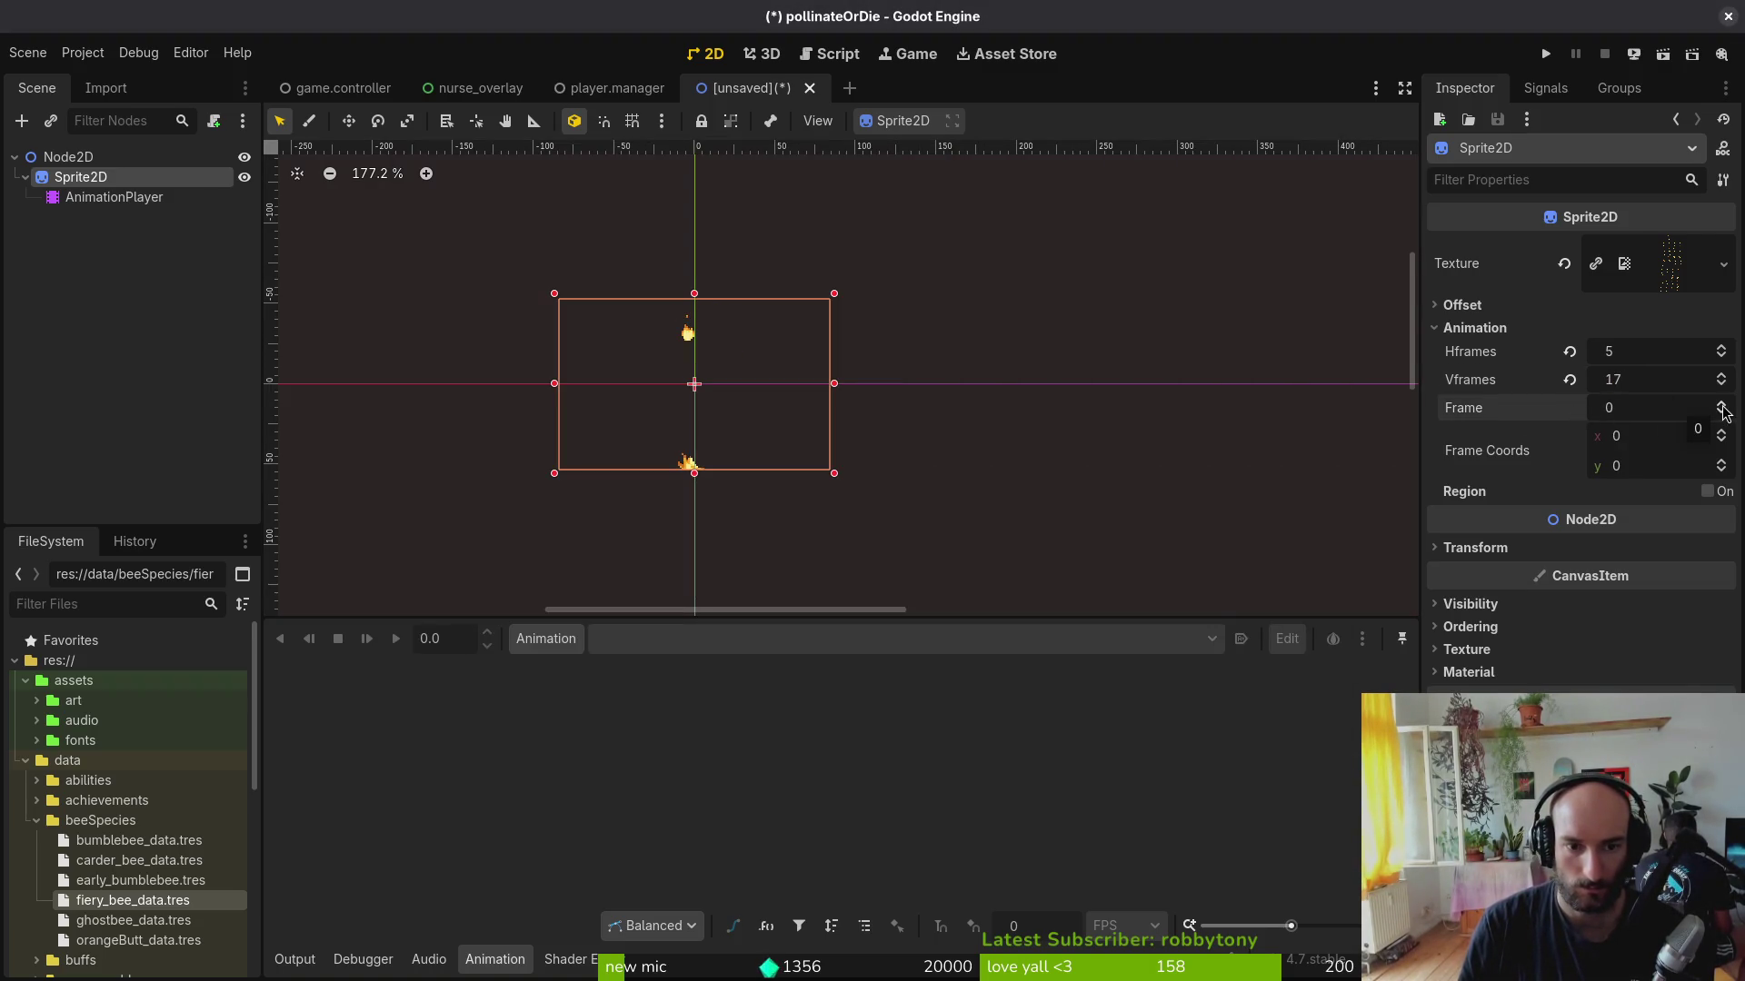
pyautogui.scroll(1, 1687, 380)
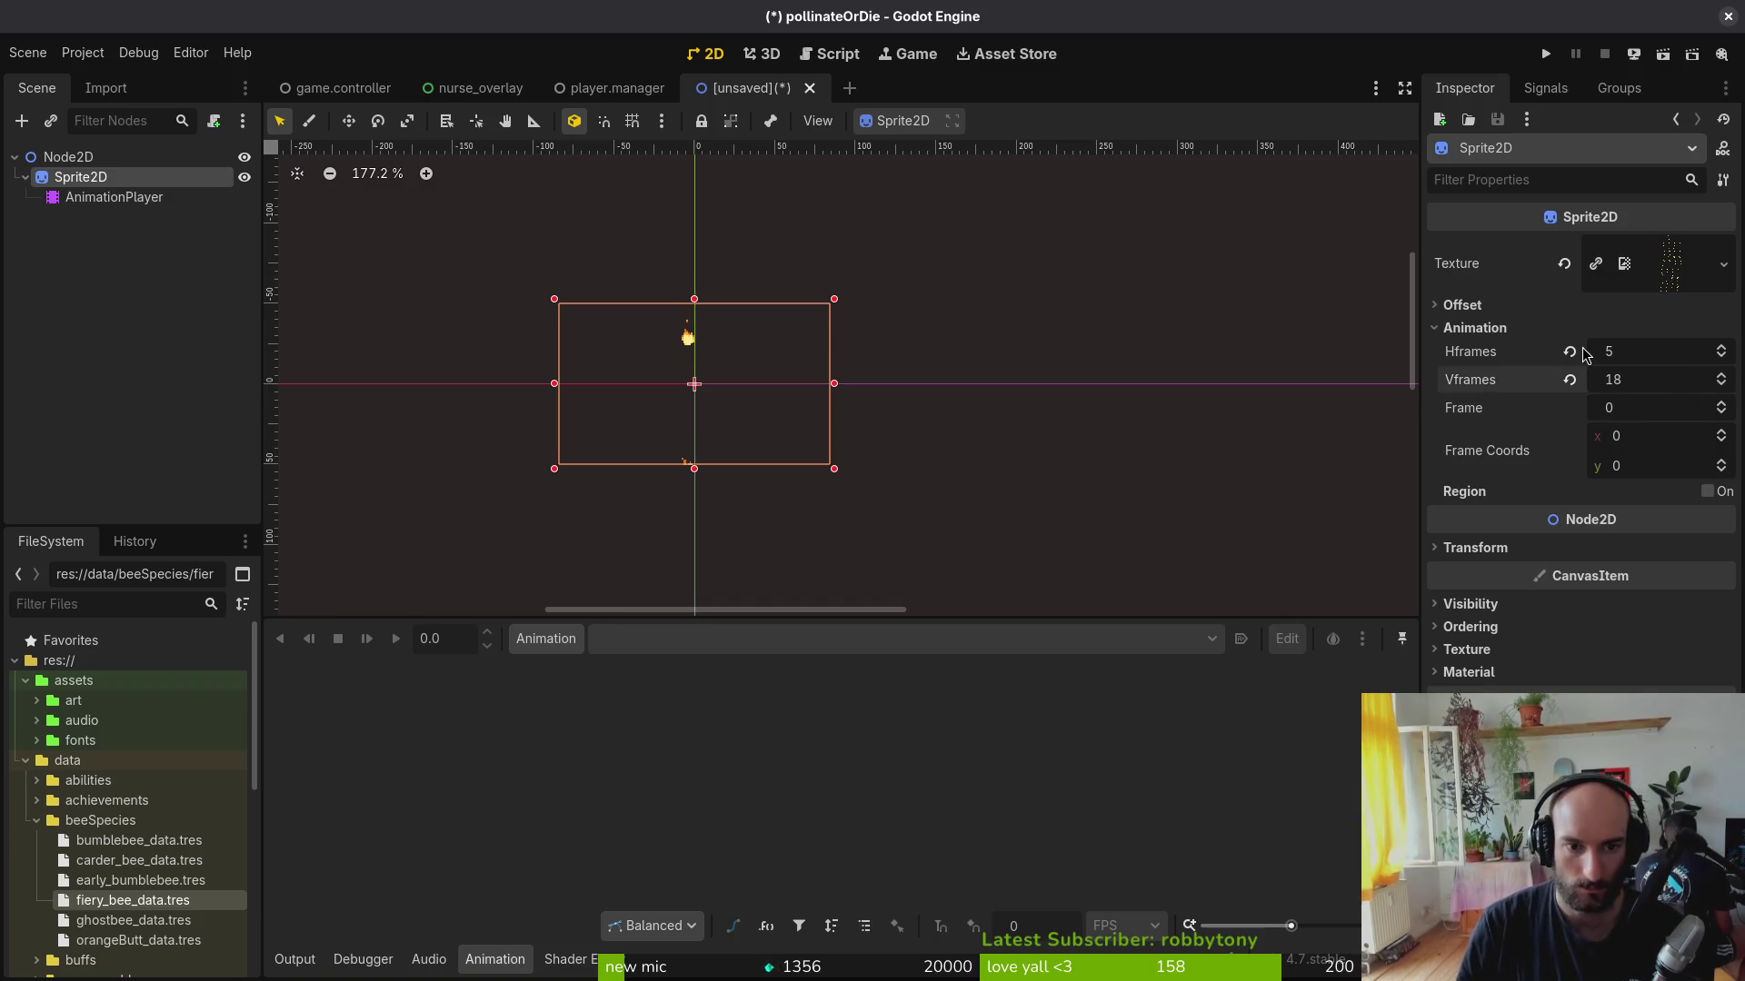
pyautogui.press('Return')
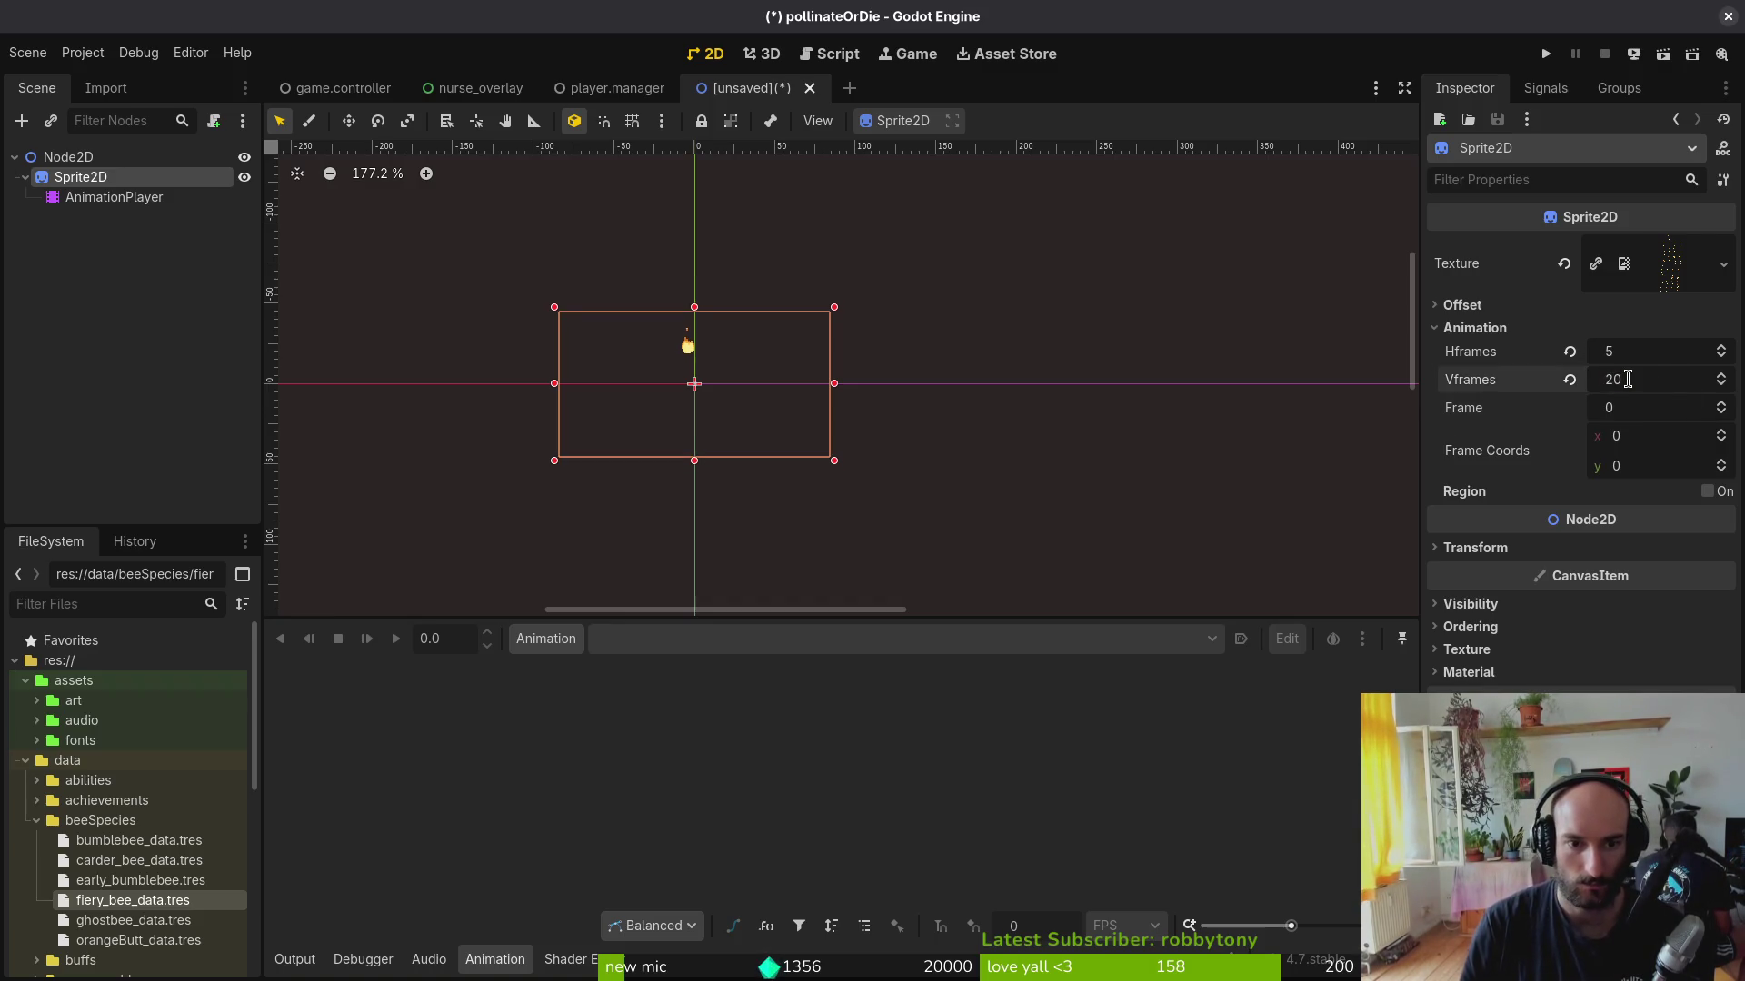
pyautogui.scroll(3, 1719, 405)
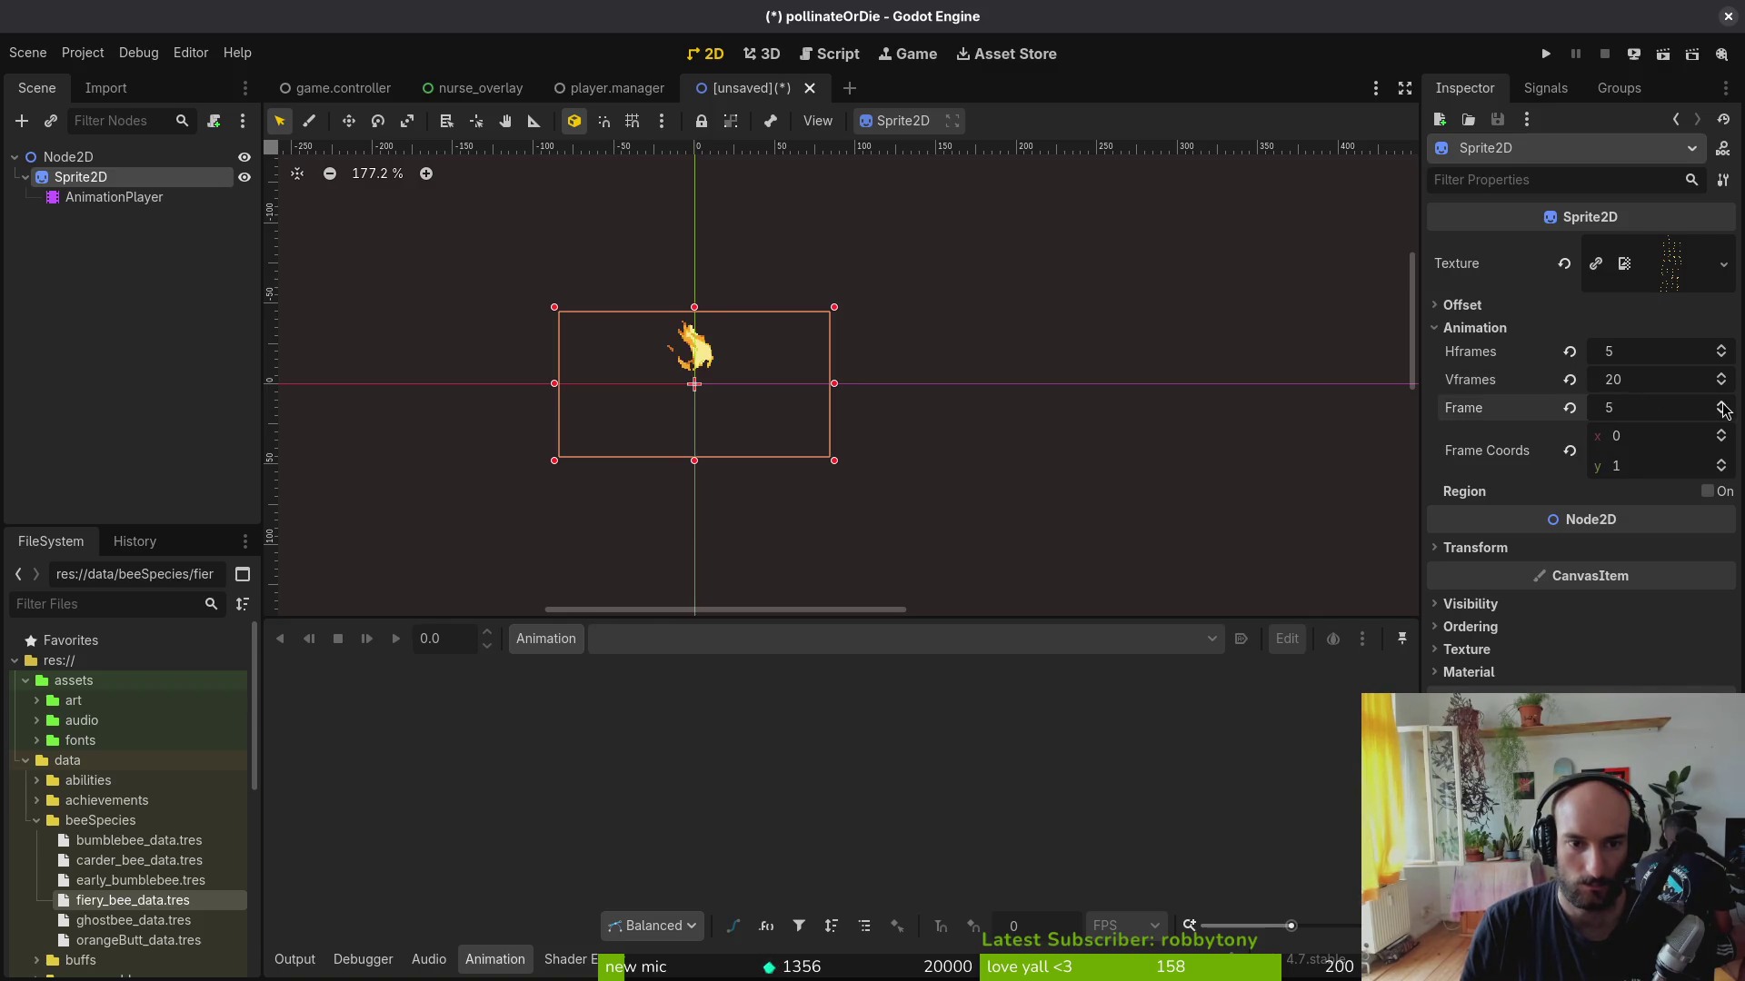
pyautogui.scroll(3, 1721, 407)
pyautogui.scroll(3, 1721, 408)
pyautogui.scroll(3, 1722, 408)
pyautogui.scroll(3, 1722, 408)
pyautogui.scroll(3, 1721, 408)
pyautogui.scroll(2, 1721, 408)
pyautogui.scroll(3, 1722, 408)
pyautogui.scroll(2, 1720, 407)
pyautogui.scroll(1, 1719, 407)
pyautogui.scroll(2, 1719, 408)
pyautogui.scroll(1, 1719, 408)
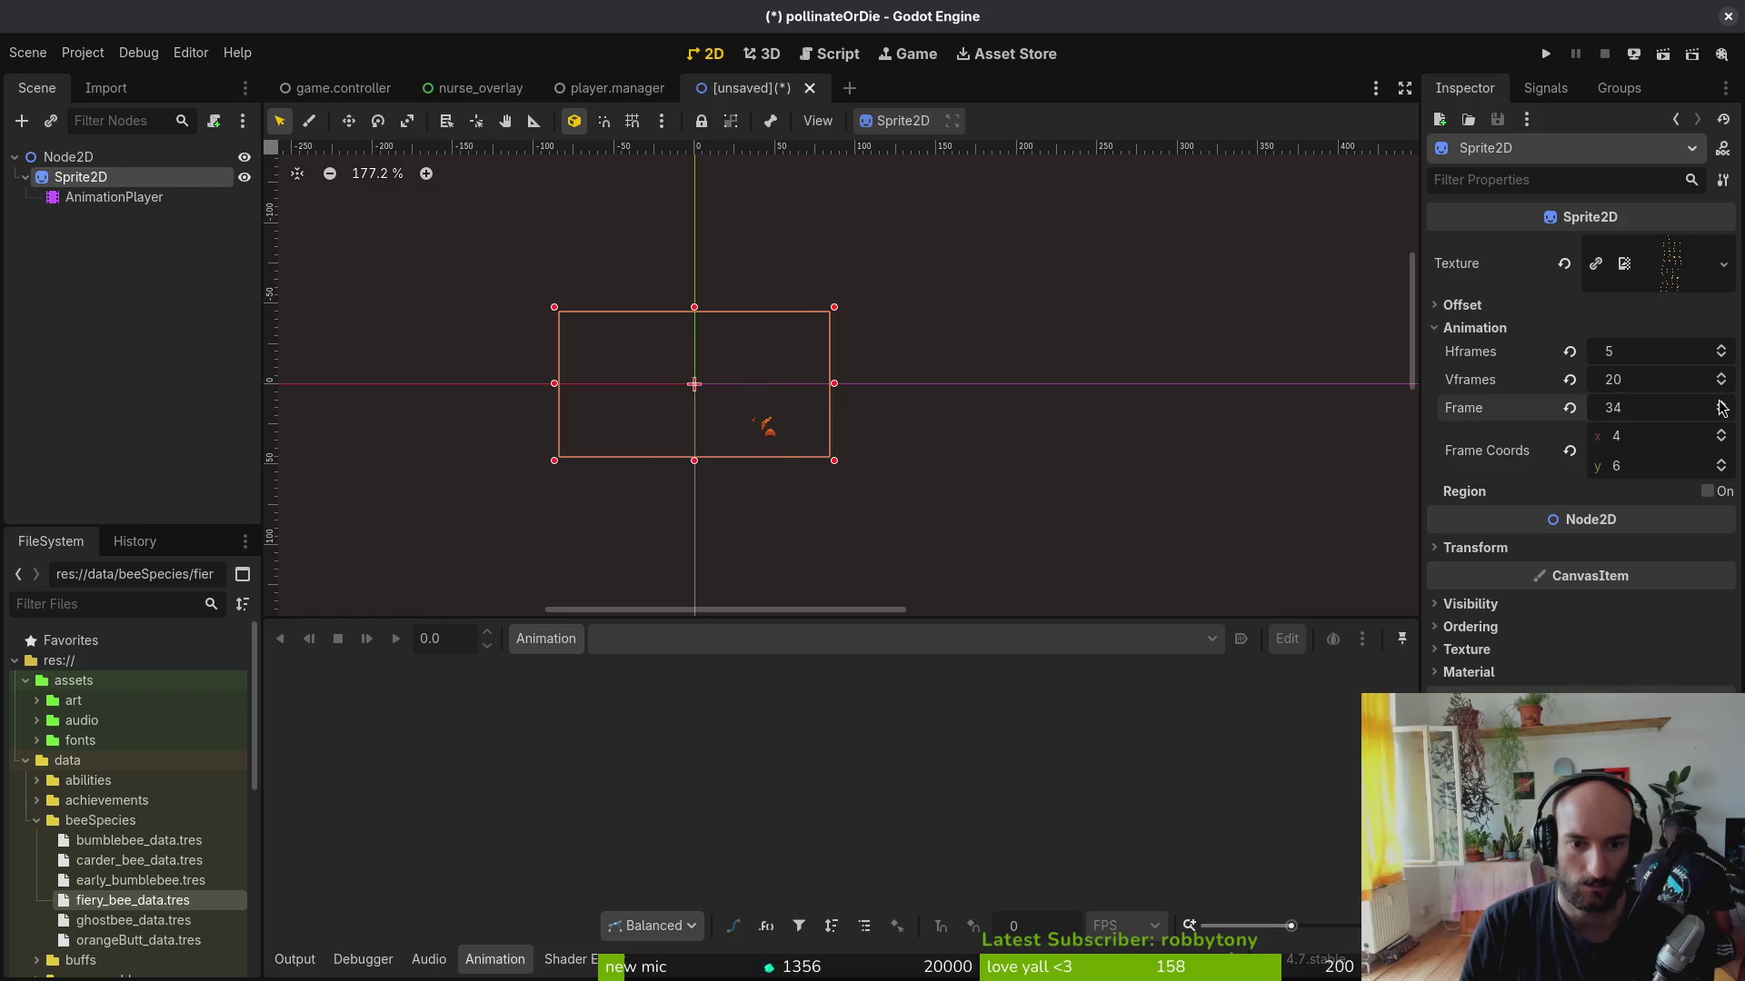
pyautogui.scroll(-1, 1731, 422)
pyautogui.scroll(-1, 1727, 419)
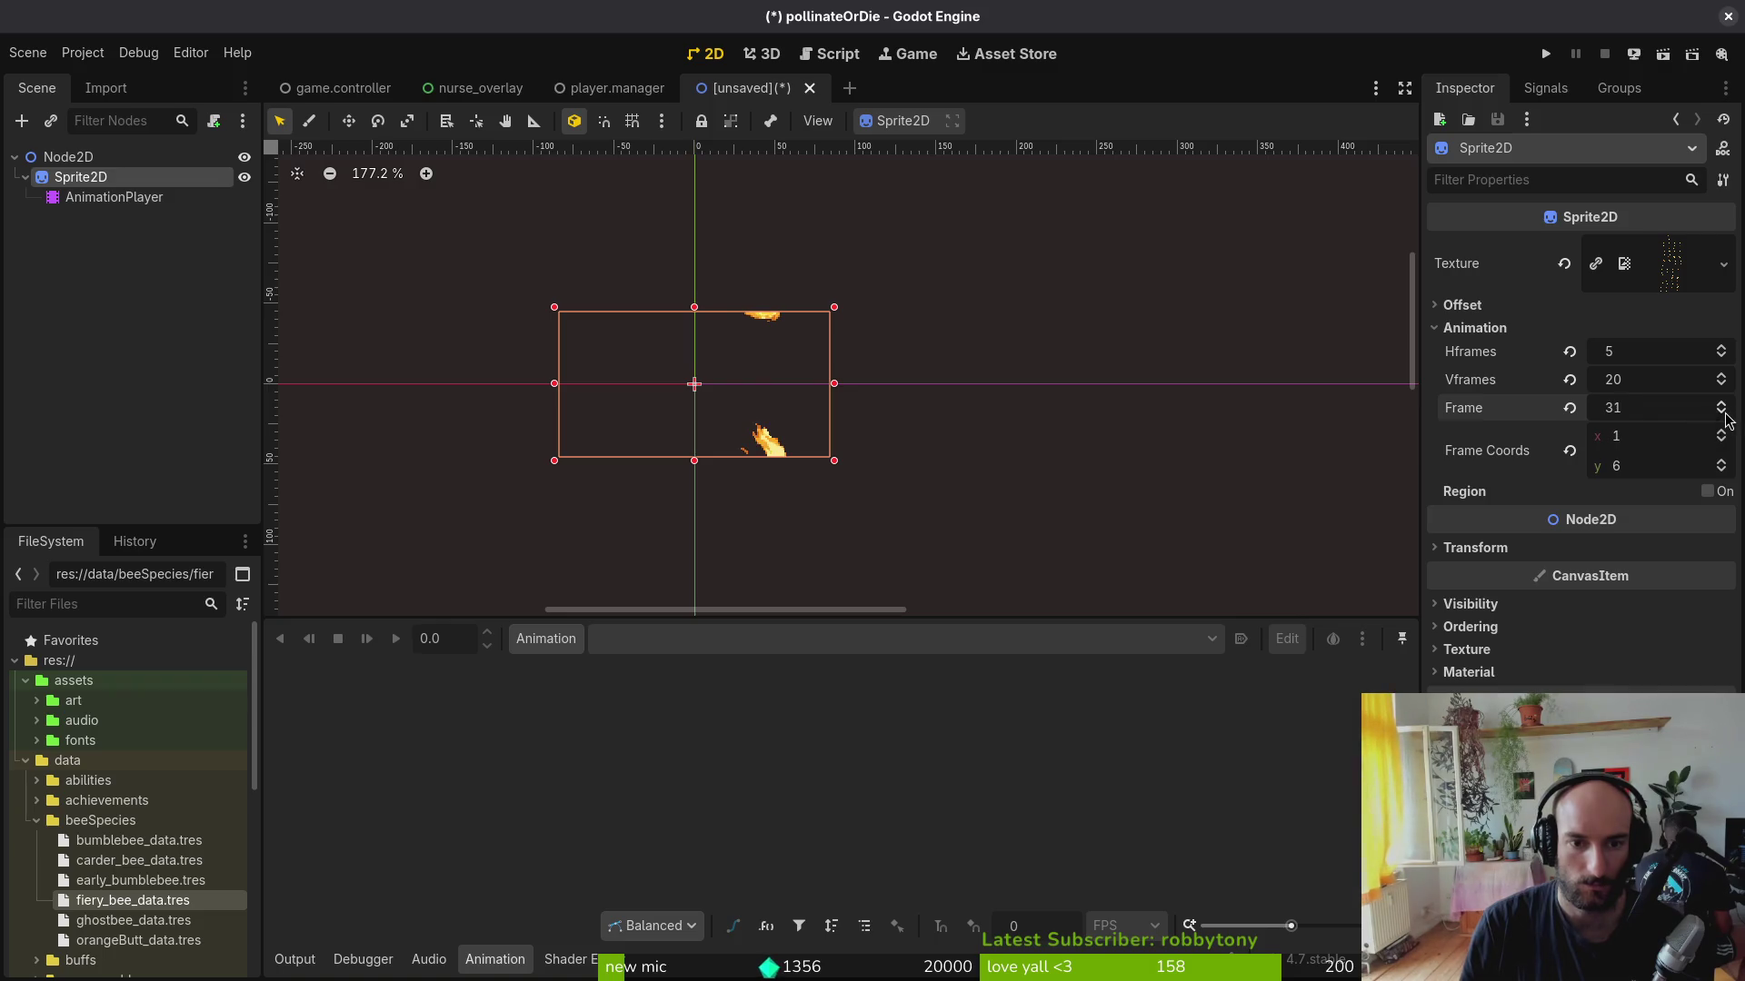
pyautogui.hotkey('alt', 'Tab')
pyautogui.scroll(-3, 784, 471)
pyautogui.scroll(-2, 804, 498)
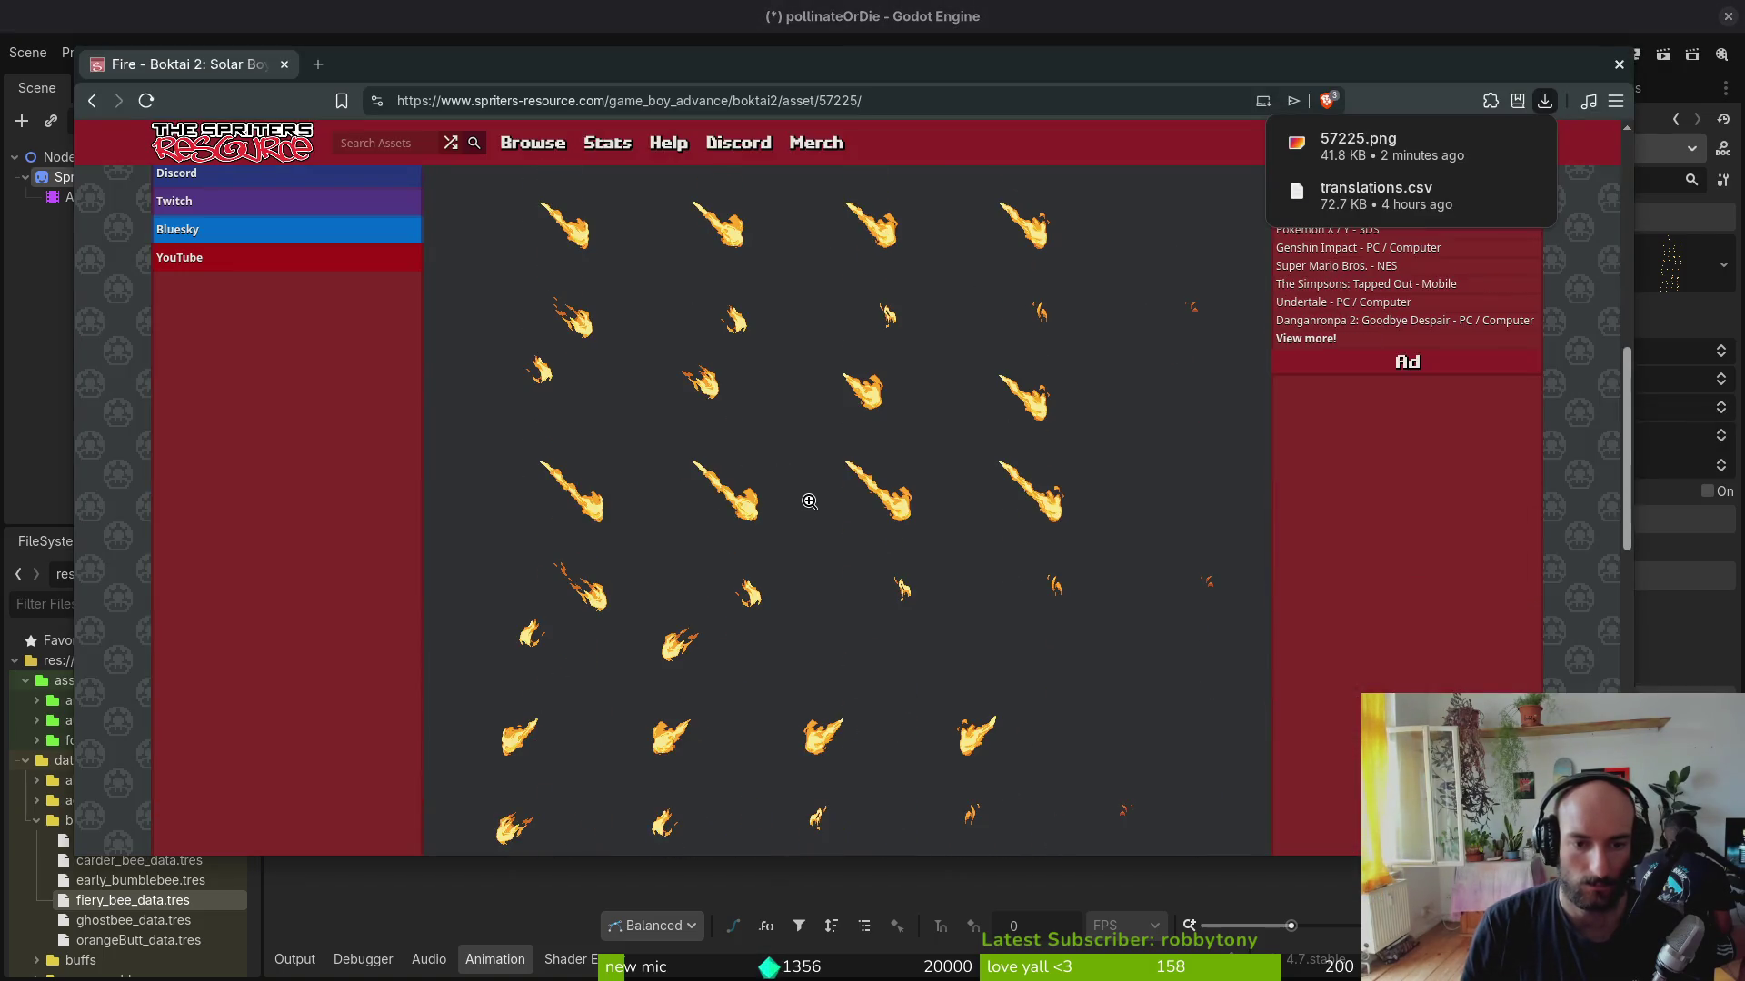
# Step: Back in Godot, set Vframes to 22, reset to frame 0 and step through frames
pyautogui.hotkey('alt', 'Tab')
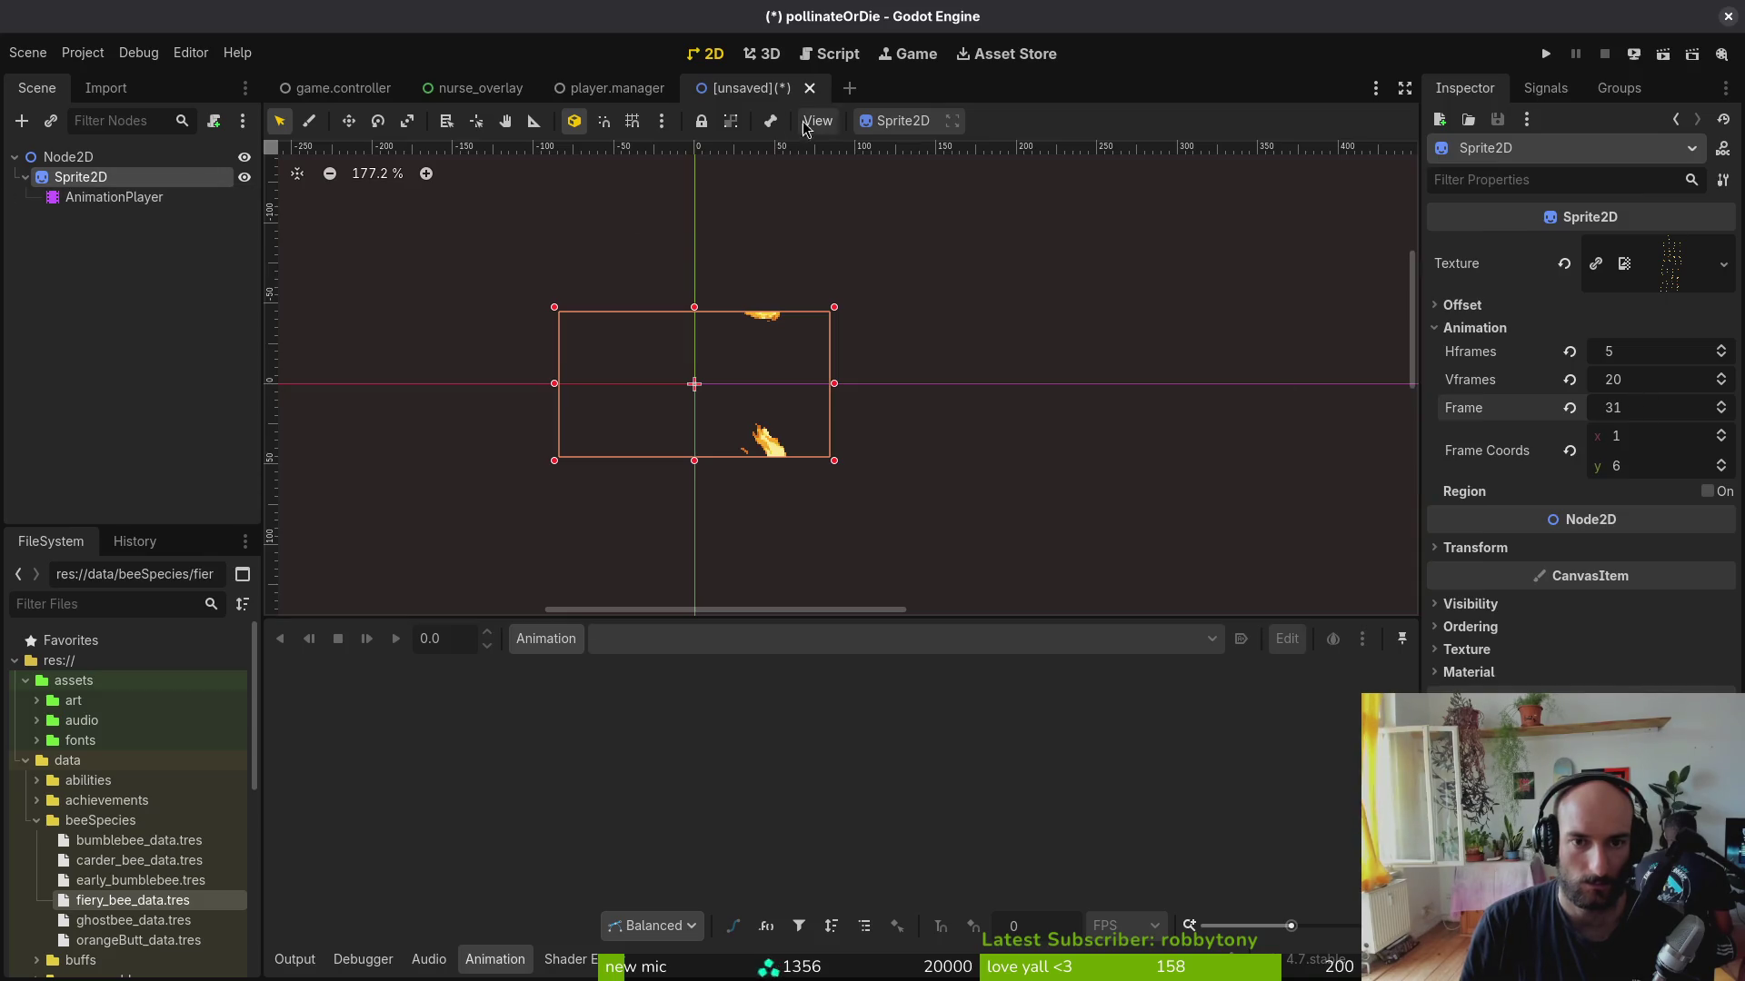
pyautogui.click(1666, 379)
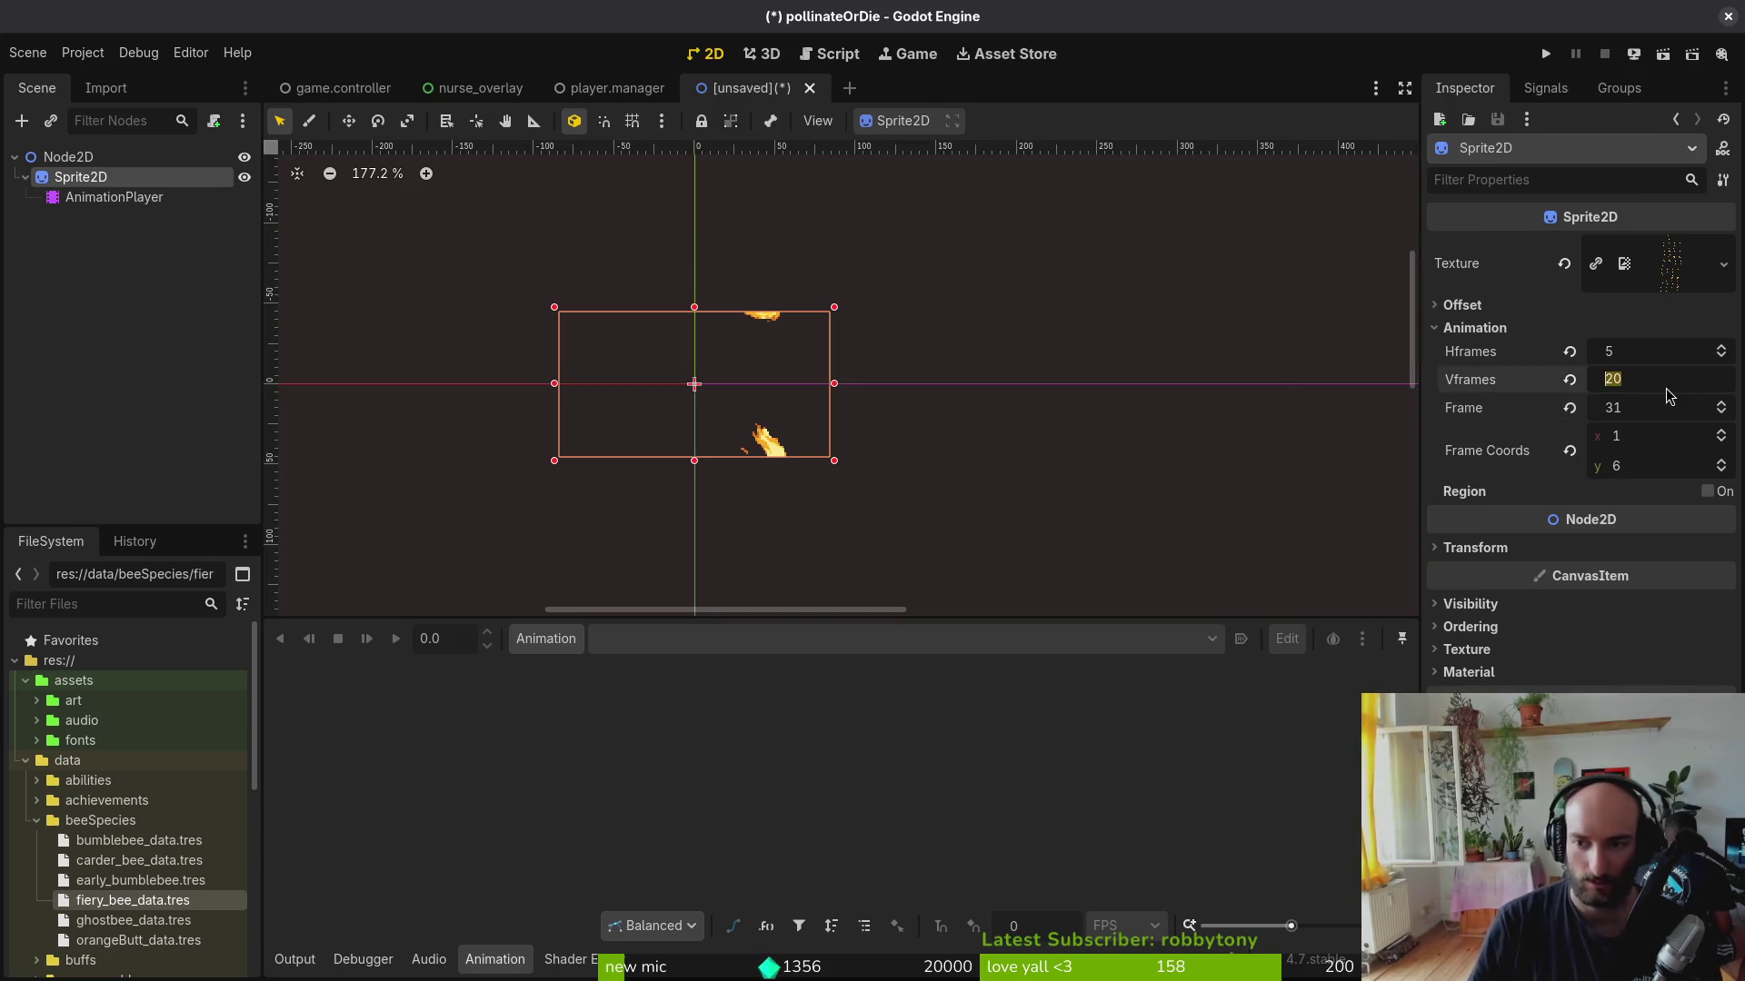
pyautogui.write('22')
pyautogui.press('Return')
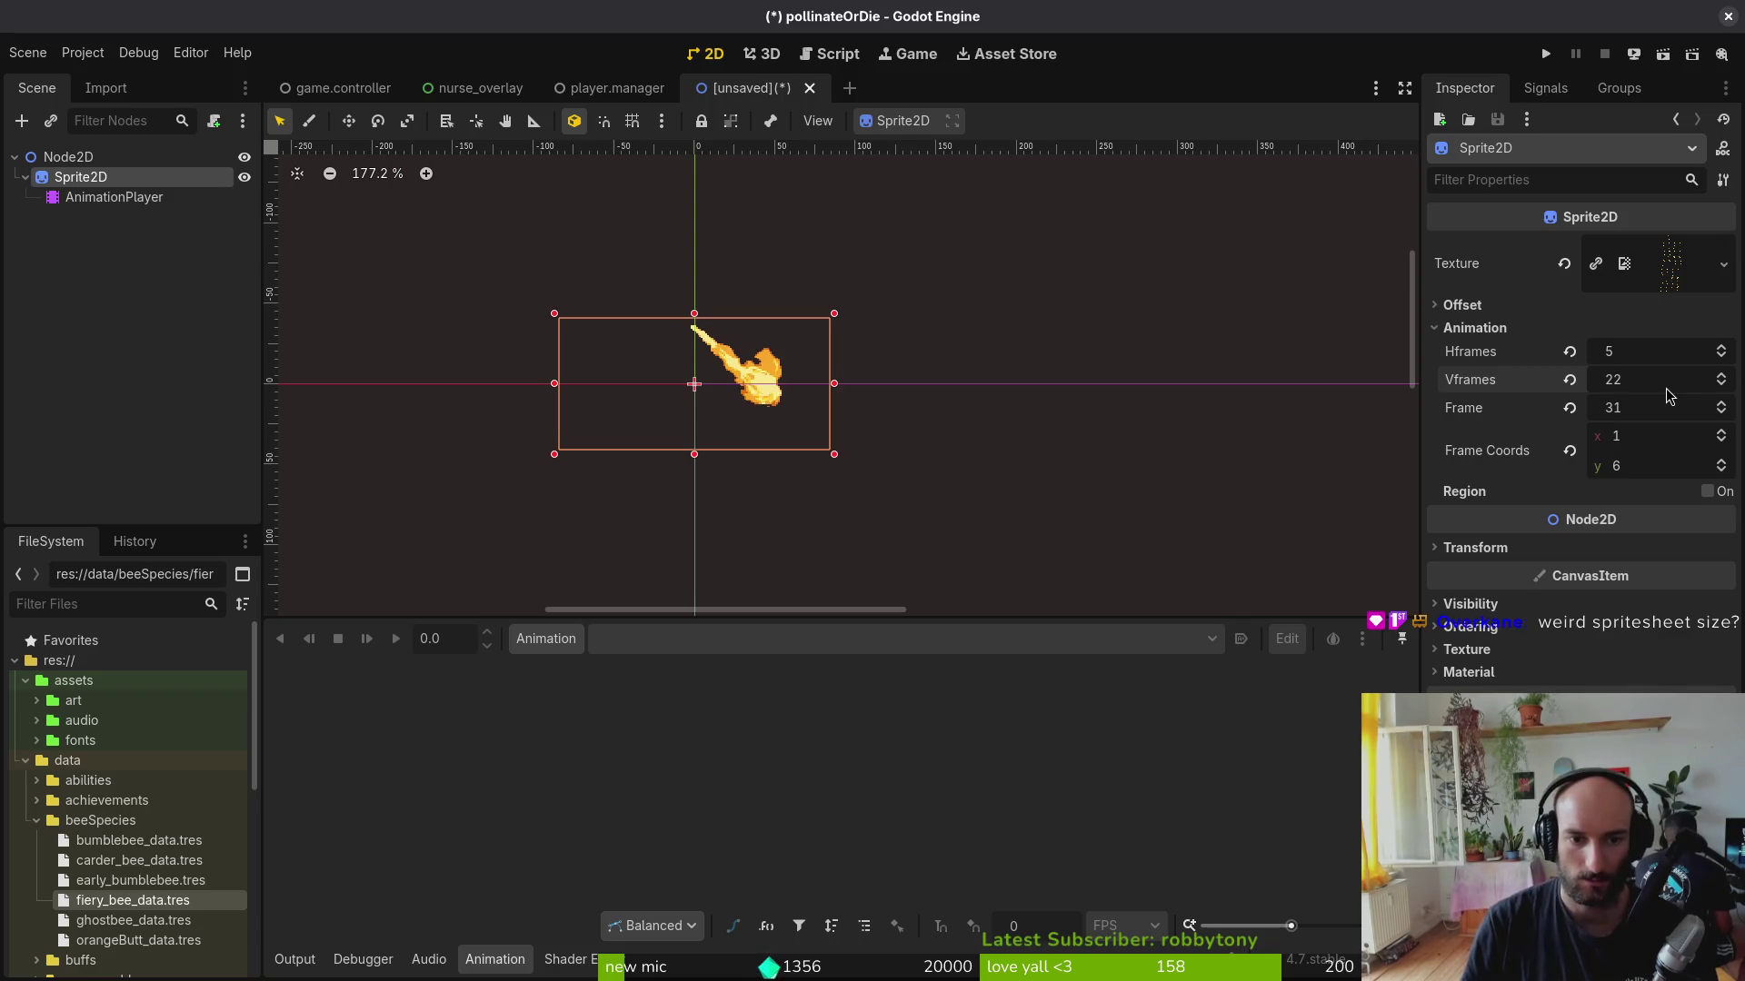
pyautogui.click(1569, 409)
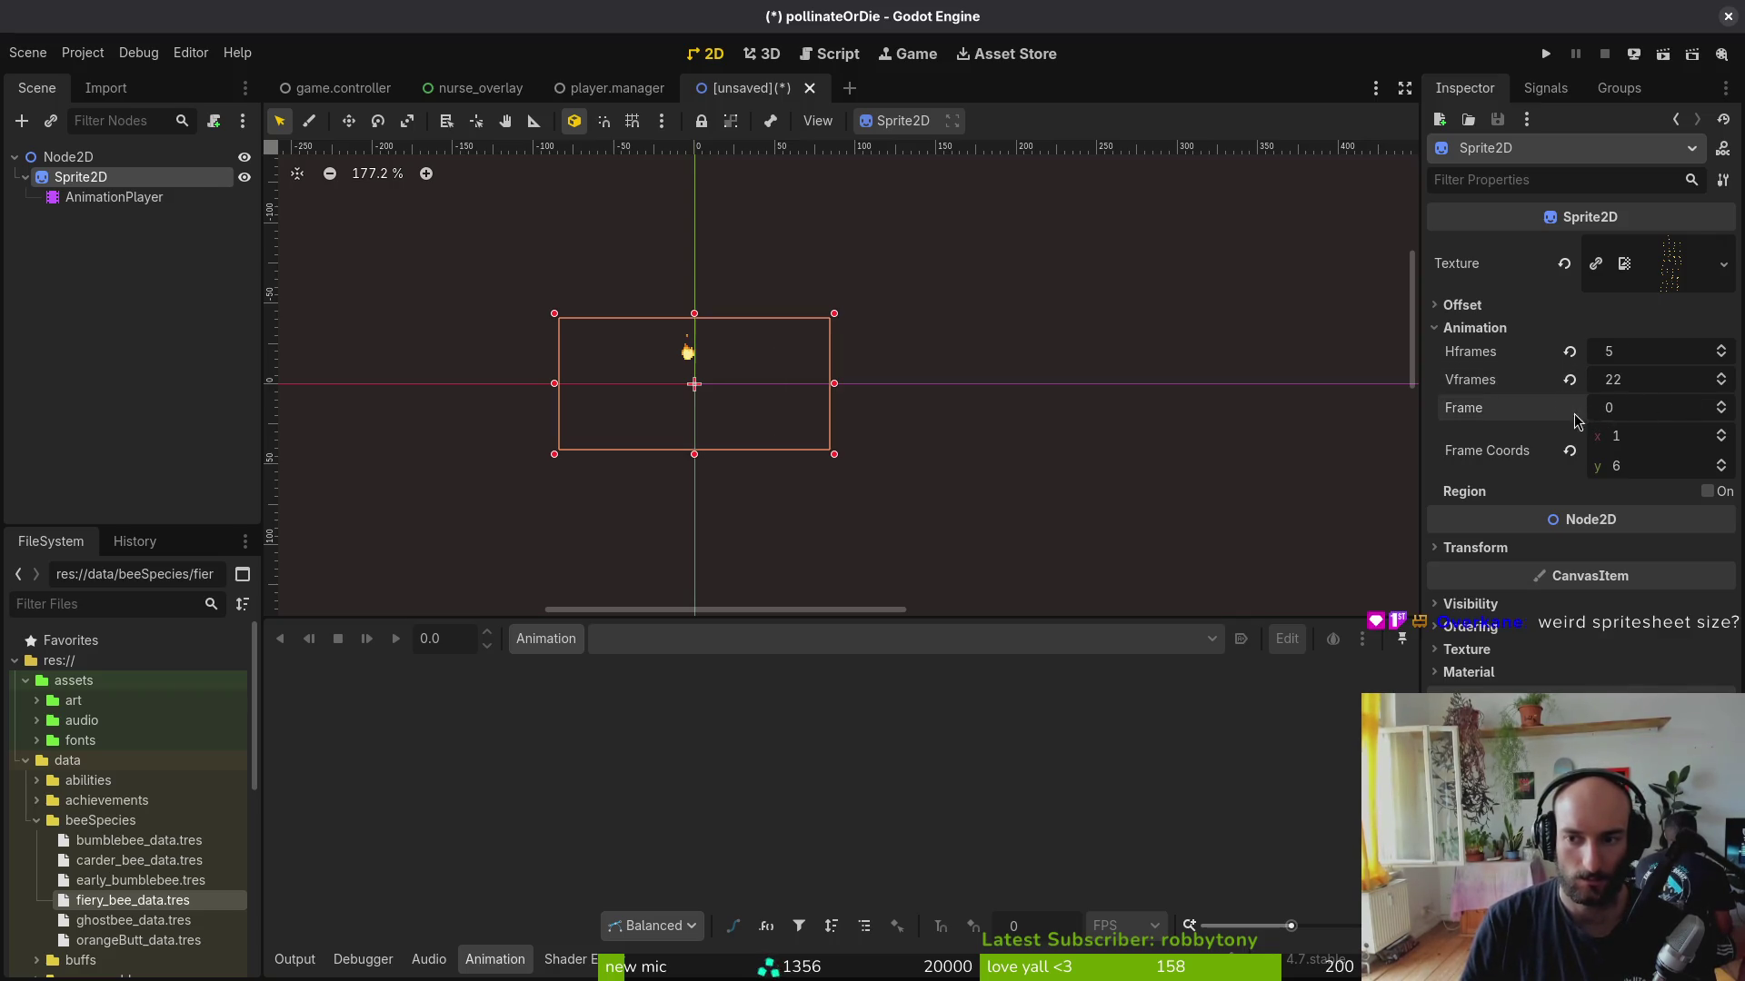
pyautogui.click(1723, 404)
pyautogui.click(1724, 405)
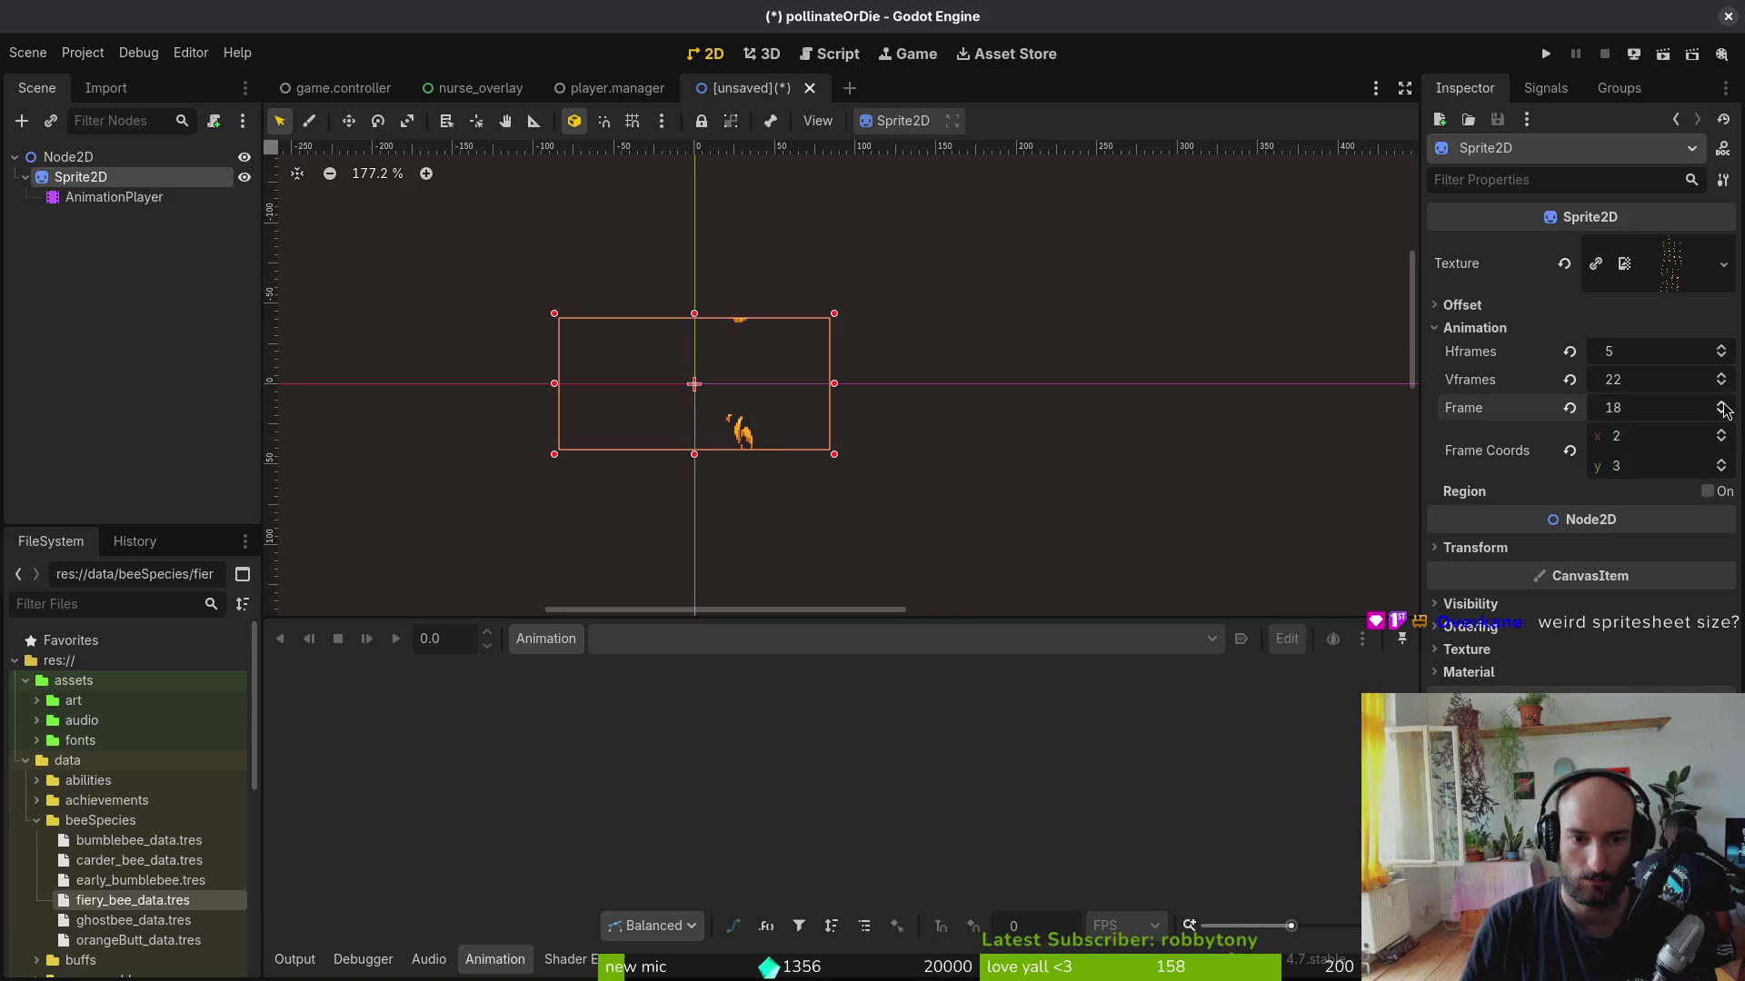
# Step: Set Vframes to 21, check later flame frames, then switch to the project folder in Files
pyautogui.click(1676, 377)
pyautogui.press('Return')
pyautogui.hotkey('ctrl', 's')
pyautogui.press('Escape')
pyautogui.click(1569, 407)
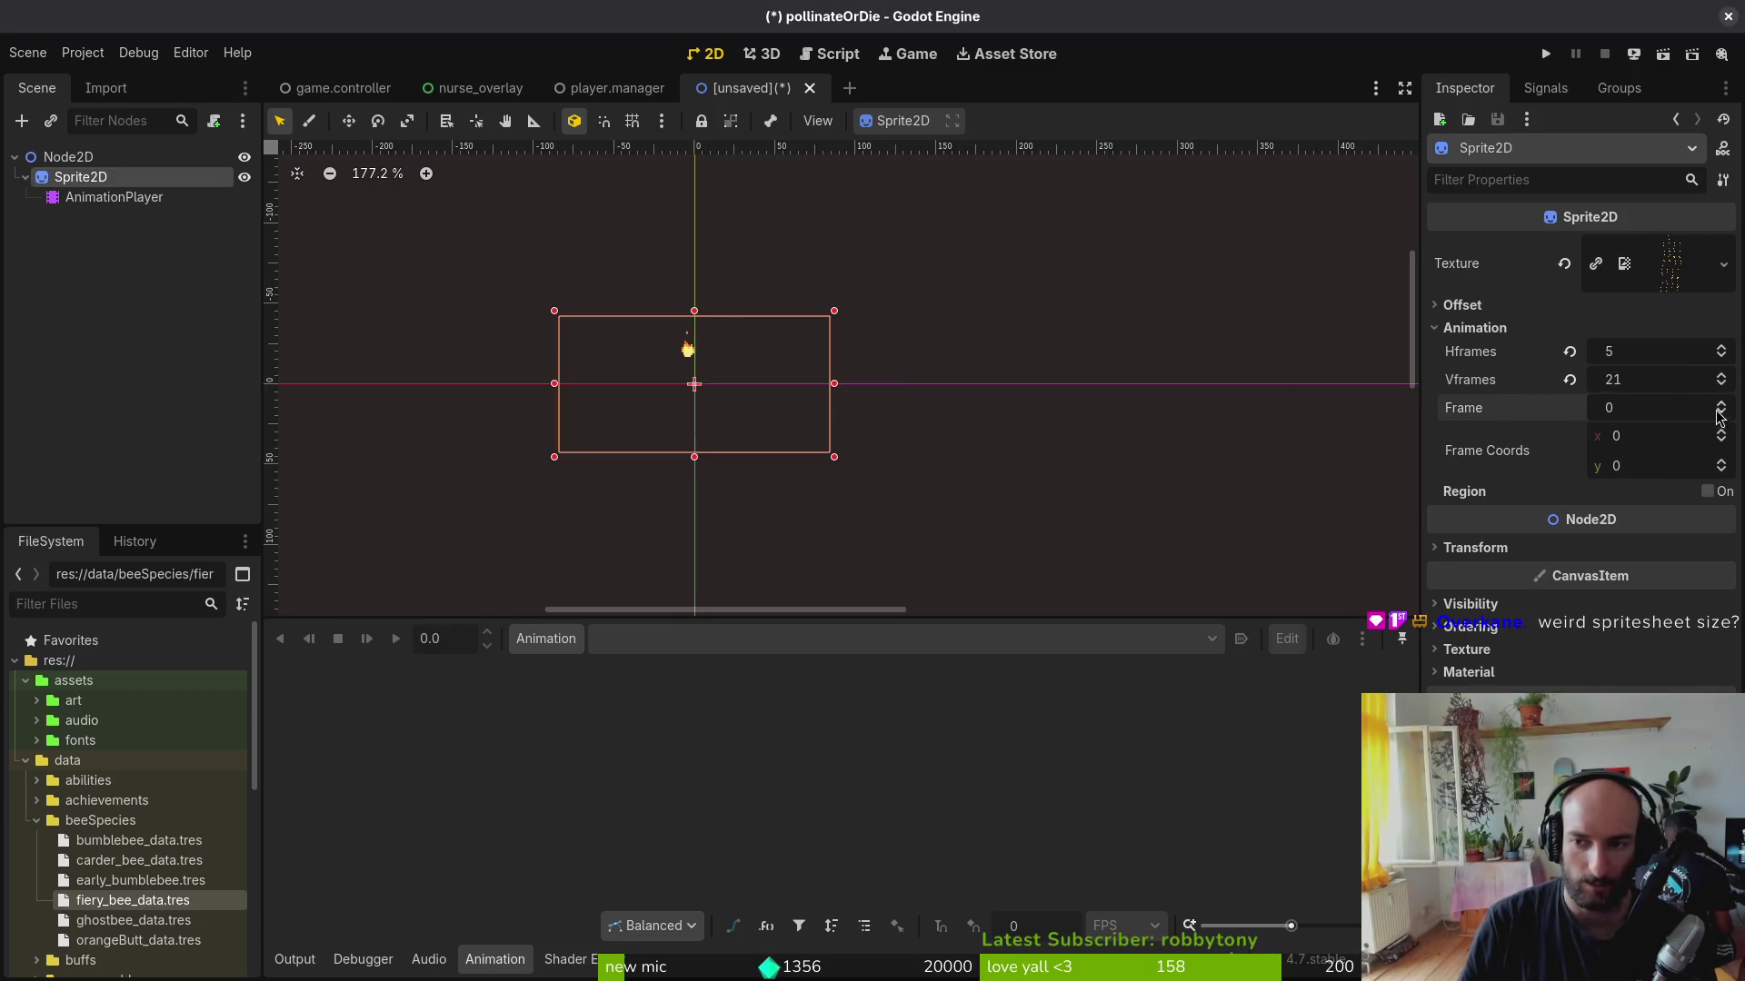
pyautogui.click(1724, 404)
pyautogui.click(1723, 405)
pyautogui.click(1722, 405)
pyautogui.click(1723, 406)
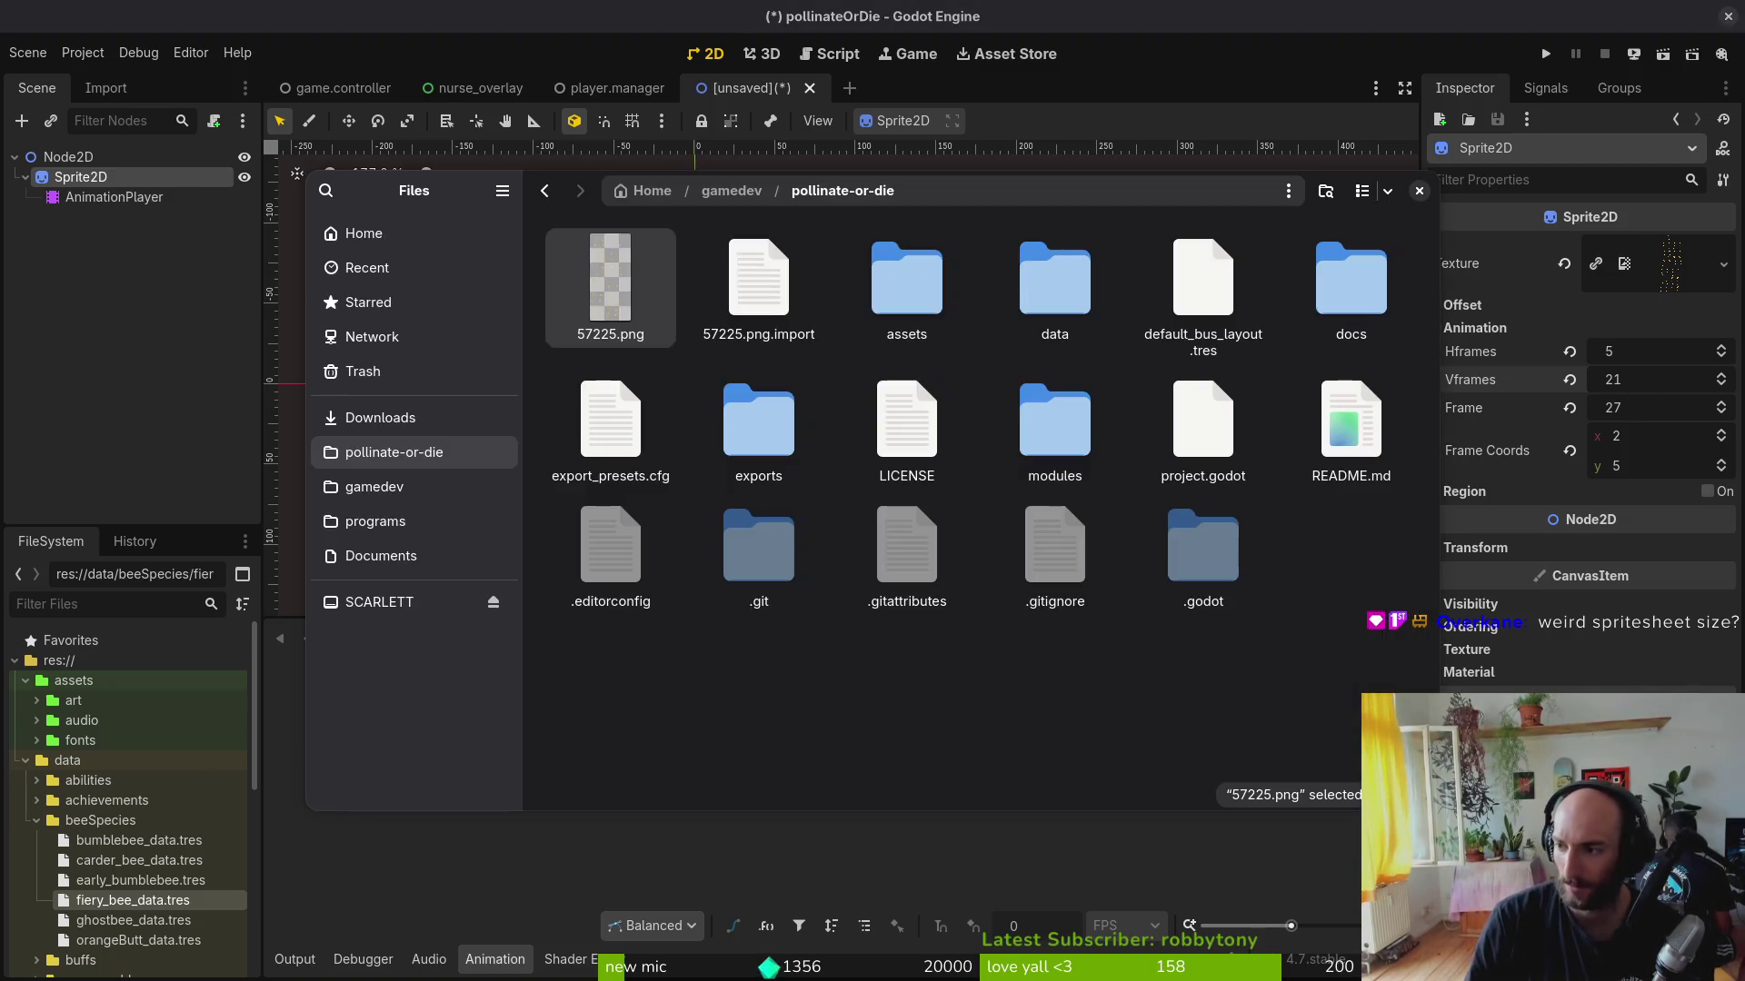
pyautogui.hotkey('alt', 'Tab')
# Step: Open 57225.png with Aseprite and start File > Import > Import Sprite Sheet
pyautogui.rightClick(607, 321)
pyautogui.click(715, 358)
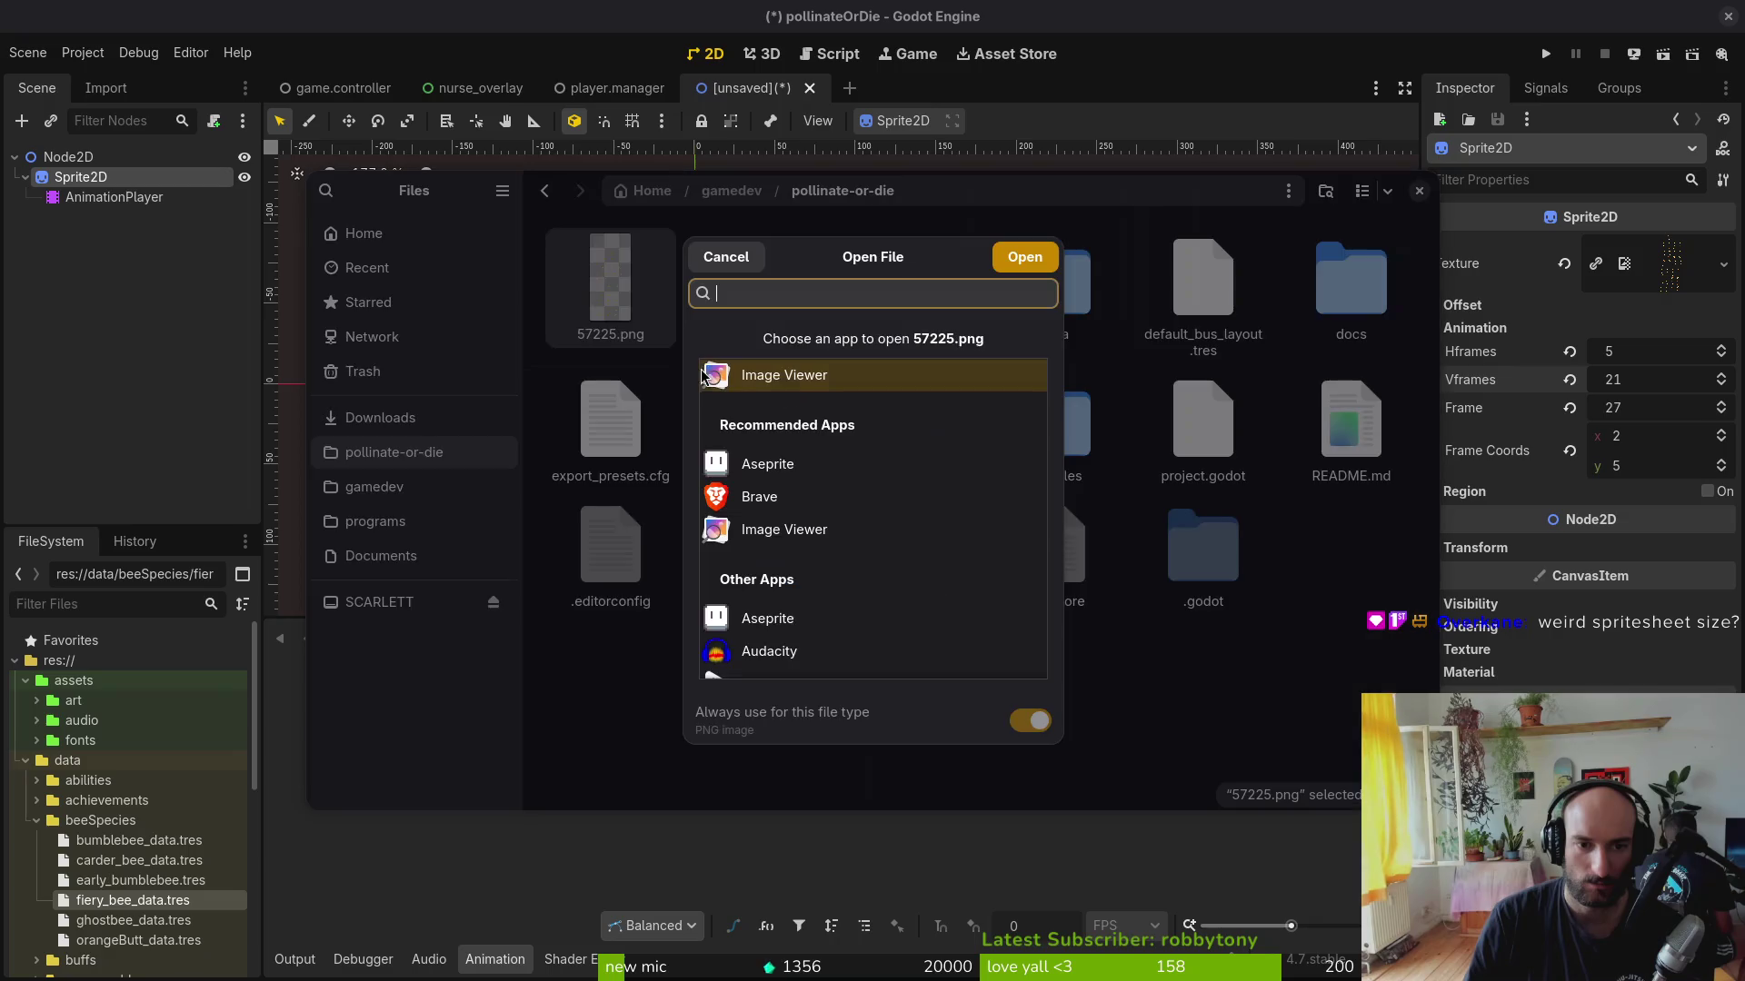
pyautogui.click(818, 471)
pyautogui.click(1025, 266)
pyautogui.scroll(-3, 818, 591)
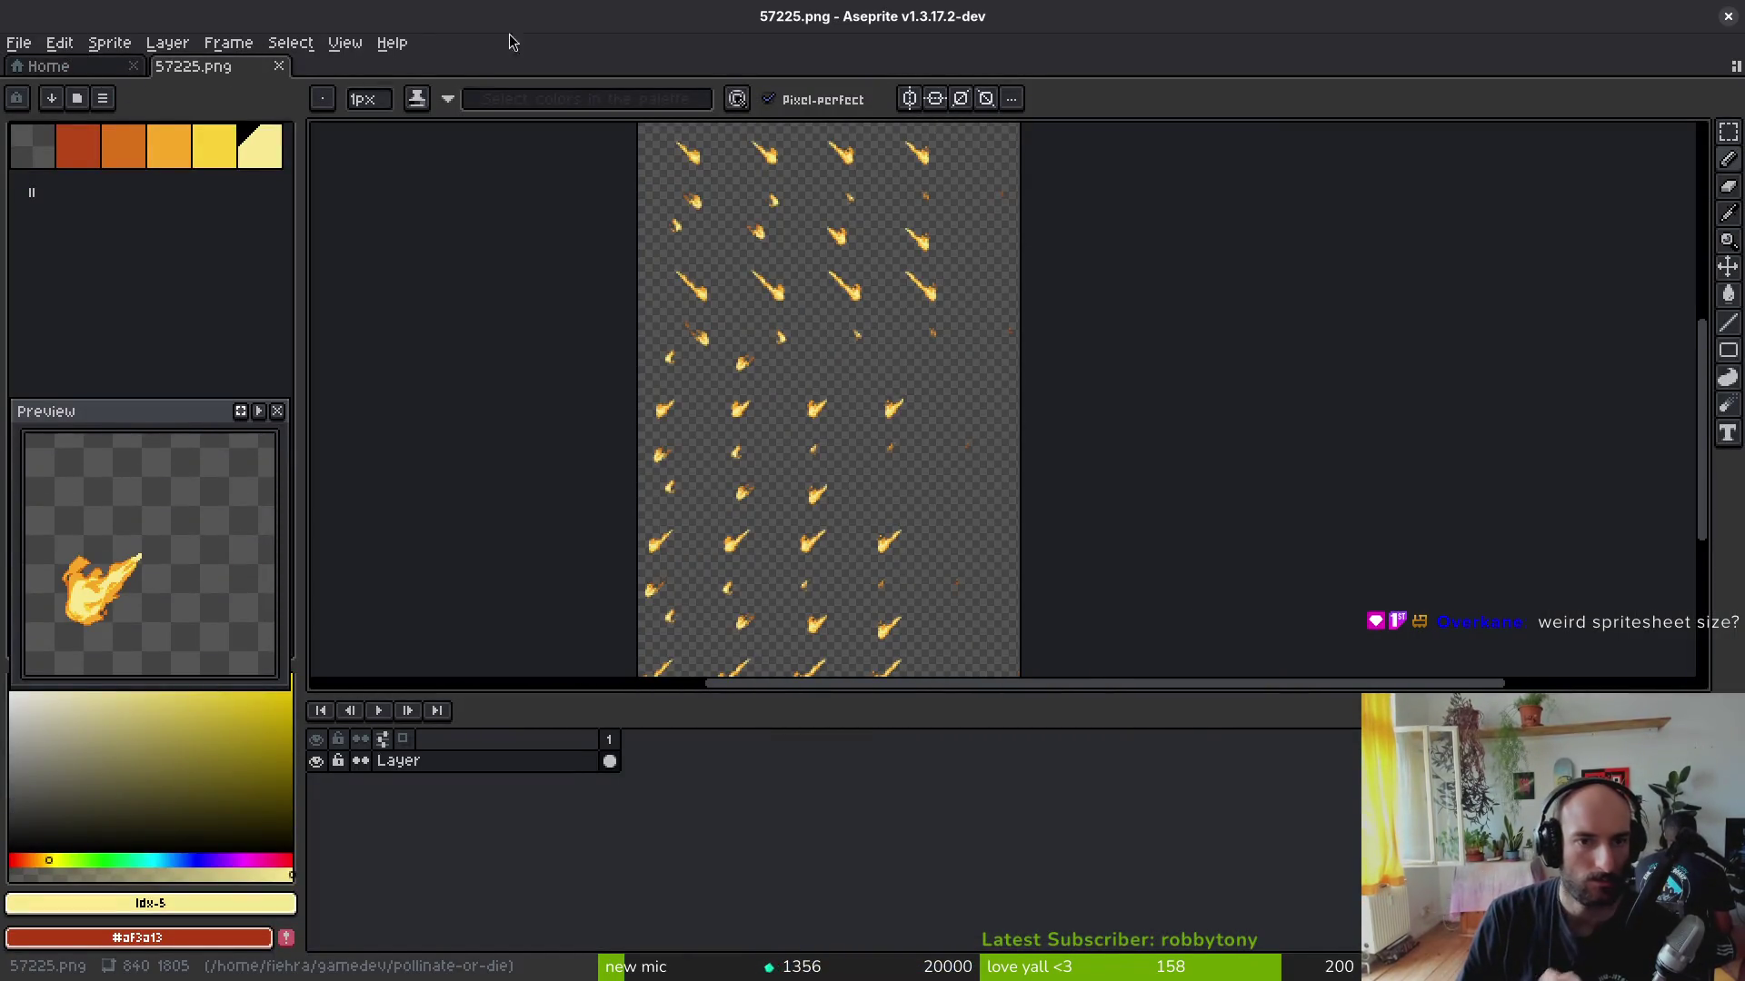
pyautogui.click(99, 52)
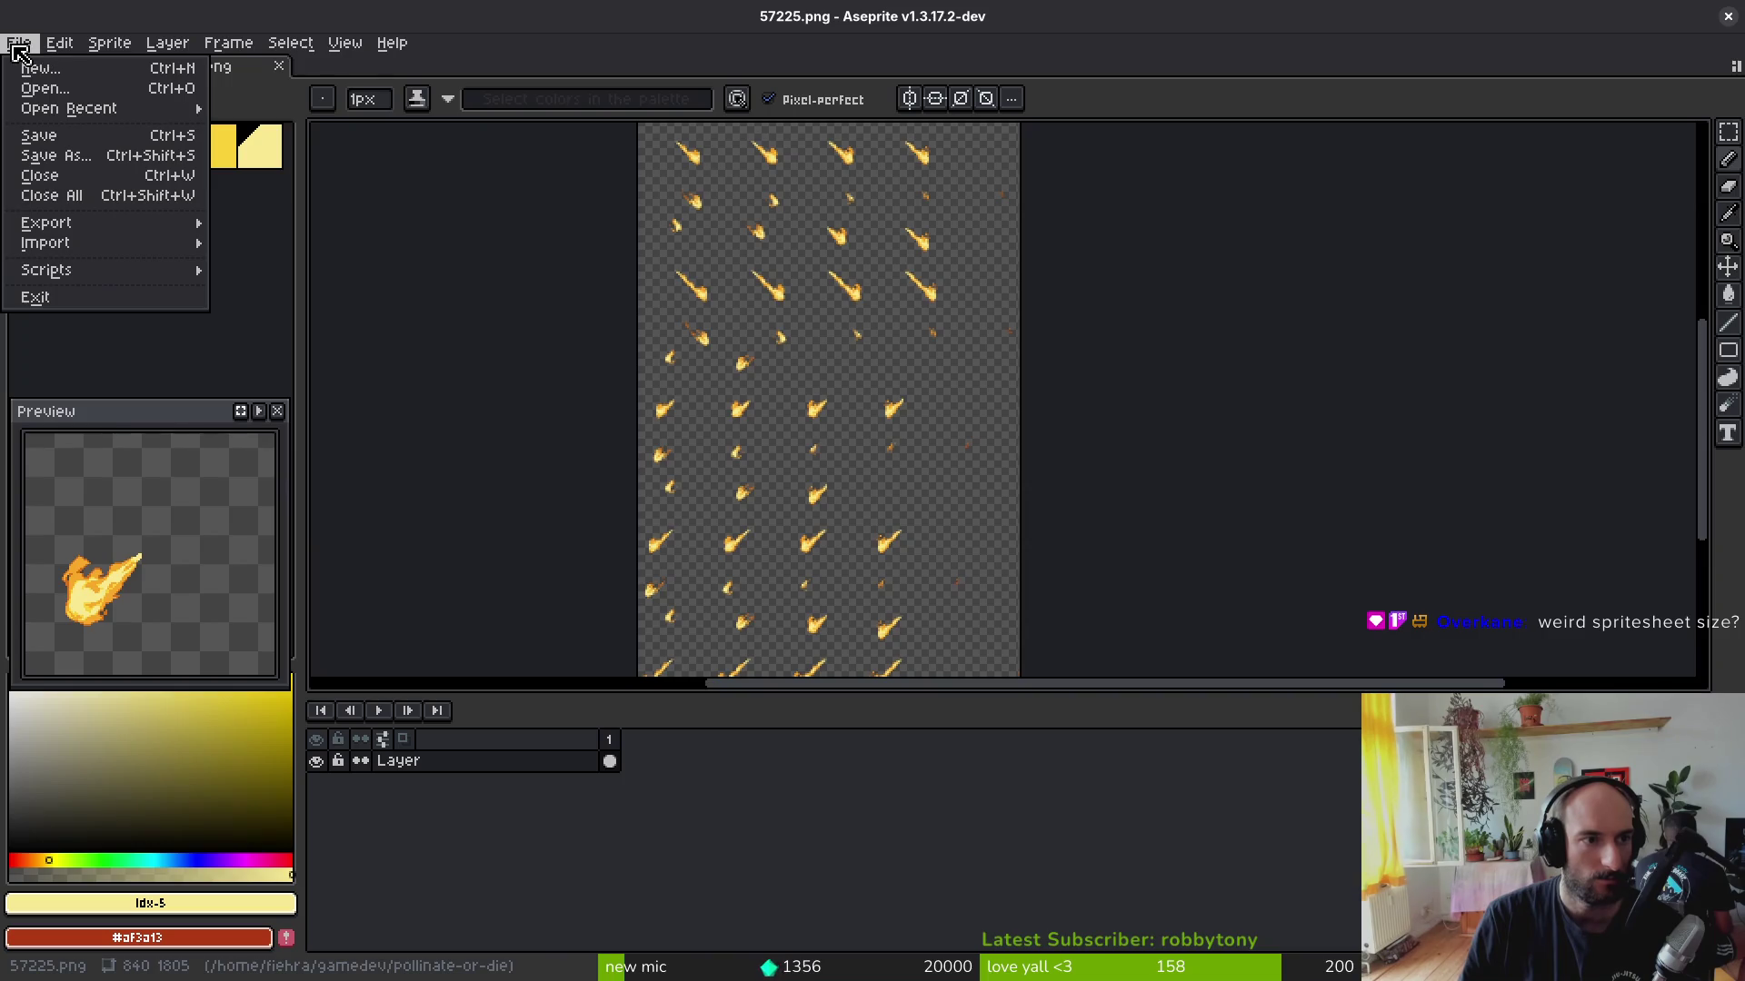
pyautogui.moveTo(45, 243)
pyautogui.click(302, 243)
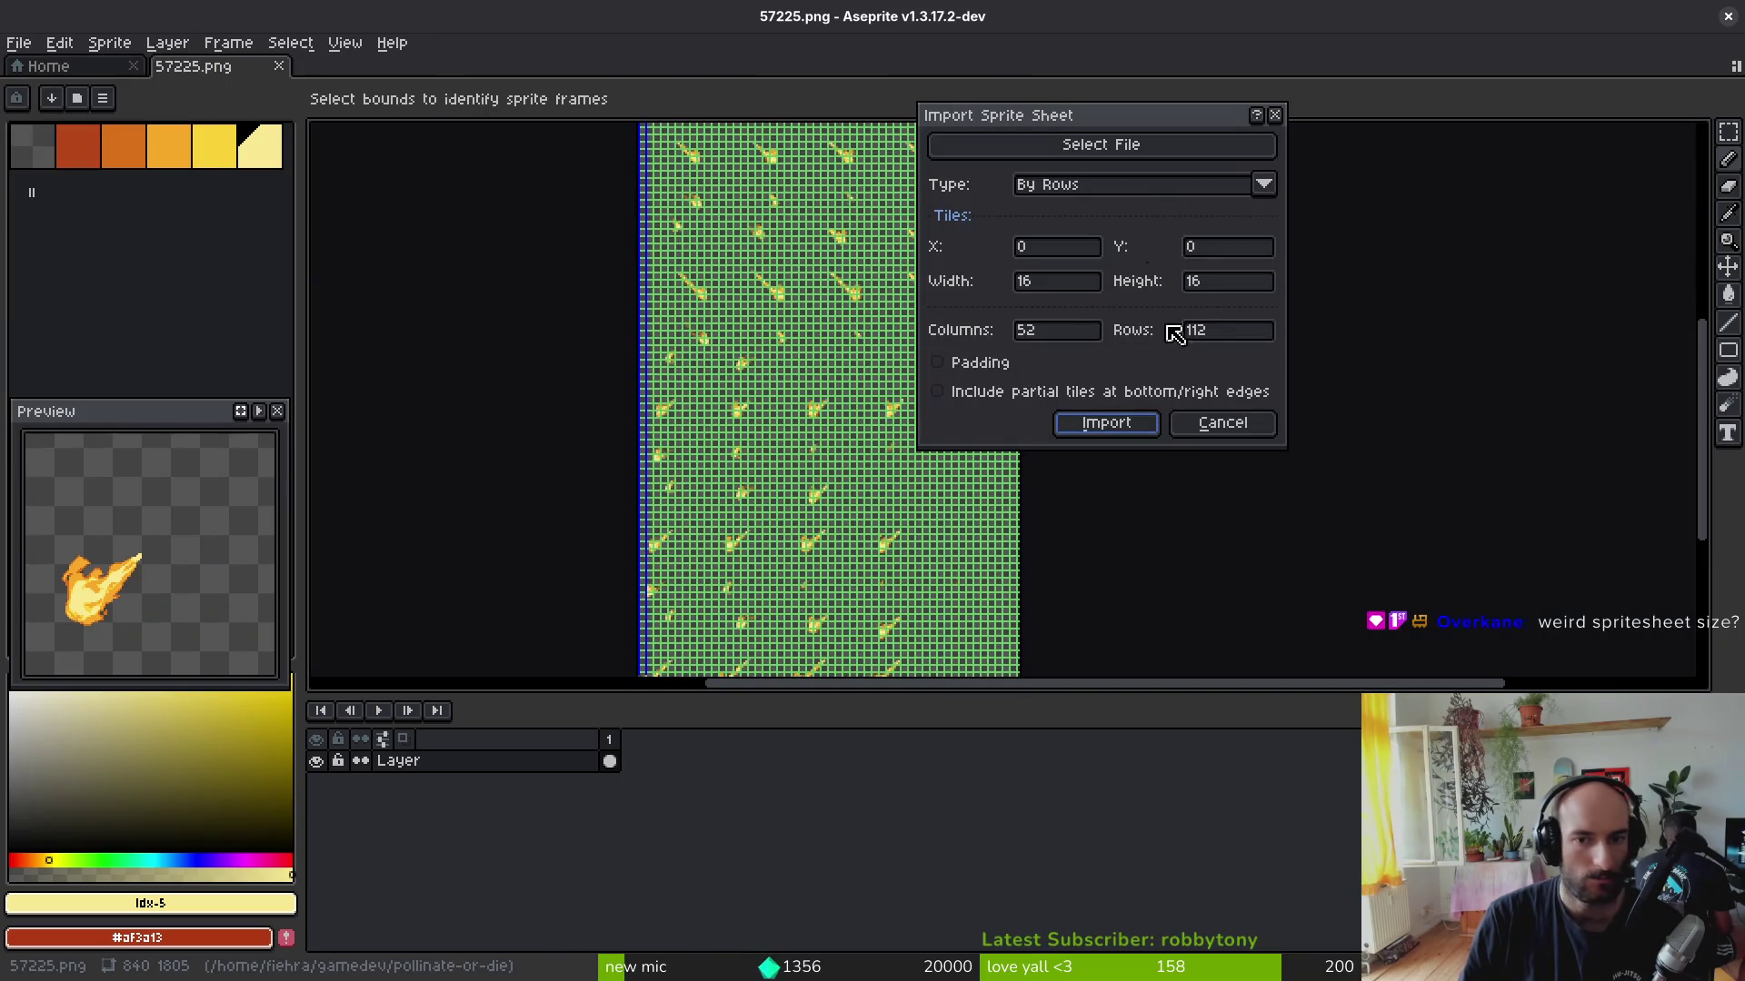
# Step: Select the Downloads copy of 57225.png as the sprite sheet to import
pyautogui.click(1137, 147)
pyautogui.click(244, 154)
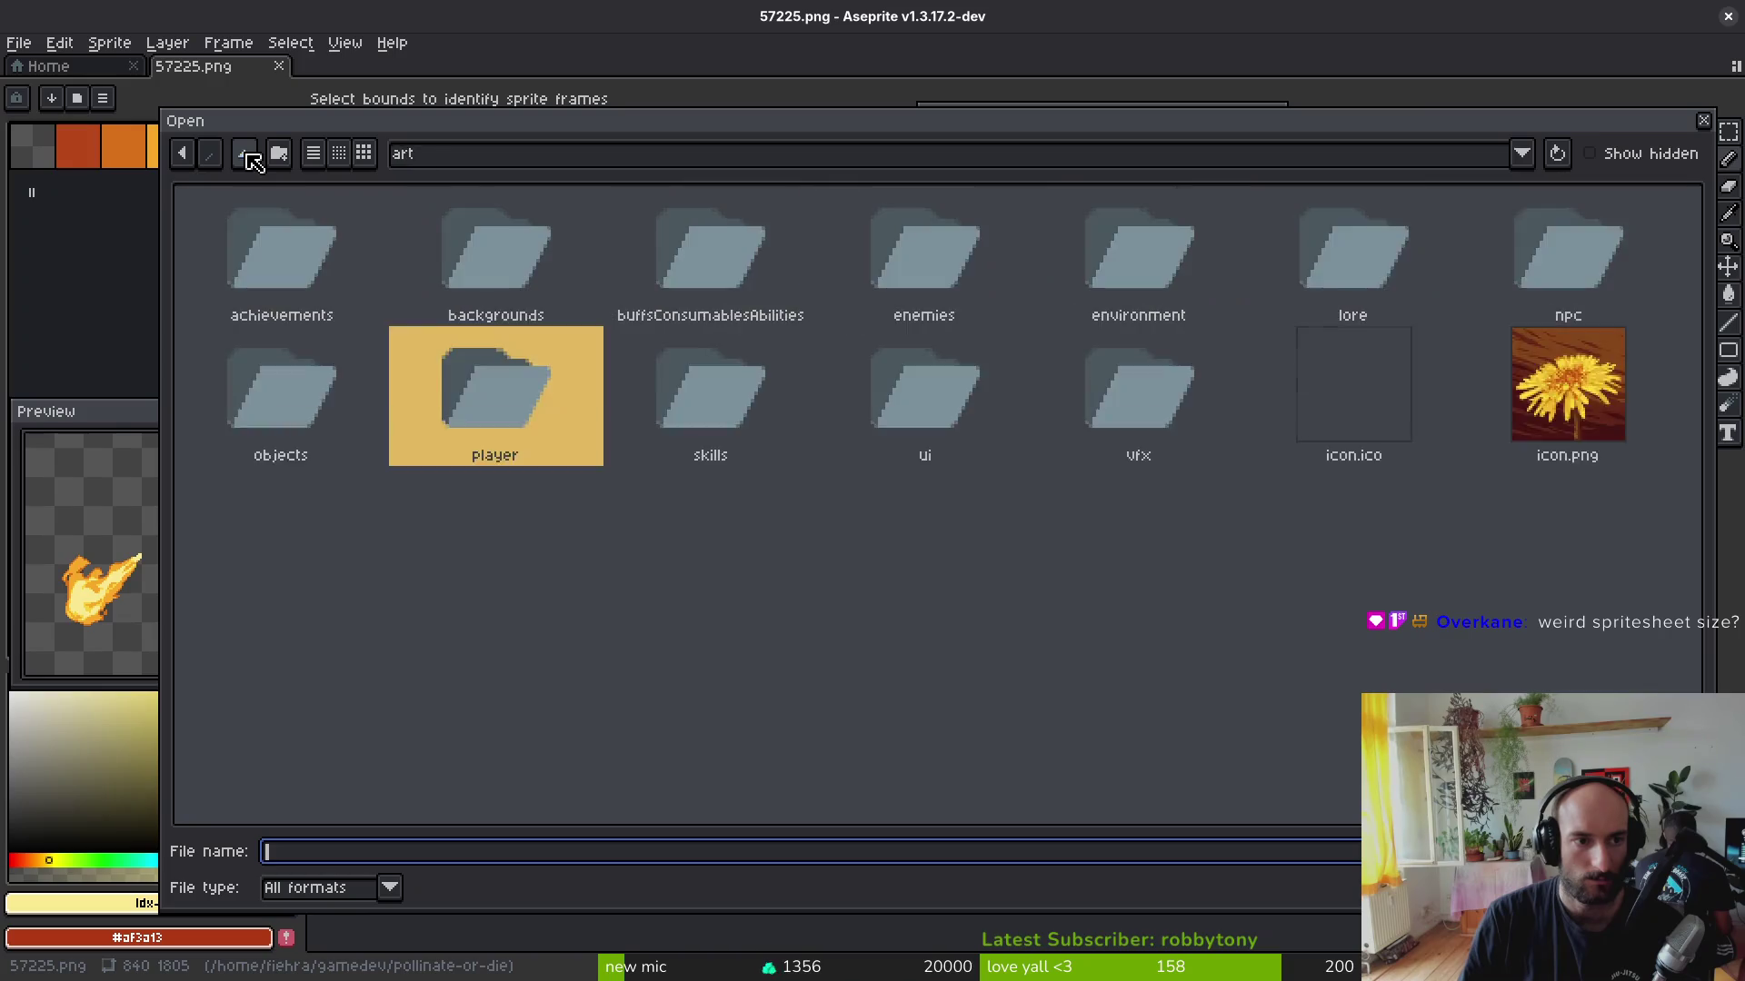
pyautogui.click(244, 155)
pyautogui.doubleClick(351, 283)
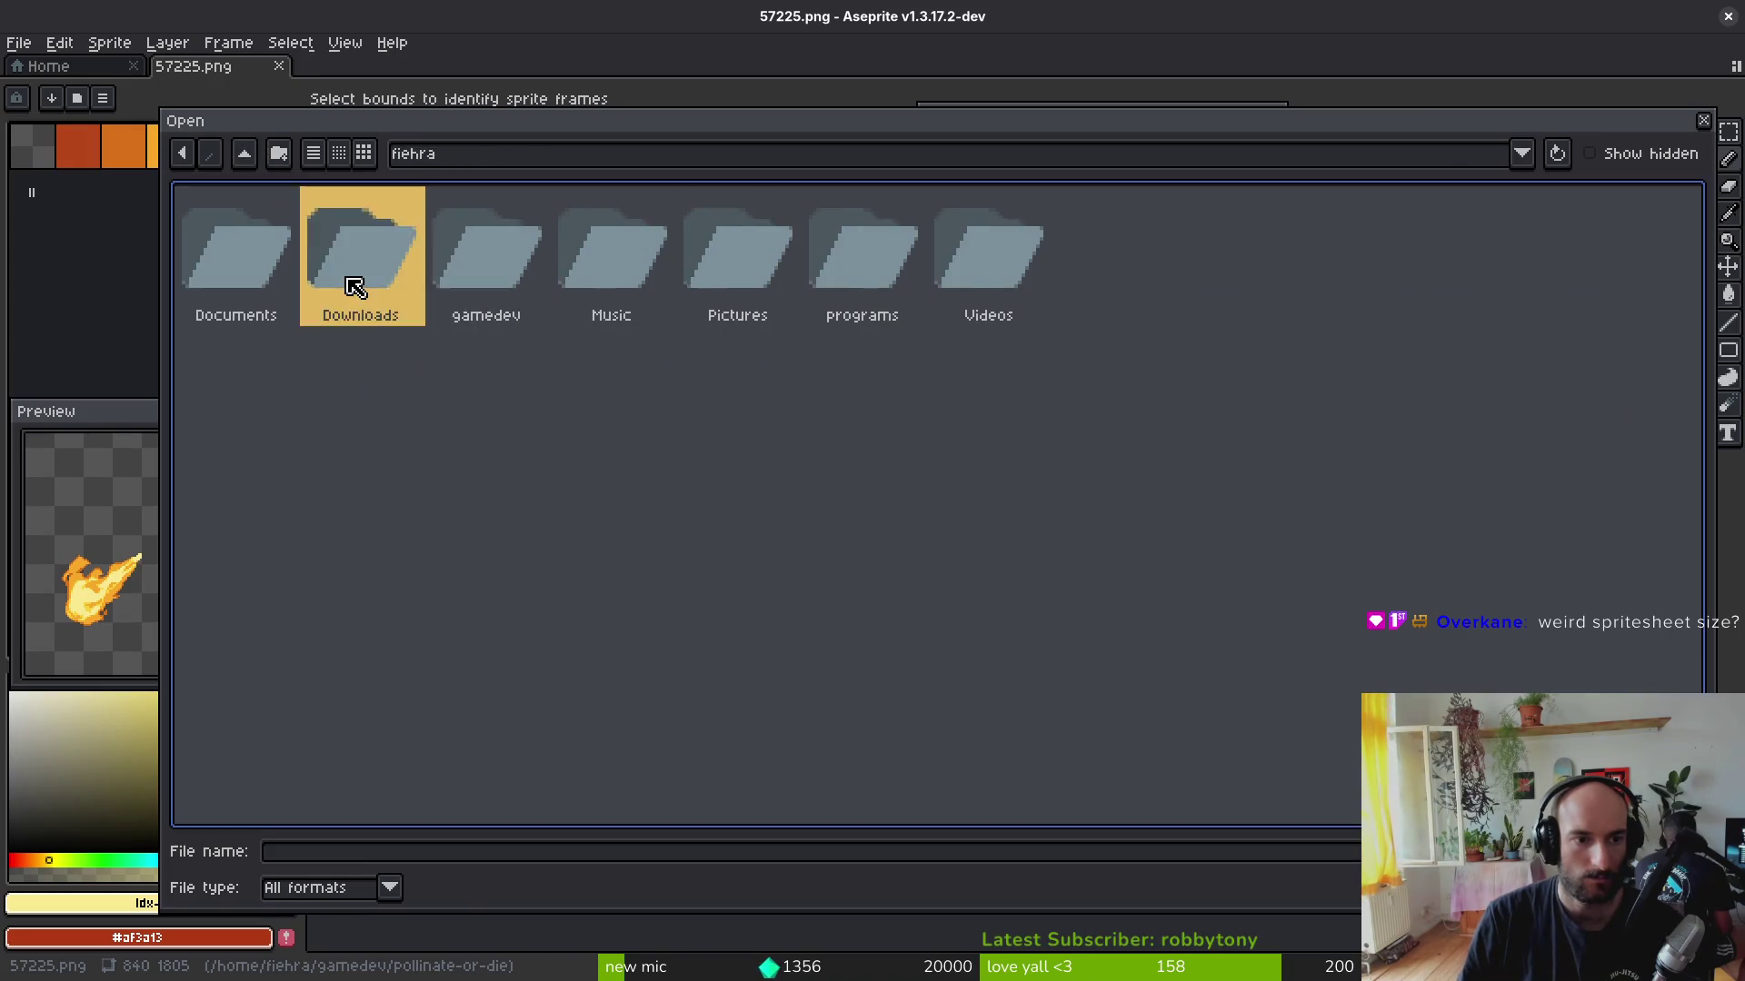
pyautogui.click(850, 480)
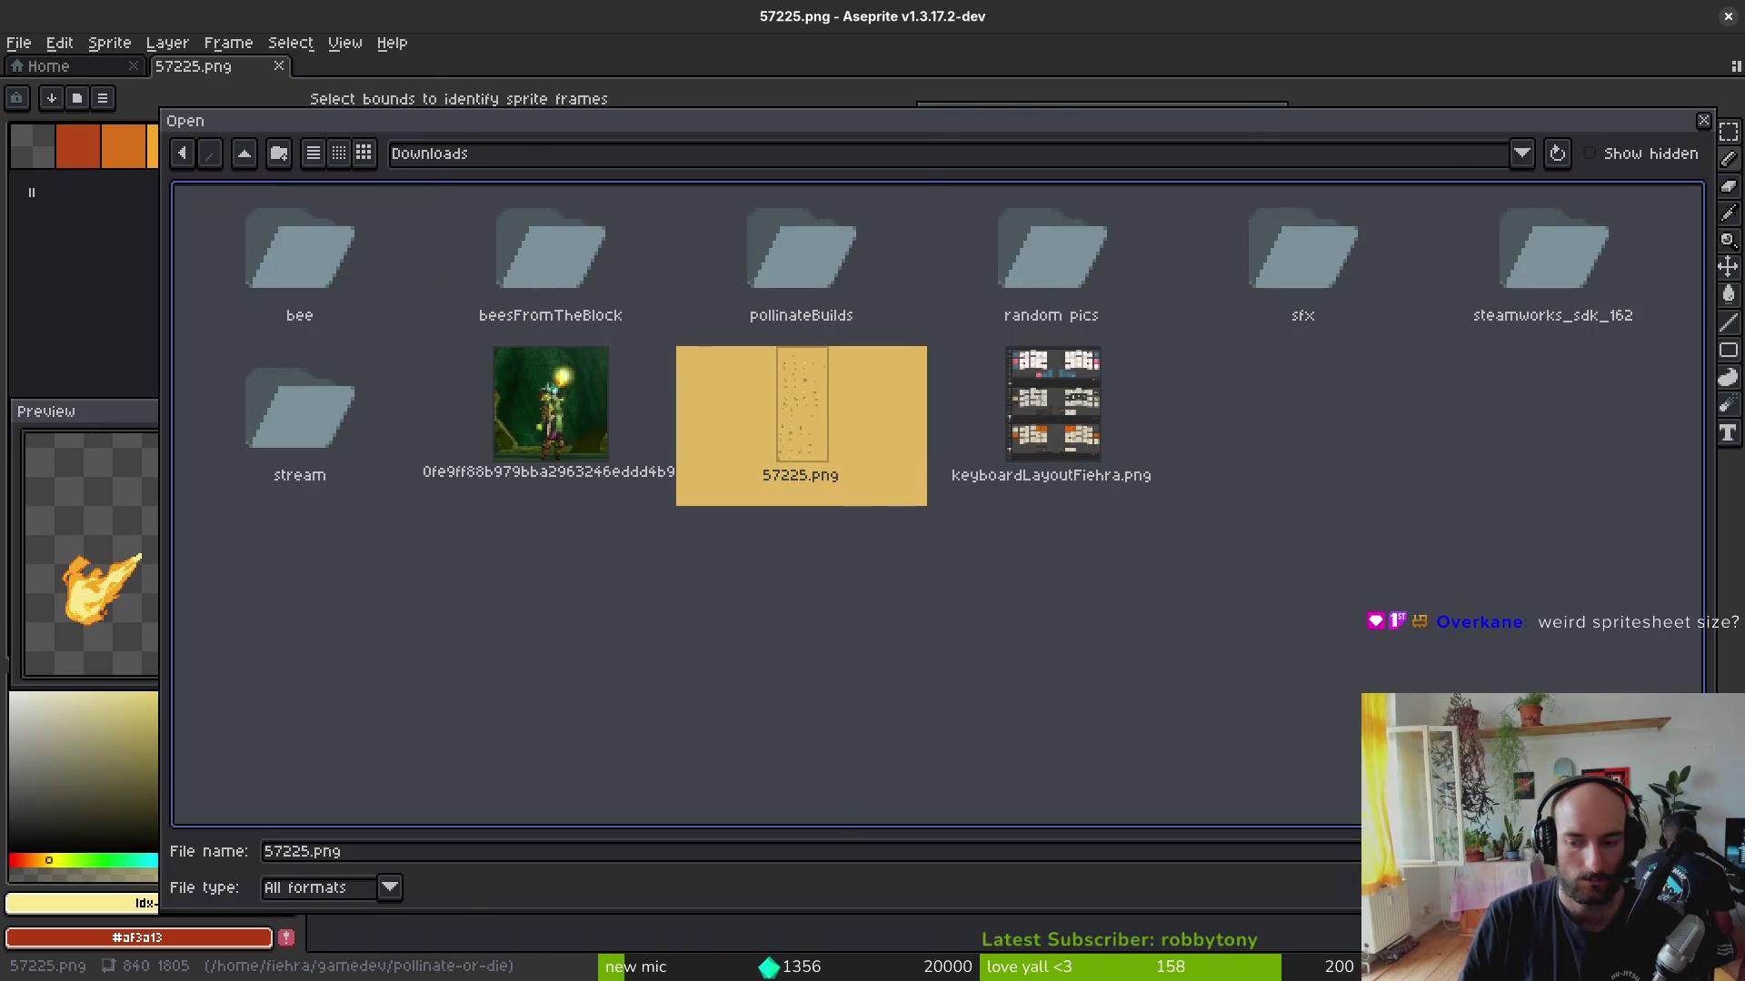
pyautogui.doubleClick(868, 488)
pyautogui.scroll(2, 842, 430)
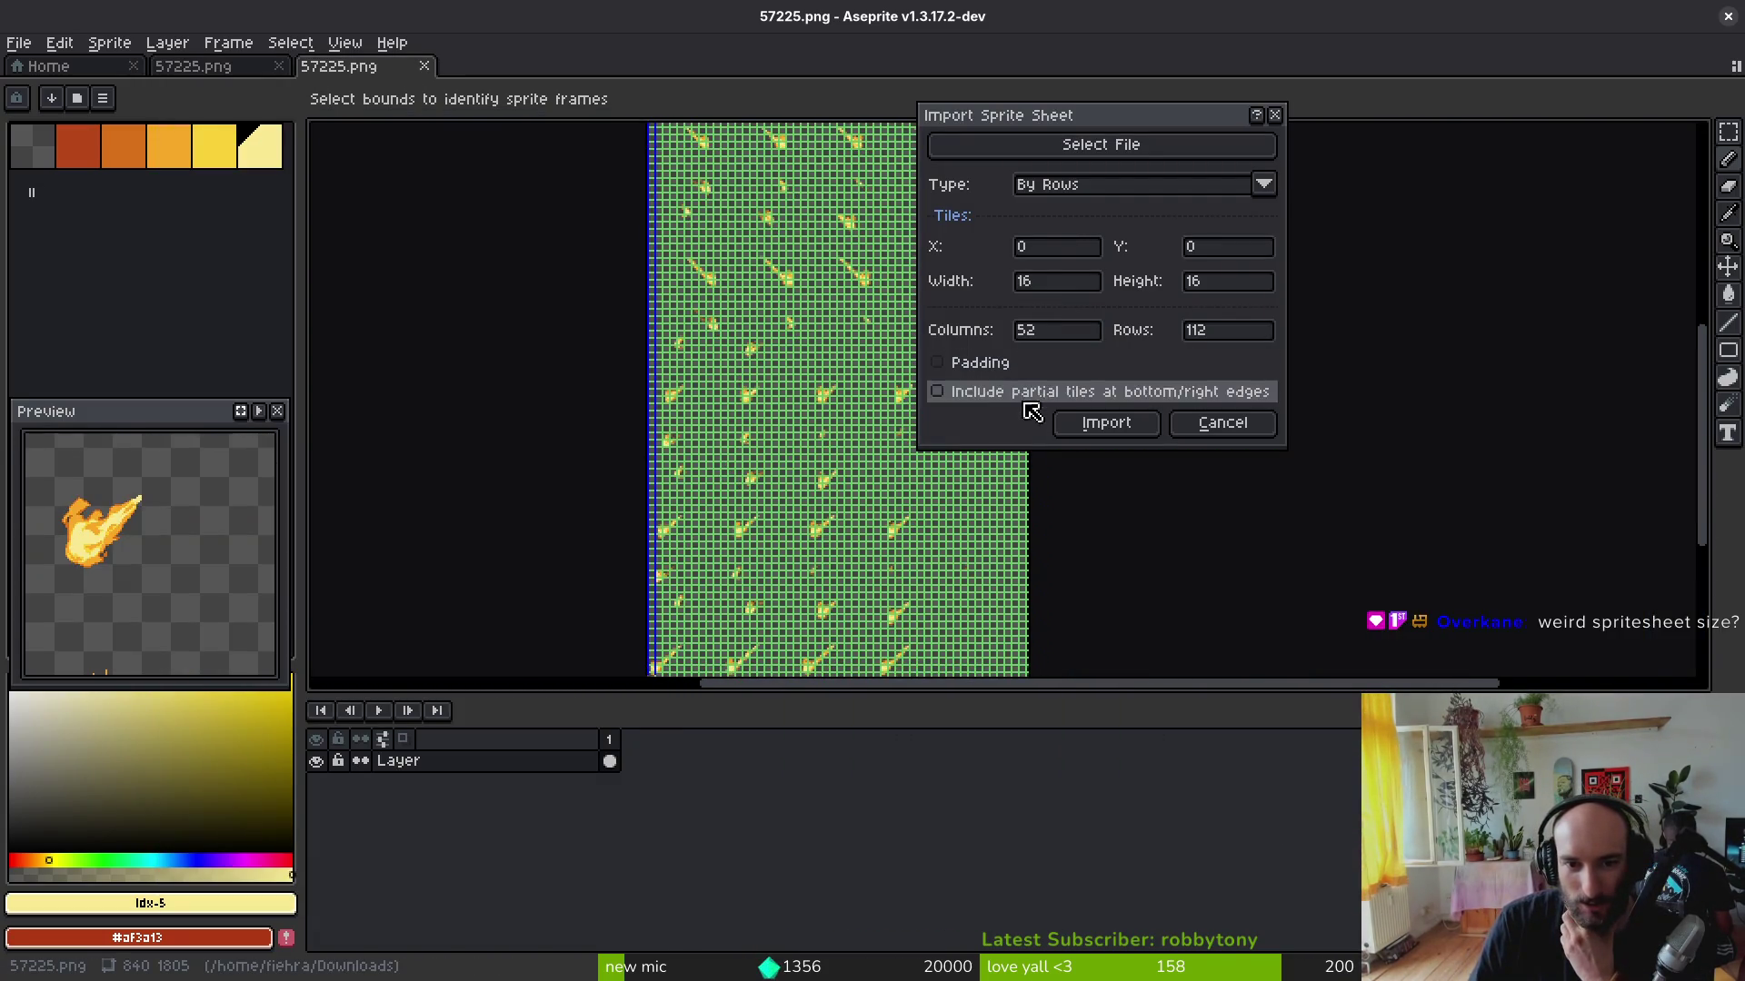
pyautogui.scroll(2, 670, 301)
pyautogui.scroll(2, 741, 409)
pyautogui.scroll(-3, 684, 495)
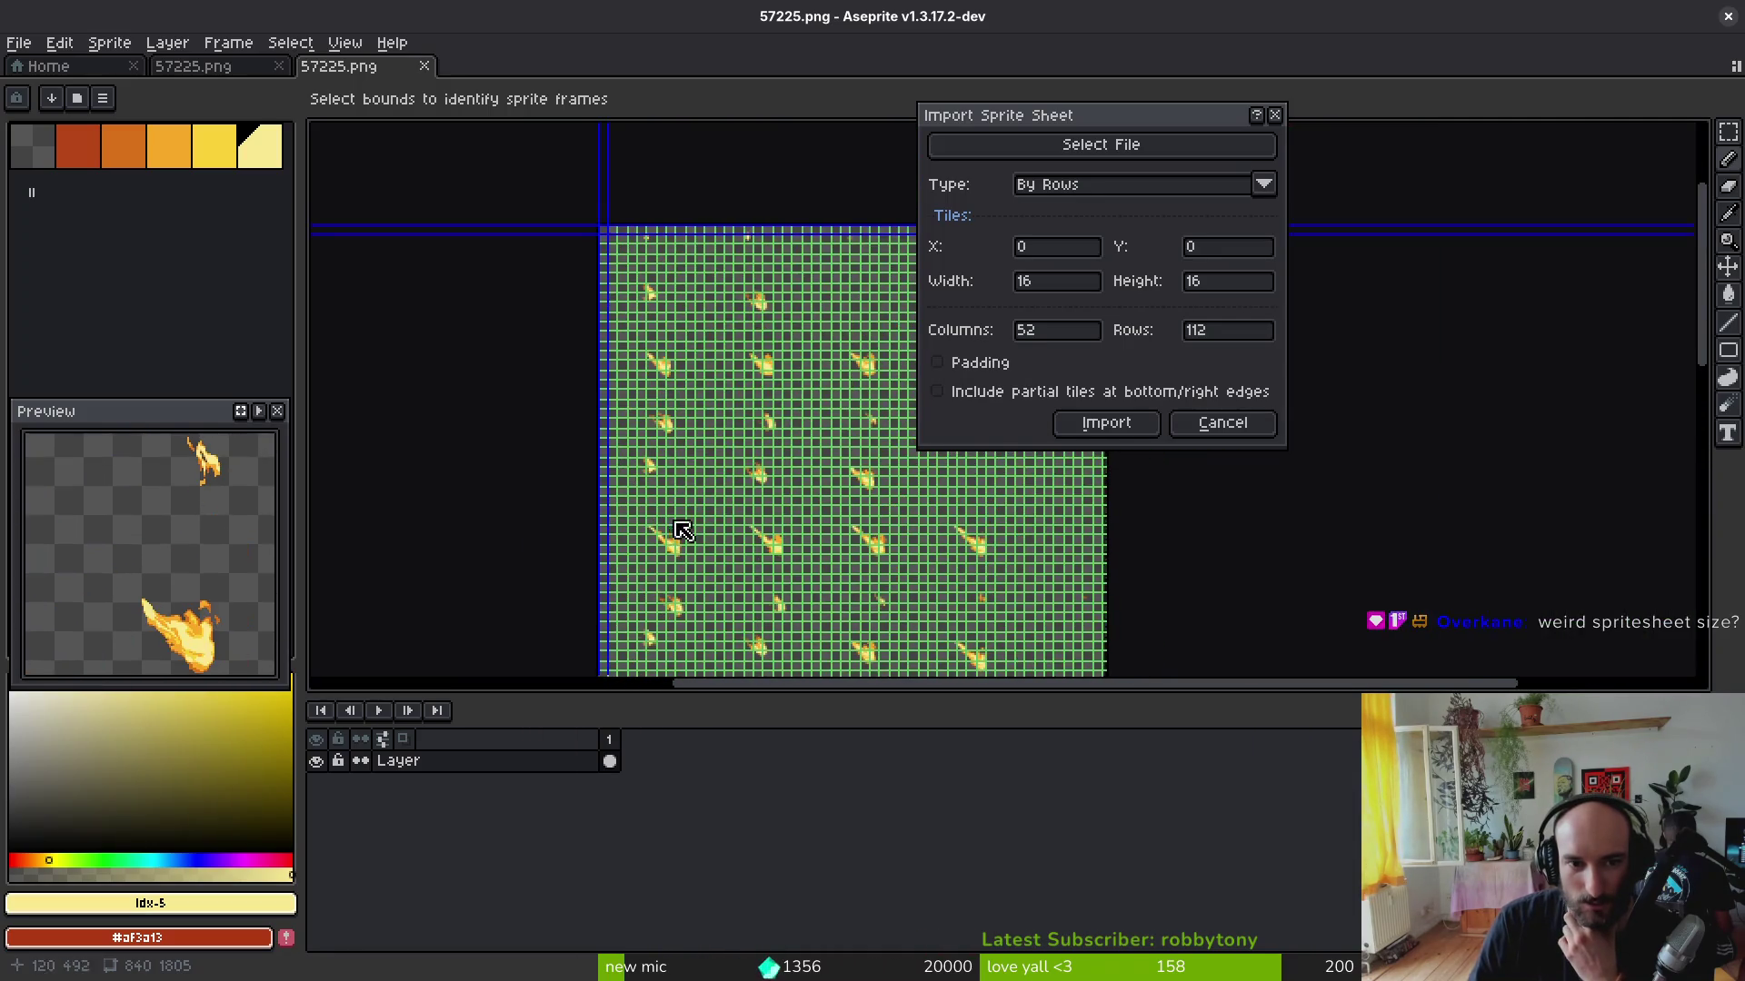
# Step: Keep the by-rows layout and set the import grid to 5 columns, checking the flame cells
pyautogui.click(1137, 188)
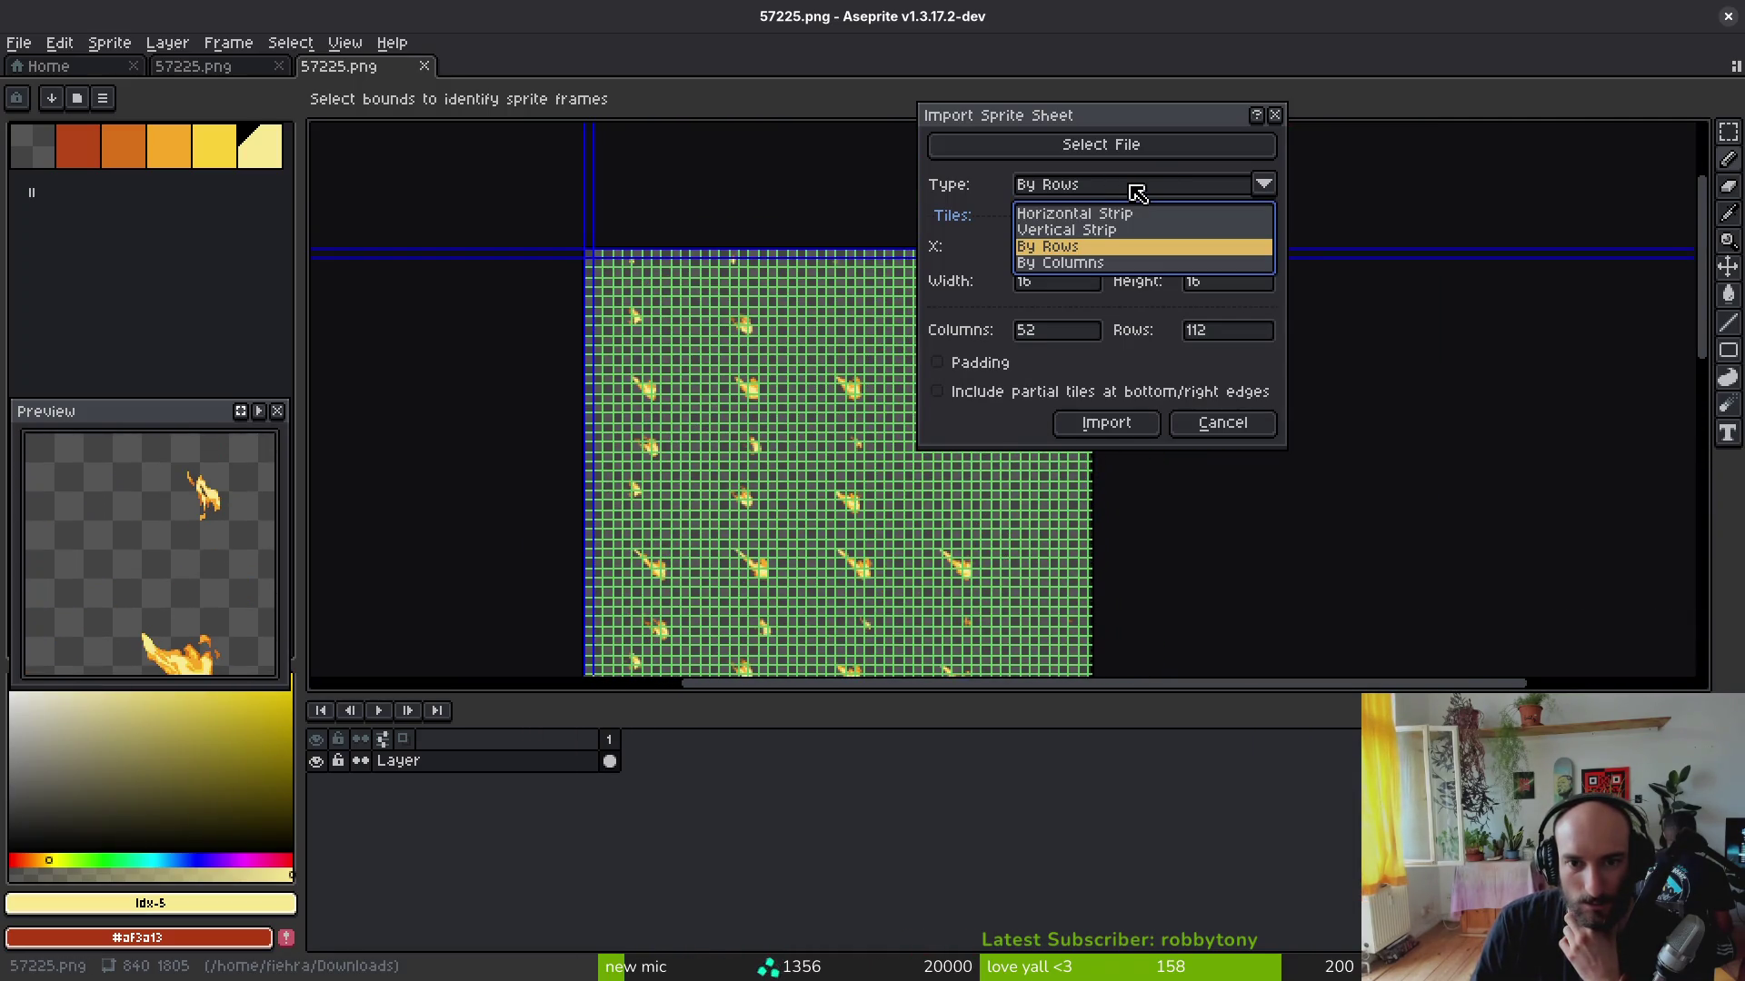
pyautogui.click(1145, 254)
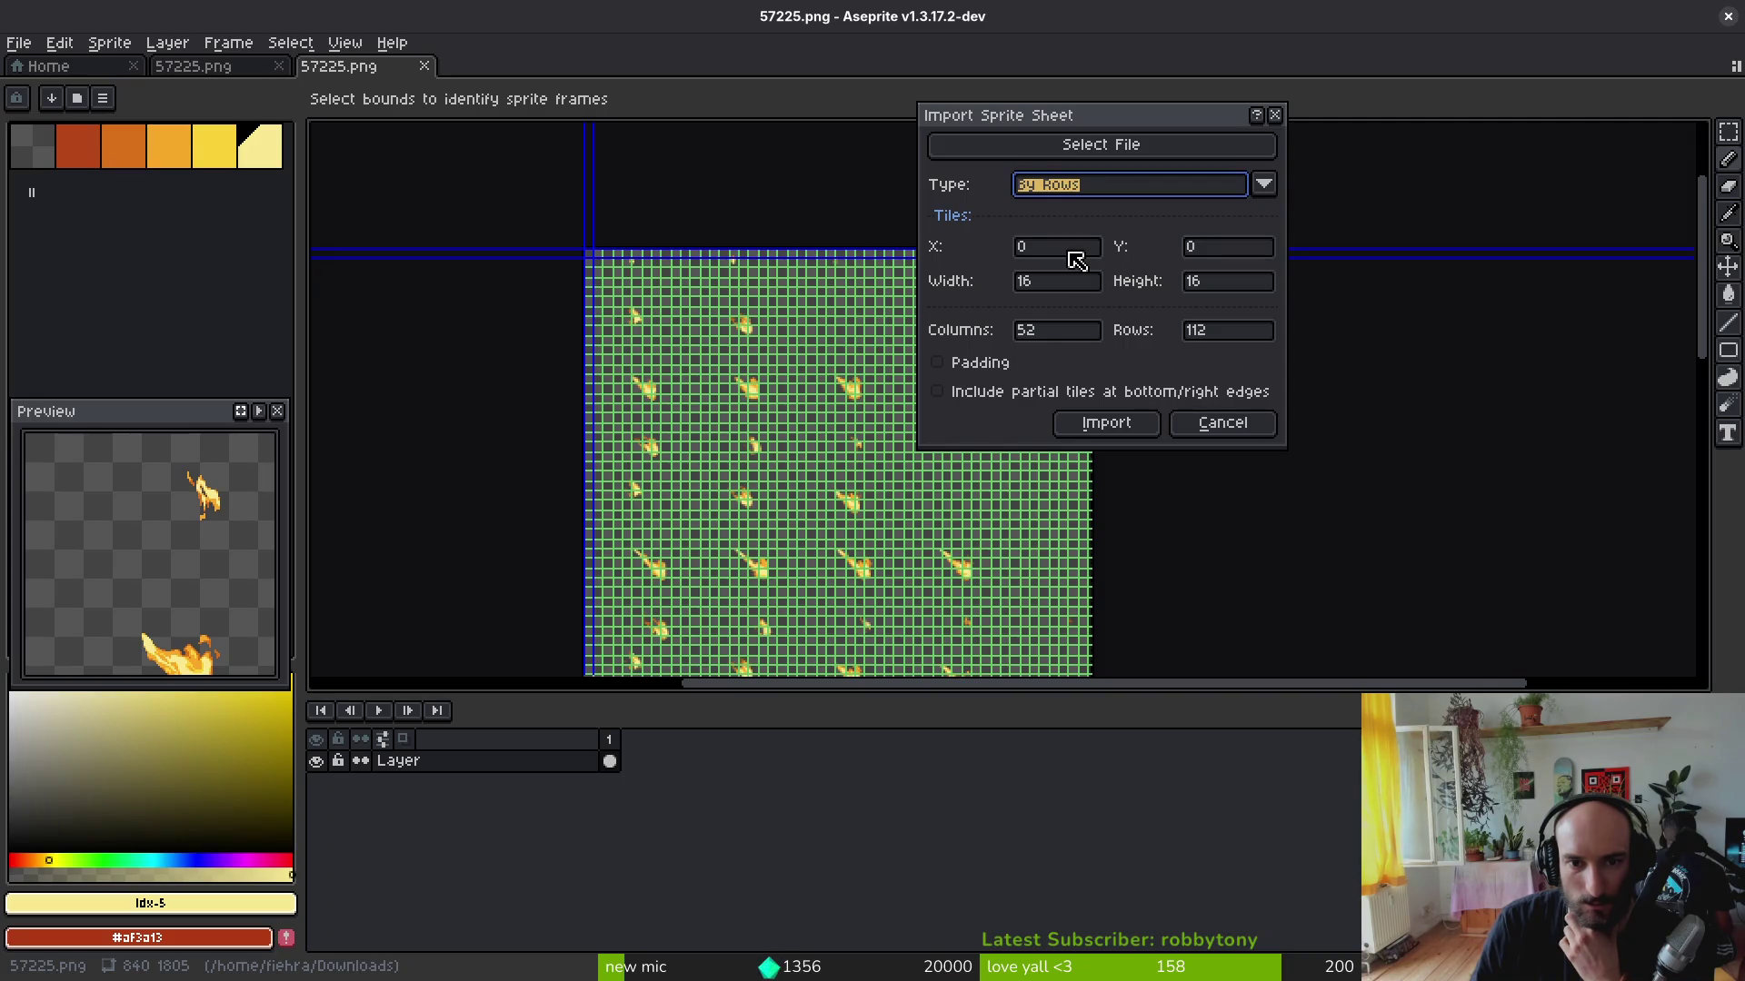
pyautogui.click(1094, 329)
pyautogui.press('BackSpace')
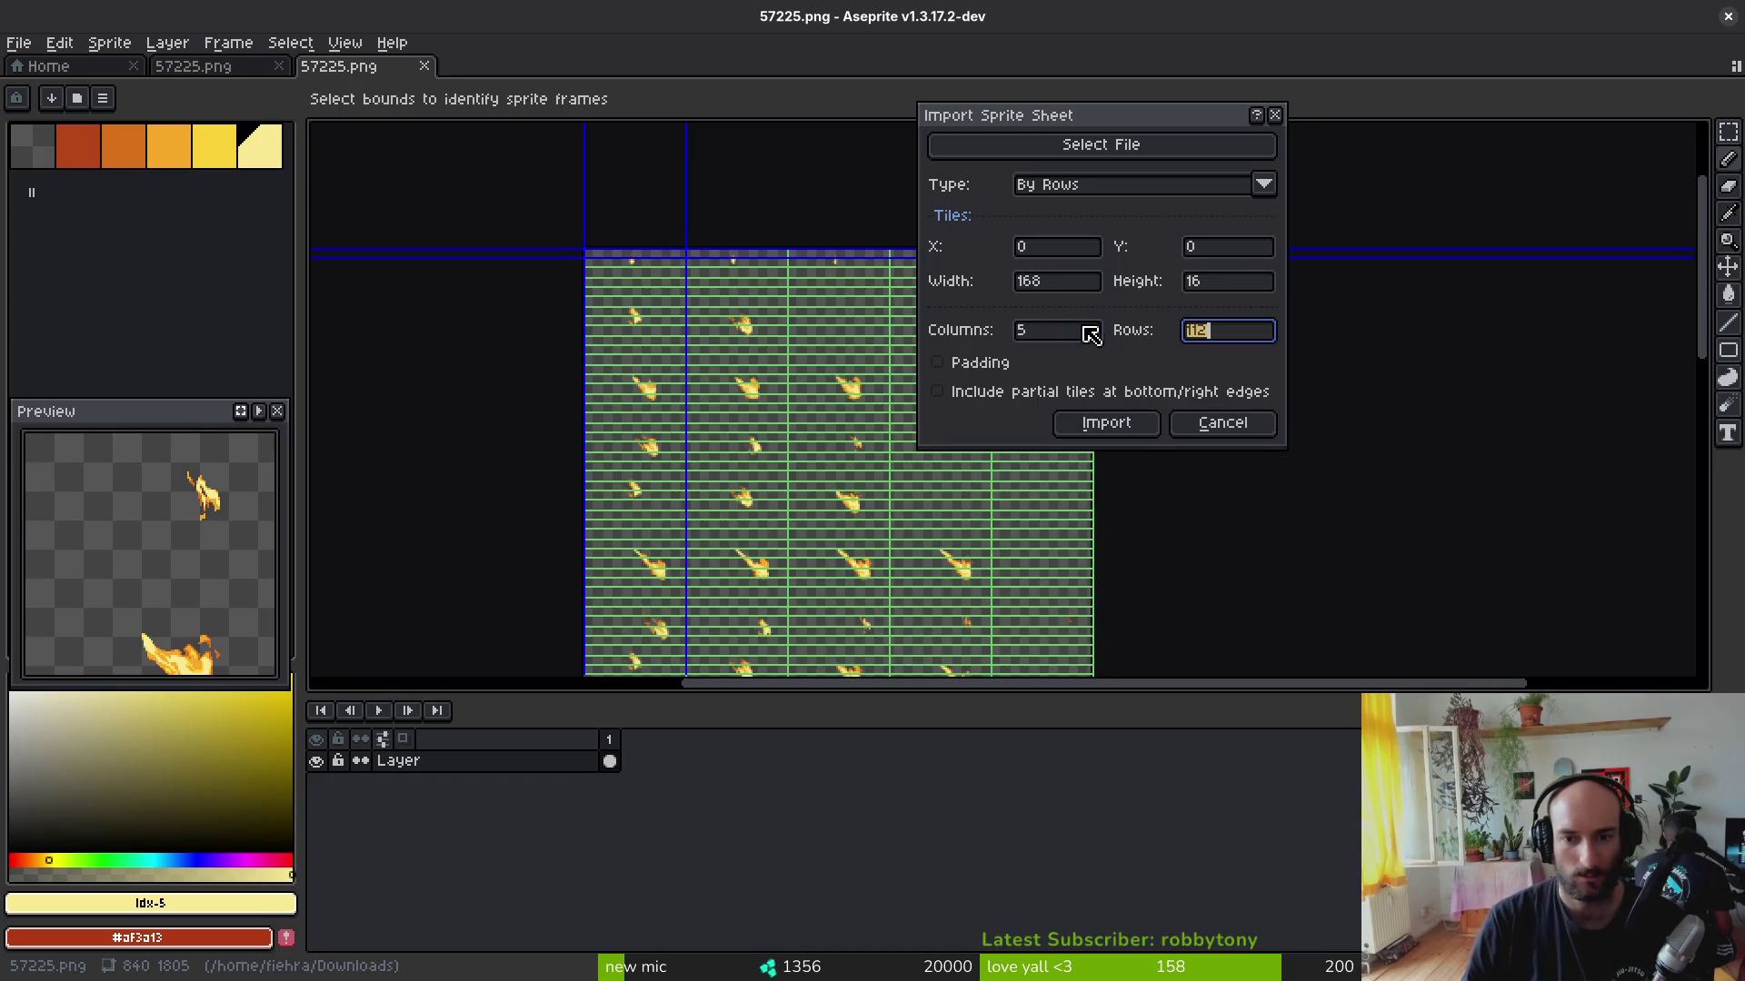
pyautogui.write('10')
pyautogui.press('BackSpace')
pyautogui.press('BackSpace')
pyautogui.write('20')
pyautogui.moveTo(707, 508)
pyautogui.mouseDown()
pyautogui.moveTo(645, 451)
pyautogui.moveTo(623, 479)
pyautogui.mouseUp()
pyautogui.scroll(2, 701, 429)
pyautogui.scroll(1, 682, 440)
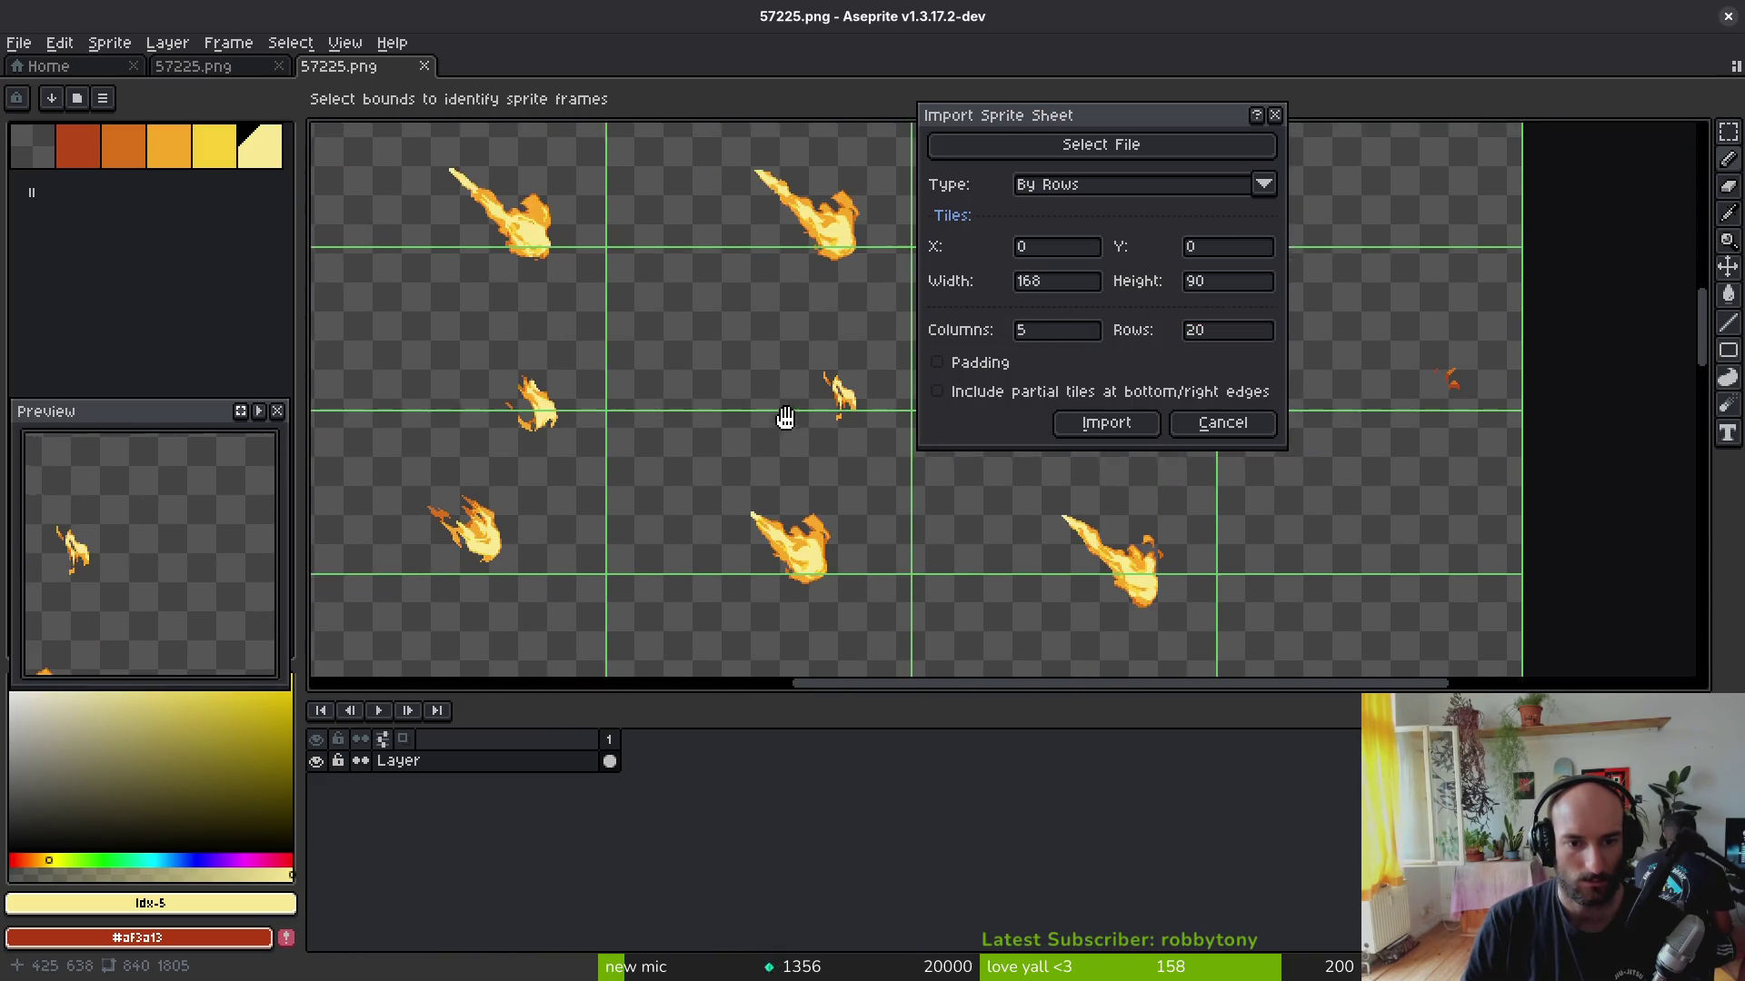
pyautogui.scroll(-2, 785, 417)
pyautogui.scroll(-1, 611, 449)
pyautogui.scroll(3, 558, 440)
pyautogui.scroll(-2, 563, 442)
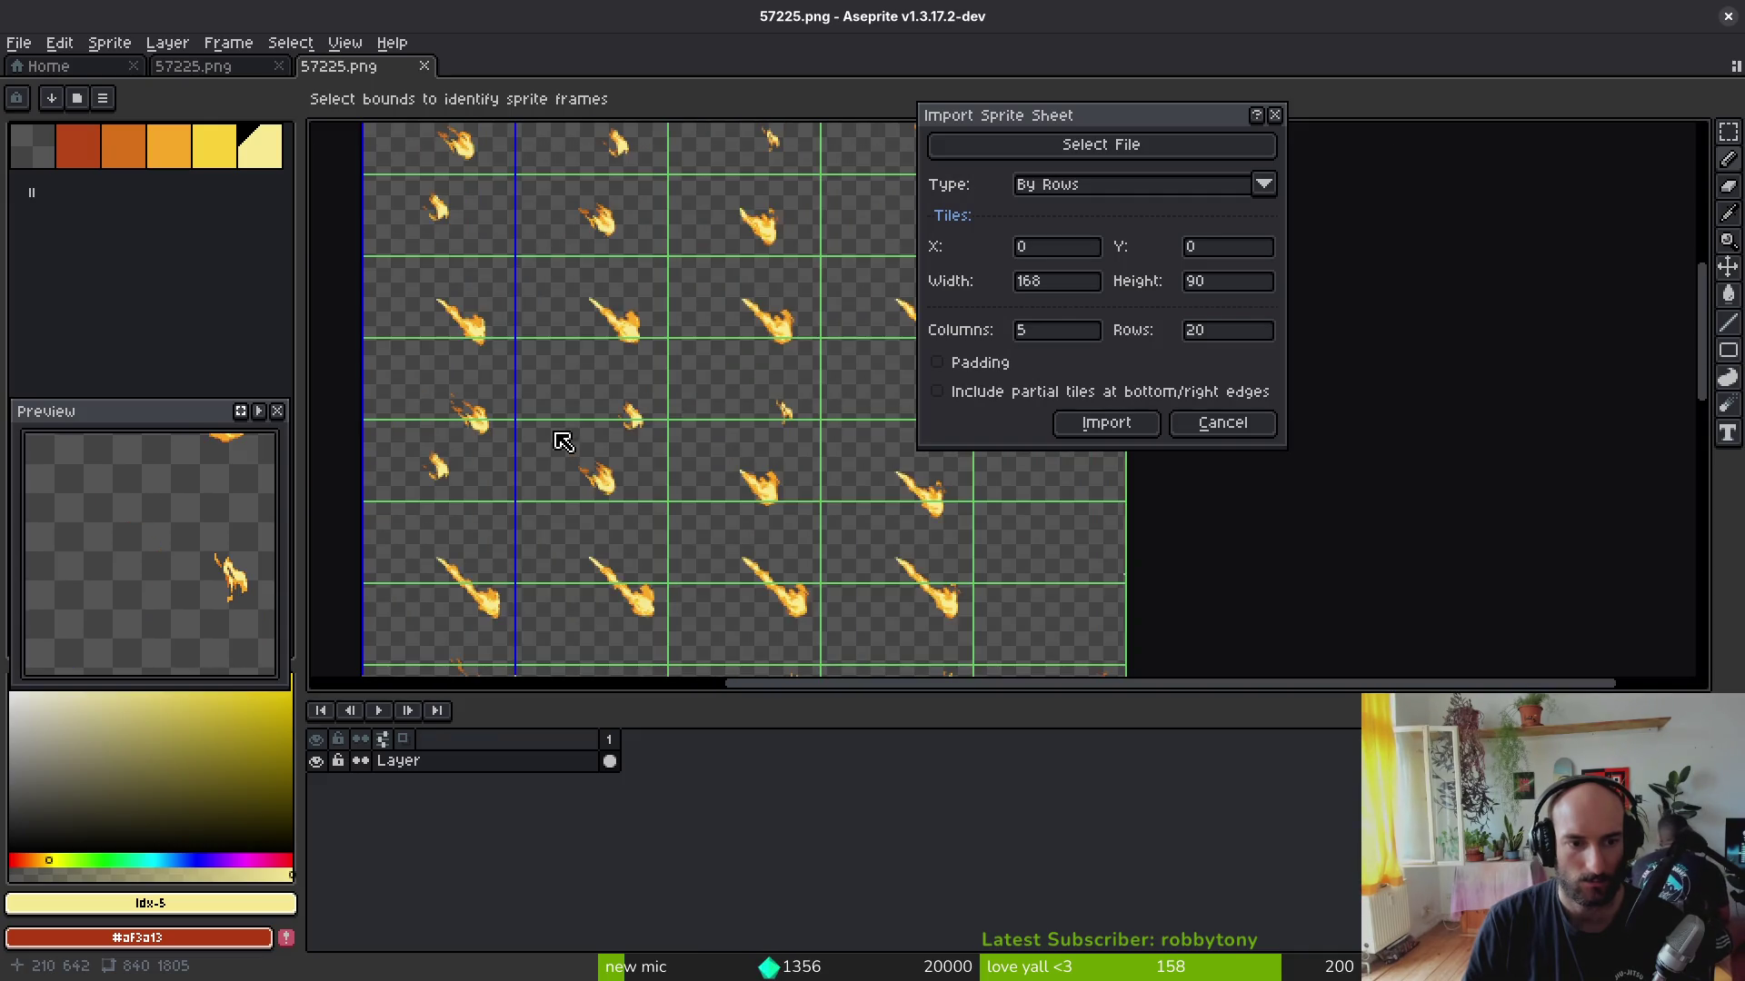
pyautogui.scroll(-2, 584, 429)
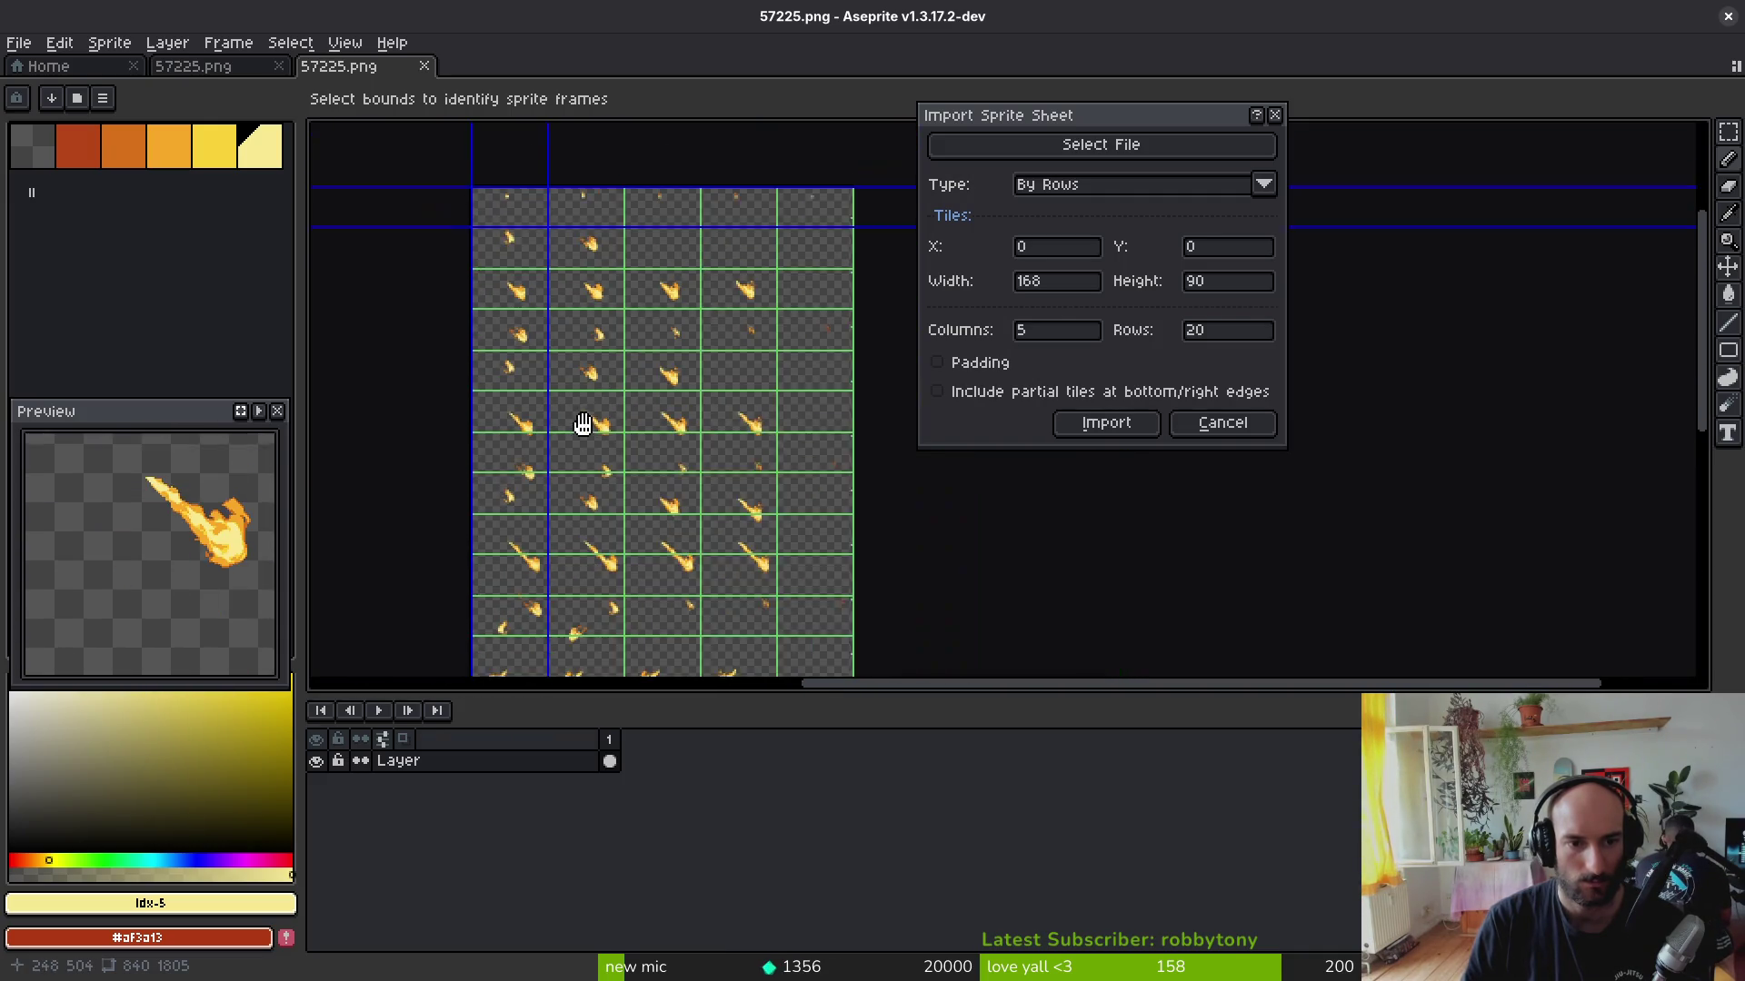
pyautogui.scroll(1, 595, 452)
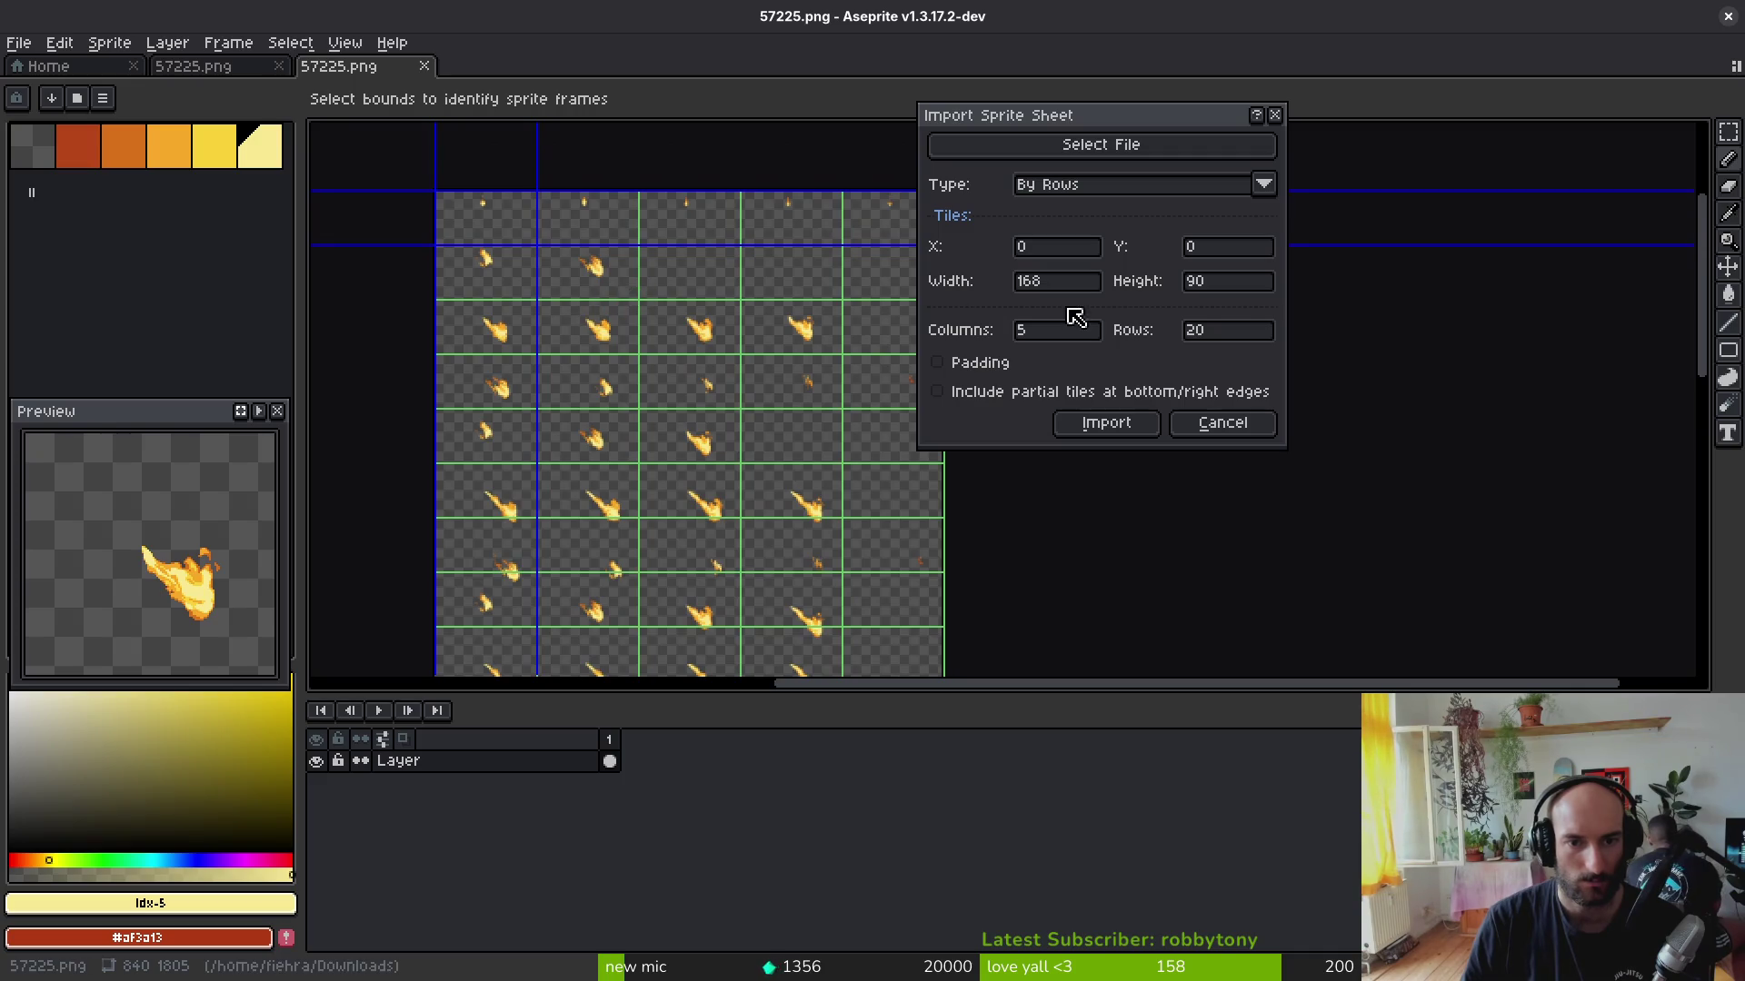
# Step: Set Rows to 19 for 168×95 tiles, inspect the grid, and confirm Import
pyautogui.click(1256, 333)
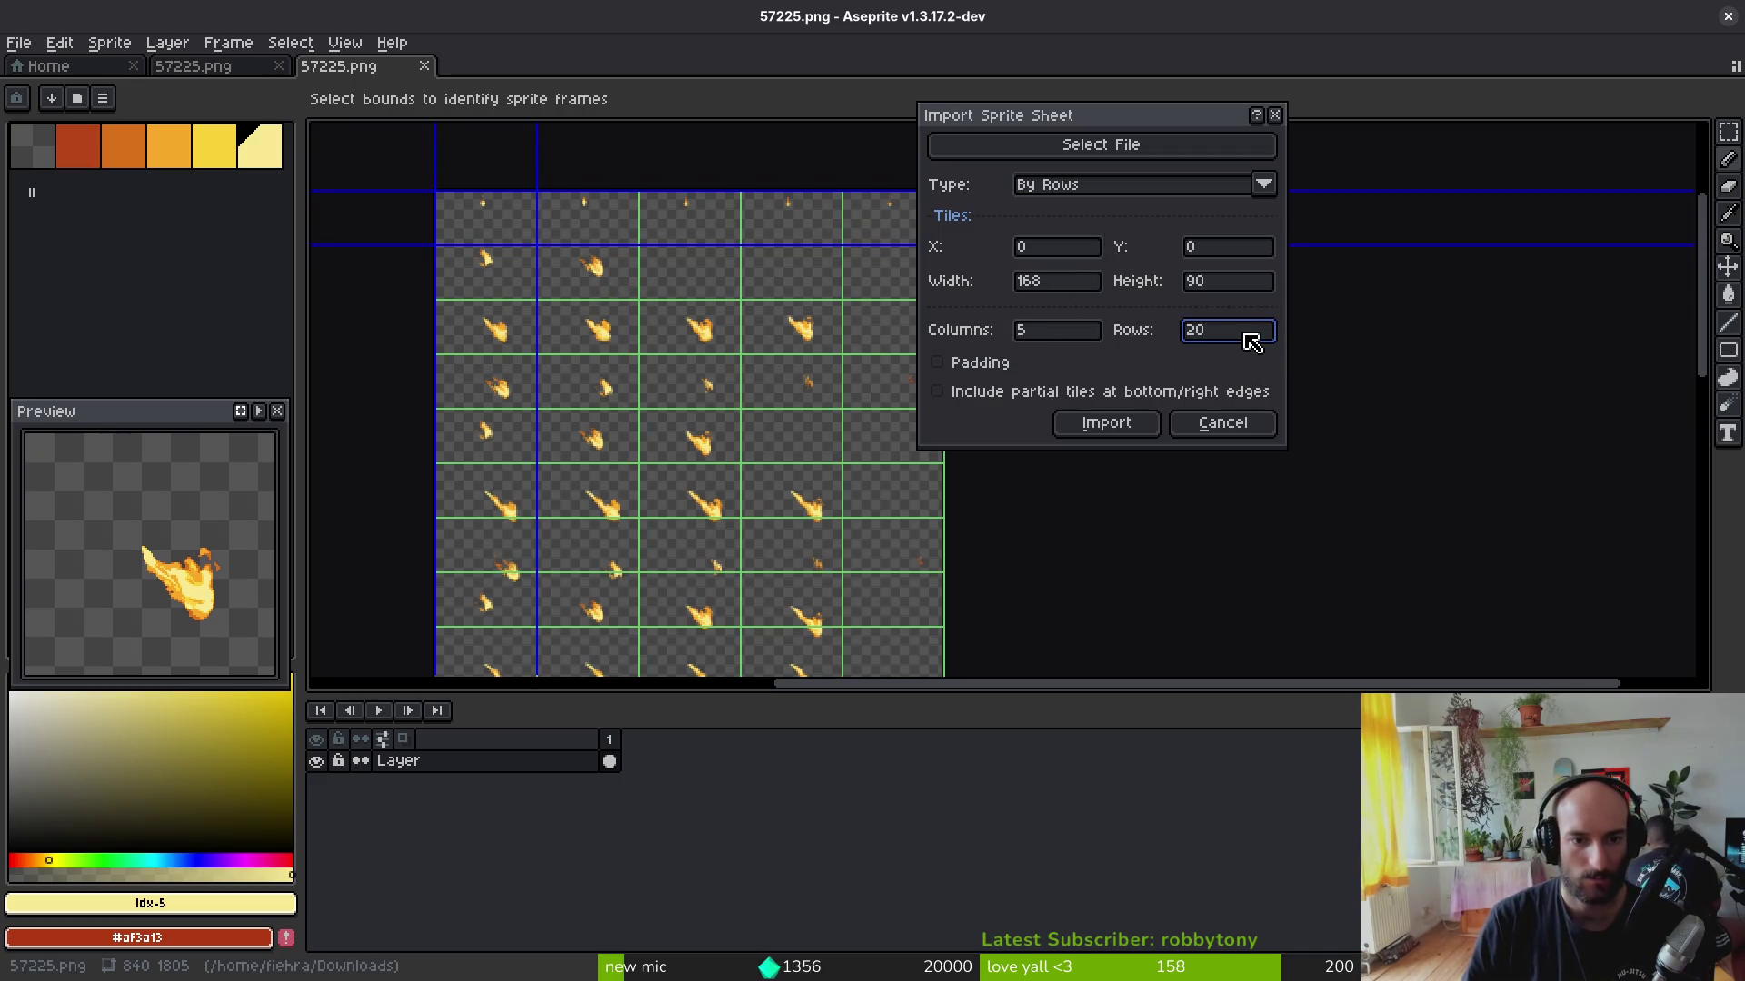
pyautogui.write('22')
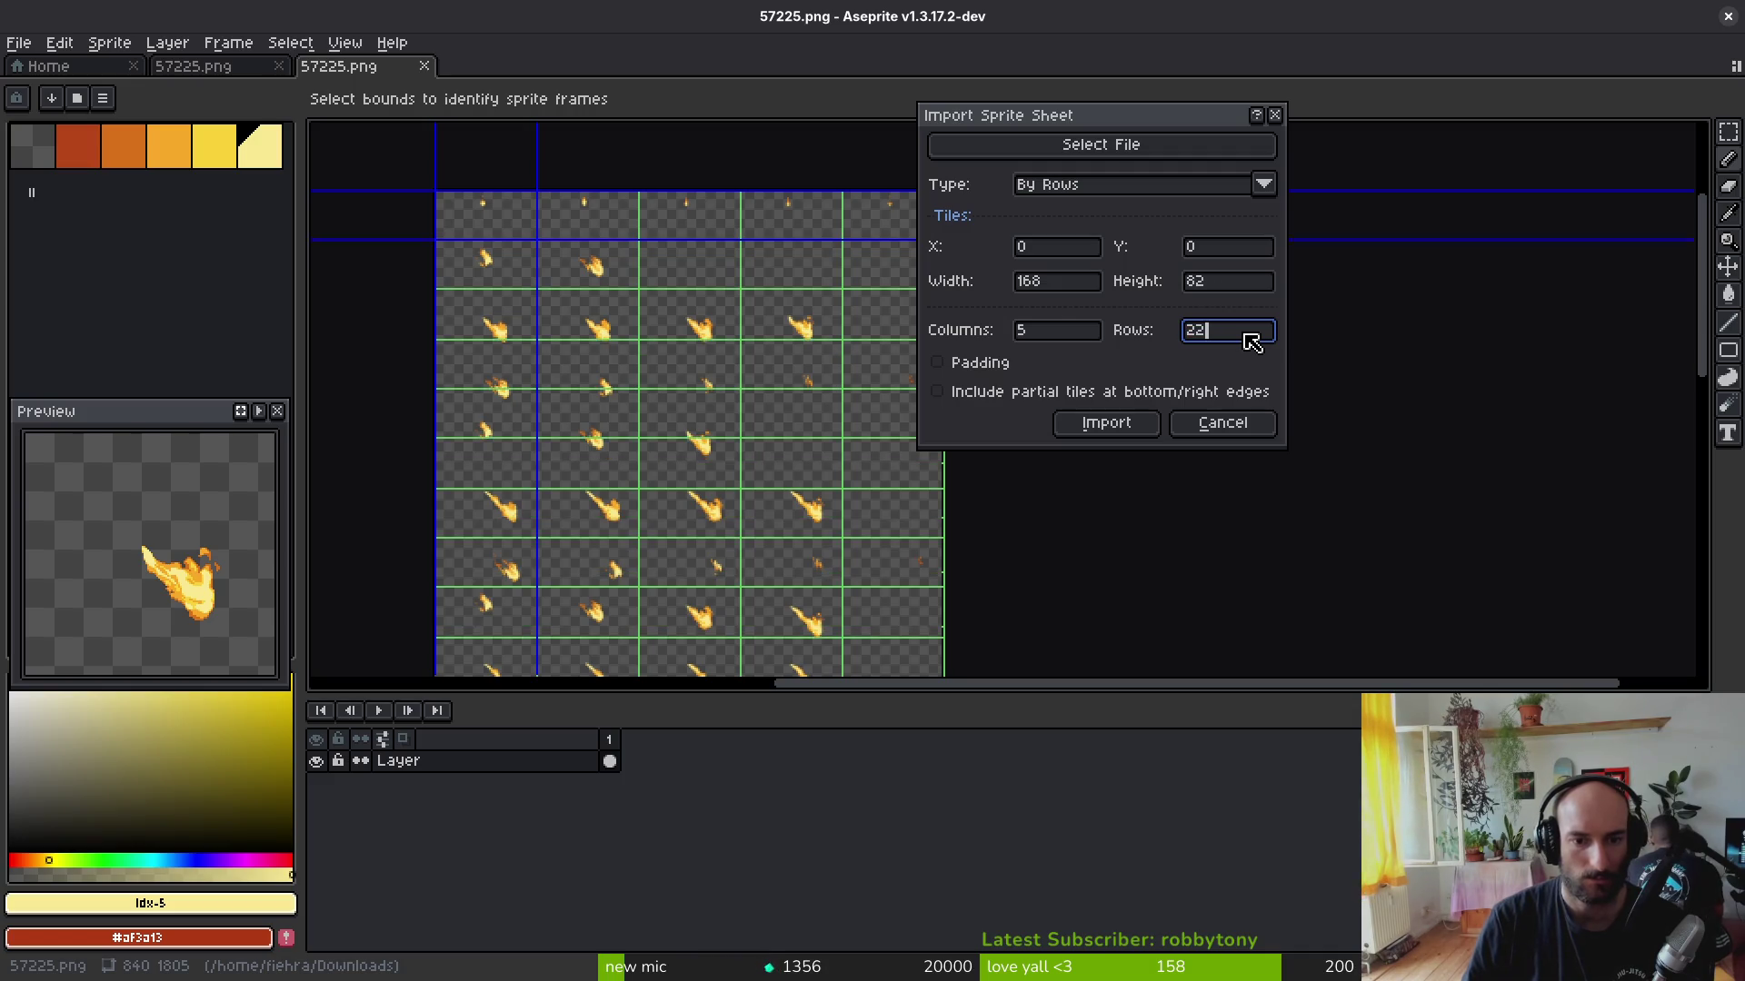
pyautogui.press('BackSpace')
pyautogui.write('6')
pyautogui.press('BackSpace')
pyautogui.write('7')
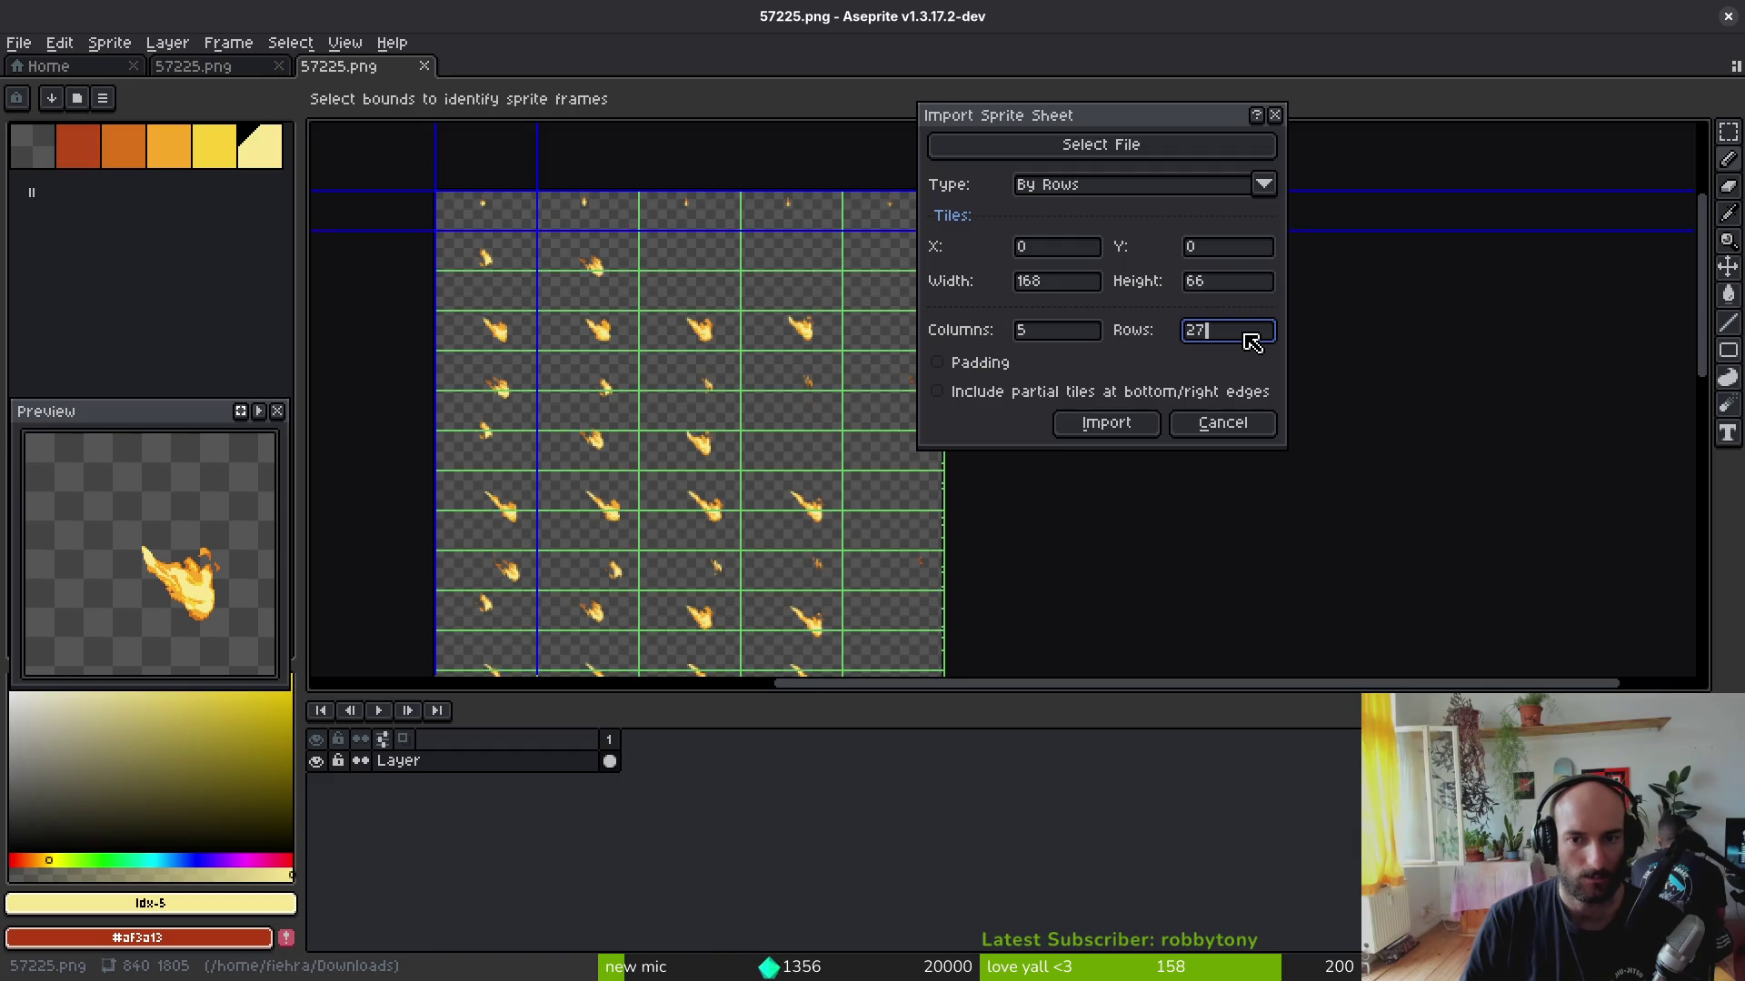
pyautogui.press('BackSpace')
pyautogui.press('BackSpace')
pyautogui.write('18')
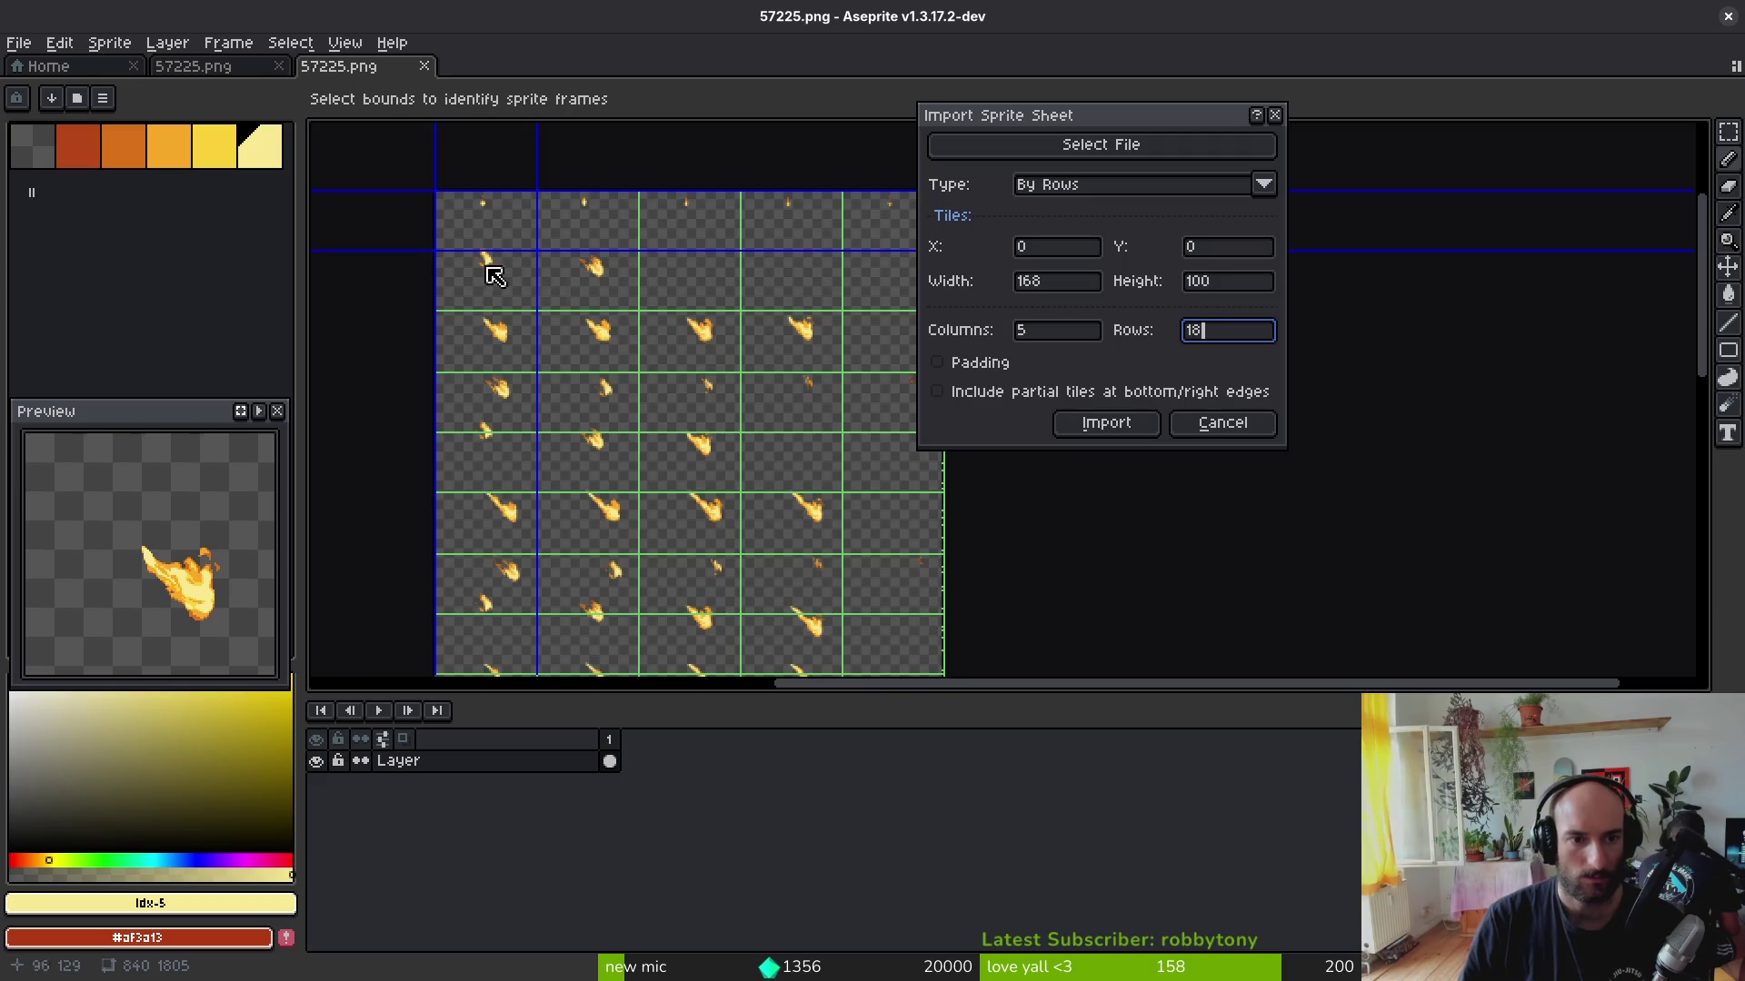
pyautogui.scroll(4, 494, 274)
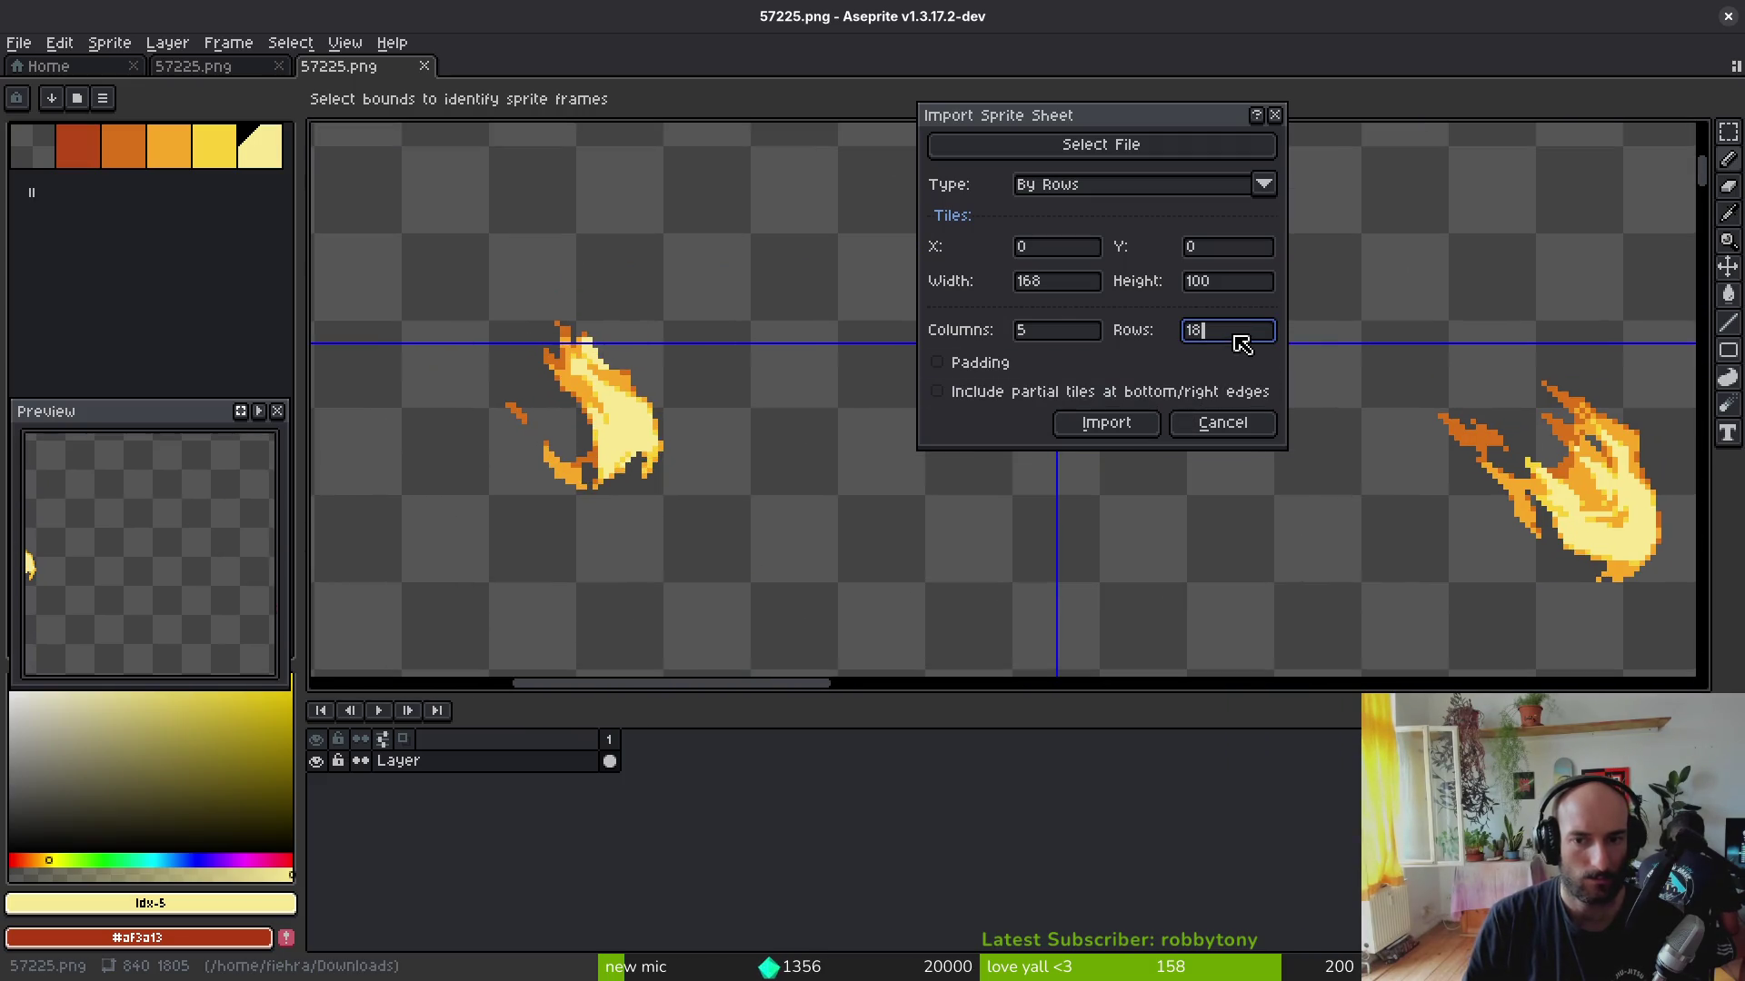
pyautogui.write('19')
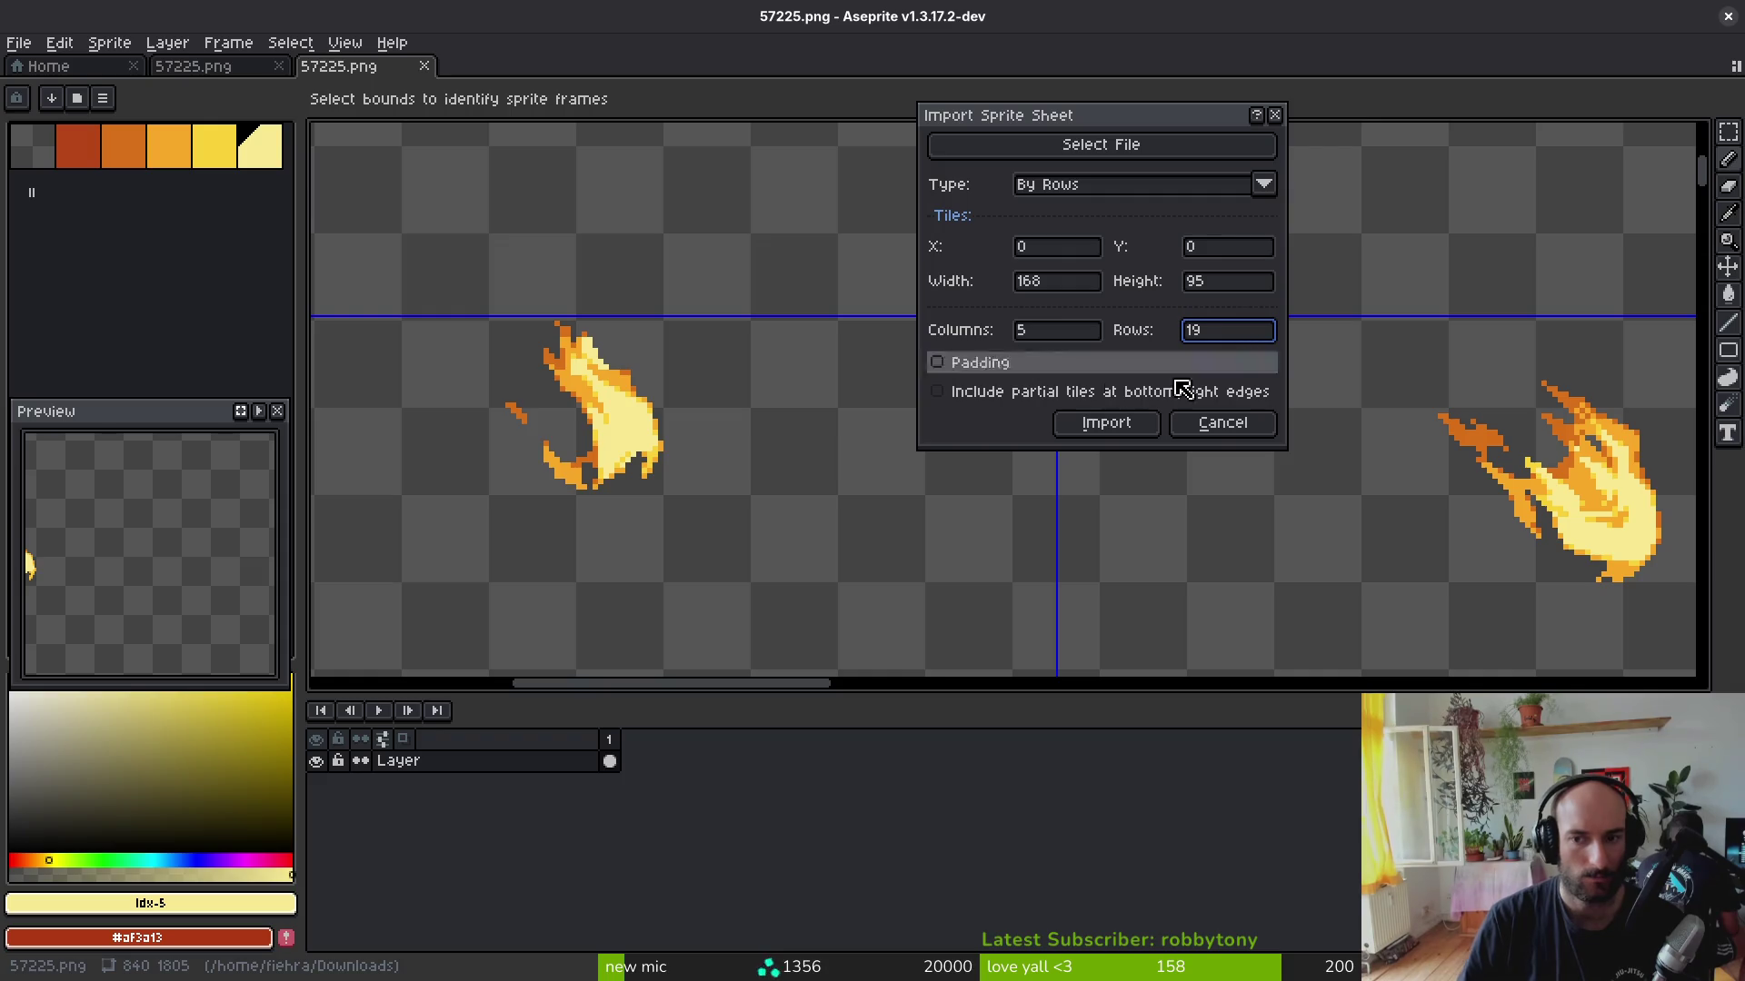
pyautogui.scroll(-3, 791, 399)
pyautogui.scroll(1, 790, 399)
pyautogui.scroll(1, 777, 429)
pyautogui.scroll(1, 750, 472)
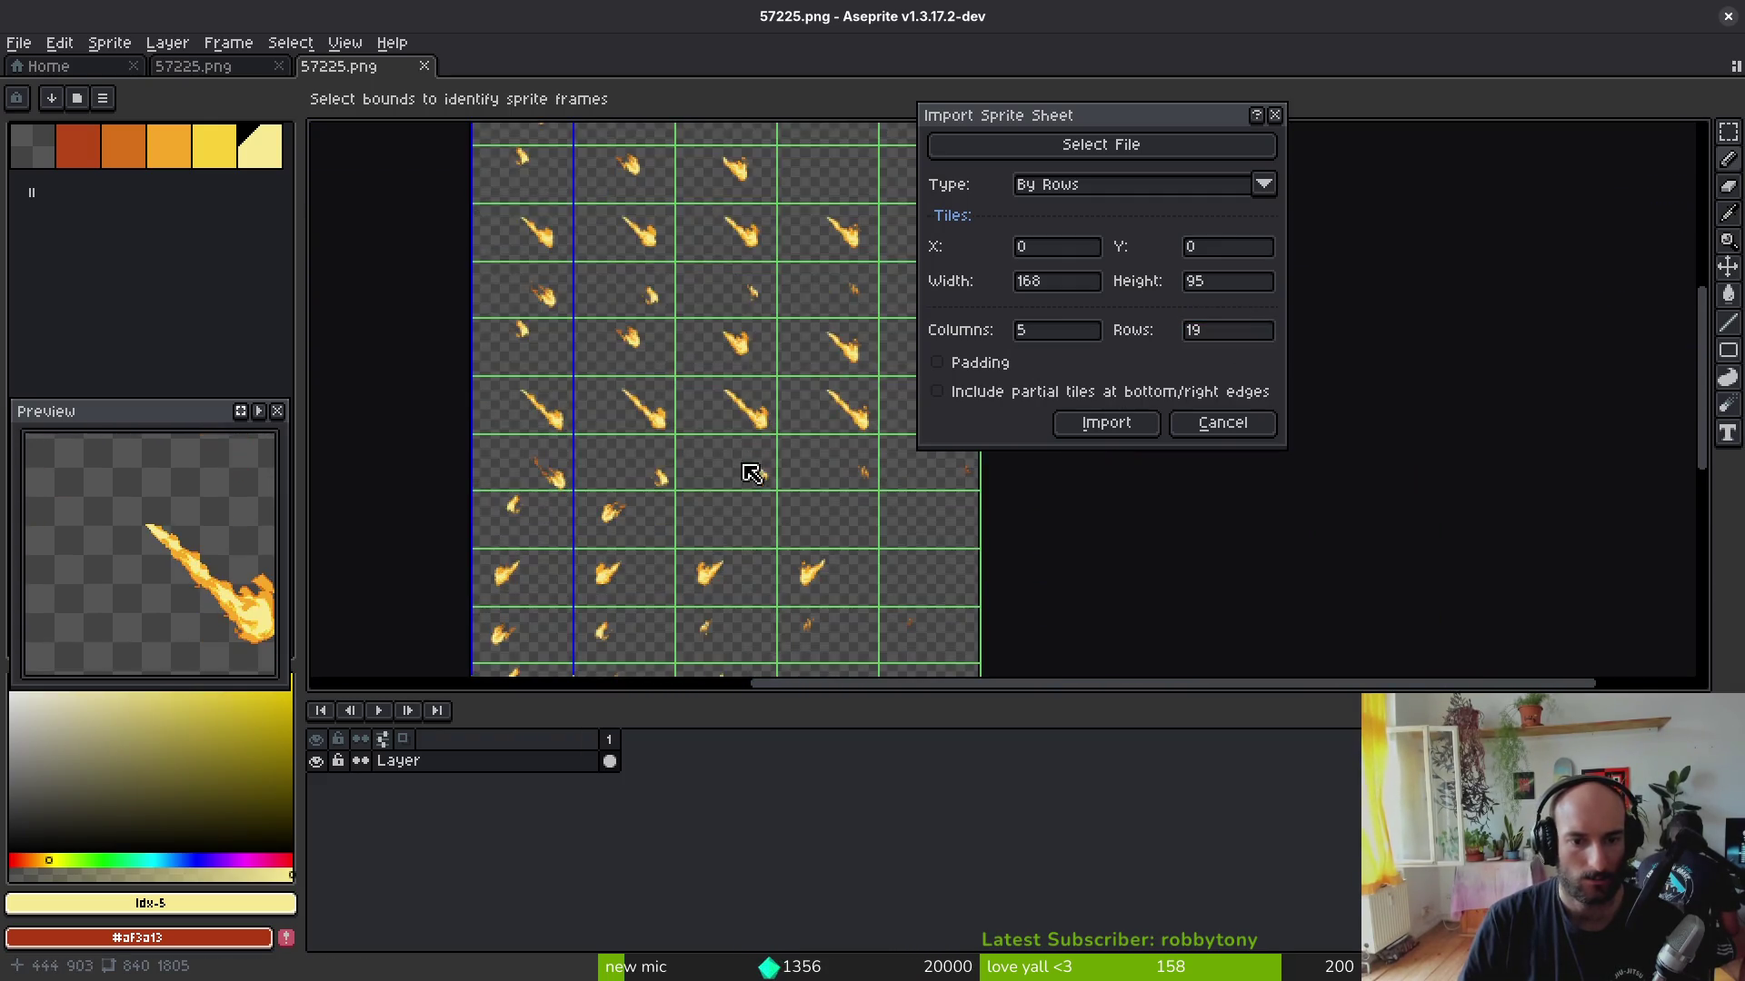
pyautogui.scroll(5, 507, 504)
pyautogui.scroll(-2, 612, 495)
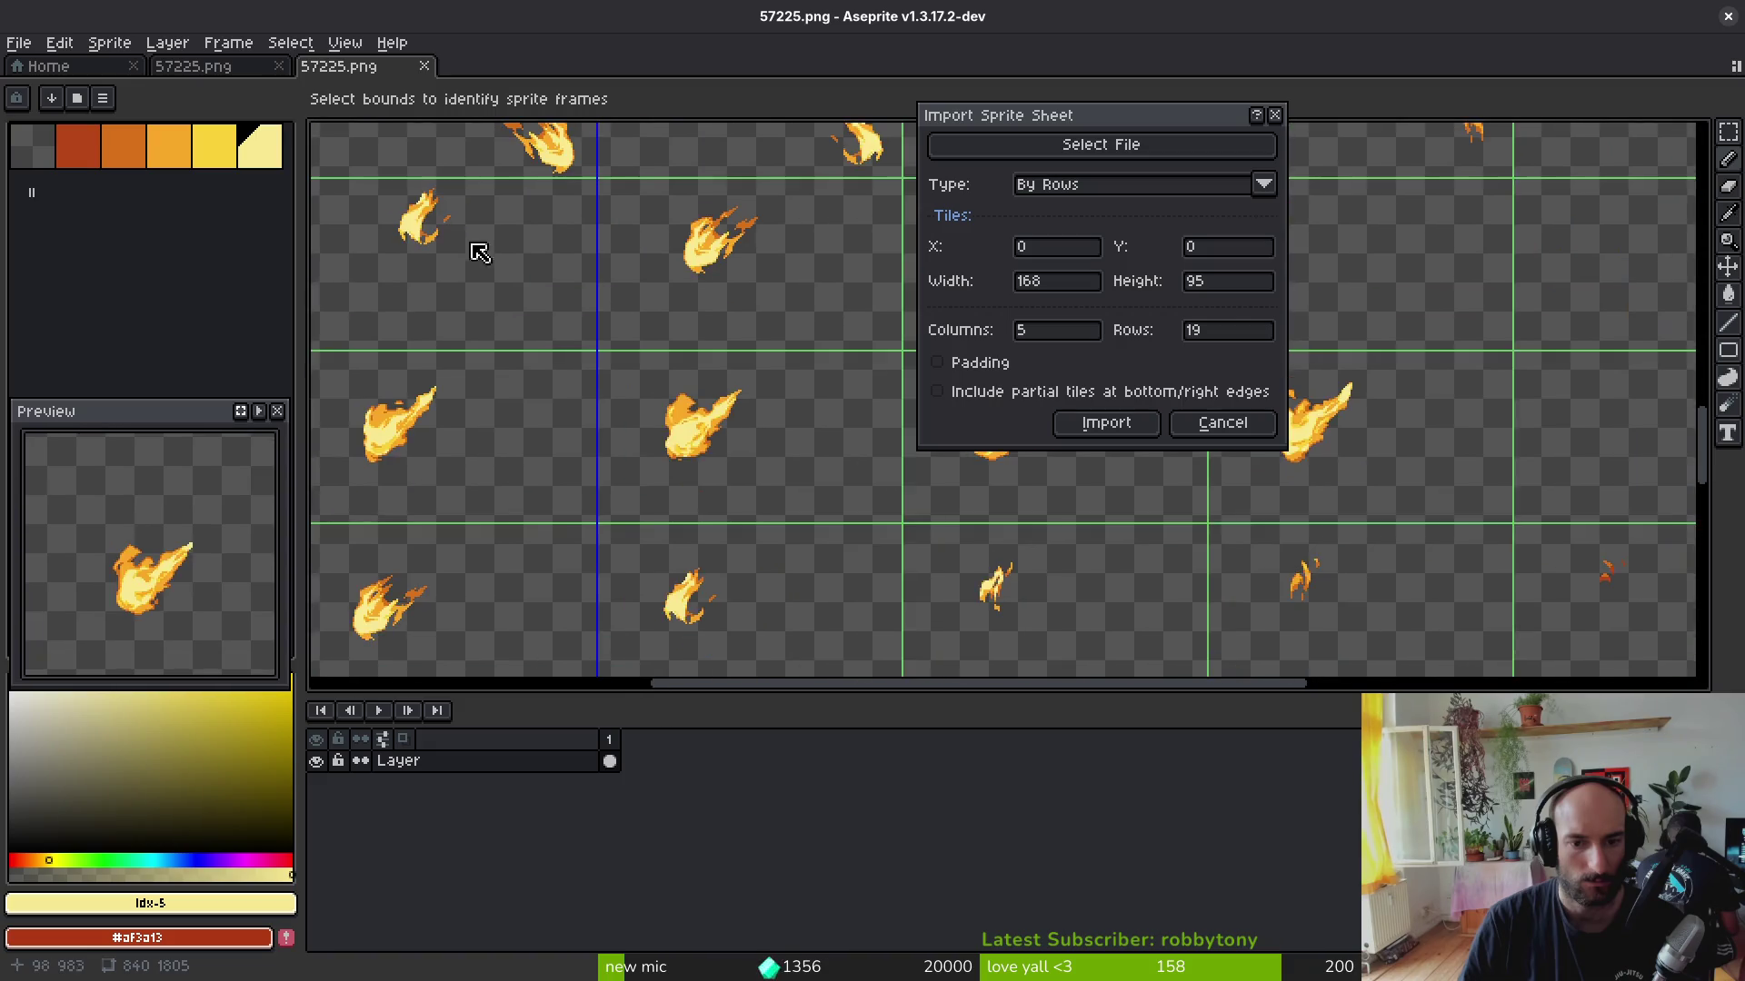
pyautogui.scroll(-2, 479, 249)
pyautogui.moveTo(710, 491); pyautogui.dragTo(692, 371)
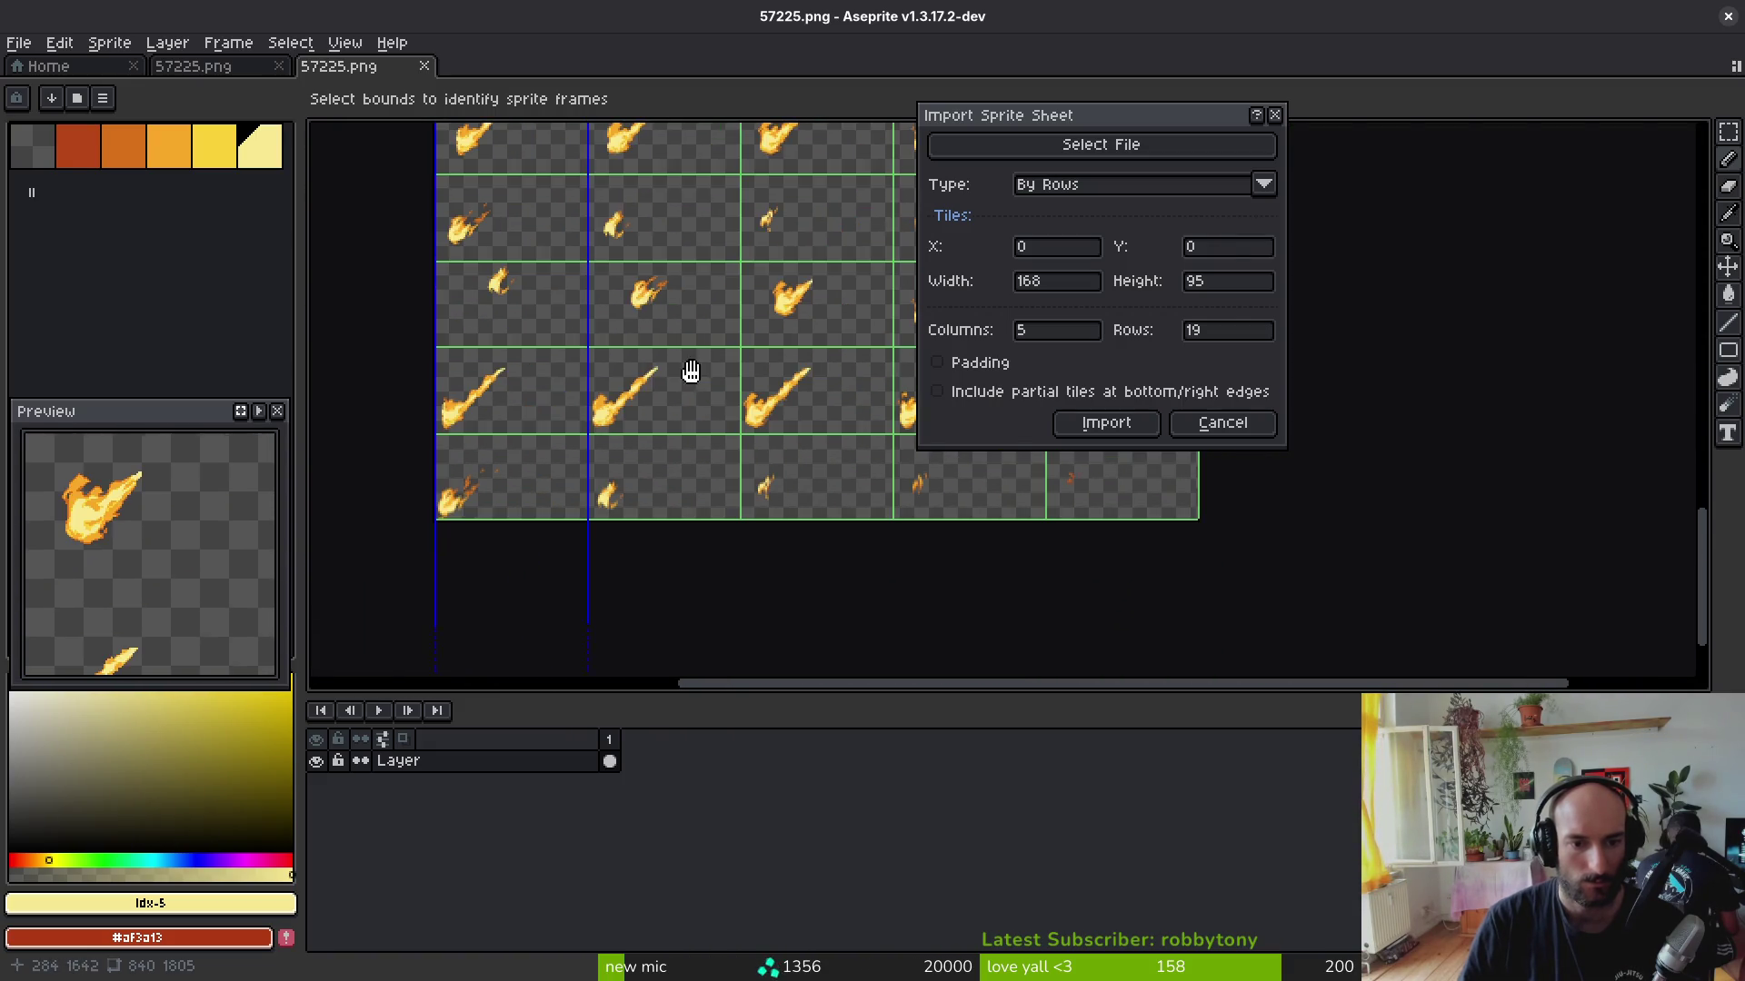
pyautogui.scroll(3, 564, 441)
pyautogui.scroll(-1, 499, 487)
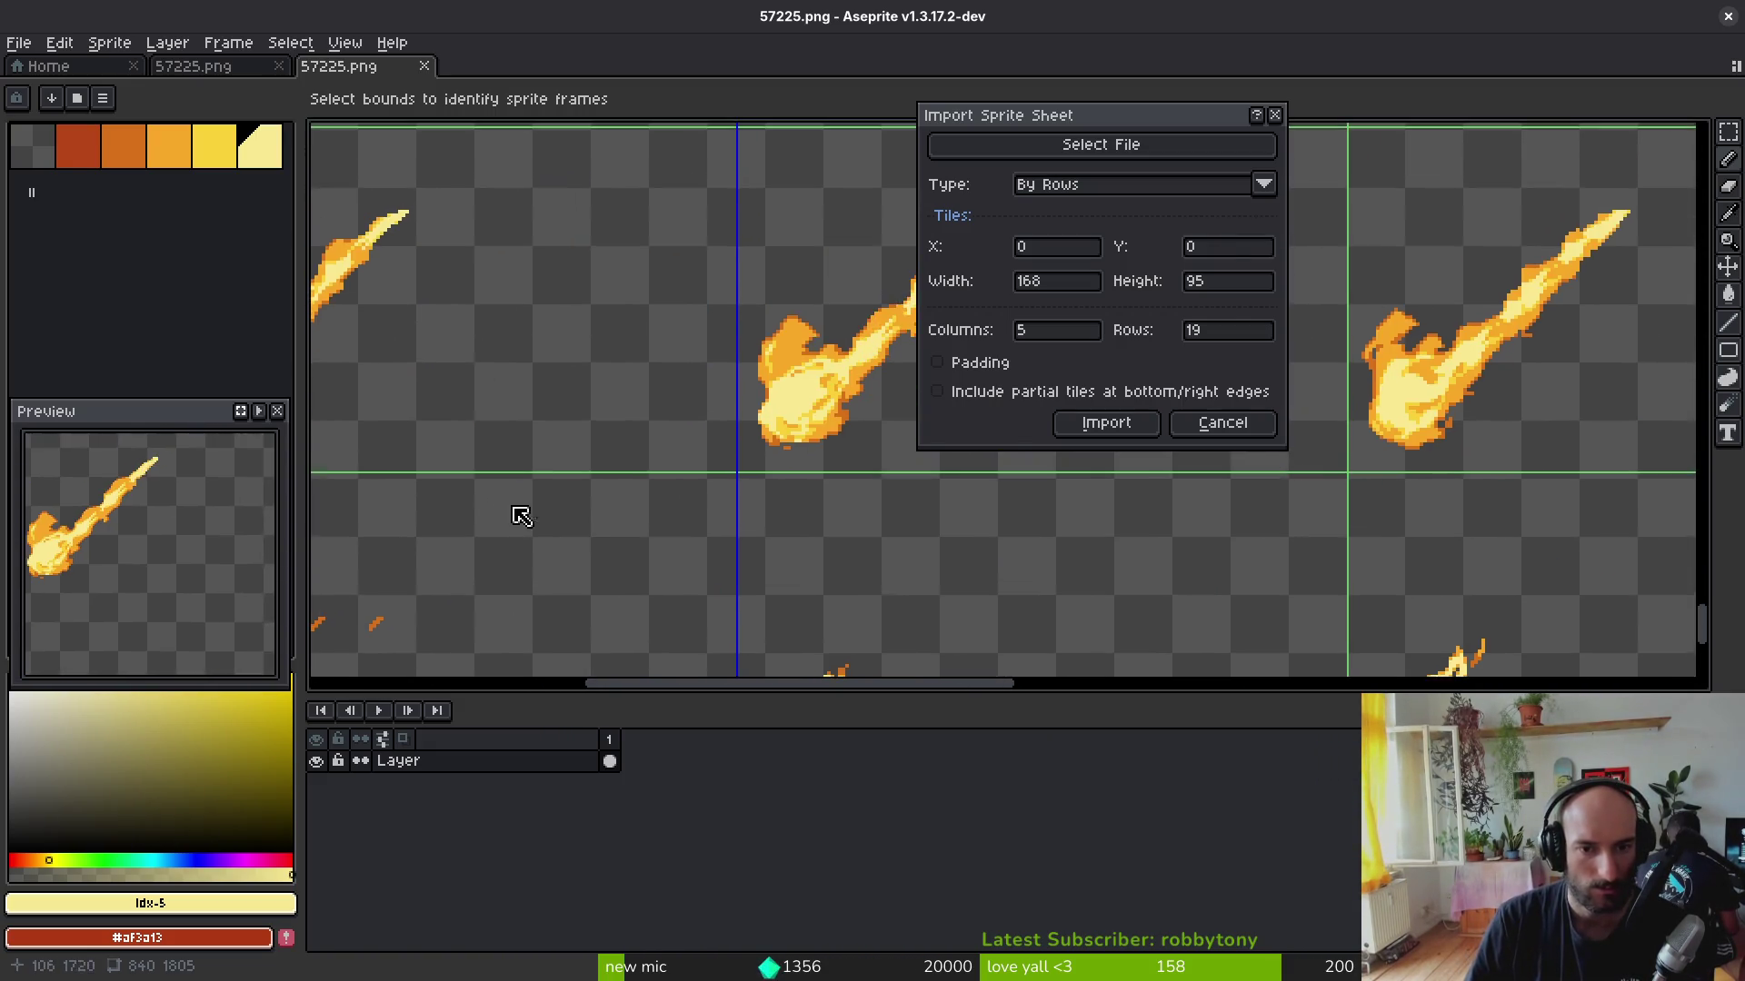
pyautogui.scroll(-3, 519, 510)
pyautogui.scroll(2, 584, 477)
pyautogui.scroll(2, 623, 397)
pyautogui.scroll(2, 670, 332)
pyautogui.scroll(2, 702, 391)
pyautogui.scroll(1, 703, 390)
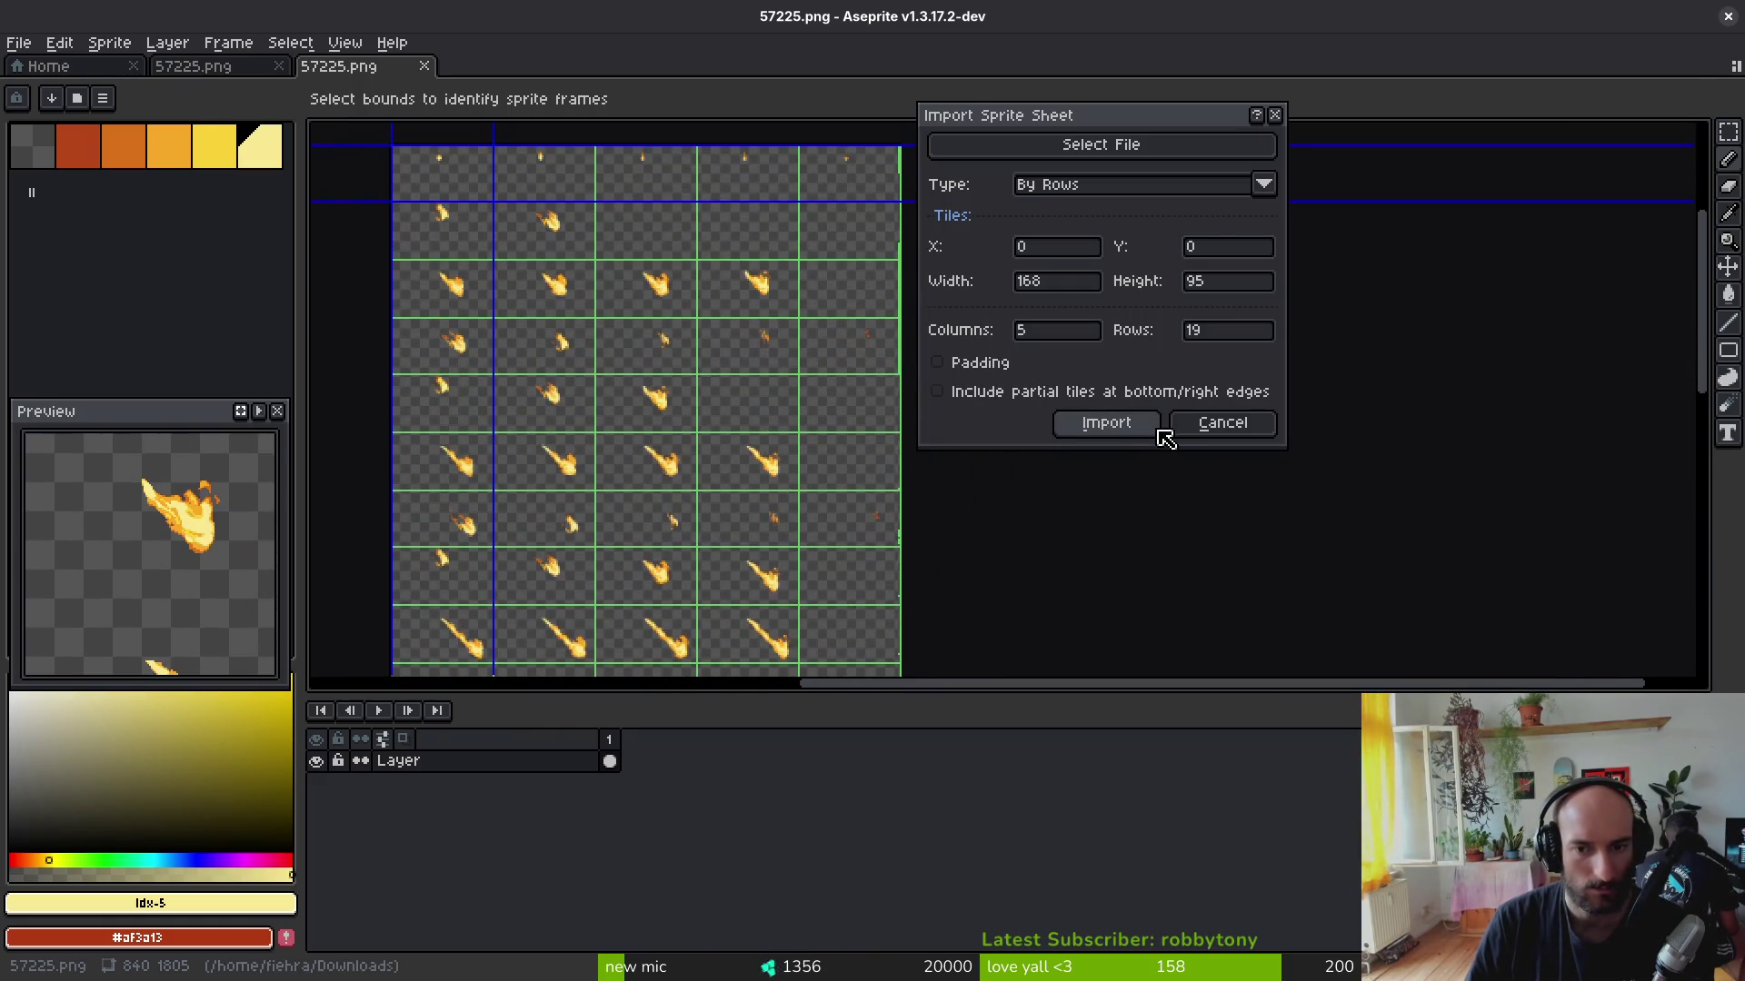
pyautogui.click(1222, 422)
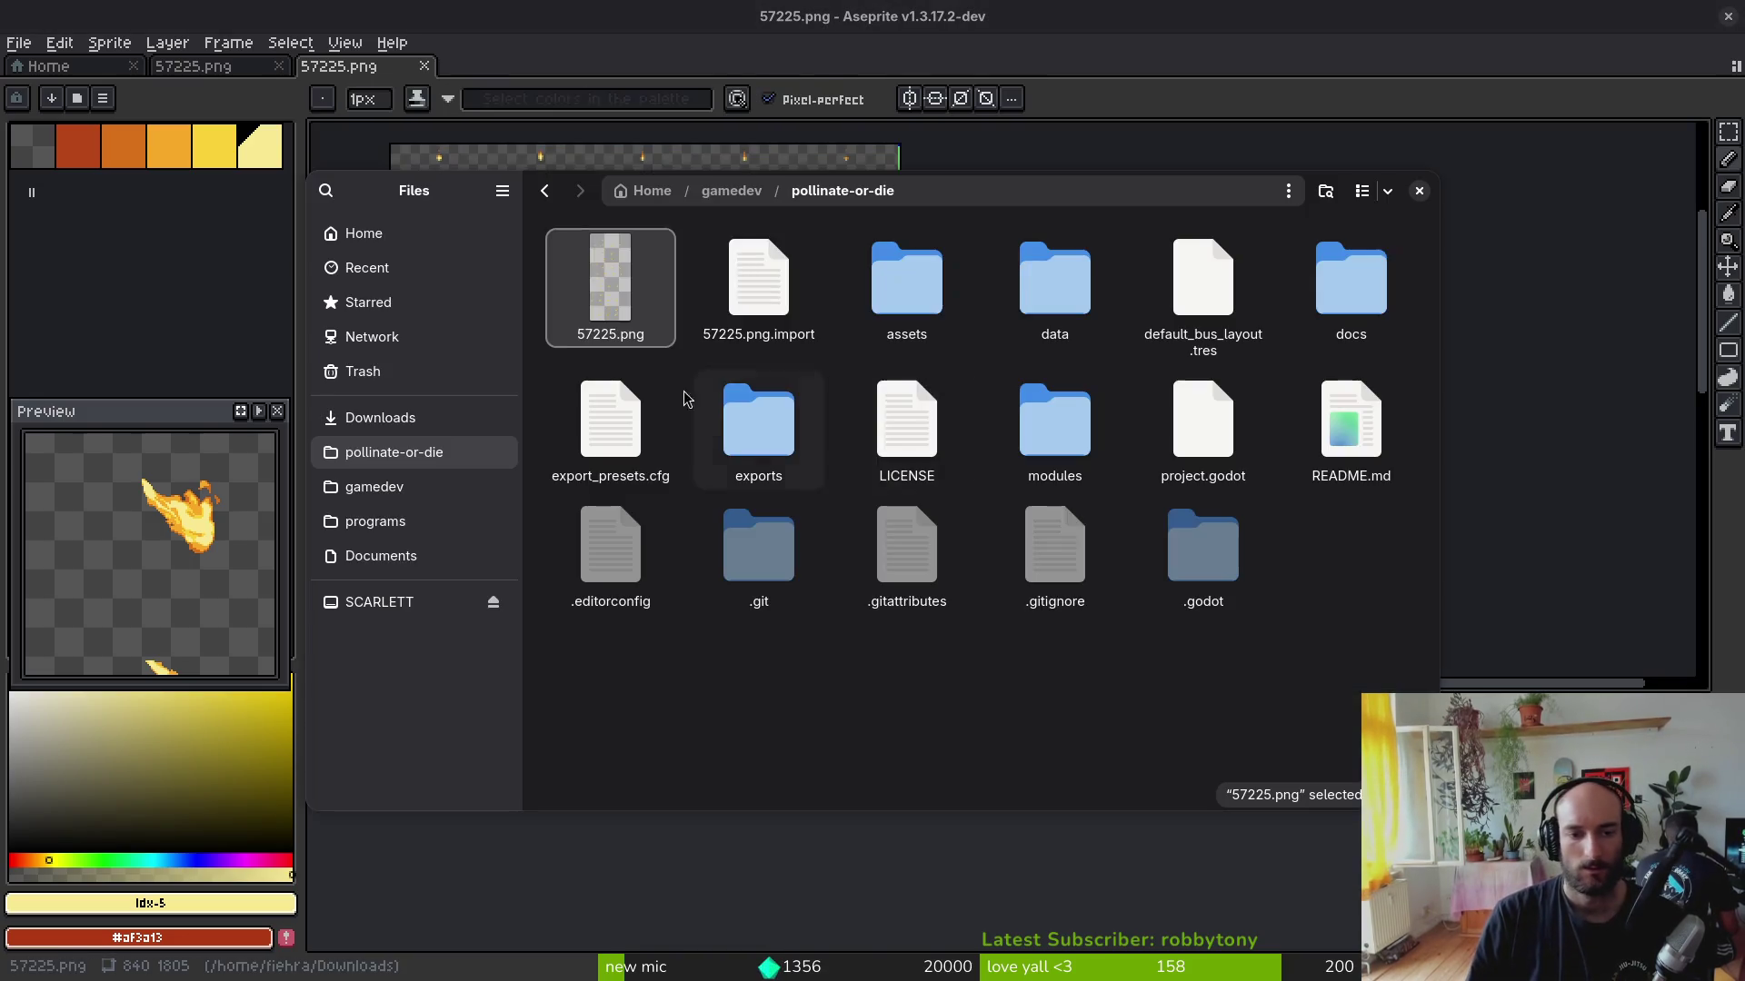
# Step: Set the Sprite2D Vframes to 19 so the sheet slices 5 by 19, dismissing the save prompt
pyautogui.hotkey('alt', 'Tab')
pyautogui.click(1668, 401)
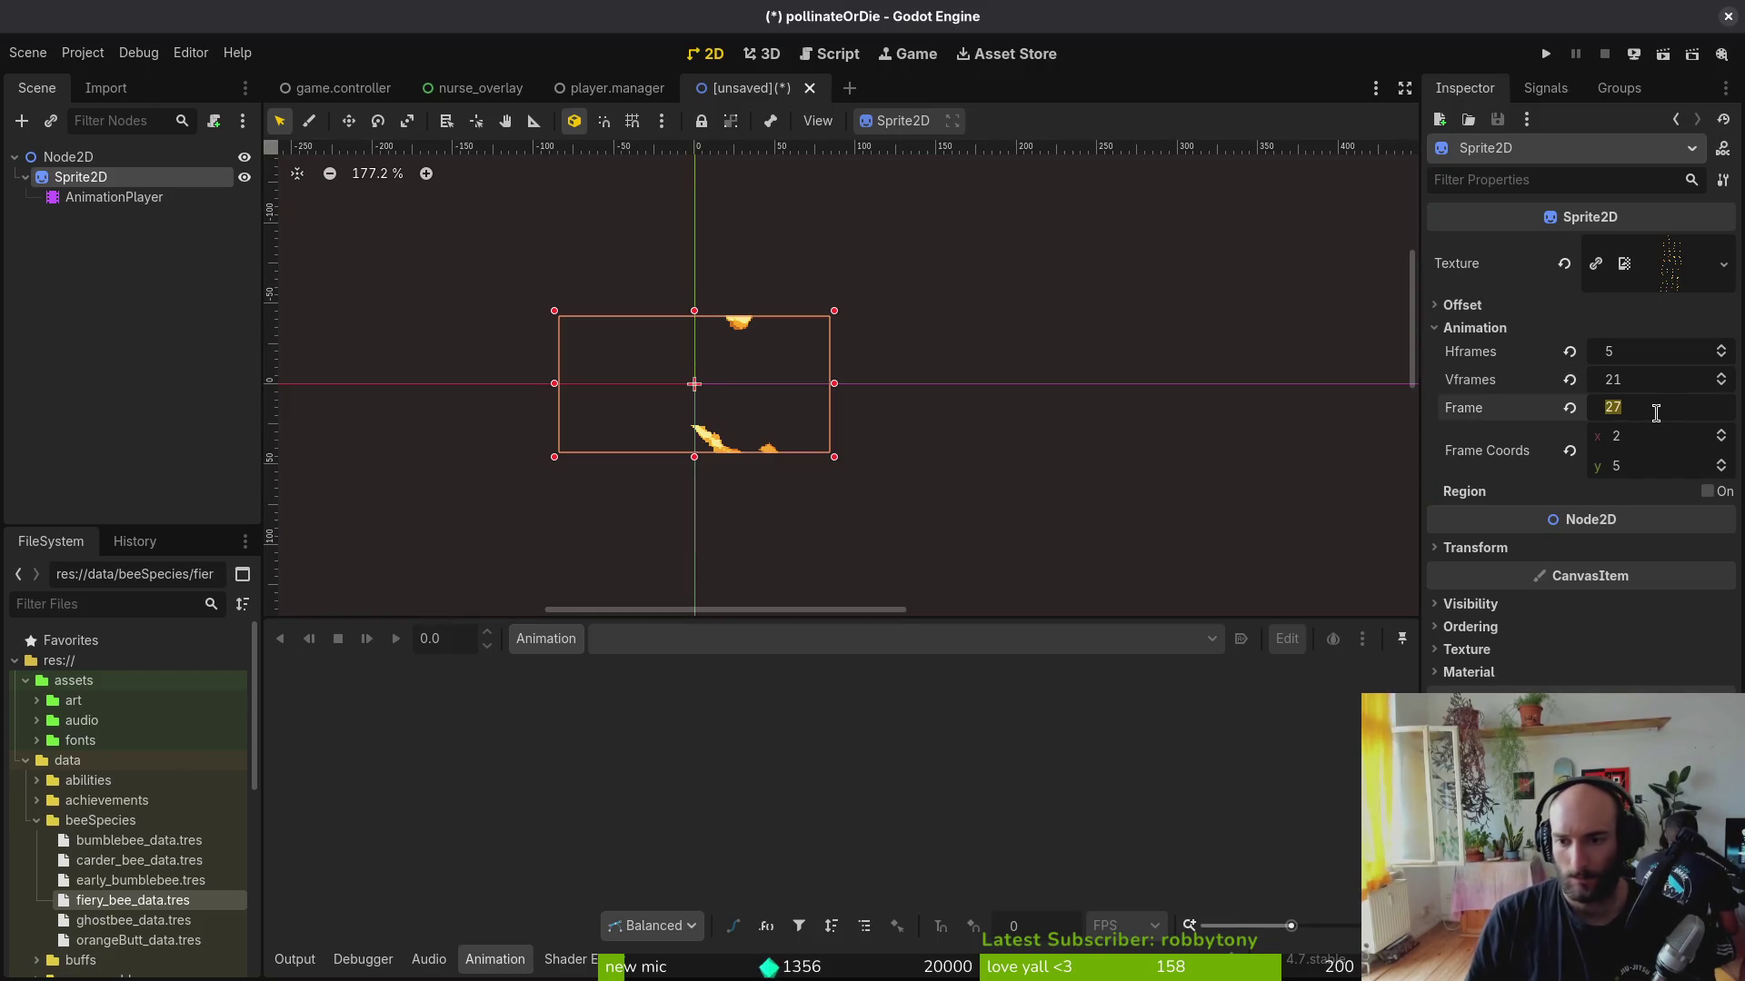
pyautogui.hotkey('shift', 'Tab')
pyautogui.write('19')
pyautogui.press('Return')
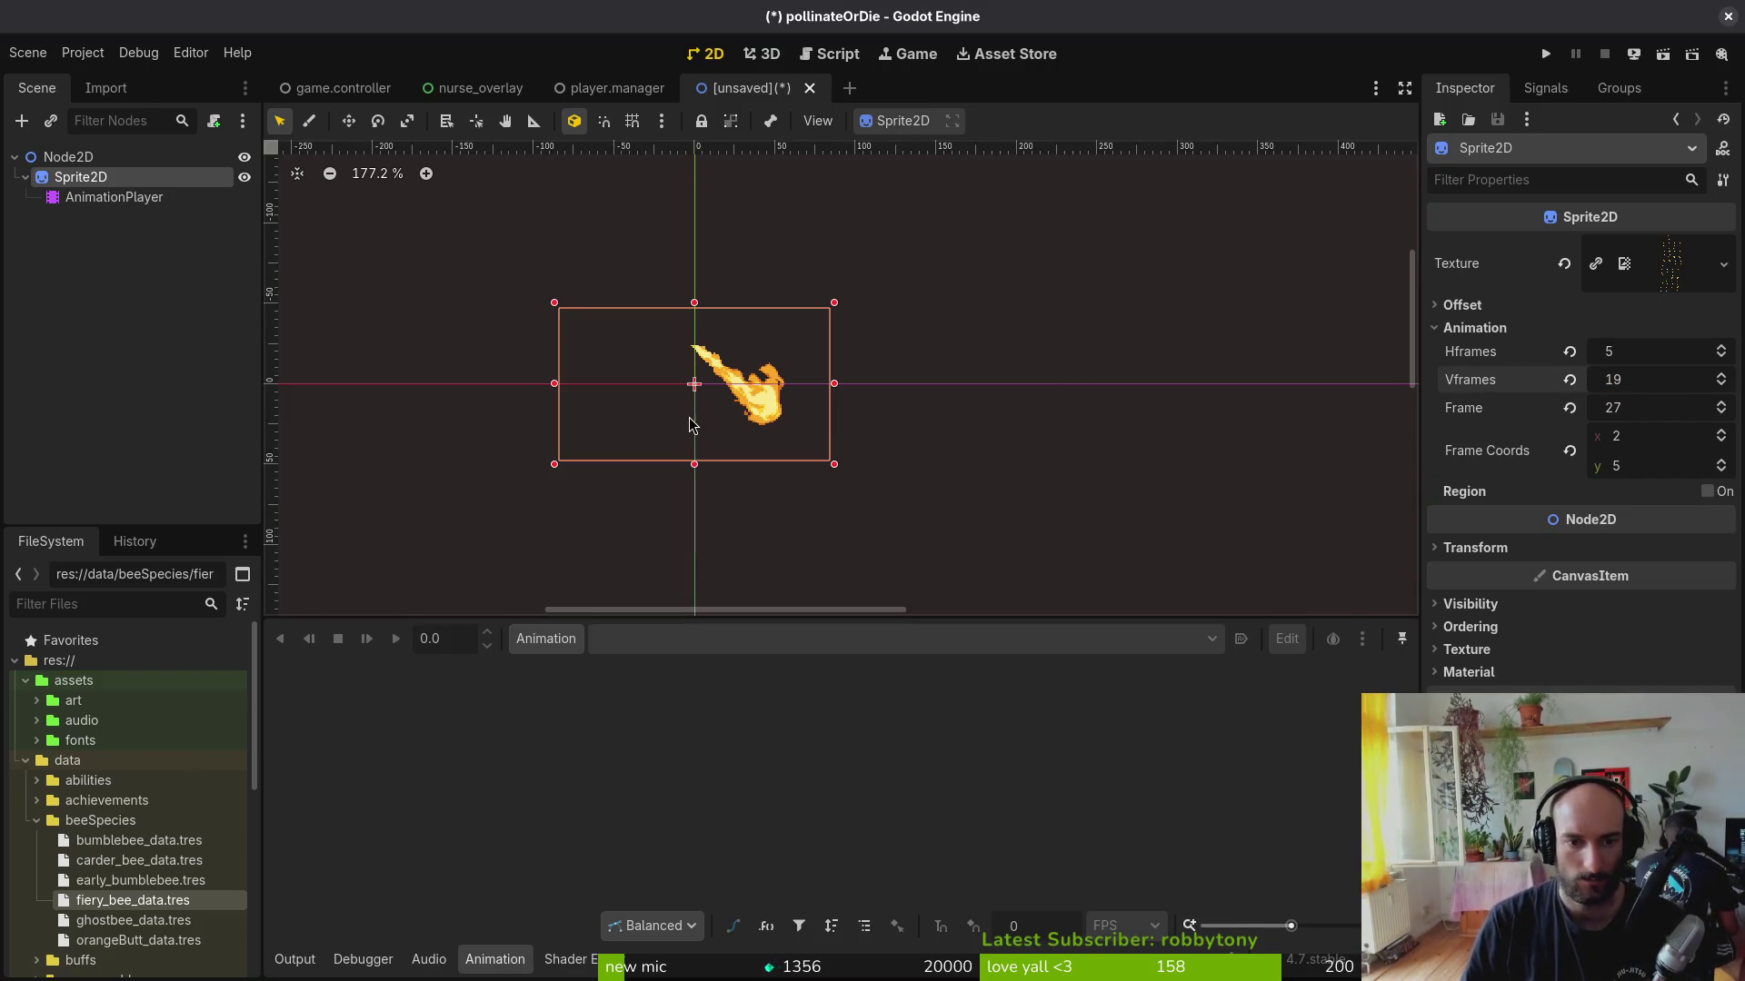
pyautogui.hotkey('ctrl', 's')
pyautogui.press('Escape')
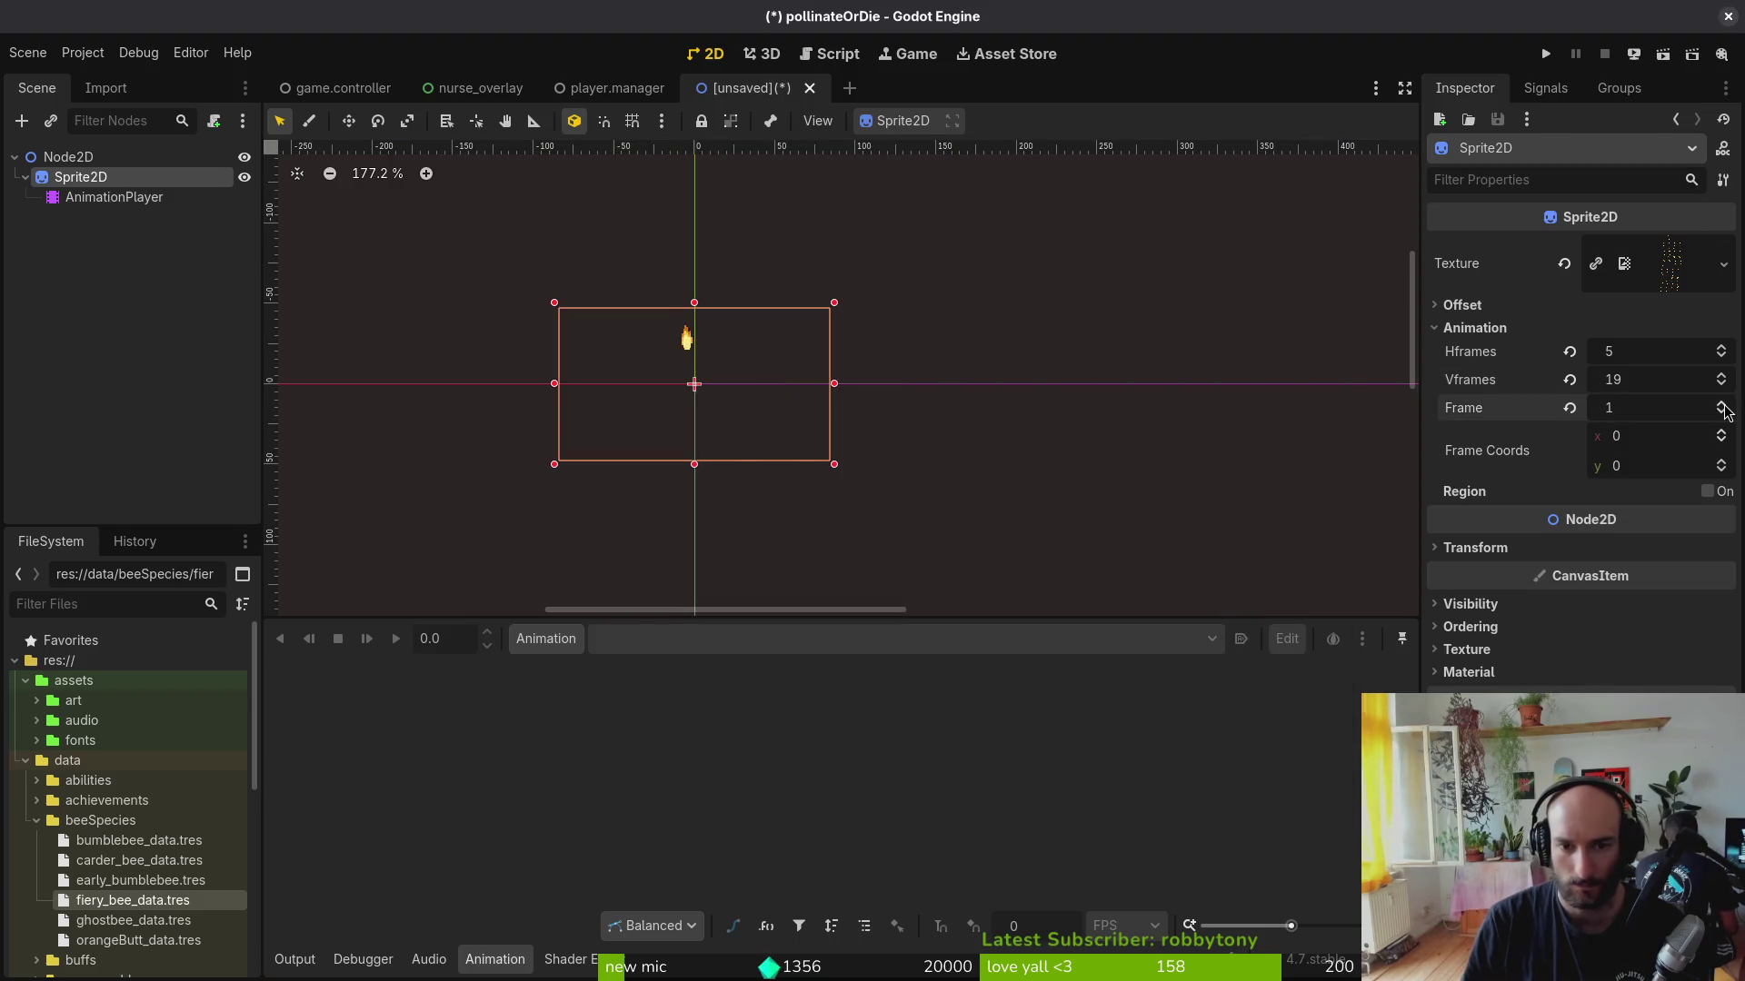
# Step: Step the Frame spinner through the flames up to frame 48, then select the AnimationPlayer node
pyautogui.click(1722, 407)
pyautogui.click(1722, 407)
pyautogui.click(1722, 406)
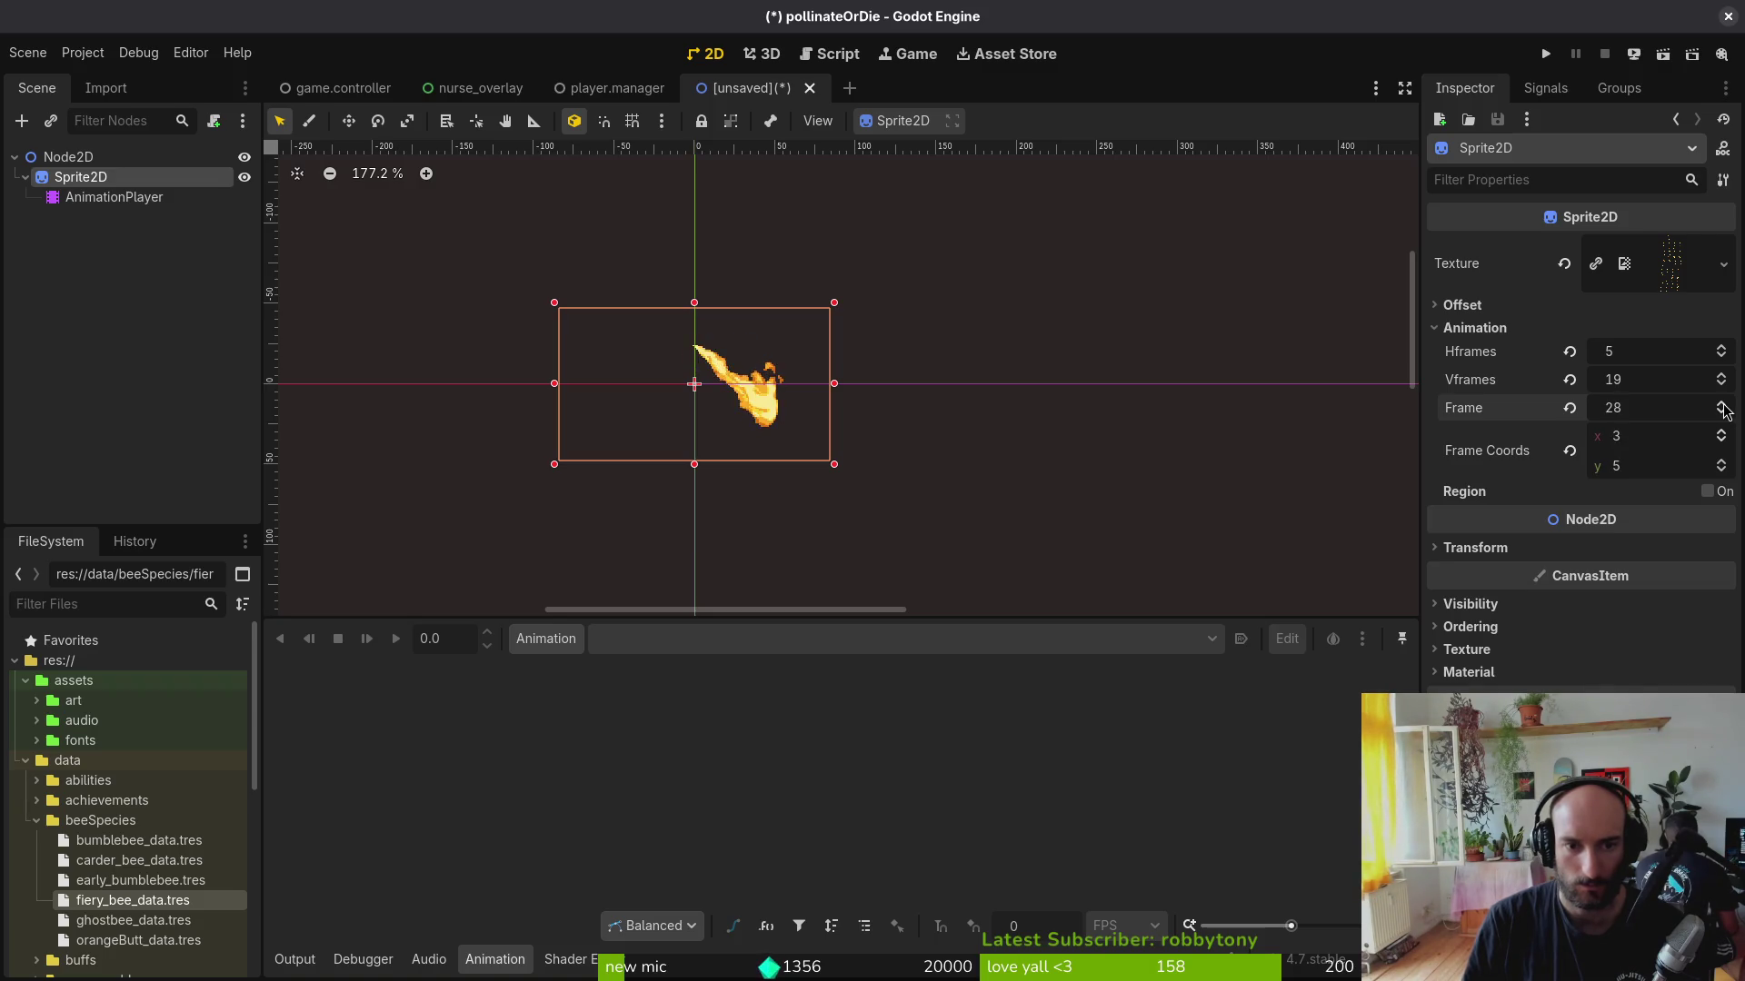
pyautogui.click(1722, 406)
pyautogui.click(1722, 407)
pyautogui.click(1722, 407)
pyautogui.click(1722, 407)
pyautogui.click(1722, 406)
pyautogui.click(1722, 407)
pyautogui.click(1722, 407)
pyautogui.click(1722, 414)
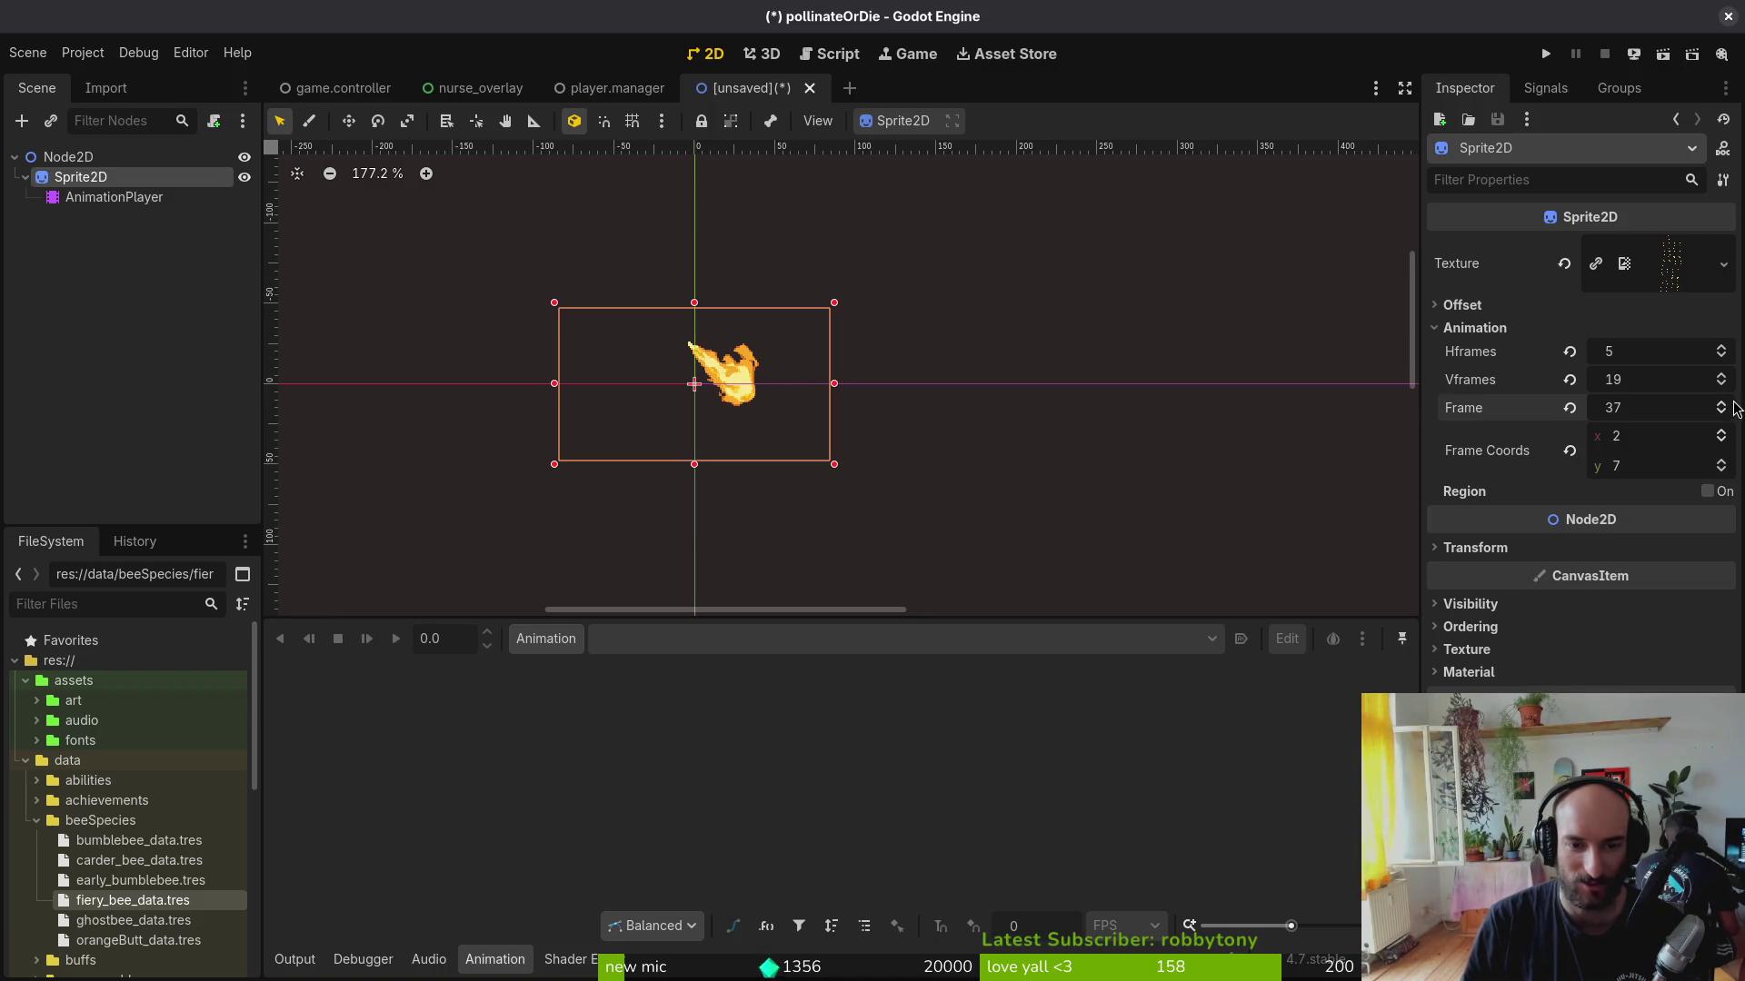
pyautogui.click(1722, 406)
pyautogui.click(1722, 407)
pyautogui.click(1722, 414)
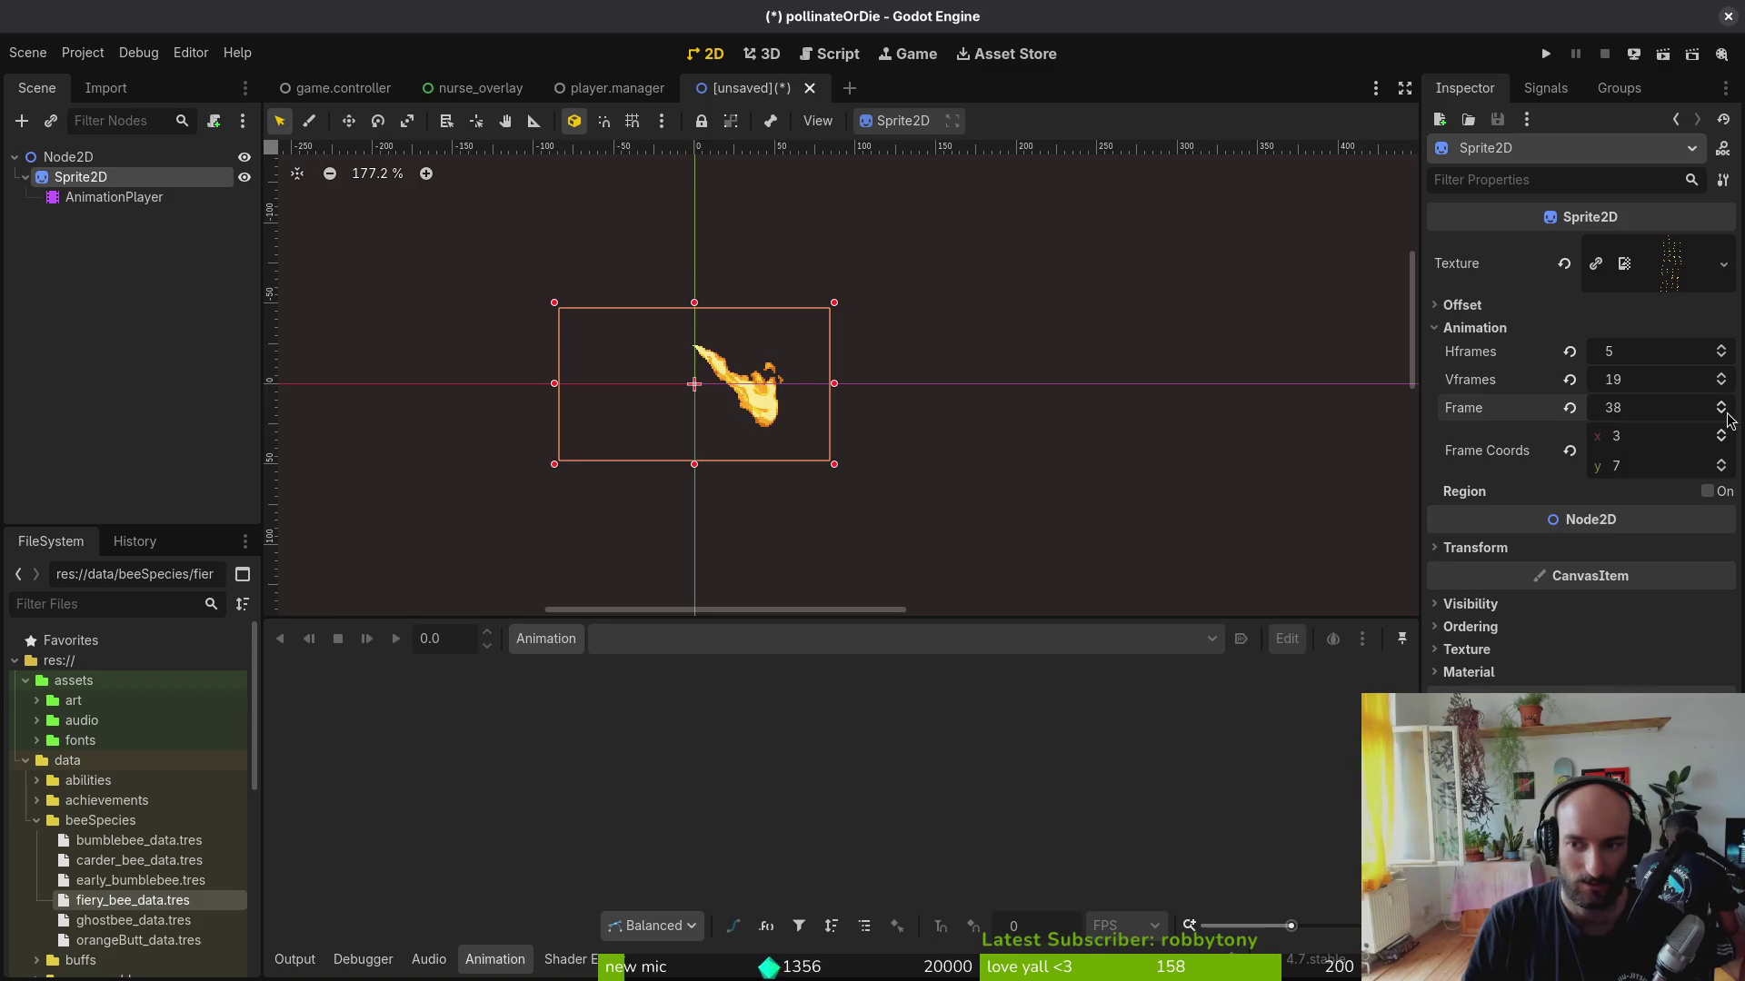
pyautogui.click(1721, 404)
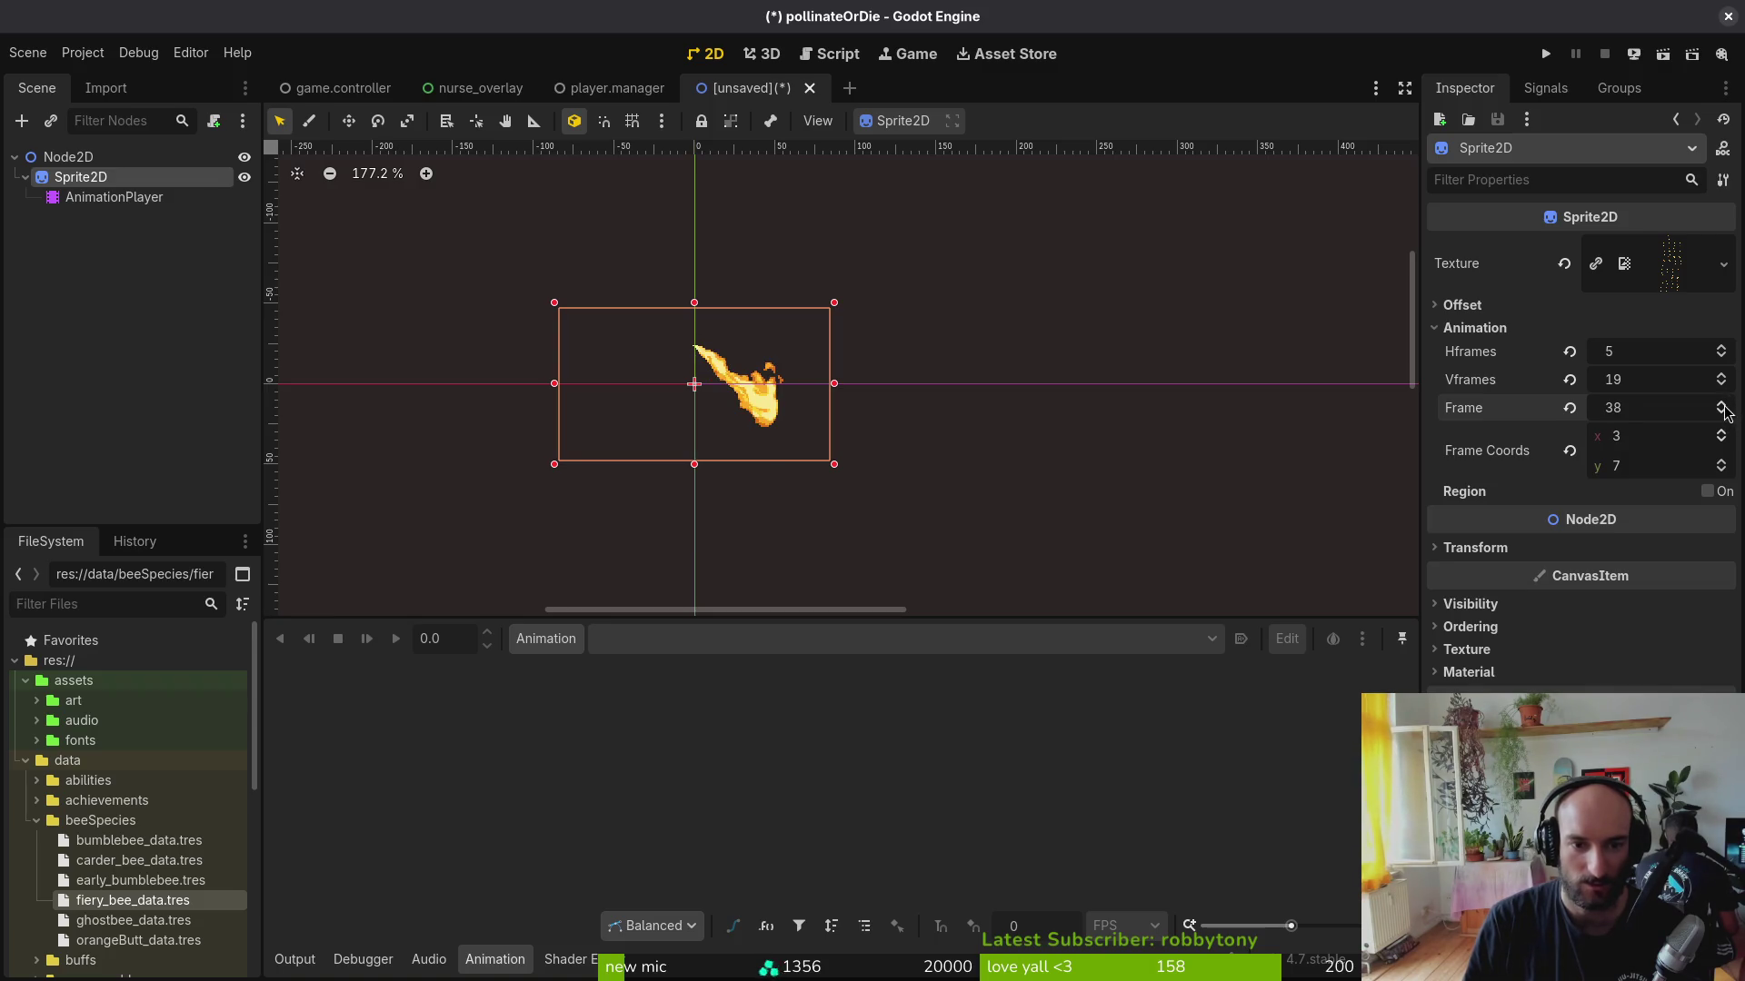
pyautogui.click(1721, 405)
pyautogui.click(1722, 403)
pyautogui.click(1722, 404)
pyautogui.click(1722, 405)
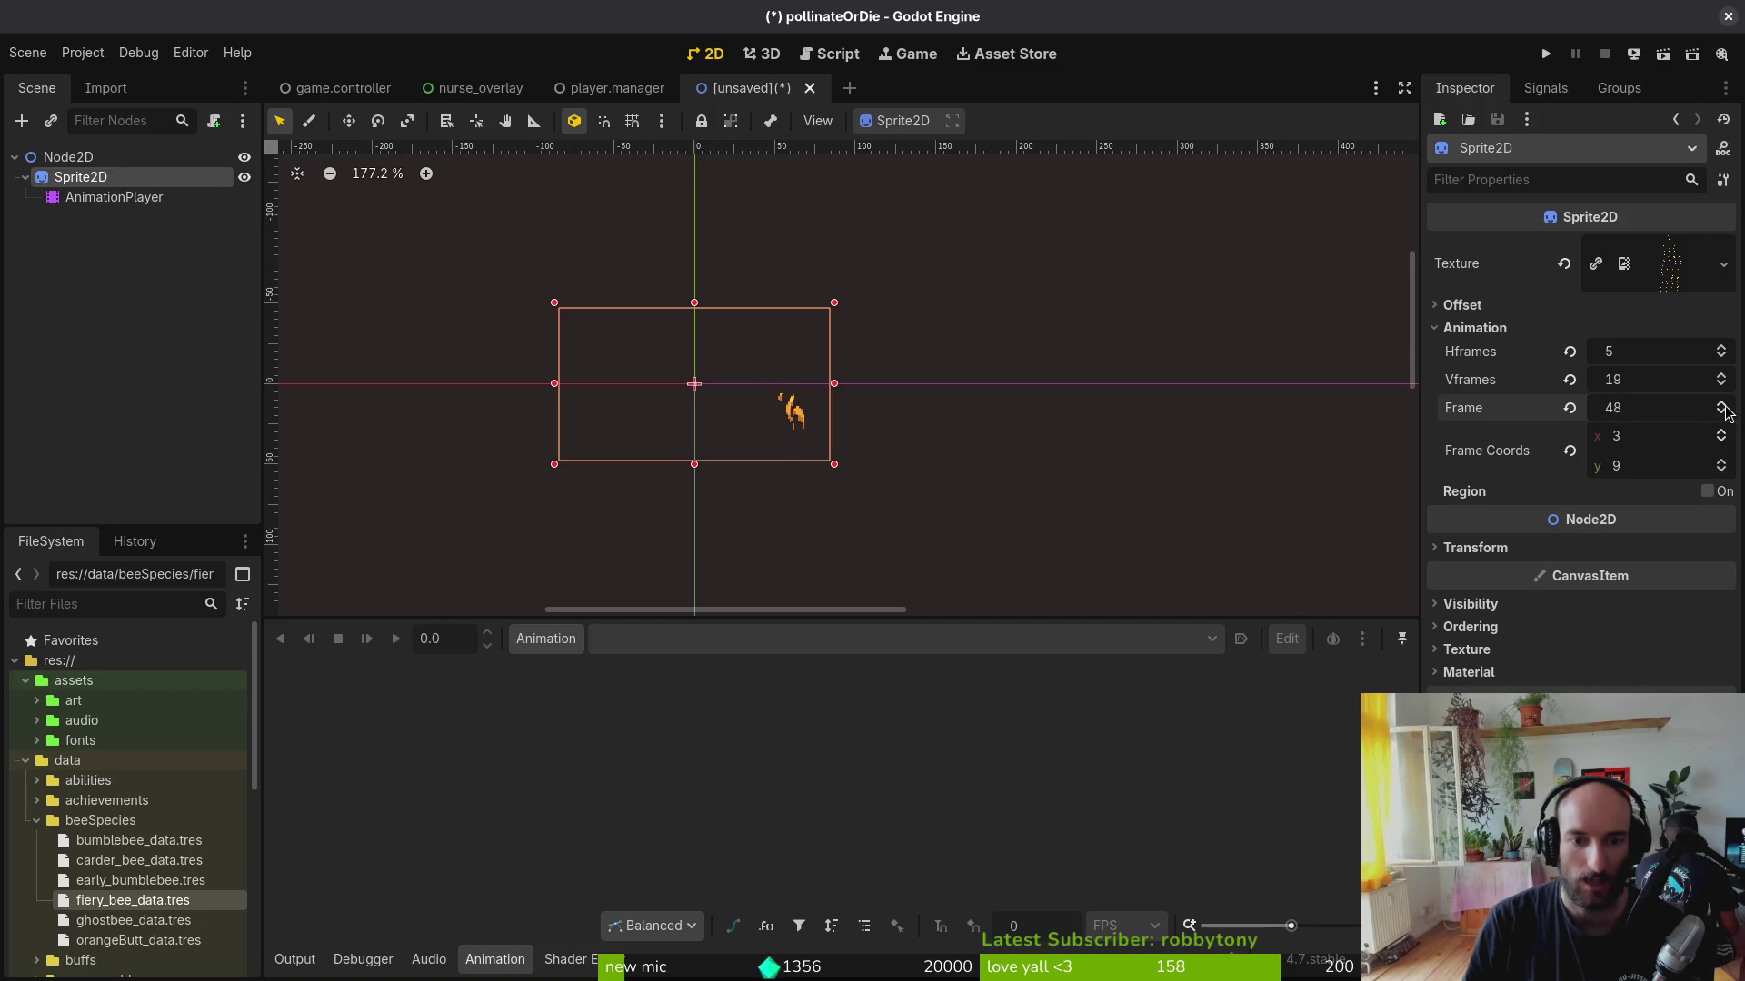
pyautogui.hotkey('alt', 'Tab')
pyautogui.hotkey('alt', 'Tab')
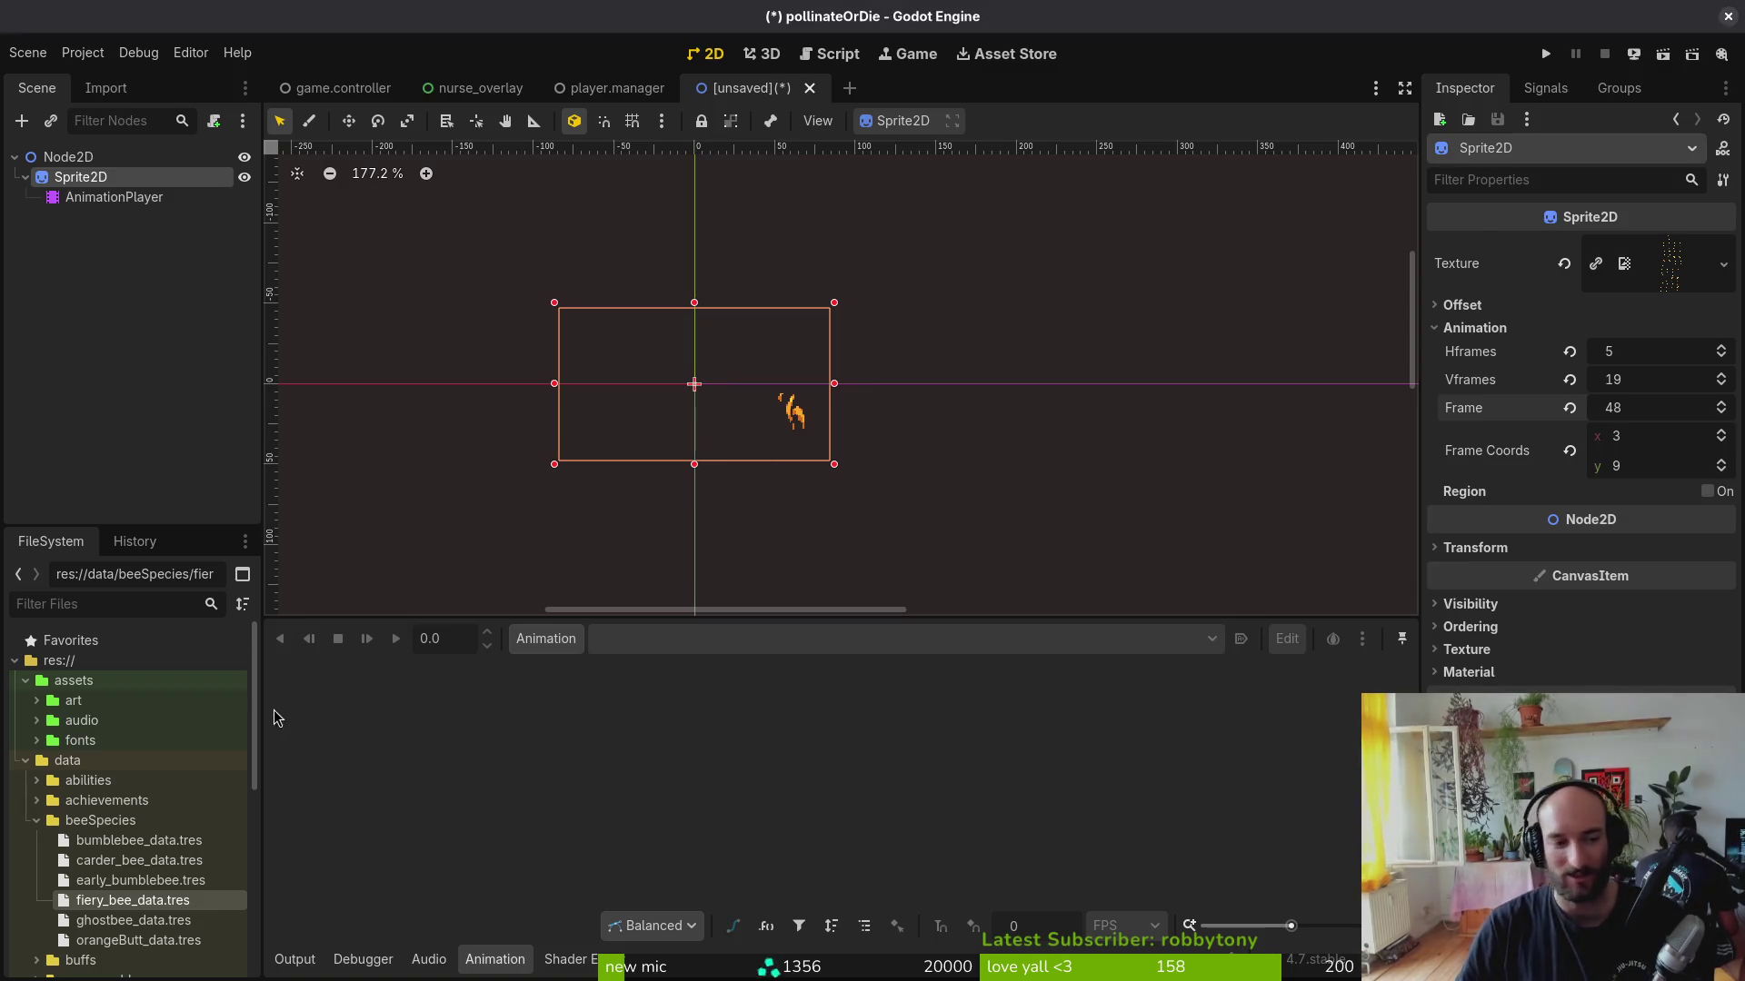
pyautogui.click(114, 196)
# Step: Create a new animation named flame in the AnimationPlayer
pyautogui.click(545, 638)
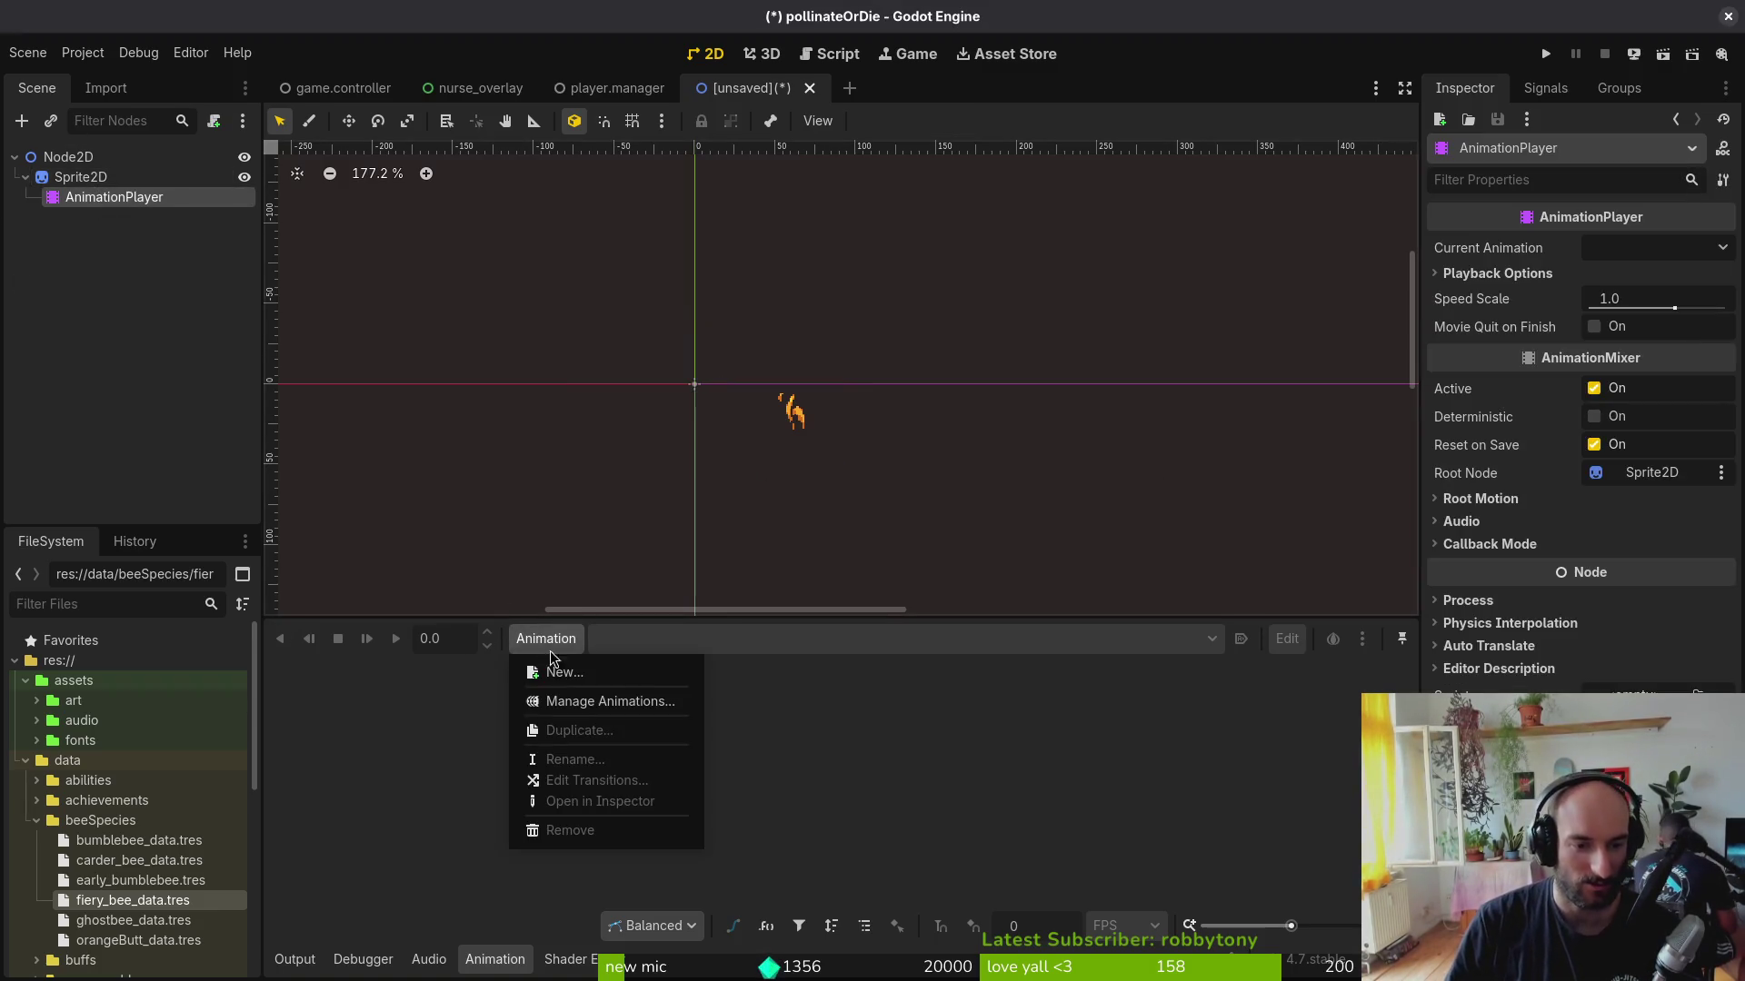
pyautogui.click(558, 672)
pyautogui.write('flam')
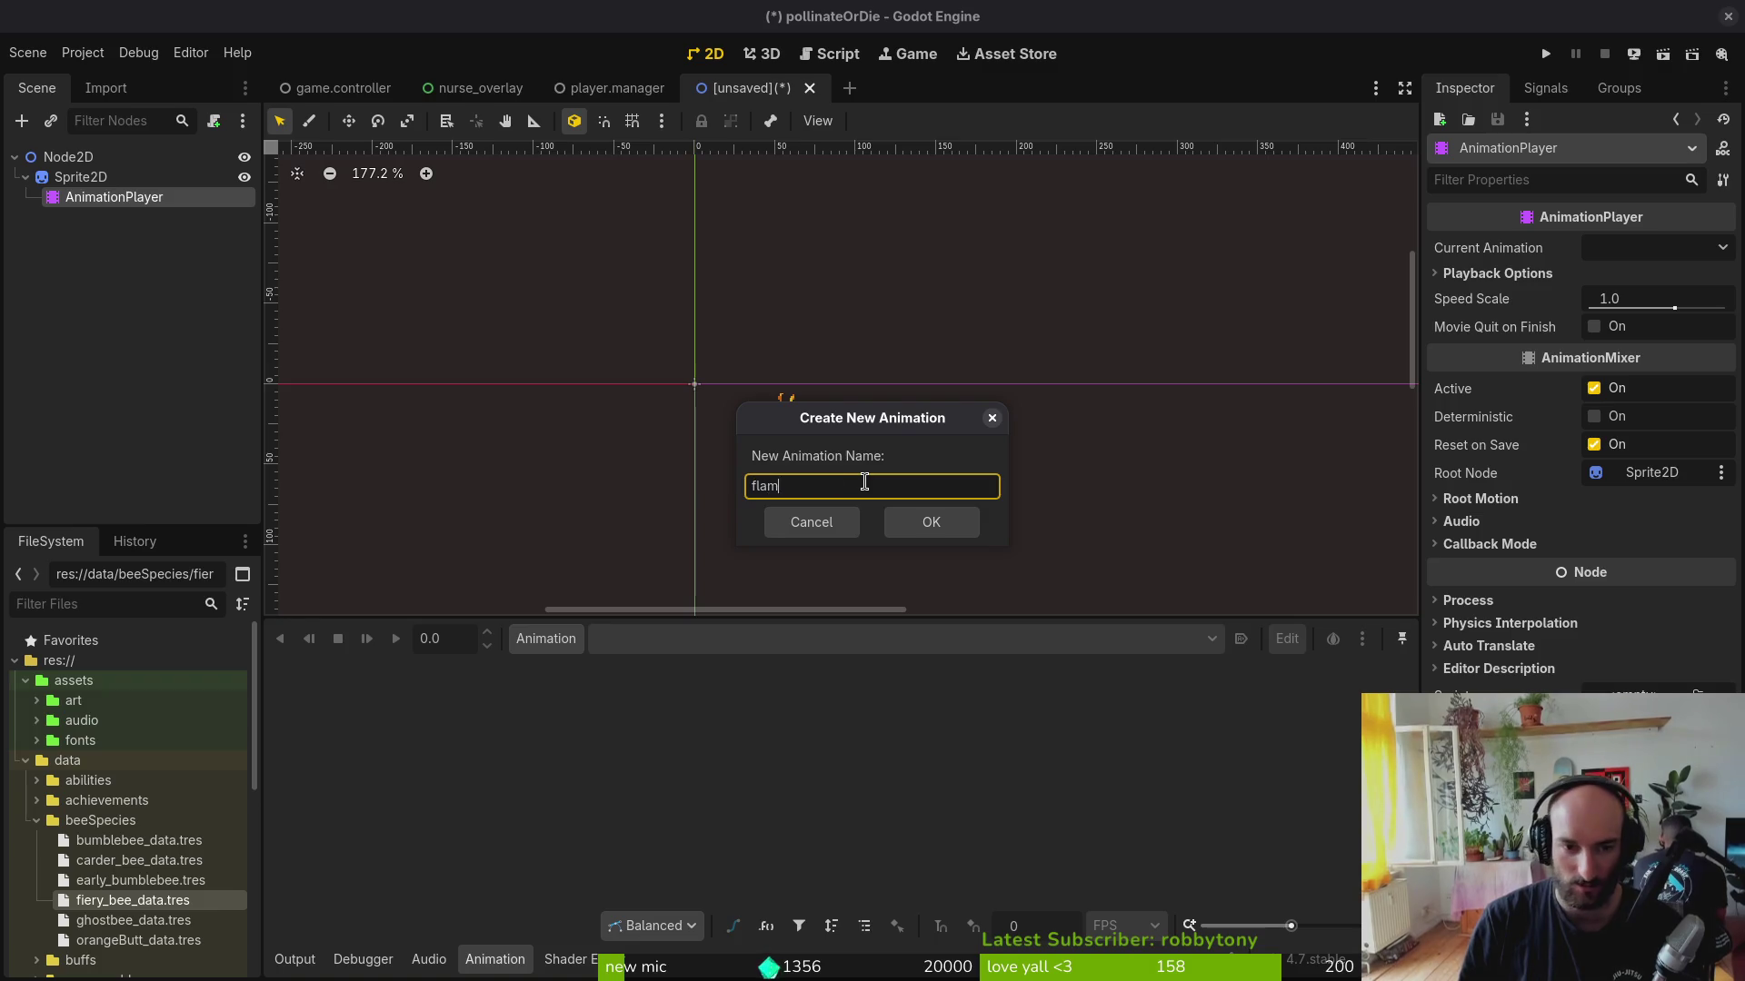
pyautogui.write('e')
pyautogui.press('Return')
# Step: Reset Sprite2D to its first frame and key it, creating the frame track
pyautogui.click(81, 176)
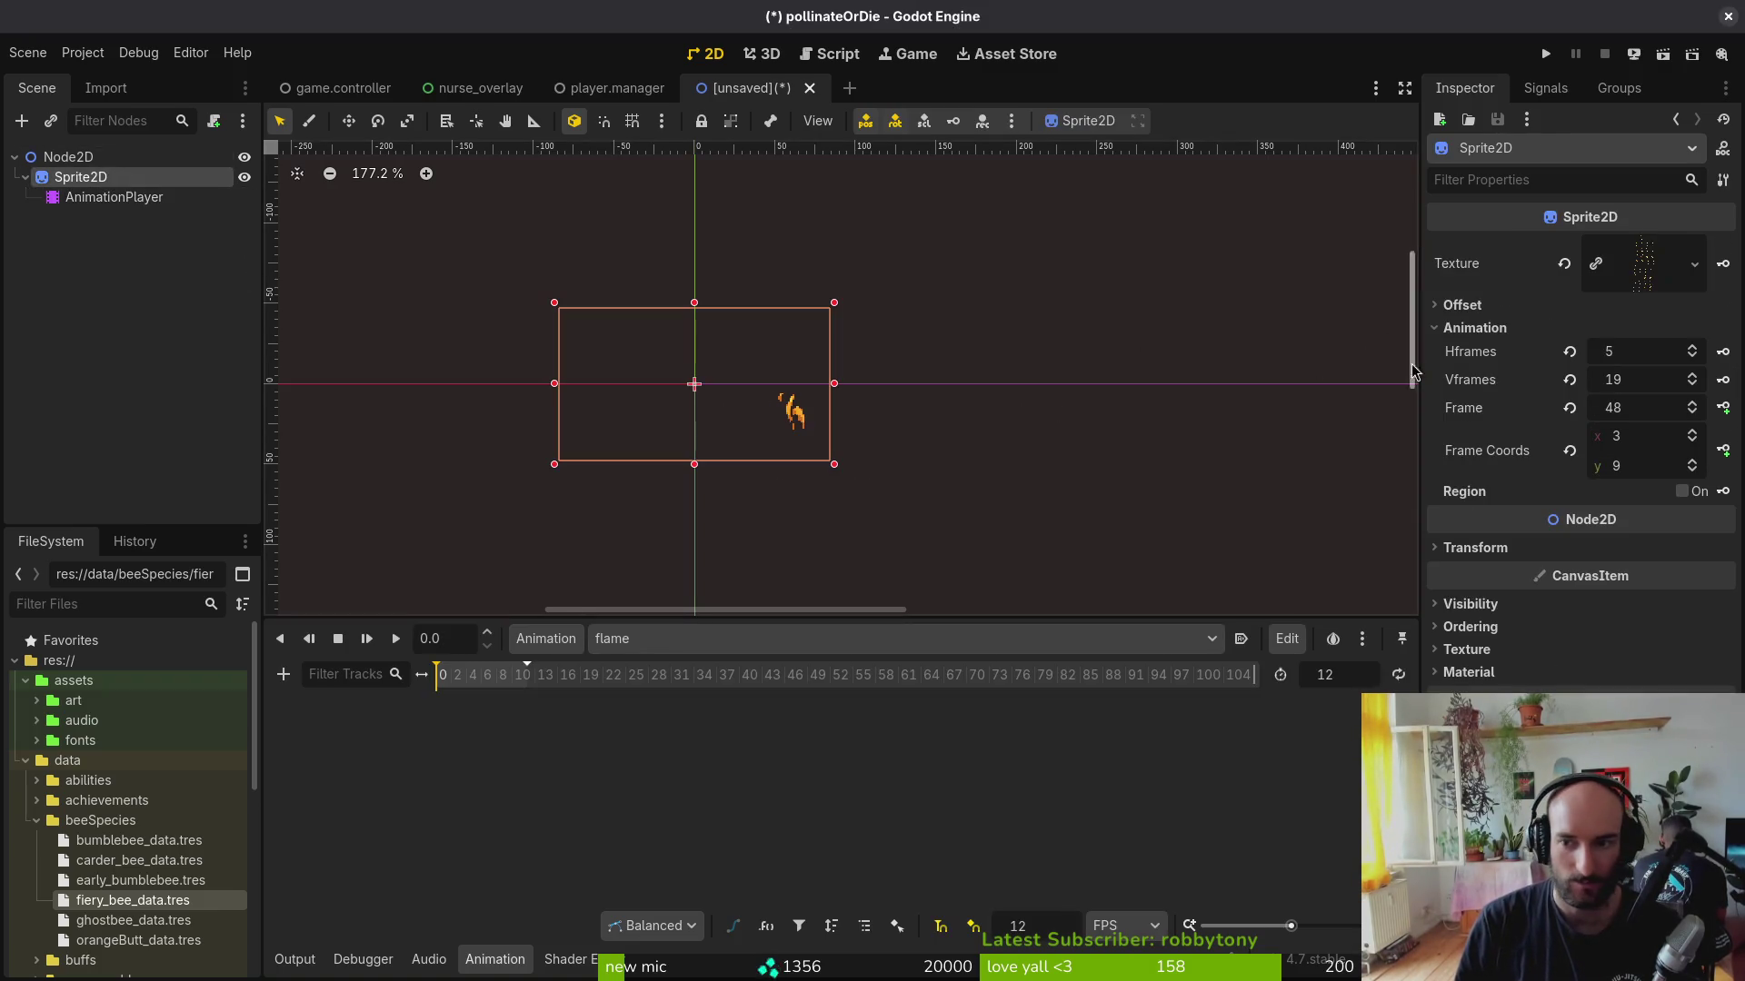
pyautogui.click(1569, 410)
pyautogui.scroll(4, 1693, 470)
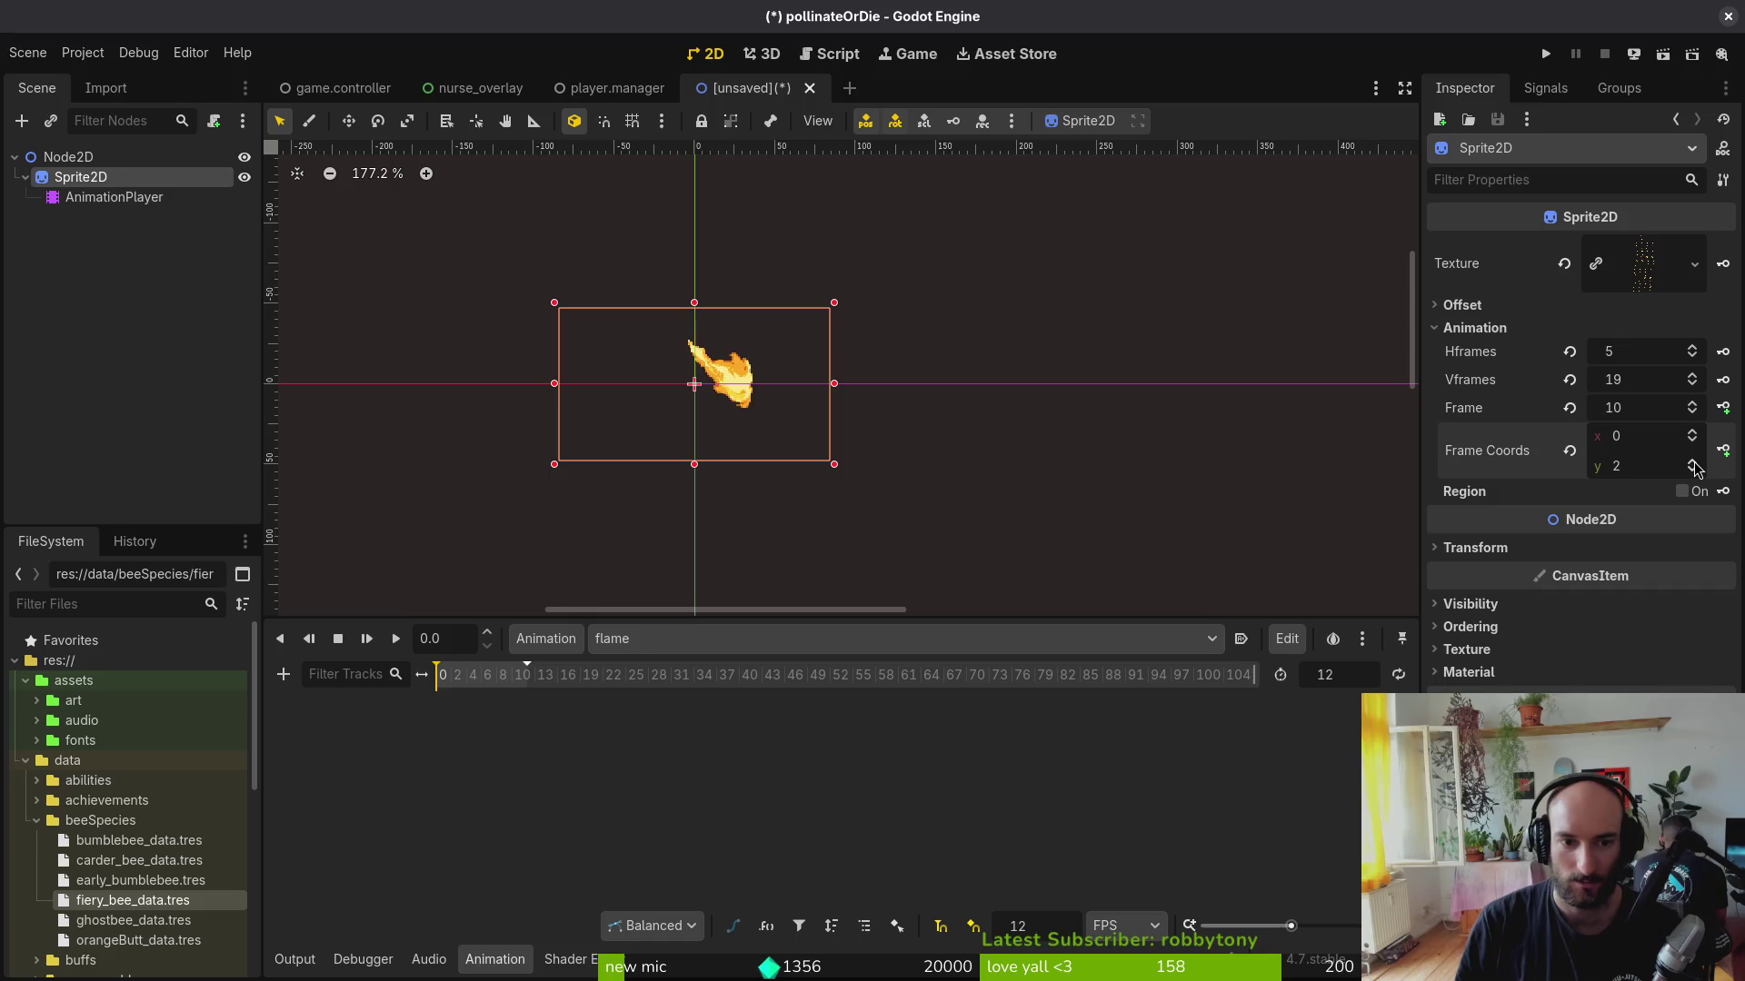
pyautogui.scroll(3, 1693, 412)
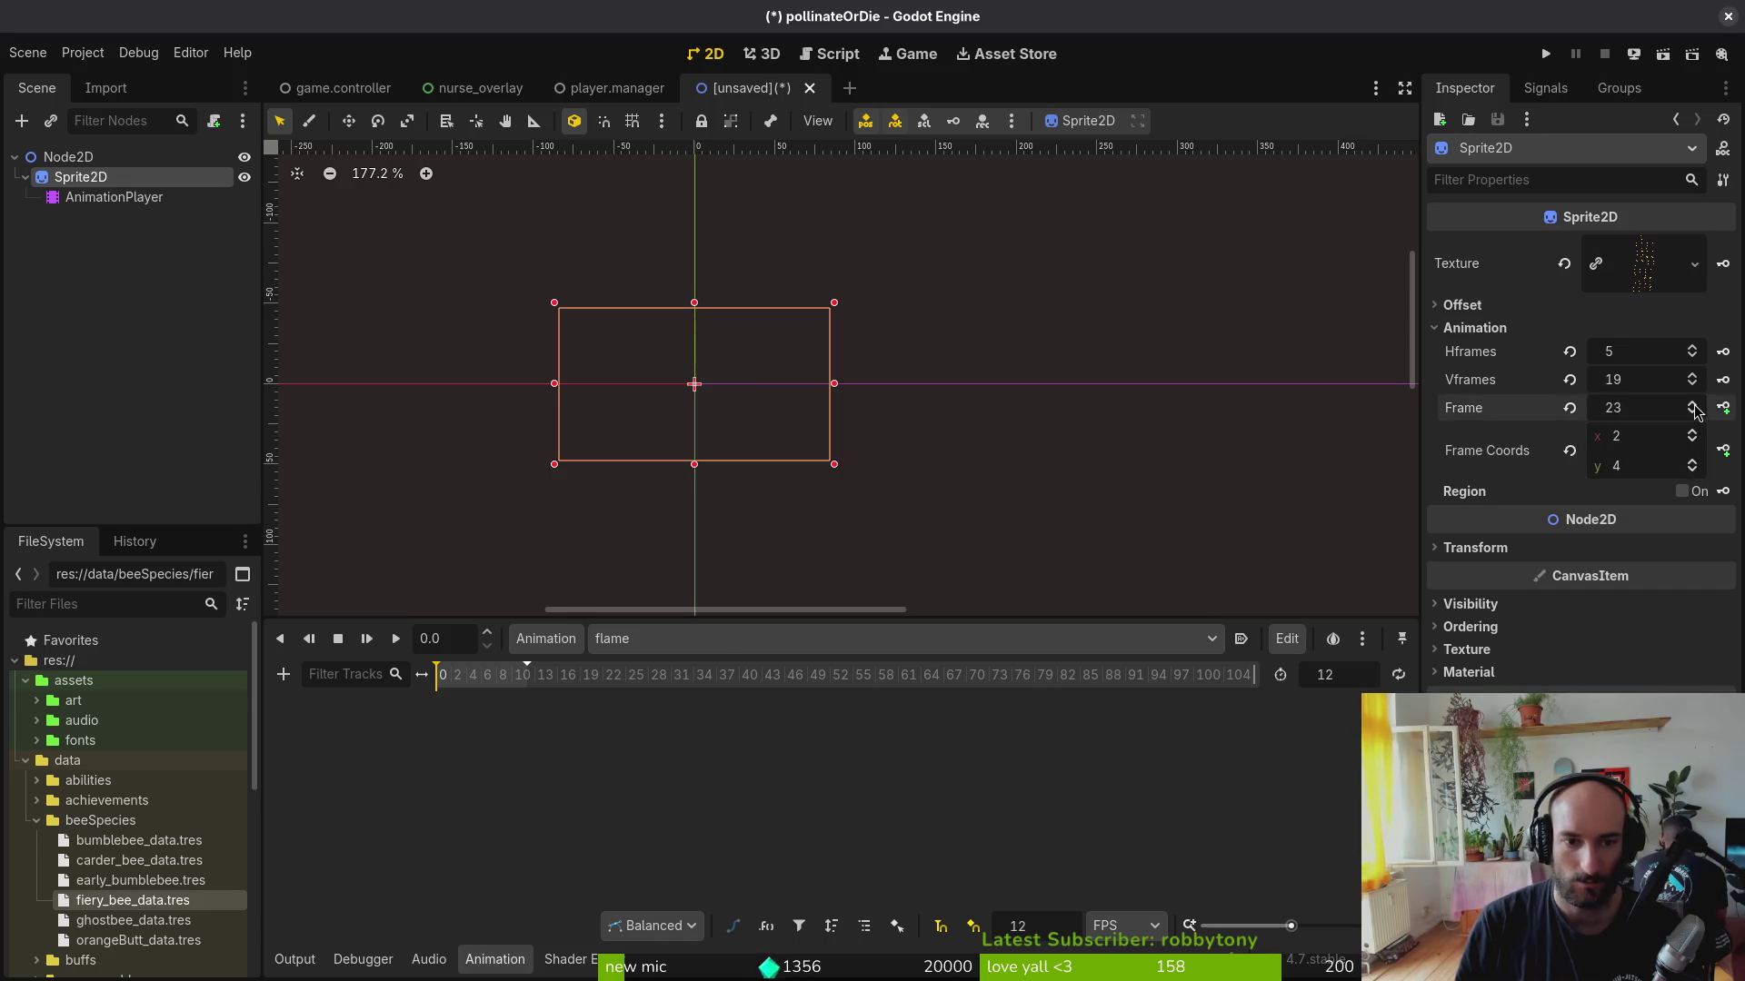
pyautogui.scroll(3, 1693, 410)
pyautogui.scroll(3, 1693, 409)
pyautogui.scroll(2, 1694, 409)
pyautogui.scroll(1, 1693, 409)
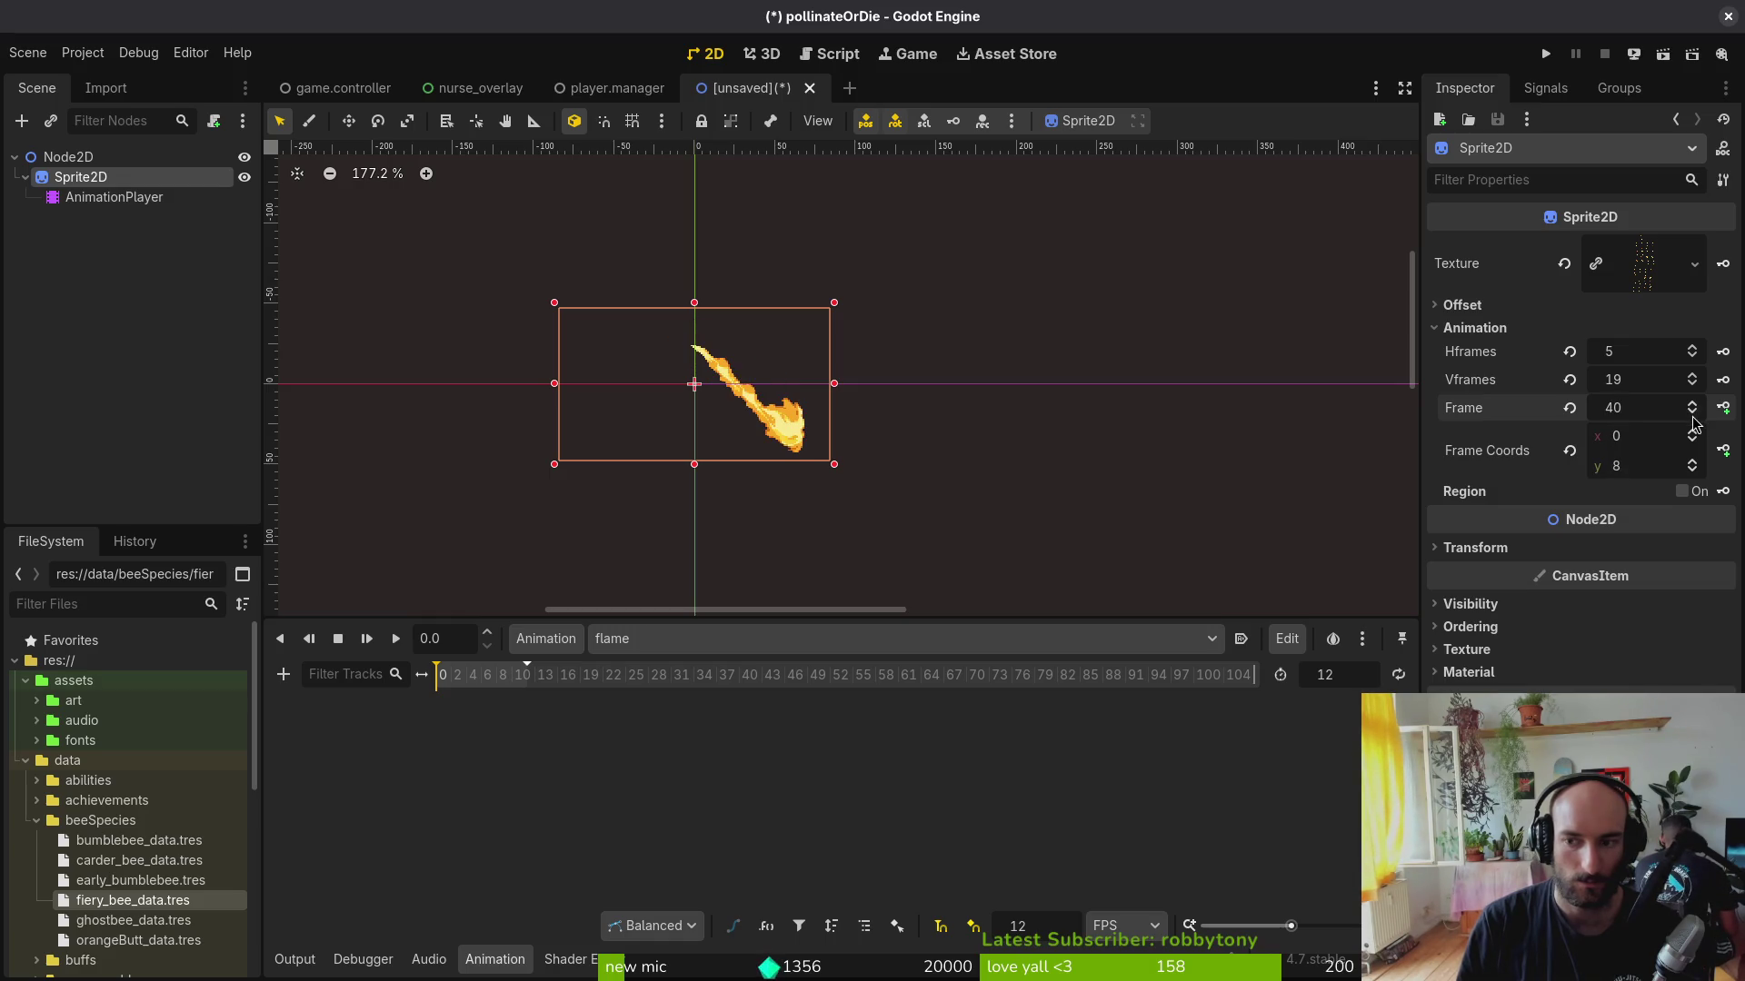
pyautogui.scroll(-2, 1693, 424)
pyautogui.scroll(-3, 1694, 423)
pyautogui.scroll(1, 1694, 467)
pyautogui.click(1723, 410)
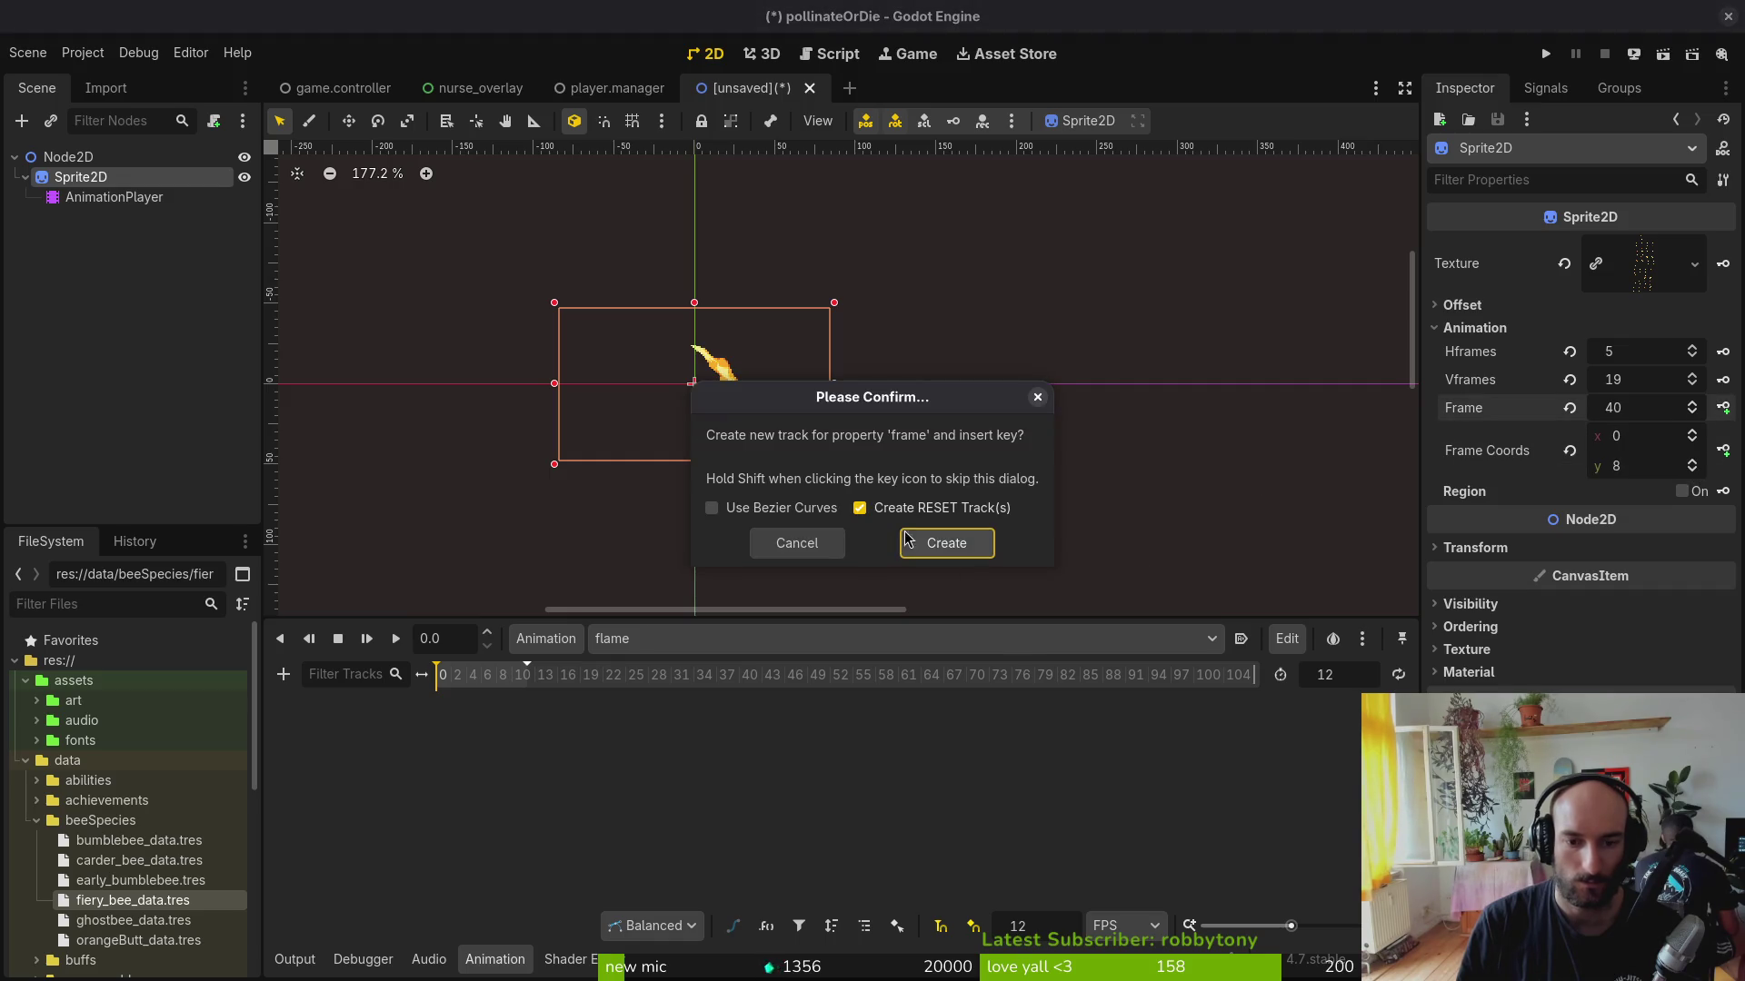
pyautogui.click(907, 540)
pyautogui.doubleClick(1341, 676)
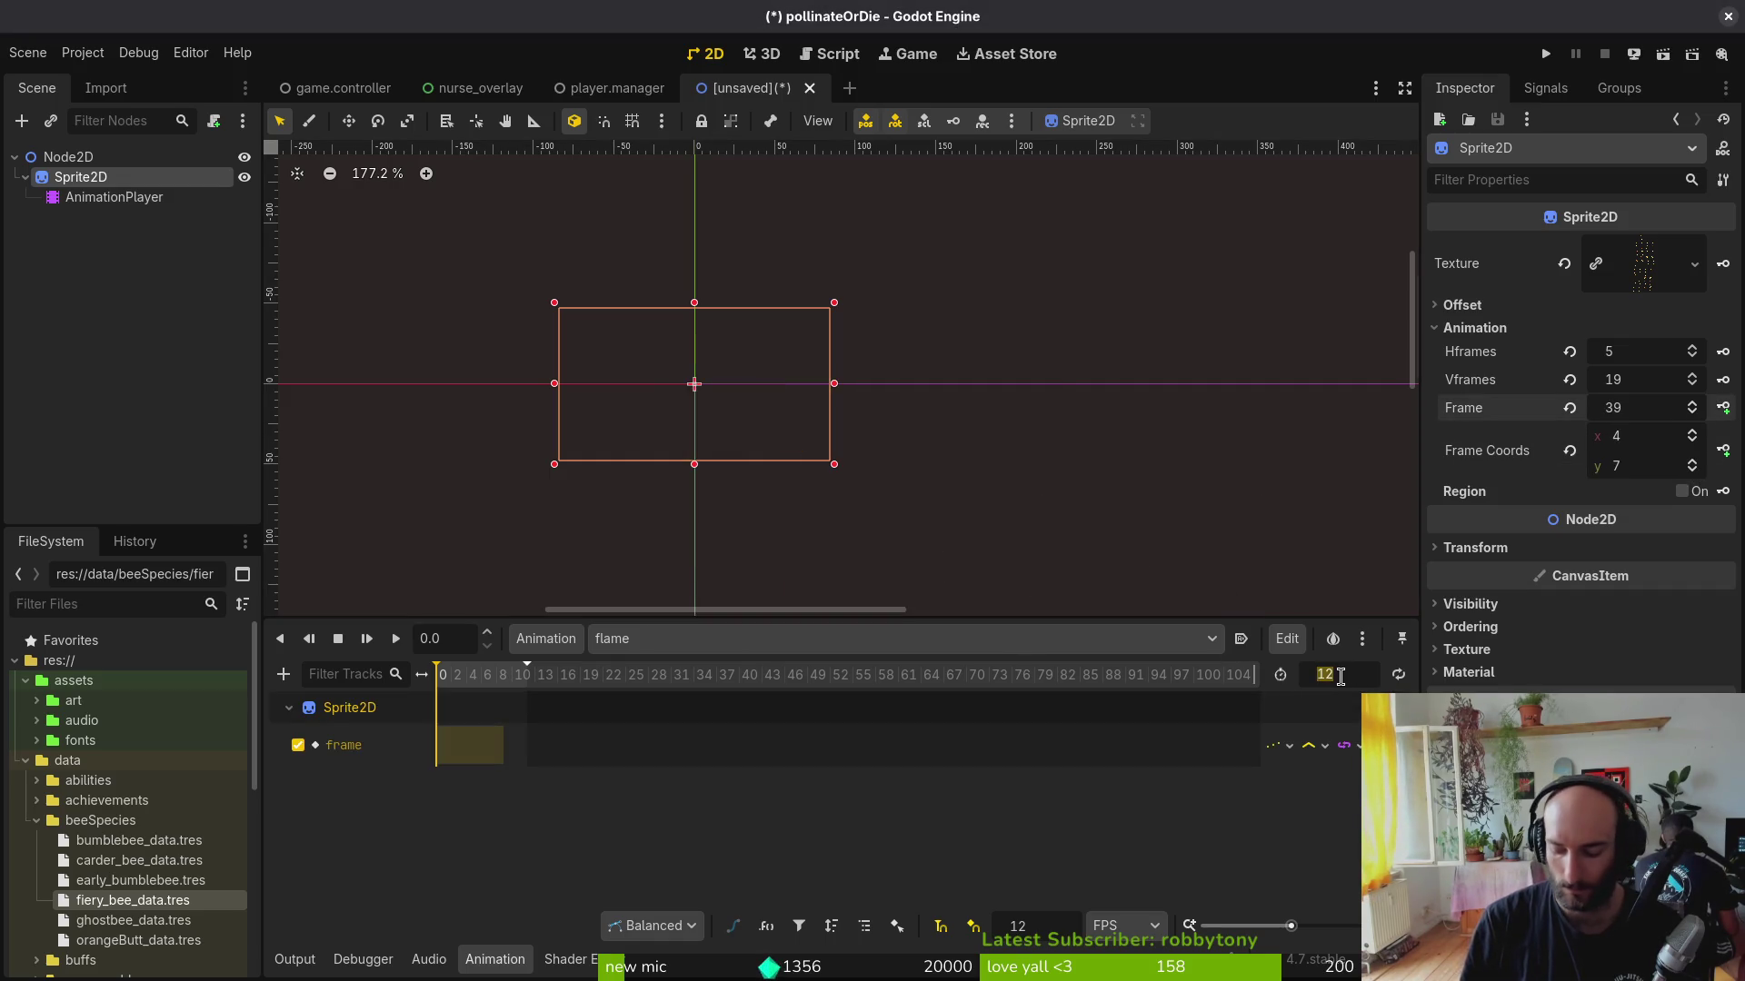
pyautogui.write('36')
# Step: Commit an animation length of 36 and reset the sprite to its first frame
pyautogui.press('Return')
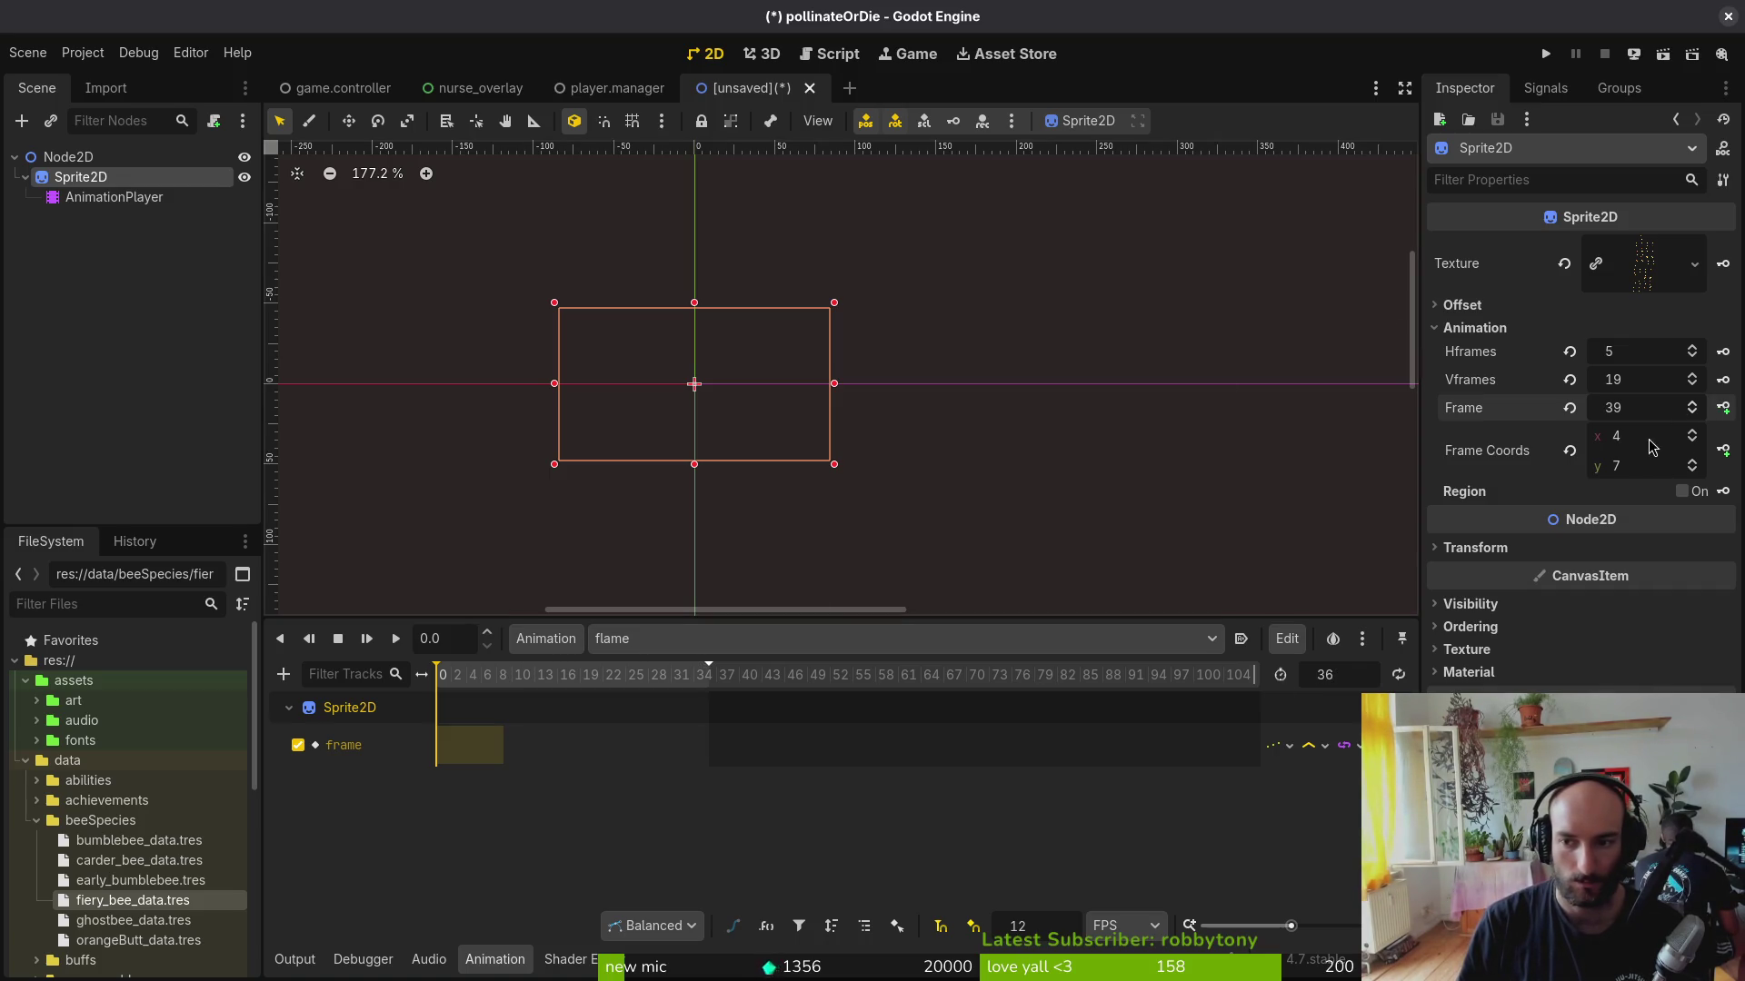
pyautogui.click(1568, 407)
pyautogui.hotkey('ctrl', 's')
pyautogui.press('Escape')
# Step: Preview the sheet's flame rows frame by frame and return to the row's first frame
pyautogui.click(1692, 458)
pyautogui.click(1691, 459)
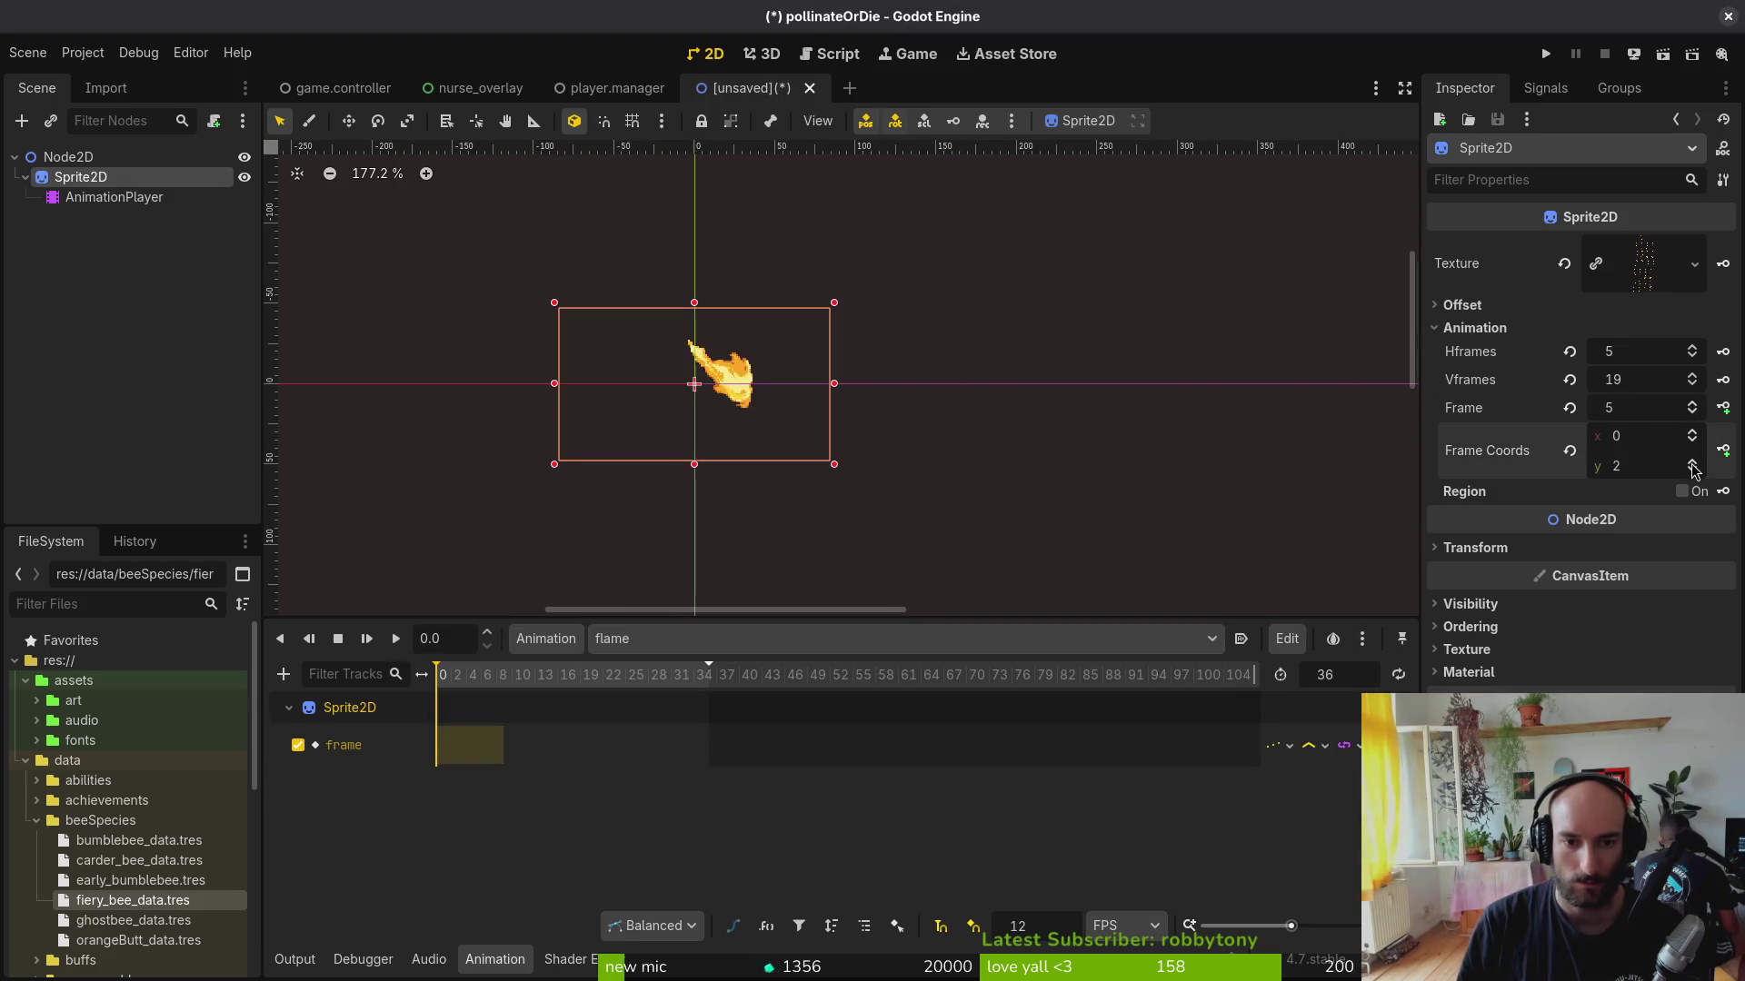
pyautogui.click(1691, 462)
pyautogui.click(1692, 464)
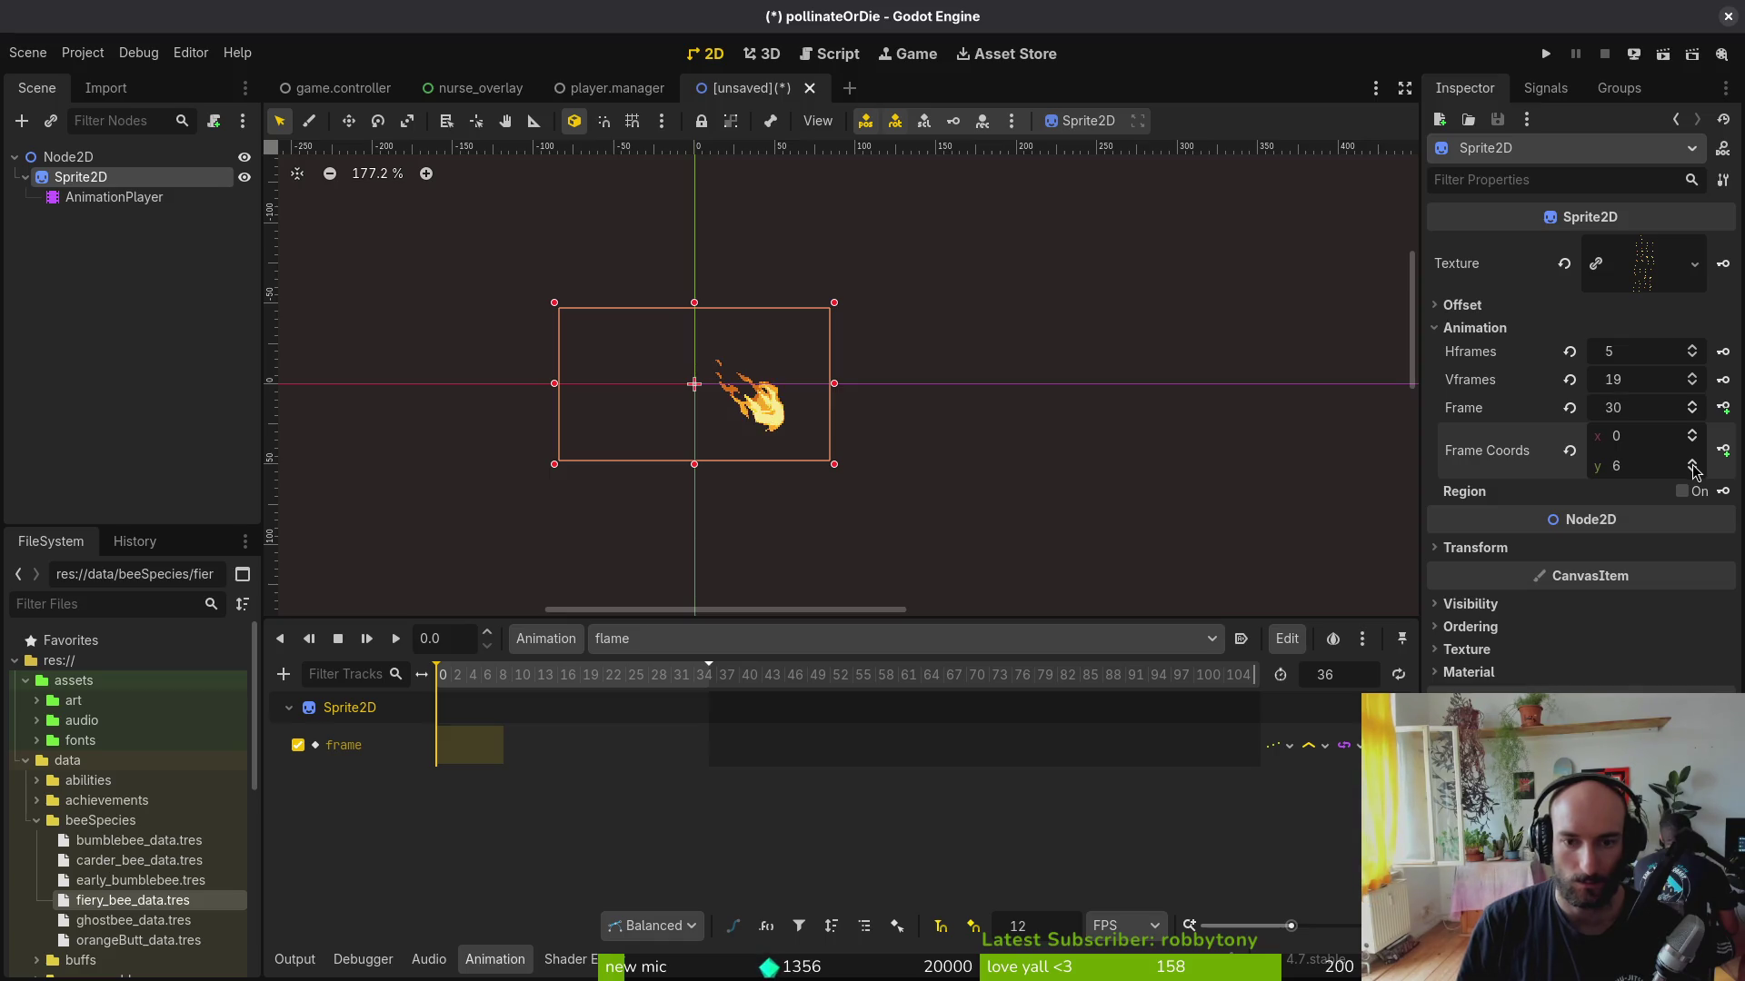
pyautogui.click(1692, 463)
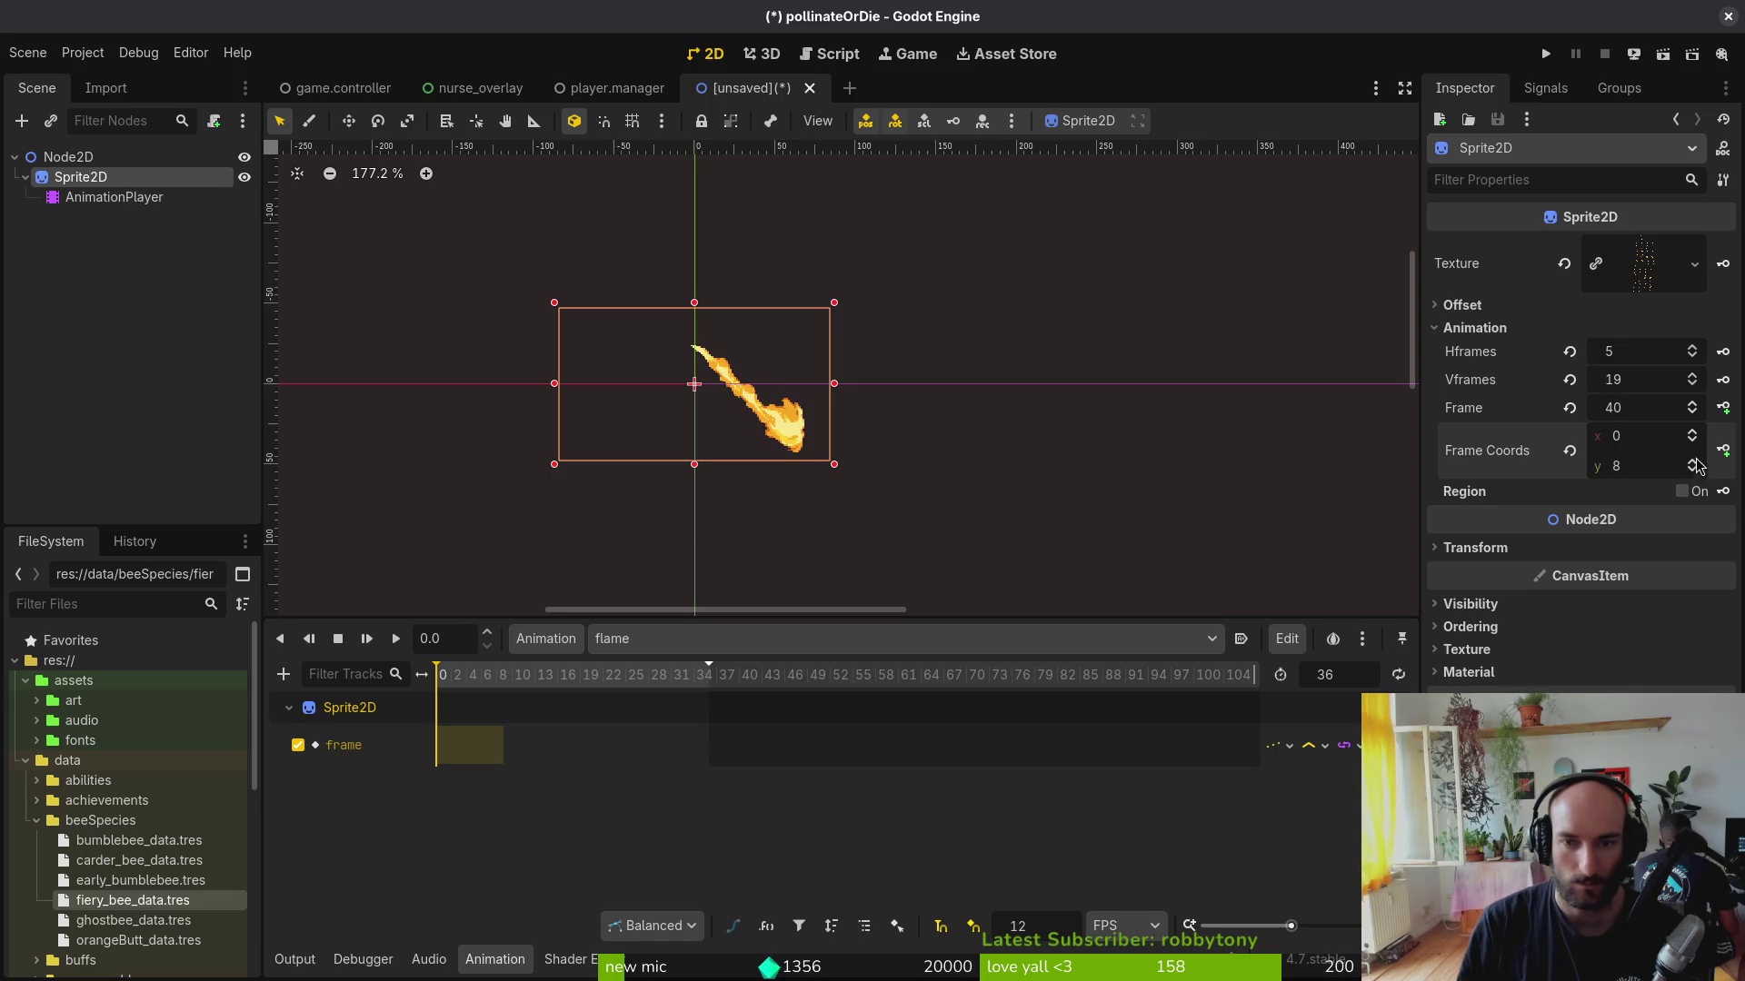
pyautogui.click(1692, 469)
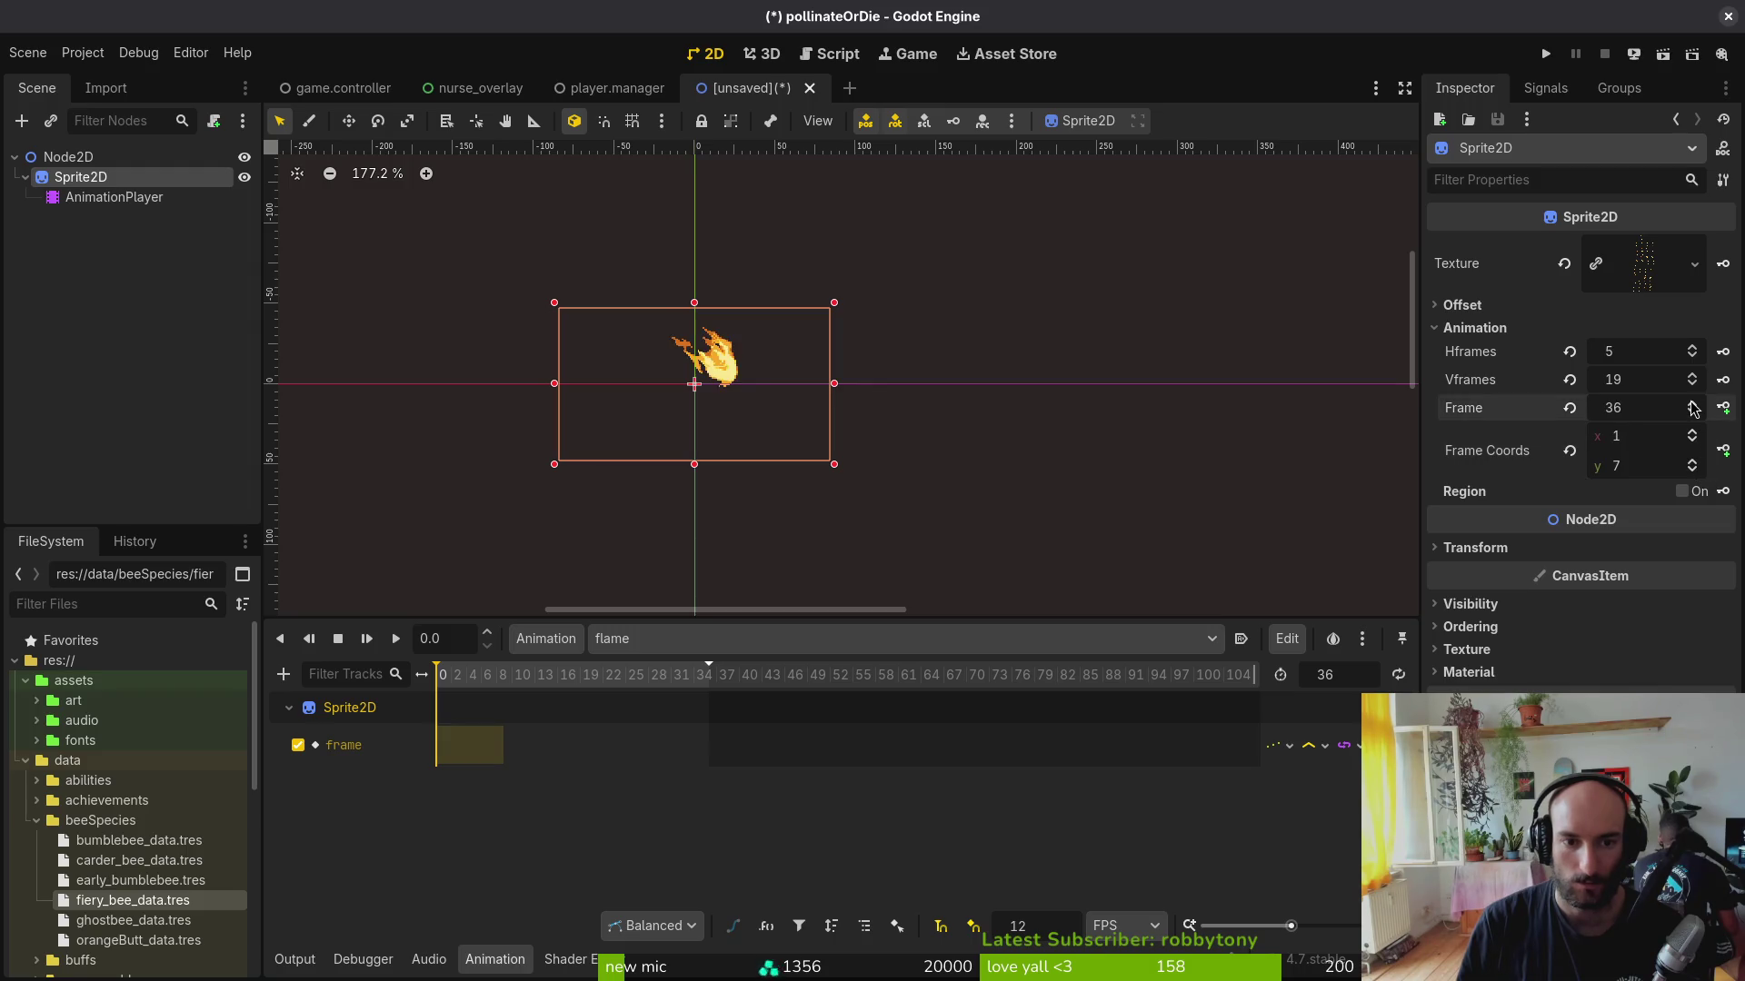
pyautogui.click(1691, 406)
pyautogui.click(1692, 406)
pyautogui.click(1692, 406)
pyautogui.click(1695, 415)
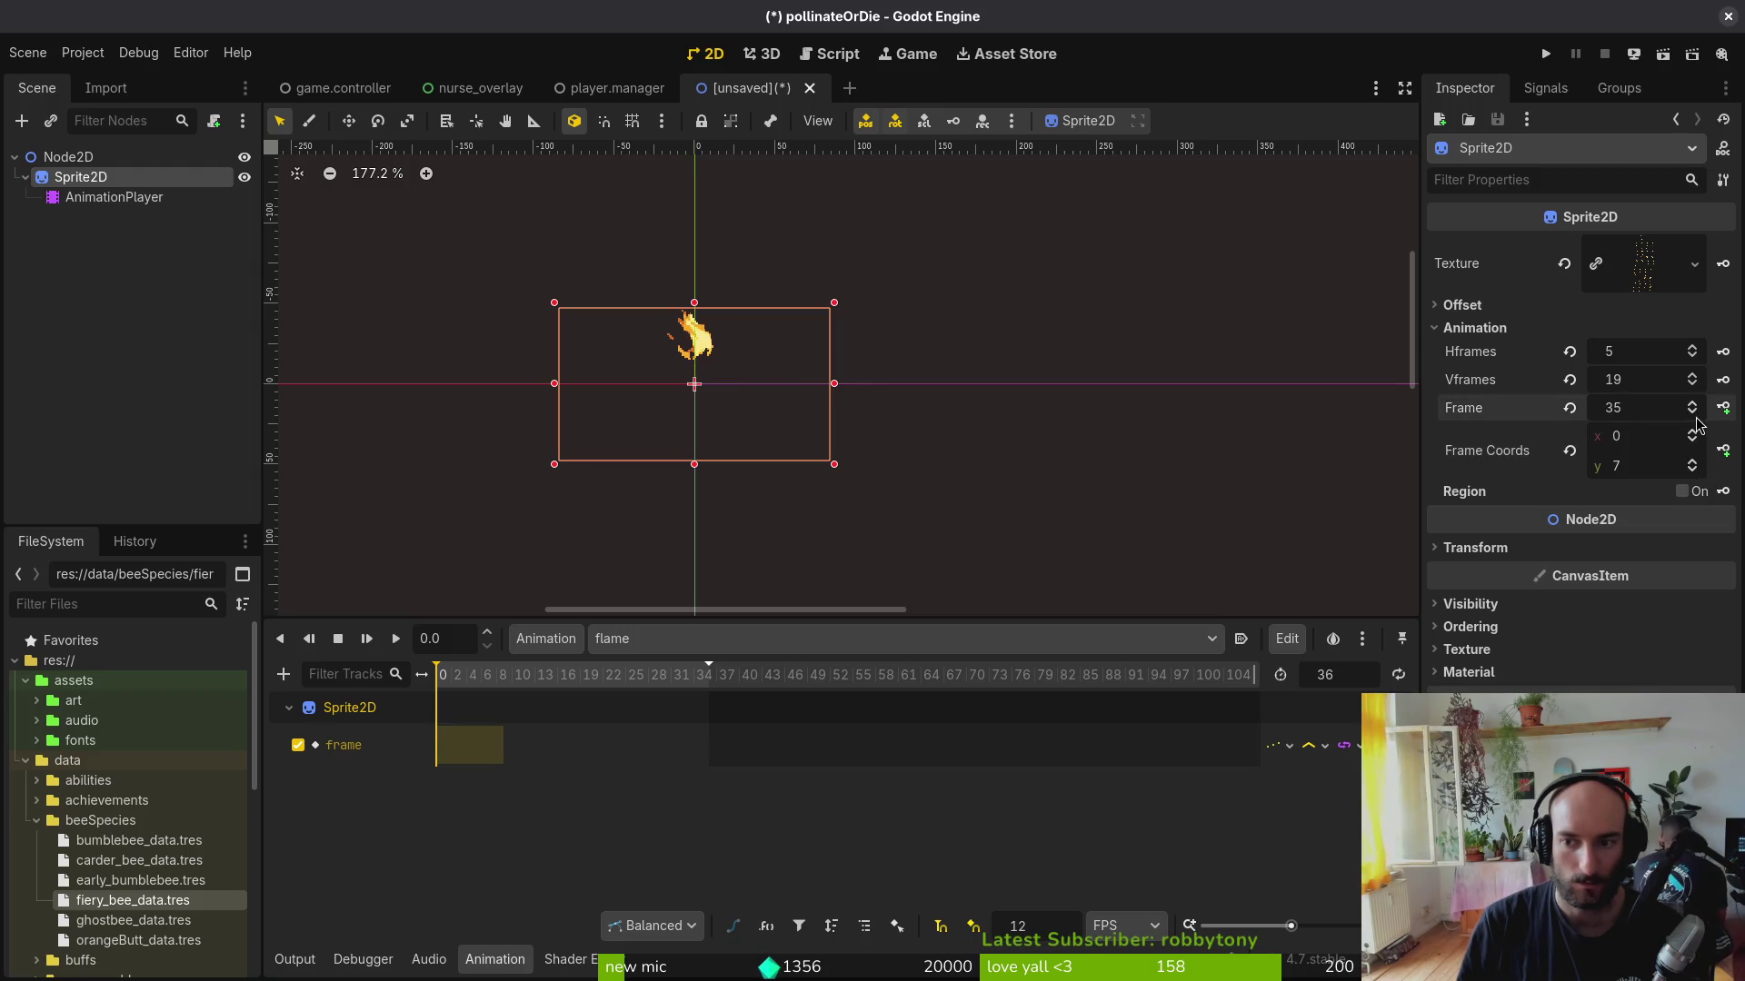
# Step: Key successive sprite frames on the track, advancing through 39 and 44 up to 49
pyautogui.click(1723, 408)
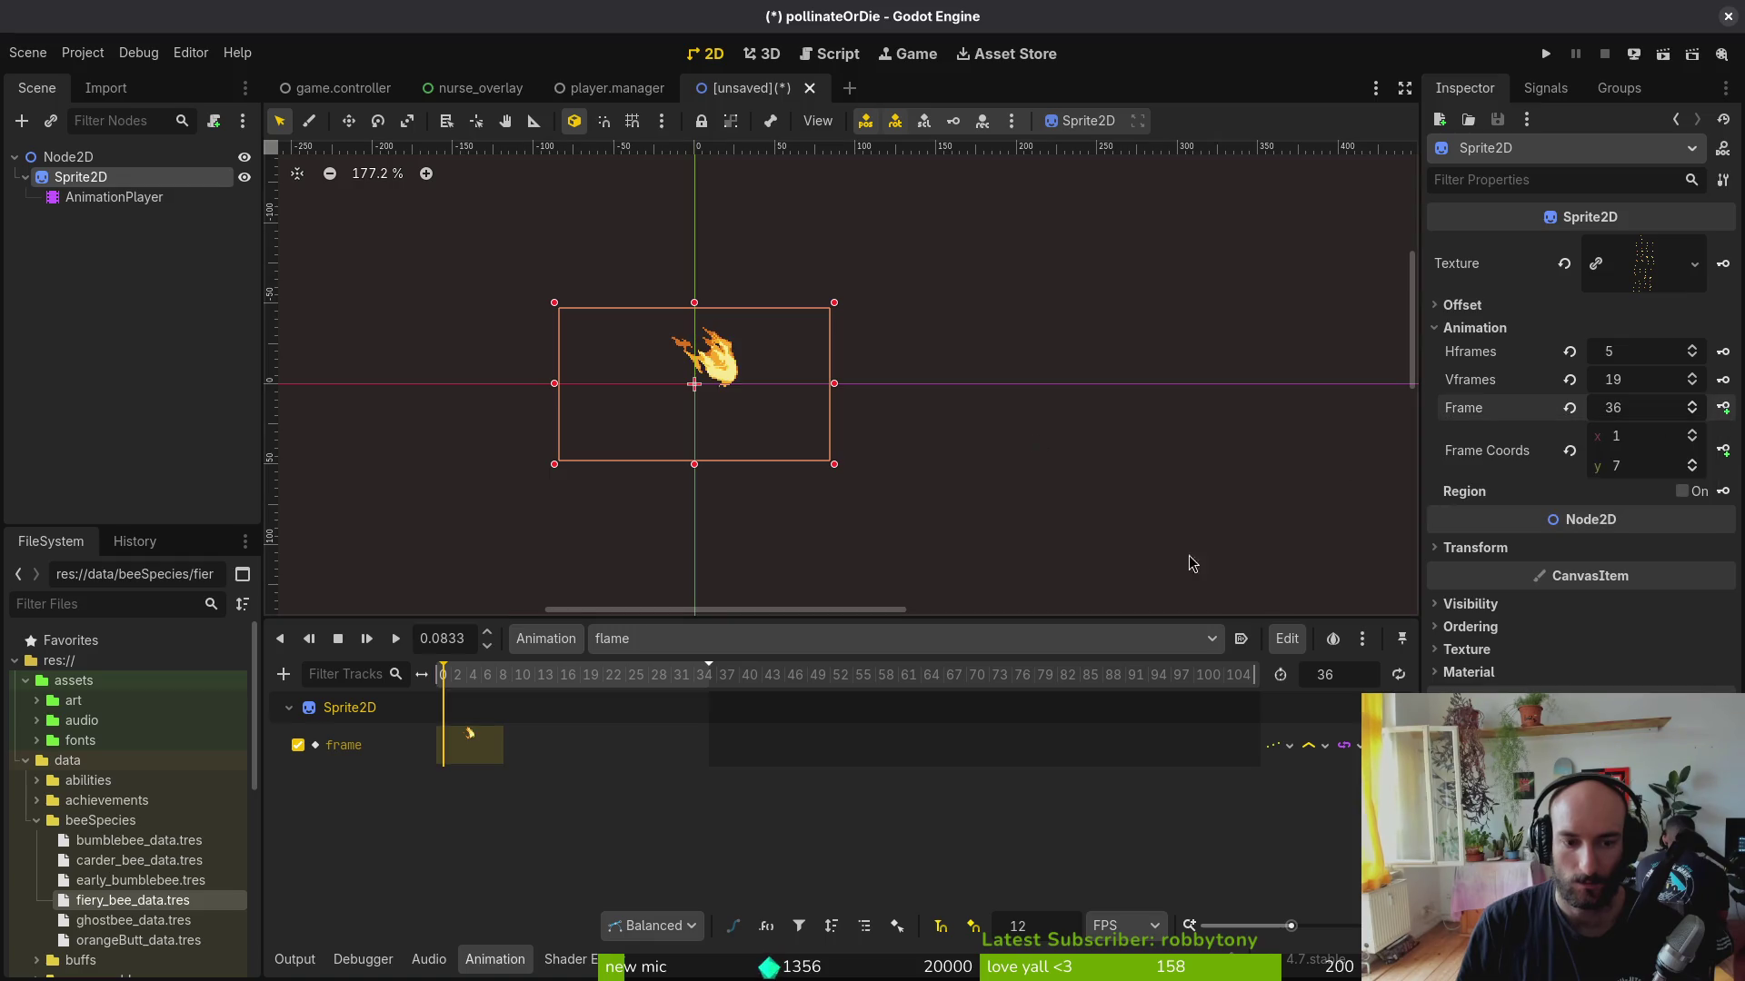
pyautogui.click(1723, 408)
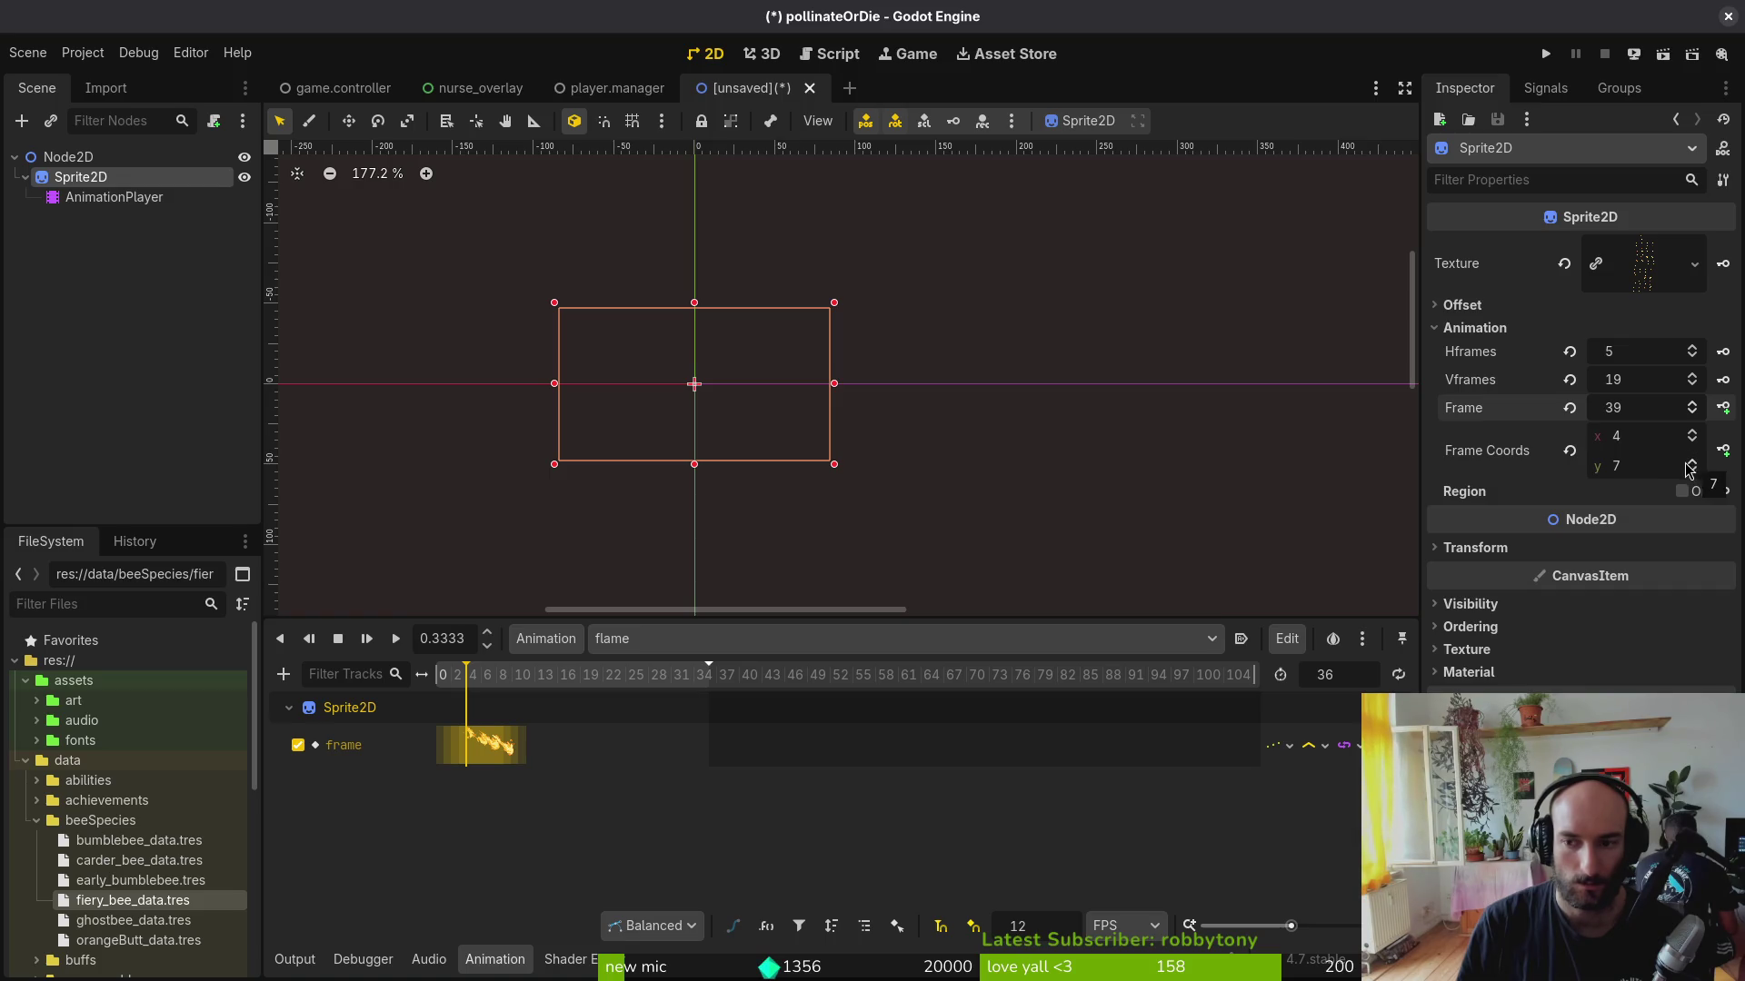
pyautogui.keyDown('ctrl'); pyautogui.scroll(5, 519, 740); pyautogui.keyUp('ctrl')
pyautogui.keyDown('ctrl'); pyautogui.scroll(1, 590, 761); pyautogui.keyUp('ctrl')
pyautogui.keyDown('ctrl'); pyautogui.scroll(1, 586, 755); pyautogui.keyUp('ctrl')
pyautogui.keyDown('ctrl'); pyautogui.scroll(1, 682, 760); pyautogui.keyUp('ctrl')
pyautogui.keyDown('ctrl'); pyautogui.scroll(1, 818, 763); pyautogui.keyUp('ctrl')
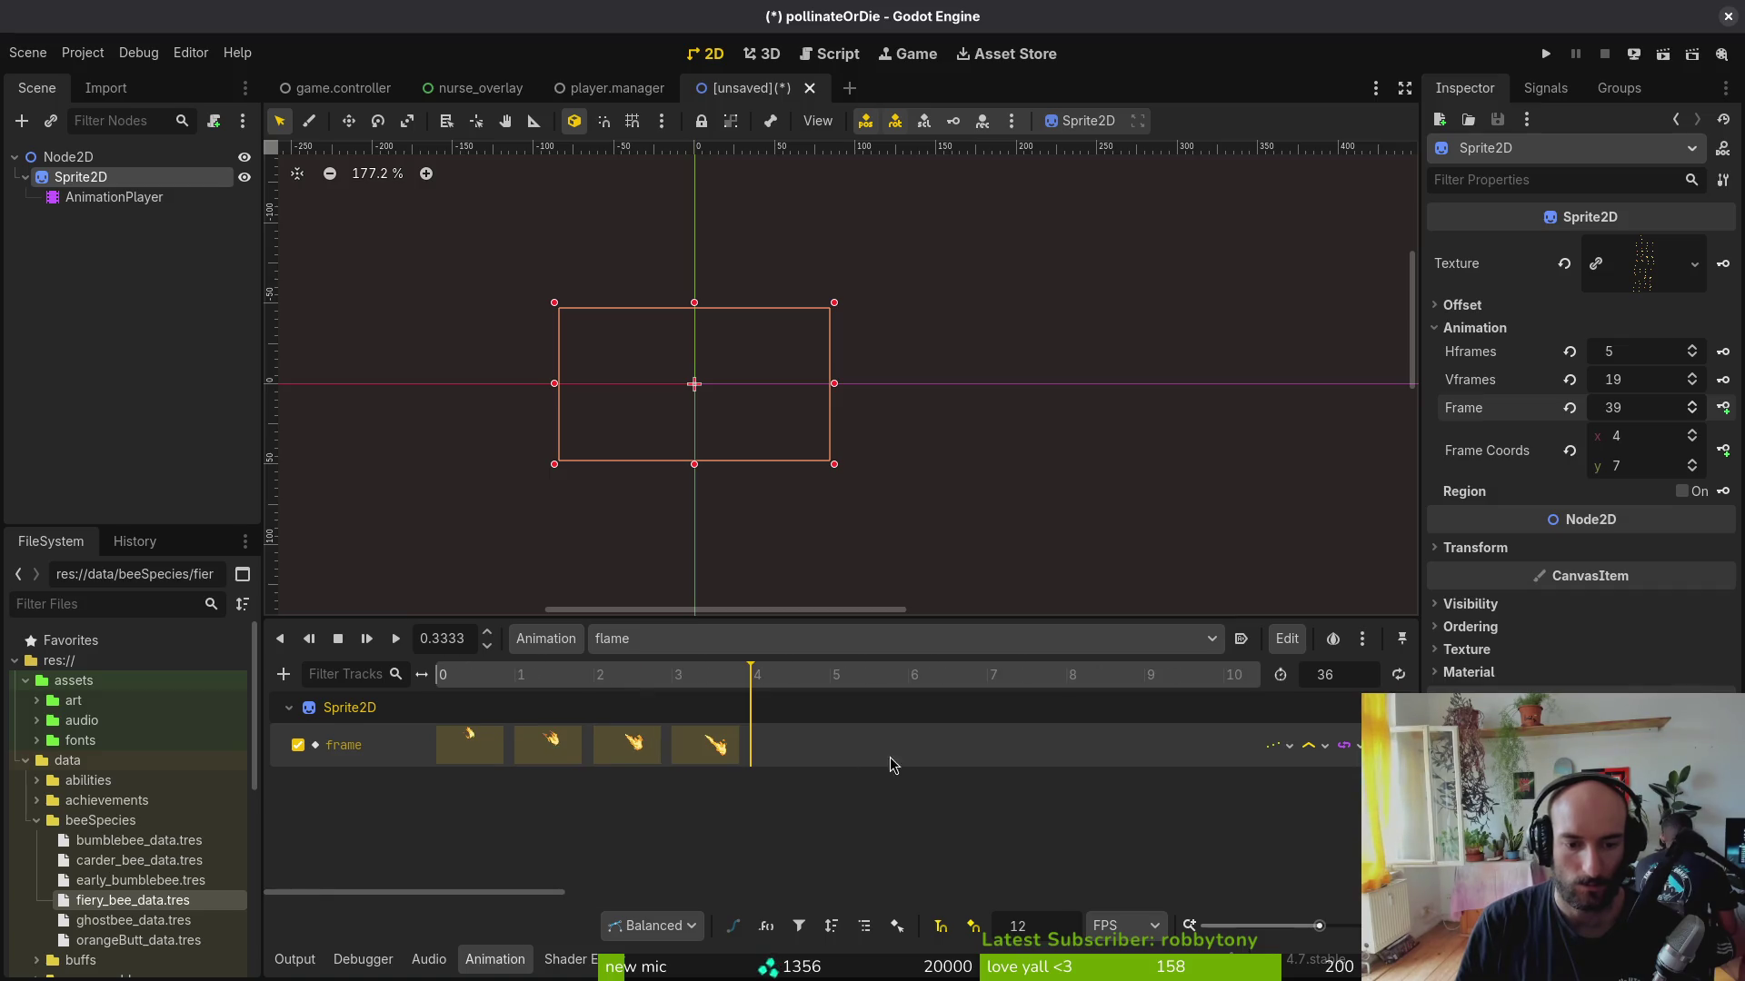
pyautogui.hscroll(2, 888, 765)
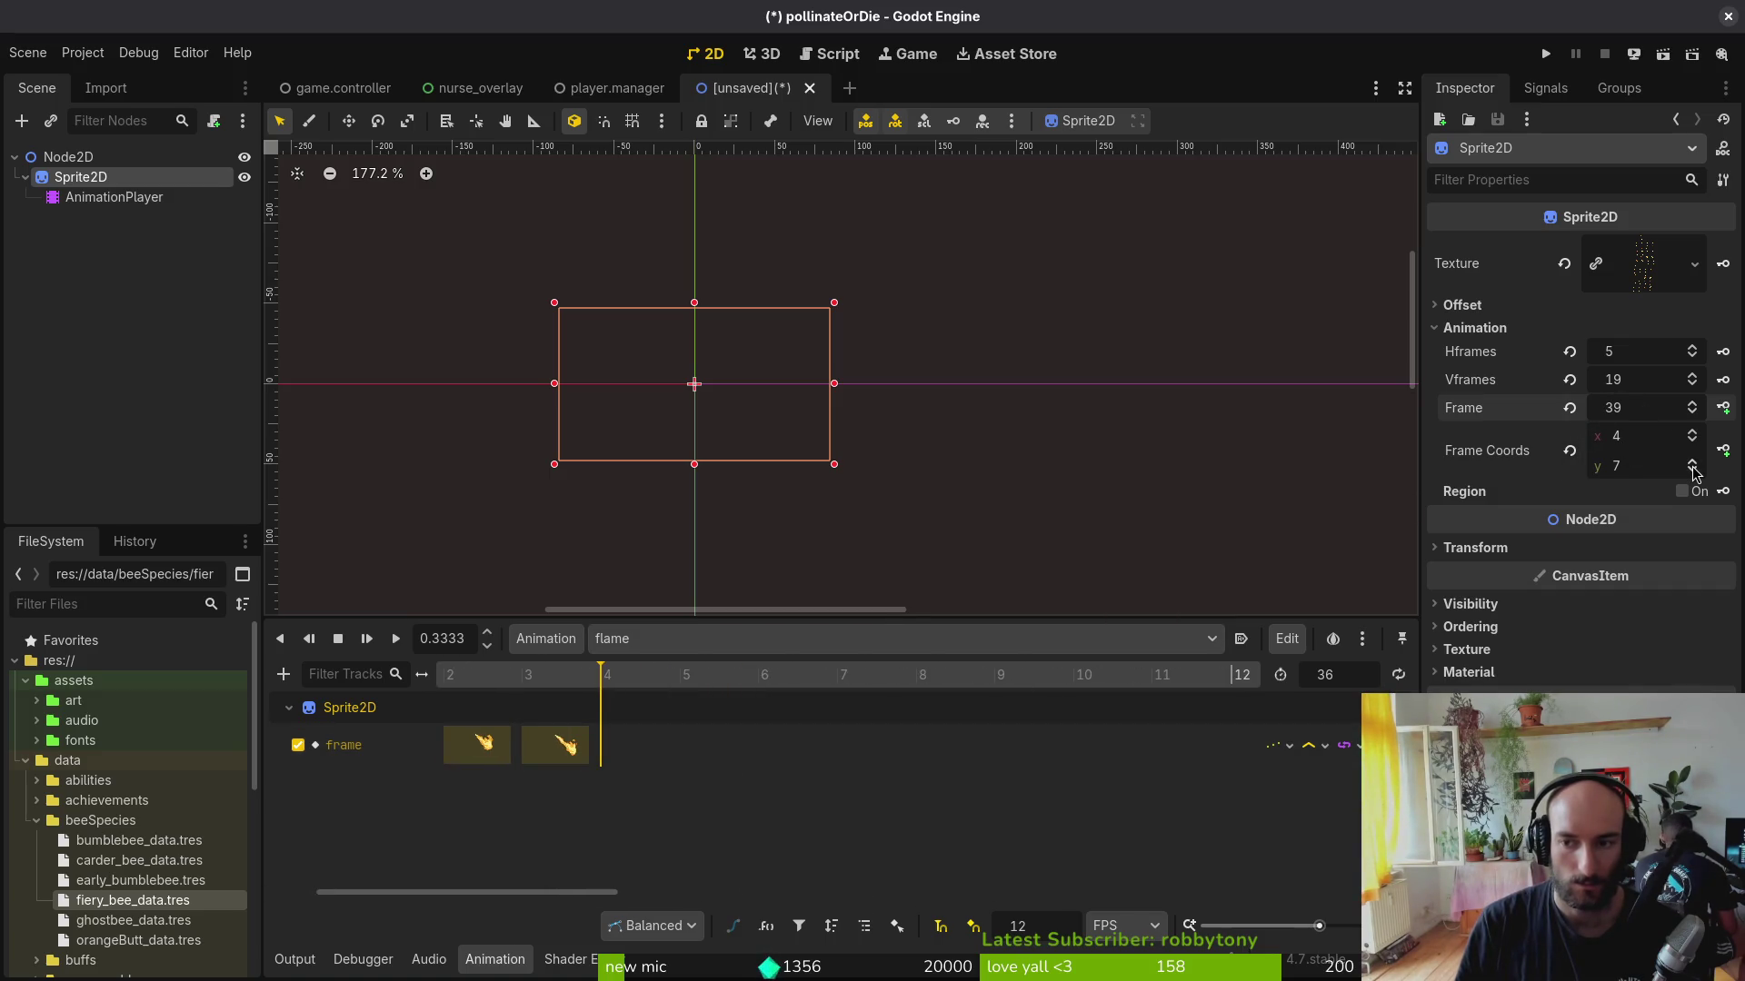
pyautogui.click(1691, 400)
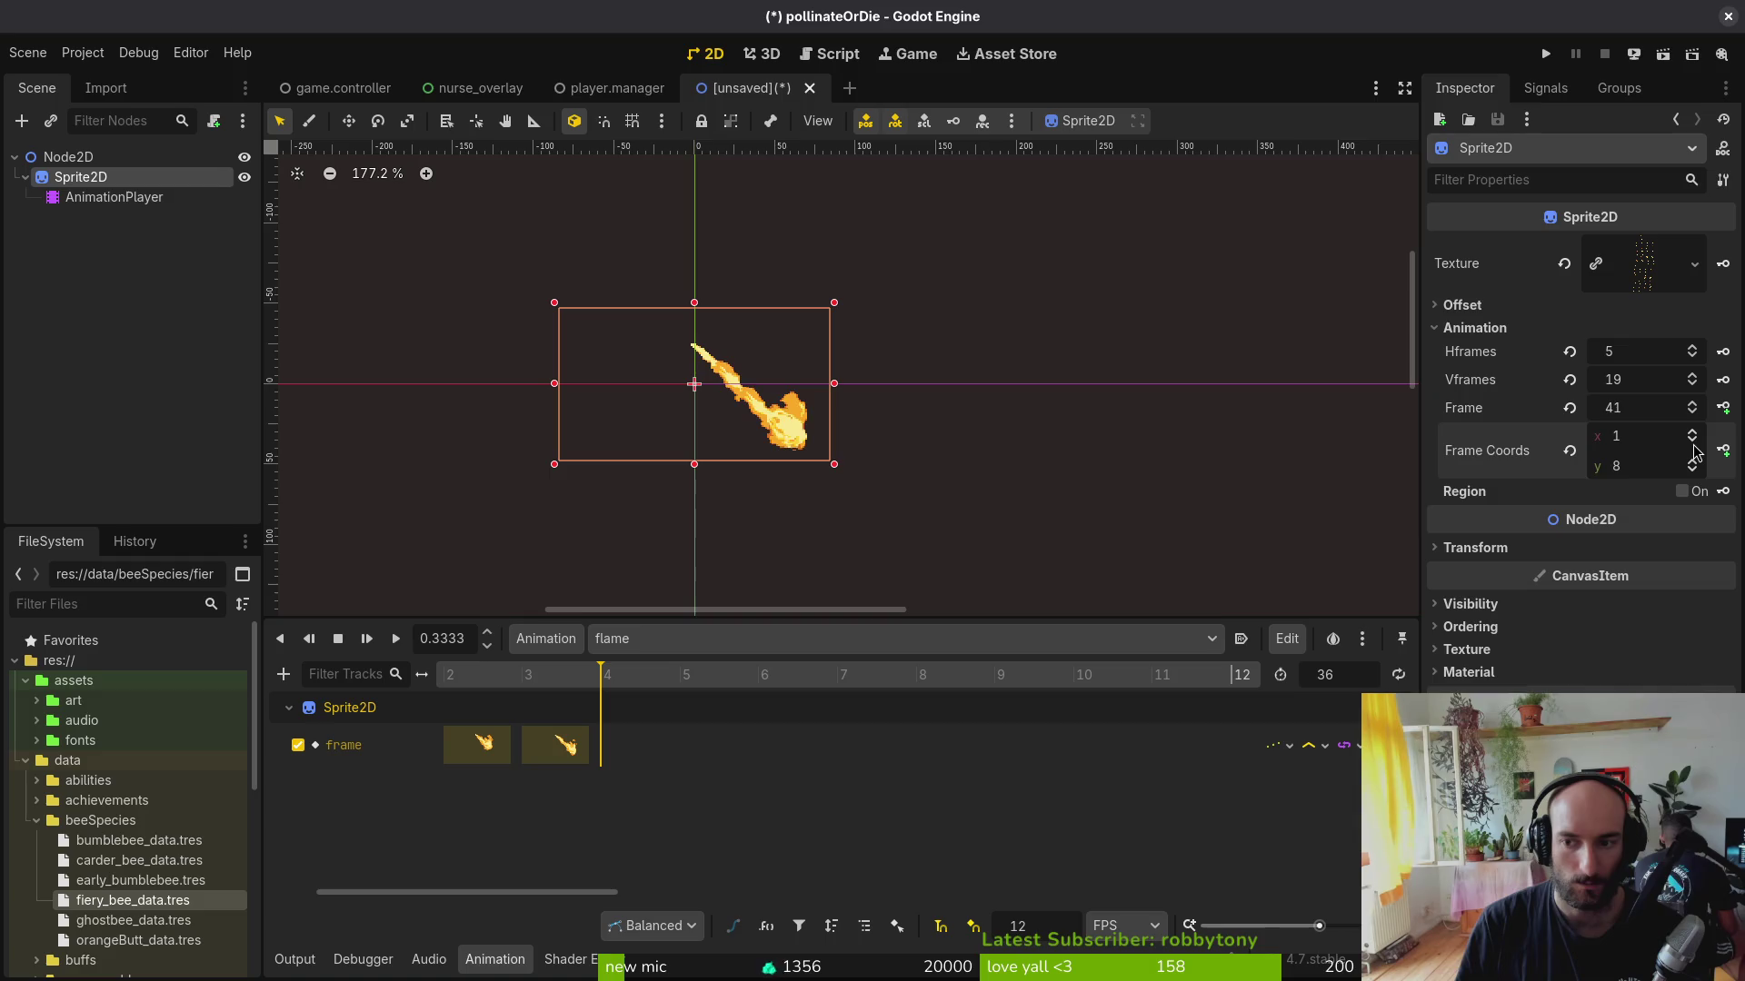
pyautogui.click(1723, 408)
pyautogui.click(1723, 408)
pyautogui.click(1723, 408)
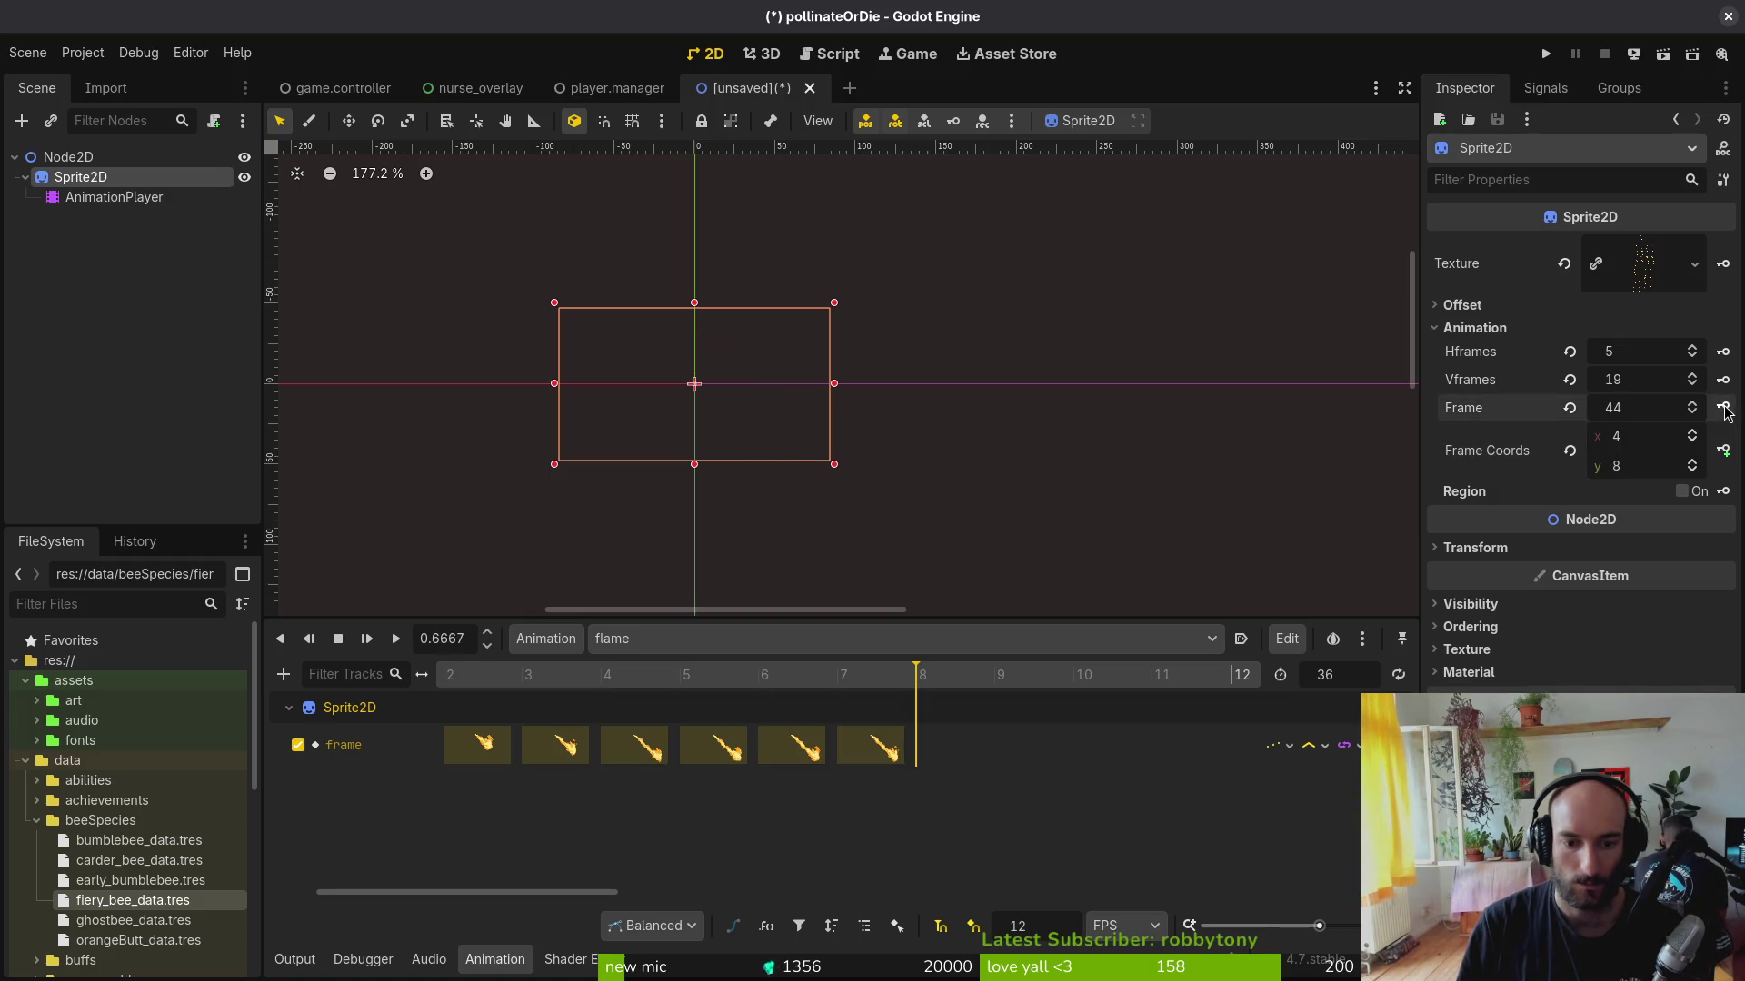
pyautogui.click(1692, 463)
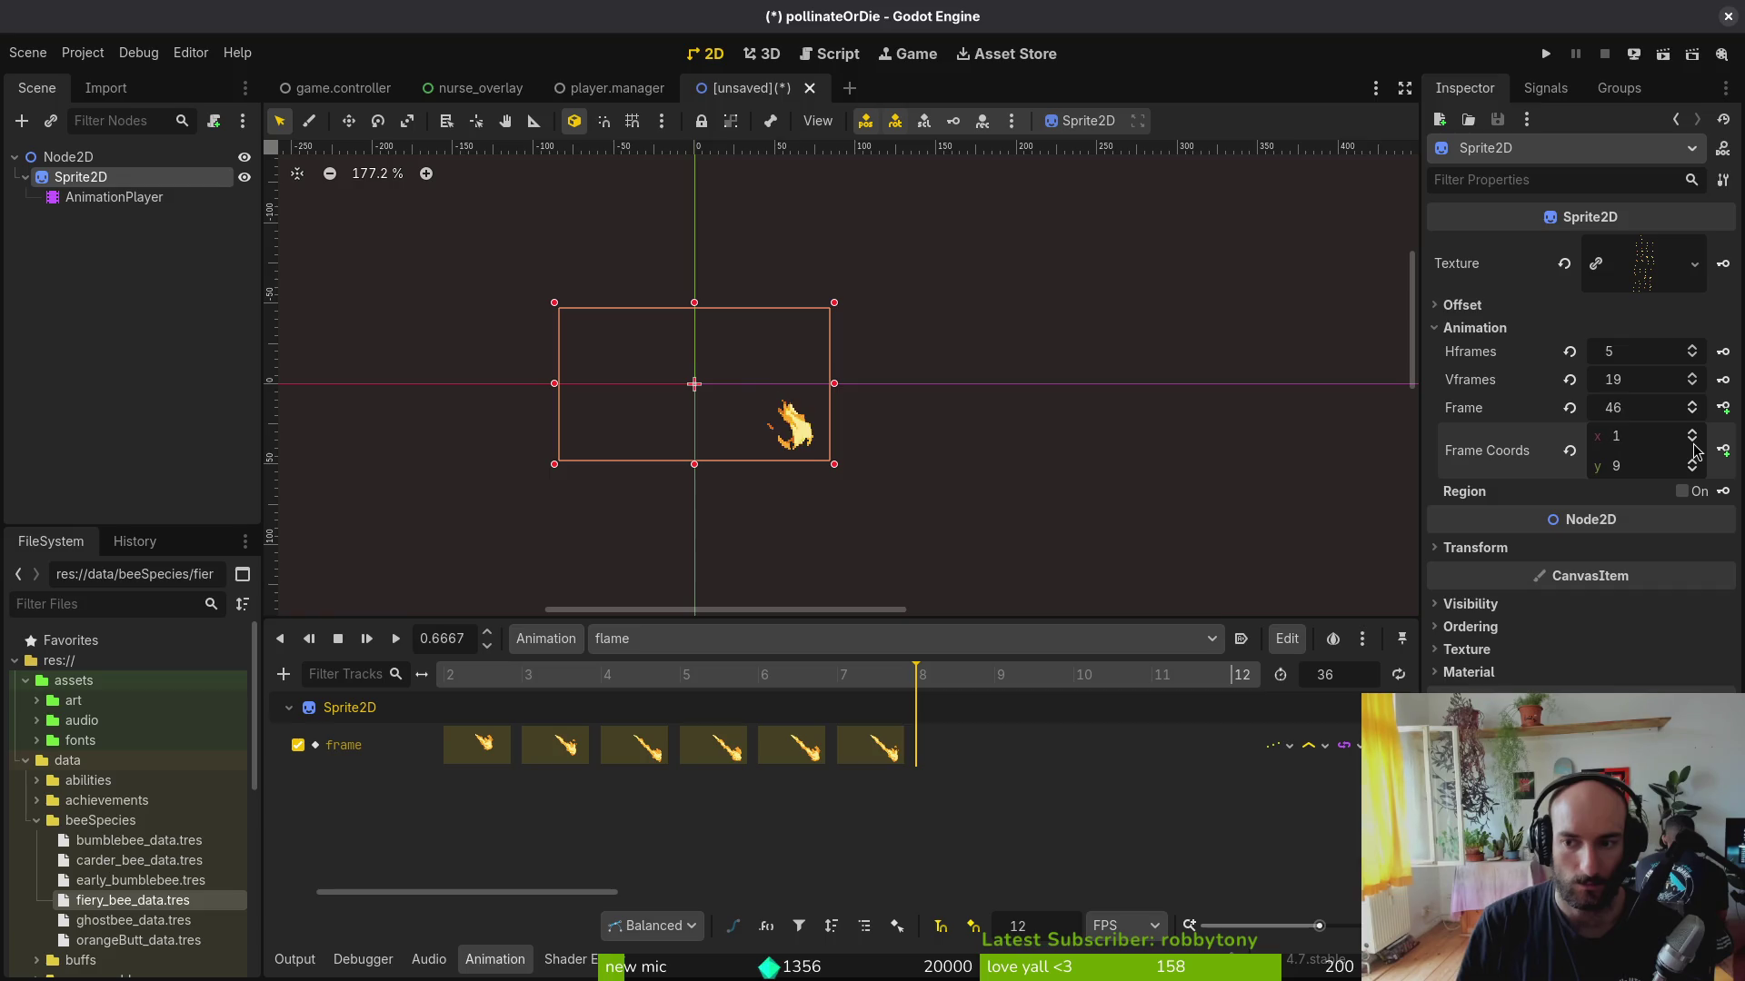
pyautogui.click(1722, 408)
pyautogui.click(1724, 410)
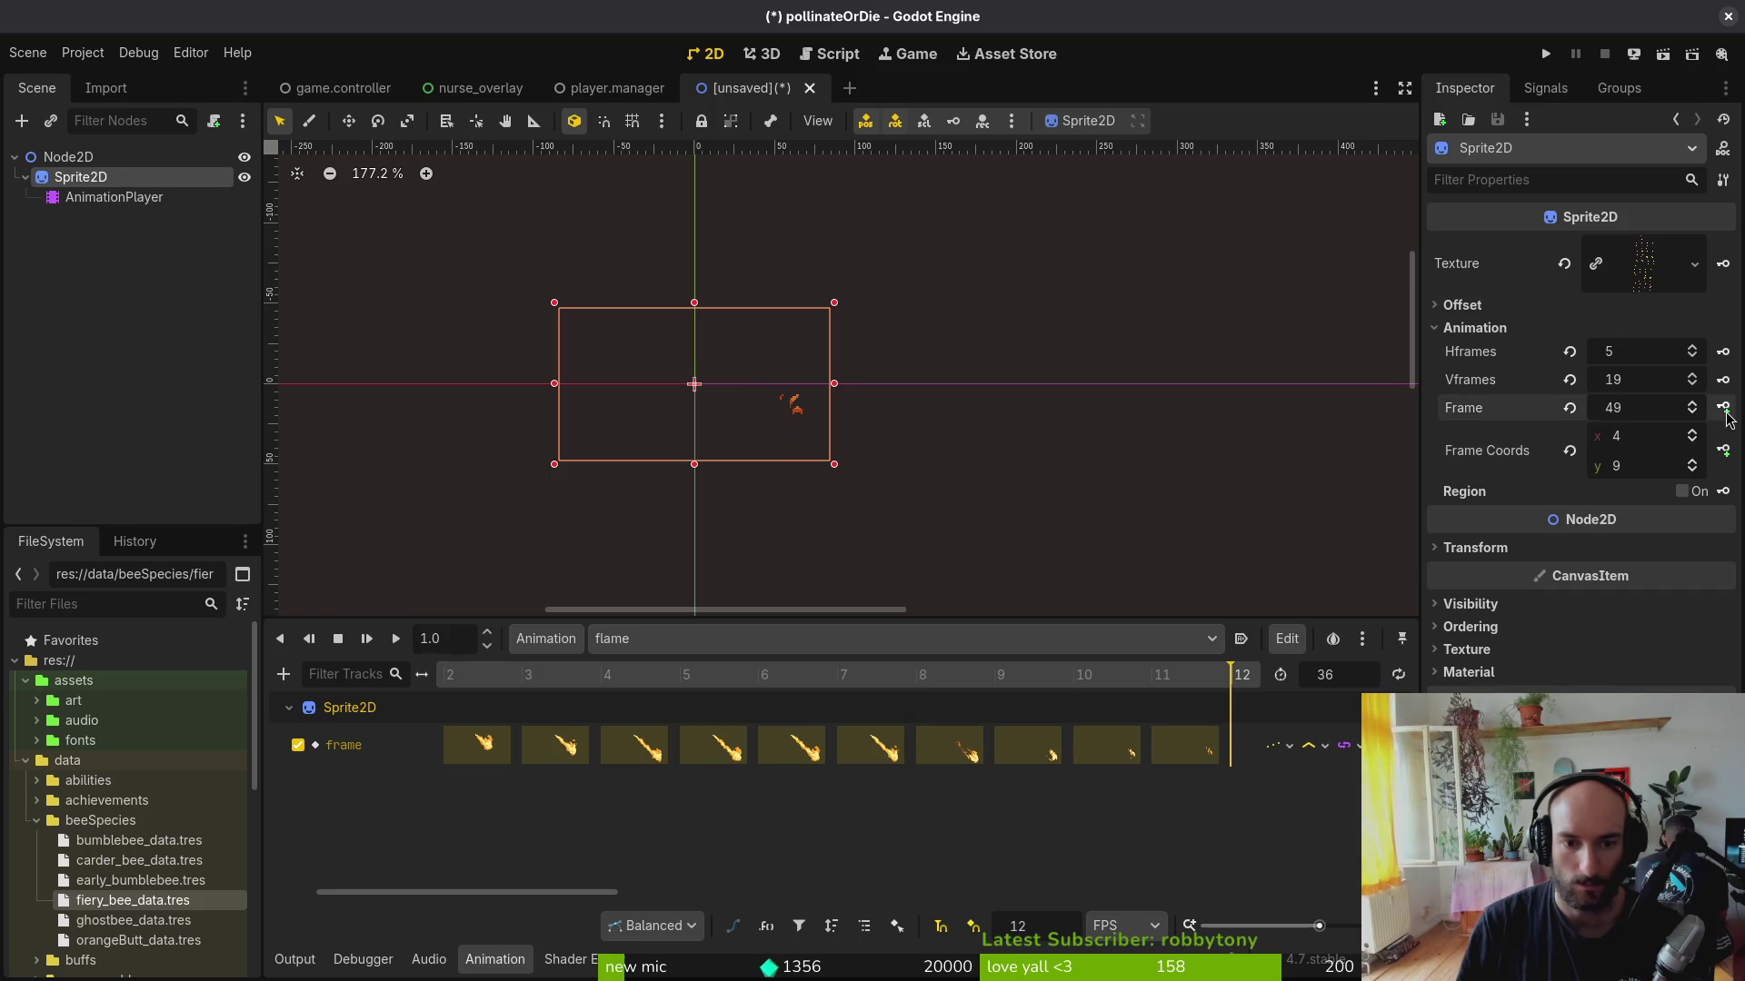
pyautogui.click(1723, 409)
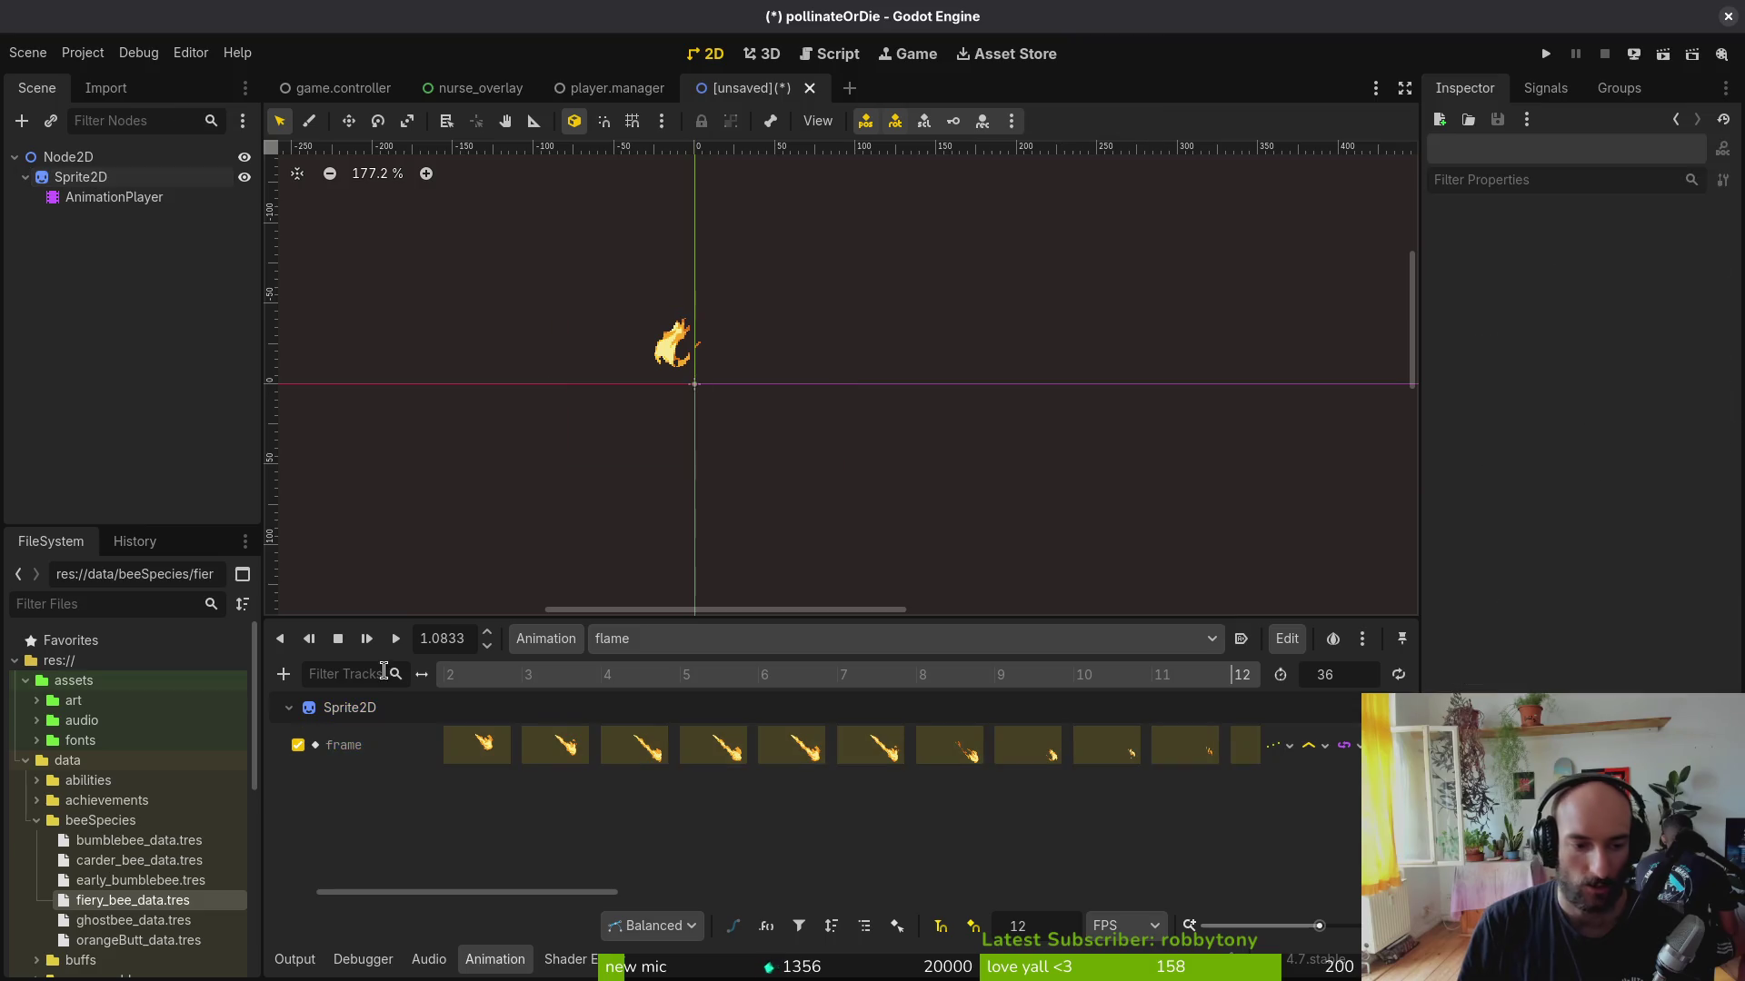
# Step: Loop and play the flame animation, then set its length to 14
pyautogui.click(338, 640)
pyautogui.click(397, 639)
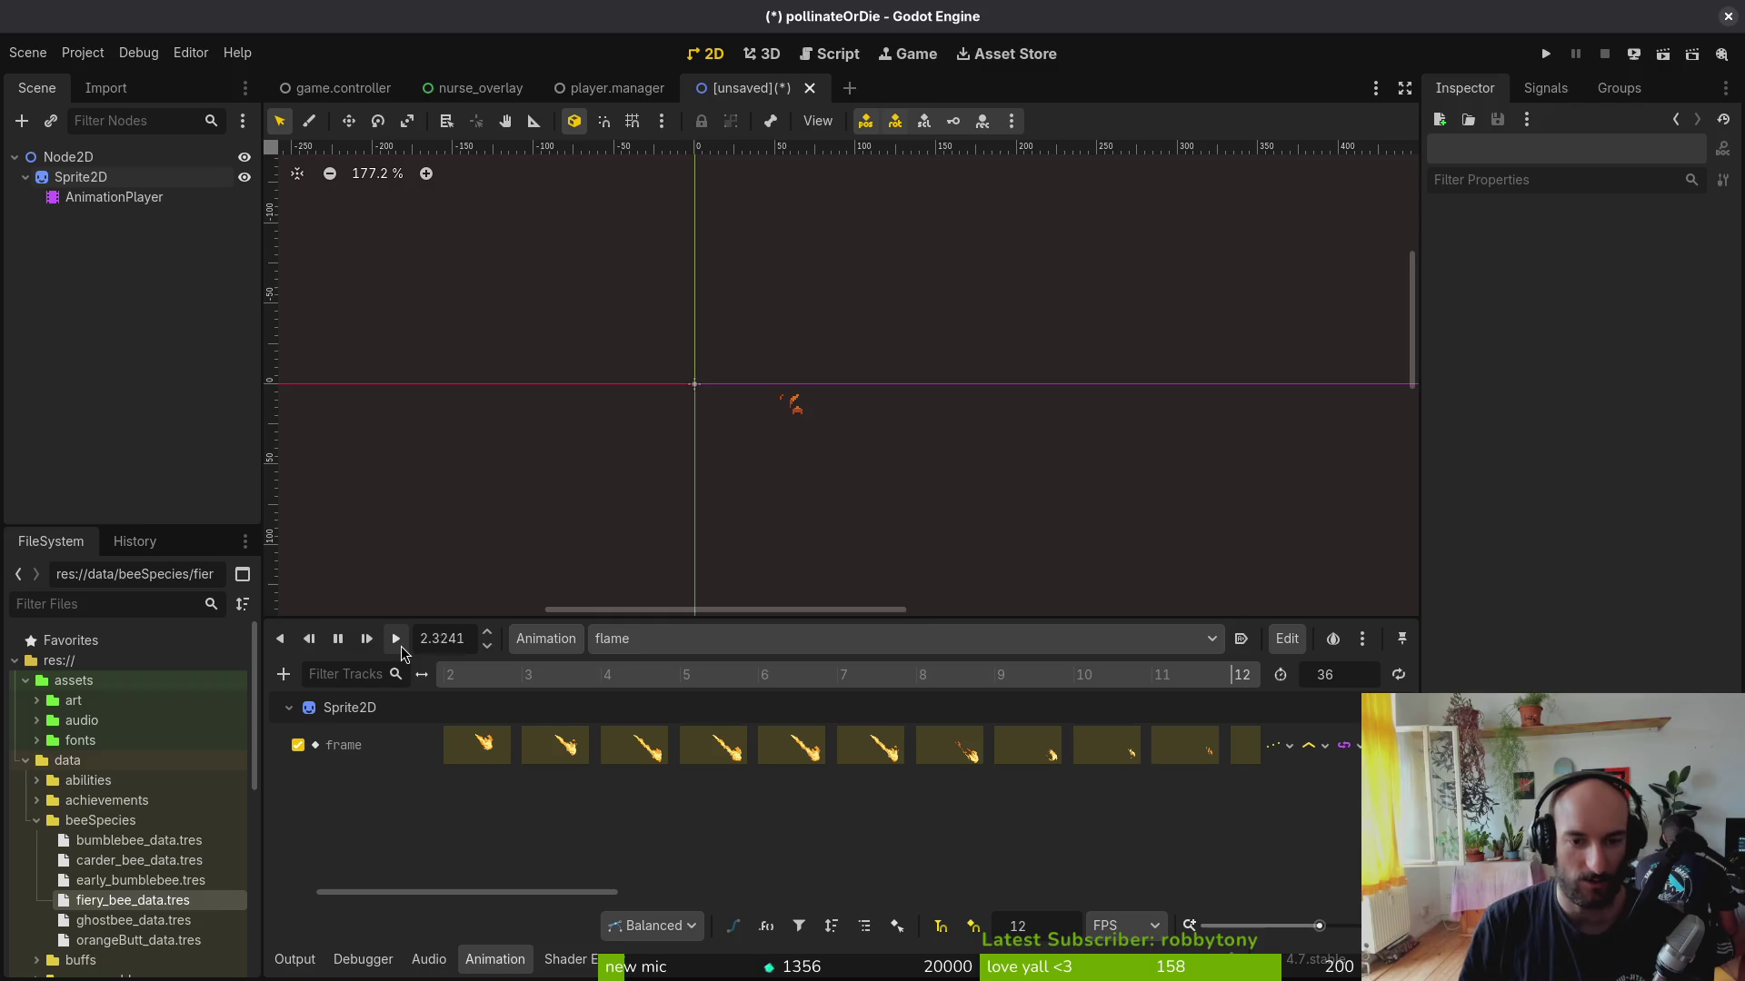
pyautogui.click(393, 639)
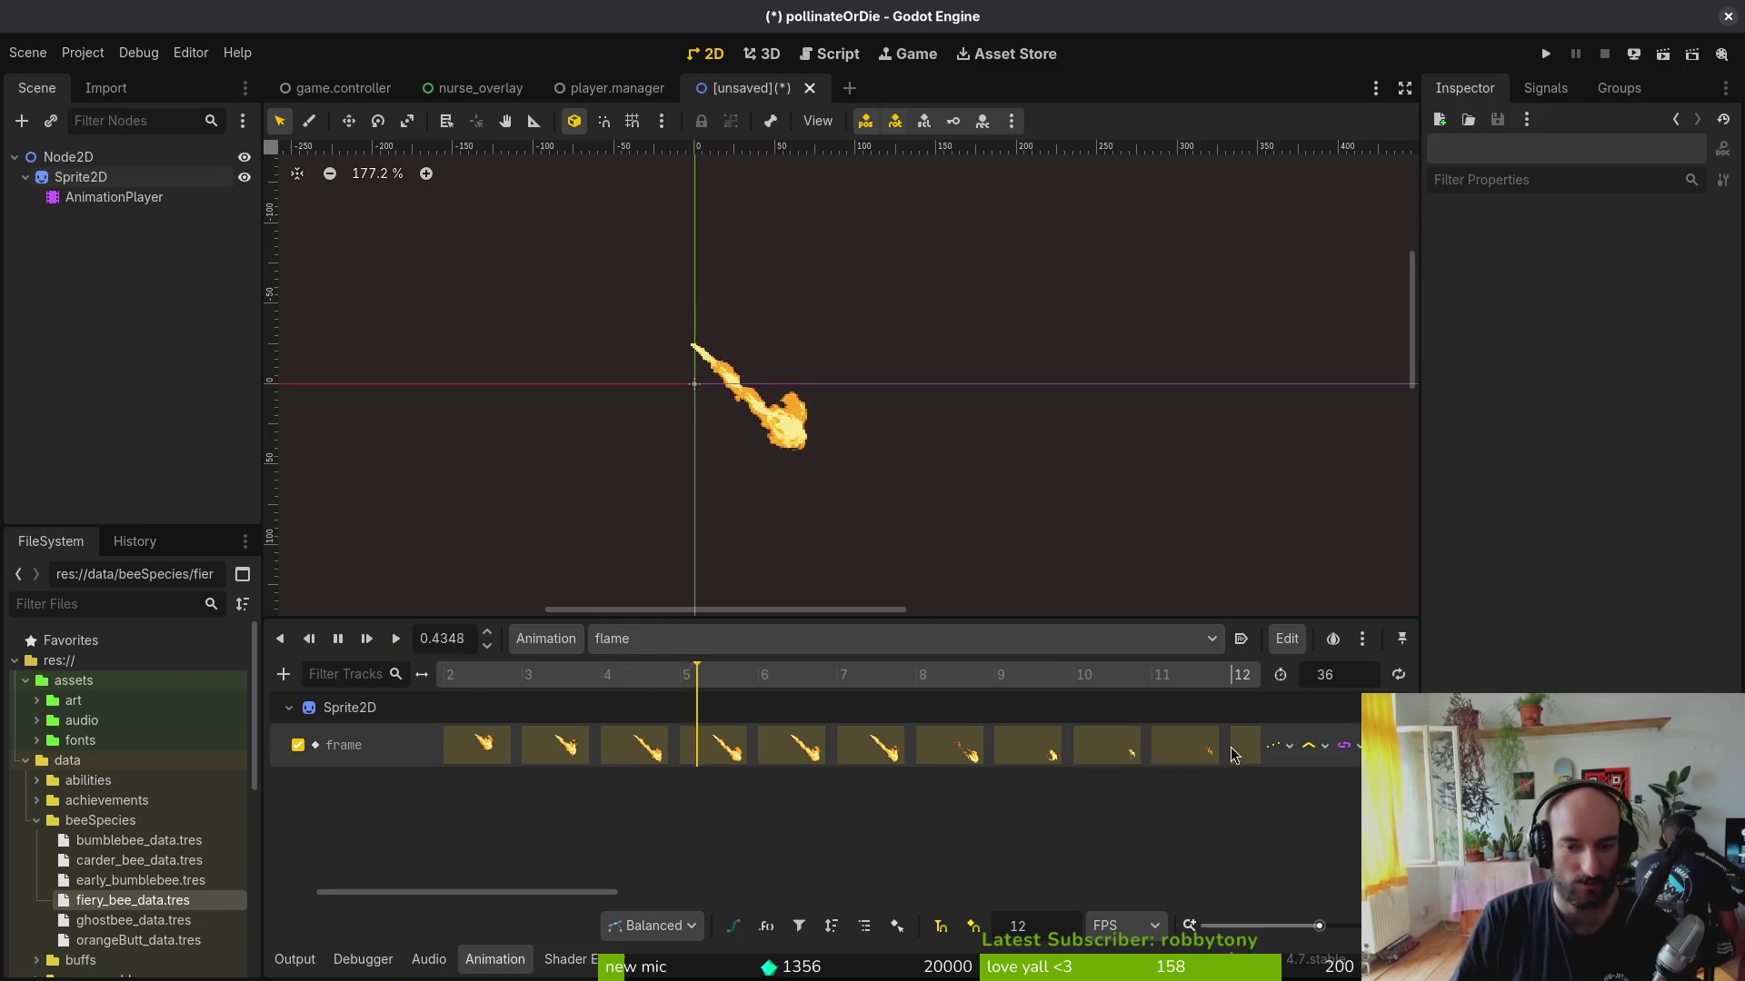
pyautogui.scroll(-3, 1098, 727)
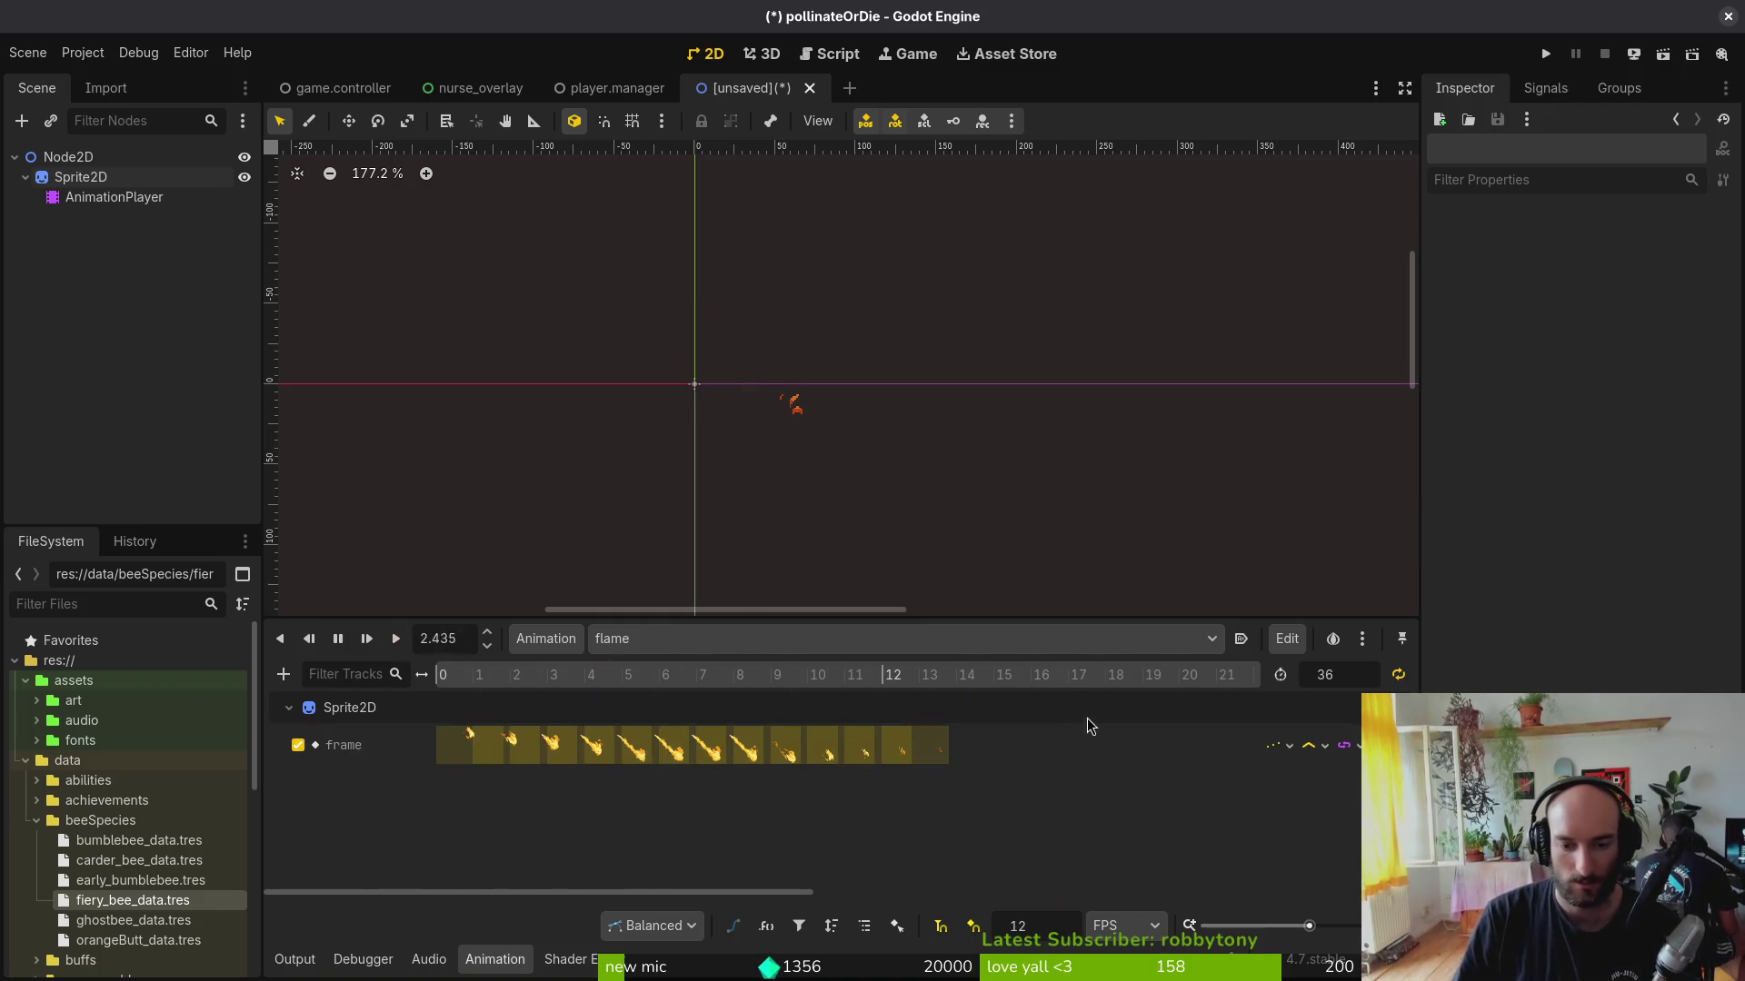
pyautogui.click(1310, 680)
pyautogui.write('14')
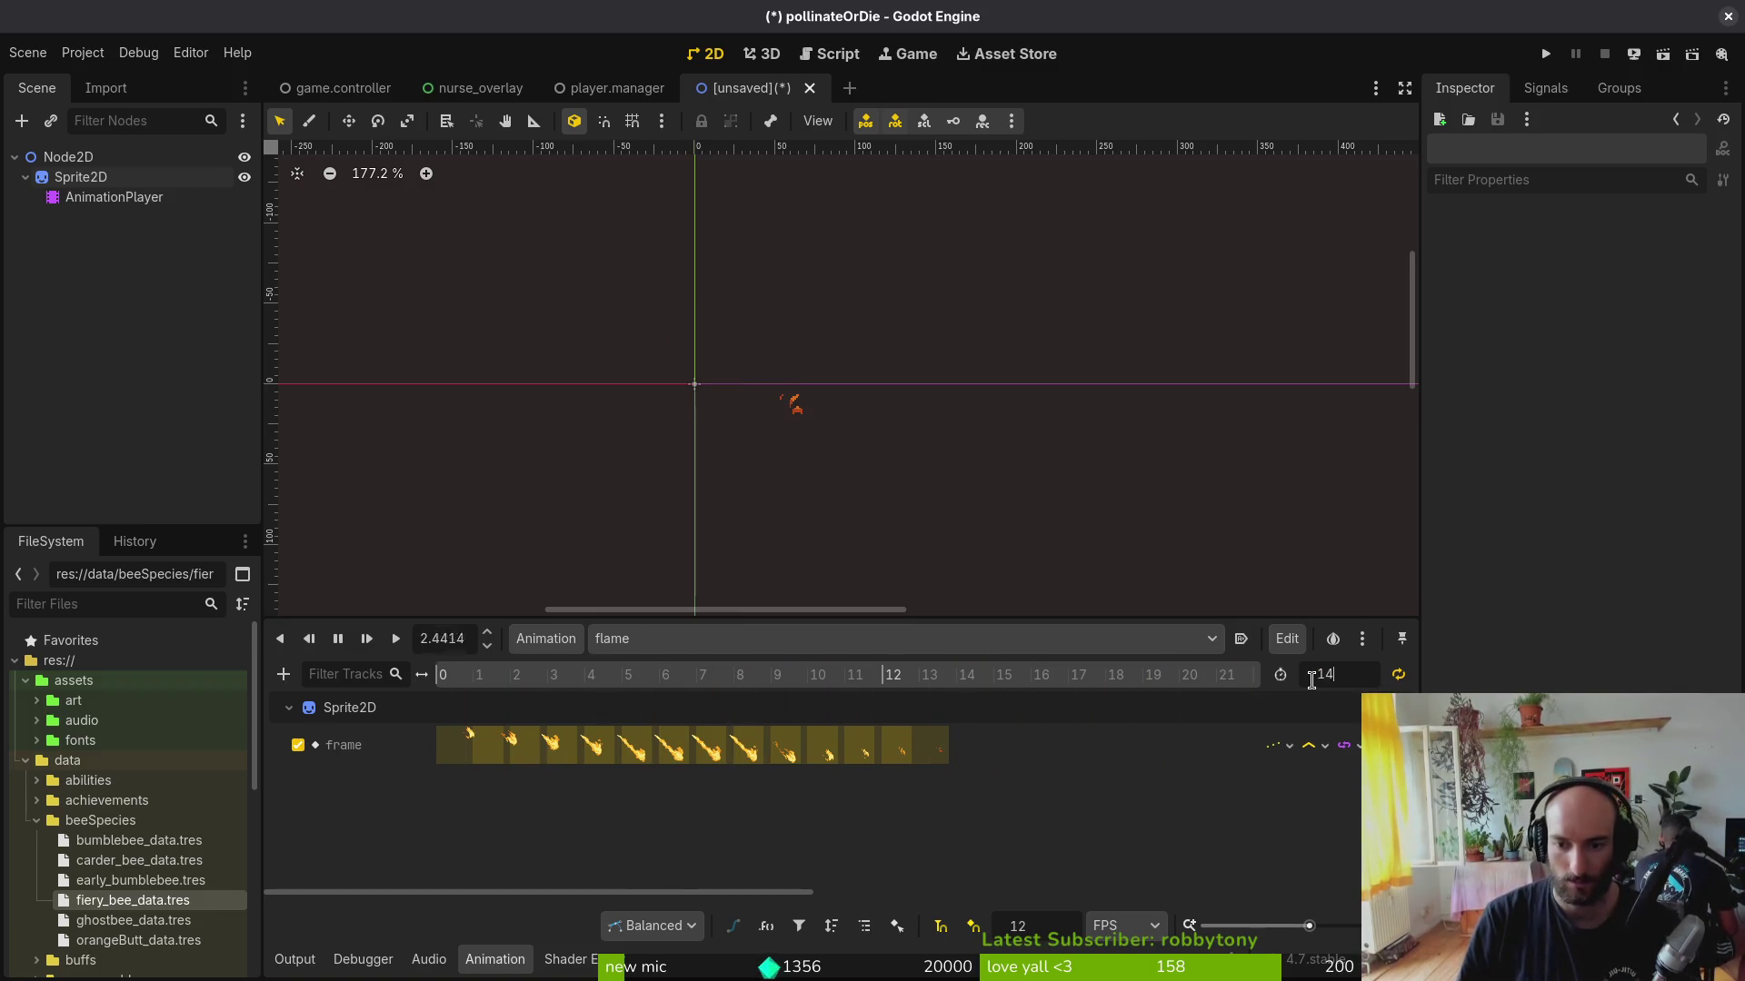
pyautogui.hotkey('ctrl', 's')
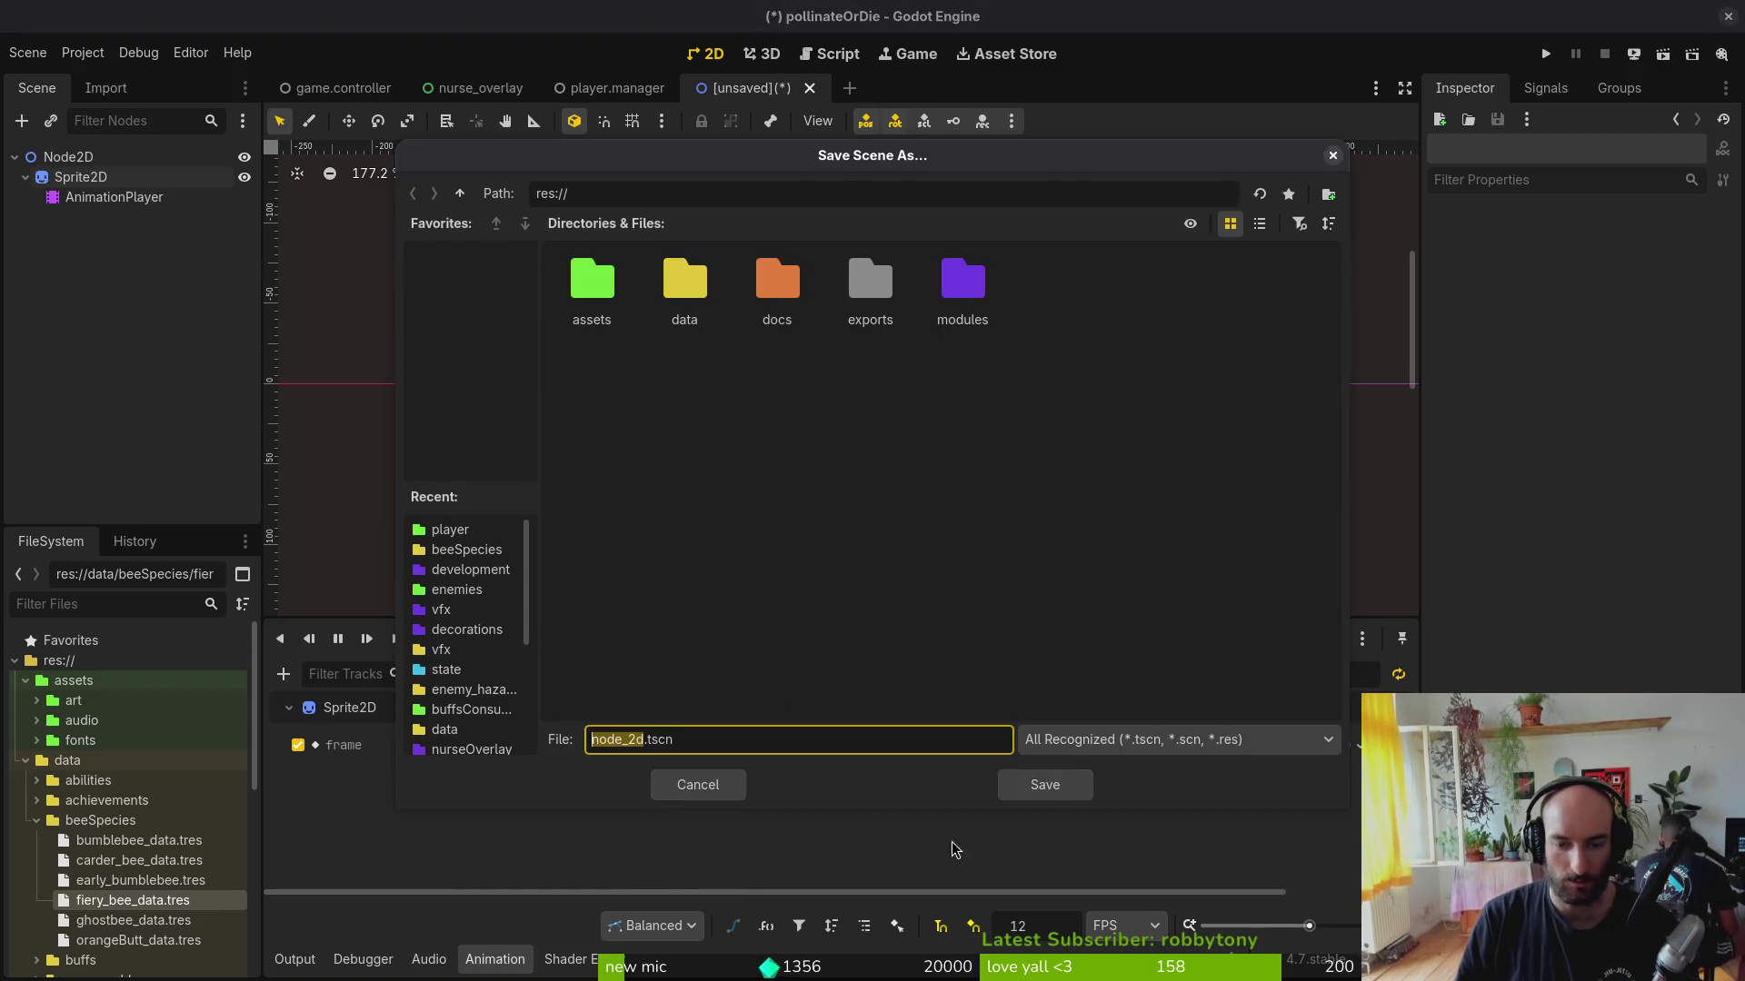
pyautogui.press('Escape')
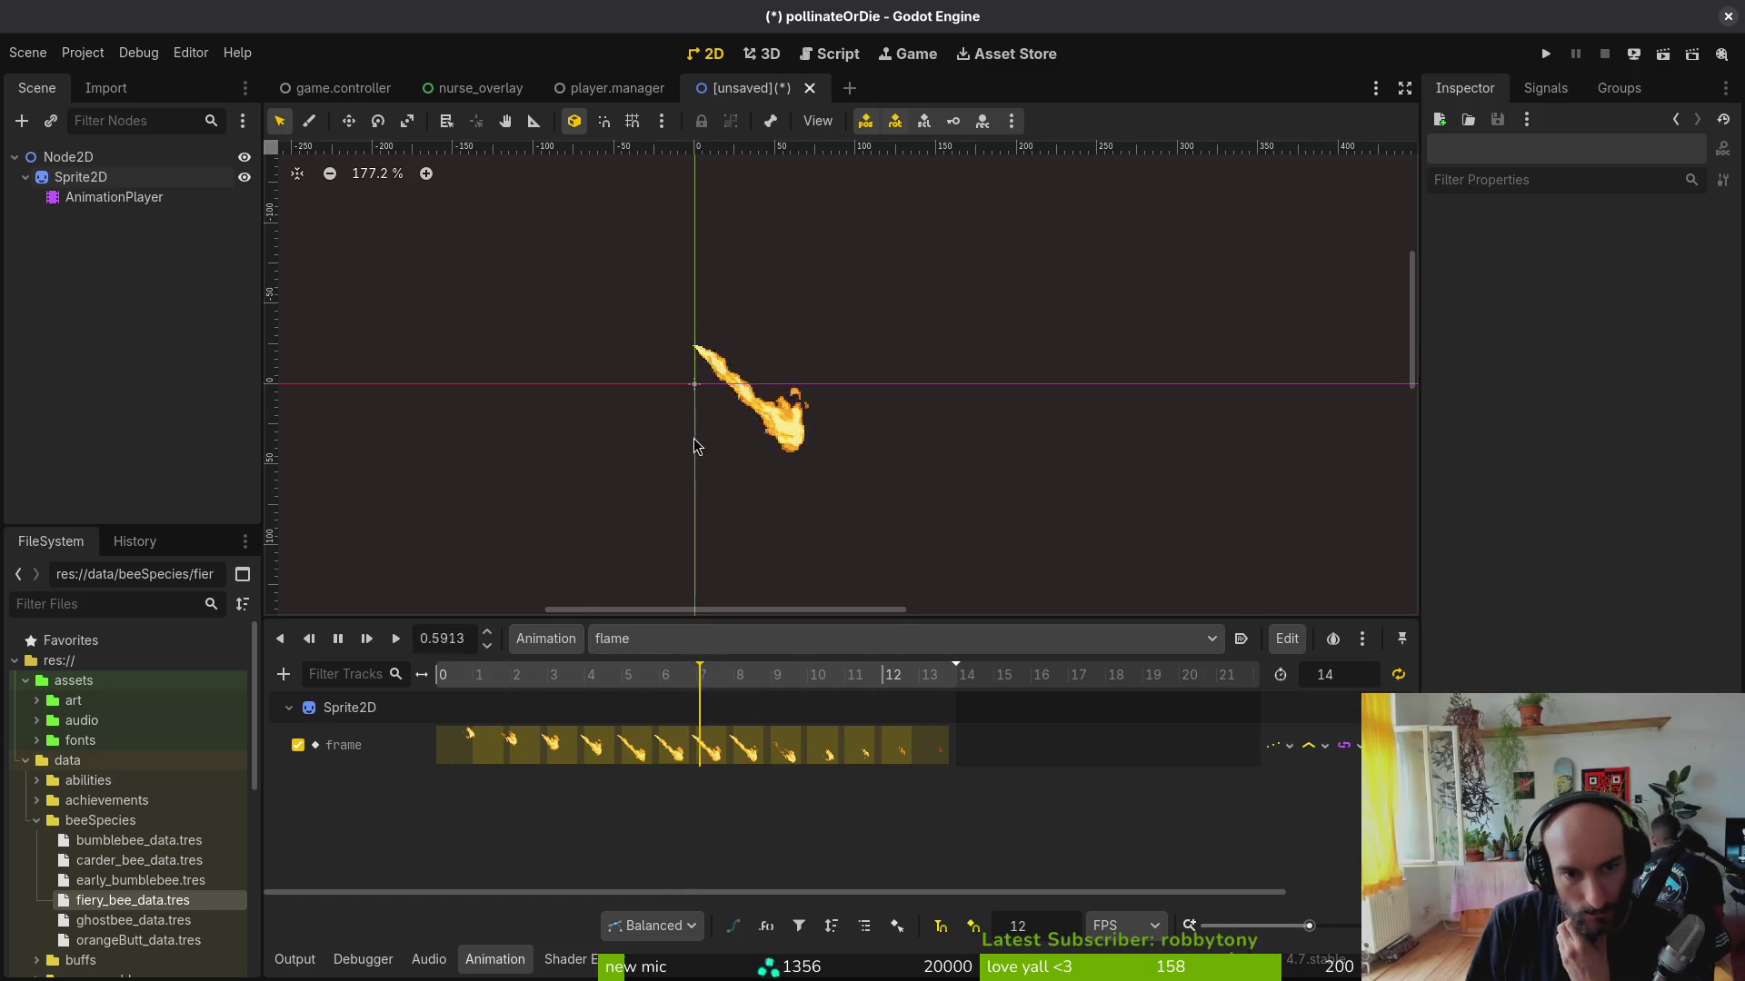
pyautogui.hotkey('ctrl', 'o')
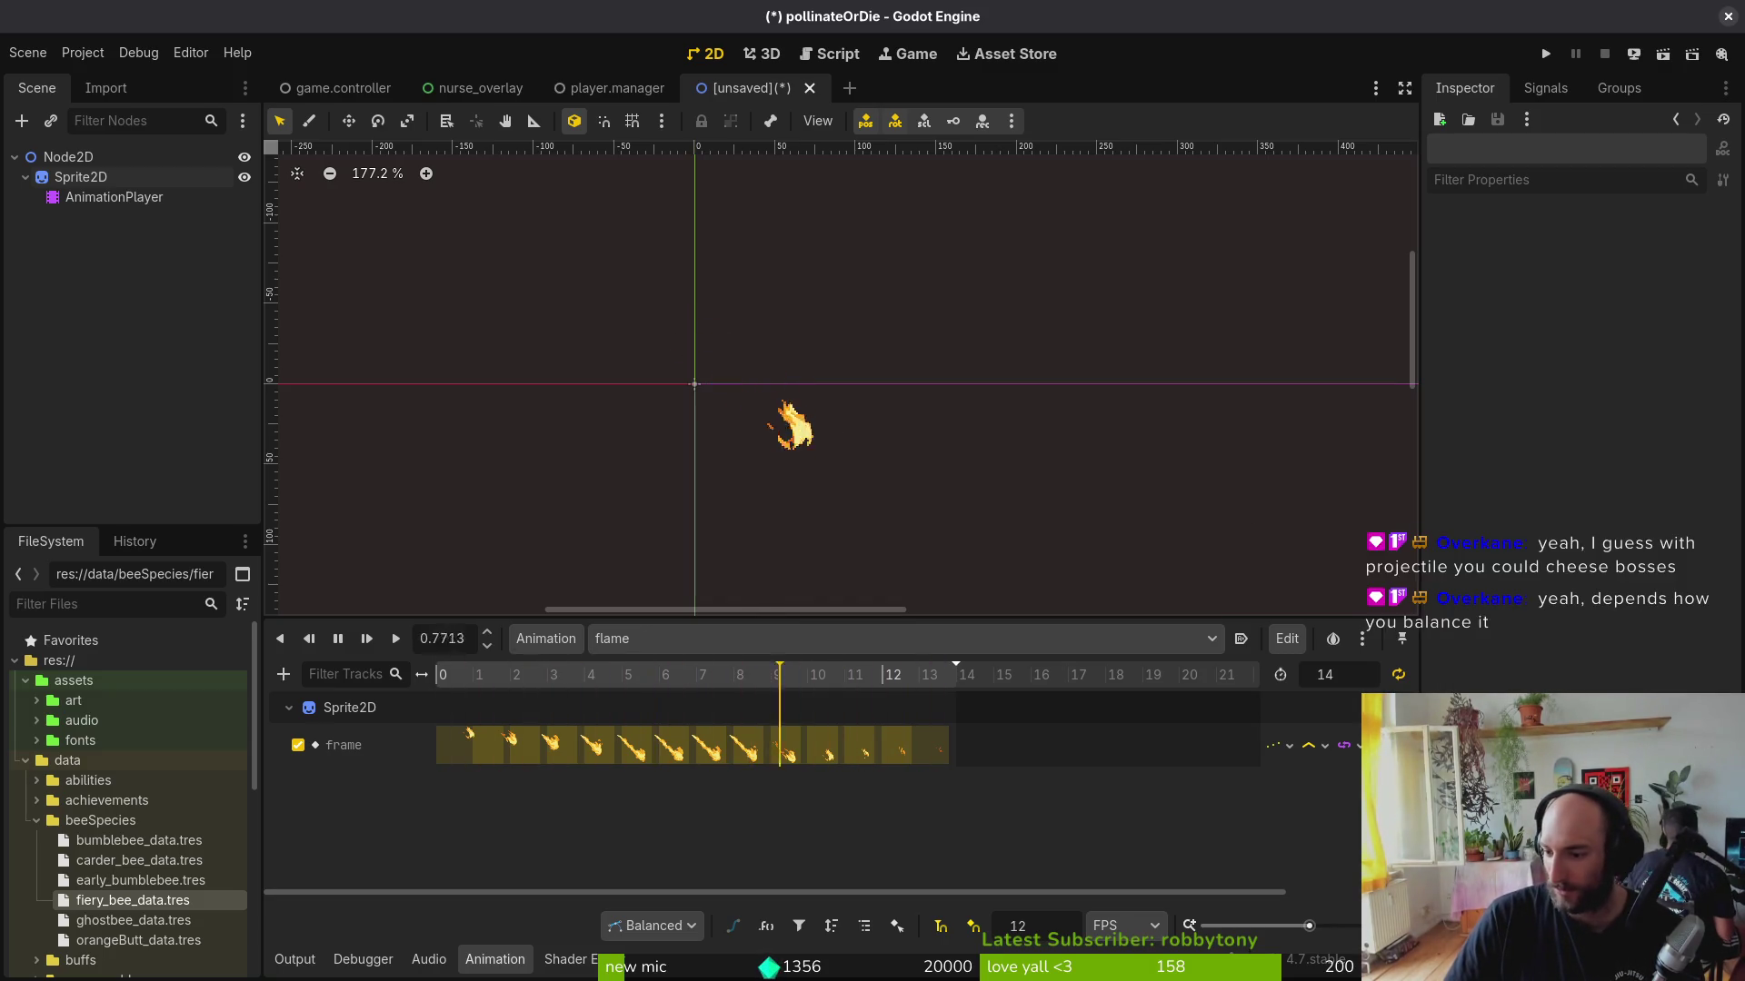
pyautogui.hotkey('alt', 'Tab')
pyautogui.scroll(-1, 740, 509)
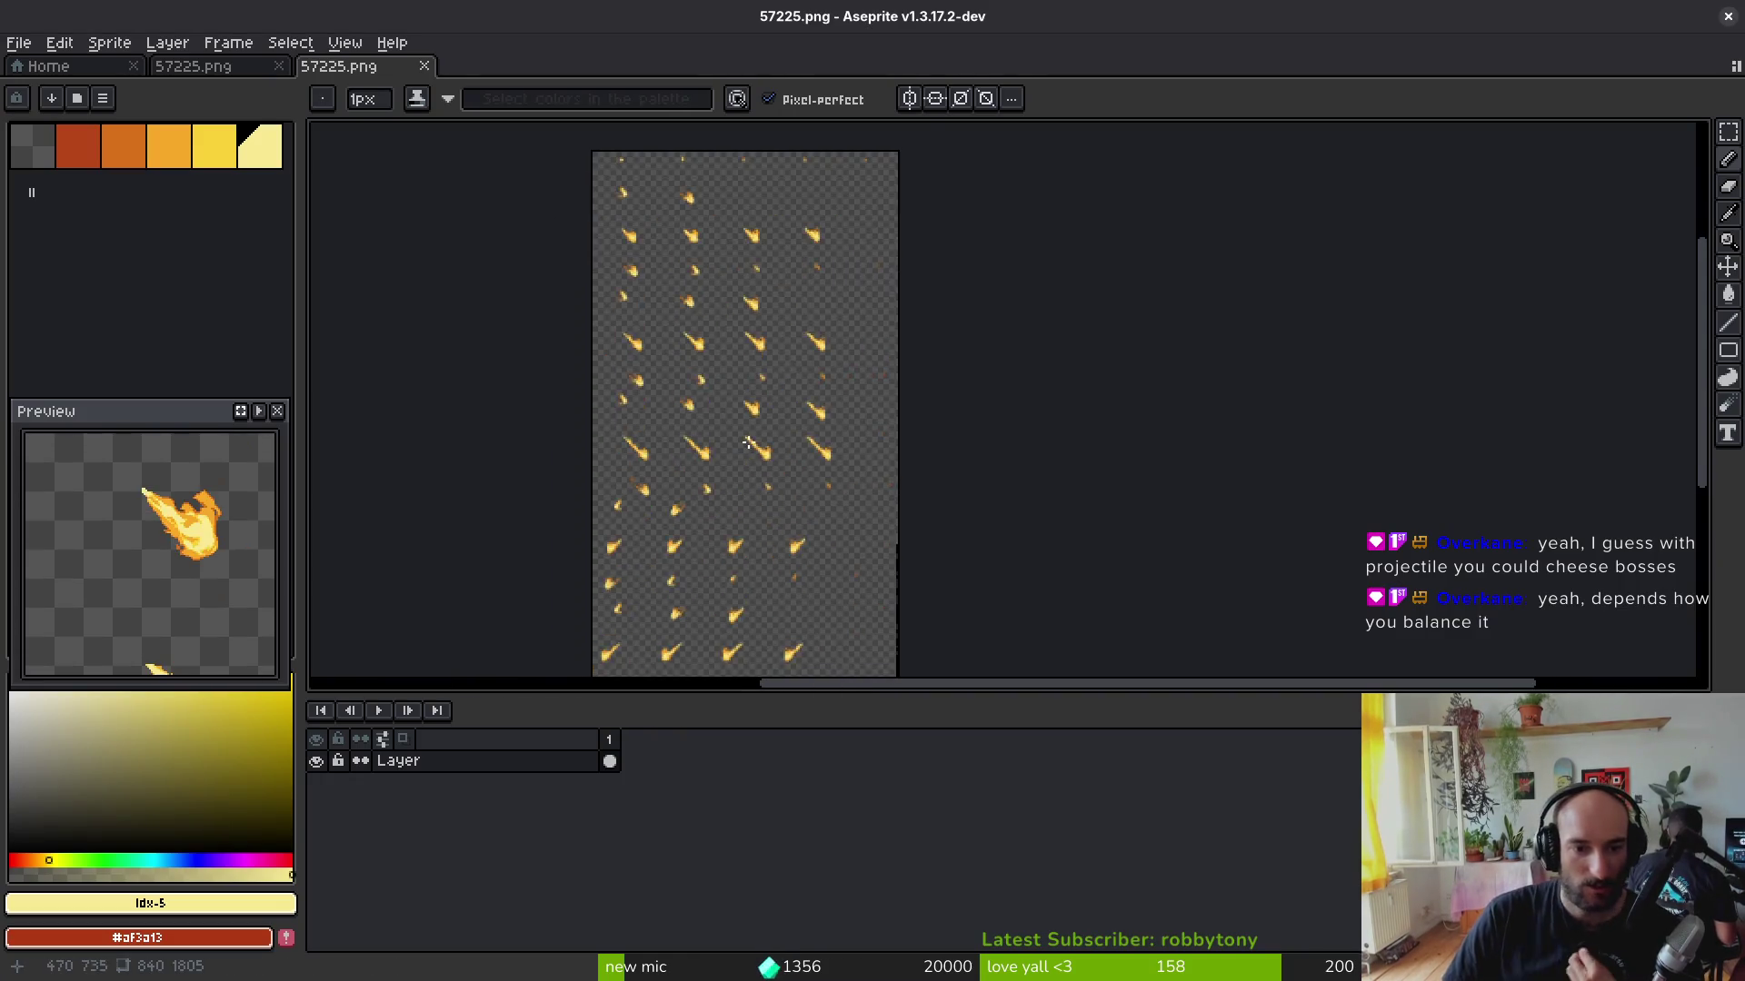
pyautogui.scroll(1, 729, 450)
pyautogui.scroll(2, 767, 475)
pyautogui.scroll(-1, 813, 481)
pyautogui.scroll(-2, 813, 482)
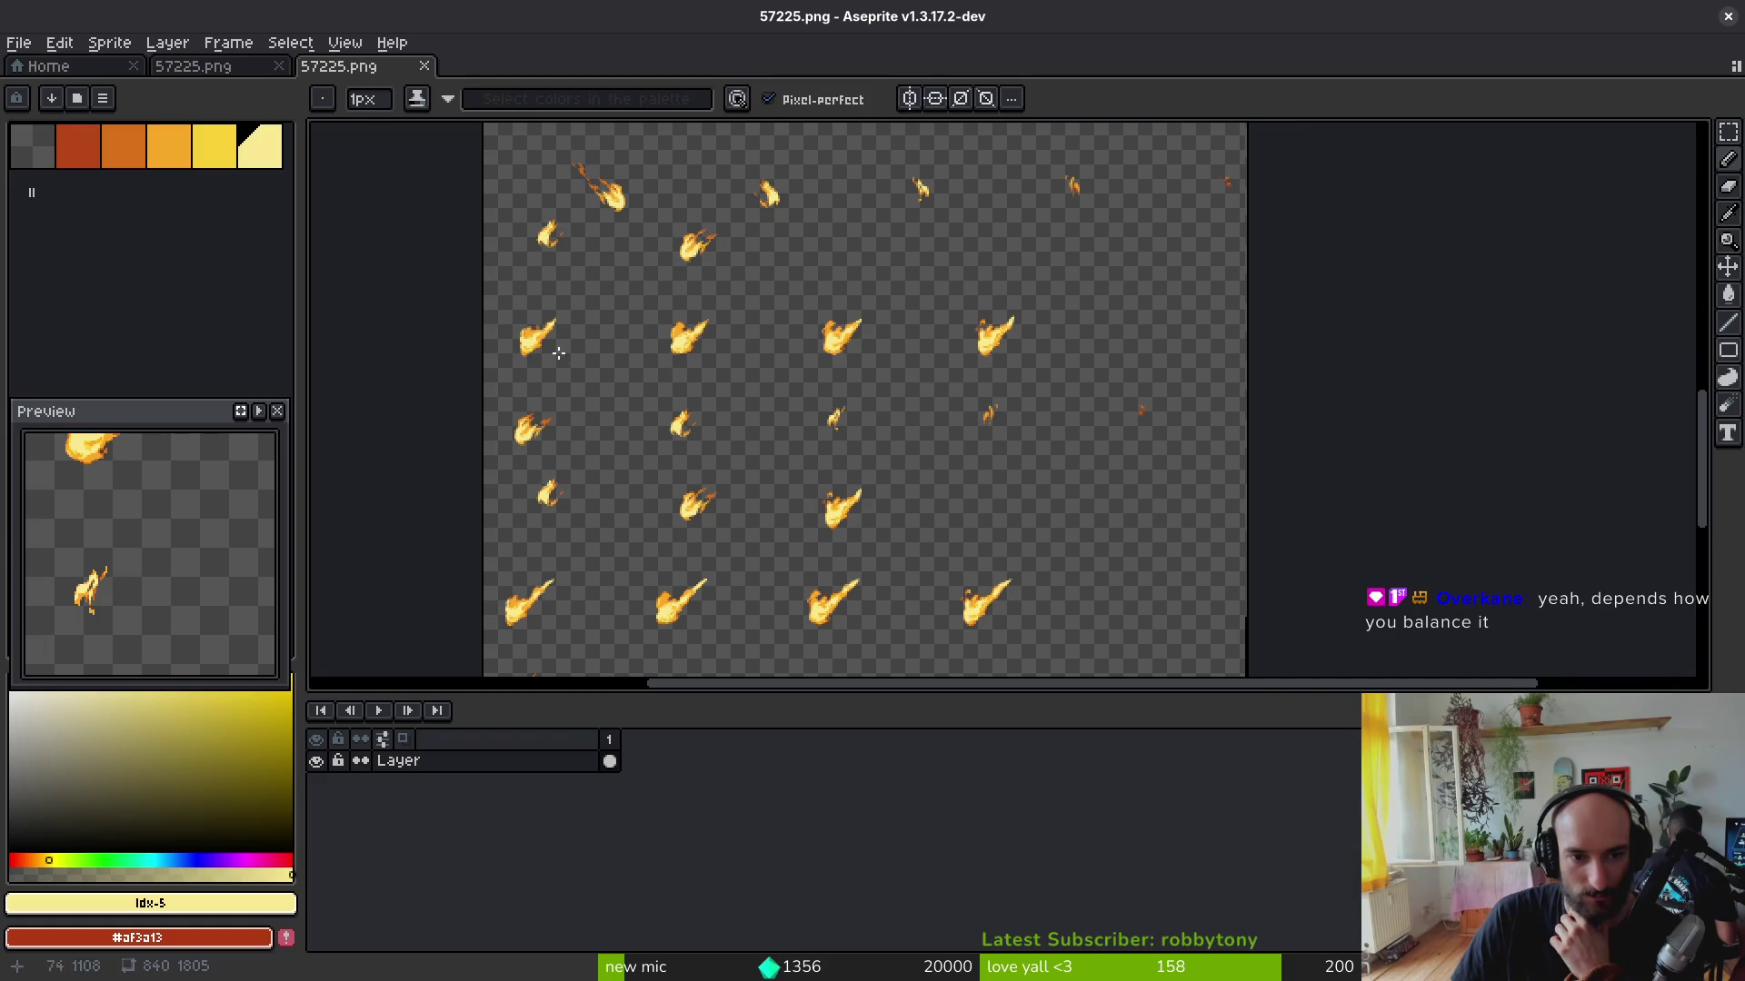
pyautogui.scroll(-3, 967, 500)
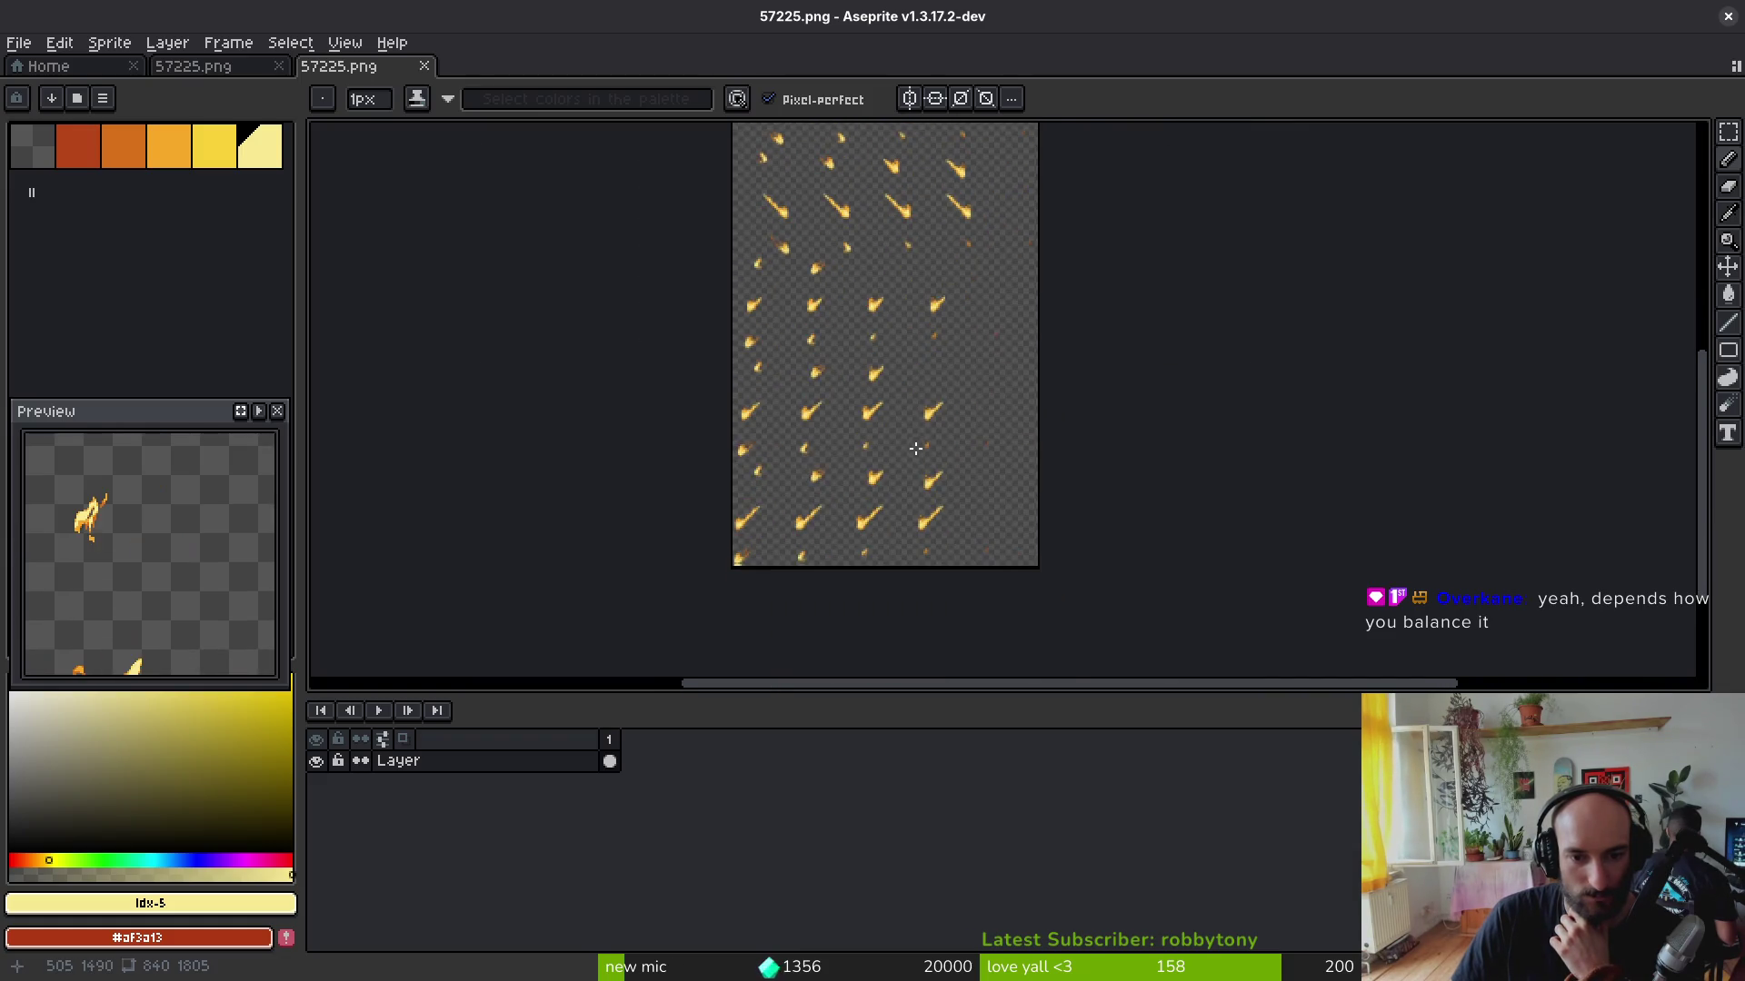
pyautogui.scroll(2, 916, 447)
pyautogui.scroll(-1, 891, 609)
pyautogui.scroll(2, 893, 451)
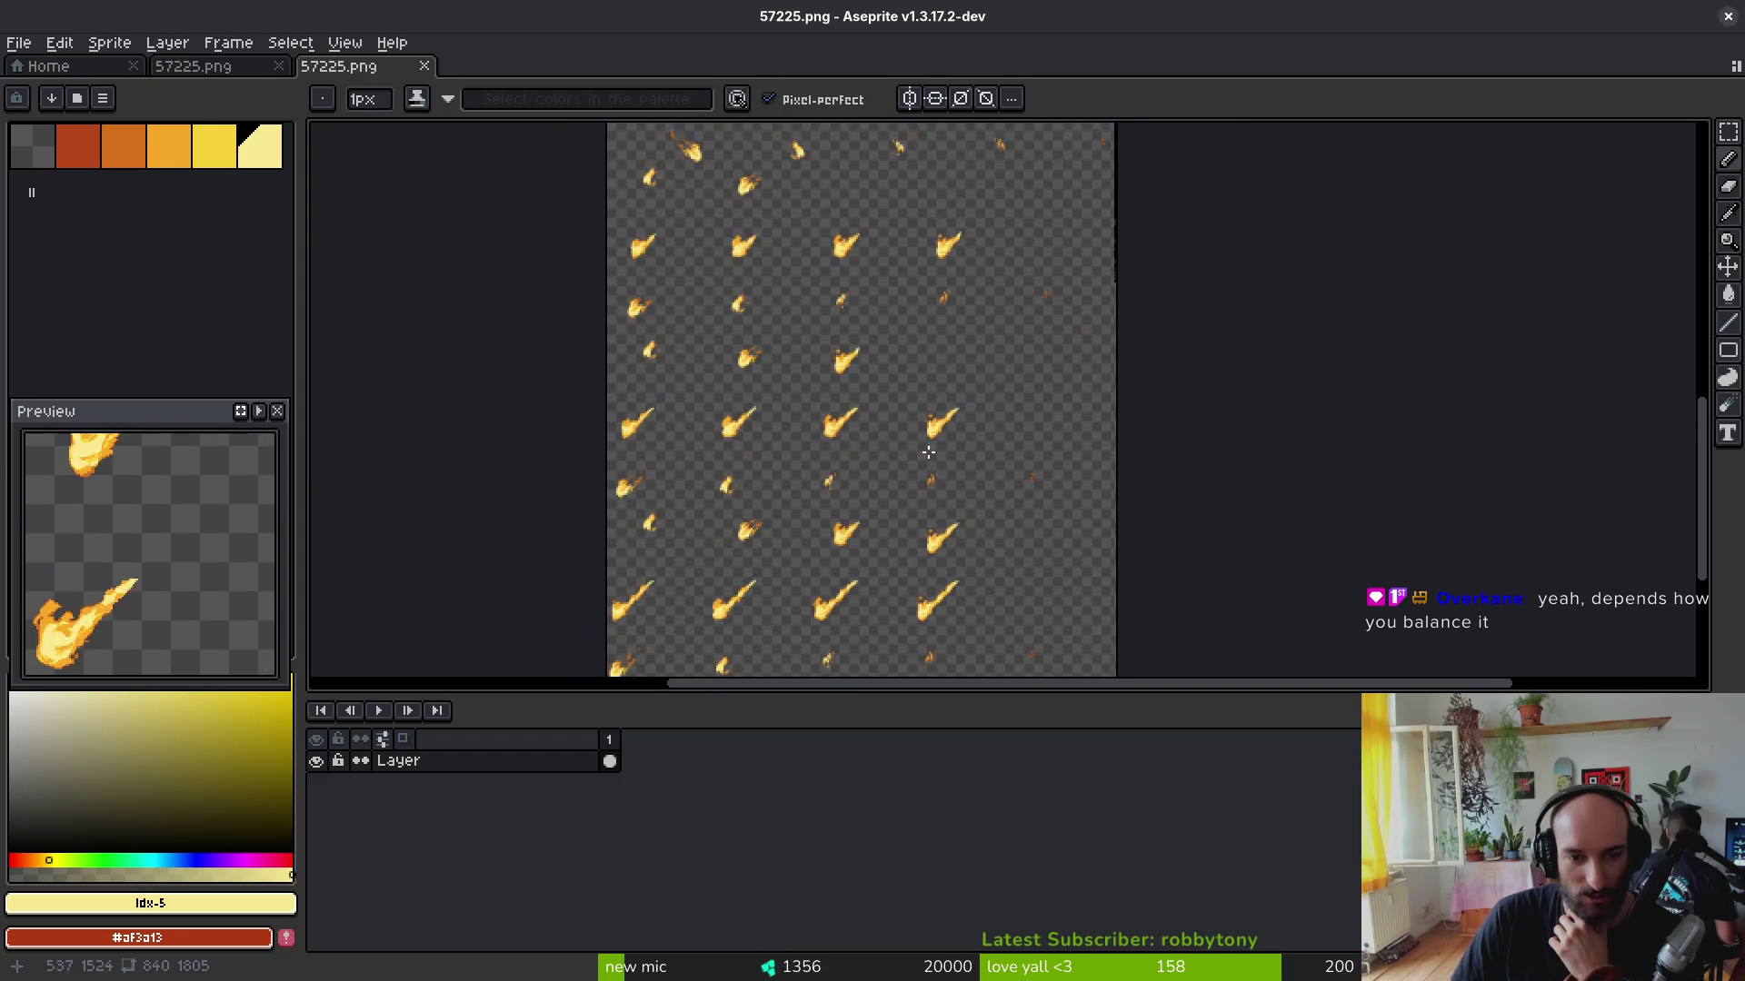
pyautogui.scroll(3, 917, 405)
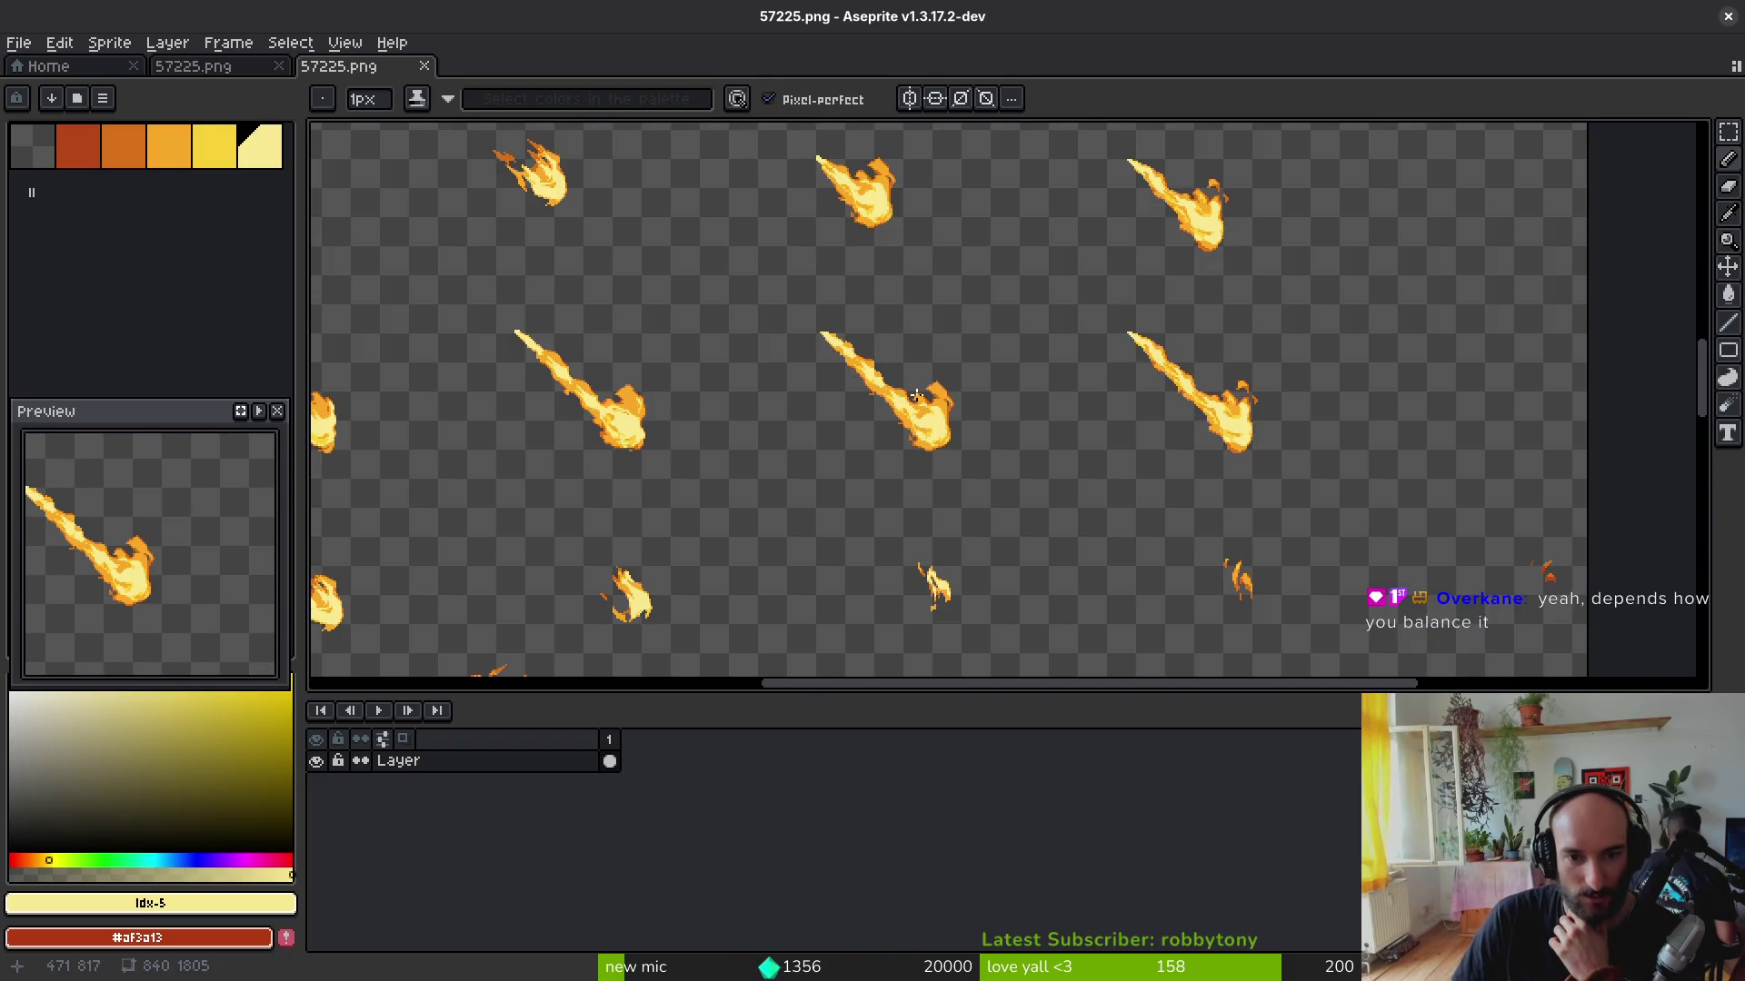
pyautogui.scroll(-4, 913, 405)
pyautogui.scroll(4, 882, 405)
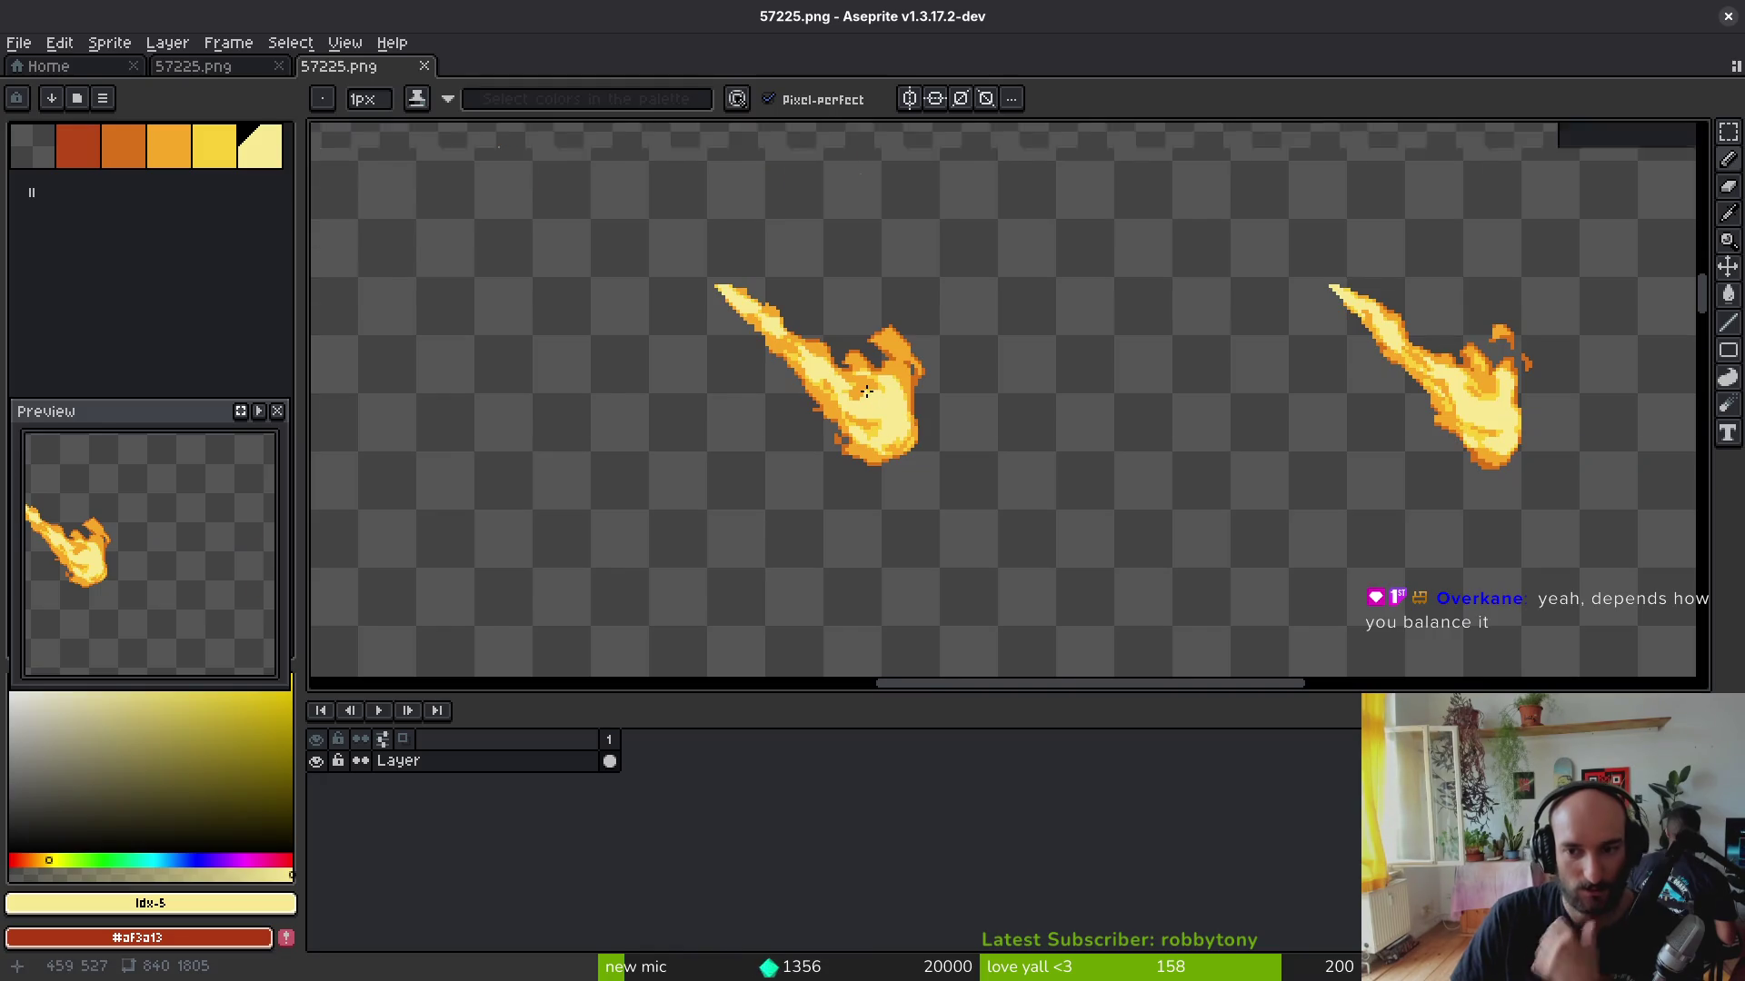
pyautogui.scroll(-2, 882, 405)
# Step: Flip between the 57225.png sheet in Aseprite and the Godot scene to compare flames
pyautogui.hotkey('alt', 'Tab')
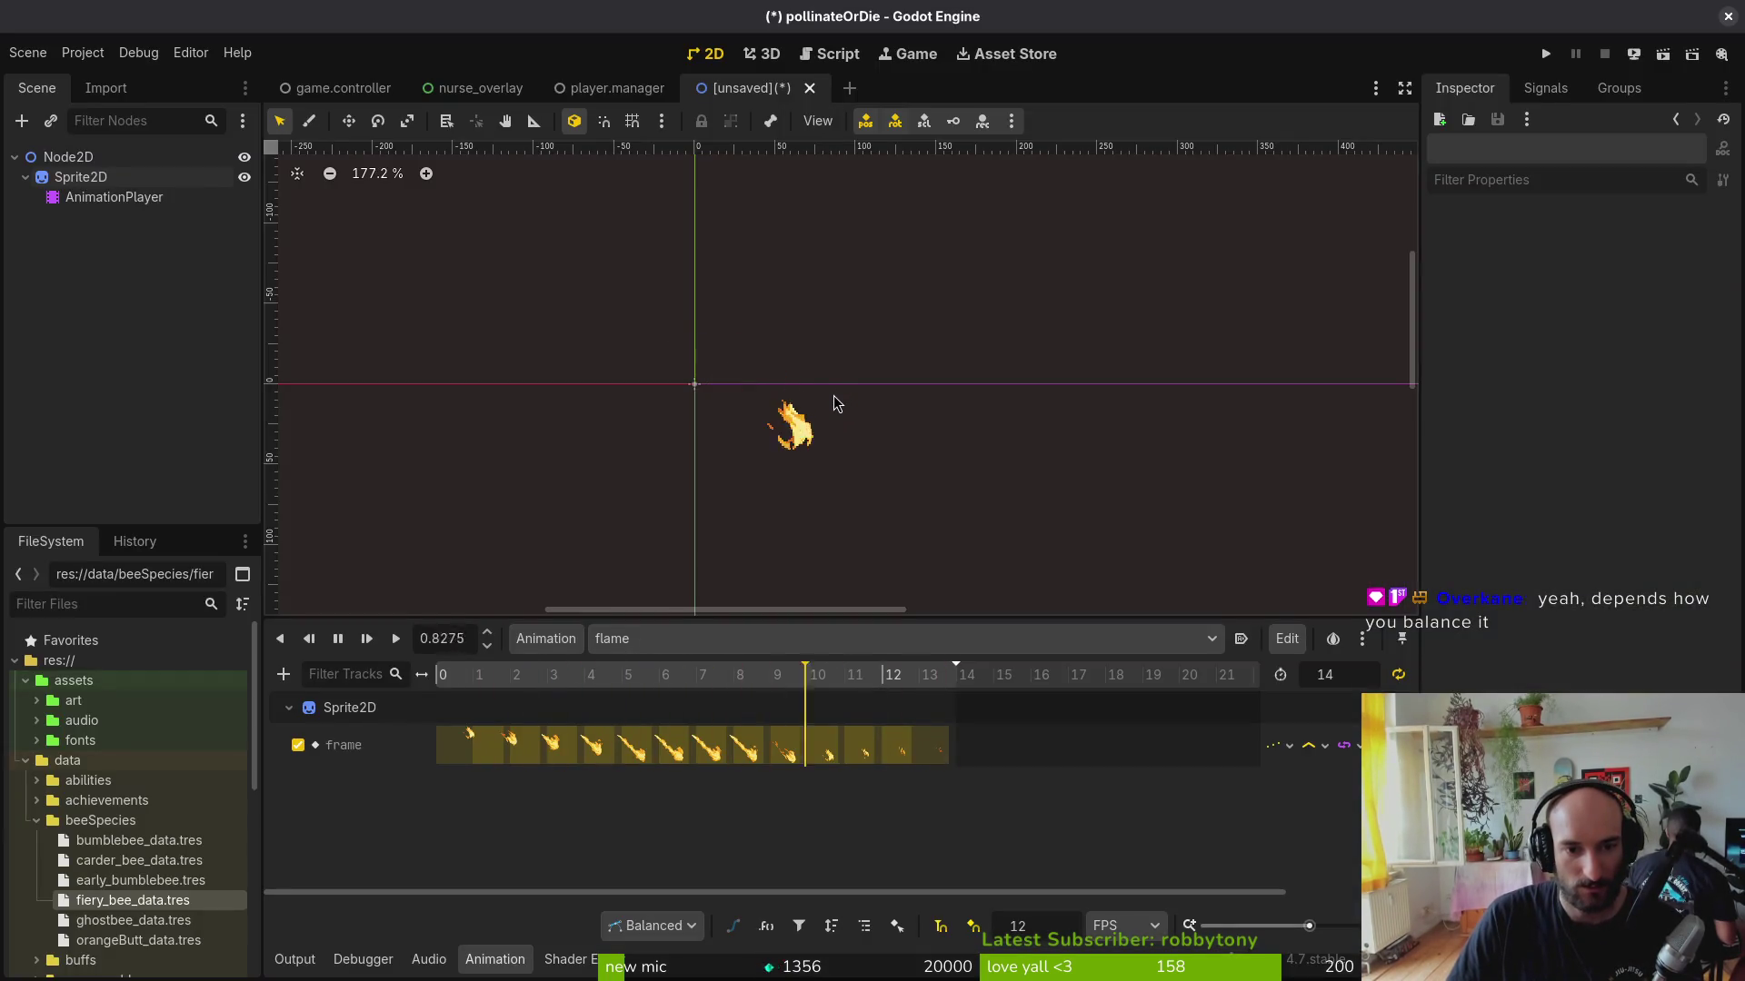
pyautogui.hotkey('alt', 'Tab')
pyautogui.scroll(1, 837, 404)
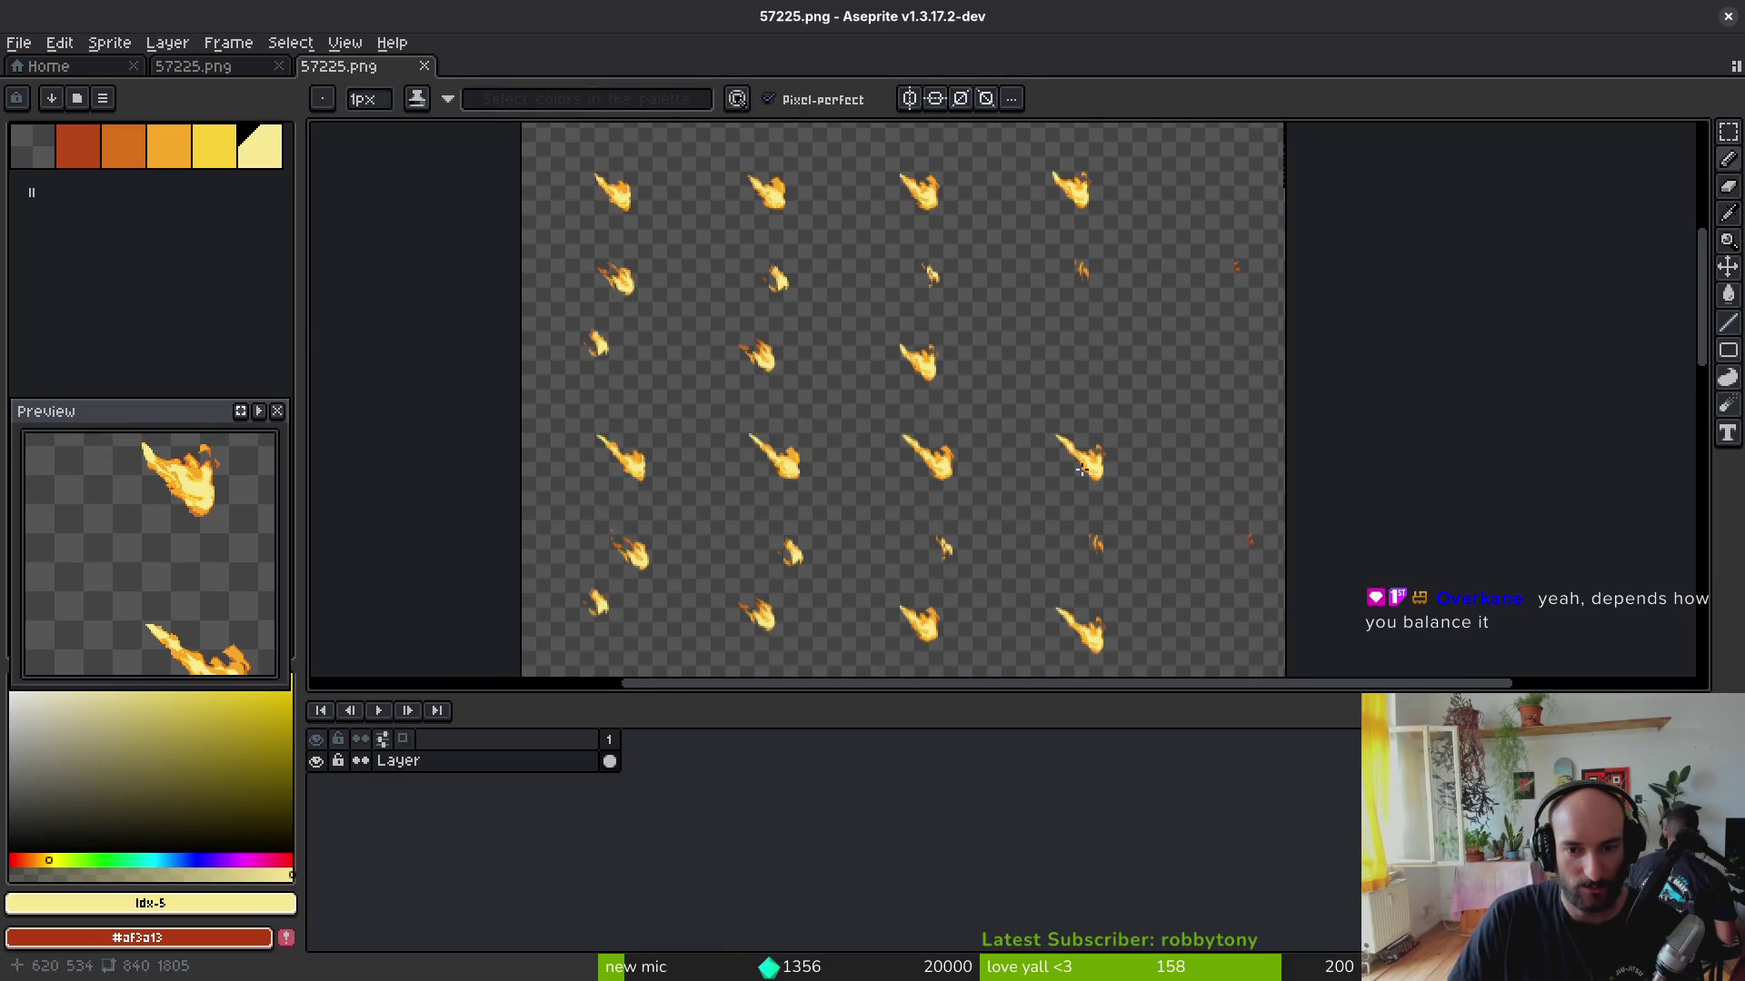
pyautogui.scroll(4, 1081, 470)
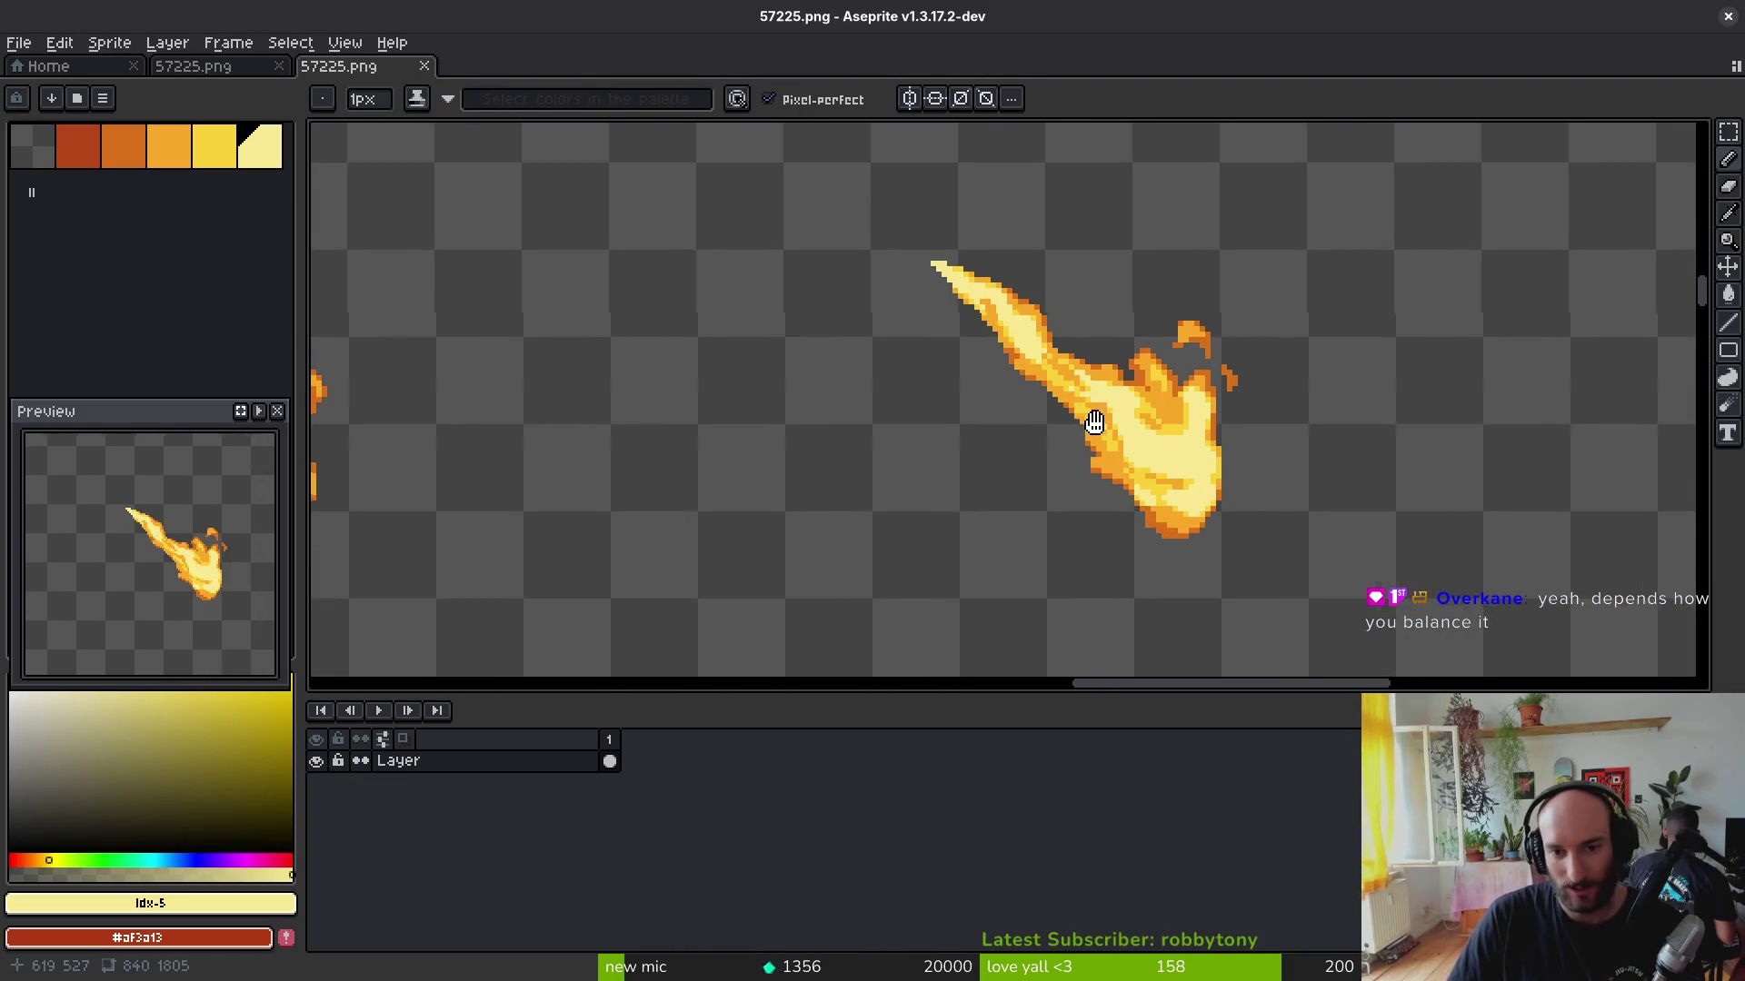
pyautogui.scroll(-2, 1037, 450)
pyautogui.scroll(-3, 941, 405)
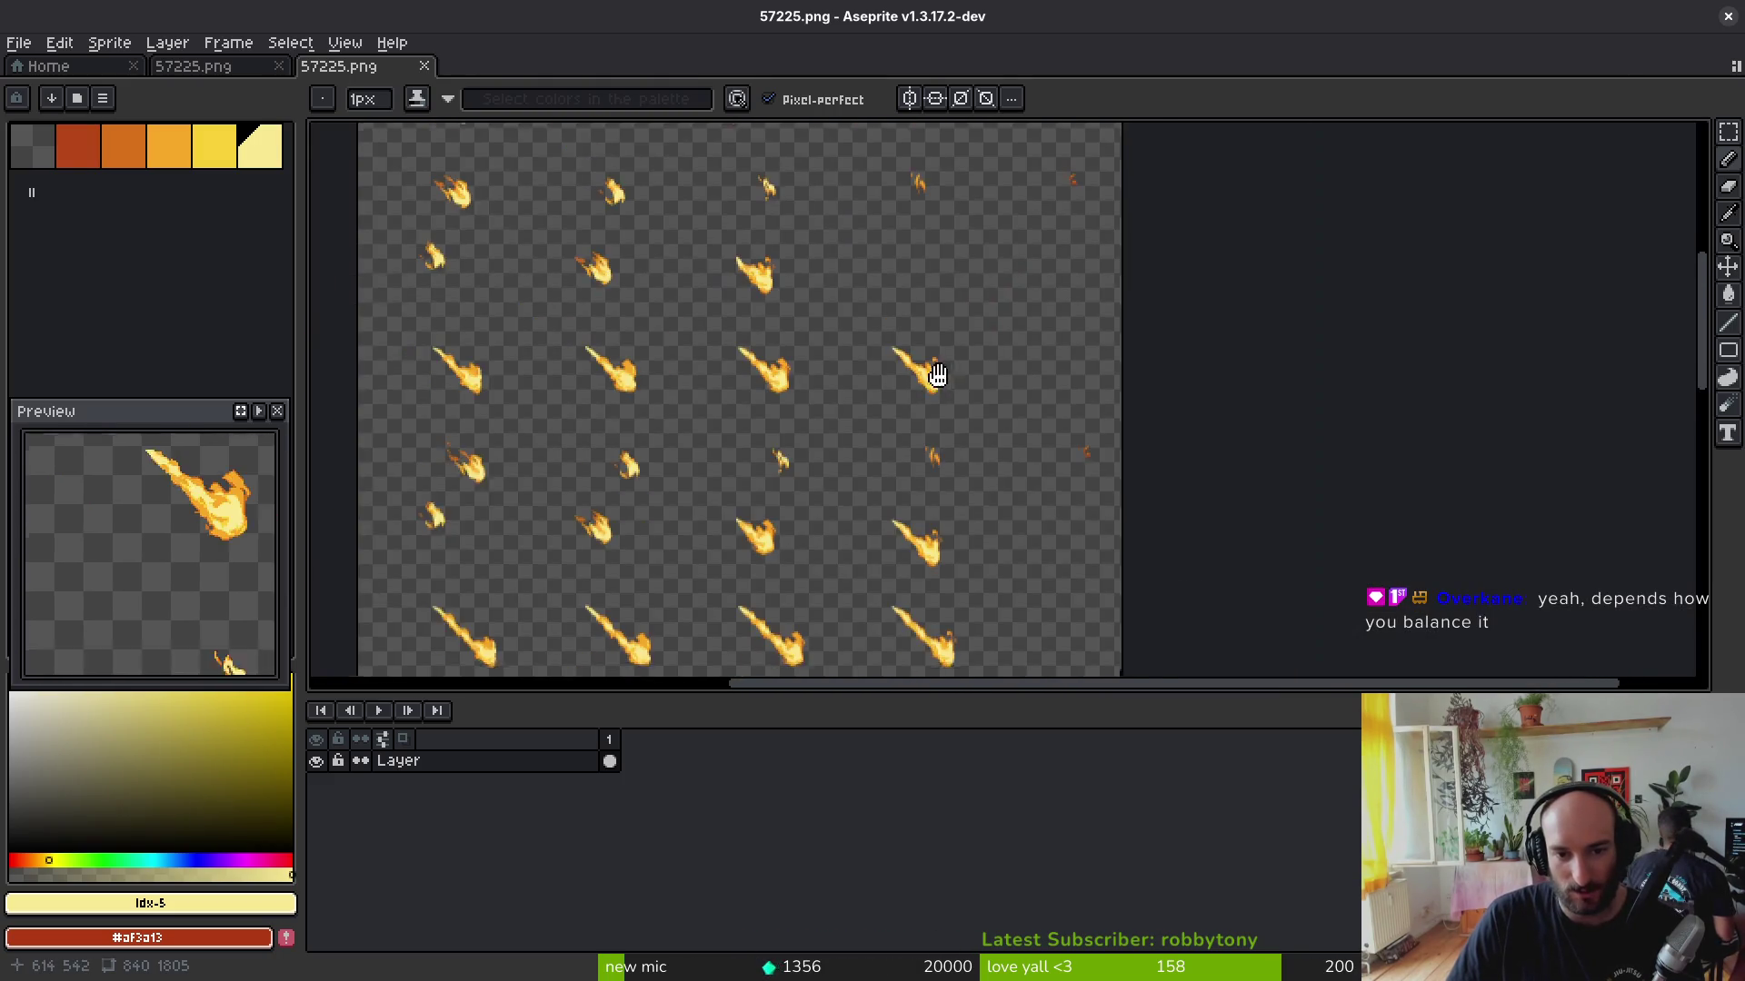
pyautogui.scroll(1, 919, 405)
pyautogui.hotkey('alt', 'Tab')
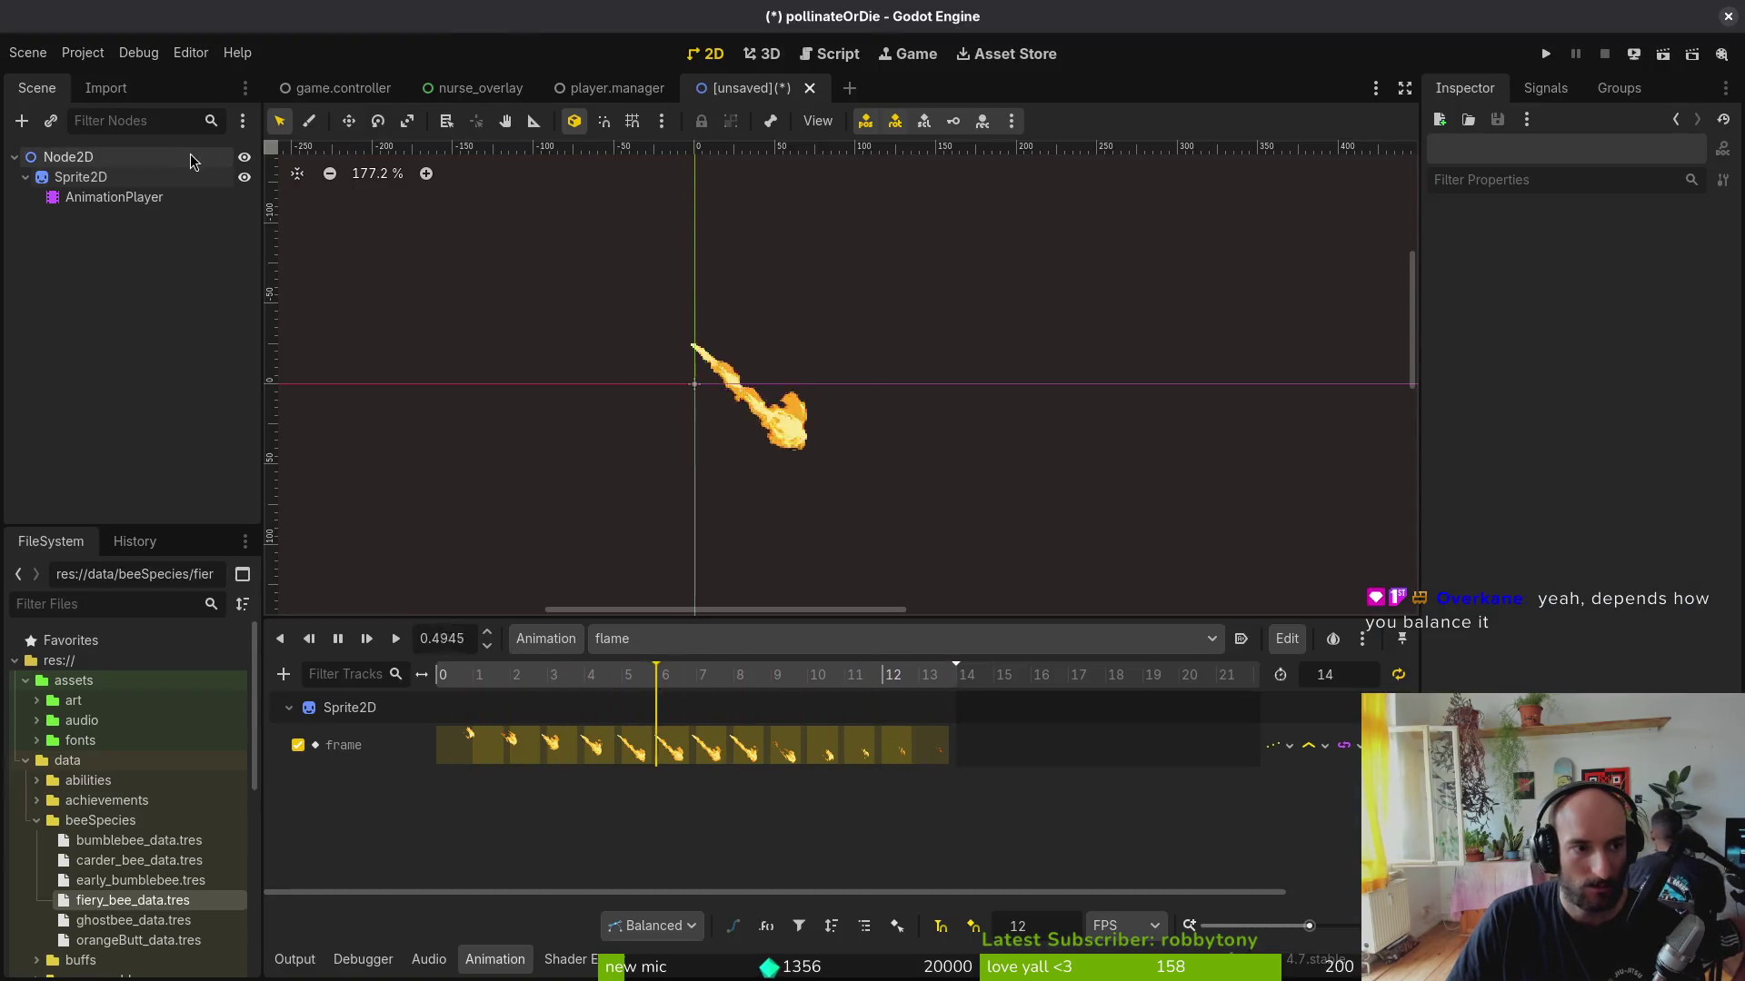
# Step: Start a Save Scene As into the modules folder and cancel it
pyautogui.hotkey('ctrl', 's')
pyautogui.doubleClick(964, 281)
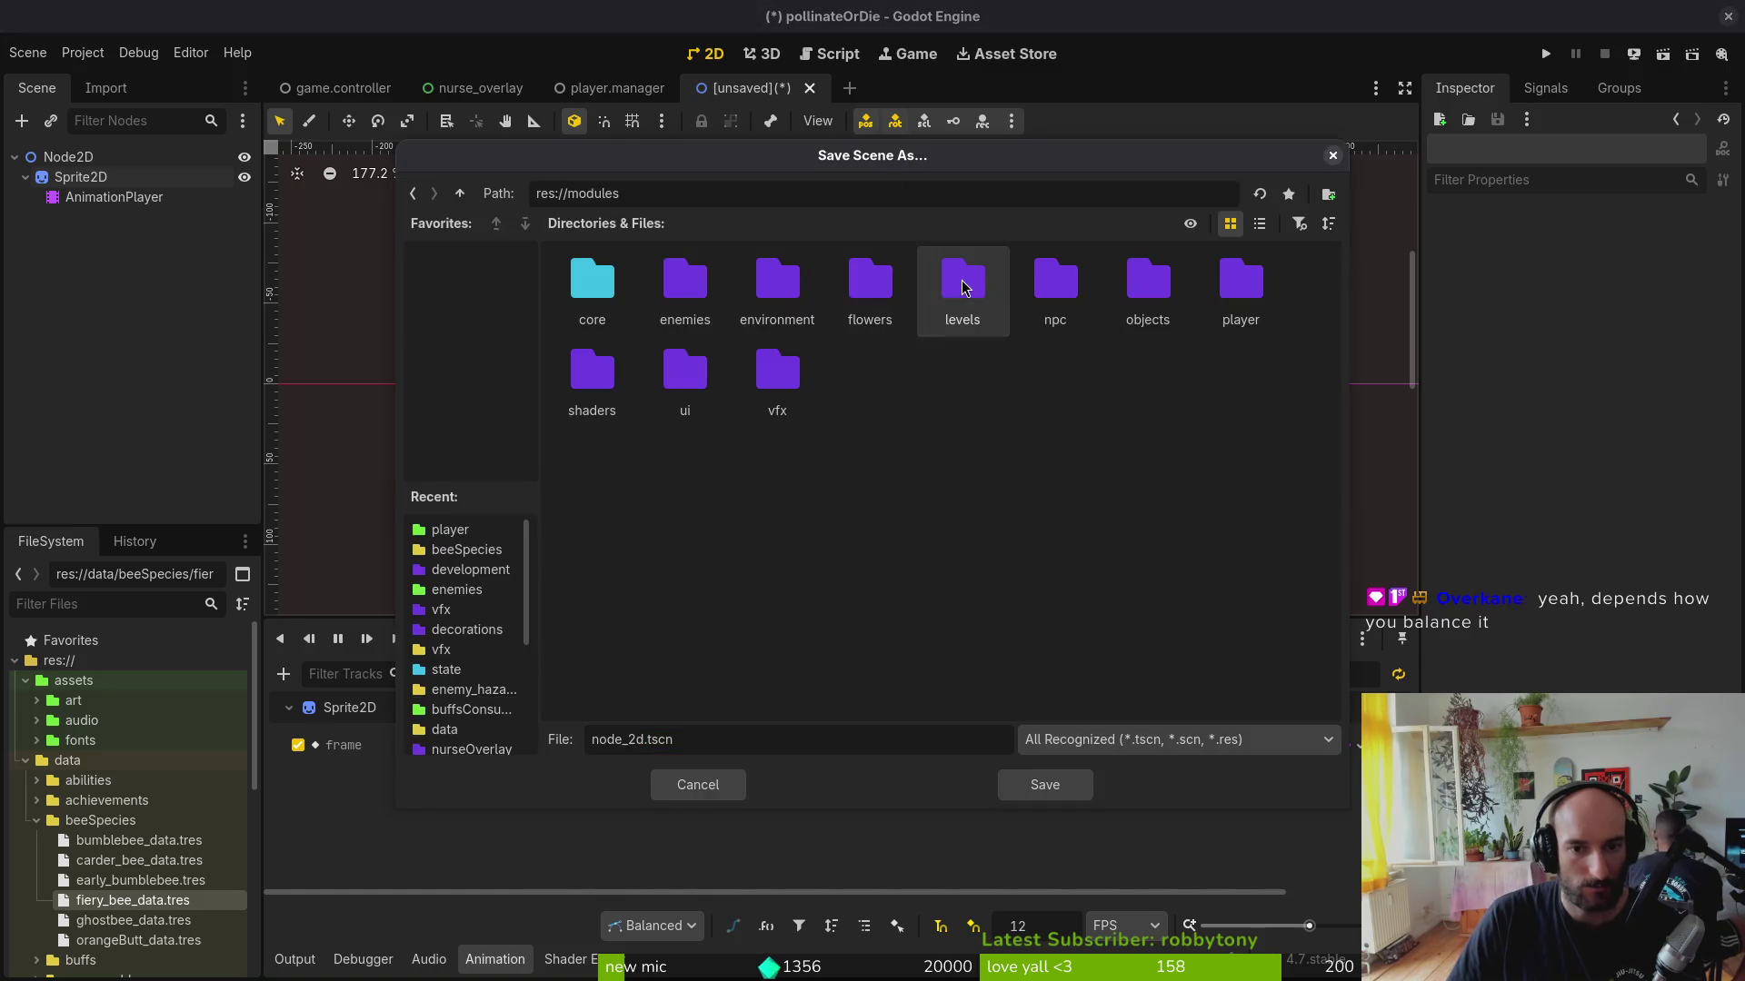
pyautogui.press('Escape')
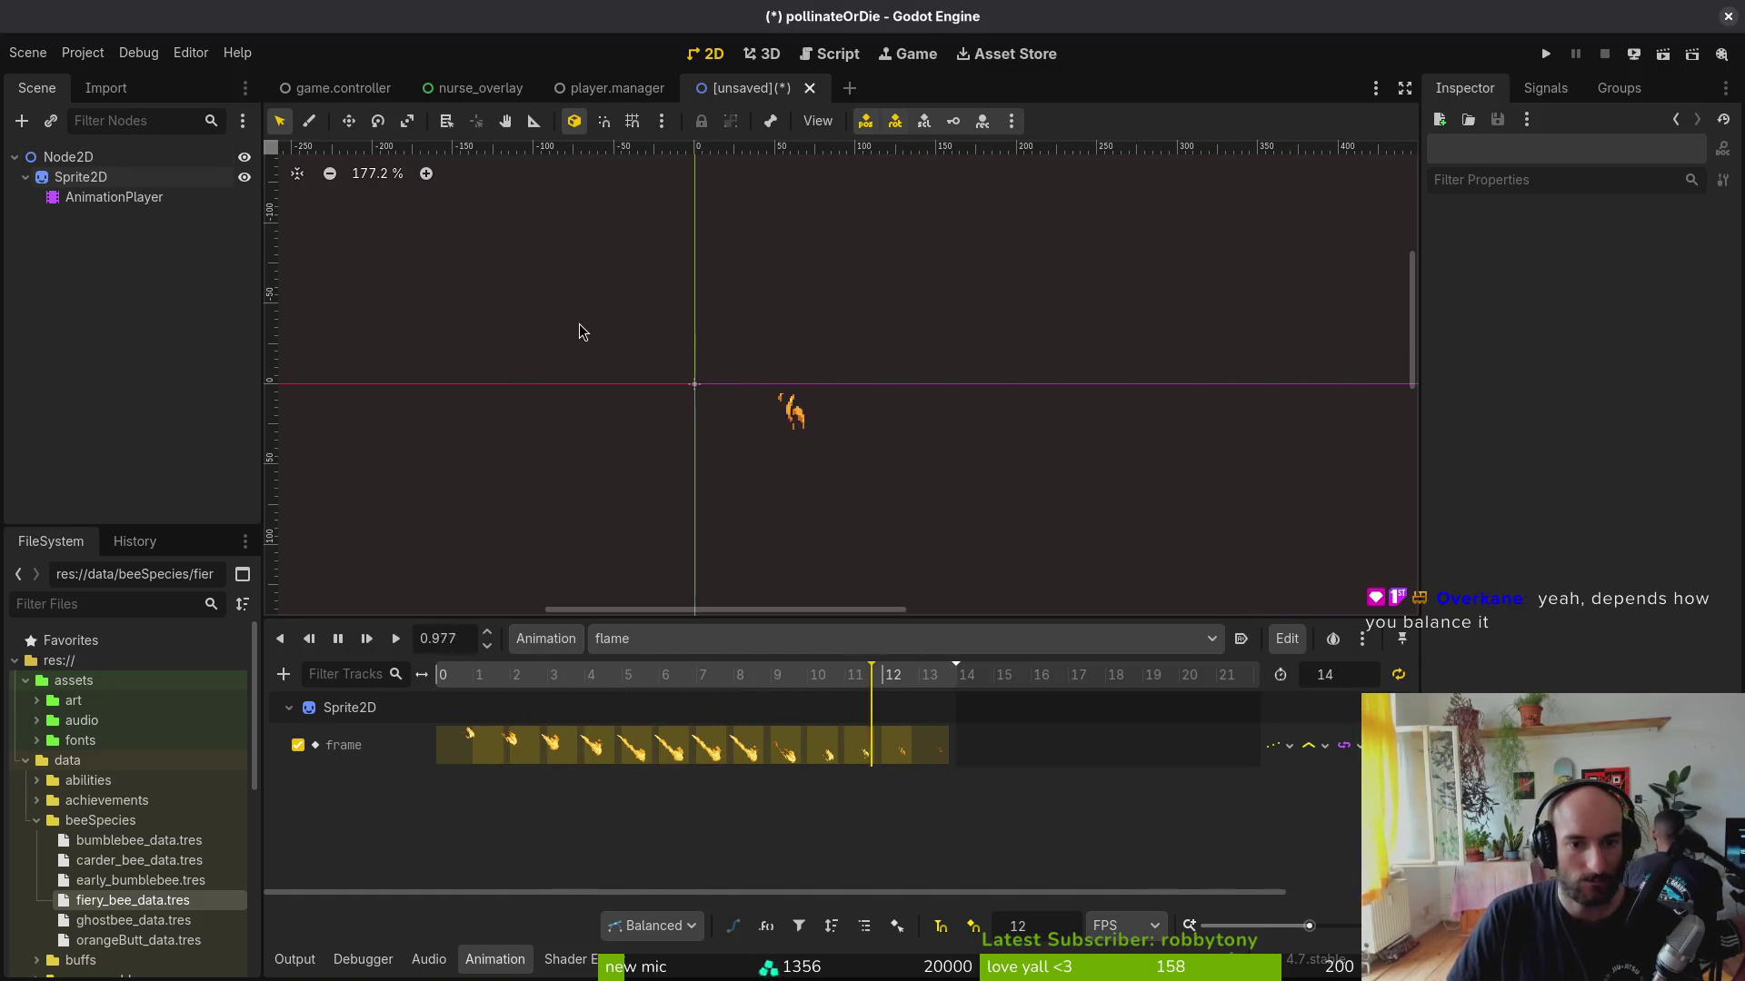
# Step: Move AnimationPlayer under the root and rename the root Node2D to firebreathVfx
pyautogui.moveTo(108, 205); pyautogui.dragTo(82, 167)
pyautogui.click(77, 158)
pyautogui.doubleClick(78, 158)
pyautogui.write('fire')
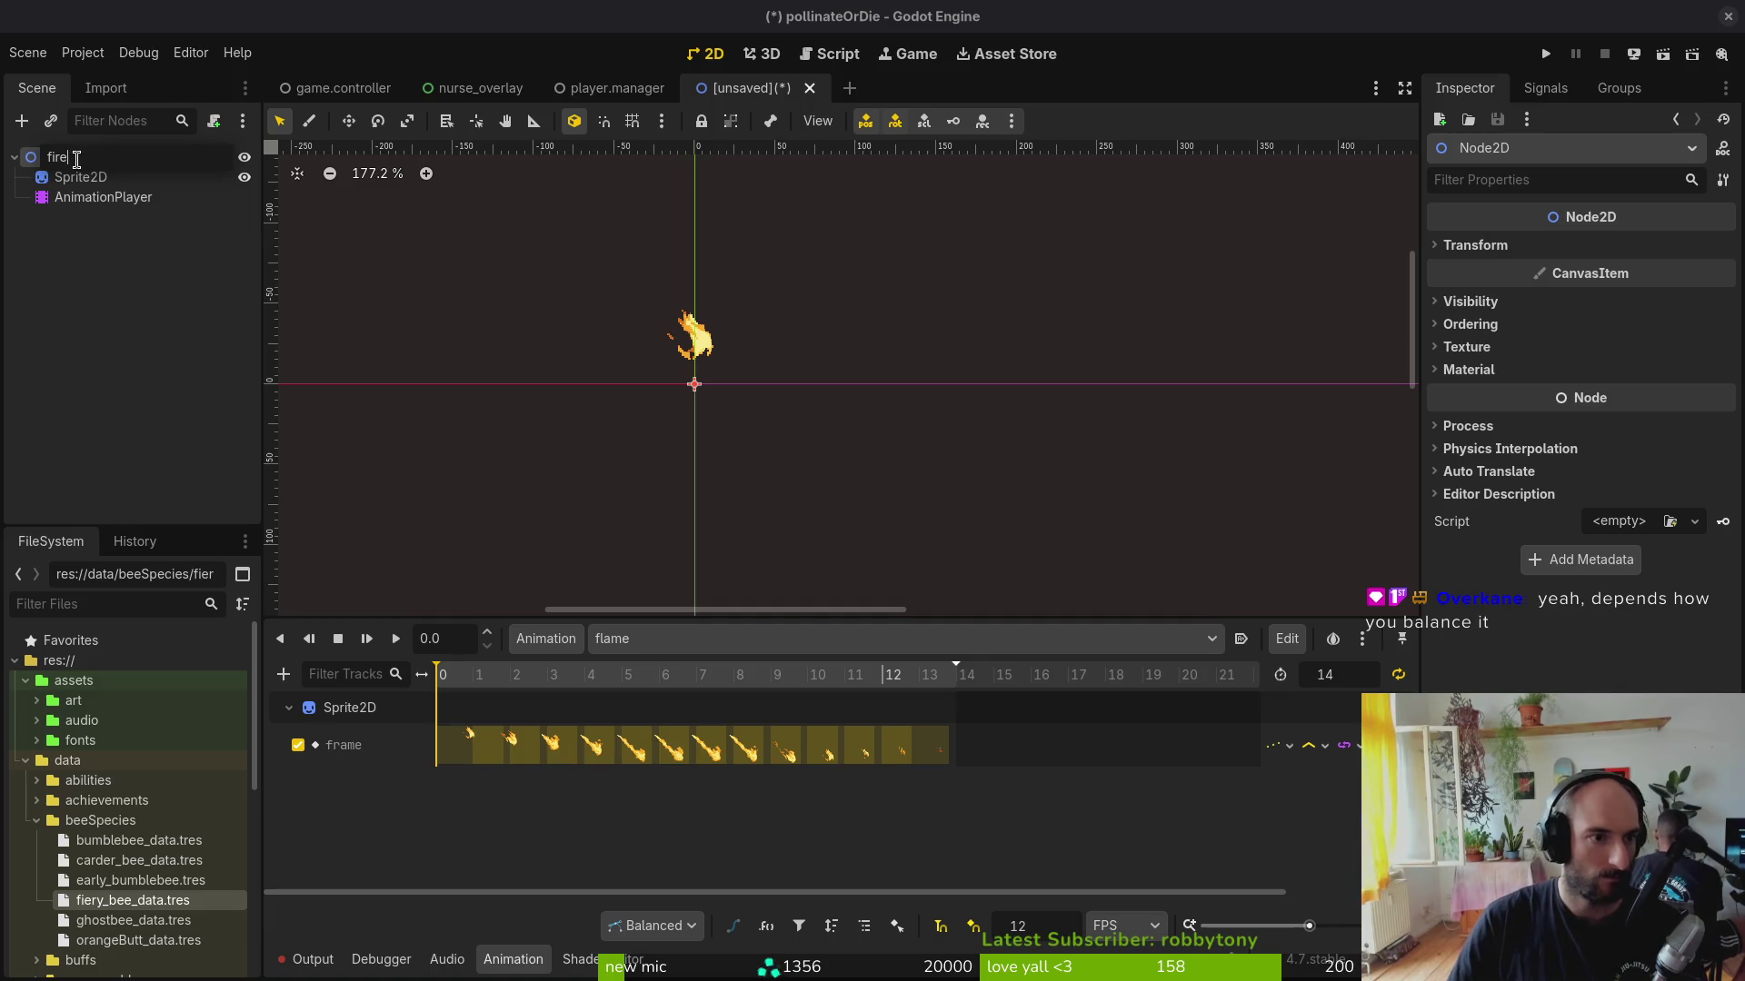
pyautogui.write('breathVfx')
pyautogui.press('Return')
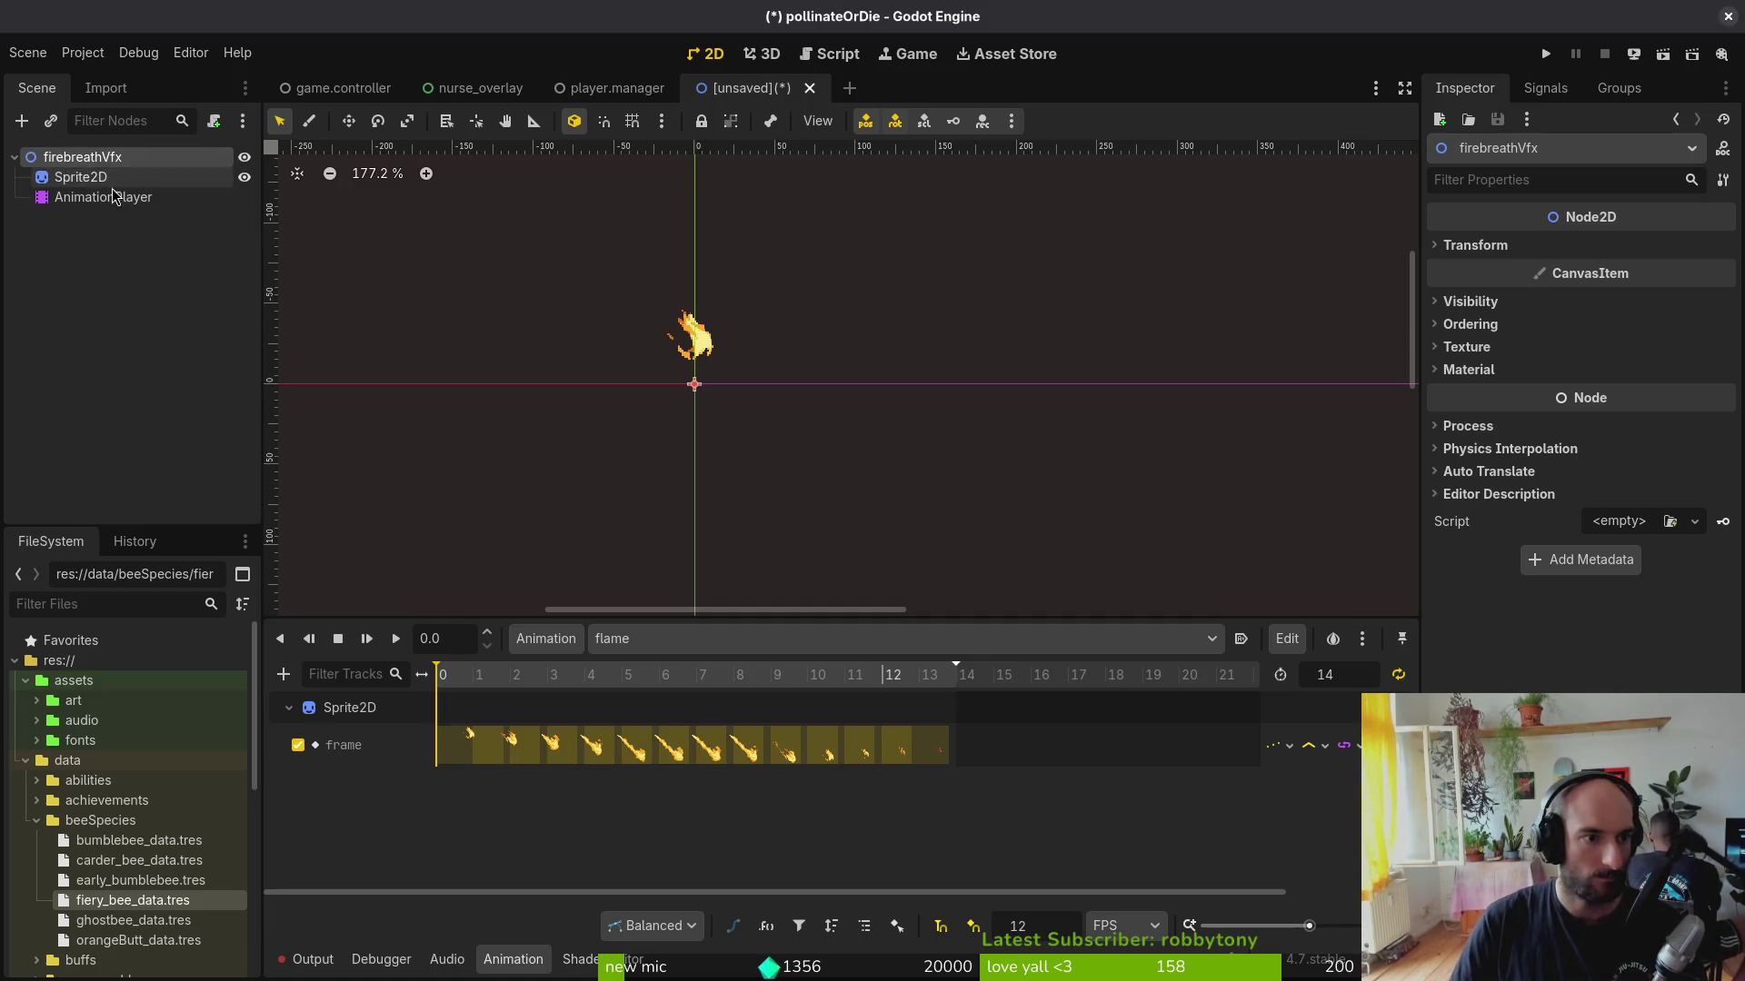
# Step: Add a HitboxComponent with a CollisionPolygon2D child and reveal its collision layers
pyautogui.hotkey('ctrl', 'a')
pyautogui.write('hit')
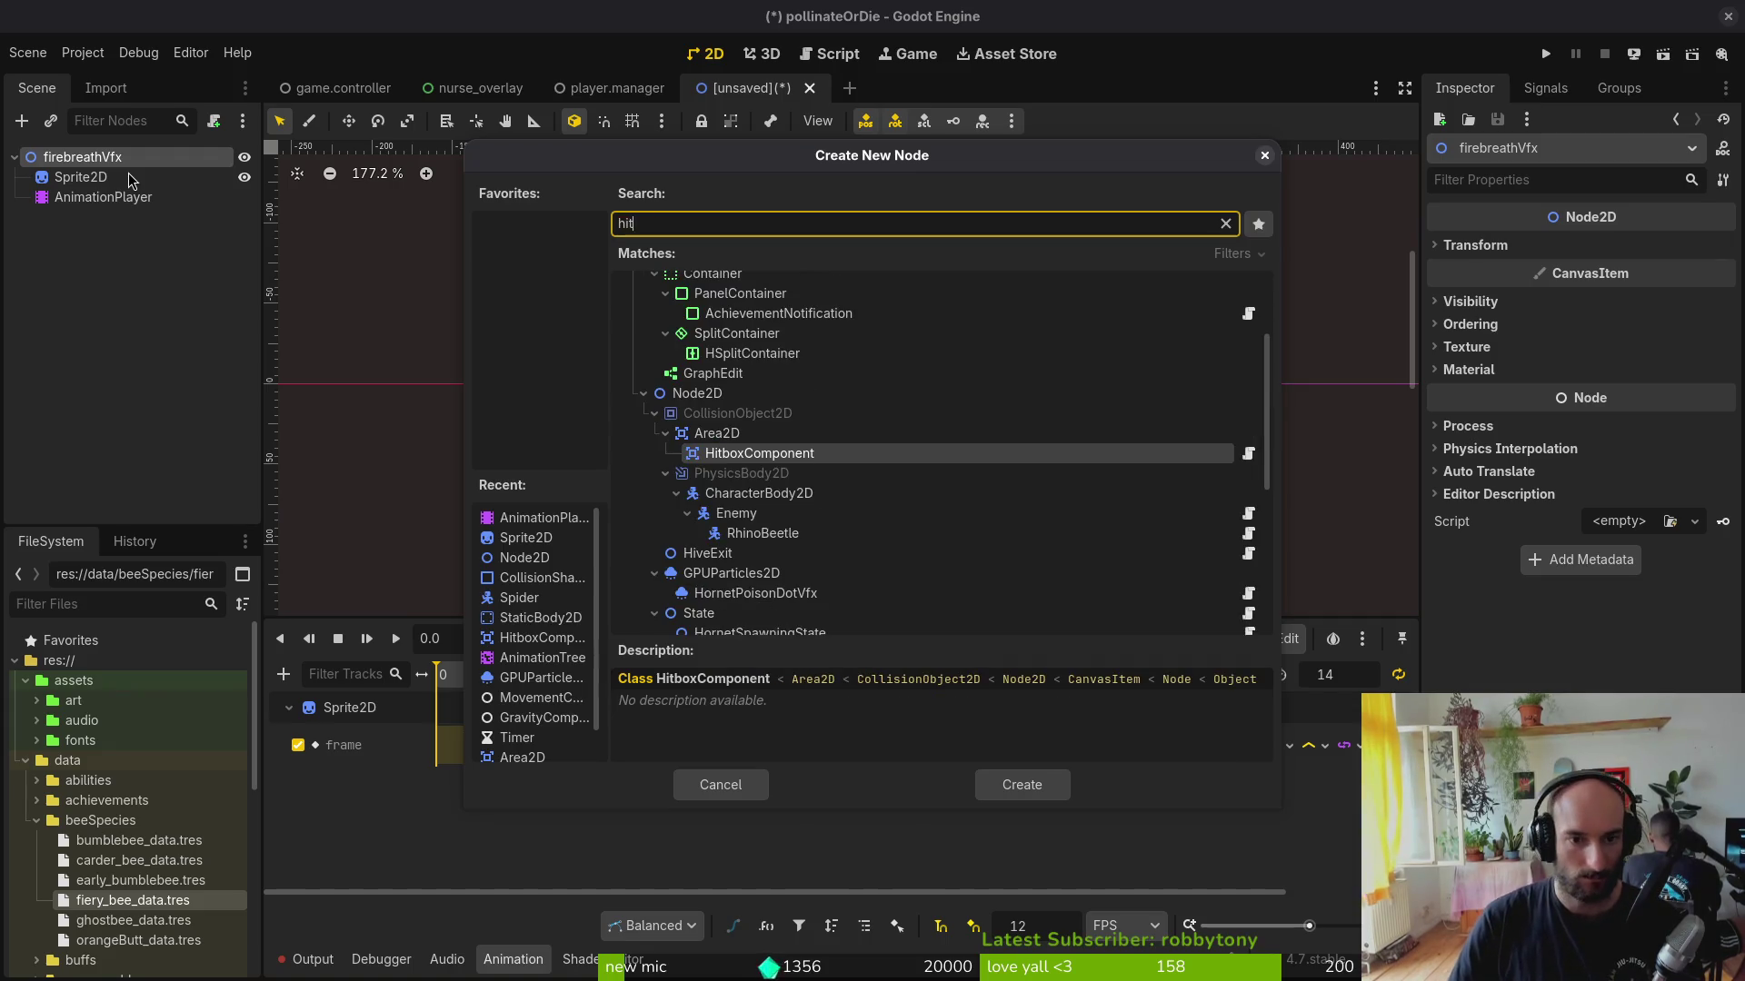
pyautogui.press('Return')
pyautogui.hotkey('ctrl', 'a')
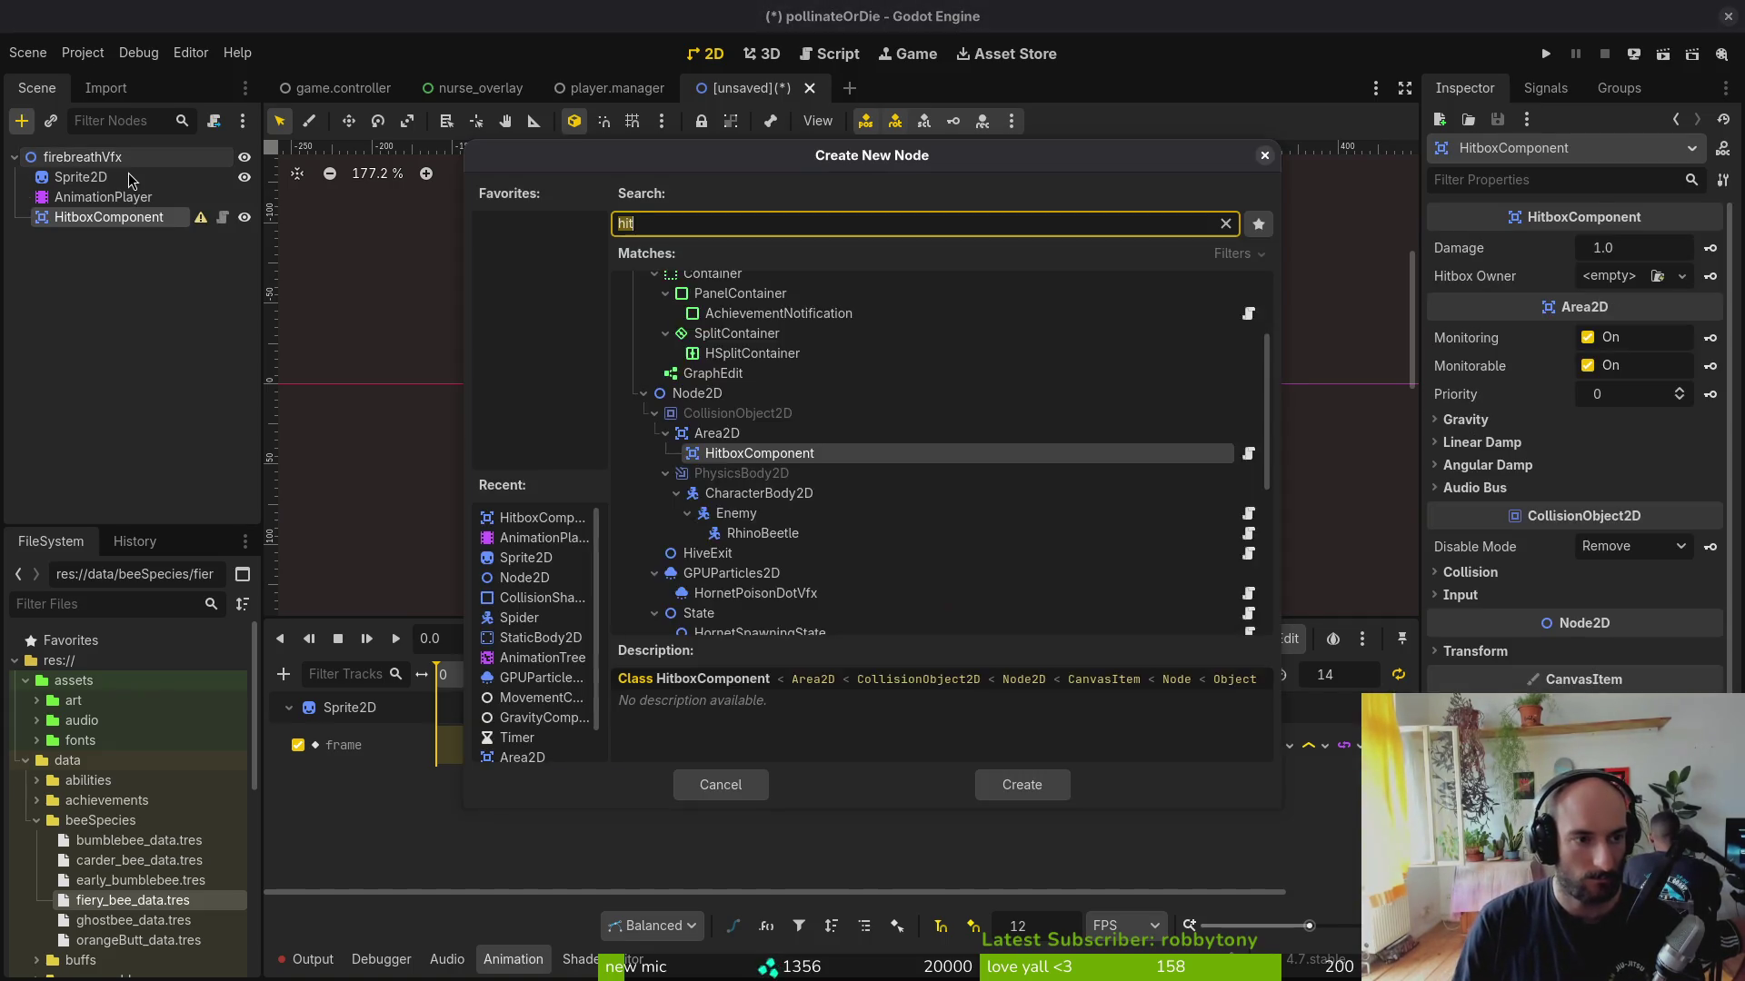
pyautogui.write('collsha')
pyautogui.press('BackSpace')
pyautogui.press('BackSpace')
pyautogui.press('BackSpace')
pyautogui.write('lpol')
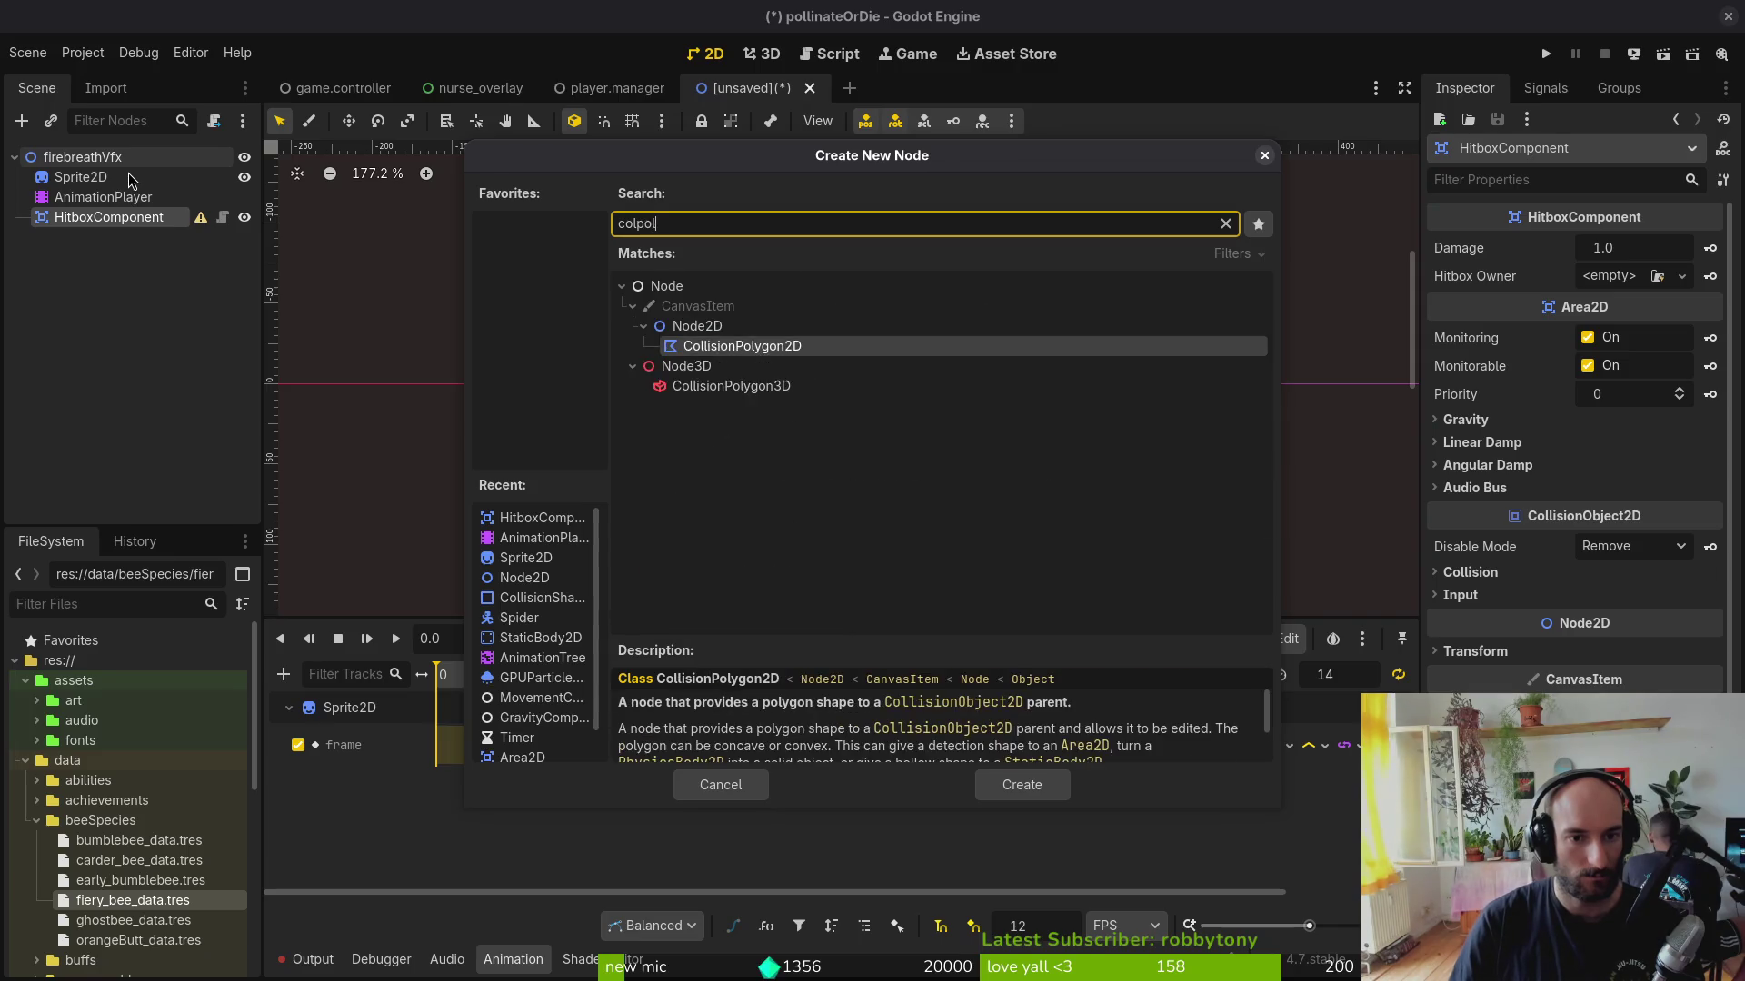
pyautogui.press('Return')
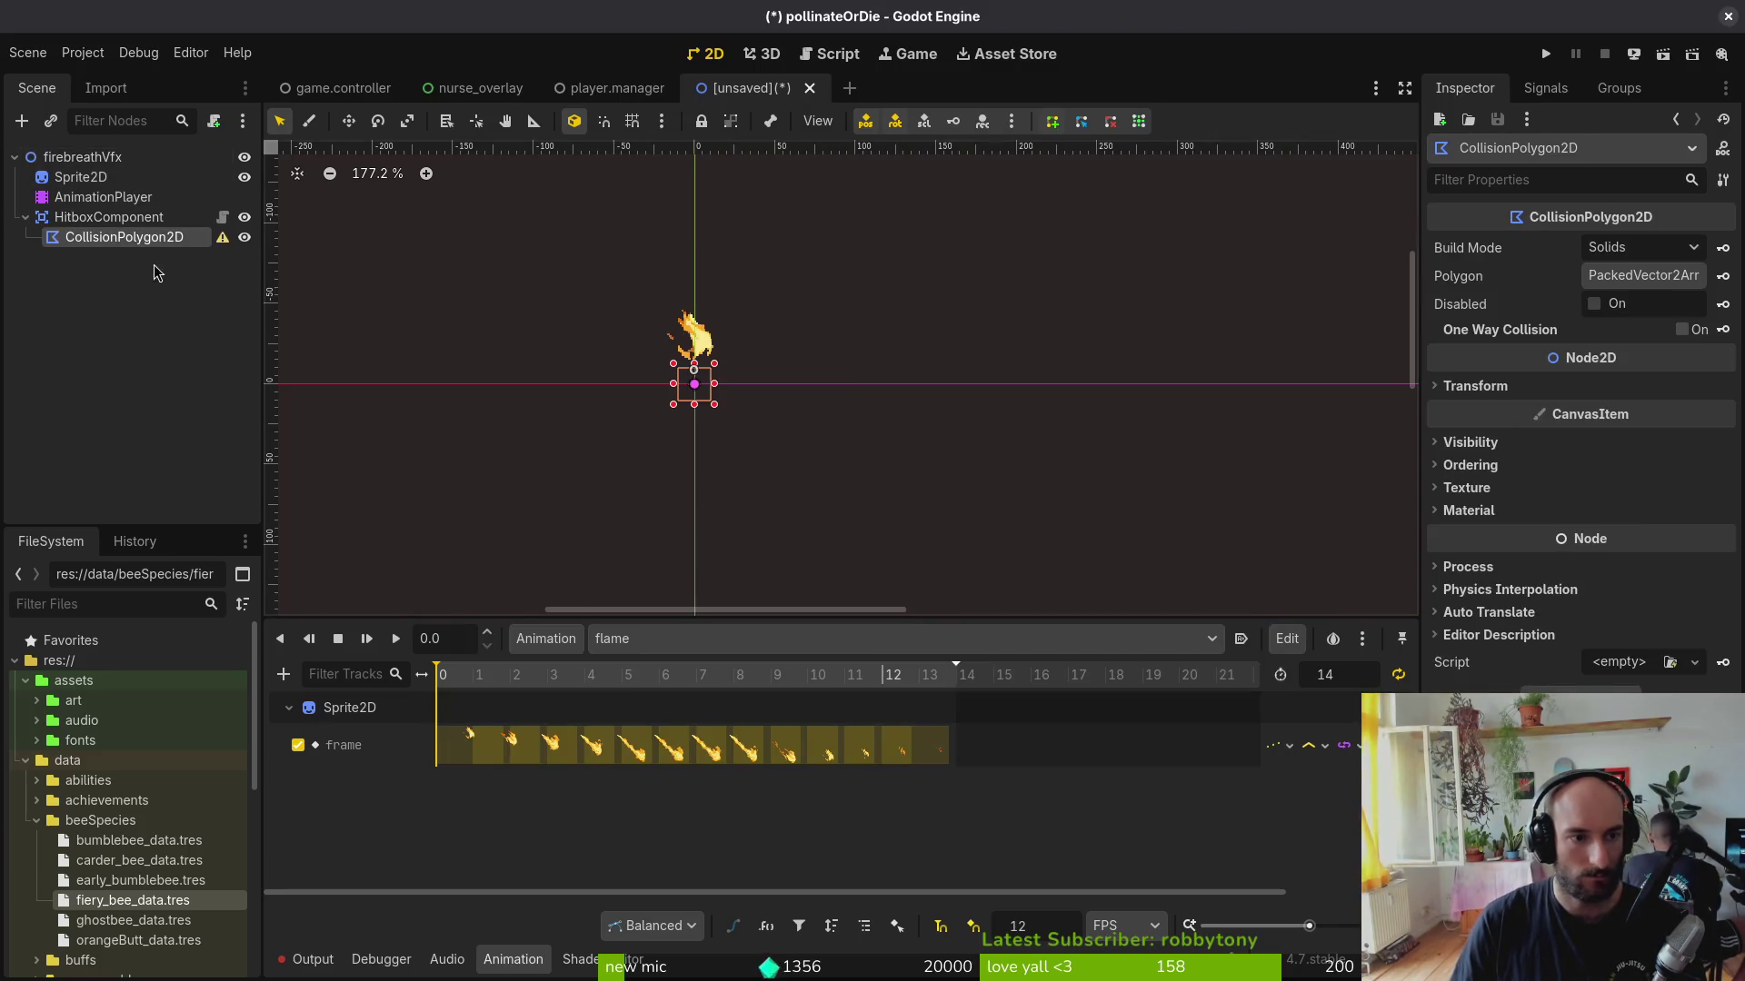
pyautogui.click(110, 216)
pyautogui.click(1469, 571)
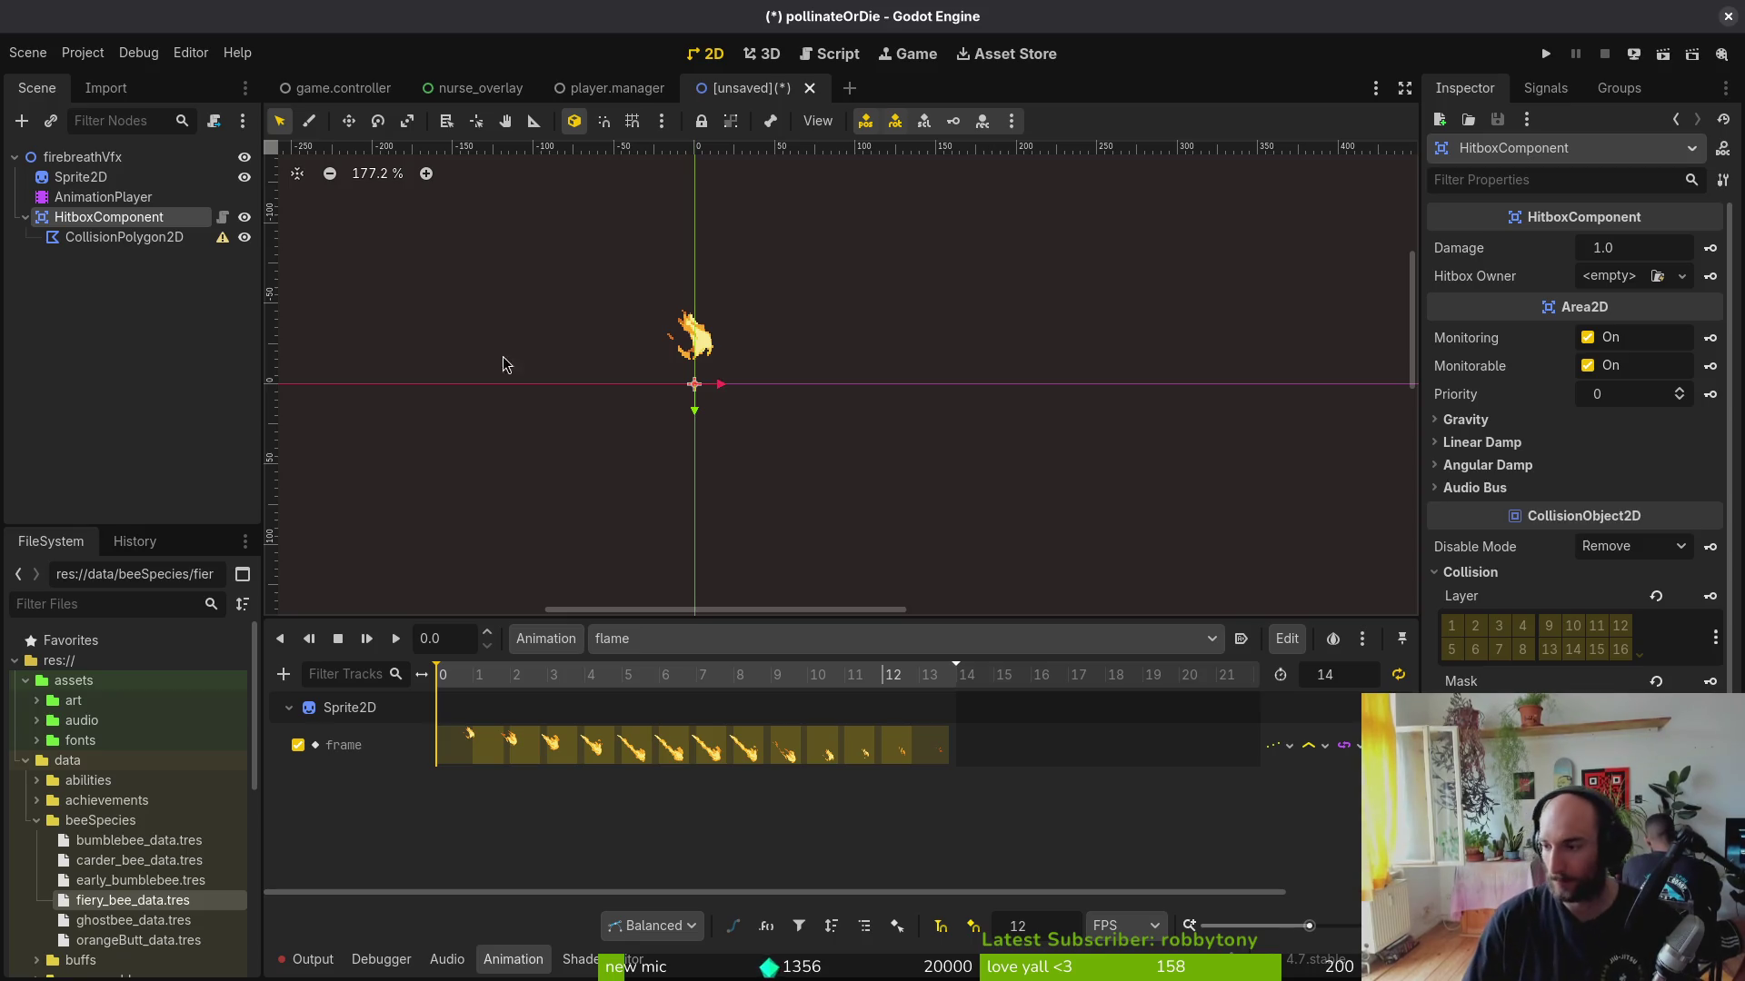
# Step: Switch to Aseprite and show its Home screen with recent files
pyautogui.hotkey('alt', 'Tab')
pyautogui.click(55, 66)
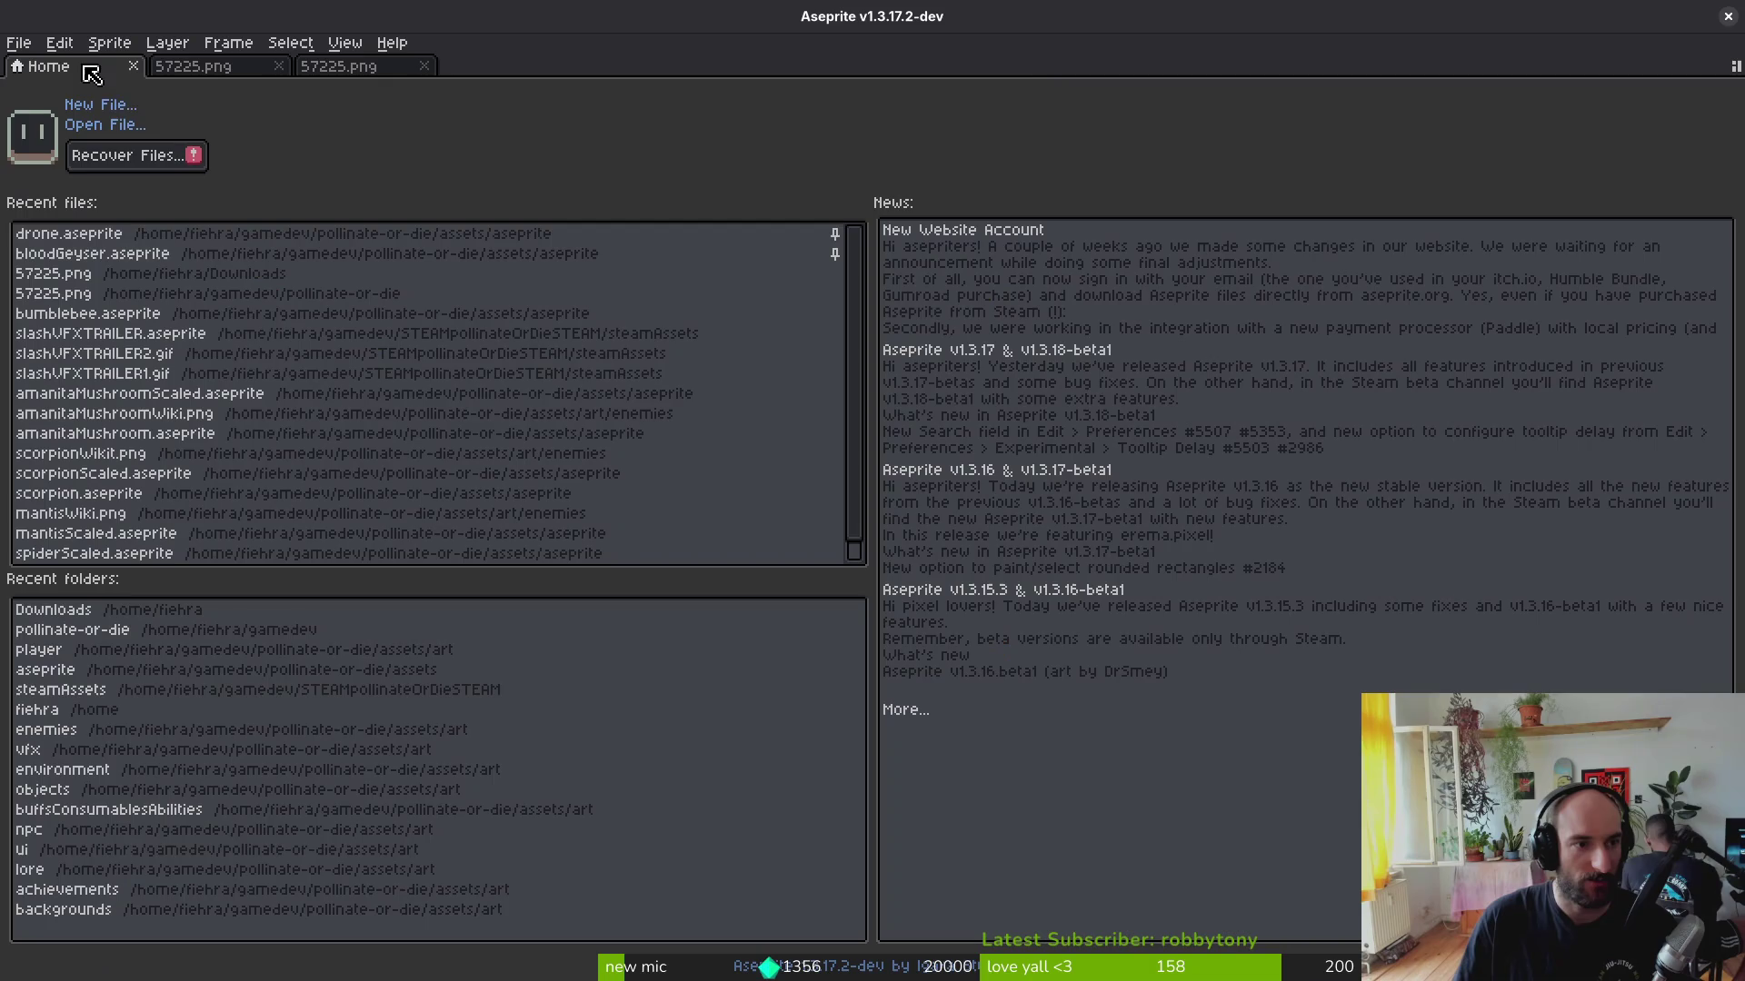
# Step: Open bumblebee.aseprite from recent files, play its animation and save it
pyautogui.click(218, 313)
pyautogui.hscroll(5, 1059, 806)
pyautogui.hscroll(5, 1198, 821)
pyautogui.click(1113, 805)
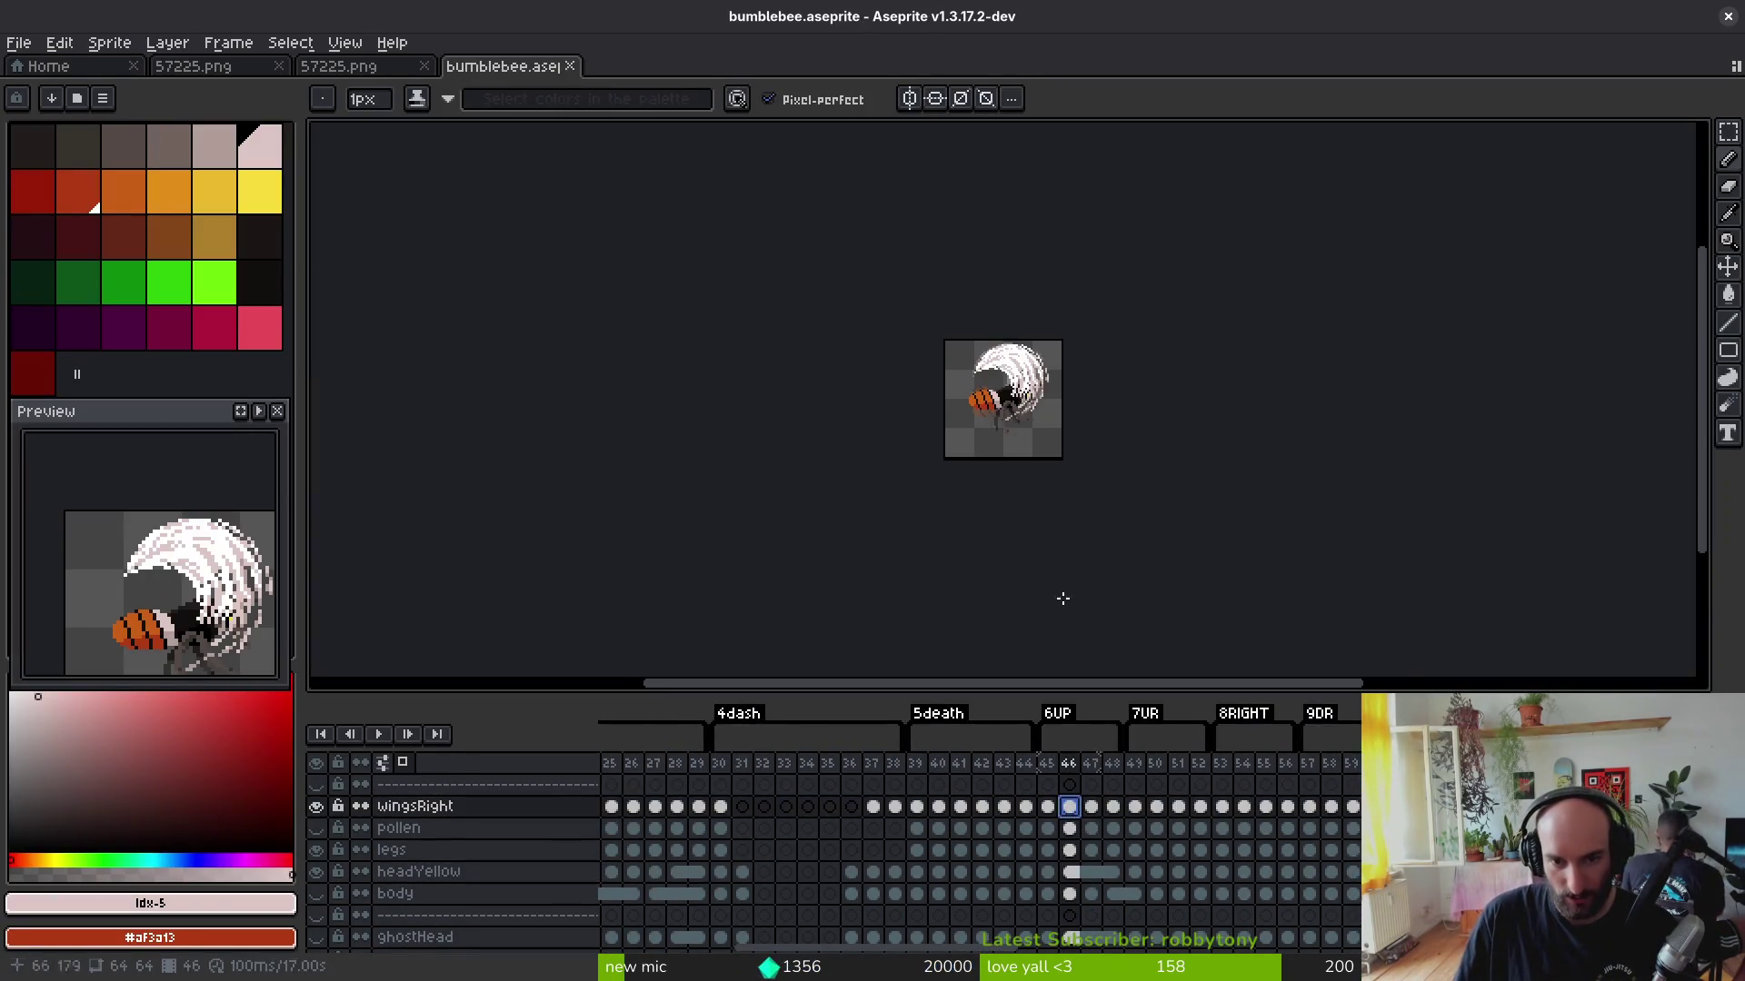
pyautogui.scroll(2, 1049, 450)
pyautogui.moveTo(995, 303); pyautogui.dragTo(977, 446)
pyautogui.press('Return')
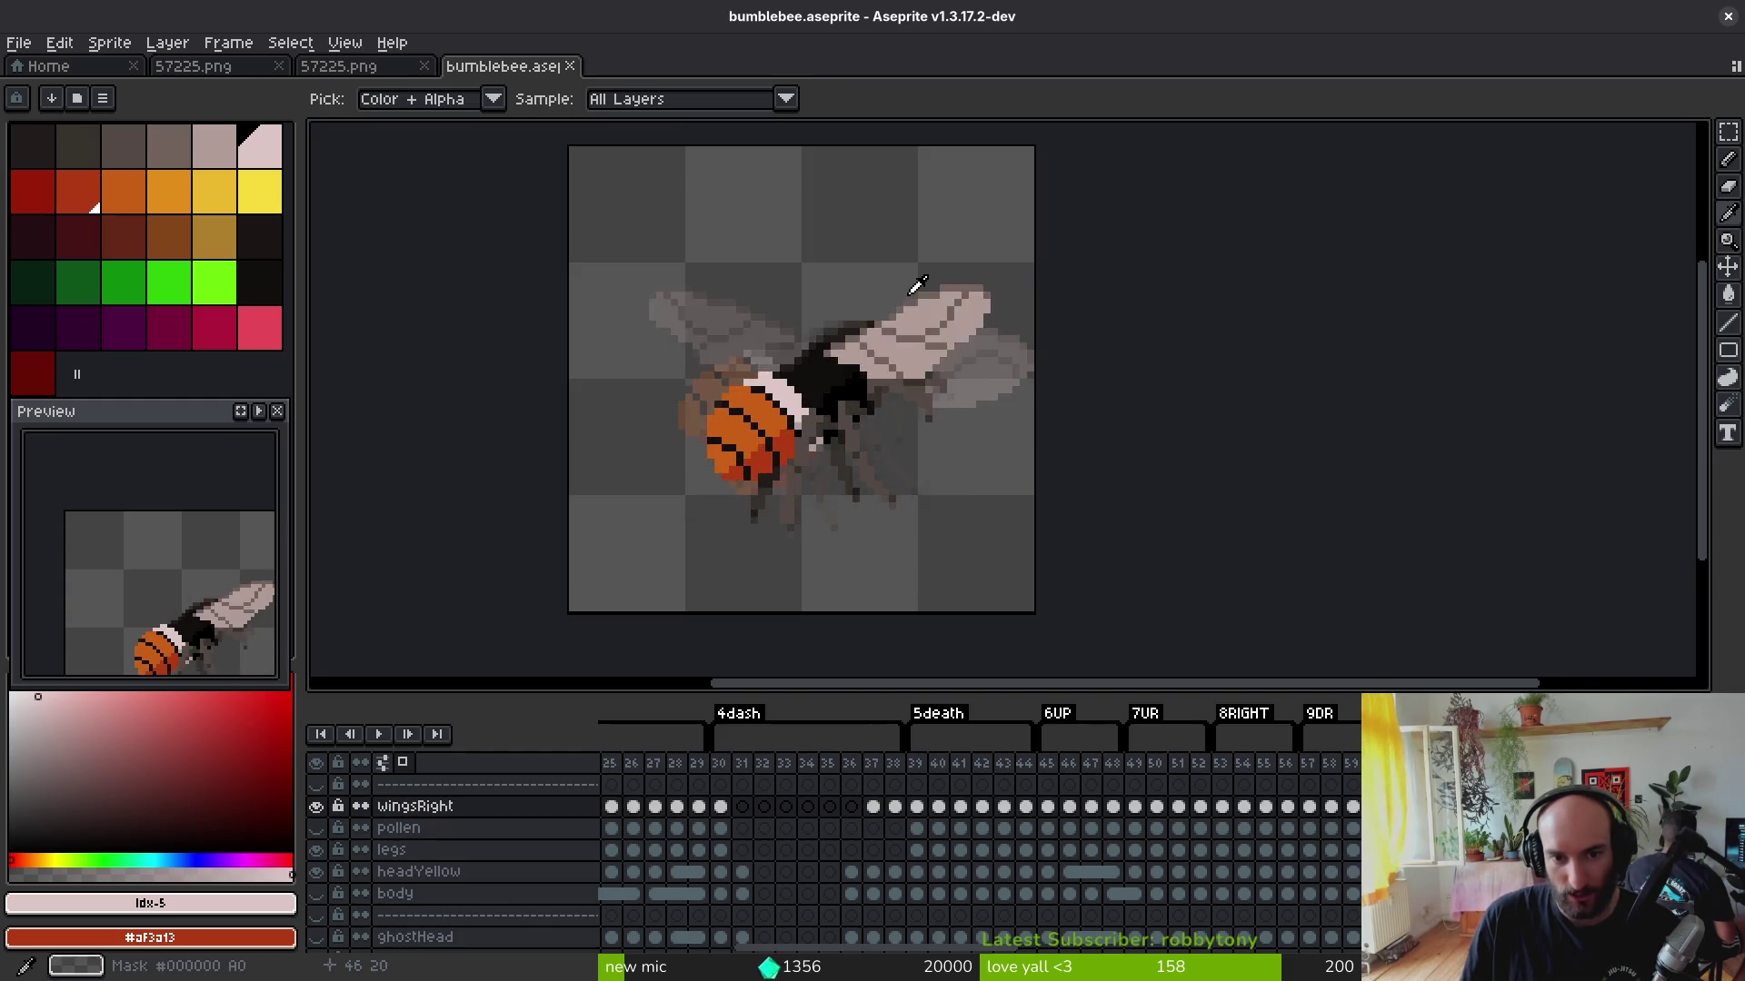
pyautogui.press('Return')
pyautogui.hotkey('ctrl', 's')
pyautogui.press('Return')
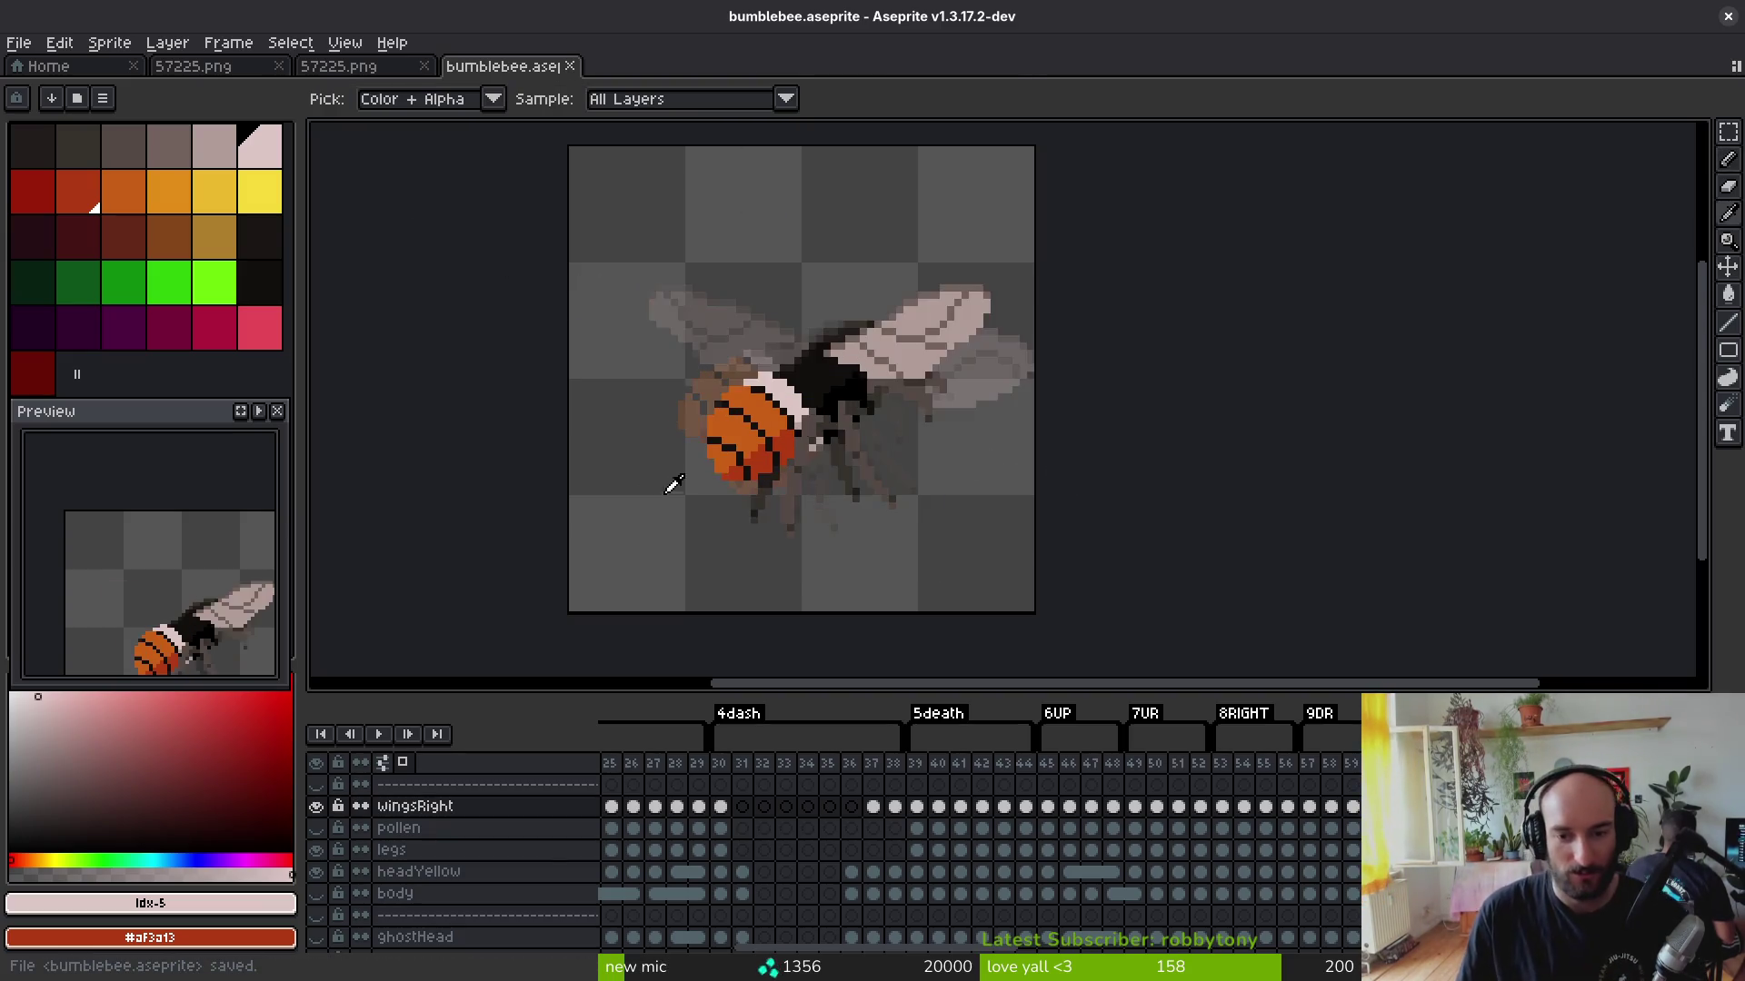
# Step: Close the bumblebee tab and both 57225.png sheets, returning to the Home screen
pyautogui.click(572, 67)
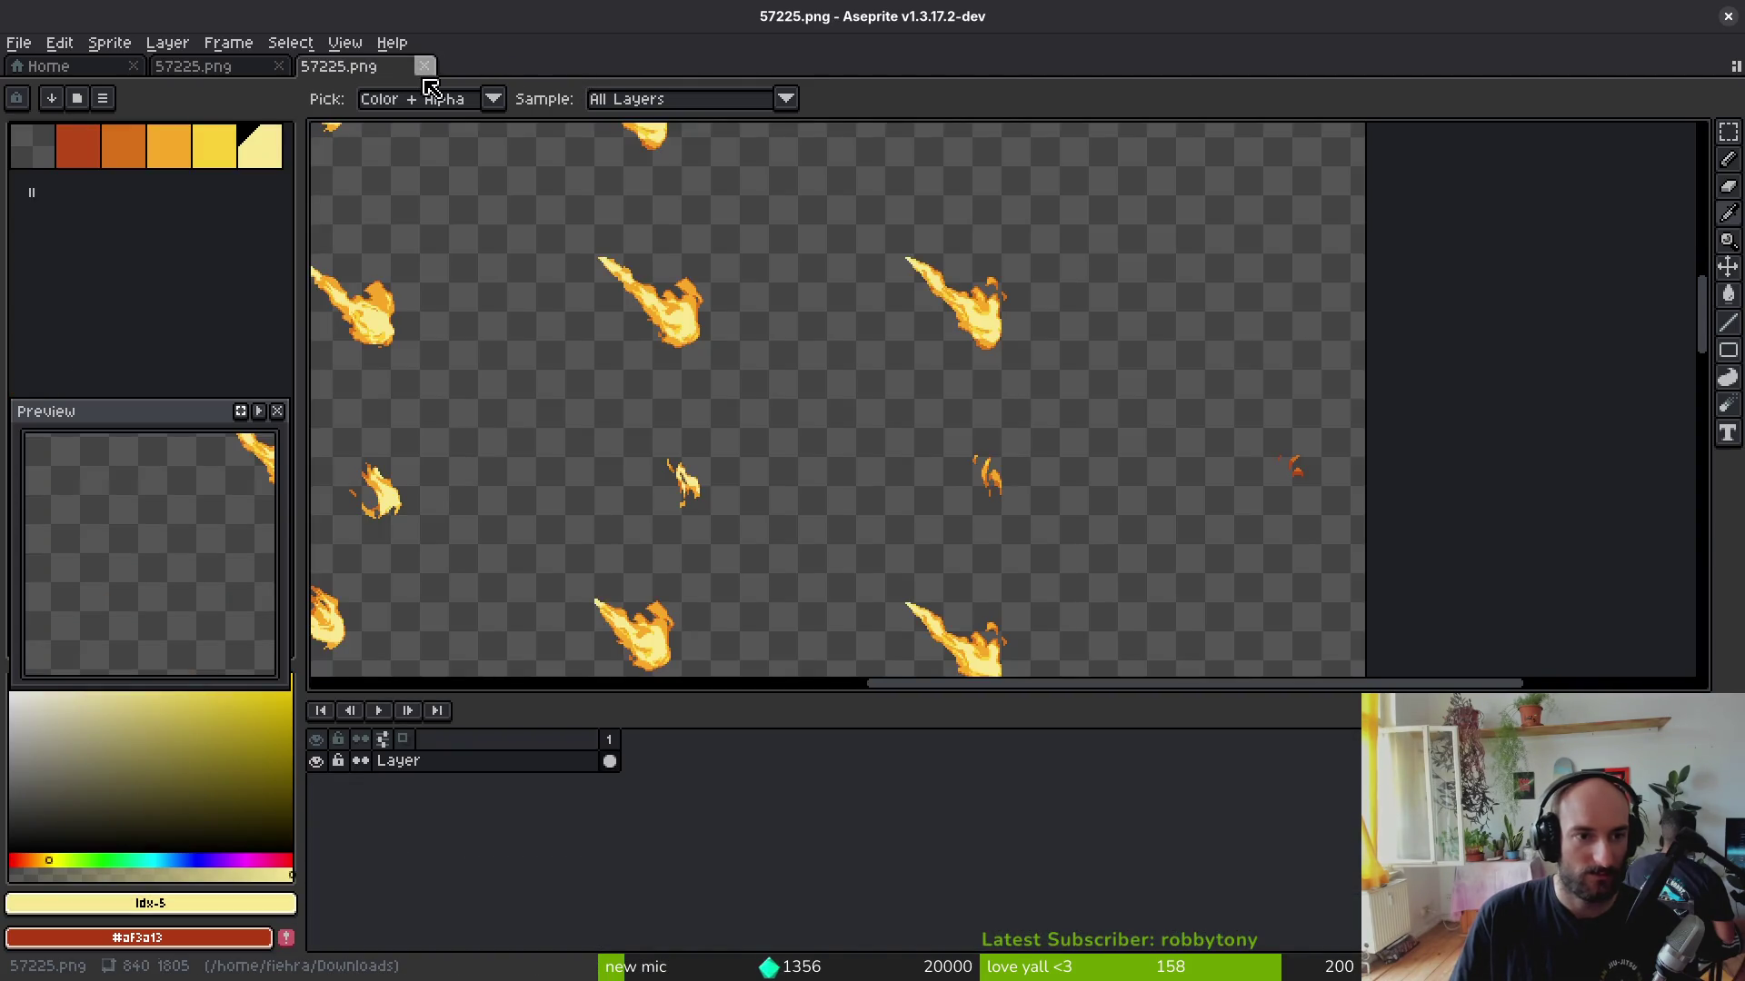
pyautogui.click(425, 67)
pyautogui.click(279, 67)
pyautogui.hotkey('alt', 'Tab')
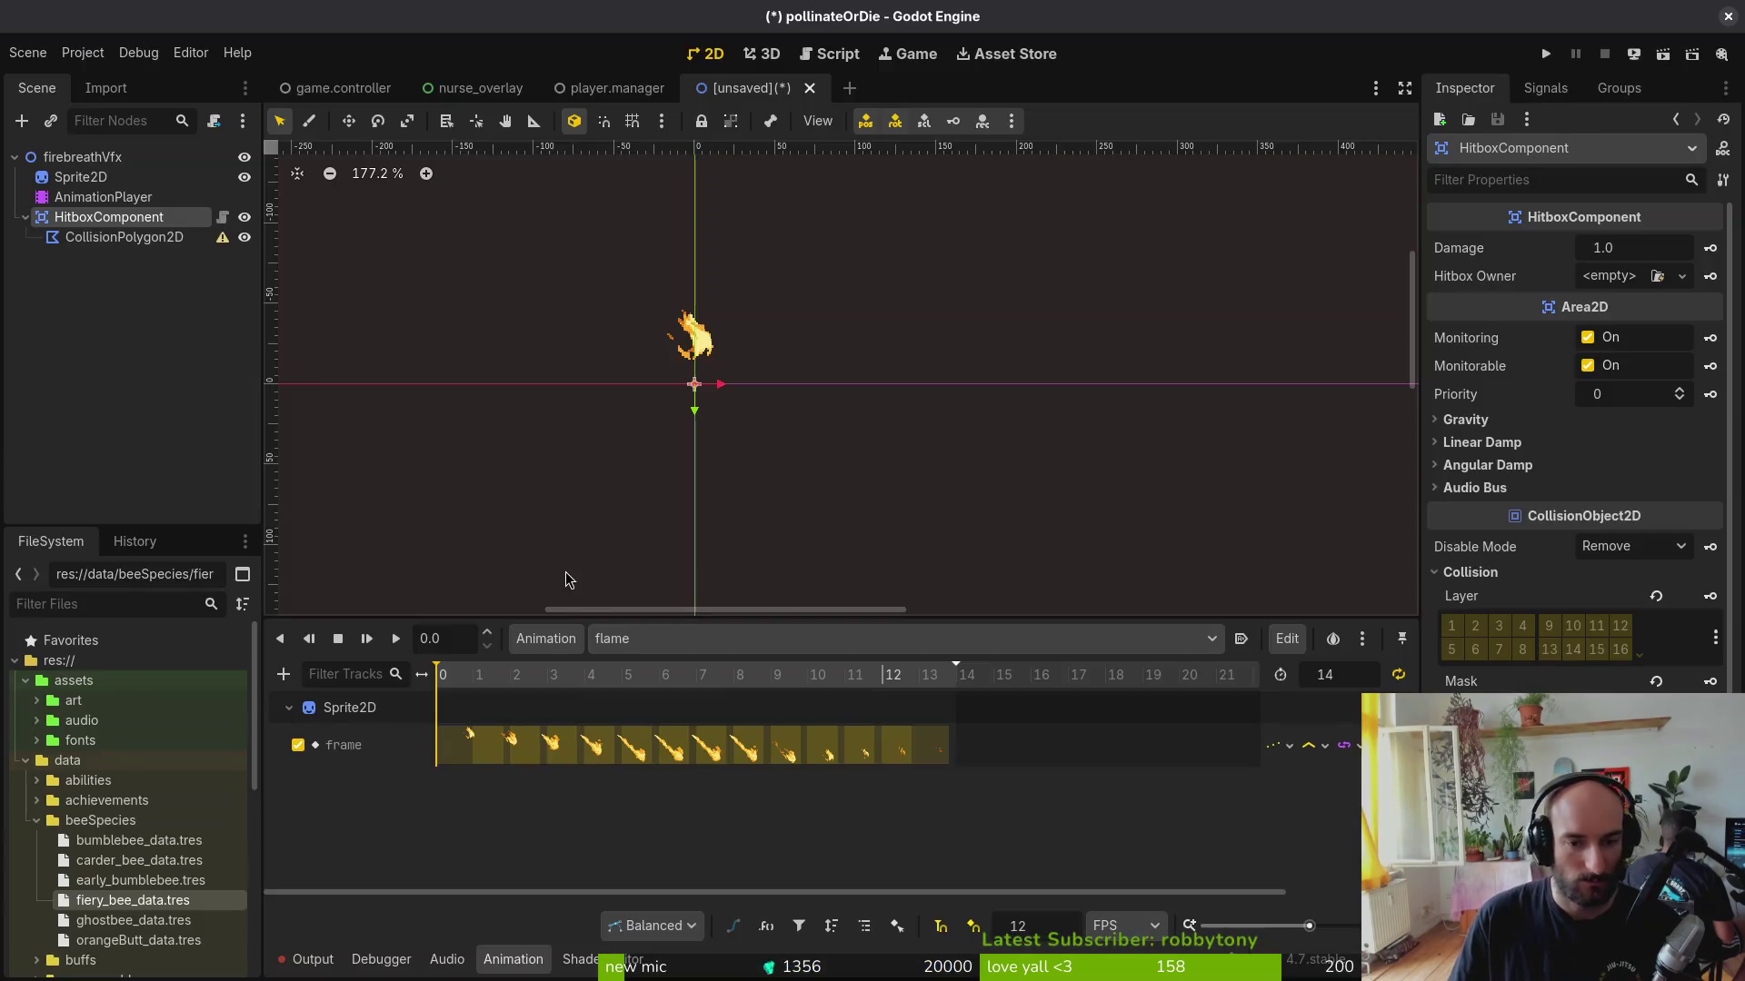
pyautogui.scroll(4, 662, 338)
pyautogui.hotkey('alt', 'Tab')
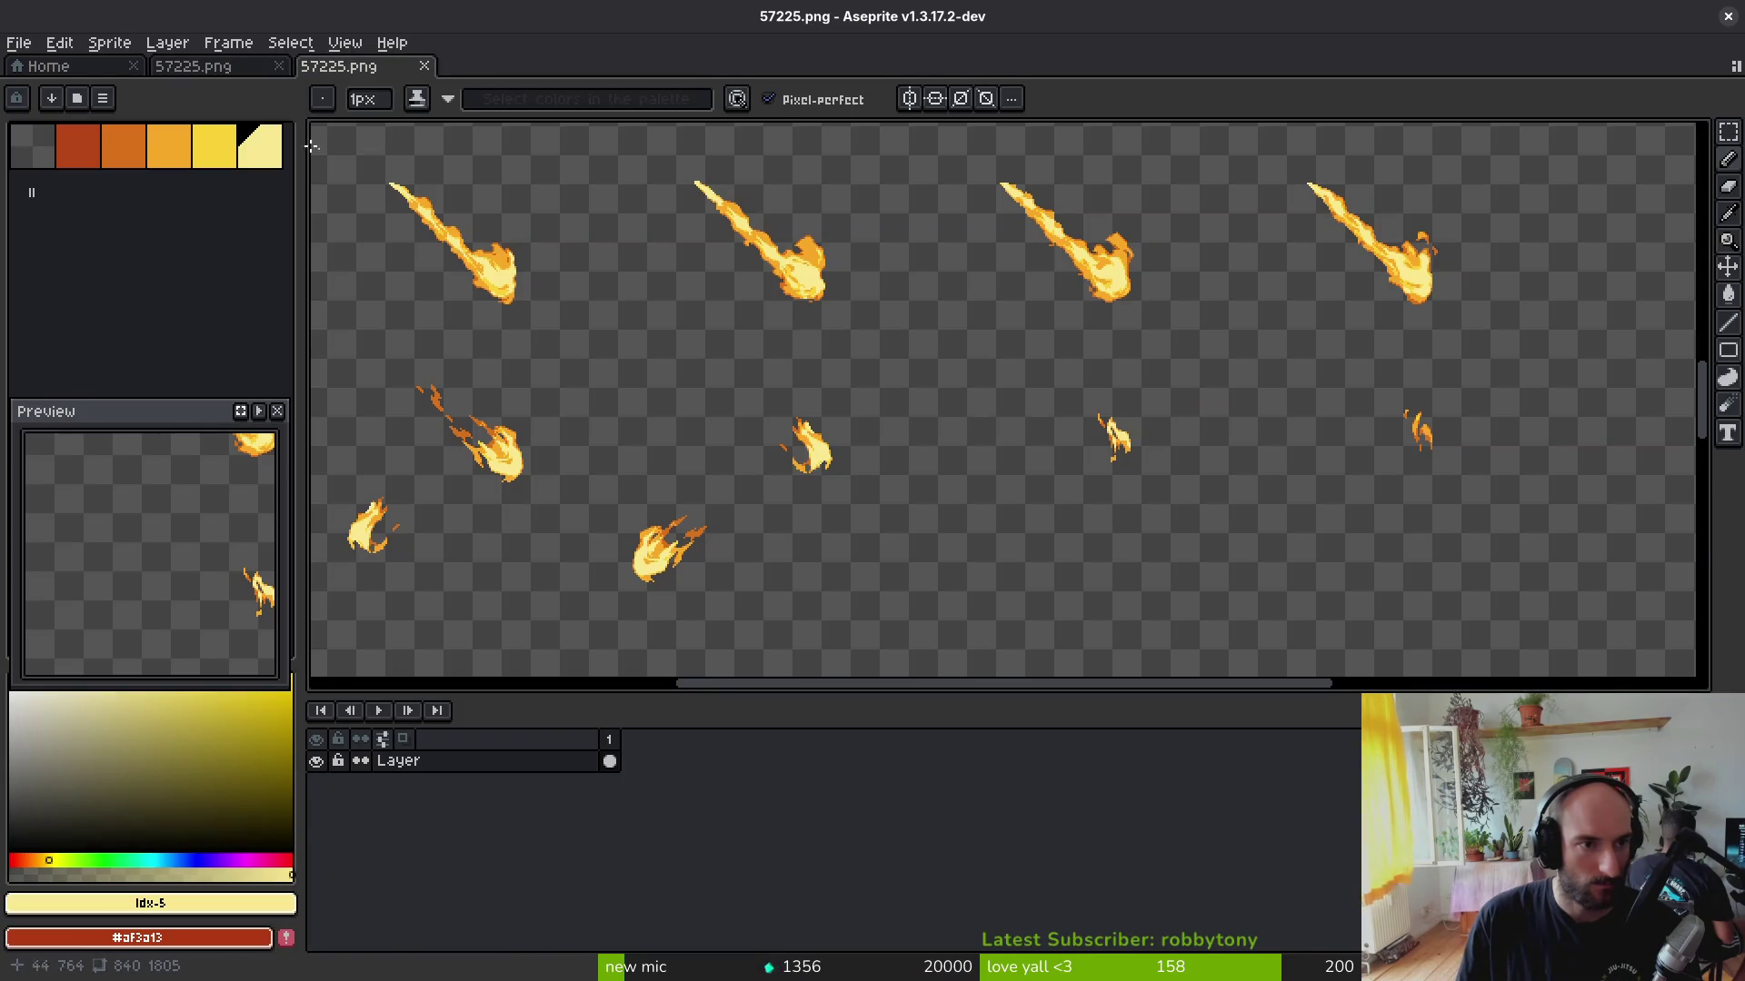
pyautogui.hotkey('ctrl', 'w')
pyautogui.hotkey('ctrl', 'w')
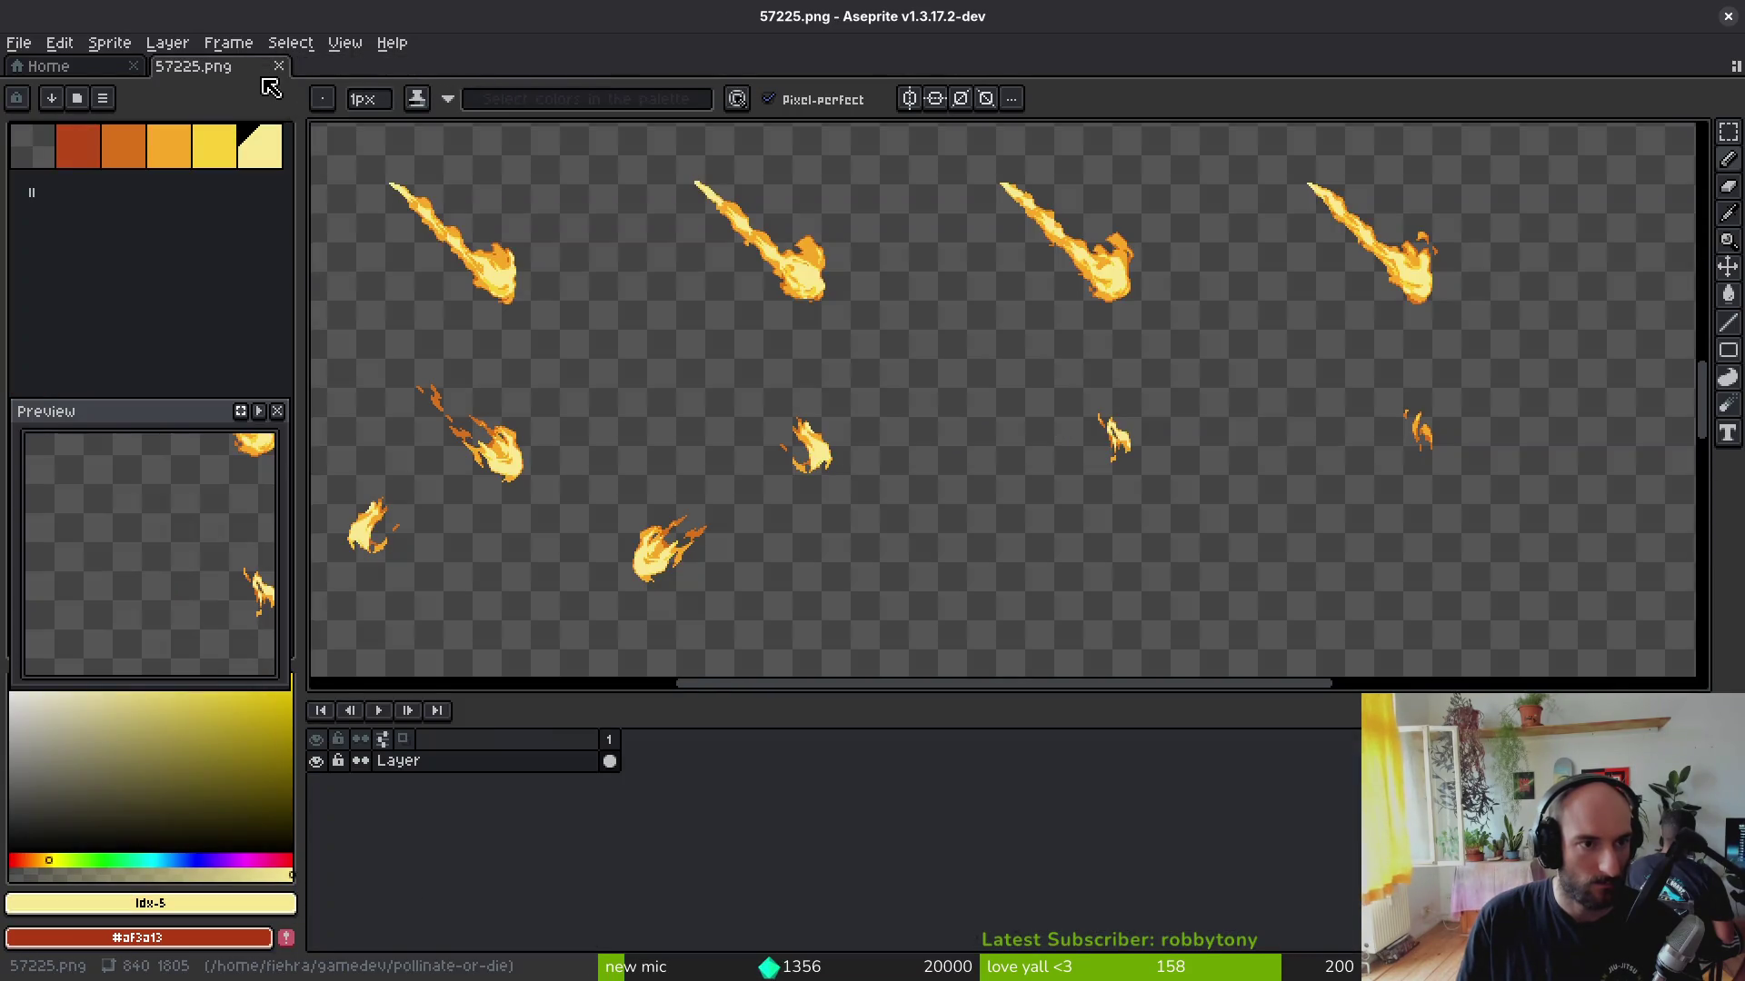
pyautogui.hotkey('ctrl', 'w')
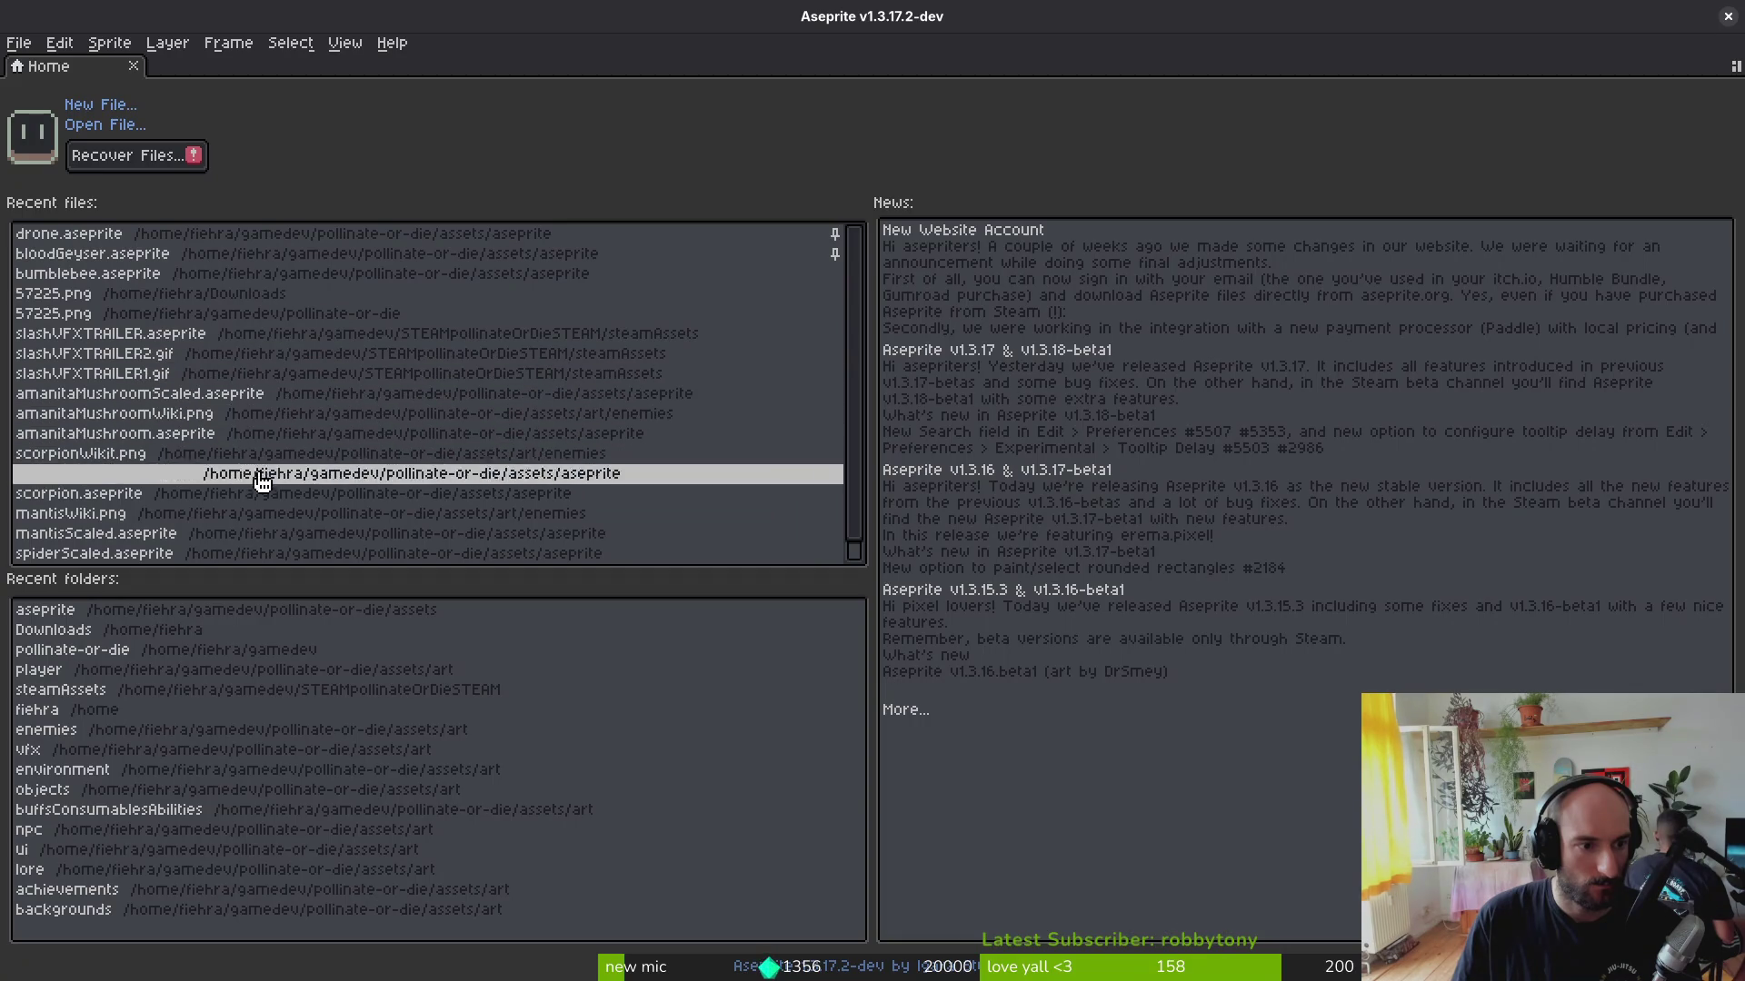
pyautogui.scroll(-1, 561, 342)
# Step: Save the flame sprite as firebreath in the assets/aseprite folder
pyautogui.click(560, 342)
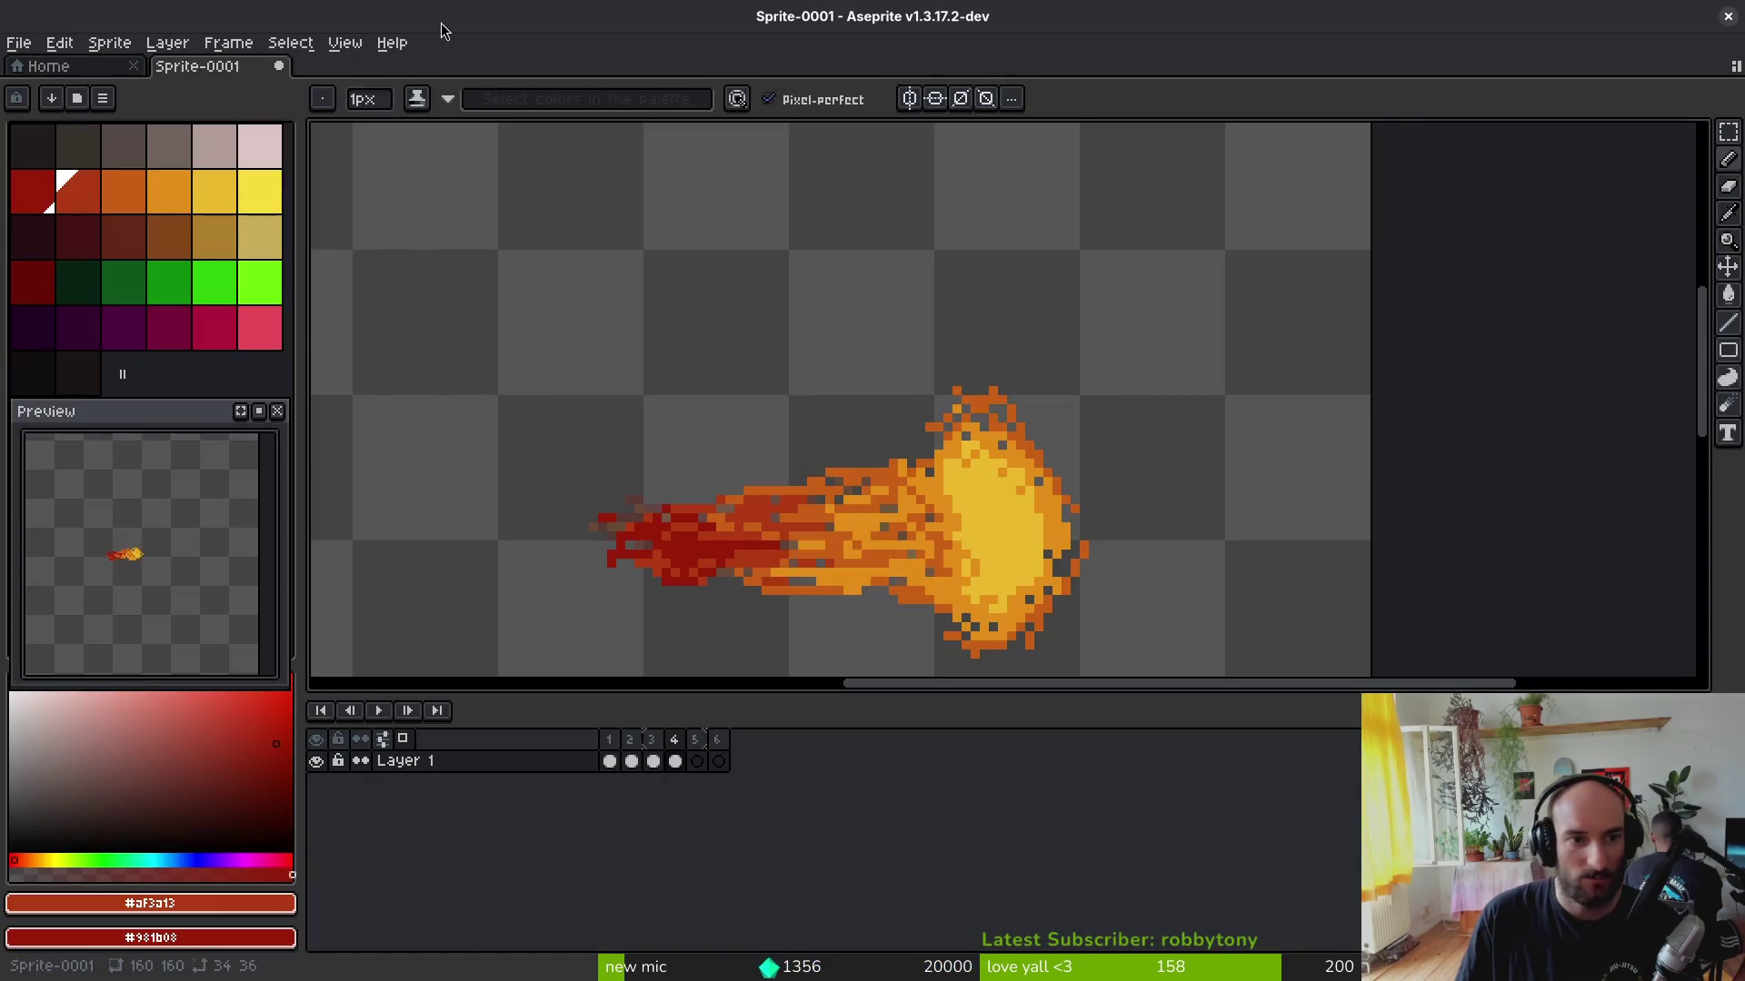
pyautogui.hotkey('ctrl', 's')
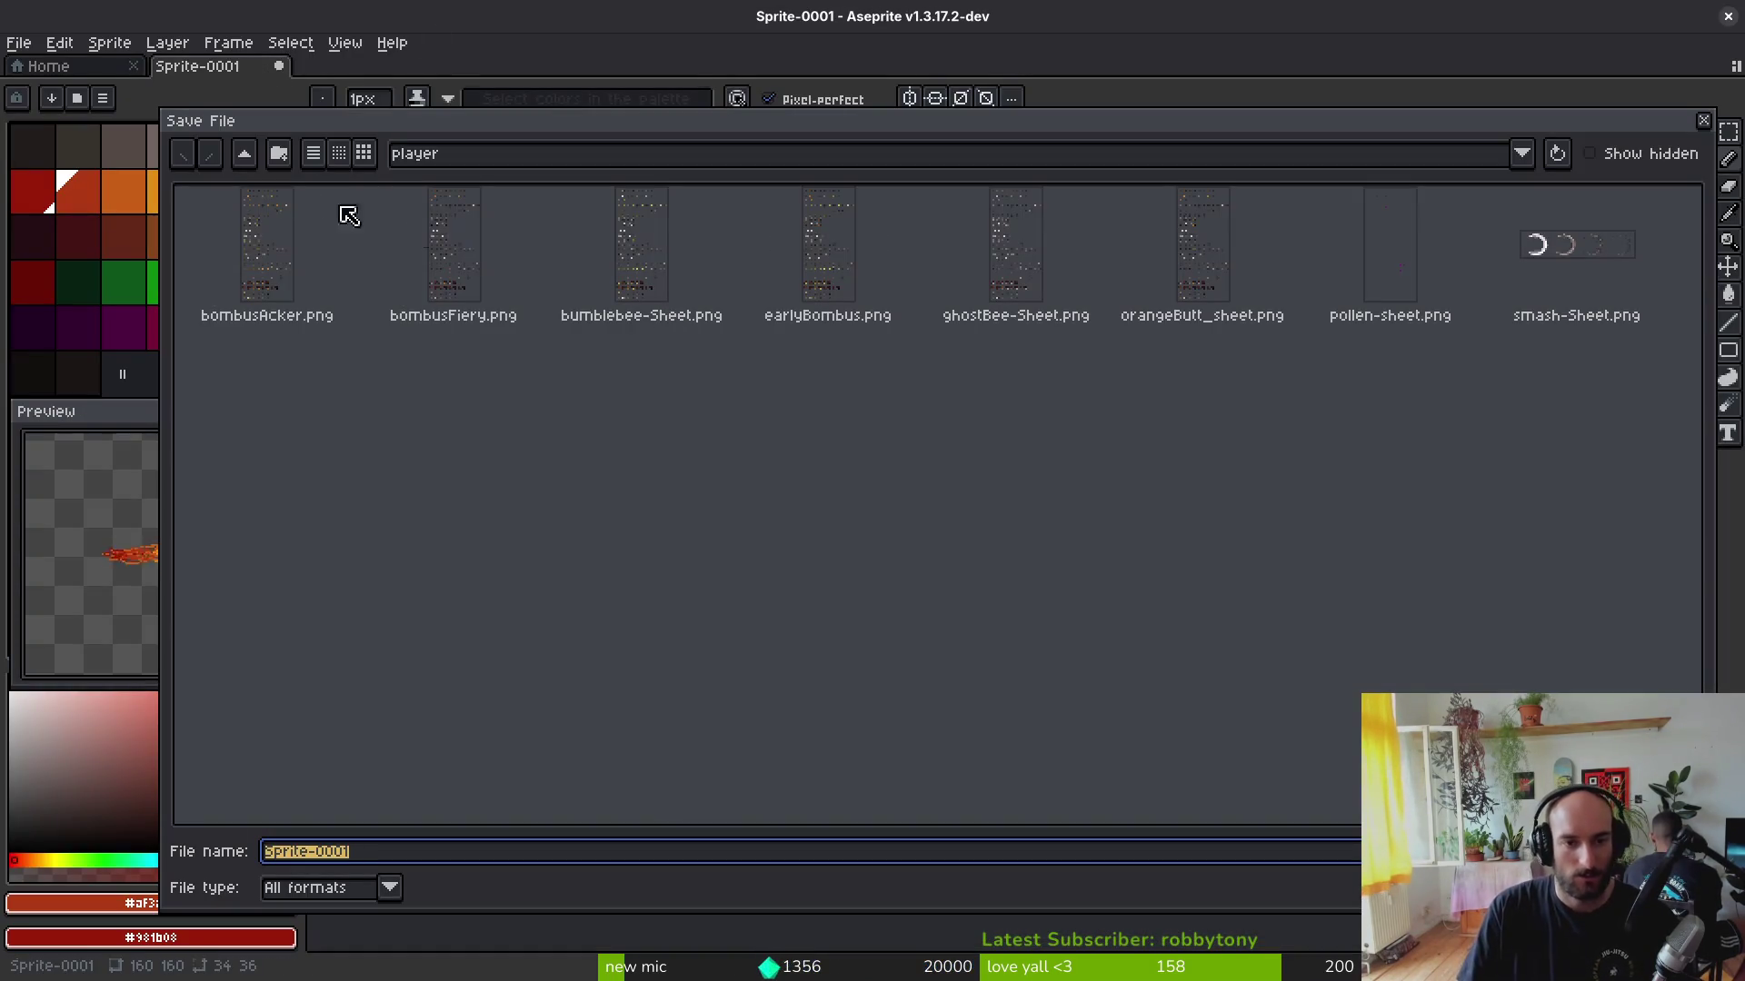
pyautogui.click(246, 155)
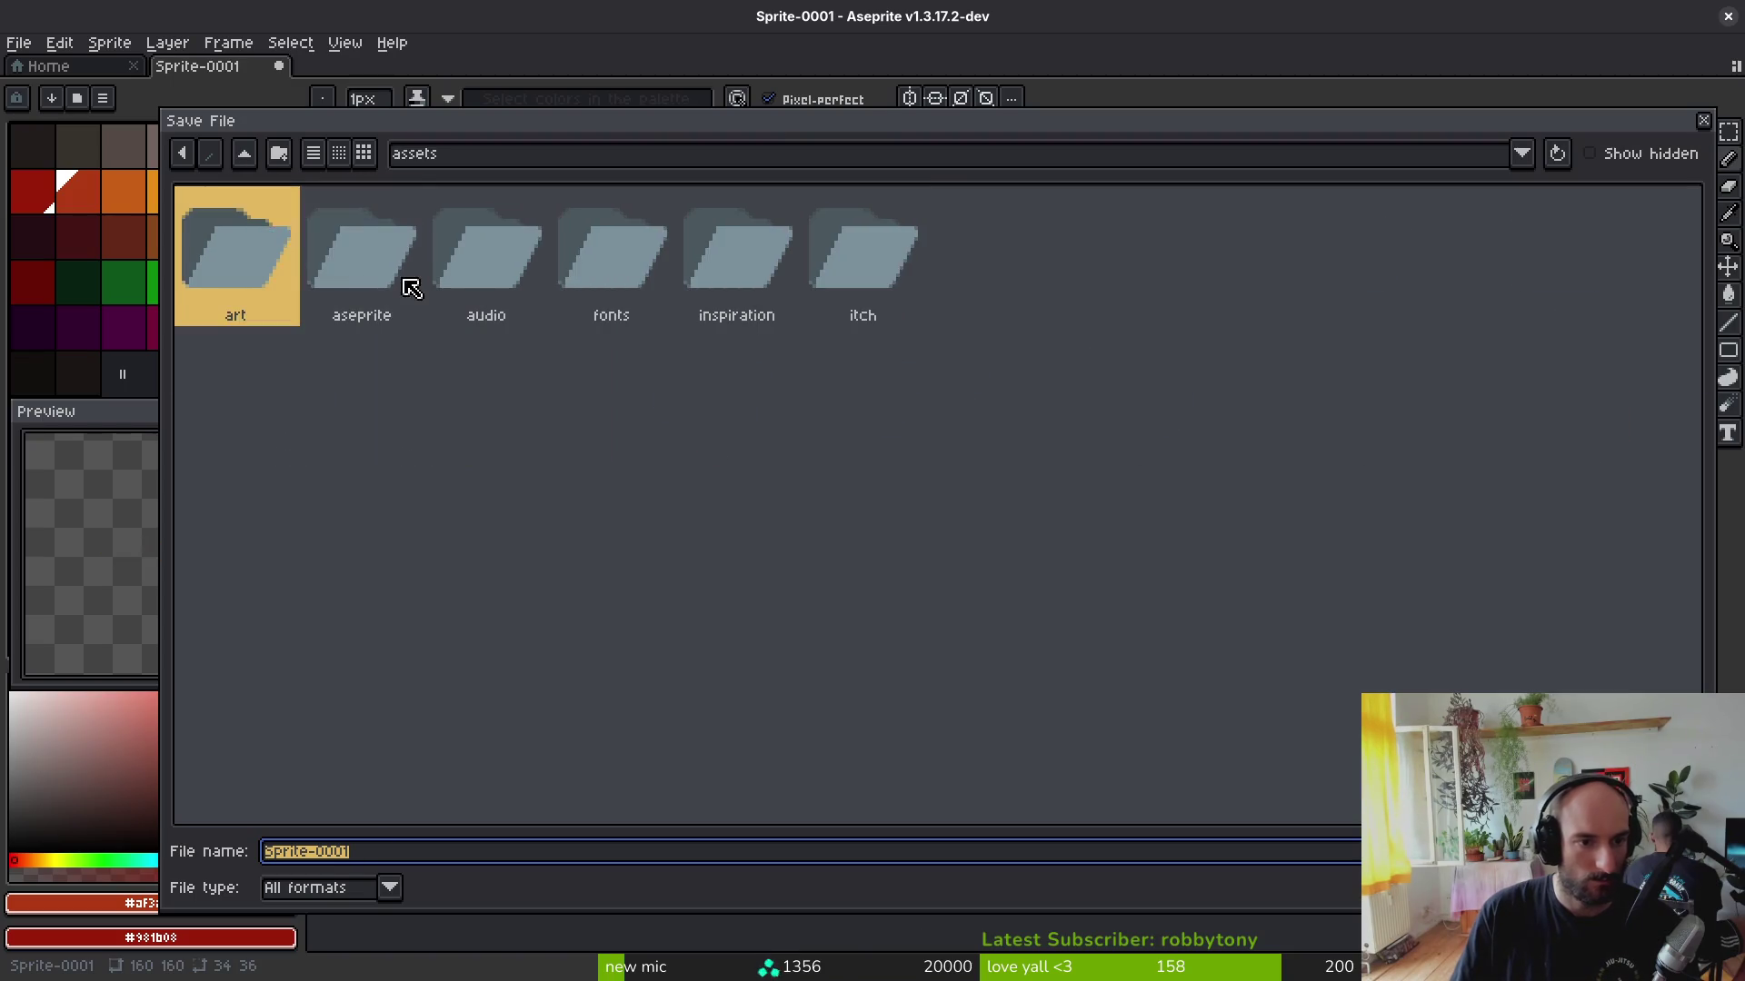
pyautogui.doubleClick(410, 287)
pyautogui.scroll(-1, 477, 528)
pyautogui.click(397, 856)
pyautogui.write('firebreath')
pyautogui.press('Return')
pyautogui.scroll(-3, 810, 678)
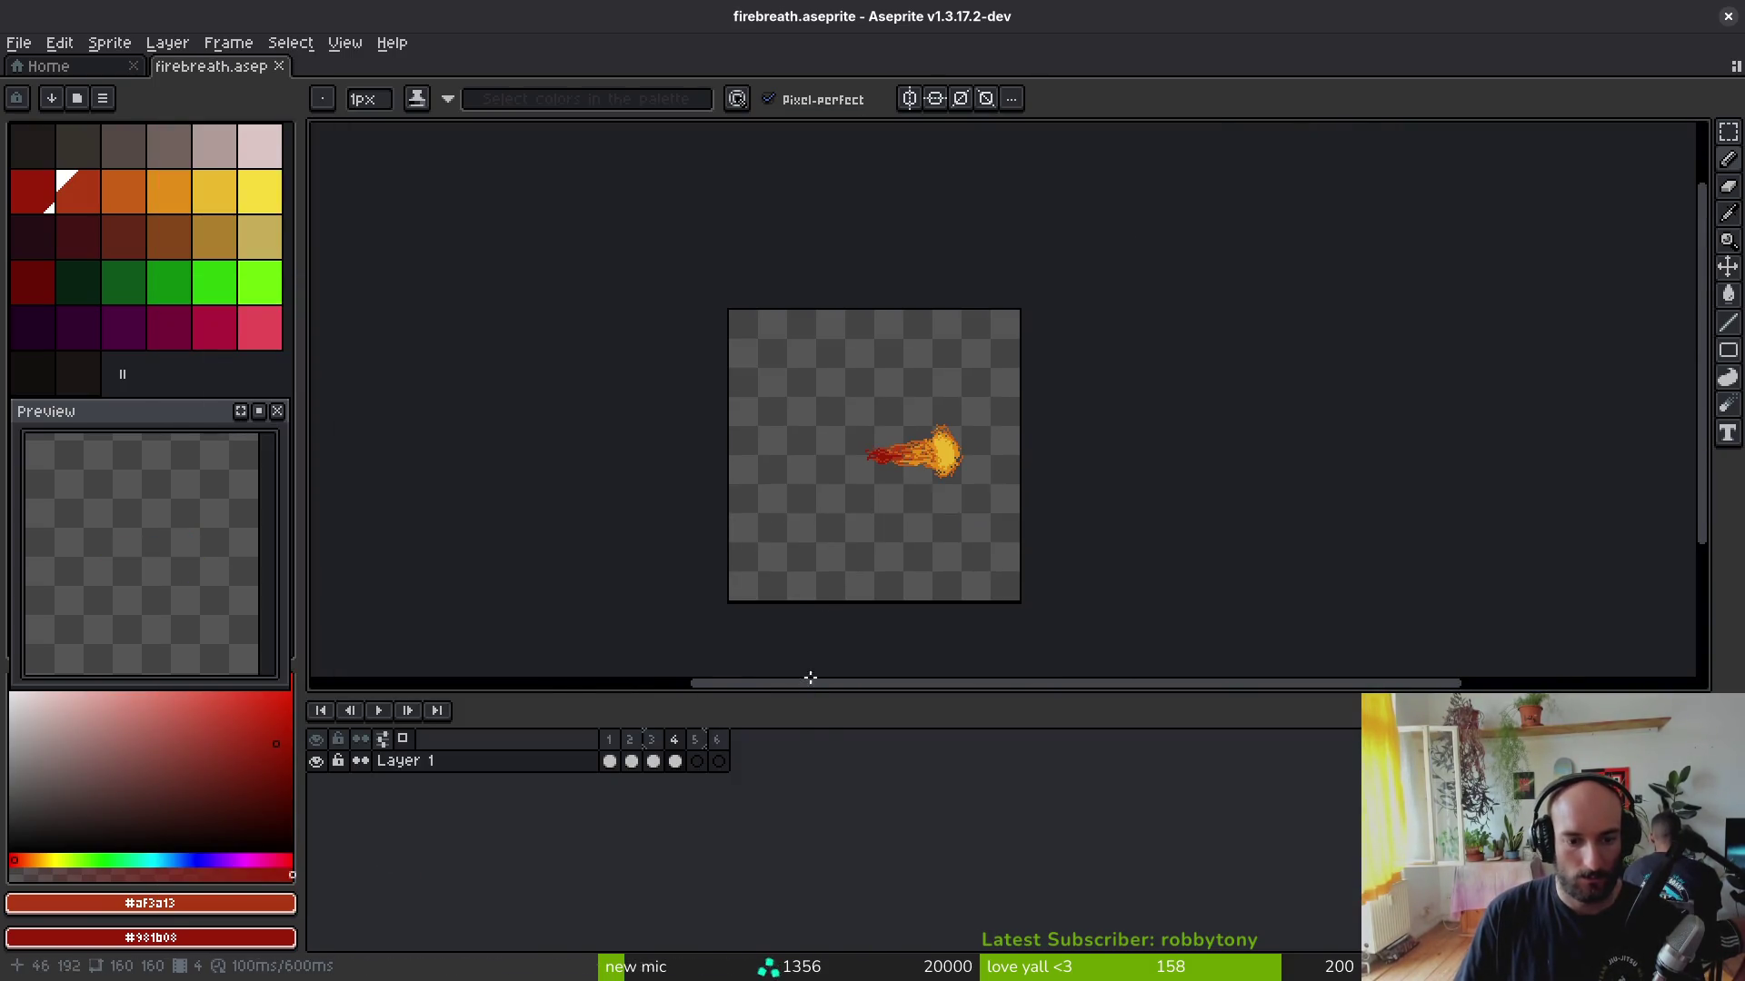
# Step: Add Layer 2, hide Layer 1 and drag its cels out to frames 5–7, then return home
pyautogui.hotkey('shift', 'n')
pyautogui.click(316, 783)
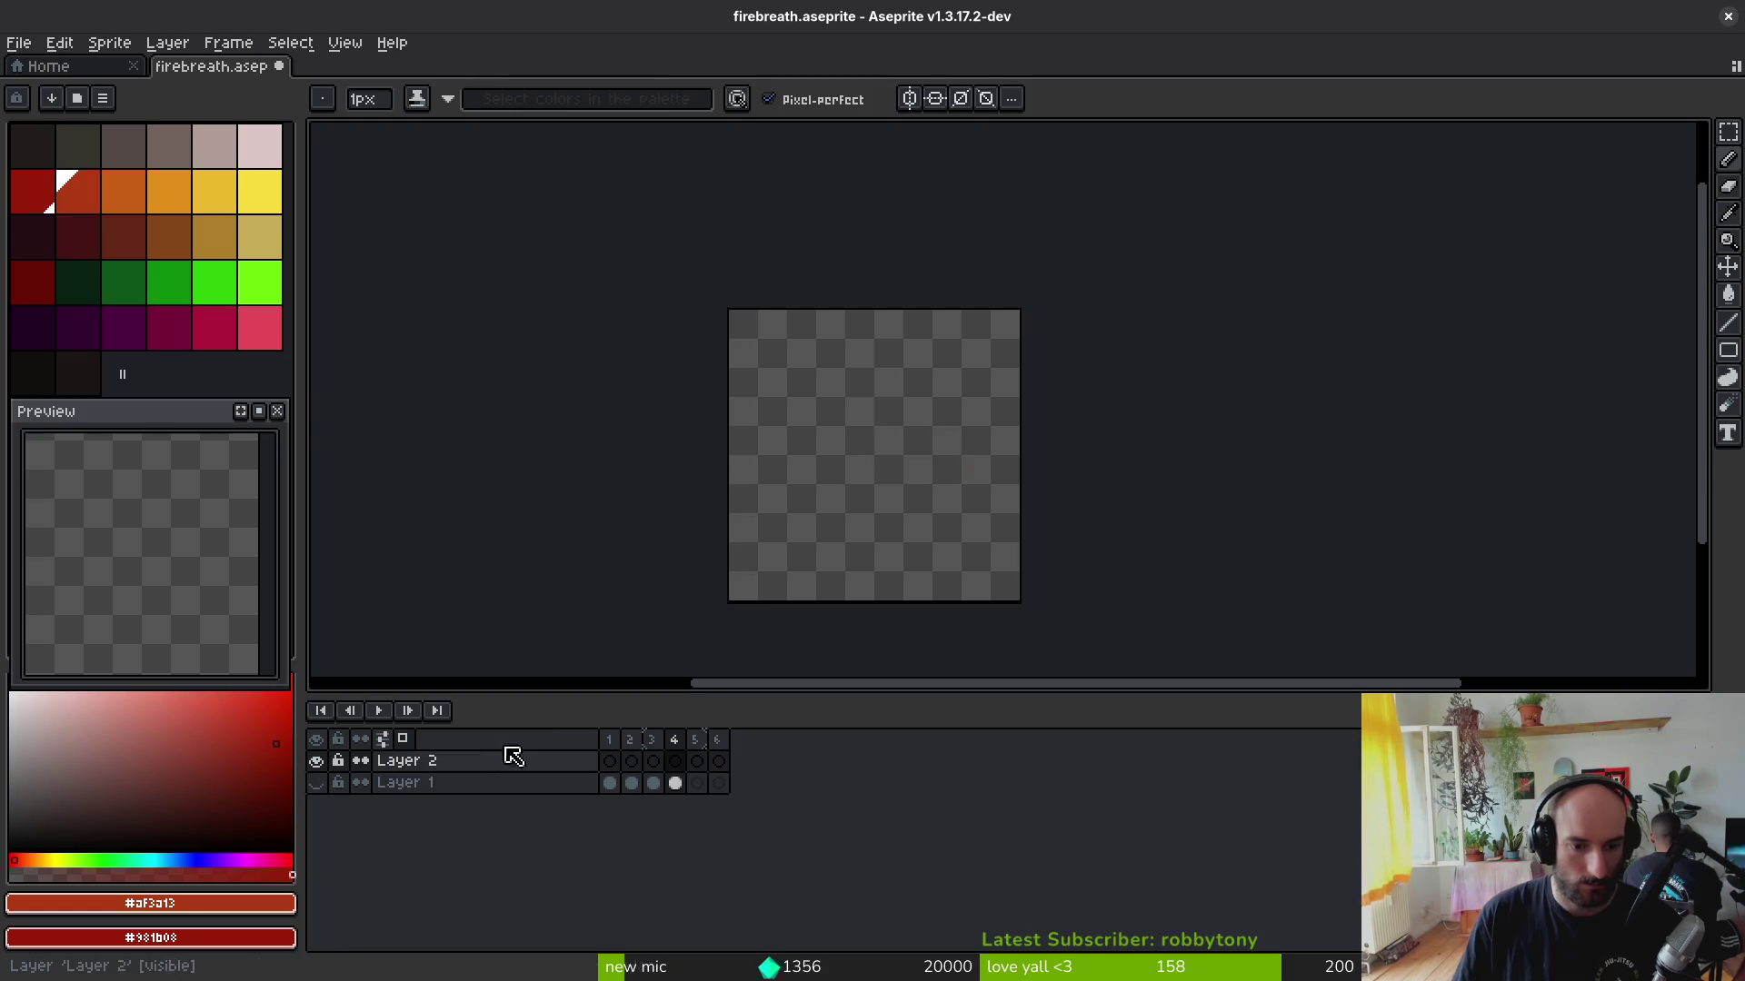
pyautogui.moveTo(602, 767); pyautogui.dragTo(665, 779)
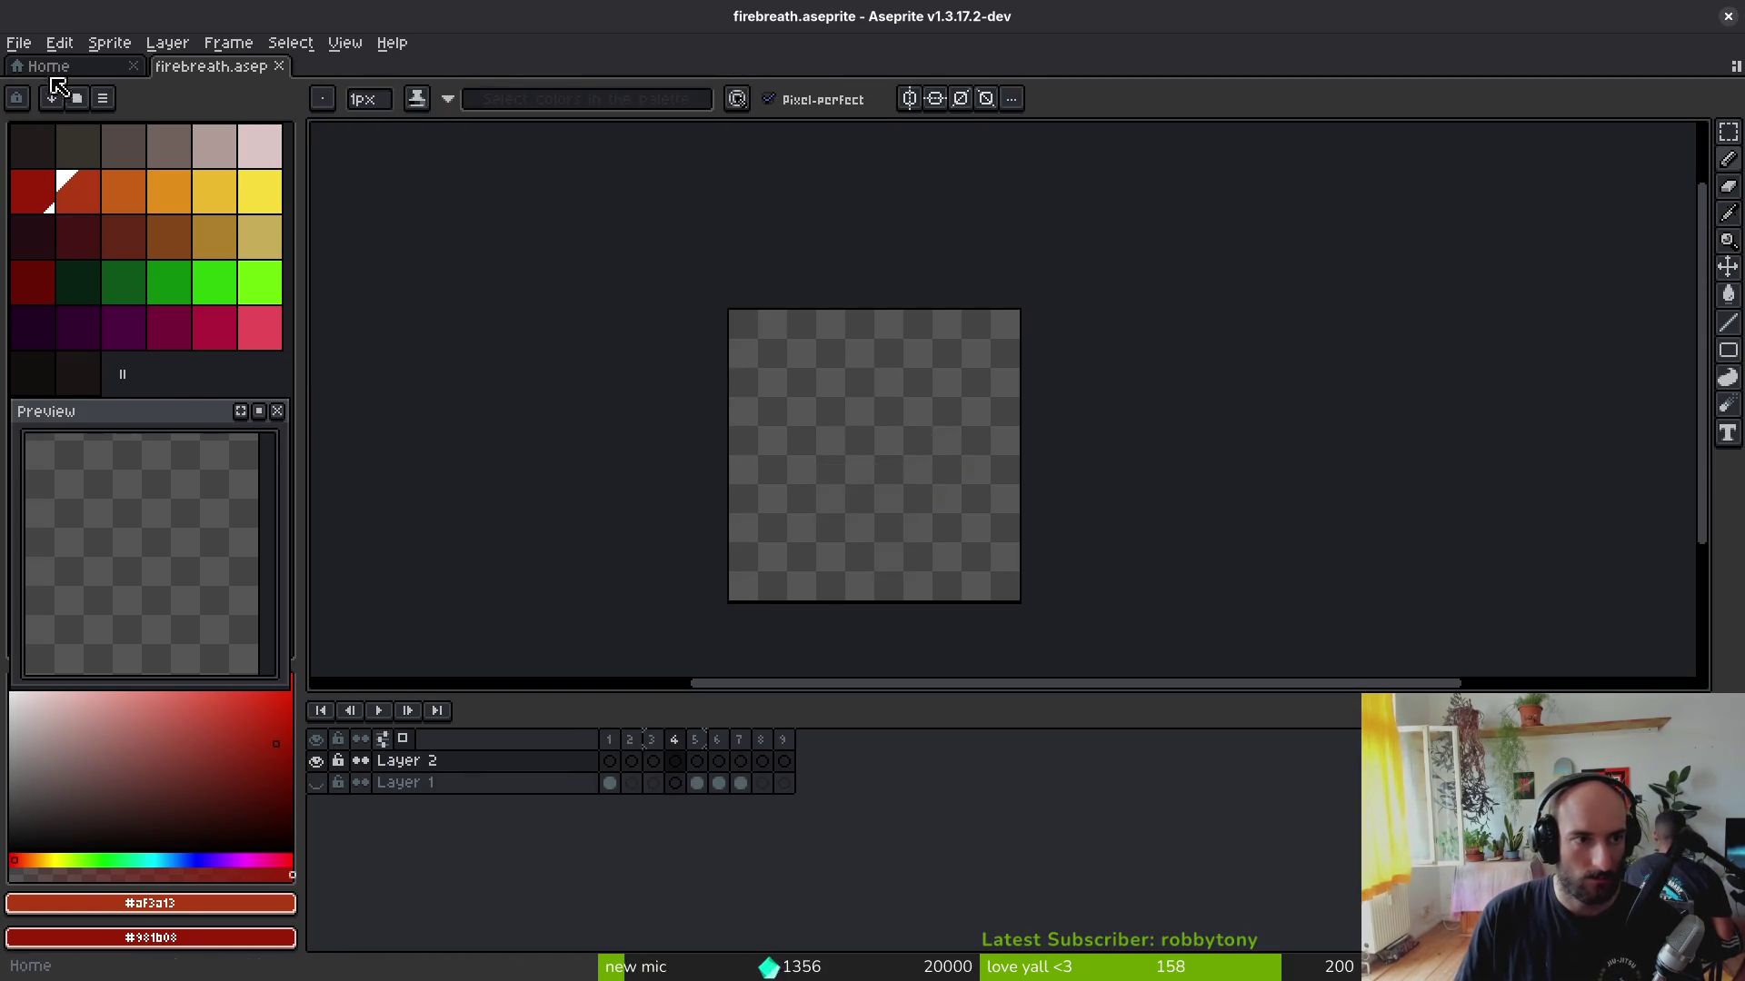
pyautogui.click(52, 68)
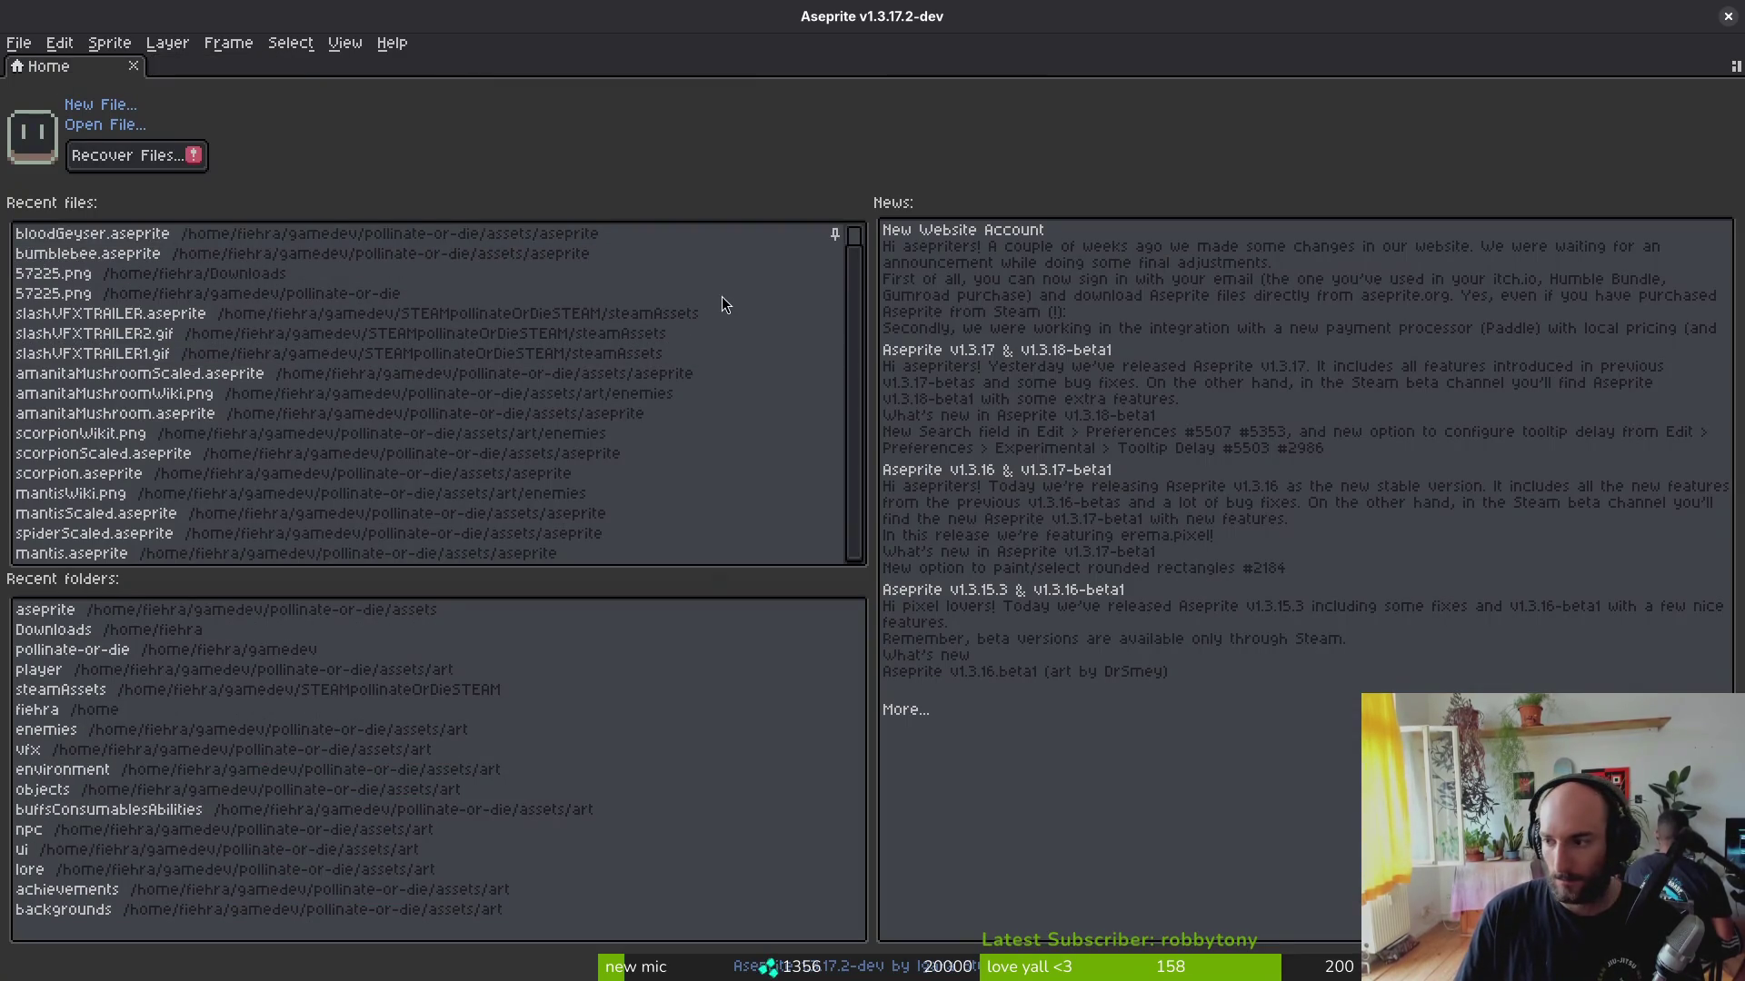
pyautogui.hotkey('alt', 'Tab')
pyautogui.hotkey('alt', 'Tab')
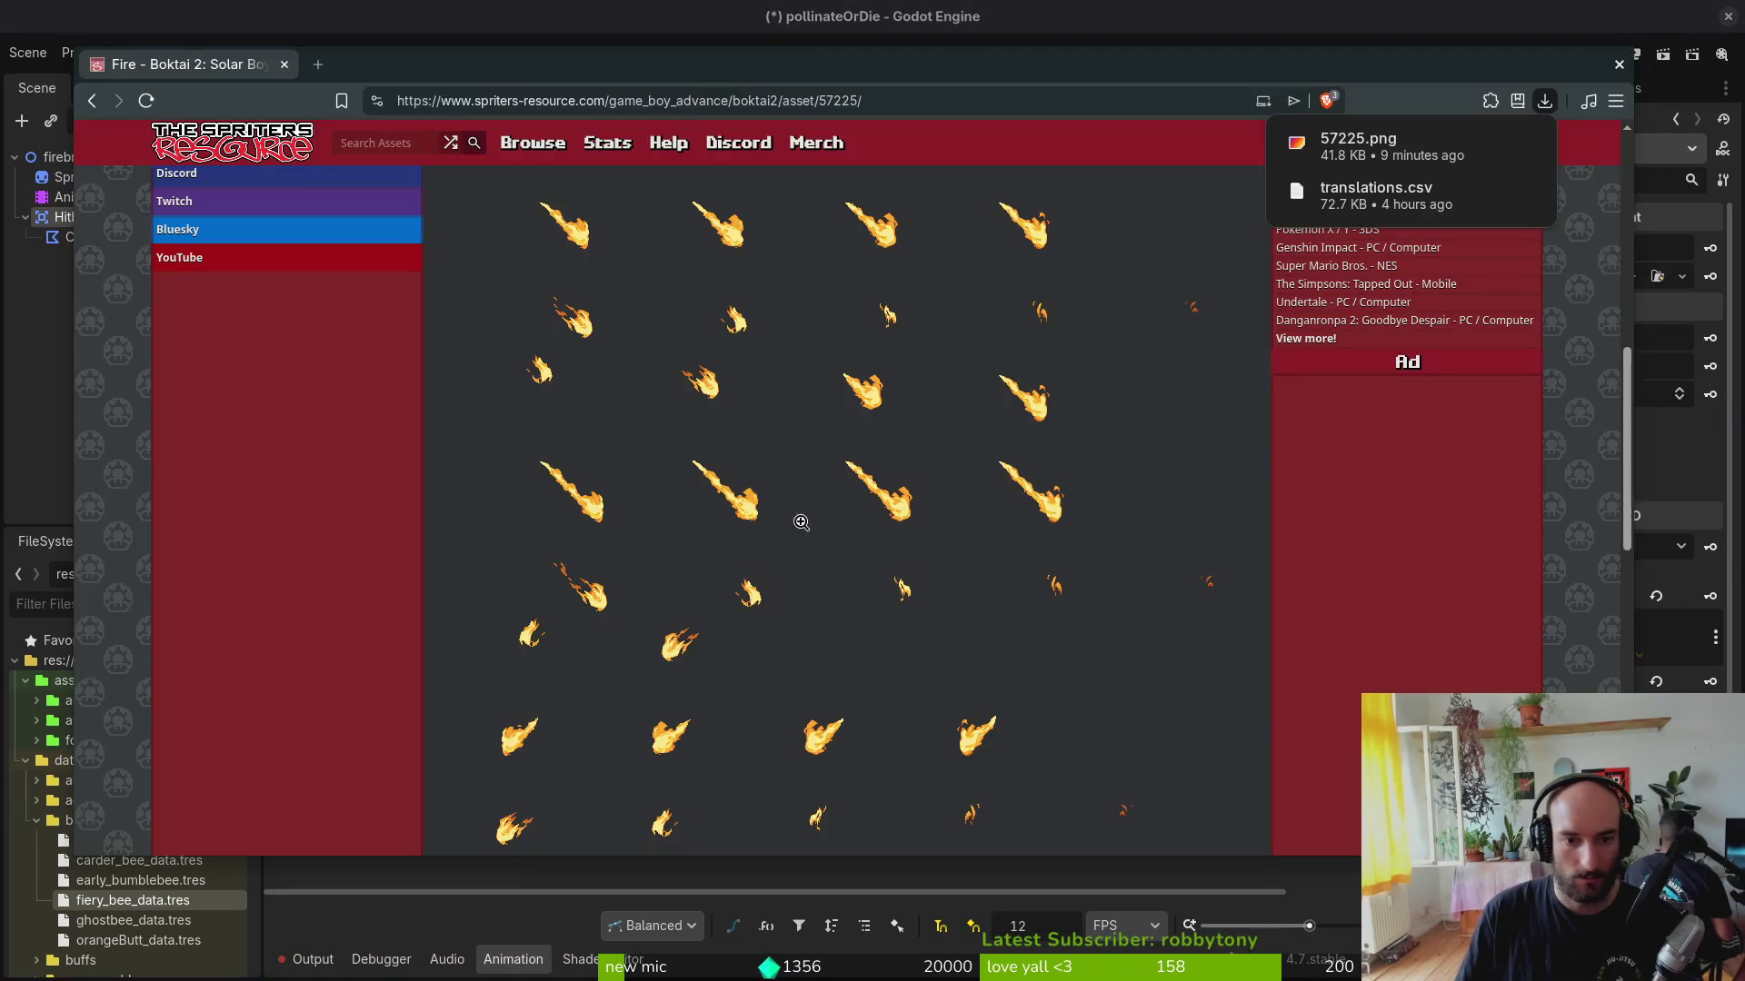
pyautogui.scroll(-3, 800, 522)
pyautogui.hotkey('alt', 'Tab')
pyautogui.hotkey('alt', 'Tab')
pyautogui.hotkey('alt', 'Tab')
pyautogui.hotkey('alt', 'Tab')
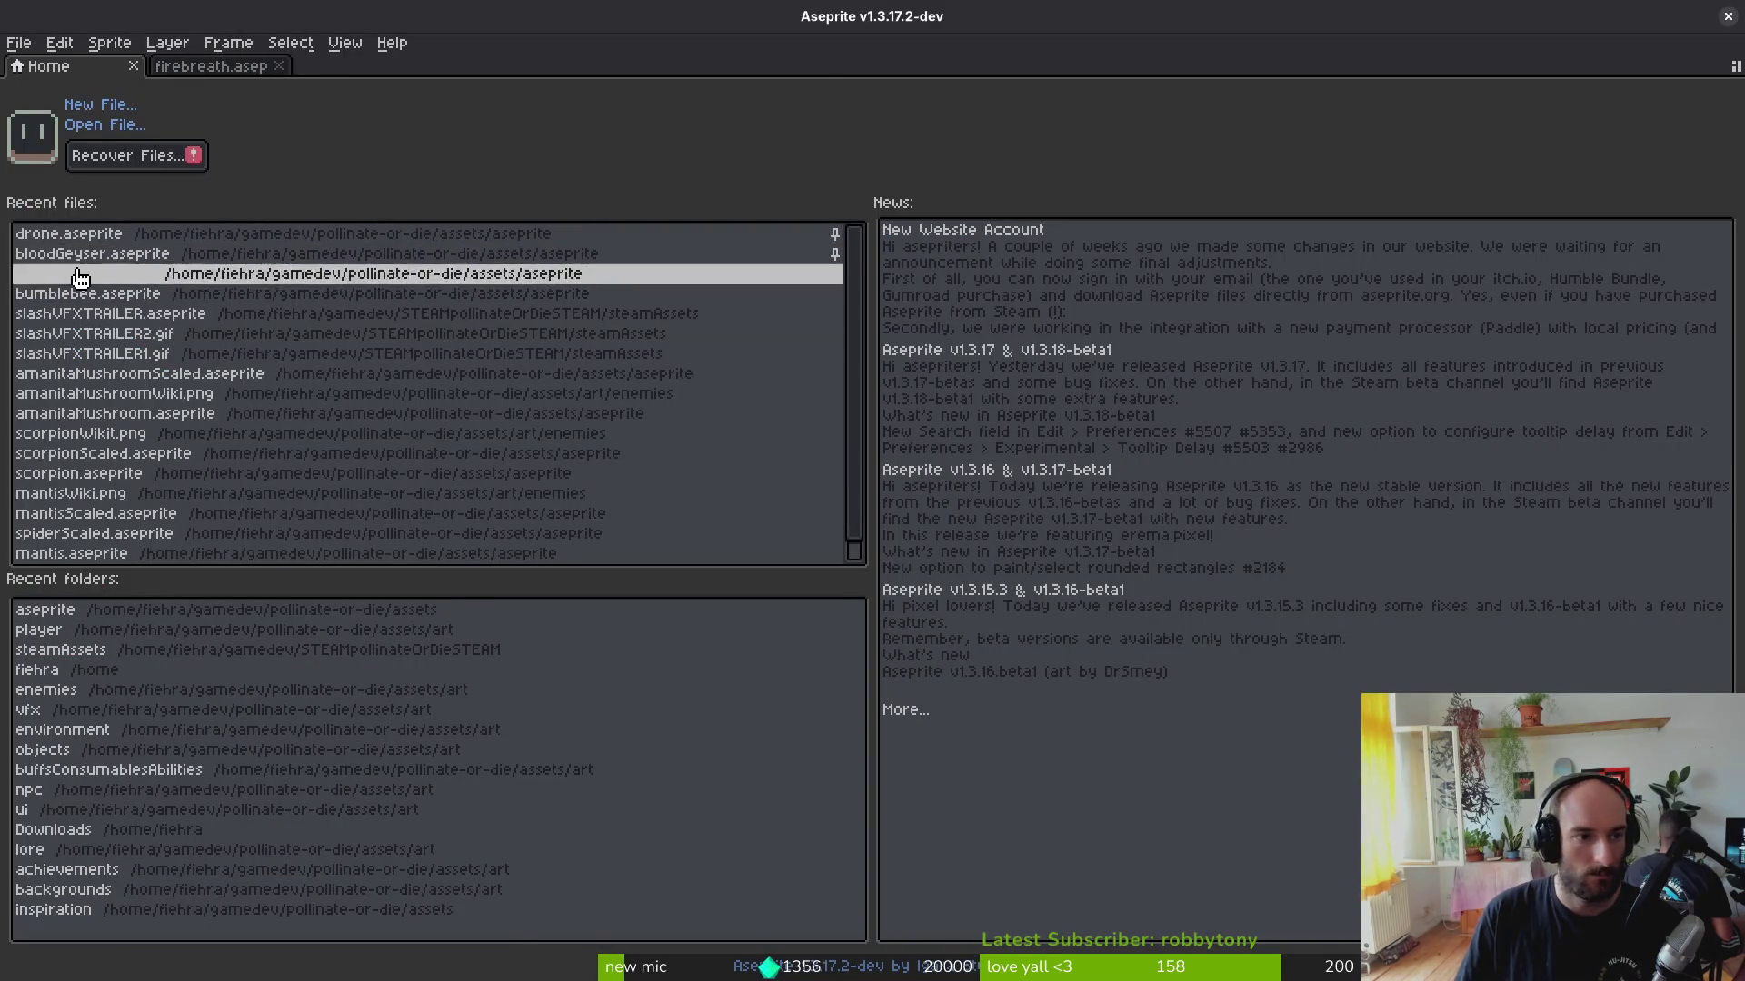
# Step: Return to Aseprite and switch to the firebreath sprite tab
pyautogui.click(212, 67)
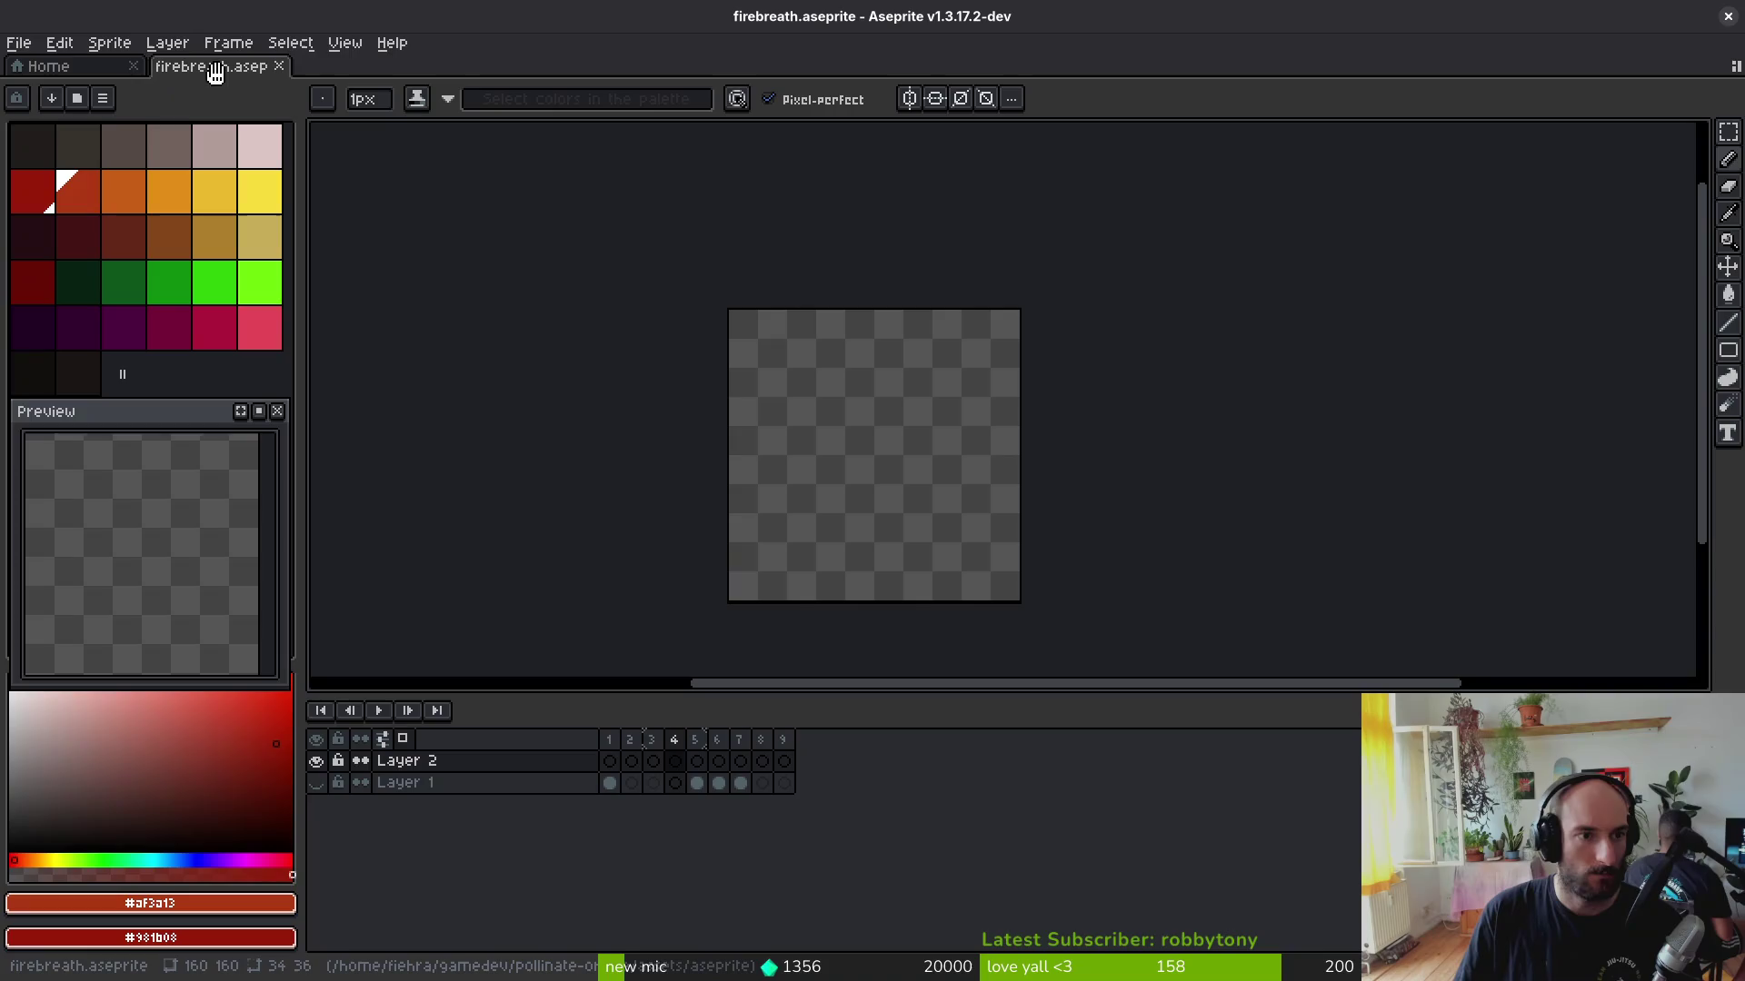
pyautogui.hotkey('alt', 'Tab')
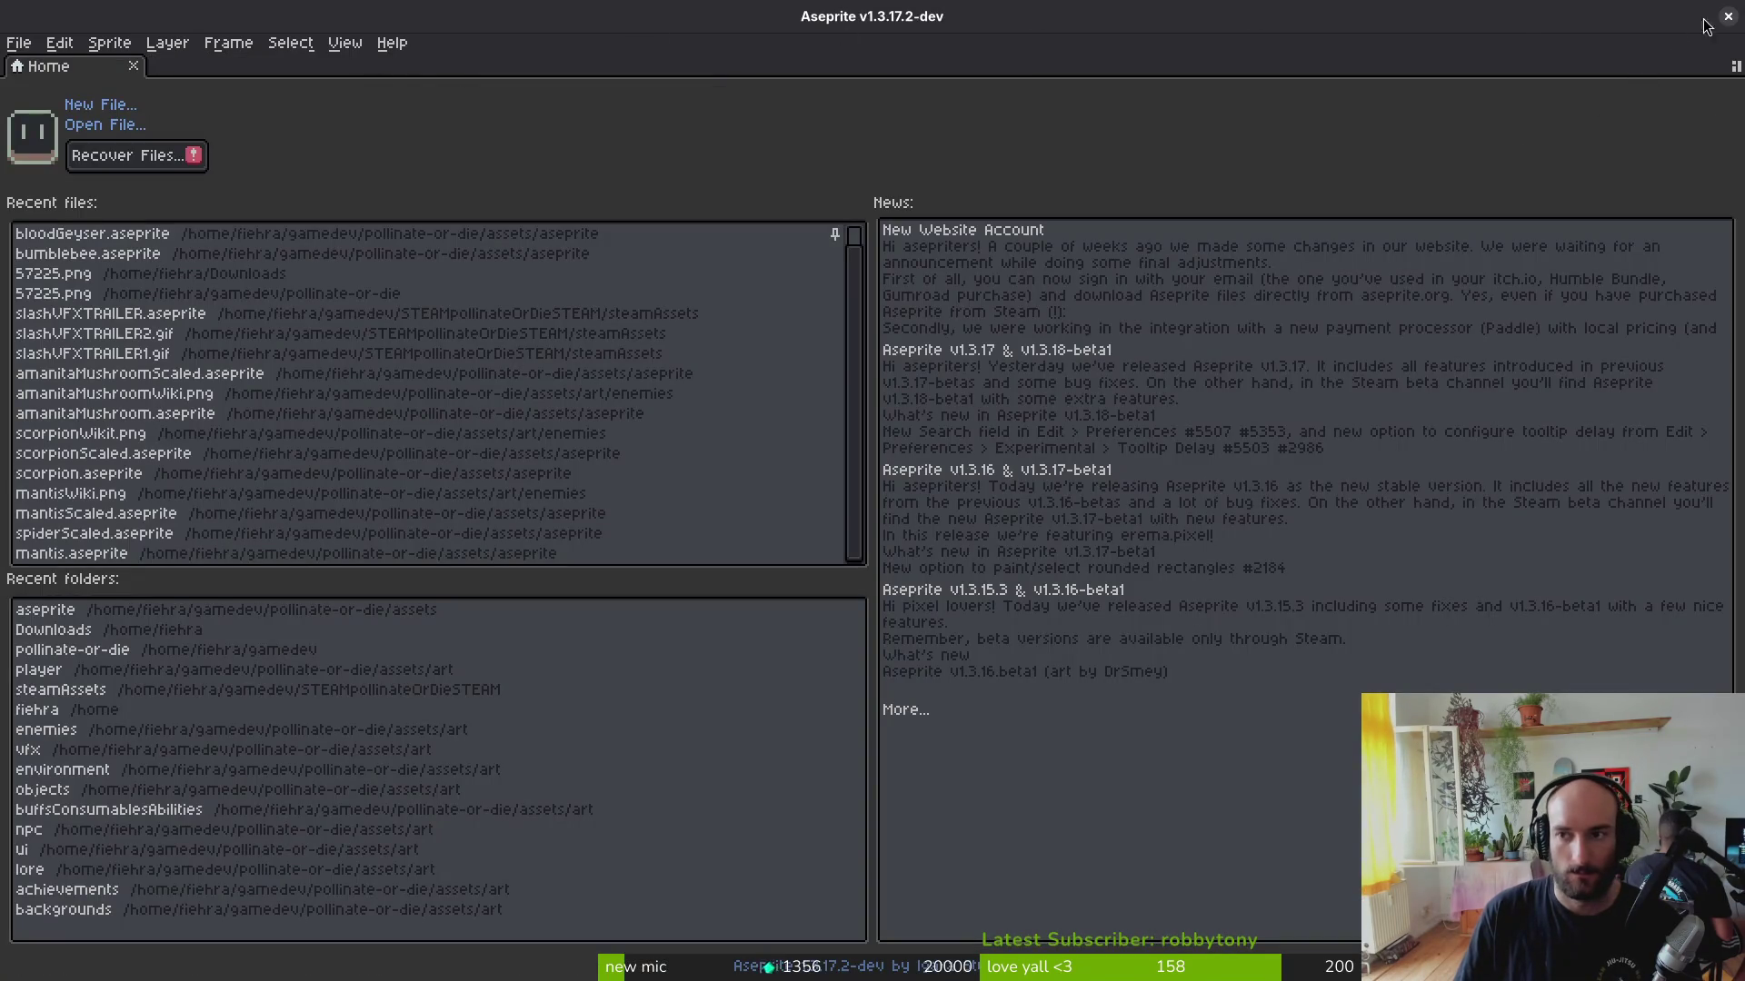
pyautogui.click(1727, 17)
pyautogui.click(55, 65)
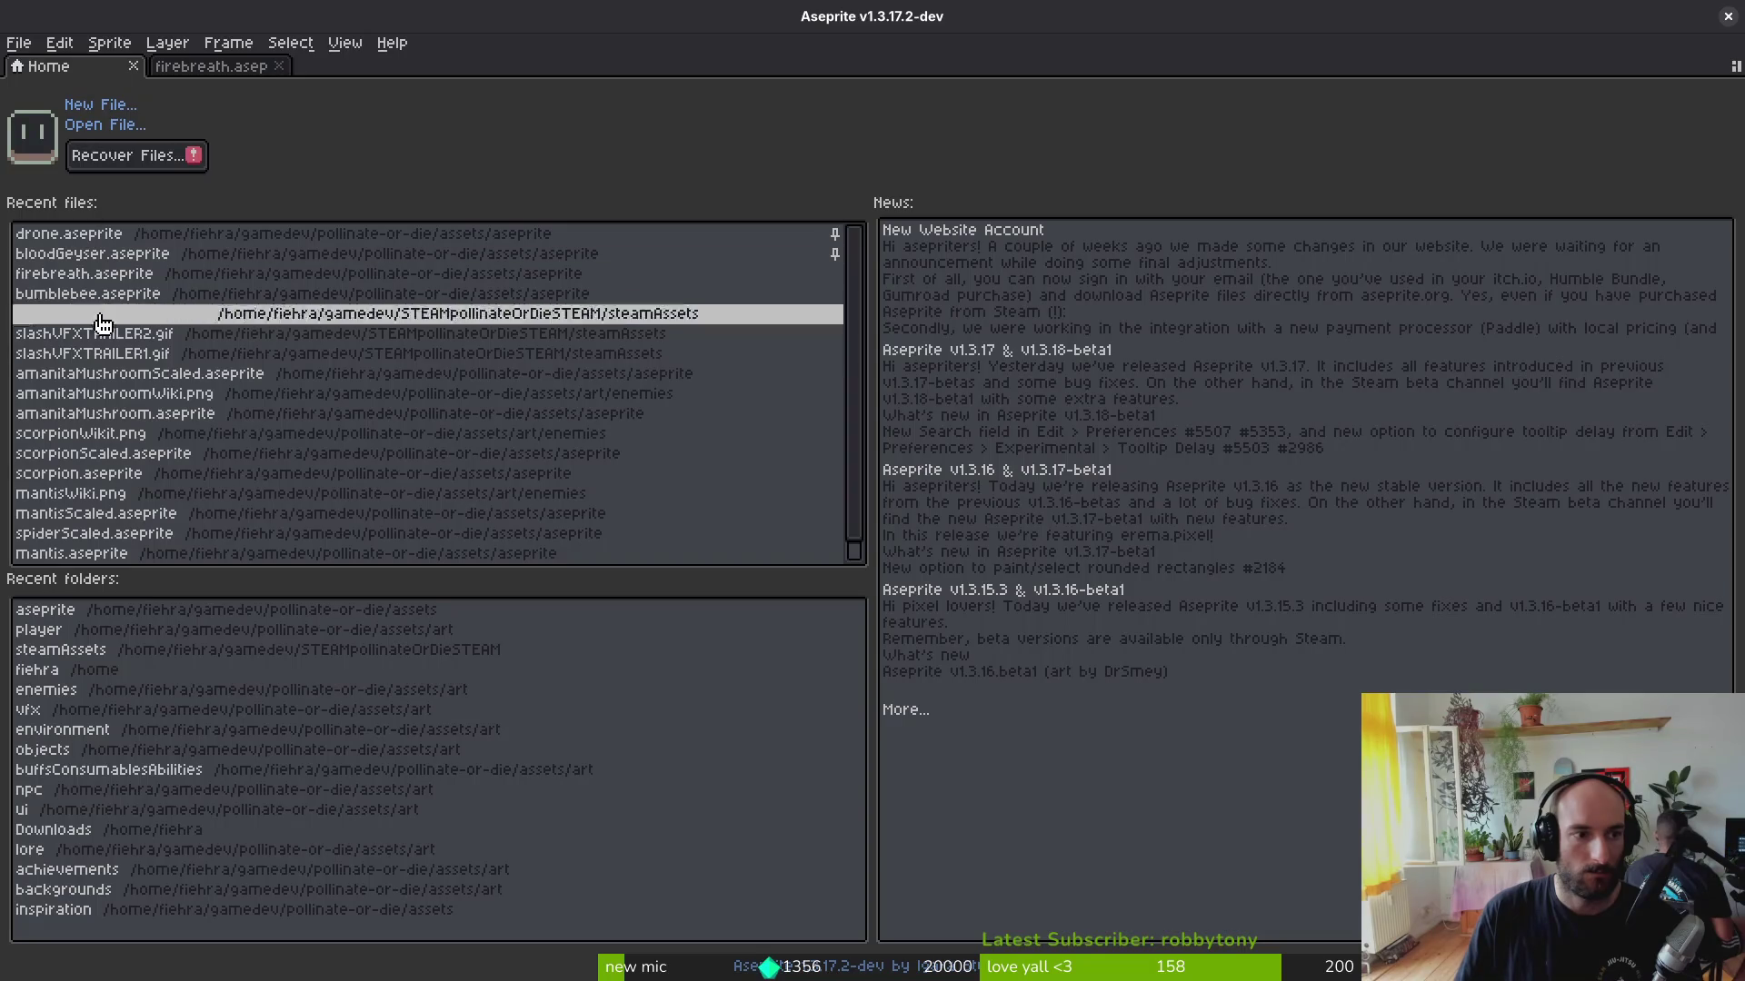
pyautogui.click(206, 65)
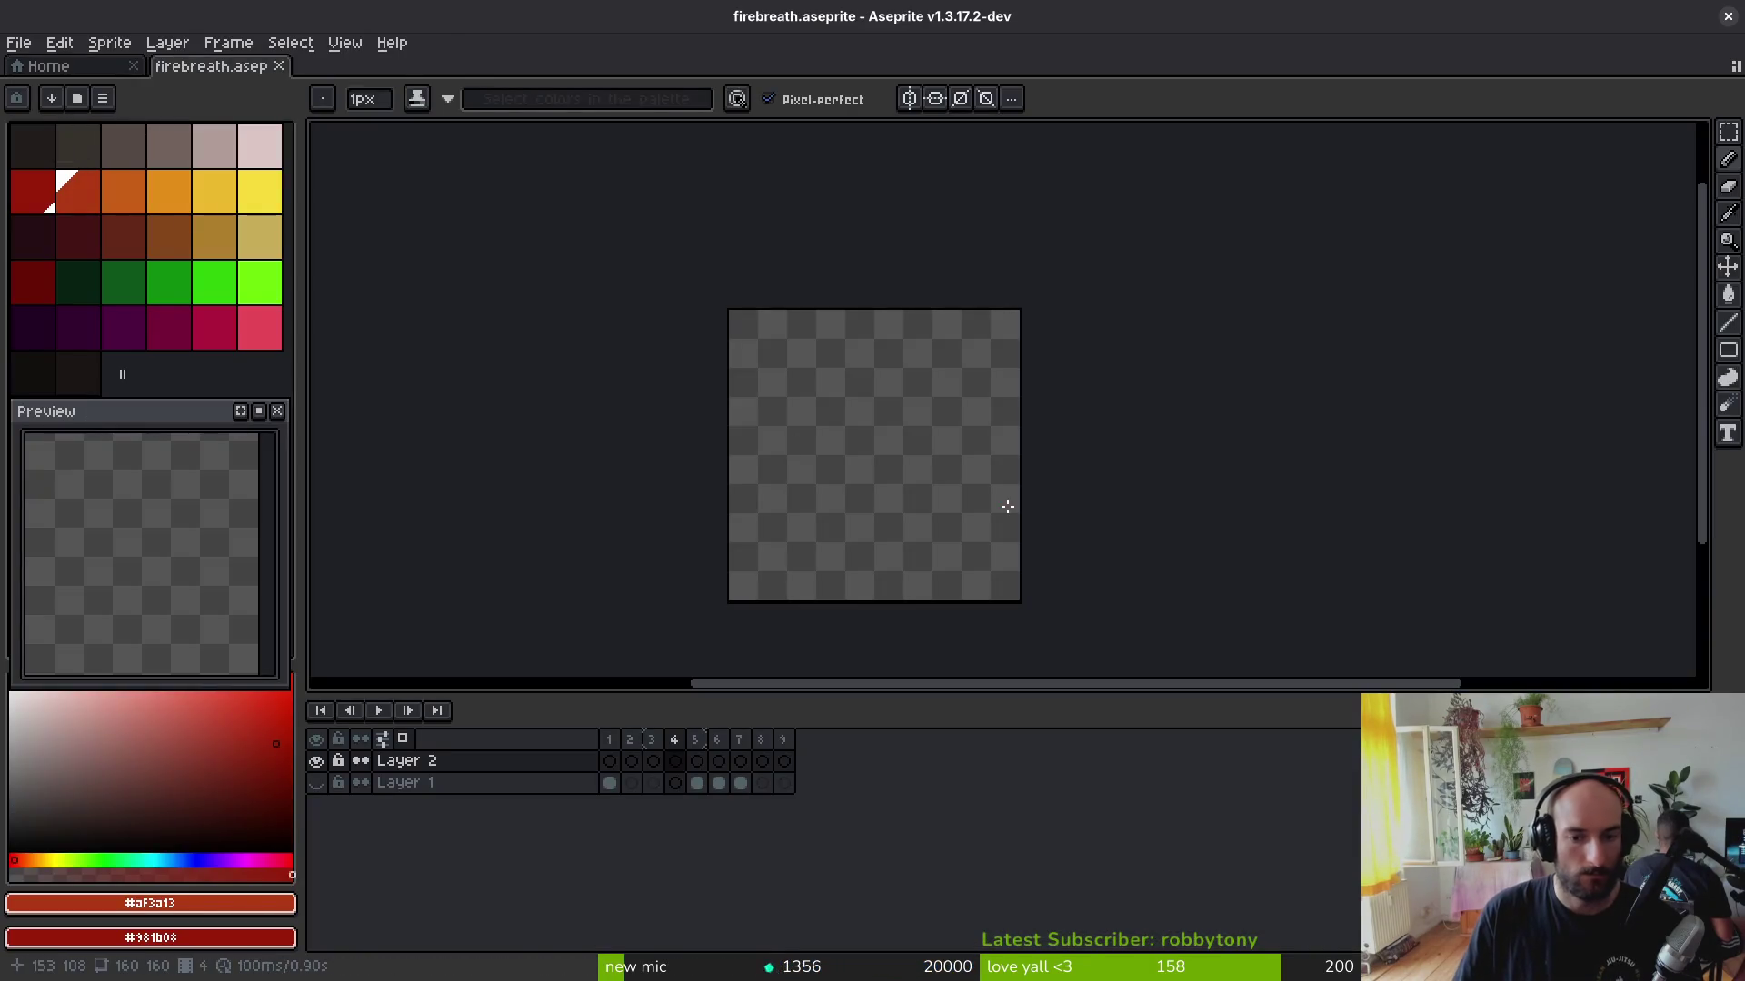
# Step: Open 57225.png from the pollinate-or-die project folder in a new tab
pyautogui.click(19, 42)
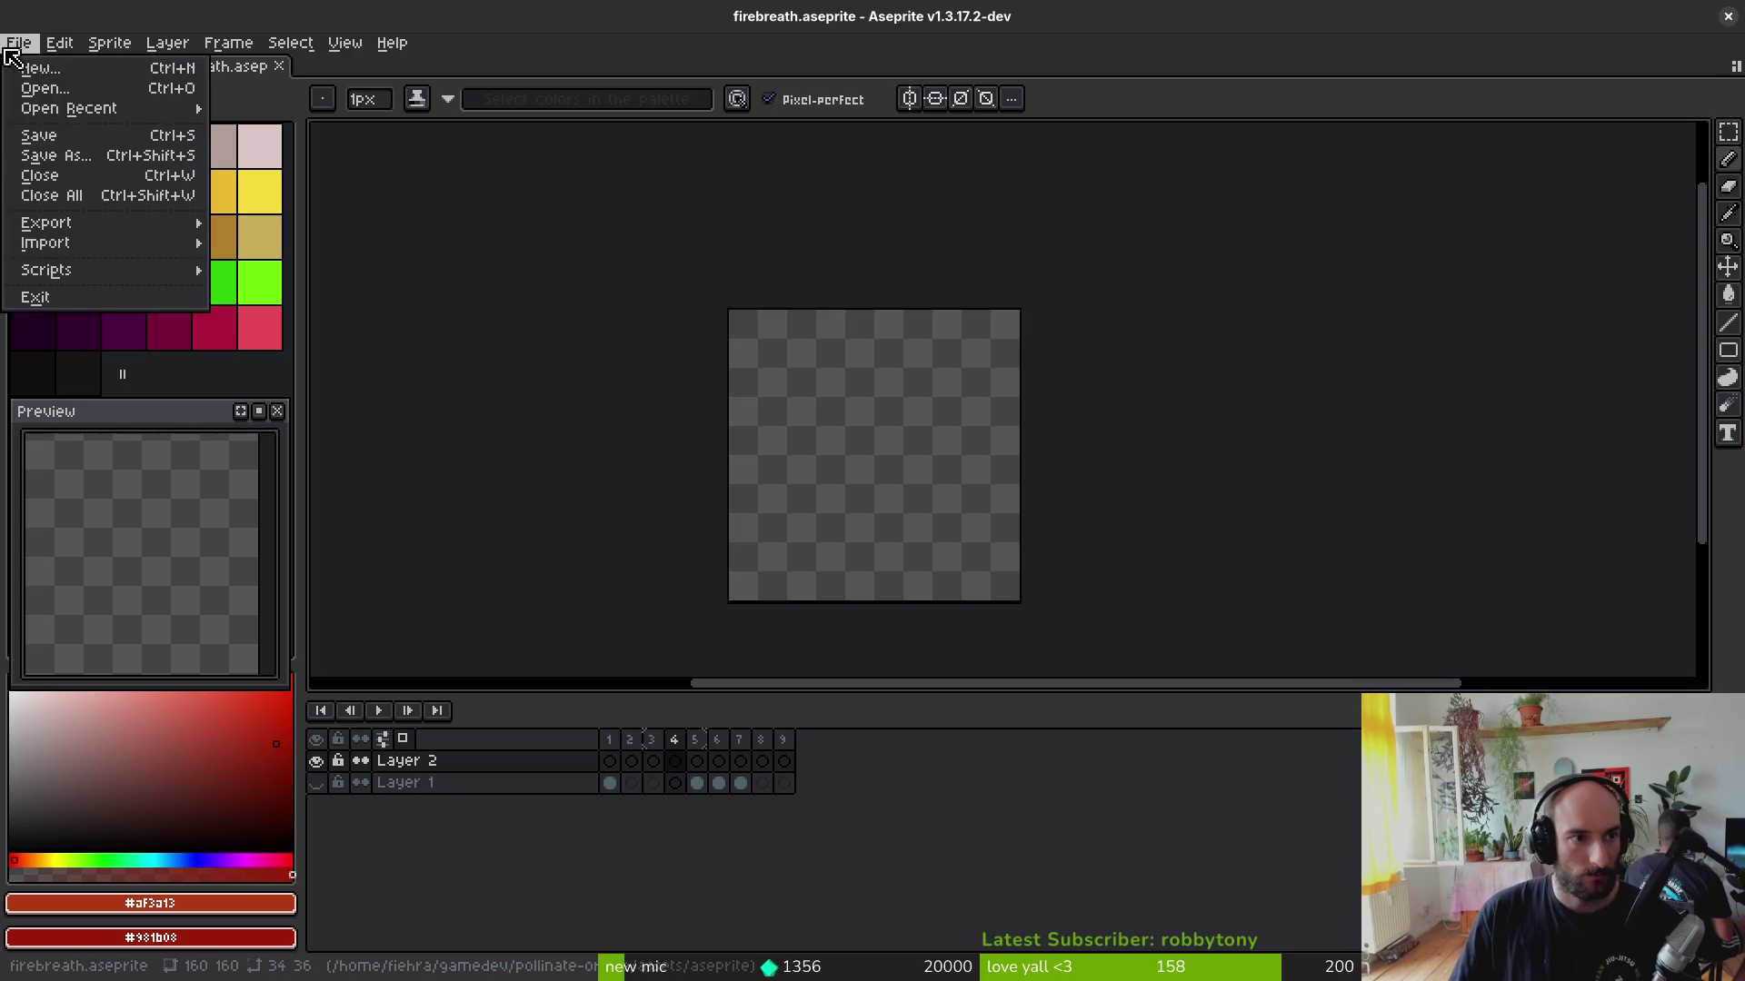
pyautogui.click(41, 78)
pyautogui.click(244, 154)
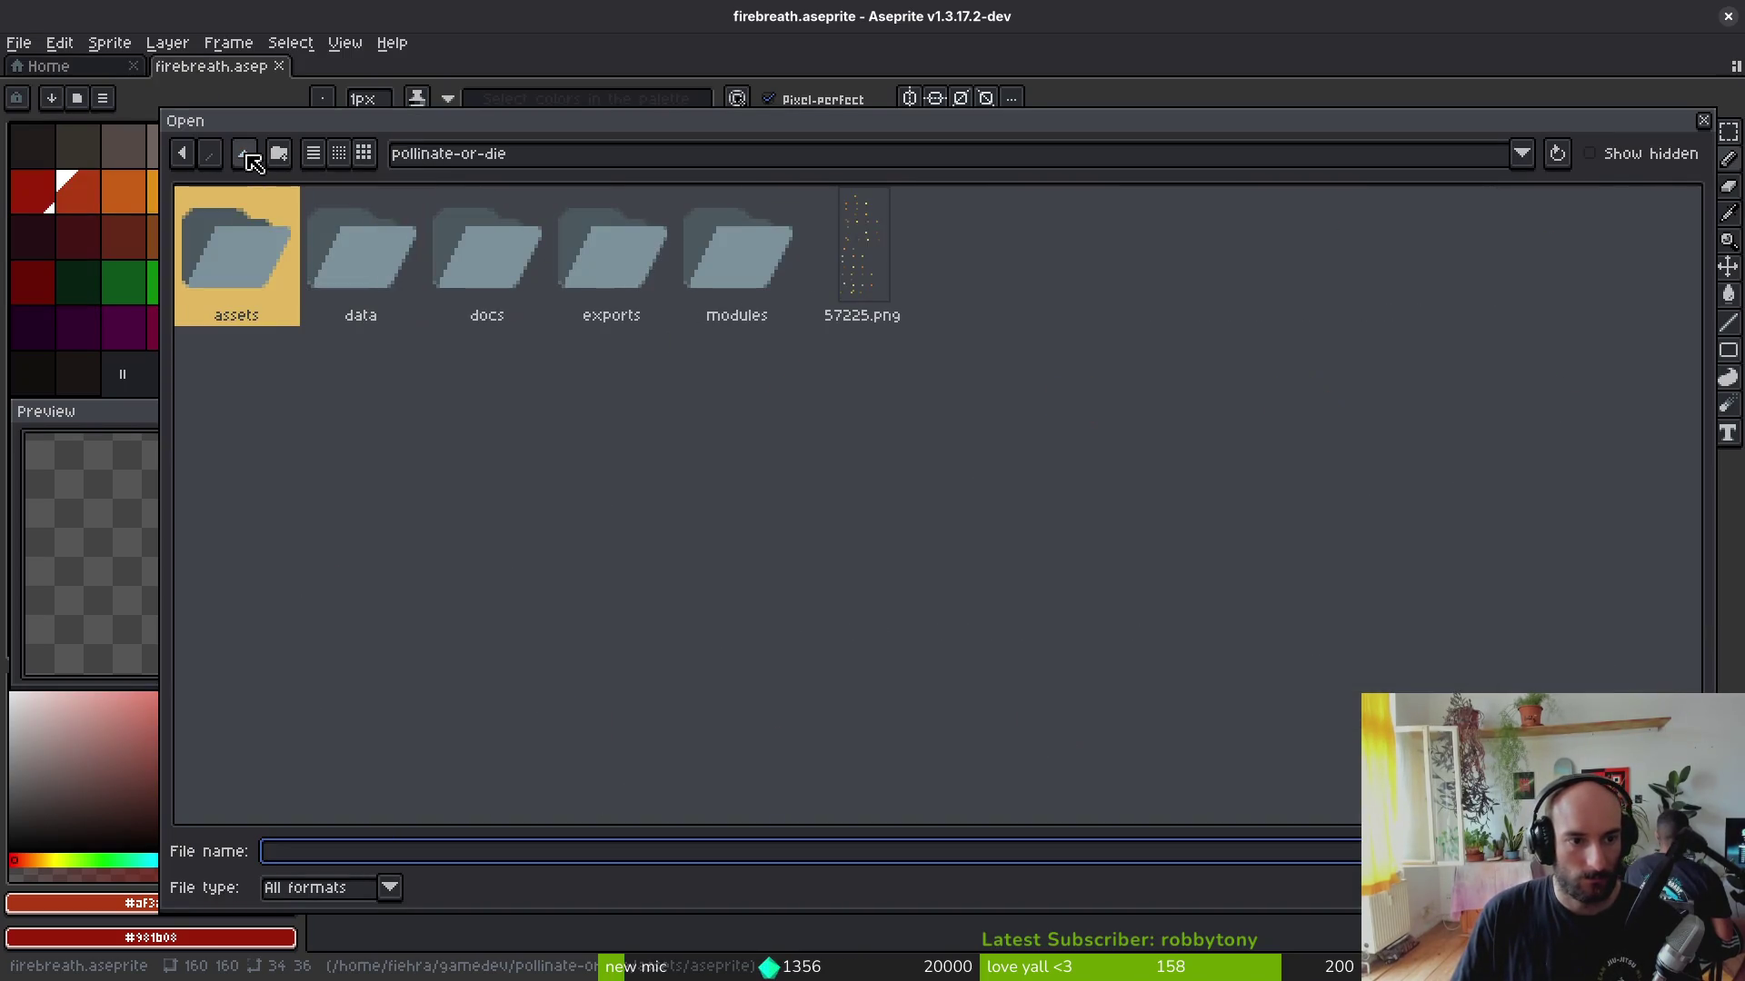
pyautogui.doubleClick(266, 204)
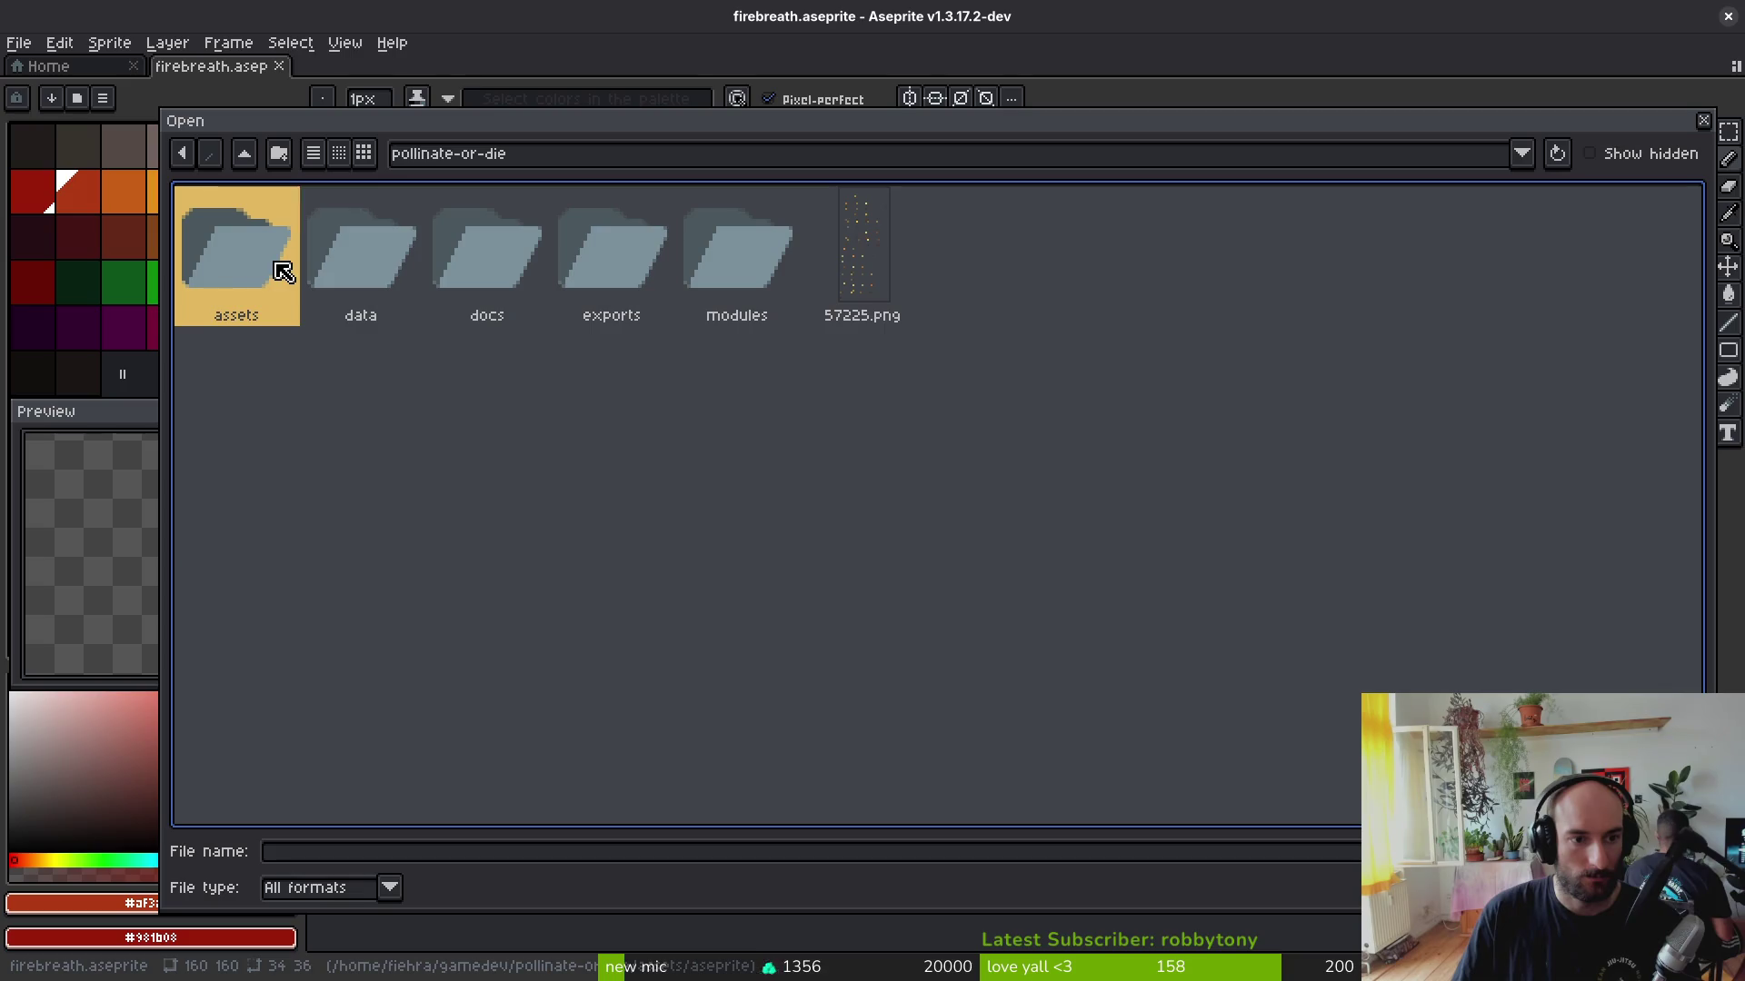
pyautogui.click(923, 303)
pyautogui.press('Return')
pyautogui.scroll(-3, 849, 339)
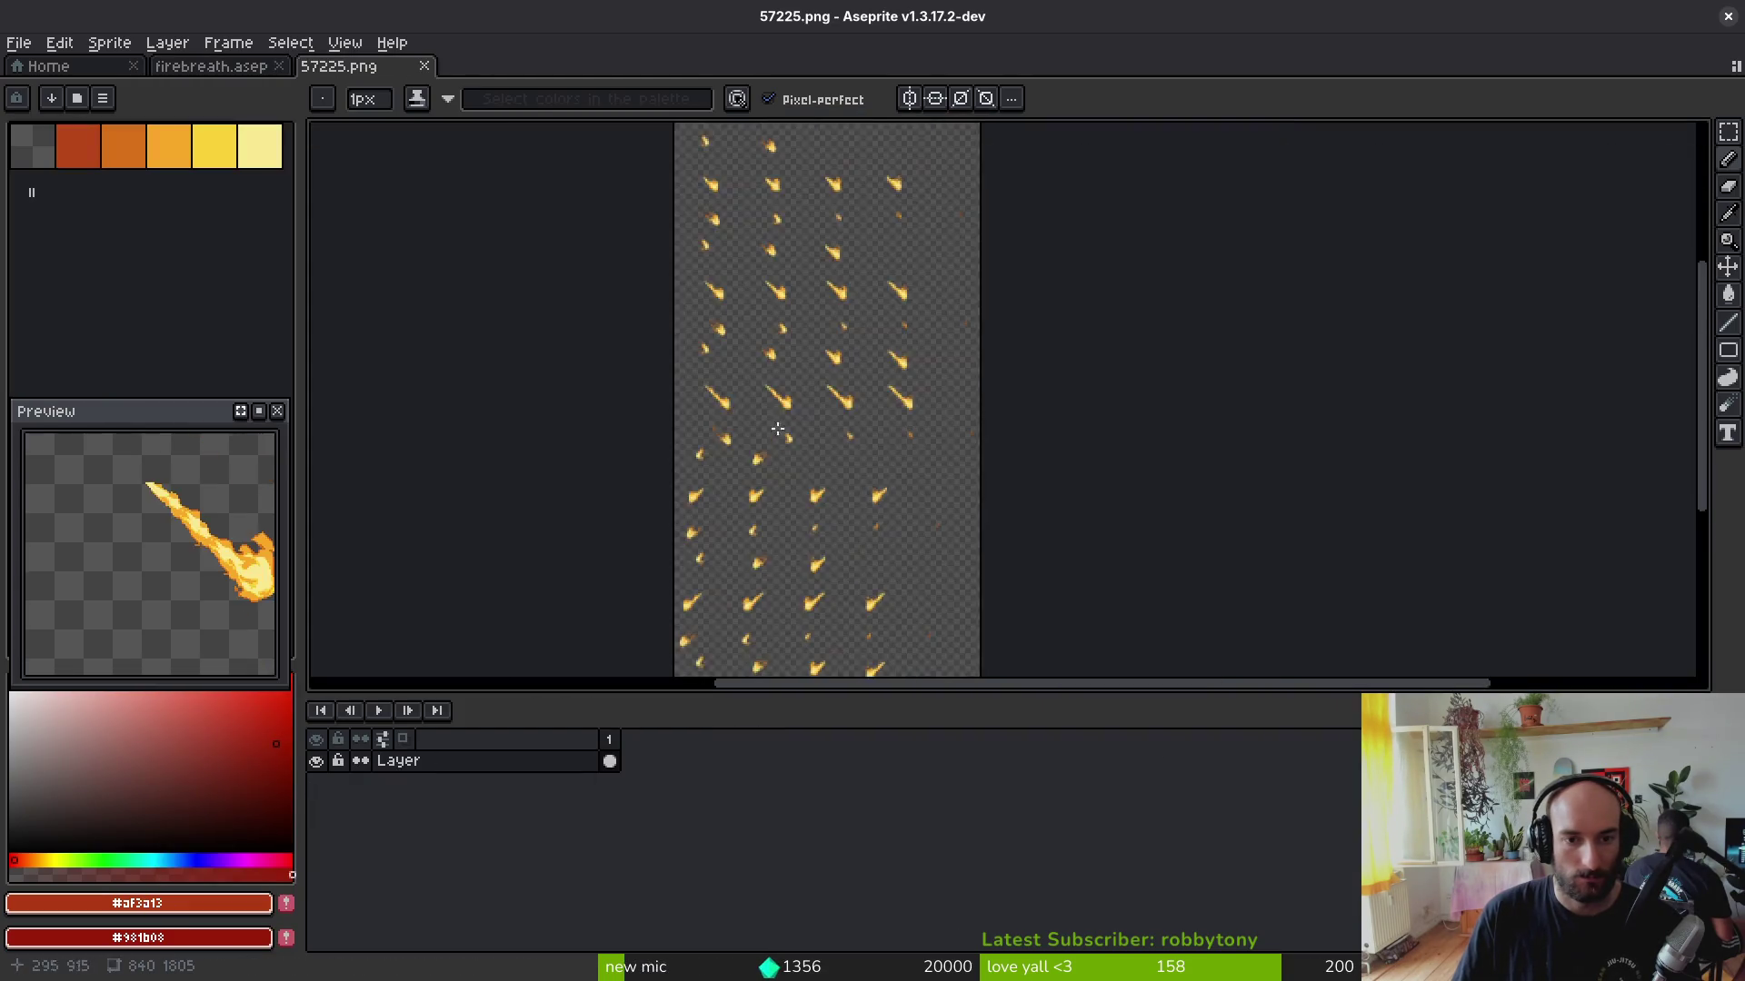
pyautogui.scroll(1, 852, 360)
pyautogui.scroll(2, 900, 350)
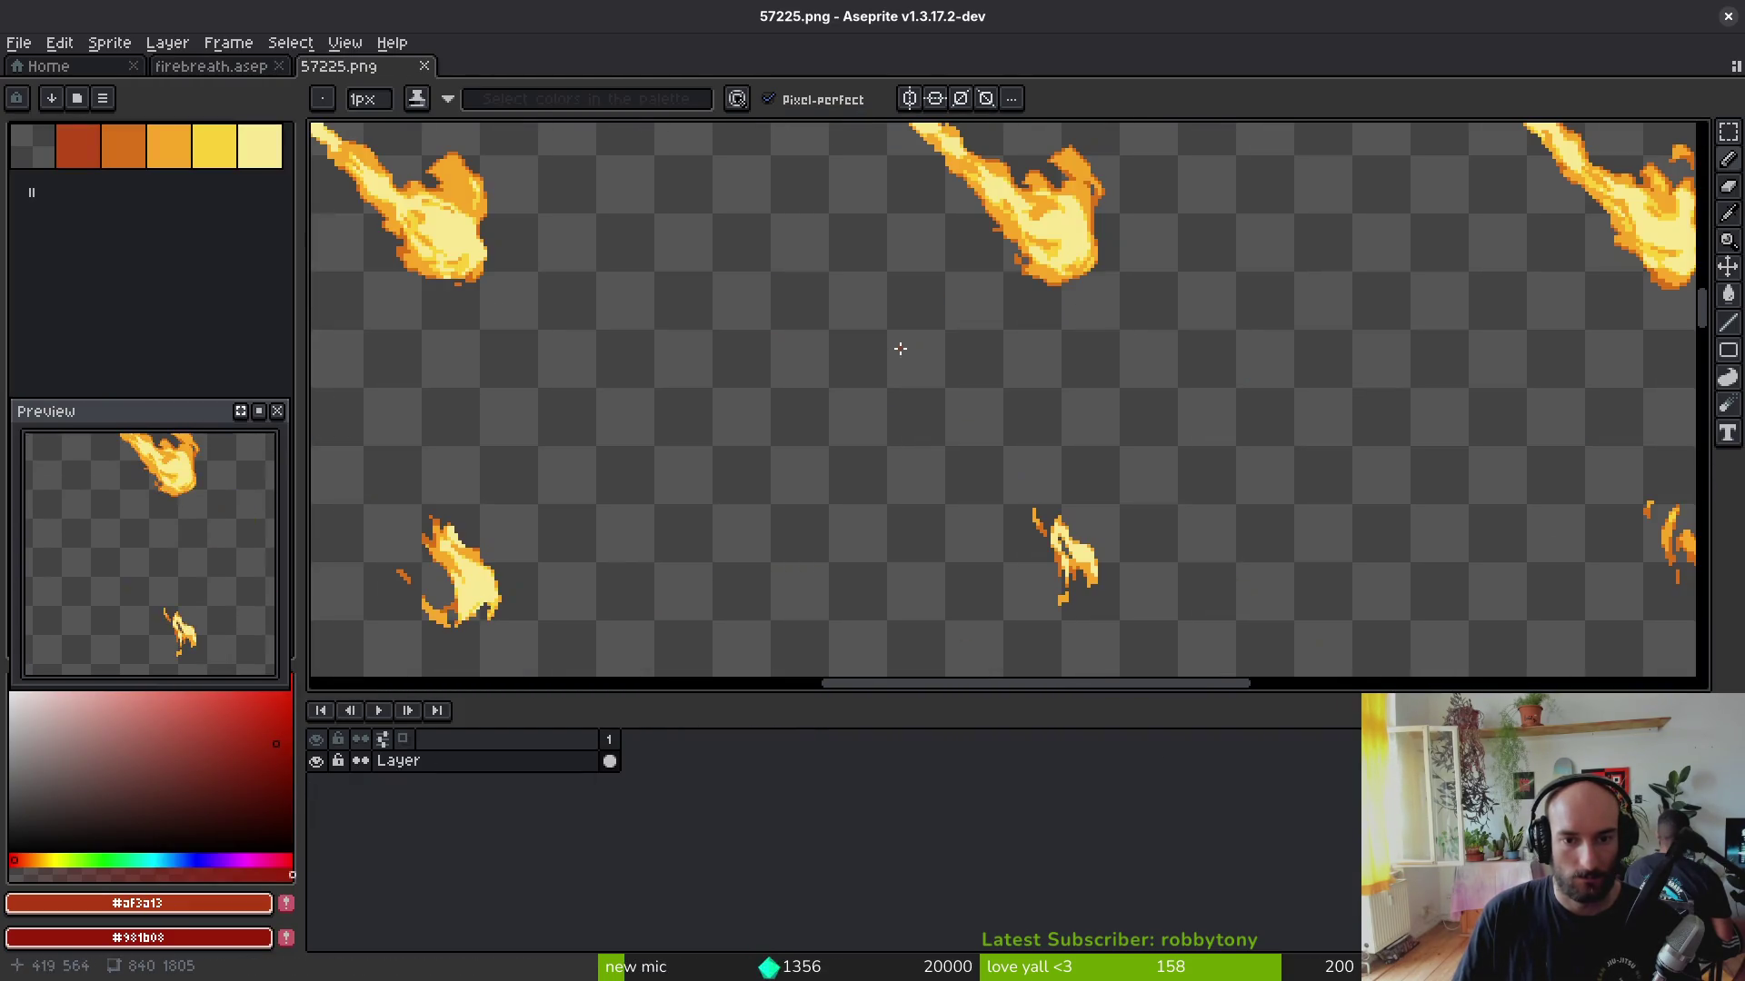
pyautogui.scroll(1, 930, 394)
pyautogui.scroll(-1, 930, 369)
pyautogui.scroll(-2, 931, 368)
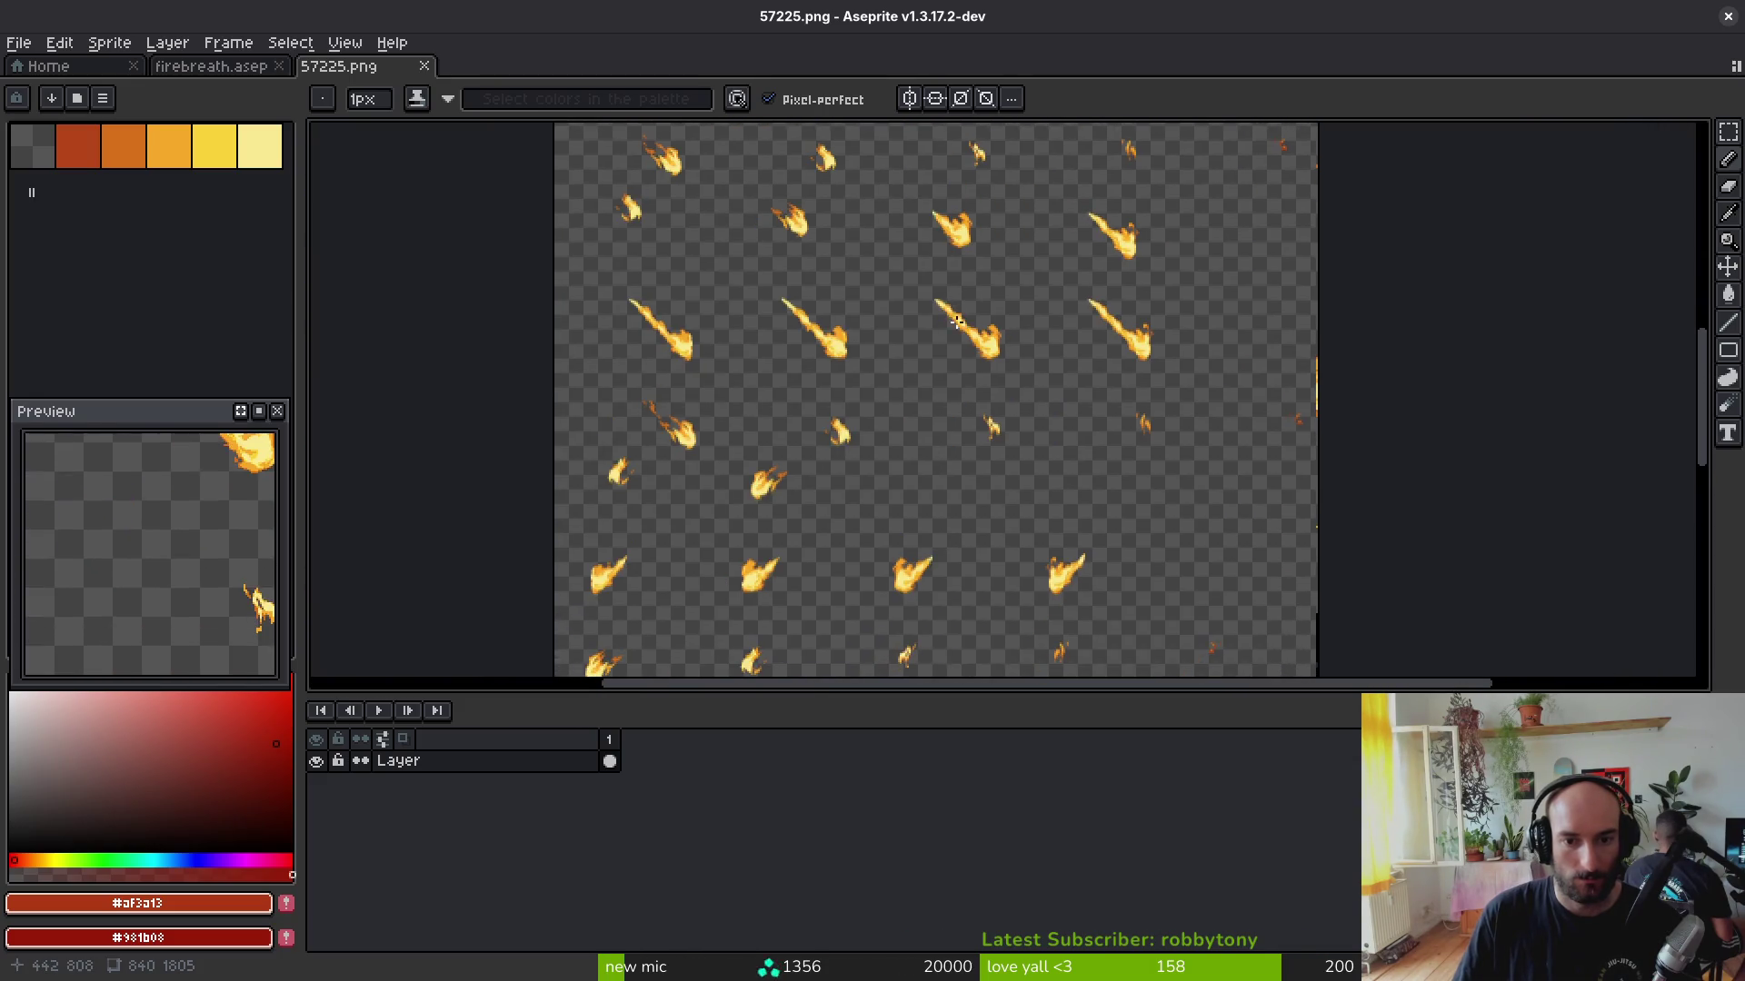
# Step: Marquee-select the middle row of long diagonal flames on the 57225.png sheet
pyautogui.moveTo(947, 391)
pyautogui.mouseDown()
pyautogui.moveTo(939, 375)
pyautogui.moveTo(977, 370)
pyautogui.mouseUp()
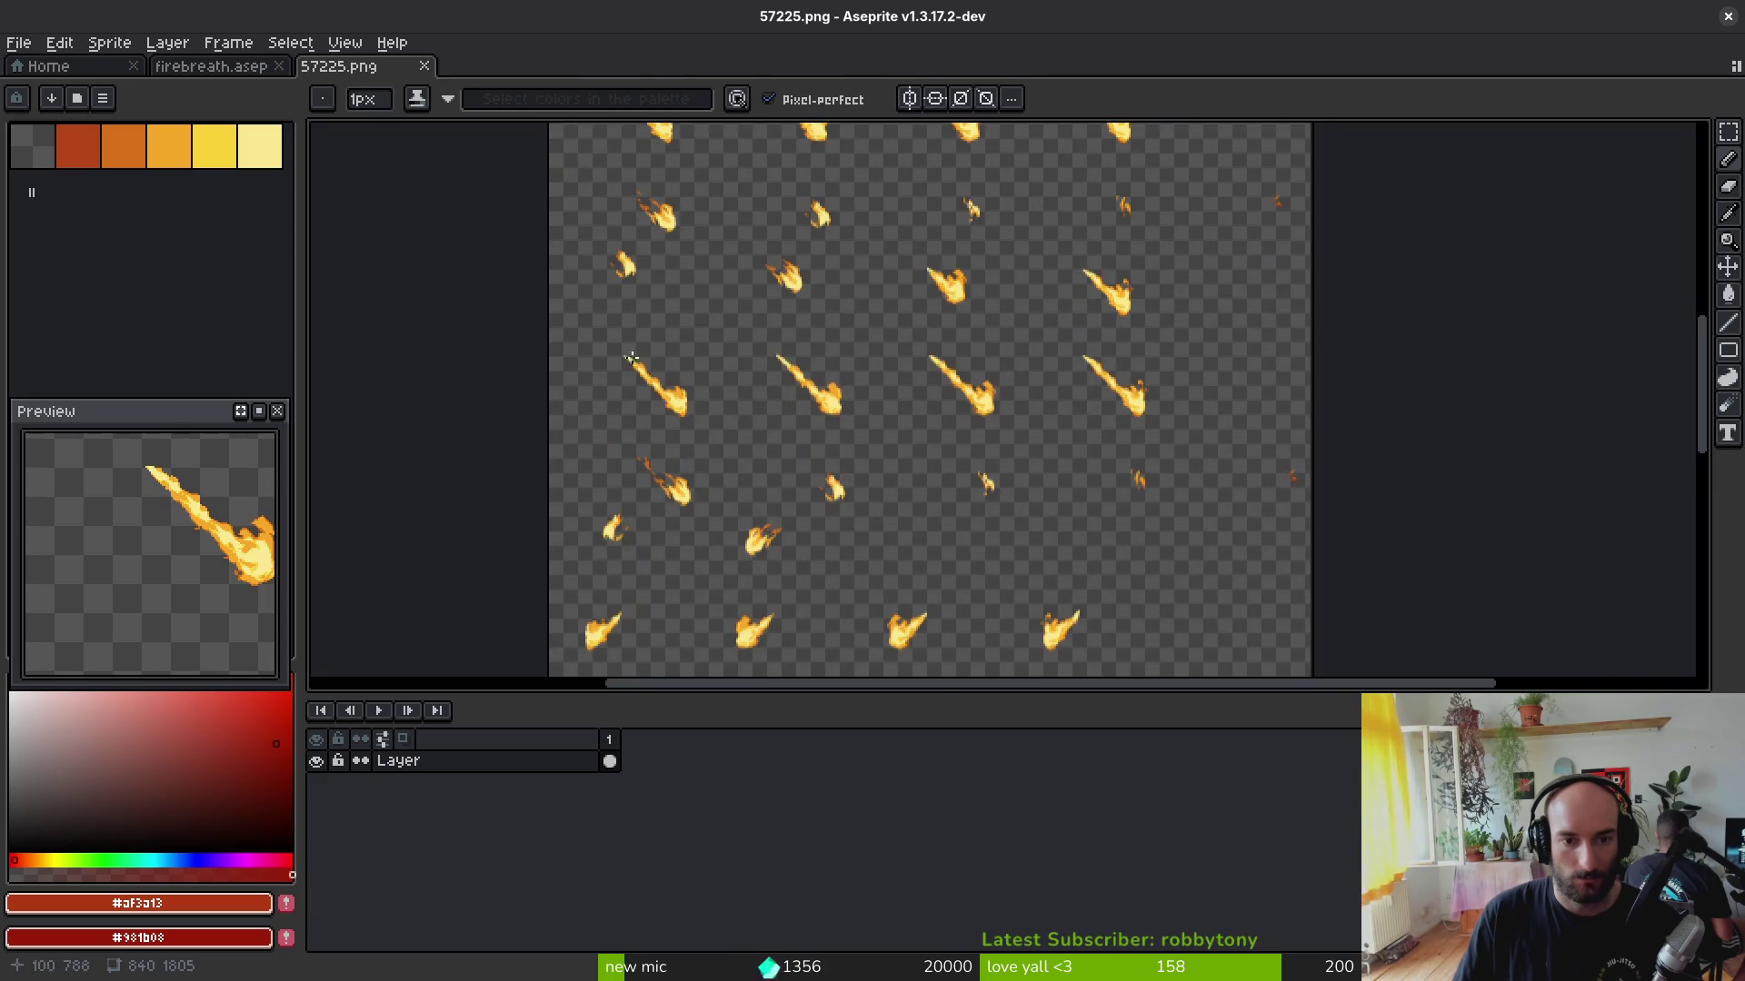
pyautogui.press('m')
pyautogui.moveTo(588, 330); pyautogui.dragTo(1268, 451)
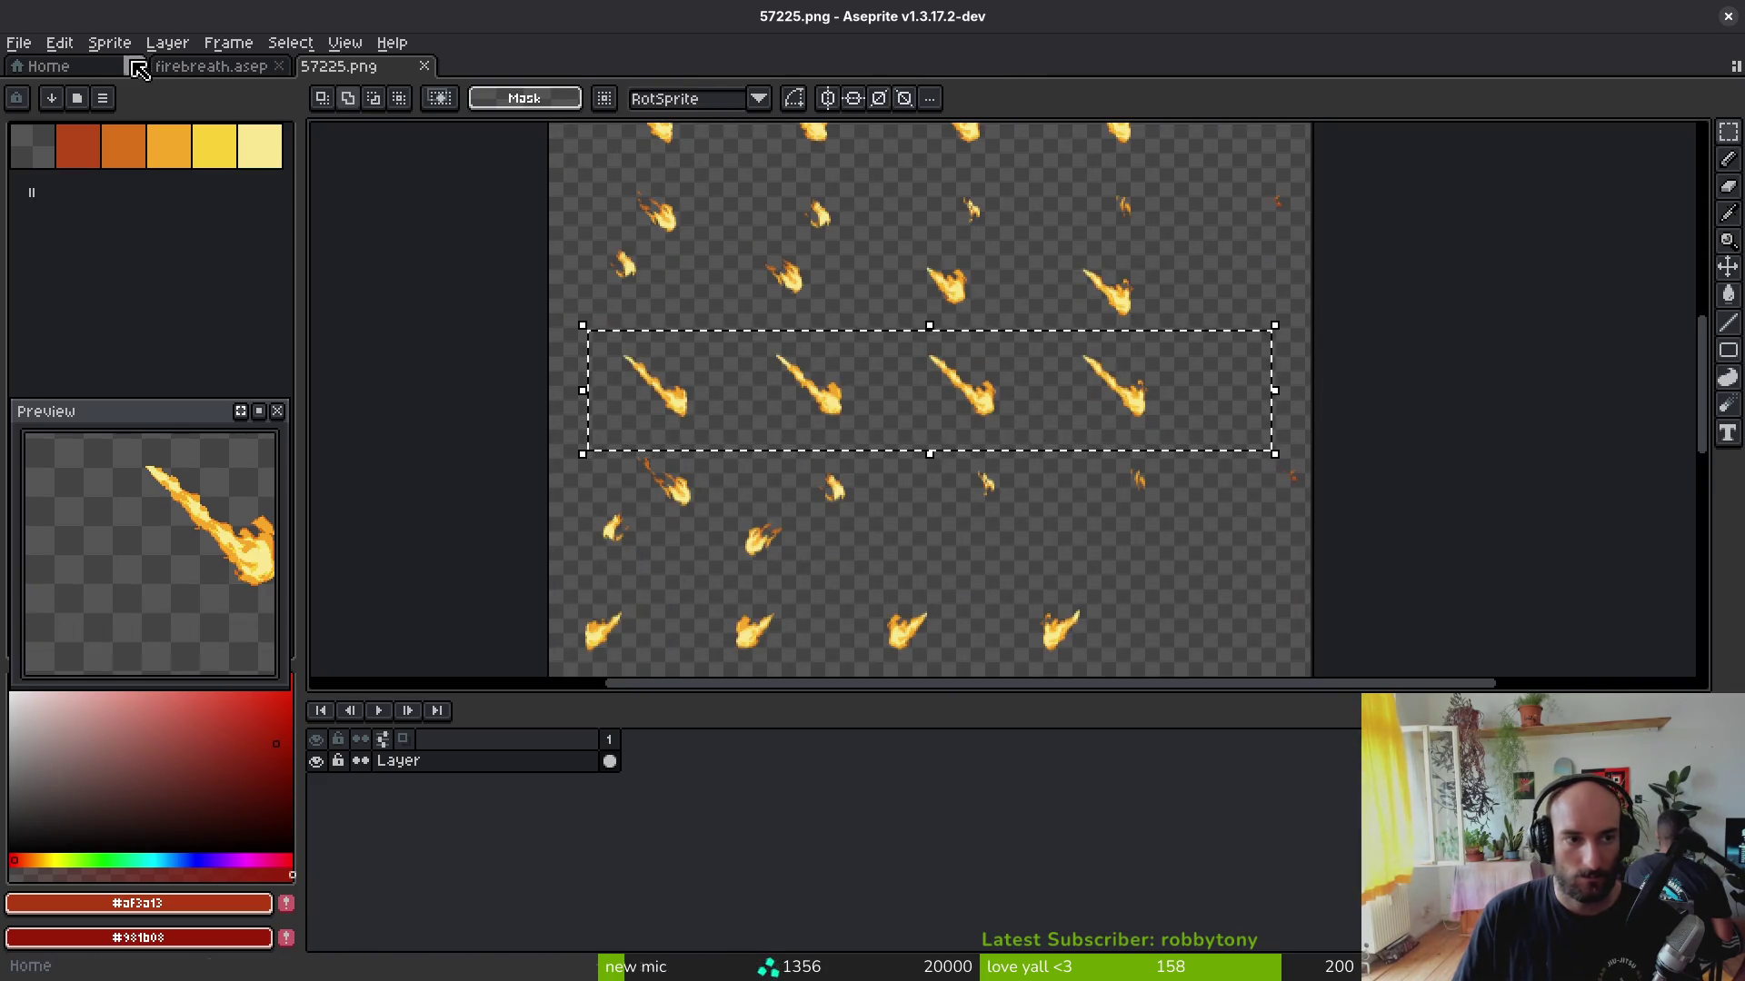
# Step: Paste the copied long flame into firebreath, then copy the second long flame from 57225.png and paste it too
pyautogui.click(523, 344)
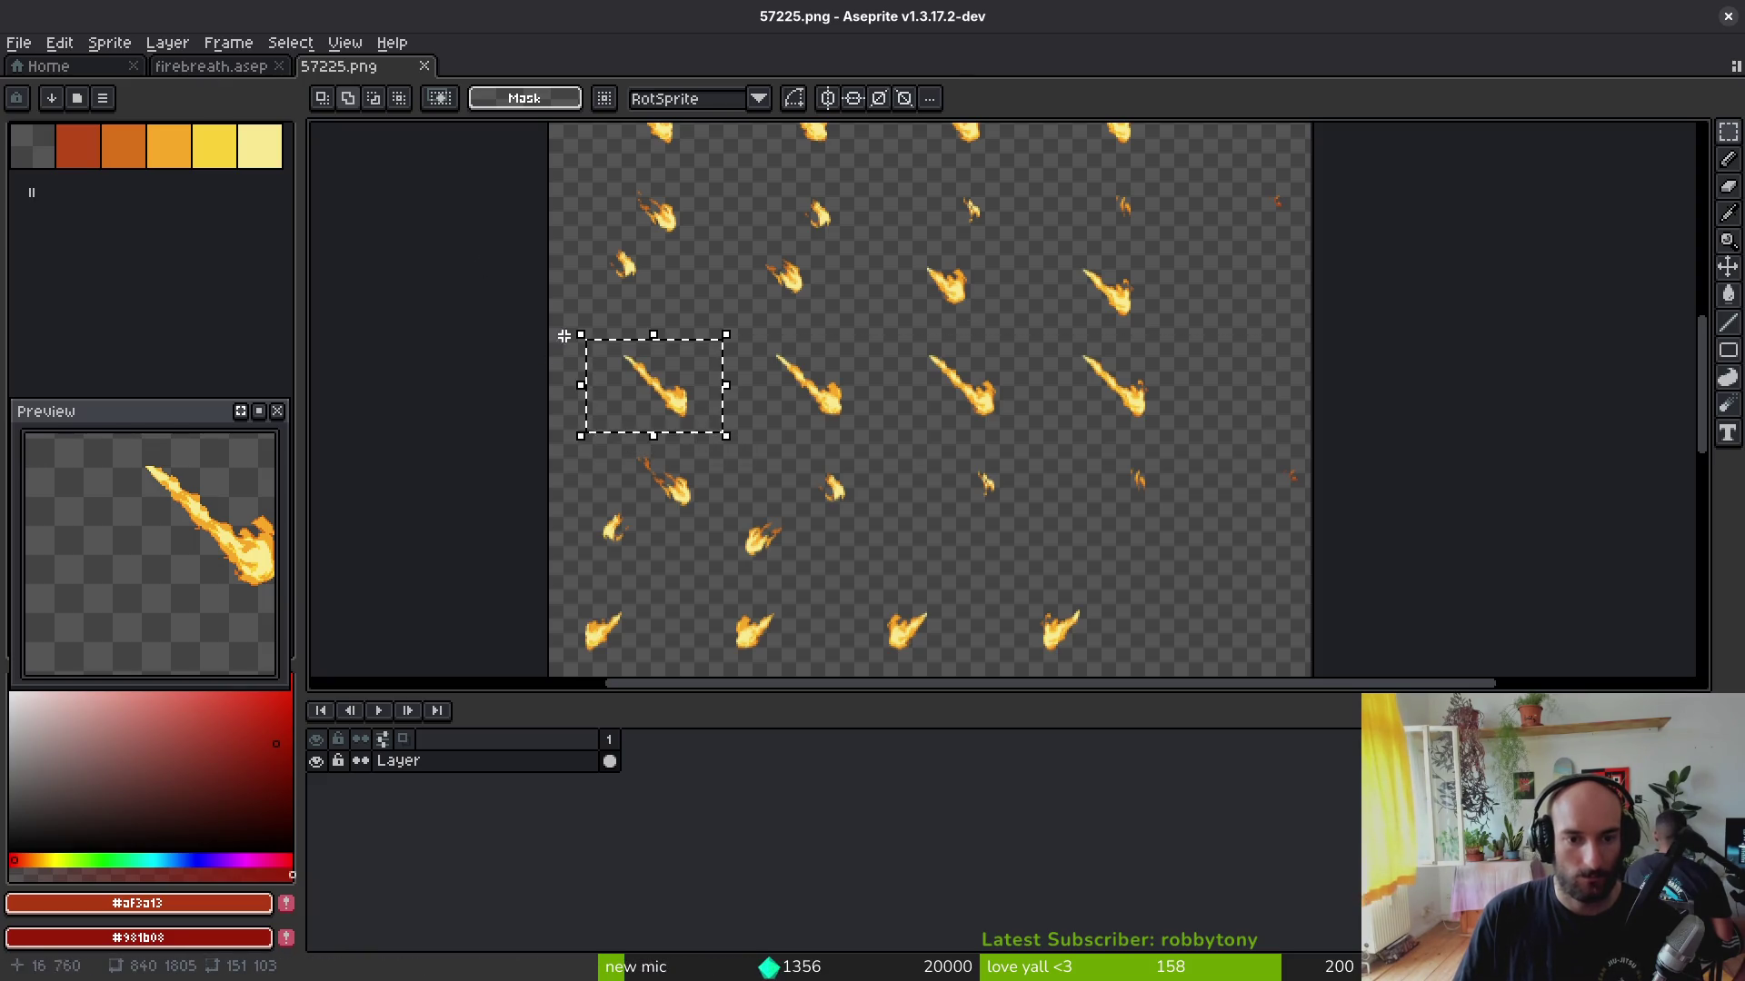
pyautogui.click(206, 66)
pyautogui.hotkey('ctrl', 'v')
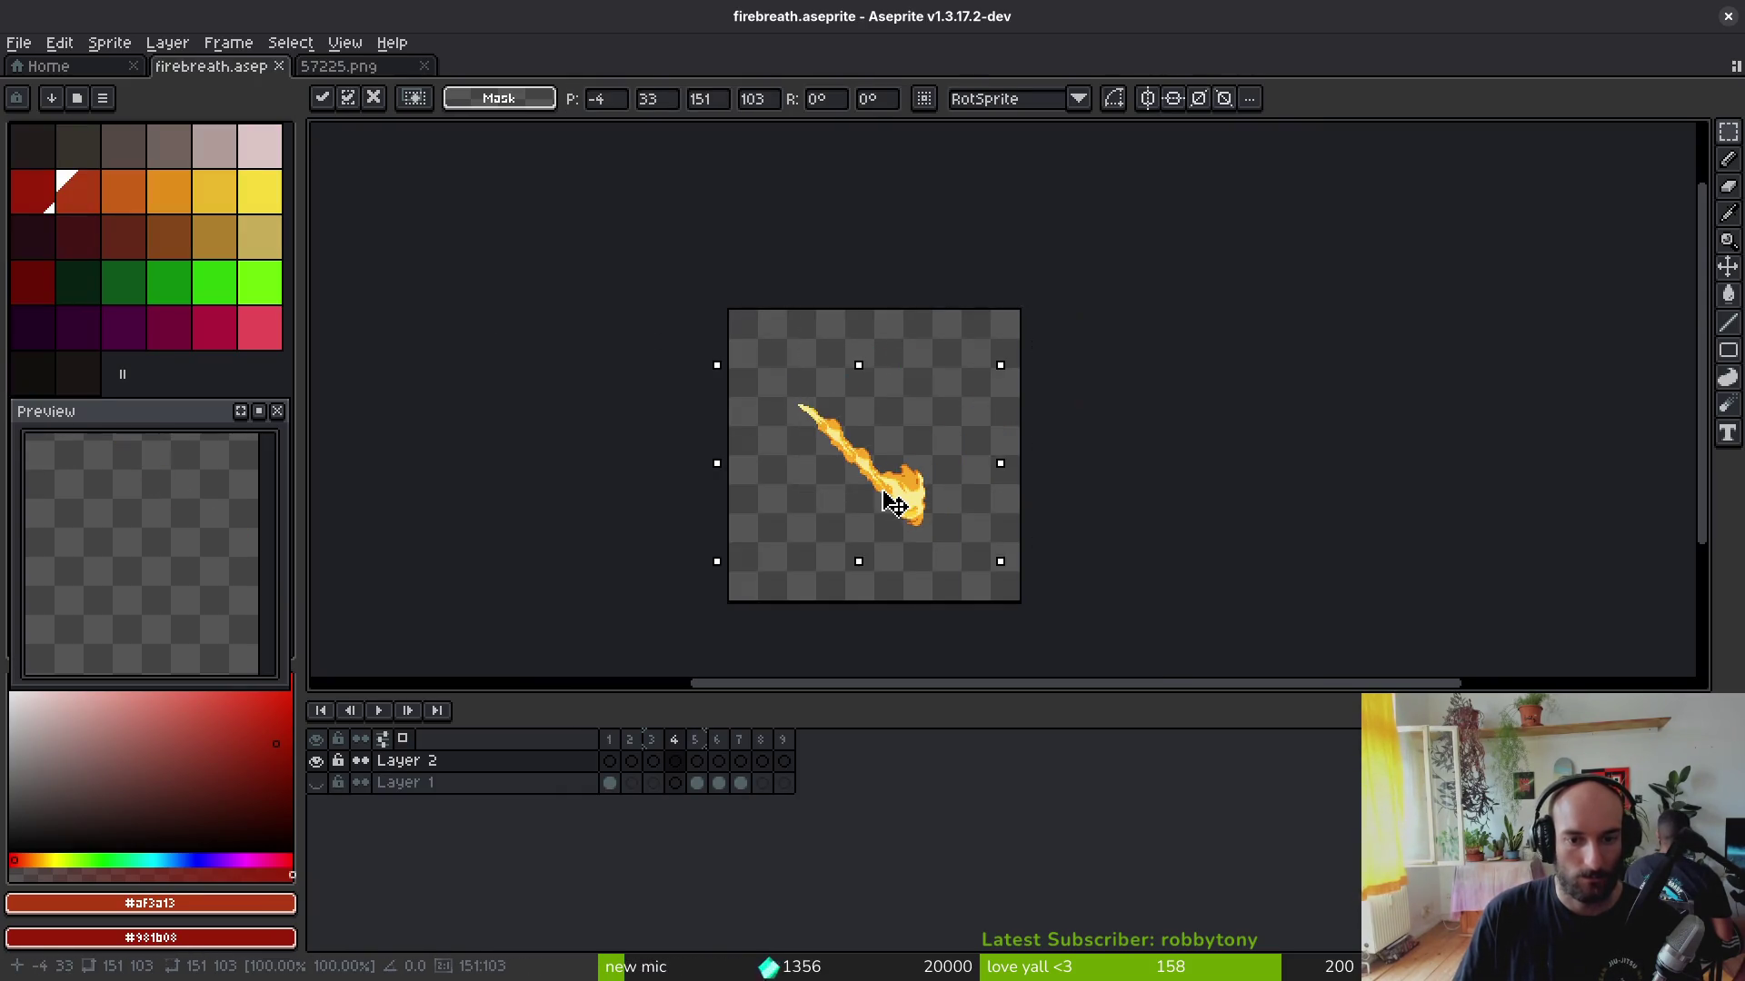
pyautogui.press('Return')
pyautogui.click(339, 66)
pyautogui.moveTo(732, 324); pyautogui.dragTo(1273, 459)
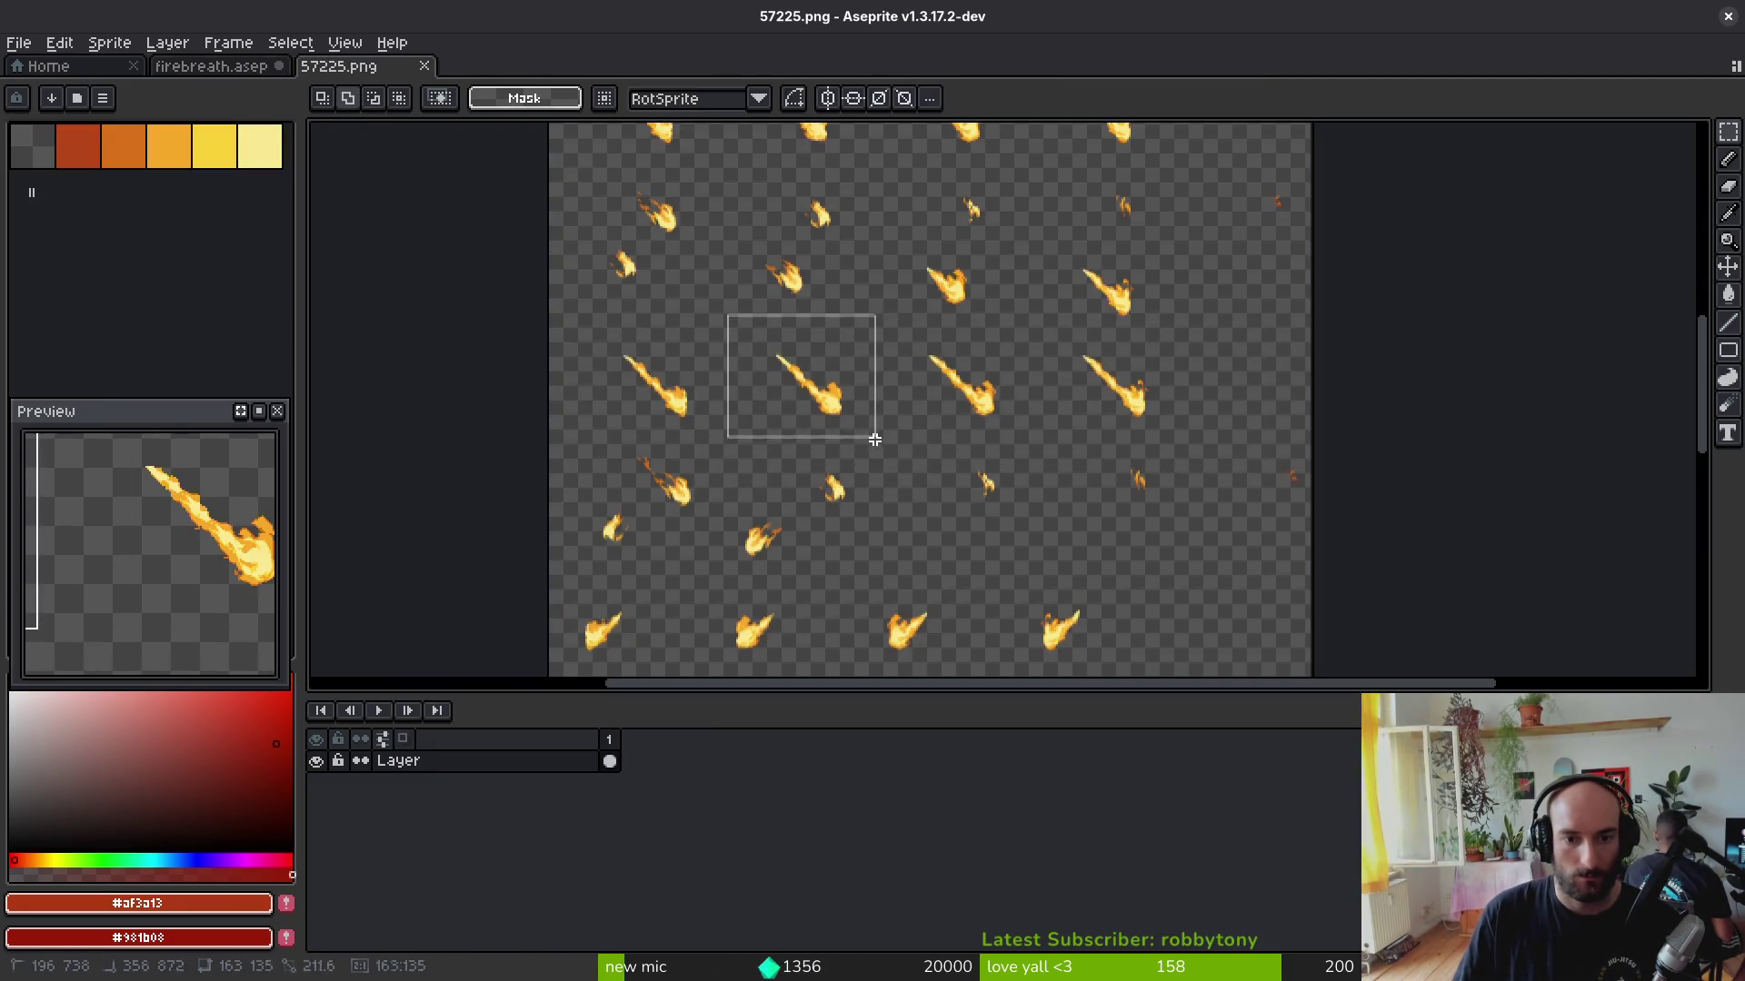
pyautogui.hotkey('ctrl', 'Tab')
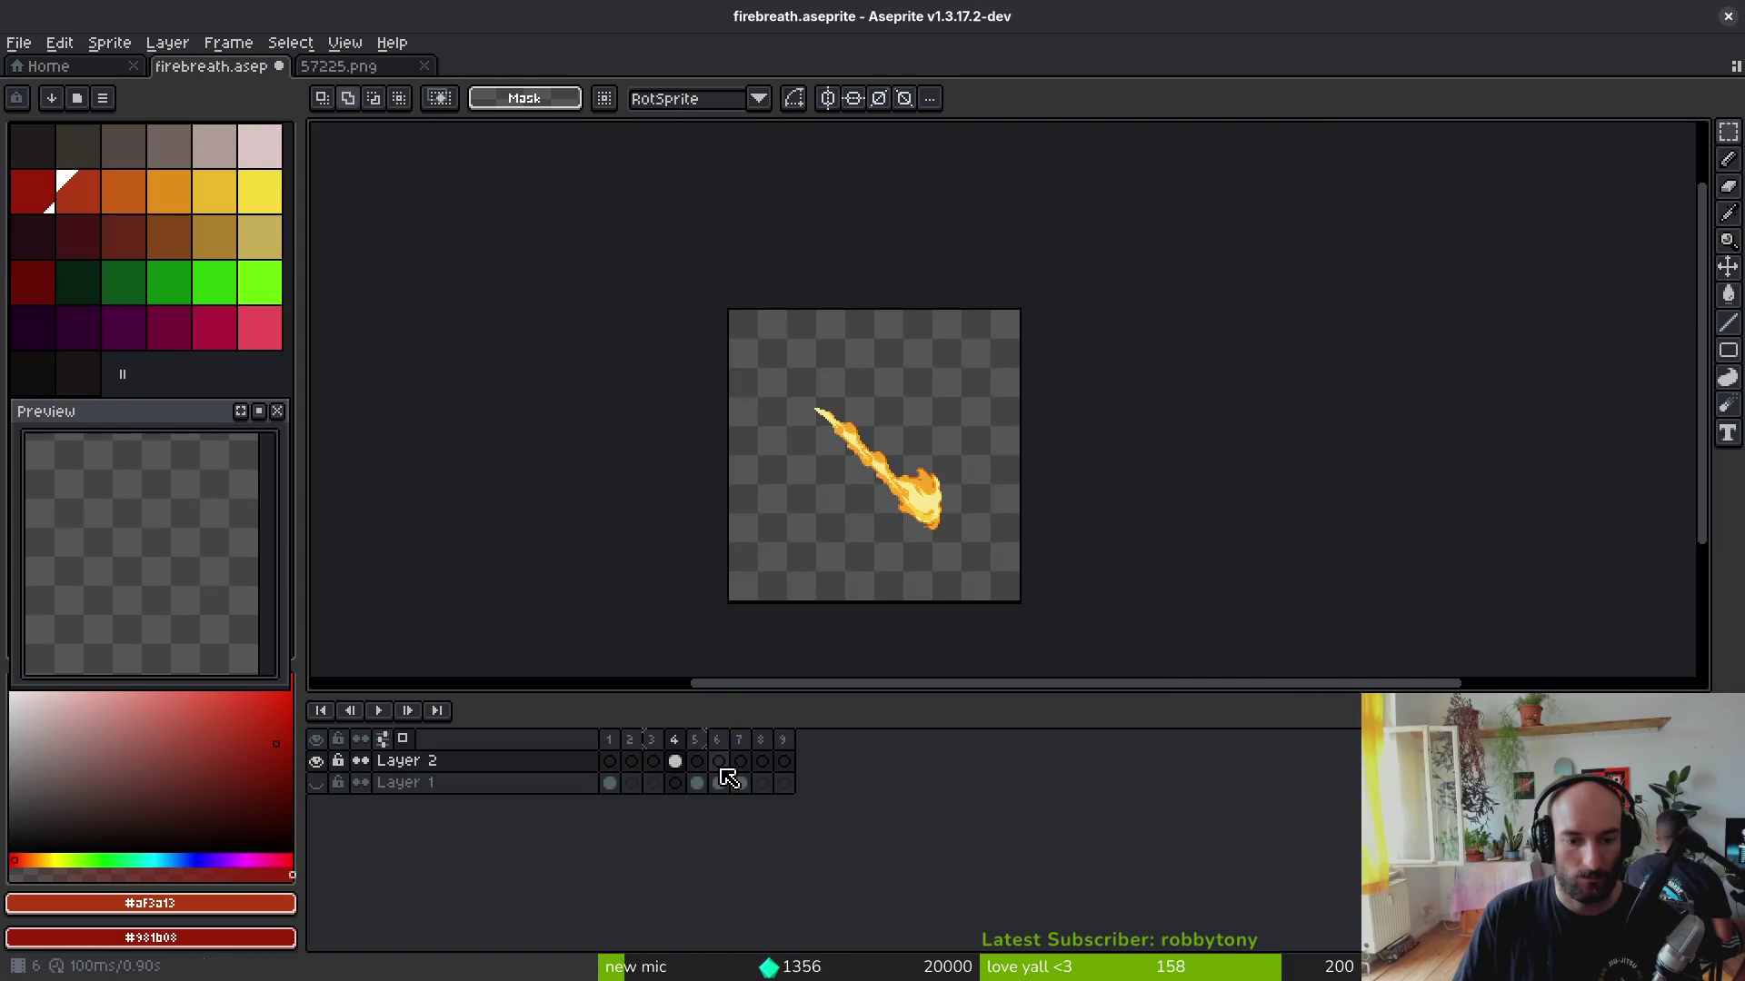
pyautogui.hotkey('ctrl', 'v')
# Step: Copy the next flame from the sheet and try pasting it into firebreath, cancelling the misplaced pastes
pyautogui.click(410, 65)
pyautogui.hotkey('ctrl', 'c')
pyautogui.click(259, 69)
pyautogui.hotkey('ctrl', 'v')
pyautogui.press('Escape')
pyautogui.hotkey('ctrl', 'v')
pyautogui.press('Escape')
pyautogui.hotkey('ctrl', 'Tab')
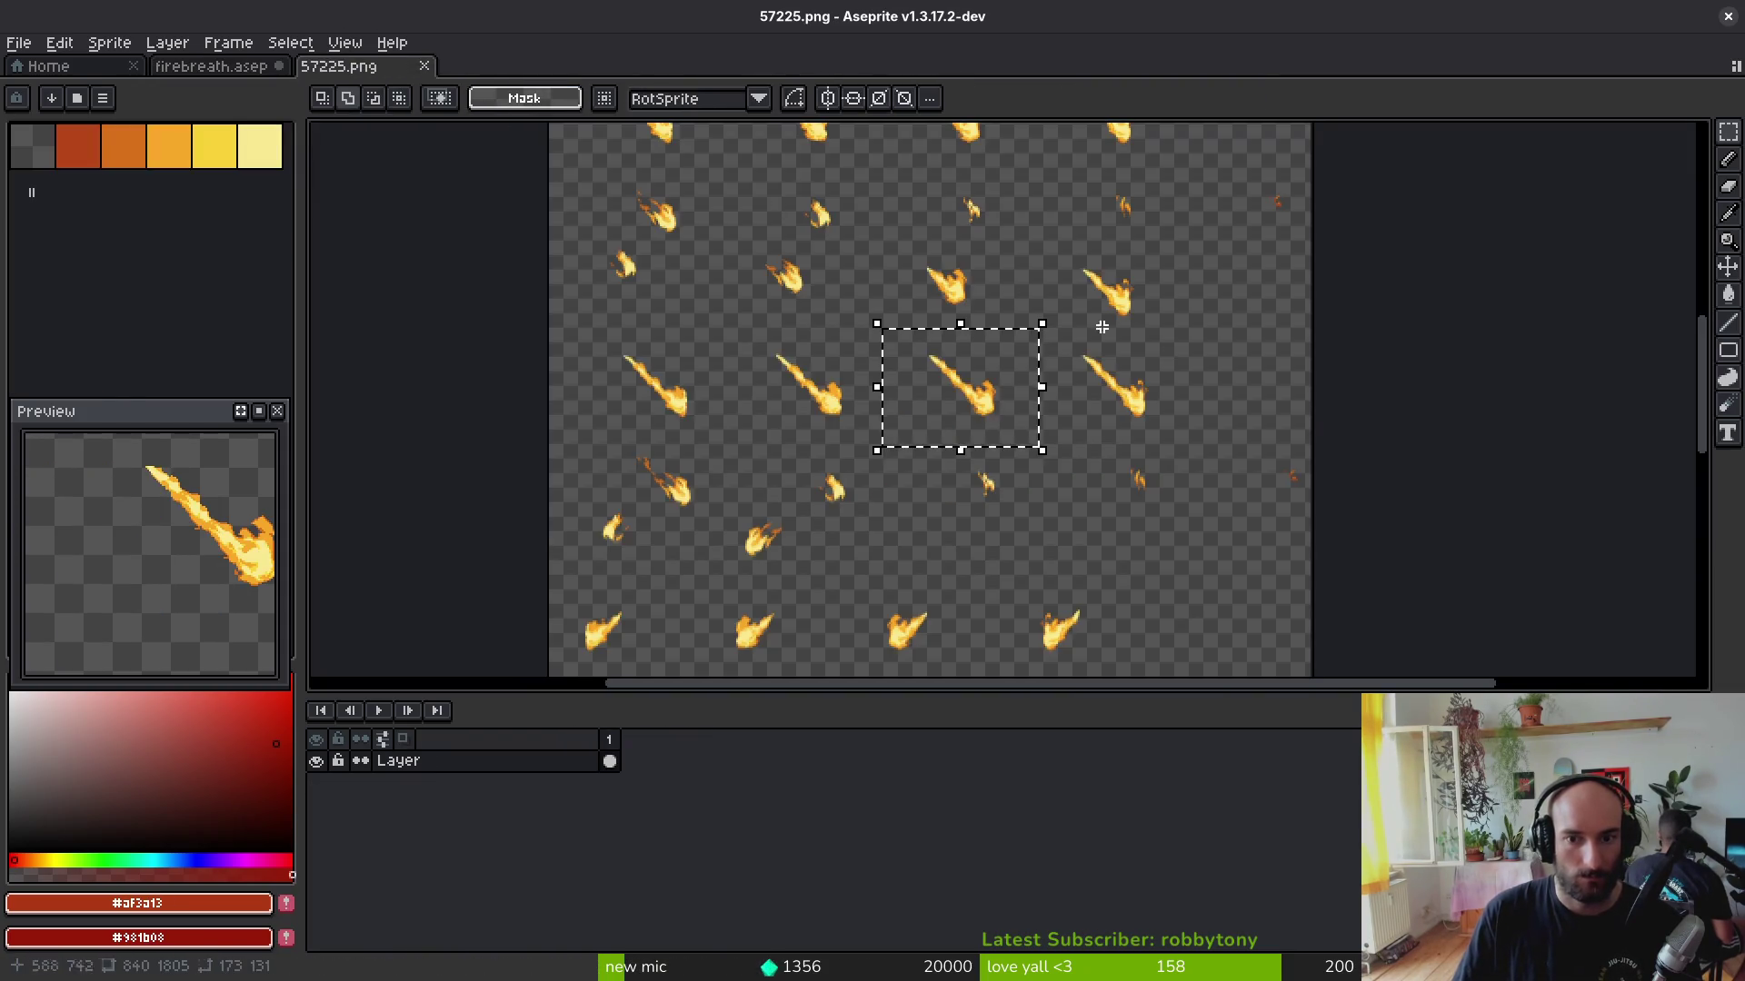
# Step: Paste the flame into the firebreath frame, move it to the canvas centre and commit it
pyautogui.click(212, 66)
pyautogui.hotkey('ctrl', 'v')
pyautogui.press('Escape')
pyautogui.hotkey('ctrl', 'v')
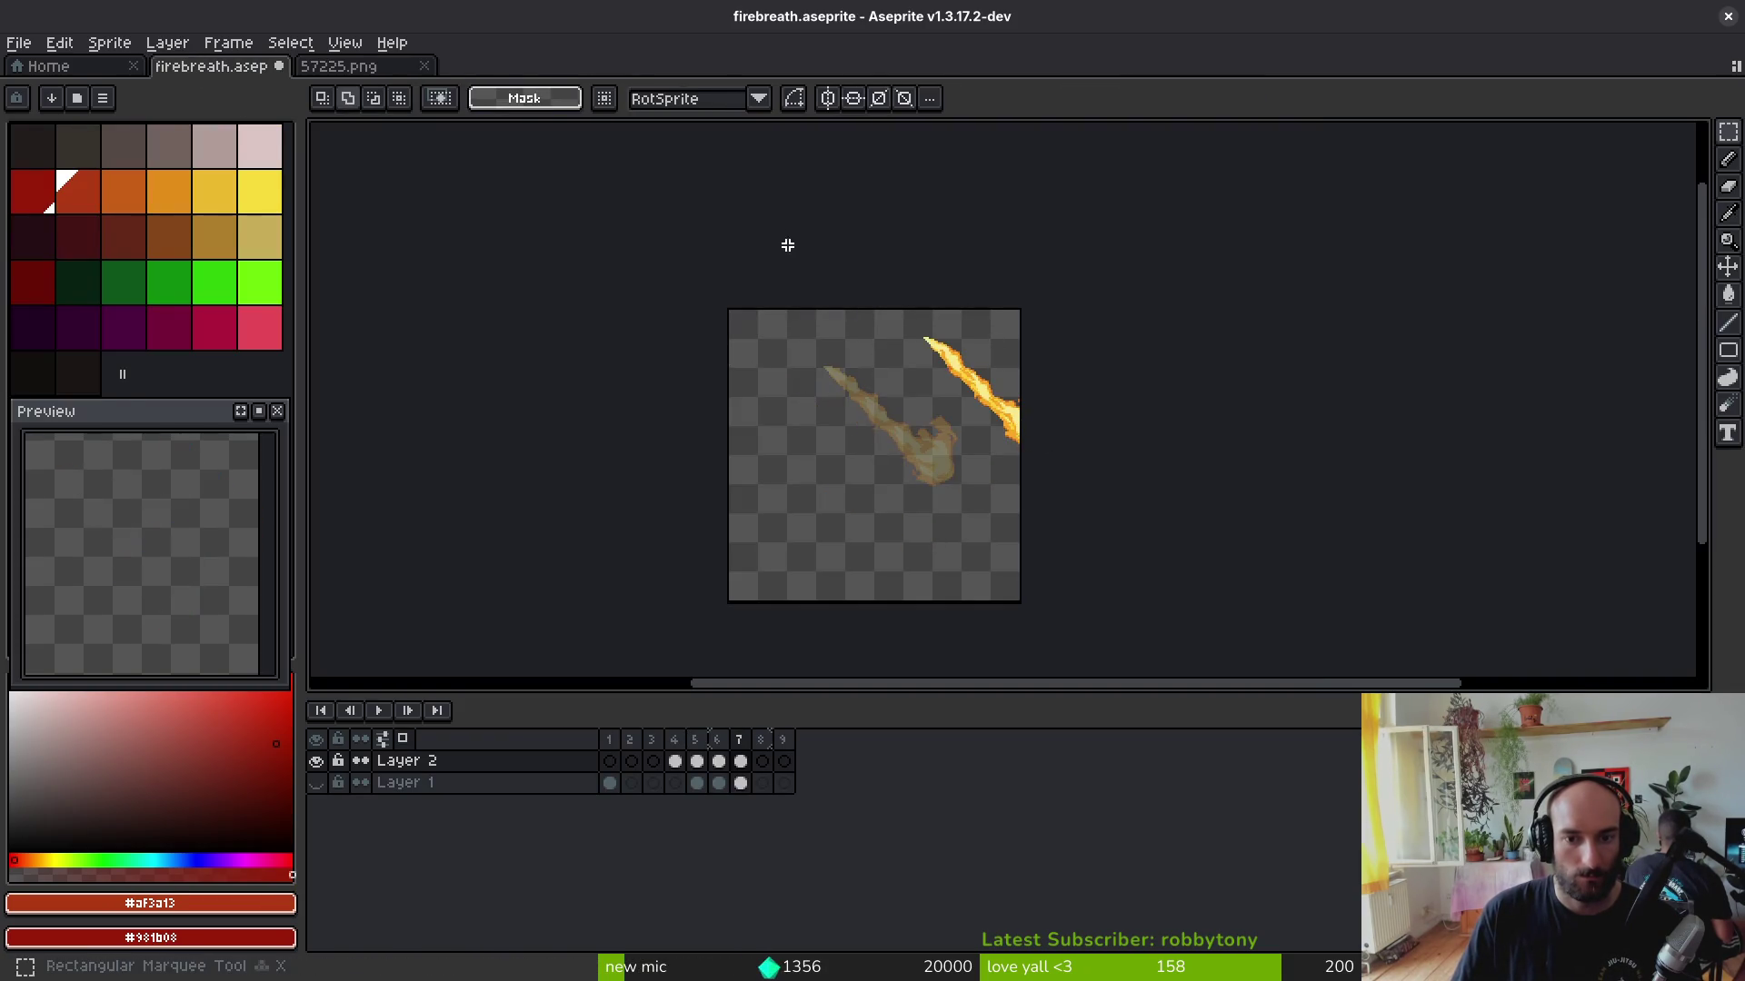
pyautogui.moveTo(1133, 499); pyautogui.dragTo(873, 292)
pyautogui.moveTo(1012, 408); pyautogui.dragTo(903, 455)
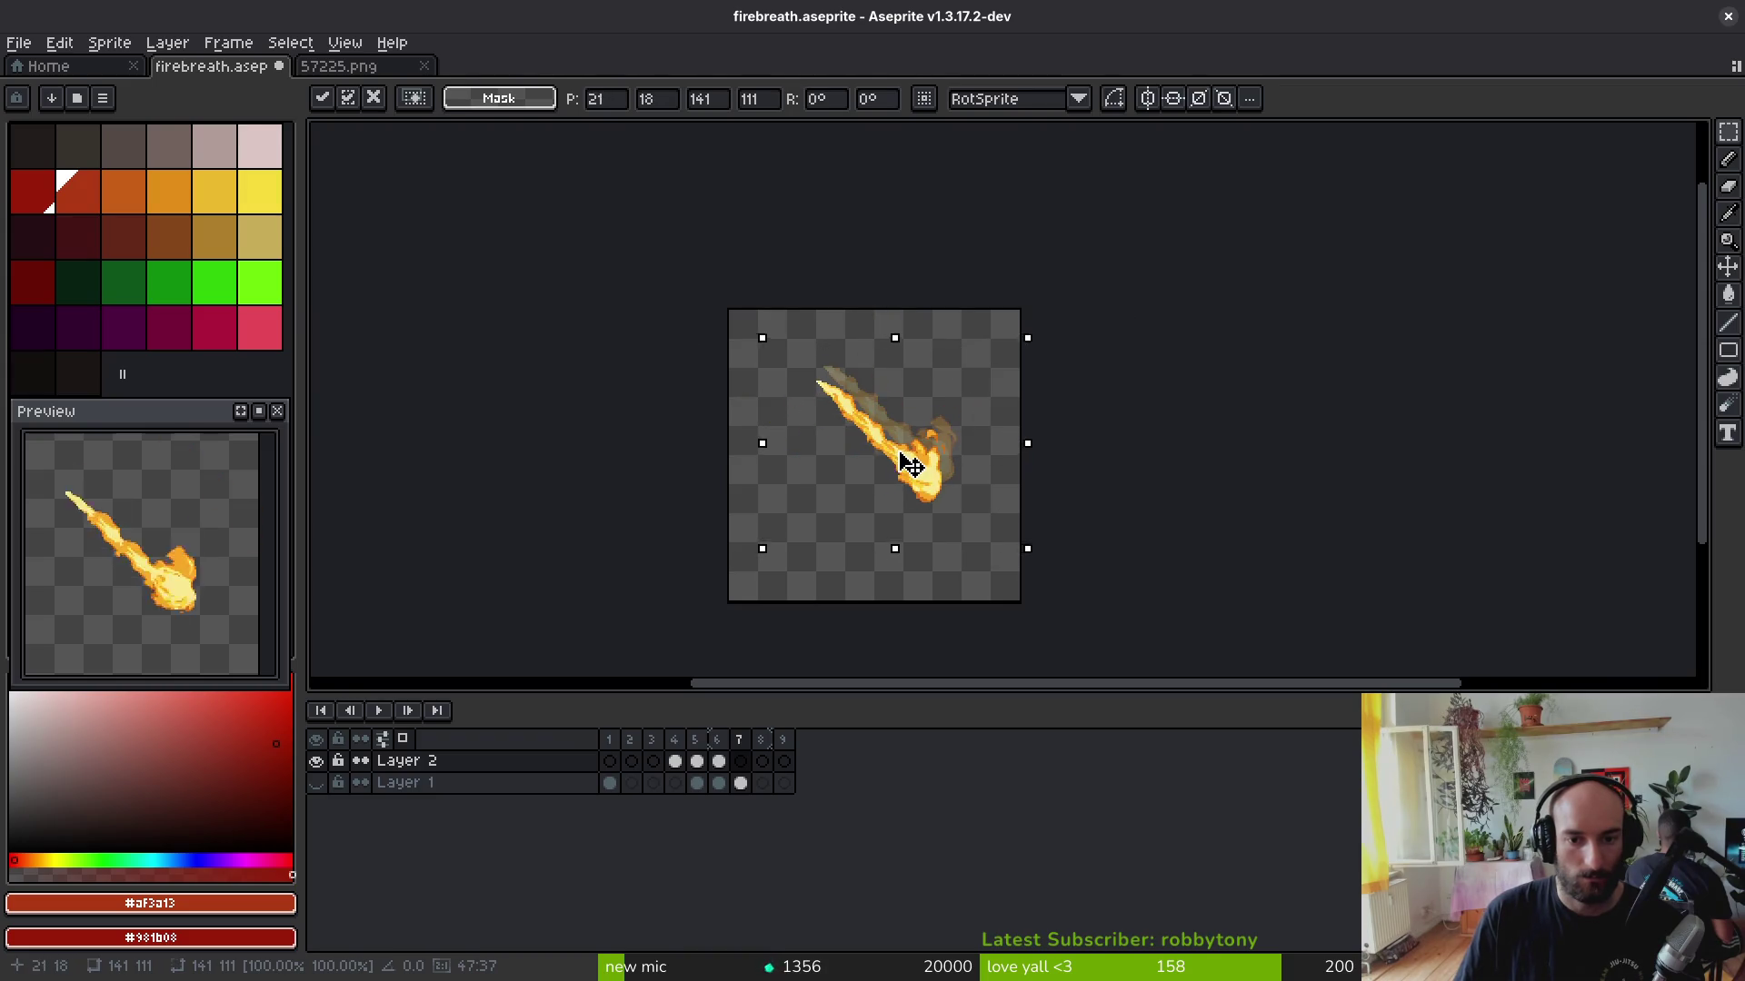
pyautogui.press('Return')
pyautogui.hotkey('ctrl', 'Tab')
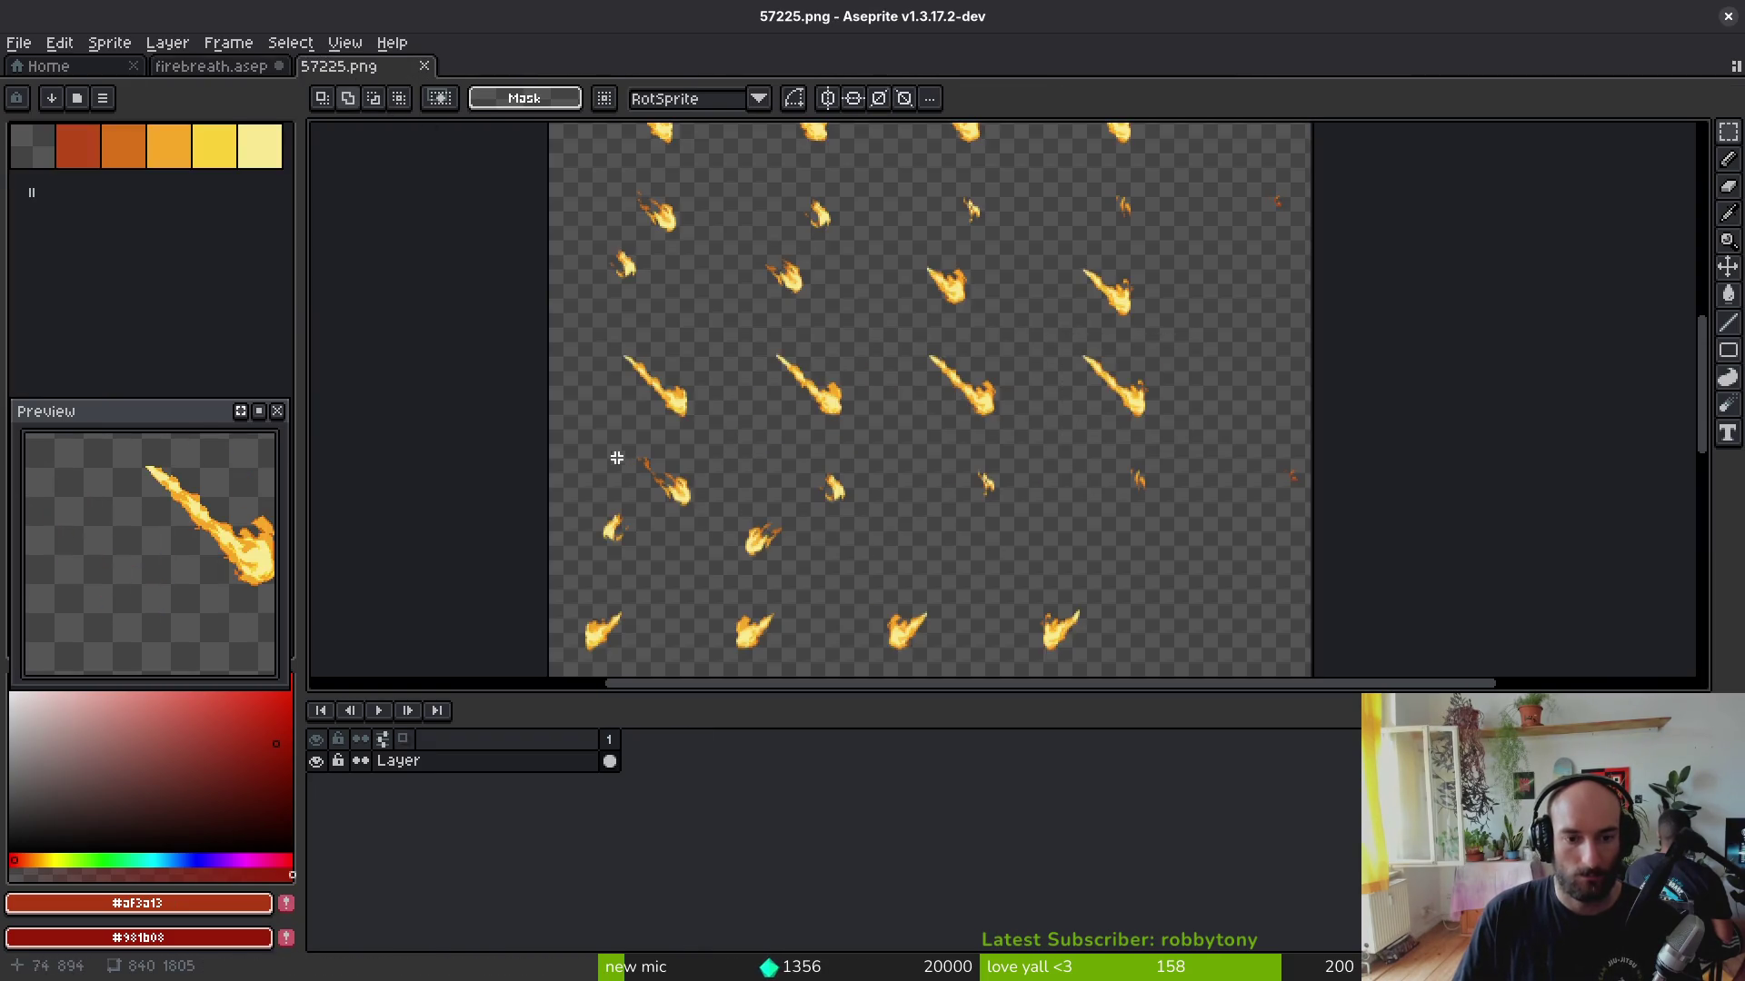
pyautogui.scroll(2, 710, 522)
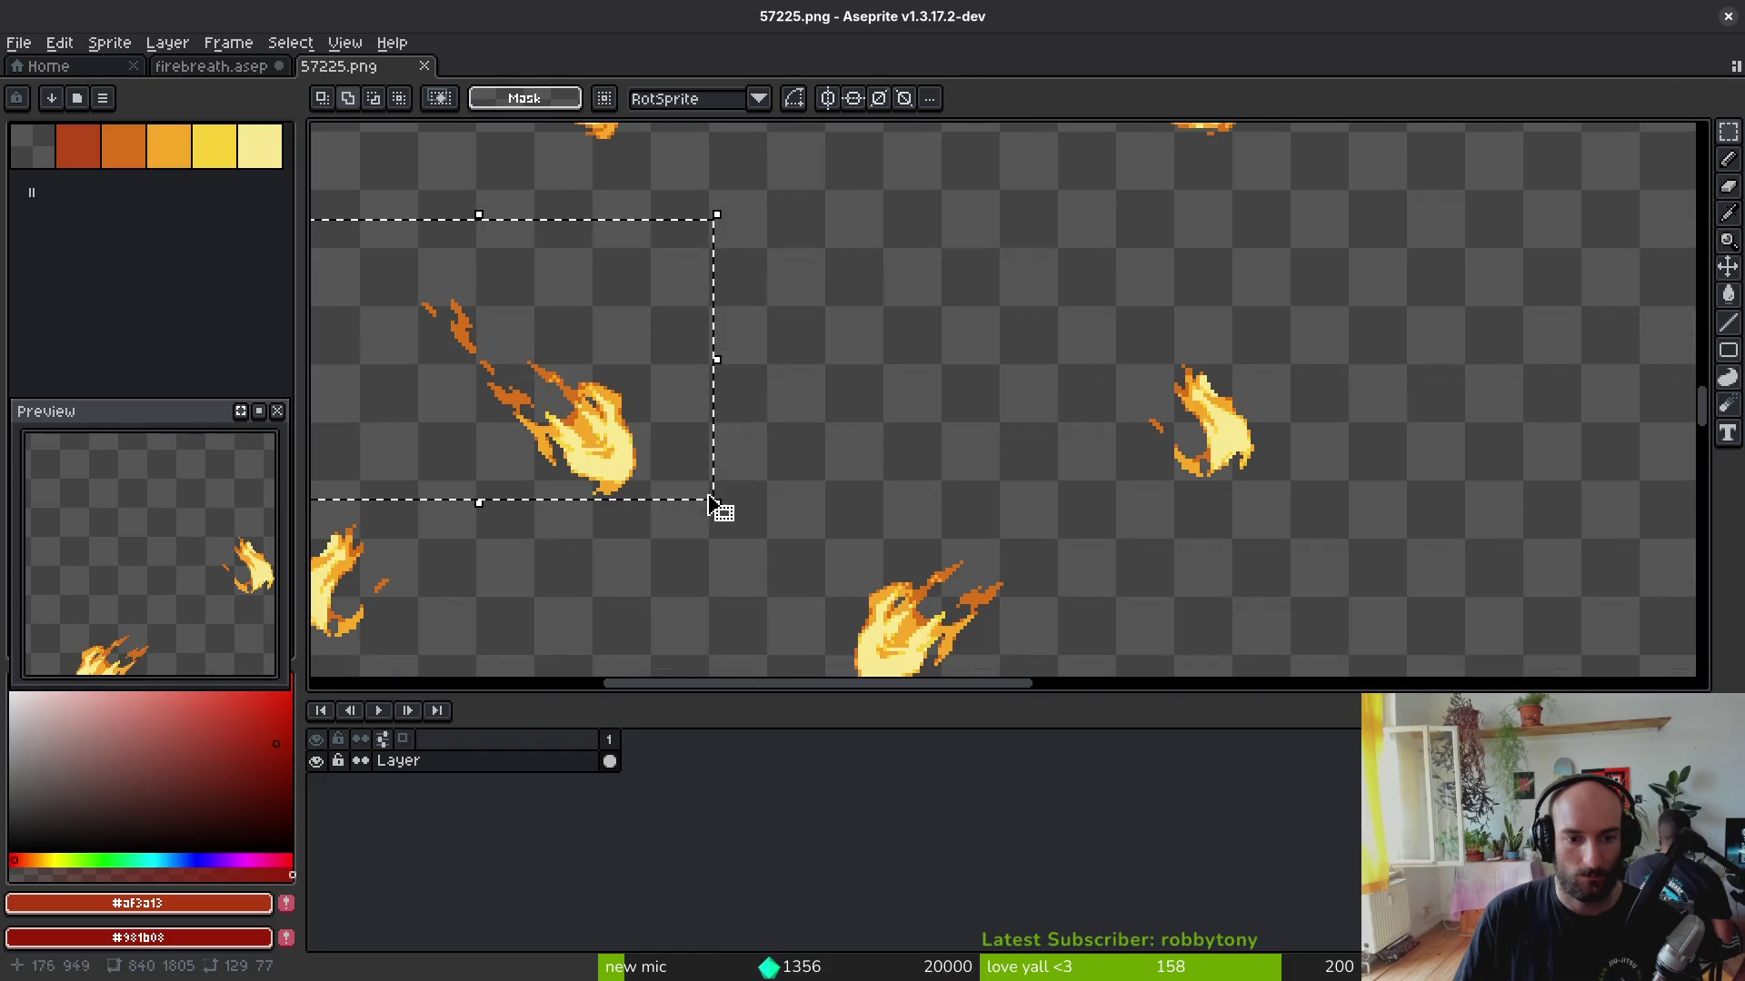
# Step: Add frames to firebreath and paste the copied flame into an empty Layer 2 frame
pyautogui.hotkey('ctrl', 'Tab')
pyautogui.hotkey('alt', 'shift', 'n')
pyautogui.hotkey('alt', 'shift', 'n')
pyautogui.hotkey('alt', 'shift', 'n')
pyautogui.hotkey('alt', 'shift', 'n')
pyautogui.click(761, 760)
pyautogui.hotkey('ctrl', 'v')
pyautogui.click(340, 66)
pyautogui.scroll(-2, 998, 451)
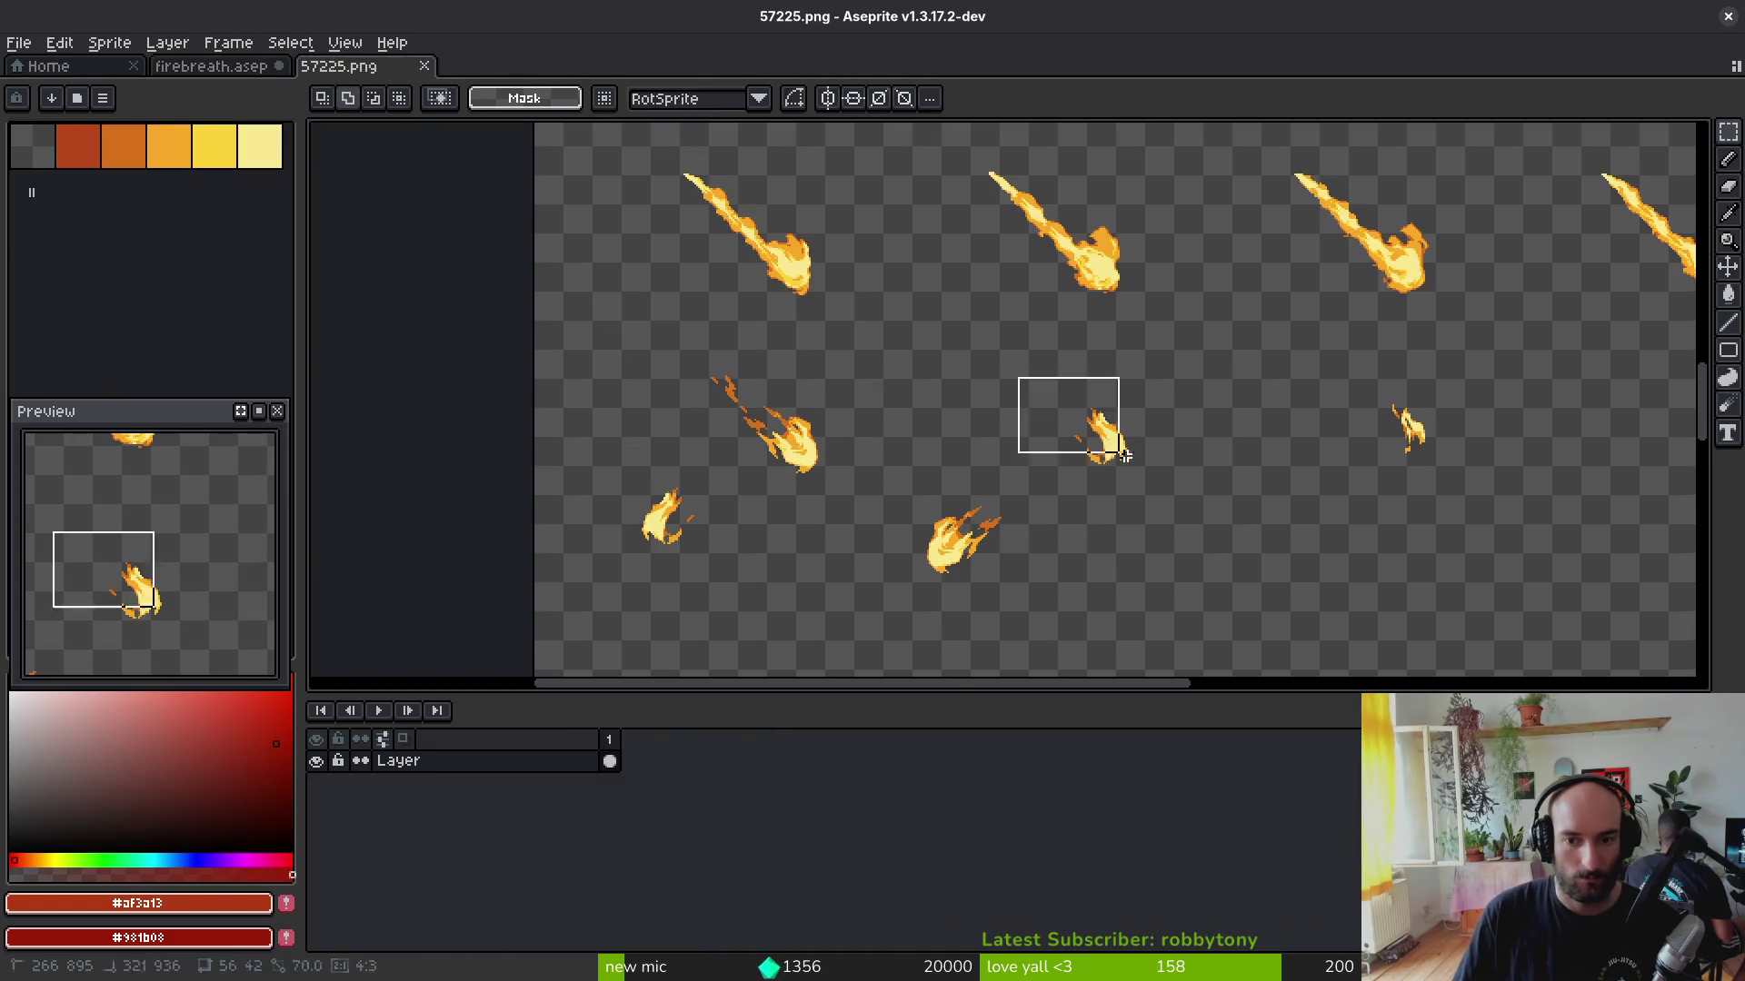
# Step: Paste the flame into Layer 2 frames 8 and 9, centre it, and save firebreath
pyautogui.click(250, 69)
pyautogui.click(760, 761)
pyautogui.hotkey('ctrl', 'v')
pyautogui.press('Escape')
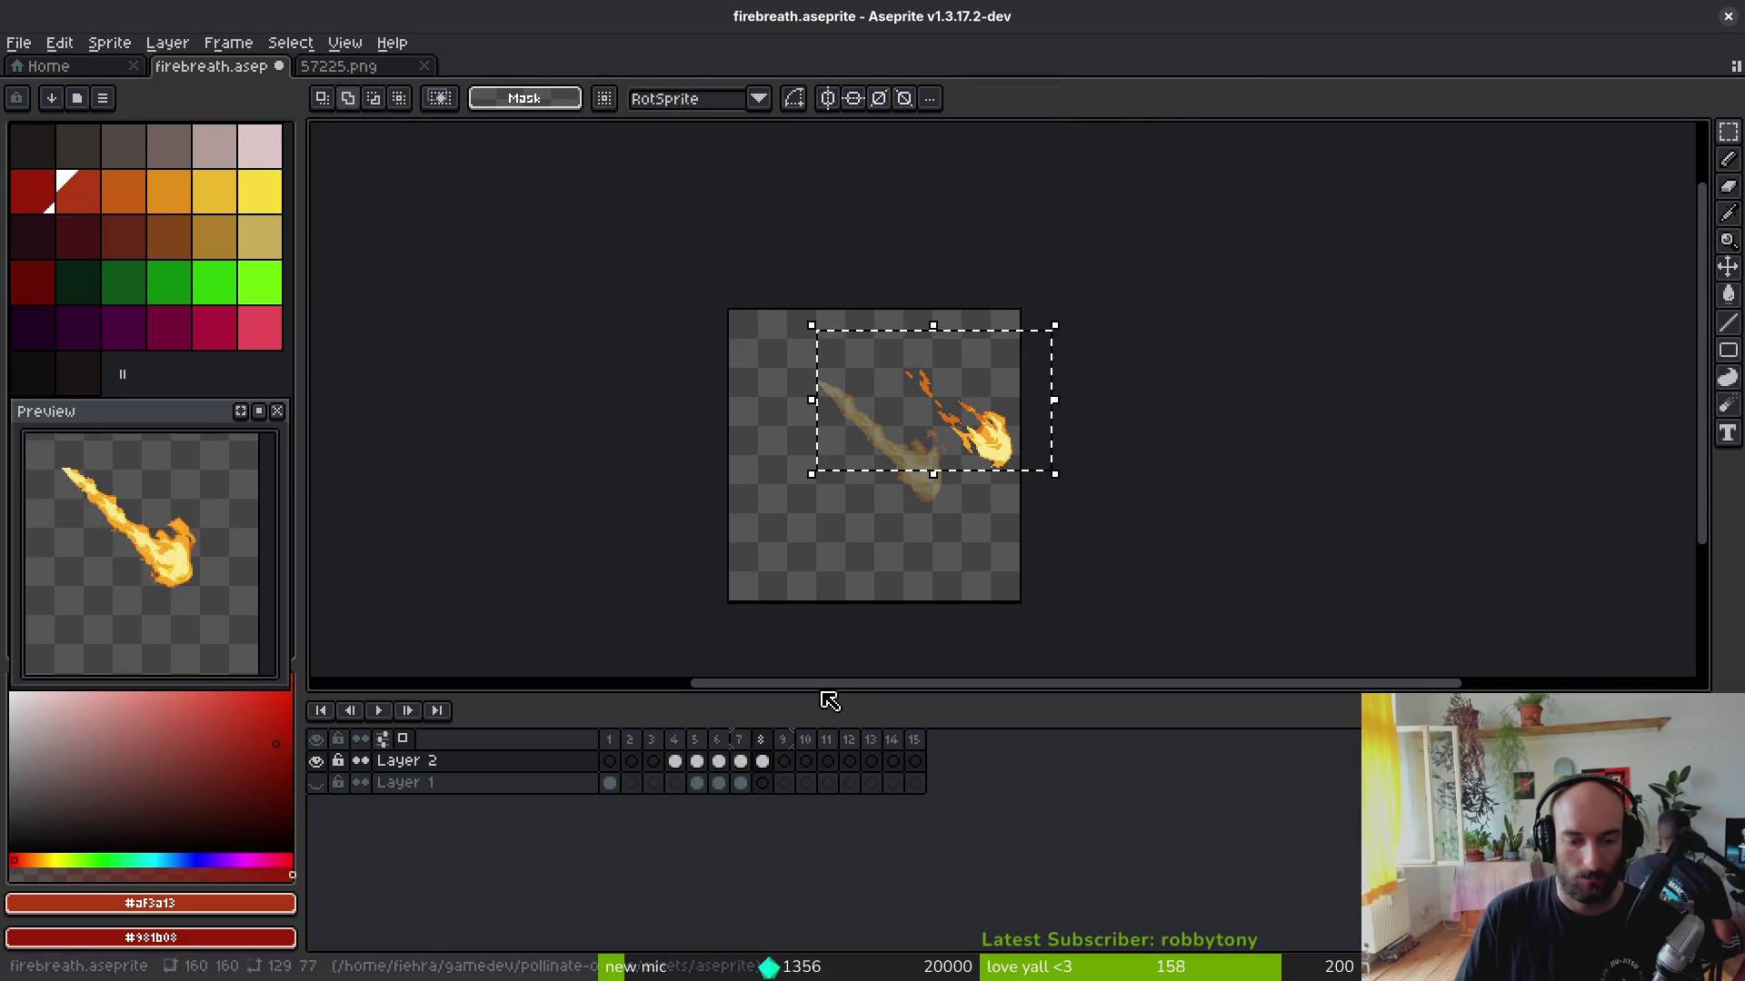
pyautogui.press('Right')
pyautogui.hotkey('ctrl', 'v')
pyautogui.moveTo(954, 409); pyautogui.dragTo(887, 468)
pyautogui.press('Left')
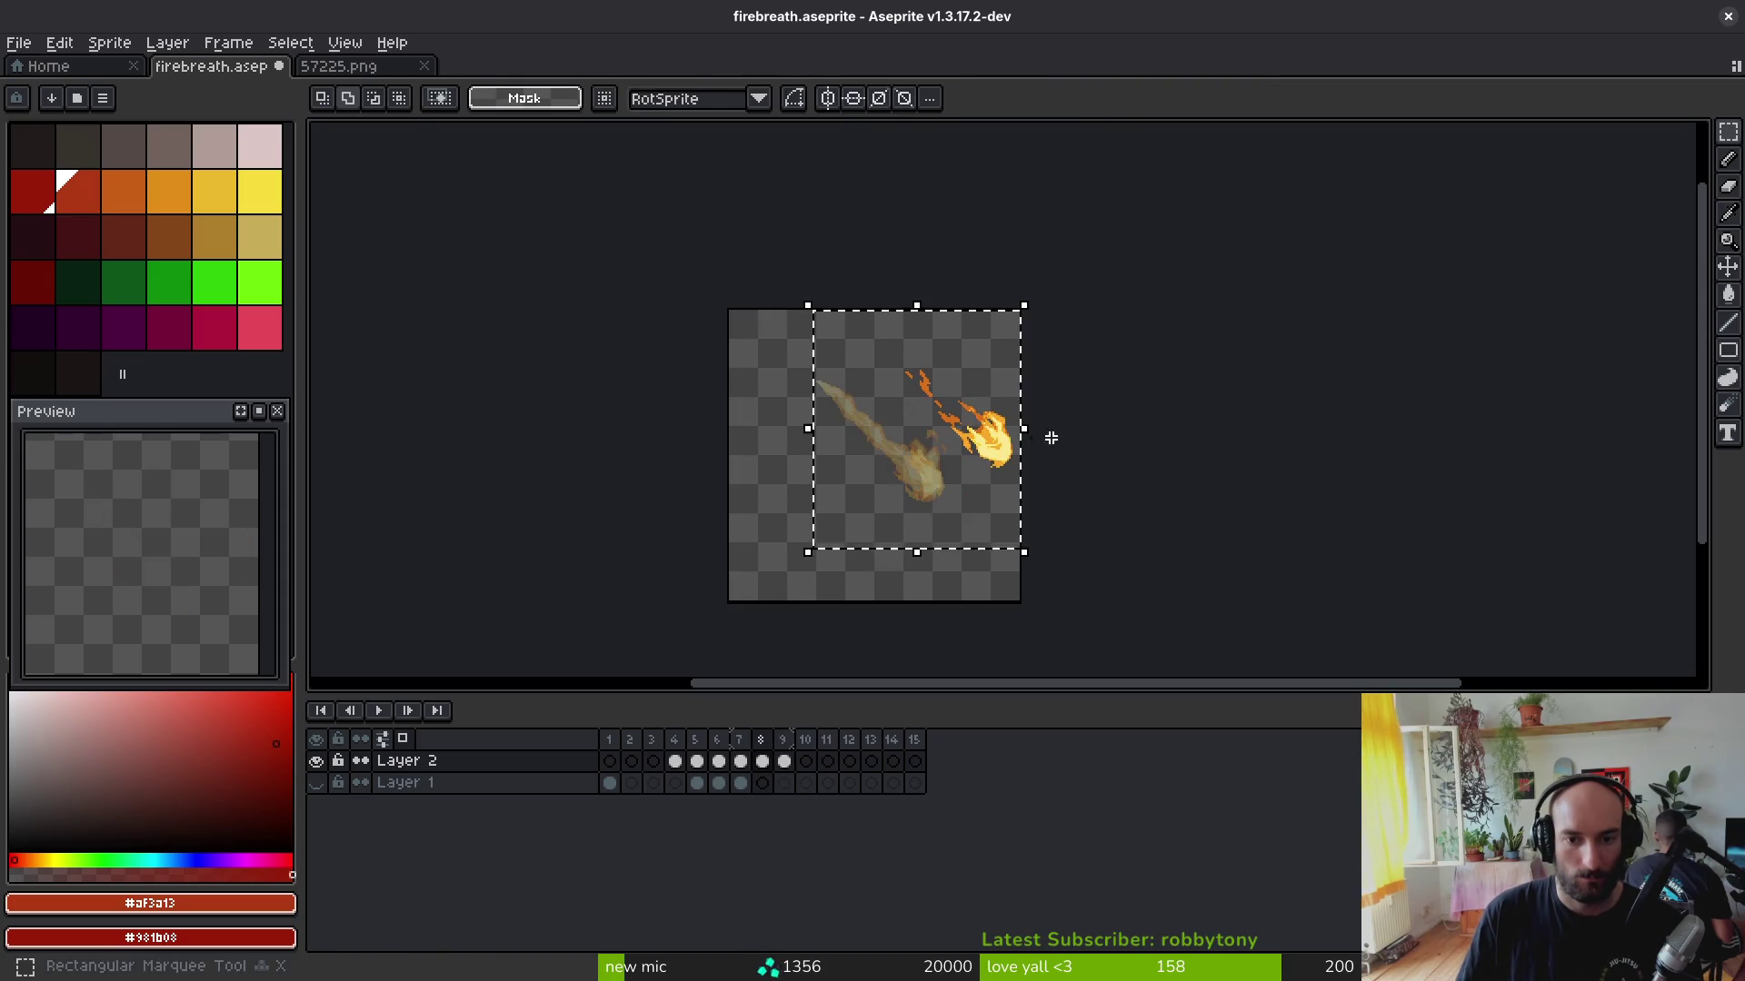
pyautogui.moveTo(1051, 438); pyautogui.dragTo(1016, 456)
pyautogui.hotkey('ctrl', 'z')
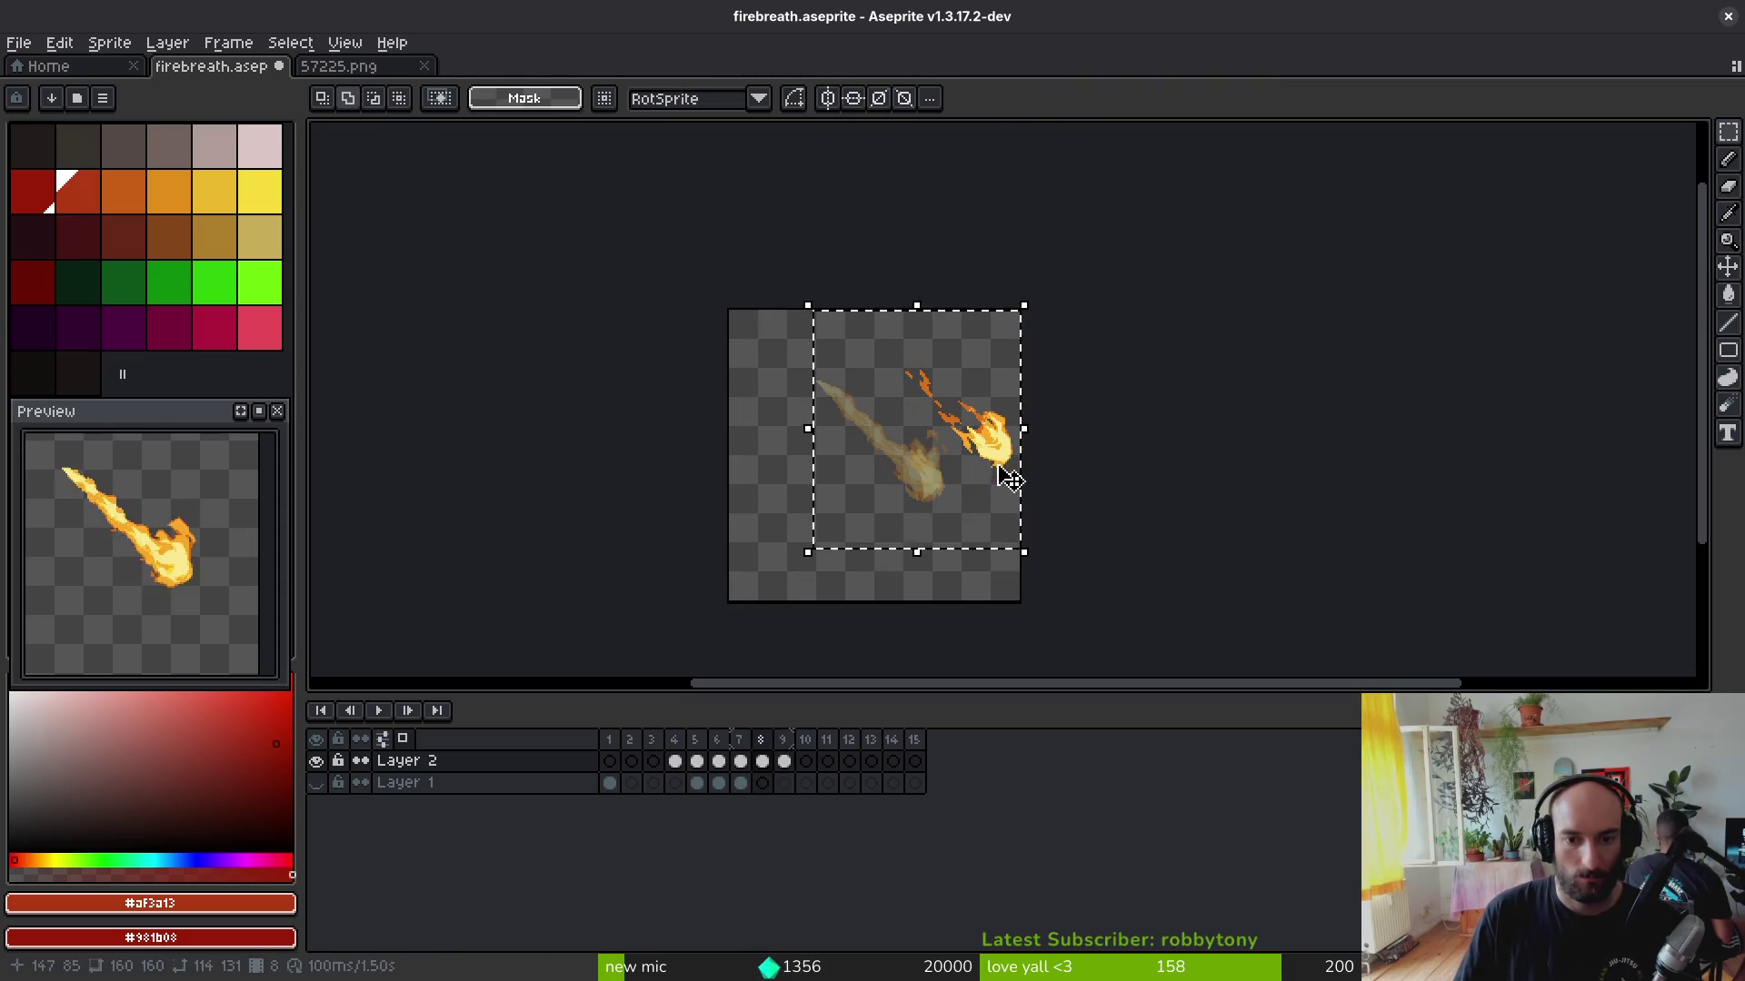
pyautogui.hotkey('ctrl', 's')
# Step: Copy a small flame from 57225.png and paste it centred into frame 10
pyautogui.press('Right')
pyautogui.press('Right')
pyautogui.click(339, 66)
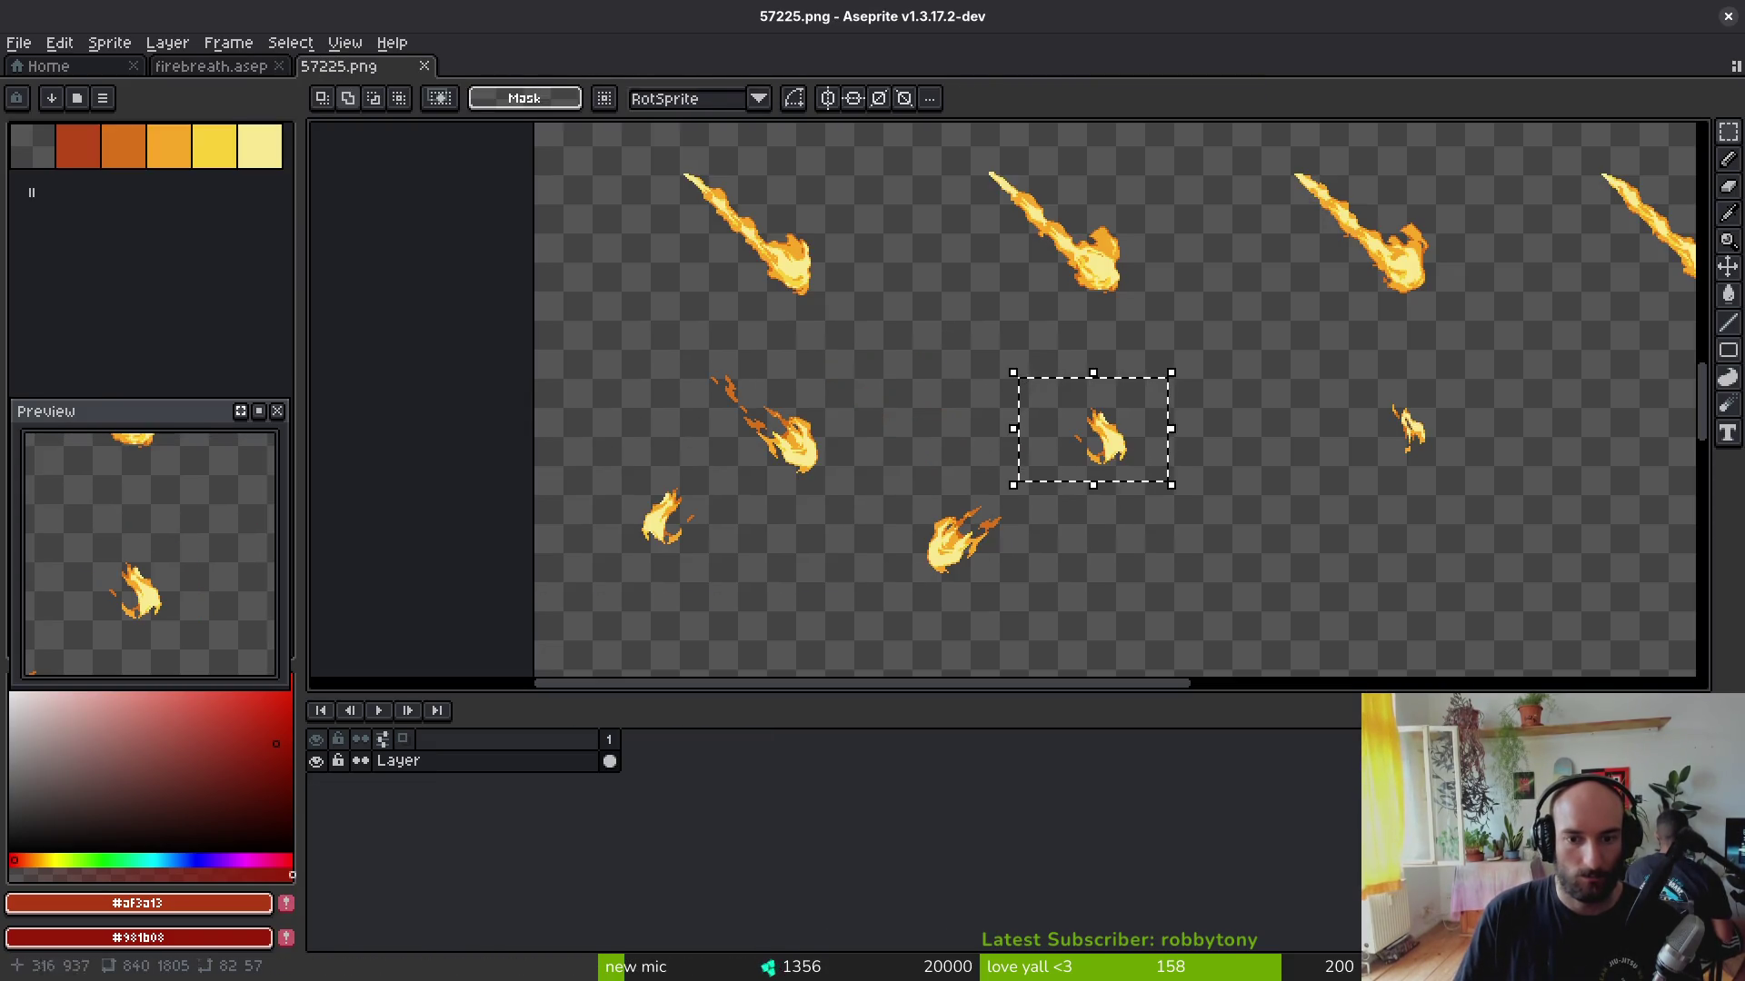
pyautogui.hotkey('ctrl', 'c')
pyautogui.hotkey('ctrl', 'Tab')
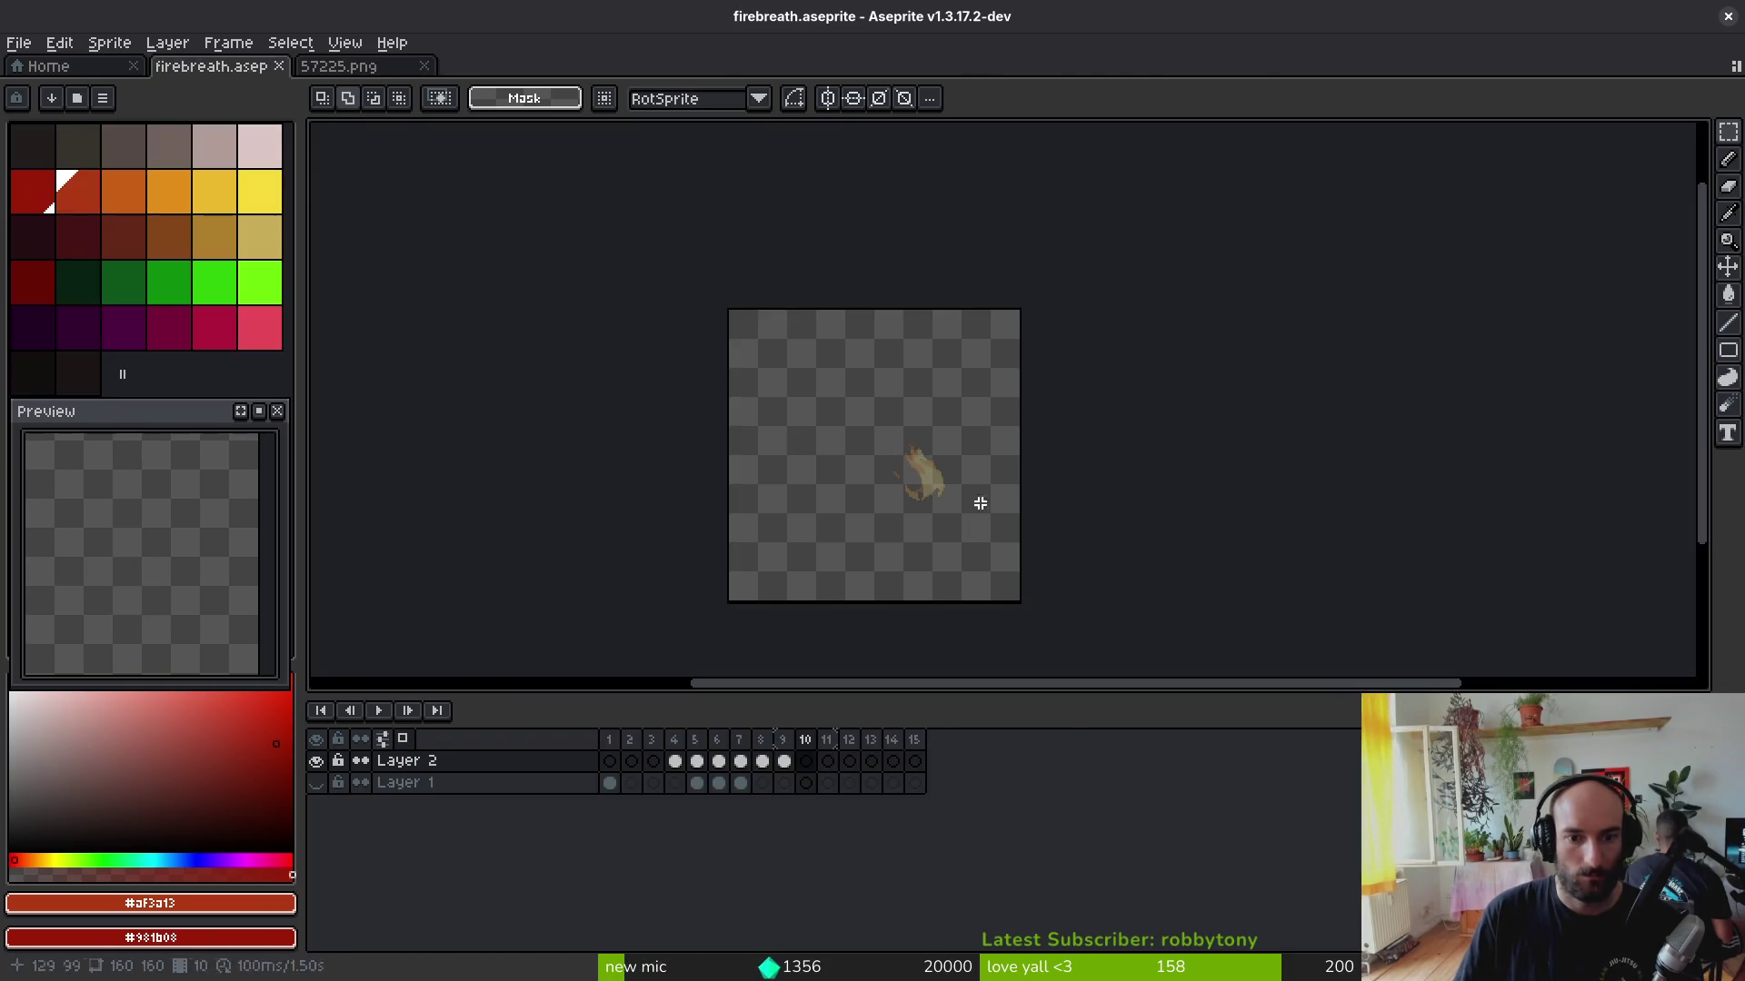
pyautogui.hotkey('ctrl', 'v')
pyautogui.moveTo(1091, 428); pyautogui.dragTo(934, 498)
pyautogui.click(632, 152)
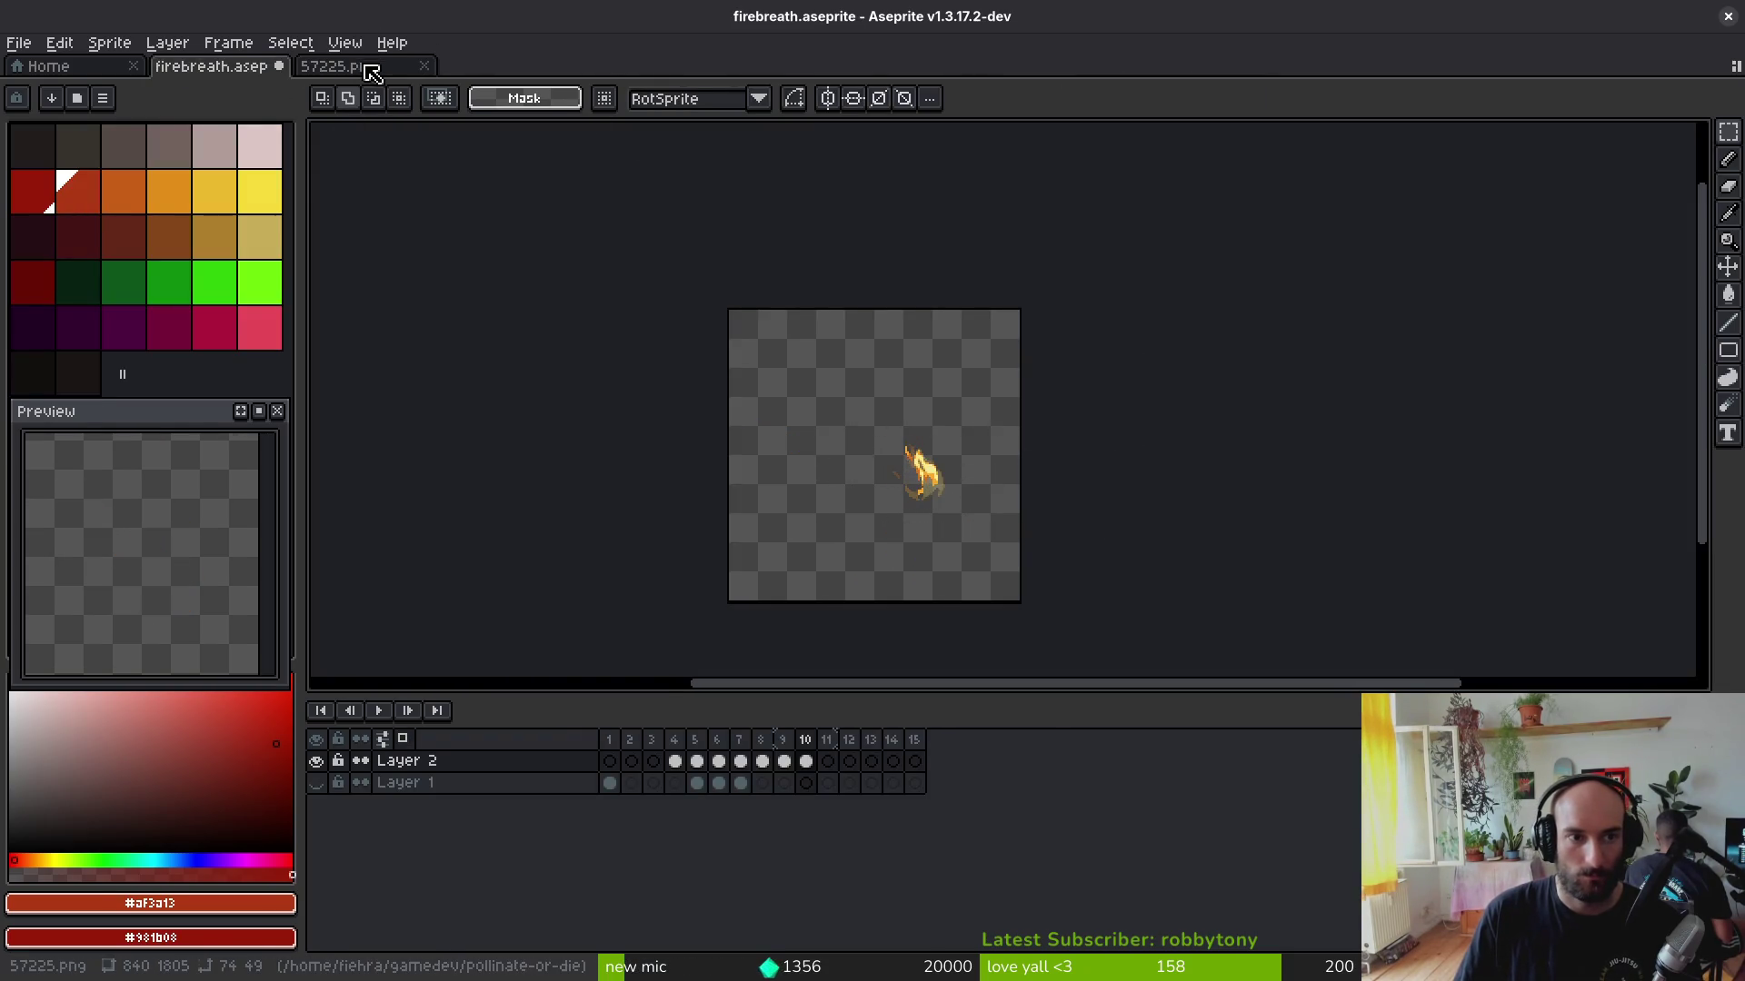
# Step: Copy the next small flame from the sheet and paste it centred into frame 11
pyautogui.click(339, 66)
pyautogui.moveTo(1052, 460); pyautogui.dragTo(1009, 522)
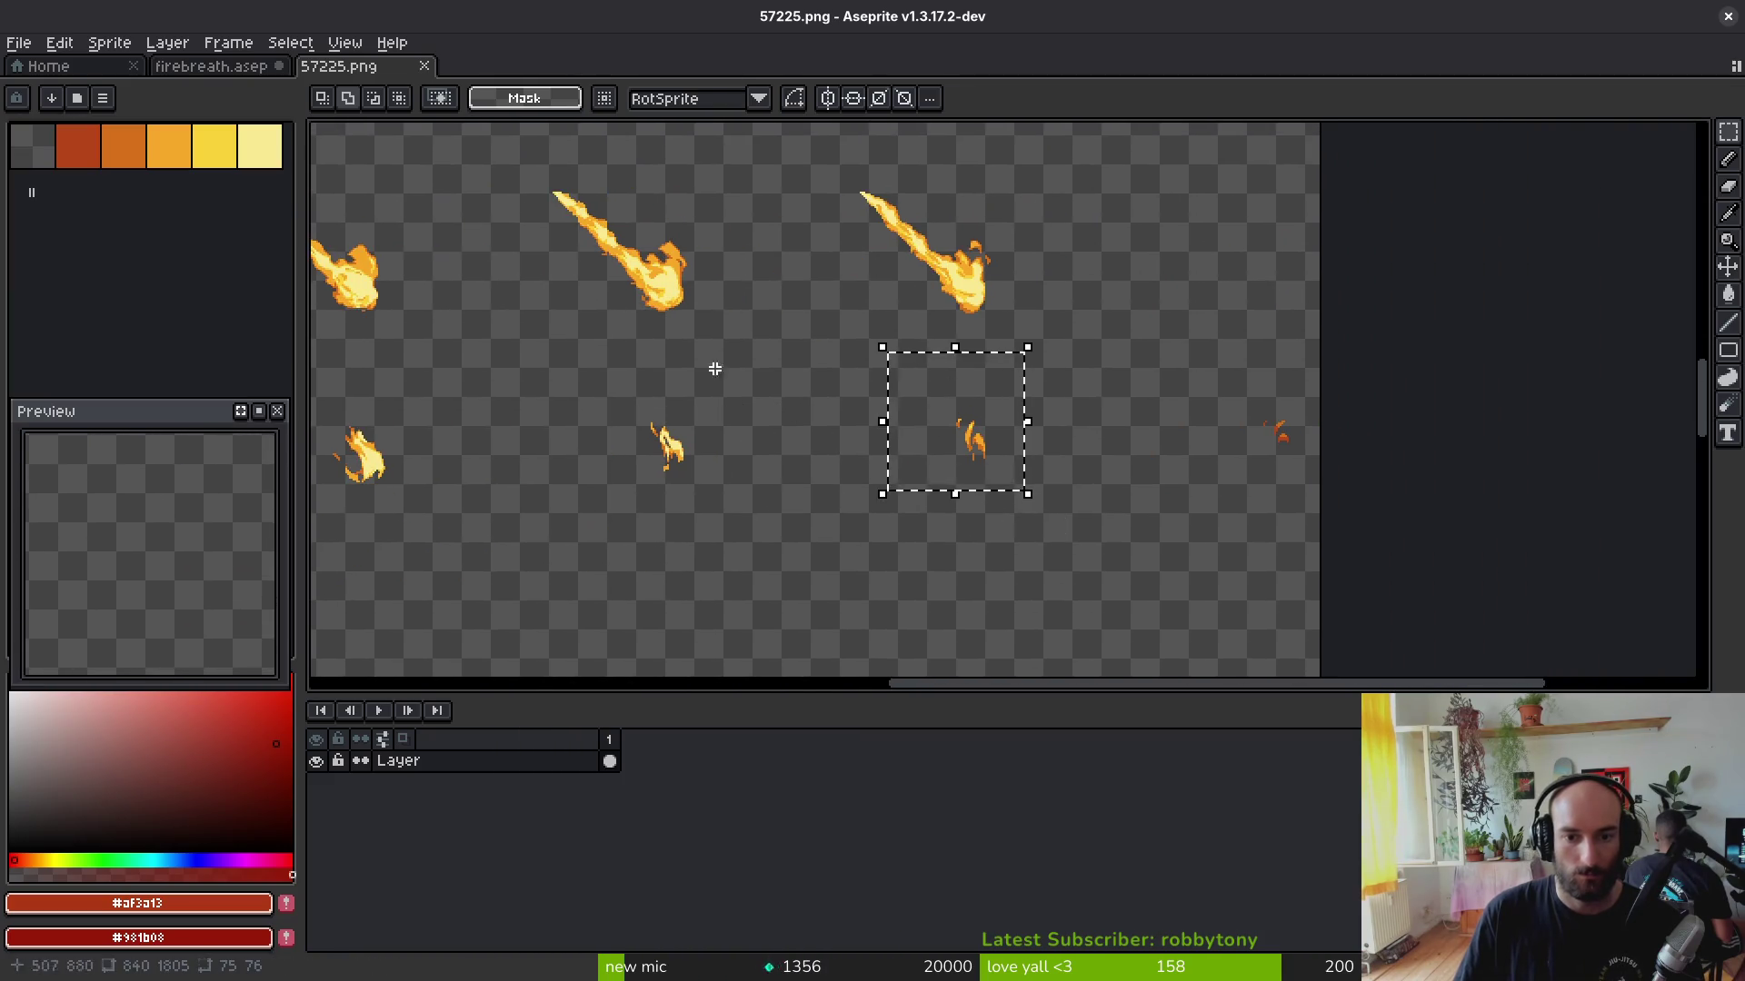
pyautogui.hotkey('ctrl', 'c')
pyautogui.hotkey('ctrl', 'Tab')
pyautogui.hotkey('ctrl', 'v')
pyautogui.moveTo(1013, 417); pyautogui.dragTo(922, 493)
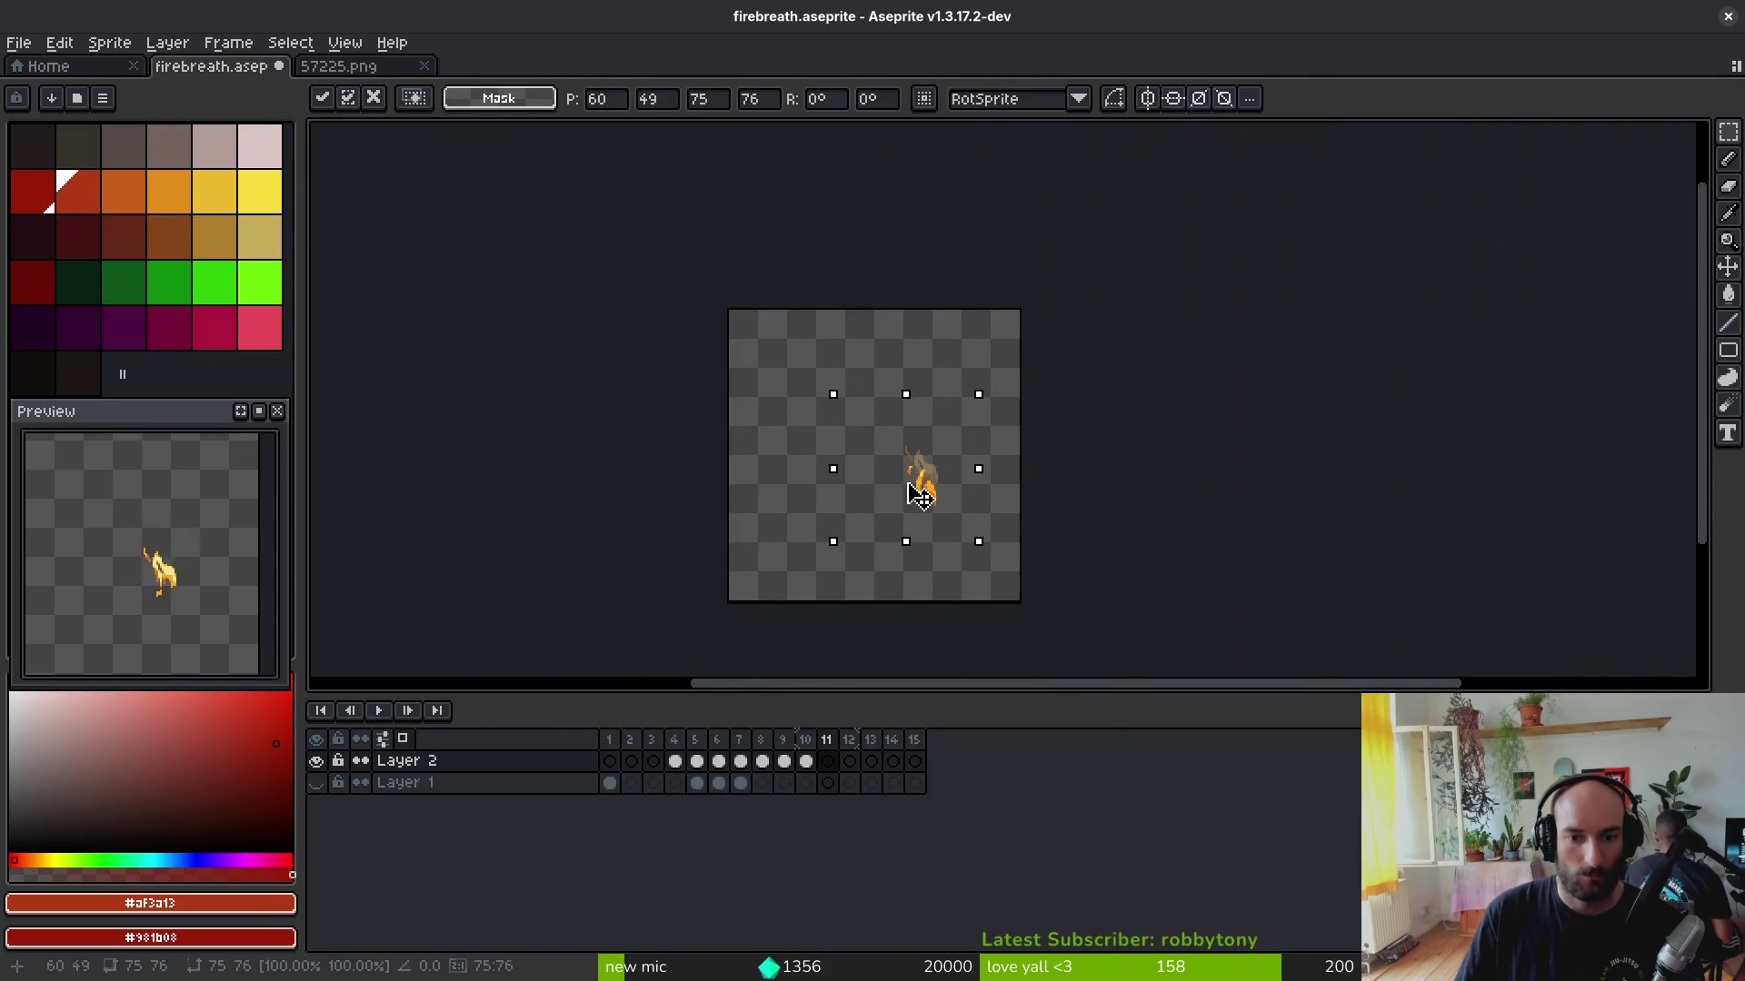
pyautogui.press('Return')
# Step: Paste the flame centred into frame 12, then step back toward the start of the loop
pyautogui.hotkey('ctrl', 'Tab')
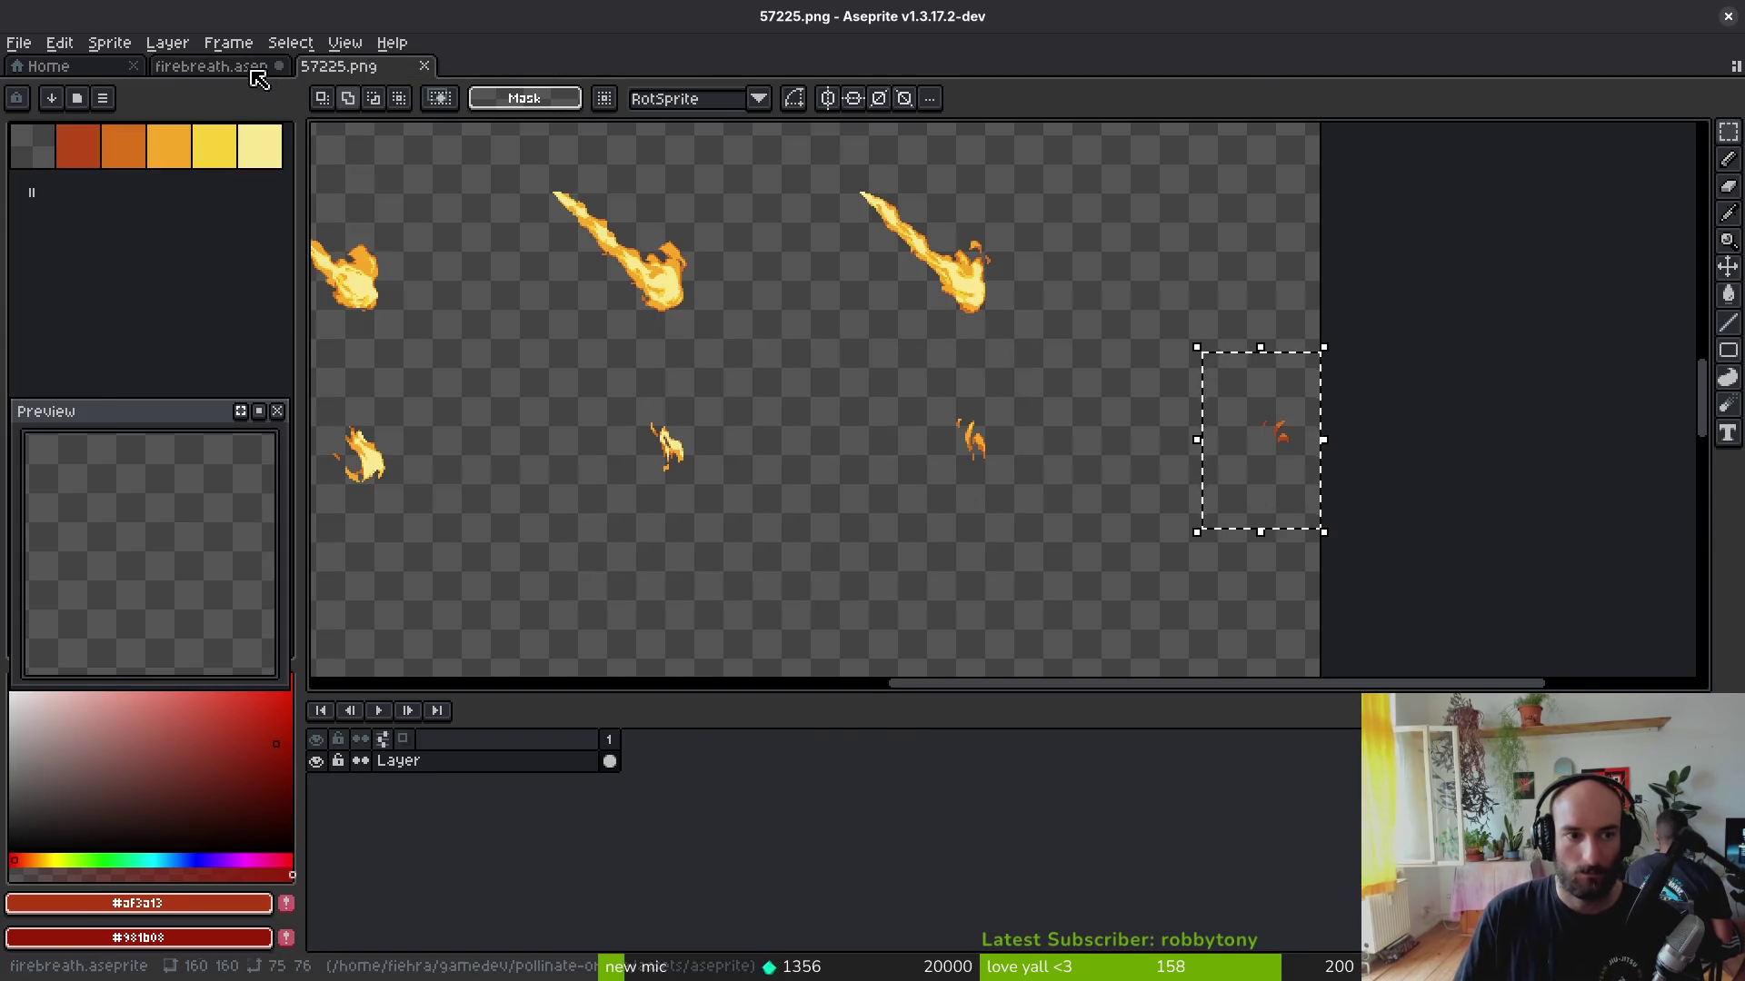
pyautogui.hotkey('ctrl', 'Tab')
pyautogui.press('Right')
pyautogui.hotkey('ctrl', 'v')
pyautogui.moveTo(1005, 437); pyautogui.dragTo(909, 518)
pyautogui.press('Return')
pyautogui.press('Left')
pyautogui.press('Left')
pyautogui.press('Left')
pyautogui.press('Left')
pyautogui.press('Left')
pyautogui.press('Left')
pyautogui.press('m')
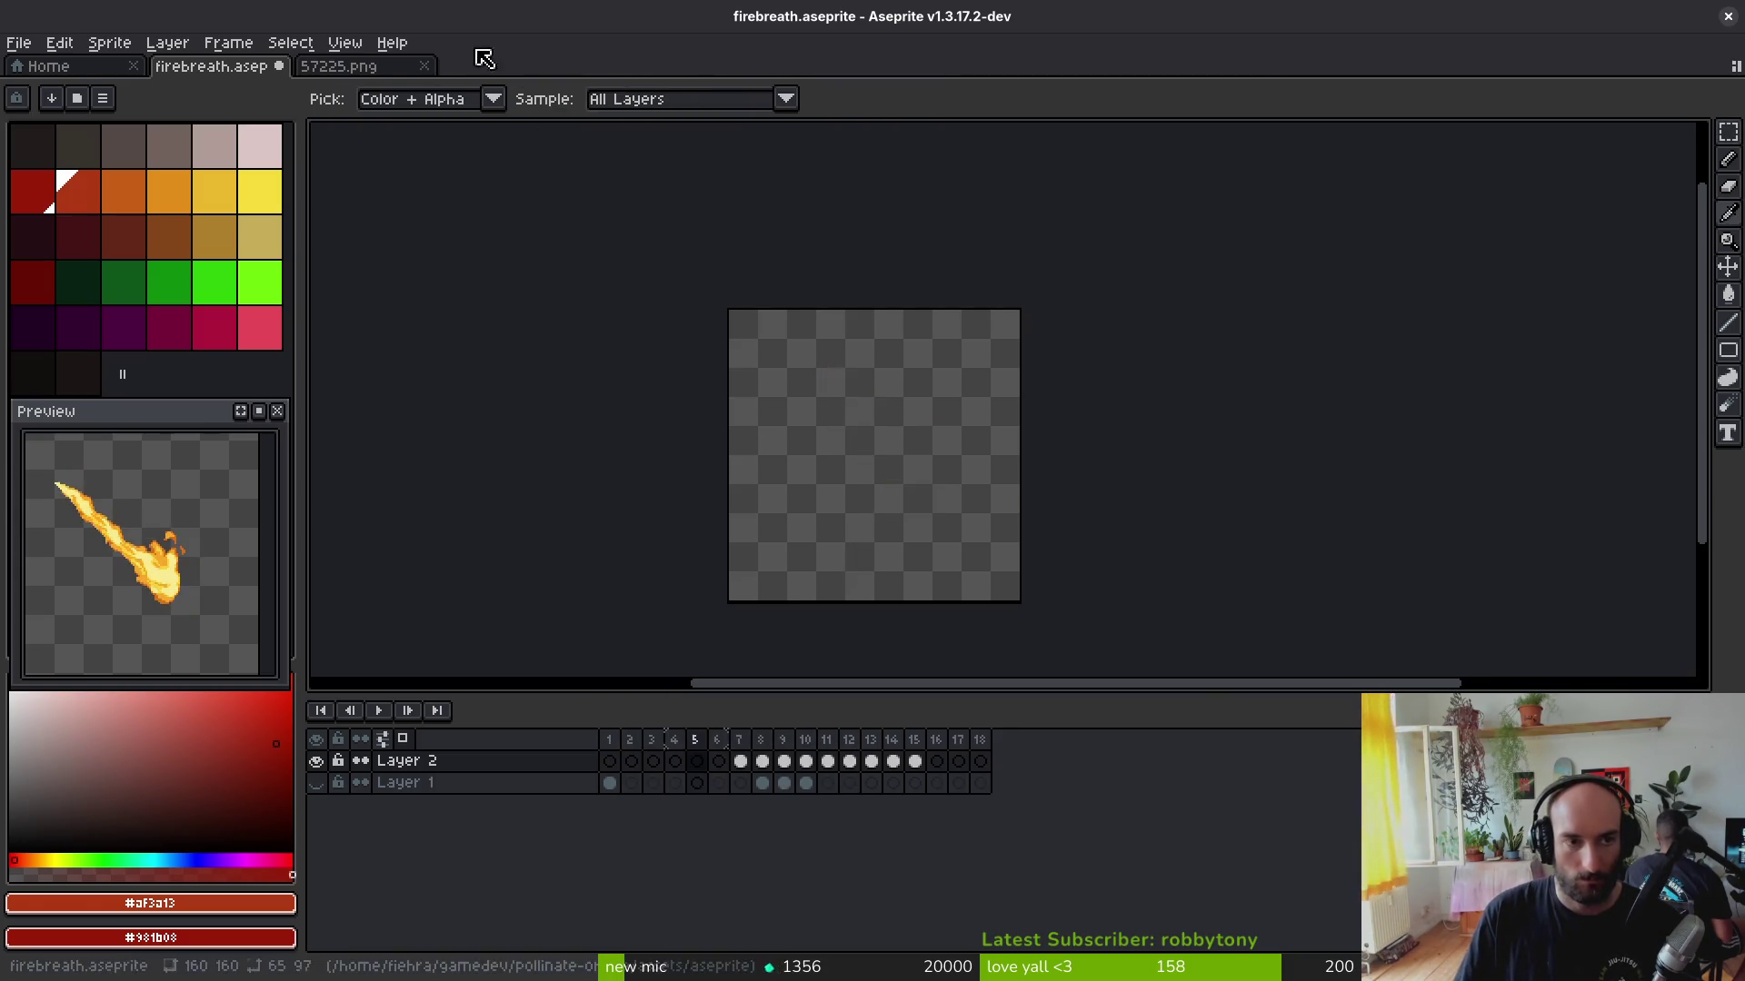
# Step: Copy a flame from 57225.png and paste it into the current firebreath frame
pyautogui.hotkey('ctrl', 'Tab')
pyautogui.scroll(-3, 1152, 434)
pyautogui.scroll(-1, 1152, 434)
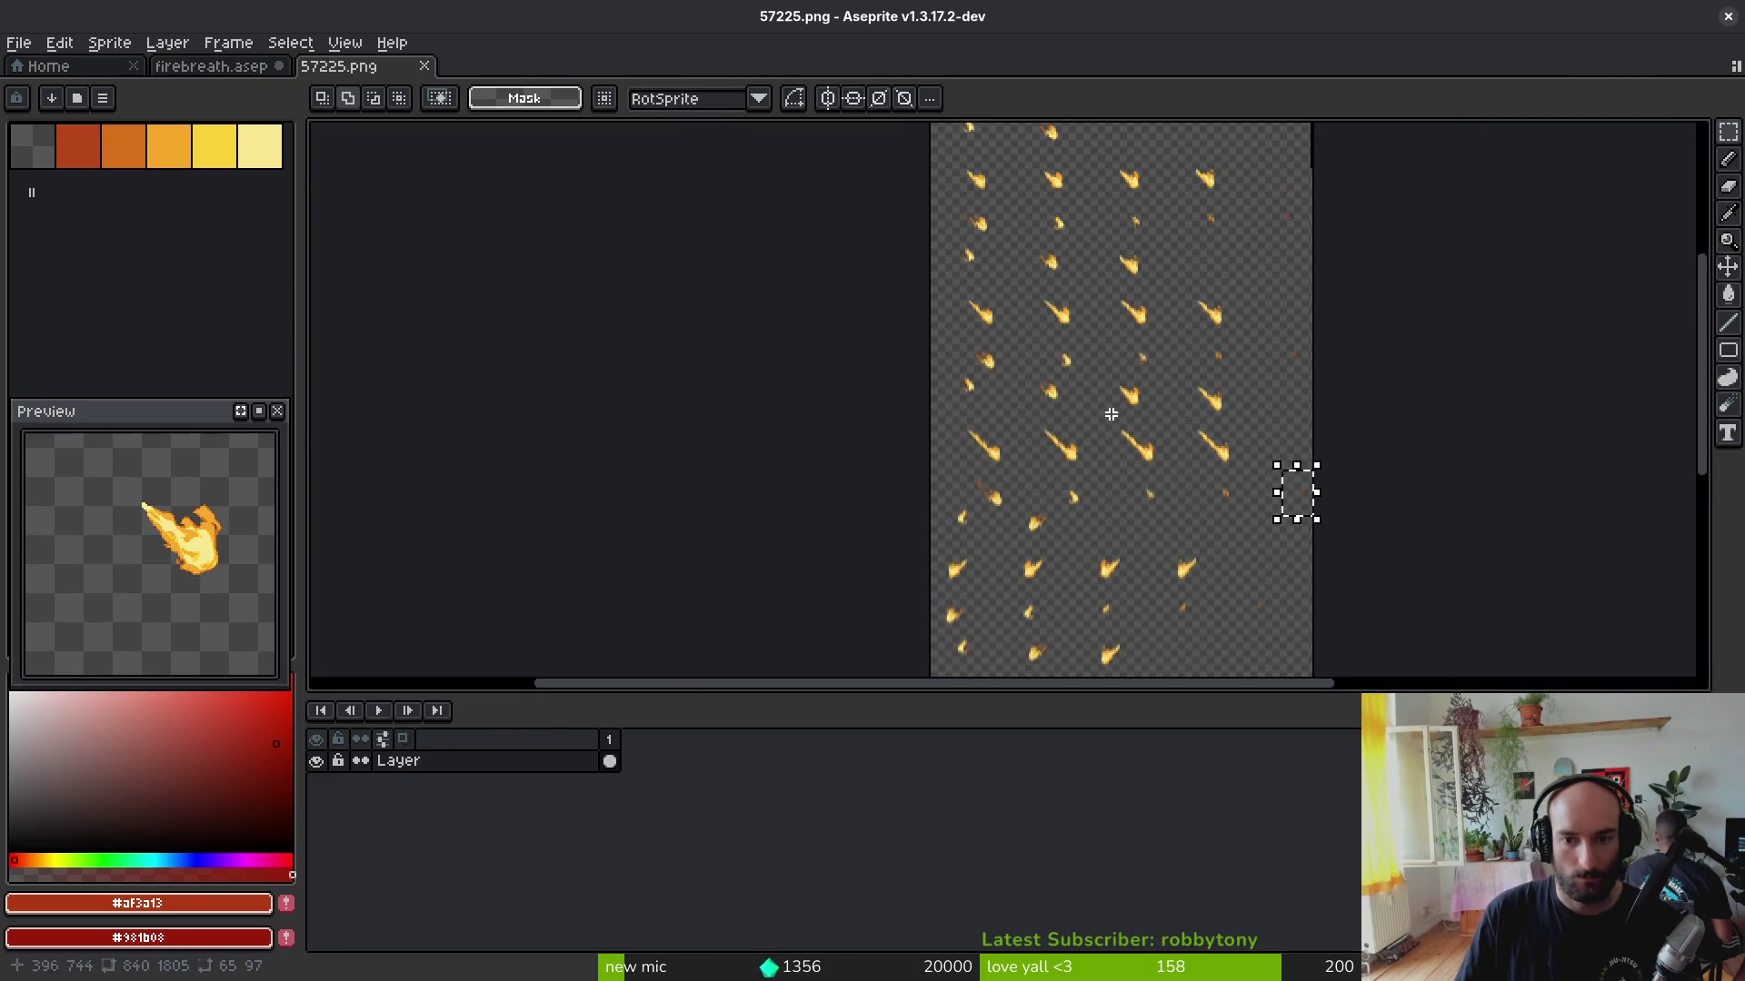
pyautogui.scroll(3, 1152, 434)
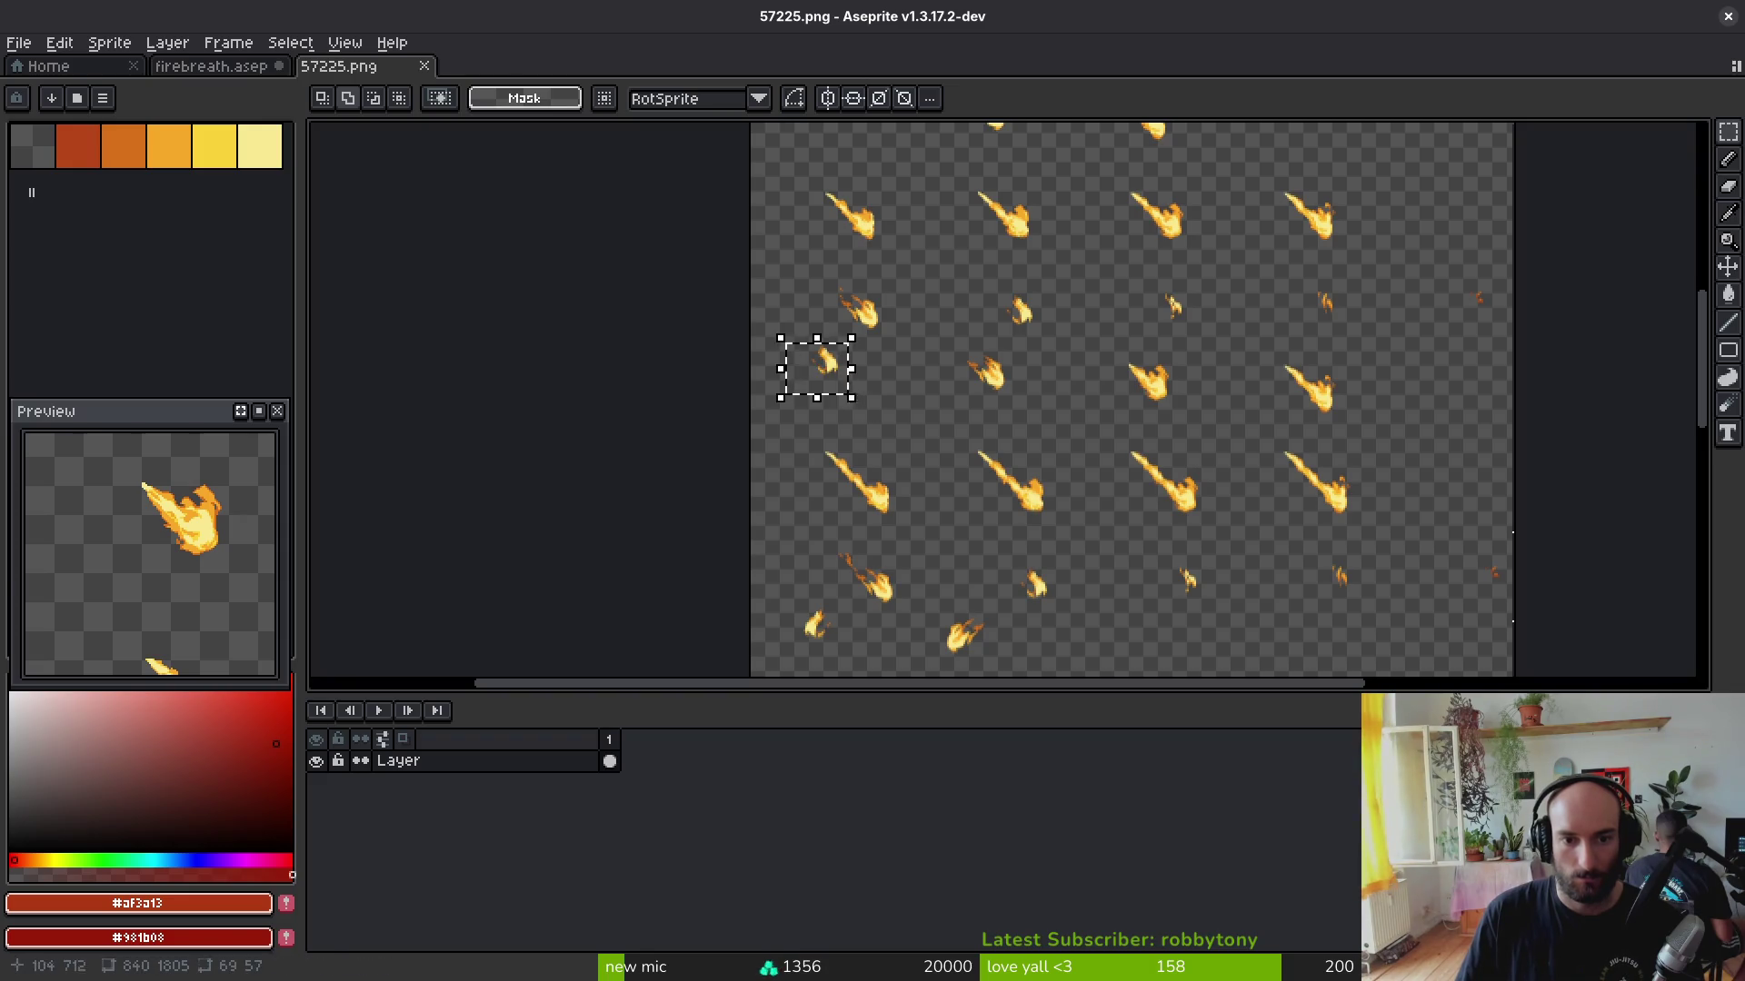
pyautogui.hotkey('ctrl', 'Tab')
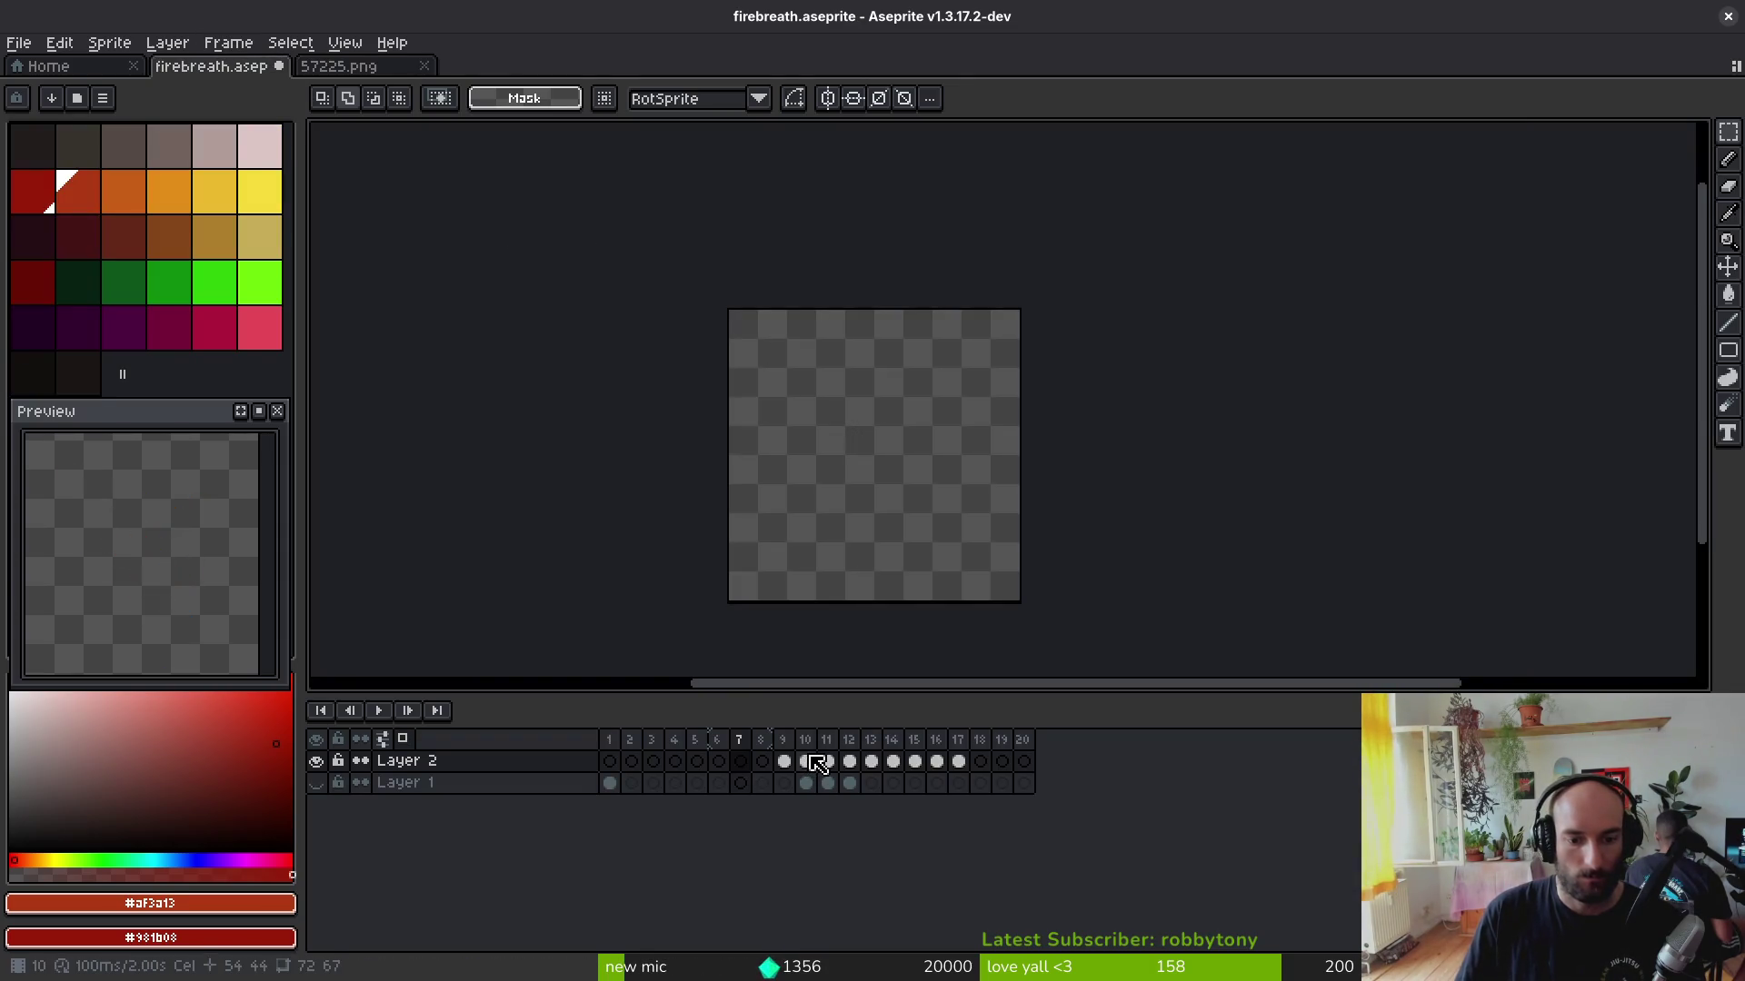
pyautogui.hotkey('ctrl', 'v')
pyautogui.press('Return')
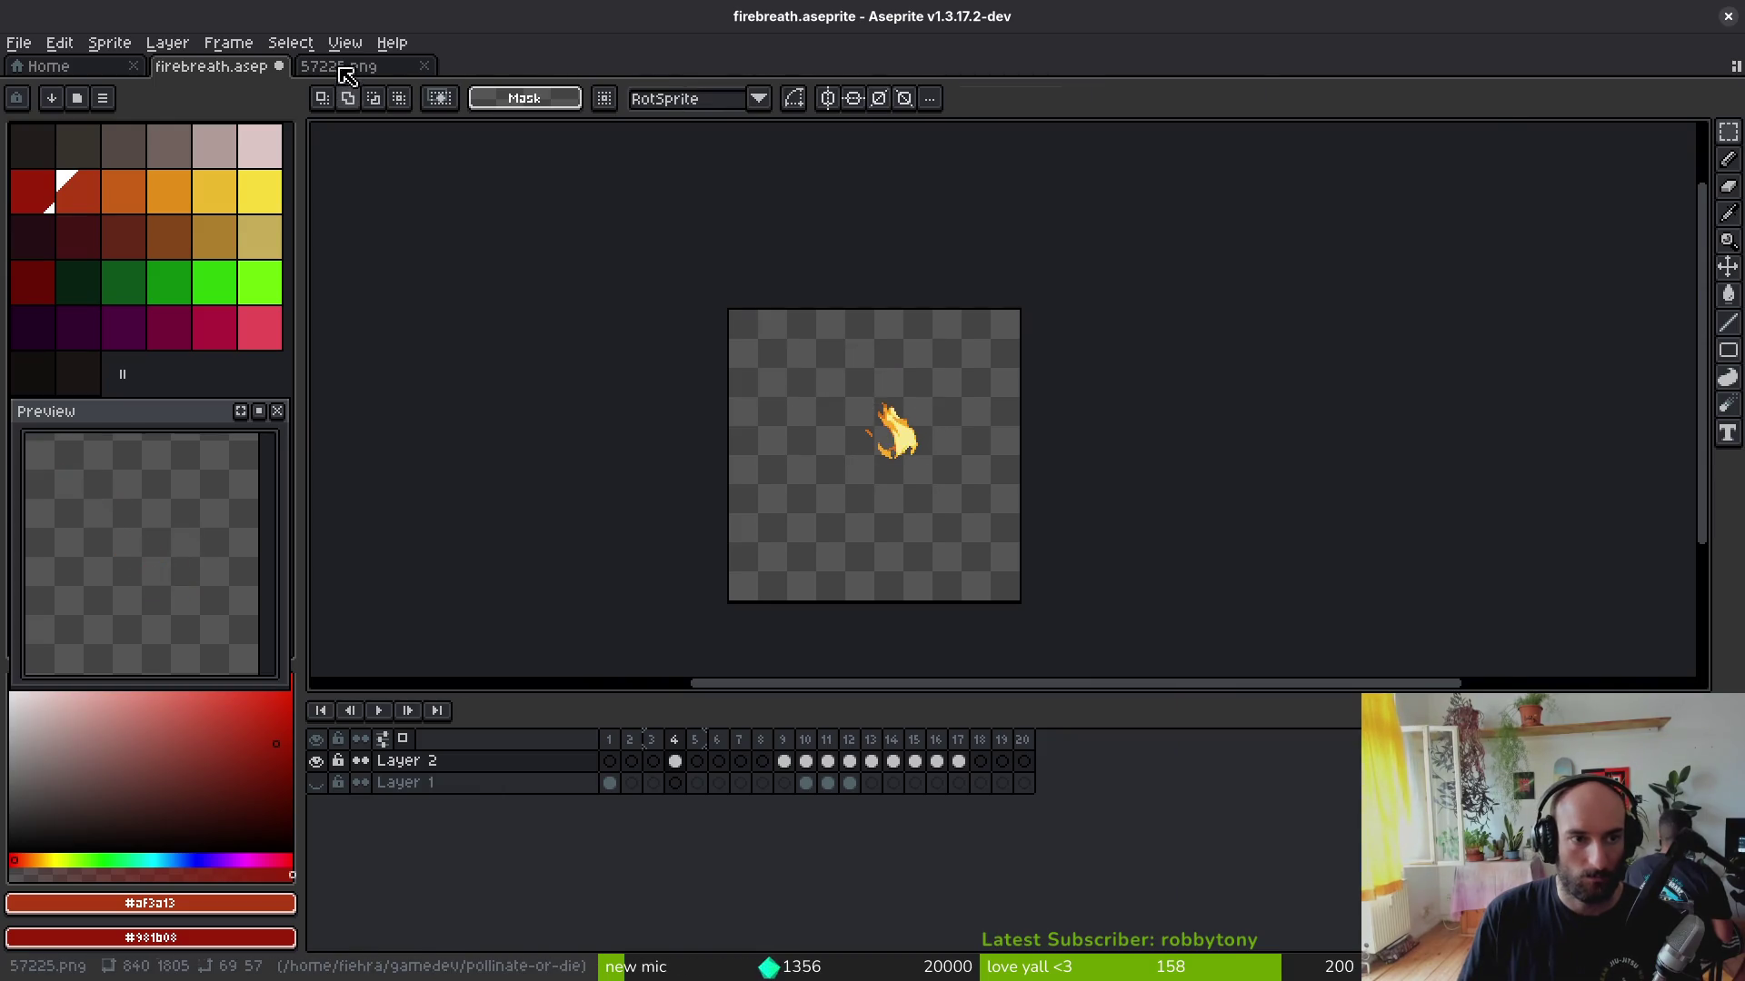
# Step: Copy the next flame, paste it centred into firebreath and advance a frame
pyautogui.hotkey('ctrl', 'Tab')
pyautogui.hotkey('ctrl', 'c')
pyautogui.hotkey('ctrl', 'Tab')
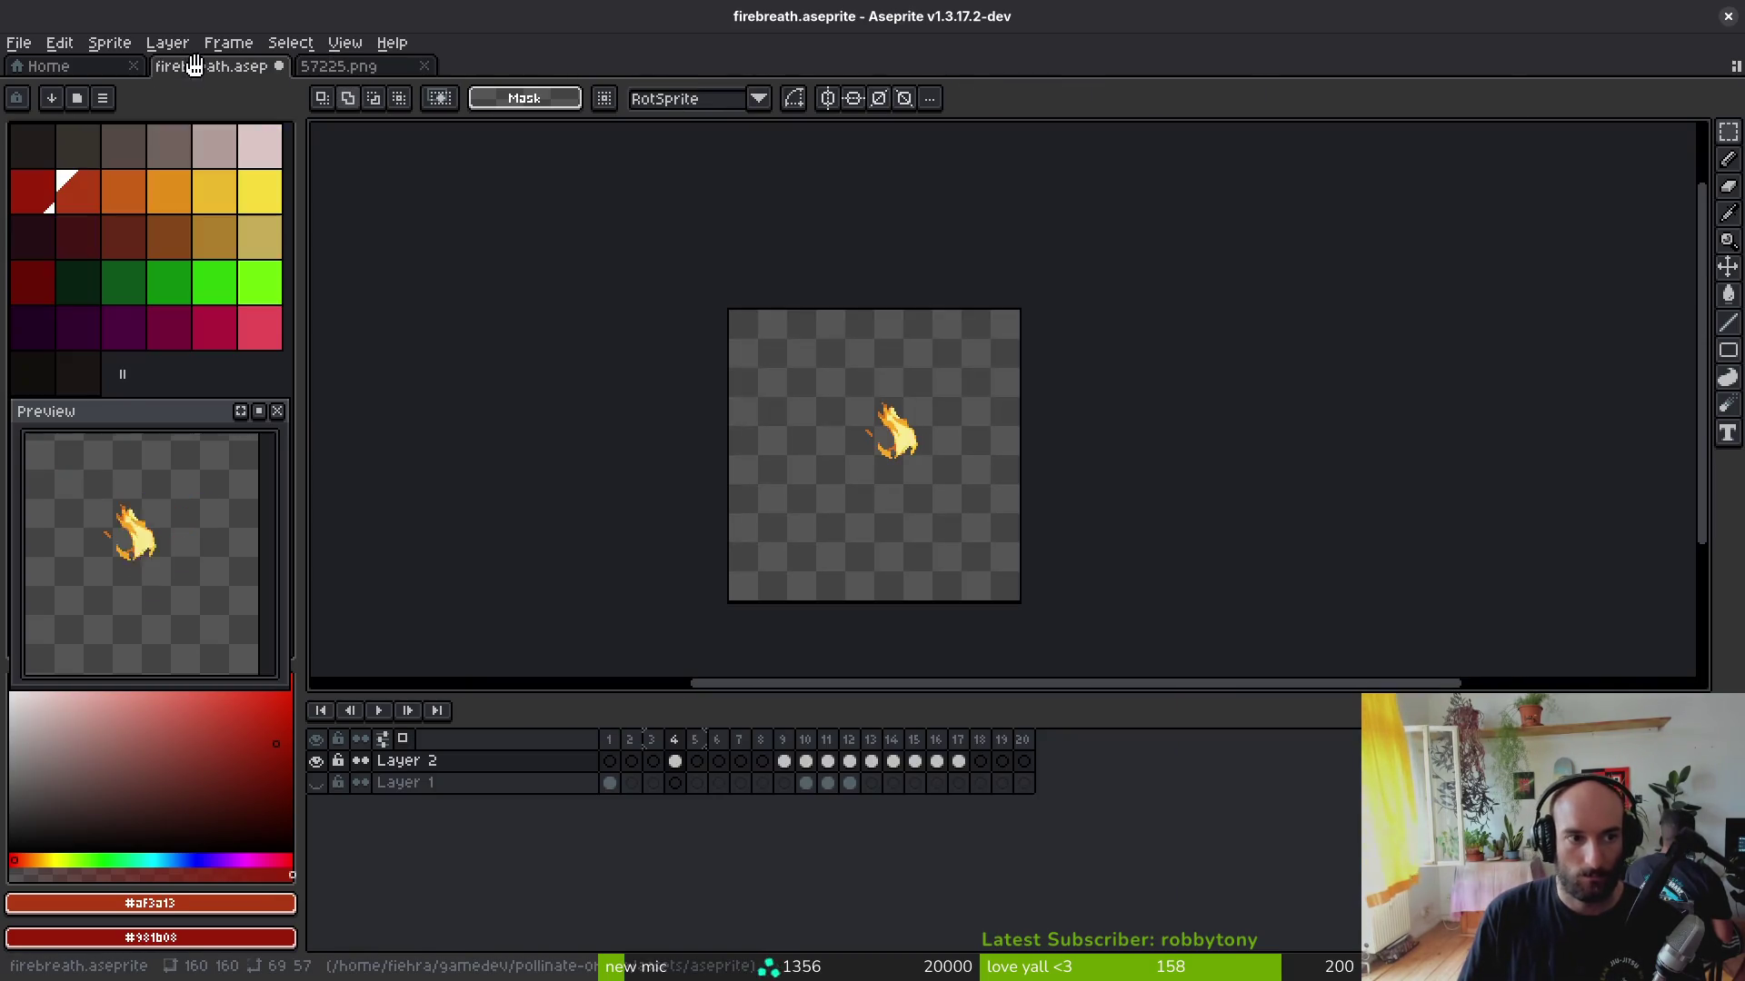
pyautogui.hotkey('ctrl', 'v')
pyautogui.moveTo(1120, 445); pyautogui.dragTo(890, 460)
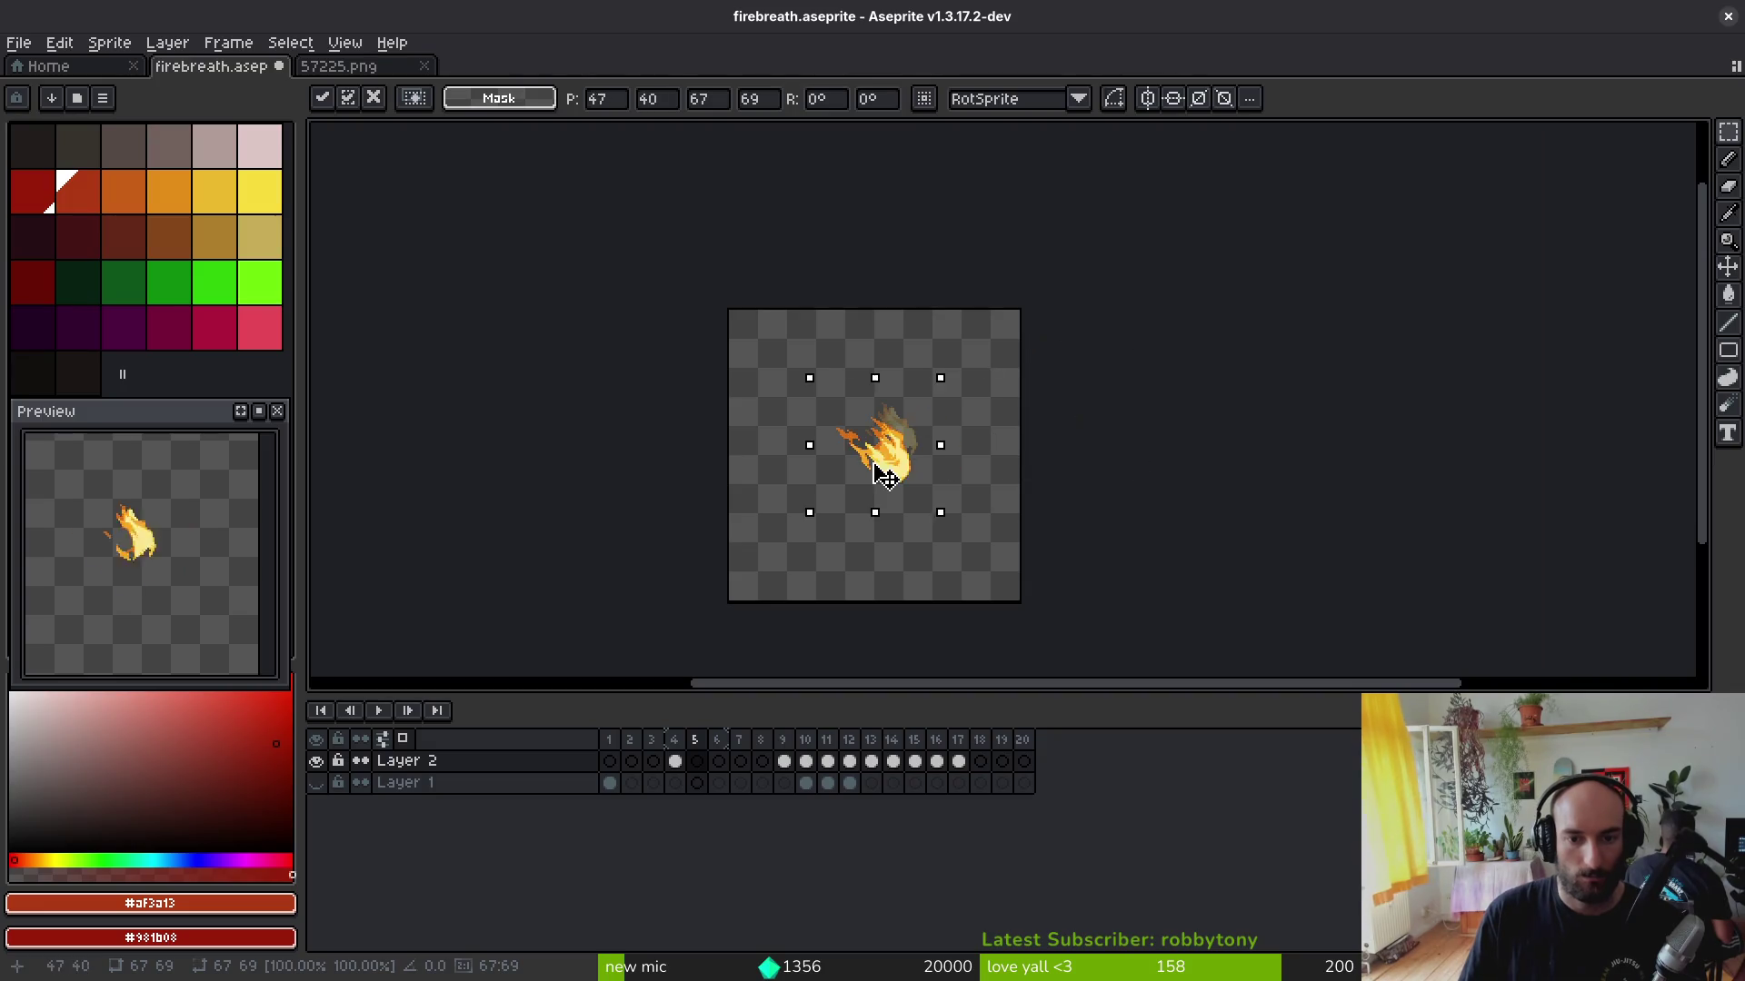
pyautogui.press('Return')
pyautogui.press('Right')
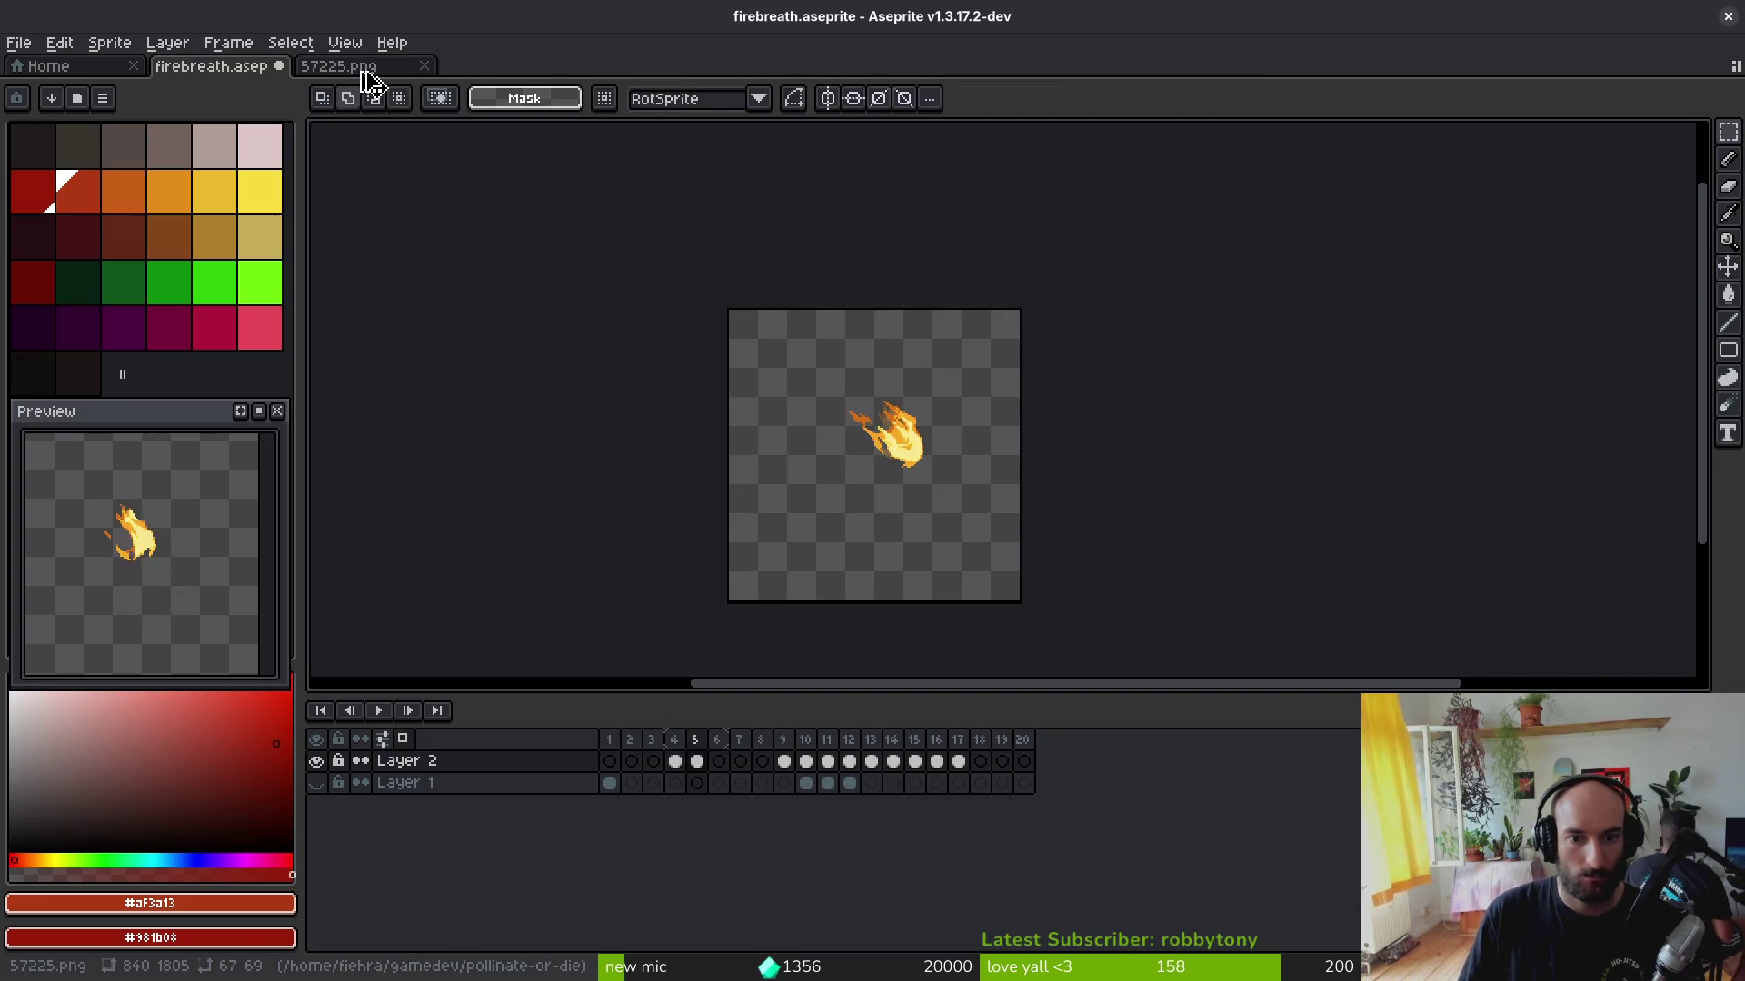
# Step: Copy another flame from the sheet and paste it centred into the next frame
pyautogui.click(363, 69)
pyautogui.hotkey('ctrl', 'c')
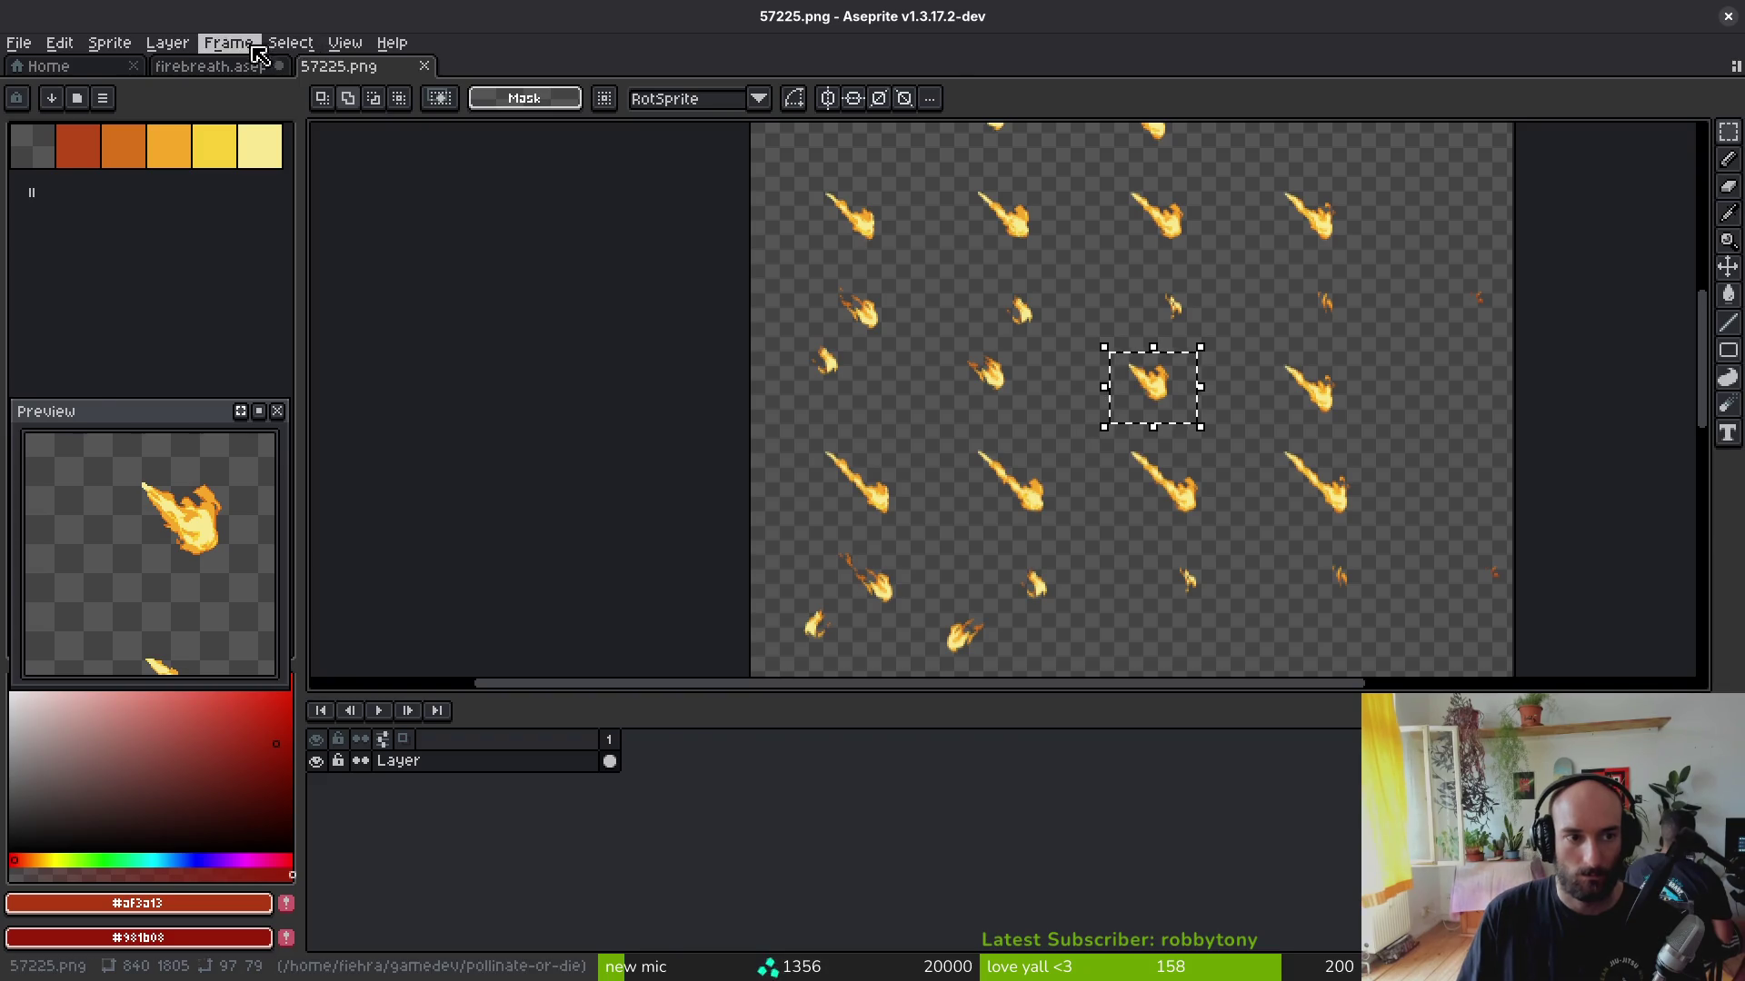
pyautogui.click(211, 65)
pyautogui.hotkey('ctrl', 'v')
pyautogui.moveTo(1023, 444); pyautogui.dragTo(864, 468)
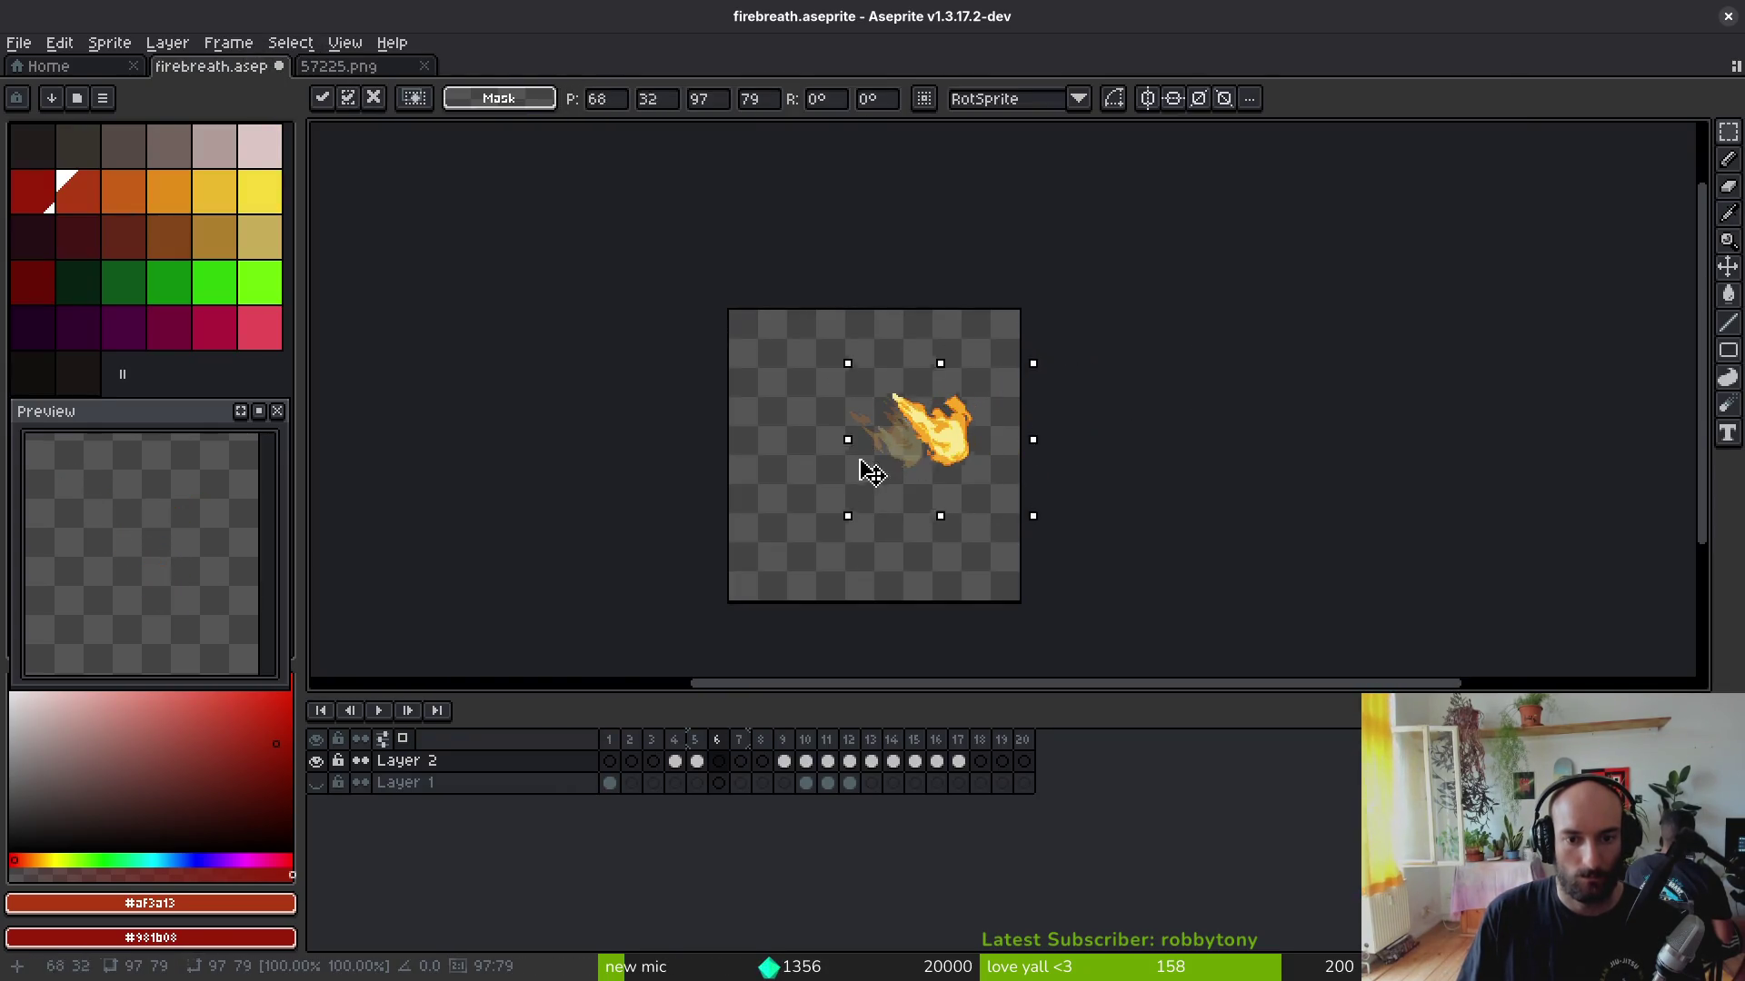
pyautogui.press('Return')
# Step: Paste a further flame centred into the following firebreath frame
pyautogui.hotkey('ctrl', 'Tab')
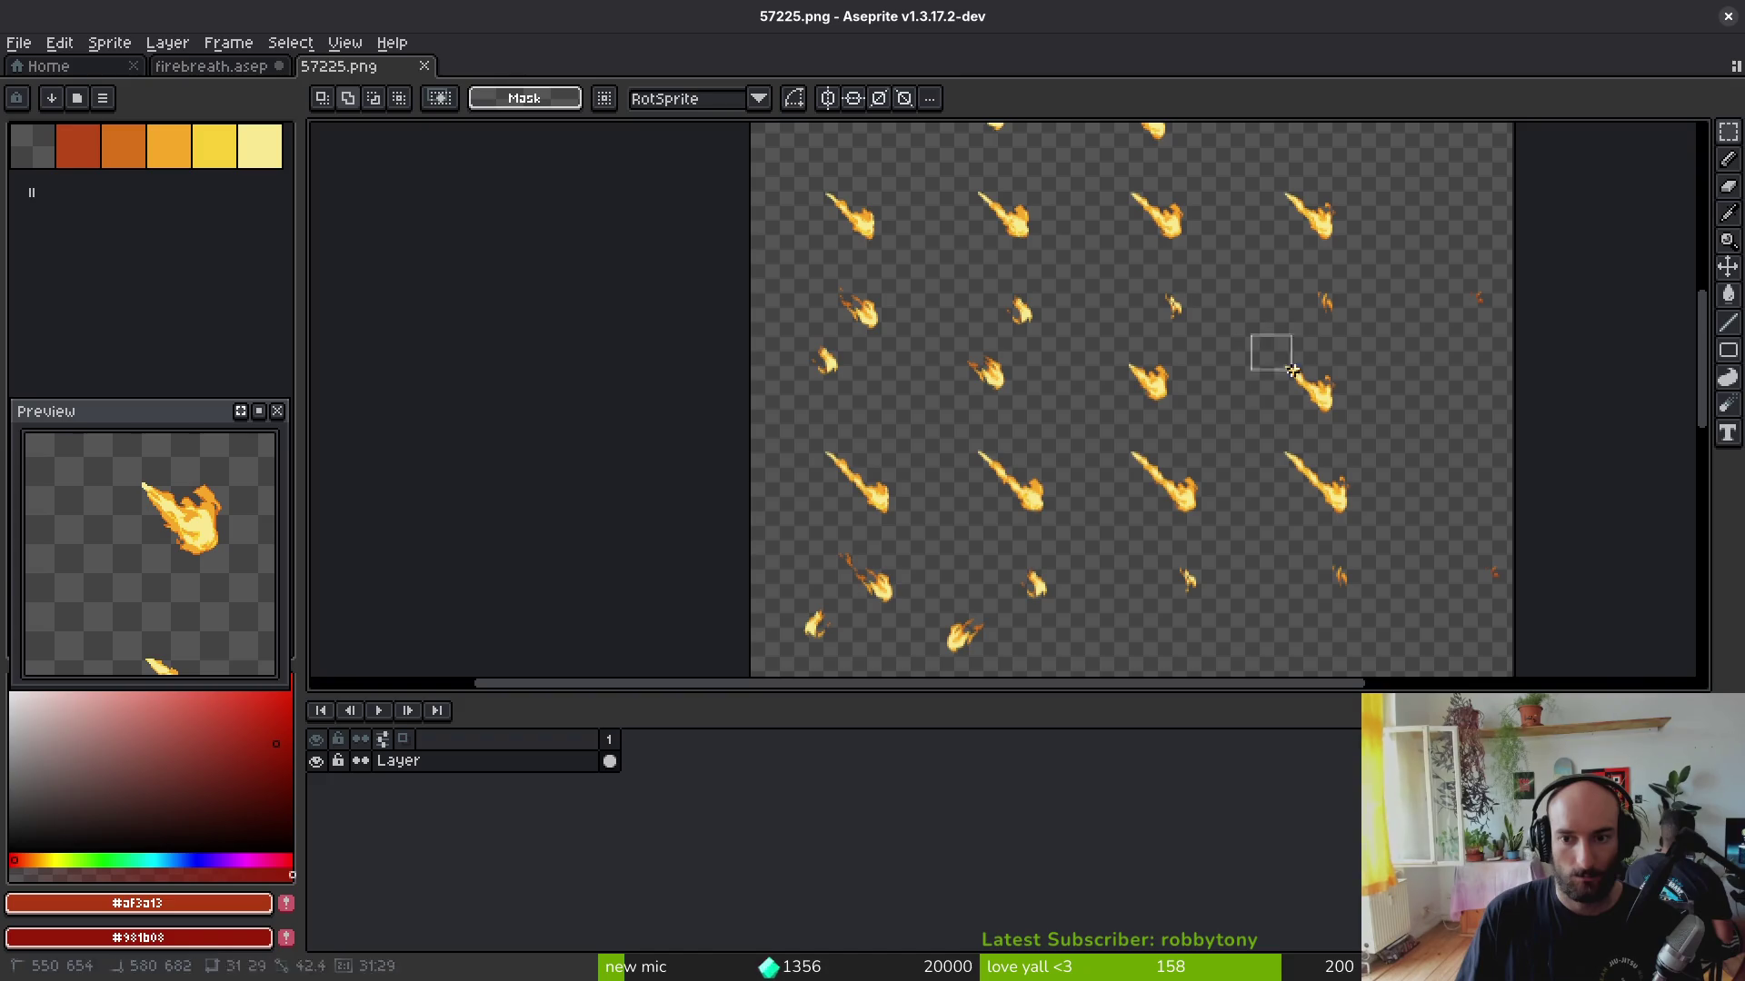
pyautogui.click(246, 69)
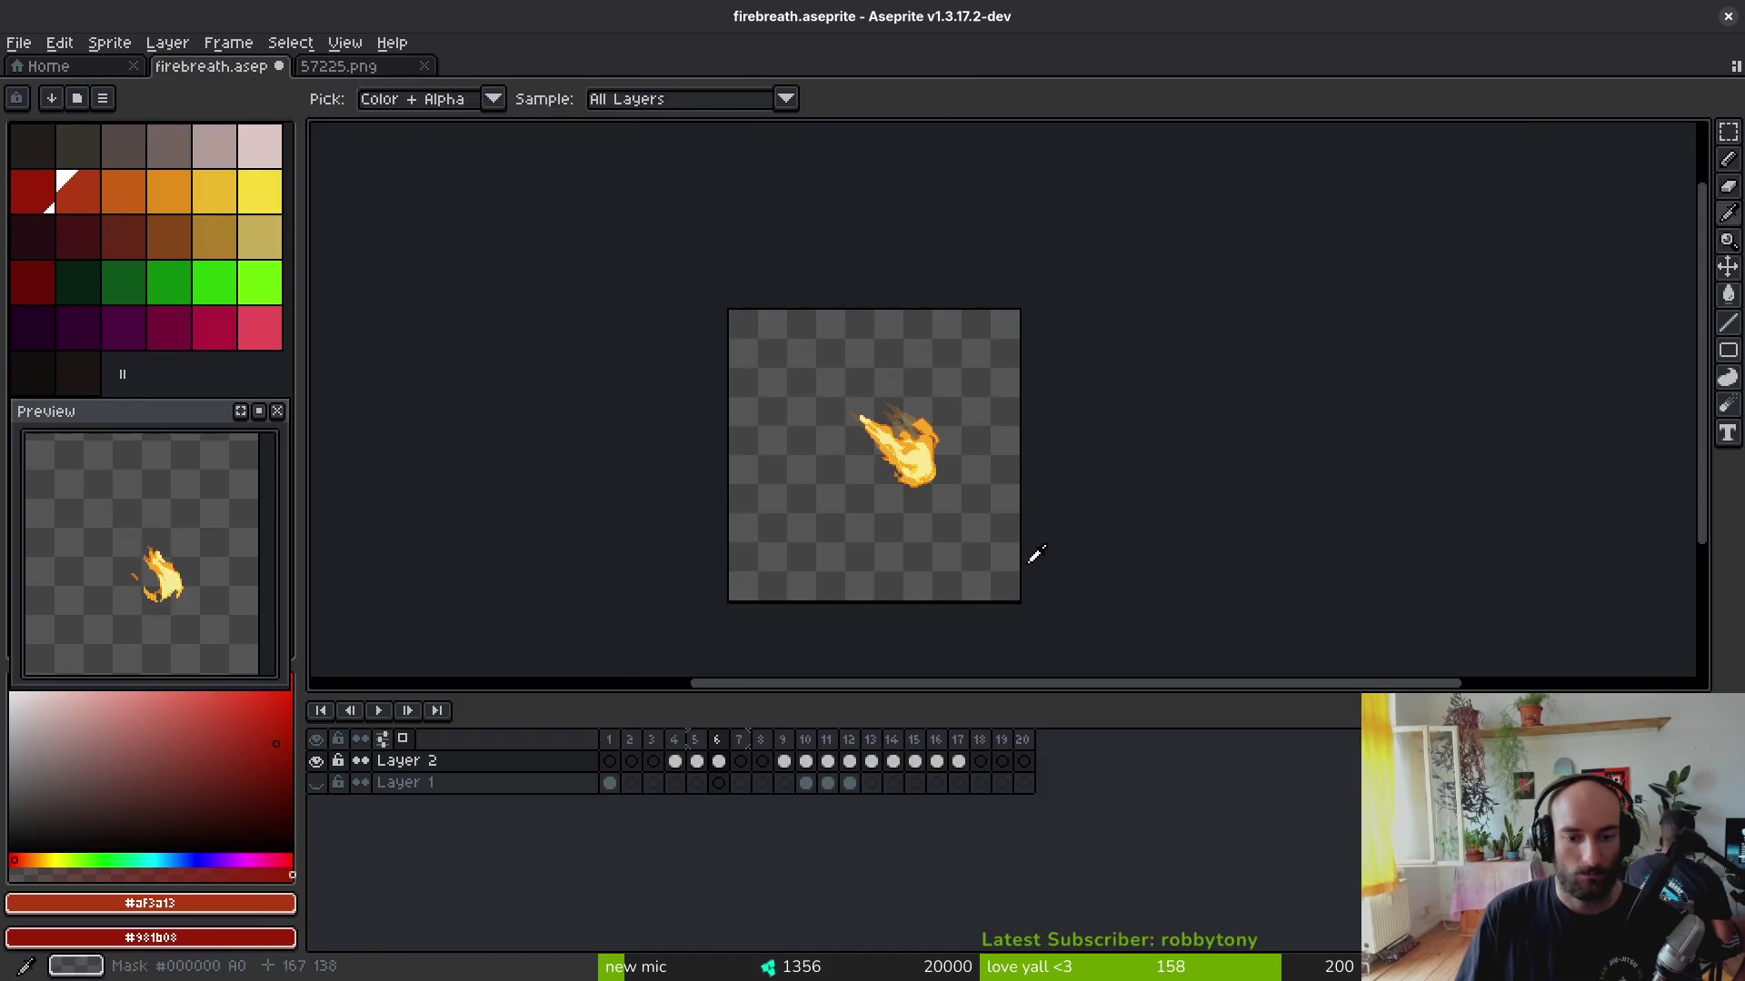
pyautogui.hotkey('ctrl', 'v')
pyautogui.moveTo(989, 430); pyautogui.dragTo(865, 487)
pyautogui.press('Return')
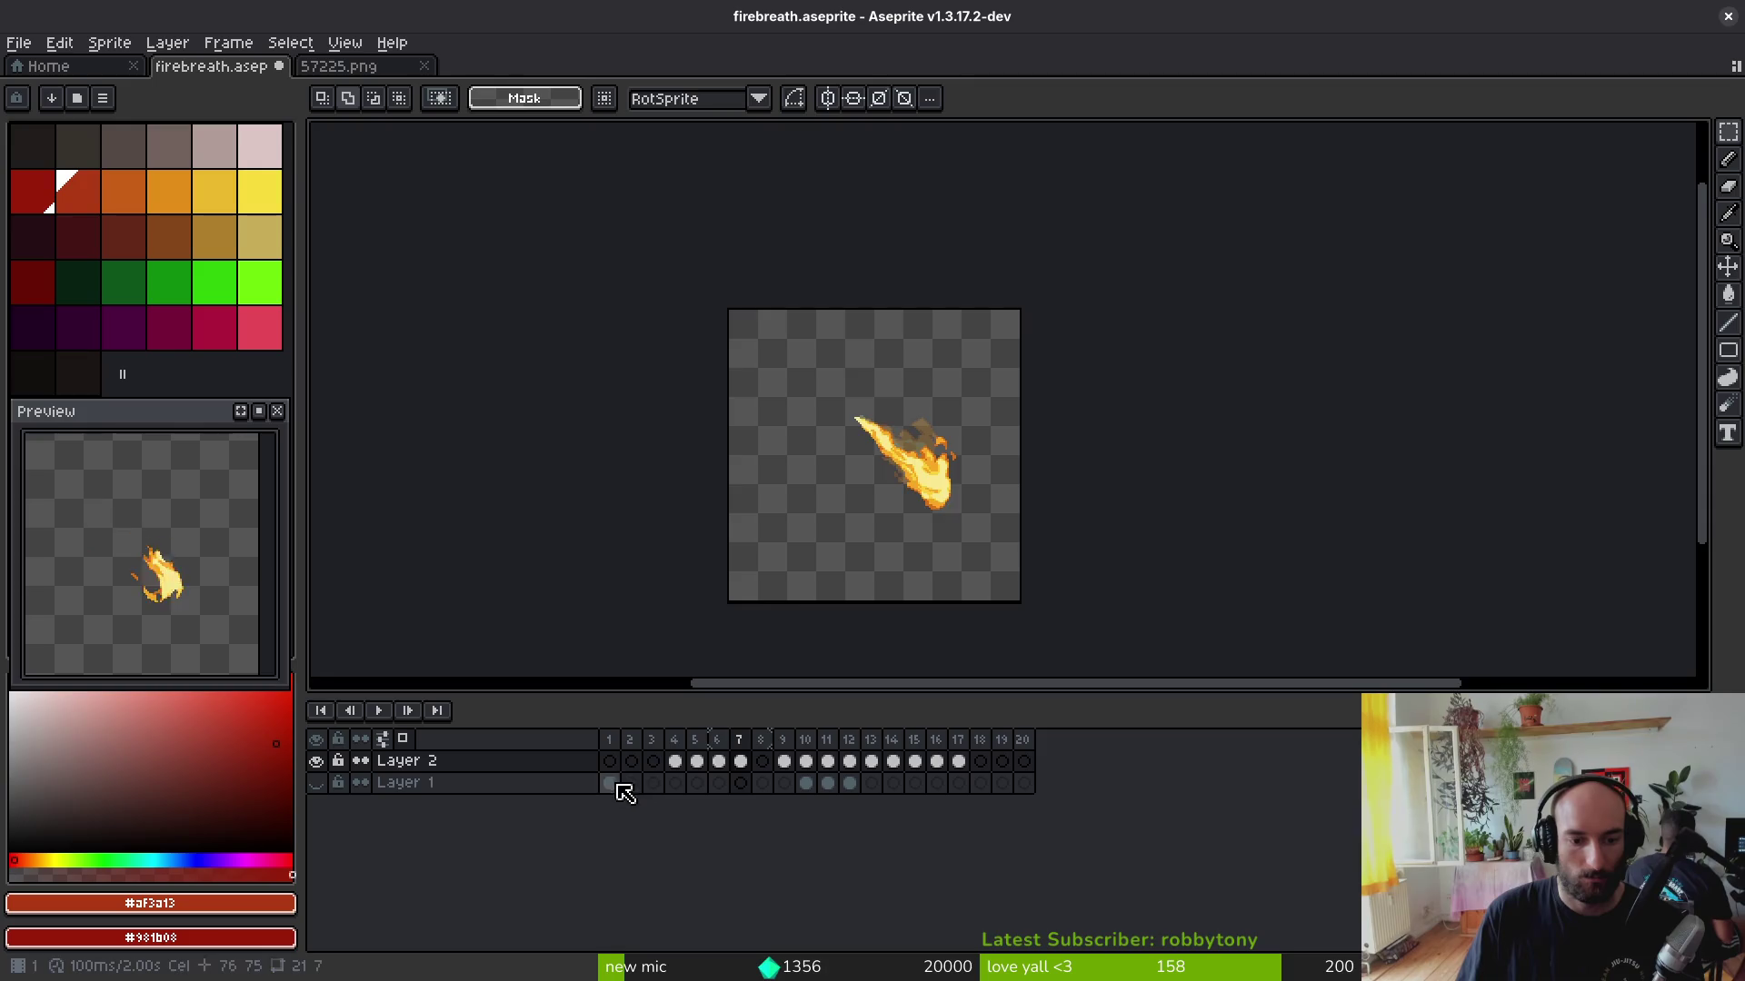
# Step: Move the Layer 1 cels from frames 10–12 to frames 1–3
pyautogui.click(609, 782)
pyautogui.click(806, 784)
pyautogui.moveTo(818, 788)
pyautogui.mouseDown()
pyautogui.moveTo(850, 784)
pyautogui.moveTo(653, 785)
pyautogui.moveTo(806, 784)
pyautogui.moveTo(784, 779)
pyautogui.mouseUp()
pyautogui.click(683, 781)
# Step: Step through the firebreath frames to review the flames, then bring 57225.png forward with its file commands
pyautogui.click(959, 762)
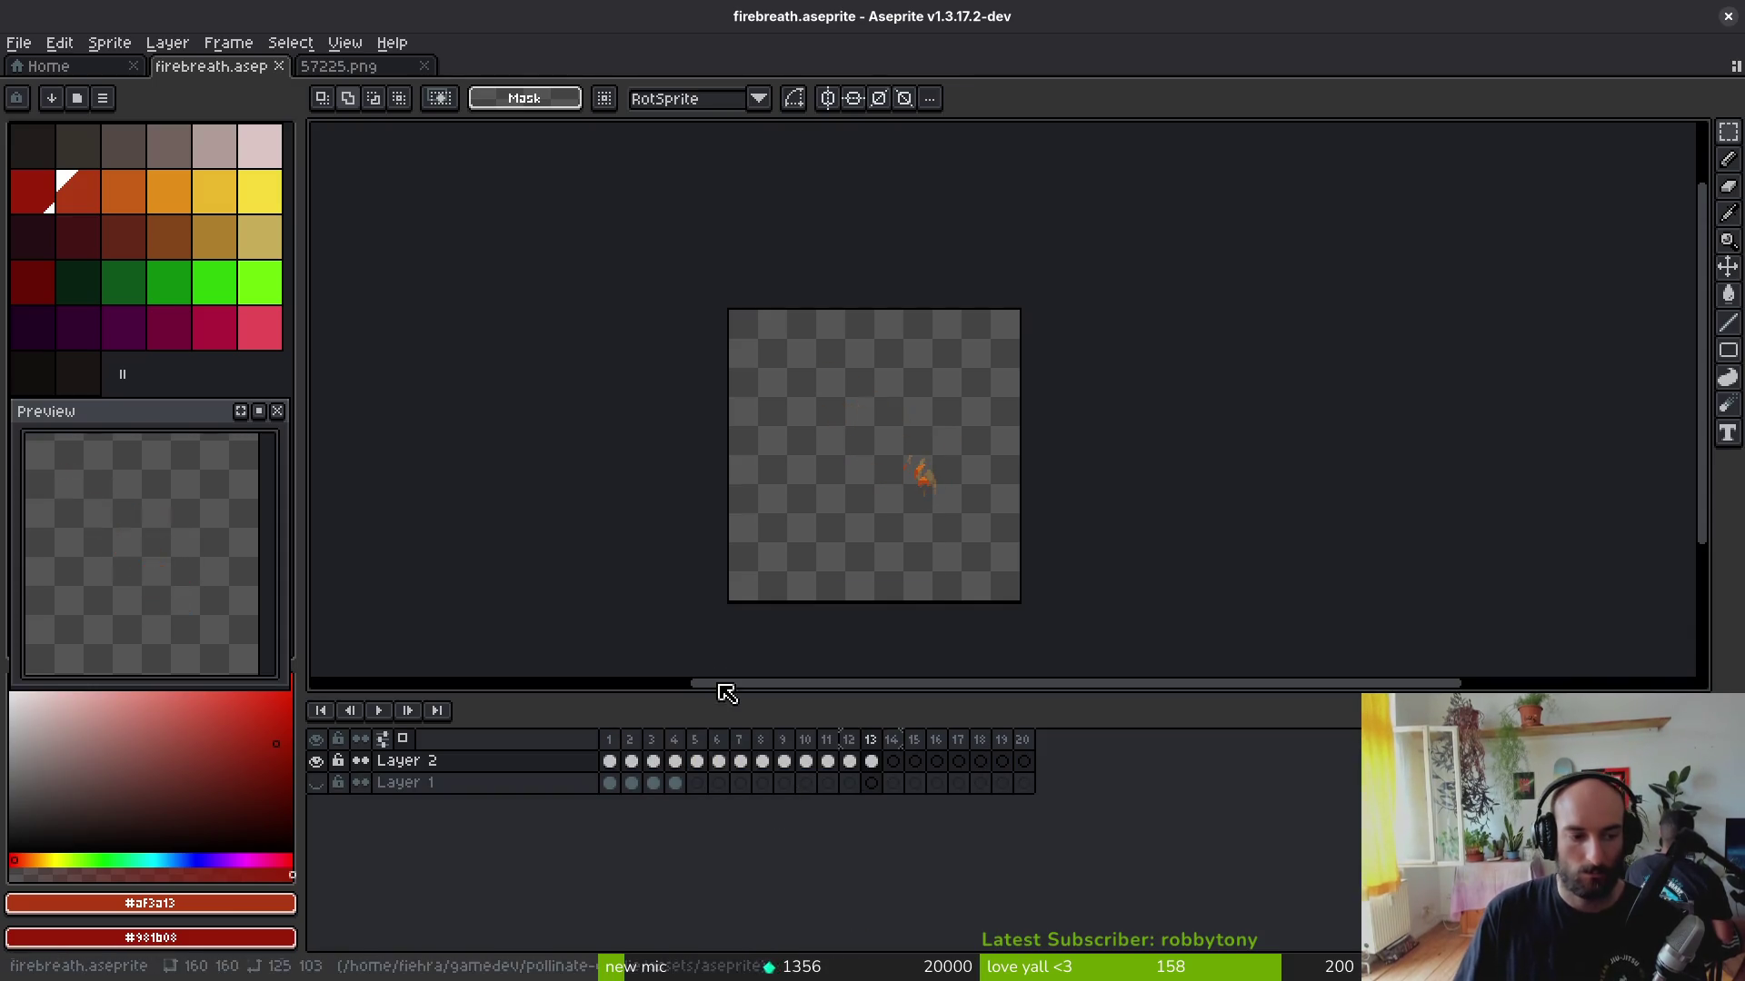
pyautogui.click(609, 761)
pyautogui.scroll(3, 856, 451)
pyautogui.scroll(-3, 863, 459)
pyautogui.scroll(1, 863, 460)
pyautogui.scroll(-1, 869, 469)
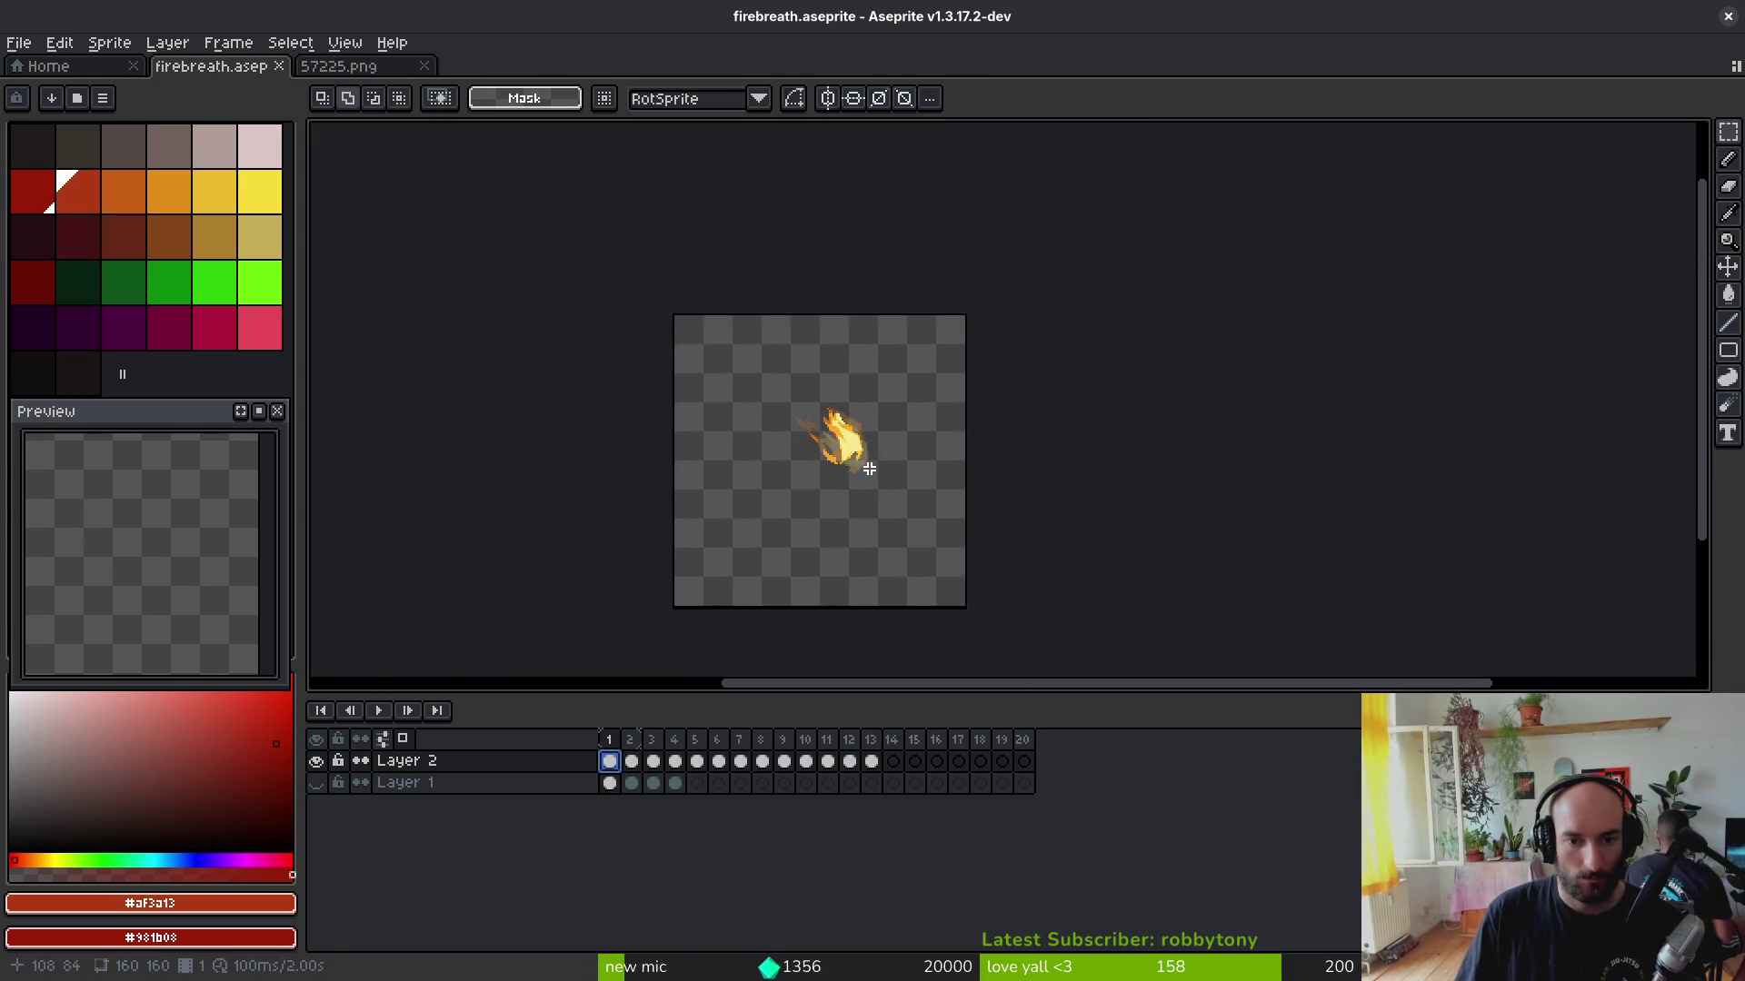
pyautogui.scroll(3, 862, 468)
pyautogui.press('Right')
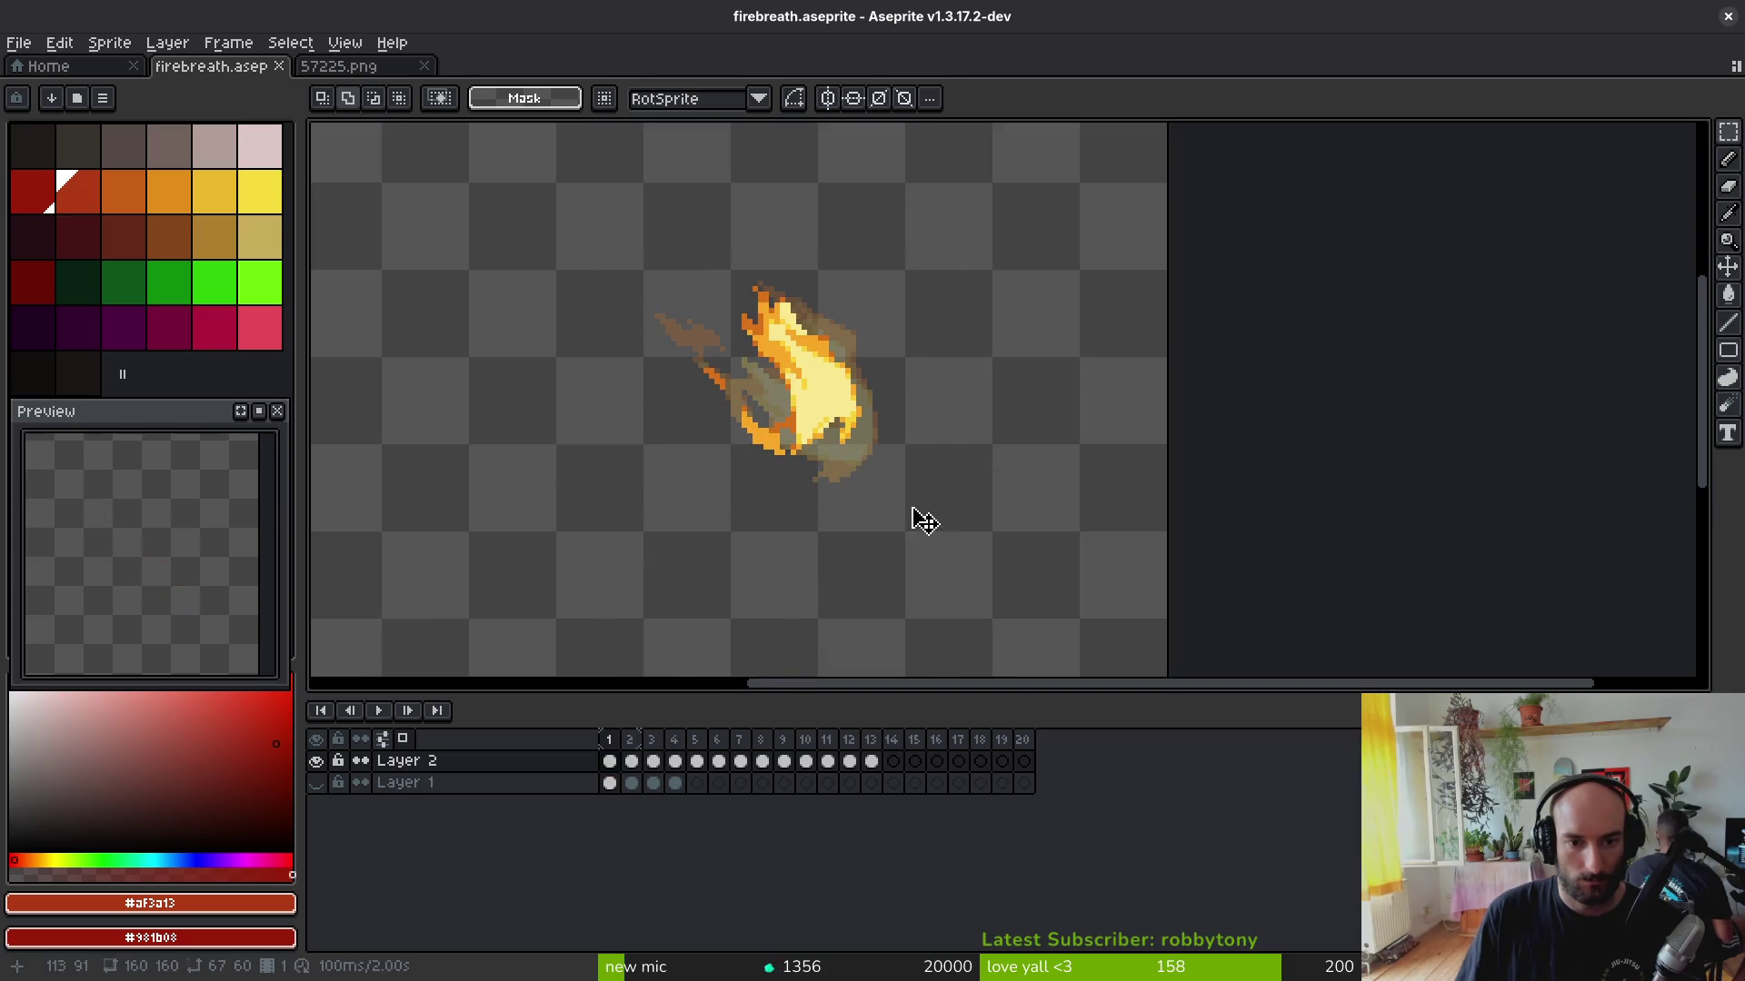
pyautogui.press('Right')
pyautogui.press('Right')
pyautogui.scroll(-2, 996, 491)
pyautogui.press('Right')
pyautogui.press('Right')
pyautogui.press('Right')
pyautogui.press('Right')
pyautogui.press('Right')
pyautogui.press('Right')
pyautogui.press('Left')
pyautogui.press('Left')
pyautogui.press('Left')
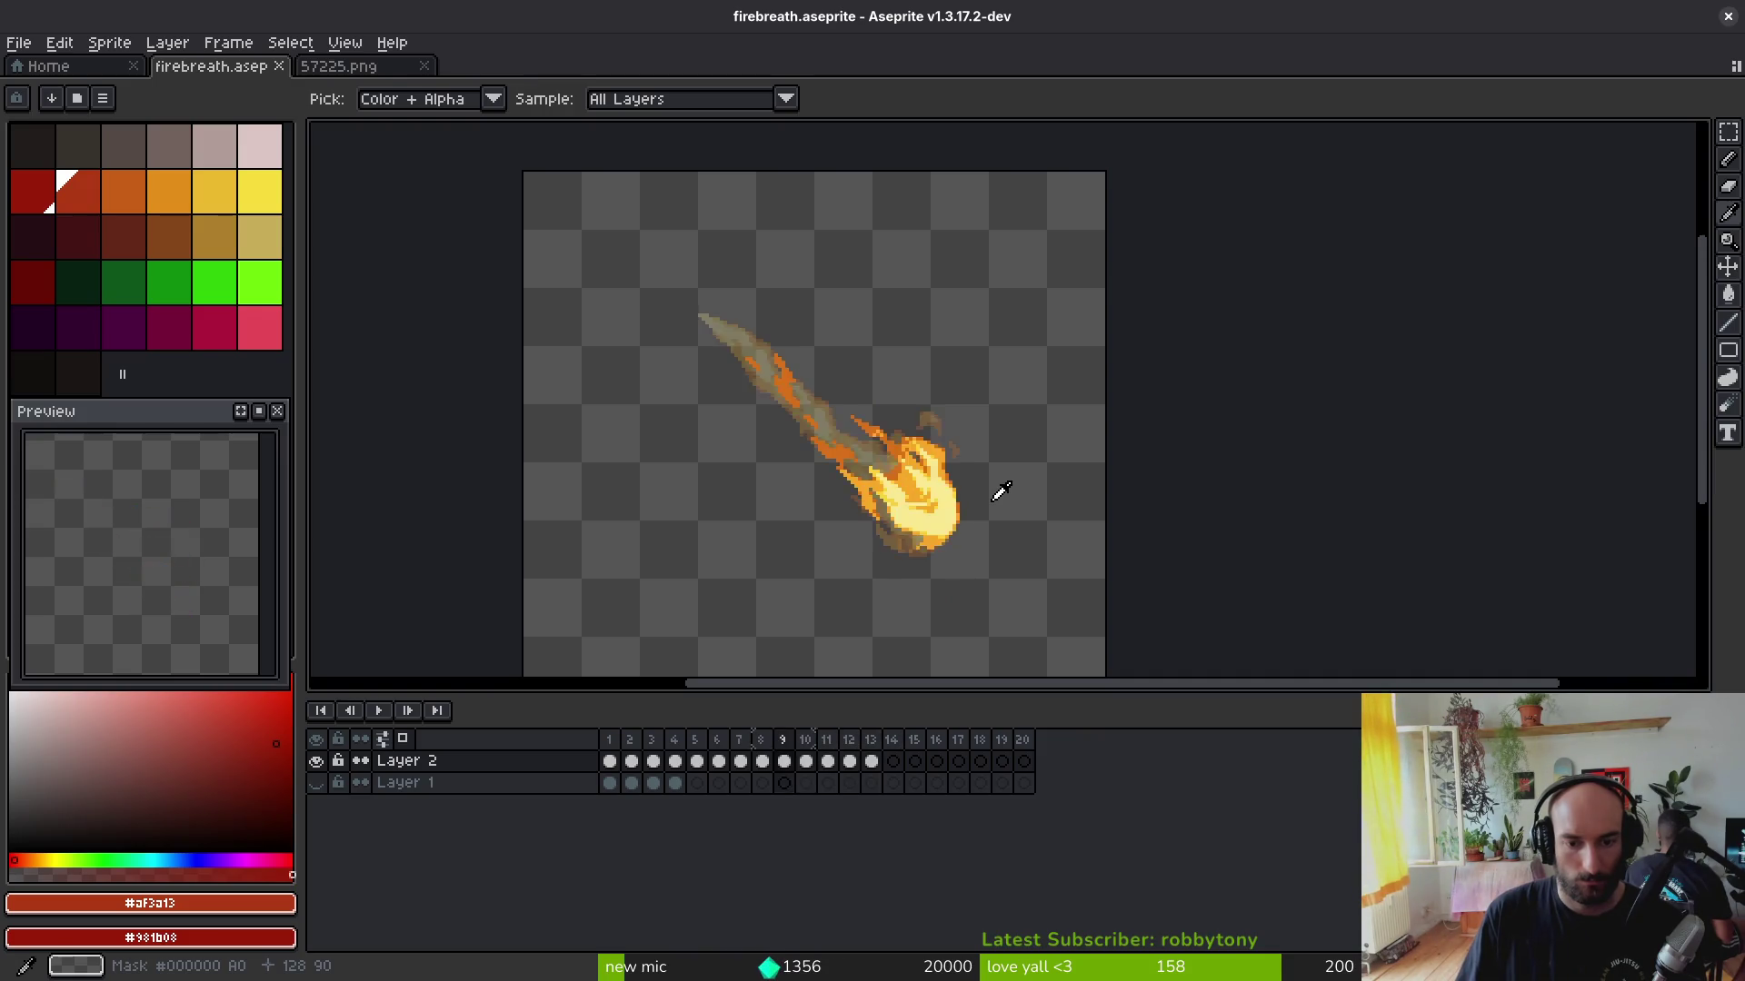
pyautogui.press('Left')
pyautogui.press('Left')
pyautogui.press('Left')
pyautogui.press('Left')
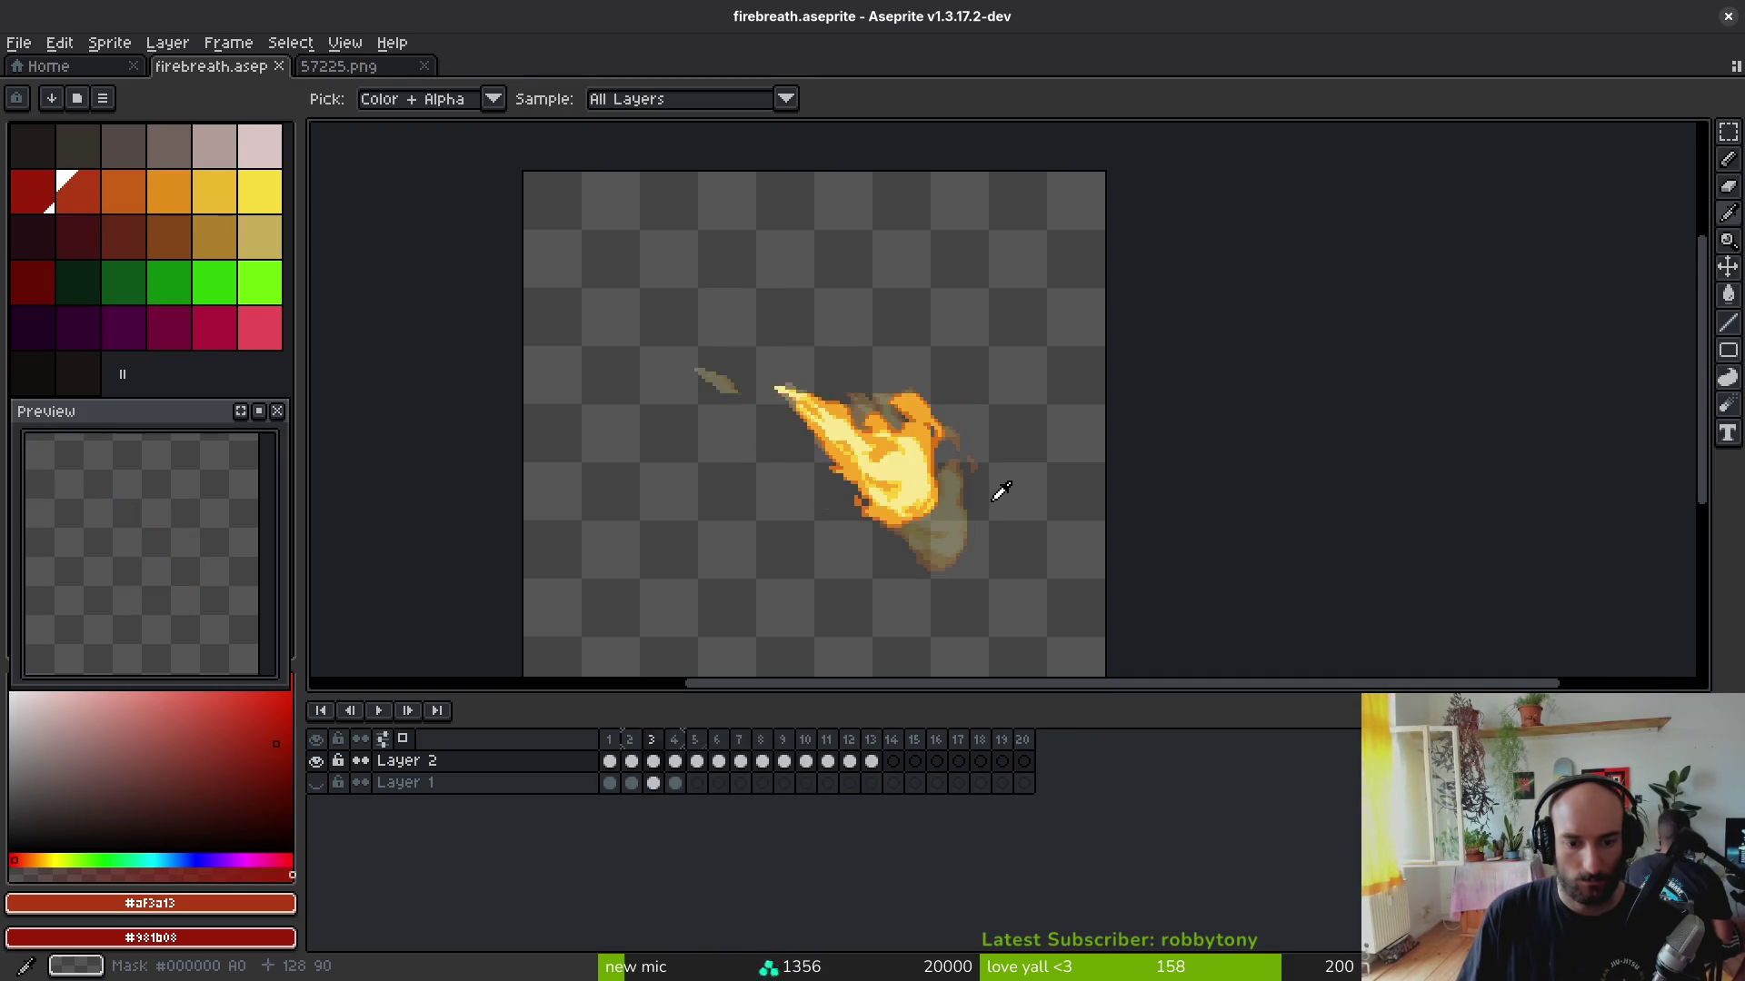
pyautogui.press('Right')
pyautogui.press('Right')
pyautogui.click(338, 65)
pyautogui.click(19, 43)
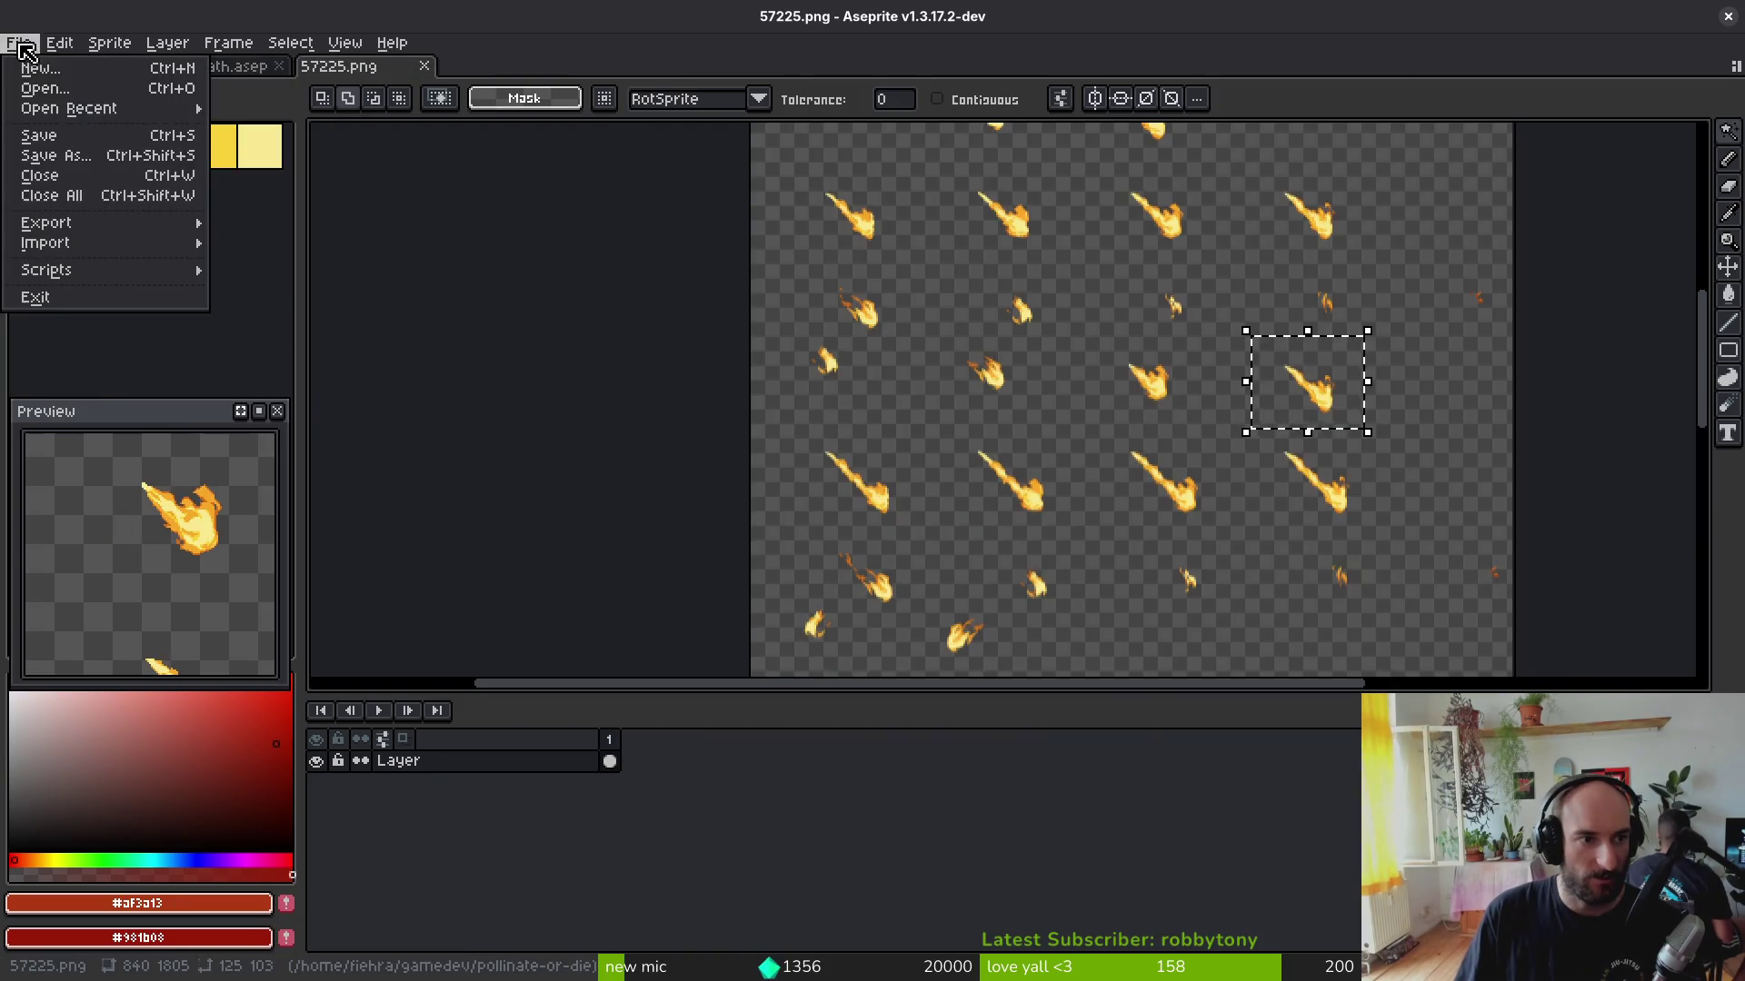
# Step: Import 57225.png as a sprite sheet animation of 168×95 frames, 5 columns by 19 rows
pyautogui.click(341, 243)
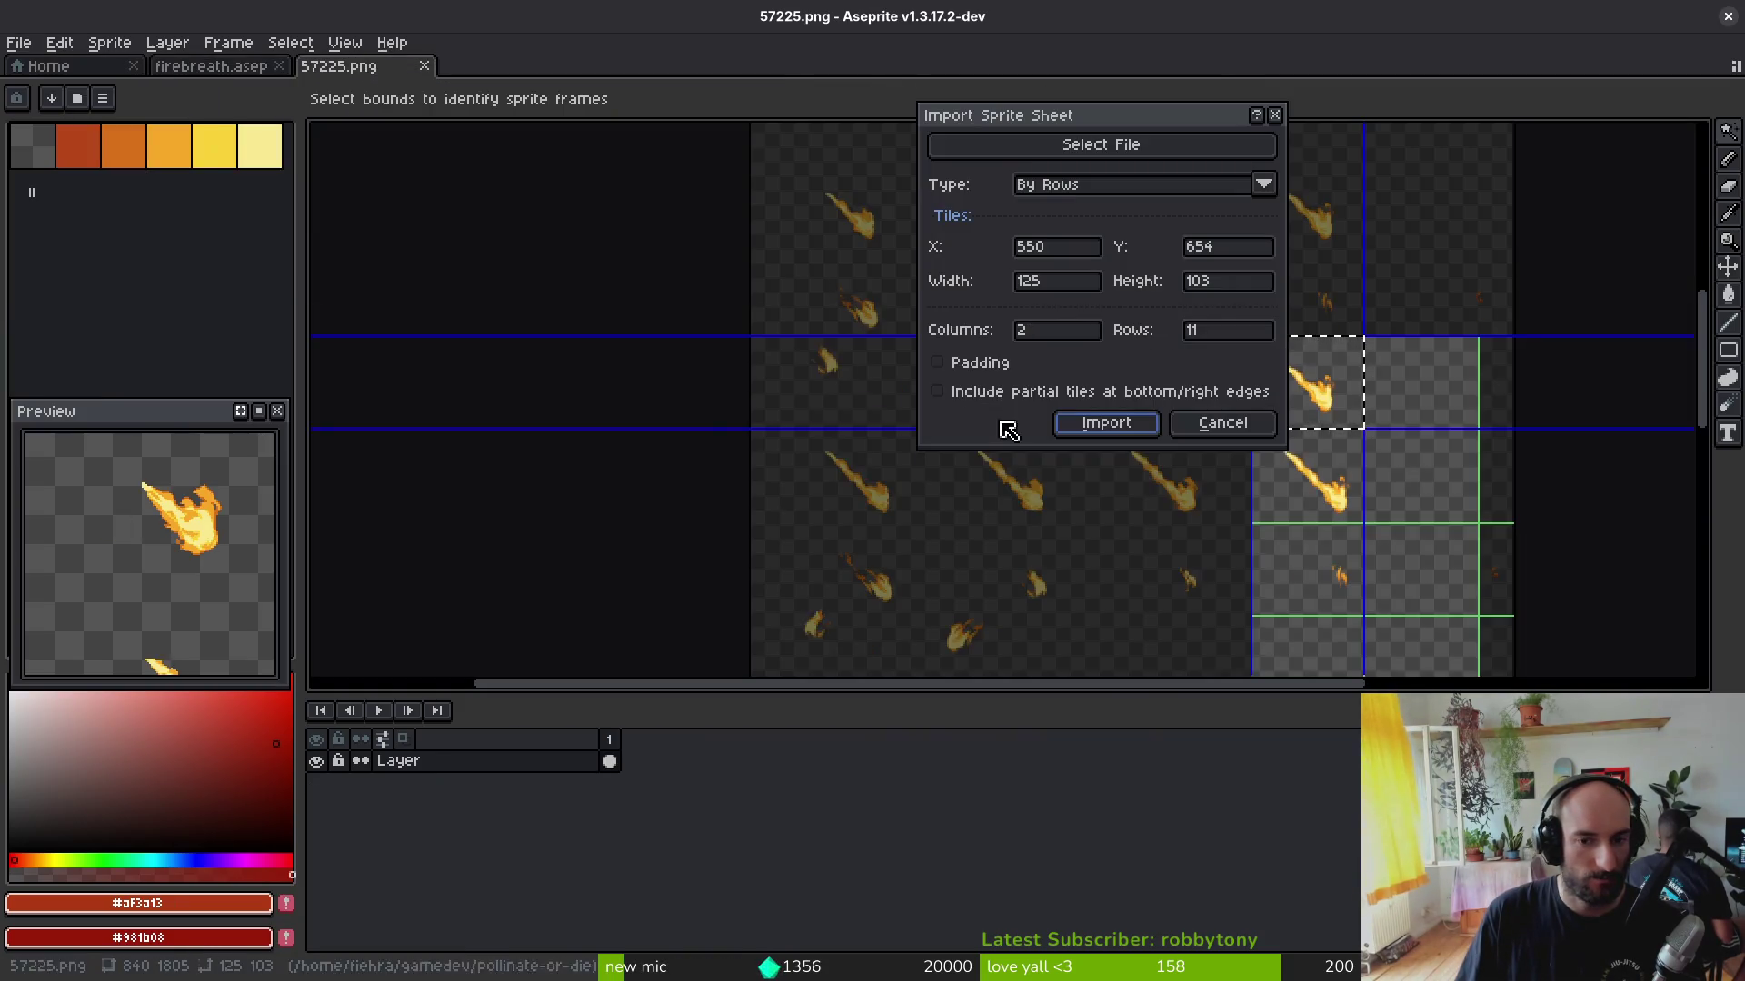
pyautogui.click(1208, 435)
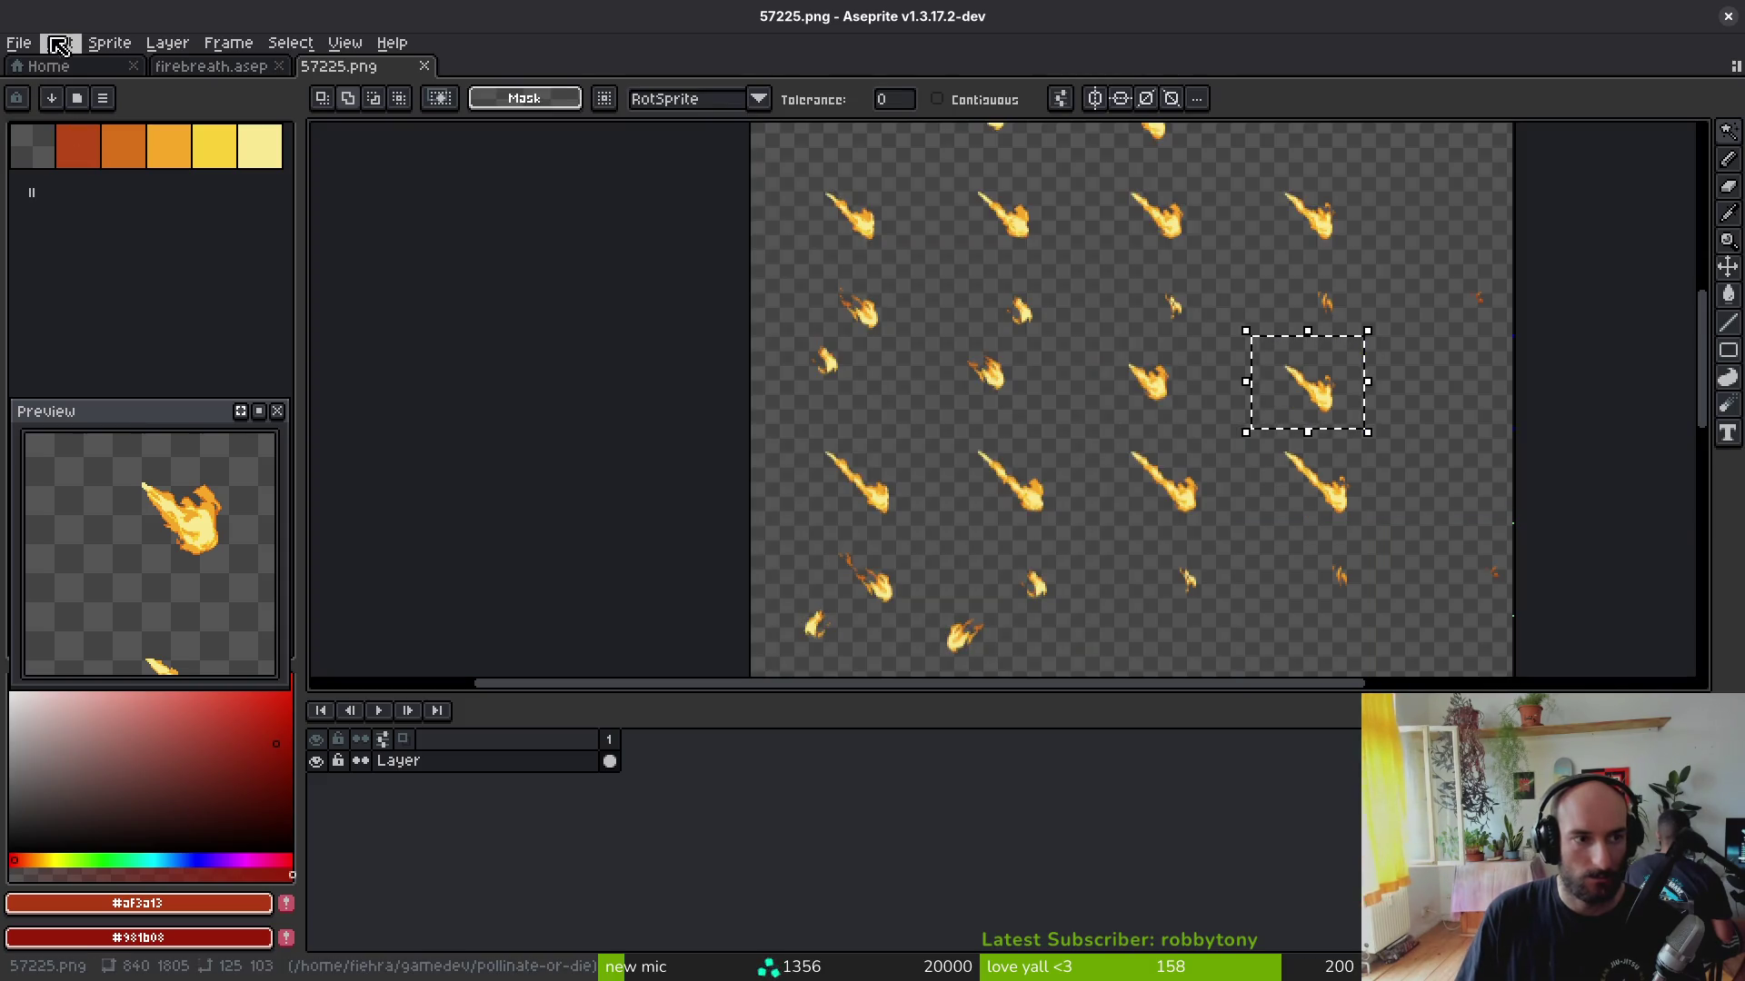
pyautogui.click(60, 45)
pyautogui.moveTo(46, 242)
pyautogui.click(298, 245)
pyautogui.scroll(-6, 1008, 423)
pyautogui.scroll(-1, 973, 498)
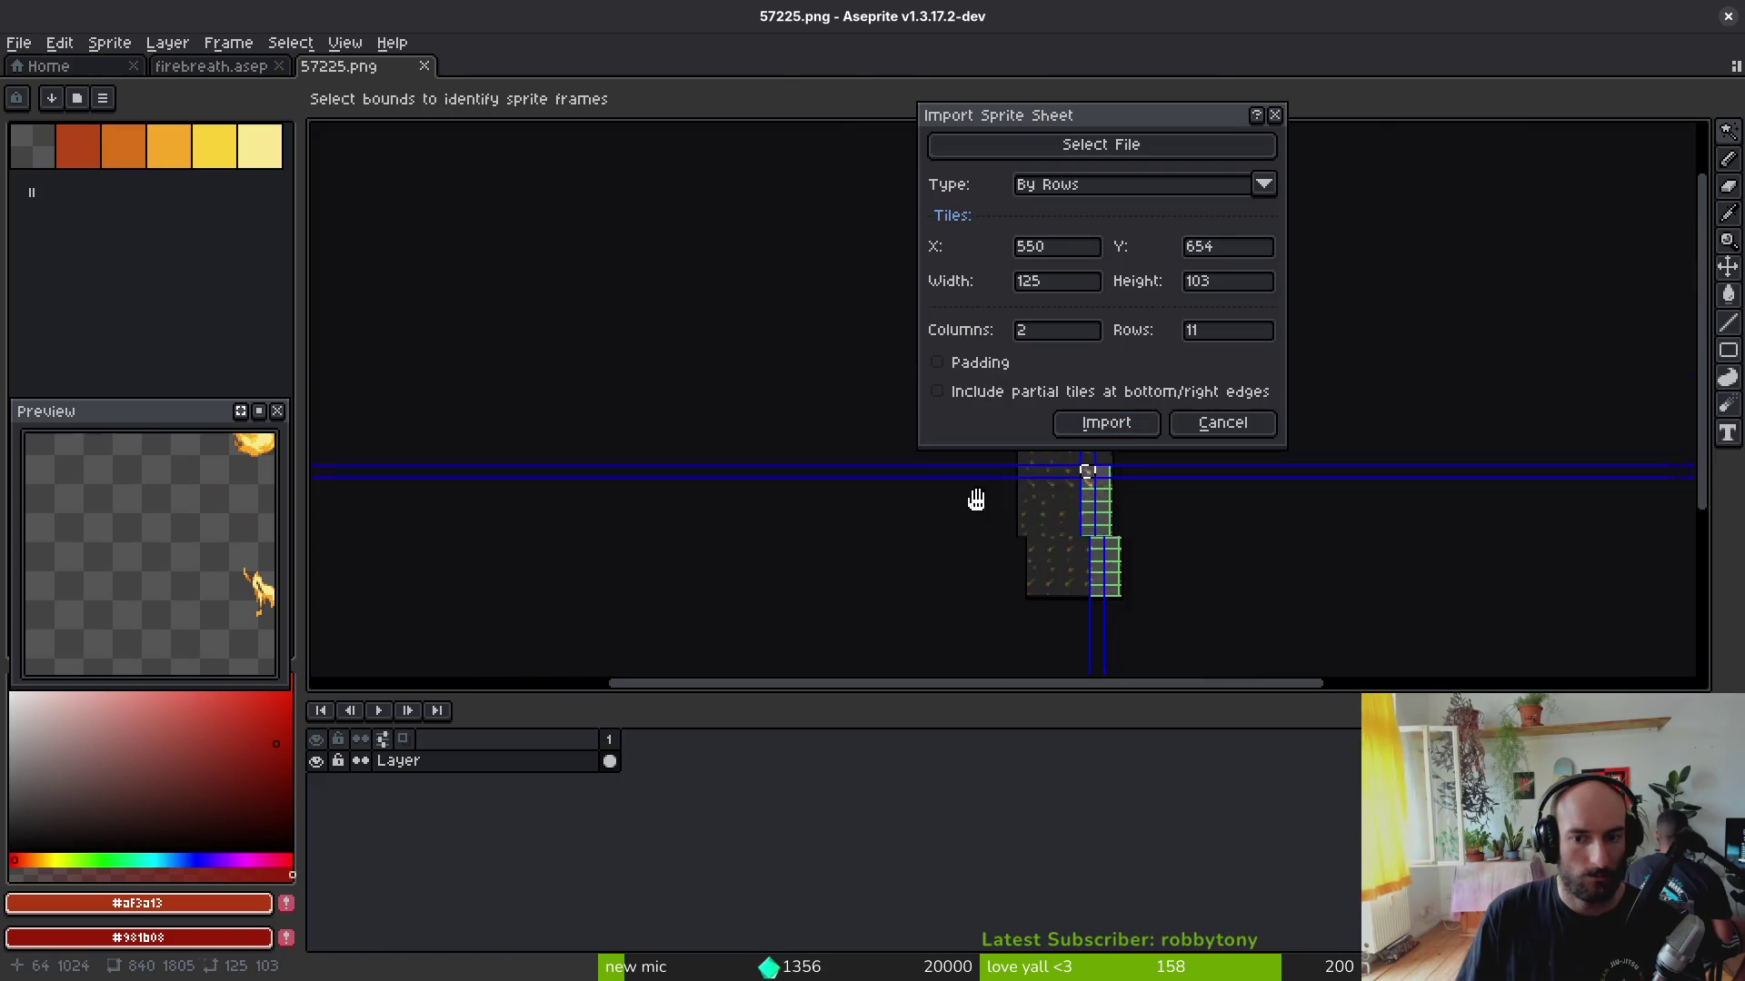
pyautogui.click(1145, 148)
pyautogui.click(842, 225)
pyautogui.press('Return')
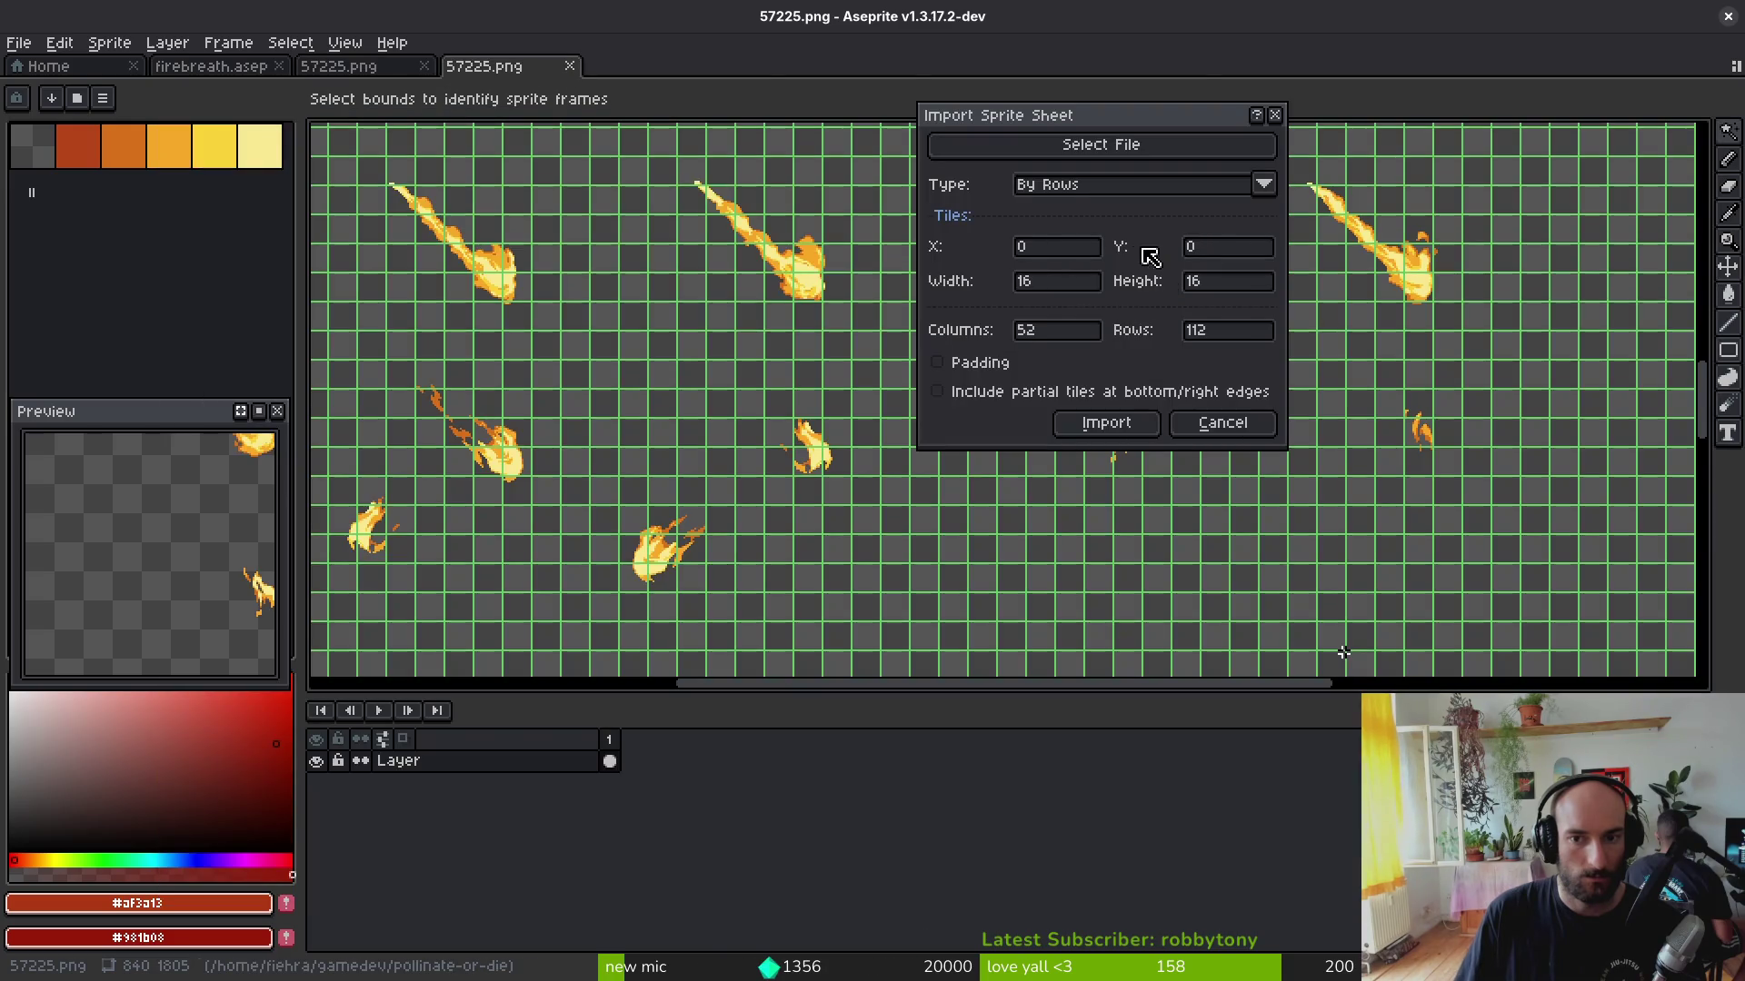
pyautogui.write('5')
pyautogui.write('19')
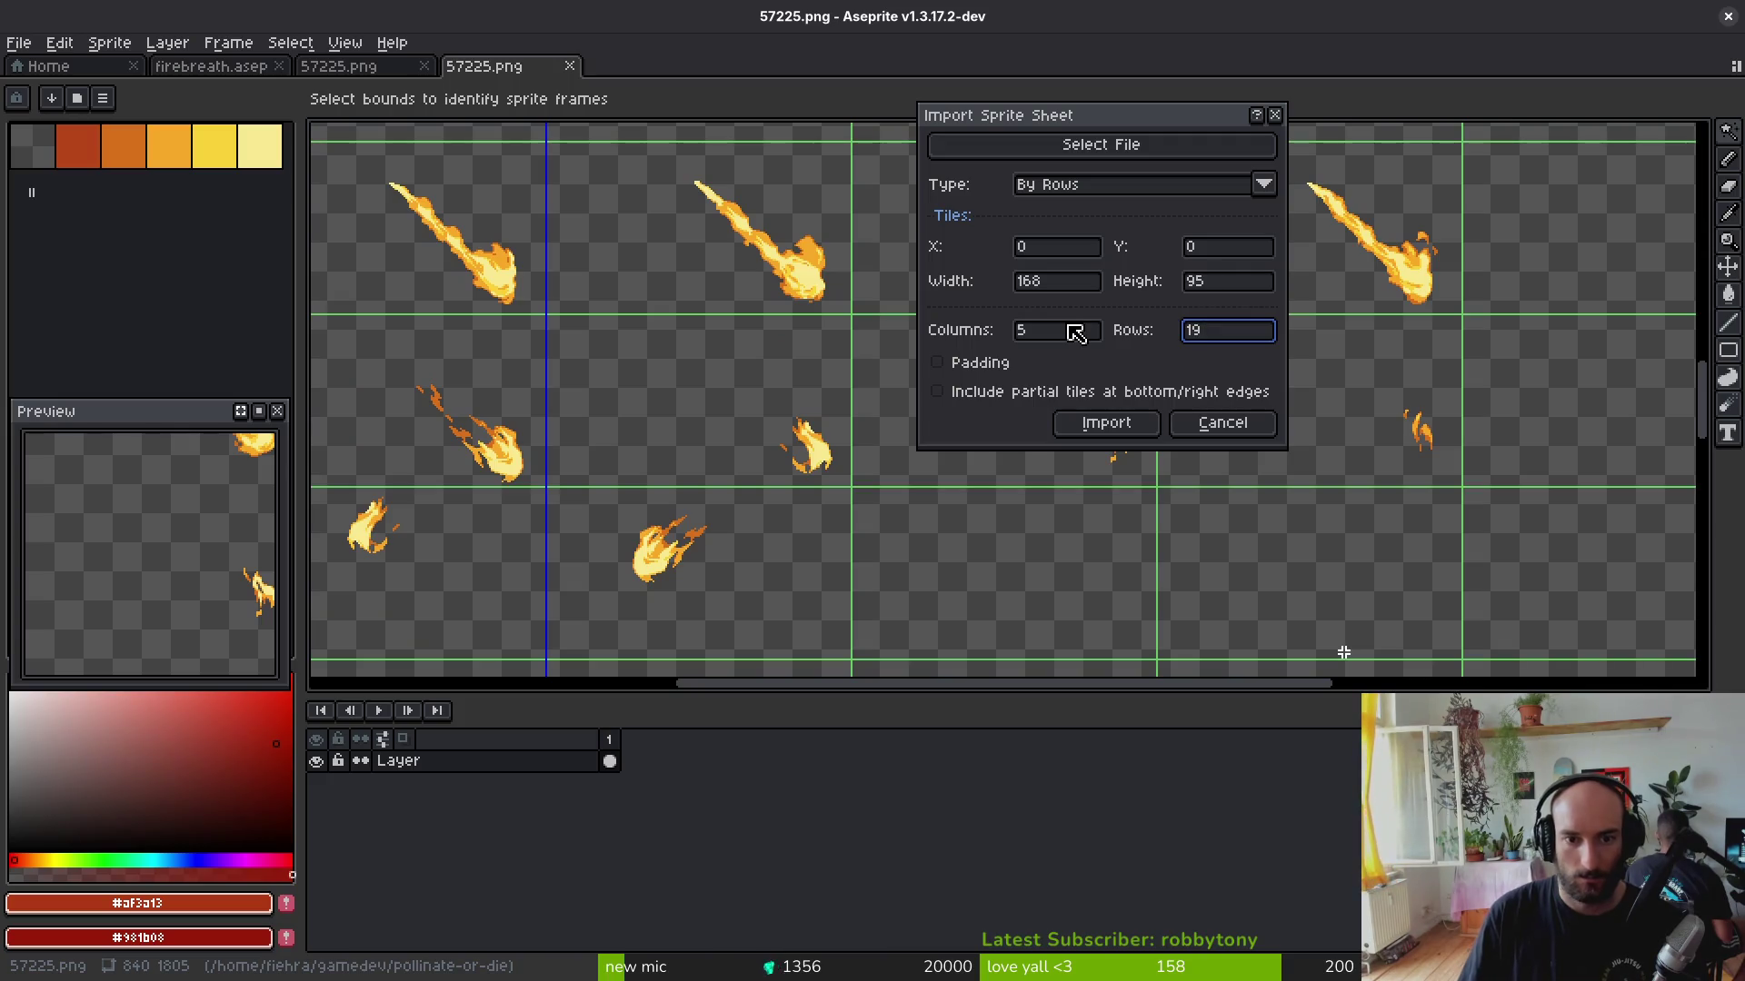
pyautogui.click(1101, 422)
pyautogui.scroll(1, 778, 296)
pyautogui.press('i')
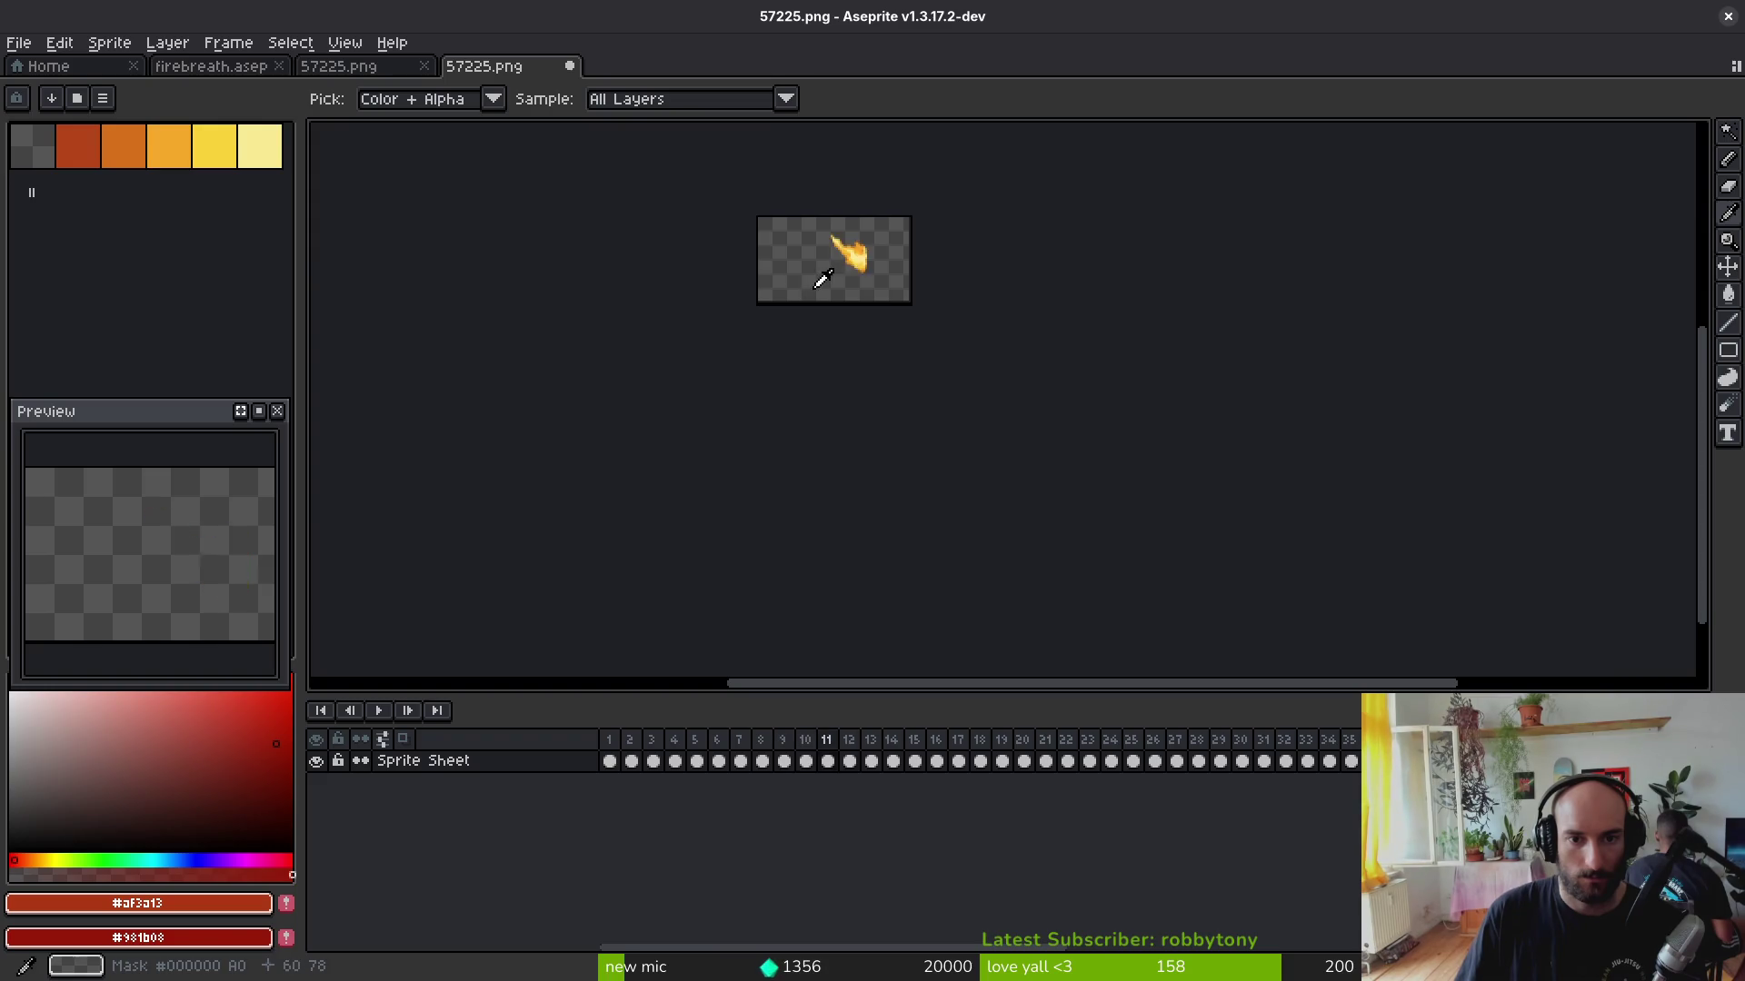
# Step: Compare the imported sheet animation with firebreath's later frames 14–18
pyautogui.moveTo(832, 287); pyautogui.dragTo(811, 354)
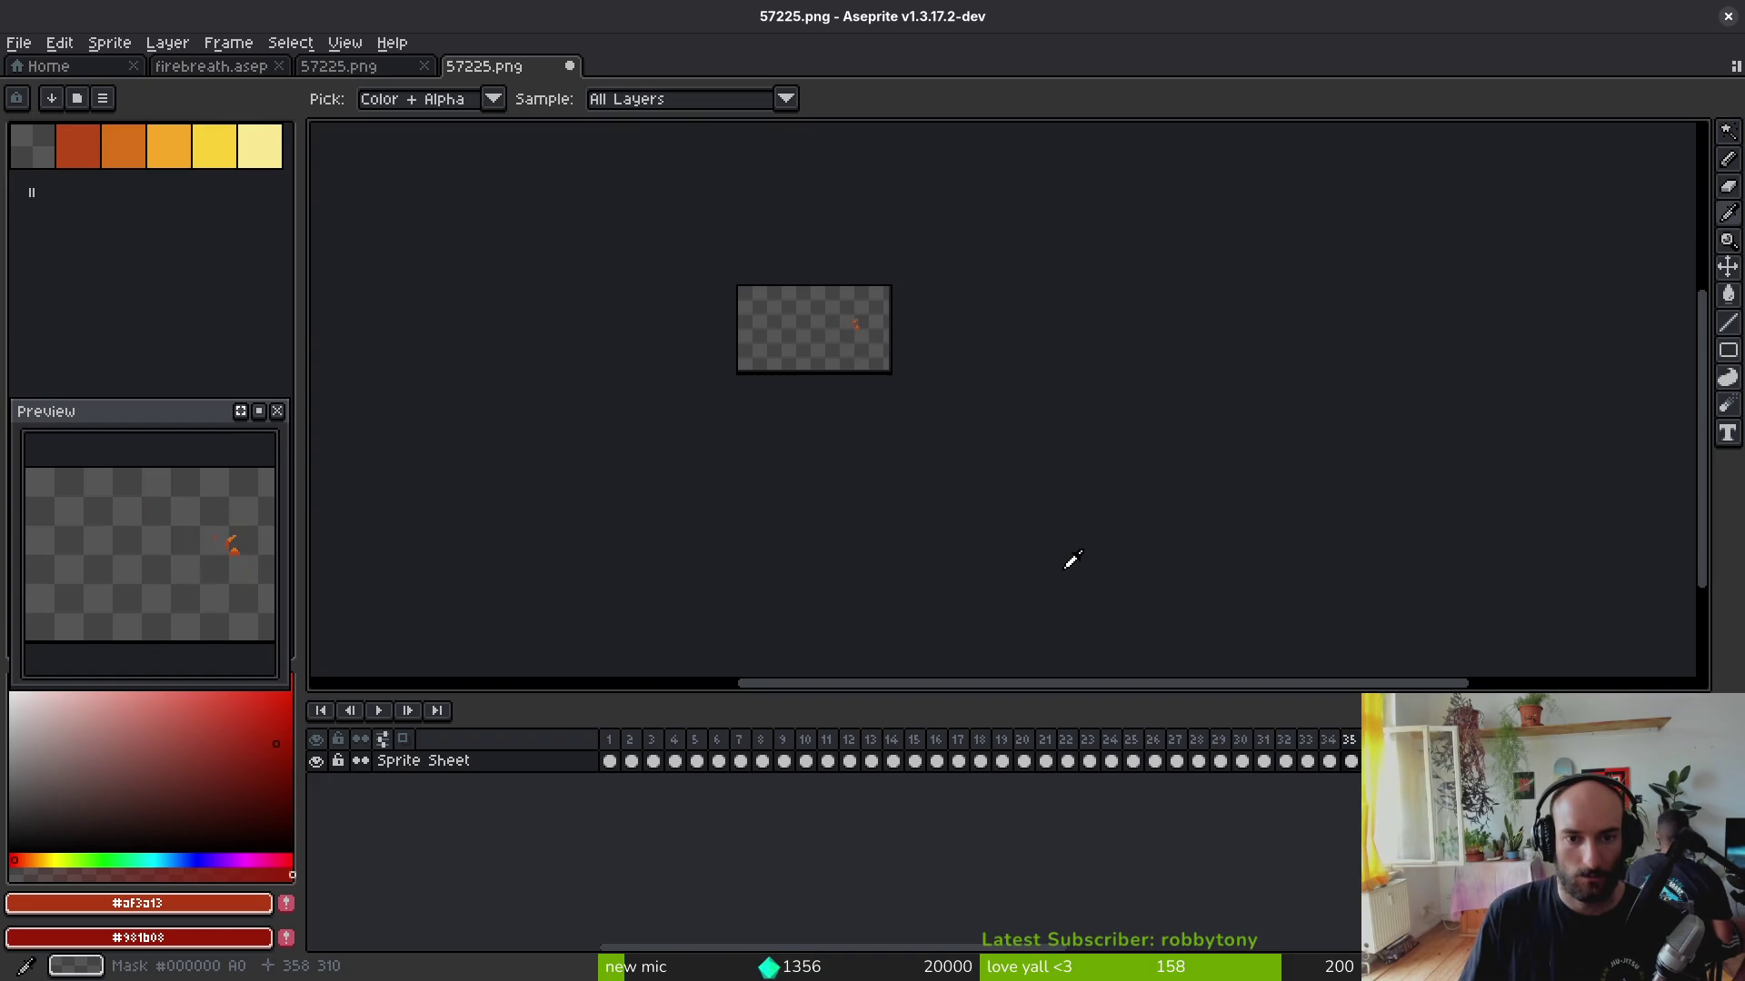
pyautogui.press('w')
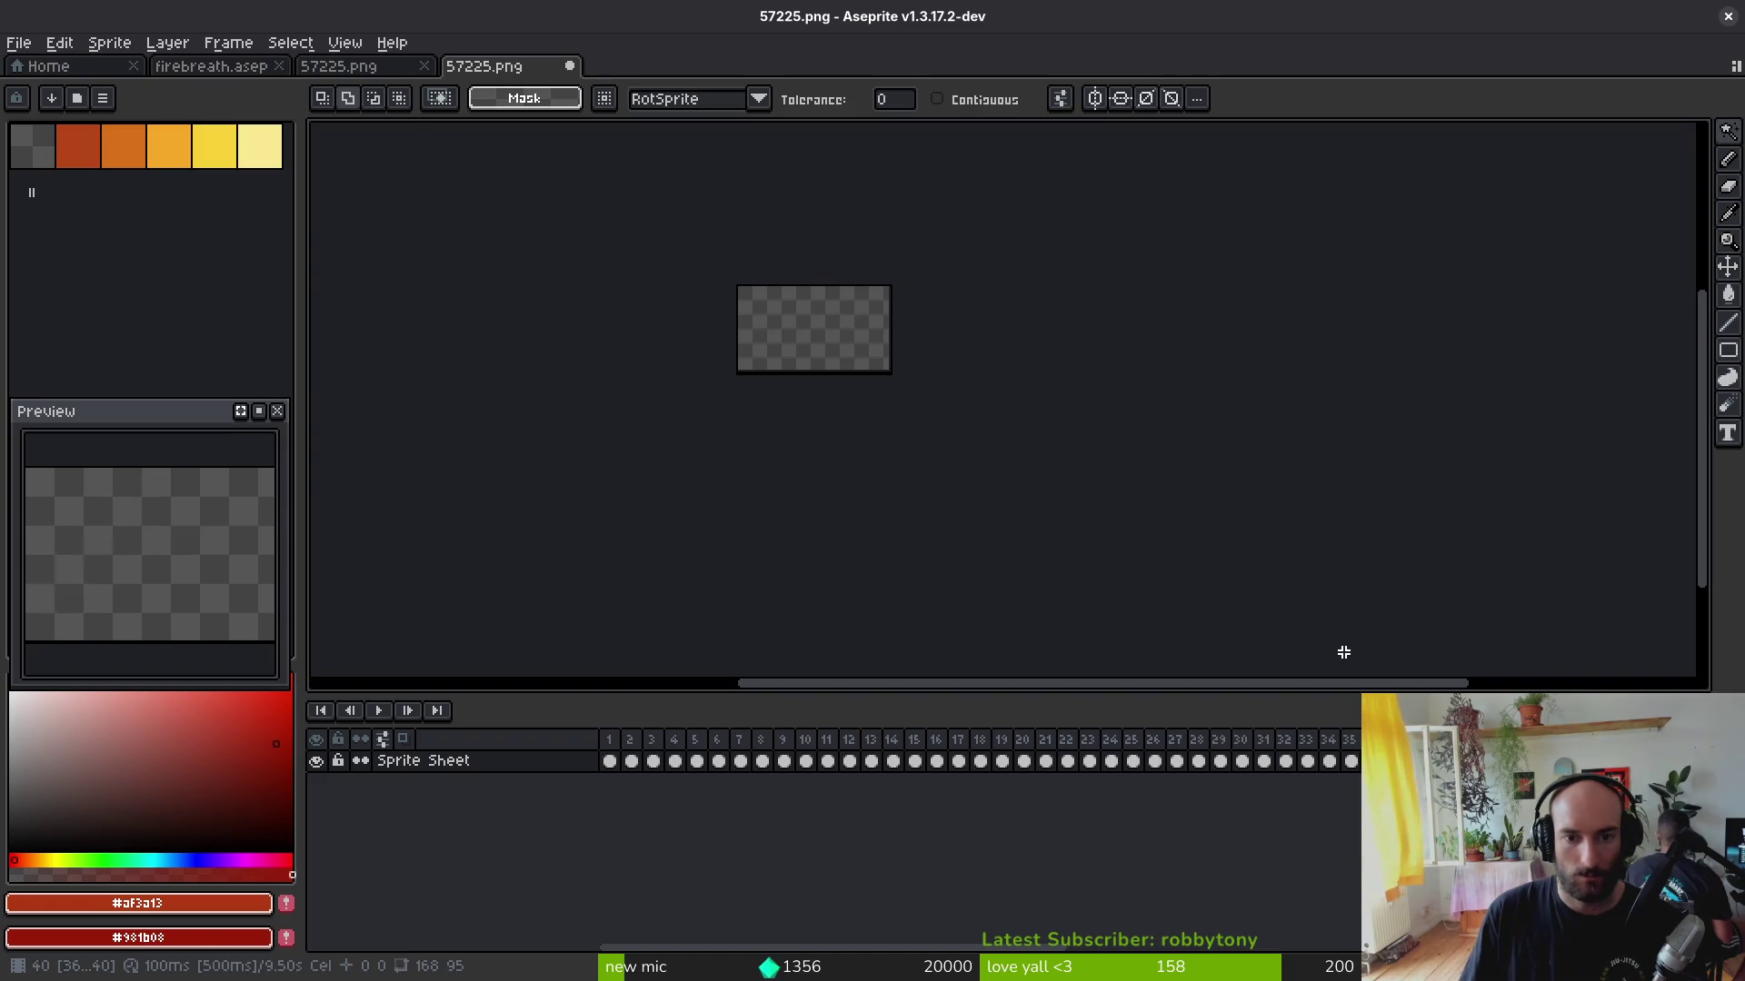
pyautogui.click(251, 65)
pyautogui.click(892, 761)
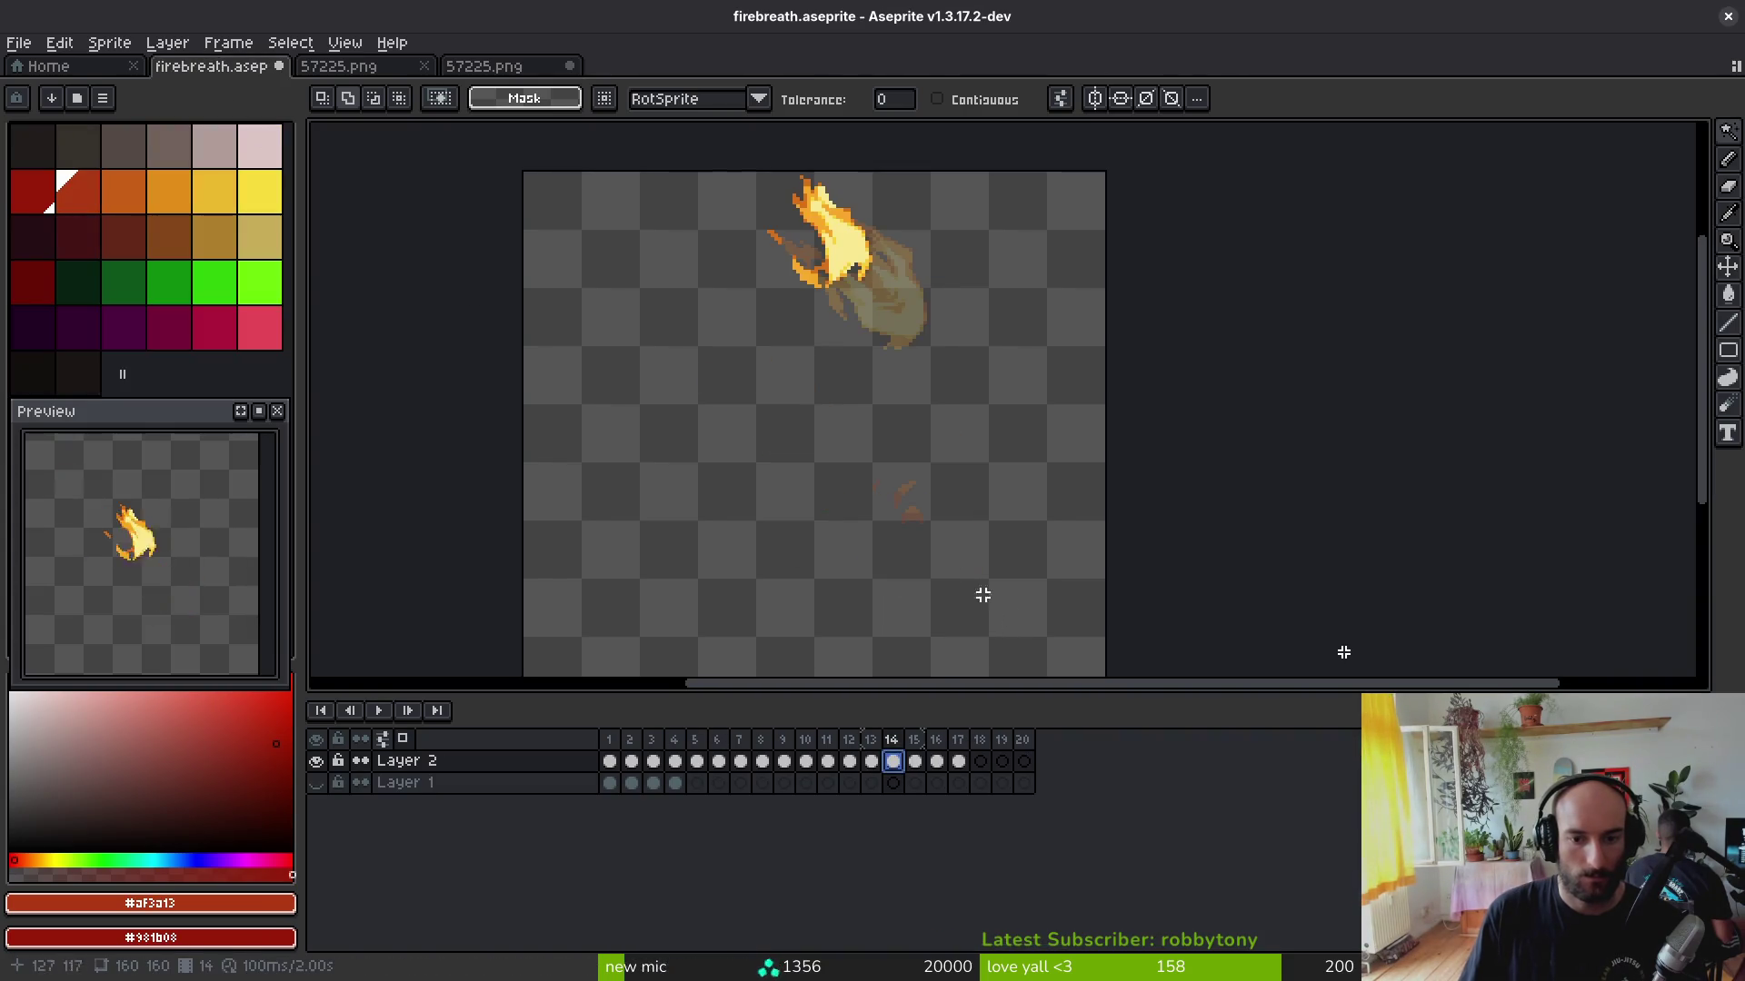
pyautogui.press('i')
pyautogui.press('Right')
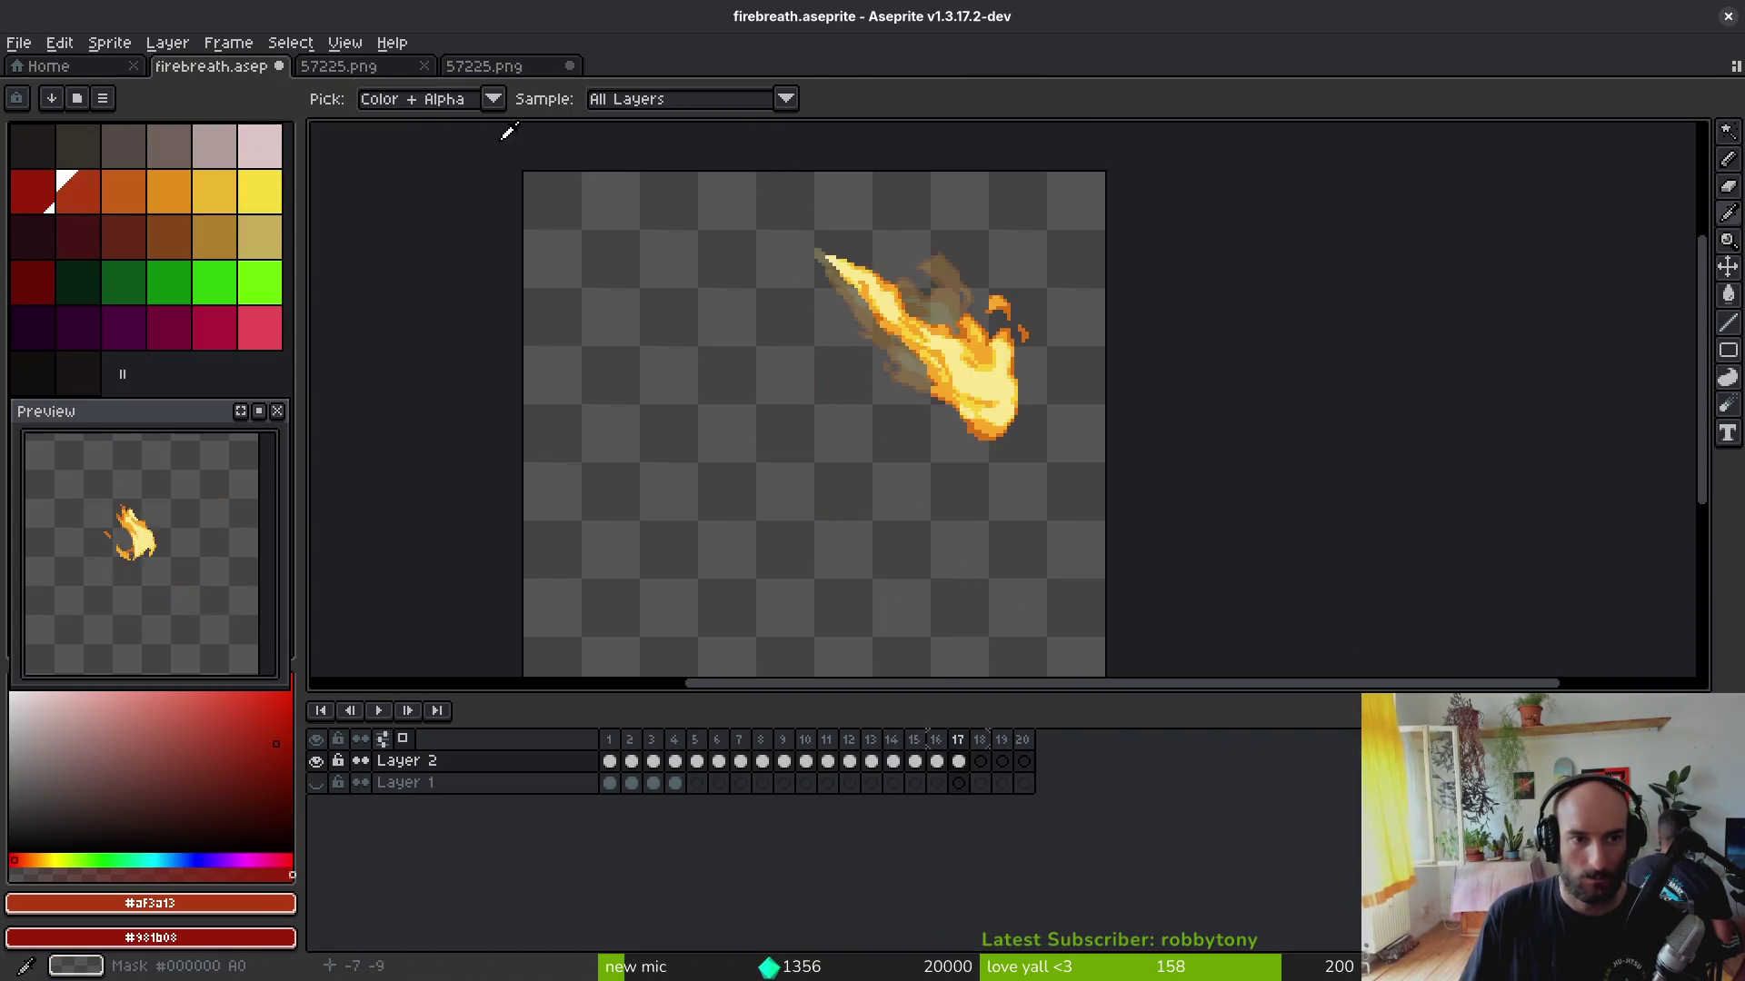
pyautogui.click(507, 65)
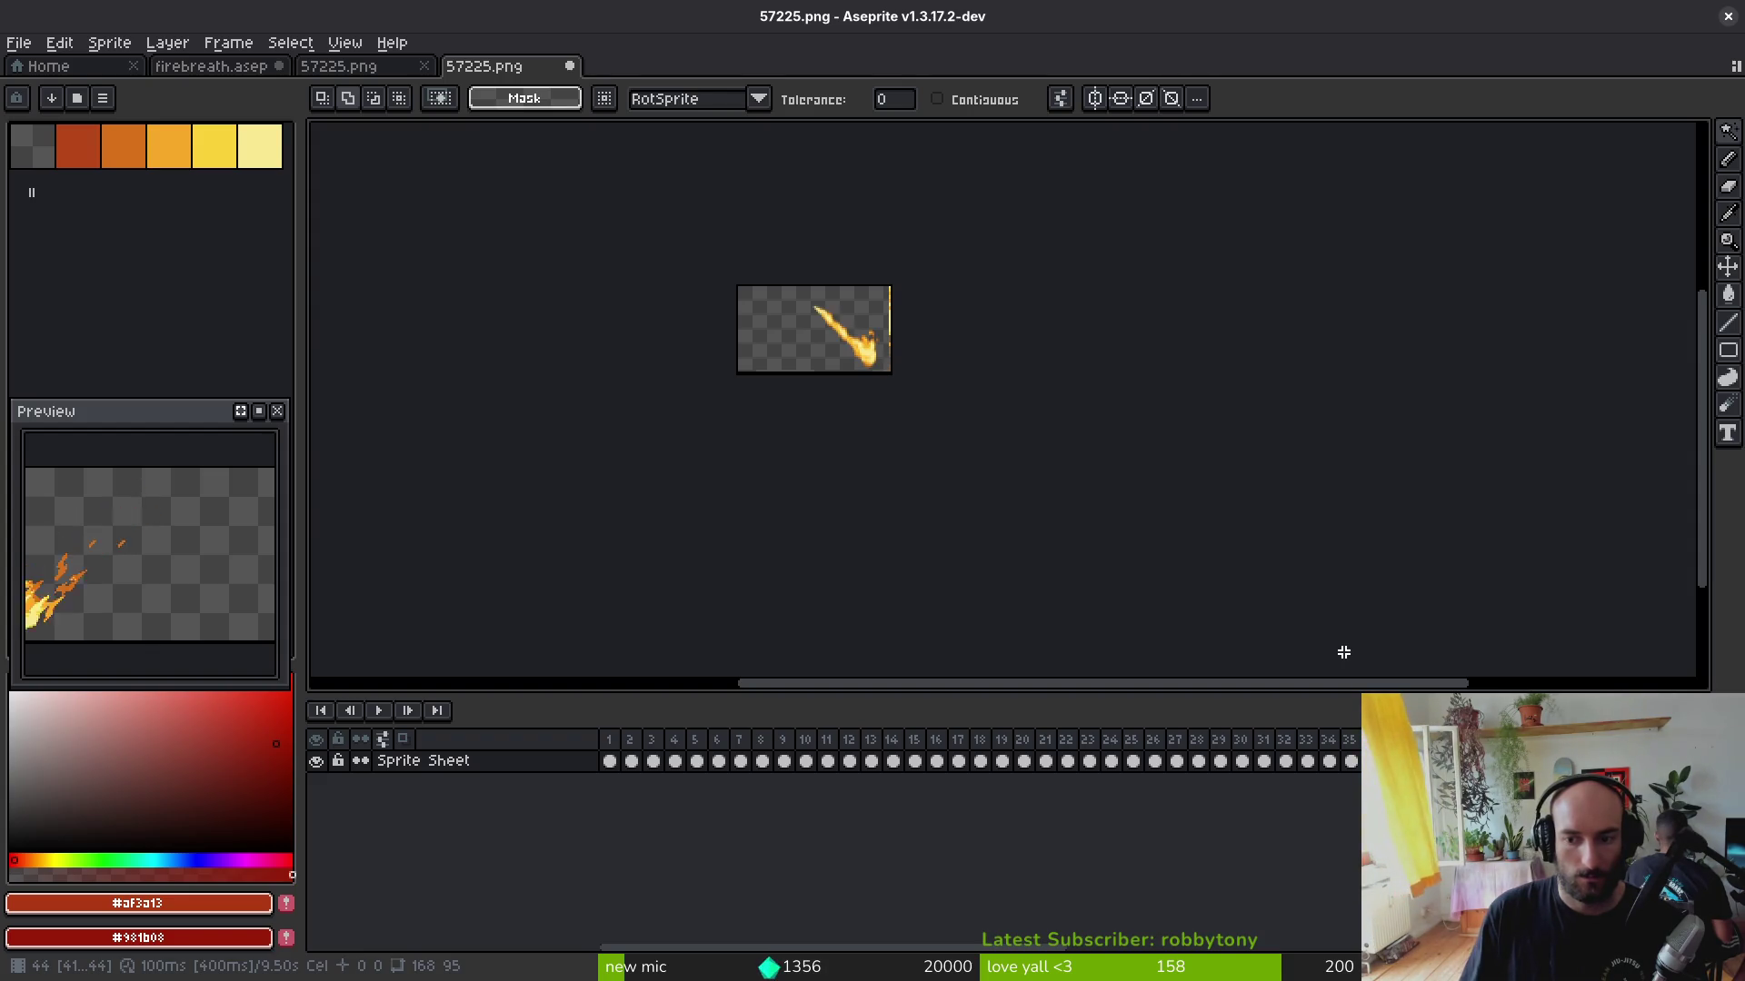
pyautogui.click(222, 68)
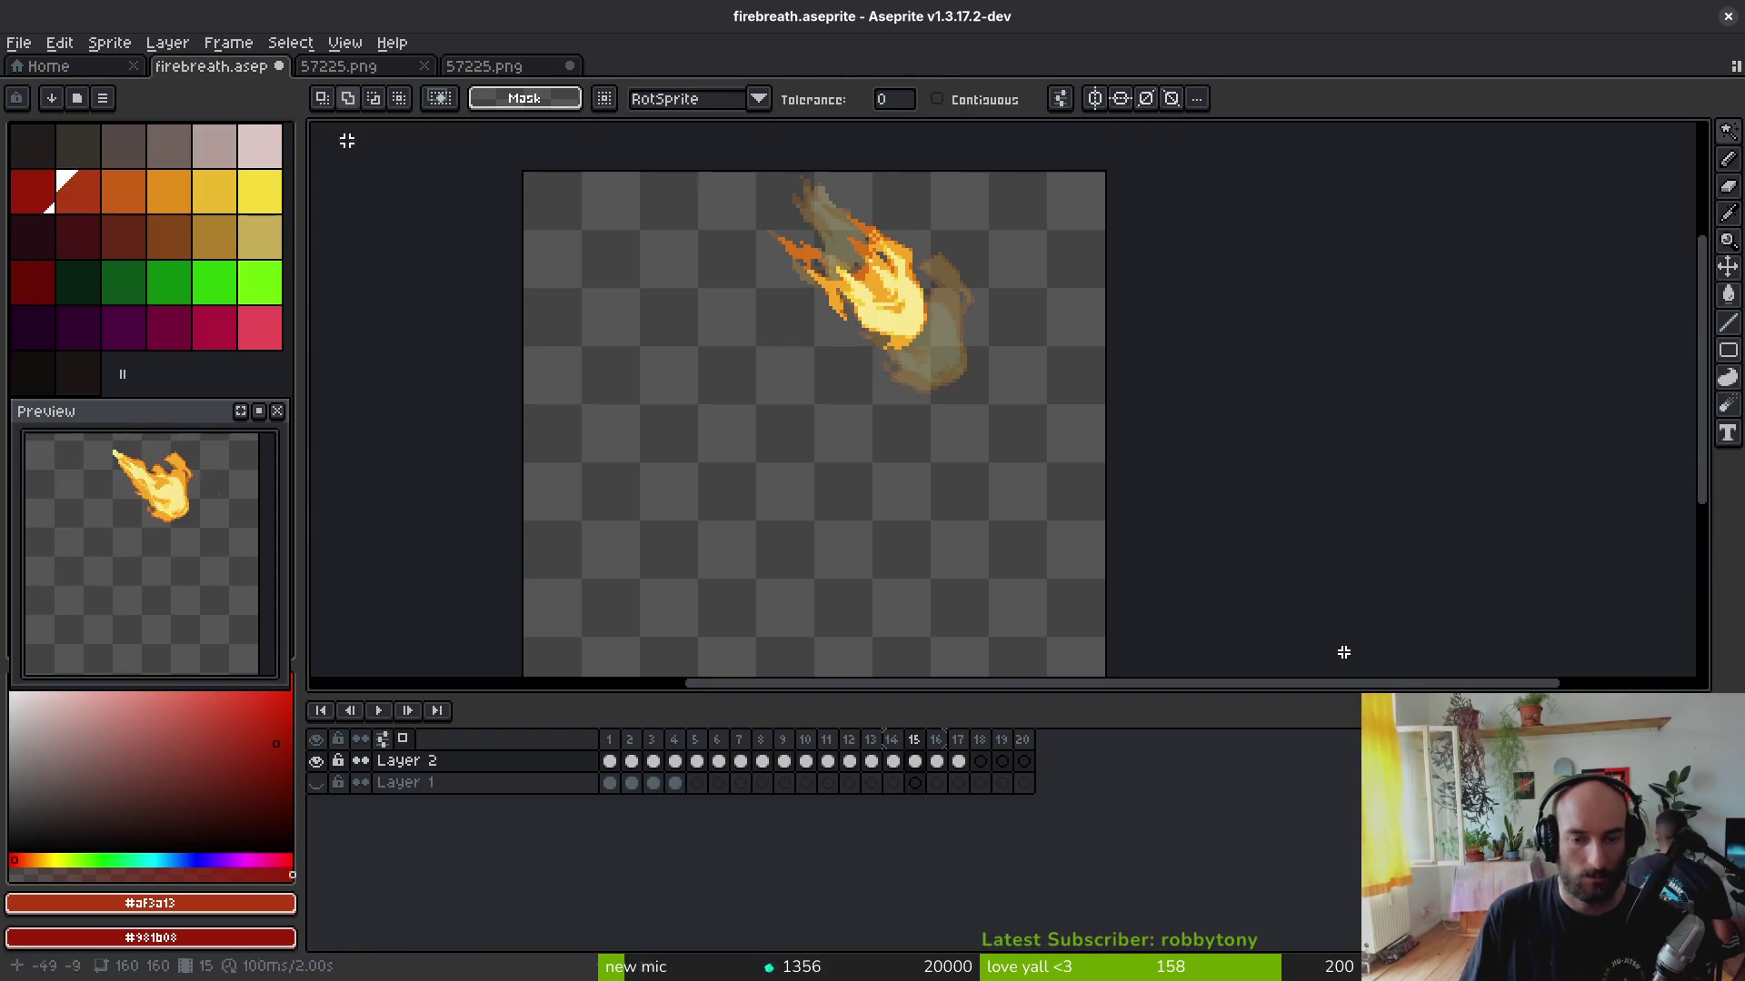
pyautogui.click(981, 761)
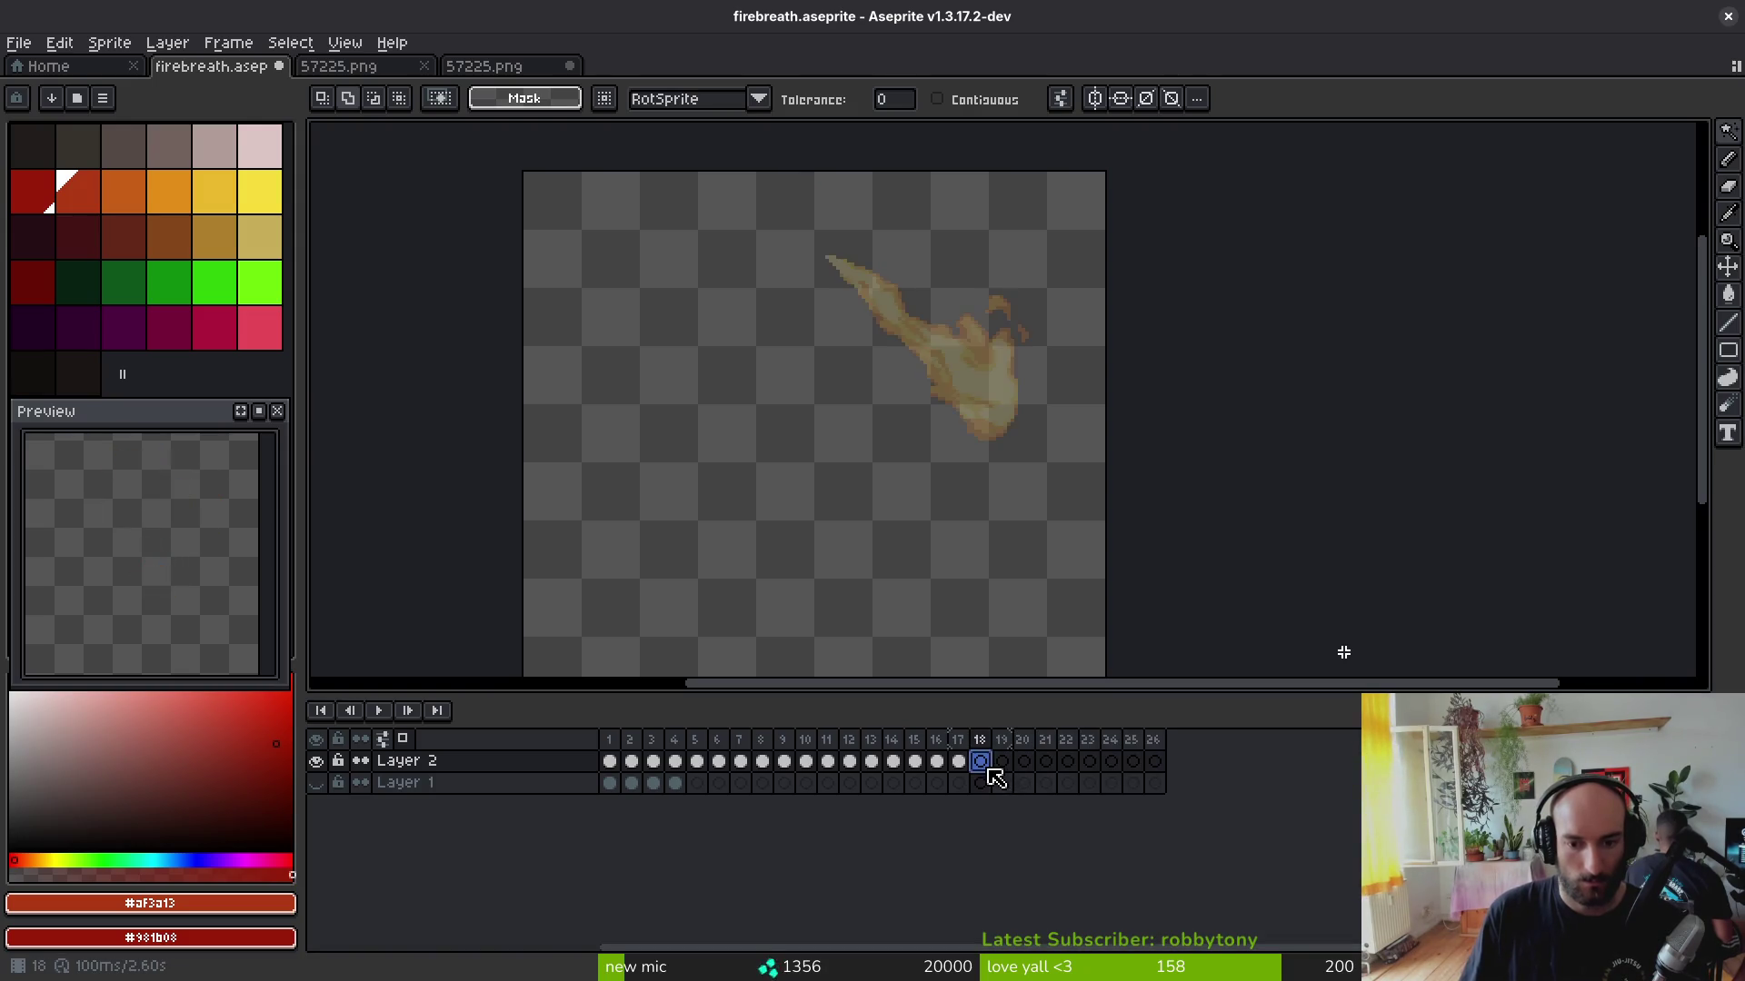
pyautogui.click(958, 764)
# Step: Delete the Layer 2 flames in frames 1–13 and move the frame 14–21 cels back to start at frame 6
pyautogui.click(873, 779)
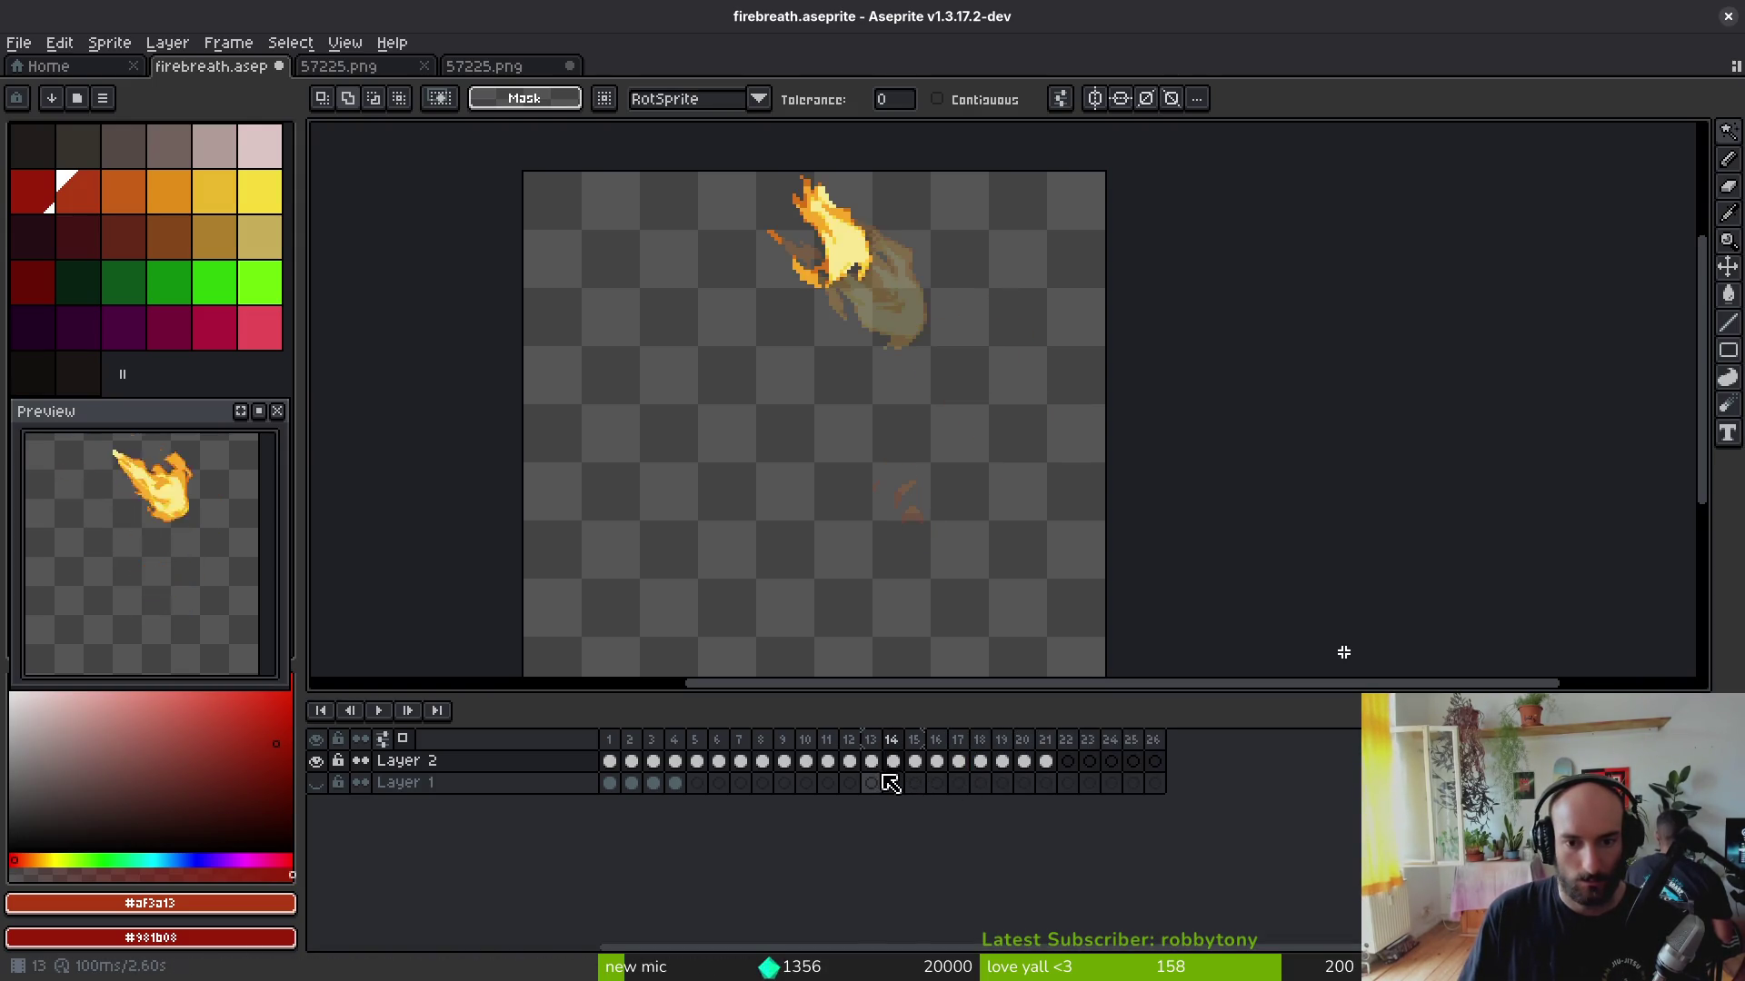
pyautogui.moveTo(873, 763); pyautogui.dragTo(608, 766)
pyautogui.press('Delete')
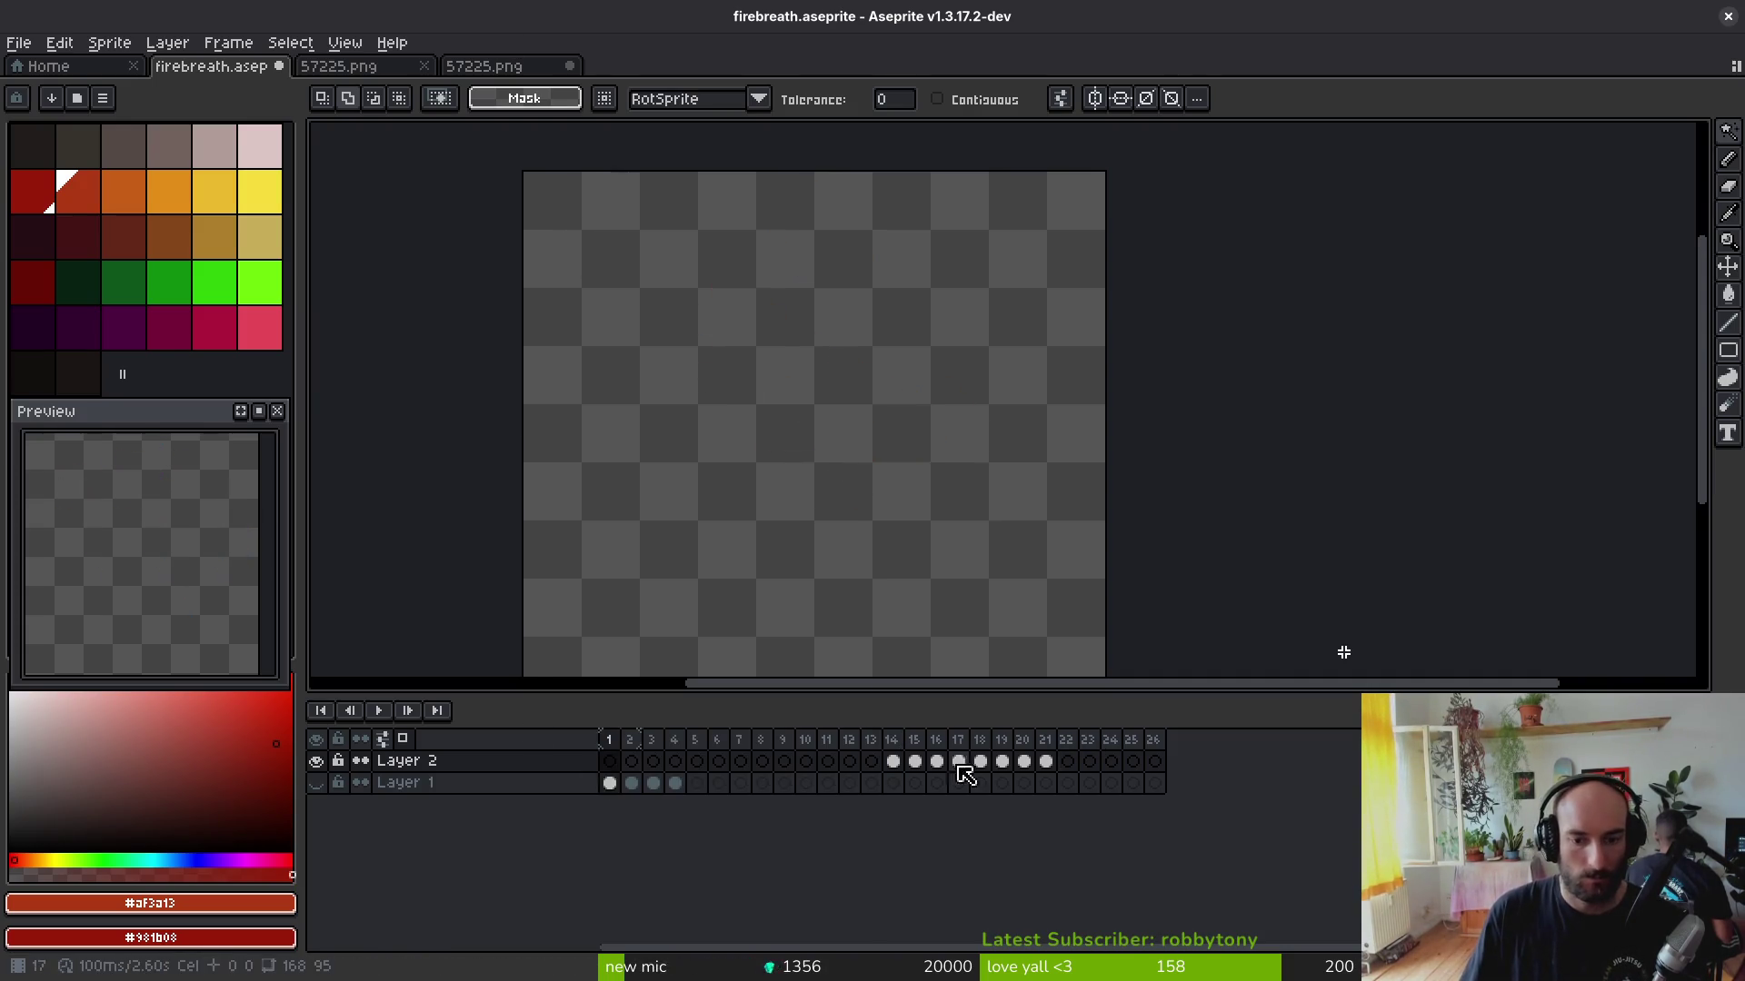
pyautogui.moveTo(902, 771); pyautogui.dragTo(1031, 767)
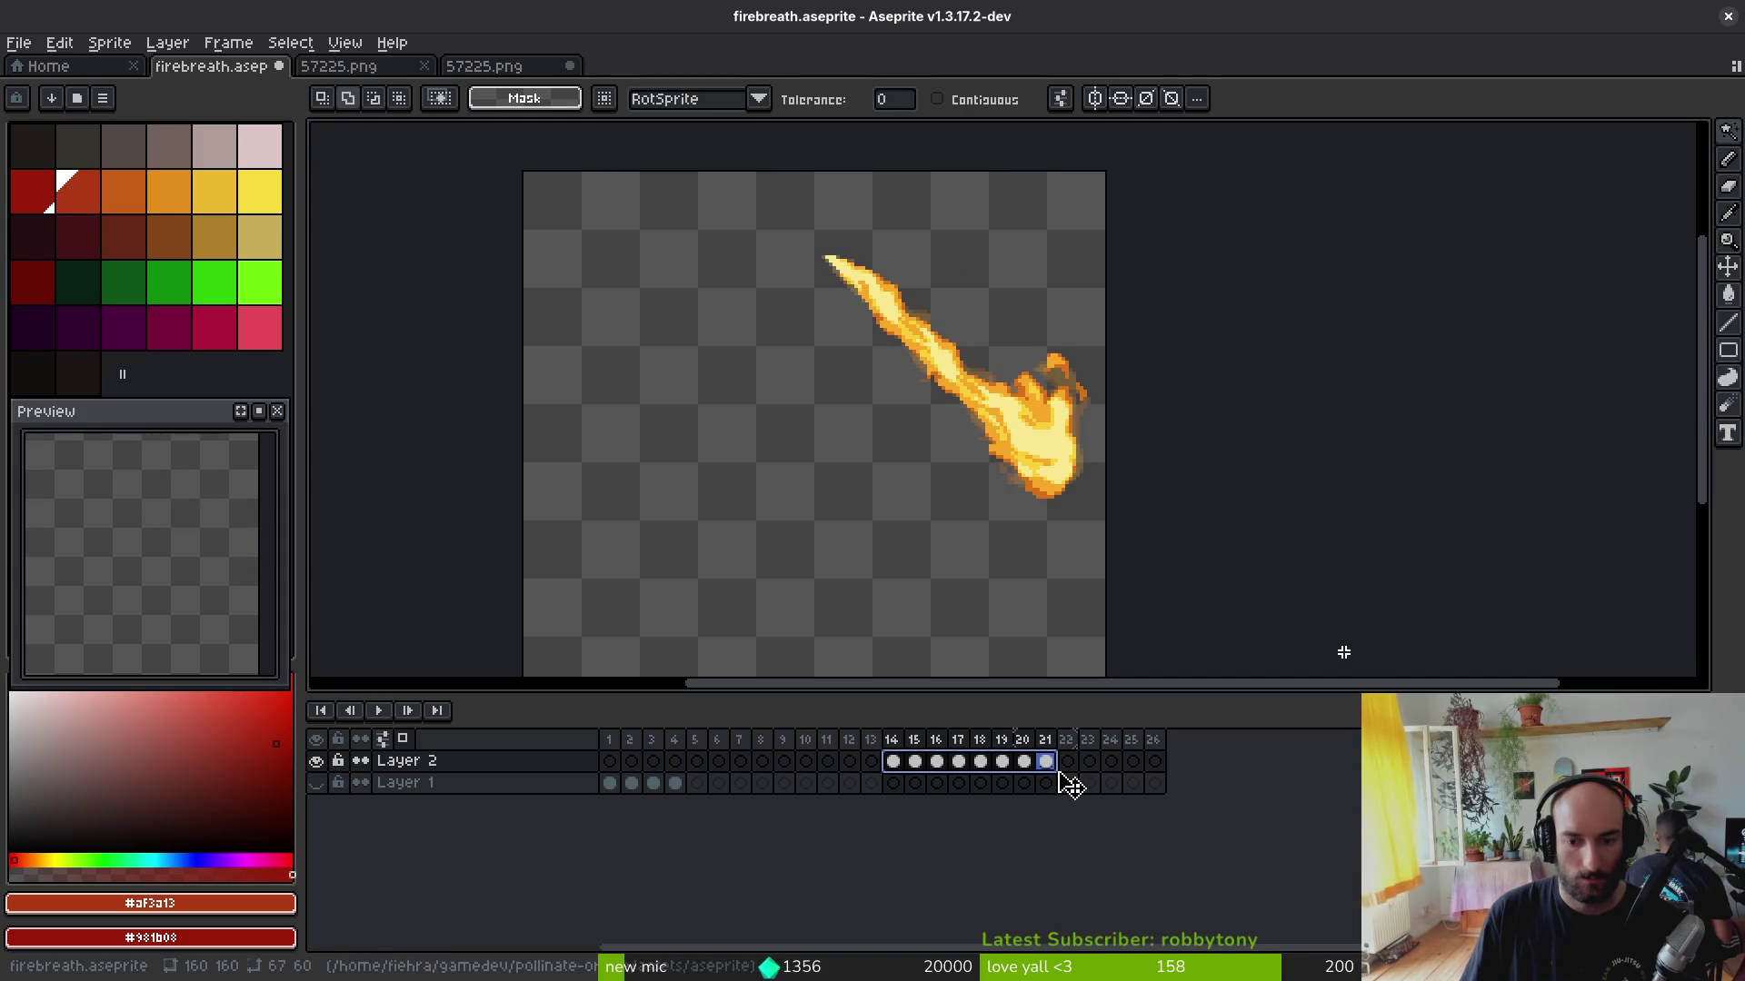
pyautogui.moveTo(892, 785); pyautogui.dragTo(718, 766)
# Step: Check reference frames 46–50 in the 57225.png tab, then return to firebreath
pyautogui.click(484, 65)
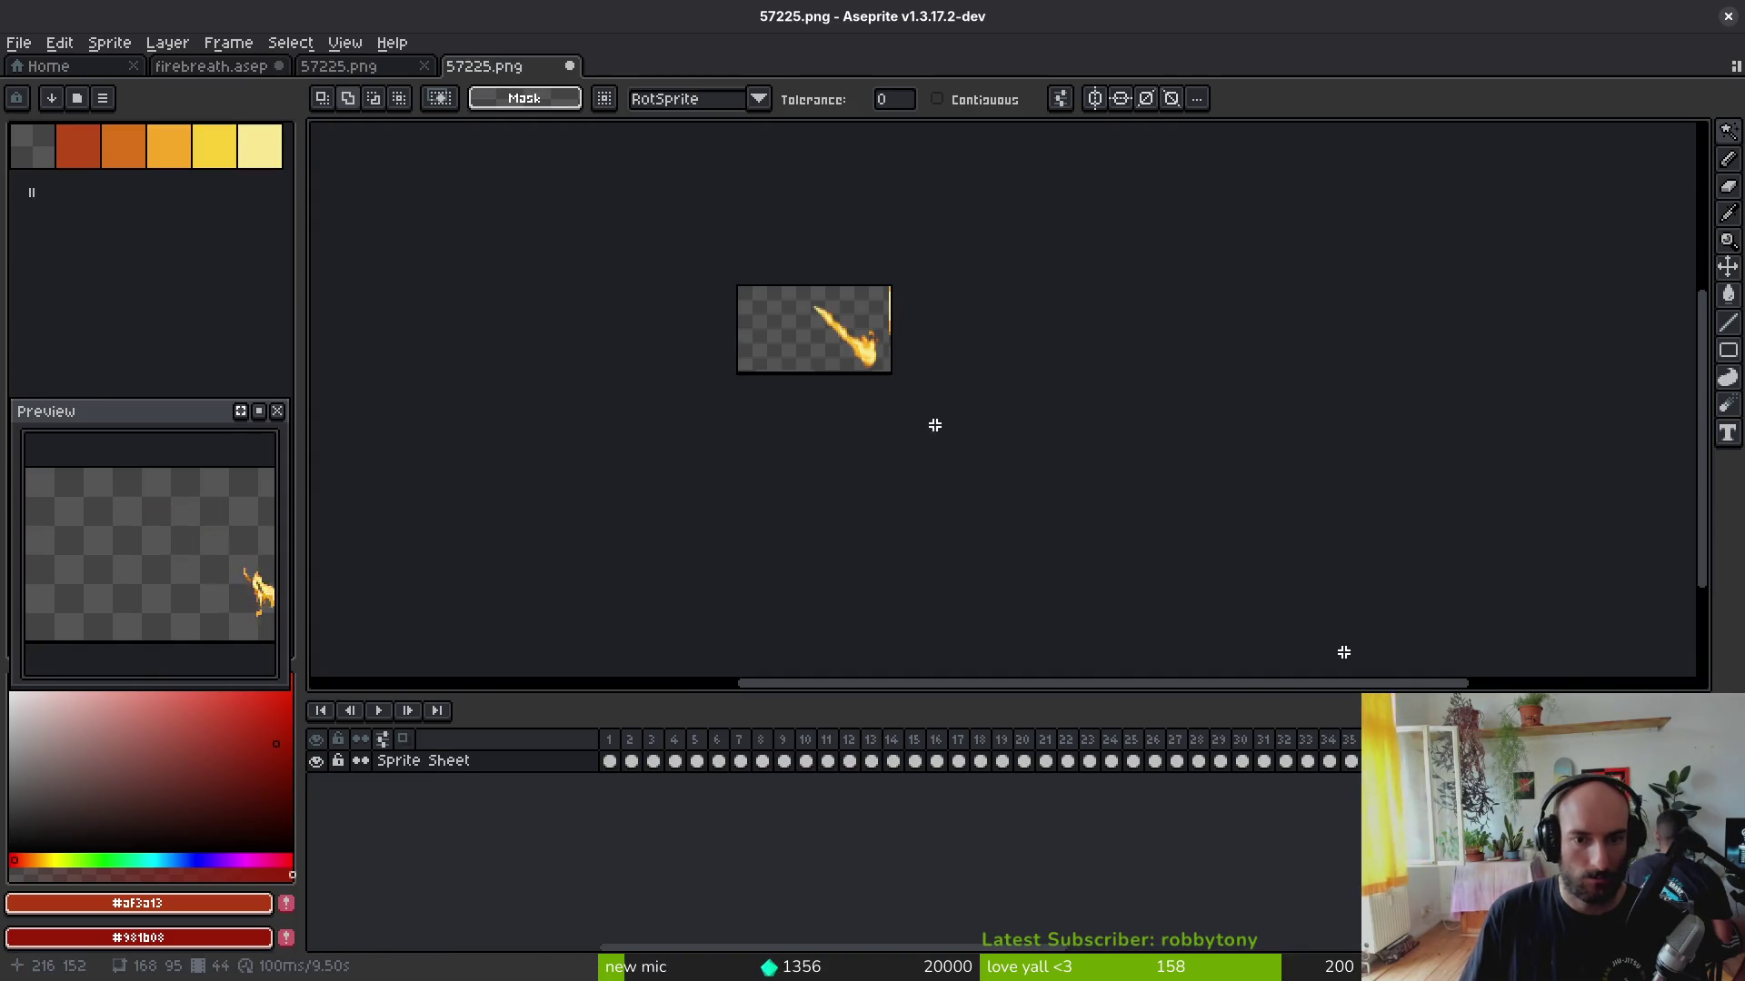
pyautogui.click(900, 760)
pyautogui.hscroll(5, 899, 770)
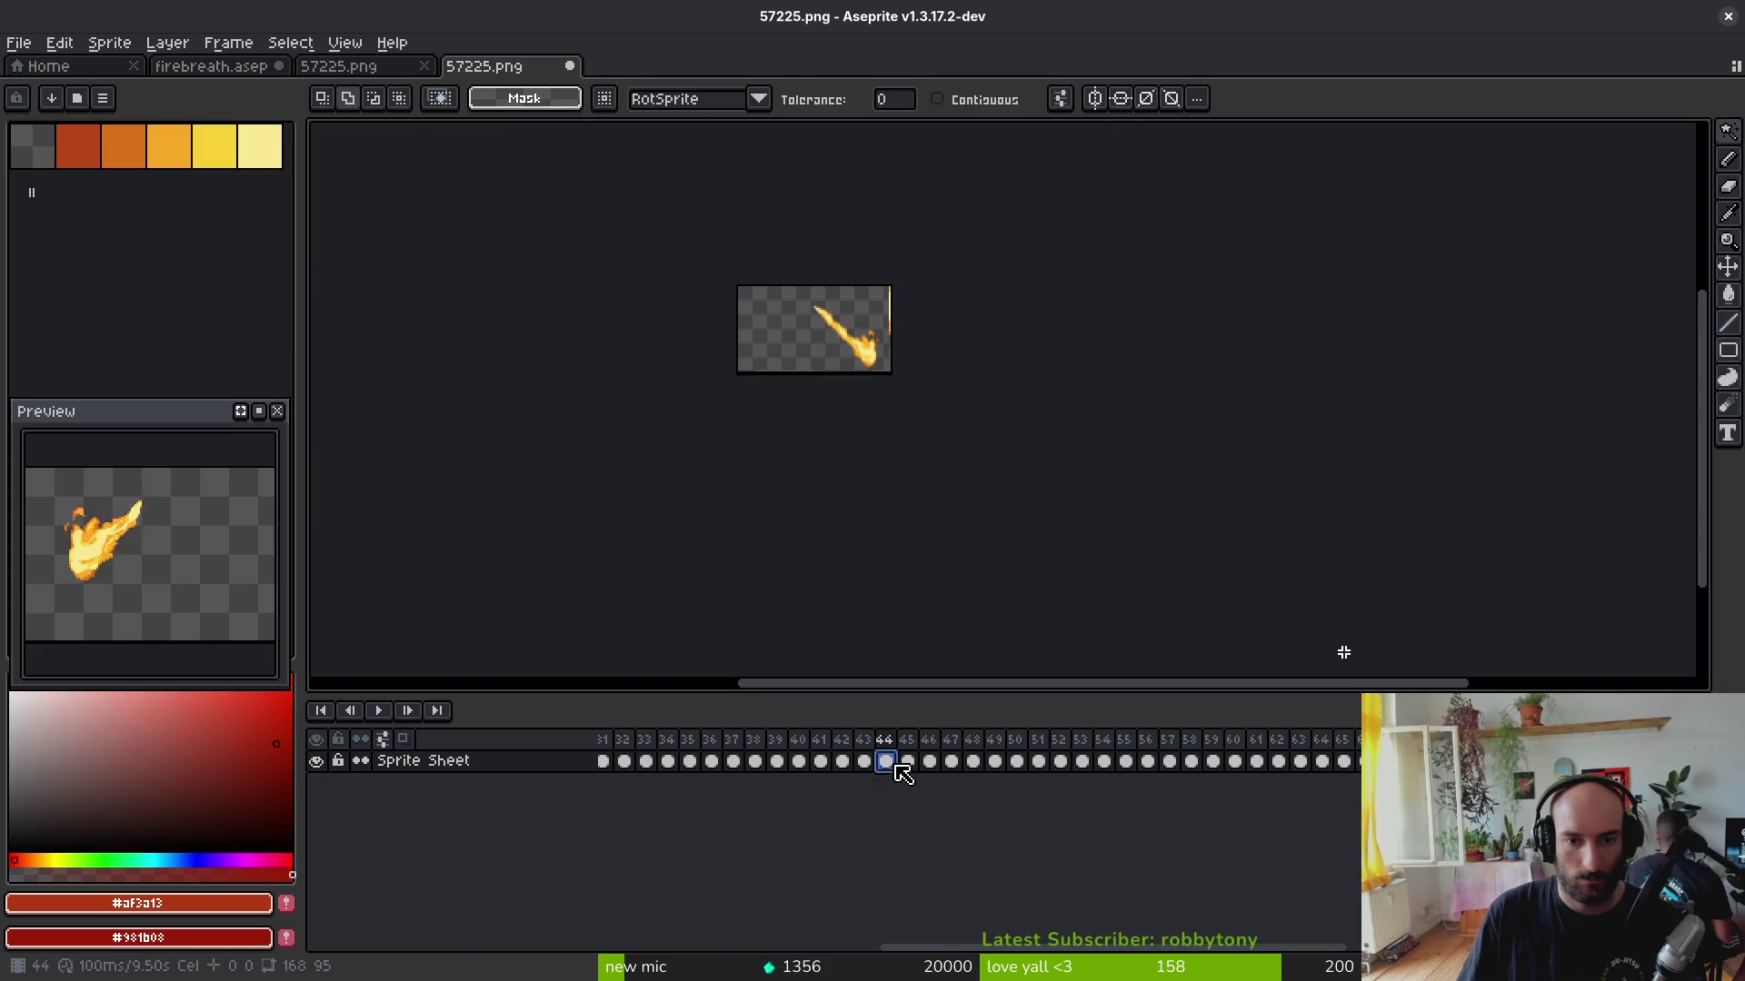
pyautogui.moveTo(931, 764); pyautogui.dragTo(1004, 778)
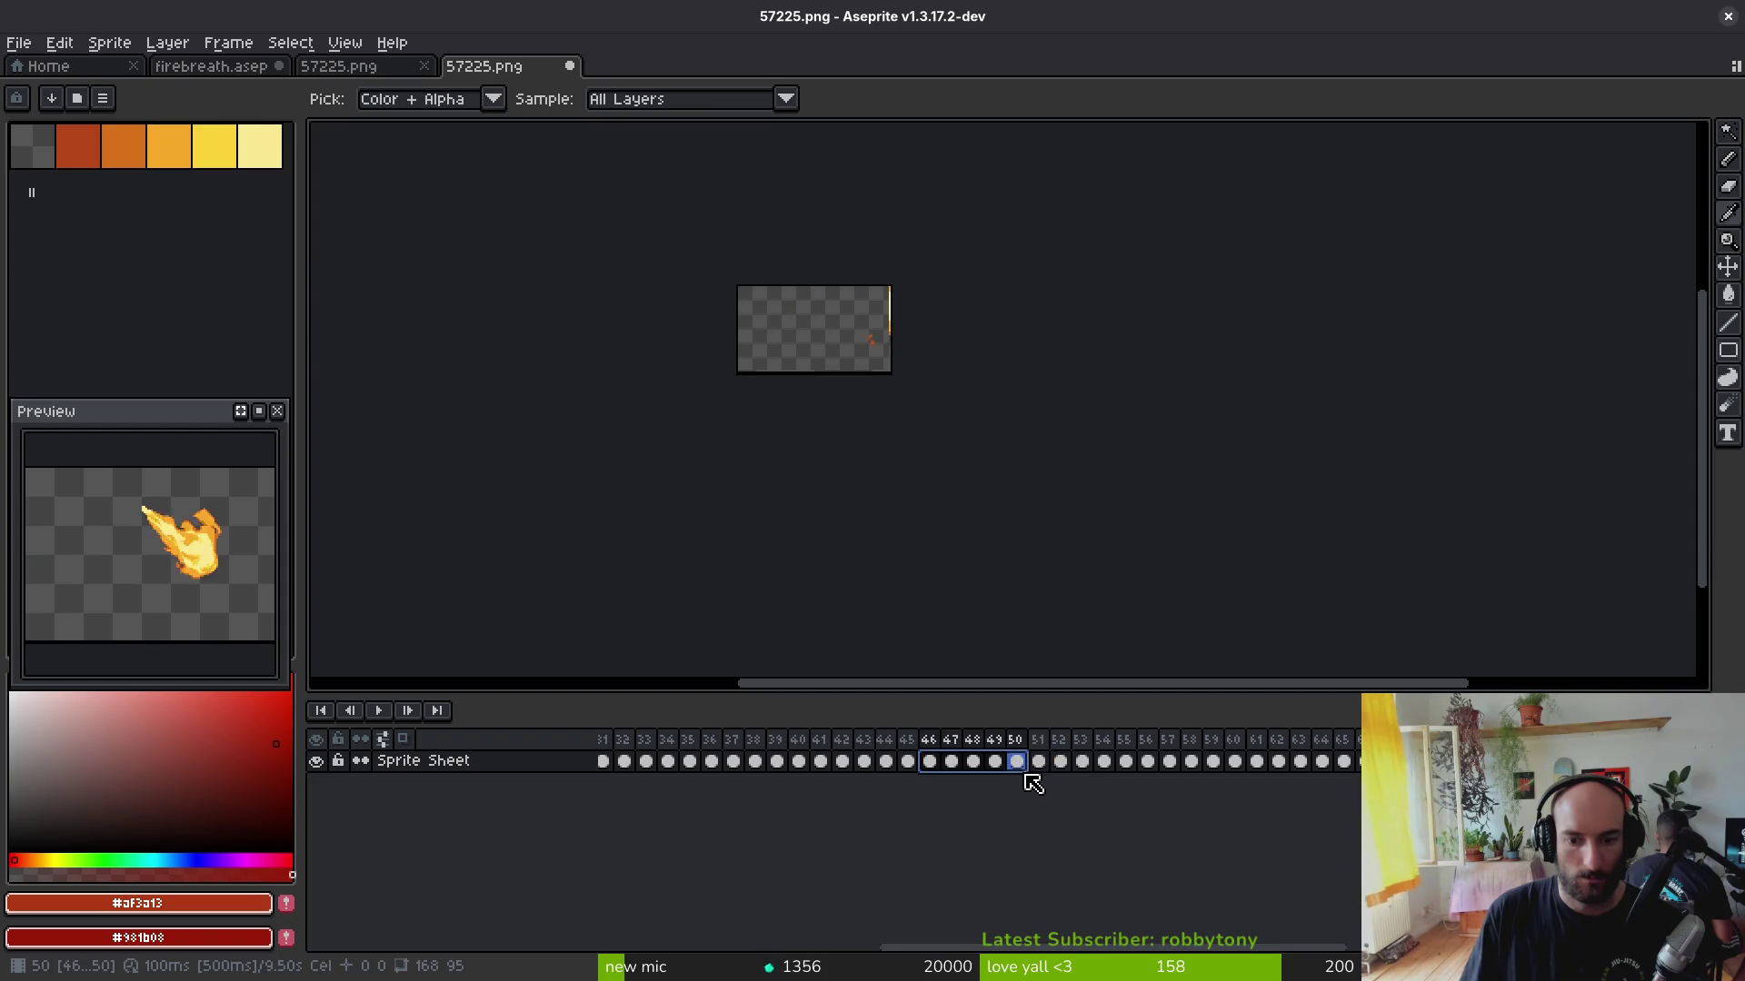
pyautogui.click(202, 66)
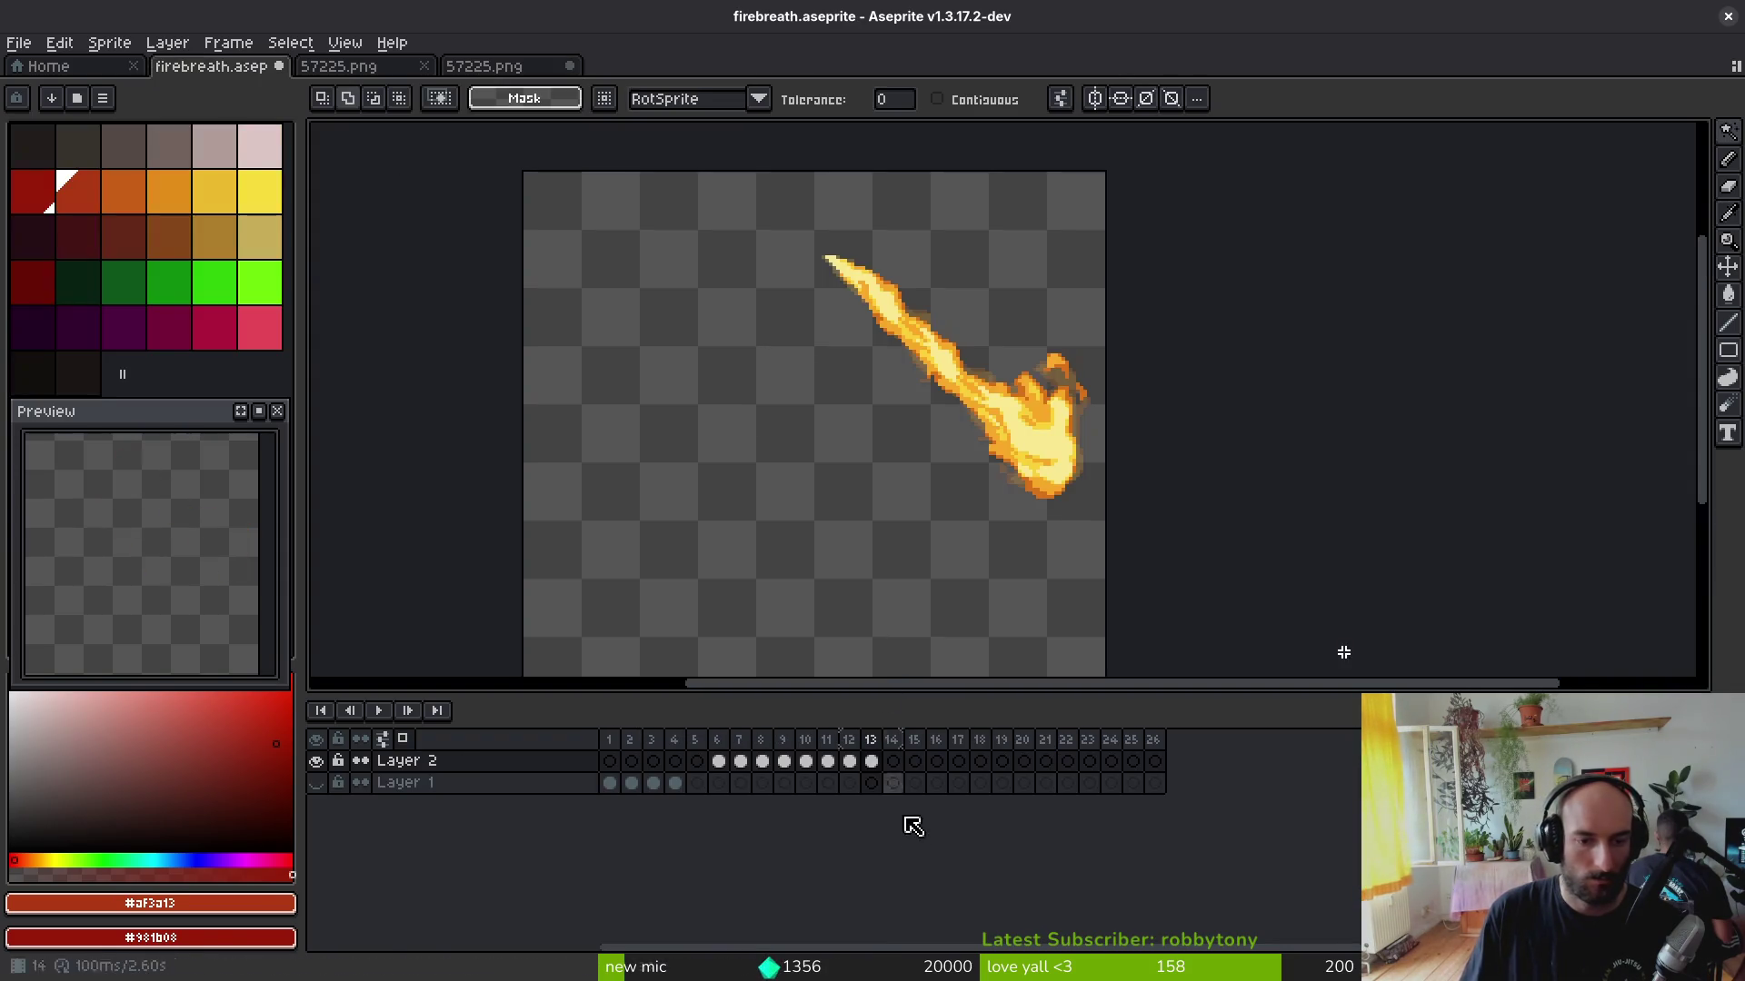
# Step: Extend the flame cels to frame 18, then rotate frames 6–18 about 52° sideways and shift them down-left
pyautogui.click(892, 761)
pyautogui.hotkey('ctrl', 'v')
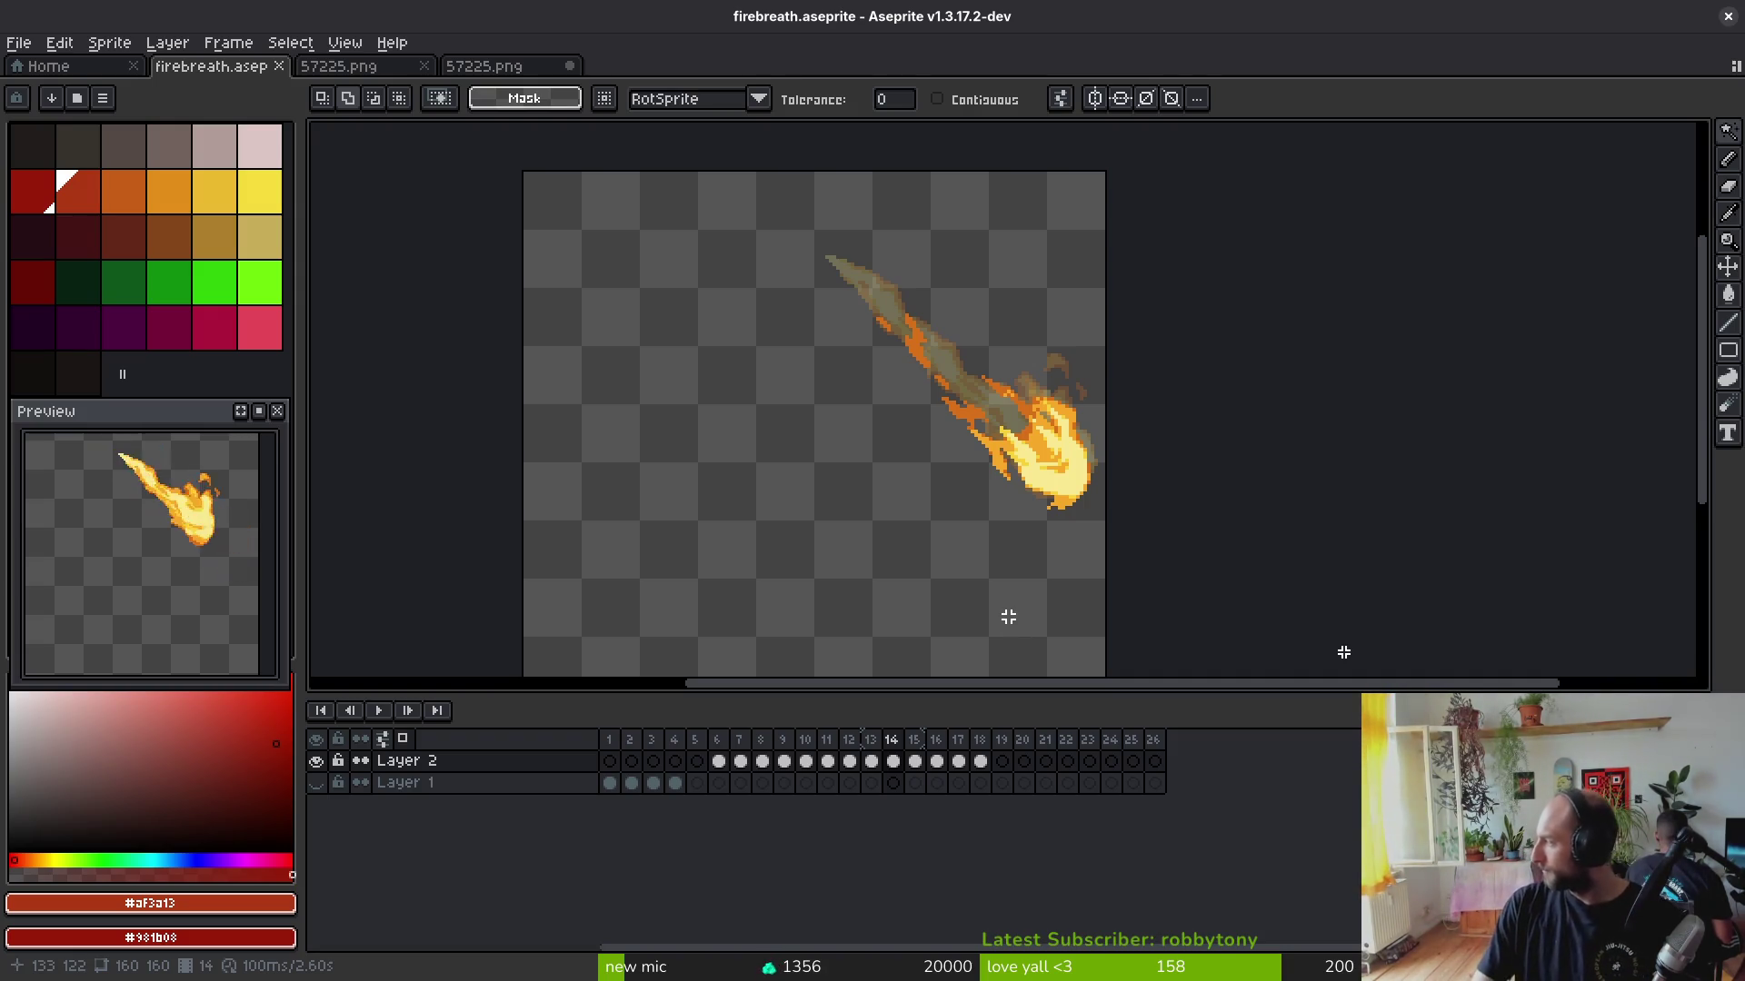
pyautogui.press('m')
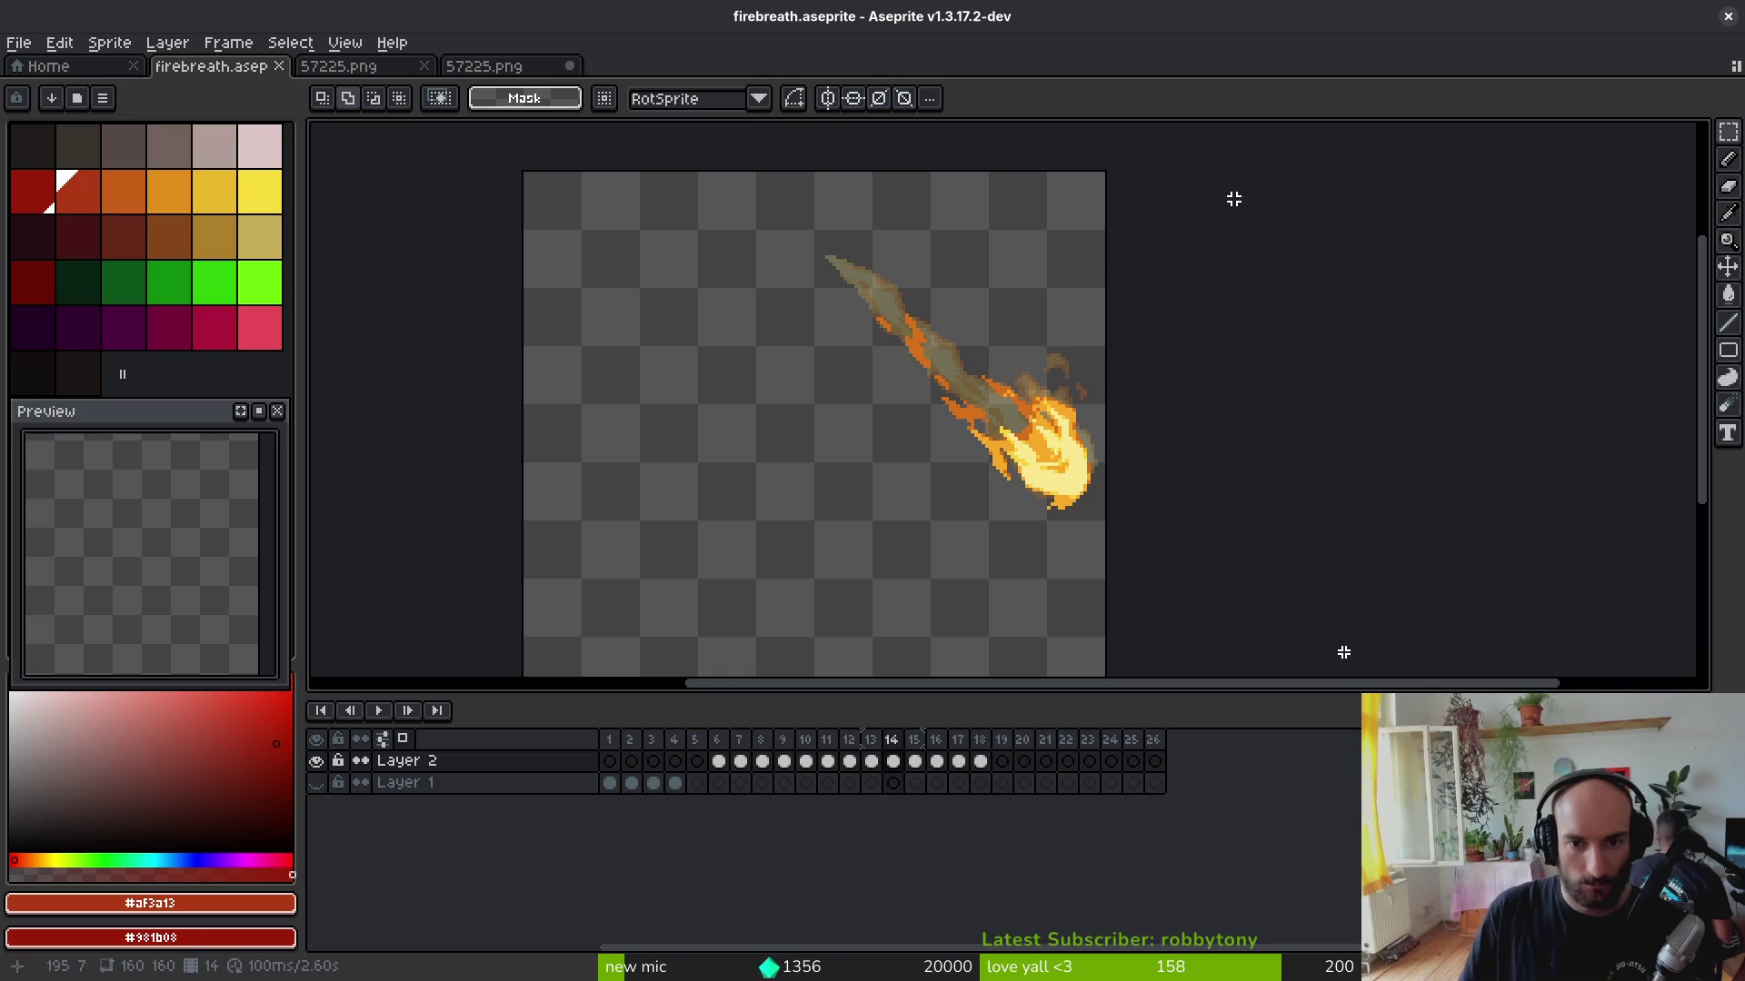
pyautogui.moveTo(1231, 128); pyautogui.dragTo(357, 603)
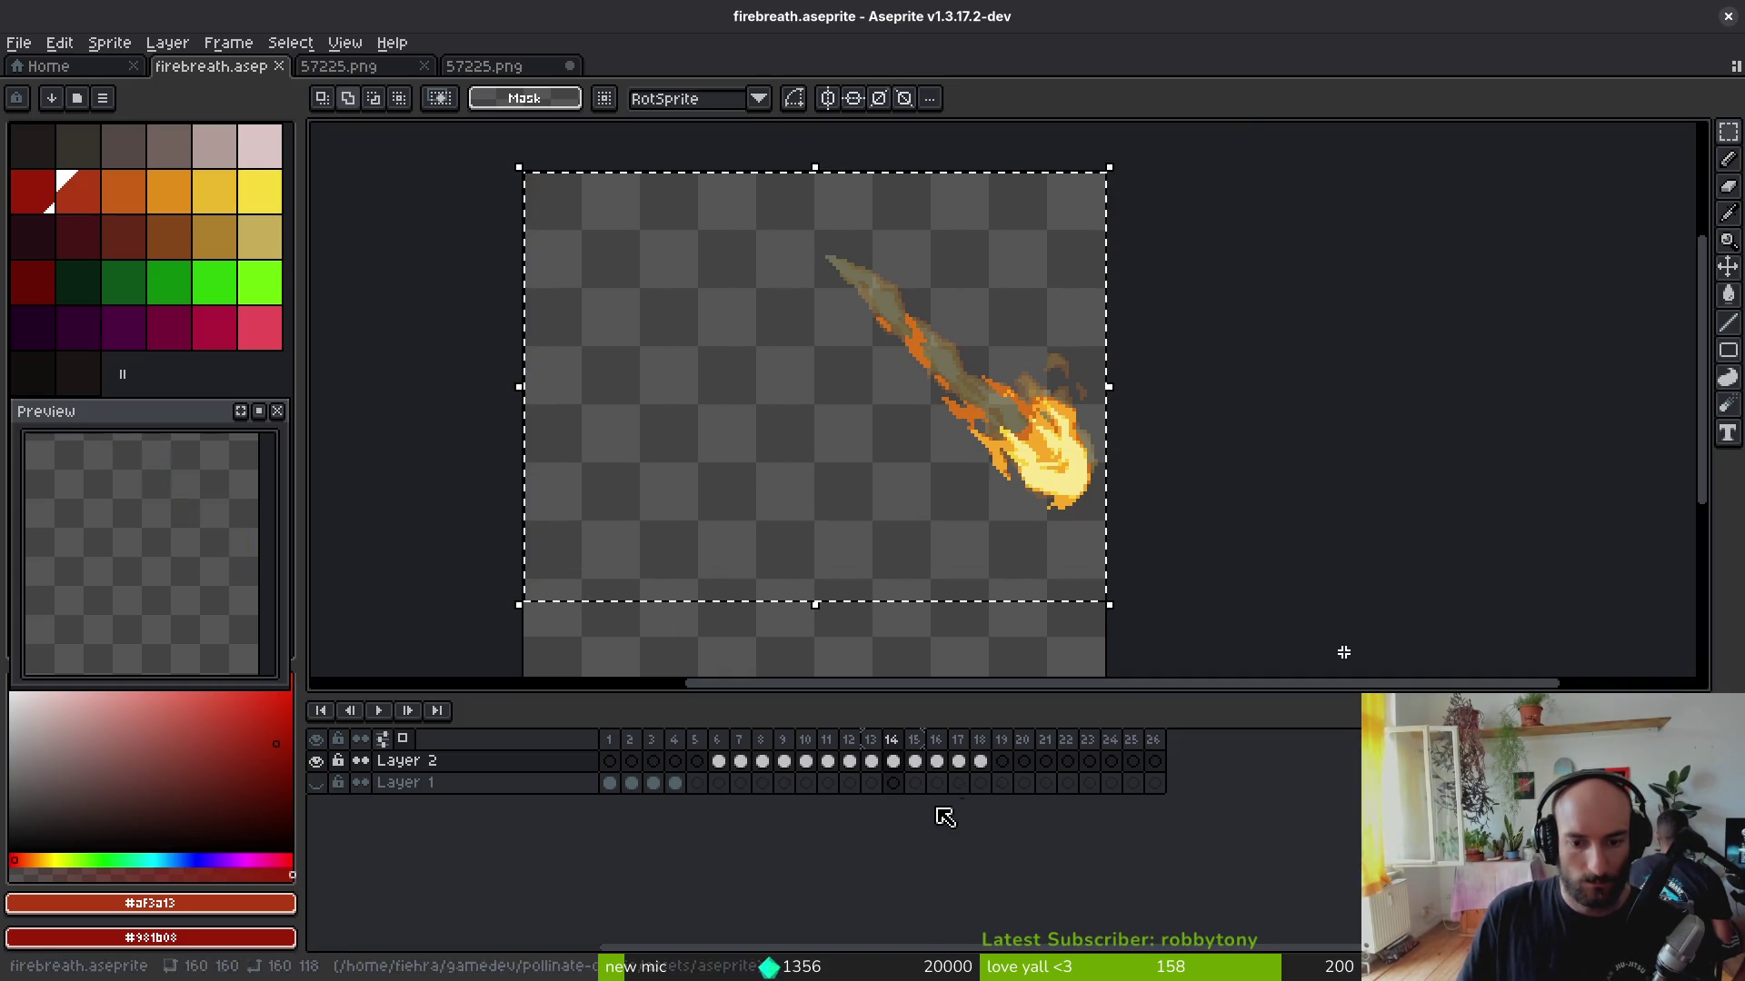
pyautogui.moveTo(980, 762); pyautogui.dragTo(737, 765)
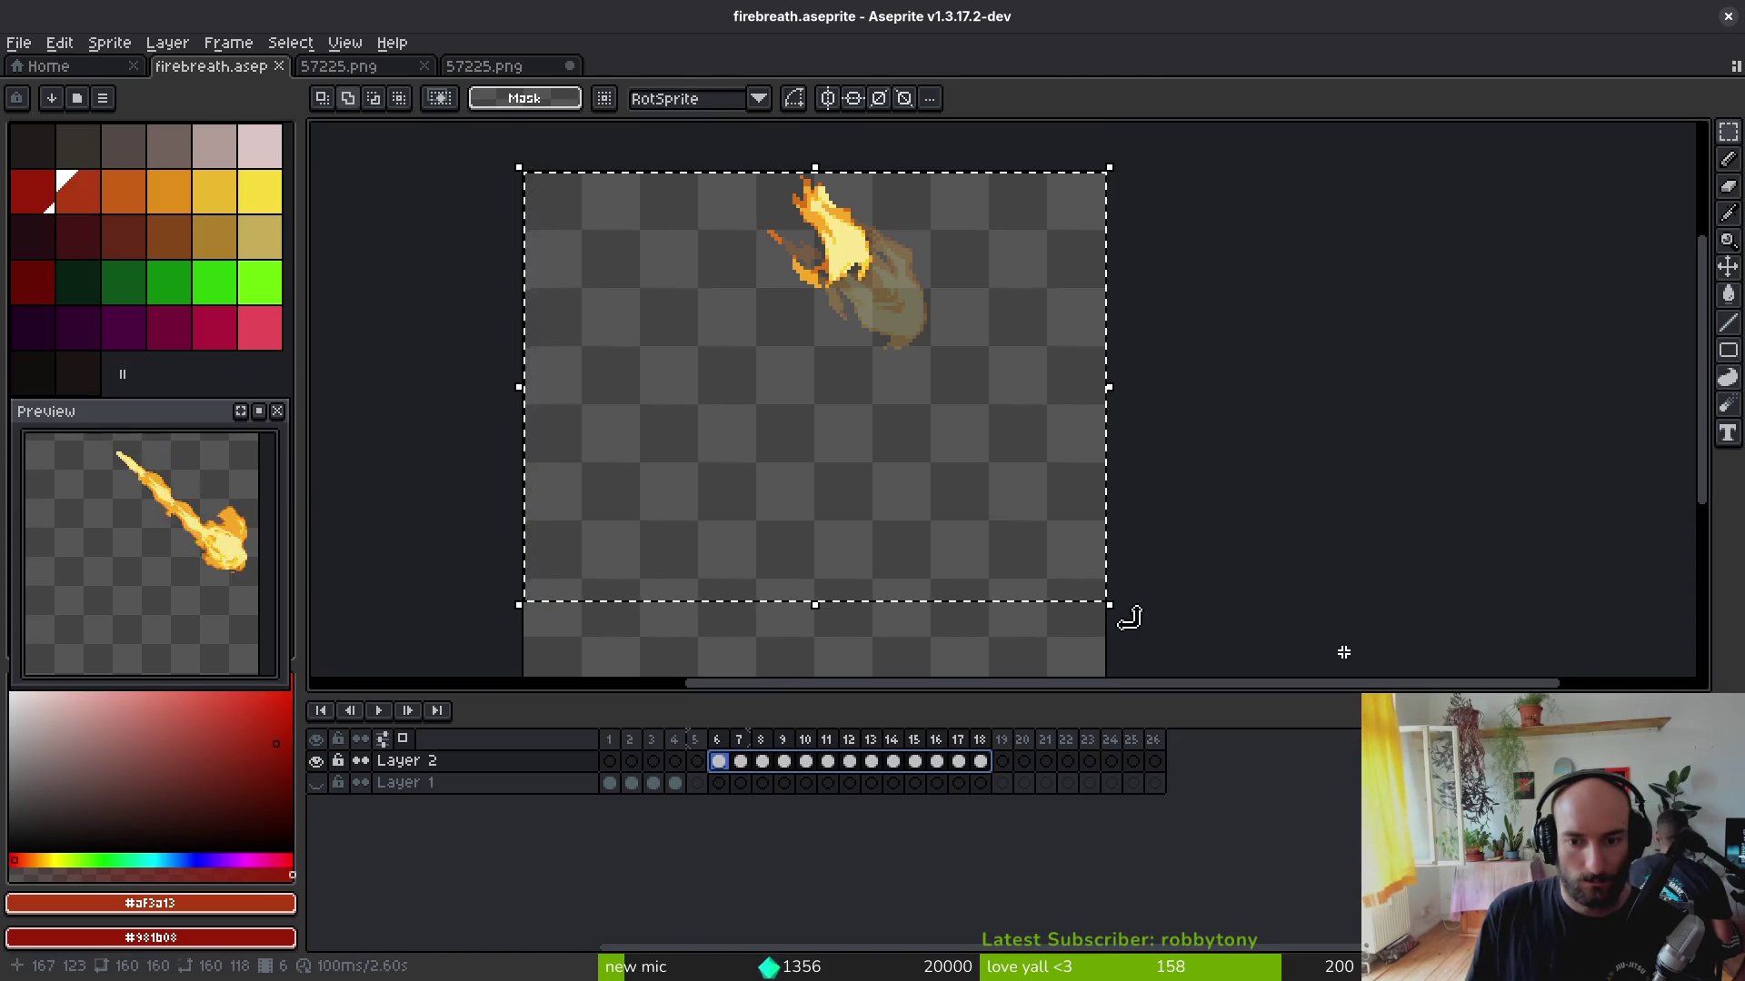
pyautogui.moveTo(1129, 617); pyautogui.dragTo(1238, 284)
pyautogui.moveTo(932, 335); pyautogui.dragTo(903, 472)
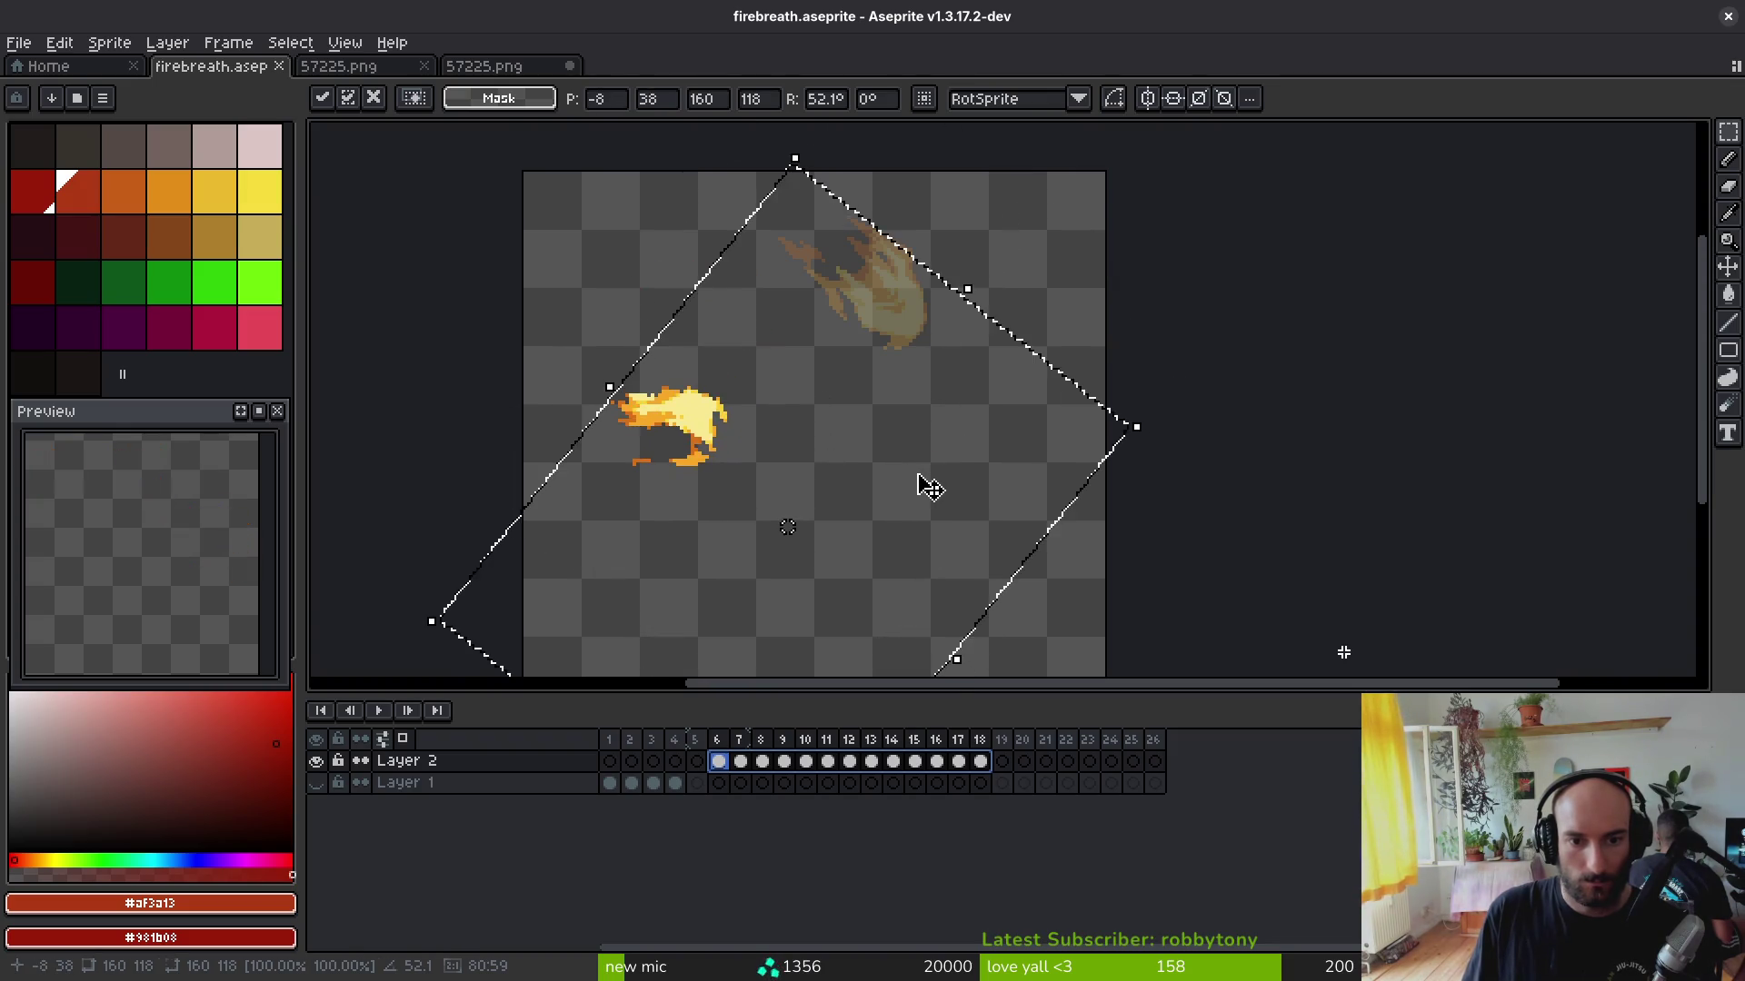
pyautogui.press('Return')
pyautogui.press('Return')
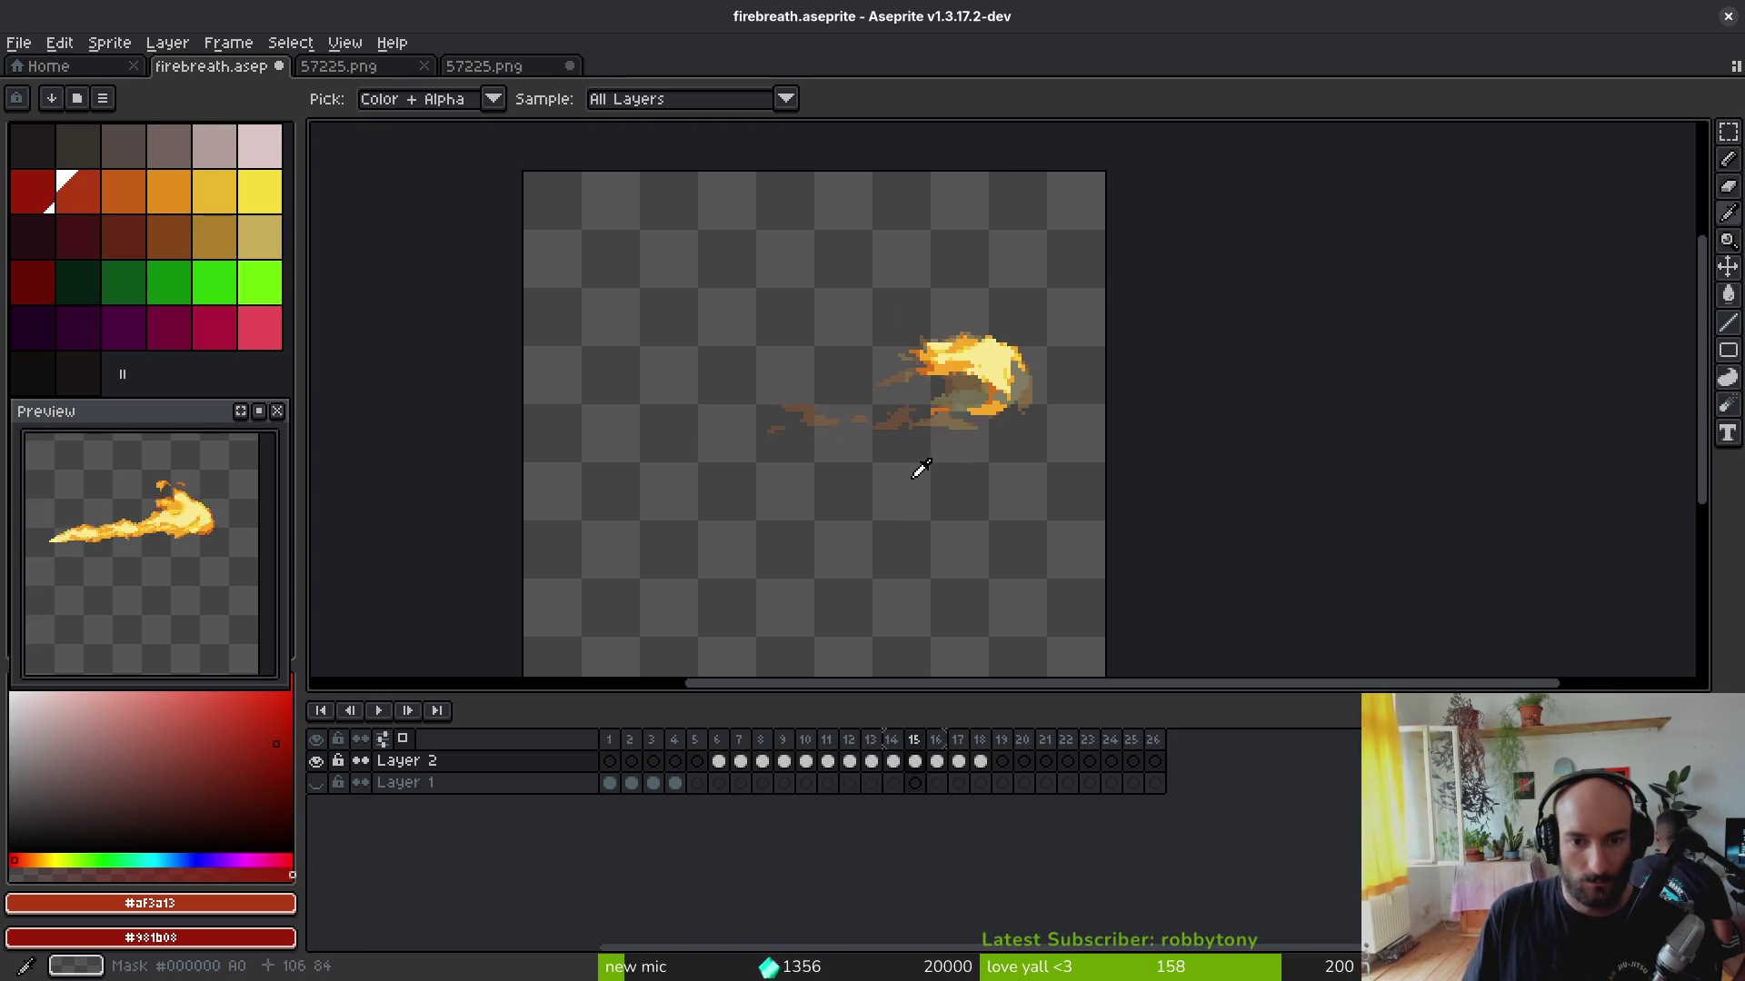
pyautogui.press('Return')
# Step: Tilt the flame in frames 6–18 slightly to level it and preview the loop
pyautogui.hotkey('ctrl', 'a')
pyautogui.moveTo(980, 761); pyautogui.dragTo(719, 761)
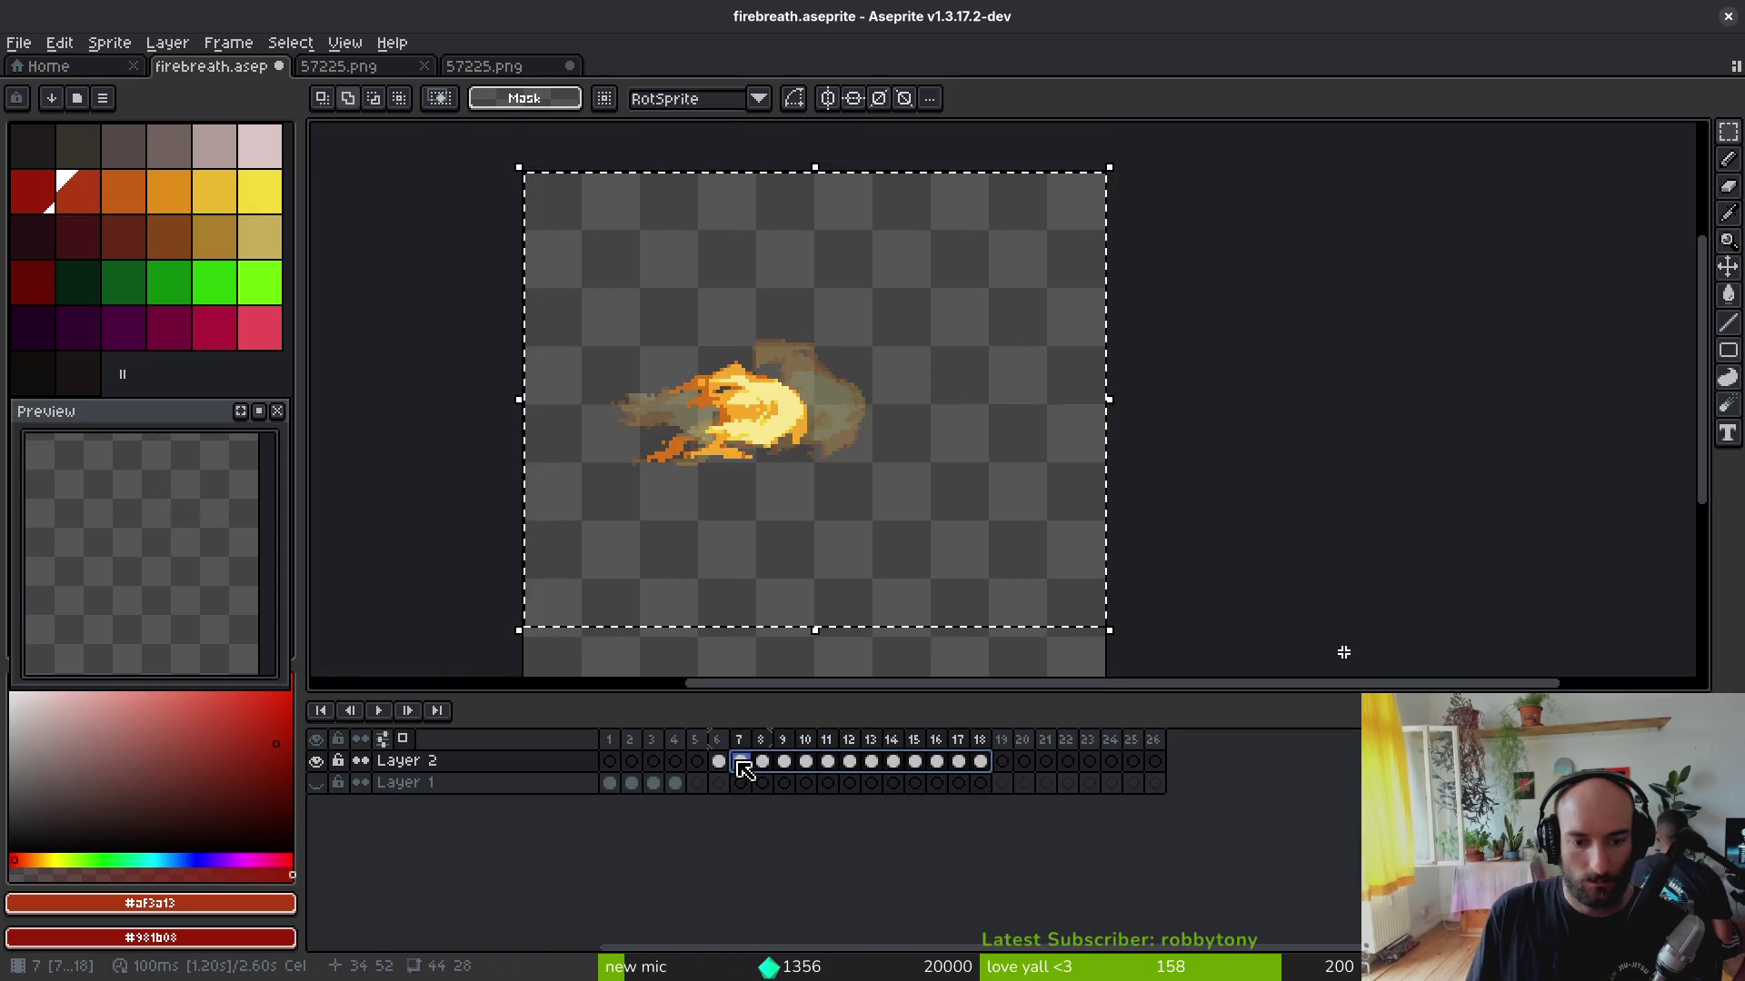
pyautogui.moveTo(1130, 156)
pyautogui.mouseDown()
pyautogui.moveTo(1152, 185)
pyautogui.moveTo(1142, 173)
pyautogui.mouseUp()
pyautogui.click(1146, 174)
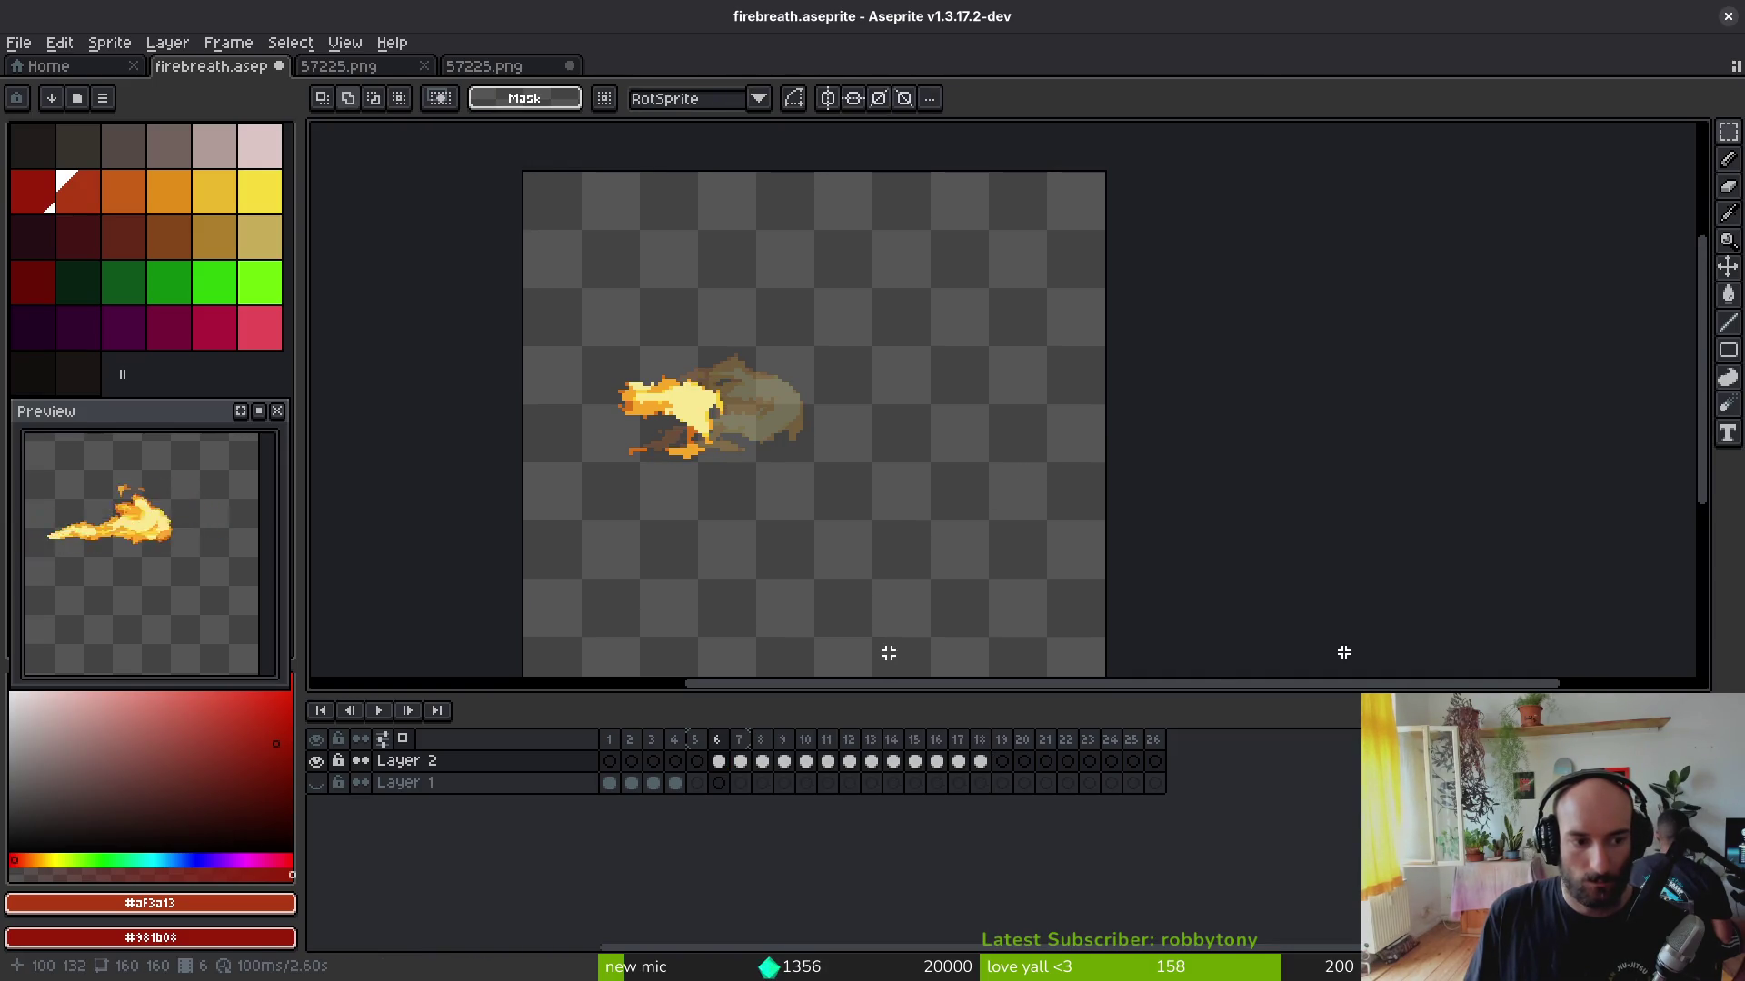
pyautogui.press('Return')
pyautogui.press('i')
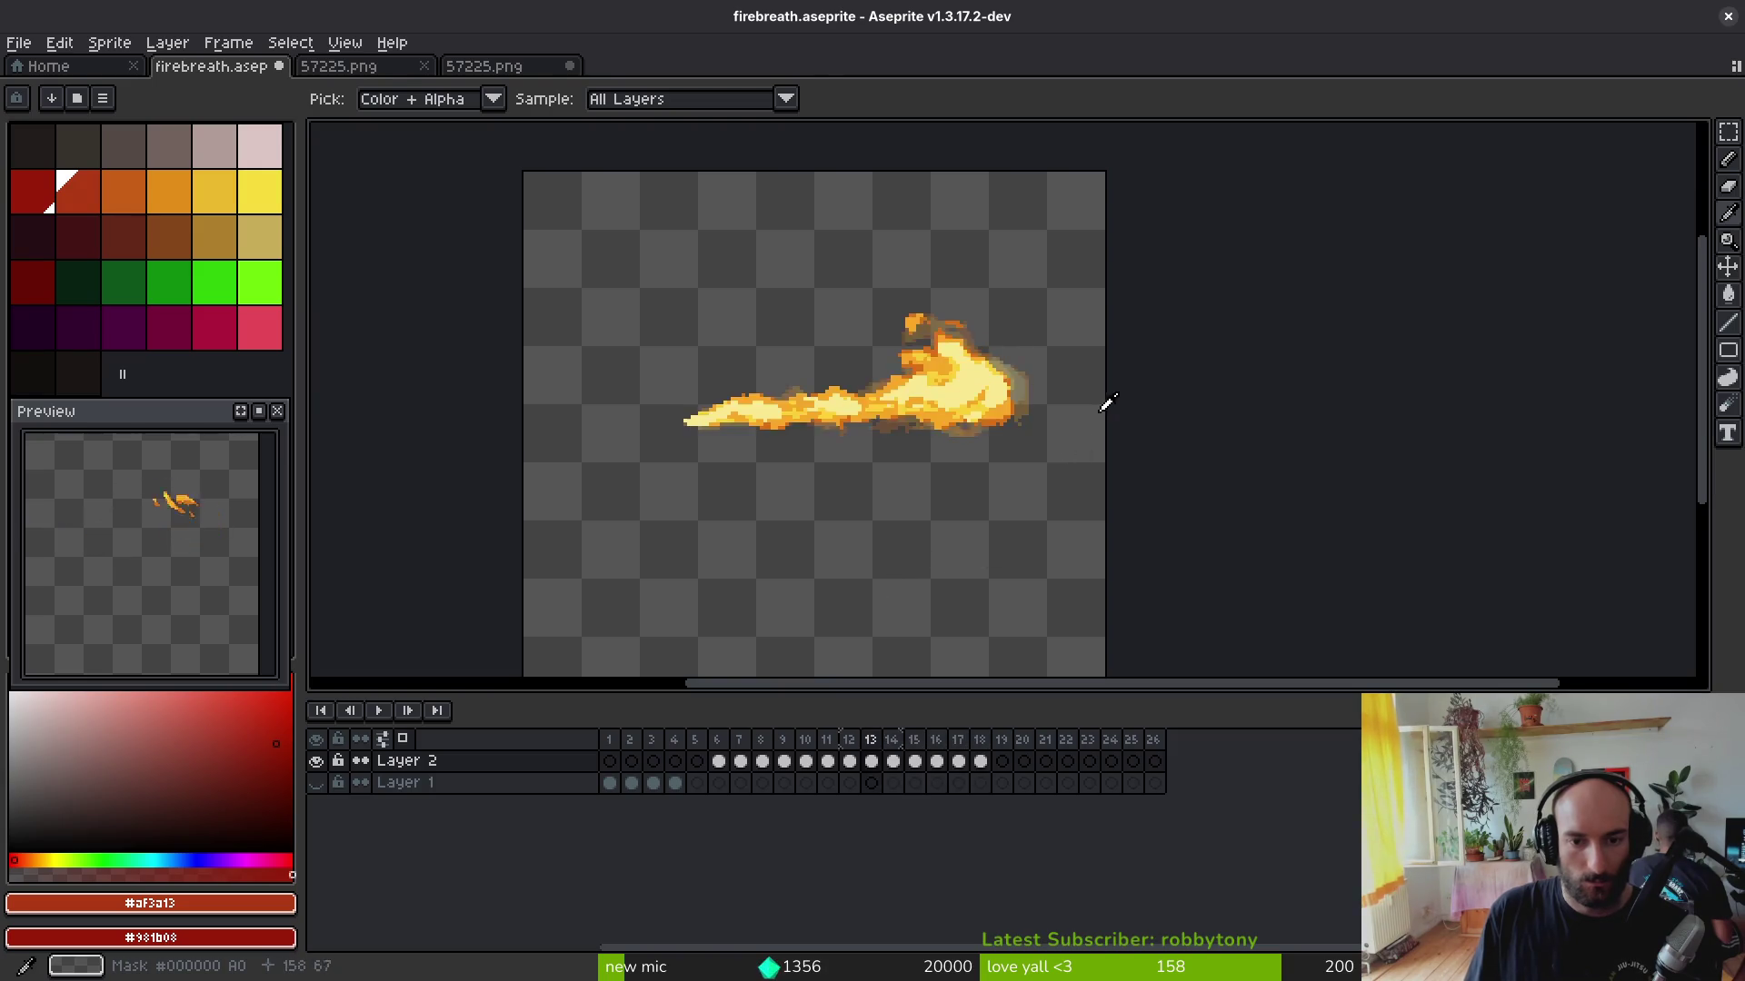
pyautogui.press('Return')
# Step: Rotate frames 6–18 a few more degrees until the jet shoots level to the left, and check playback
pyautogui.press('m')
pyautogui.moveTo(1239, 189)
pyautogui.mouseDown()
pyautogui.moveTo(653, 544)
pyautogui.moveTo(521, 578)
pyautogui.mouseUp()
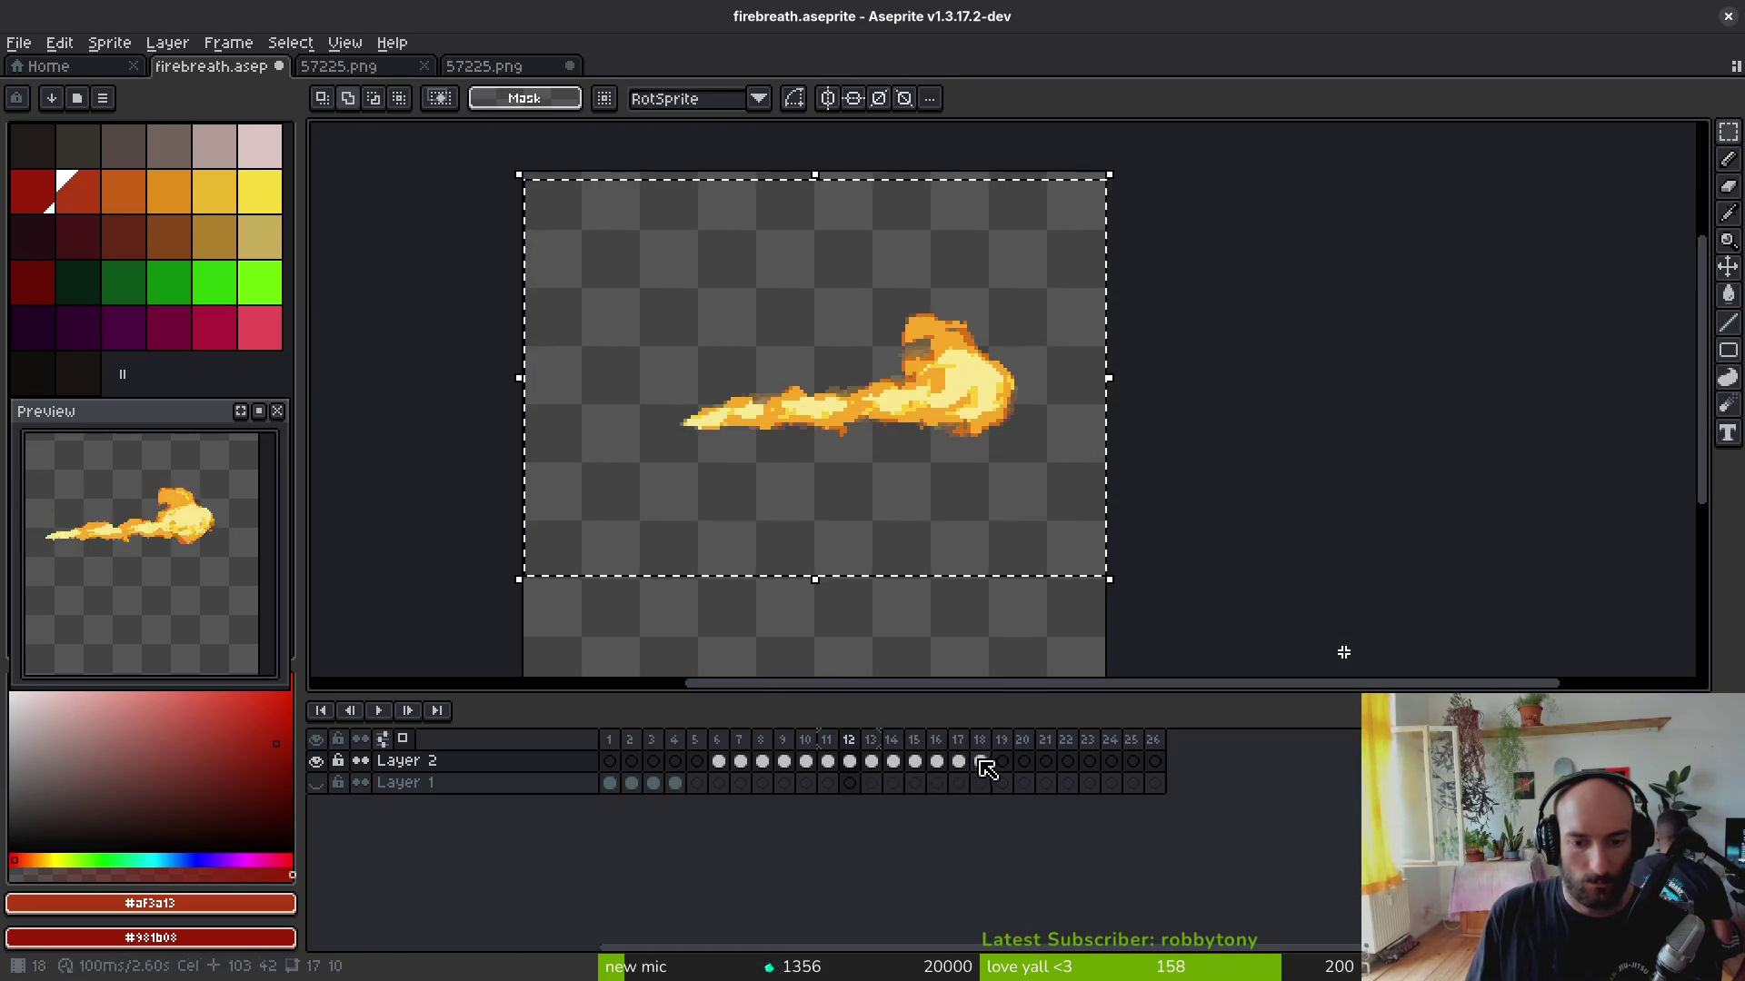
pyautogui.moveTo(982, 761); pyautogui.dragTo(737, 764)
pyautogui.moveTo(1142, 603); pyautogui.dragTo(1111, 613)
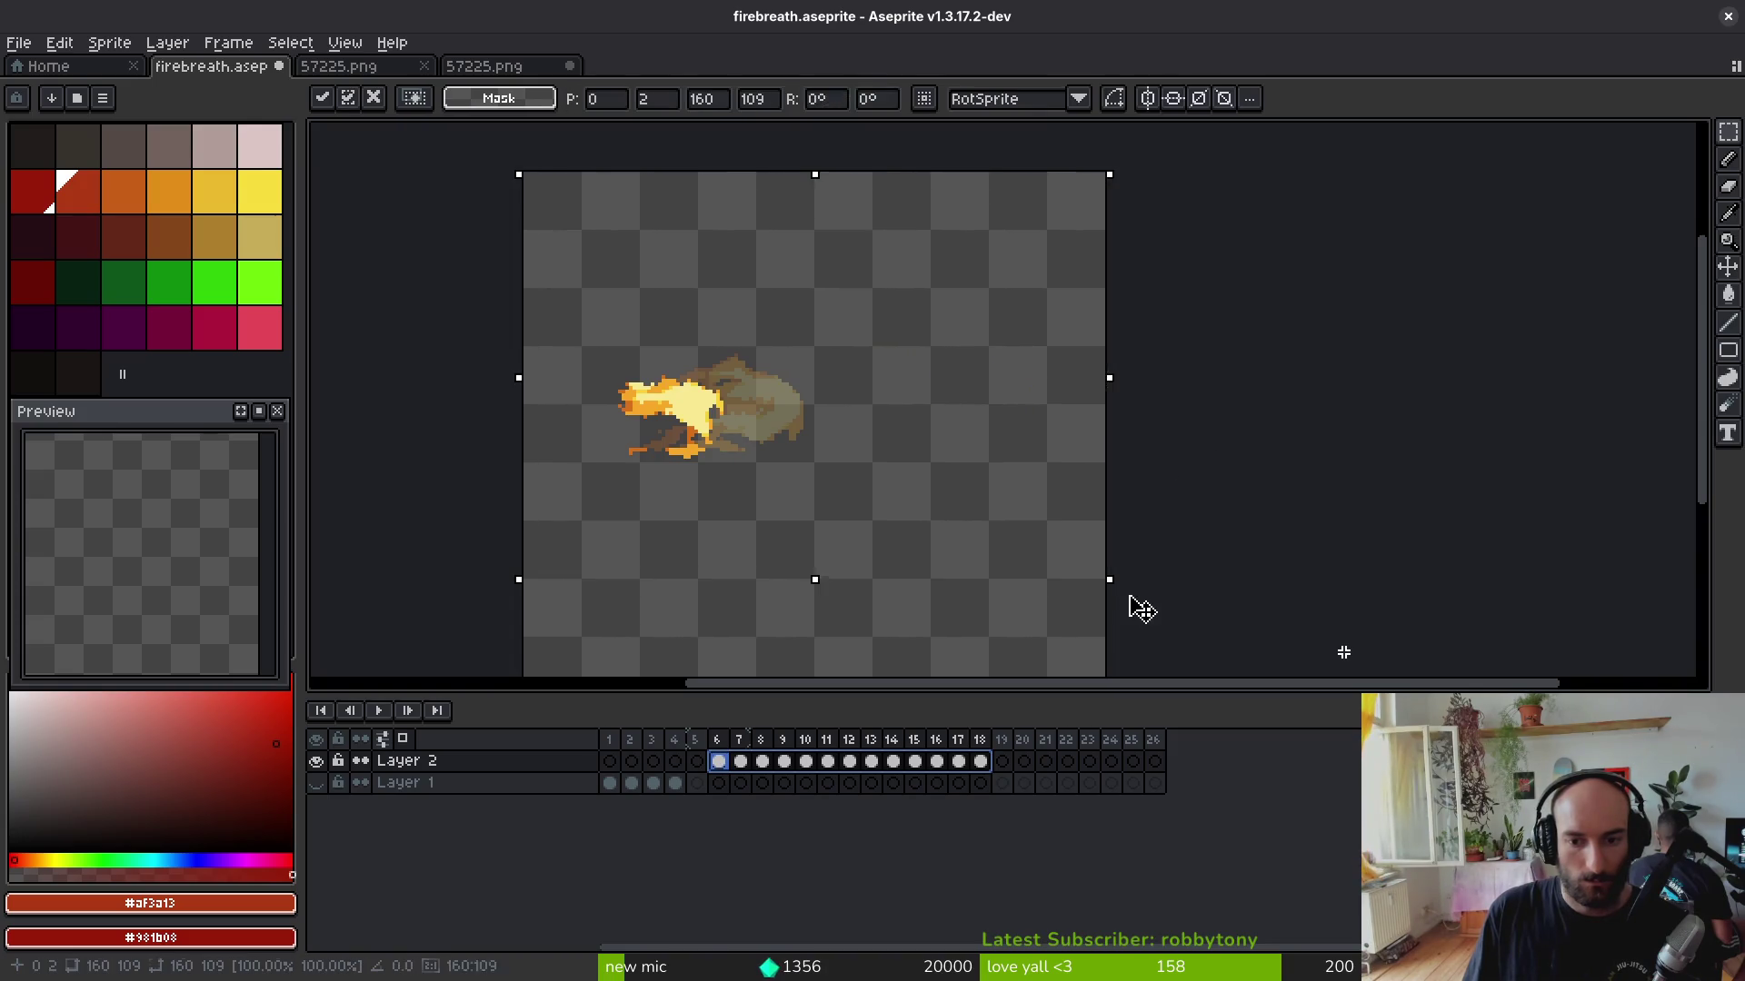
pyautogui.press('Return')
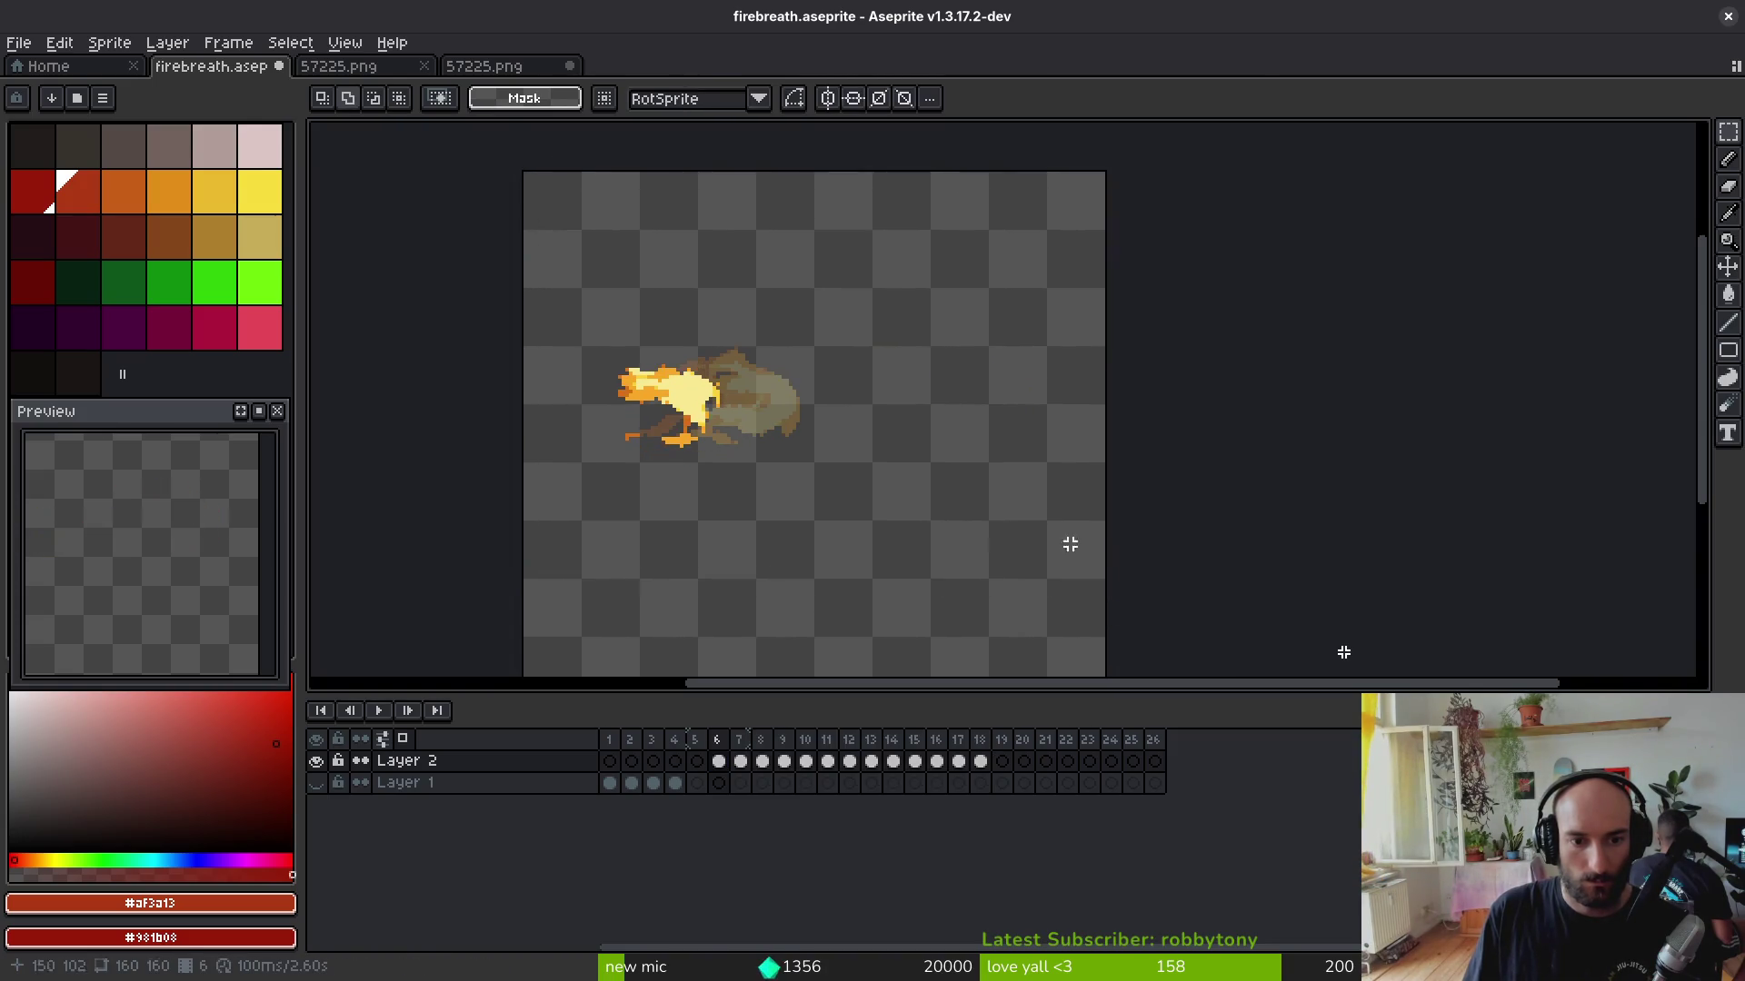
pyautogui.press('Return')
pyautogui.press('i')
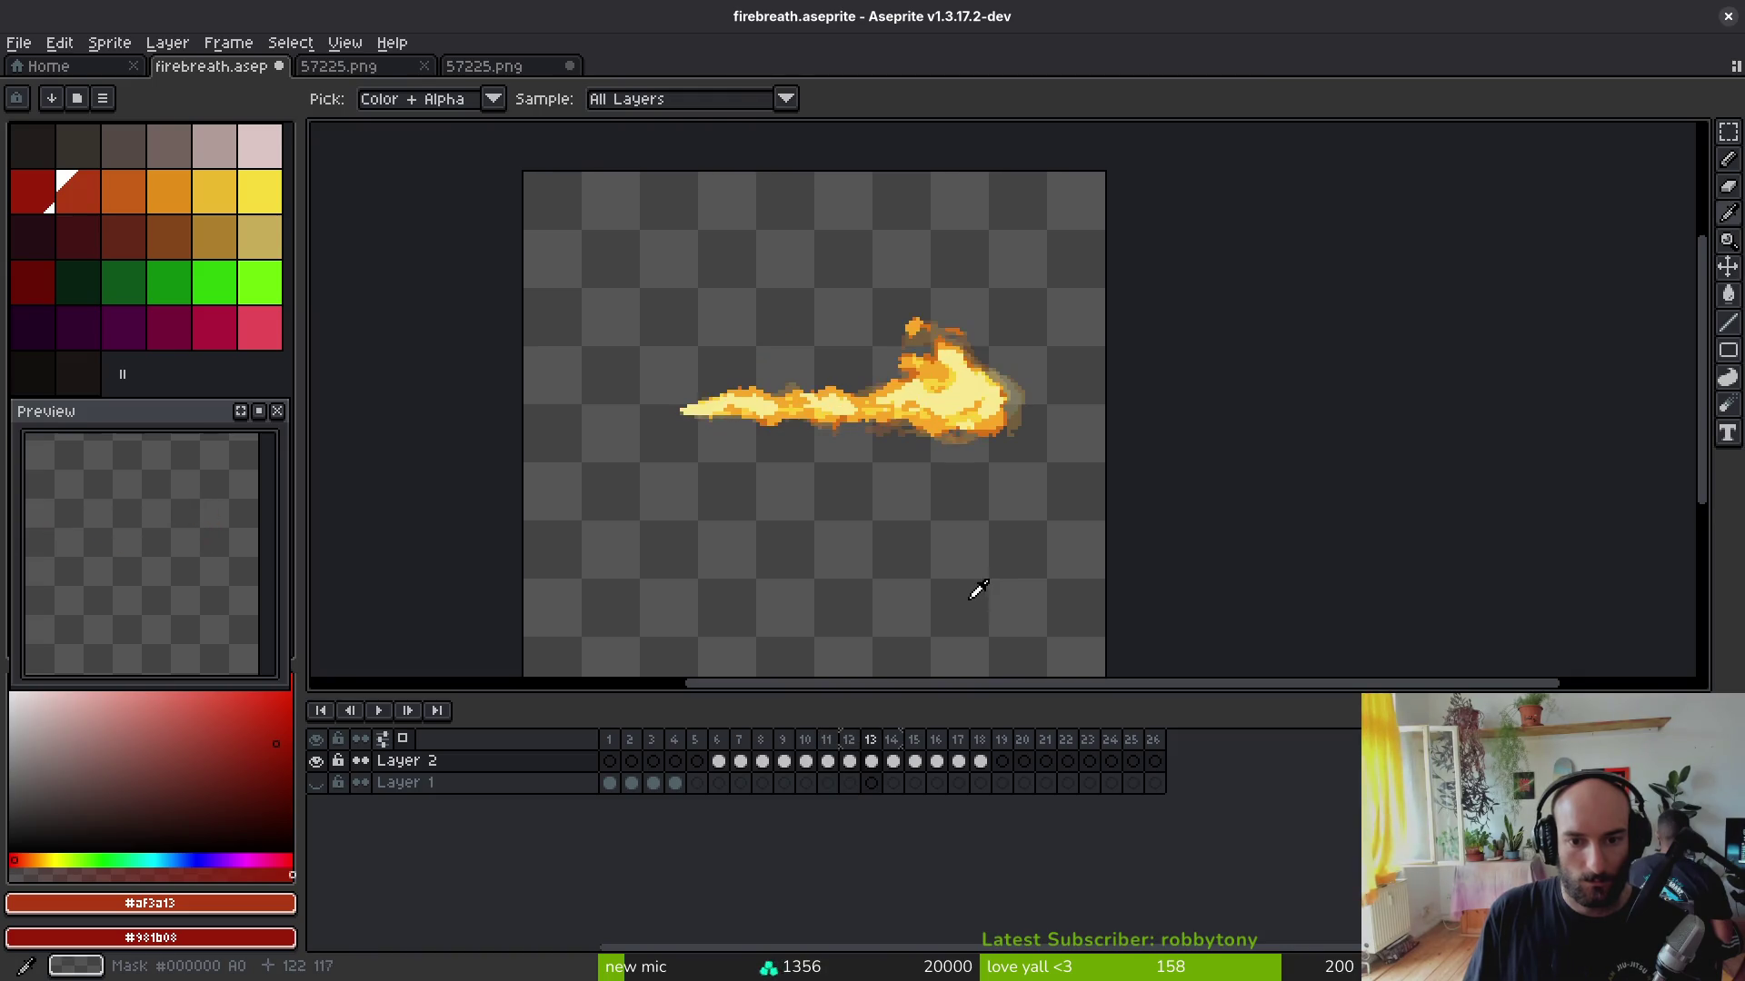
pyautogui.press('m')
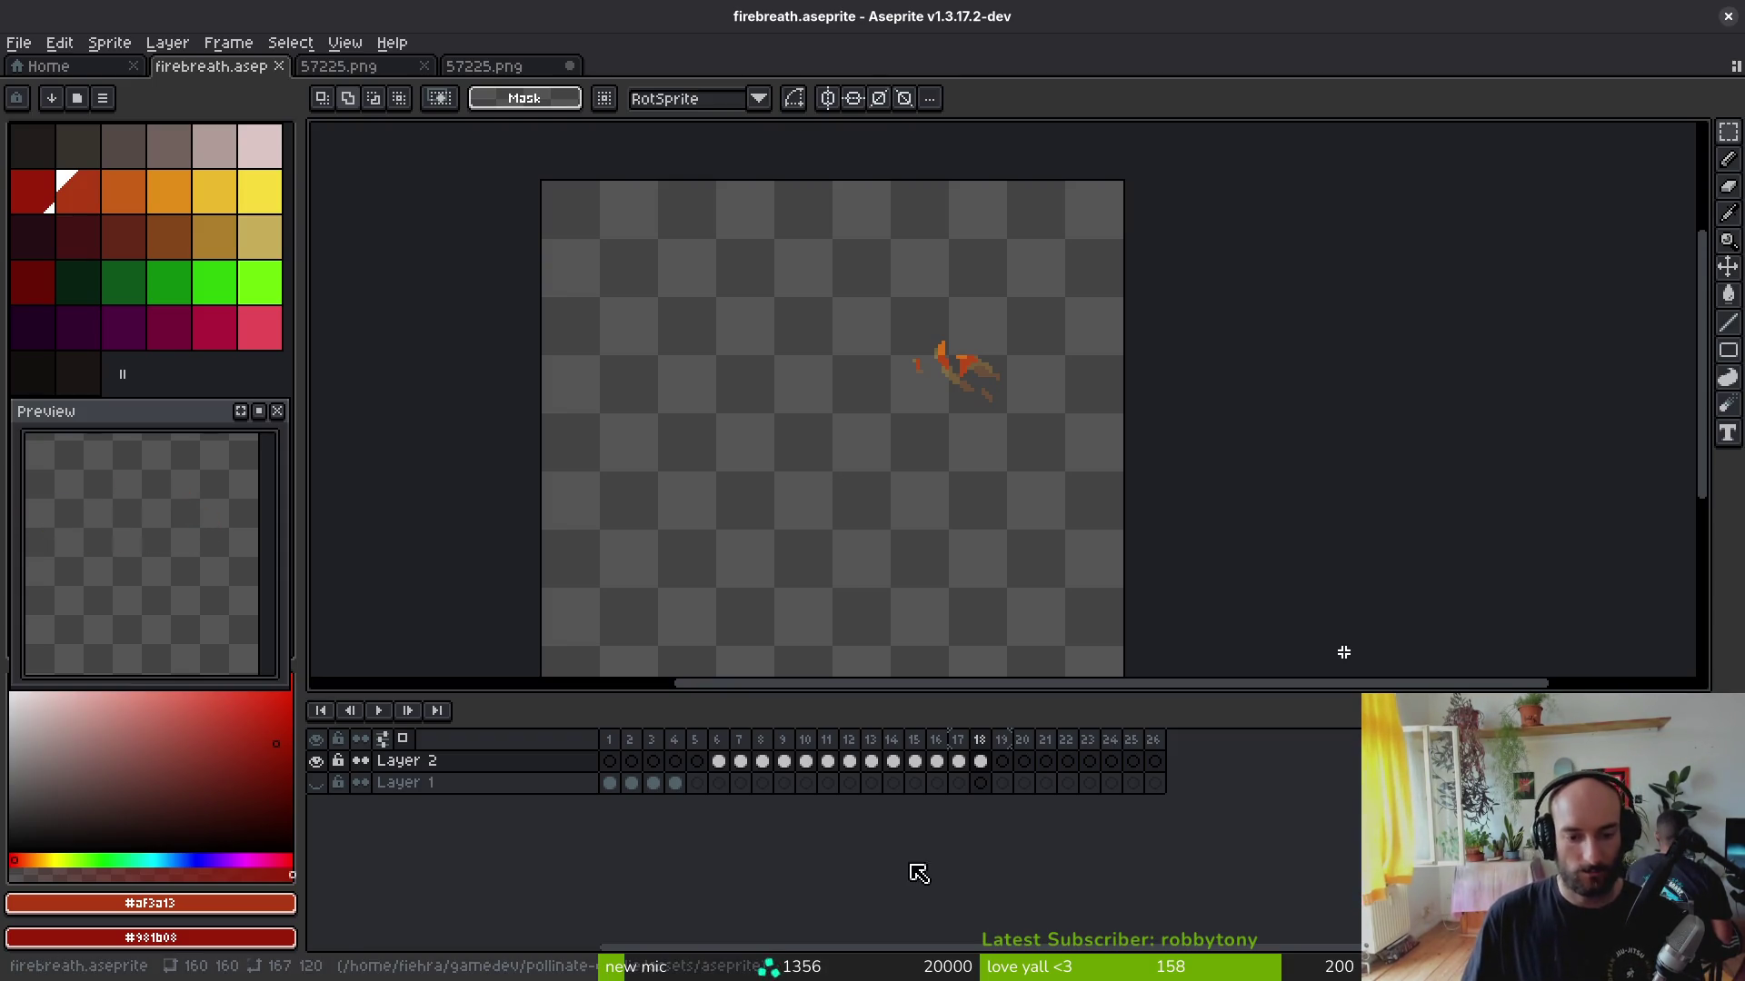
# Step: Step through the flame frames and select the frame range 6–15
pyautogui.click(812, 744)
pyautogui.click(834, 750)
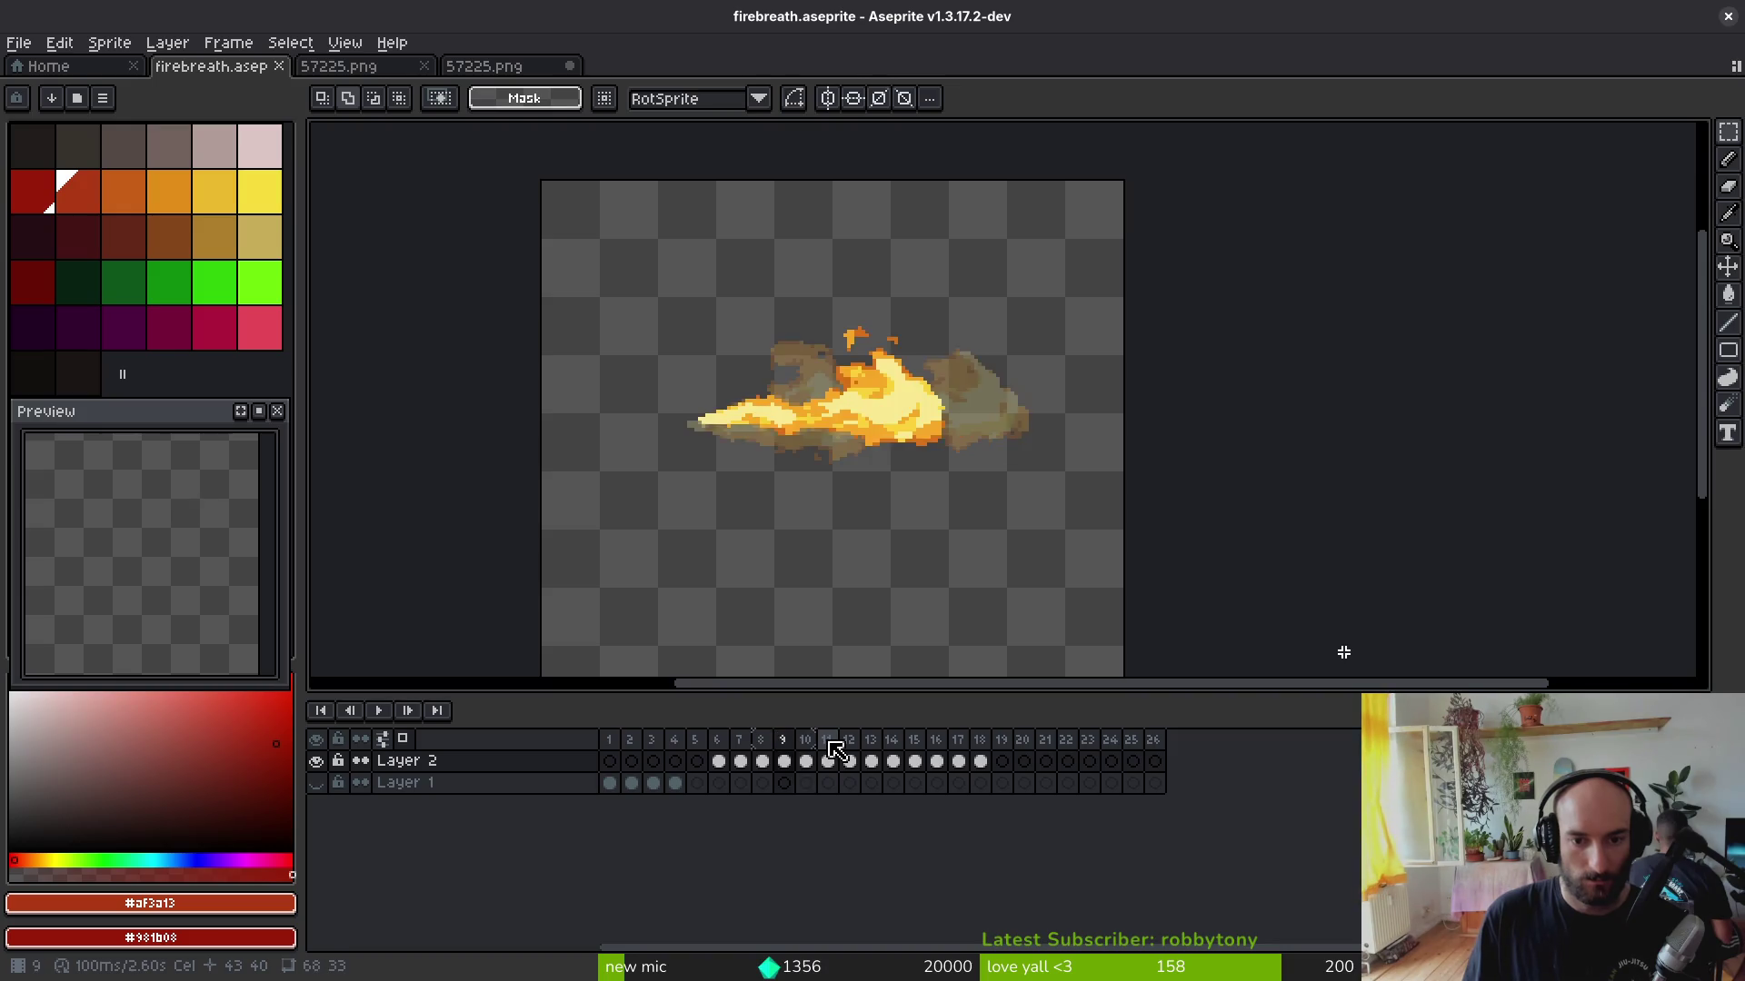
pyautogui.click(848, 750)
pyautogui.click(870, 760)
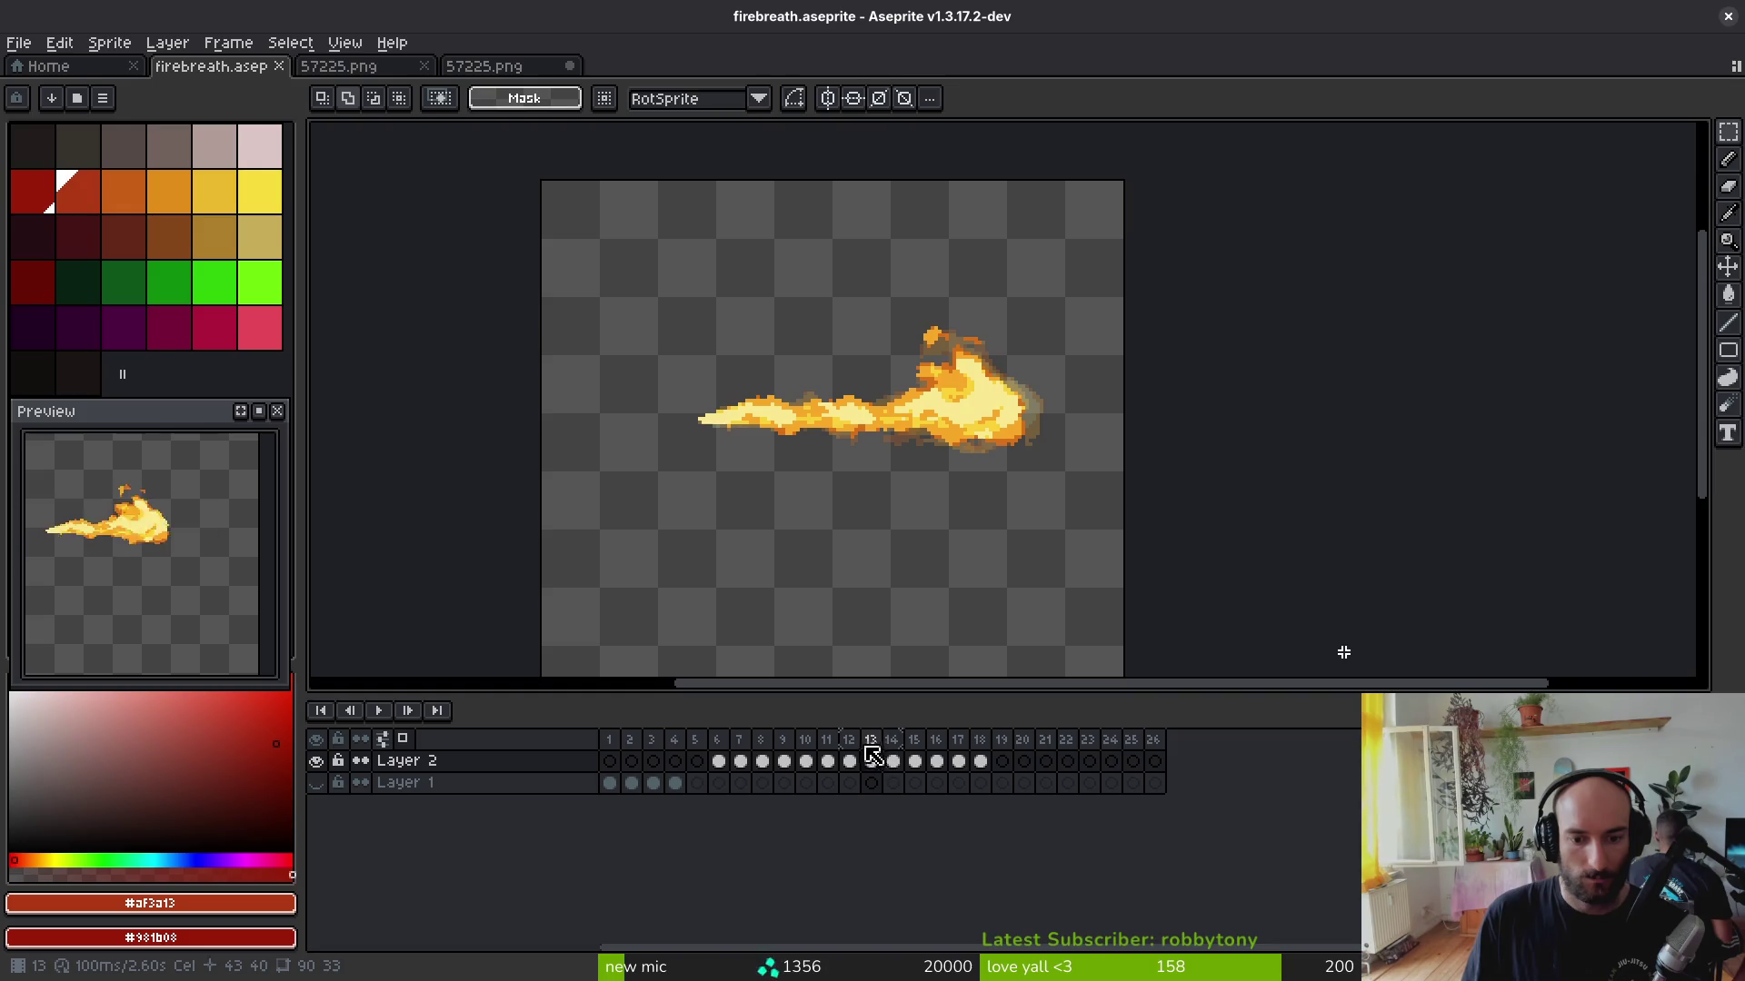
pyautogui.moveTo(847, 760); pyautogui.dragTo(1017, 770)
pyautogui.moveTo(719, 752); pyautogui.dragTo(914, 740)
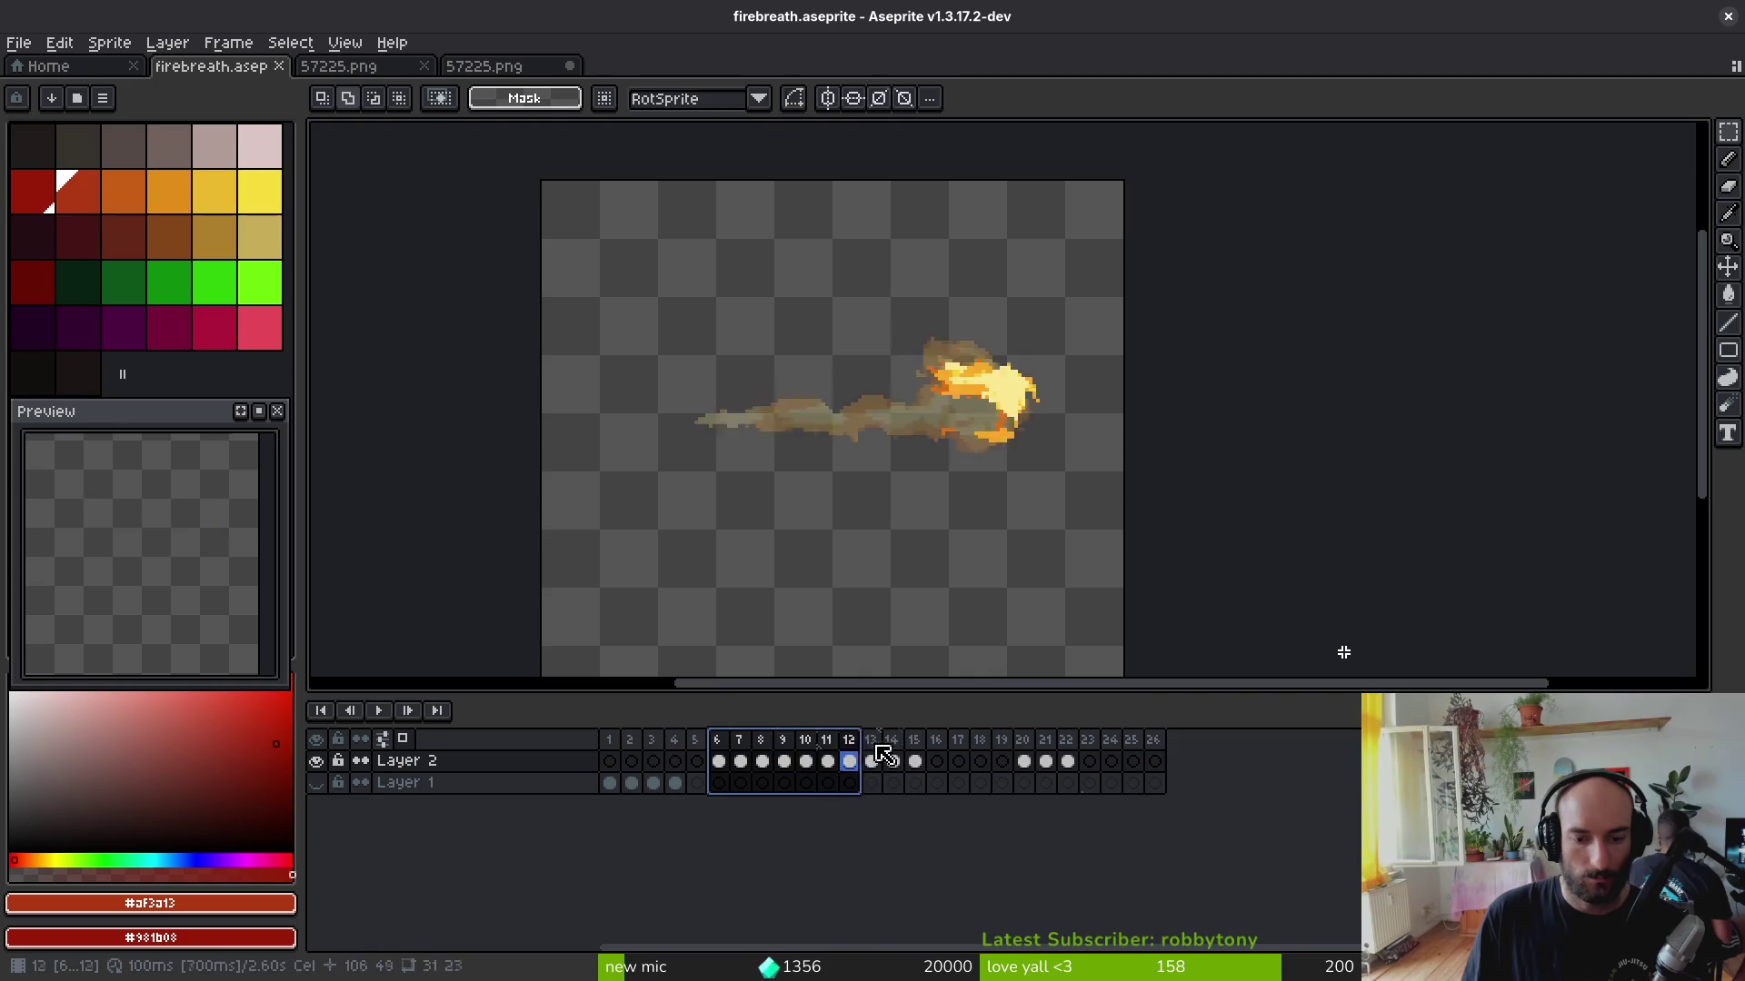
# Step: Rename the Loop tag over frames 6–15 to 'fire' and play the loop
pyautogui.doubleClick(890, 733)
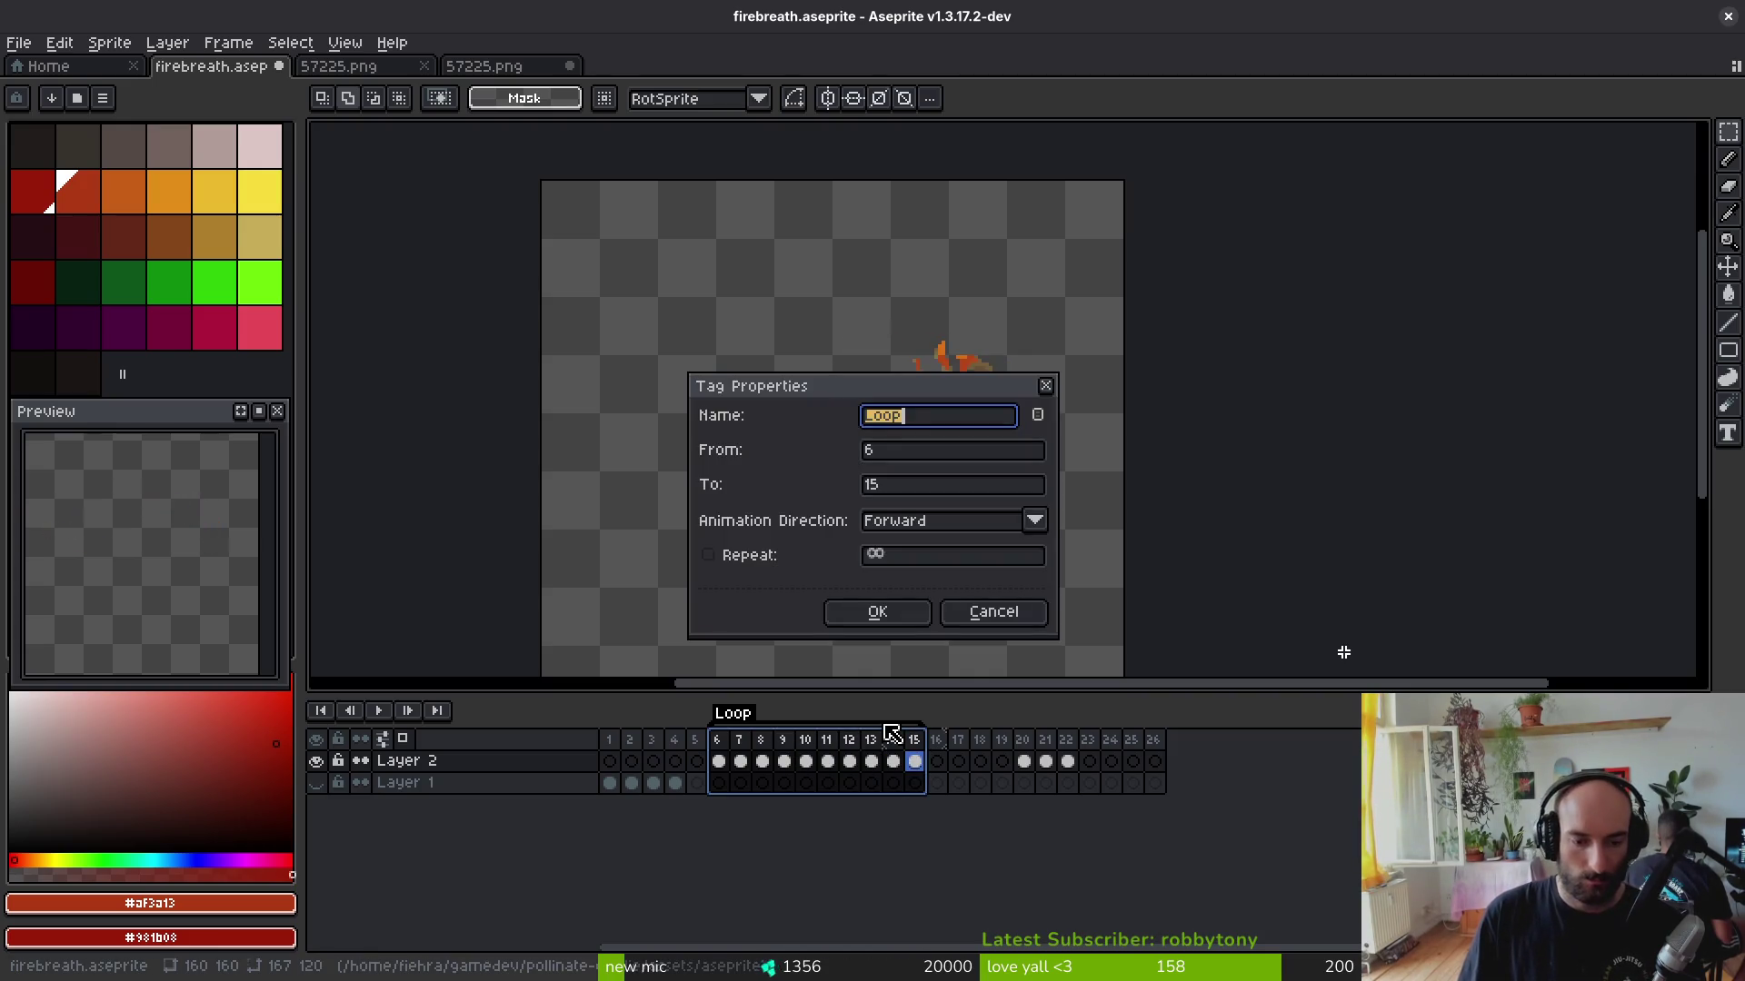
pyautogui.write('e')
pyautogui.press('Return')
pyautogui.click(894, 762)
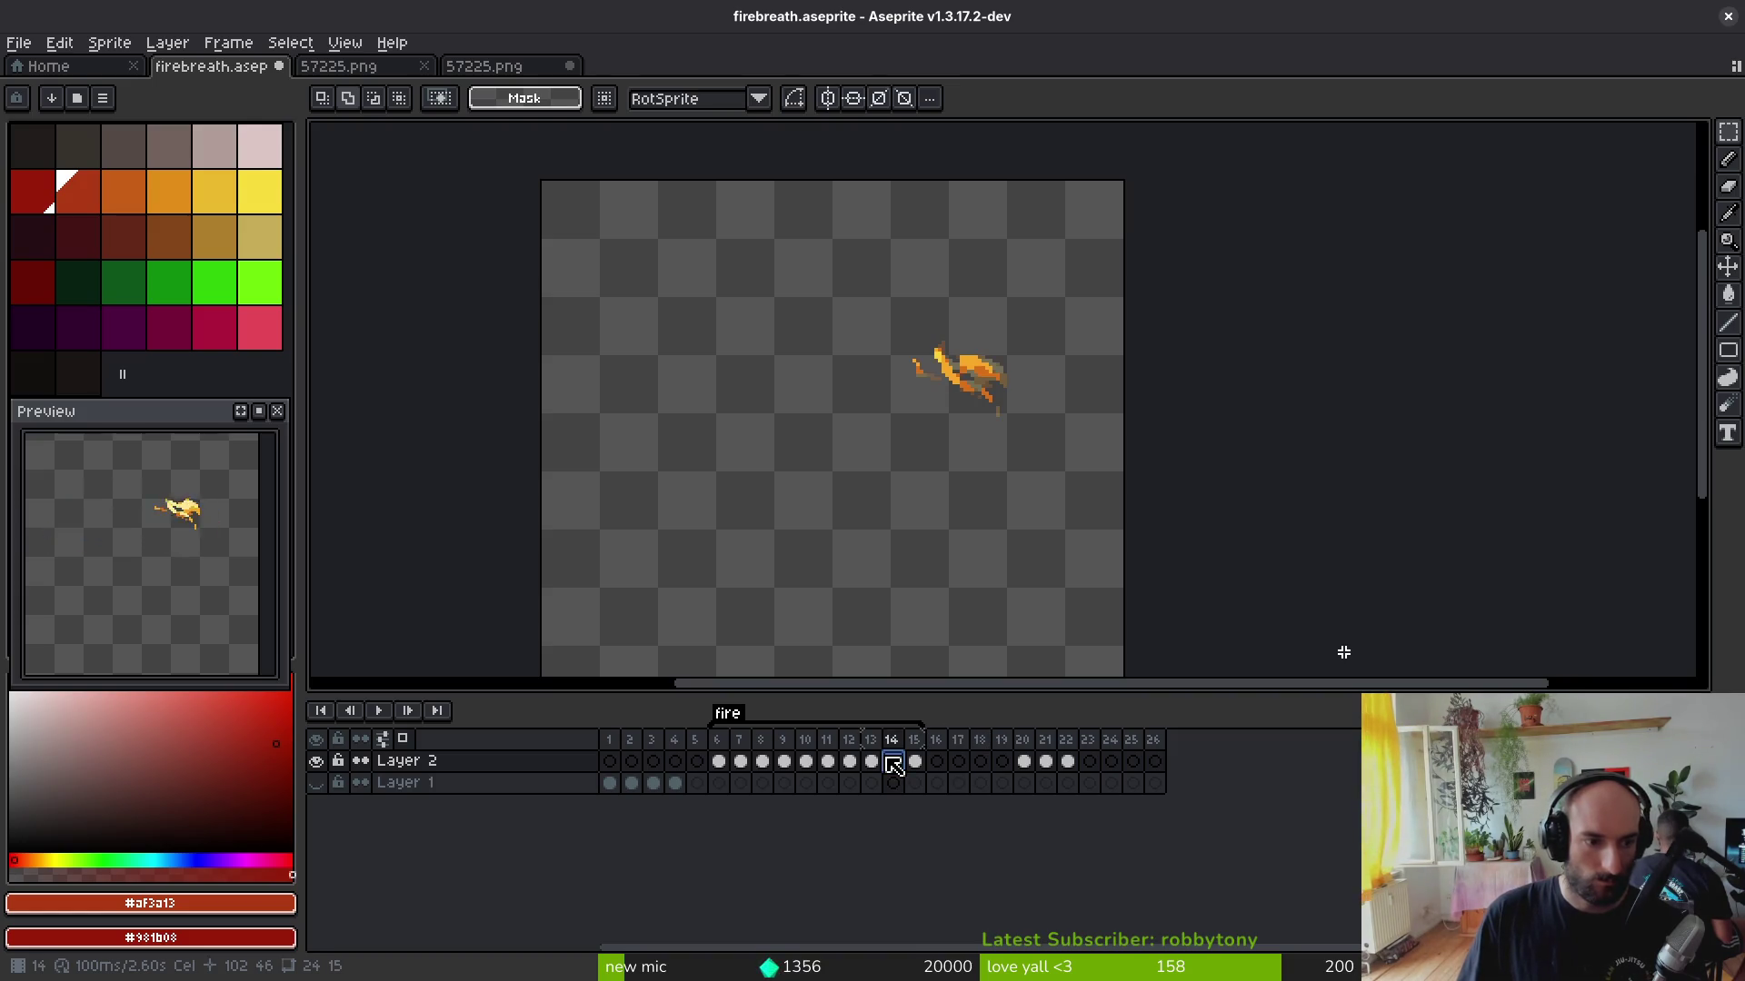
pyautogui.press('i')
pyautogui.press('Return')
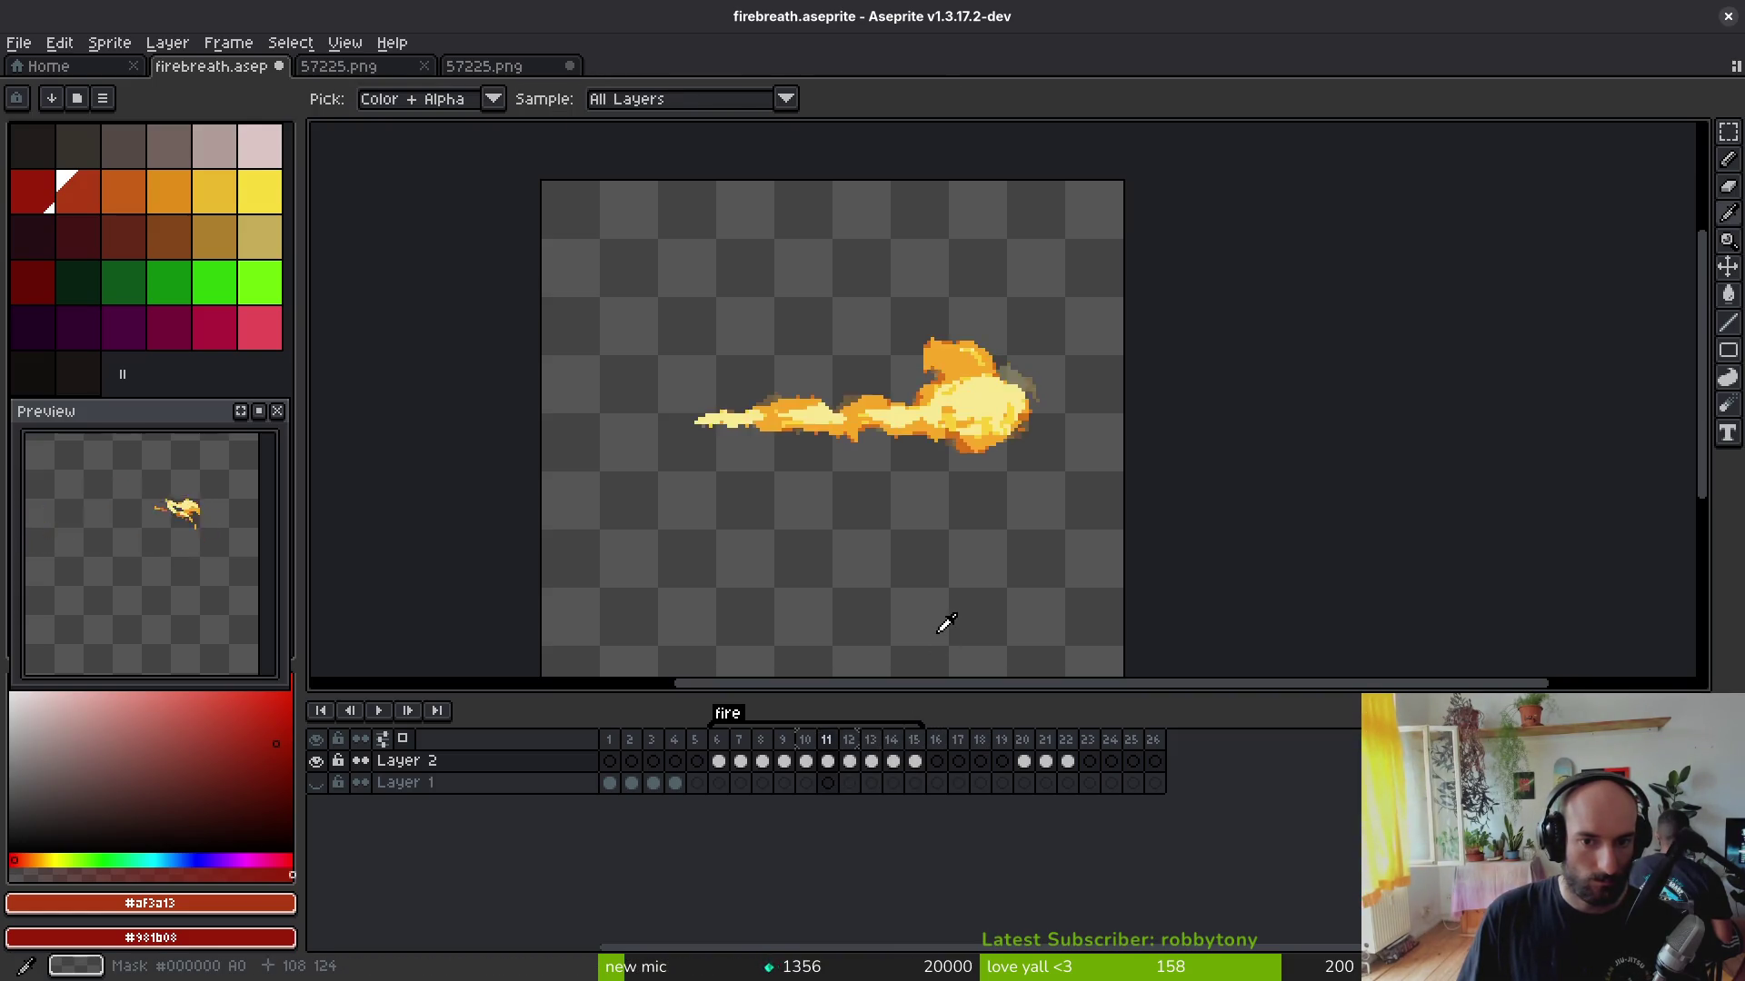
# Step: On frame 12, lasso the flame's left tail, shrink it and move it right and down into the jet
pyautogui.press('Return')
pyautogui.press('v')
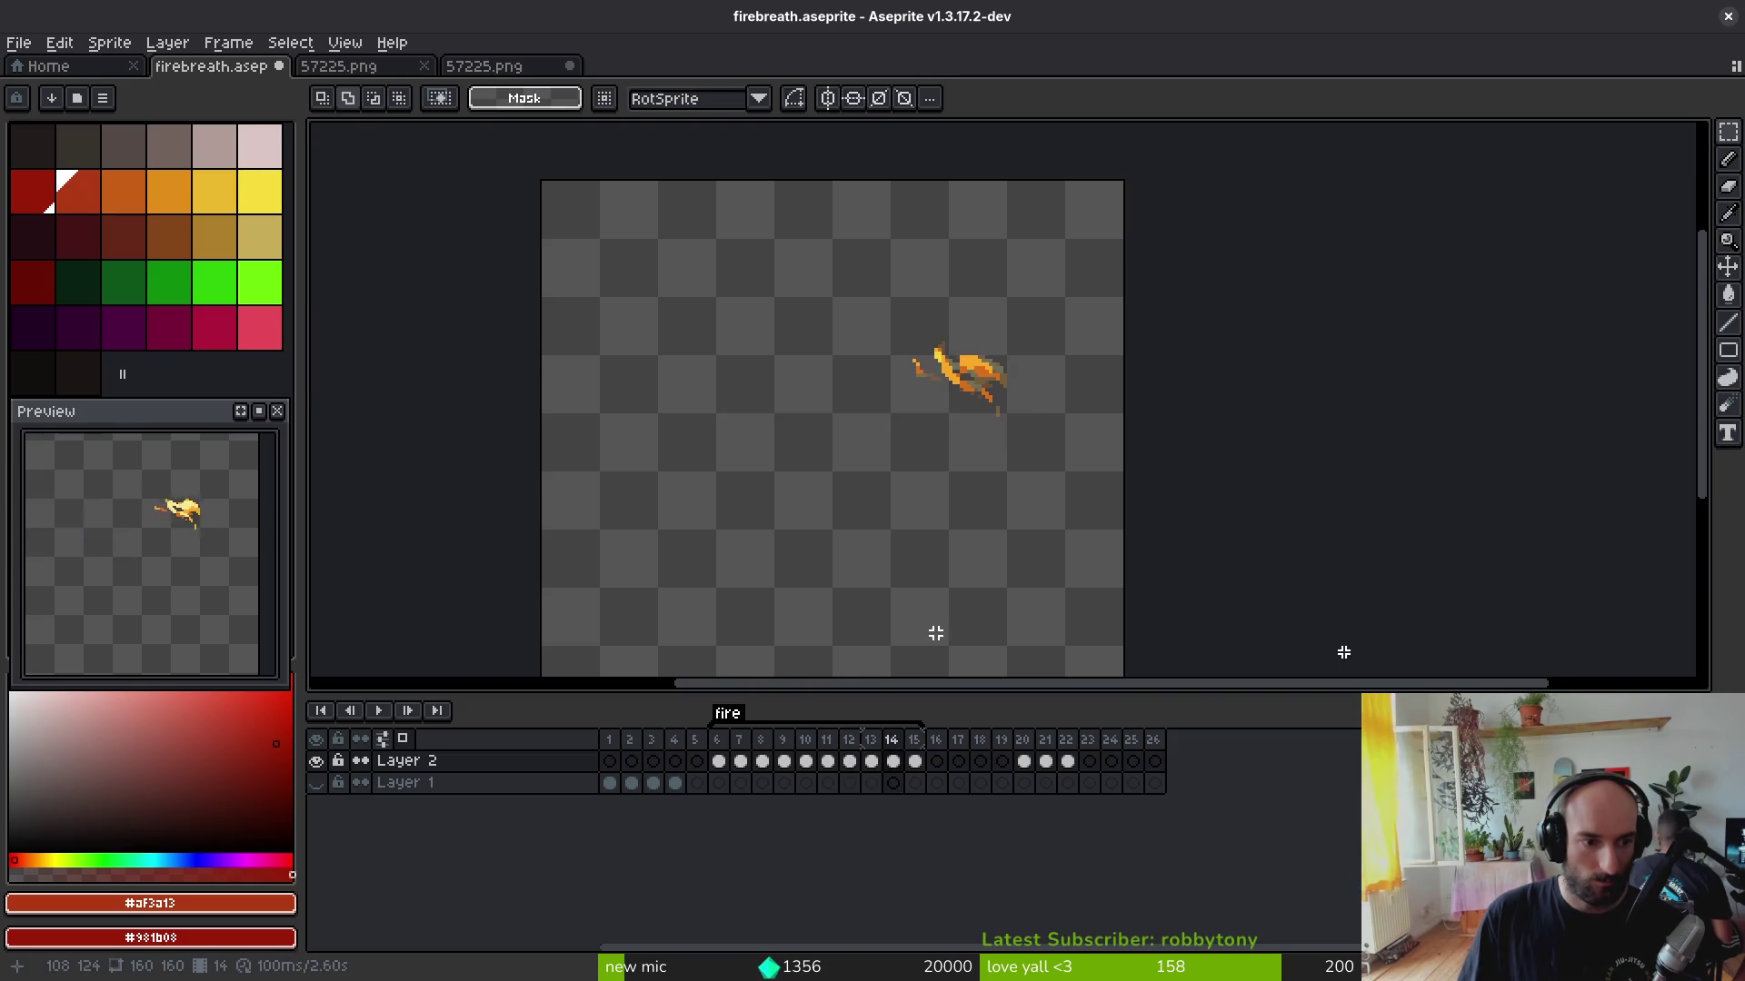
pyautogui.press('i')
pyautogui.press('Return')
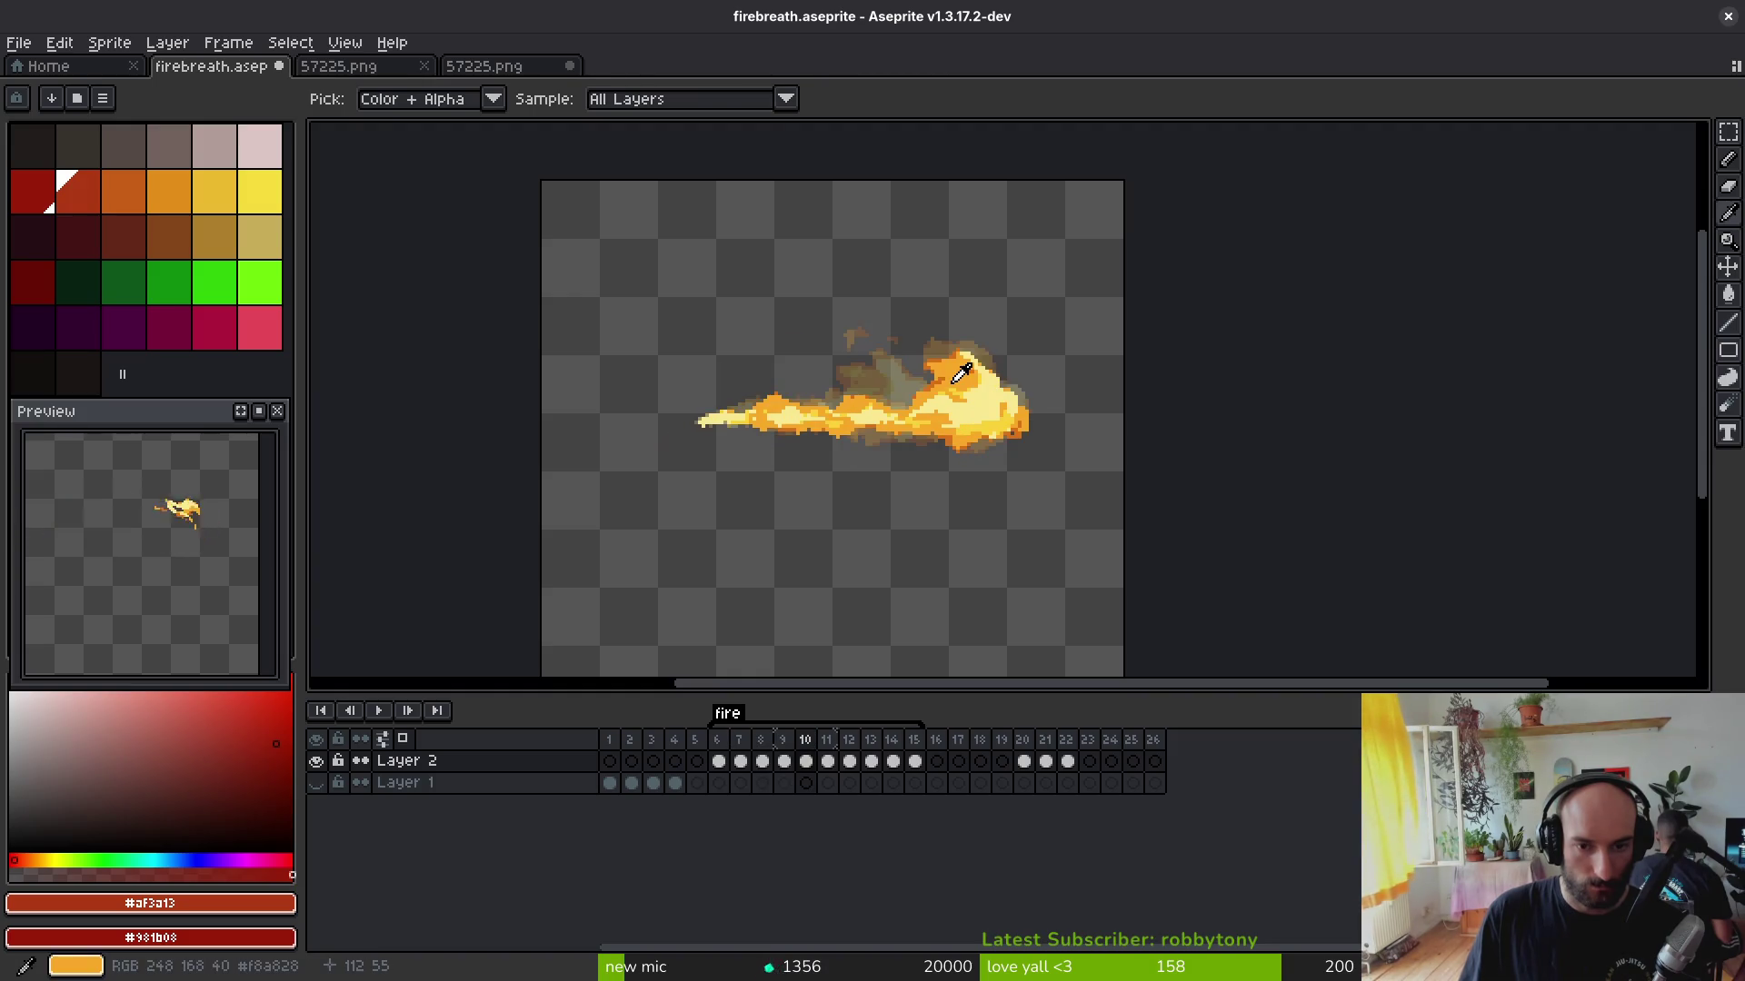
pyautogui.scroll(2, 913, 387)
pyautogui.scroll(1, 842, 355)
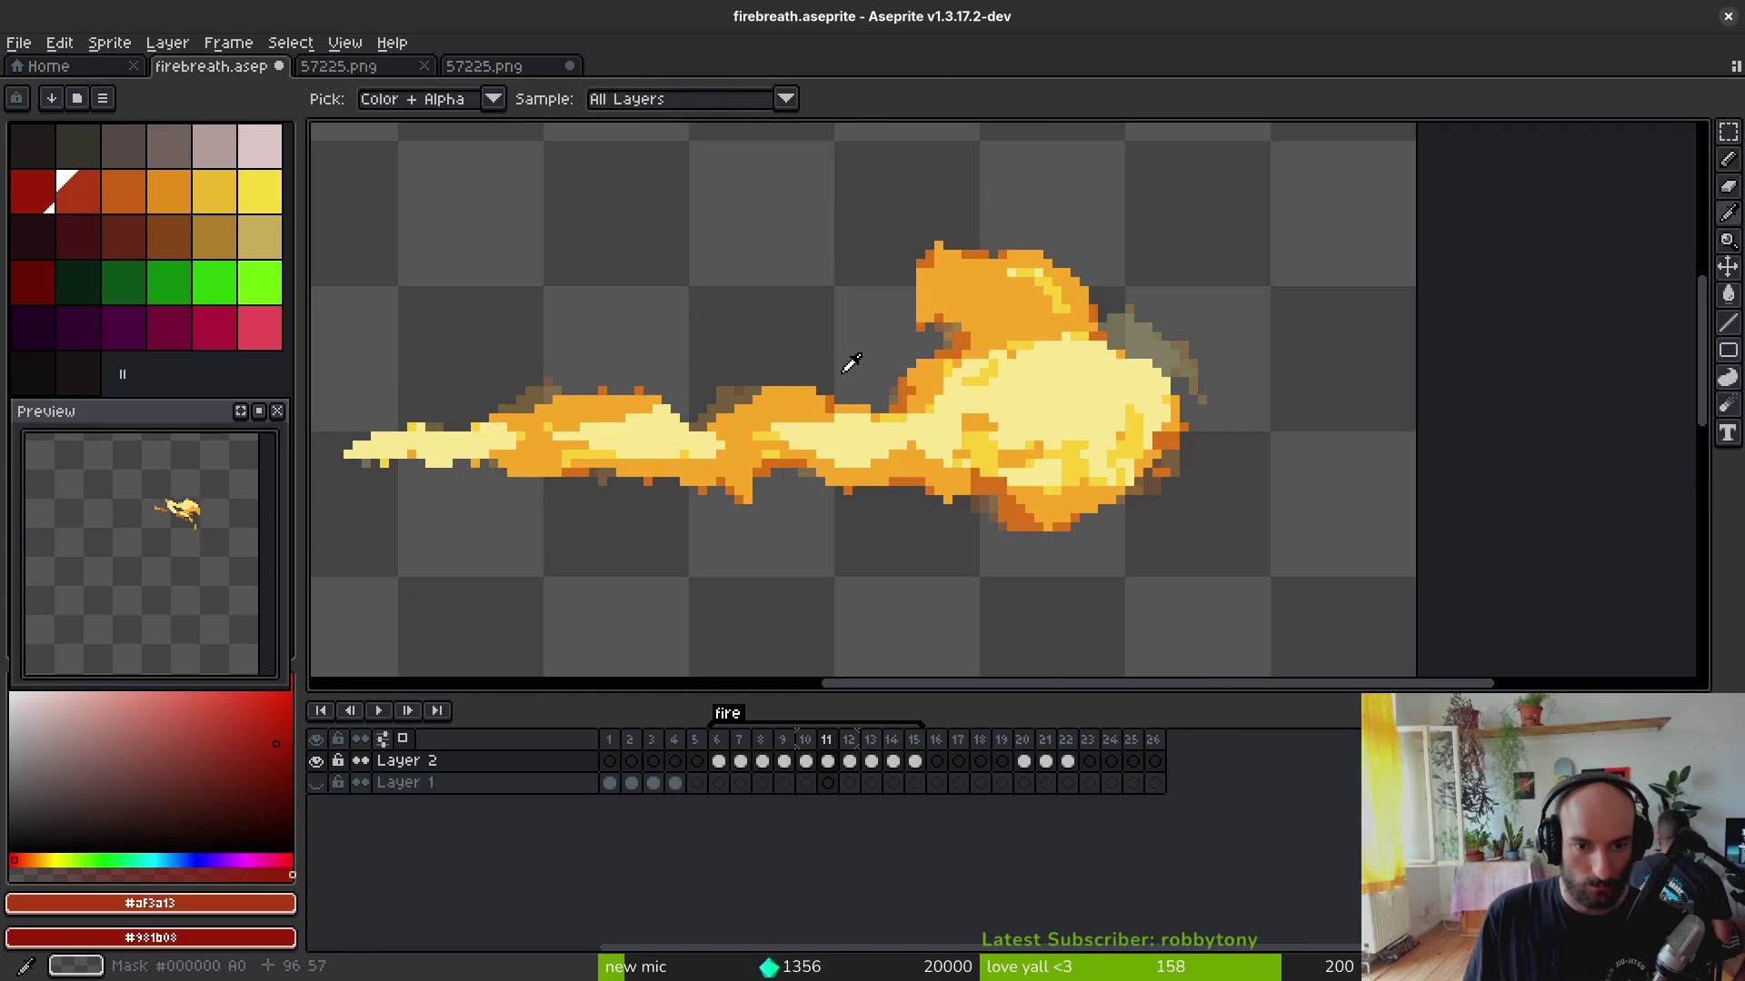
pyautogui.press('q')
pyautogui.moveTo(849, 366); pyautogui.dragTo(828, 580)
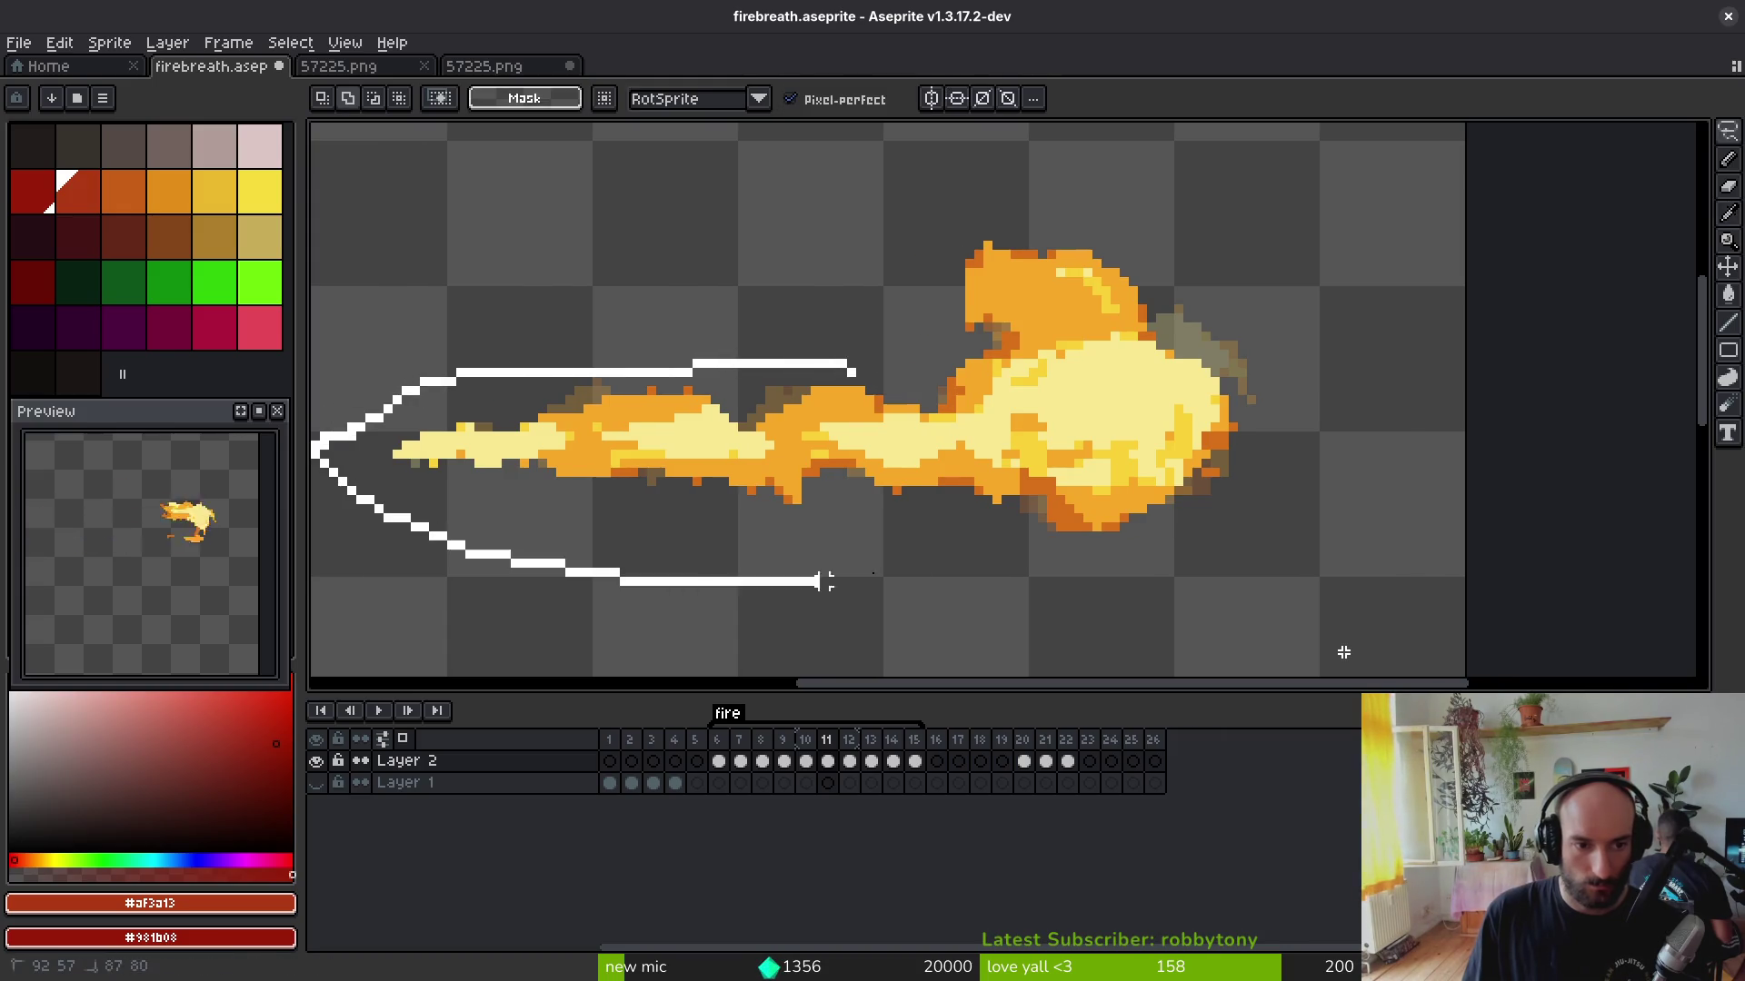
pyautogui.moveTo(846, 365); pyautogui.dragTo(848, 368)
pyautogui.moveTo(974, 468); pyautogui.dragTo(1009, 476)
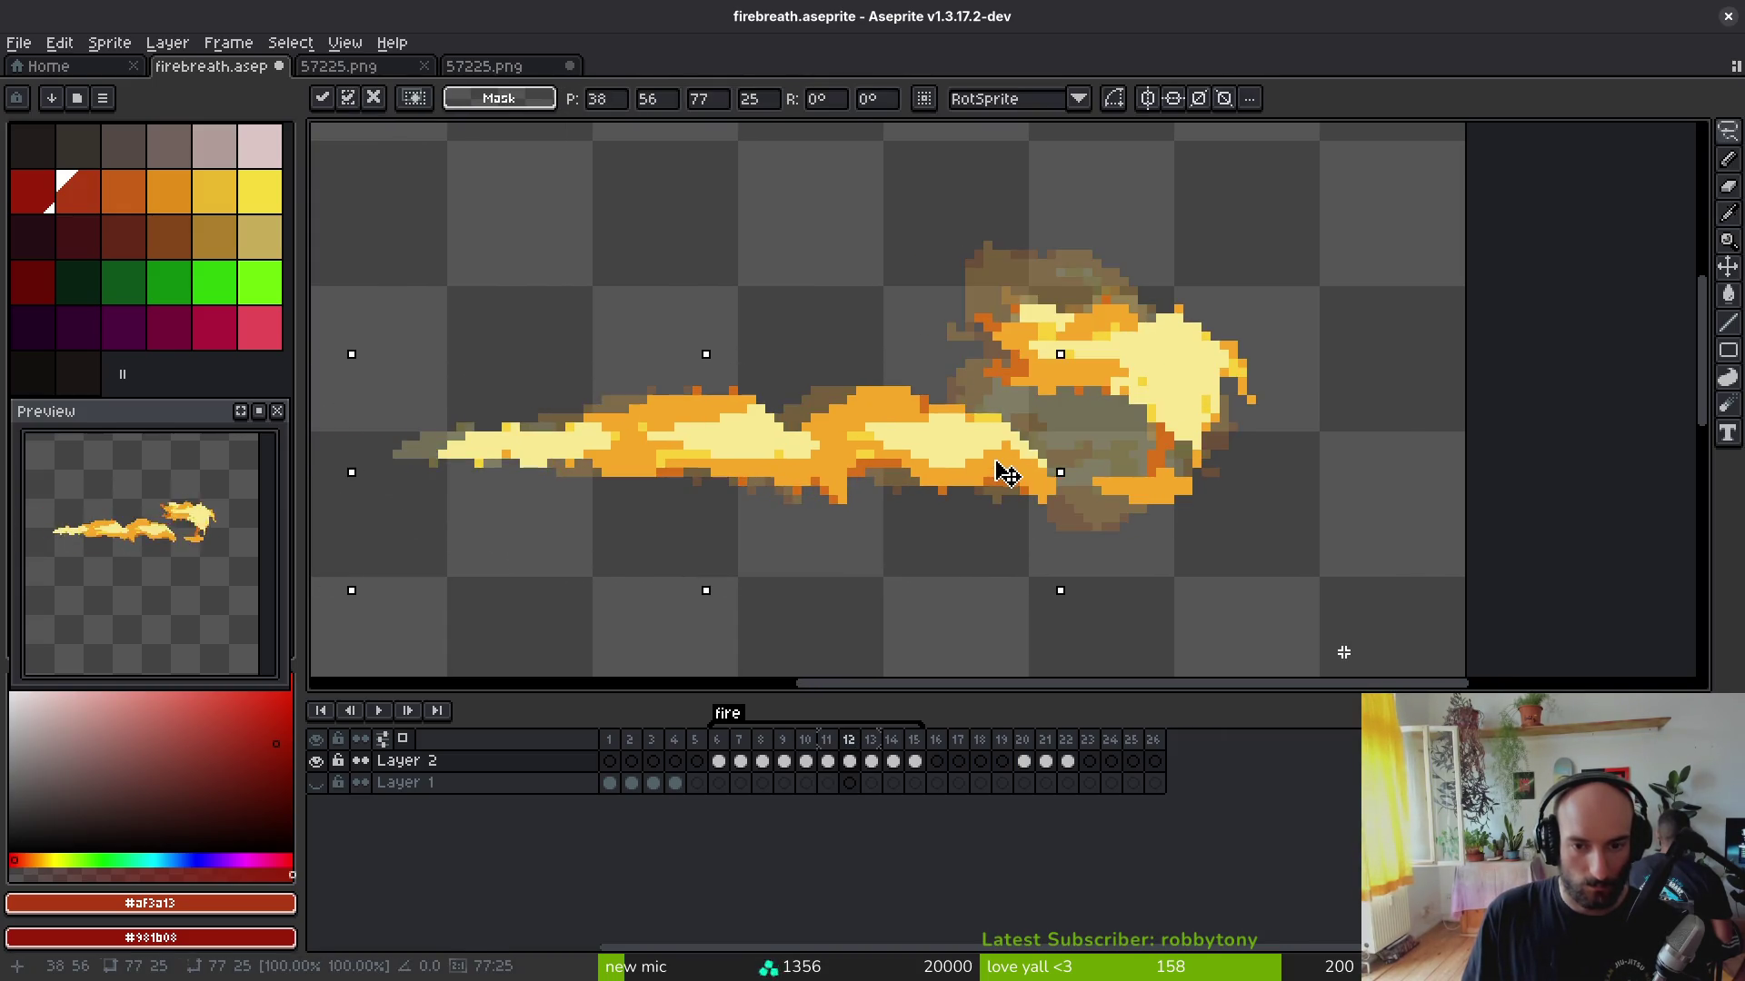
pyautogui.moveTo(1060, 588); pyautogui.dragTo(961, 507)
pyautogui.moveTo(909, 426); pyautogui.dragTo(1057, 453)
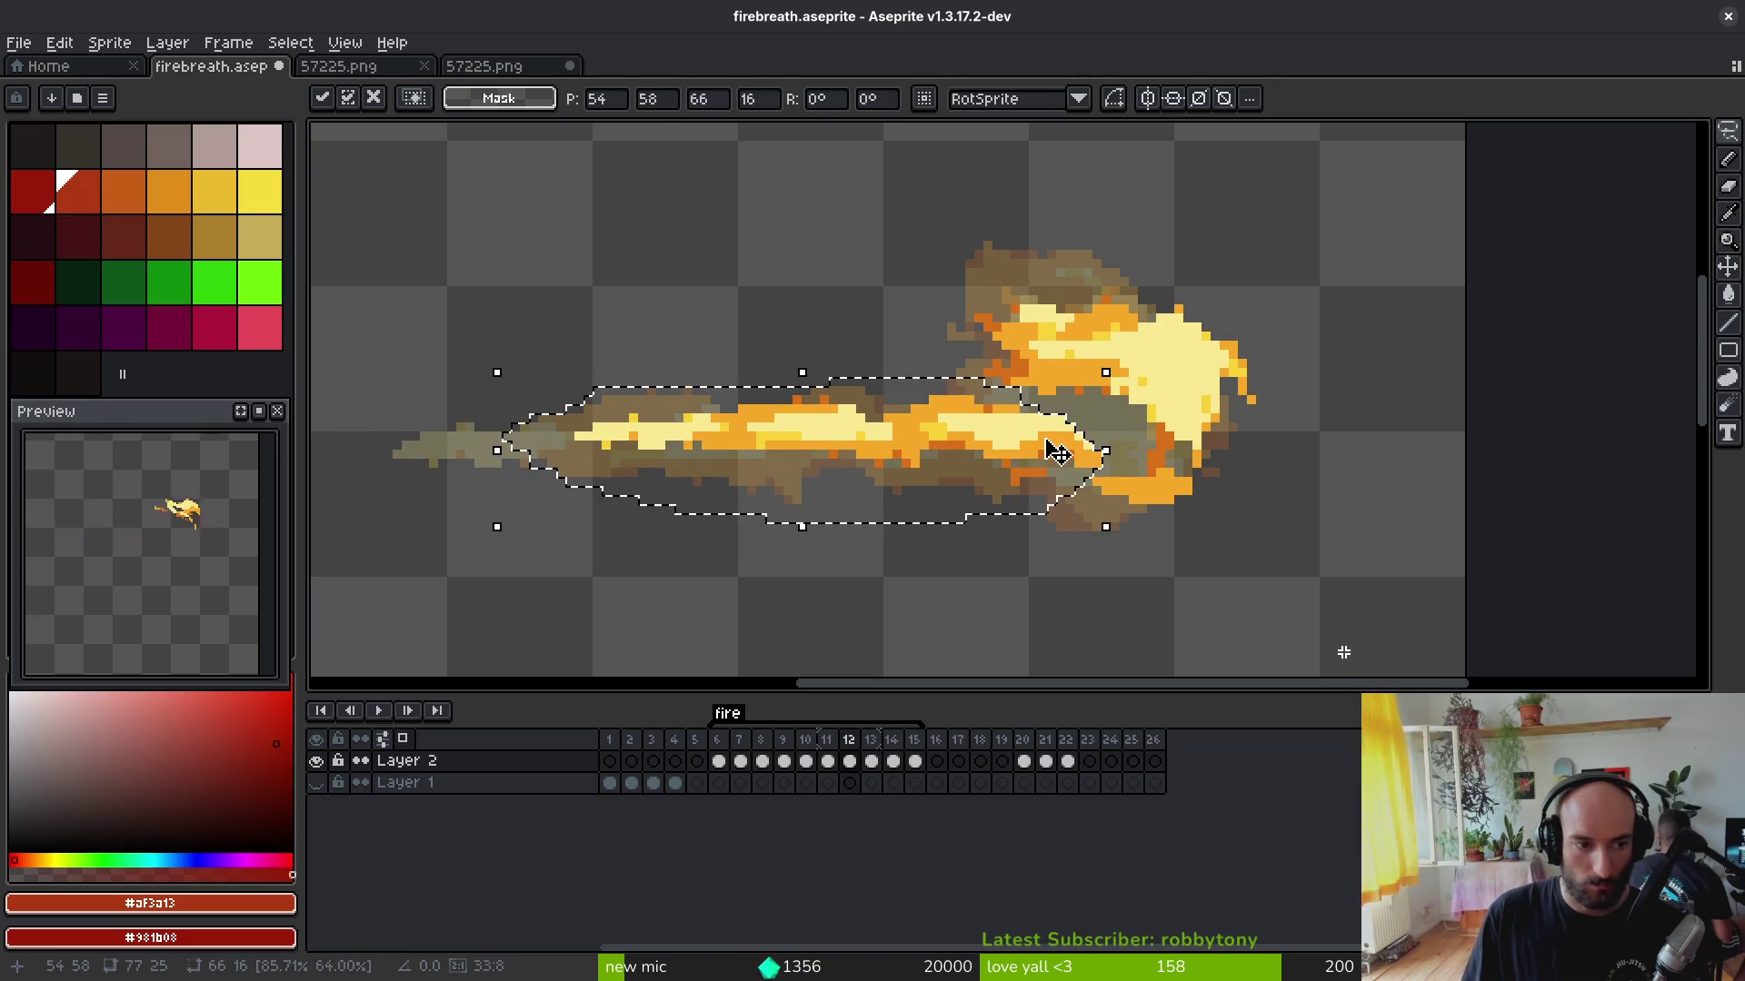
pyautogui.hotkey('ctrl', 'd')
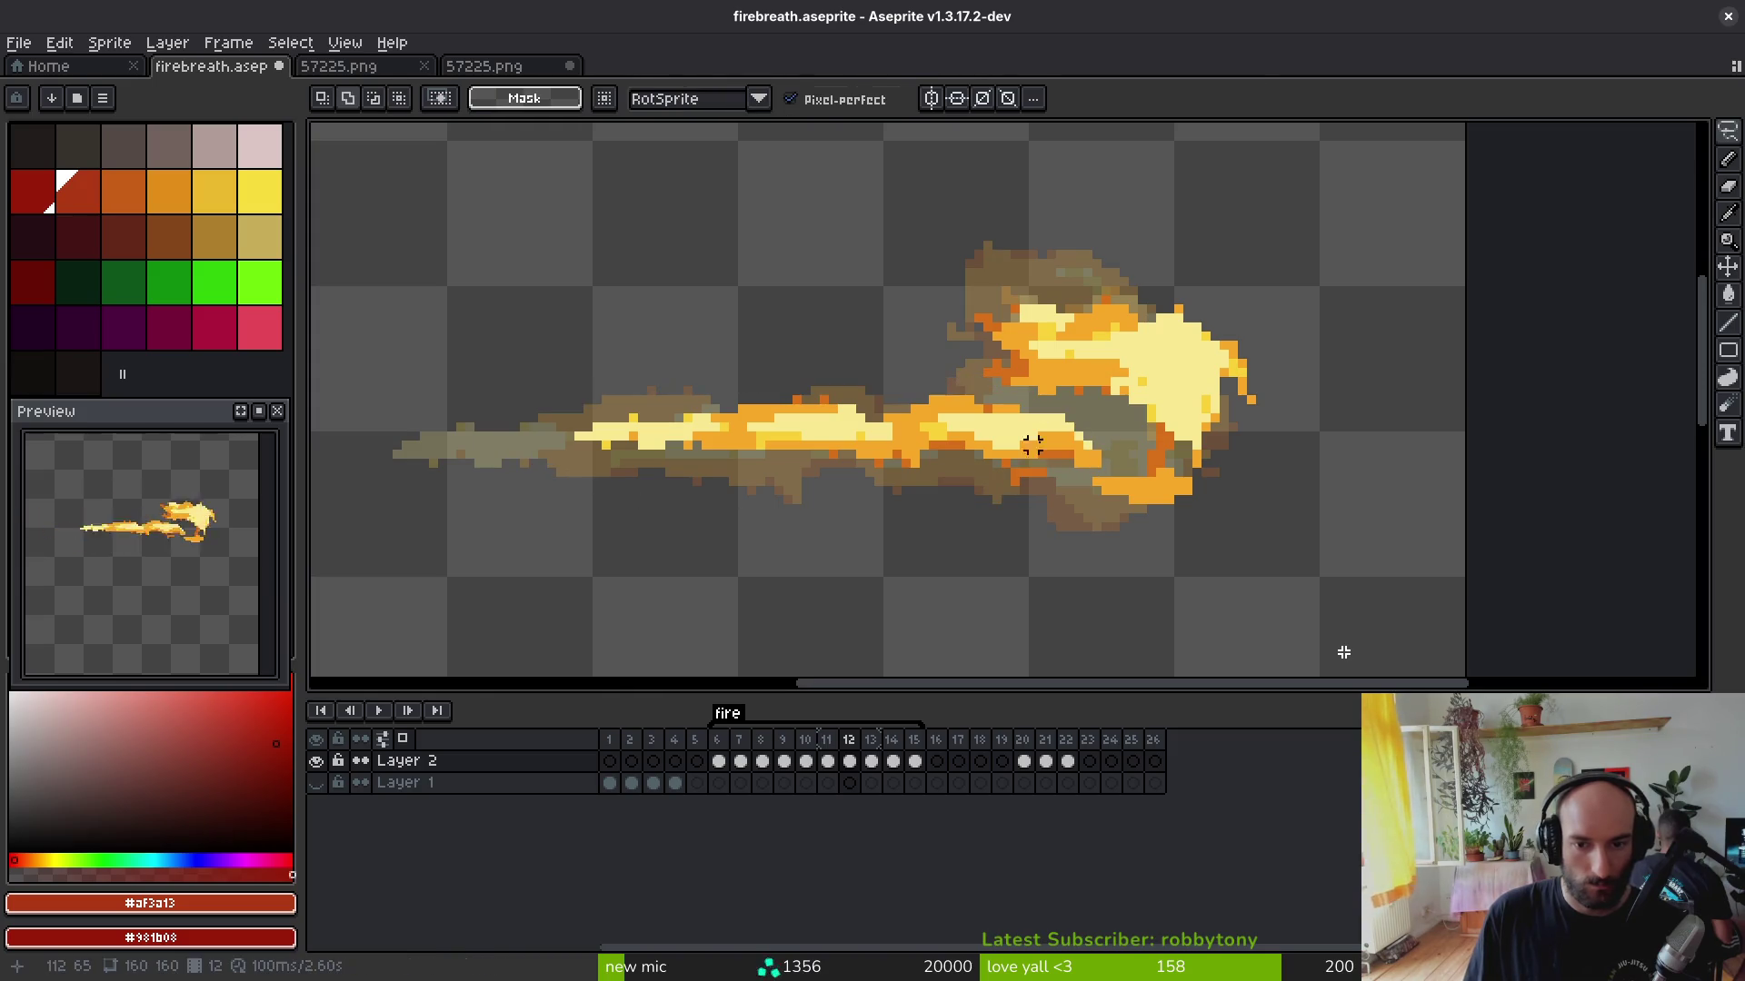
# Step: Lasso the bright flame core and the fire band and shift each right toward the flame head
pyautogui.press('b')
pyautogui.scroll(1, 1123, 496)
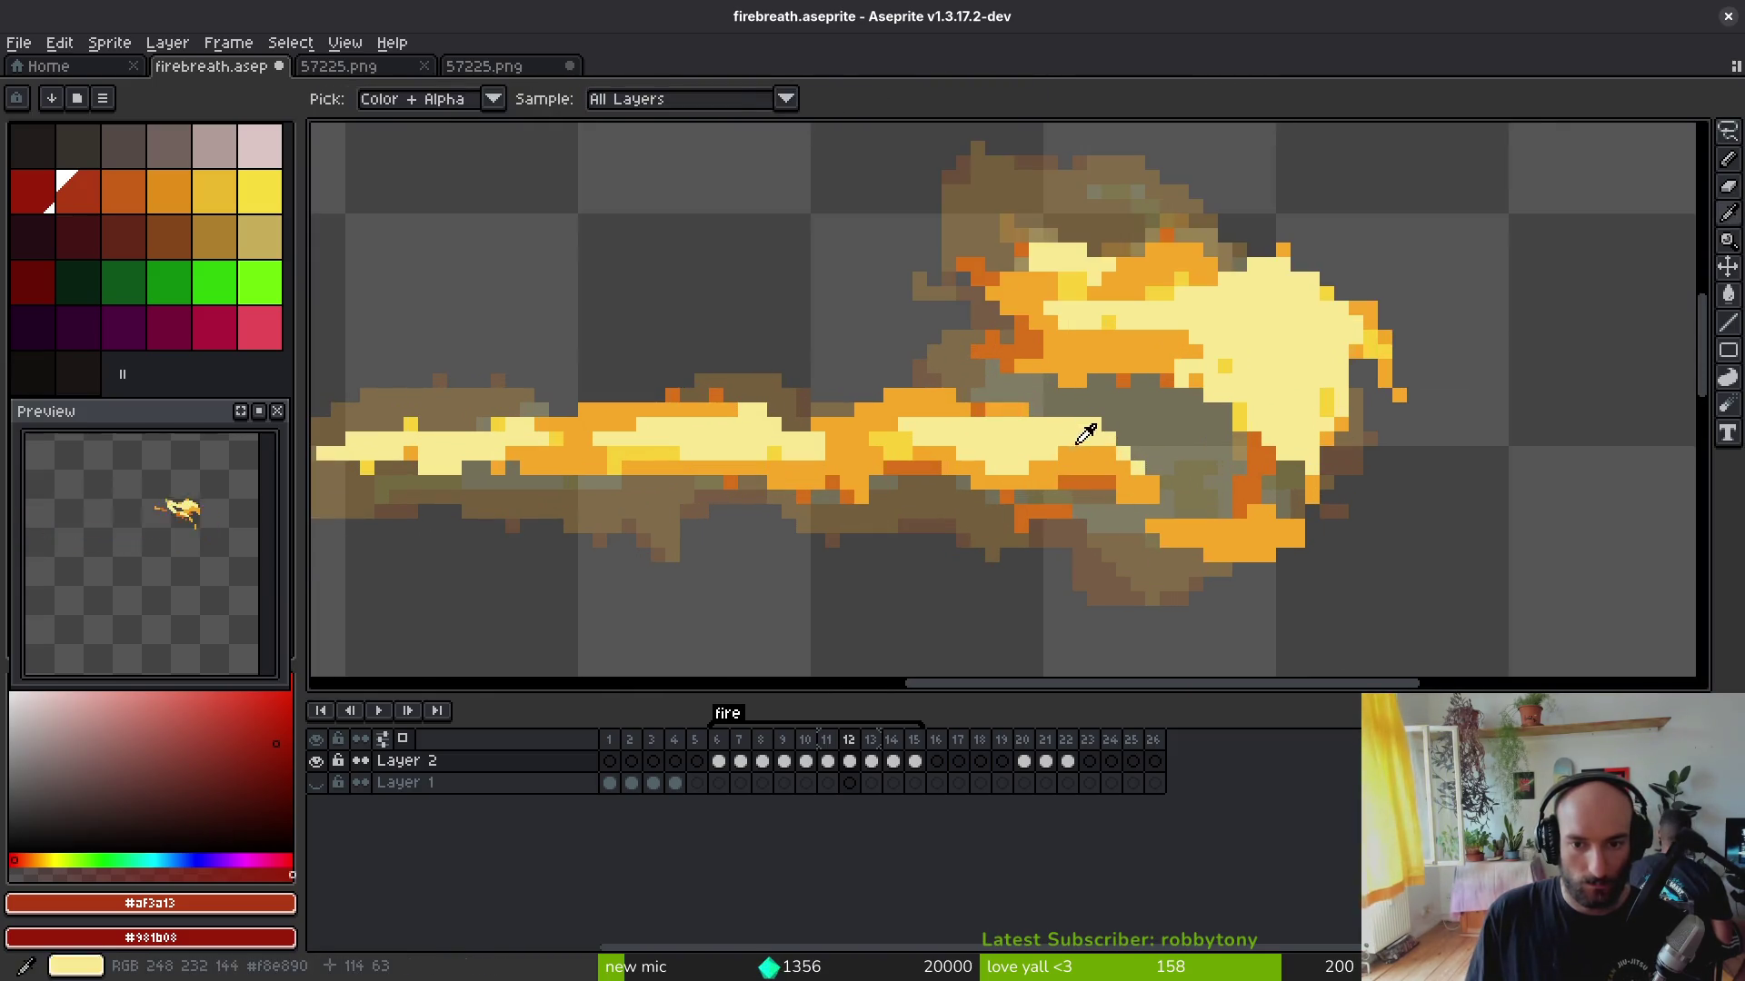
pyautogui.press('q')
pyautogui.moveTo(1142, 468); pyautogui.dragTo(1139, 471)
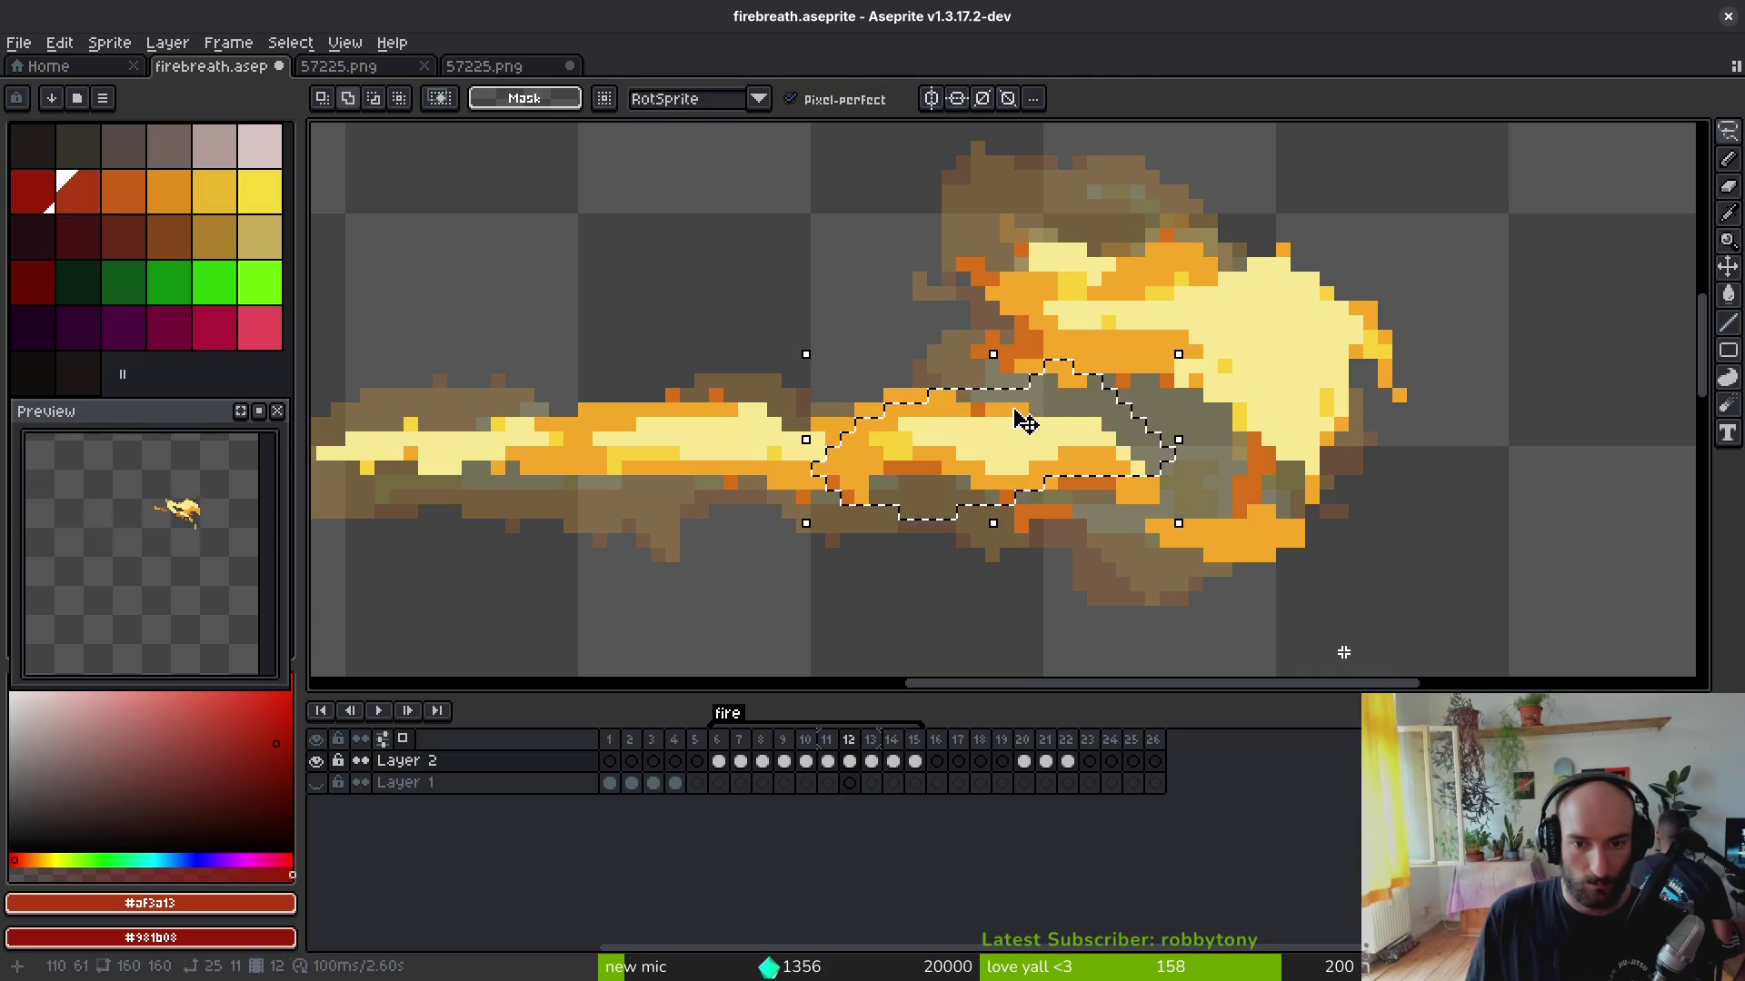
pyautogui.moveTo(1043, 430); pyautogui.dragTo(1107, 414)
pyautogui.hotkey('ctrl', 'd')
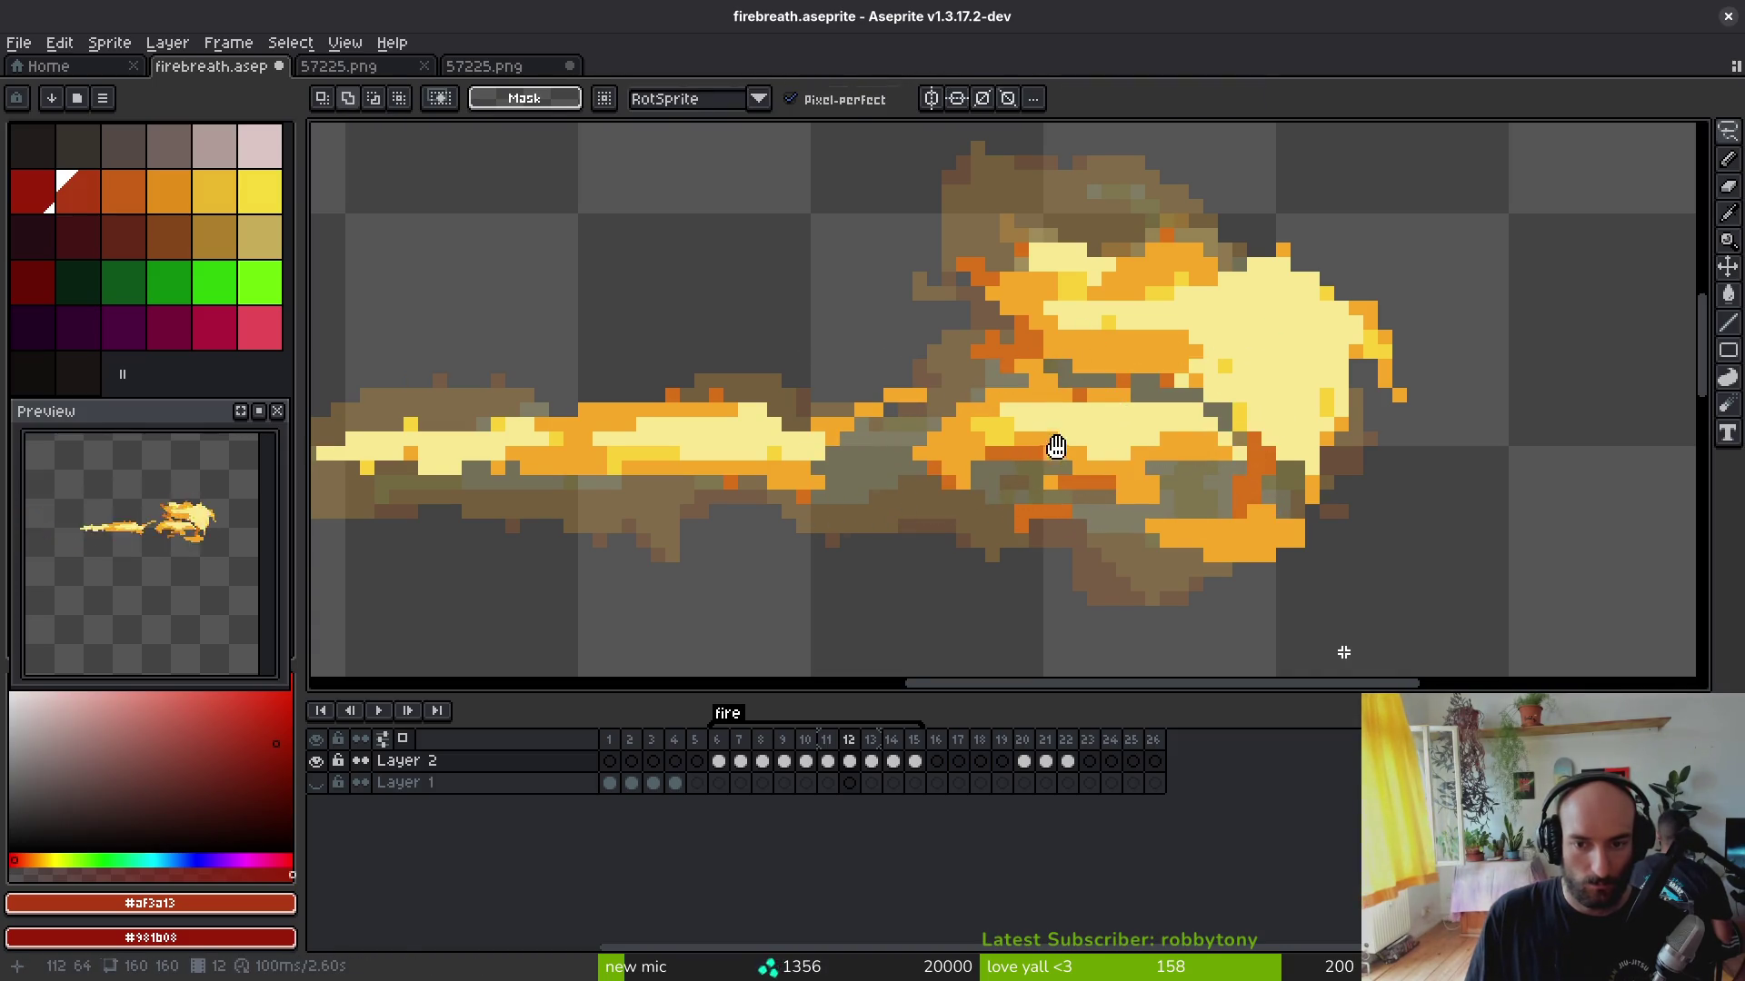
pyautogui.scroll(-2, 1049, 436)
pyautogui.scroll(2, 1051, 436)
pyautogui.scroll(1, 955, 395)
pyautogui.moveTo(681, 294); pyautogui.dragTo(674, 351)
pyautogui.moveTo(886, 376); pyautogui.dragTo(1023, 377)
pyautogui.hotkey('ctrl', 'd')
pyautogui.scroll(-3, 1008, 398)
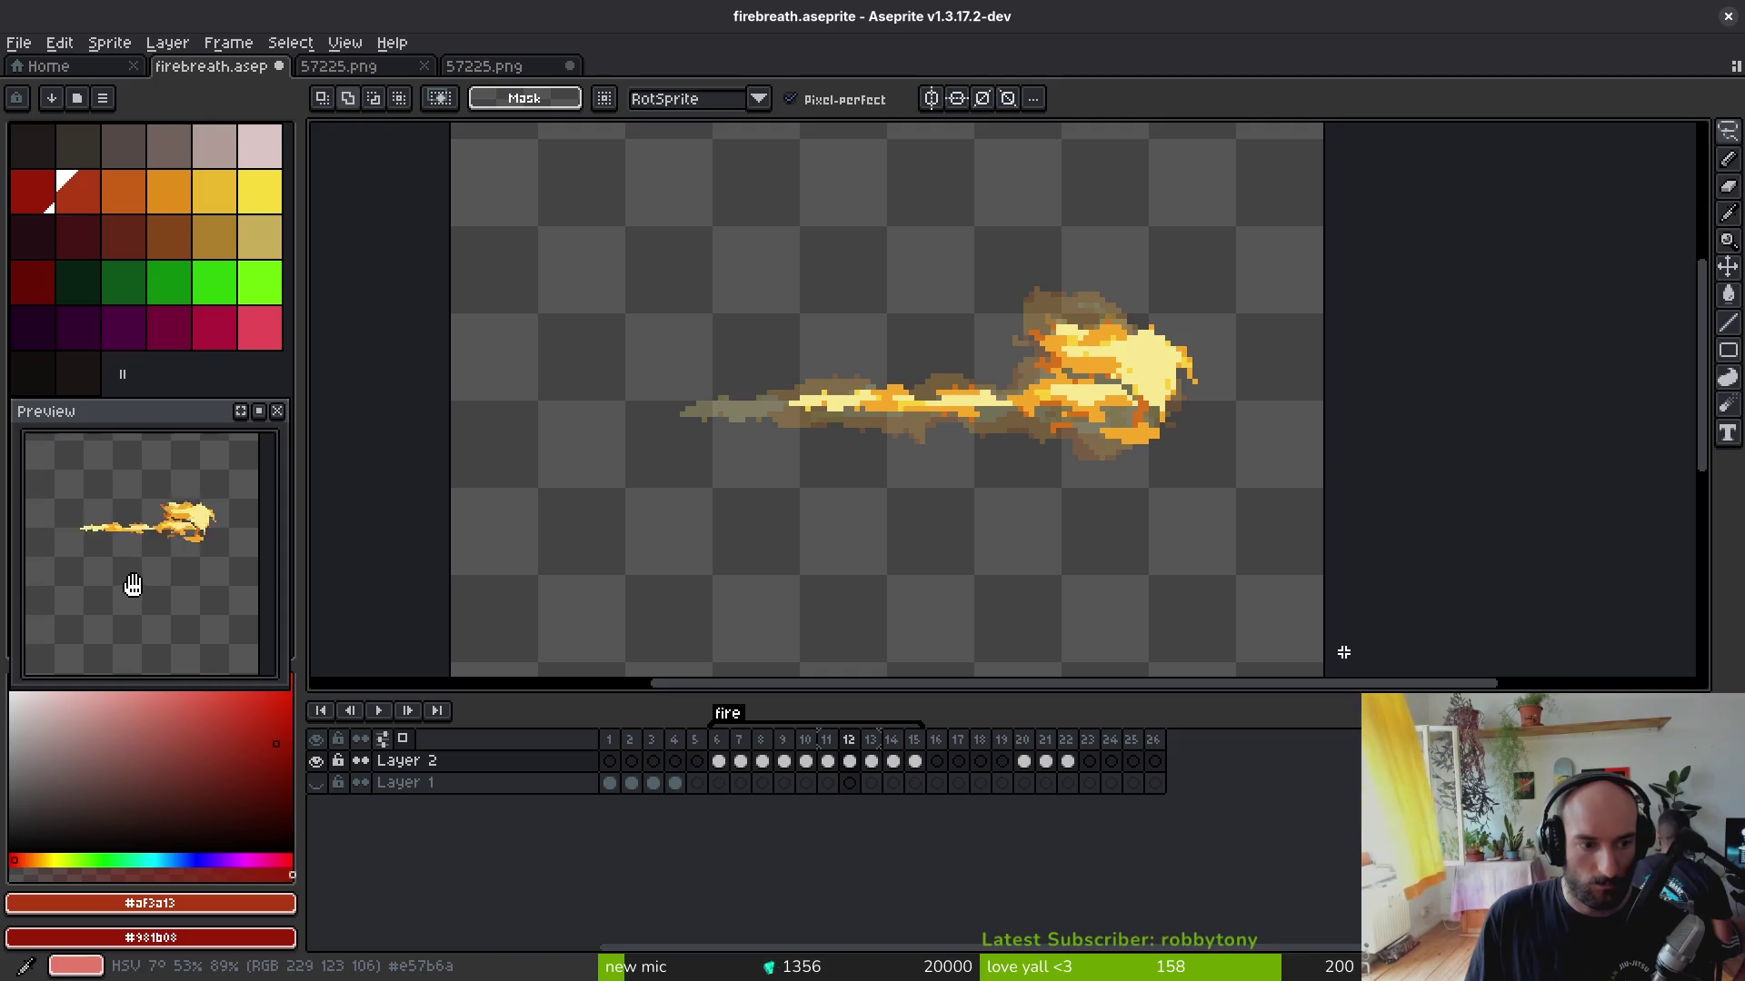
pyautogui.scroll(1, 978, 414)
pyautogui.press('i')
pyautogui.scroll(1, 1294, 342)
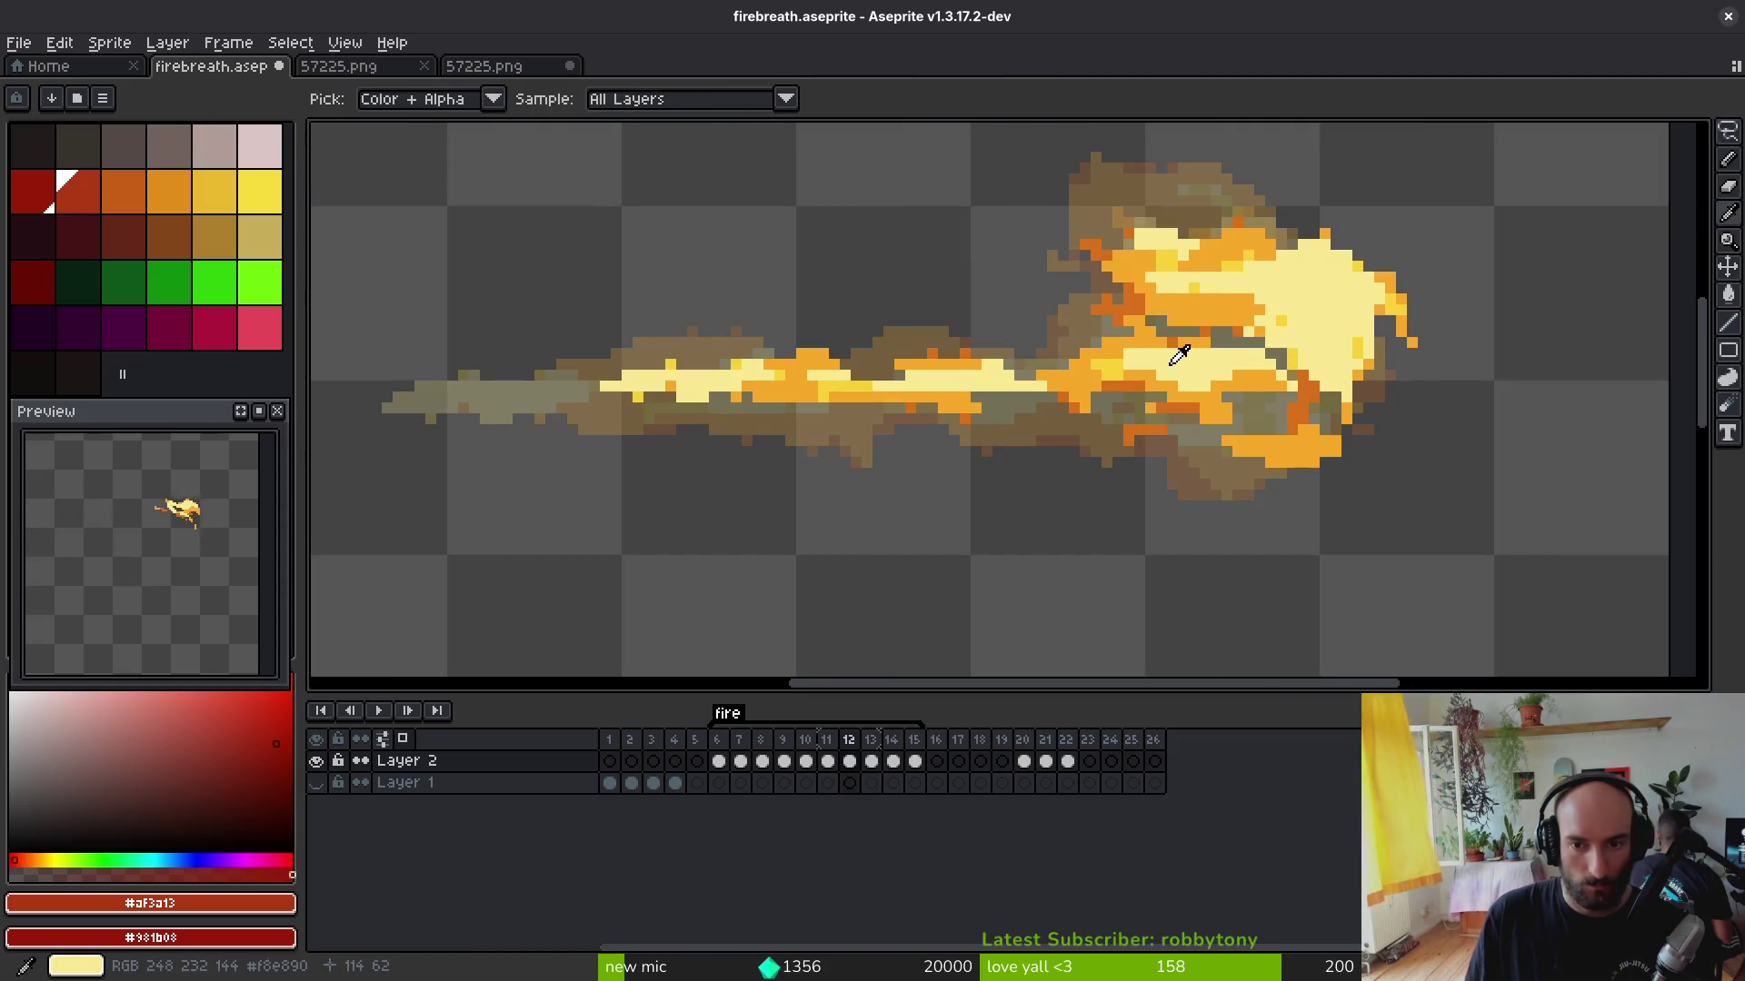
# Step: On frame 13, lasso a flame-head piece, flip, stretch and rotate it, then place it back at the head
pyautogui.click(1178, 354)
pyautogui.press('Right')
pyautogui.press('Left')
pyautogui.press('Right')
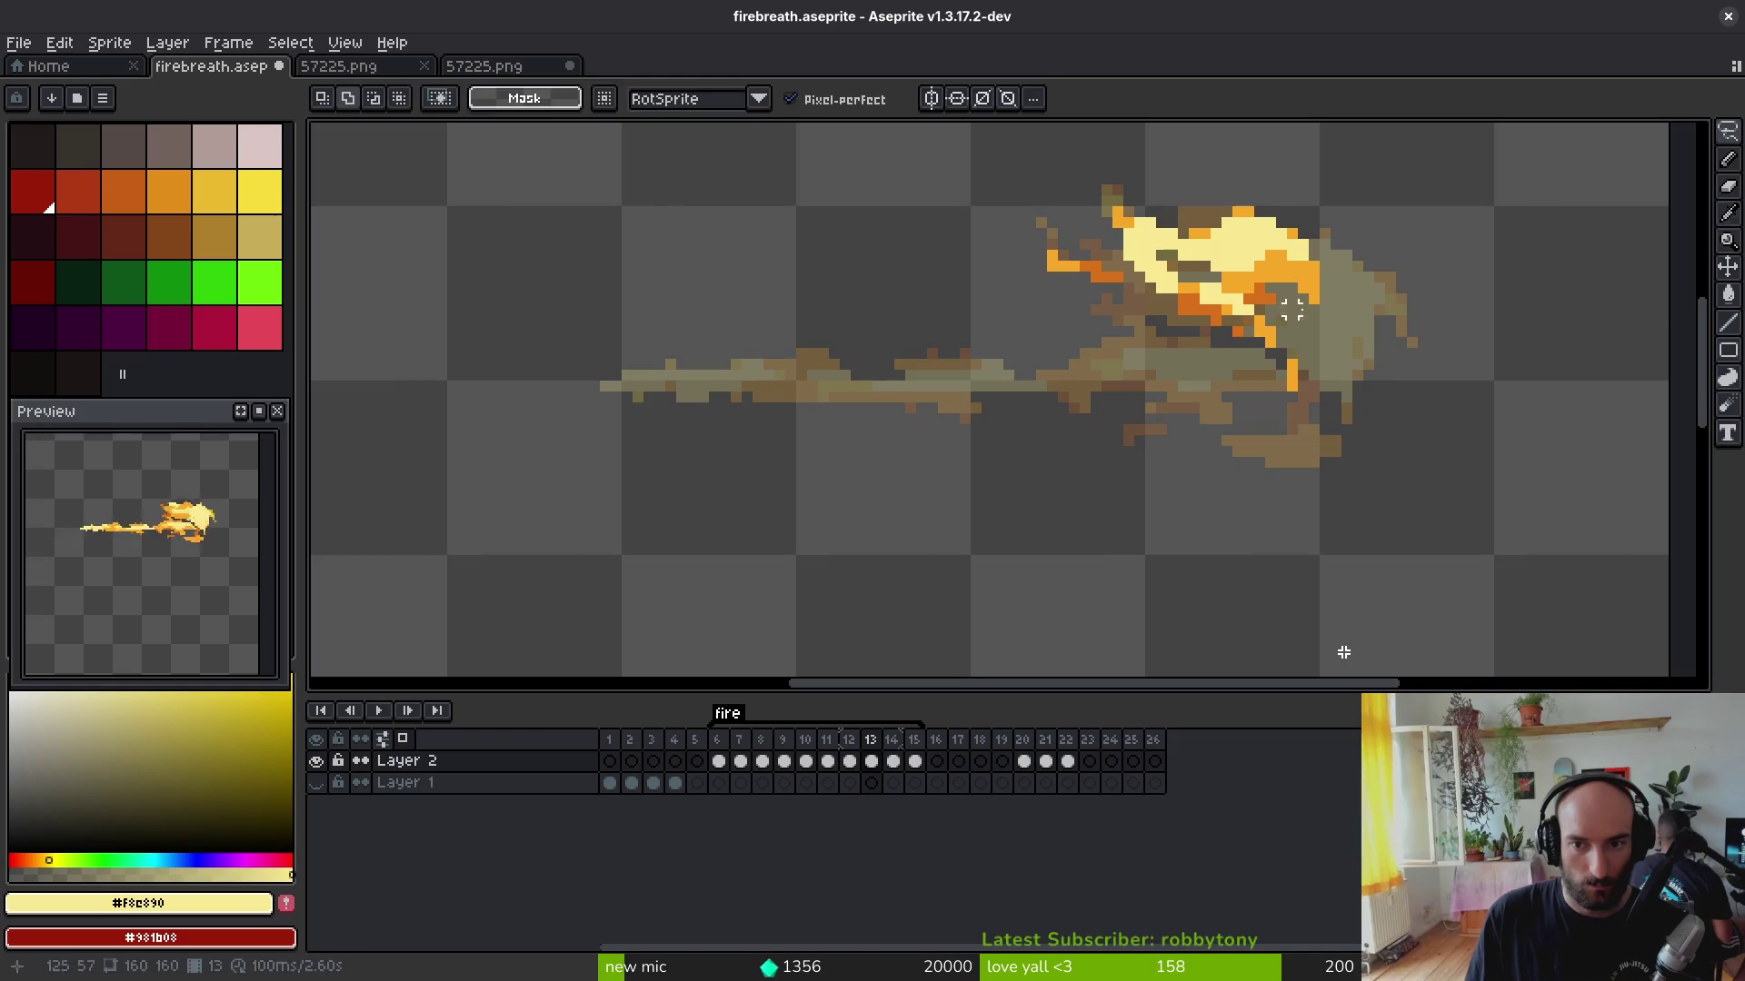
pyautogui.moveTo(1301, 347); pyautogui.dragTo(1295, 368)
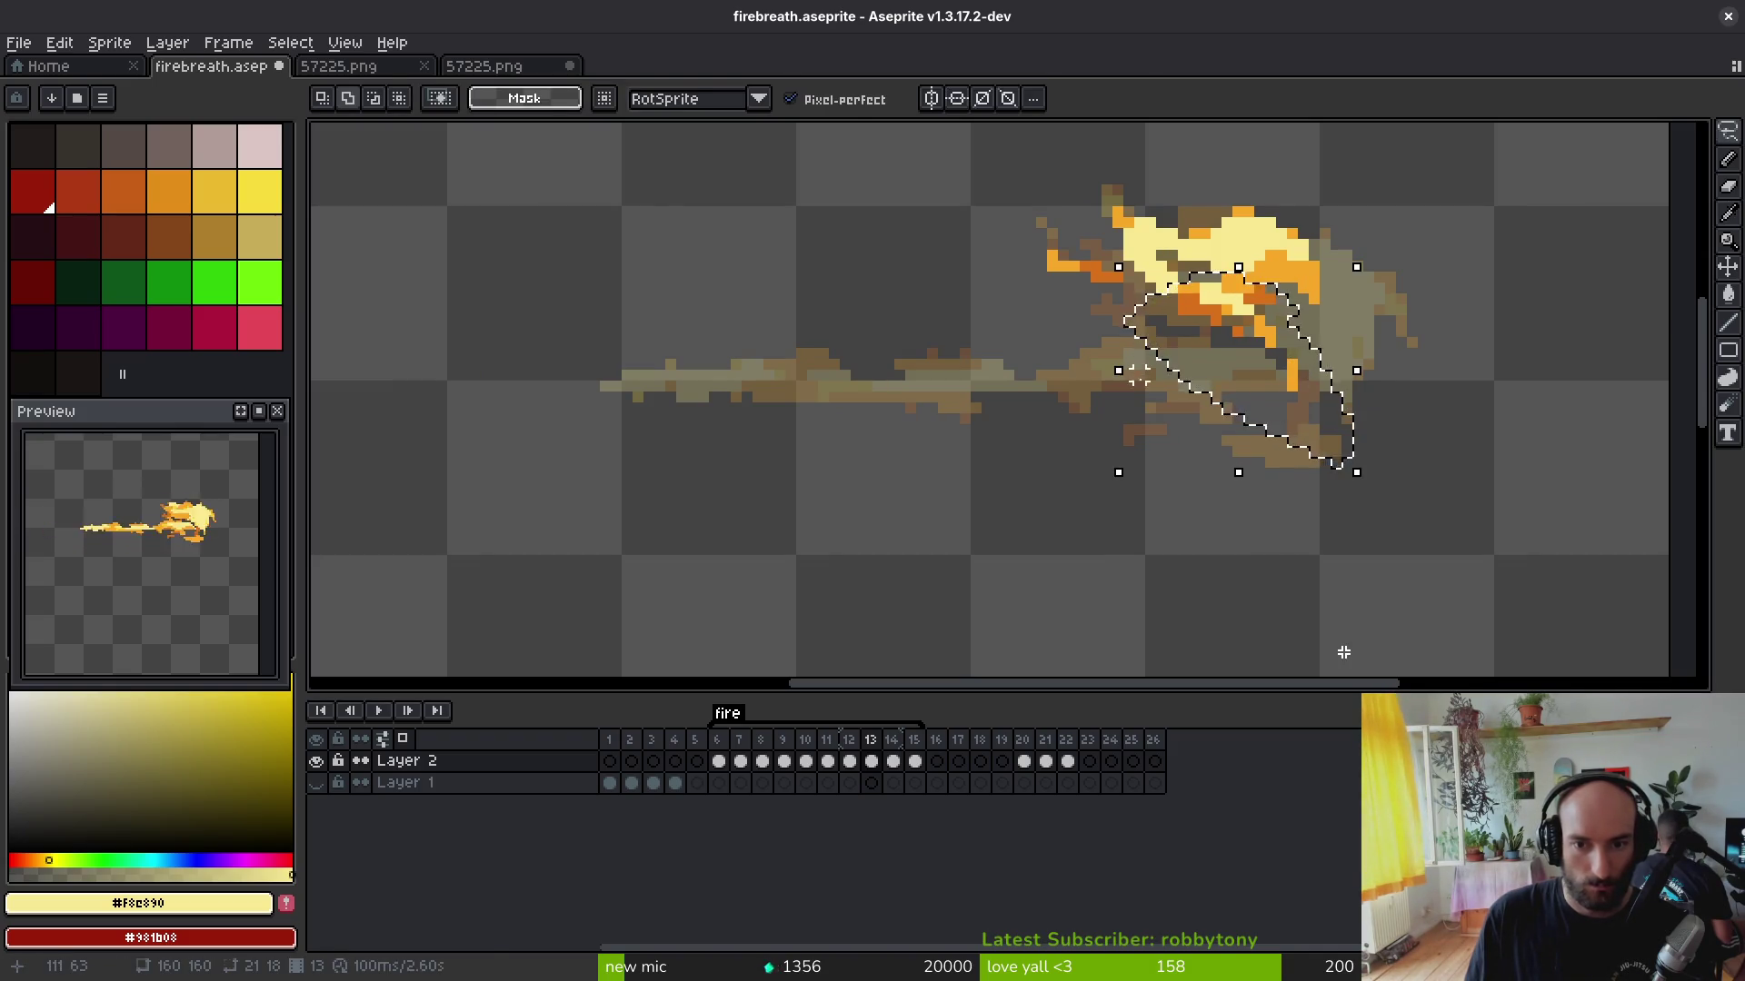
pyautogui.moveTo(1138, 379); pyautogui.dragTo(866, 435)
pyautogui.moveTo(976, 312); pyautogui.dragTo(955, 538)
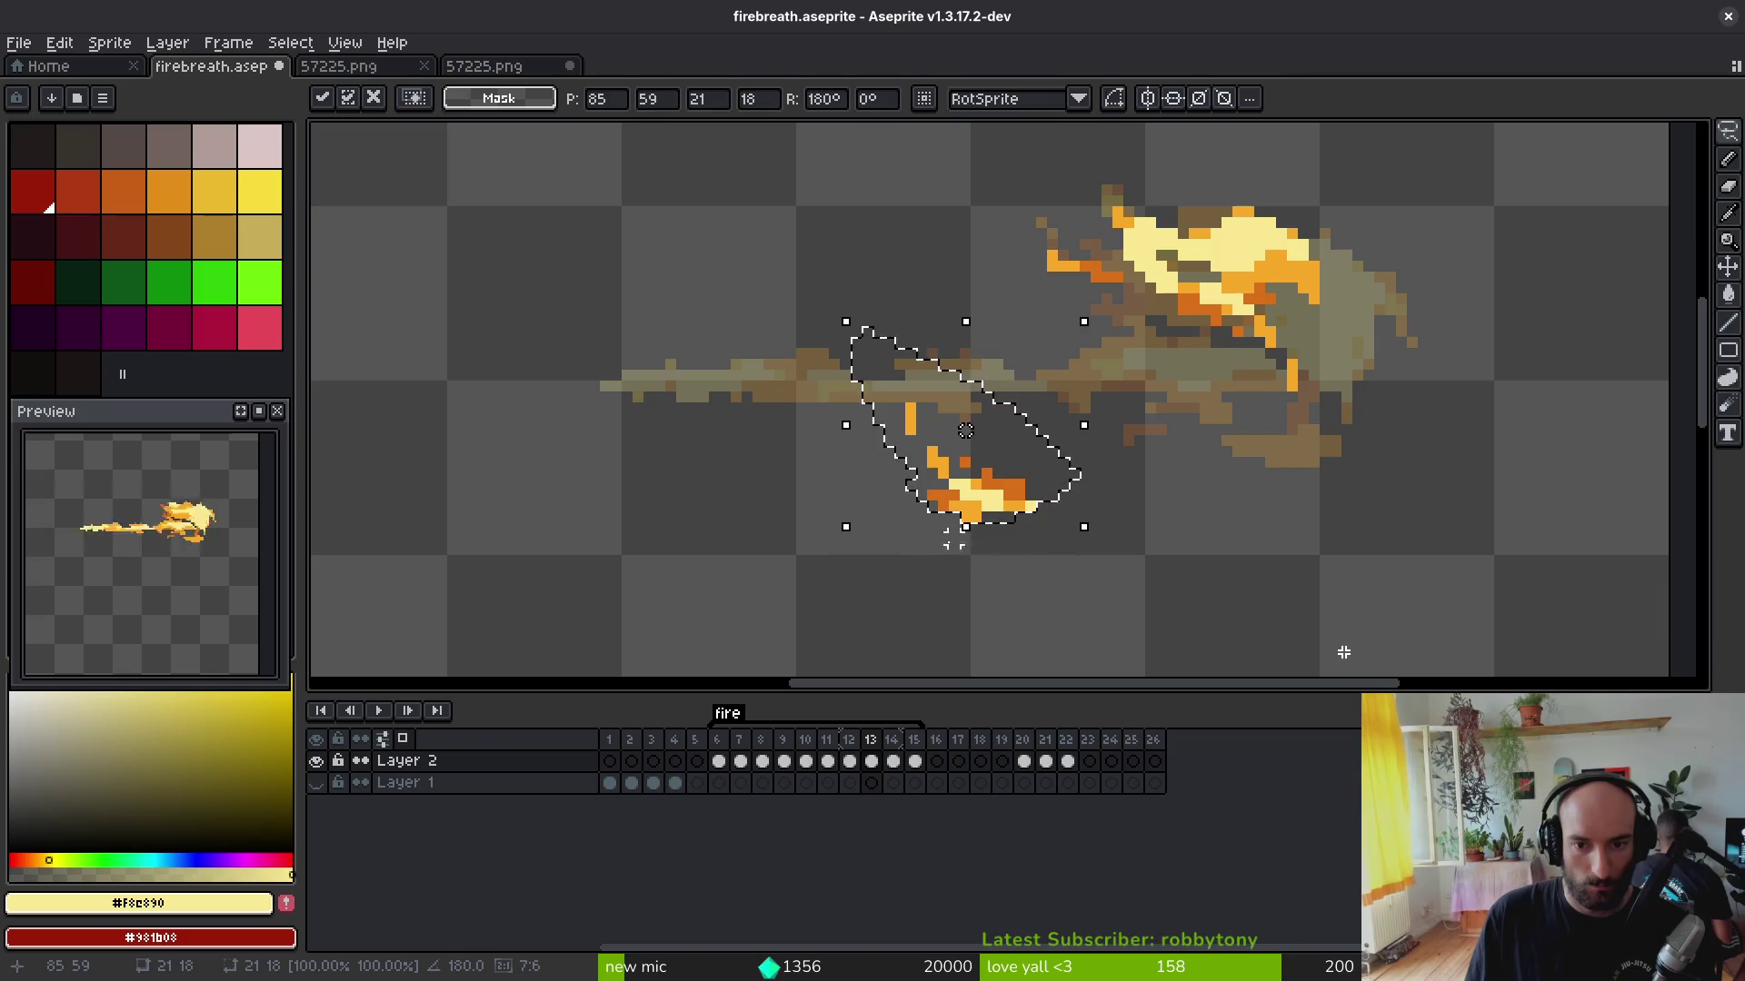
pyautogui.moveTo(786, 357); pyautogui.dragTo(628, 360)
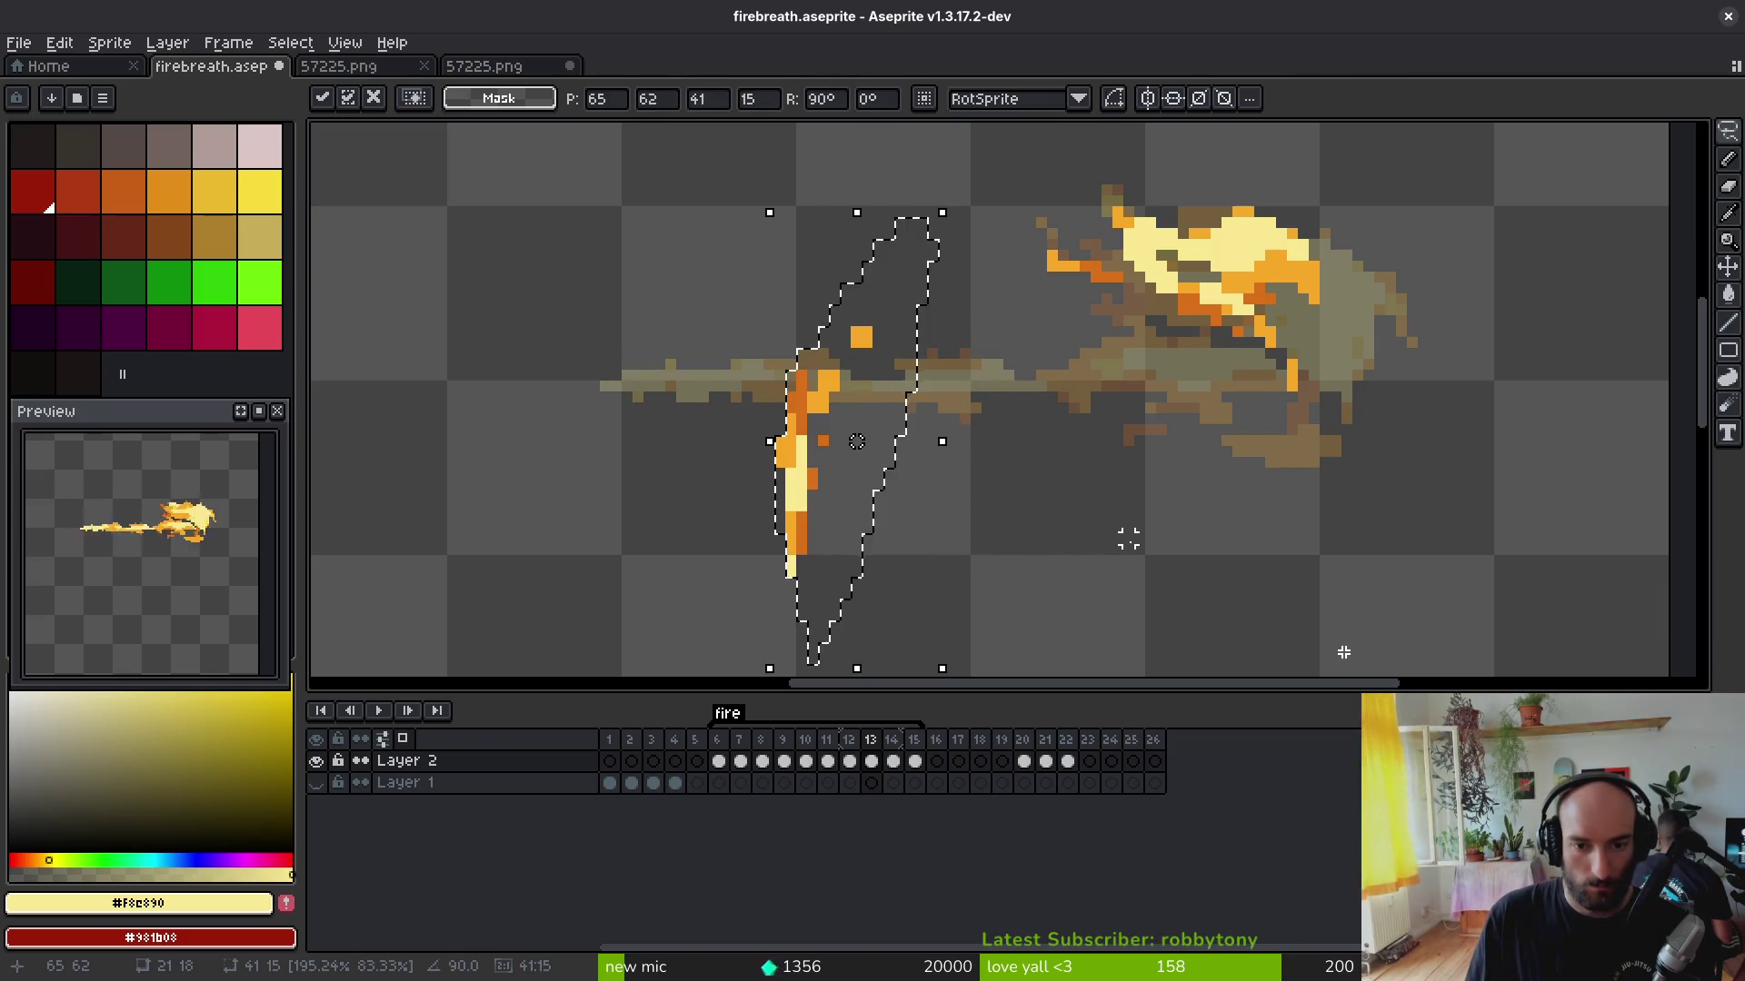
pyautogui.moveTo(1102, 521); pyautogui.dragTo(614, 361)
pyautogui.moveTo(914, 440); pyautogui.dragTo(1208, 390)
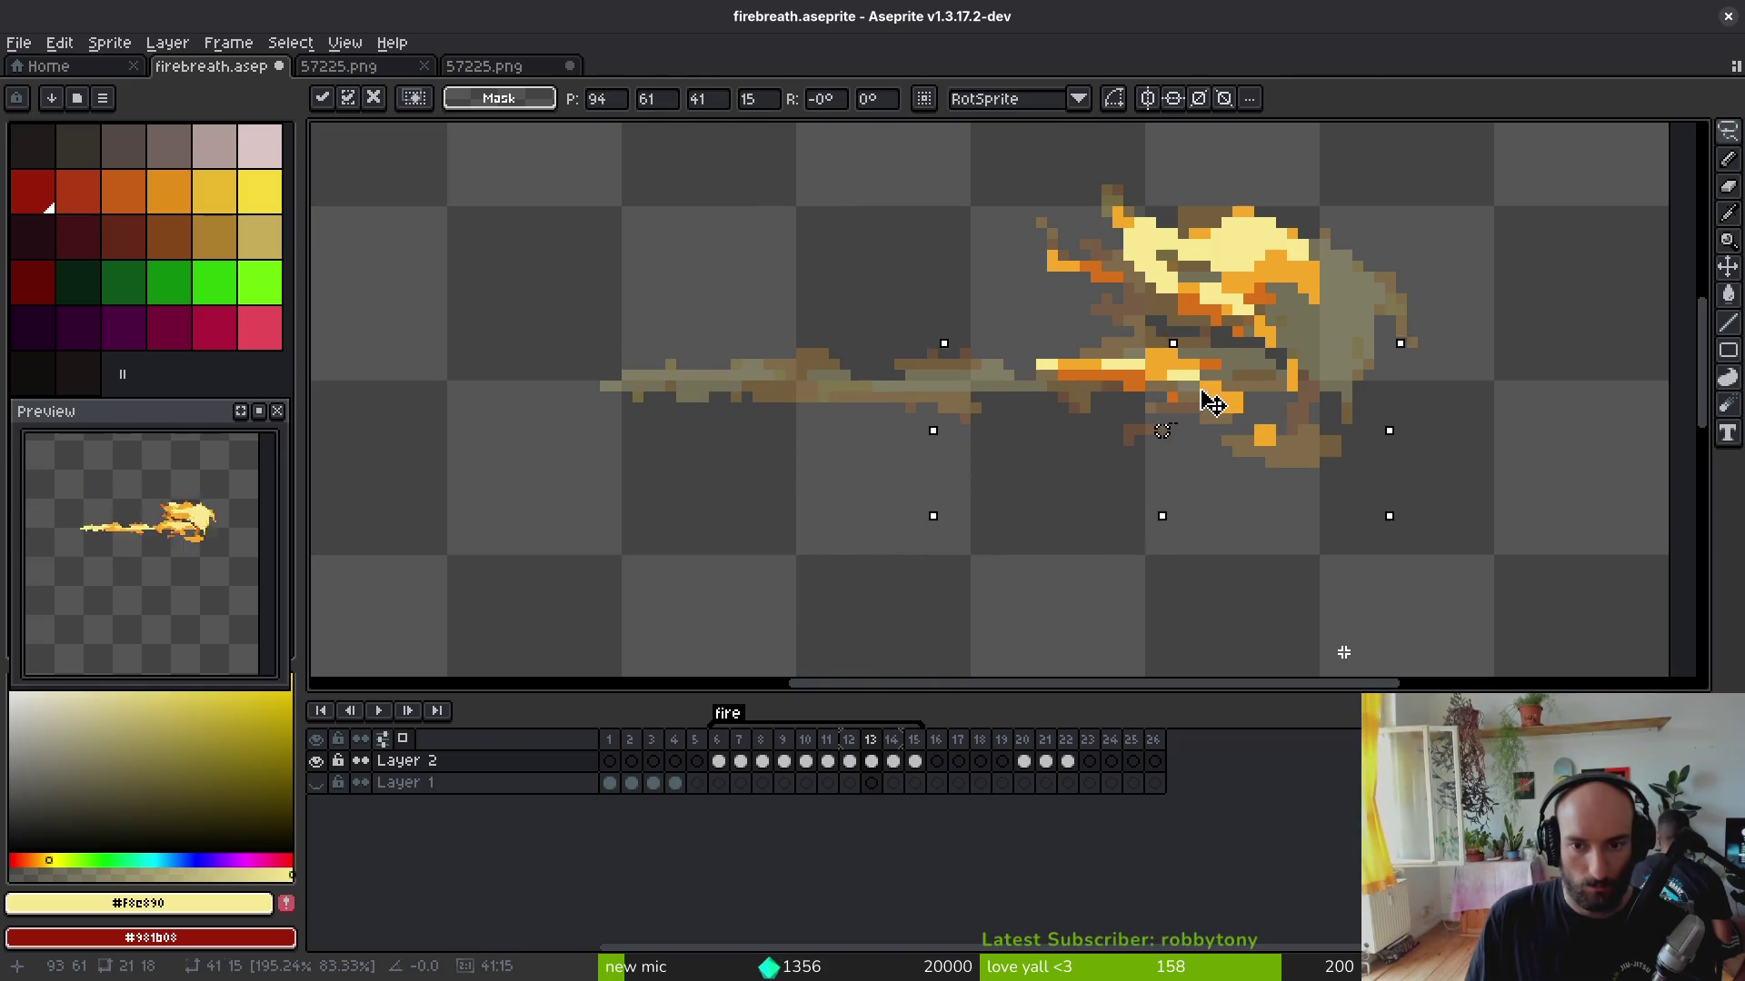
pyautogui.press('Return')
pyautogui.press('m')
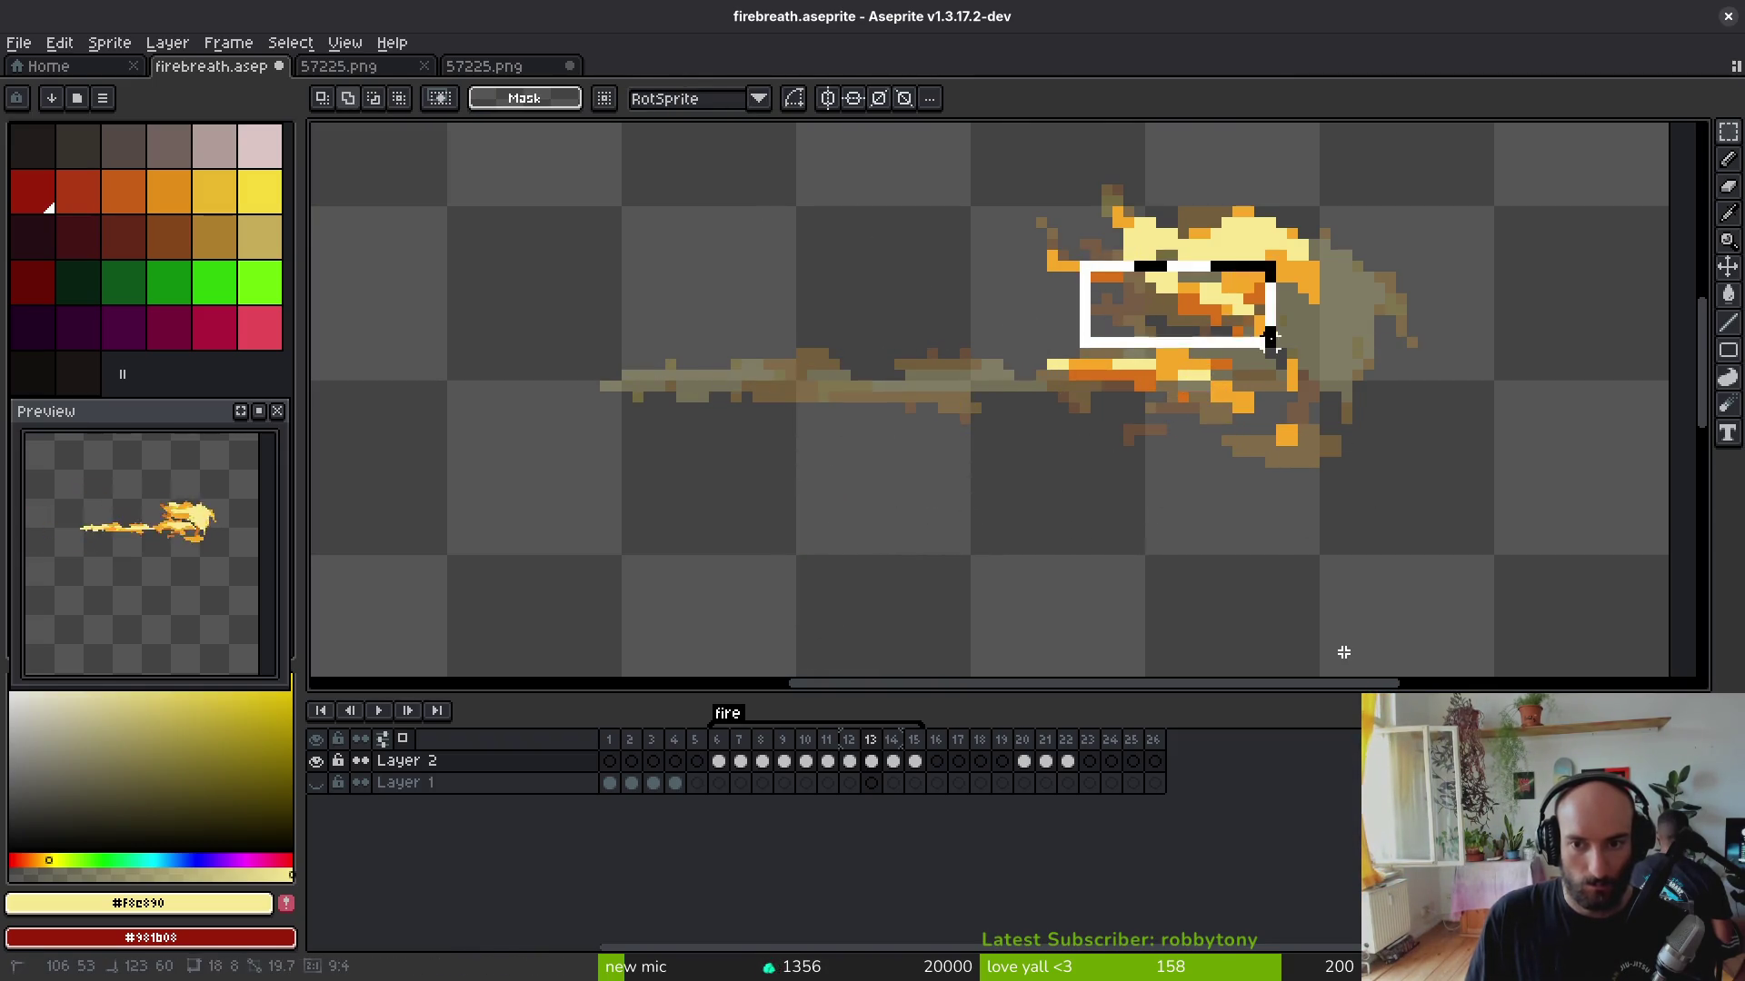
# Step: Copy the thin beam from frame 12, paste it into frame 13 and stretch it far to the left
pyautogui.press('Left')
pyautogui.press('i')
pyautogui.press('m')
pyautogui.moveTo(701, 397); pyautogui.dragTo(954, 377)
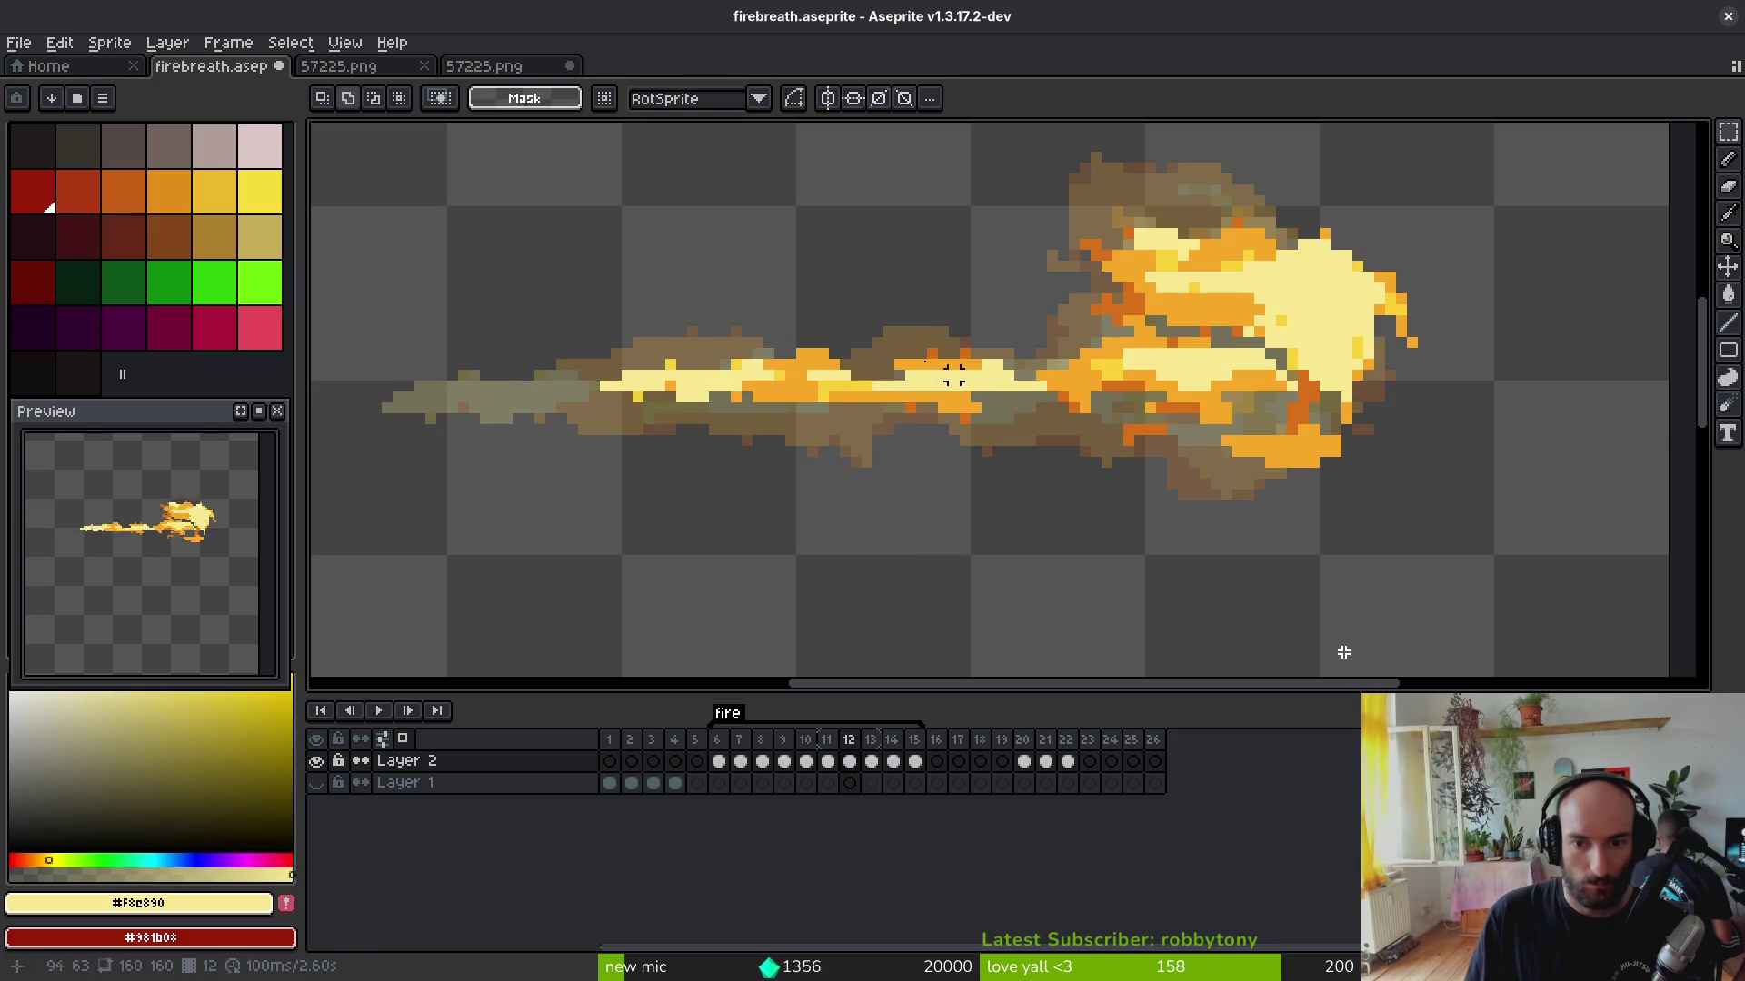
pyautogui.moveTo(947, 381); pyautogui.dragTo(995, 396)
pyautogui.hotkey('ctrl', 'c')
pyautogui.press('Right')
pyautogui.hotkey('ctrl', 'v')
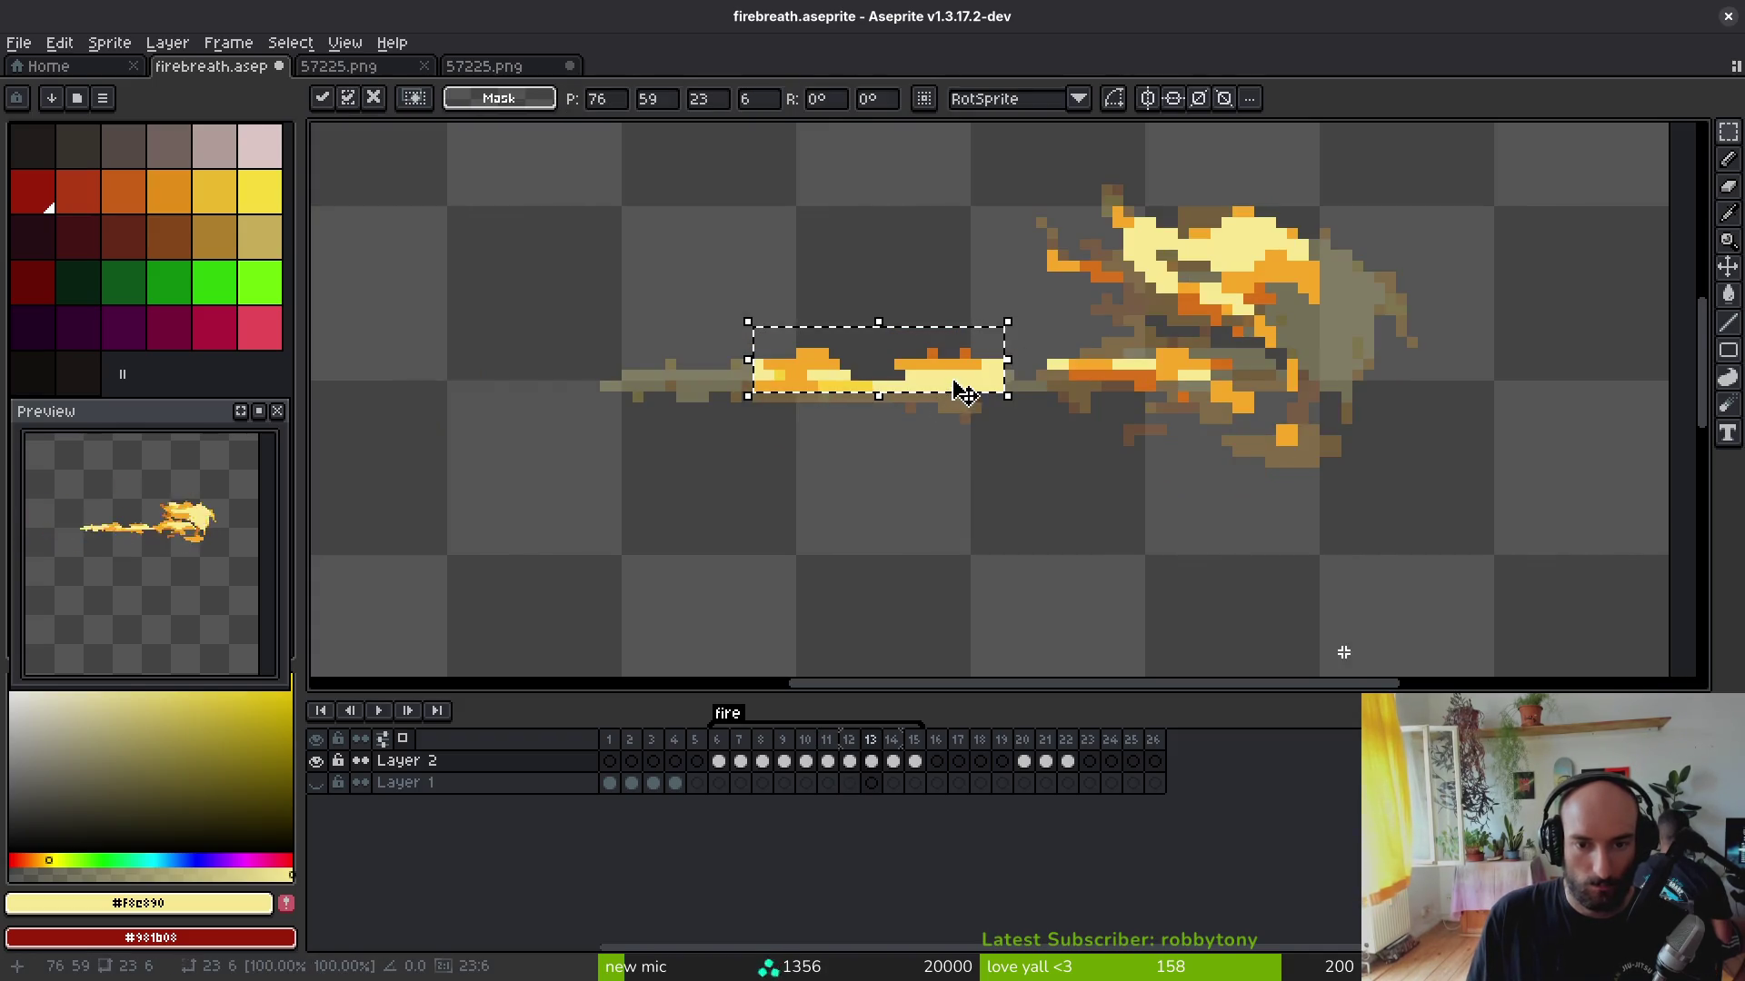
pyautogui.moveTo(747, 321); pyautogui.dragTo(650, 357)
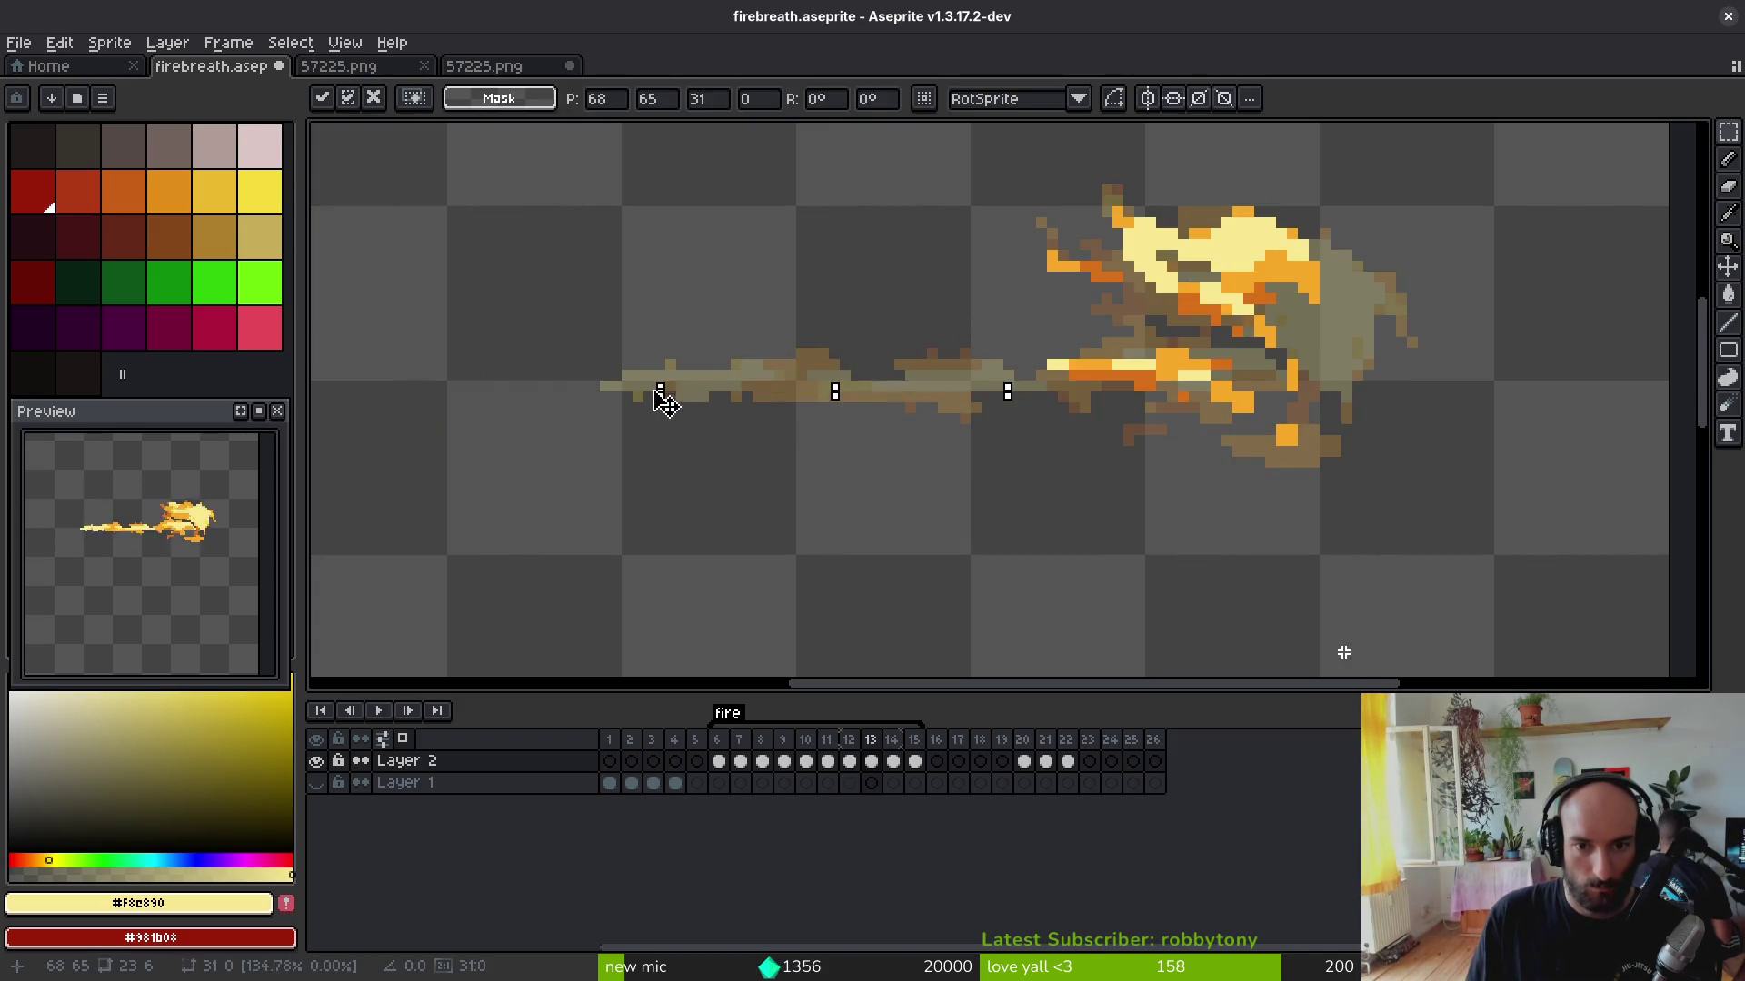
pyautogui.hotkey('ctrl', 'd')
pyautogui.hotkey('ctrl', 'z')
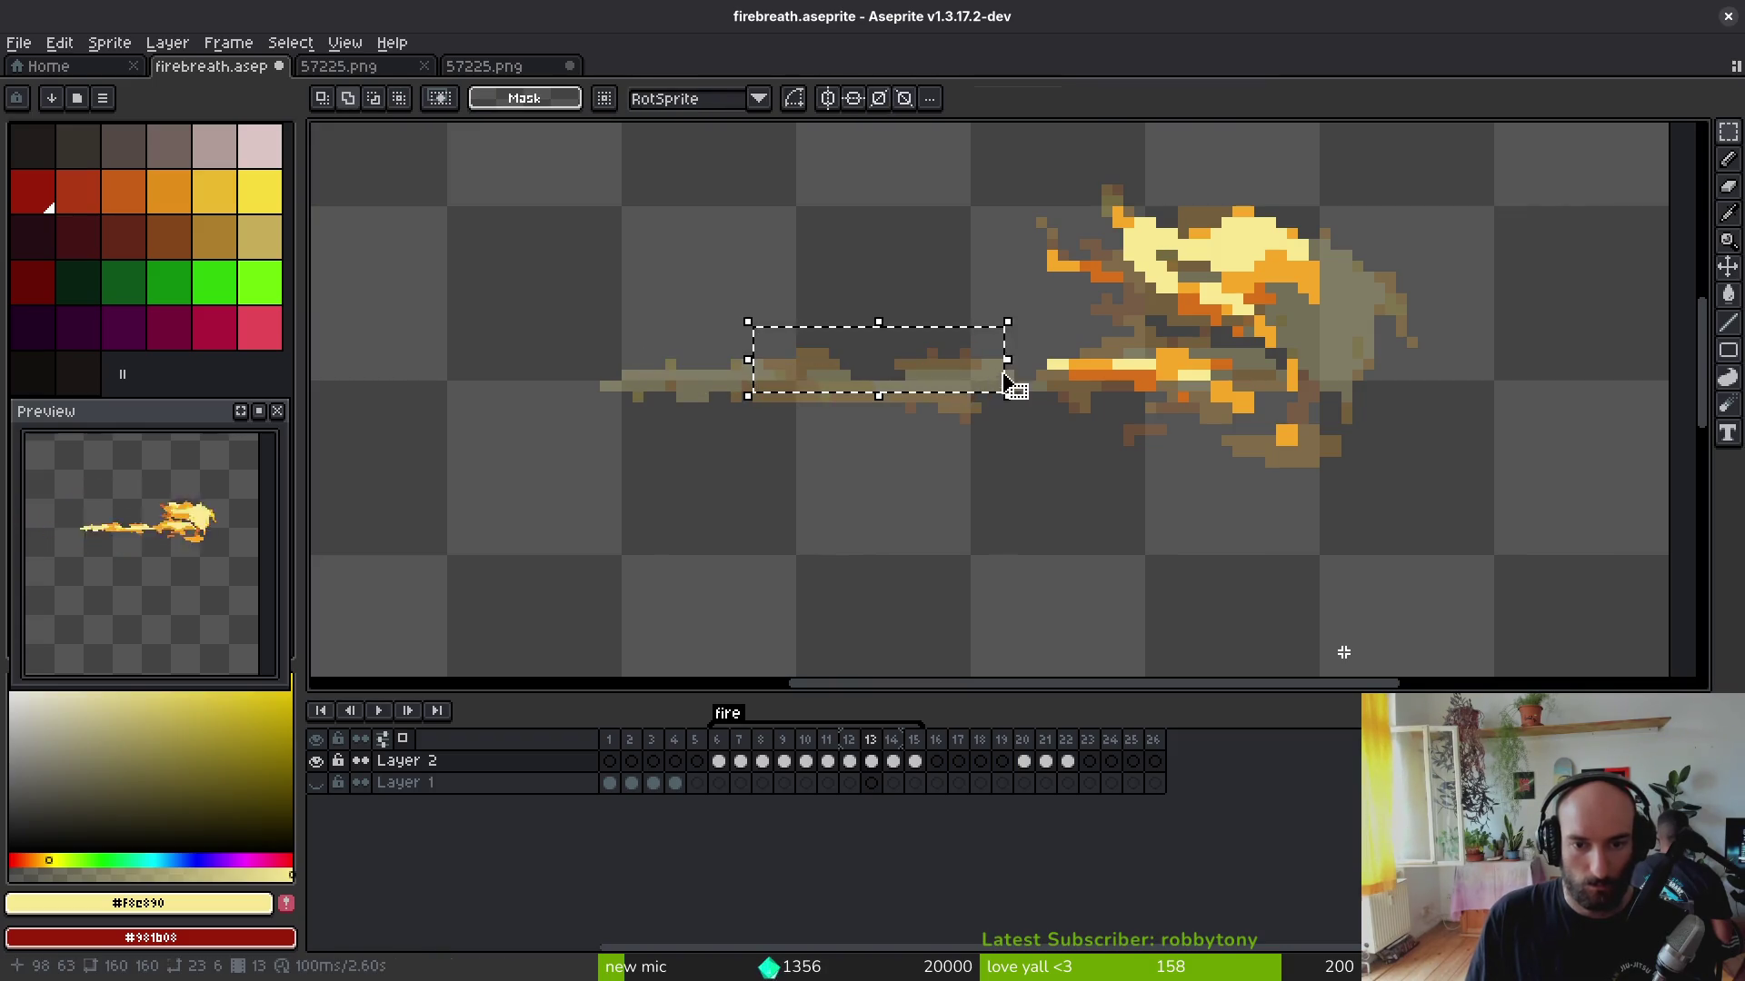
pyautogui.hotkey('ctrl', 'd')
pyautogui.keyDown('alt'); pyautogui.click(741, 381); pyautogui.keyUp('alt')
pyautogui.scroll(2, 739, 383)
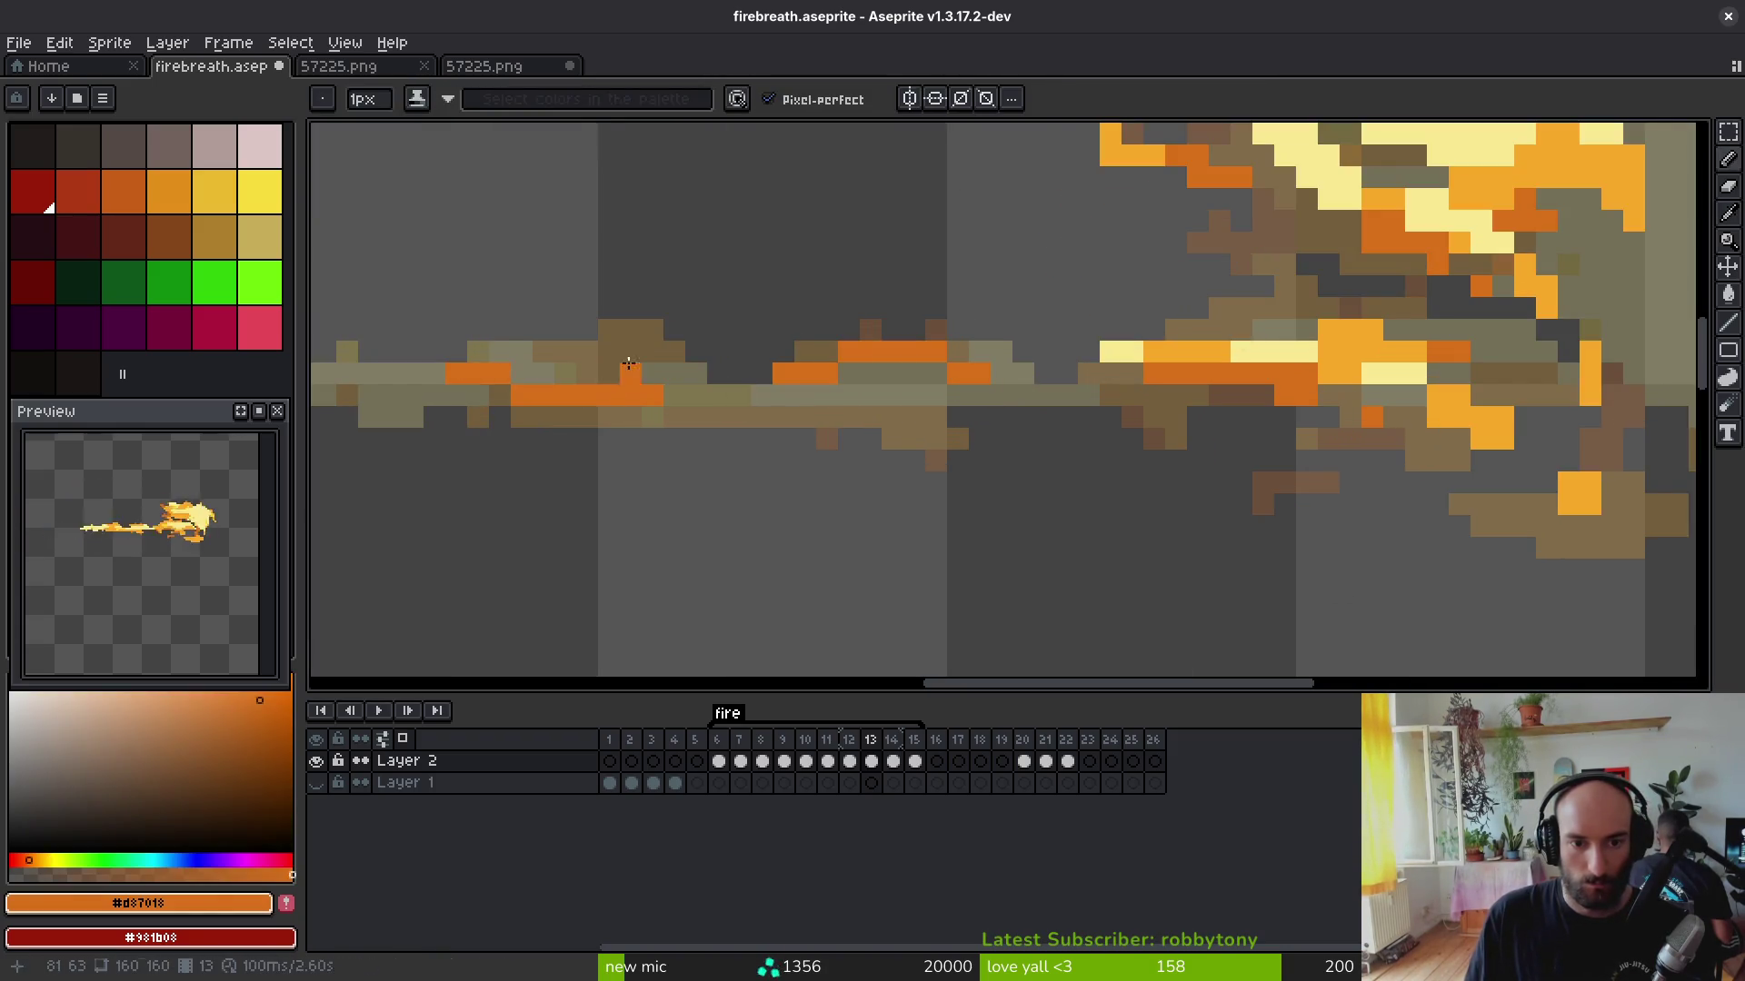
# Step: Paint orange, light-orange and pale yellow highlight pixels along frame 13's thin beam
pyautogui.click(1109, 395)
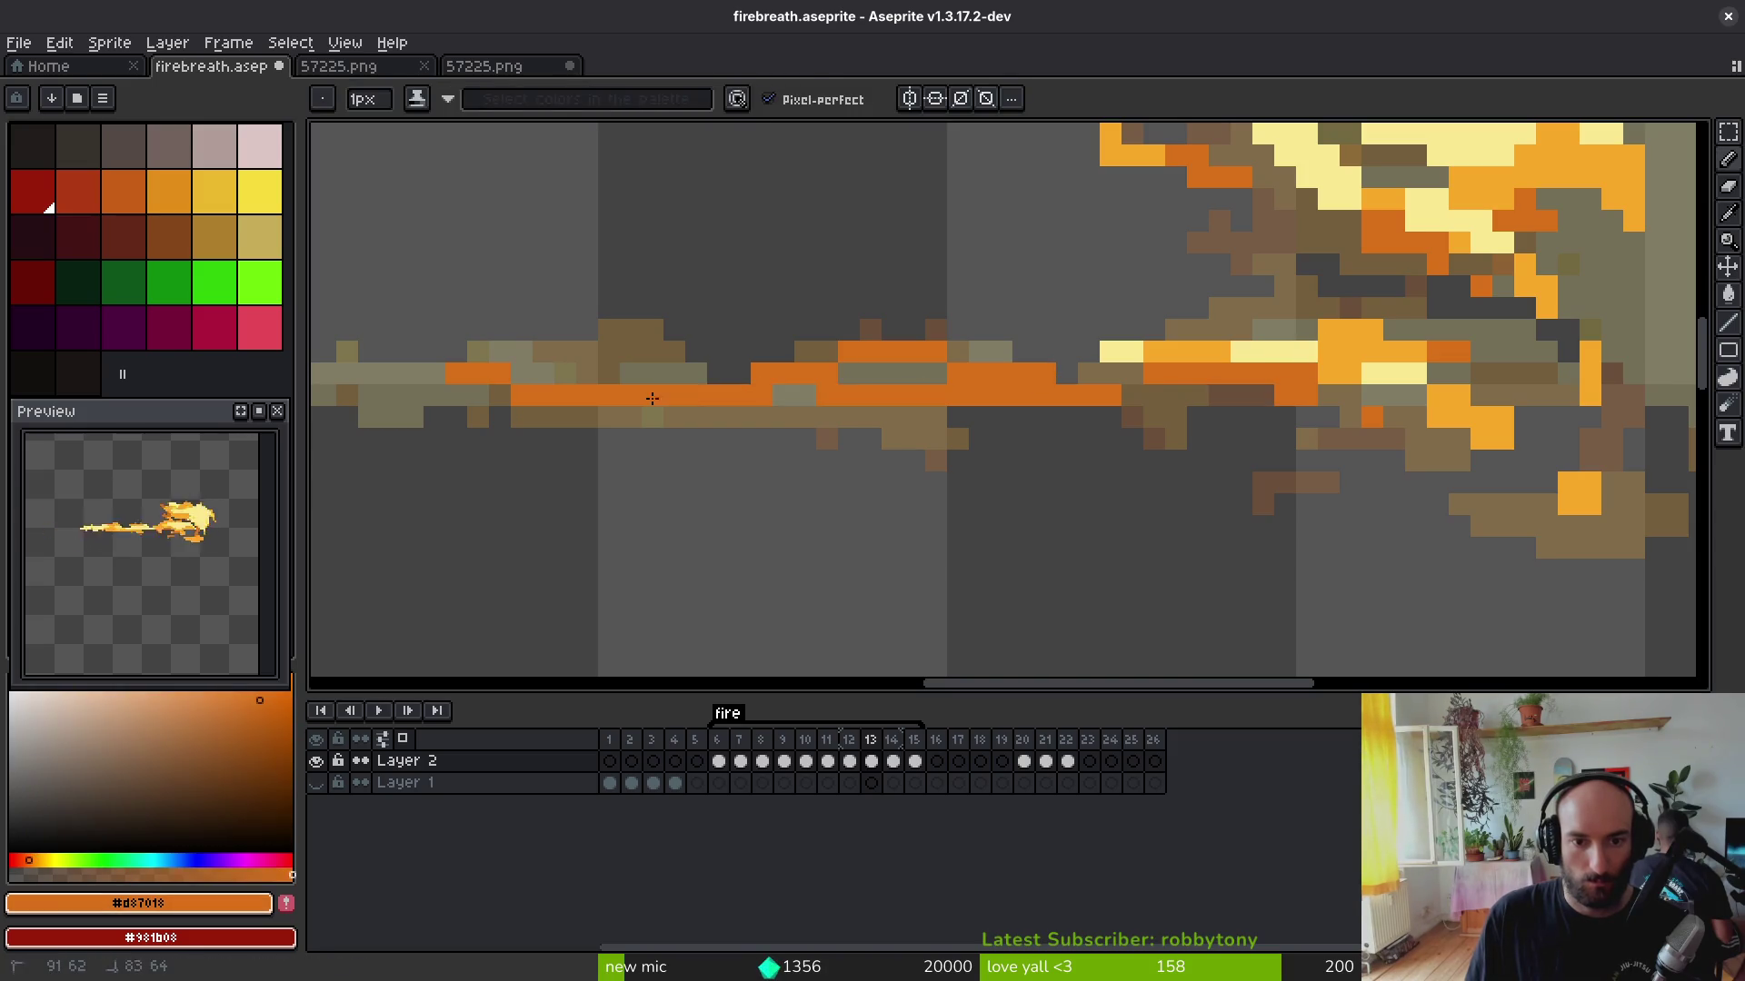
pyautogui.keyDown('alt'); pyautogui.click(1340, 342); pyautogui.keyUp('alt')
pyautogui.moveTo(1077, 374); pyautogui.dragTo(894, 371)
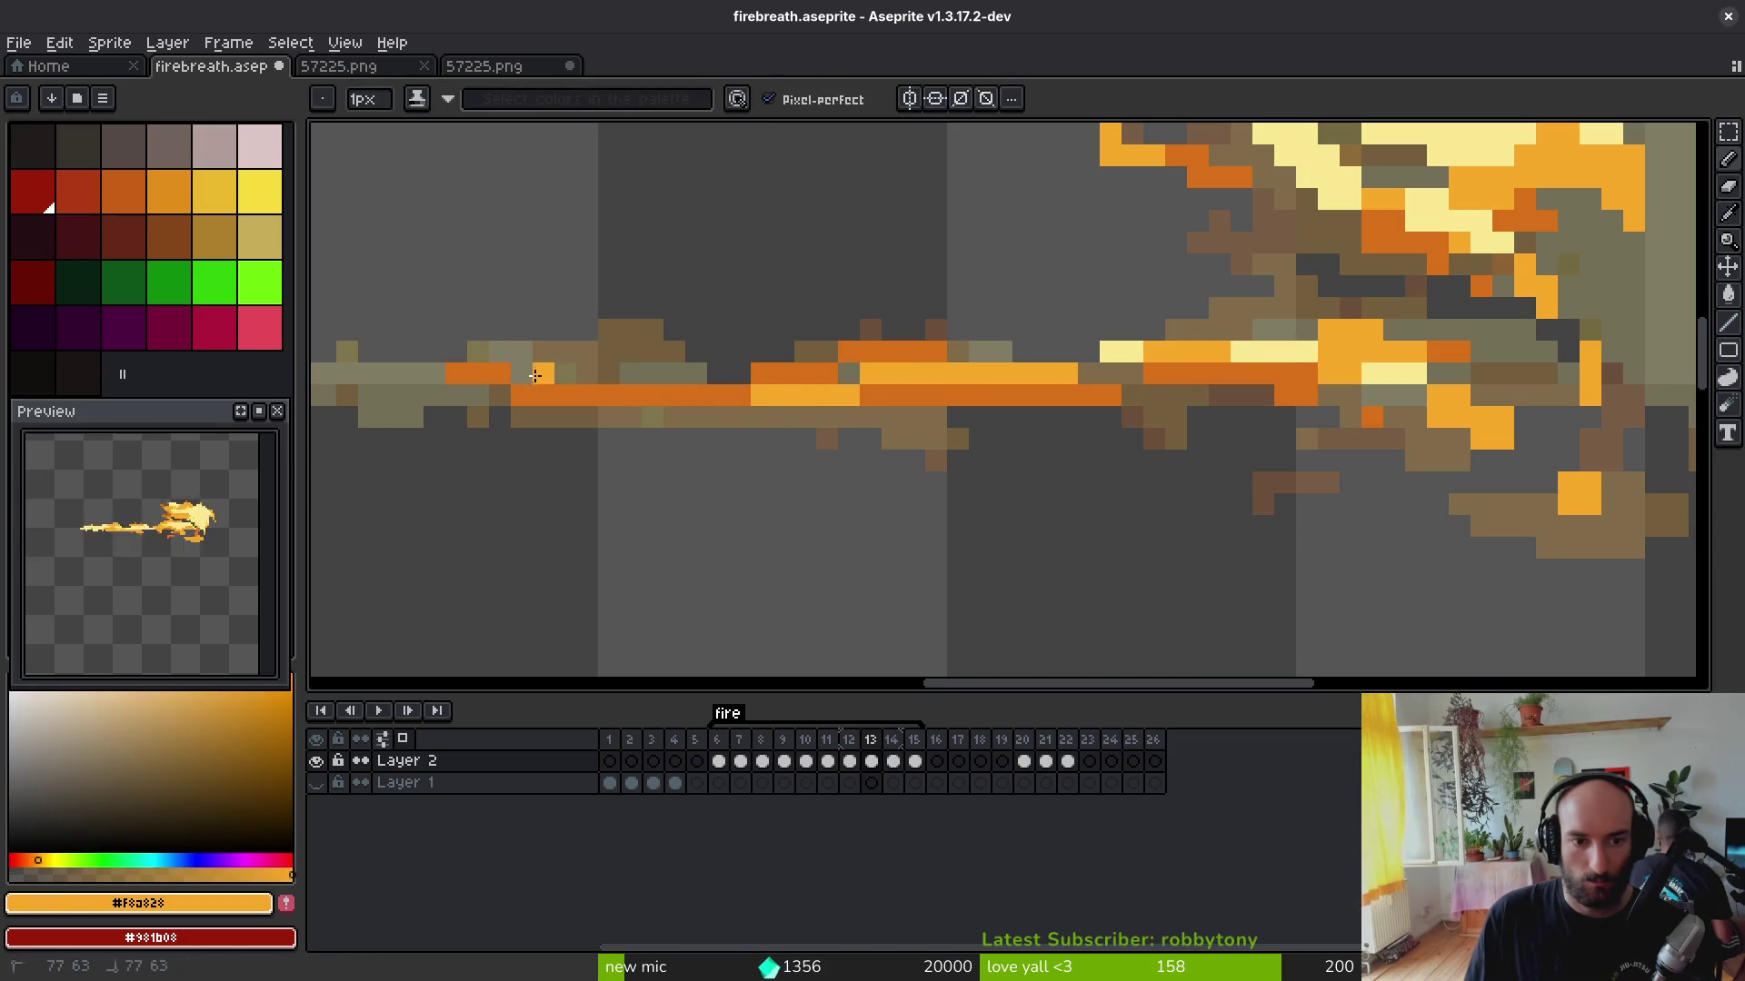
pyautogui.click(521, 373)
pyautogui.click(608, 374)
pyautogui.keyDown('alt'); pyautogui.click(1120, 352); pyautogui.keyUp('alt')
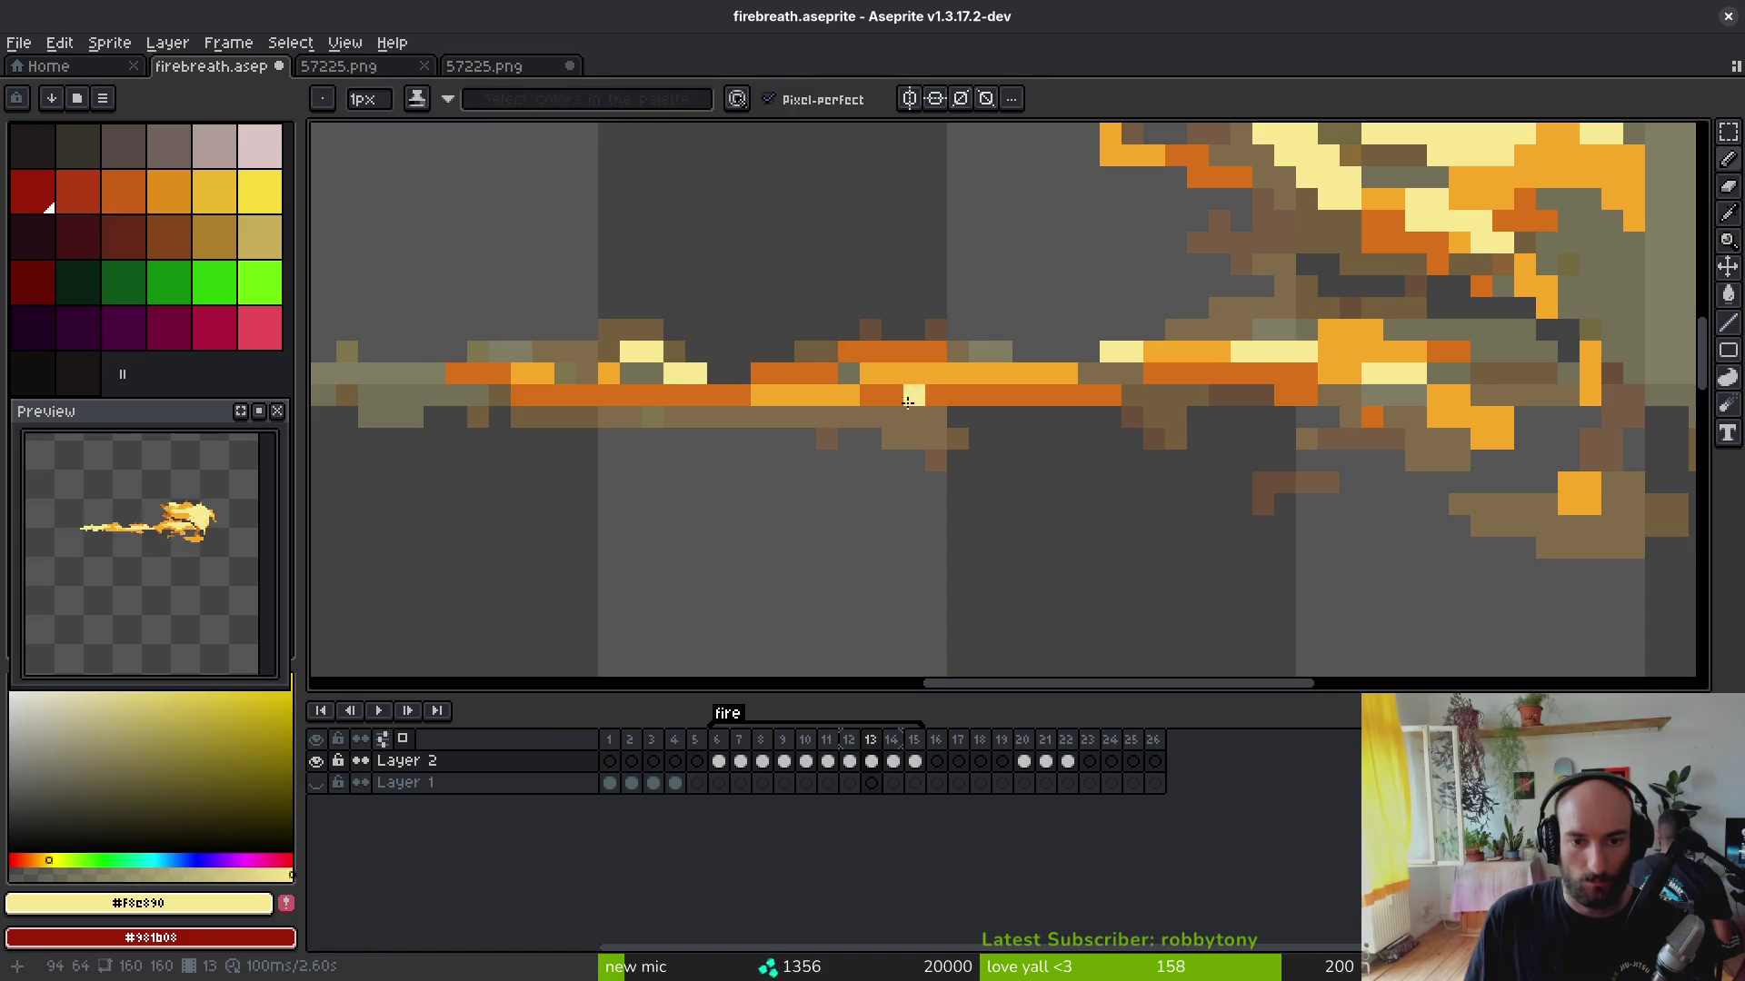
pyautogui.click(1202, 395)
pyautogui.scroll(-3, 1203, 396)
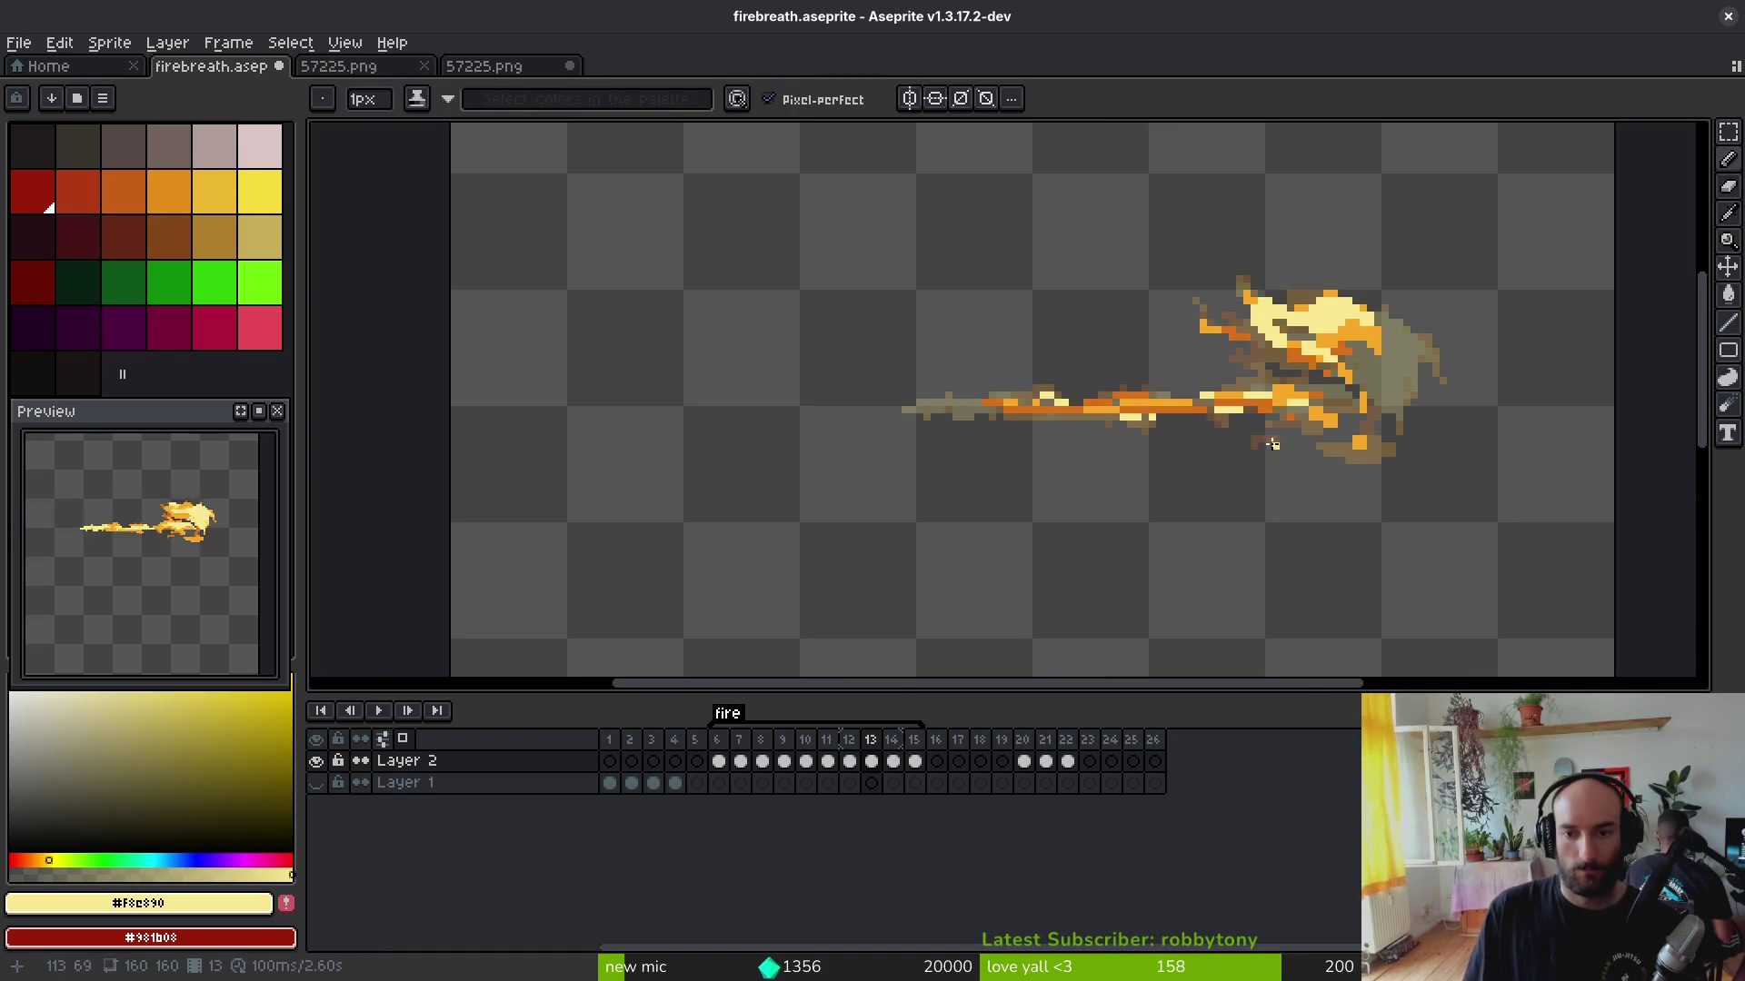
pyautogui.scroll(2, 1278, 455)
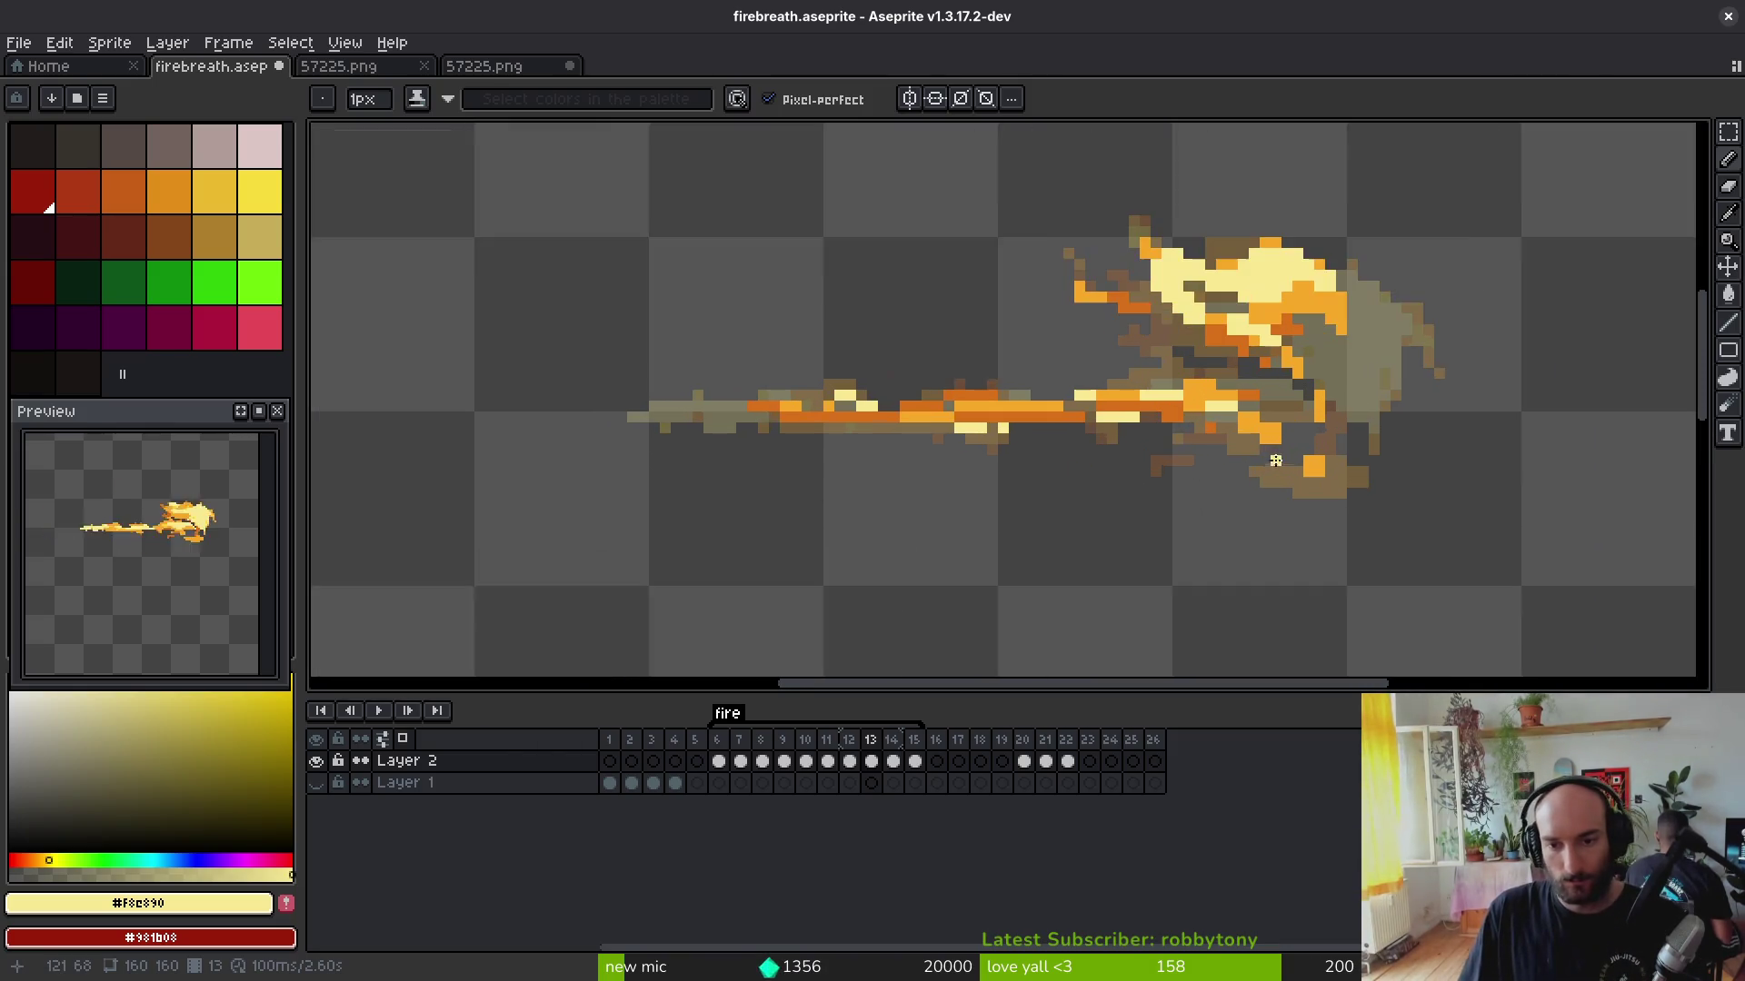
pyautogui.scroll(3, 1289, 491)
pyautogui.press('e')
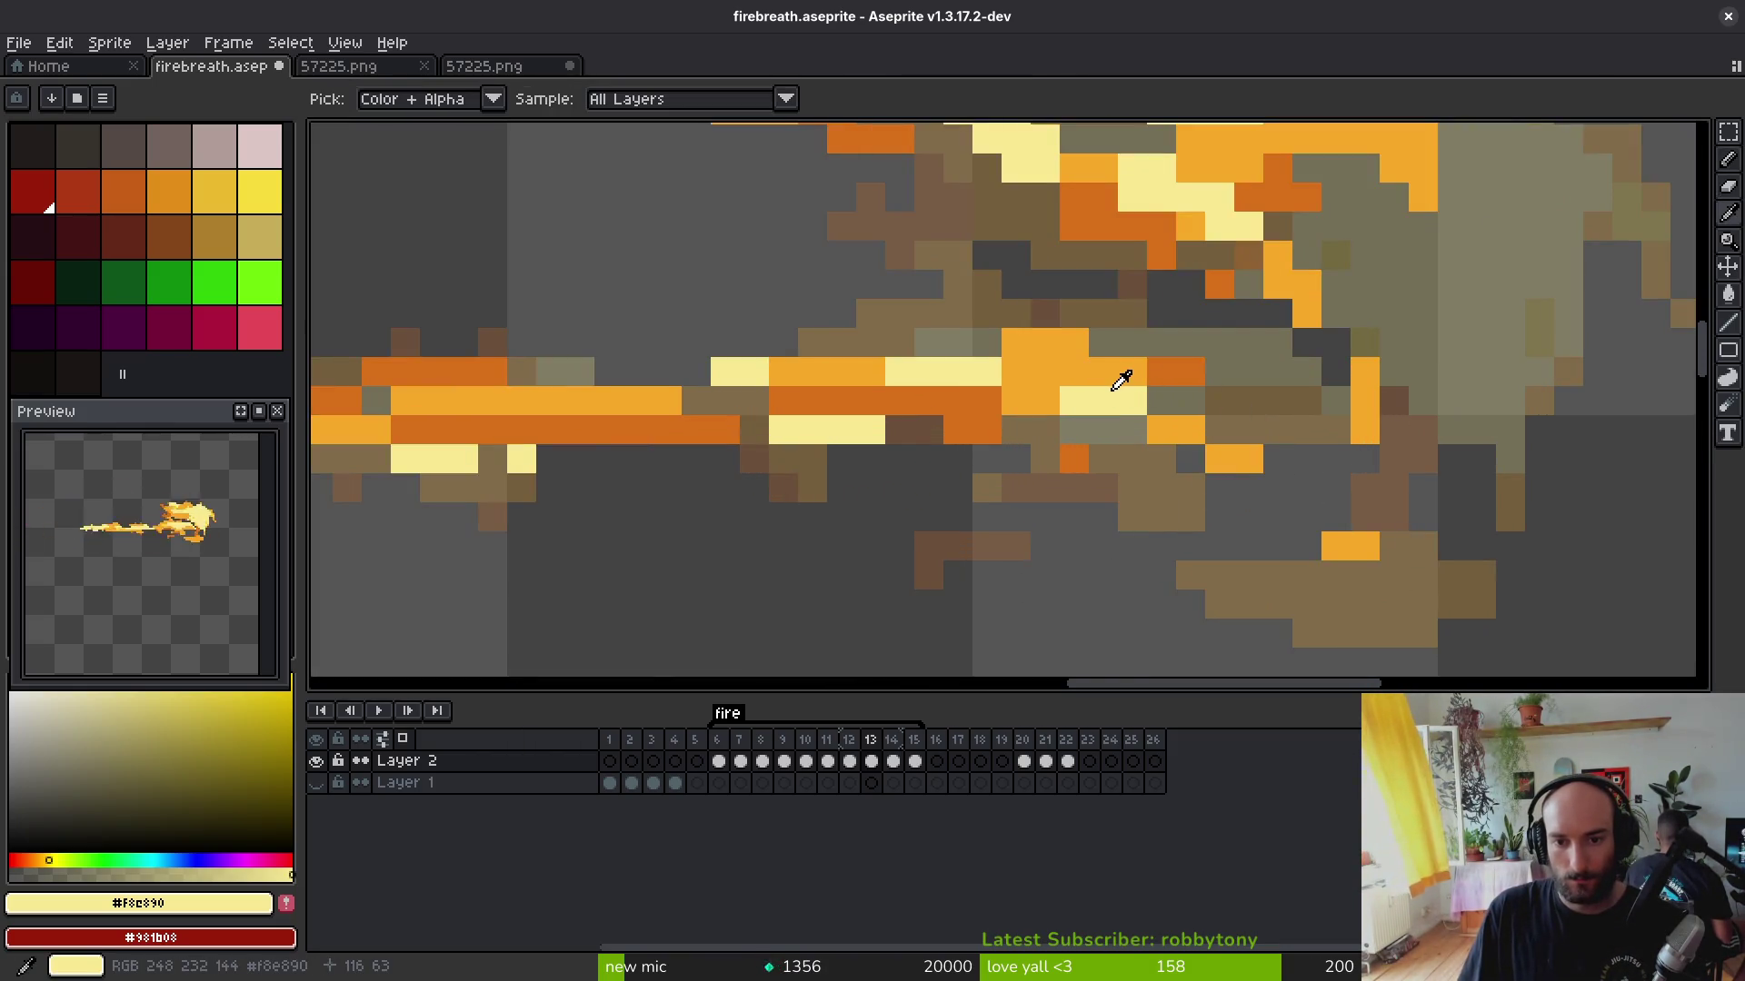
pyautogui.keyDown('alt'); pyautogui.click(1122, 380); pyautogui.keyUp('alt')
pyautogui.scroll(-2, 1364, 409)
# Step: Flip between frames 12 and 13 to compare, ending on frame 12
pyautogui.press(',')
pyautogui.press('.')
pyautogui.press('.')
pyautogui.press(',')
pyautogui.press(',')
pyautogui.press('.')
pyautogui.moveTo(1344, 473); pyautogui.dragTo(1326, 485)
pyautogui.scroll(2, 1333, 494)
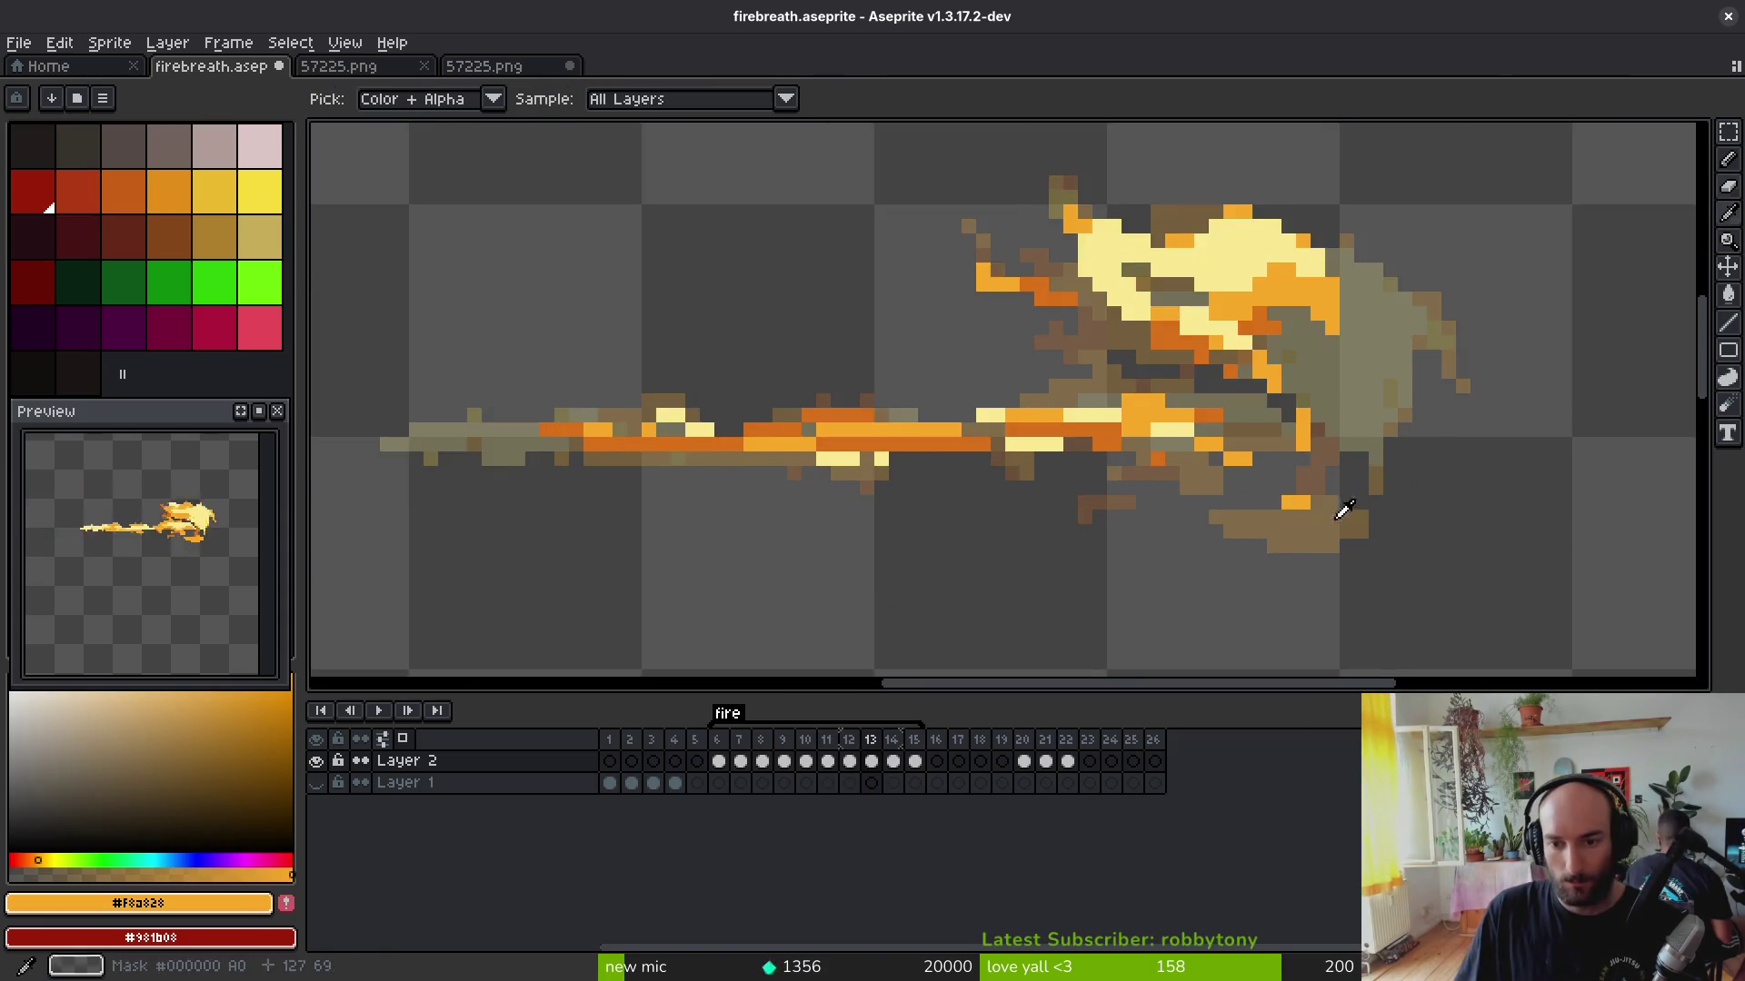
pyautogui.press(',')
pyautogui.press('.')
pyautogui.press(',')
pyautogui.press('q')
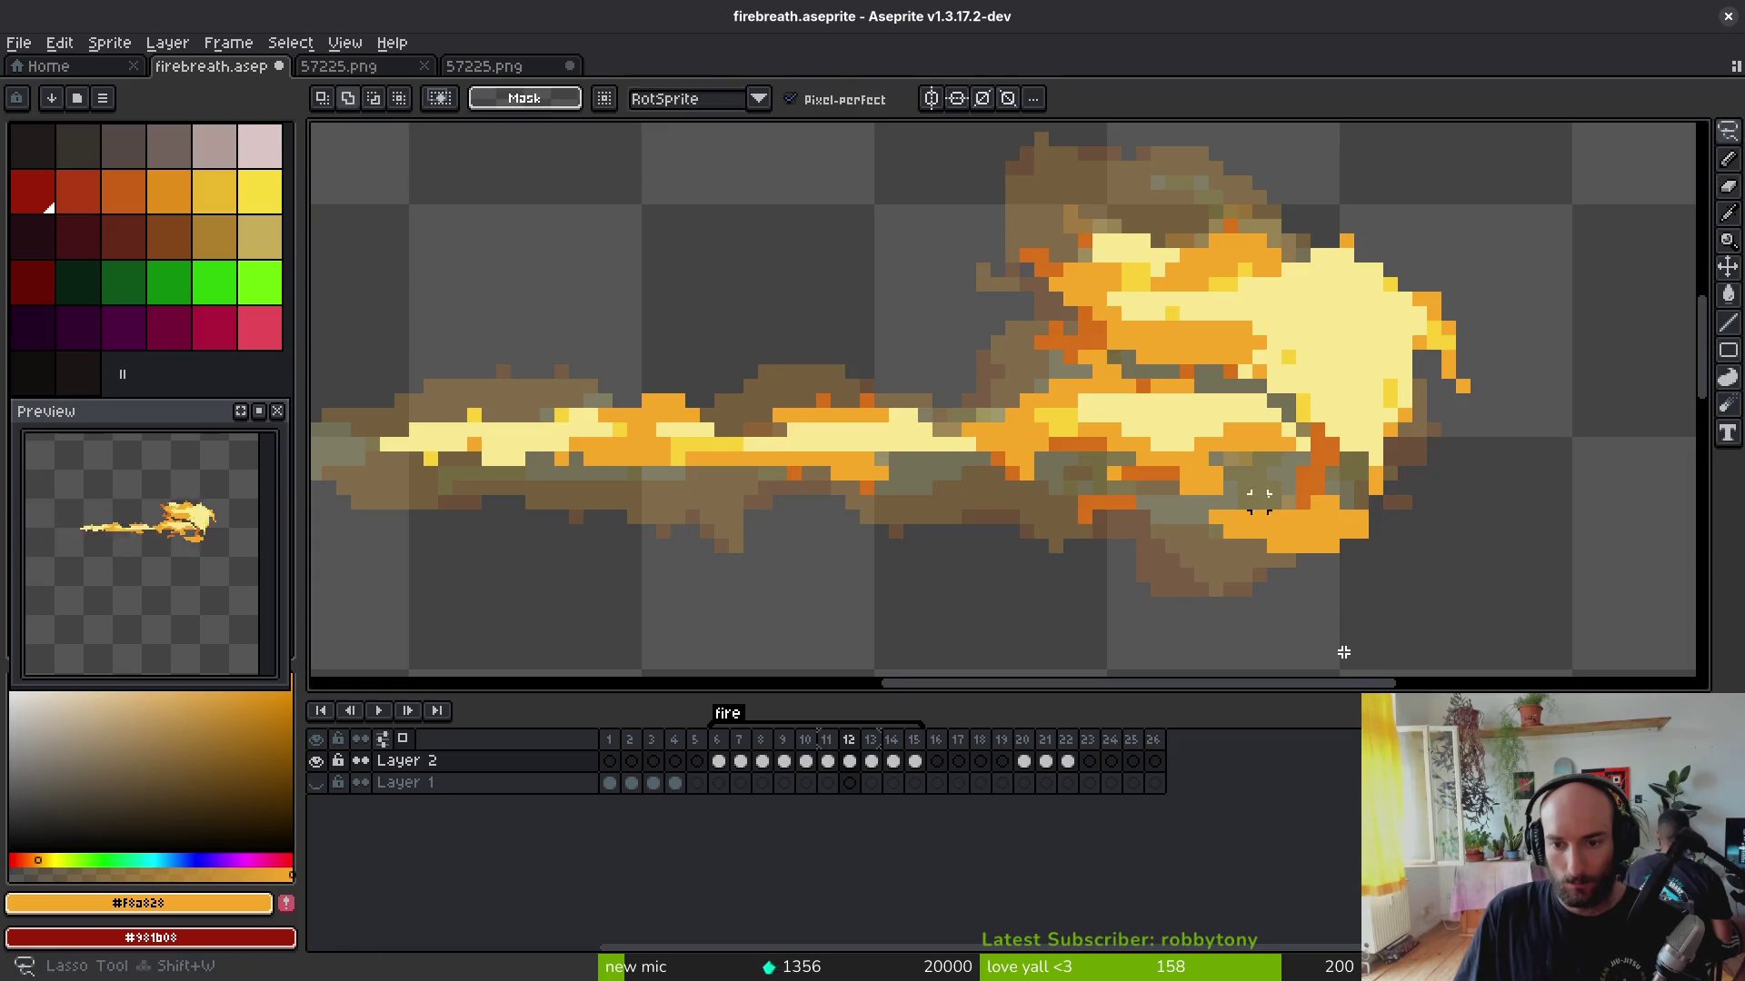